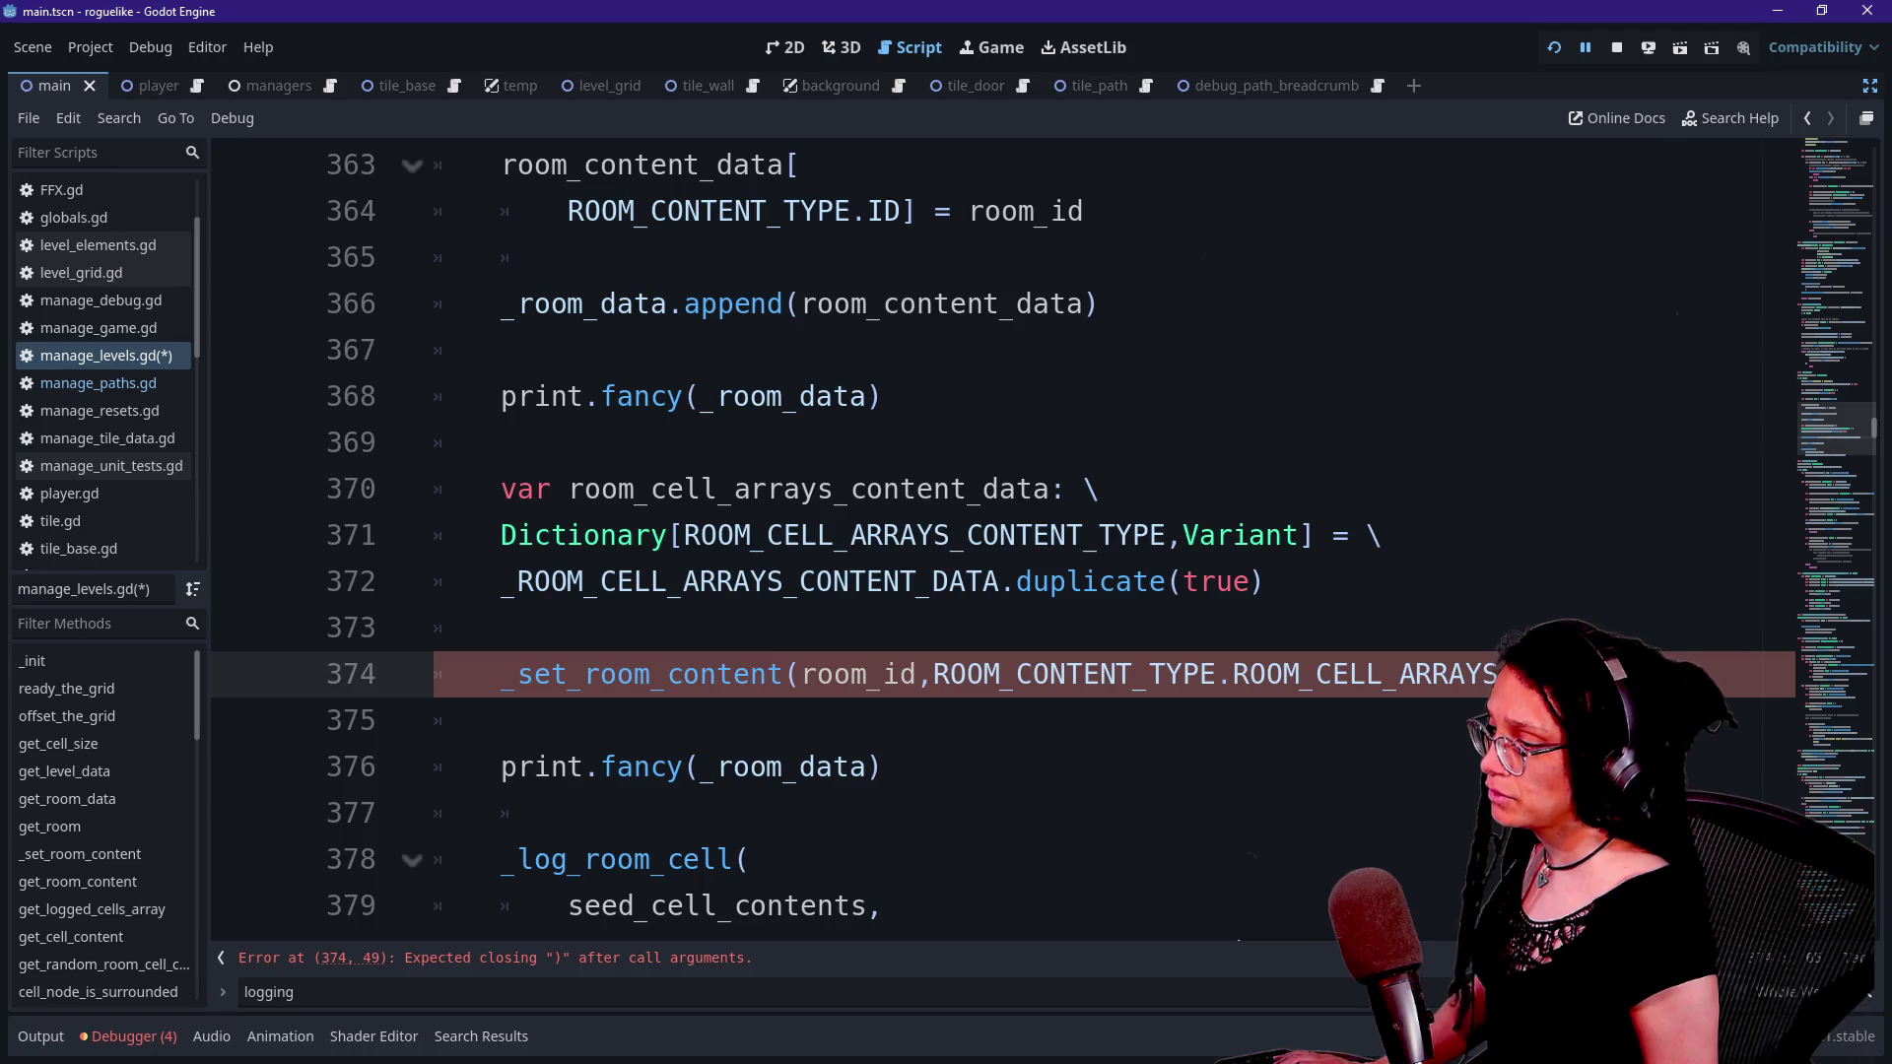
- Put each _set_room_content argument on its own line and add room_cell_arrays_content_data as the third
key(Return)
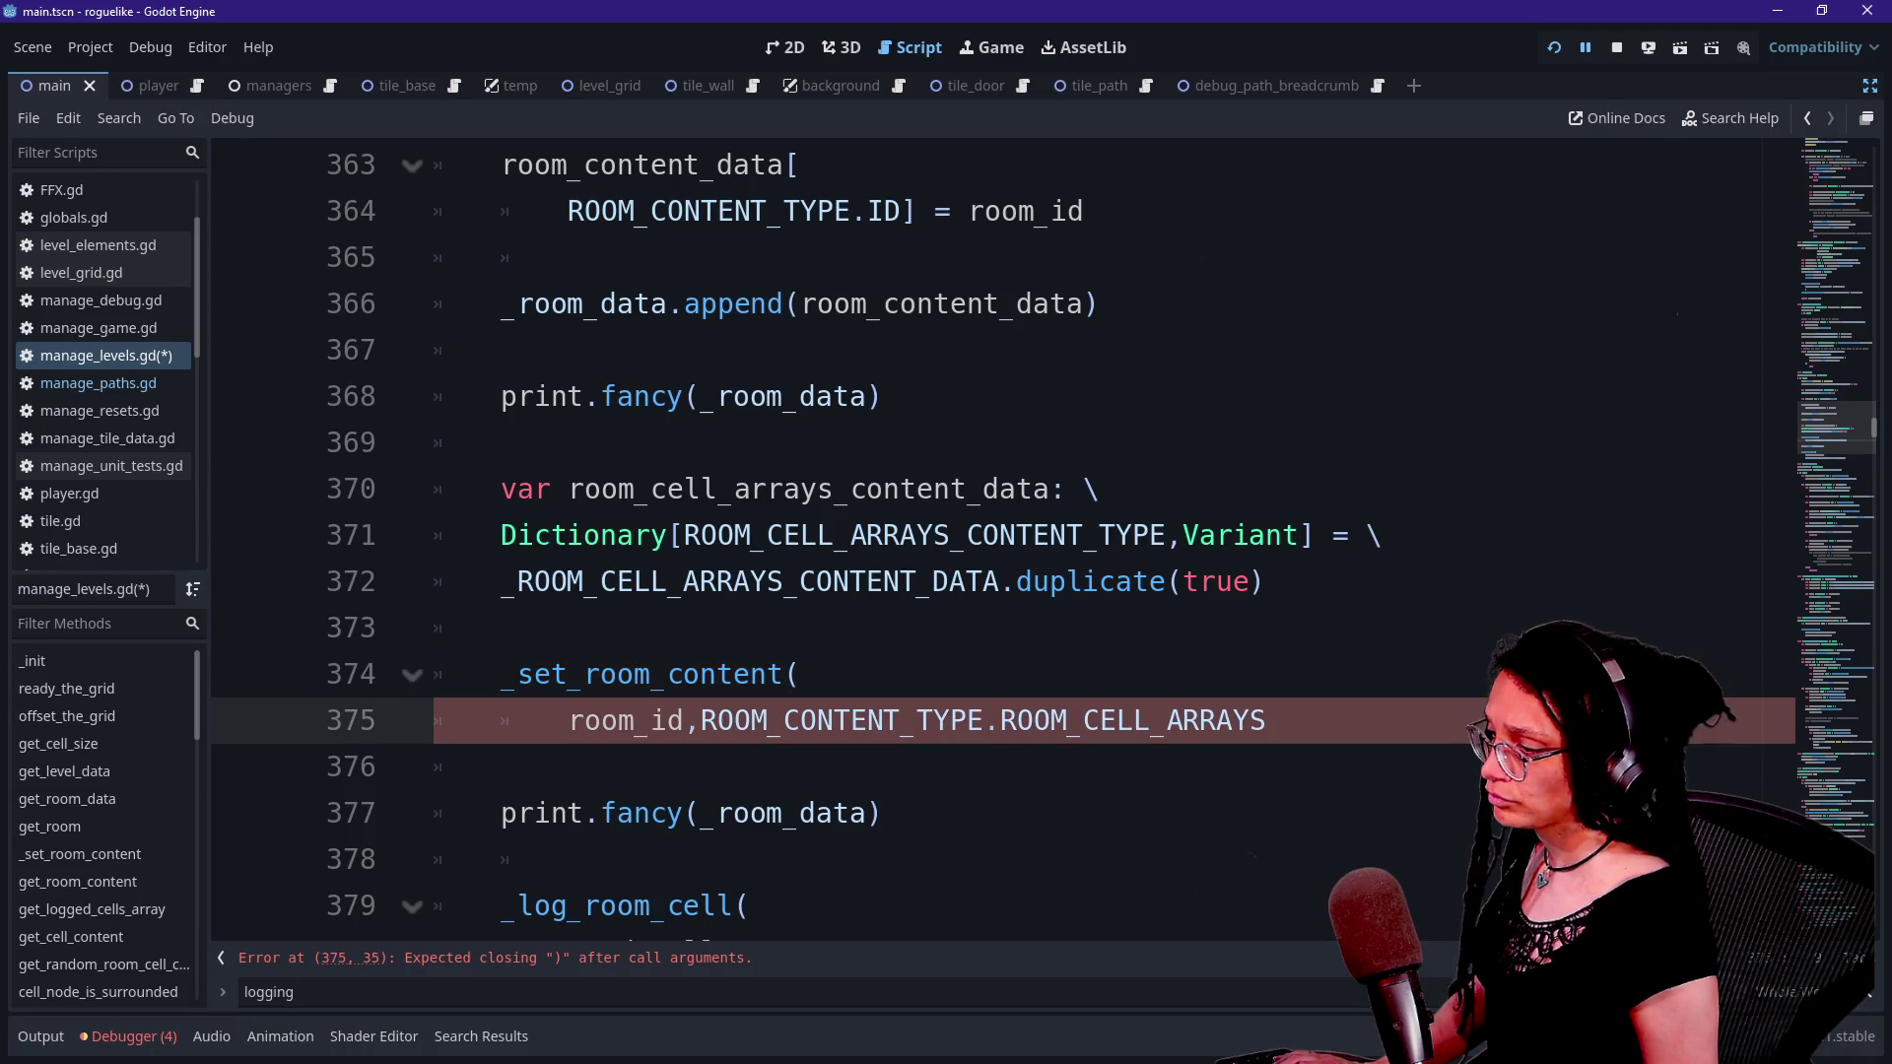
click(701, 721)
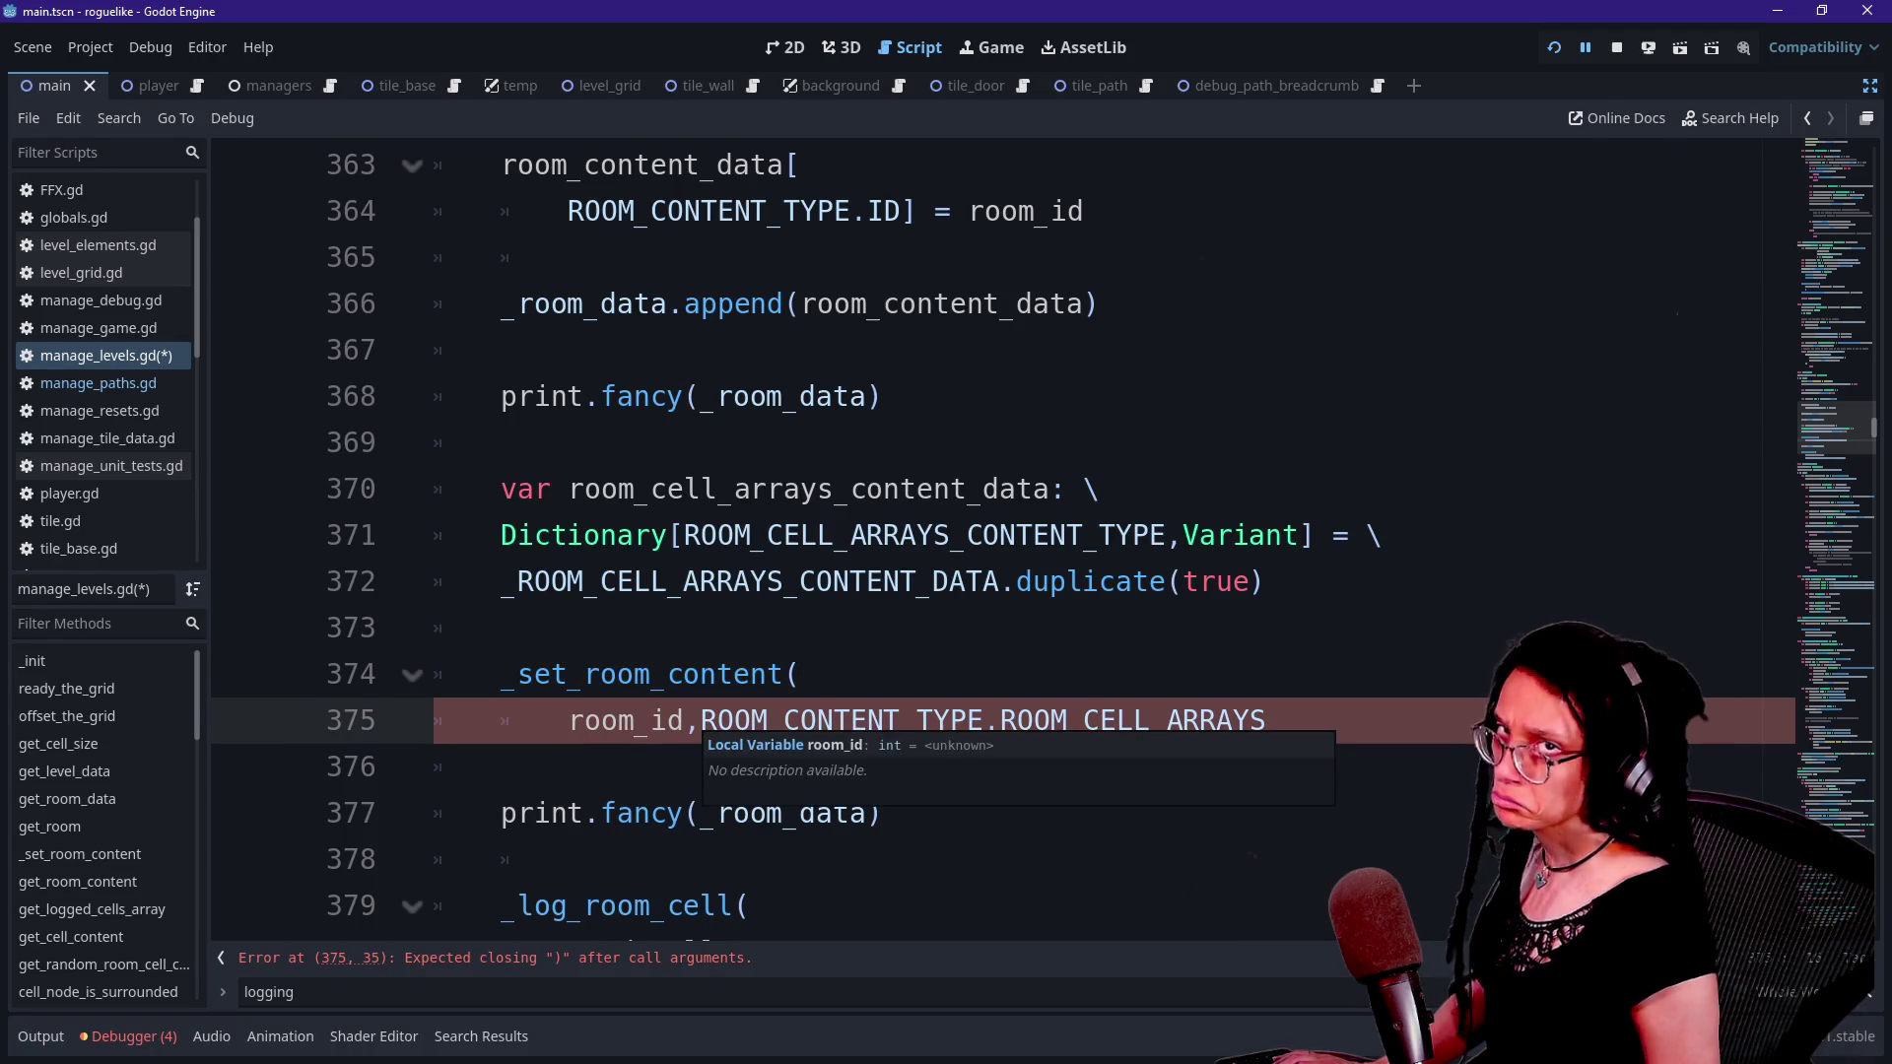
key(Return)
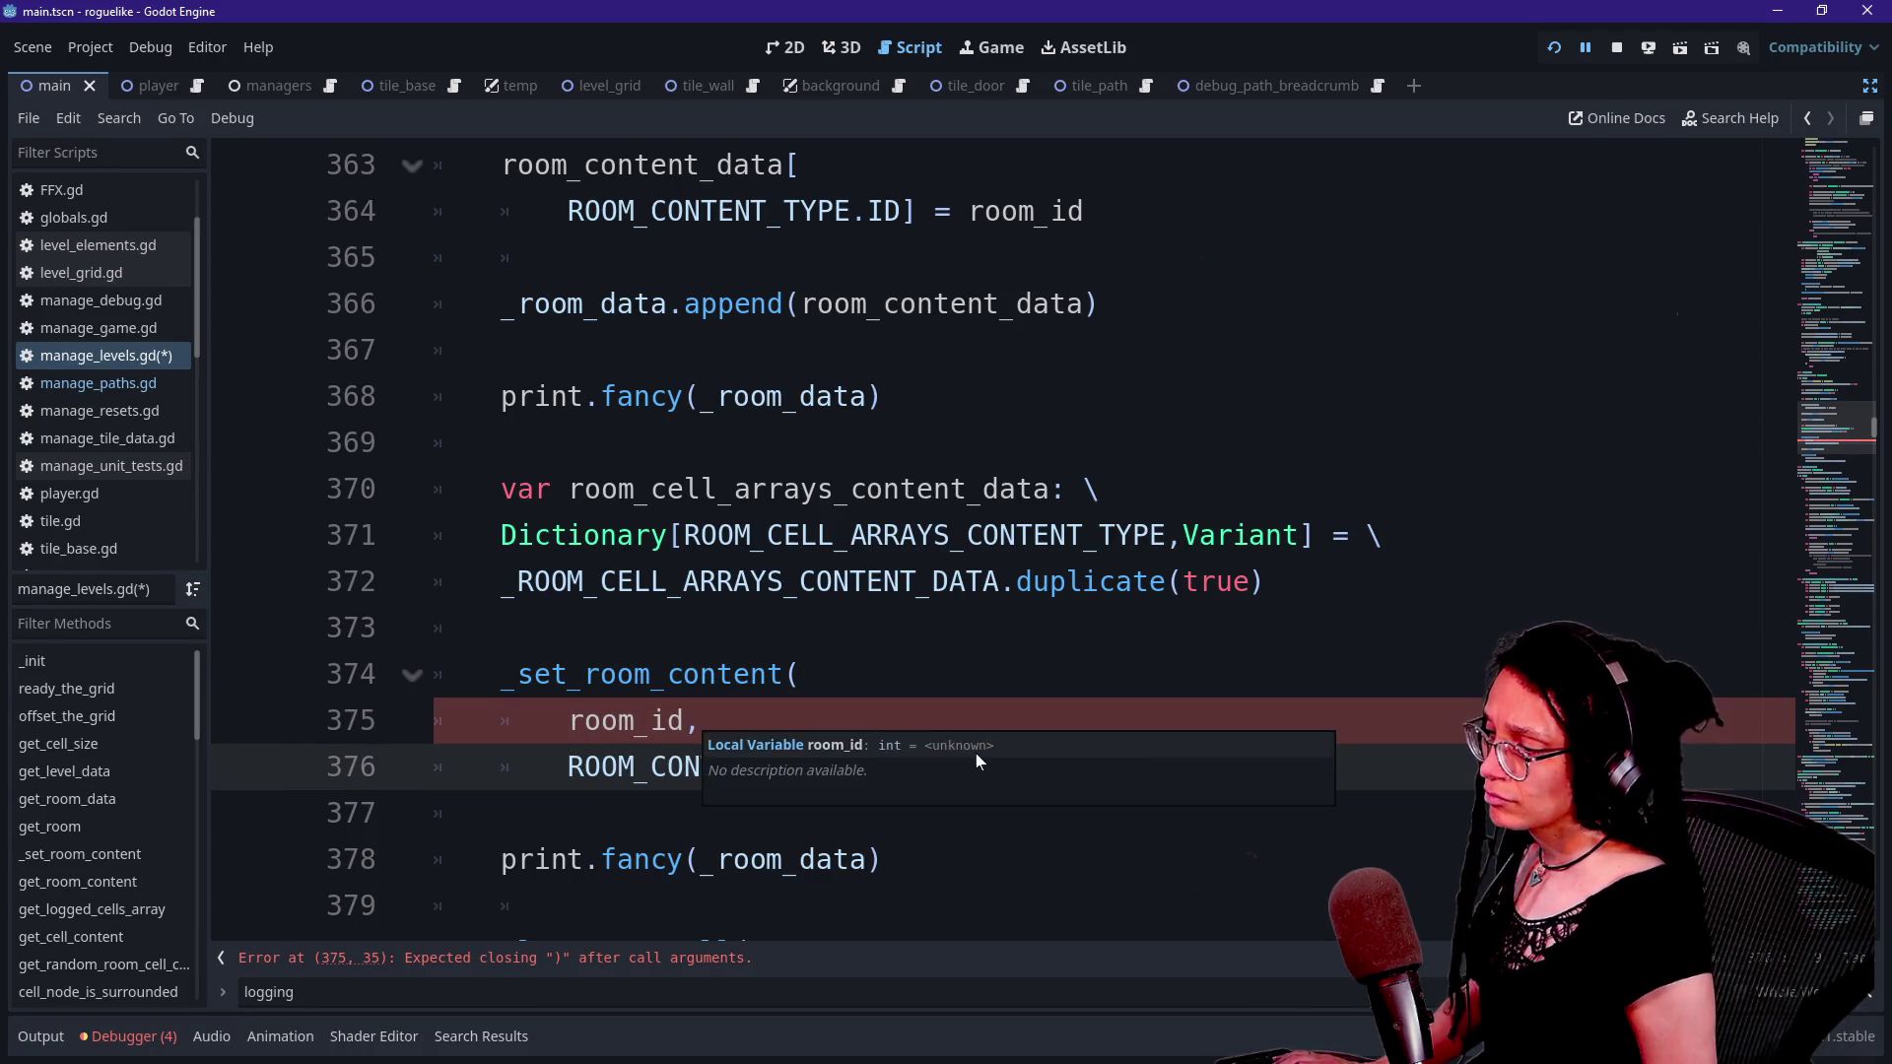
scroll(700, 729, down, 2)
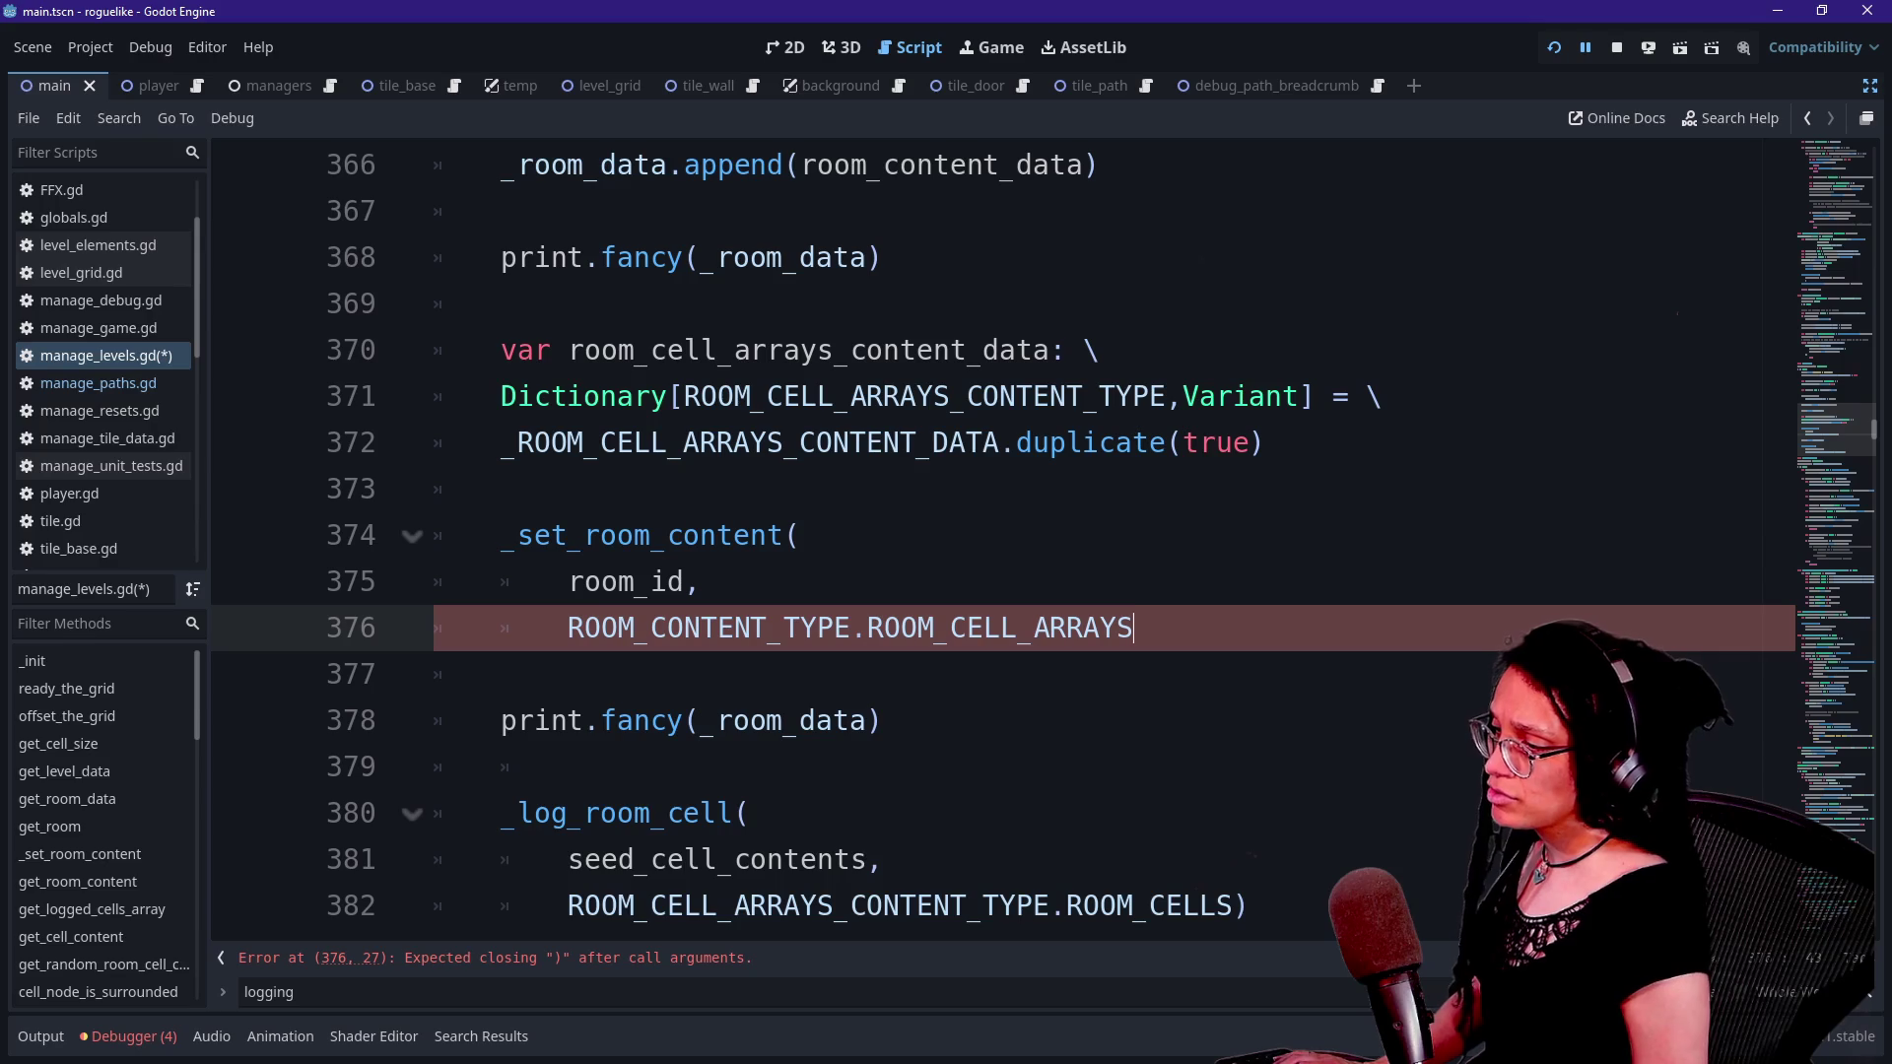
key(BackSpace)
text(,)
key(Return)
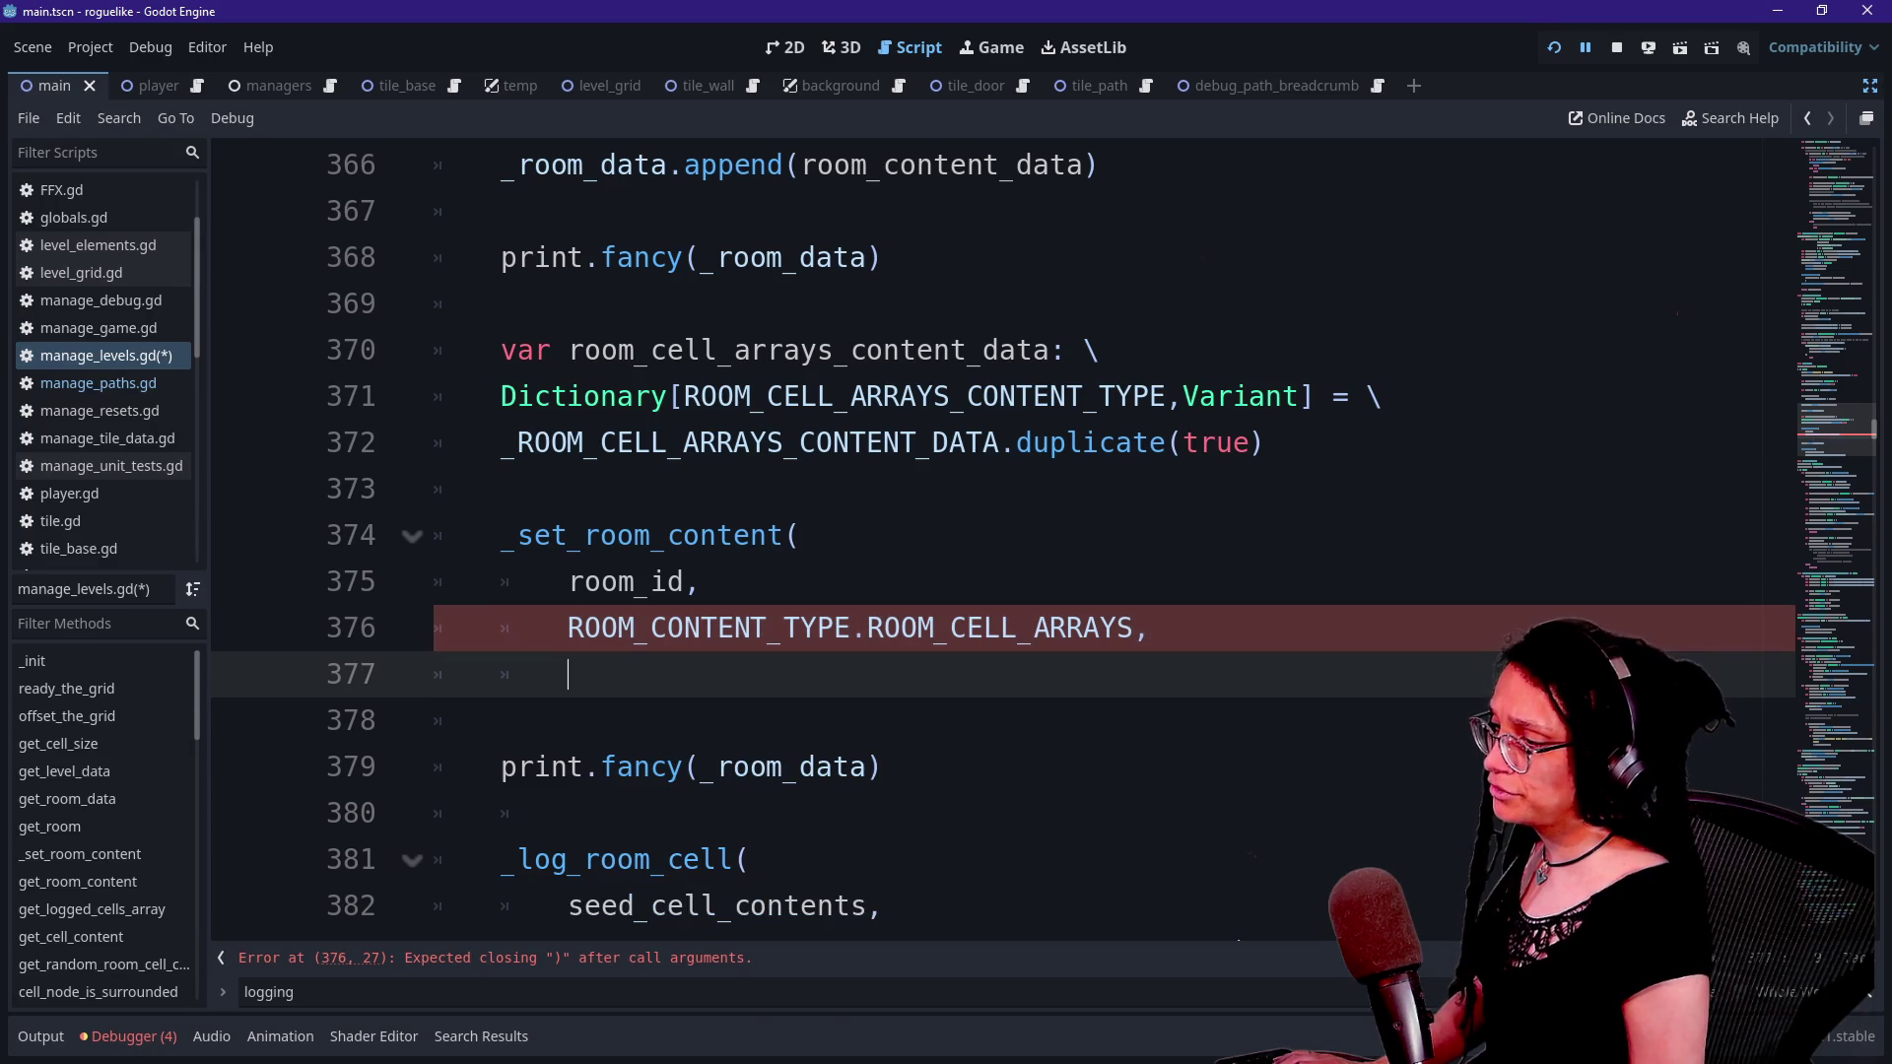
text(rom_cell_array)
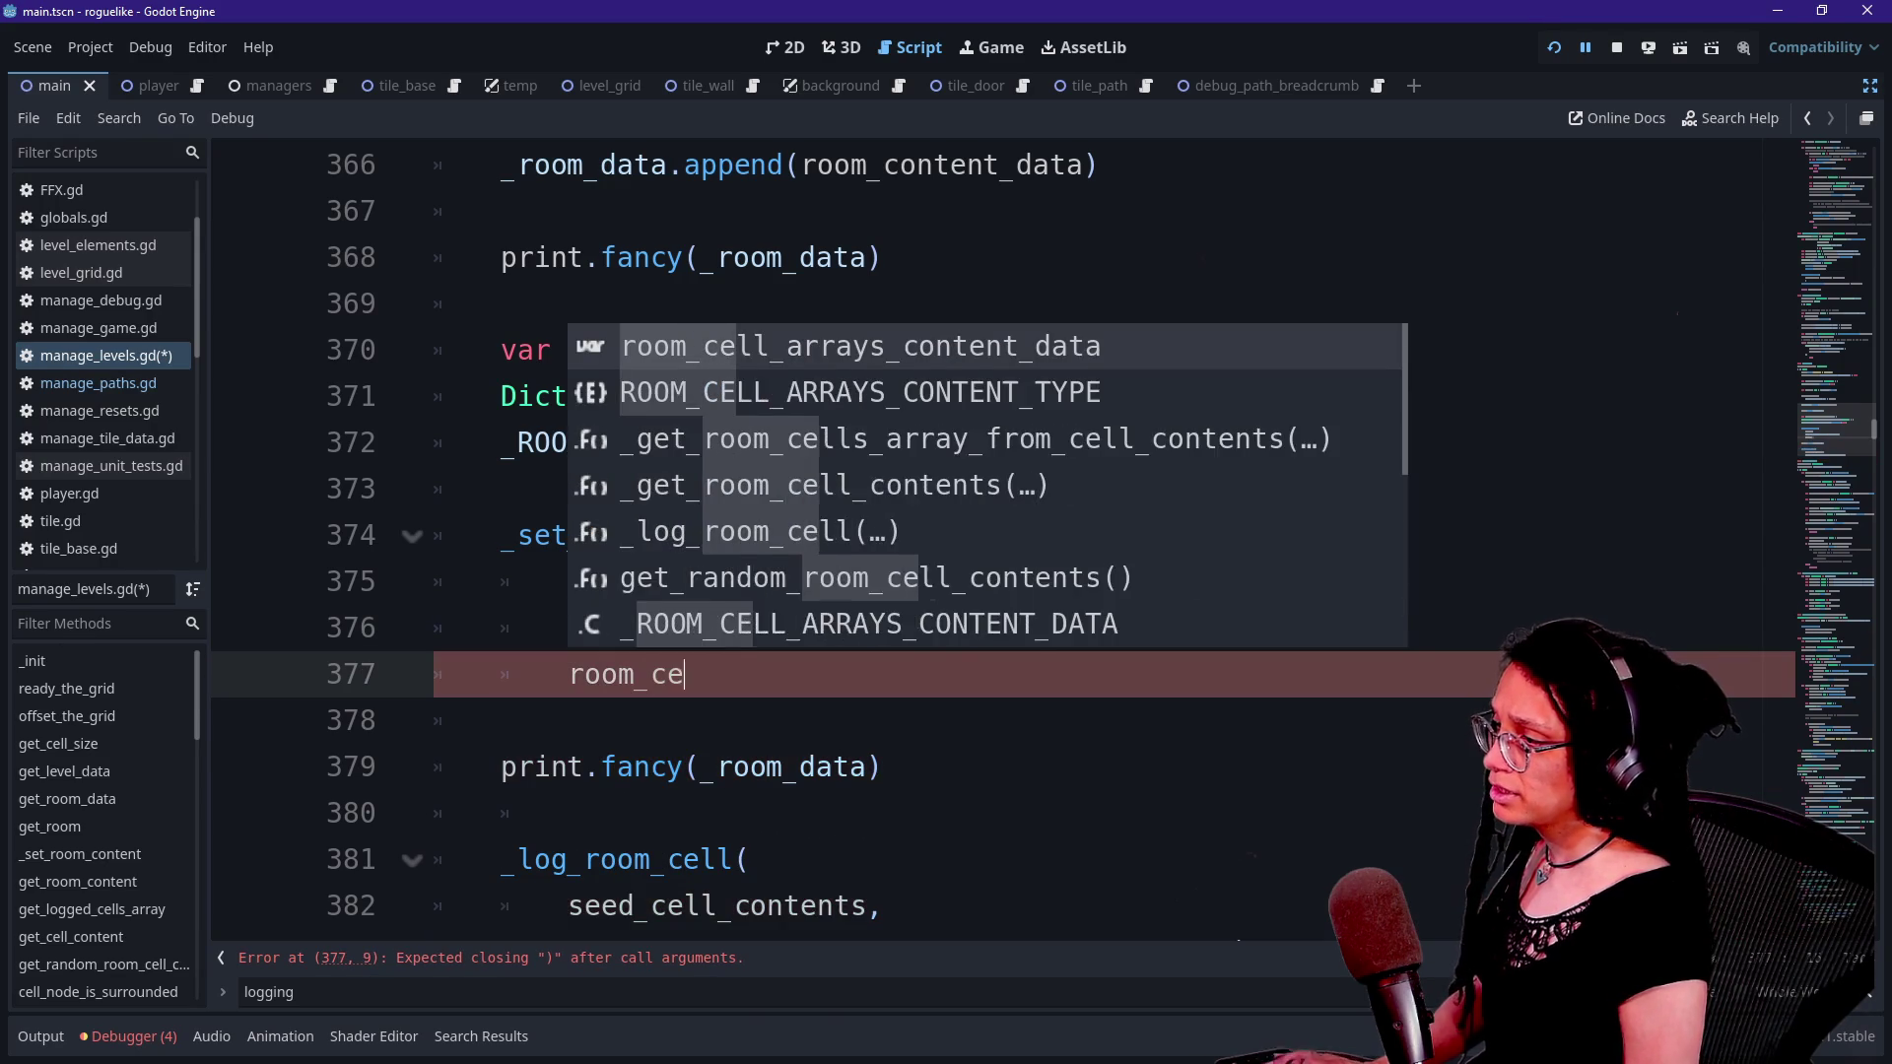
text(s_cont)
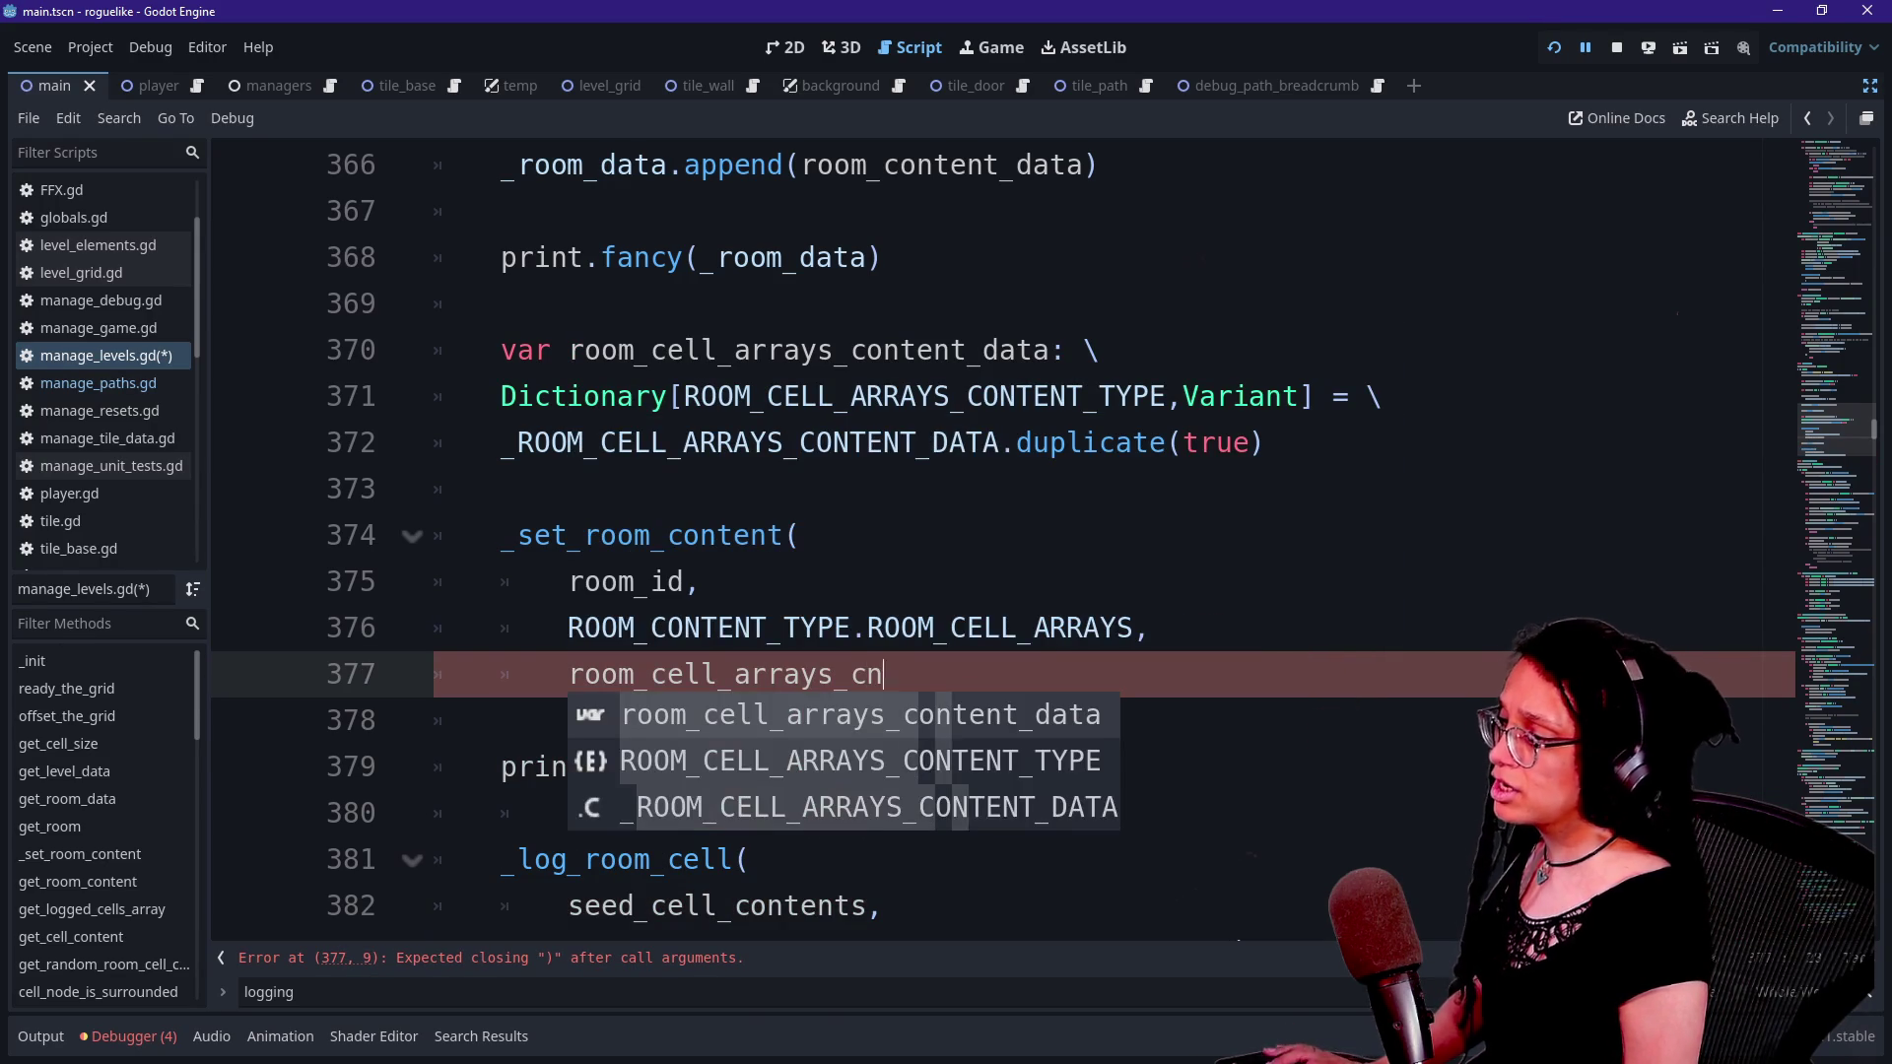
text(net_data))
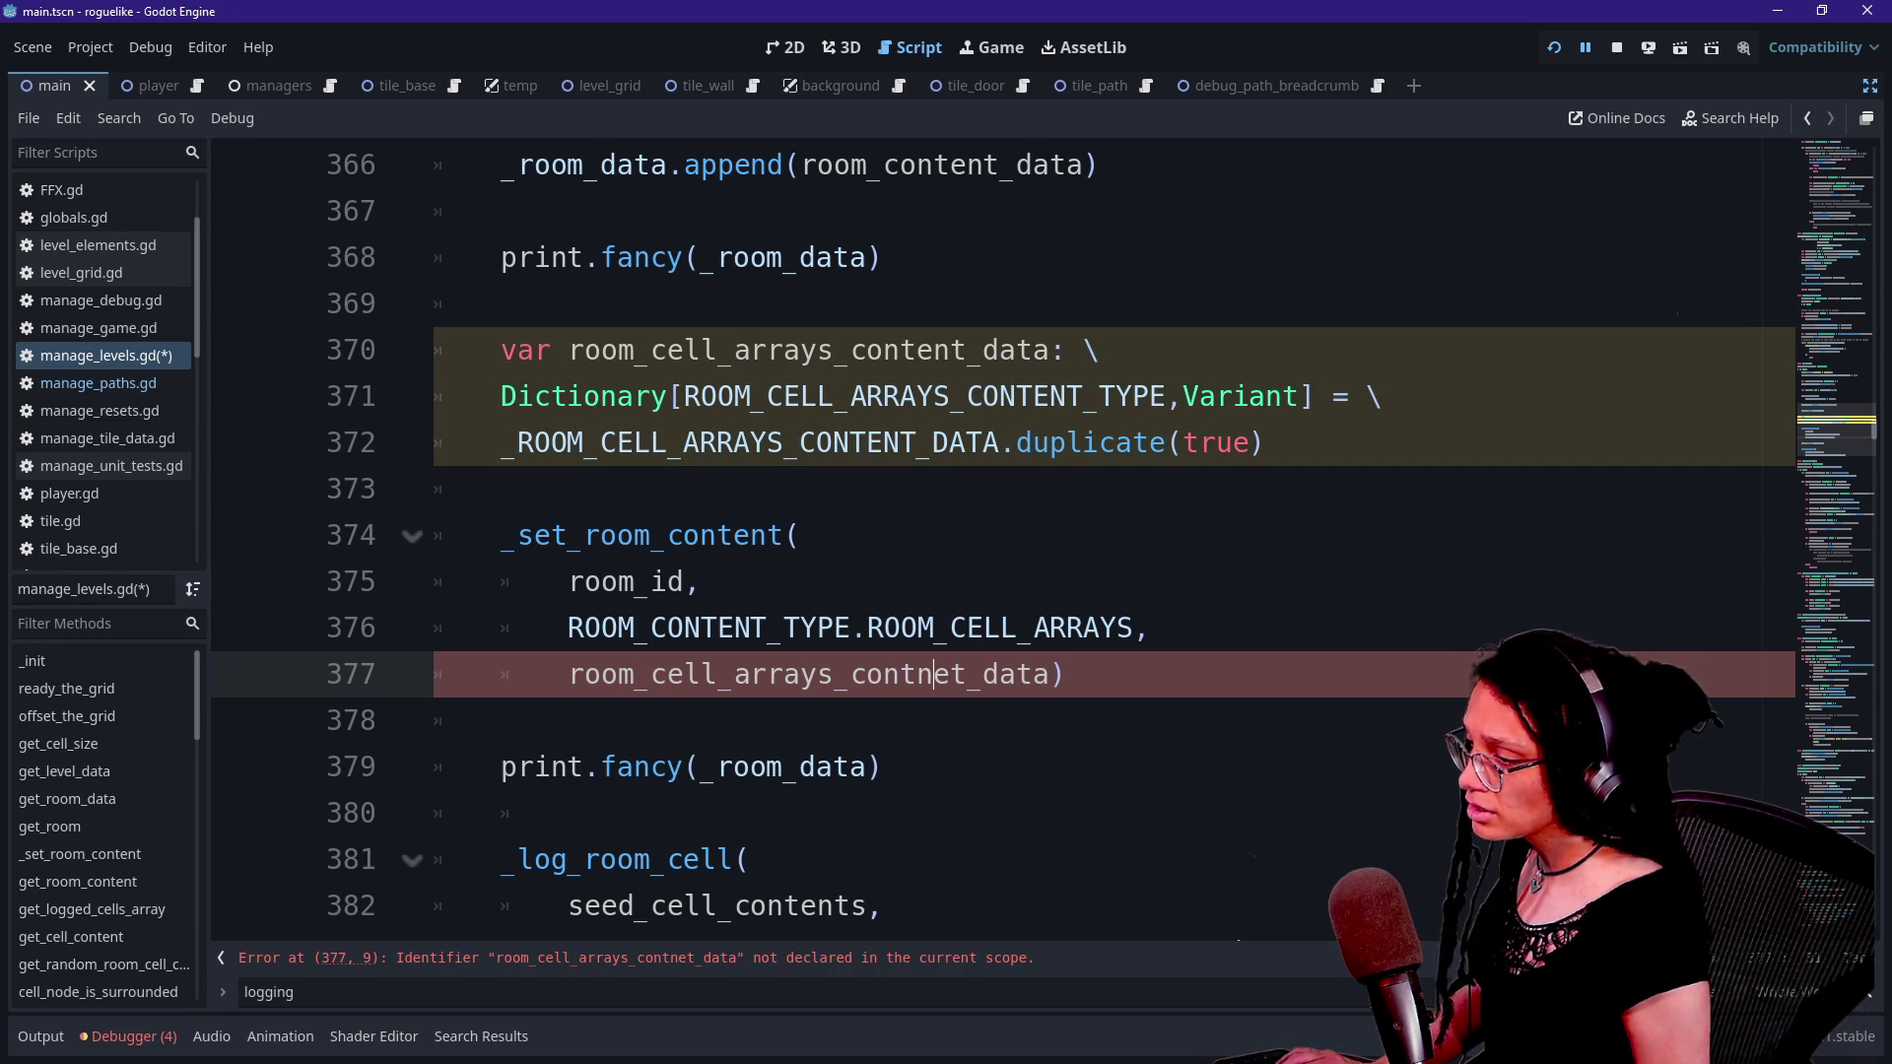
- Correct the 'contnet' typo to room_cell_arrays_content_data and save manage_levels.gd
key(BackSpace)
click(583, 627)
click(917, 674)
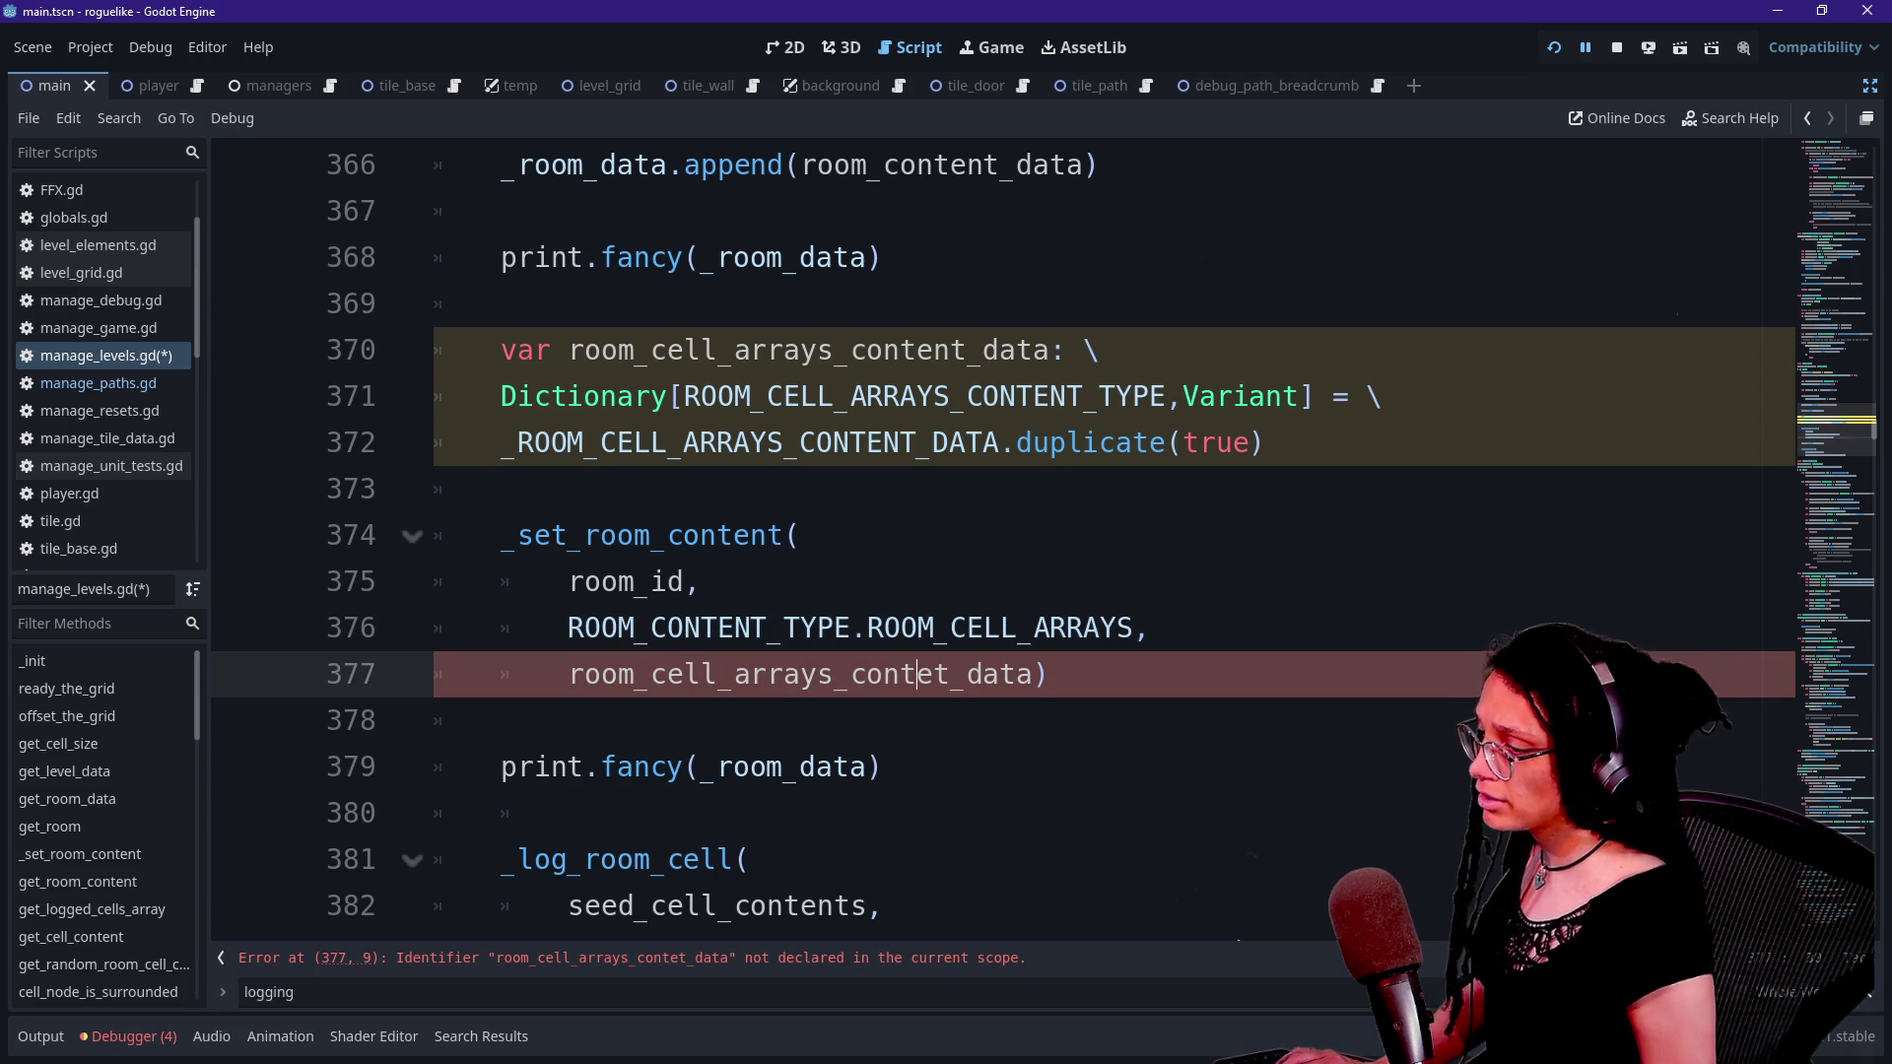
text(n)
click(788, 489)
key(ctrl+s)
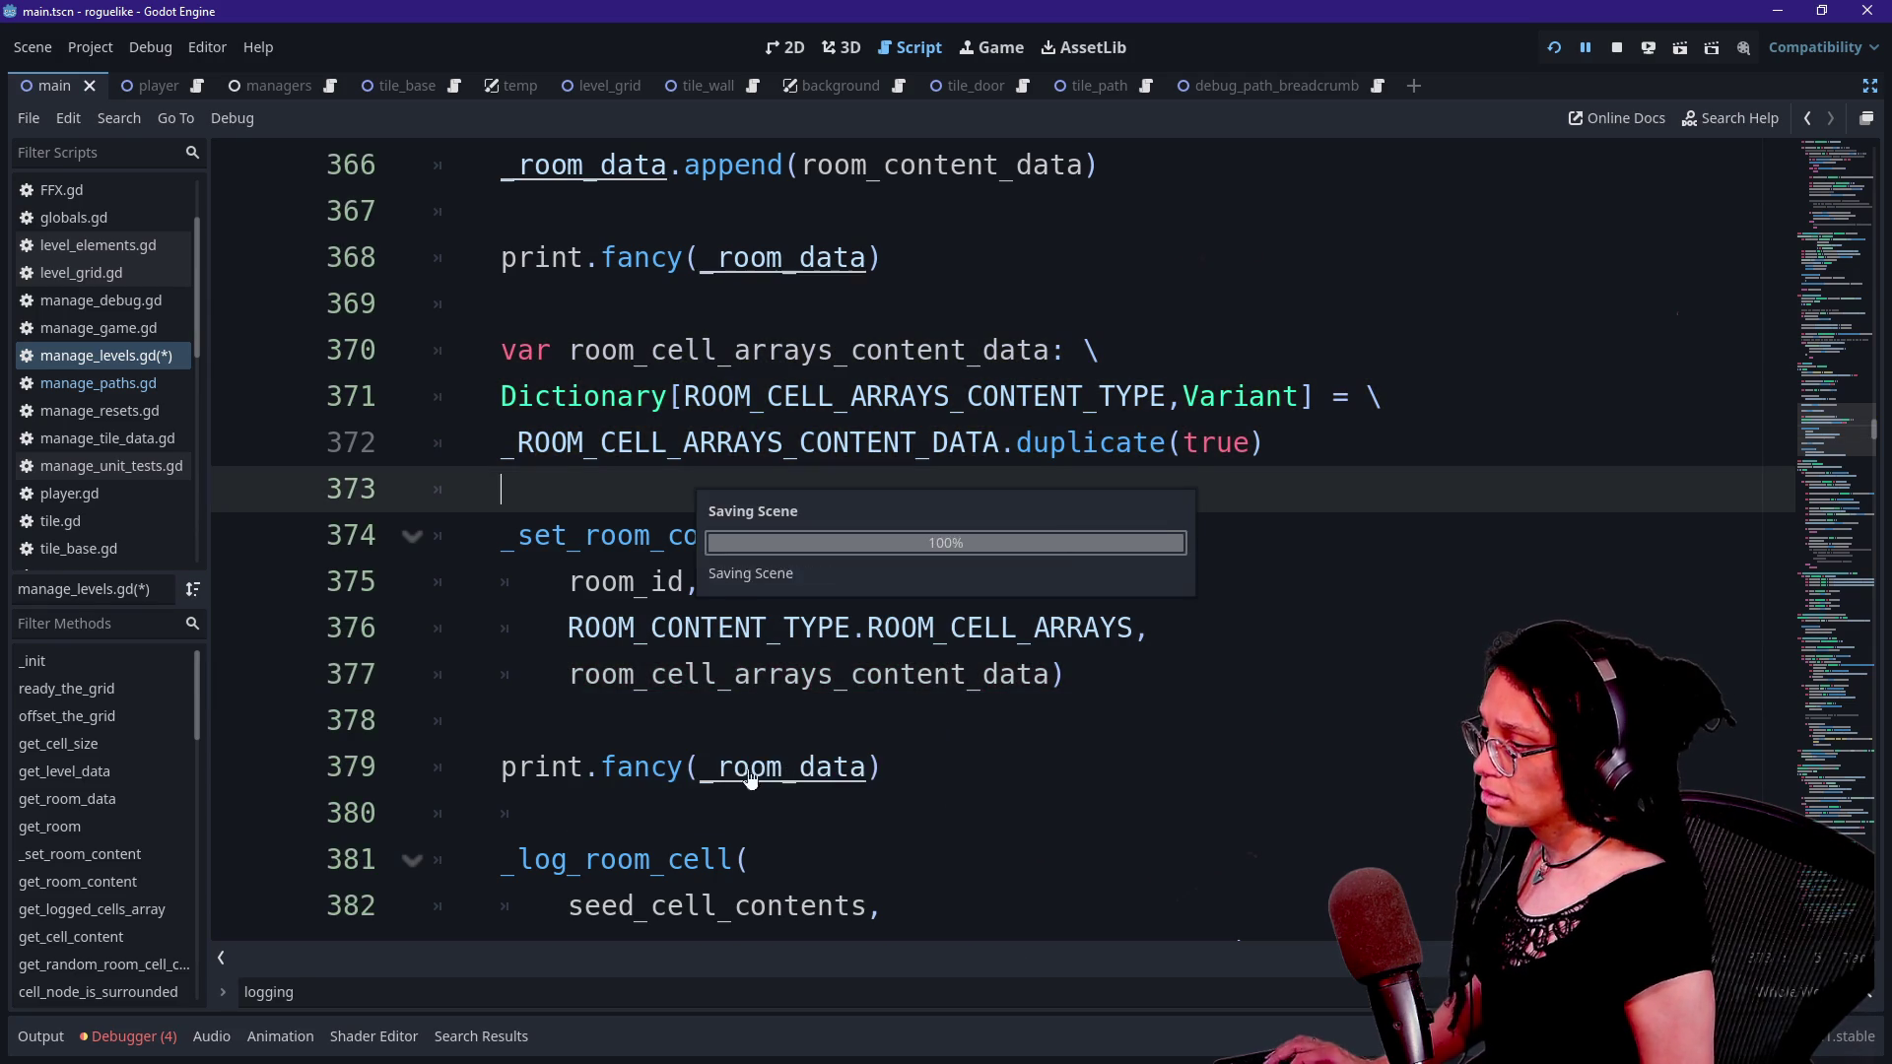
- Reload the running scene so the game halts at line 393, and show the Output log
click(506, 720)
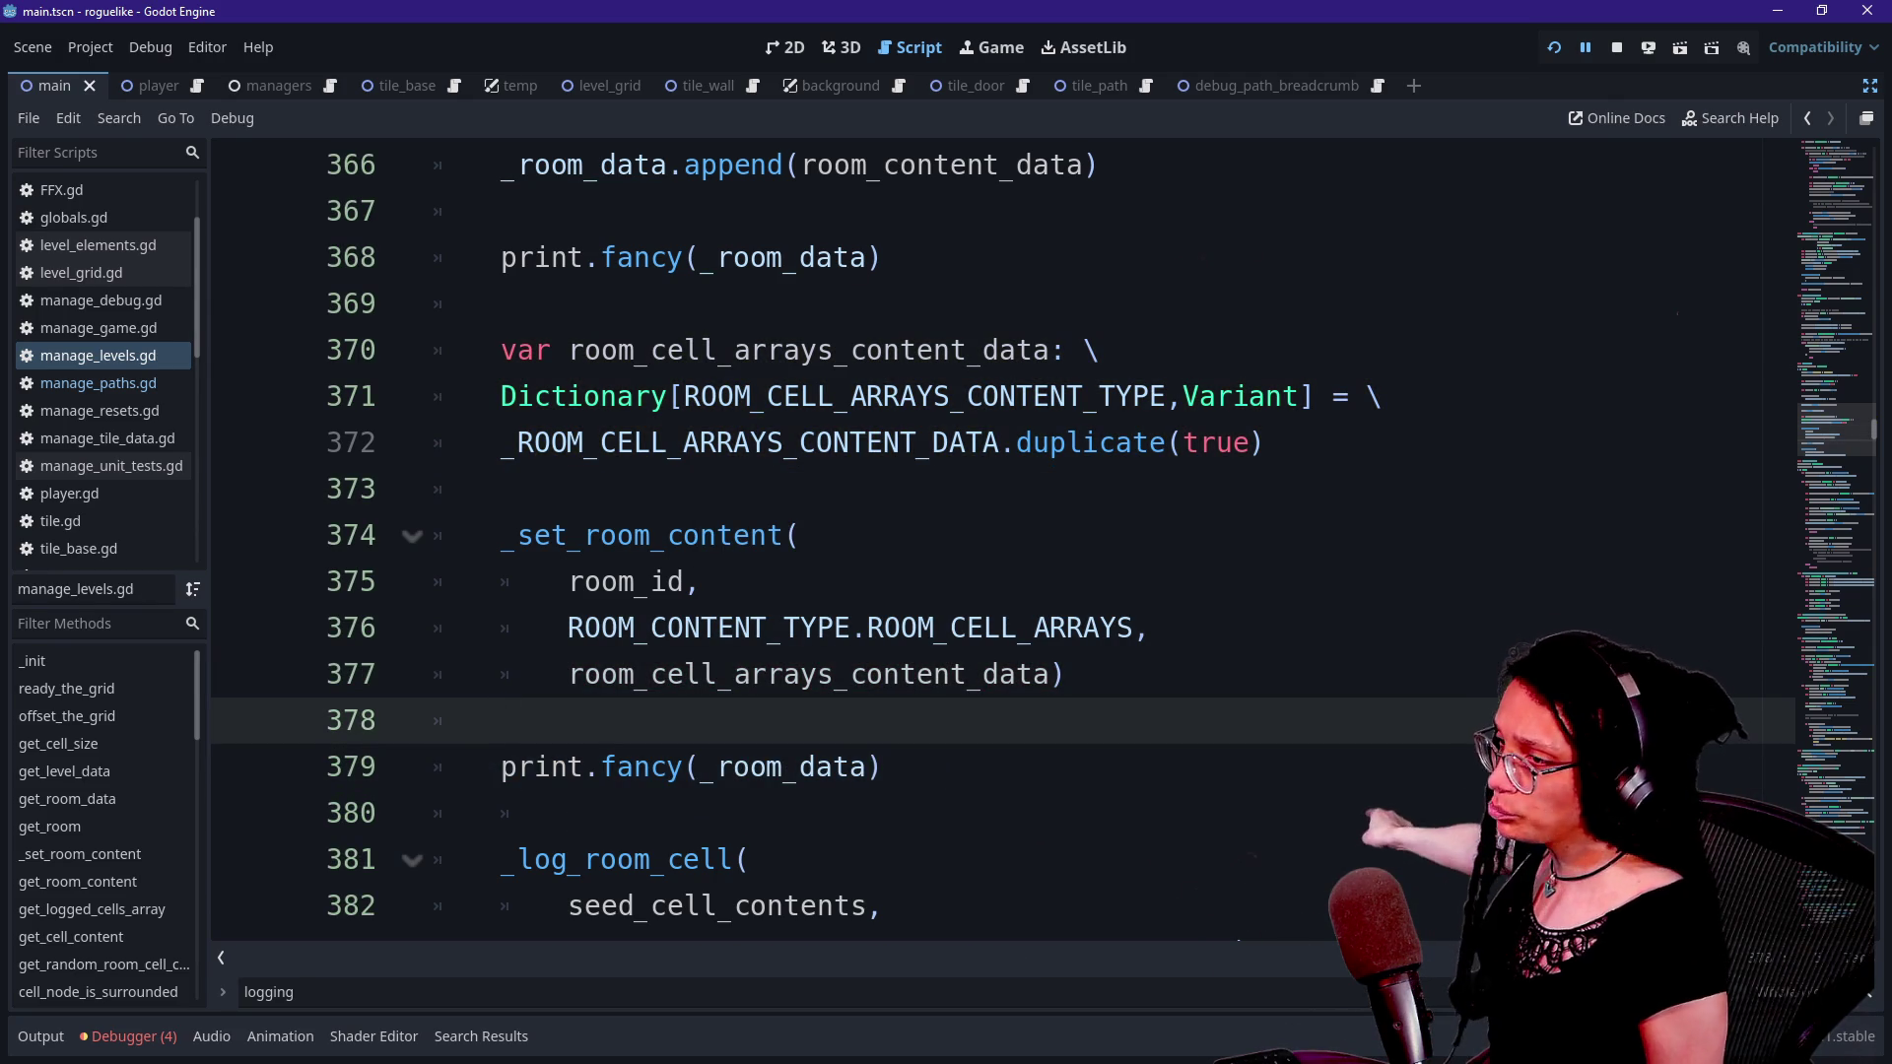
click(1552, 57)
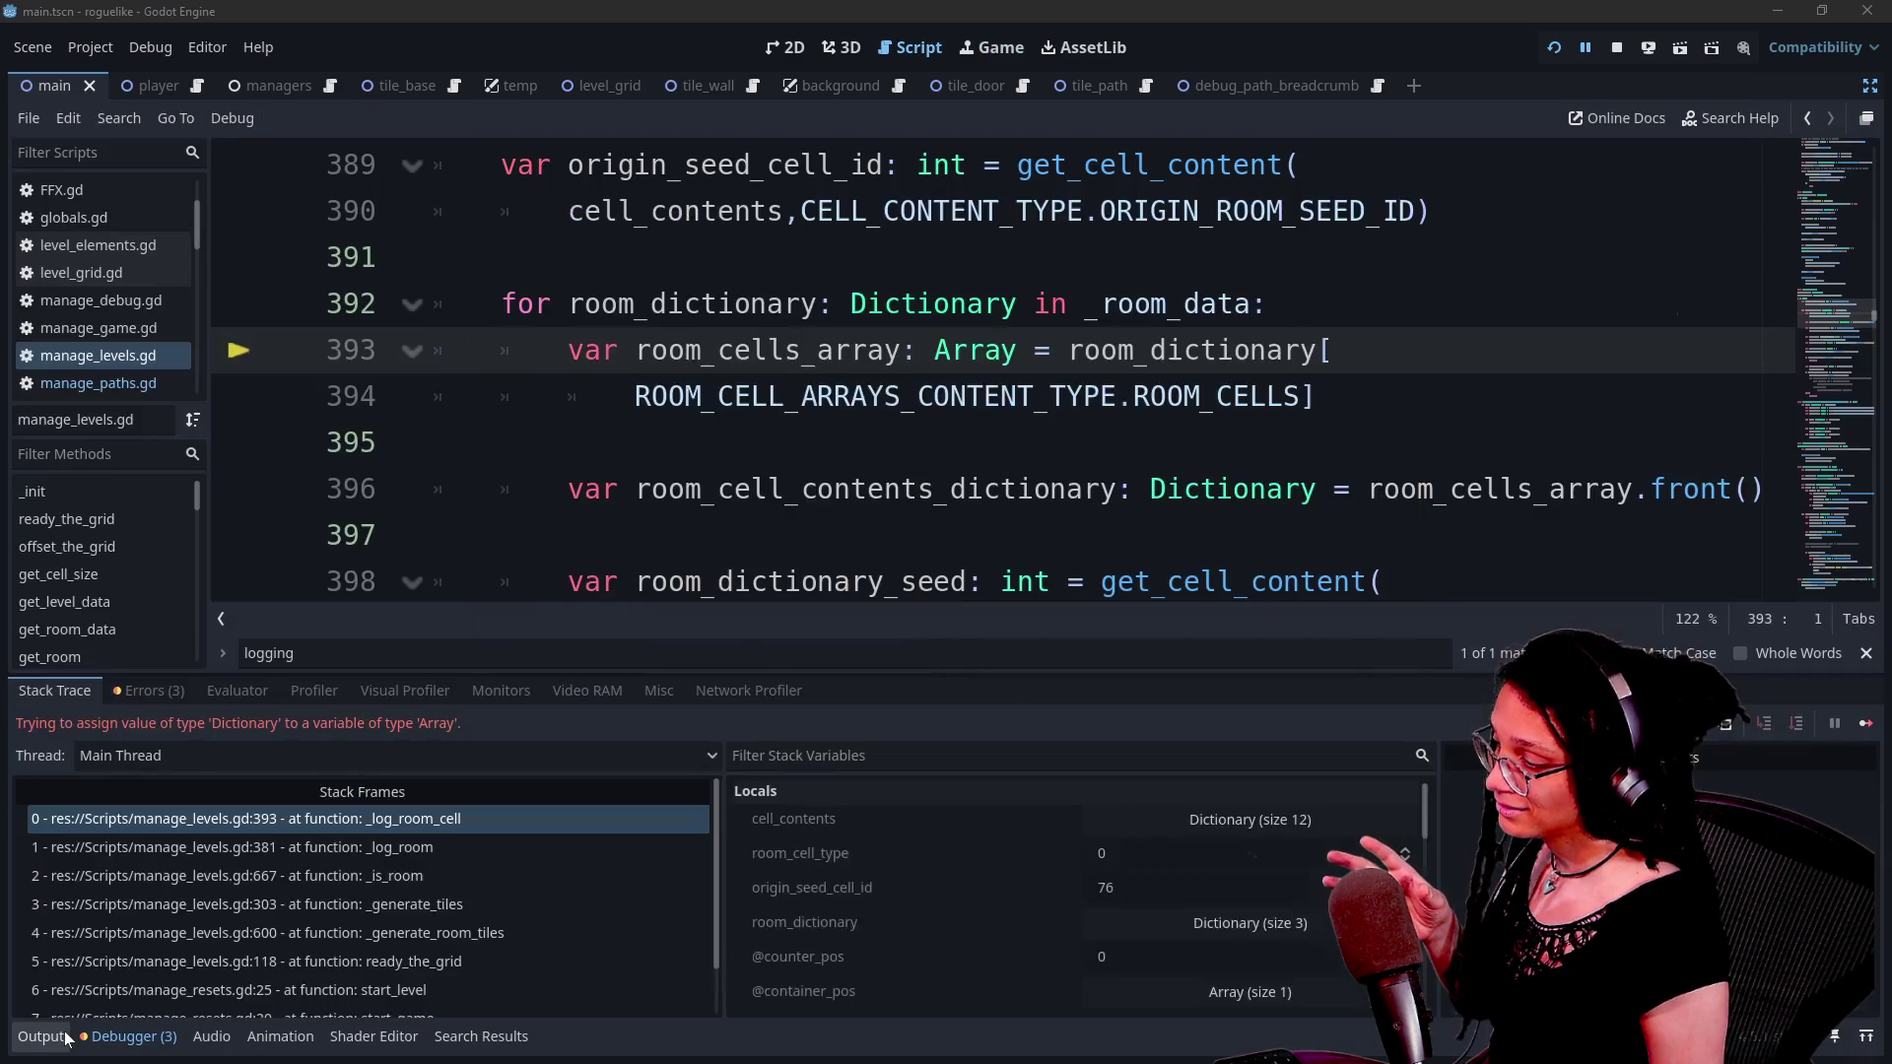
click(39, 1036)
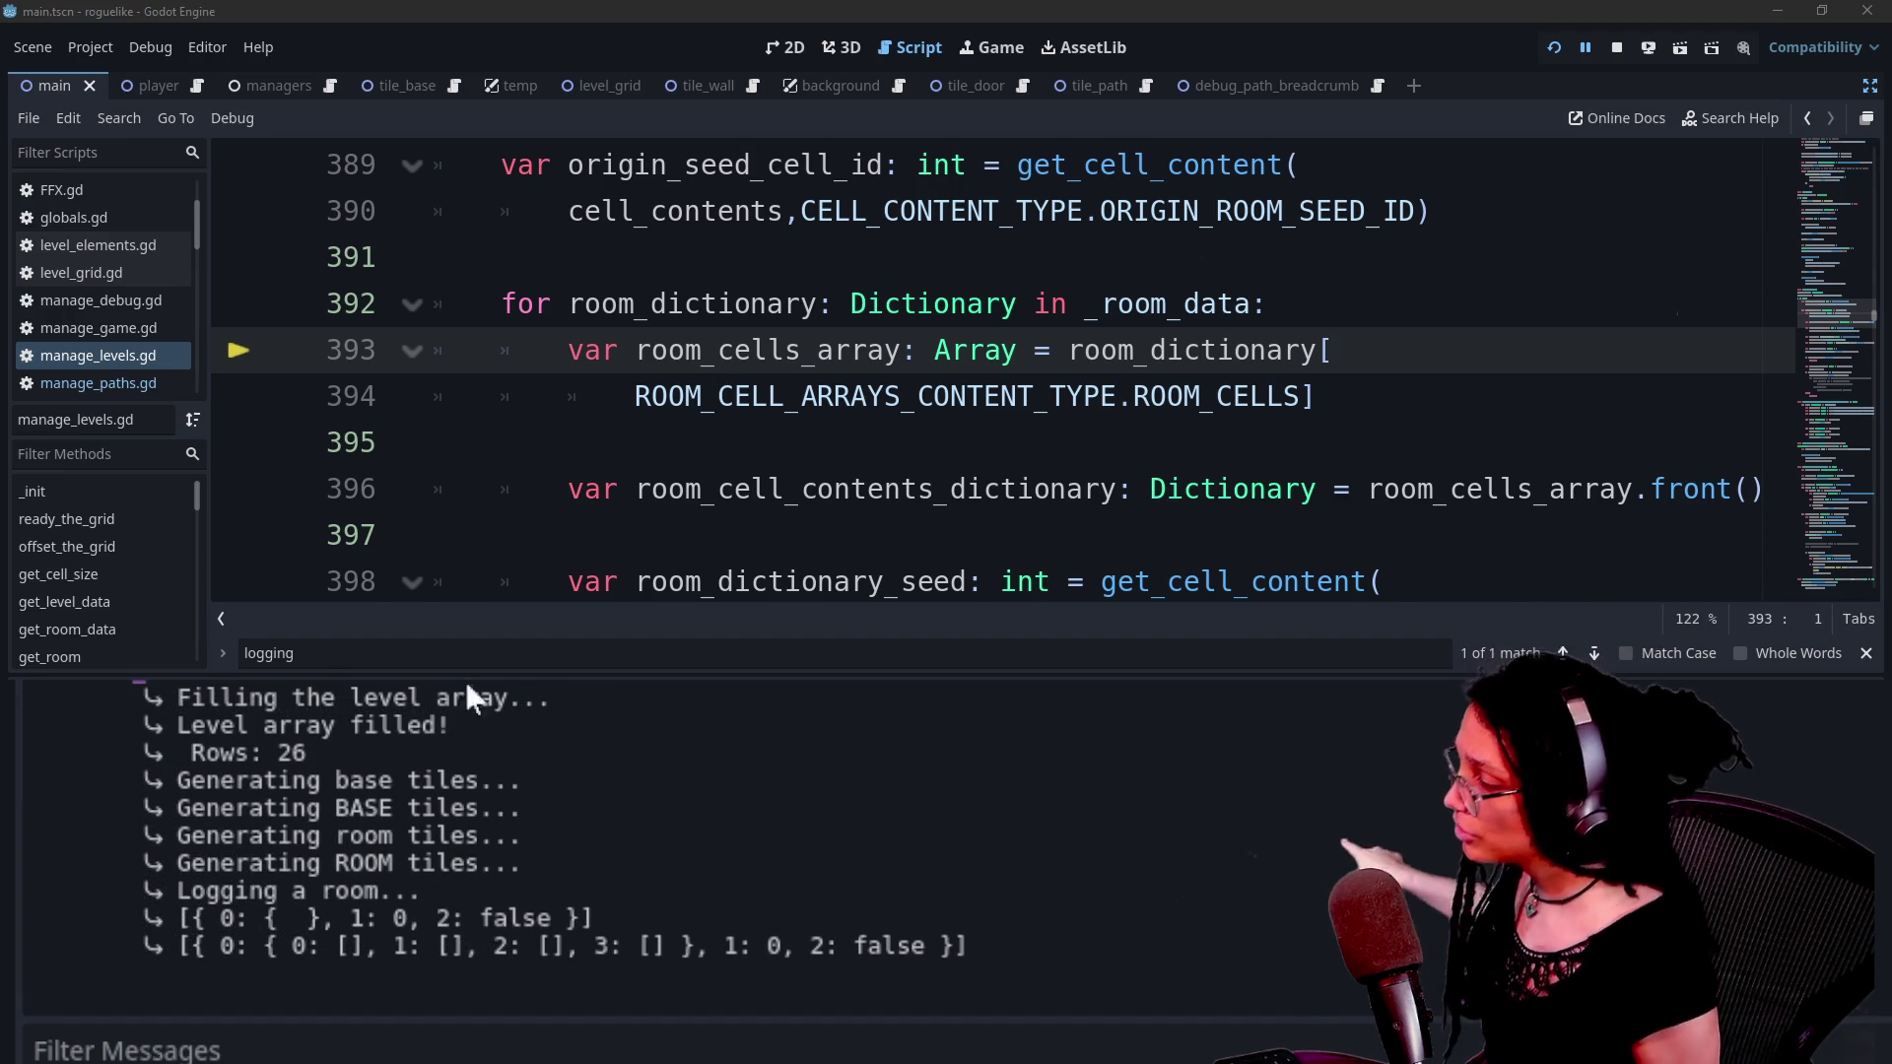
- Select the room cells dictionary and '1: 0' in the last log line, then hide the bottom panel
drag(193, 948, 698, 948)
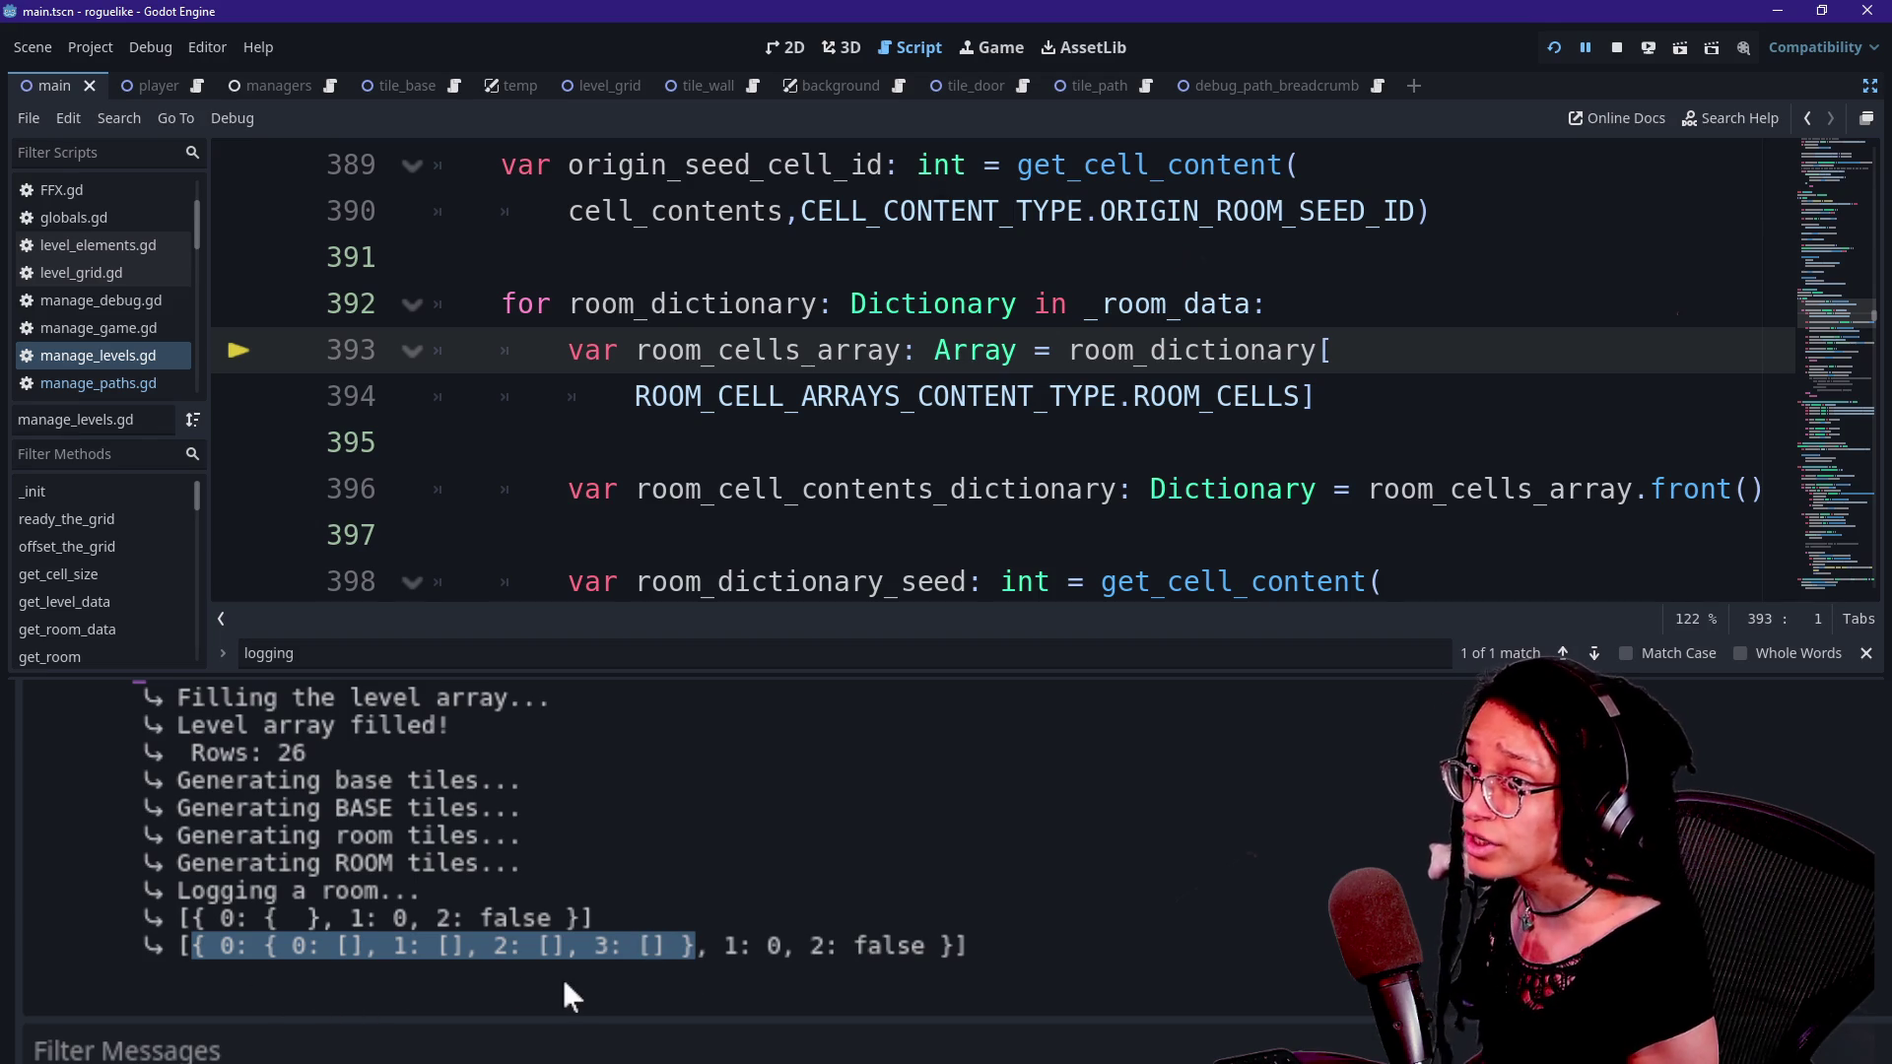
drag(722, 948, 926, 948)
click(847, 948)
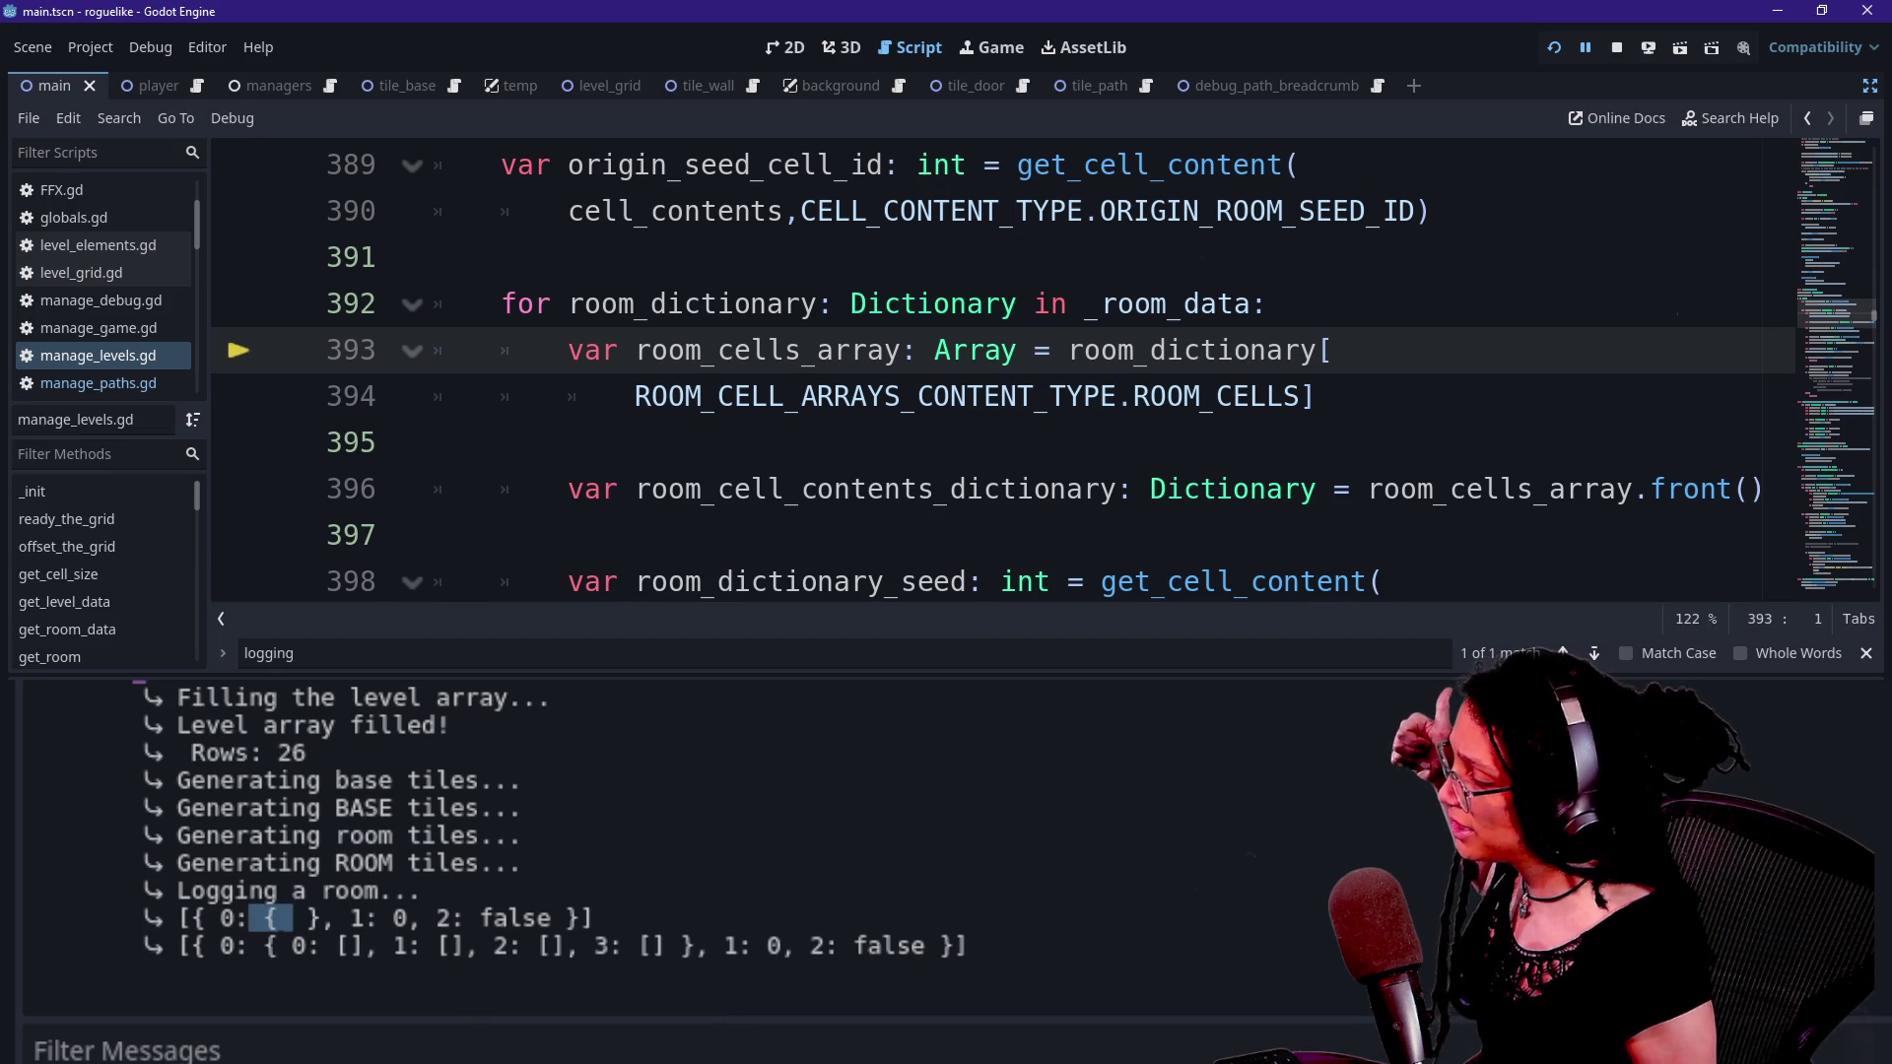
click(867, 442)
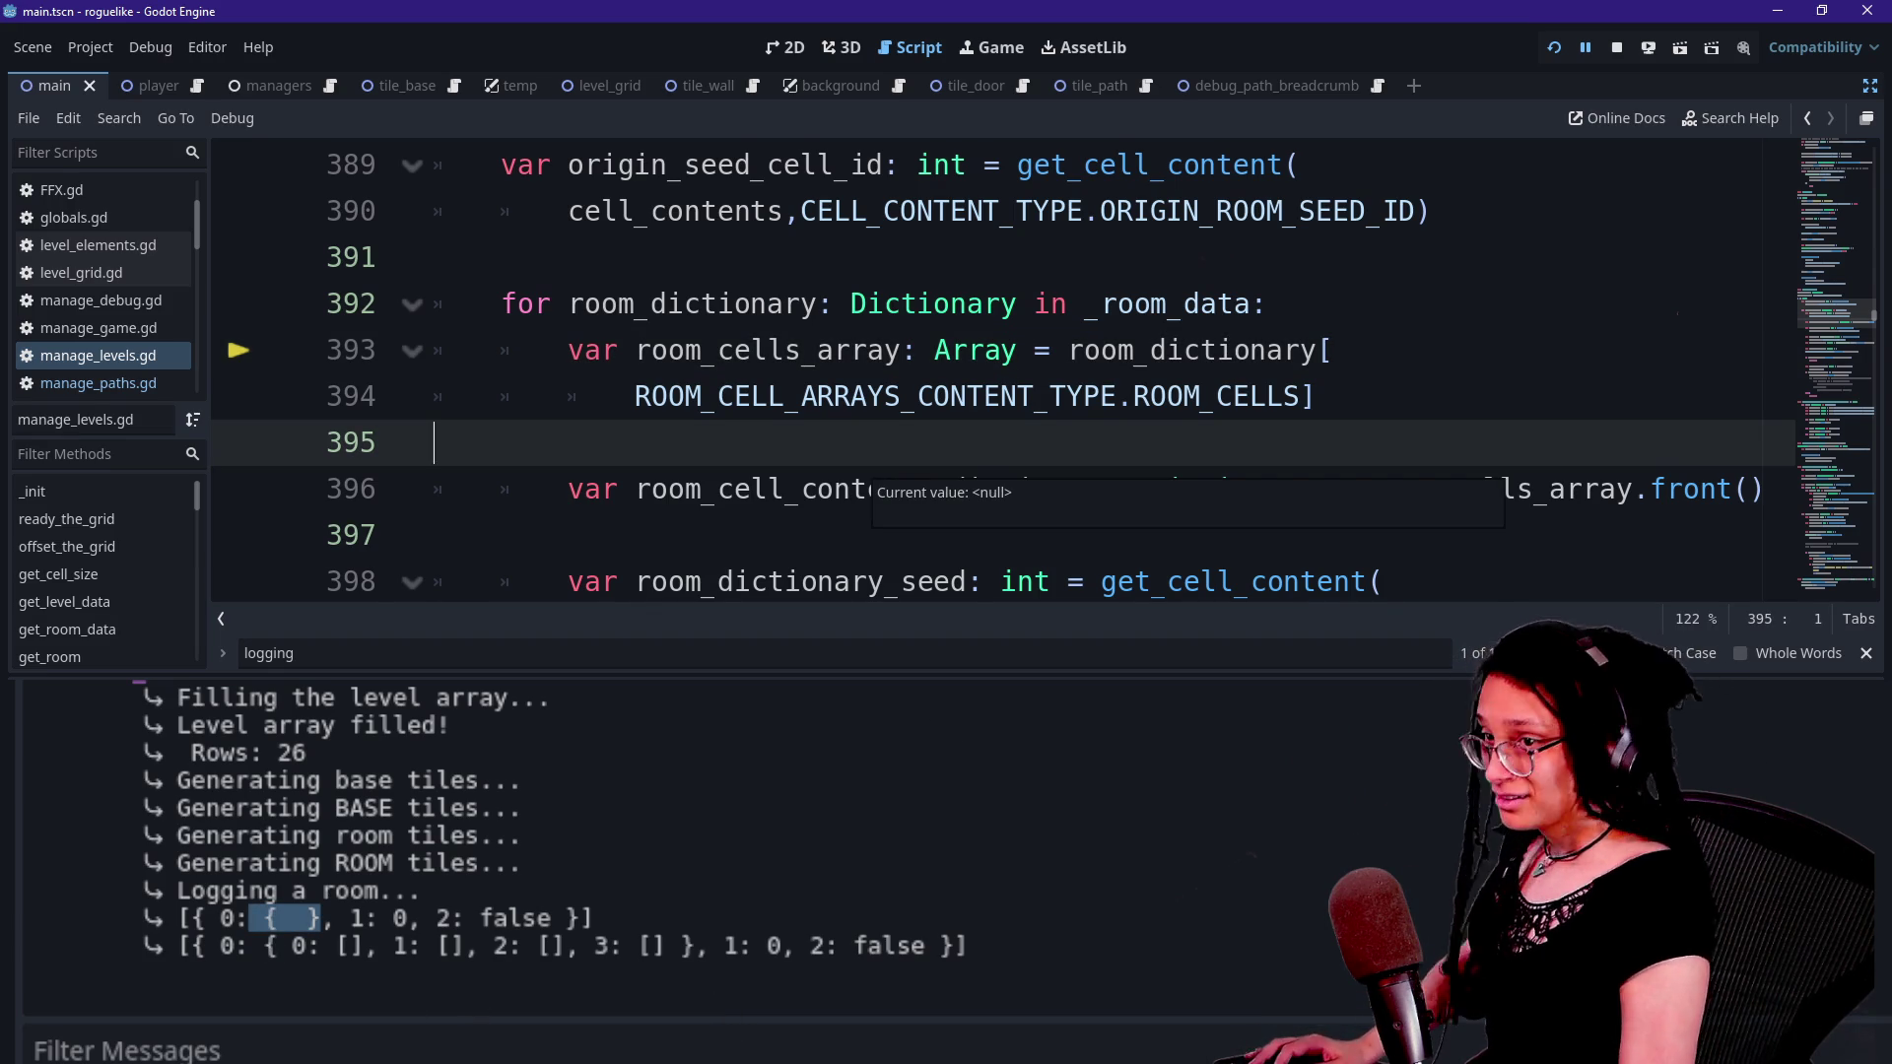
click(867, 488)
key(ctrl+j)
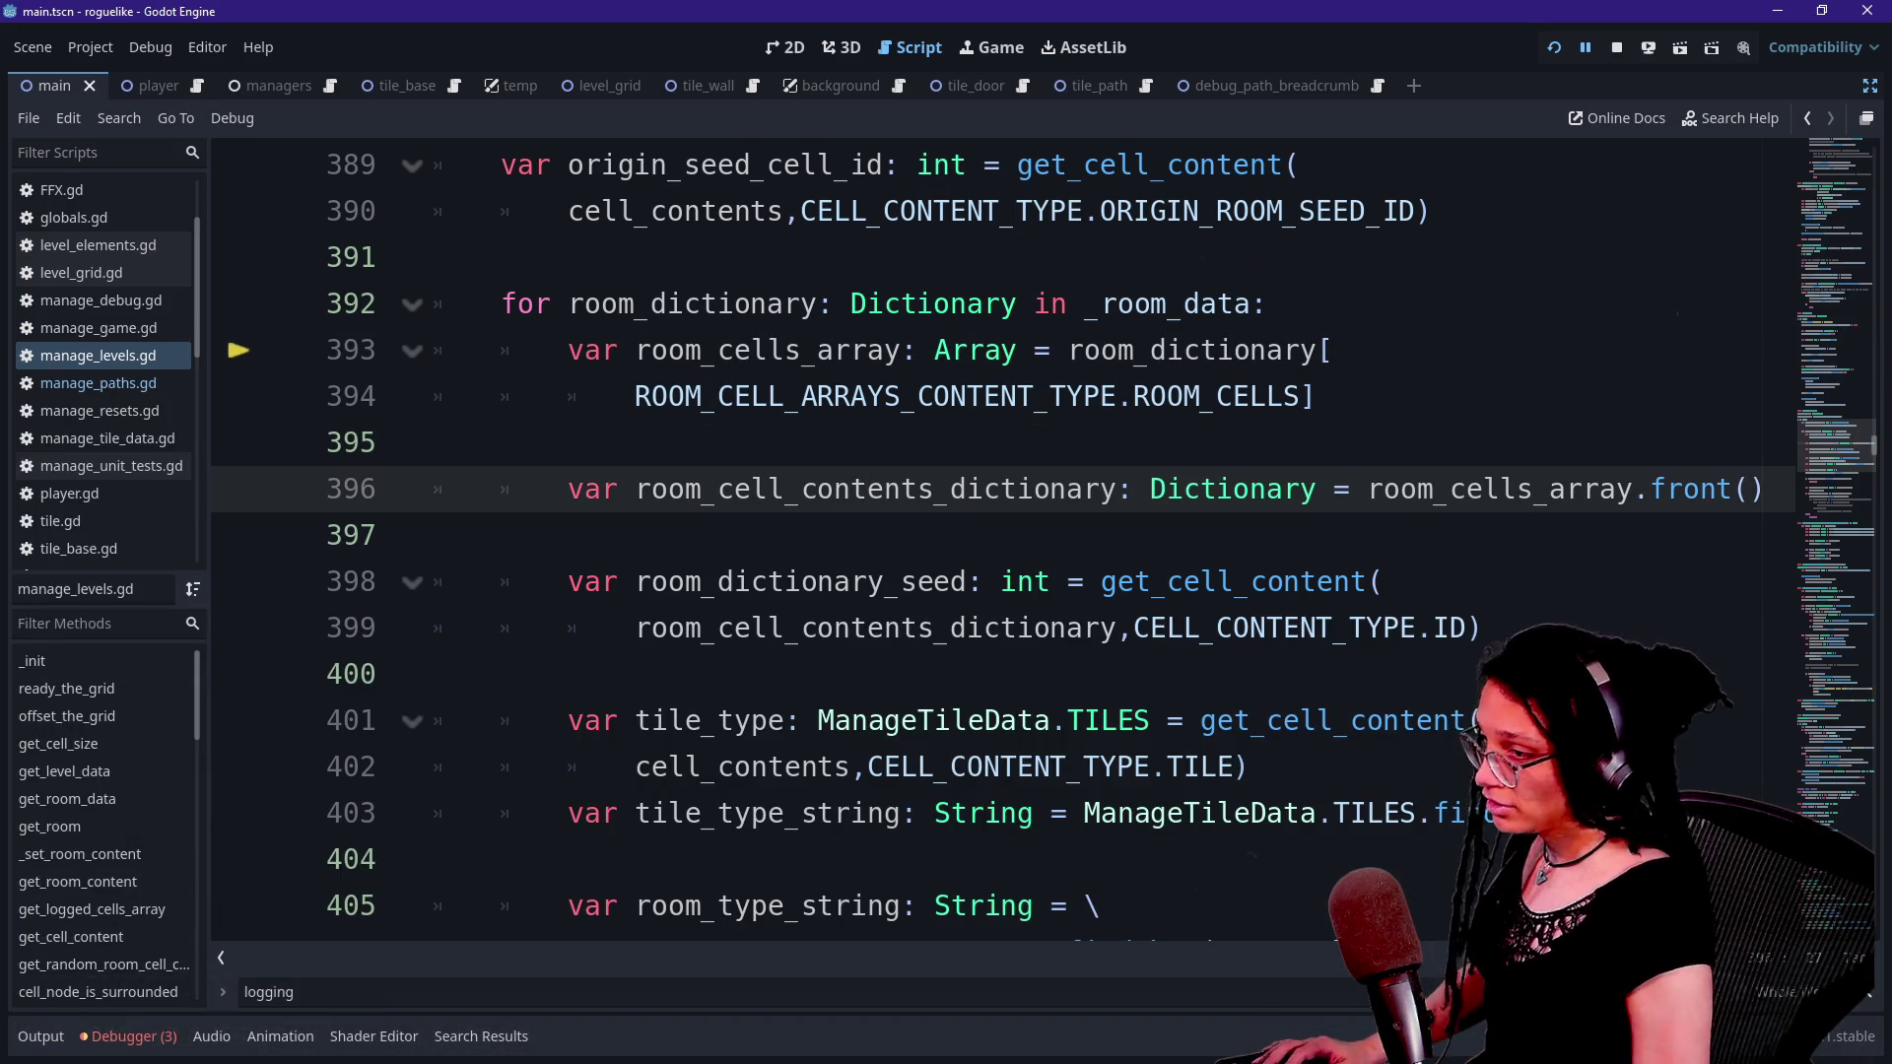
key(alt+Tab)
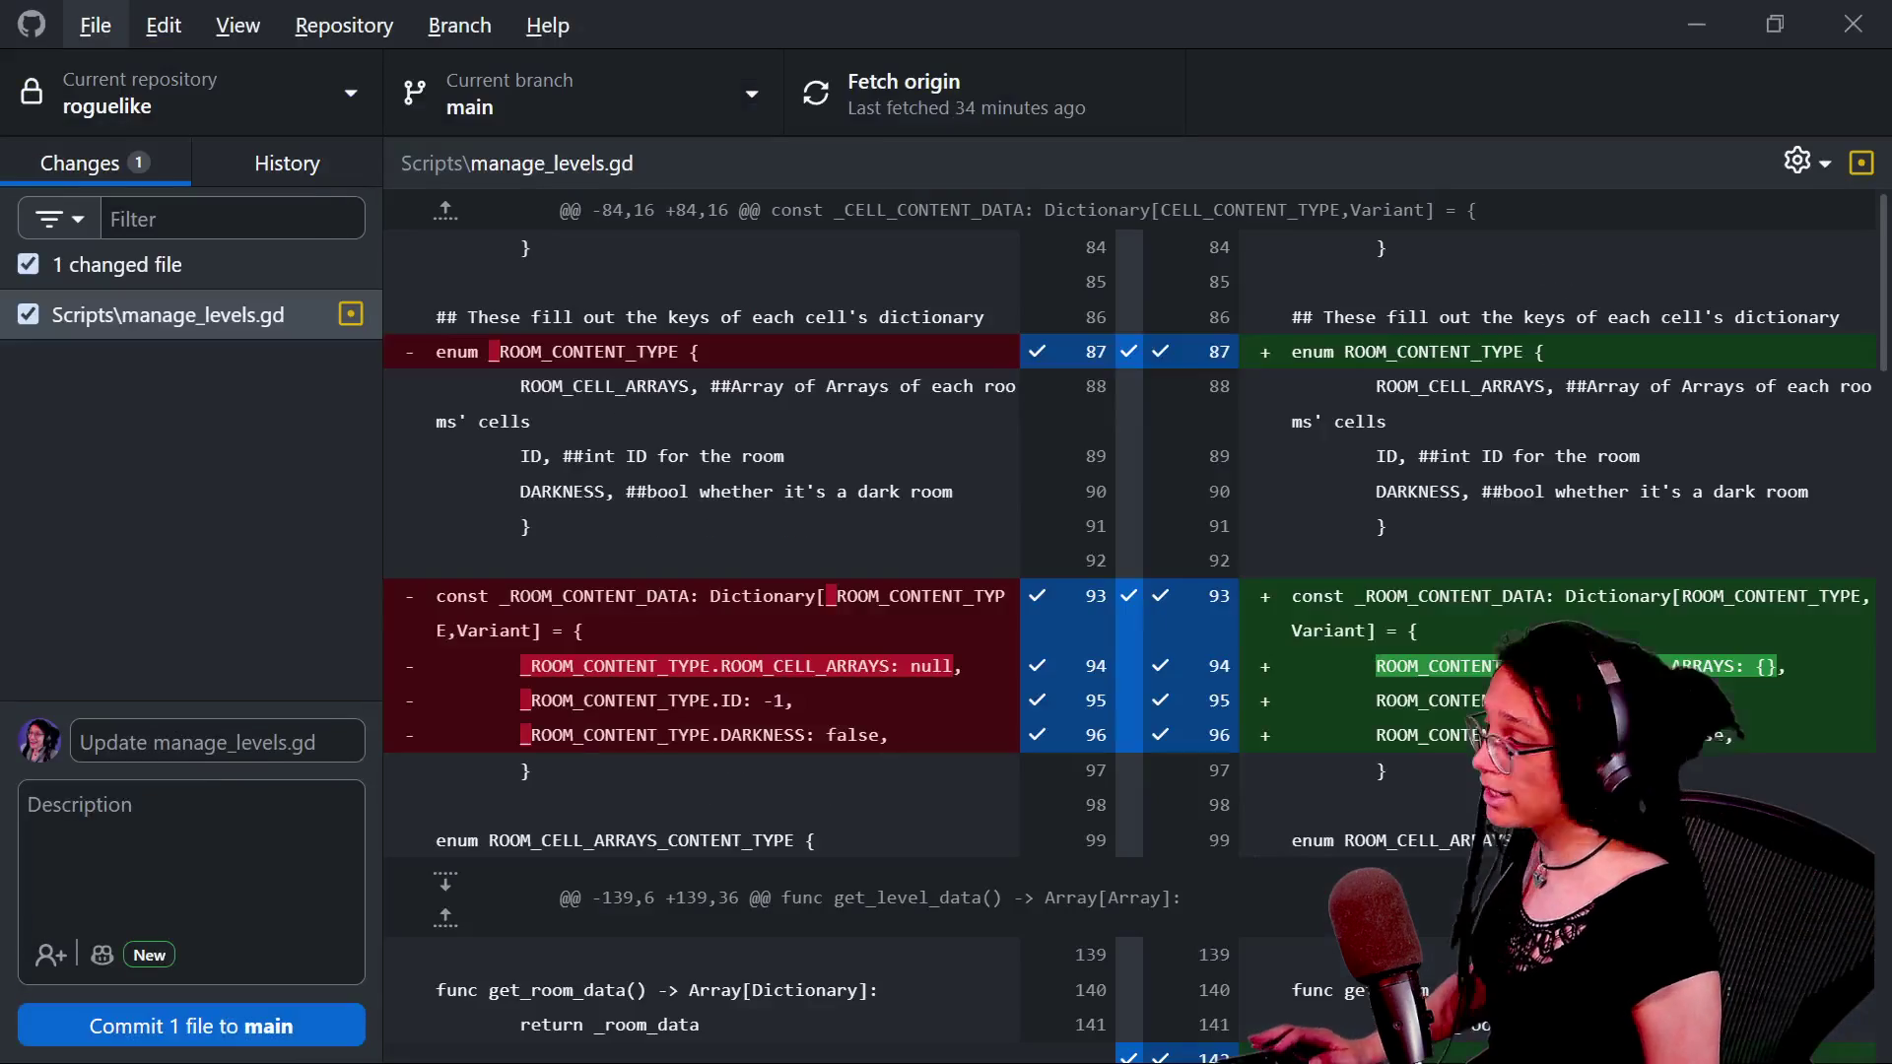
- Commit manage_levels.gd to main as 'Created good room content helpers' and push it to origin
key(Escape)
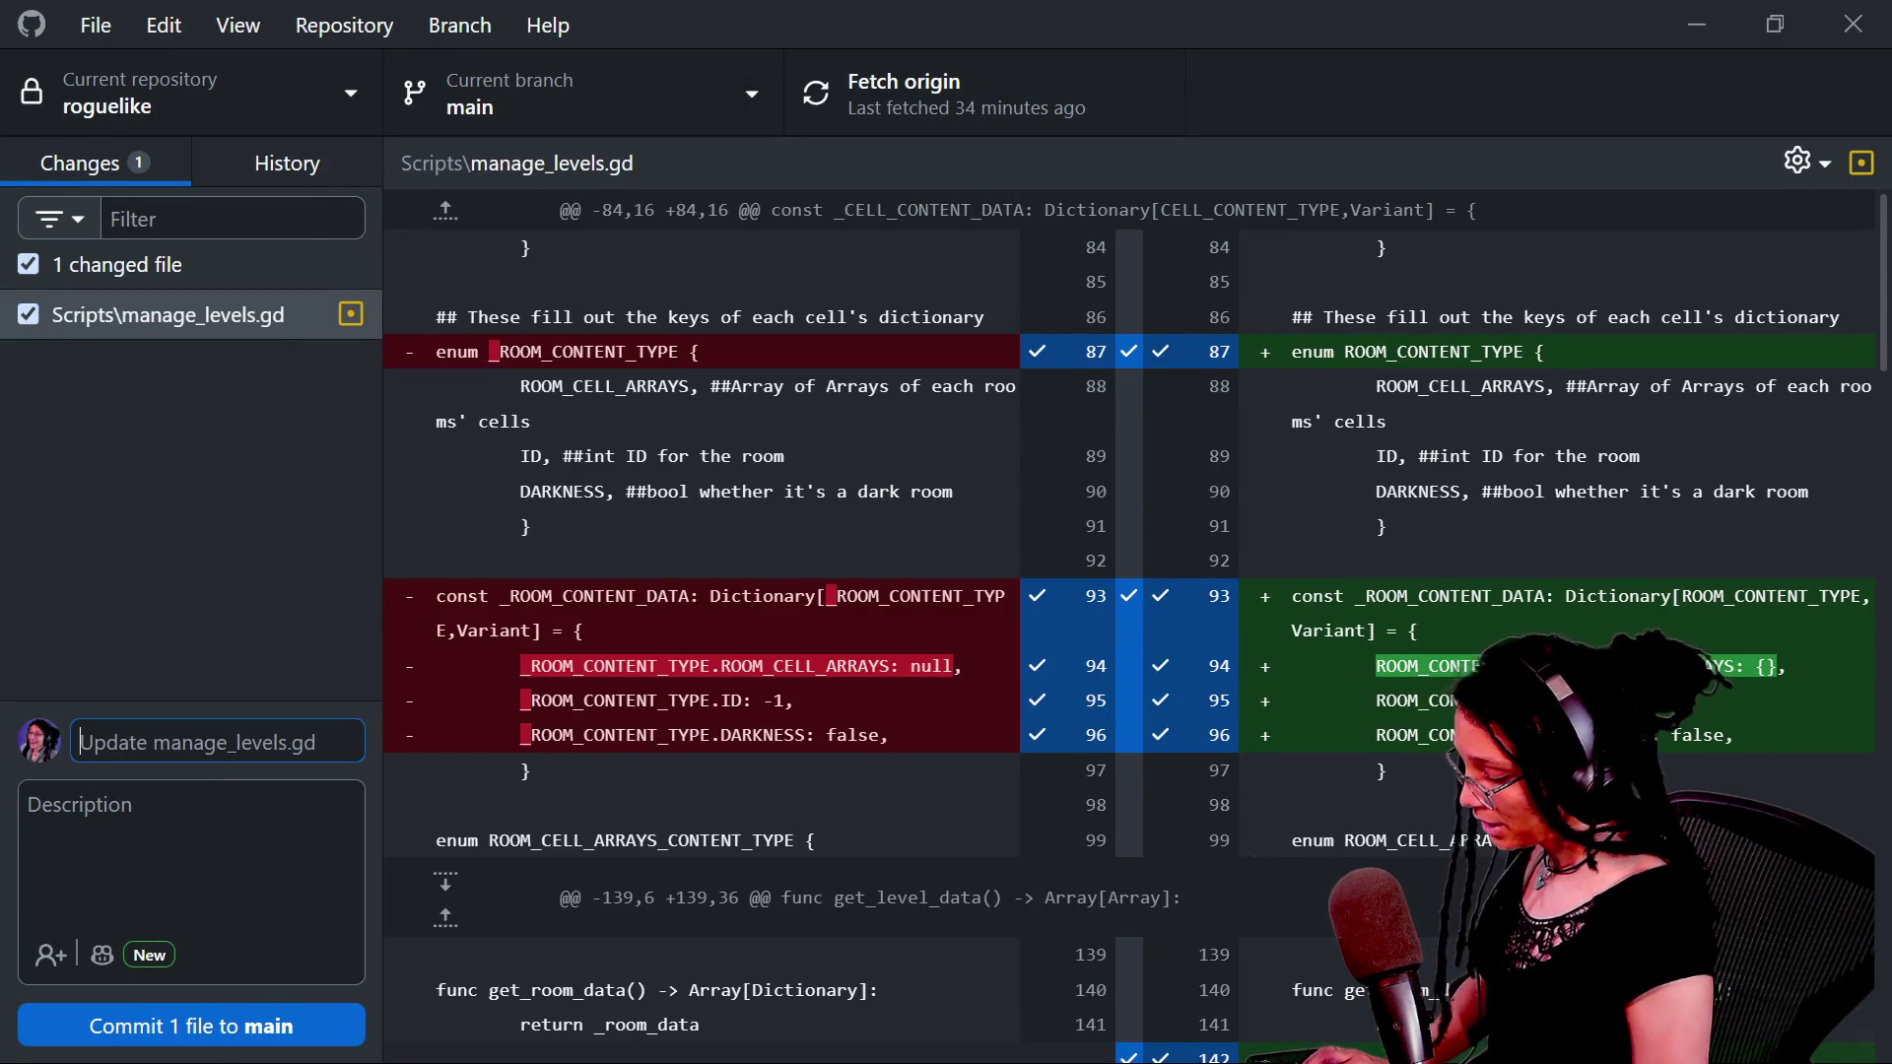
text(C)
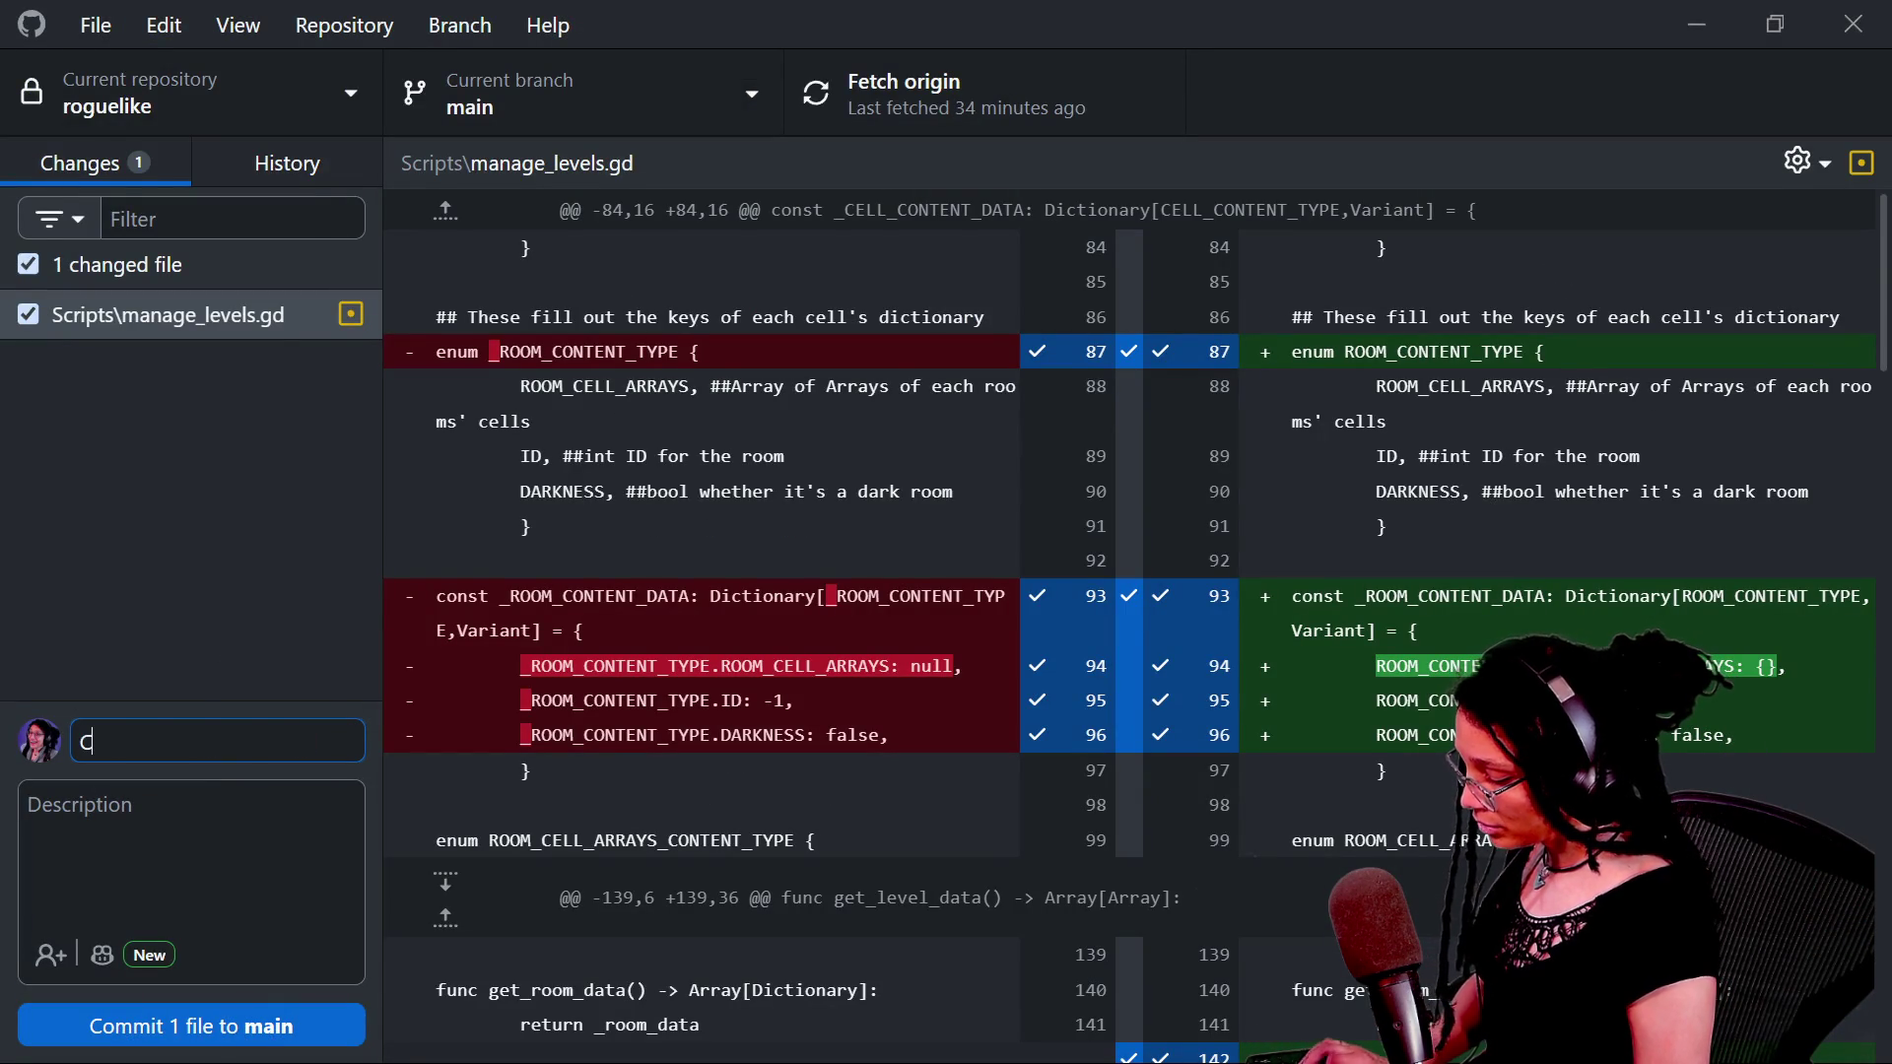
text(reated good r)
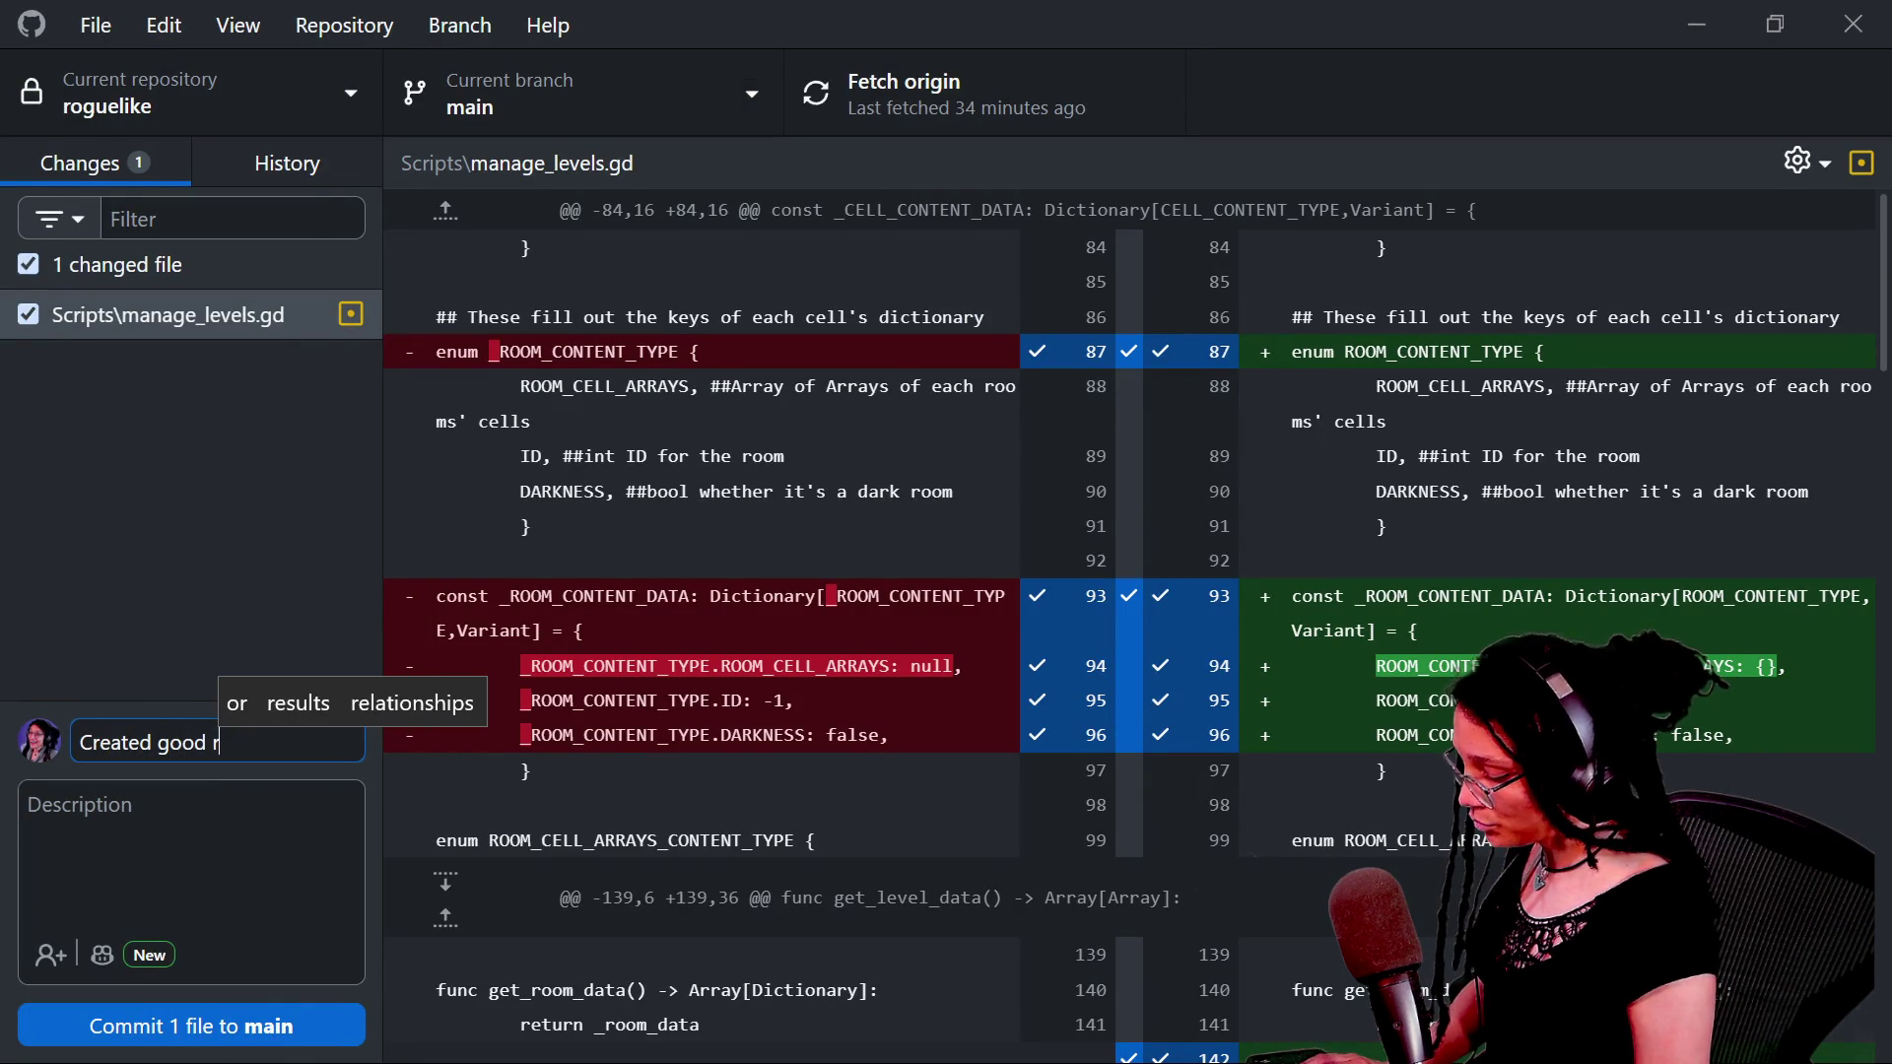
text(oom content )
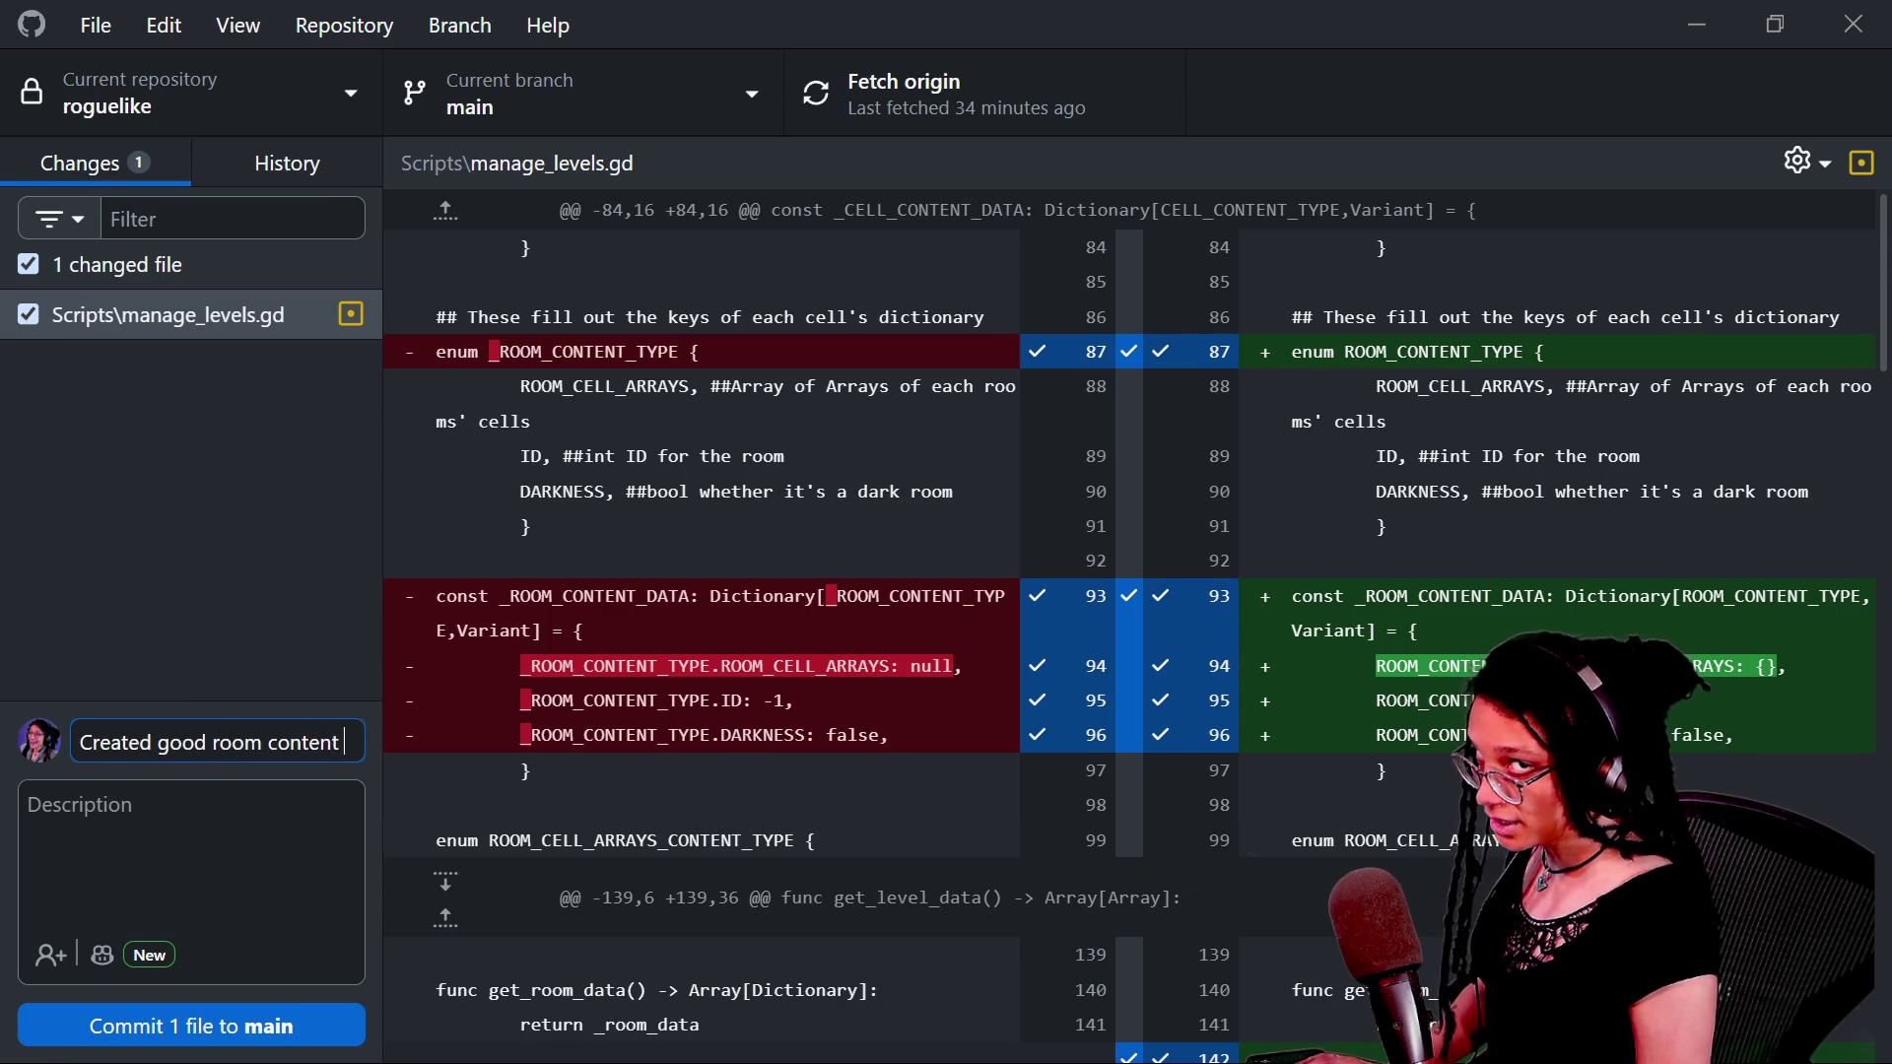
text(helpers)
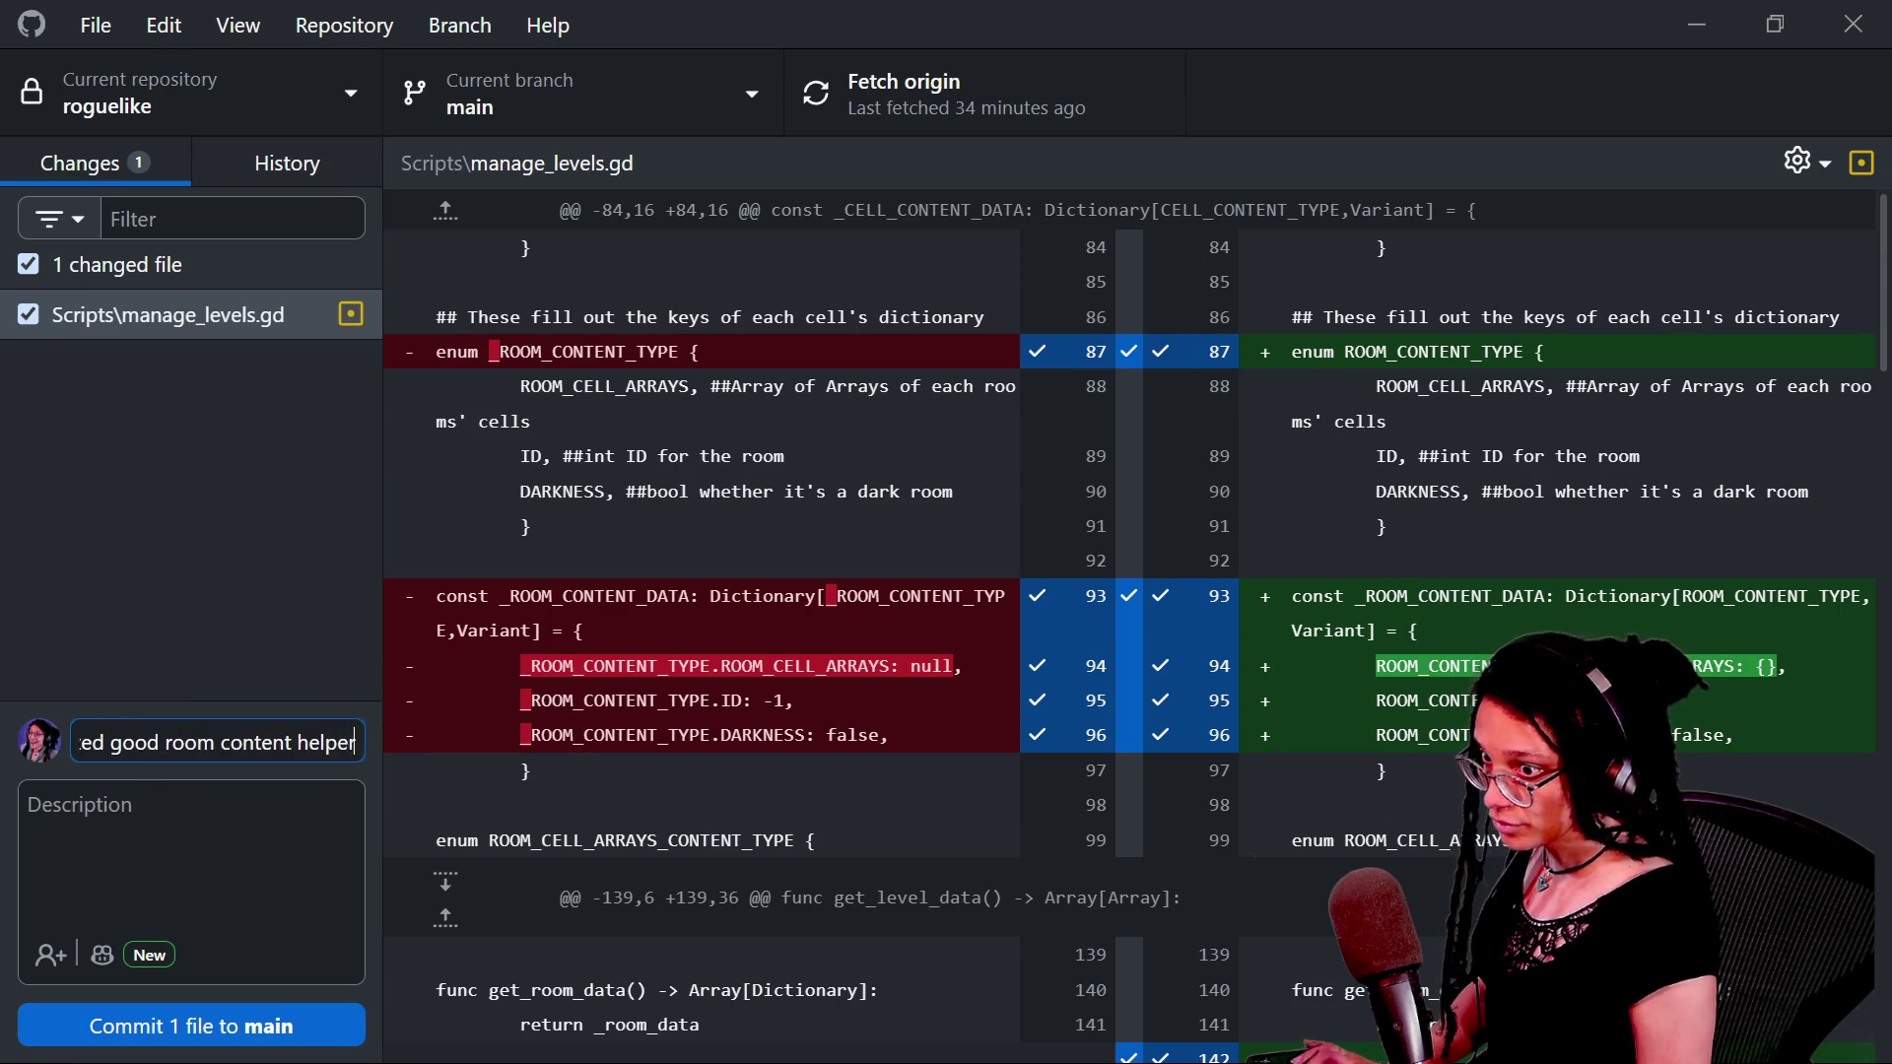
click(165, 1025)
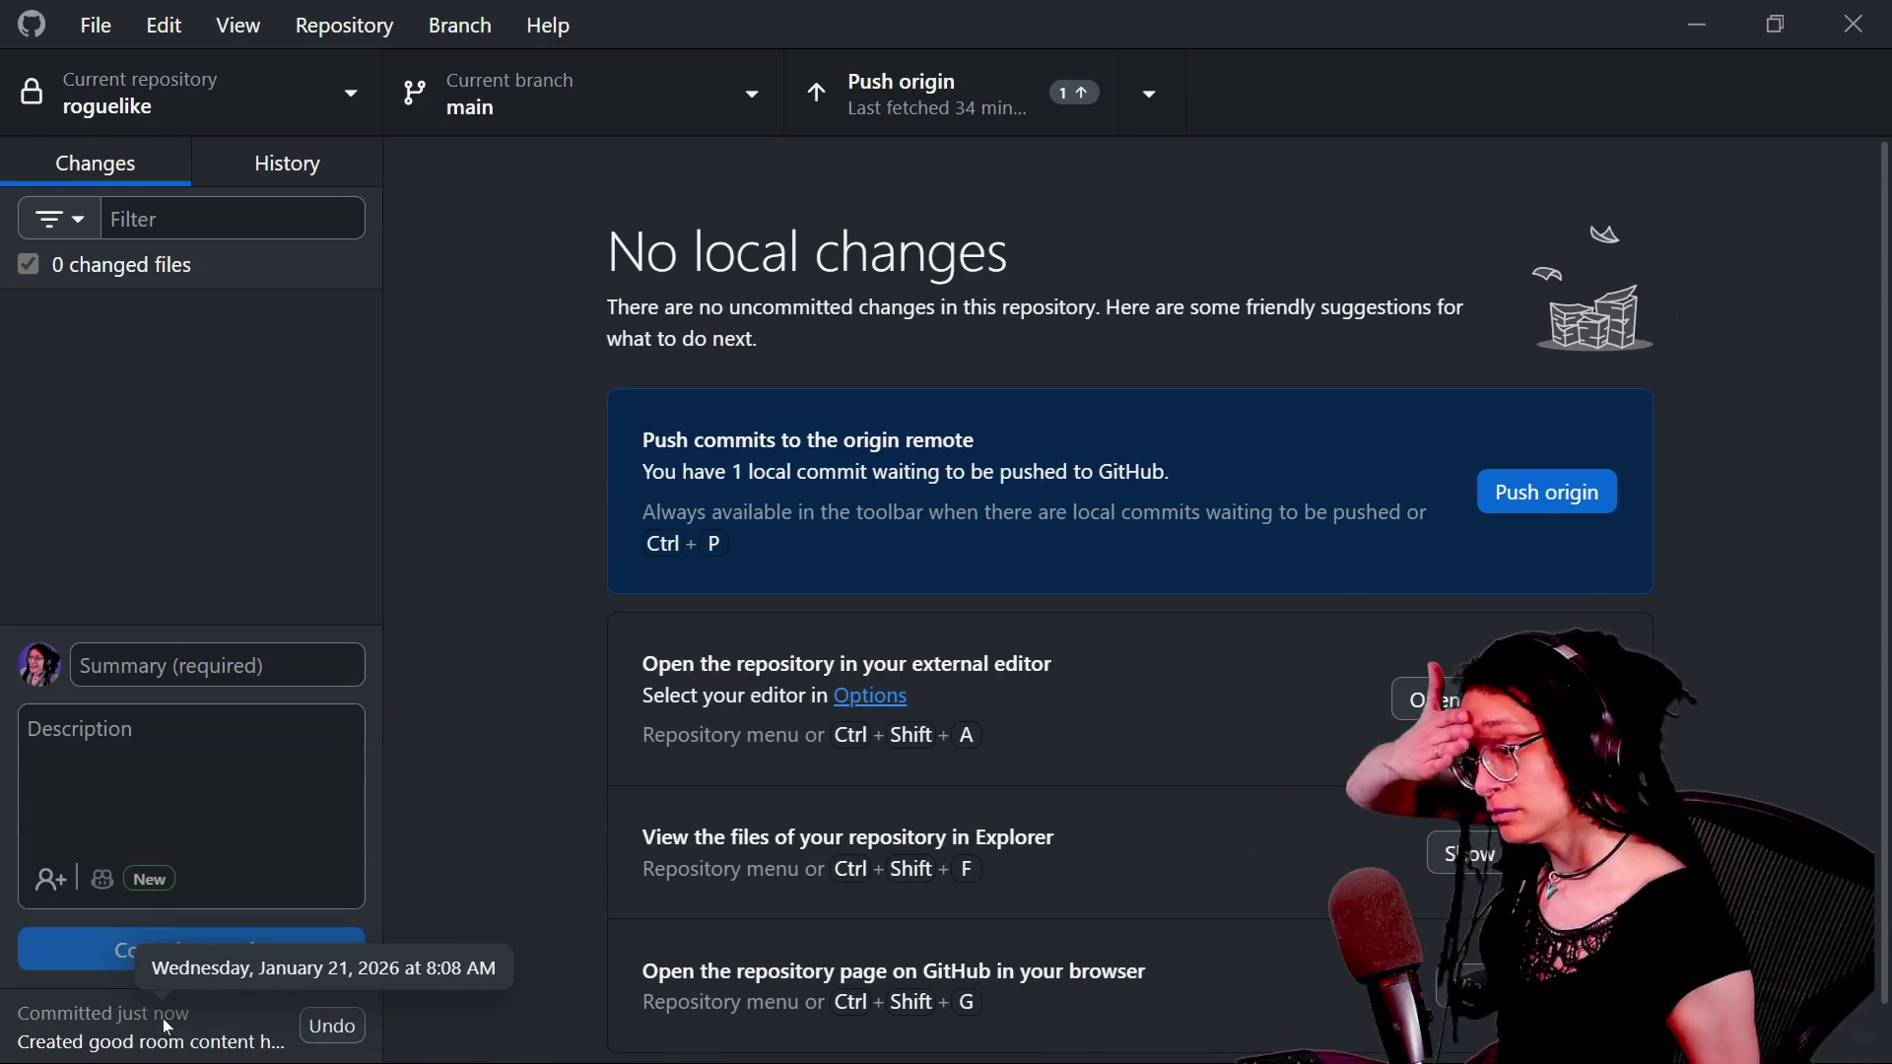
click(1581, 507)
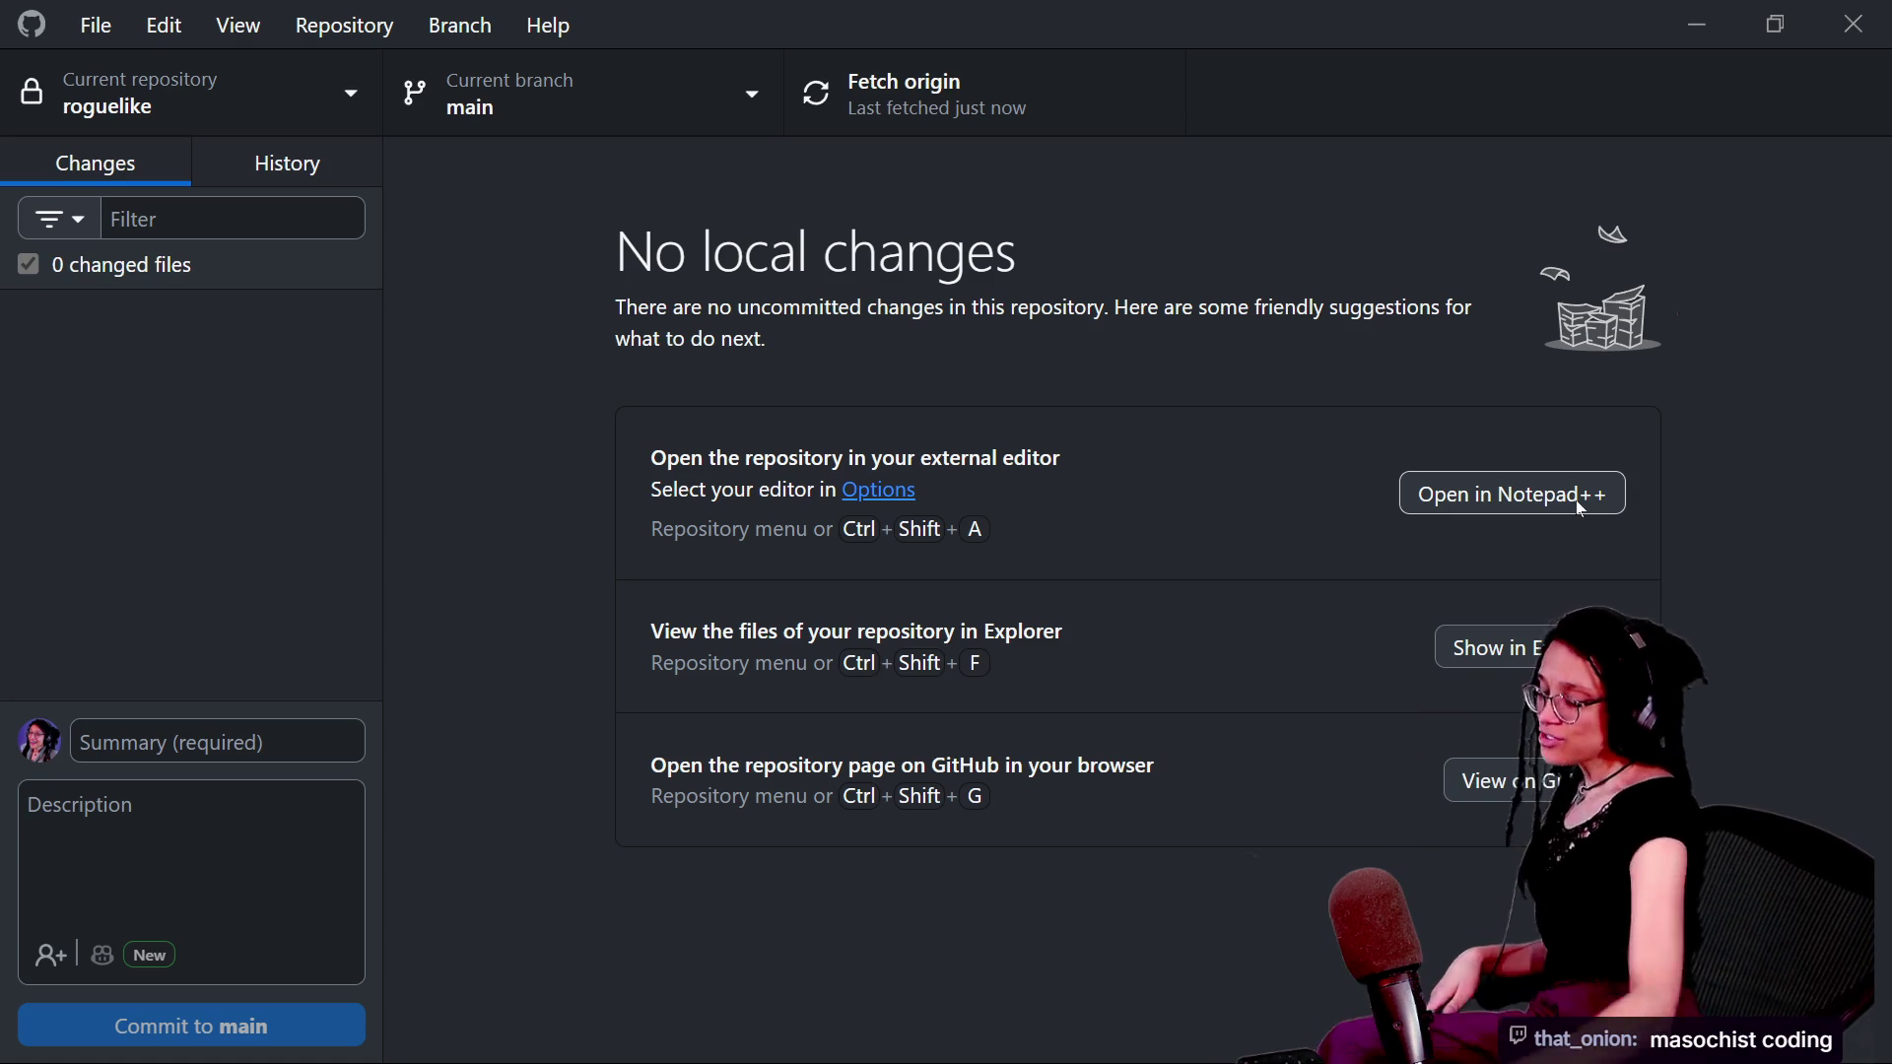
key(alt+Tab)
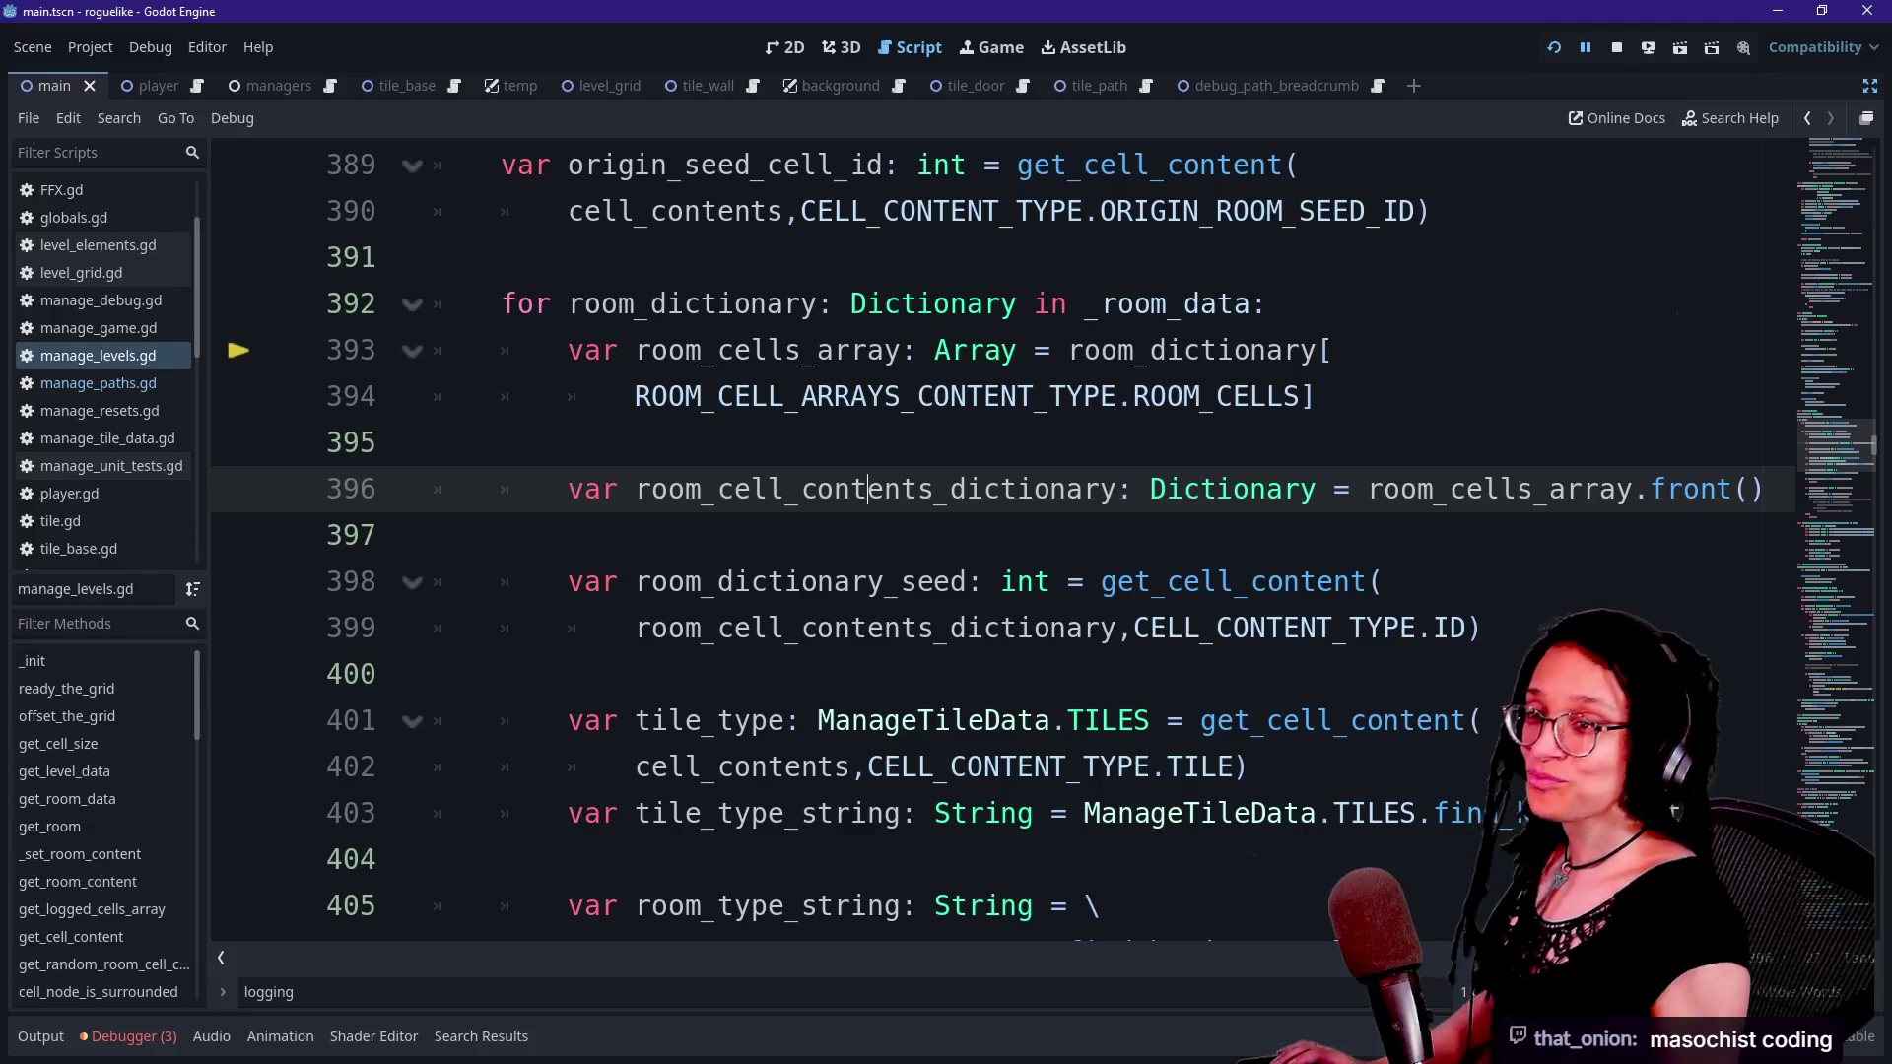
- Open the Debugger and jump from the top stack frame to the failing line 393
click(1074, 303)
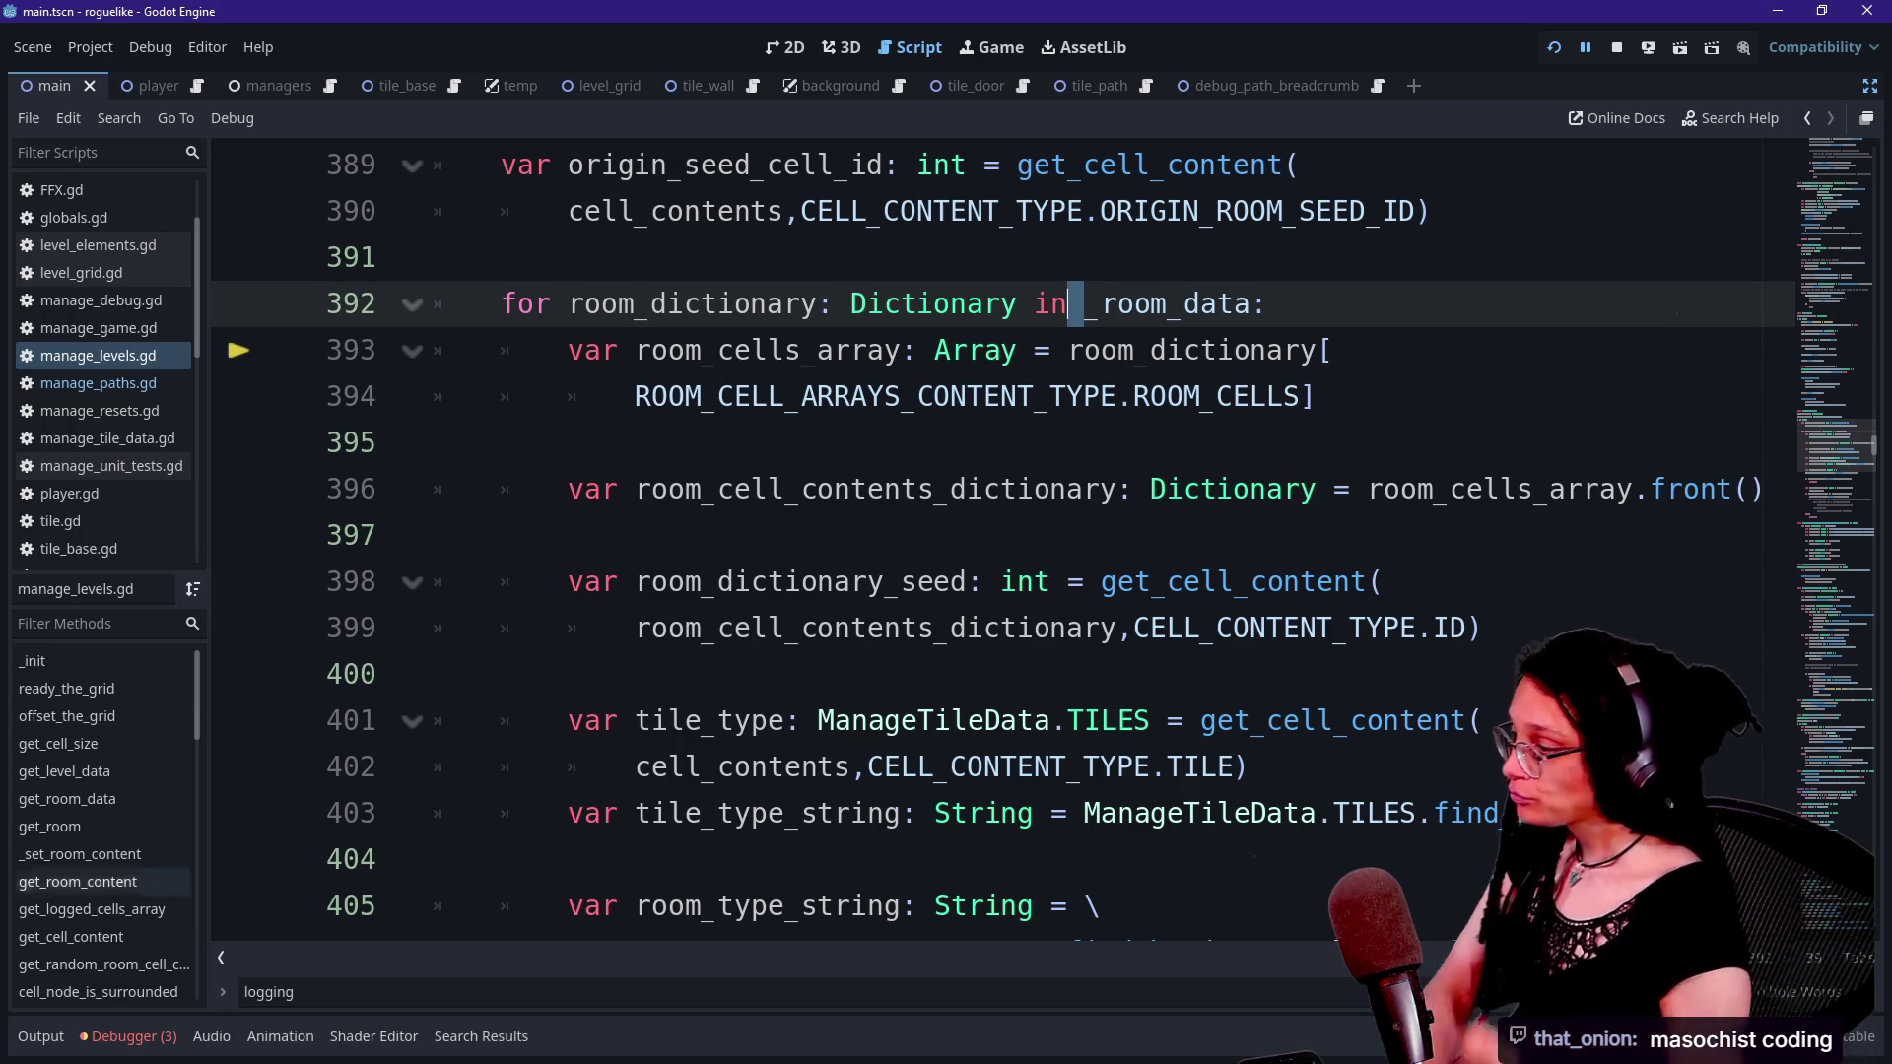
click(128, 1037)
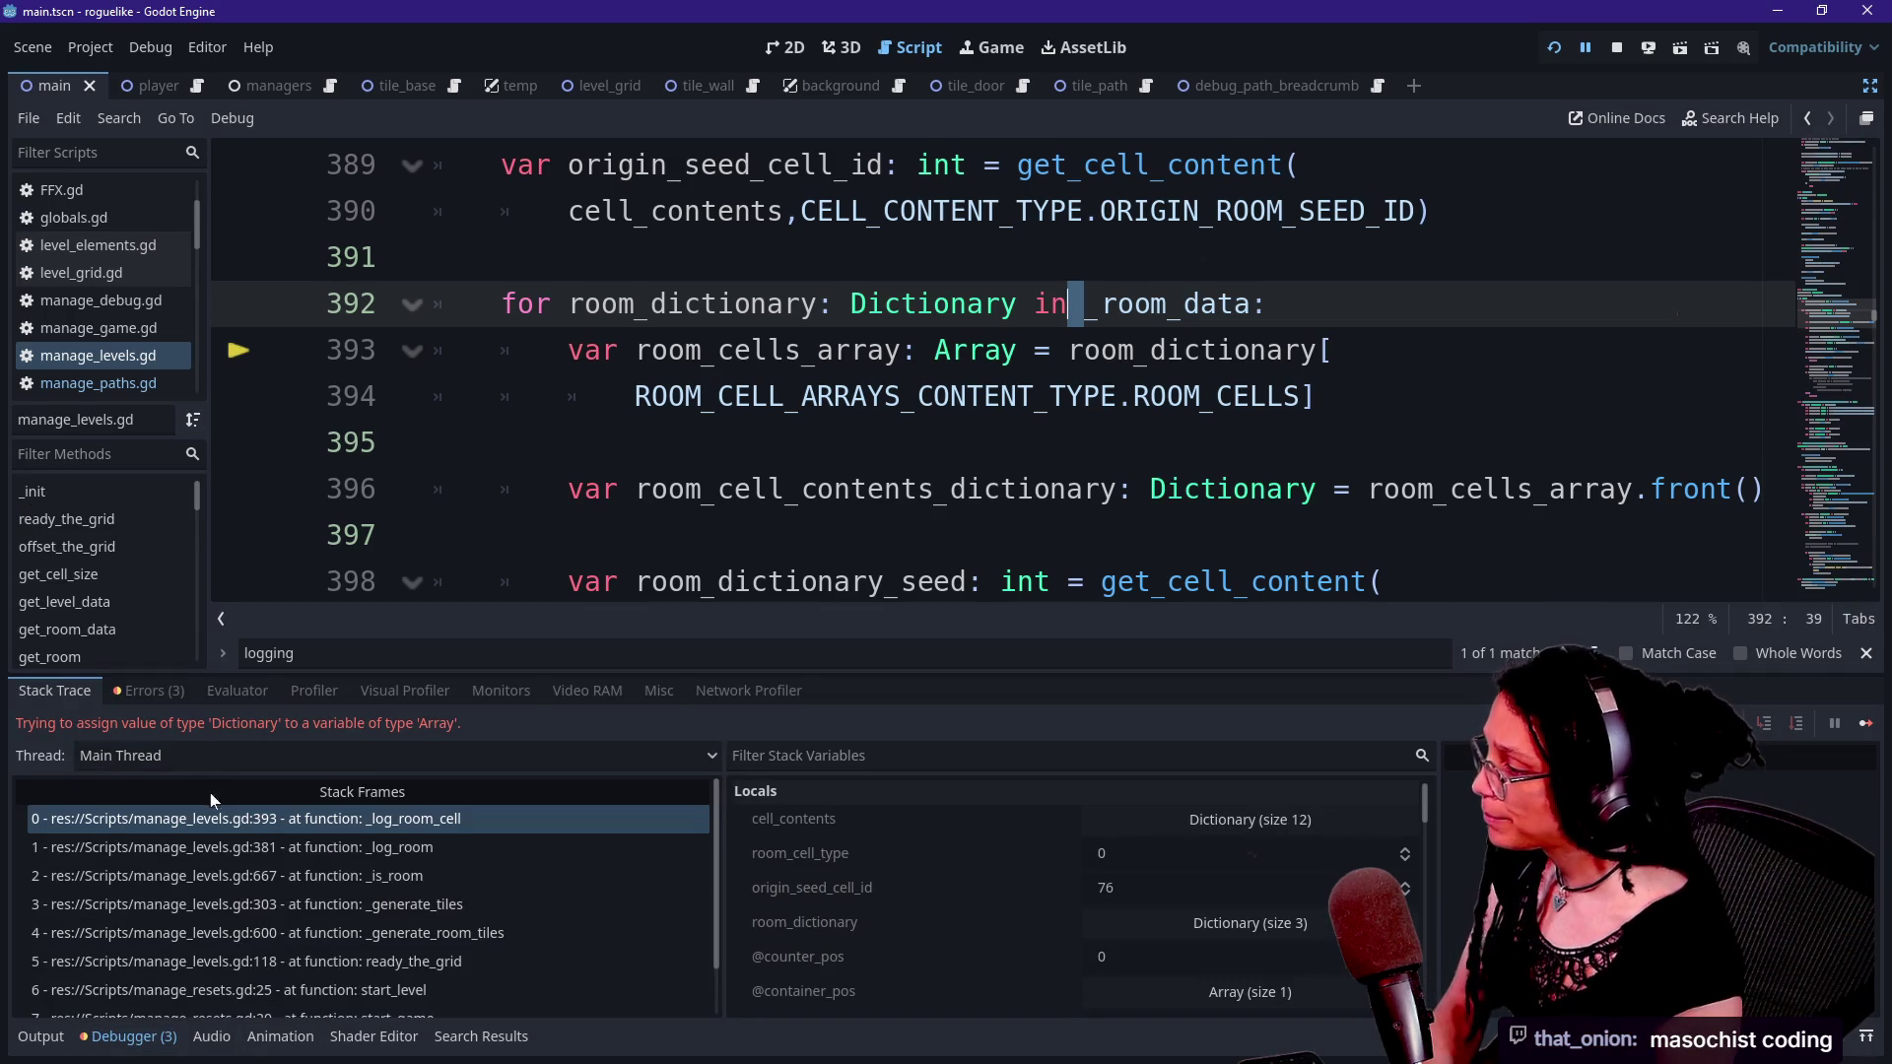
click(215, 824)
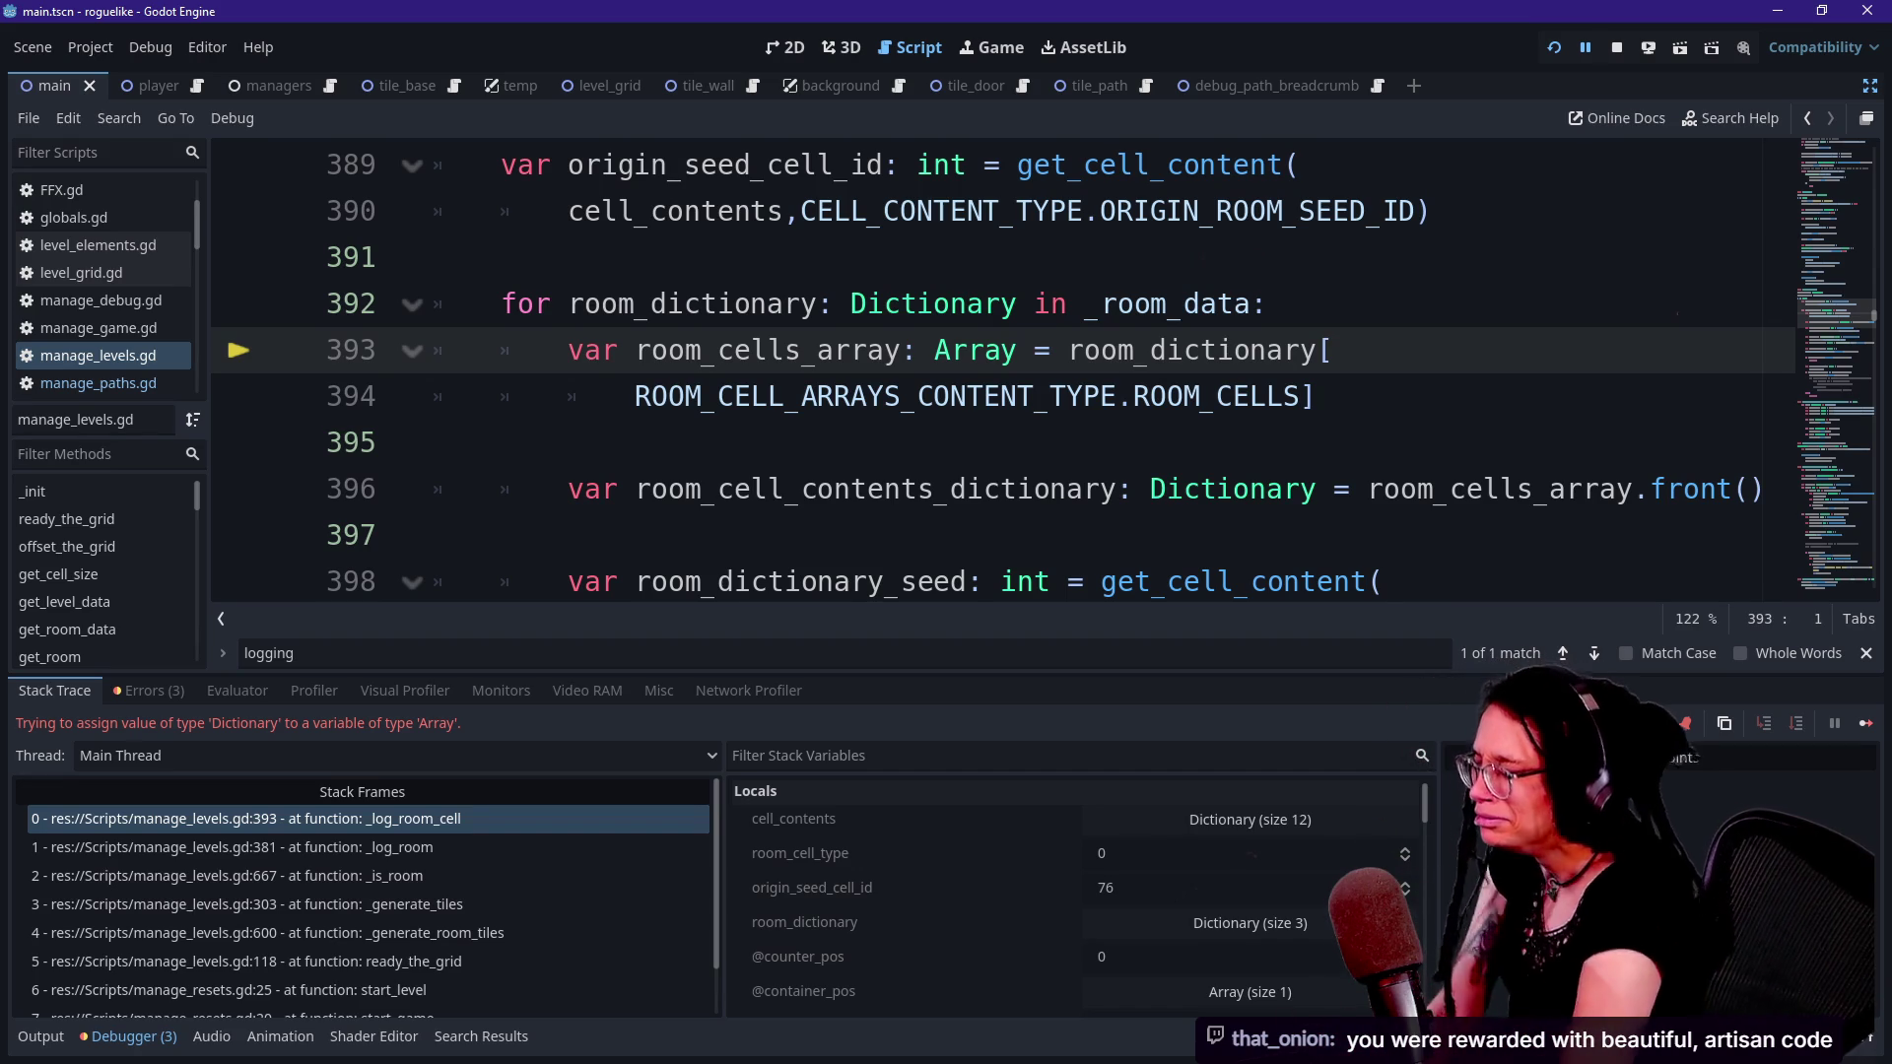
- Select the room_dictionary text on for-loop line 392, then bring up the output log
click(434, 443)
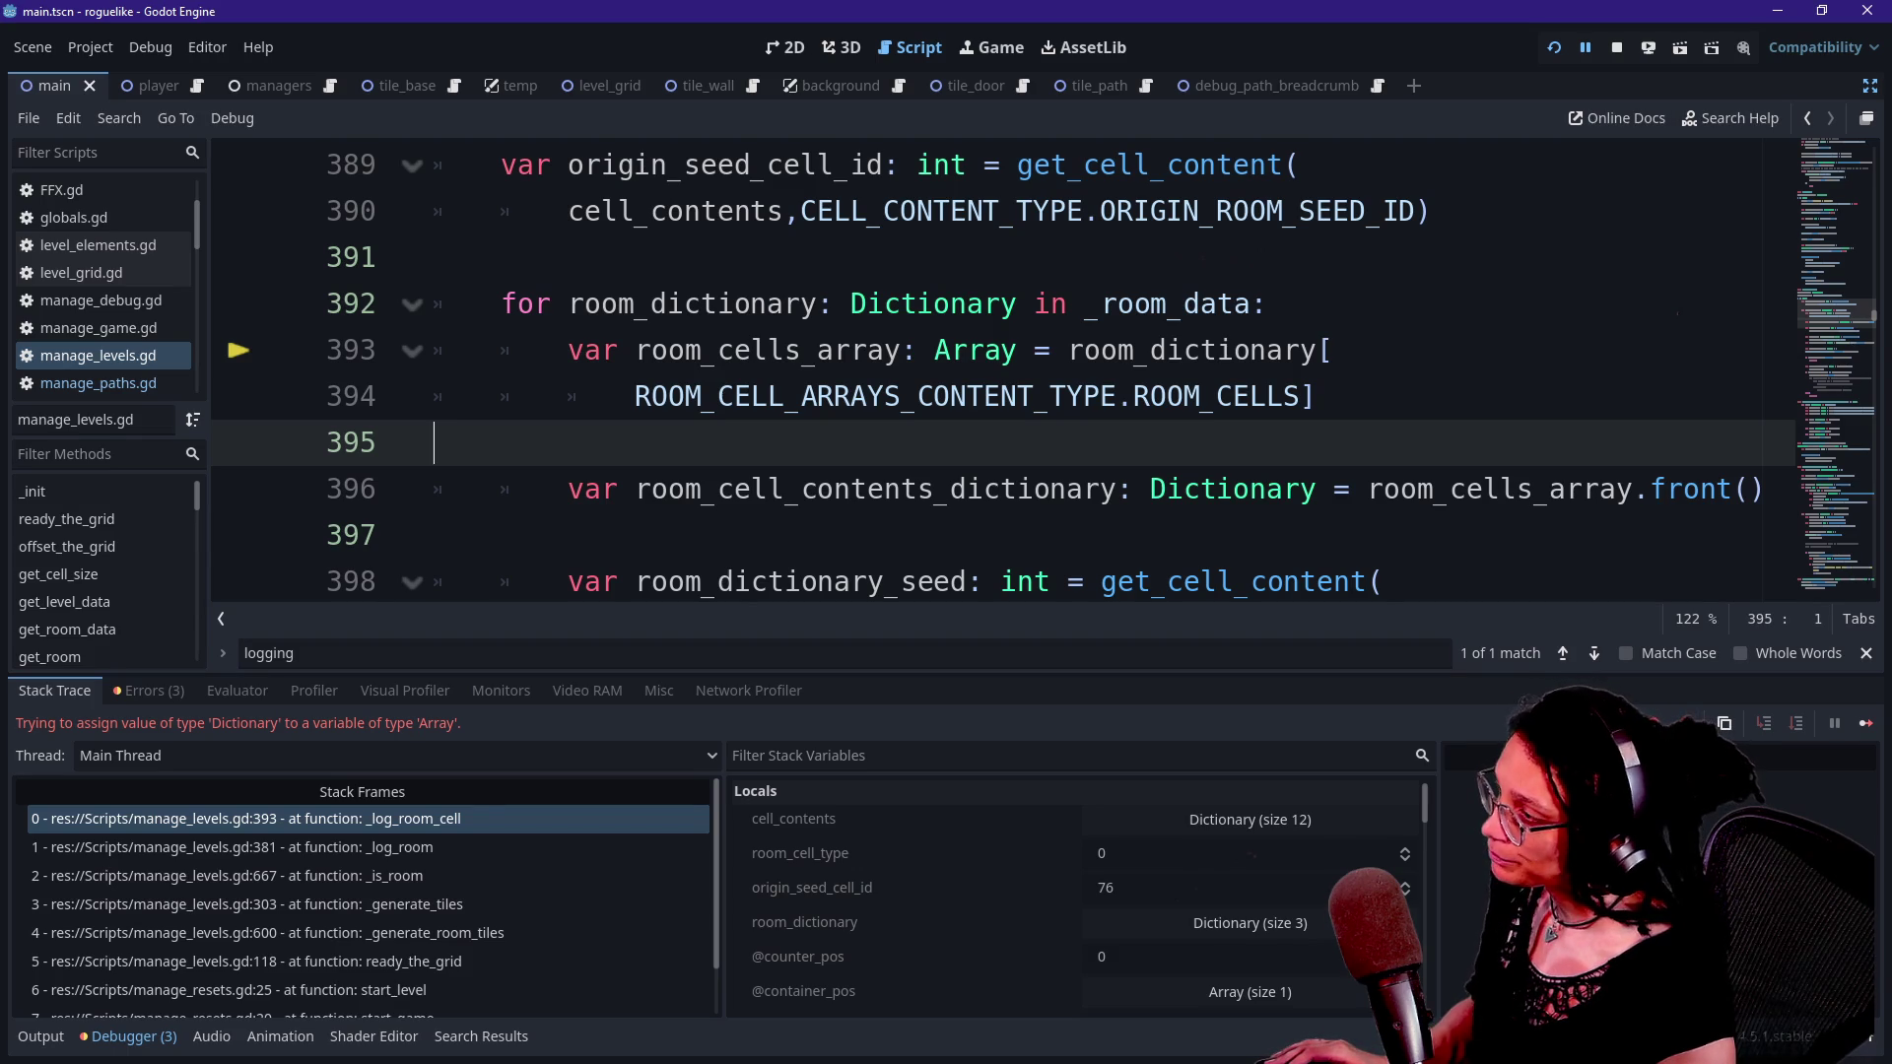
click(1271, 303)
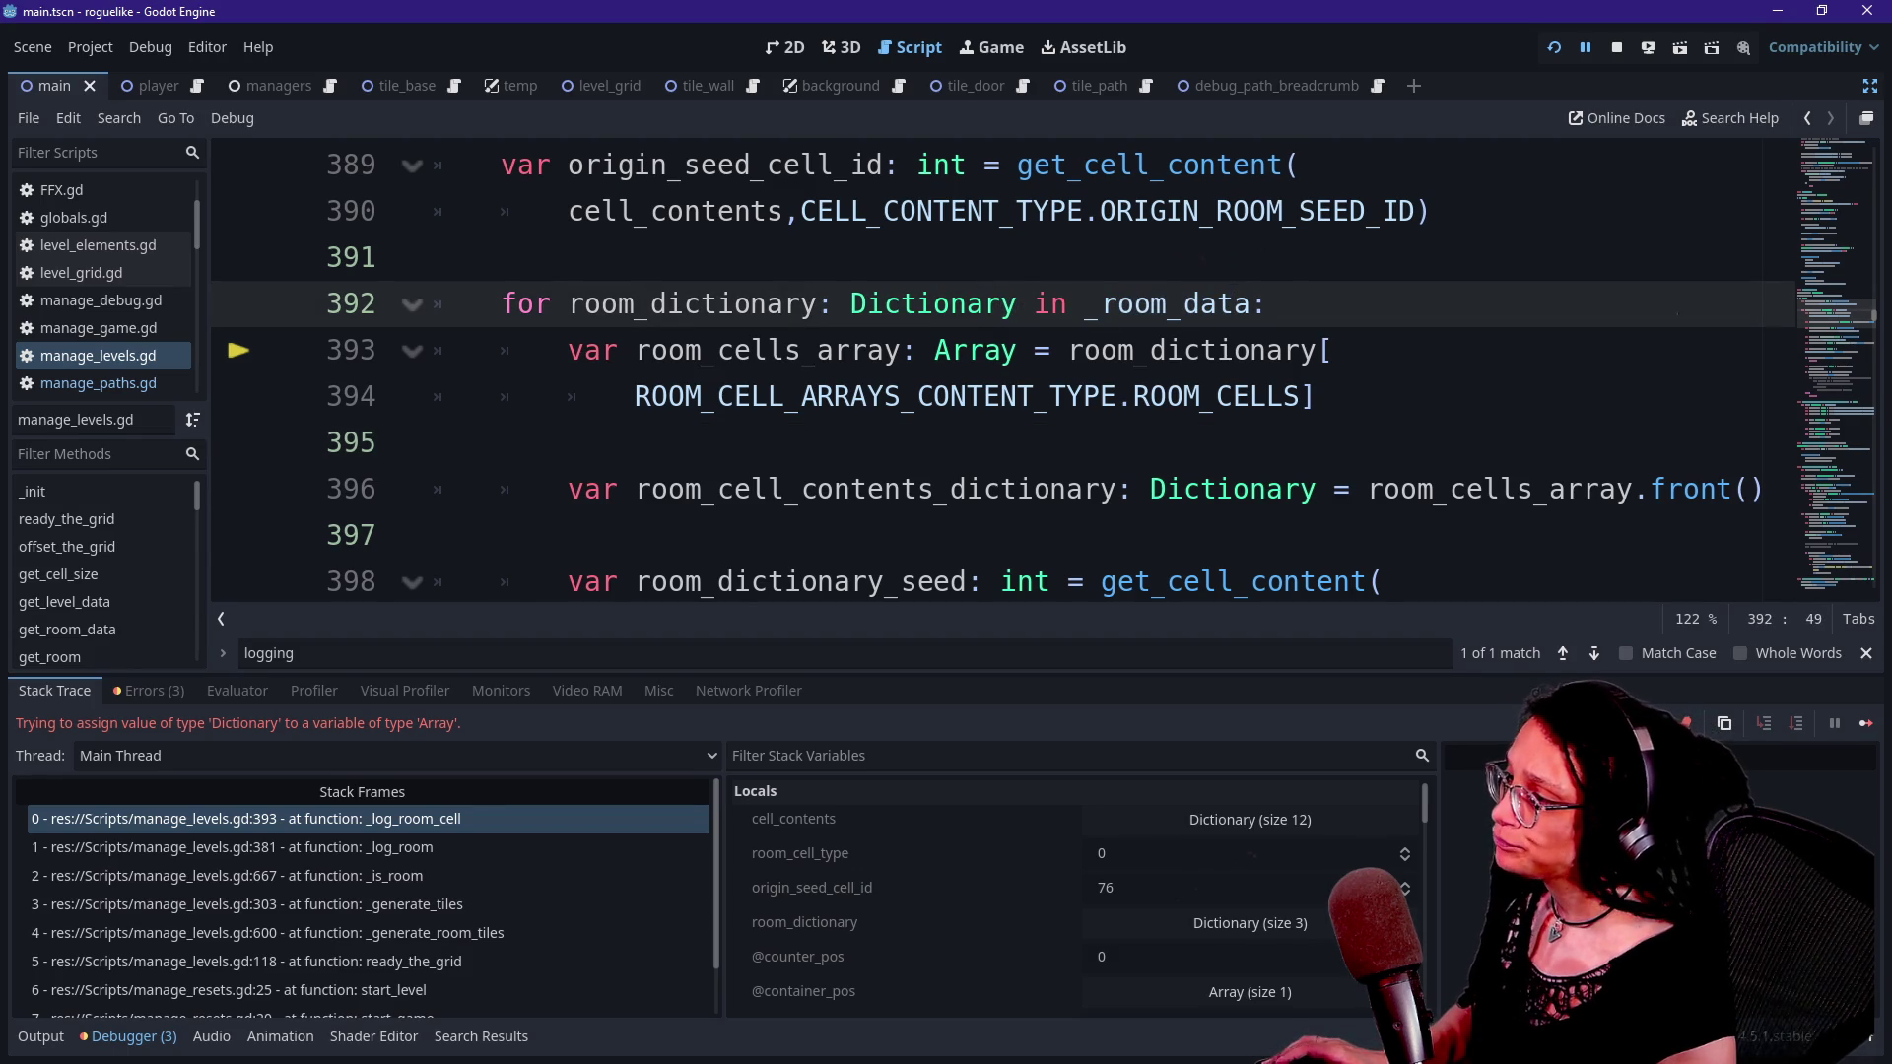
drag(570, 304, 984, 304)
click(984, 304)
mouse_move(1103, 356)
scroll(985, 394, up, 1)
click(39, 1036)
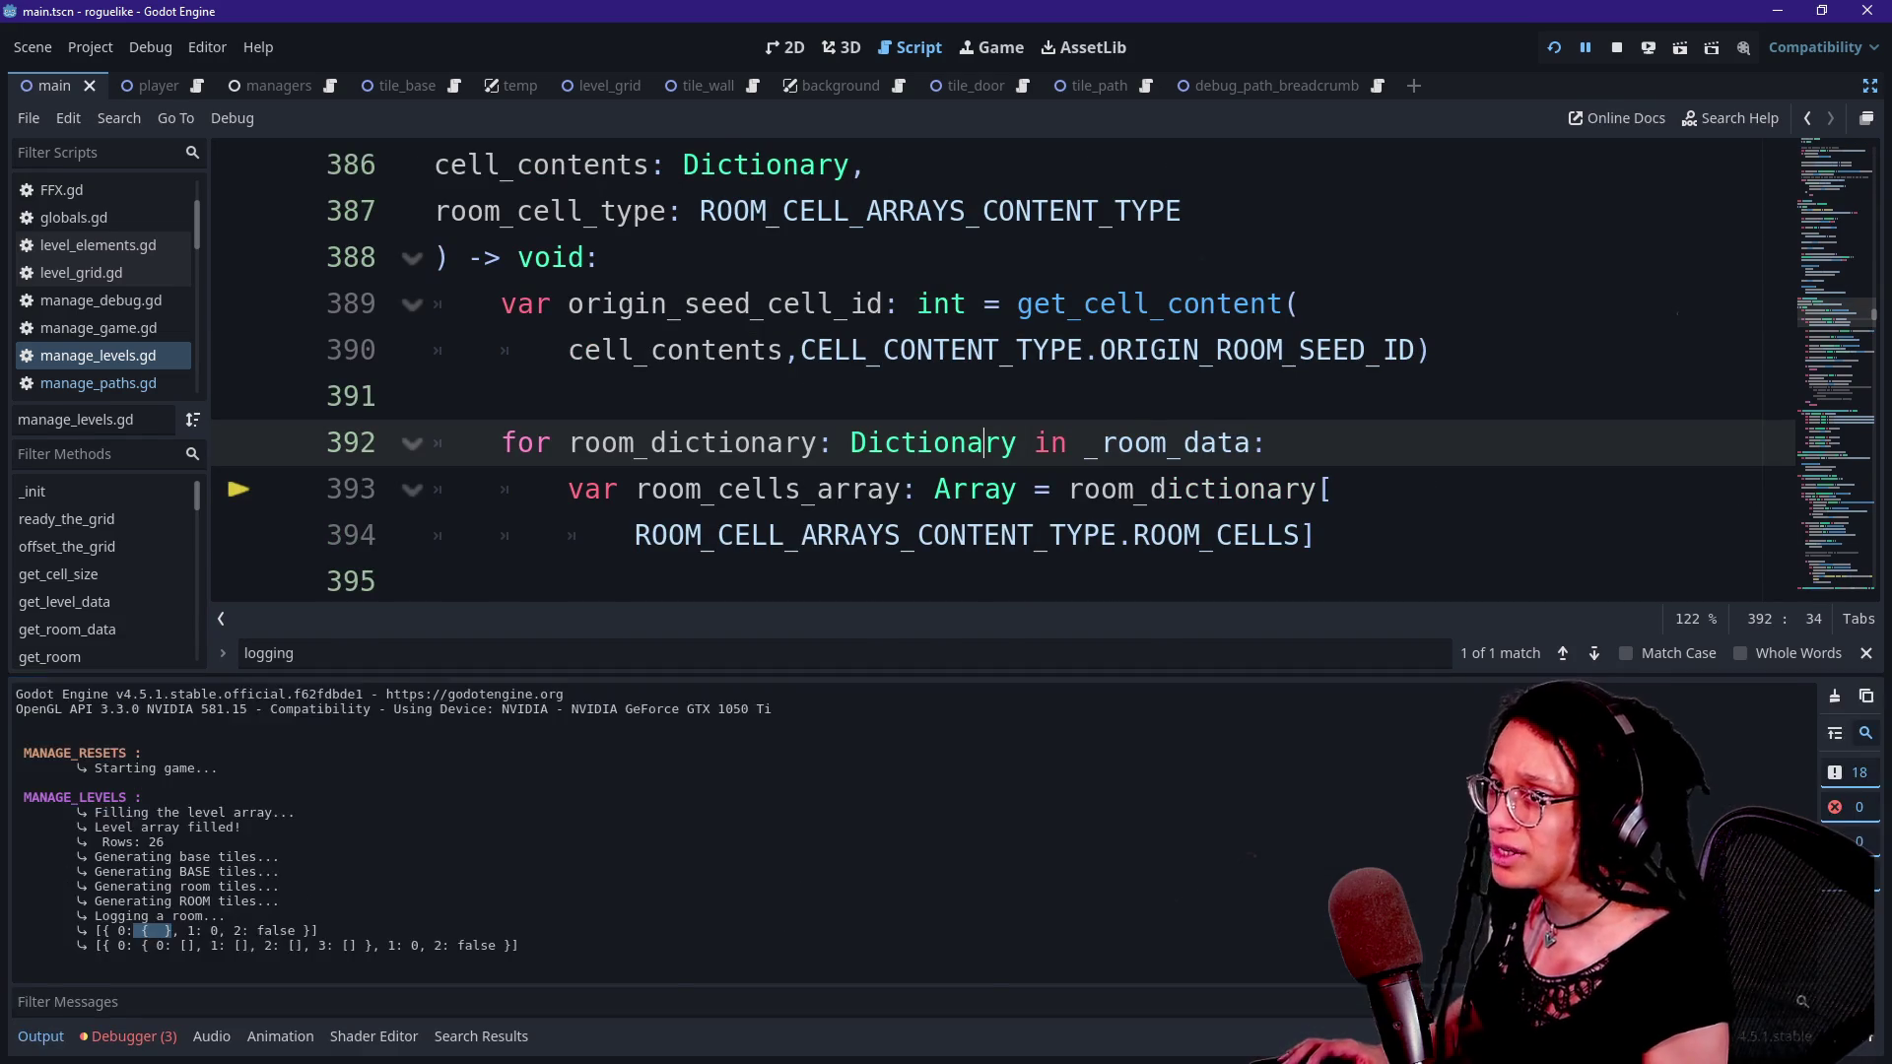
- Hide the output log and review lines 389–395 of _log_room_cell's loop
click(40, 1037)
key(Up)
key(Up)
key(Up)
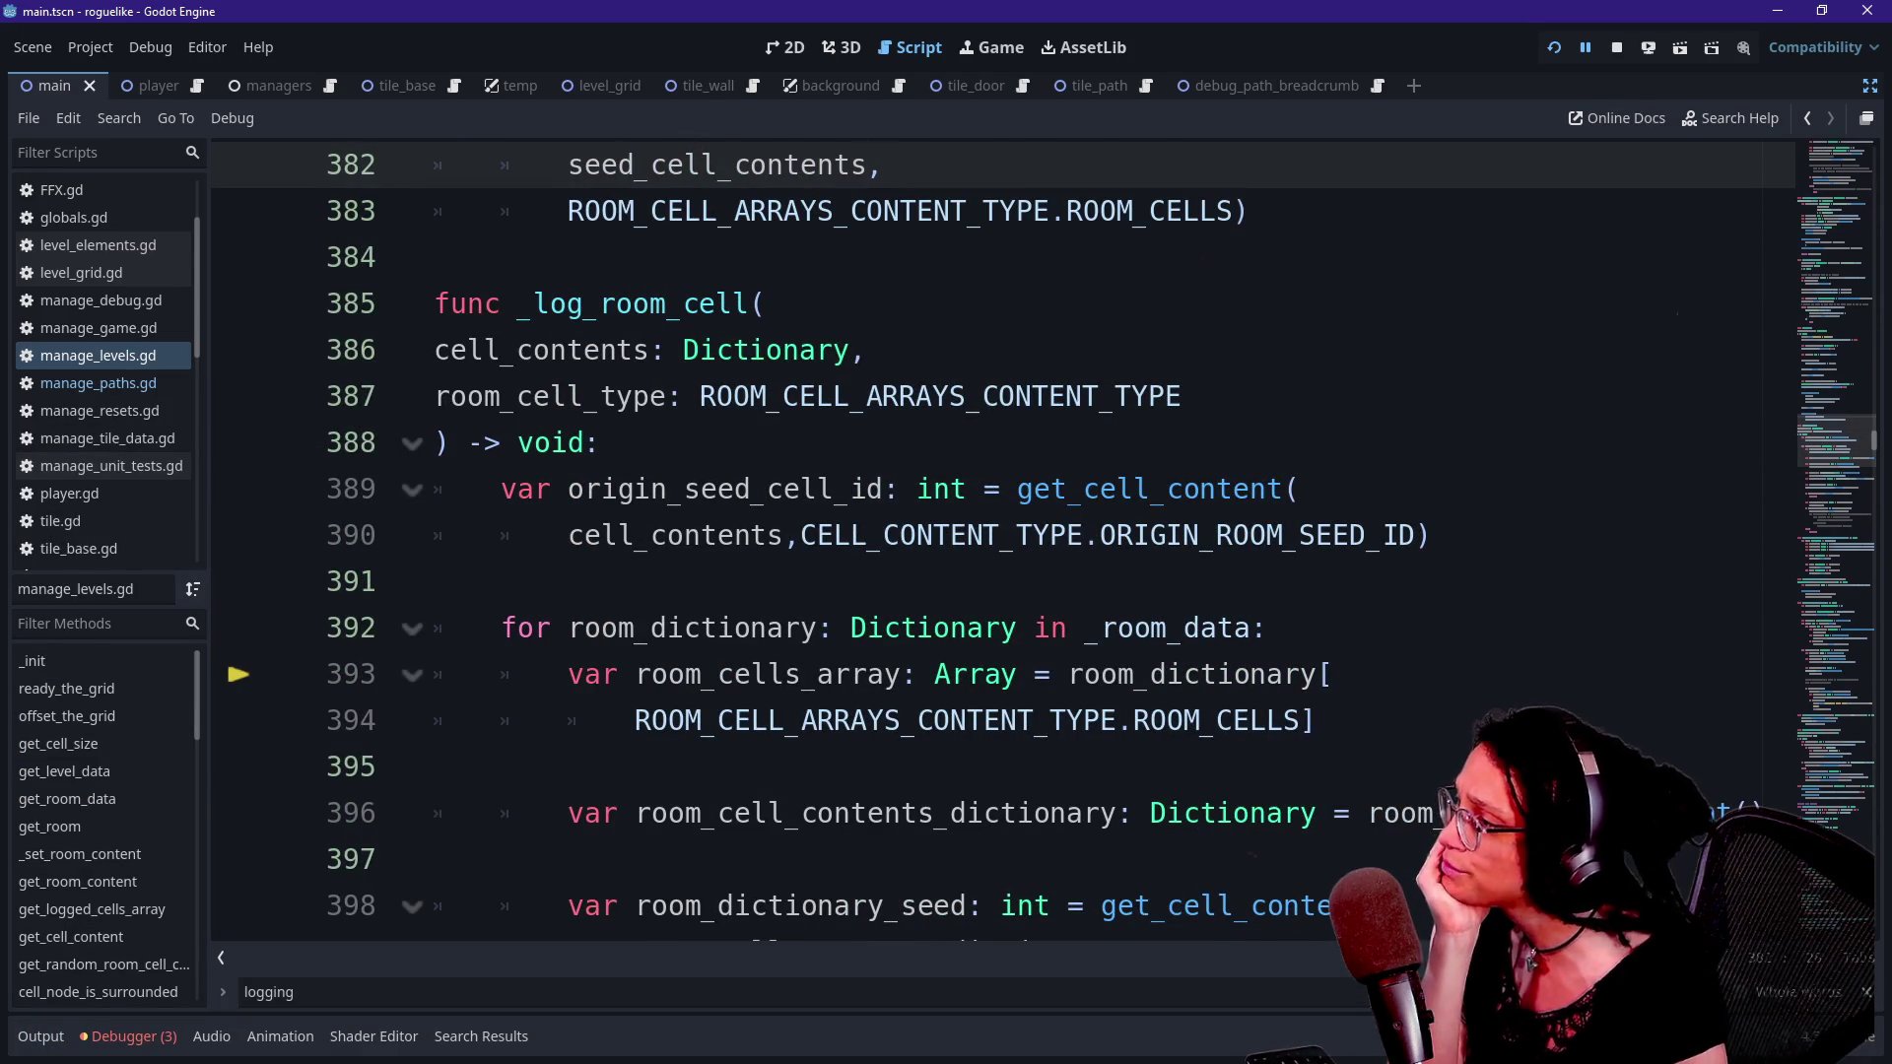
key(Down)
key(Down)
key(Down)
key(Down)
key(Down)
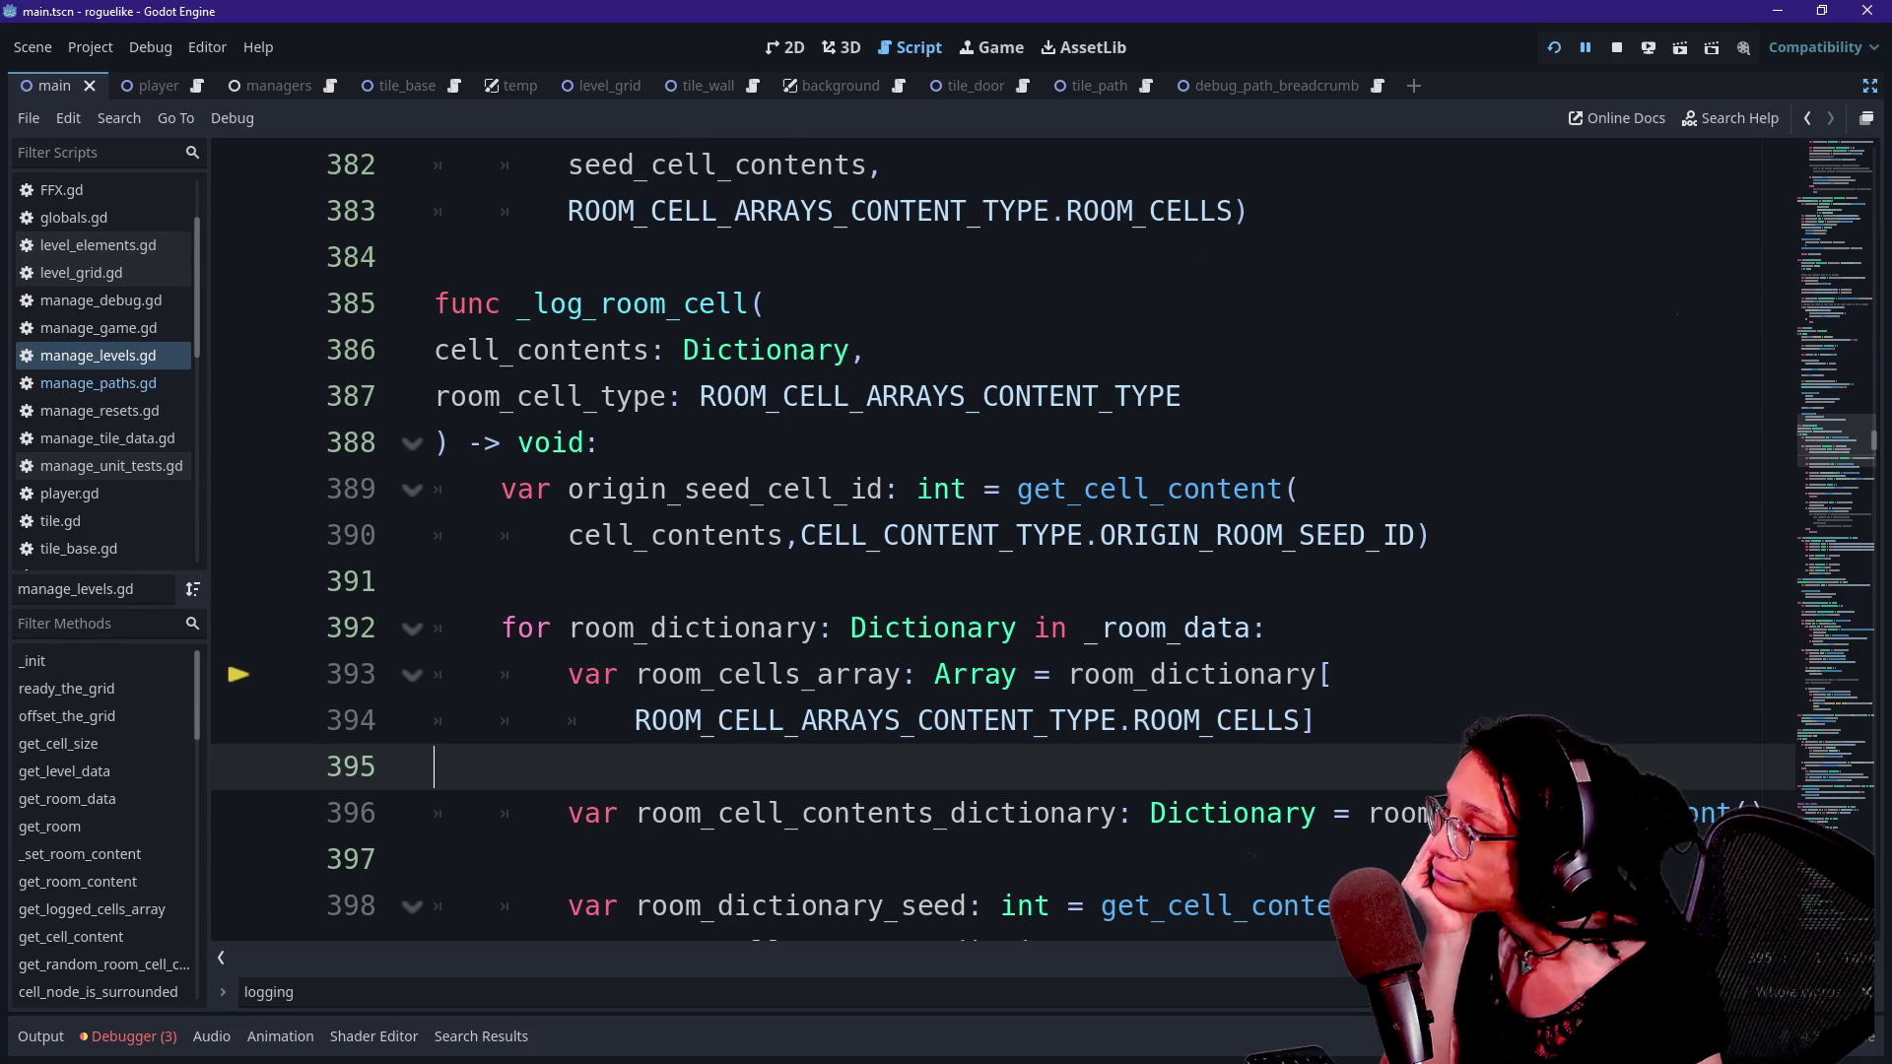
drag(567, 489, 1428, 535)
click(1116, 535)
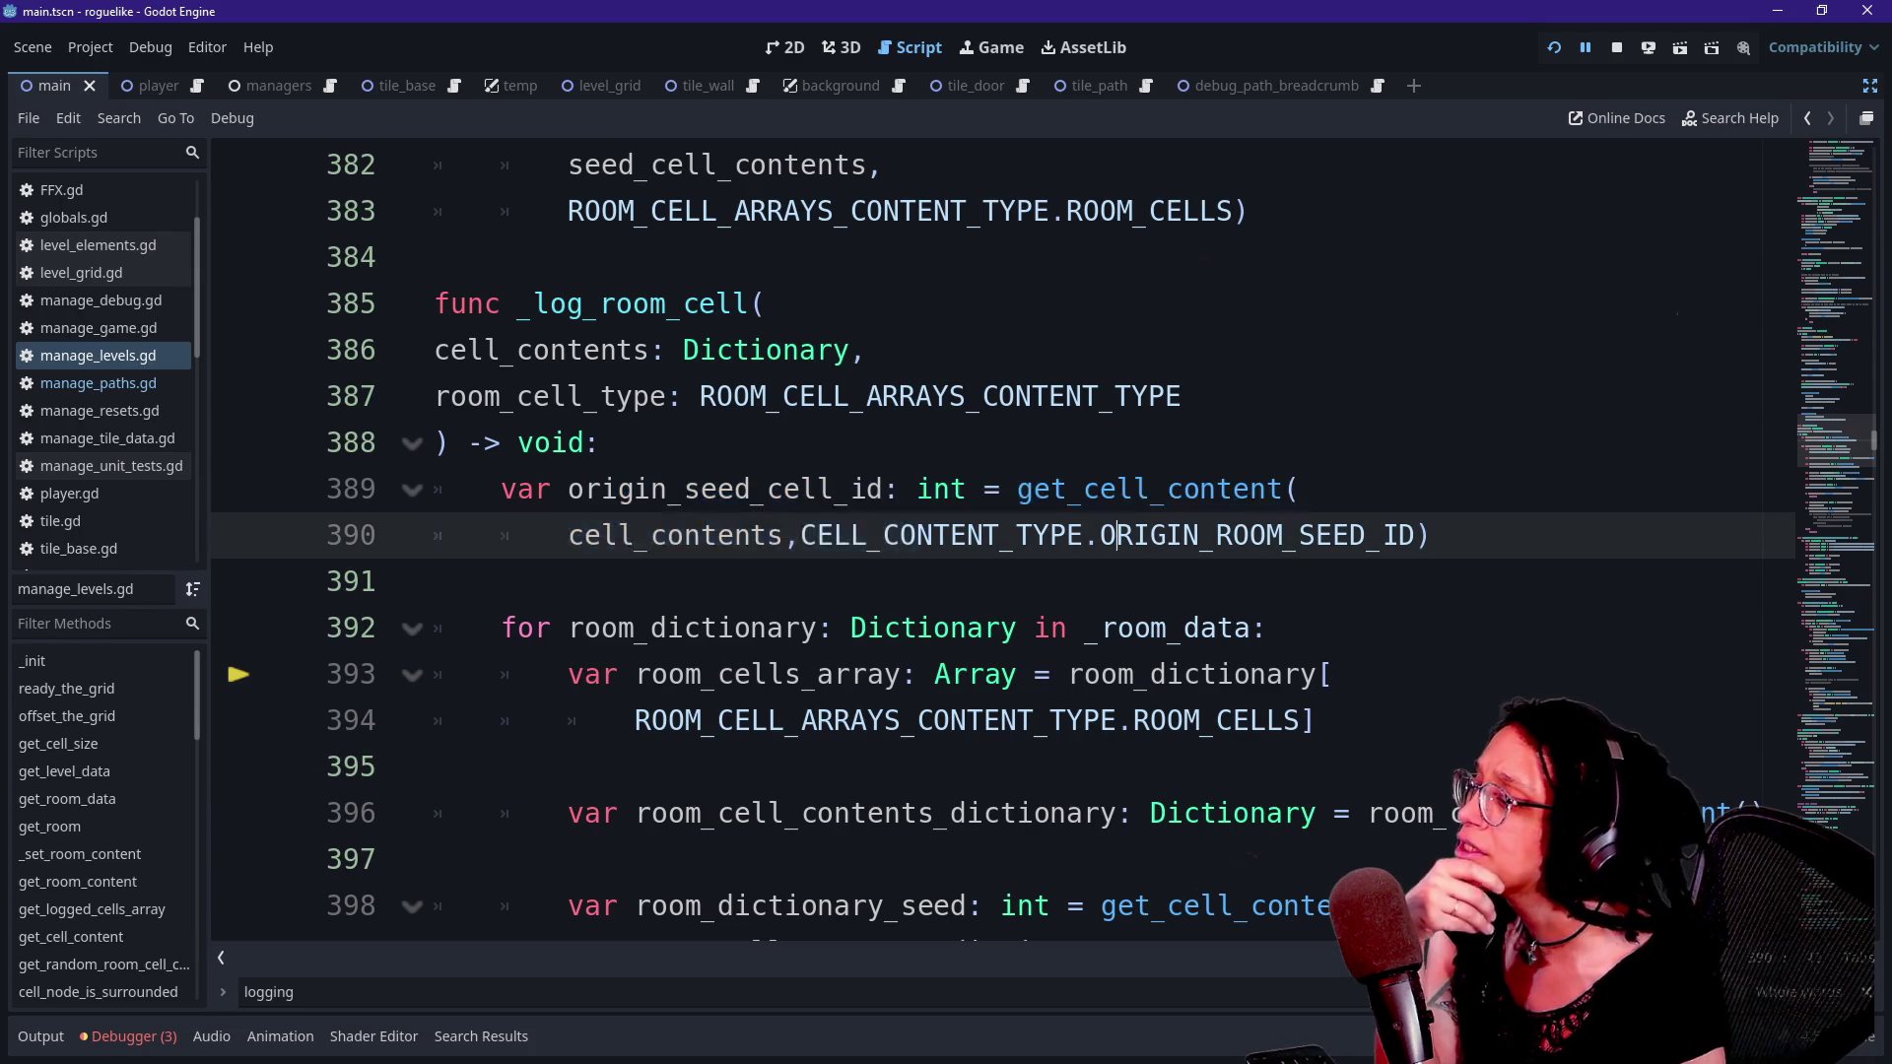
key(Down)
key(Down)
key(Down)
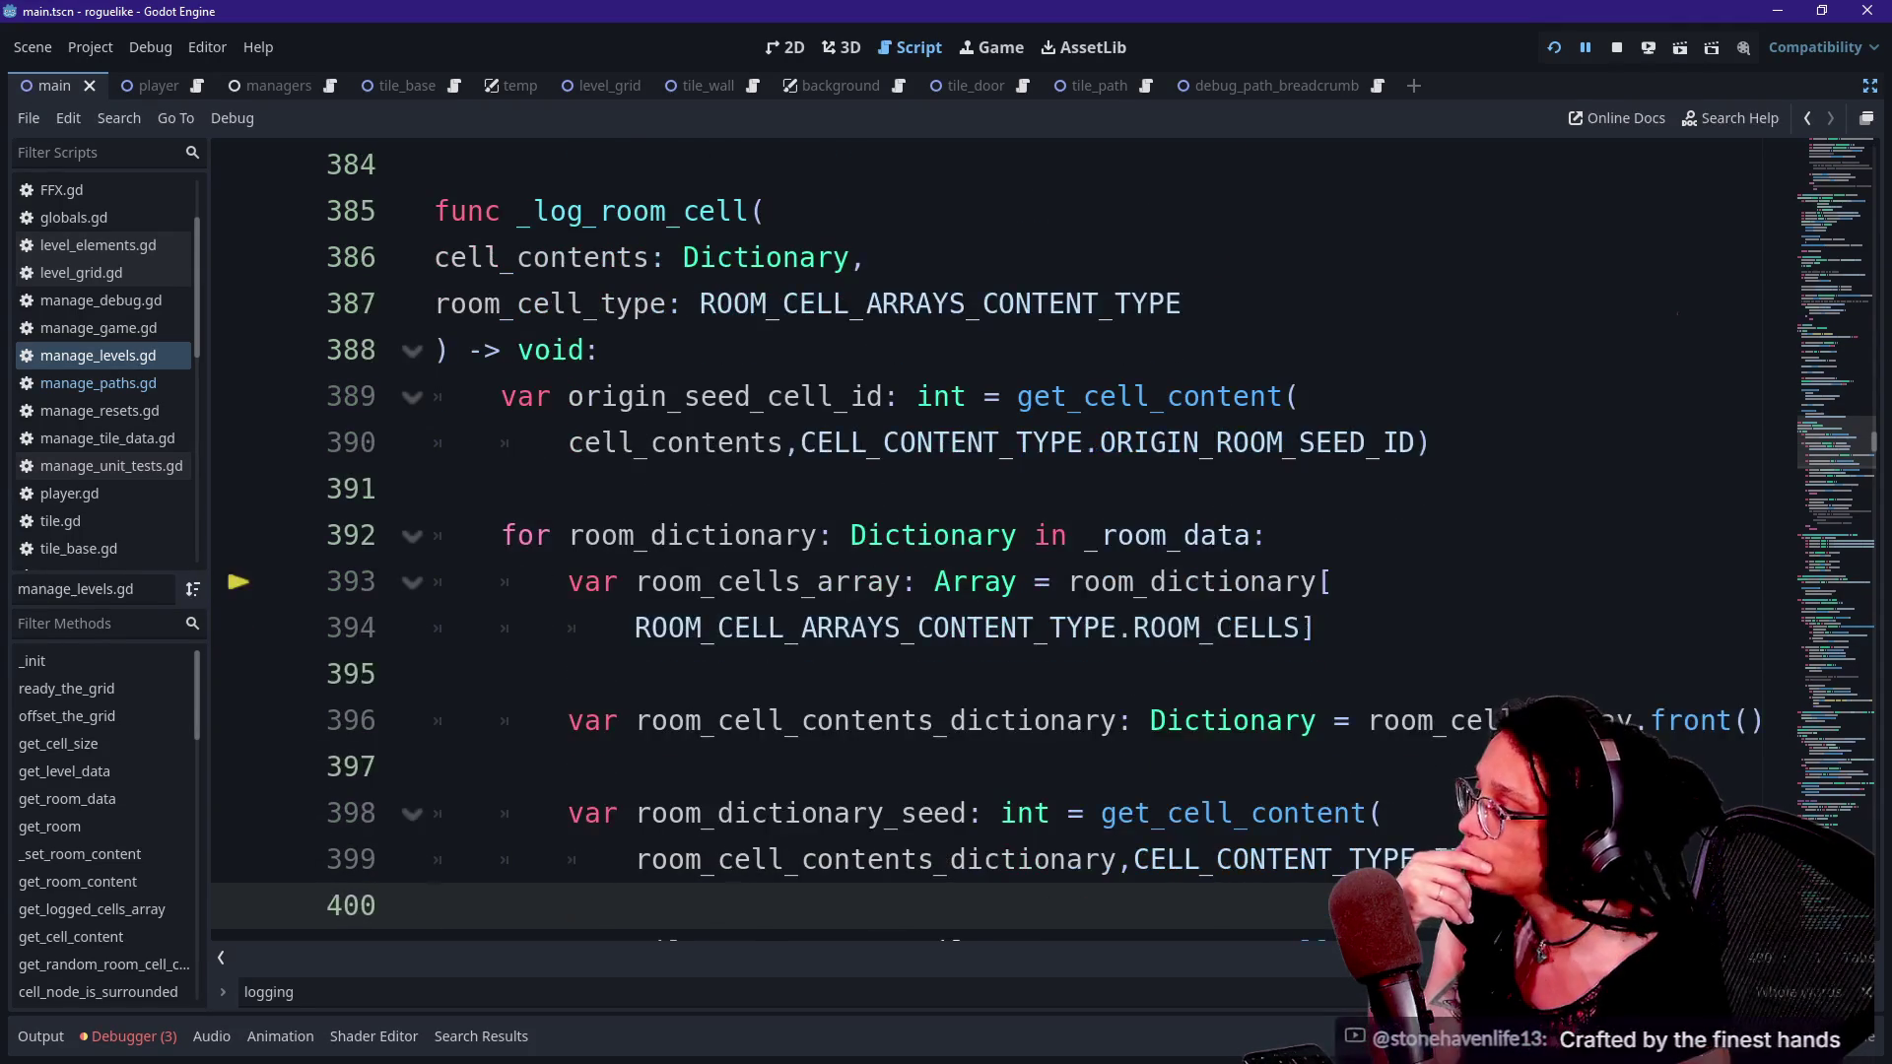
key(Down)
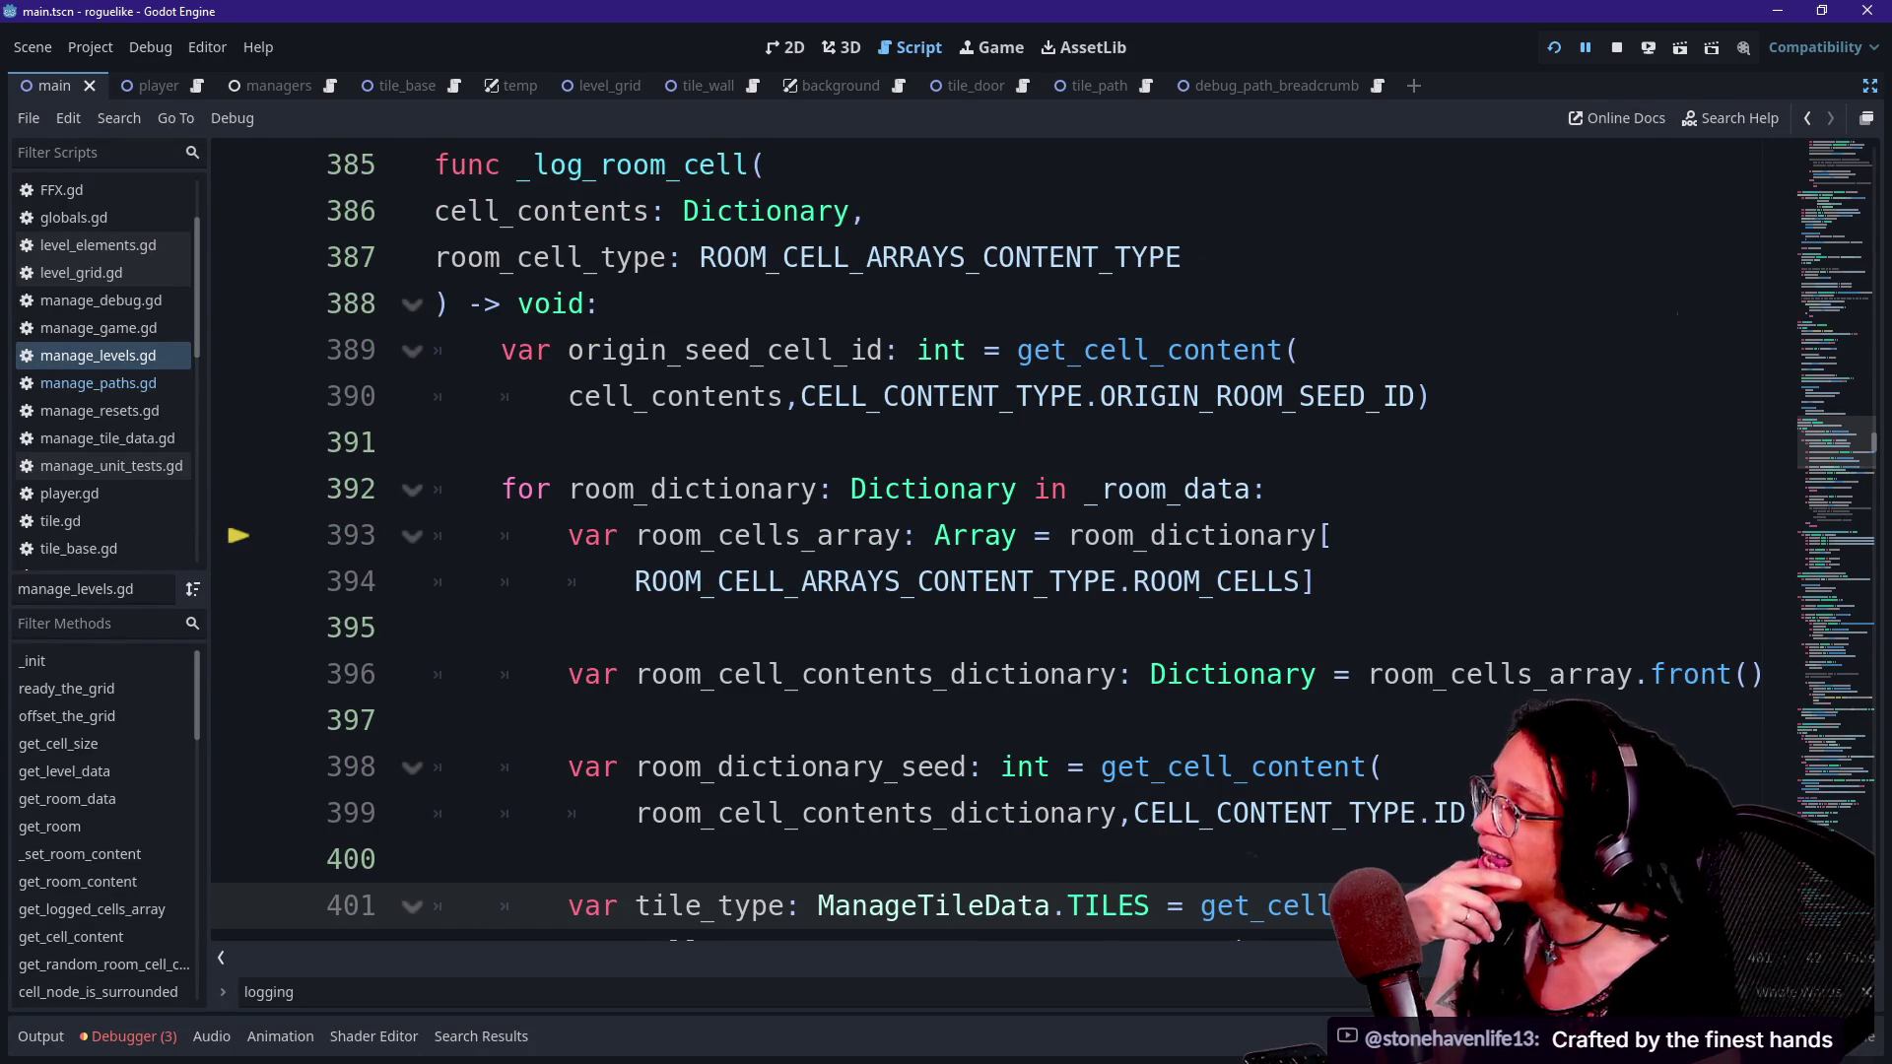
drag(1044, 441, 1044, 626)
click(1045, 627)
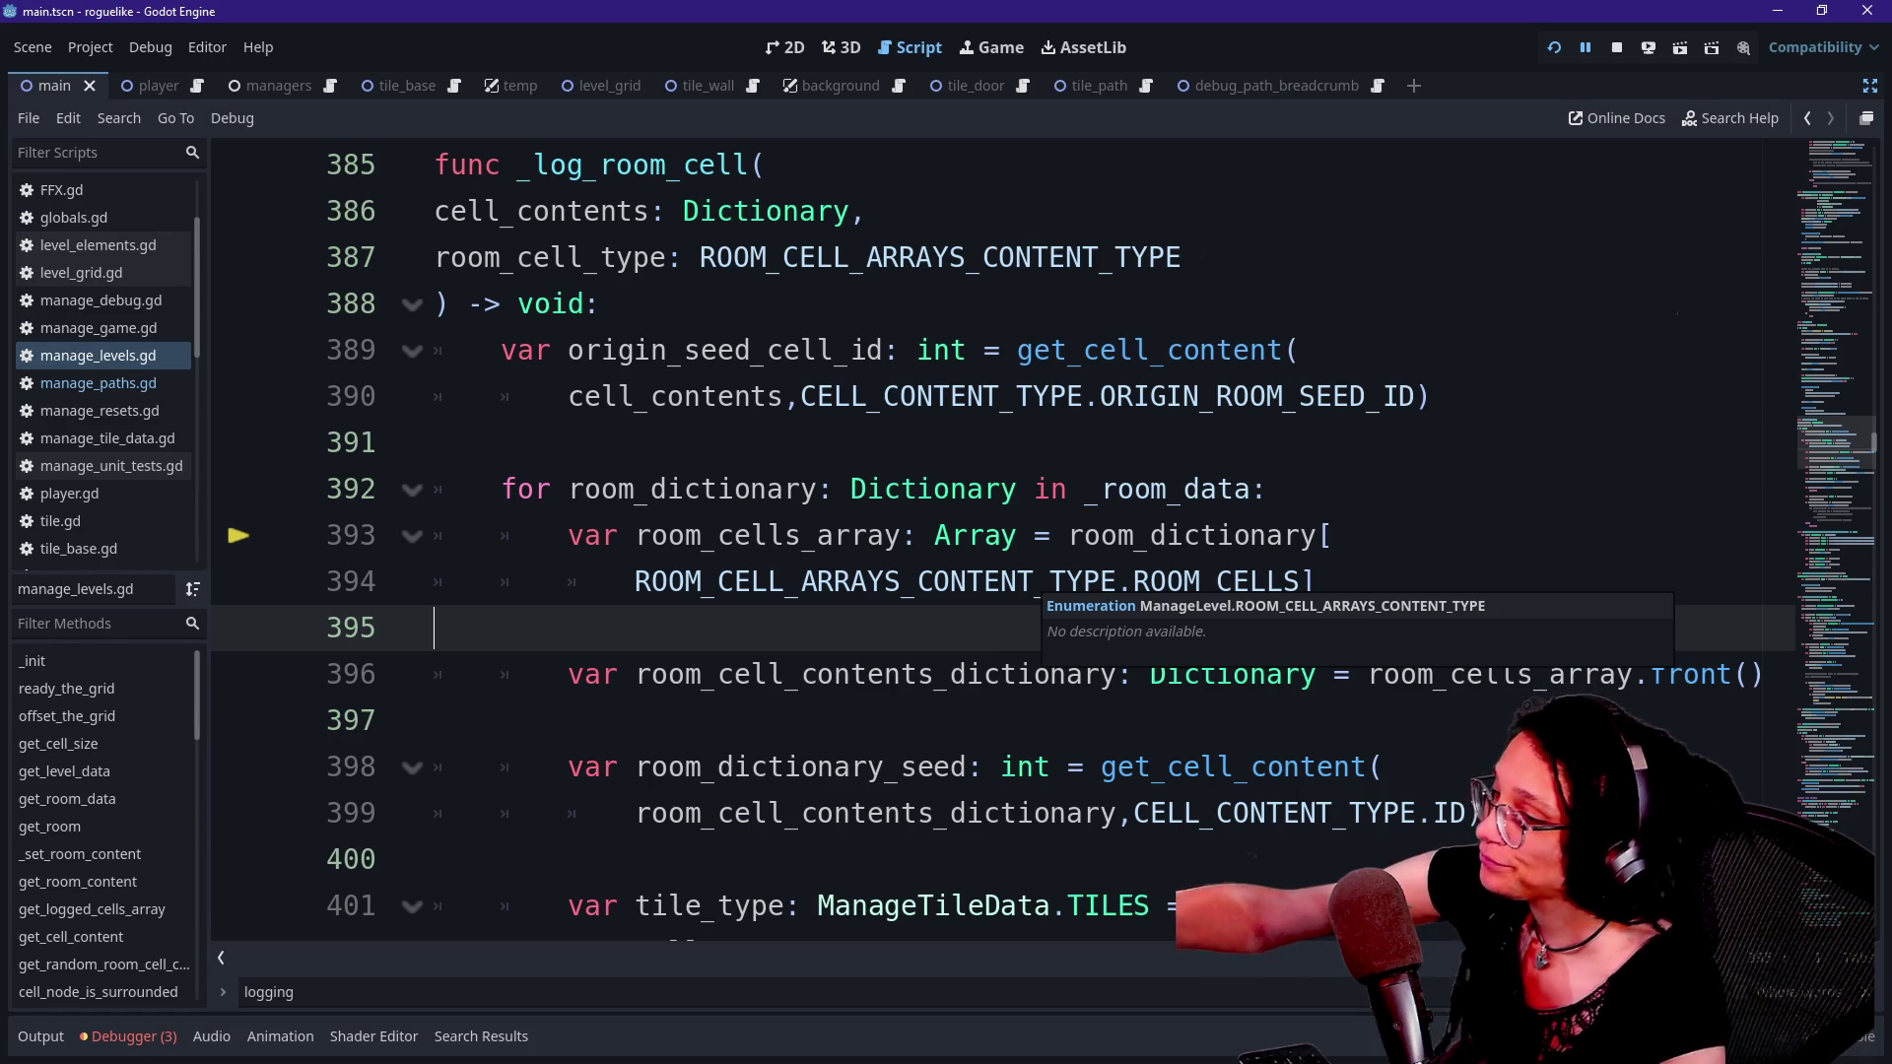
click(1183, 535)
key(Up)
key(Up)
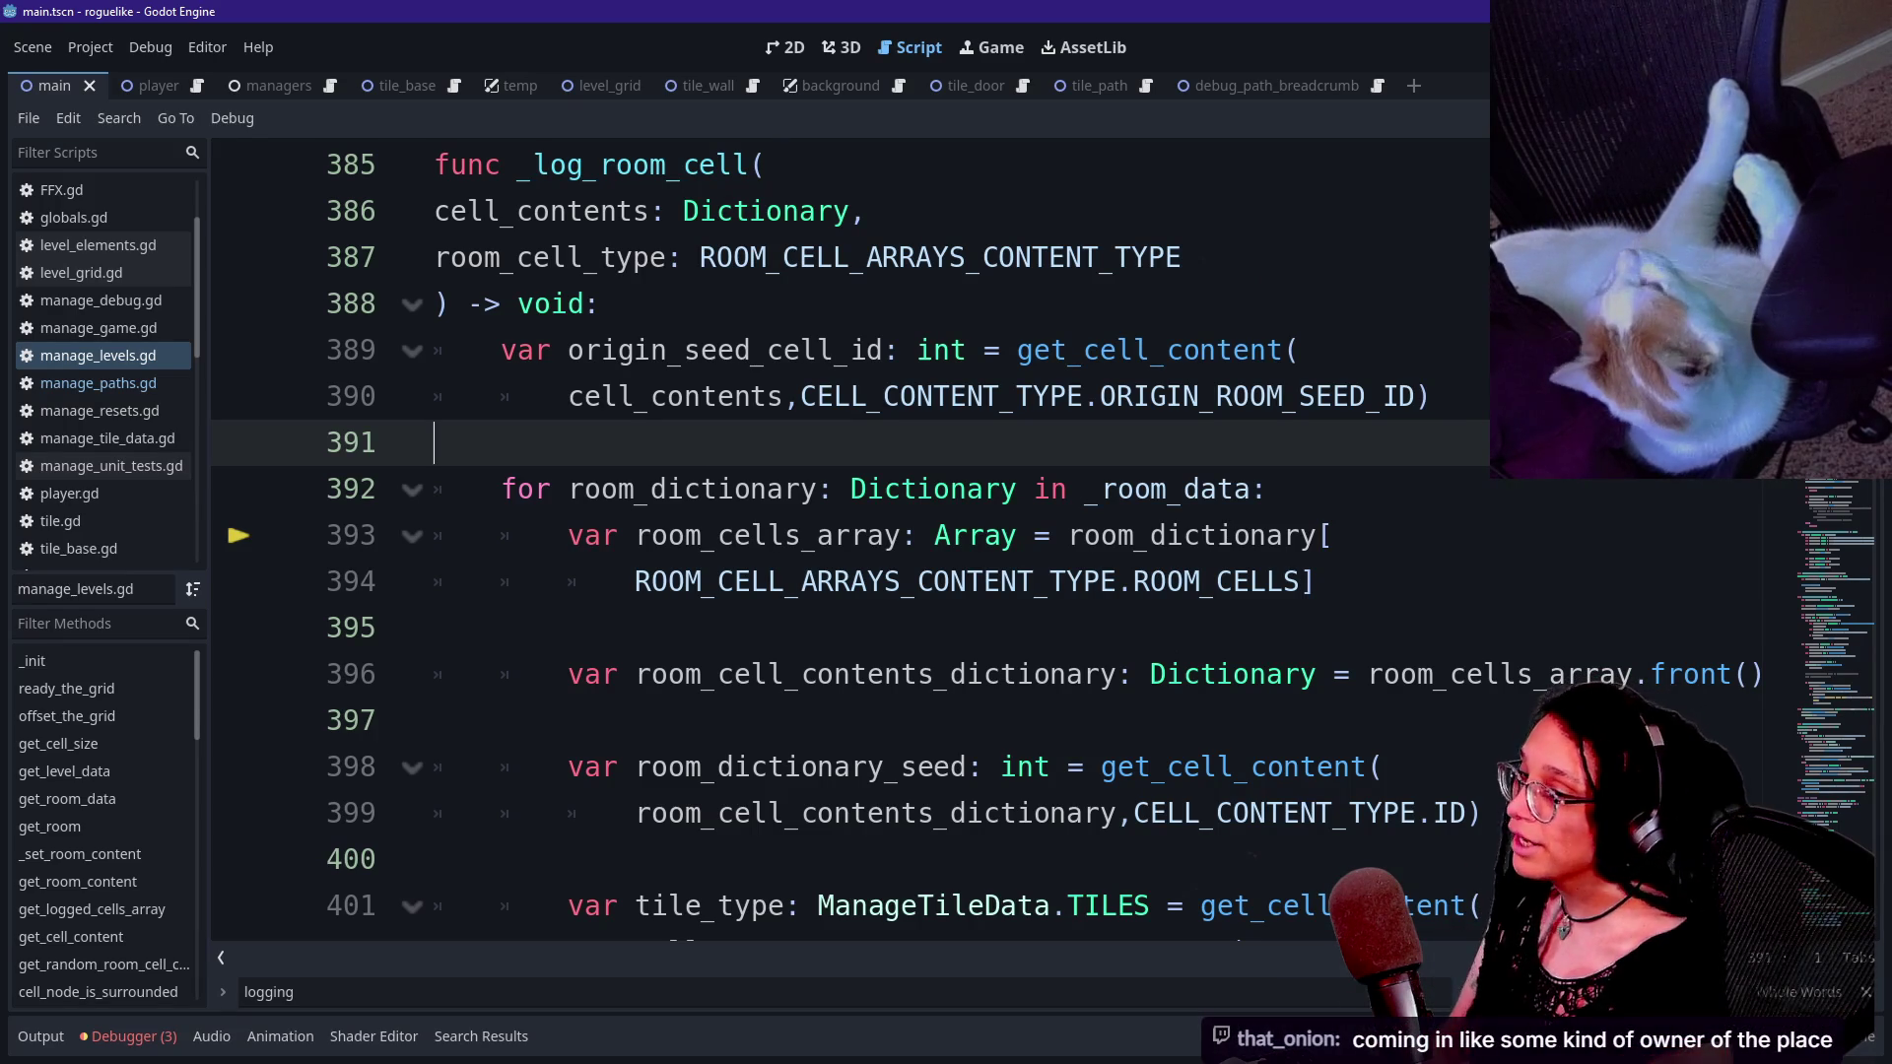
- Read the paused values of room_cells_array (null), room_dictionary, and origin_seed_cell_id (76)
click(1482, 674)
mouse_move(1483, 674)
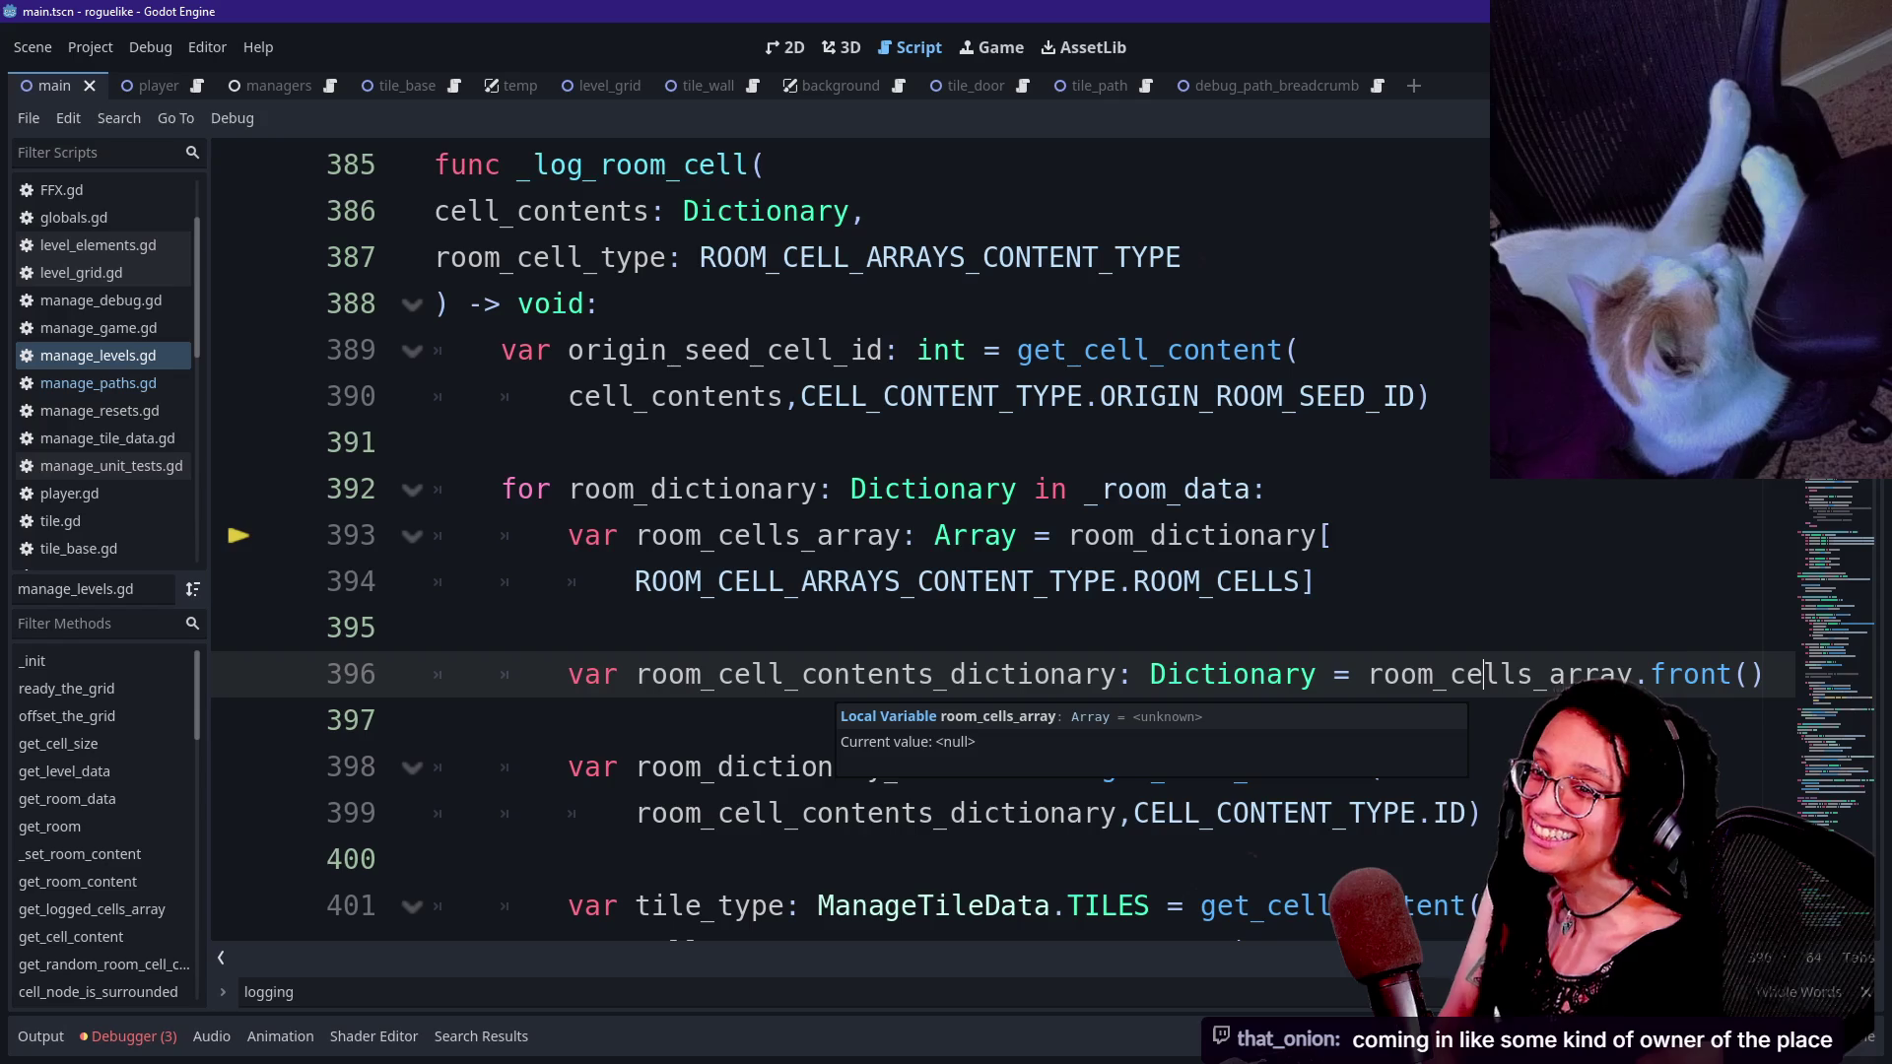
click(1219, 535)
mouse_move(1219, 535)
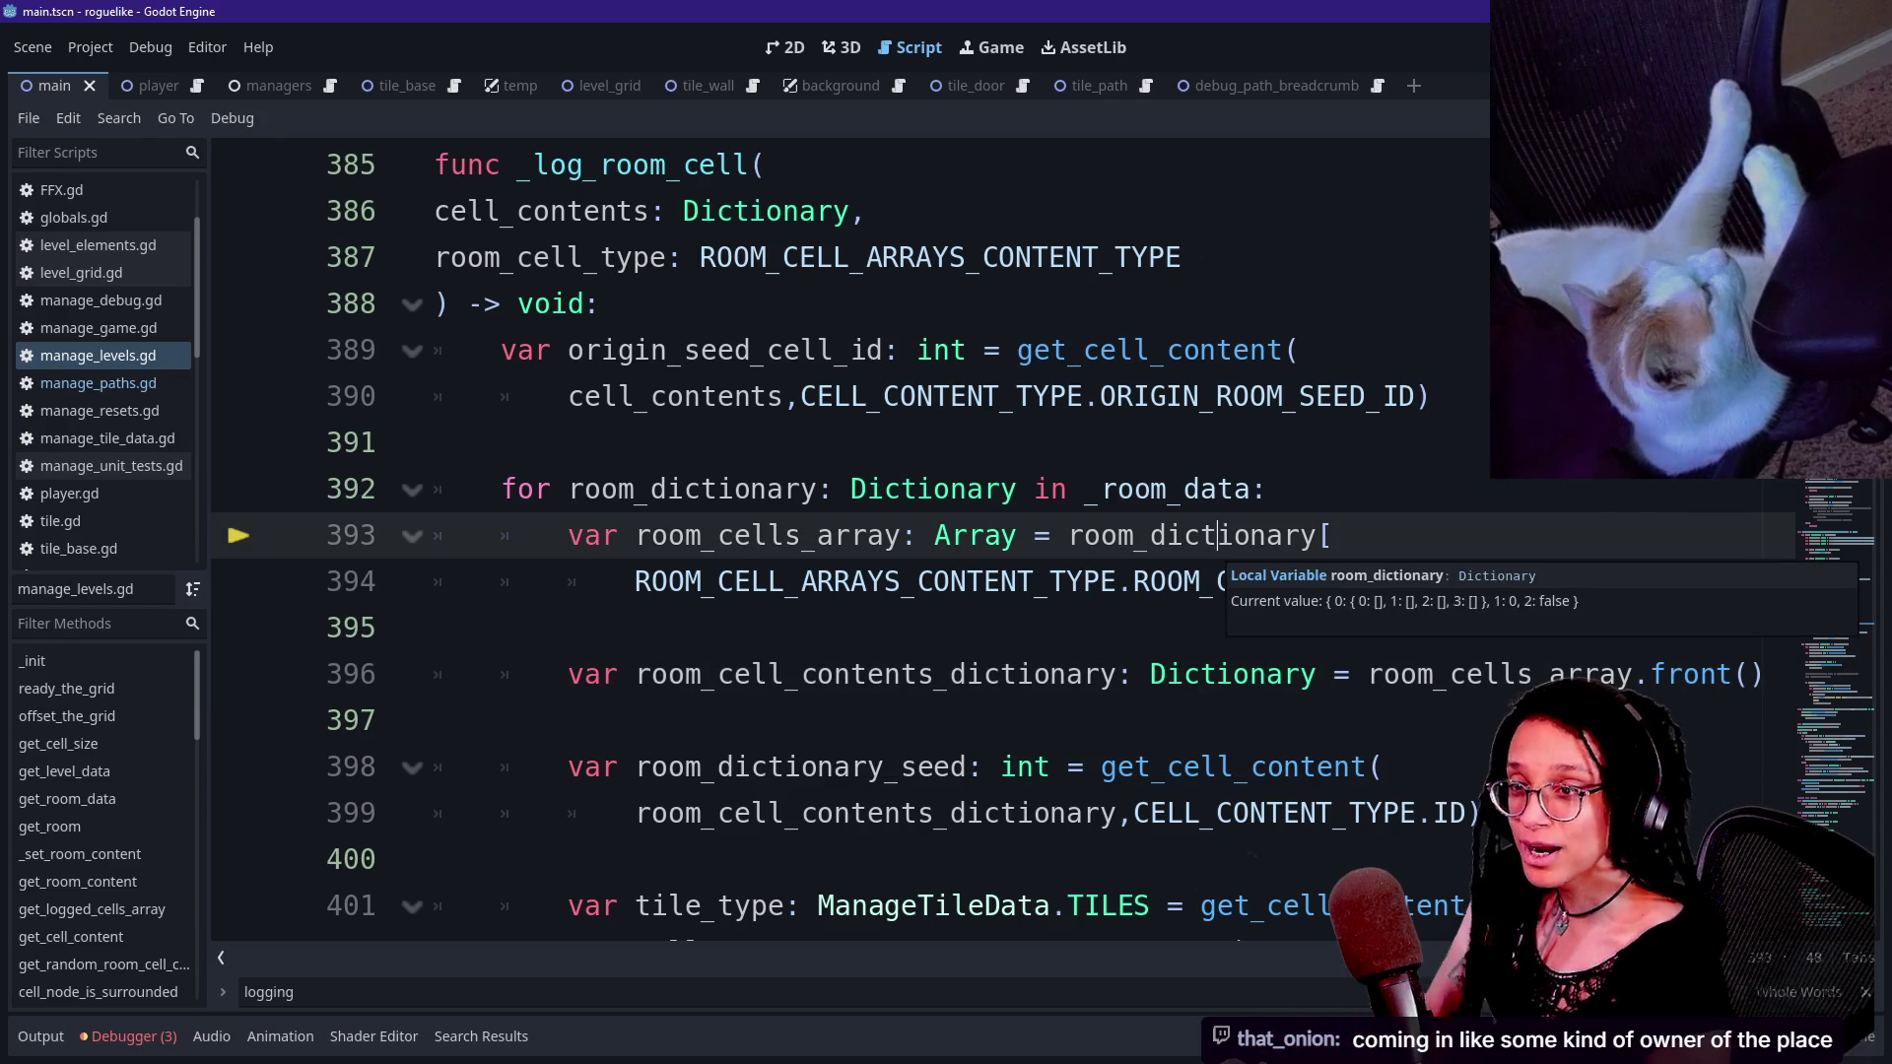
click(788, 396)
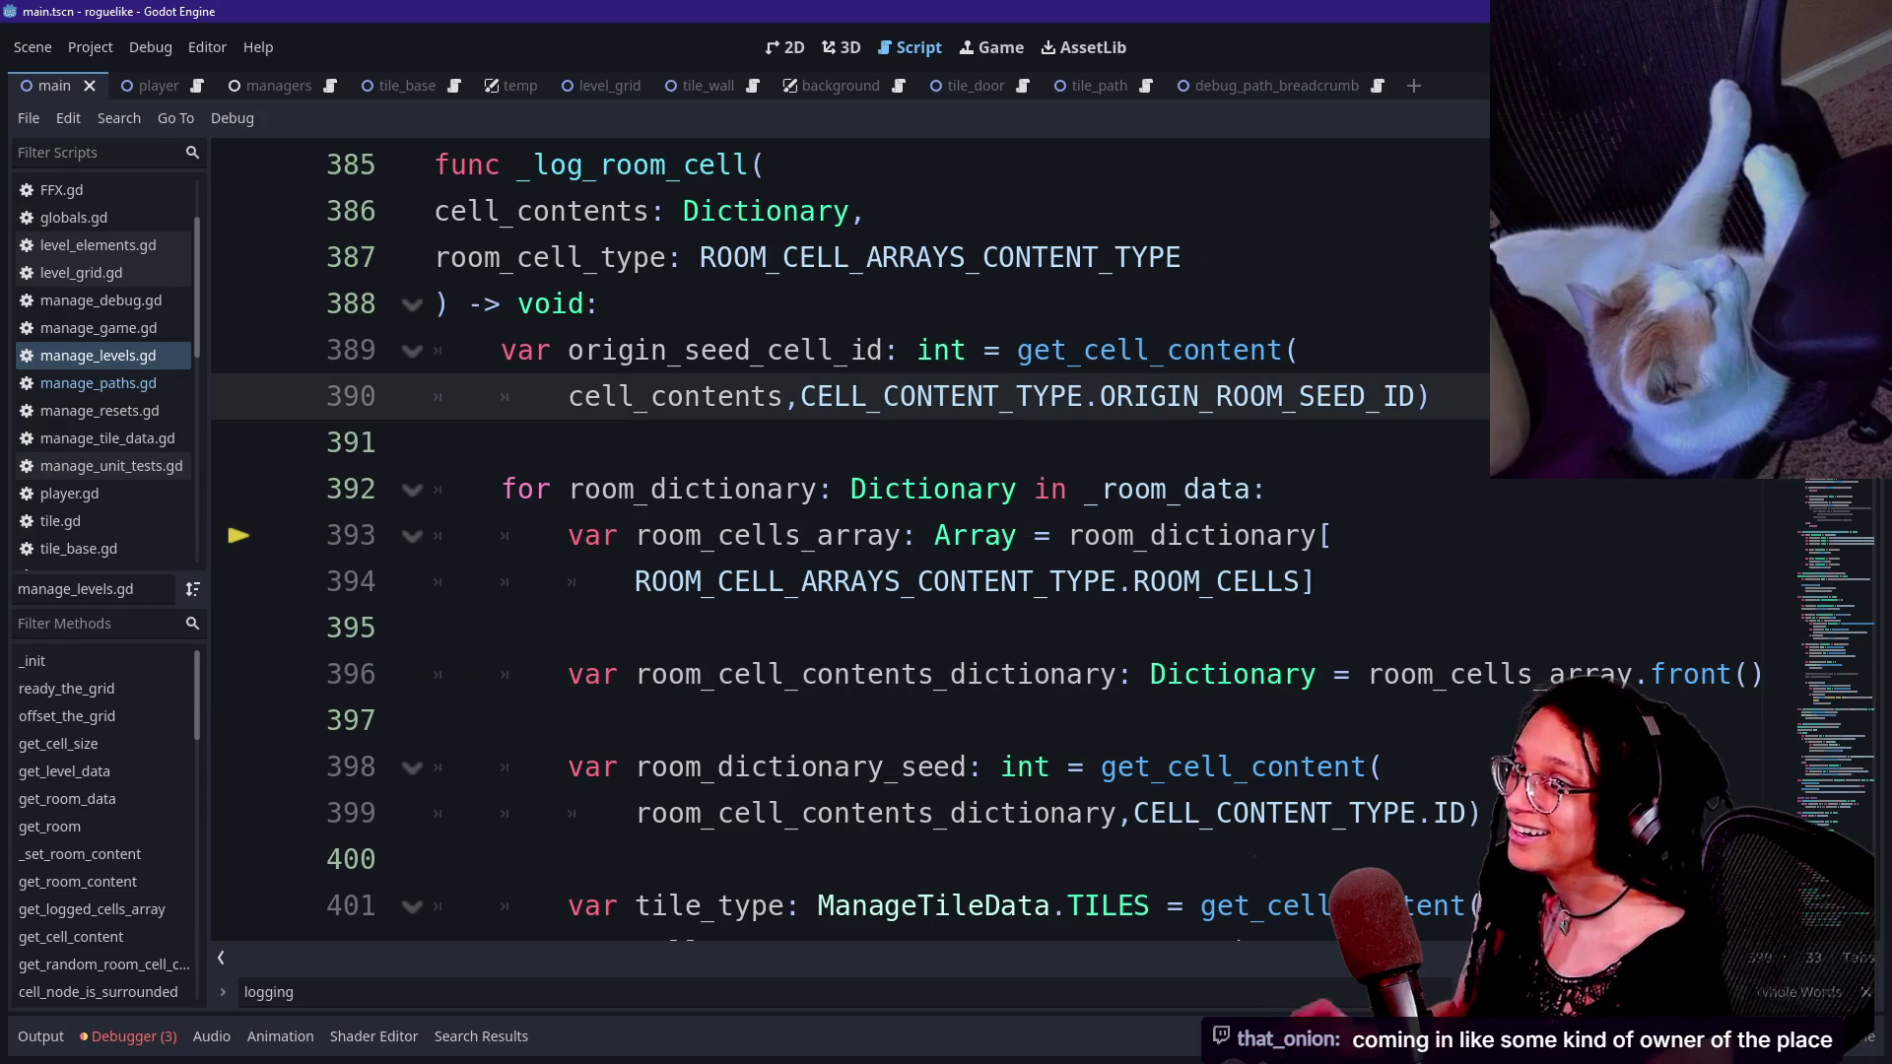
click(788, 442)
click(435, 488)
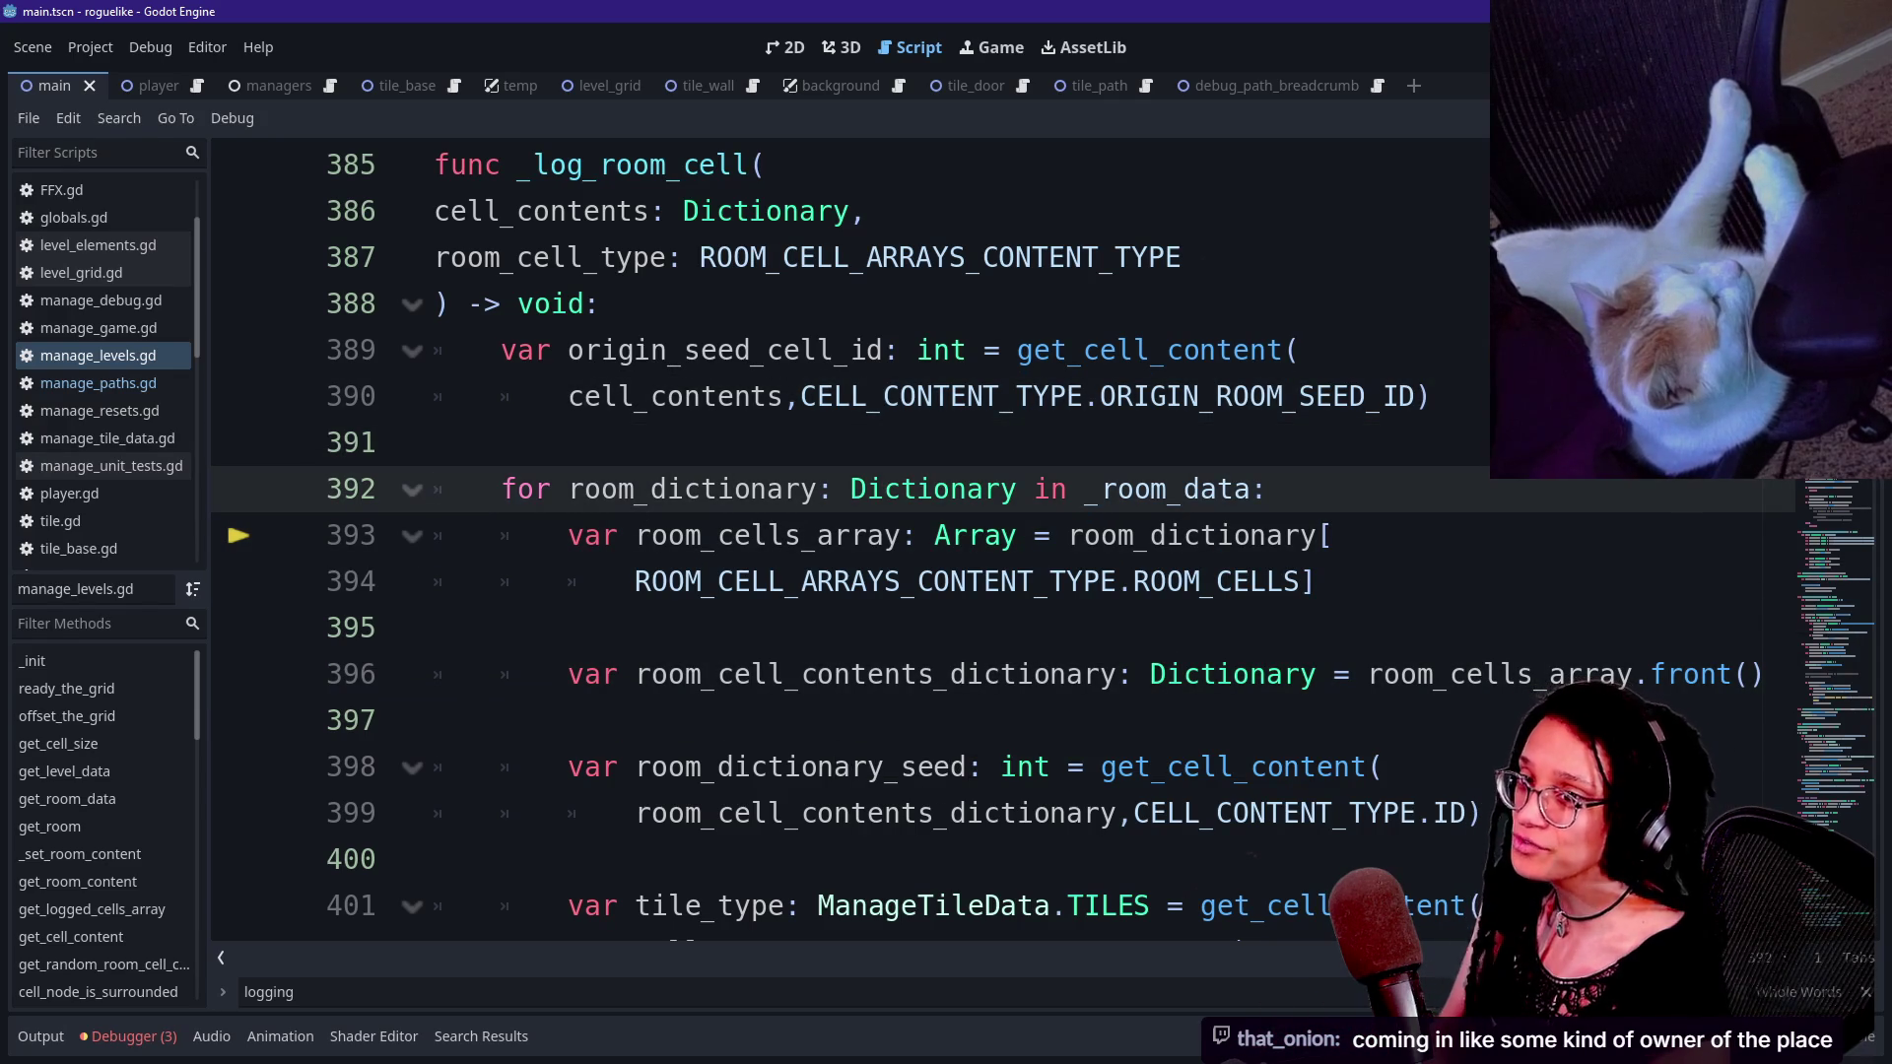
click(434, 442)
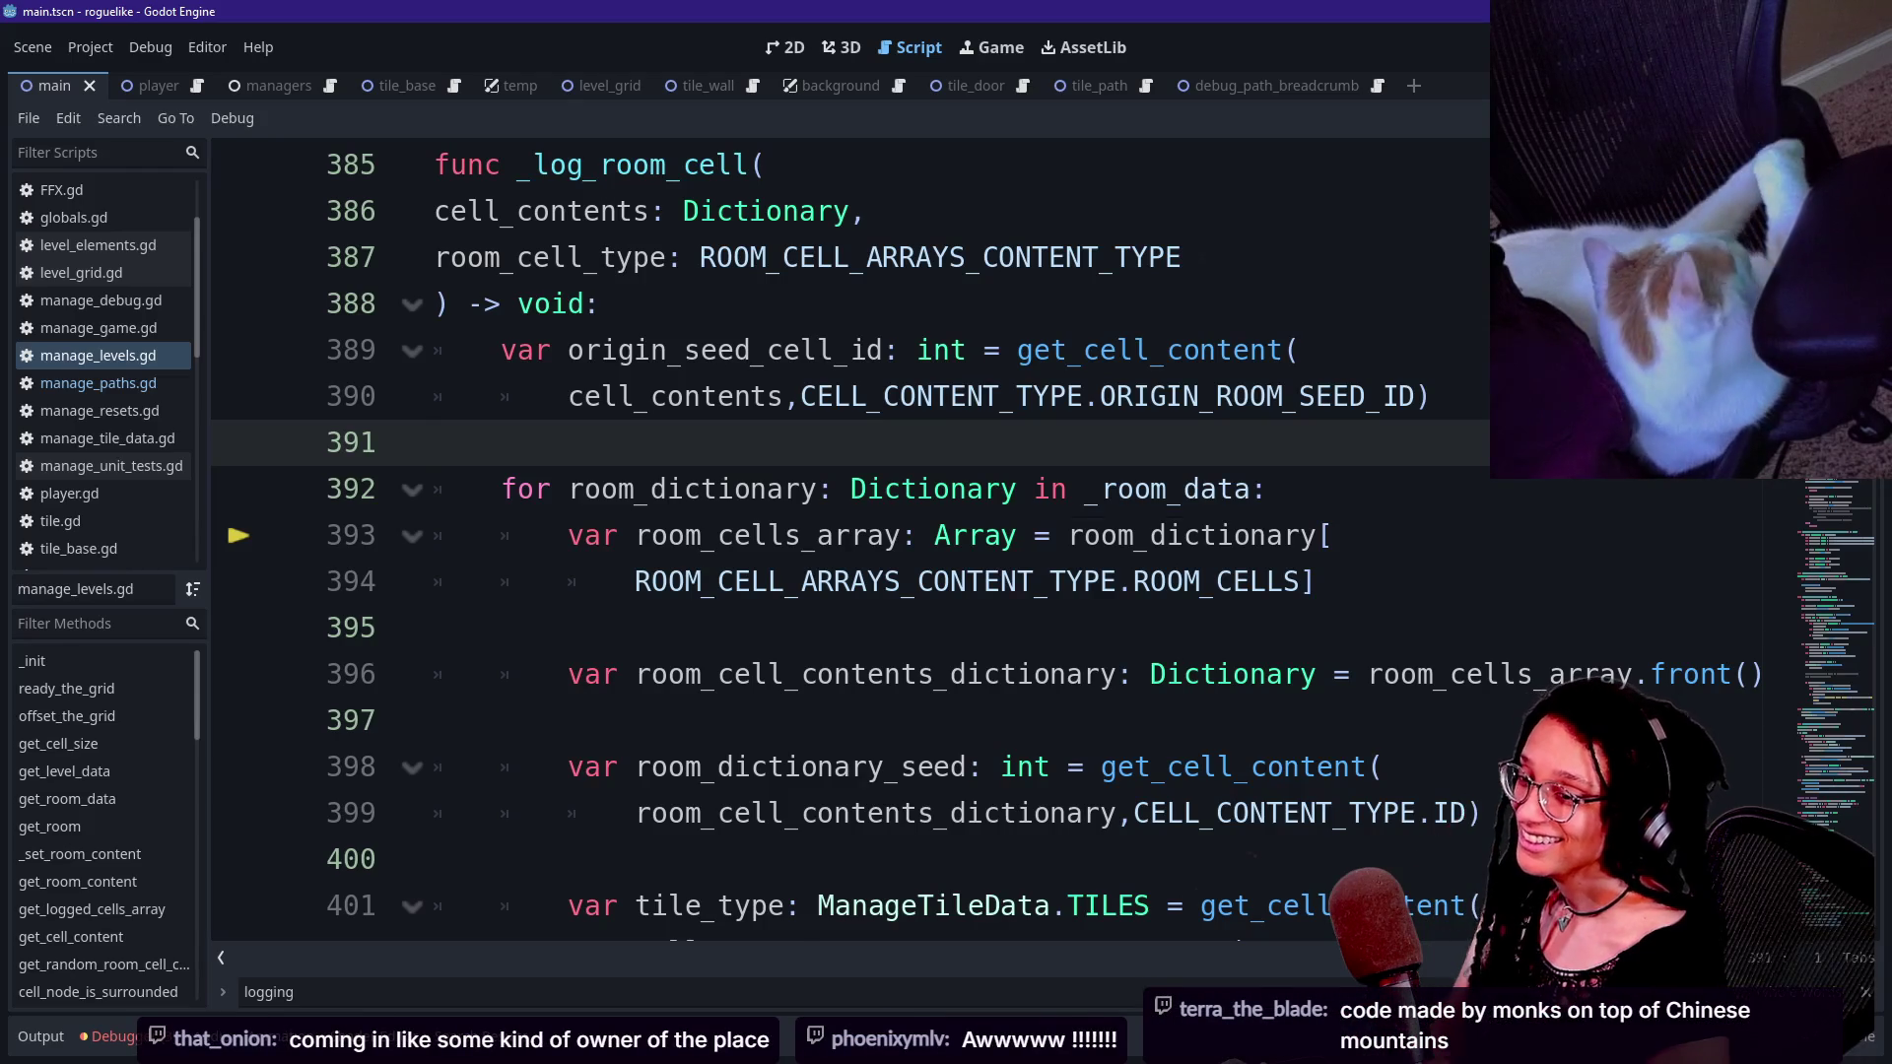
mouse_move(857, 493)
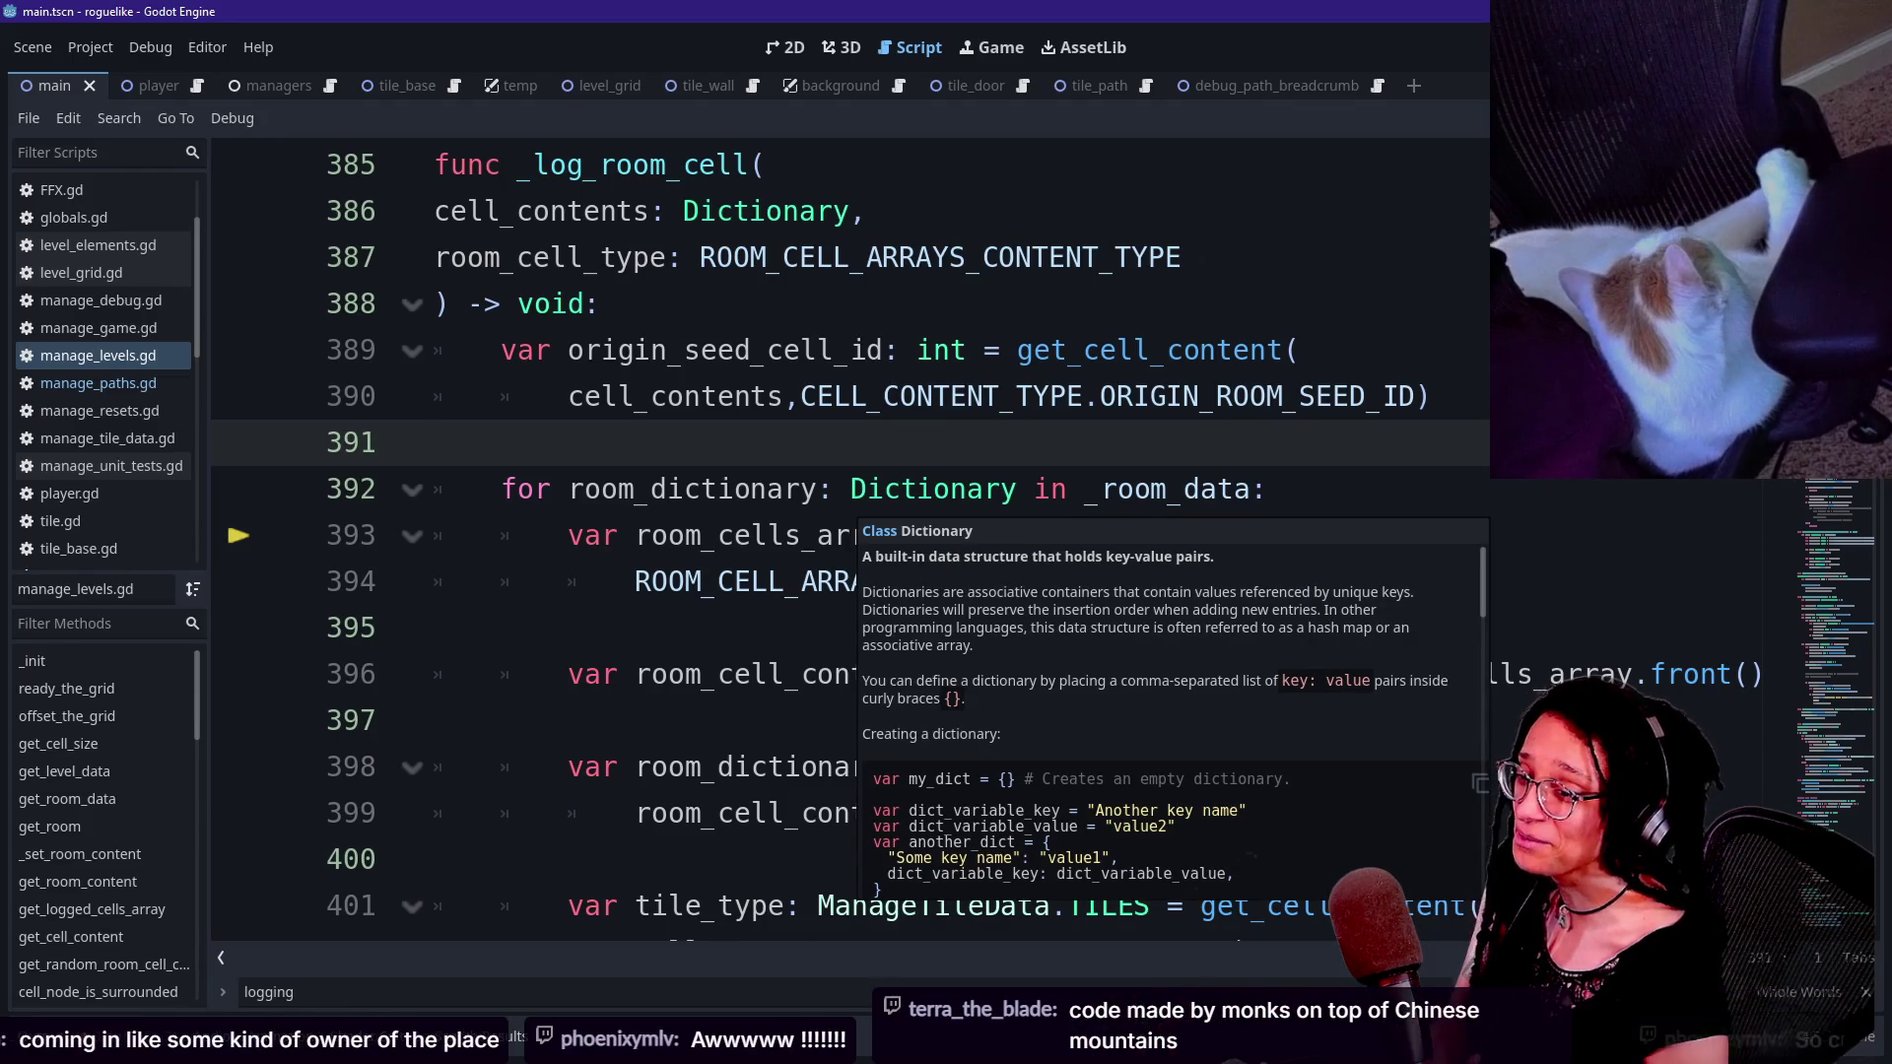
click(852, 350)
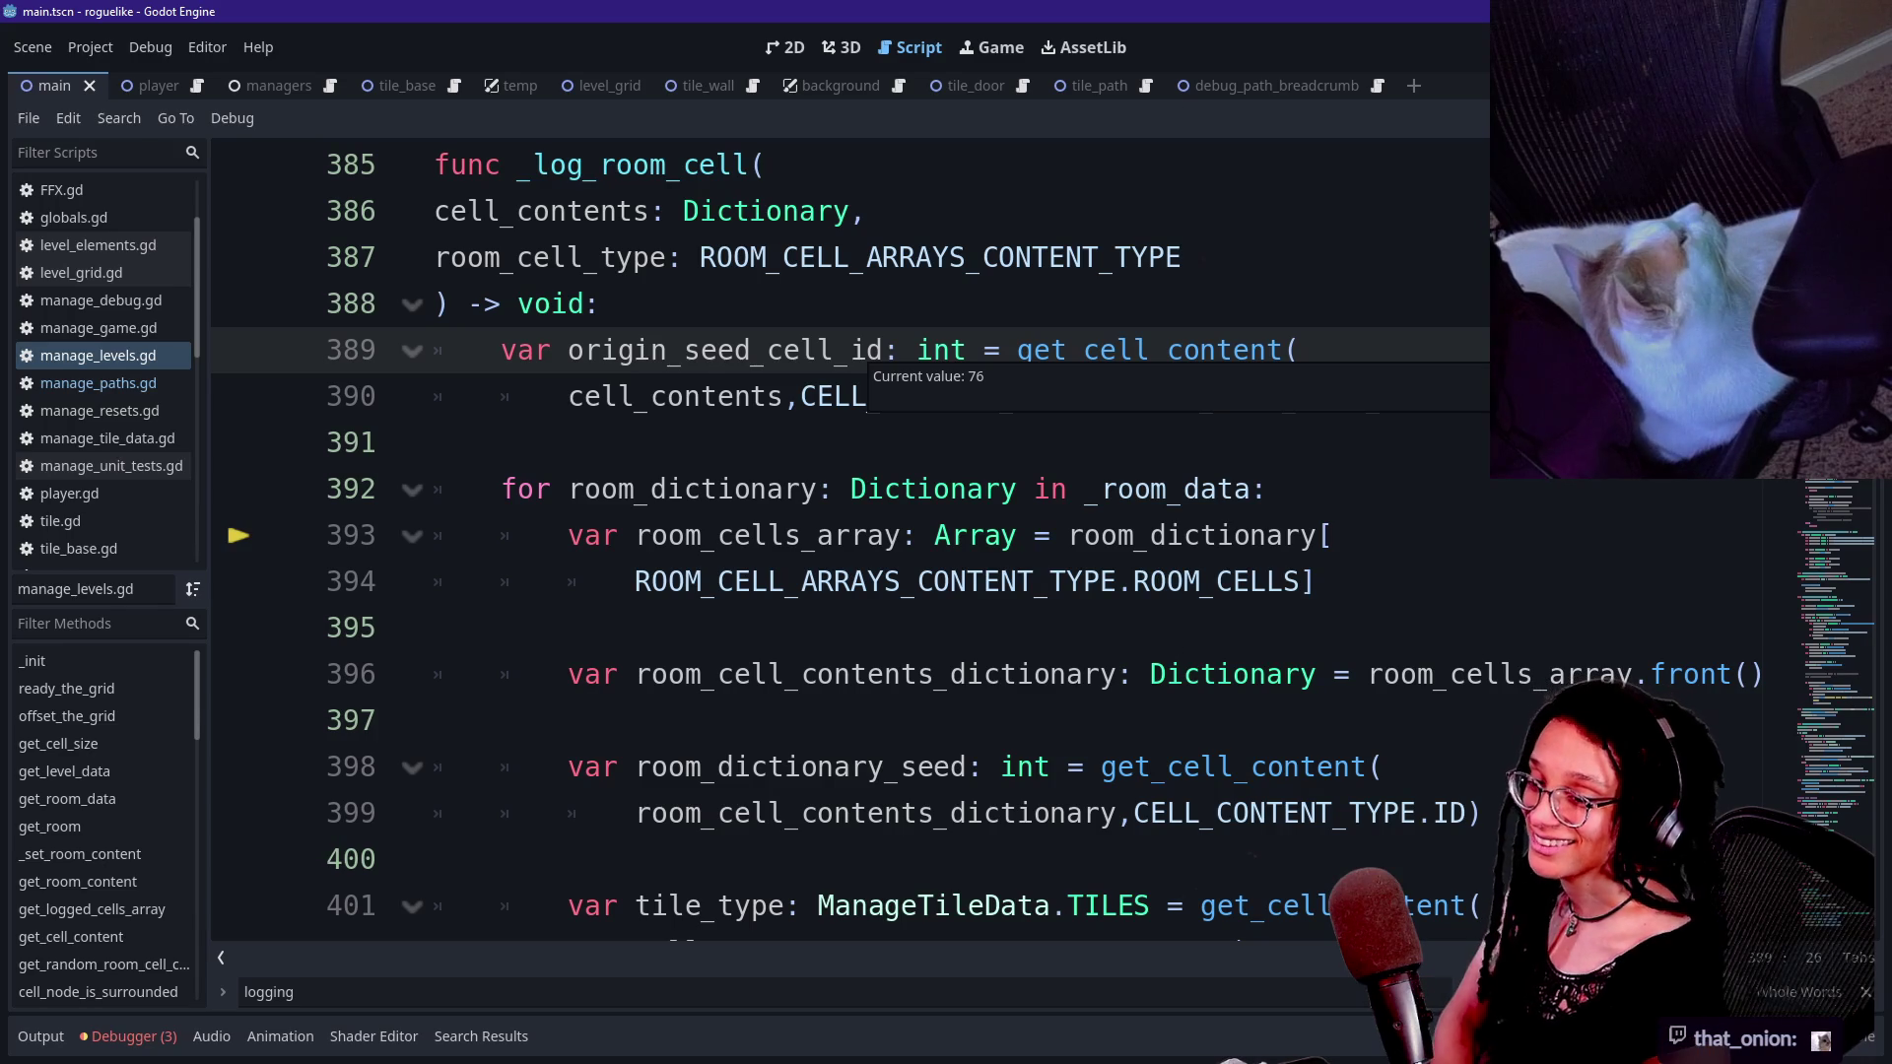
key(Tab)
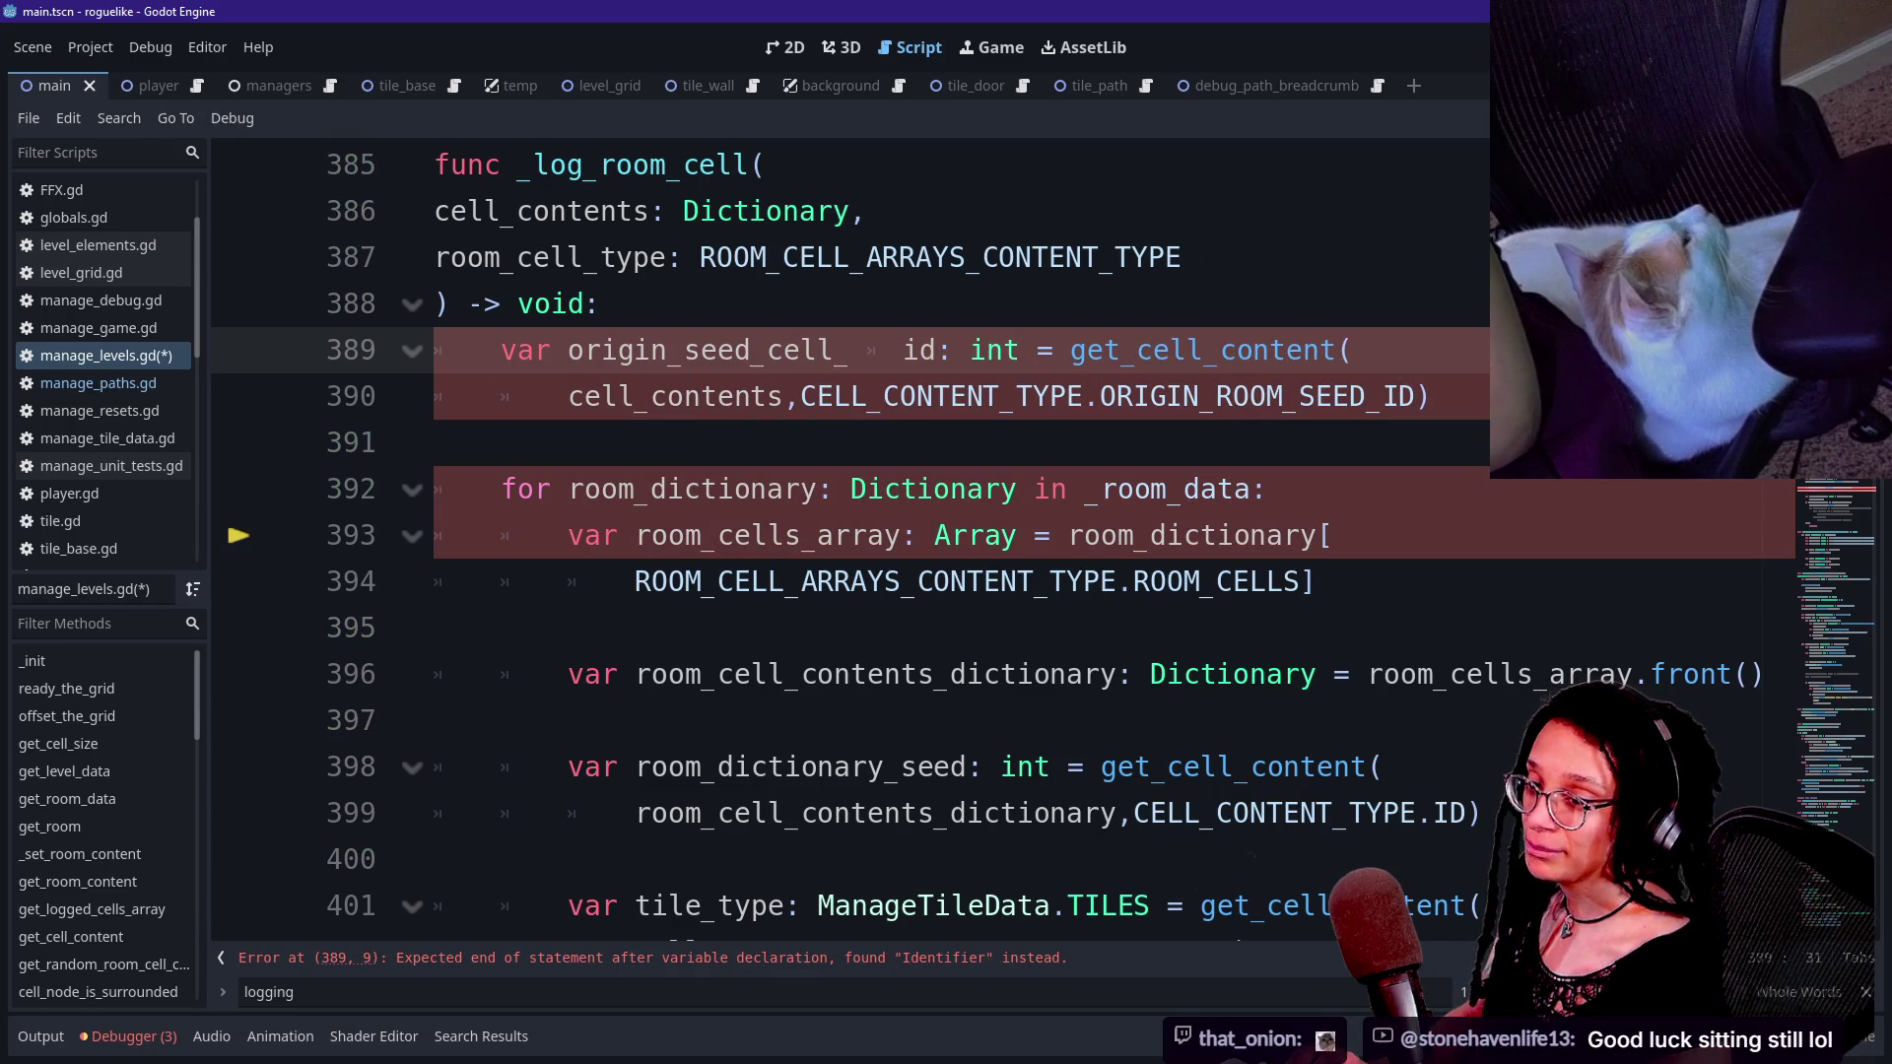
key(alt+Tab)
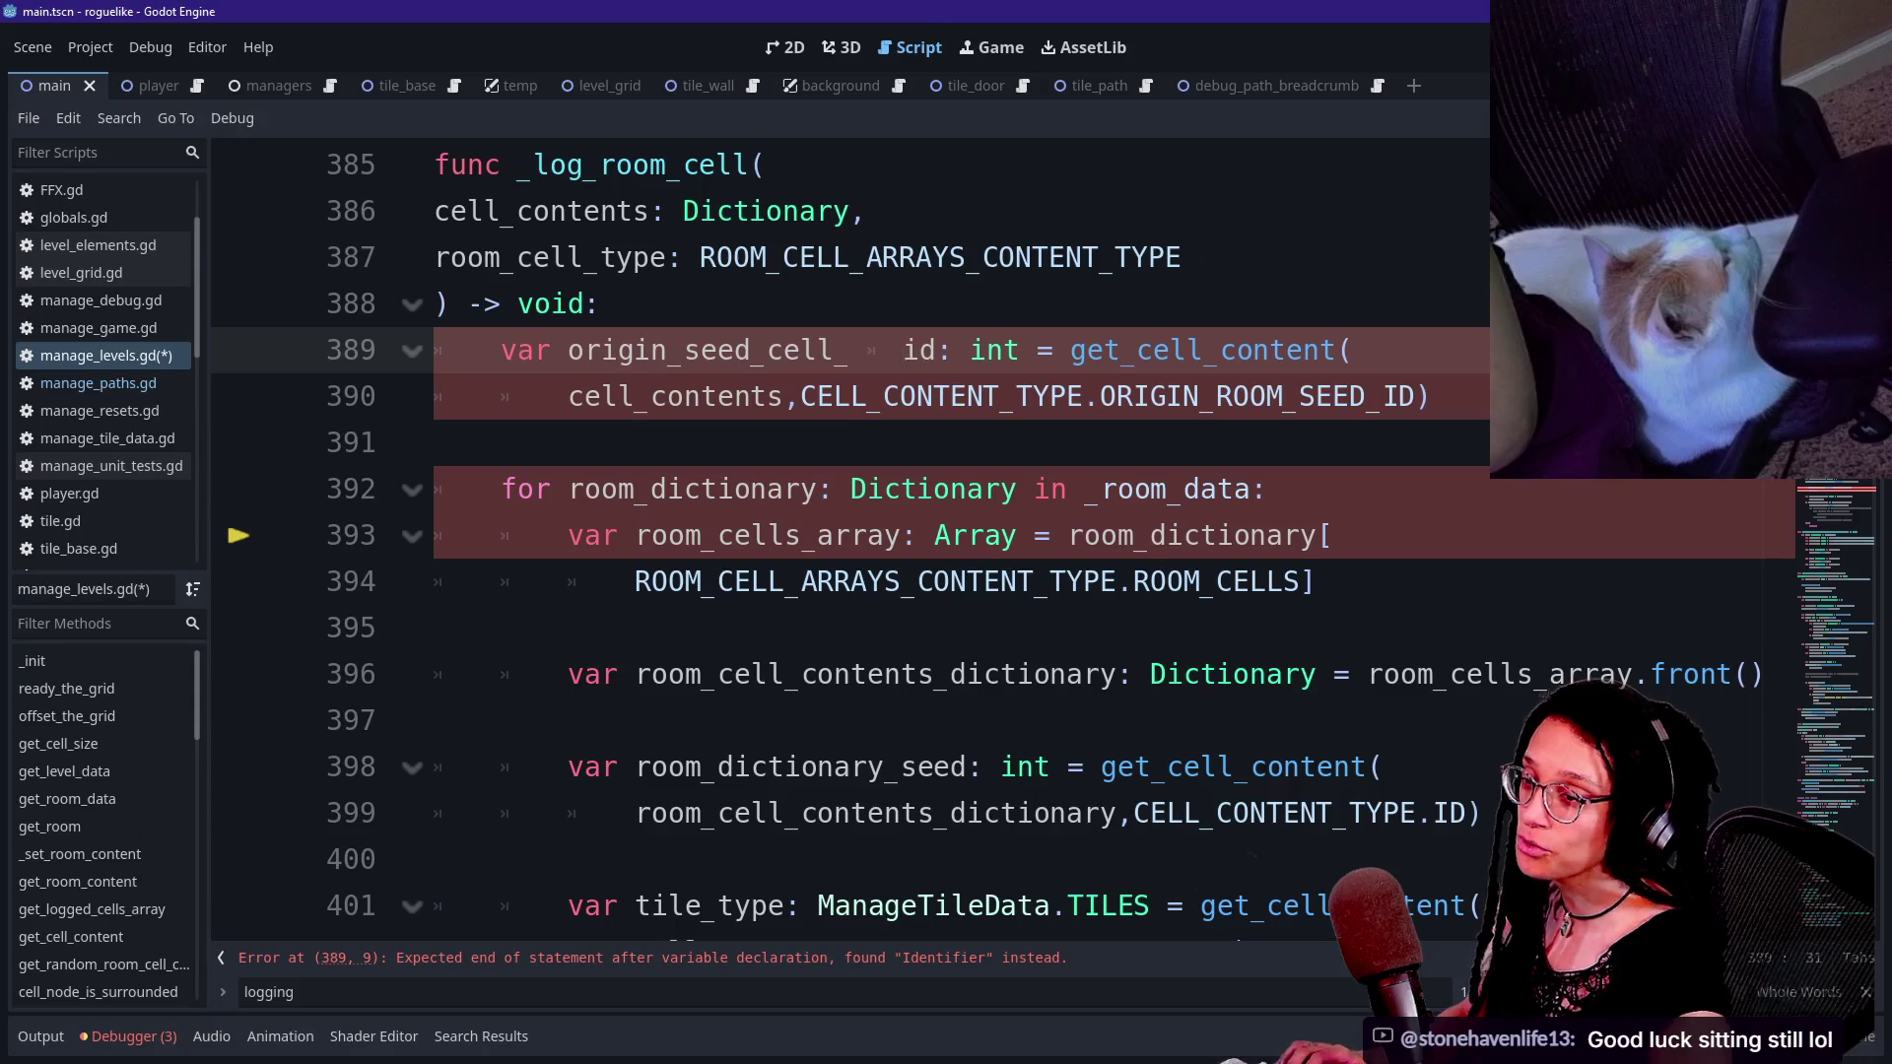
key(BackSpace)
click(434, 442)
click(866, 349)
key(BackSpace)
key(ctrl+s)
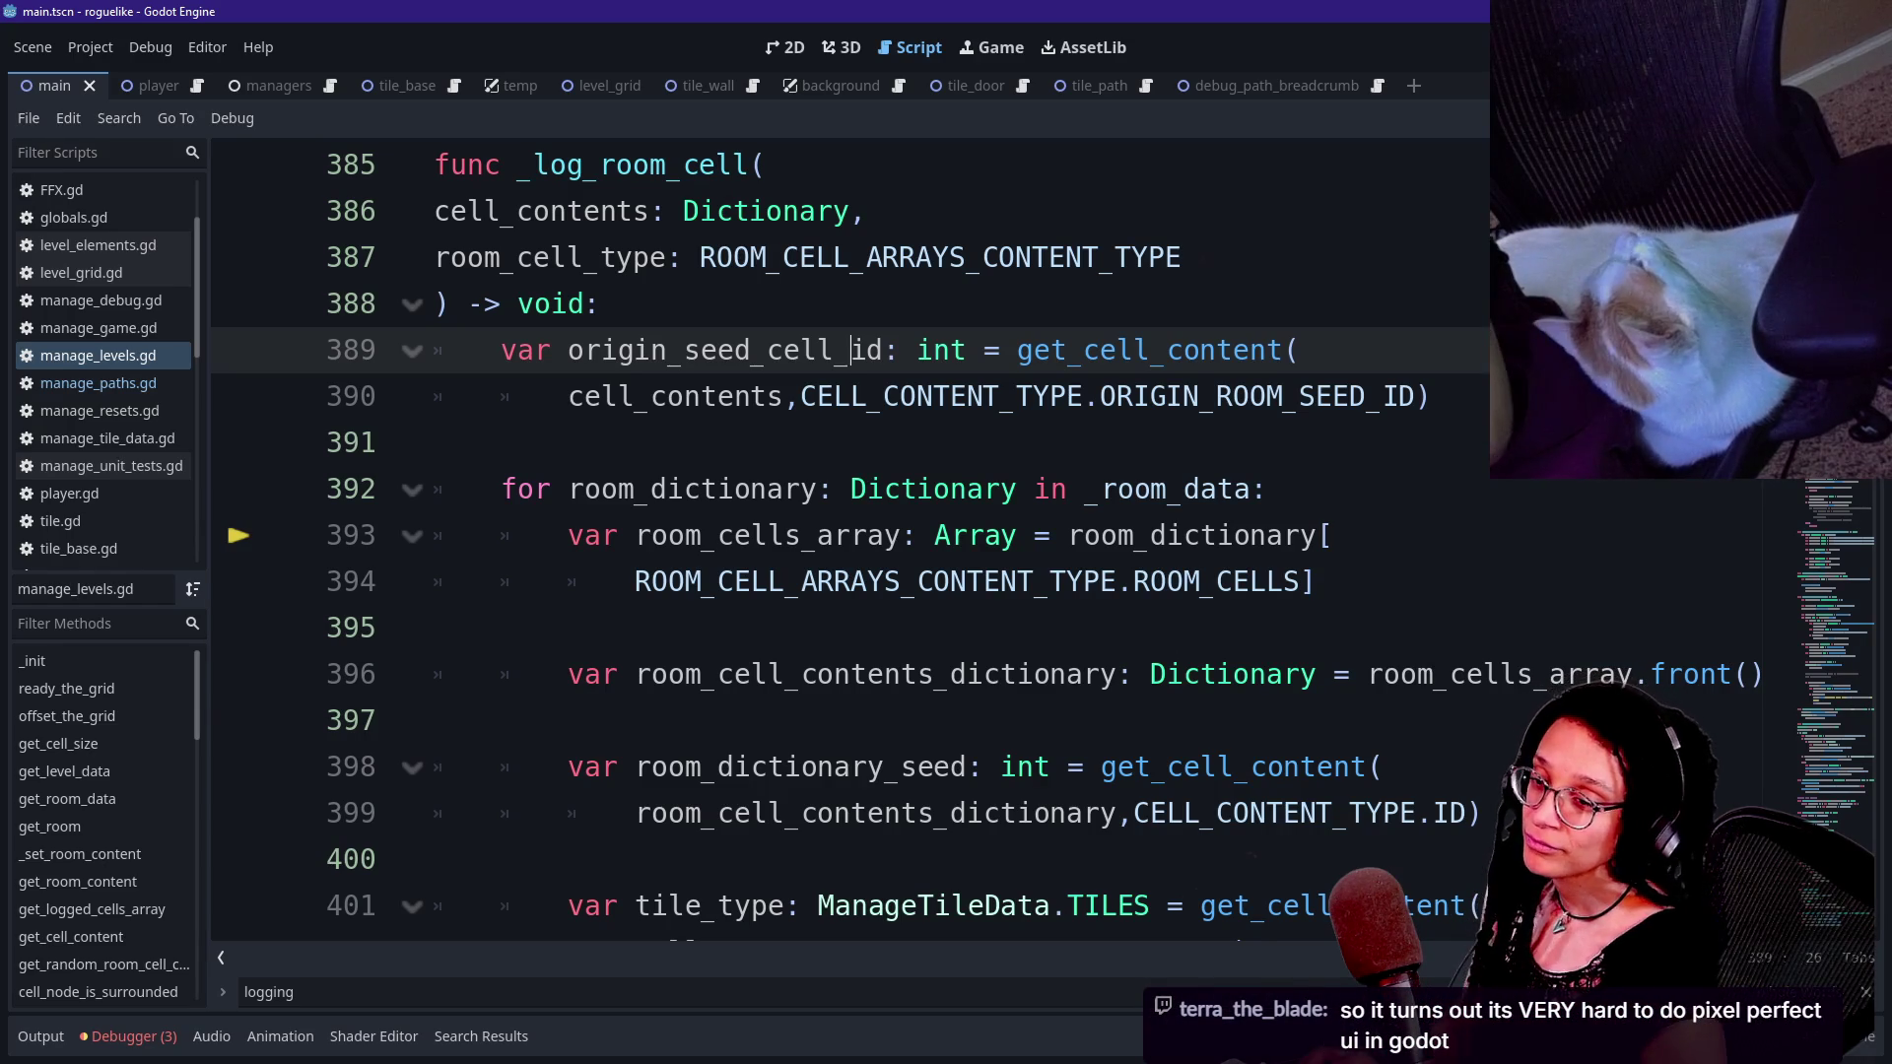
mouse_move(892, 488)
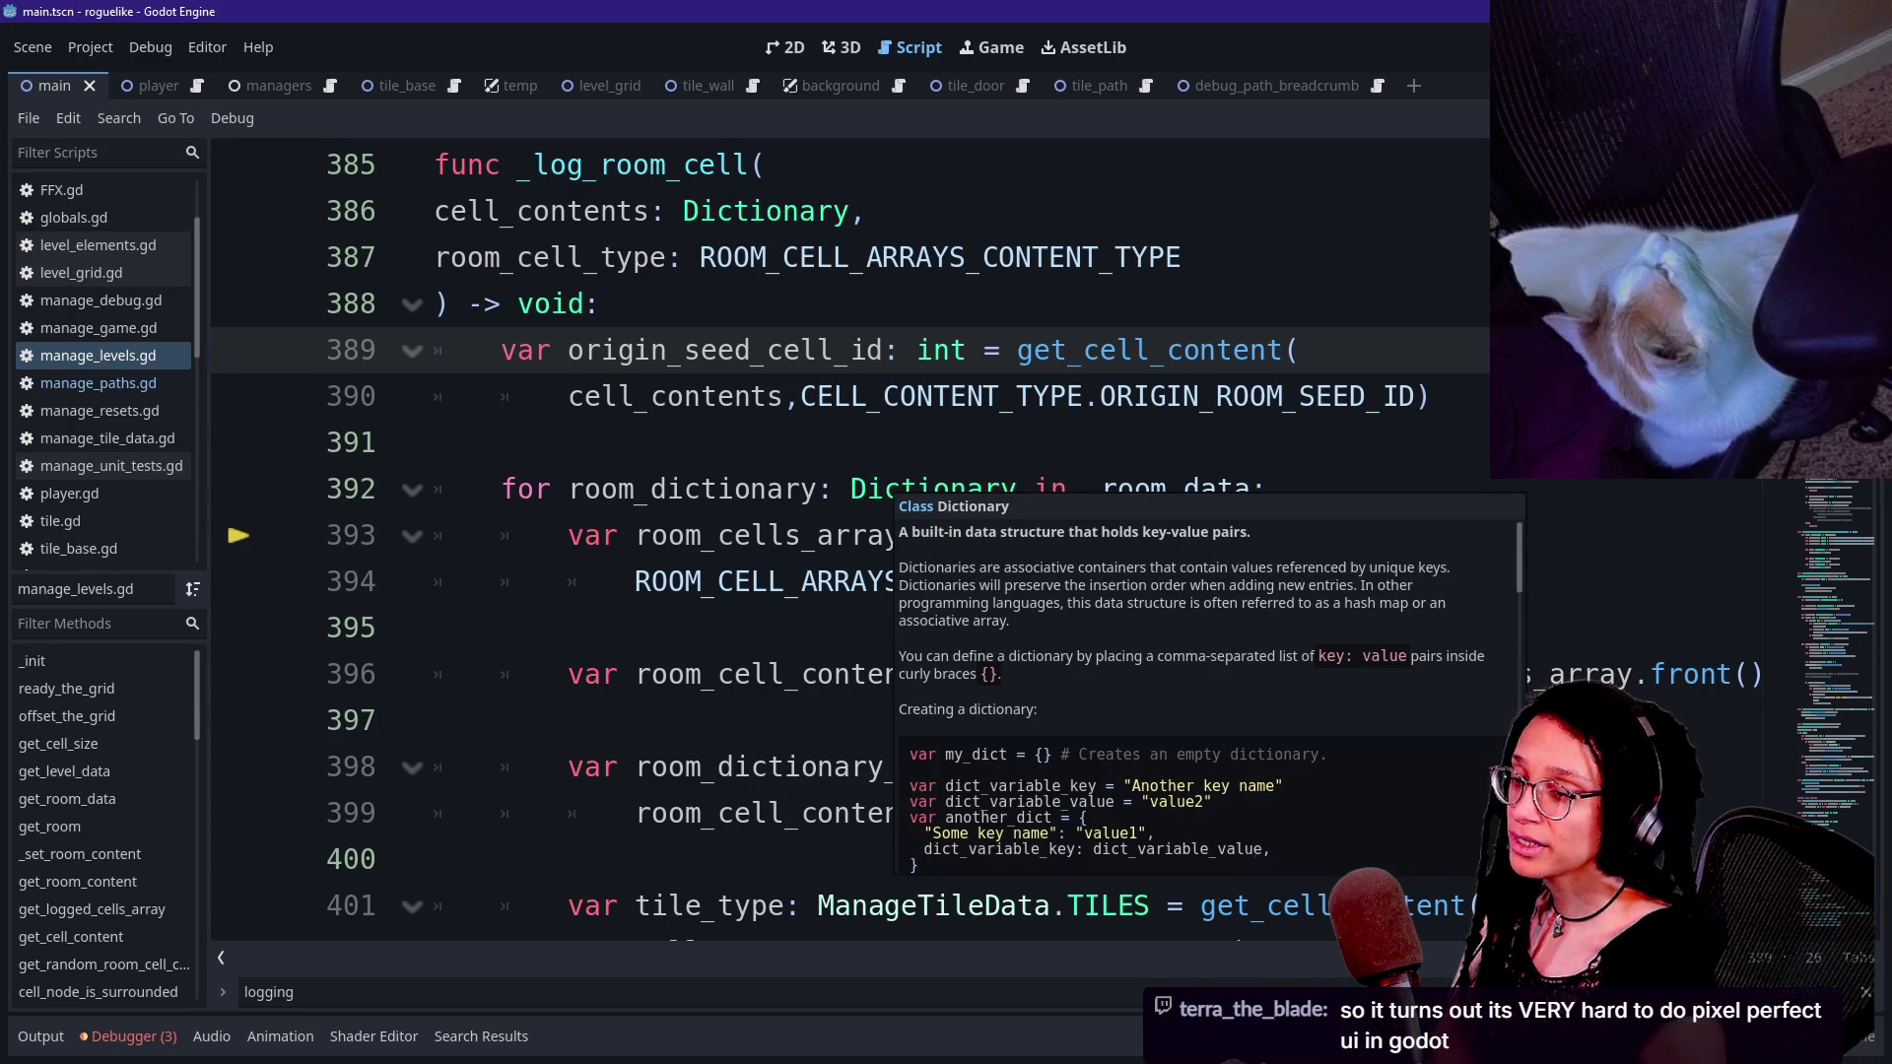
key(Up)
key(Down)
key(Down)
key(Down)
key(Up)
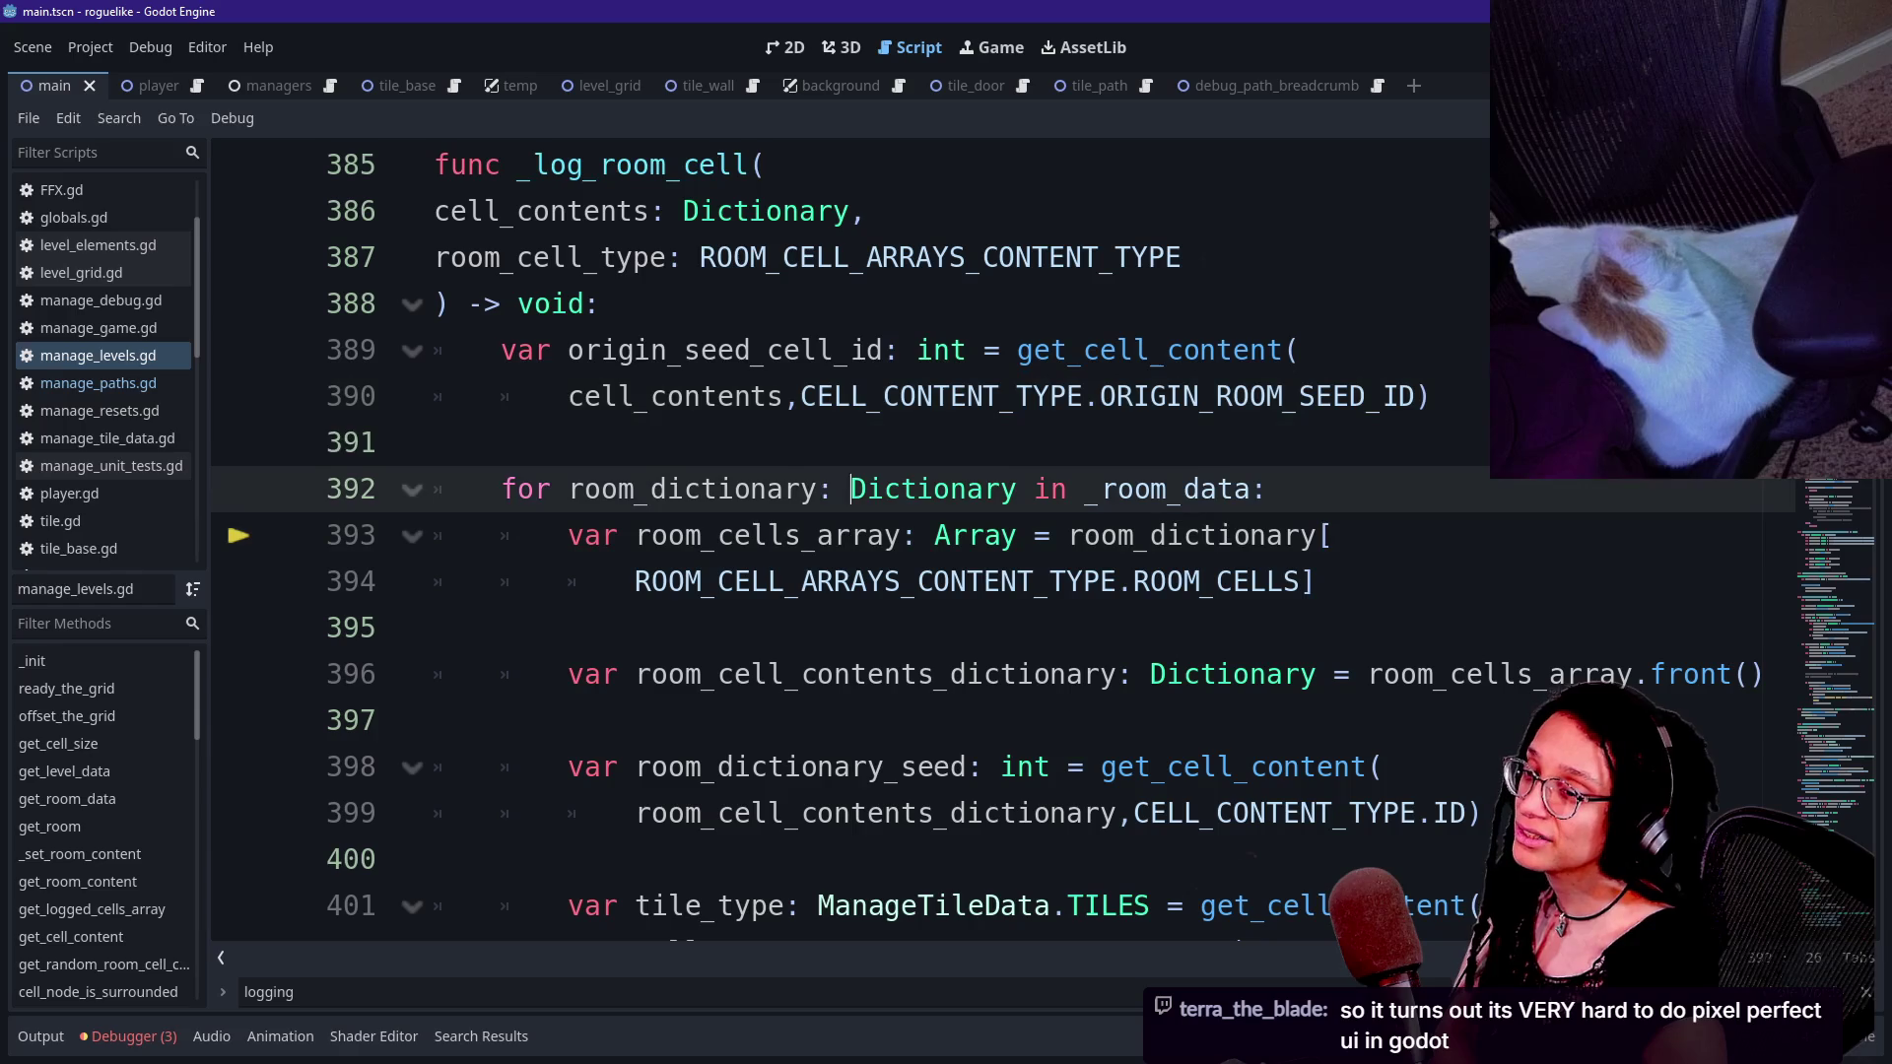
key(Up)
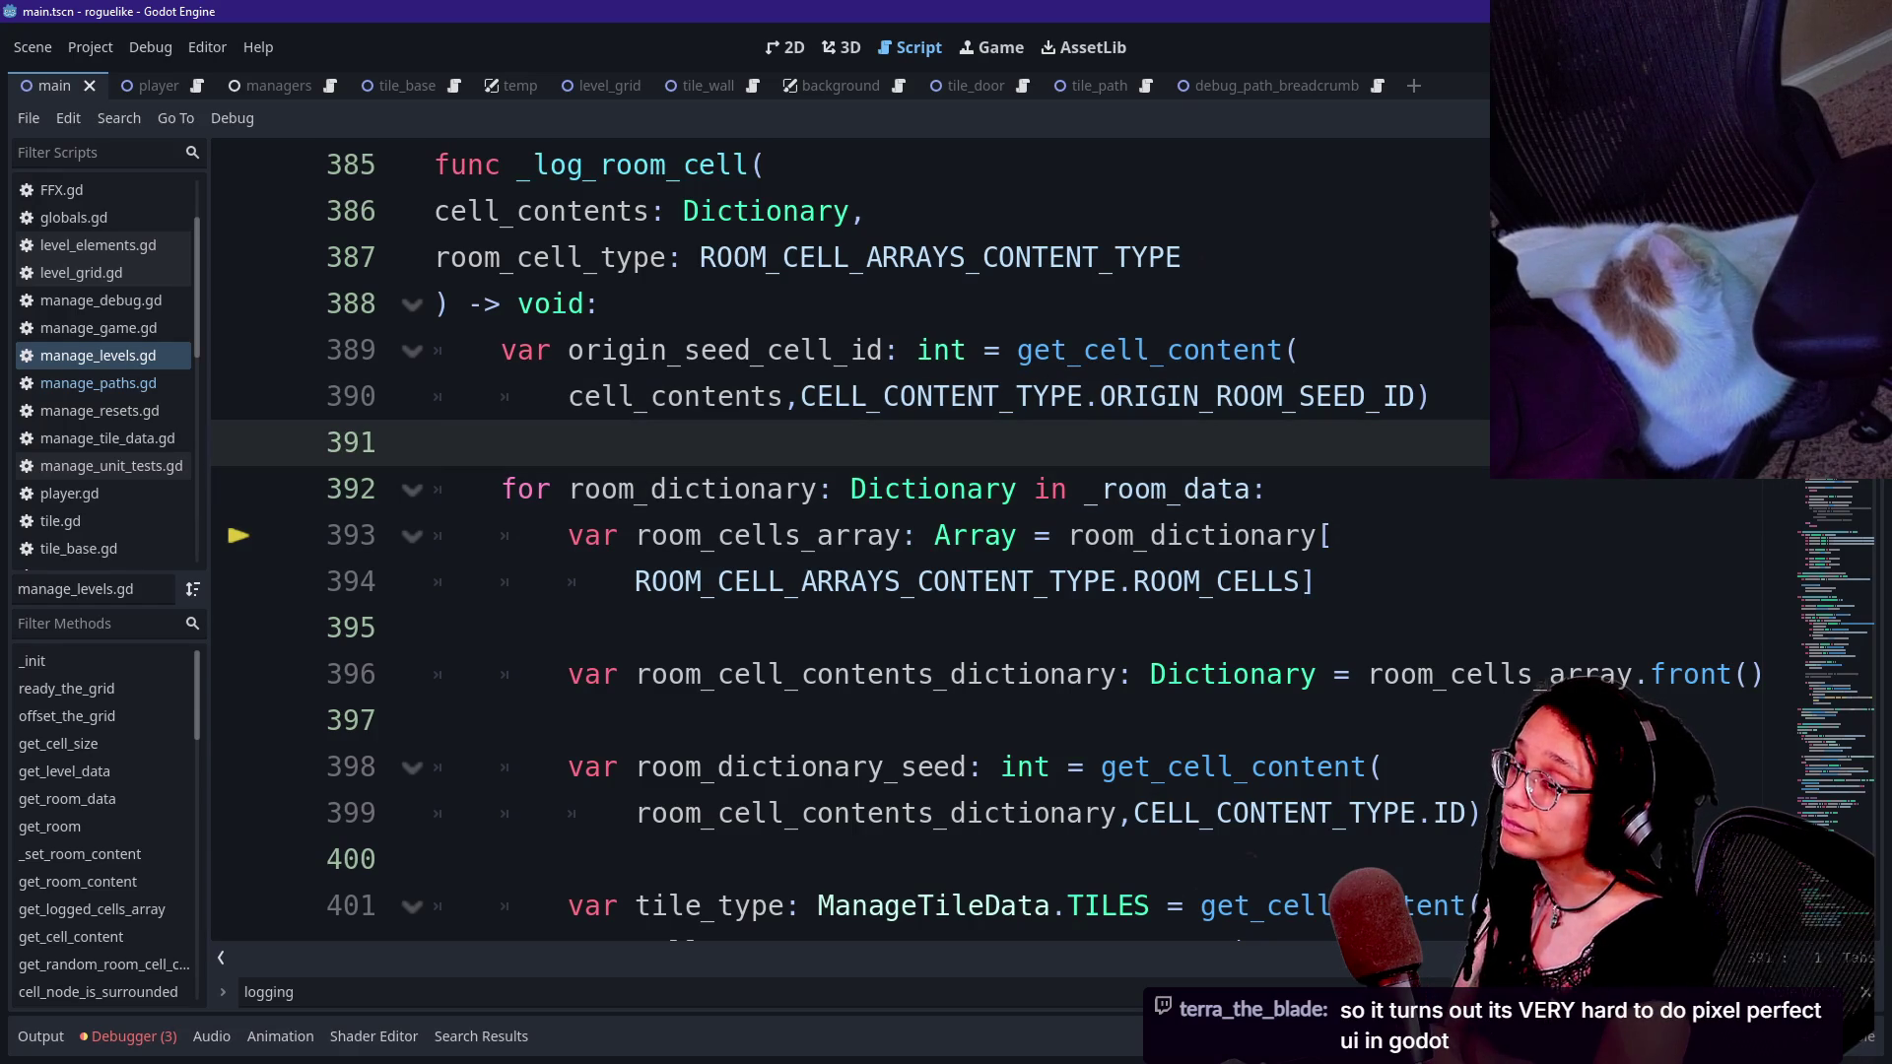
key(Down)
key(Down)
key(Up)
key(Up)
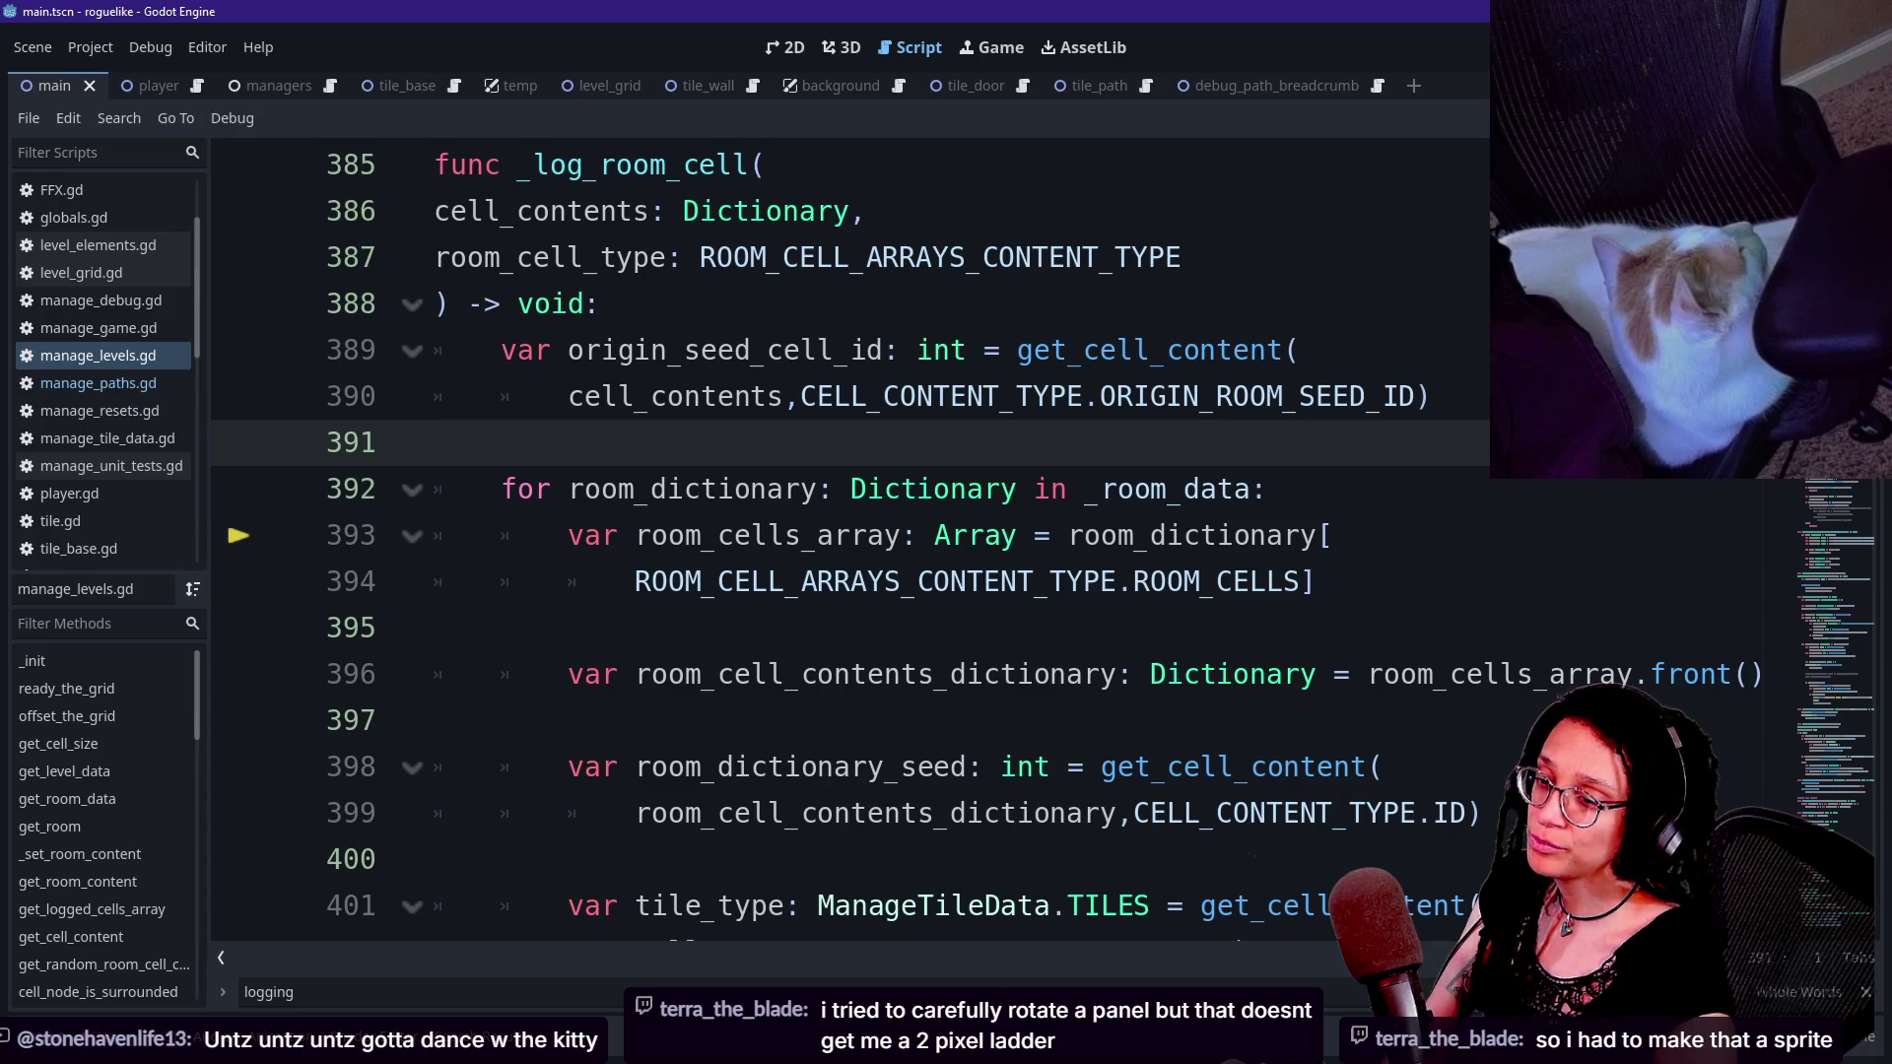
key(Down)
key(Up)
key(Up)
key(Up)
key(Up)
key(Down)
key(Down)
key(Down)
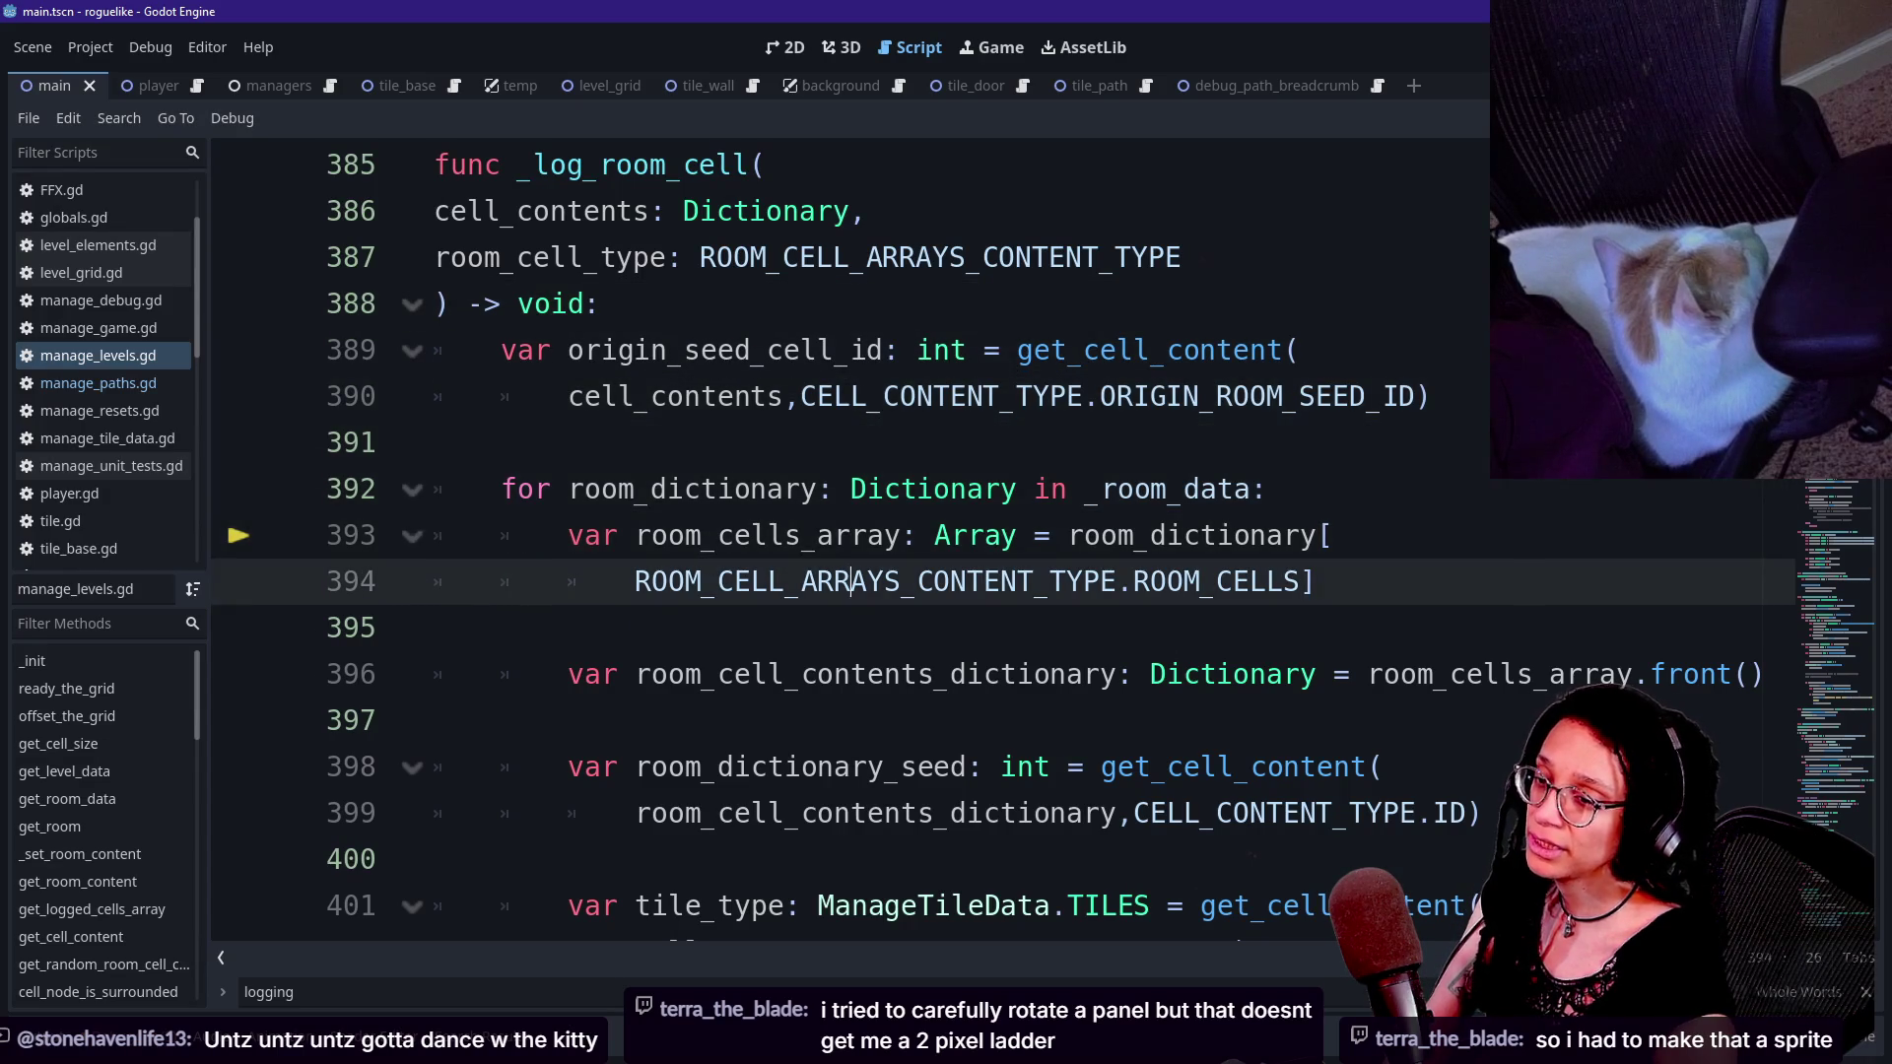
click(851, 488)
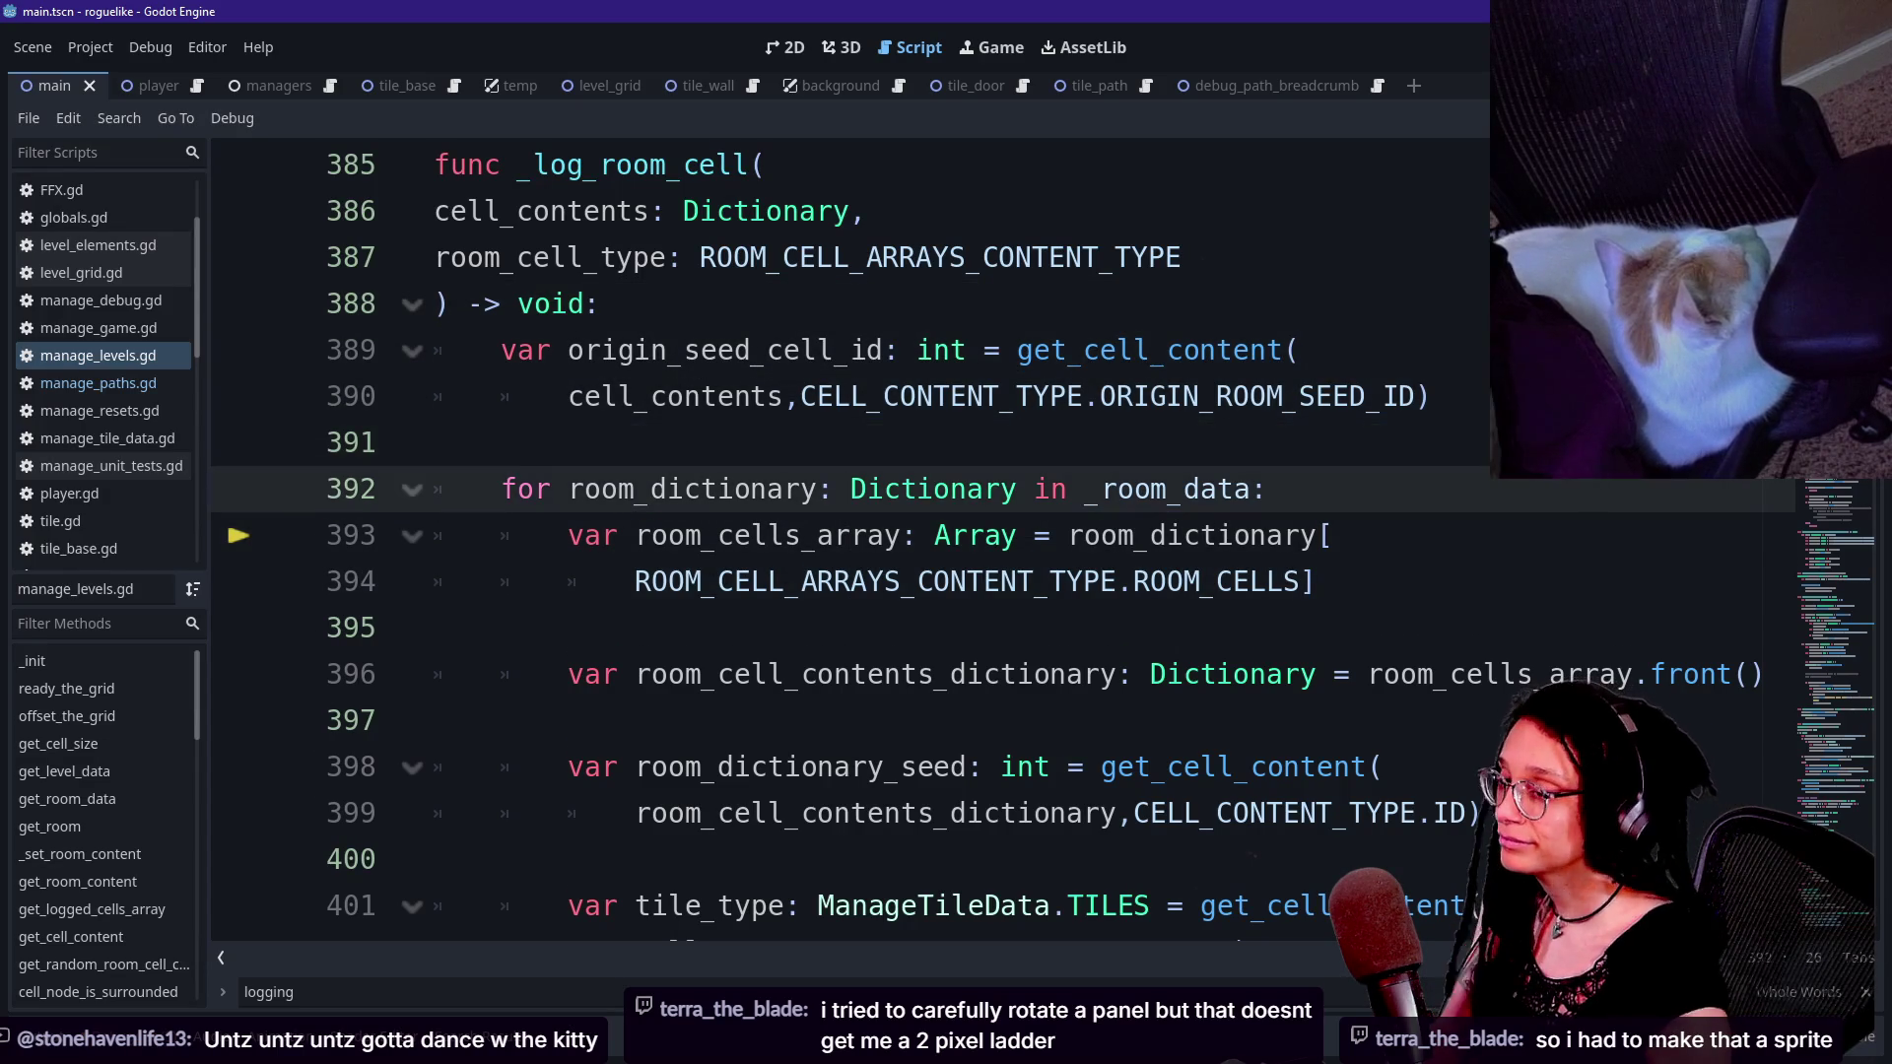
key(Up)
key(Up)
key(Down)
key(shift+Up)
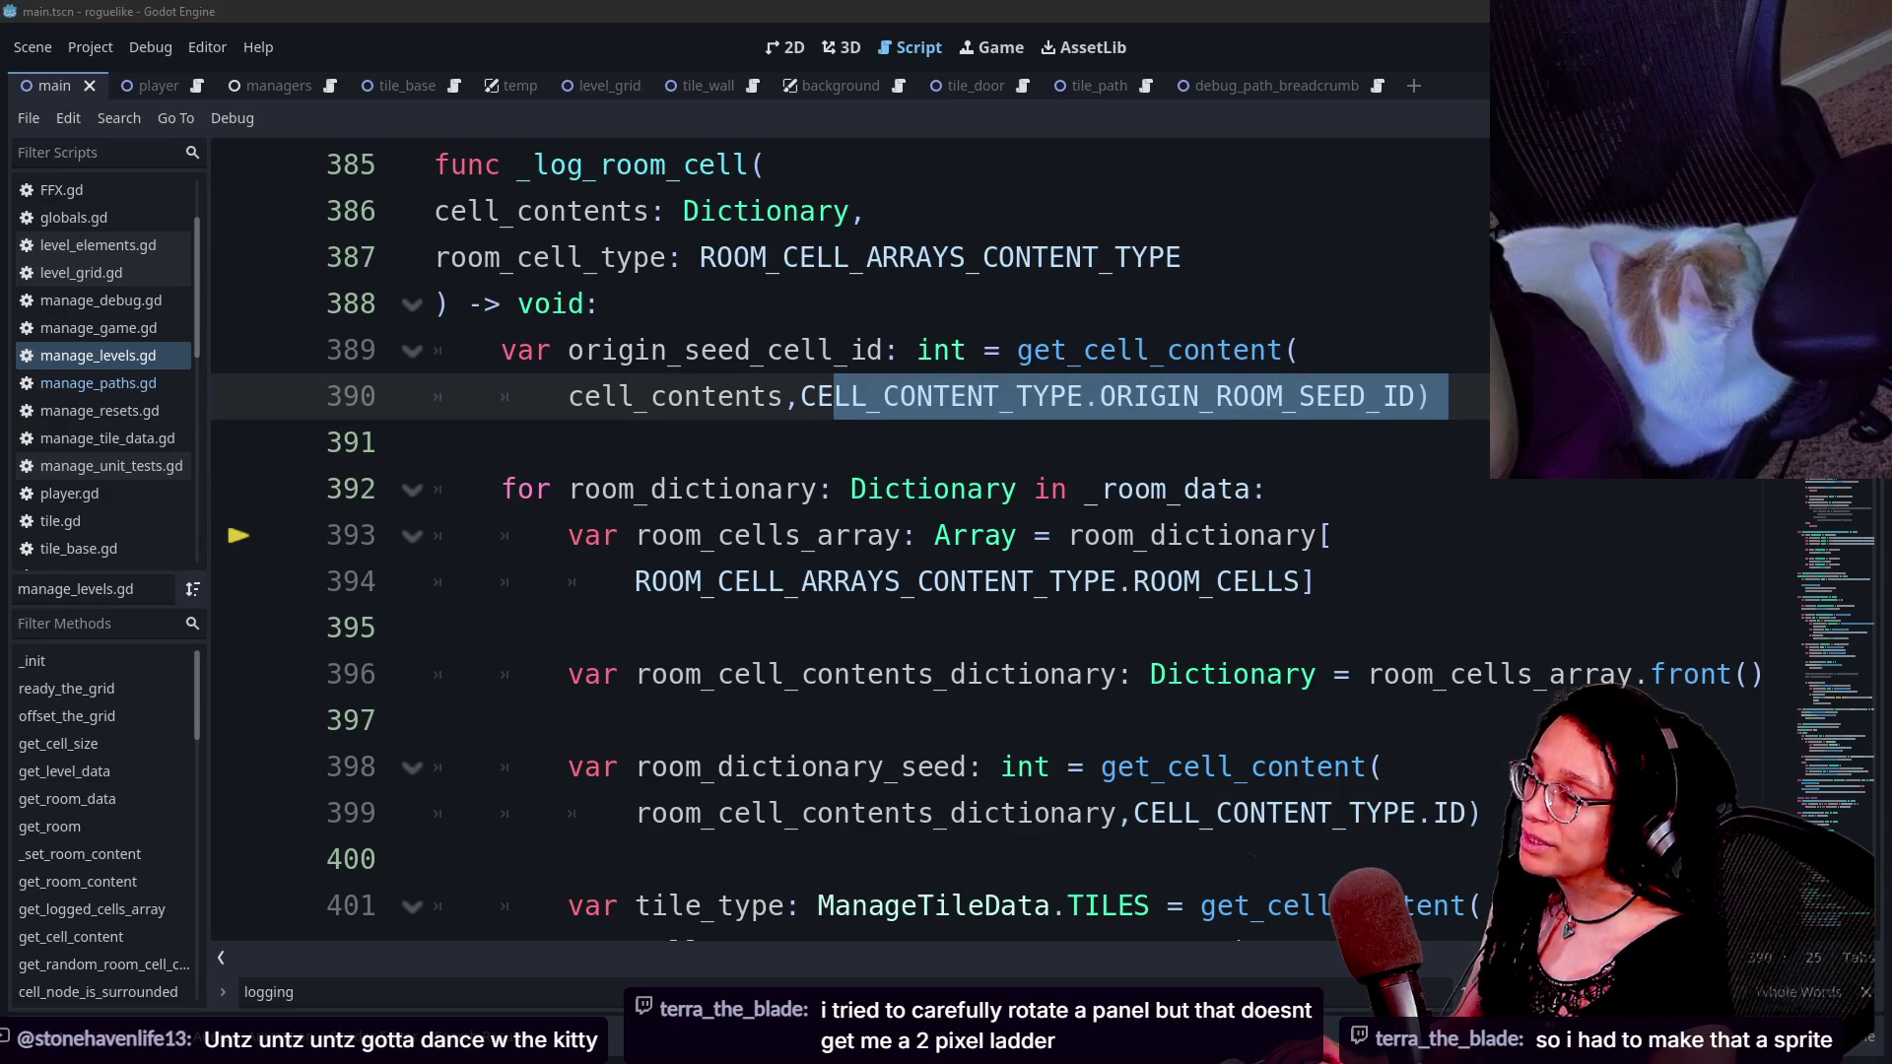
click(1197, 350)
key(Up)
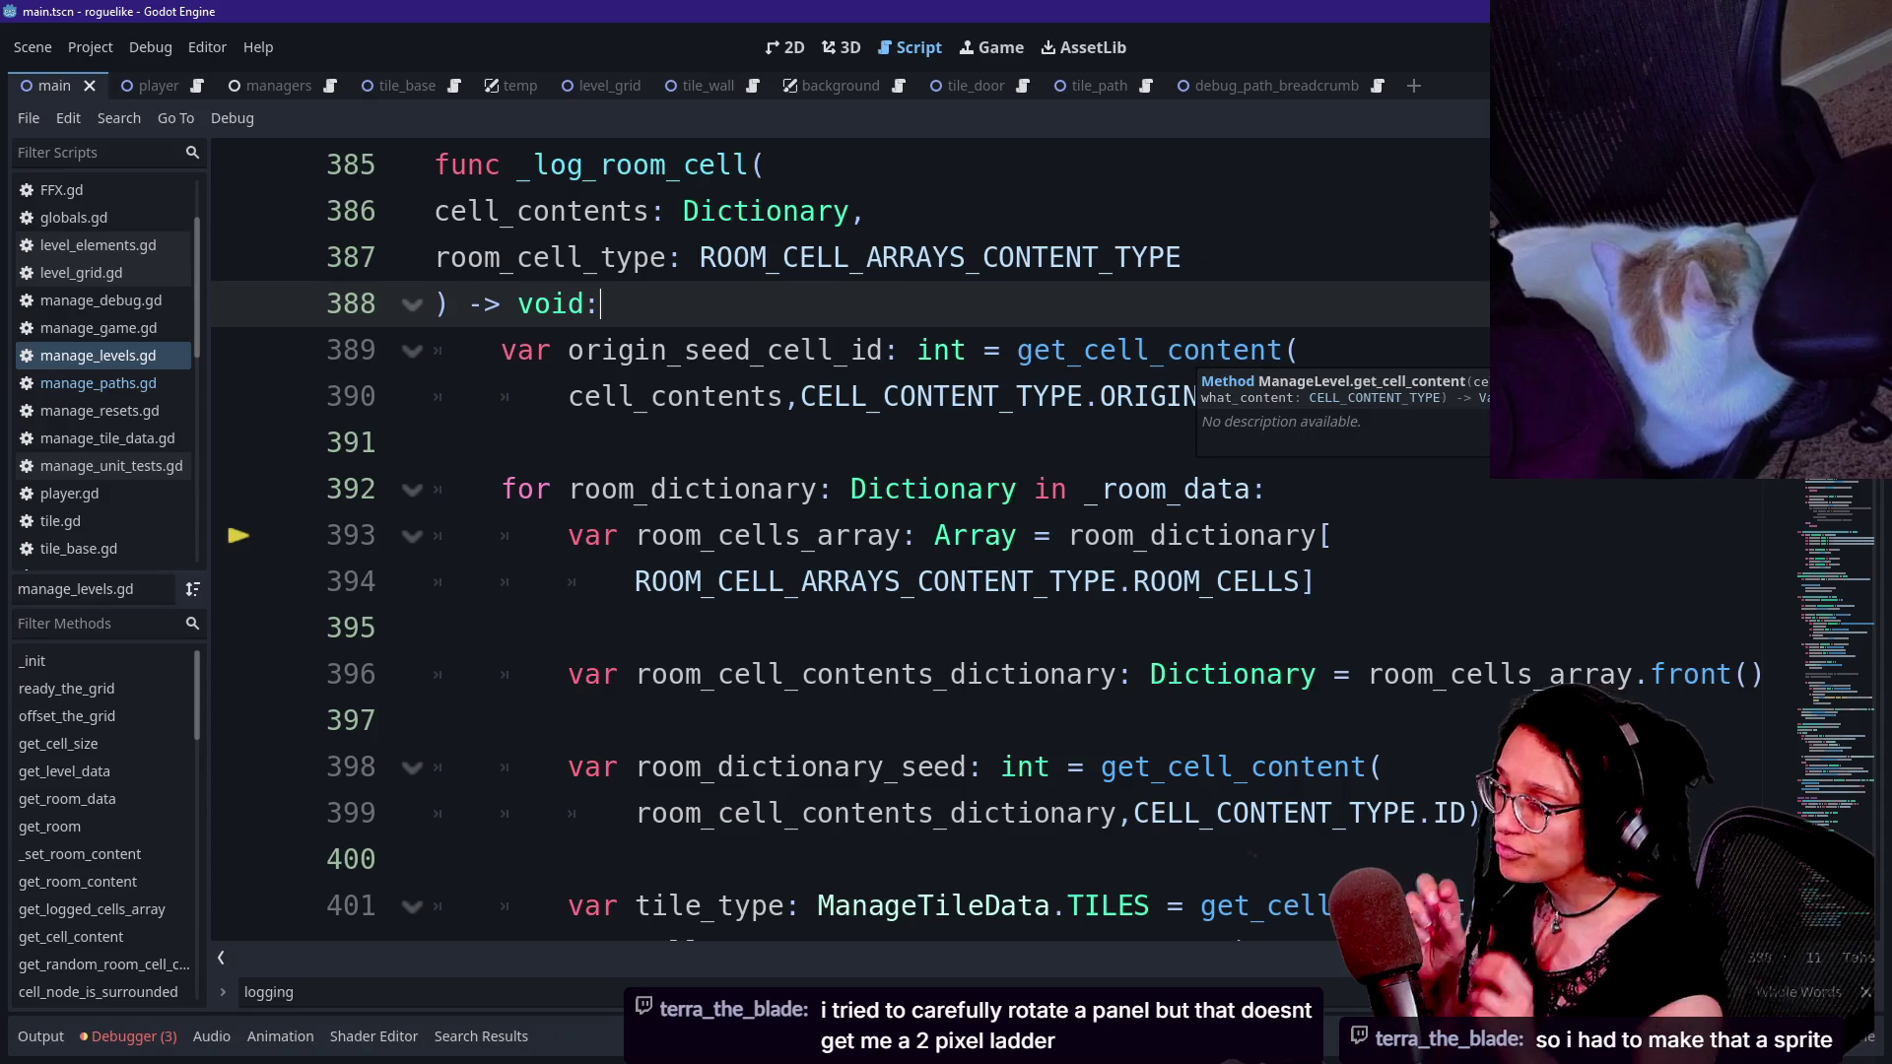
key(Down)
key(Down)
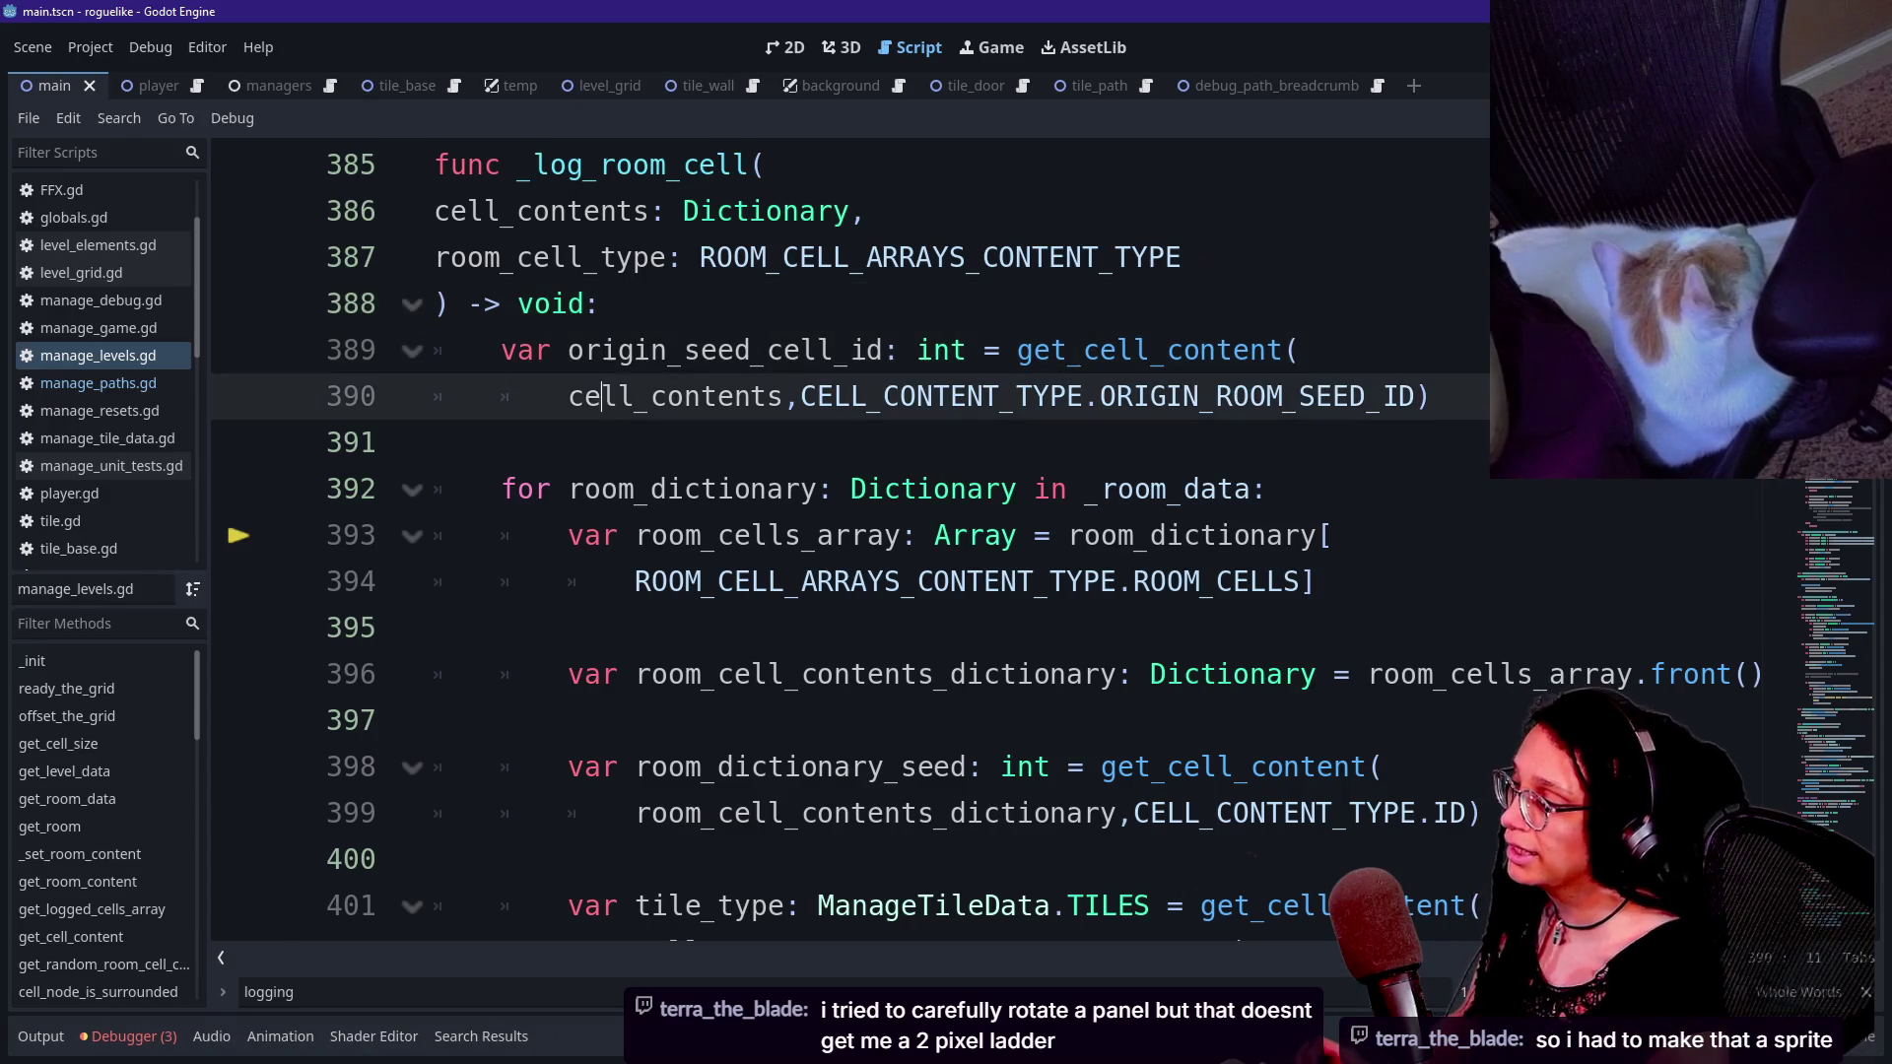
click(435, 441)
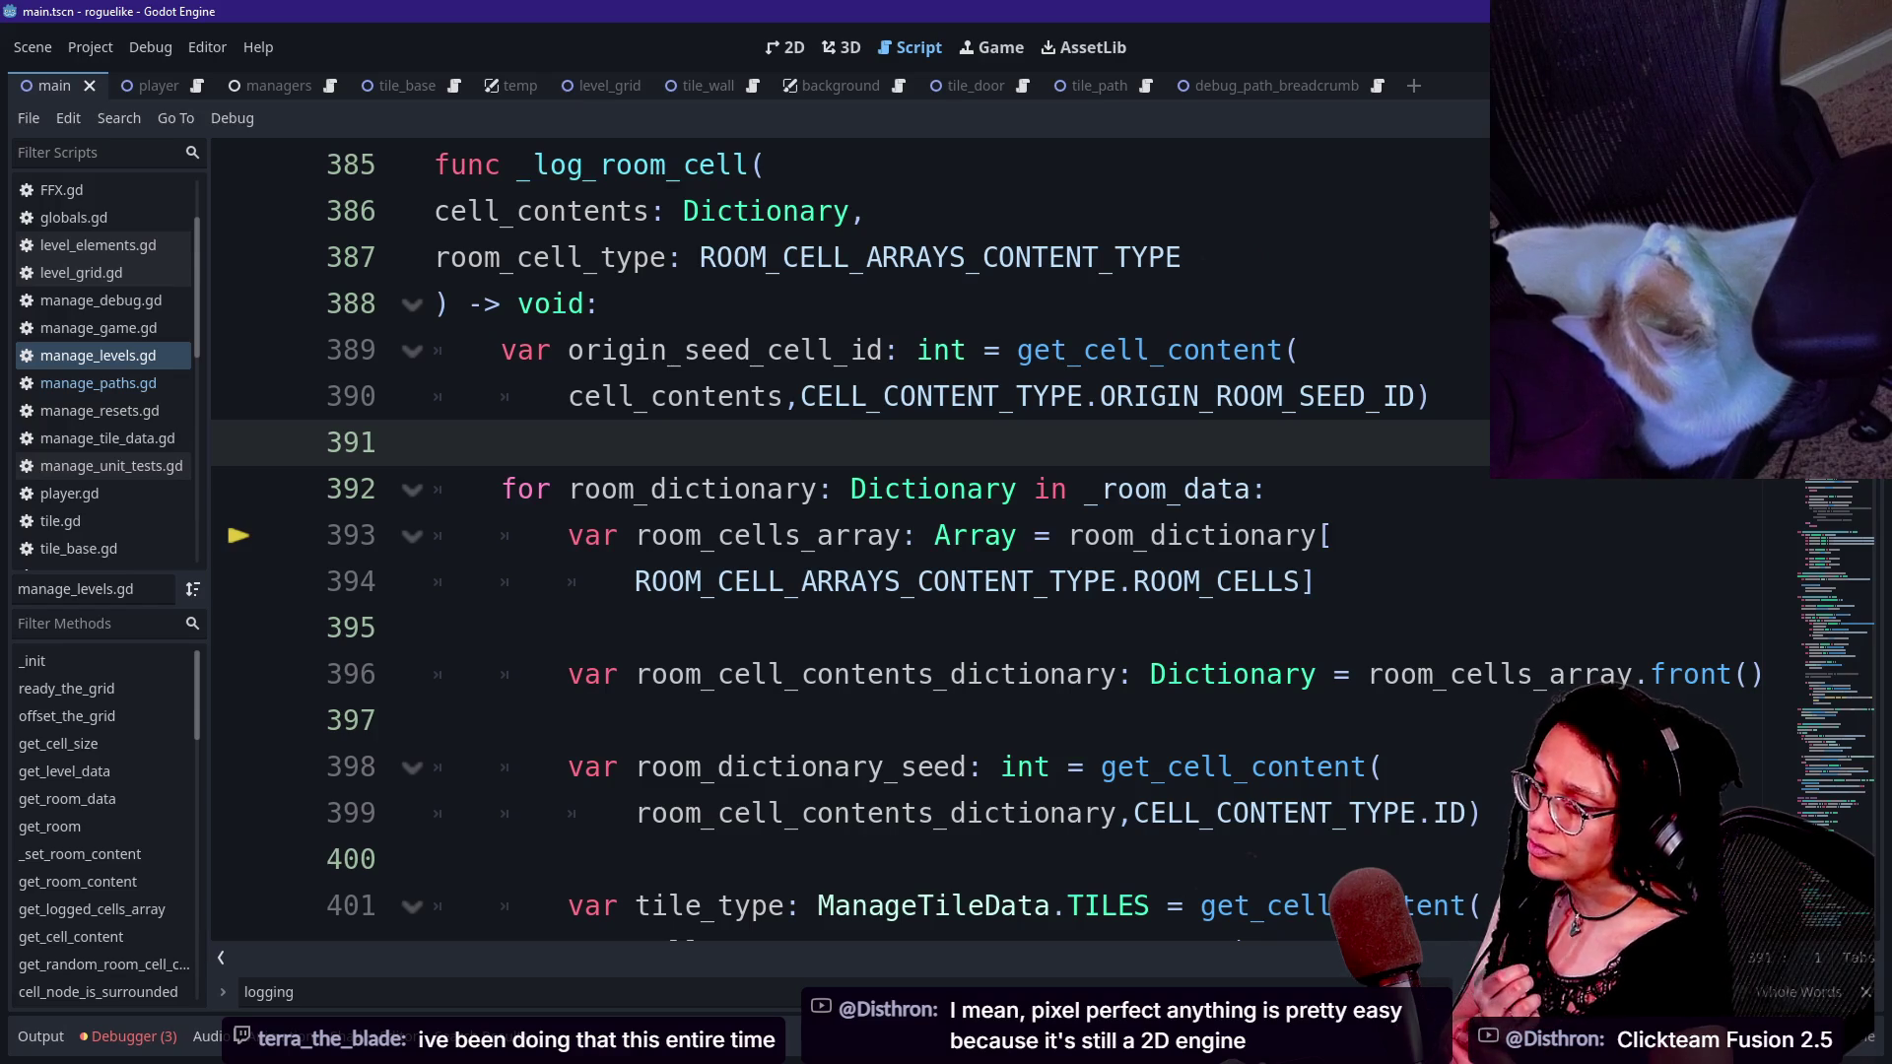
click(833, 581)
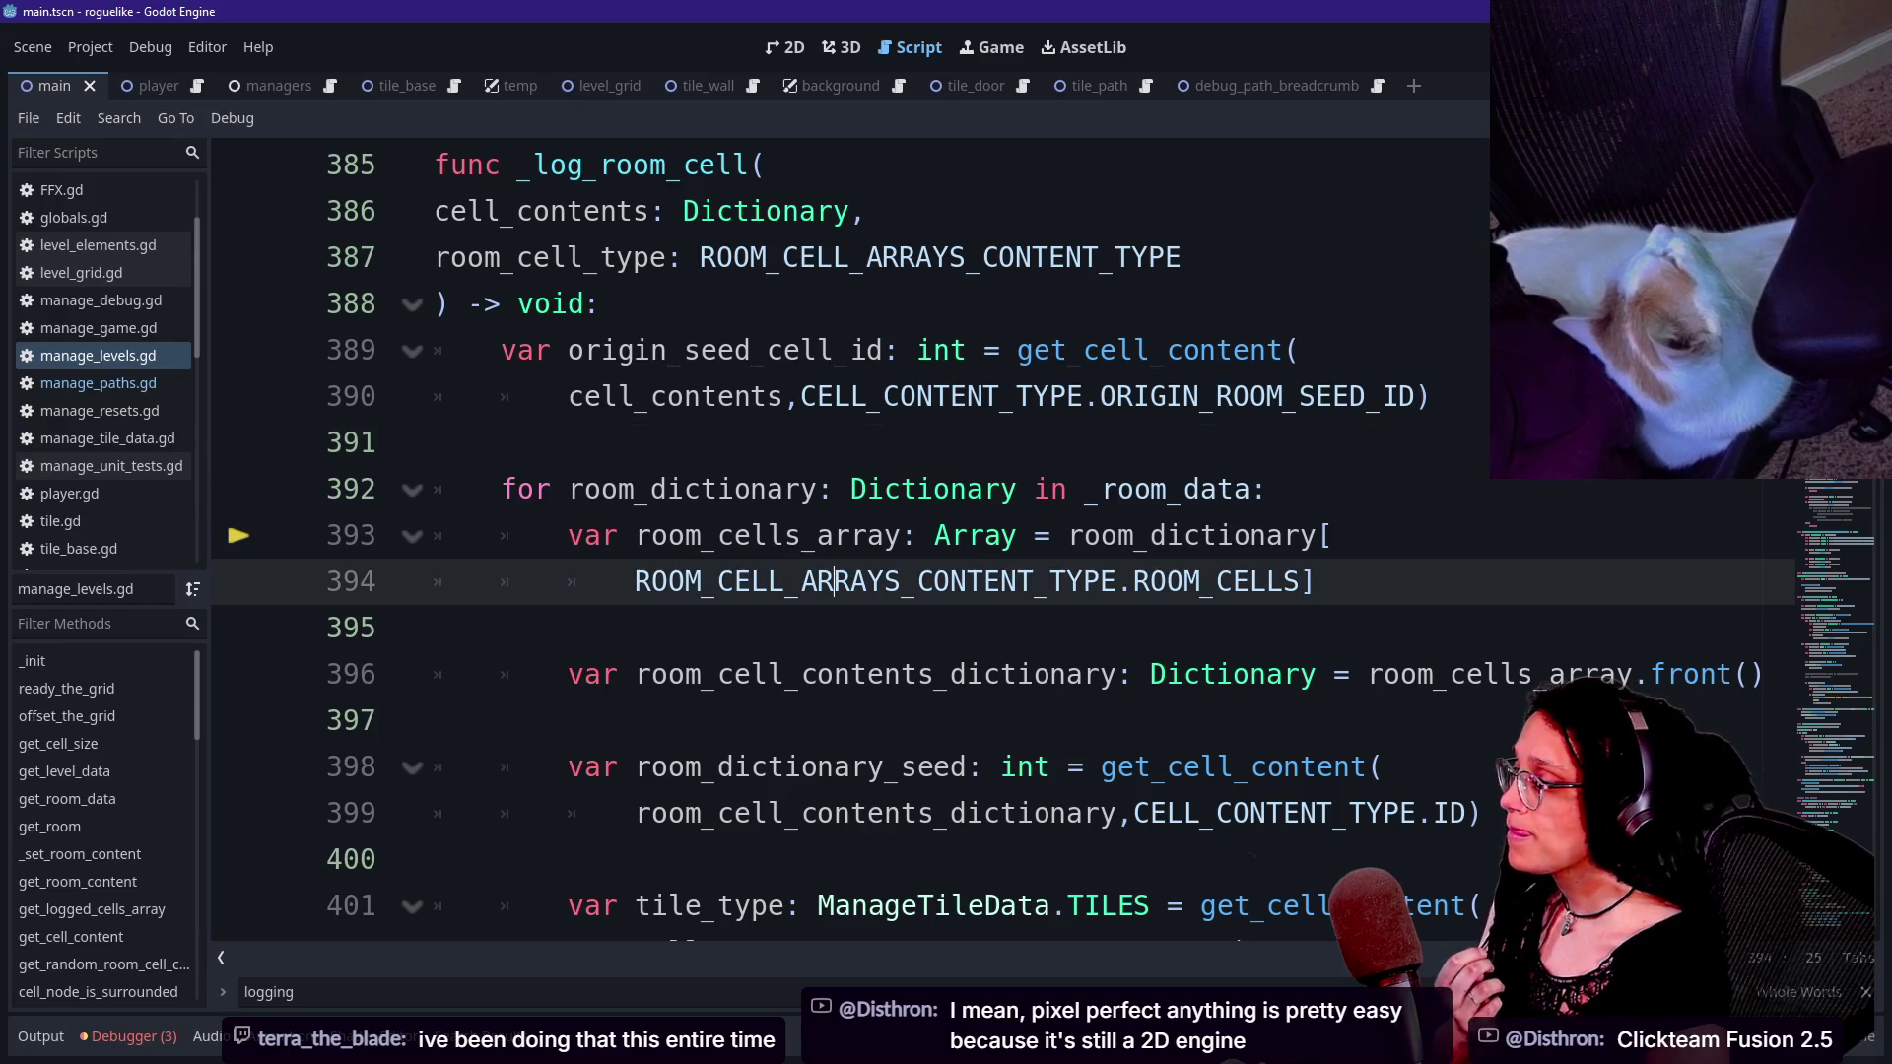
click(768, 489)
mouse_move(838, 535)
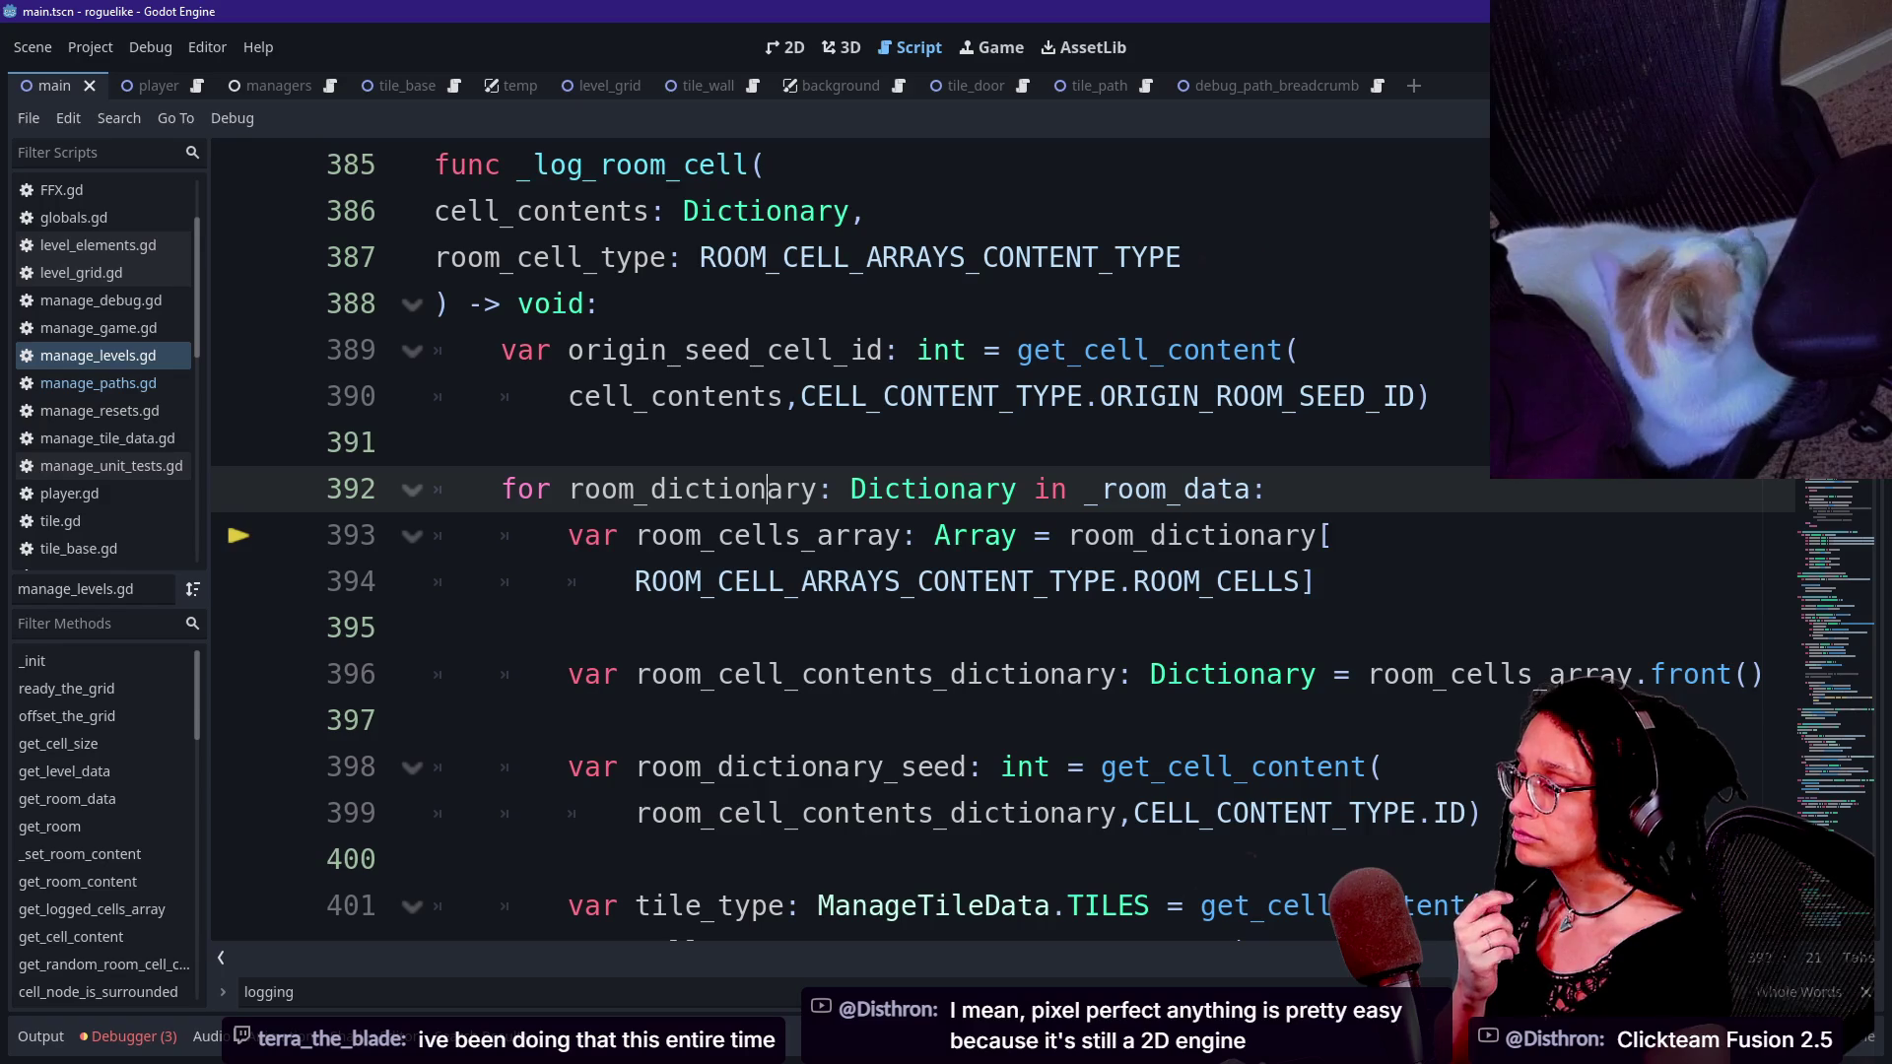
key(Down)
key(Down)
key(Down)
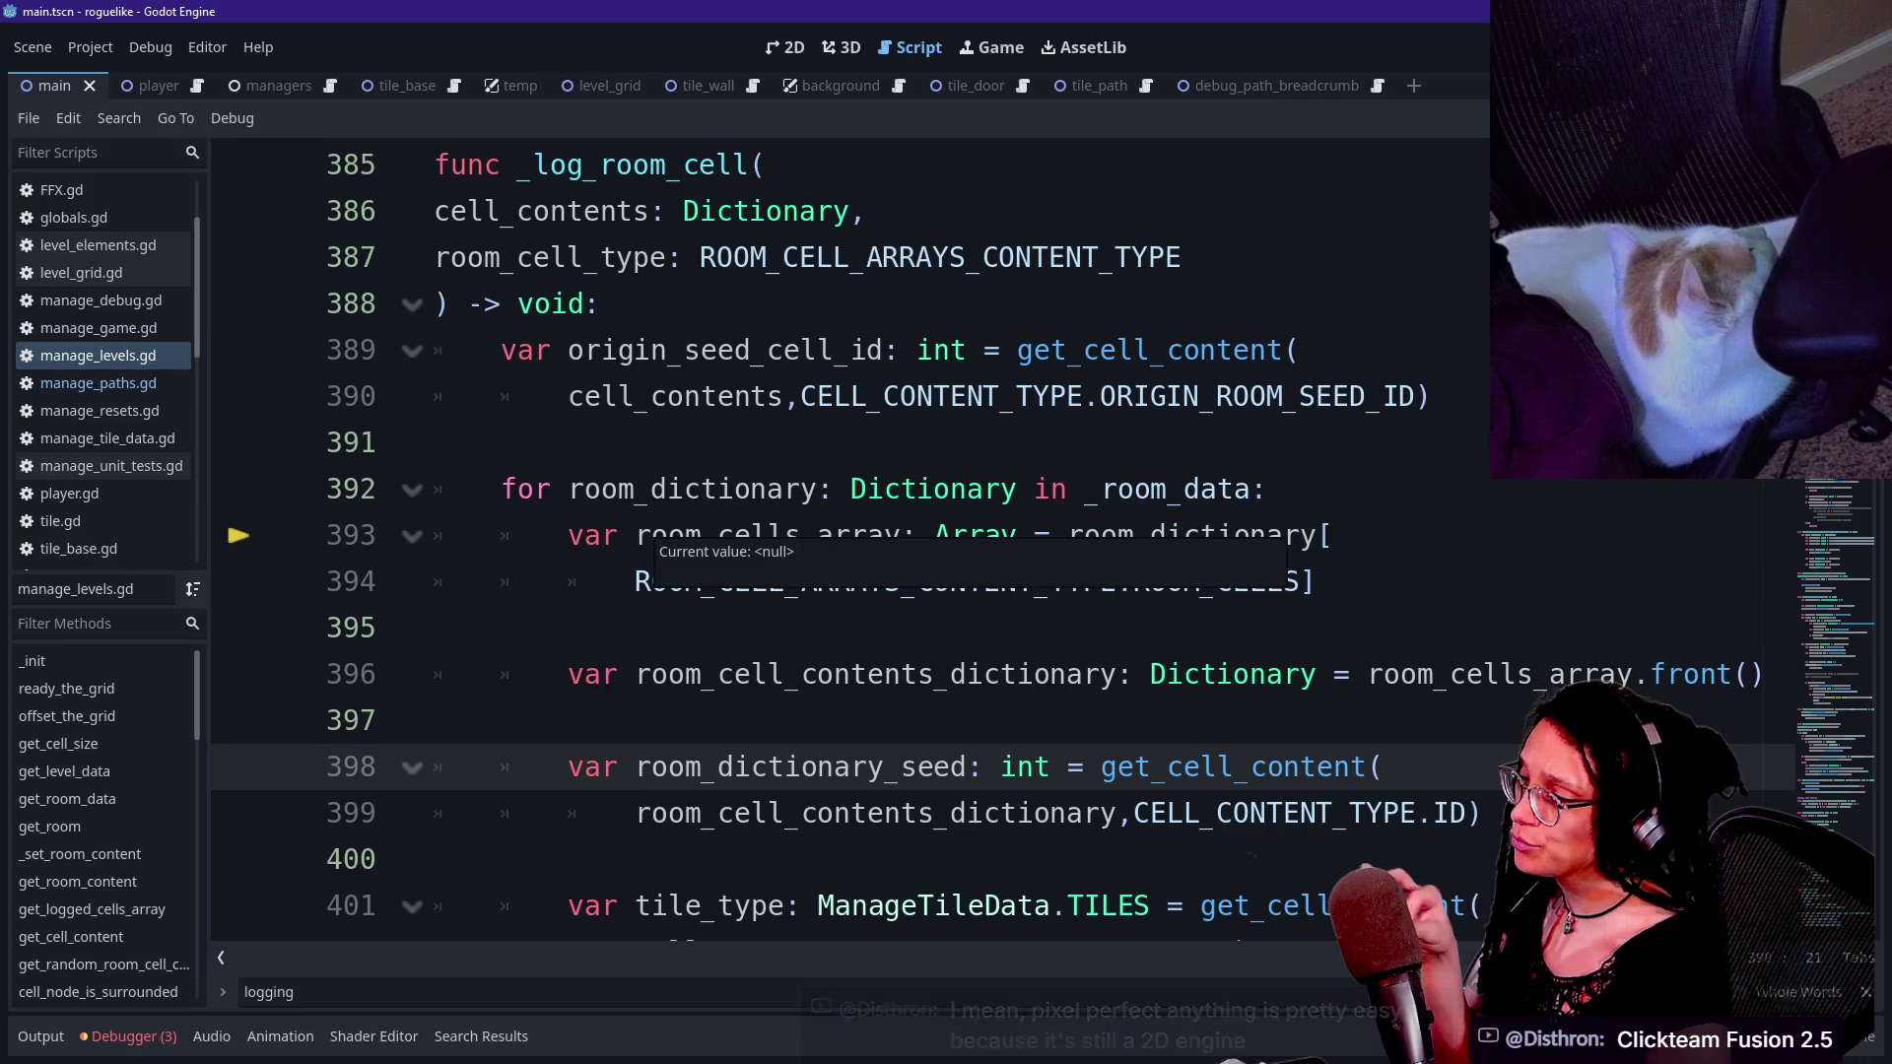
key(Down)
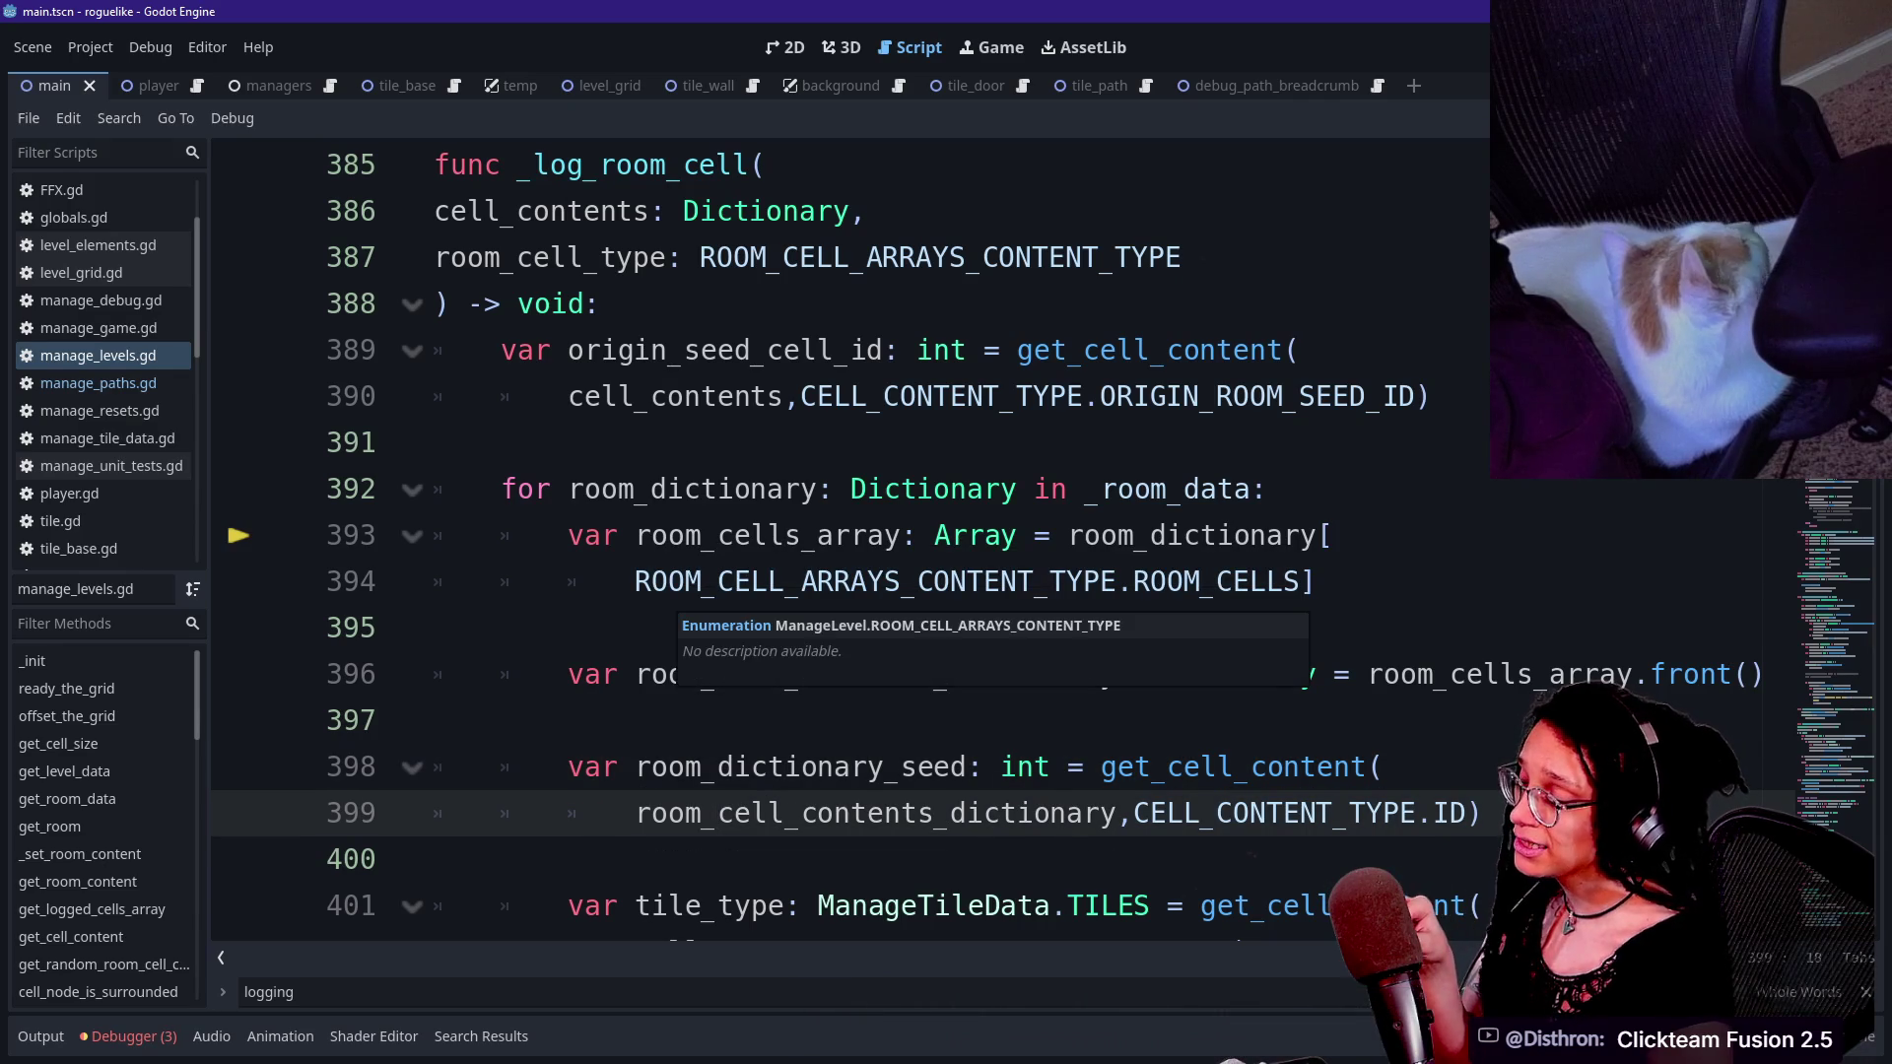
click(621, 674)
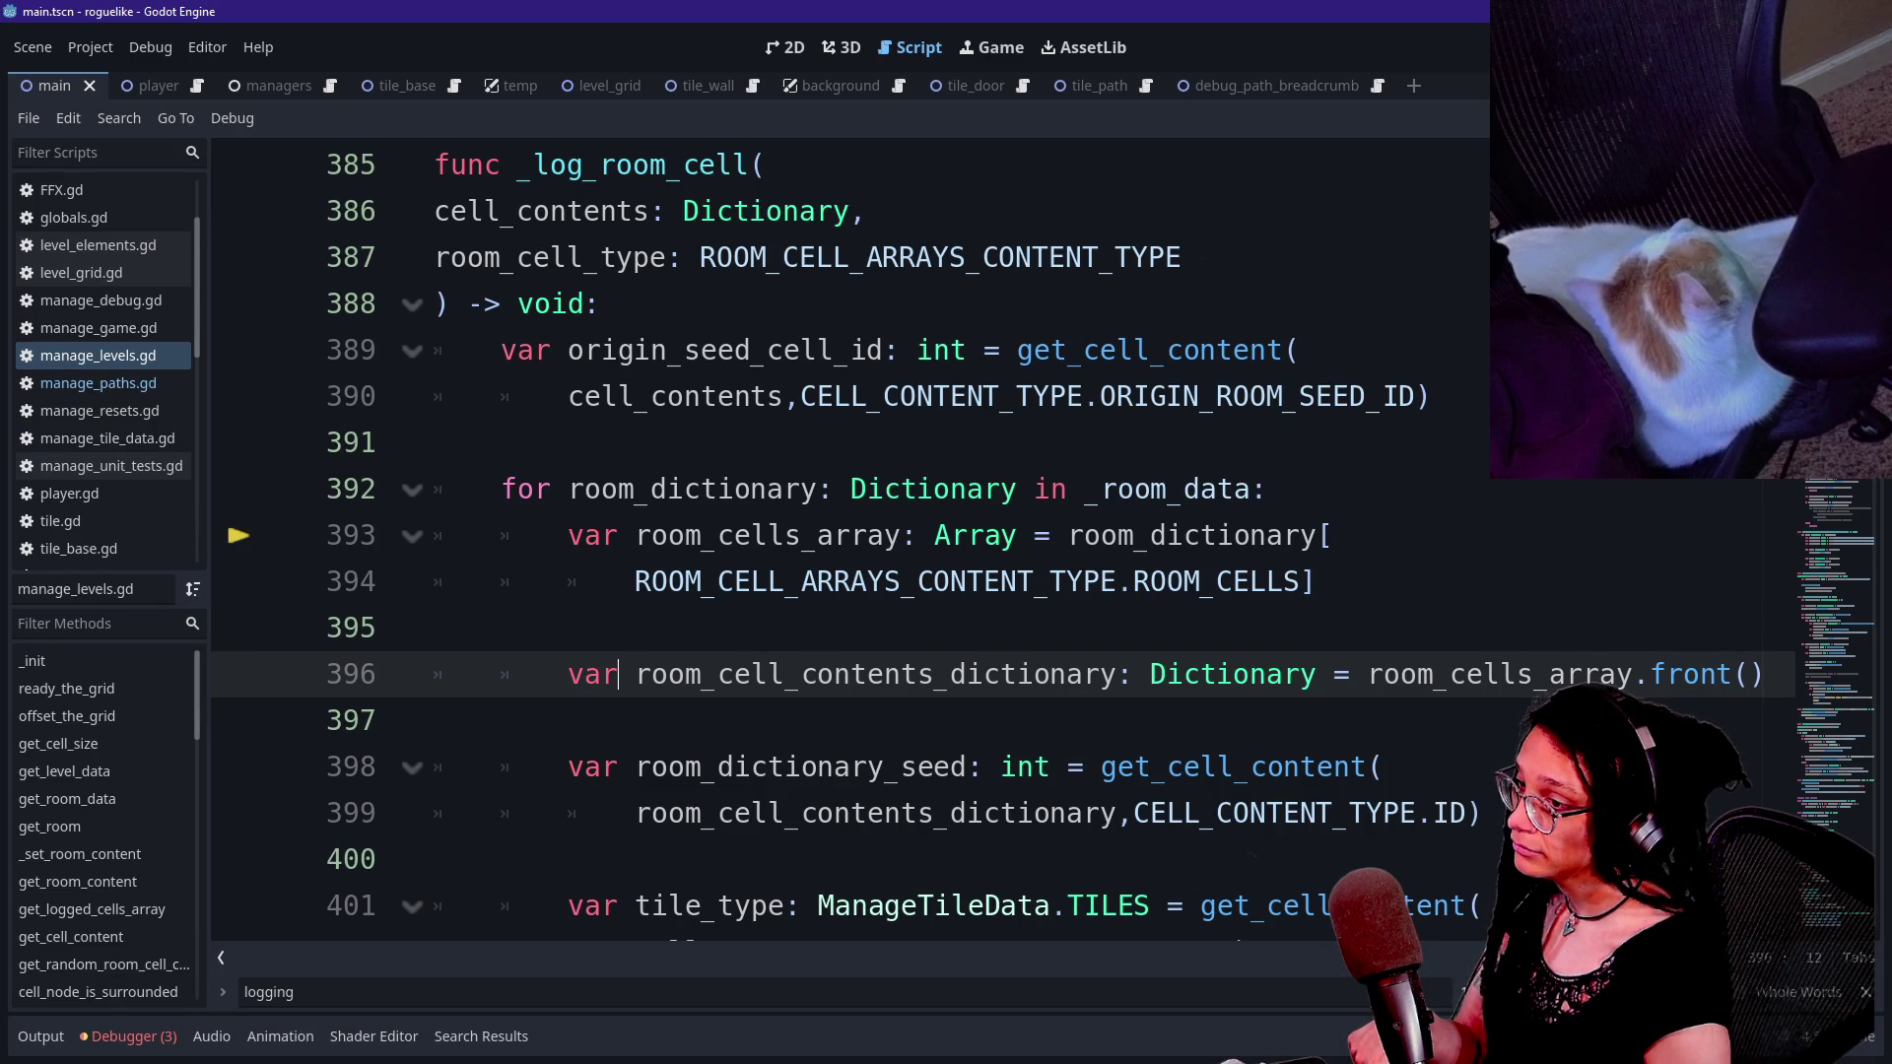
- Search the script for set_room to find the _set_room_content call on line 374 and its definition
key(ctrl+f)
text(room)
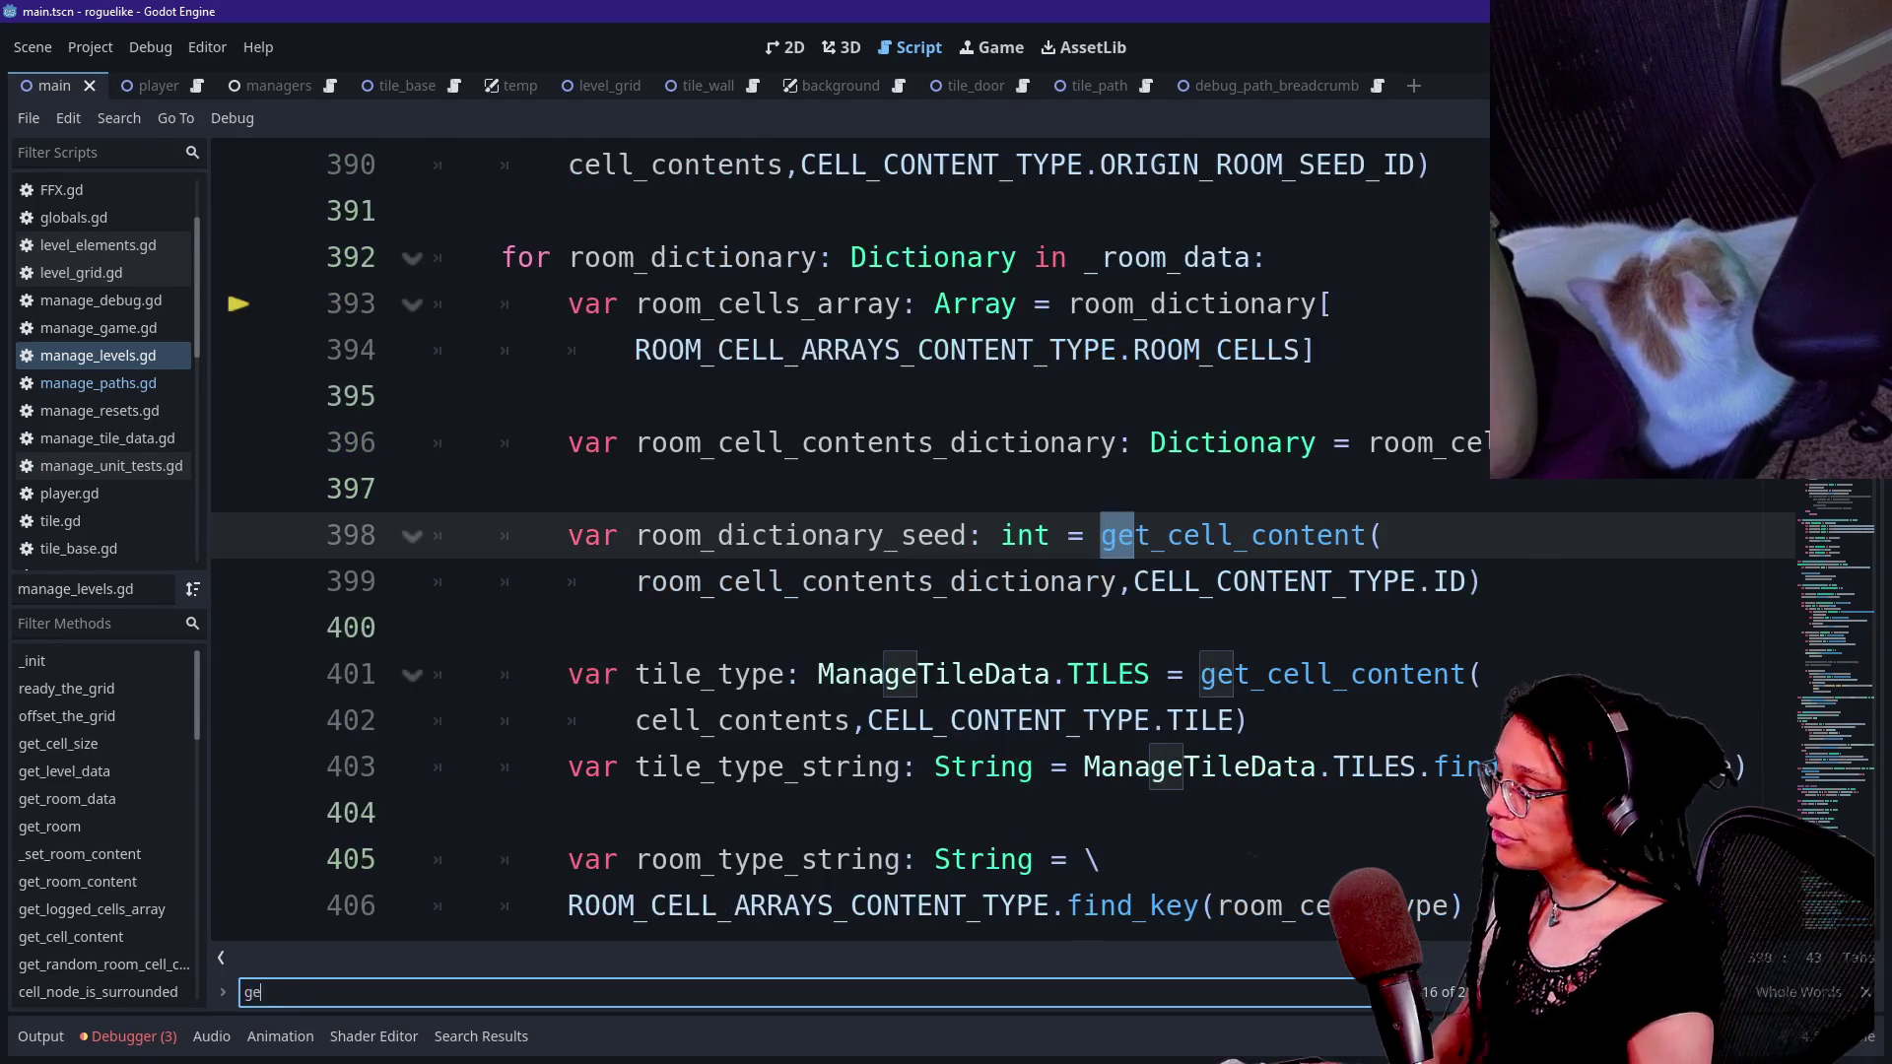
key(BackSpace)
key(BackSpace)
key(BackSpace)
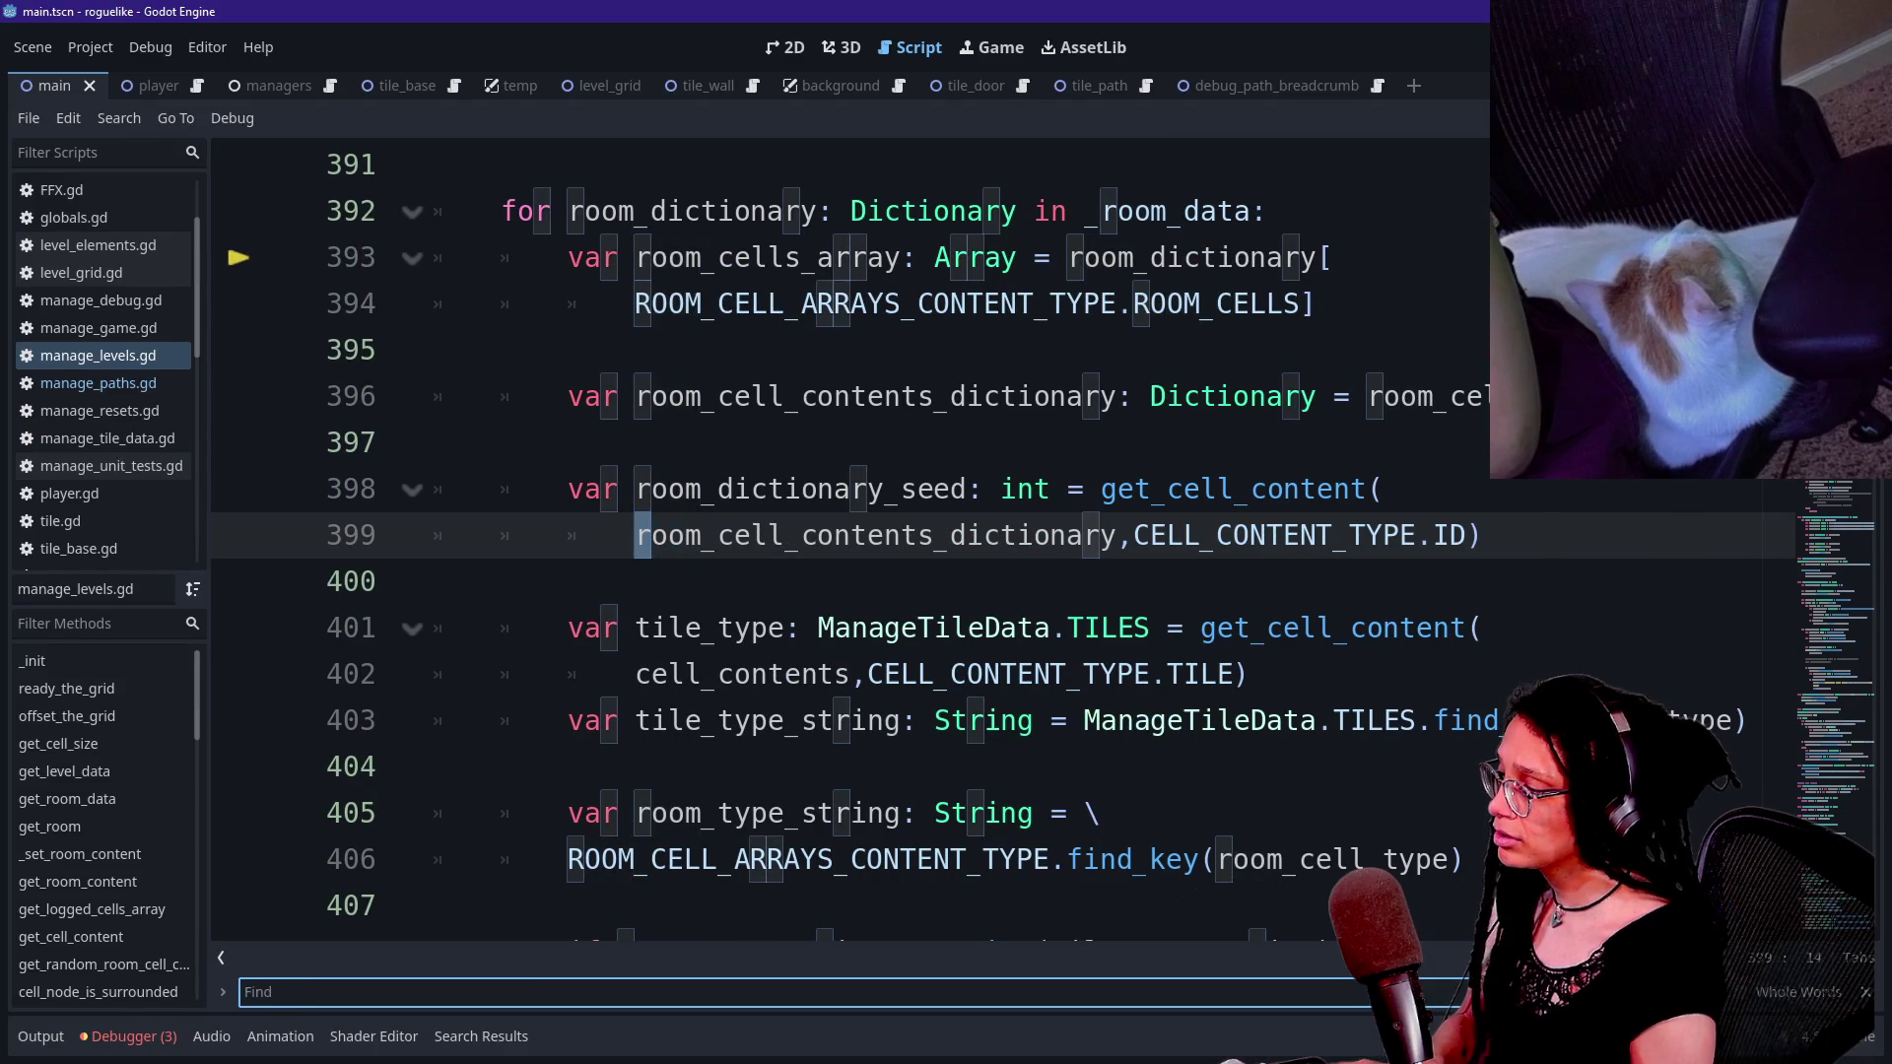
text(set_room)
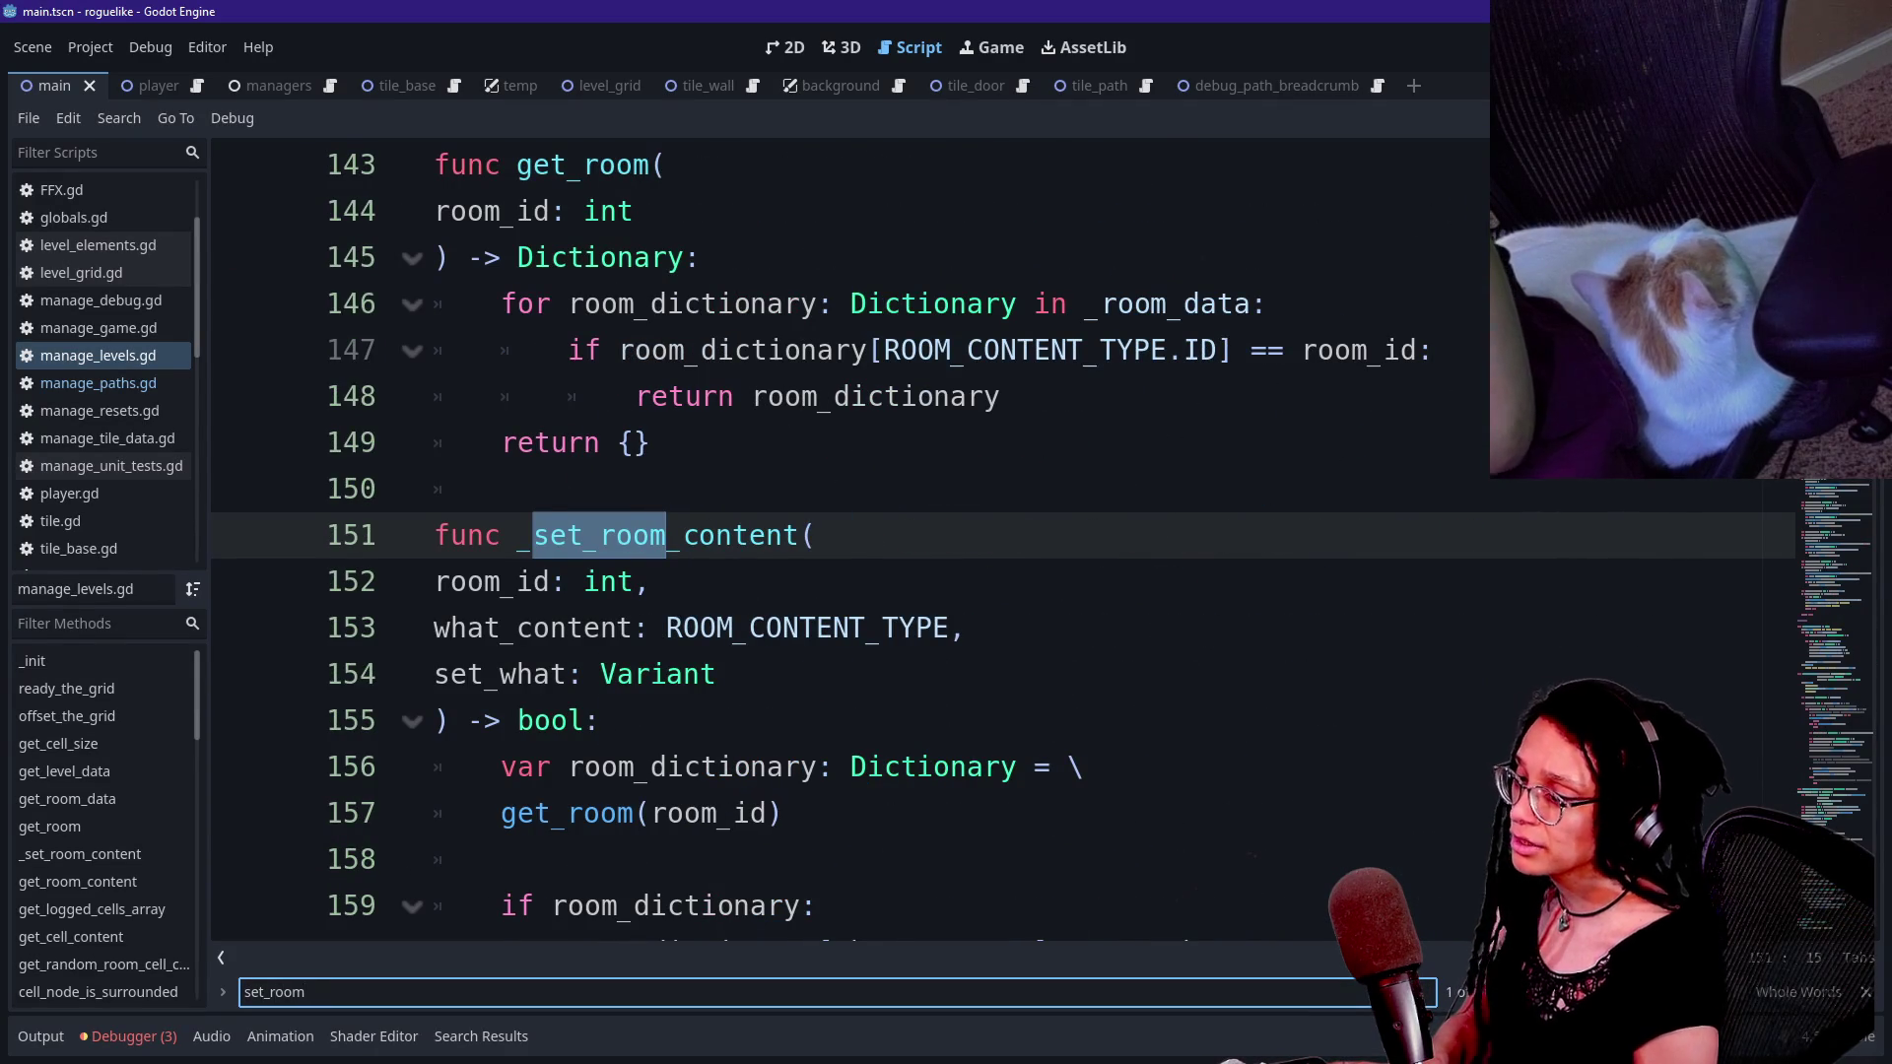
key(Return)
key(shift+Return)
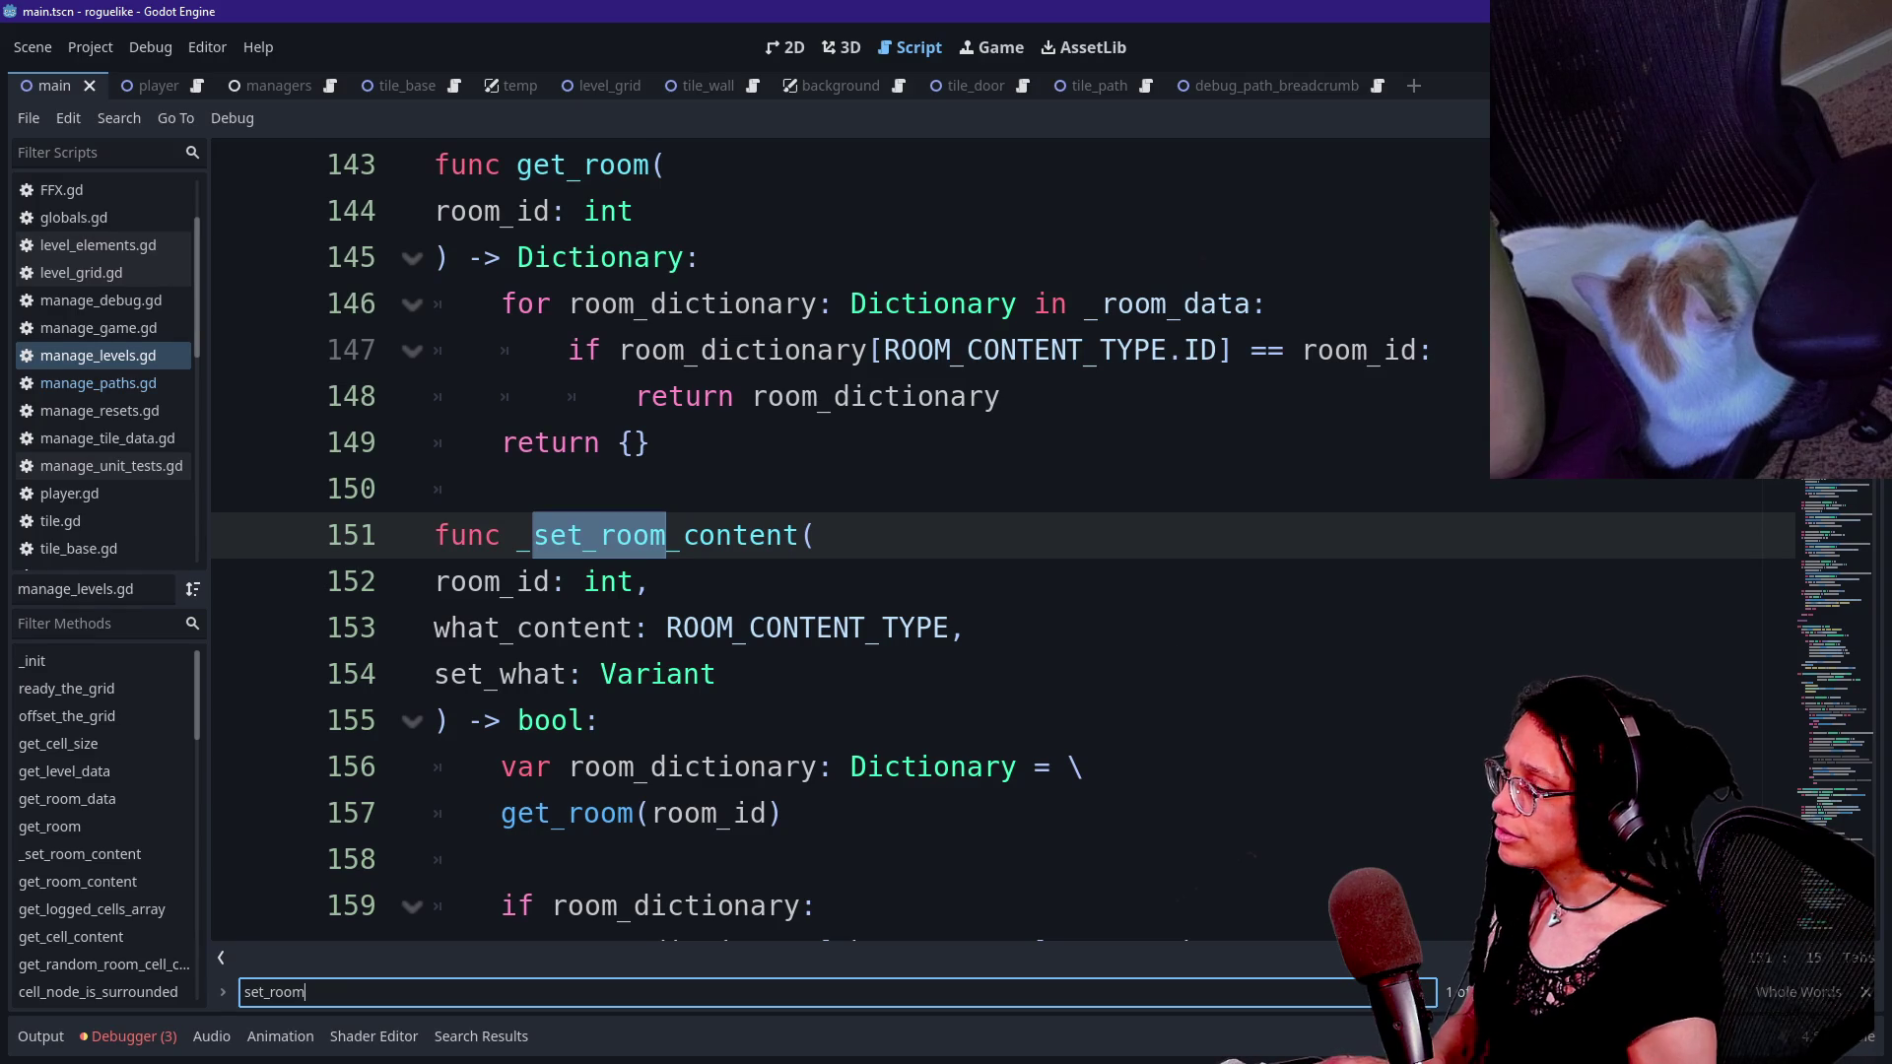
- Return to the line 374 set_room match, then open frame 0 of the Debugger stack at line 393
key(ctrl+Home)
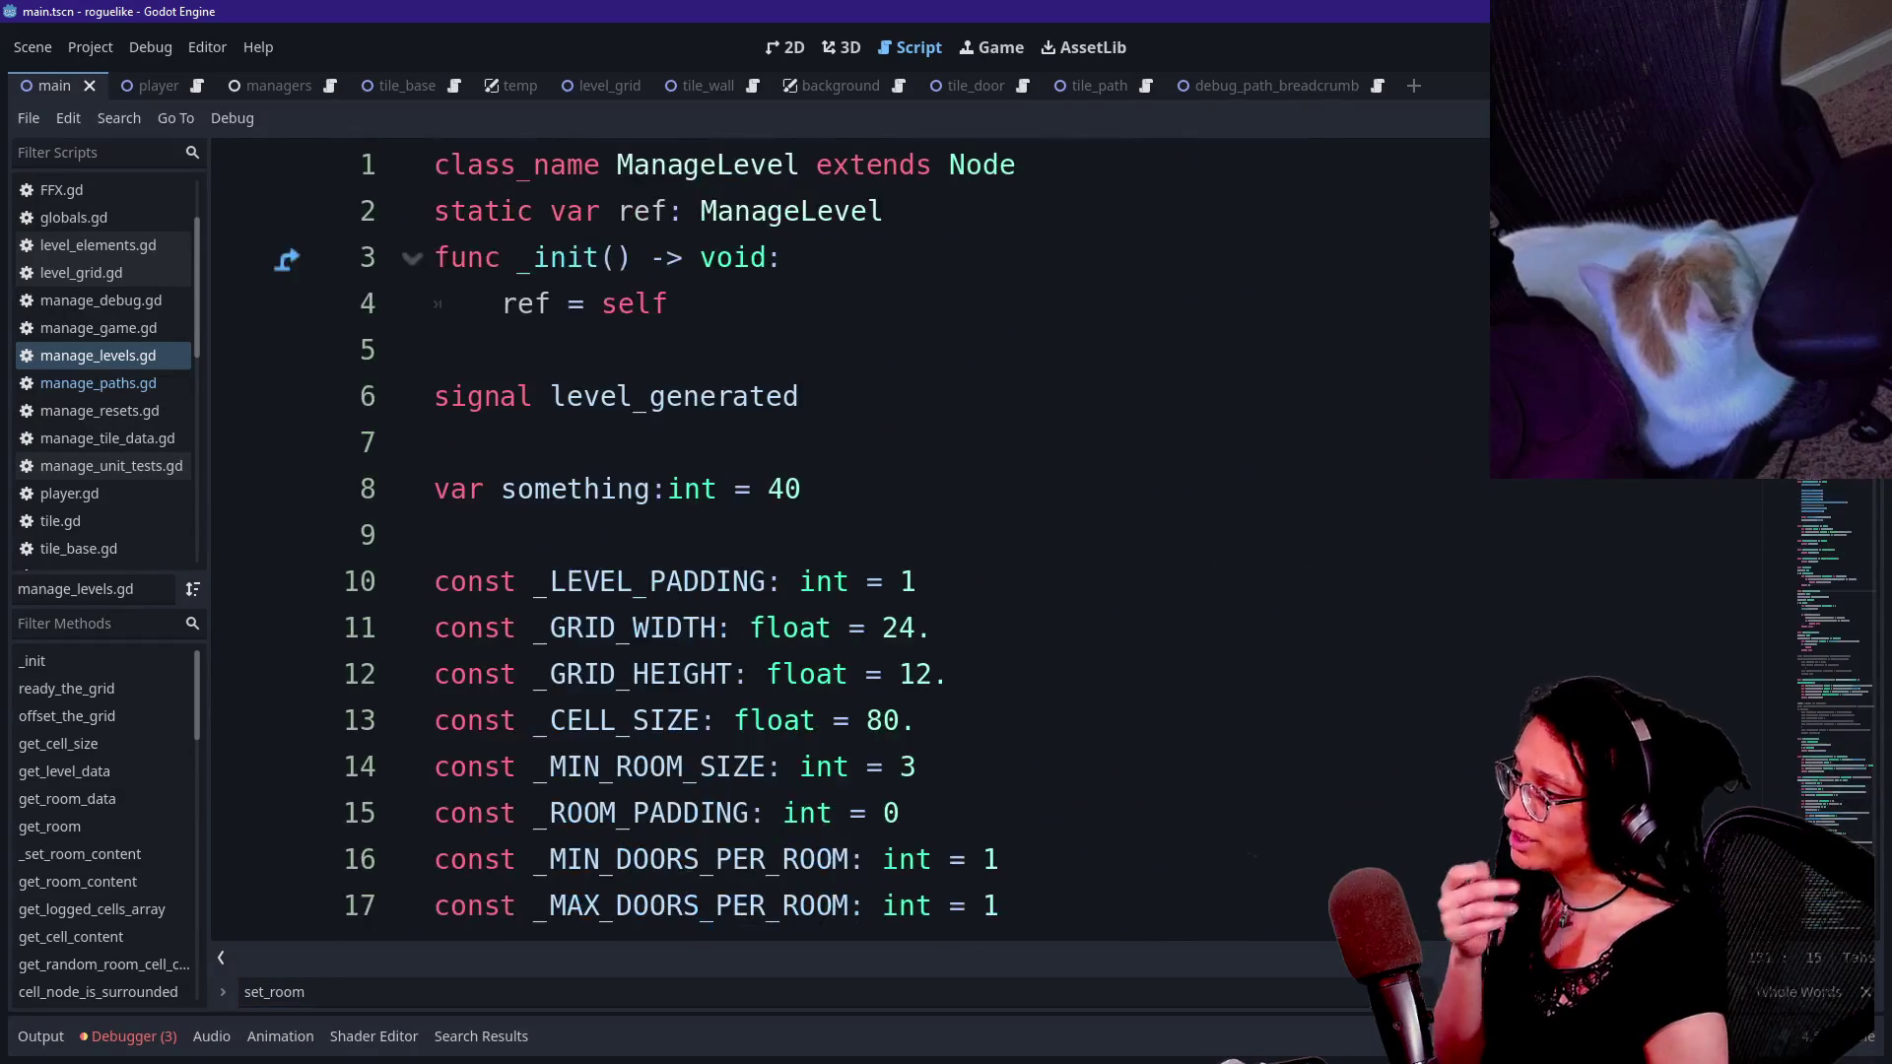
key(ctrl+f)
key(Return)
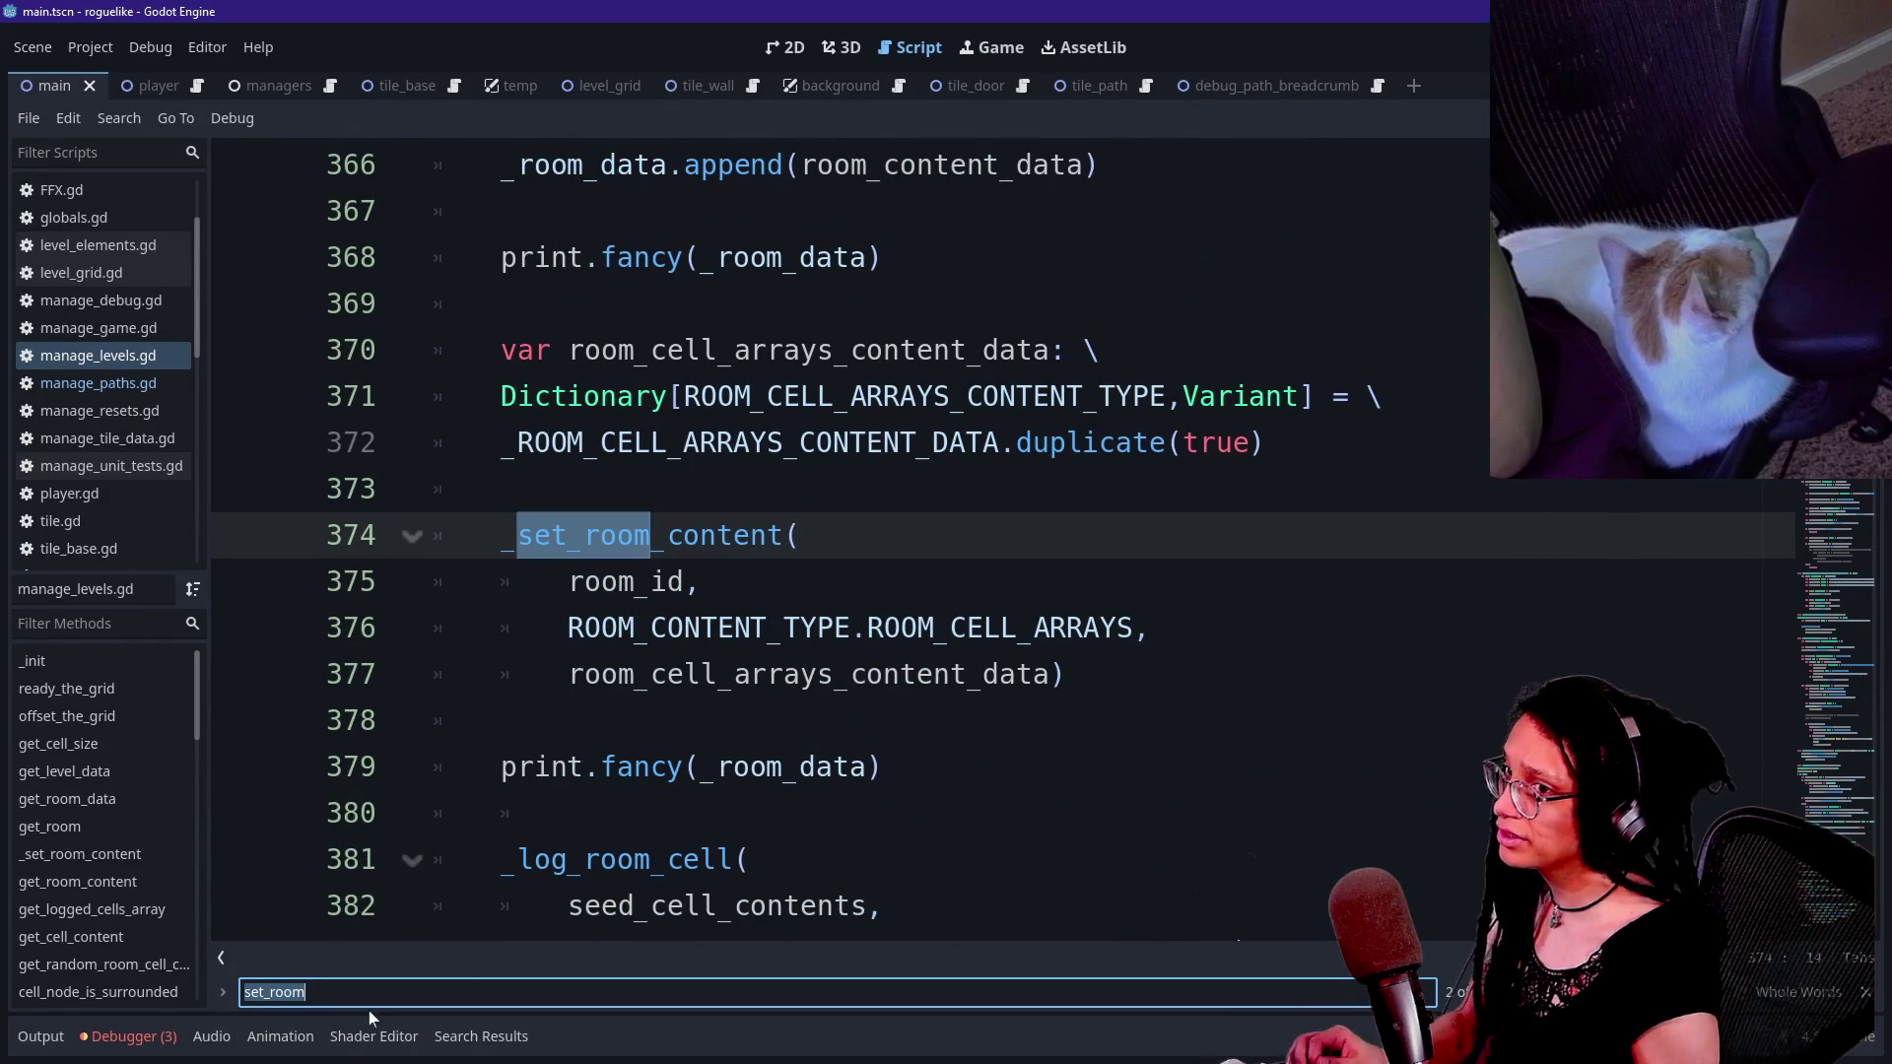
click(128, 1035)
click(59, 819)
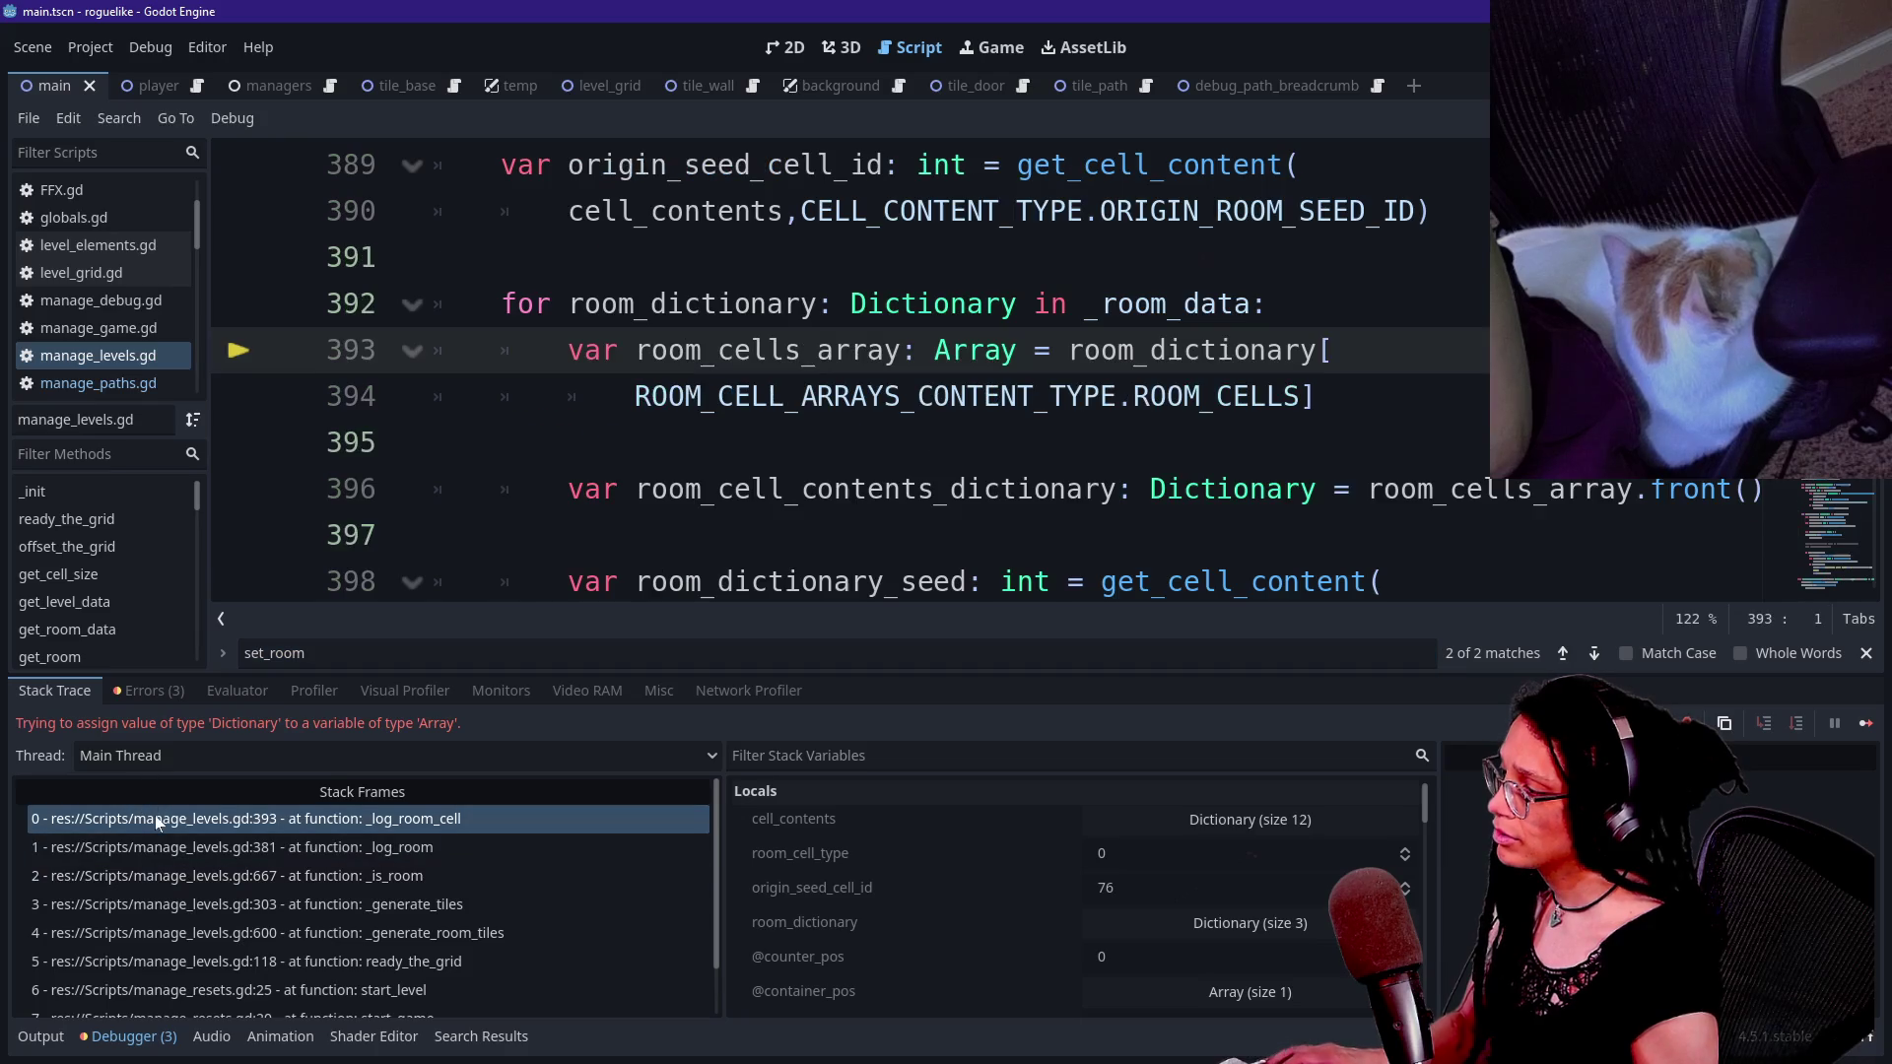
- Collapse the debugger panel and select the room_cells_array assignment on lines 393–394
click(40, 1035)
click(40, 1035)
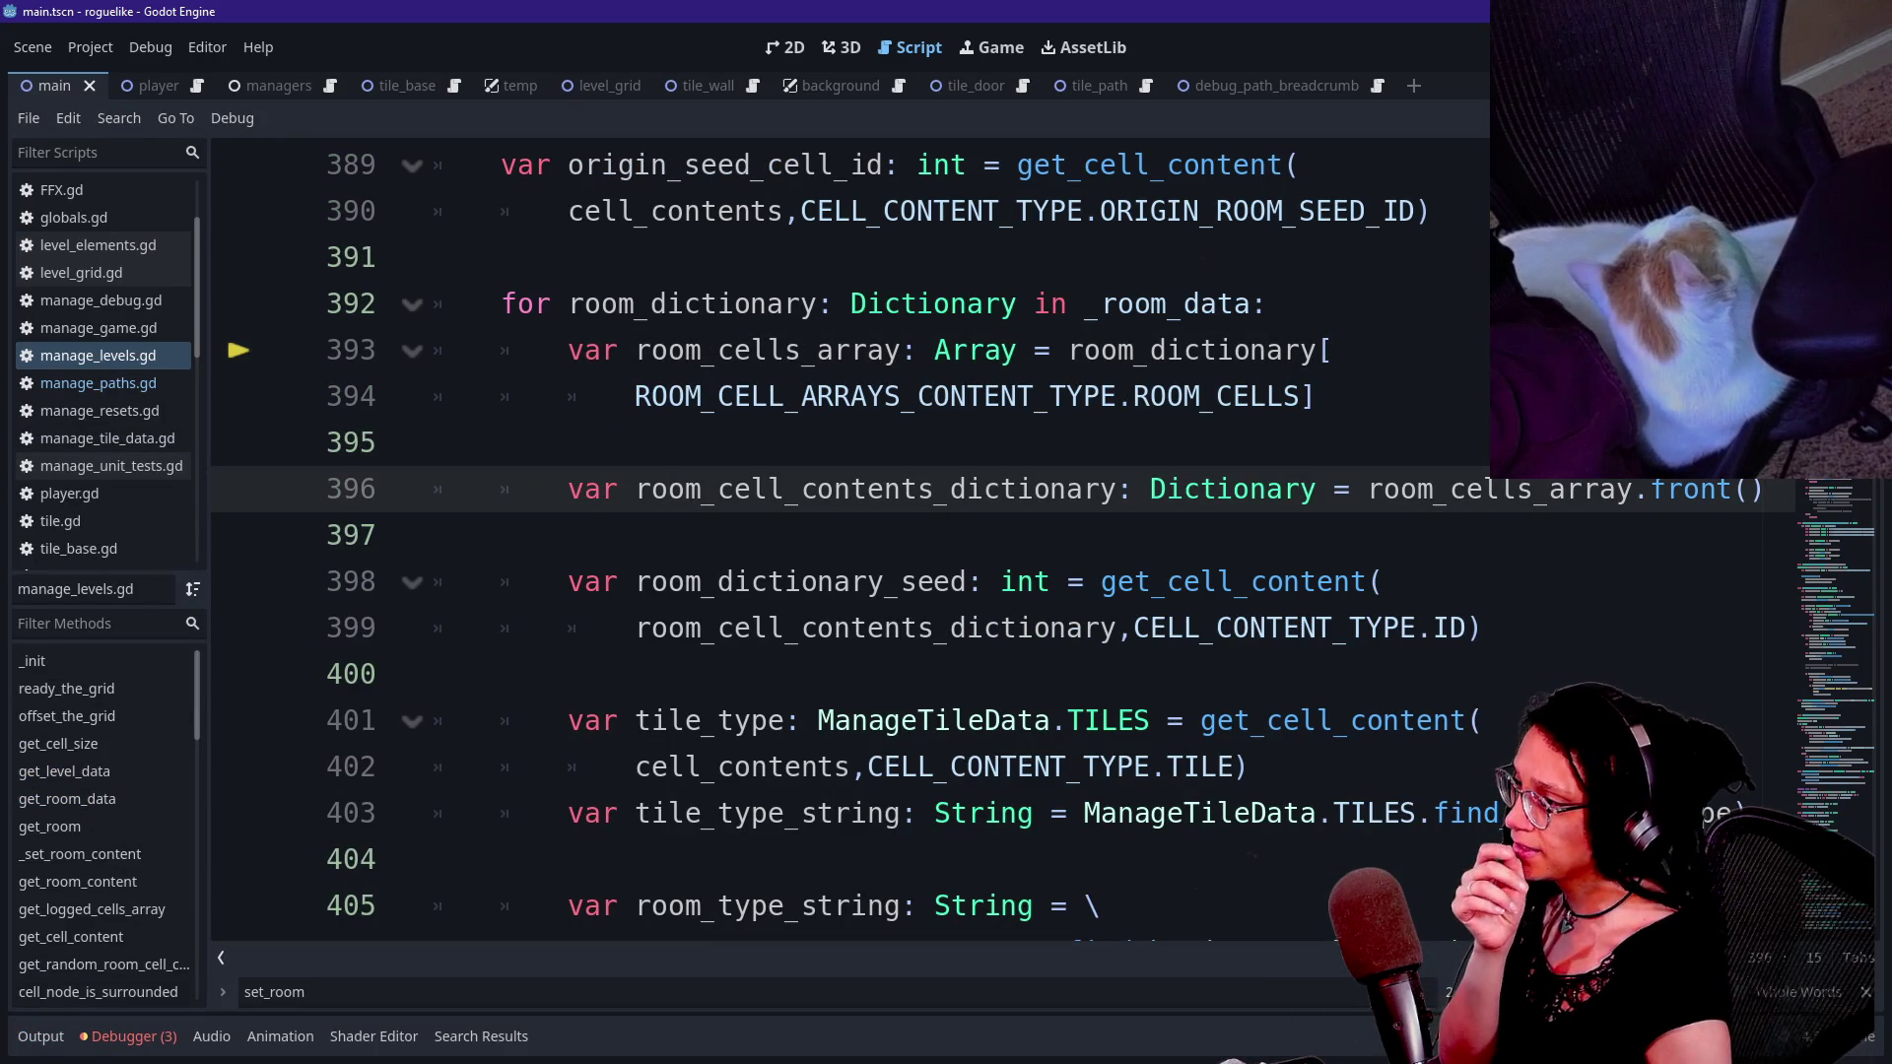
scroll(788, 433, up, 2)
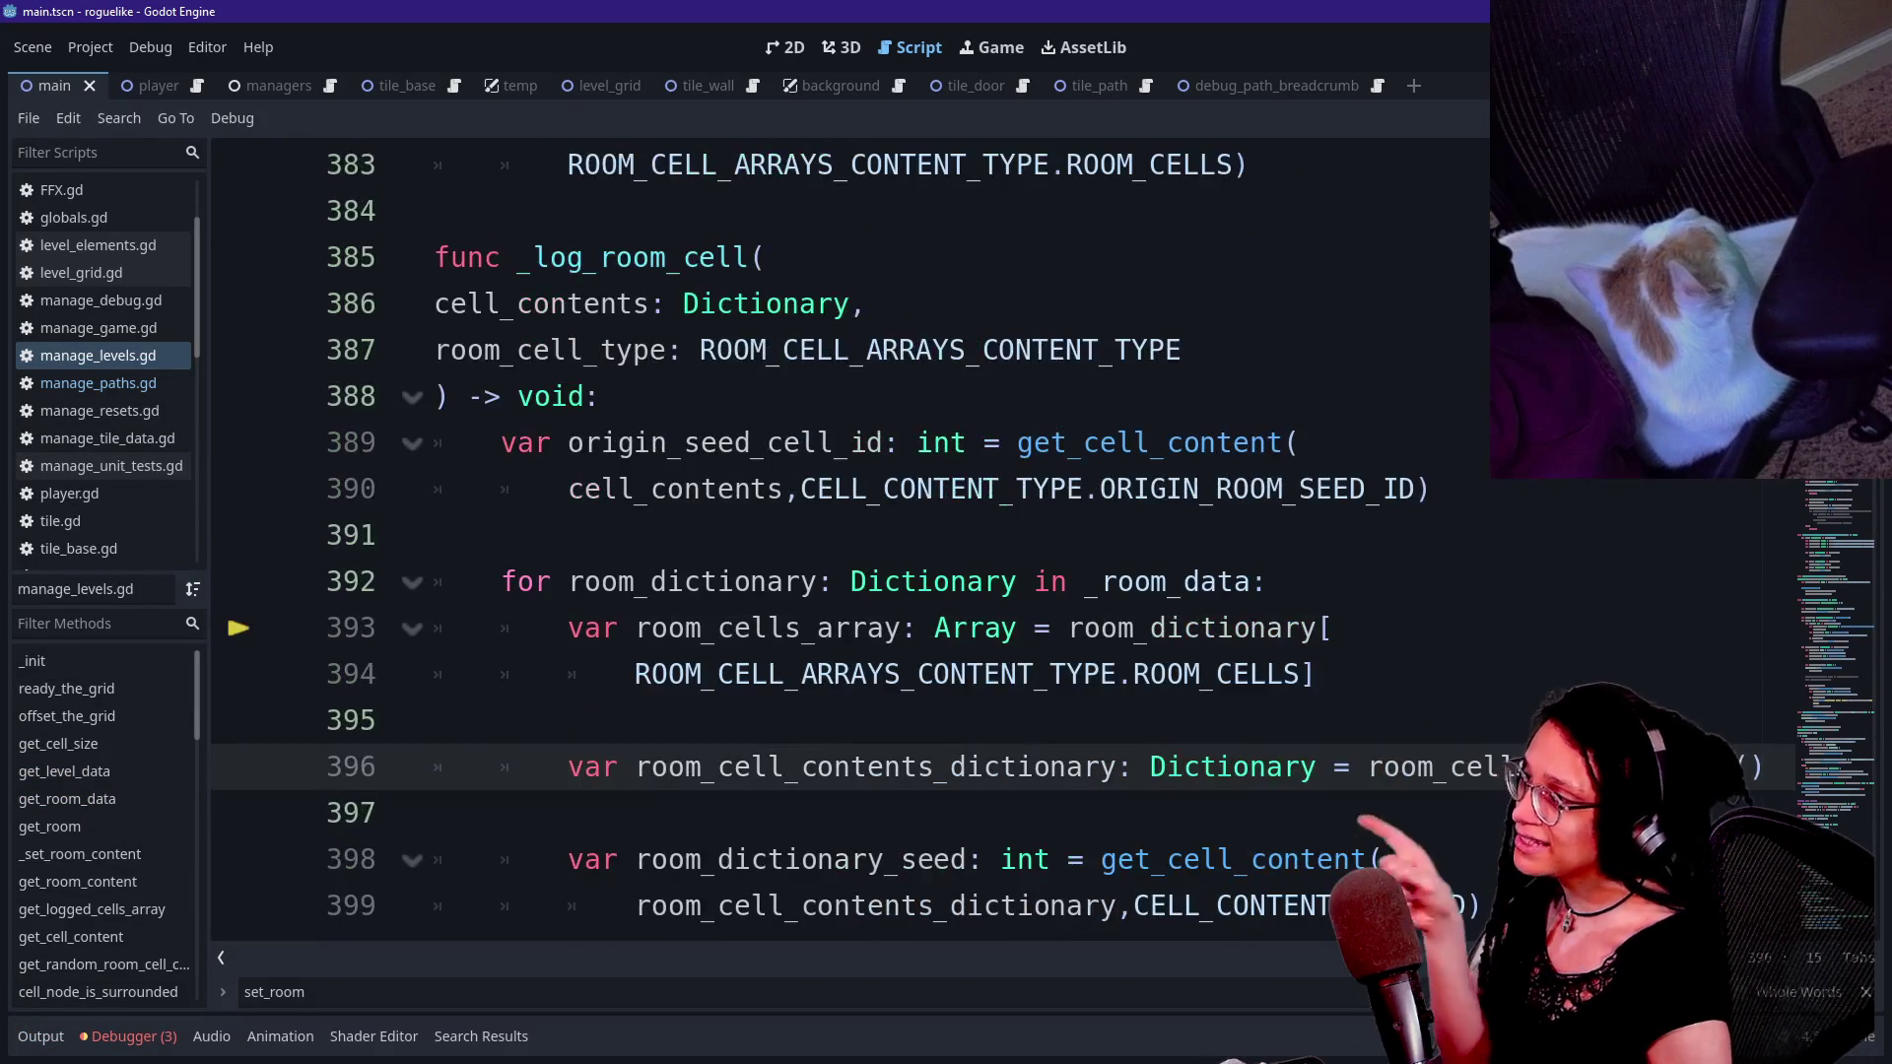
click(769, 442)
drag(717, 628, 1314, 673)
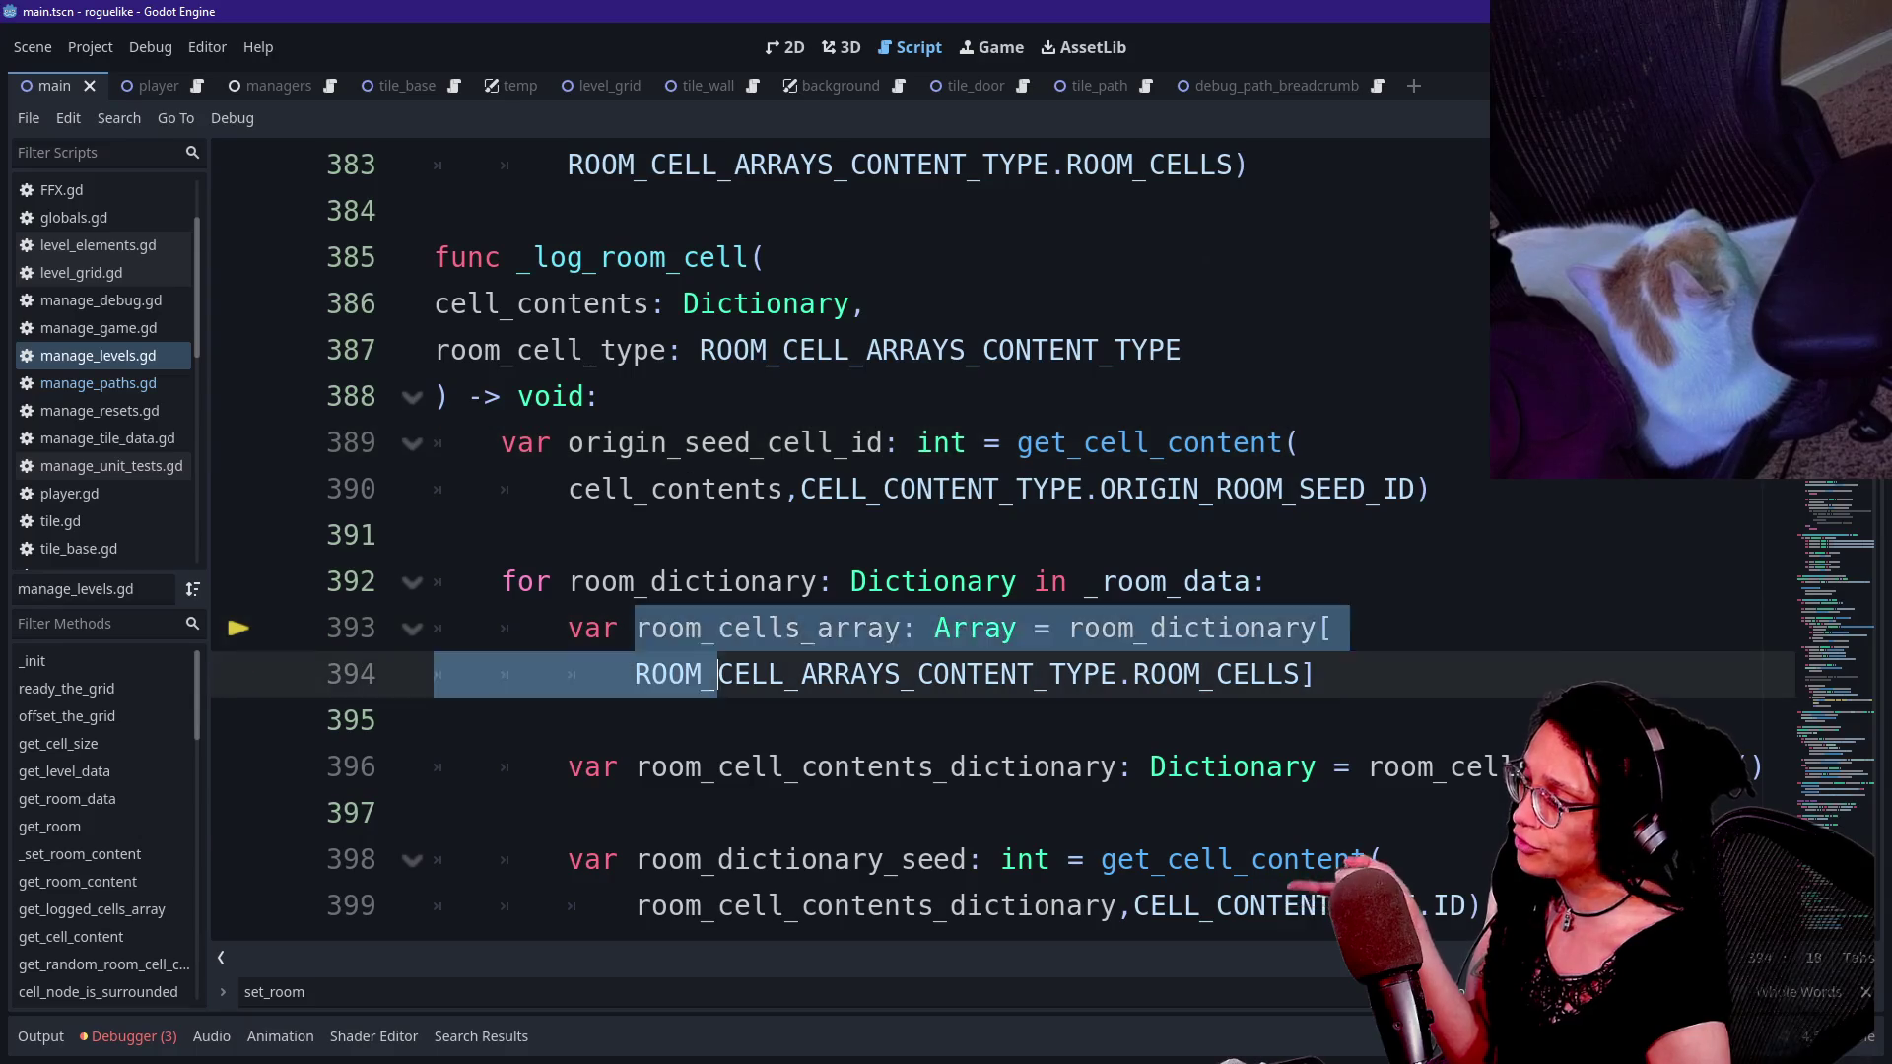
click(690, 812)
drag(717, 627, 967, 674)
click(1314, 674)
- Select the loop header and its first line (392–393), leaving the caret on line 392
drag(676, 488, 707, 767)
click(1317, 674)
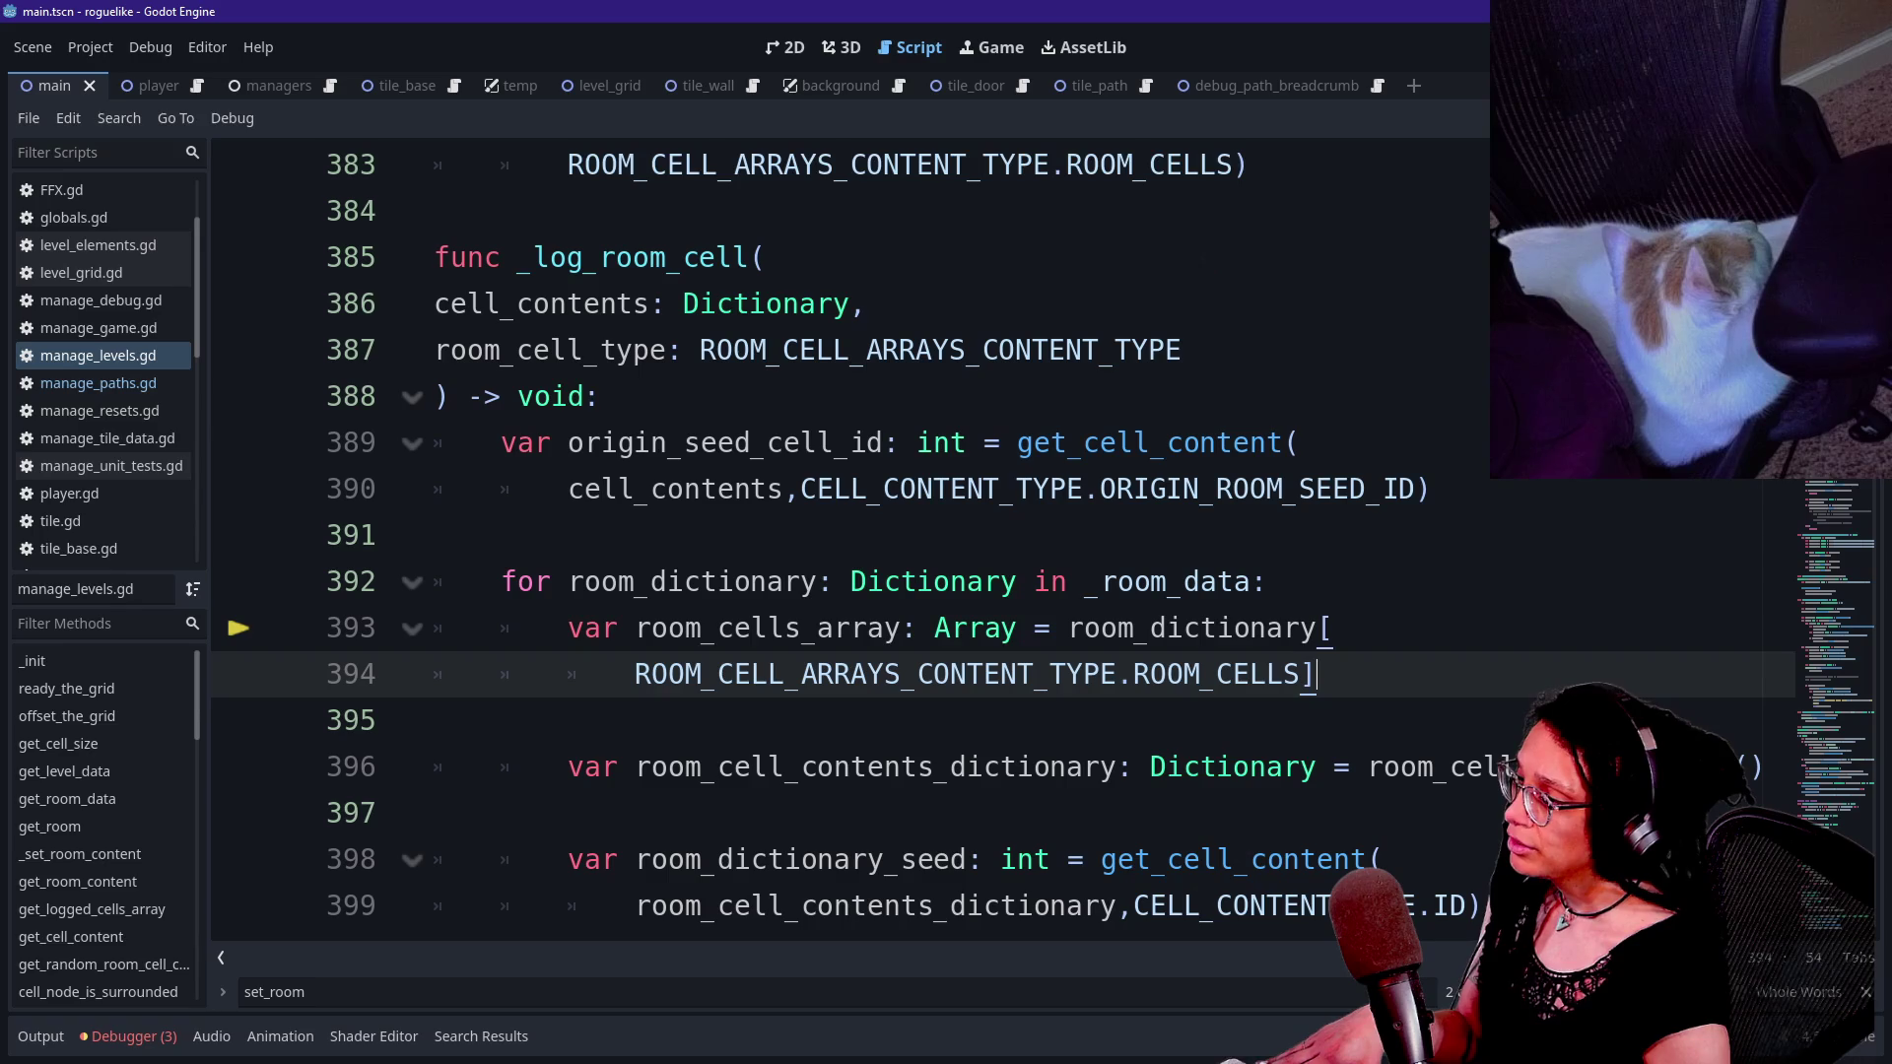
key(Up)
key(Up)
key(Up)
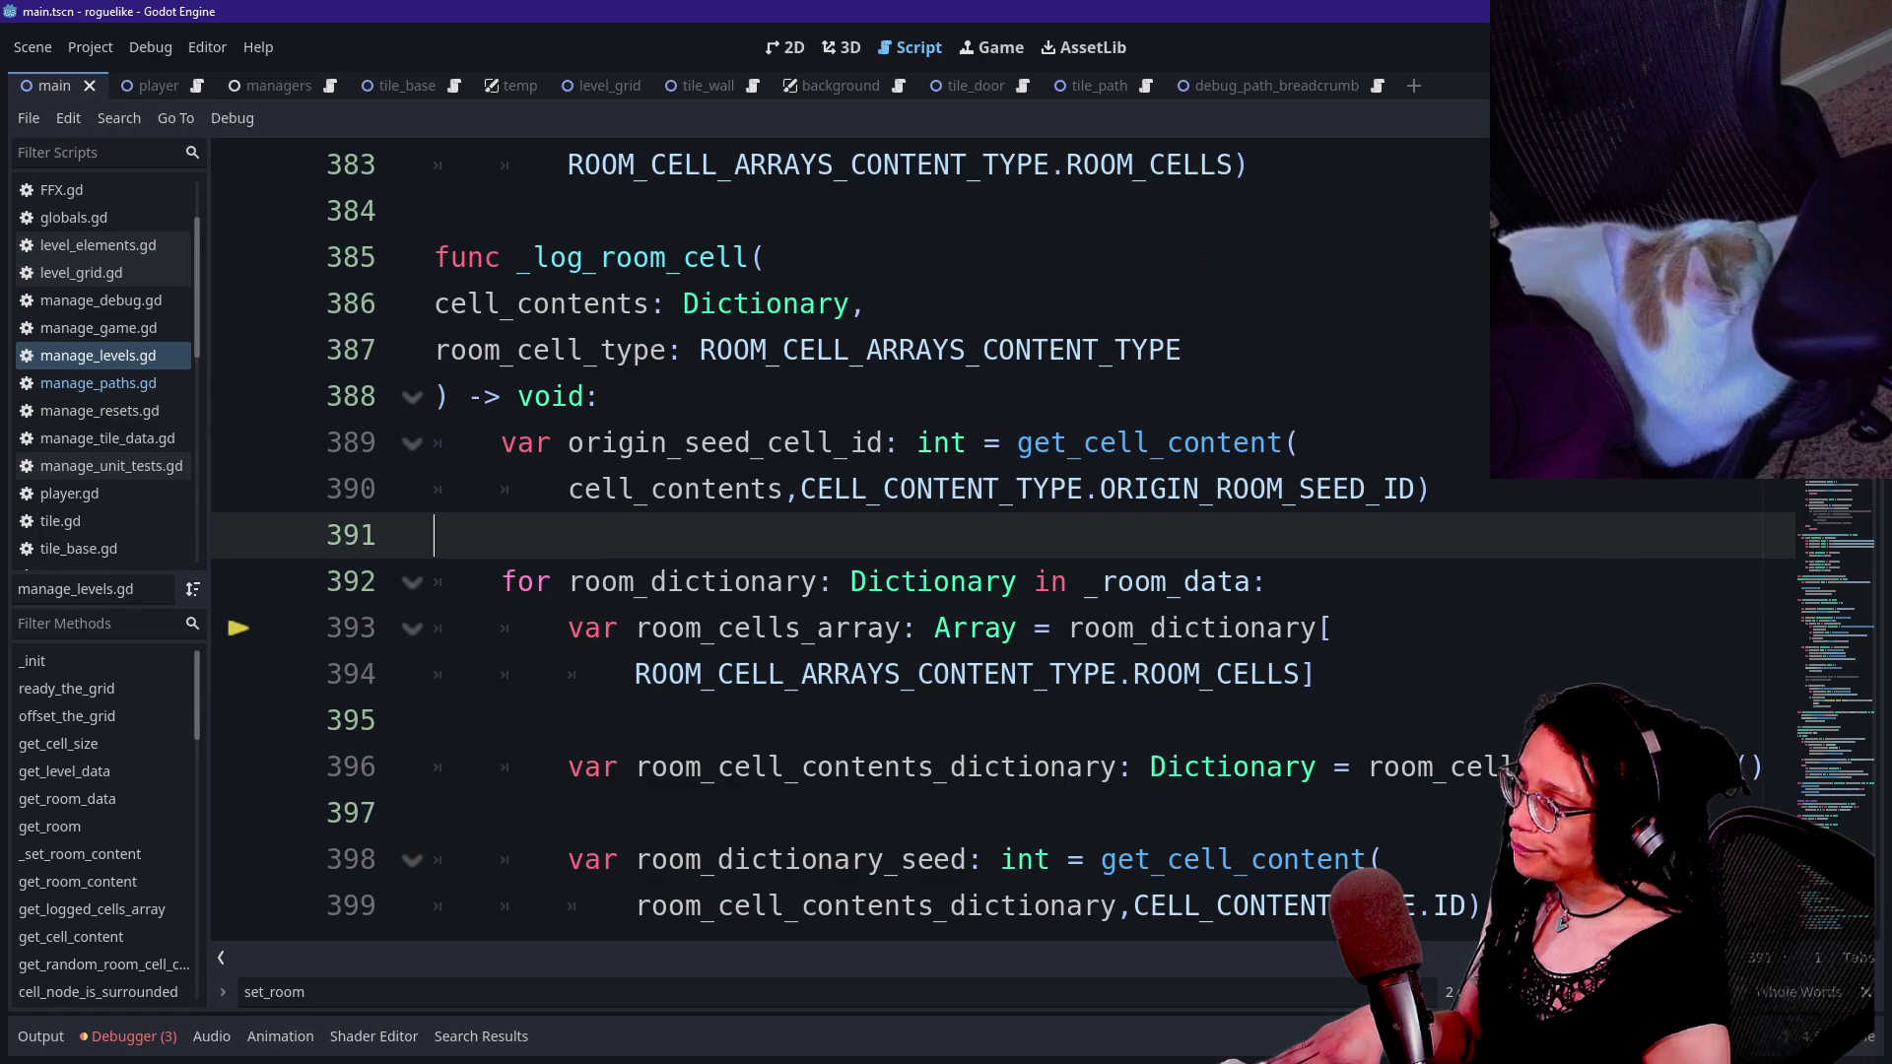
drag(533, 581, 1333, 628)
drag(717, 581, 1077, 582)
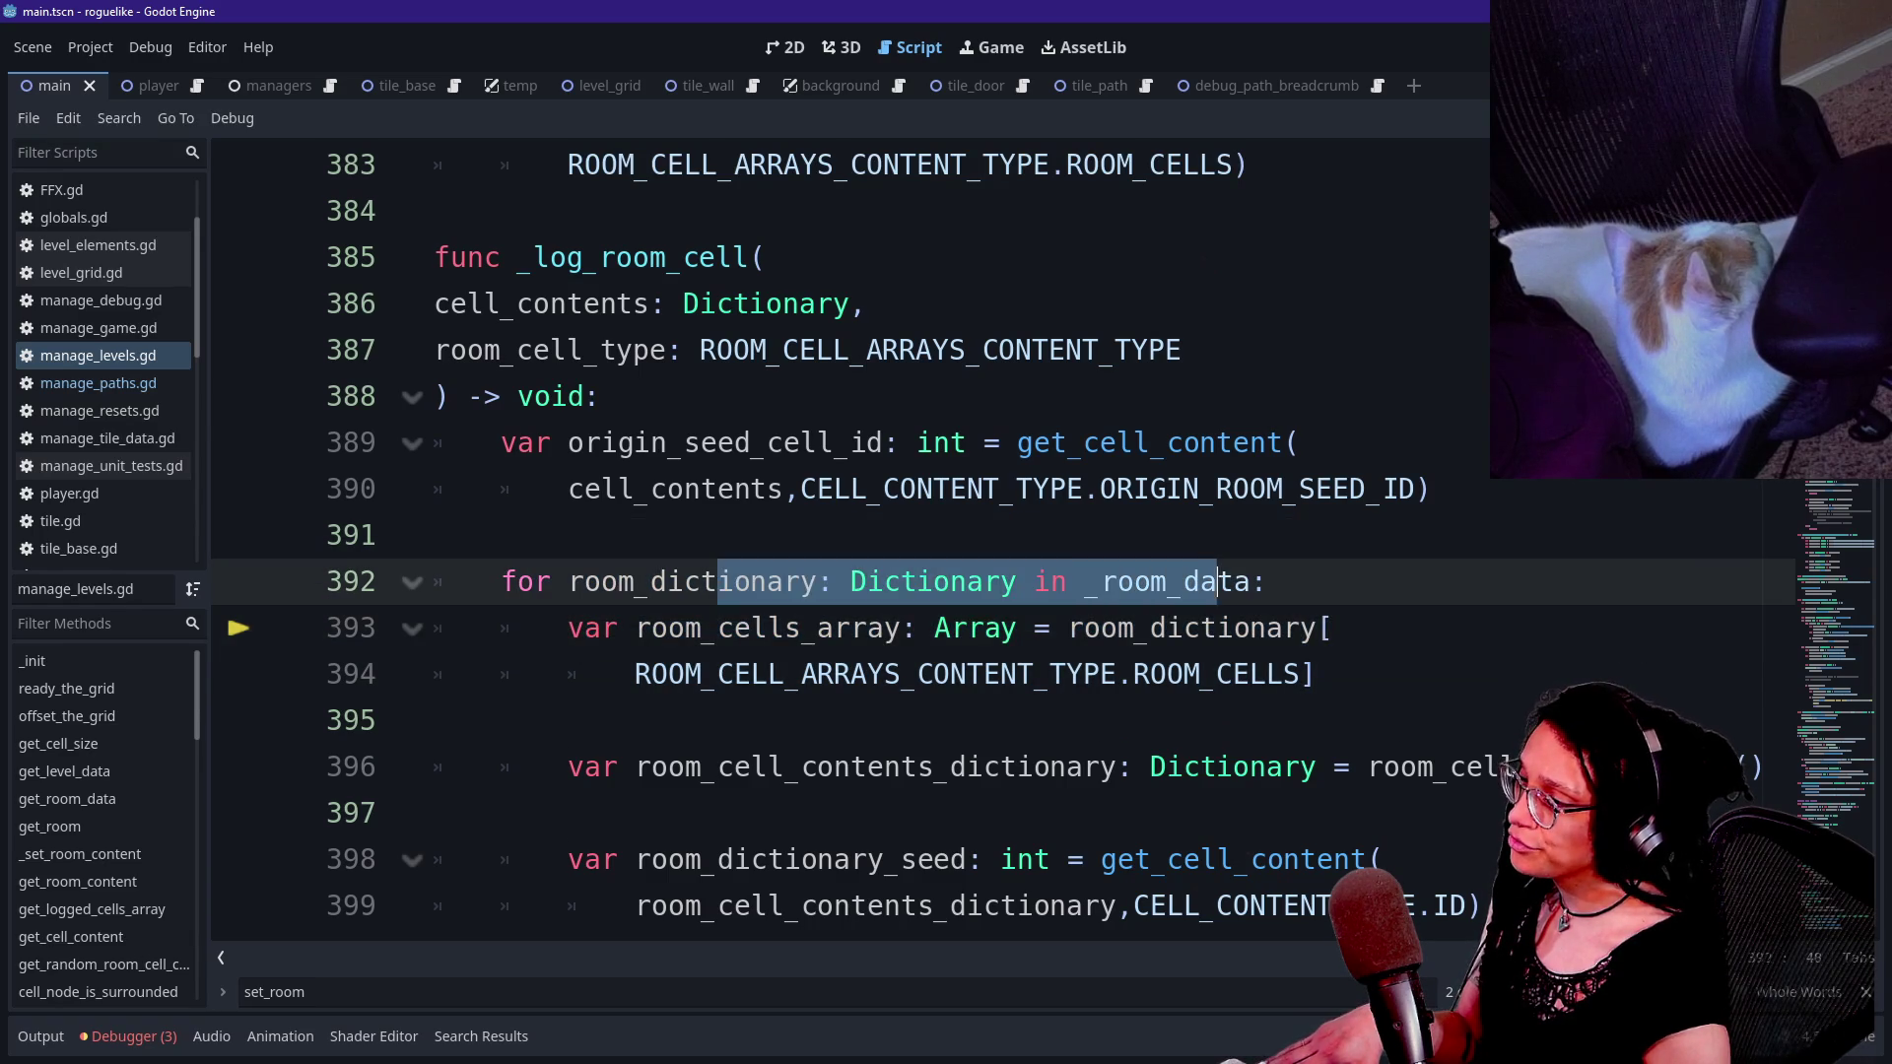
click(1236, 581)
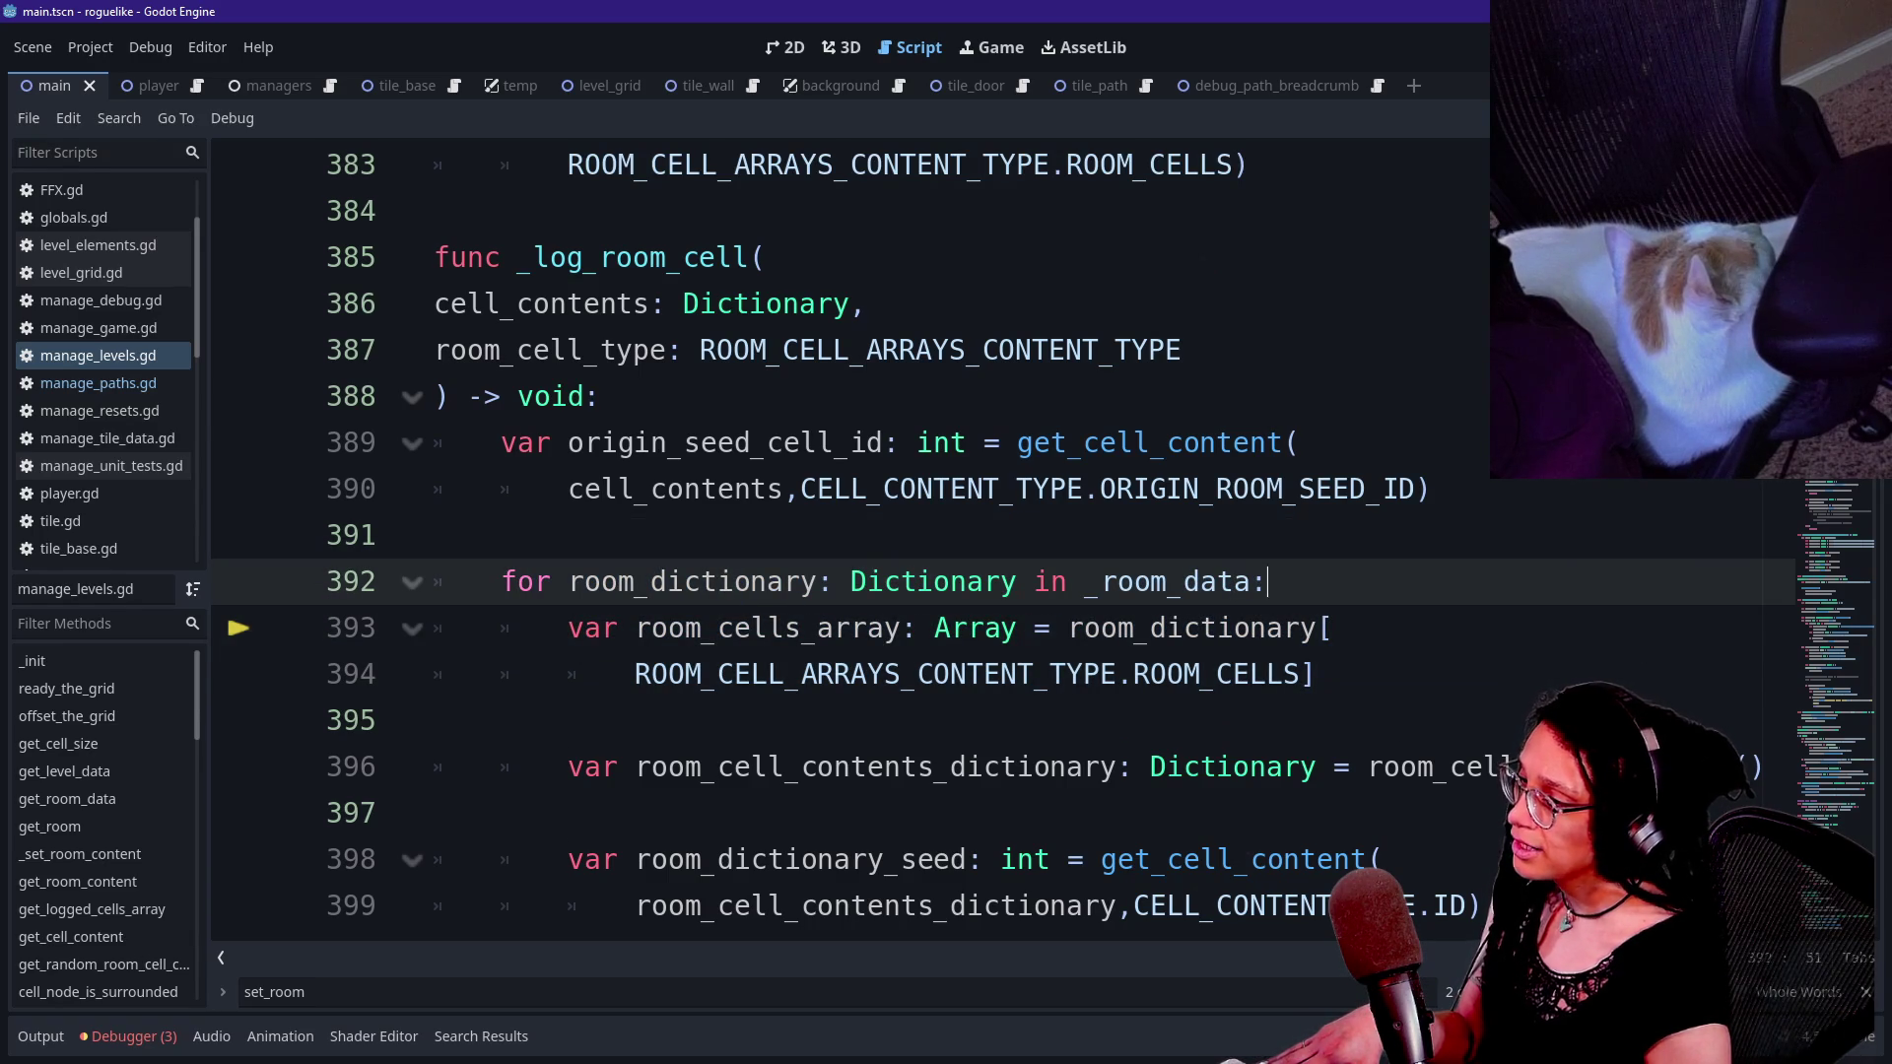
- Start a new for line 393 and rename the line 392 loop variable to room_data_content
key(End)
key(Return)
text(for)
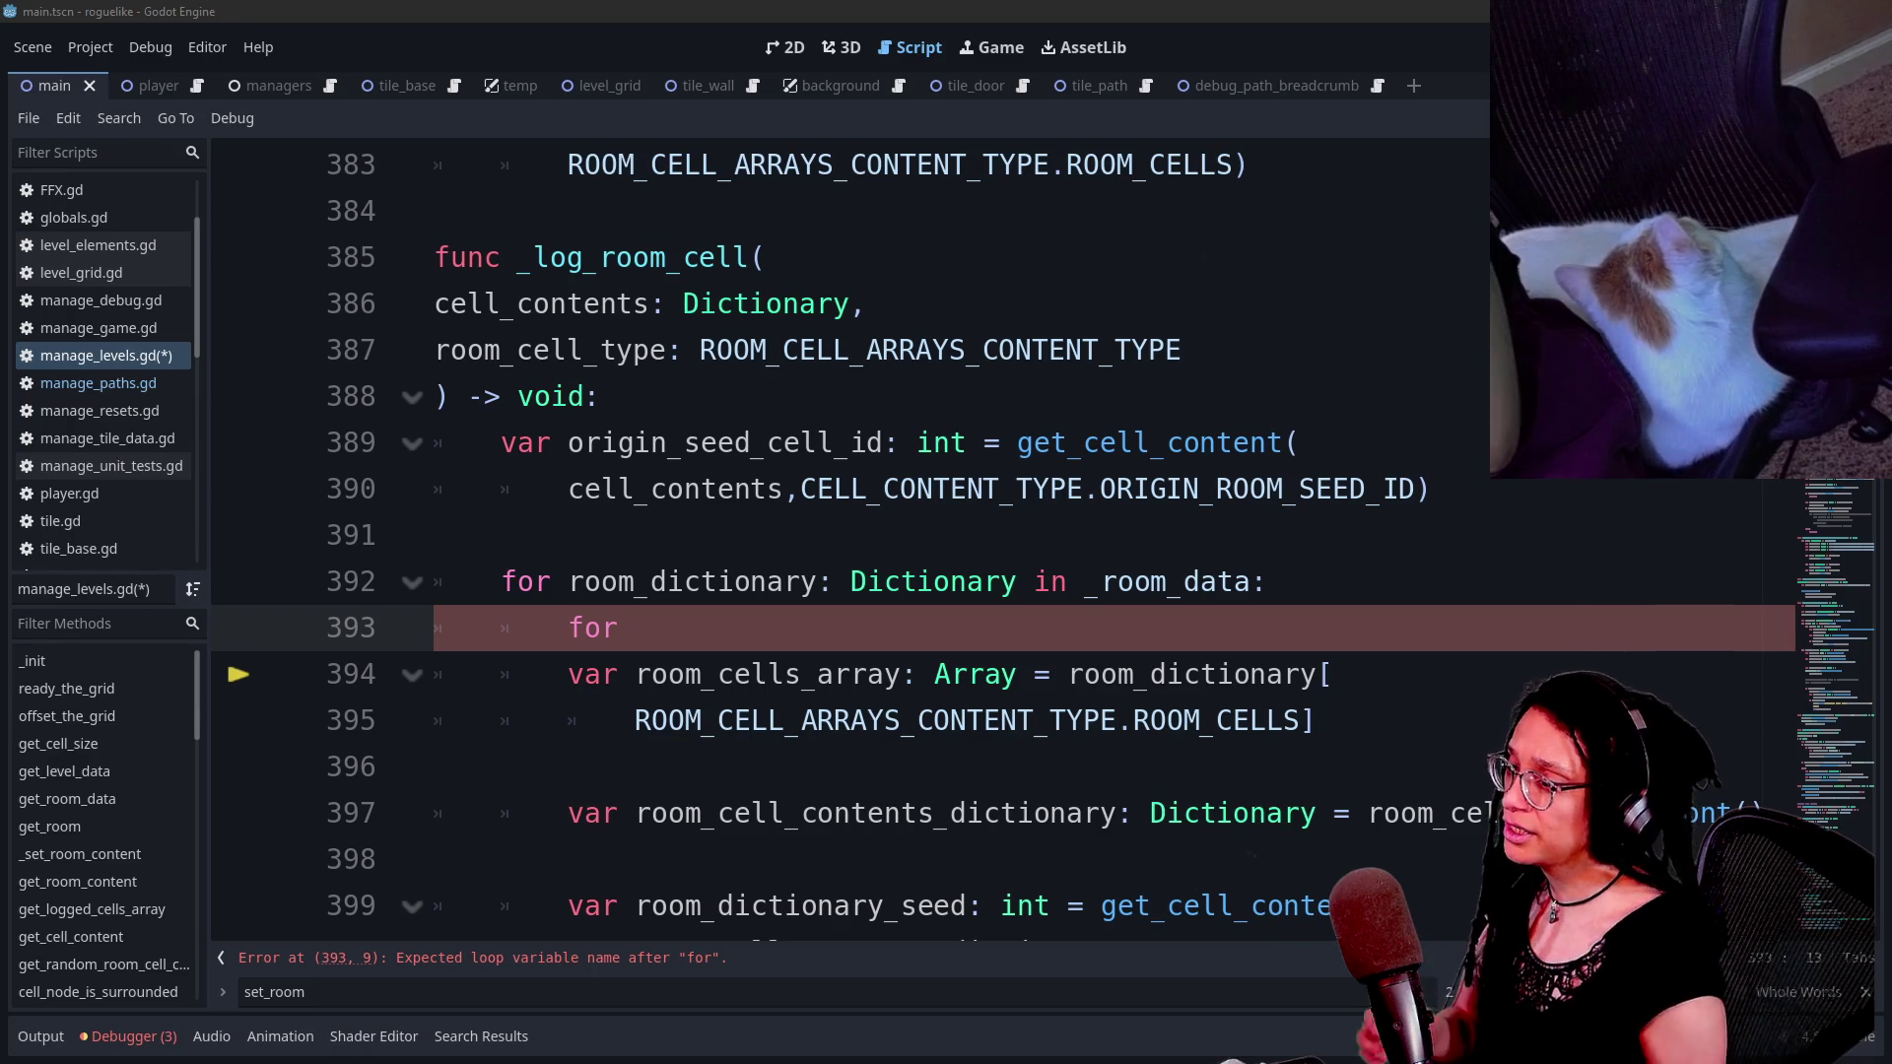
double_click(690, 581)
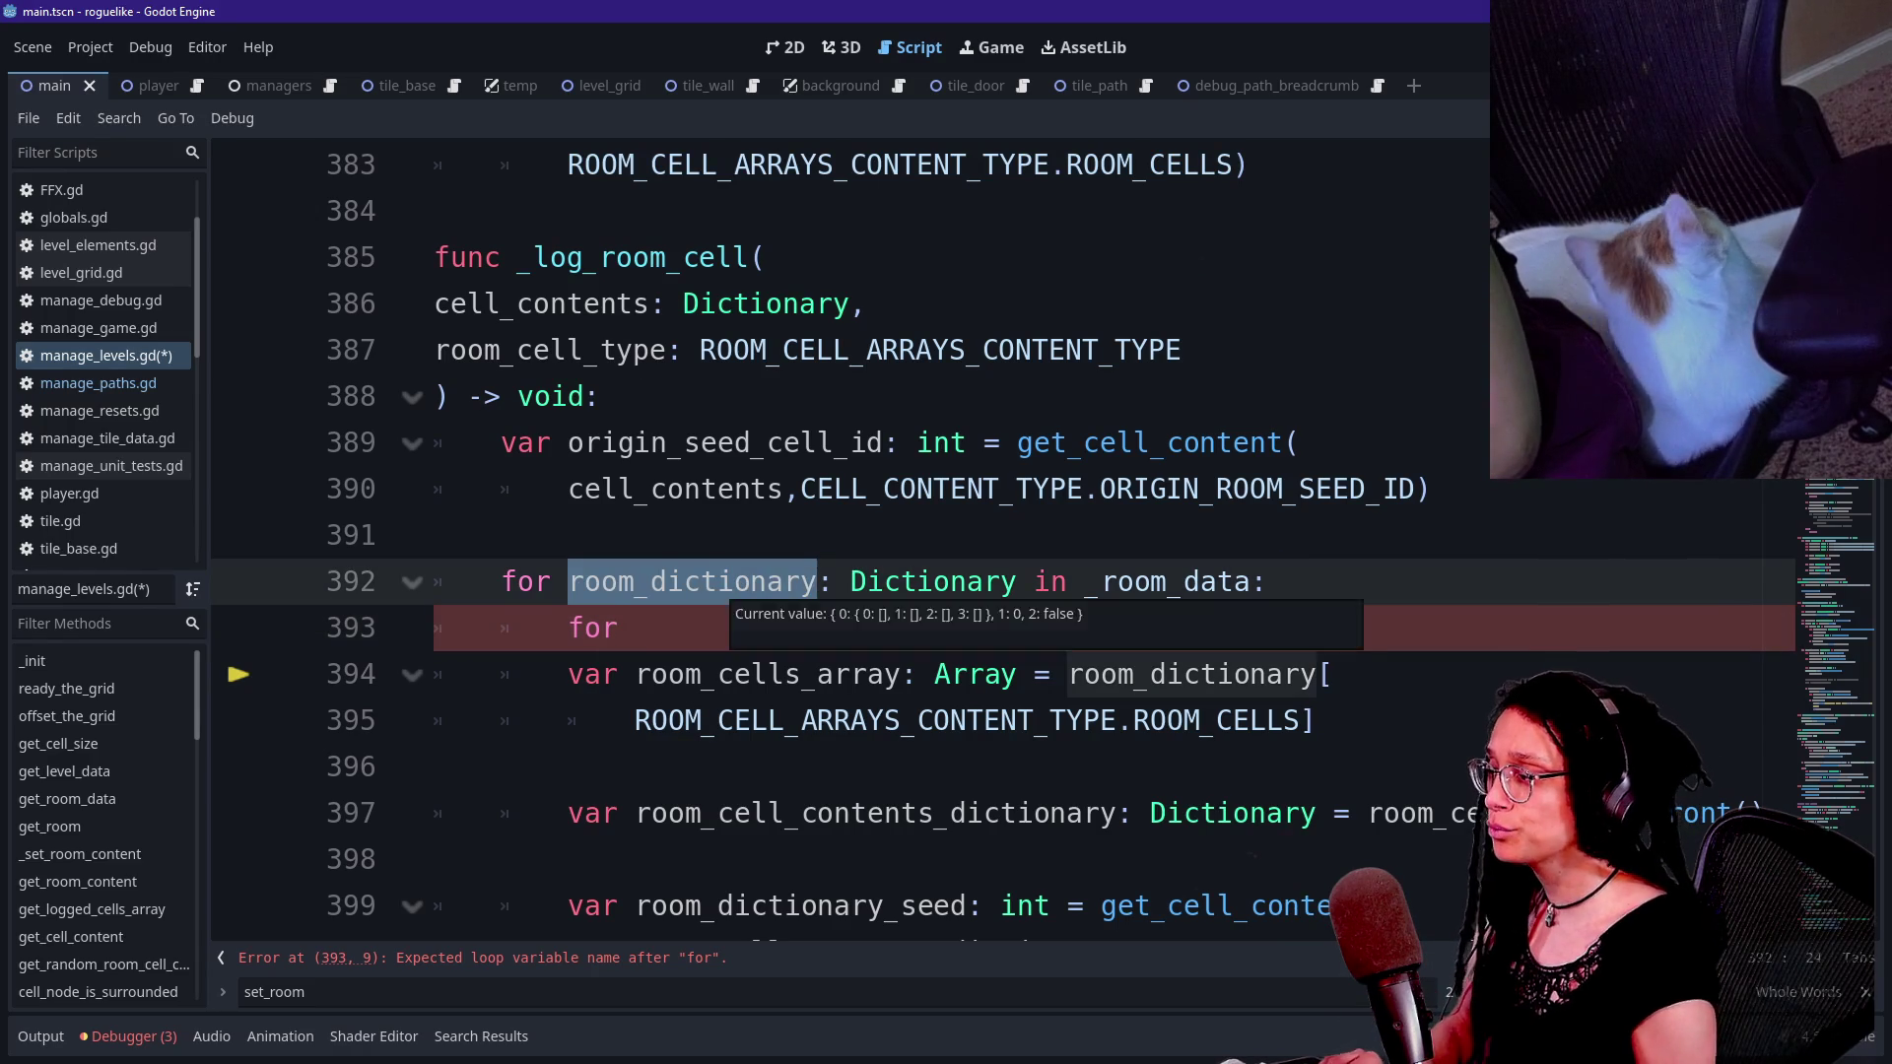
text(room_content)
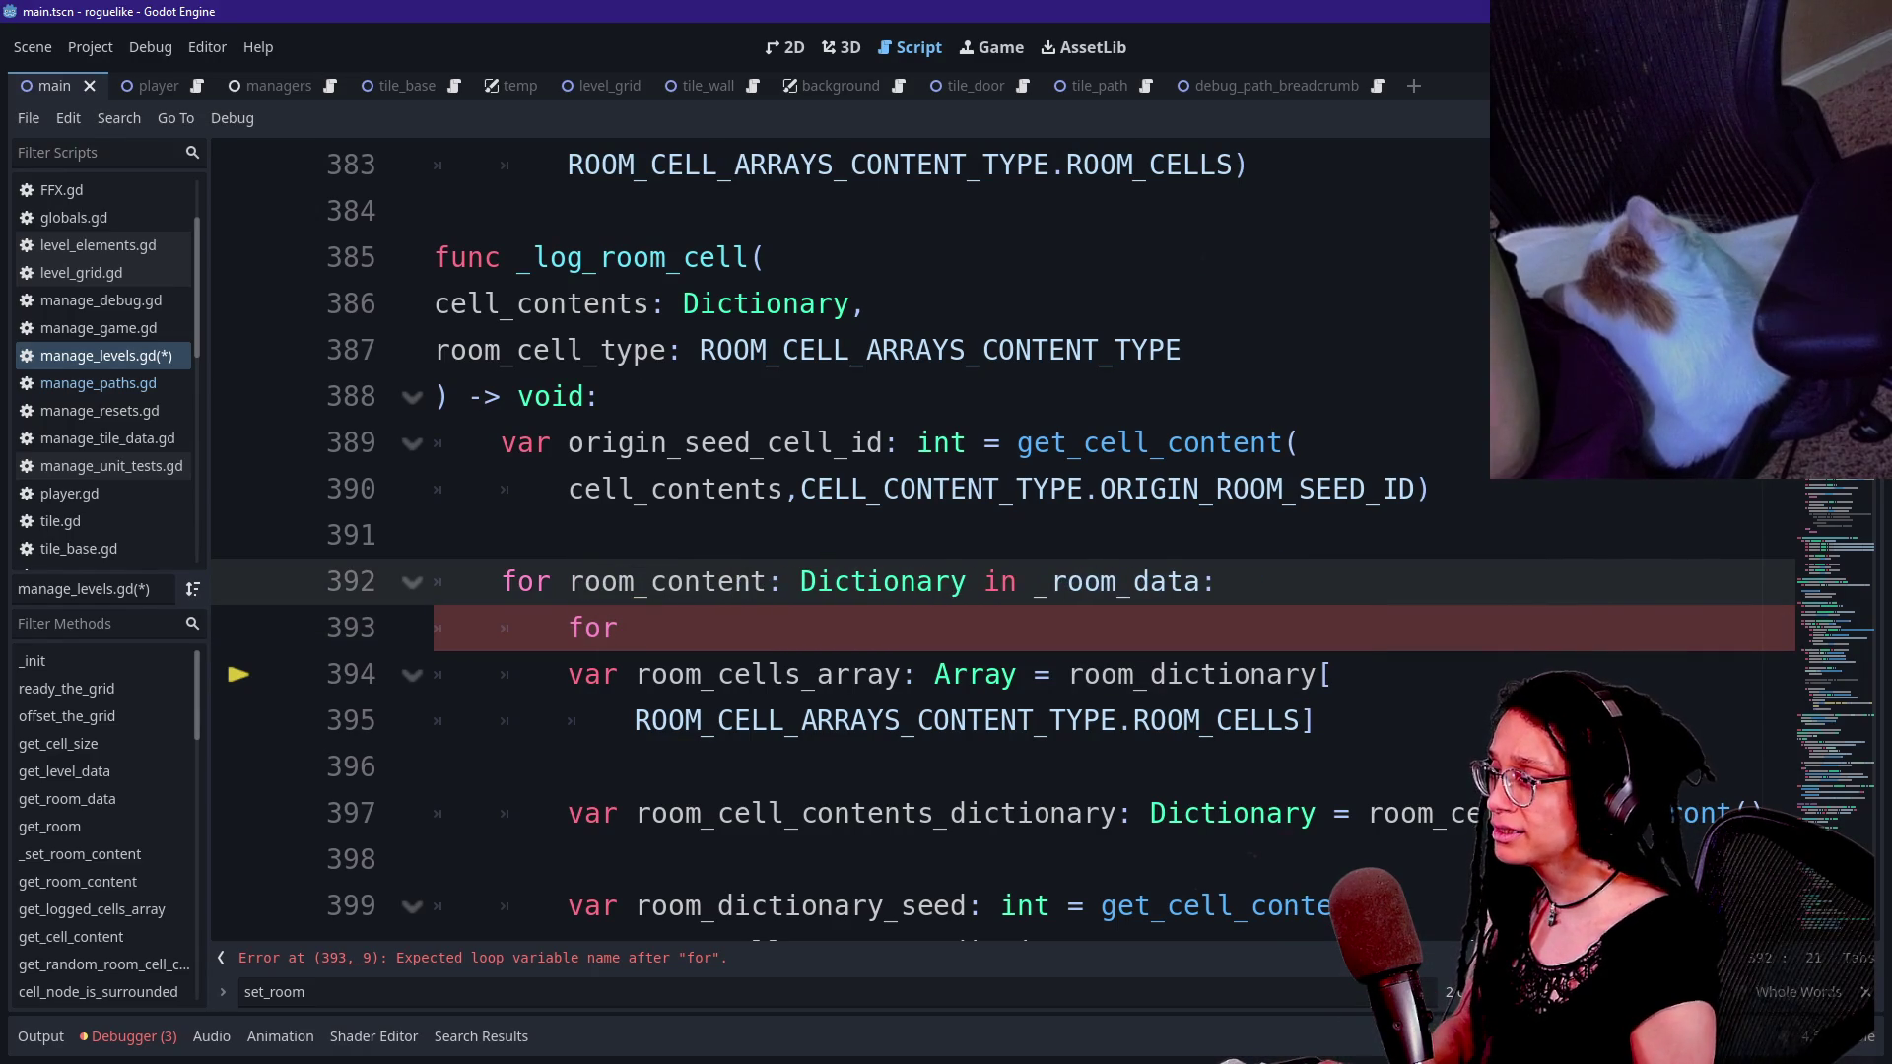
click(620, 627)
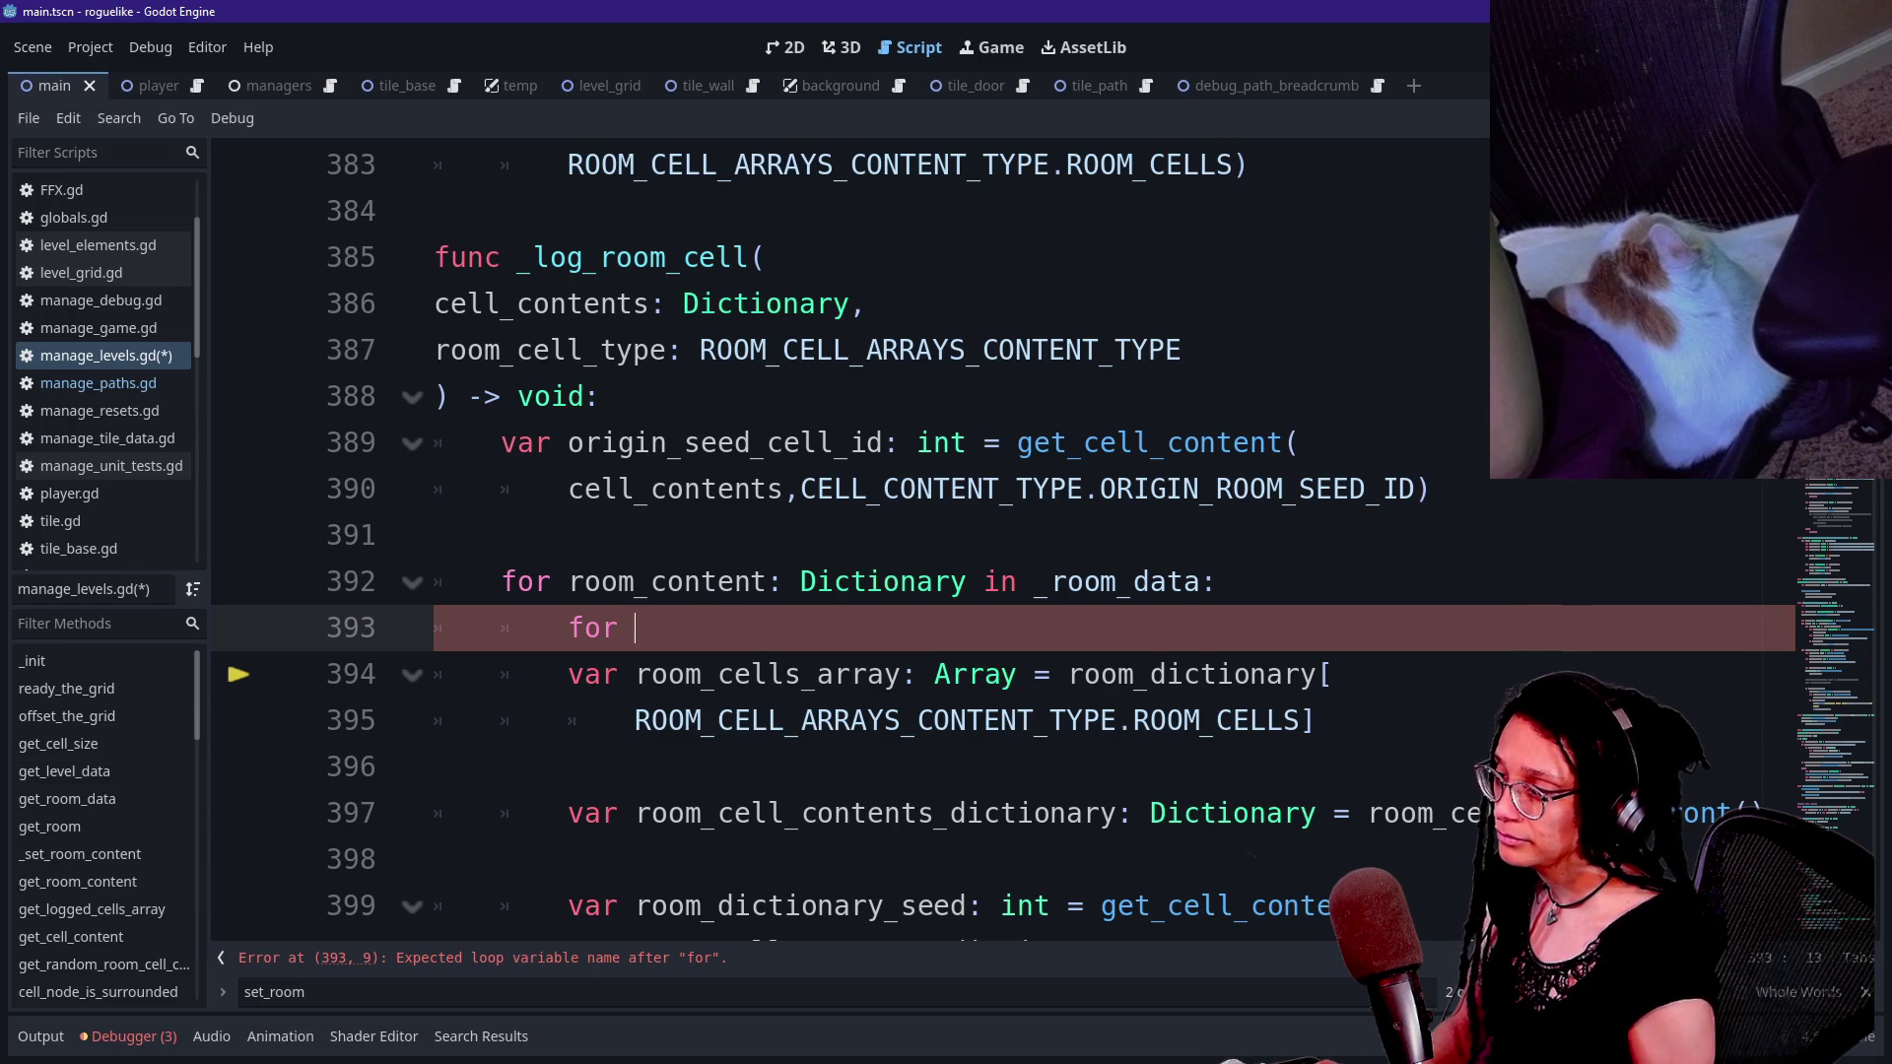
click(652, 581)
text(data_)
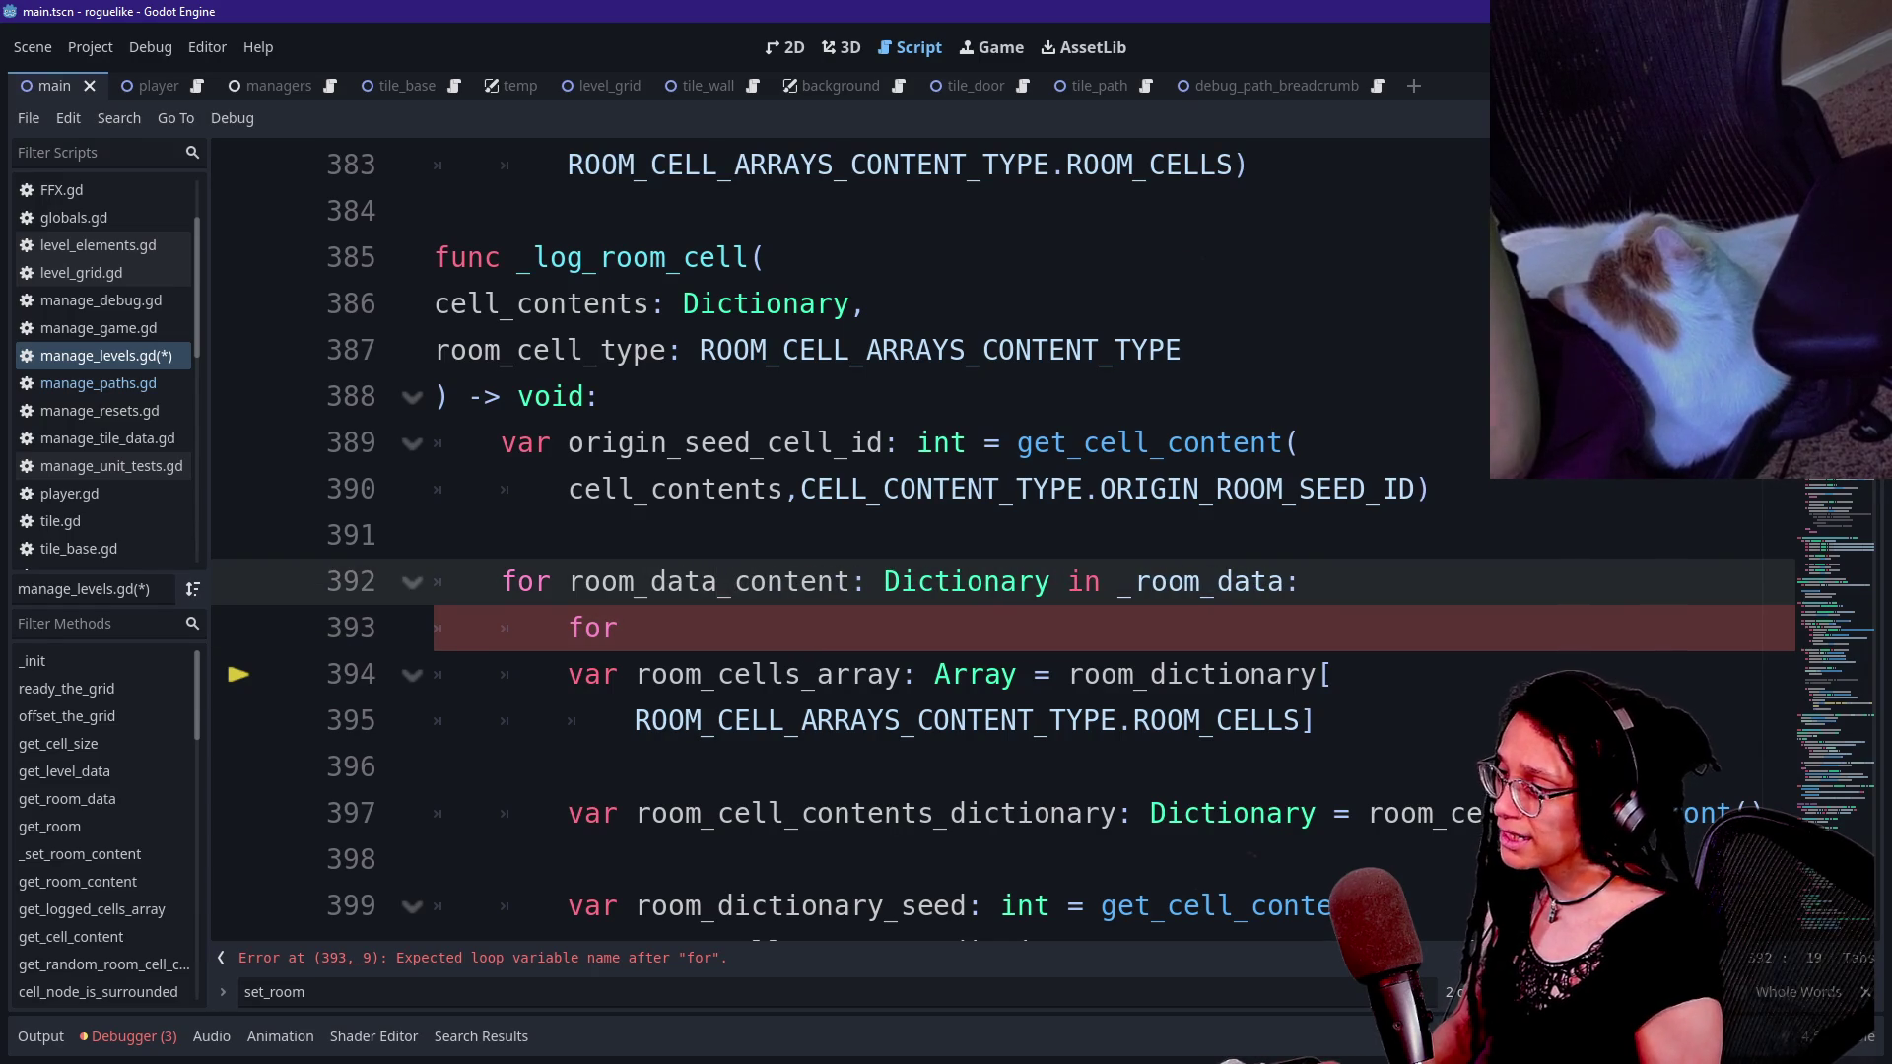
click(634, 628)
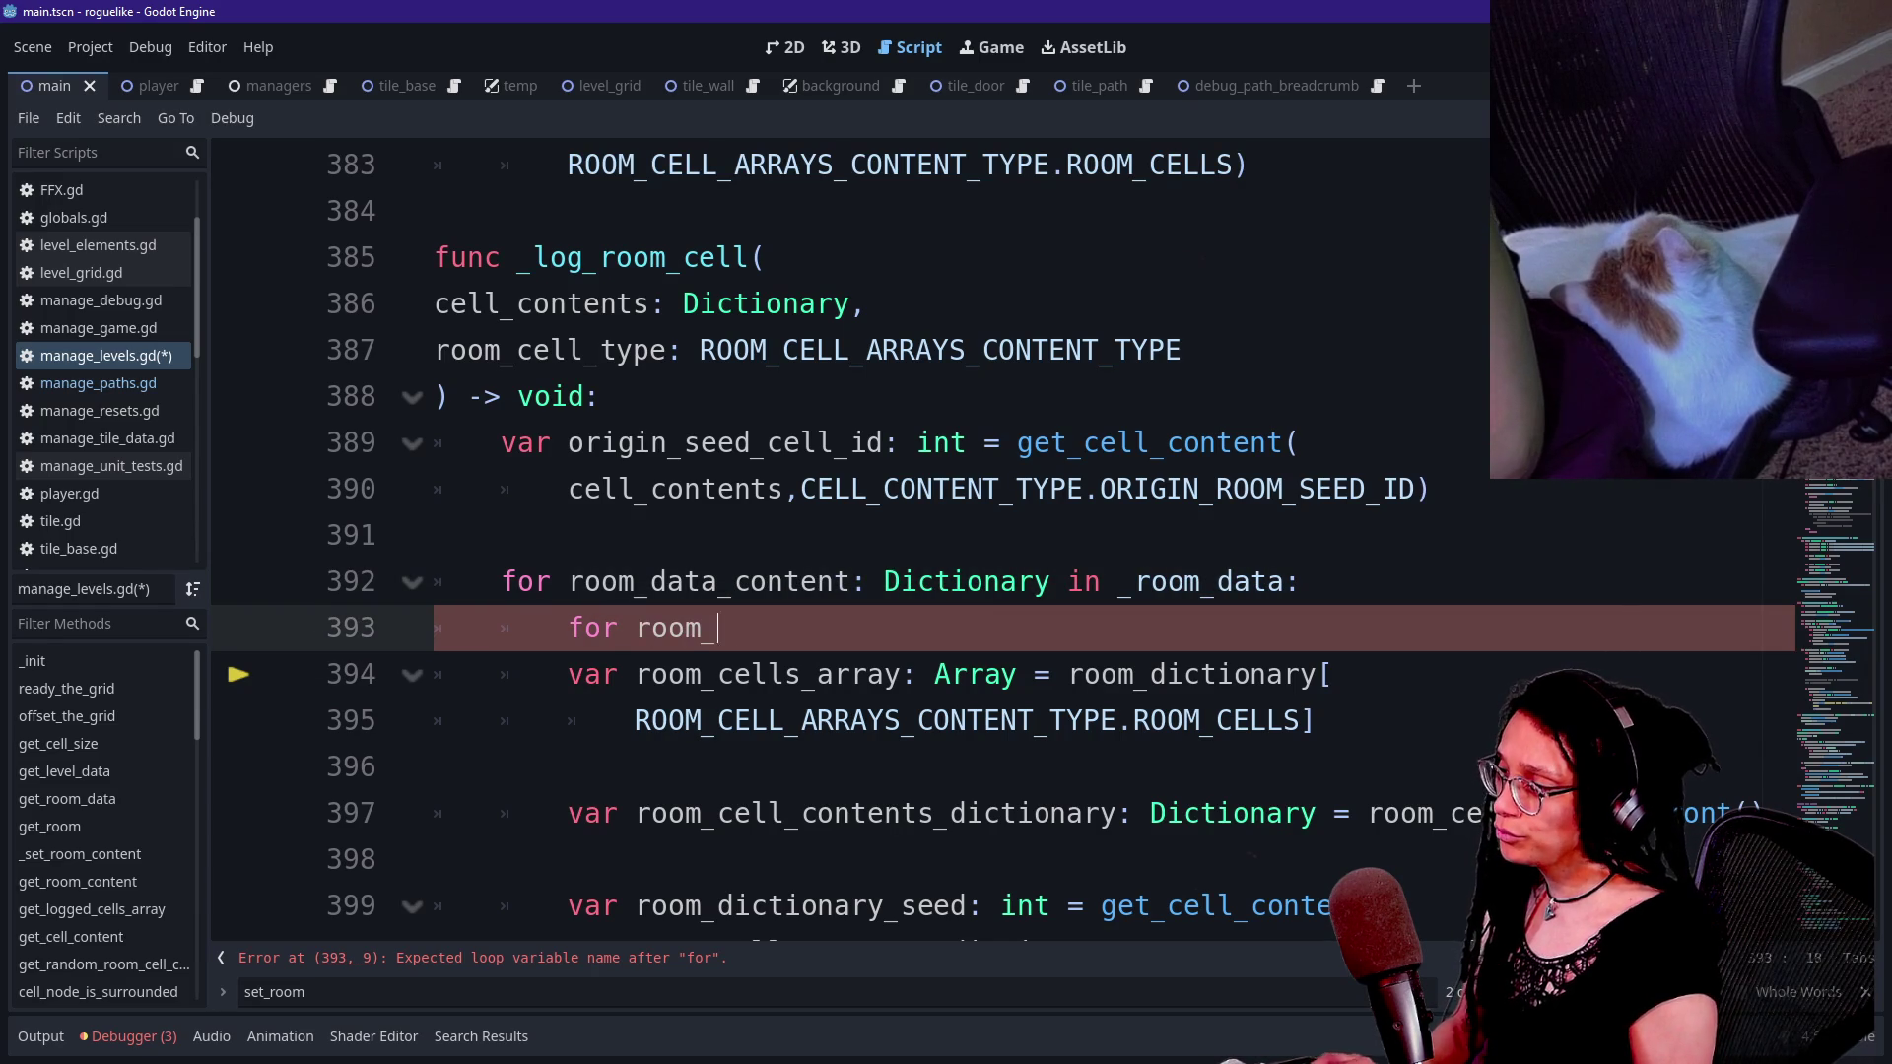
- Complete line 393 as 'for room_dictionary: Dictionary in room_data_content:' and select lines 394–395
text(dictionary)
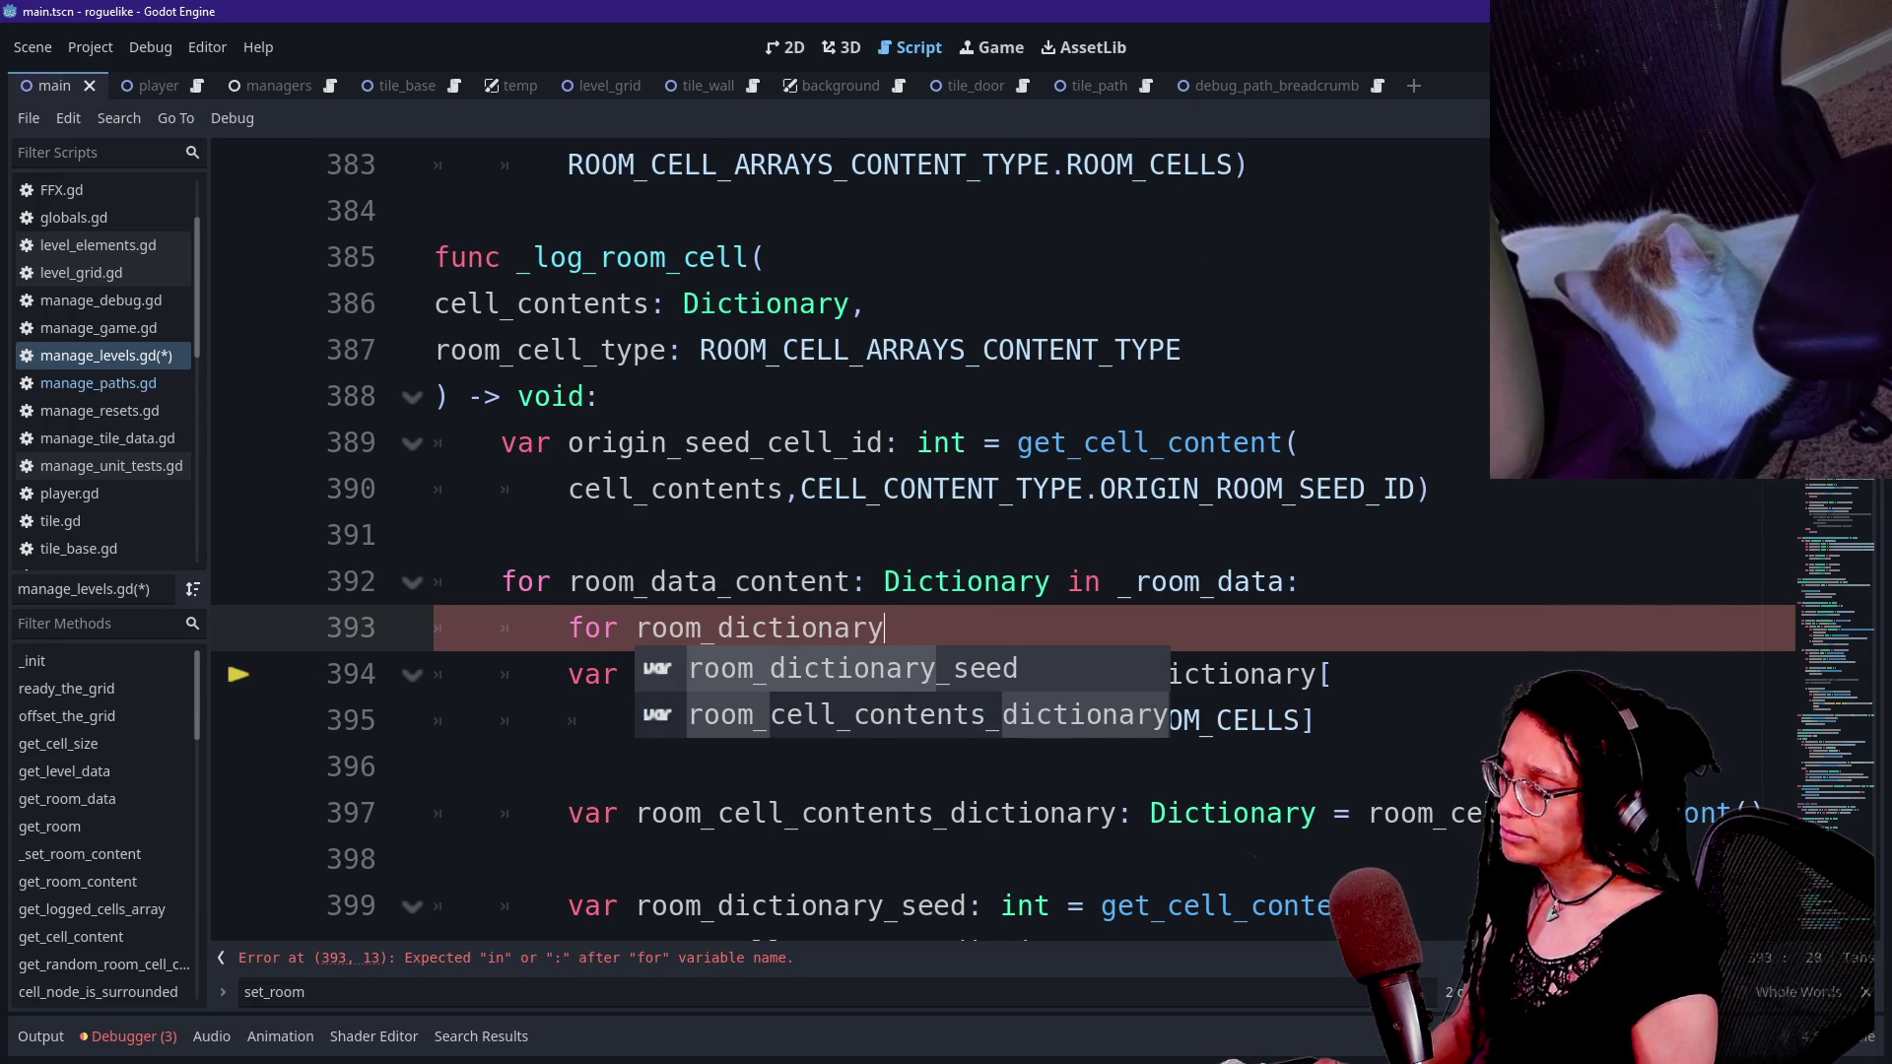
text( in)
key(BackSpace)
key(BackSpace)
key(BackSpace)
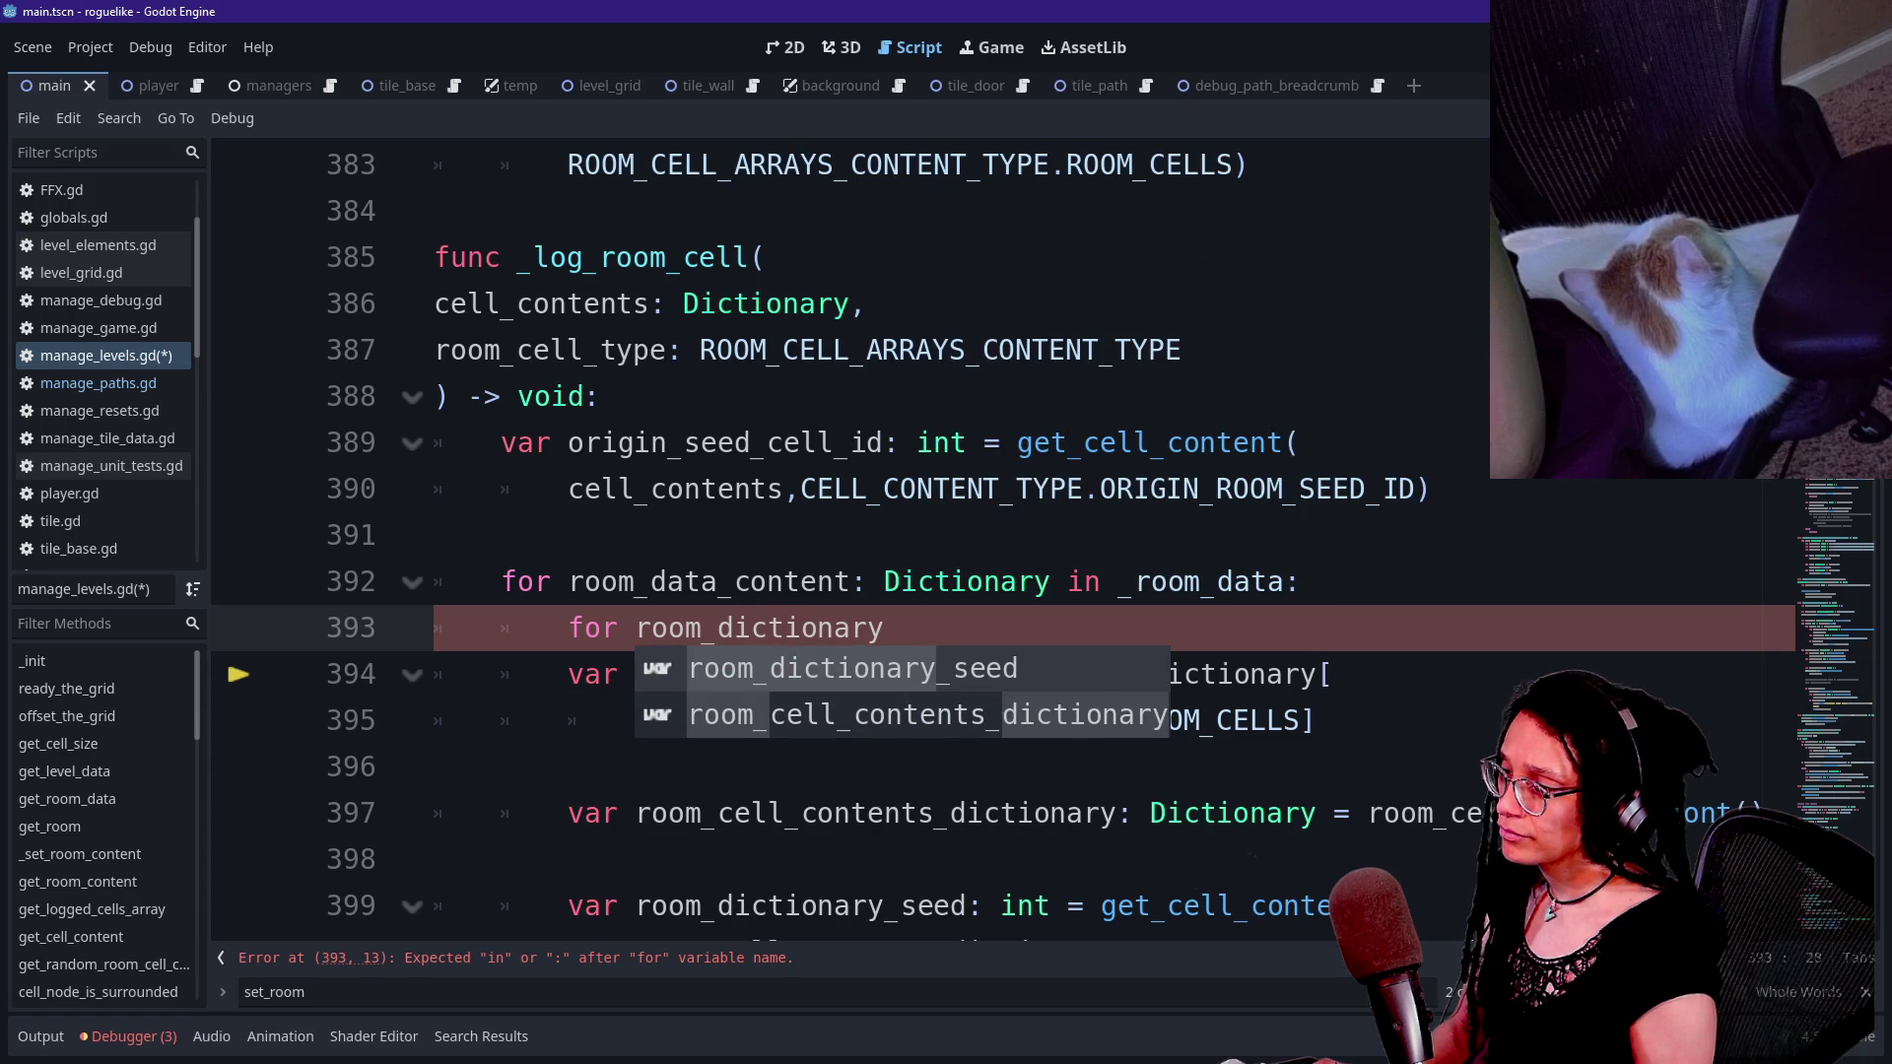
text(:)
key(BackSpace)
key(BackSpace)
text(Dic)
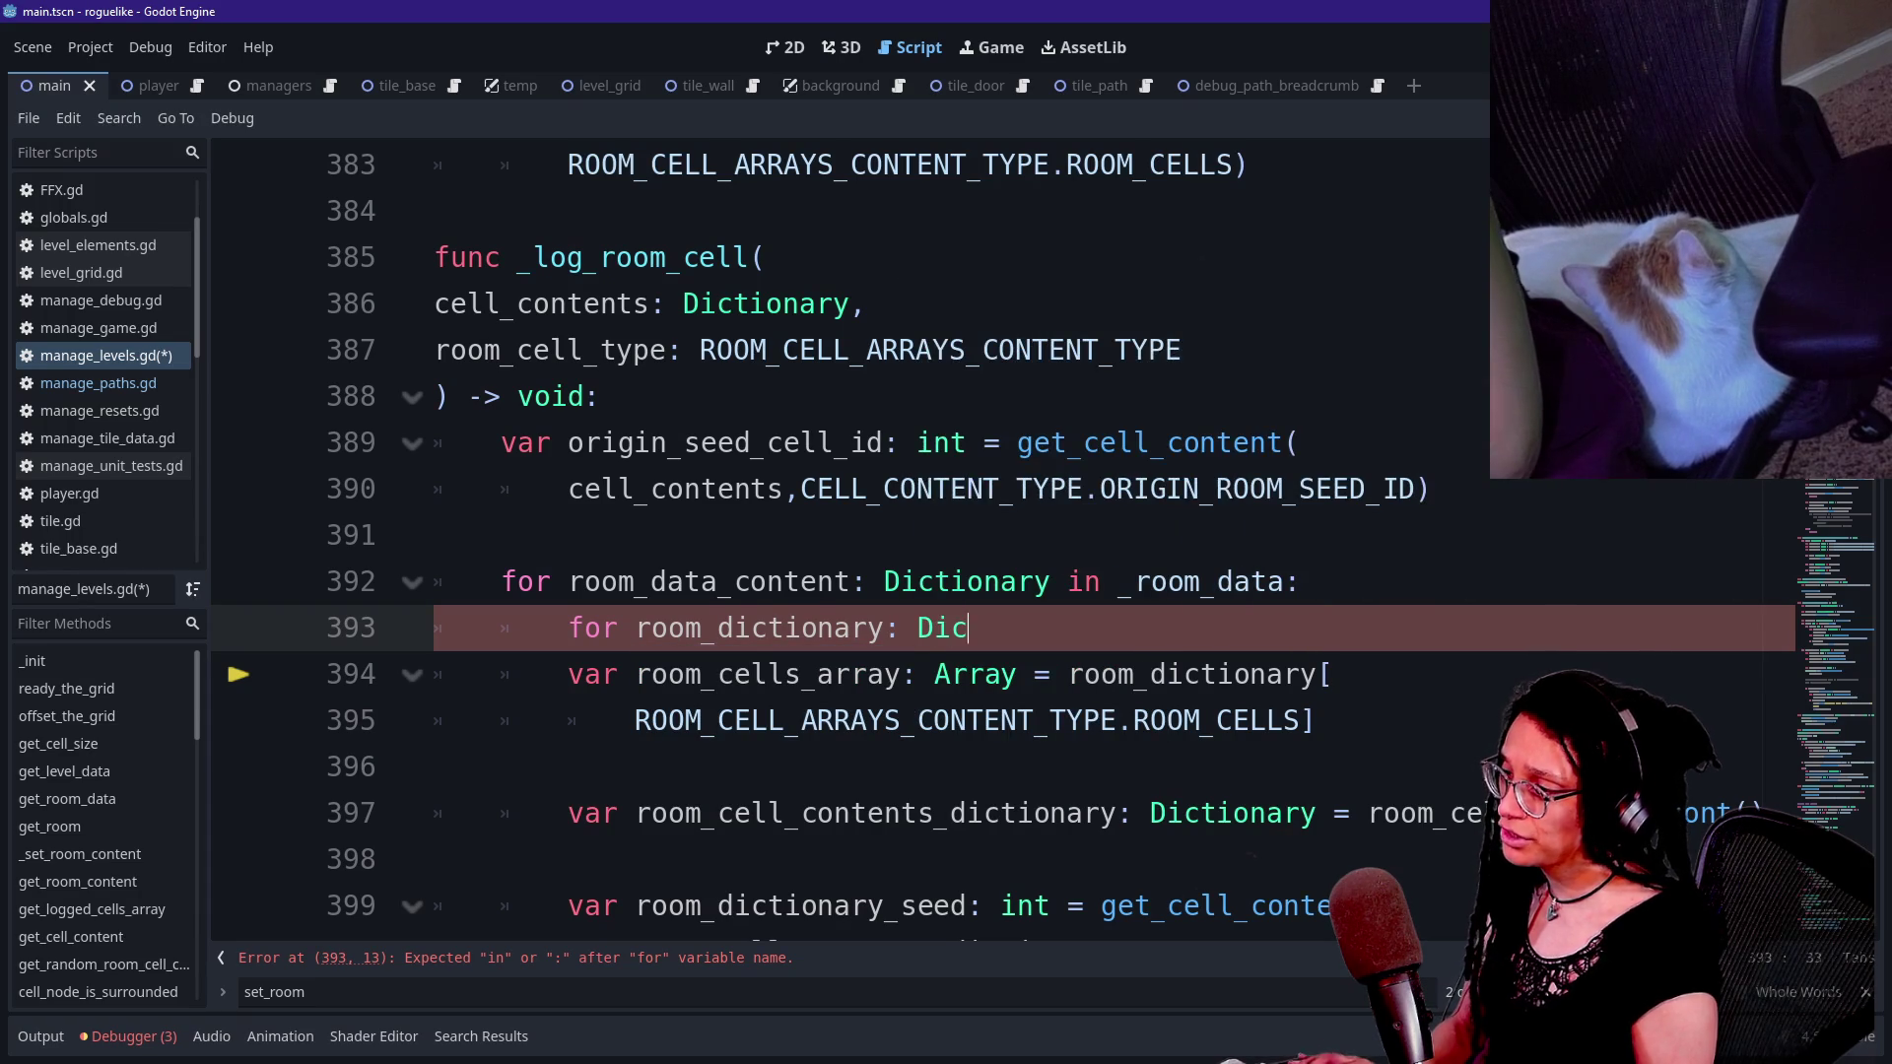
text(tionary in r)
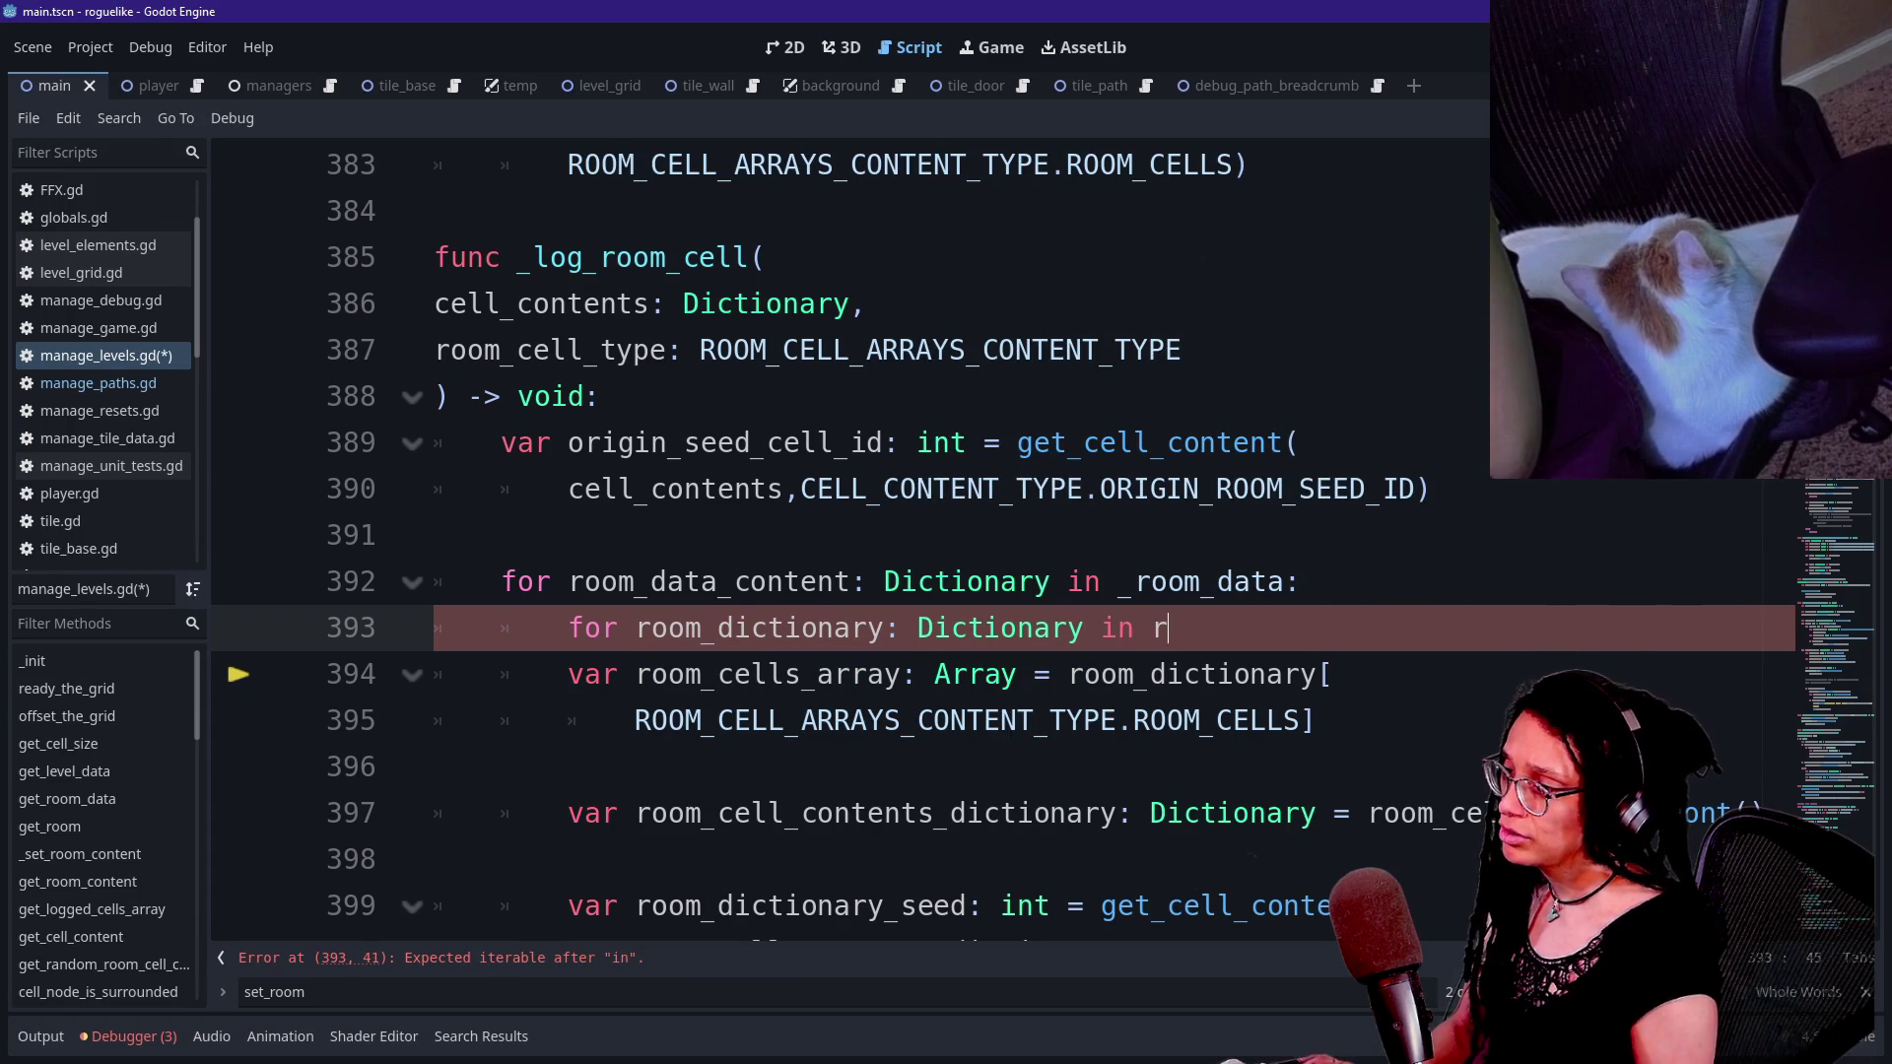
text(oom_dat_content)
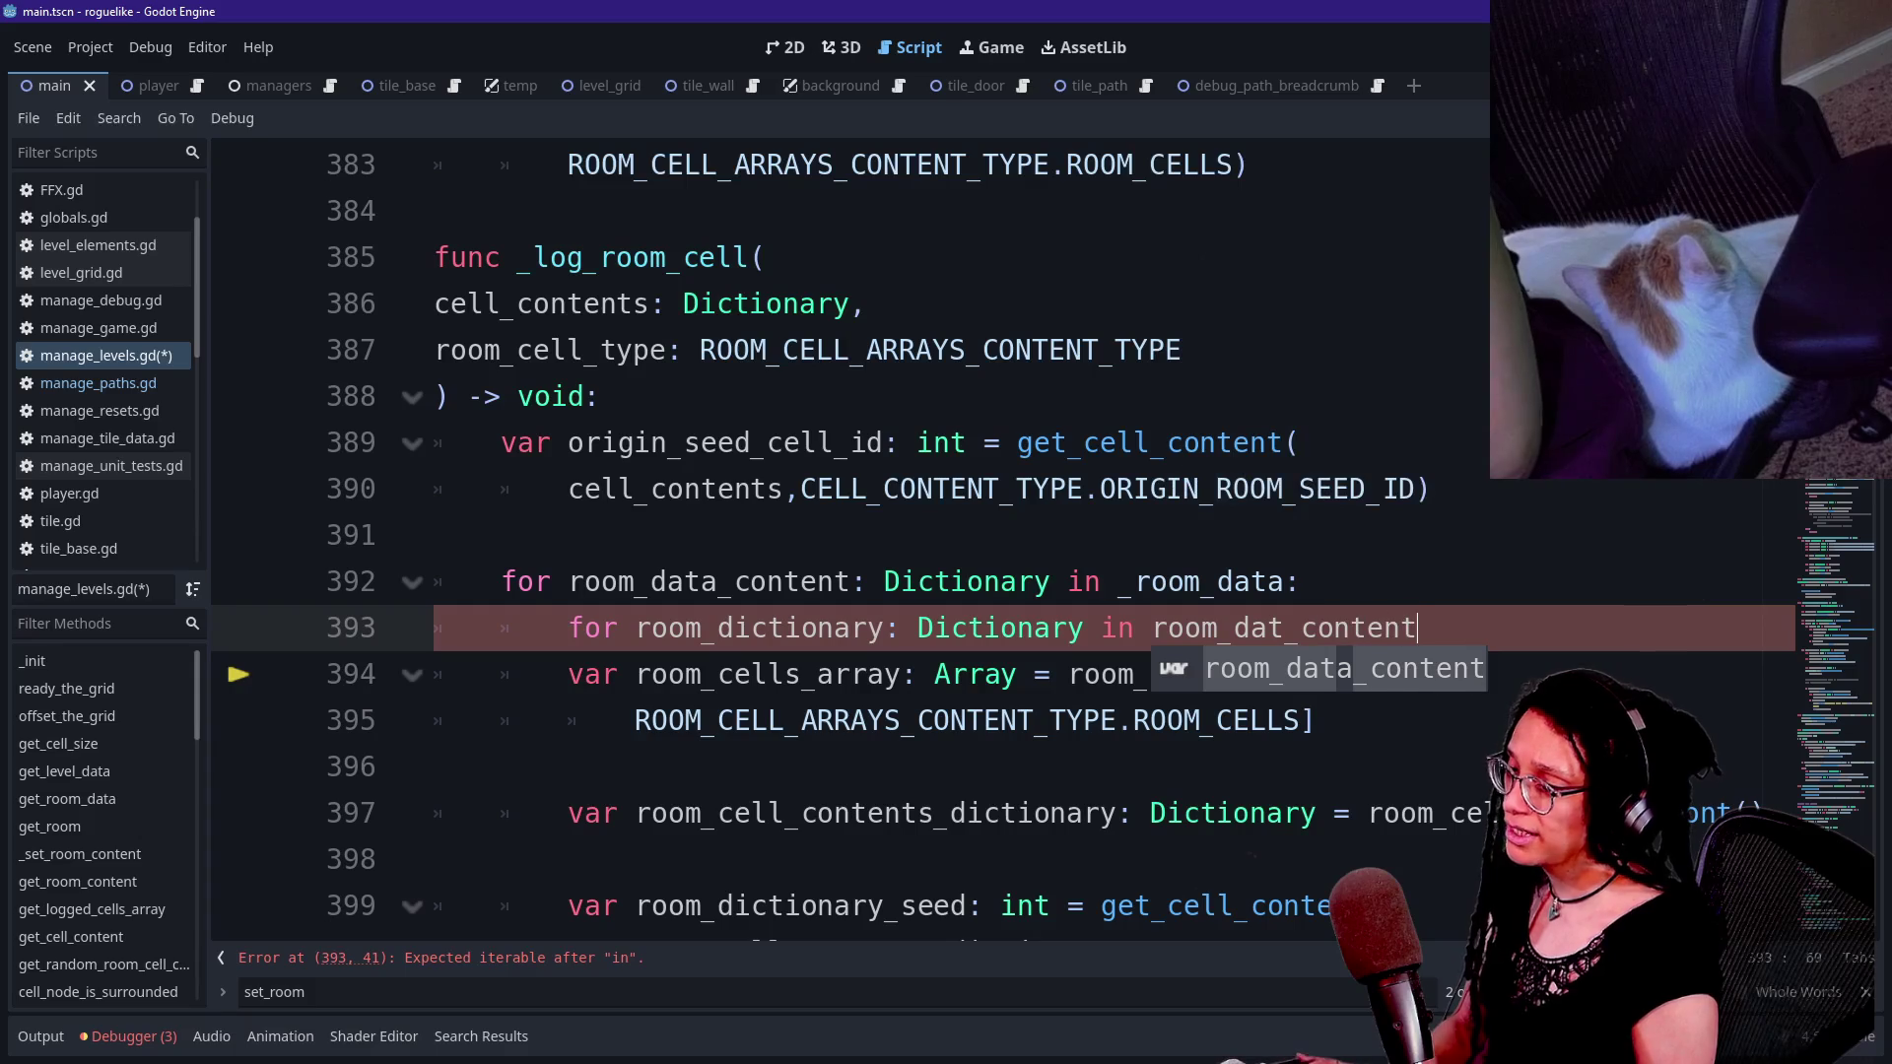
click(1285, 628)
text(a)
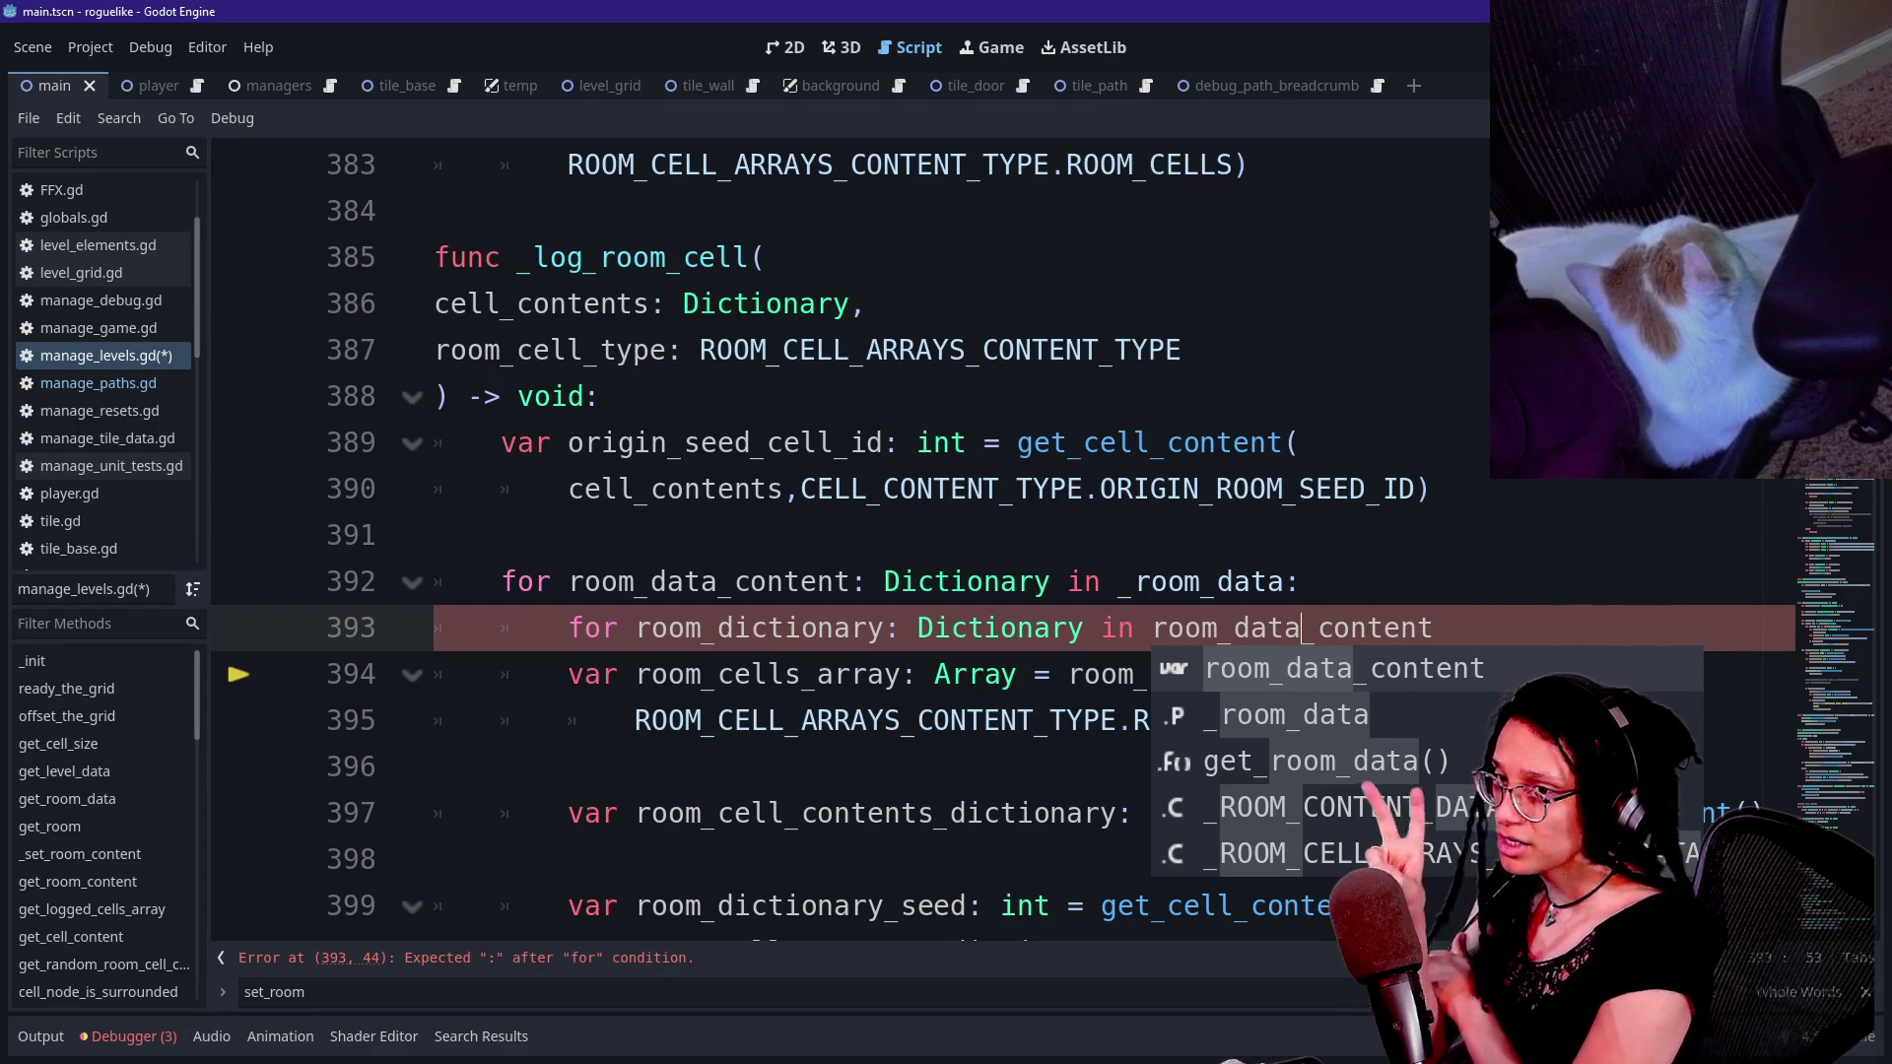
key(Escape)
key(End)
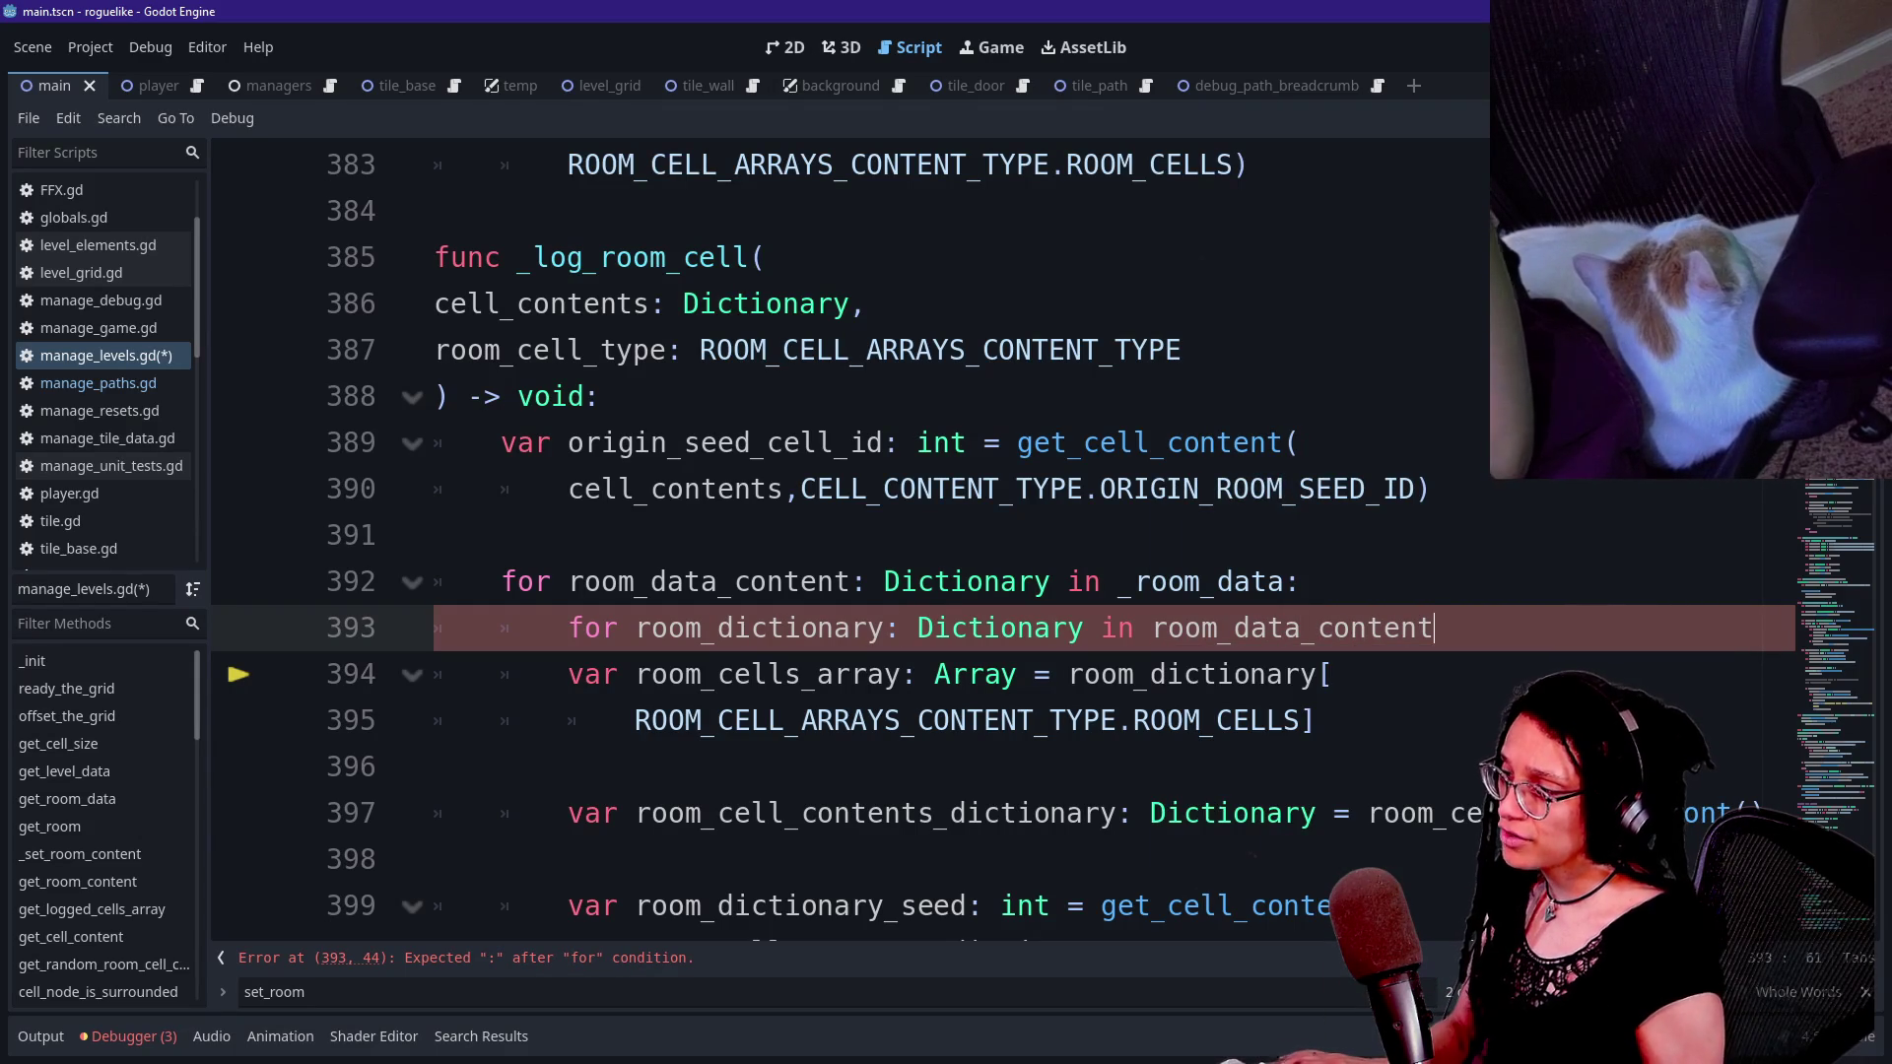
text(:)
click(1032, 628)
key(Down)
key(shift+Down)
key(shift+Down)
- Indent lines 394–395 under the inner loop and inspect room_cells_array and room_dictionary on line 394
key(Tab)
scroll(847, 541, down, 1)
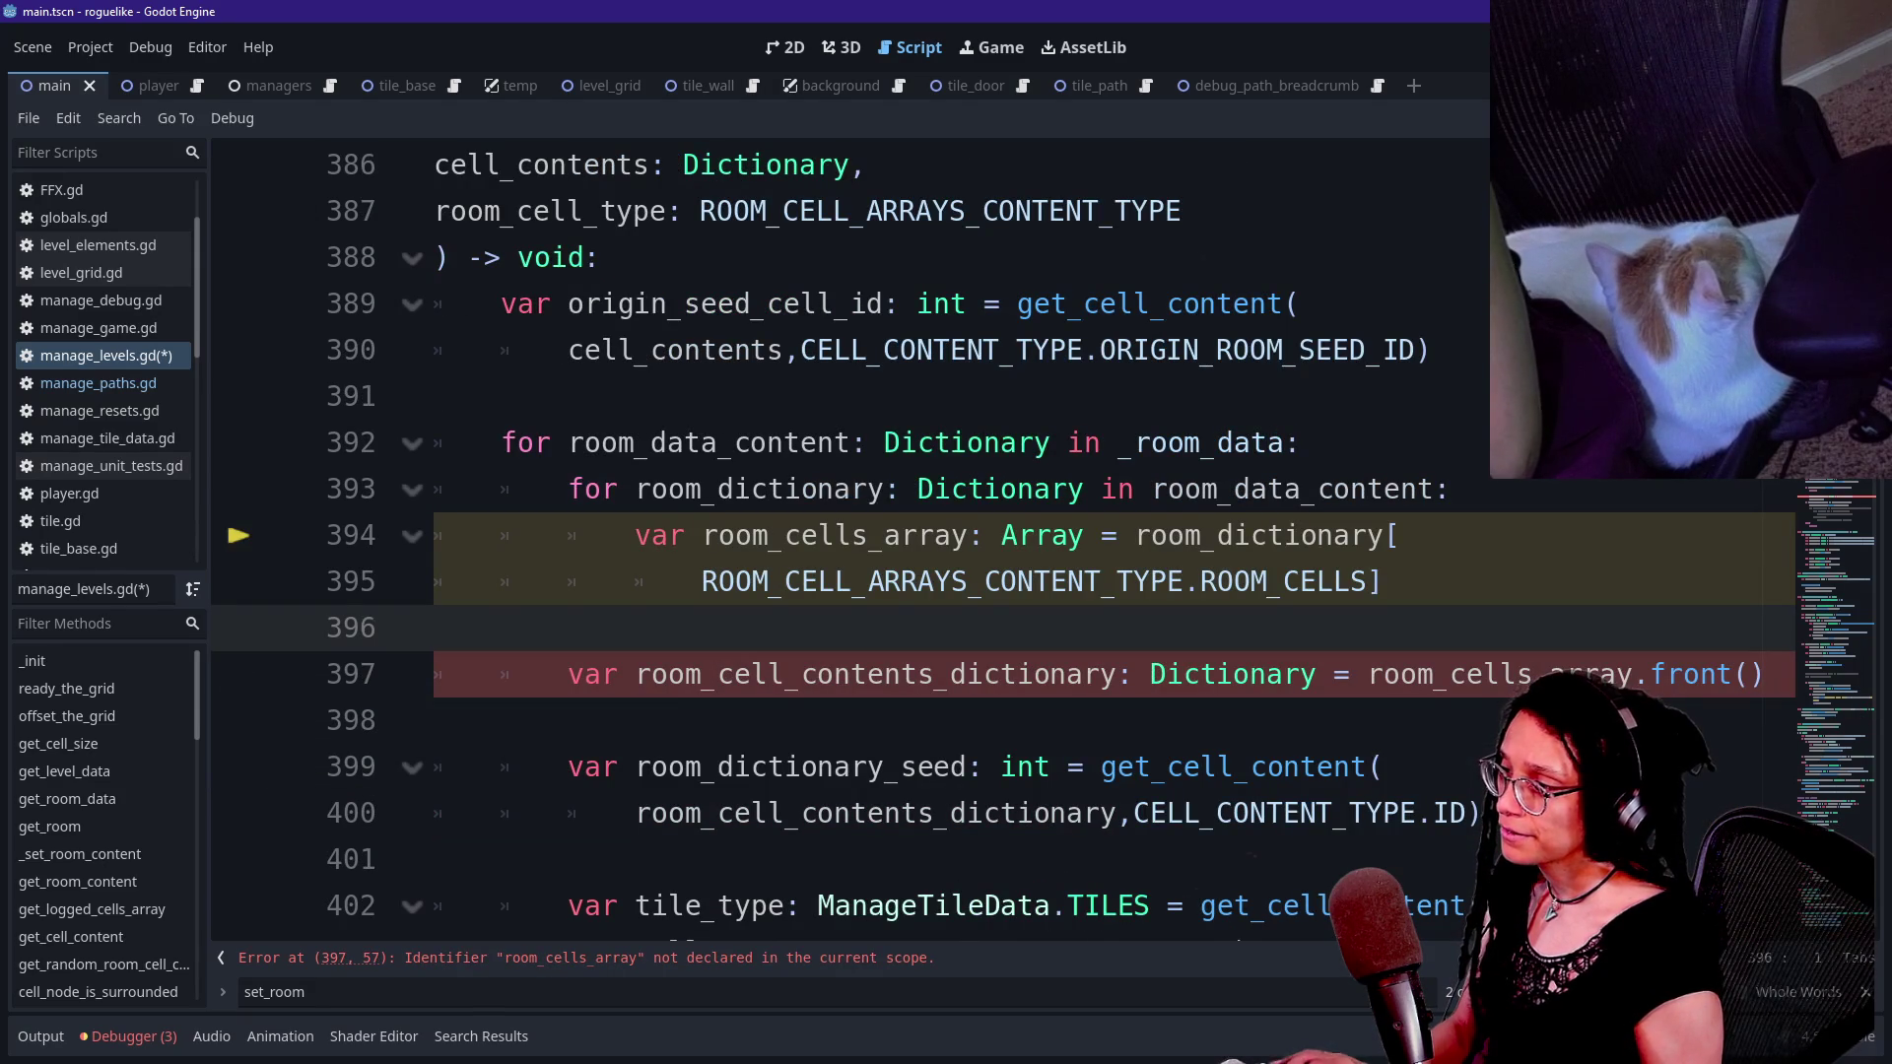
double_click(836, 535)
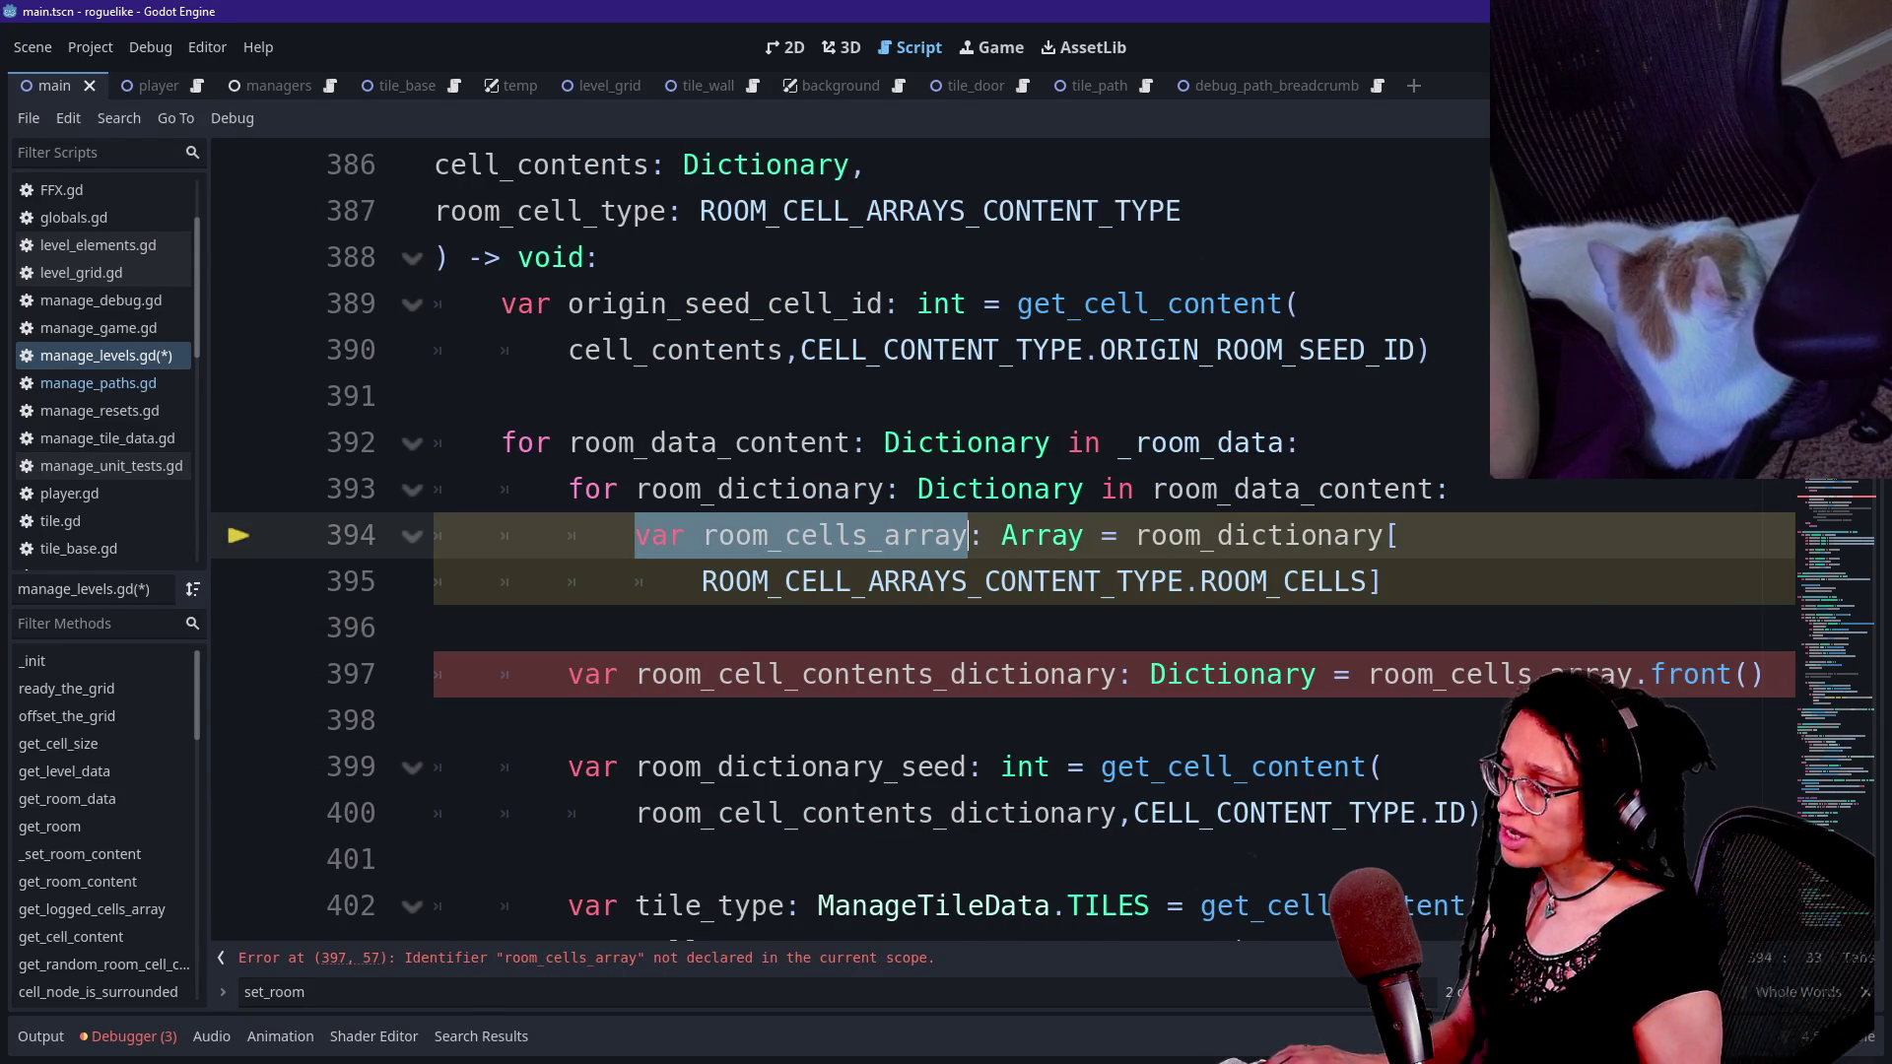
click(967, 535)
double_click(1259, 535)
click(1397, 535)
mouse_move(636, 581)
mouse_down()
mouse_move(1369, 582)
mouse_move(1400, 535)
mouse_up()
click(1369, 582)
click(1400, 535)
- Exit distraction-free mode with Ctrl+Shift+F11 to restore the surrounding editor panels
scroll(985, 592, down, 1)
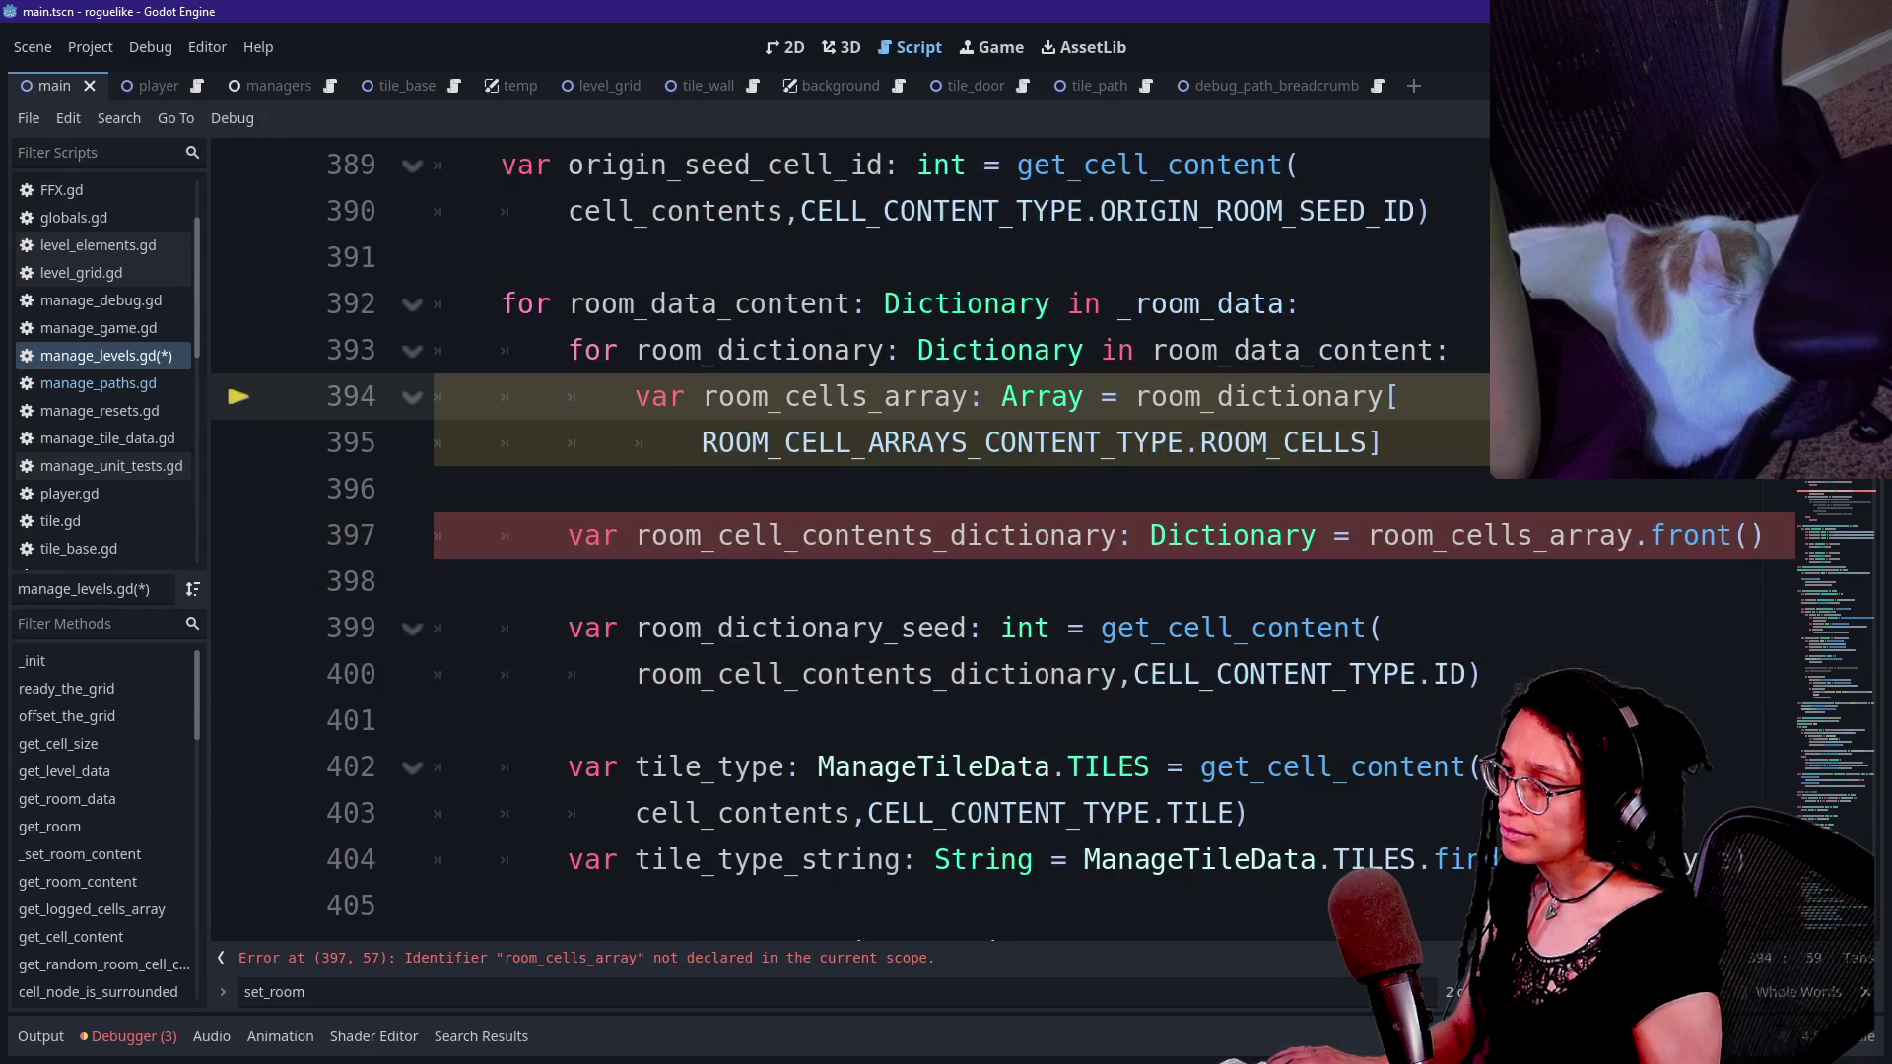
scroll(985, 591, down, 1)
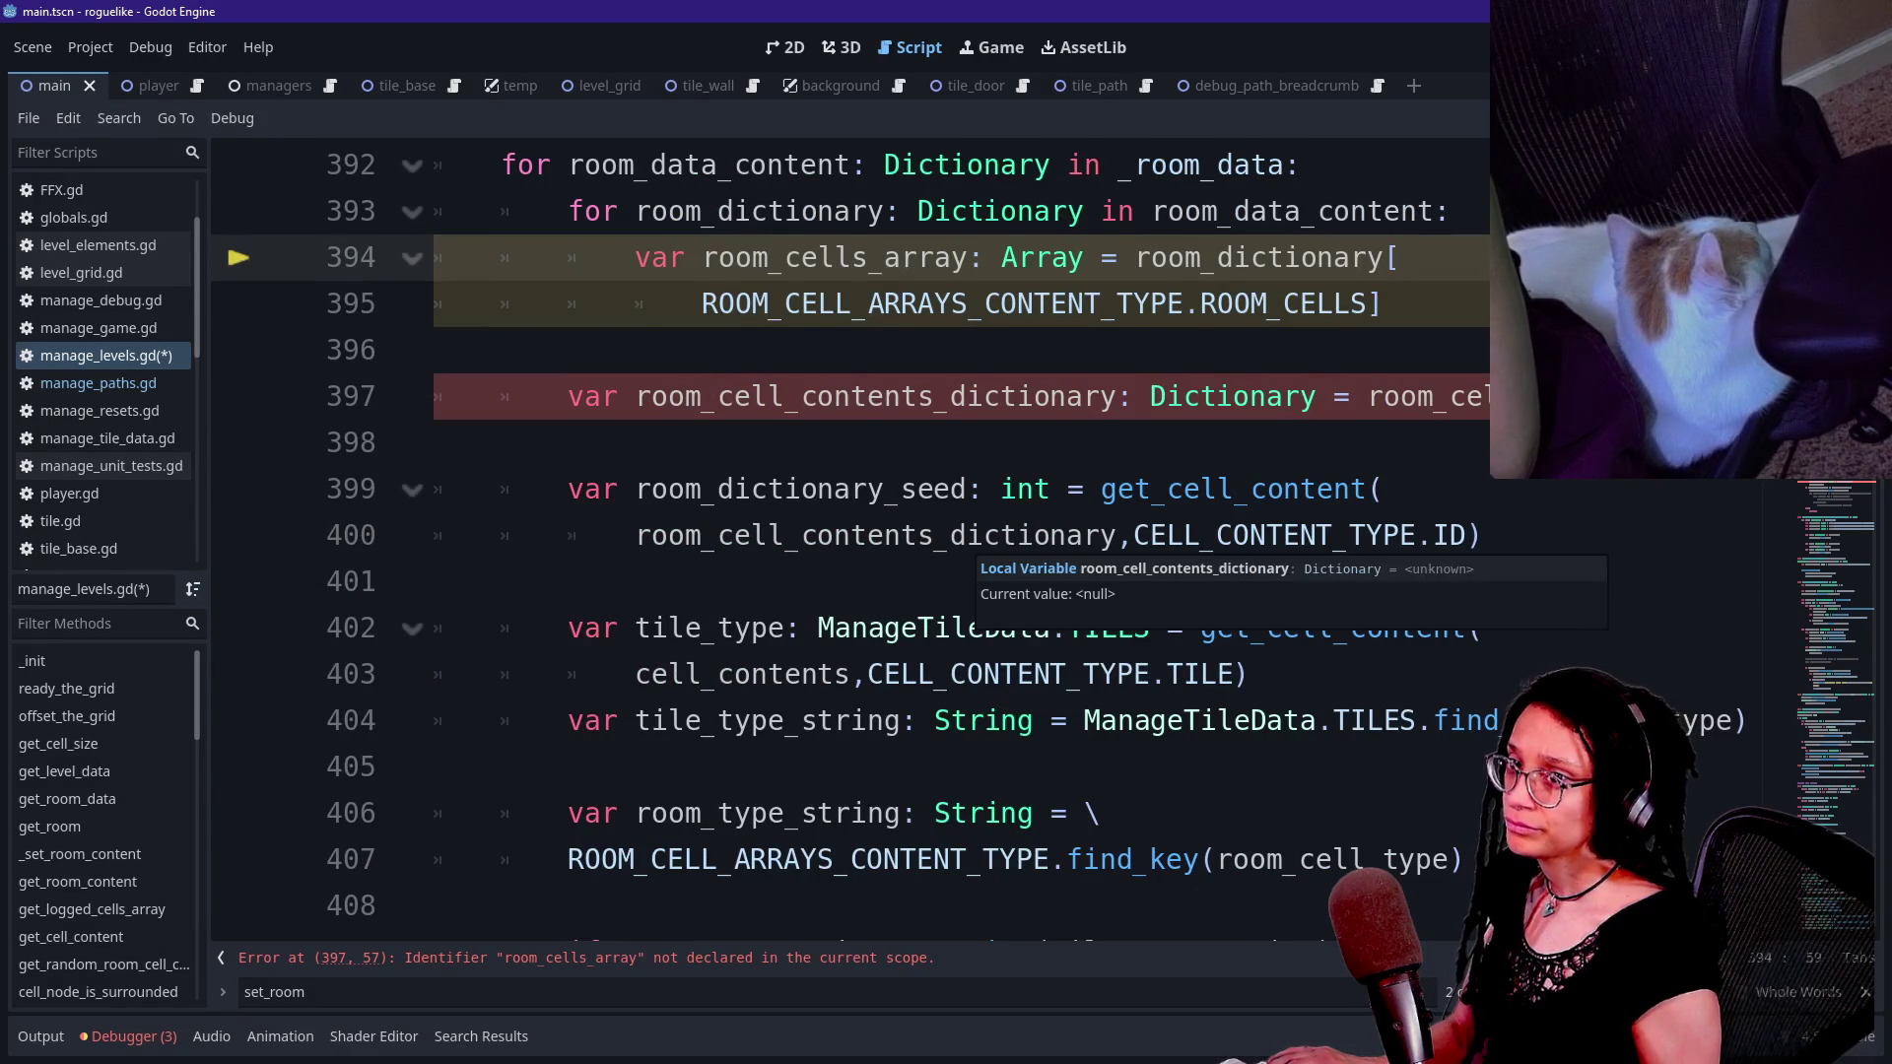
scroll(985, 591, up, 2)
scroll(985, 592, down, 1)
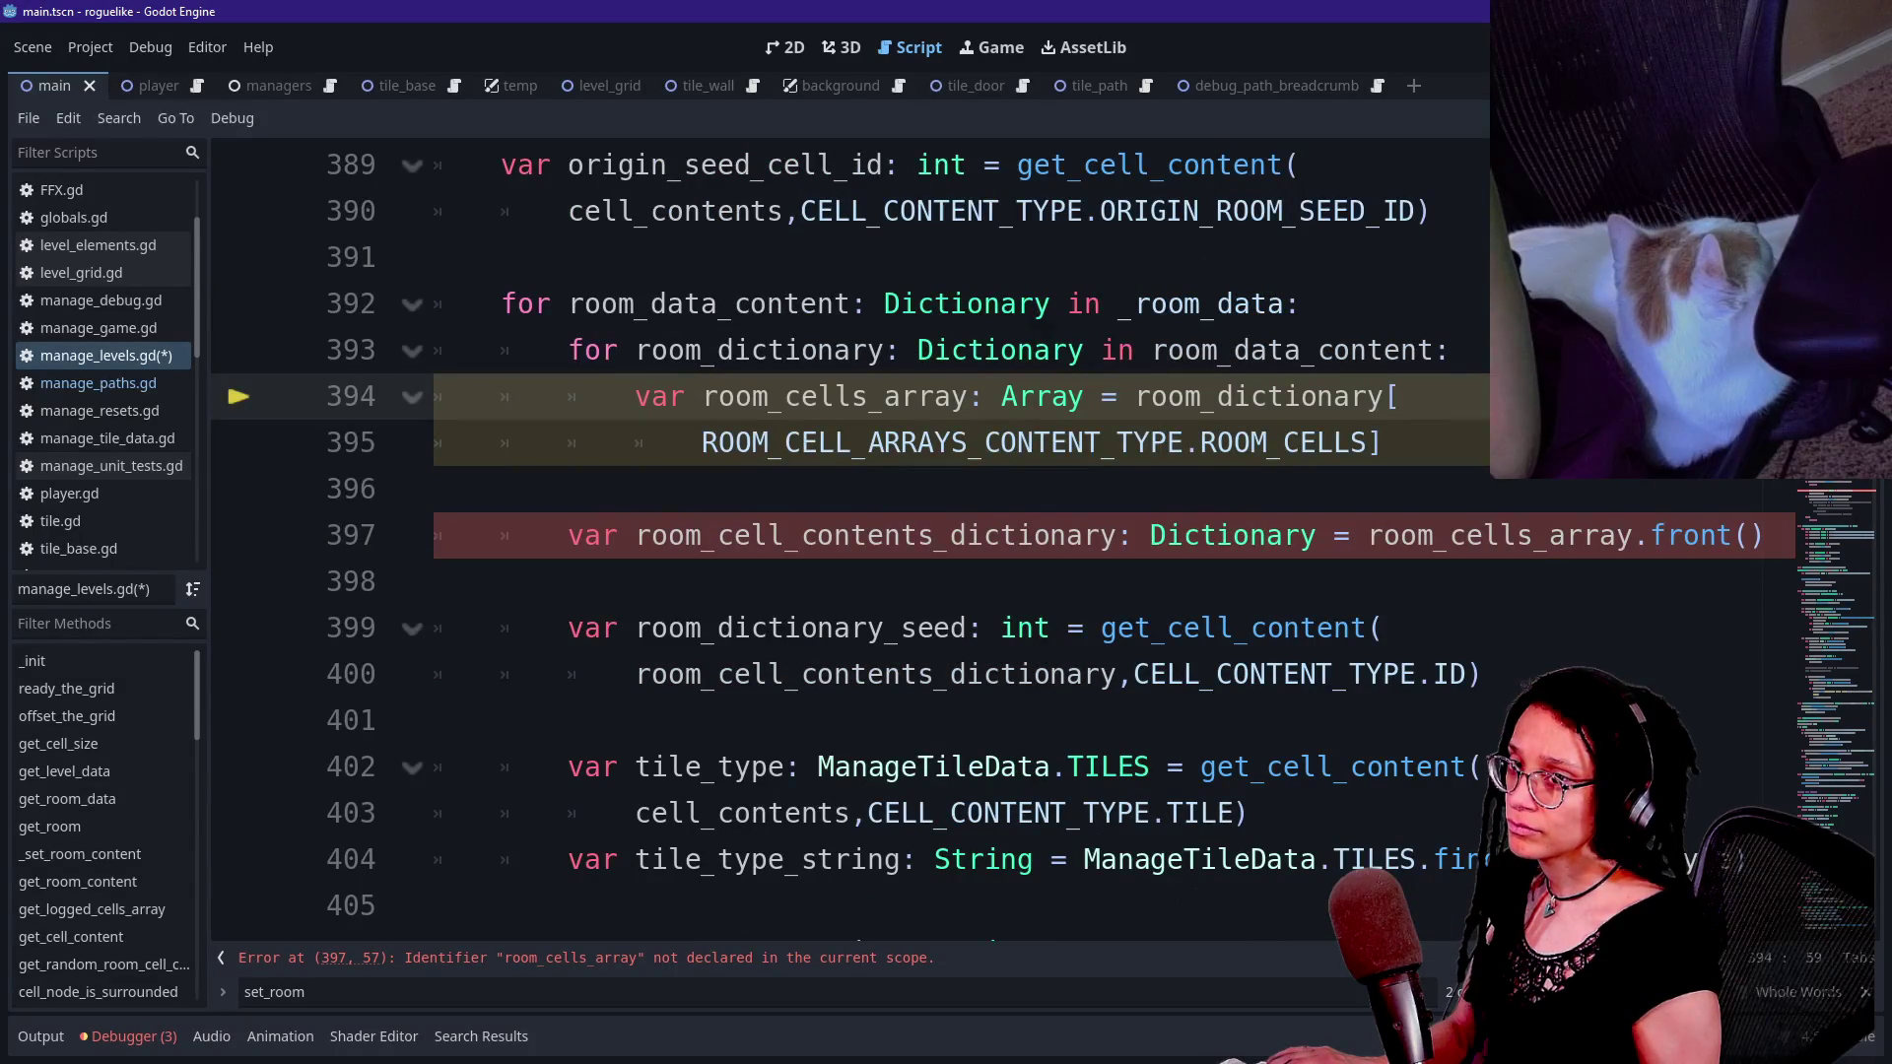
click(1448, 350)
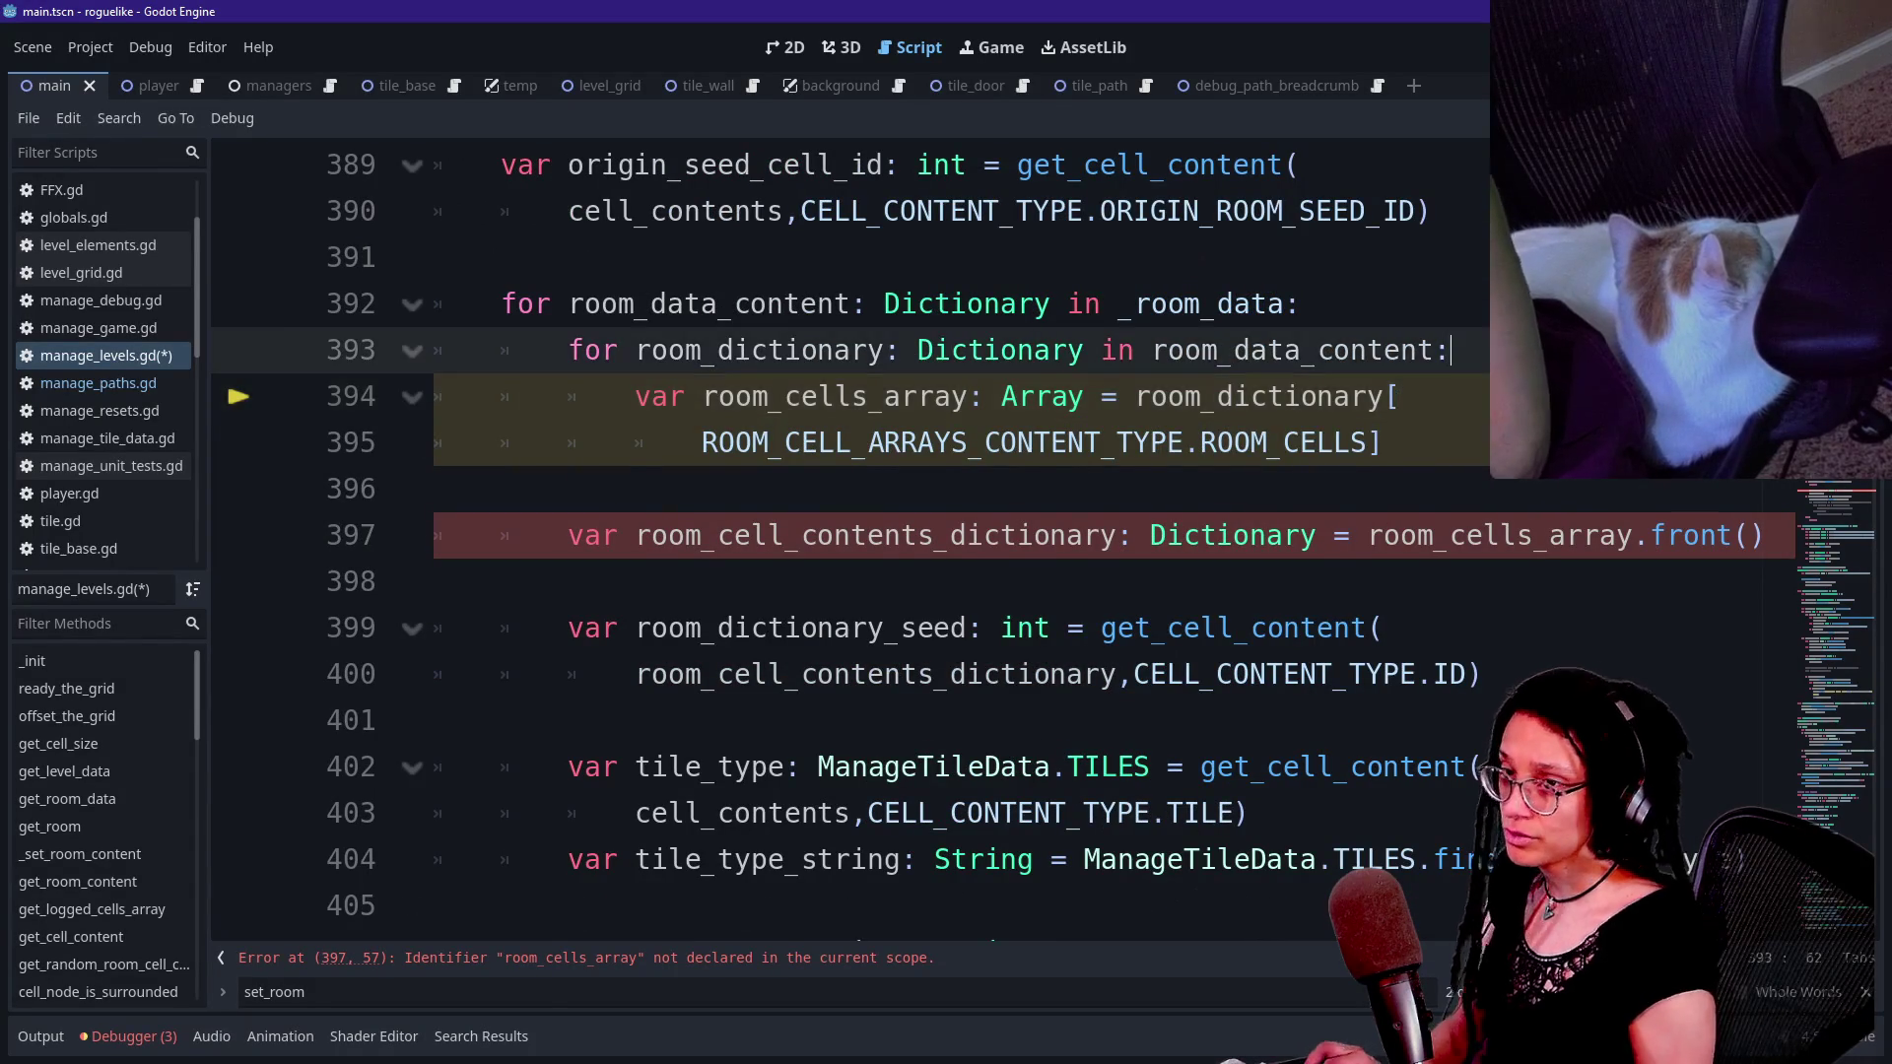
key(ctrl+shift+F11)
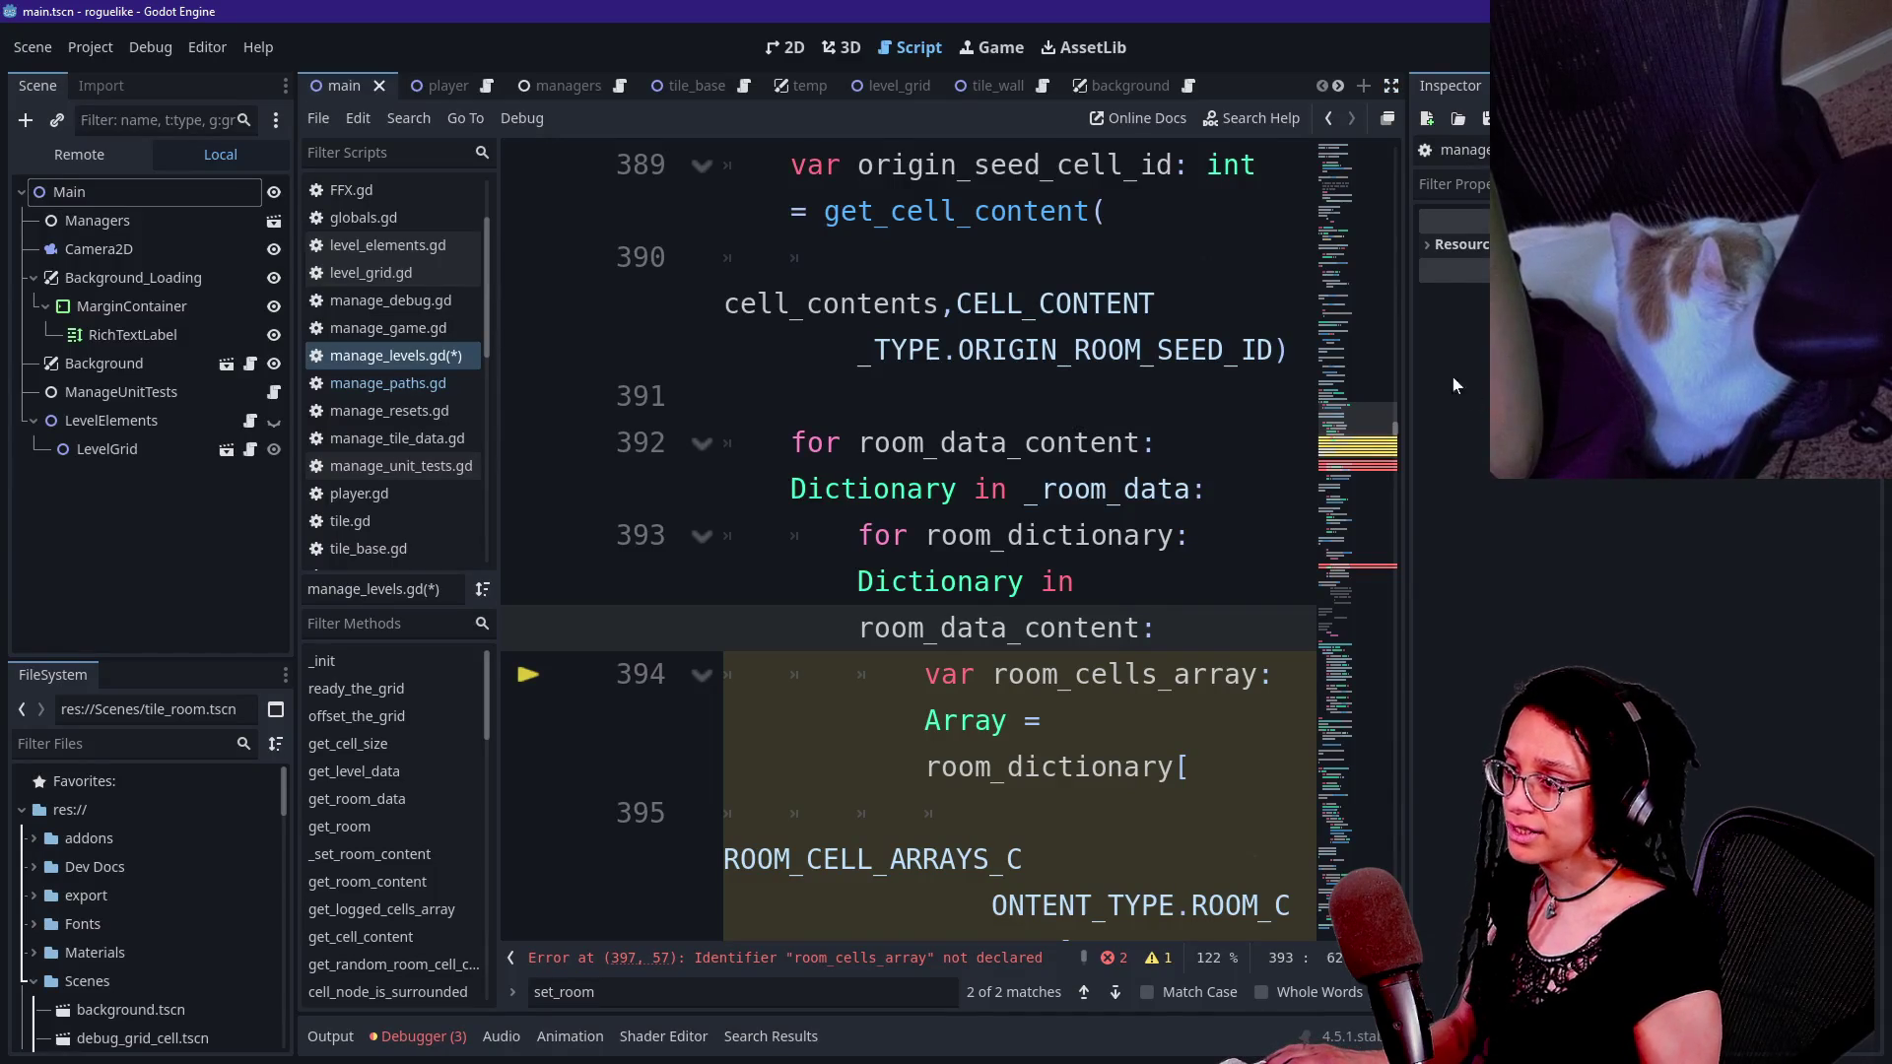
- Collapse the Inspector, hide the script and method lists, and narrow the Scene/FileSystem dock
drag(1406, 352, 1492, 352)
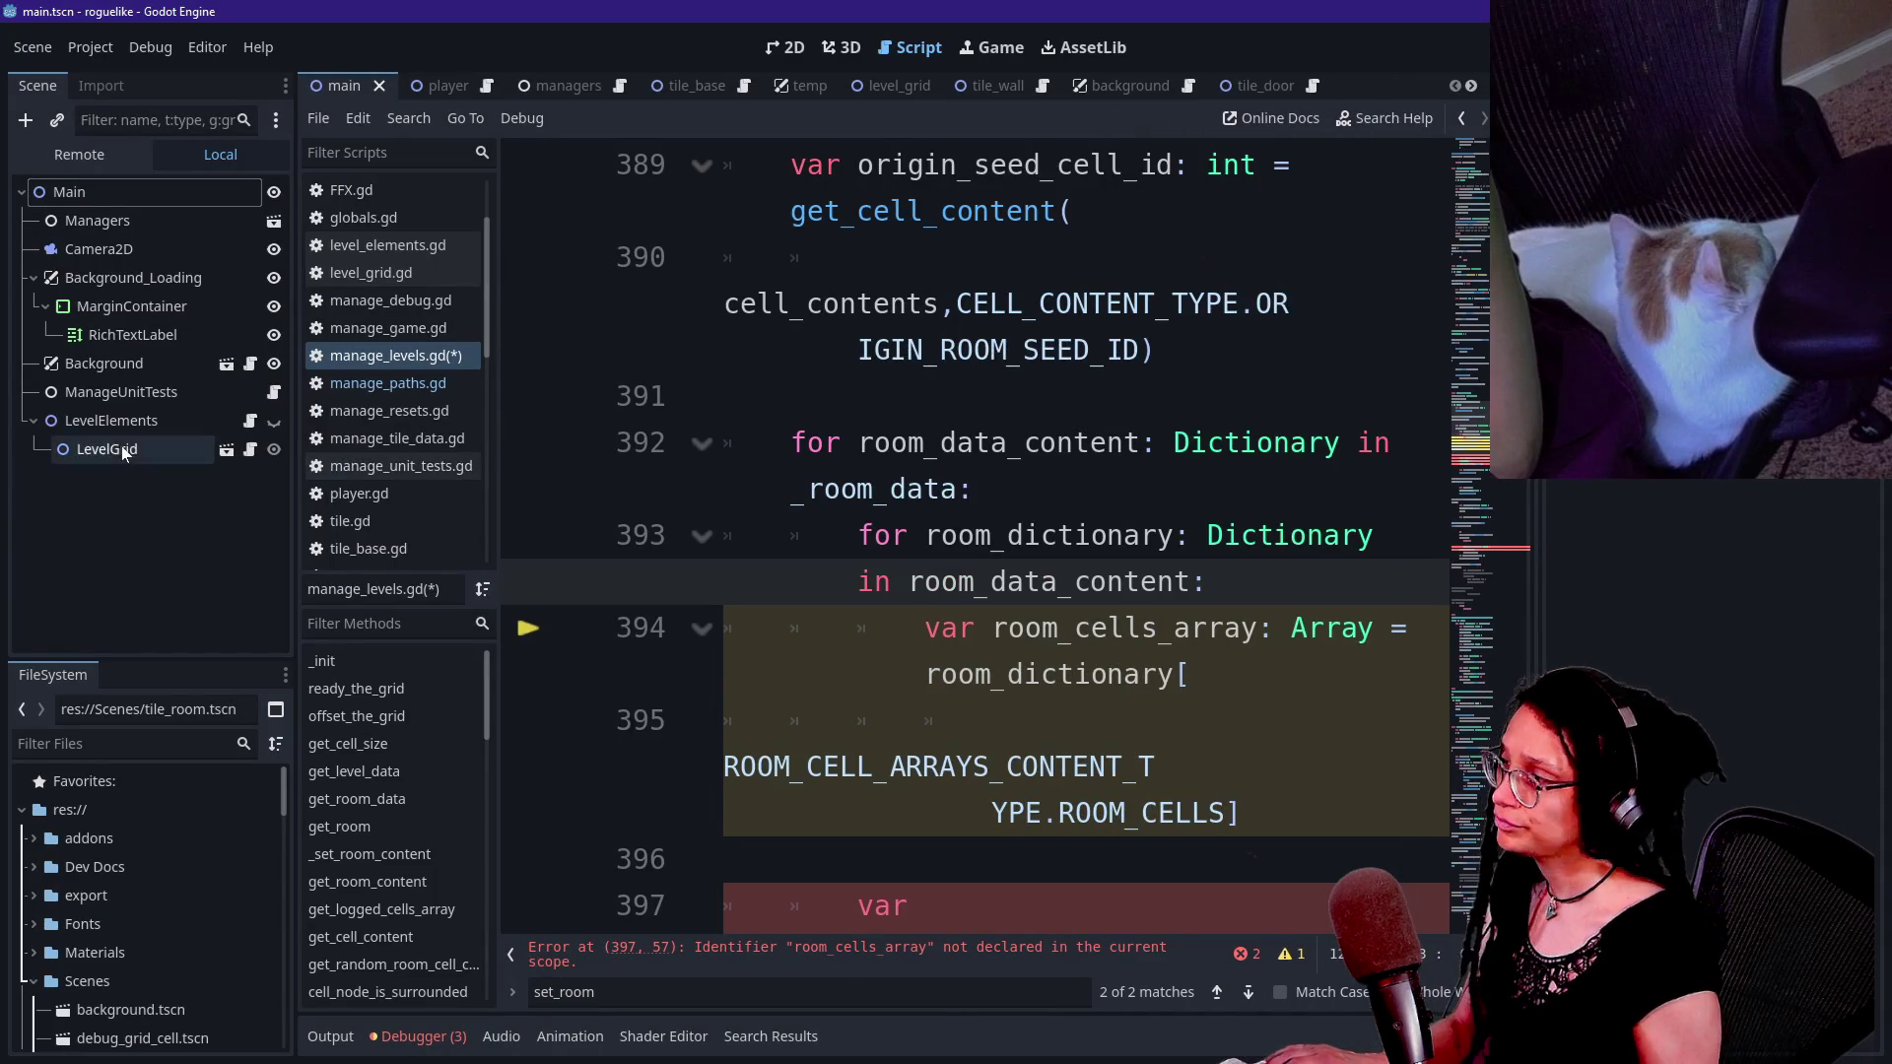
click(511, 953)
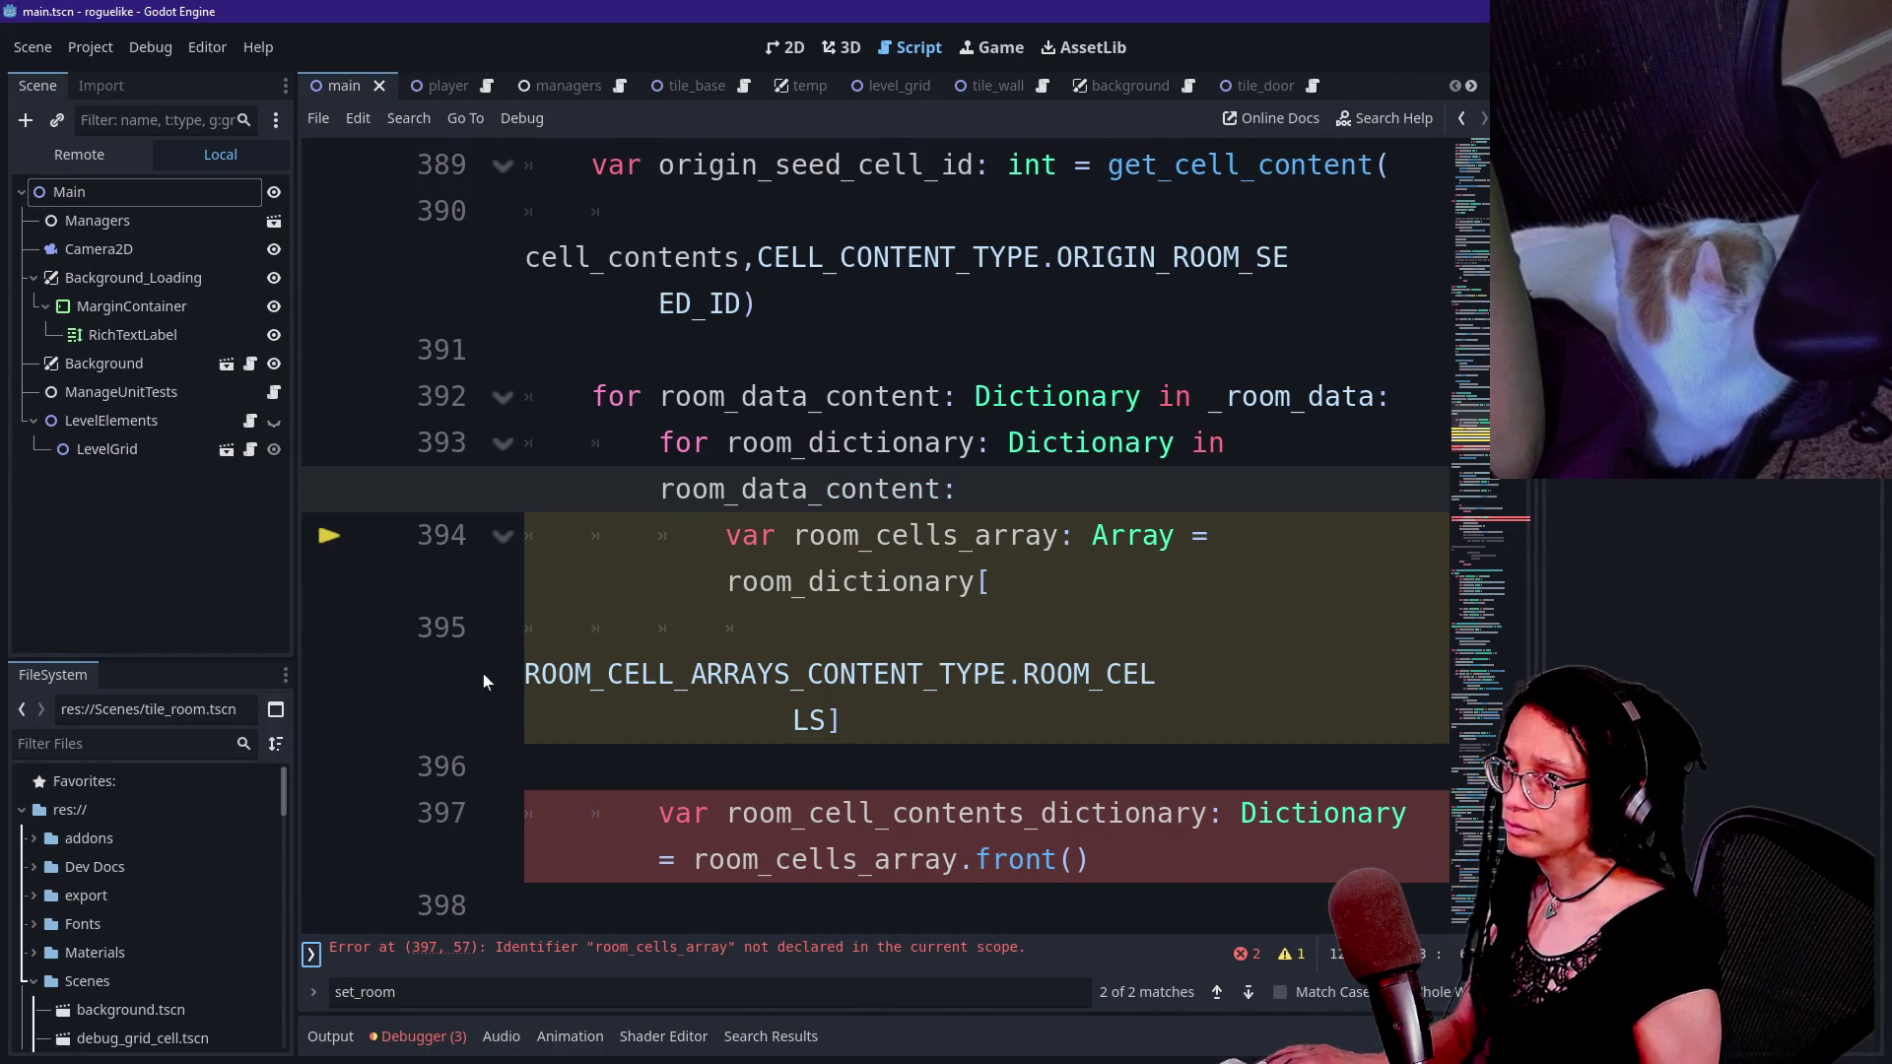
drag(295, 557, 5, 511)
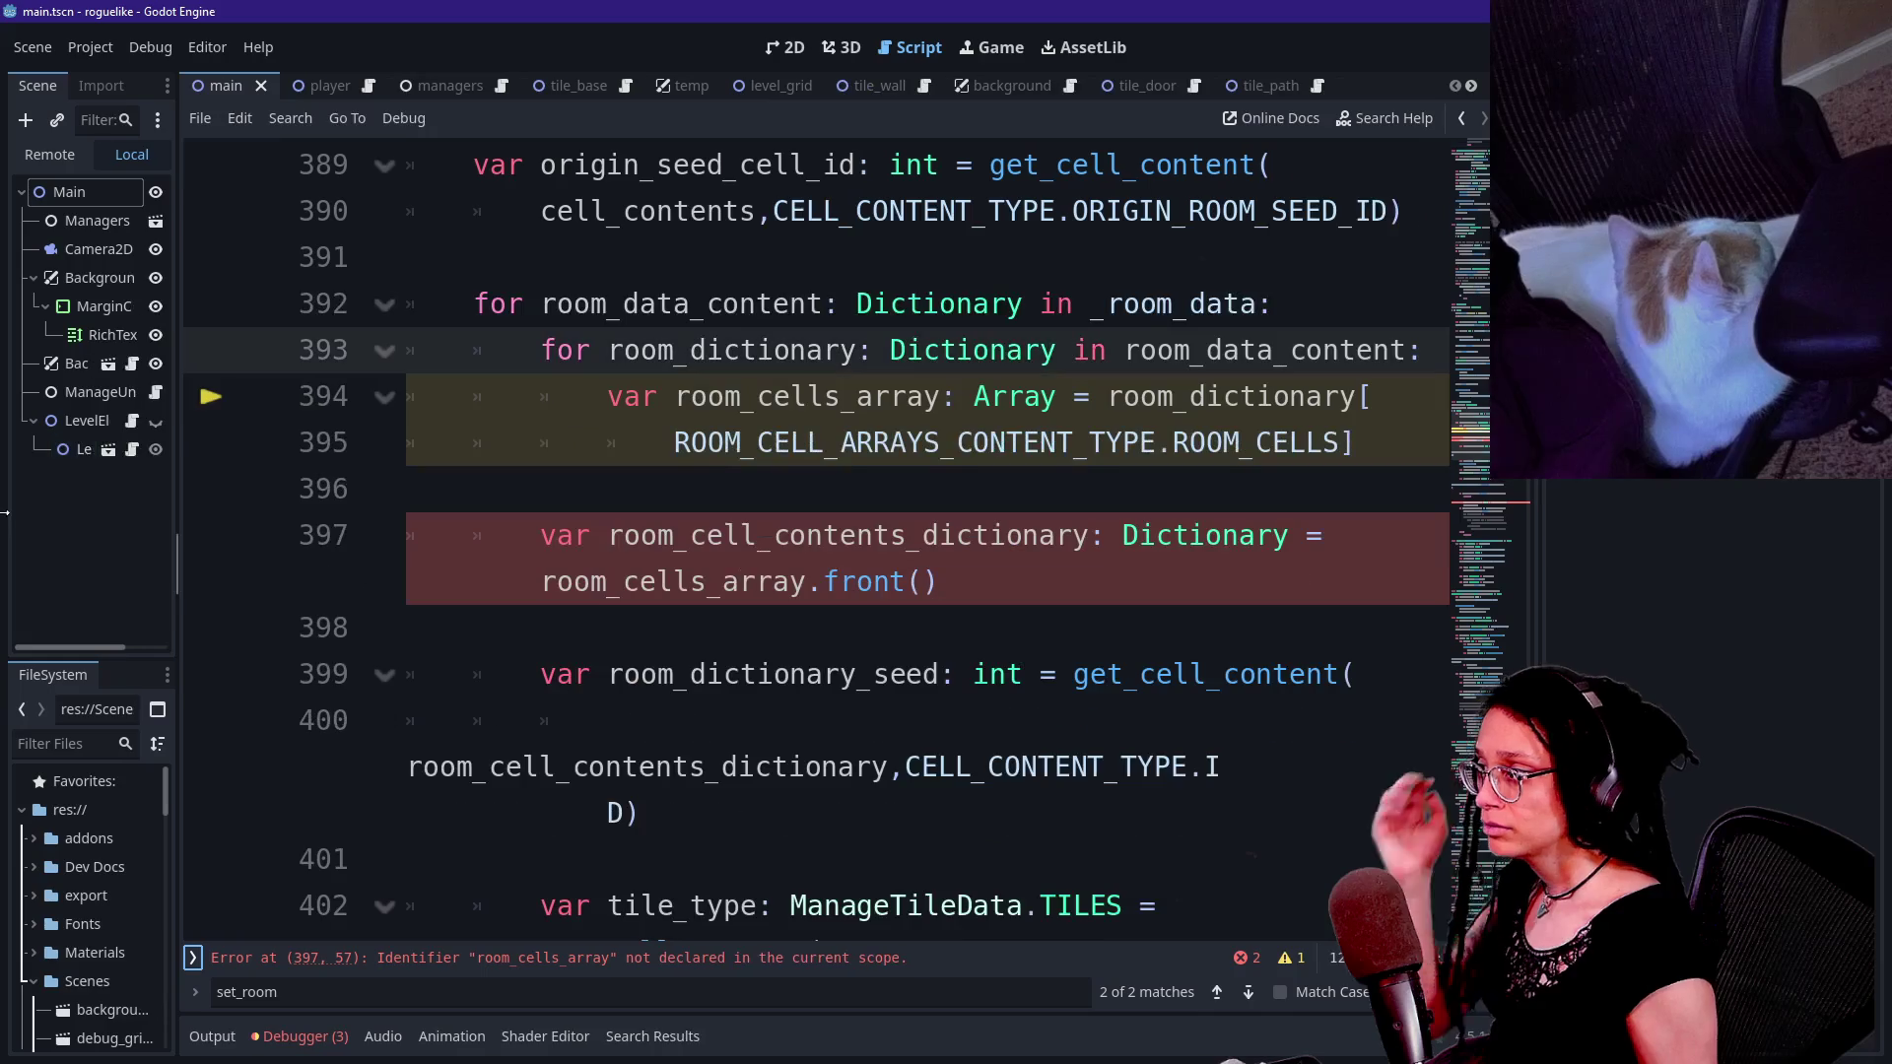
click(424, 489)
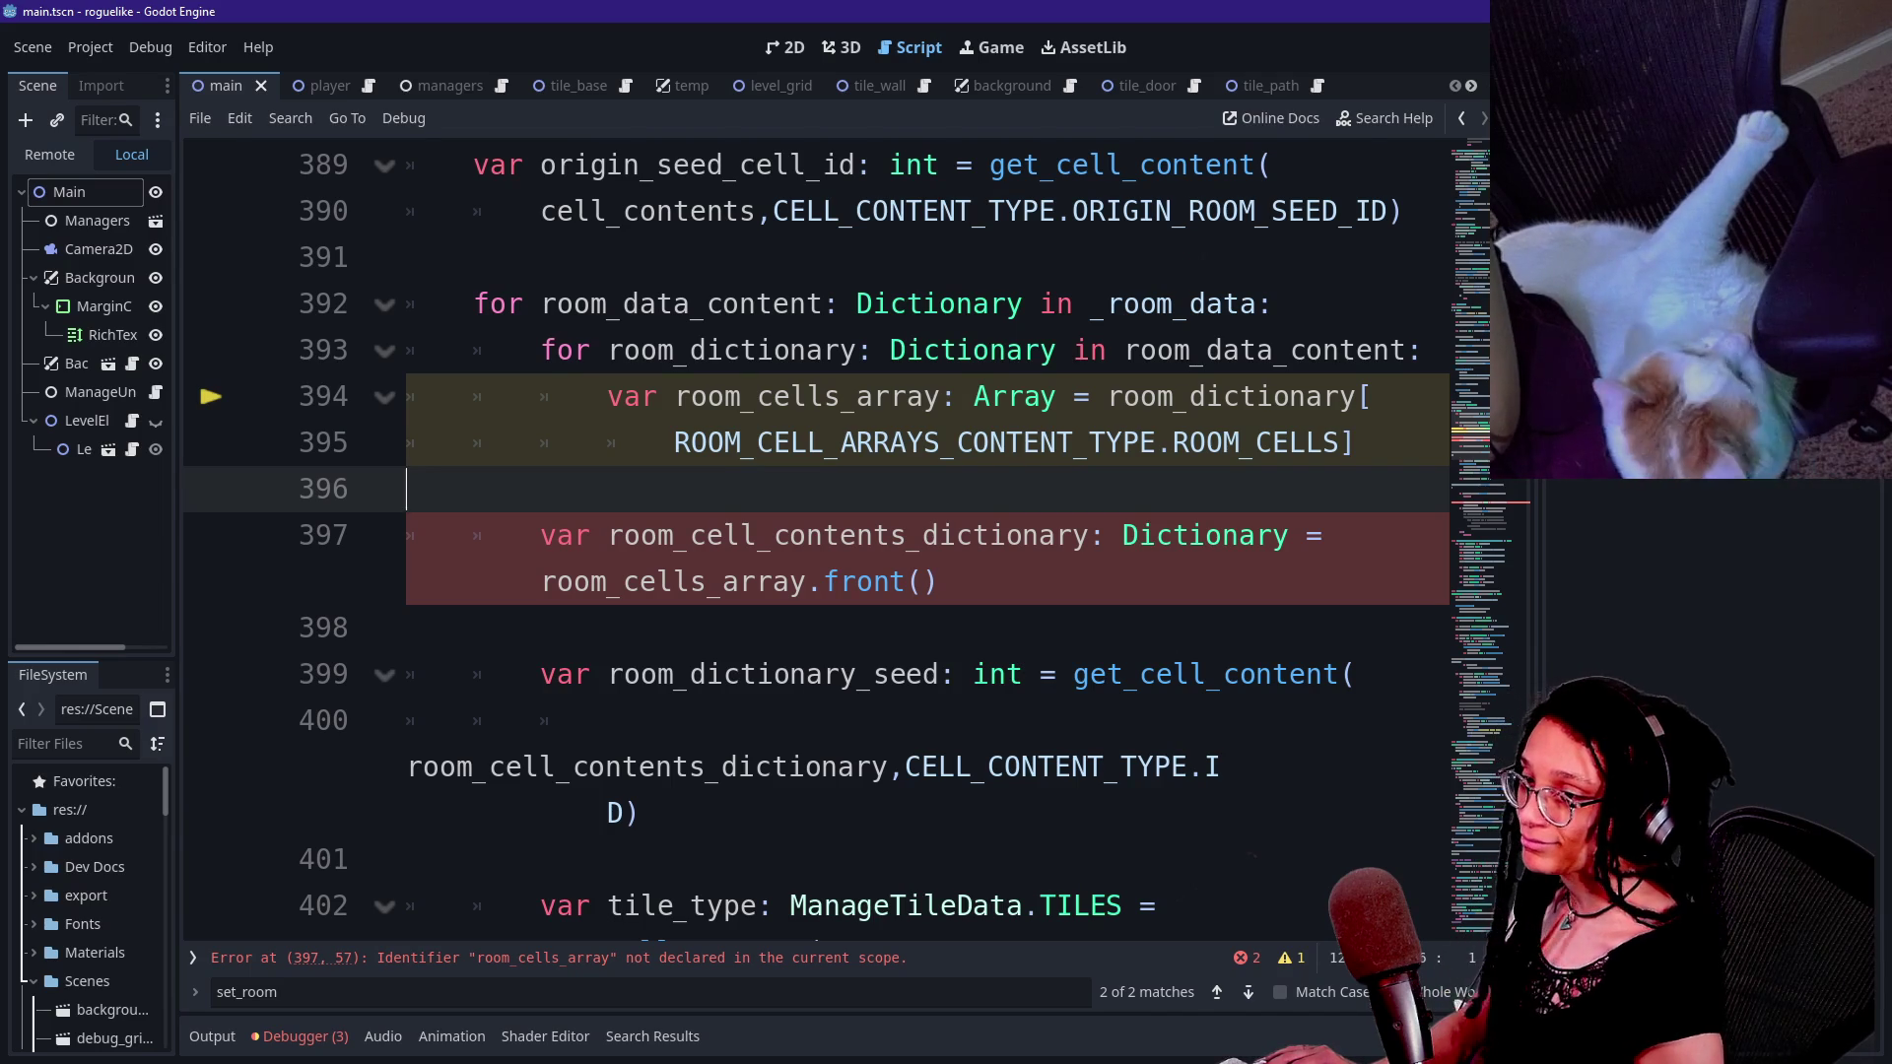
mouse_move(1162, 547)
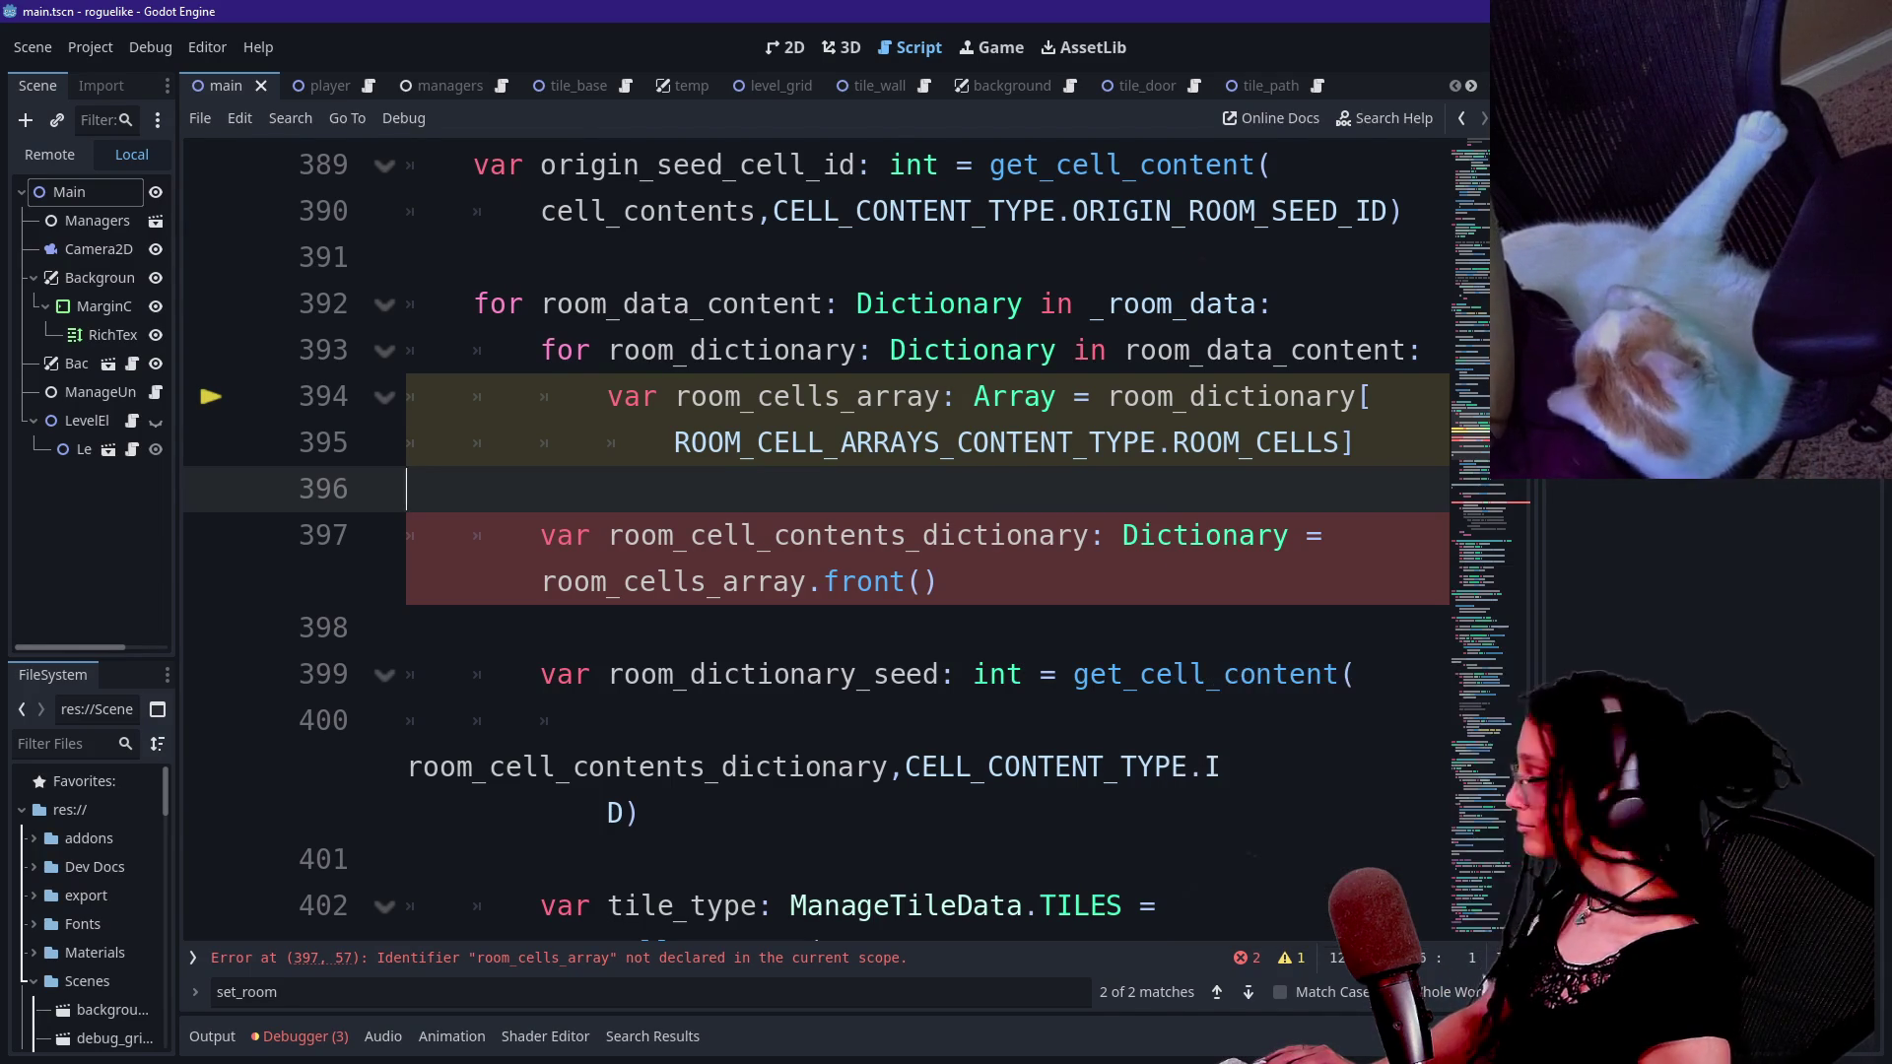
click(941, 581)
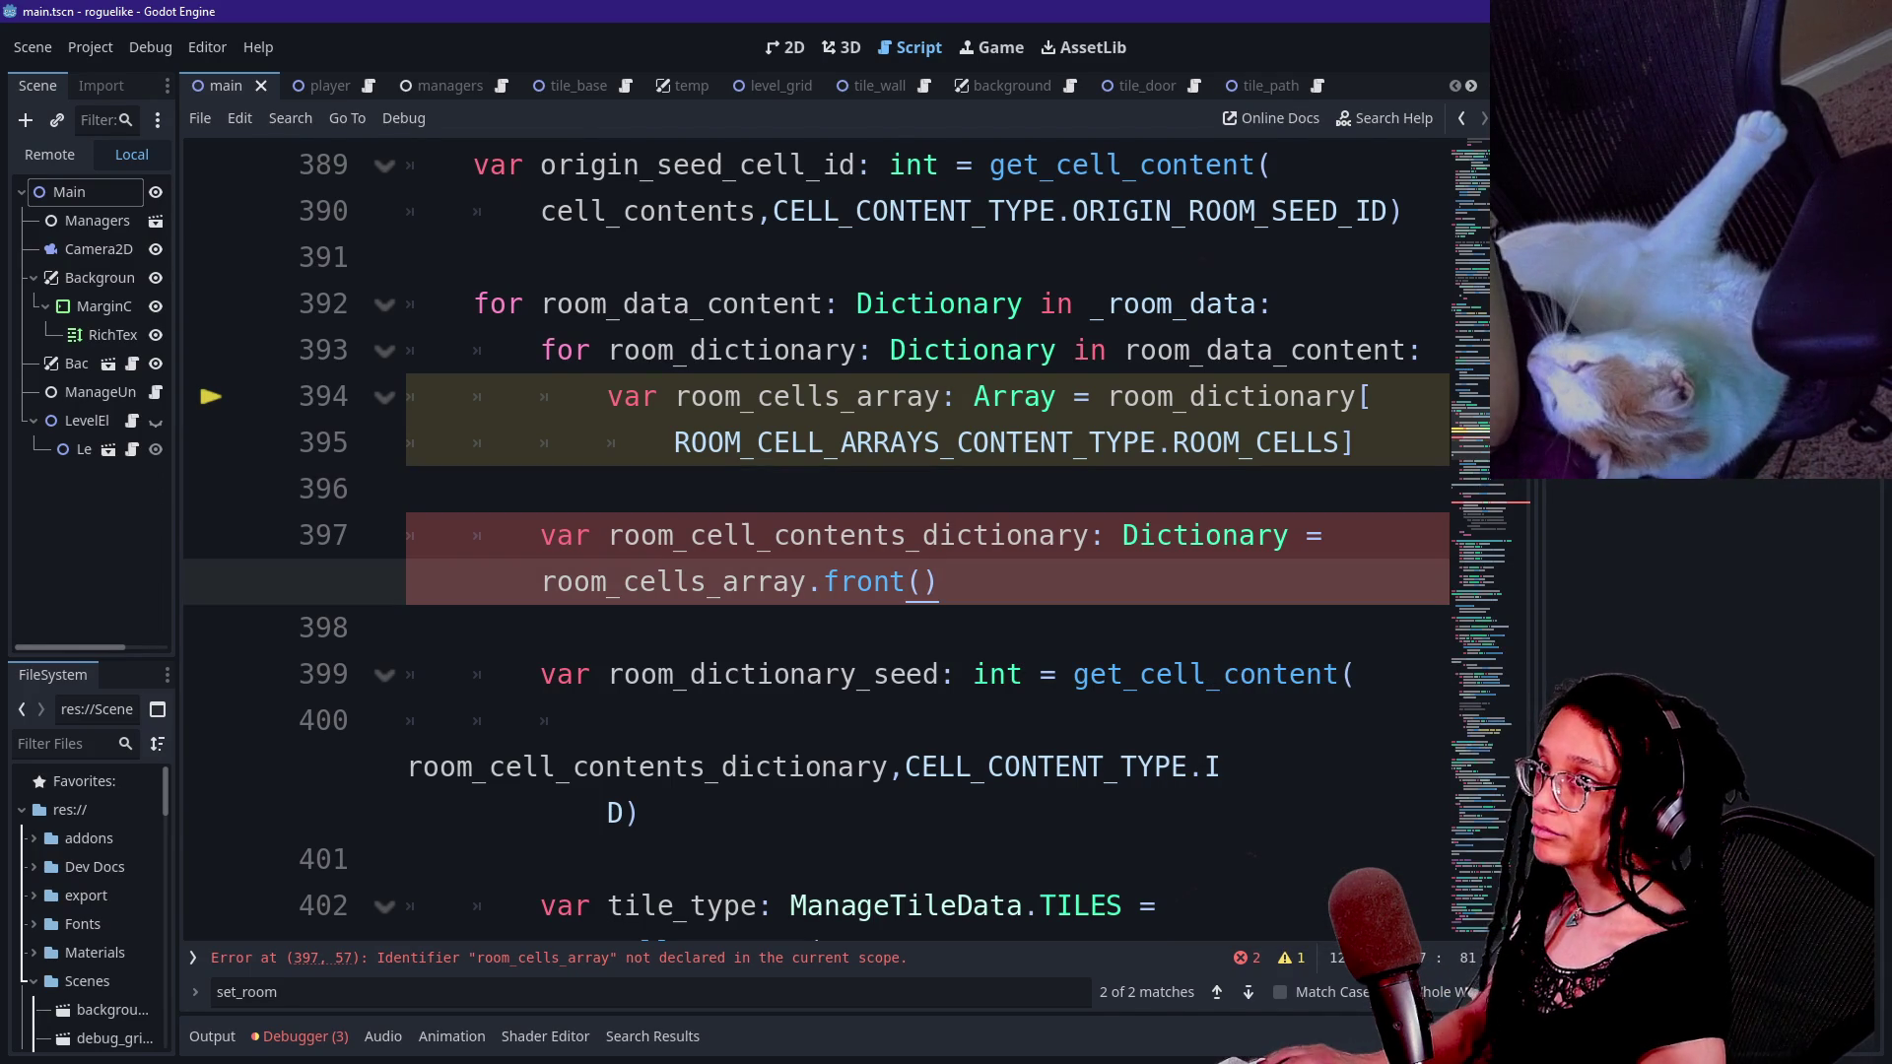
- Replace ' =' after Dictionary on line 397 with '= \' so room_cells_array.front() continues on line 398
mouse_move(1074, 396)
mouse_down()
mouse_move(1354, 442)
mouse_move(1123, 442)
mouse_up()
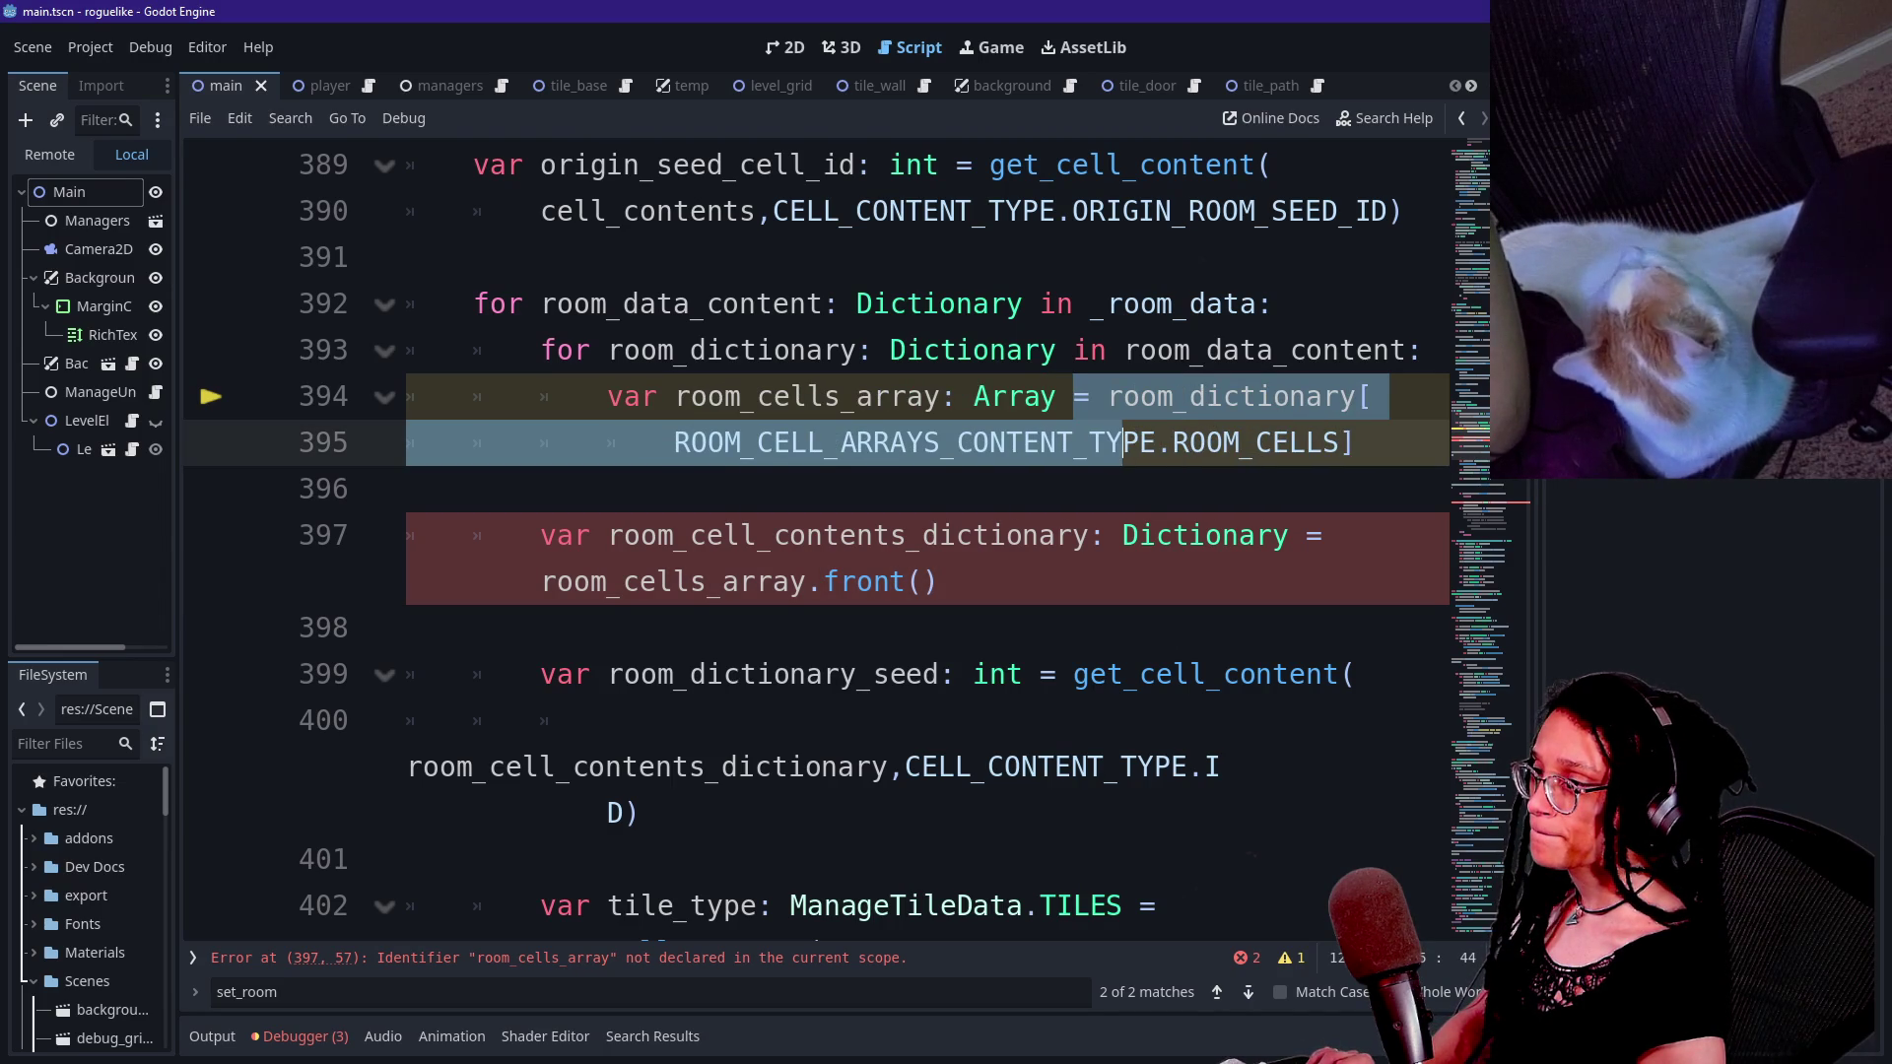
click(408, 489)
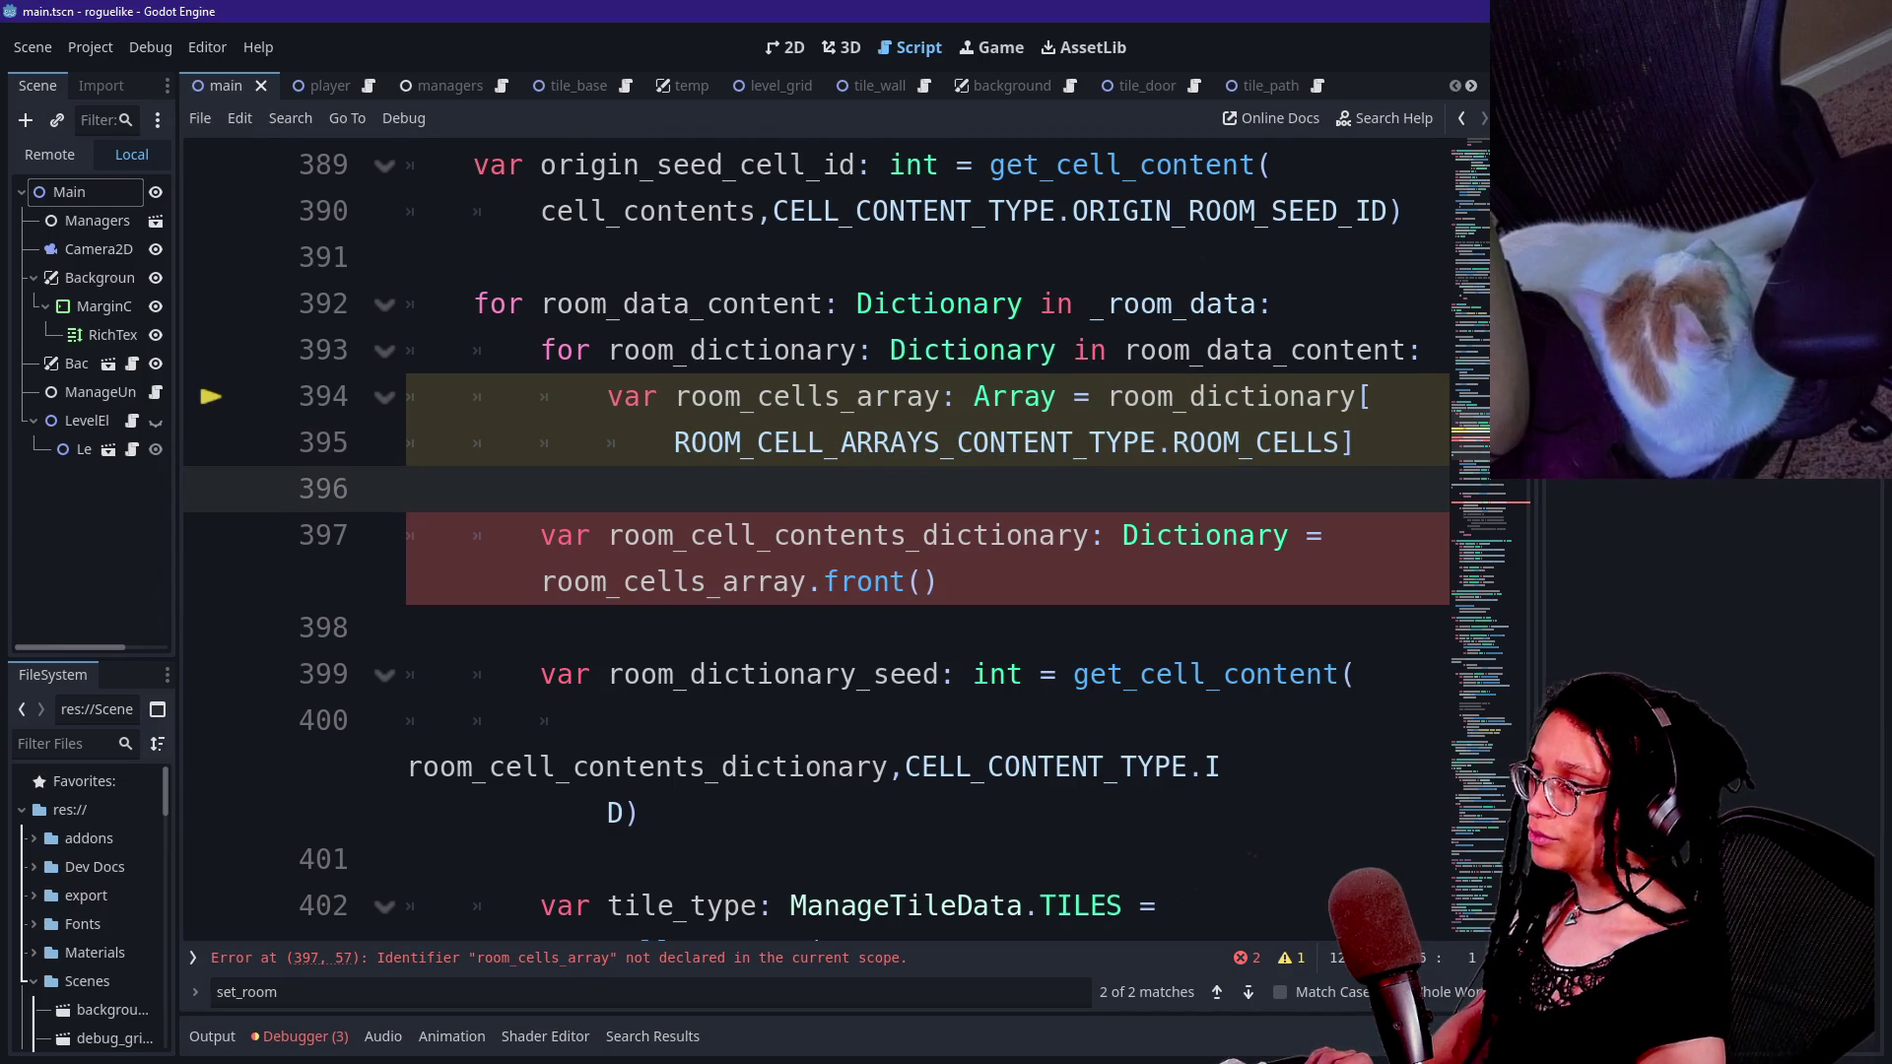
click(781, 535)
key(Left)
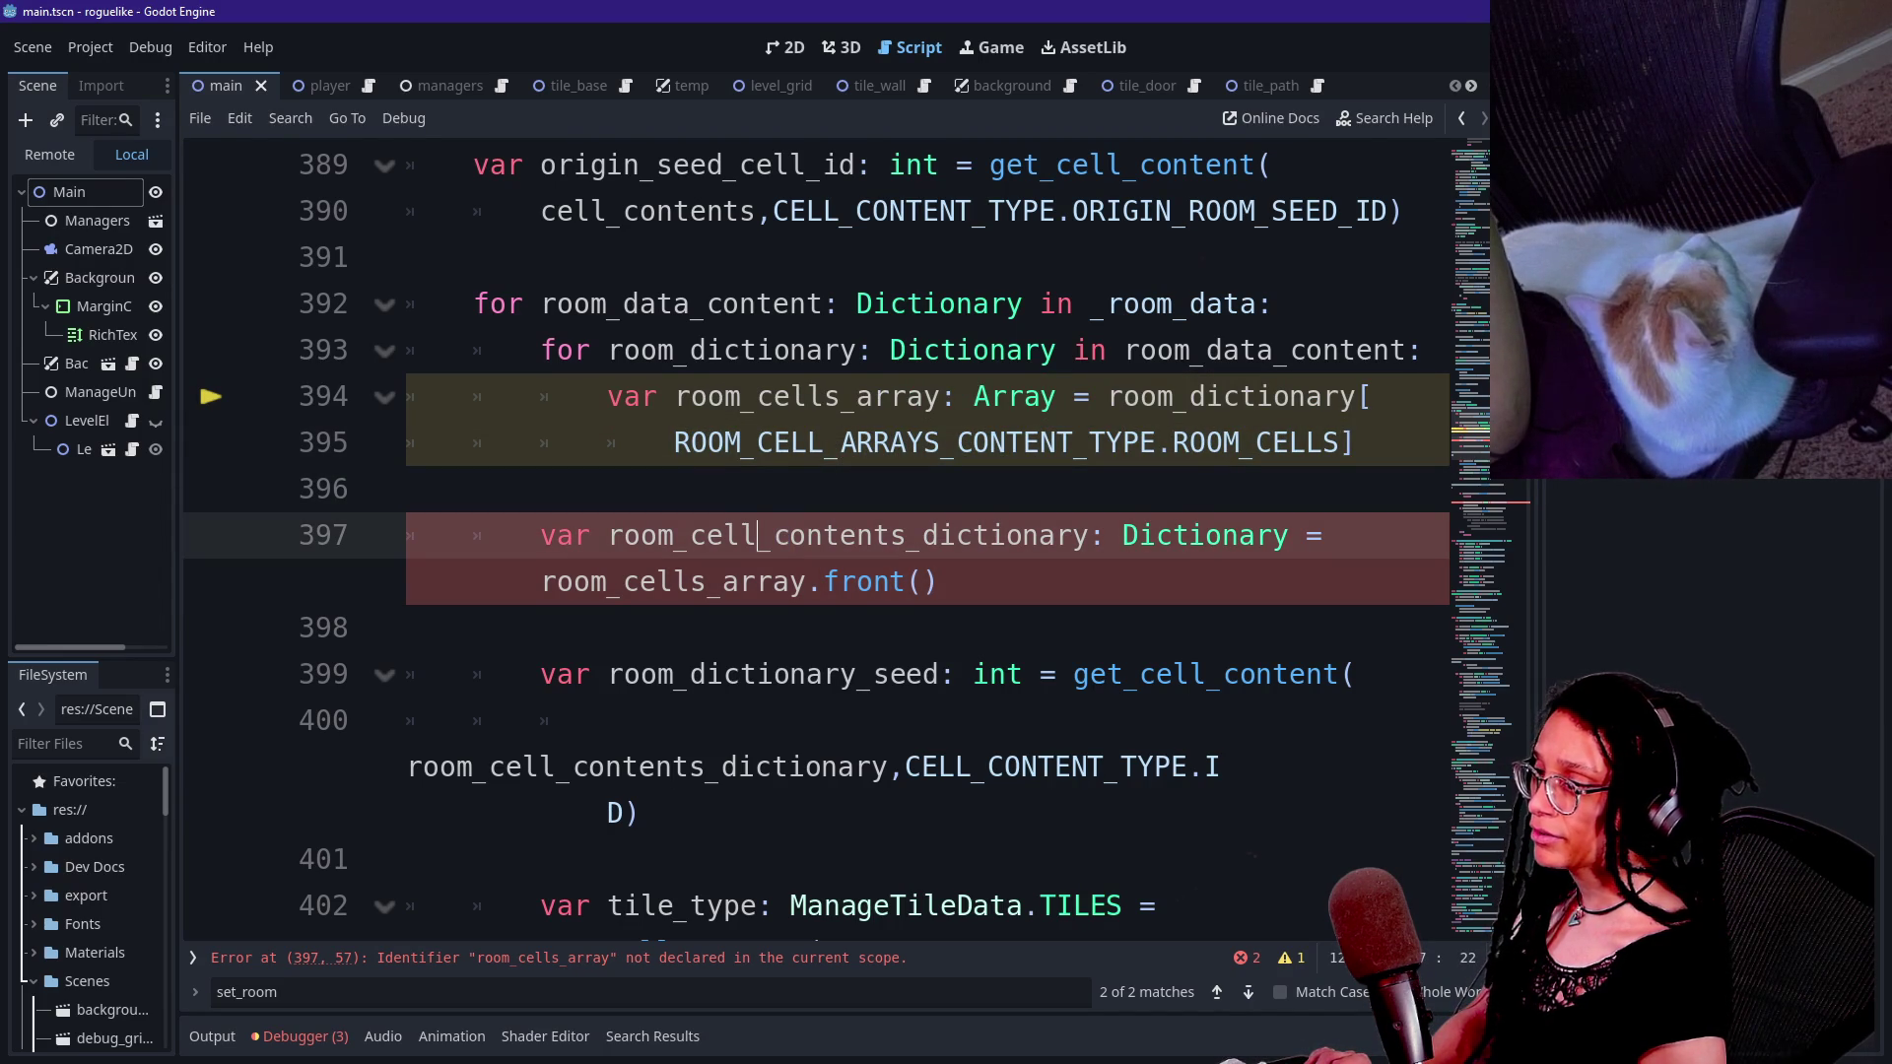
key(Down)
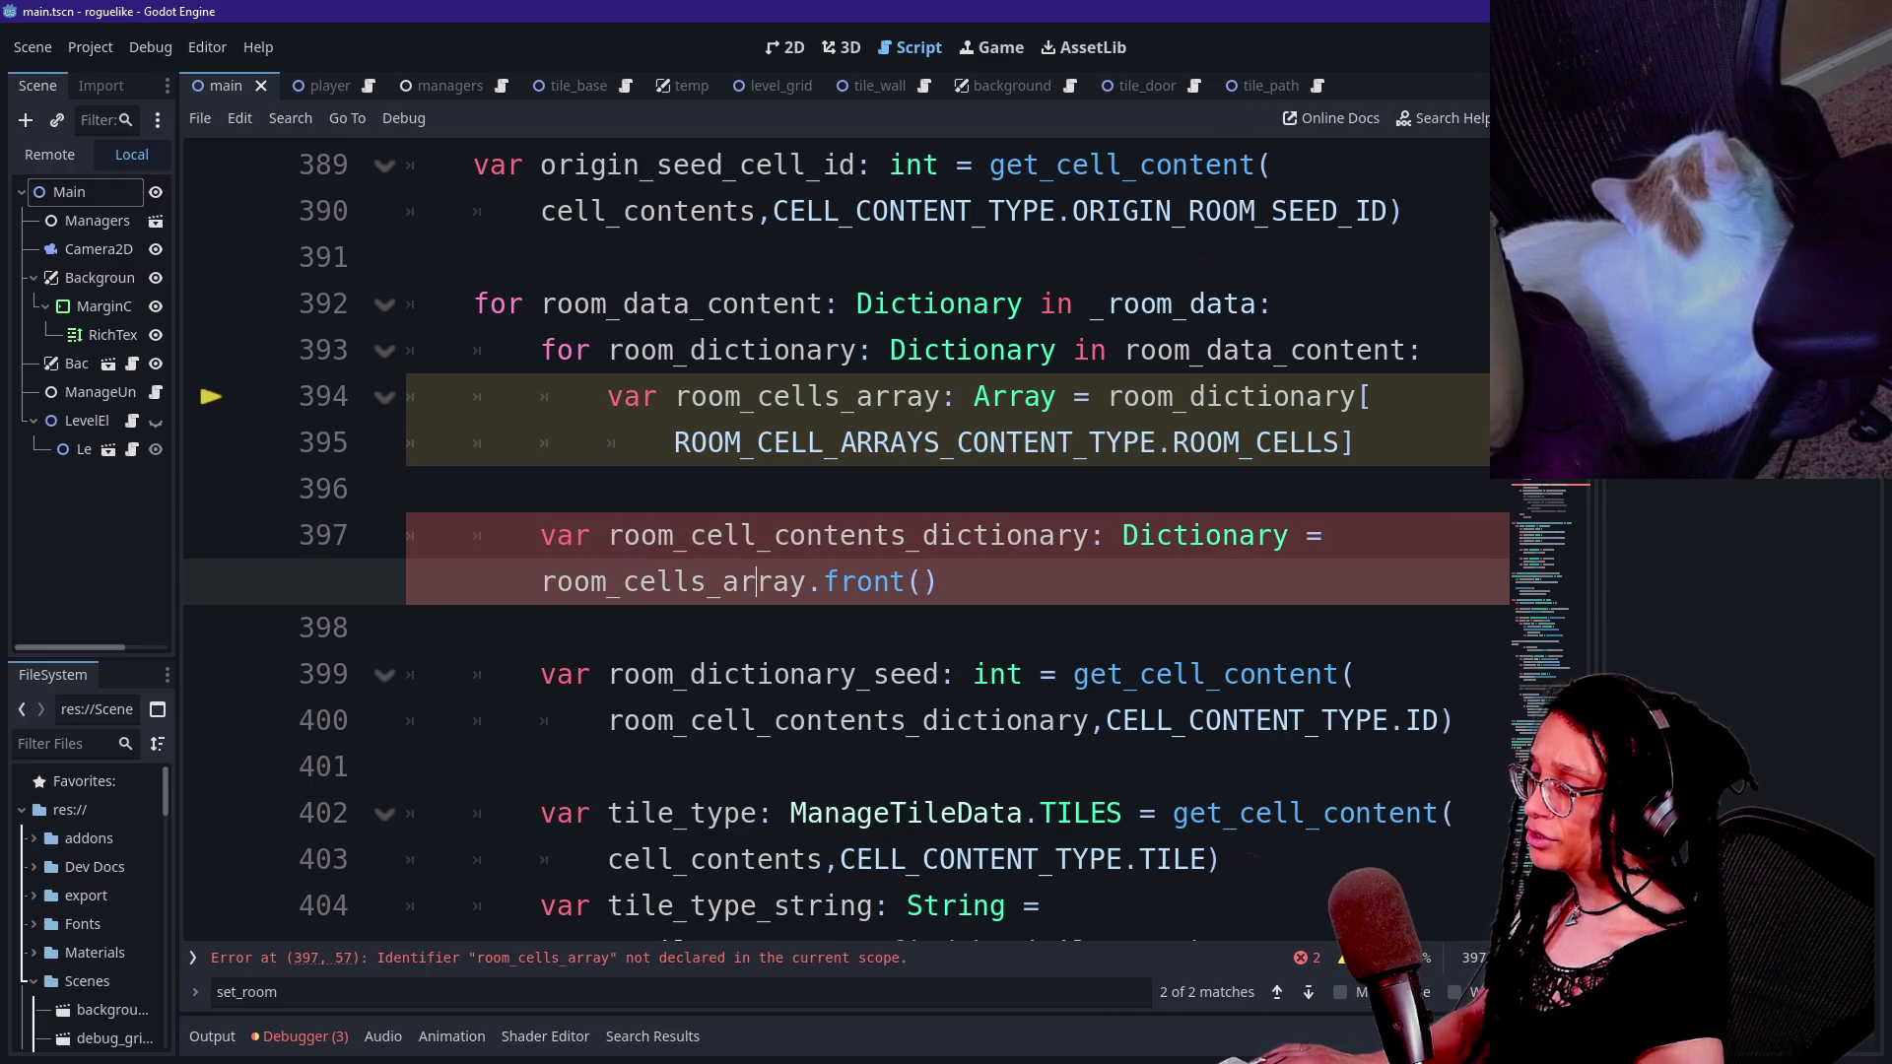
key(BackSpace)
key(BackSpace)
text(= \)
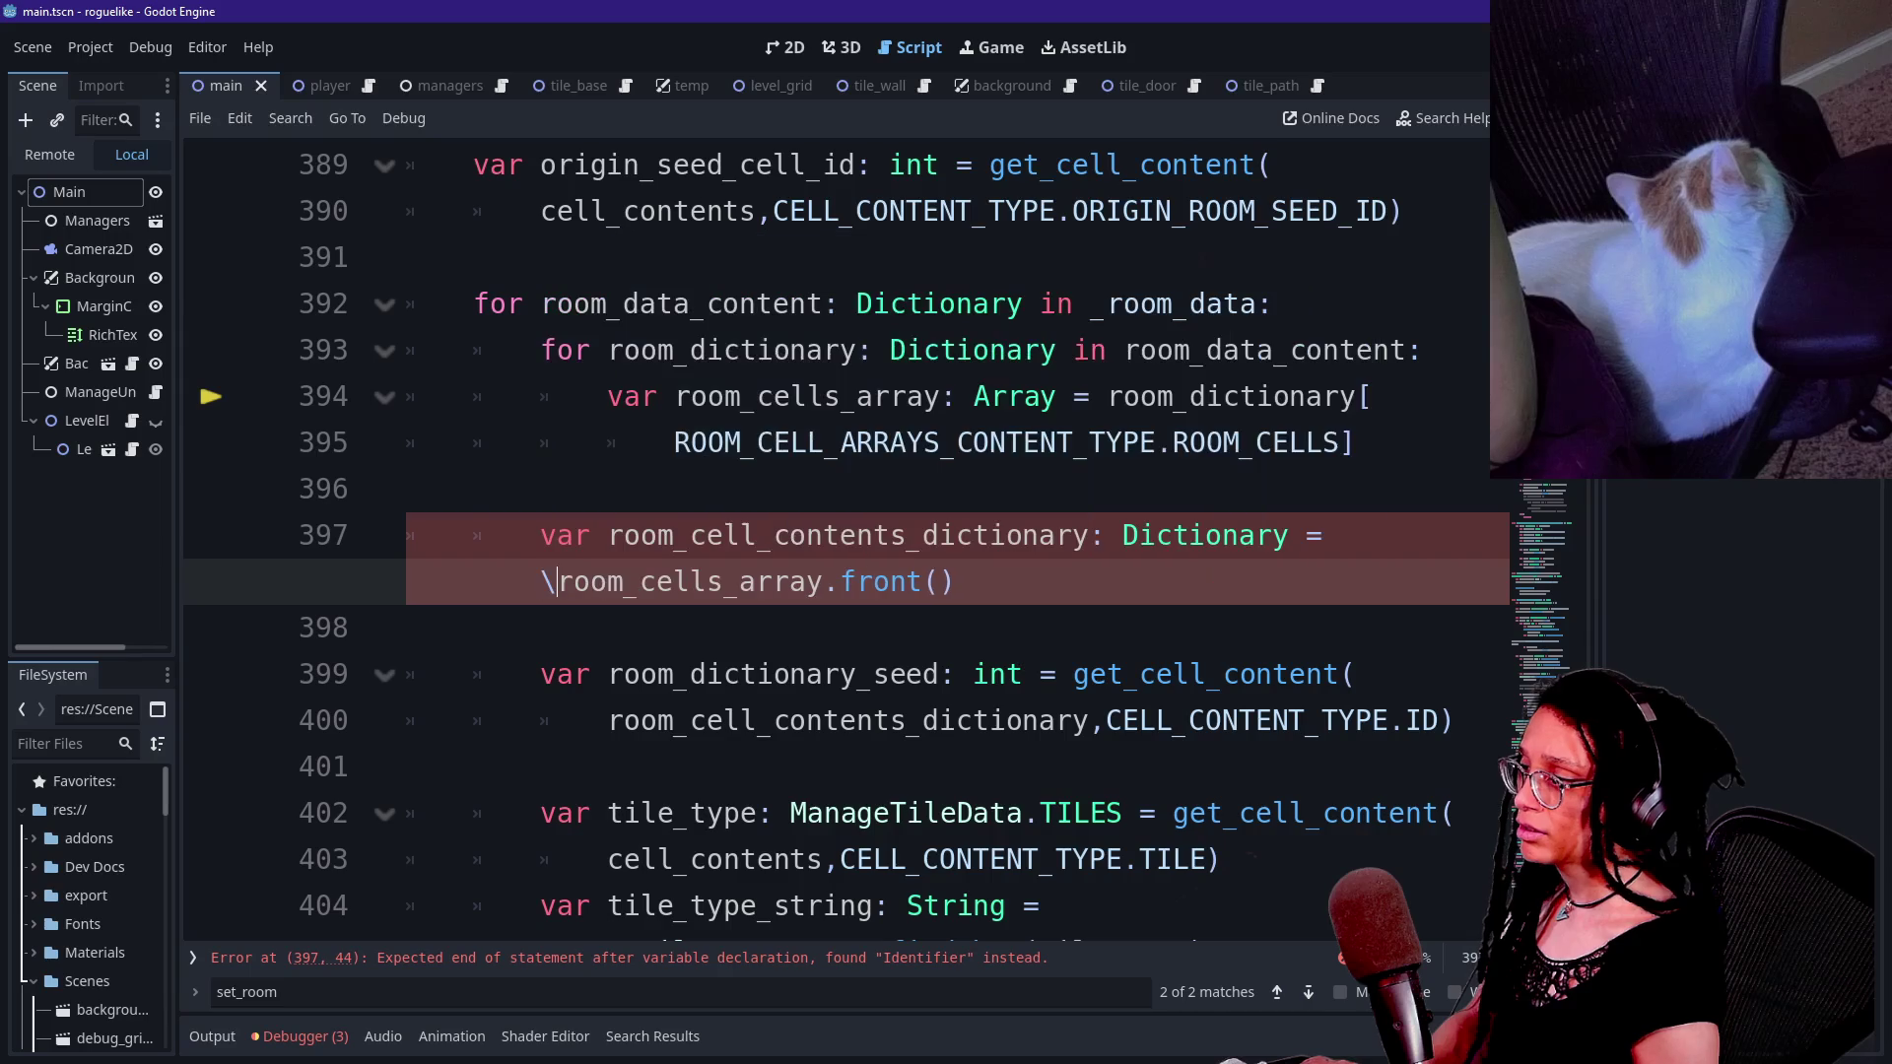
key(Return)
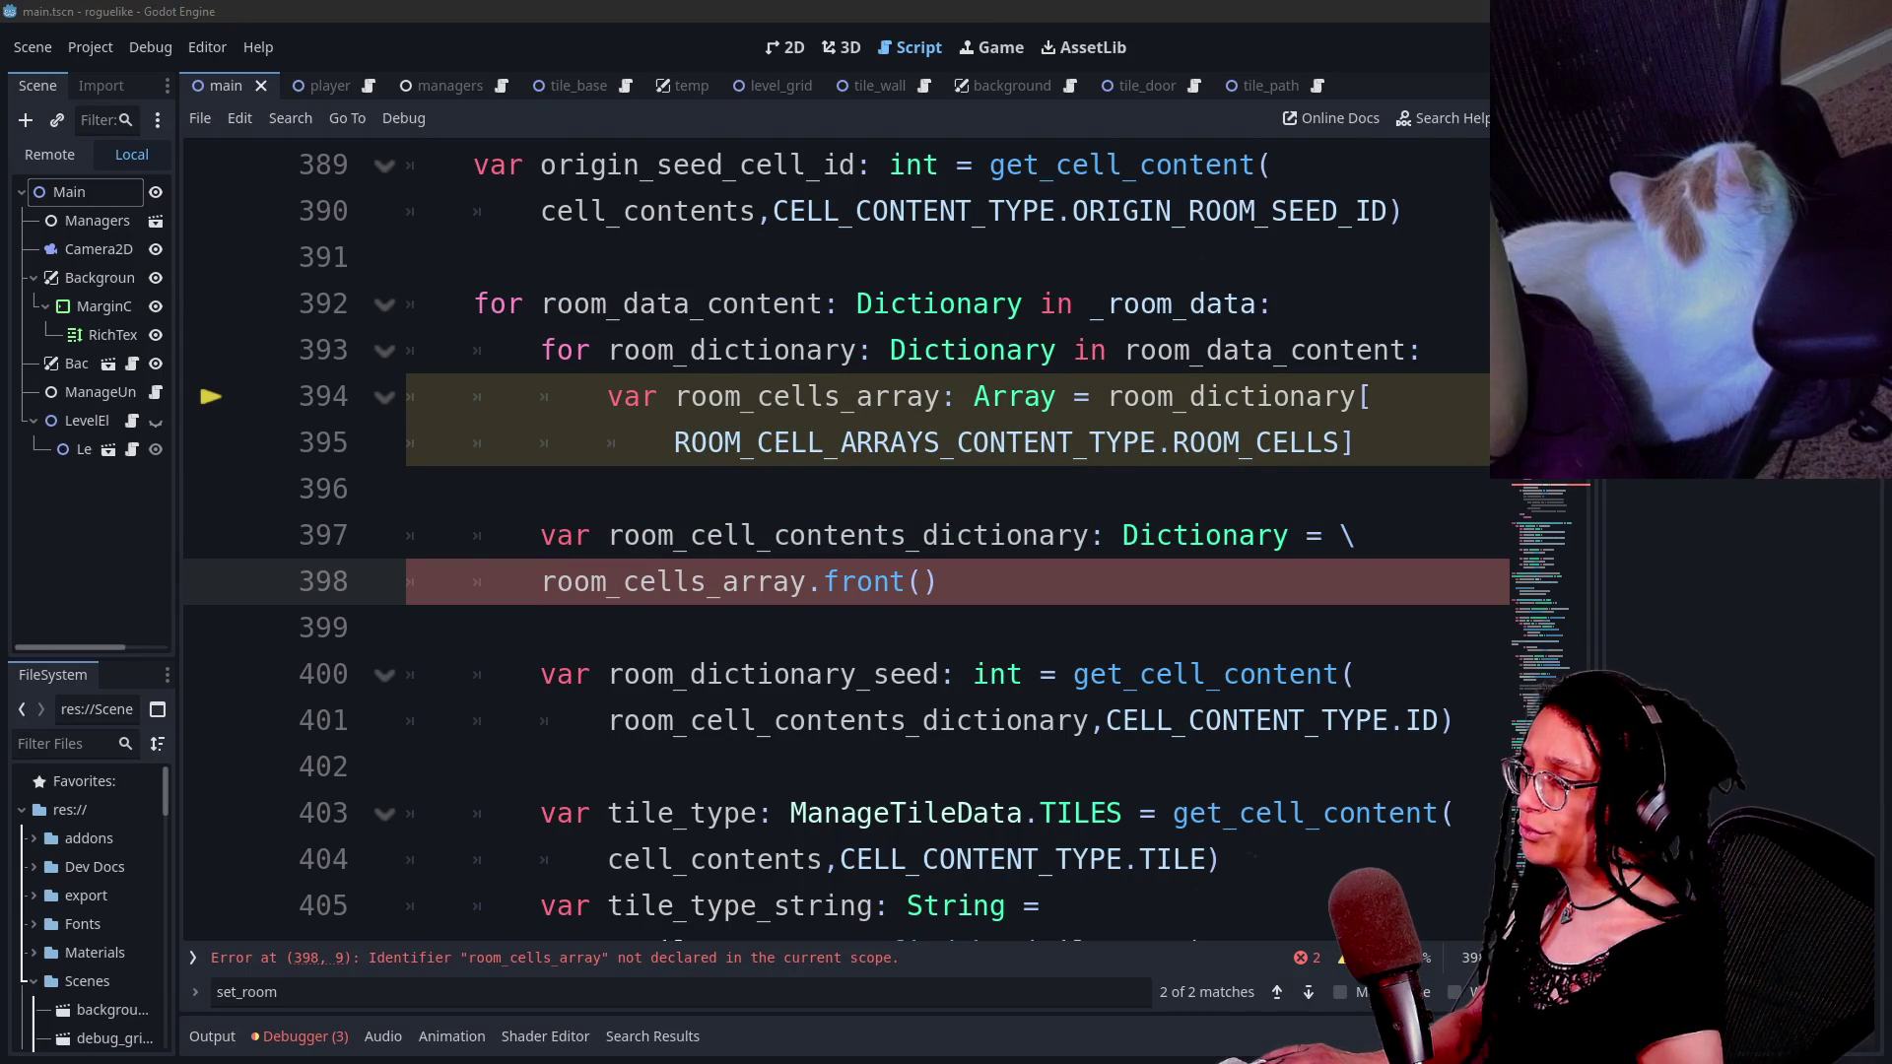
drag(542, 582, 890, 582)
click(892, 581)
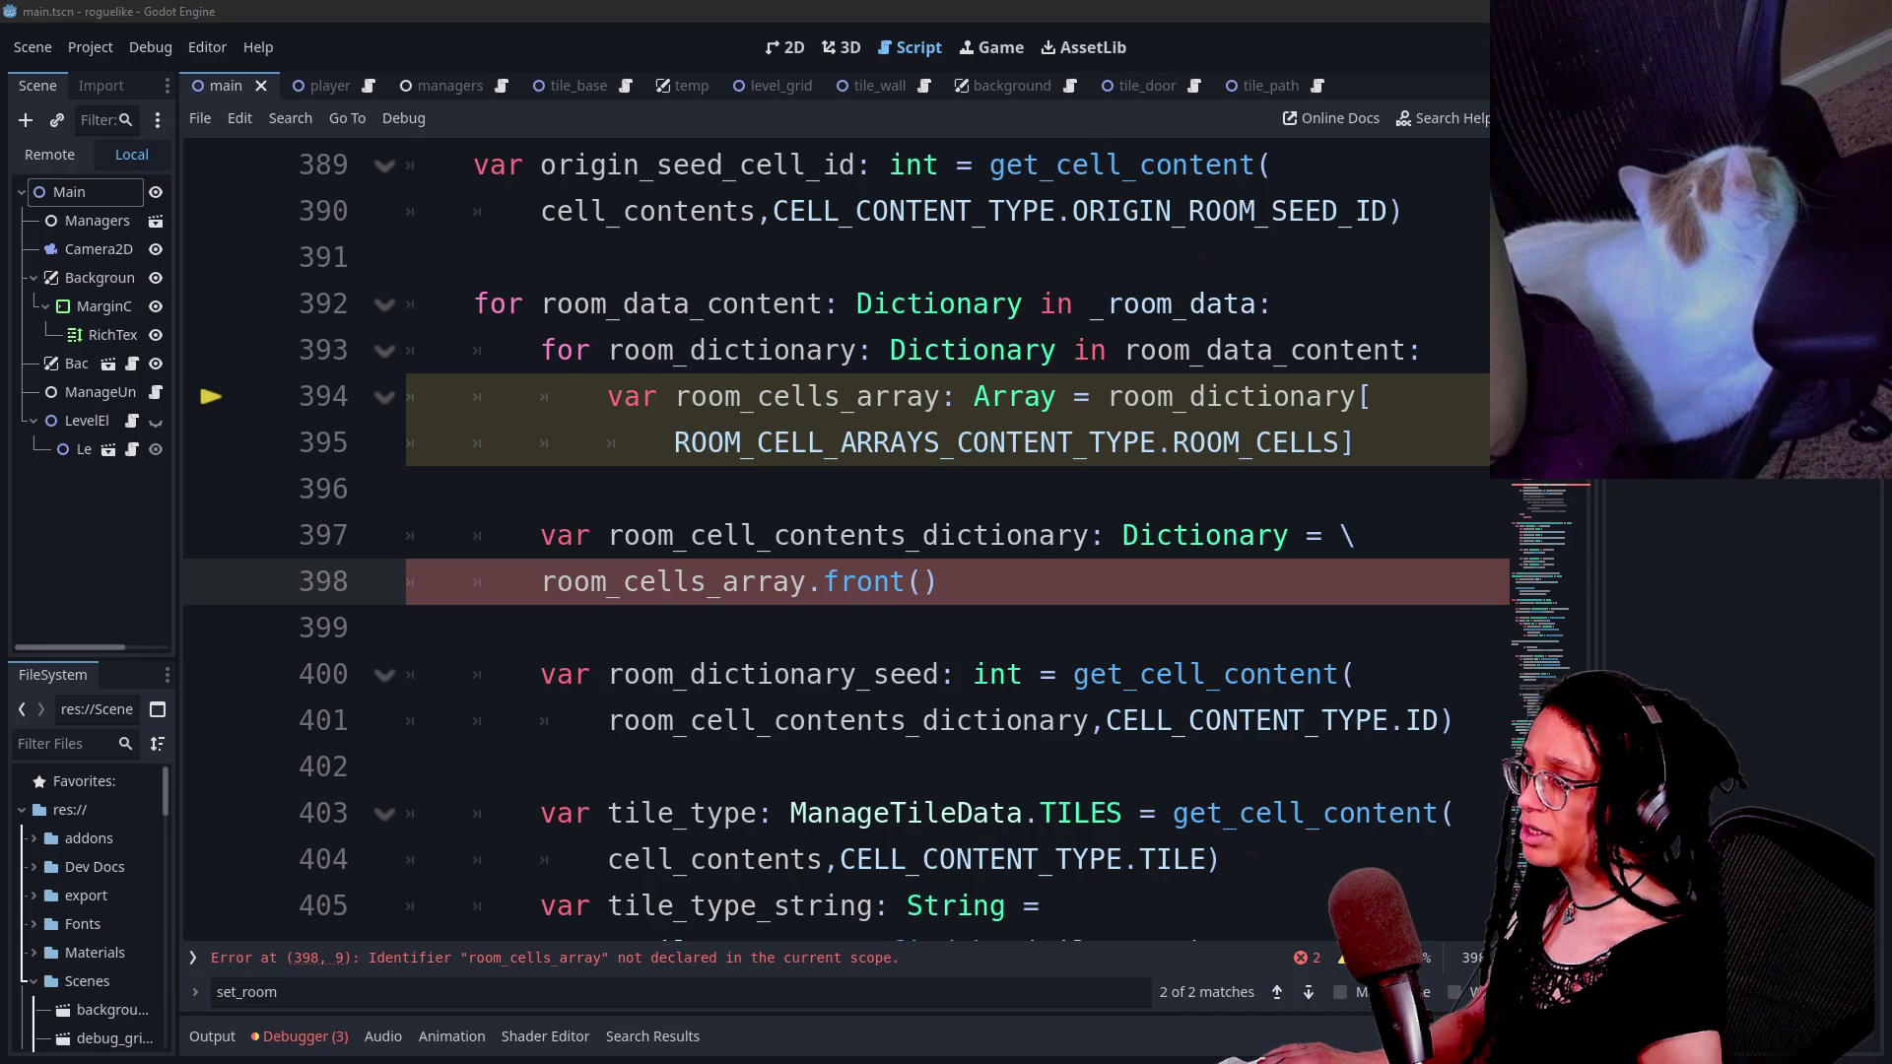
- Move the 'var room_cells_array: Array' declaration from line 394 to above the inner for loop
drag(608, 396, 1056, 396)
key(ctrl+x)
click(473, 257)
key(Return)
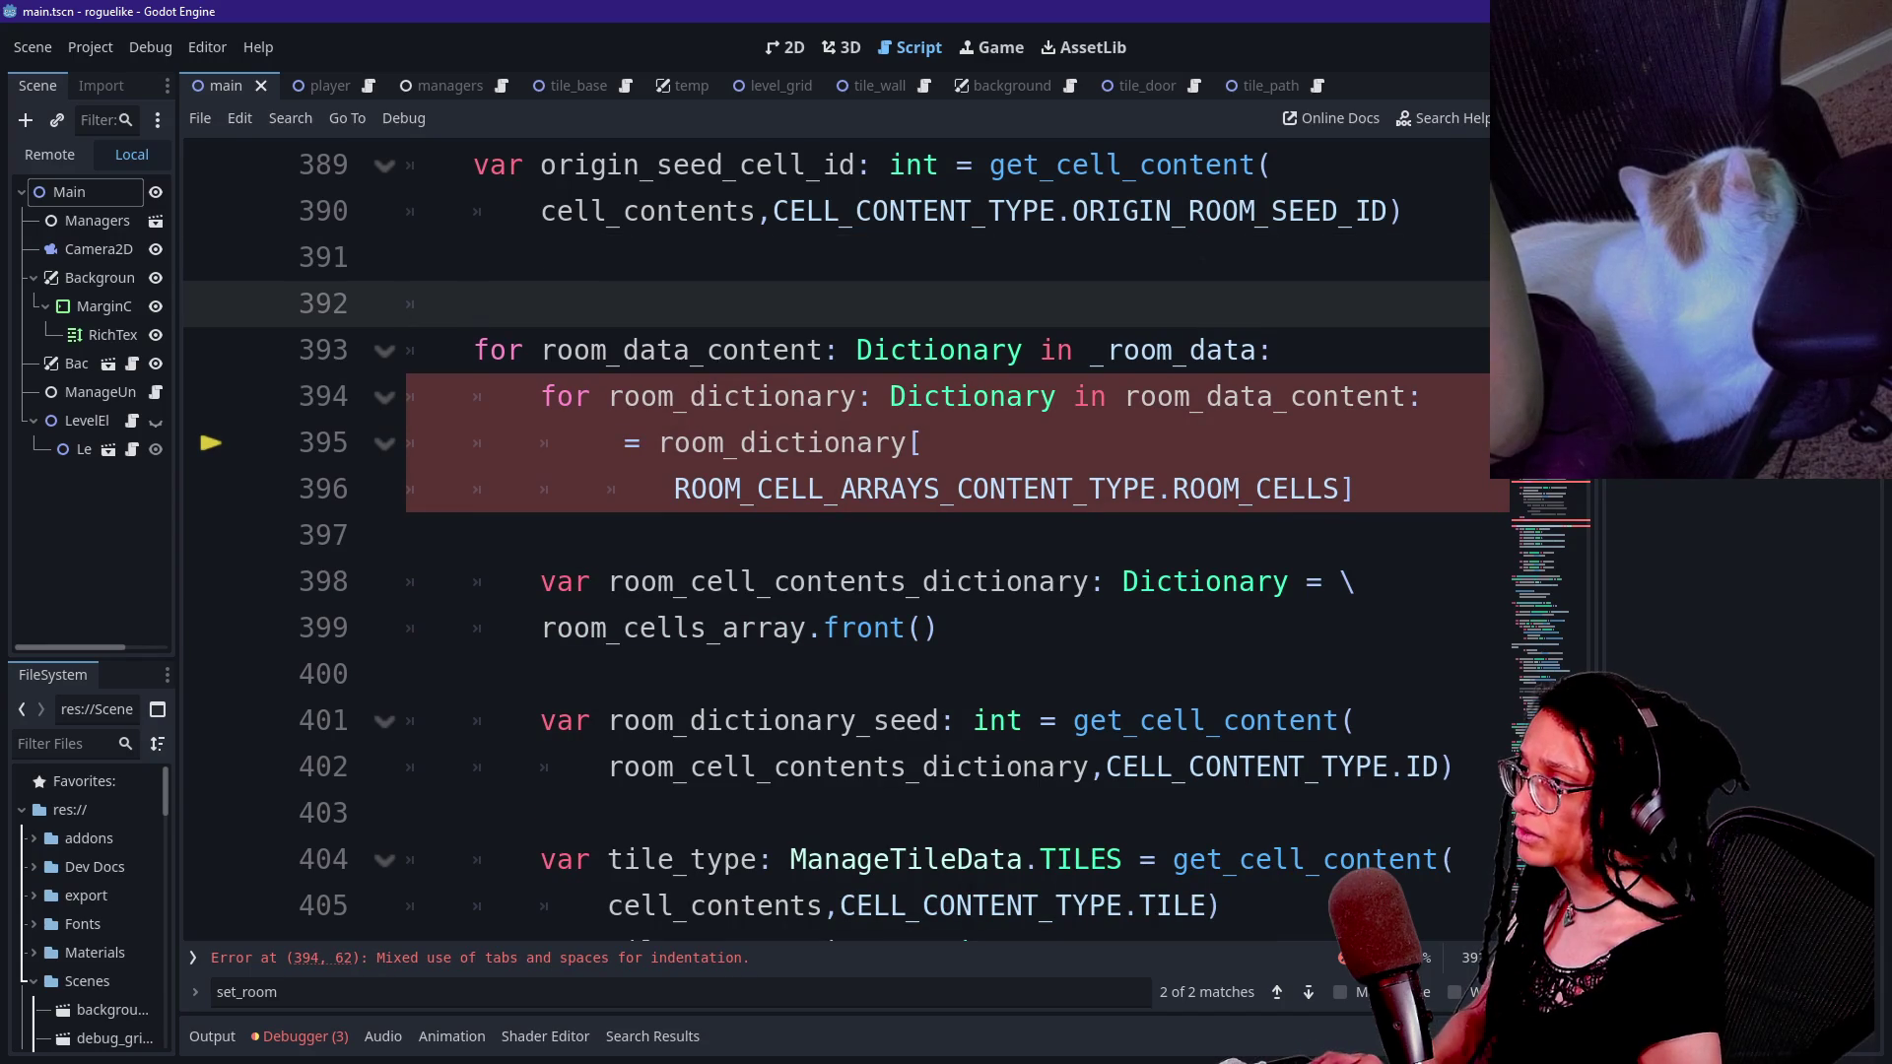
key(Down)
key(End)
key(Return)
key(ctrl+v)
key(Up)
key(Up)
key(ctrl+shift+k)
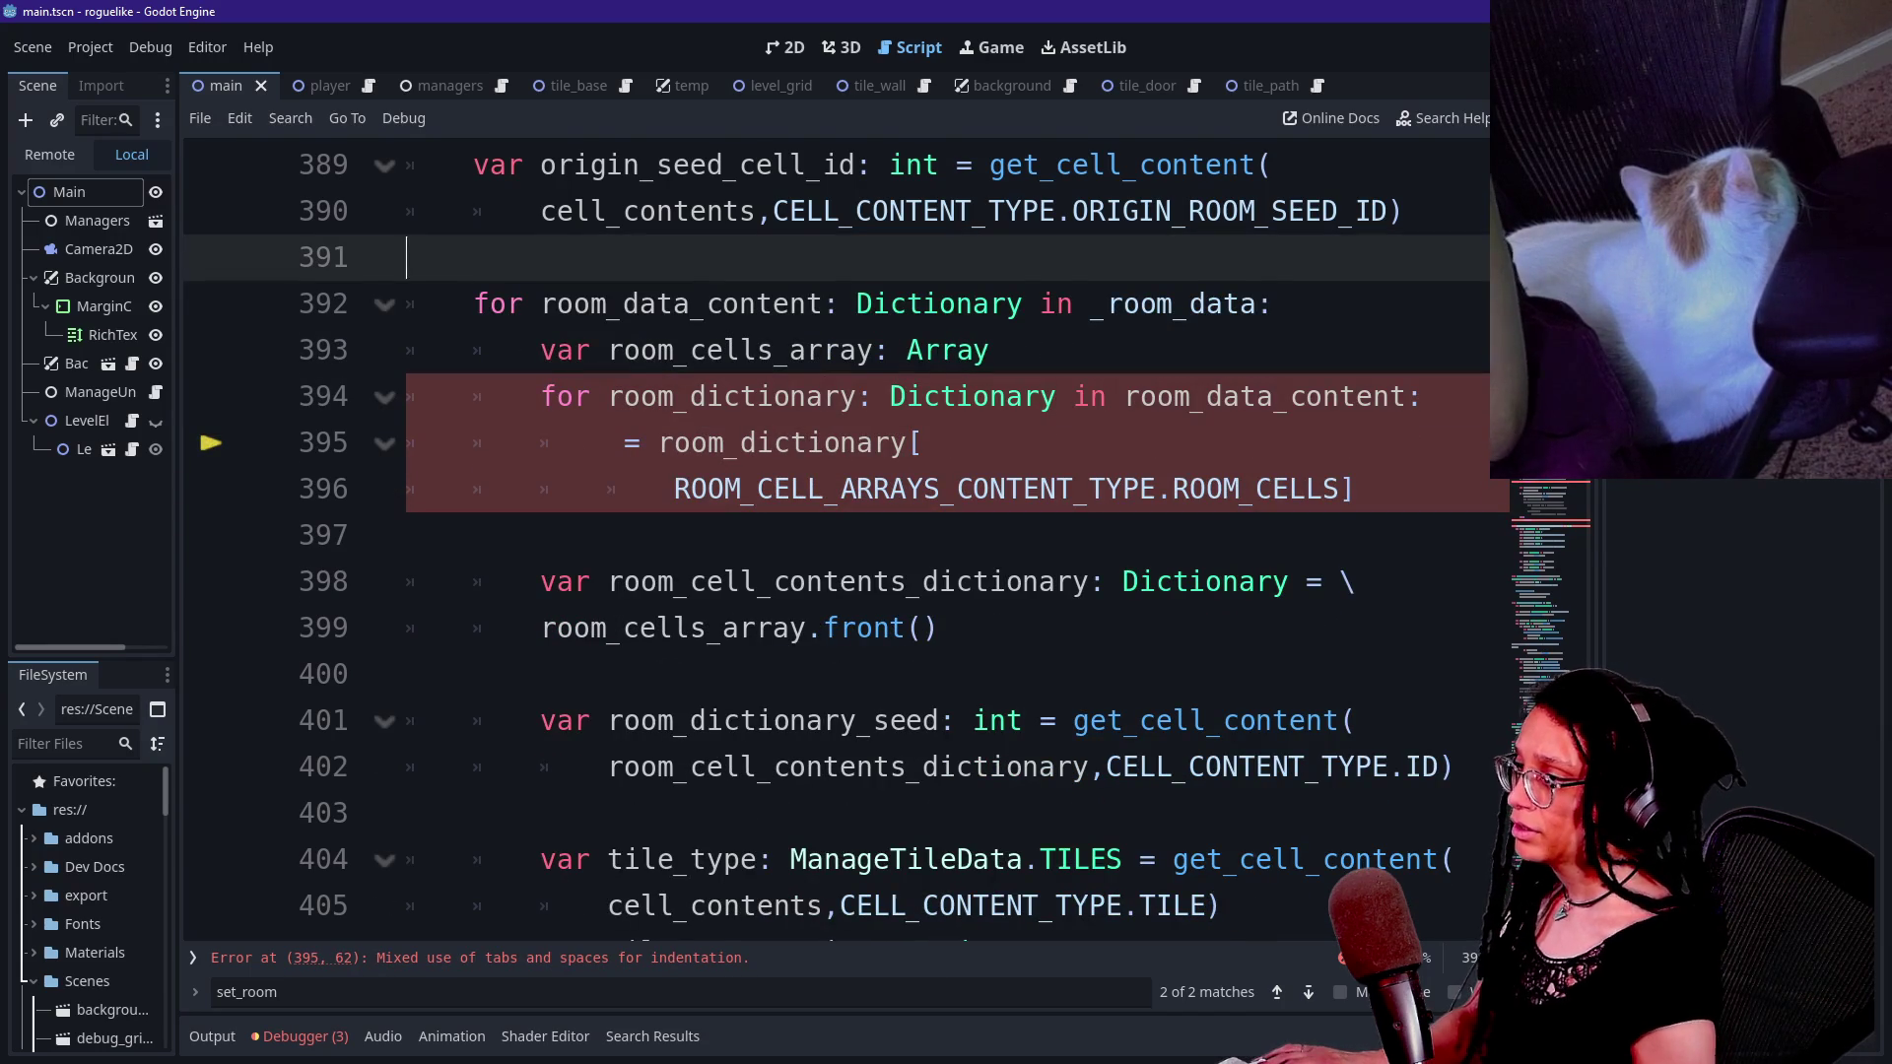
key(End)
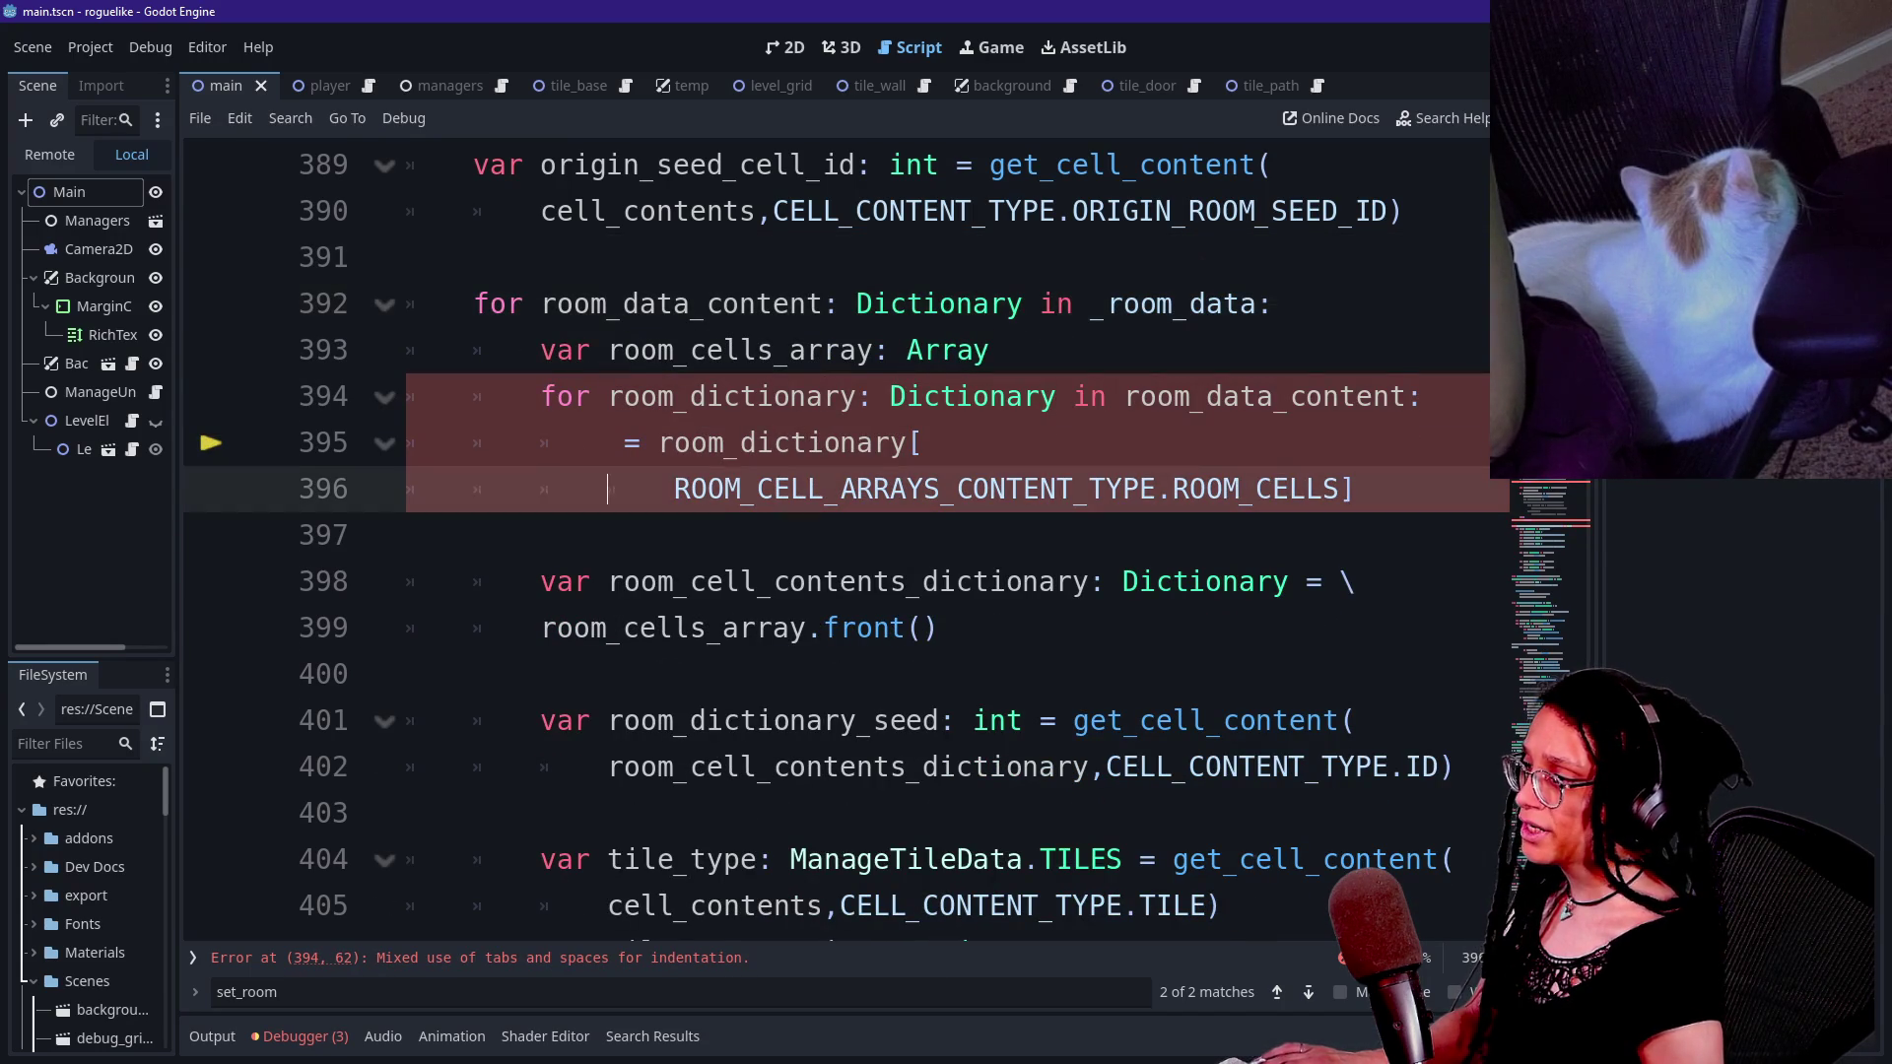
- Assign room_cells_array inside the inner loop, fixing the 'room_cells_asrray' typo
click(624, 442)
text(room_cells)
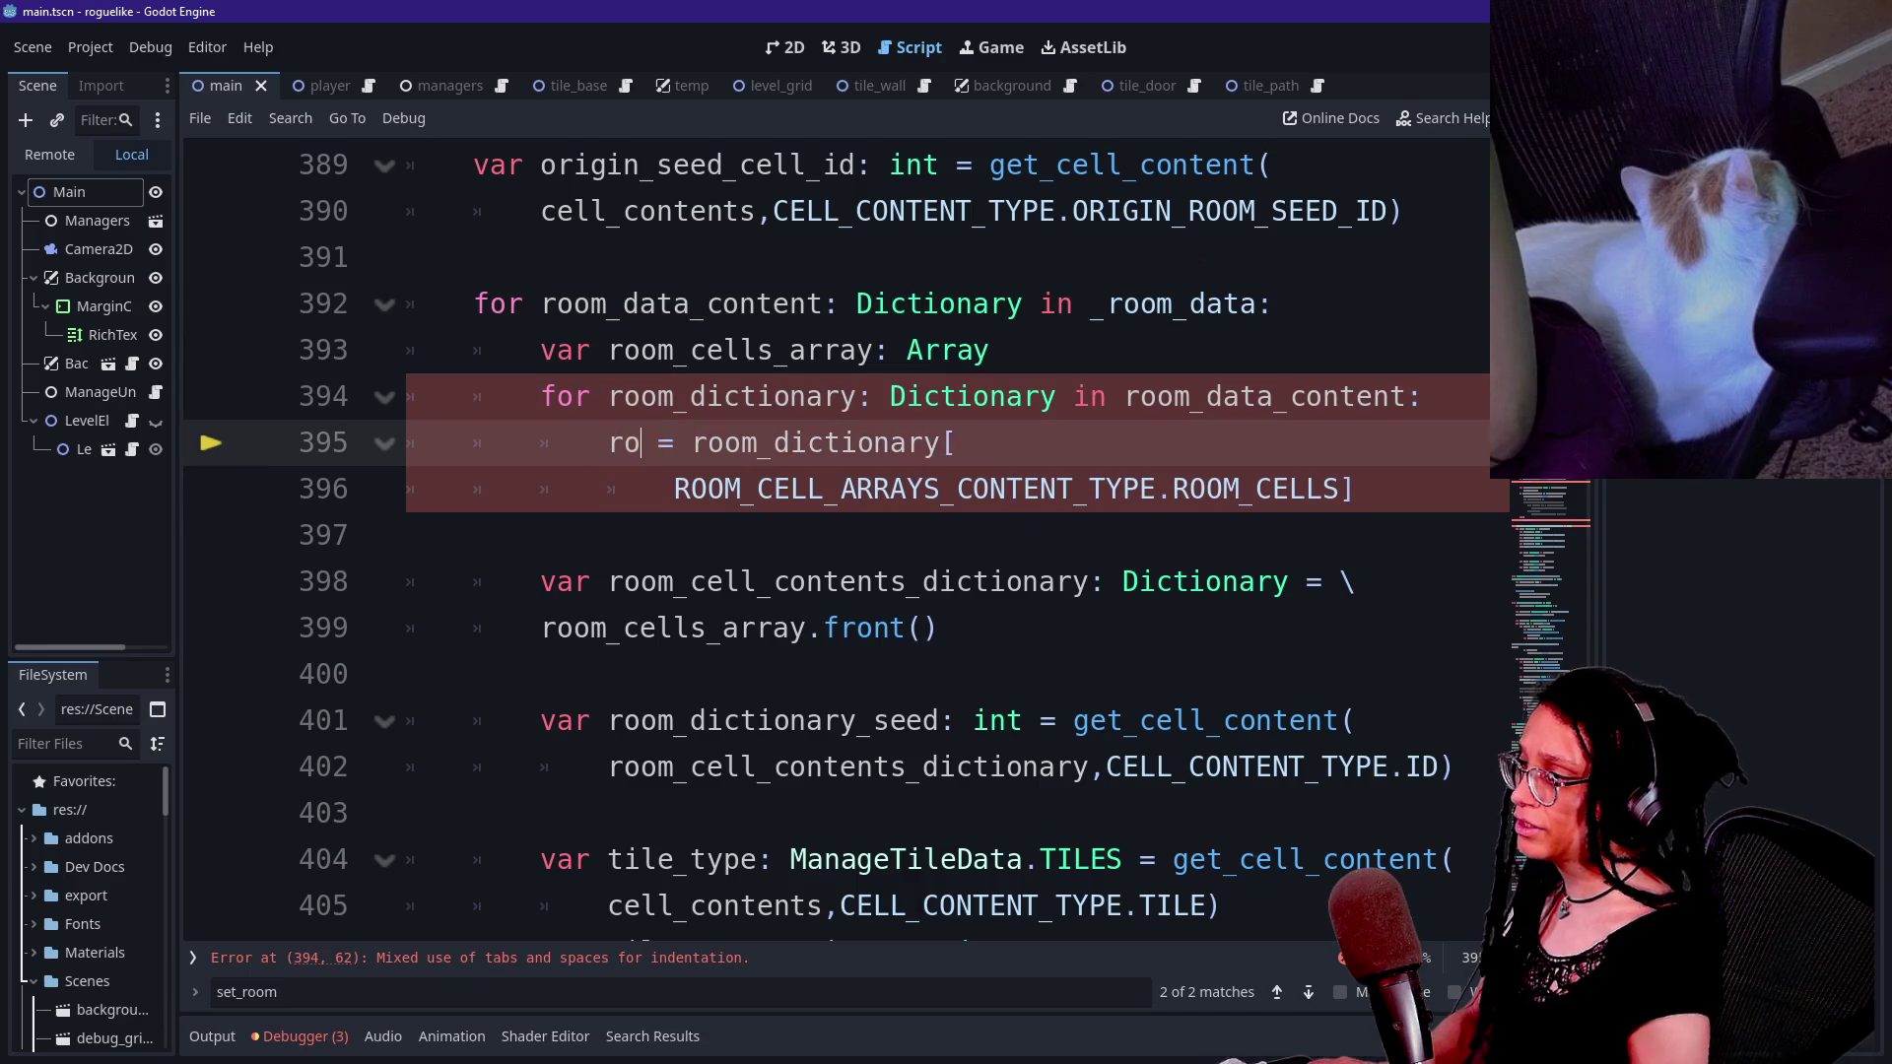
text(_asrray)
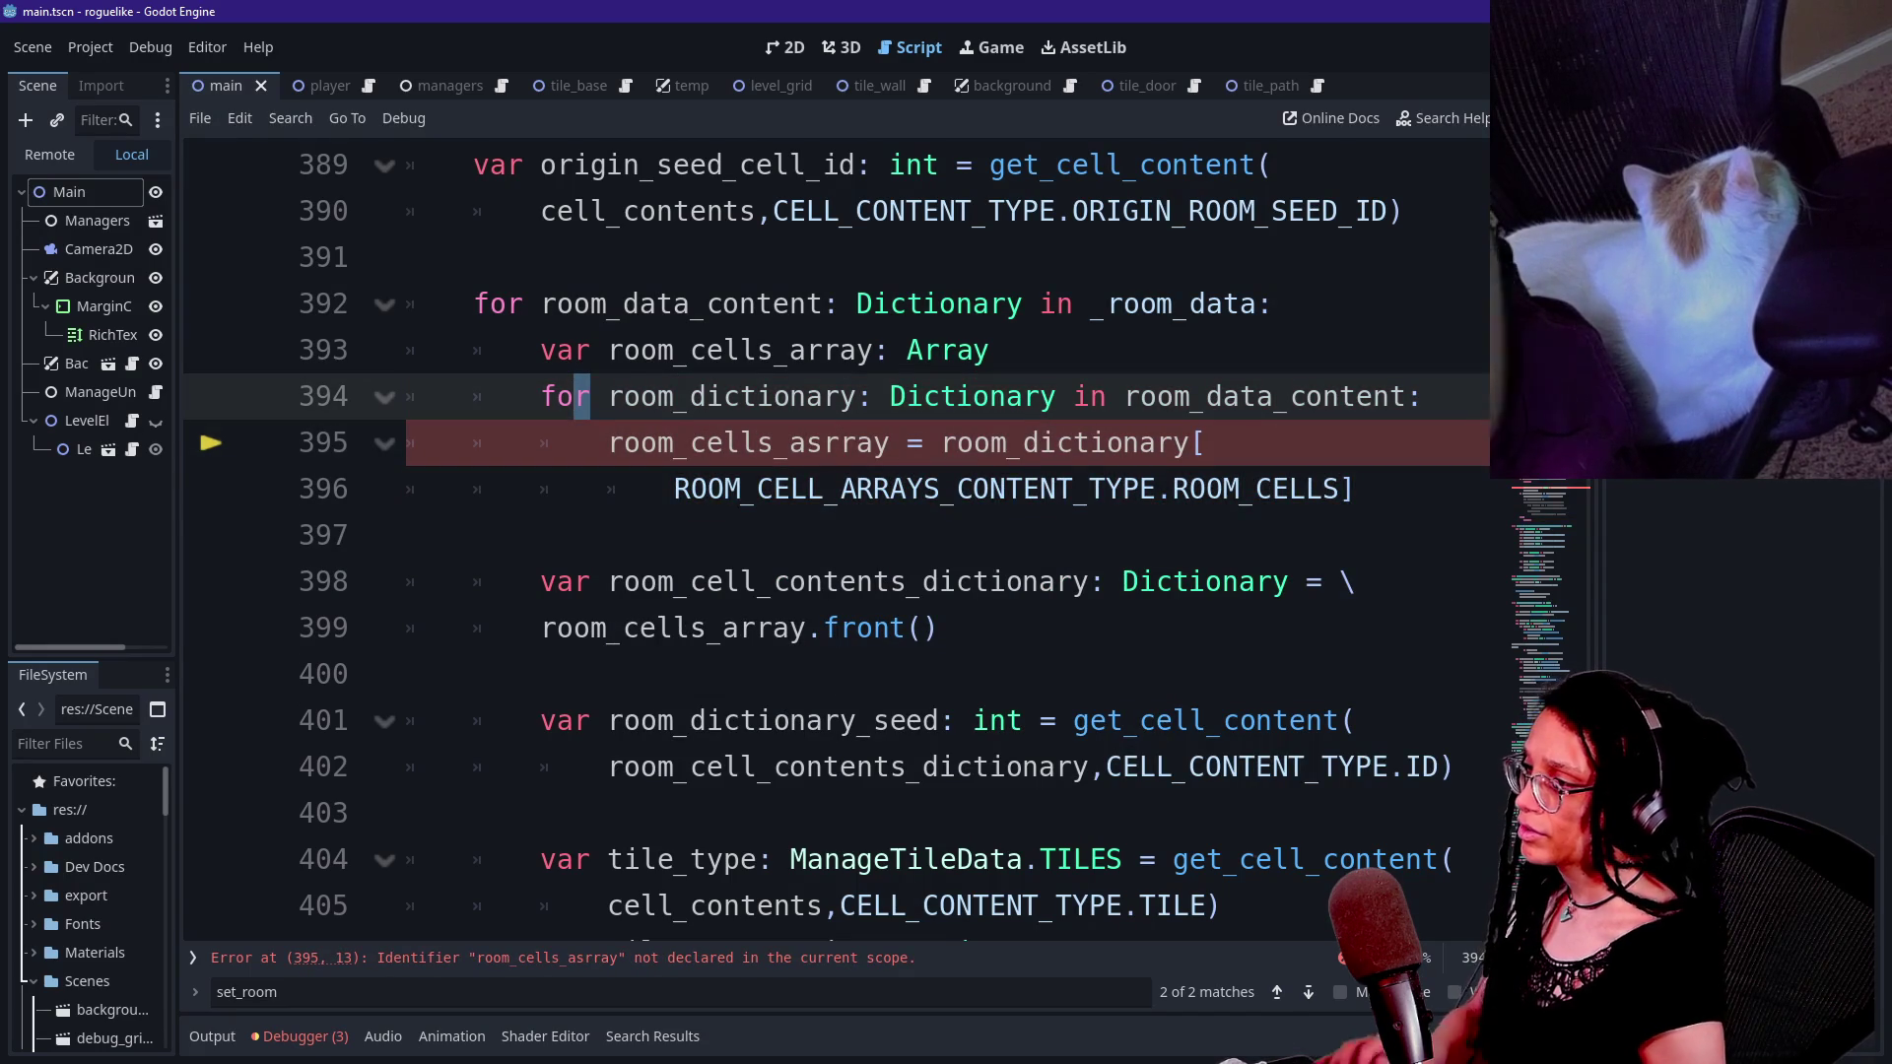
click(824, 442)
key(BackSpace)
click(939, 628)
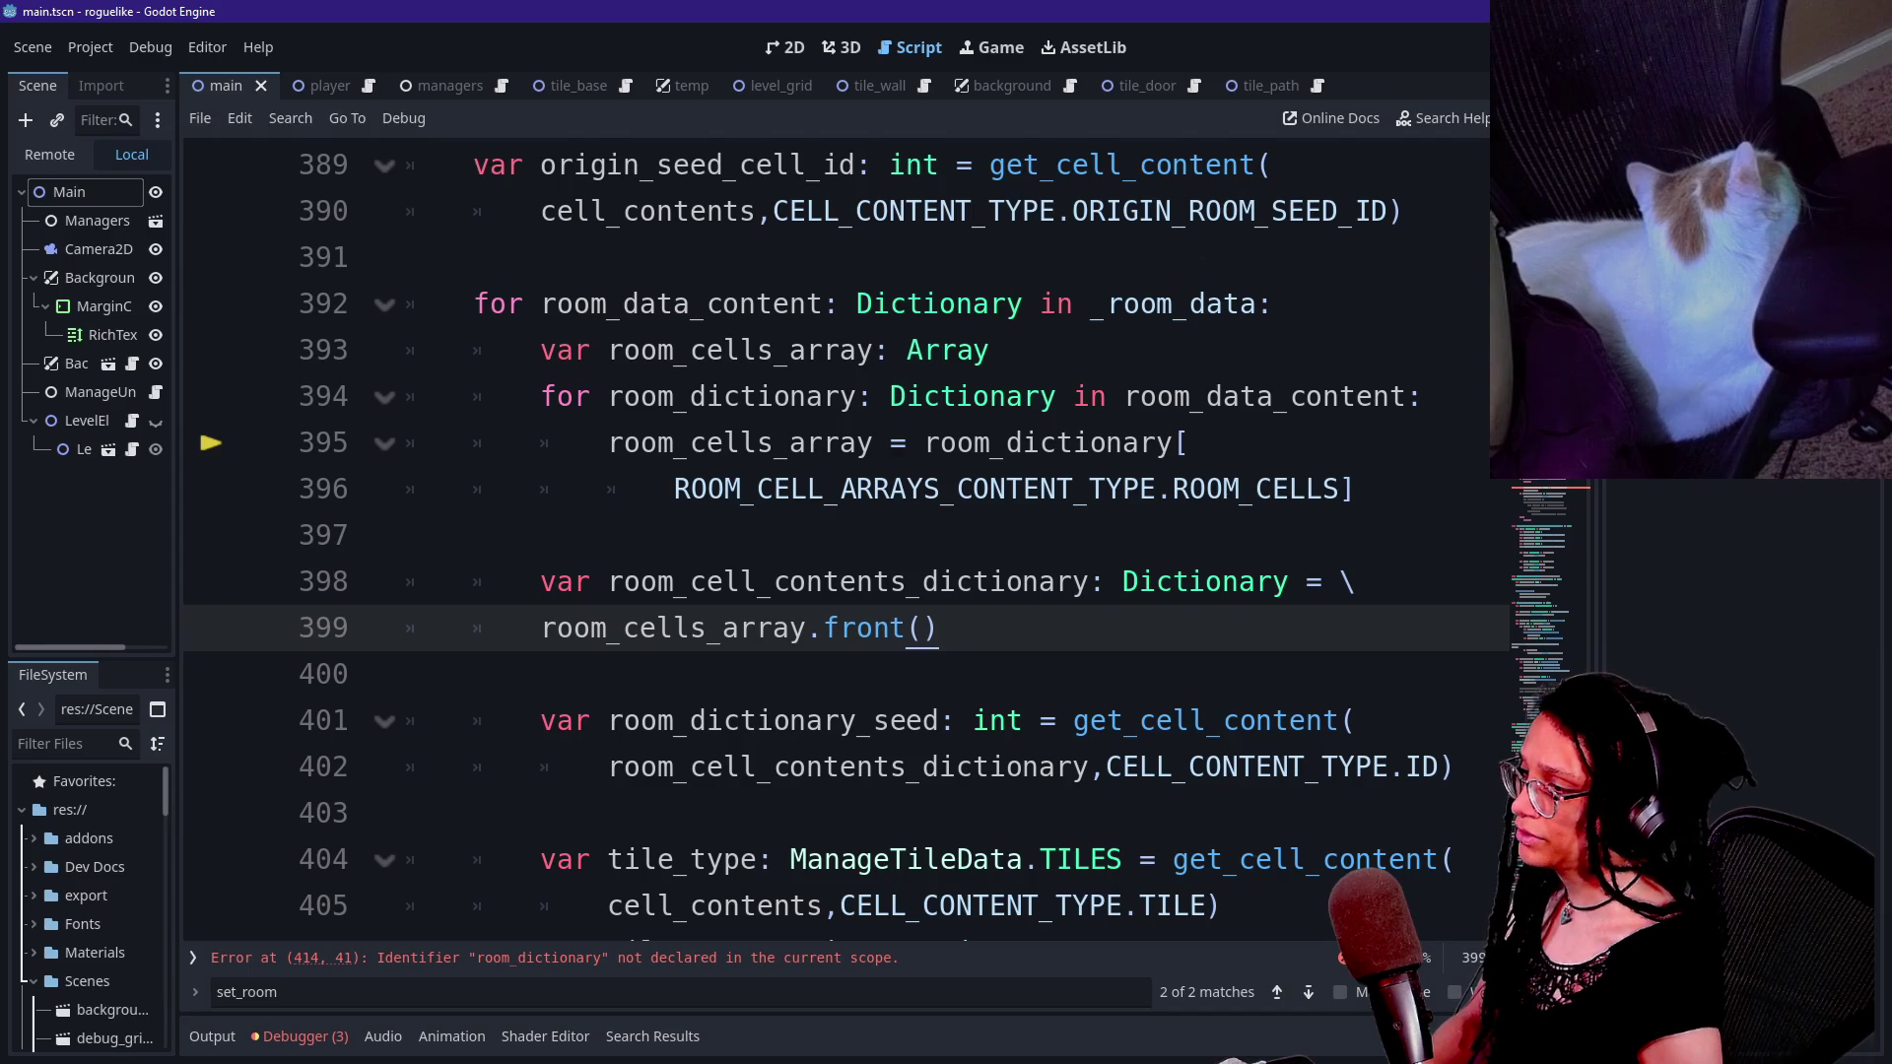
key(Down)
key(Down)
key(Down)
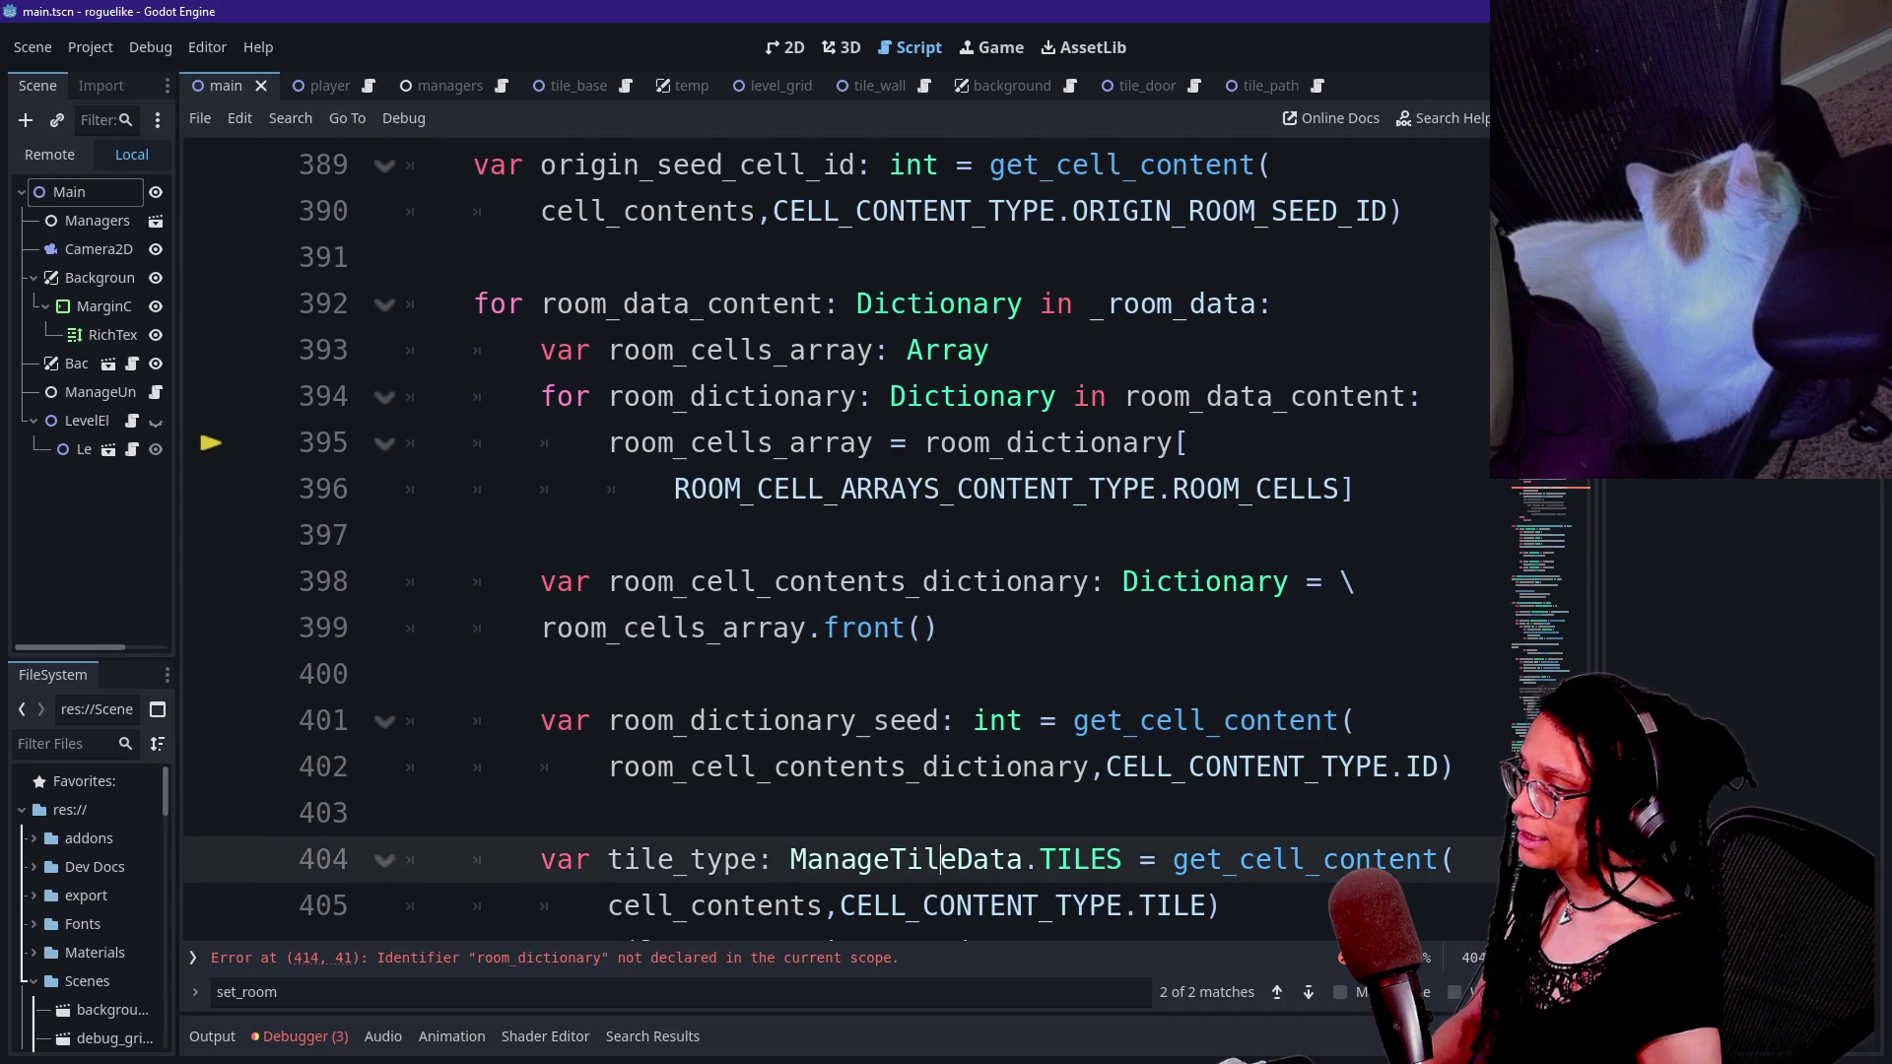
key(Down)
key(Down)
key(Down)
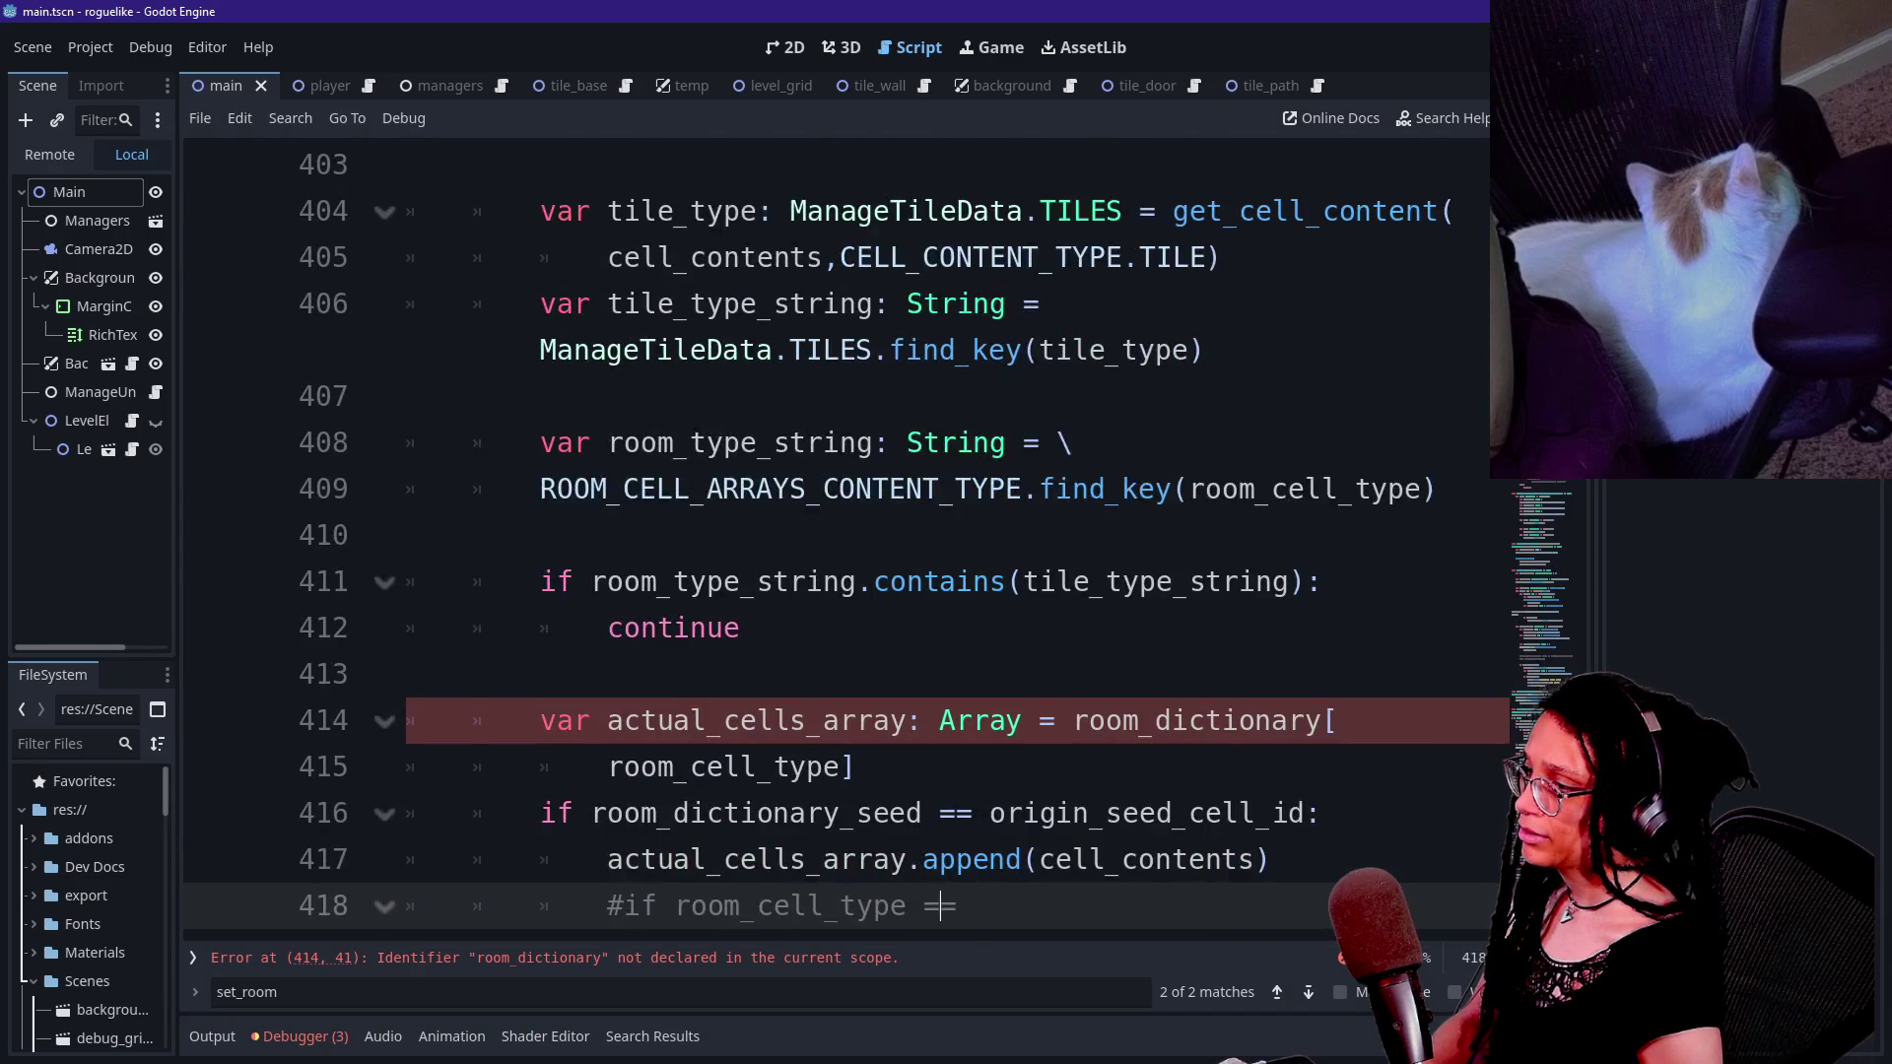
key(Down)
key(Down)
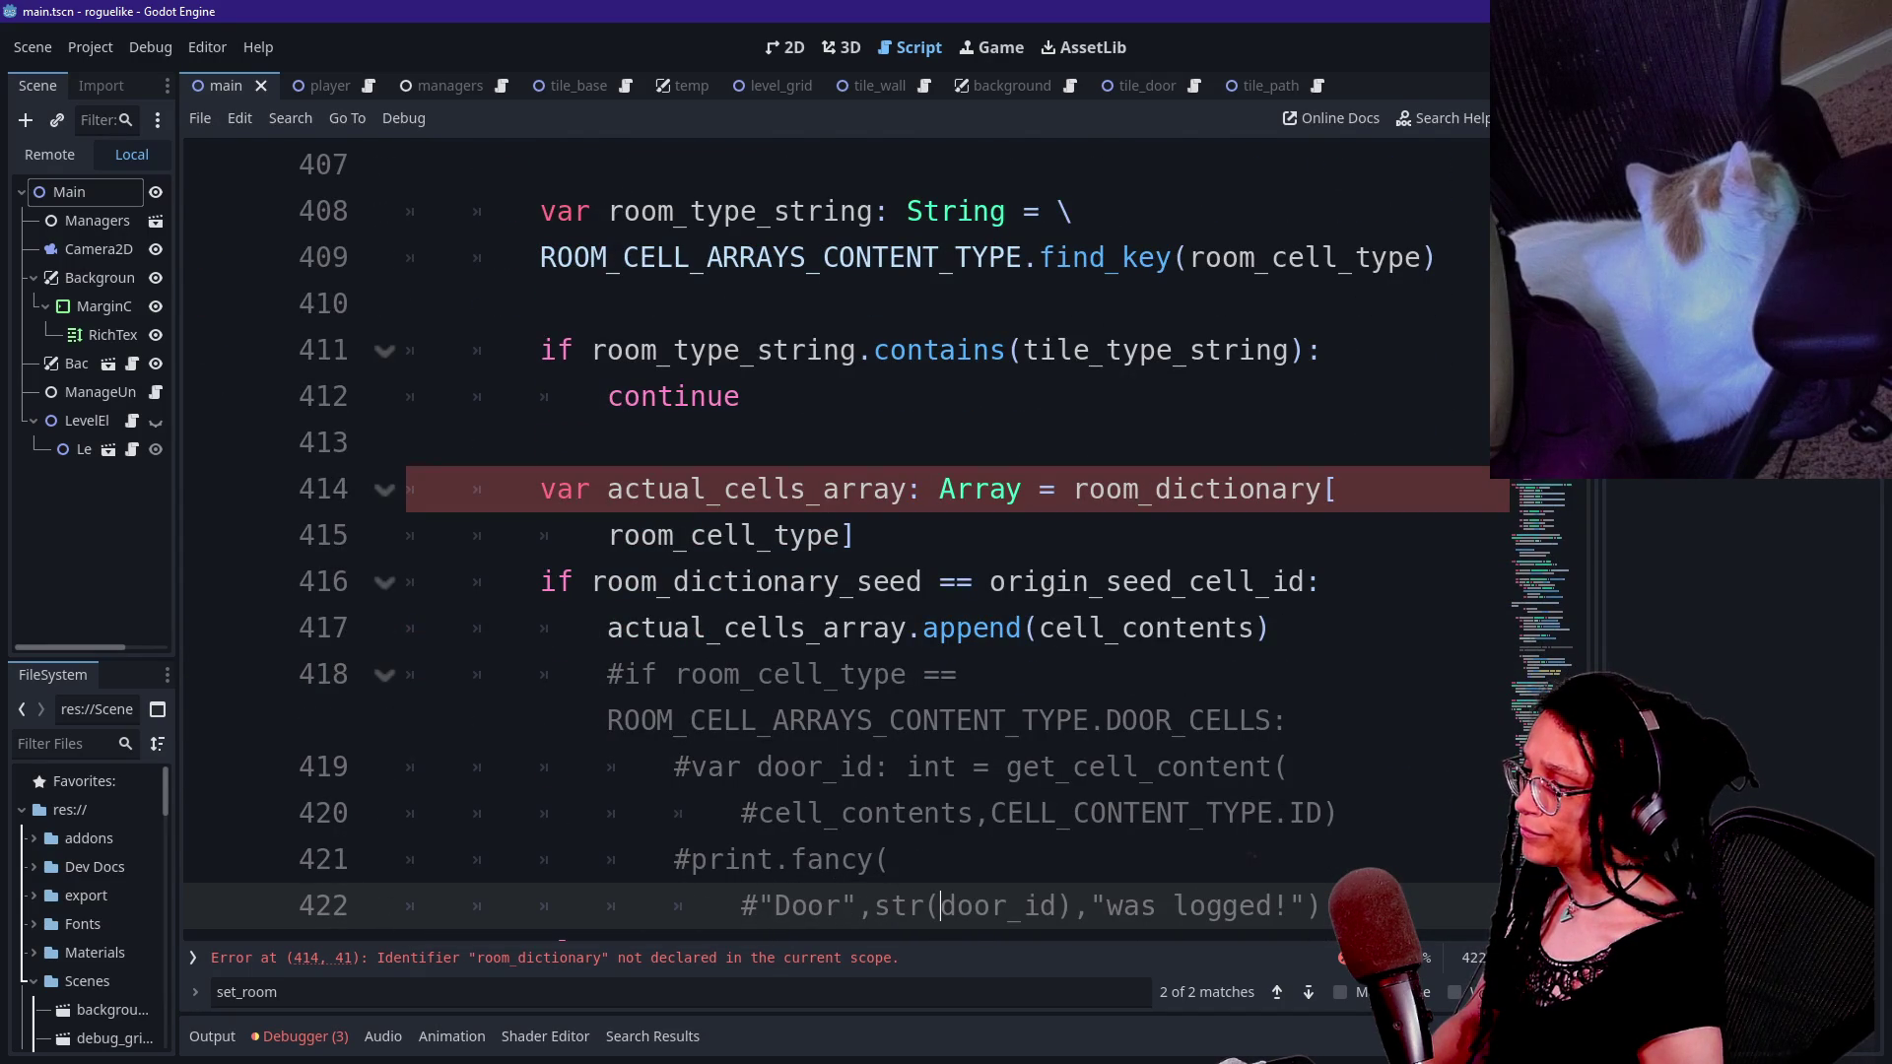
click(1074, 489)
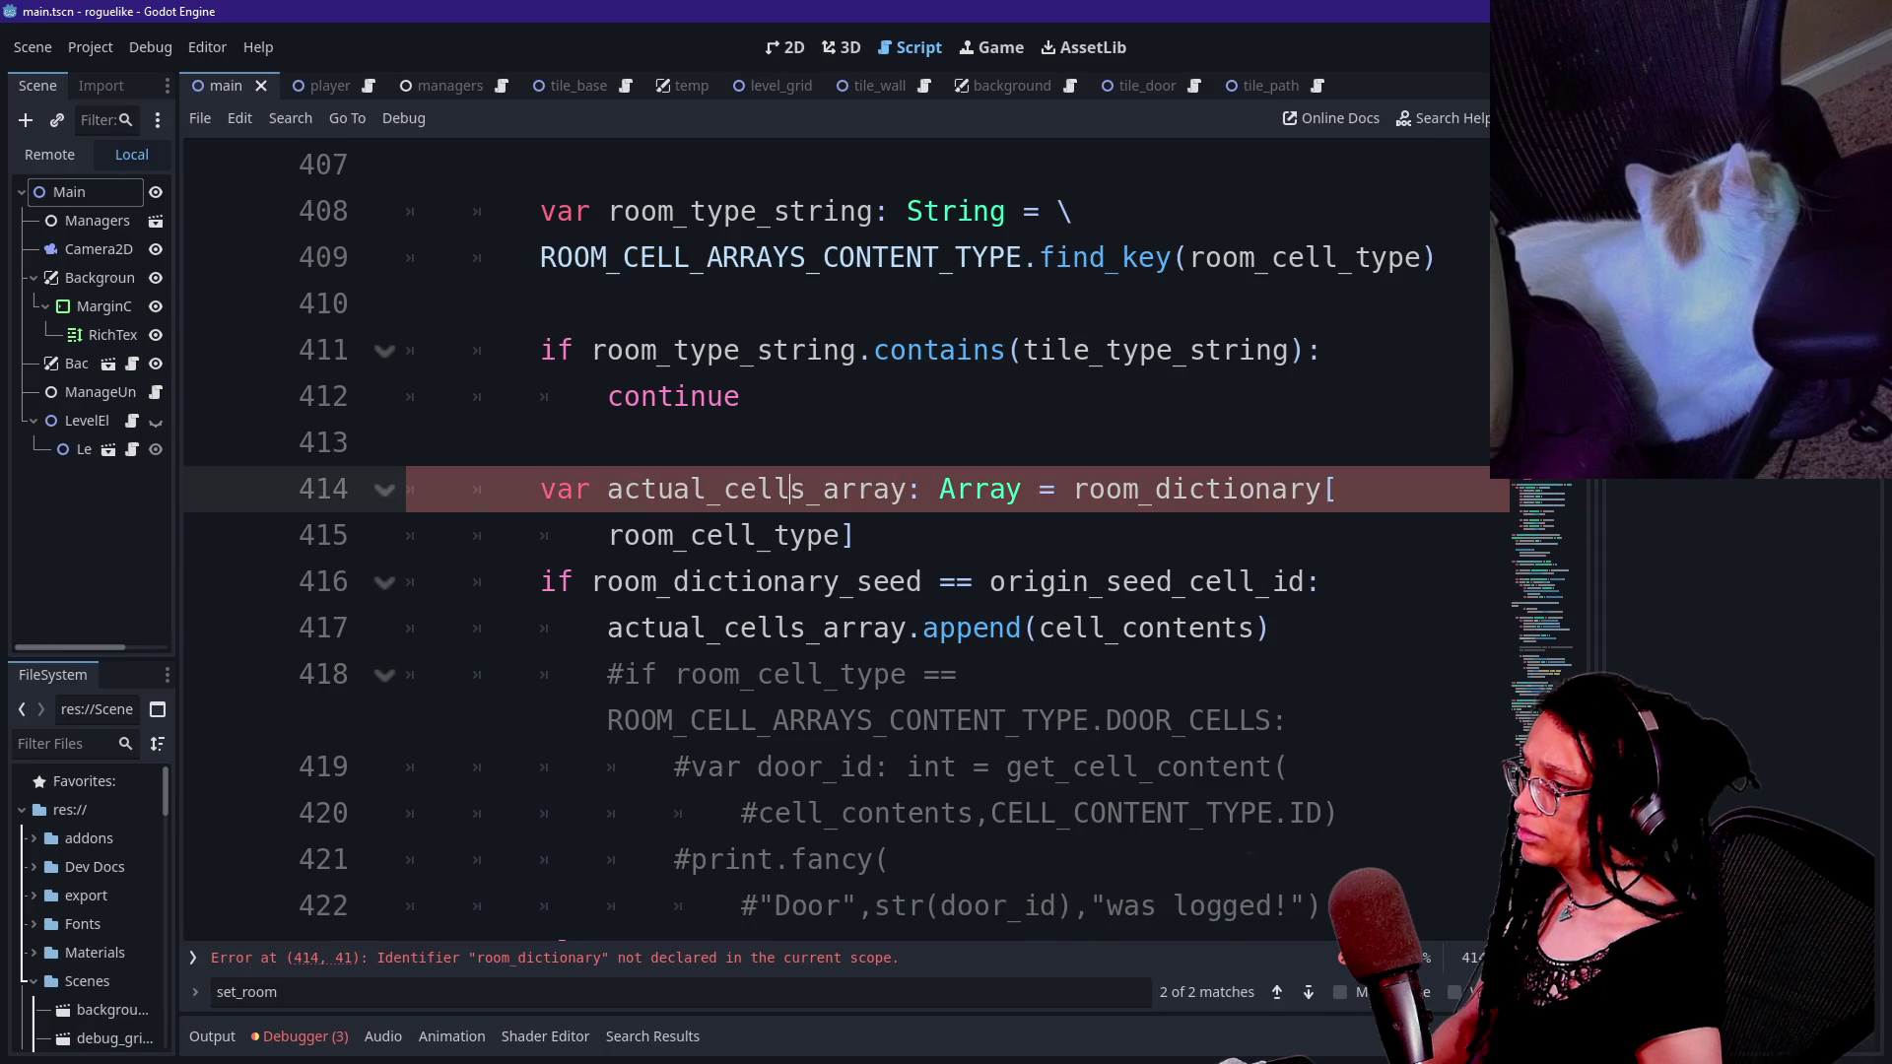
scroll(848, 541, up, 6)
scroll(848, 542, up, 1)
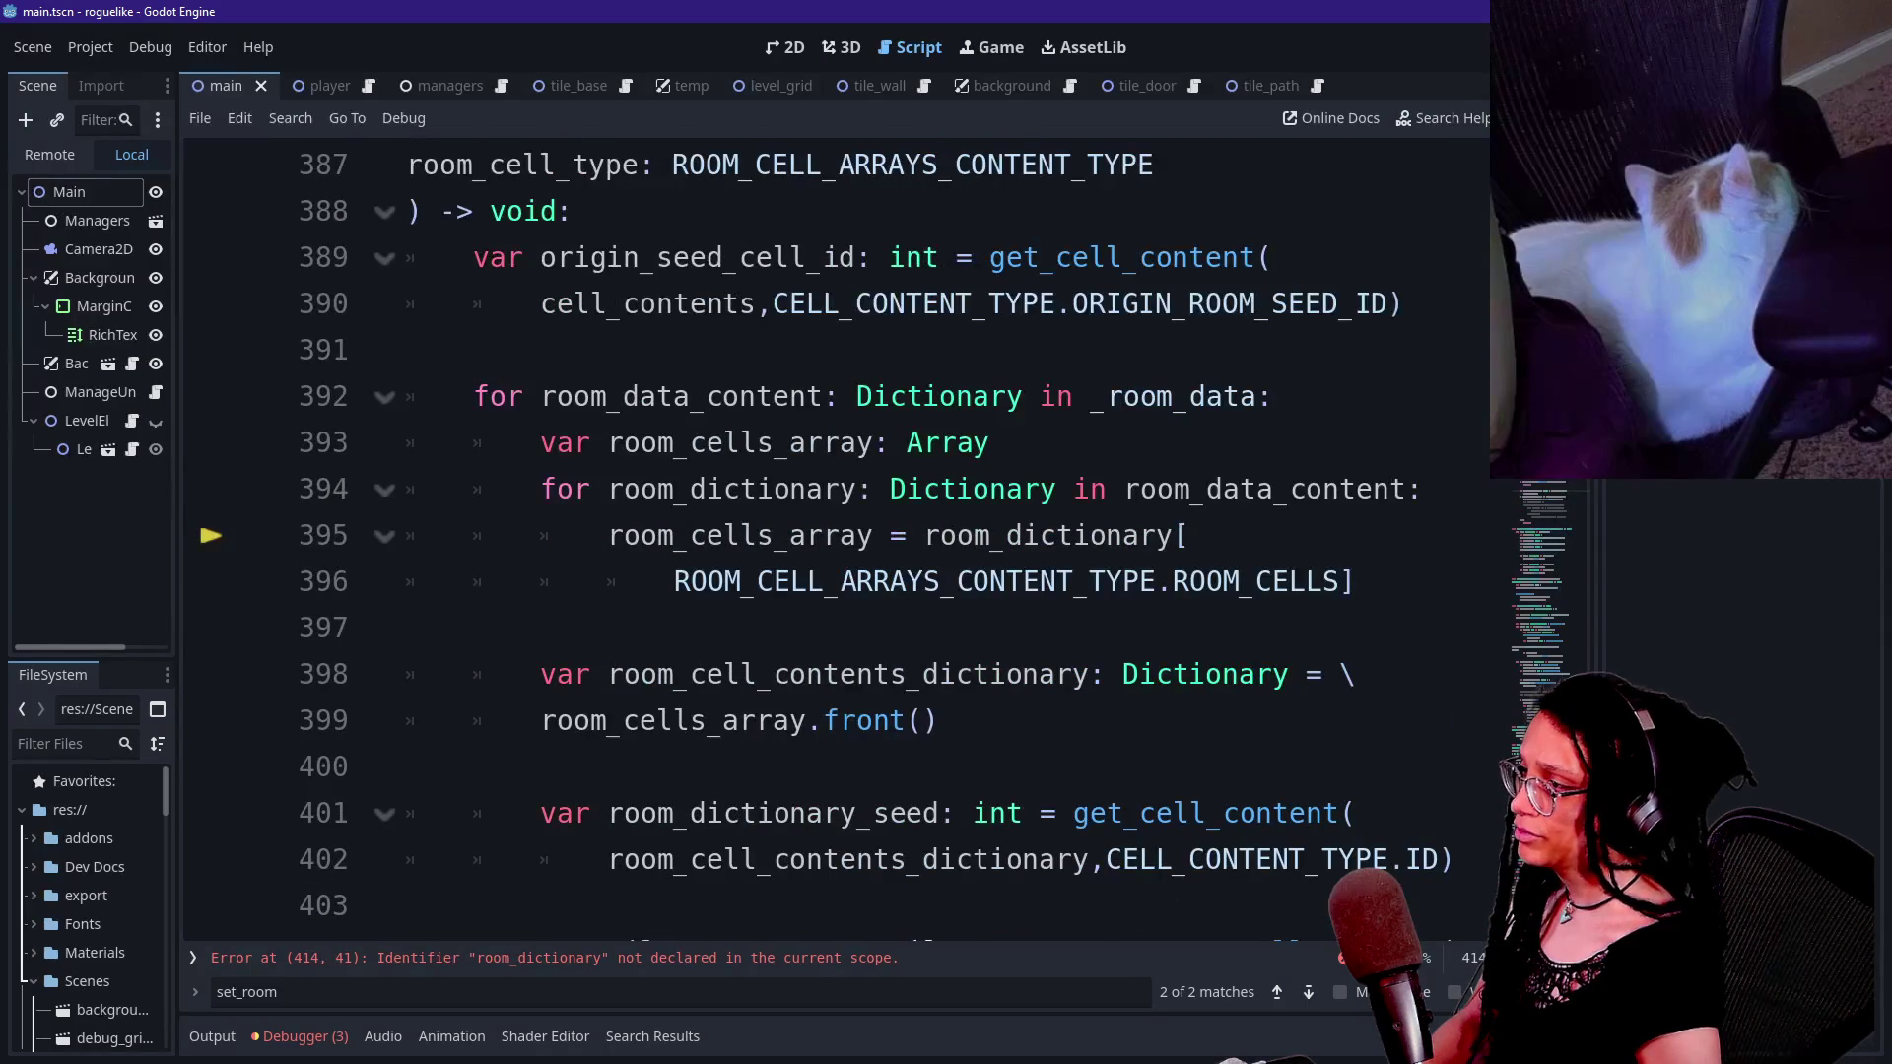
scroll(768, 502, down, 4)
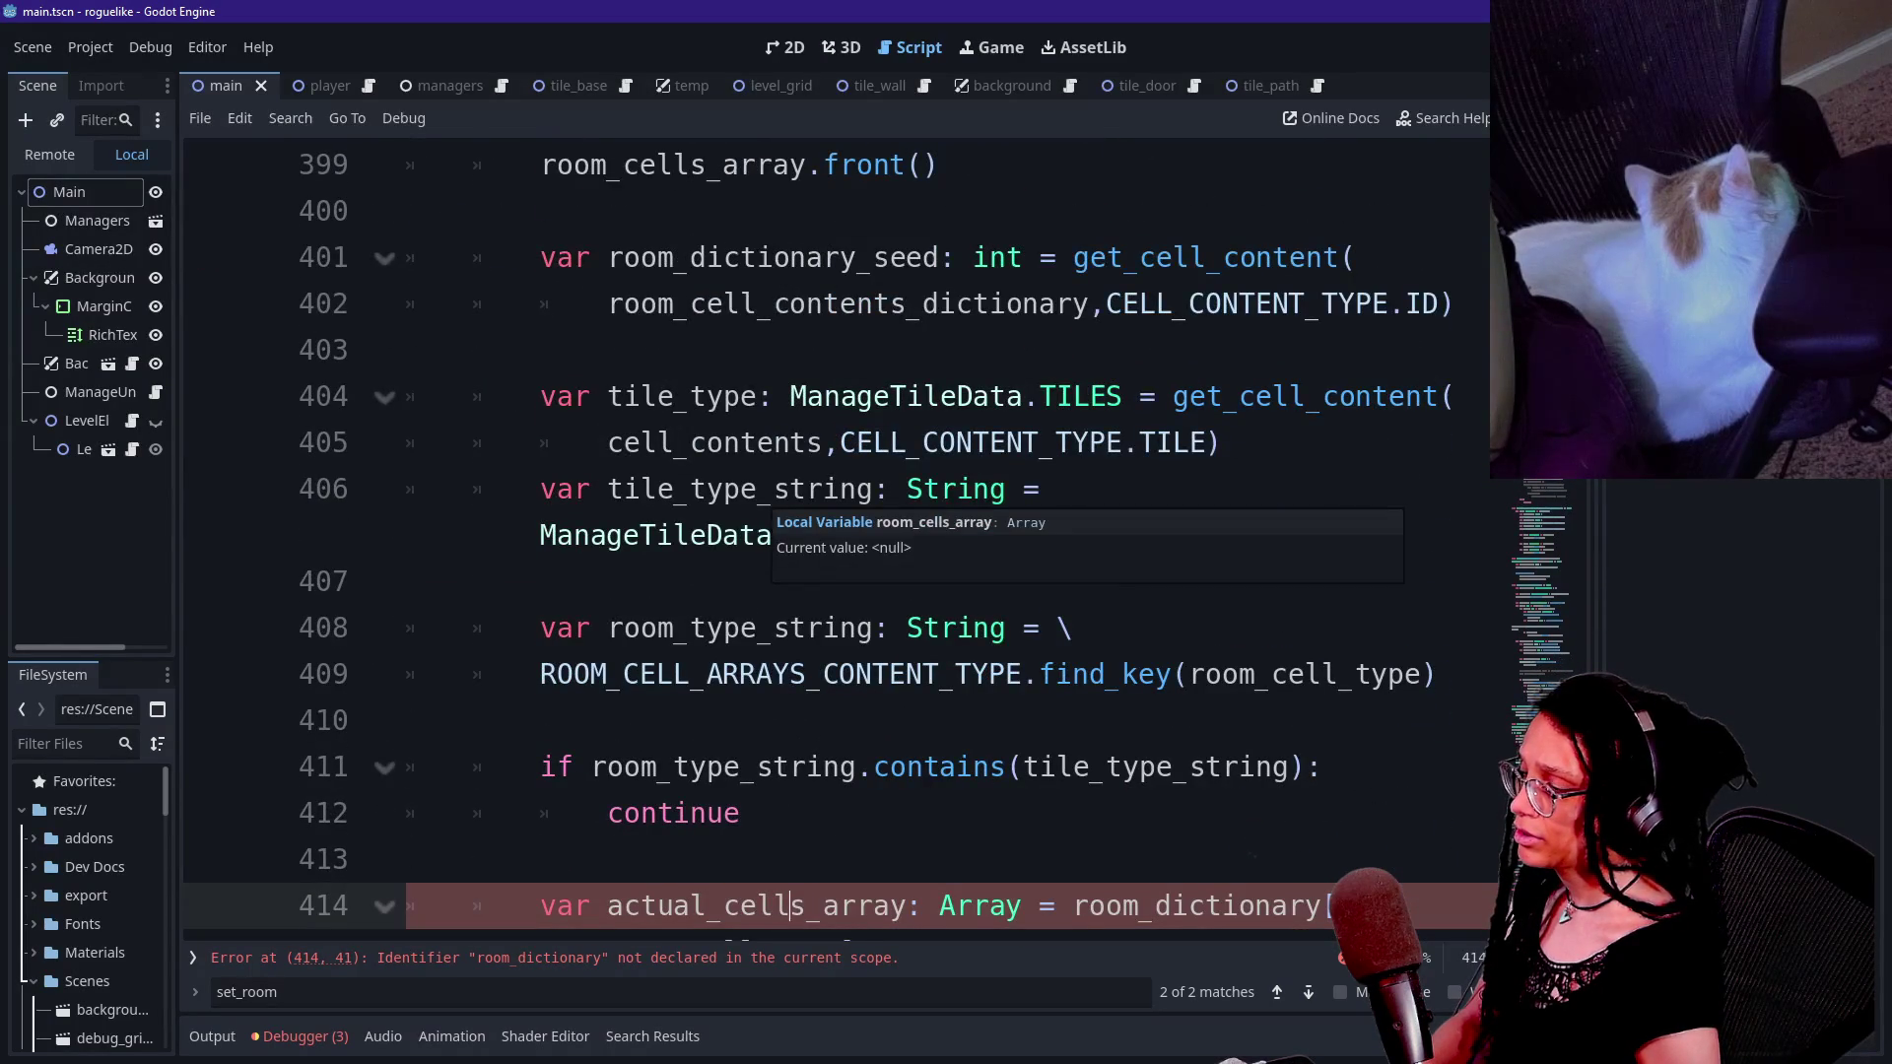
scroll(768, 513, up, 4)
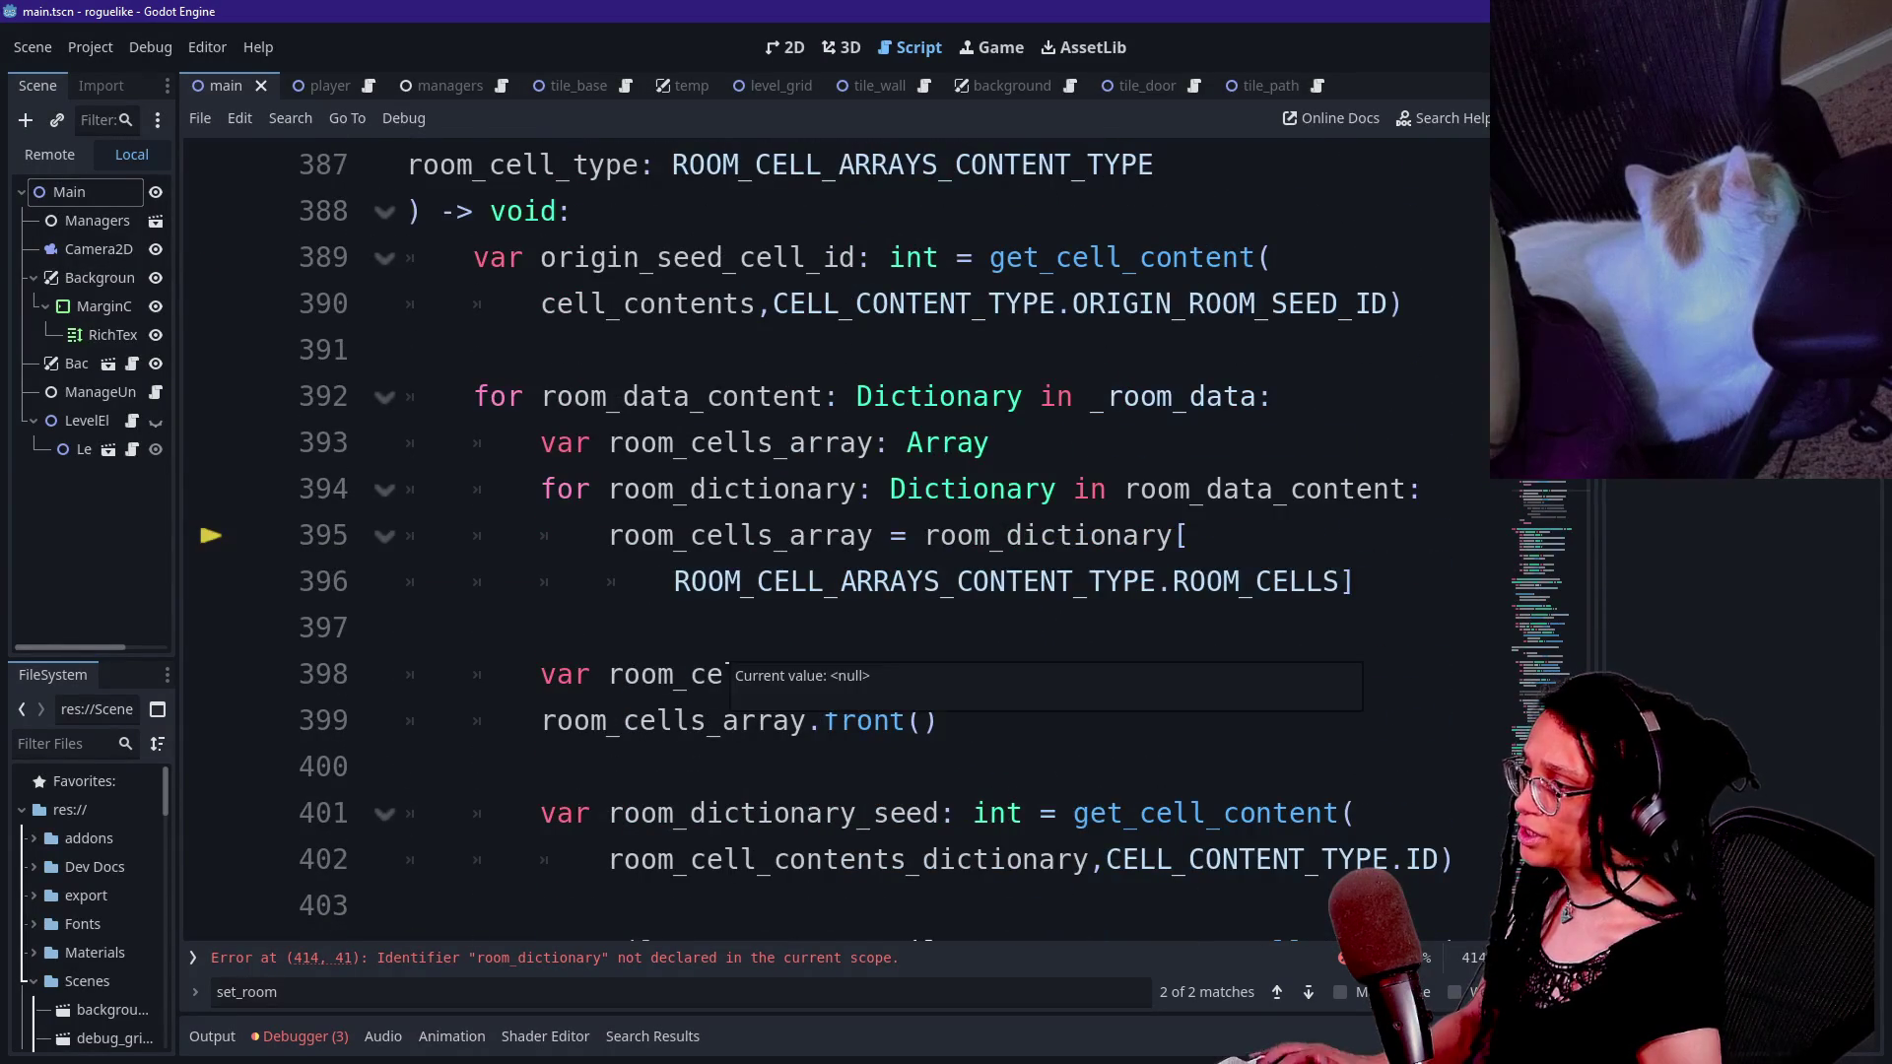
mouse_move(640, 489)
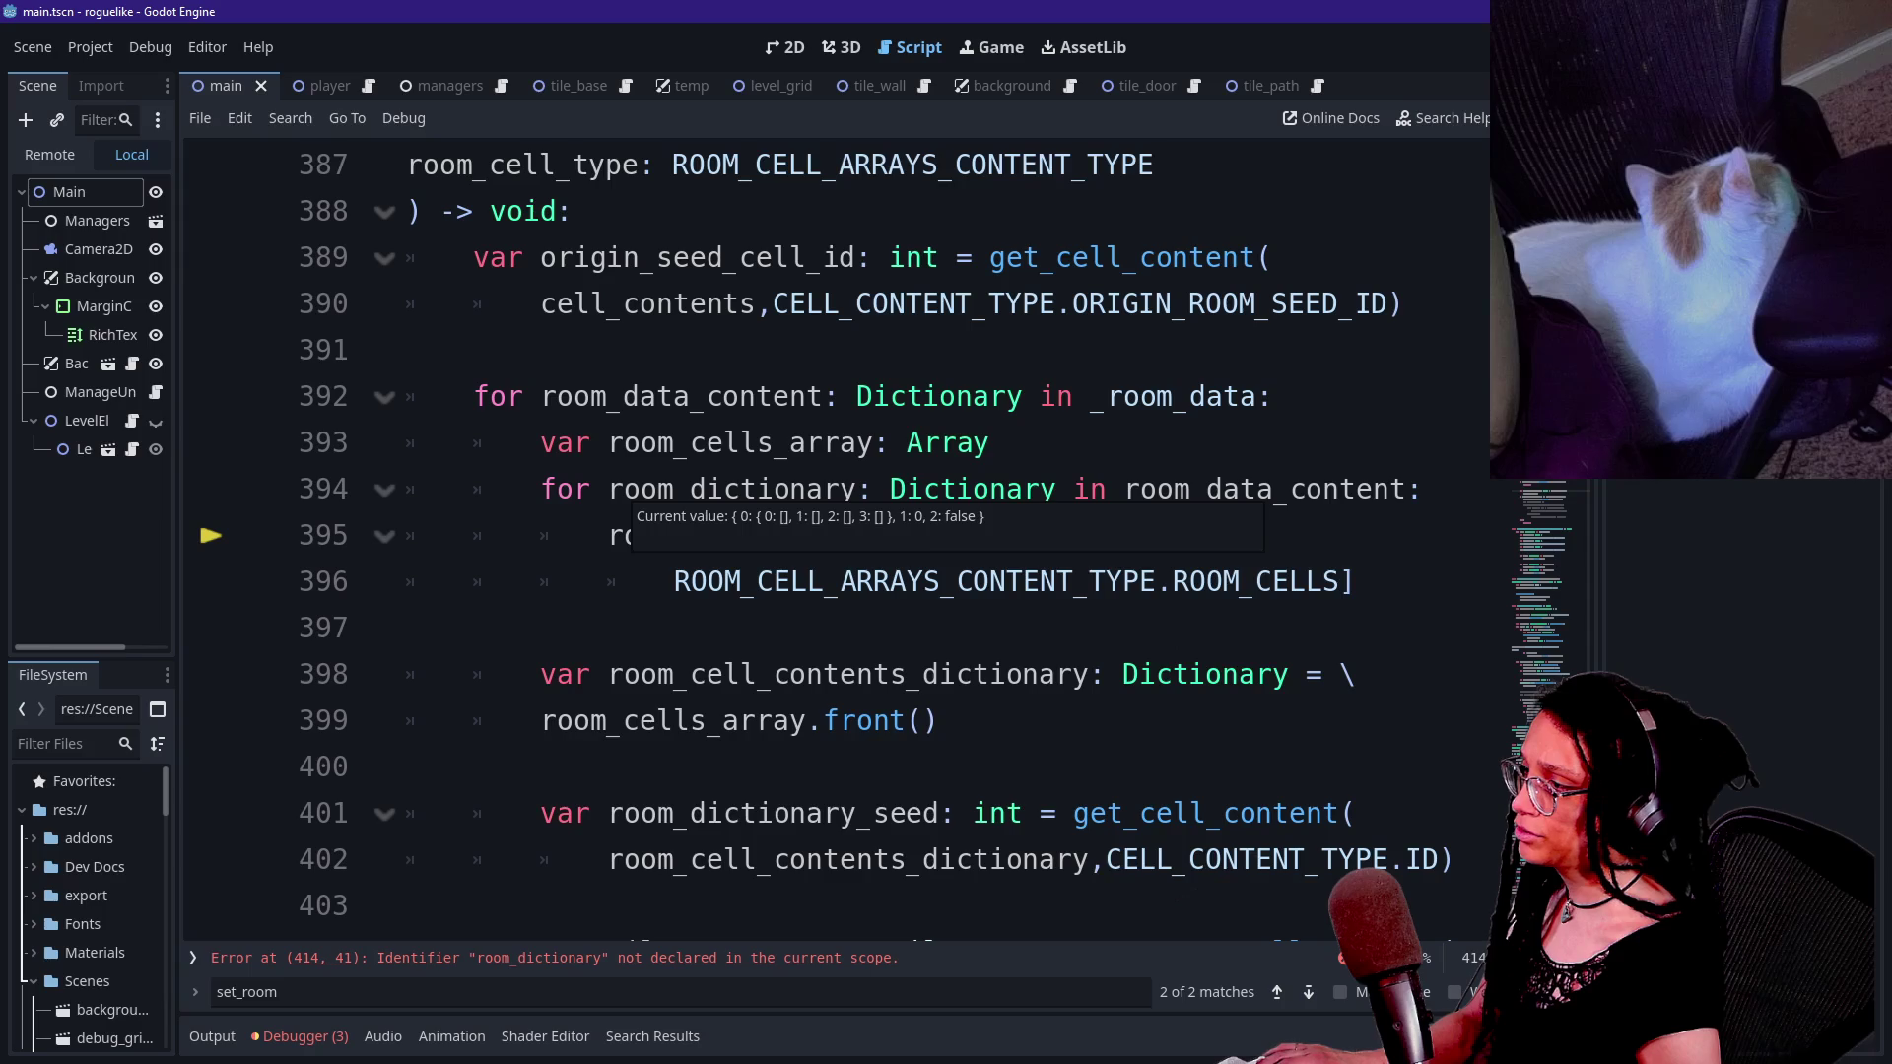
click(607, 490)
click(848, 442)
scroll(847, 449, down, 2)
scroll(847, 463, up, 1)
key(End)
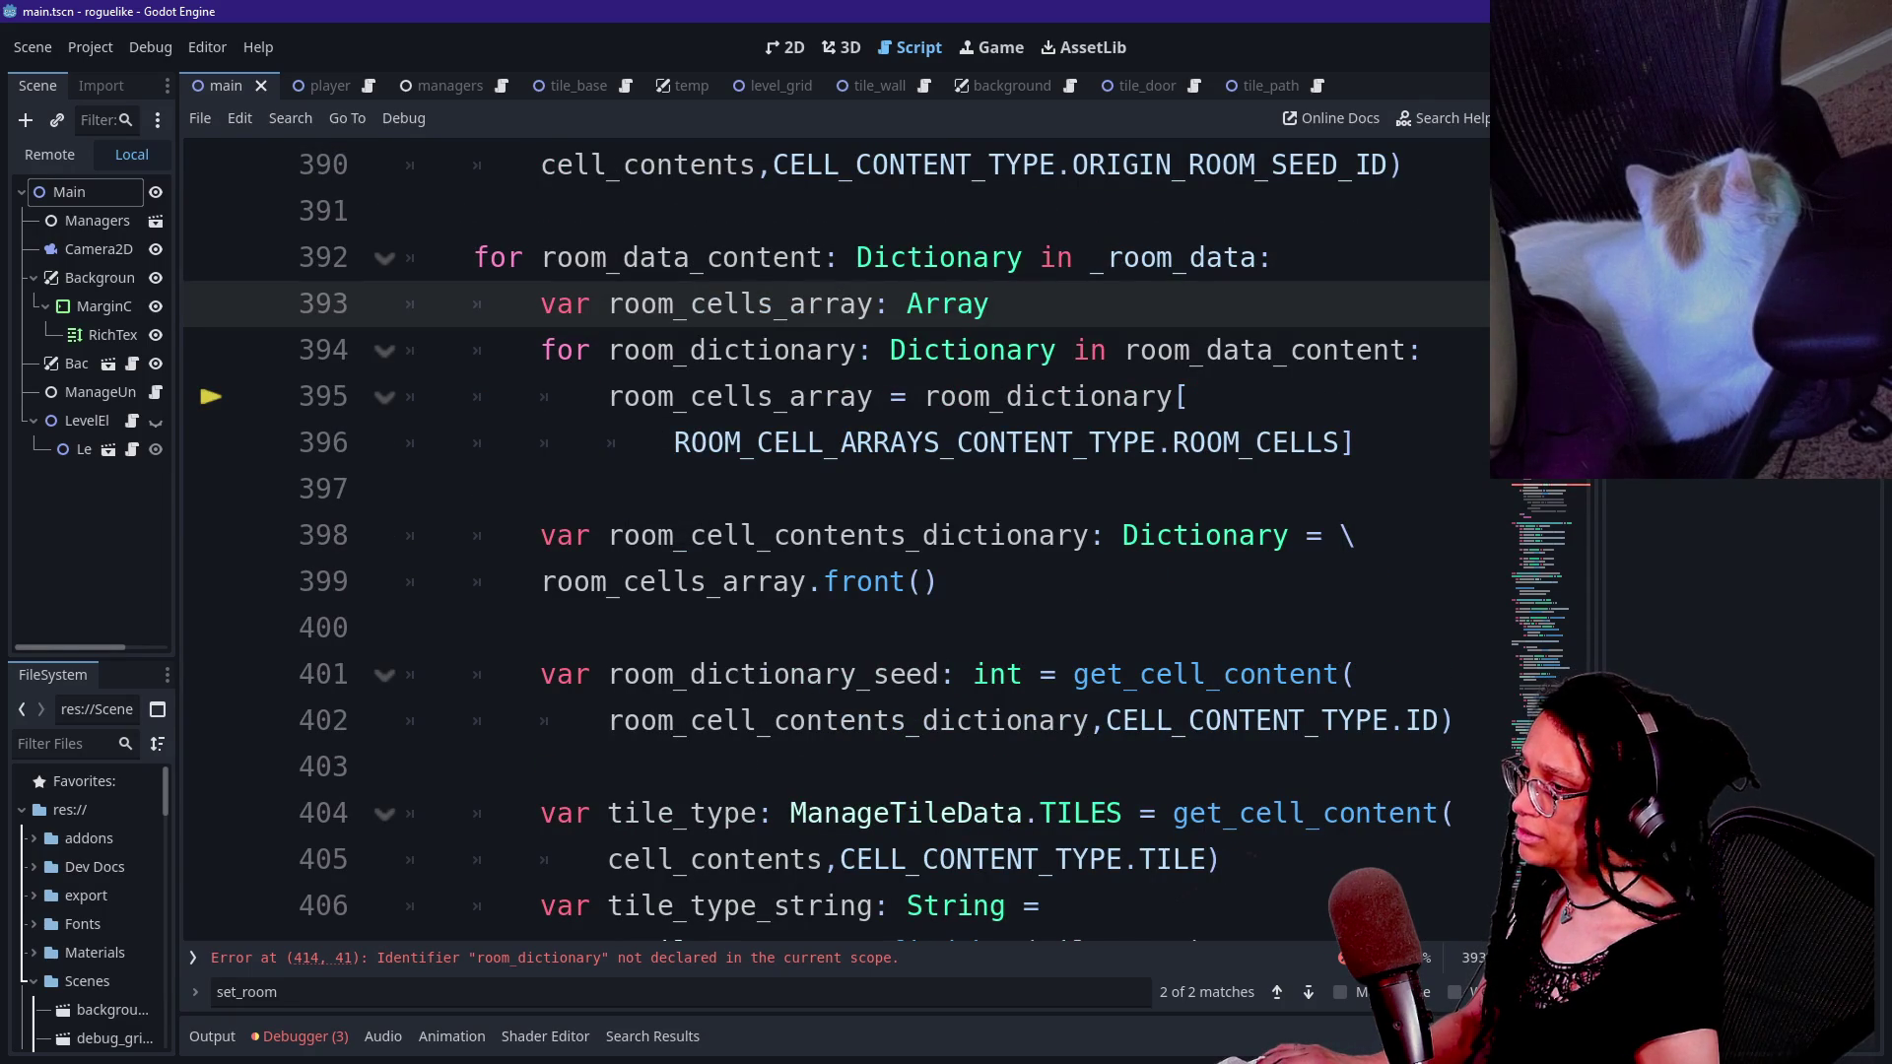
key(Down)
key(Up)
key(Return)
- Declare 'var room_dictionary_to_update: Dictionary' and set it to room_dictionary inside the inner loop
text(var r)
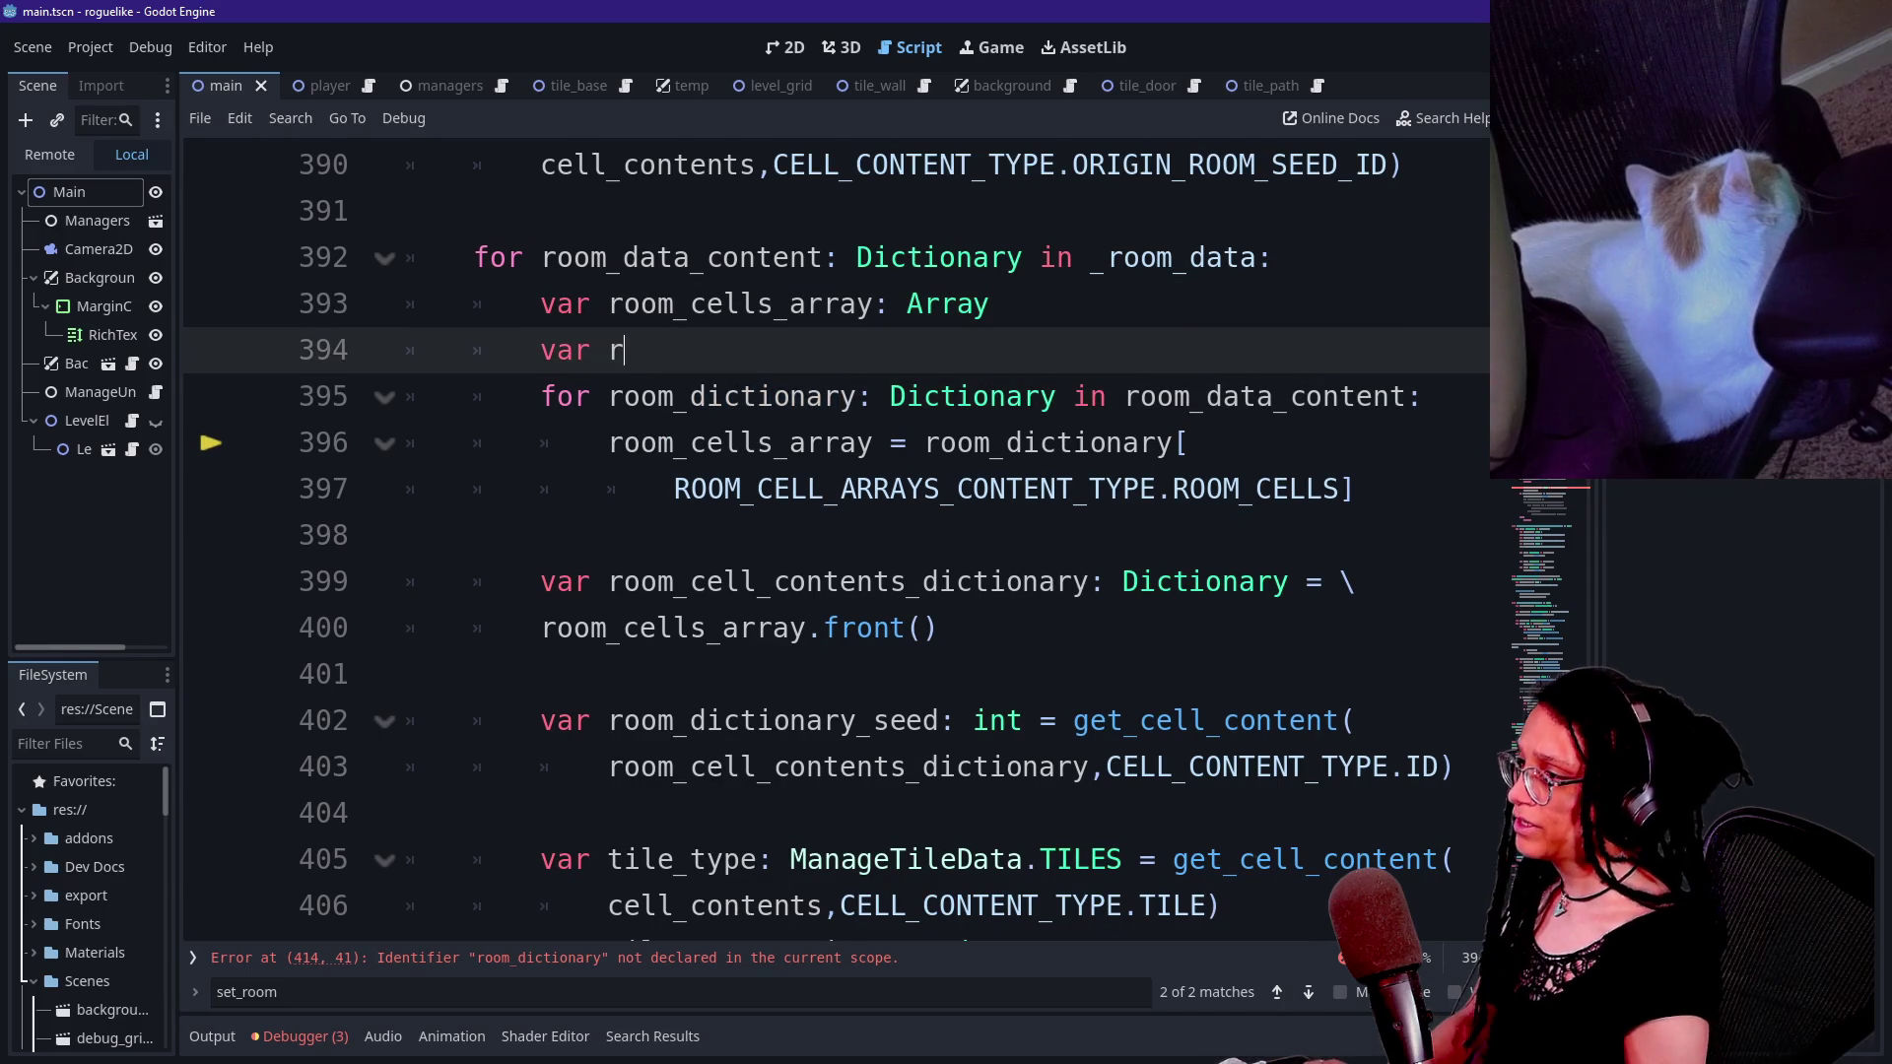
text(oom_dictionary_to_)
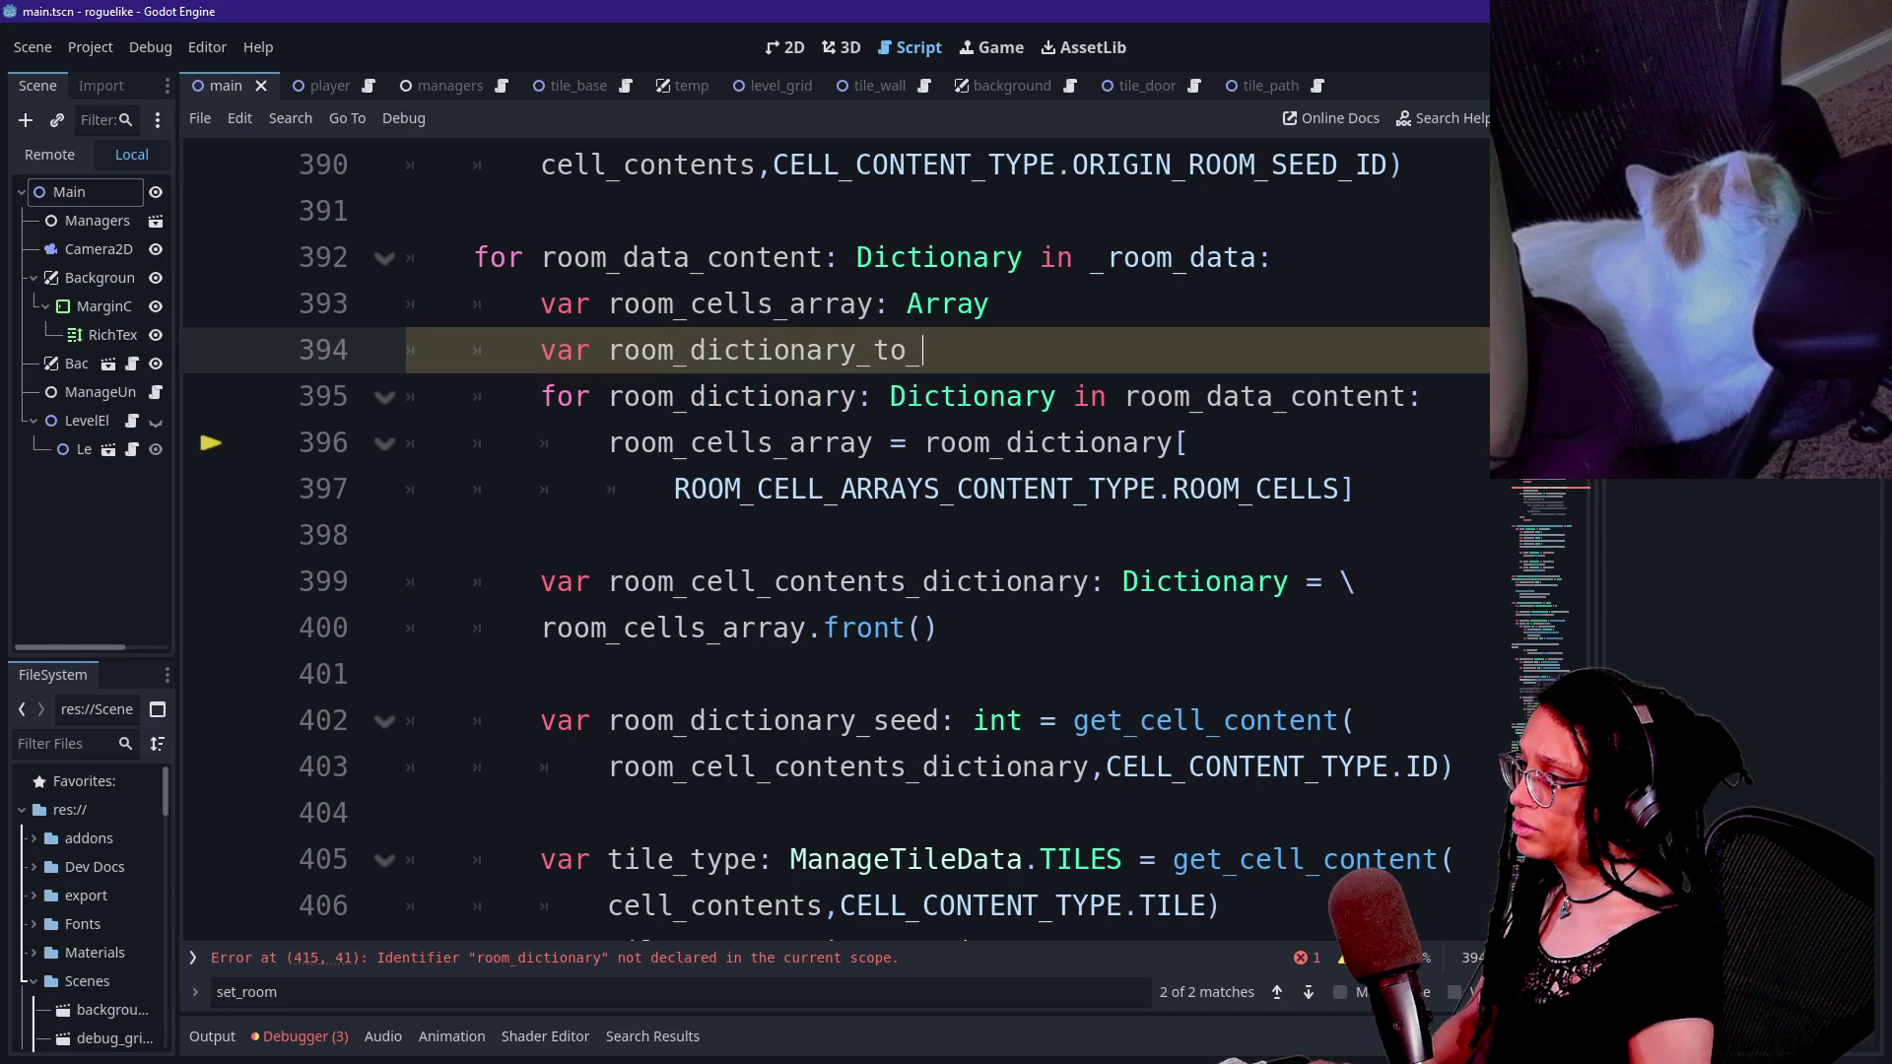
text(update: )
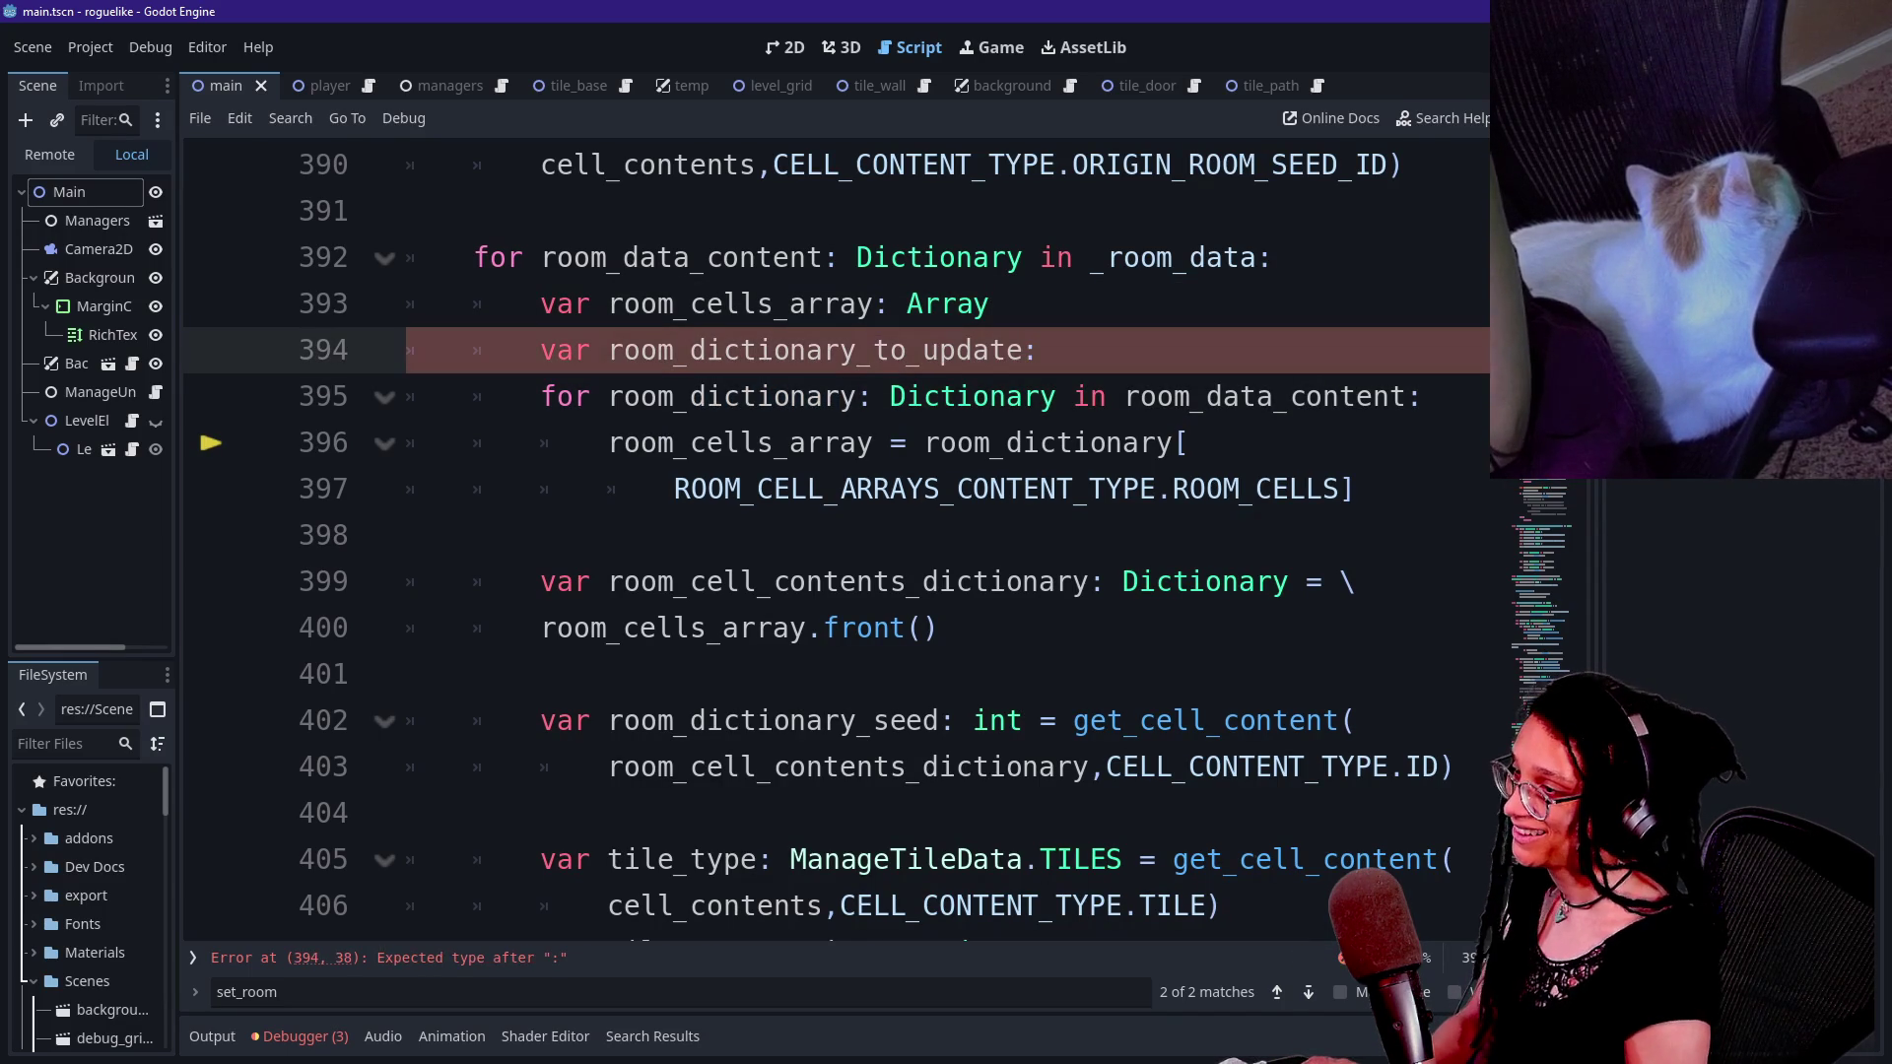
text(Dictionary)
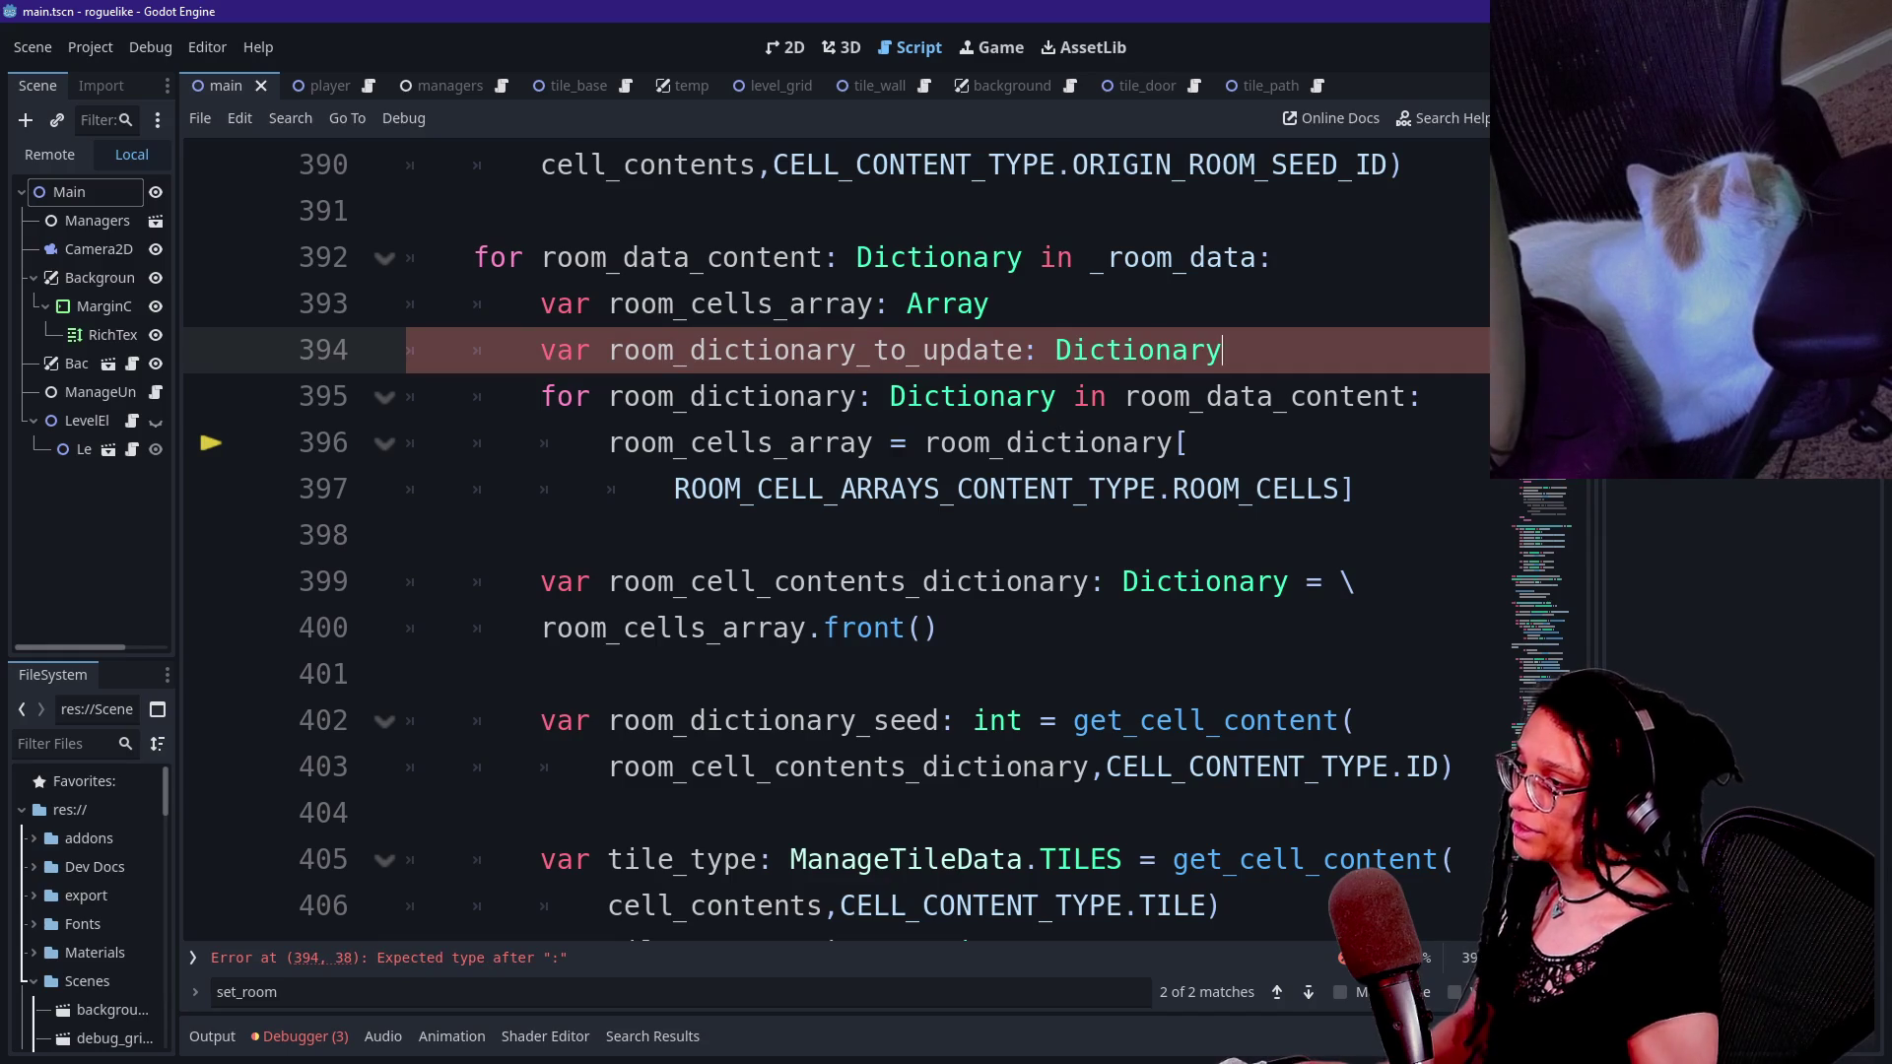
click(1421, 396)
key(Return)
text(room_dic)
key(Down)
key(Down)
key(Return)
text(= room_dictionary)
click(956, 396)
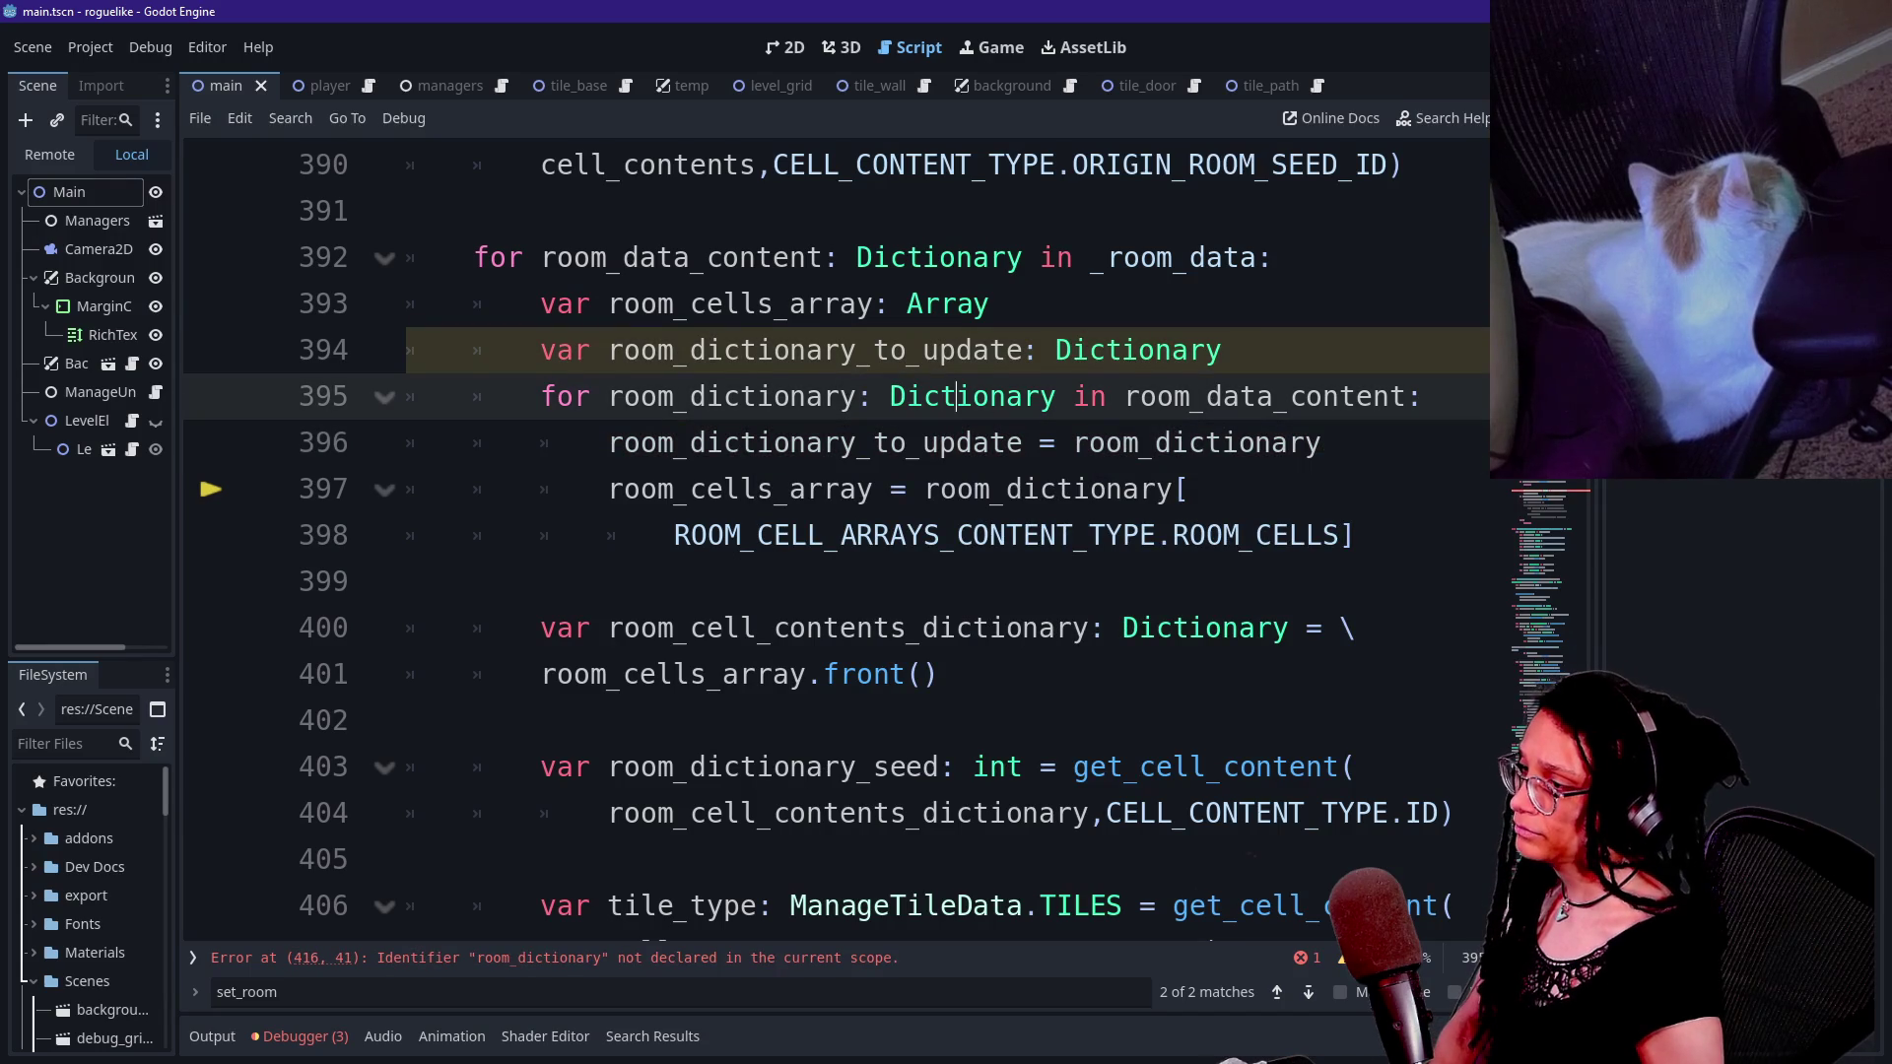
- Replace room_dictionary with room_dictionary_to_update in the room cells lookup
drag(607, 442, 1023, 443)
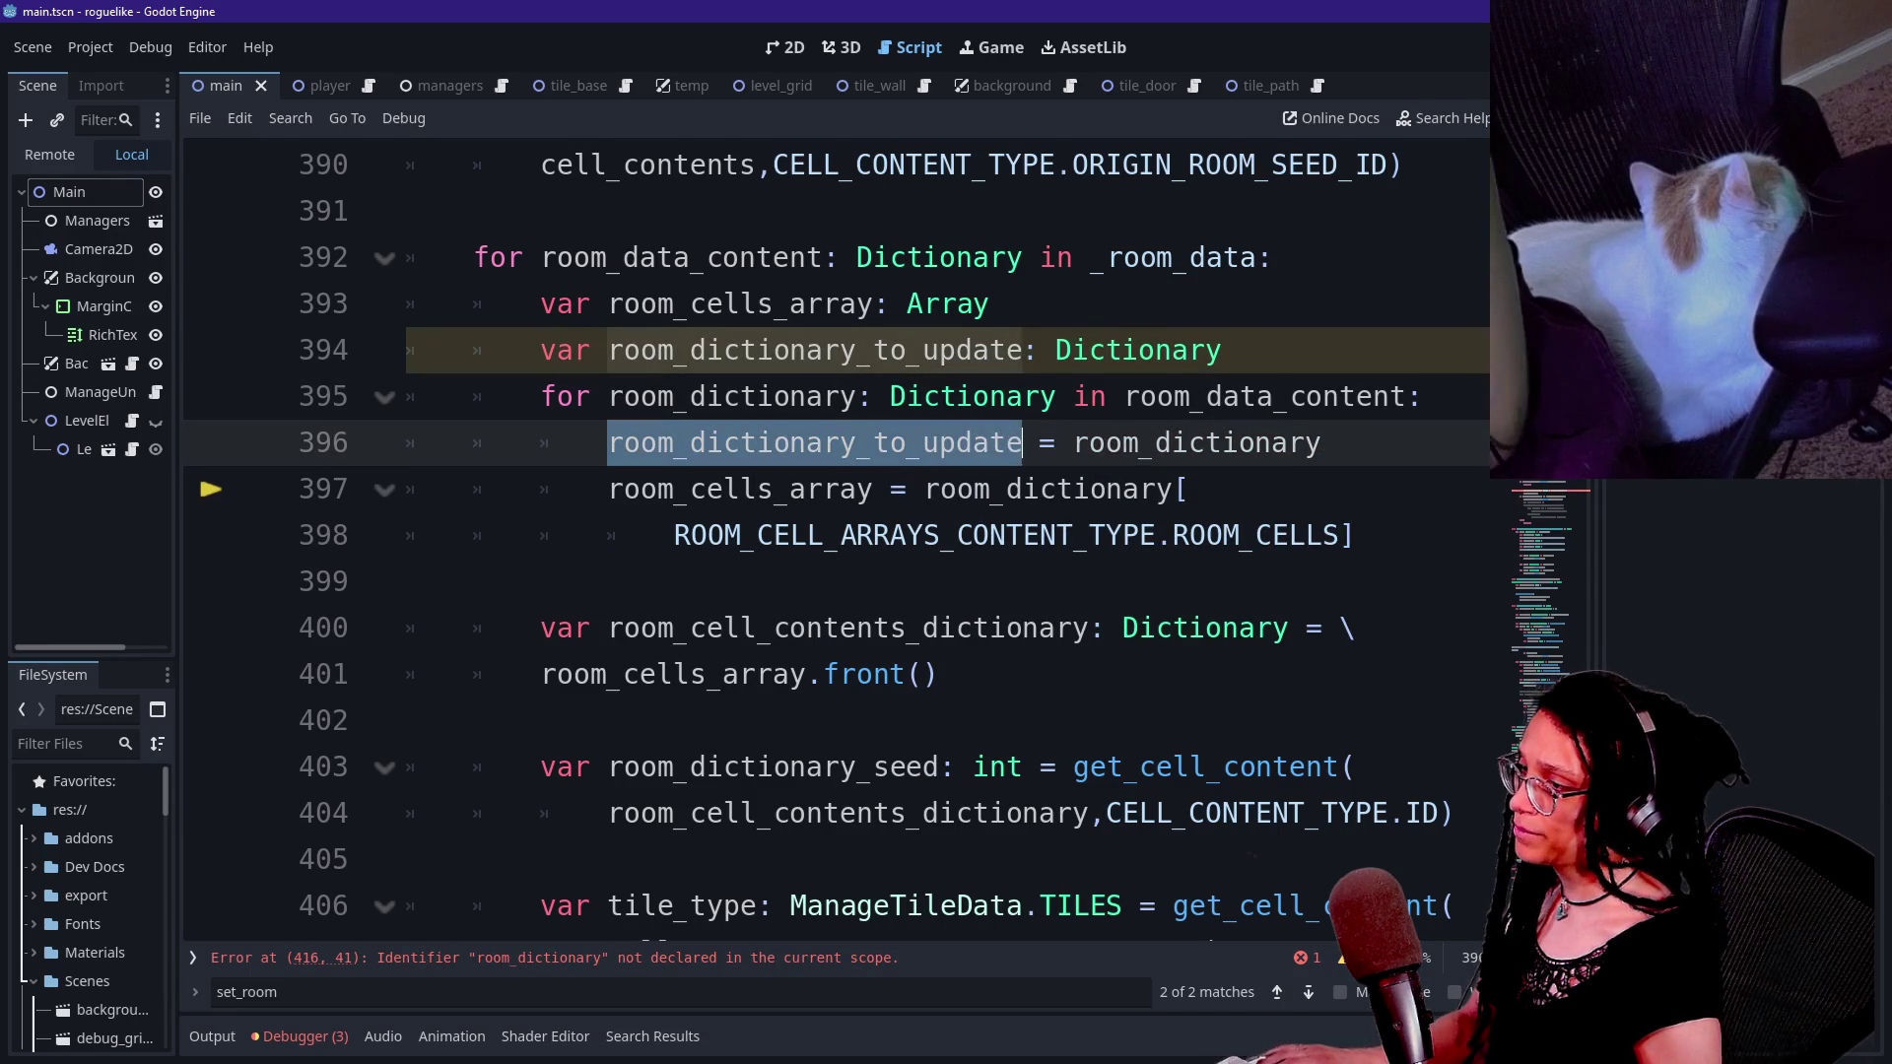
key(ctrl+x)
key(ctrl+z)
drag(924, 489, 1172, 490)
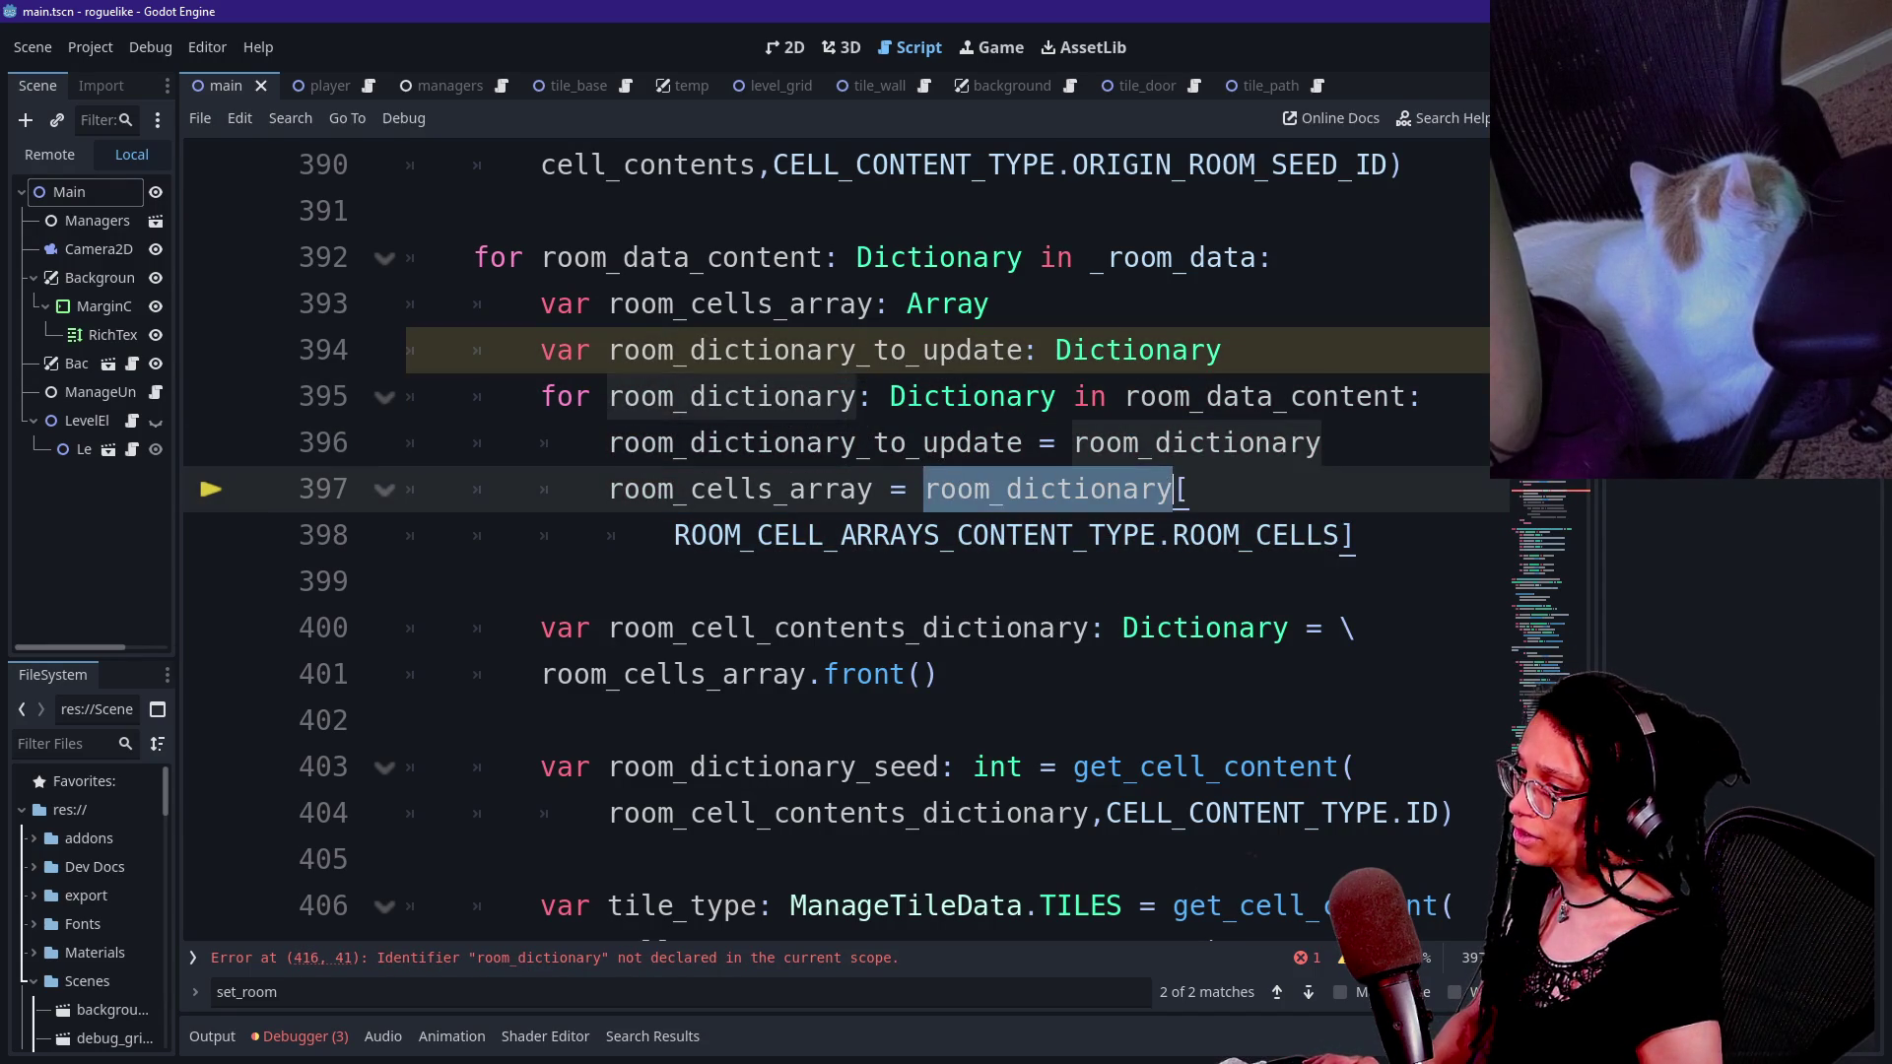
key(ctrl+v)
click(406, 581)
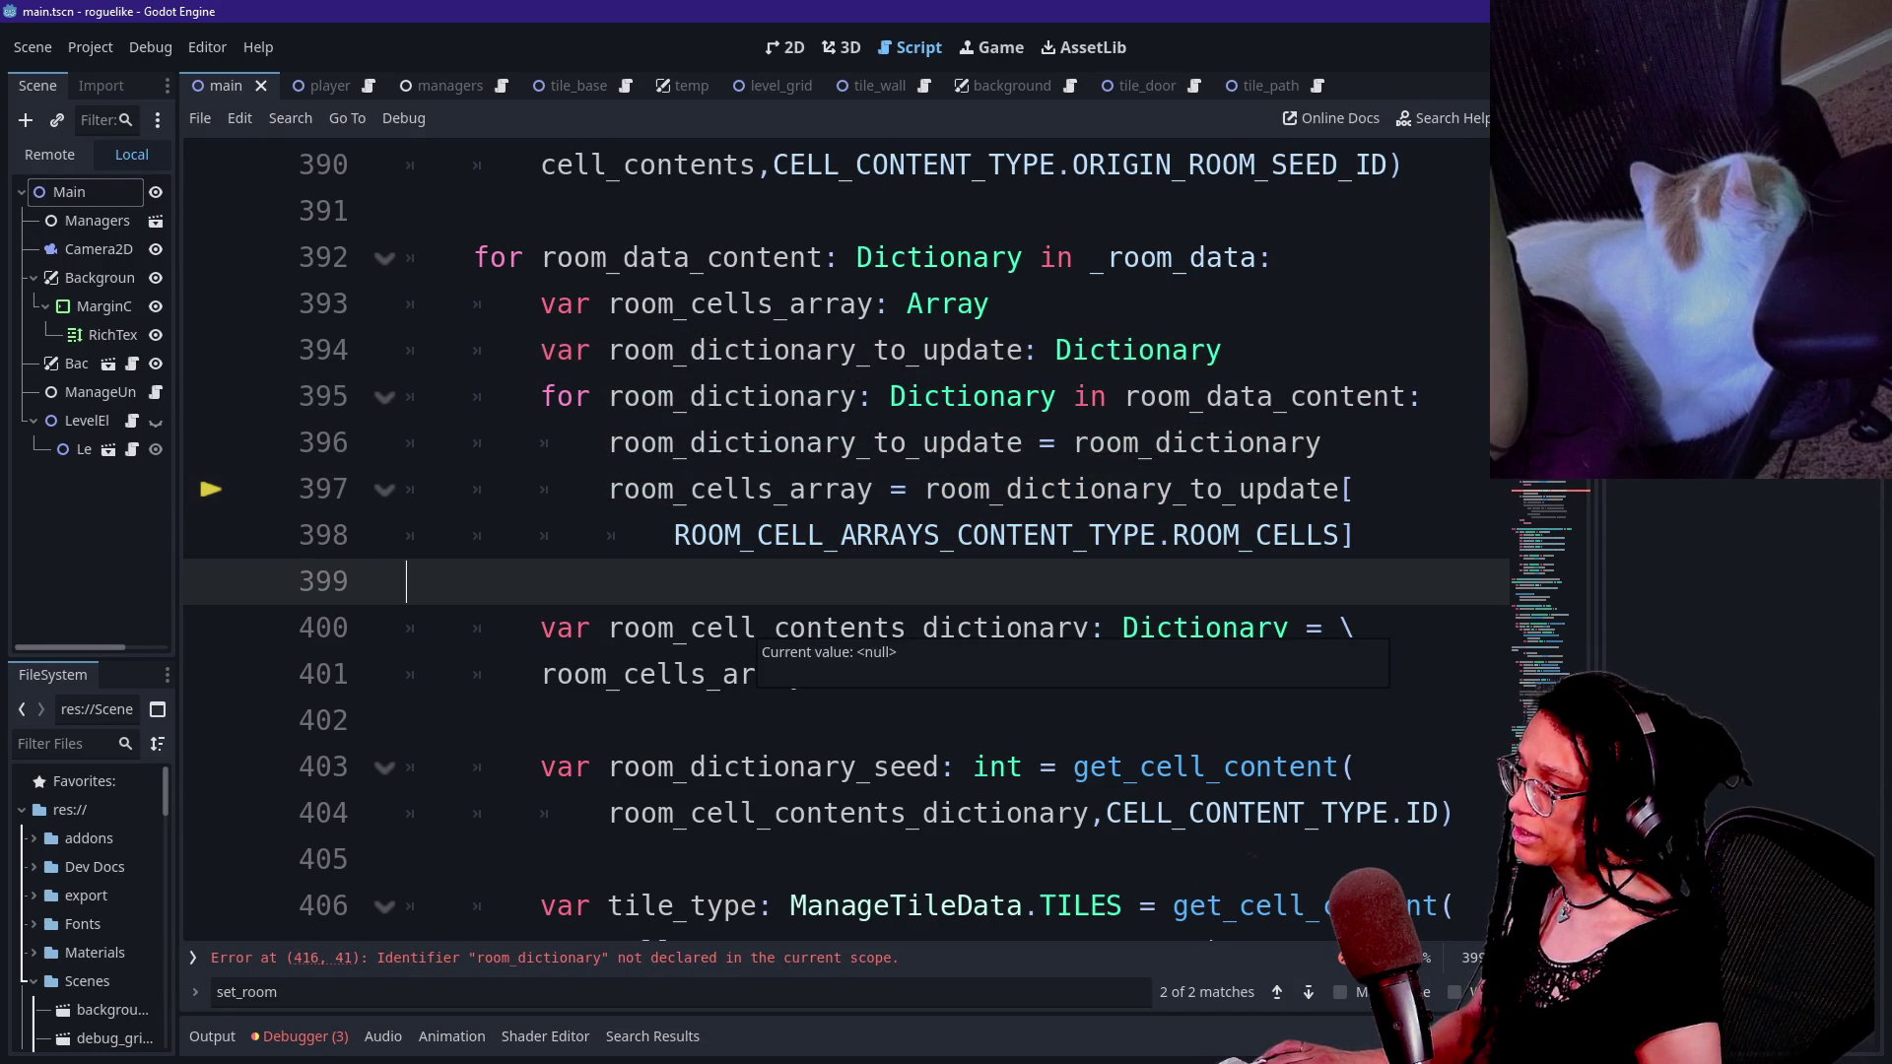
- Replace the out-of-scope room_dictionary on line 416 with room_dictionary_to_update
scroll(729, 661, down, 1)
click(724, 674)
scroll(887, 591, down, 1)
drag(608, 488, 1004, 489)
drag(608, 535, 1055, 535)
click(1055, 535)
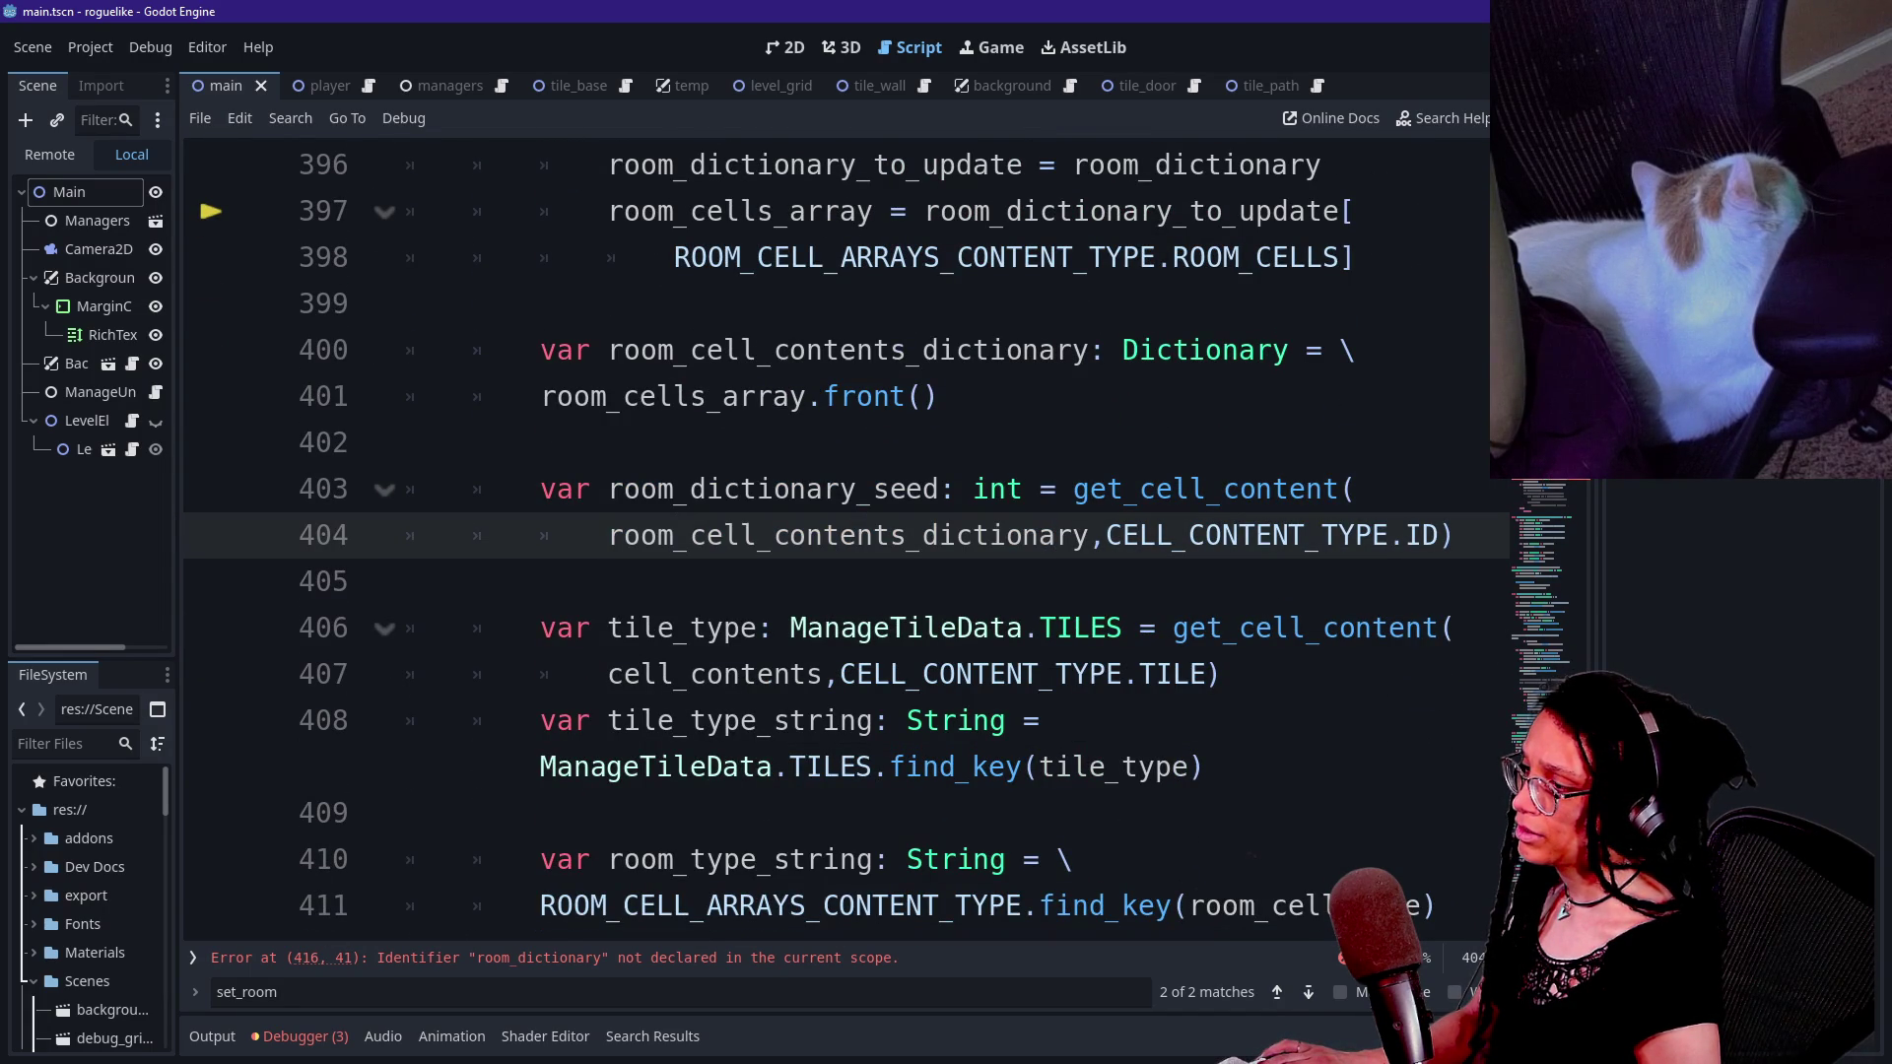
scroll(837, 532, down, 1)
scroll(838, 532, down, 3)
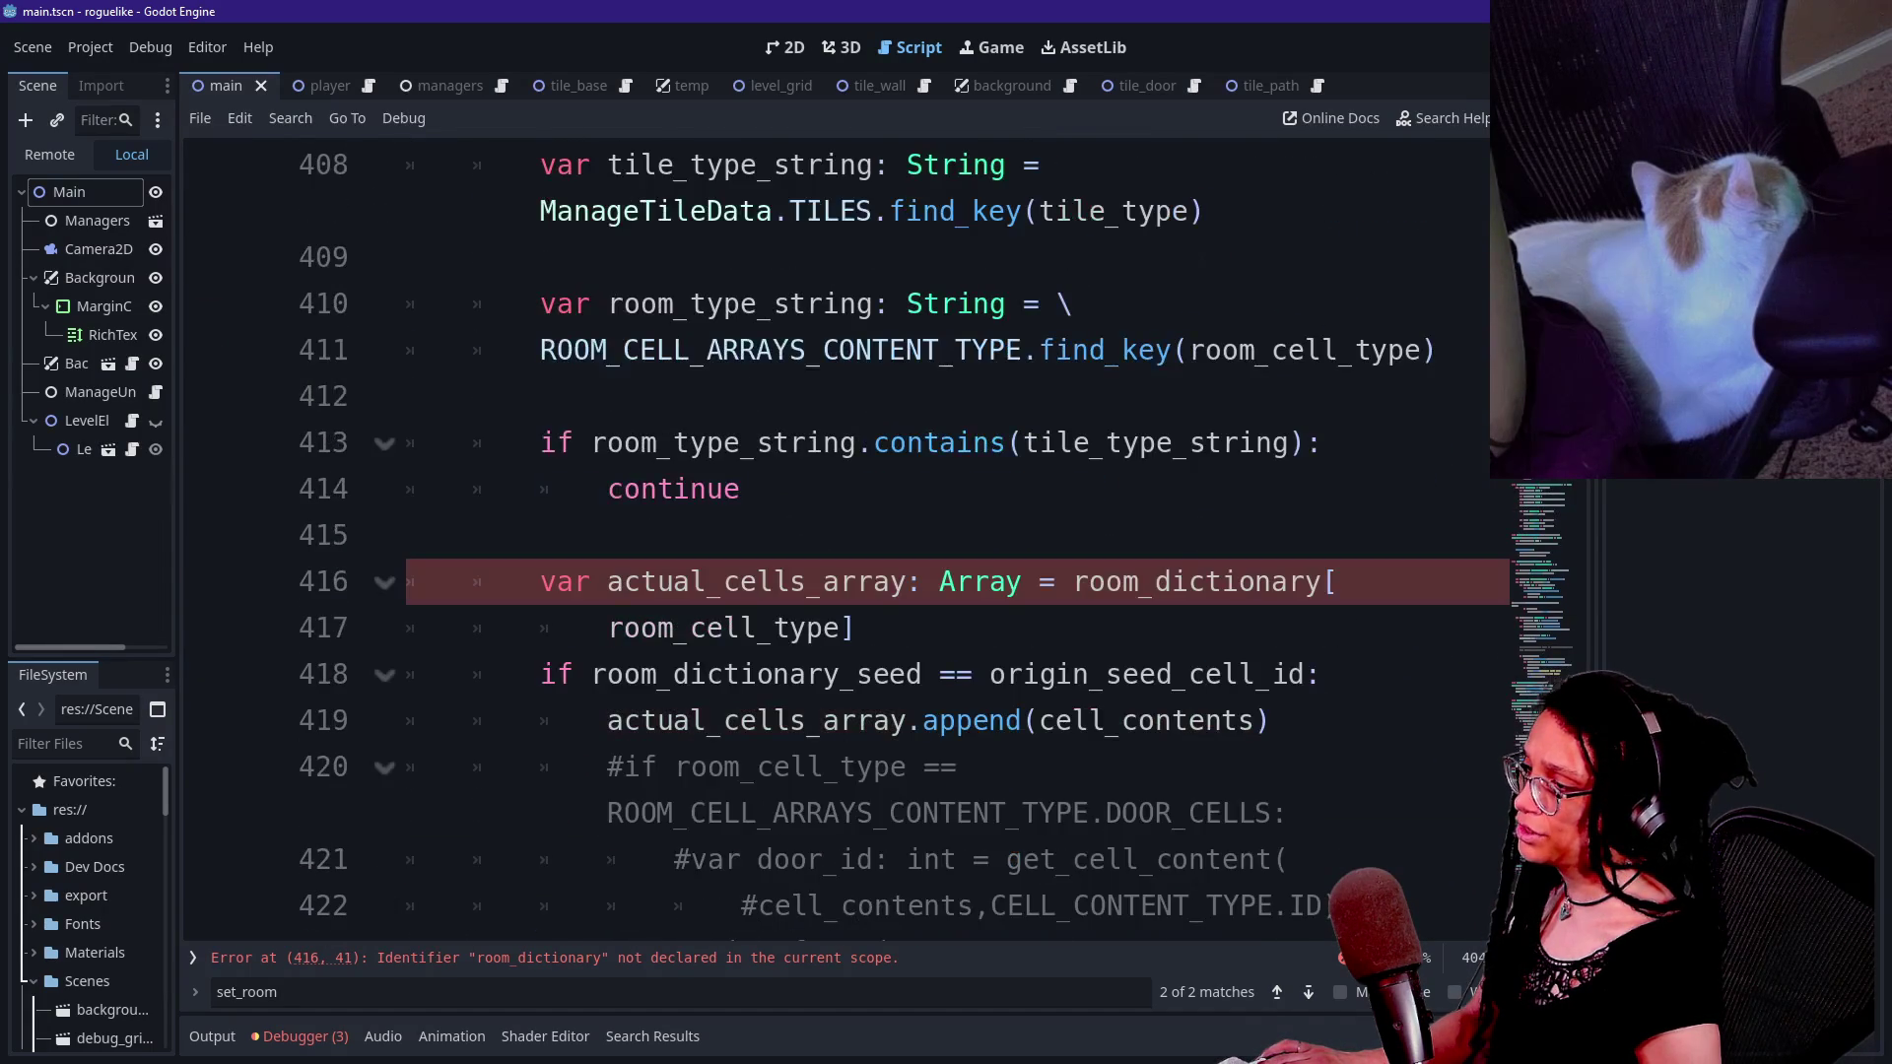
drag(1072, 581, 1320, 581)
key(ctrl+v)
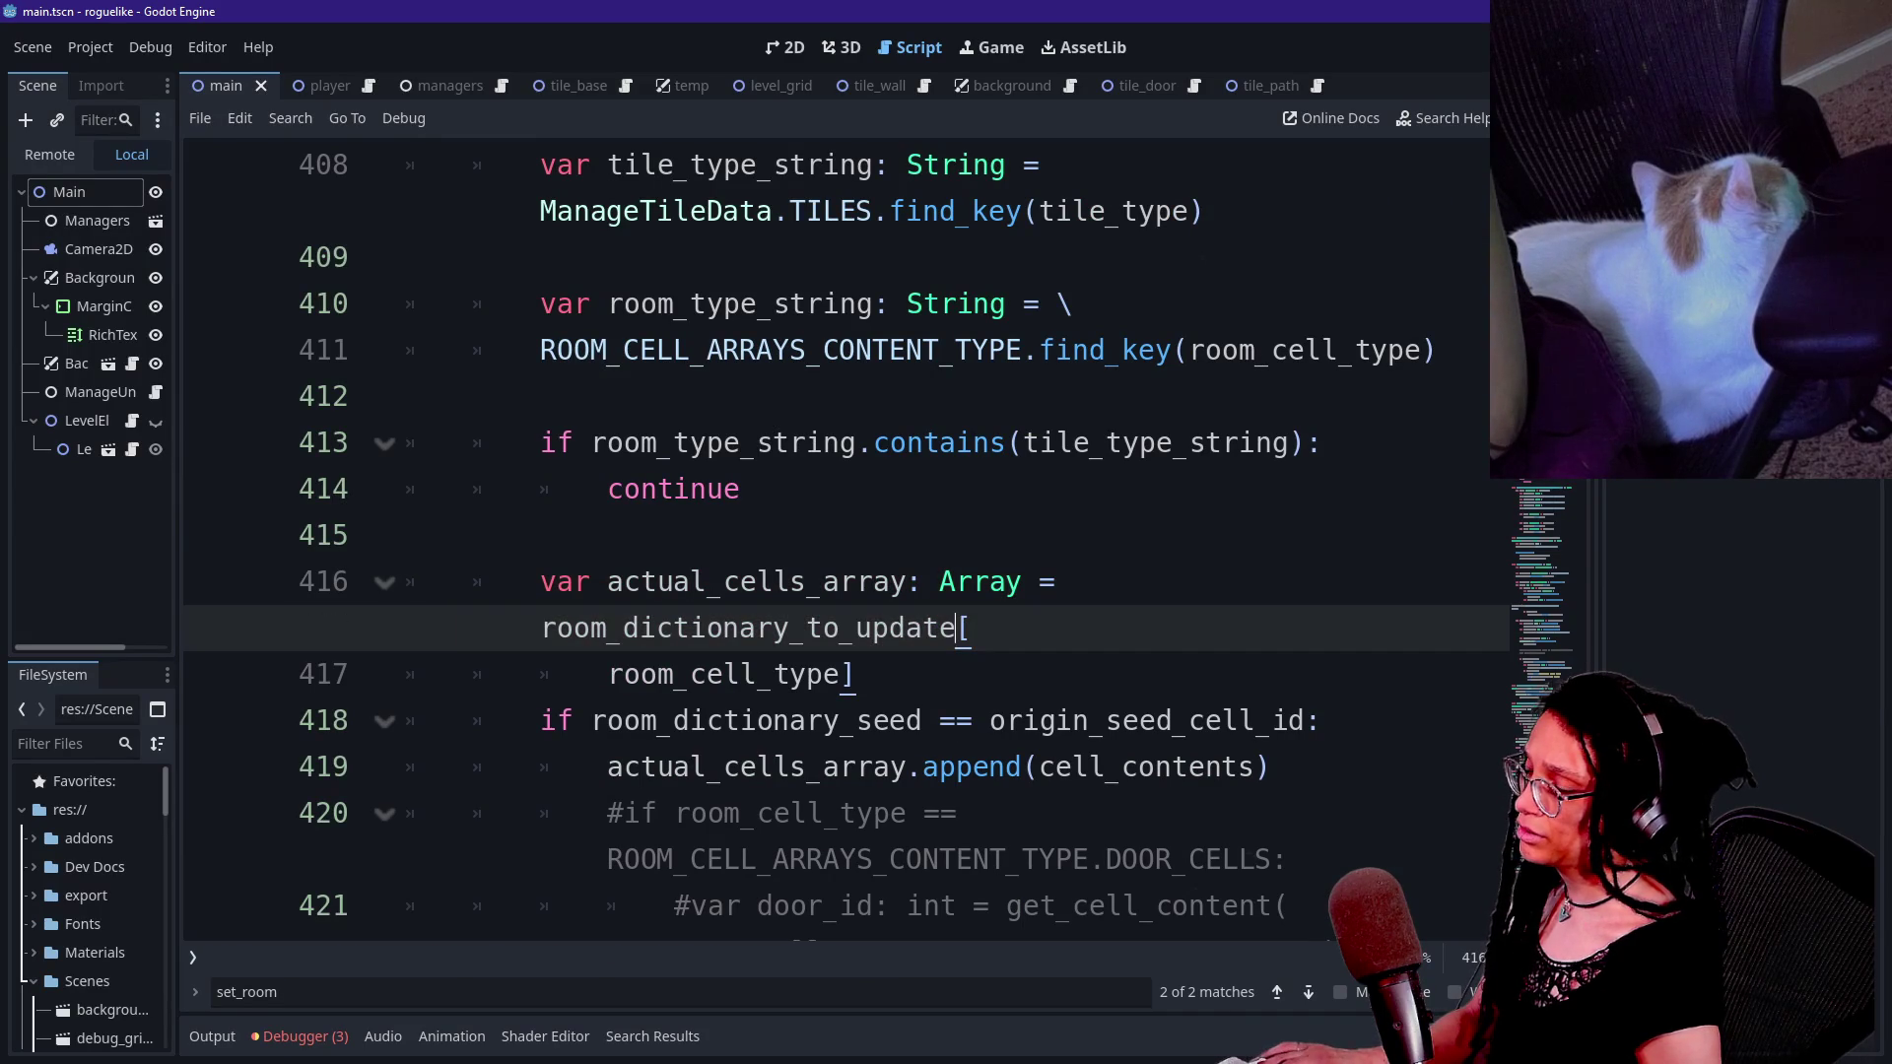
- Break line 416 with a backslash so the dictionary lookup continues on the next line
click(540, 628)
key(Return)
key(Up)
key(End)
text(\)
key(Delete)
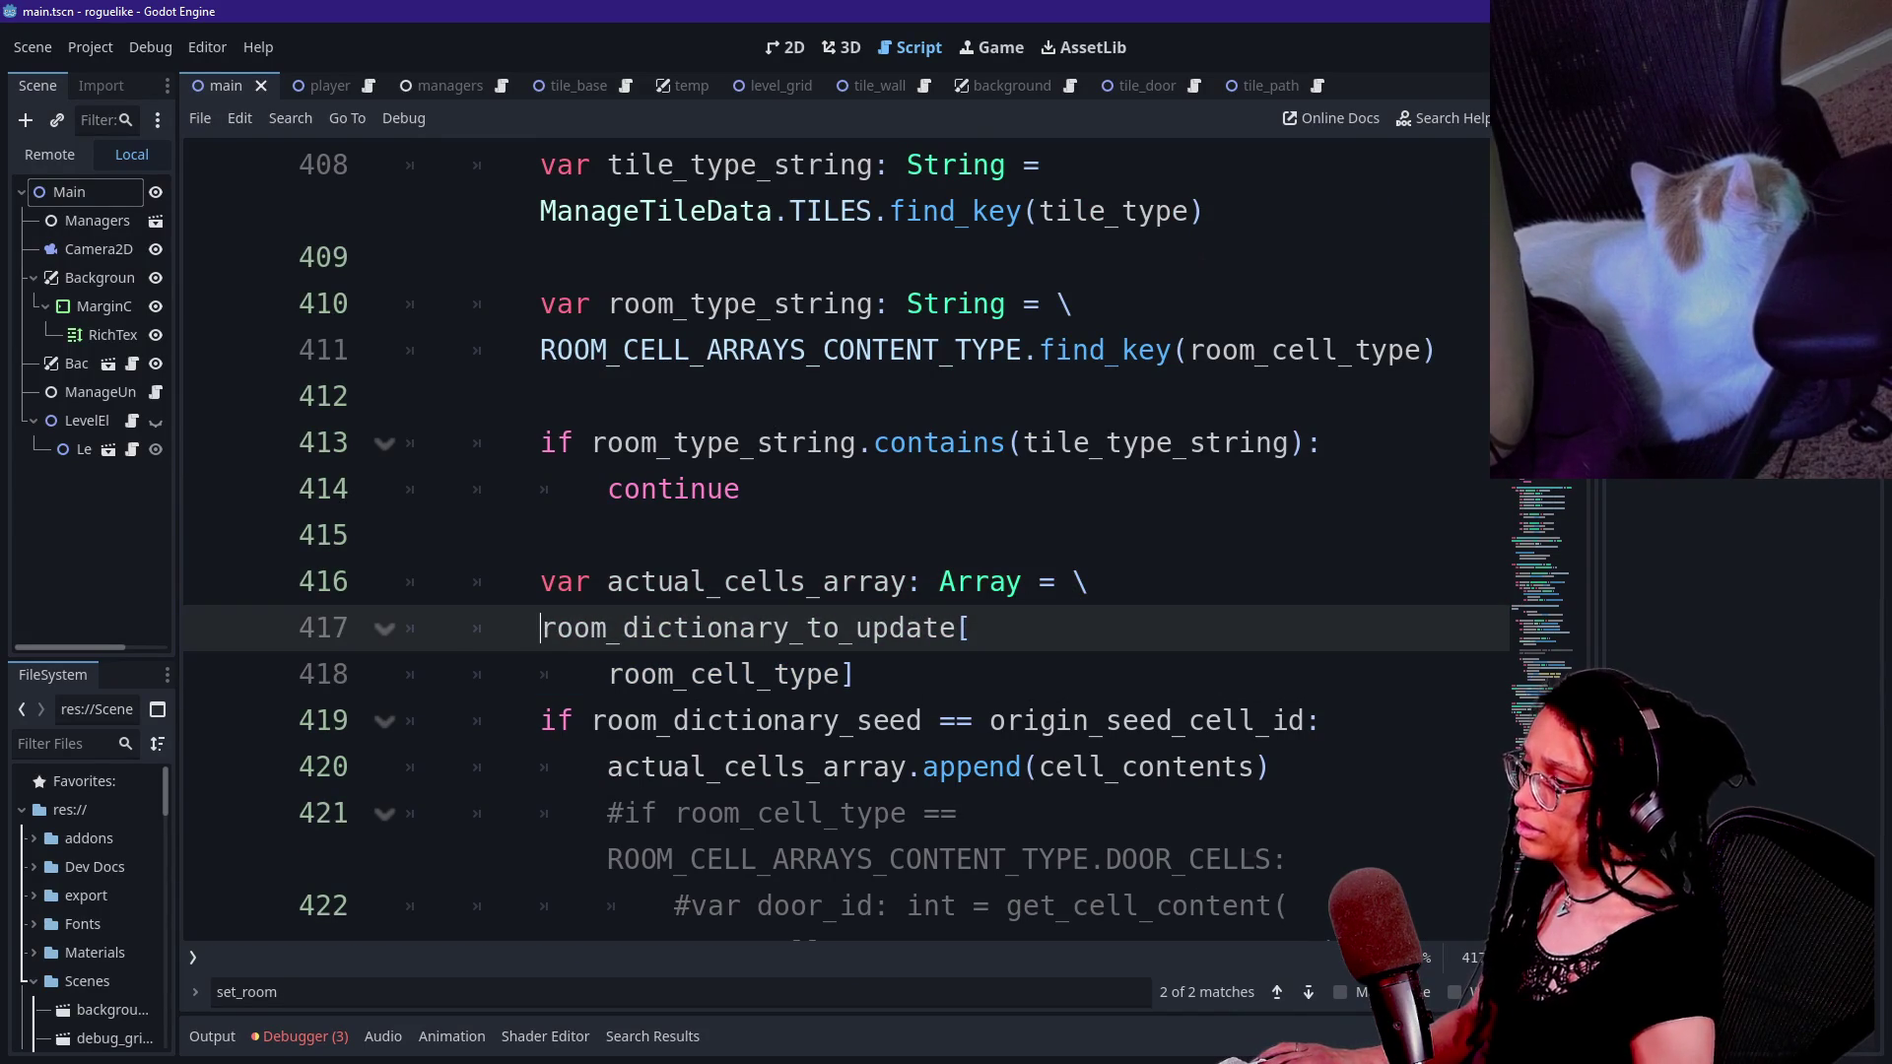
scroll(847, 690, down, 1)
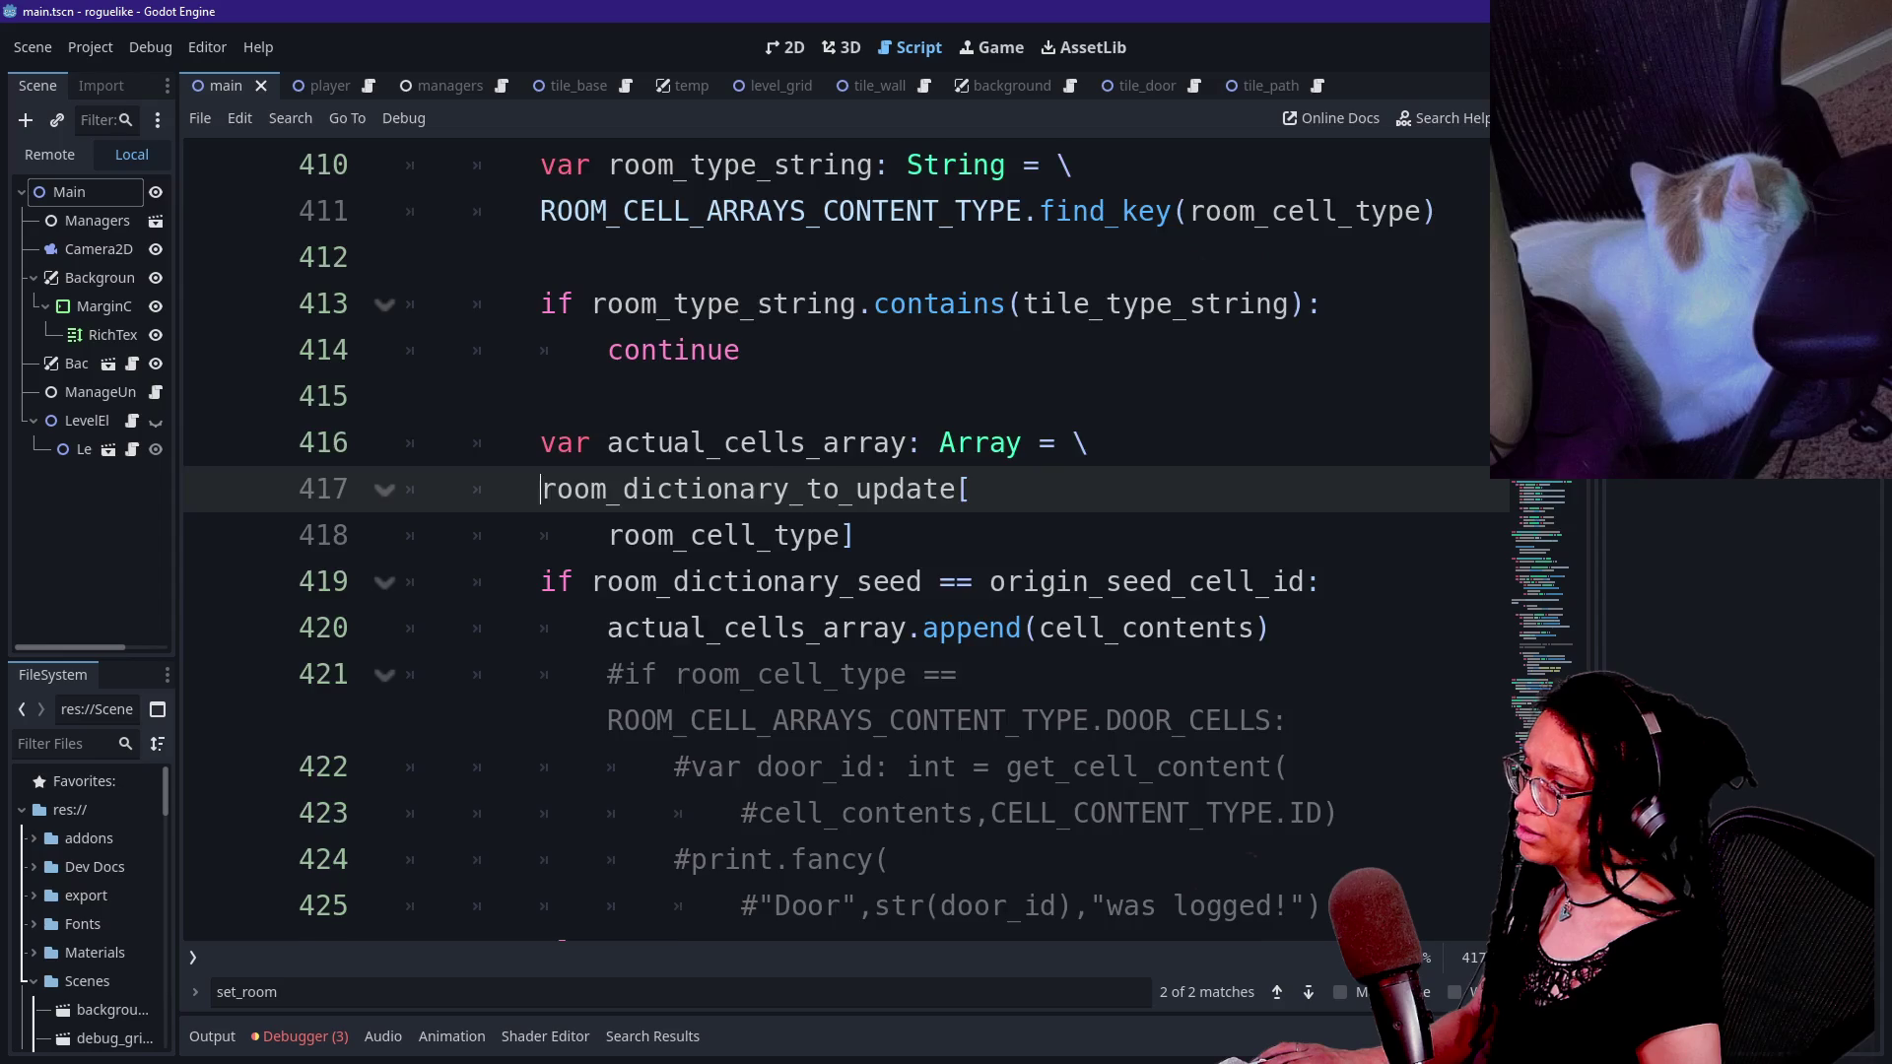
scroll(847, 581, down, 1)
click(607, 582)
click(1090, 581)
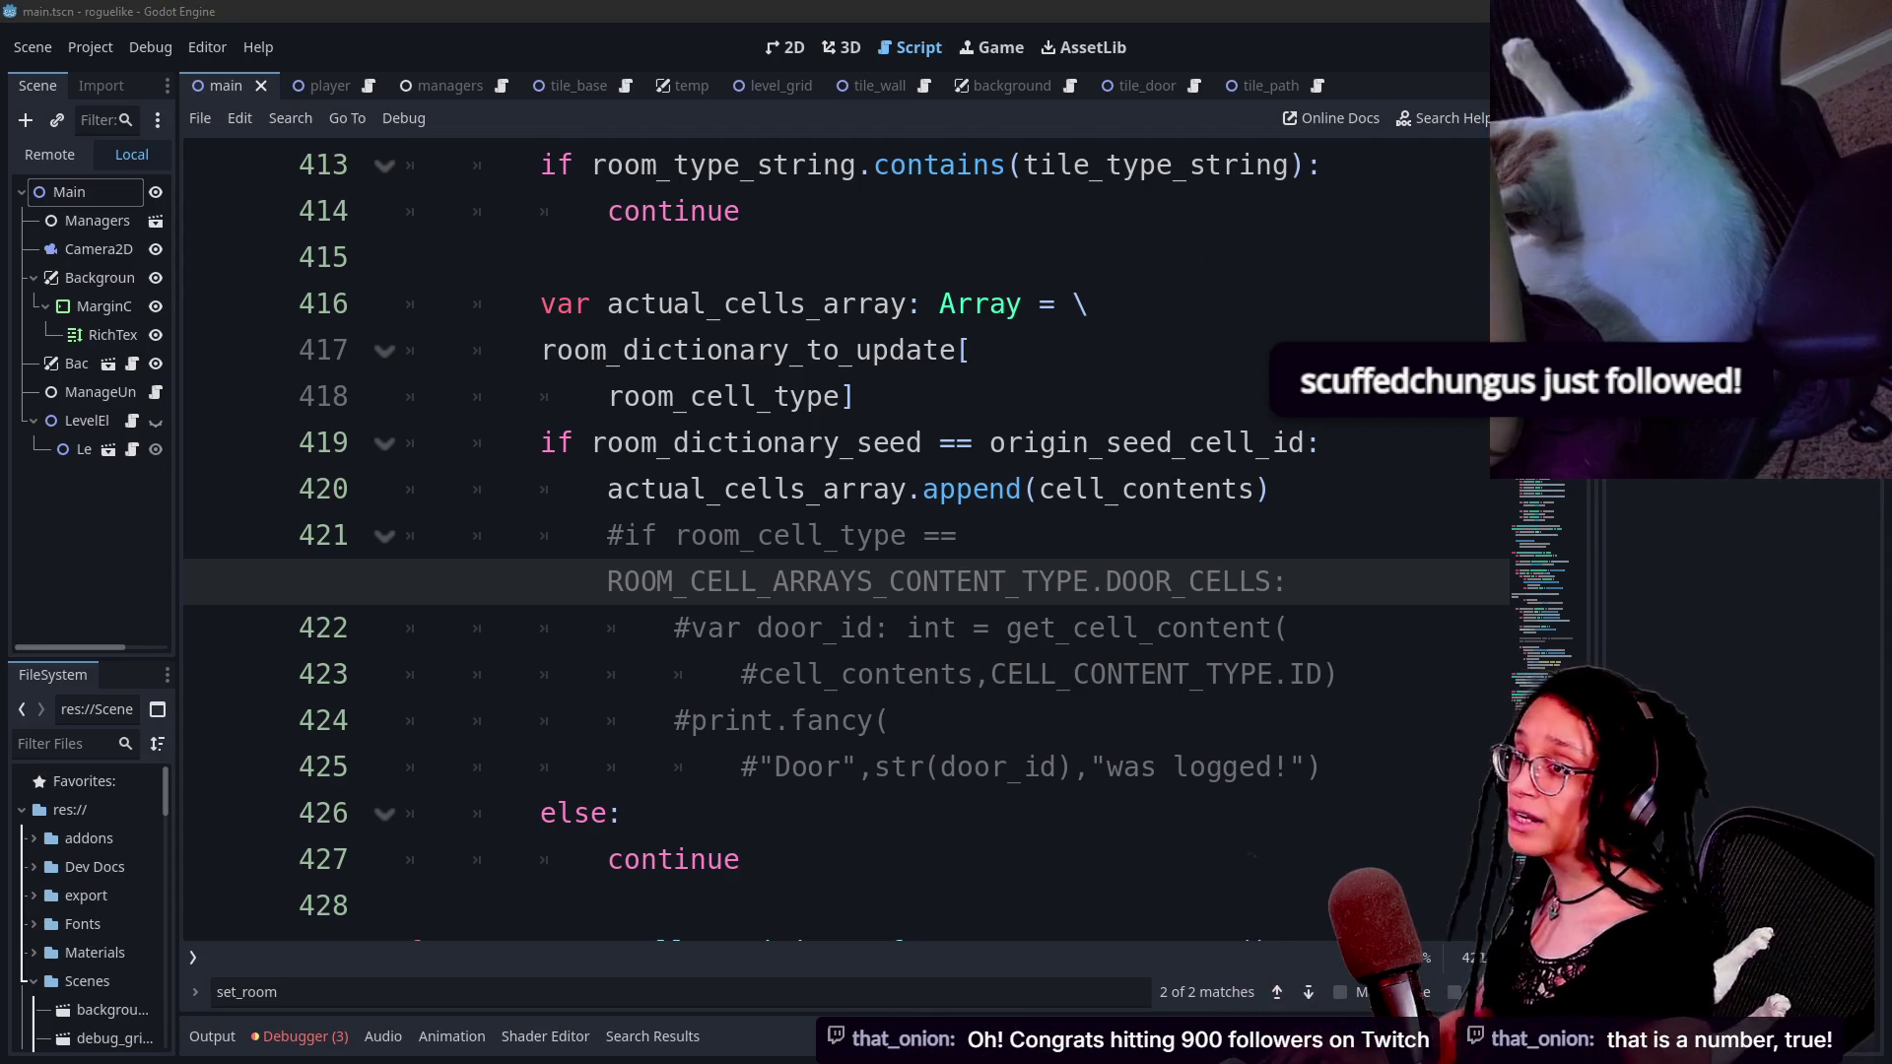
- Switch from the script editor to the browser showing the Twitch Stream Manager dashboard
key(alt+Tab)
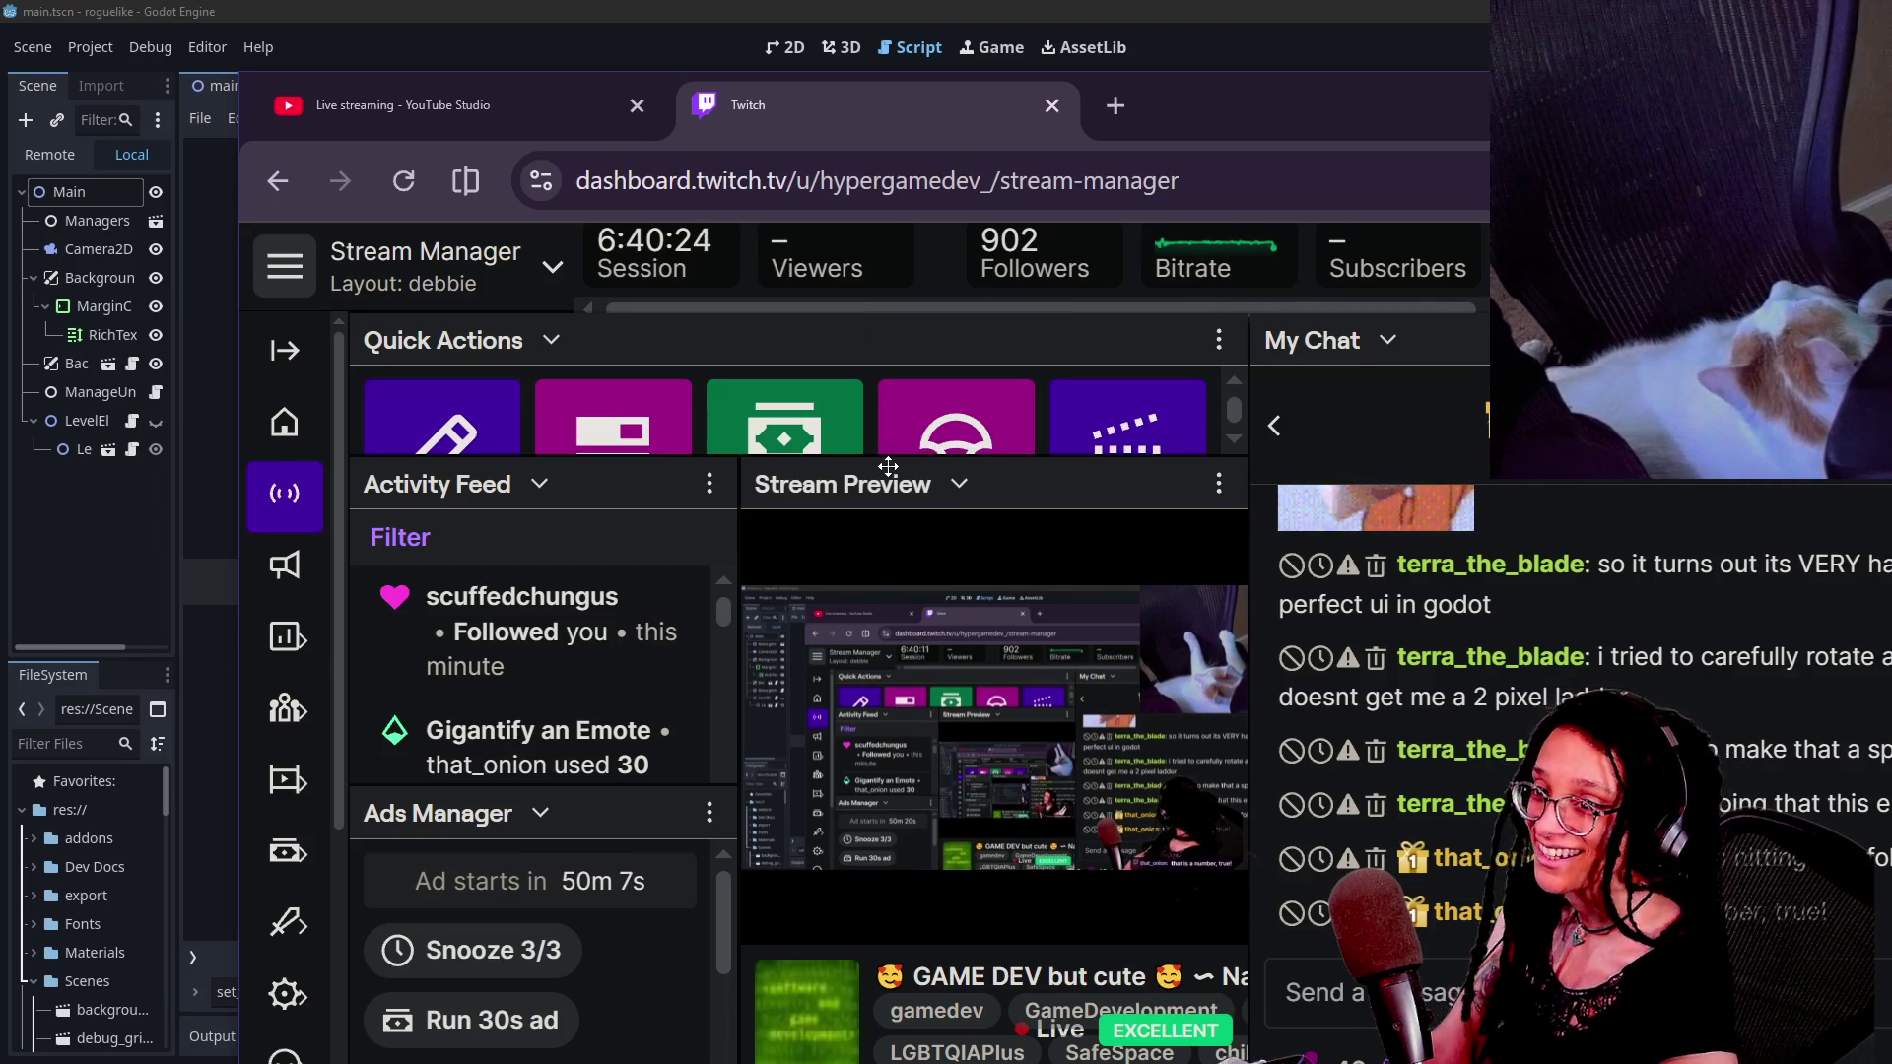
- Check the new follower in the Activity Feed, then minimize the browser back to Godot's script
mouse_move(768, 612)
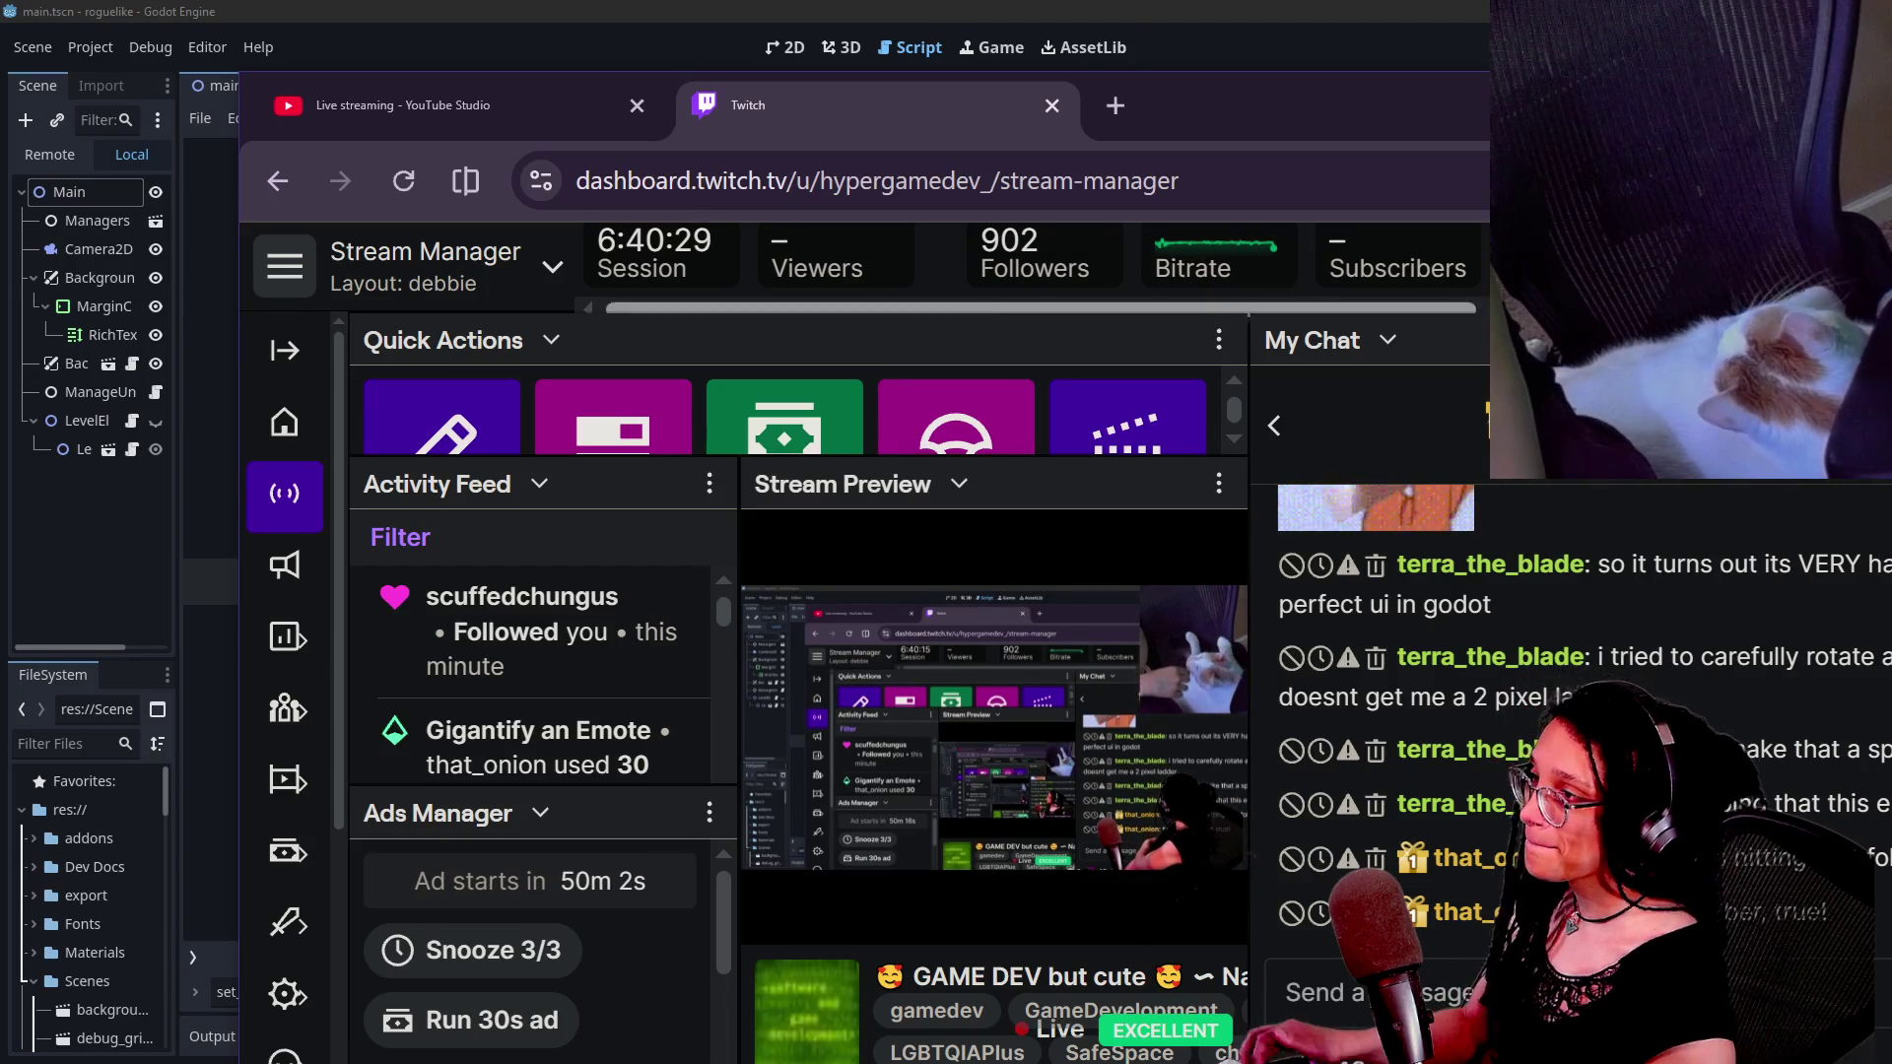
key(super+Down)
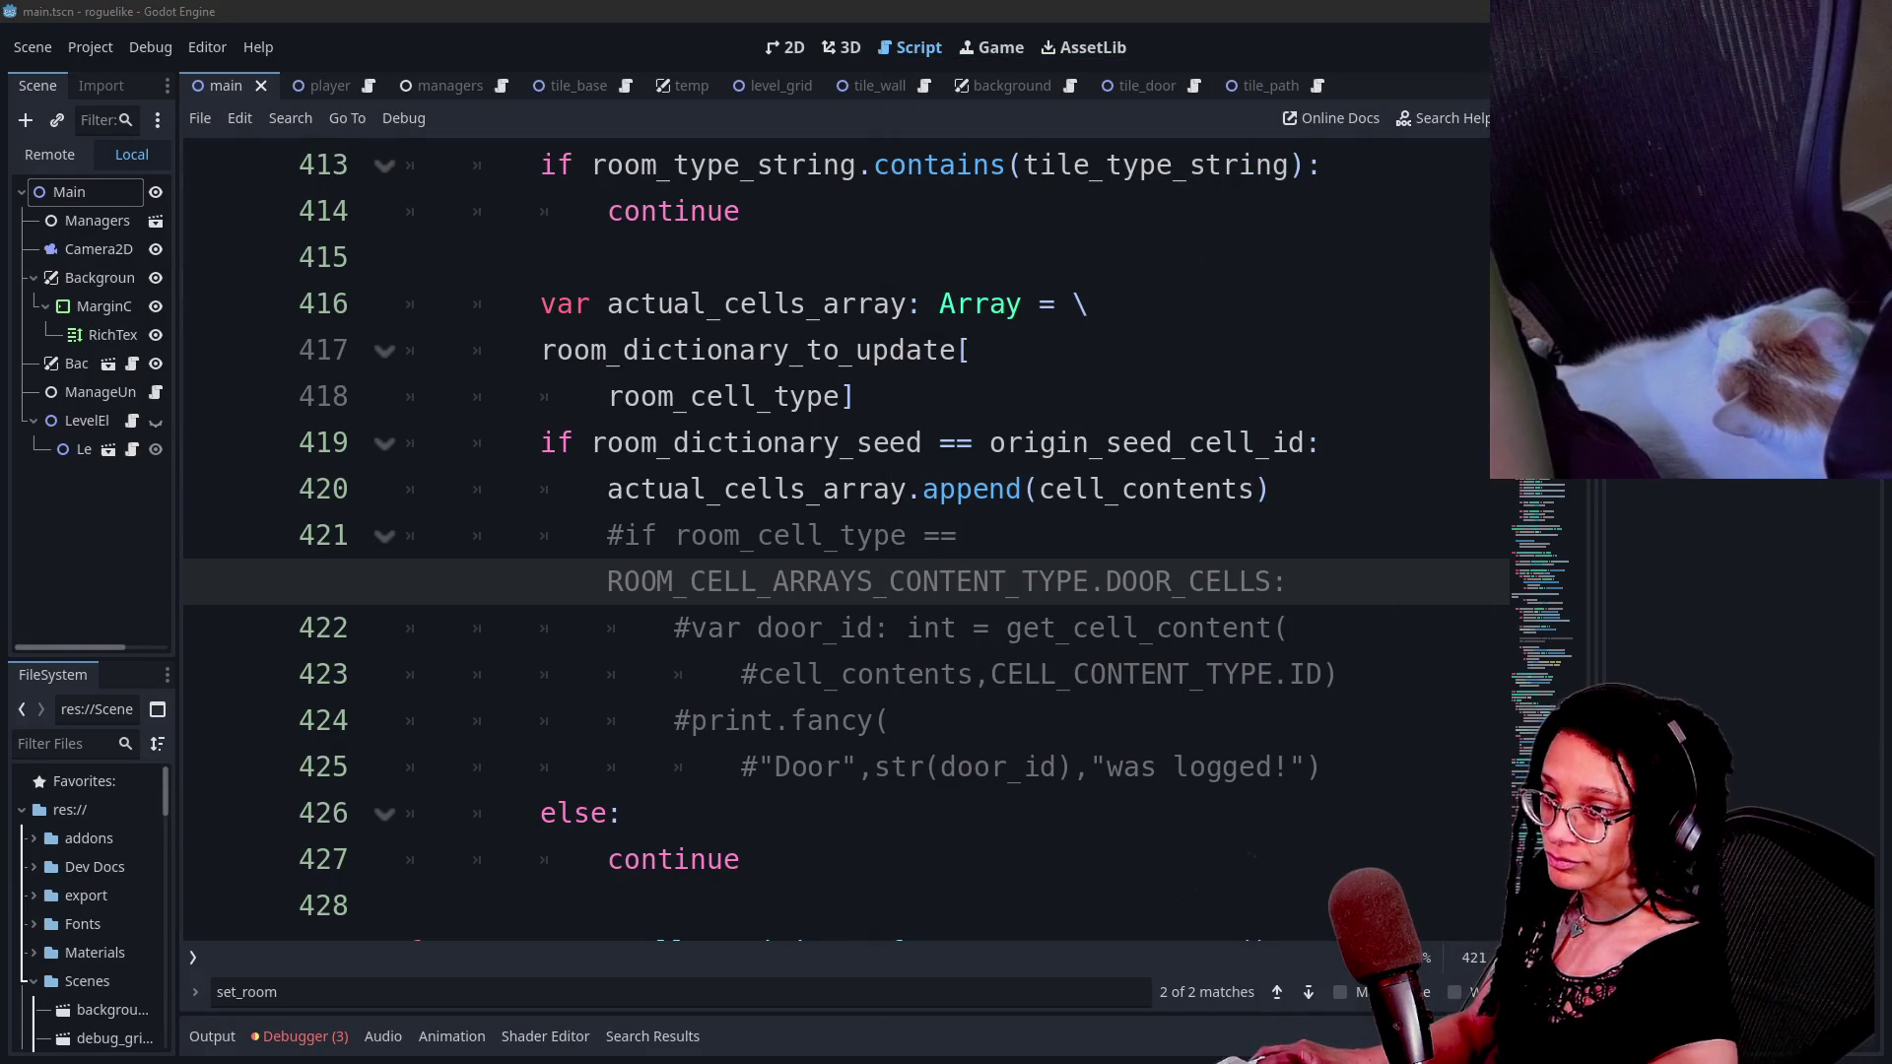
click(887, 674)
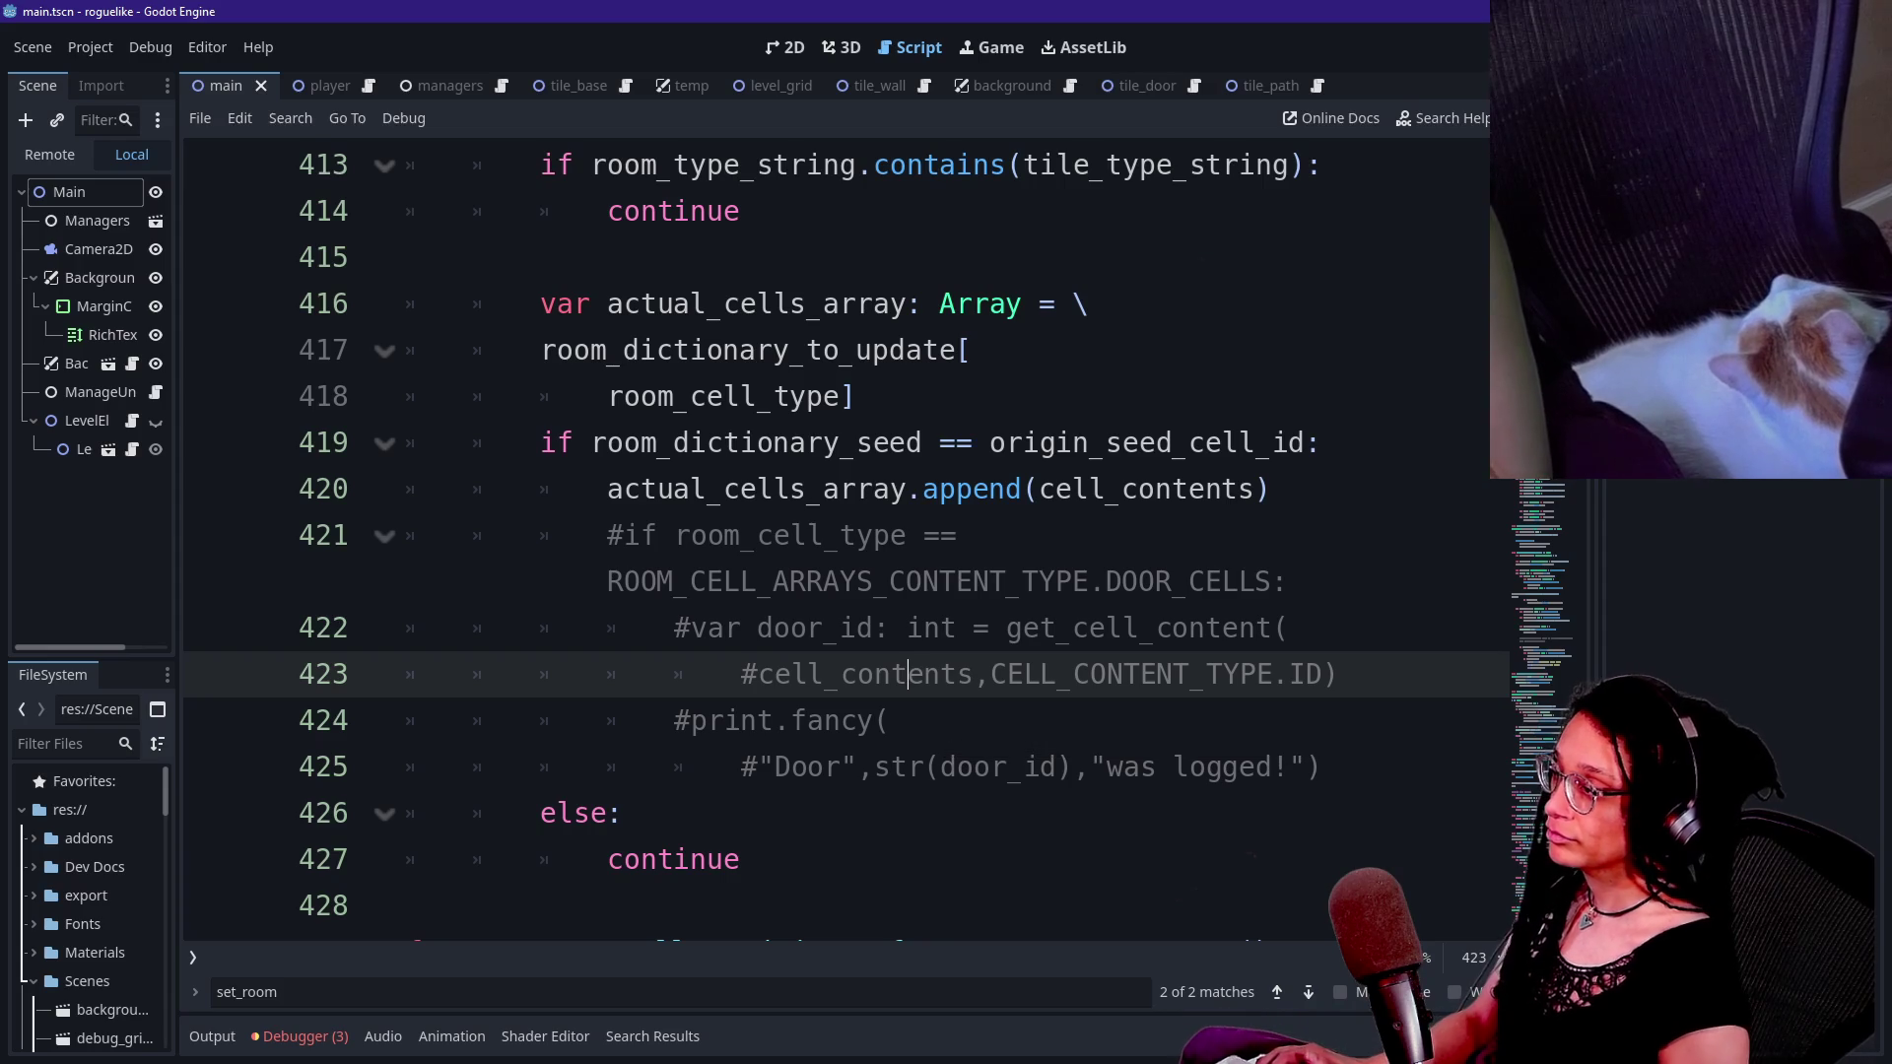
- Save and relaunch the game with F5 so it breaks at manage_levels.gd line 395
click(1089, 628)
key(Down)
key(Down)
click(607, 582)
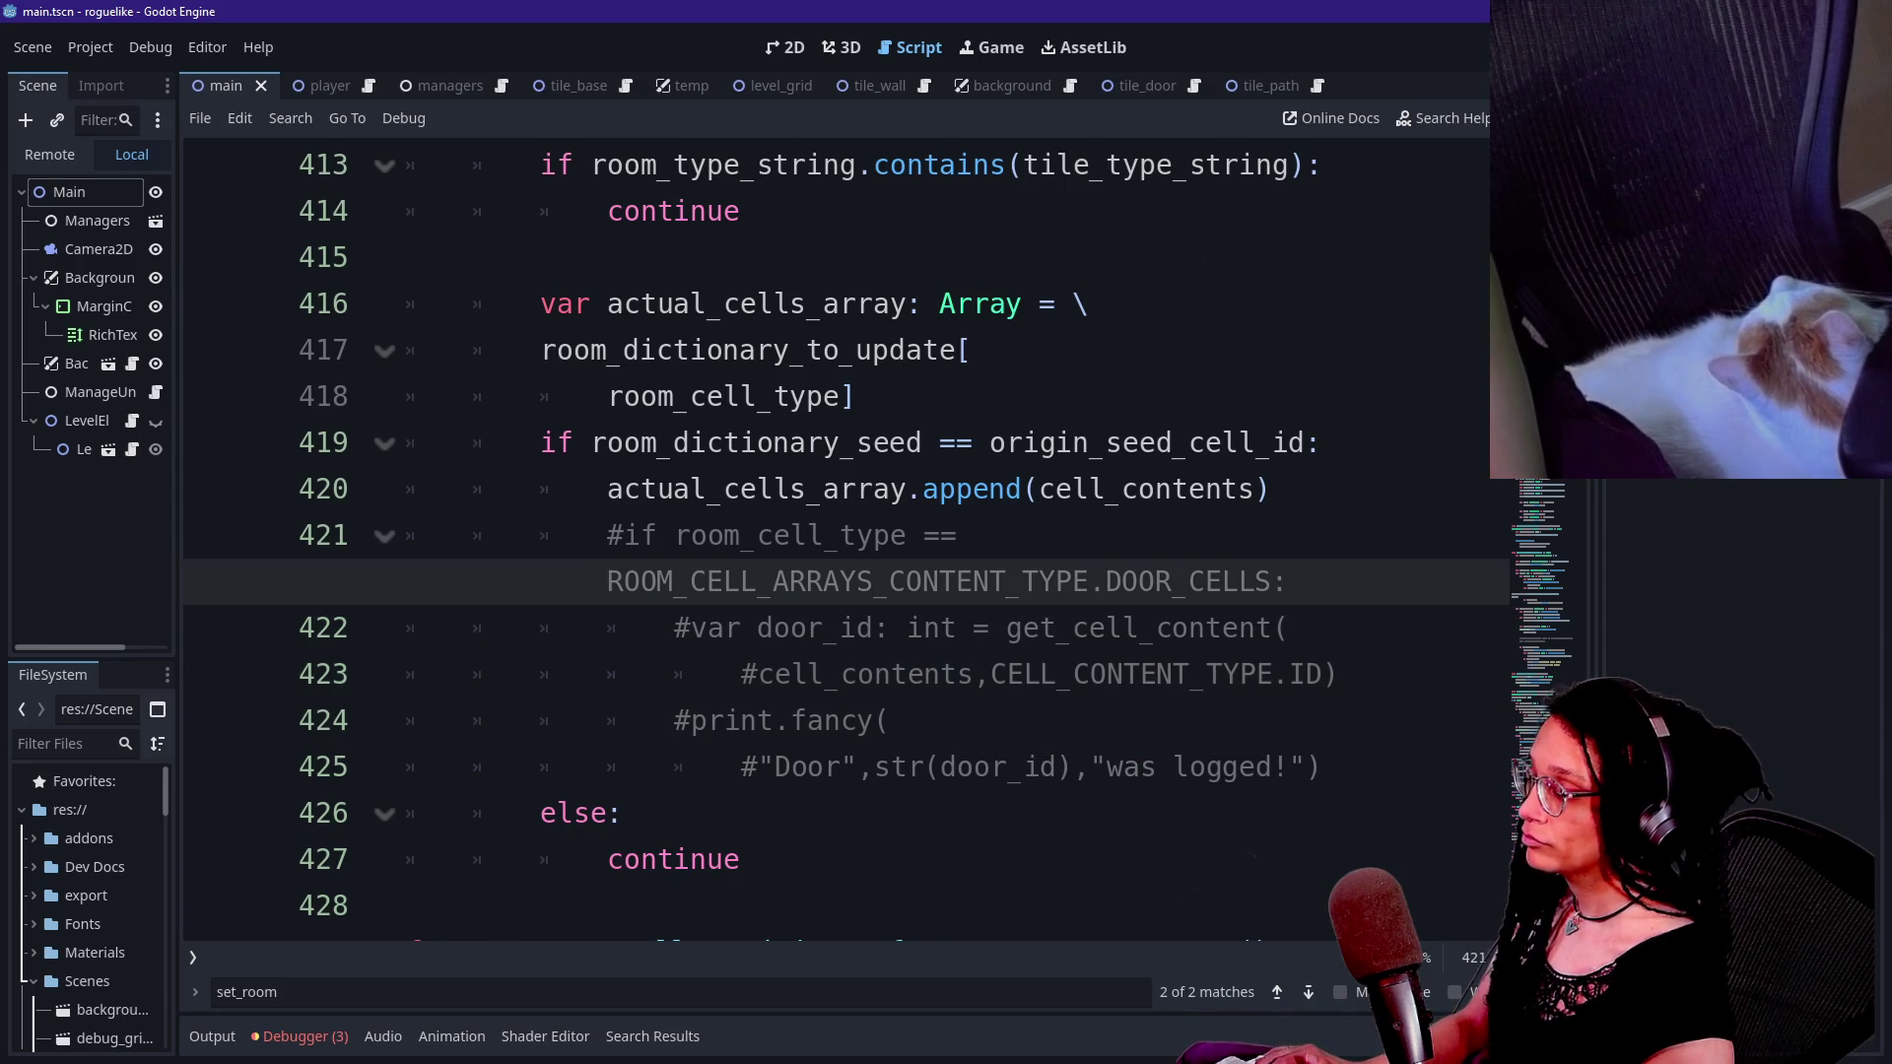
scroll(837, 532, down, 5)
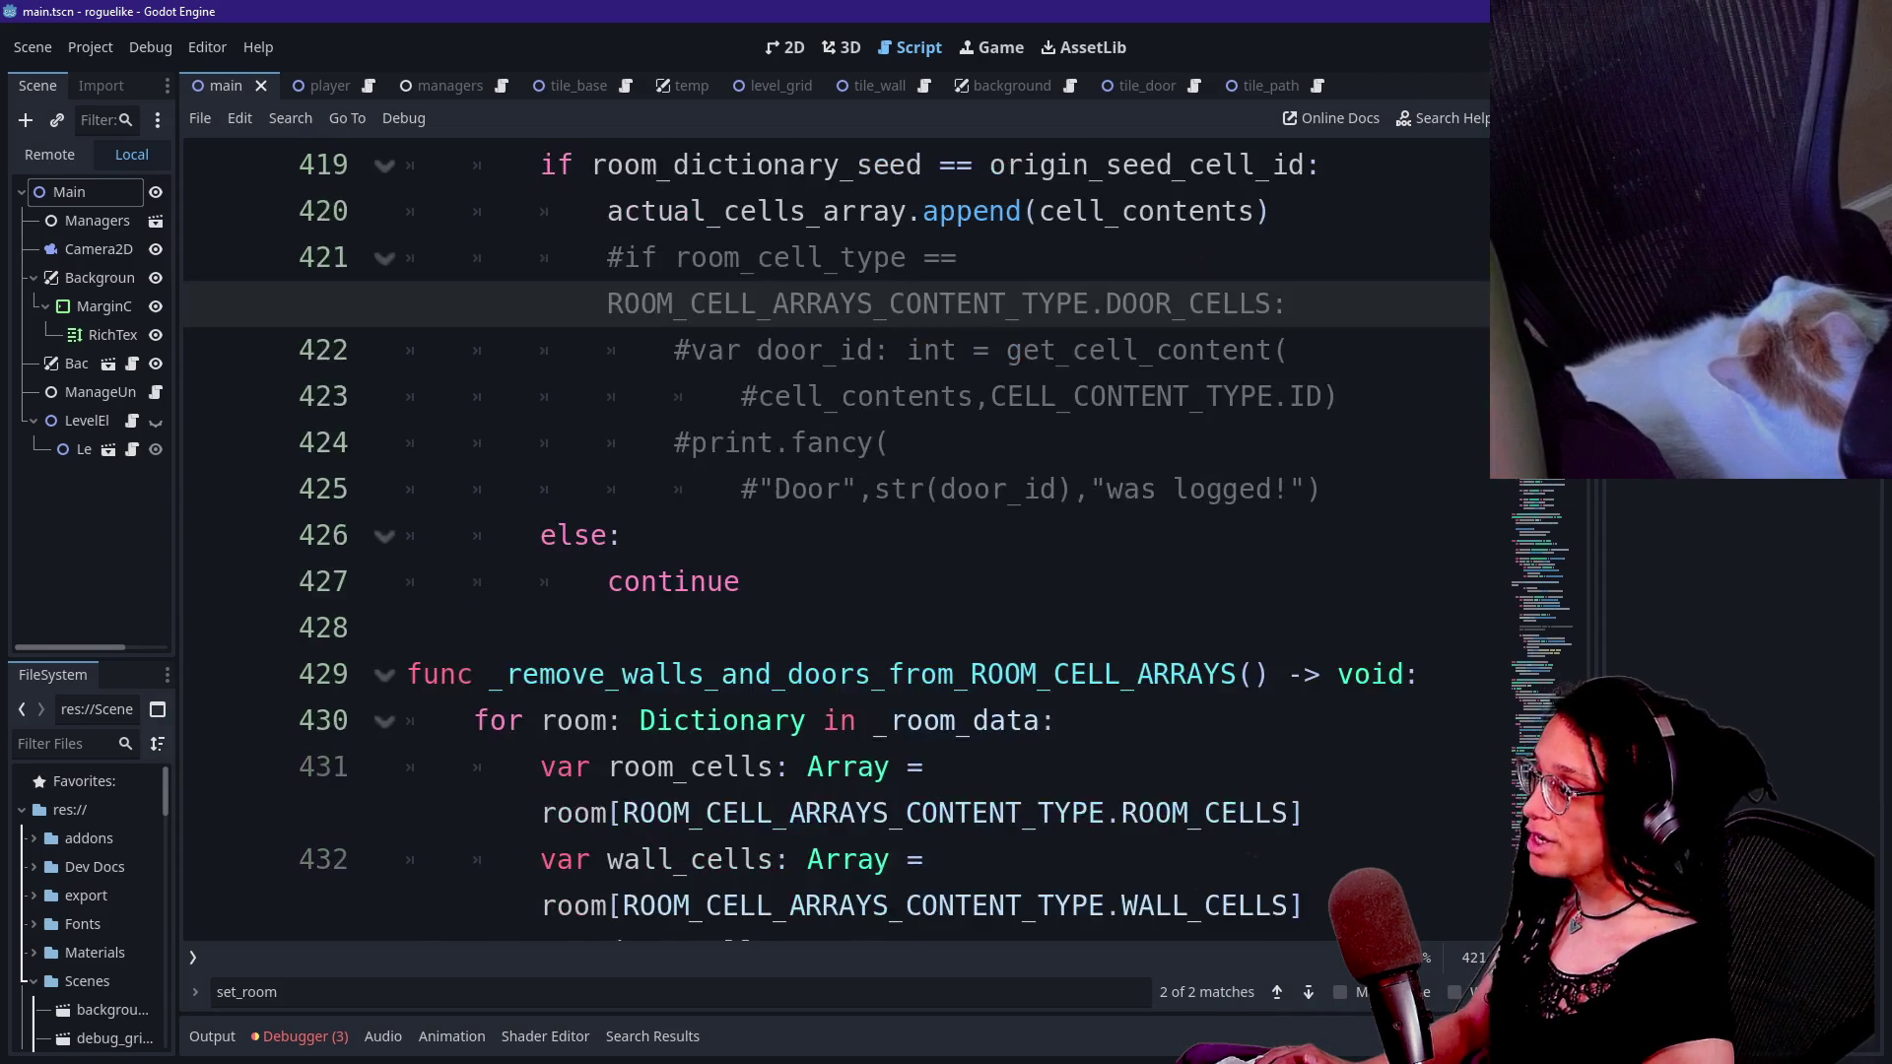
click(690, 537)
scroll(837, 532, up, 2)
key(F5)
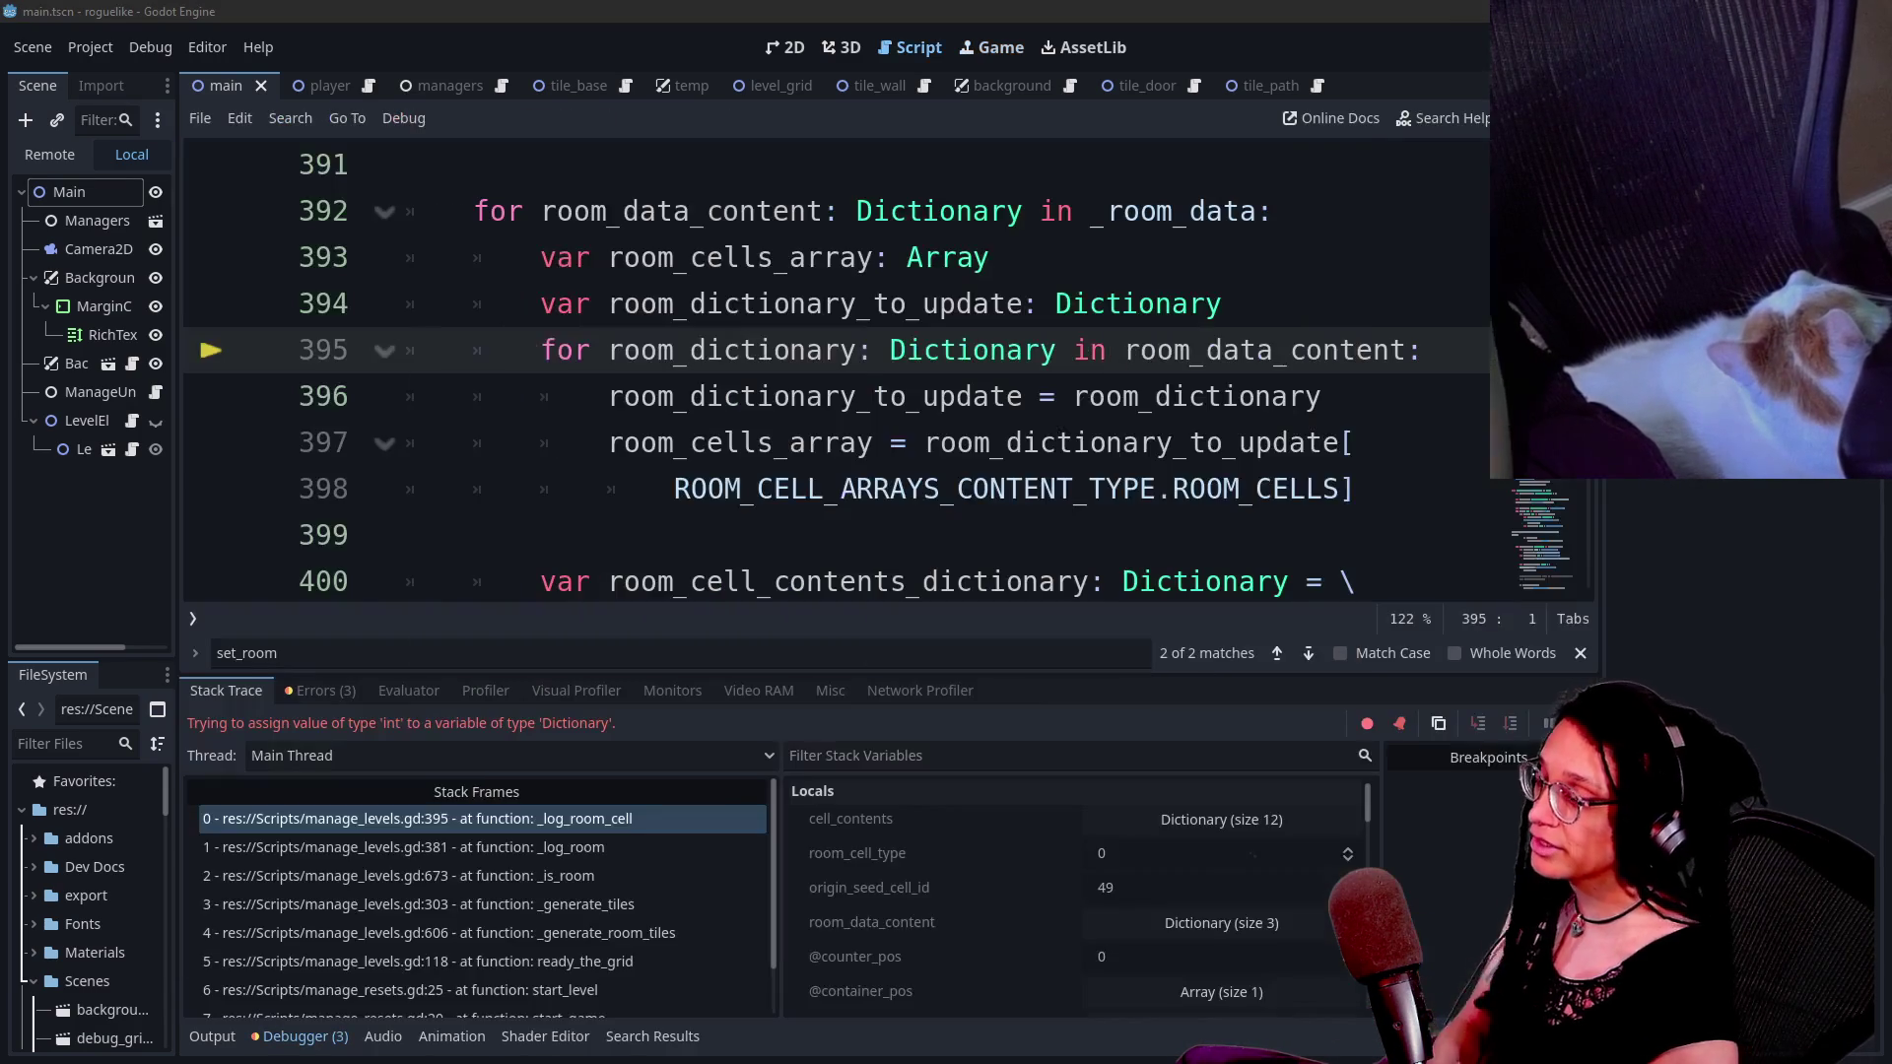
click(857, 350)
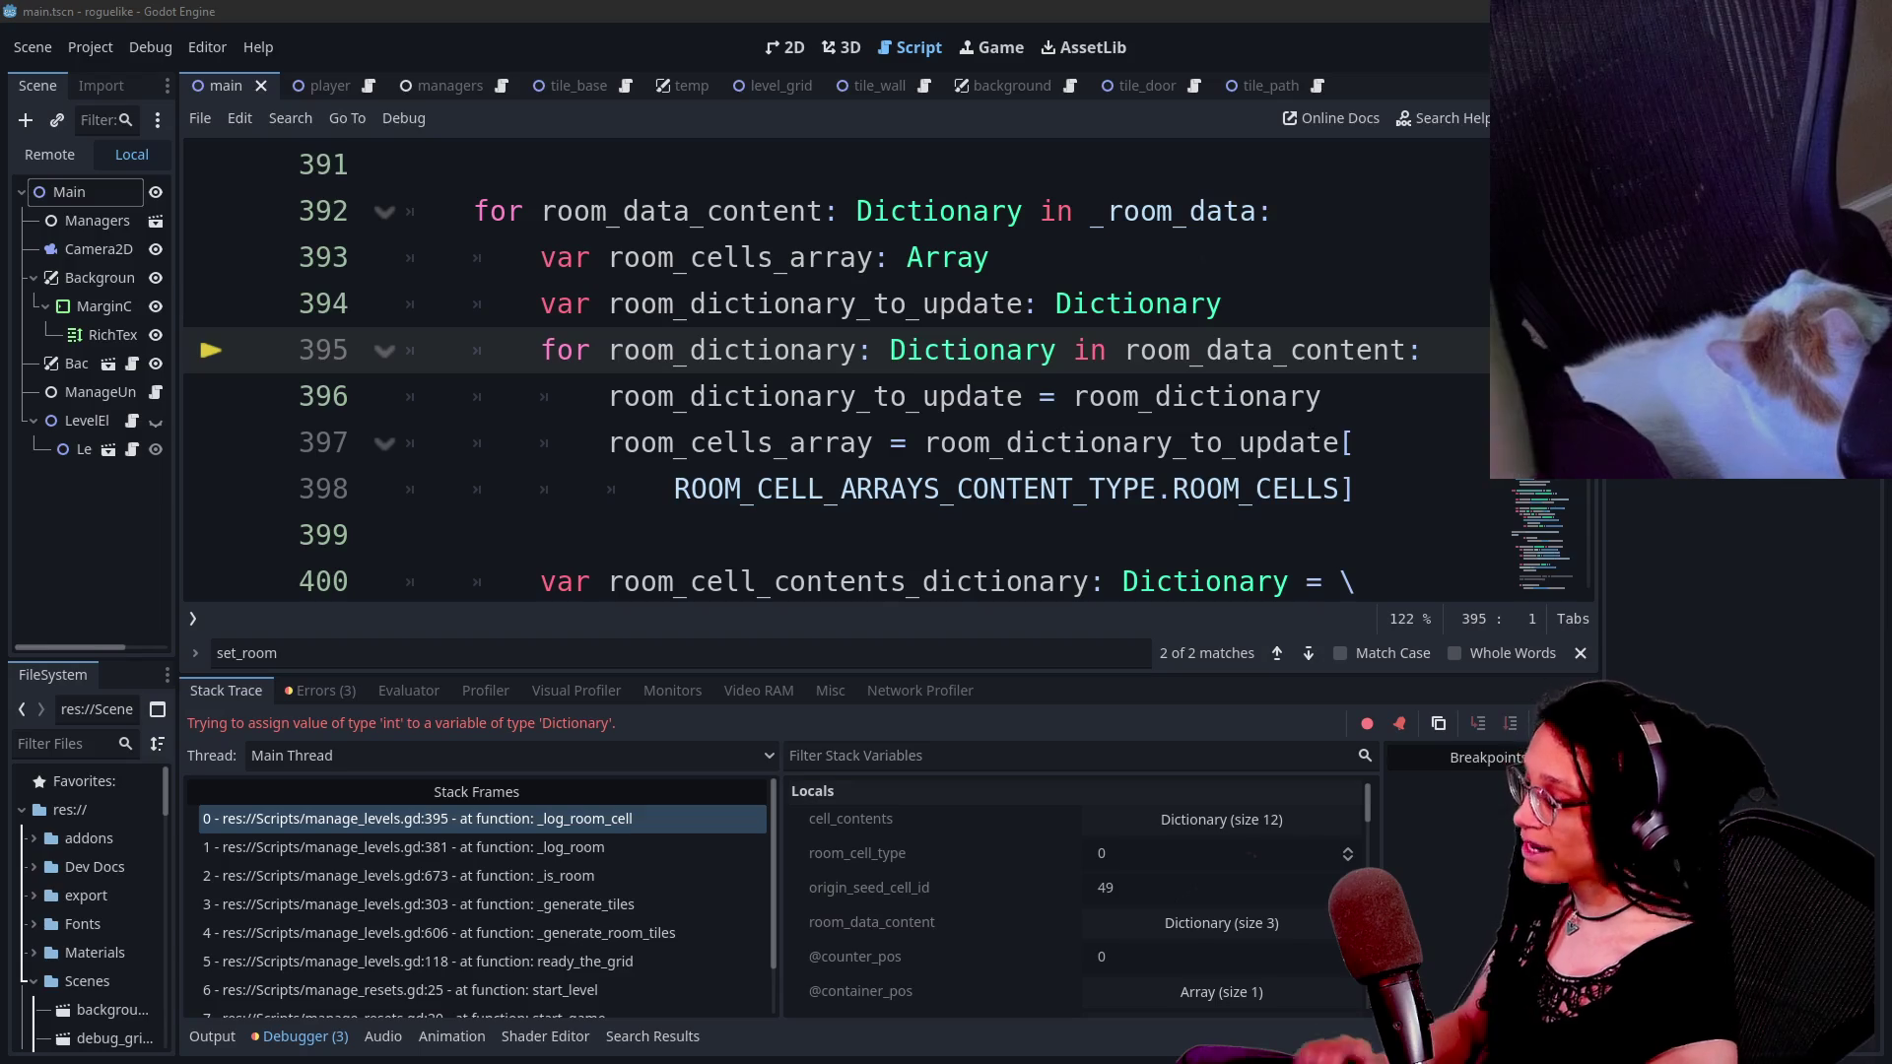
key(F8)
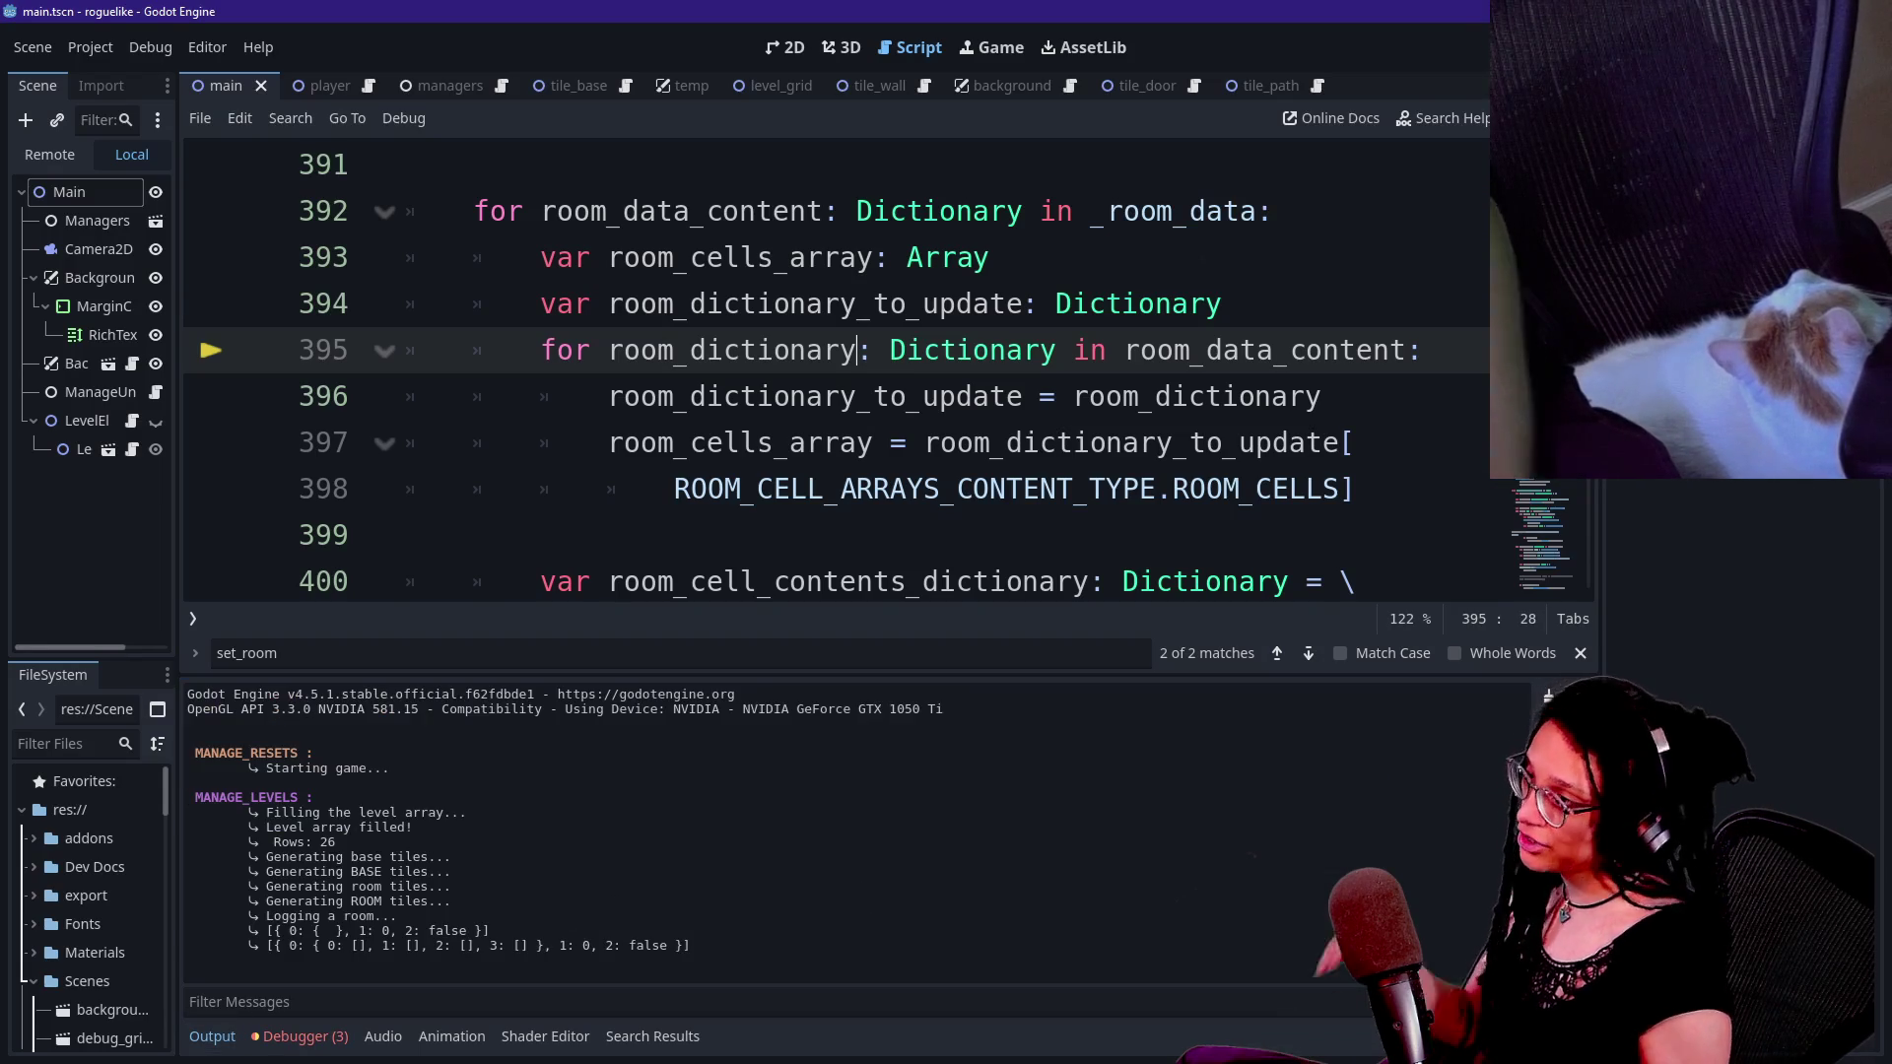
key(ctrl+j)
scroll(837, 532, up, 3)
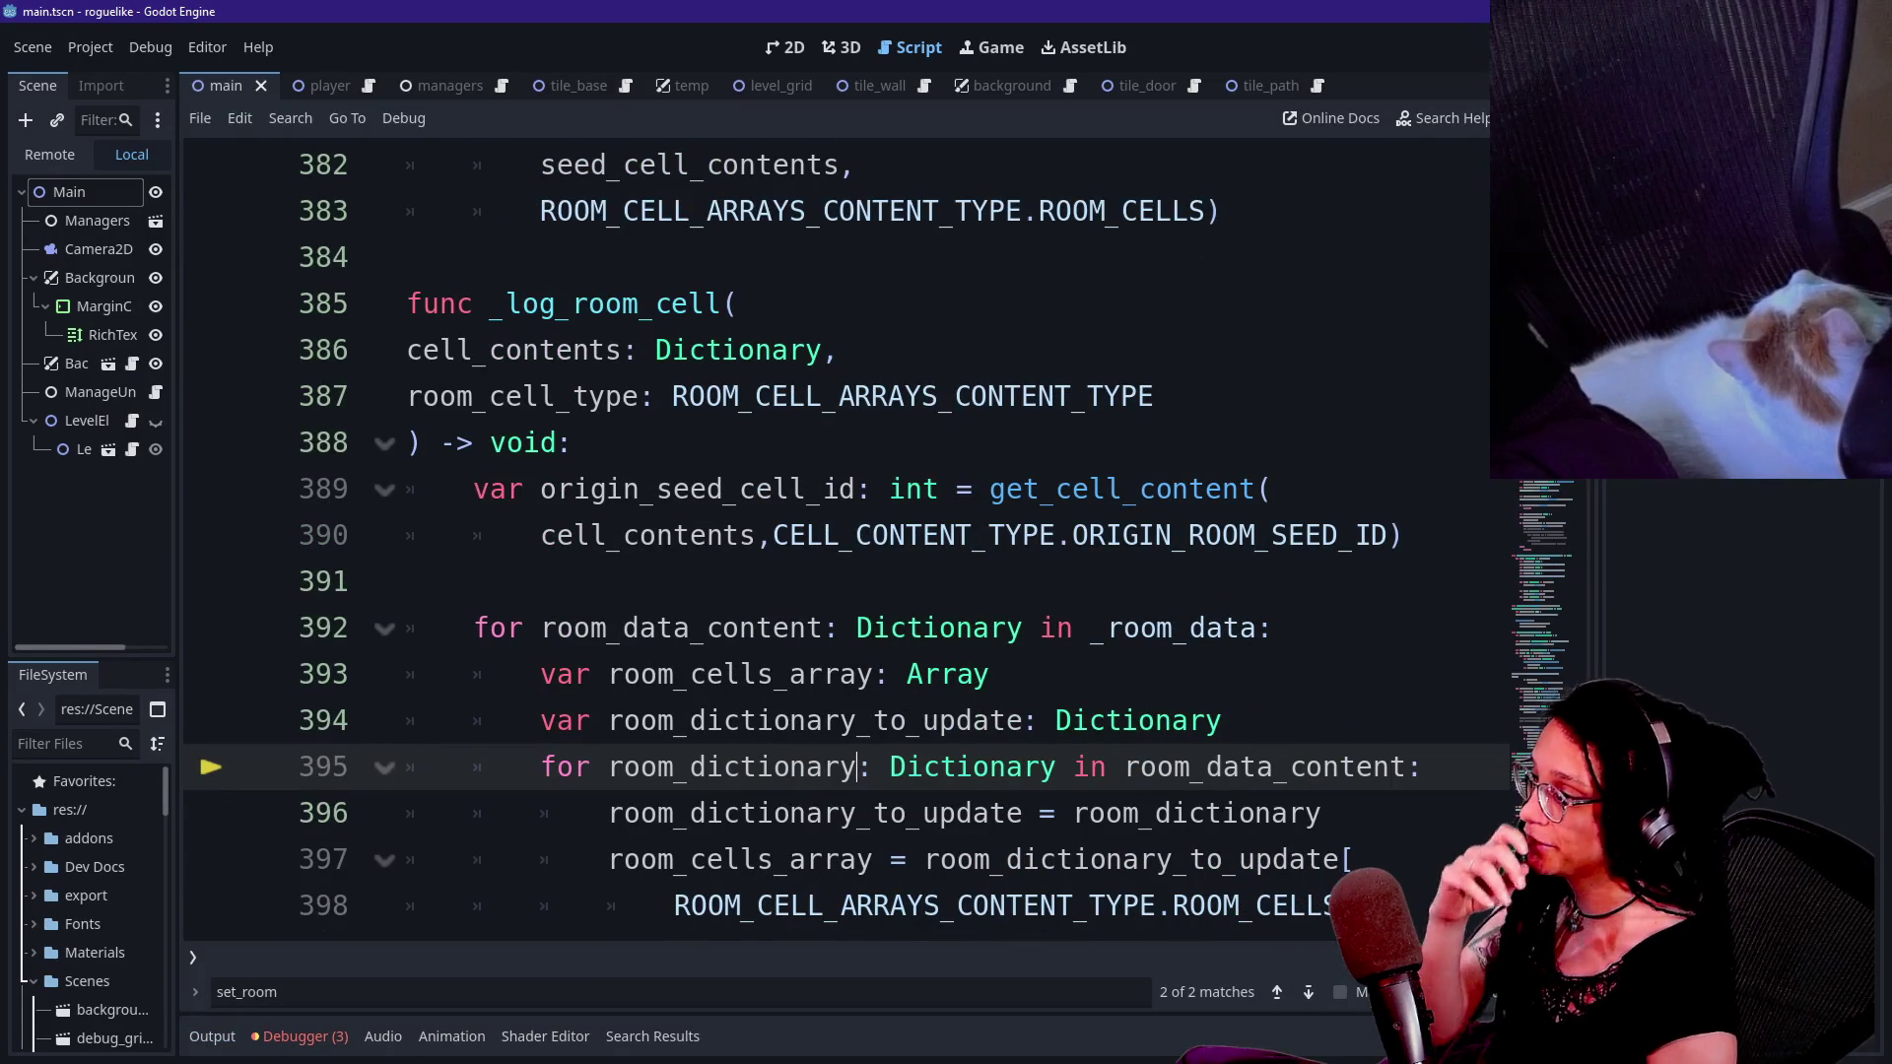
scroll(838, 532, down, 1)
mouse_move(858, 630)
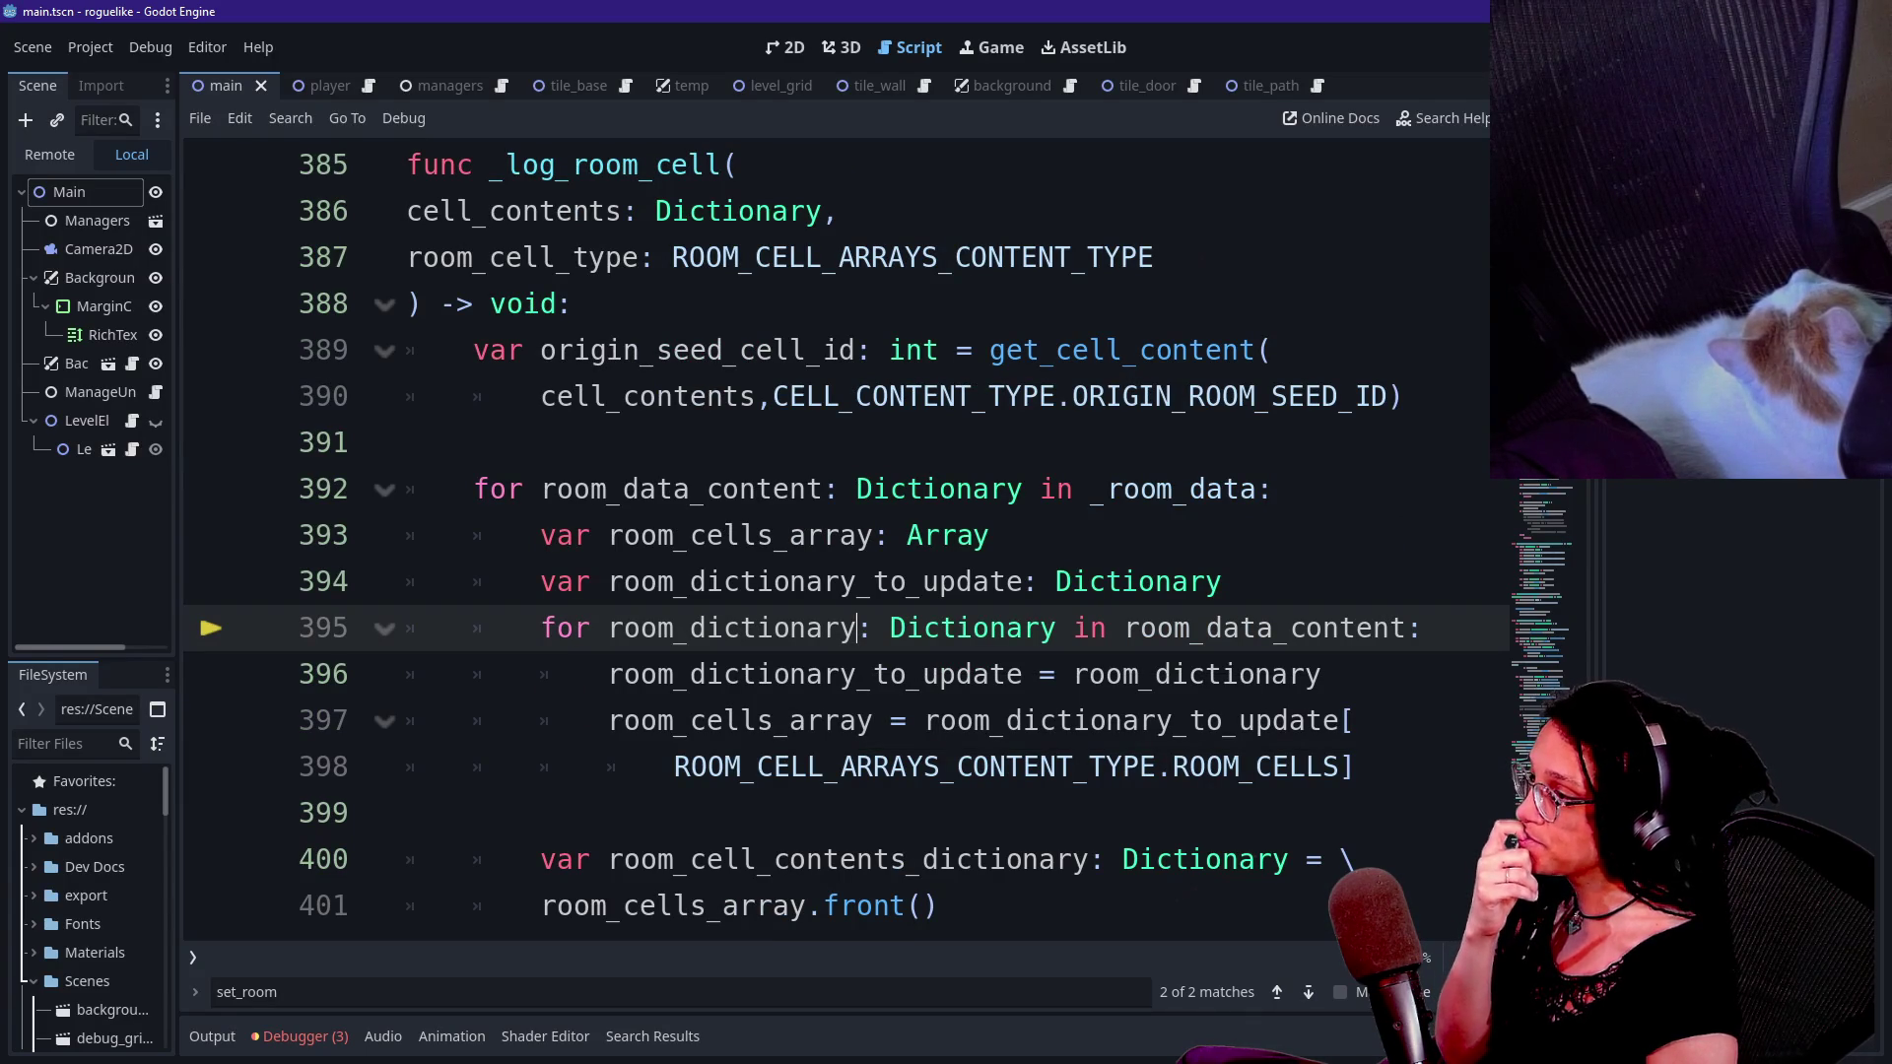
click(407, 442)
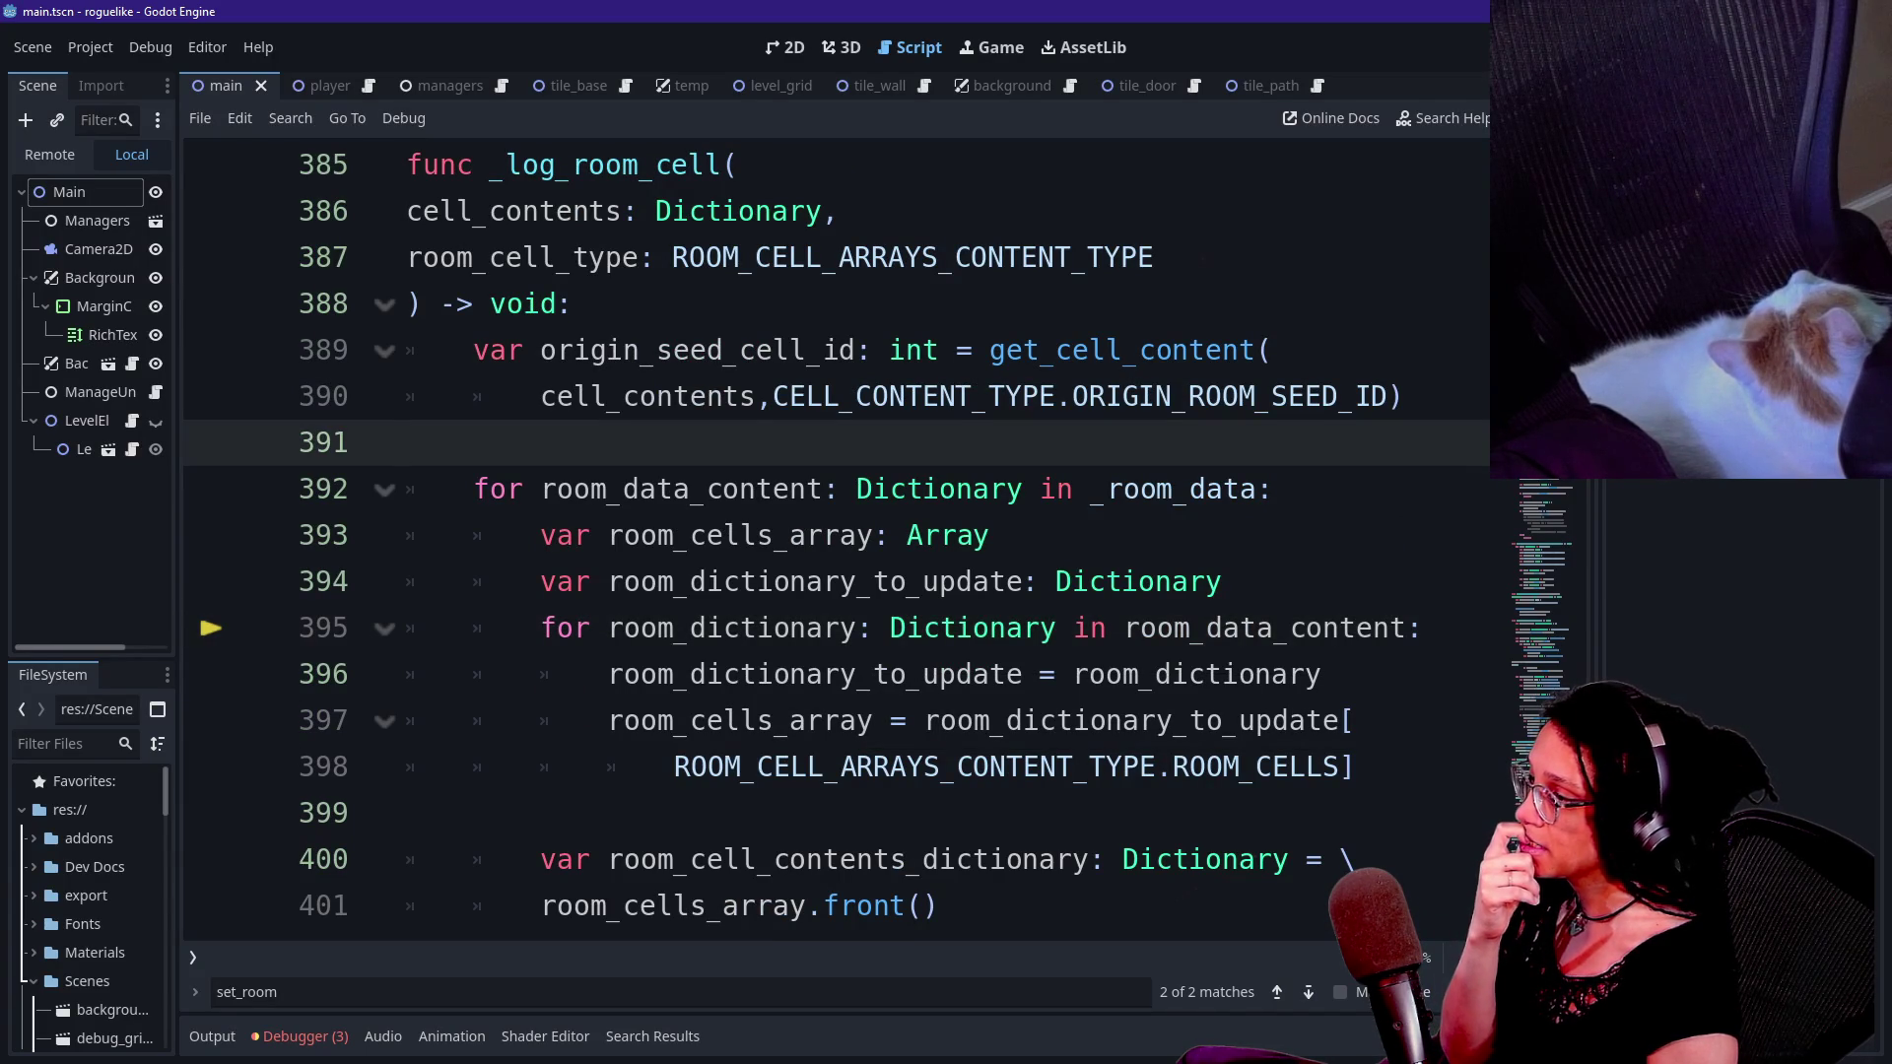
click(300, 1037)
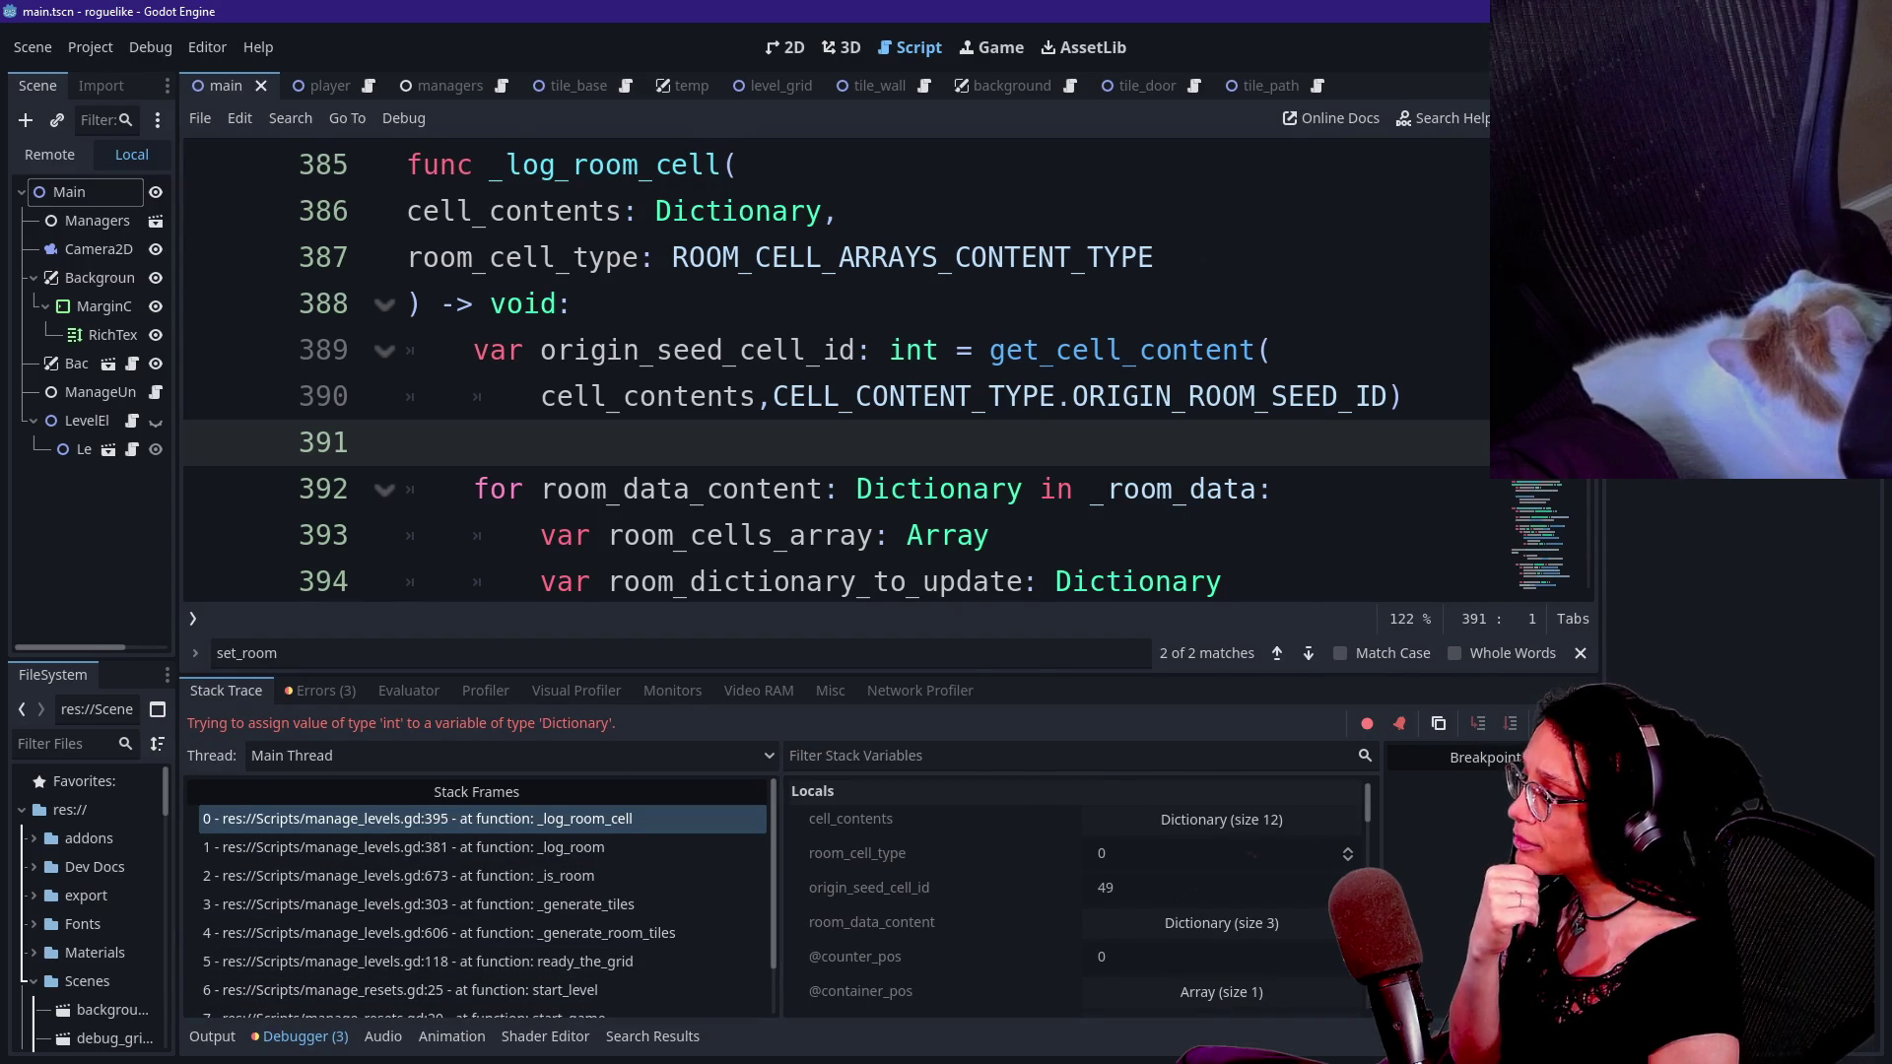
scroll(801, 375, down, 1)
click(806, 581)
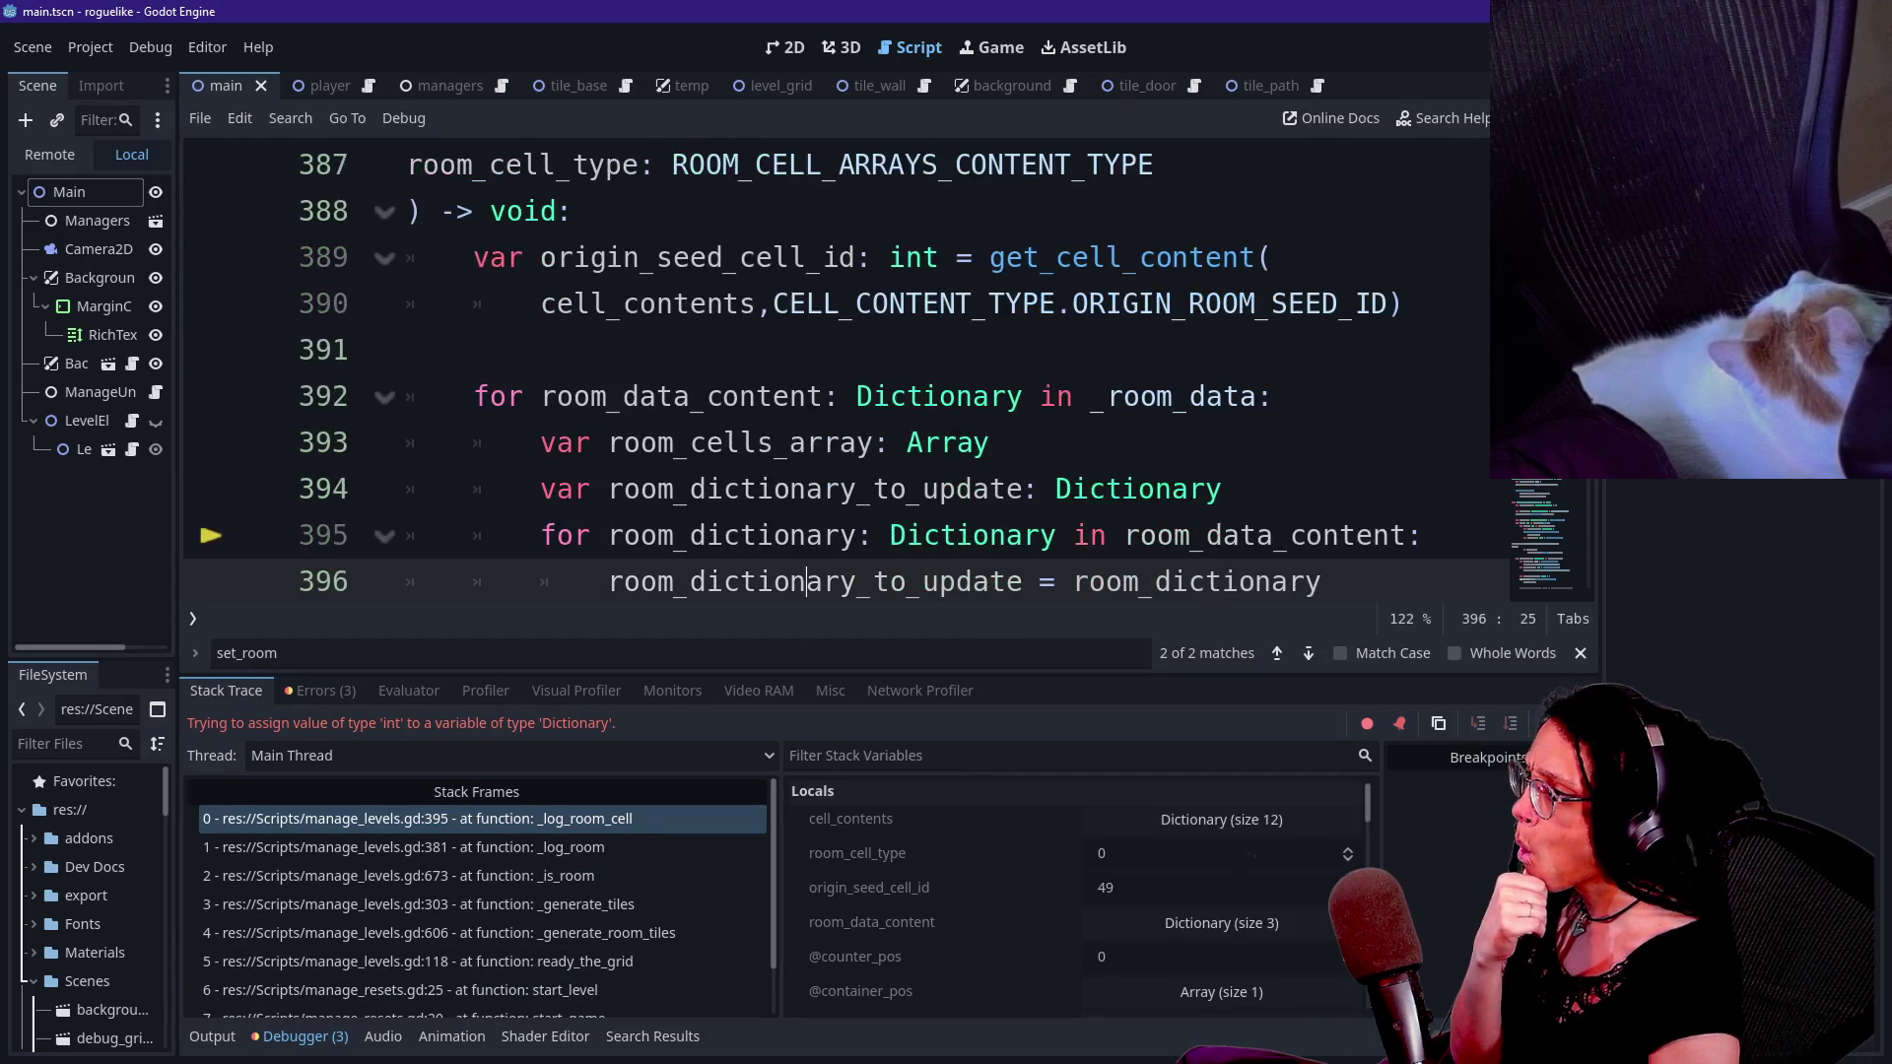
key(Down)
key(Down)
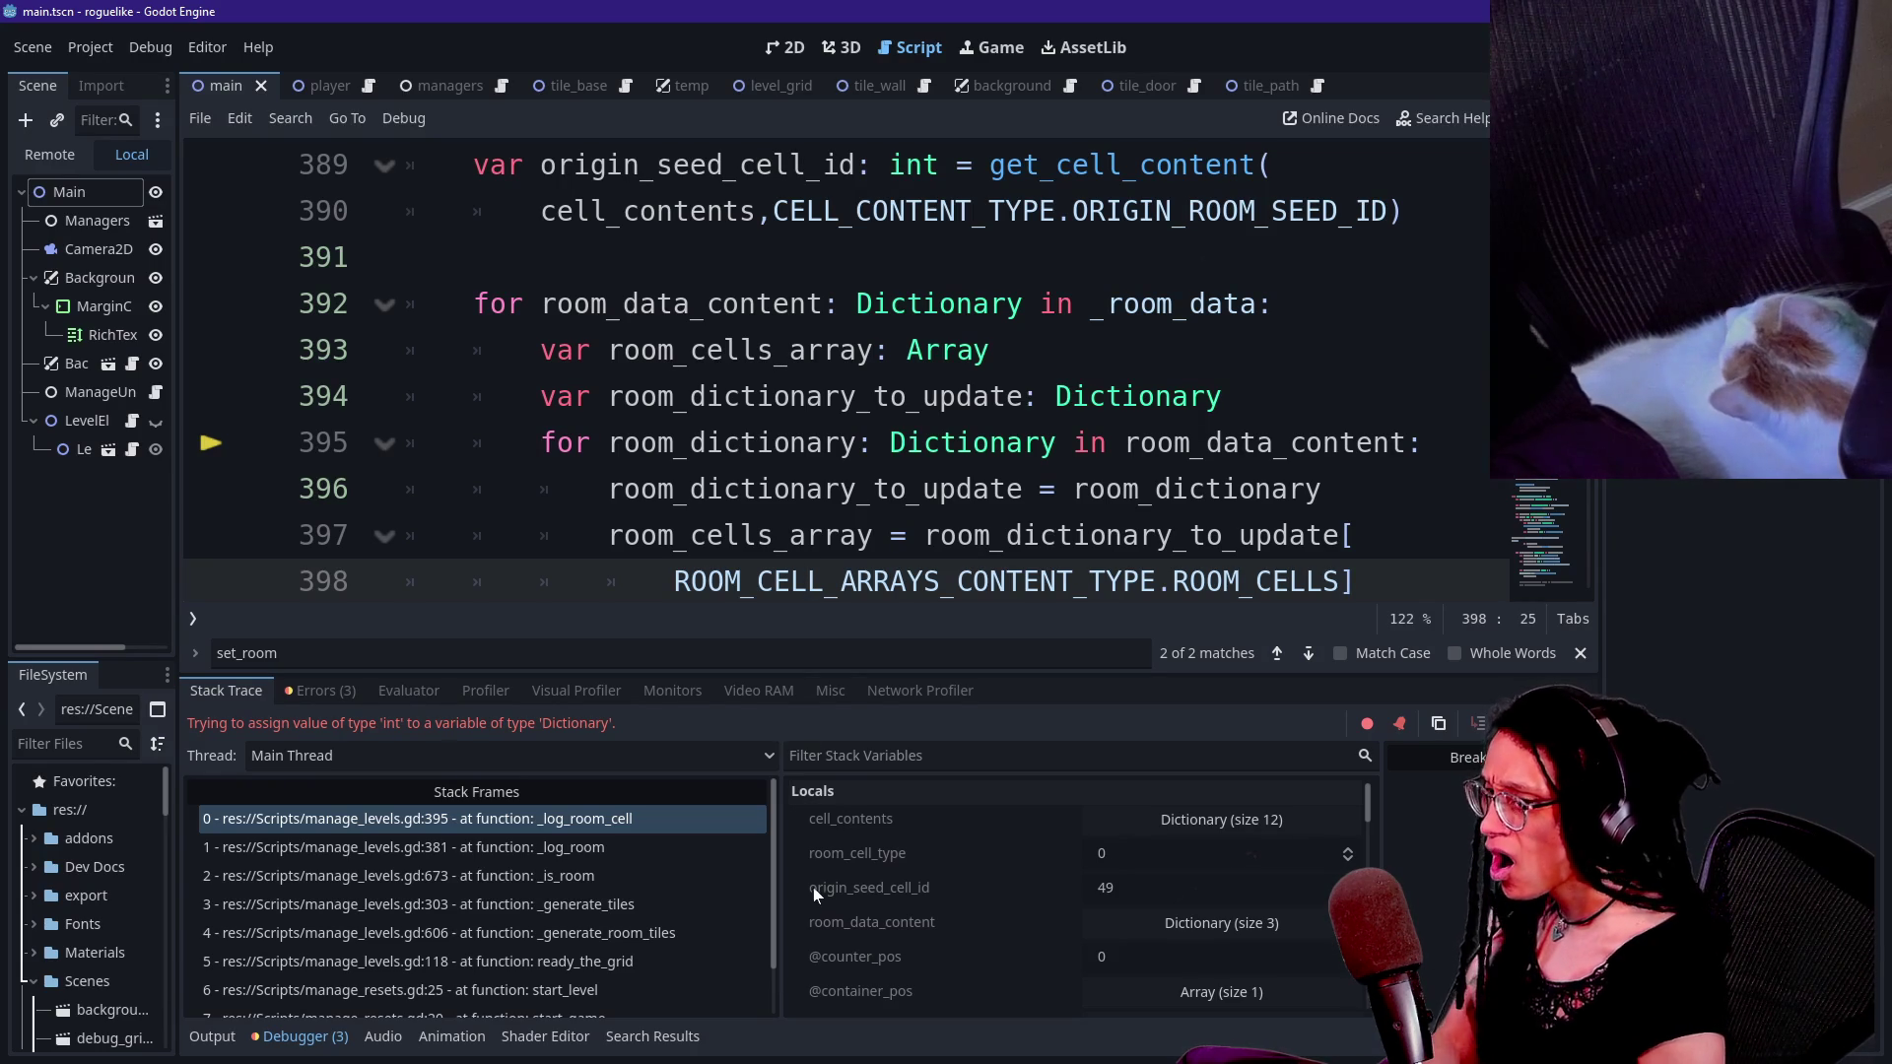
- Widen the Stack Variables panel and expand room_data_content's 'Dictionary (size 3)' entry
scroll(830, 857, down, 3)
scroll(965, 902, up, 2)
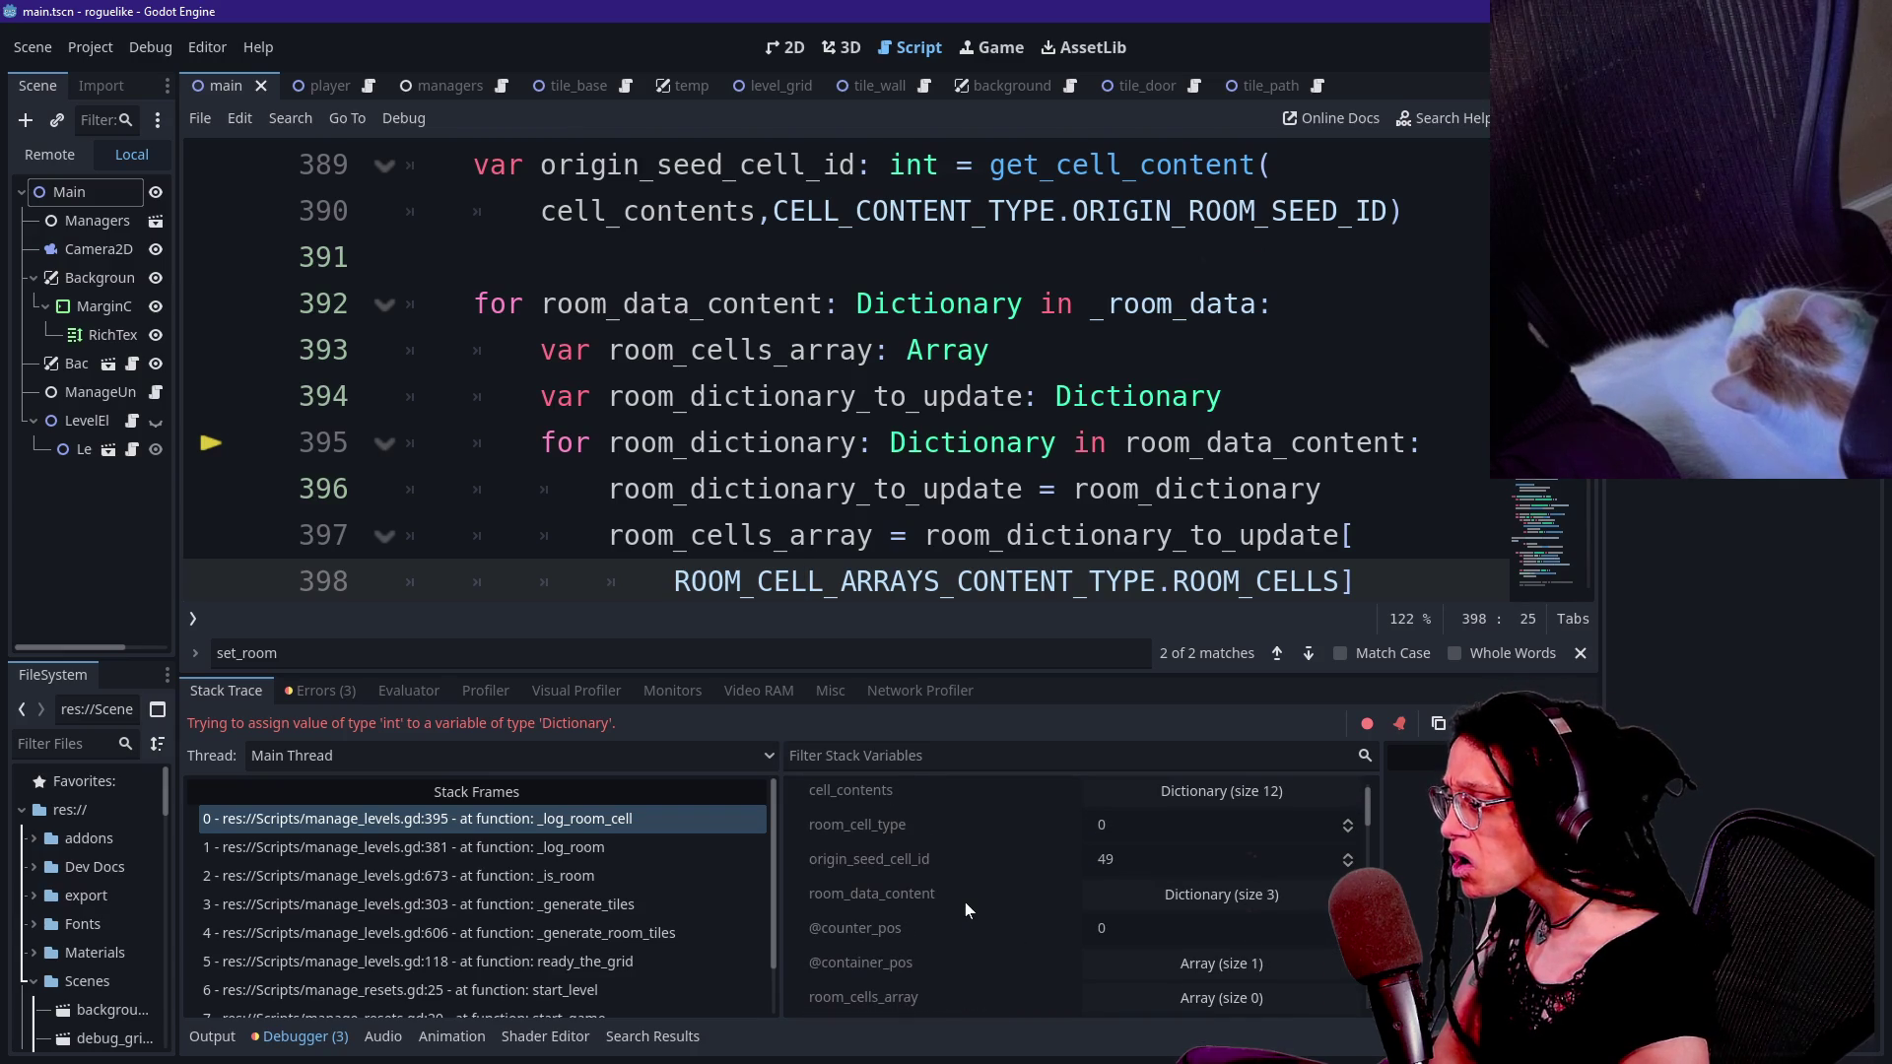
scroll(965, 902, down, 3)
scroll(965, 902, down, 3)
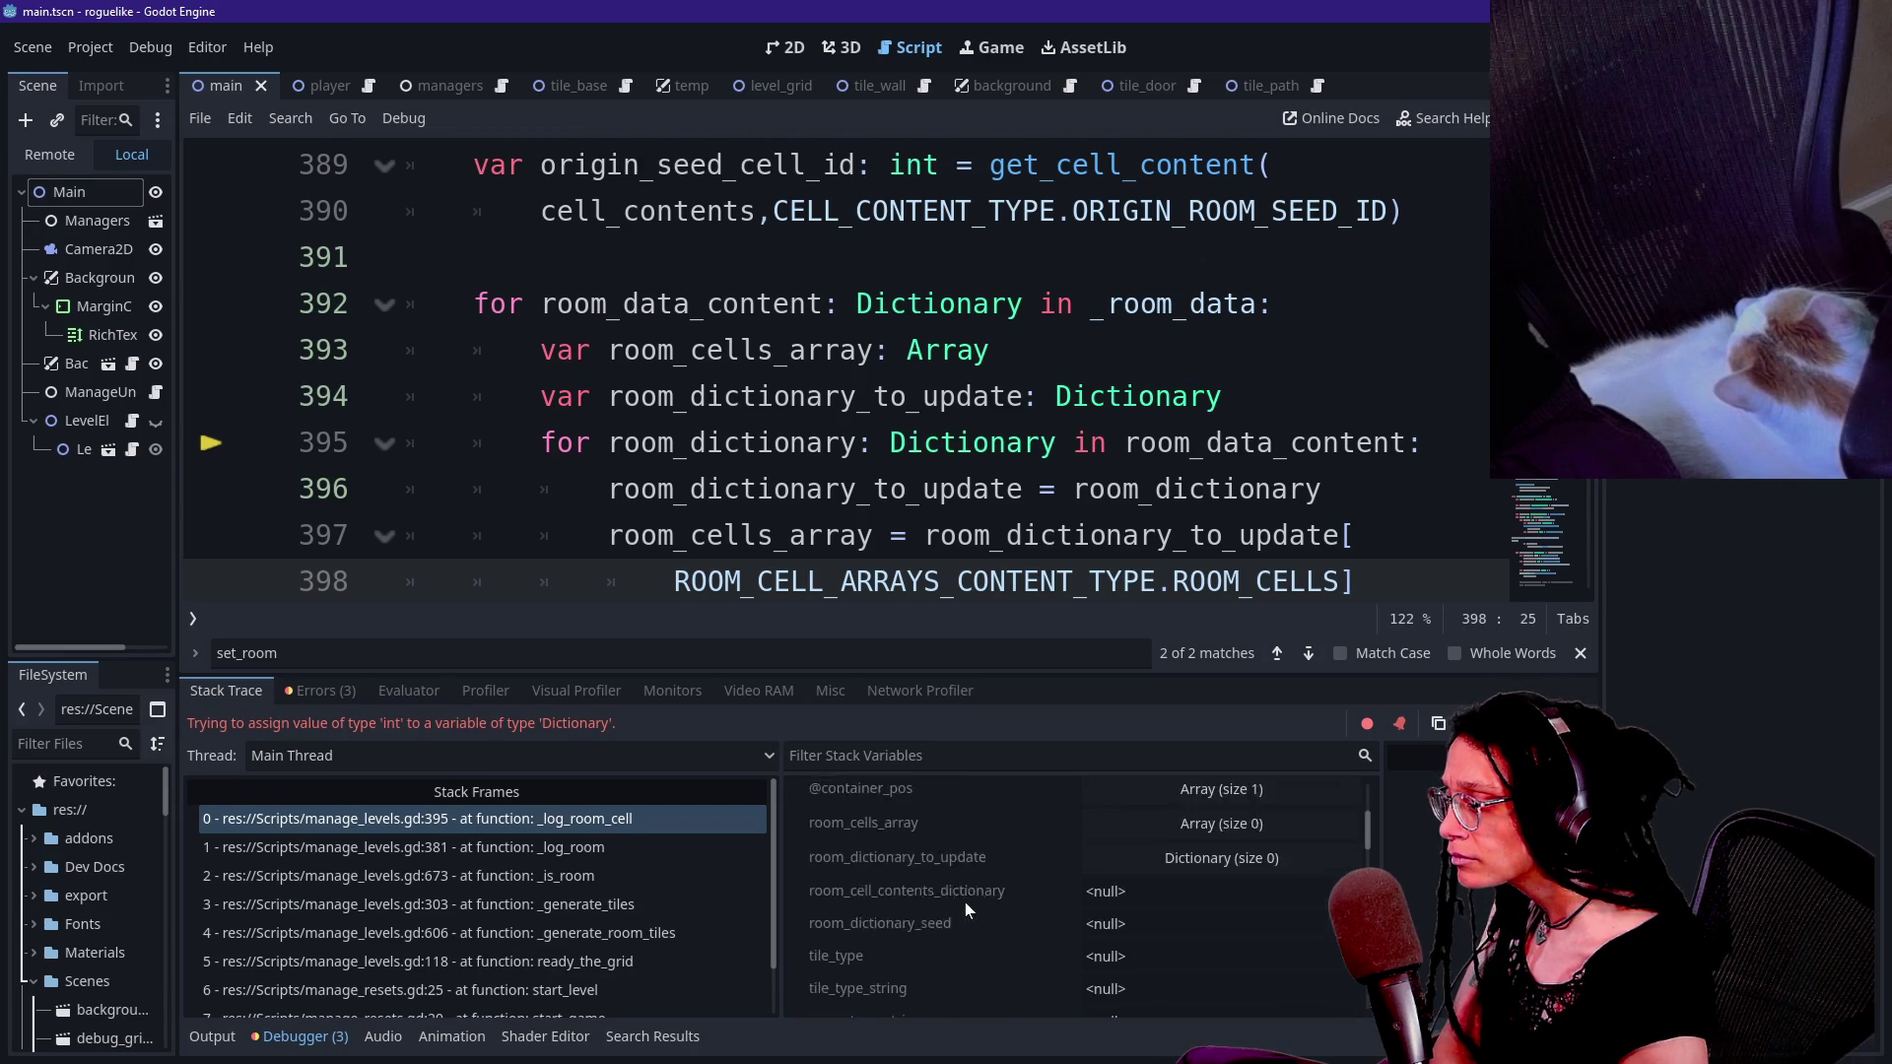
scroll(965, 900, down, 3)
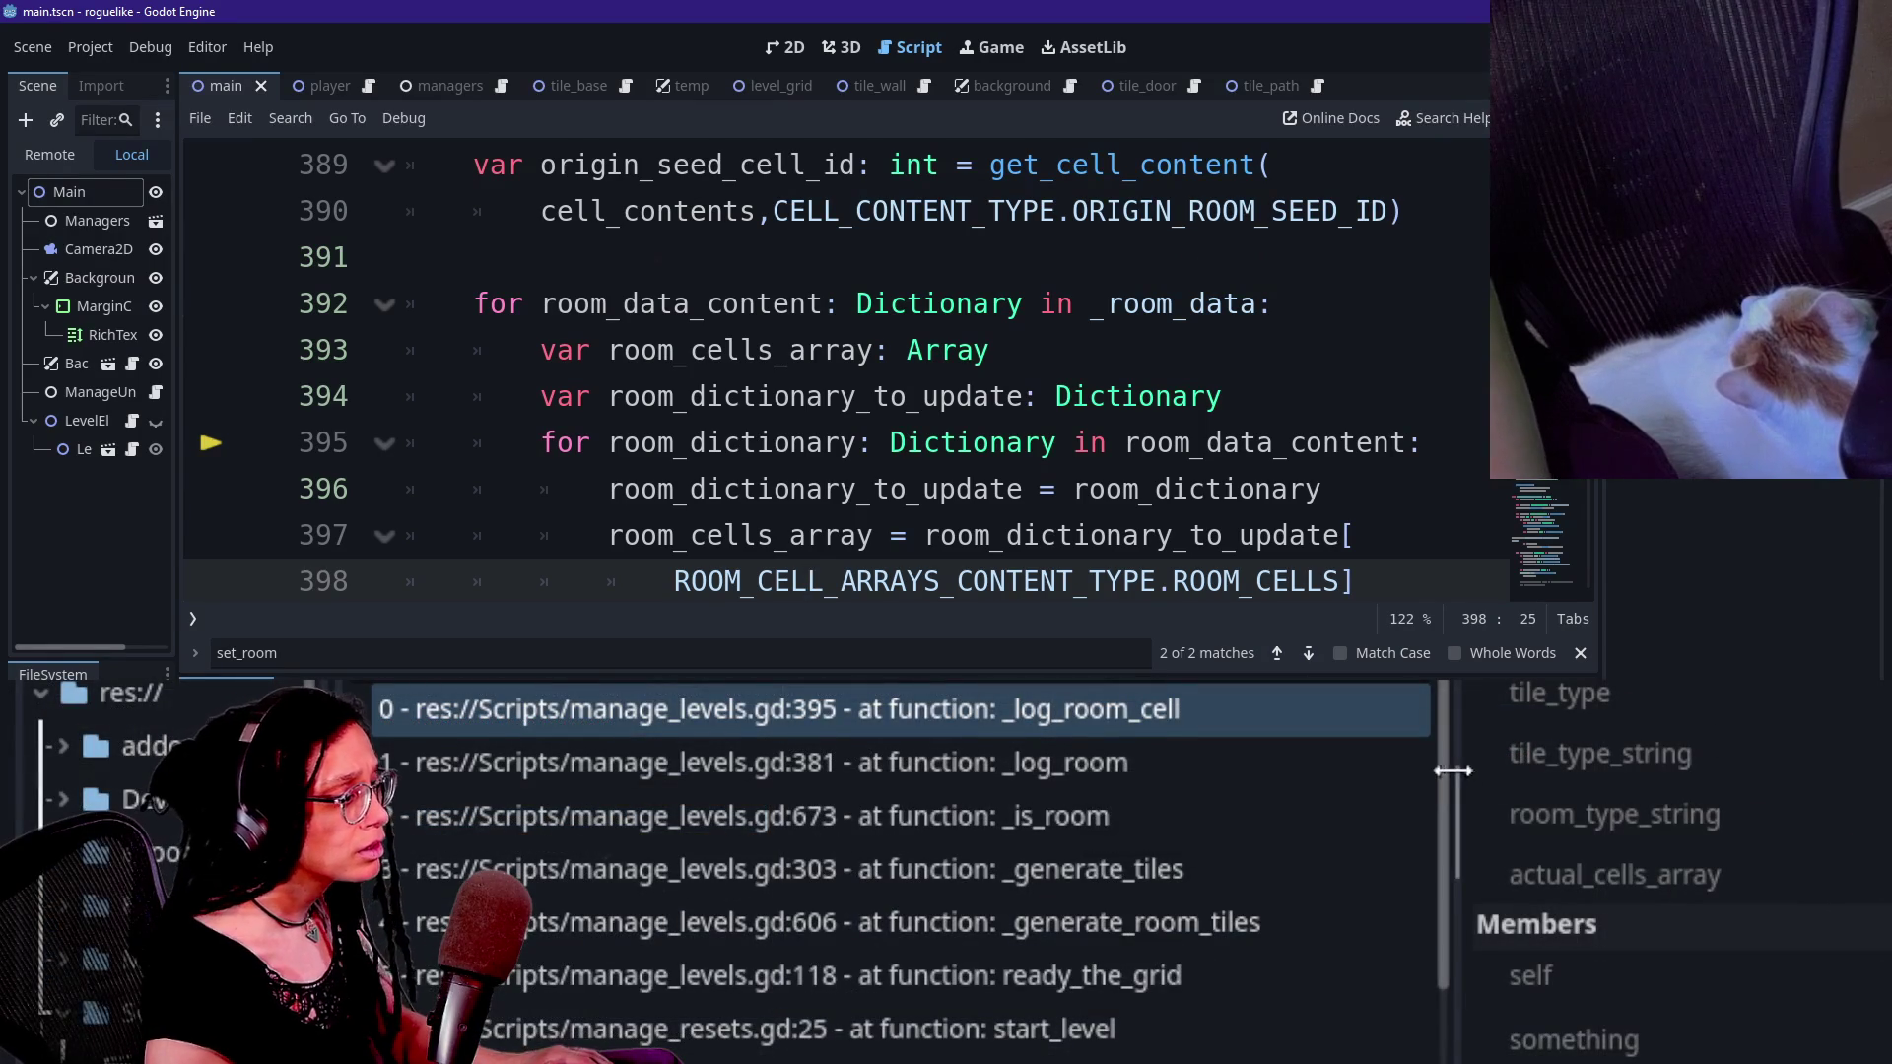
scroll(966, 879, down, 2)
mouse_move(1446, 821)
mouse_down()
mouse_move(697, 821)
mouse_move(729, 820)
mouse_up()
mouse_move(1890, 838)
mouse_down()
mouse_move(1685, 861)
mouse_move(1874, 873)
mouse_up()
mouse_move(1847, 800)
mouse_down()
mouse_move(1845, 761)
mouse_move(1848, 1035)
mouse_move(1847, 697)
mouse_up()
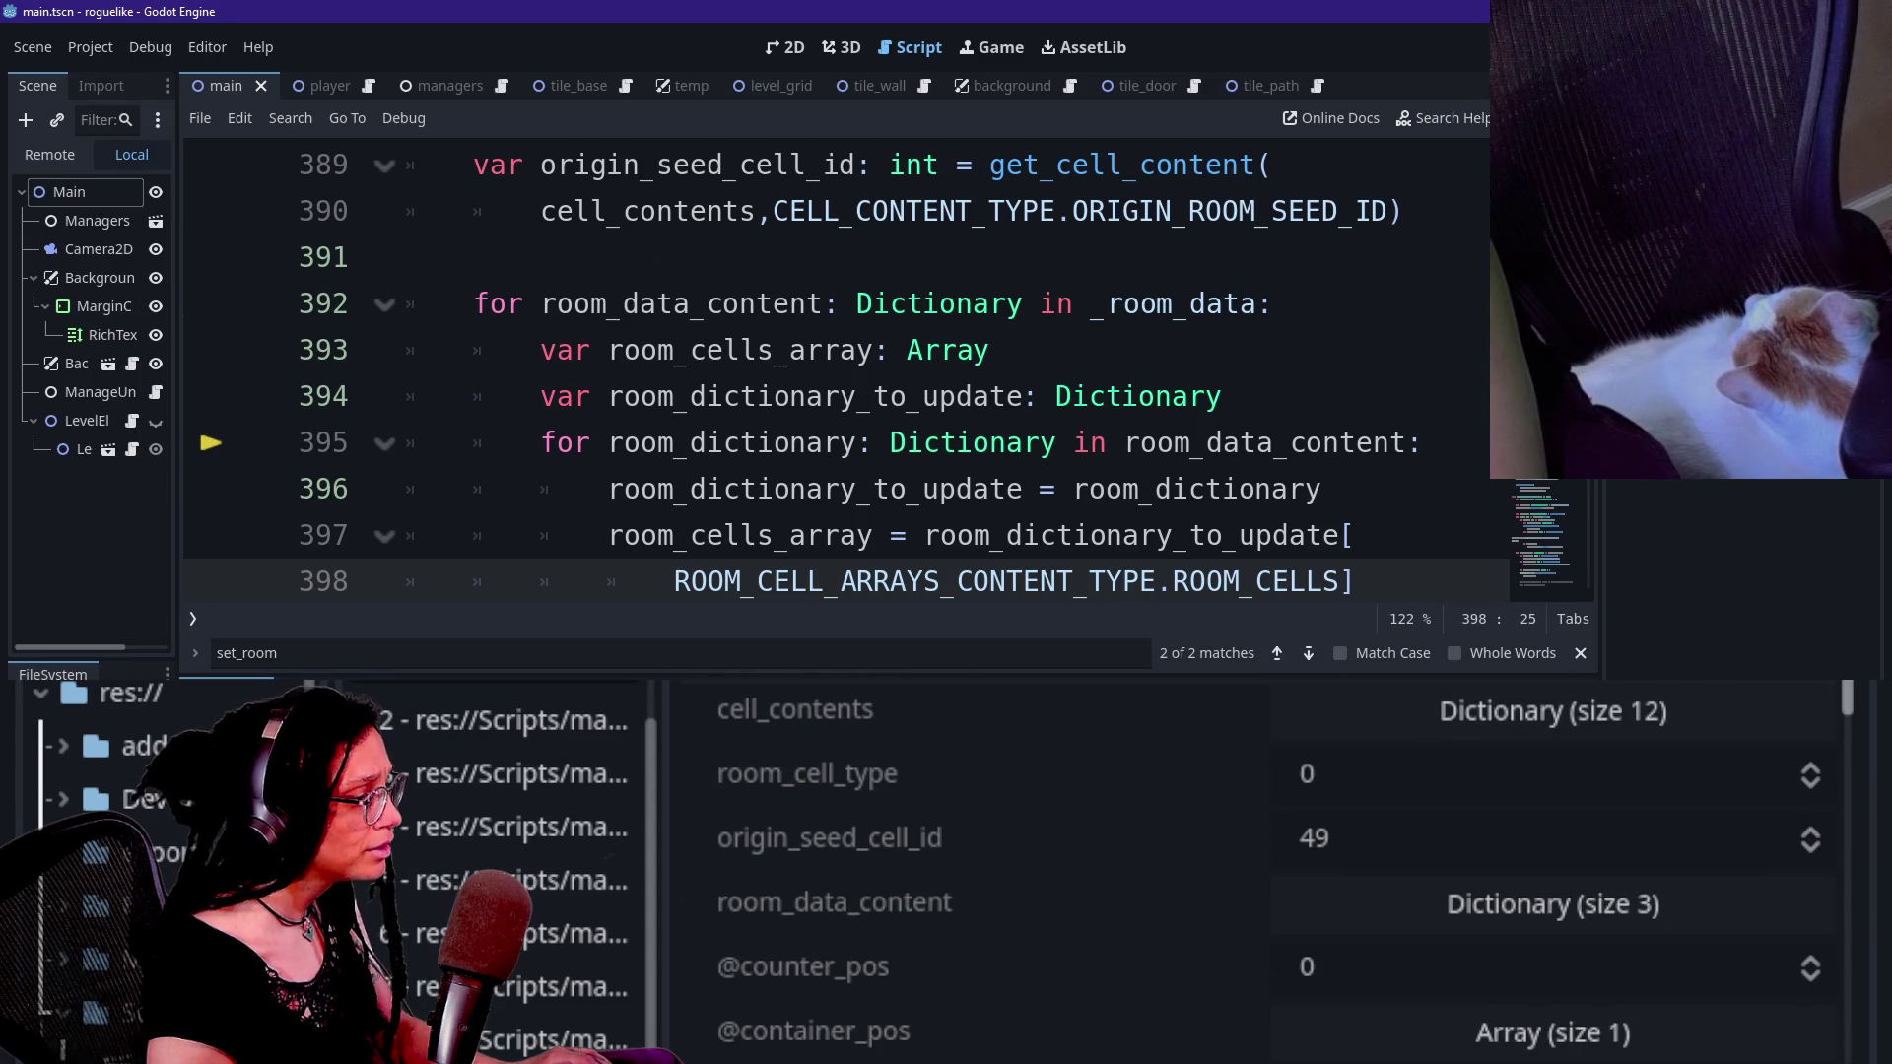
click(1367, 902)
drag(1848, 708, 1836, 717)
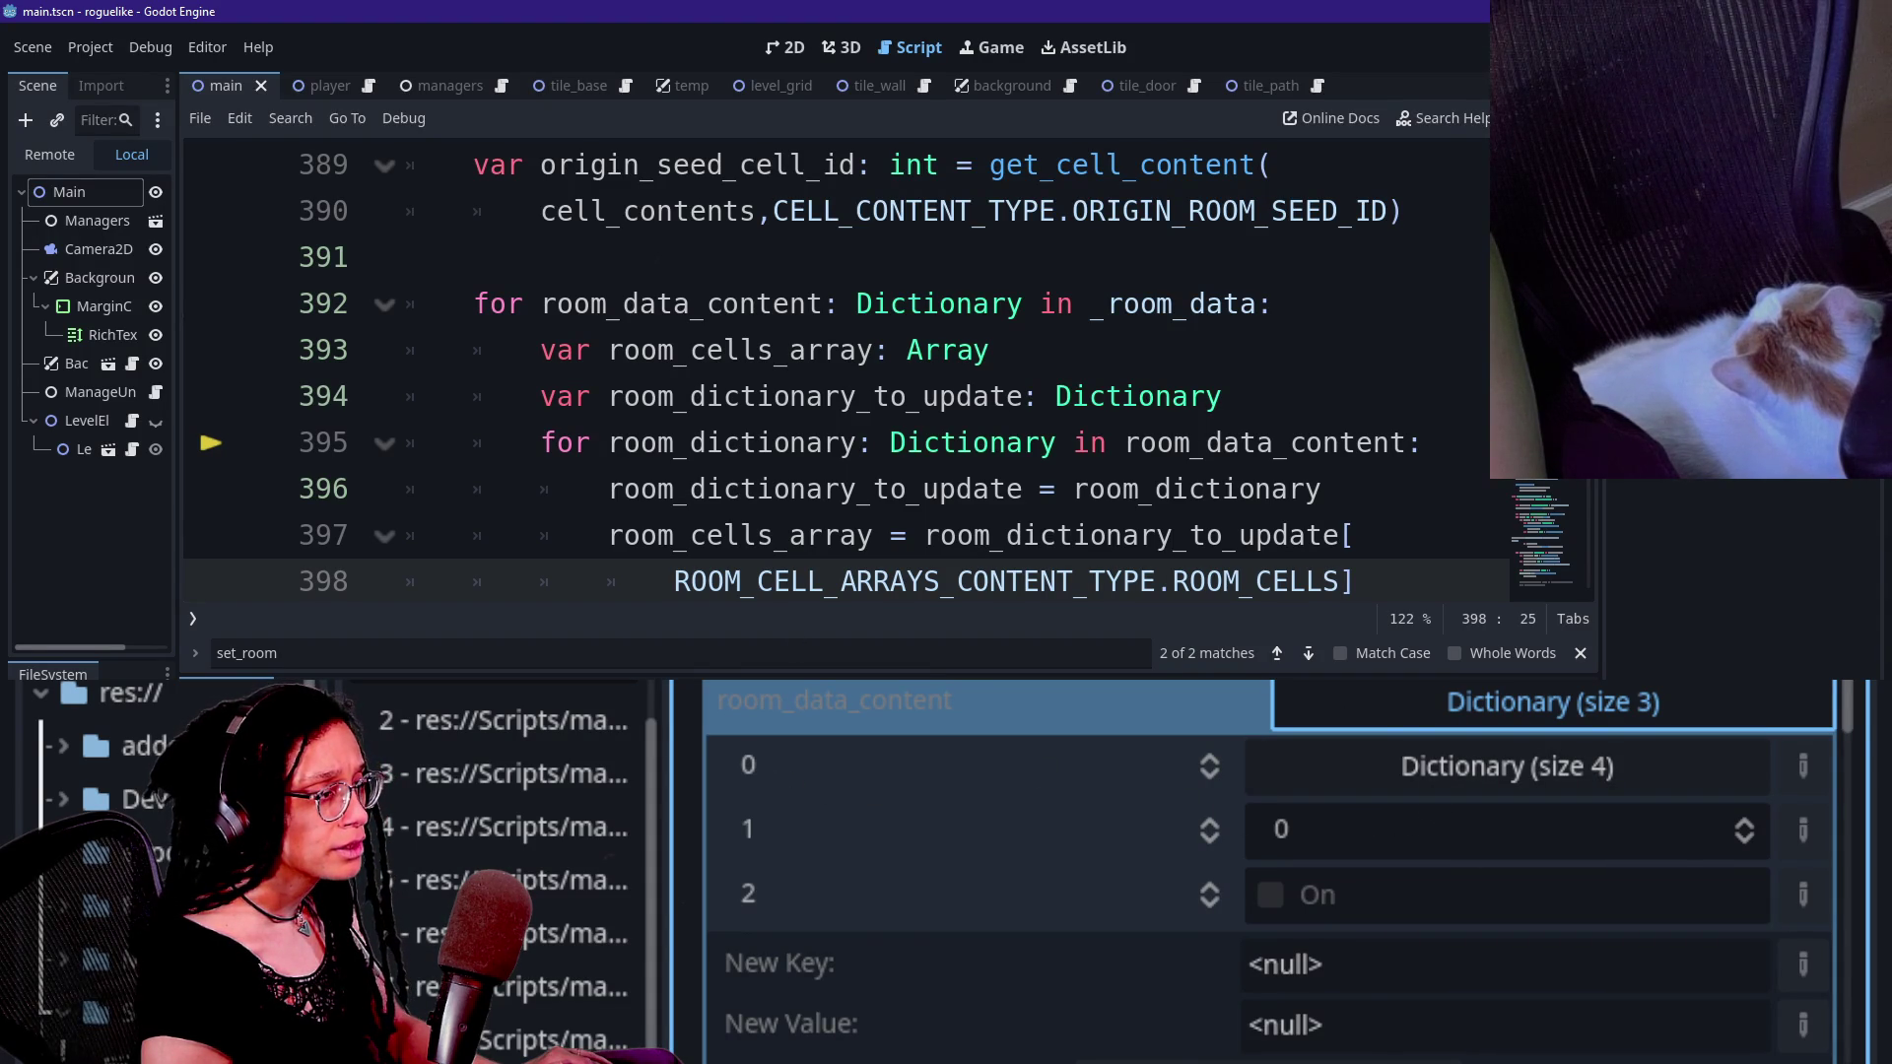
- Try retyping line 395's Dictionary loop type, undo it, review lines 393–399, and reselect Dictionary
drag(1124, 442, 1424, 442)
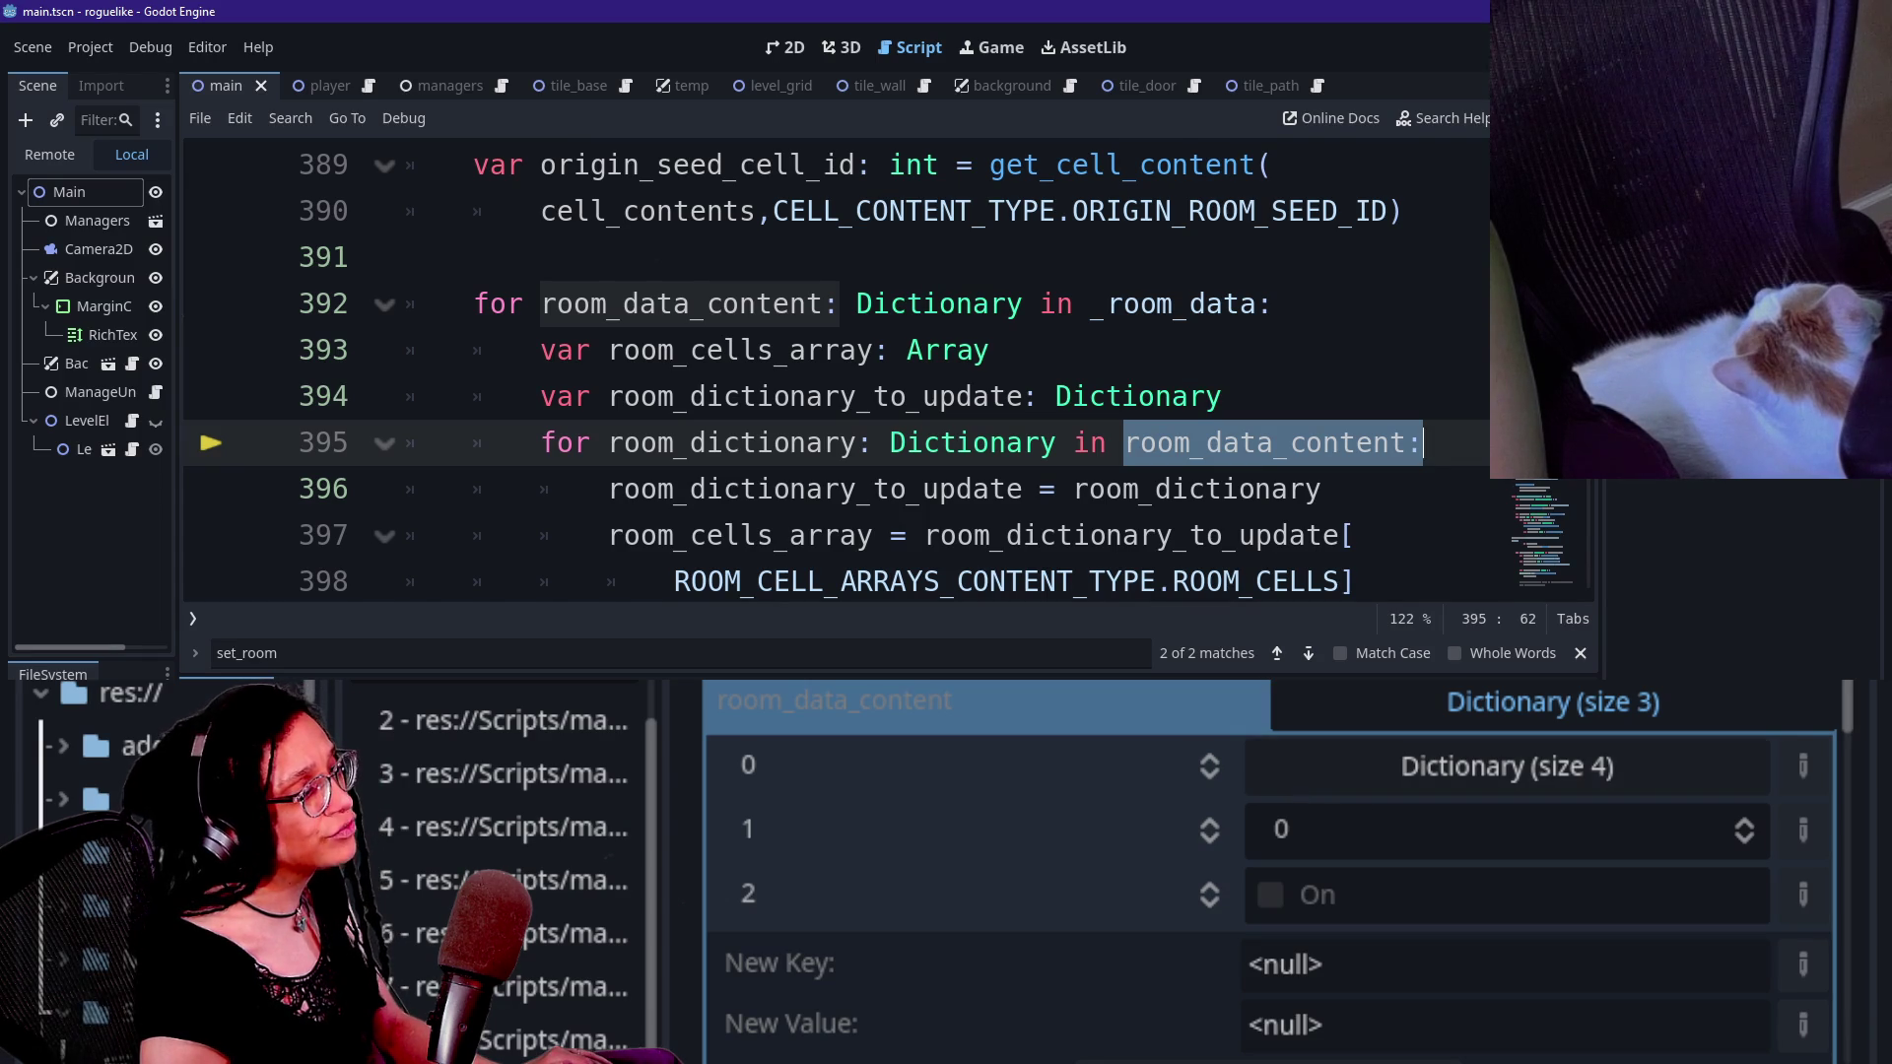
double_click(963, 443)
text(V)
key(ctrl+z)
key(Escape)
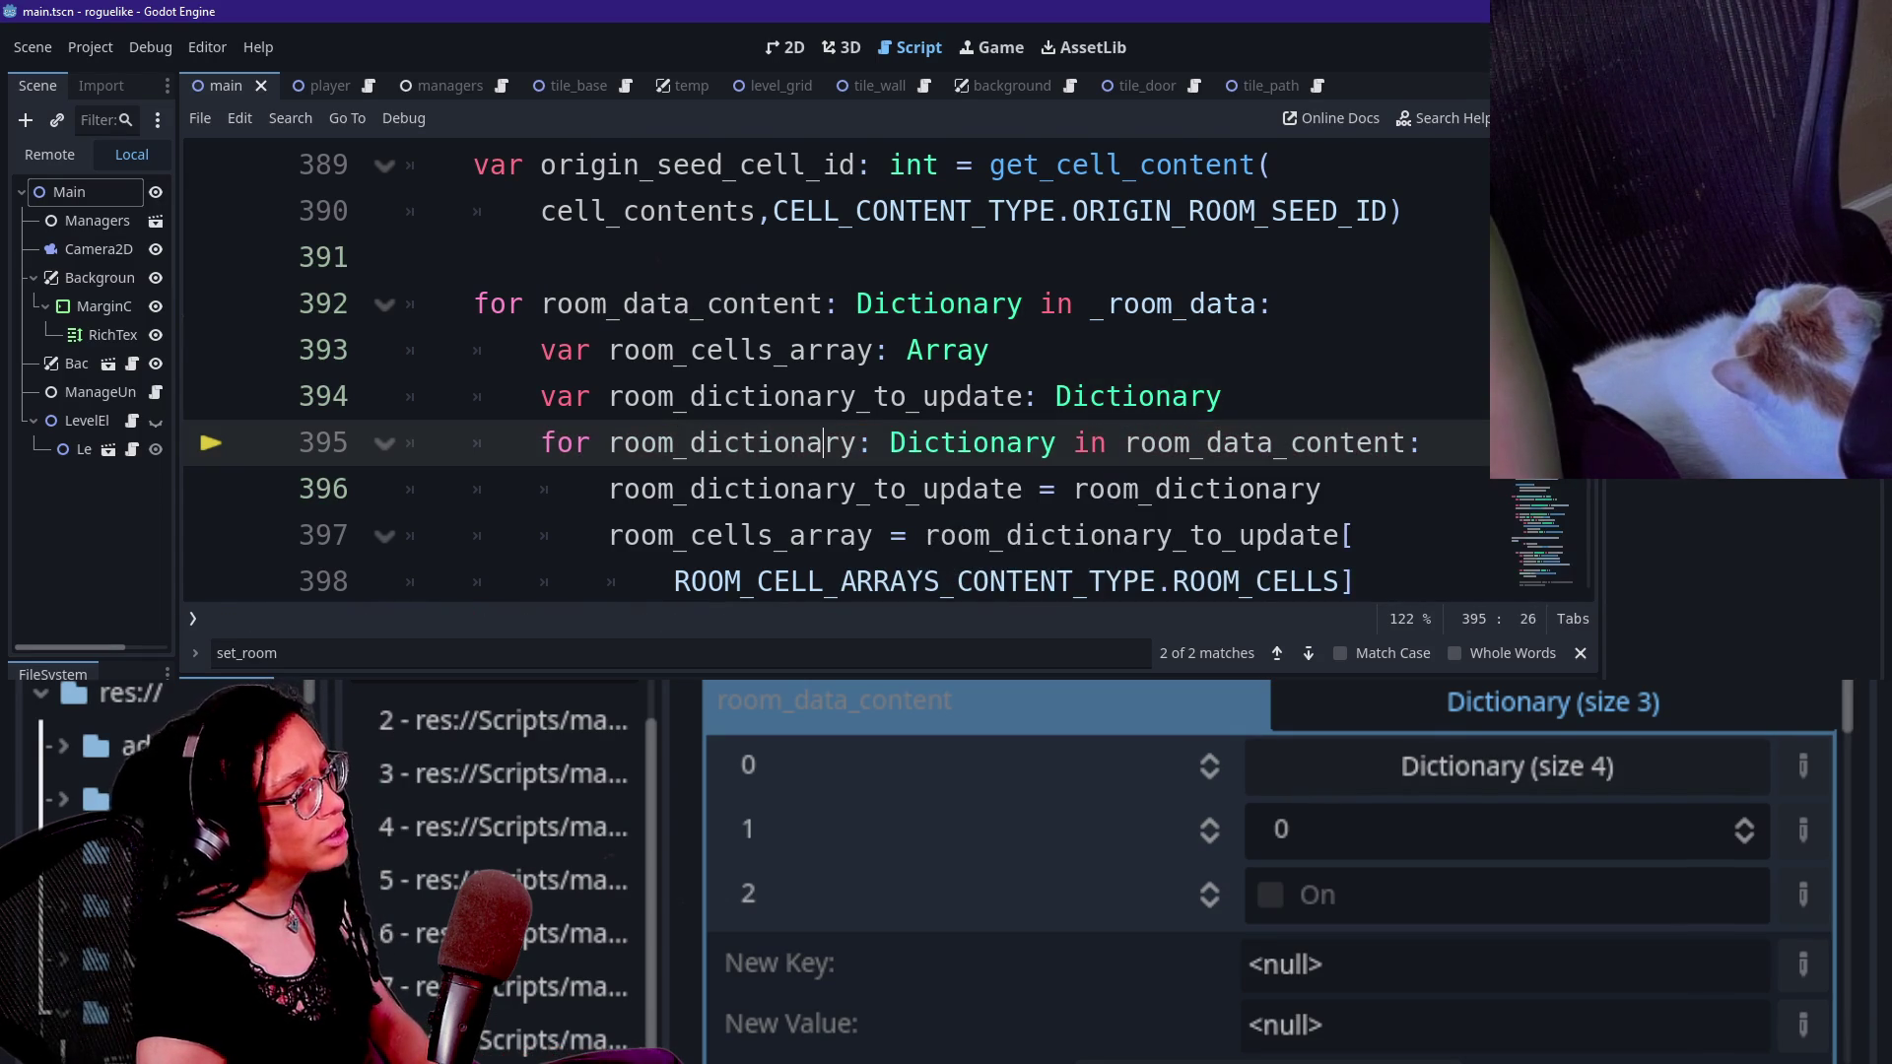
key(Down)
key(Down)
key(Down)
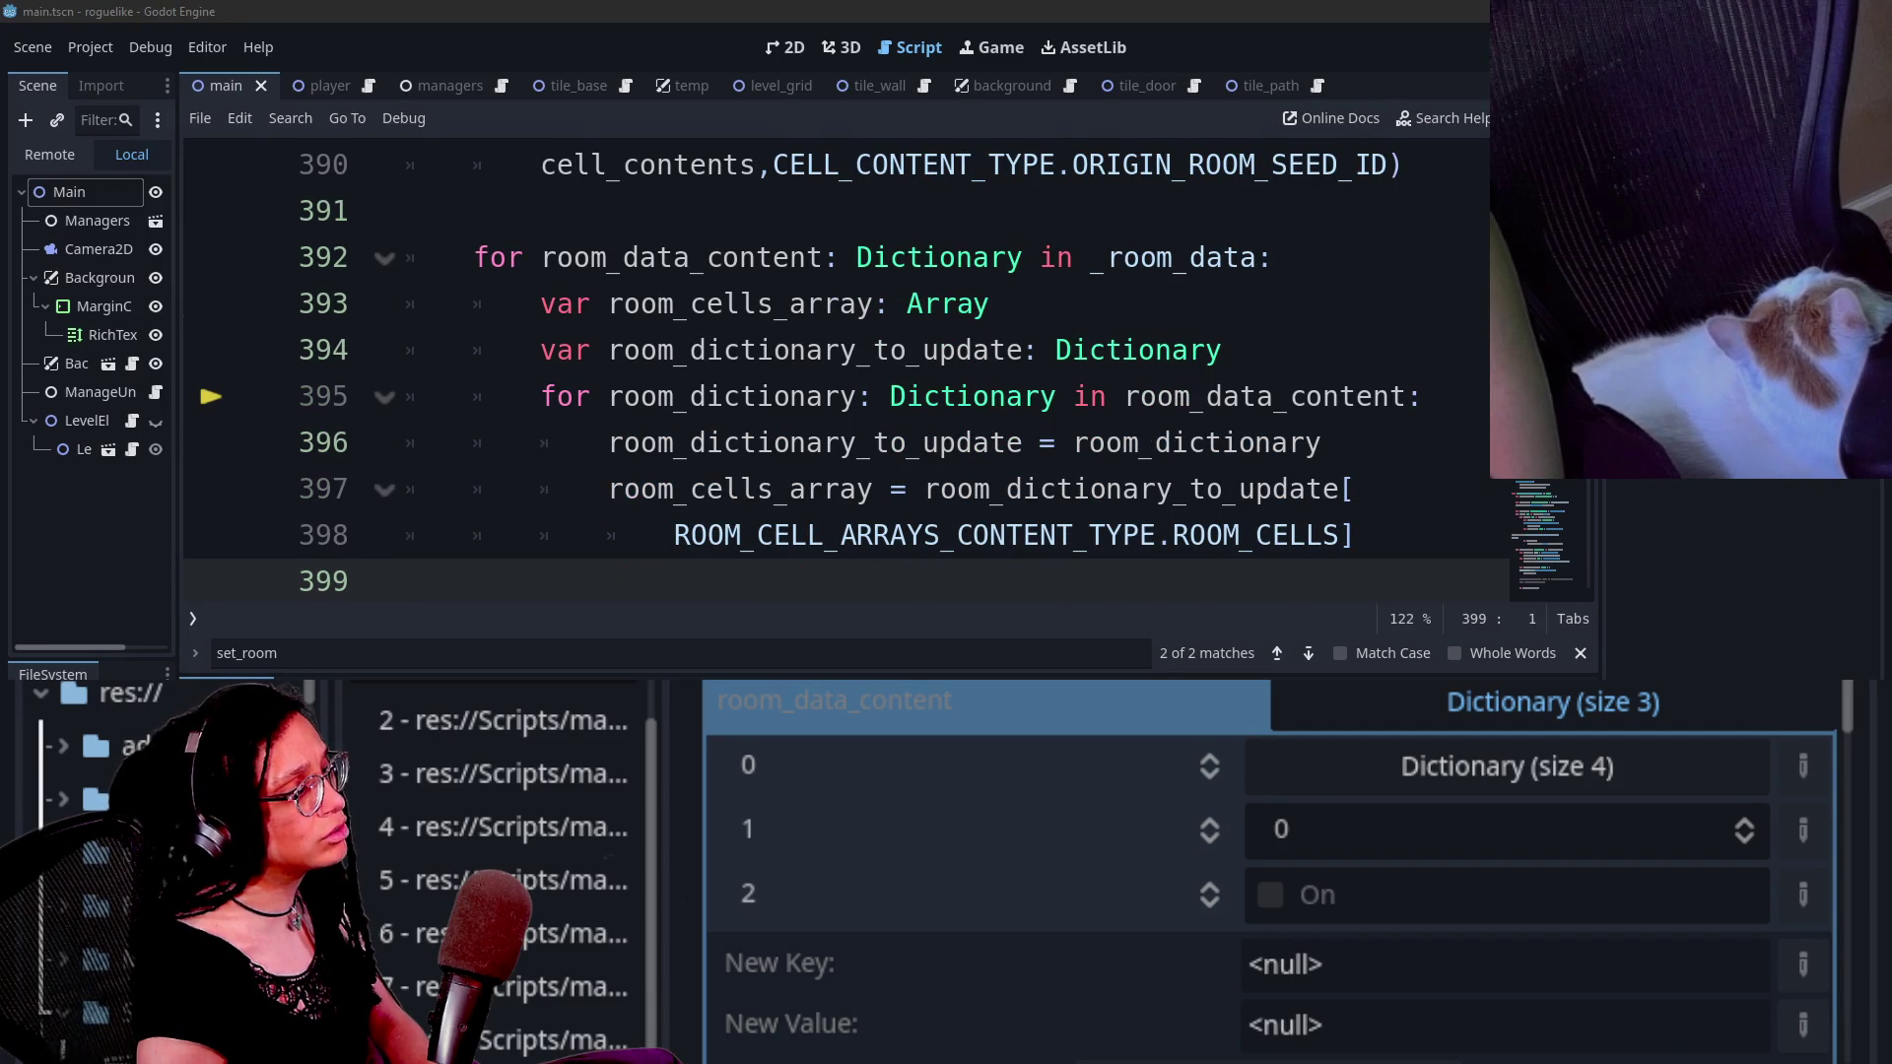
mouse_move(710, 489)
key(Up)
key(Up)
key(Up)
key(Down)
key(Down)
key(Down)
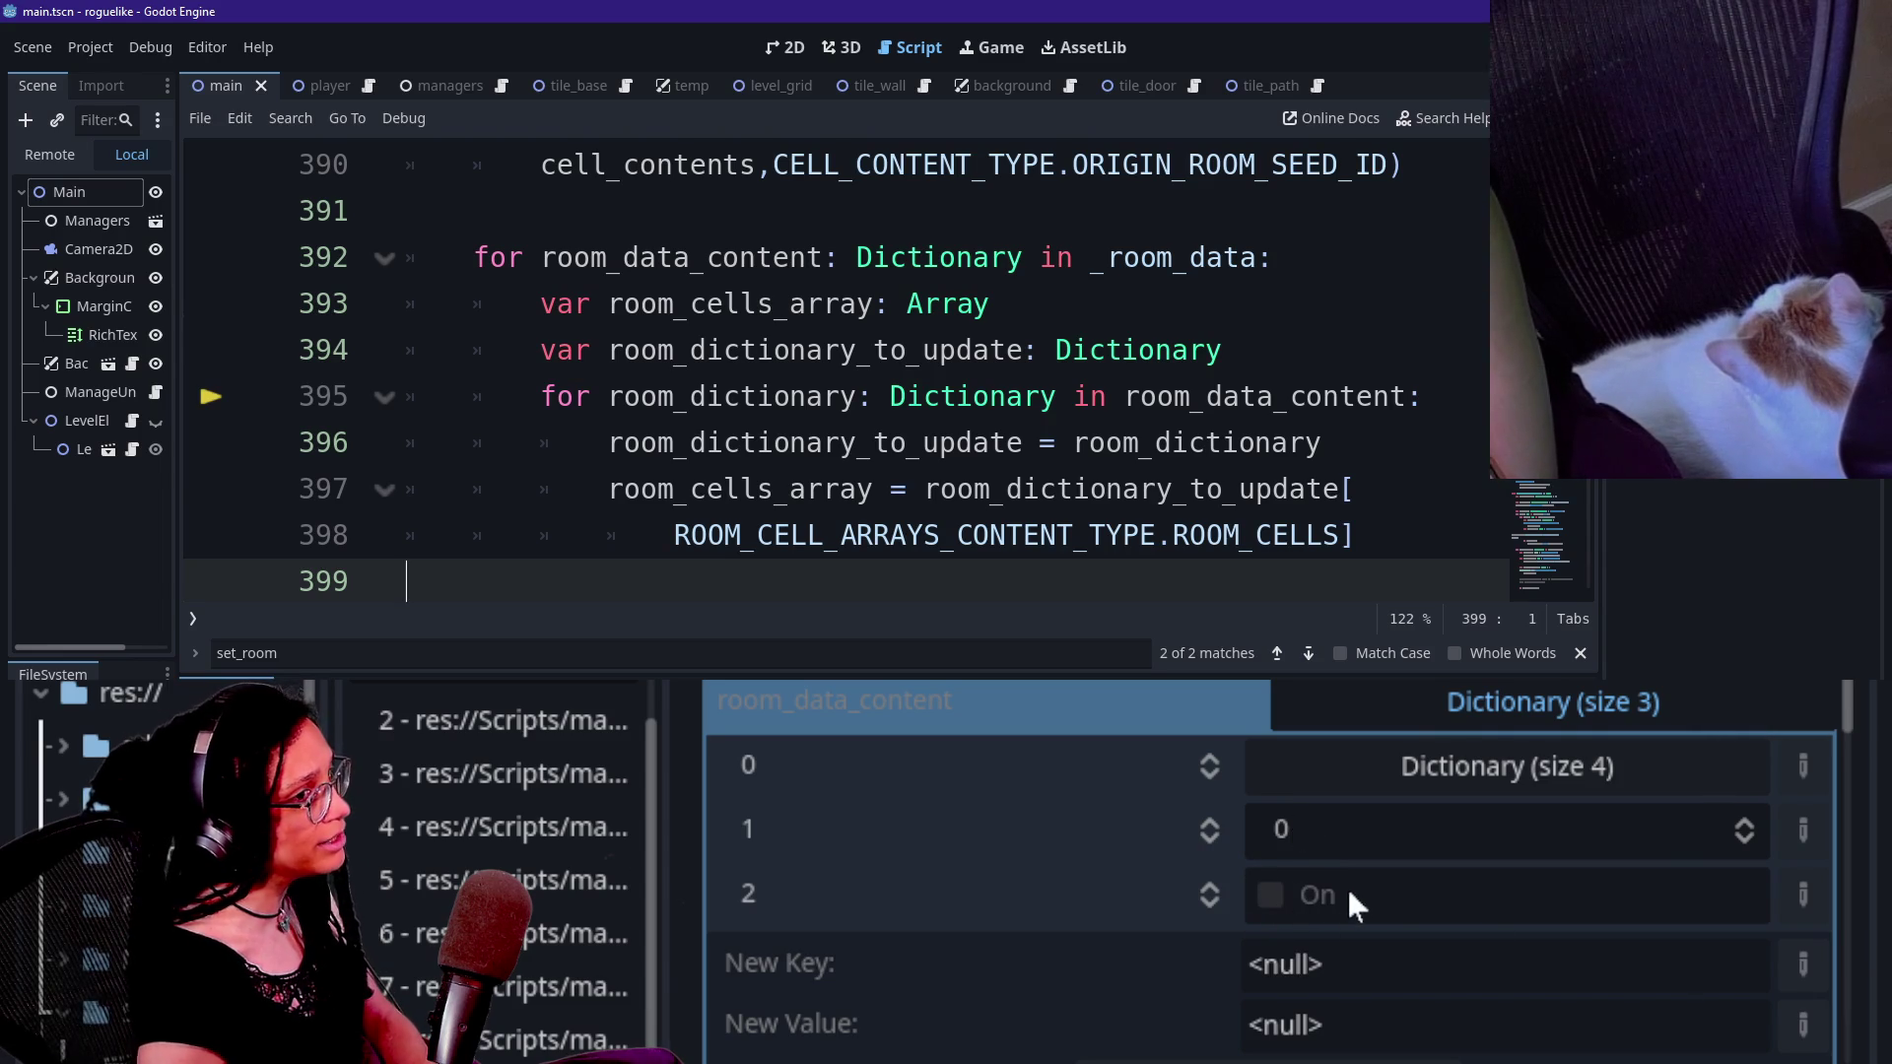
click(608, 350)
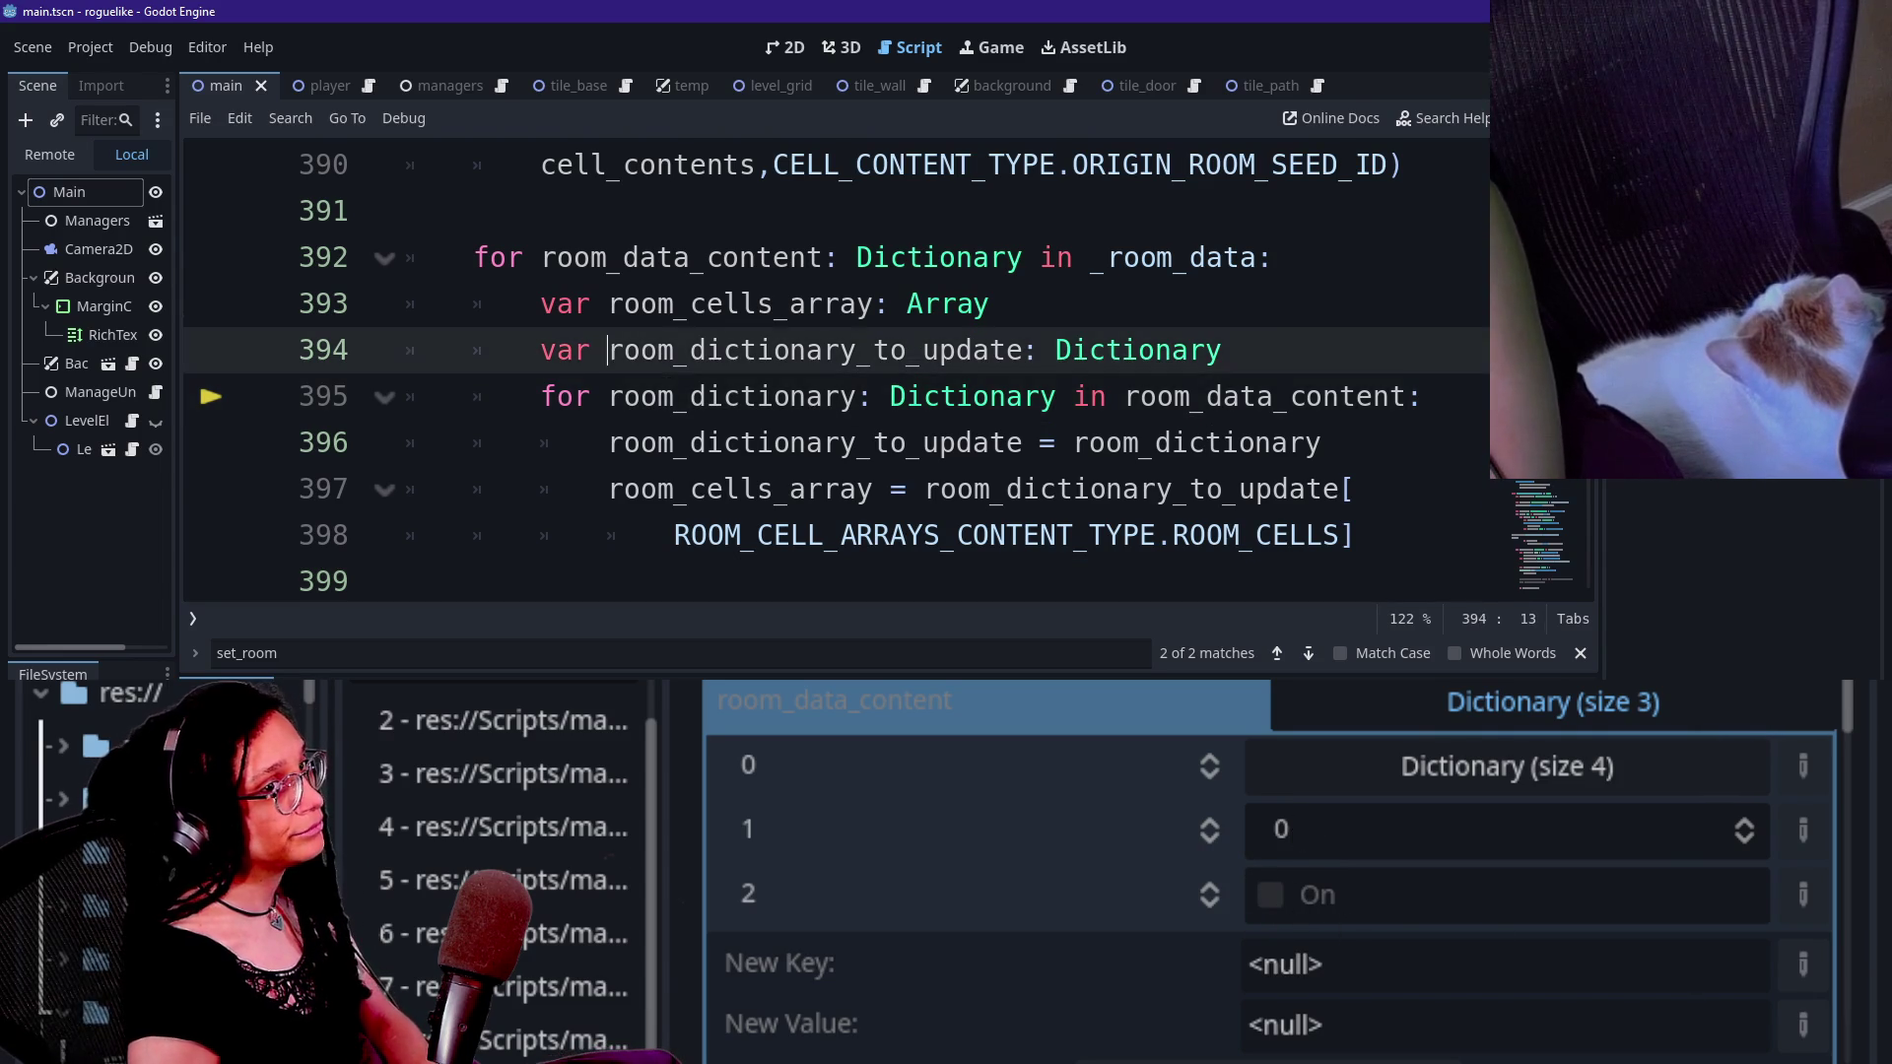
key(Up)
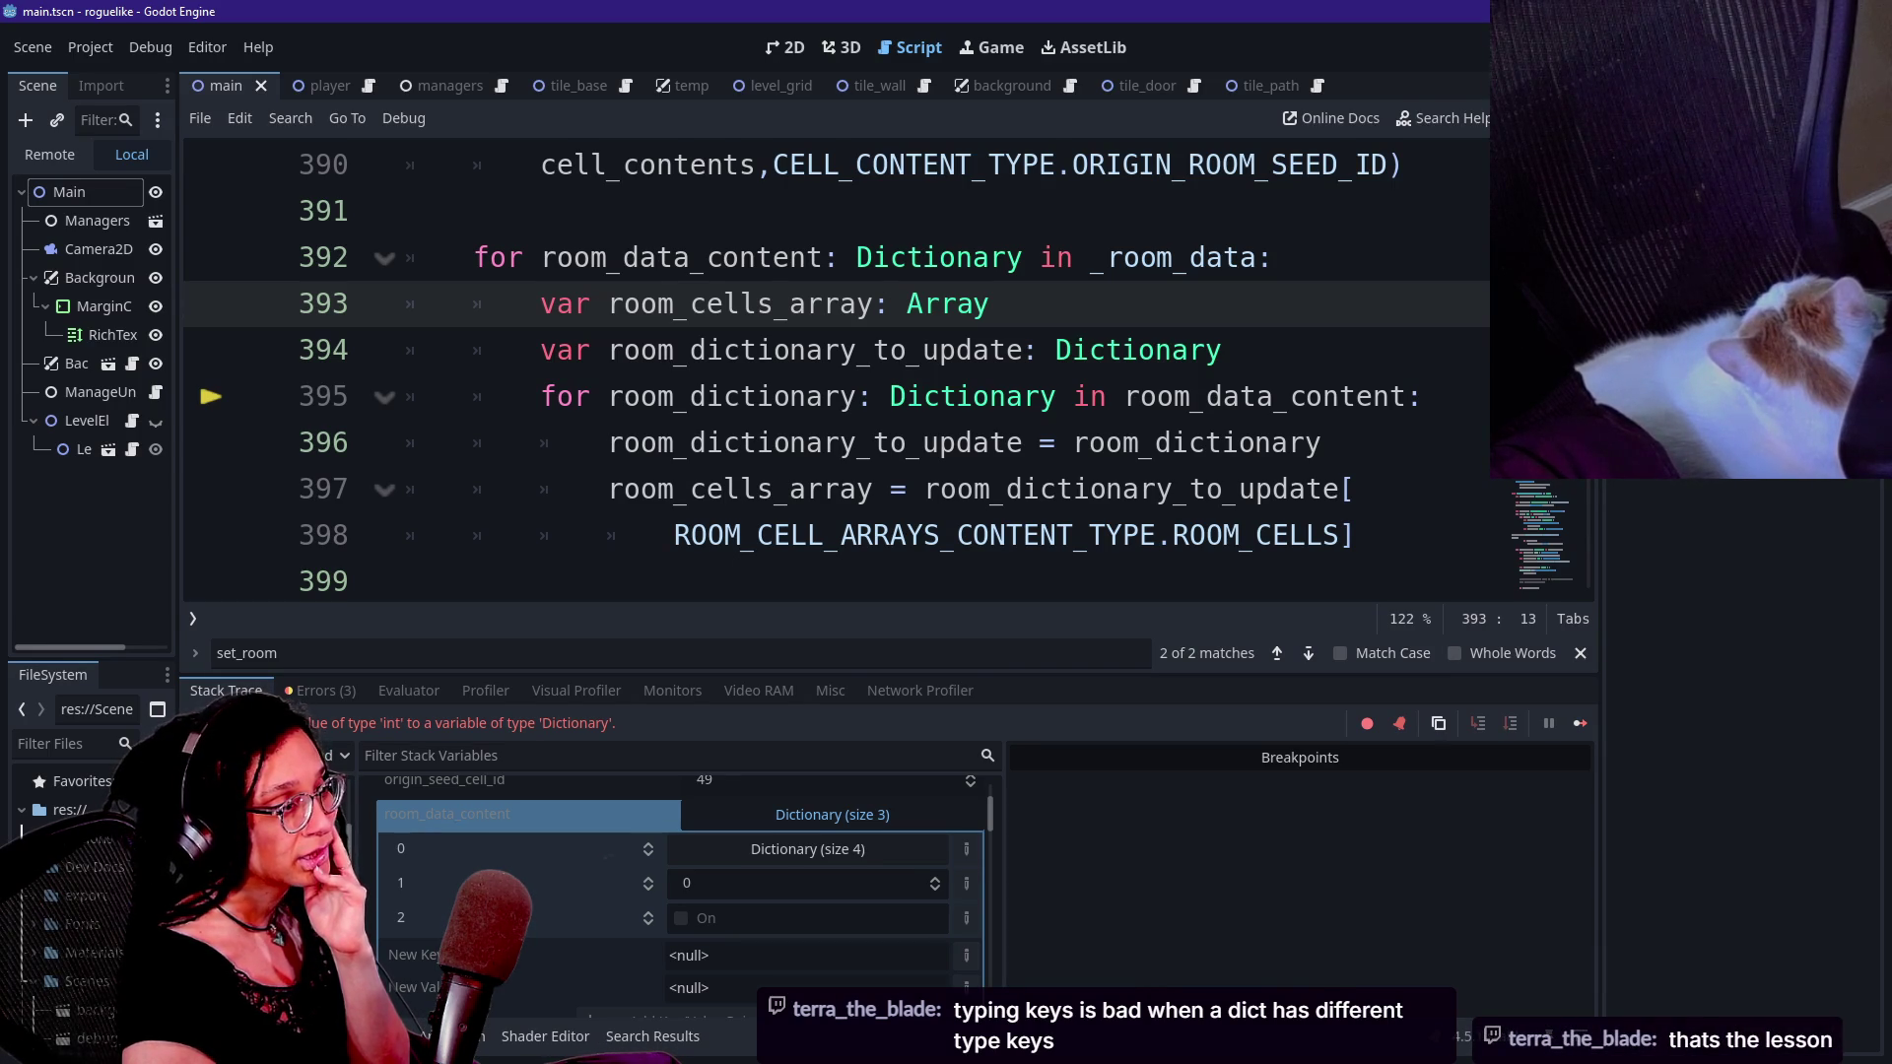
double_click(972, 396)
- Change room_dictionary's type on line 395 from Dictionary to Variant via autocomplete
mouse_move(1015, 442)
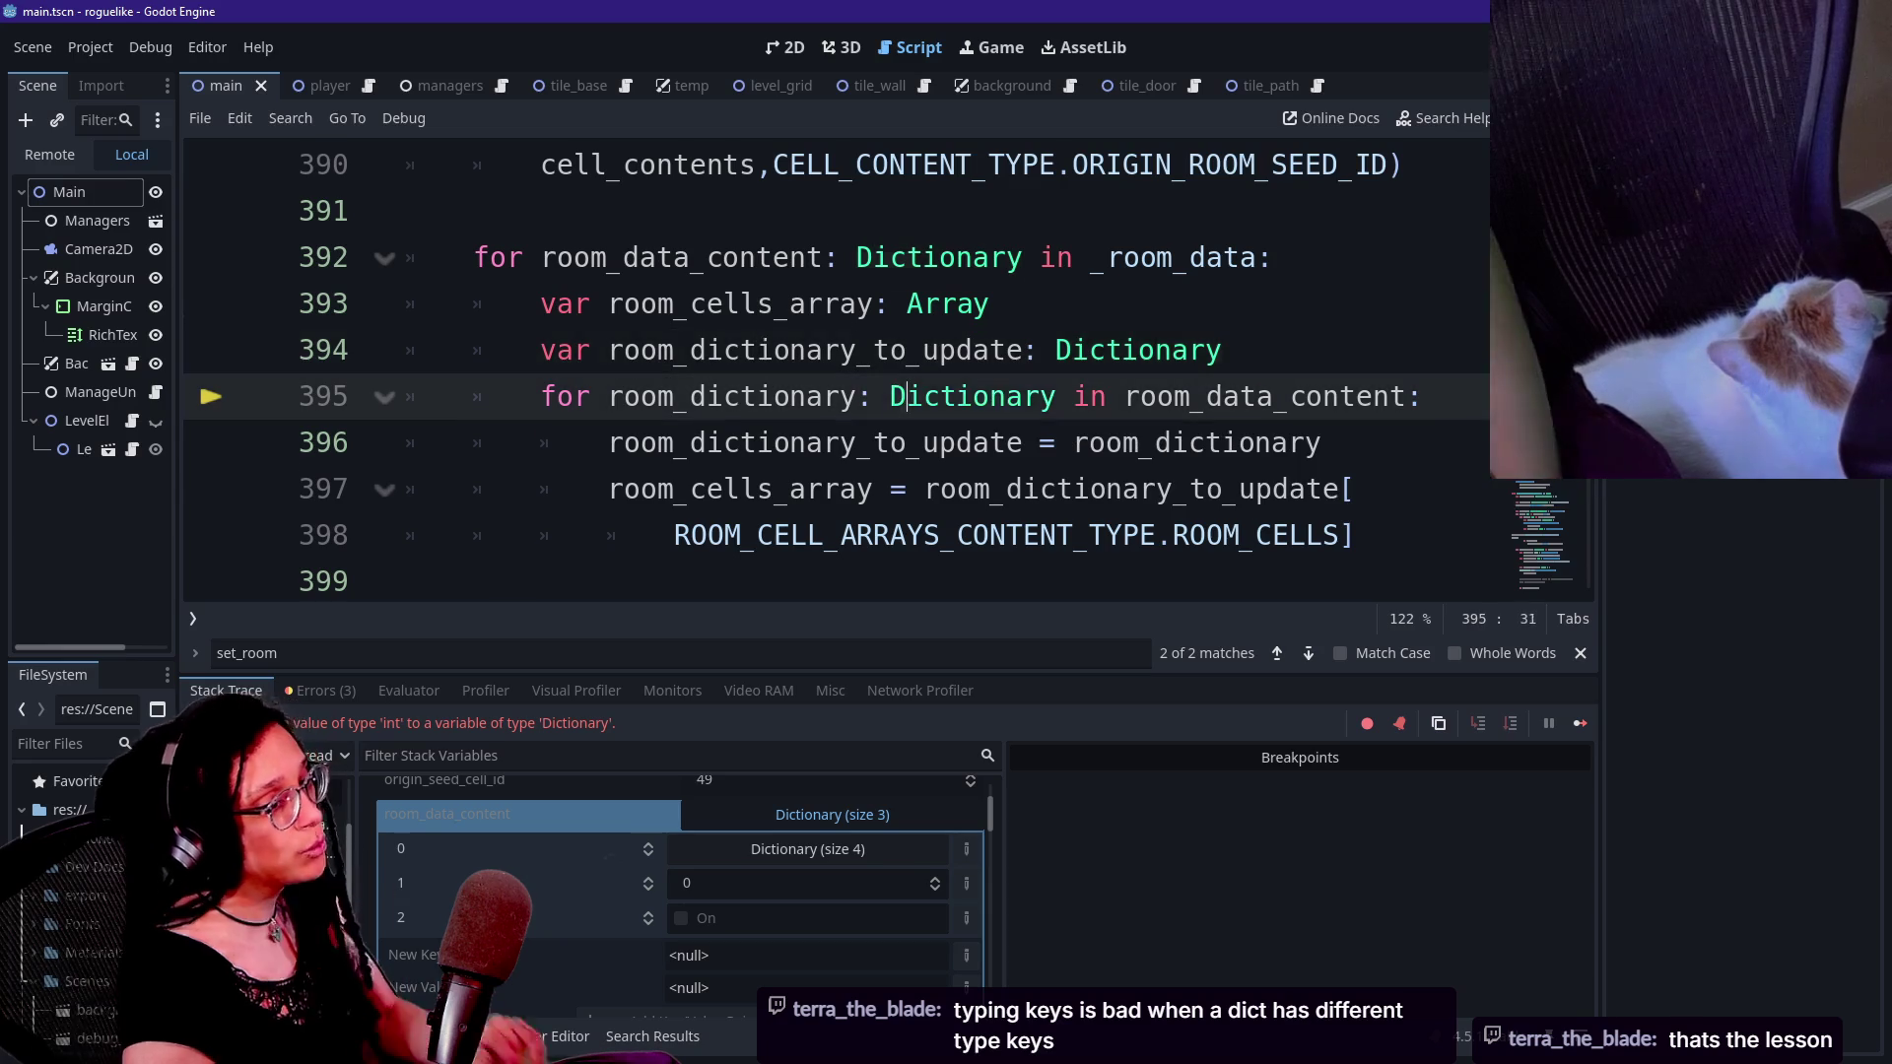
text(V)
key(Caps_Lock)
text(e)
key(BackSpace)
text(ariant)
click(879, 396)
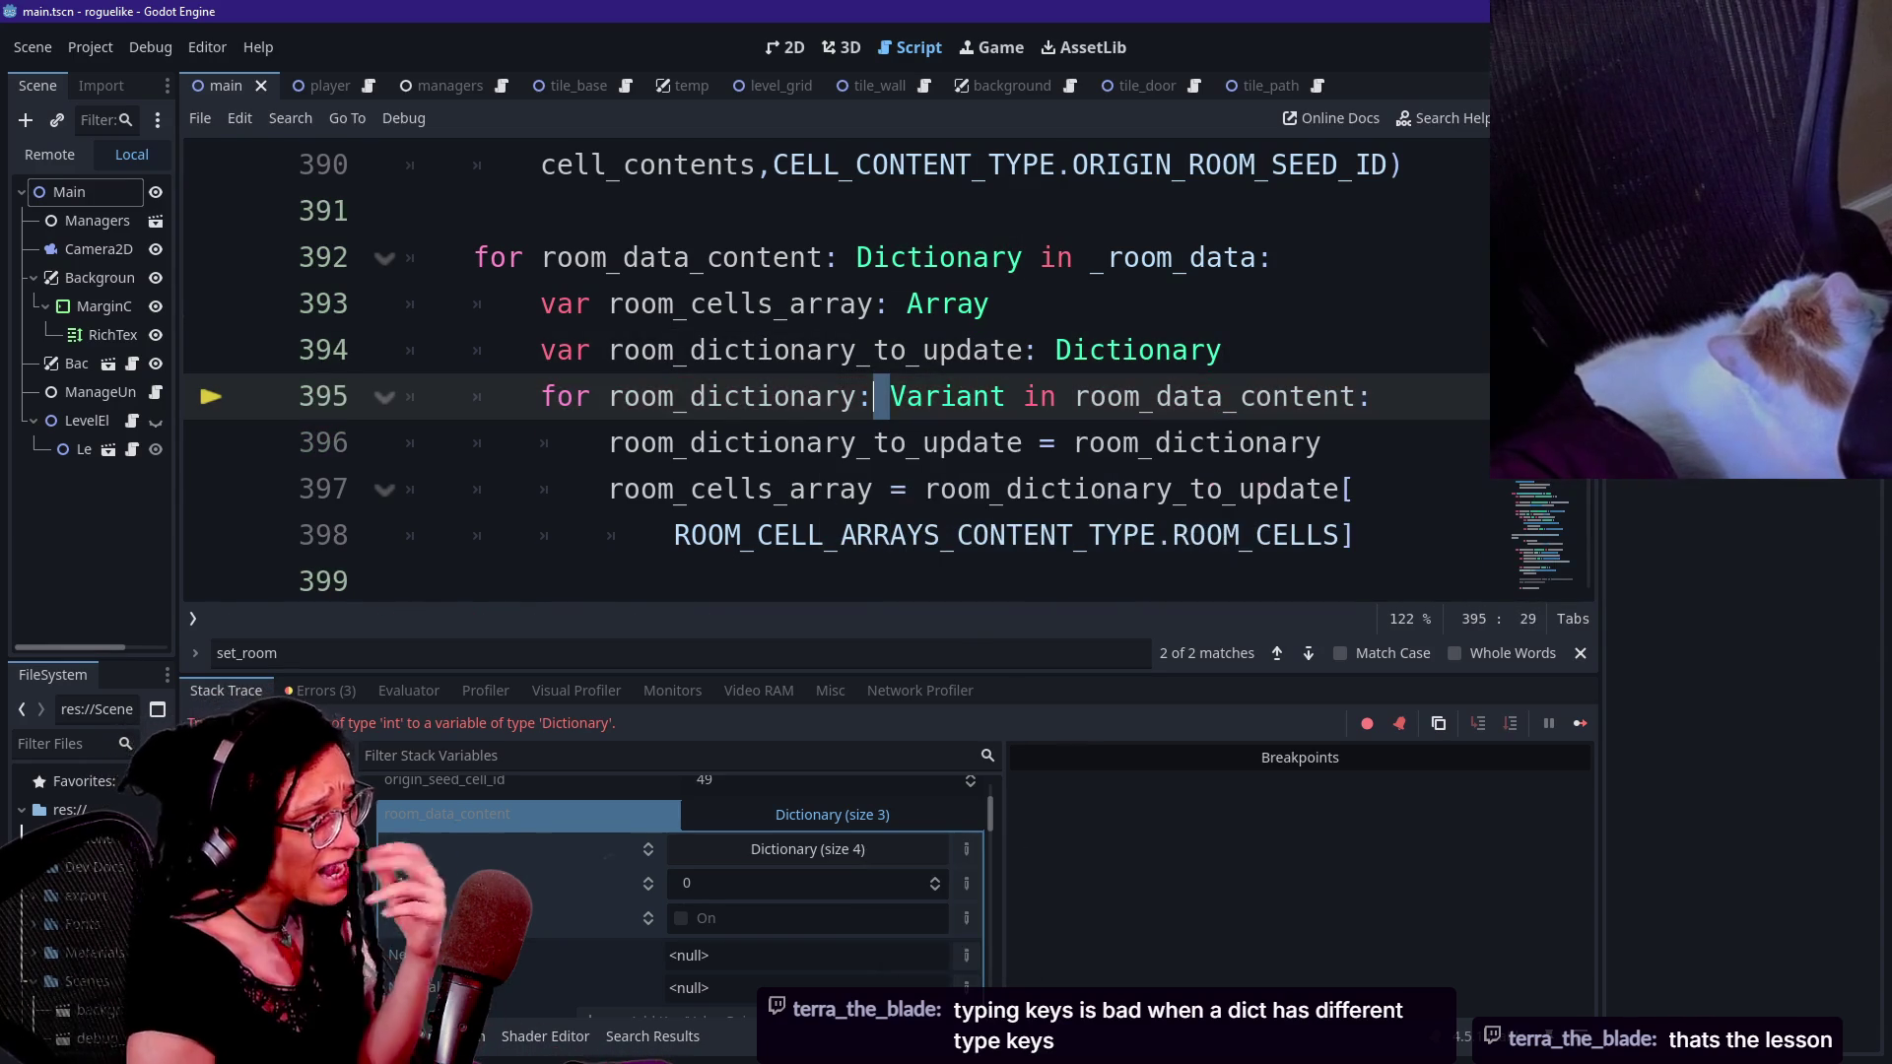
click(1054, 443)
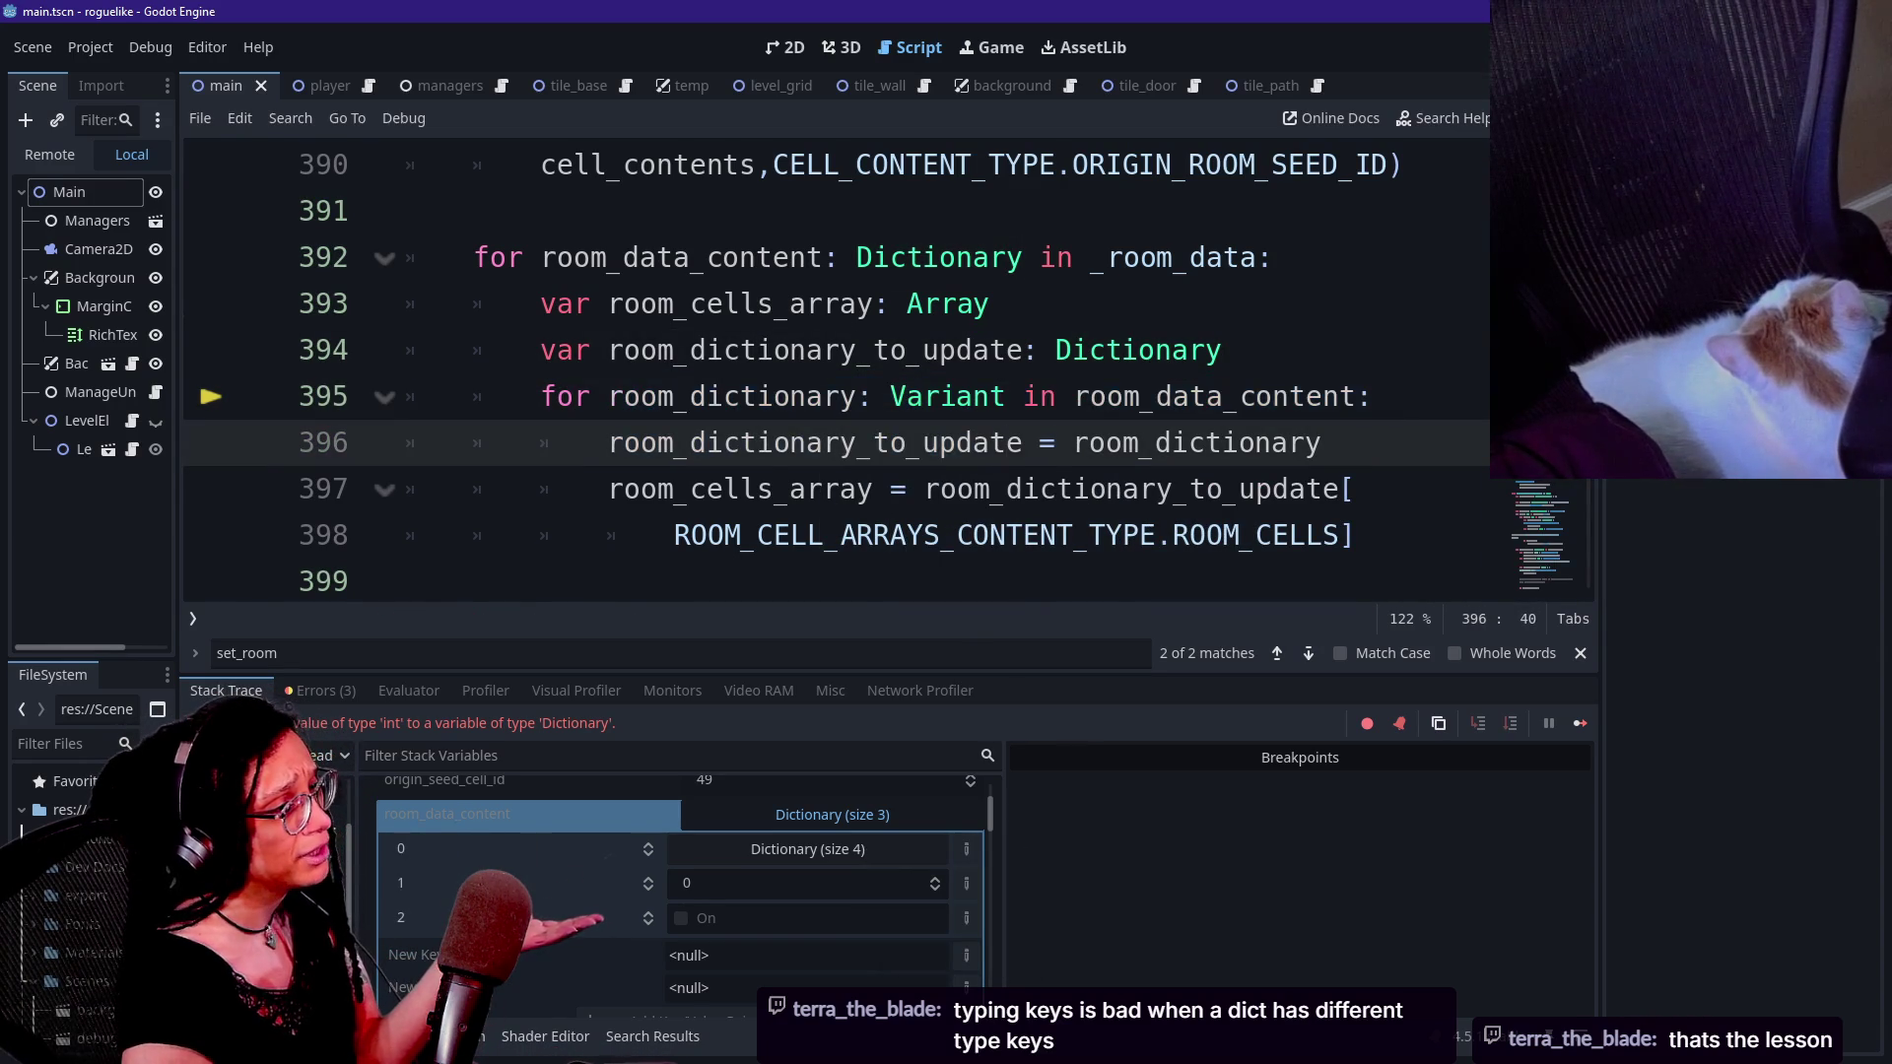
key(Down)
key(Down)
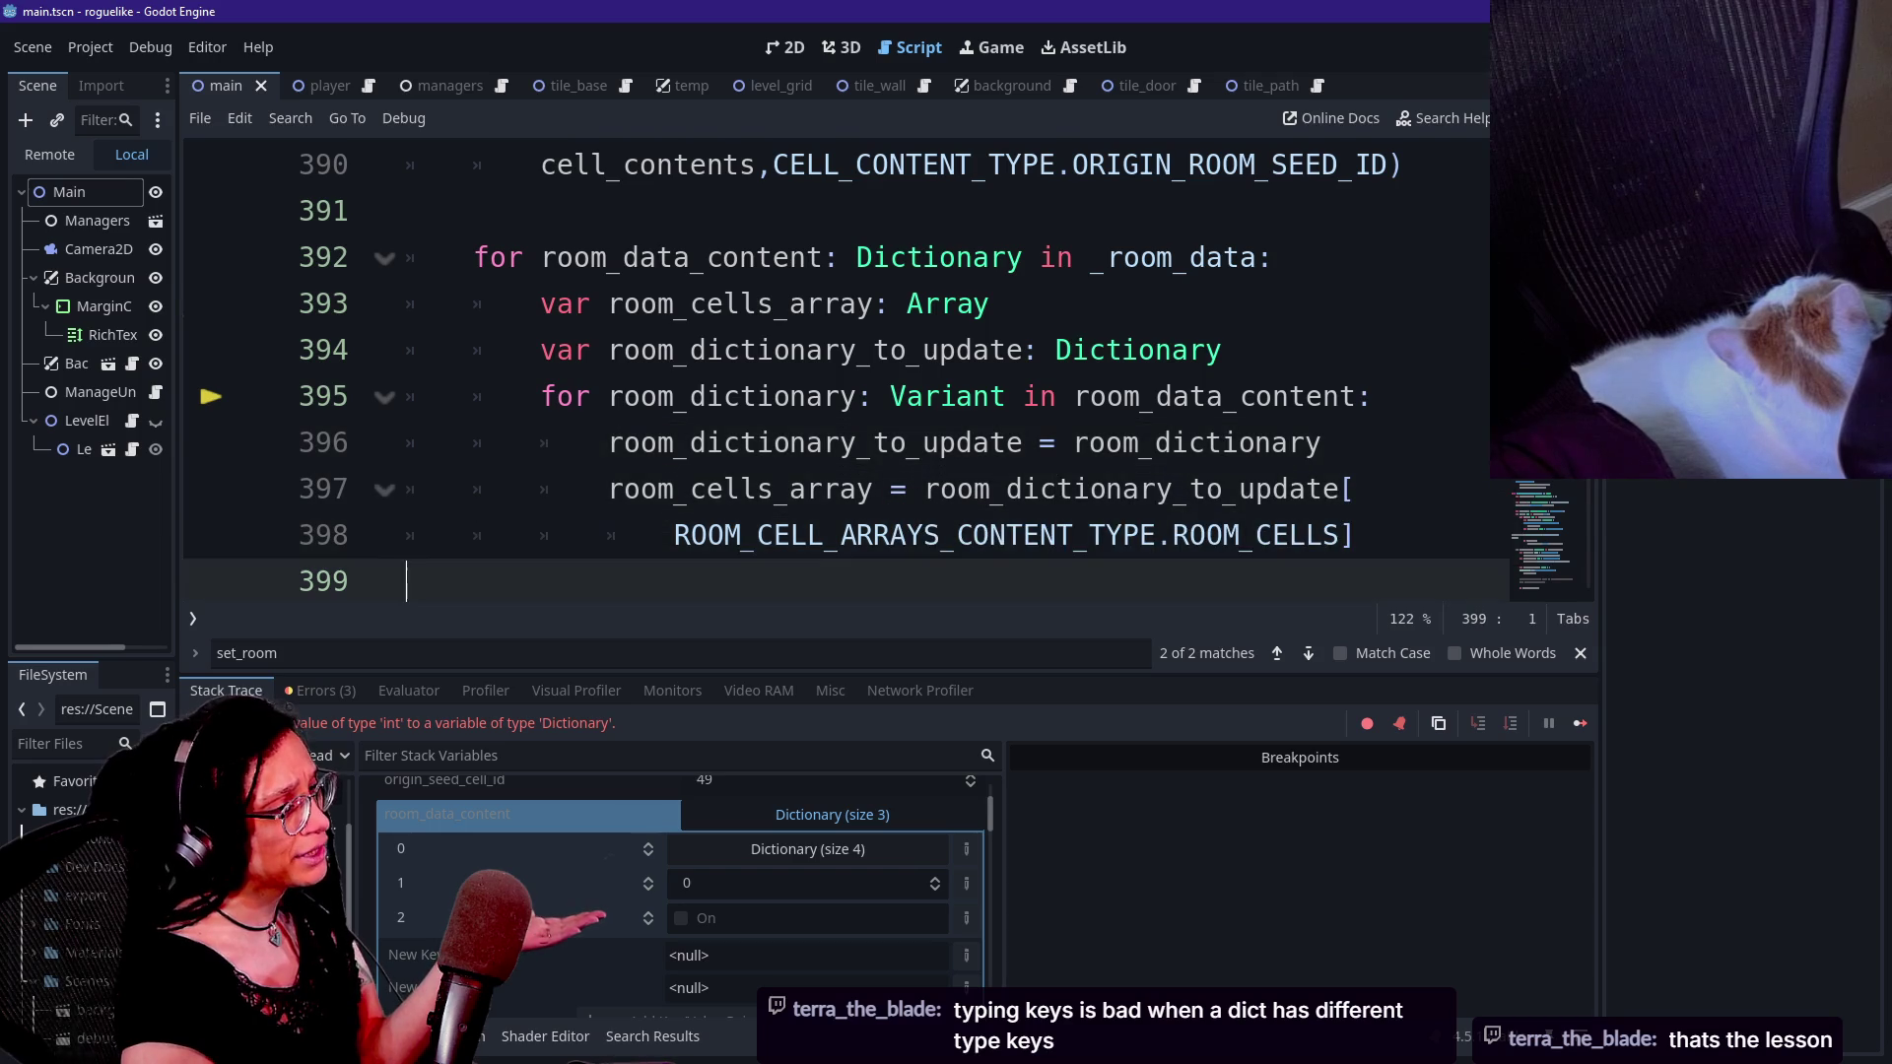
key(Up)
key(Up)
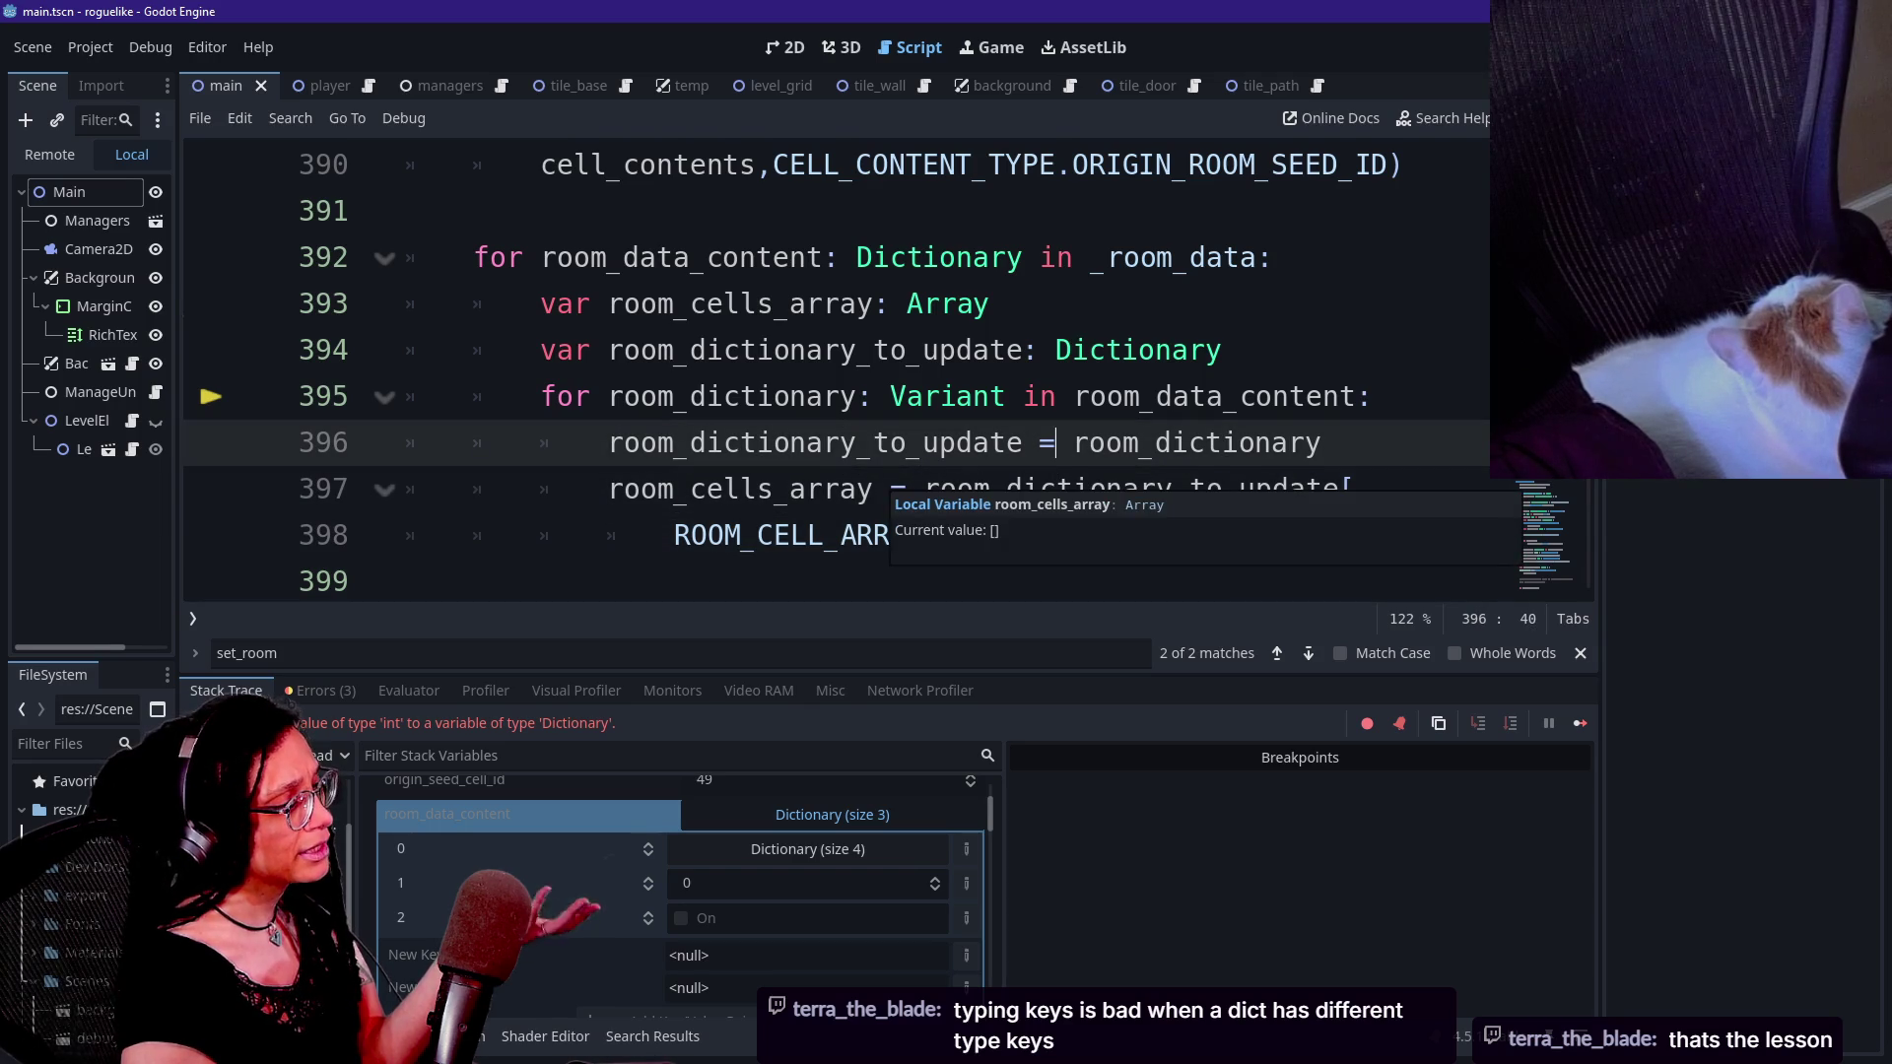
key(Down)
key(Up)
key(Up)
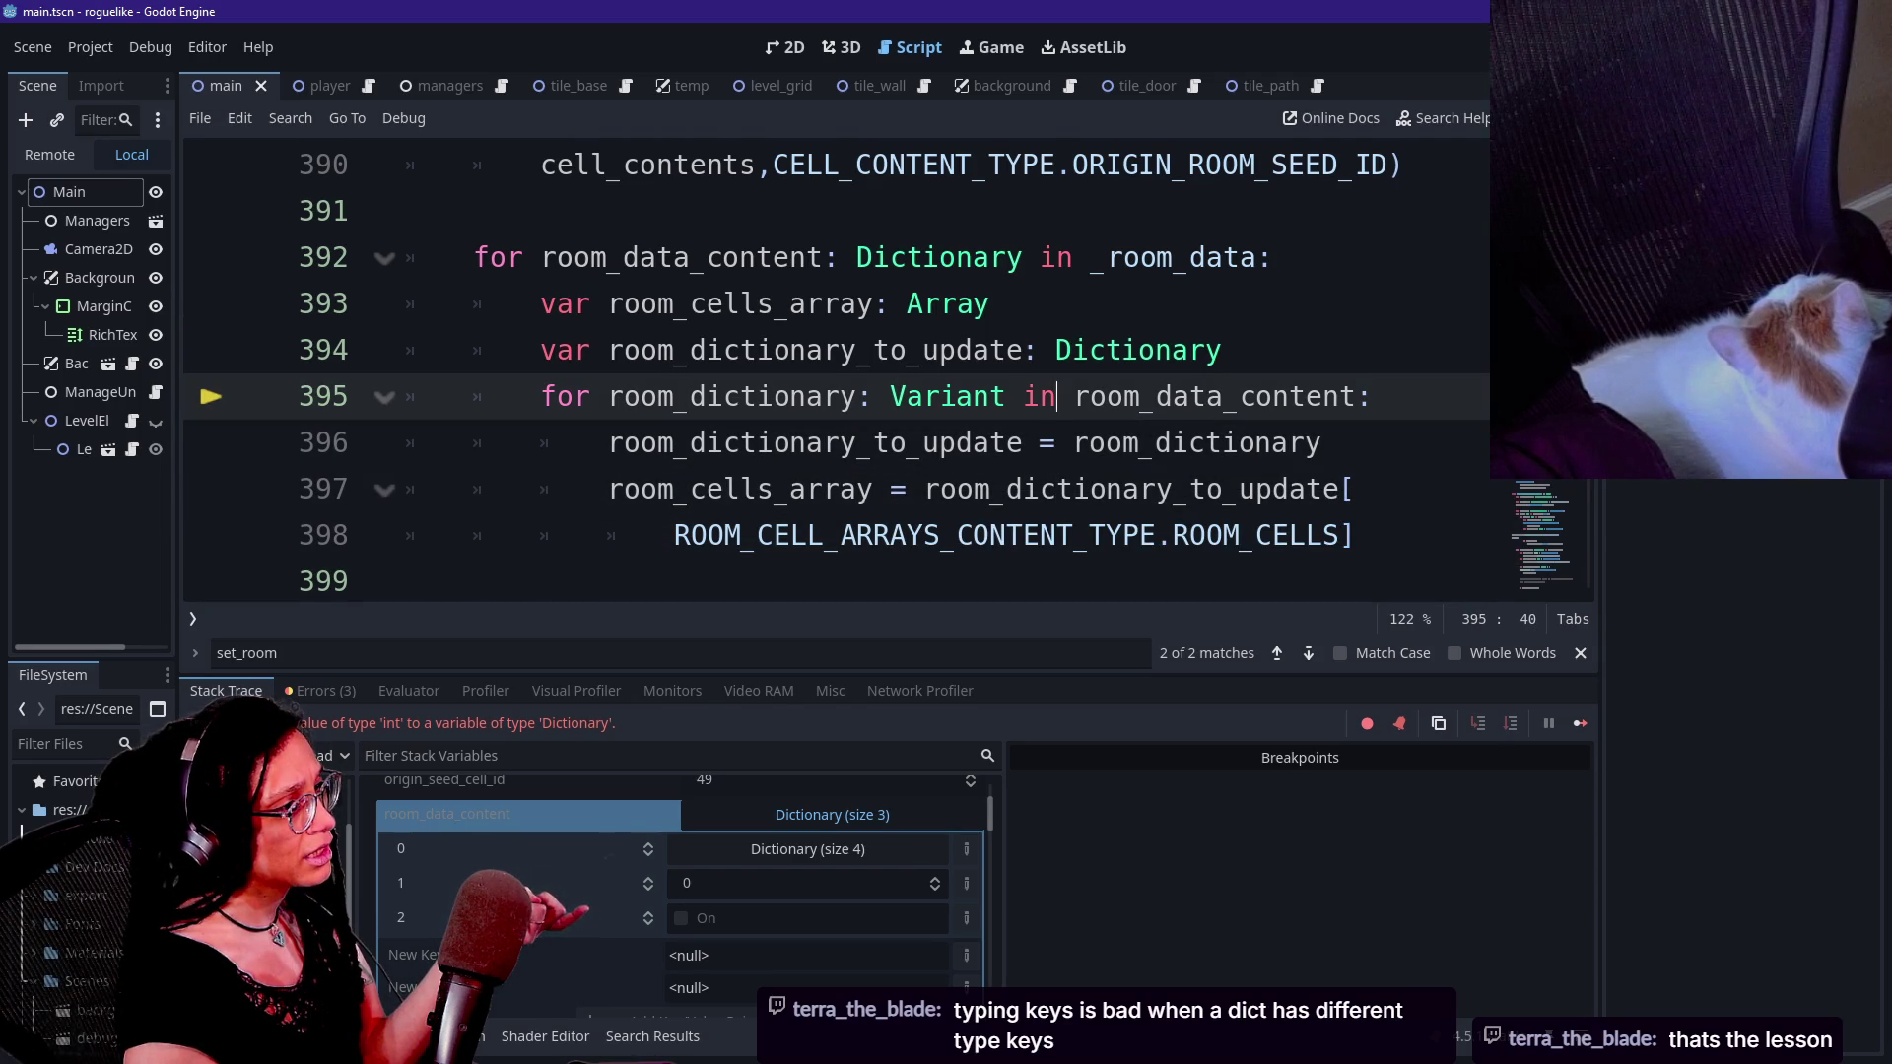
key(Up)
key(Up)
key(Up)
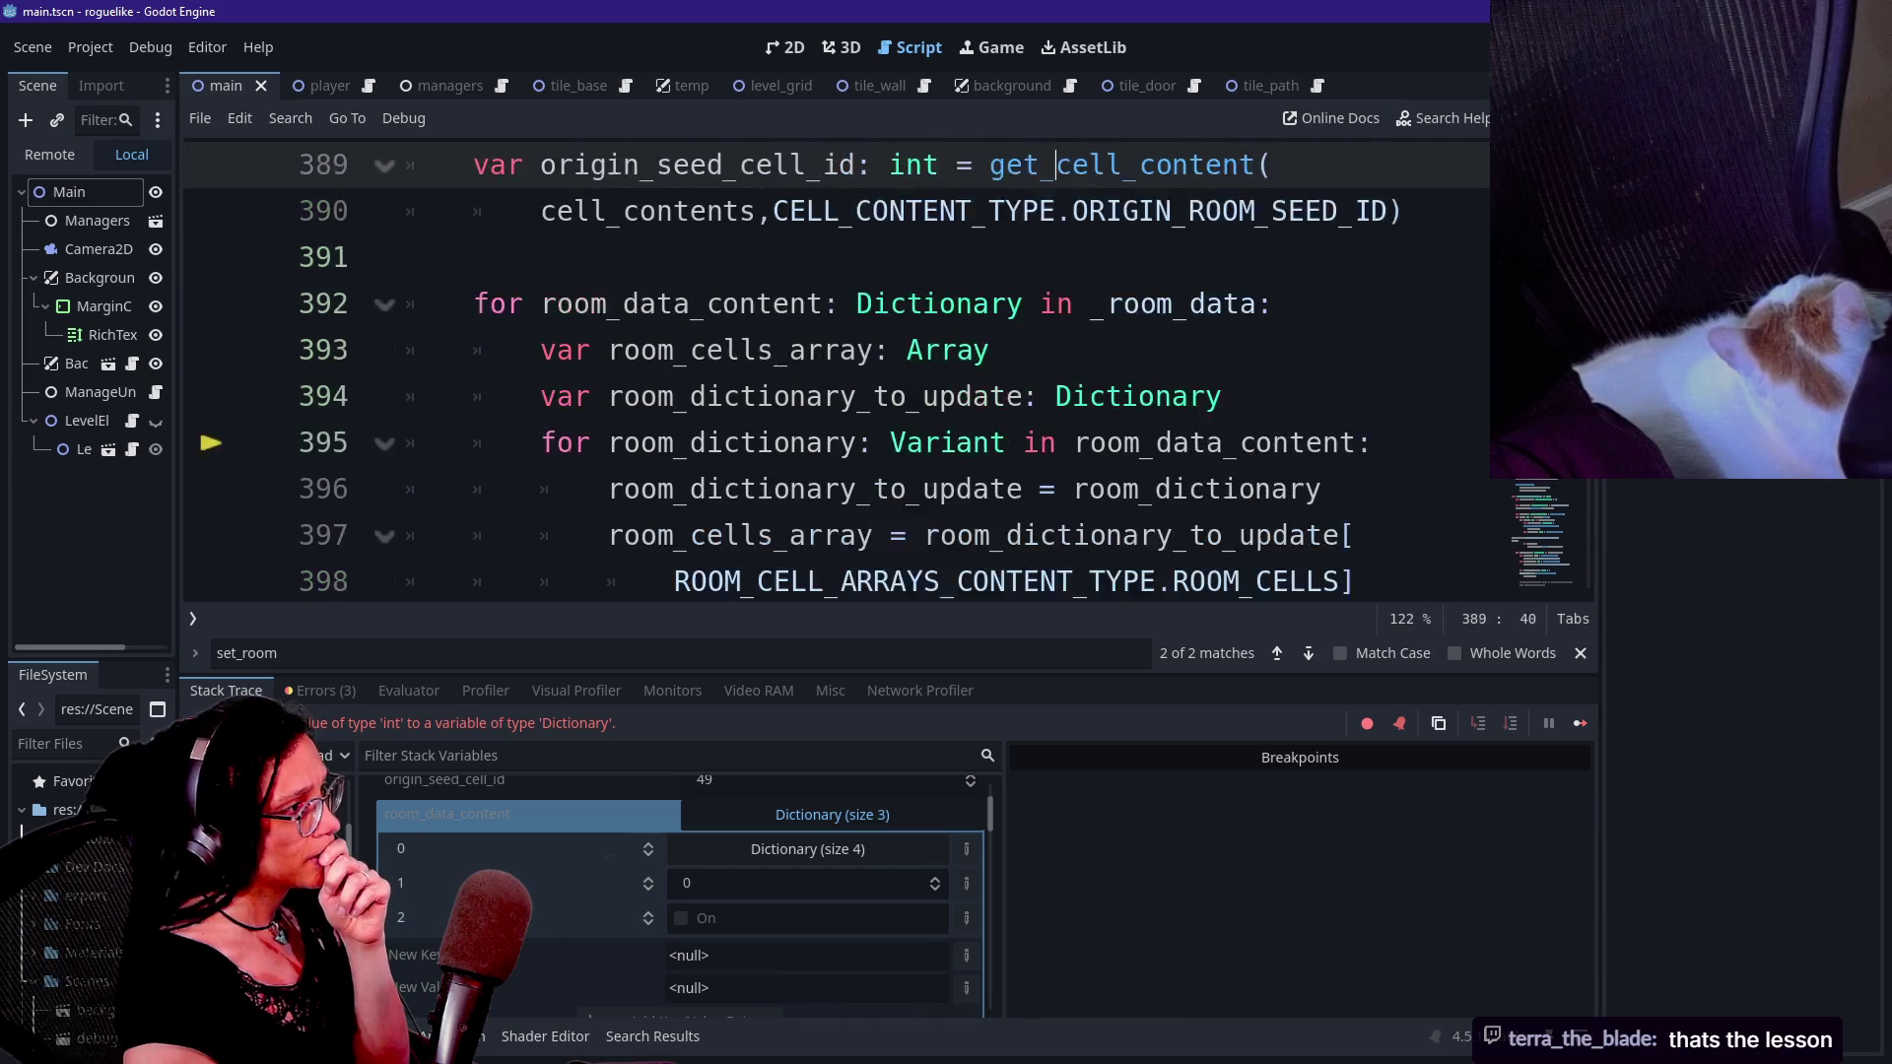
key(Up)
key(Up)
key(Up)
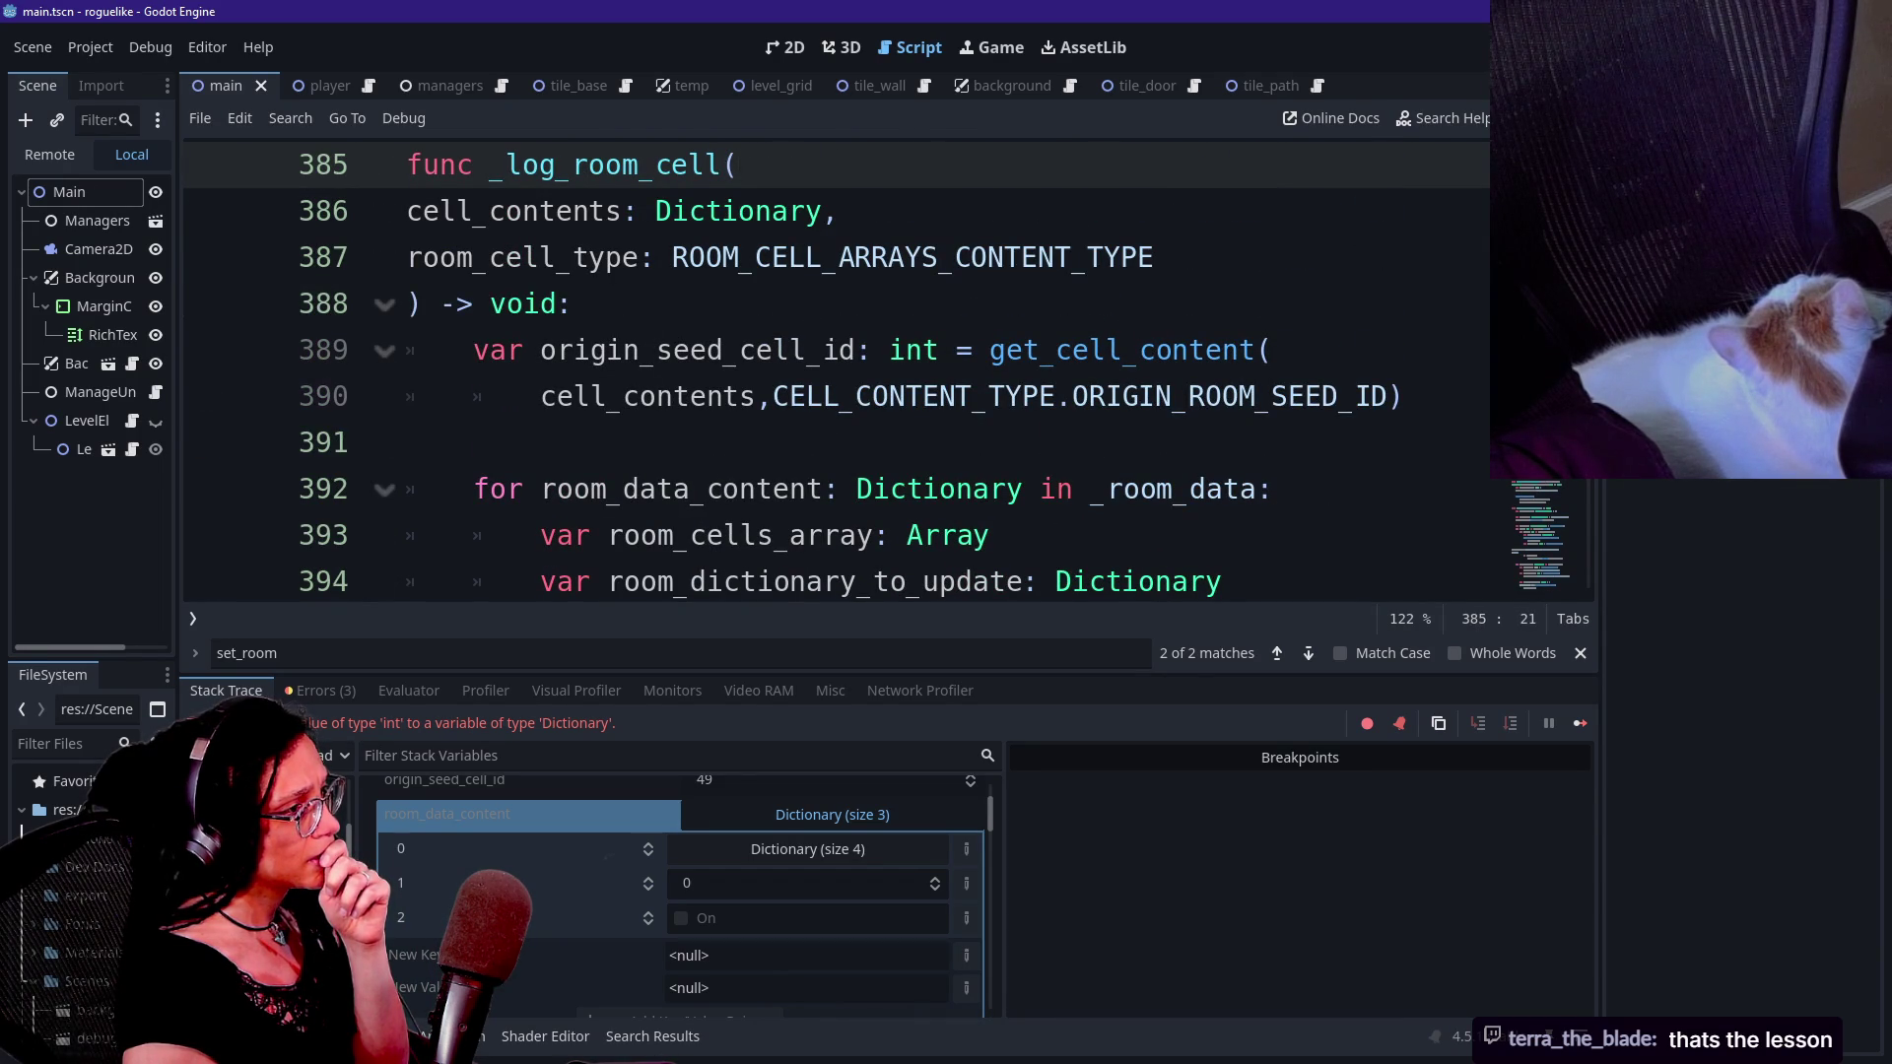
key(Down)
key(Down)
key(Down)
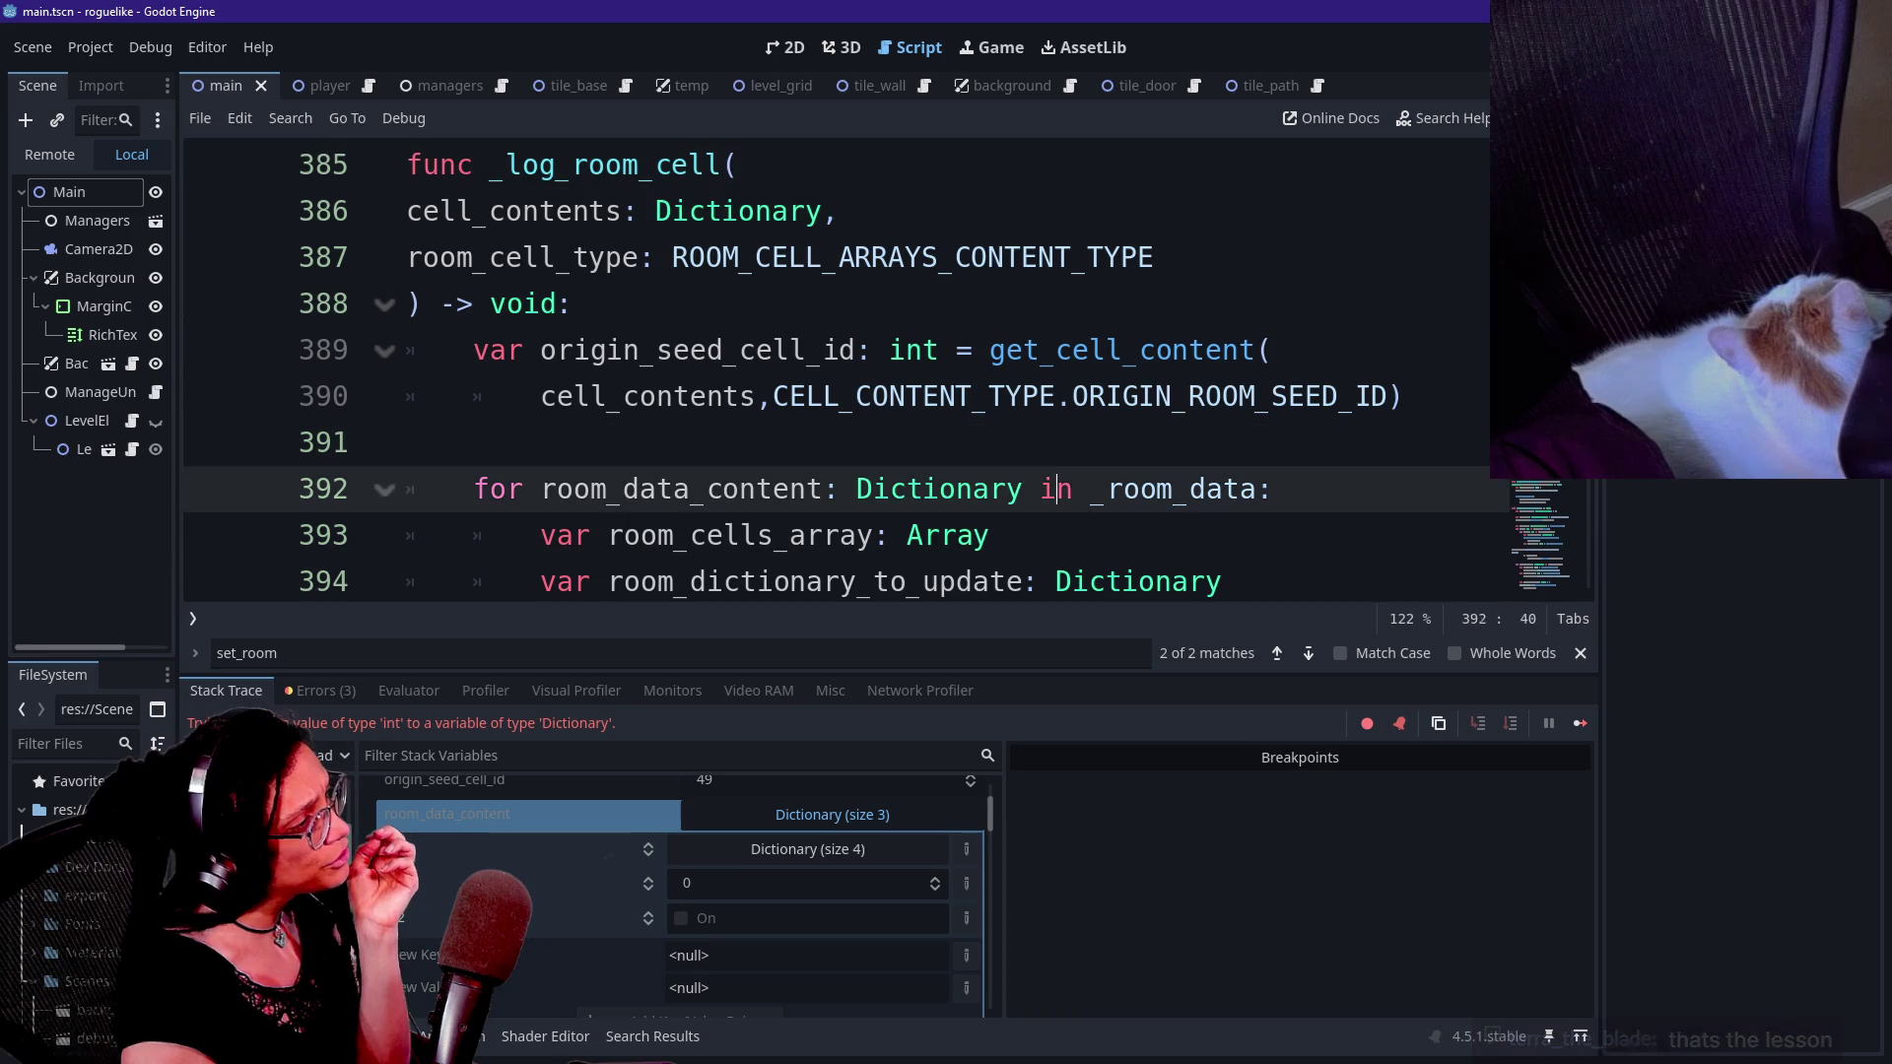
key(Up)
key(Up)
key(Up)
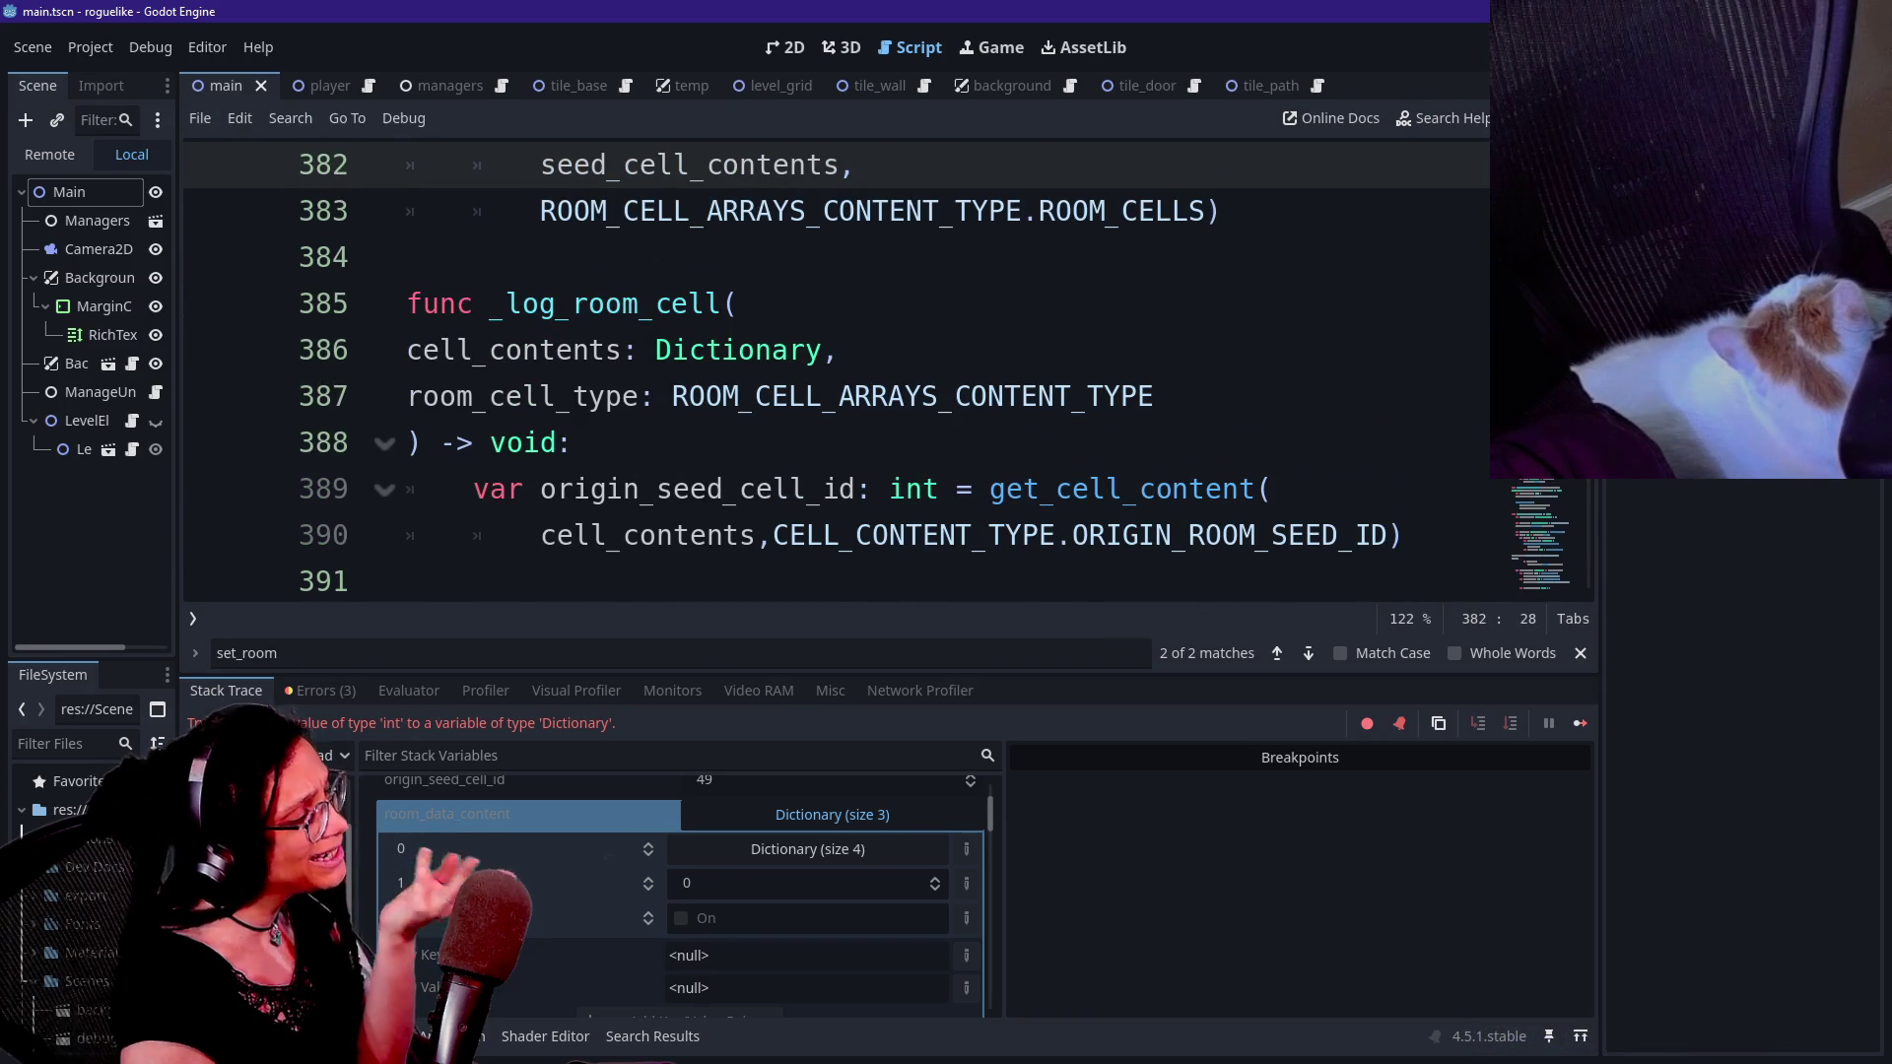
key(Up)
key(Up)
key(Up)
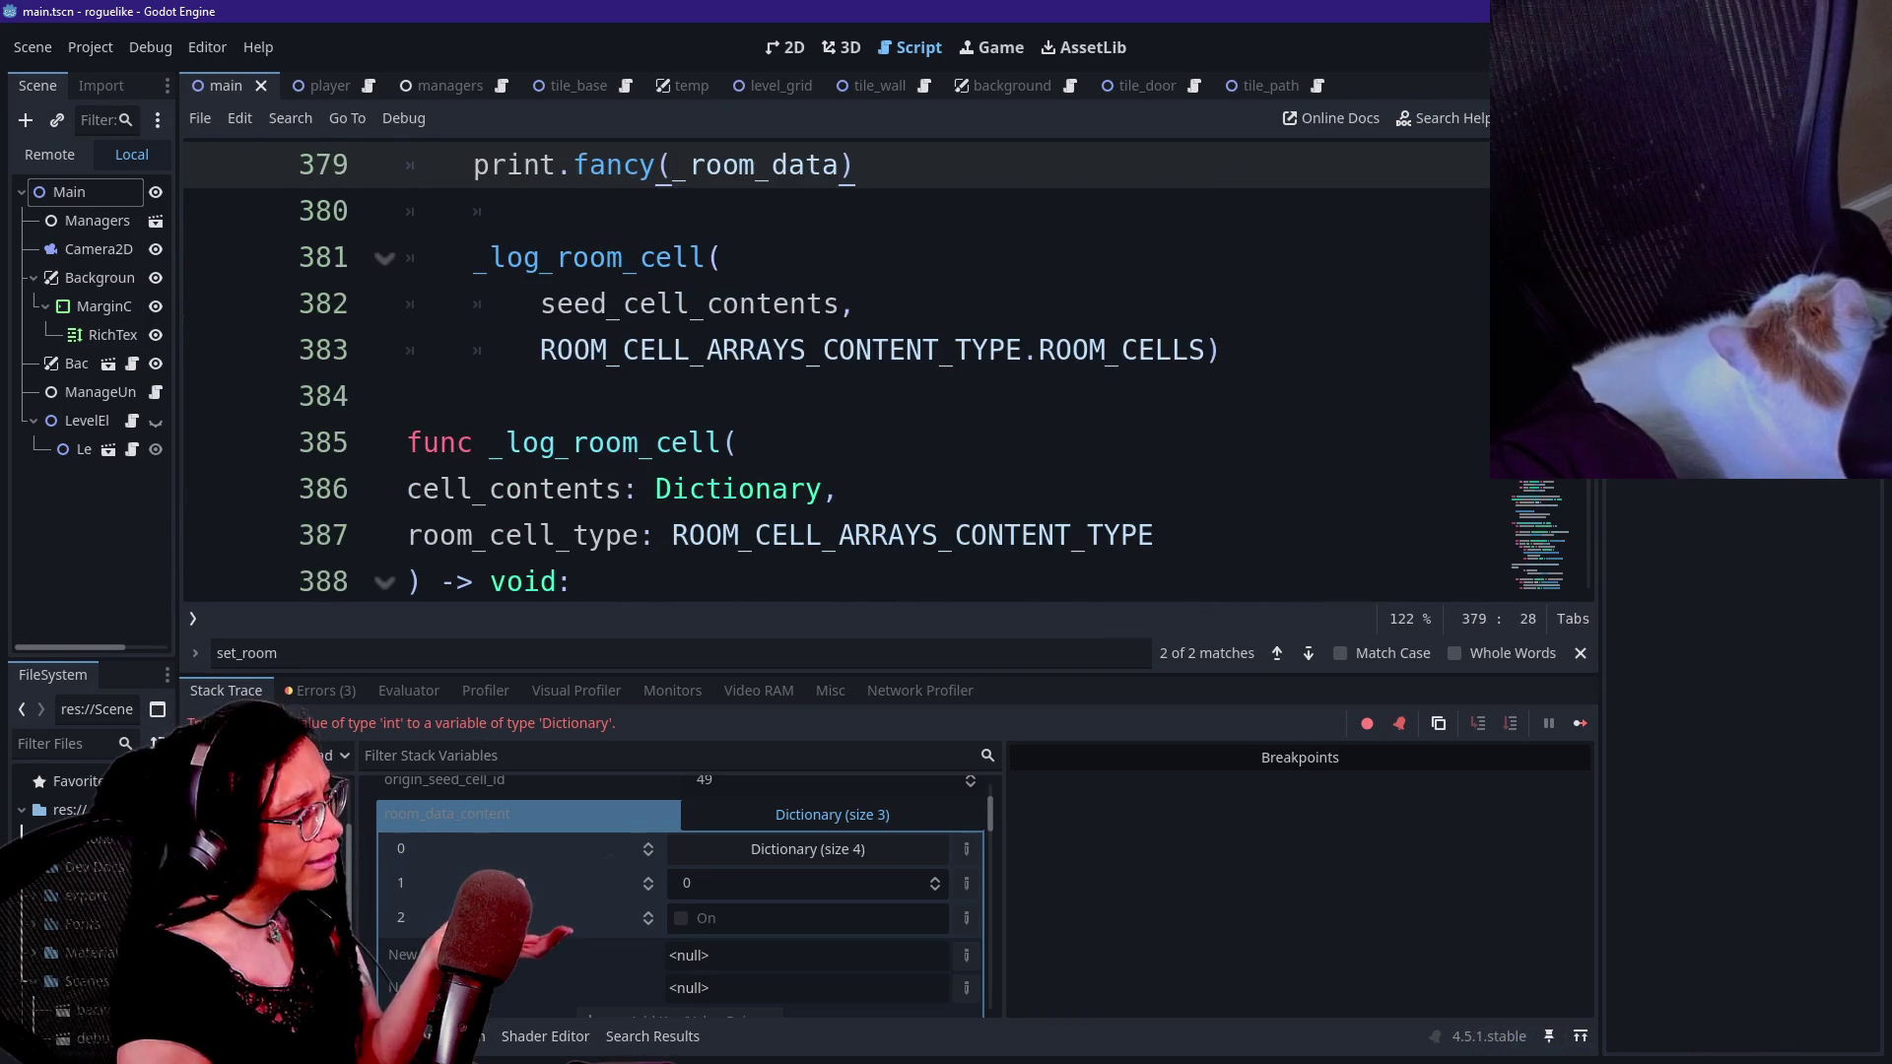
key(Down)
key(Down)
key(Down)
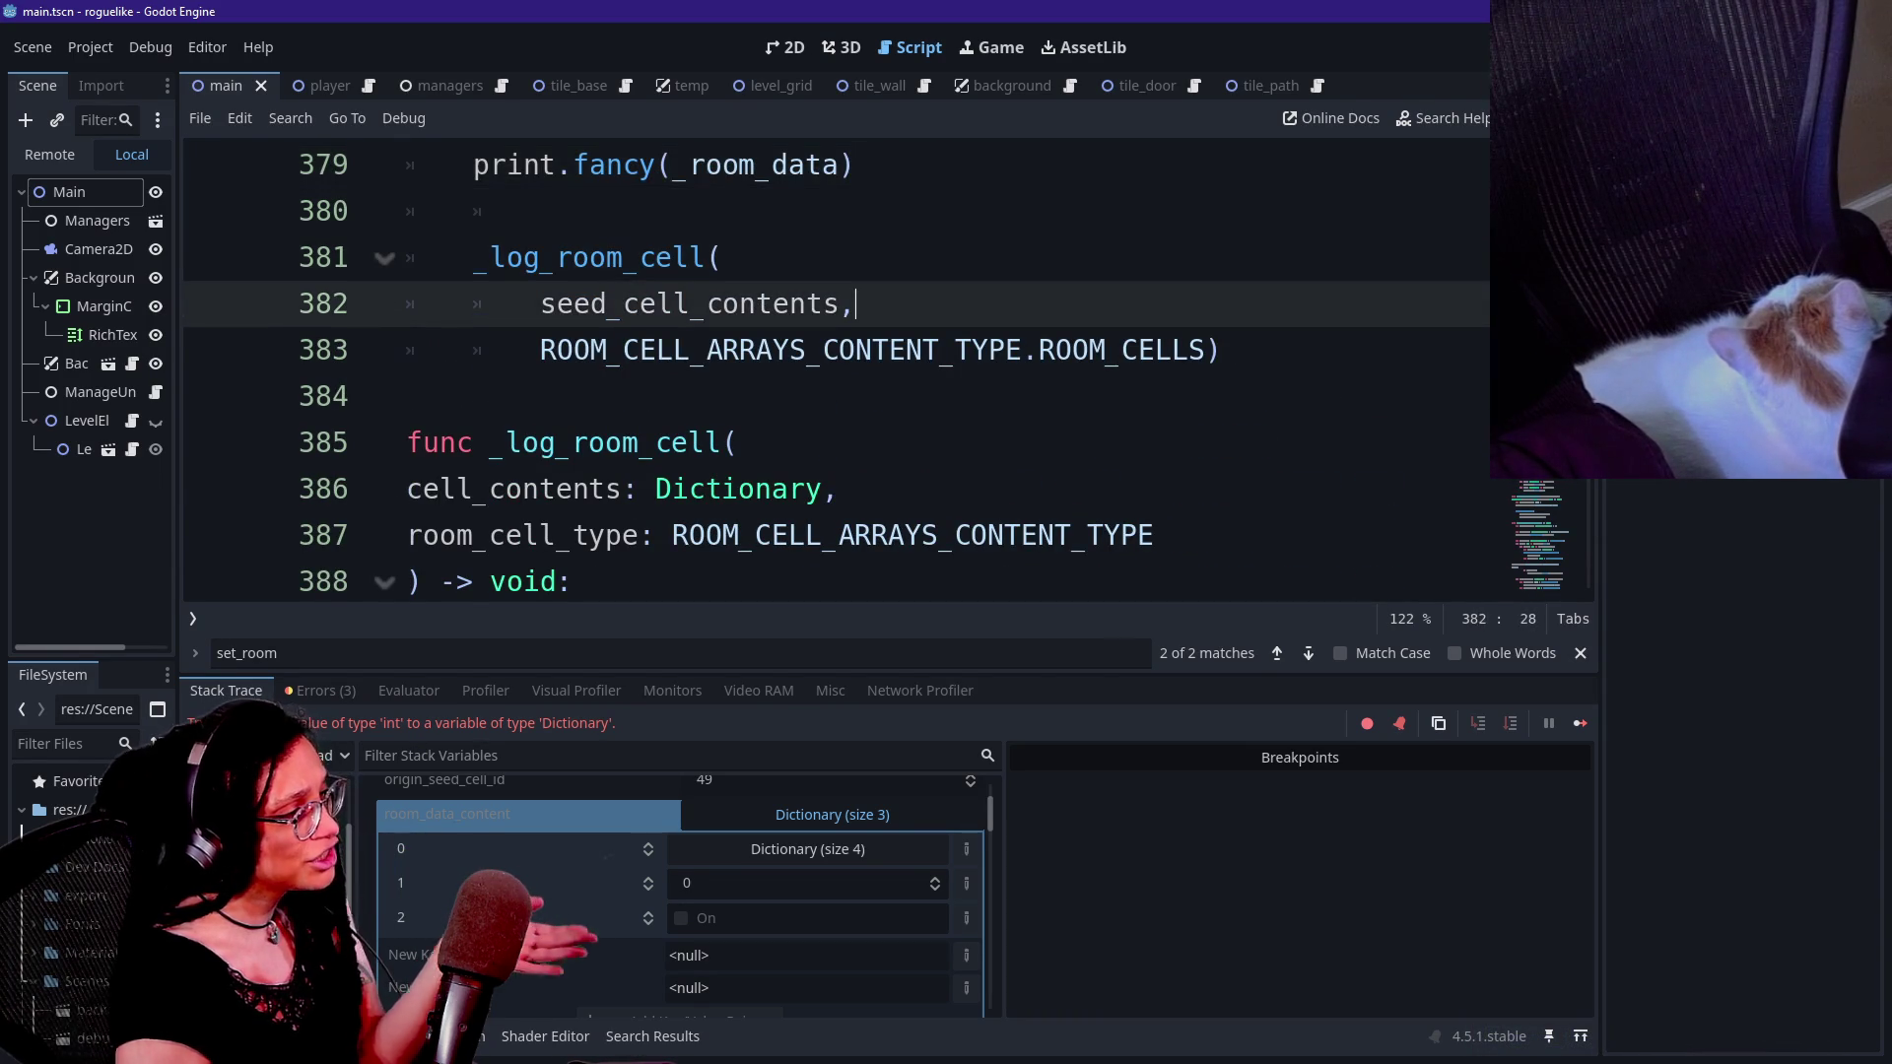
key(Down)
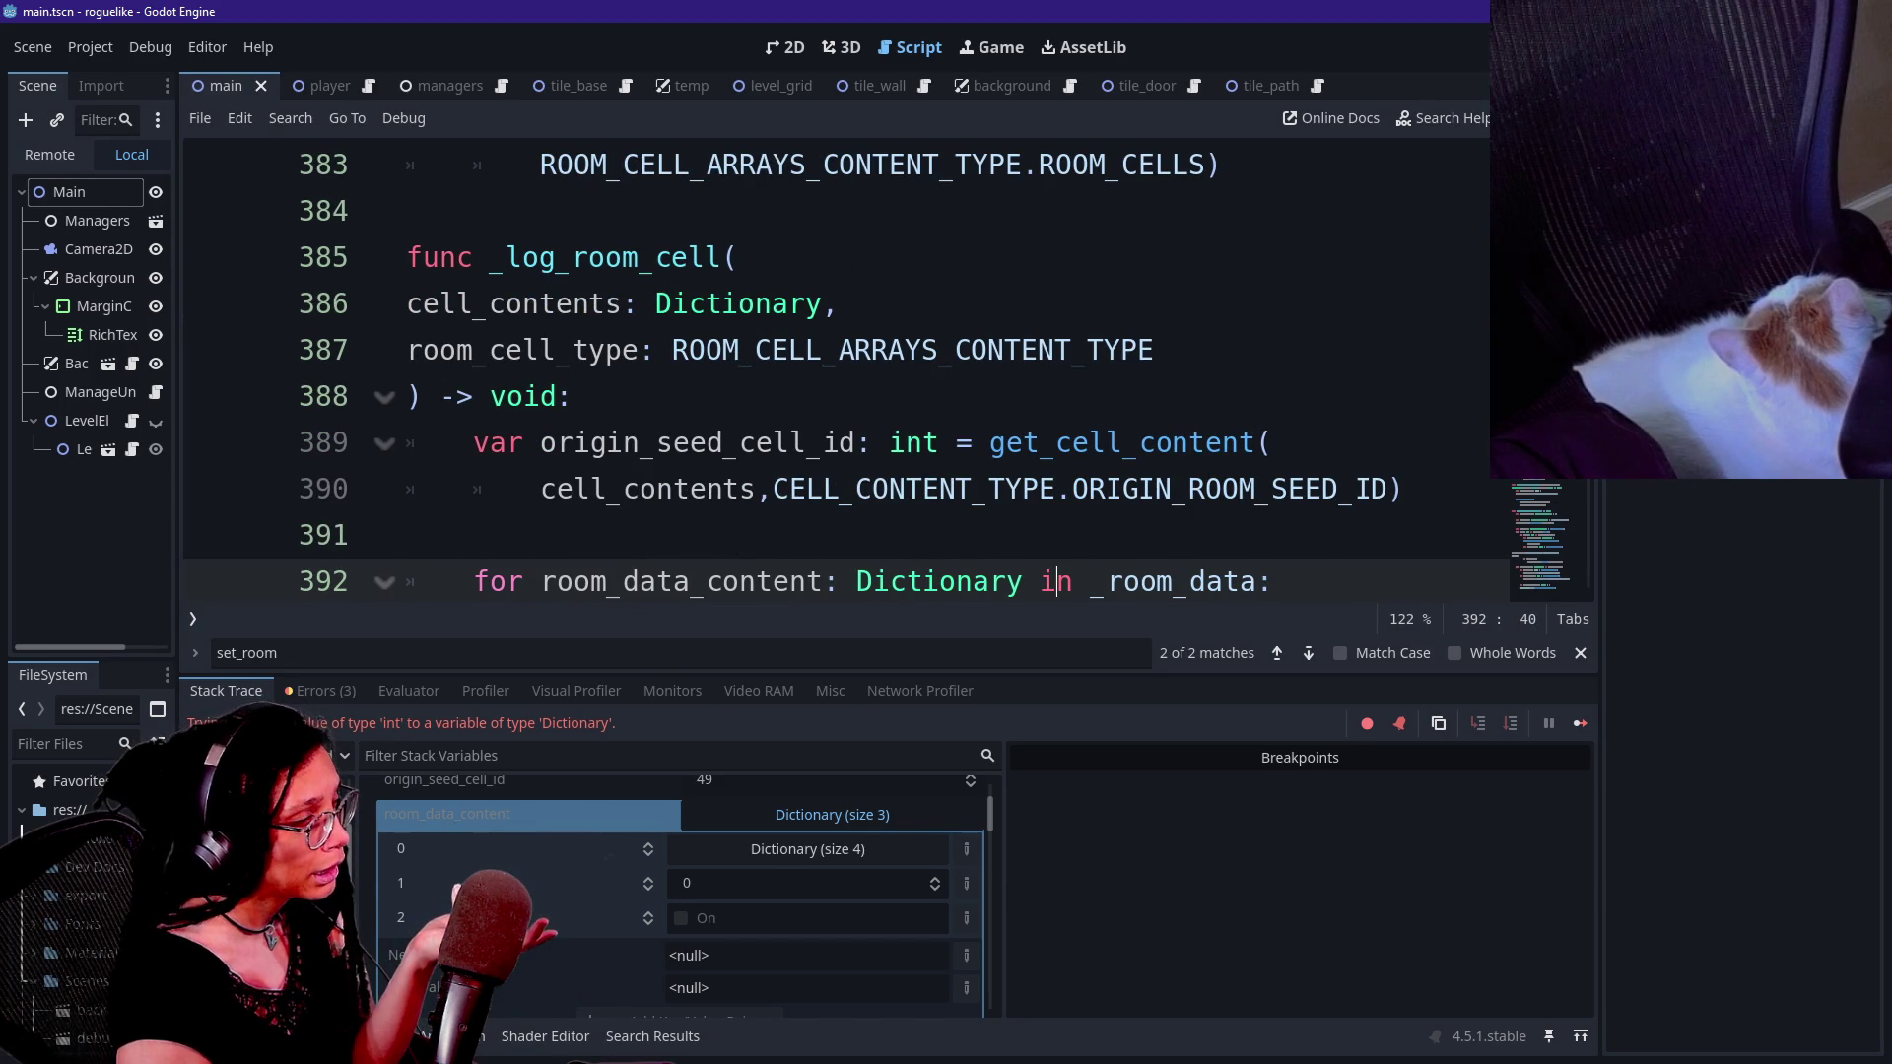
key(Down)
key(Down)
key(Down)
scroll(838, 375, up, 2)
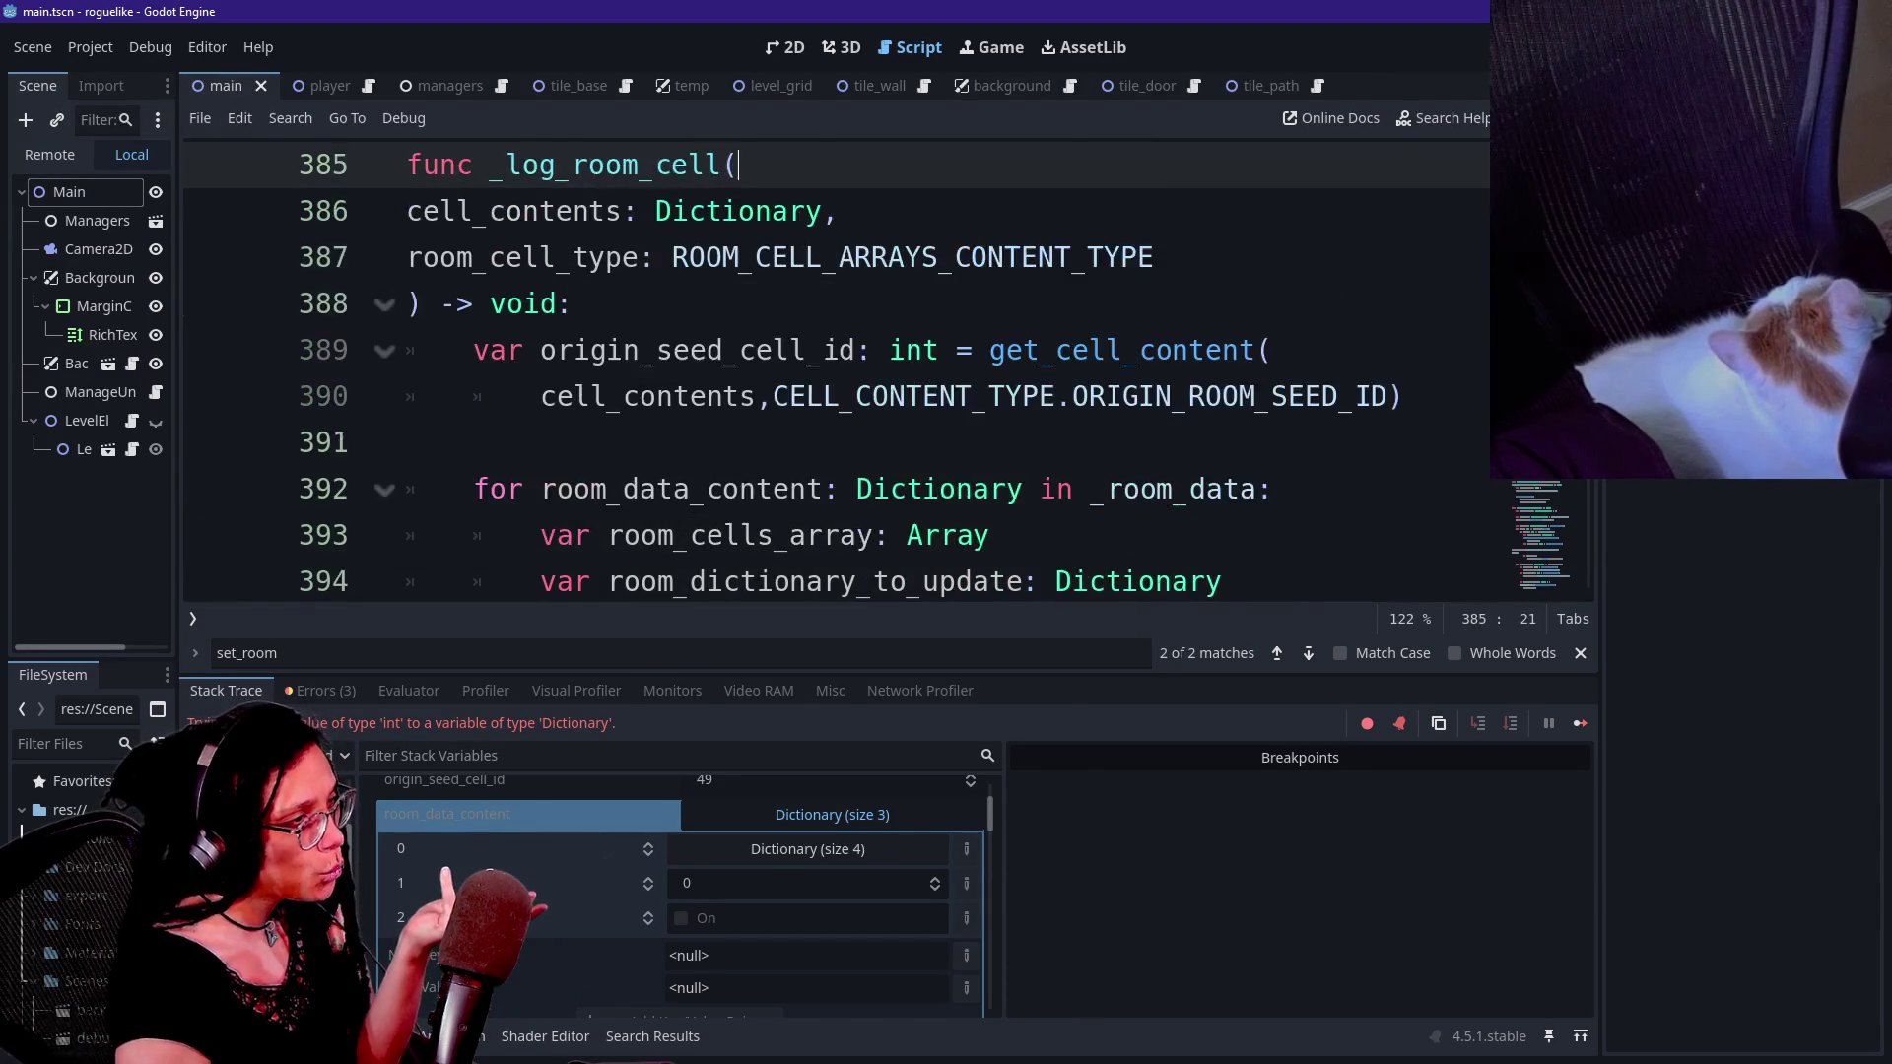
key(ctrl+End)
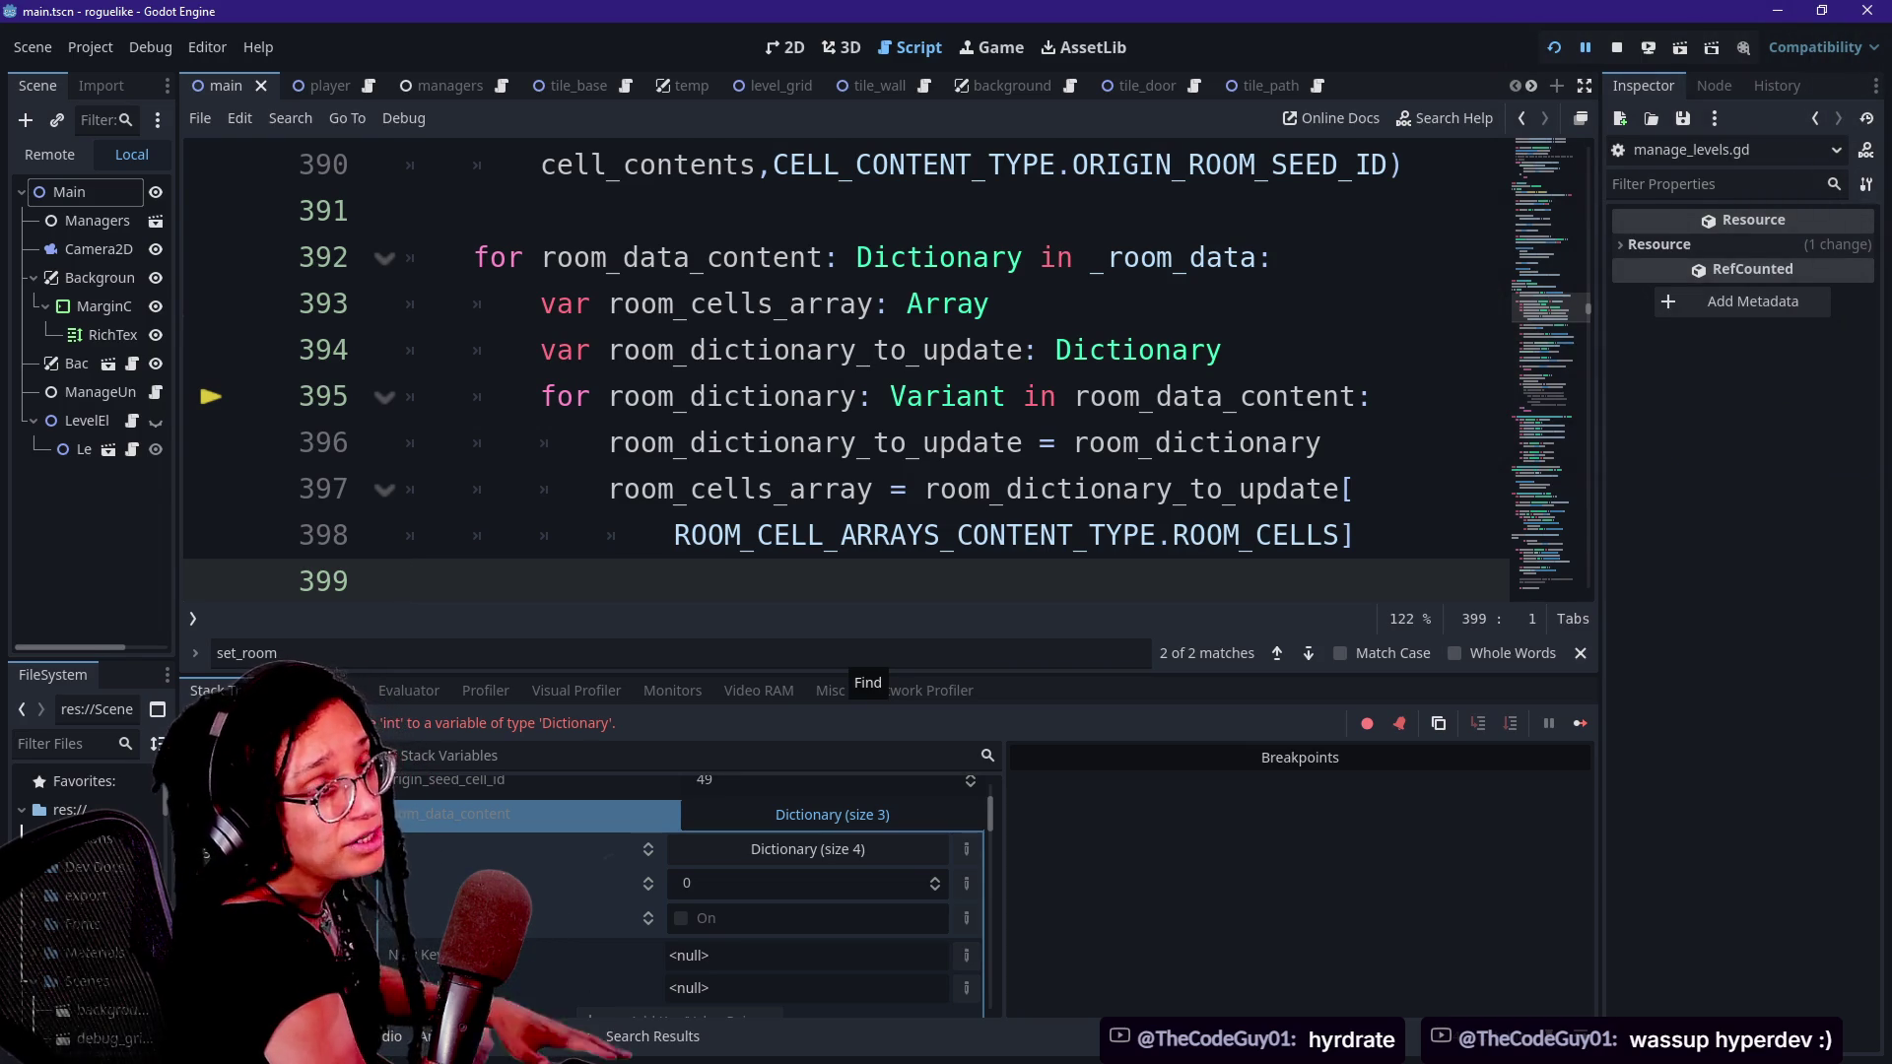
- Review the room_dictionary_to_update declaration and loop lines 393–395, then hide the Debugger panel with Ctrl+J
click(855, 653)
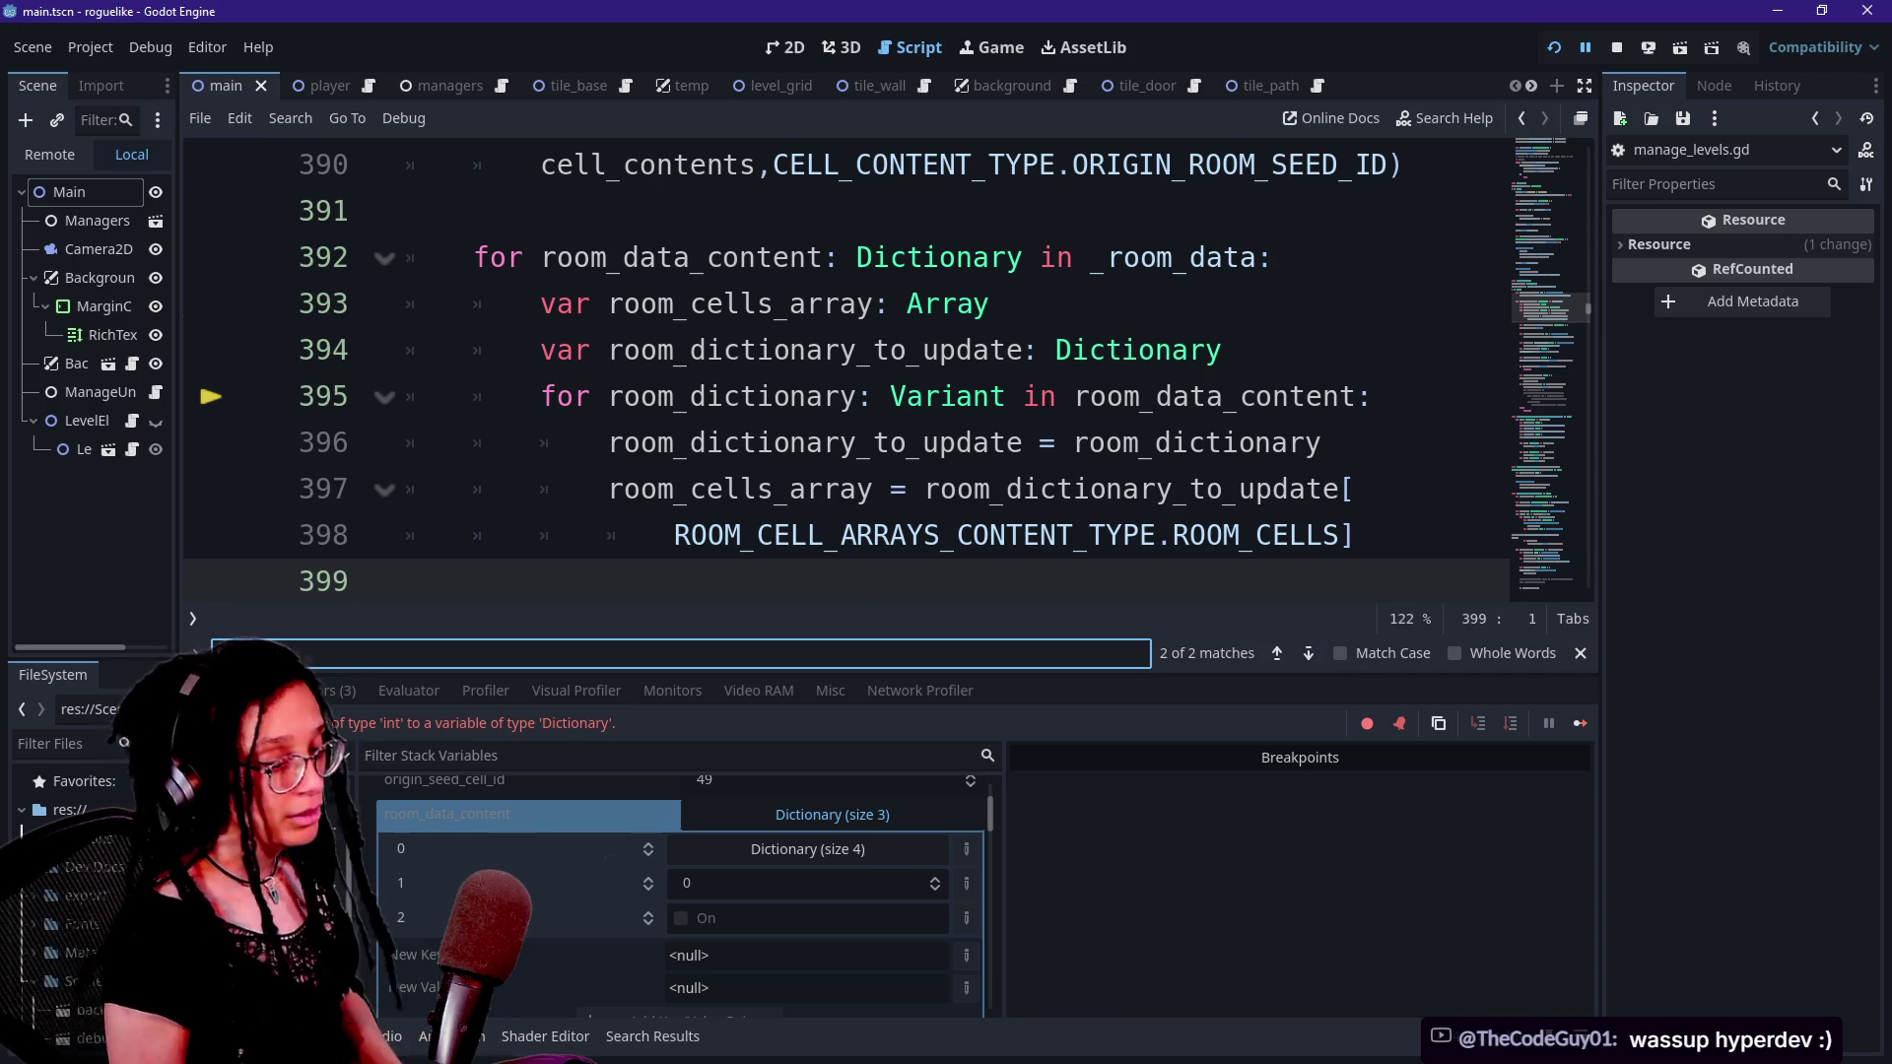
click(940, 350)
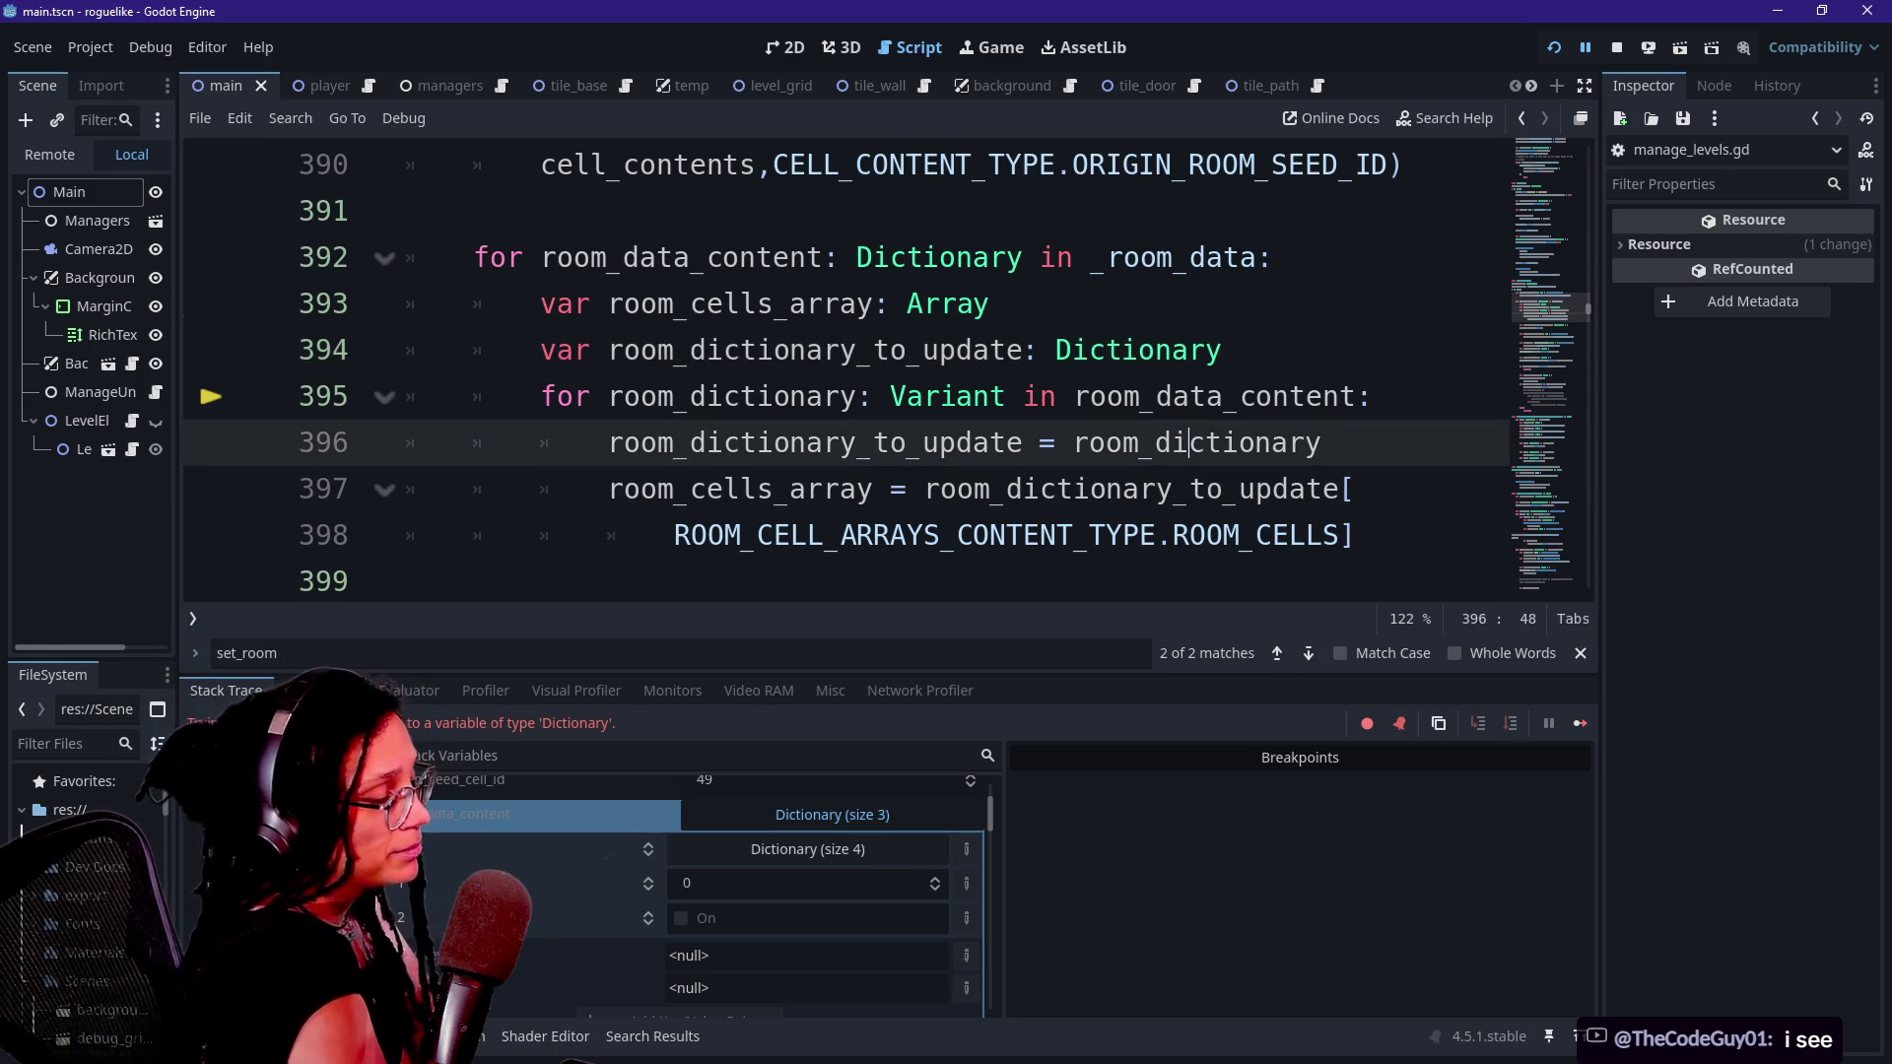
click(1223, 350)
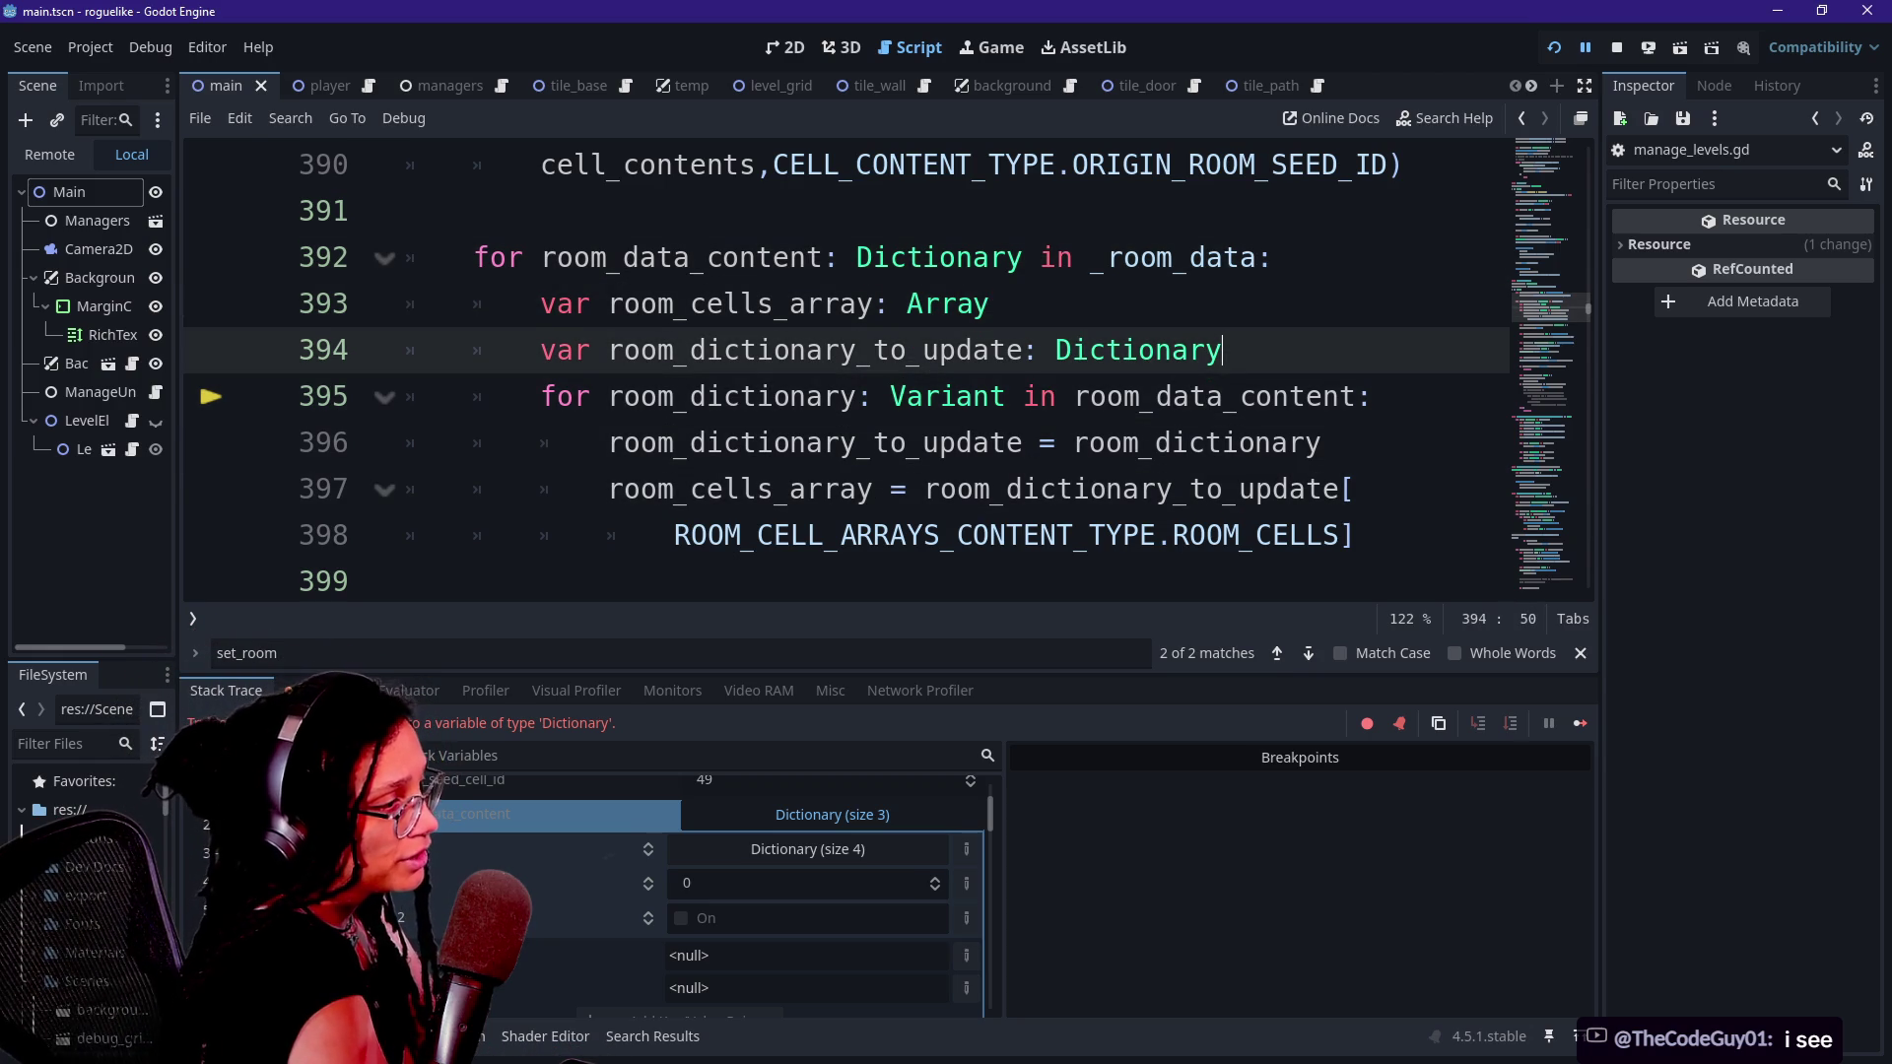
click(991, 303)
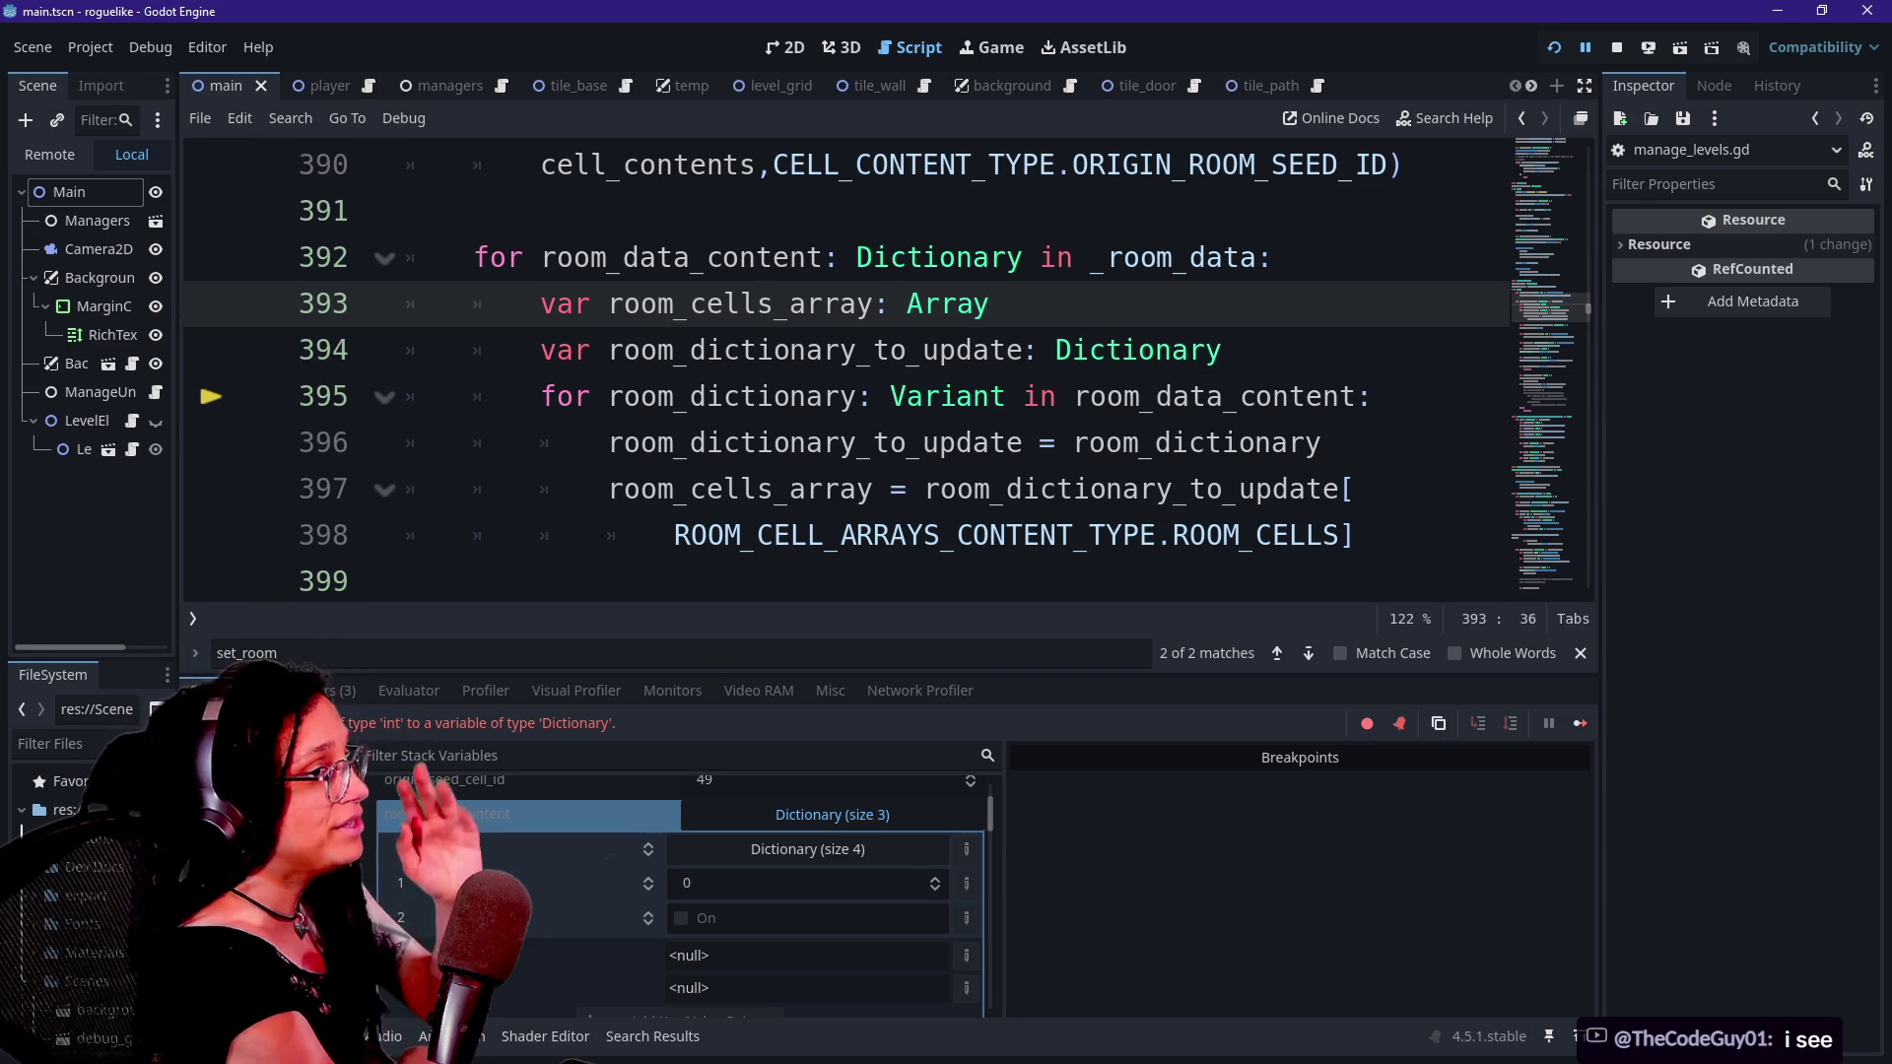
mouse_move(971, 366)
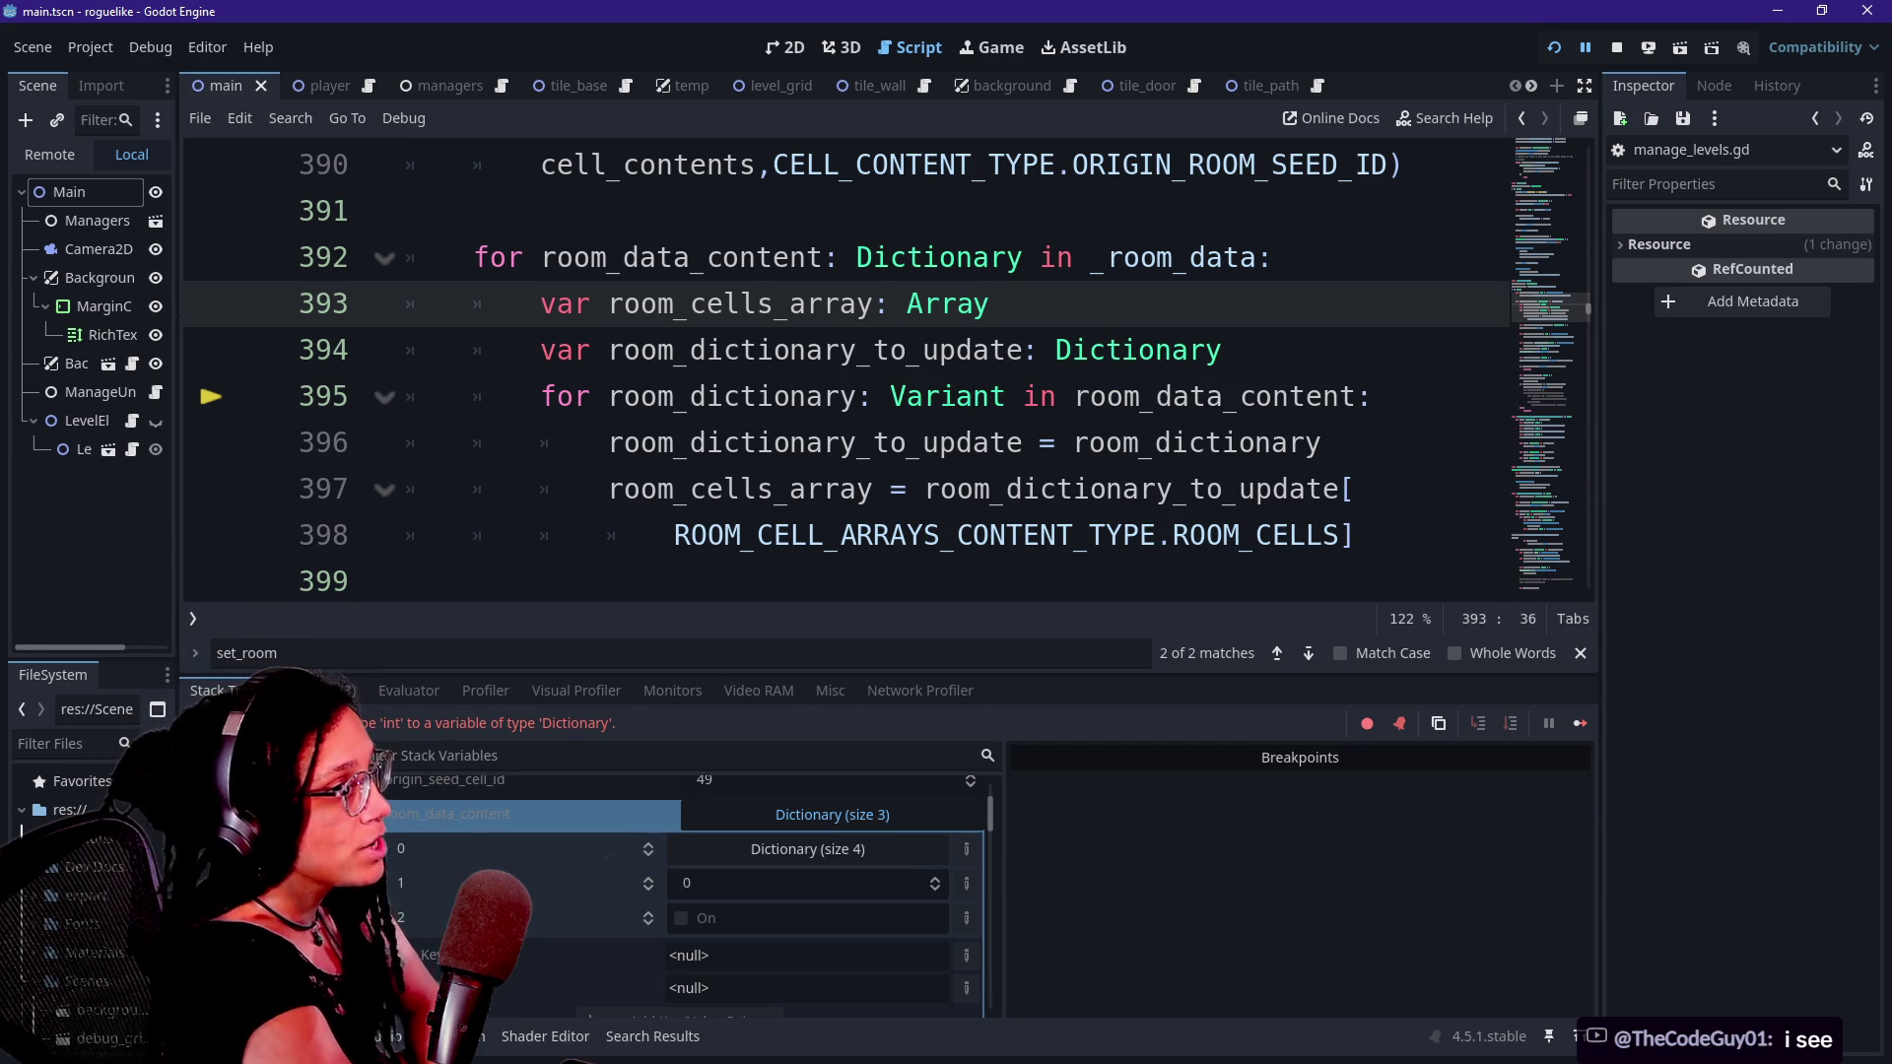
mouse_move(862, 350)
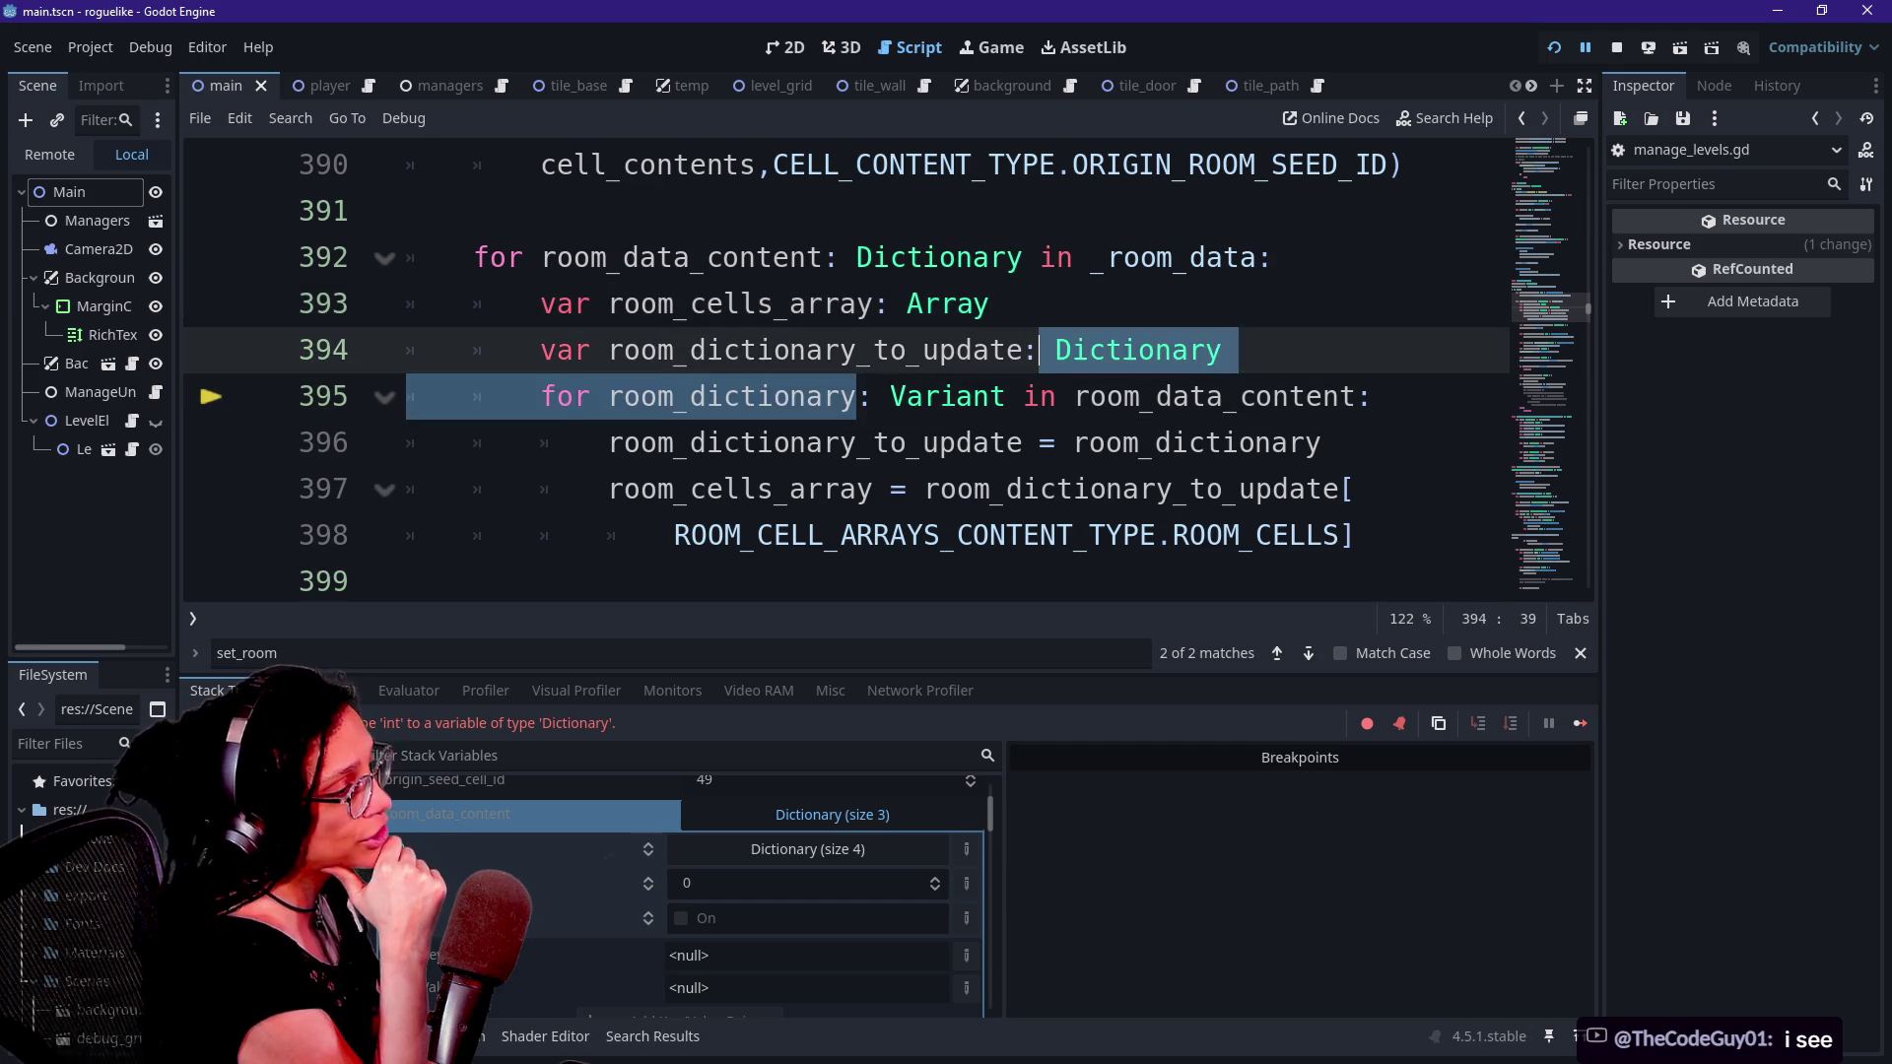
click(1025, 535)
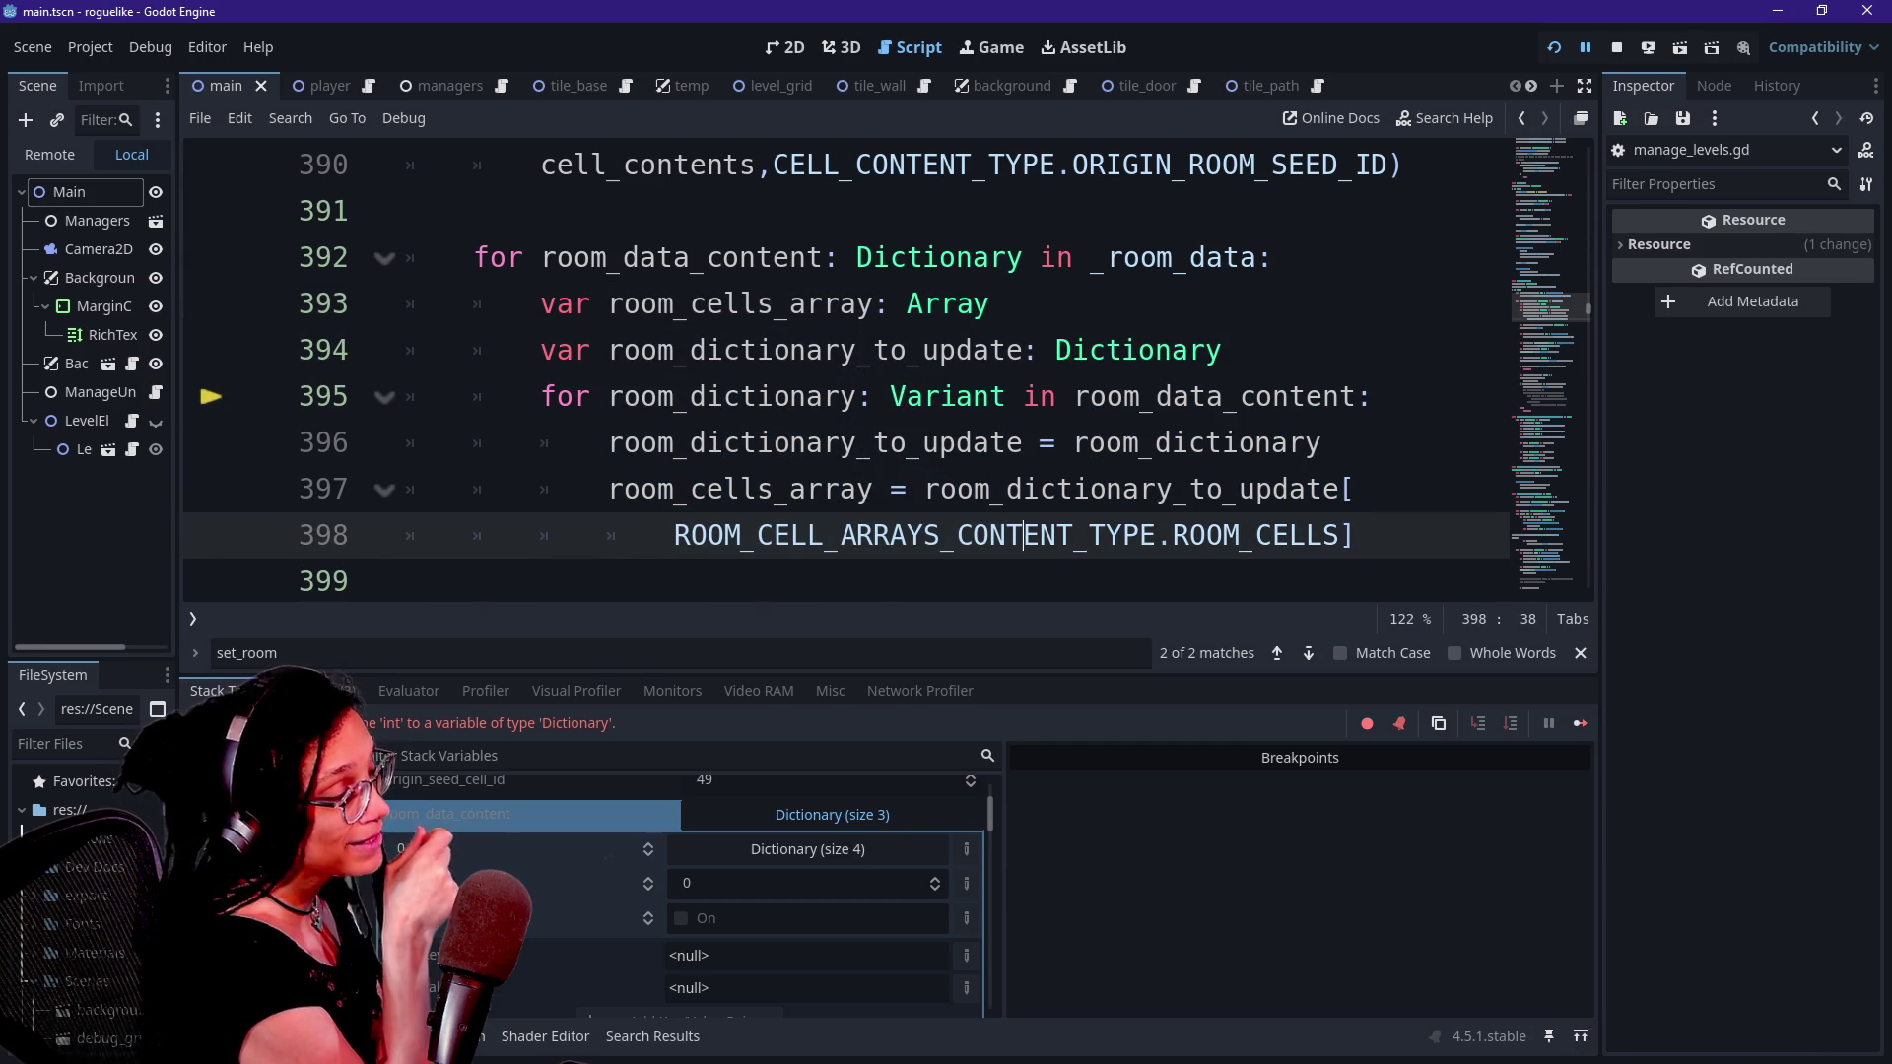
drag(806, 350, 806, 396)
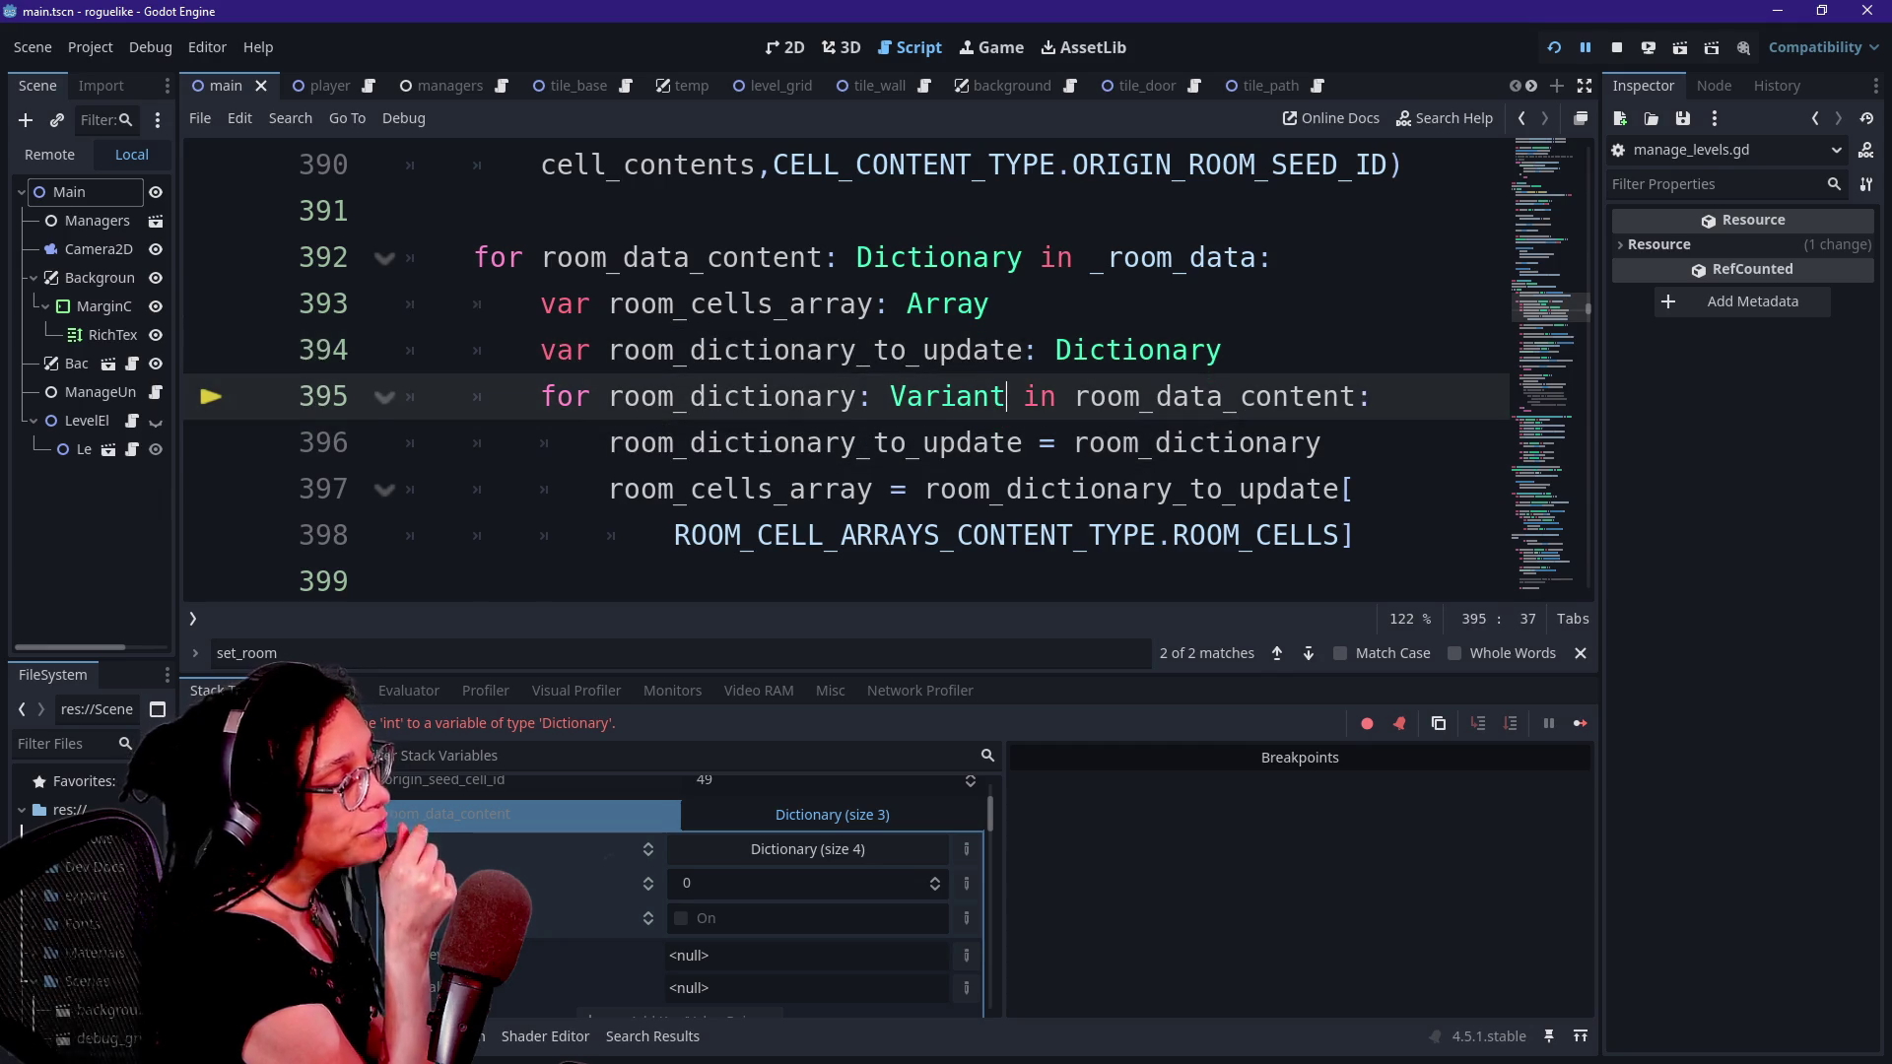
click(1012, 350)
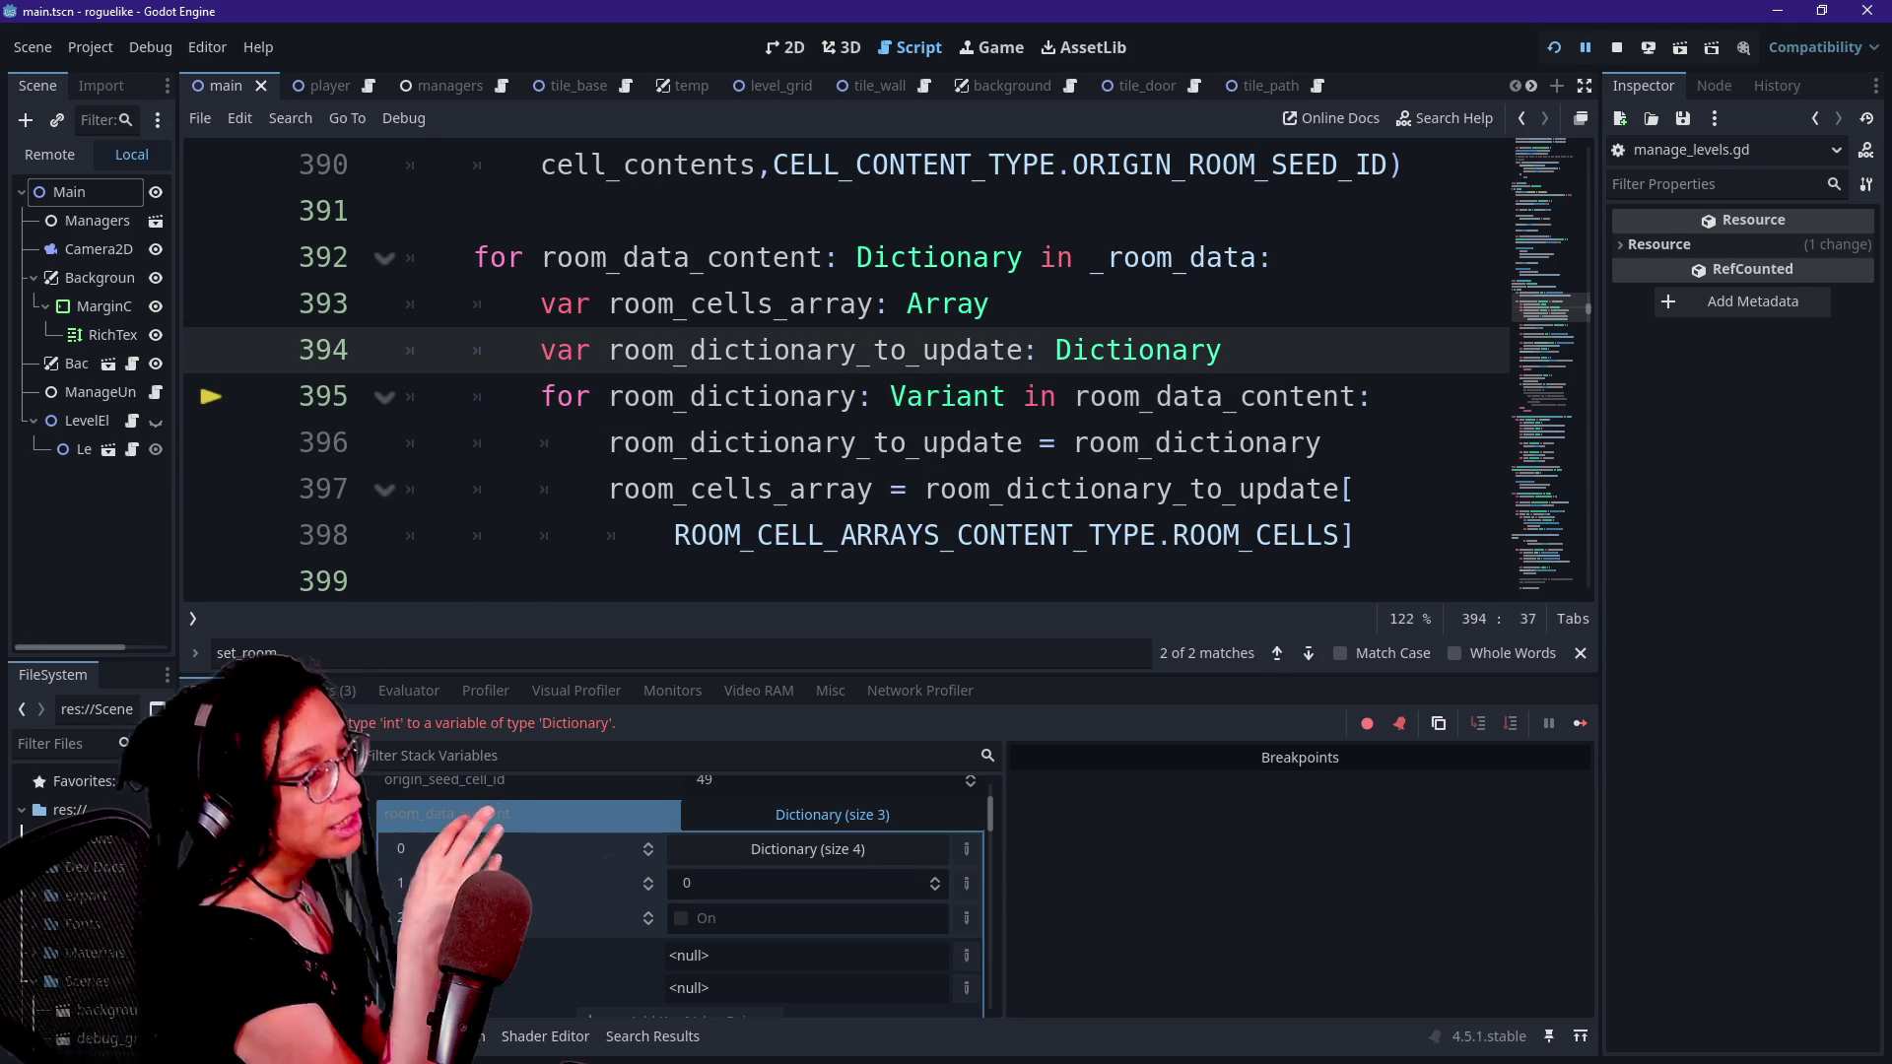
key(ctrl+j)
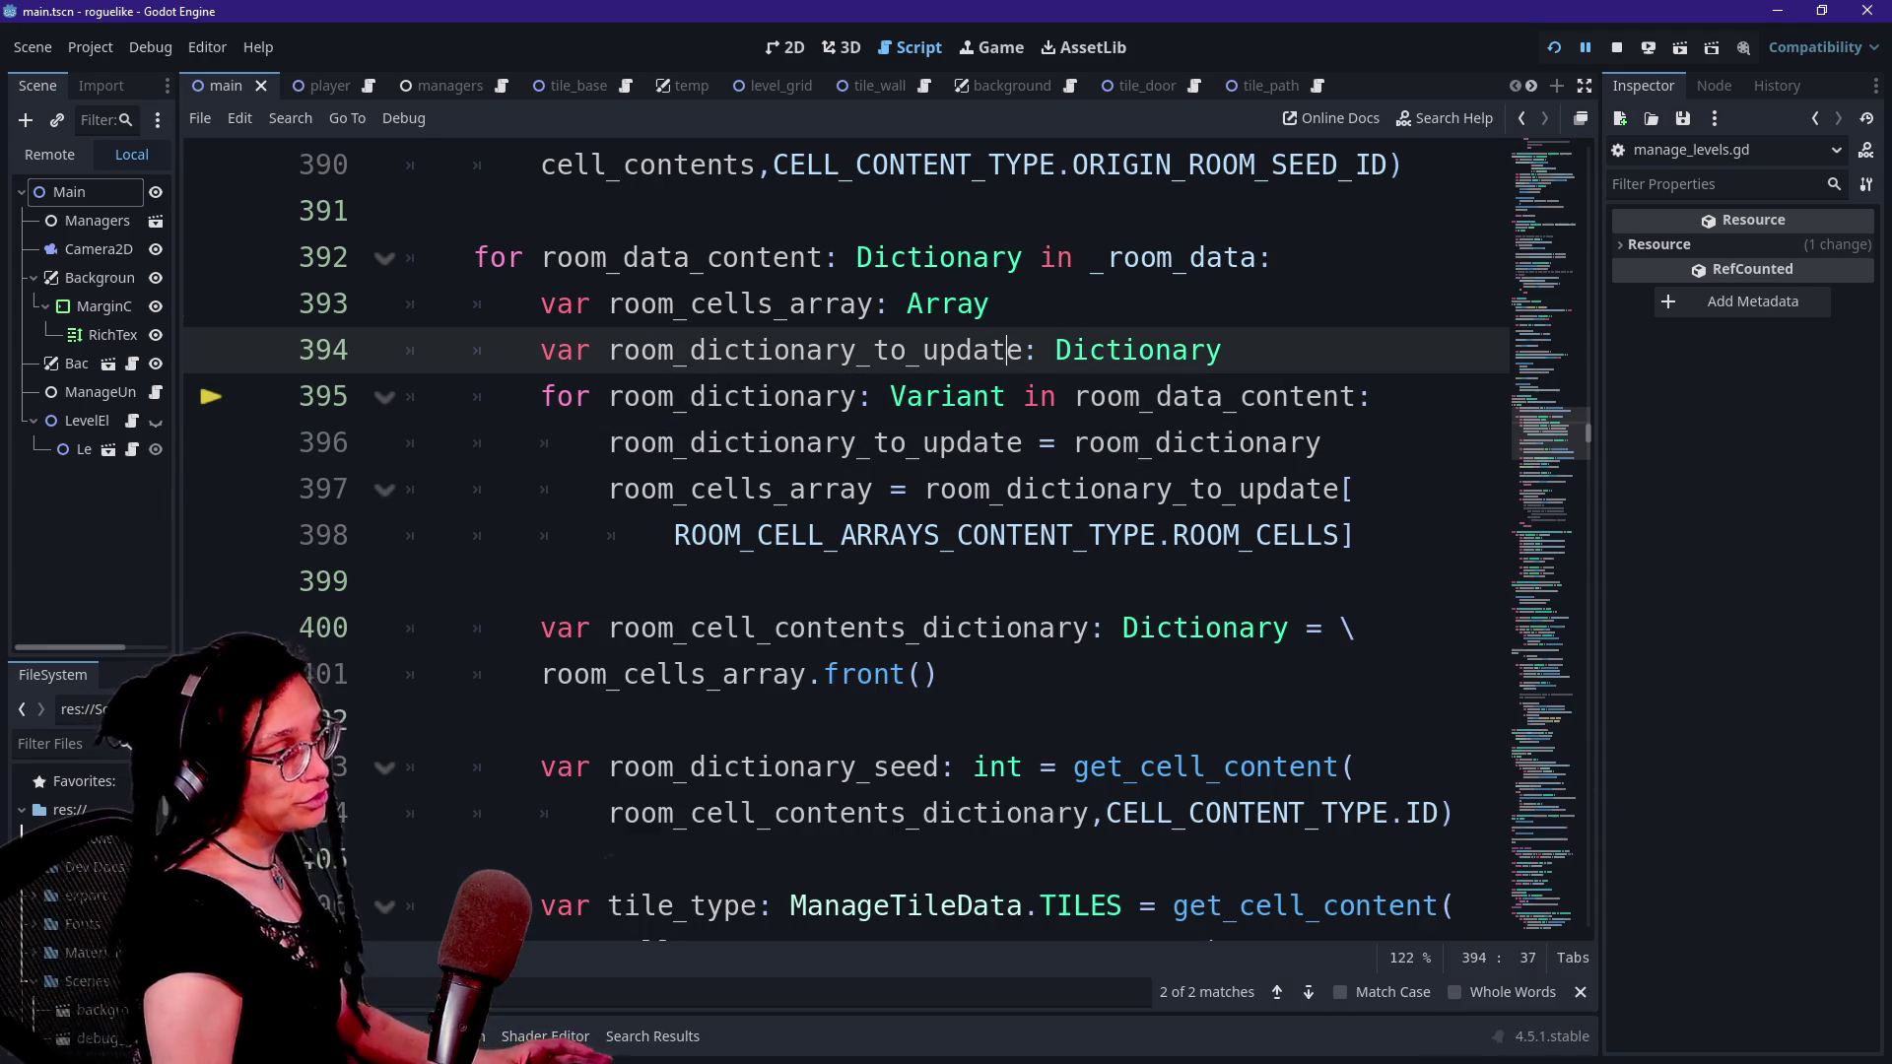
key(alt+o)
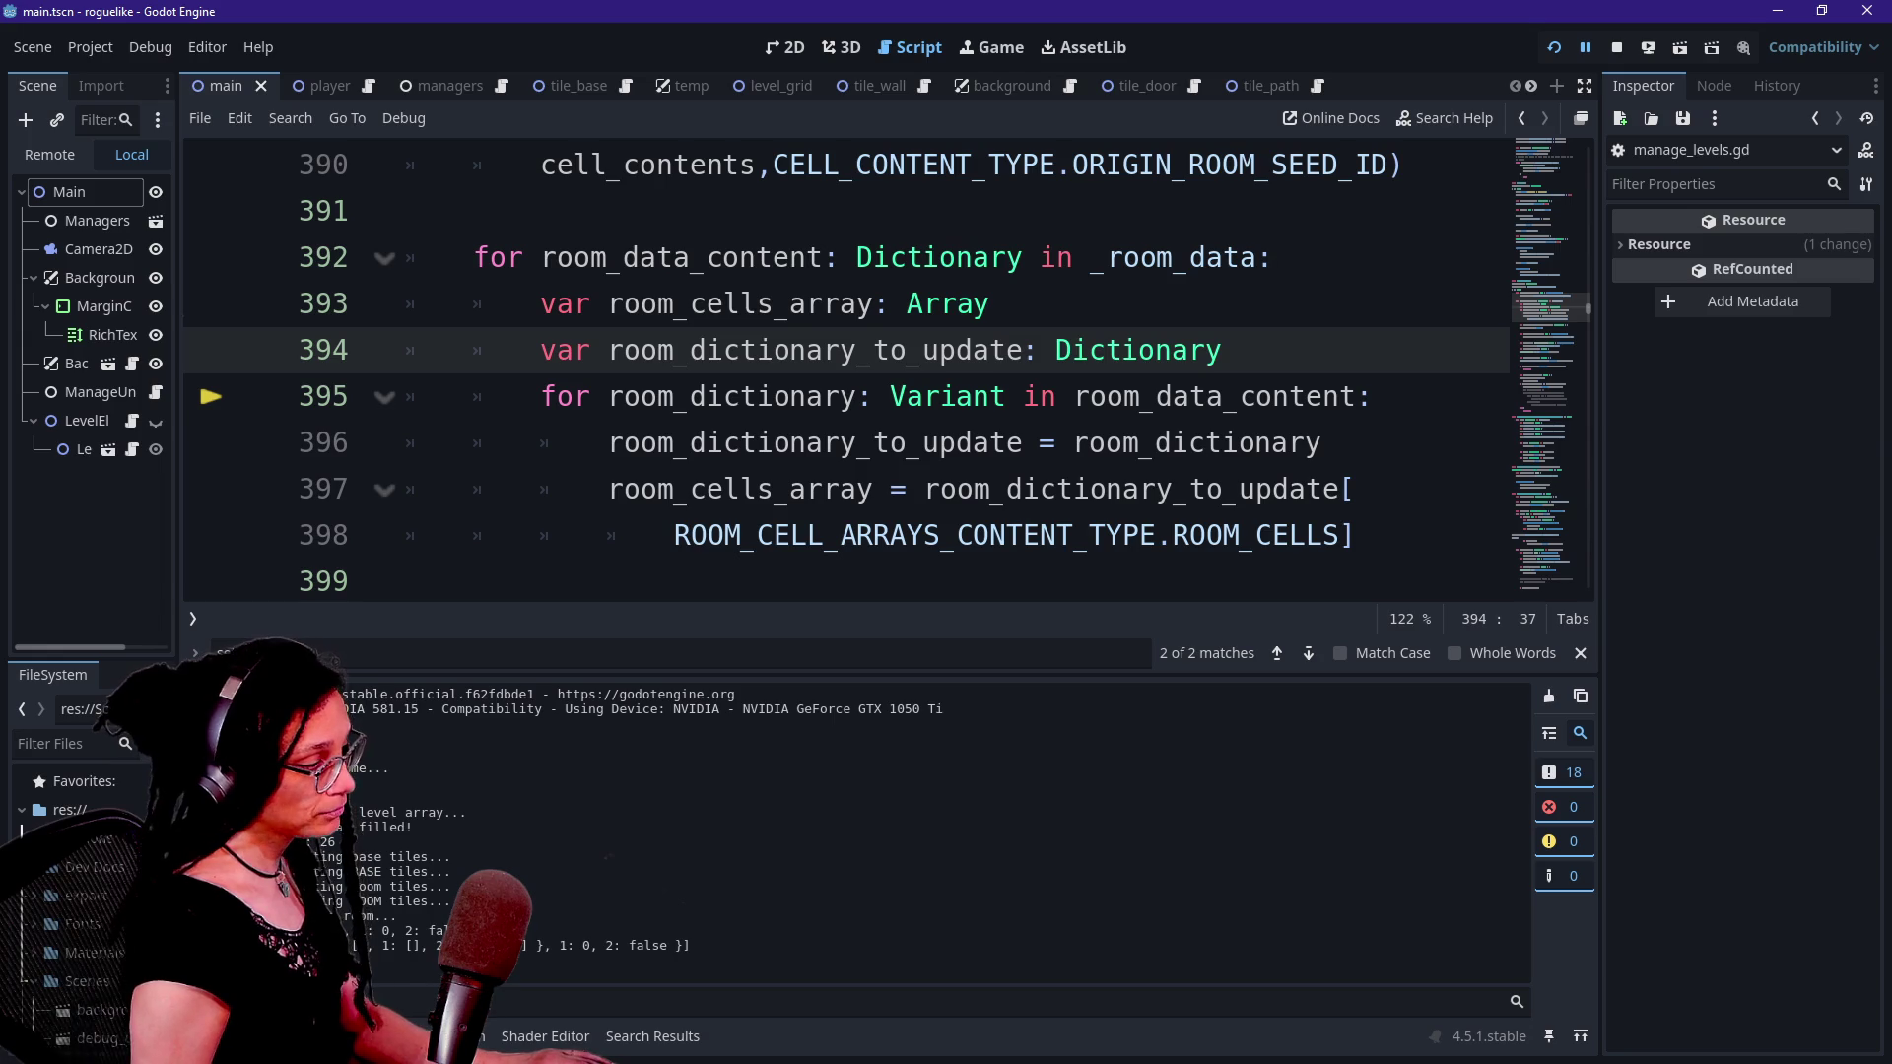
key(alt+d)
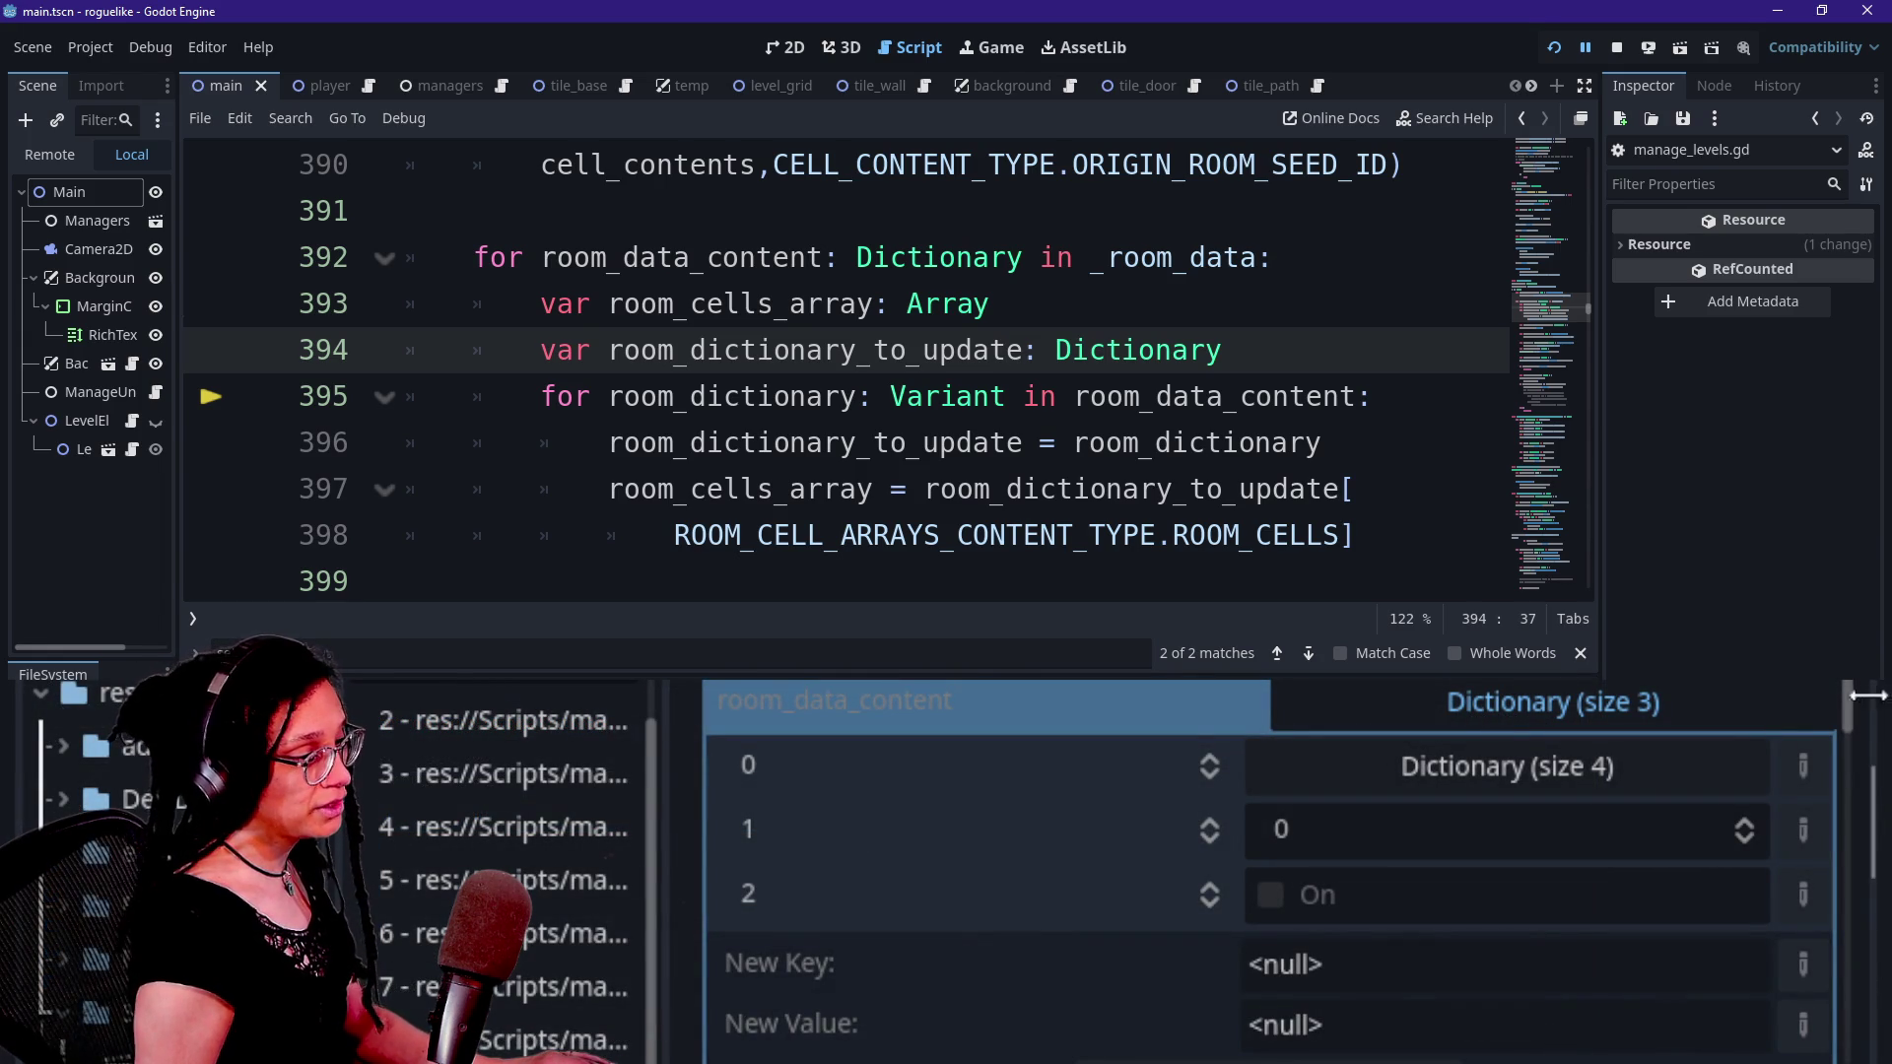
scroll(1839, 714, down, 2)
scroll(1842, 710, up, 1)
scroll(1847, 709, up, 2)
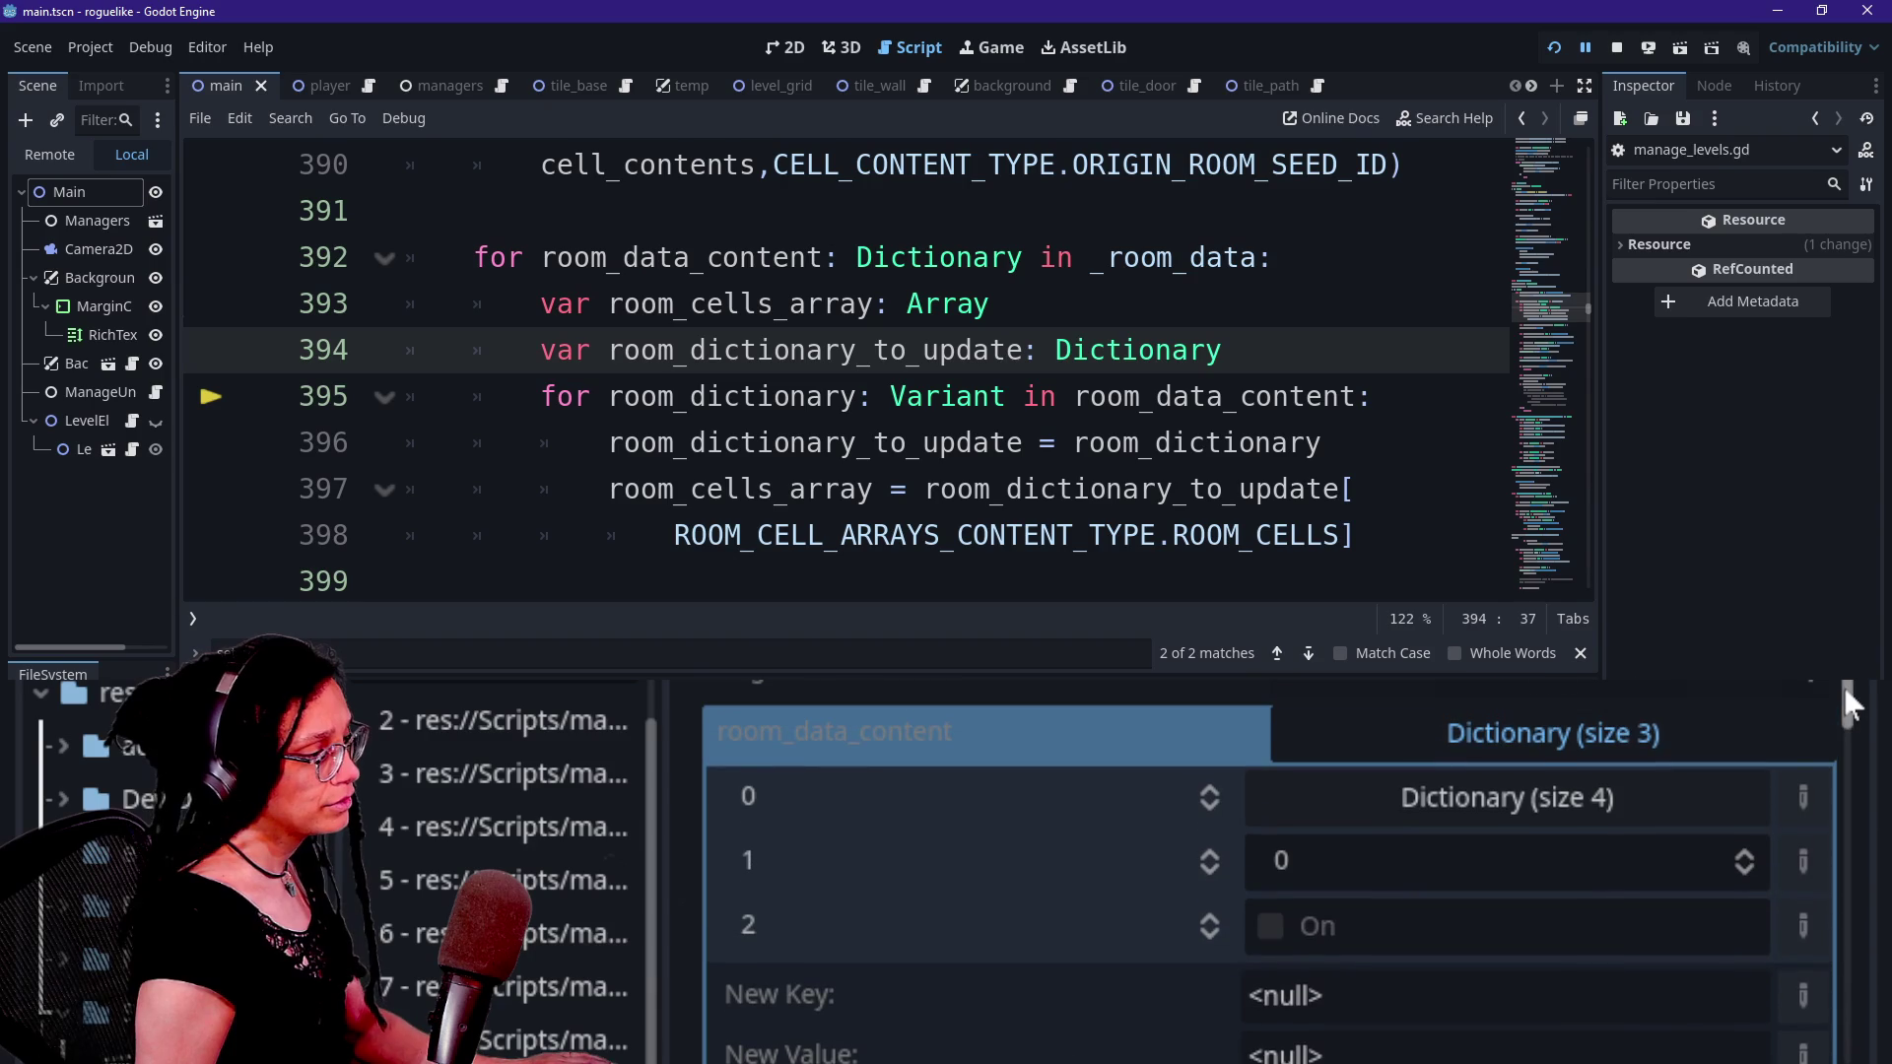
click(1567, 796)
click(1569, 794)
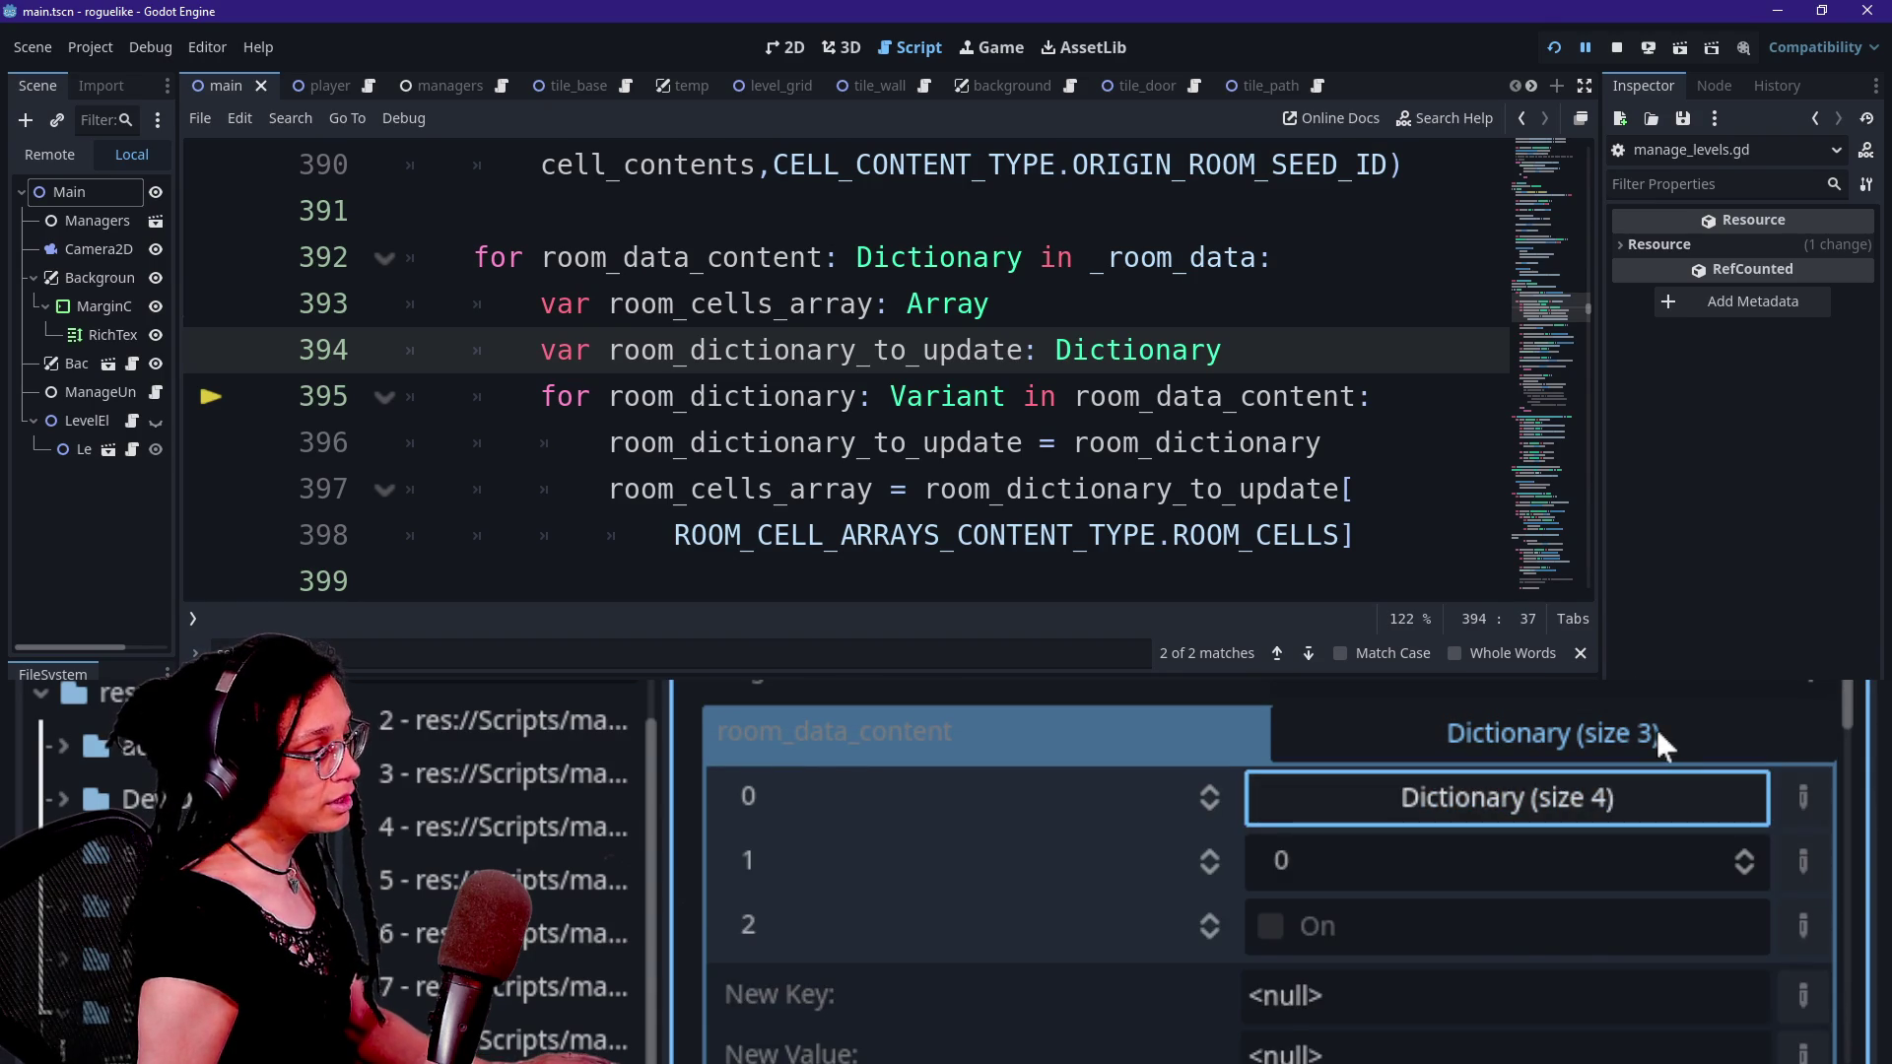
click(1694, 729)
scroll(1698, 719, up, 2)
scroll(1699, 715, down, 6)
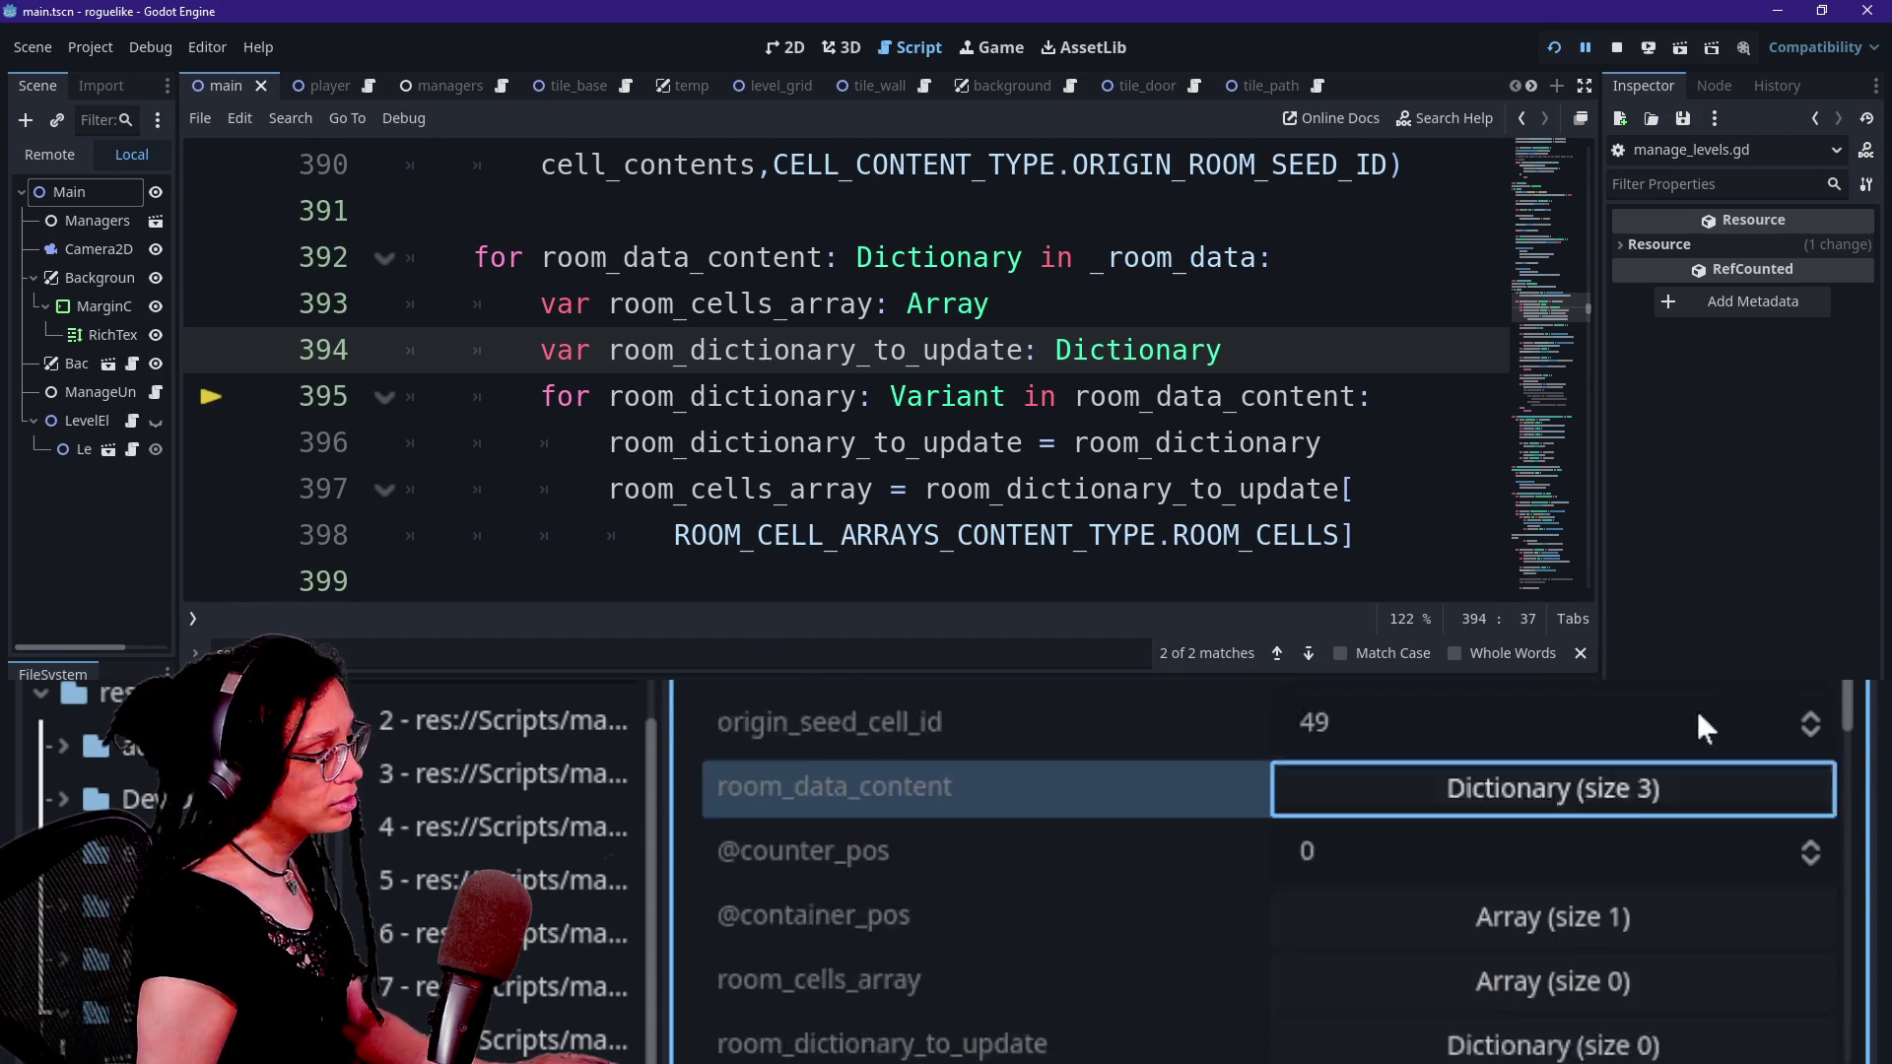
scroll(1699, 718, down, 10)
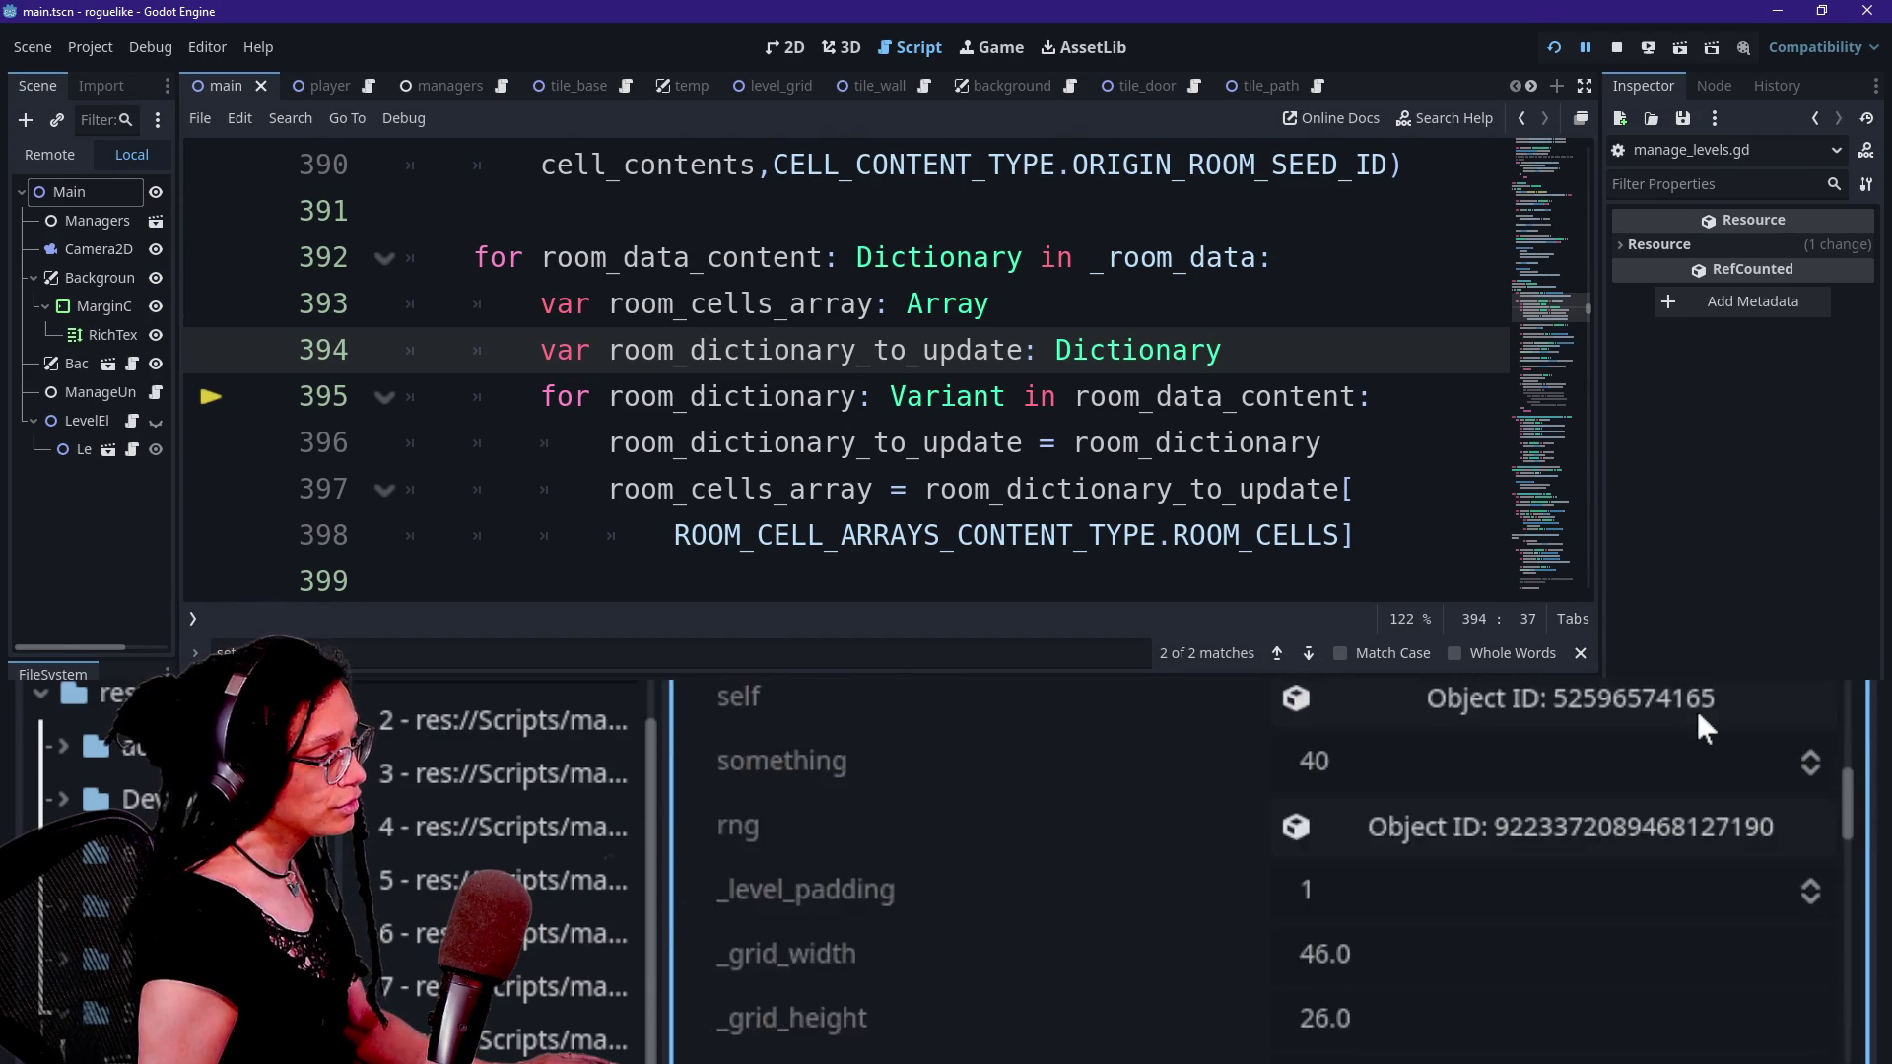
scroll(1698, 716, down, 3)
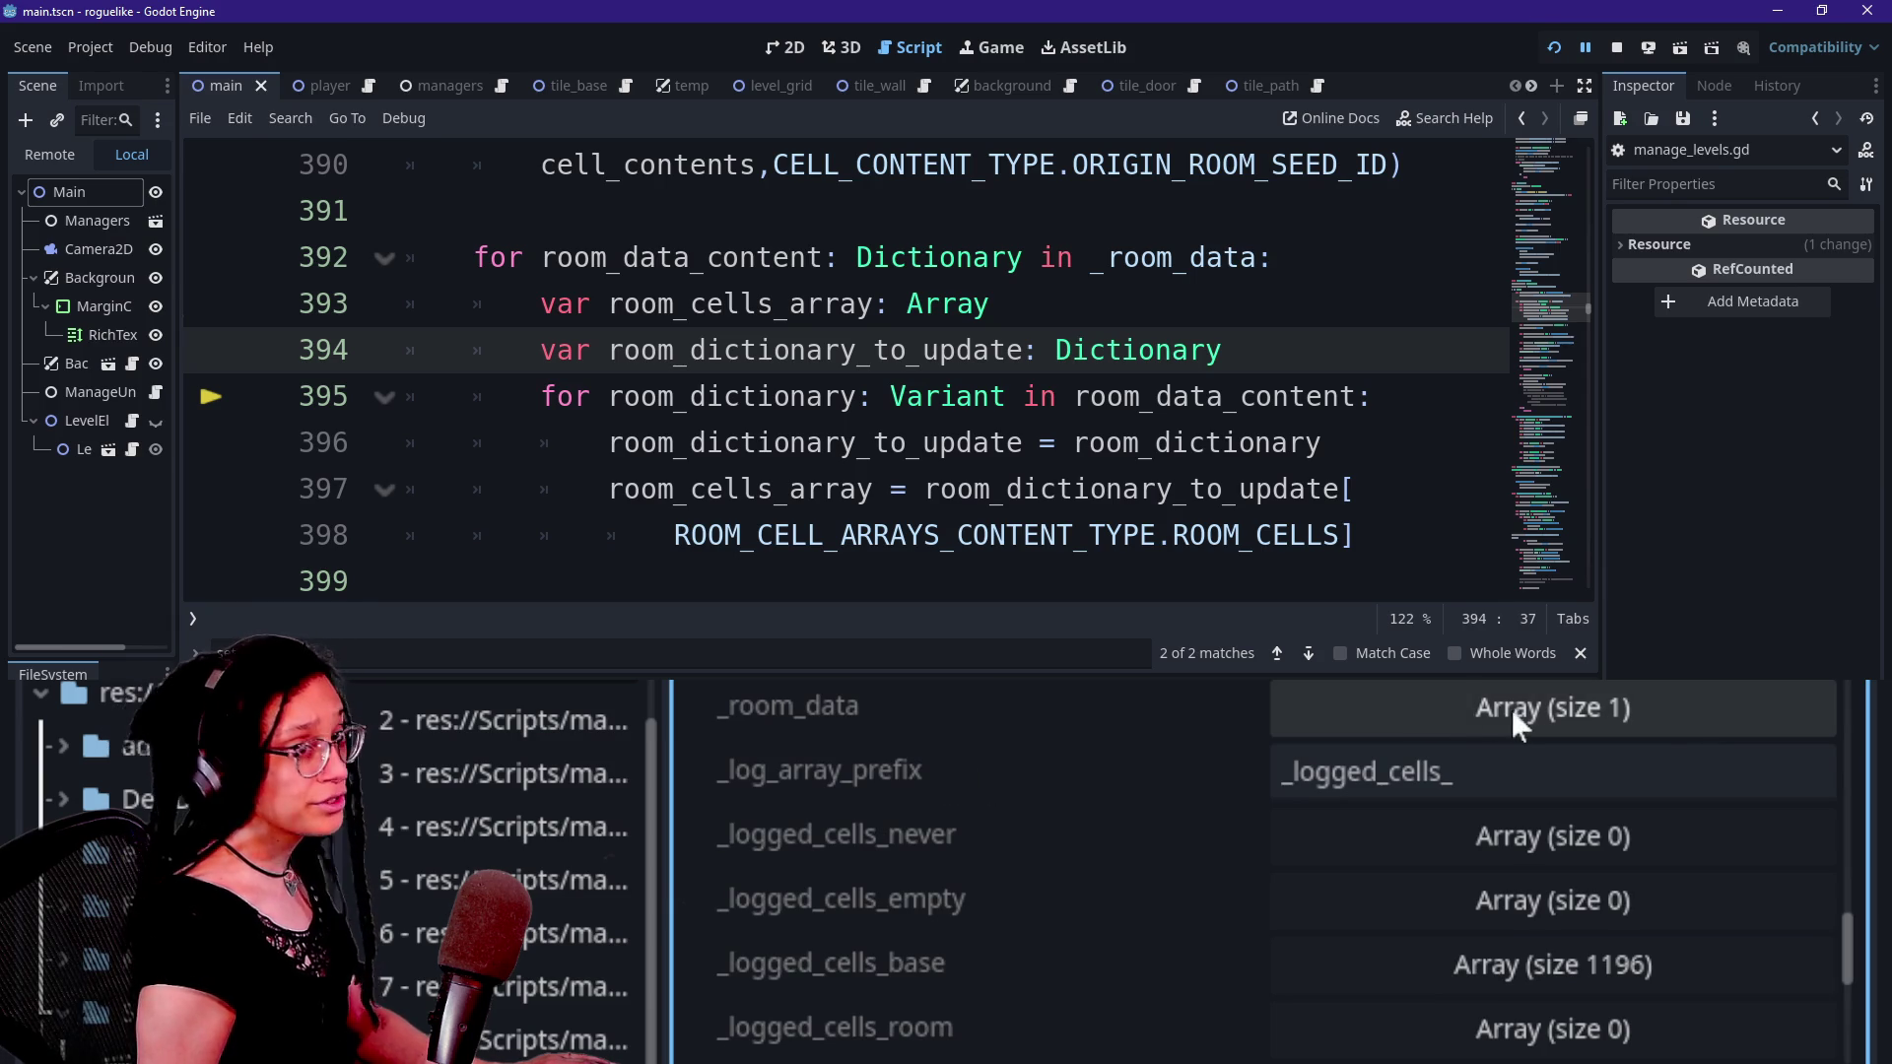
click(1433, 717)
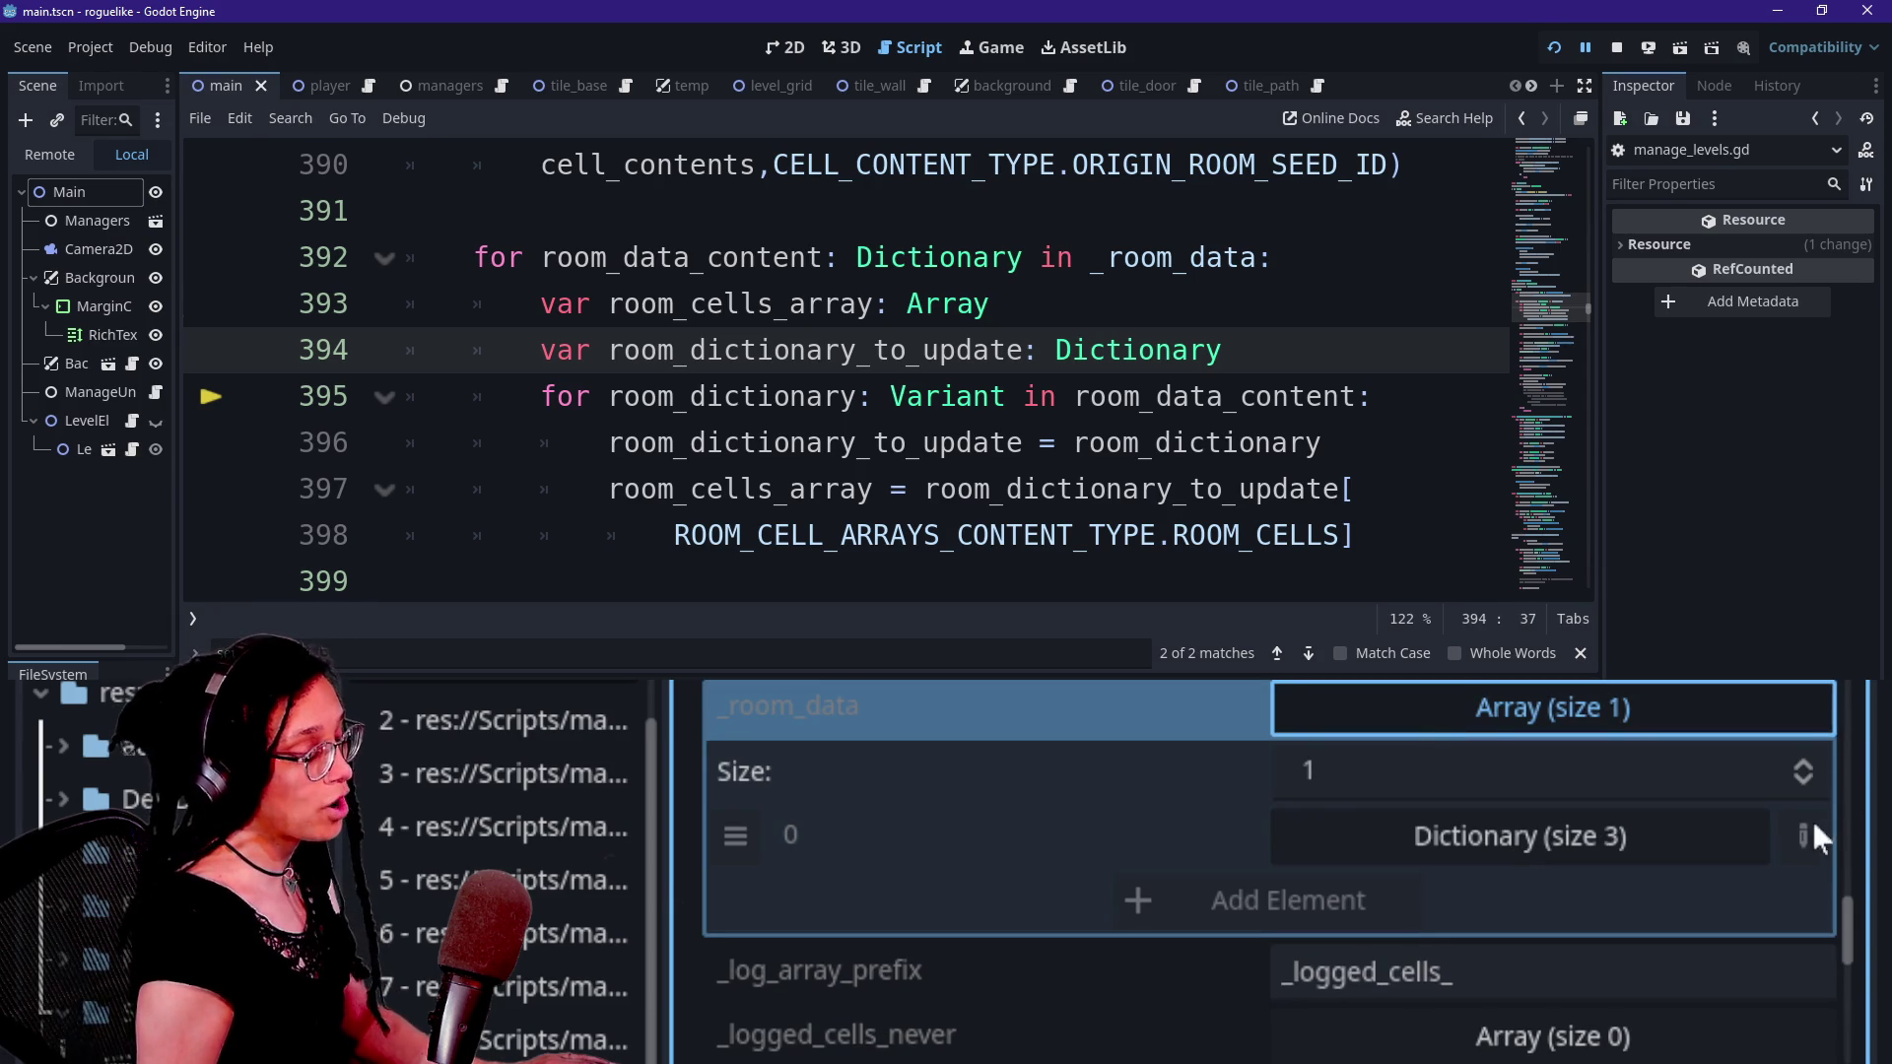
scroll(1852, 941, up, 1)
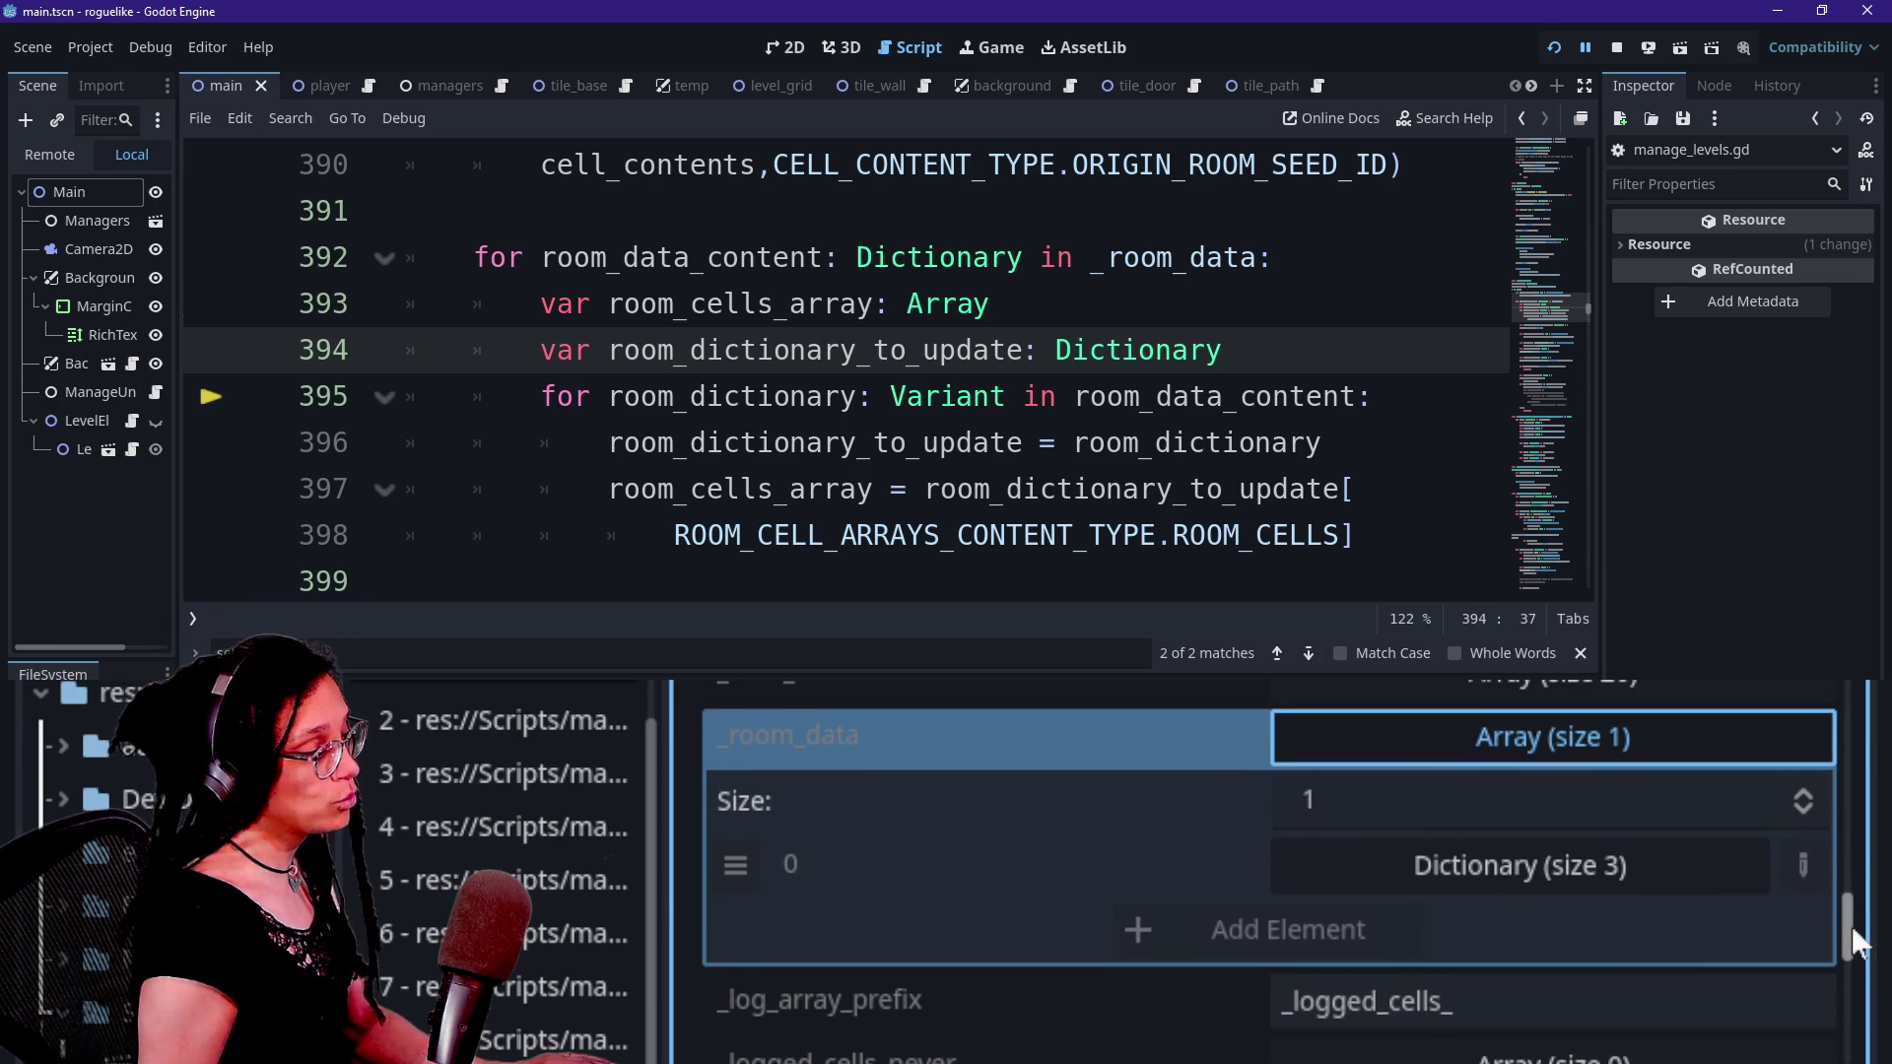
scroll(1852, 941, down, 1)
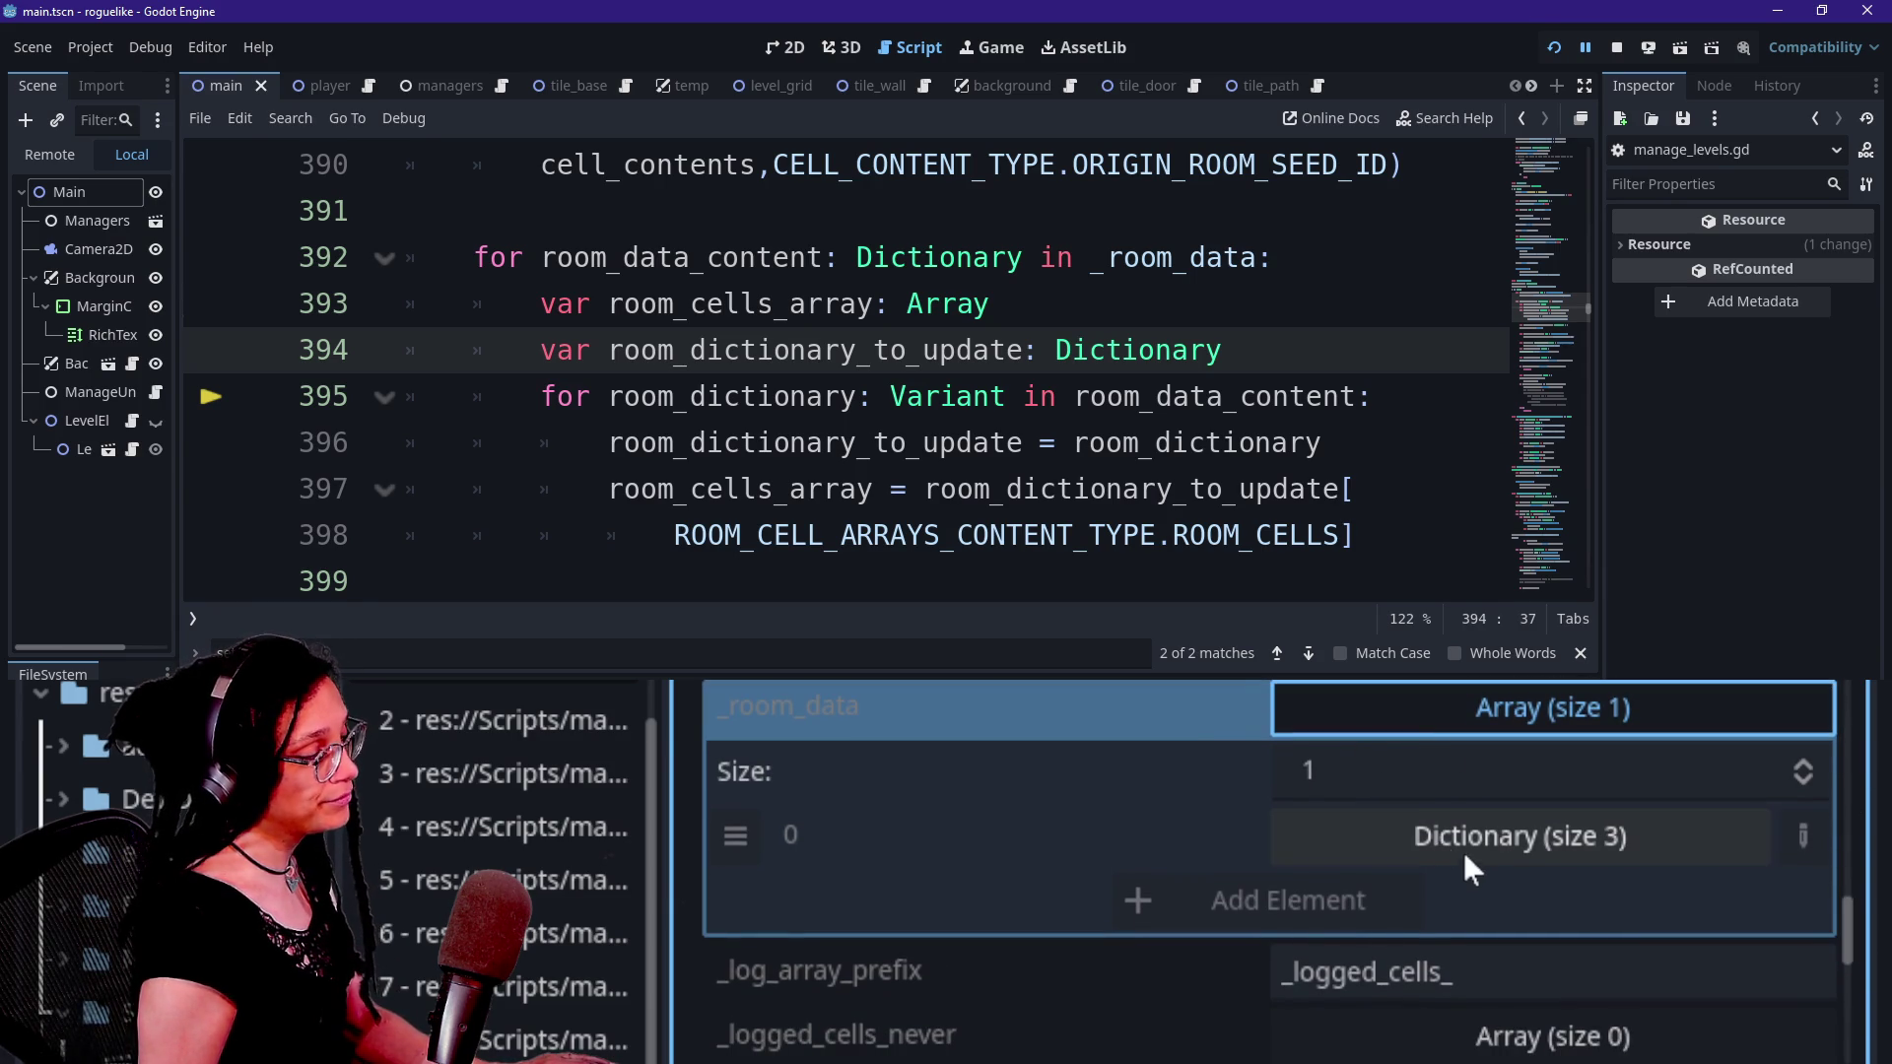
click(1478, 855)
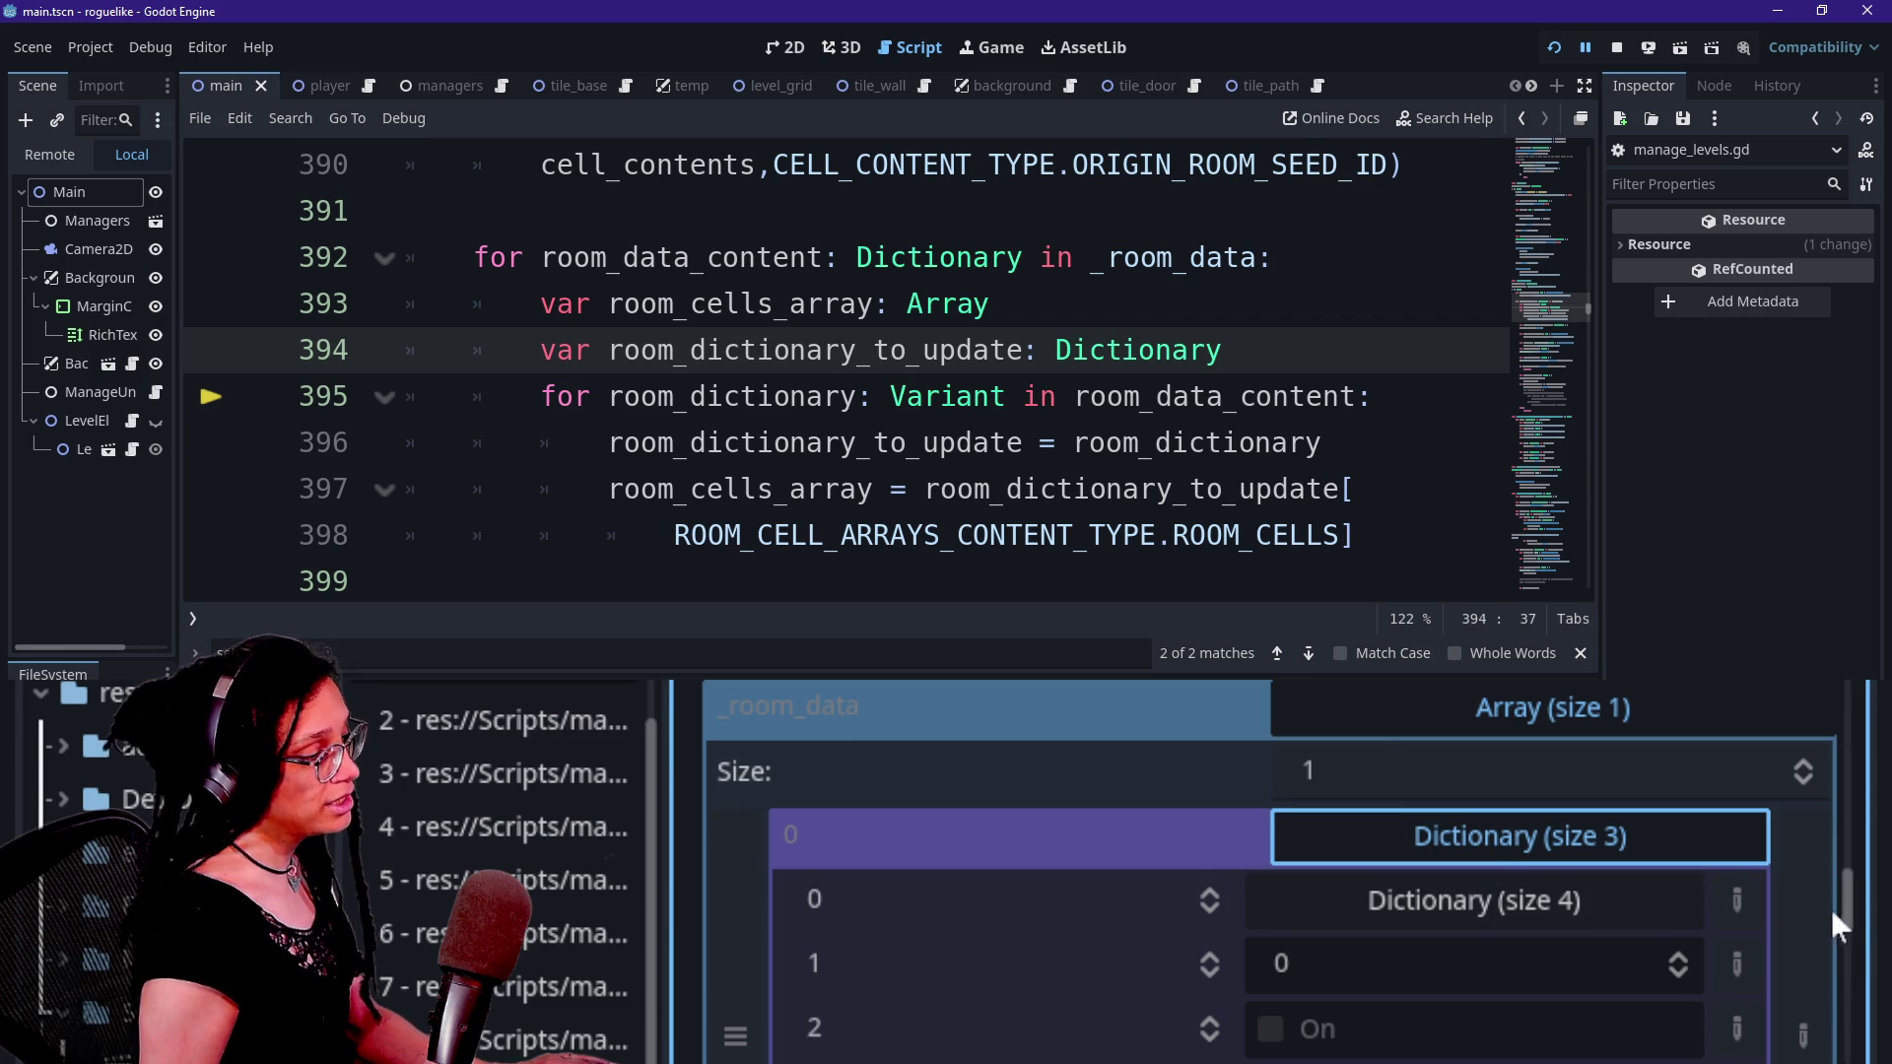
scroll(1825, 908, down, 4)
scroll(1635, 867, up, 1)
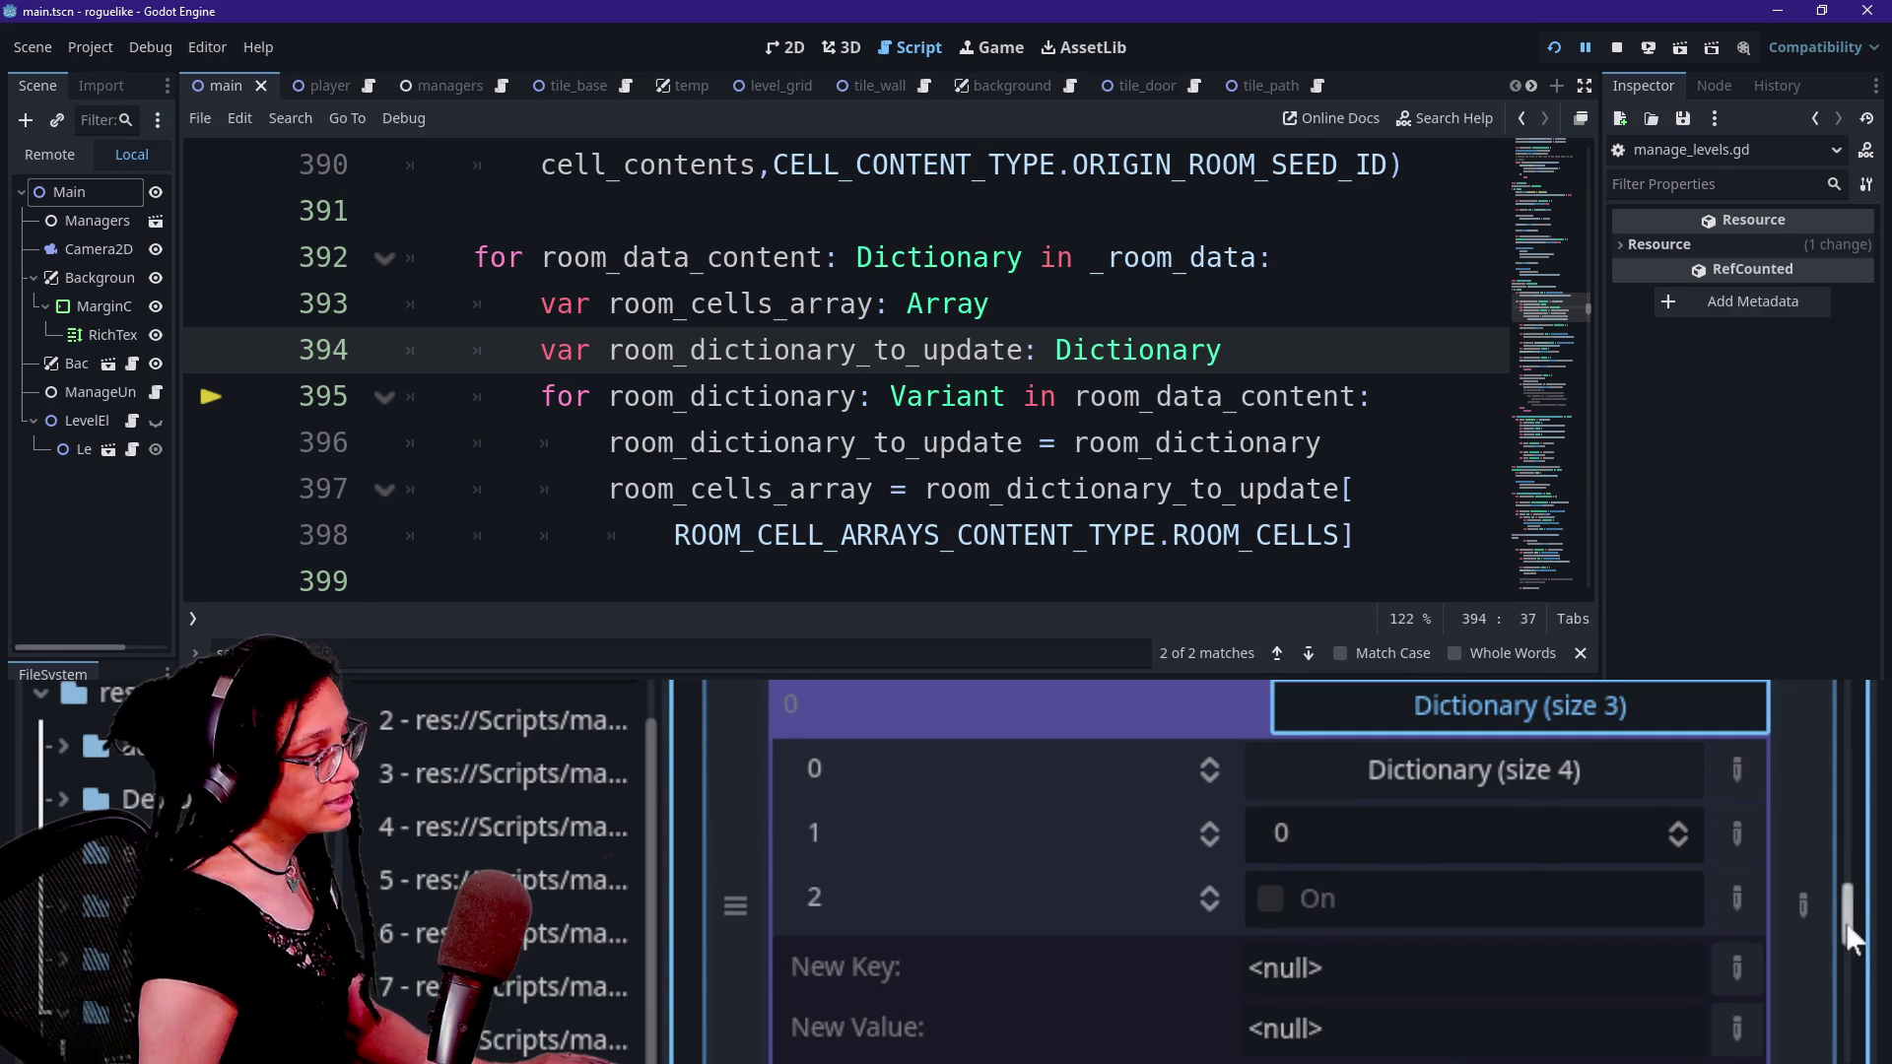
click(1376, 778)
scroll(1845, 911, down, 2)
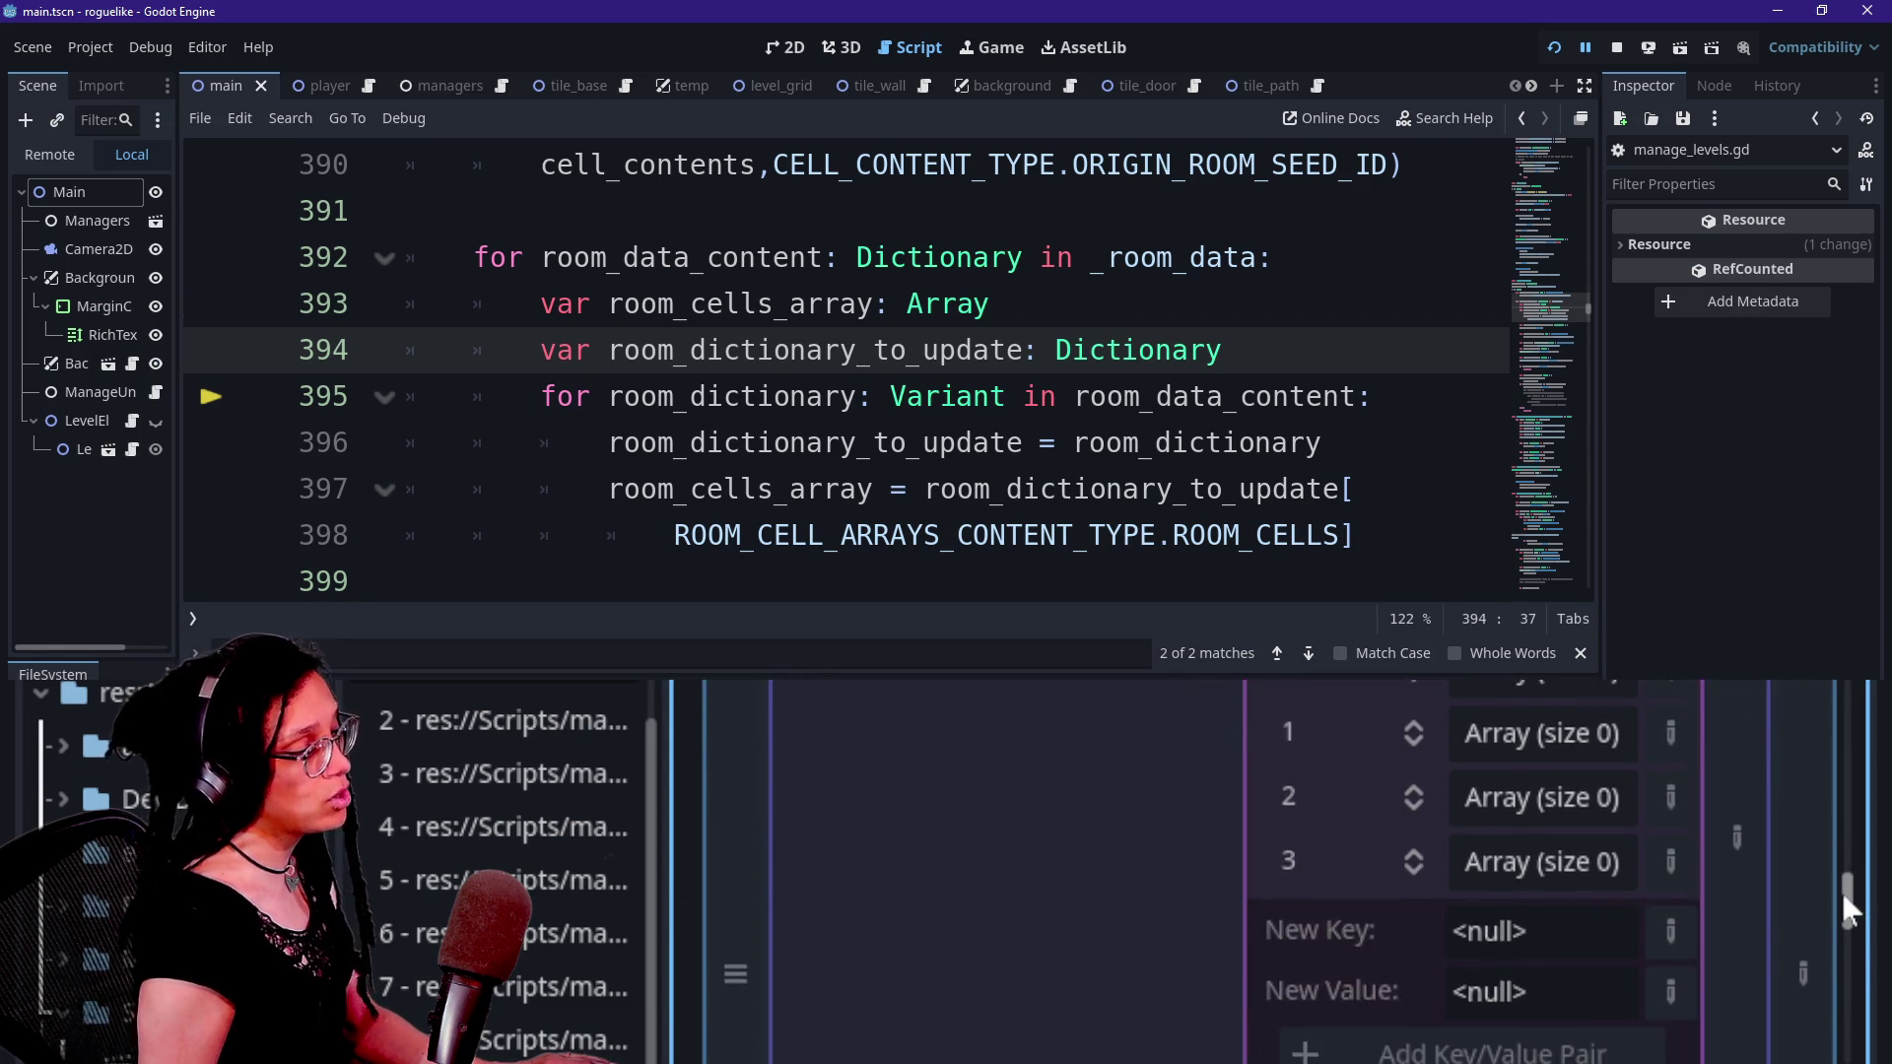
drag(1842, 897, 1842, 881)
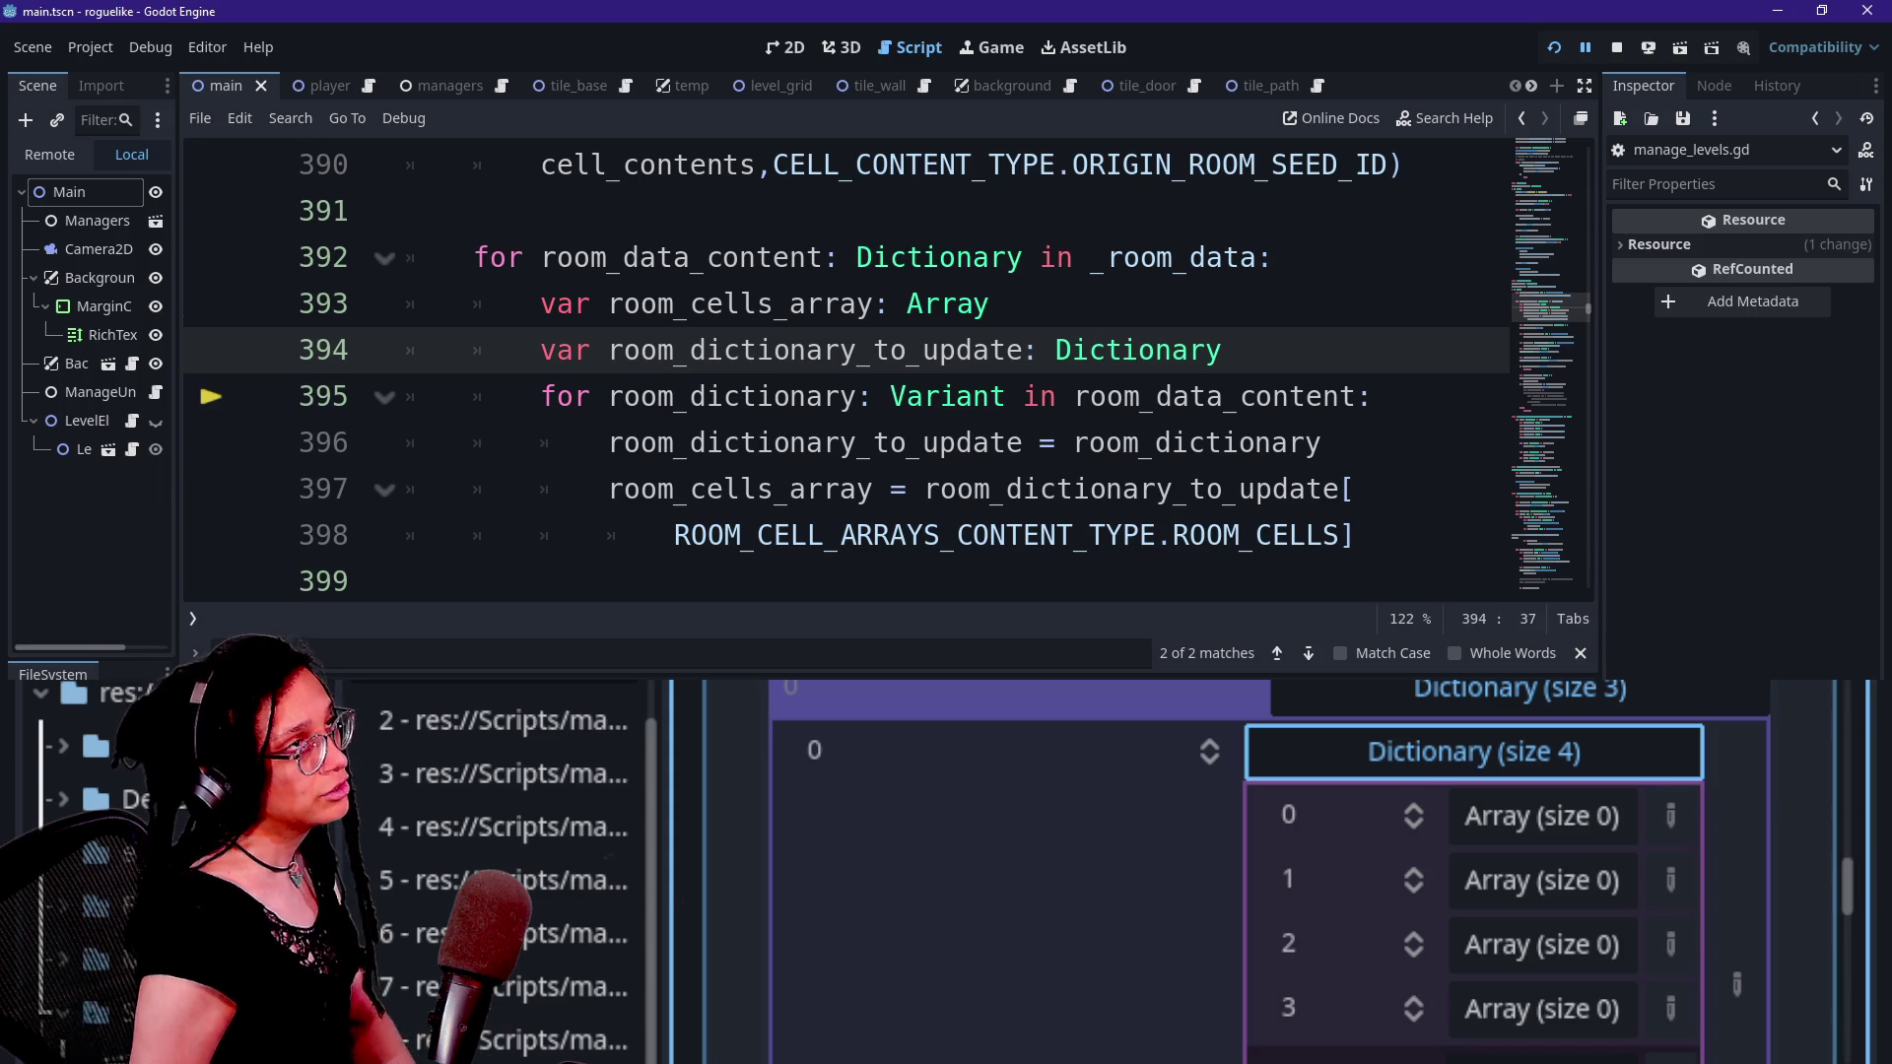
mouse_move(1094, 536)
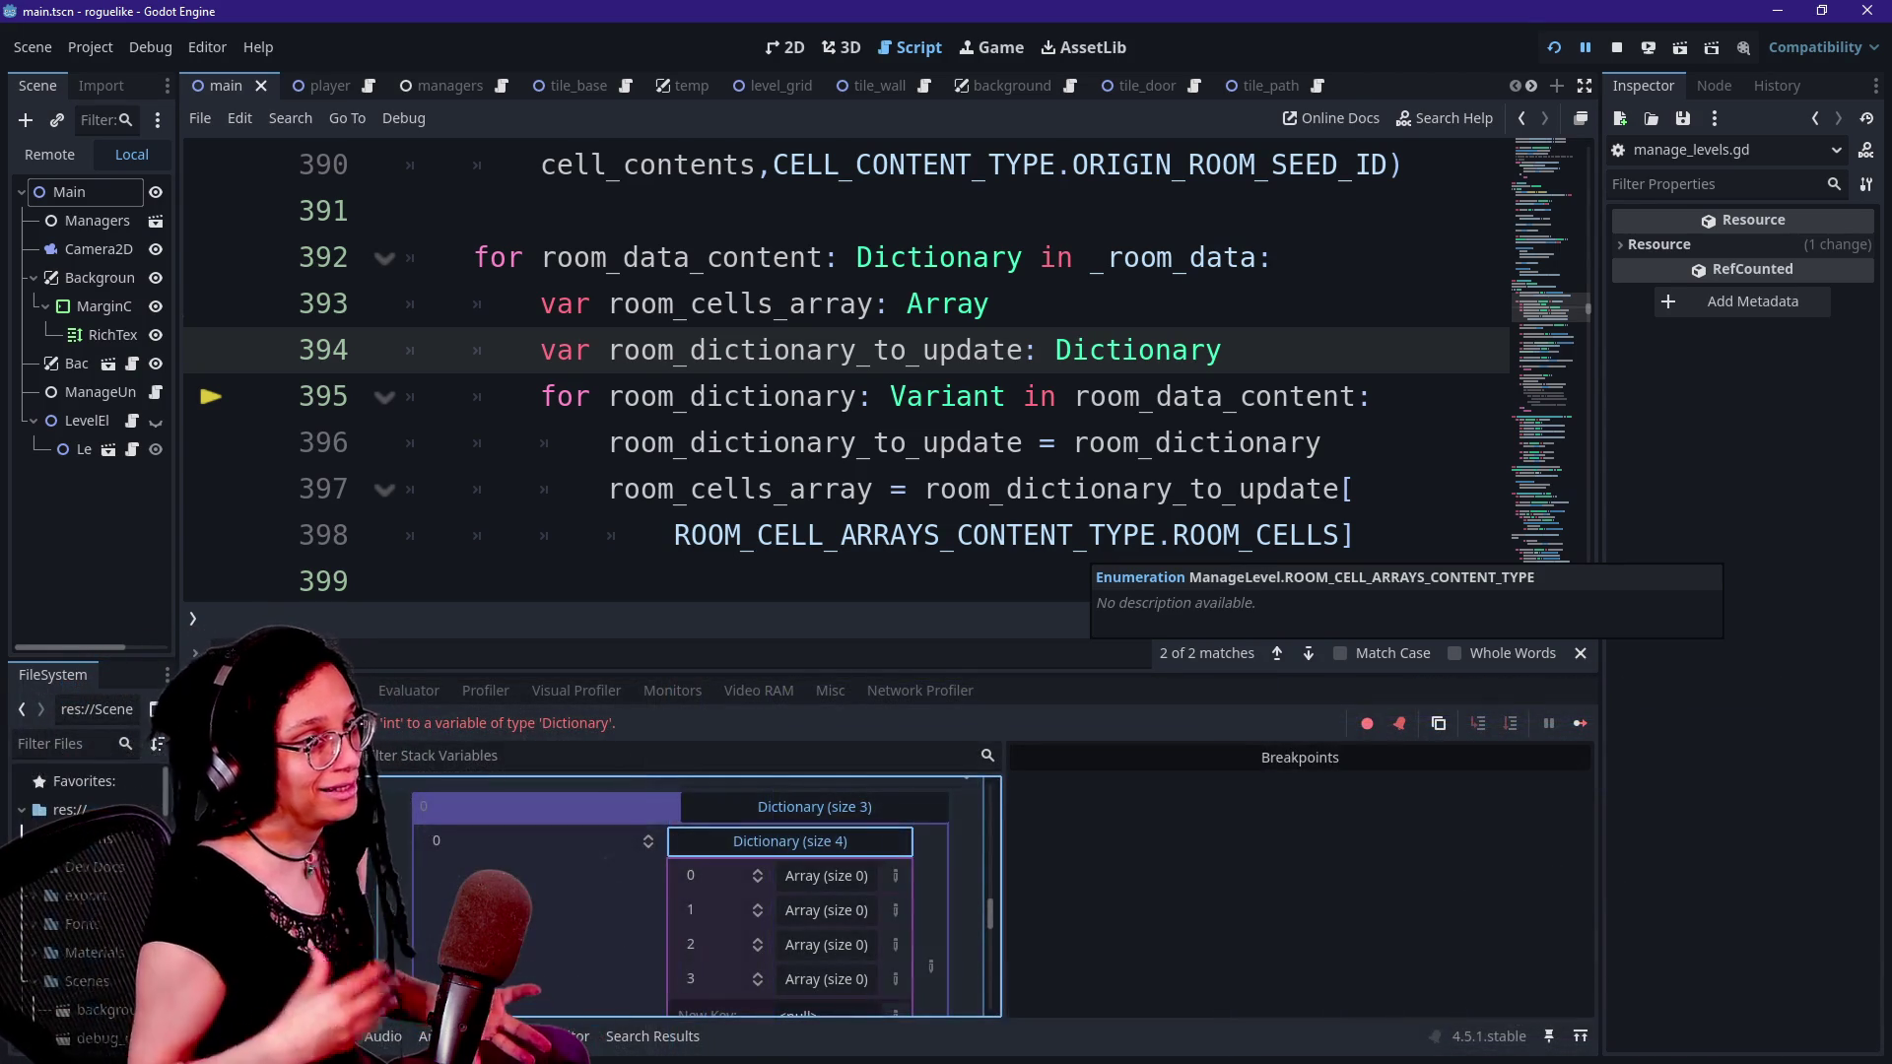
click(922, 396)
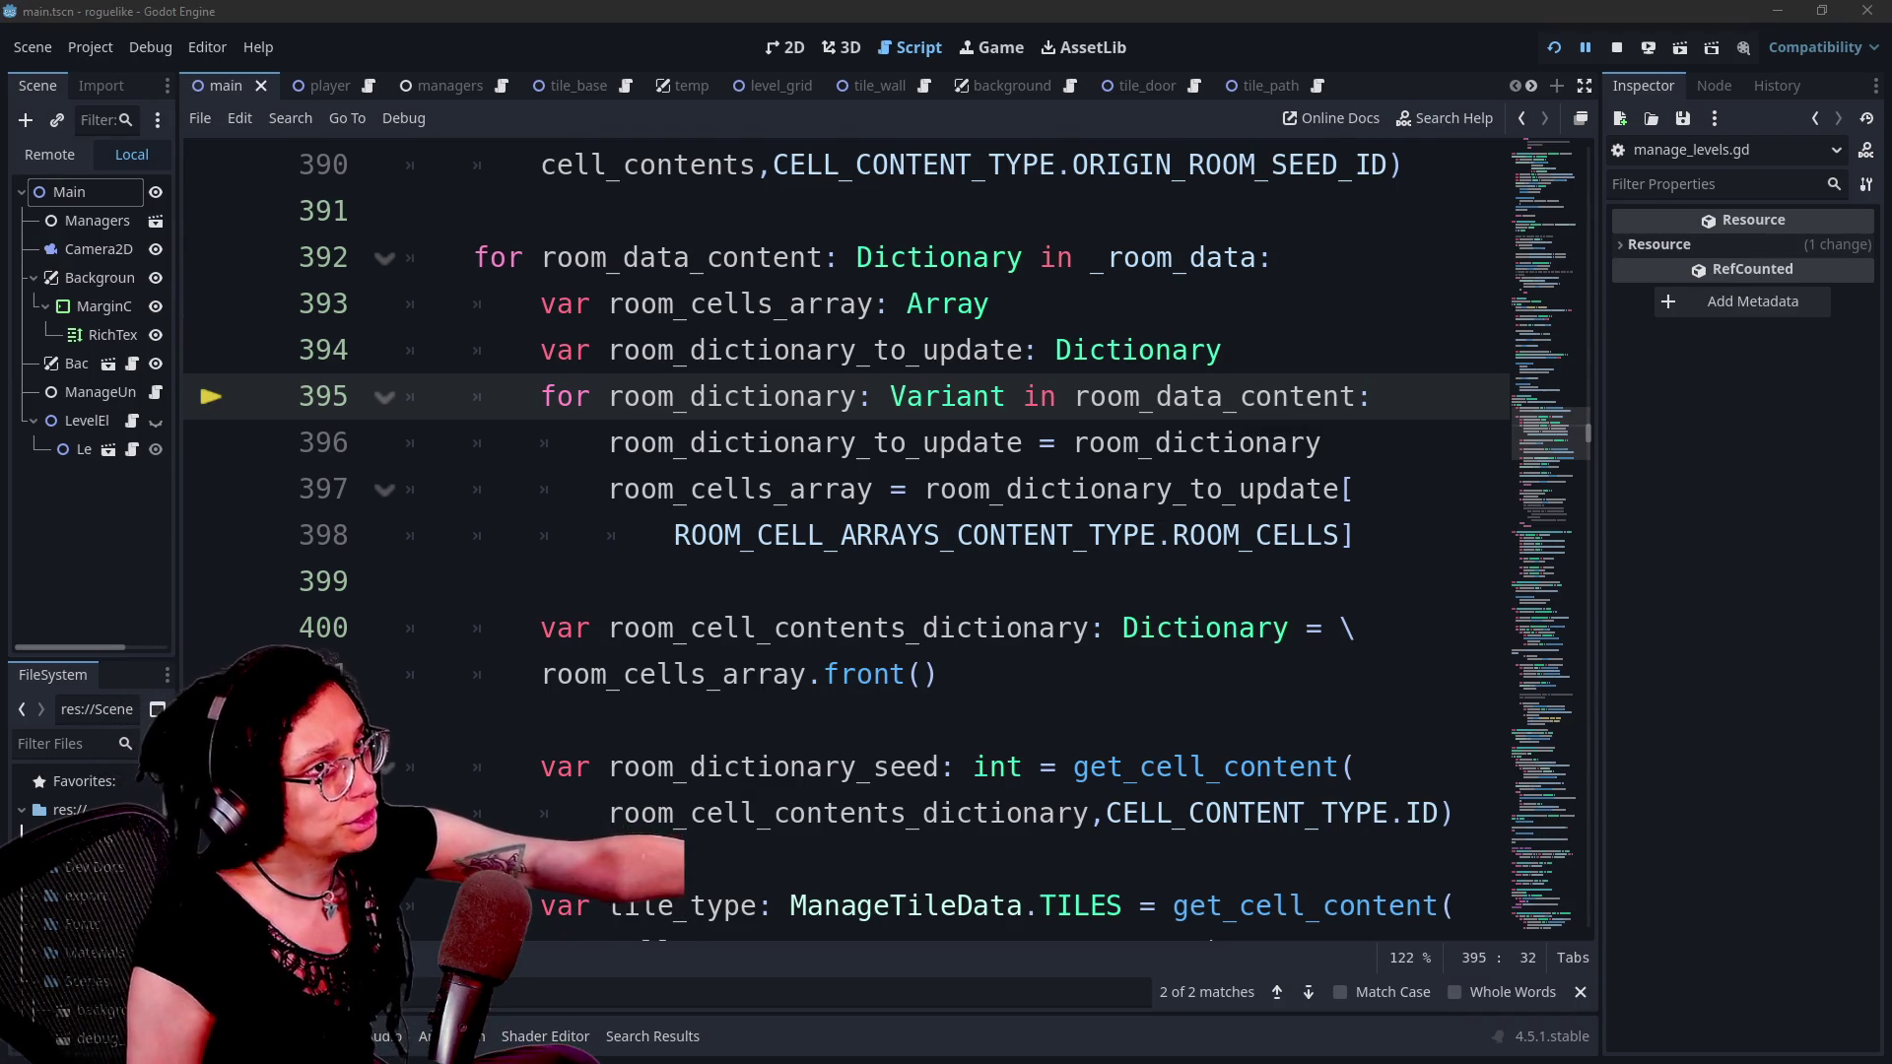
- Move up to line 389, show VLC's playlist, then switch to the jsdate.wtf quiz in the browser
key(Up)
key(Up)
key(End)
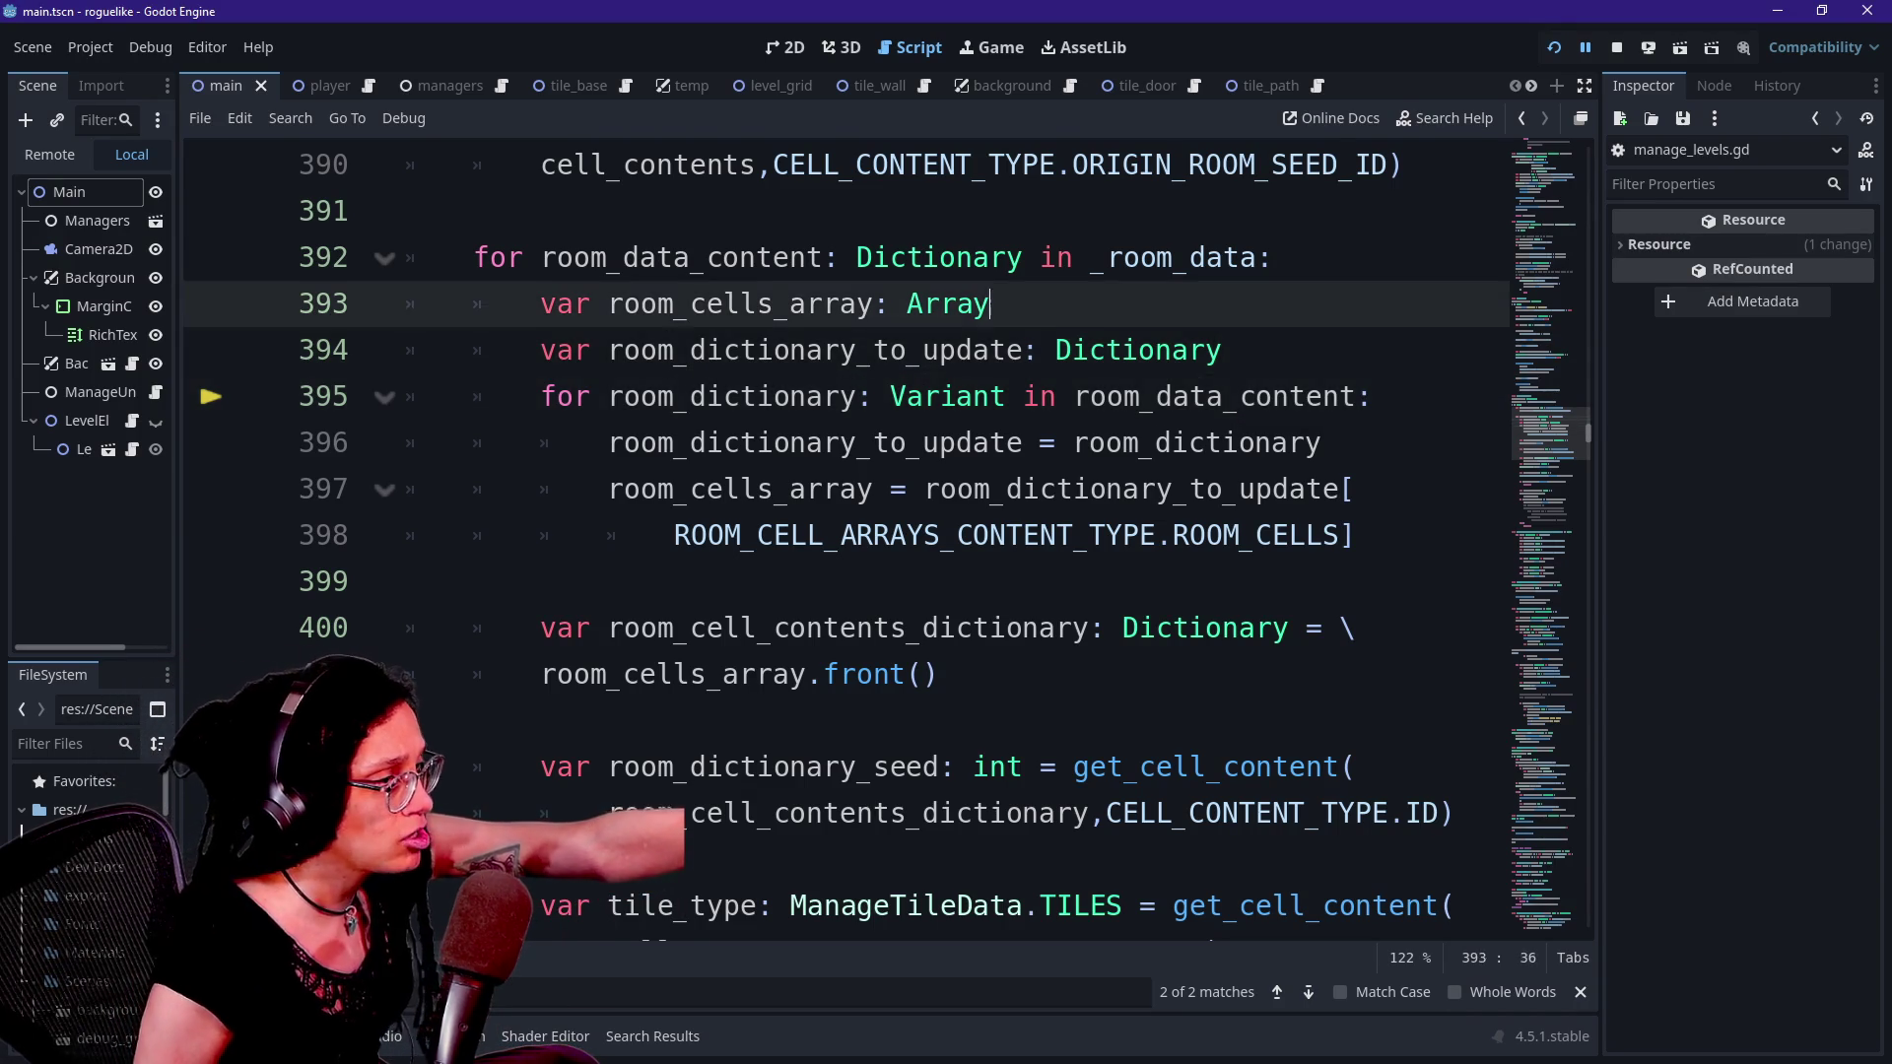
key(Up)
key(Up)
key(Up)
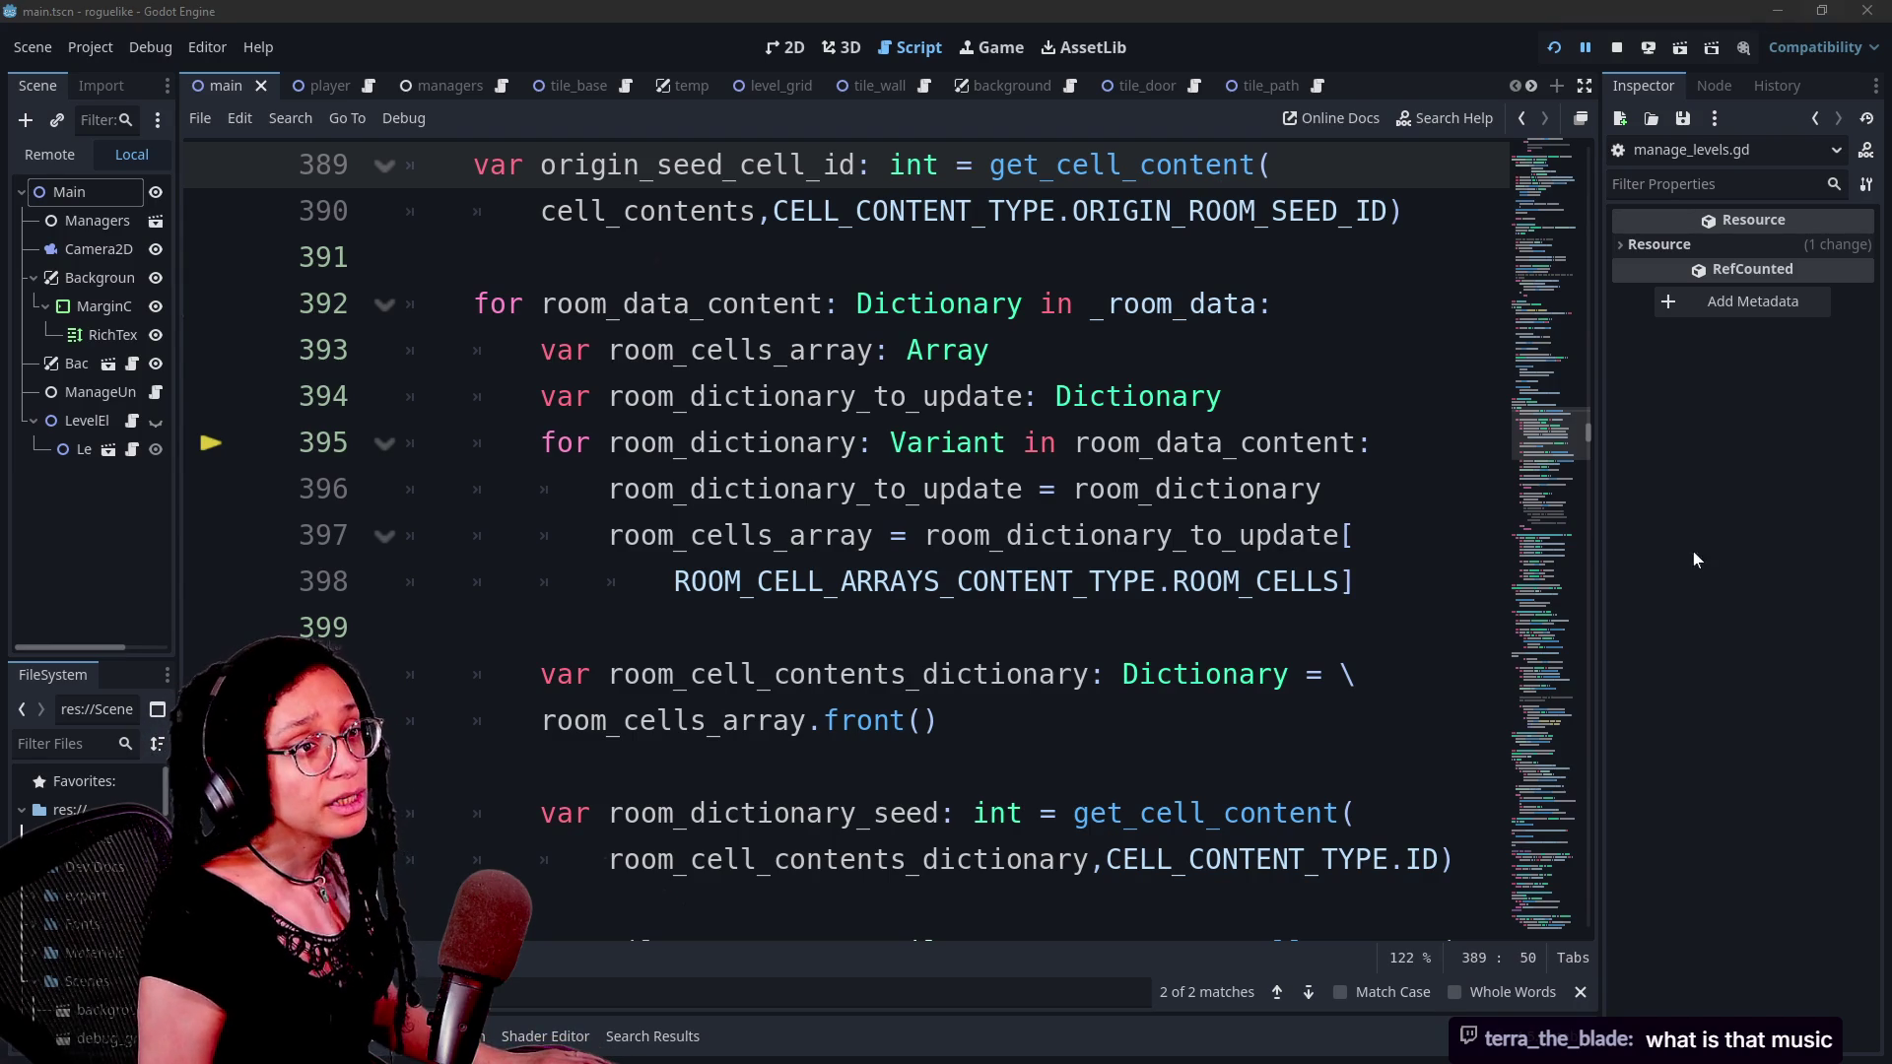
key(alt+Tab)
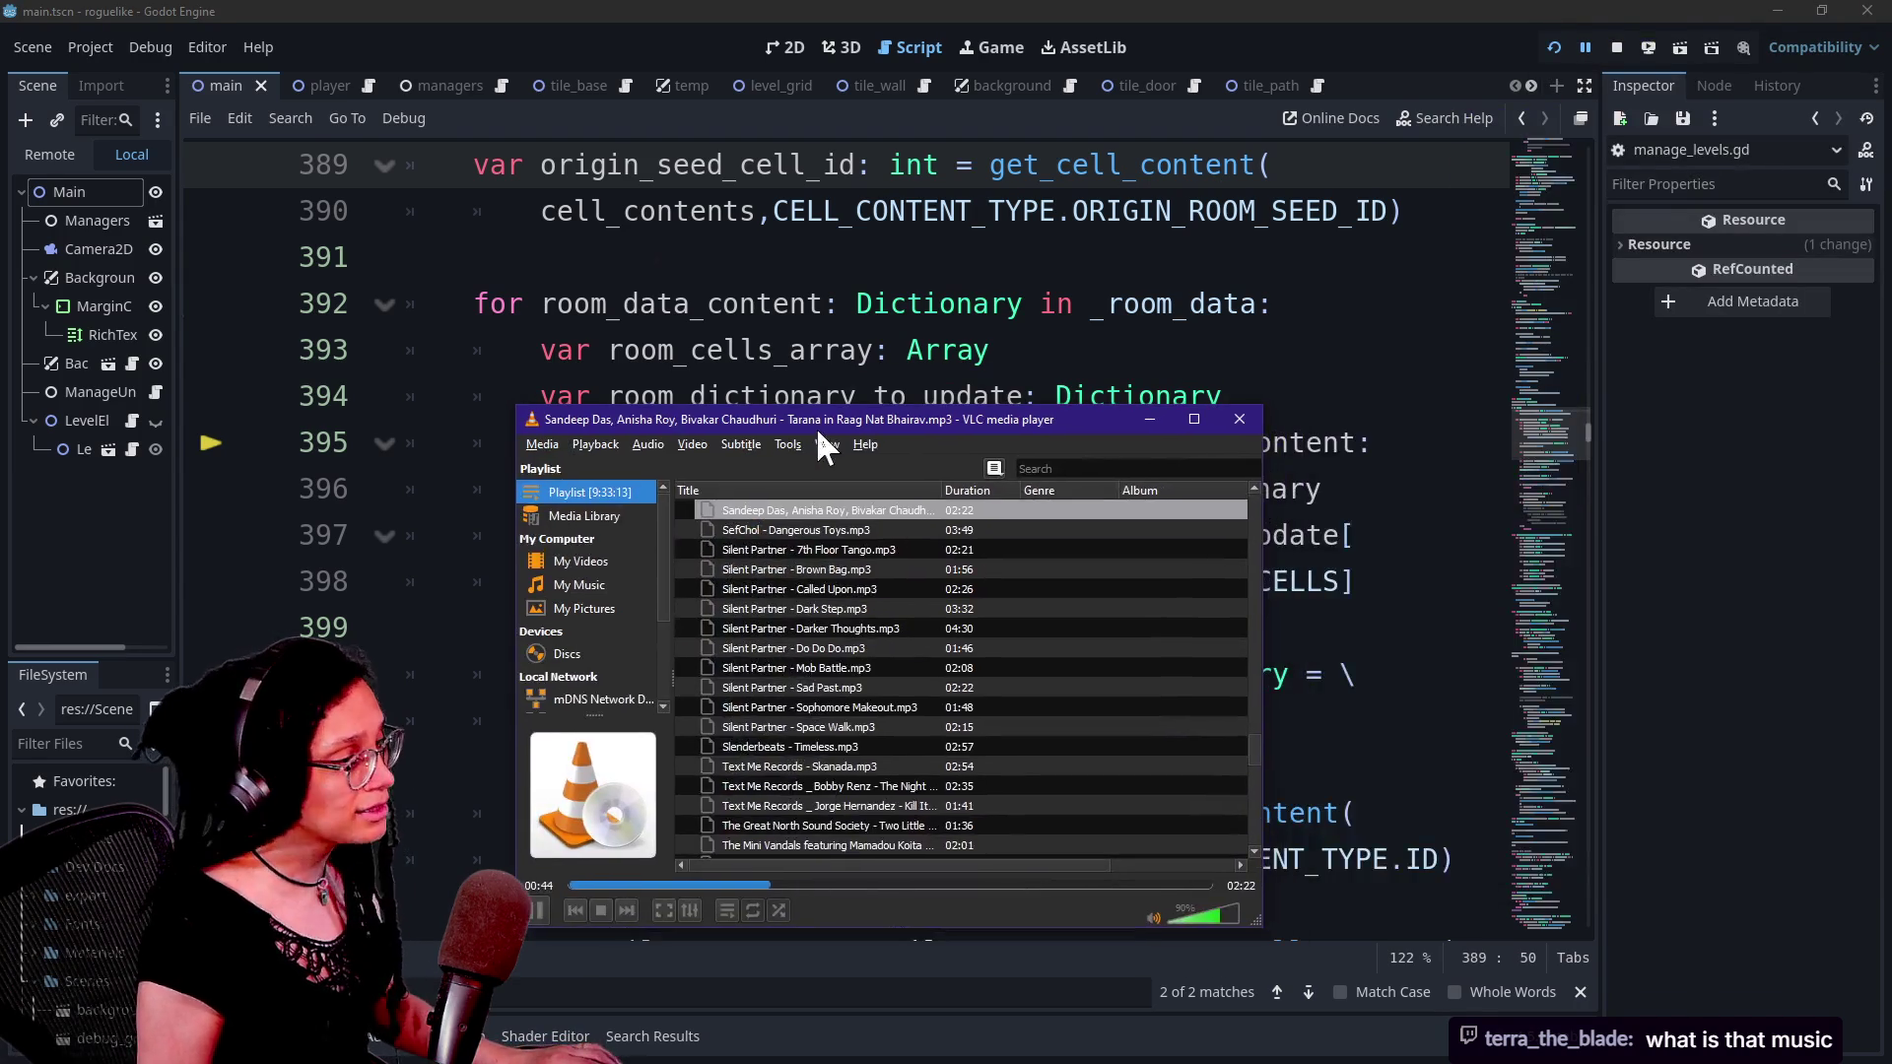
click(1699, 530)
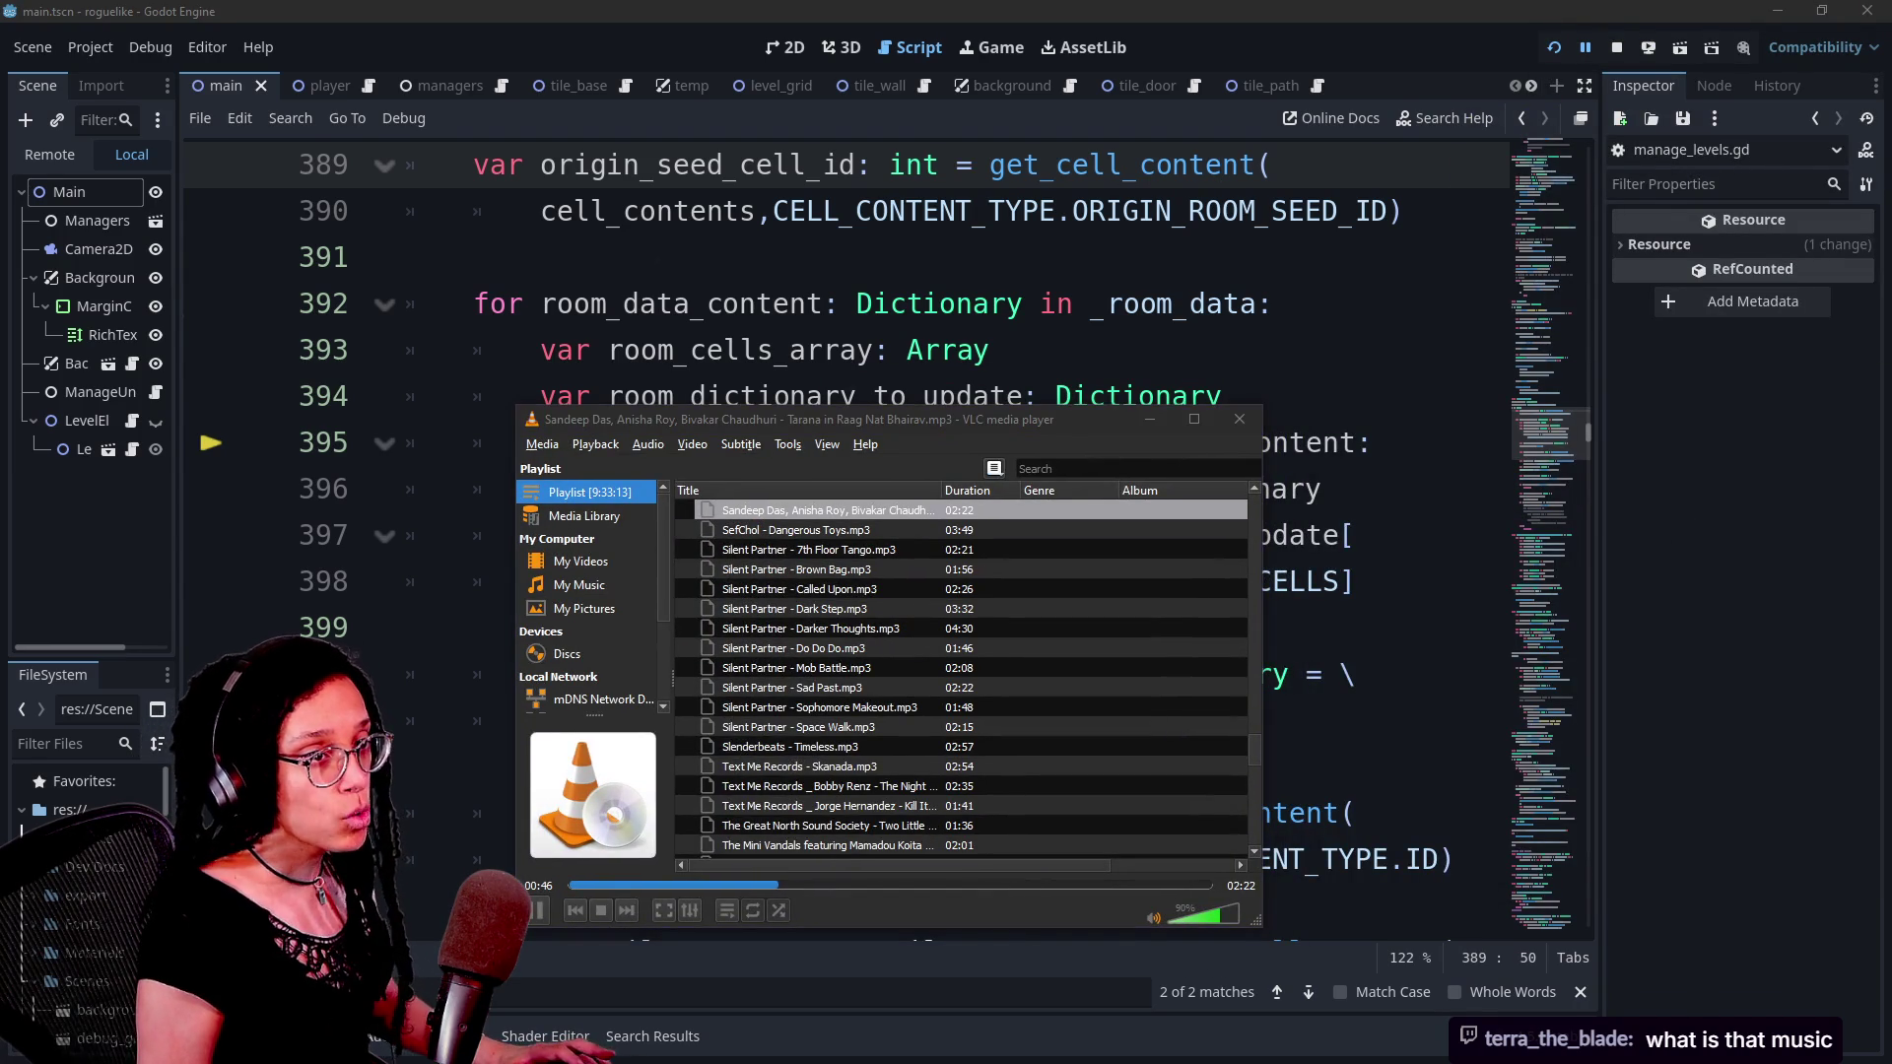
key(alt+Tab)
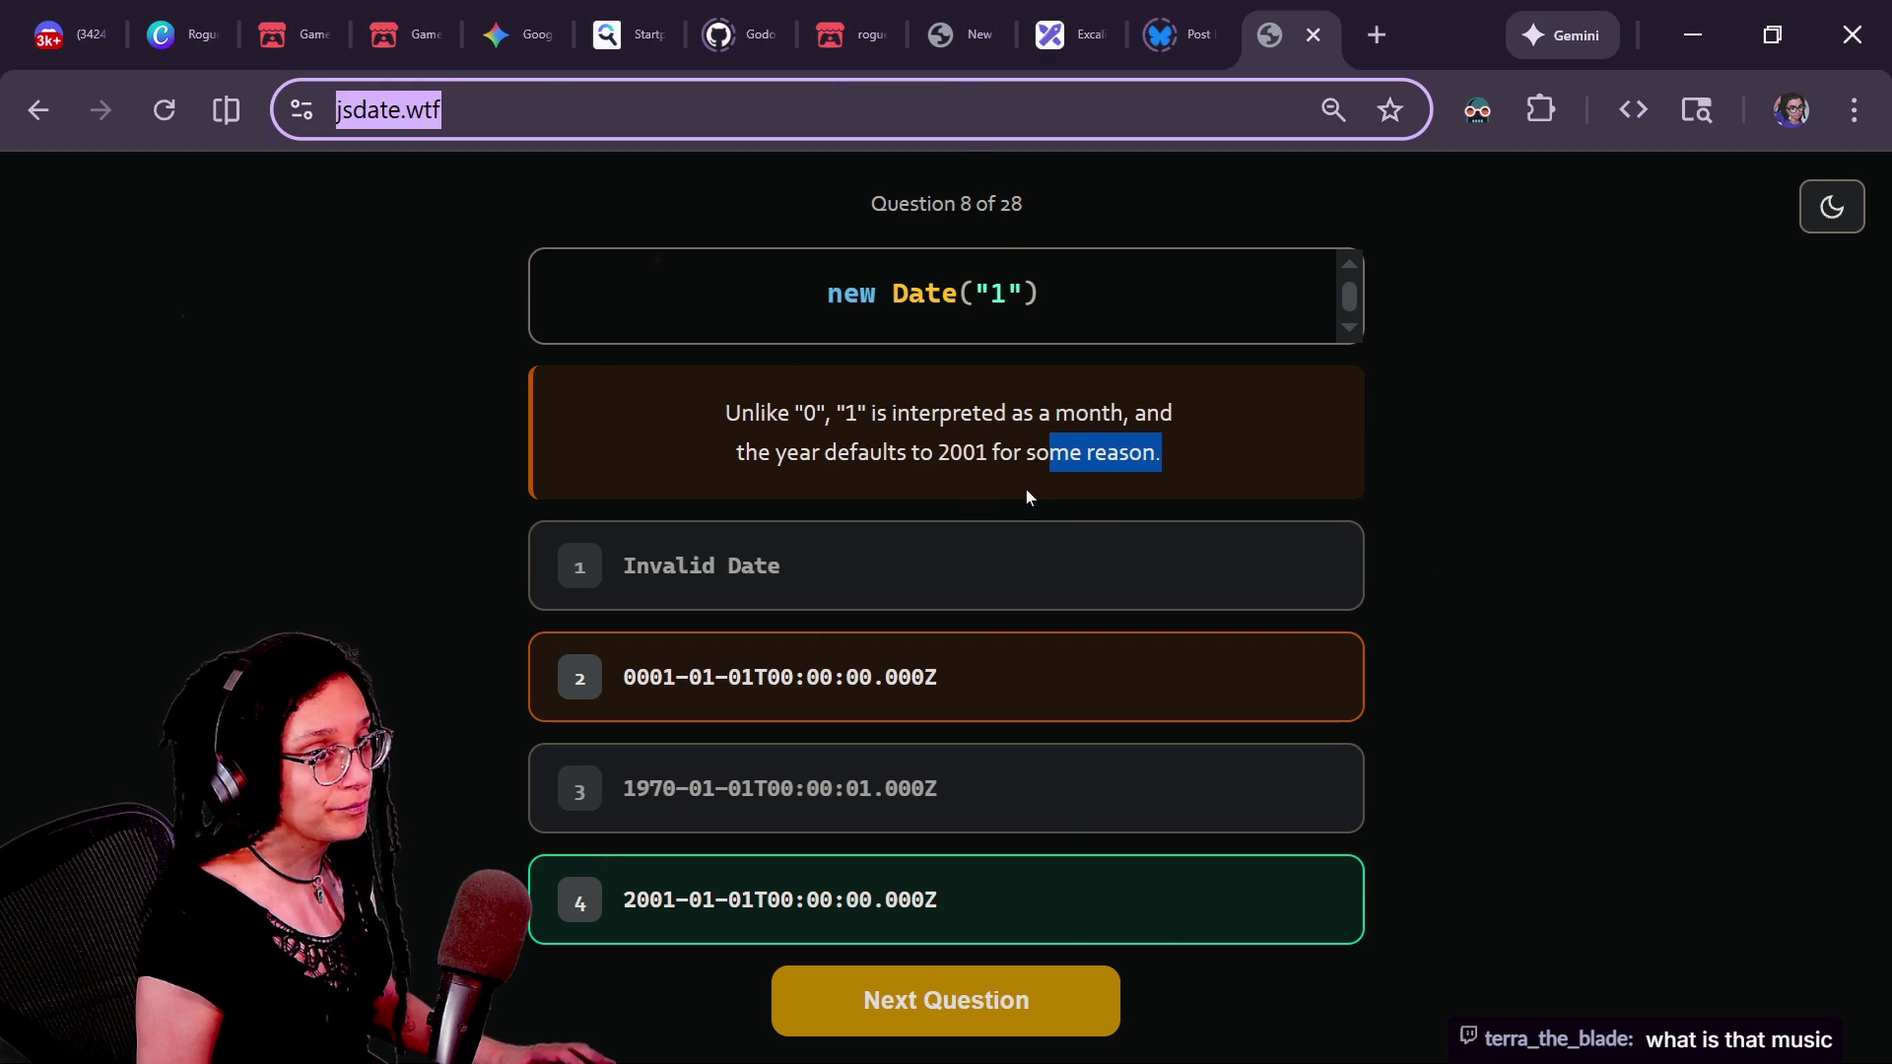
- Move the music player window to the lower right and bring the chat browser forward
key(alt+Tab)
key(alt+Tab)
mouse_move(791, 426)
mouse_down()
mouse_move(1310, 428)
mouse_move(1036, 741)
mouse_move(1224, 834)
mouse_up()
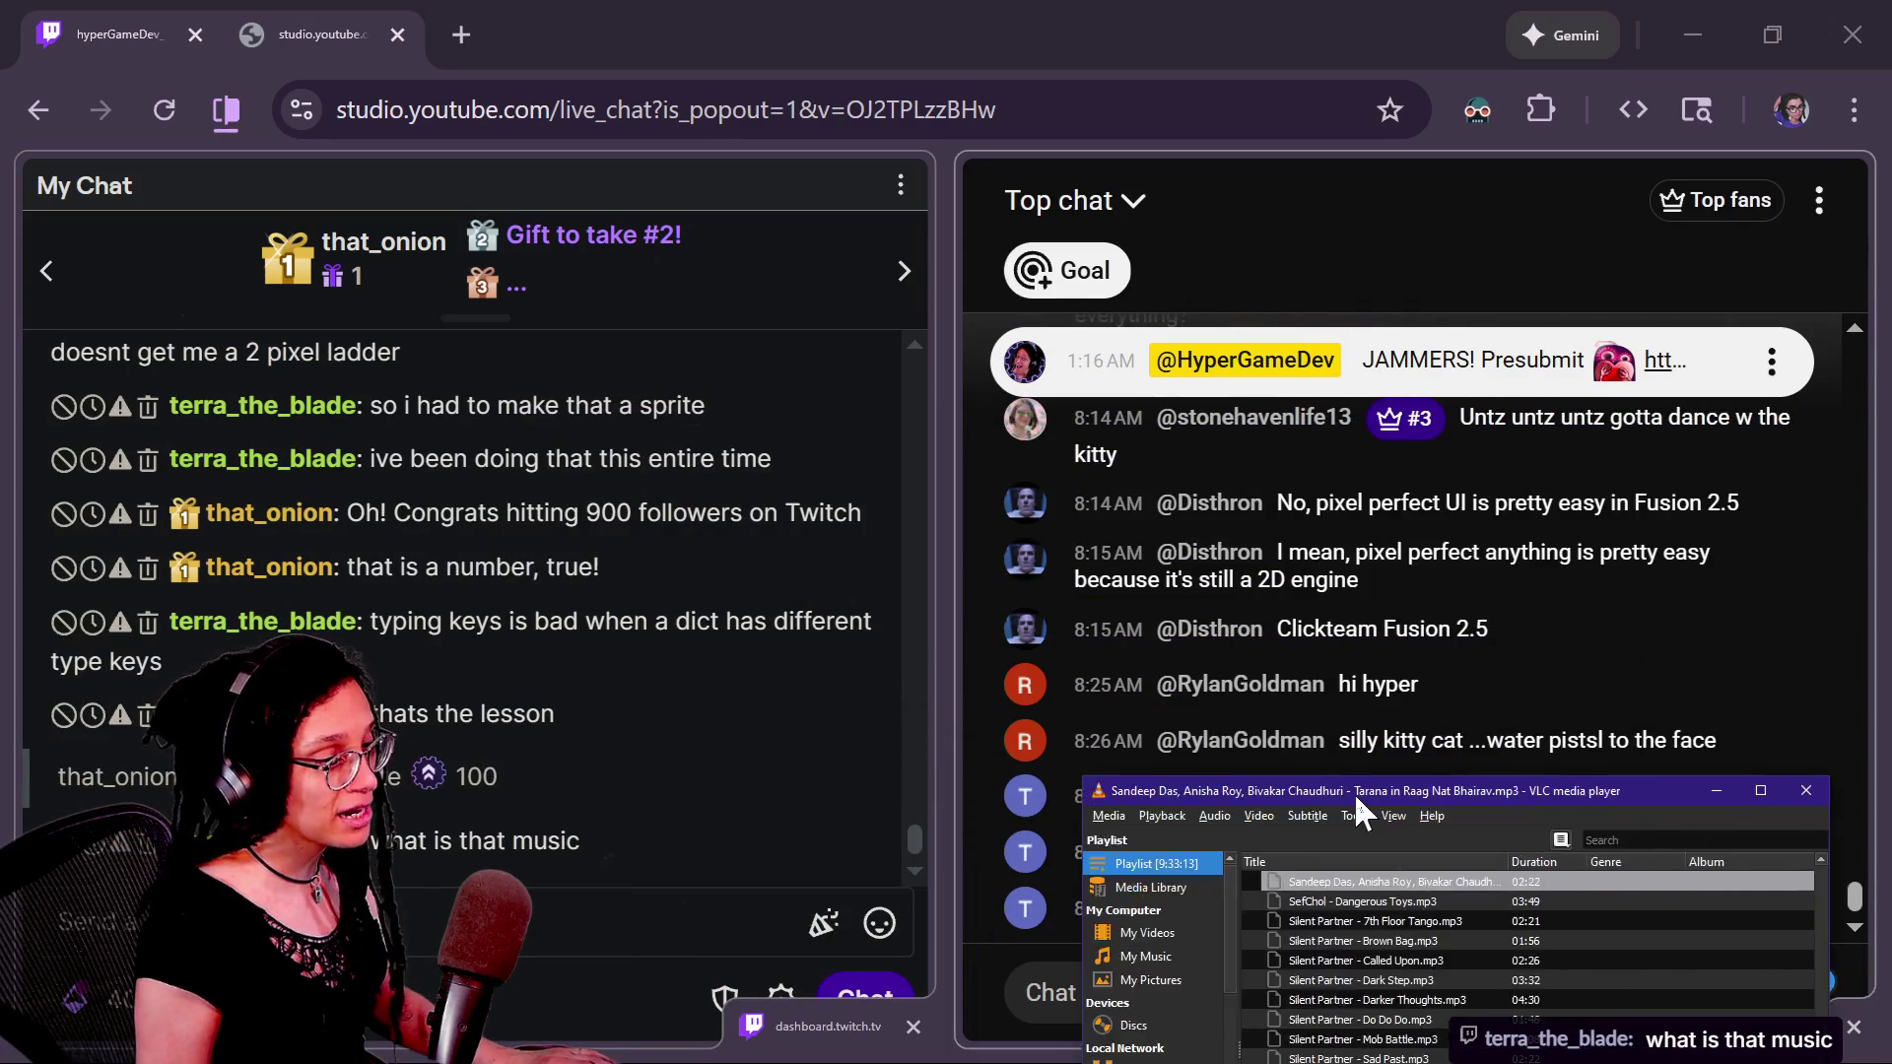
key(alt+Tab)
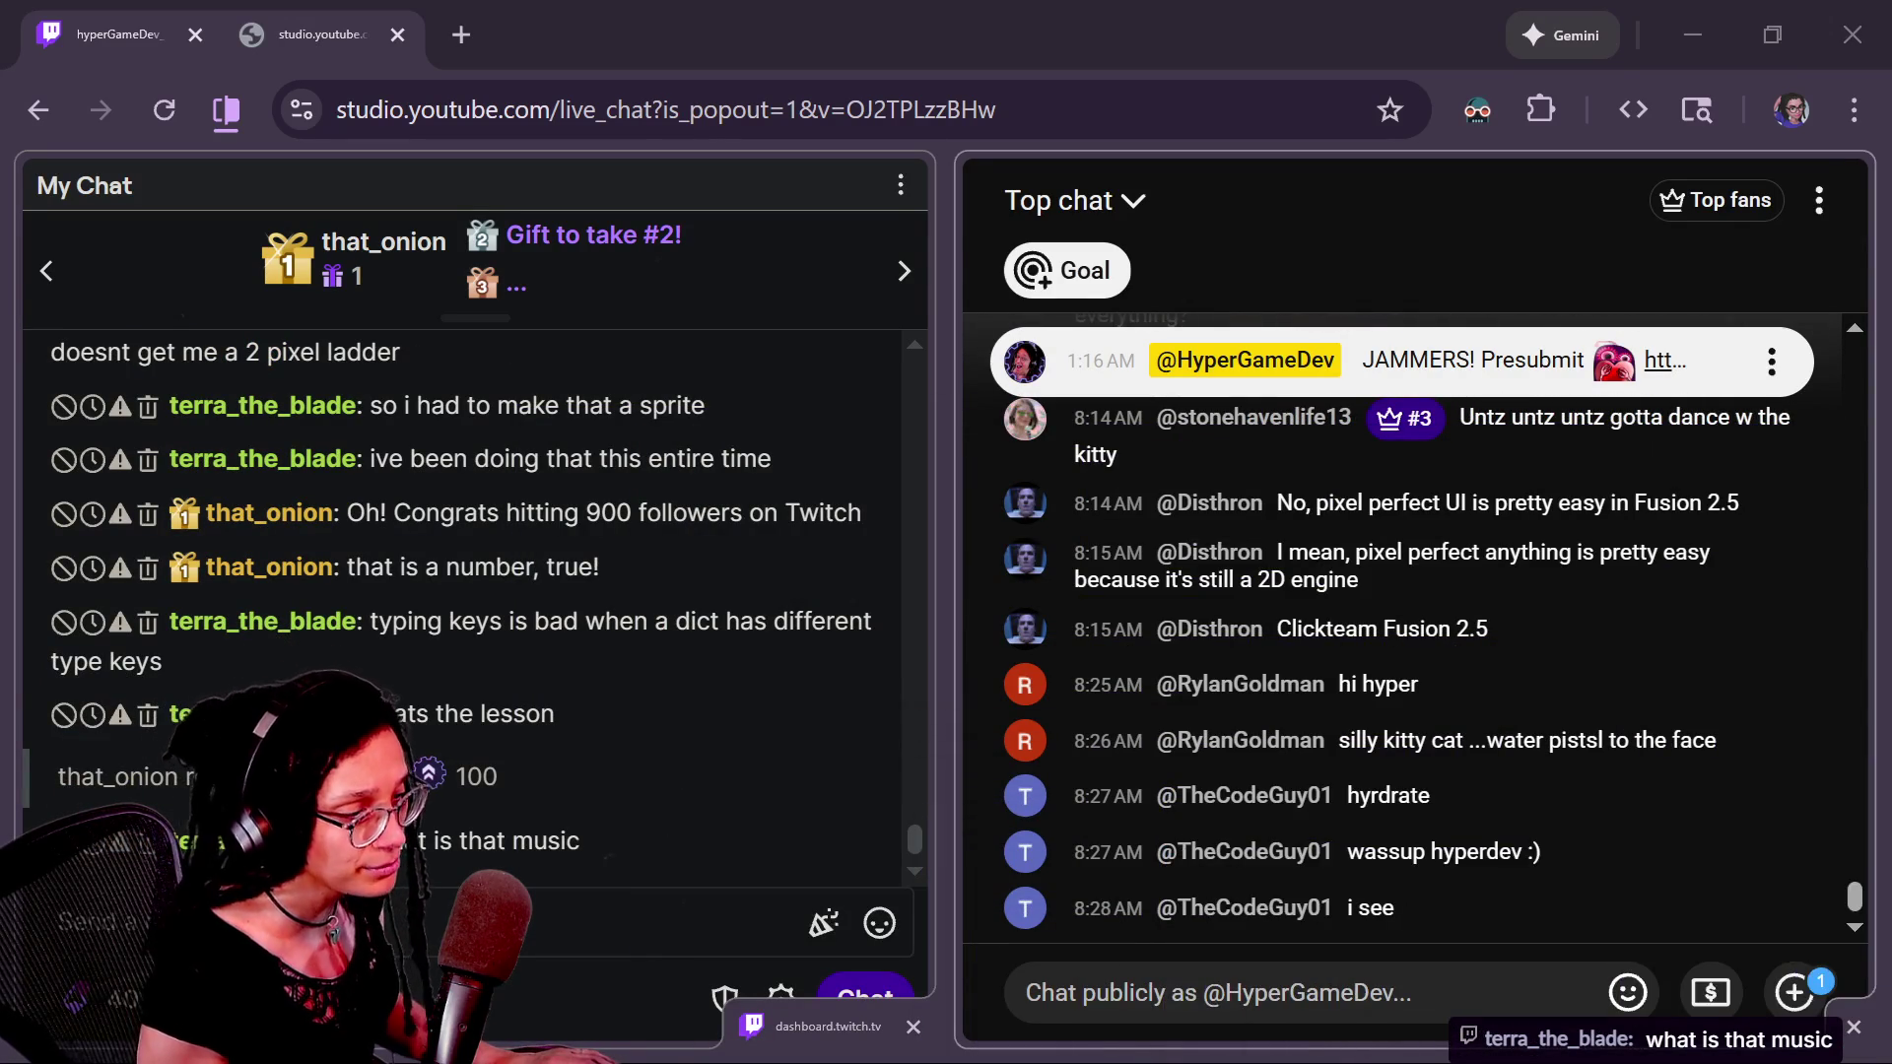
- Post the current track, Tarana in Raag Nat Bhairav, with its artists in Twitch chat, then return to Godot
click(509, 1000)
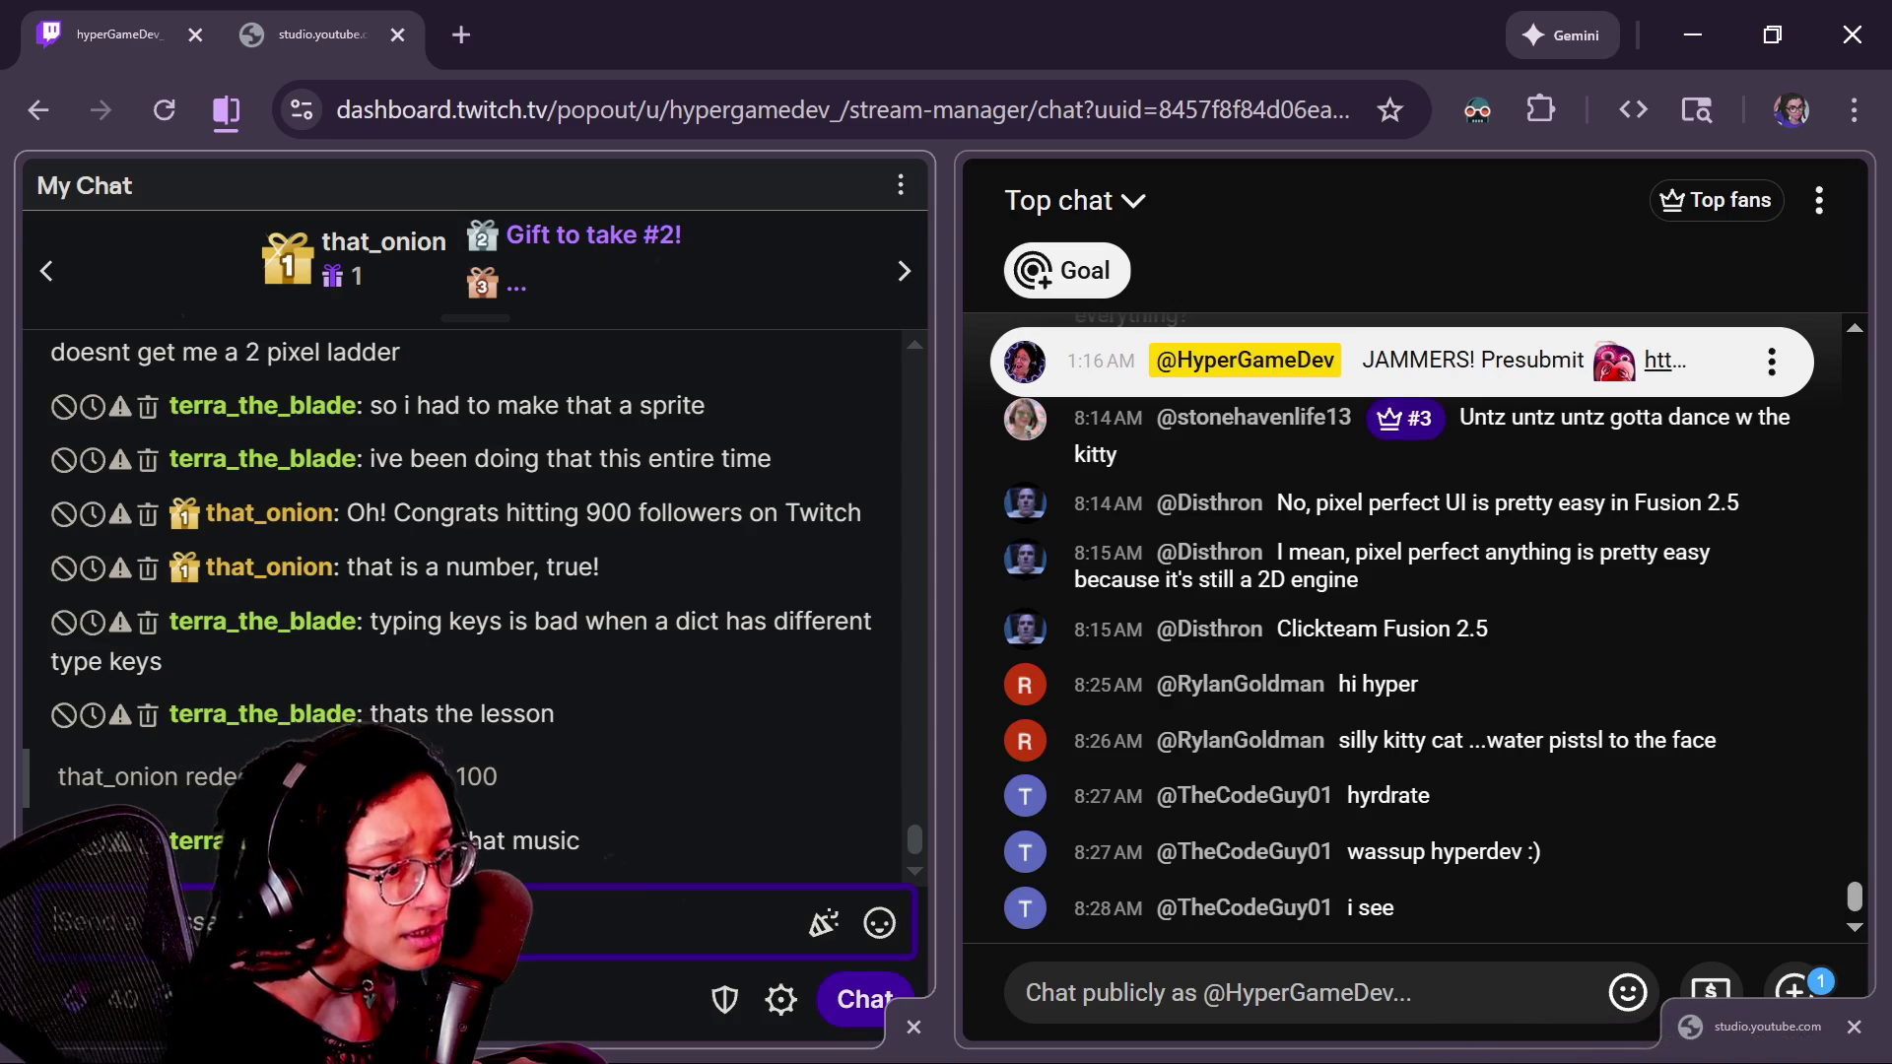
text(Tarana)
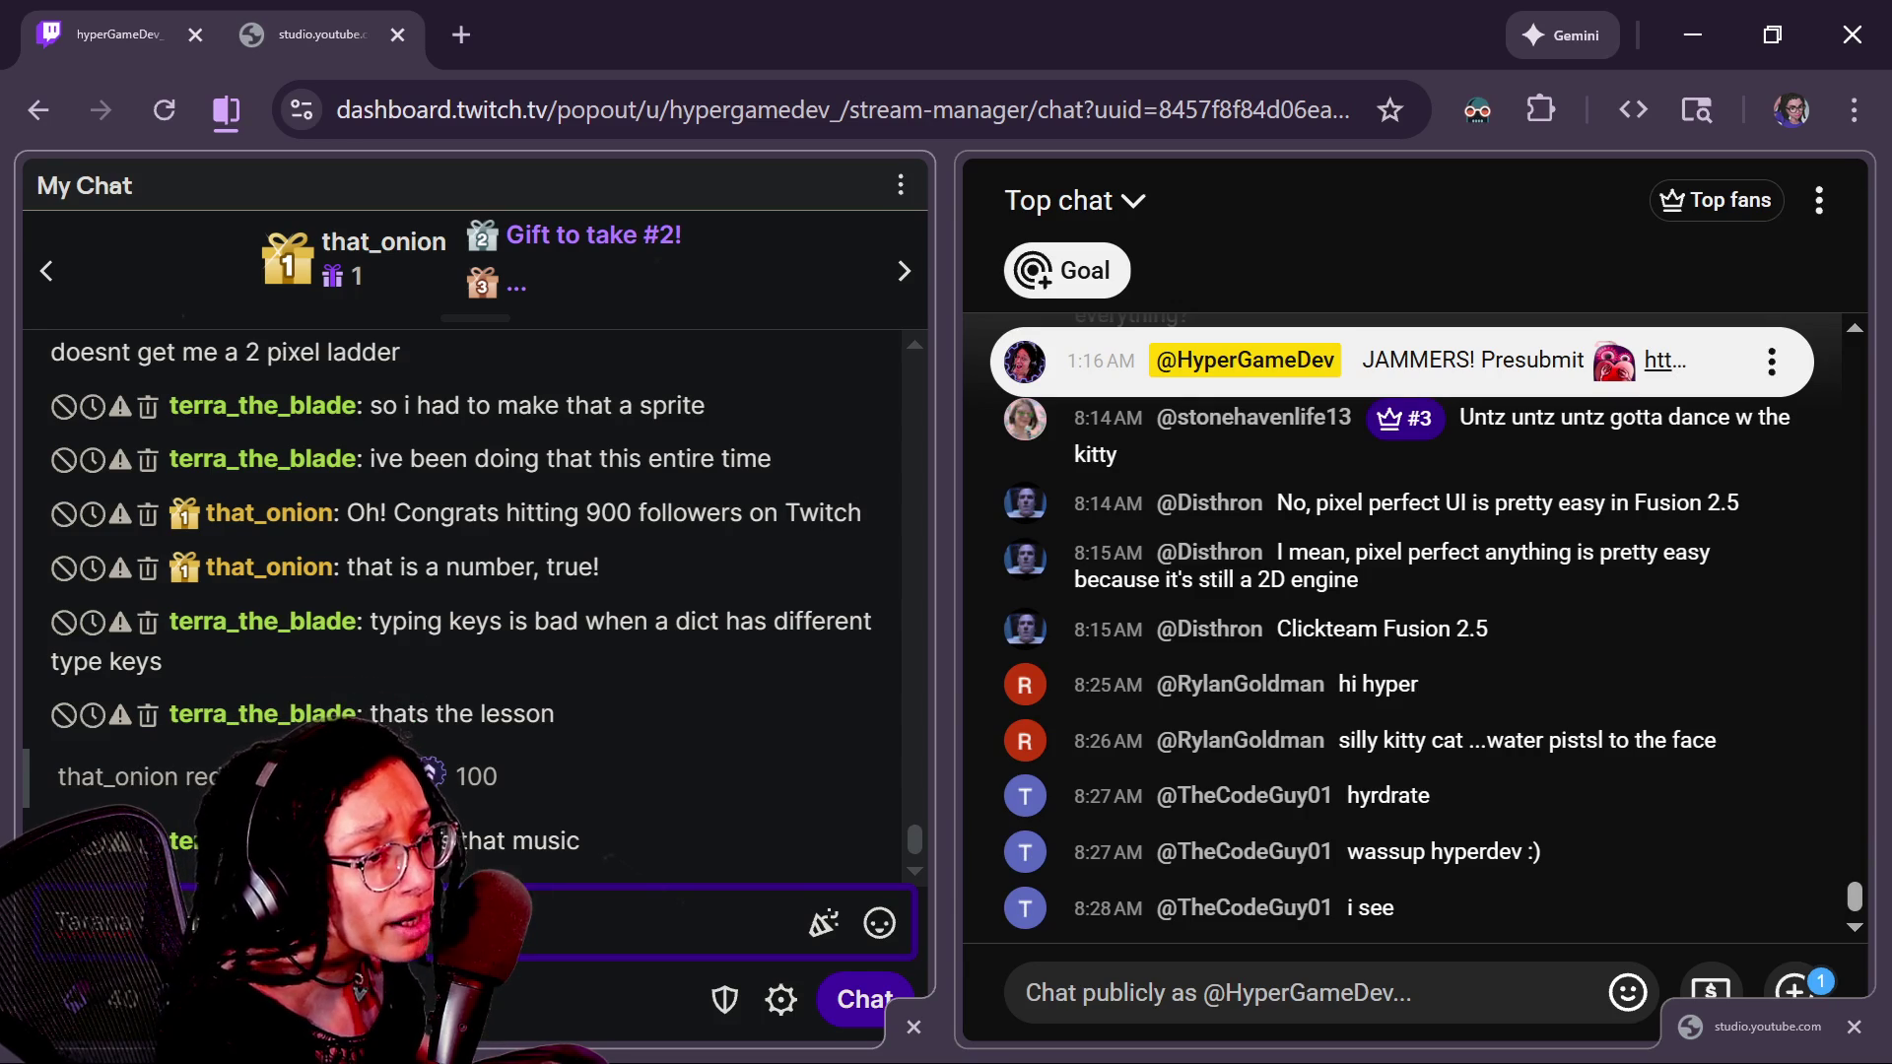
text(Sam )
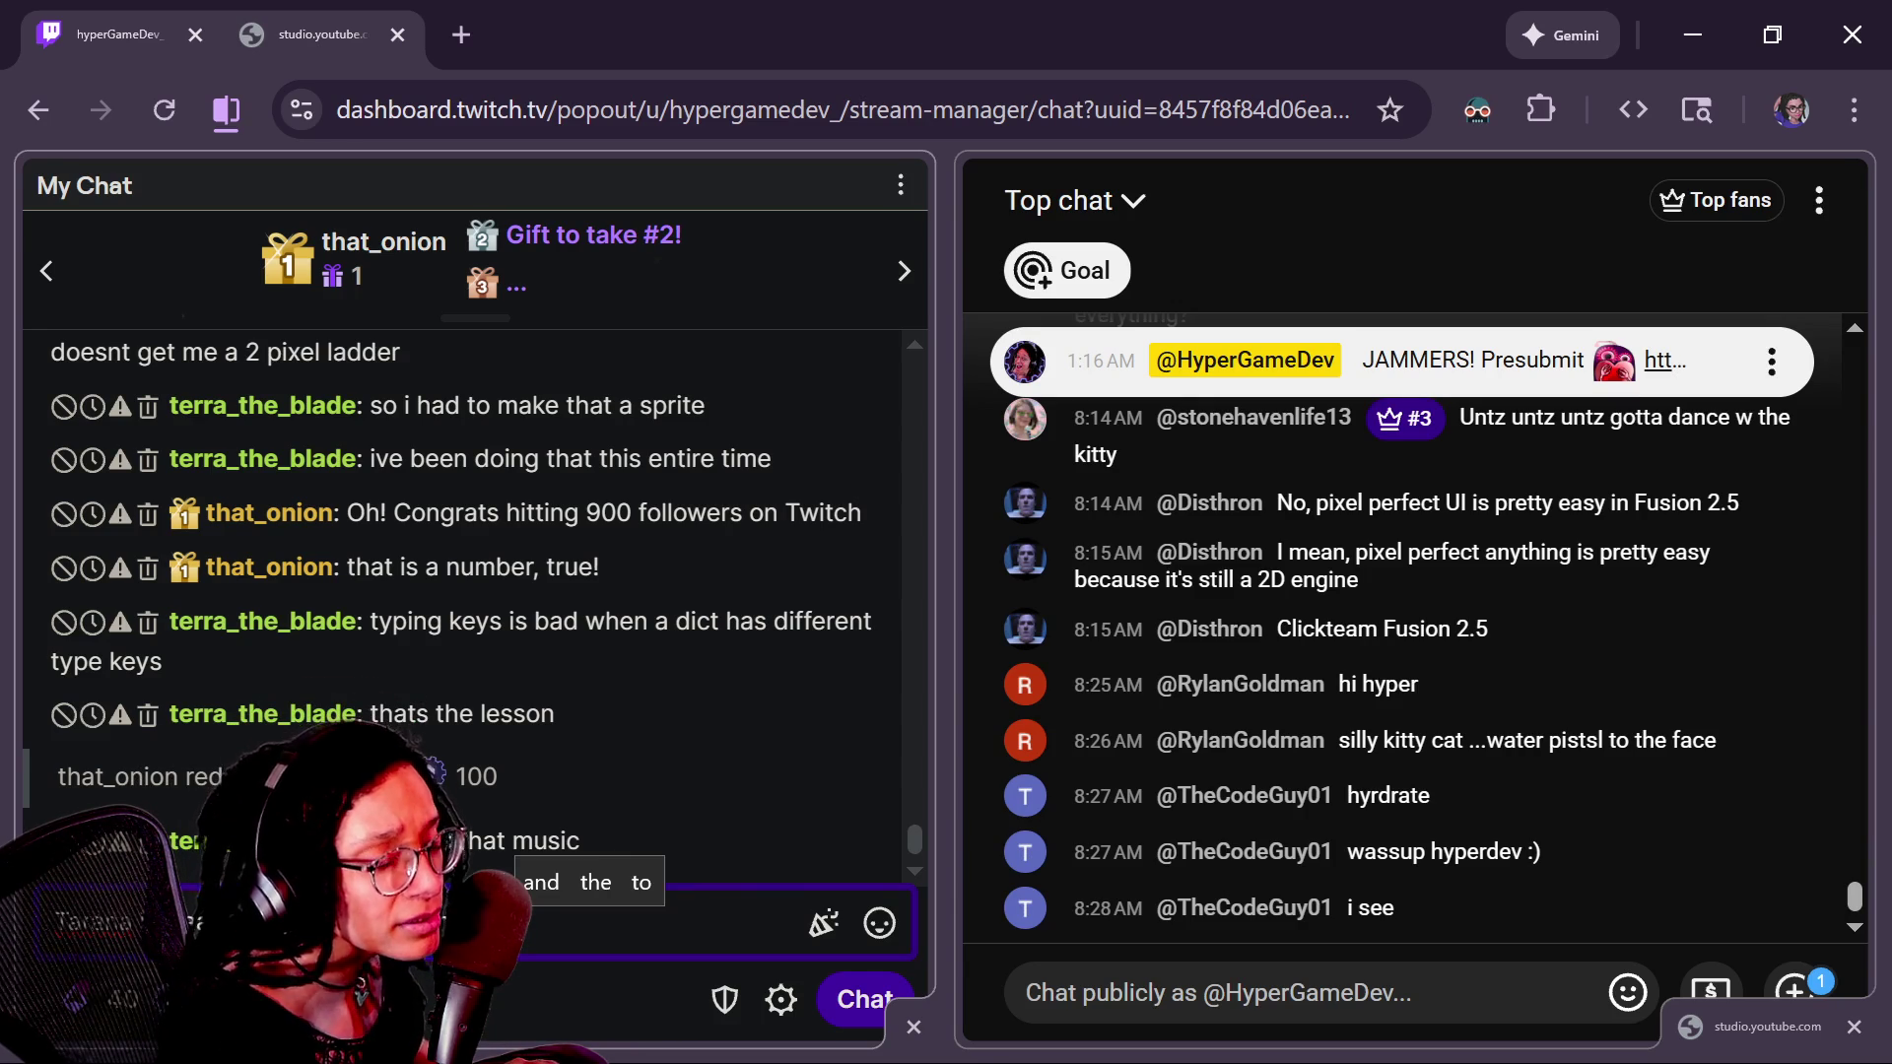
text(Das, Anisha )
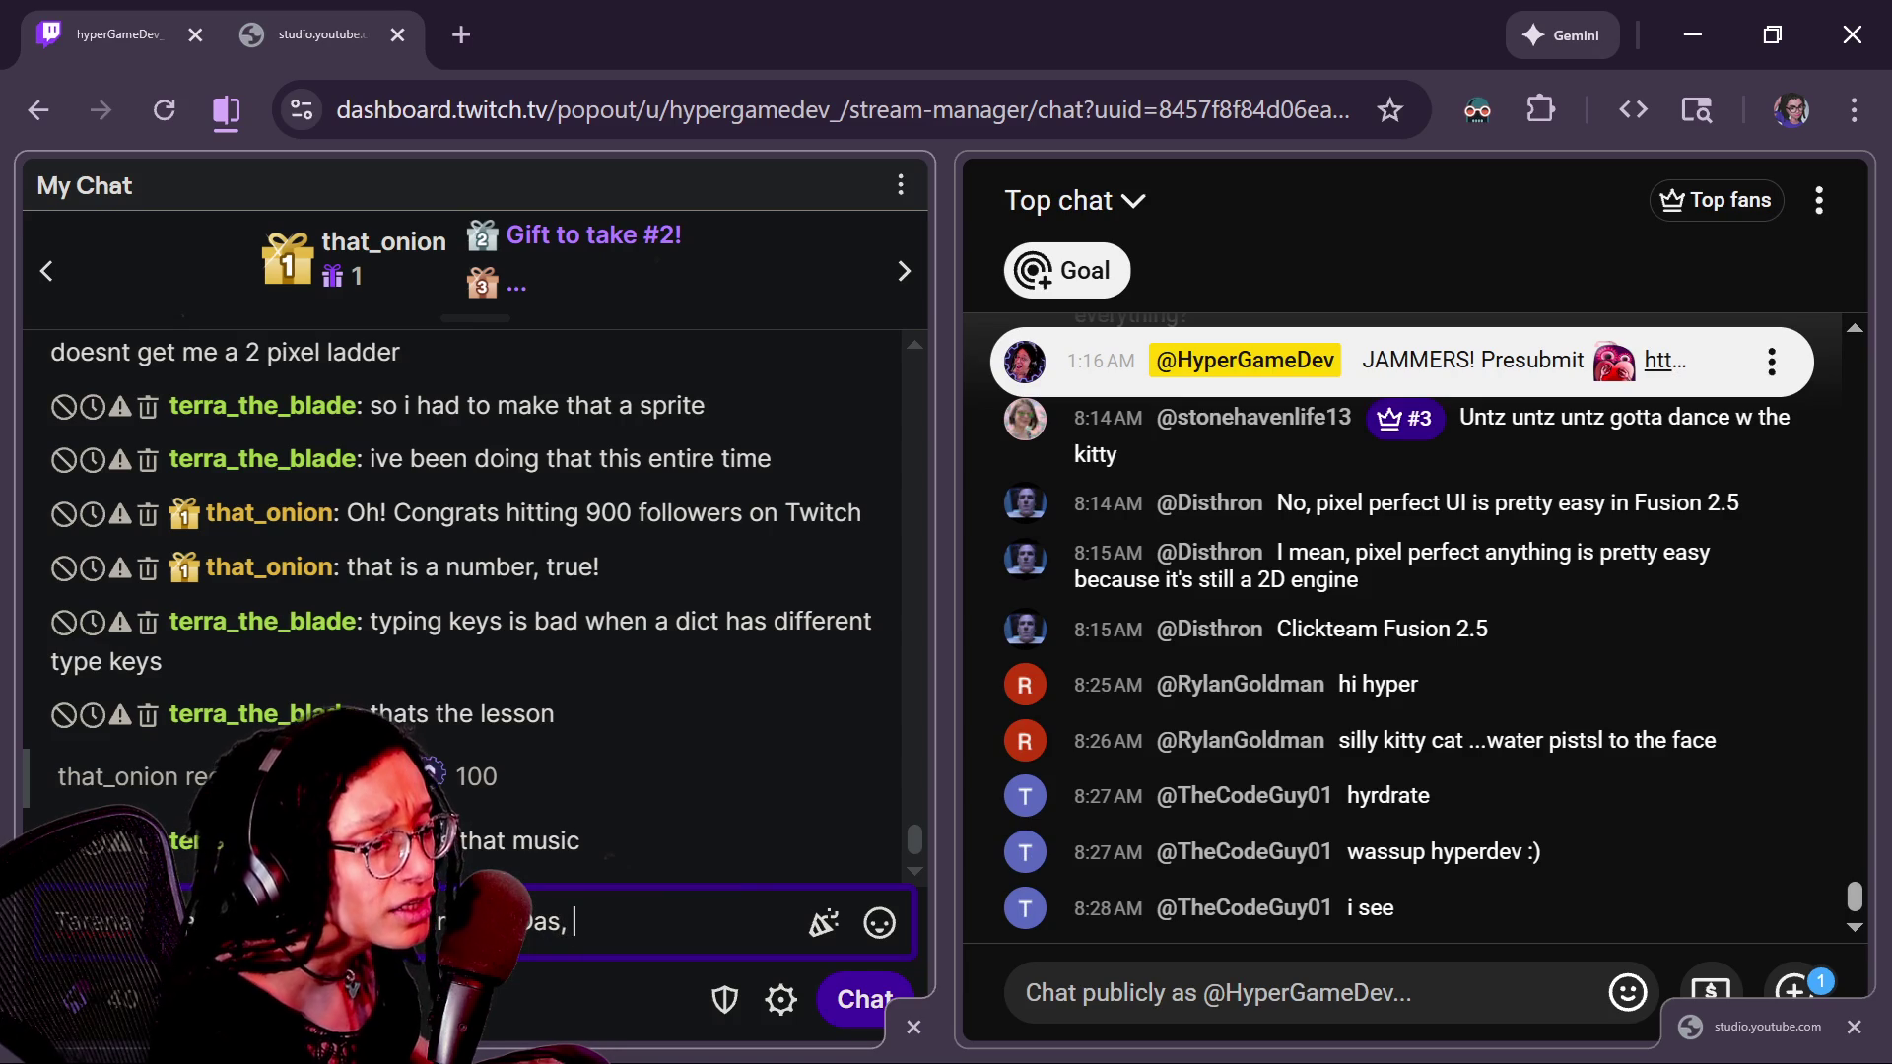
text(Roy, an)
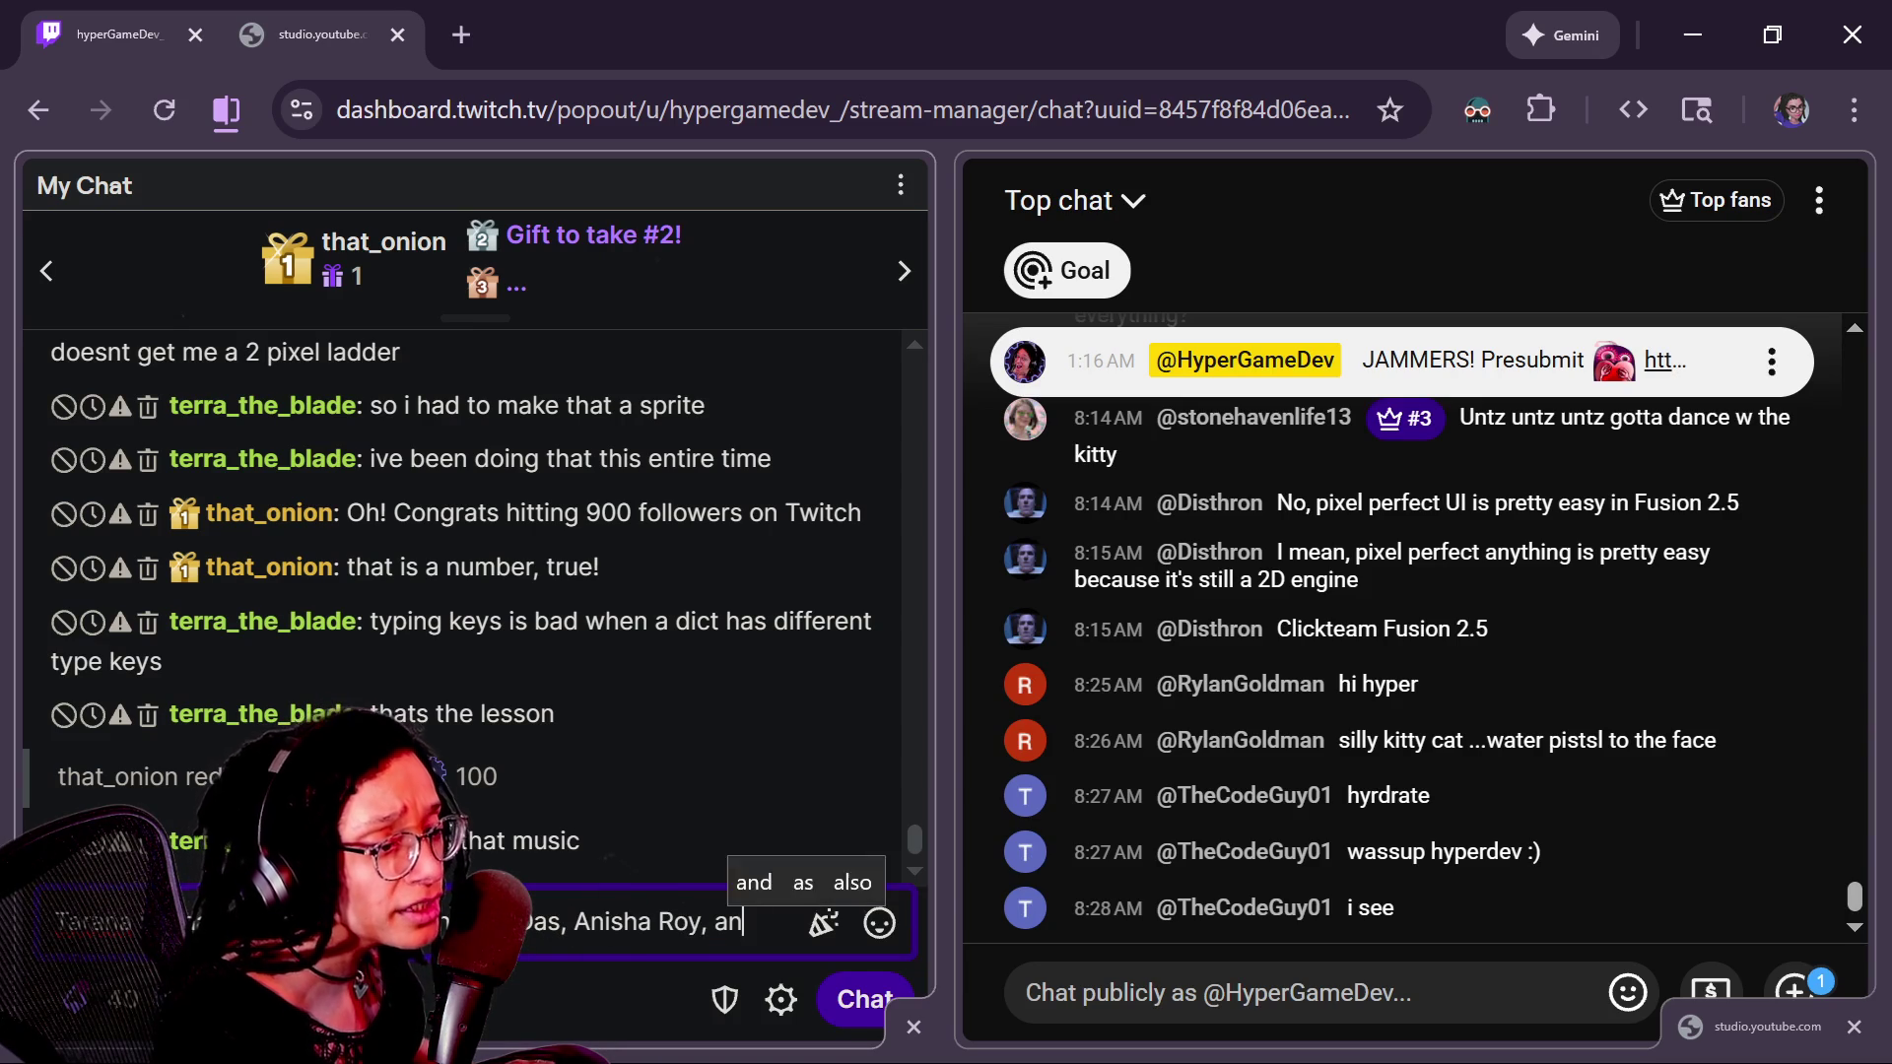
text(d Bival)
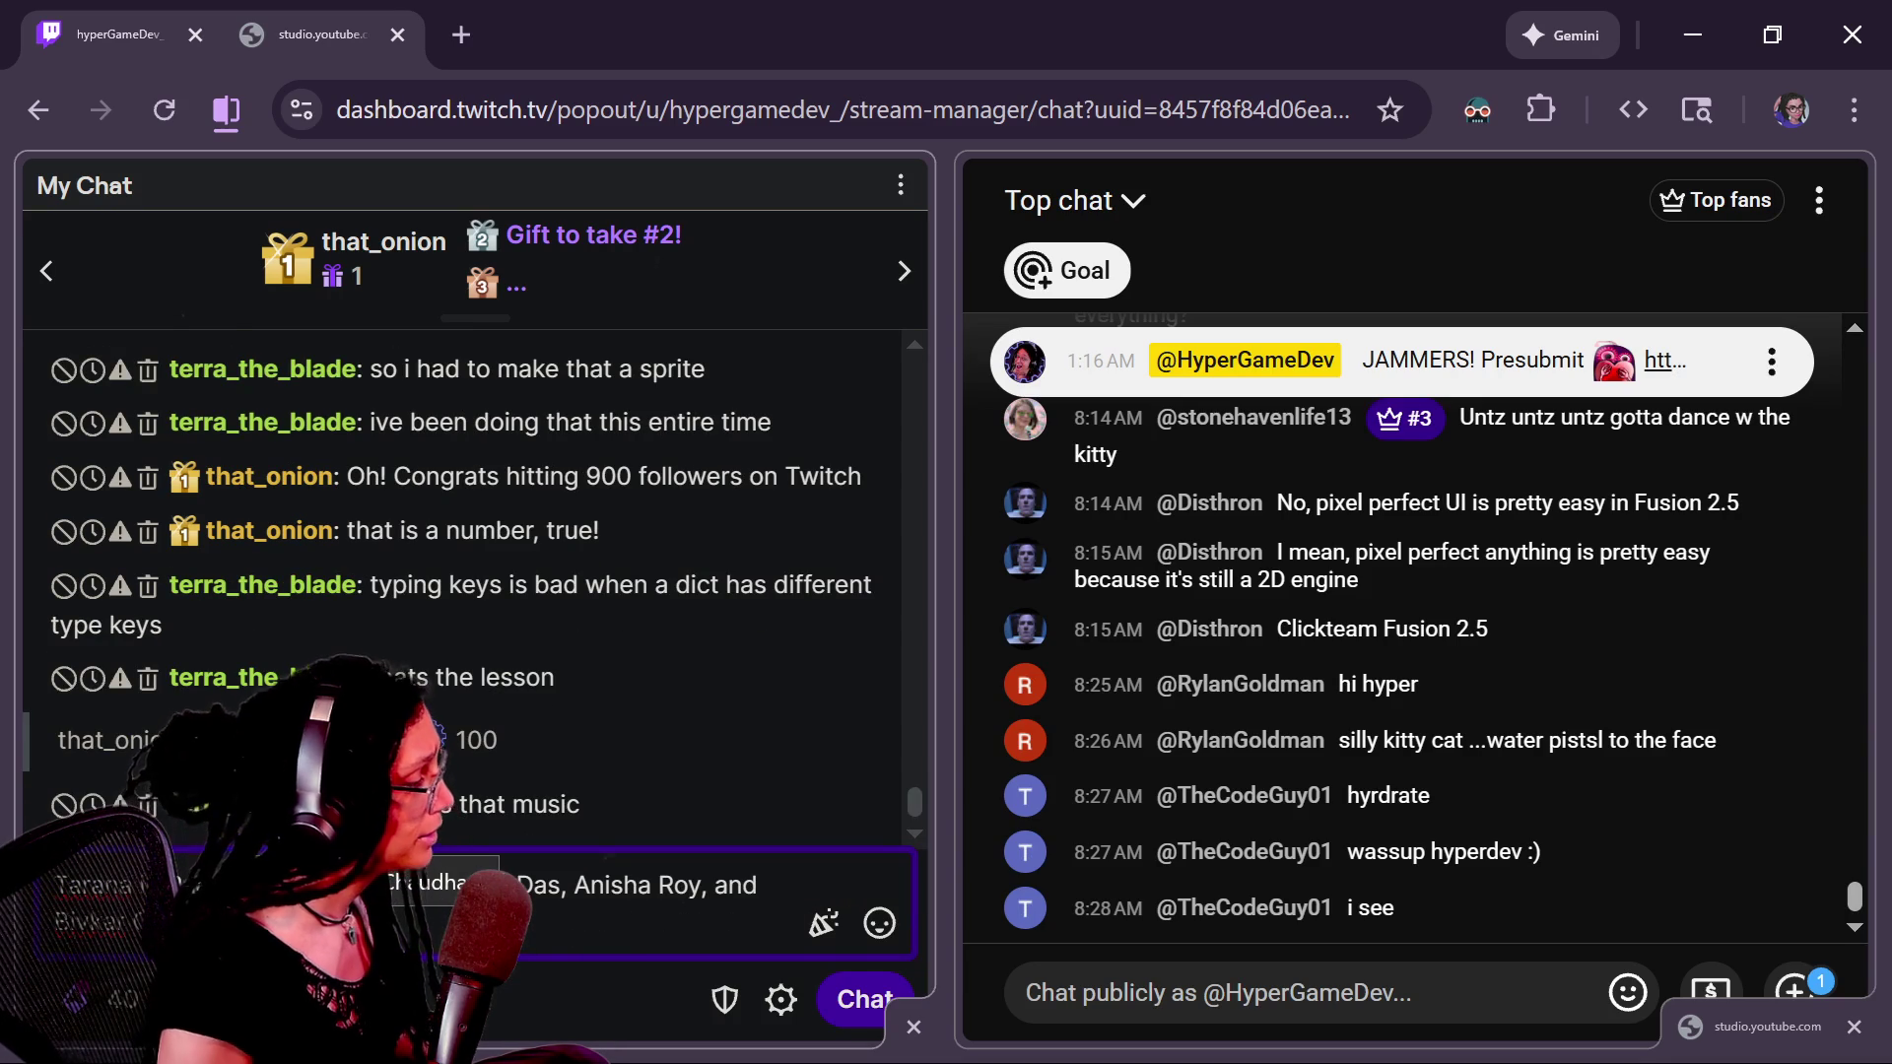
key(Return)
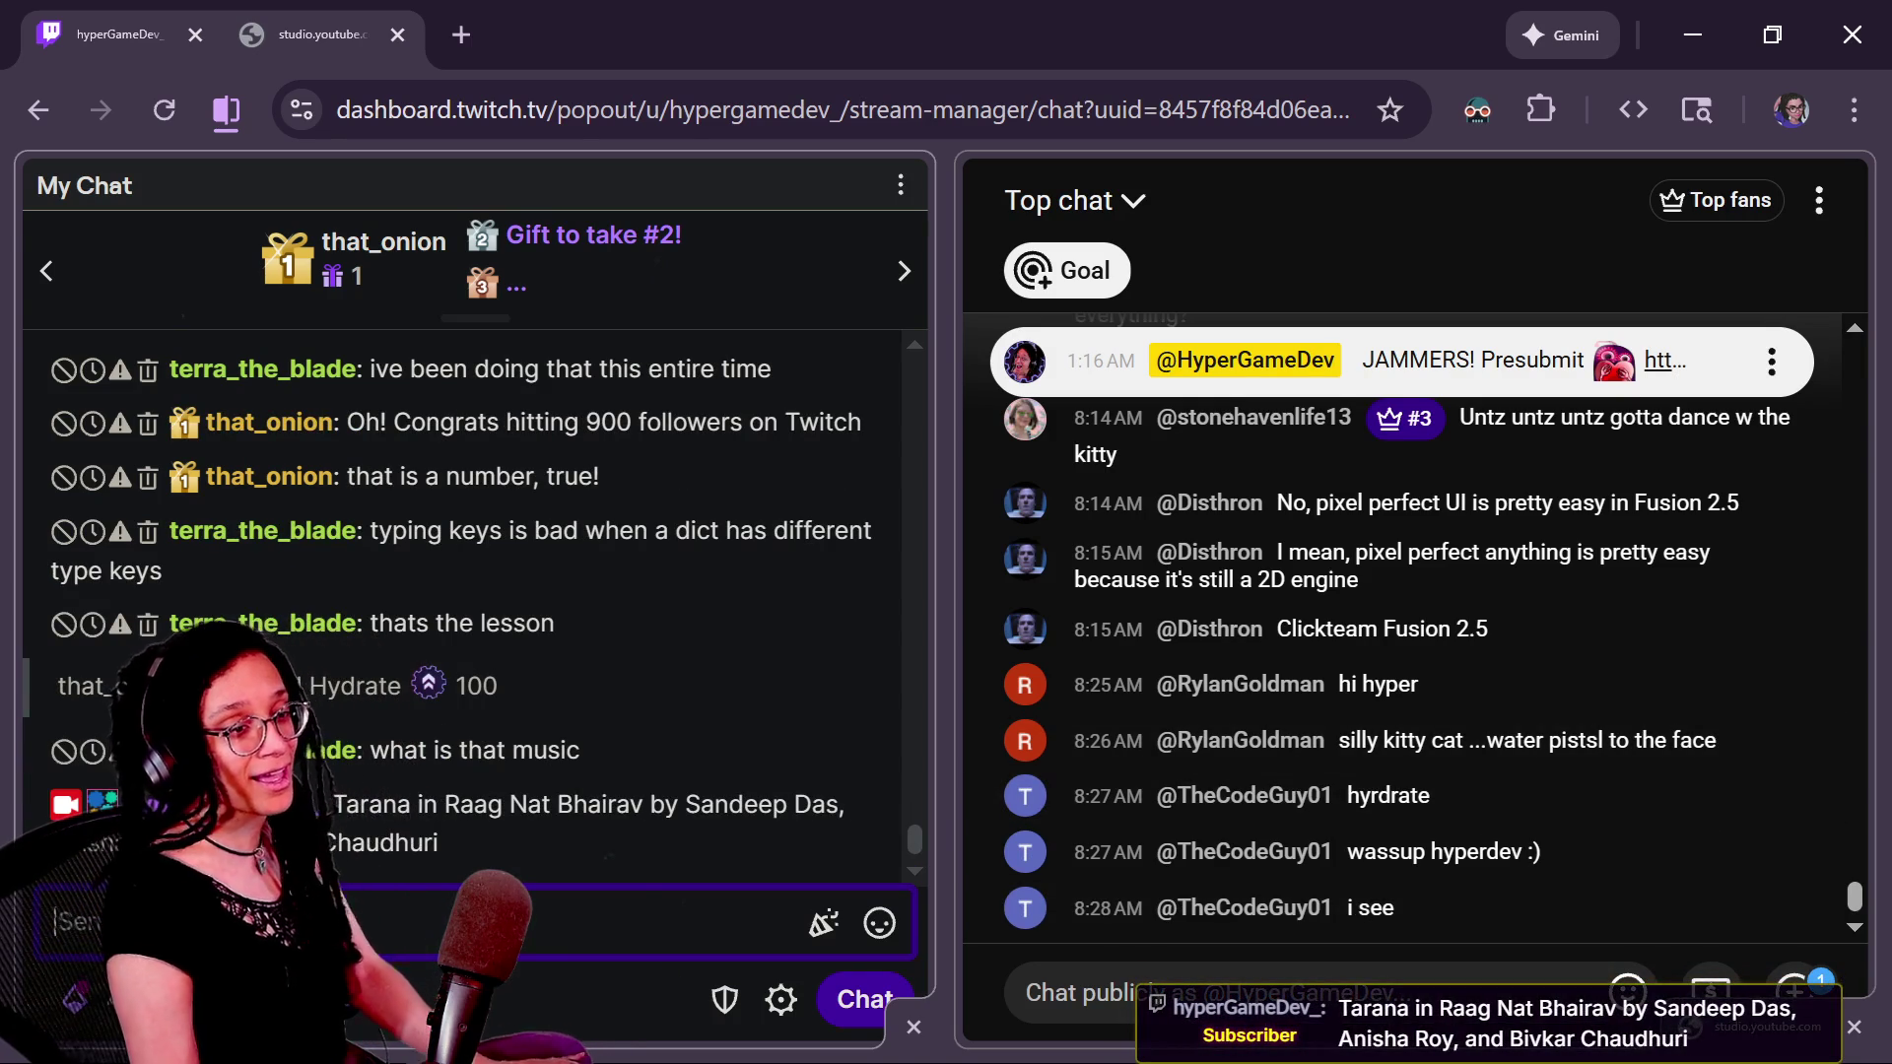
key(alt+Tab)
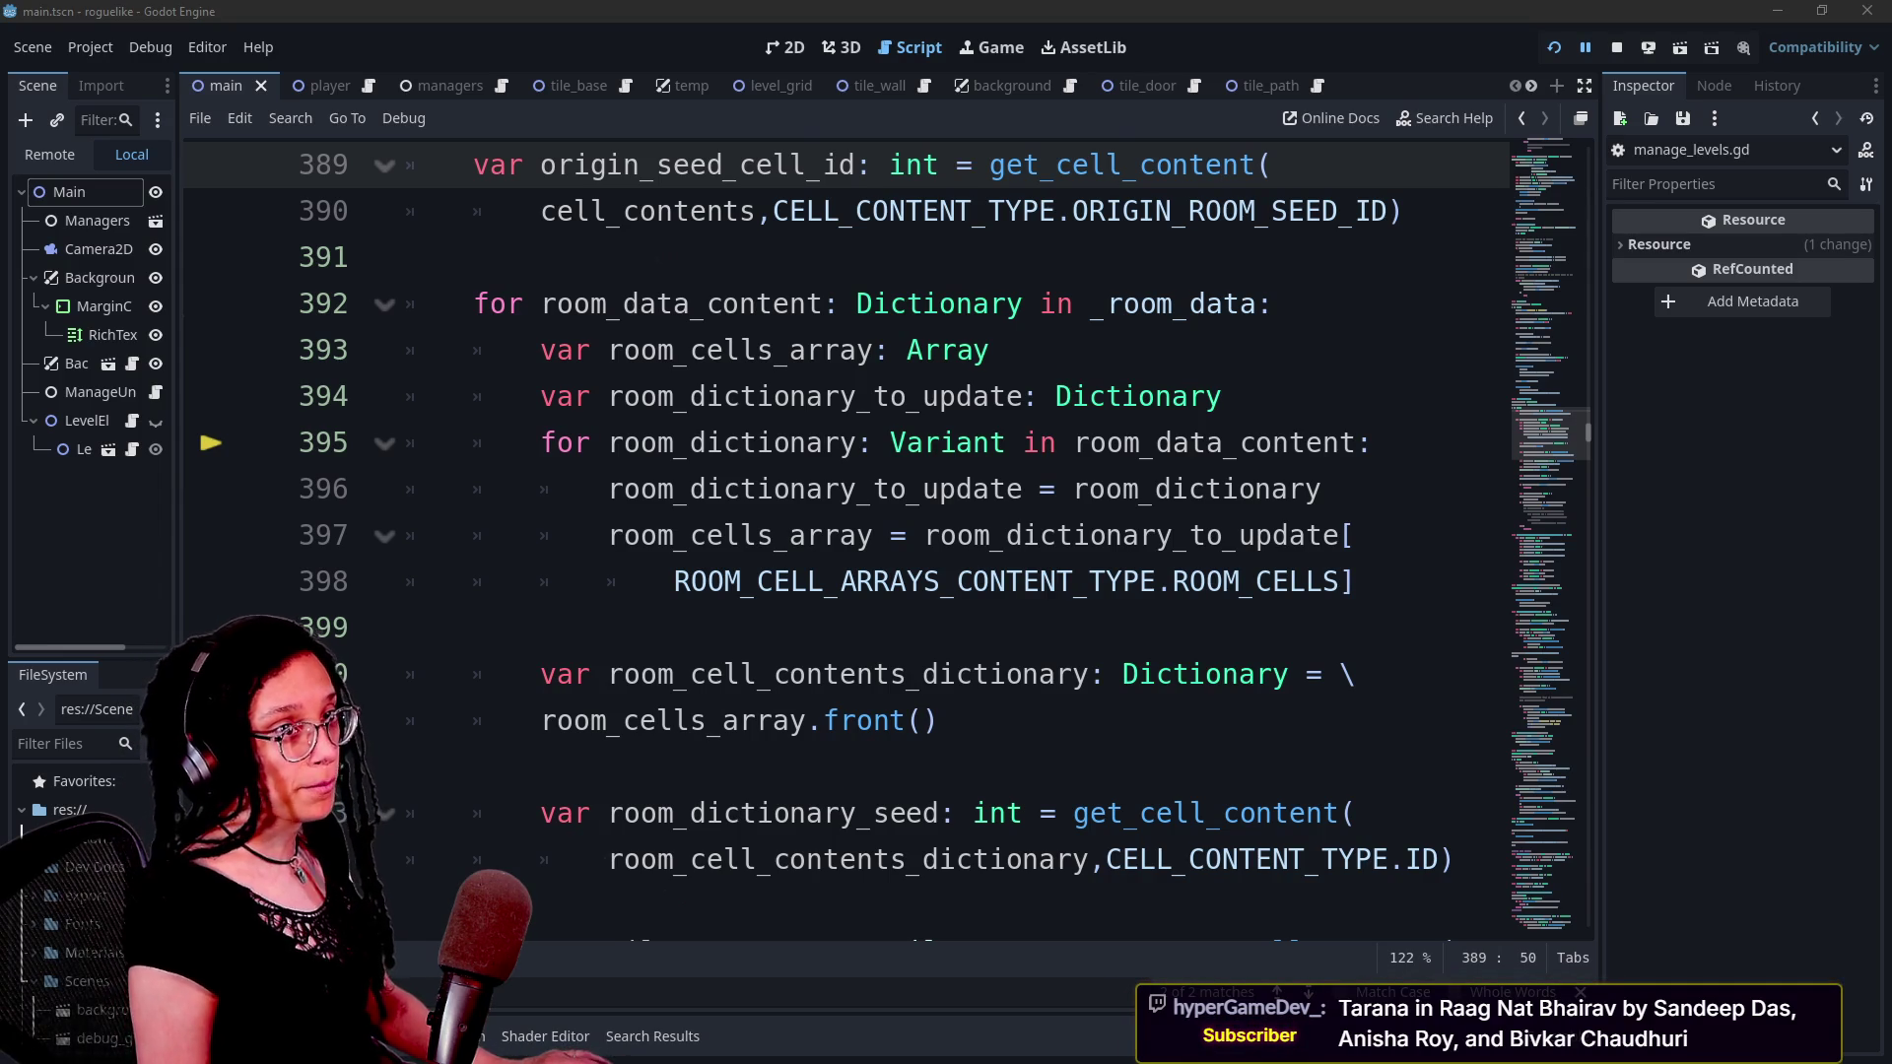
click(826, 489)
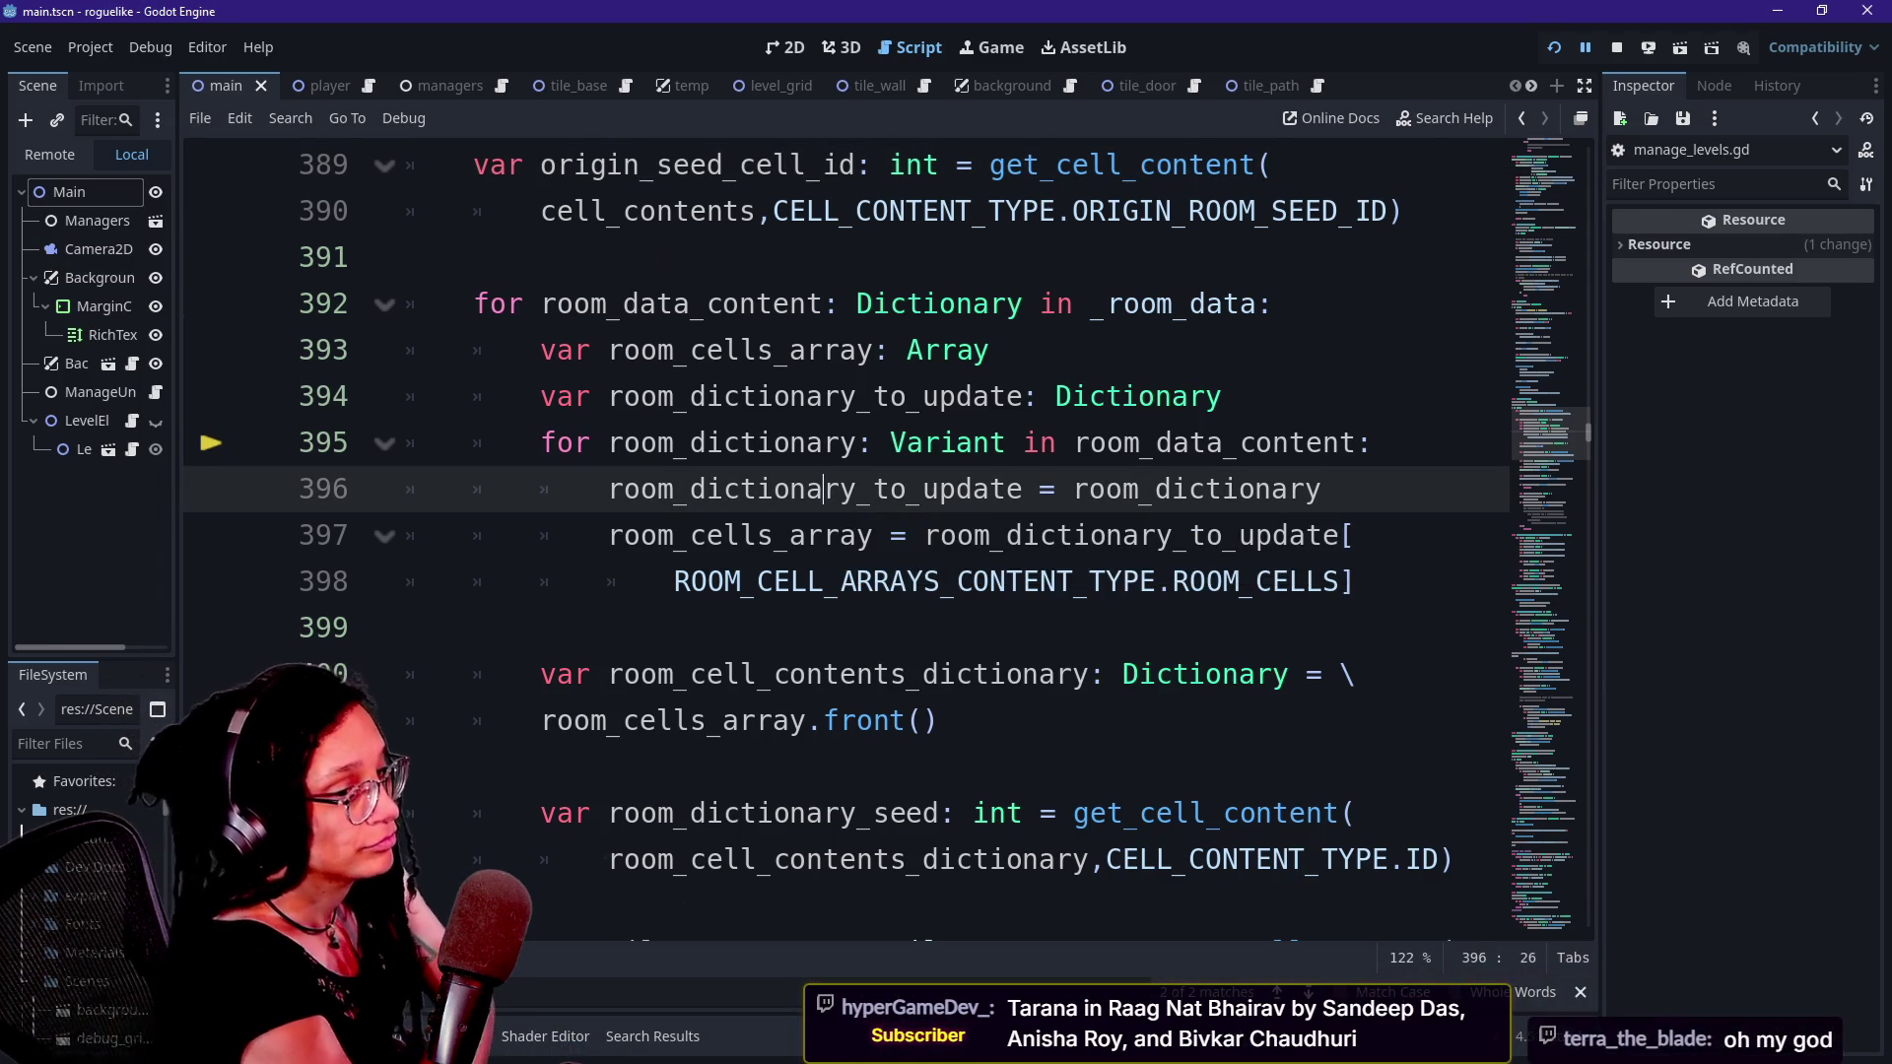
click(413, 627)
key(Down)
key(Down)
key(Down)
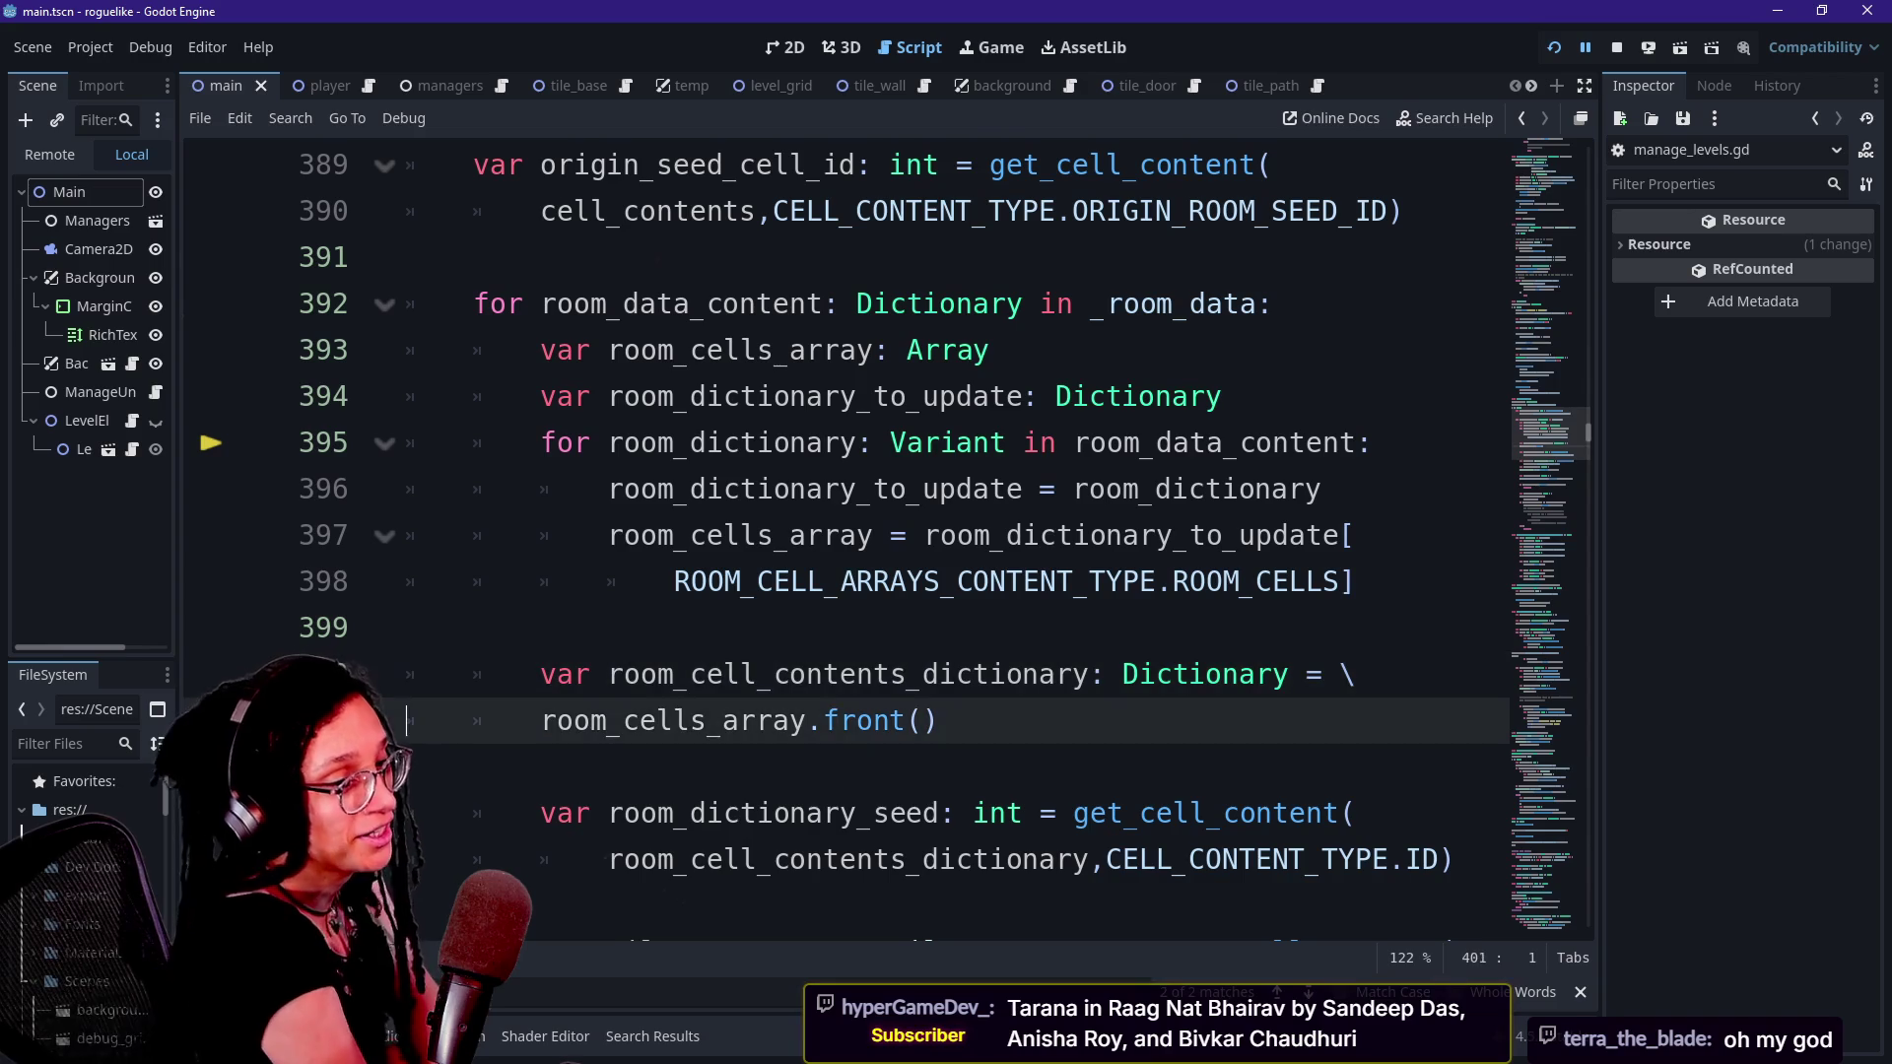
key(Up)
key(Up)
key(Up)
key(Down)
key(Down)
key(Up)
key(Up)
key(Up)
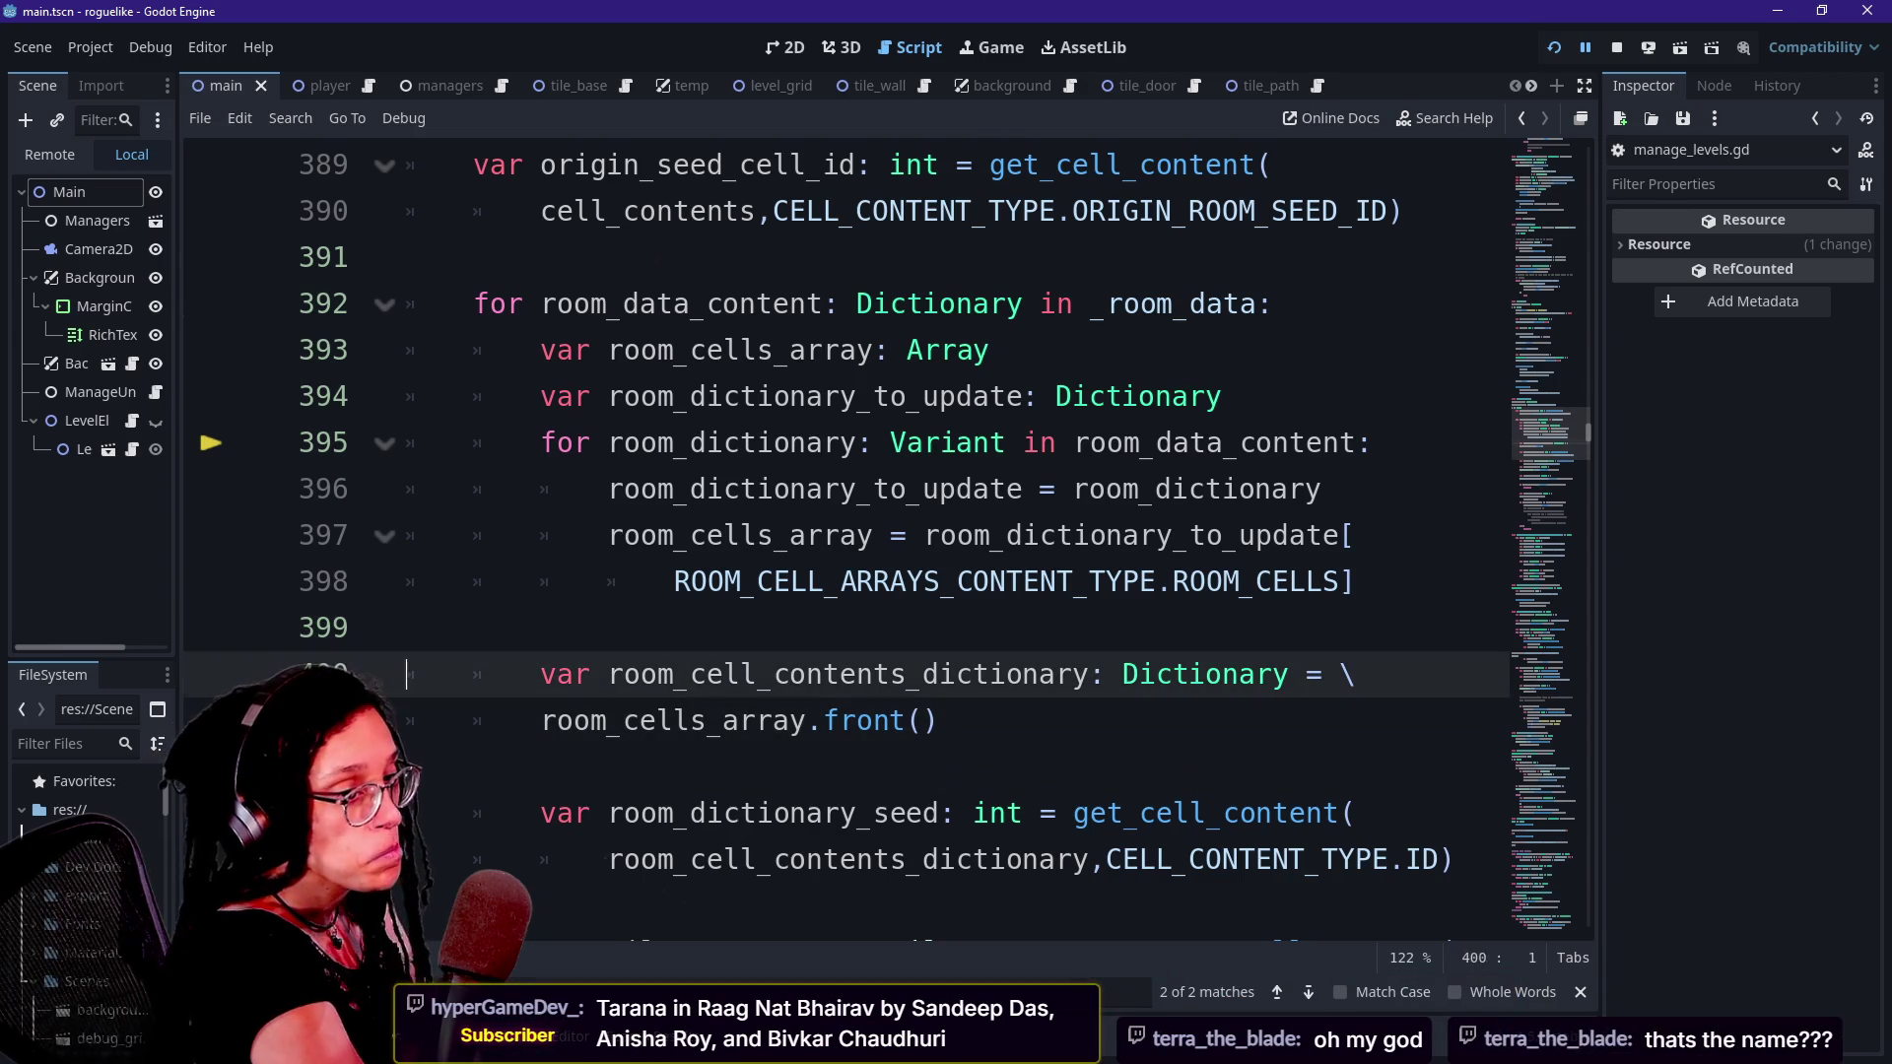
key(Down)
key(Down)
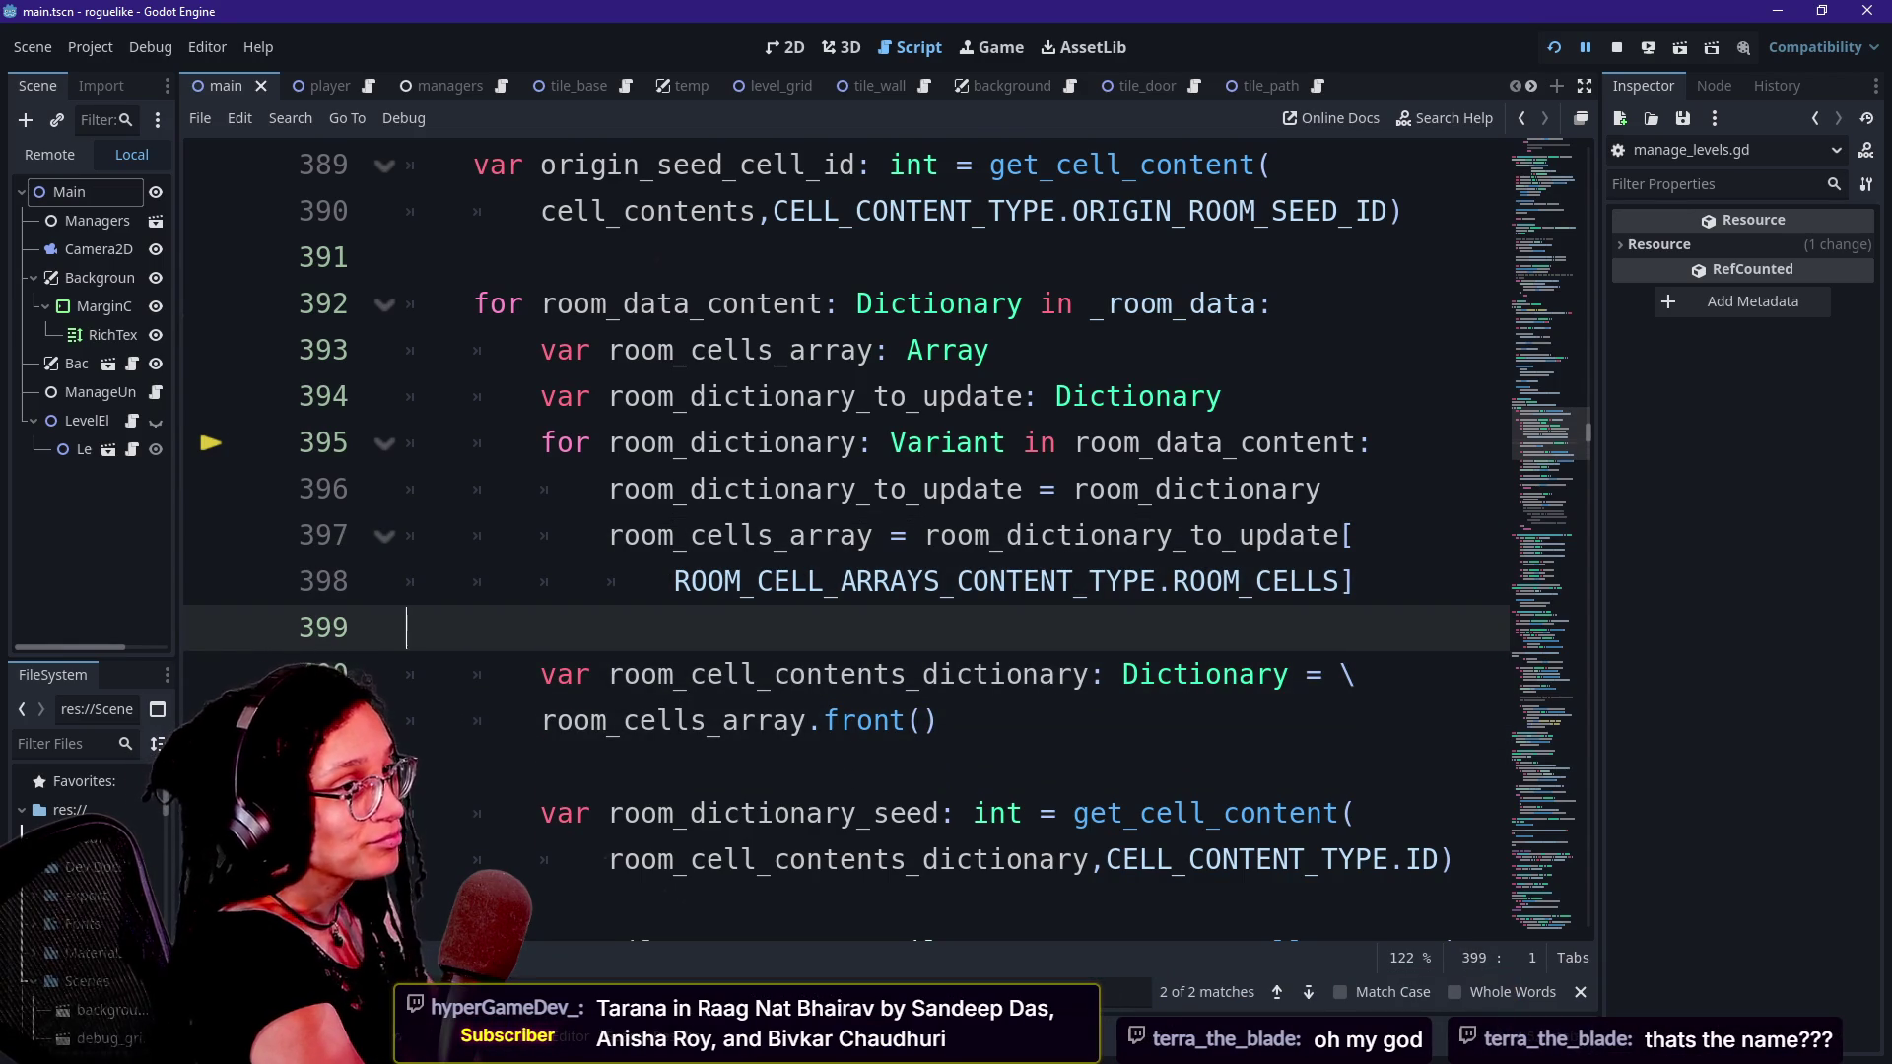
key(Down)
key(Up)
key(Up)
key(Down)
key(Down)
key(Up)
key(Up)
key(Down)
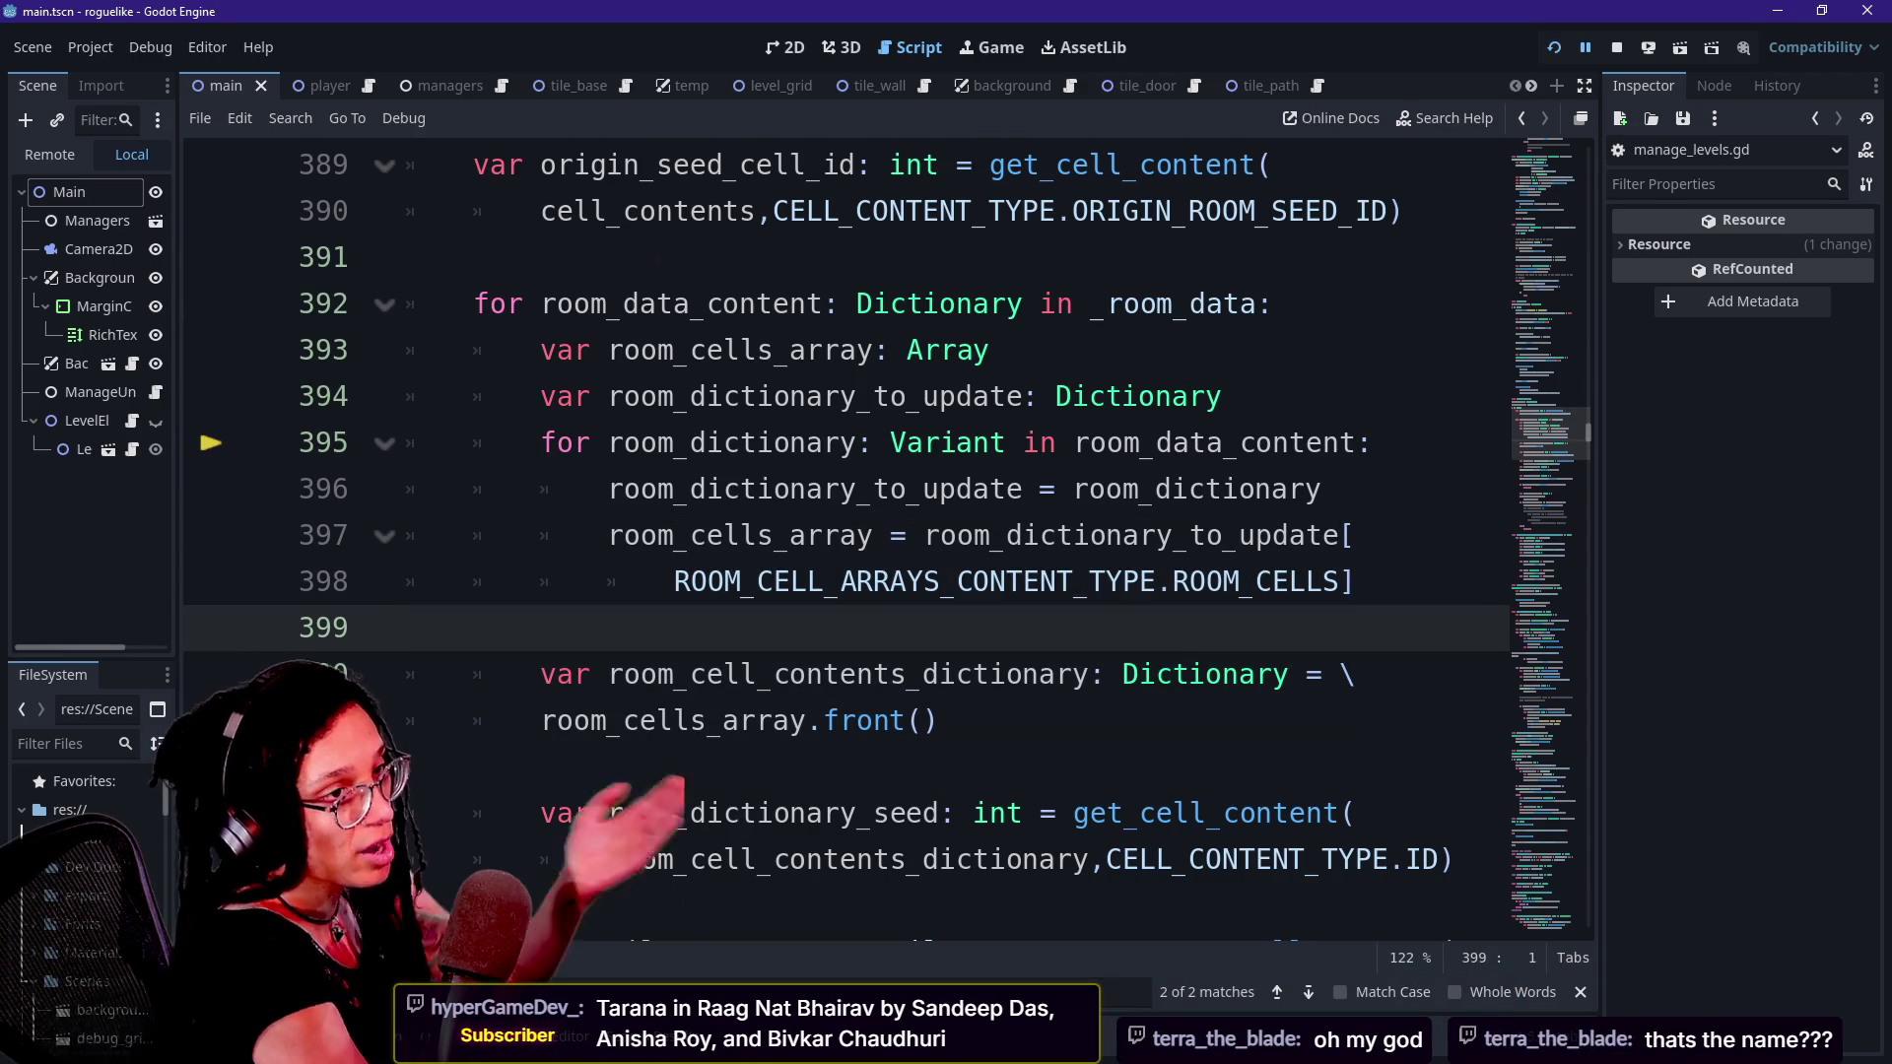
key(Down)
key(Down)
key(Down)
key(Down)
key(Up)
key(Up)
key(Up)
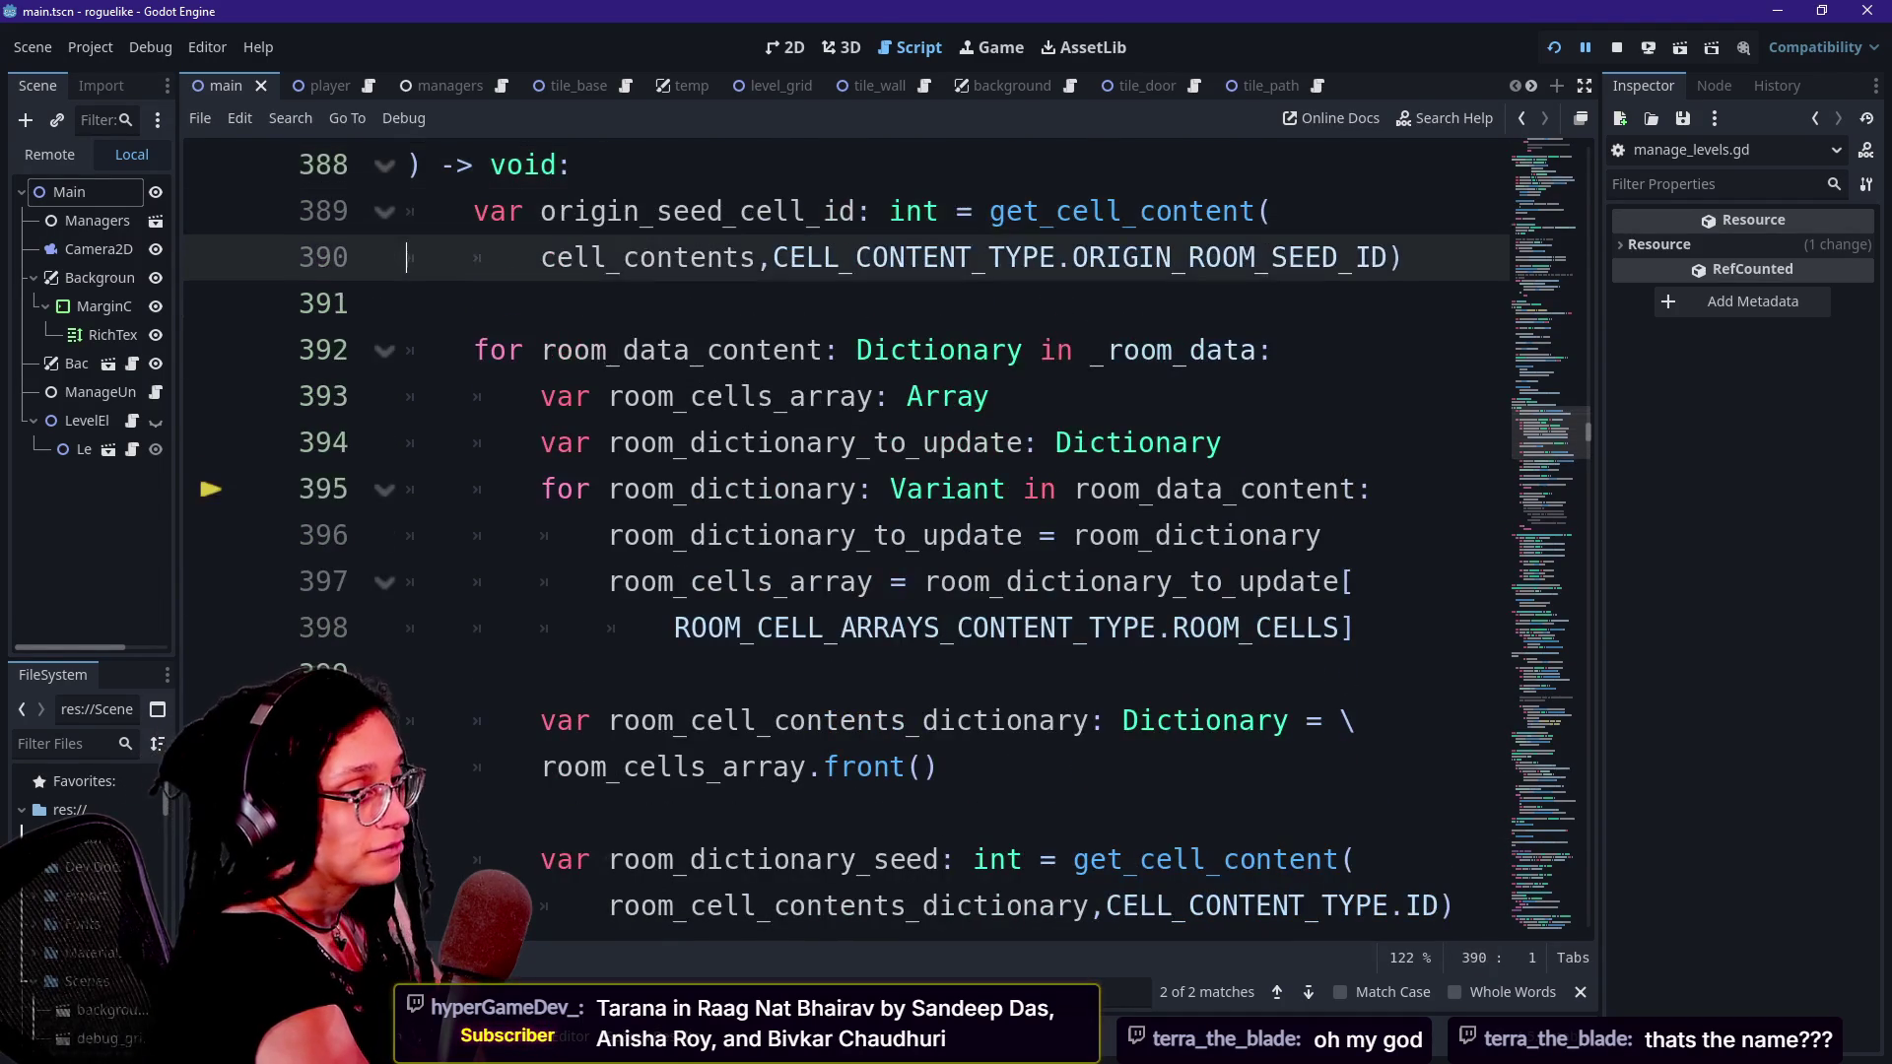
key(Down)
key(Down)
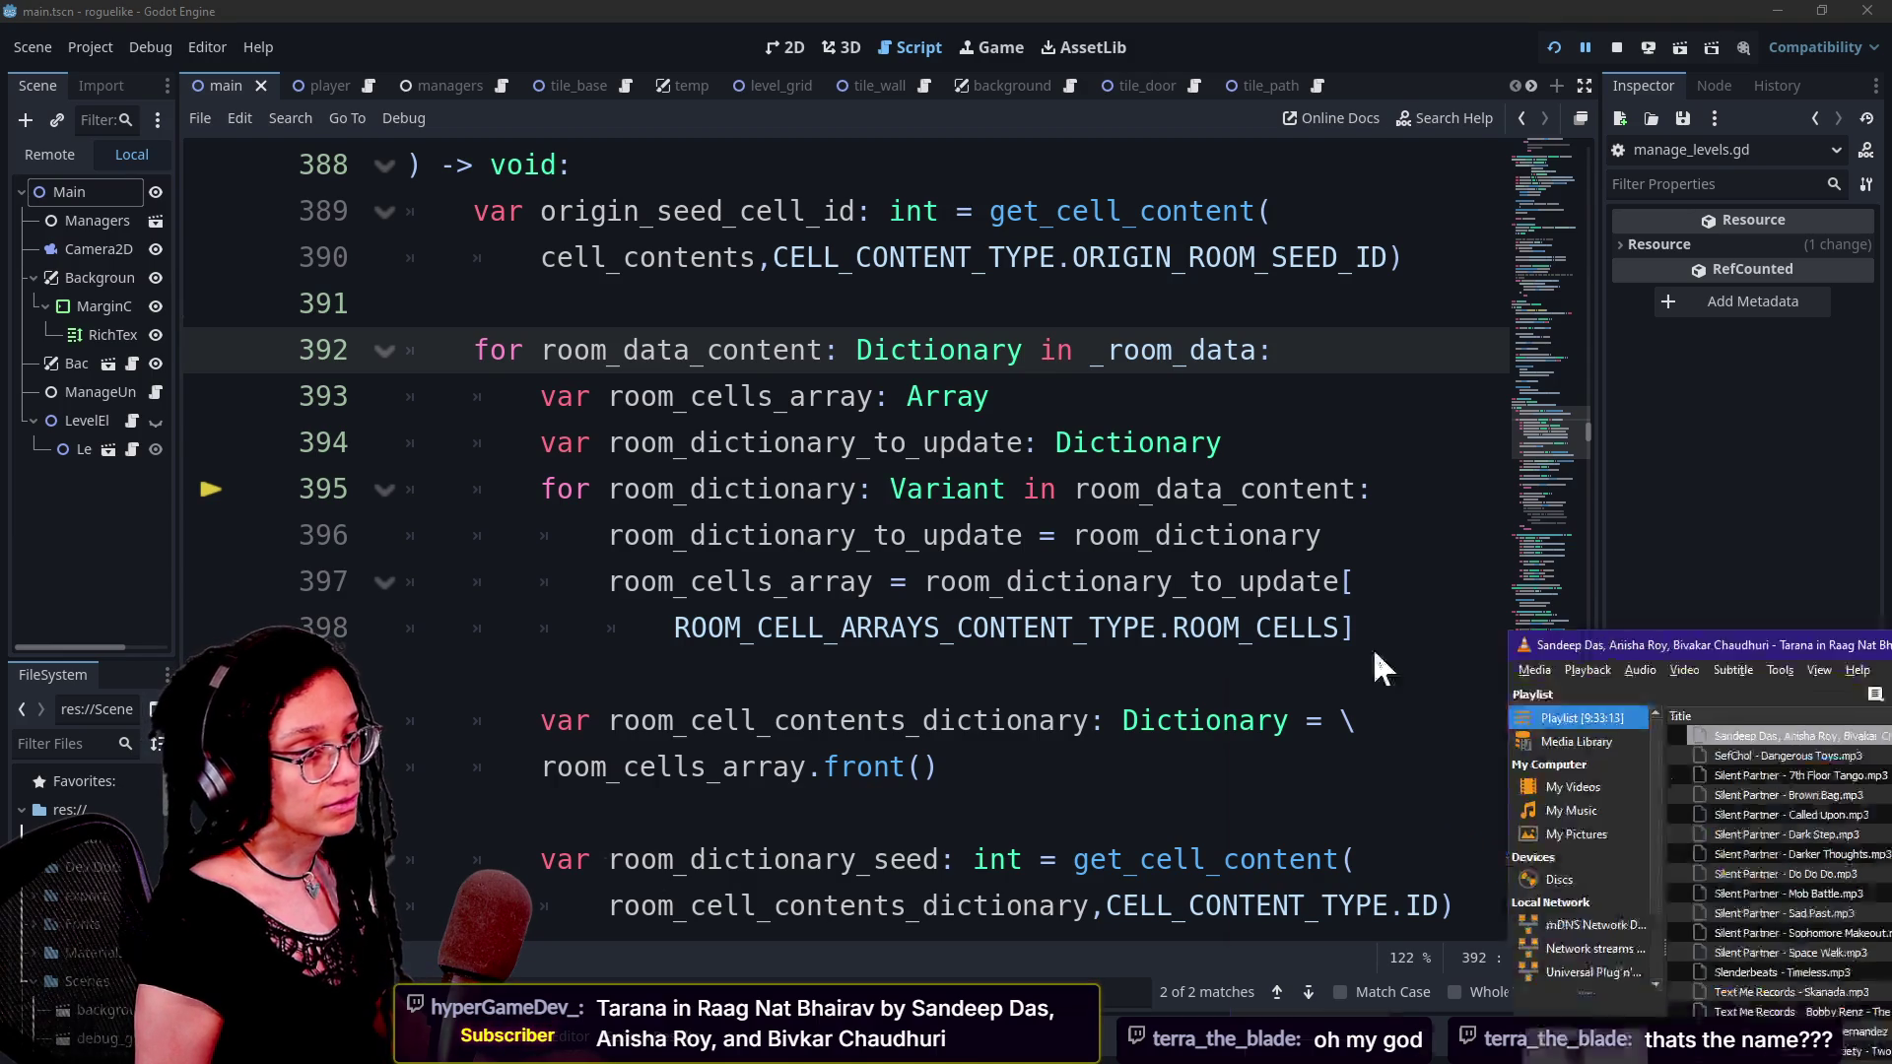
click(1818, 729)
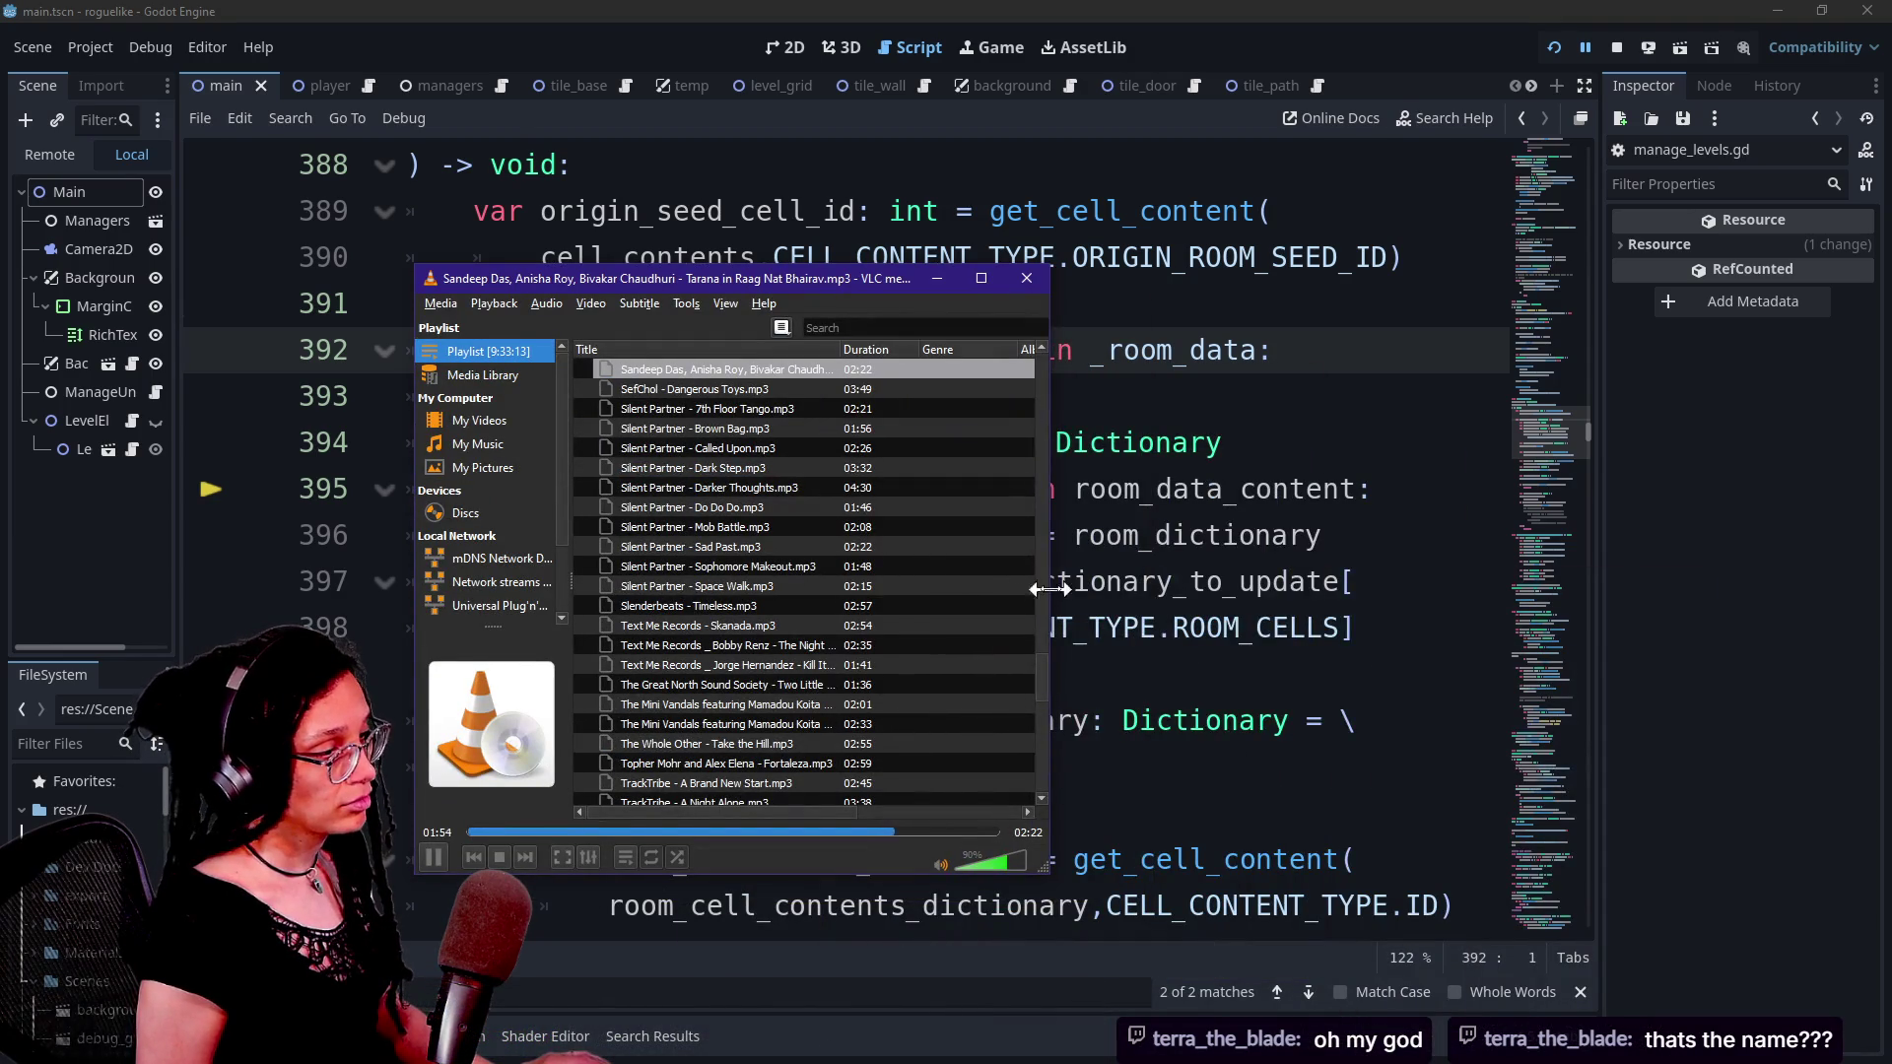
drag(1049, 588, 1584, 663)
scroll(960, 597, down, 8)
scroll(961, 597, up, 15)
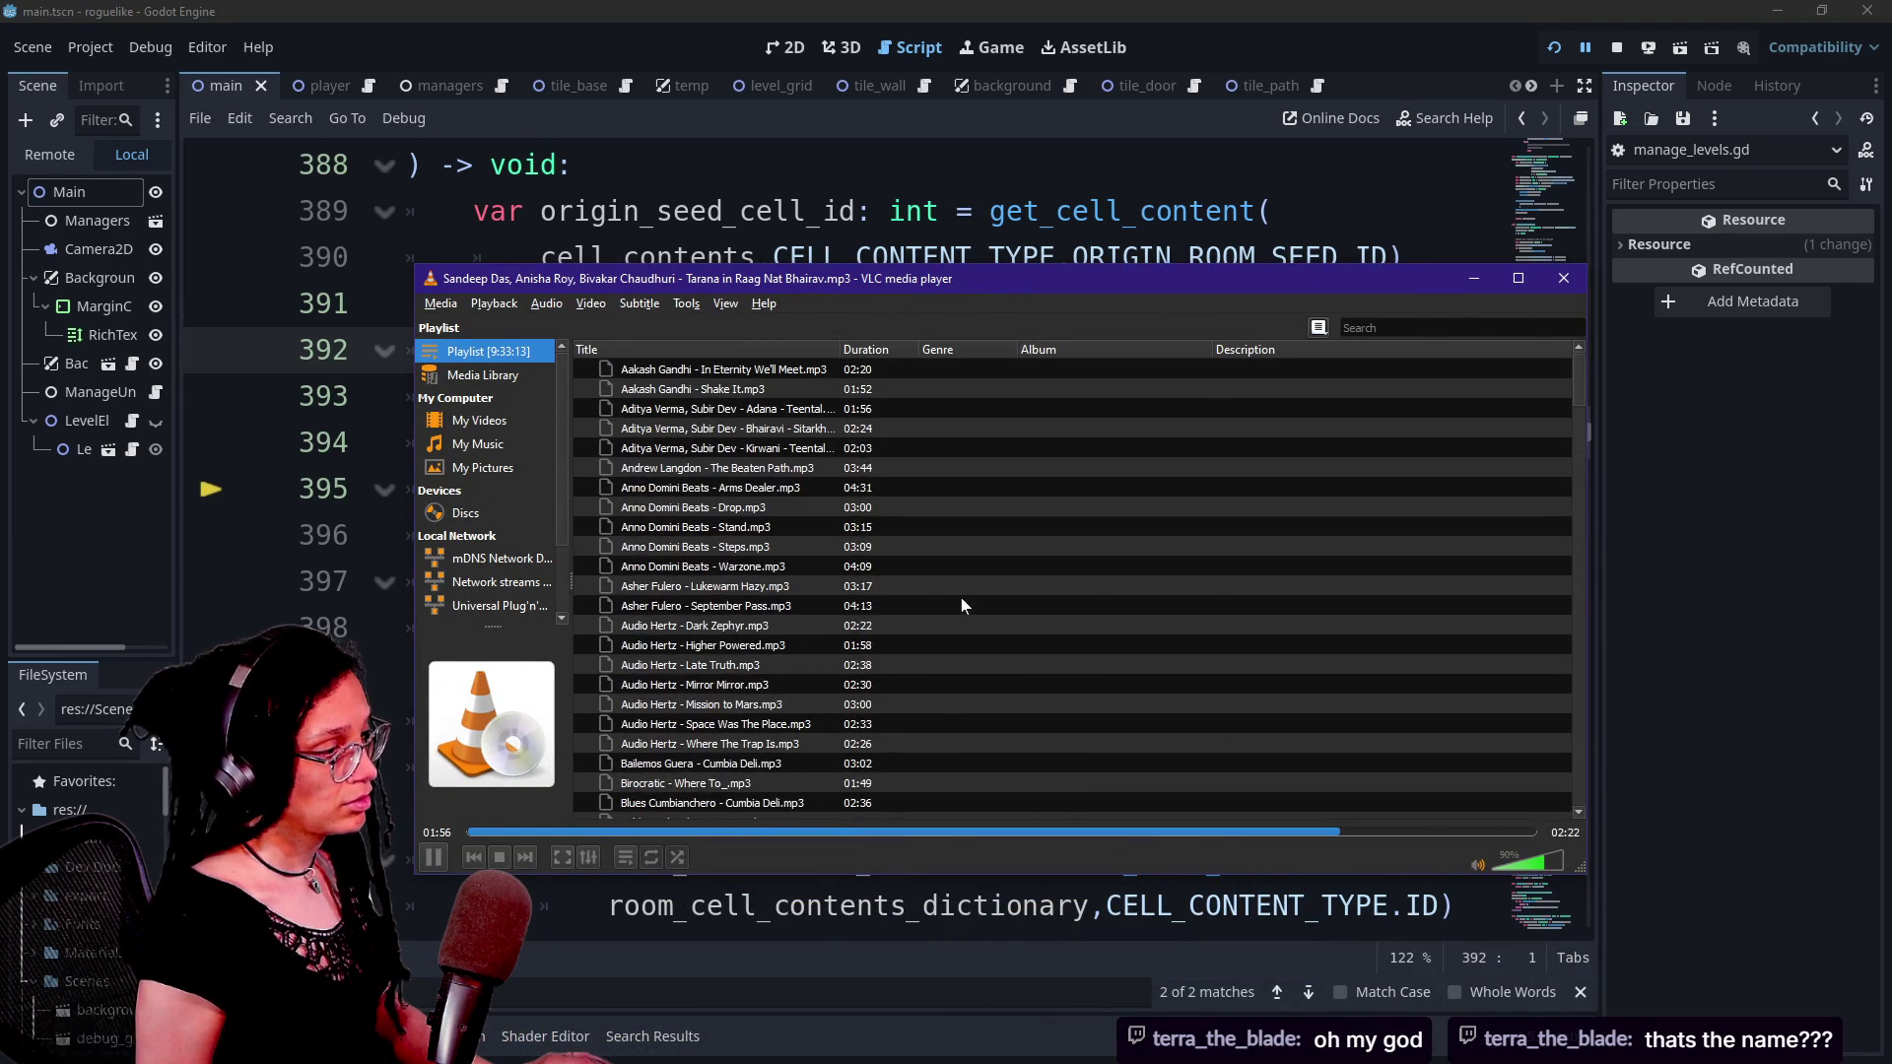
drag(1041, 362, 1187, 361)
scroll(820, 571, down, 20)
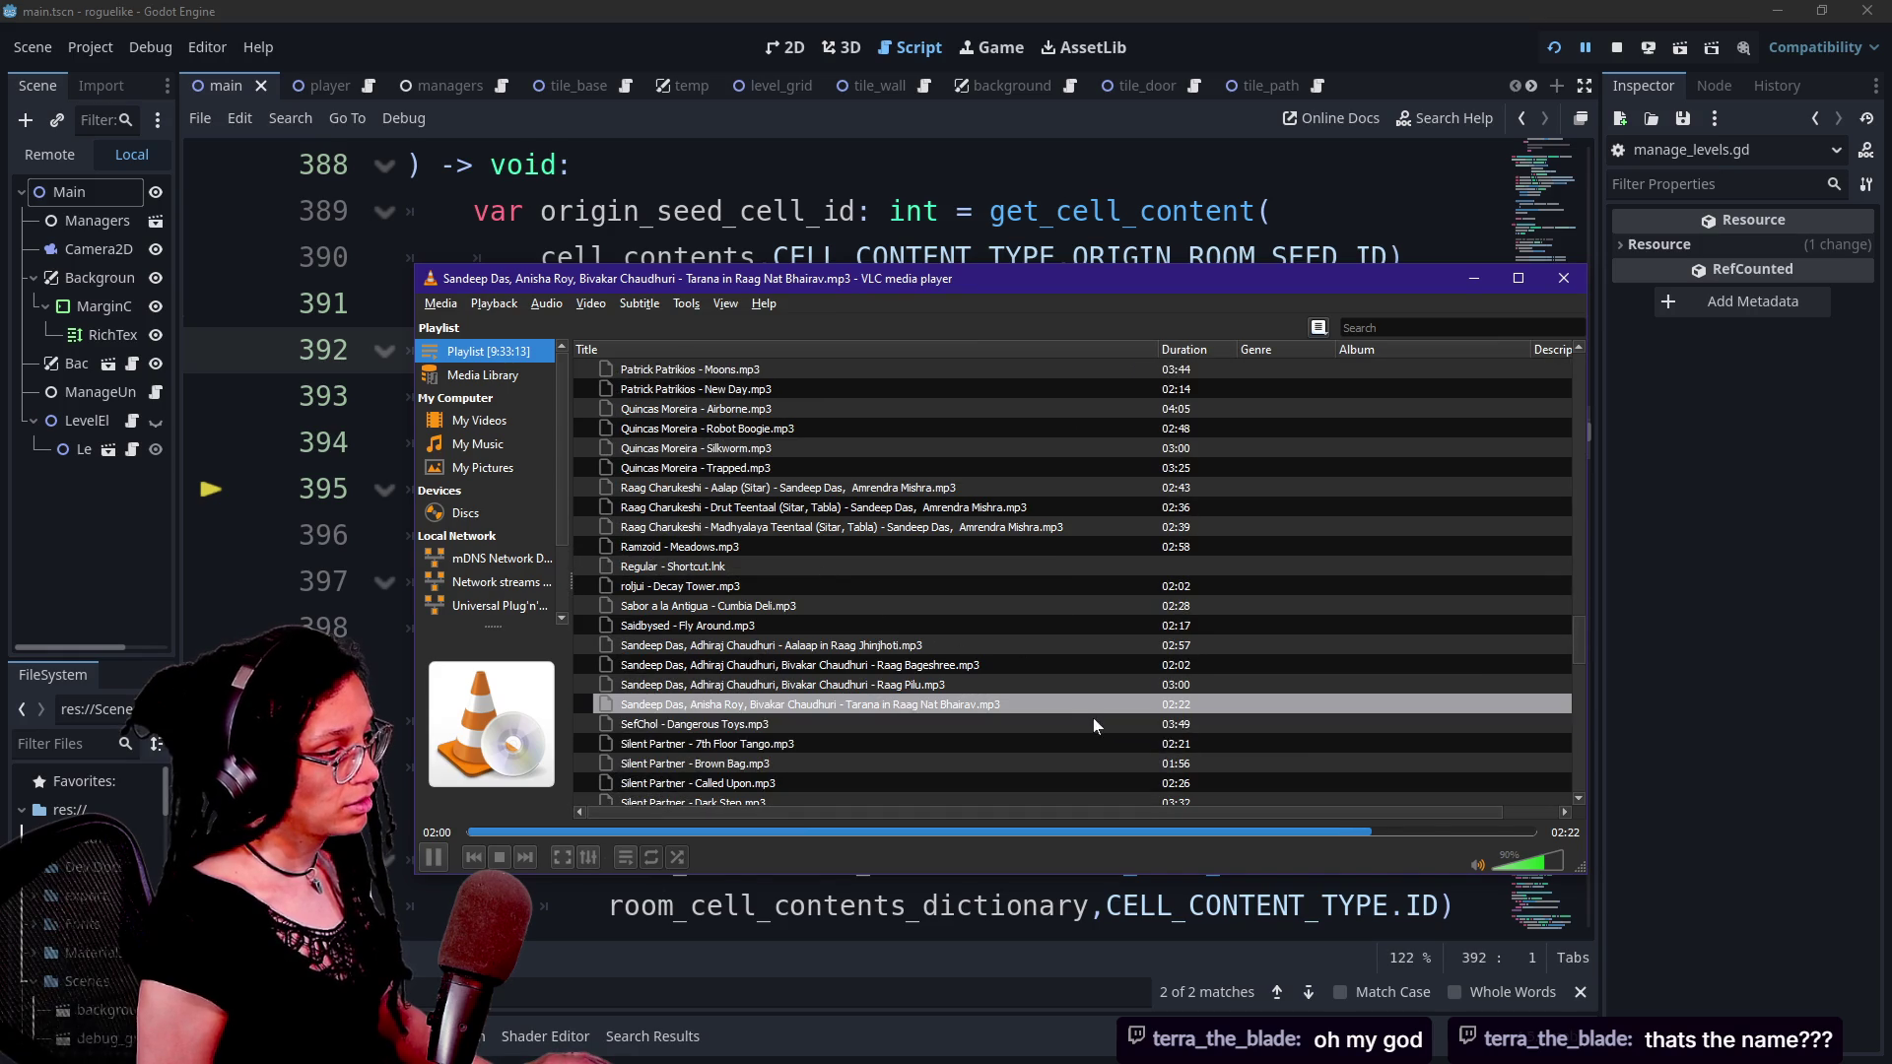
click(1093, 724)
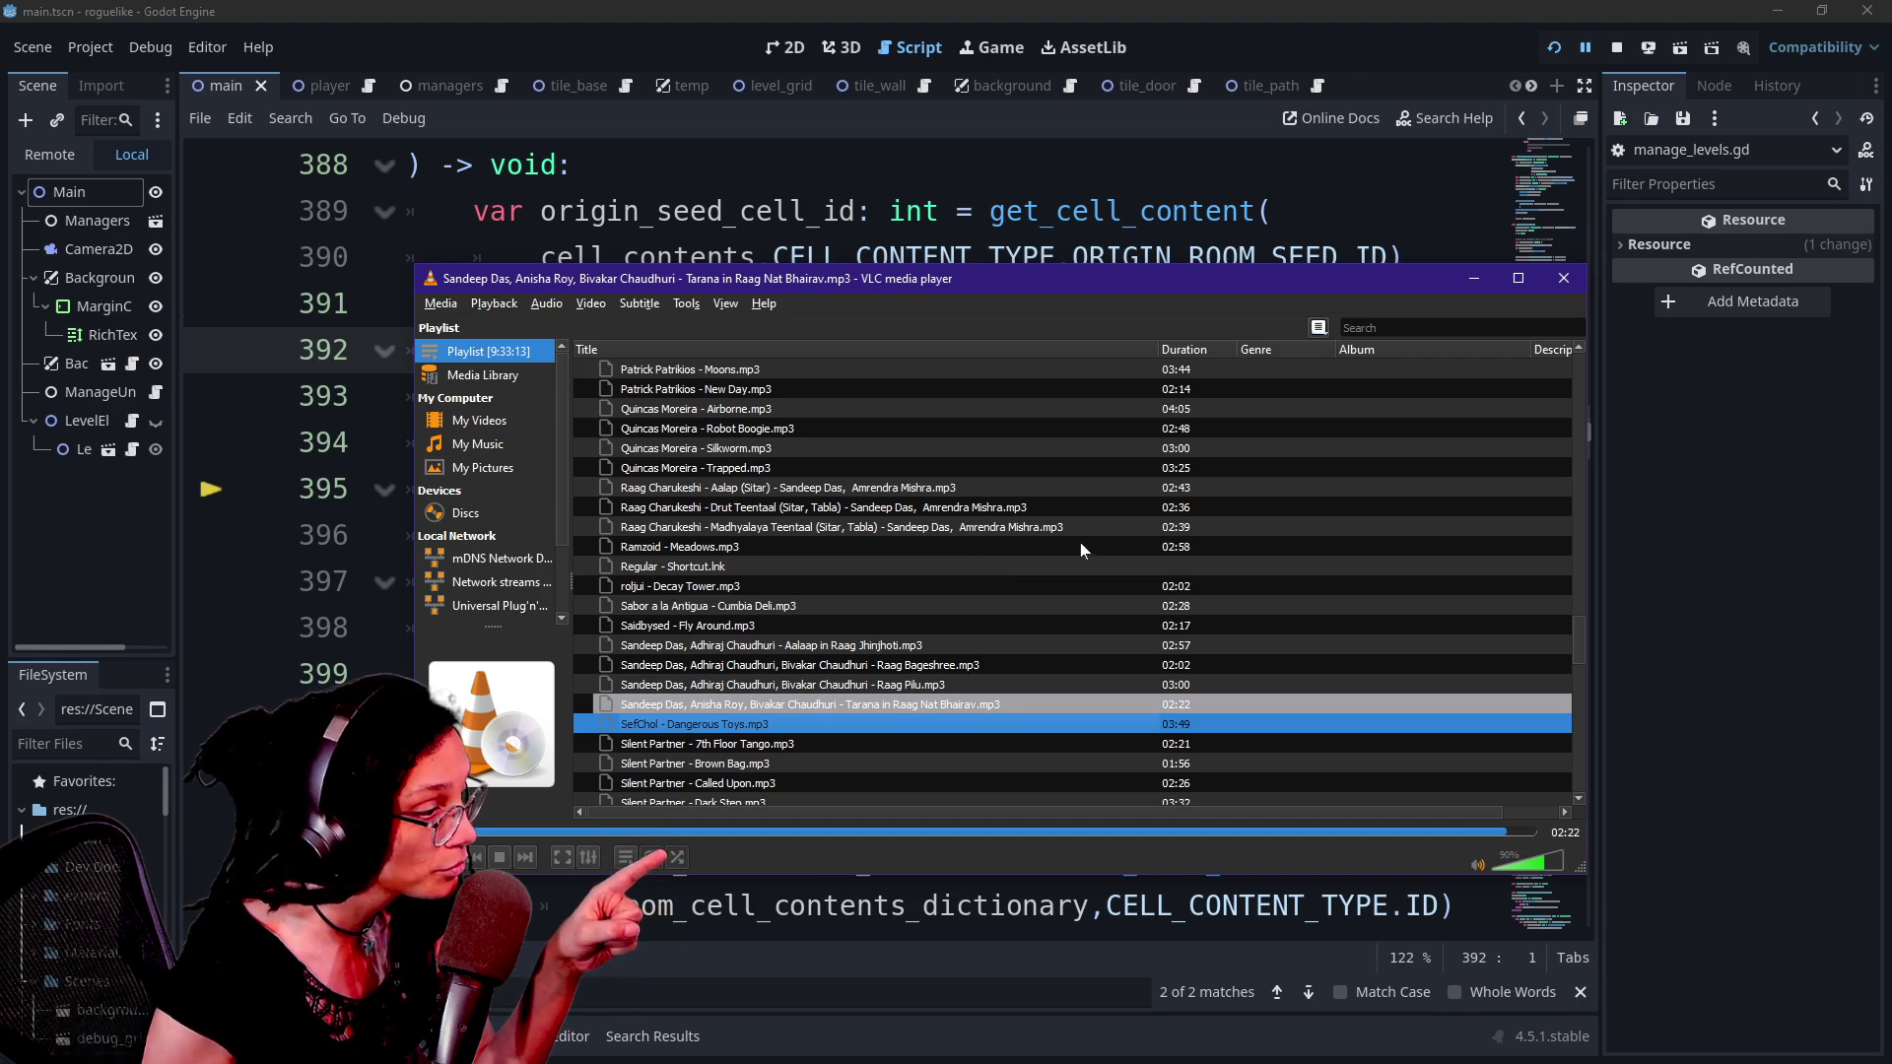
scroll(1026, 538, down, 15)
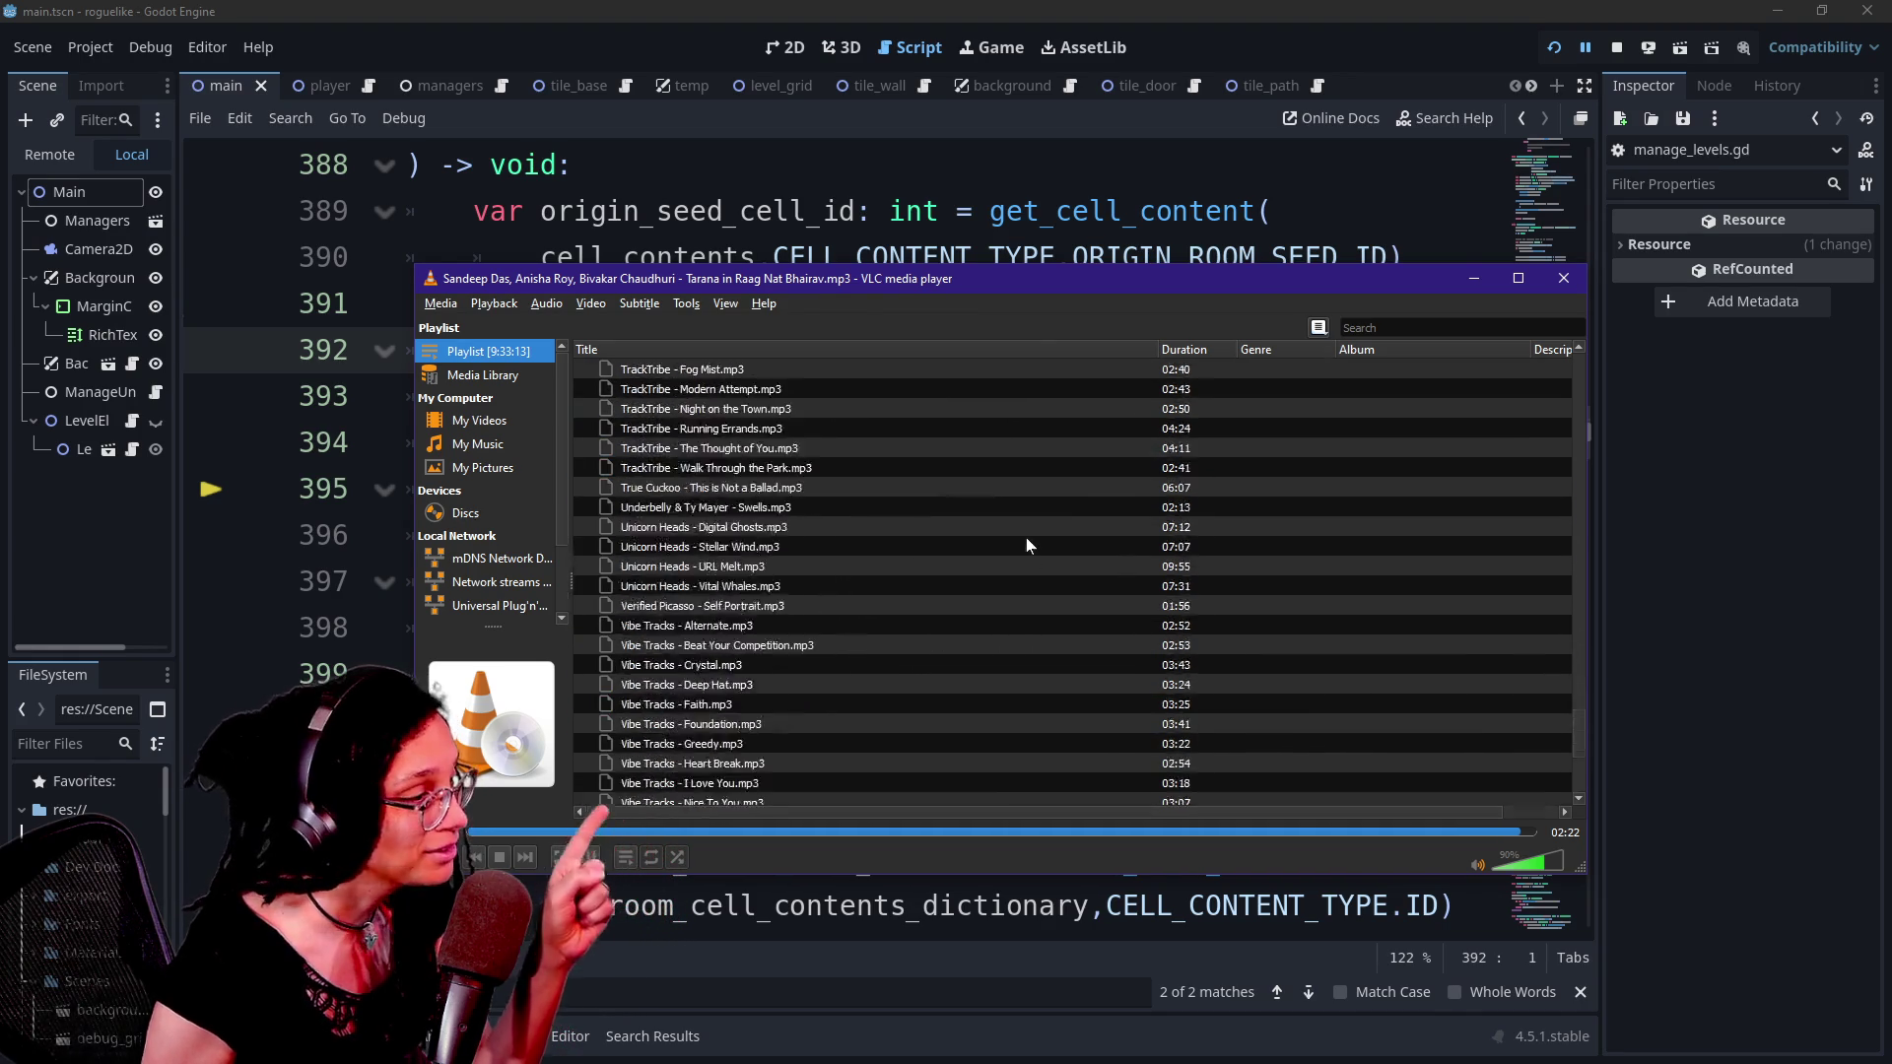
scroll(1026, 536, up, 4)
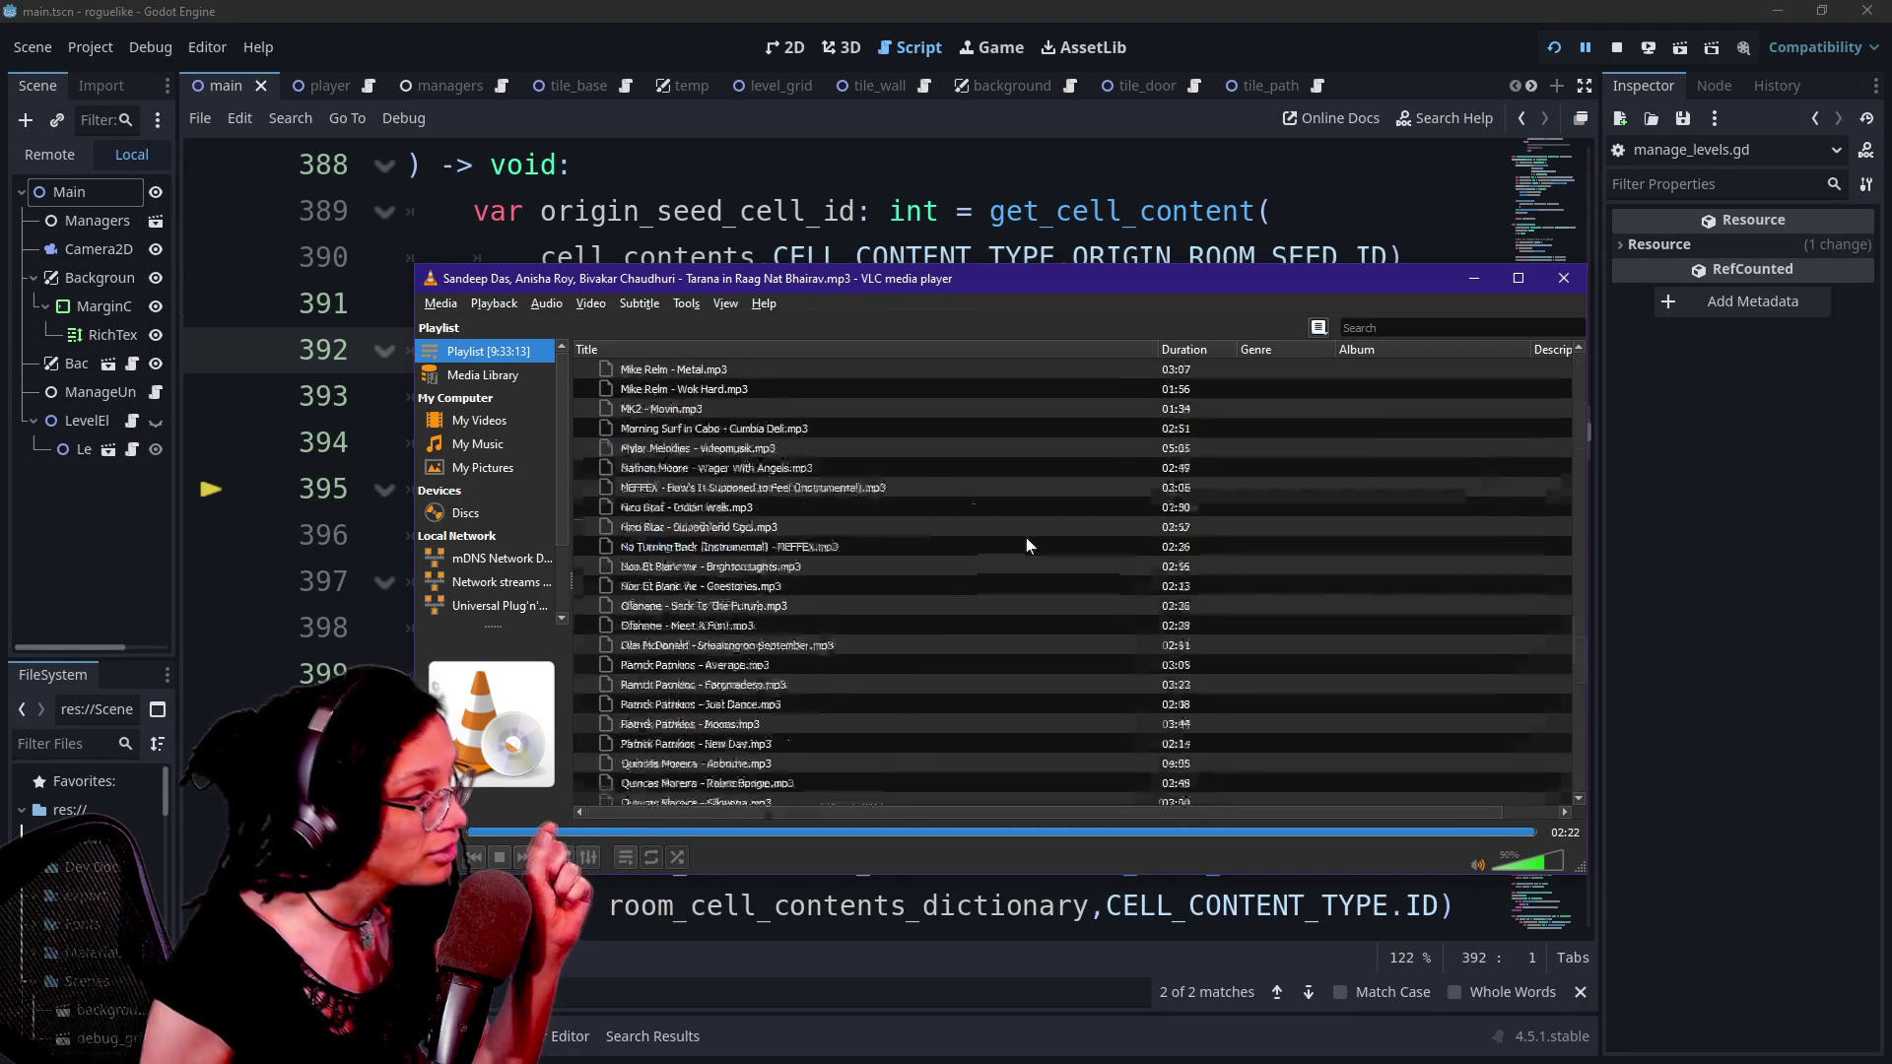
key(alt+Tab)
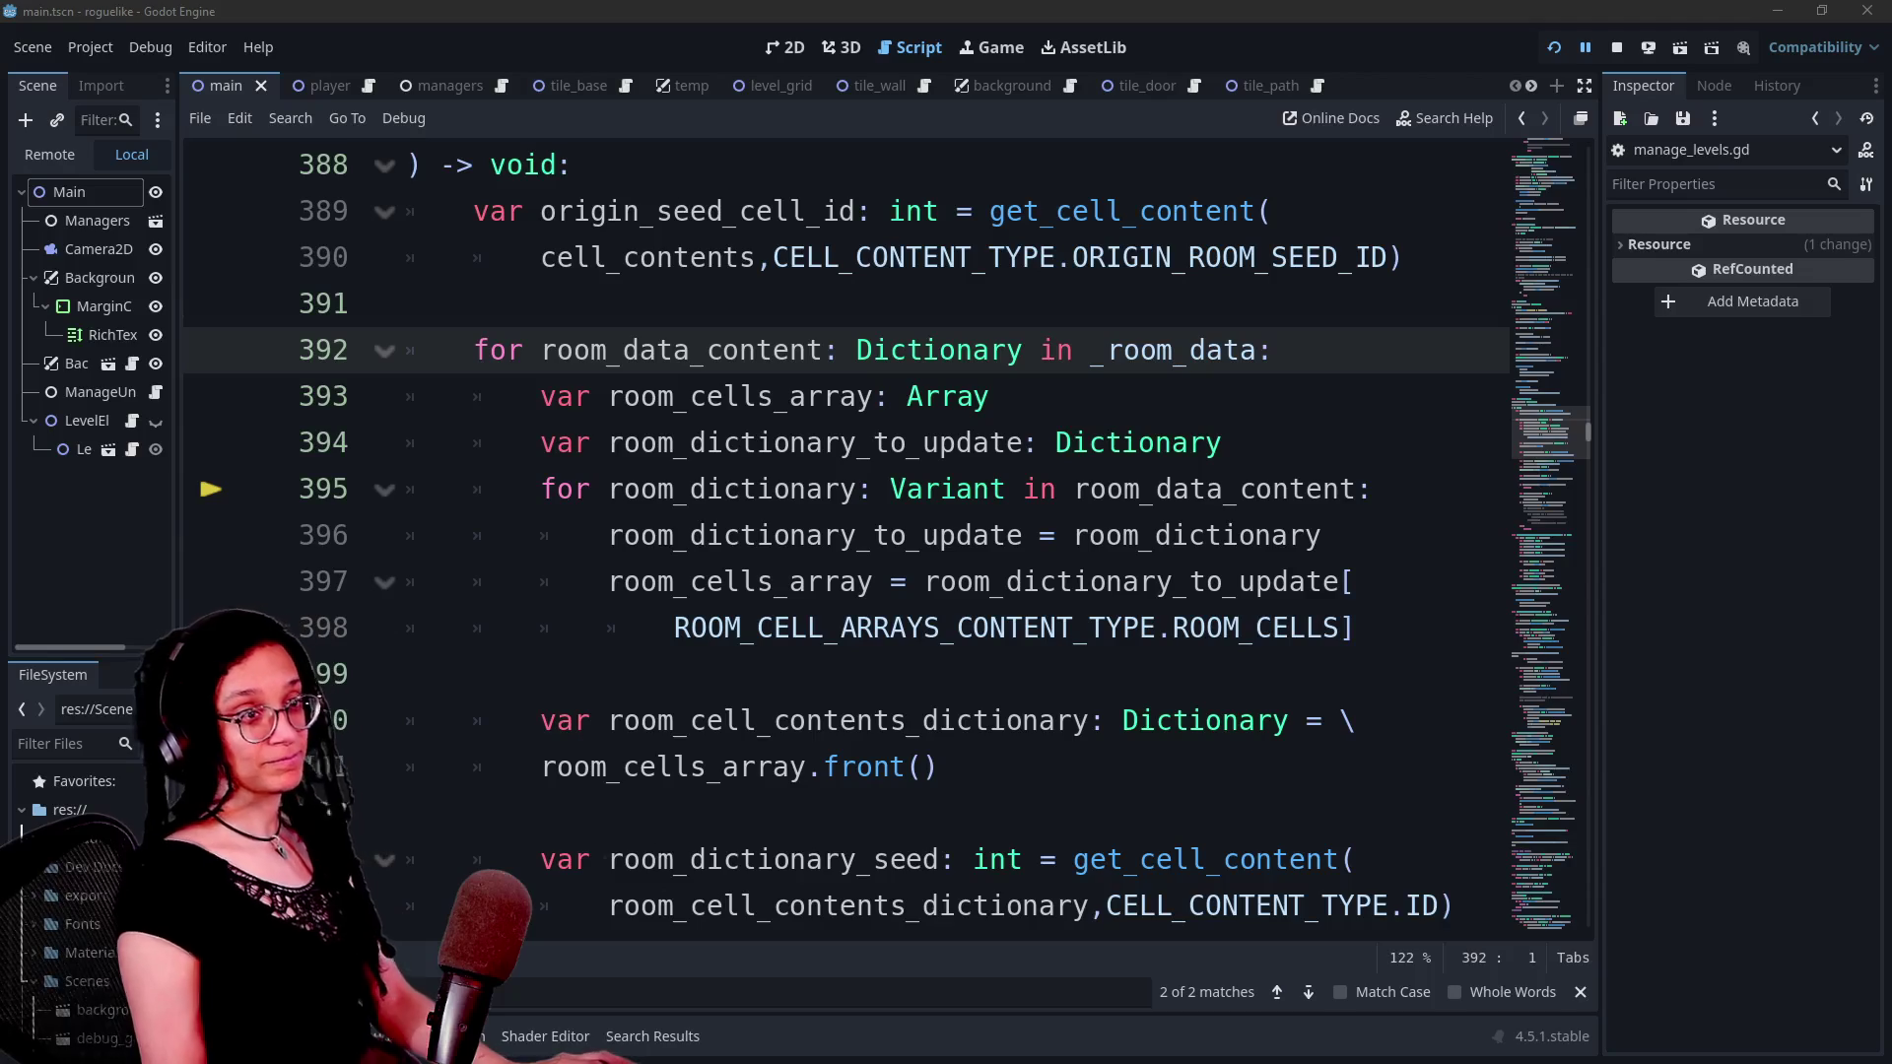
- Check the ROOM_CELL_ARRAYS_CONTENT_TYPE enum, the room_dictionary_to_update lines and the Variant-typed inner loop
click(943, 628)
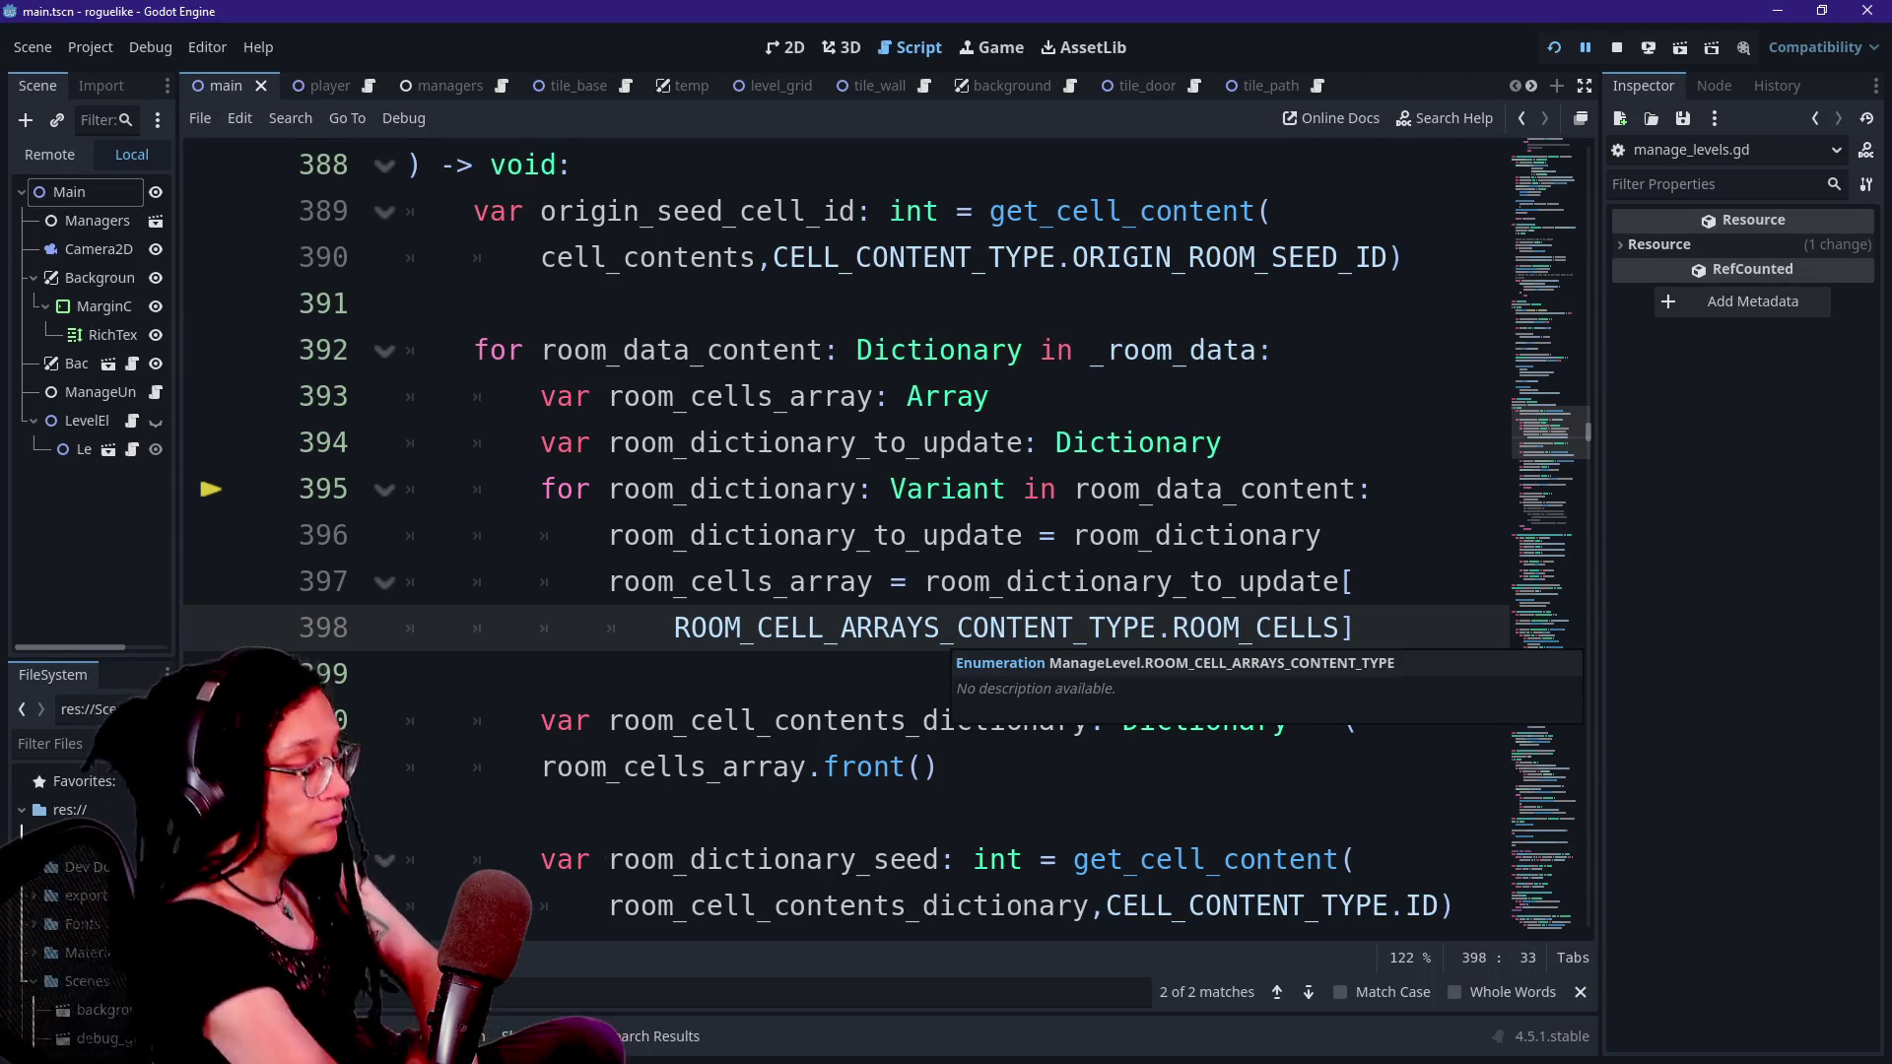
click(943, 535)
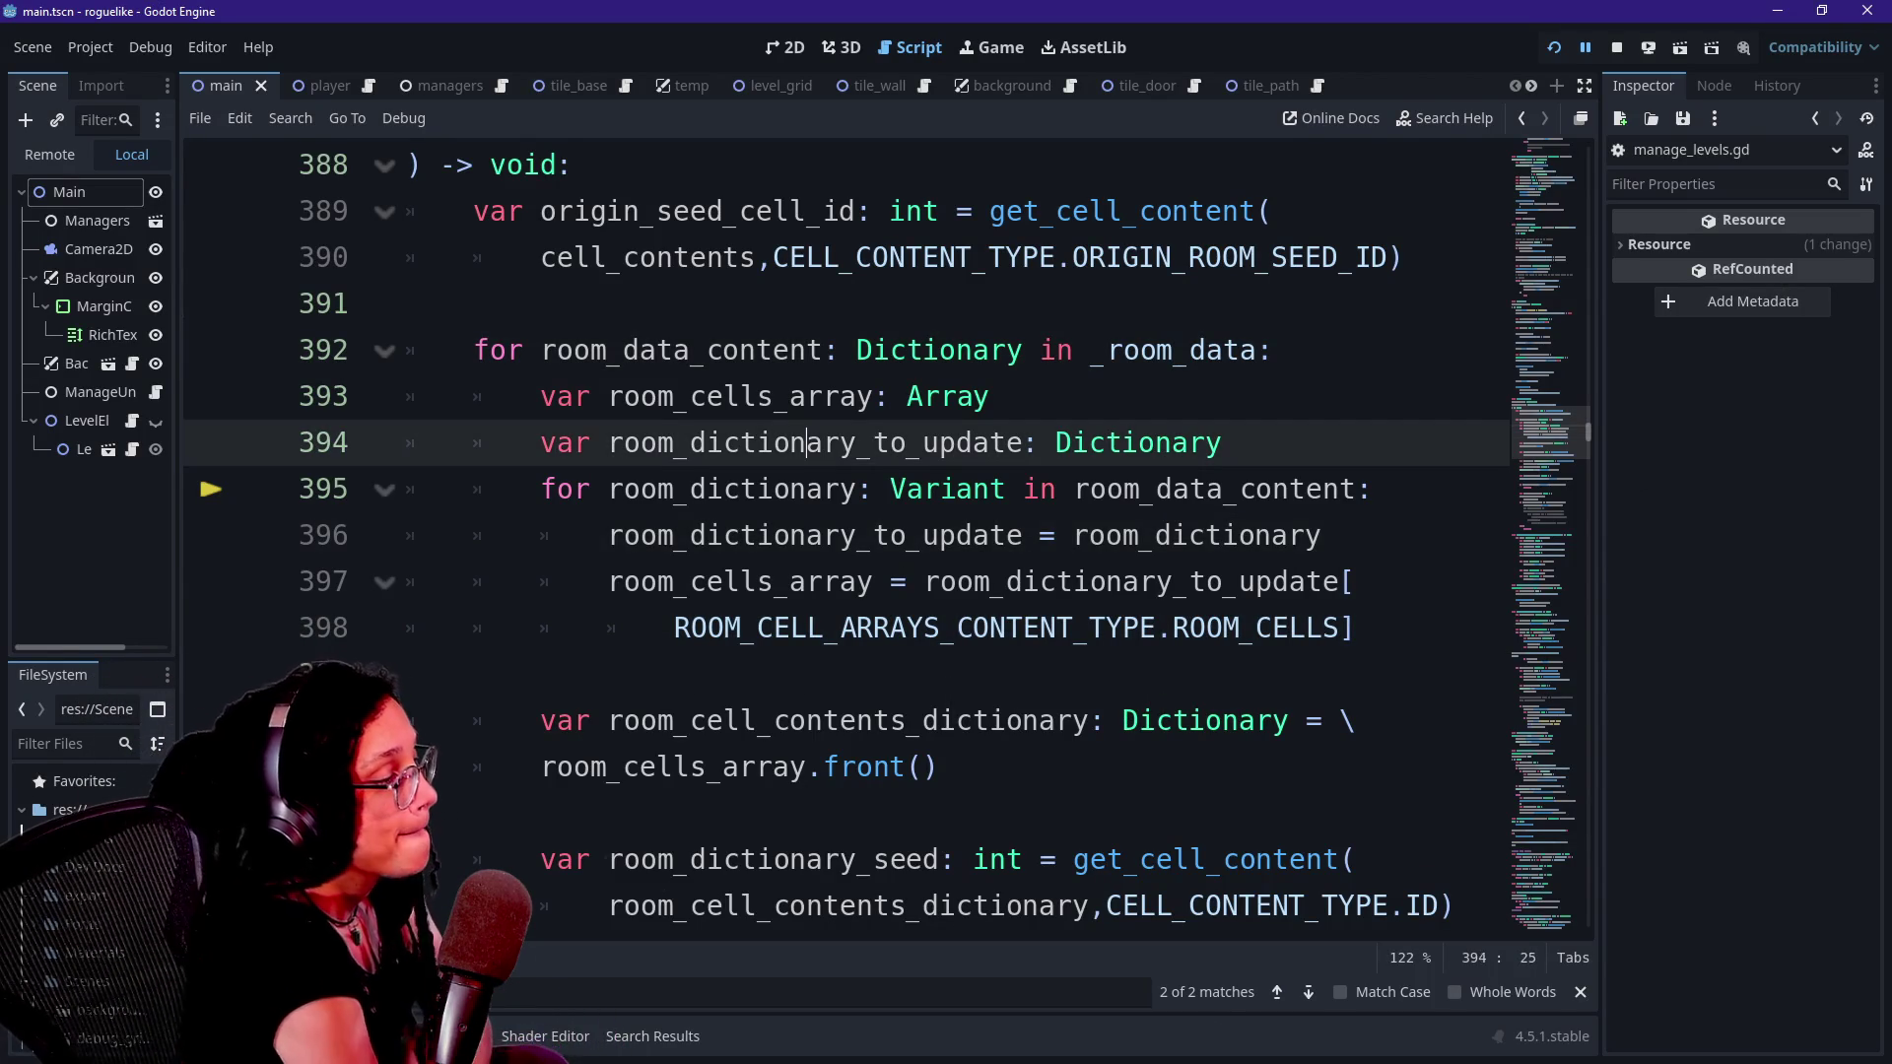
click(943, 443)
click(943, 489)
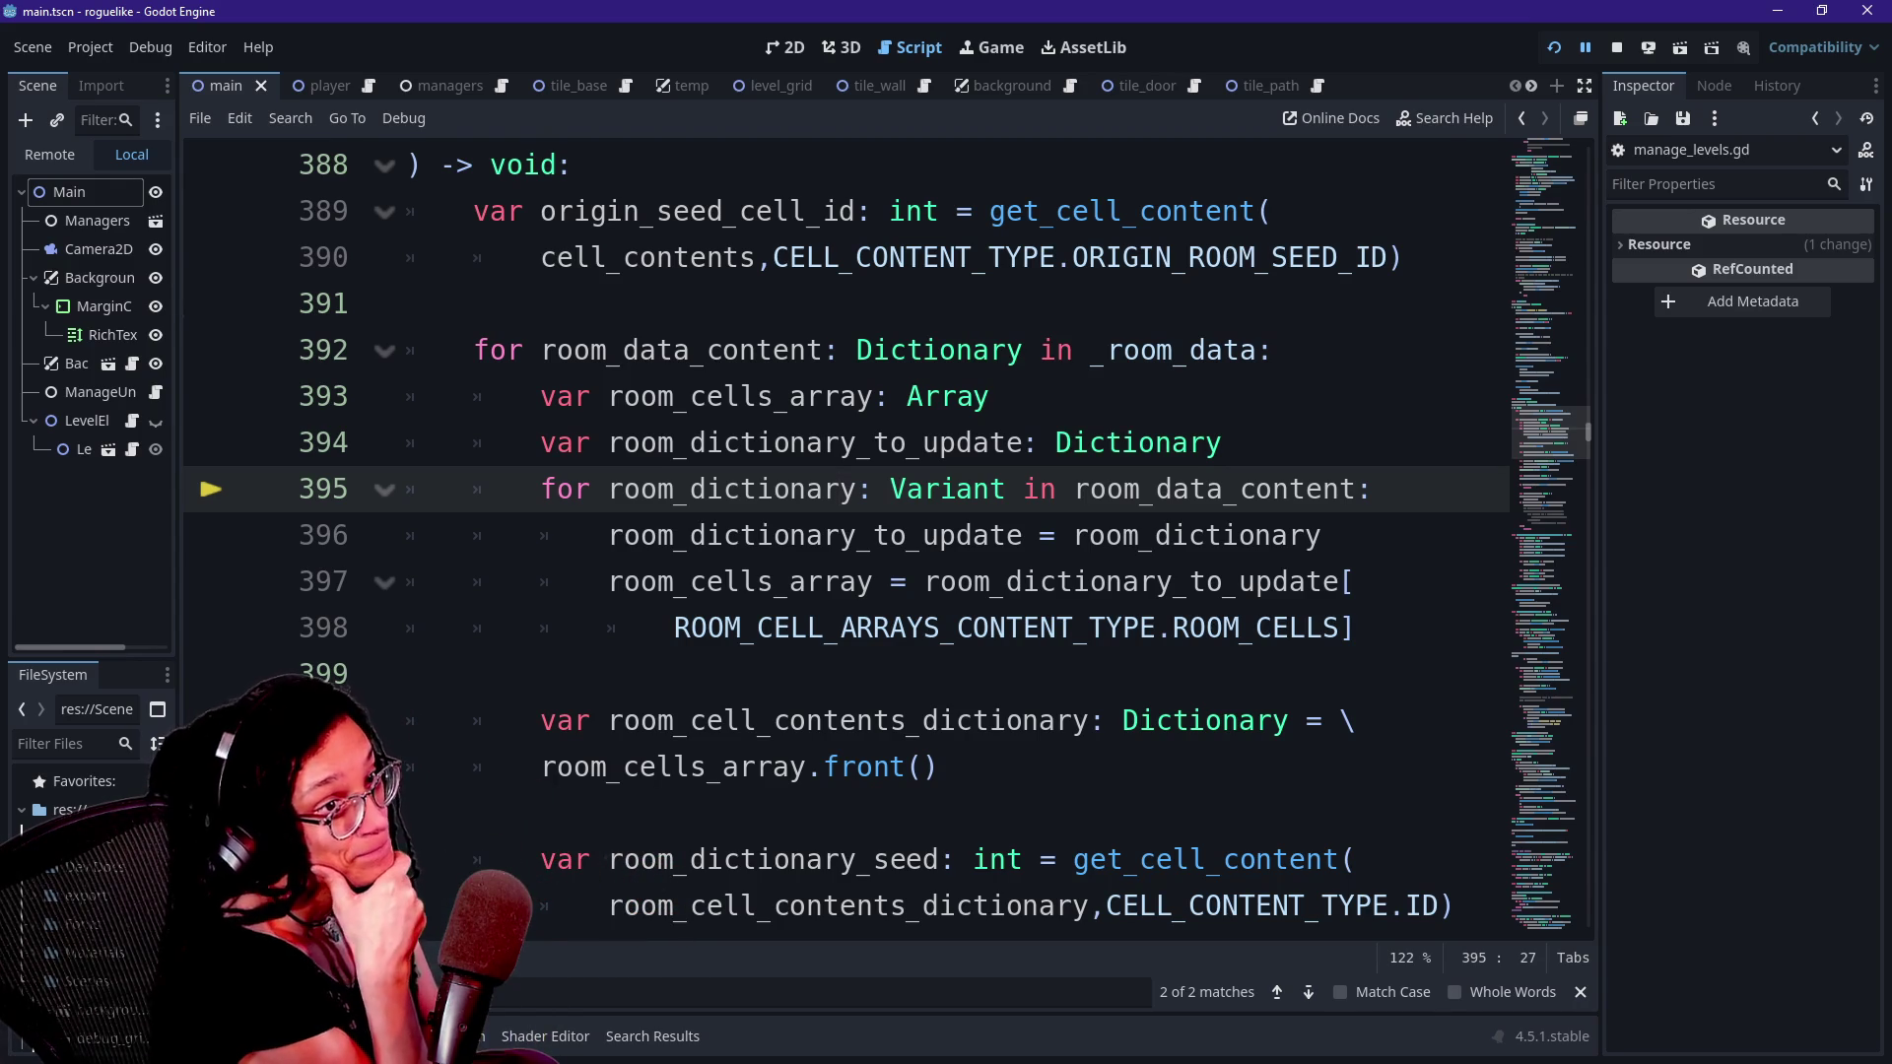
- Select the _log_room_cell function name and move to its call in _generate_stairs_tile
scroll(650, 380, up, 3)
drag(490, 442, 719, 443)
scroll(706, 905, down, 20)
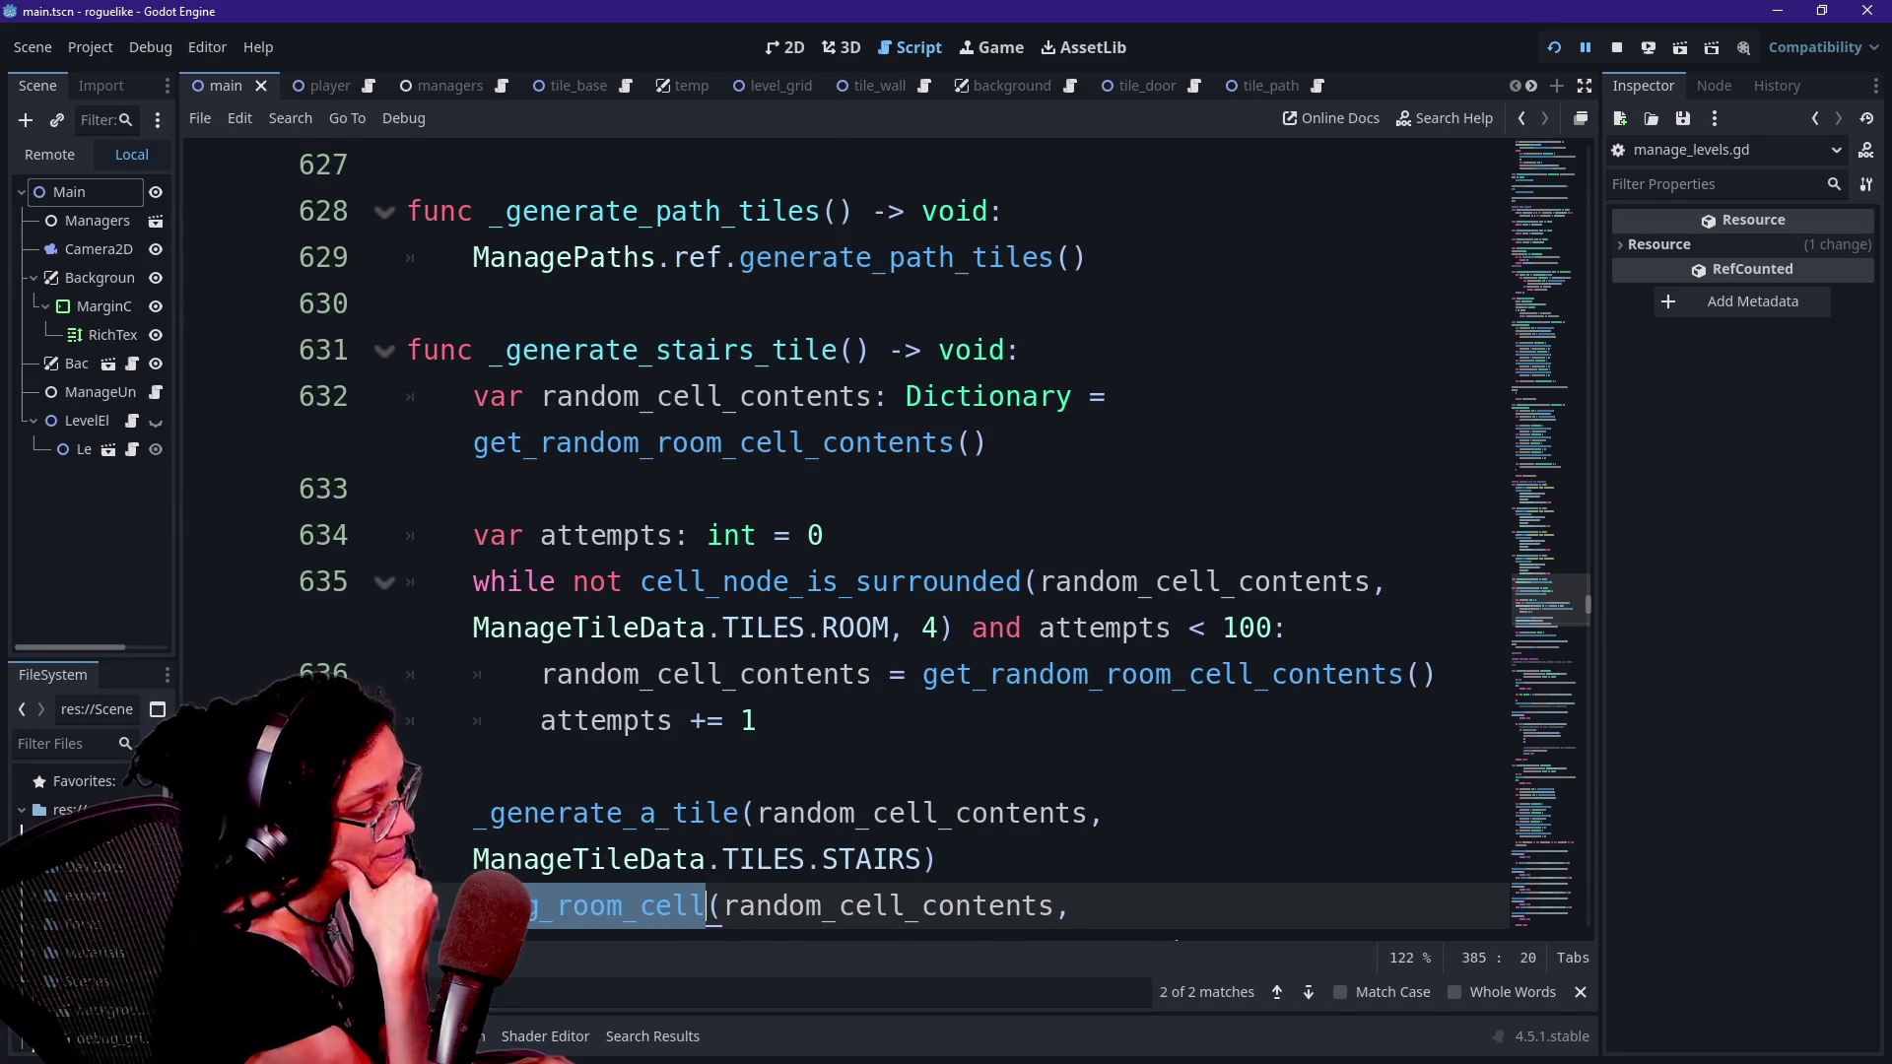
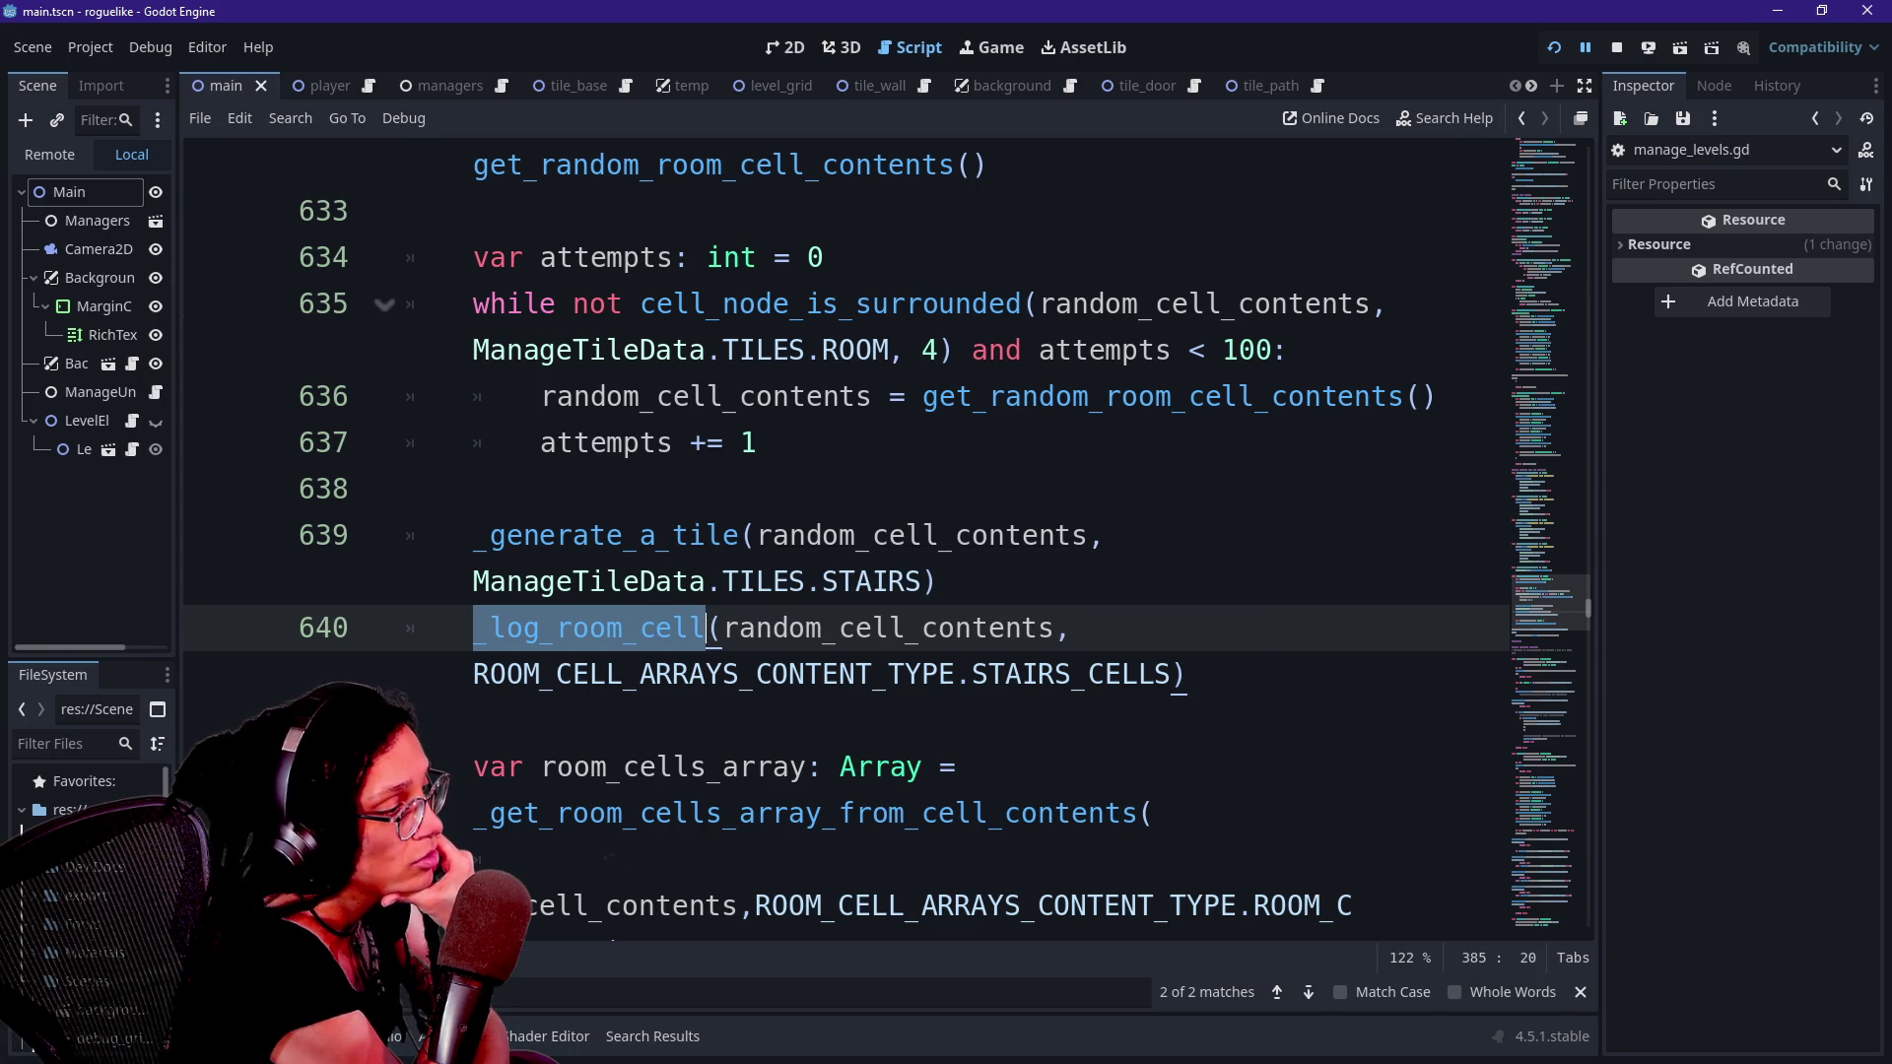
- Read through the _generate_stairs_tile code, pausing on the cell_node_is_surrounded helper
scroll(630, 630, down, 1)
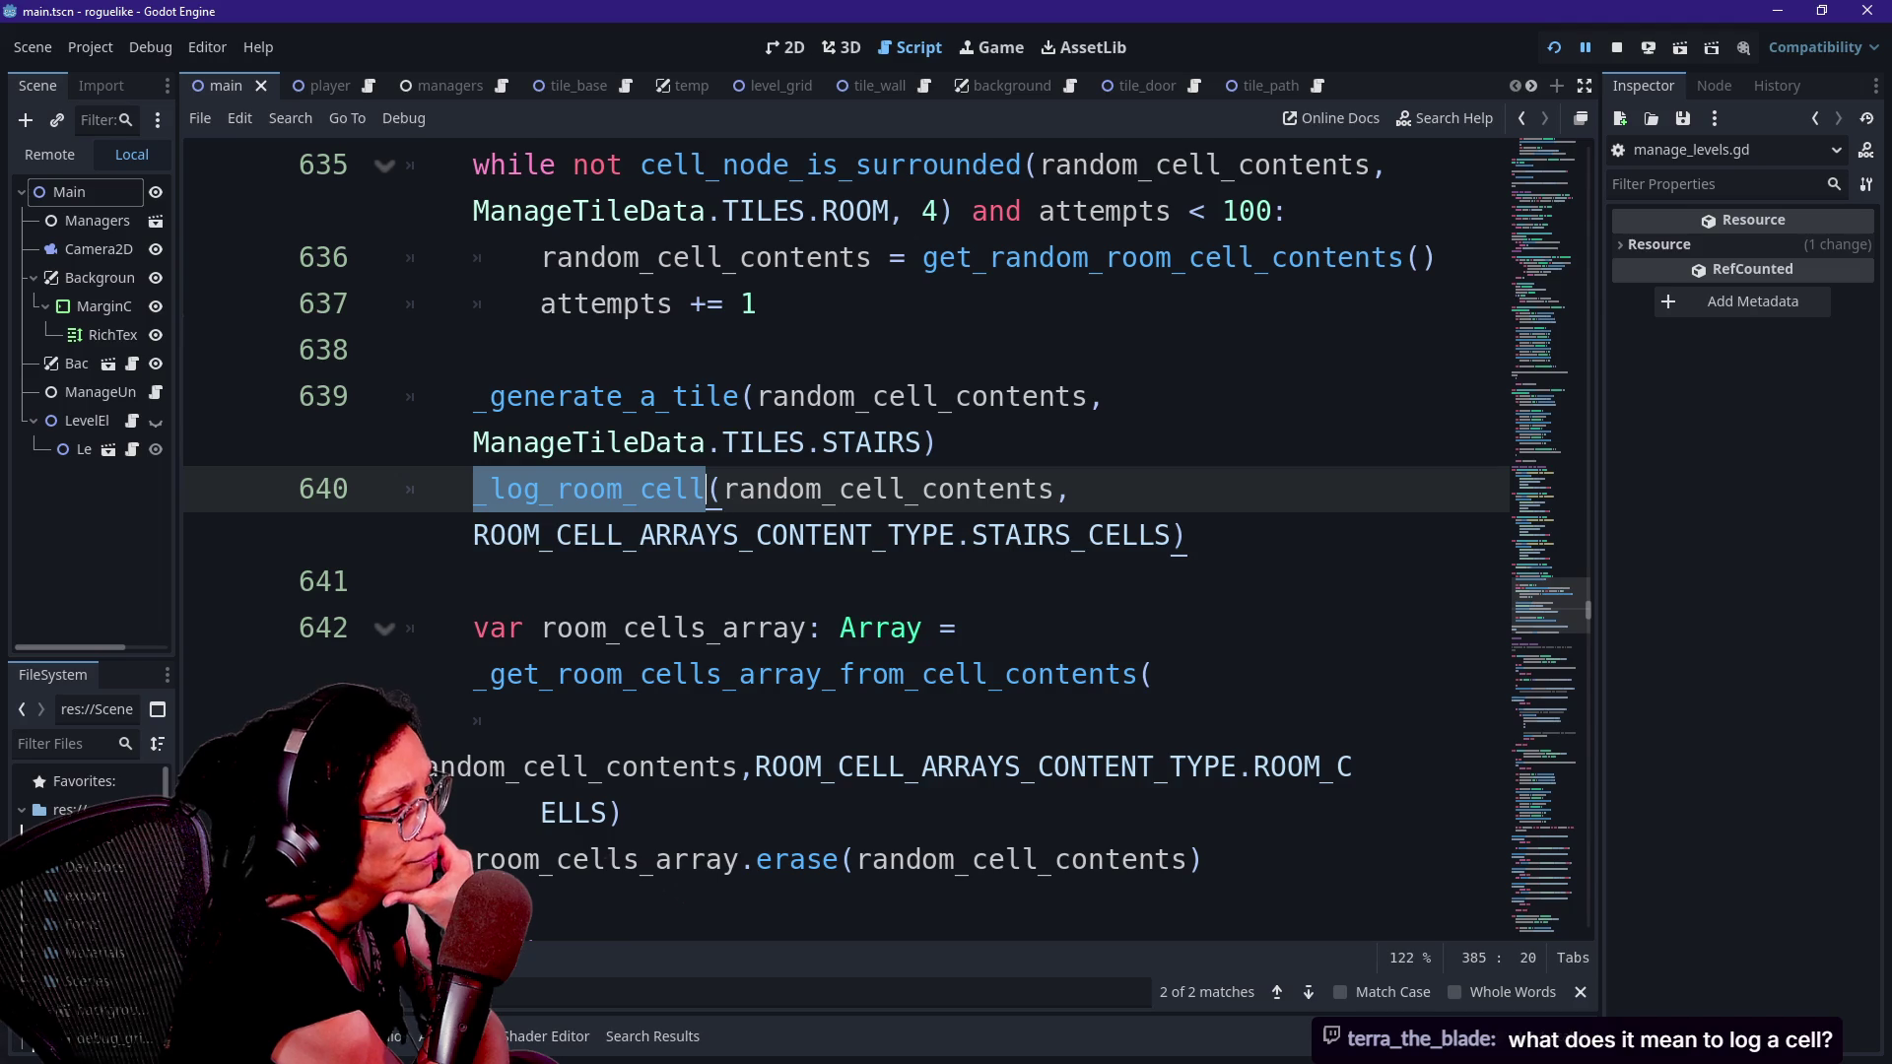
scroll(946, 532, up, 1)
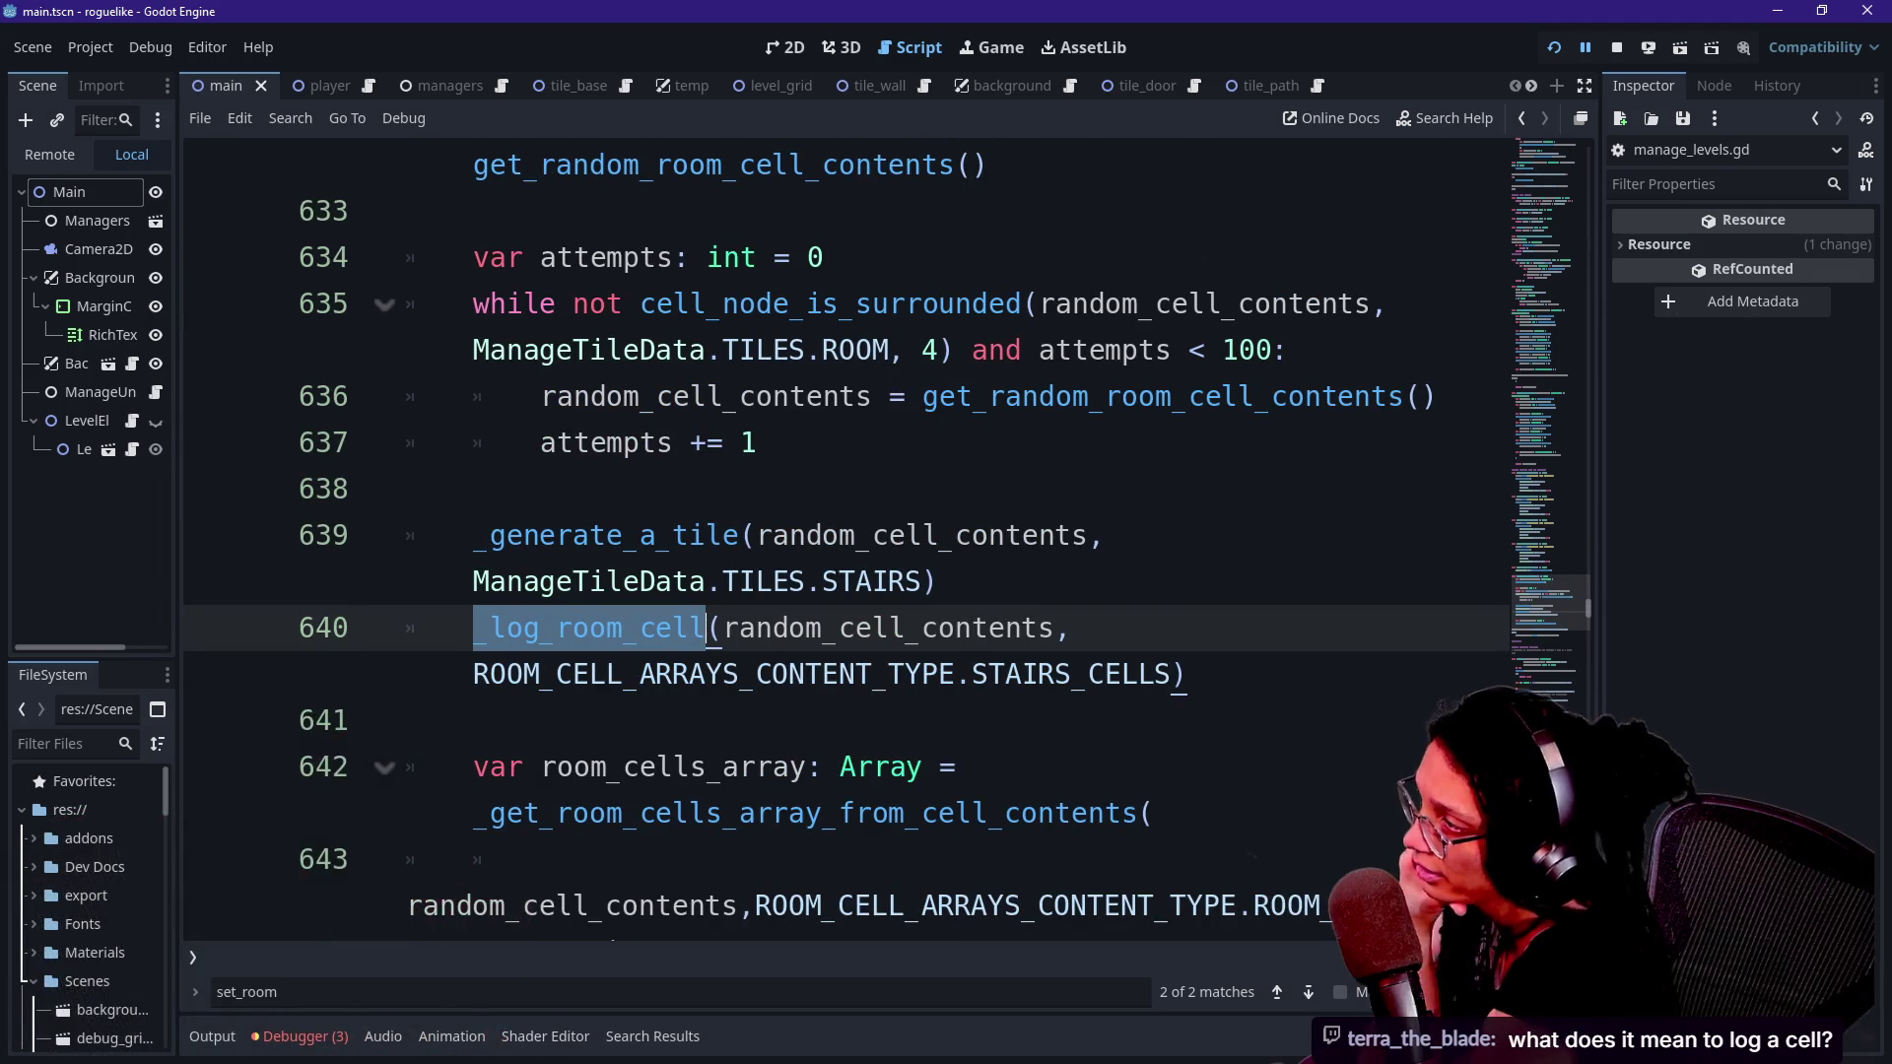
scroll(847, 532, up, 2)
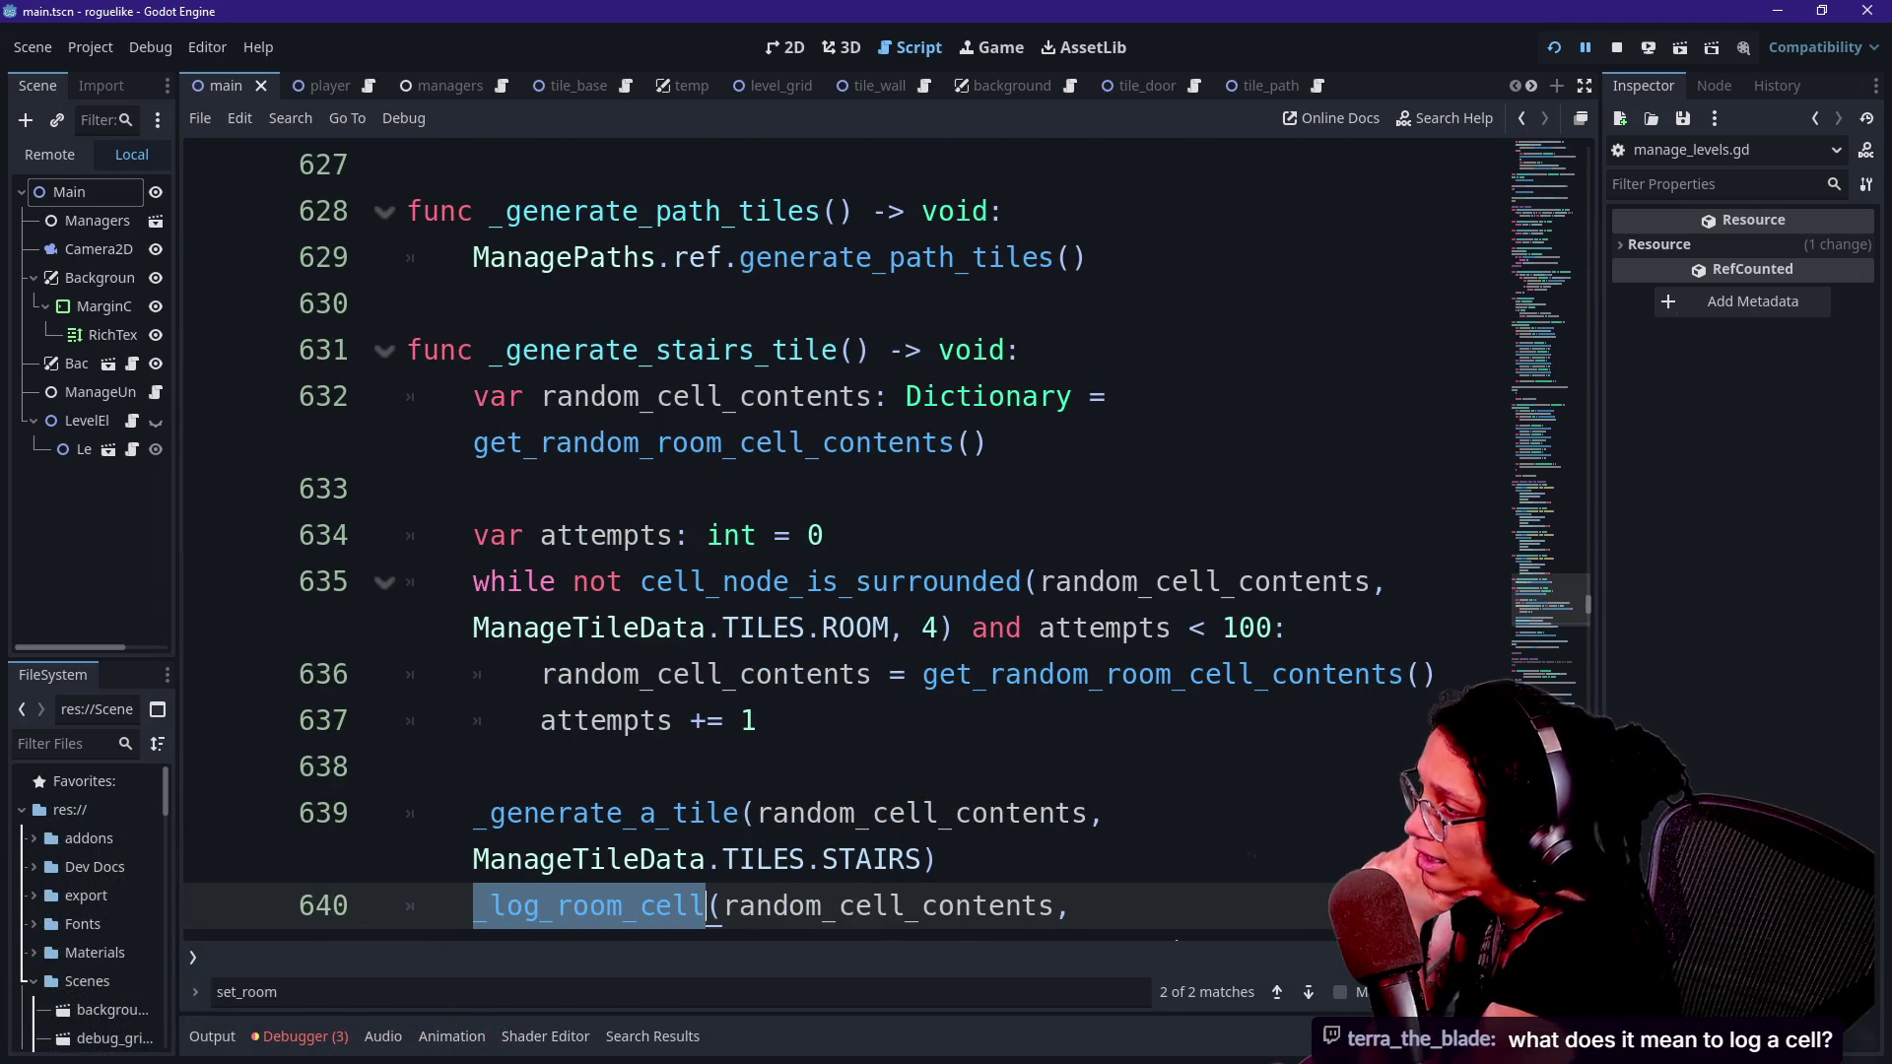
mouse_move(670, 581)
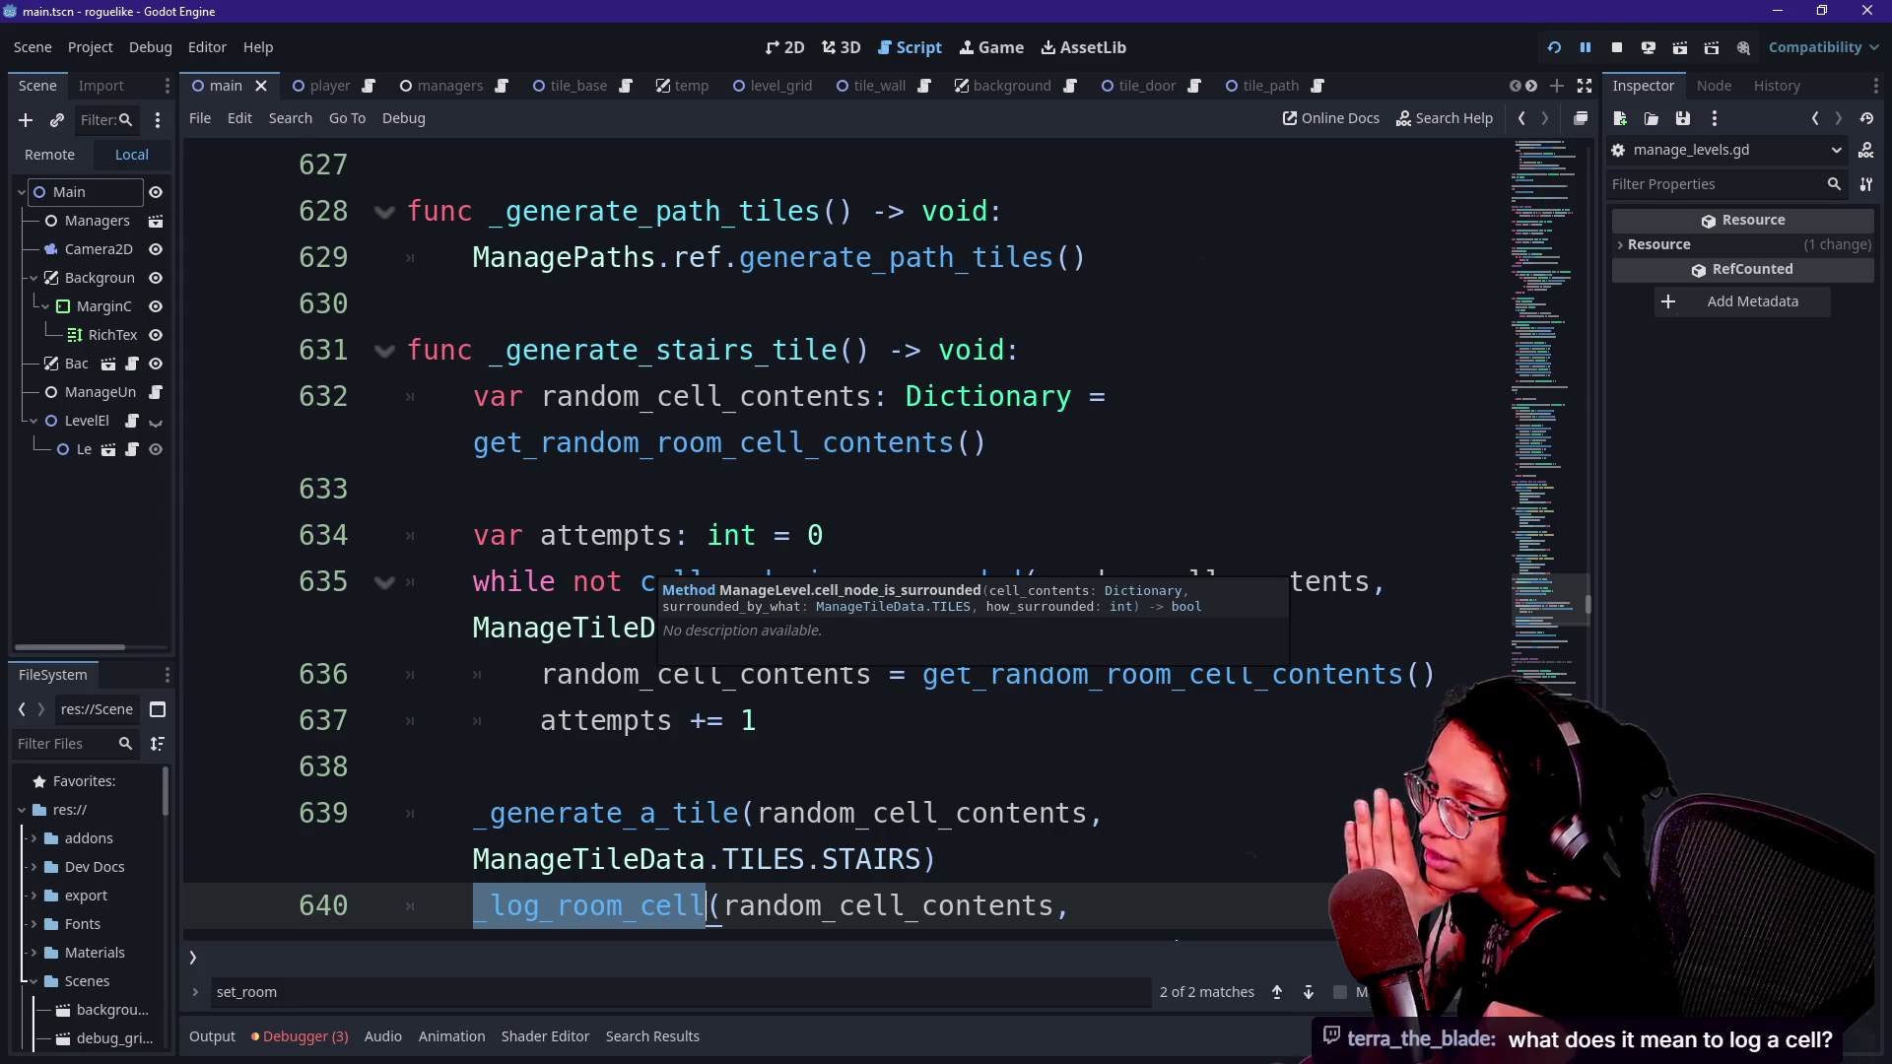
scroll(670, 582, down, 1)
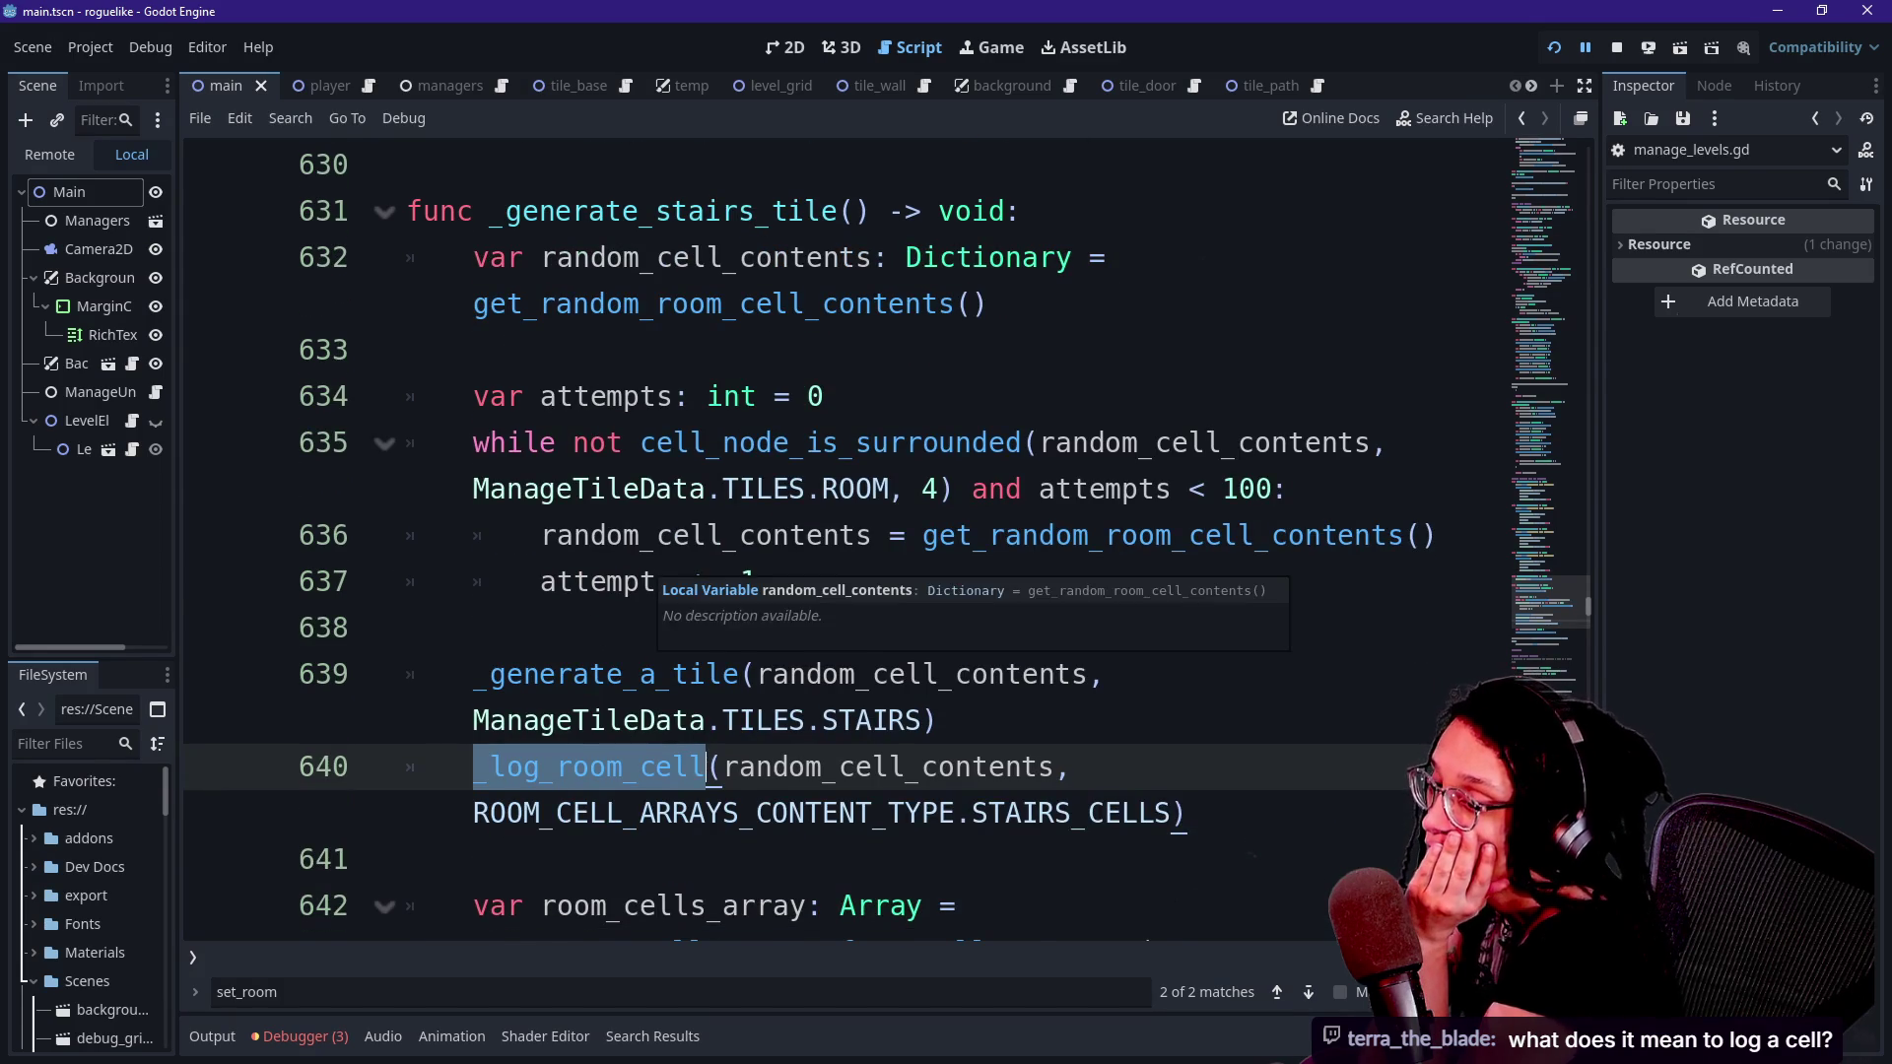
scroll(670, 581, down, 1)
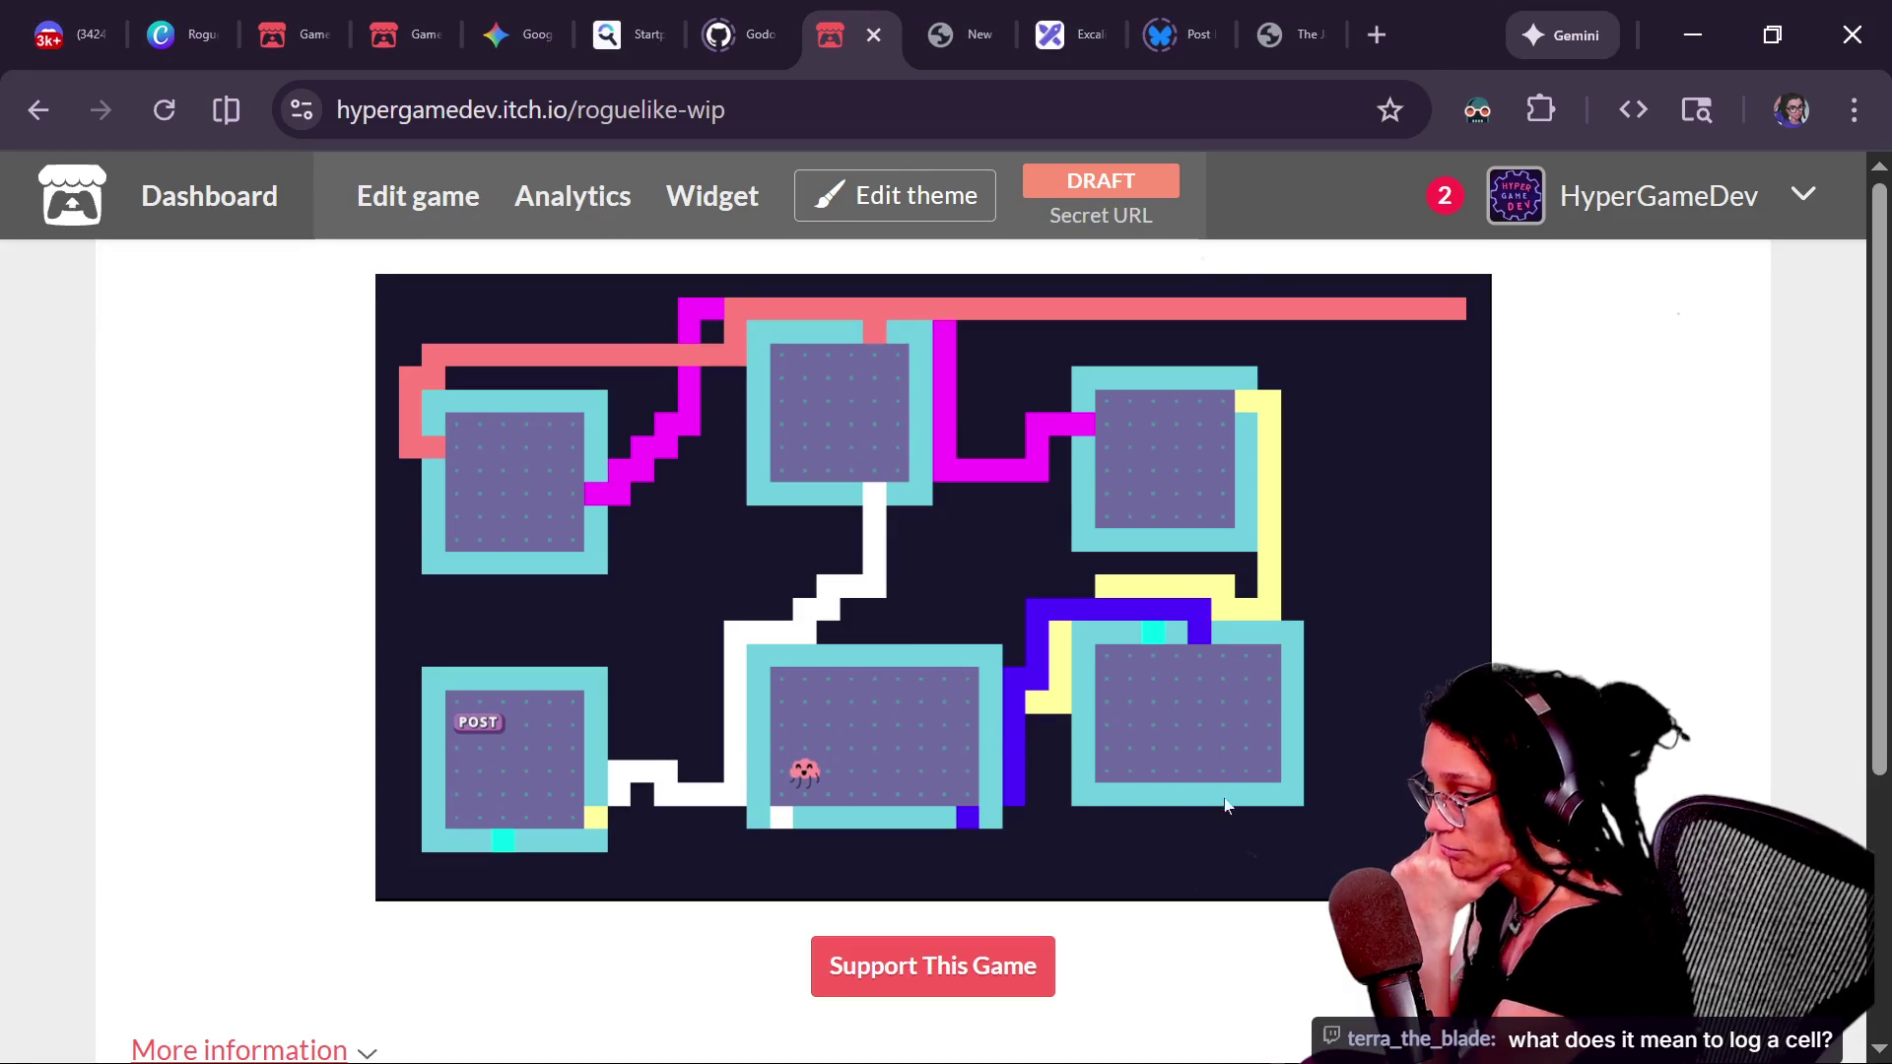
- Play the game embed fullscreen and toggle the numbered row and column grid on and off
click(1475, 884)
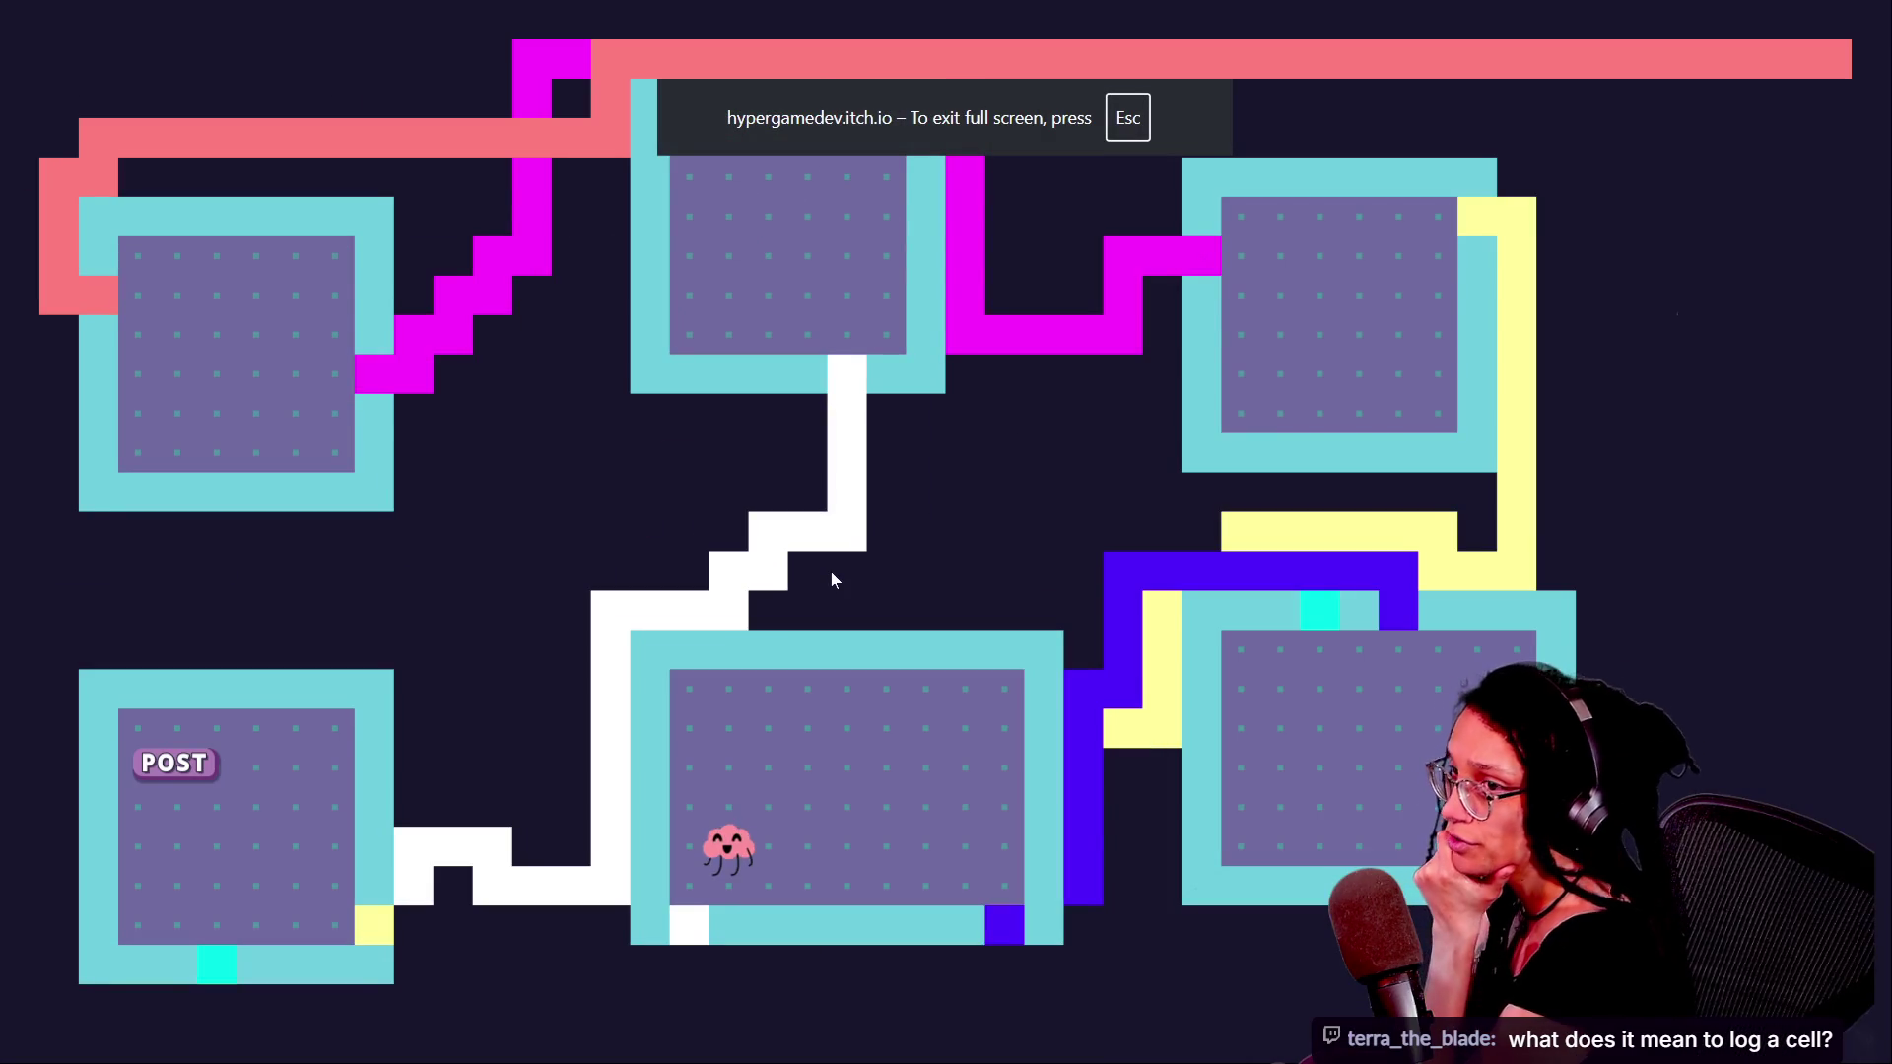
key(g)
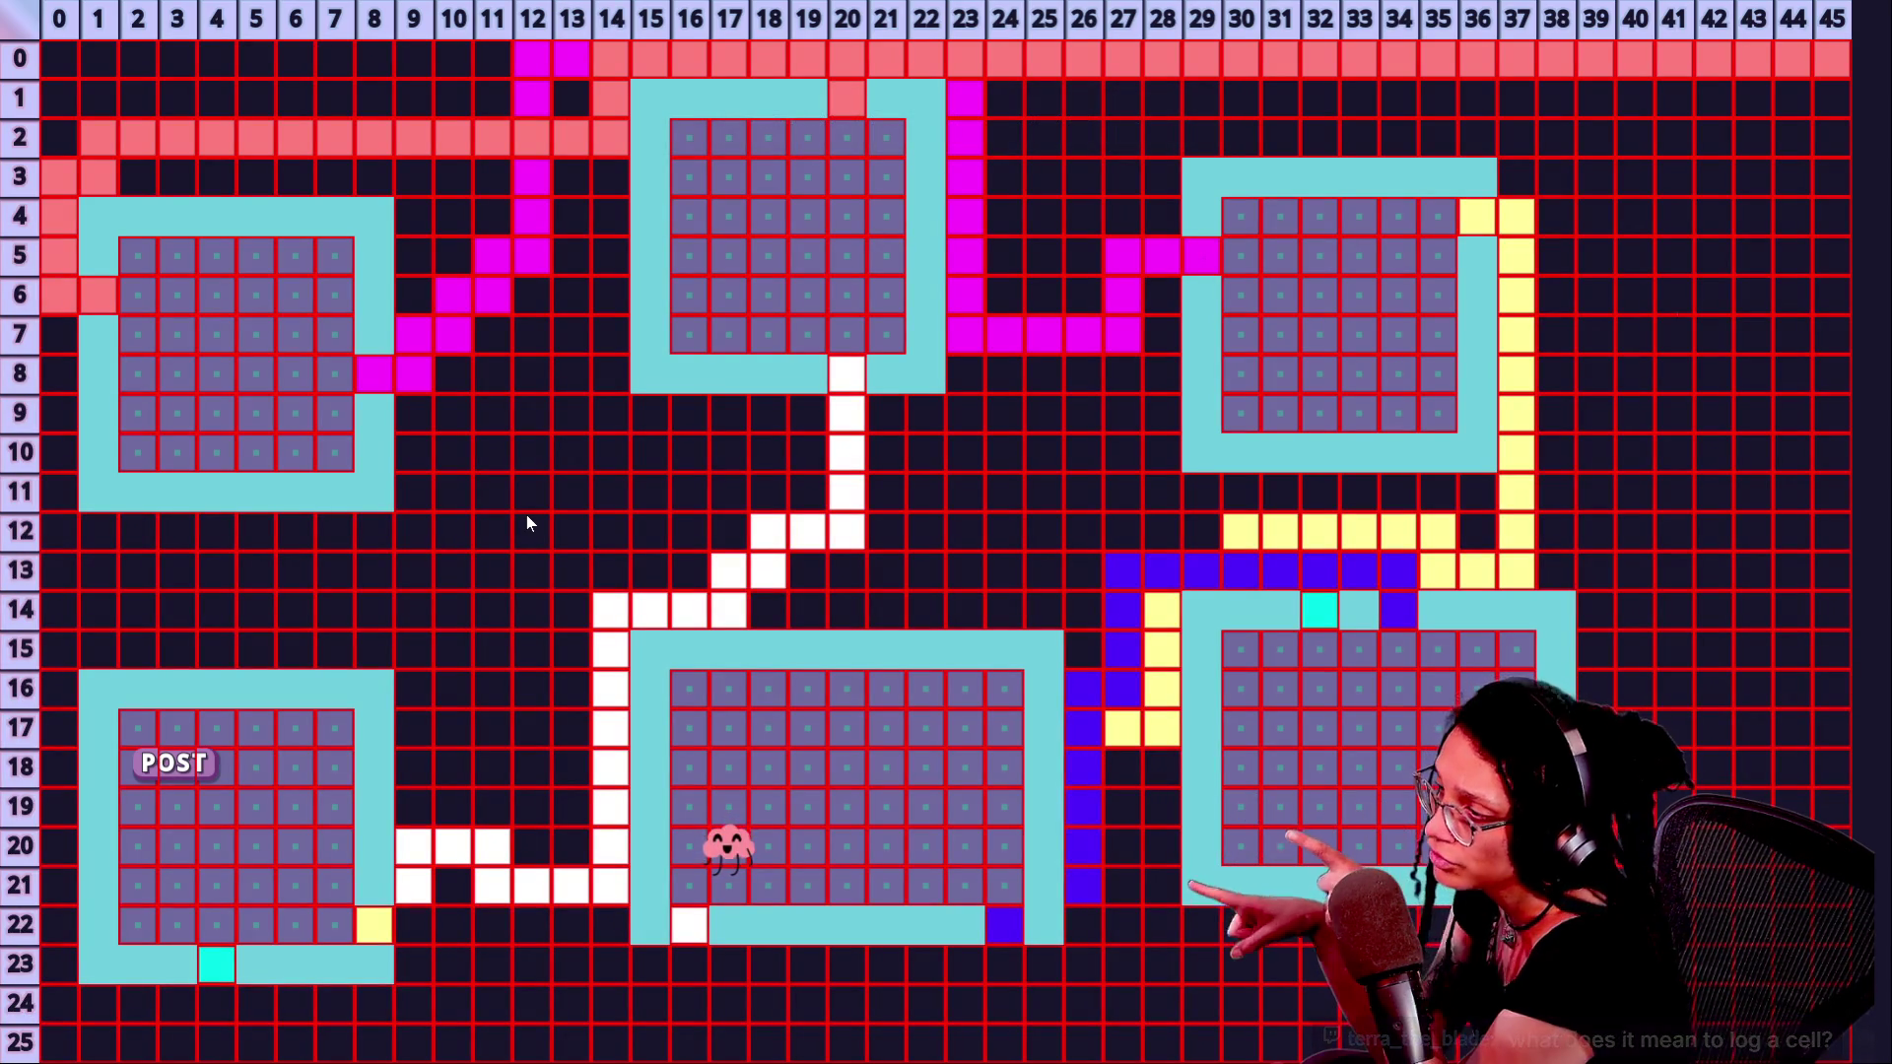
key(g)
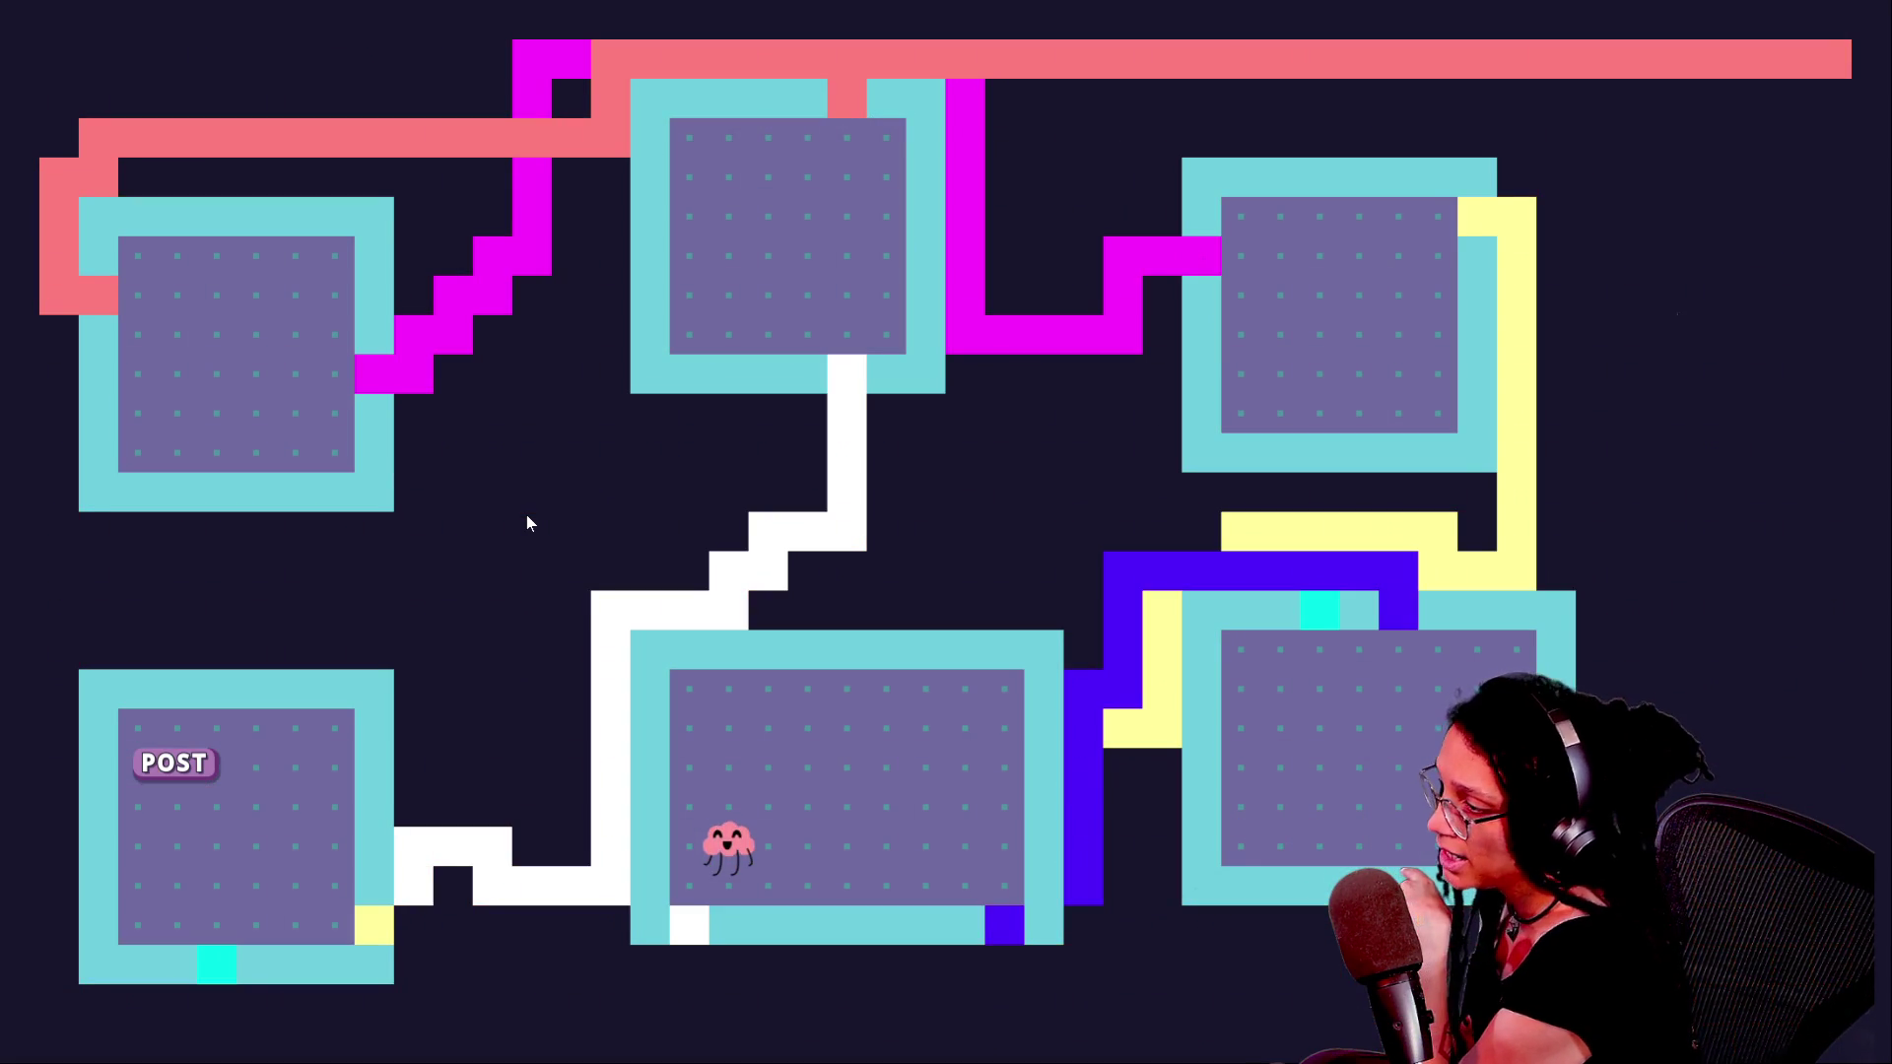
- Inspect a map cell's debug details, then show tile index numbers across the map
click(608, 549)
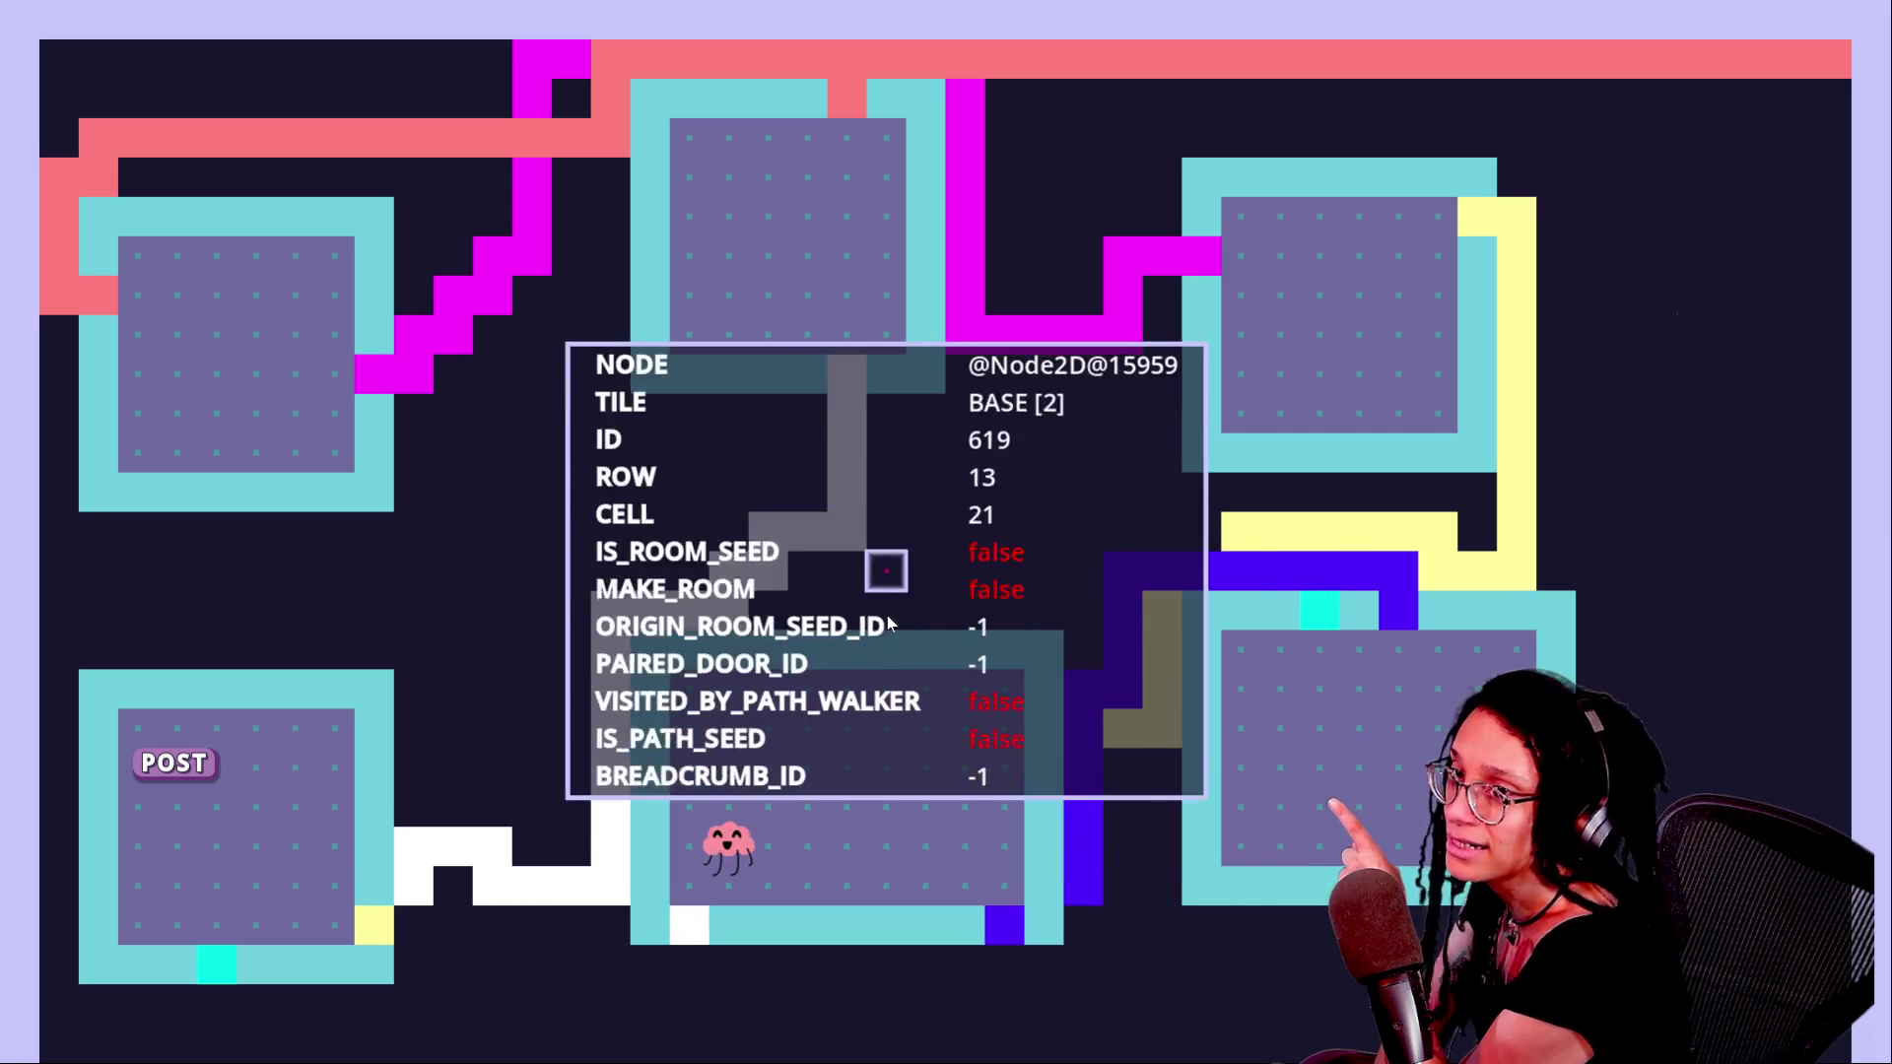
key(Escape)
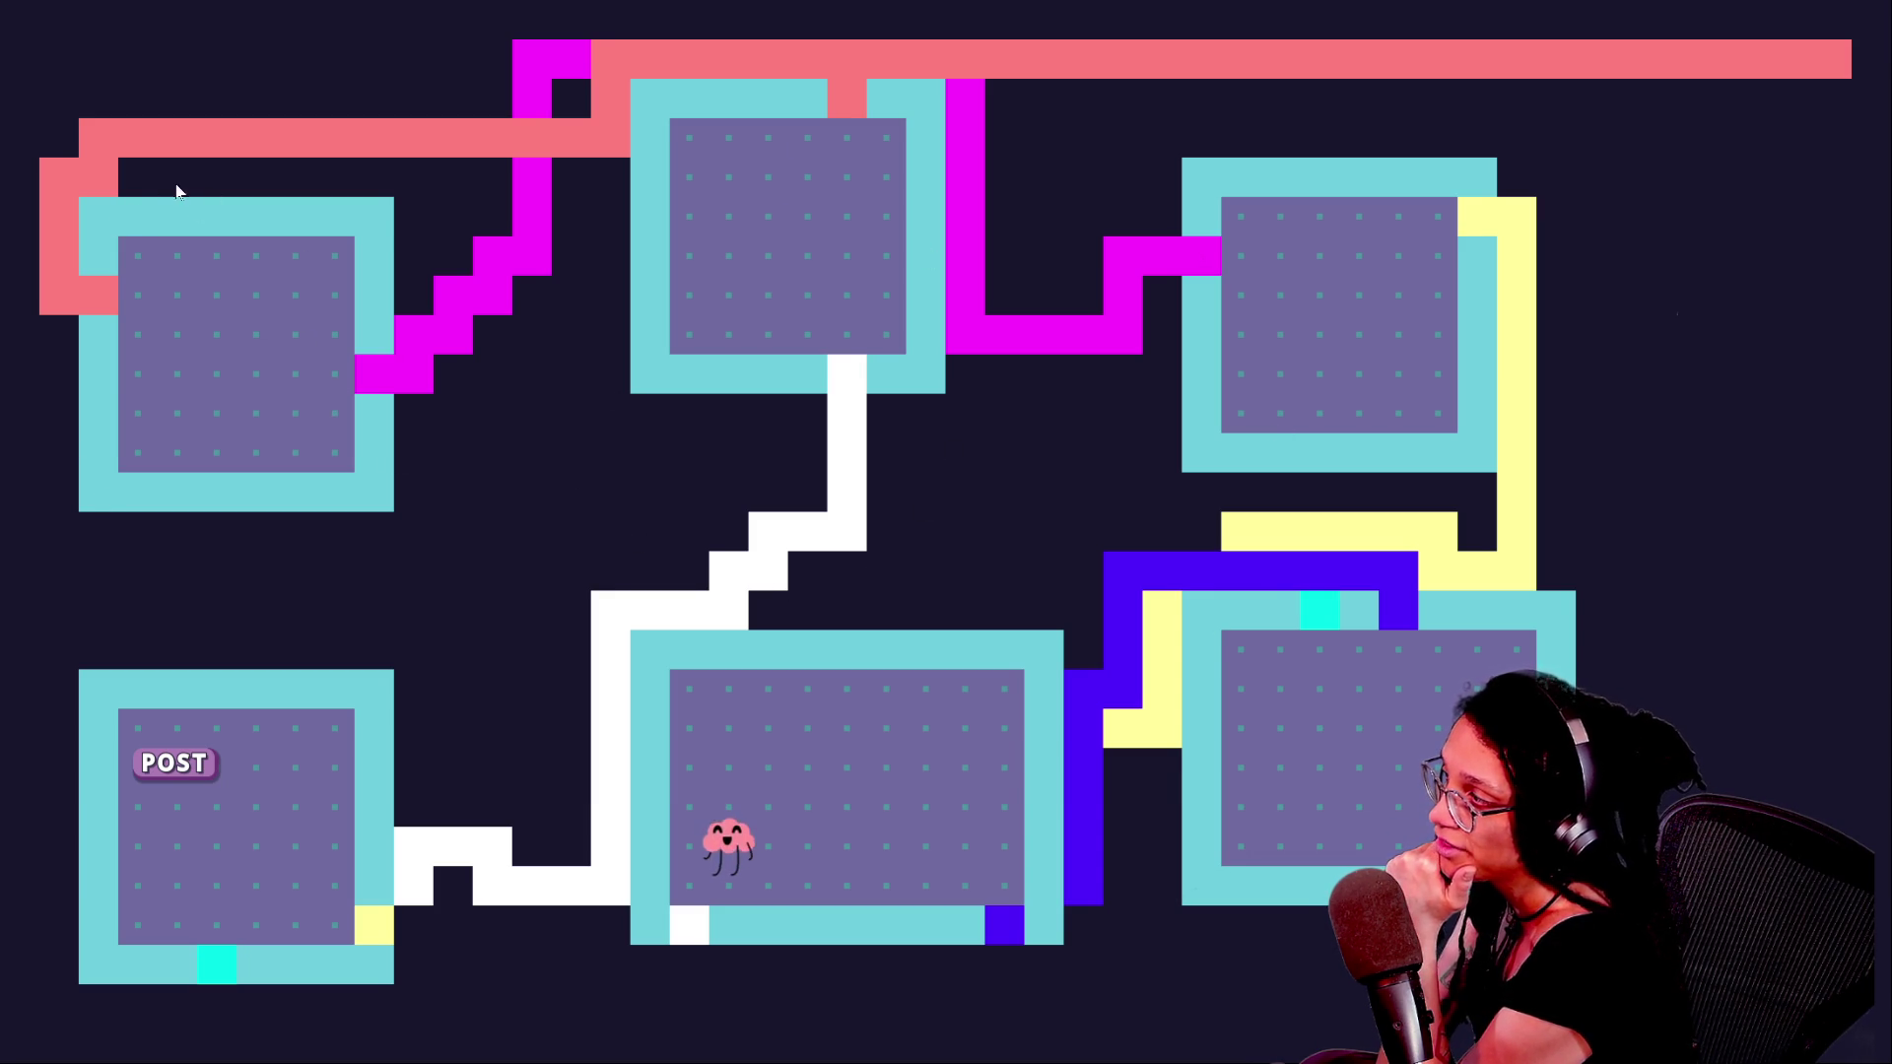
key(g)
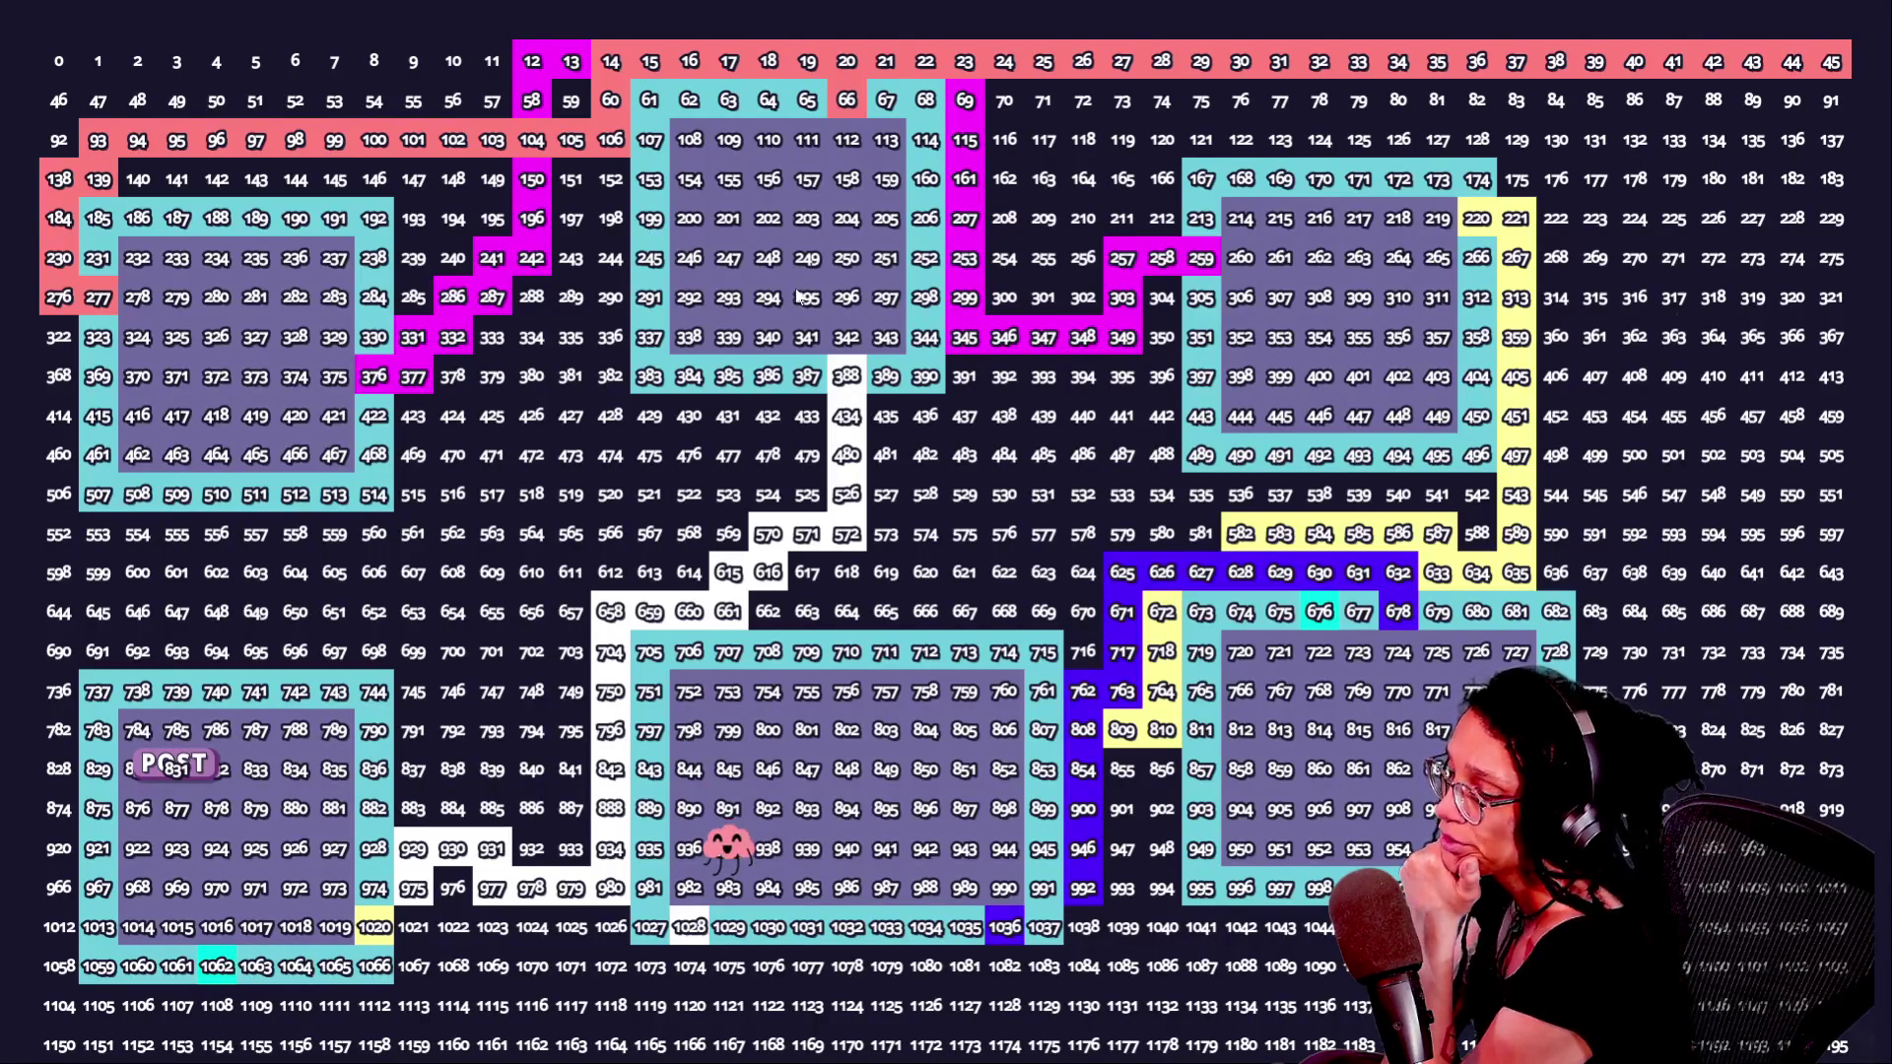
- Hide the tile index numbers and path square markers, then exit fullscreen back to the itch.io page
key(g)
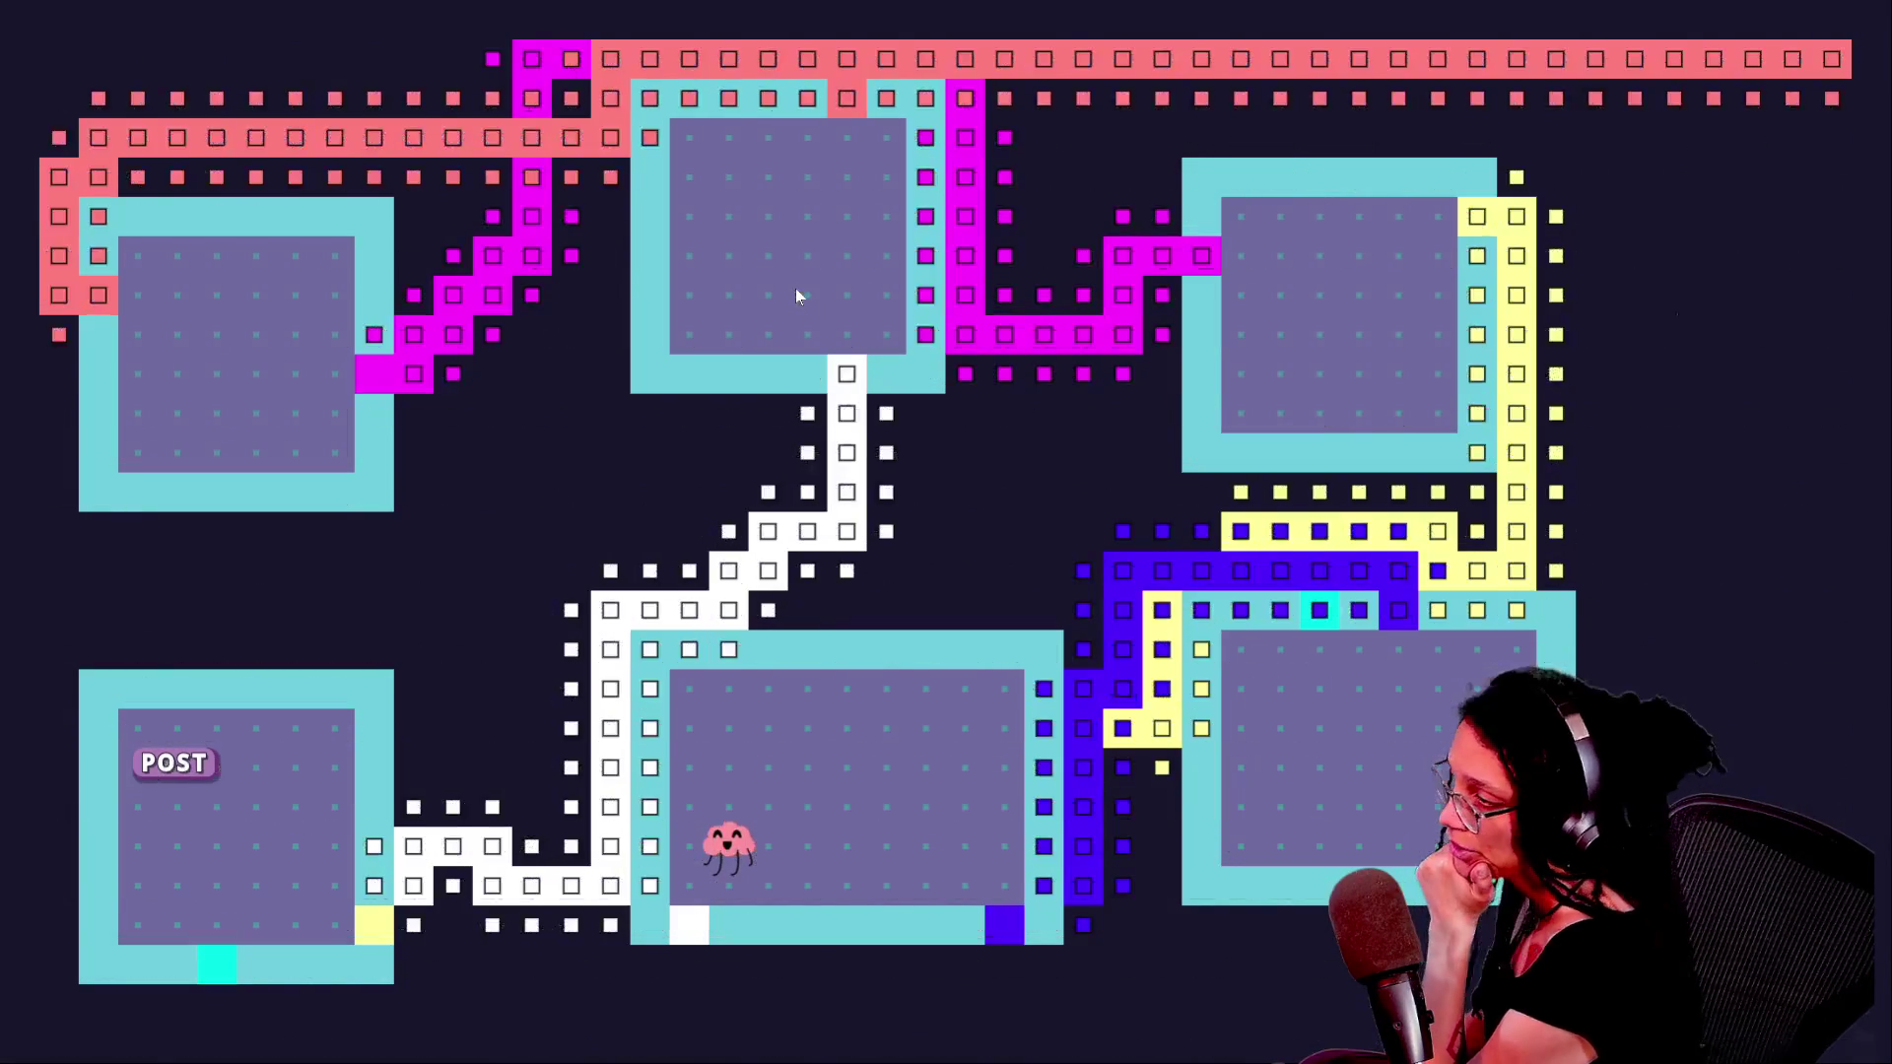
key(g)
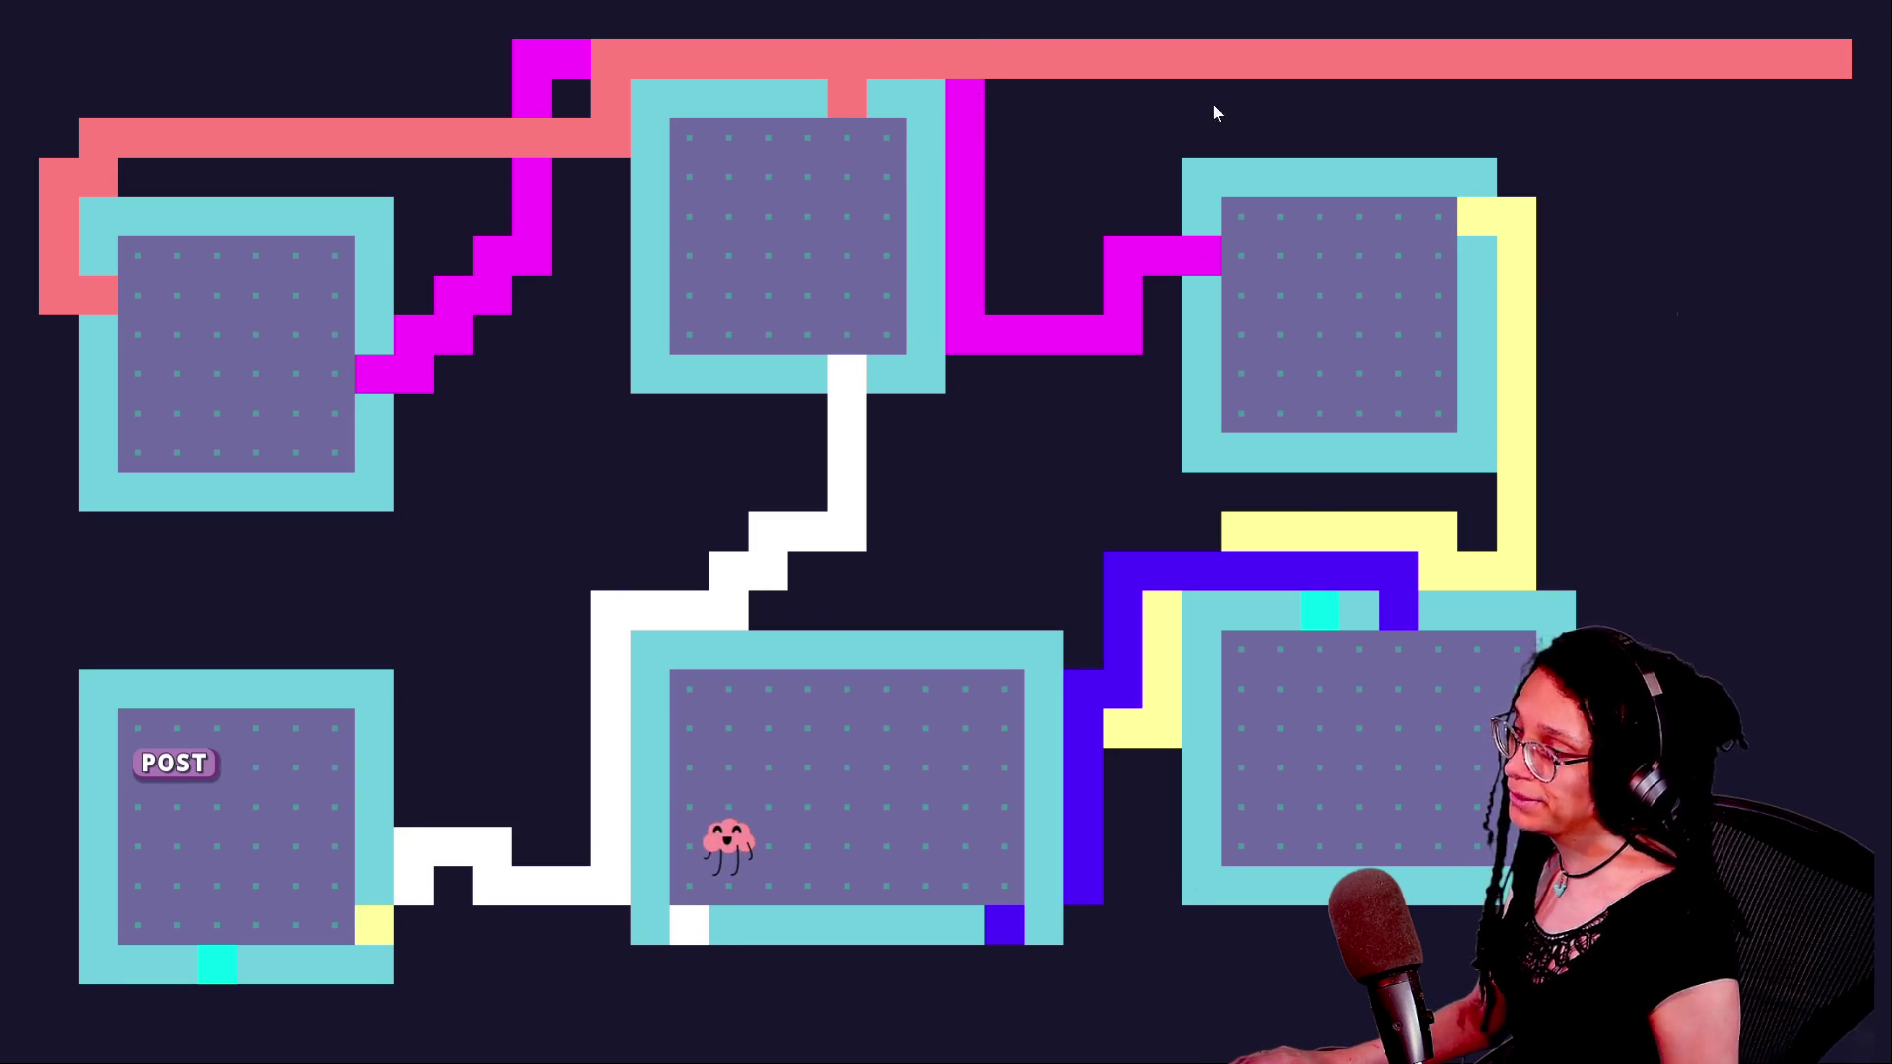
mouse_move(944, 120)
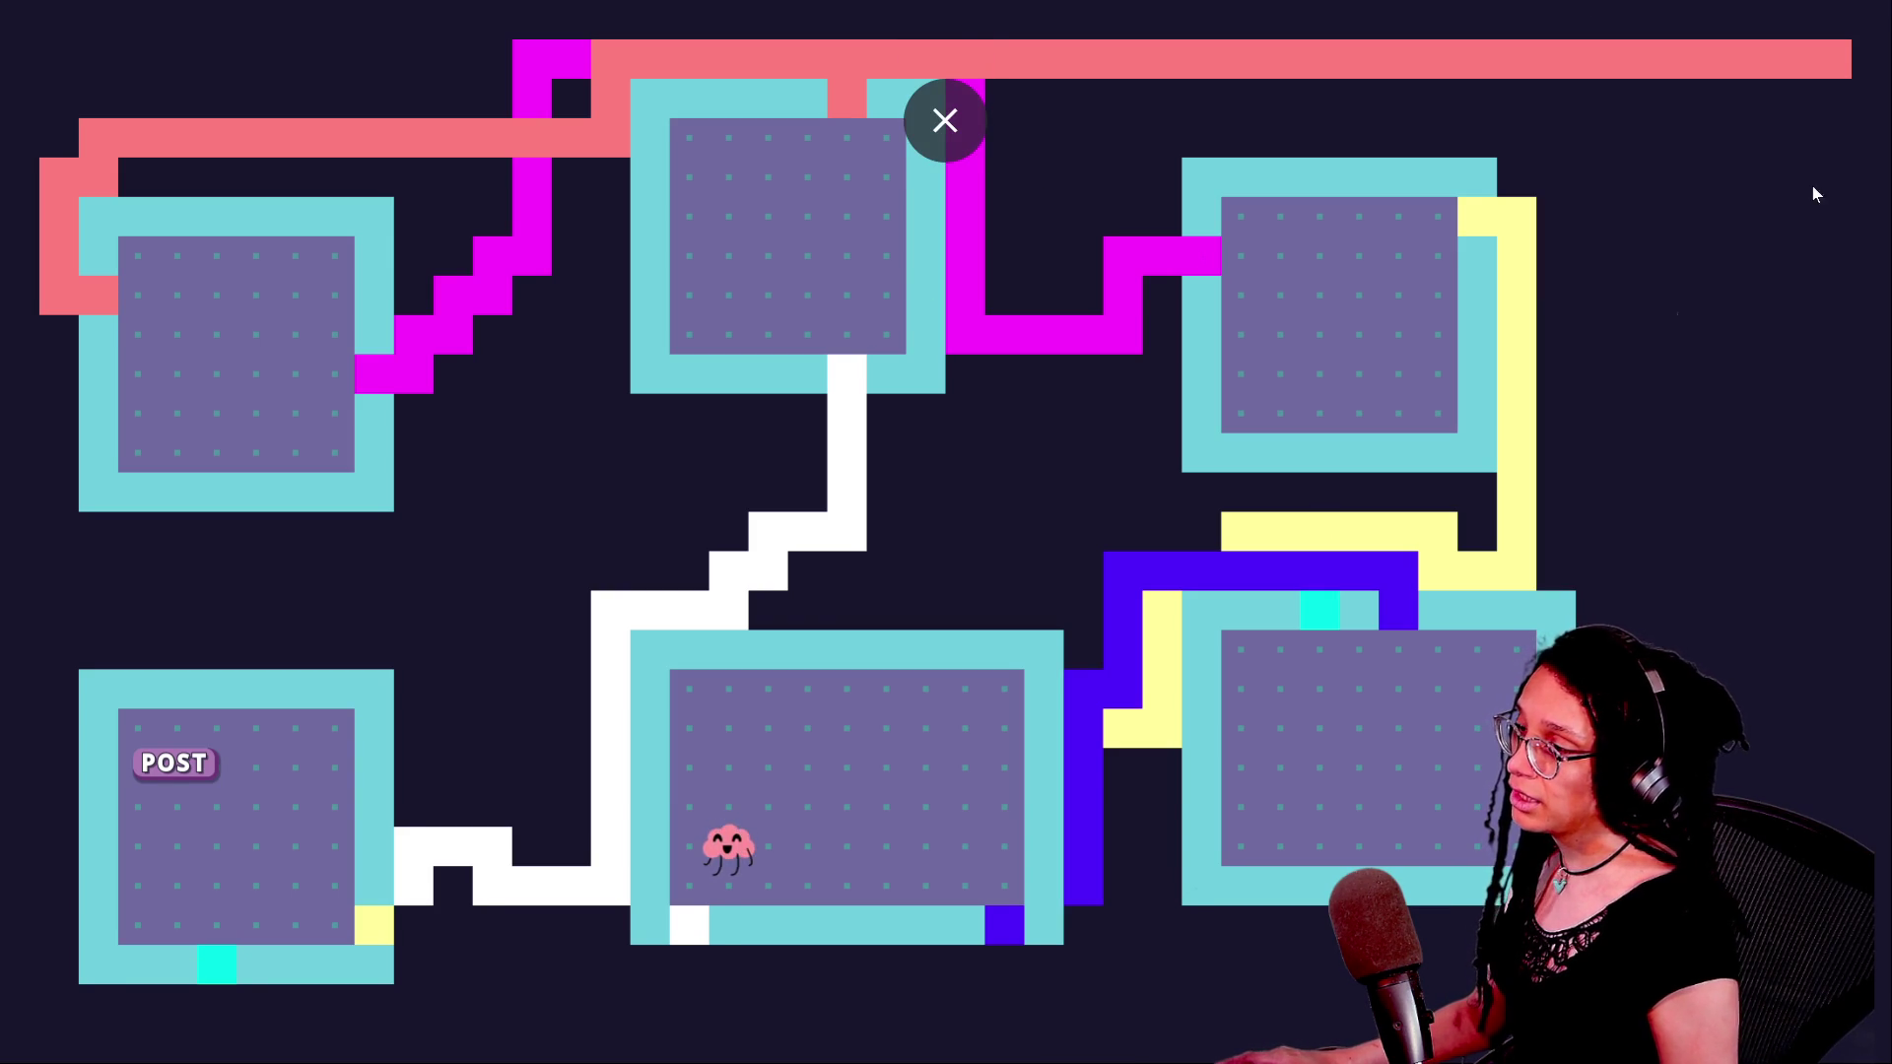
click(944, 120)
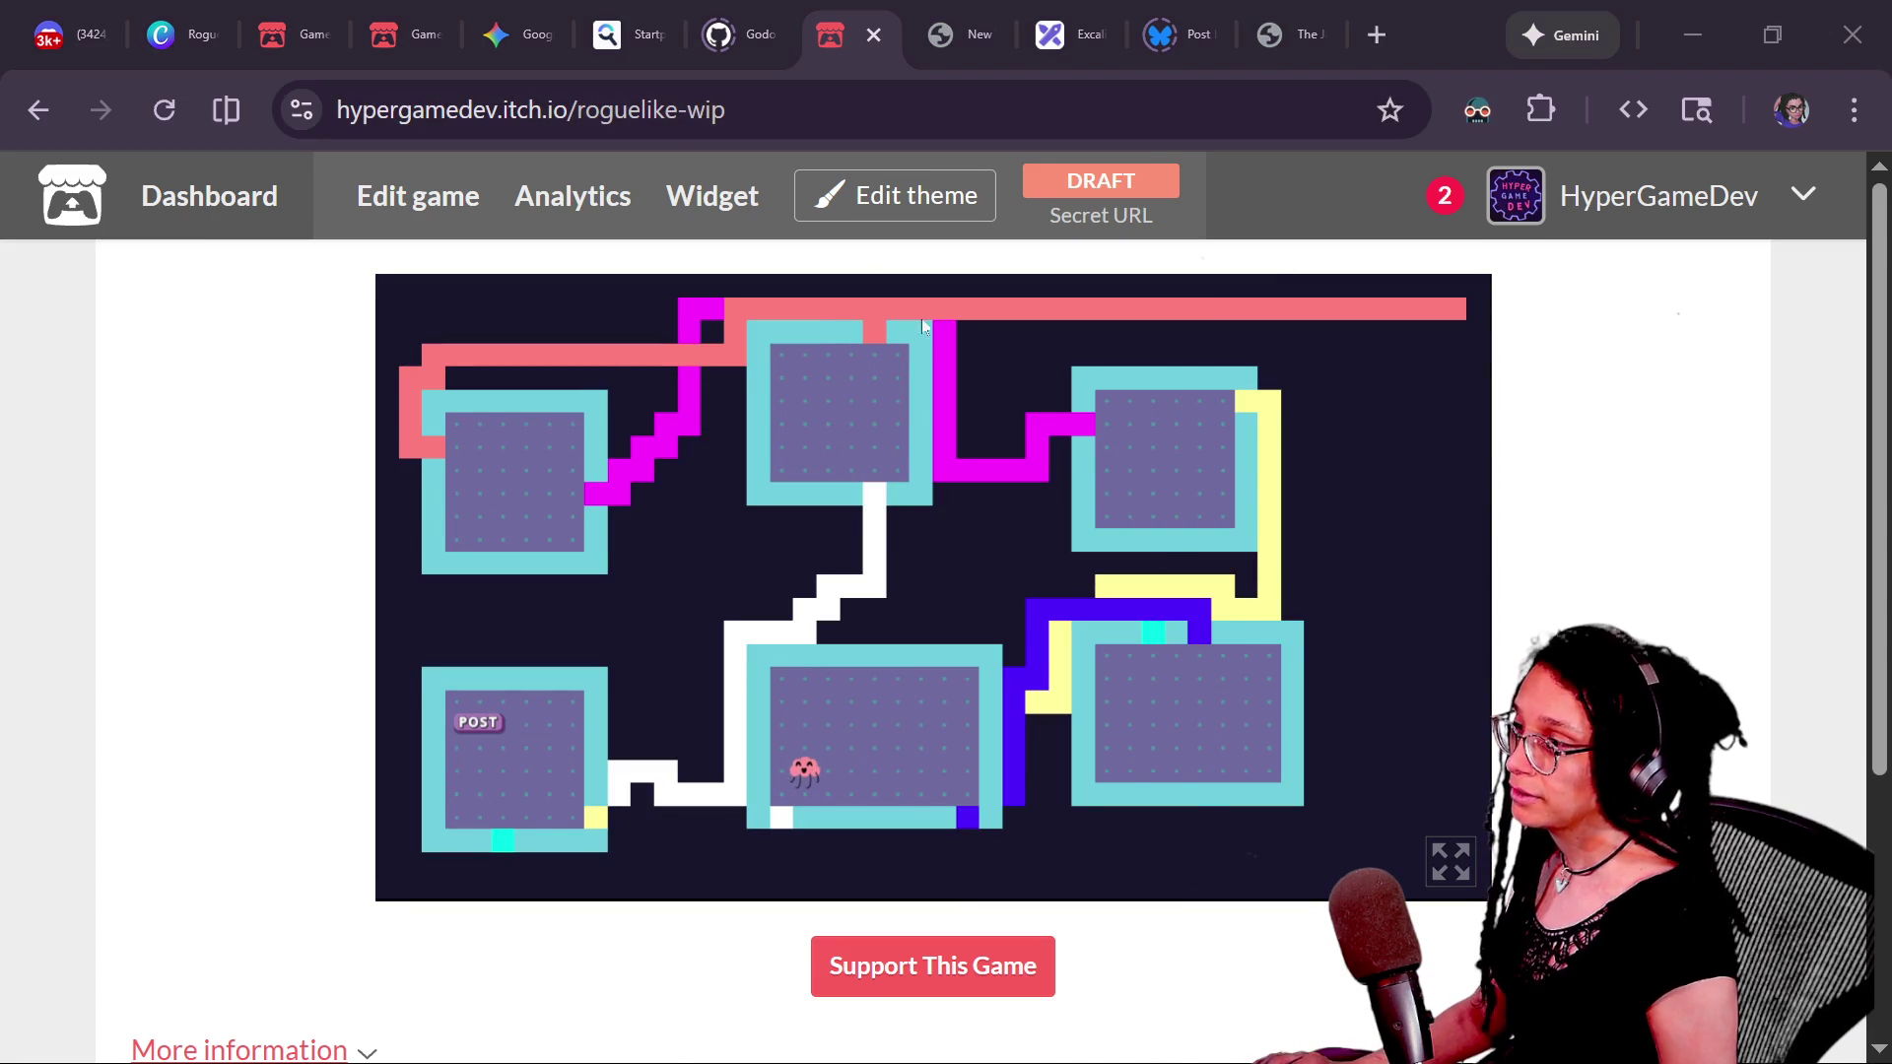
- Back in Godot, step through lines 633–645 of the stairs code, checking random_cell_contents
key(alt+Tab)
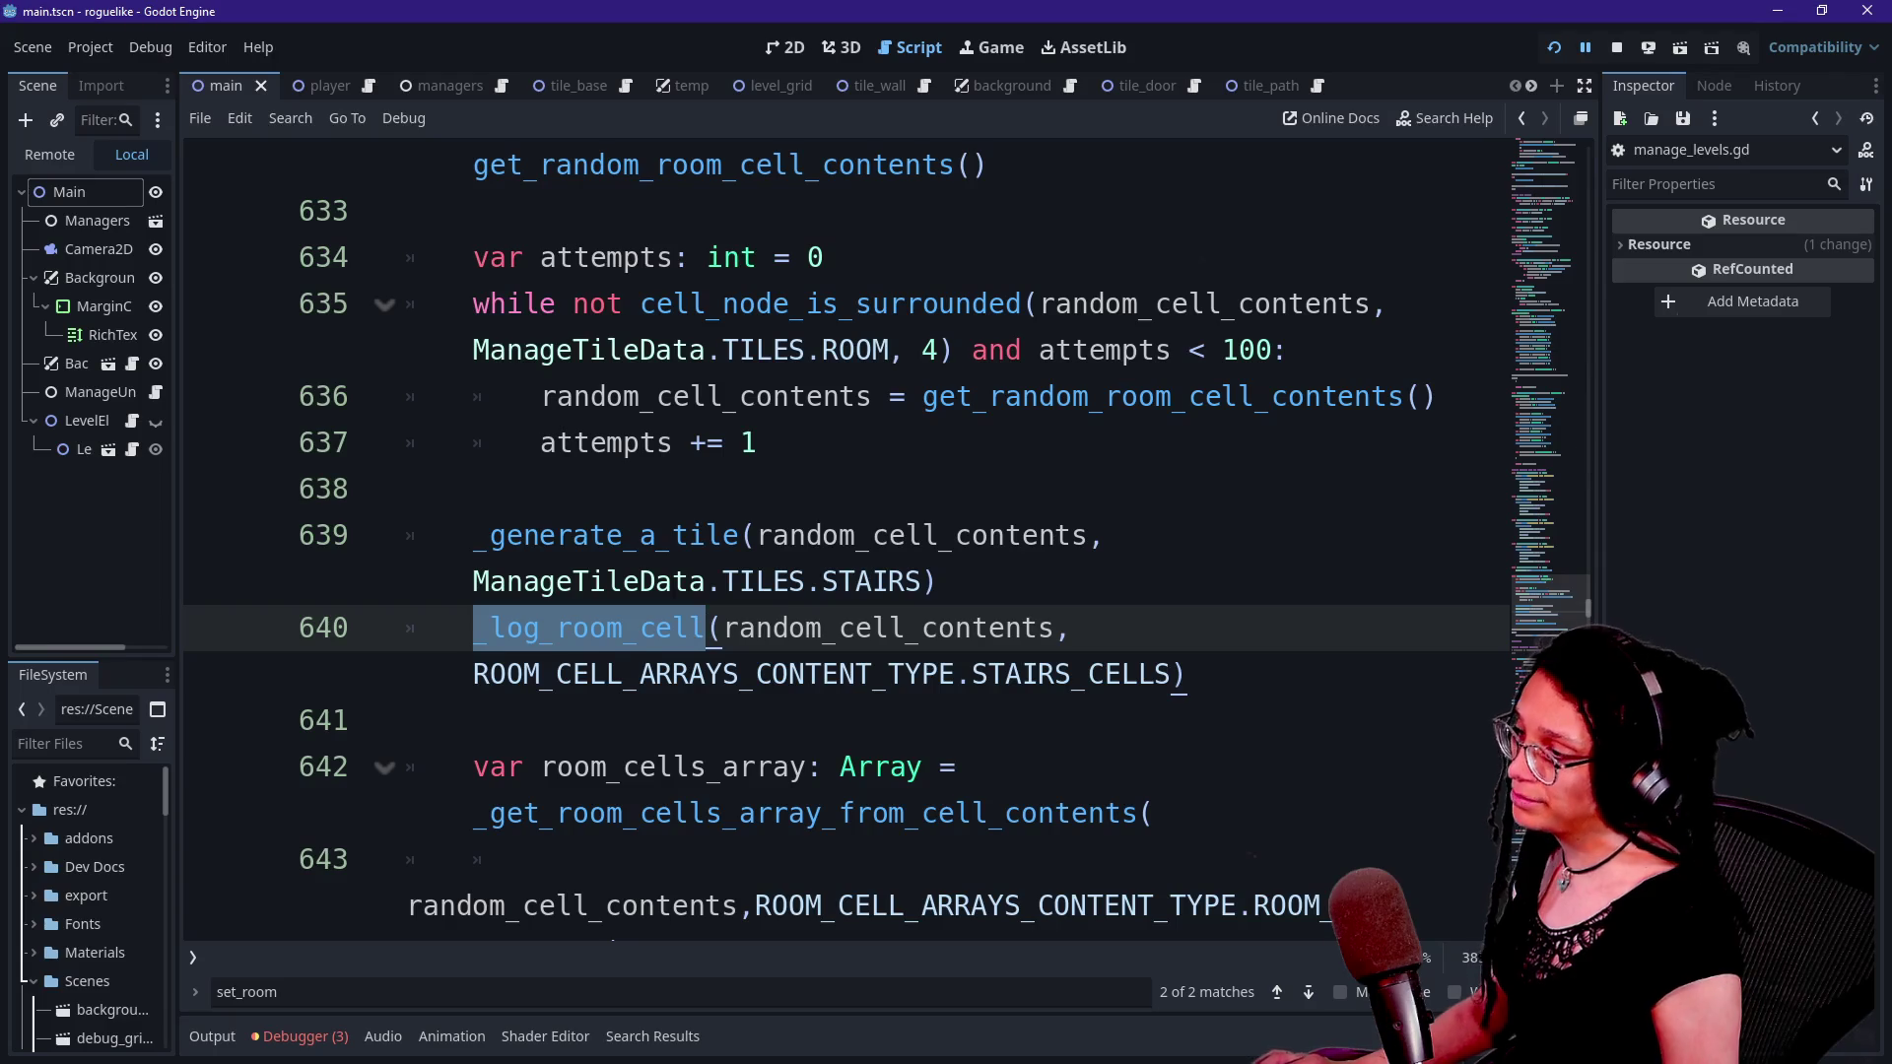
click(406, 489)
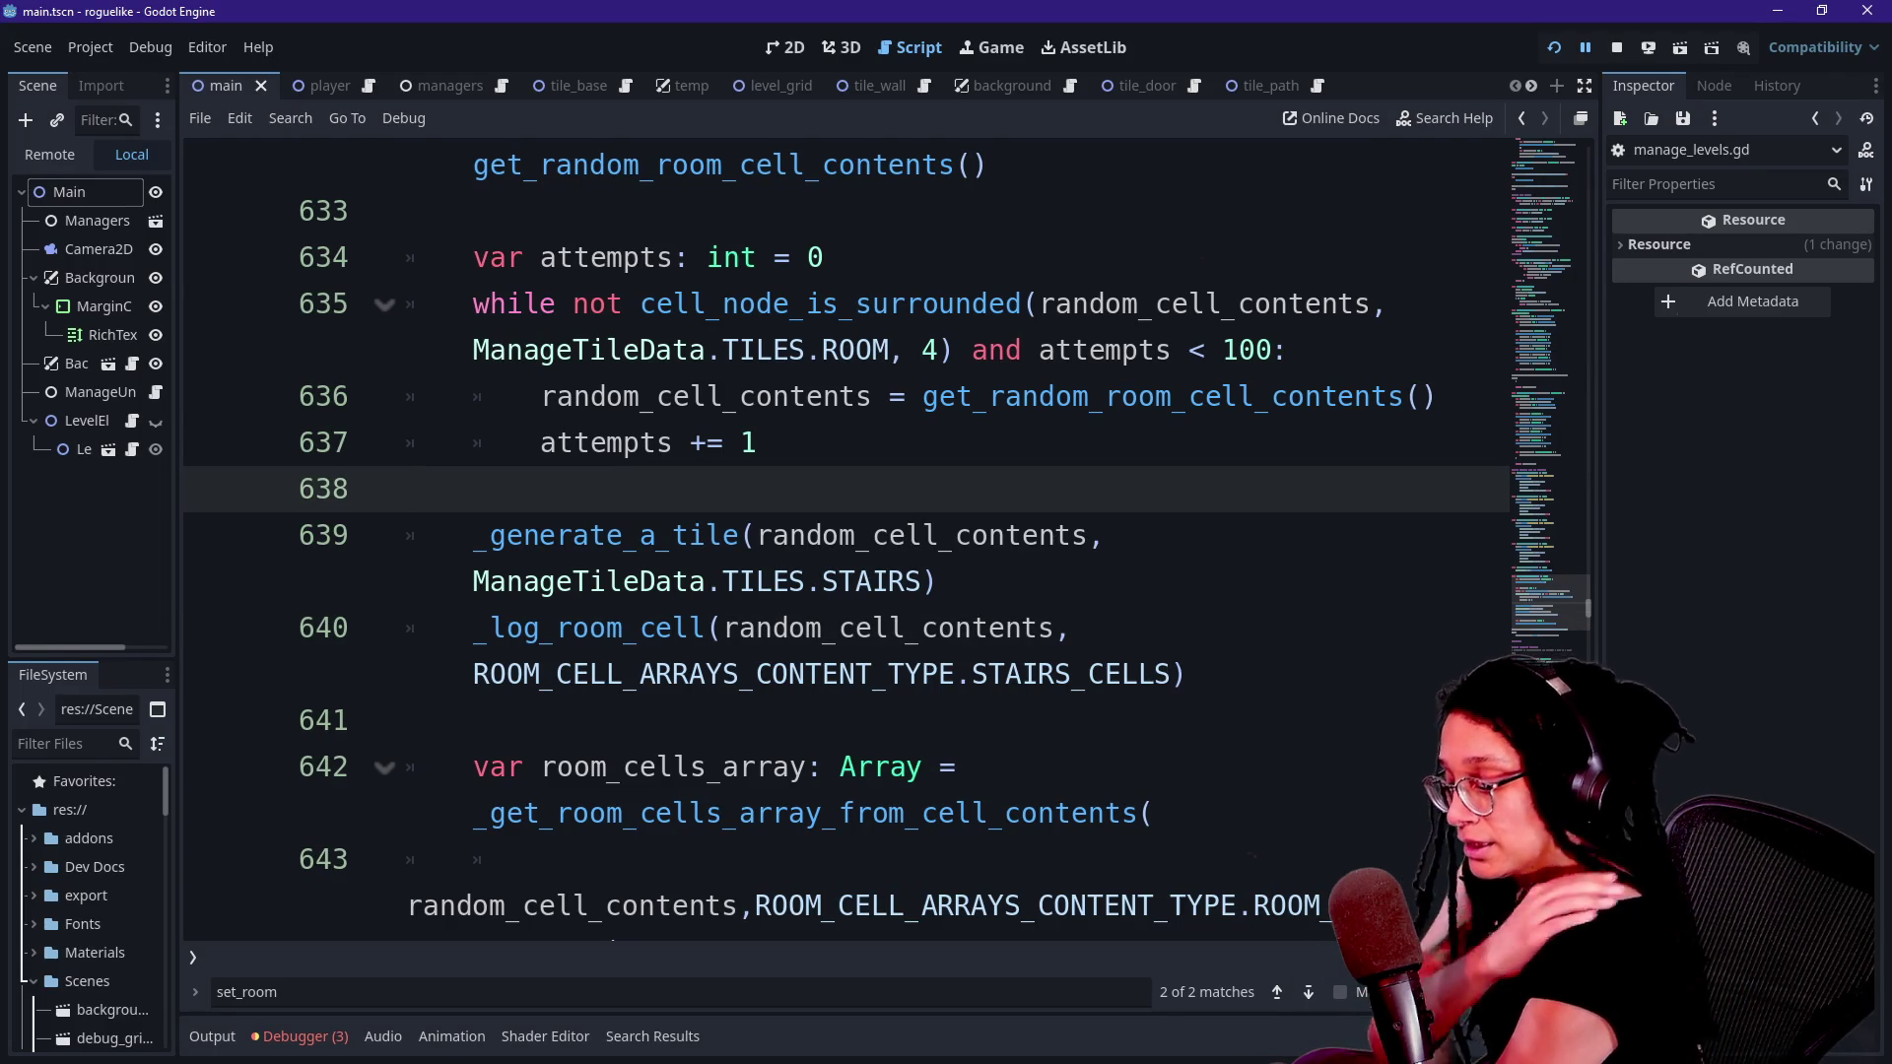
key(Left)
key(Right)
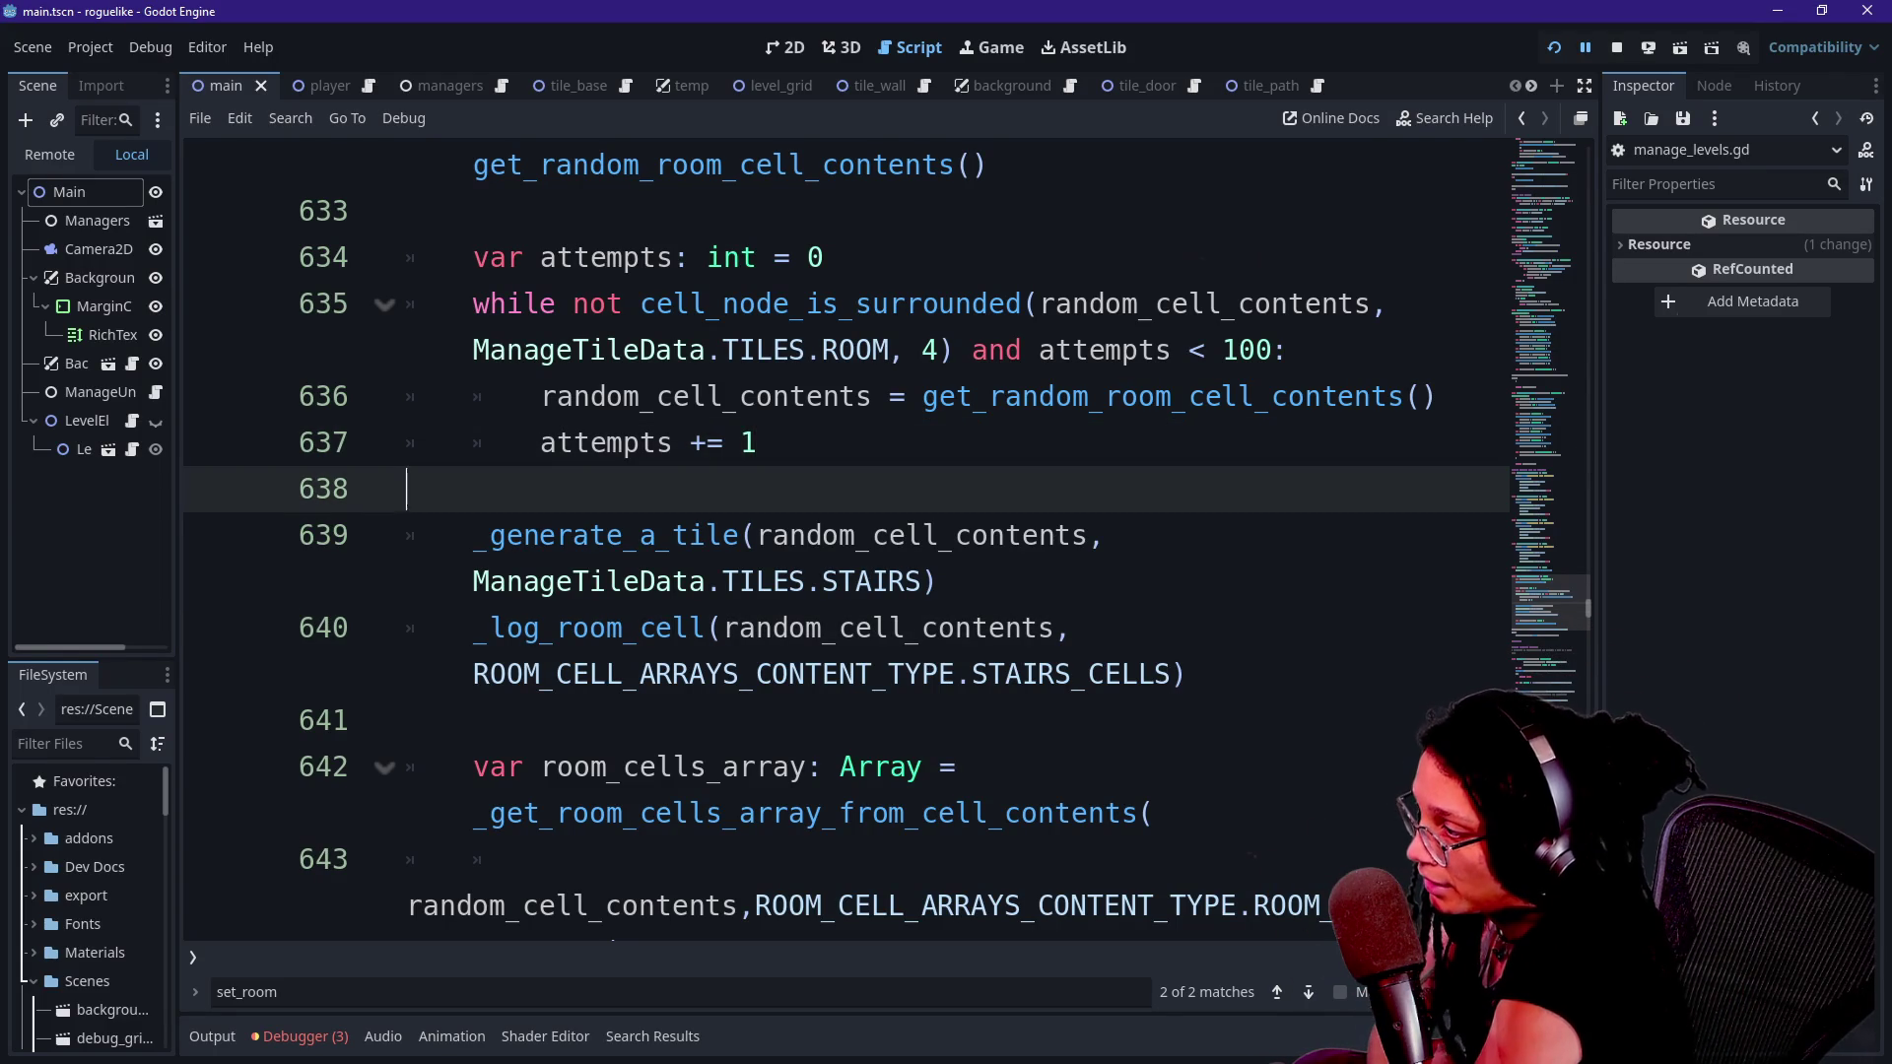
click(1055, 535)
key(Up)
key(Up)
key(Up)
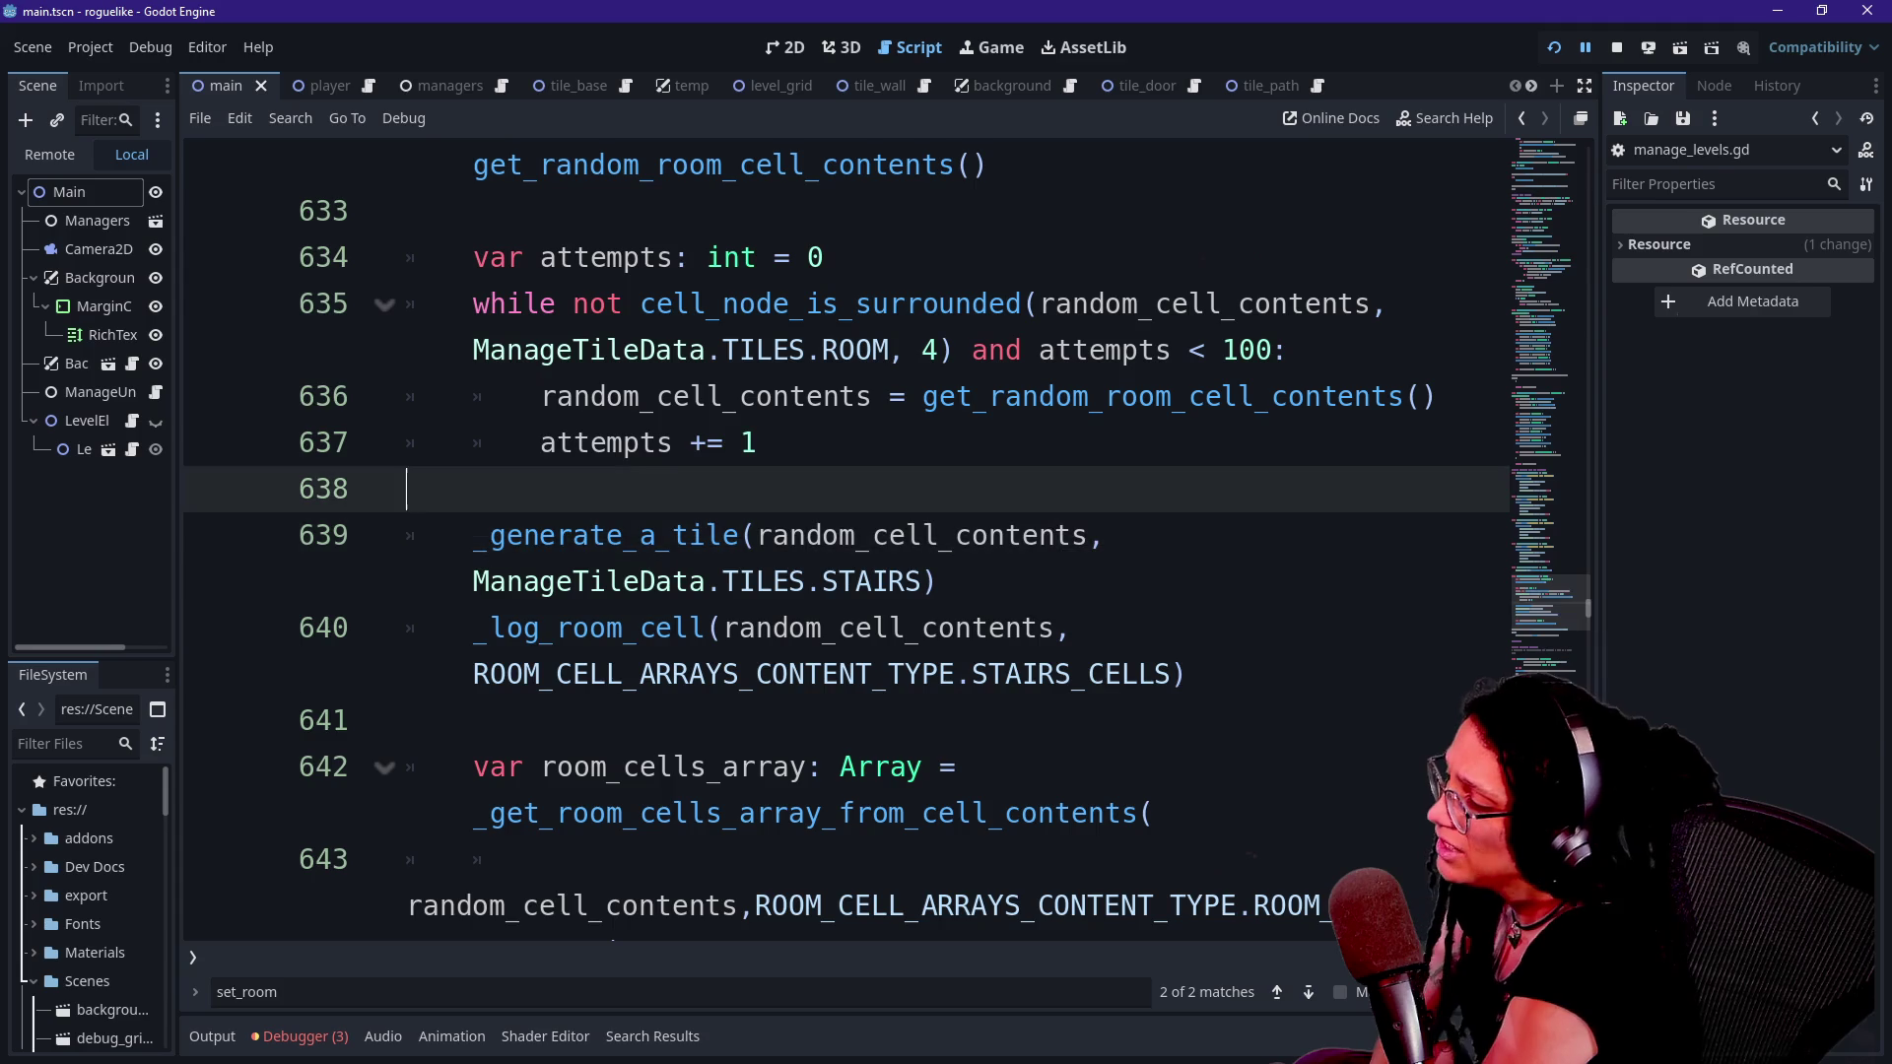
key(Down)
key(Down)
key(Down)
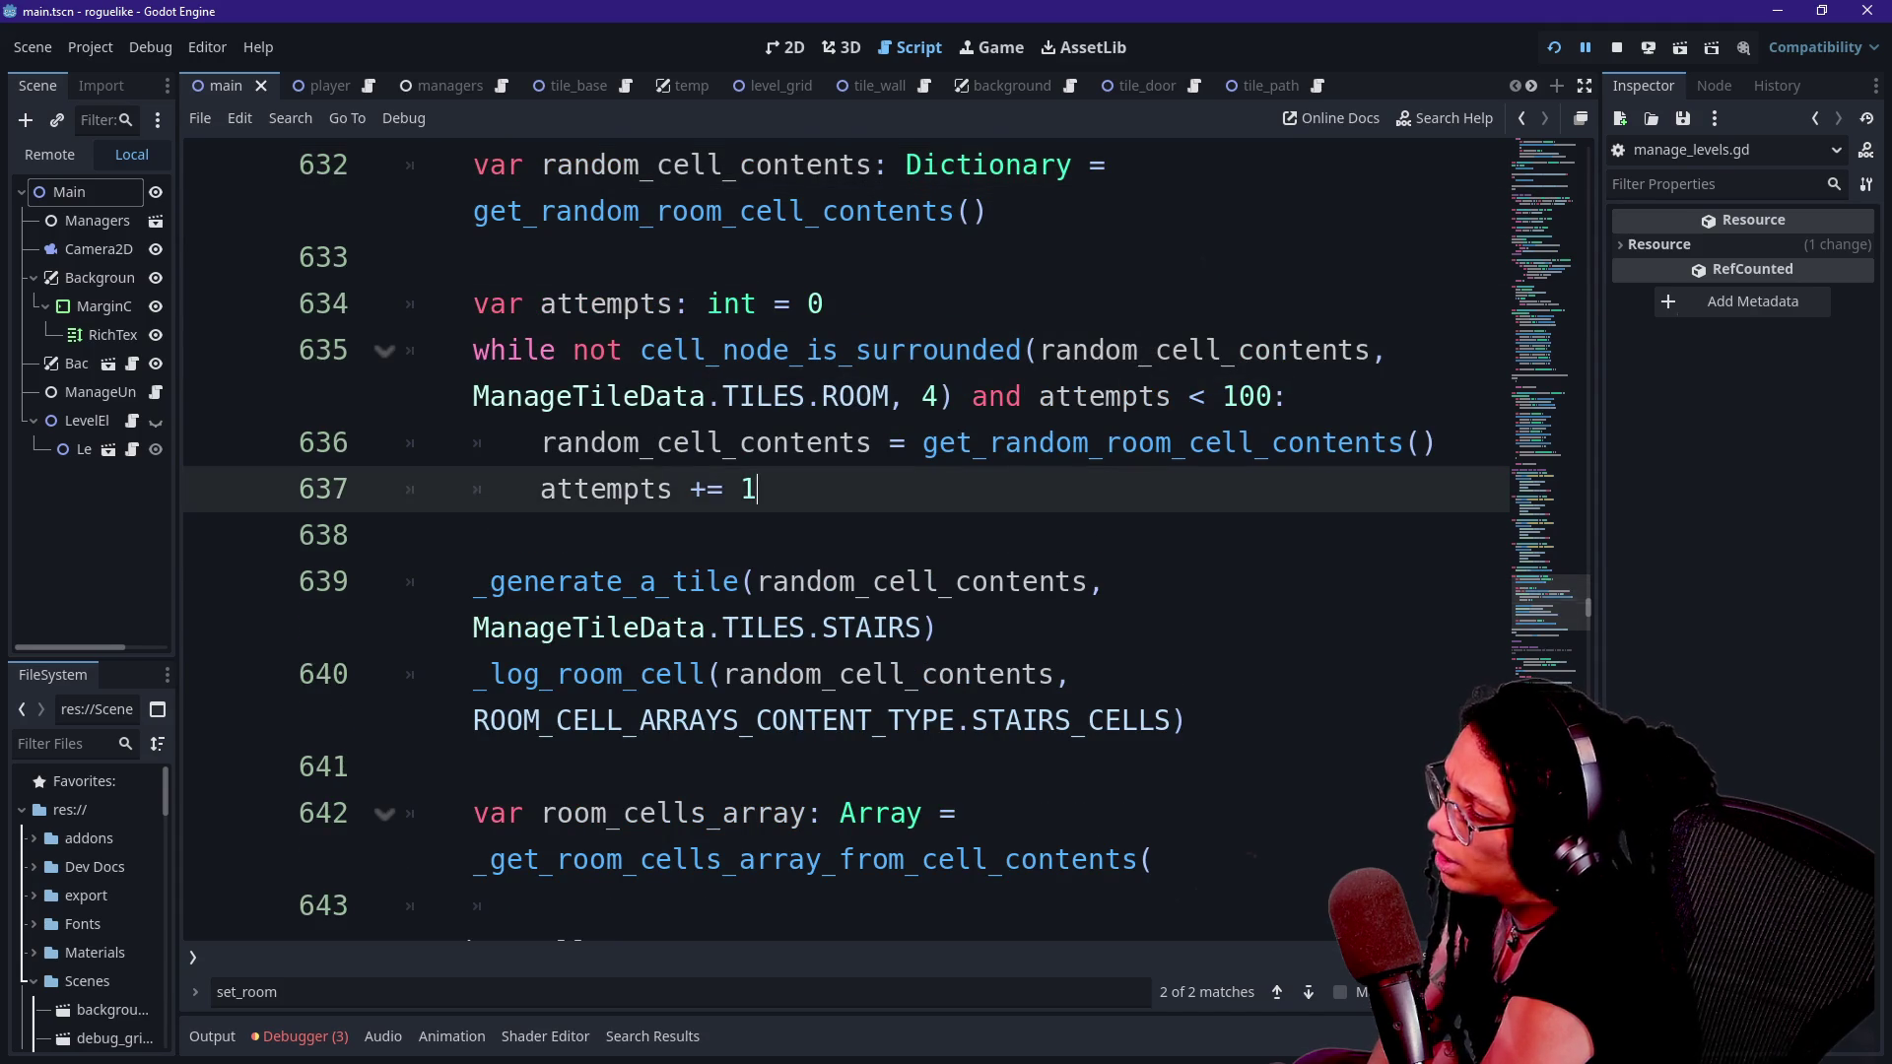
key(Down)
key(Down)
key(Down)
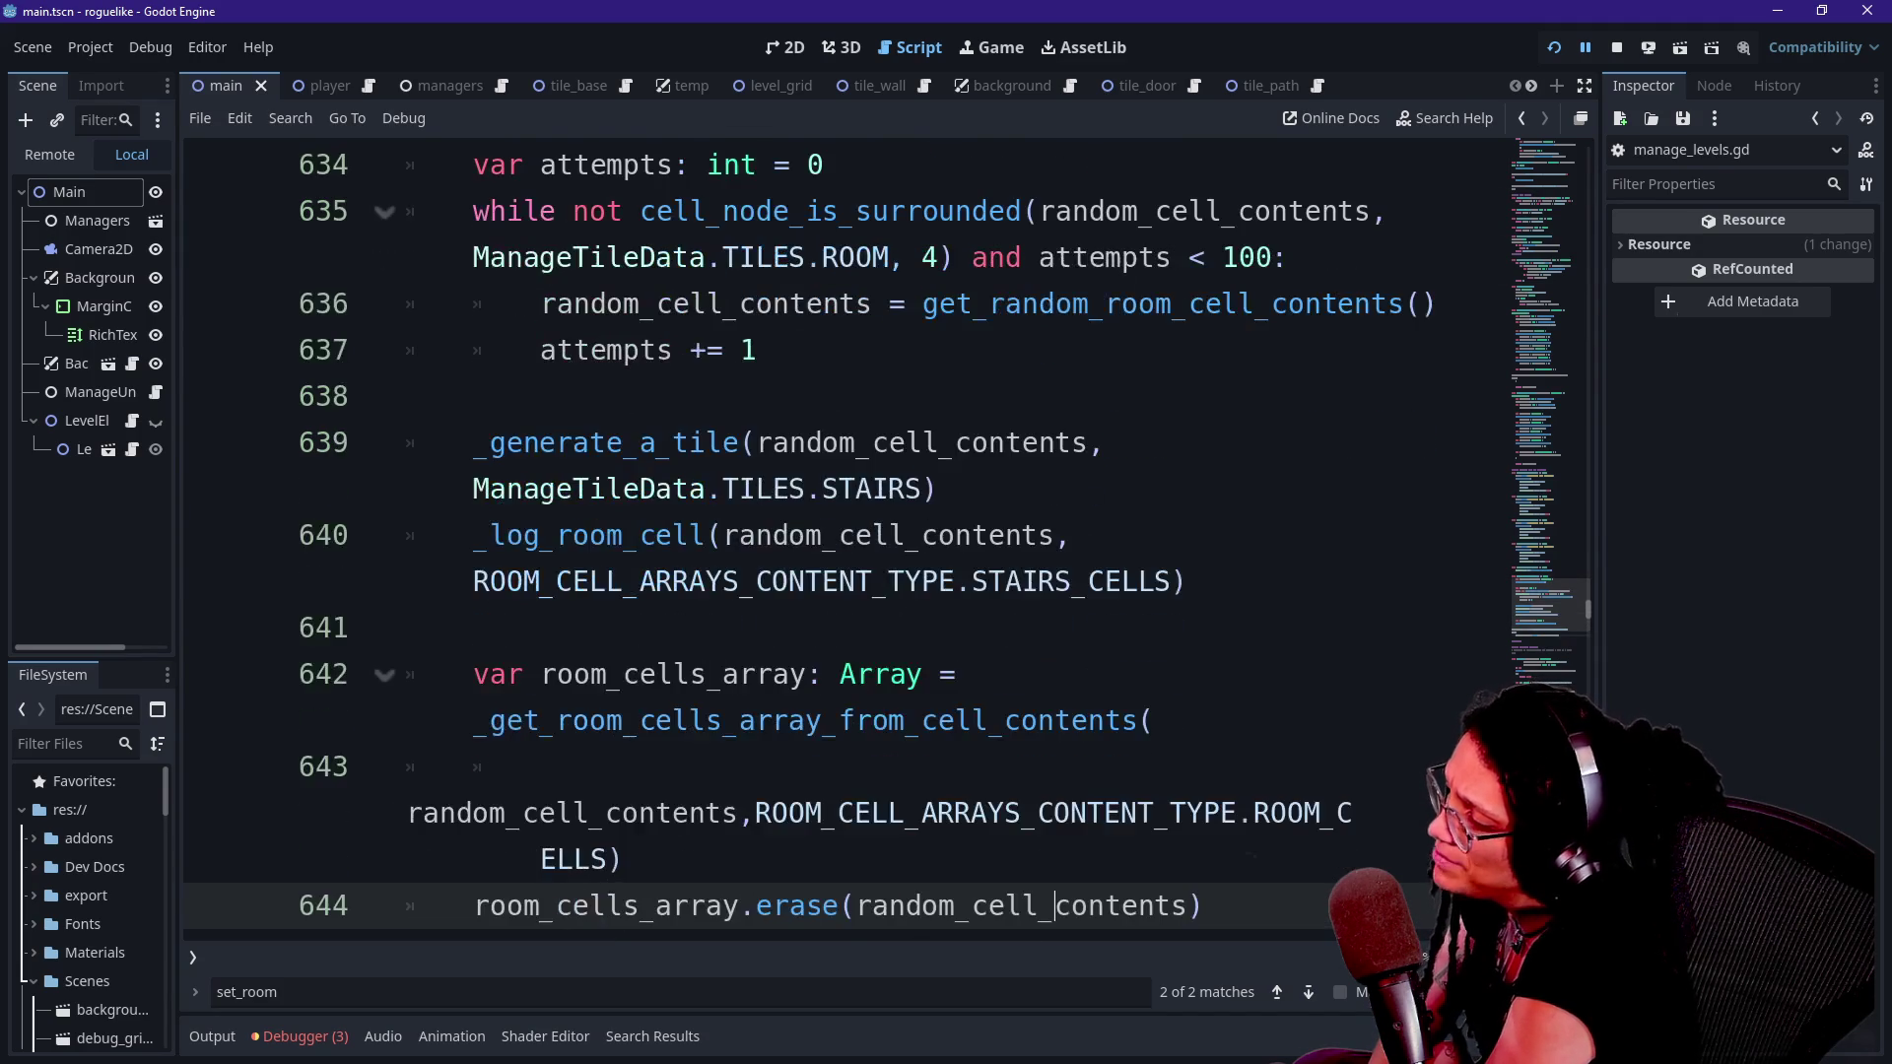
key(Up)
key(Up)
key(Up)
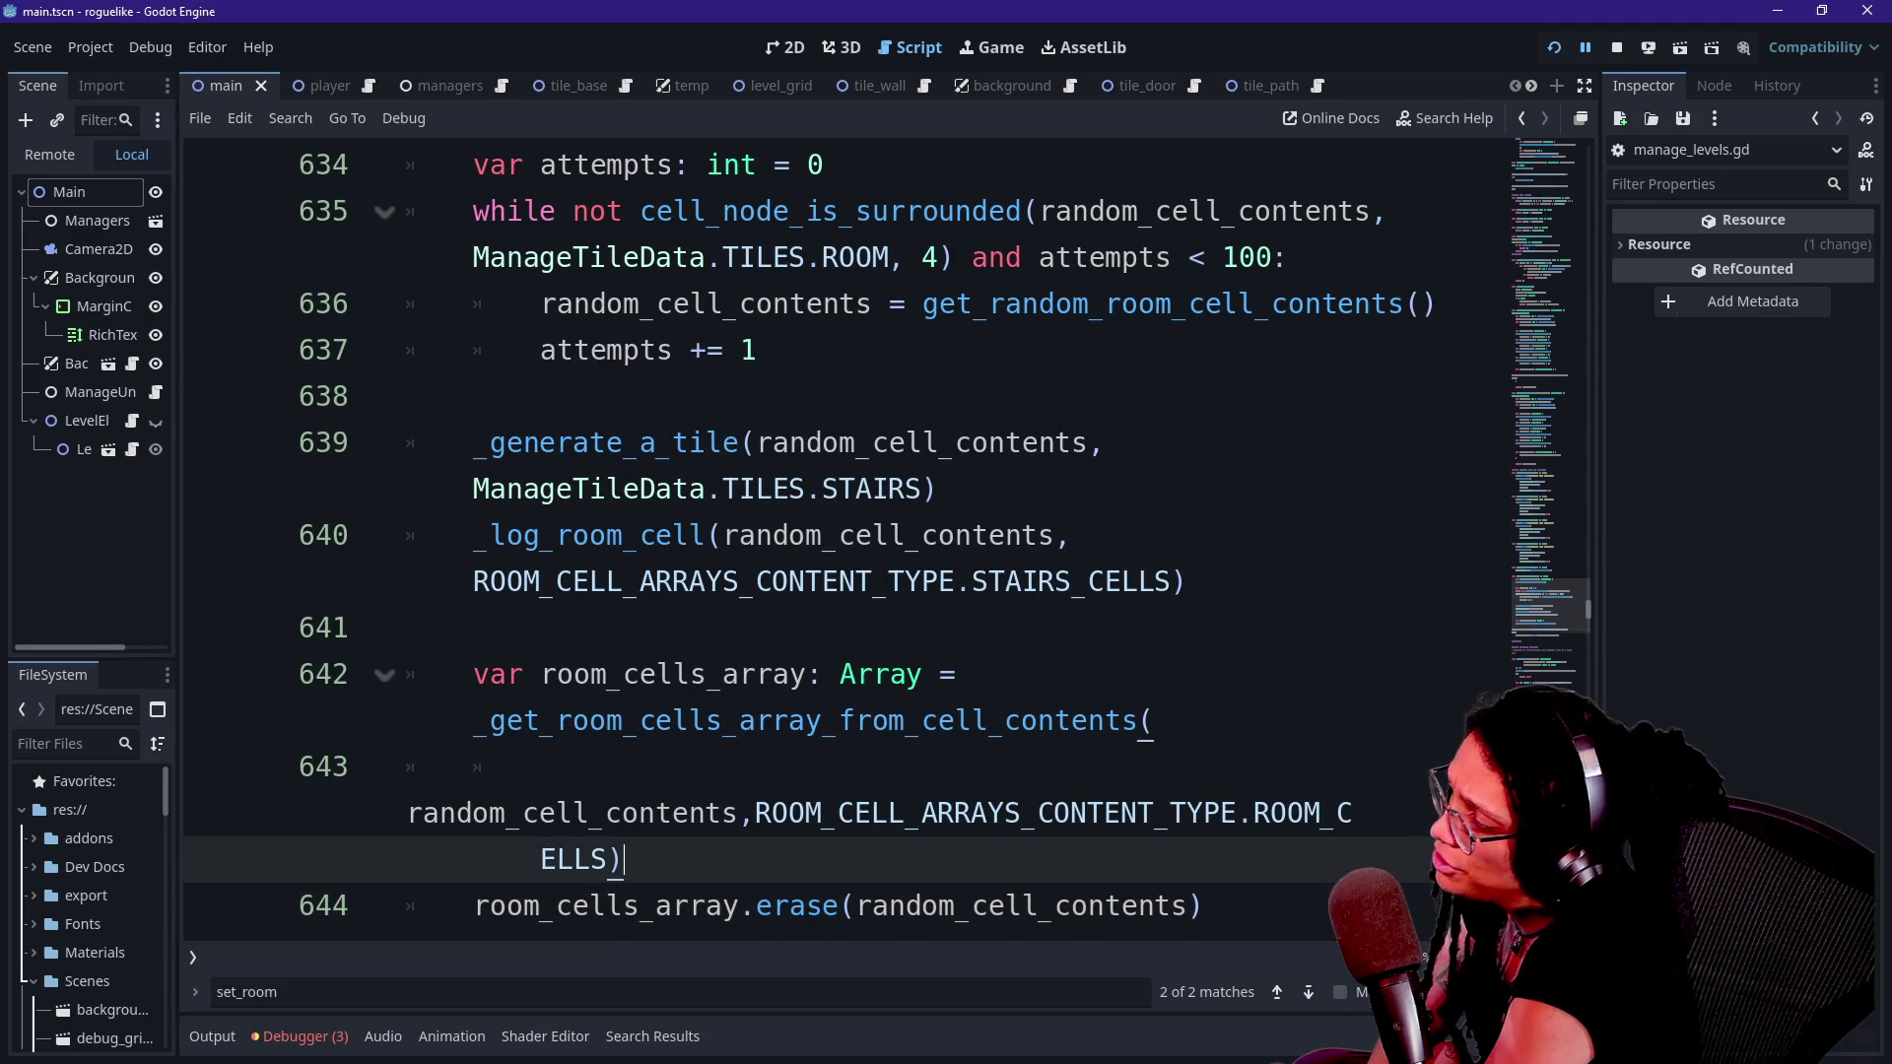
key(Down)
key(Down)
key(Down)
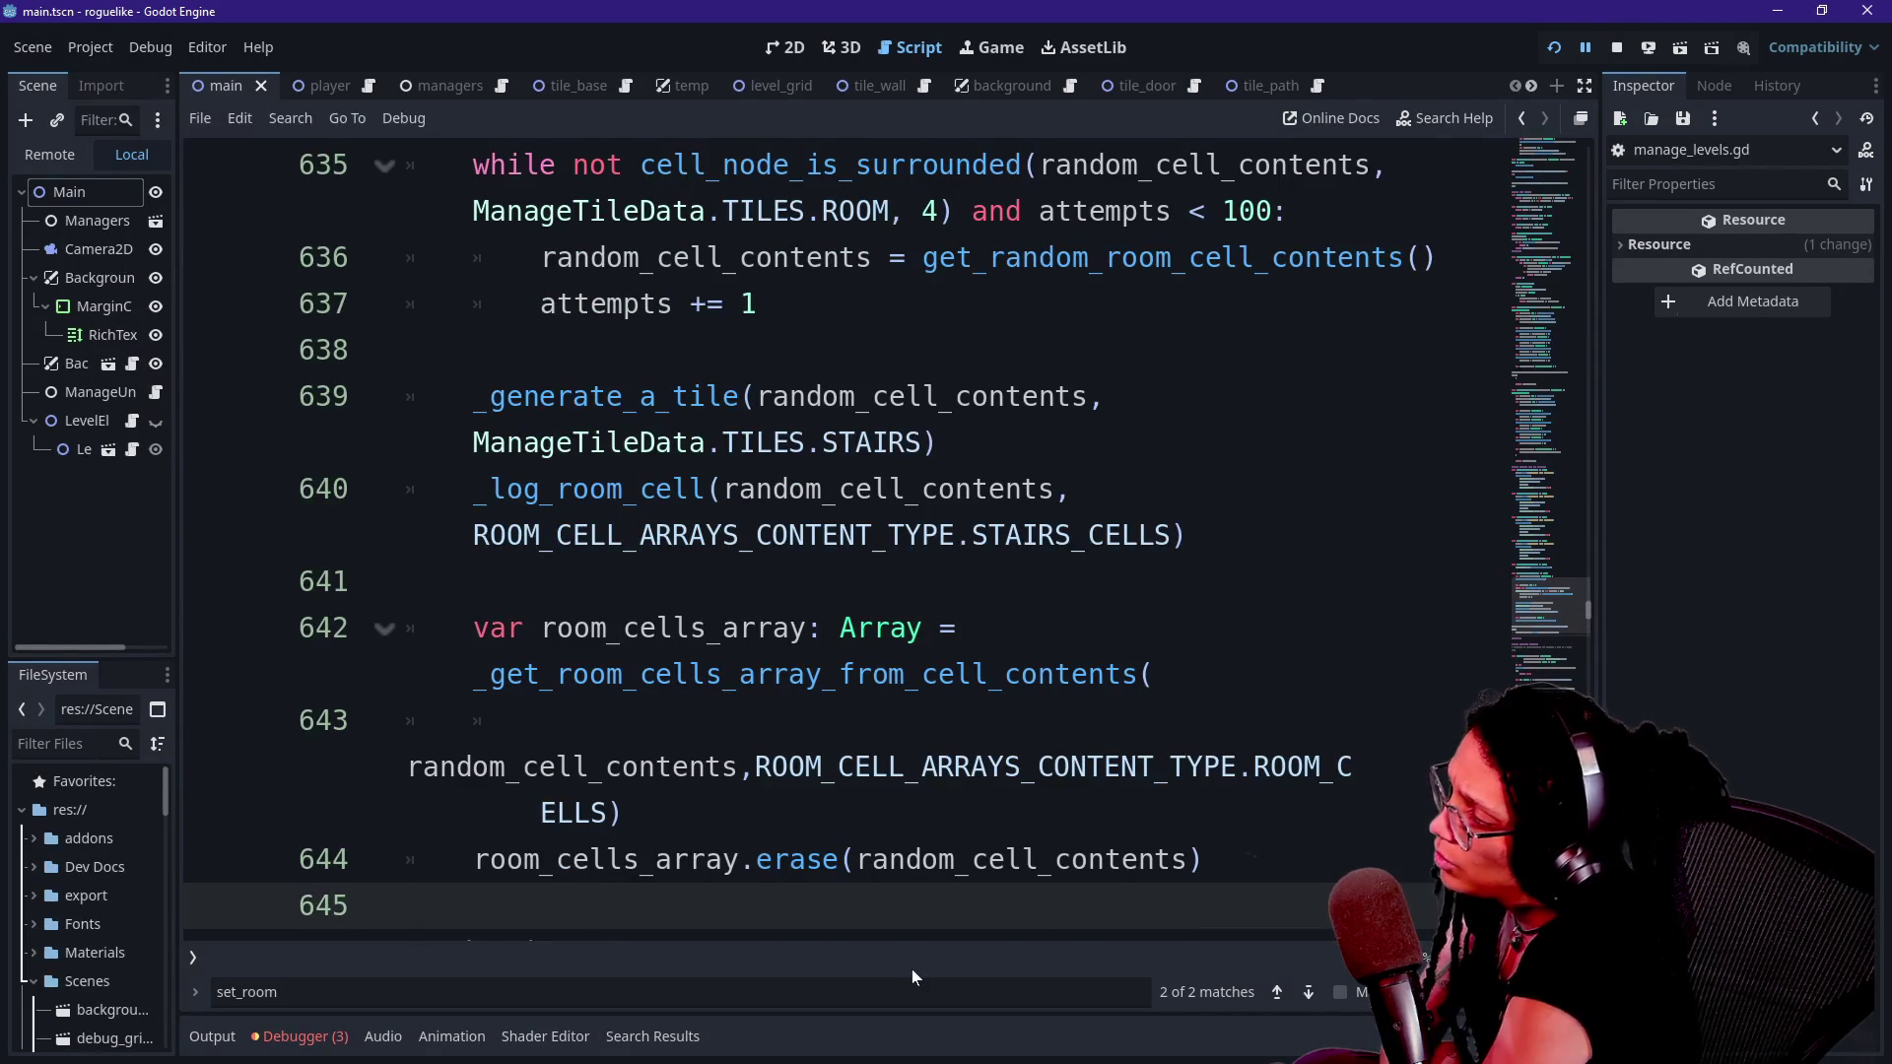
- Jump from the line 642 call to the _log_room_cell function definition
click(822, 674)
click(724, 535)
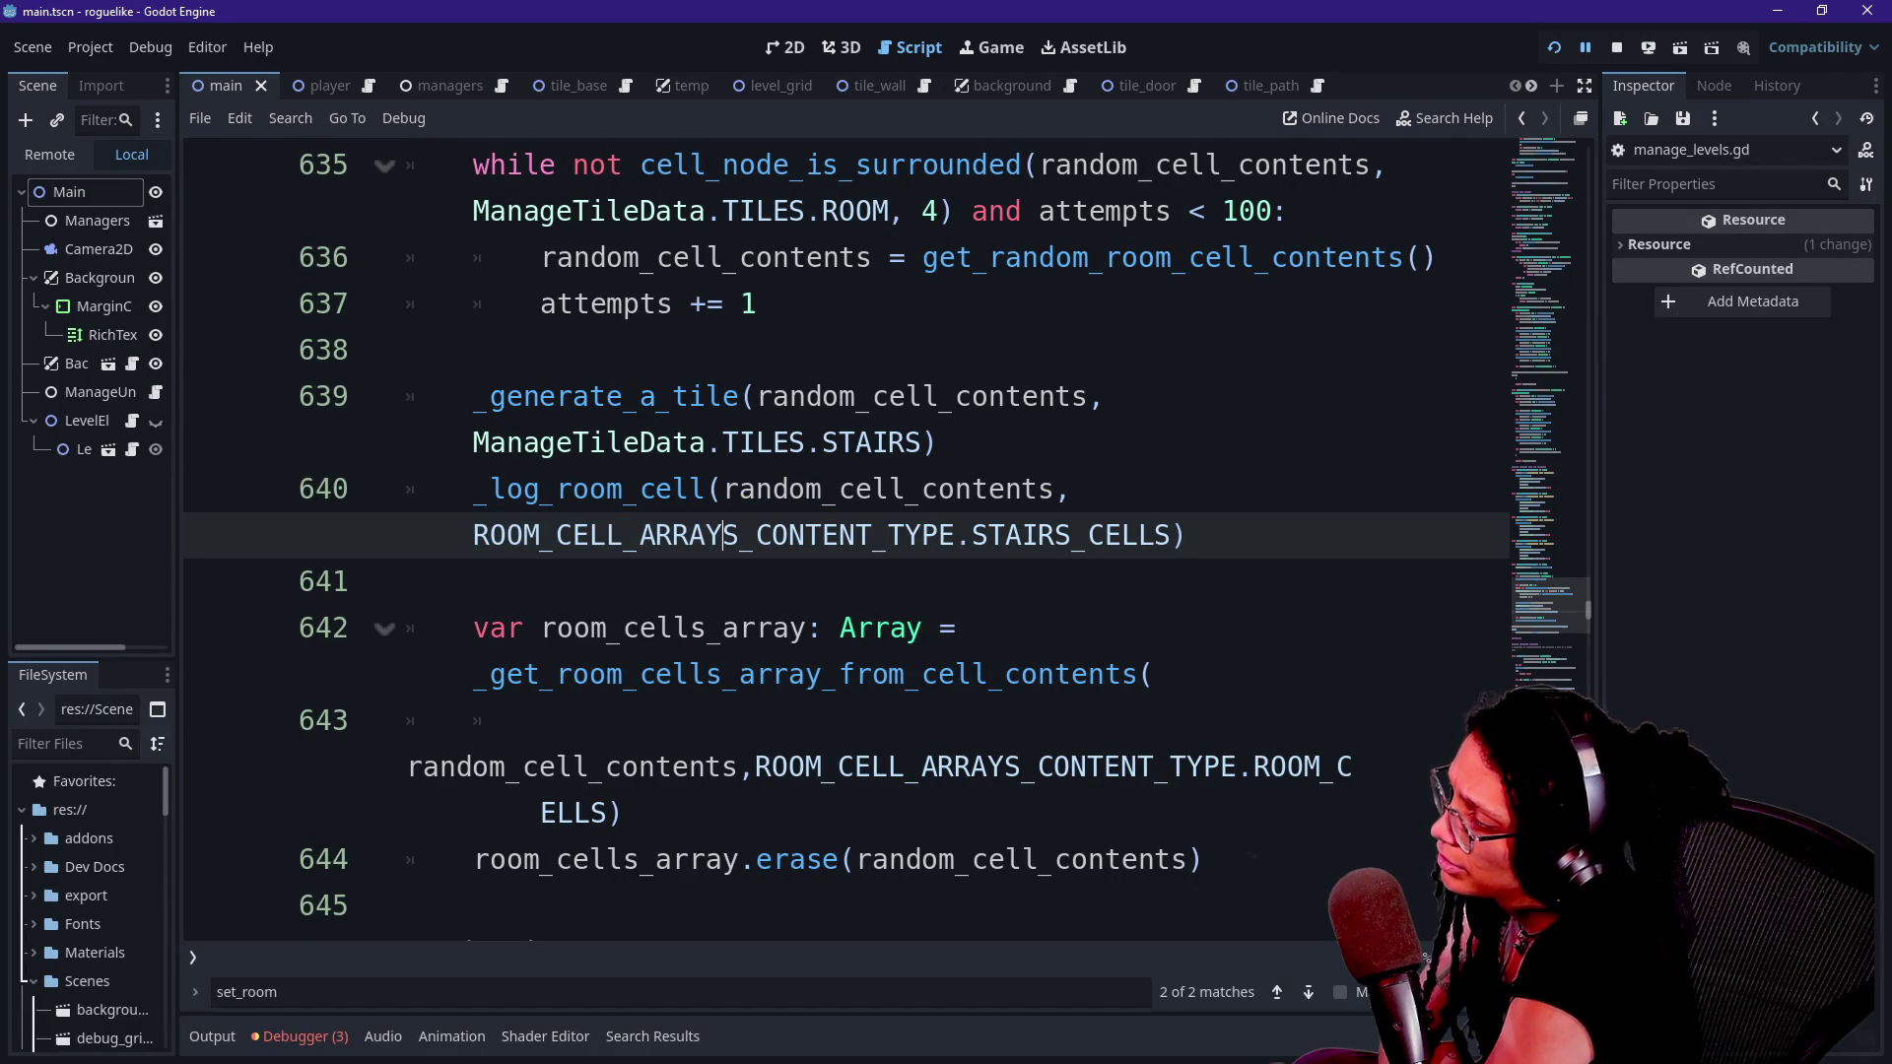
click(954, 674)
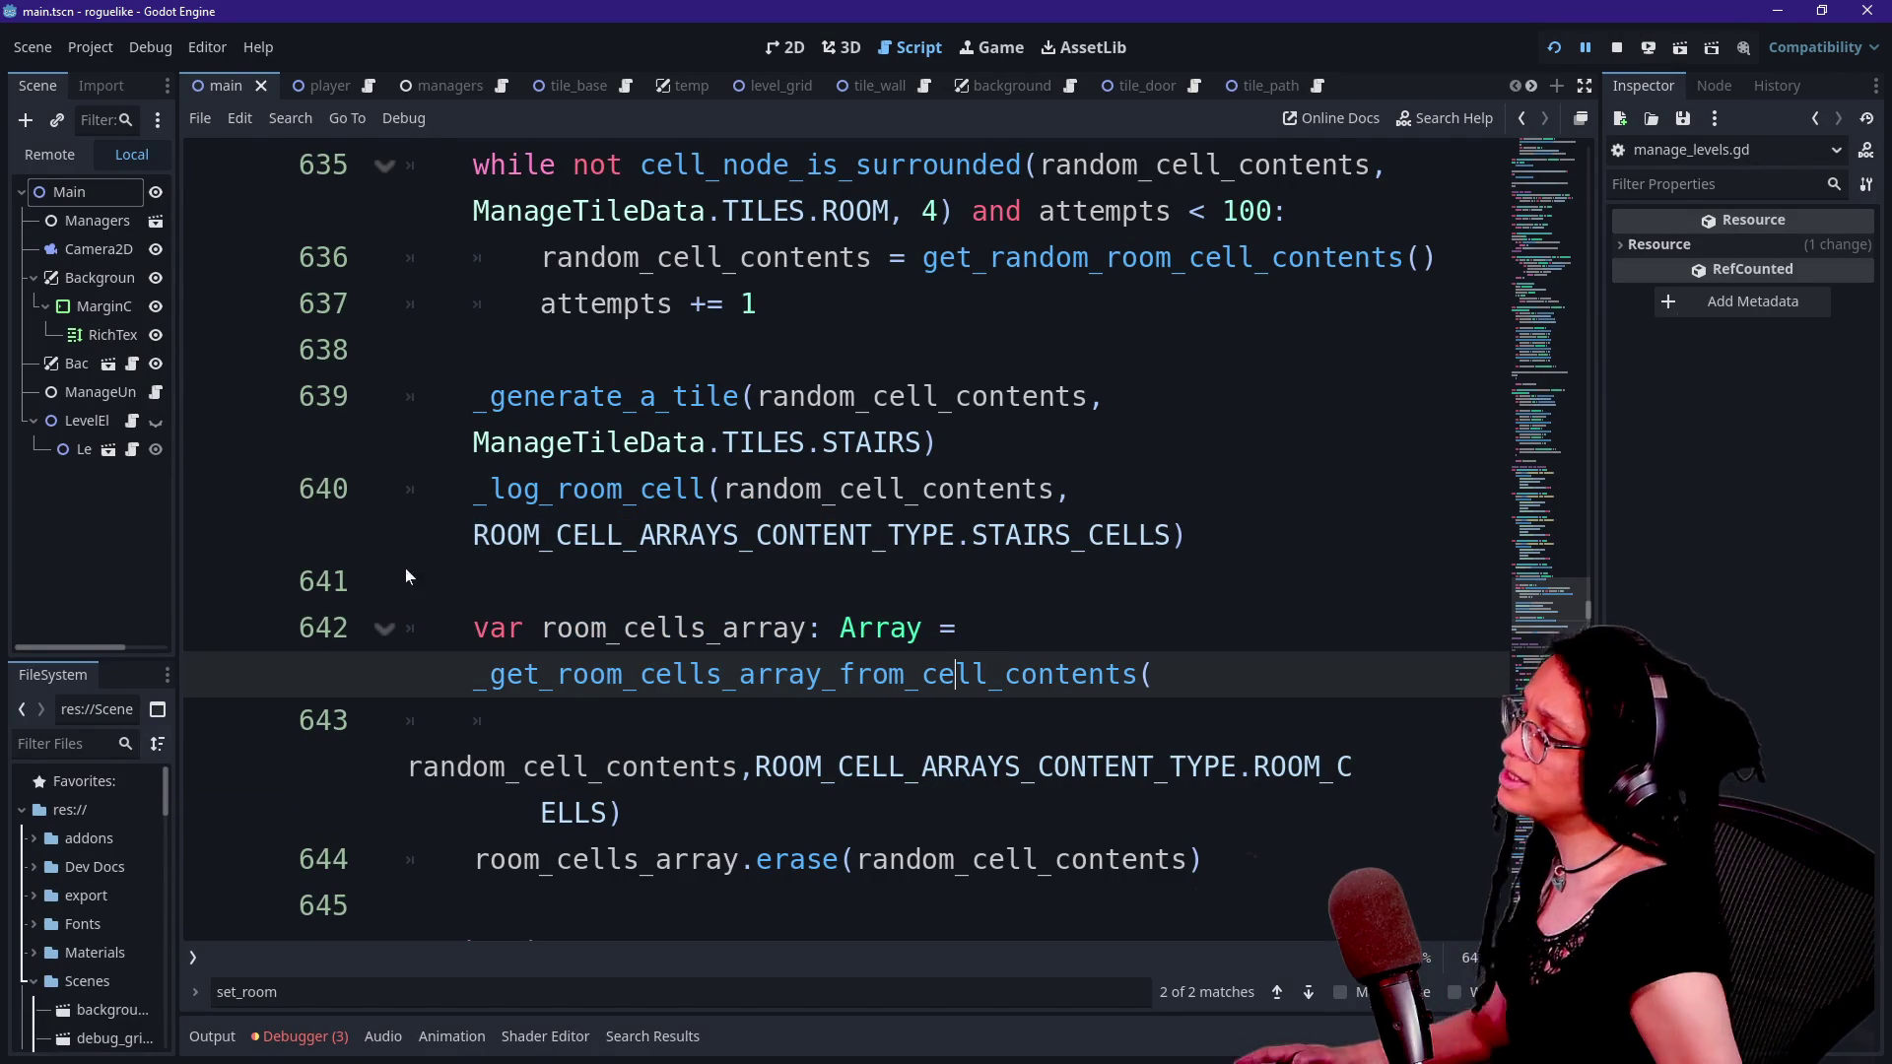
ctrl+click(648, 498)
scroll(649, 502, down, 3)
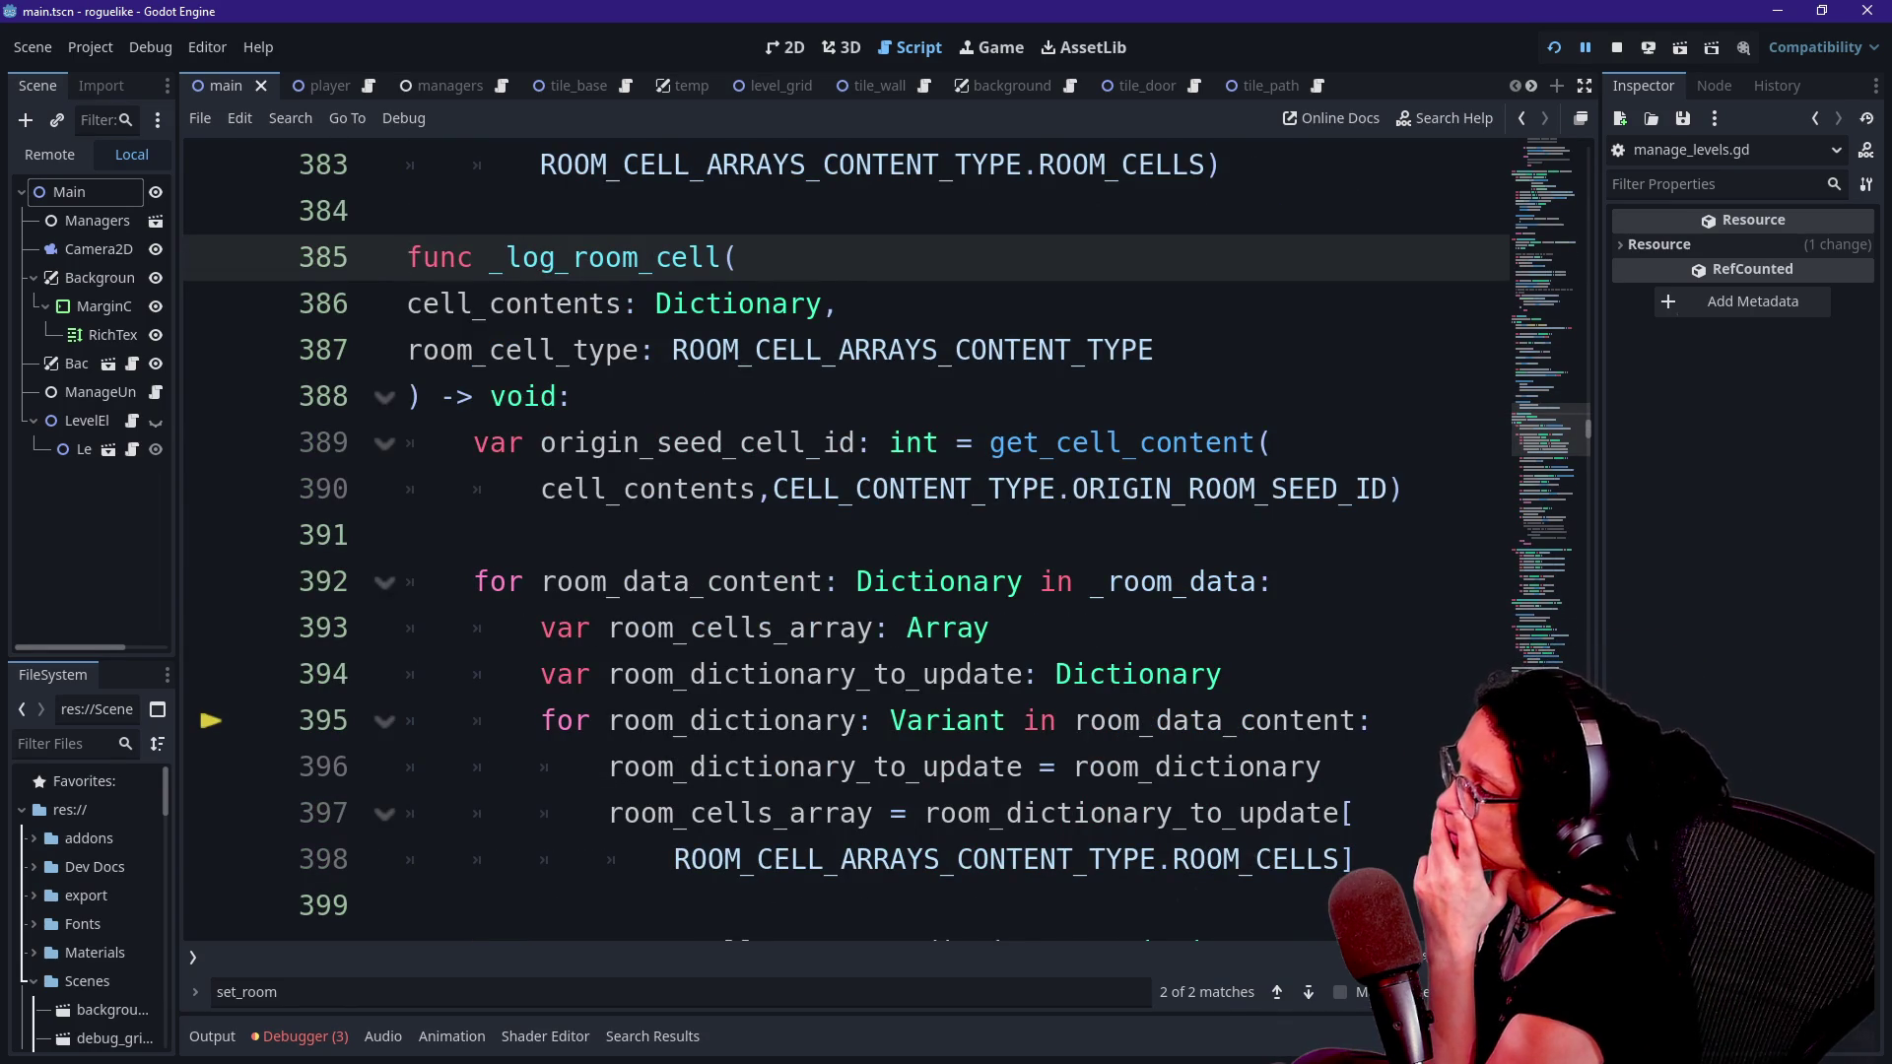
click(414, 396)
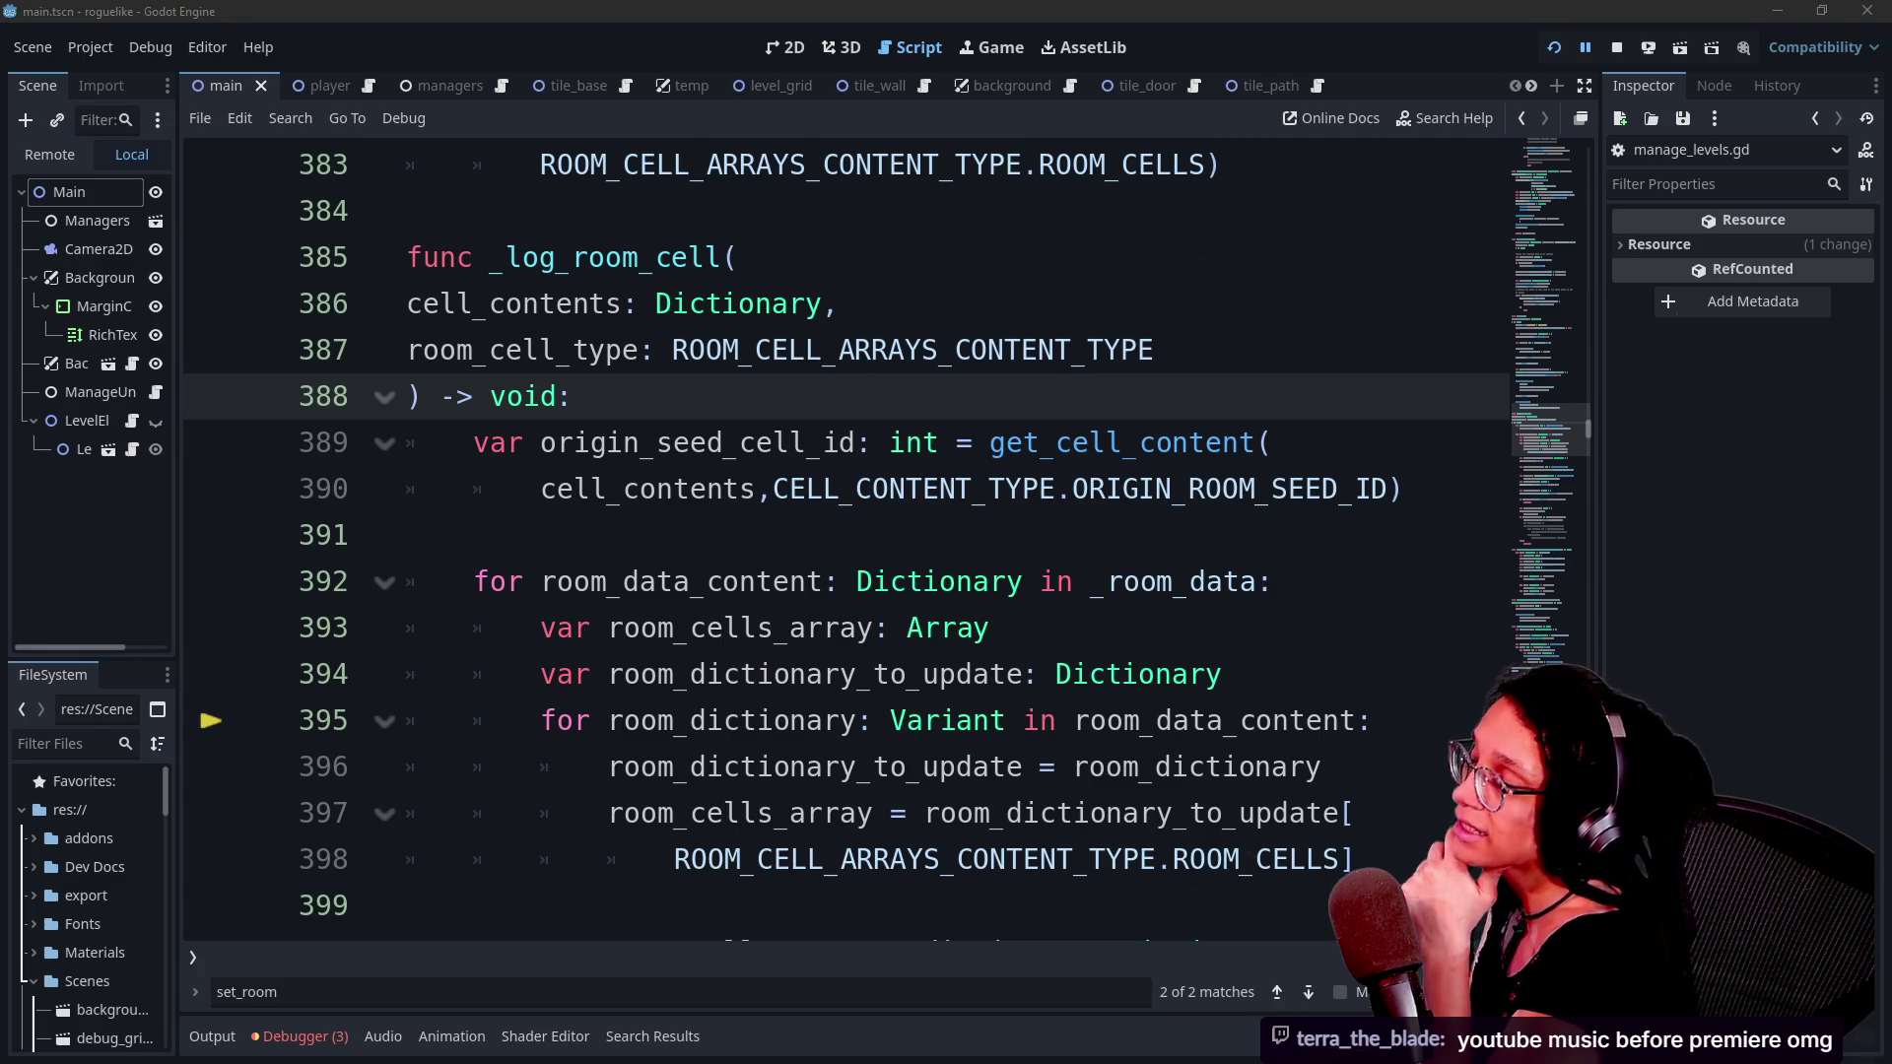
drag(1403, 489, 572, 396)
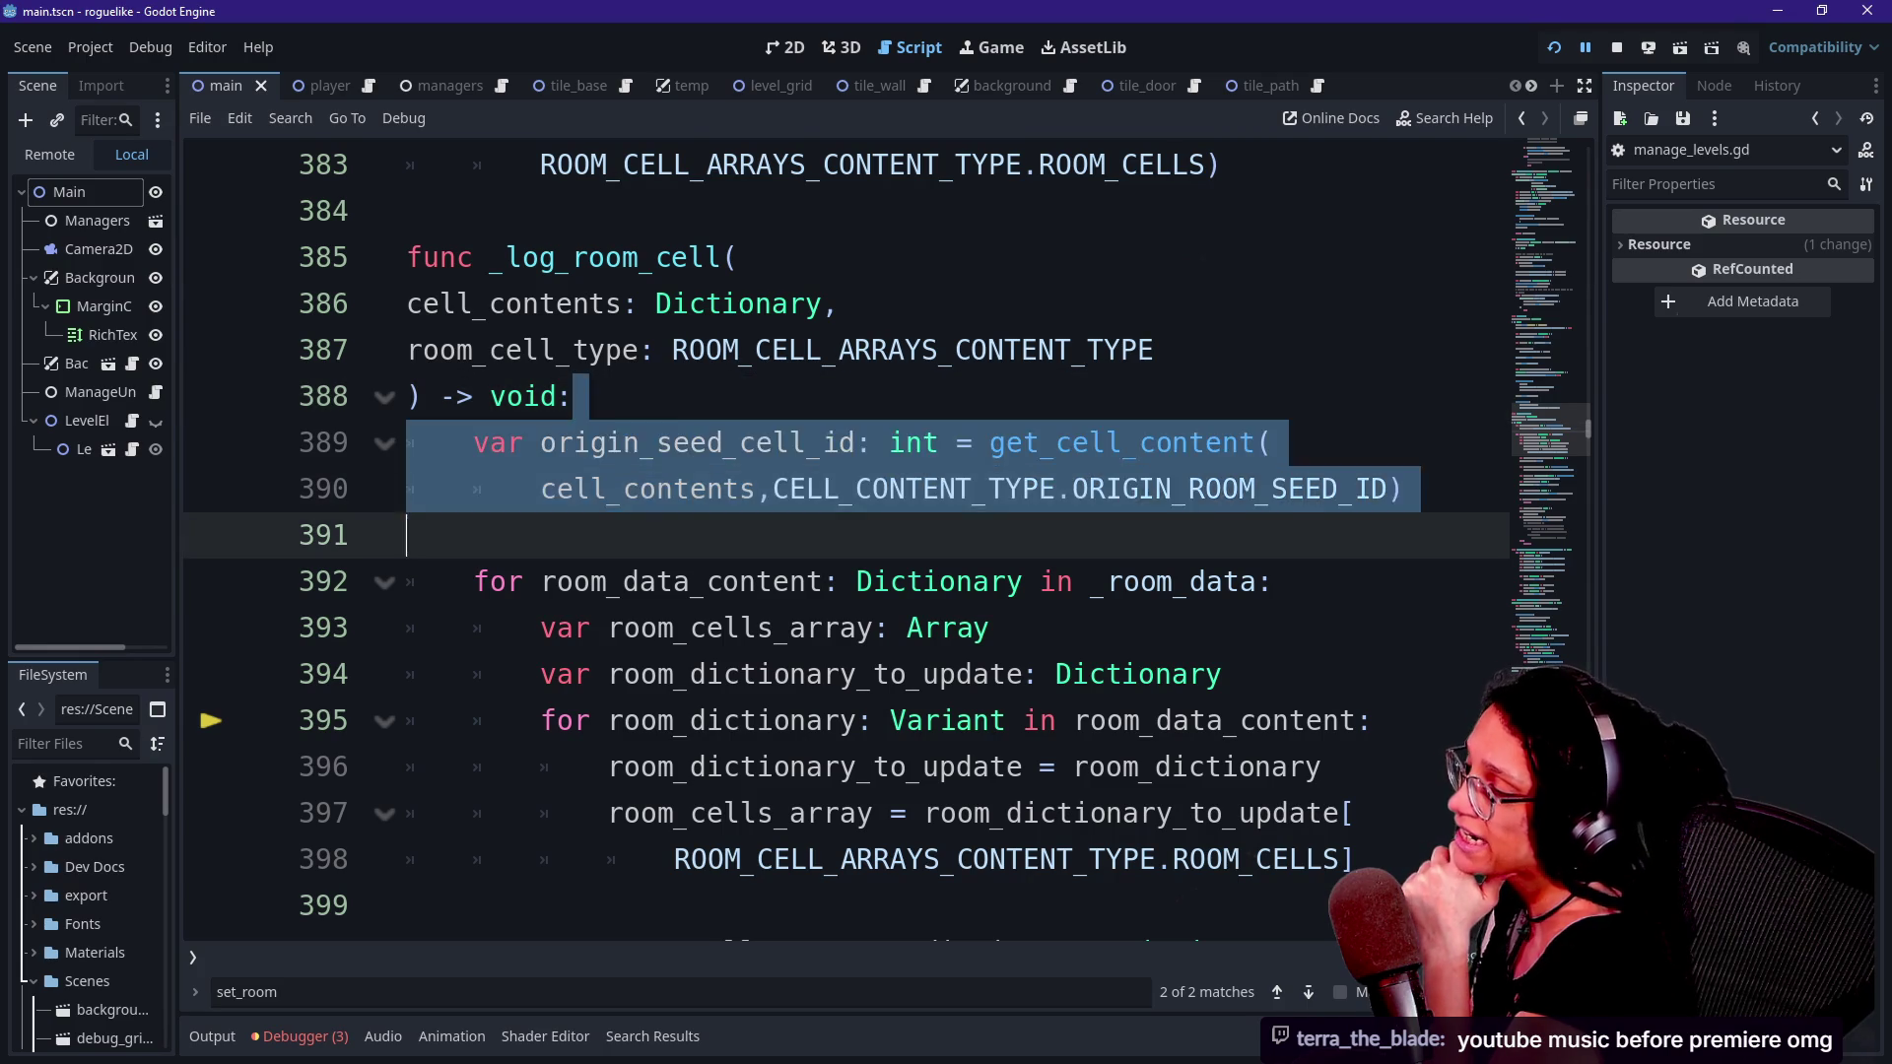
click(1172, 582)
key(Down)
key(Down)
key(Down)
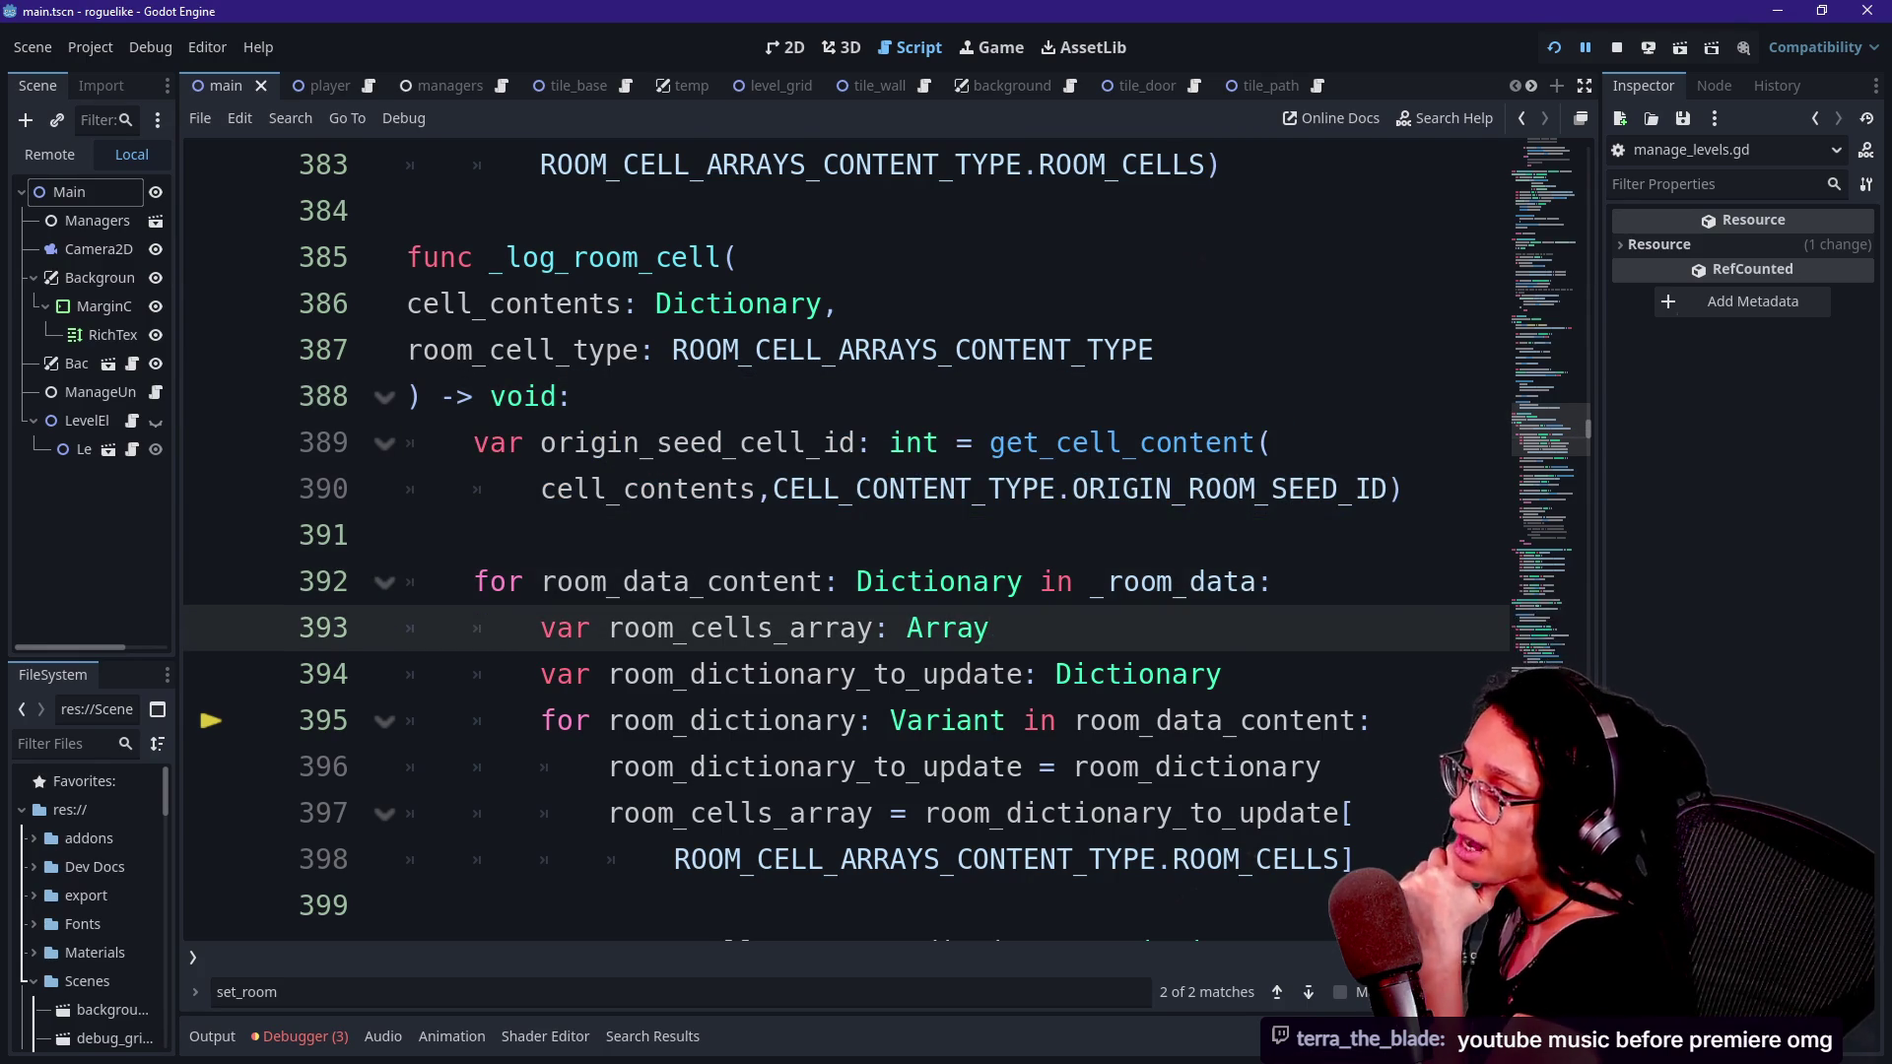
key(Down)
key(Down)
key(Down)
key(Up)
key(Down)
key(Down)
key(Down)
key(Down)
key(Up)
key(Up)
key(Up)
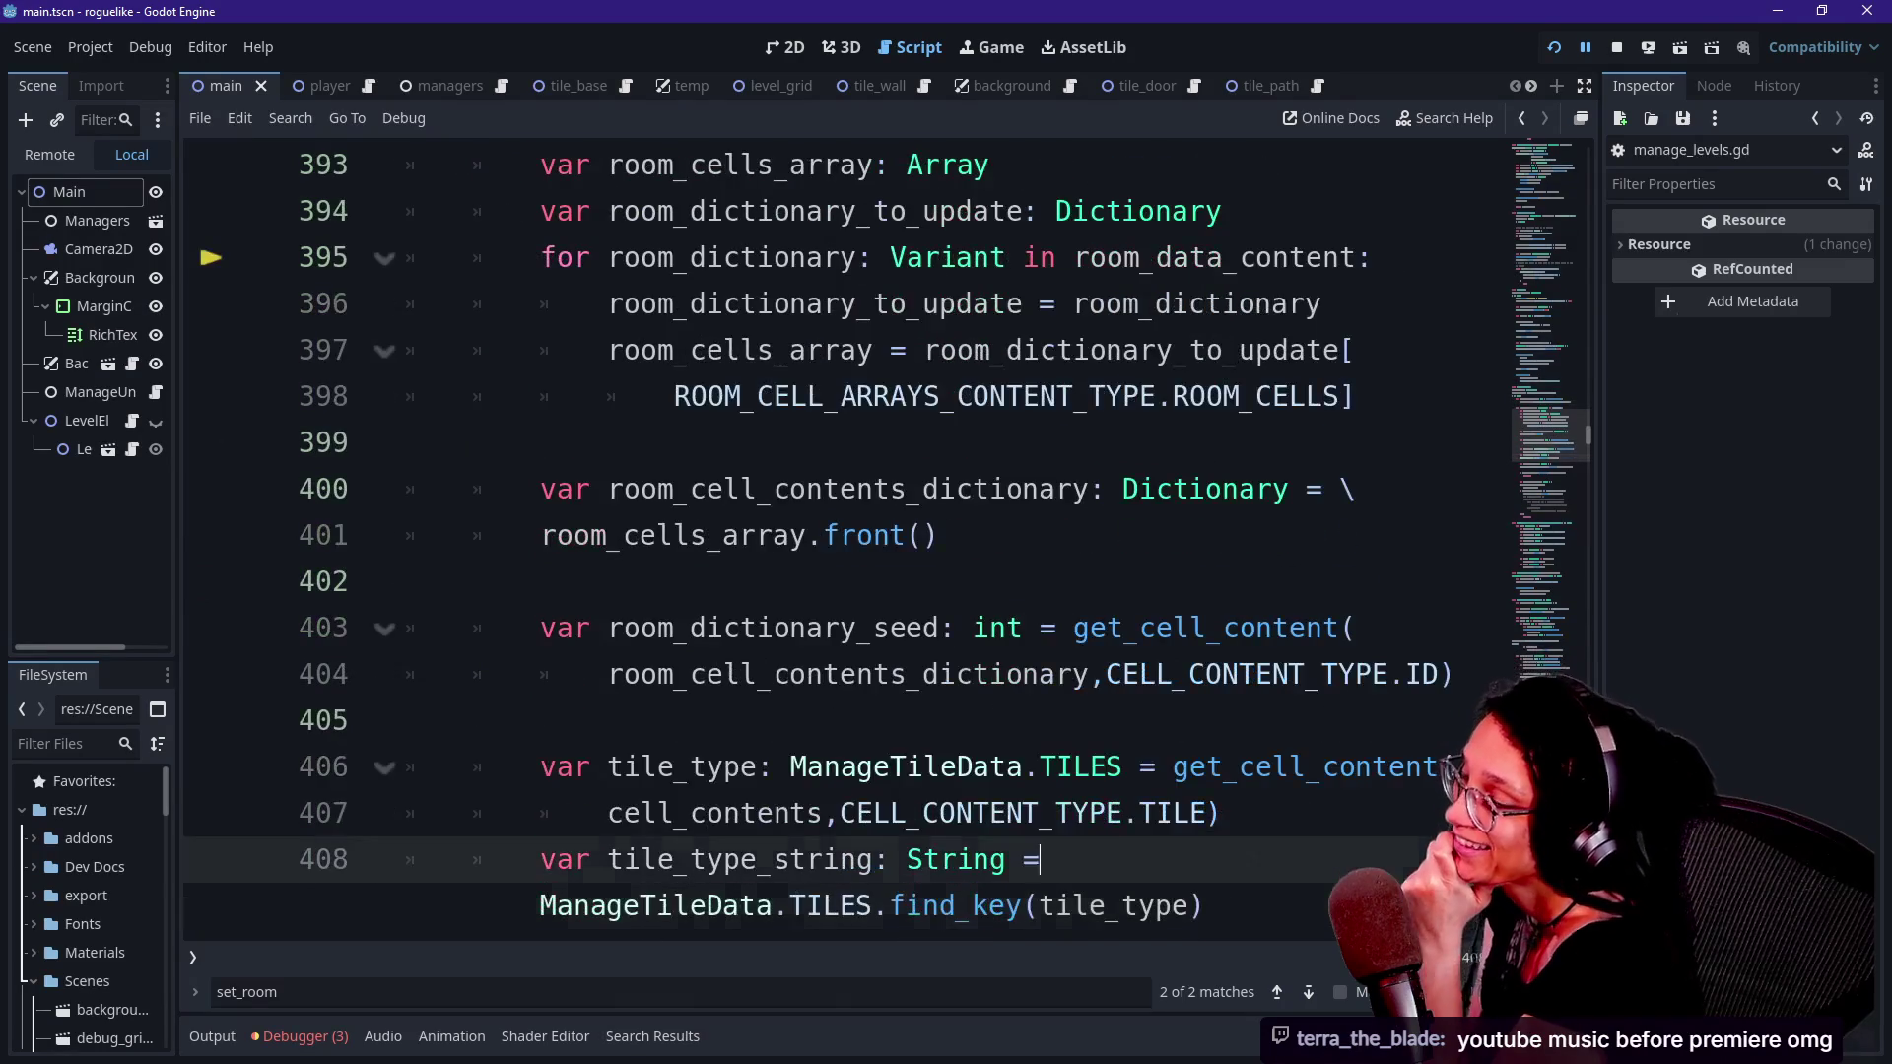
click(1172, 396)
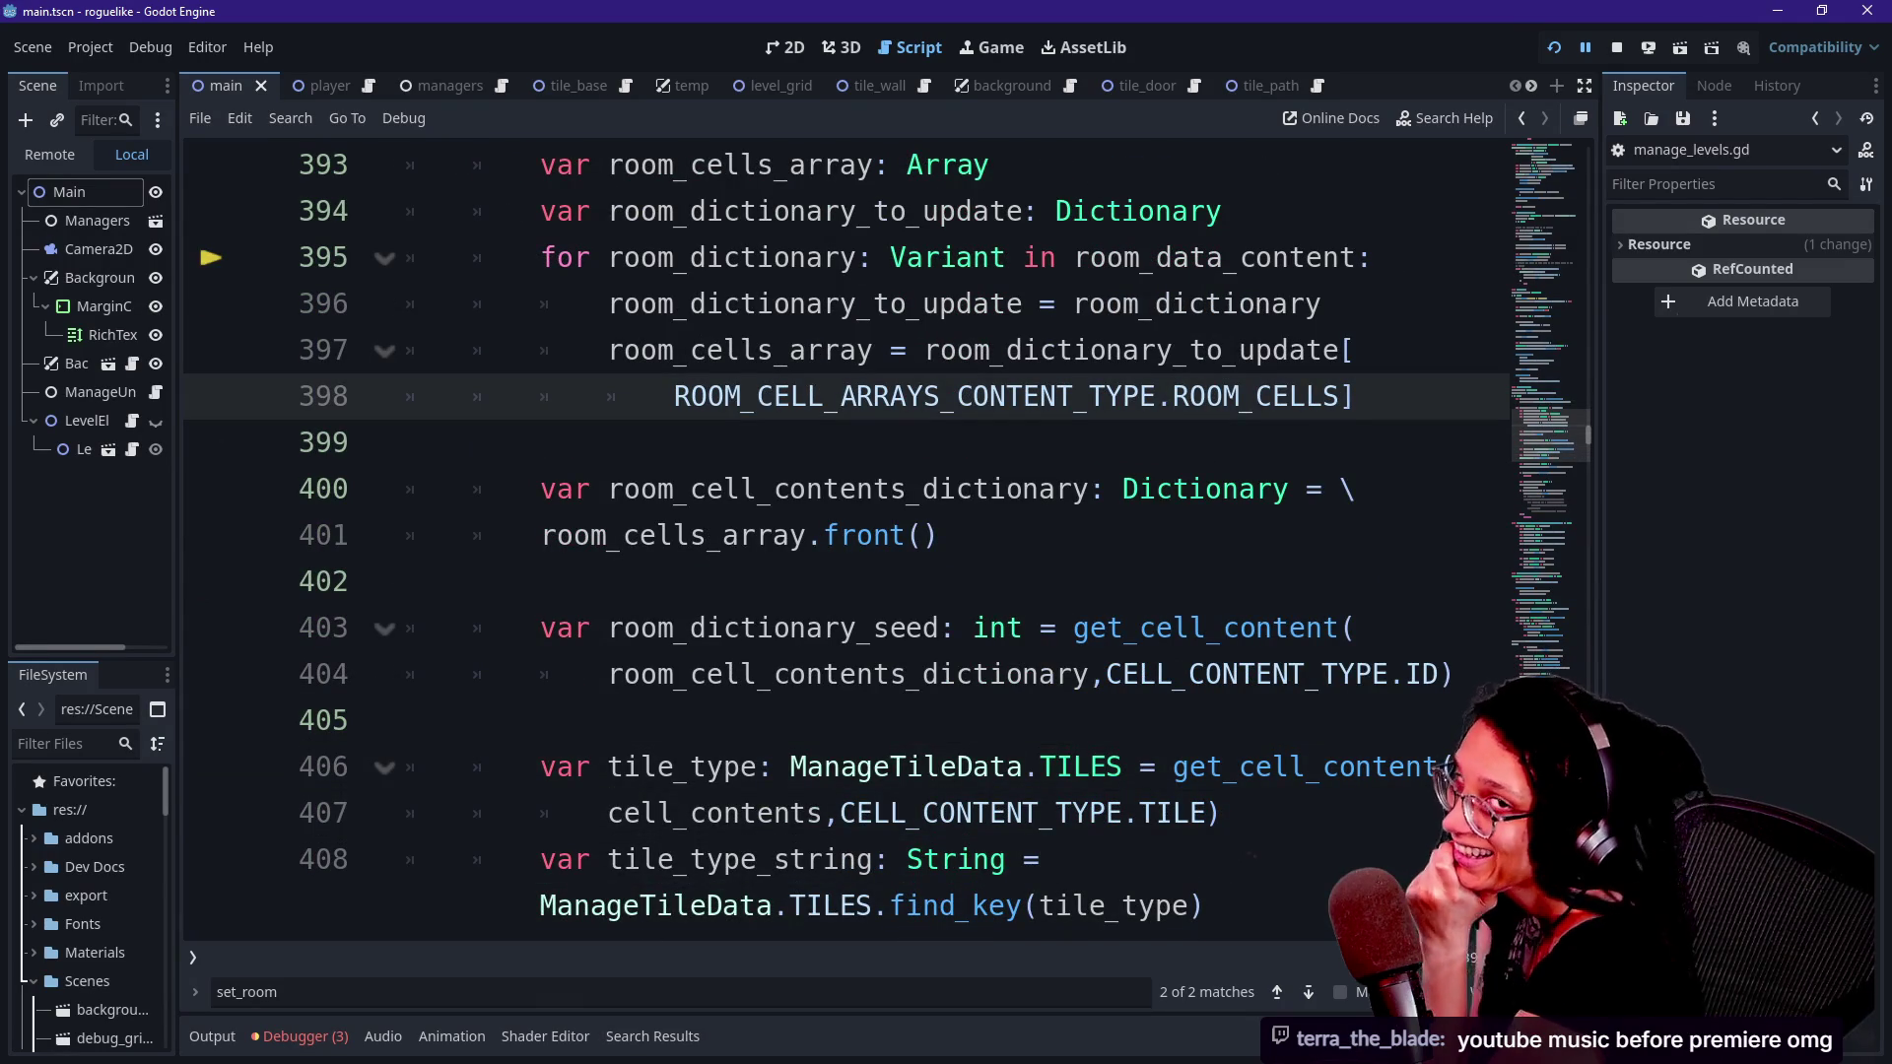
key(Up)
key(Up)
key(Up)
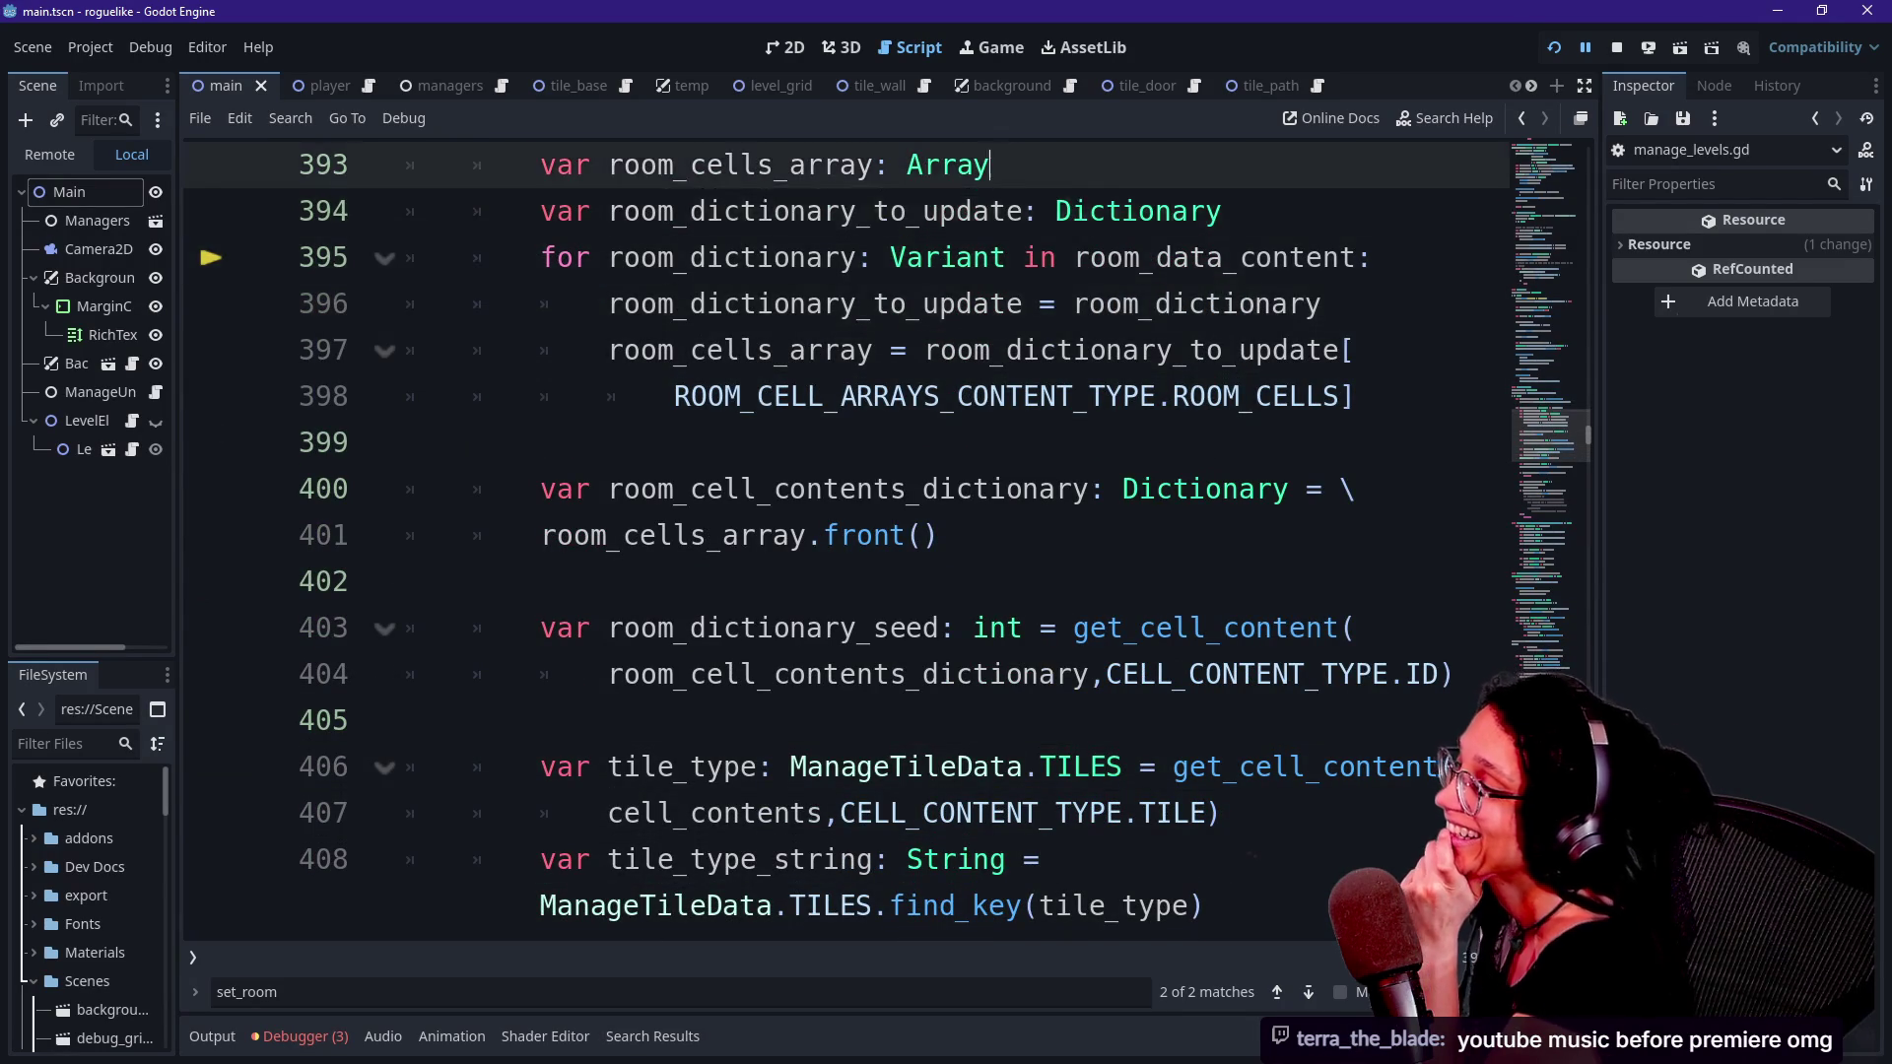
key(Down)
key(Down)
key(Down)
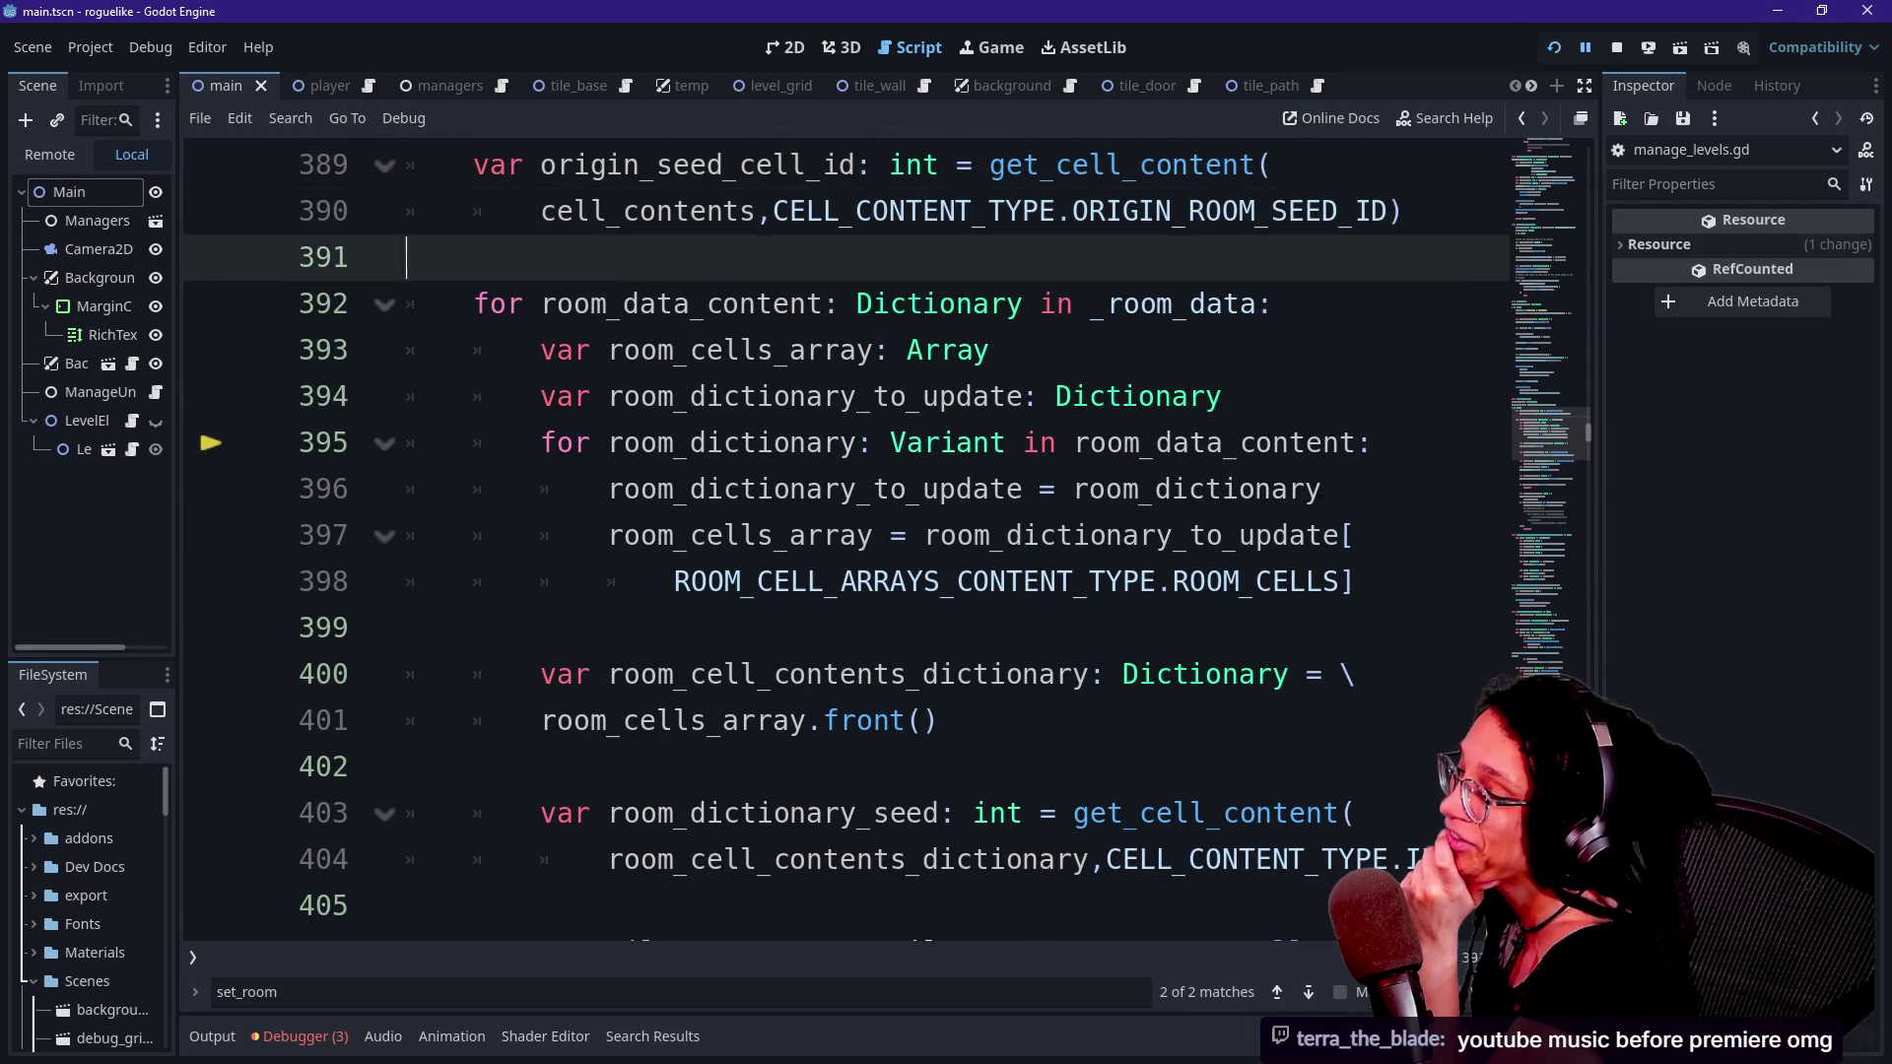
key(Down)
key(Down)
key(Down)
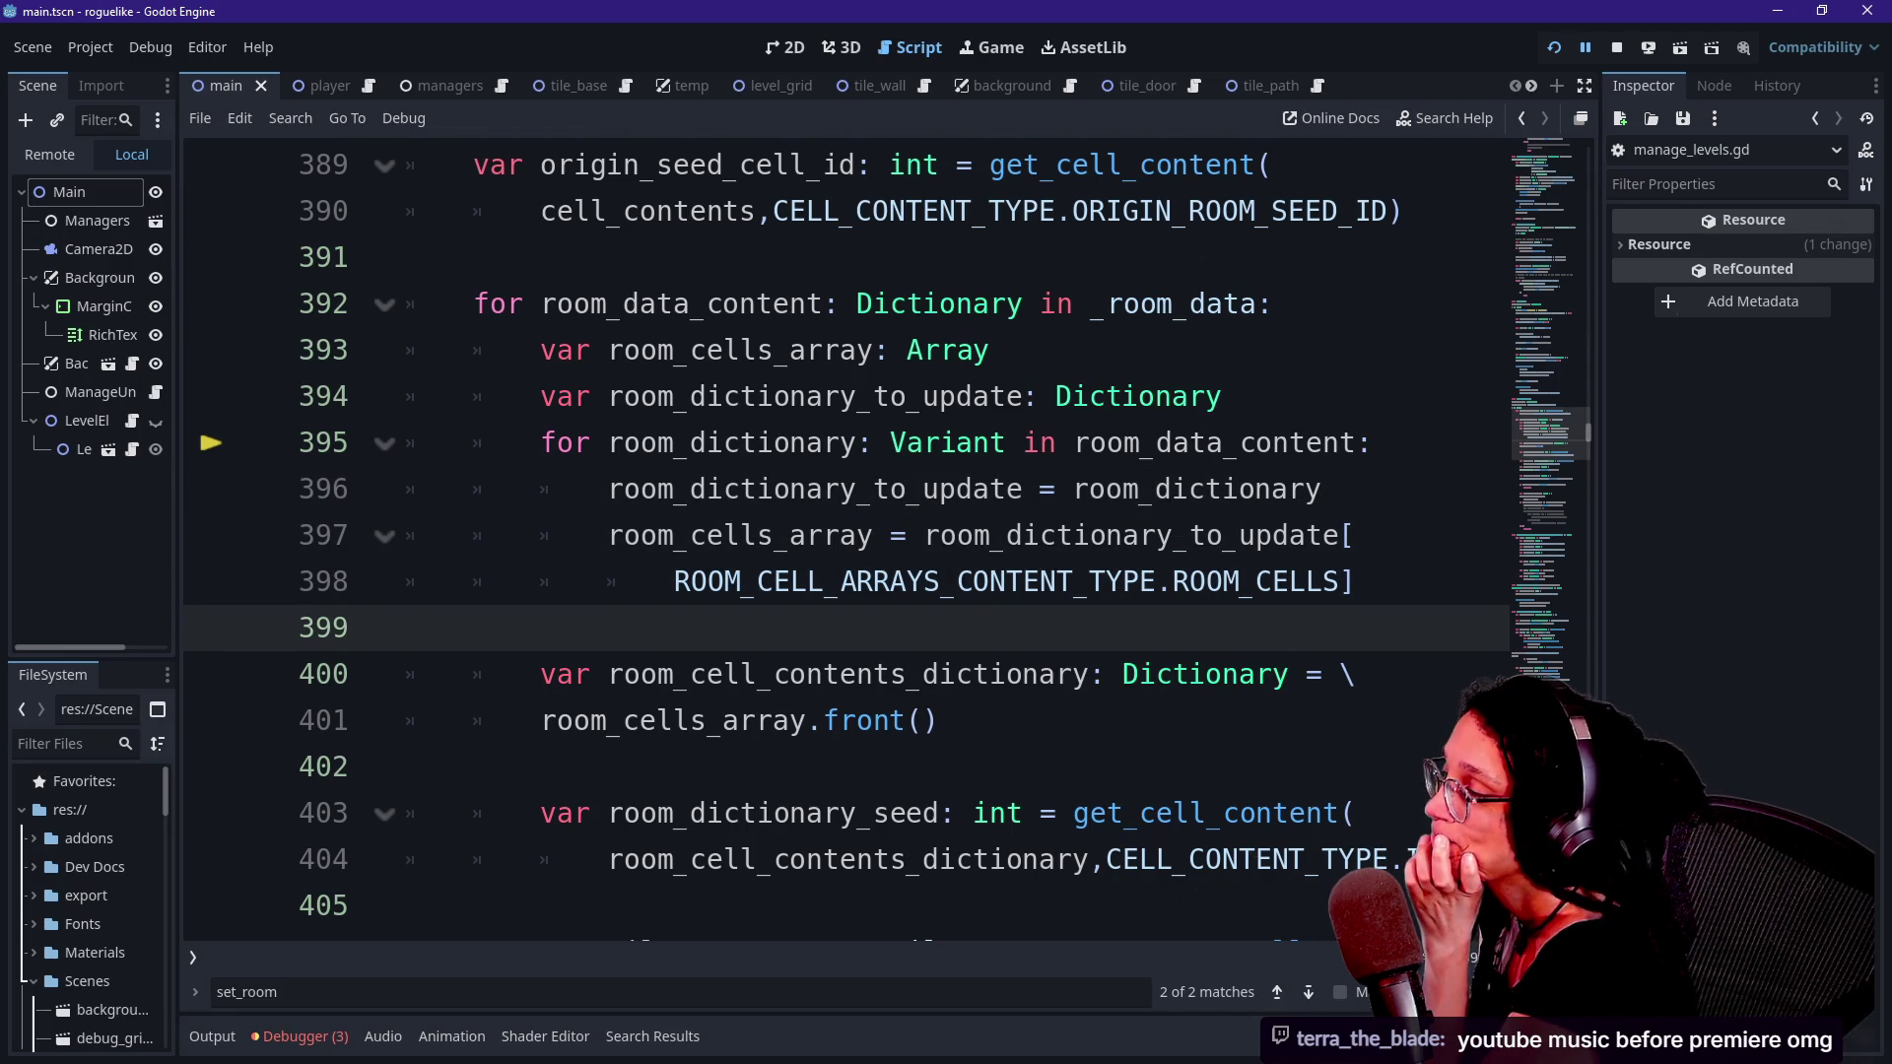
key(Down)
key(Down)
key(Down)
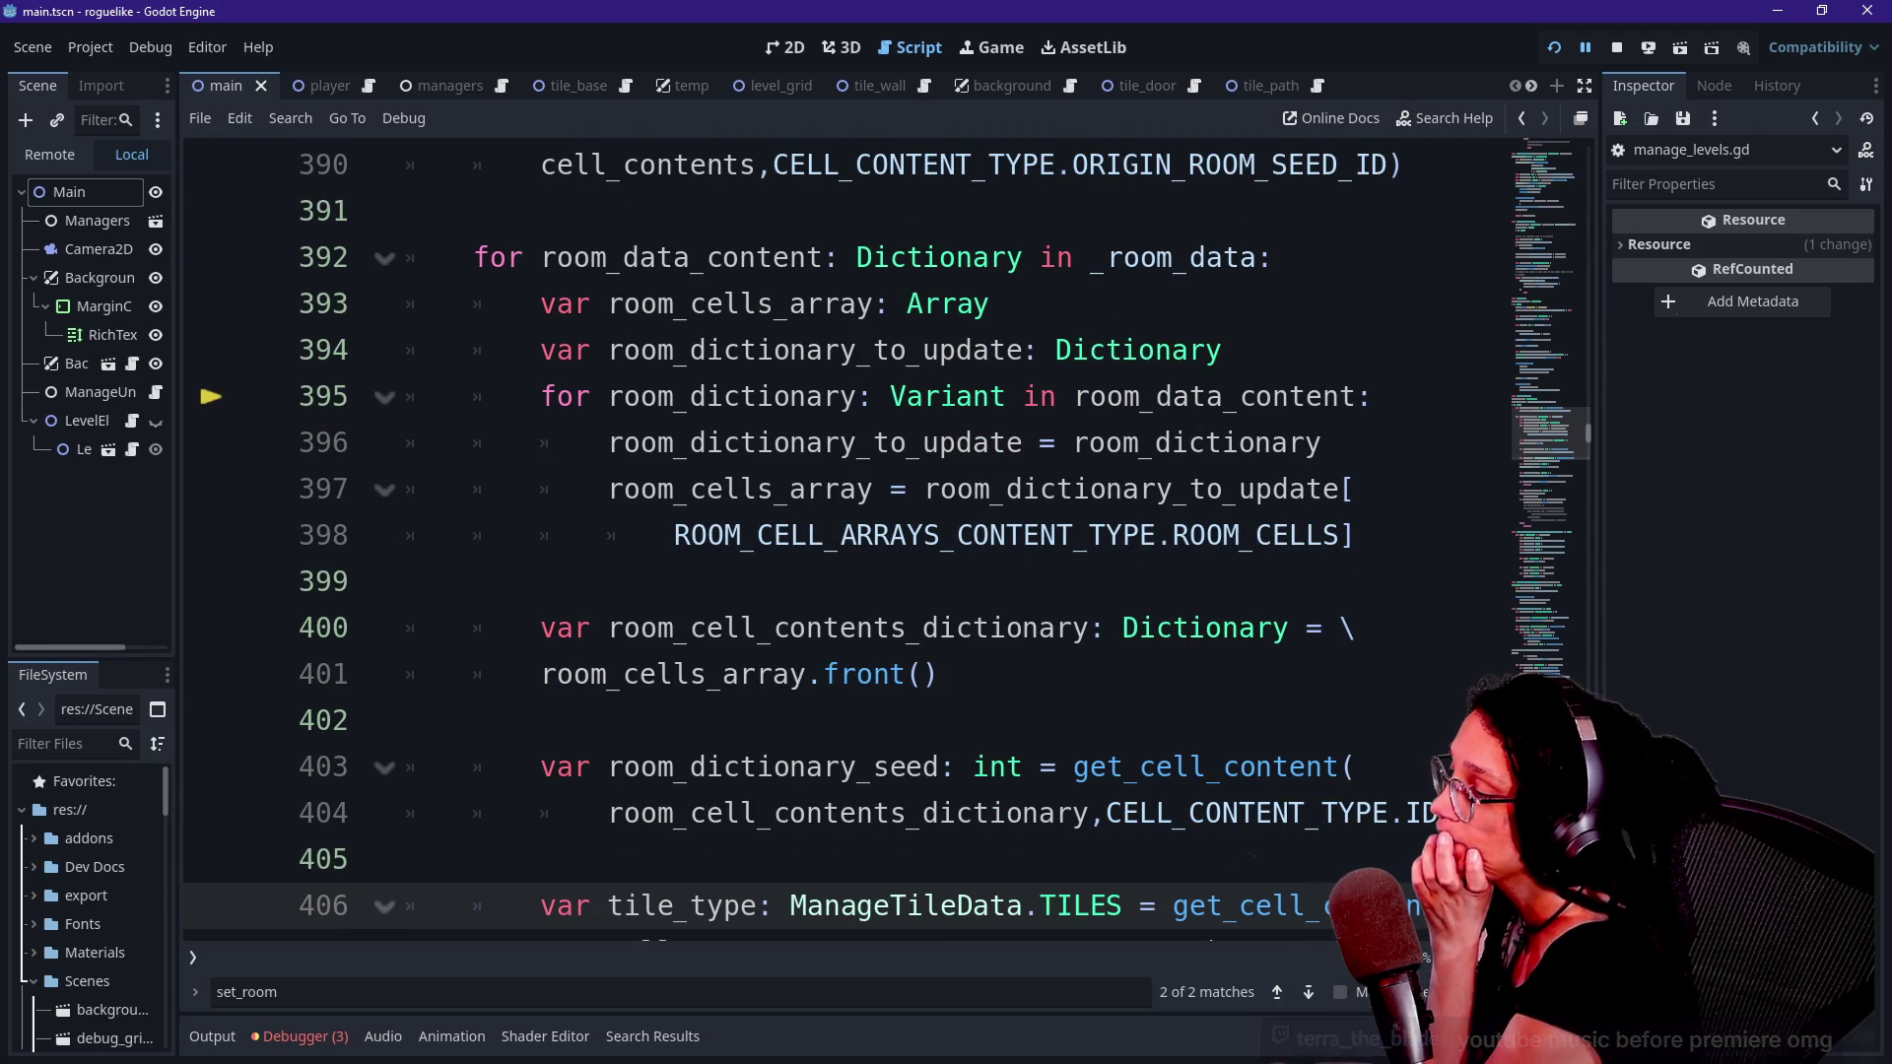
click(938, 674)
key(shift+Down)
key(shift+Up)
key(shift+Up)
key(shift+Up)
click(549, 627)
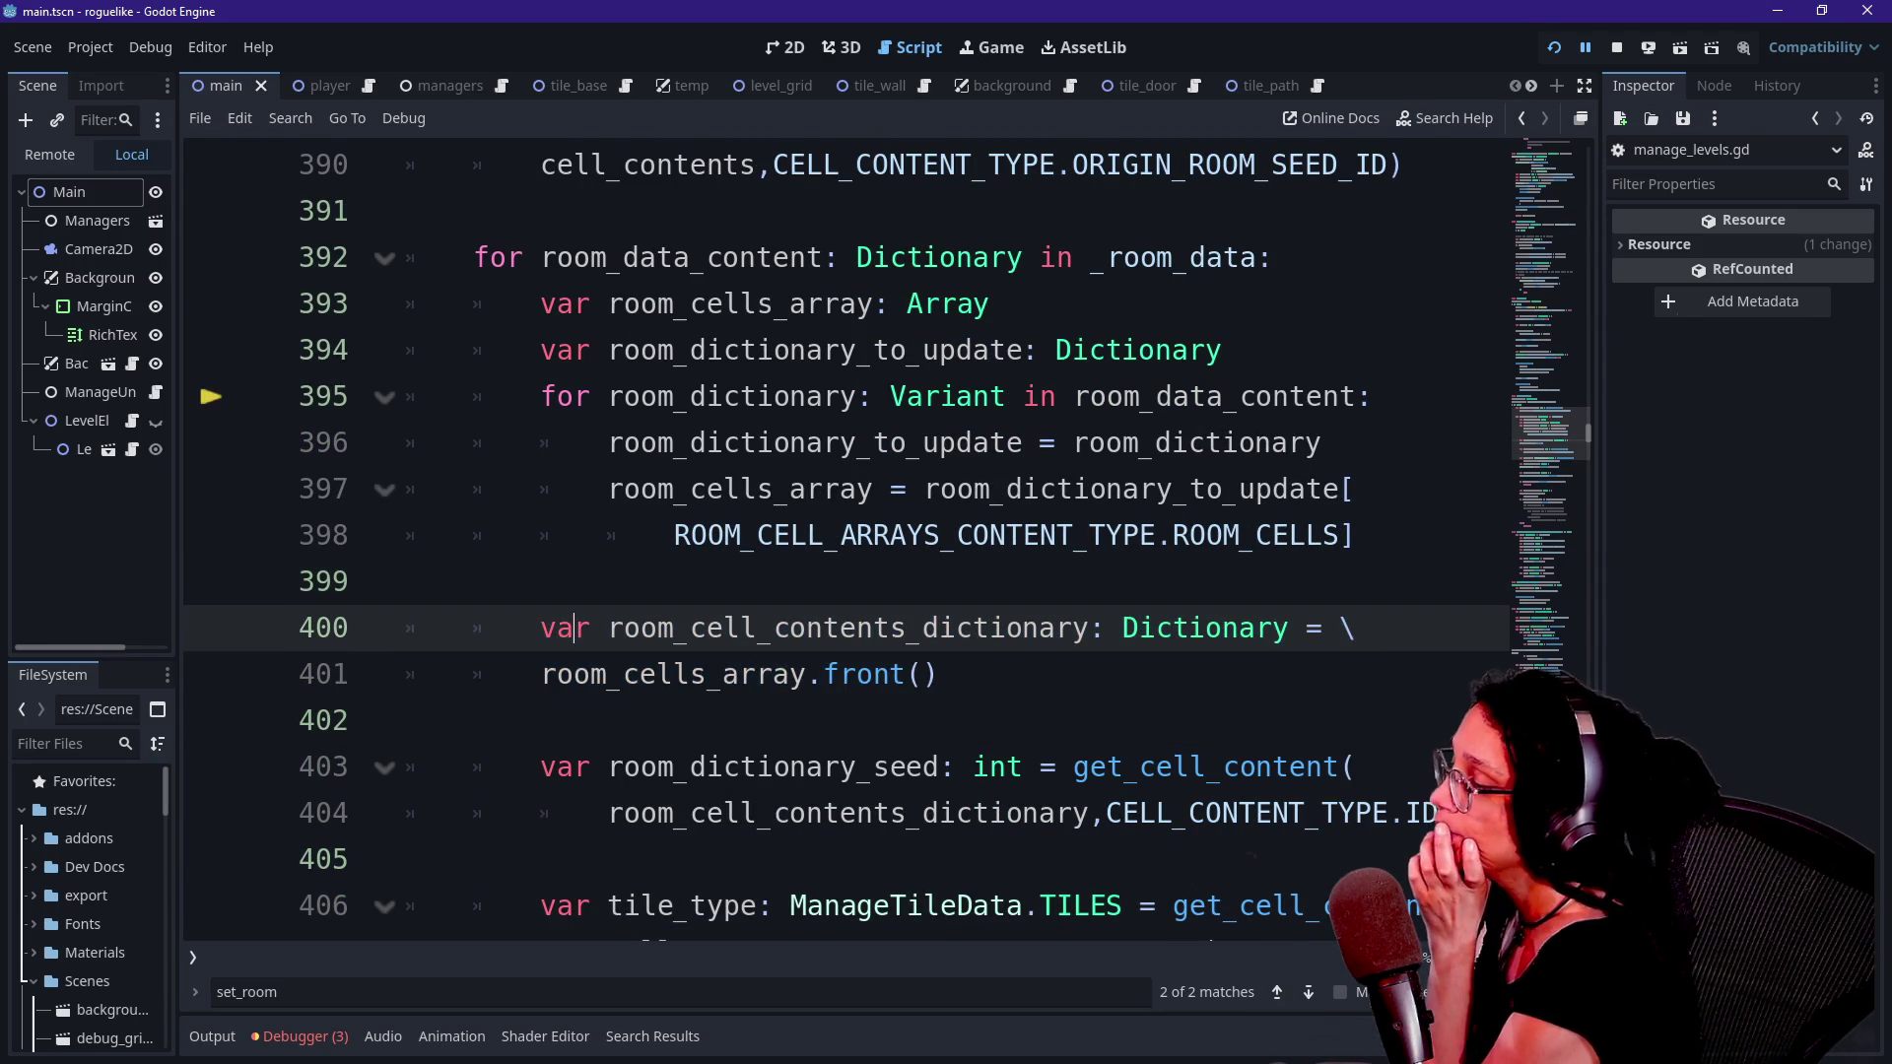
double_click(630, 674)
click(801, 674)
mouse_move(801, 674)
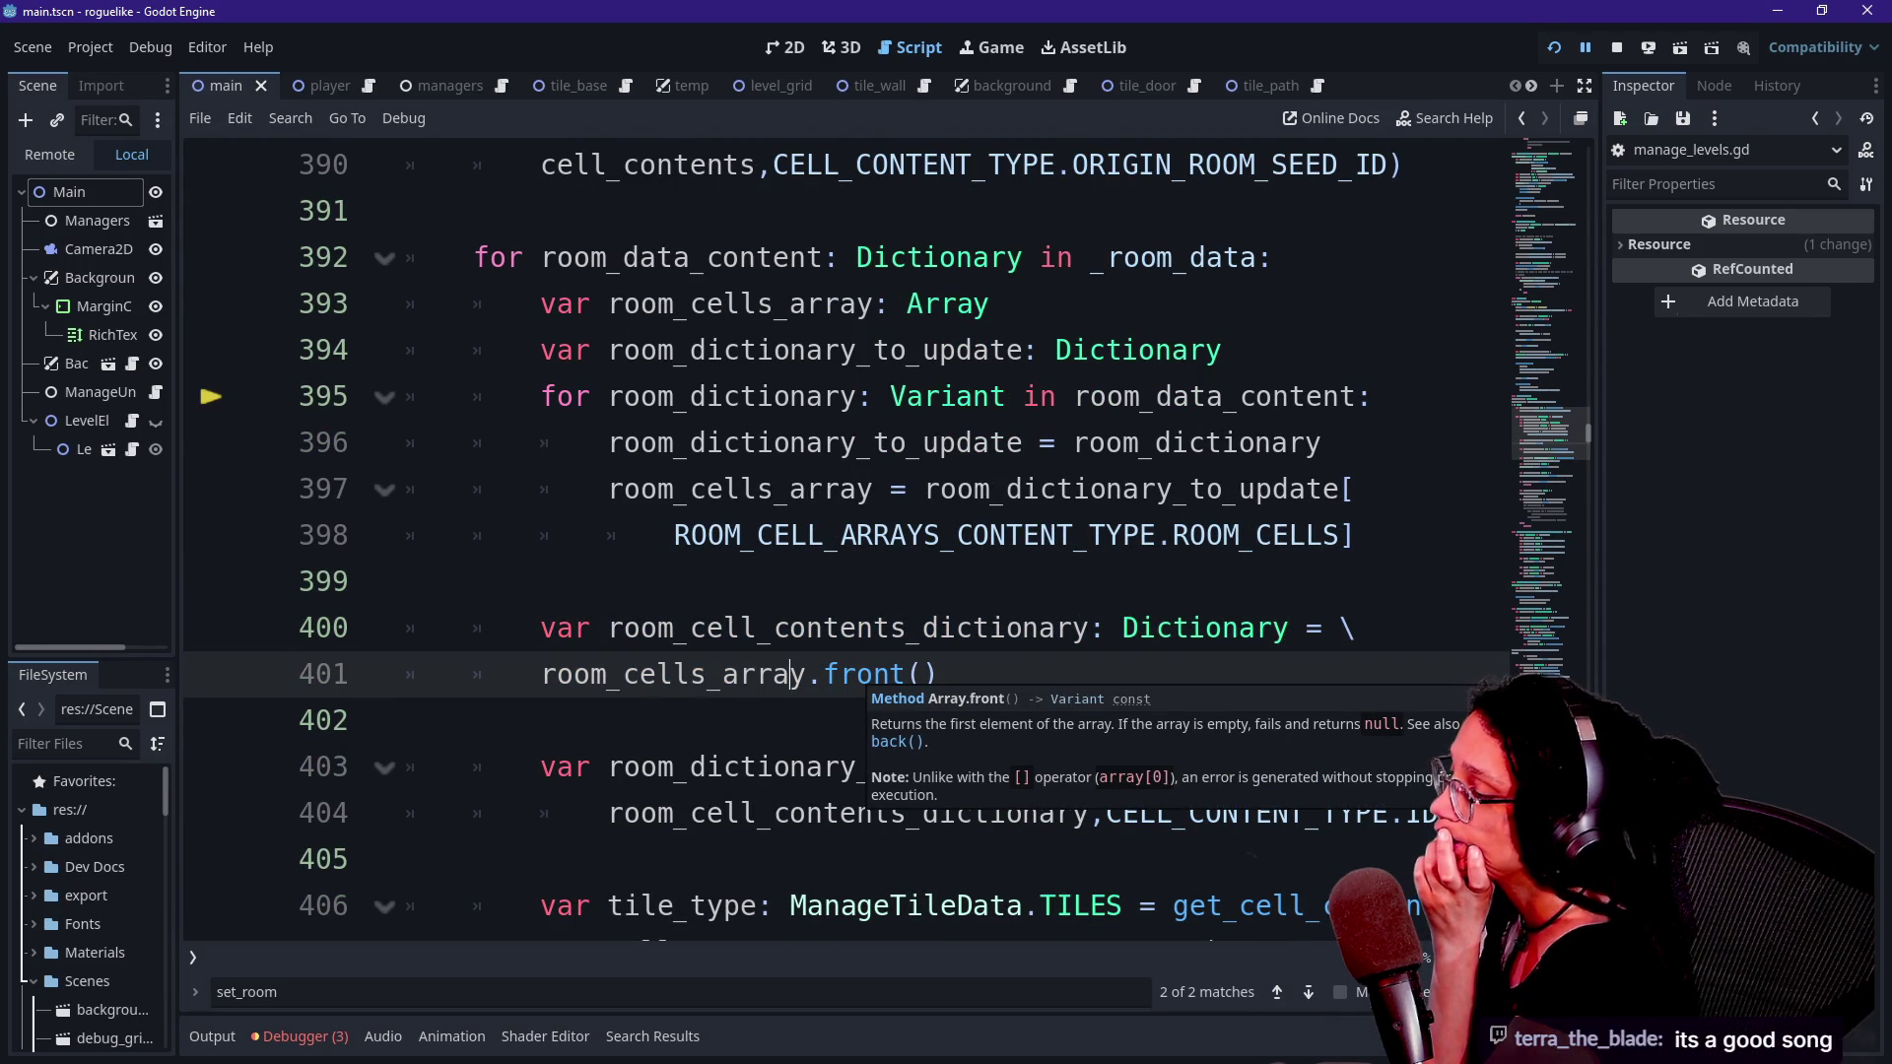
key(Down)
key(Down)
key(Down)
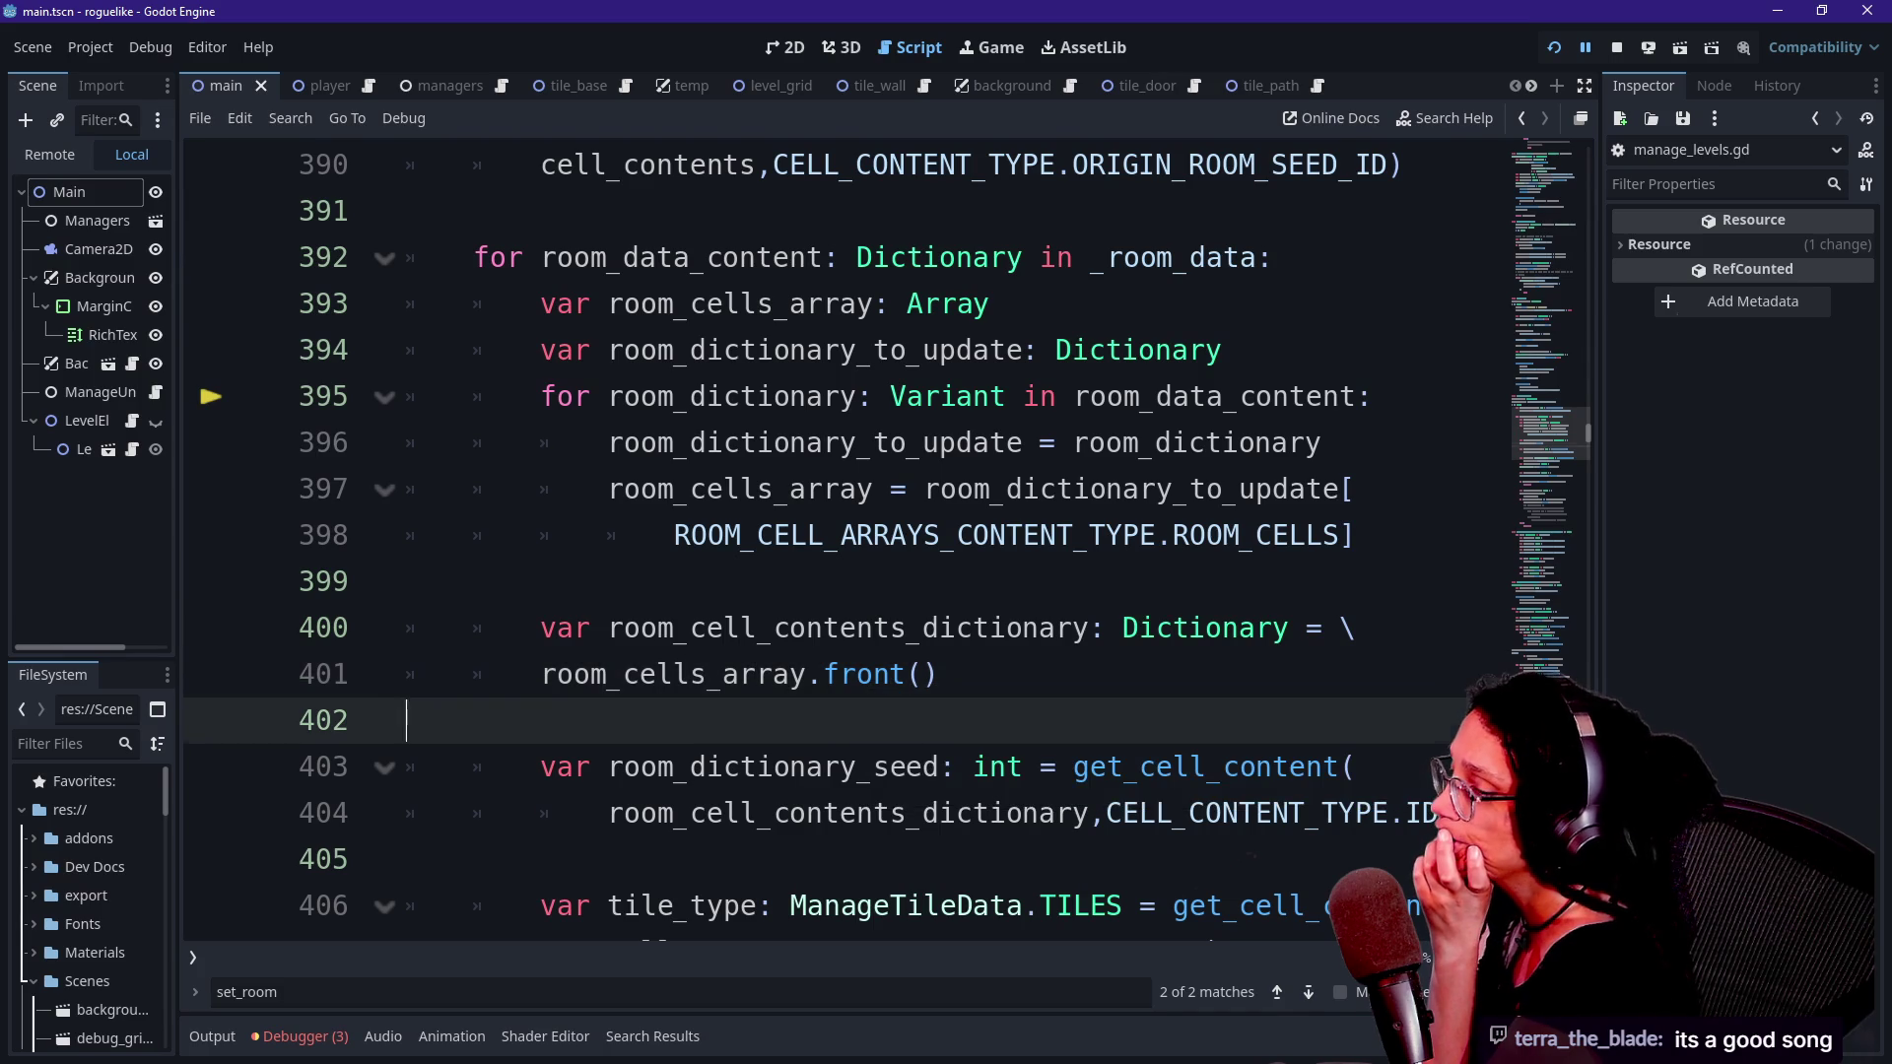
key(Down)
key(Down)
key(Down)
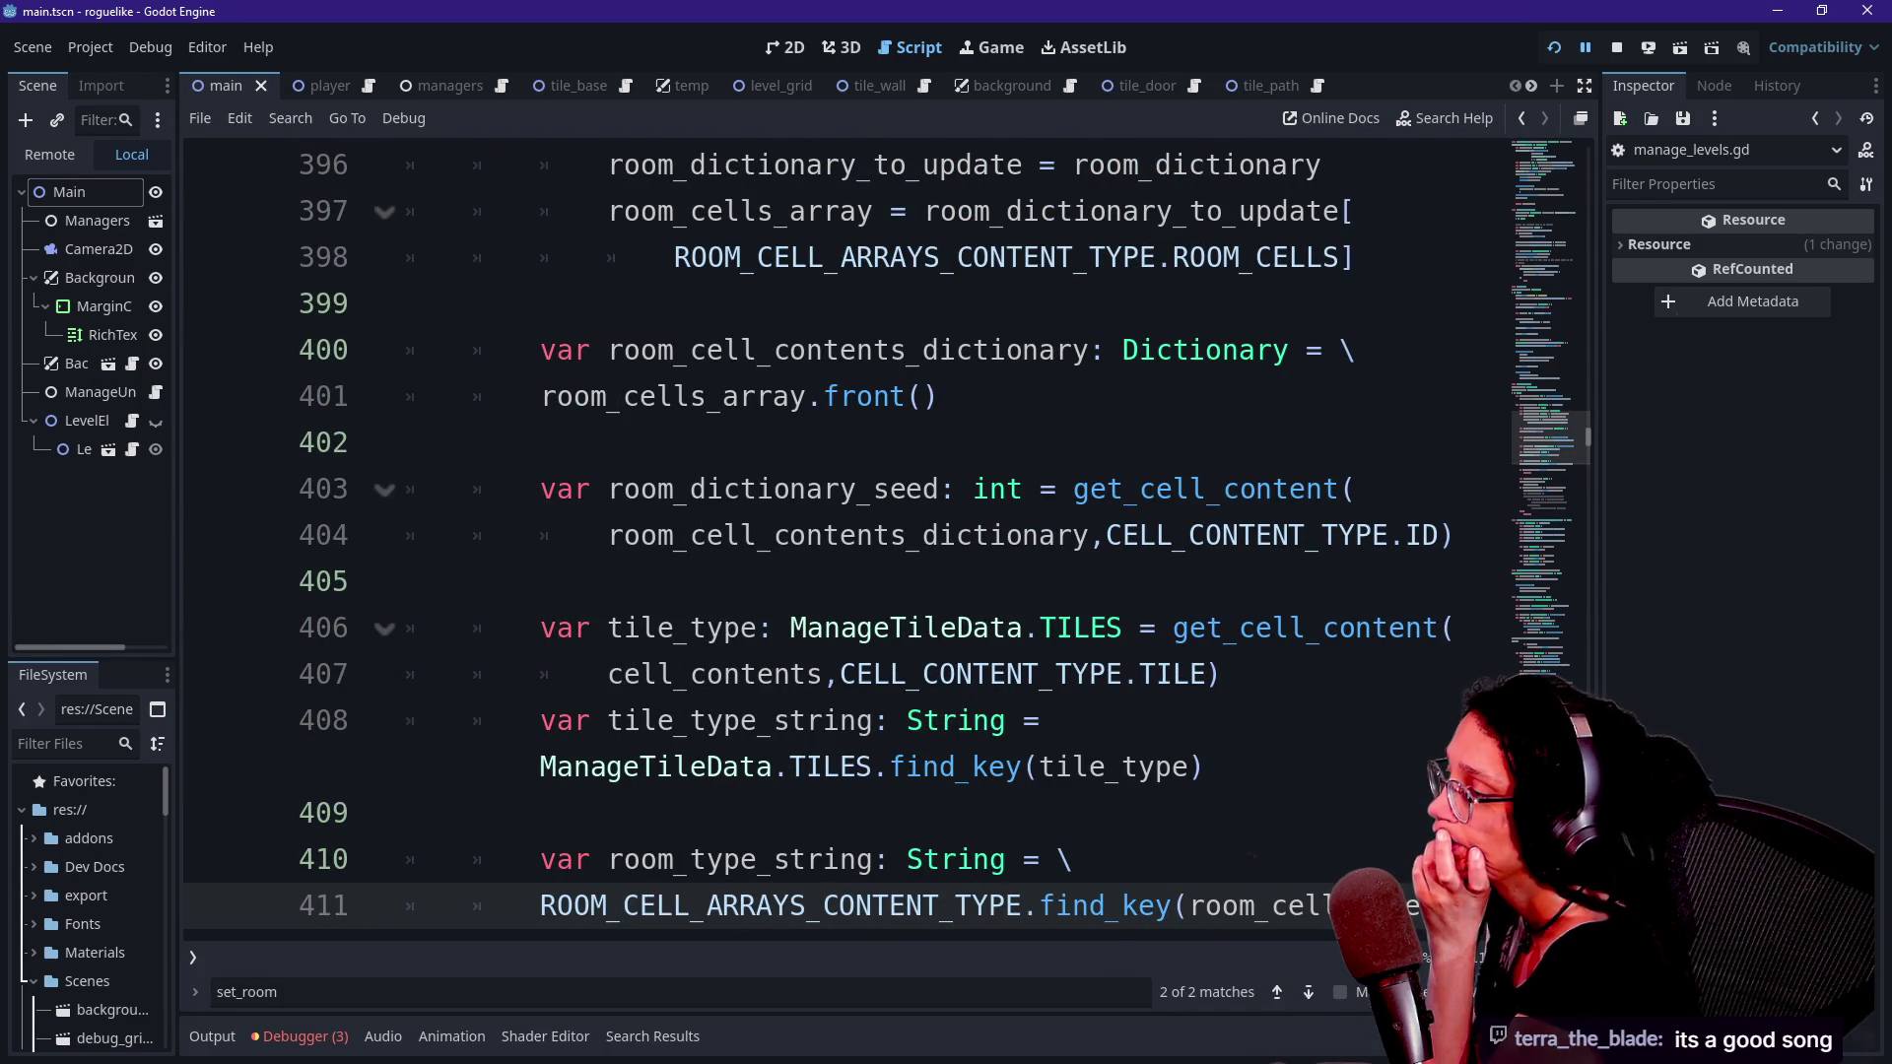
key(Up)
key(Up)
key(Up)
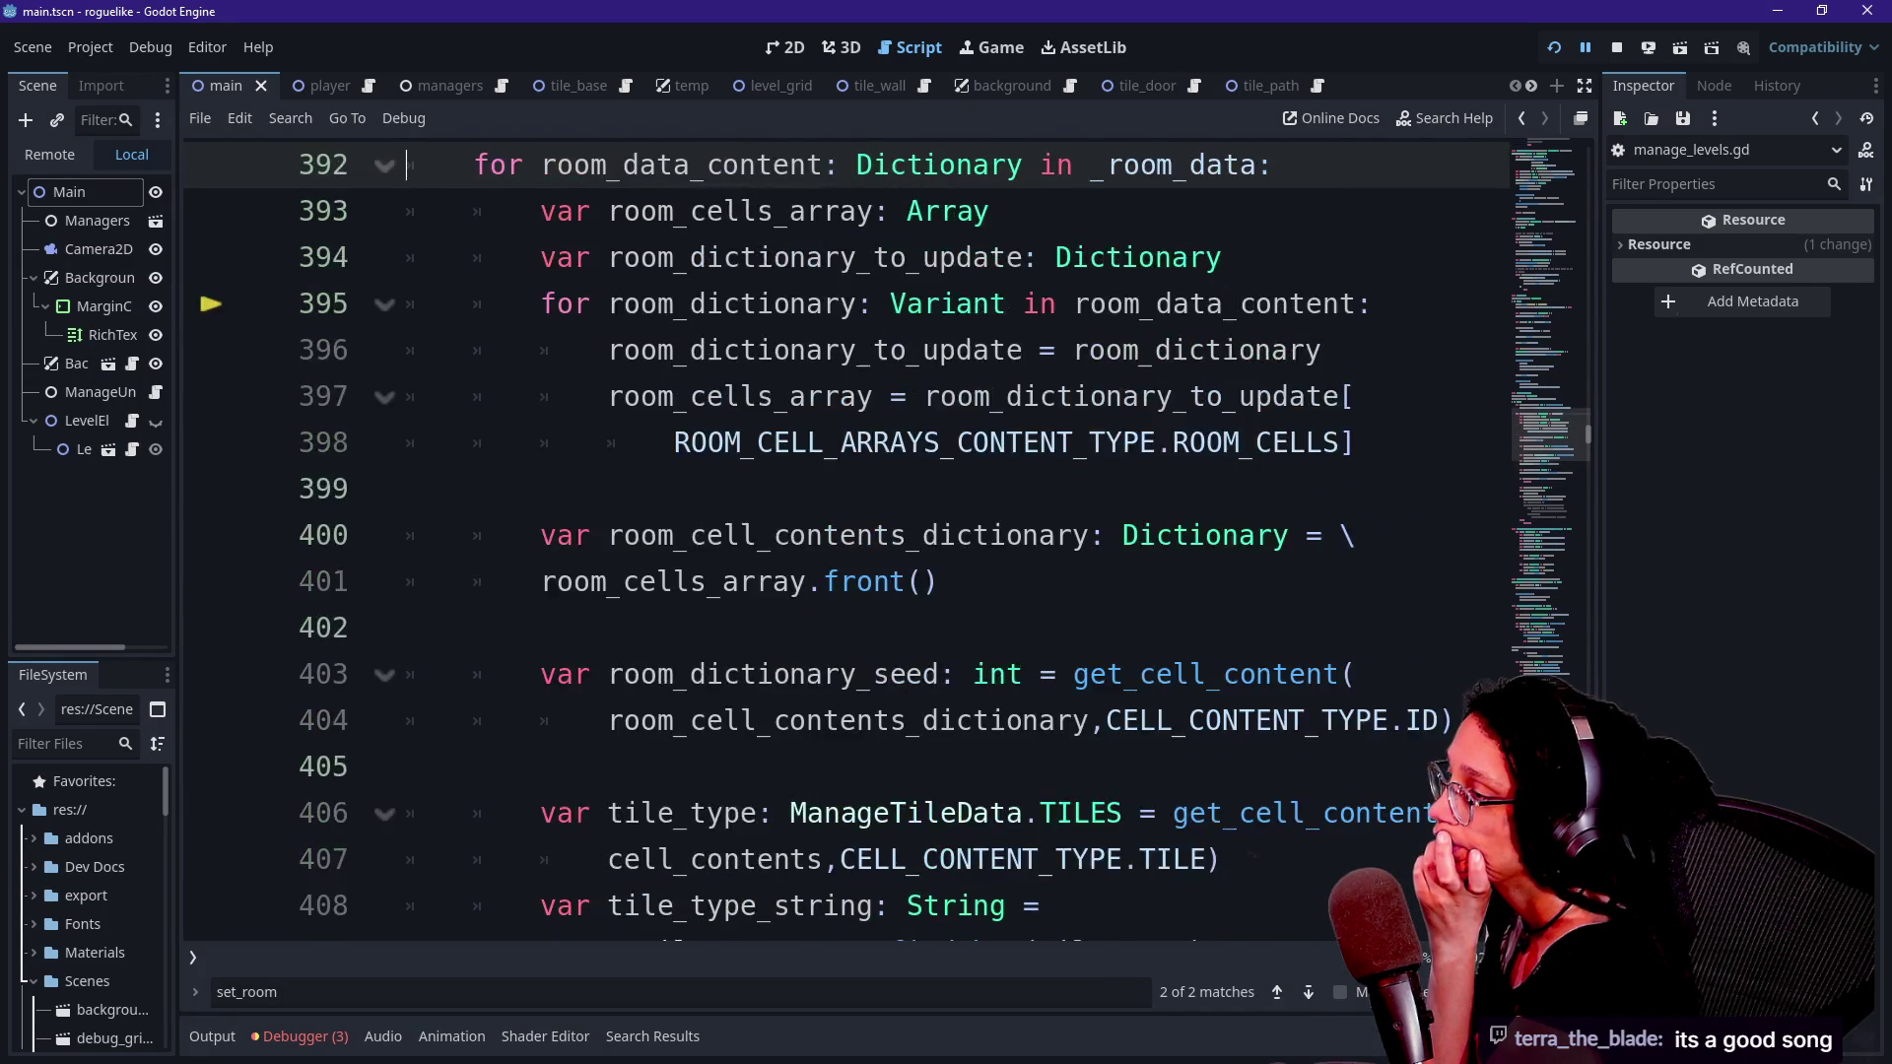
key(Up)
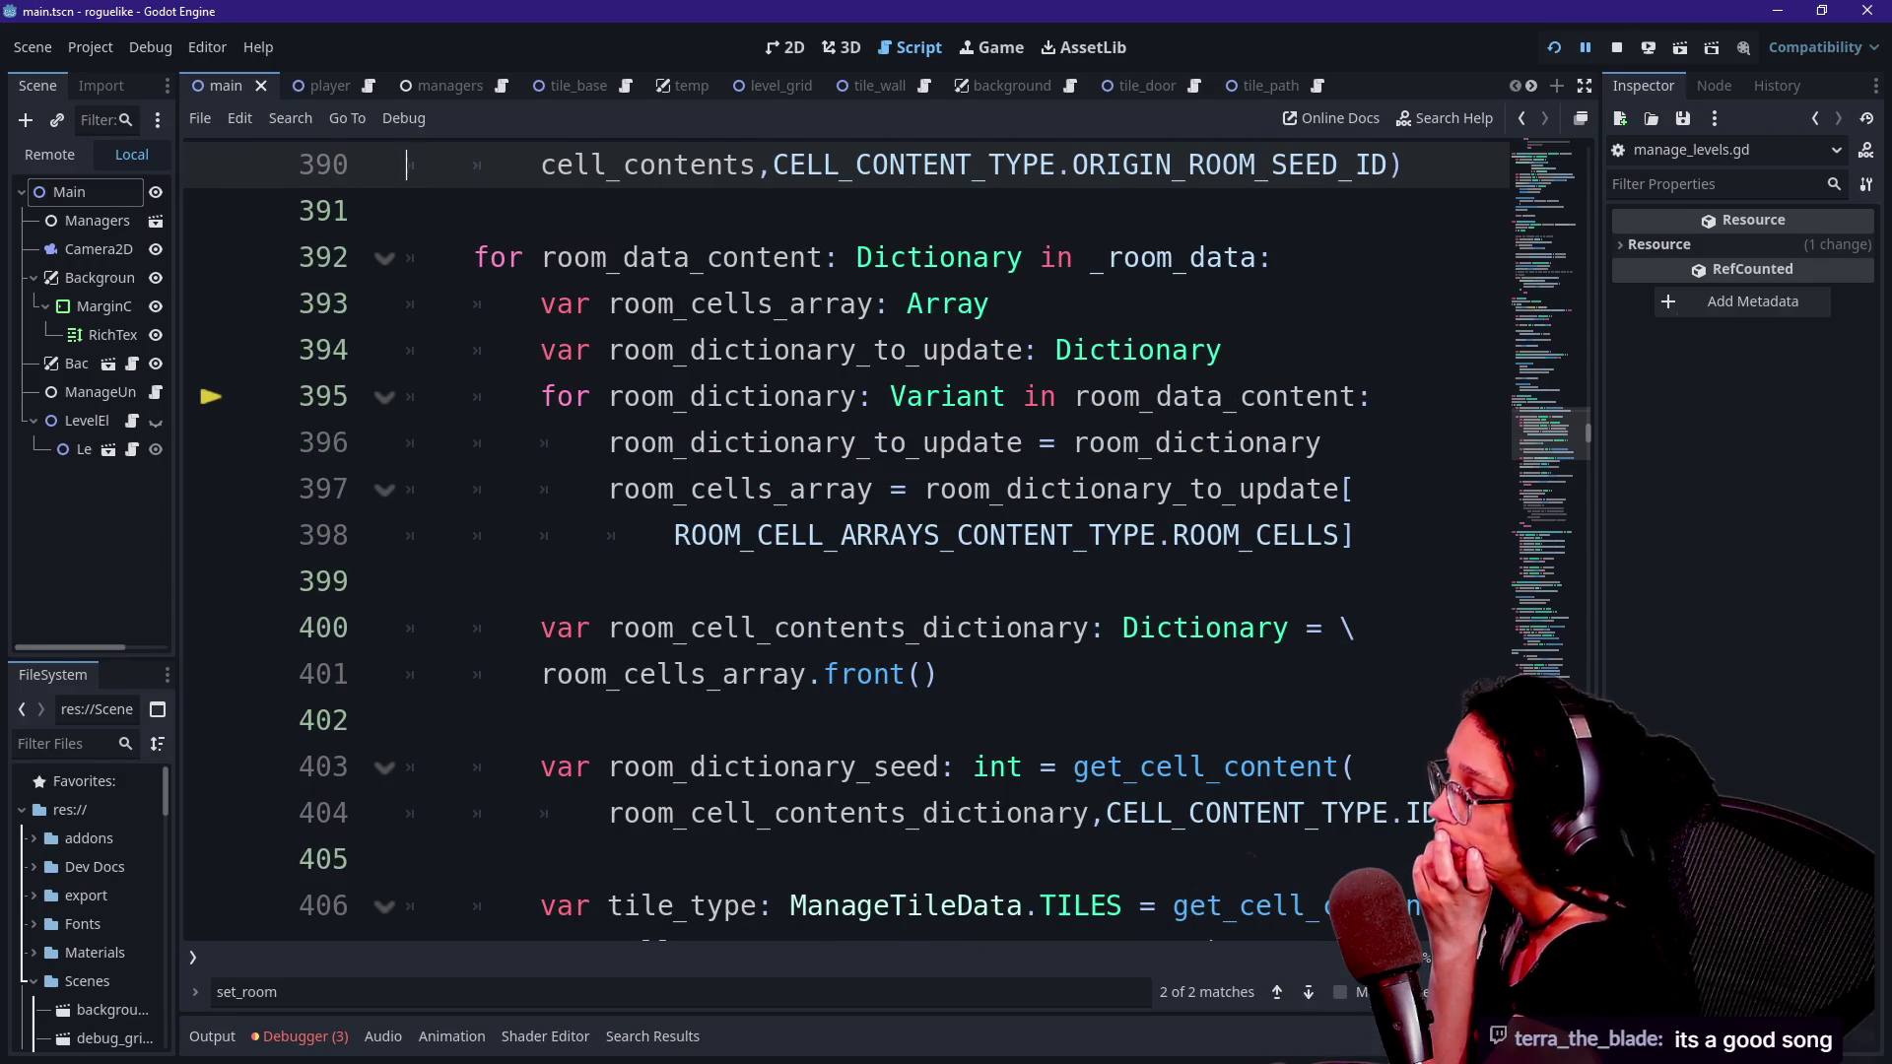
double_click(803, 674)
click(803, 674)
key(Right)
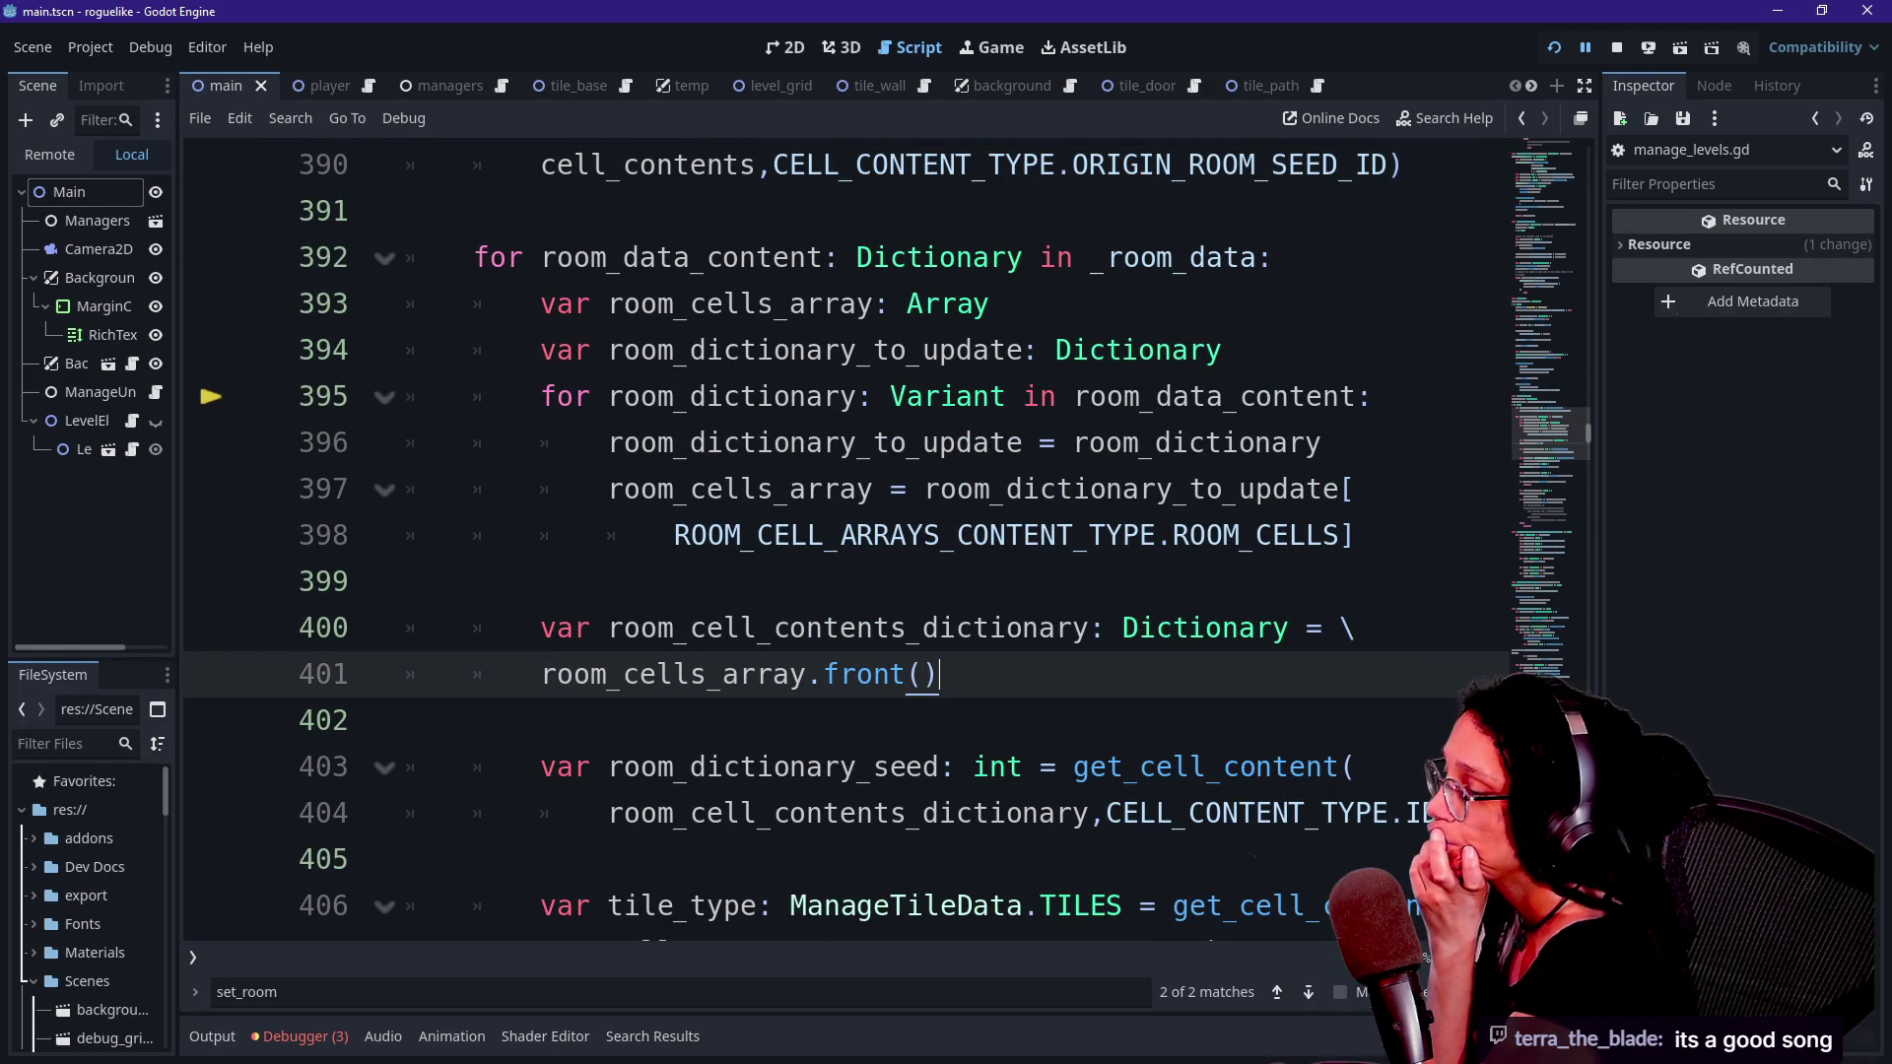
key(Down)
key(Down)
key(Down)
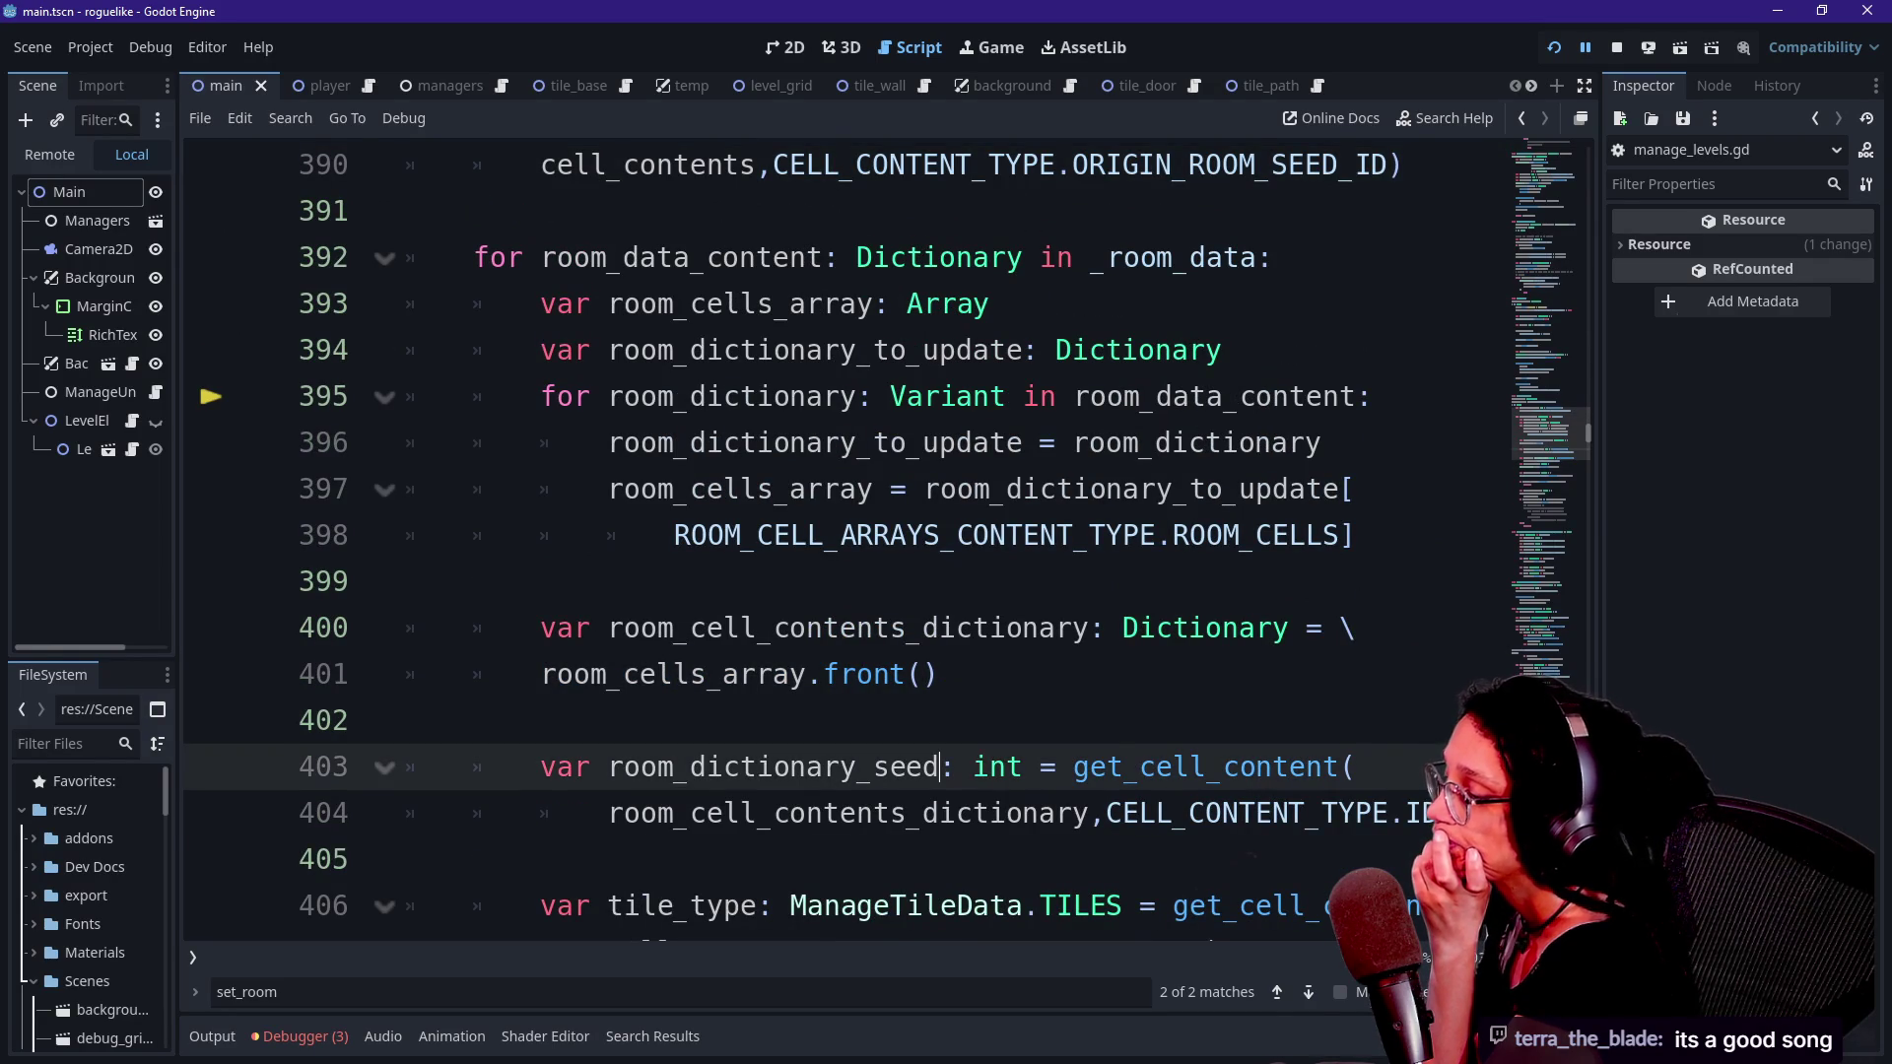
key(Down)
key(Down)
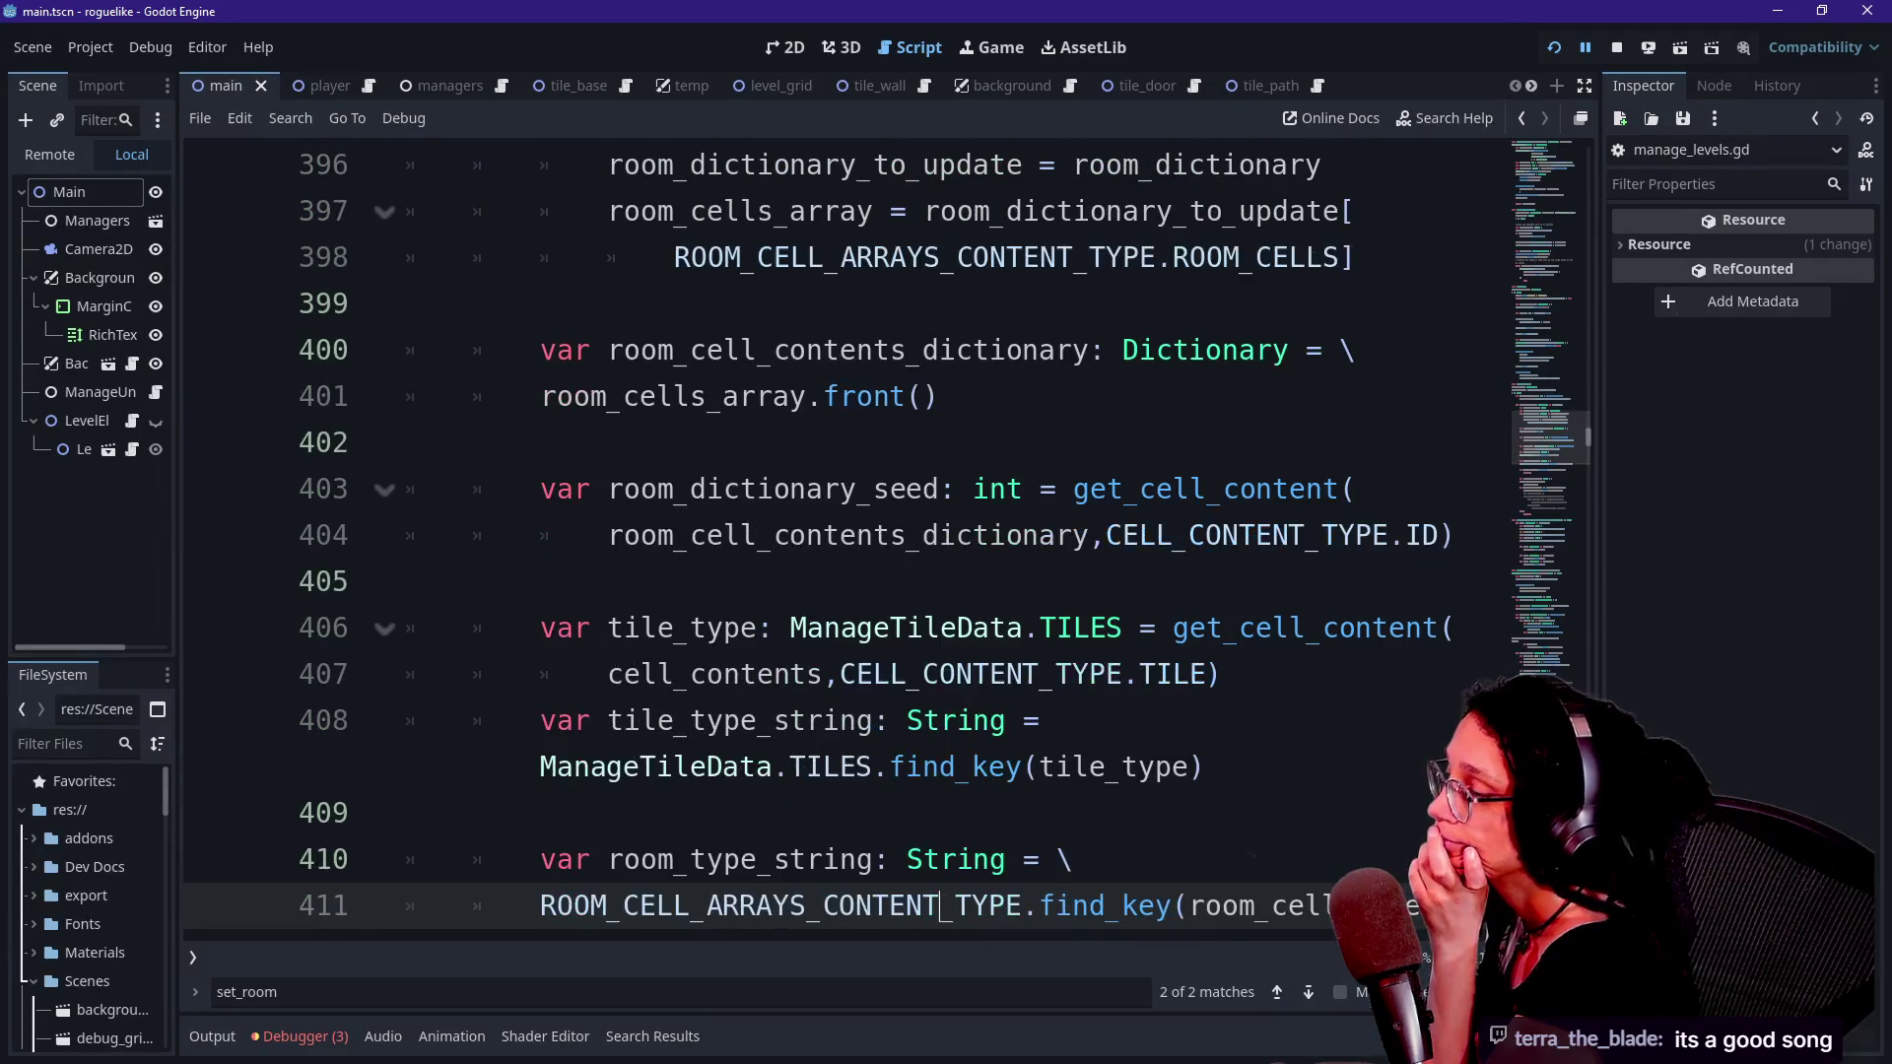
key(Up)
key(Up)
key(Up)
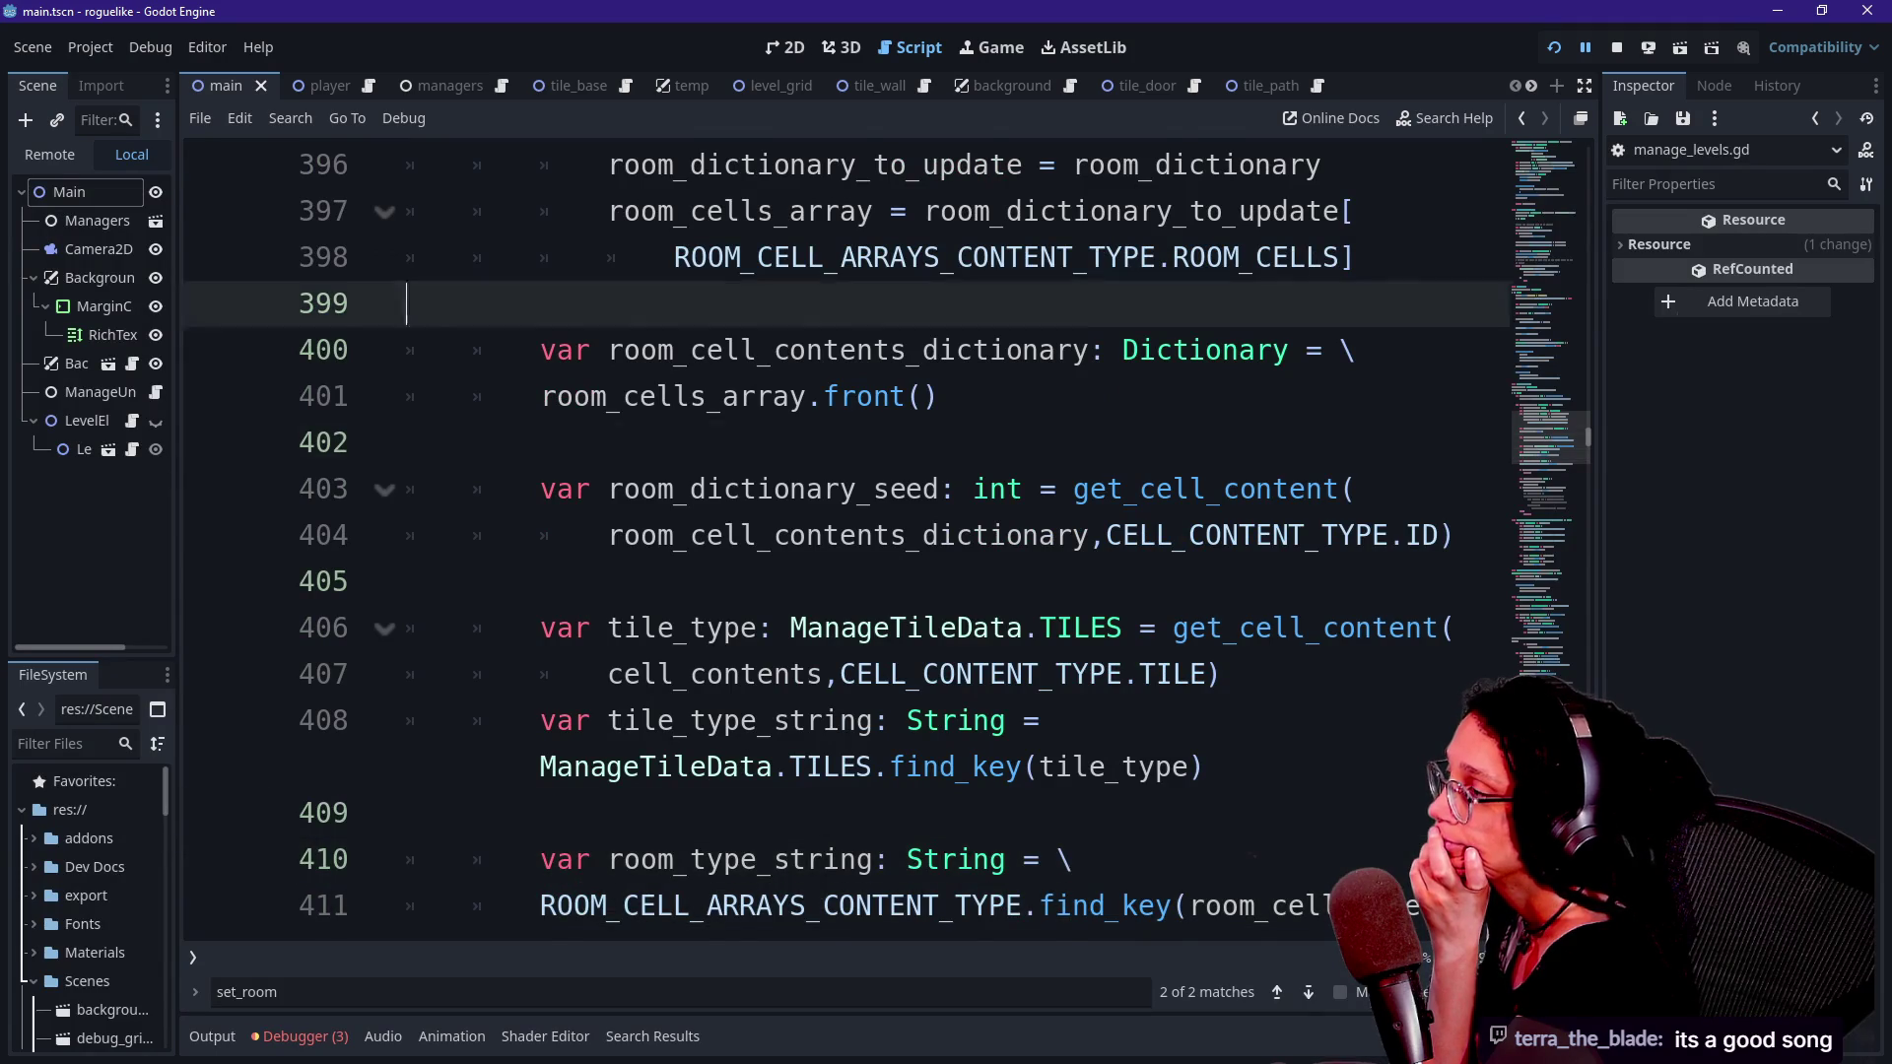
key(Down)
key(Down)
key(Down)
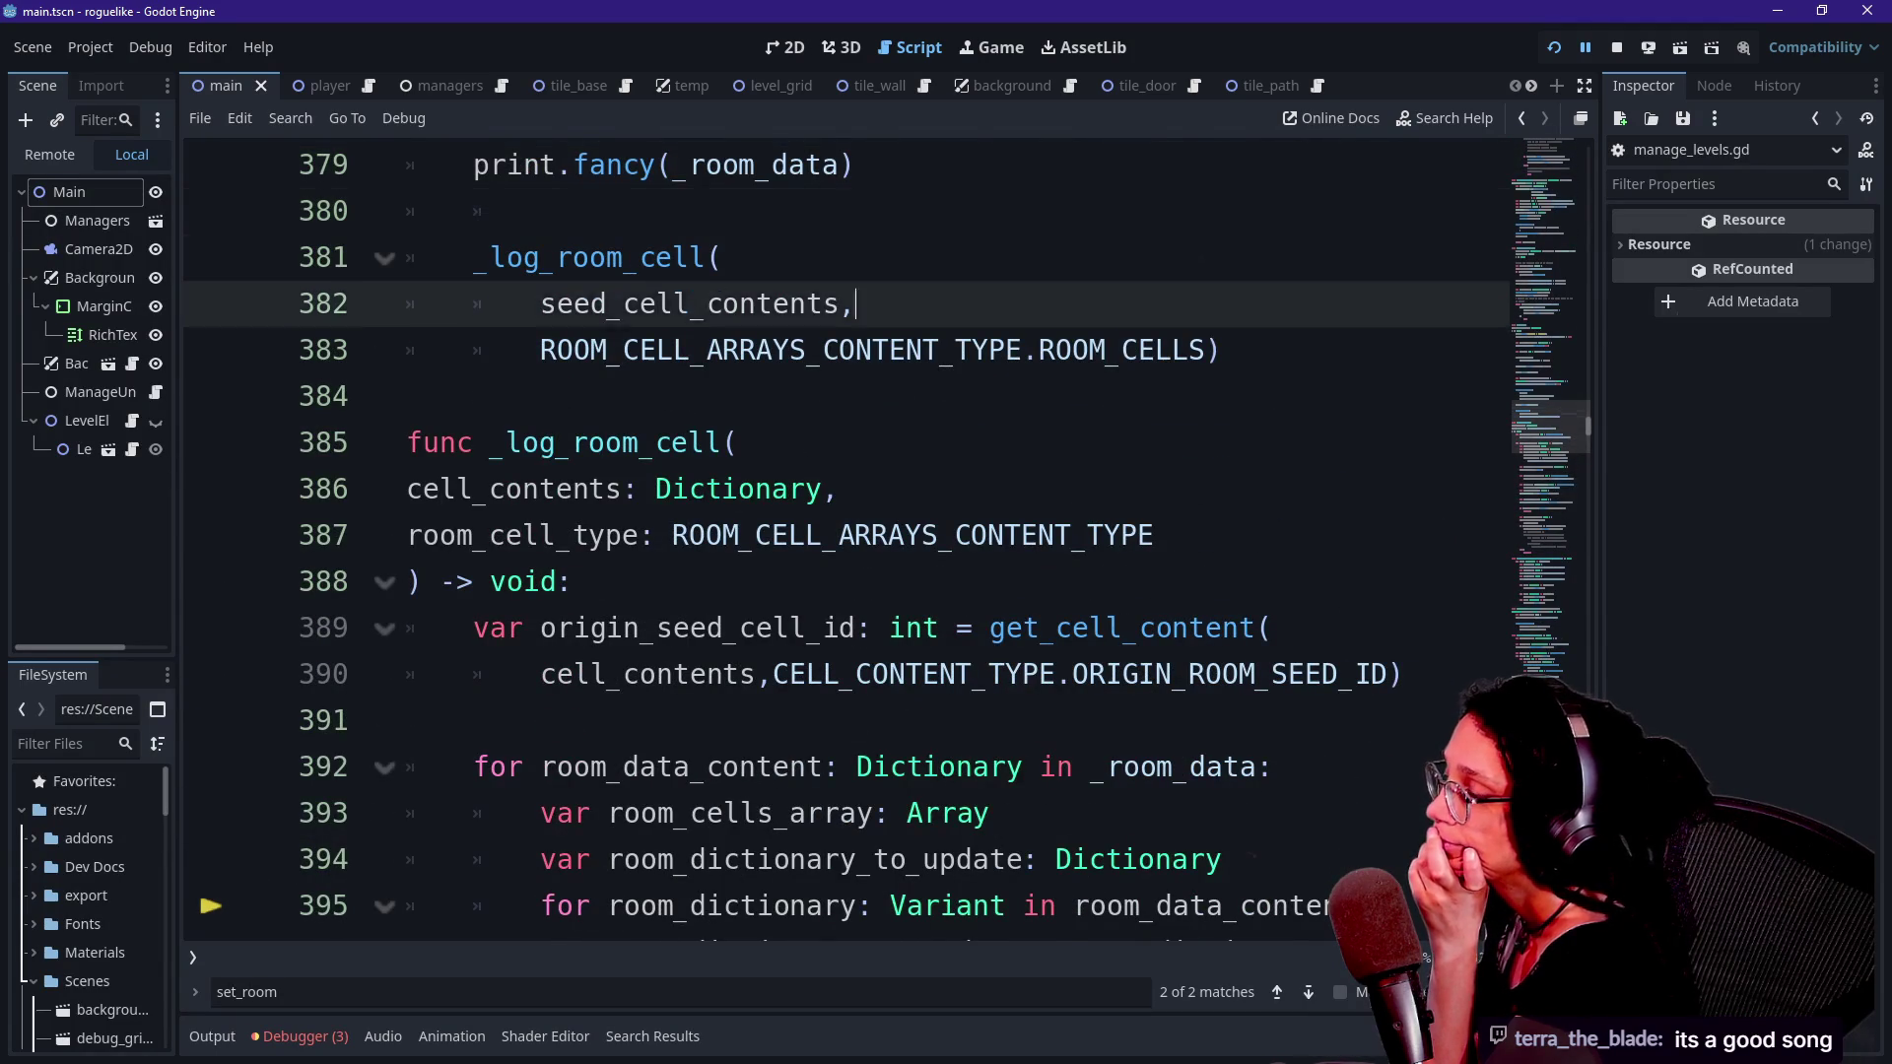
key(Down)
key(Down)
key(Down)
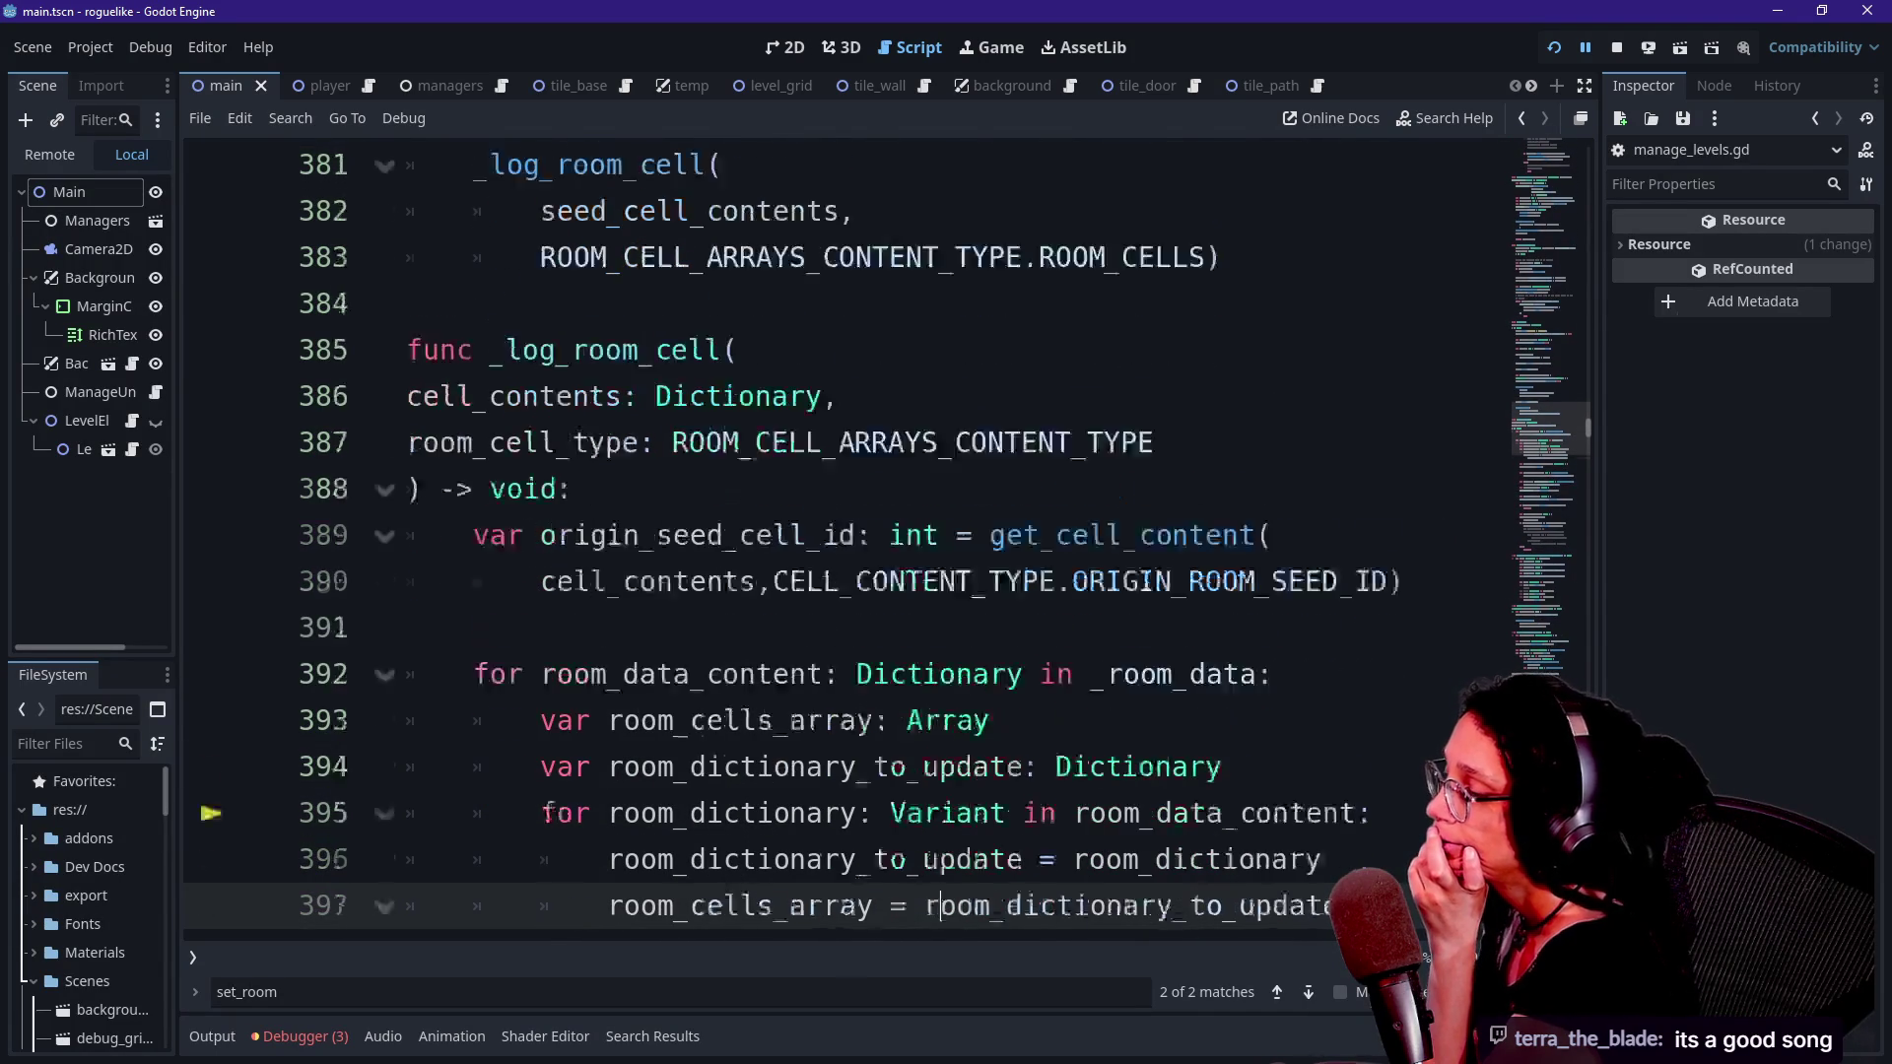
key(Up)
key(Up)
key(Up)
key(Down)
key(Up)
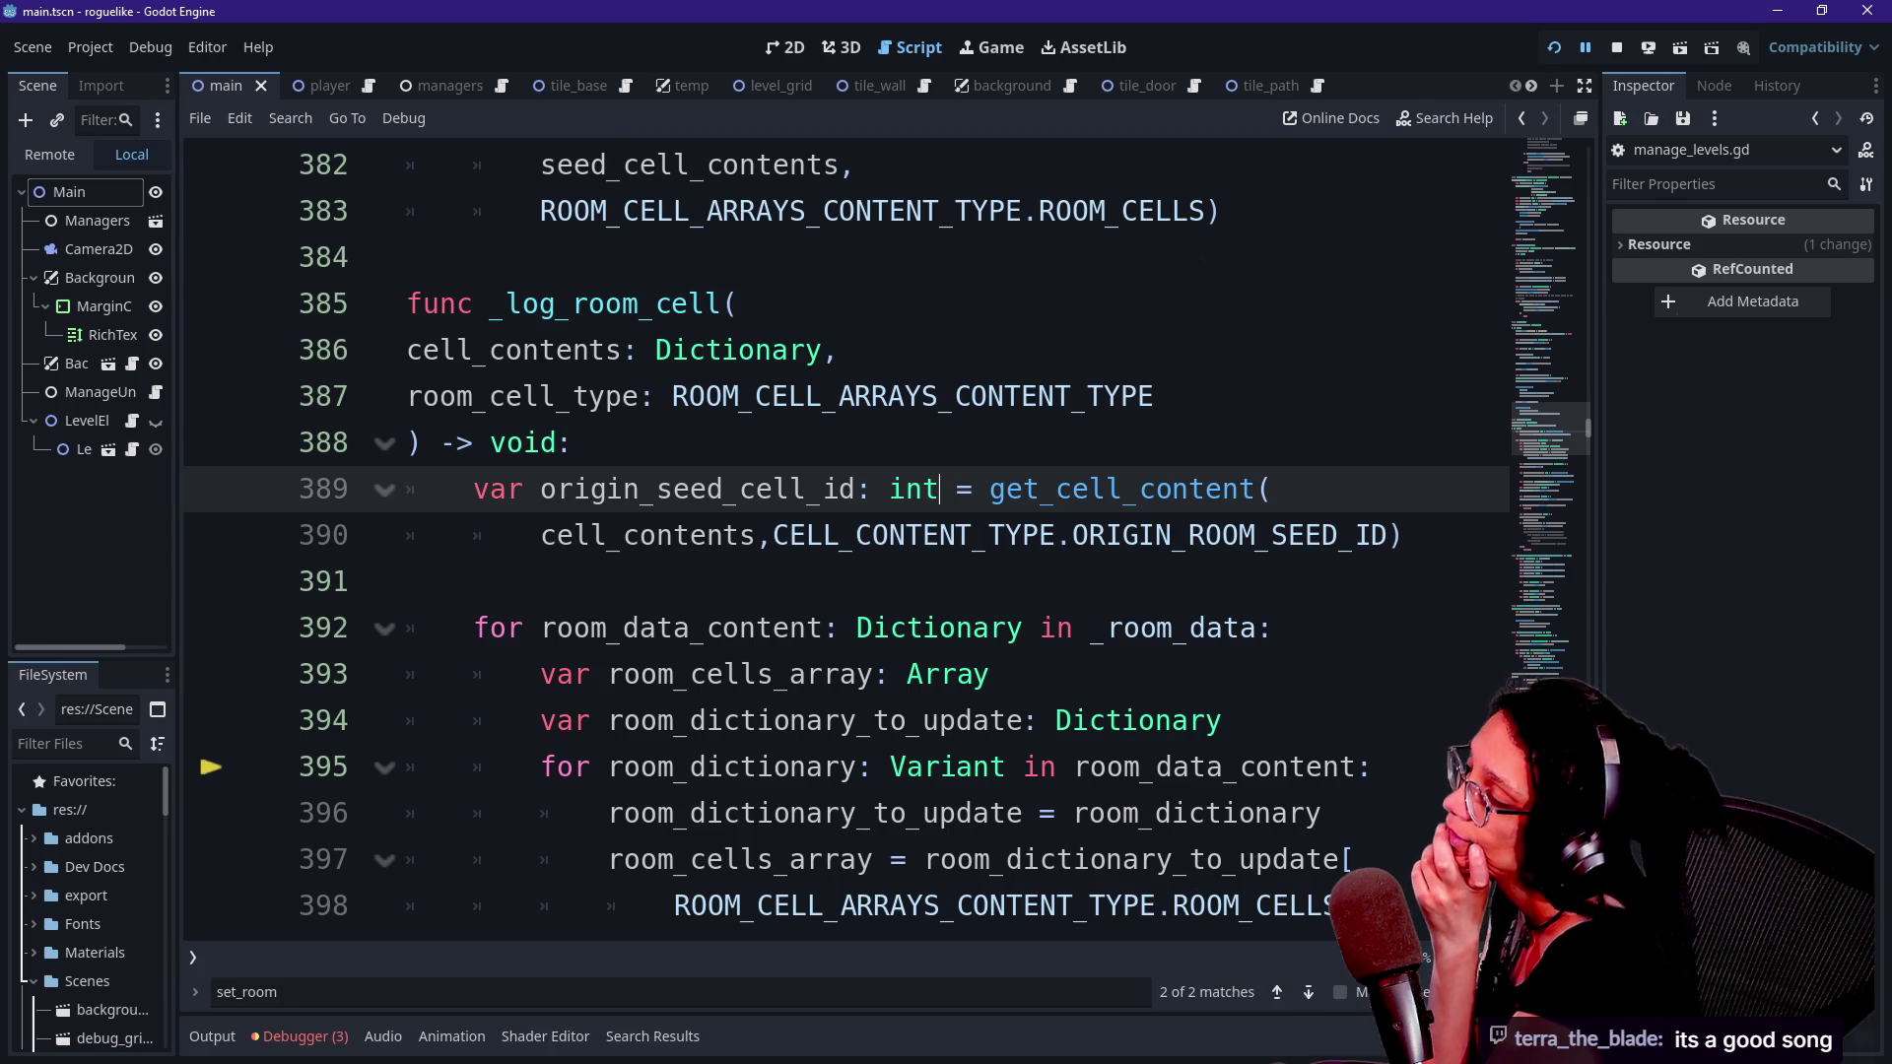
key(Up)
key(Up)
key(Up)
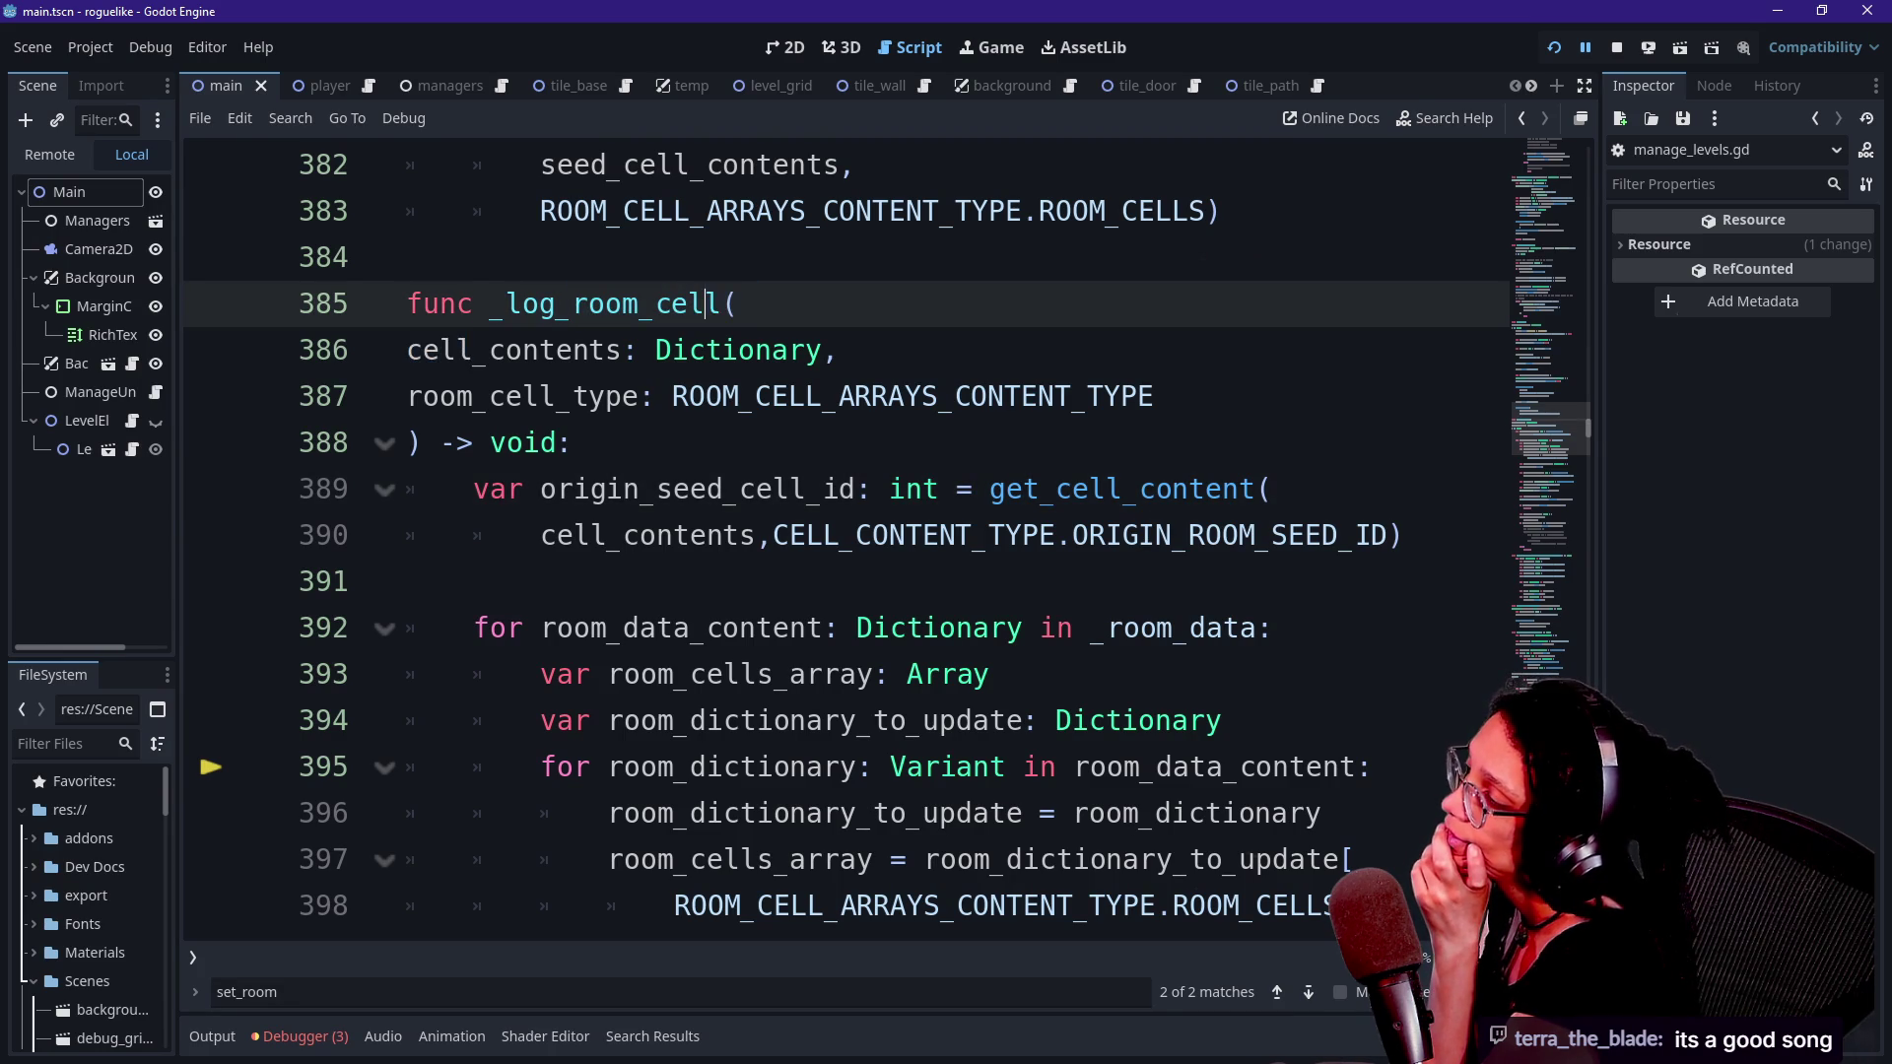
key(shift+Left)
key(shift+Left)
key(shift+Left)
key(shift+Left)
key(shift+Left)
key(shift+Left)
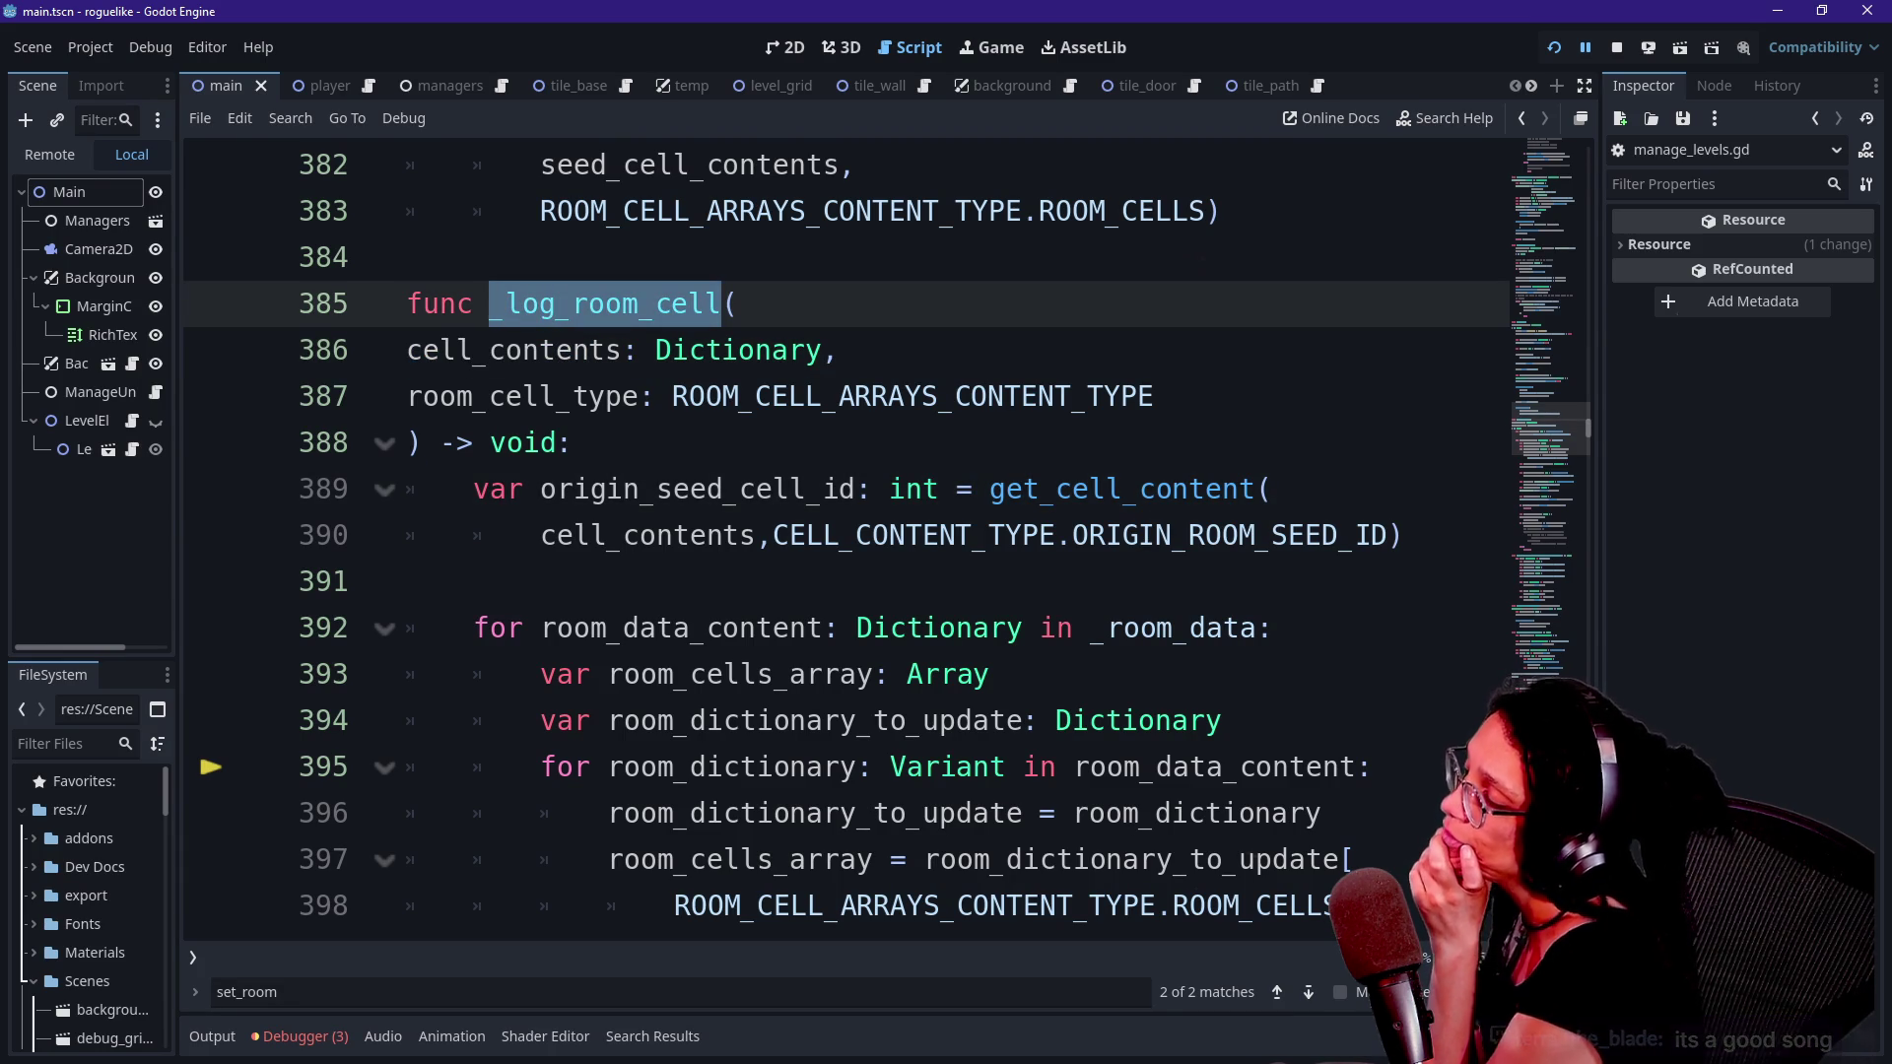
key(ctrl+d)
key(ctrl+d)
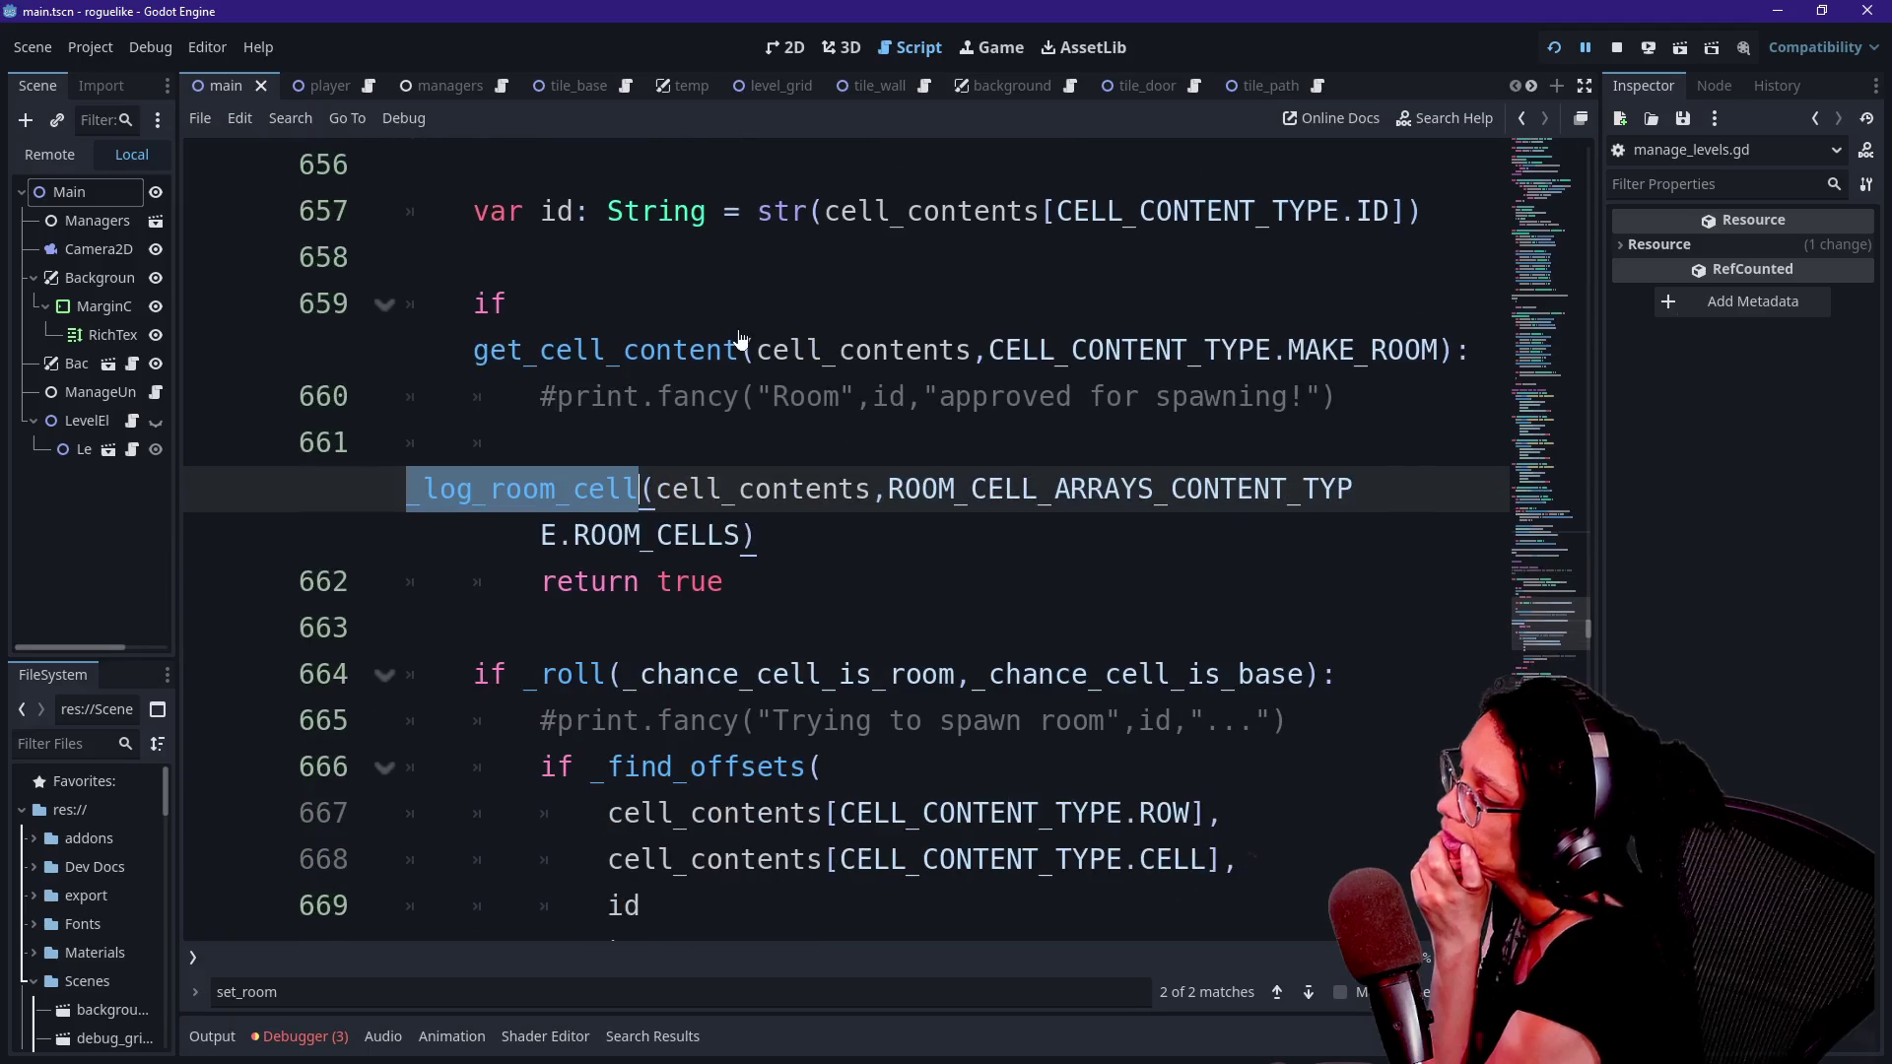
- Jump to the next _log_room_cell calls and wrap their arguments on lines 699 and 704
key(ctrl+d)
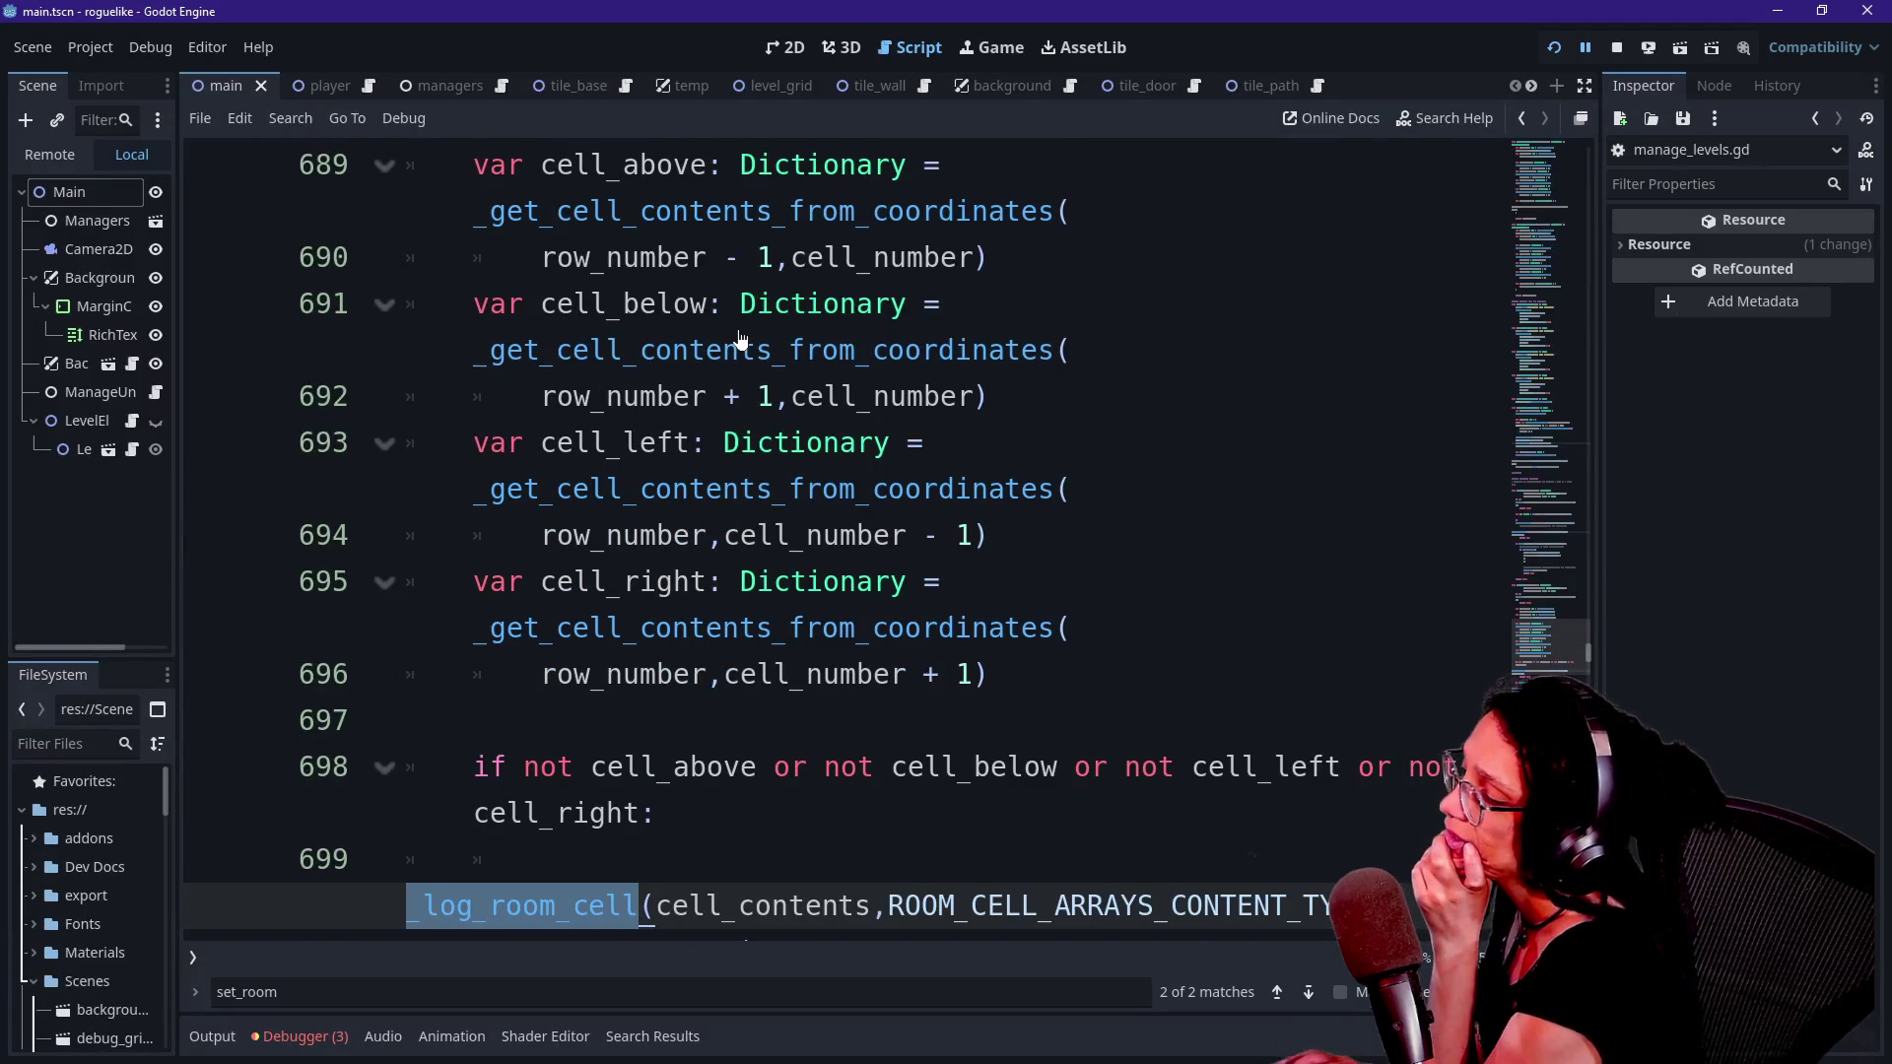
scroll(741, 340, down, 5)
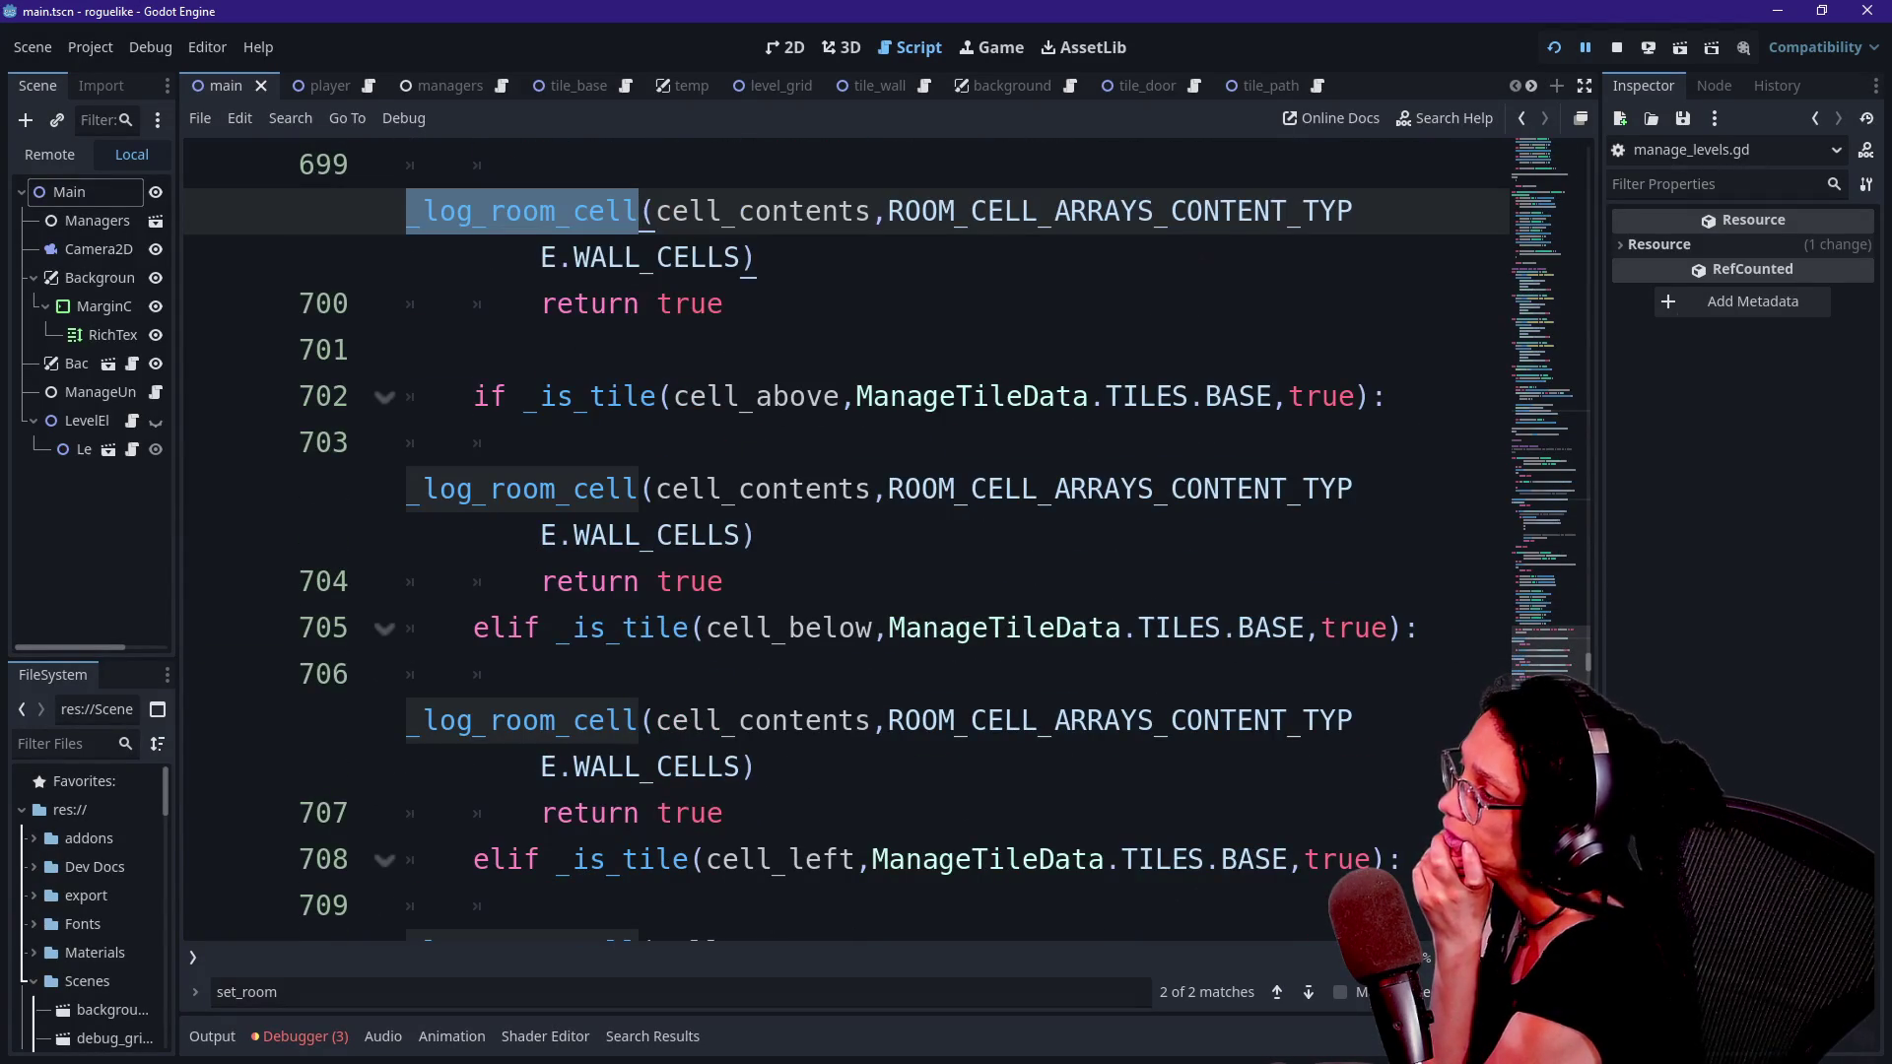
click(641, 211)
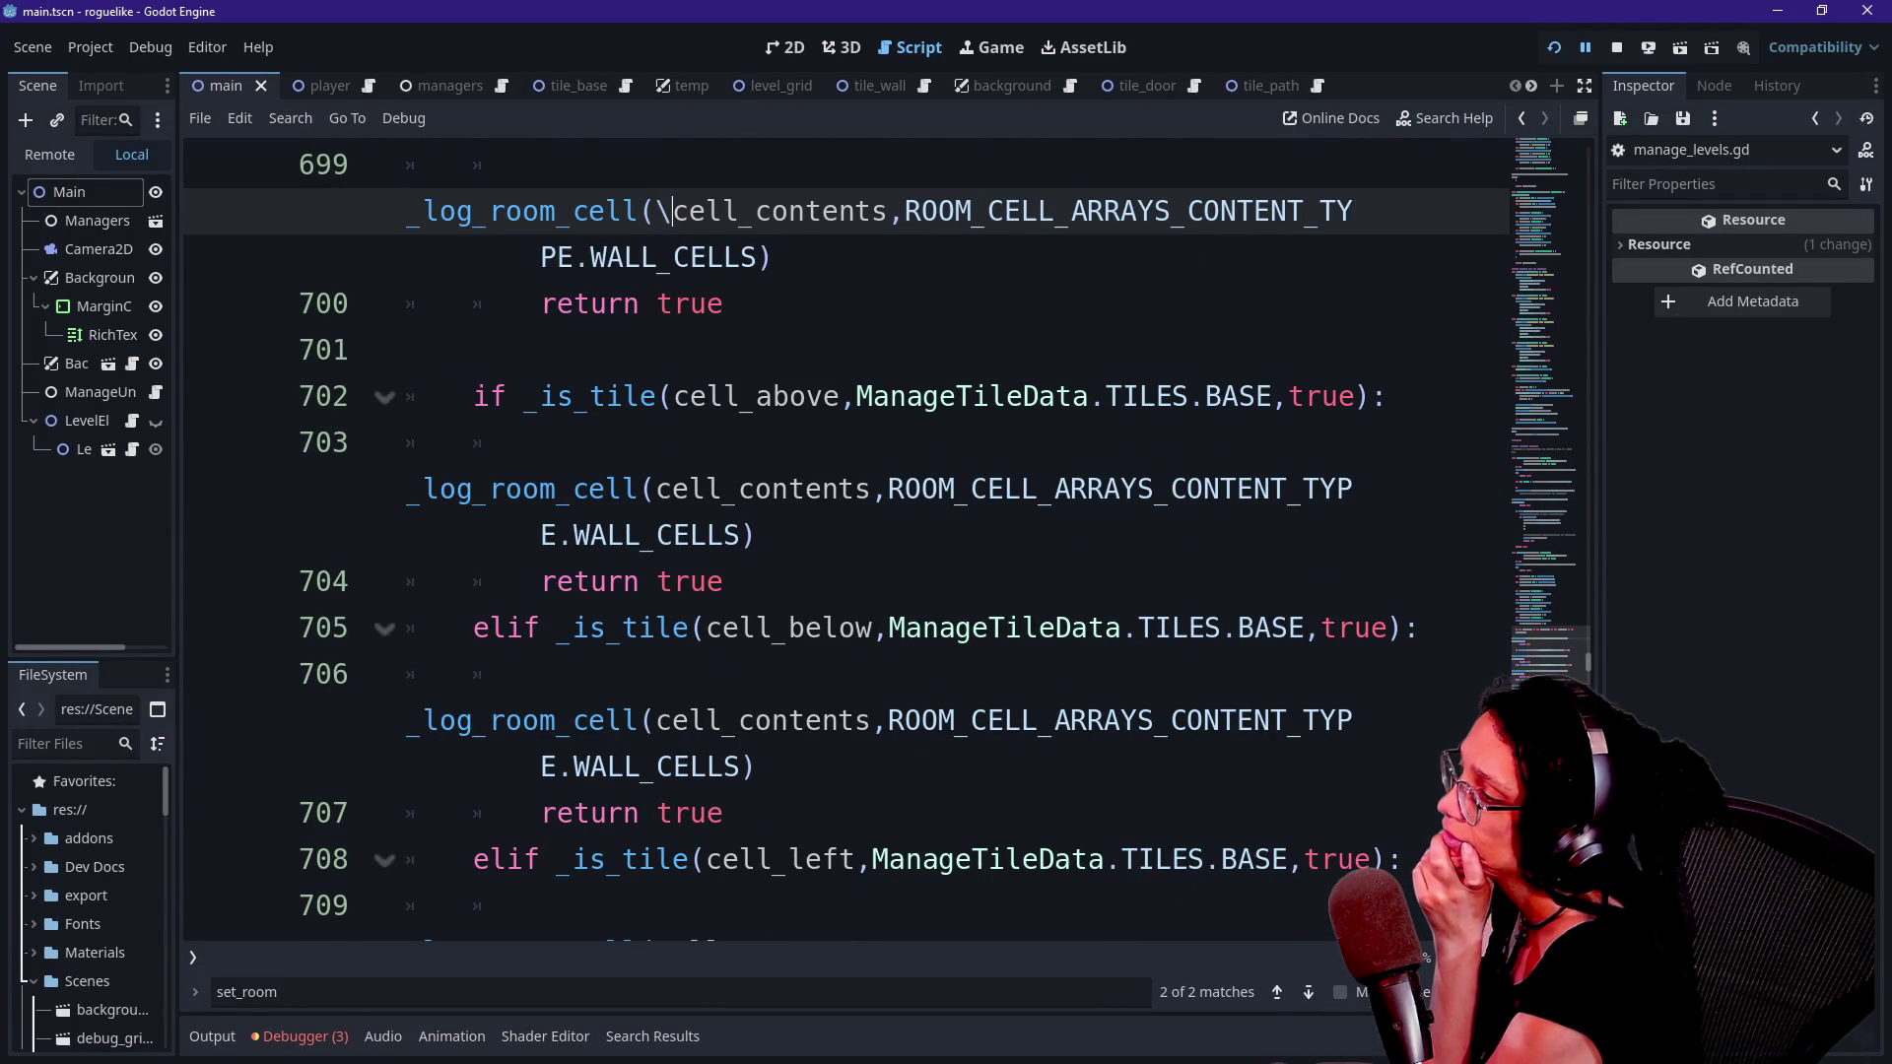
text(\)
key(BackSpace)
key(Return)
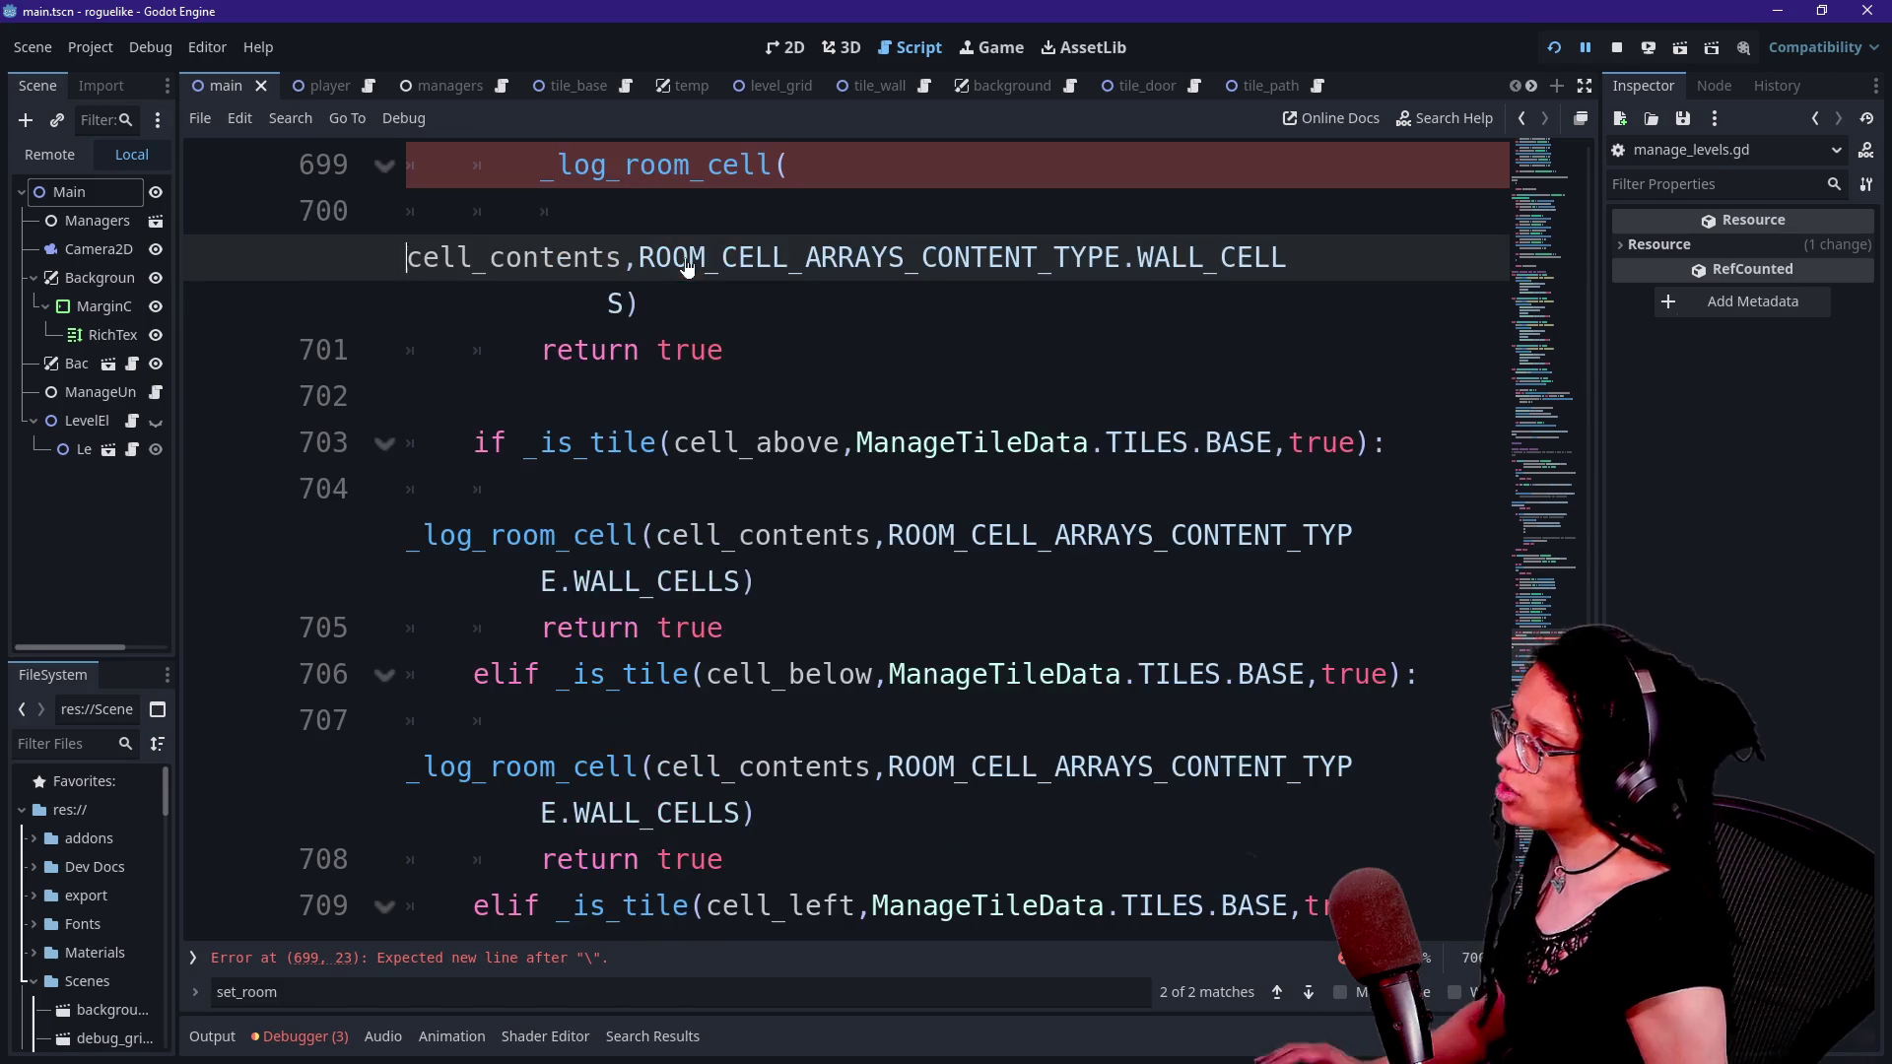
click(653, 535)
key(Return)
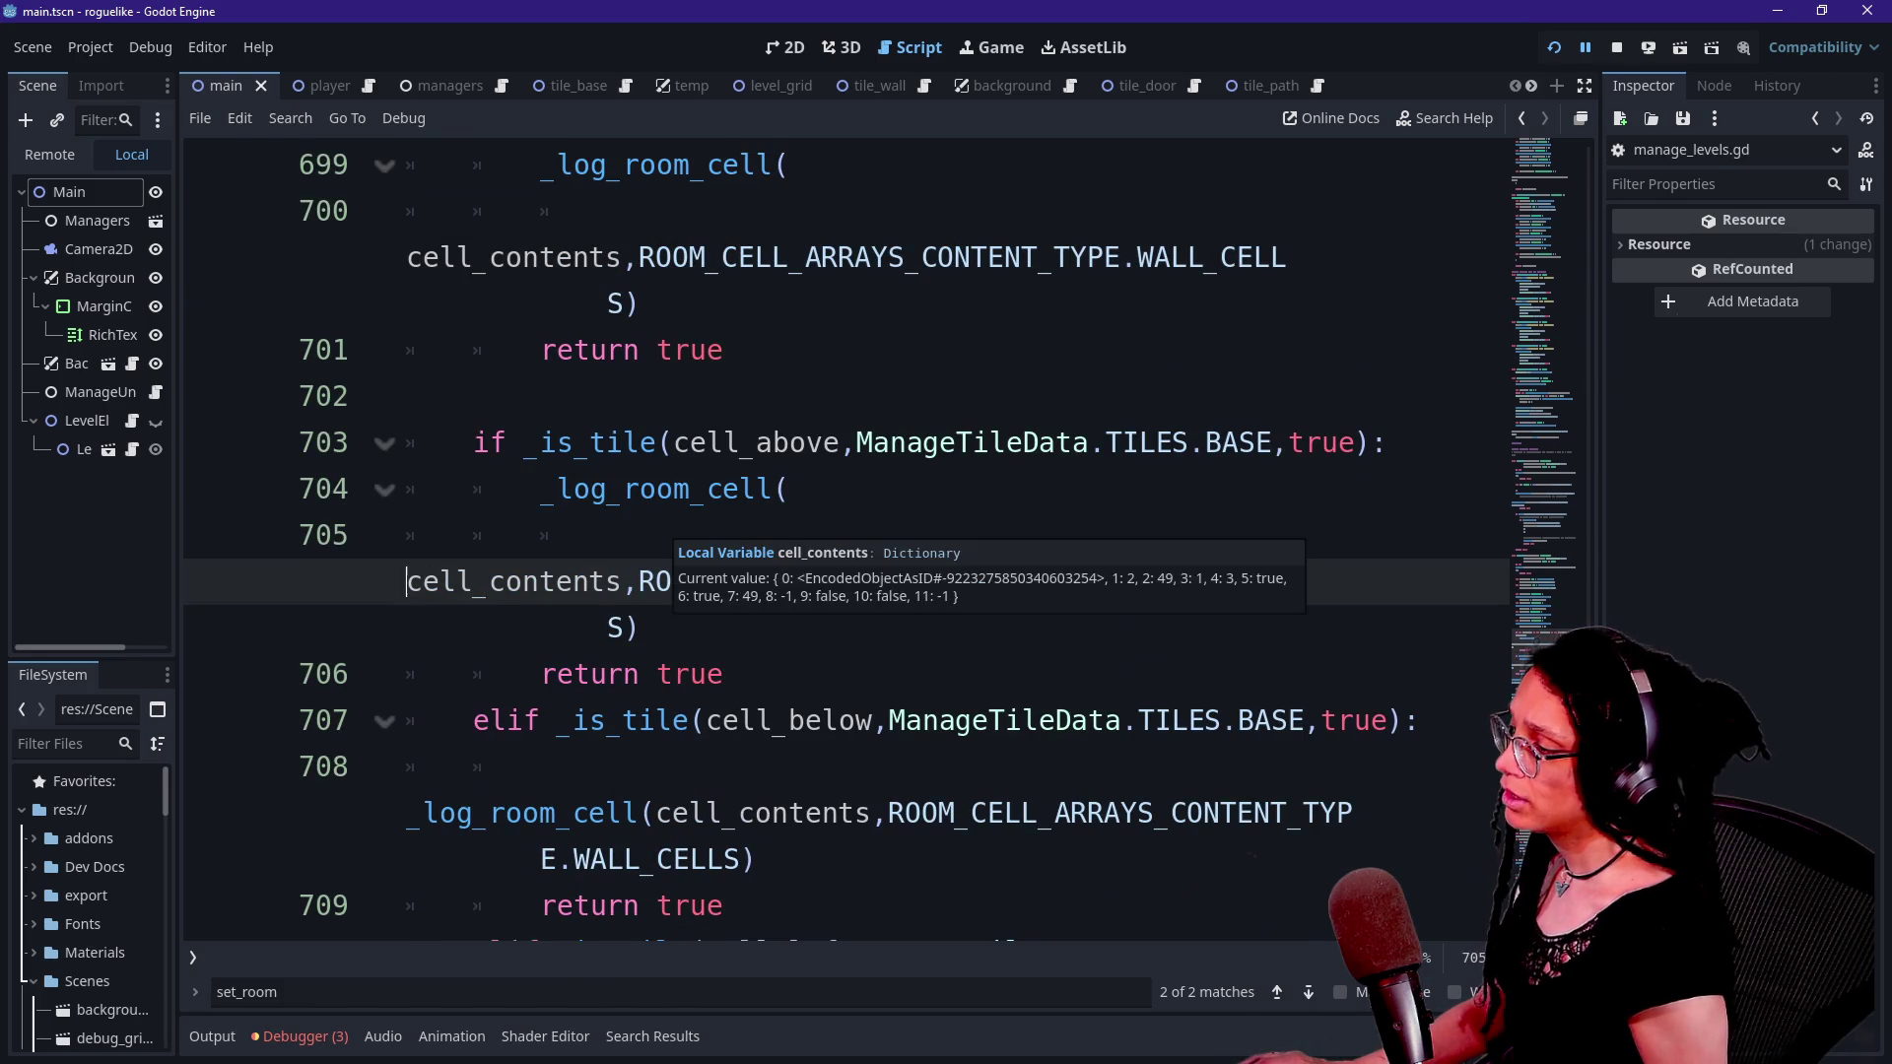
- Break the cell_below and cell_above _is_tile checks onto their own lines and enable distraction-free mode
click(705, 720)
key(Return)
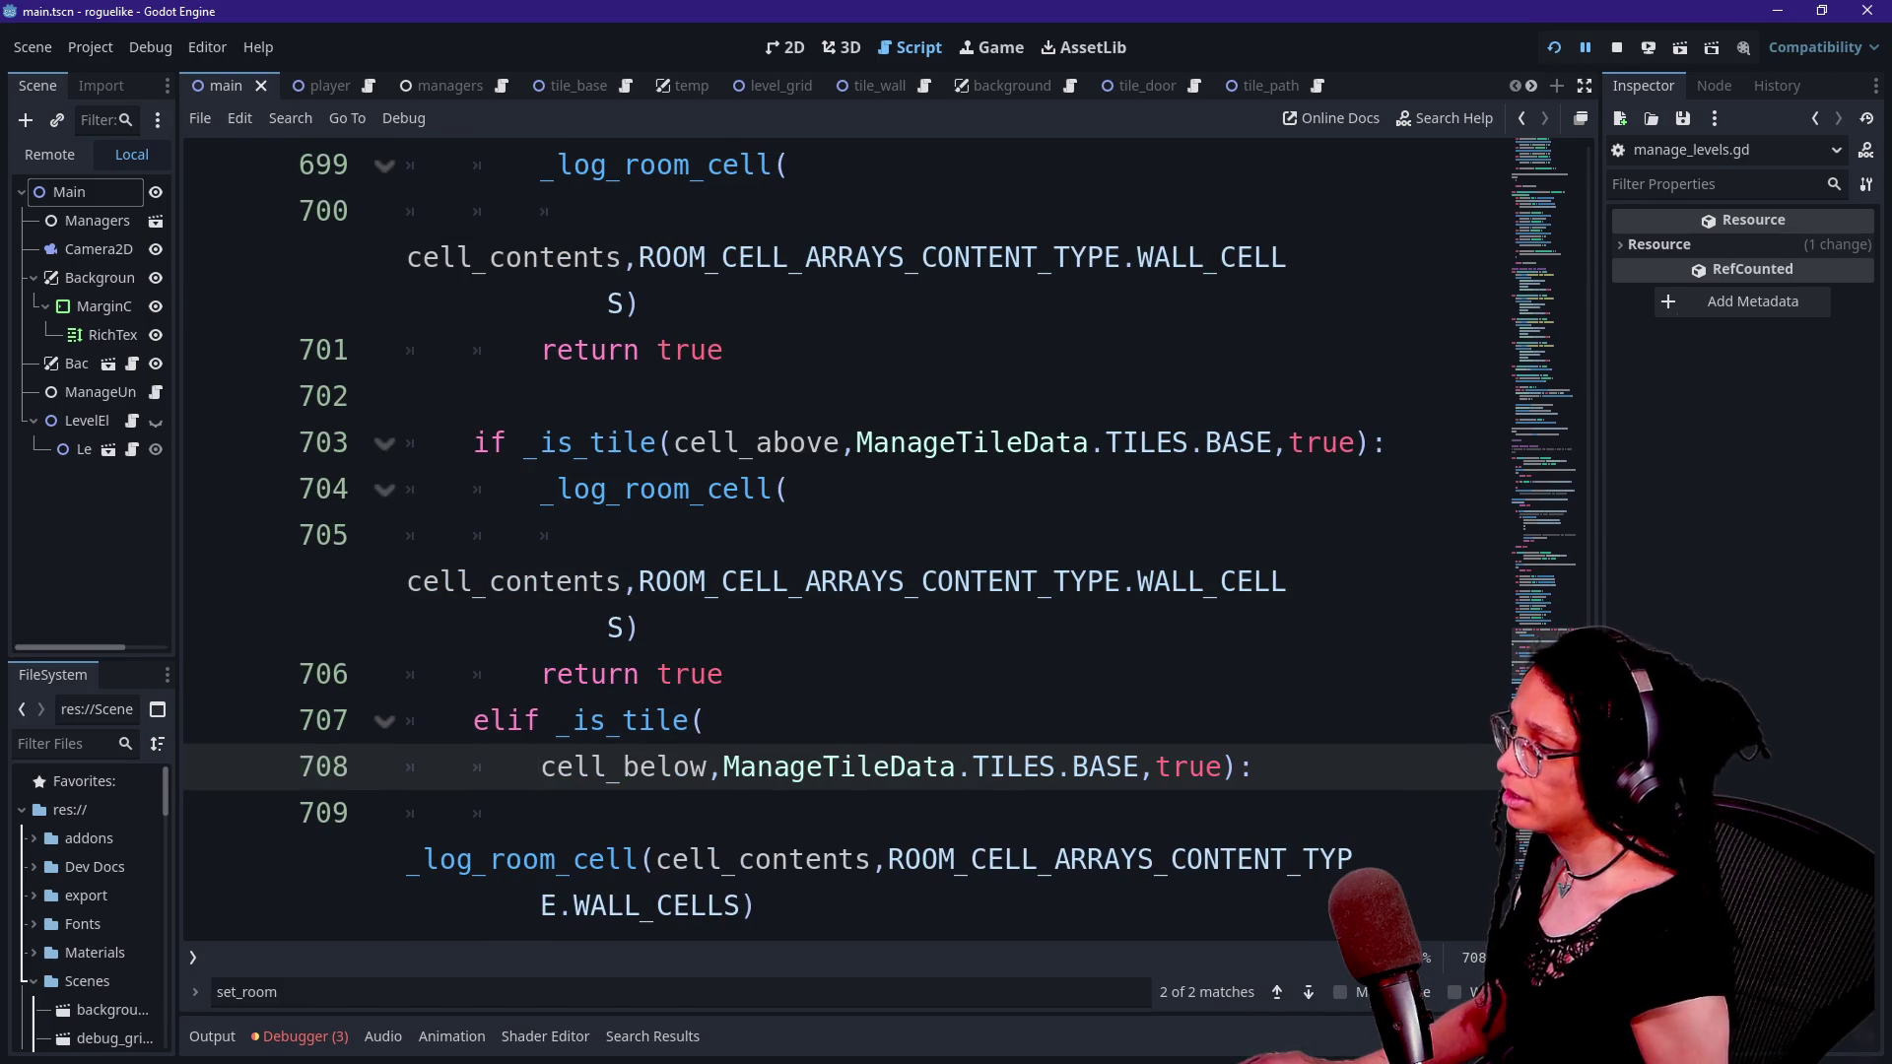
click(673, 442)
key(Return)
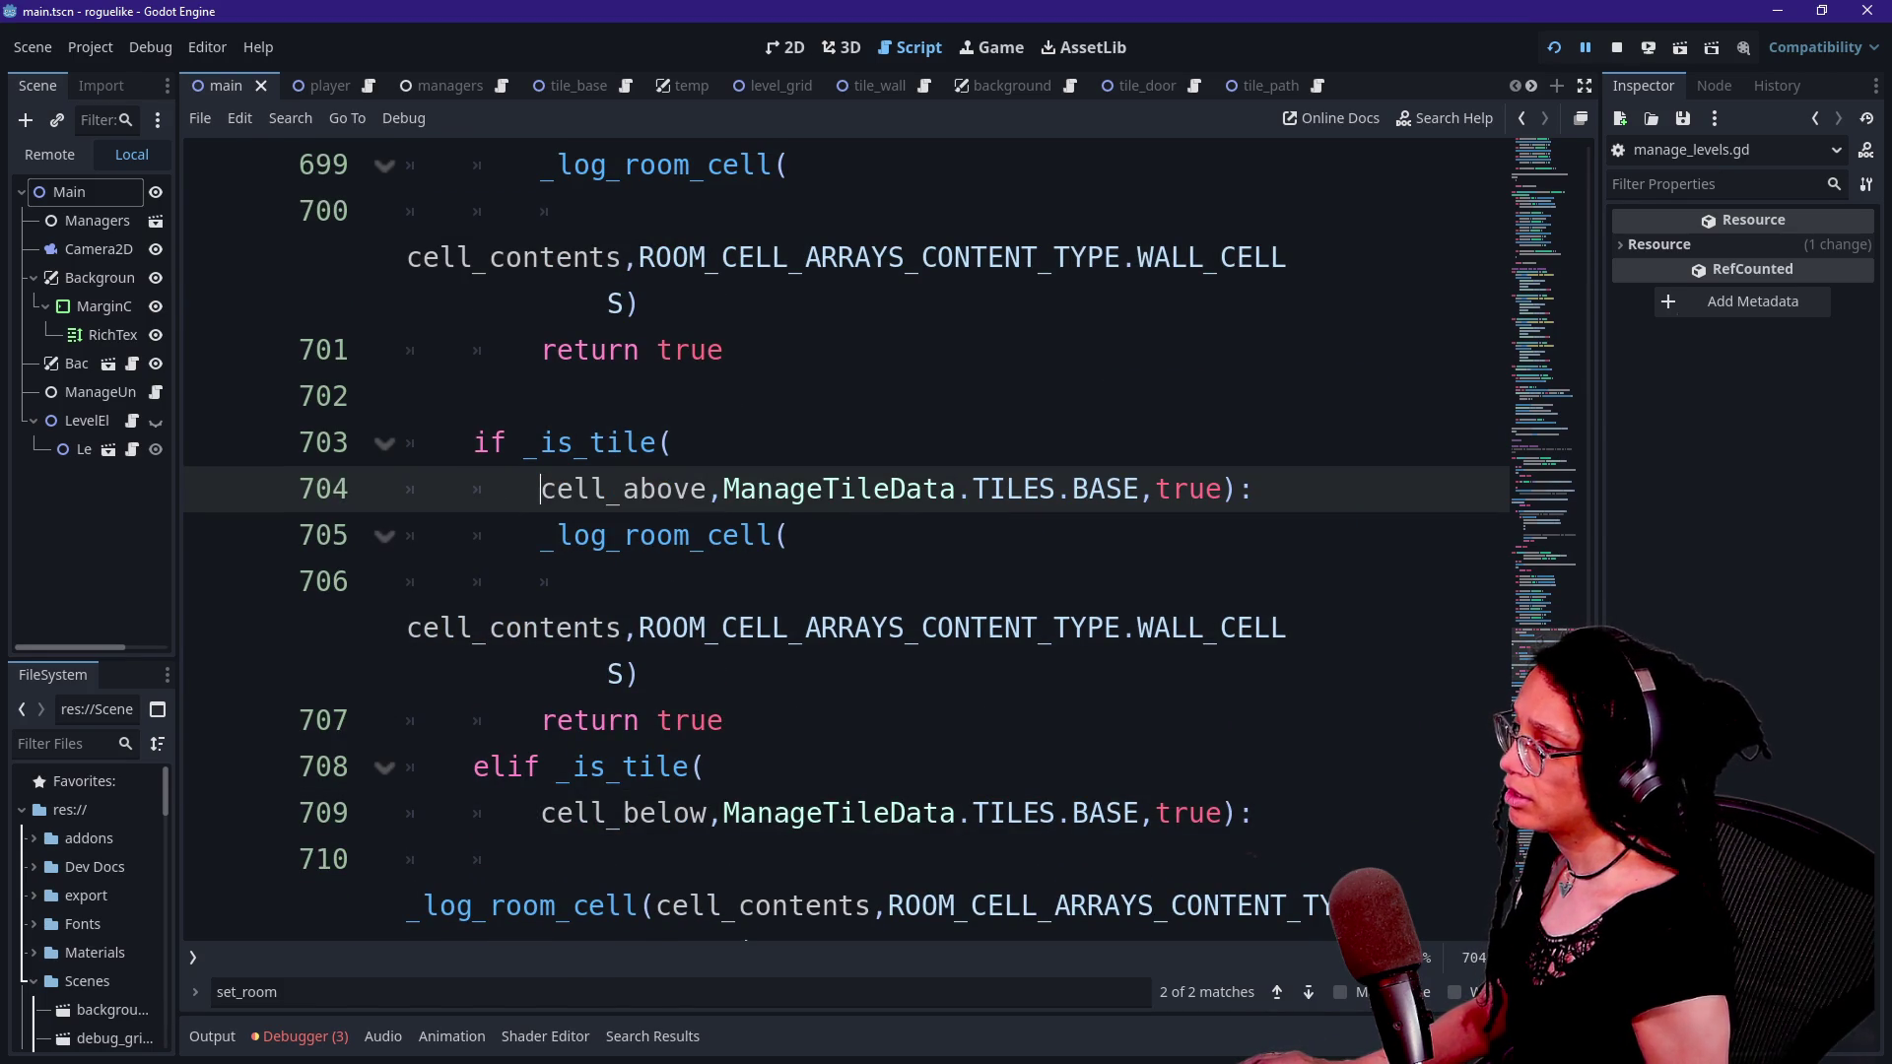
key(ctrl+shift+F11)
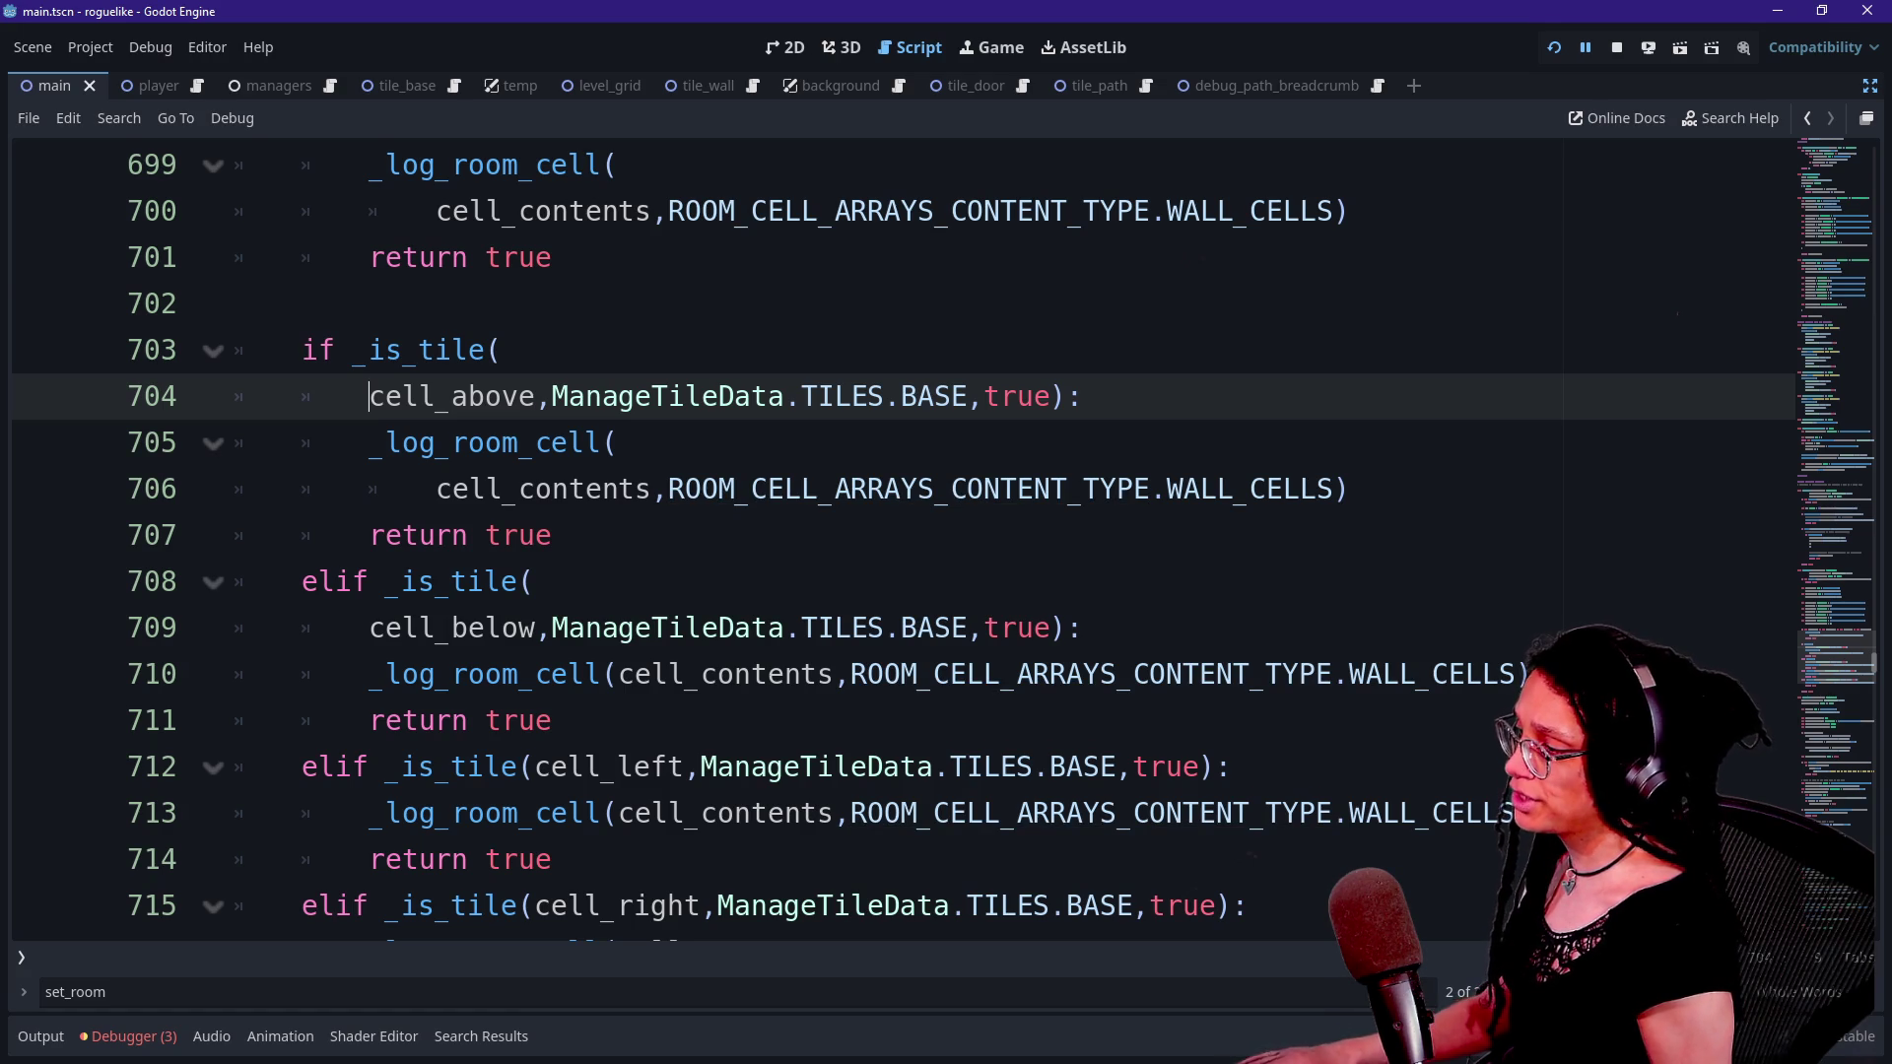
- Wrap the line 710 _log_room_cell arguments onto a new line and review the neighbour-check block
click(617, 674)
key(Return)
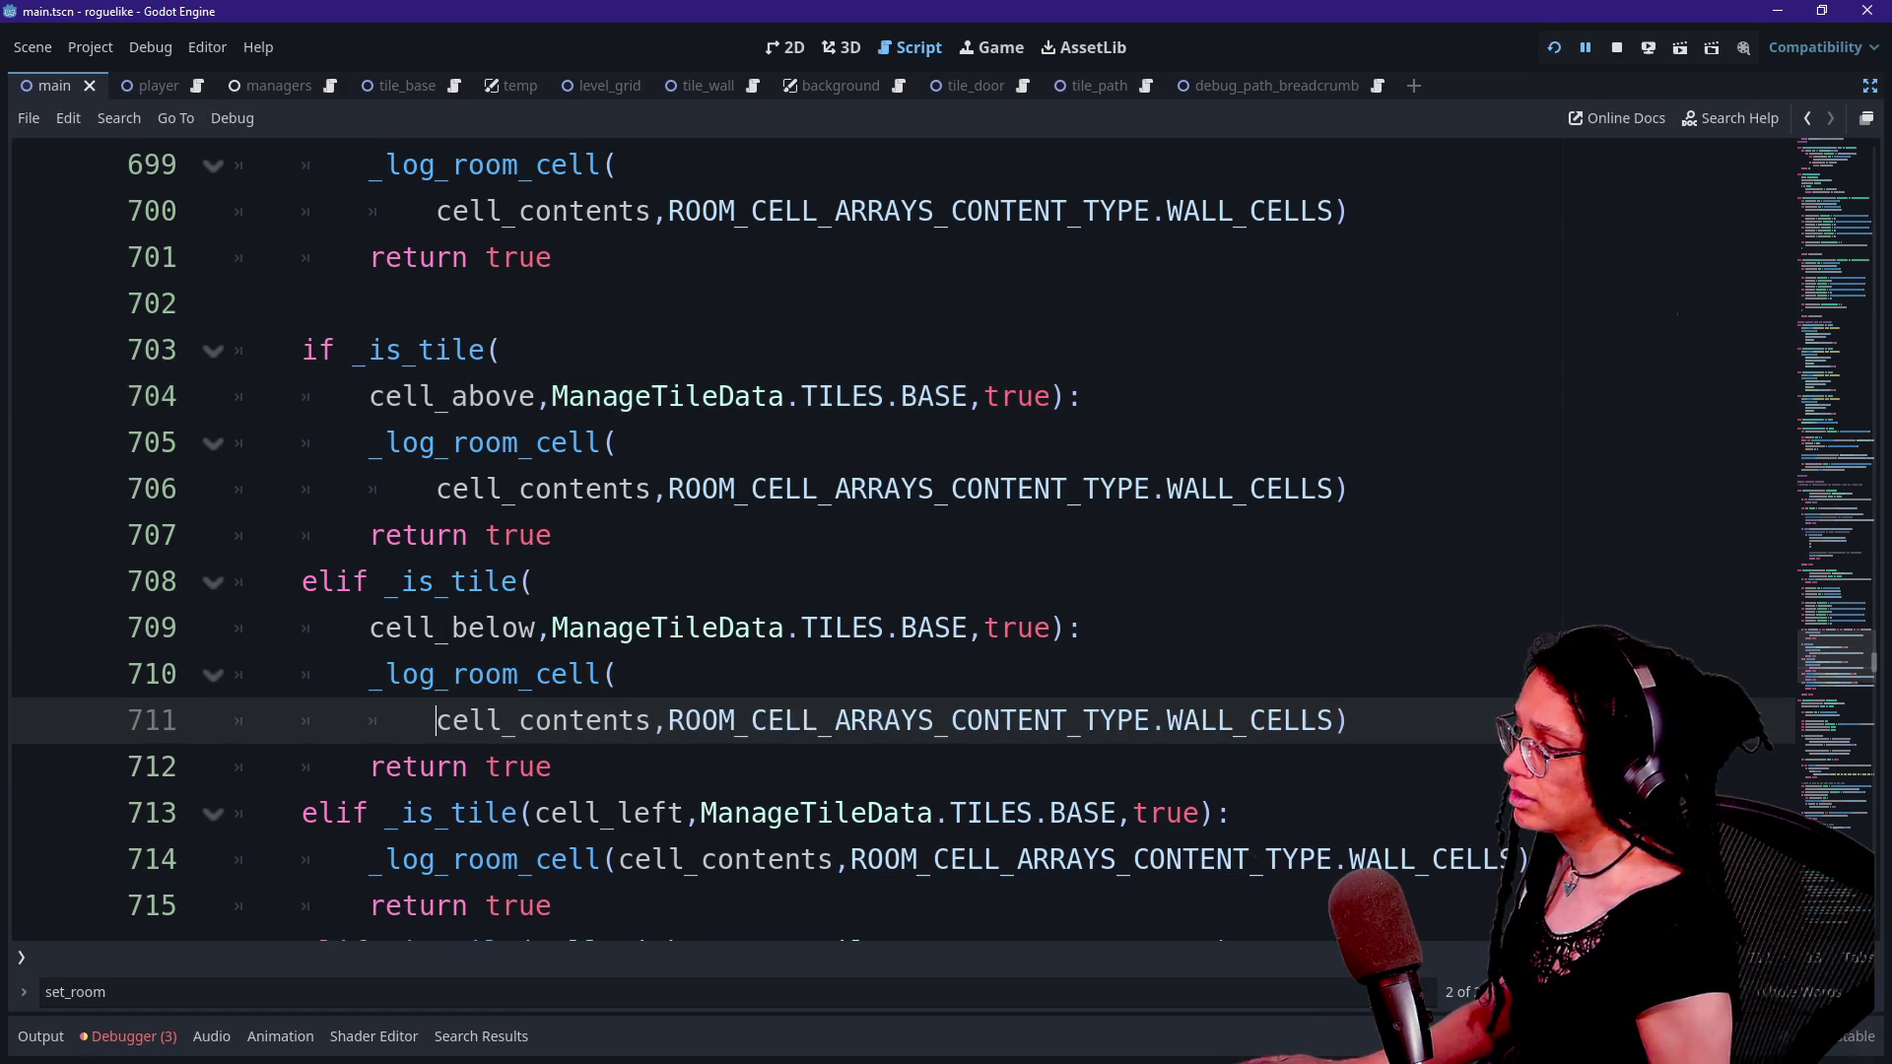
scroll(689, 493, up, 6)
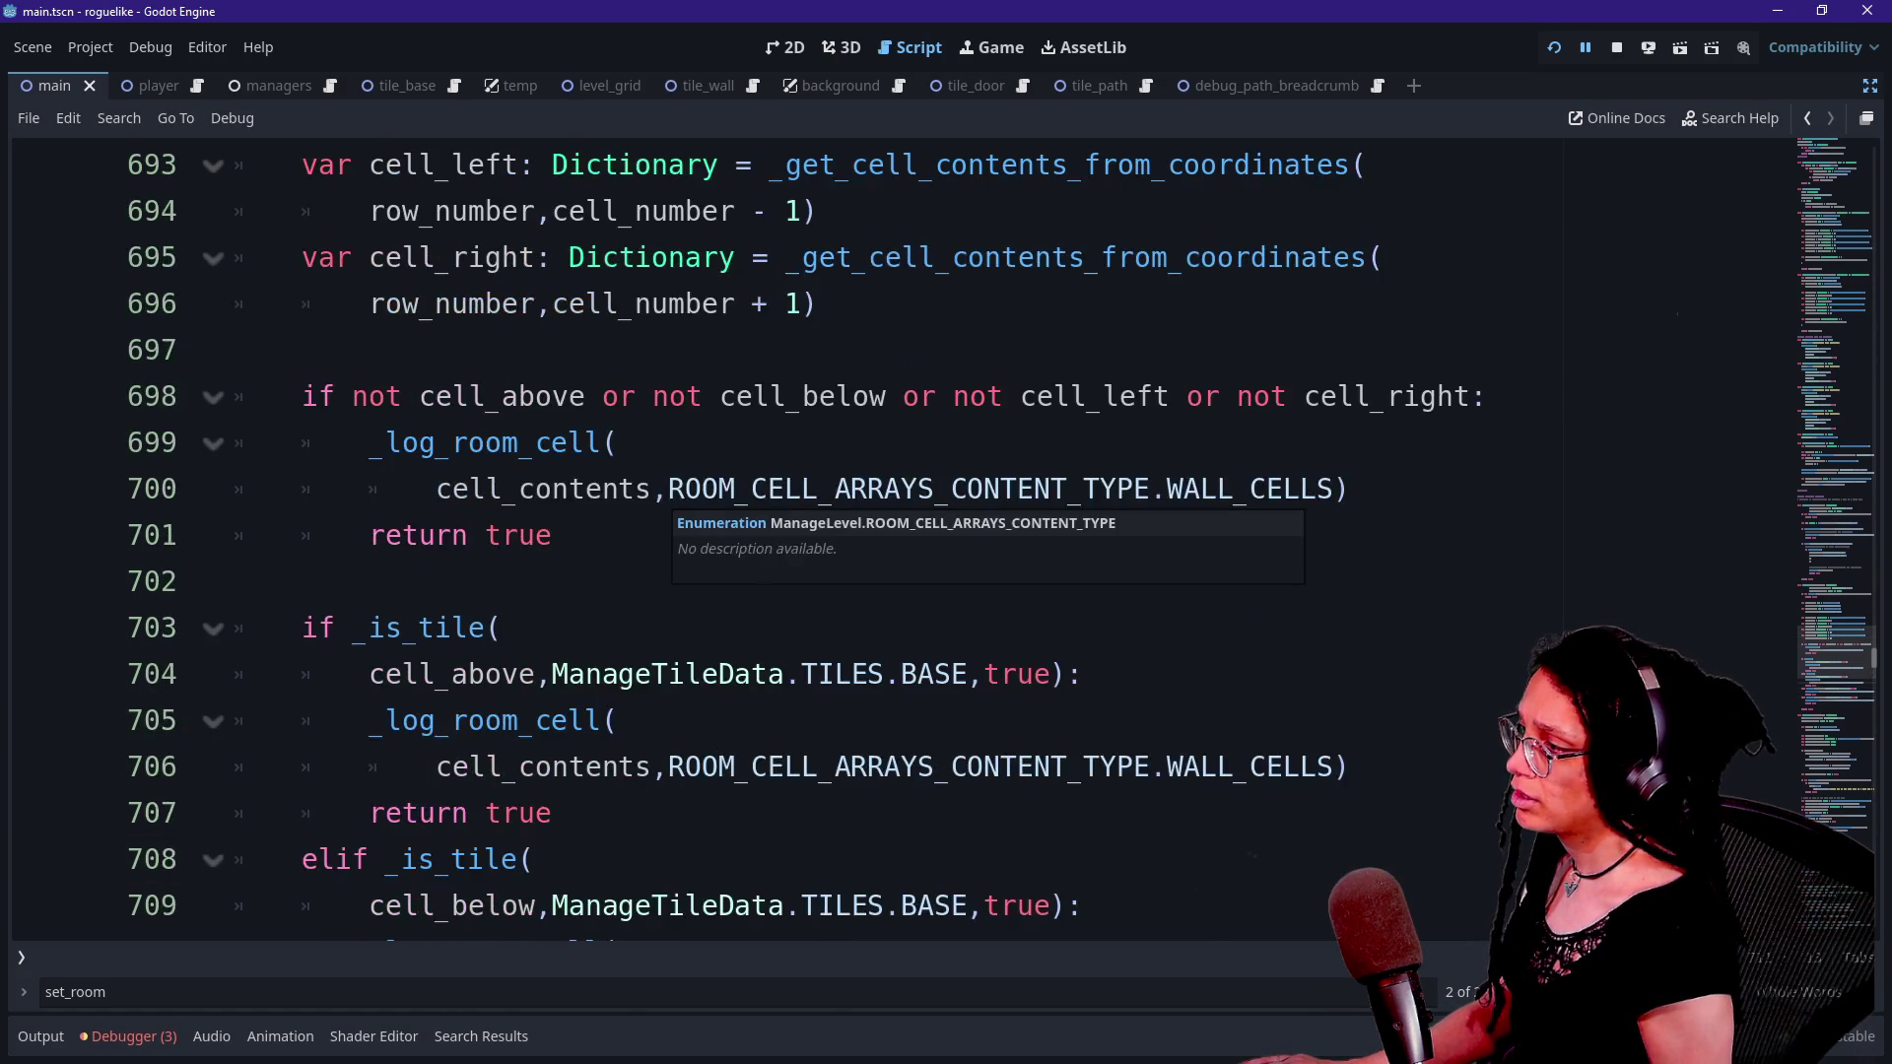
scroll(985, 532, up, 2)
scroll(985, 532, down, 5)
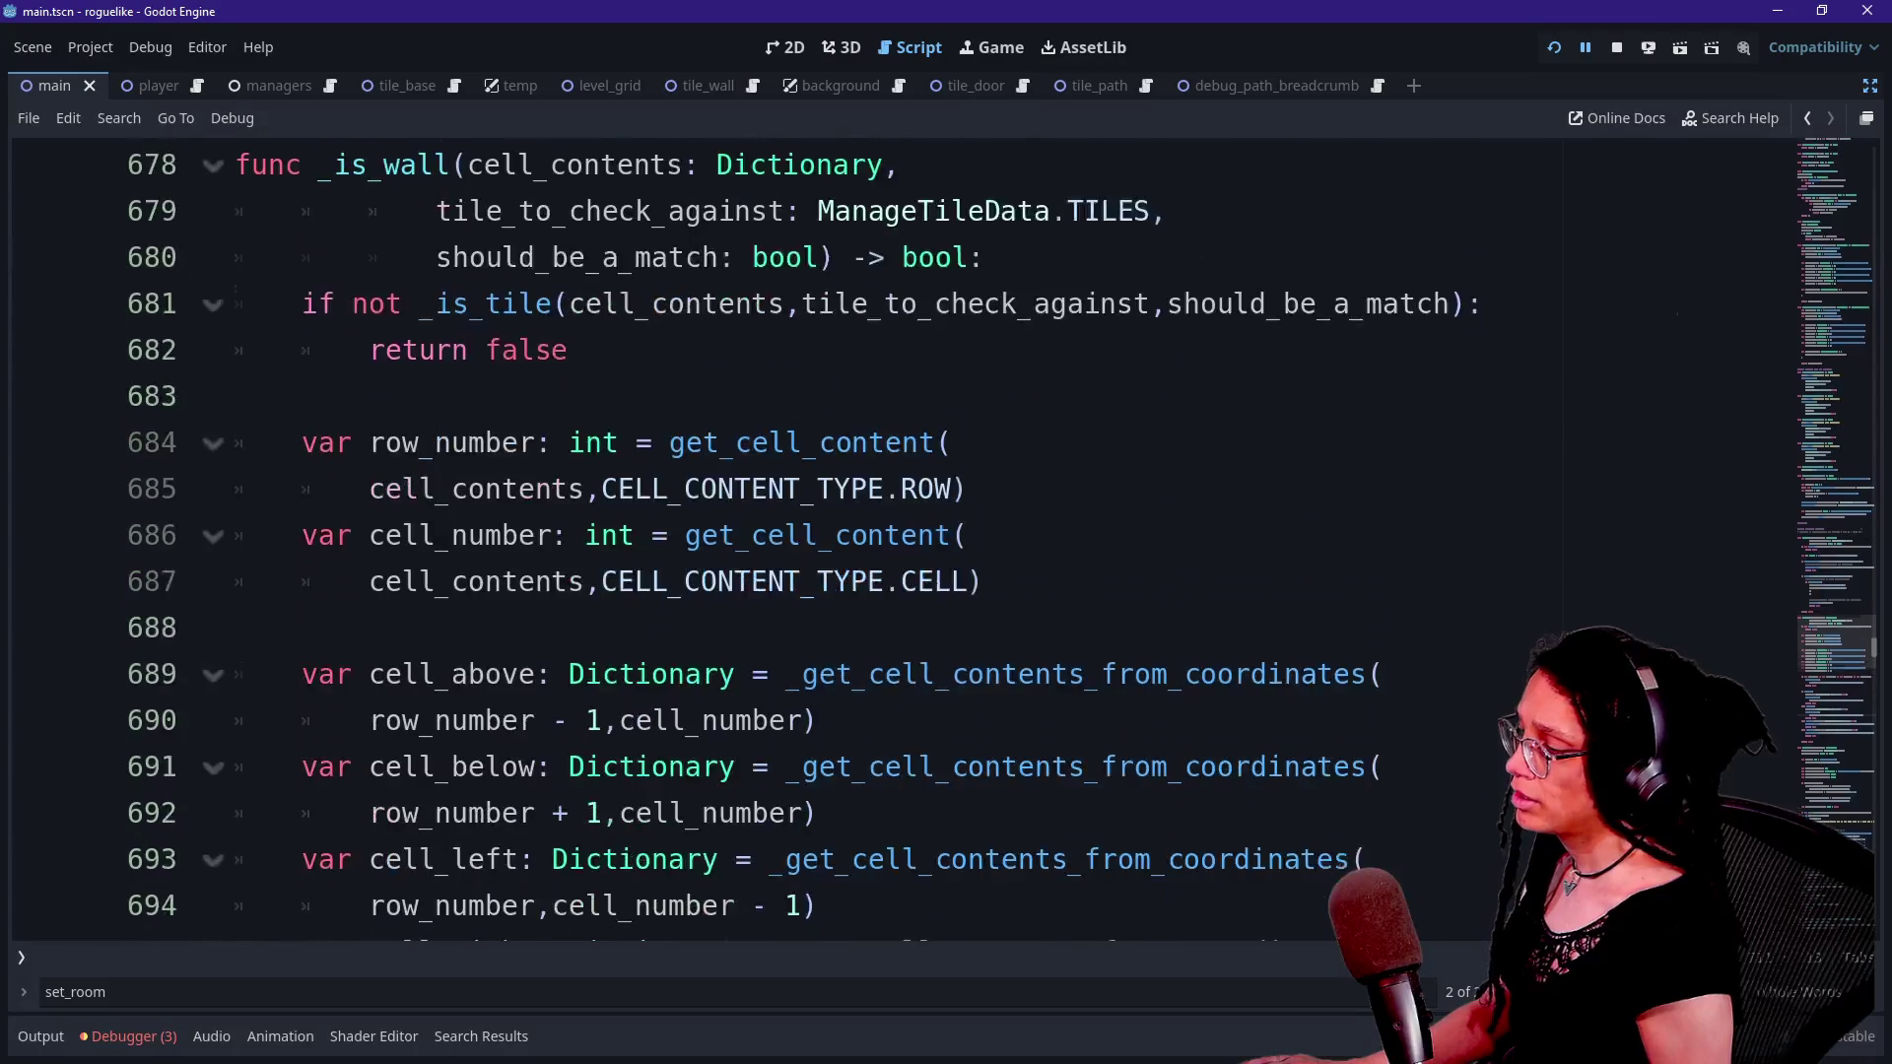
drag(394, 489, 669, 628)
click(669, 628)
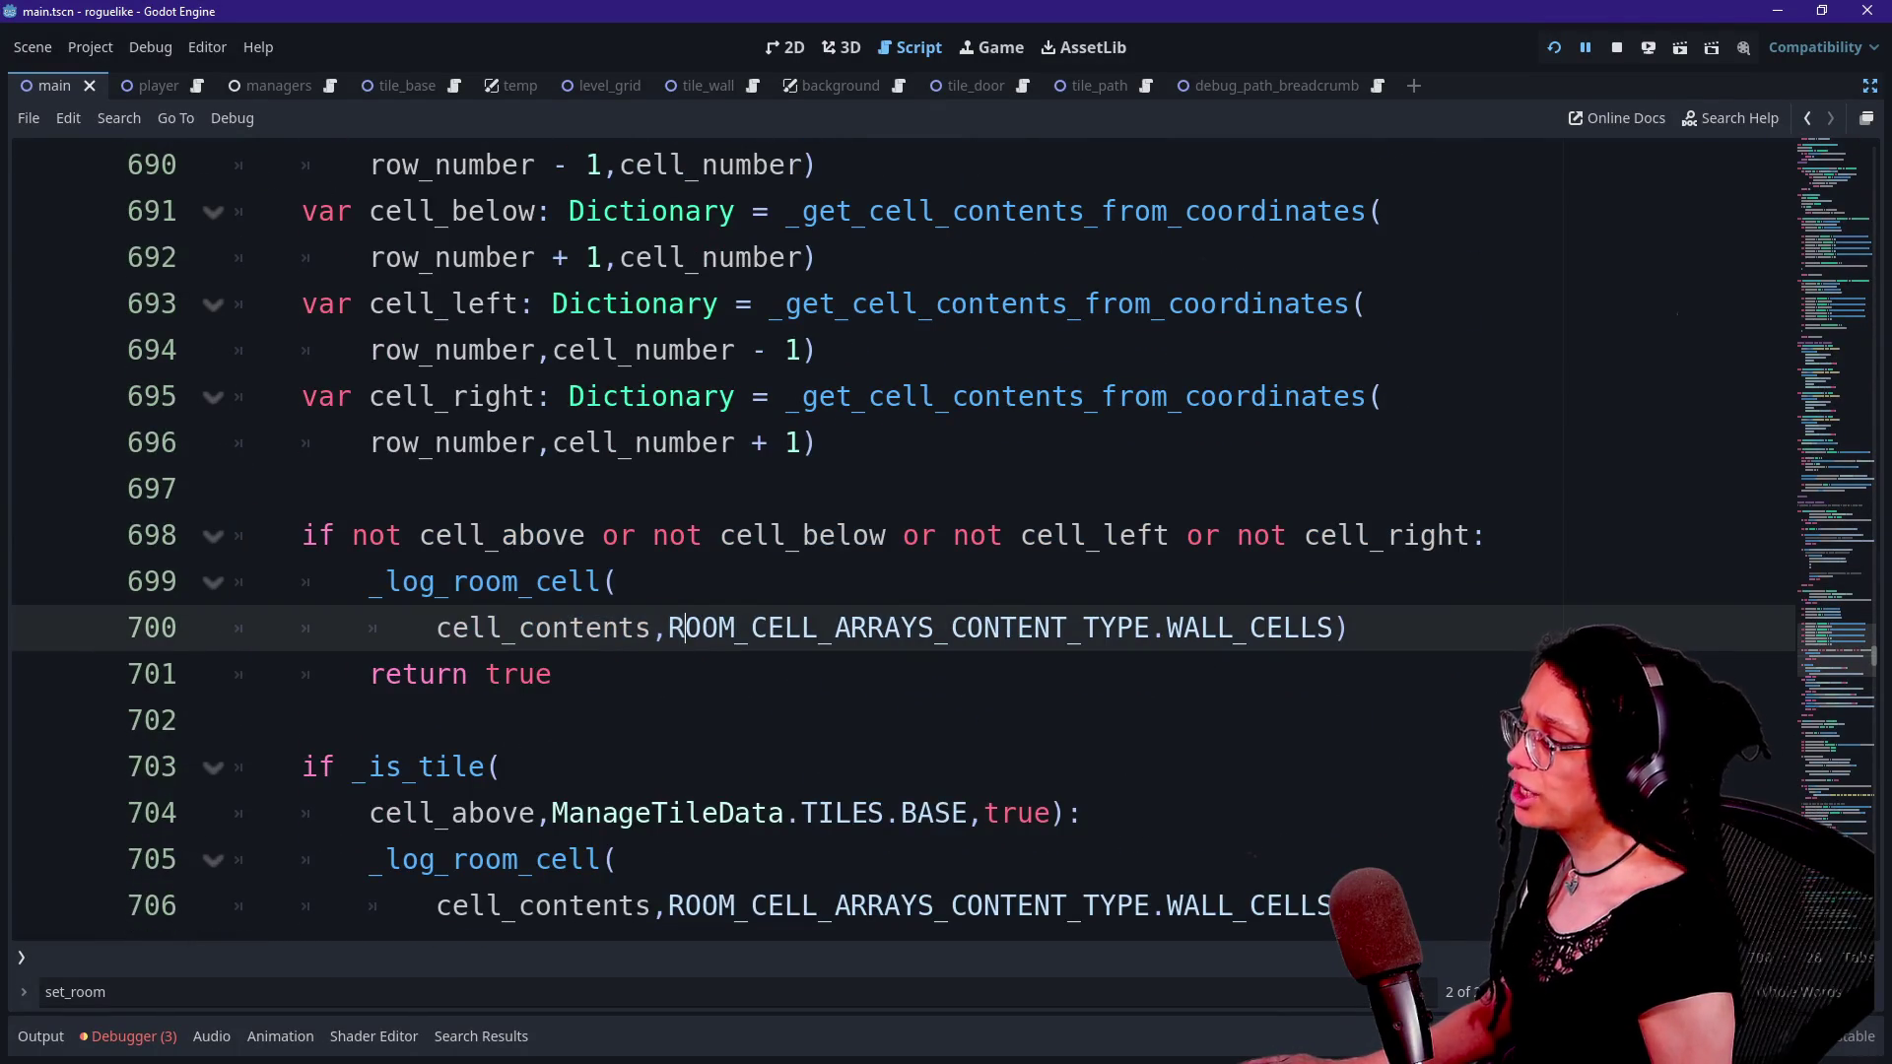
- Review the first _log_room_cell block and the _is_tile checks on lines 699–708
drag(253, 581, 552, 674)
click(551, 673)
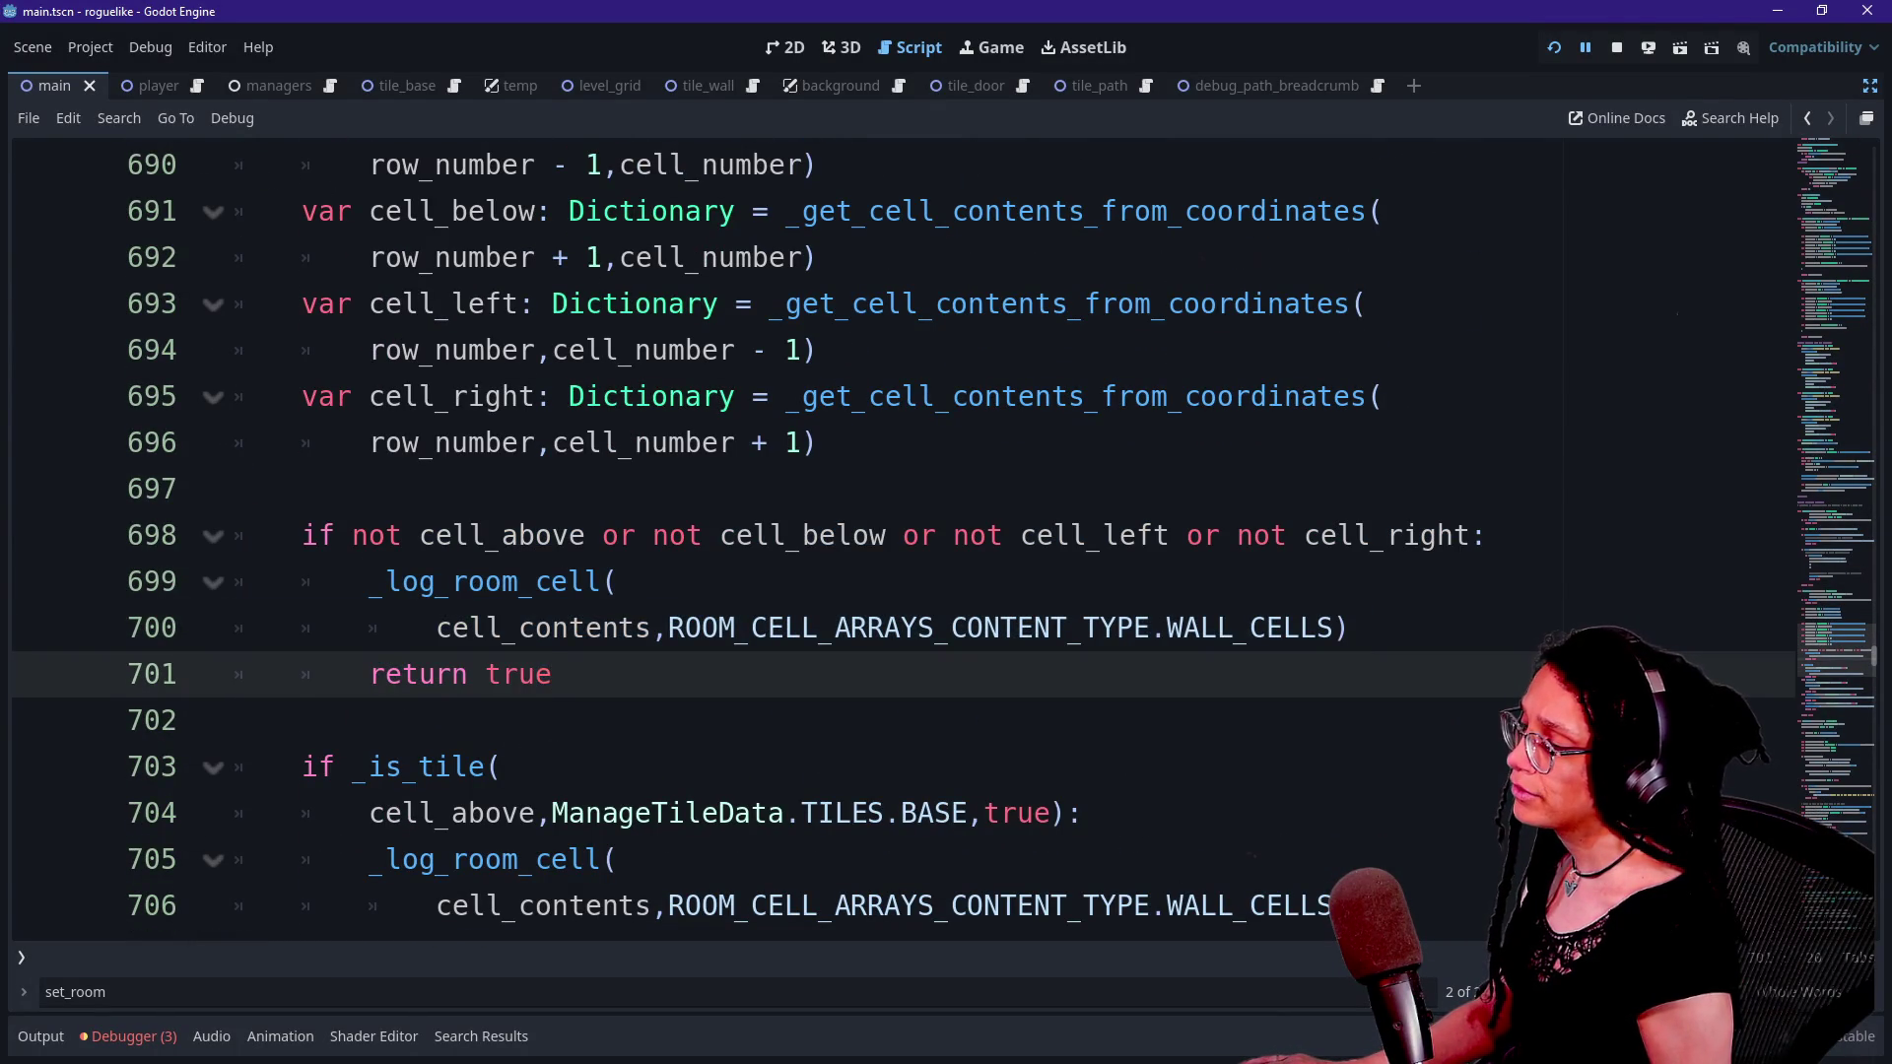
click(309, 581)
click(369, 628)
click(367, 766)
click(370, 906)
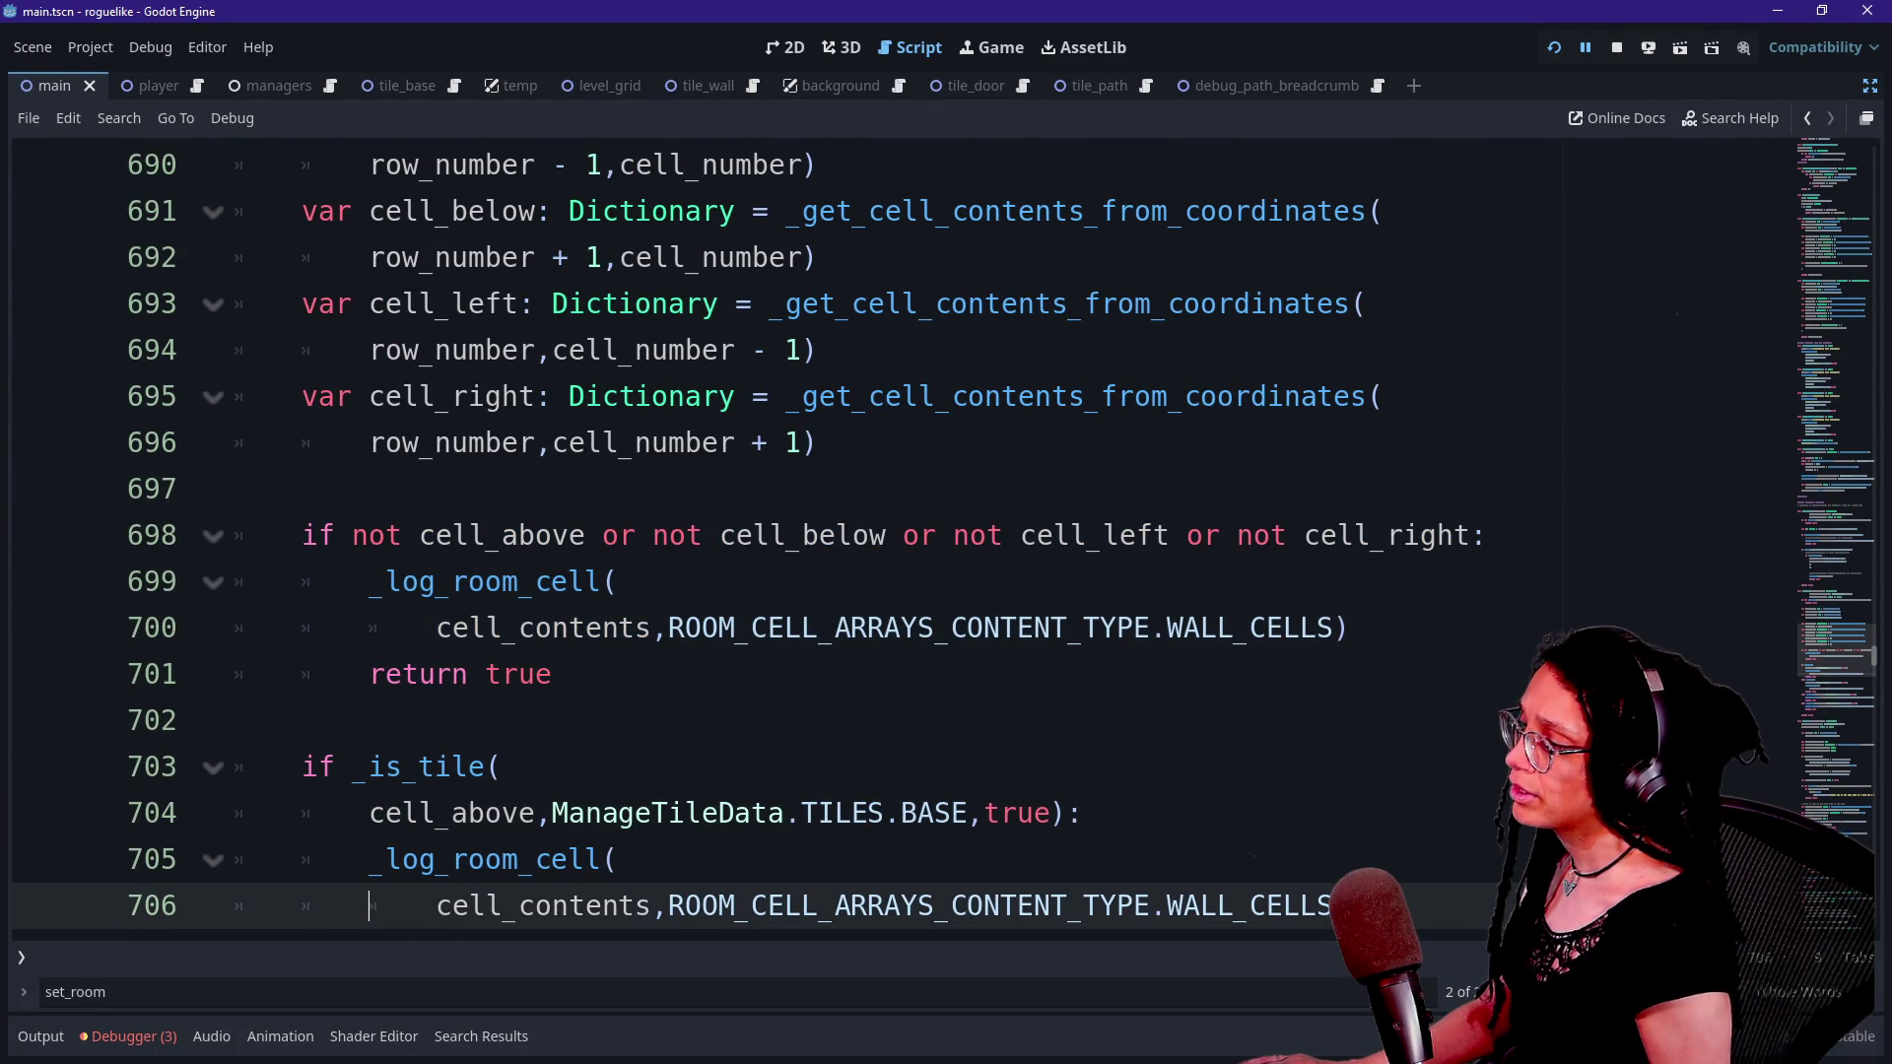
key(Down)
key(Down)
click(551, 581)
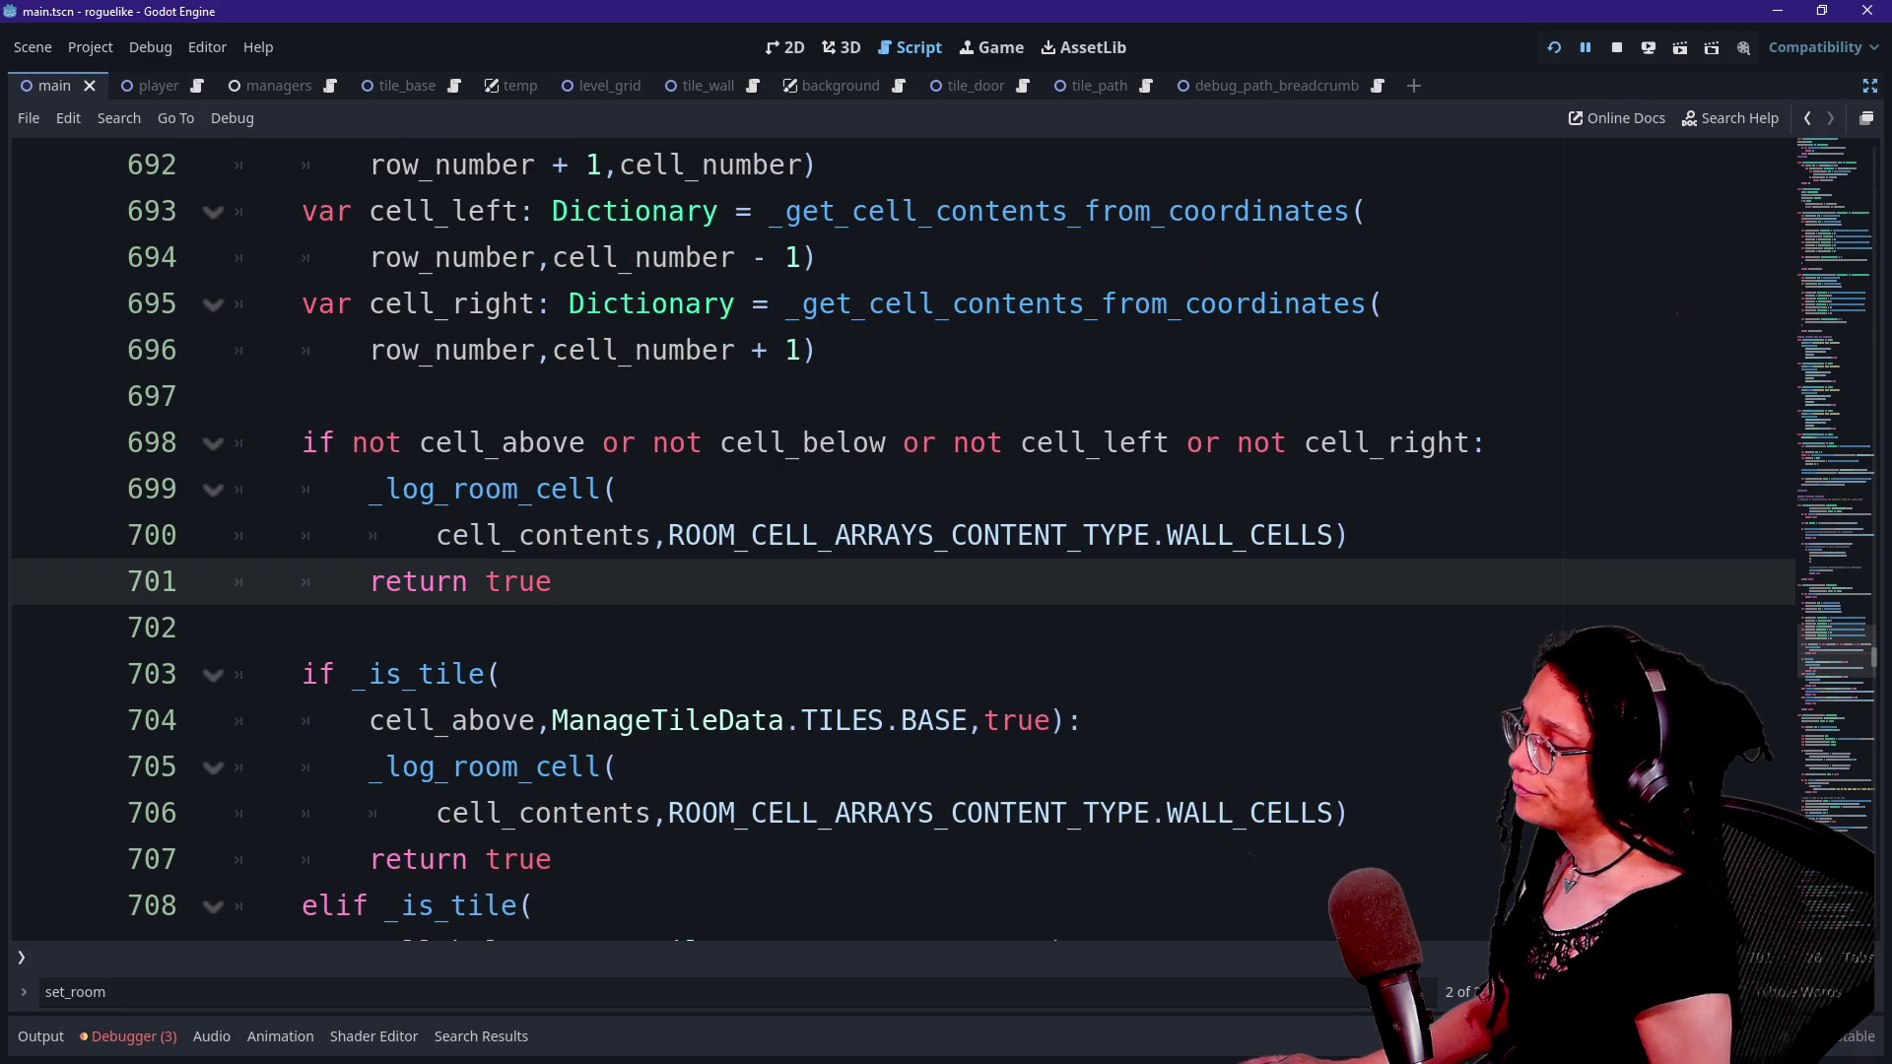
- Inspect the cell_contents and WALL_CELLS constant on line 700 and view the content-type enum's description
scroll(886, 542, up, 5)
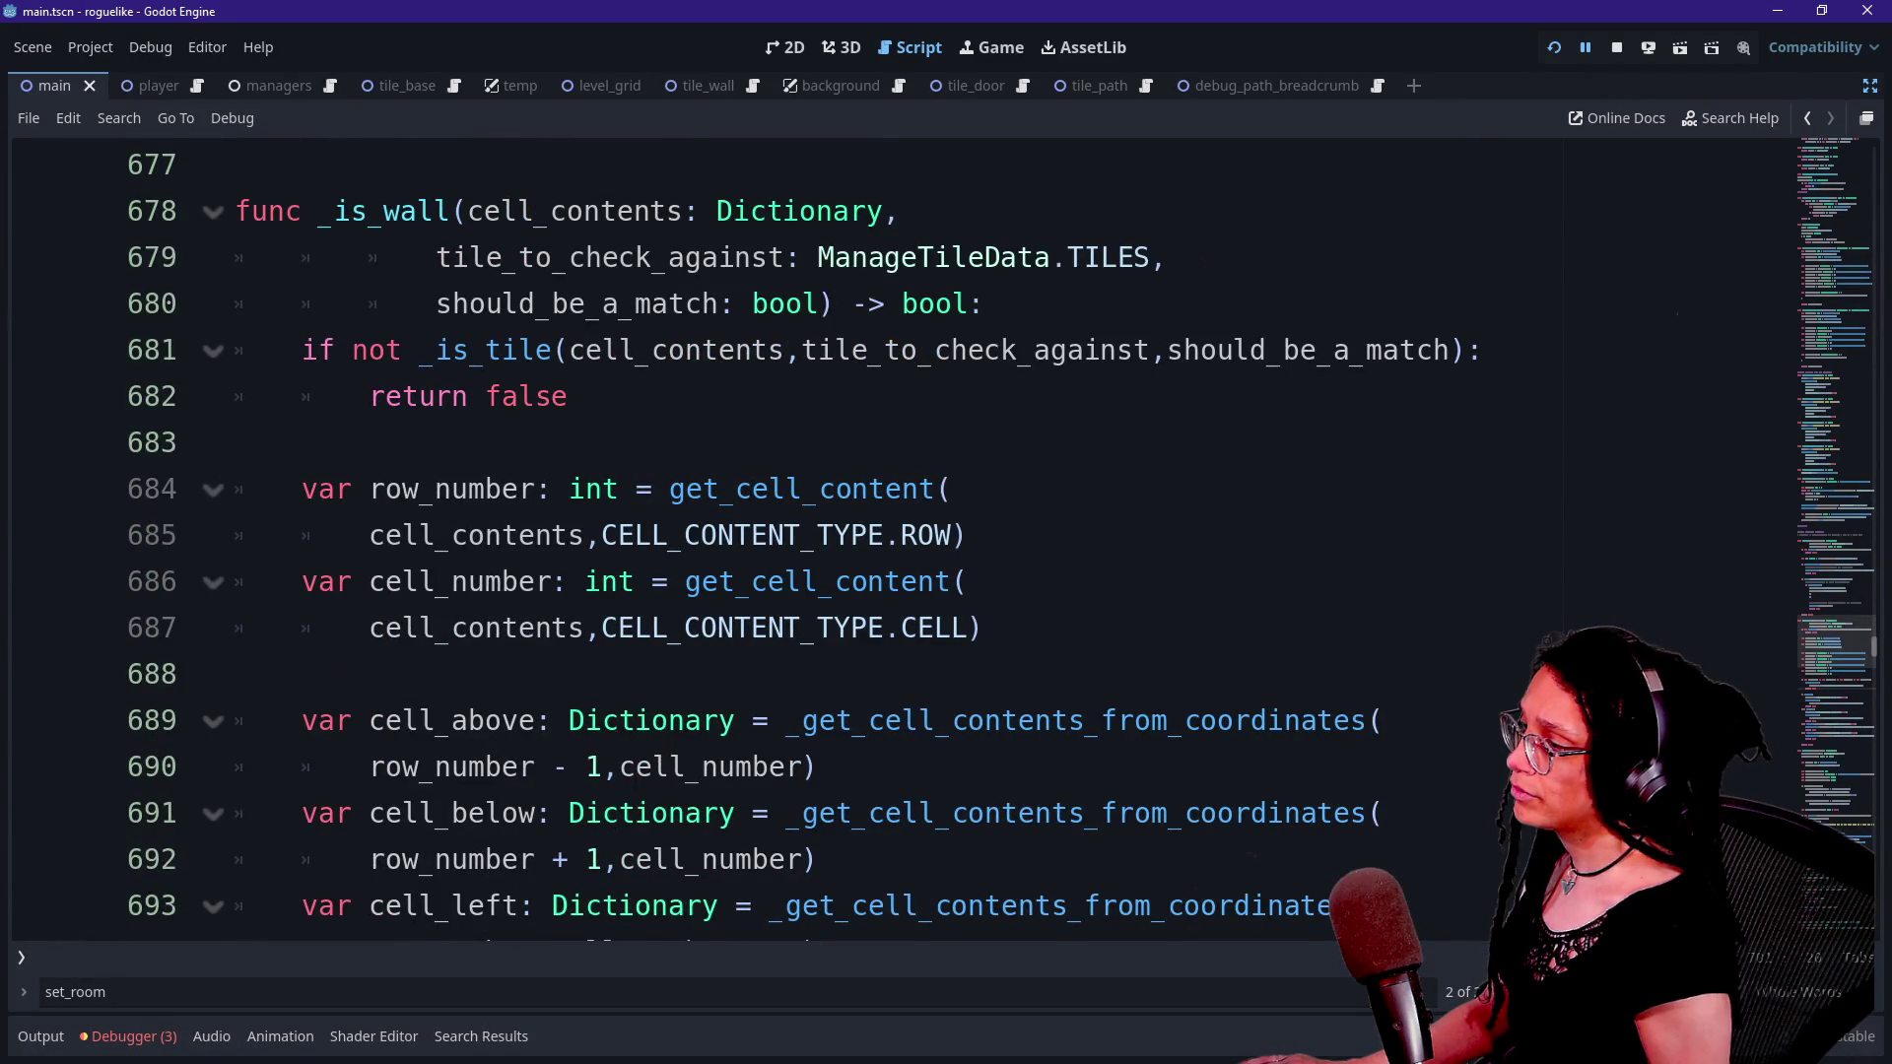
scroll(887, 542, up, 3)
scroll(887, 542, down, 8)
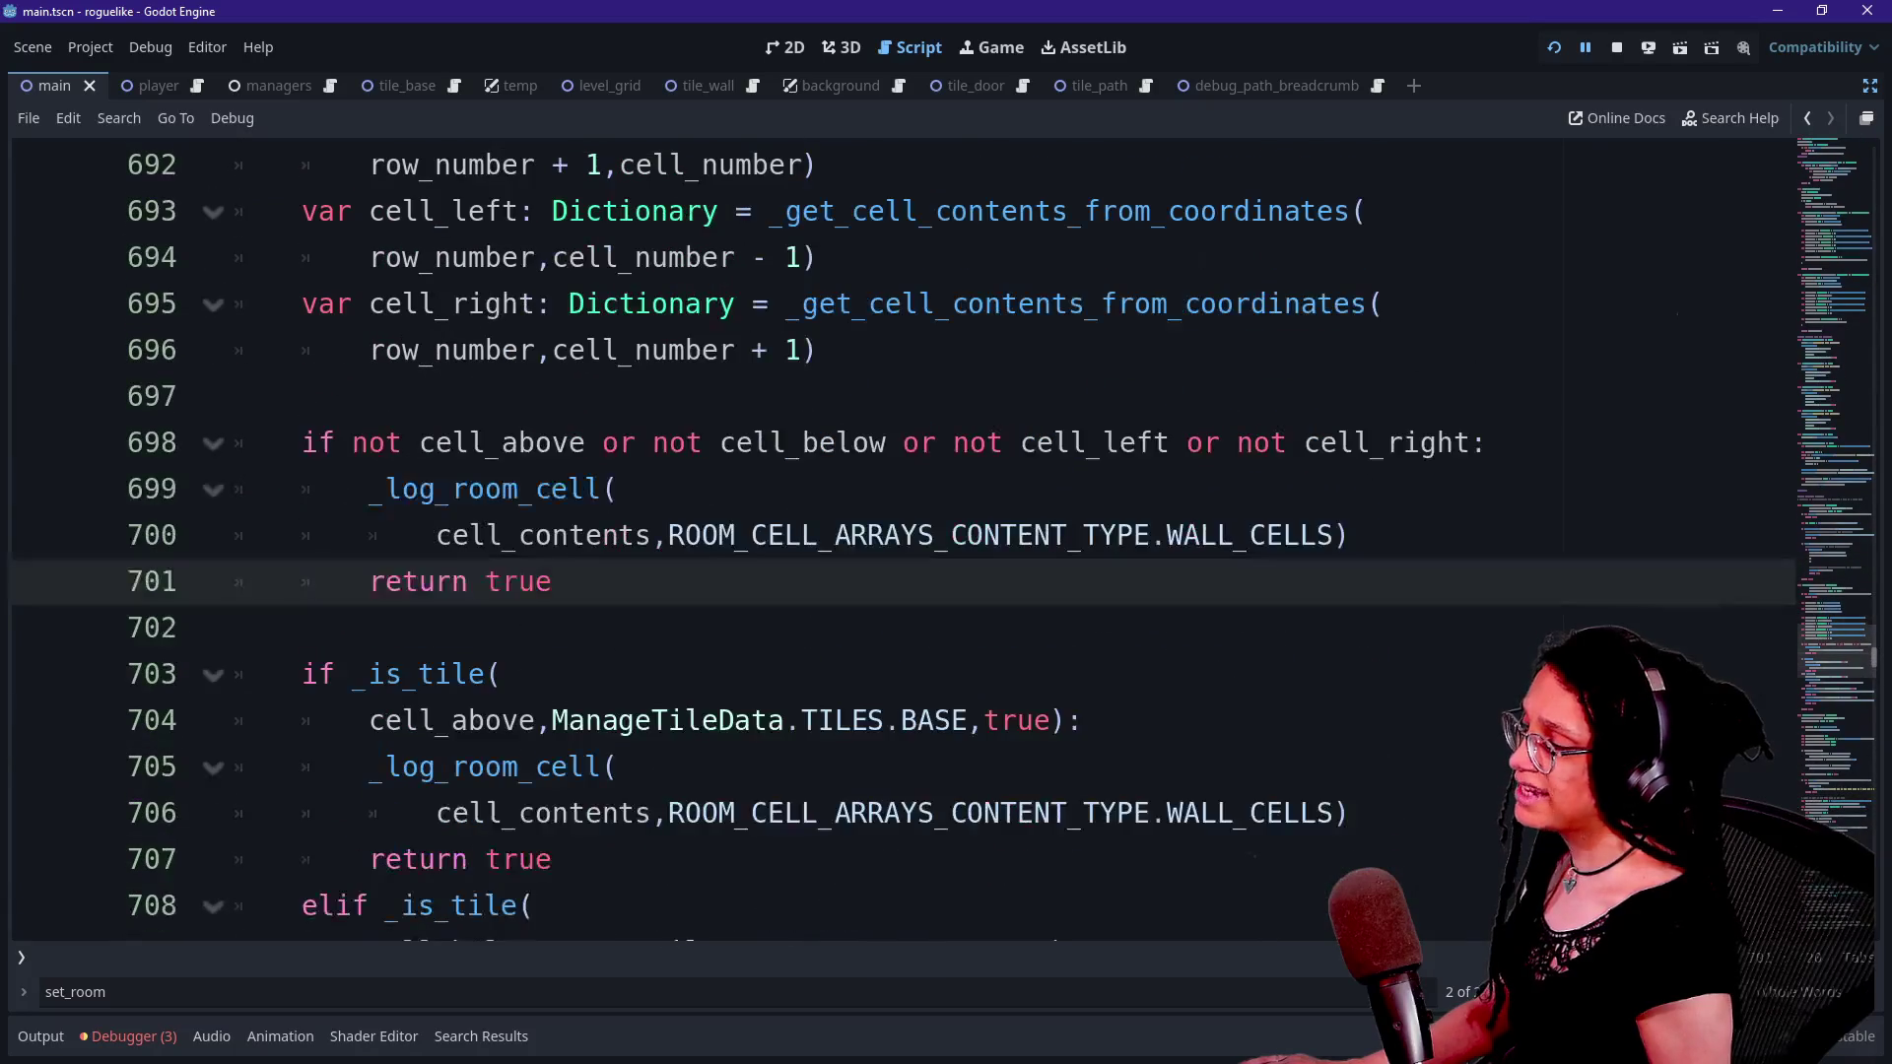
click(619, 488)
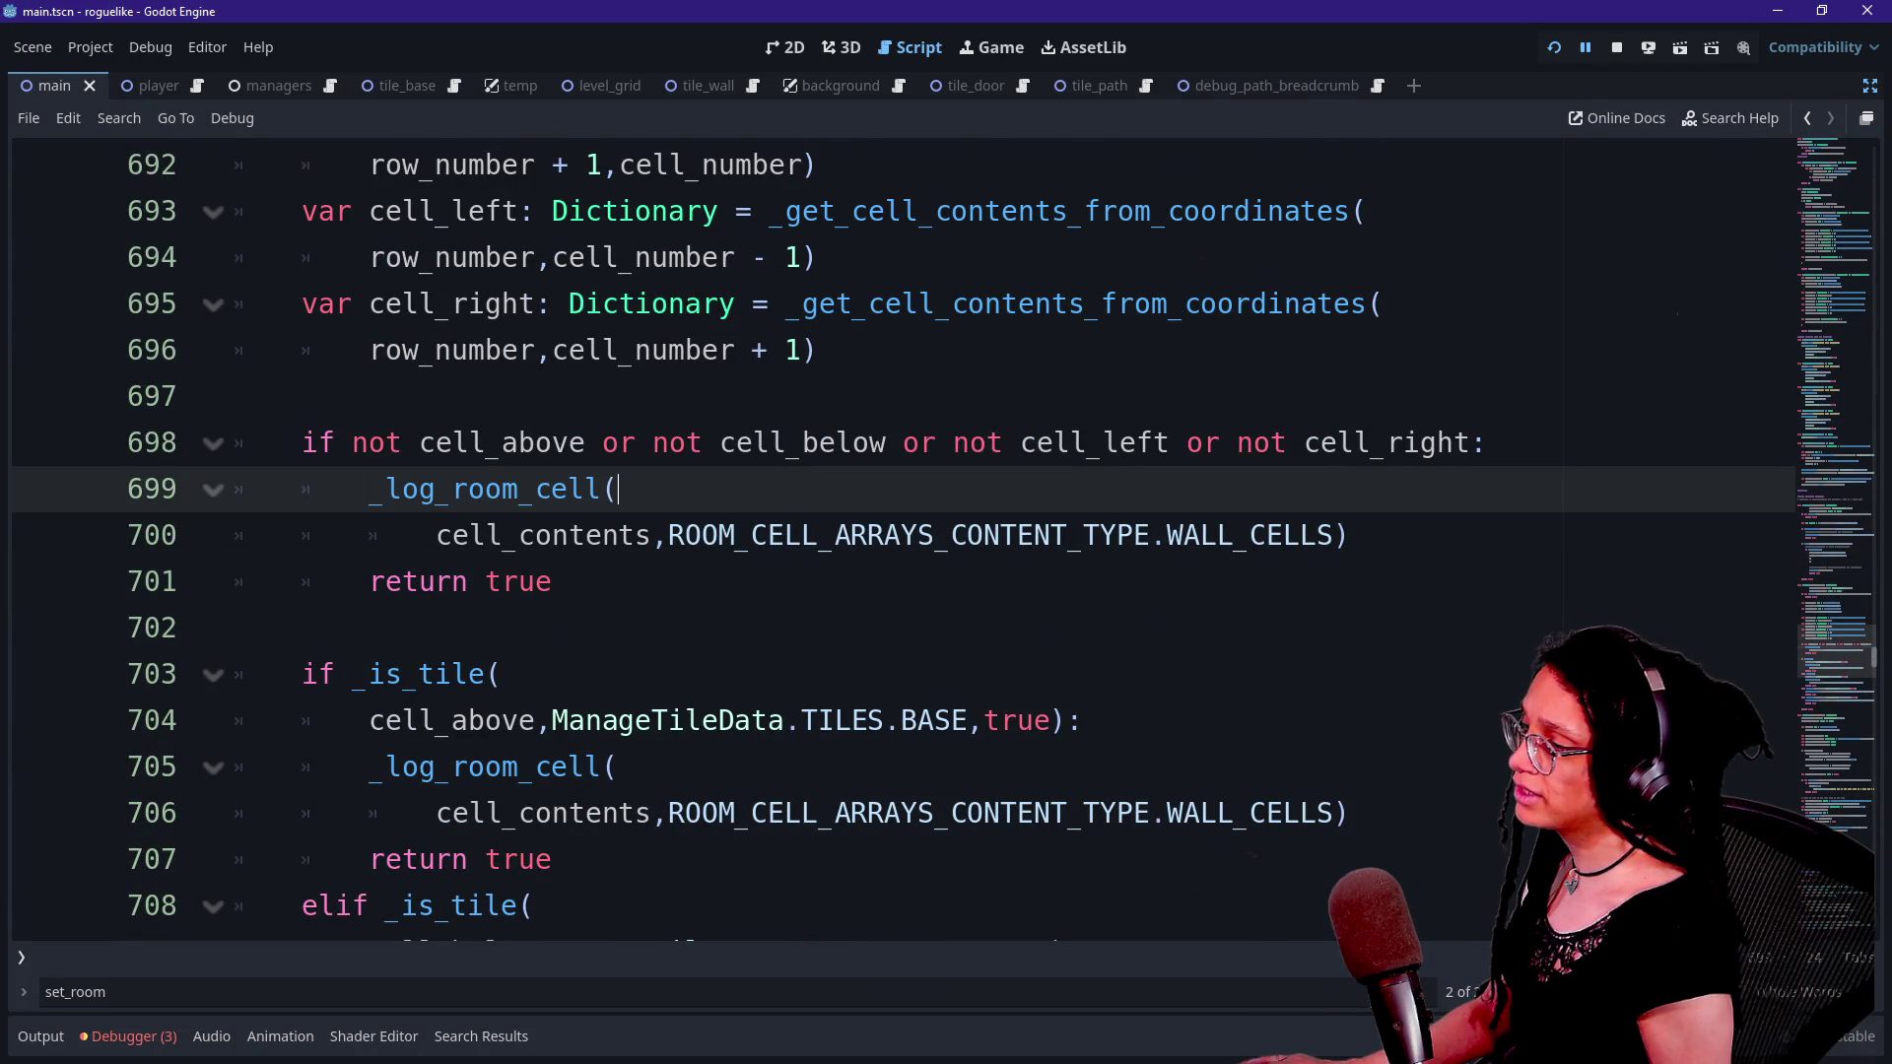
mouse_move(436, 535)
mouse_down()
mouse_move(651, 535)
mouse_move(619, 489)
mouse_move(1351, 535)
mouse_move(1268, 535)
mouse_move(1333, 535)
mouse_up()
key(Right)
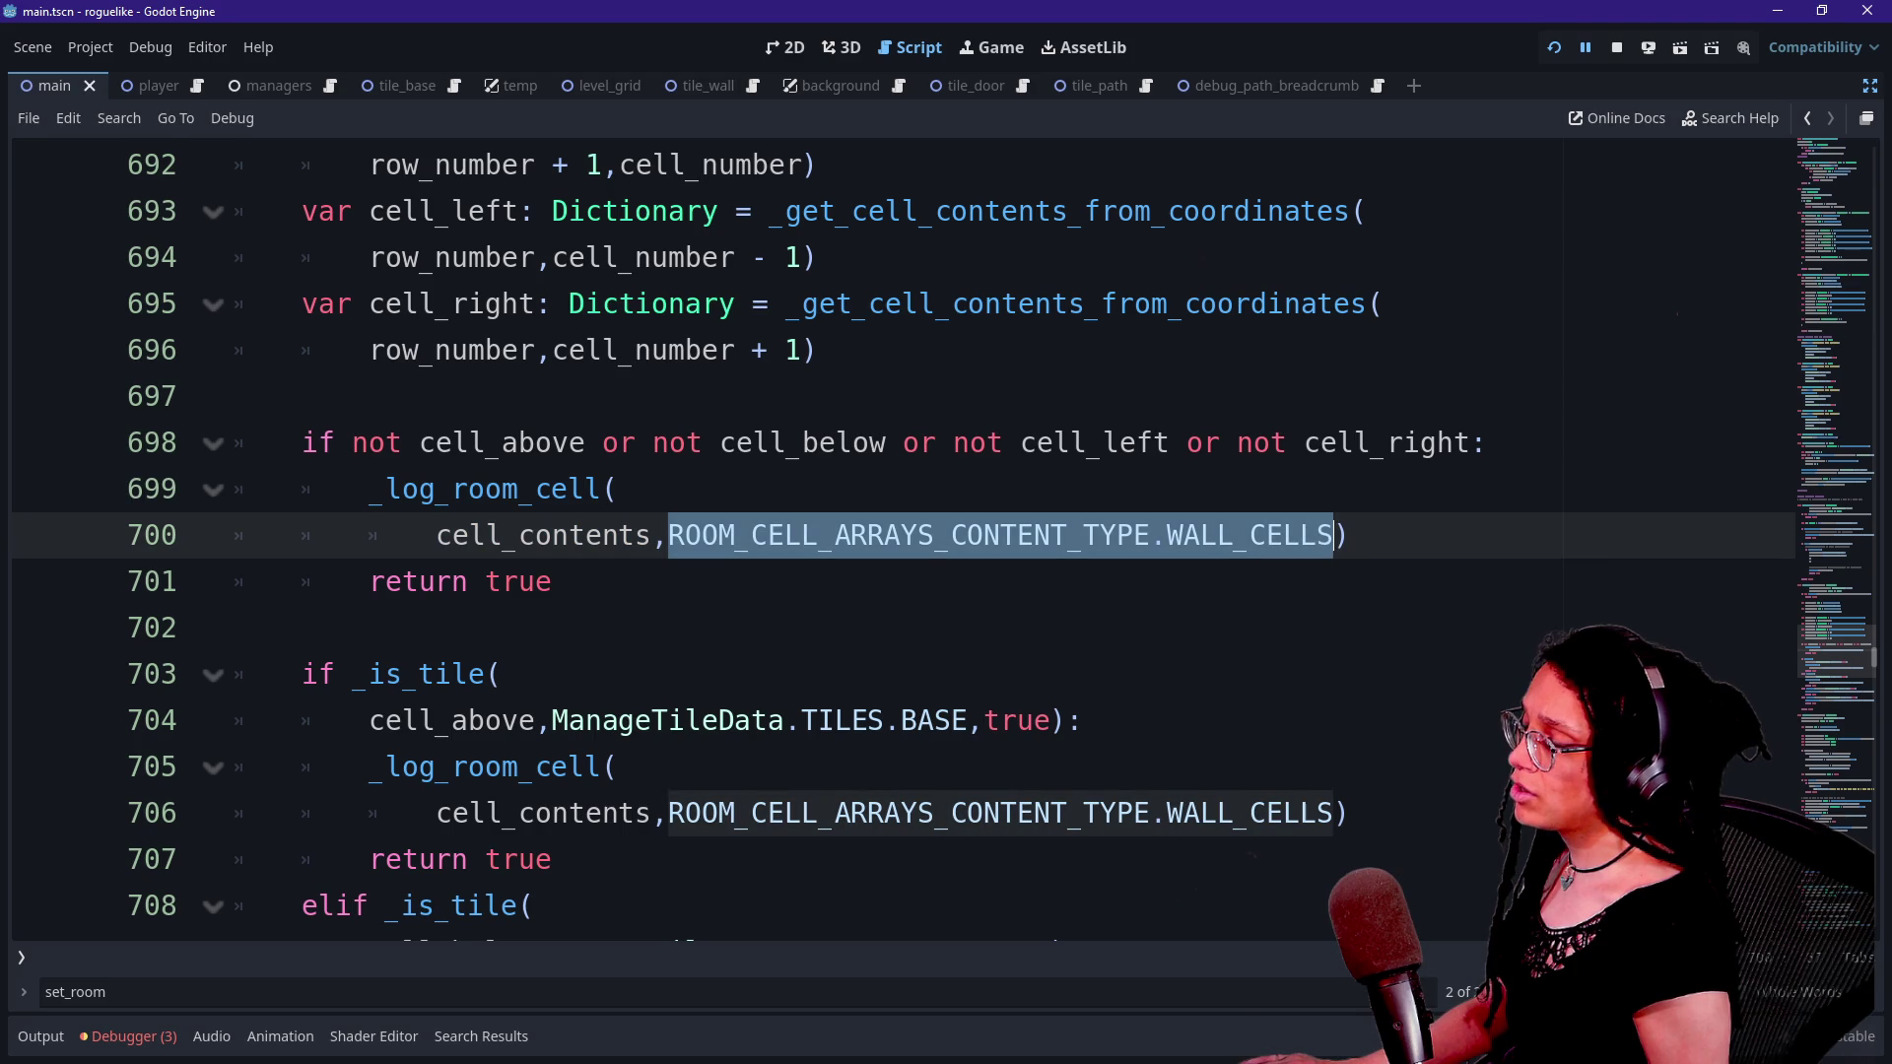
click(1351, 535)
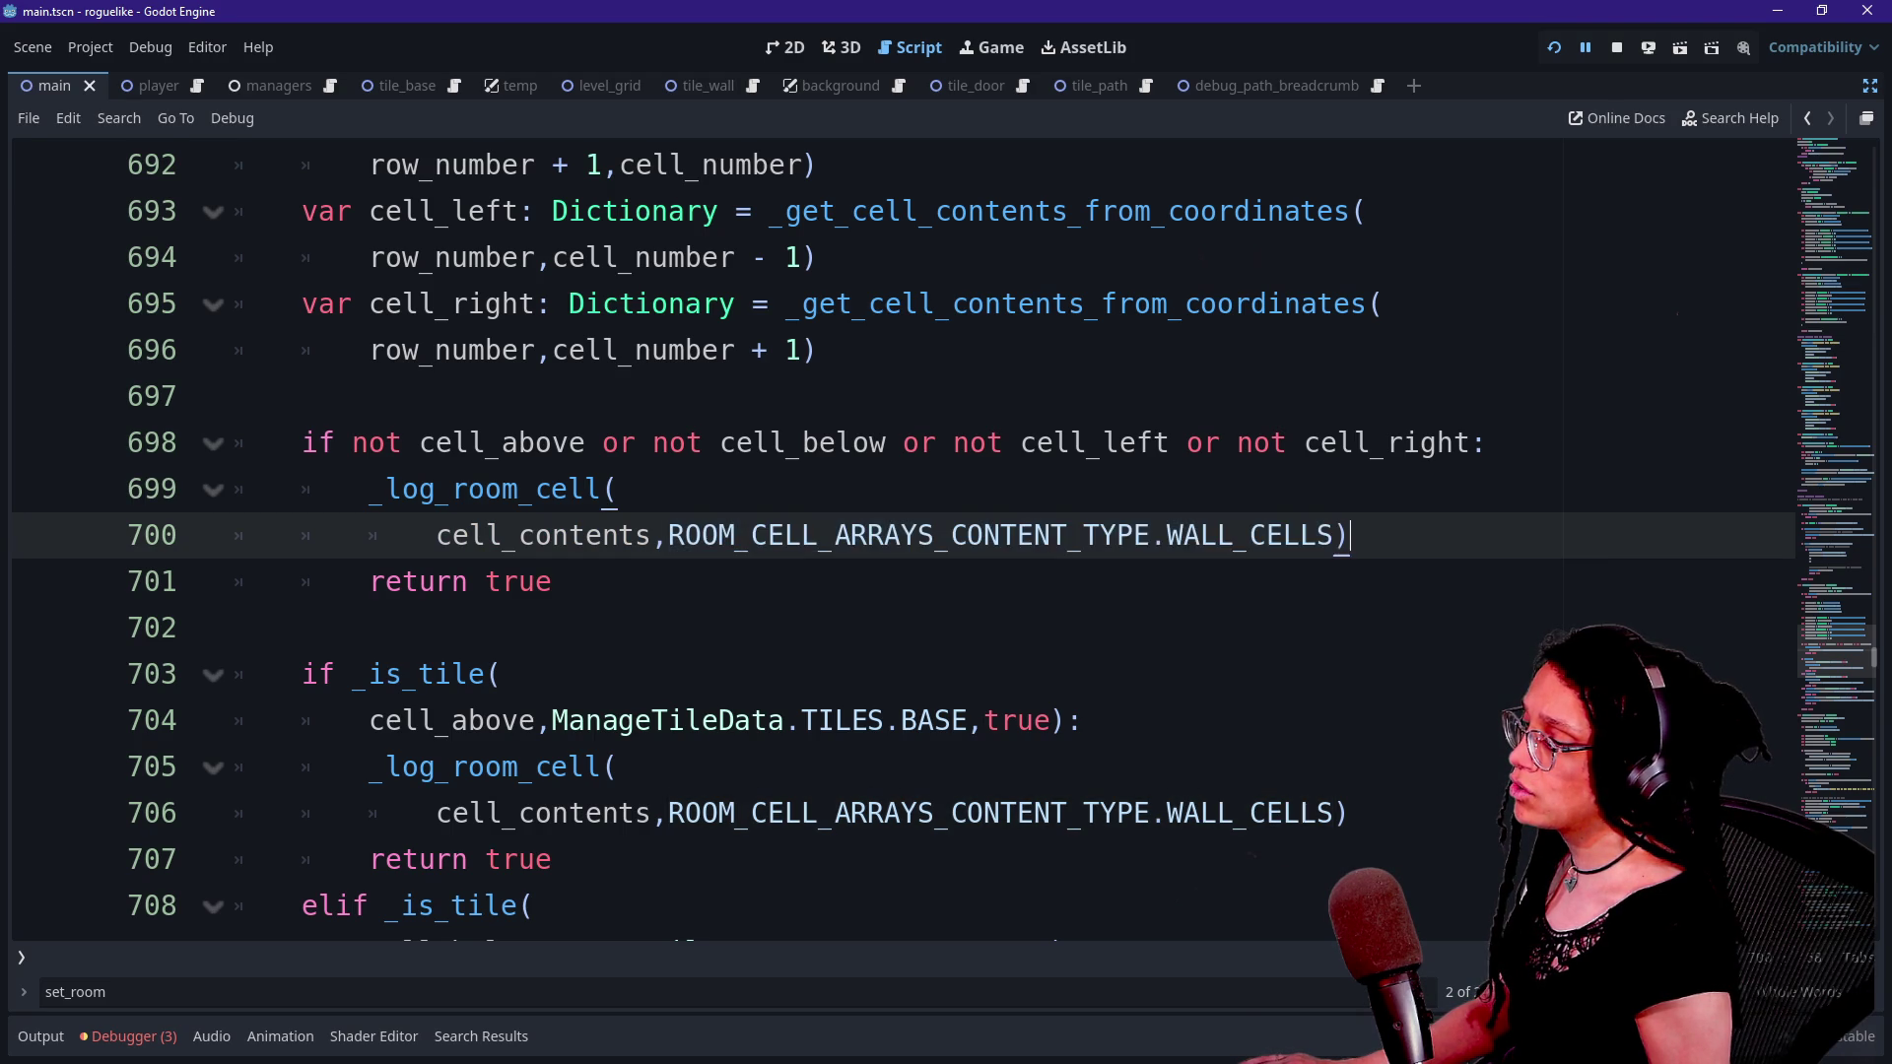
drag(1351, 535, 1001, 535)
click(1001, 535)
drag(668, 535, 1333, 535)
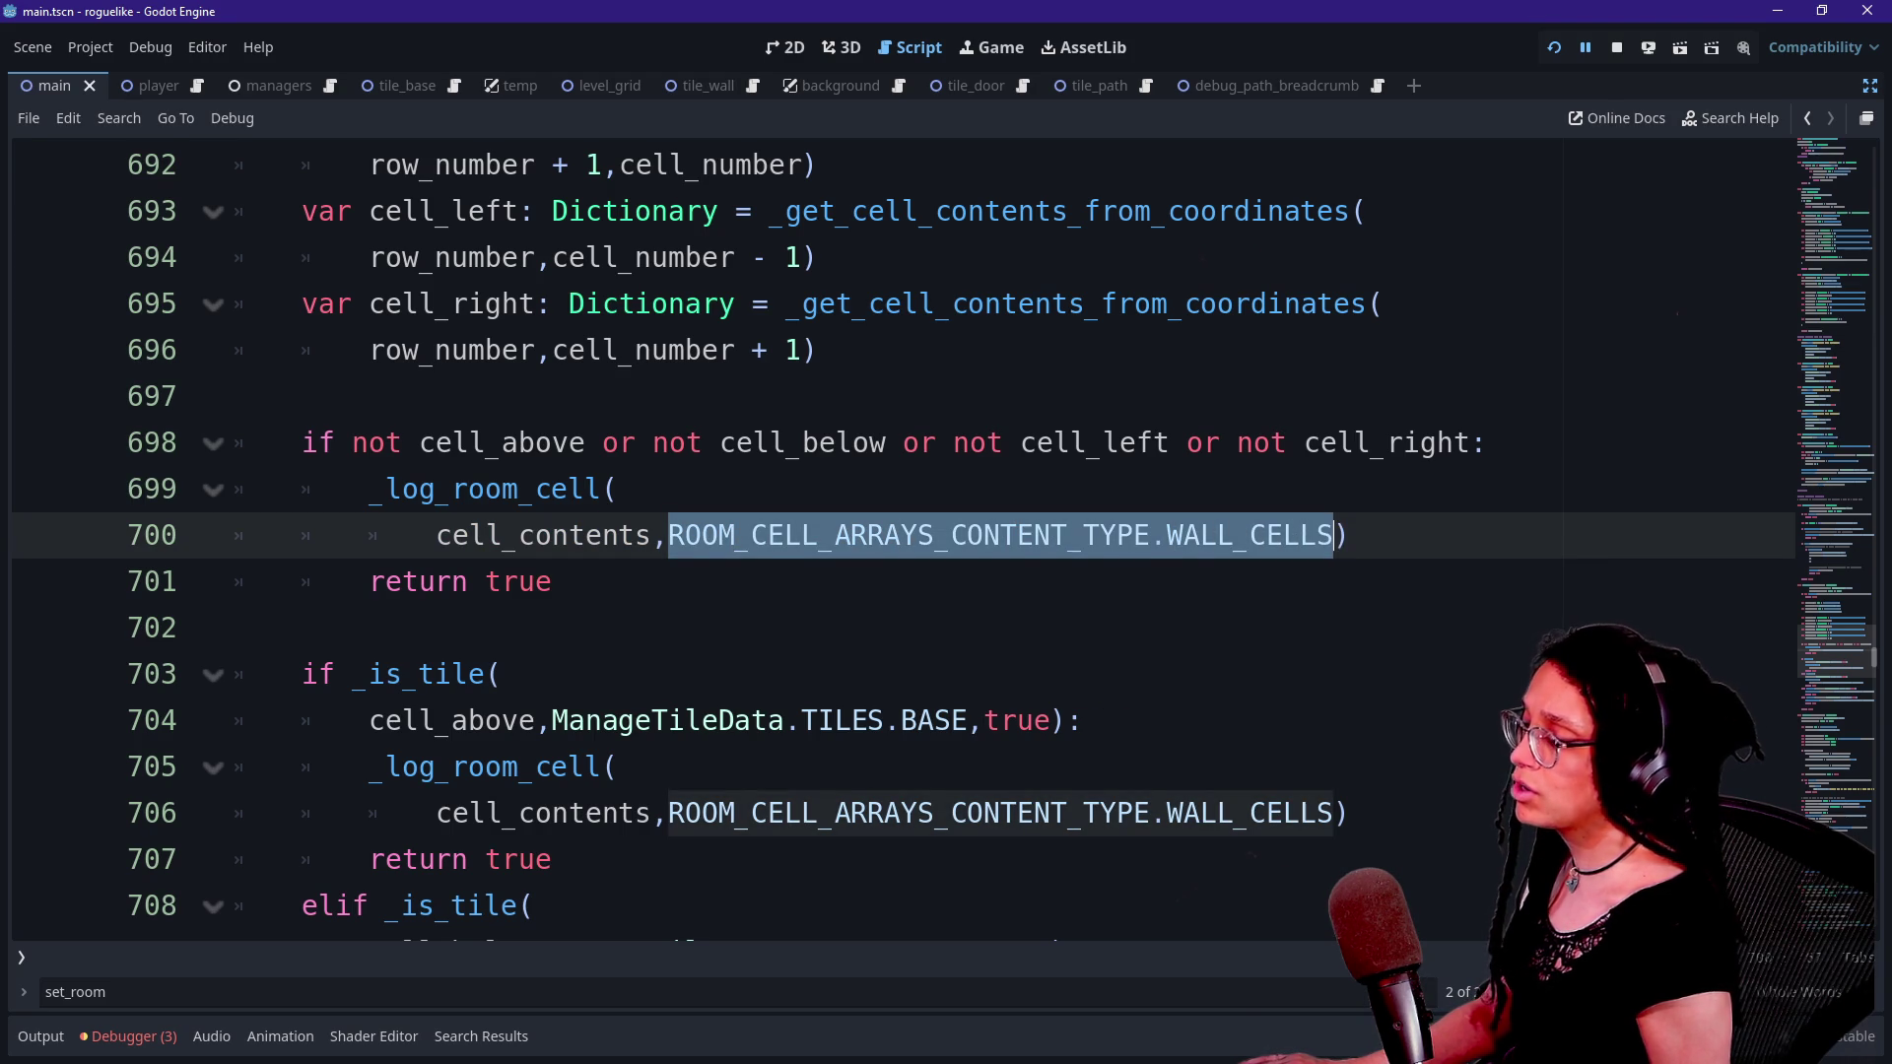
click(631, 489)
drag(552, 581, 234, 628)
click(235, 628)
drag(373, 535, 845, 535)
click(846, 535)
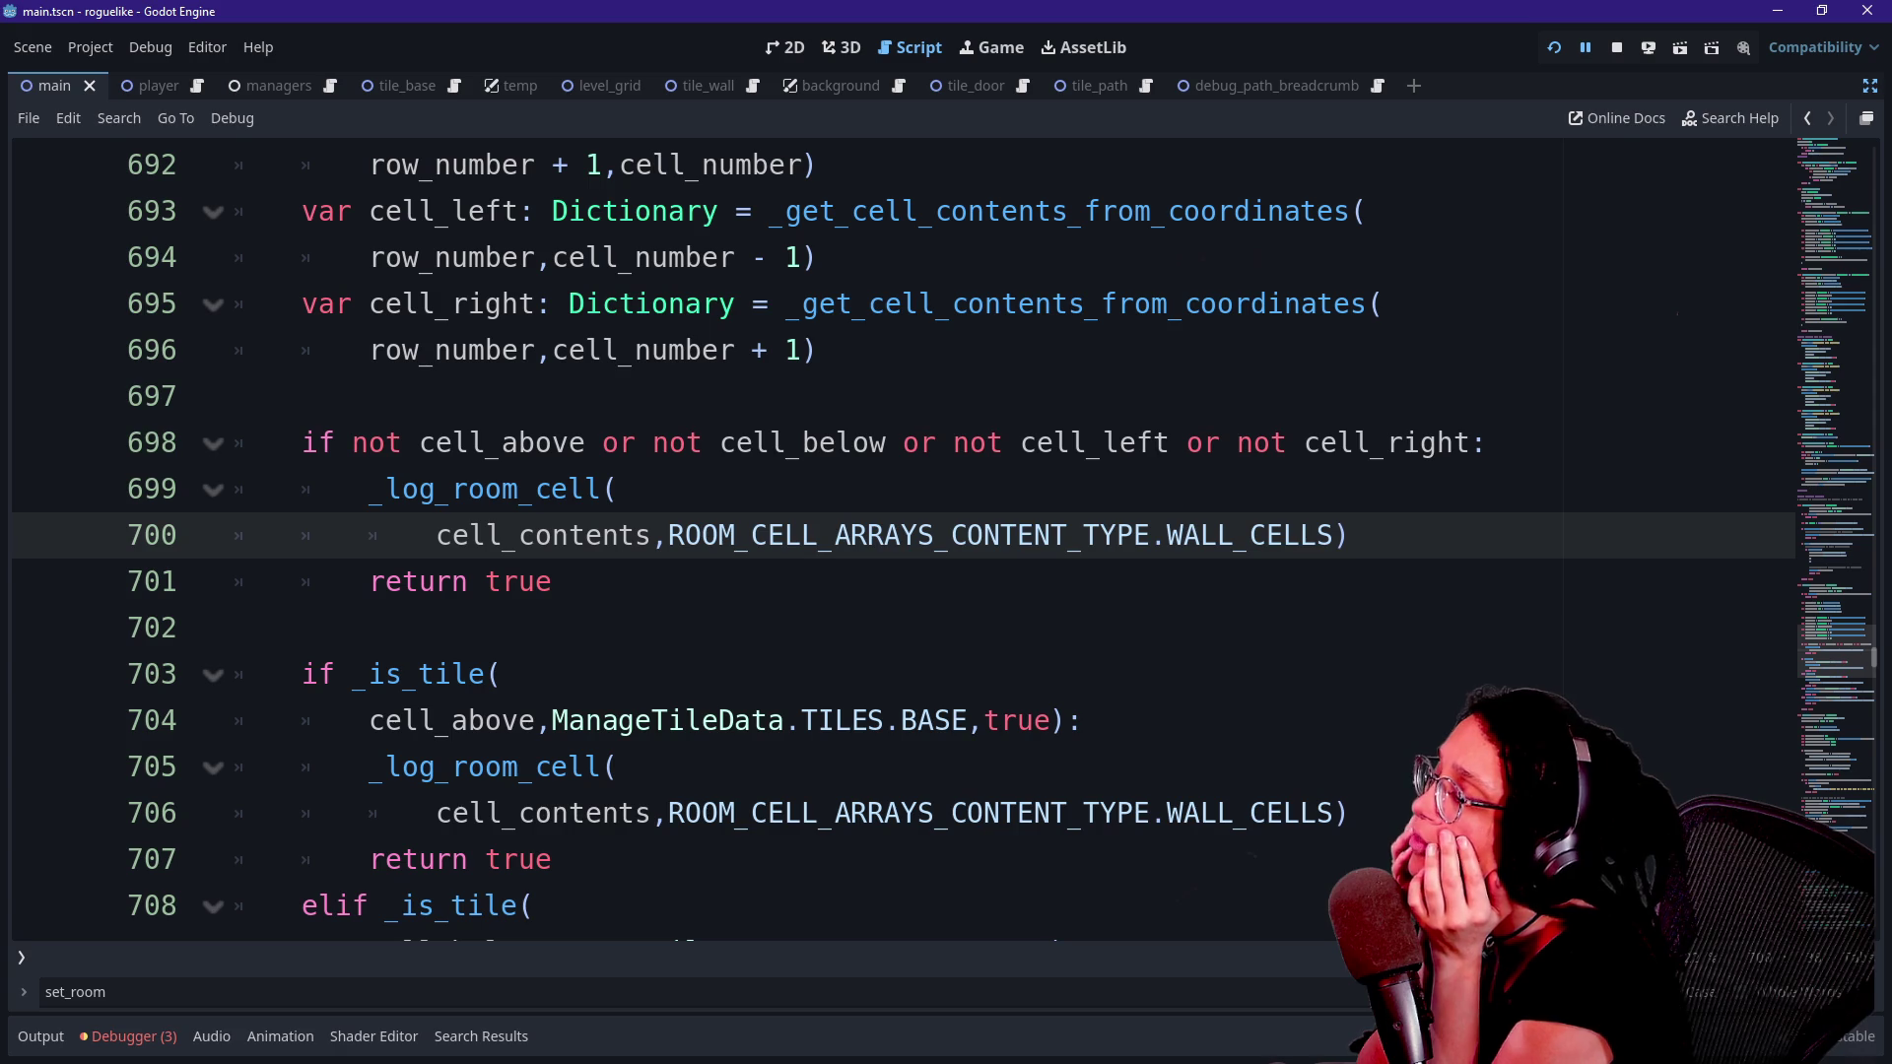
scroll(1799, 334, up, 20)
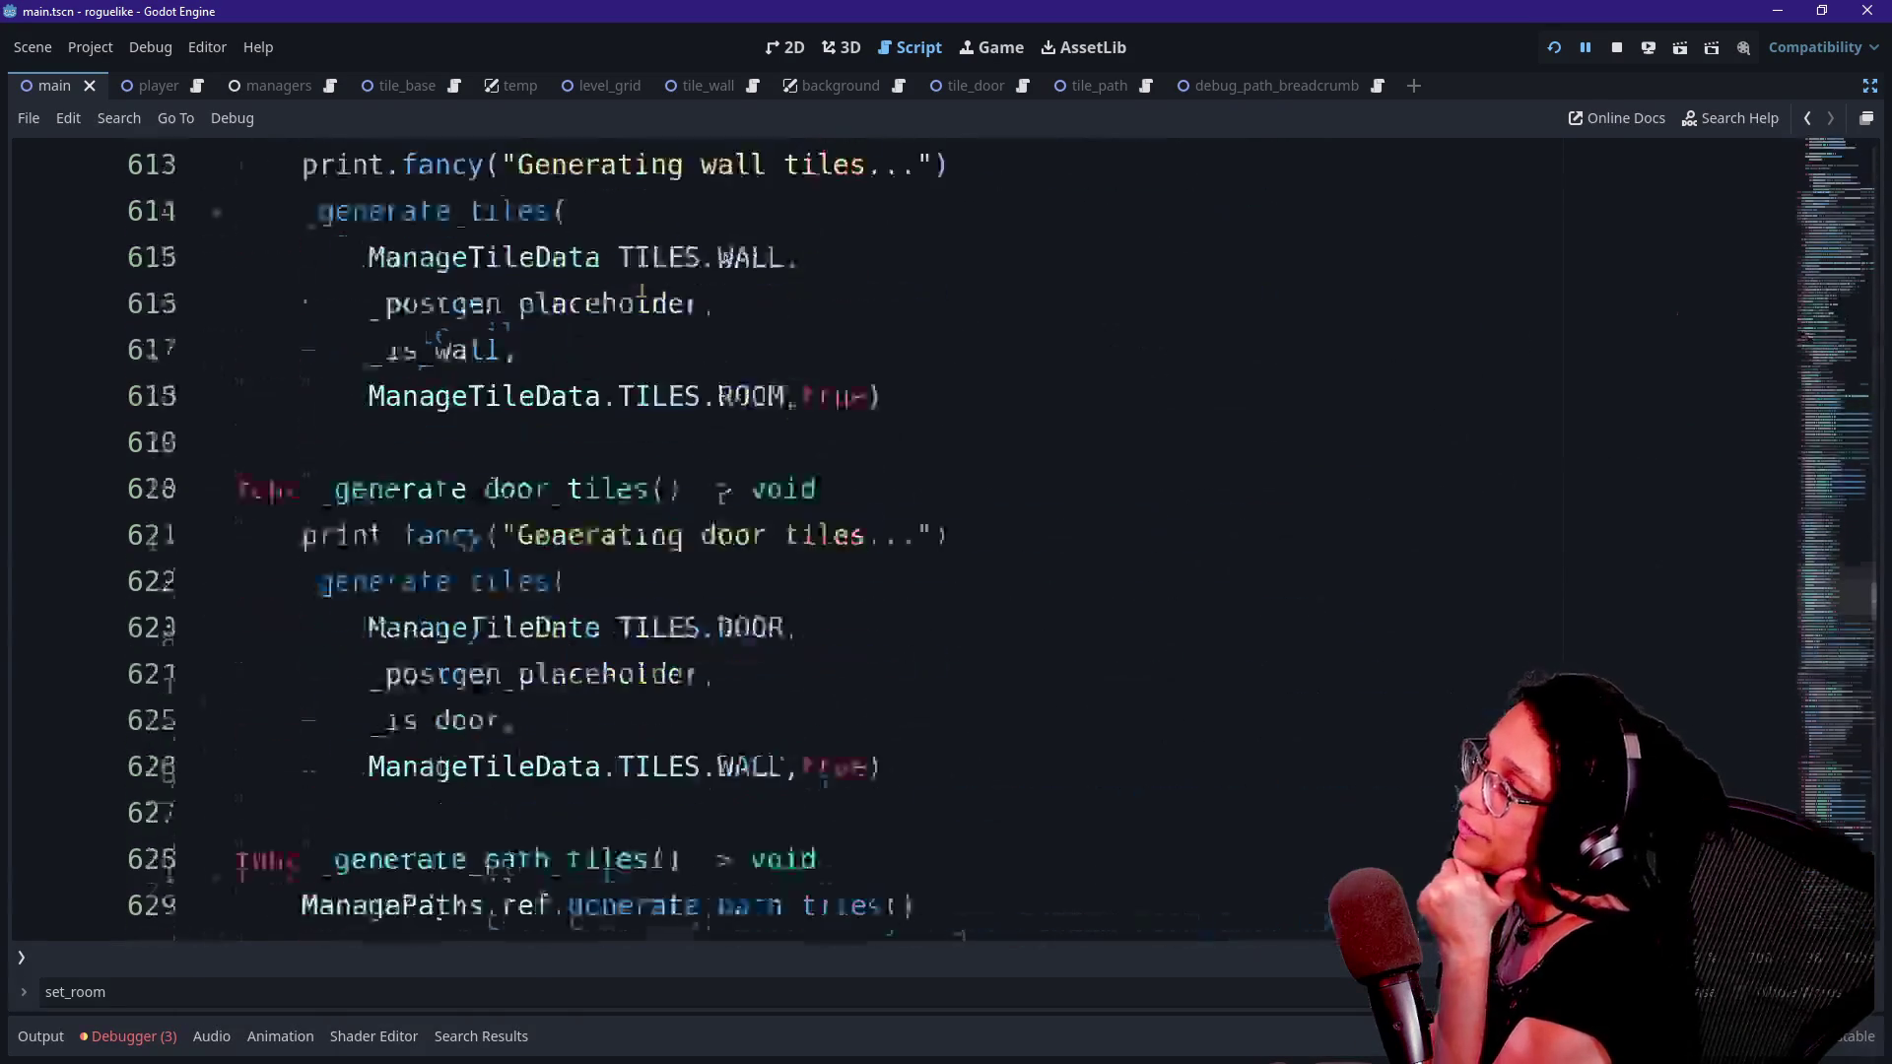
- Undo the typo in ROOM_CELL_ARRAYS_CONTENT_TYPE.WALL_CELLS on line 700, clearing the undeclared-identifier error
mouse_move(1799, 334)
mouse_down()
mouse_move(1834, 148)
mouse_move(1829, 183)
mouse_up()
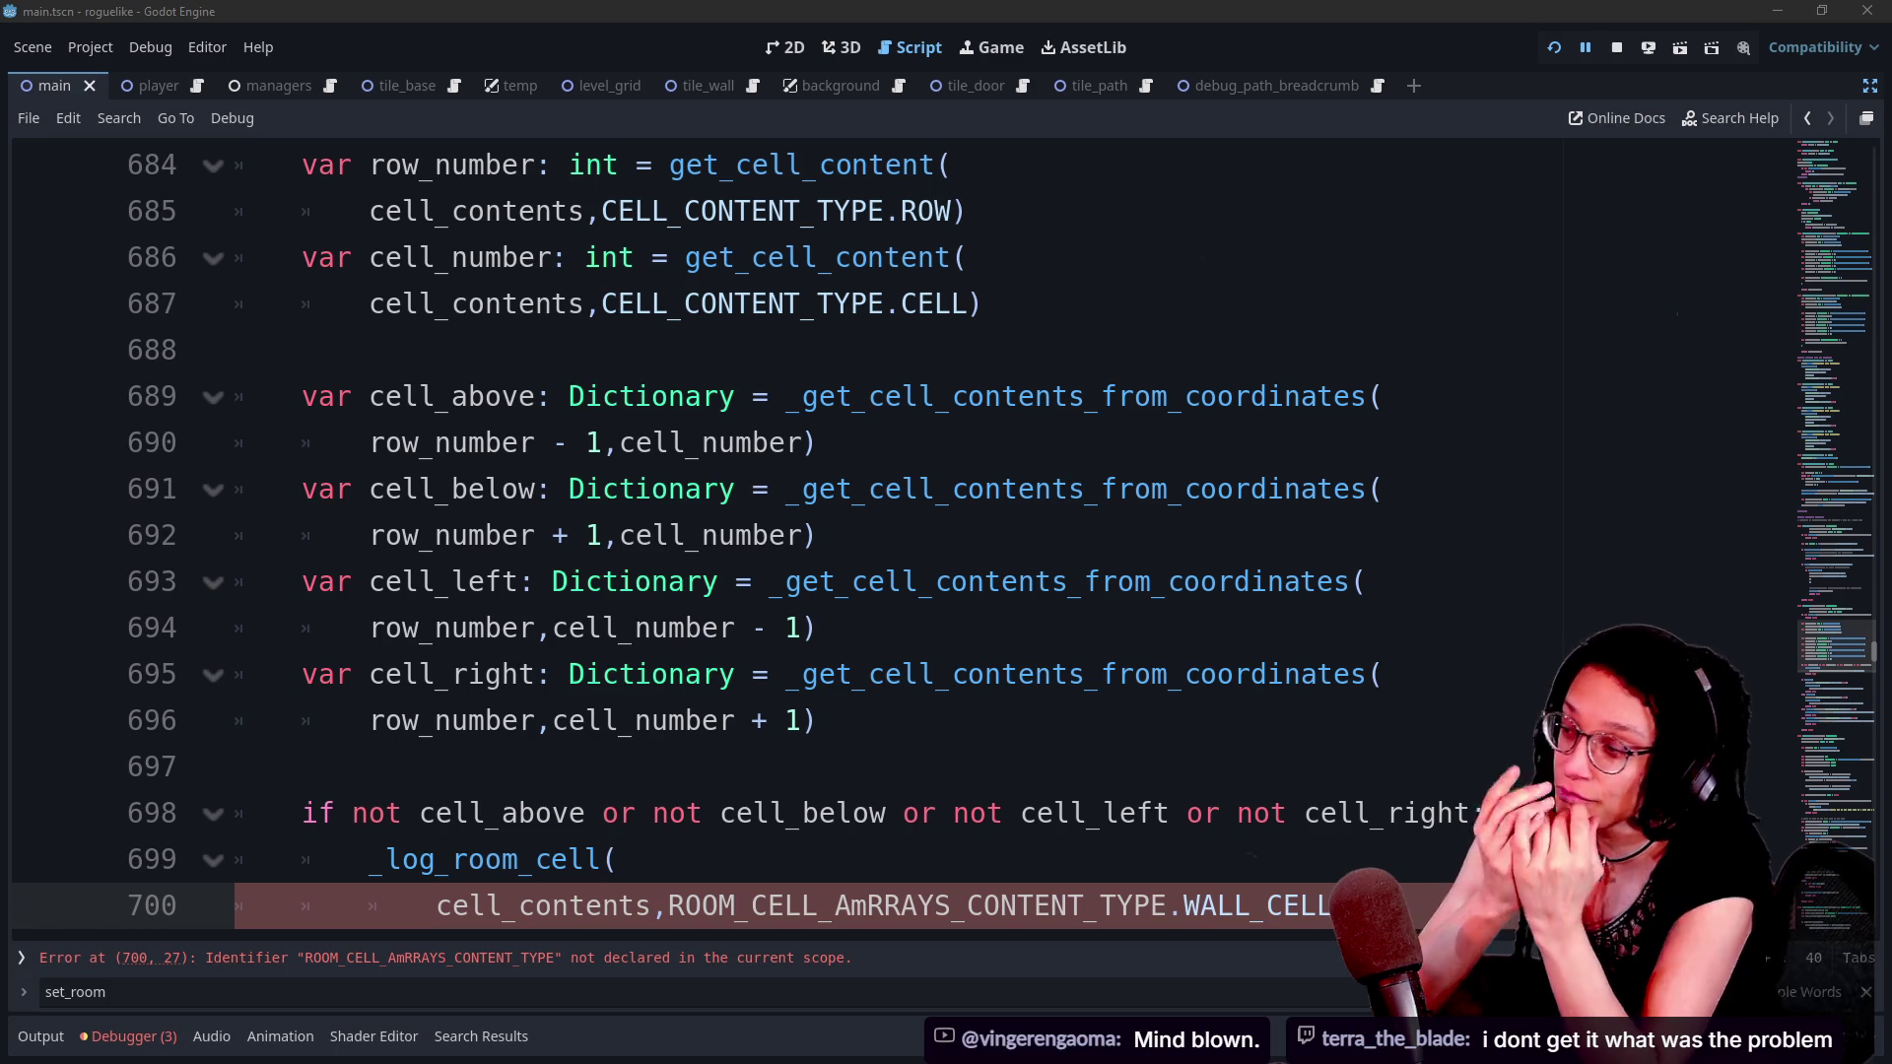
key(ctrl+z)
key(ctrl+z)
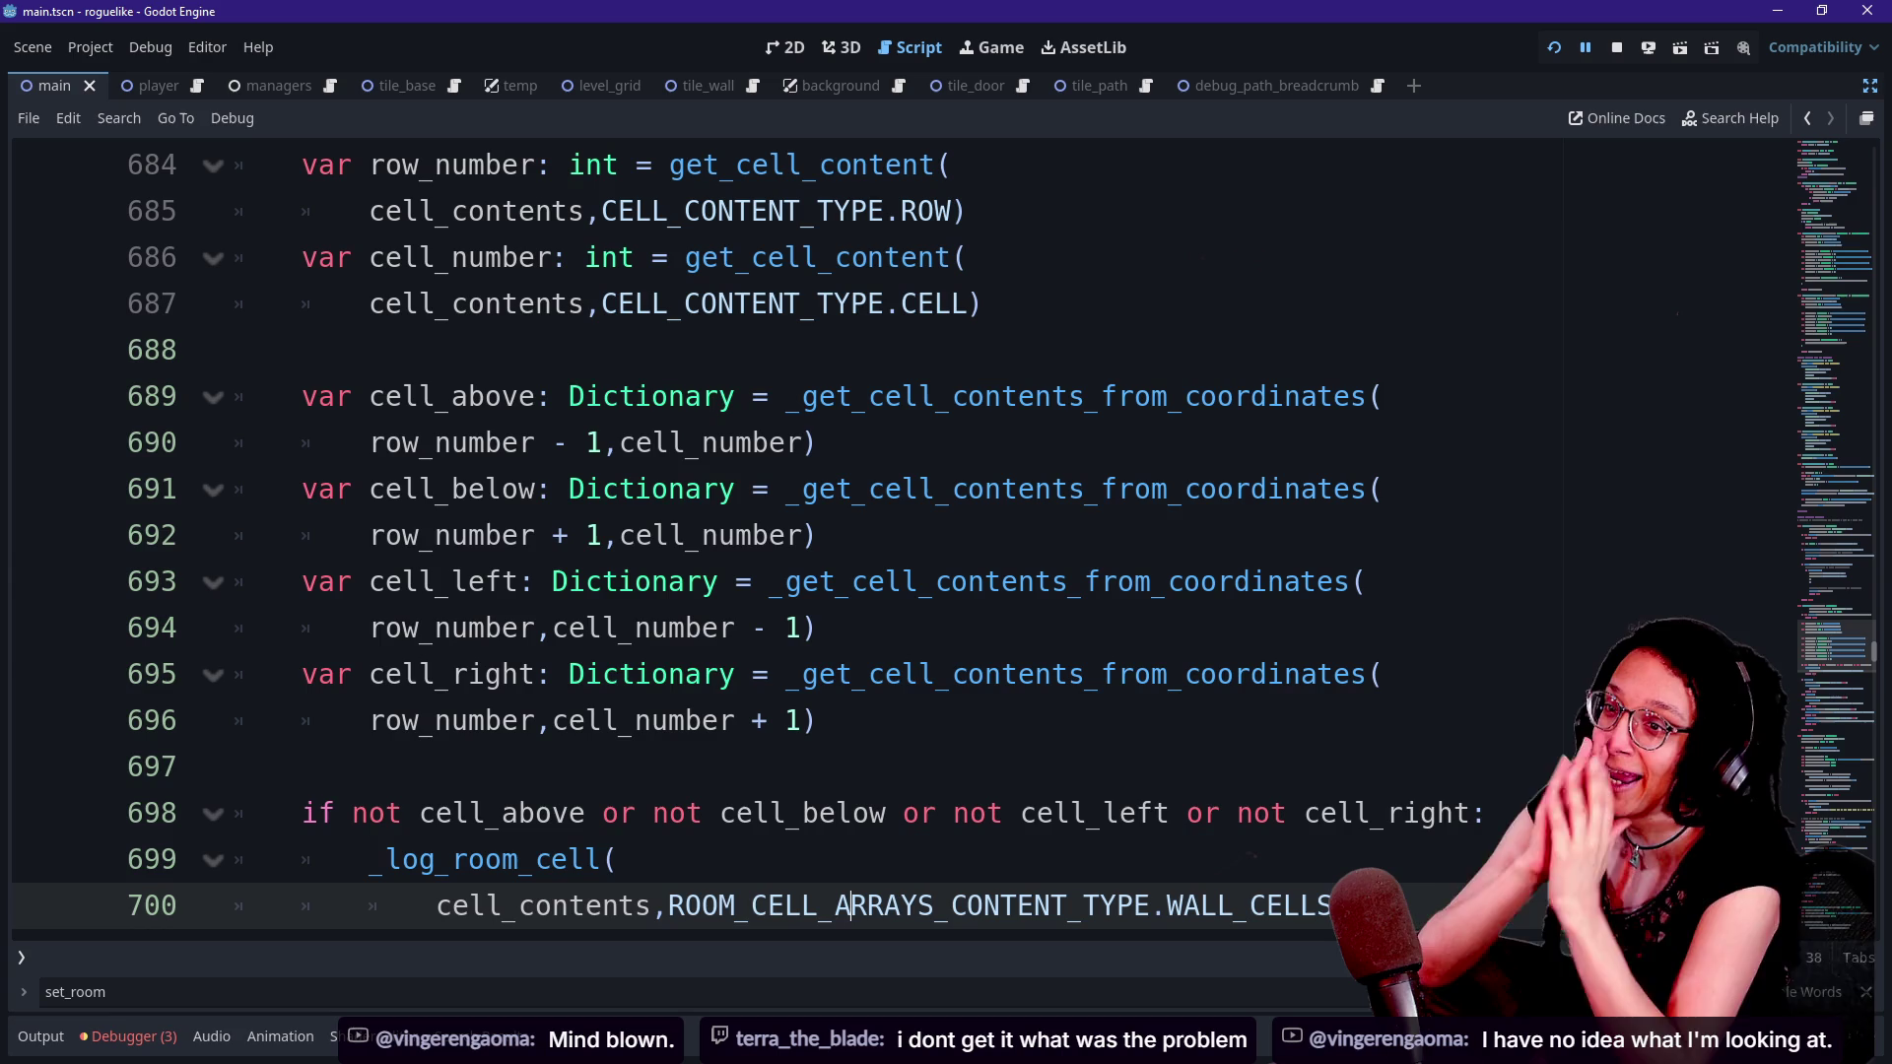
scroll(1820, 609, up, 15)
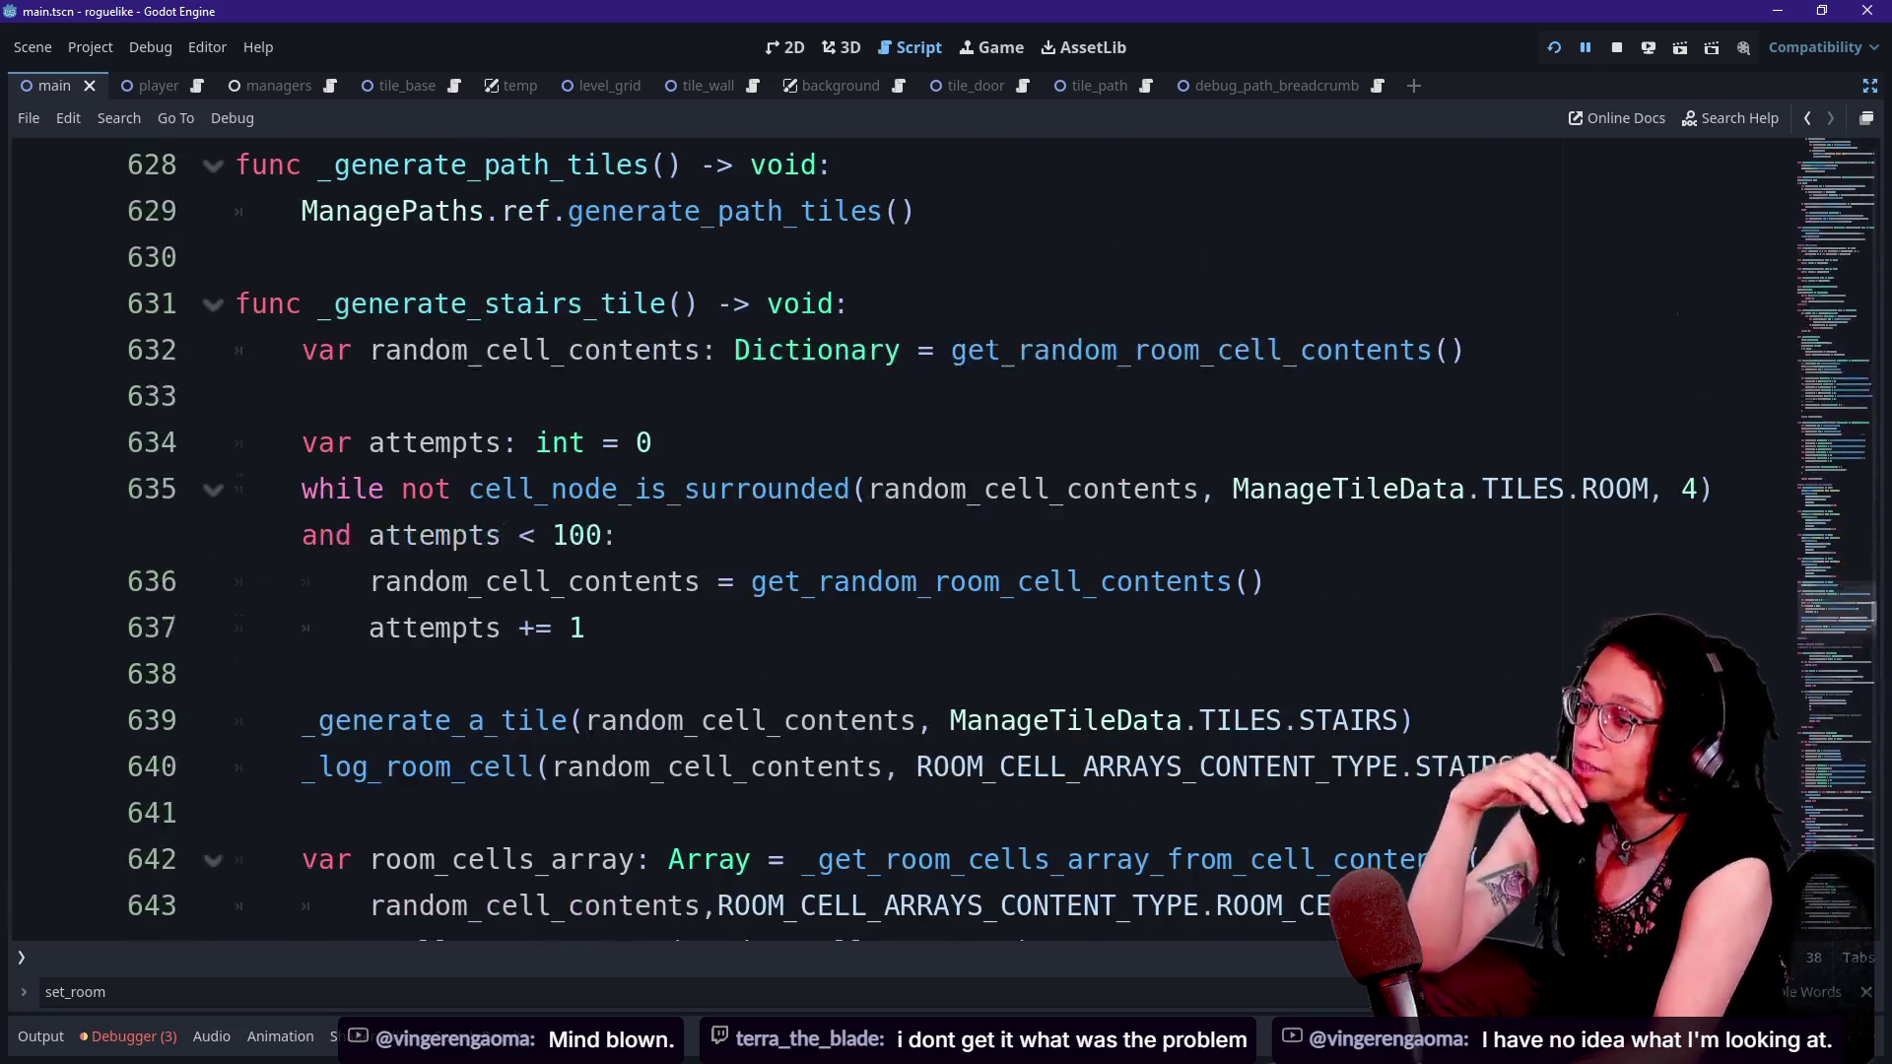
- Review the _logged_cells array declarations at the top of main.gd, then switch to the itch.io page
drag(1820, 609, 1821, 148)
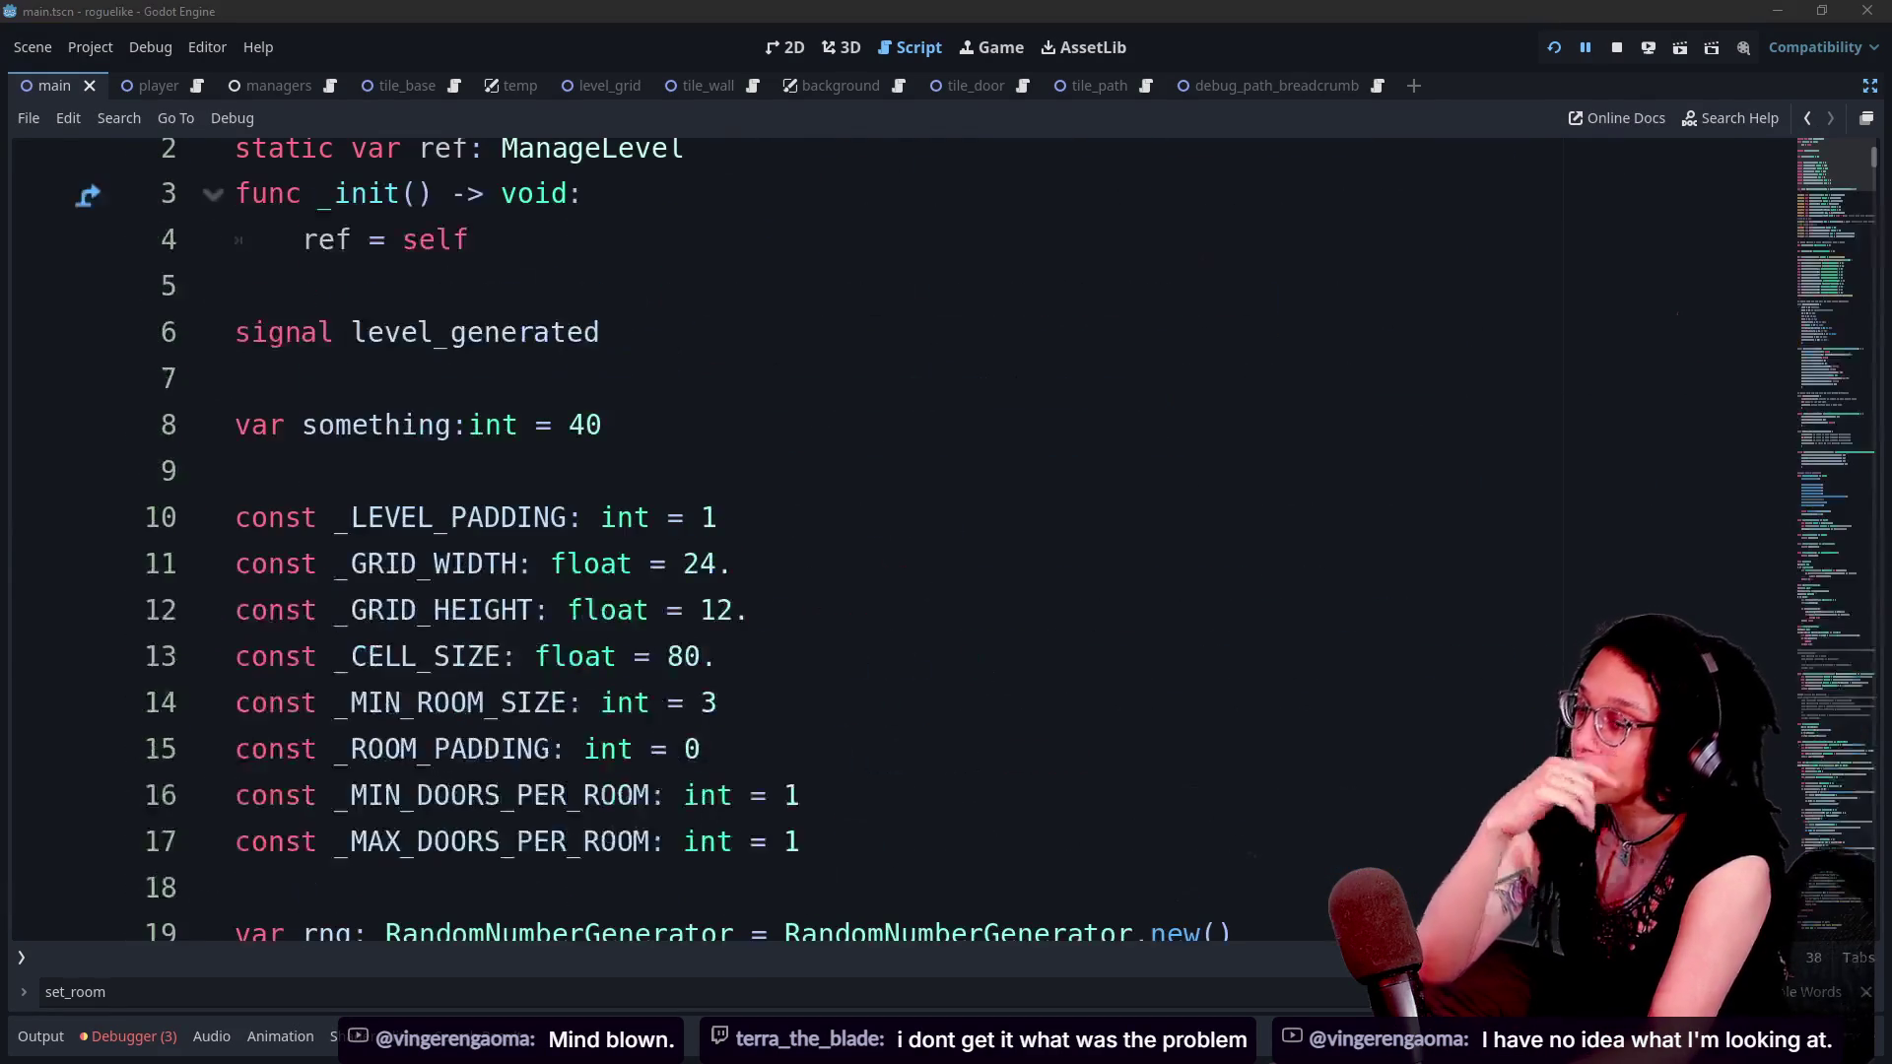
scroll(887, 537, down, 13)
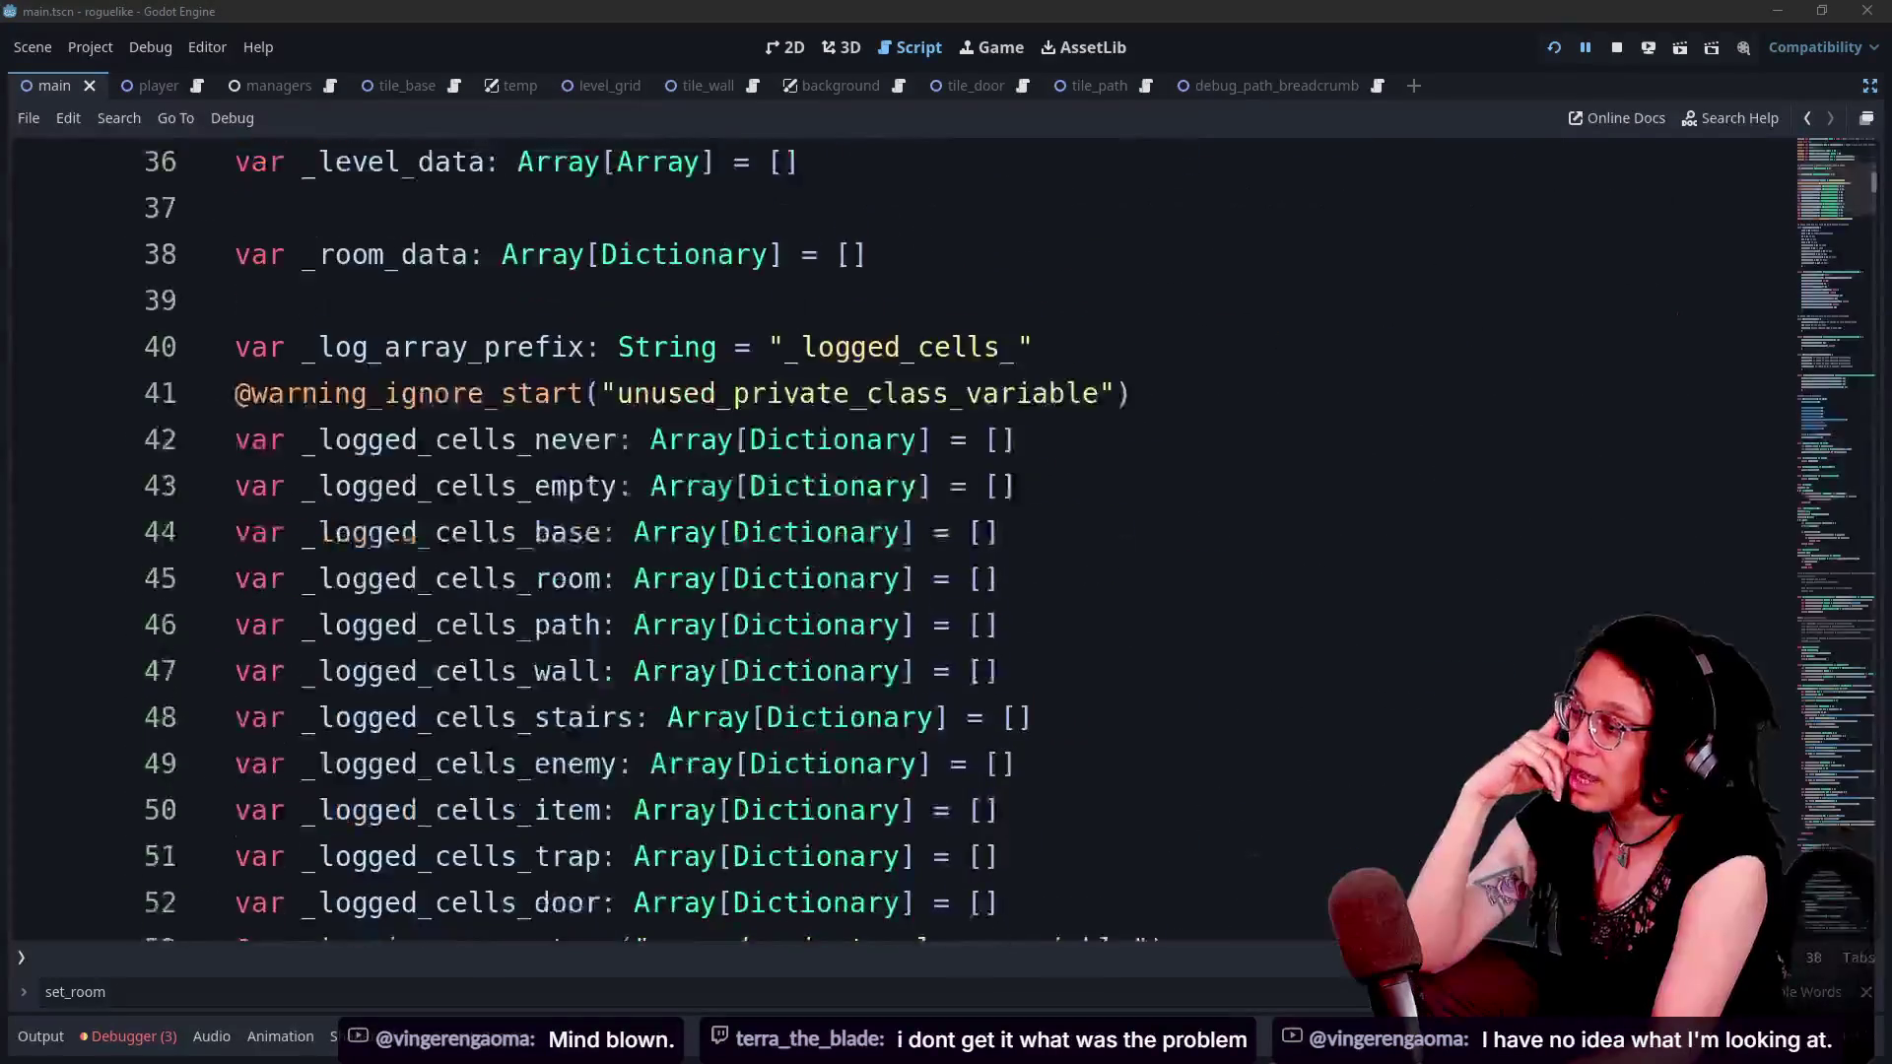
scroll(1180, 606, up, 2)
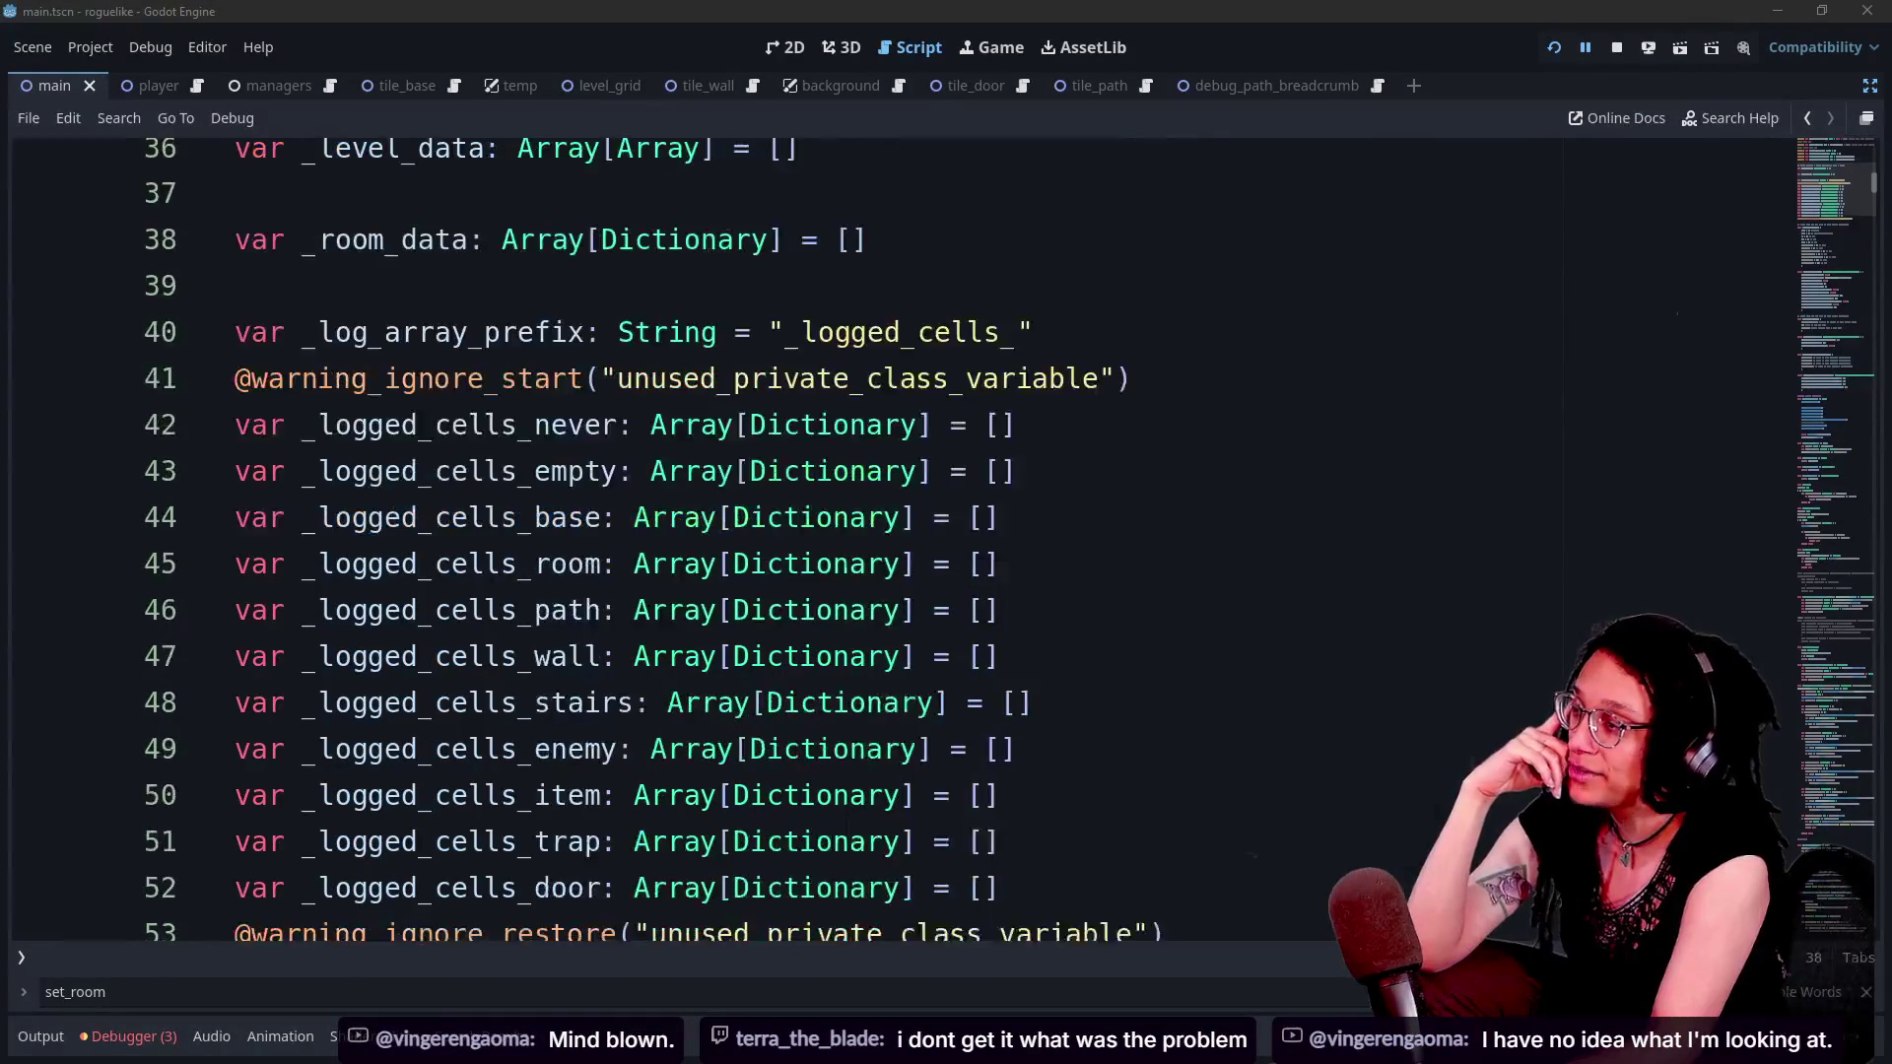
click(1001, 517)
key(Down)
key(Down)
key(Down)
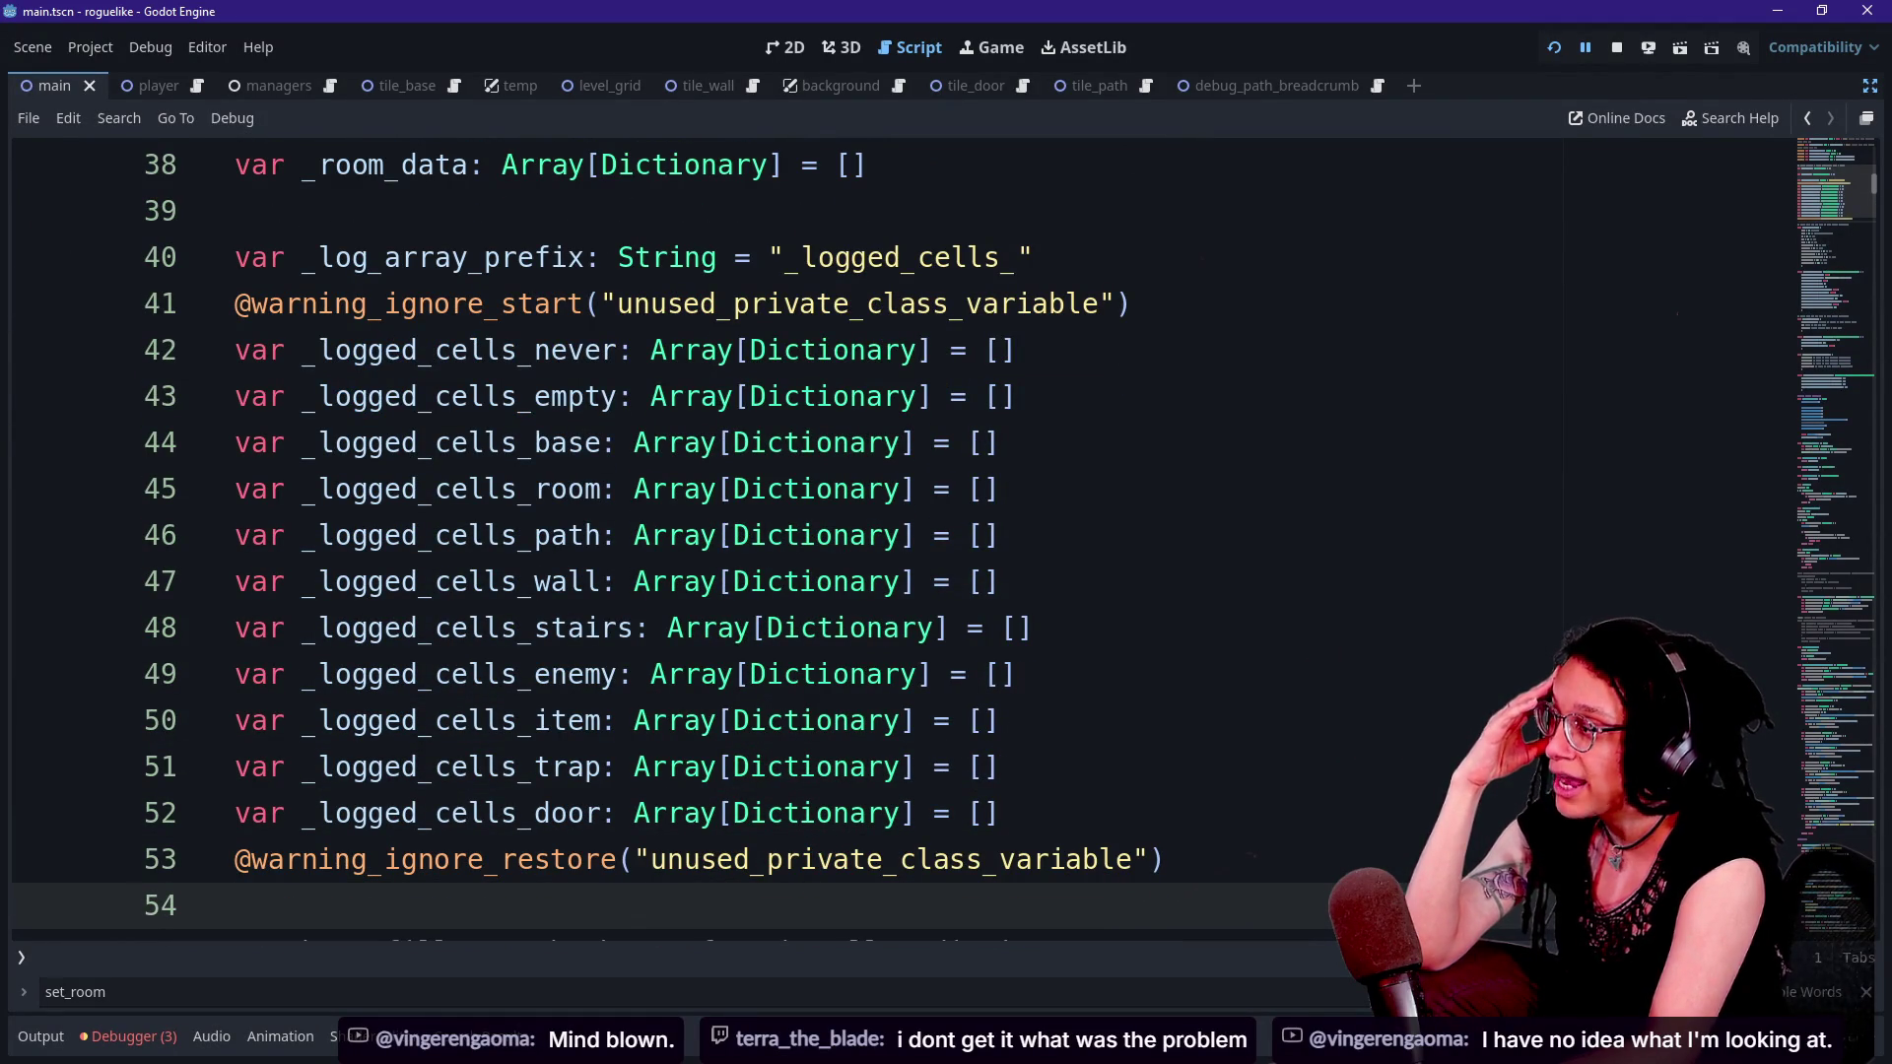
mouse_move(306, 313)
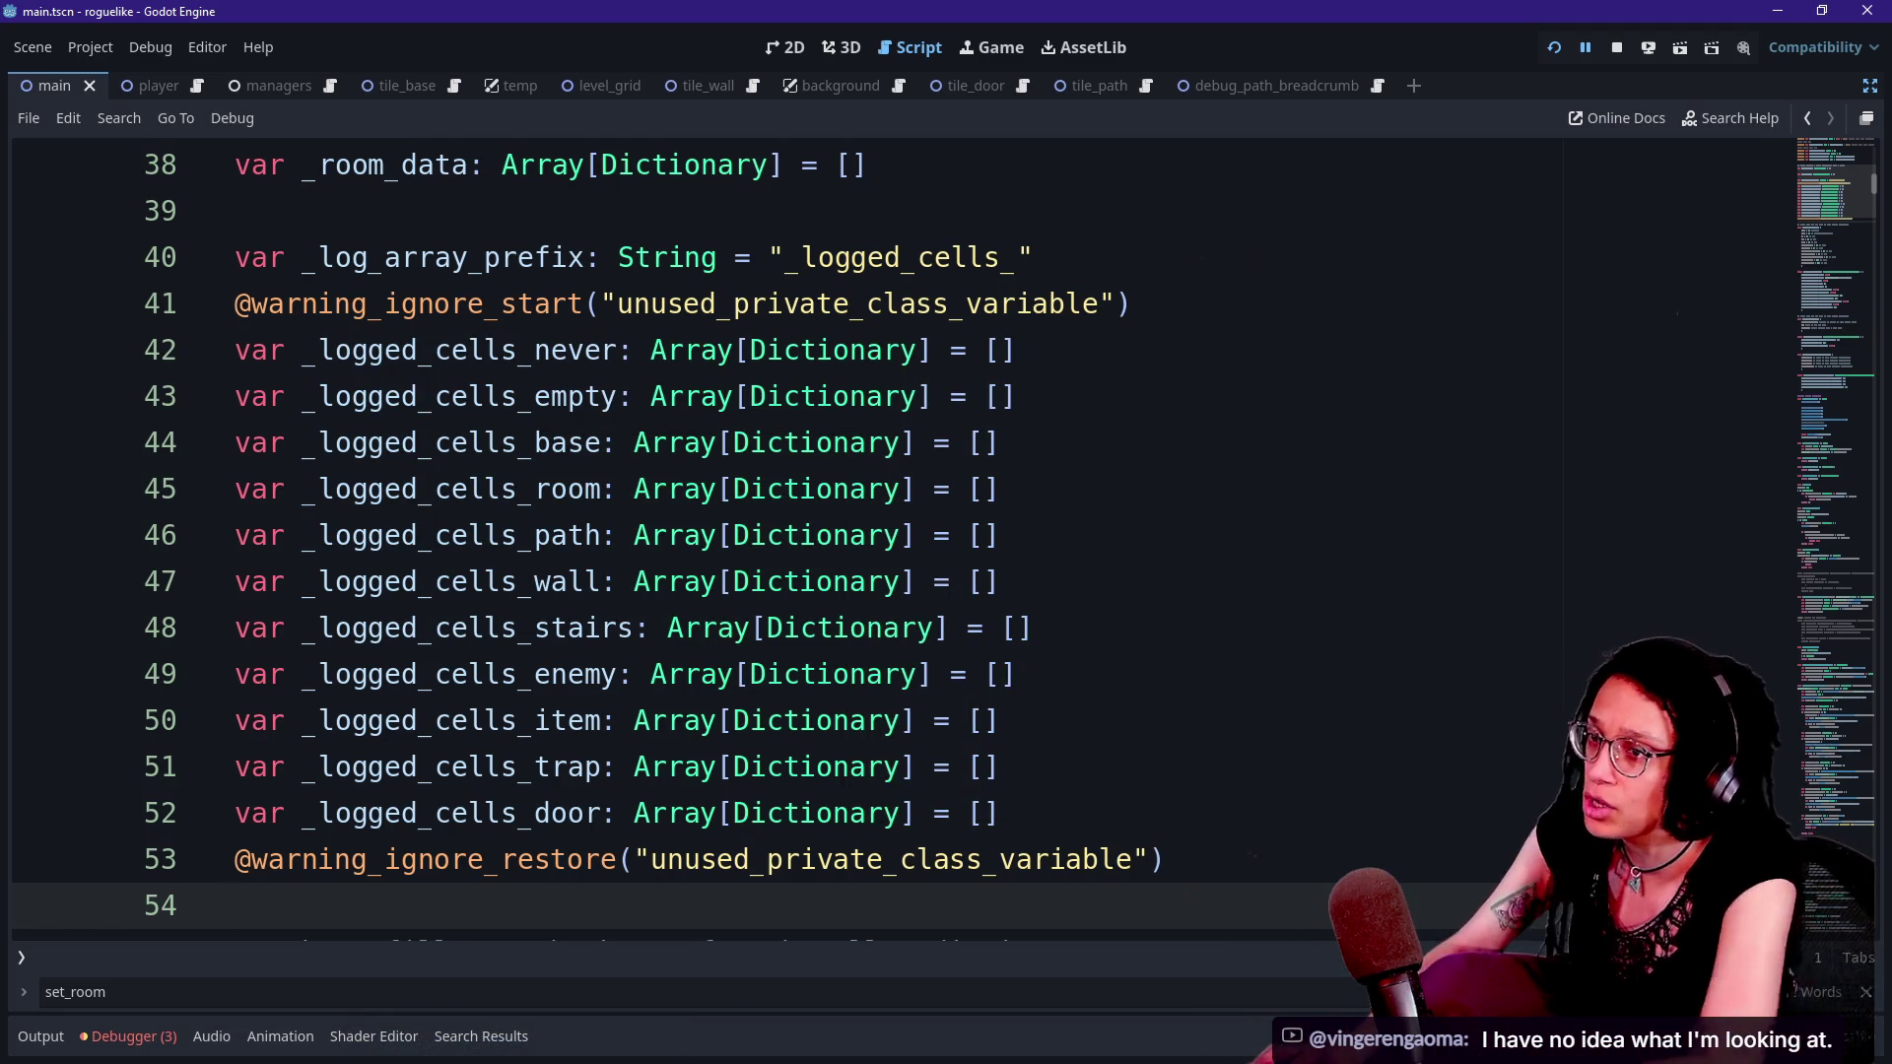
key(alt+Tab)
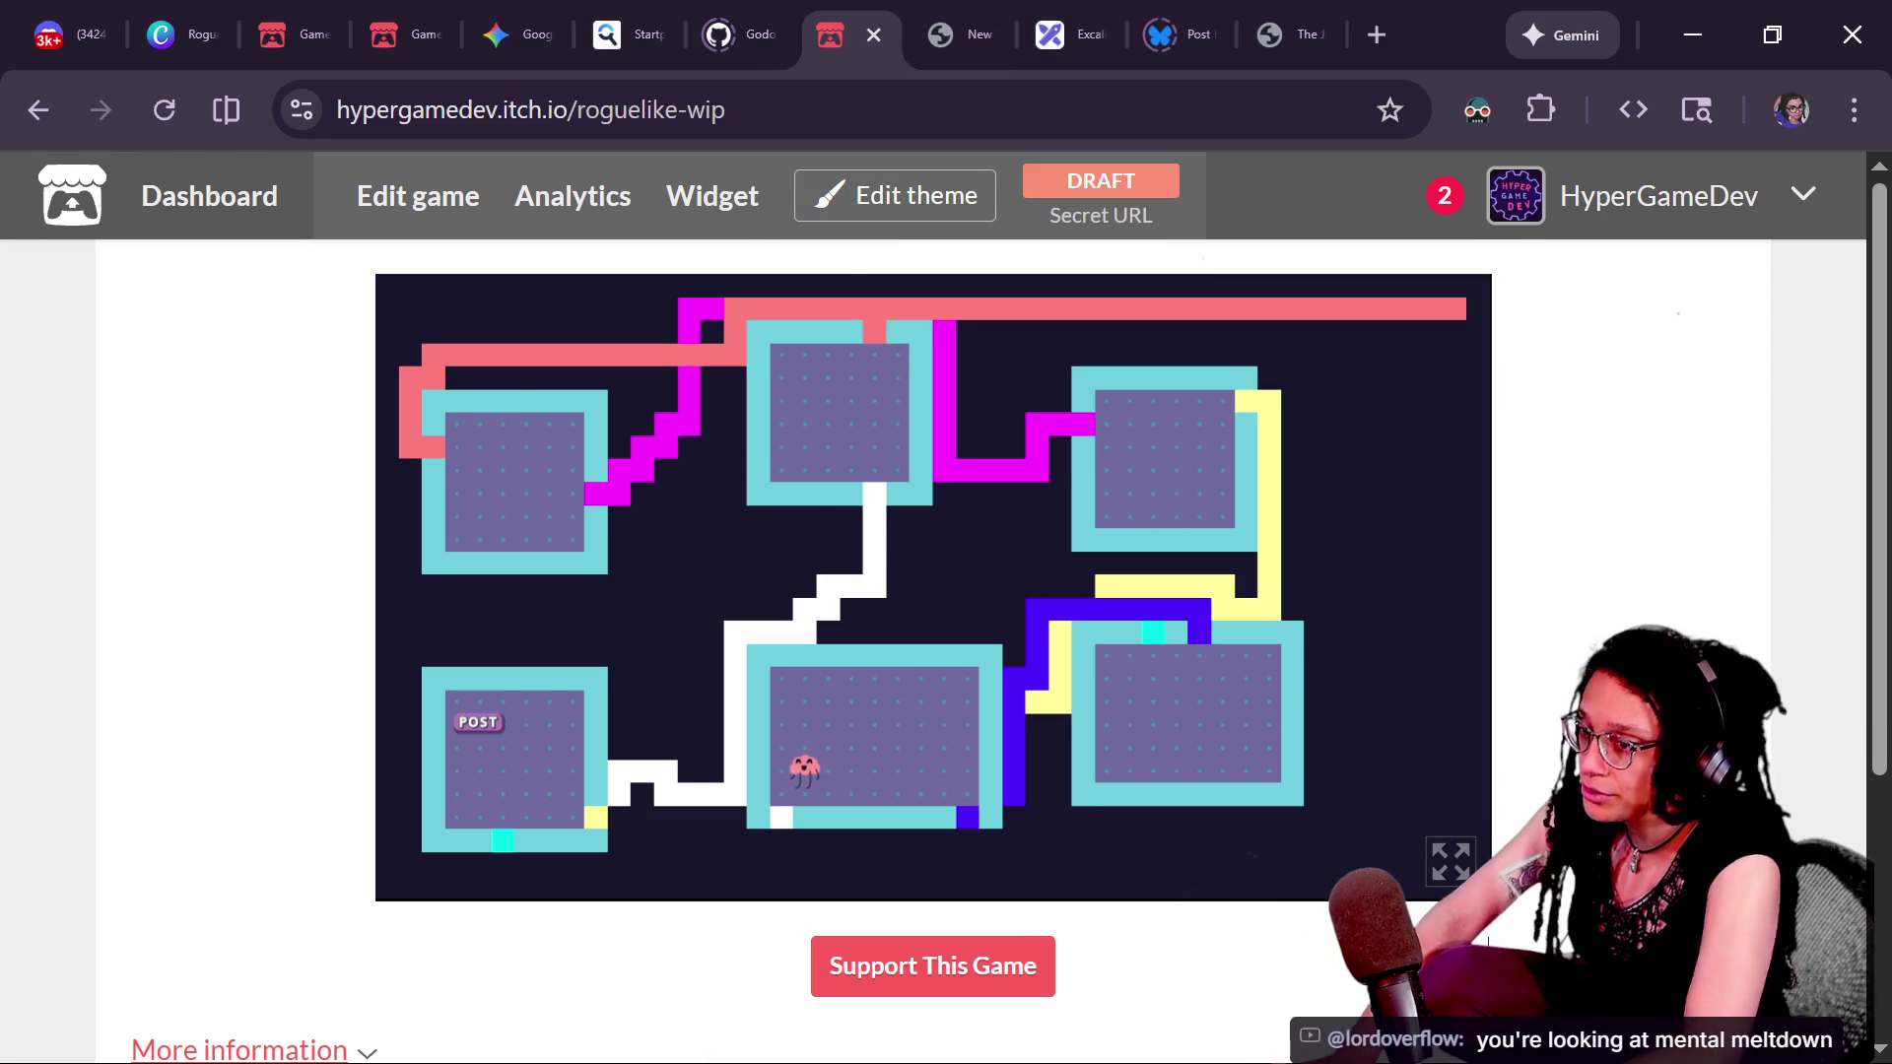
- View the game fullscreen, then back in Godot select the _logged_cells_wall declaration on line 47
click(1461, 867)
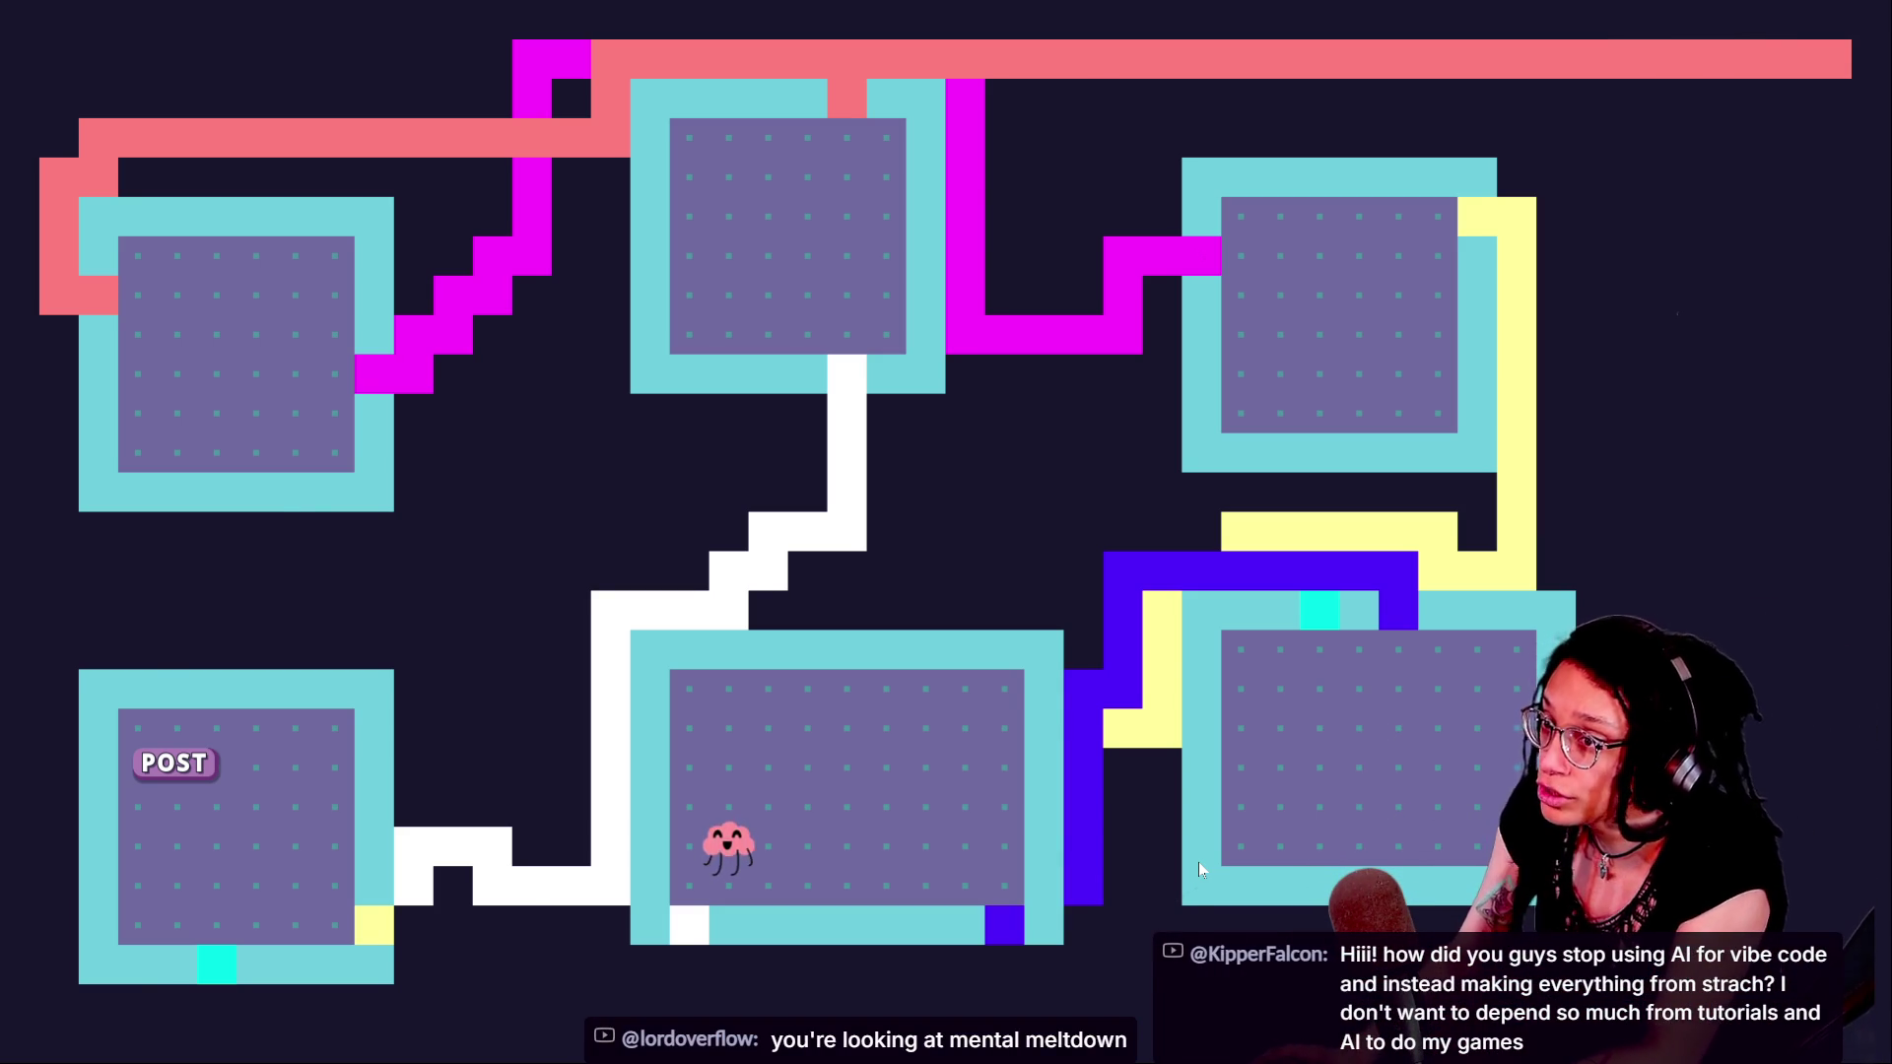
key(alt+Tab)
mouse_move(301, 581)
mouse_down()
mouse_move(585, 581)
mouse_move(1030, 627)
mouse_move(998, 581)
mouse_up()
click(998, 582)
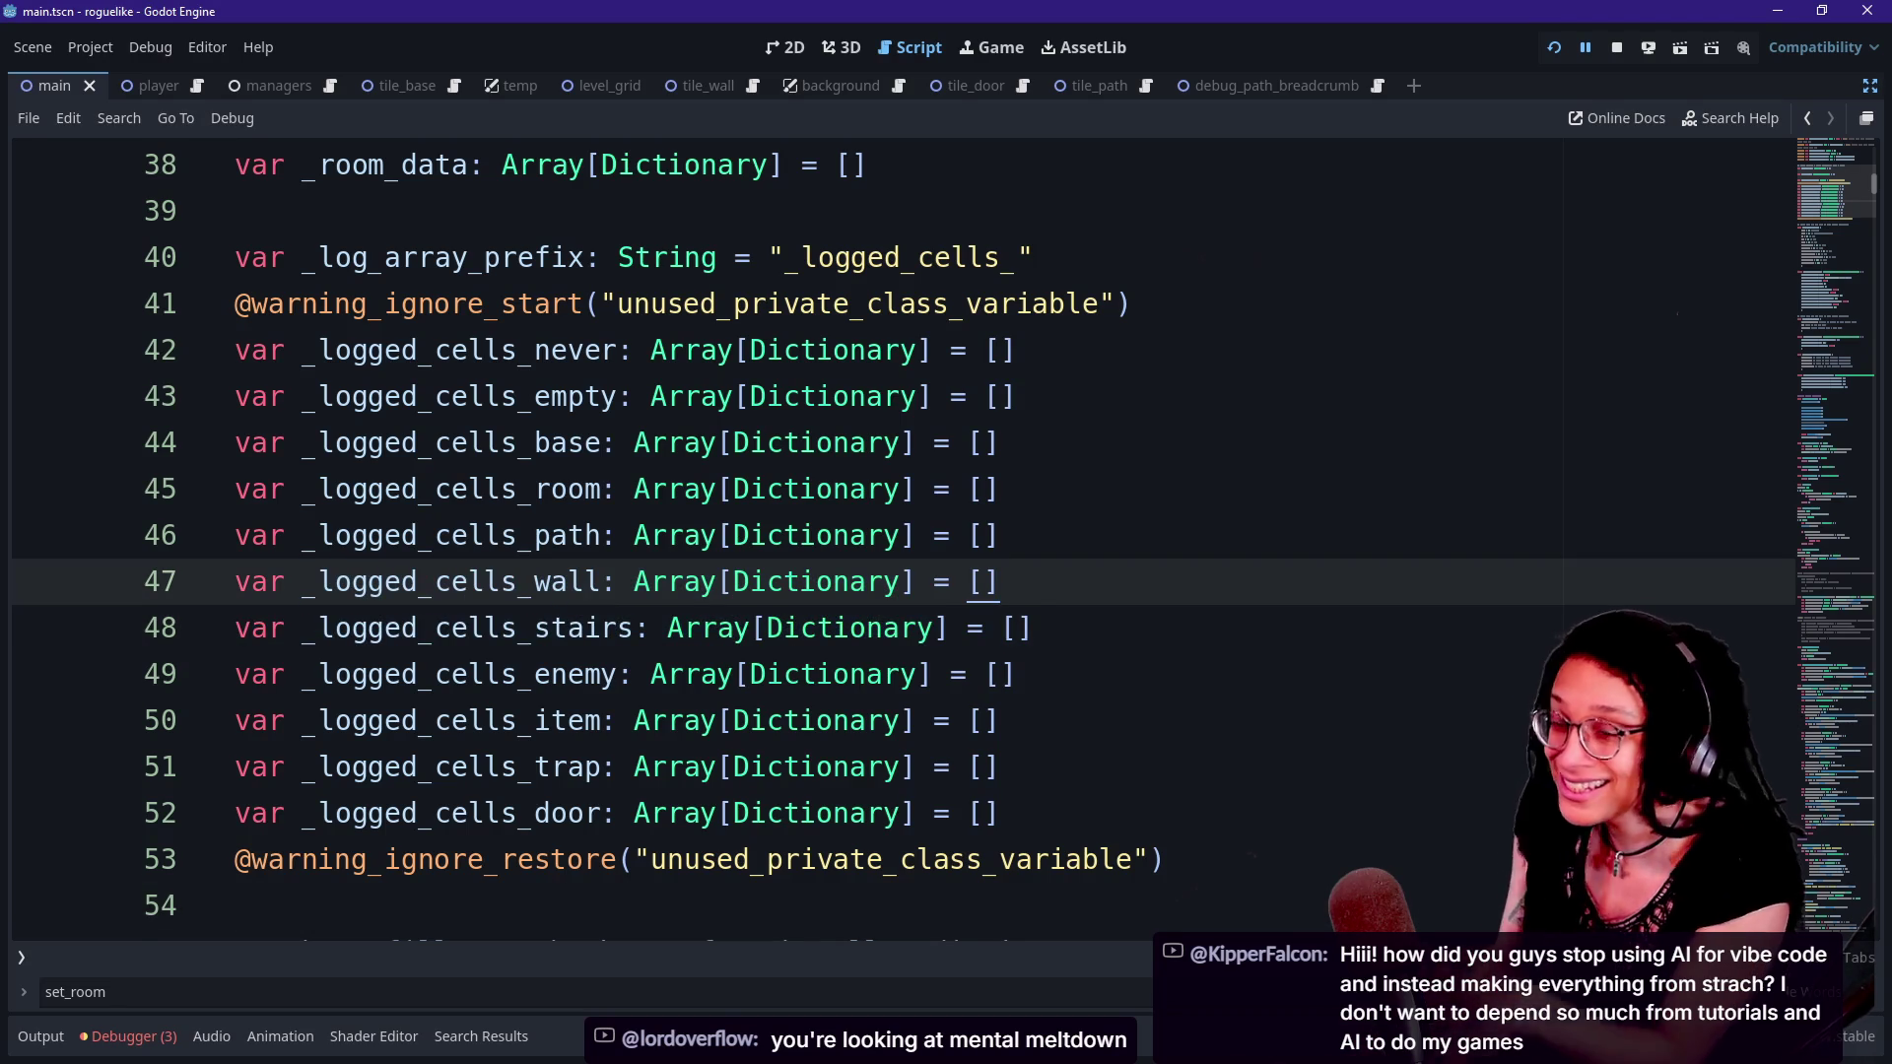
key(alt+Tab)
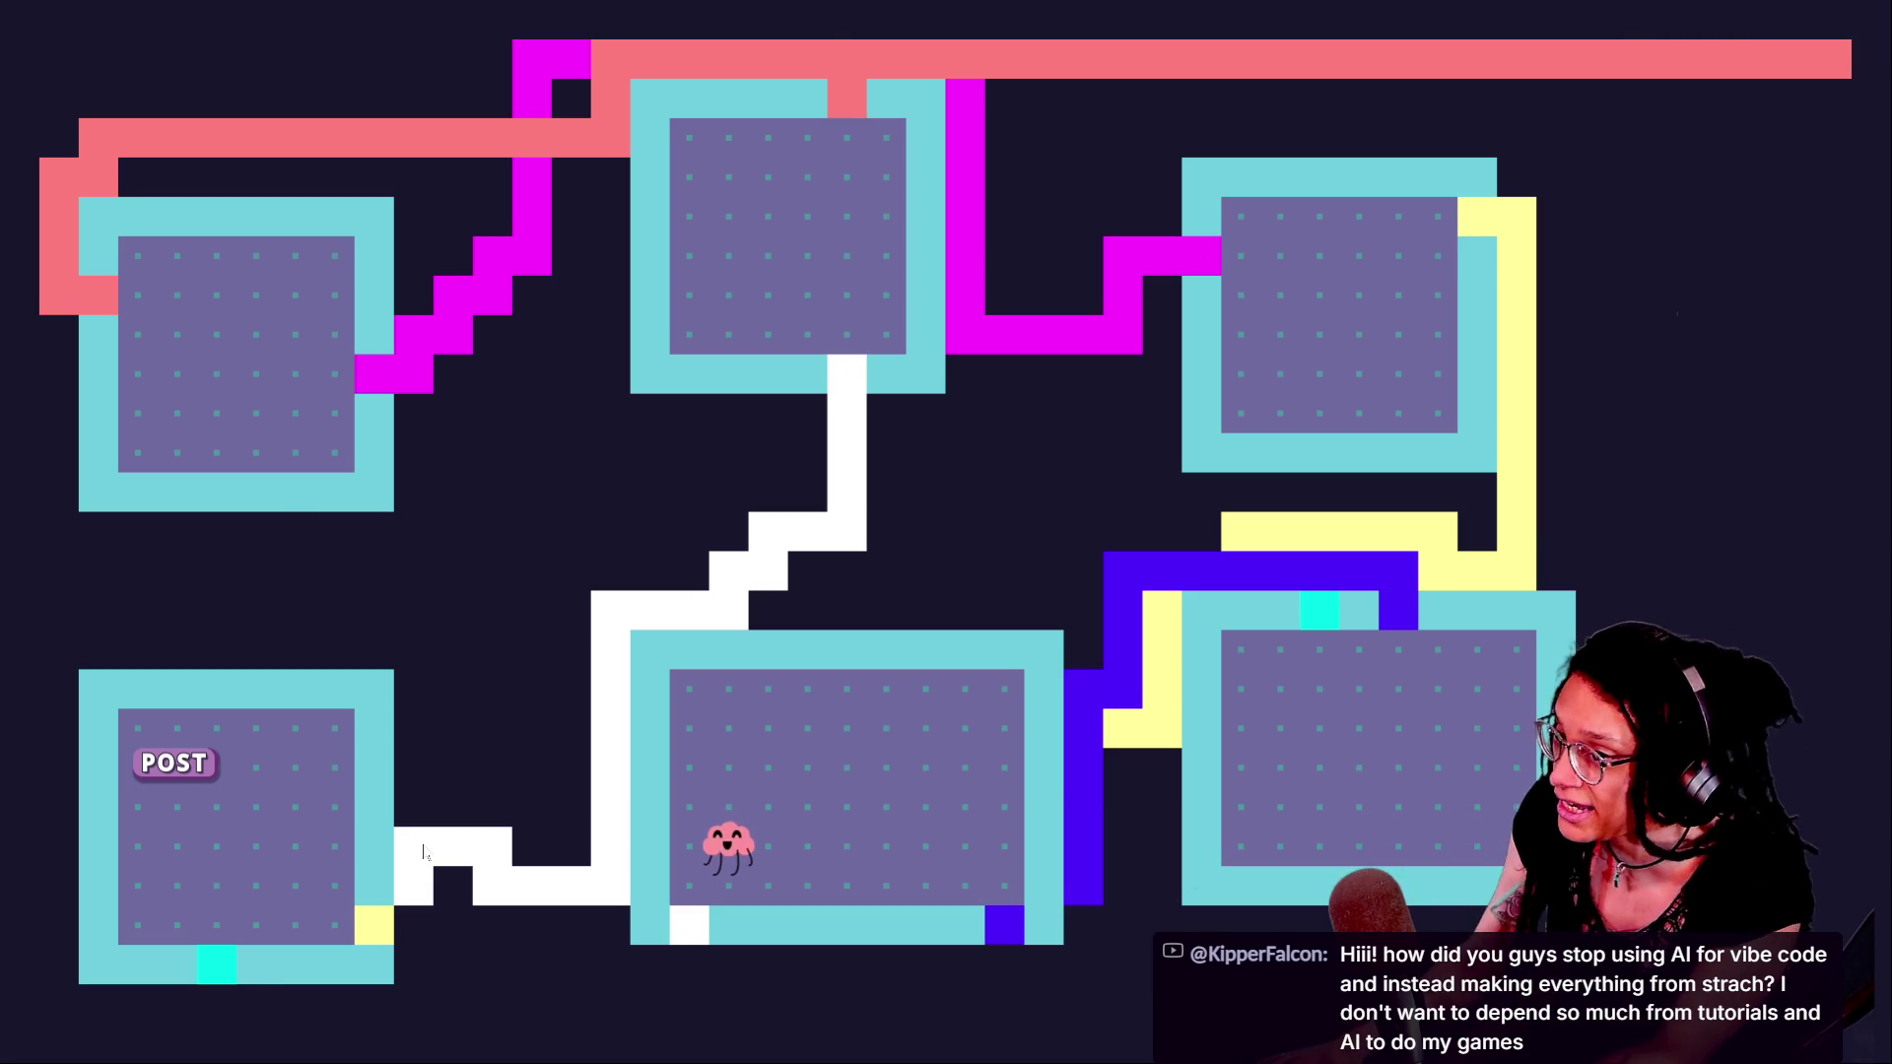
key(alt+Tab)
mouse_move(228, 303)
mouse_down()
mouse_move(931, 627)
mouse_move(1000, 767)
mouse_move(352, 350)
mouse_up()
click(351, 349)
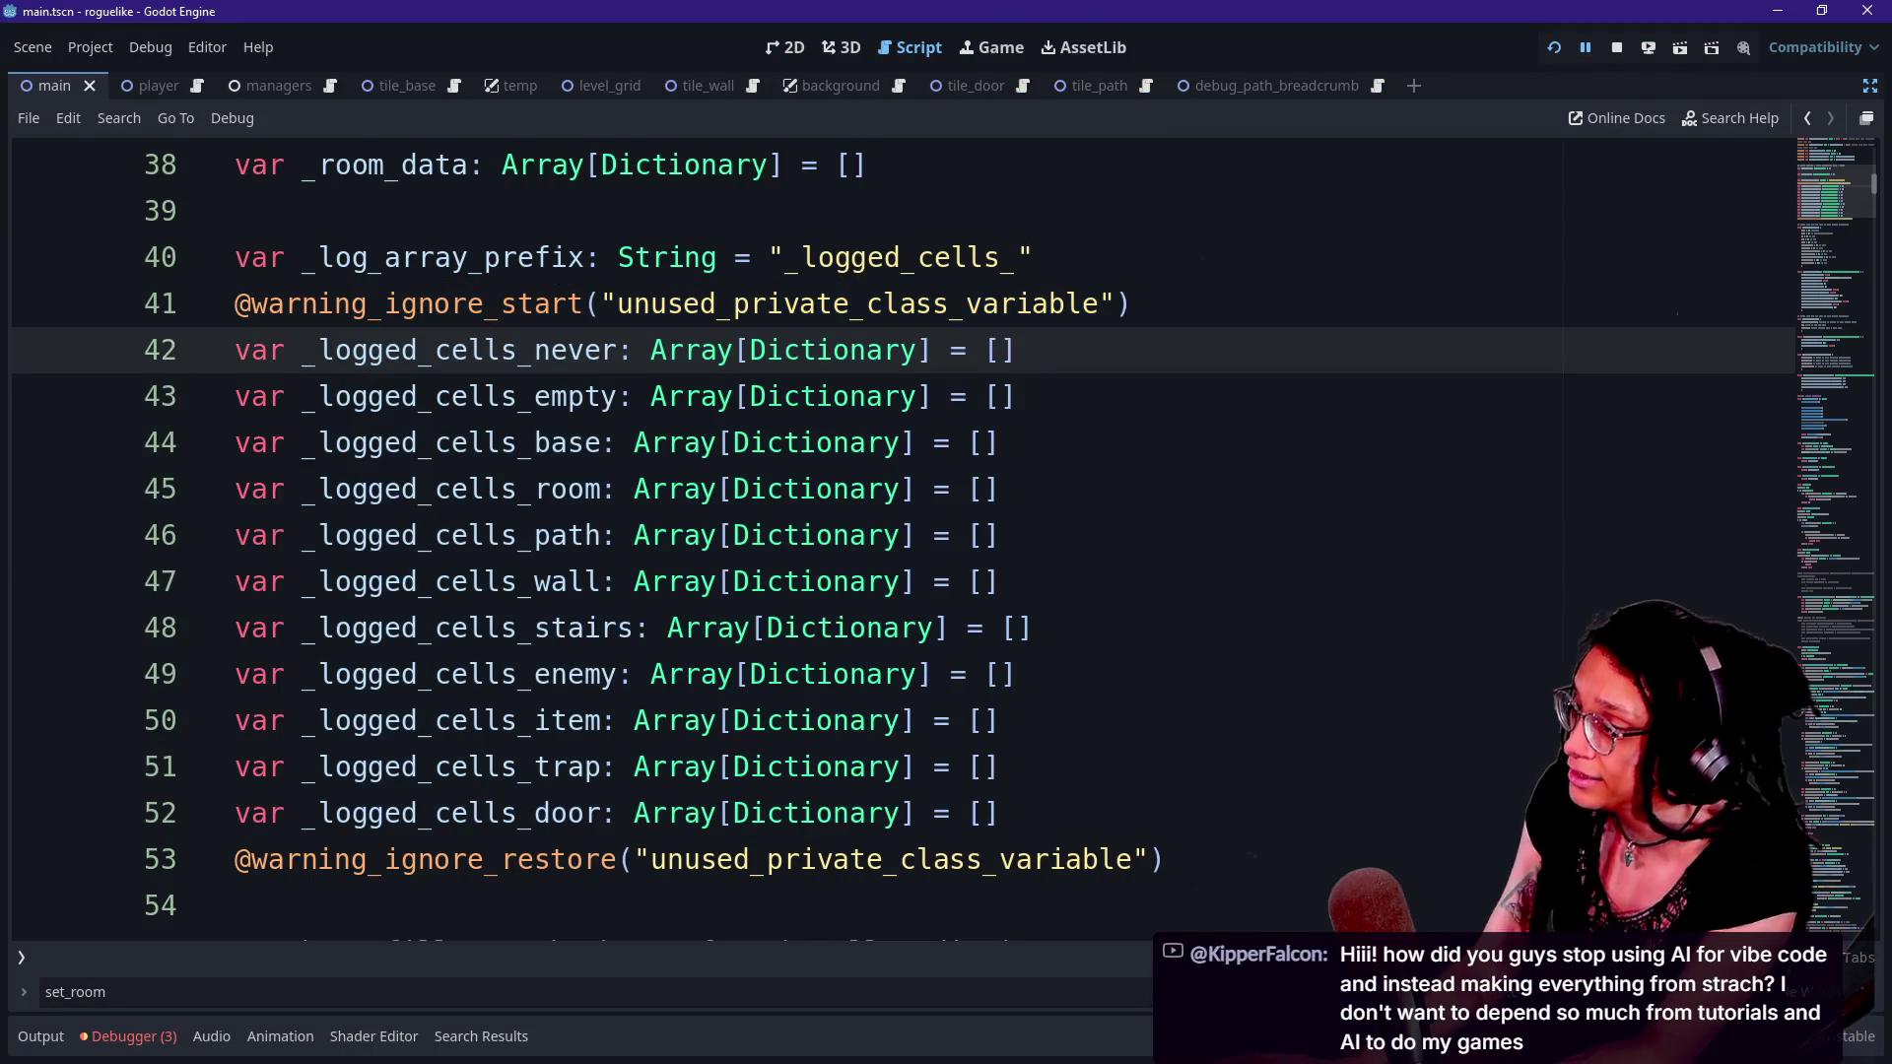
click(916, 488)
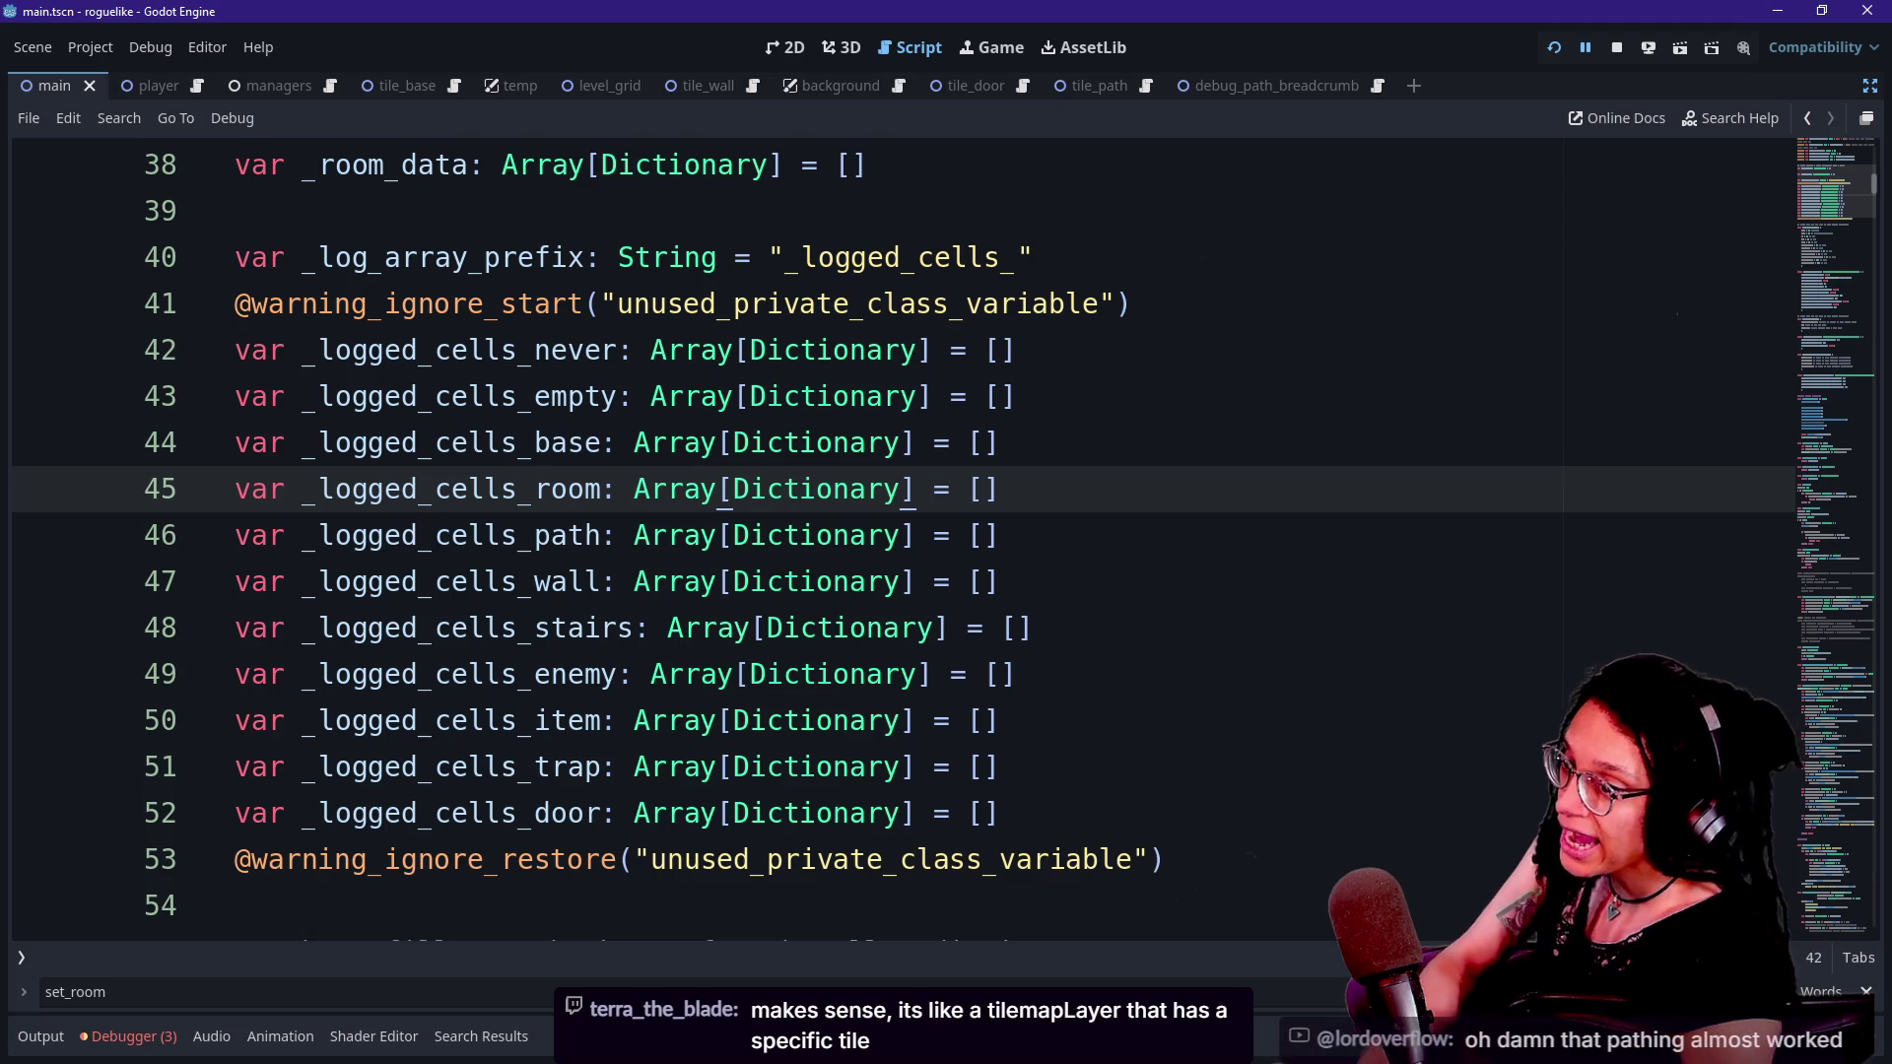
click(767, 442)
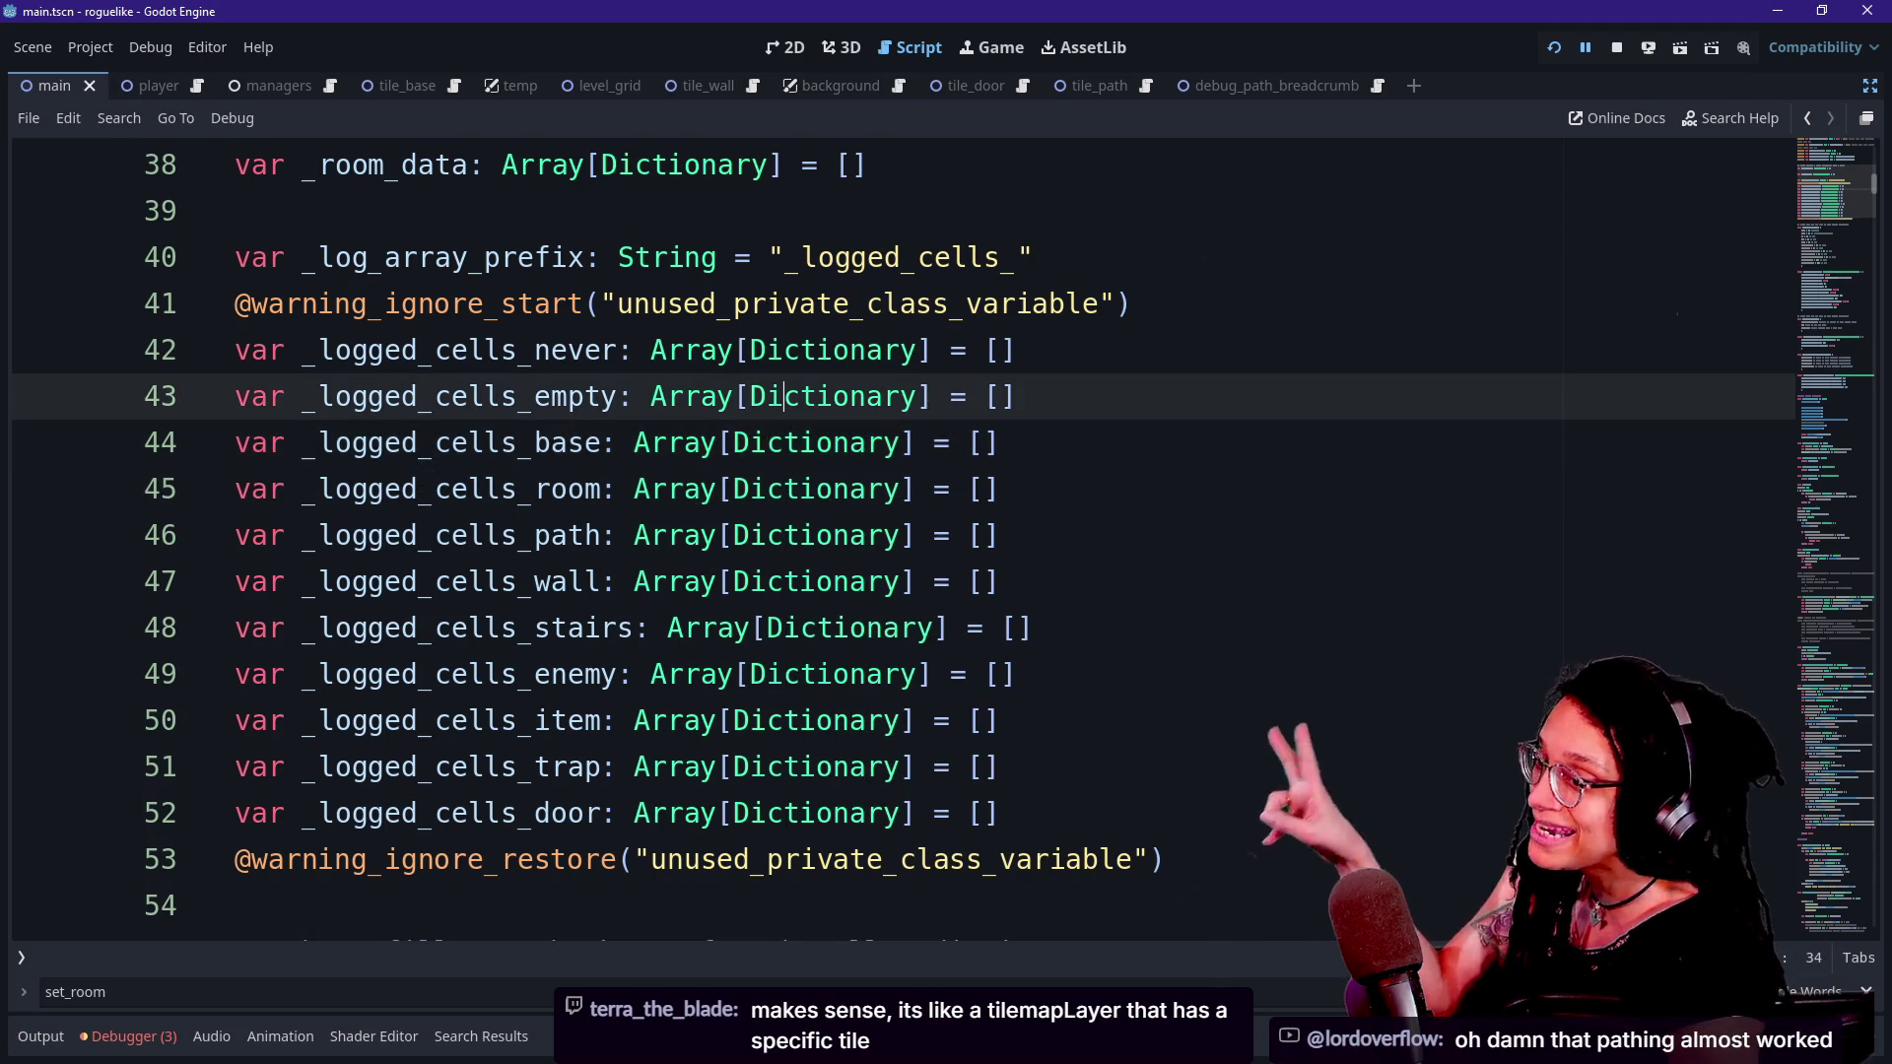
click(933, 396)
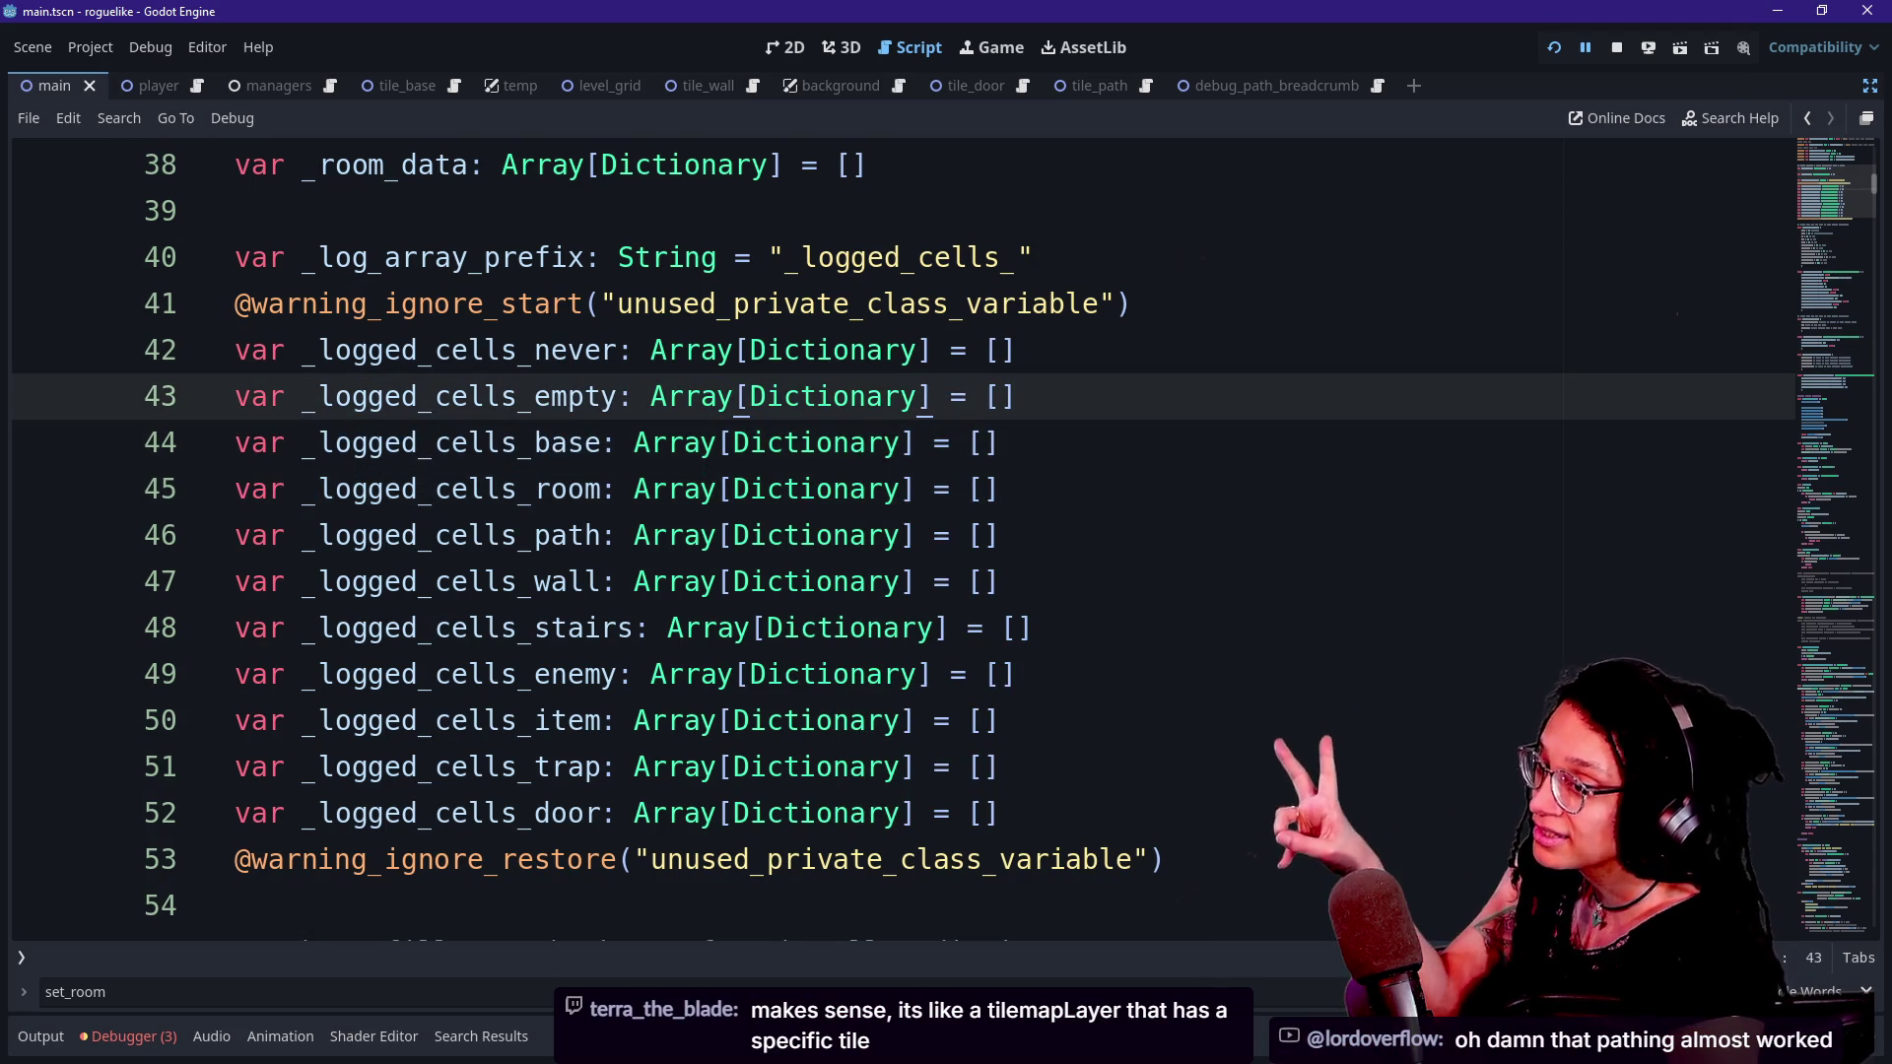
scroll(933, 396, down, 1)
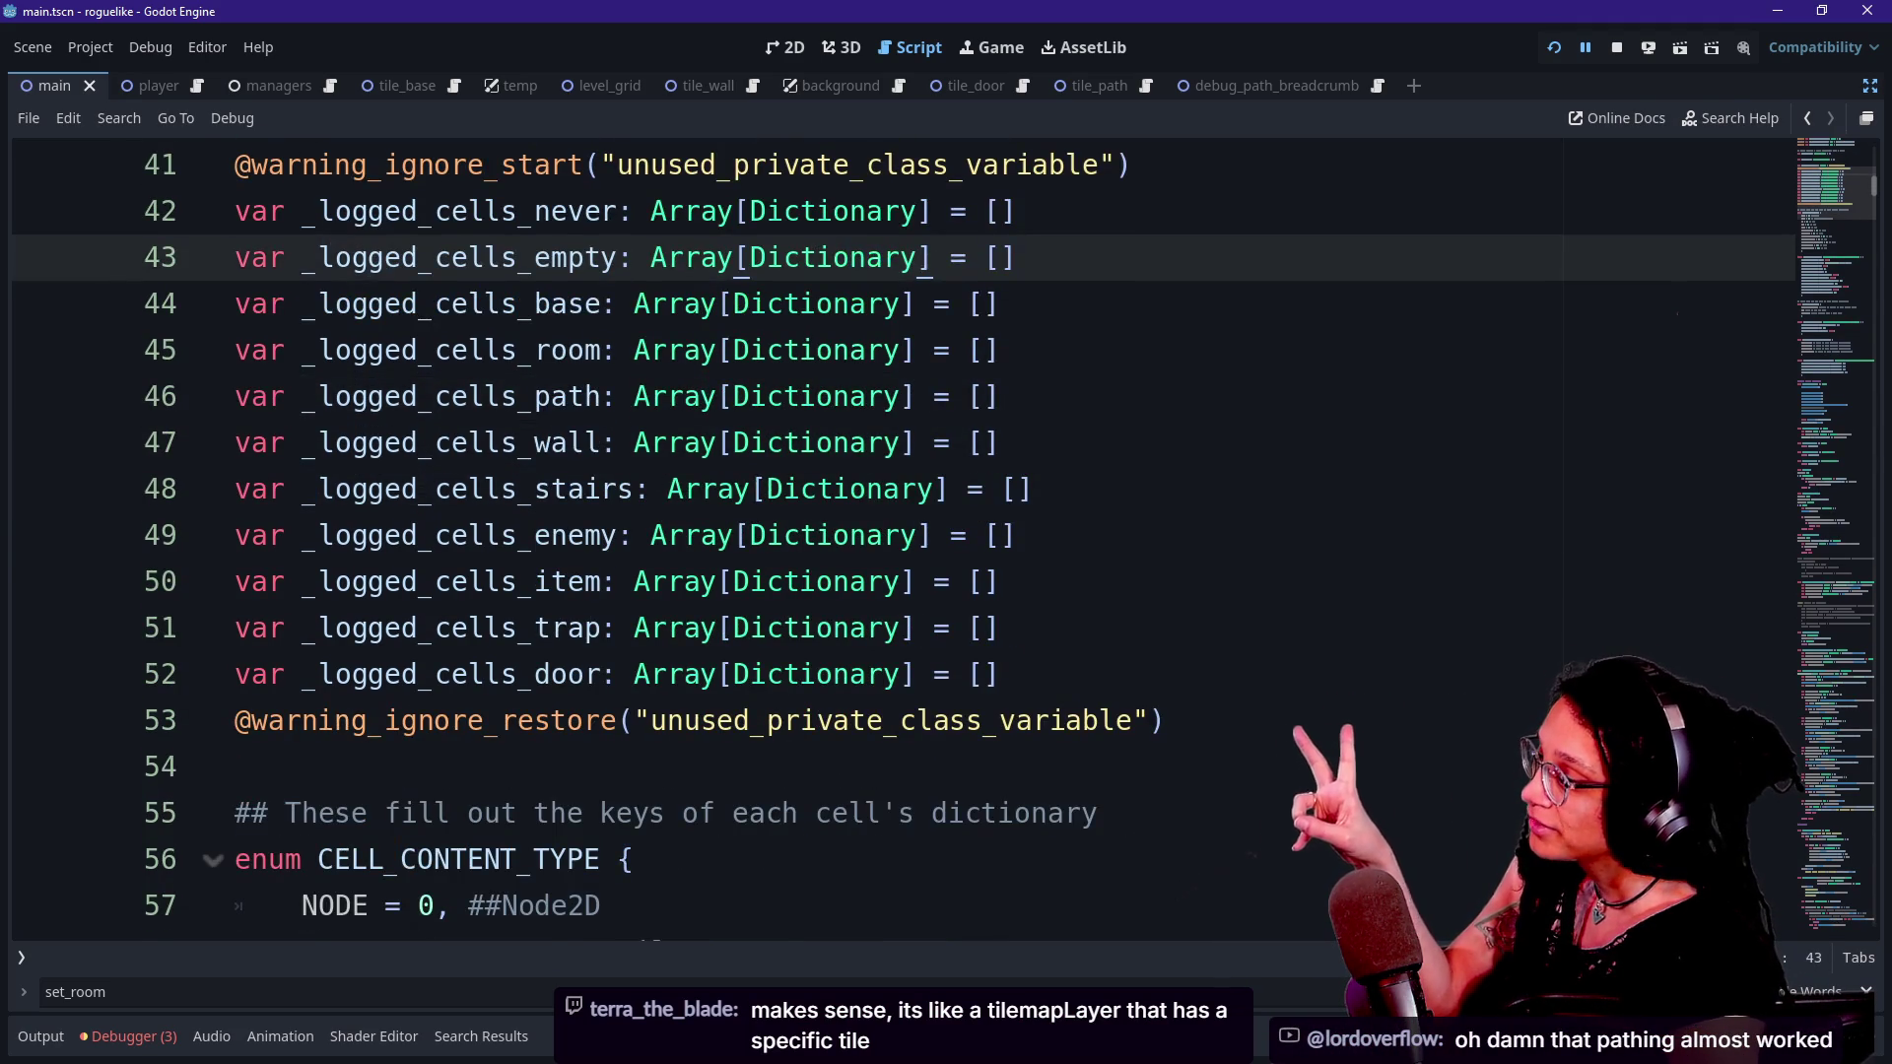
scroll(632, 210, down, 10)
scroll(632, 210, down, 6)
- Step through the ROOM_CELL_ARRAYS_CONTENT_TYPE enum, check Array's docs, and select the ROOM_CELLS and WALL_CELLS lines
click(848, 766)
key(Down)
key(Down)
key(Down)
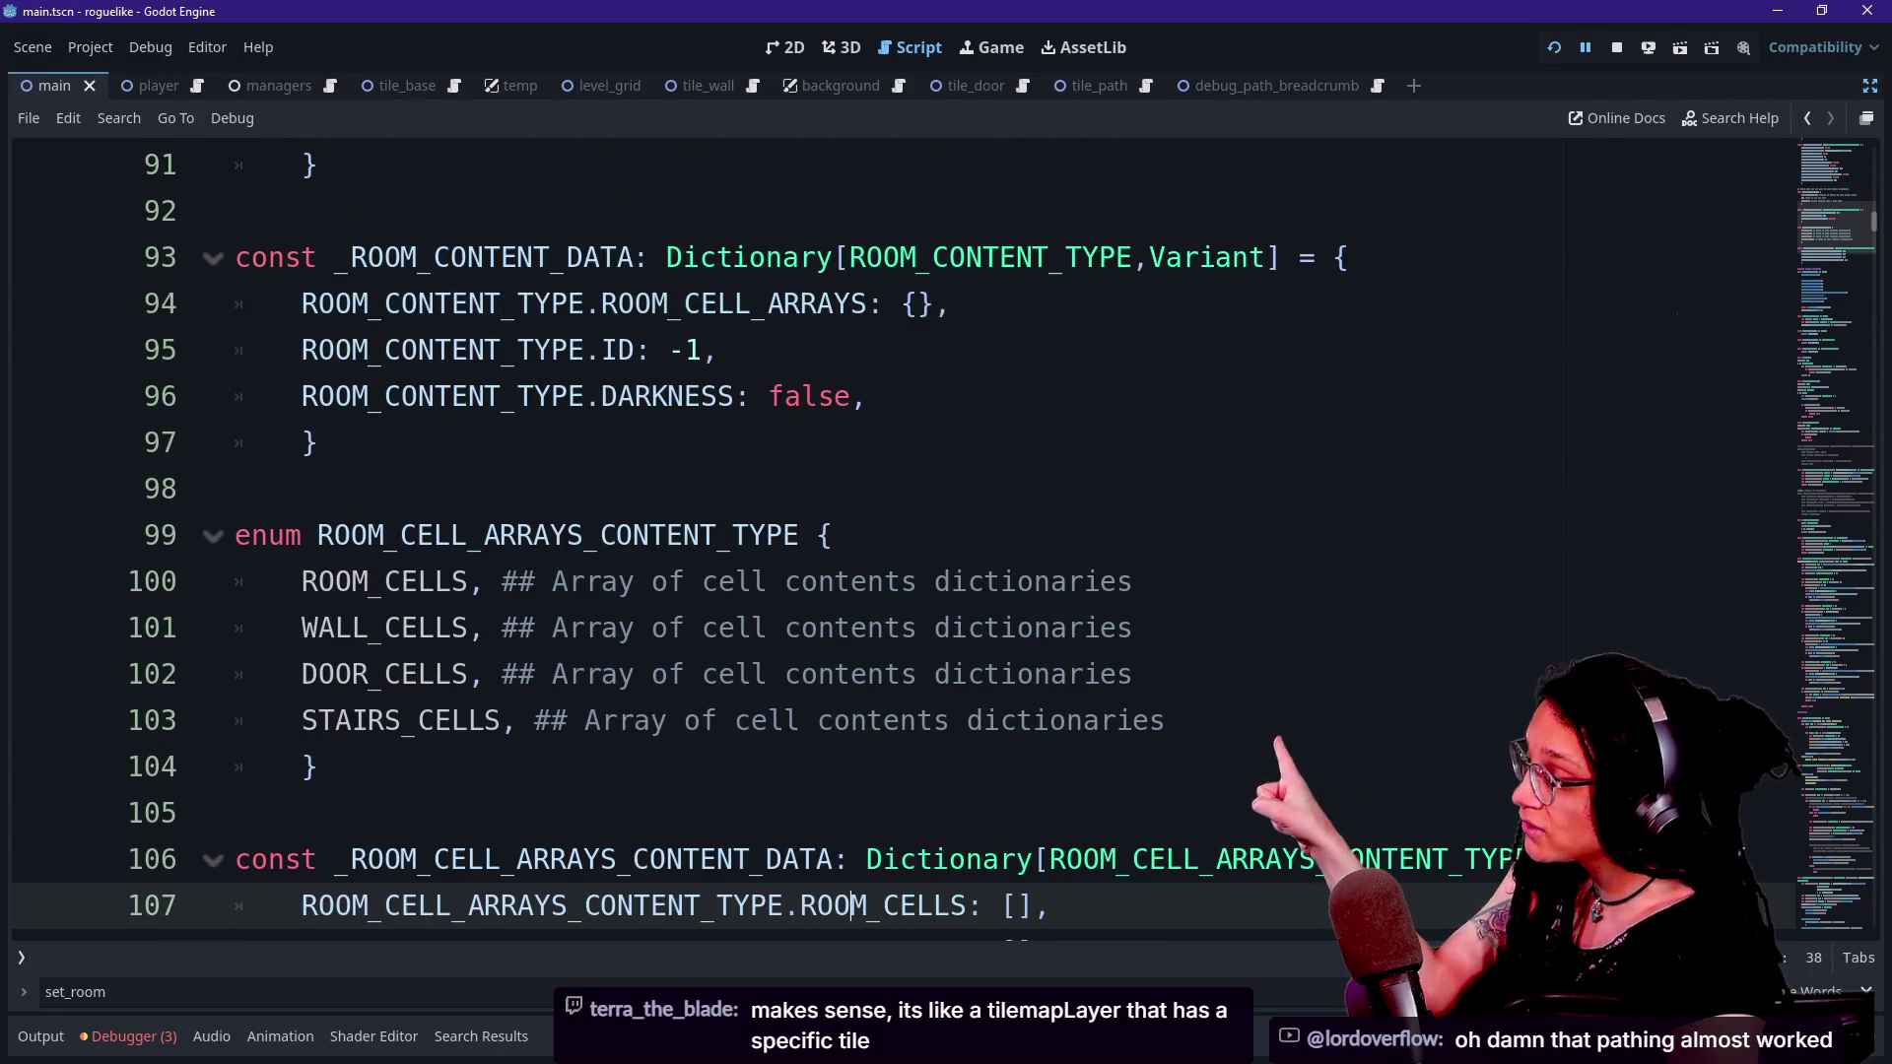
click(301, 581)
key(Down)
key(Down)
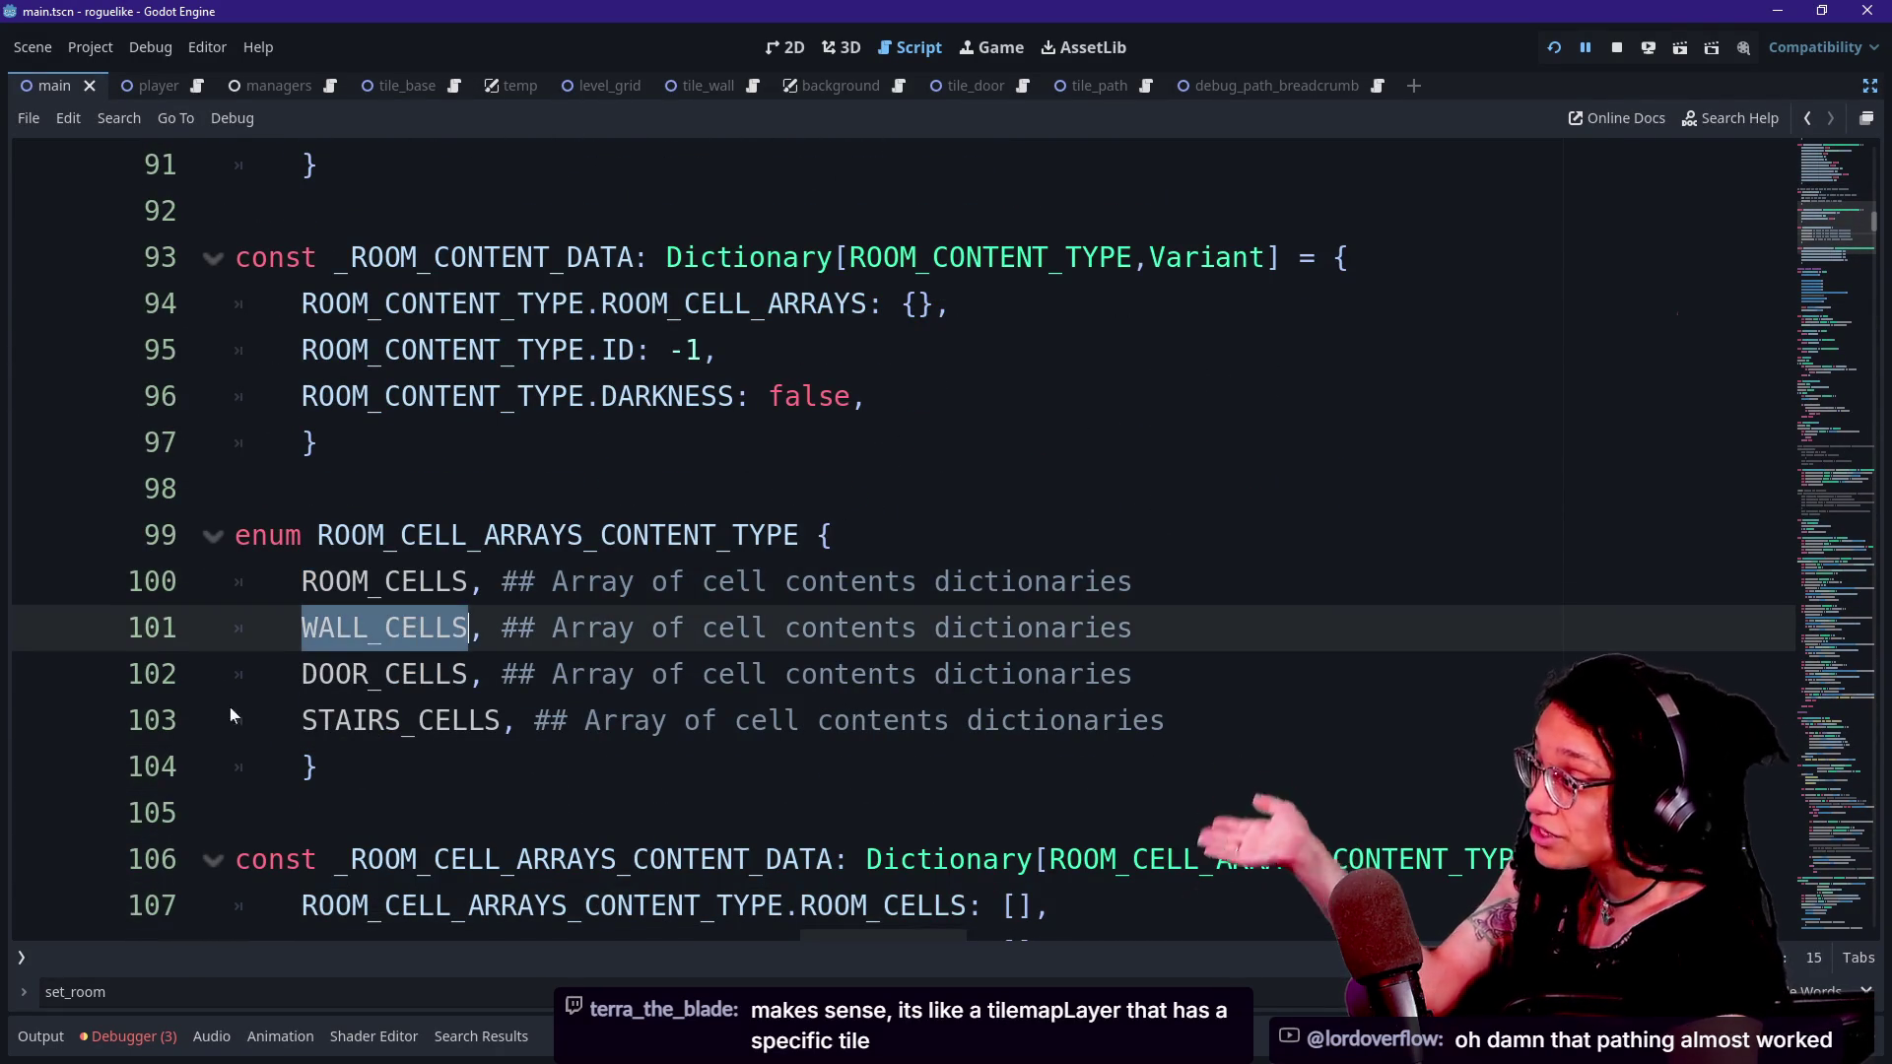
click(602, 627)
mouse_move(602, 630)
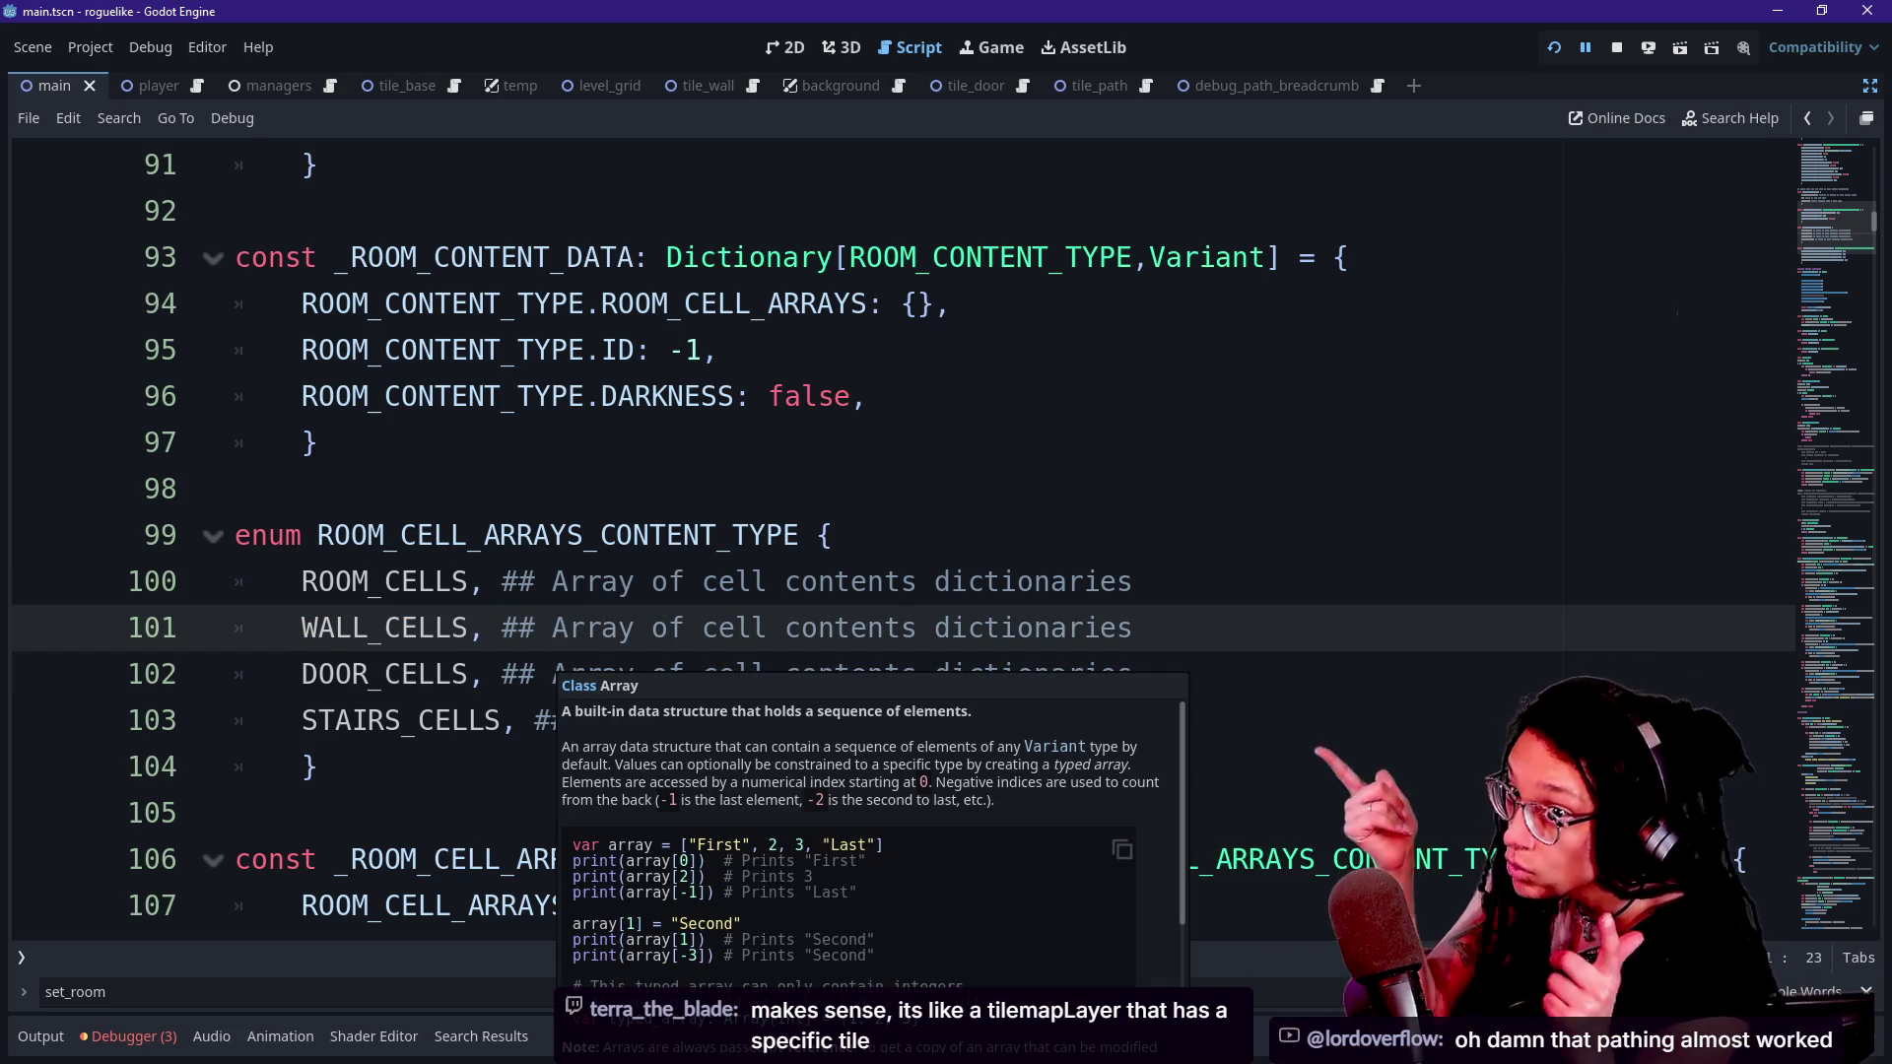
click(304, 628)
drag(304, 627, 401, 581)
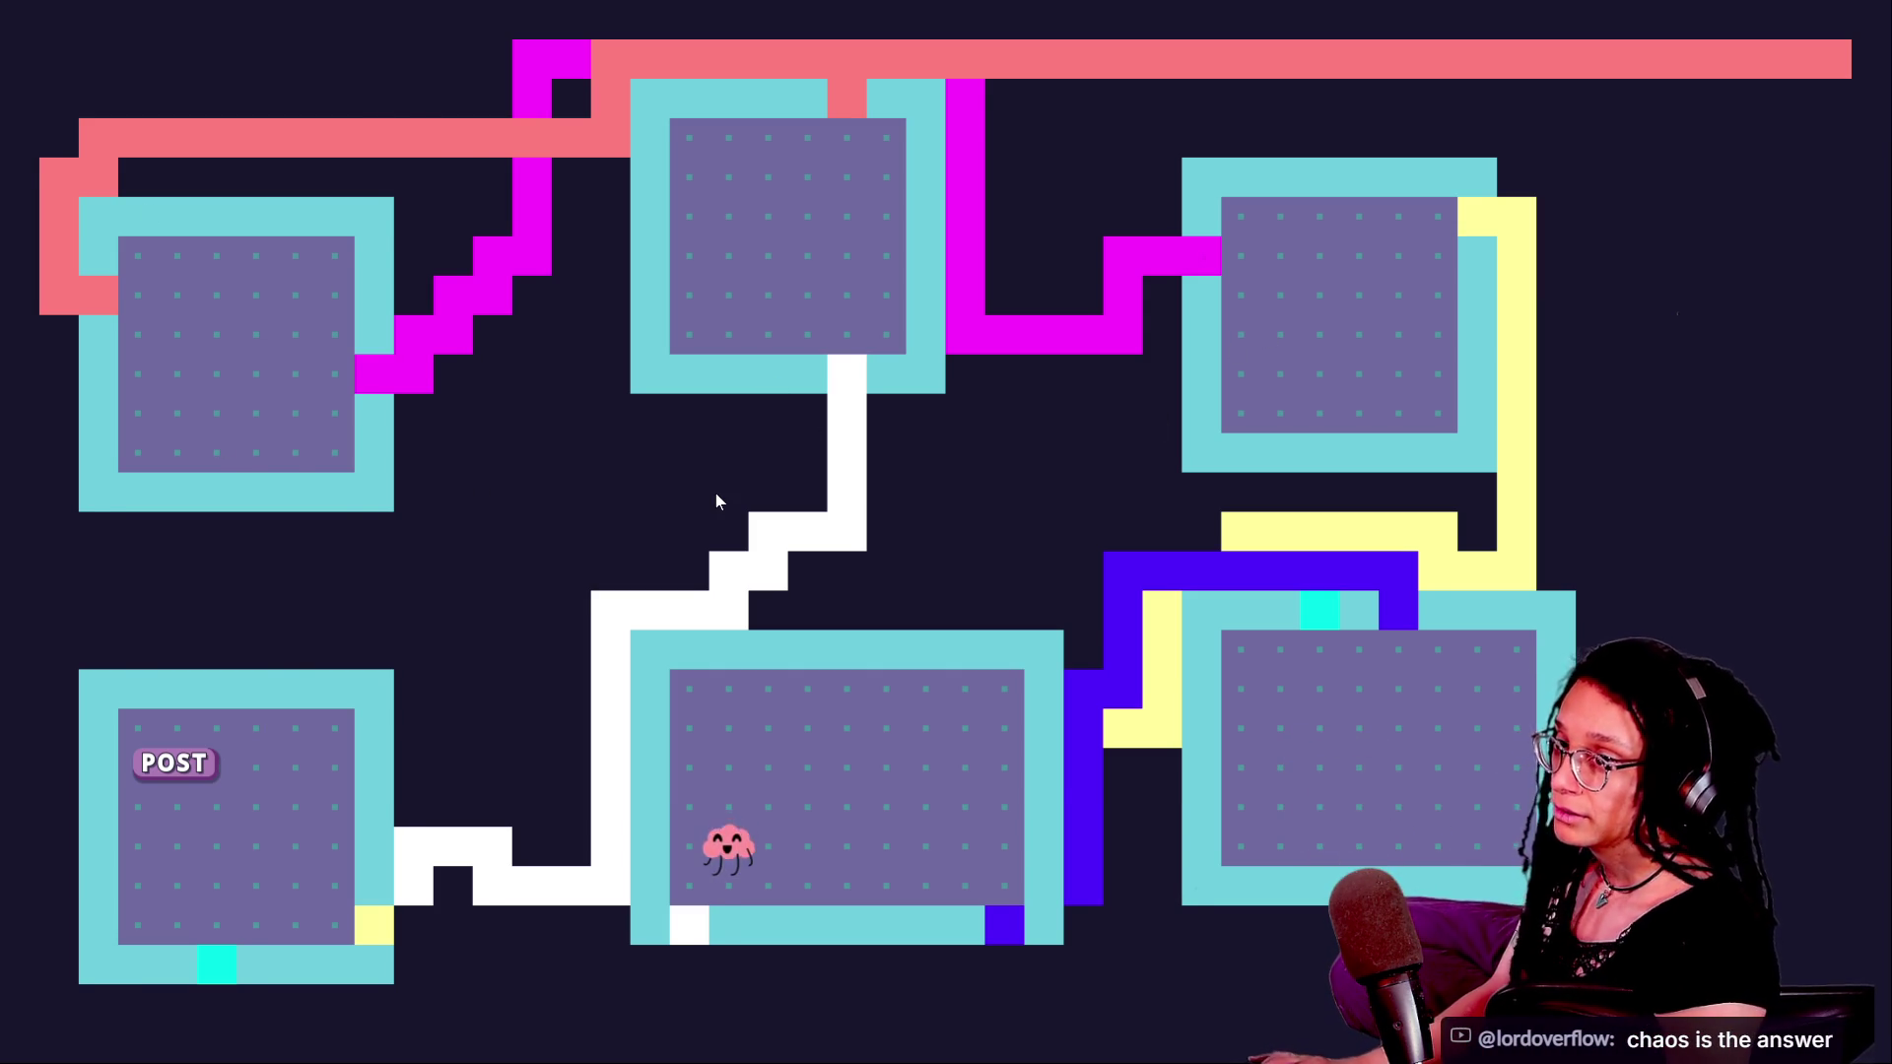
- Switch from the game to the Twitch stream-manager popout chat window
key(alt+Tab)
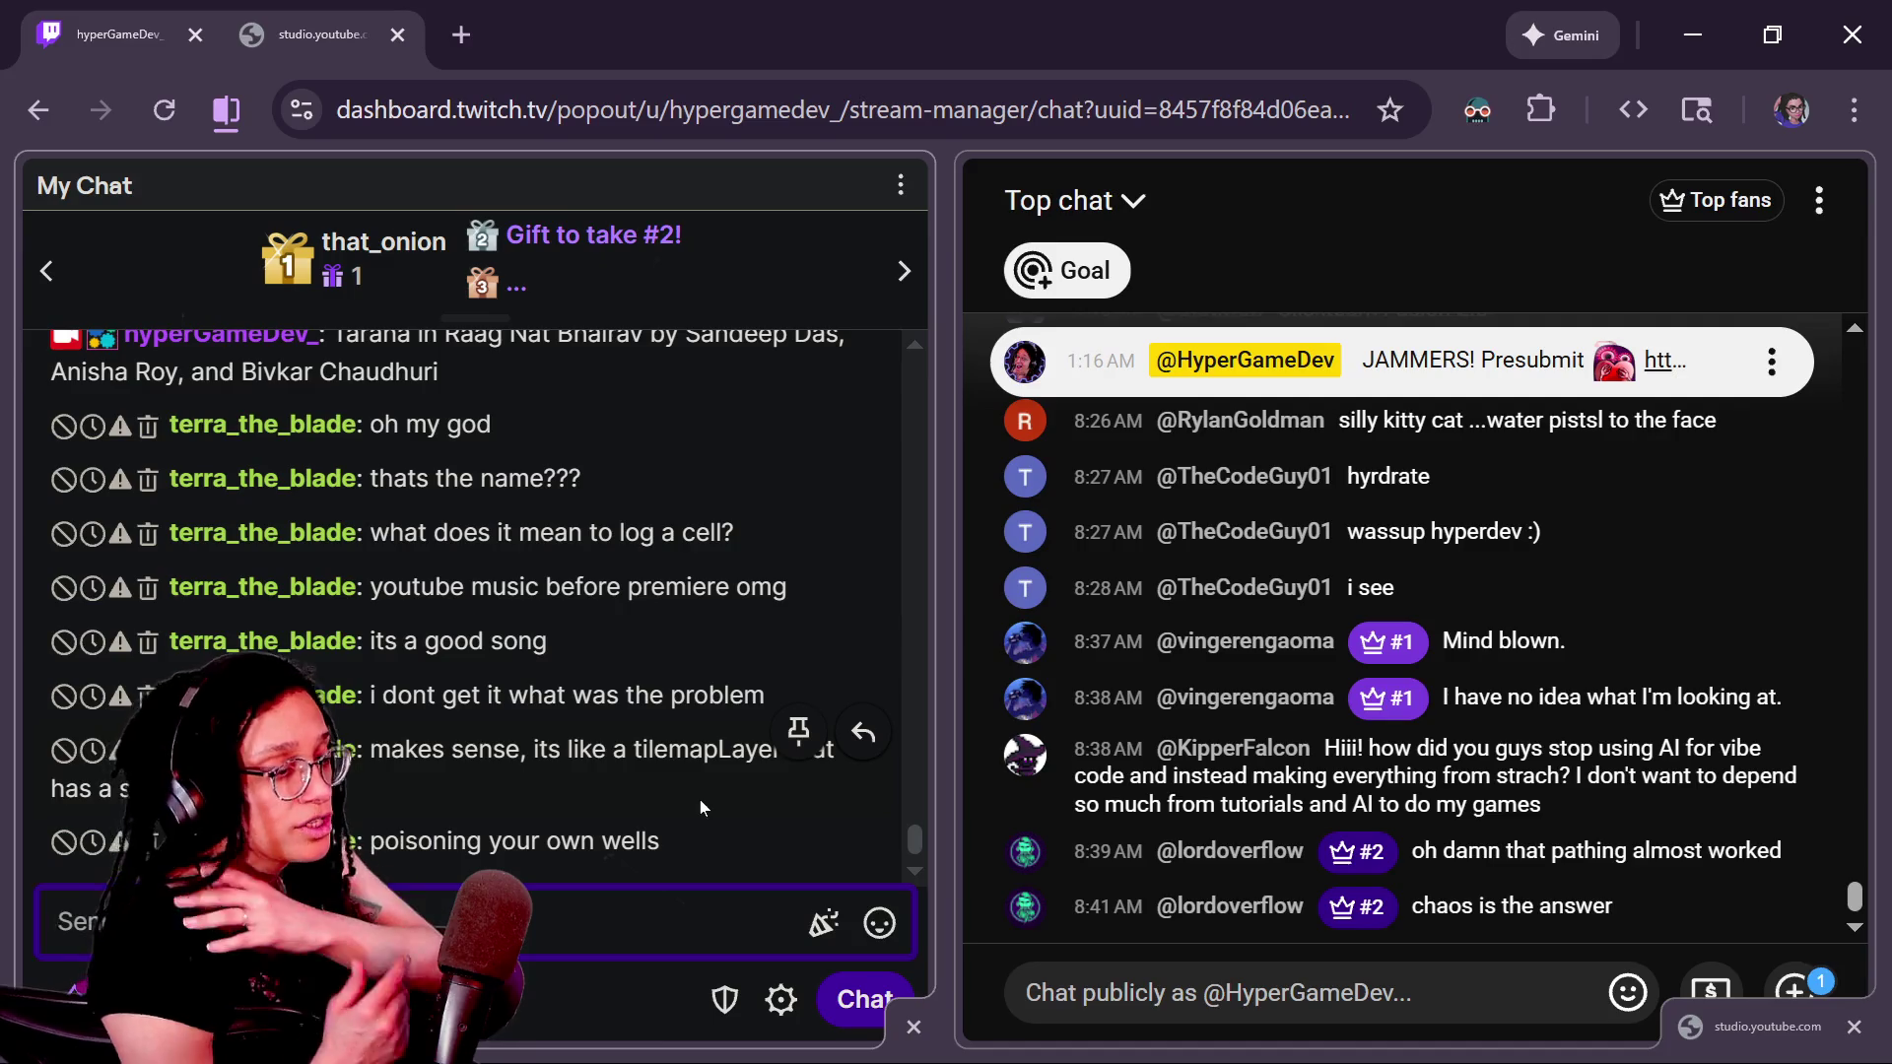
- Glance at the Godot script and Twitch chat, then return to the fullscreen game
key(alt+Tab)
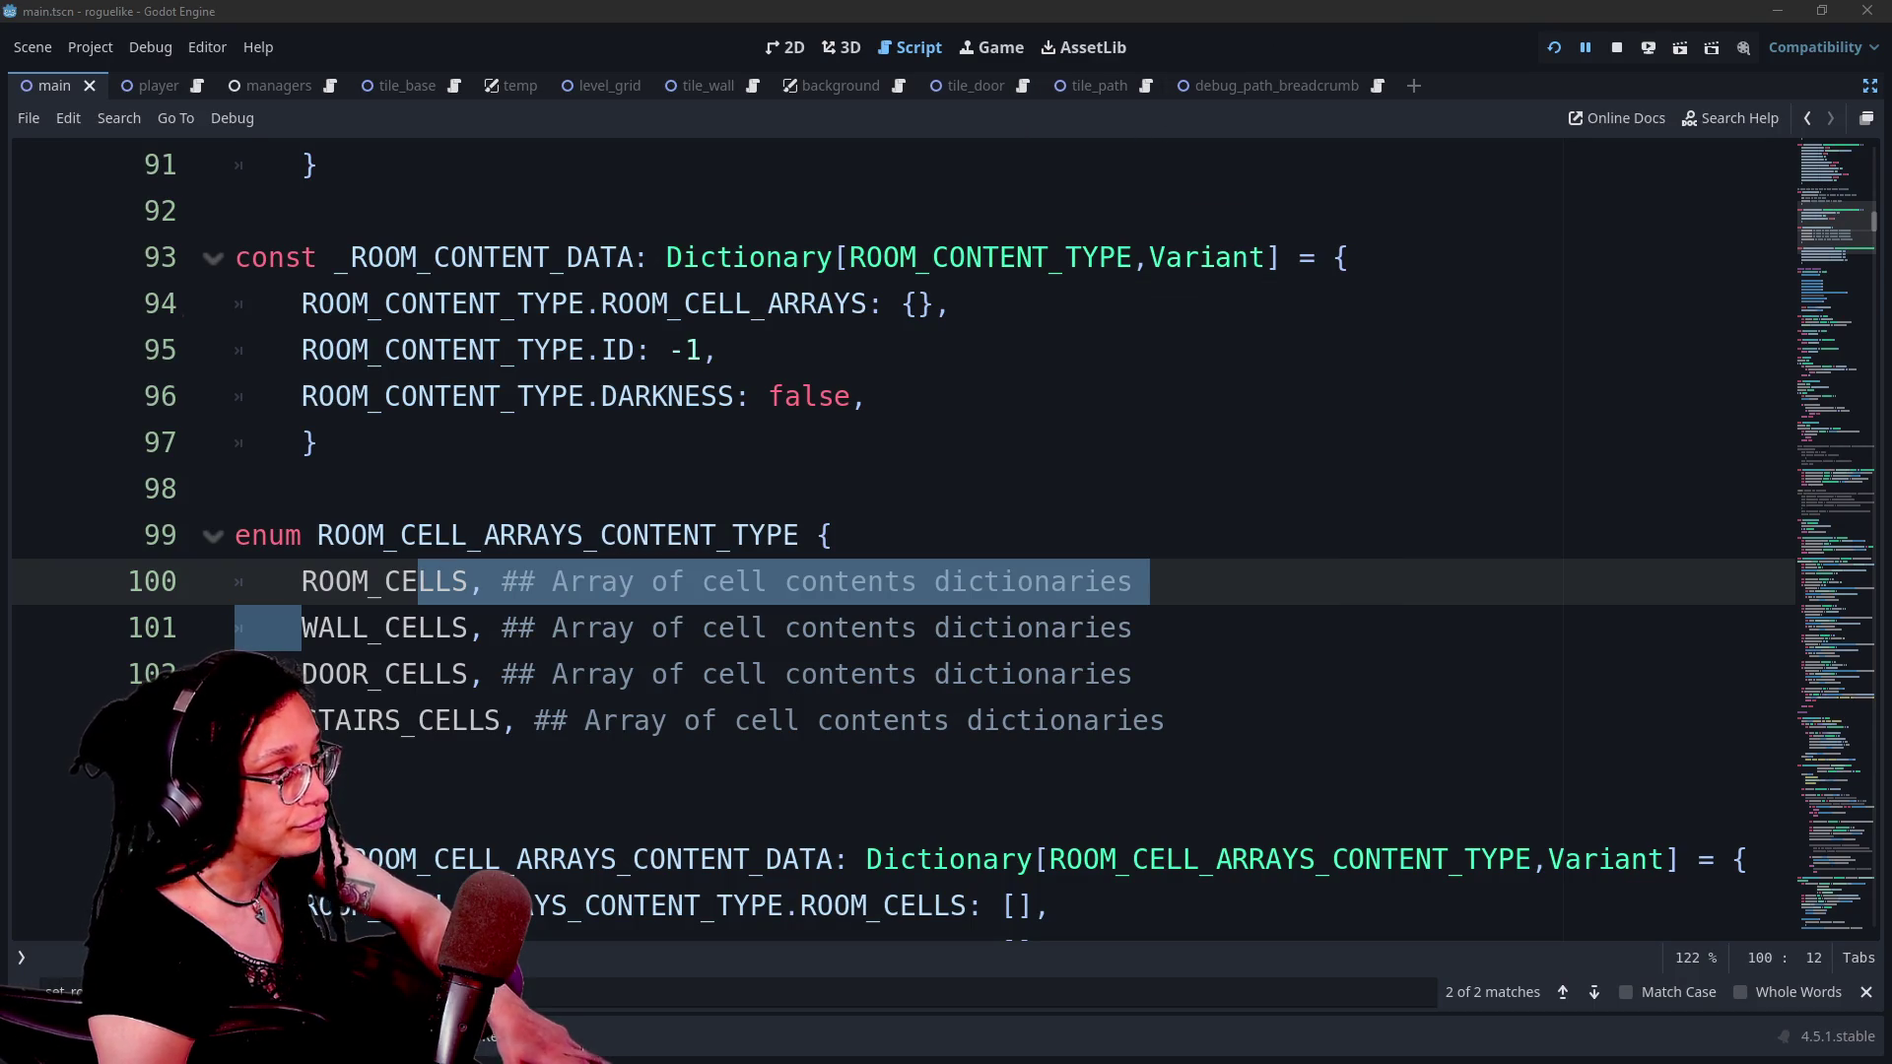
key(alt+Tab)
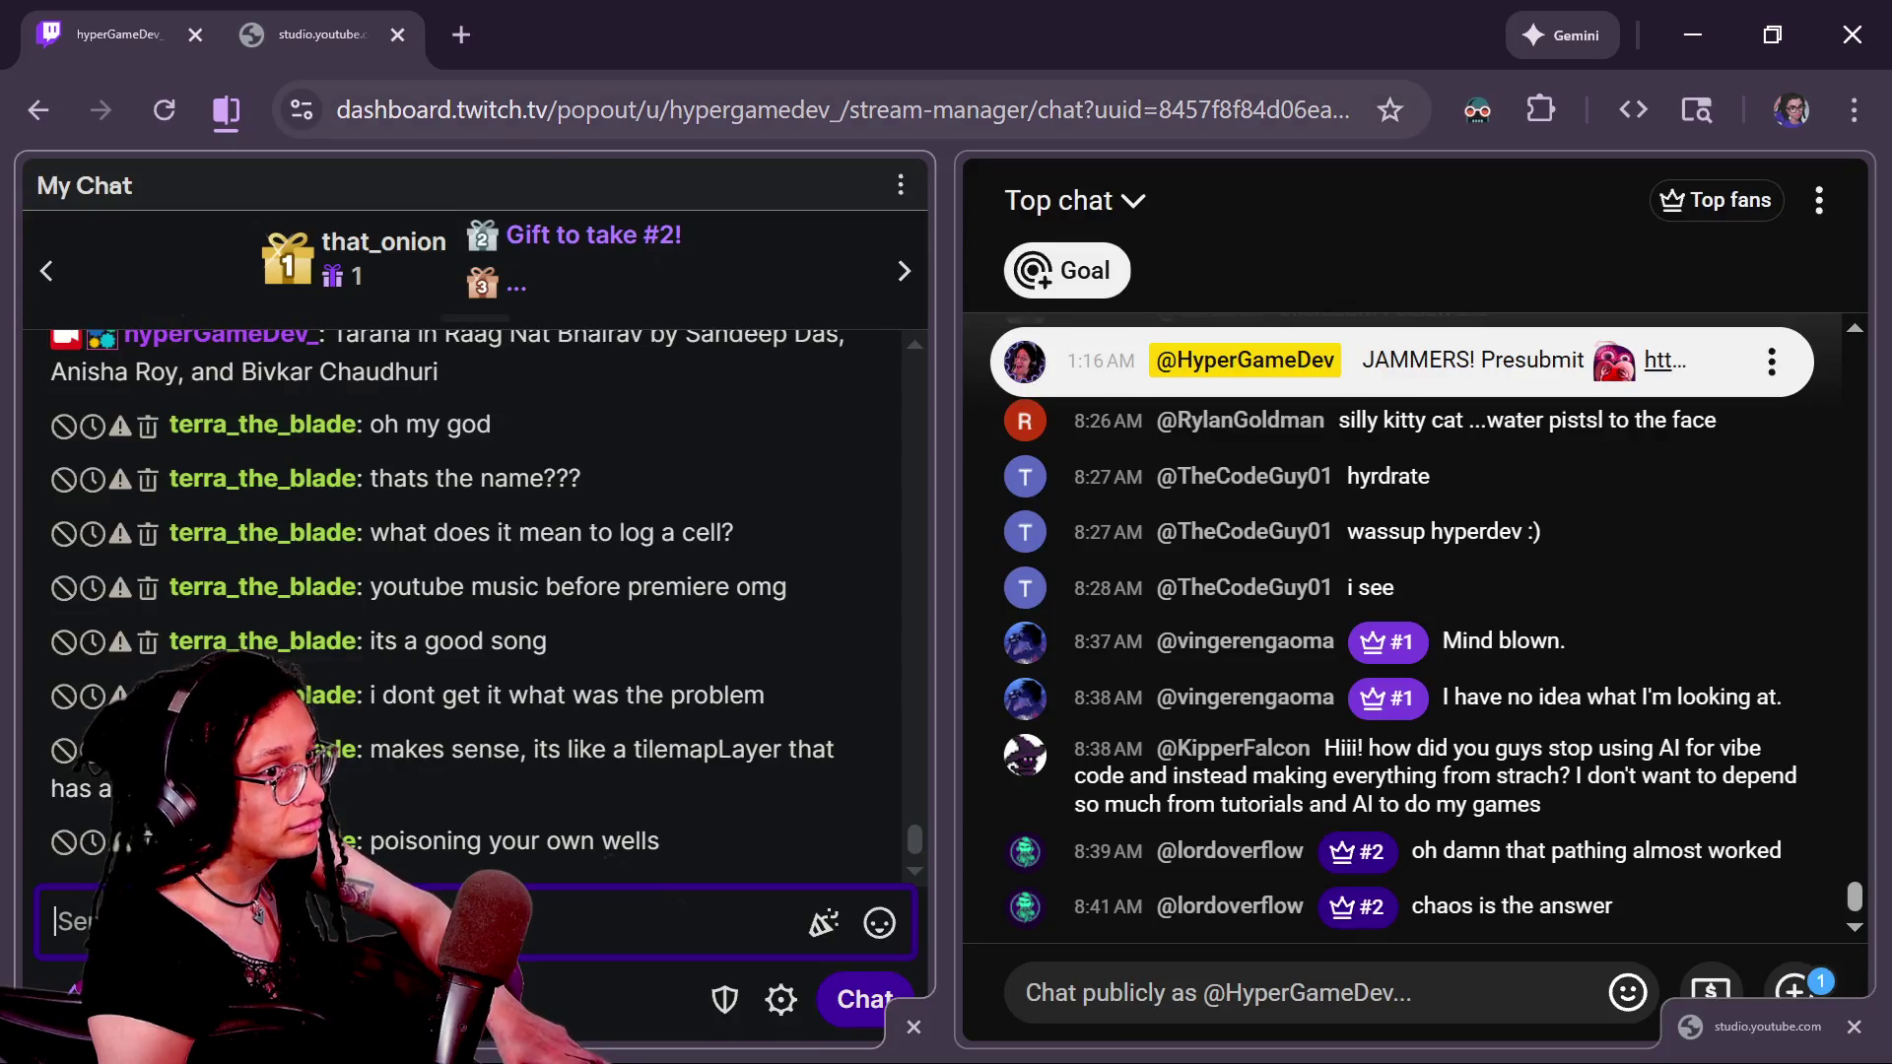
key(alt+Tab)
- Exit the game's fullscreen on itch.io and type gemini into a new browser tab
key(Escape)
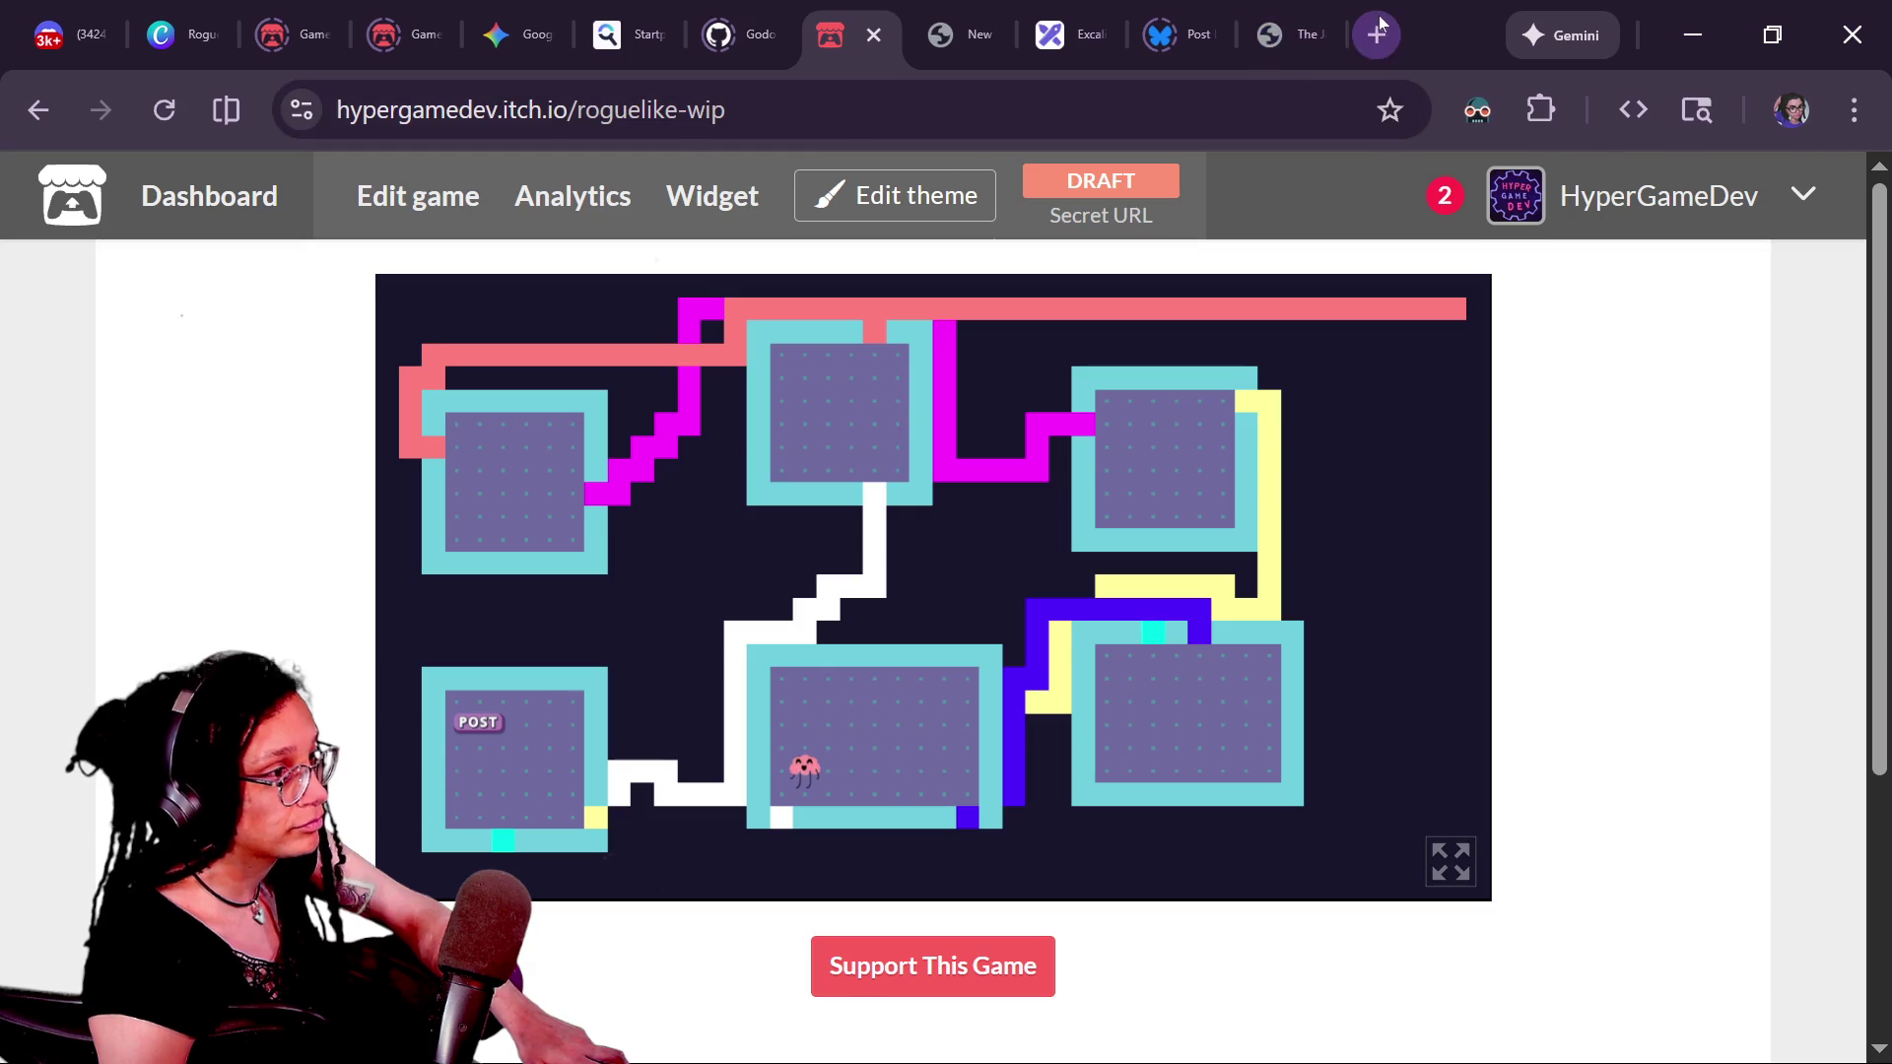
click(1377, 35)
text(ge)
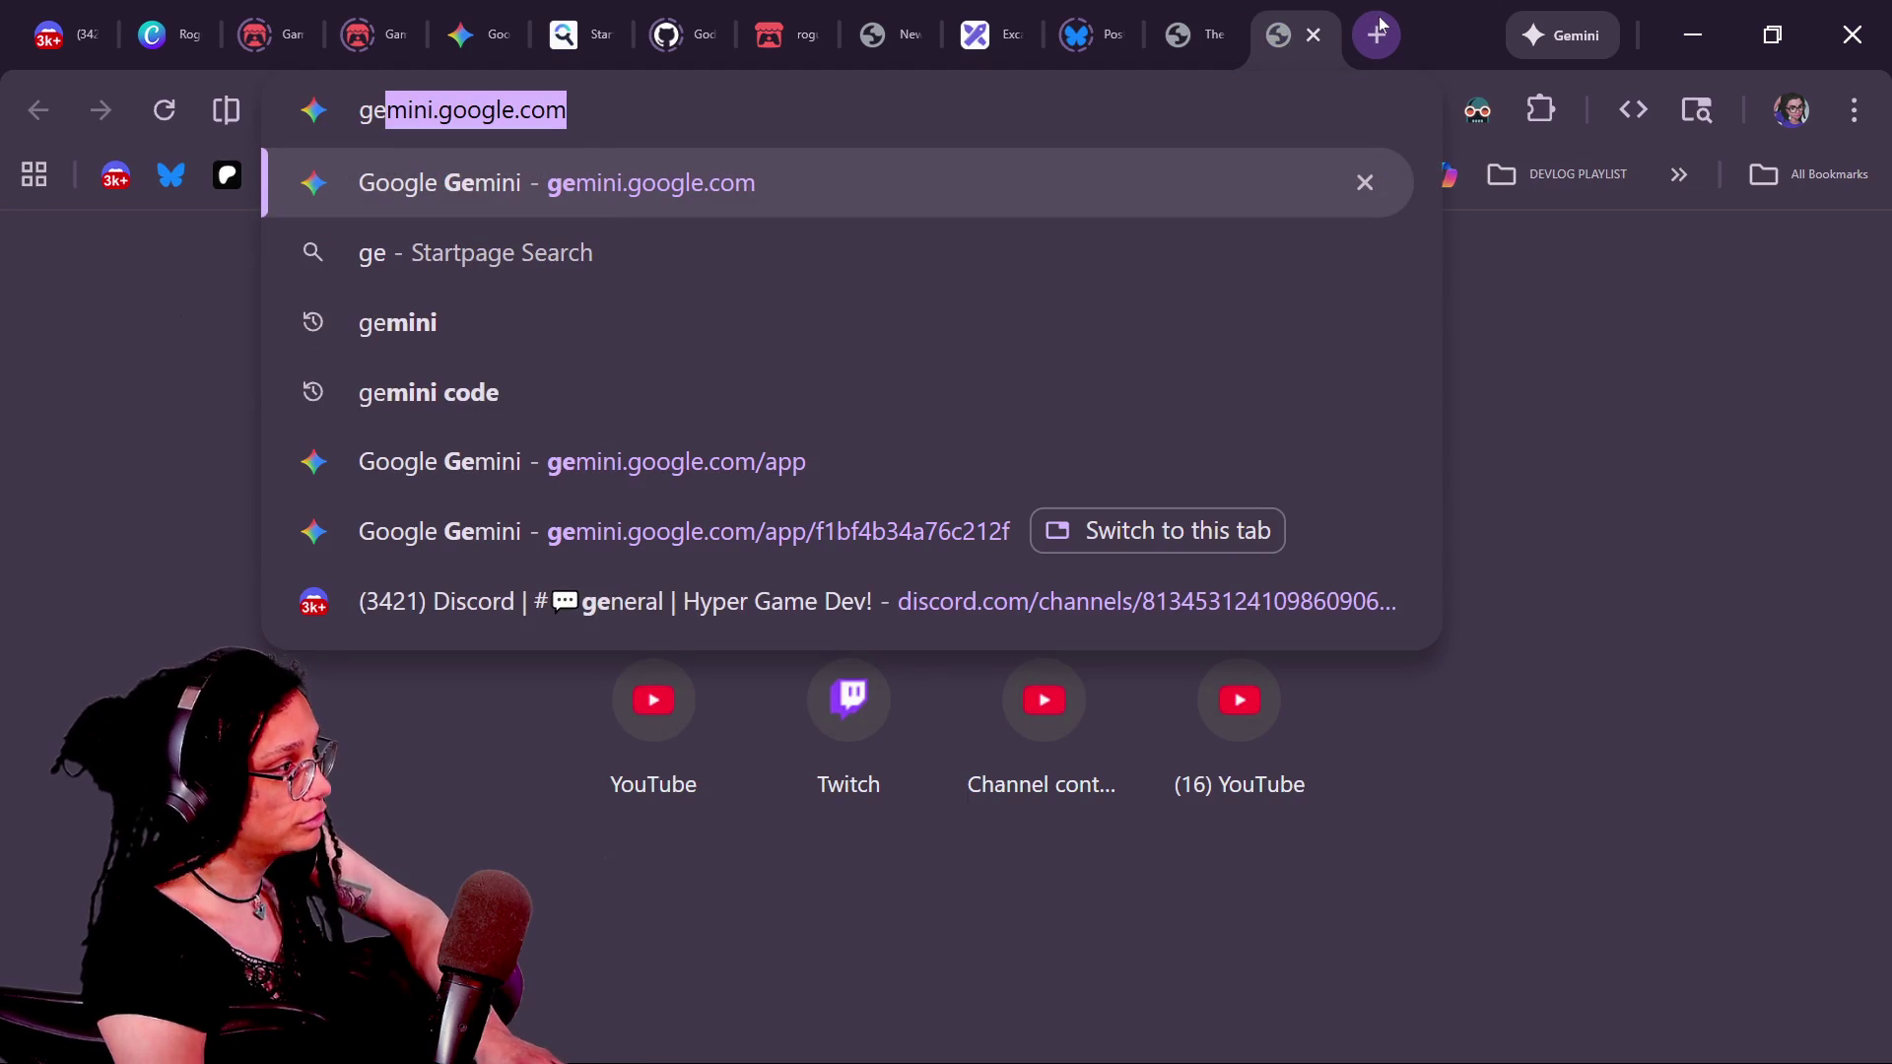
text(mini)
- Load Gemini and draft 'how do i make a 2d array in gdscript. DO NOT GIVE ME CODE...'
key(Return)
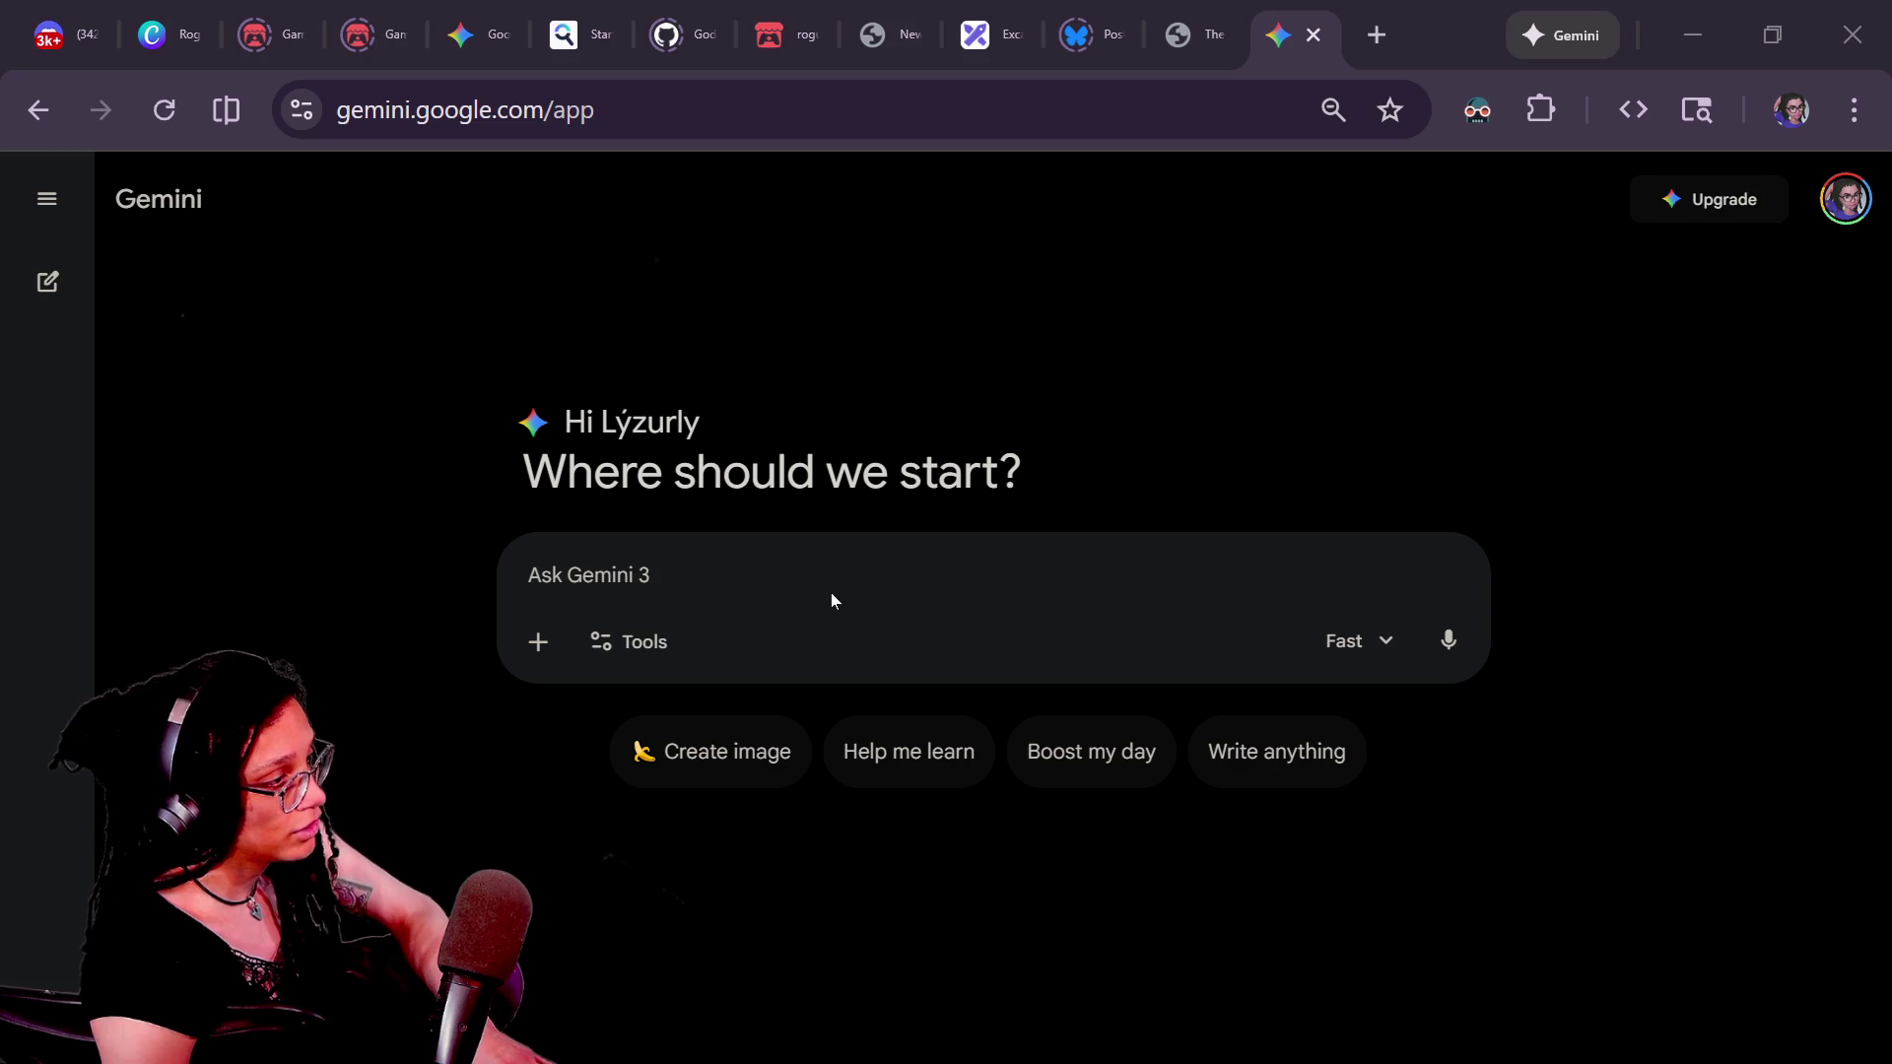
text(how)
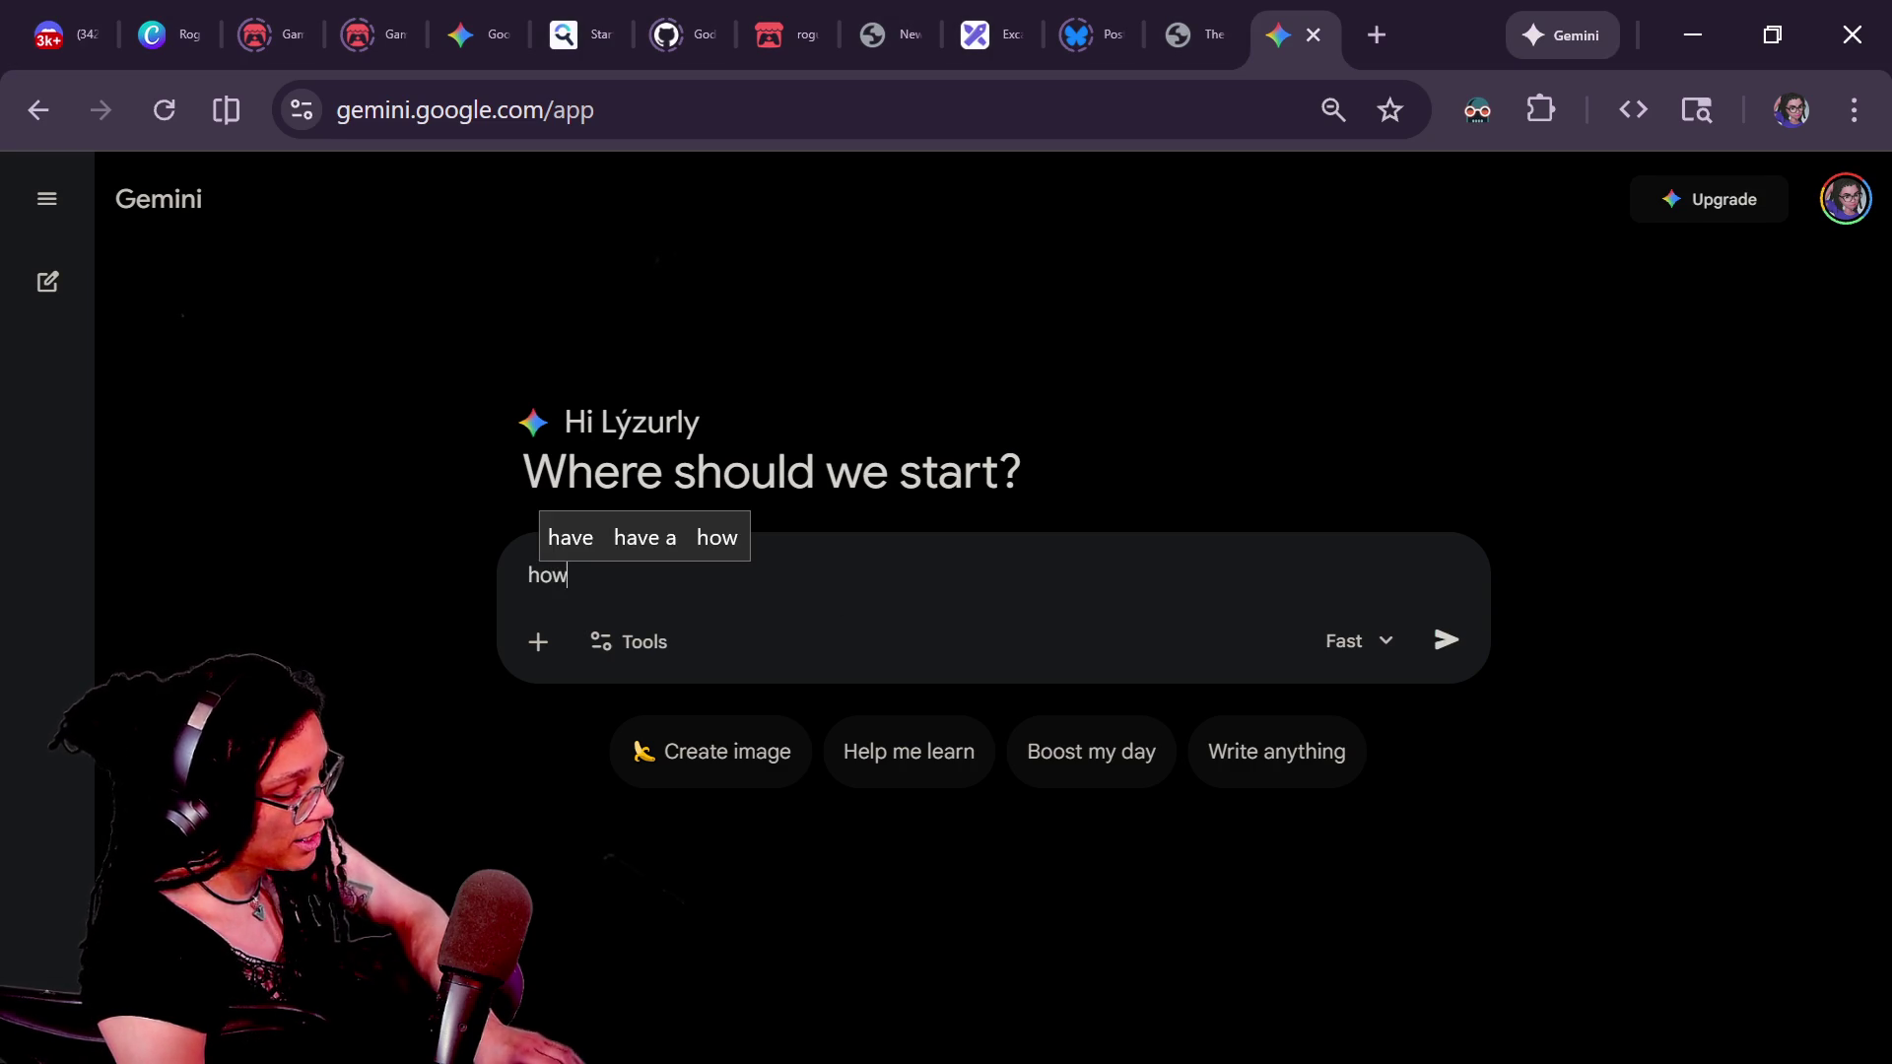
text( do i make a 2d array in gi)
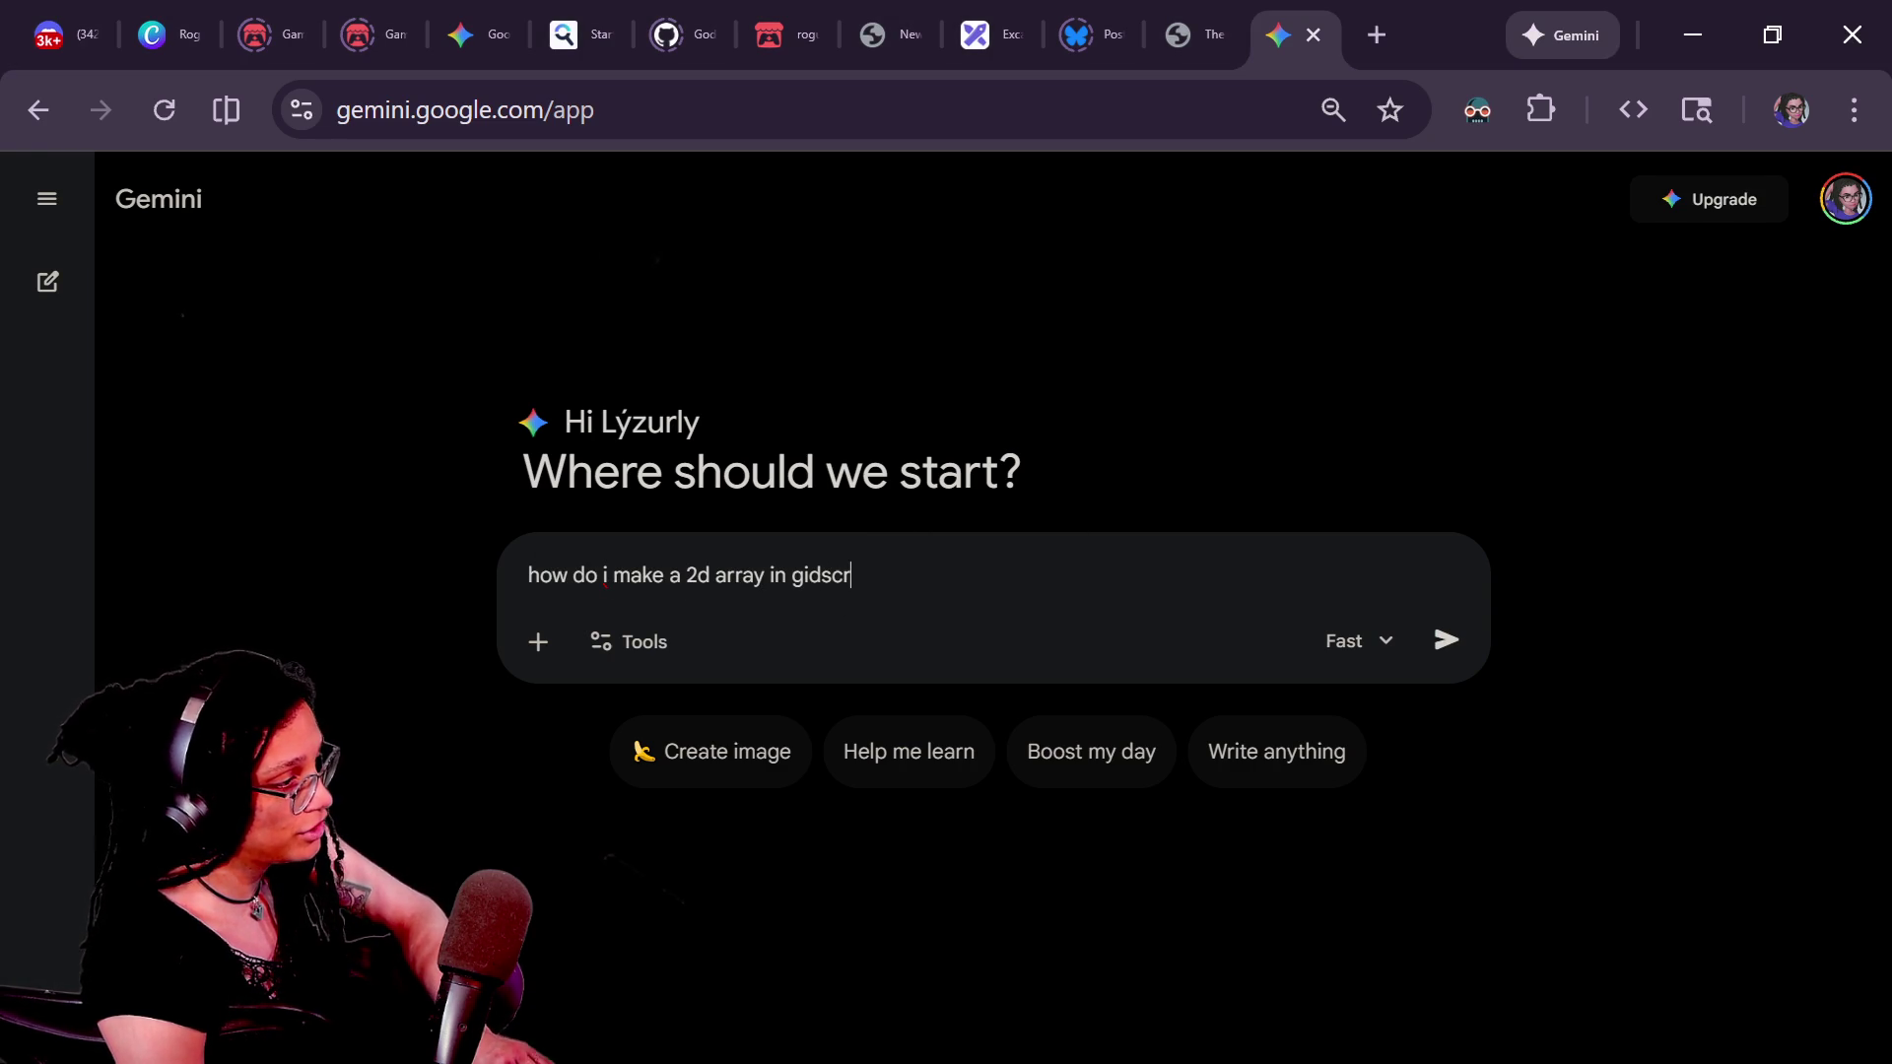
key(BackSpace)
text(dscript. DO NOT G)
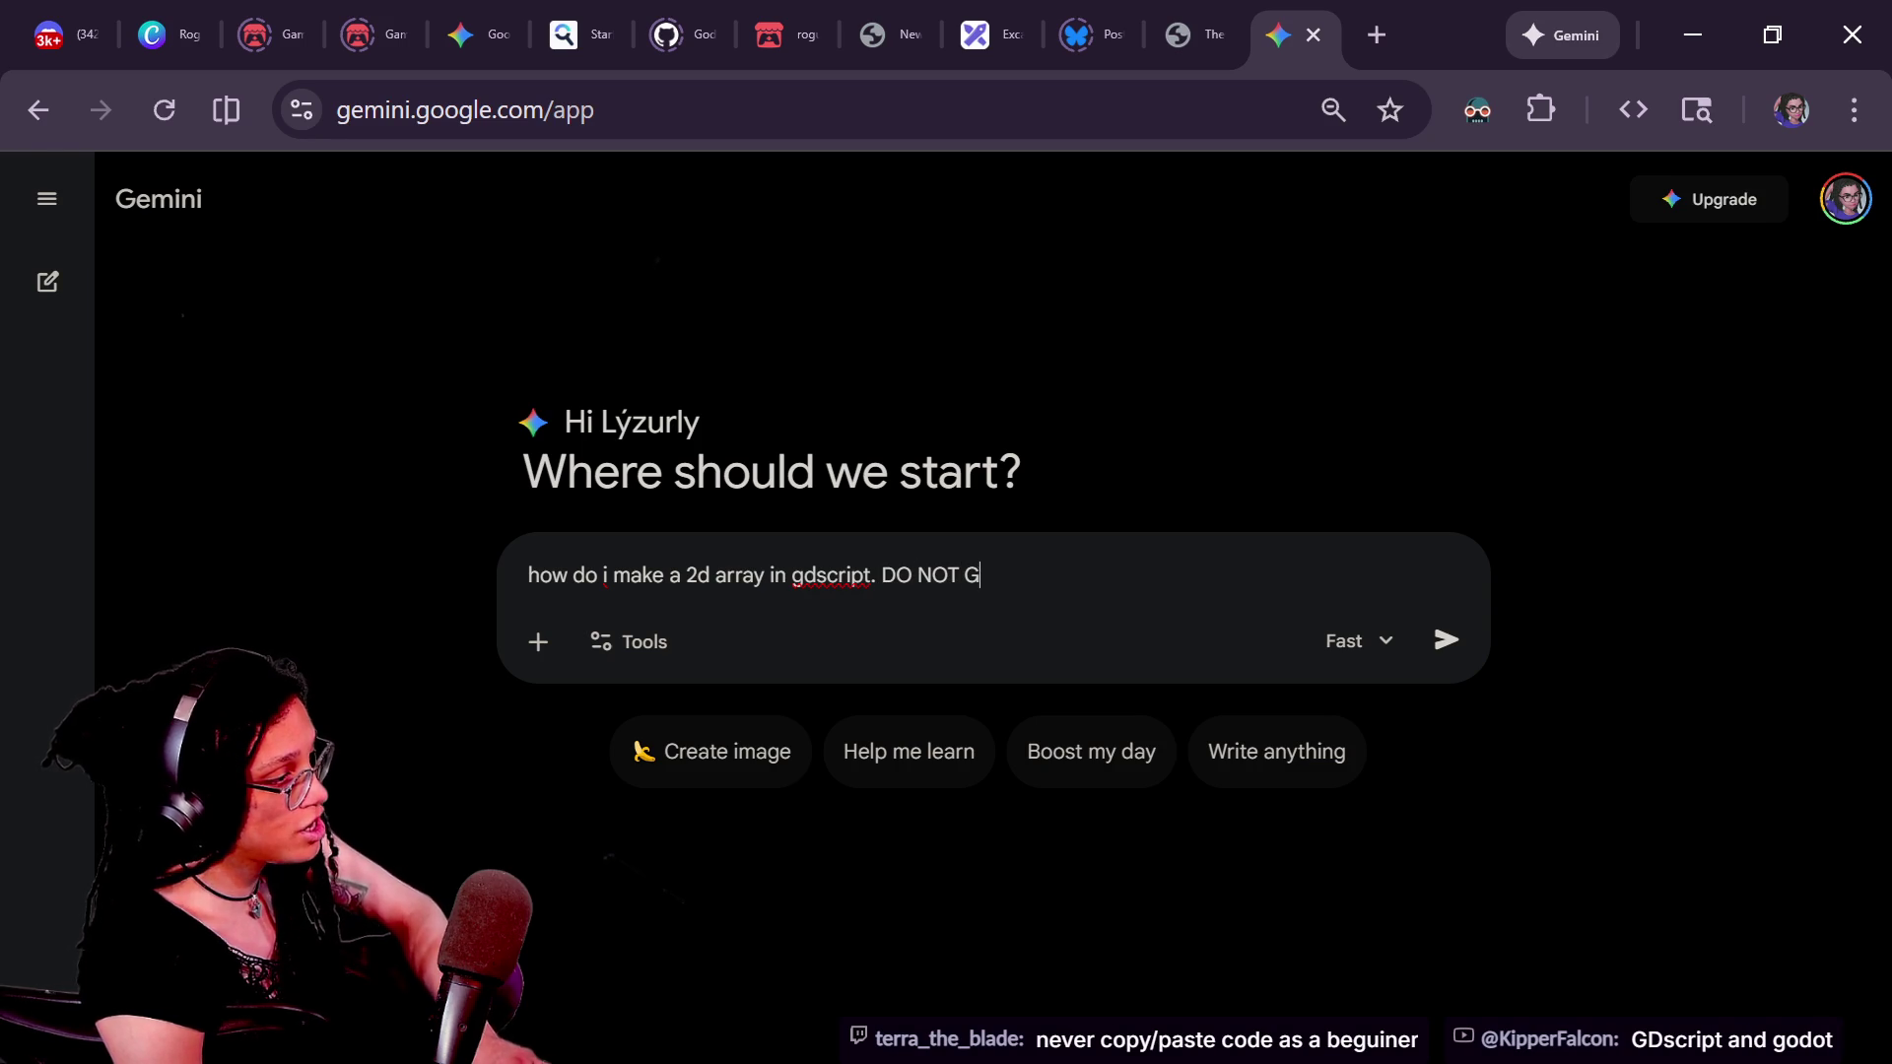
text(IVE ME COD)
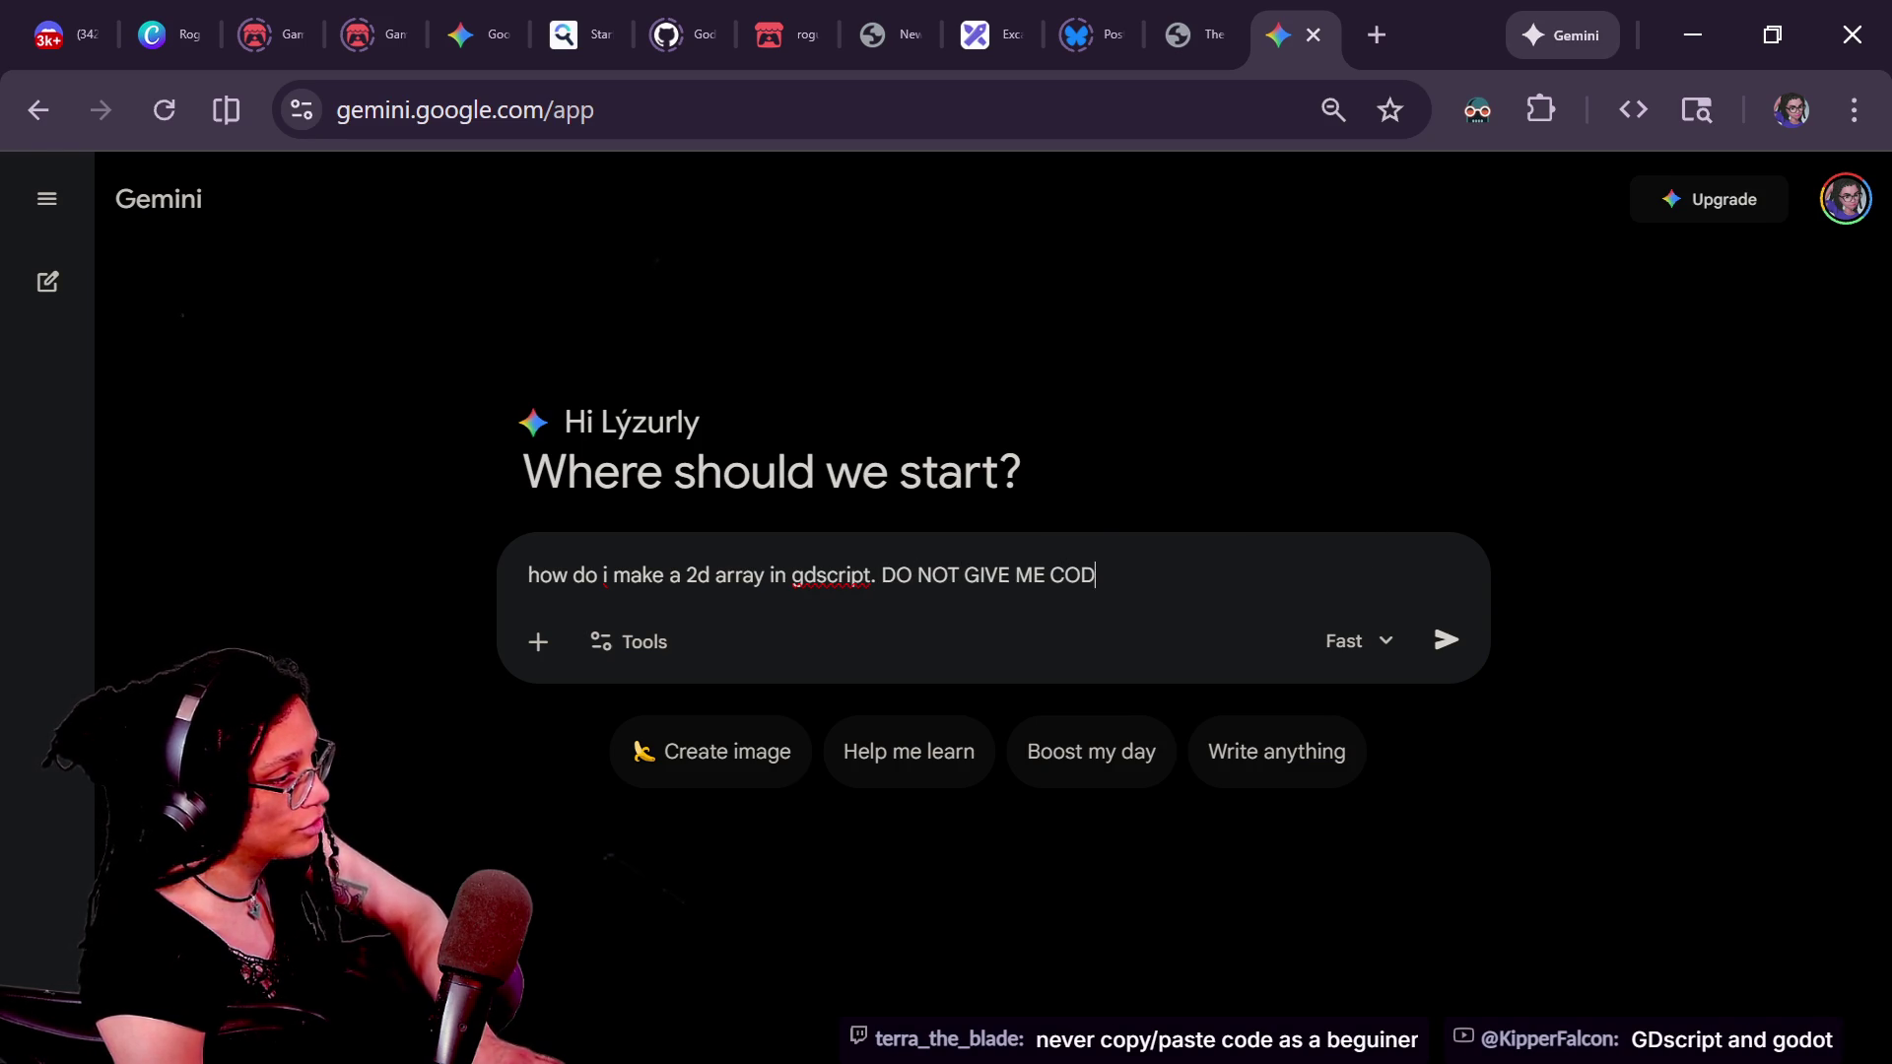
text(E. just e)
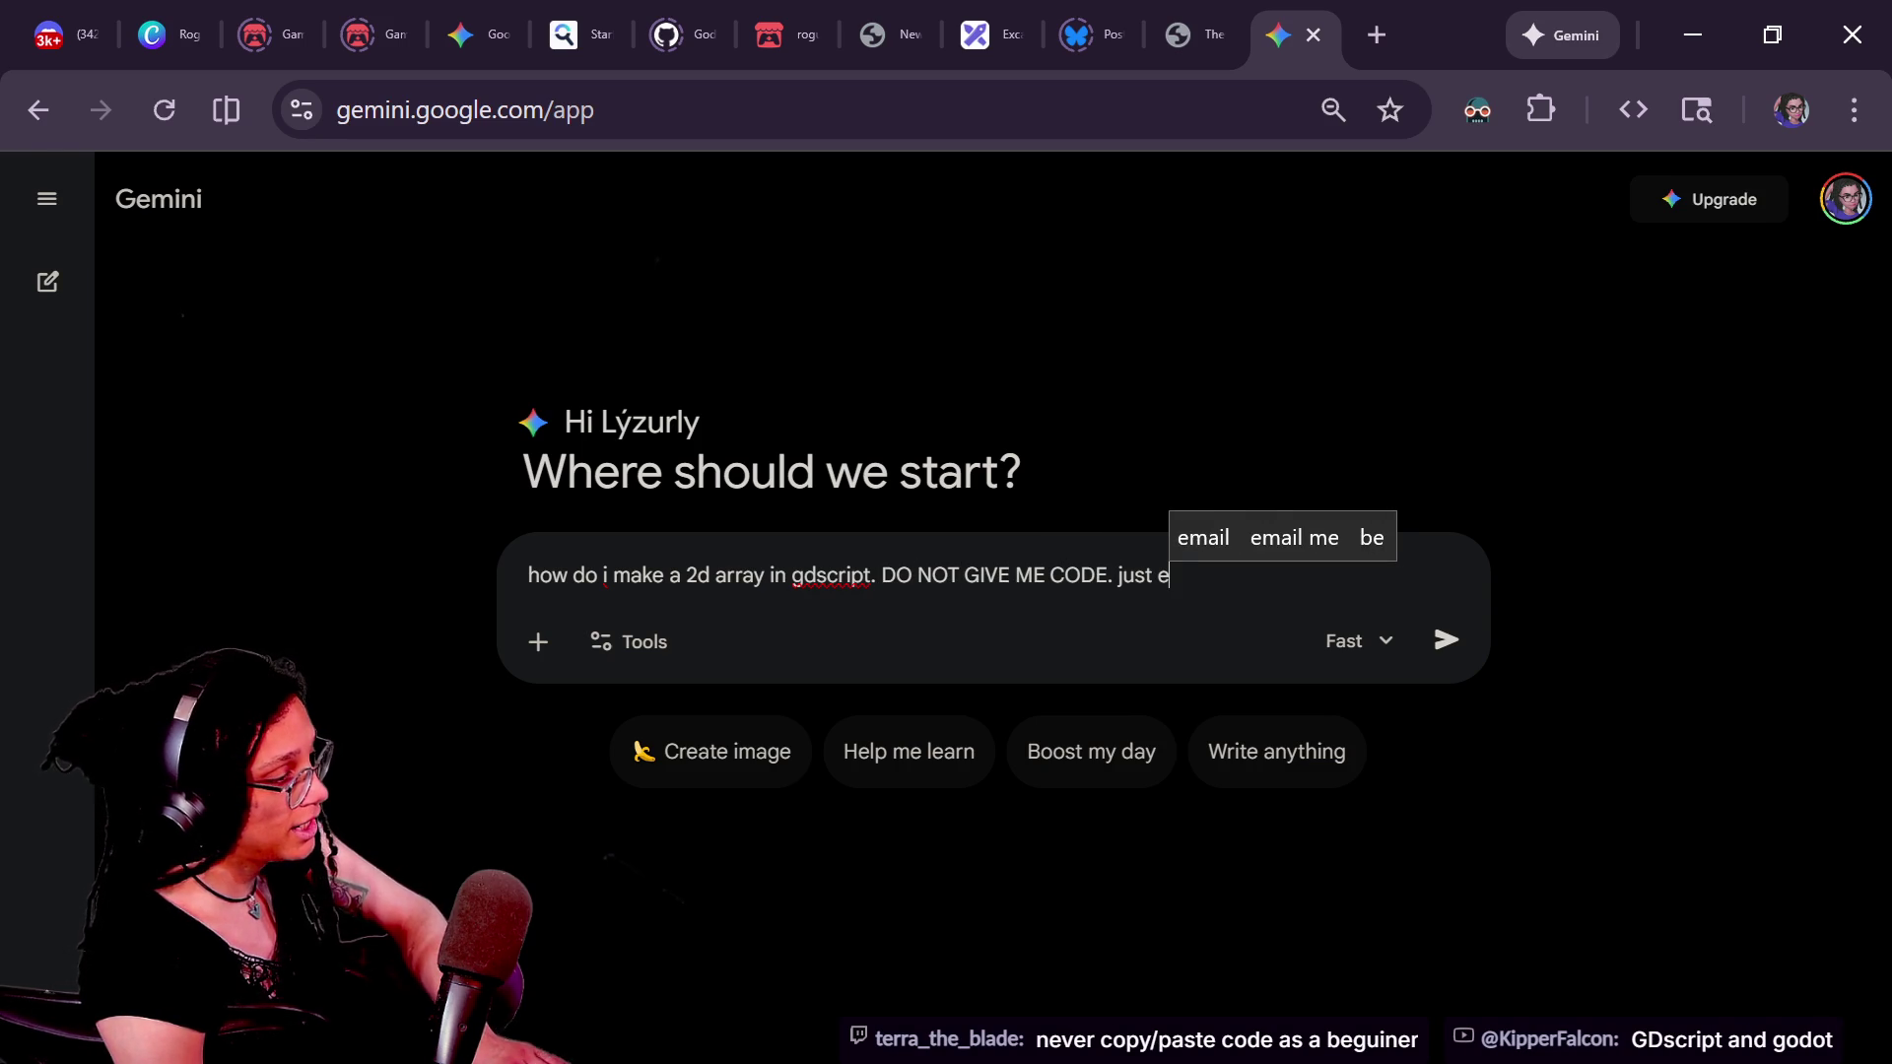
text(xplain in 2)
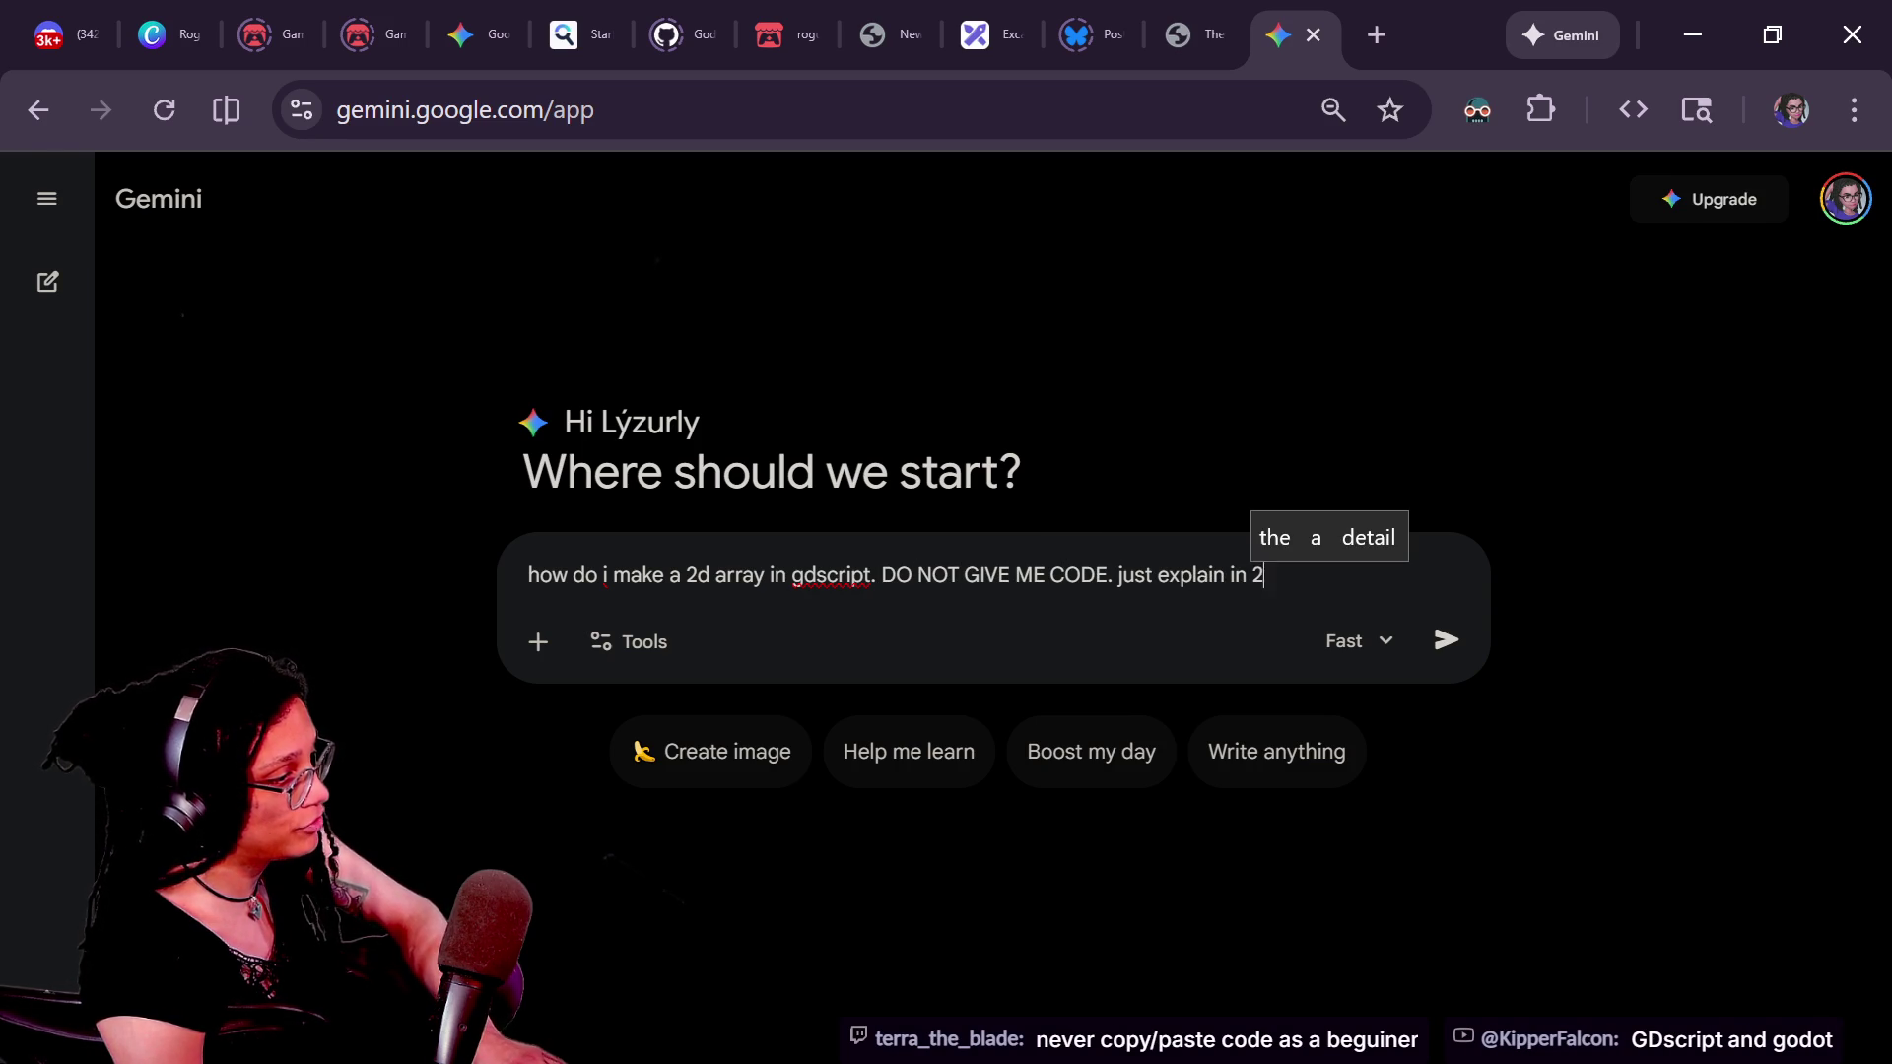
text( short sentences)
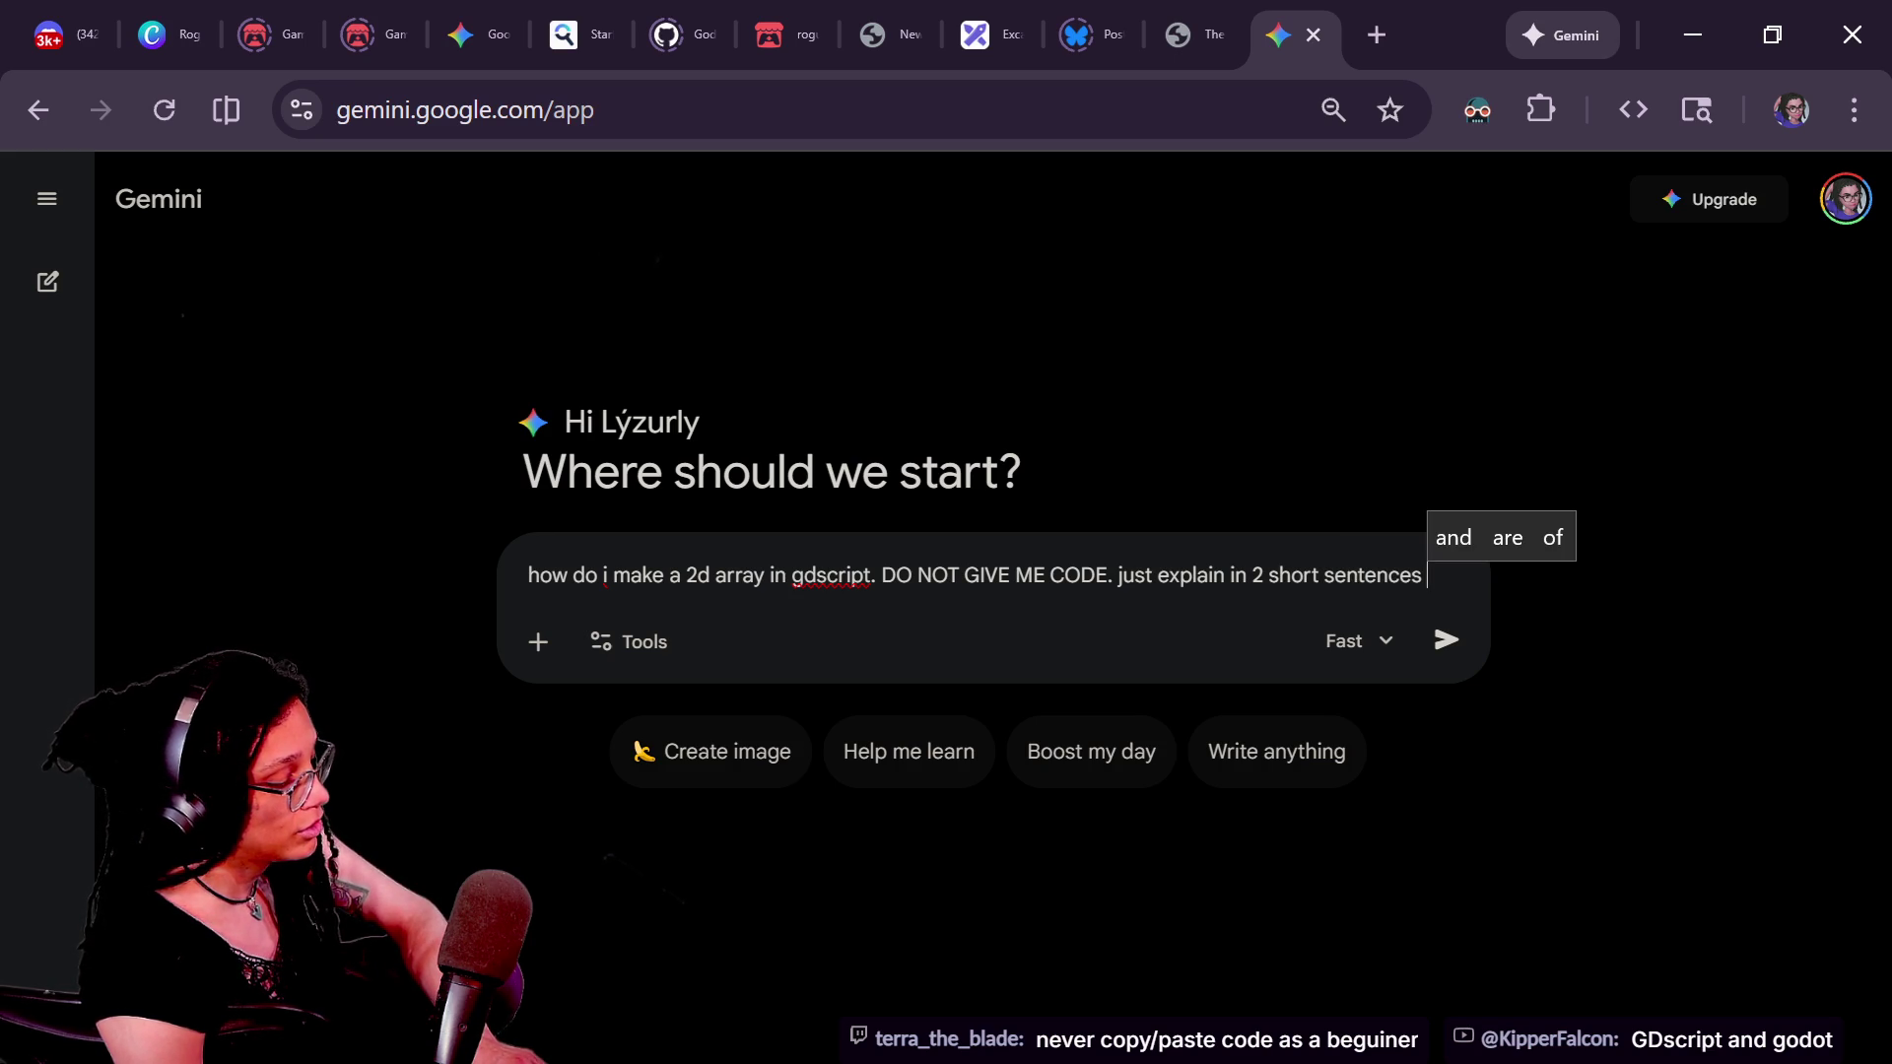
text( what it entails.)
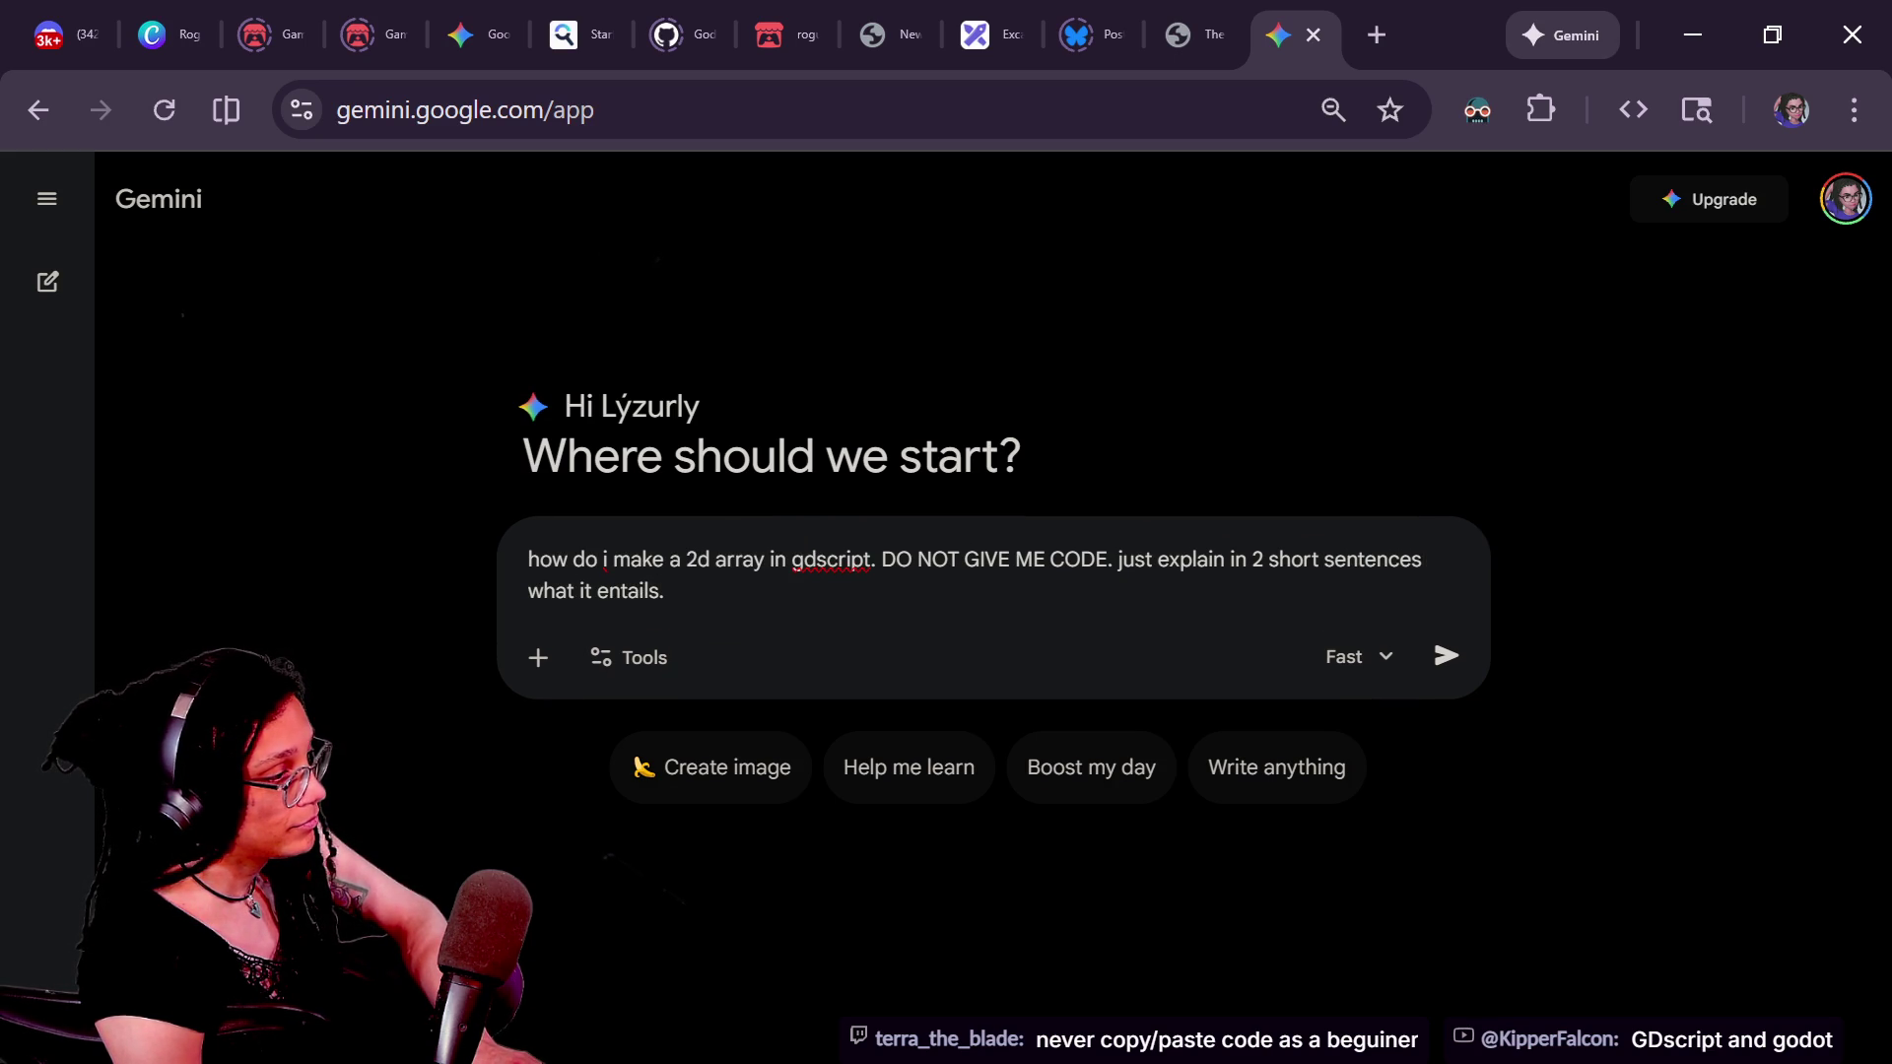
- Send the 2D-array question and read Gemini's two-sentence answer about nesting arrays
key(Return)
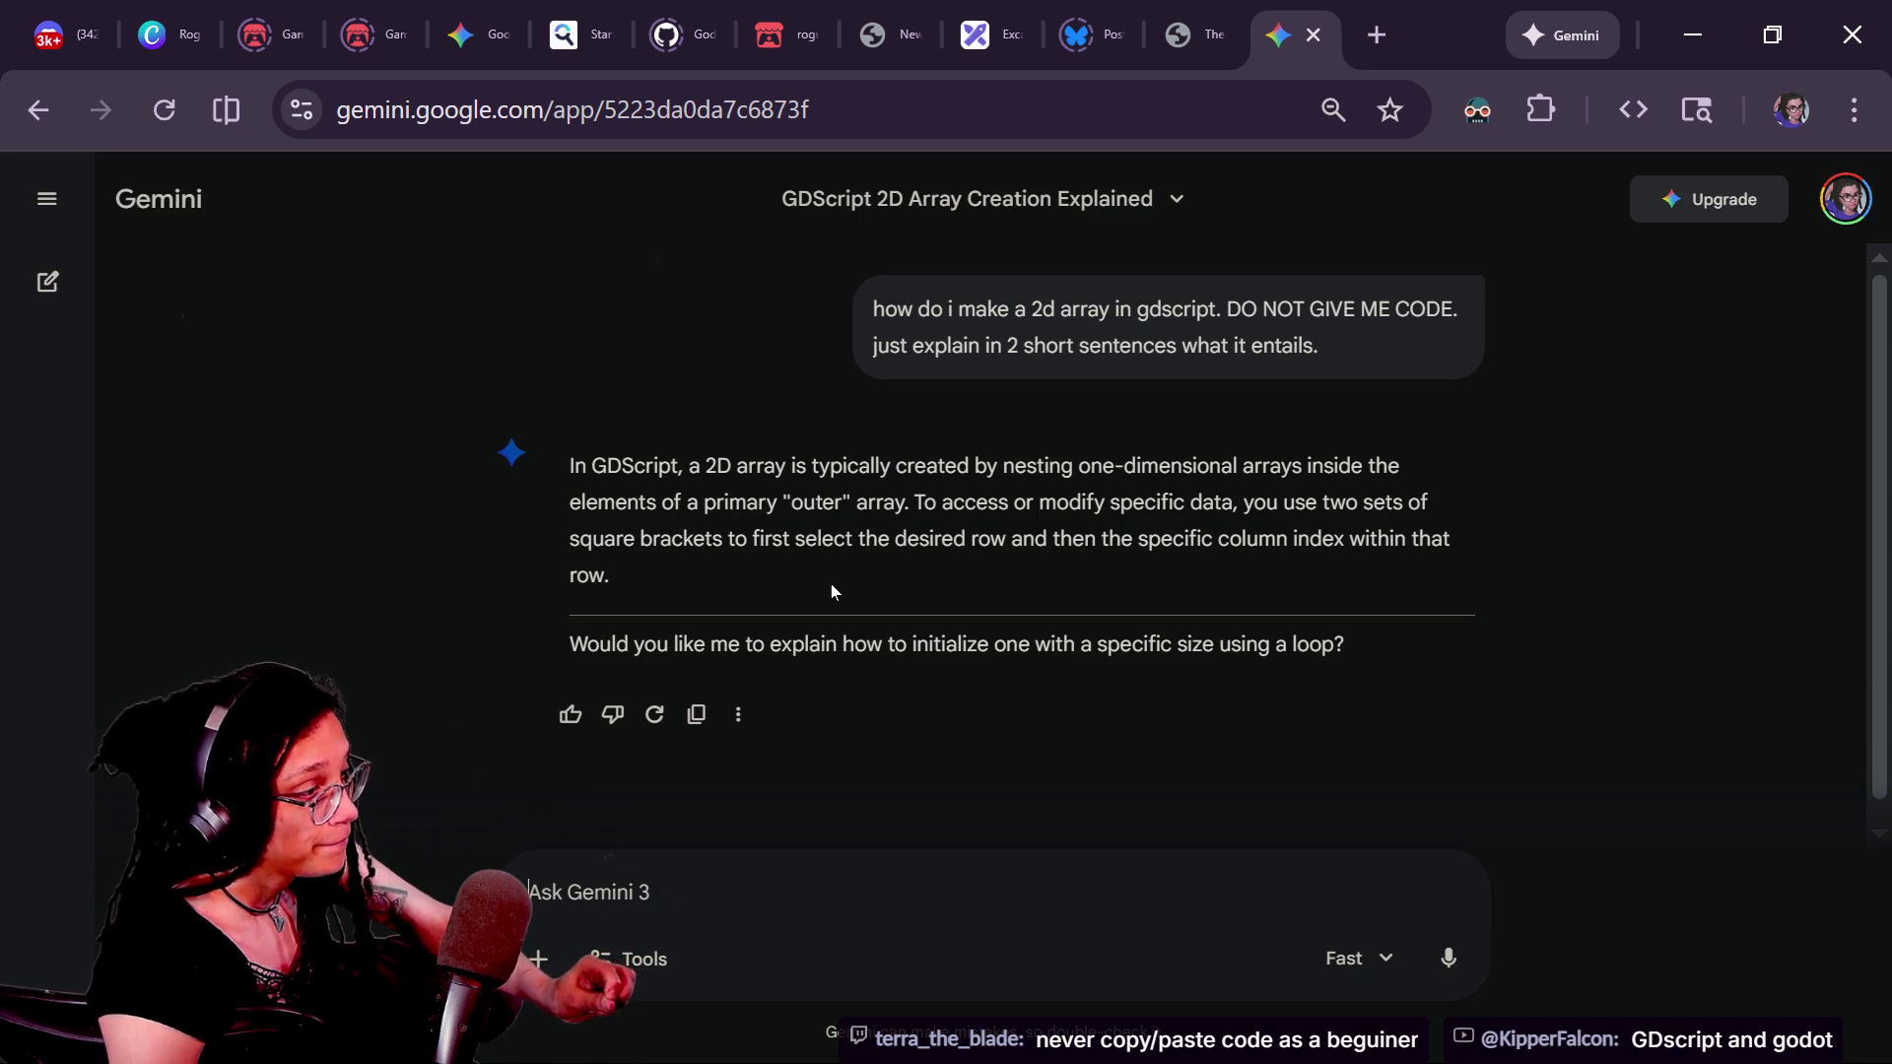
drag(590, 473, 627, 502)
click(678, 554)
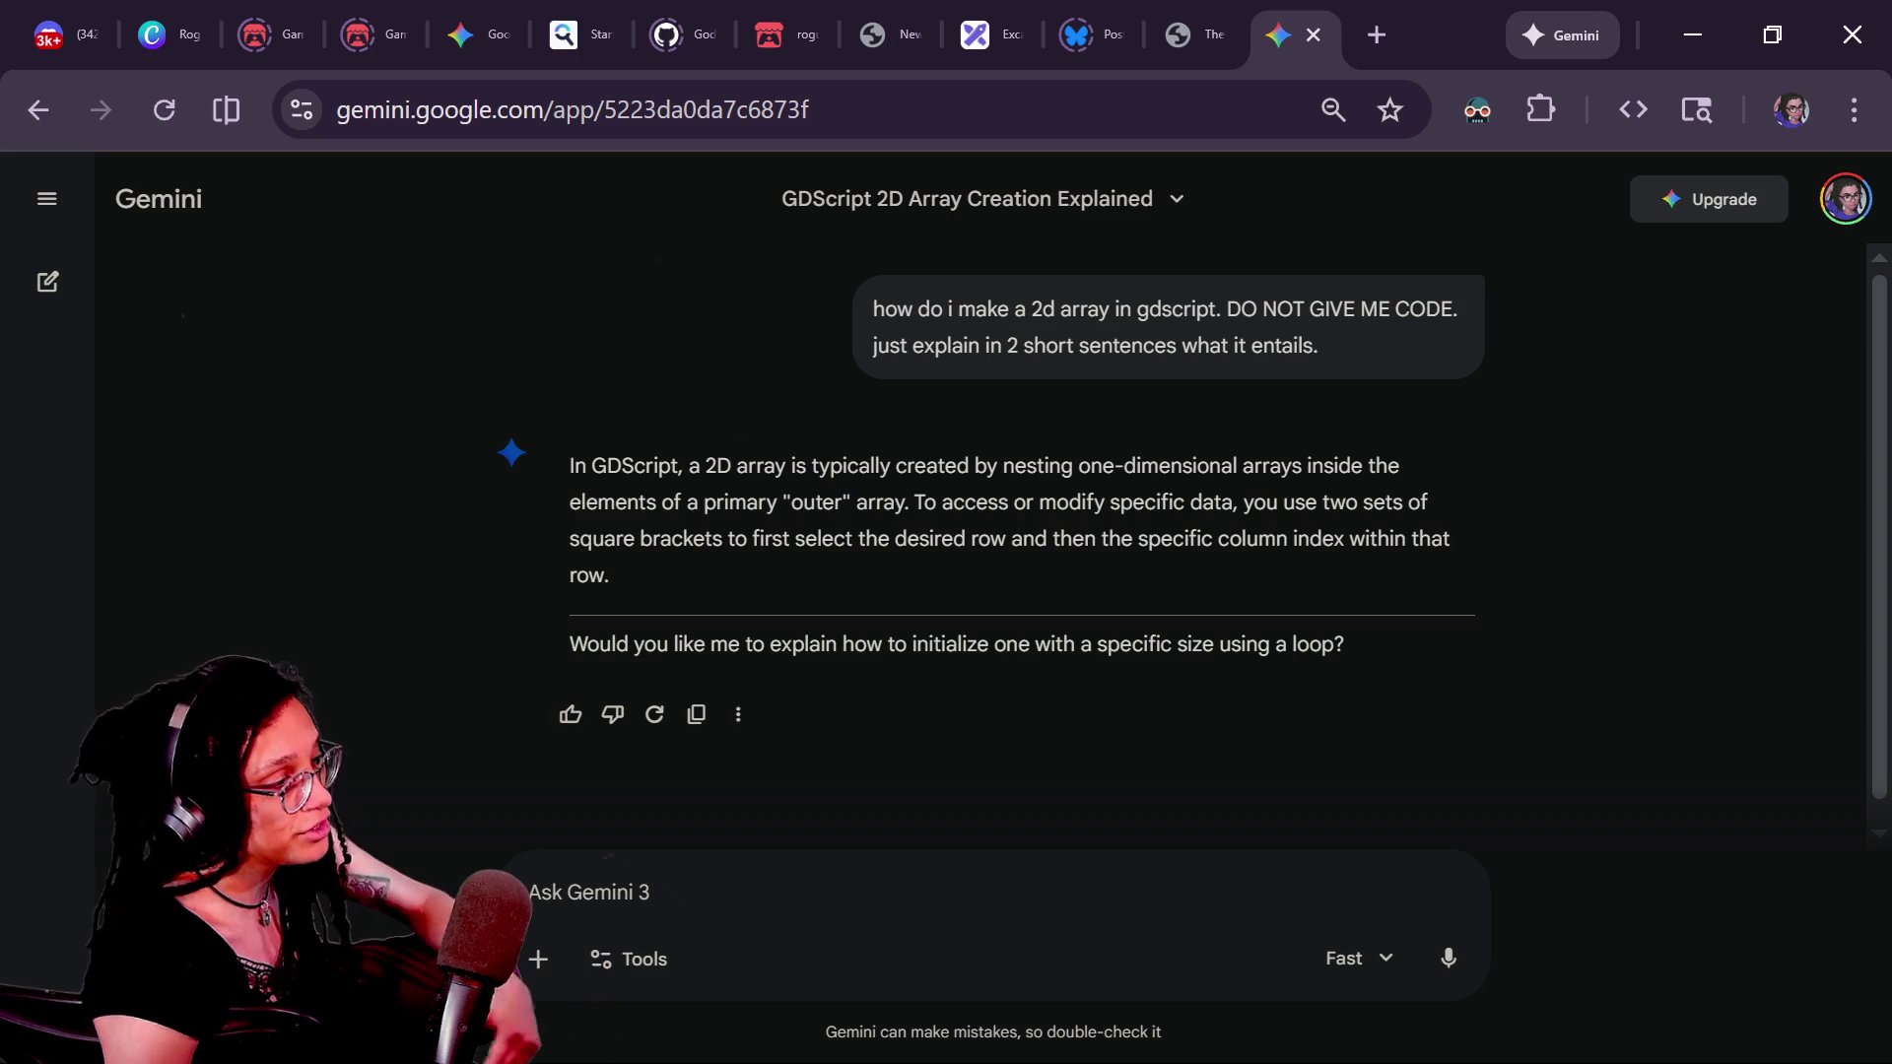
drag(706, 465, 873, 576)
mouse_move(844, 465)
mouse_down()
mouse_move(850, 502)
mouse_move(969, 644)
mouse_up()
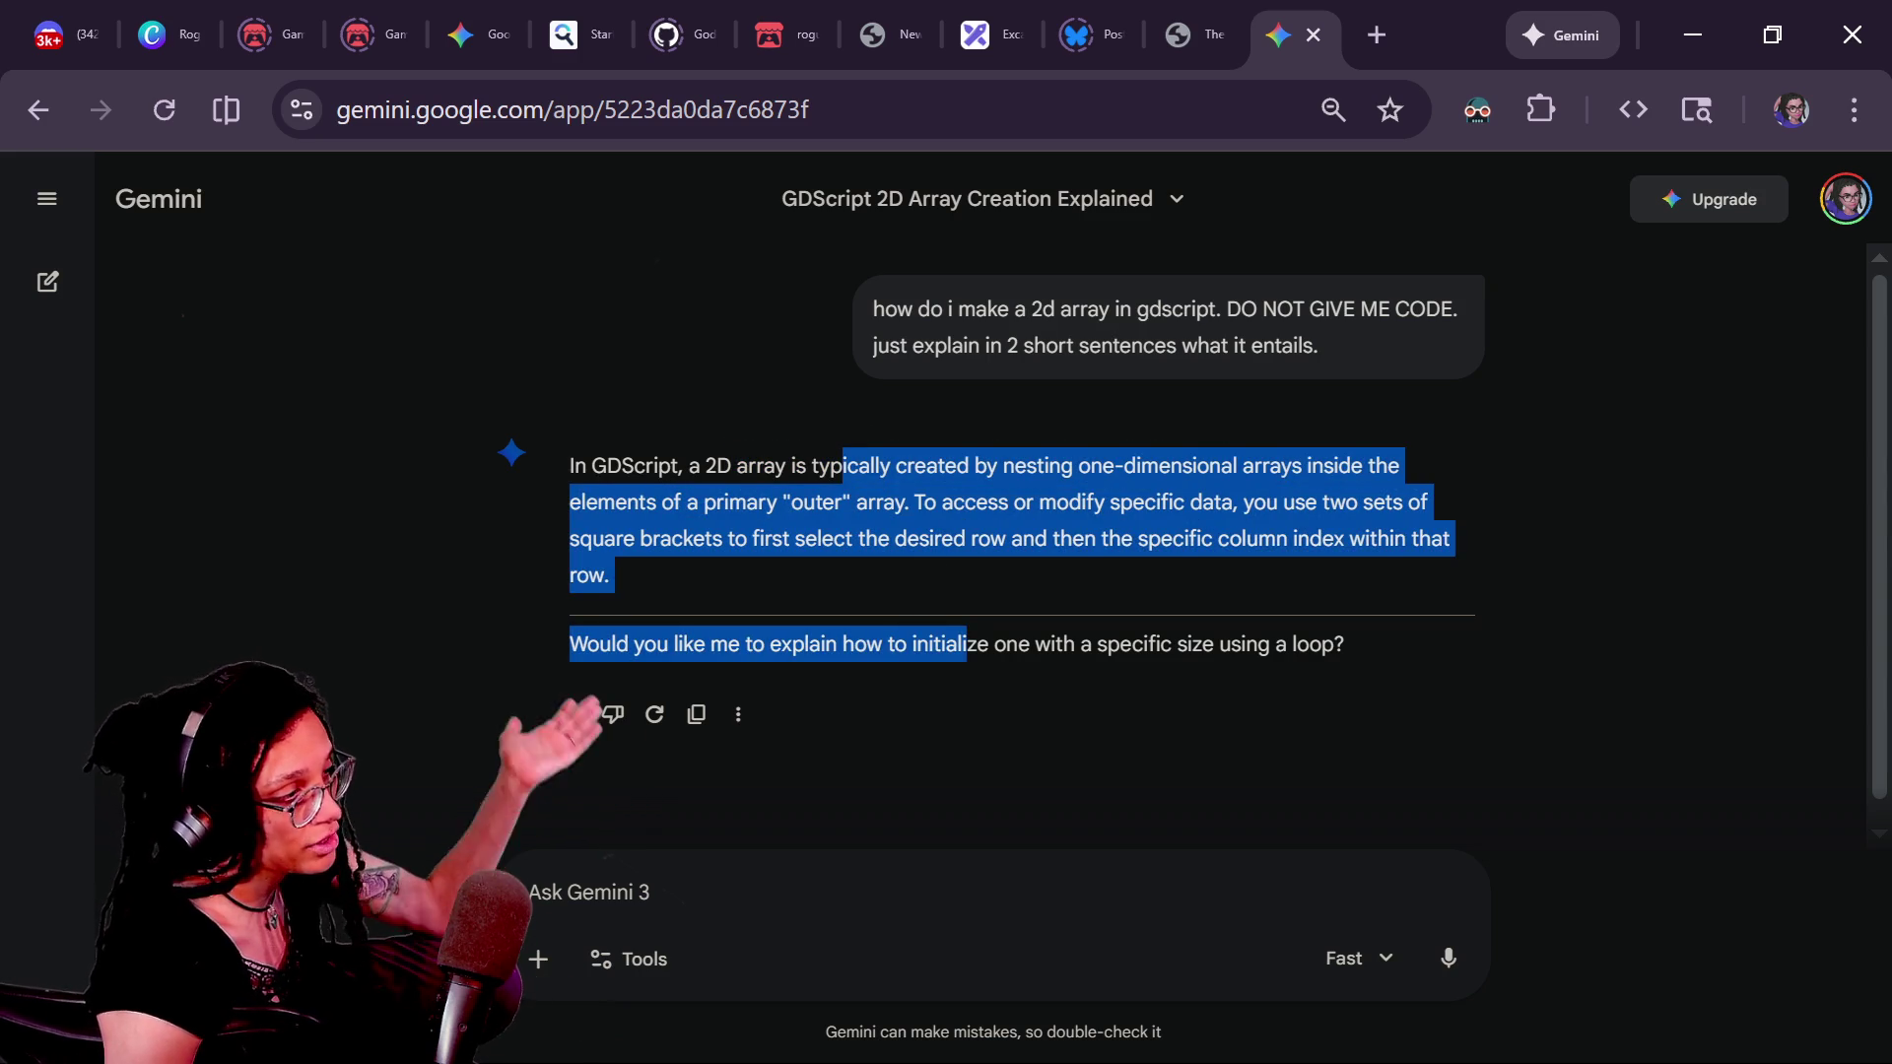
click(825, 438)
drag(828, 464, 921, 582)
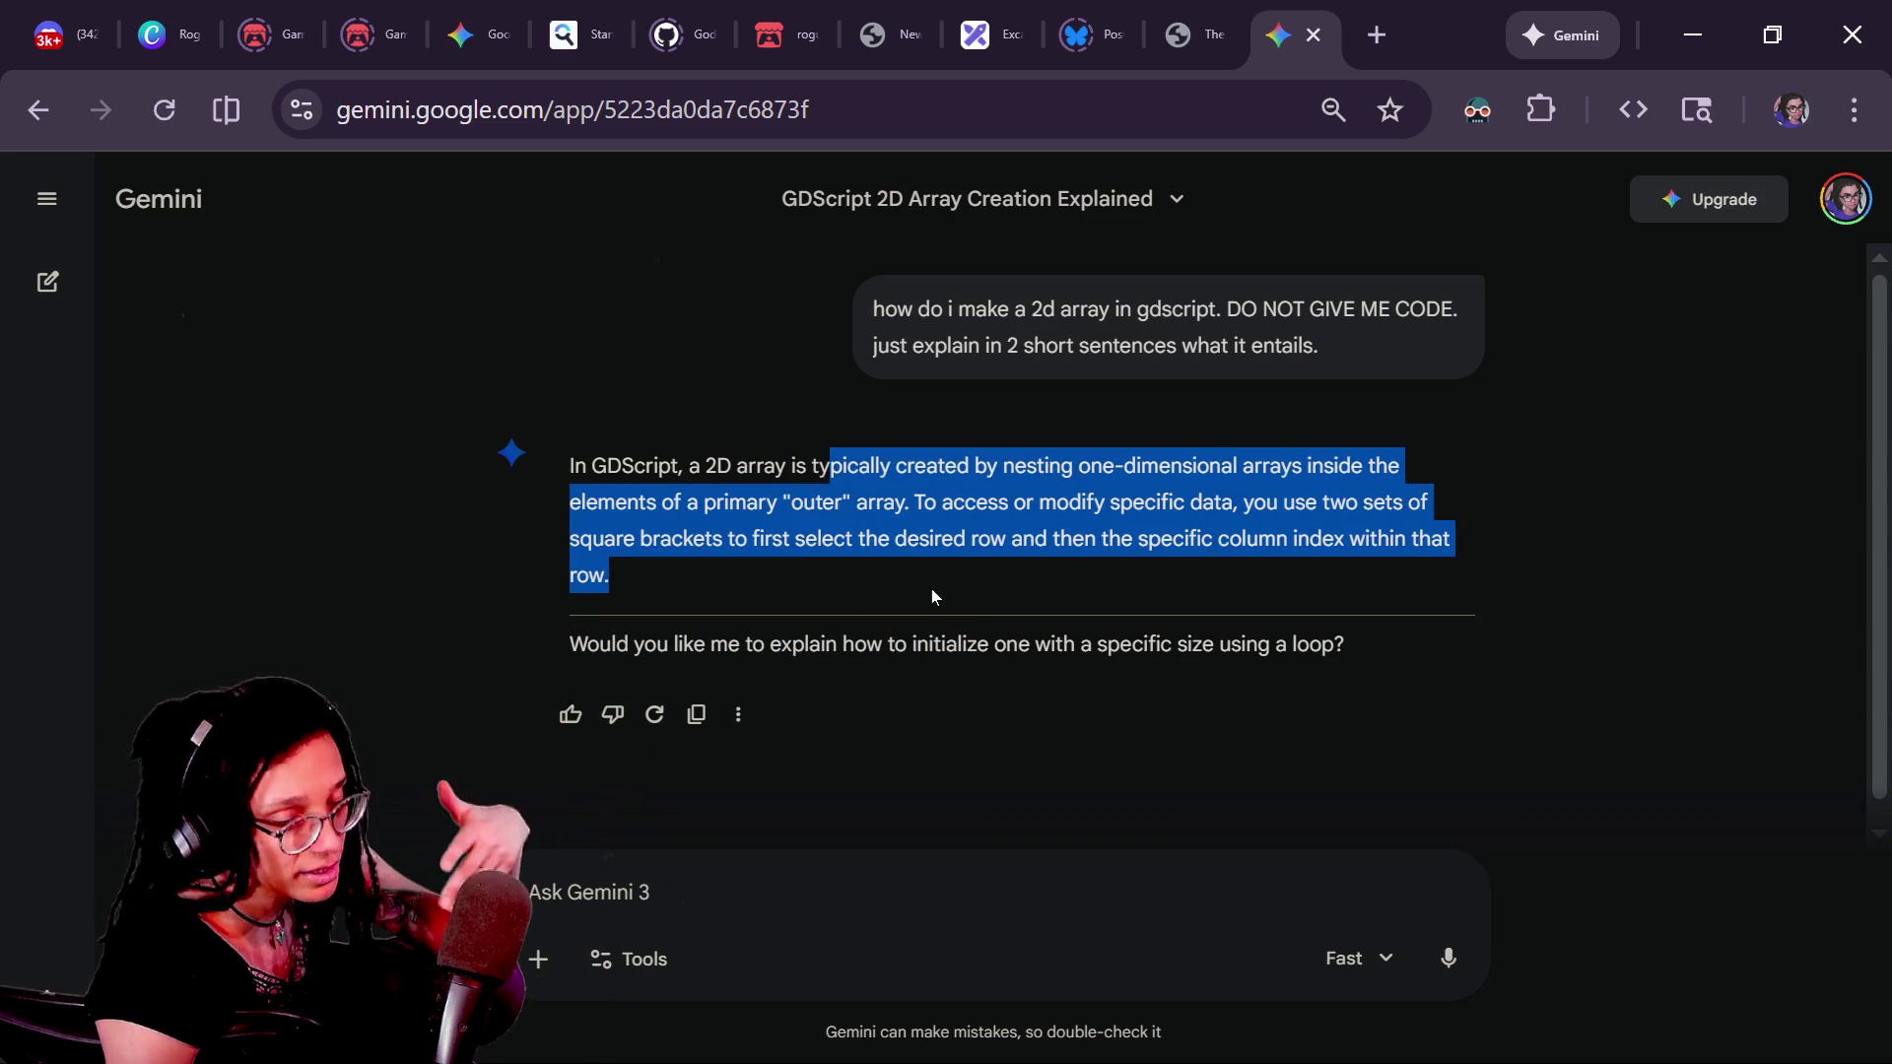
click(932, 591)
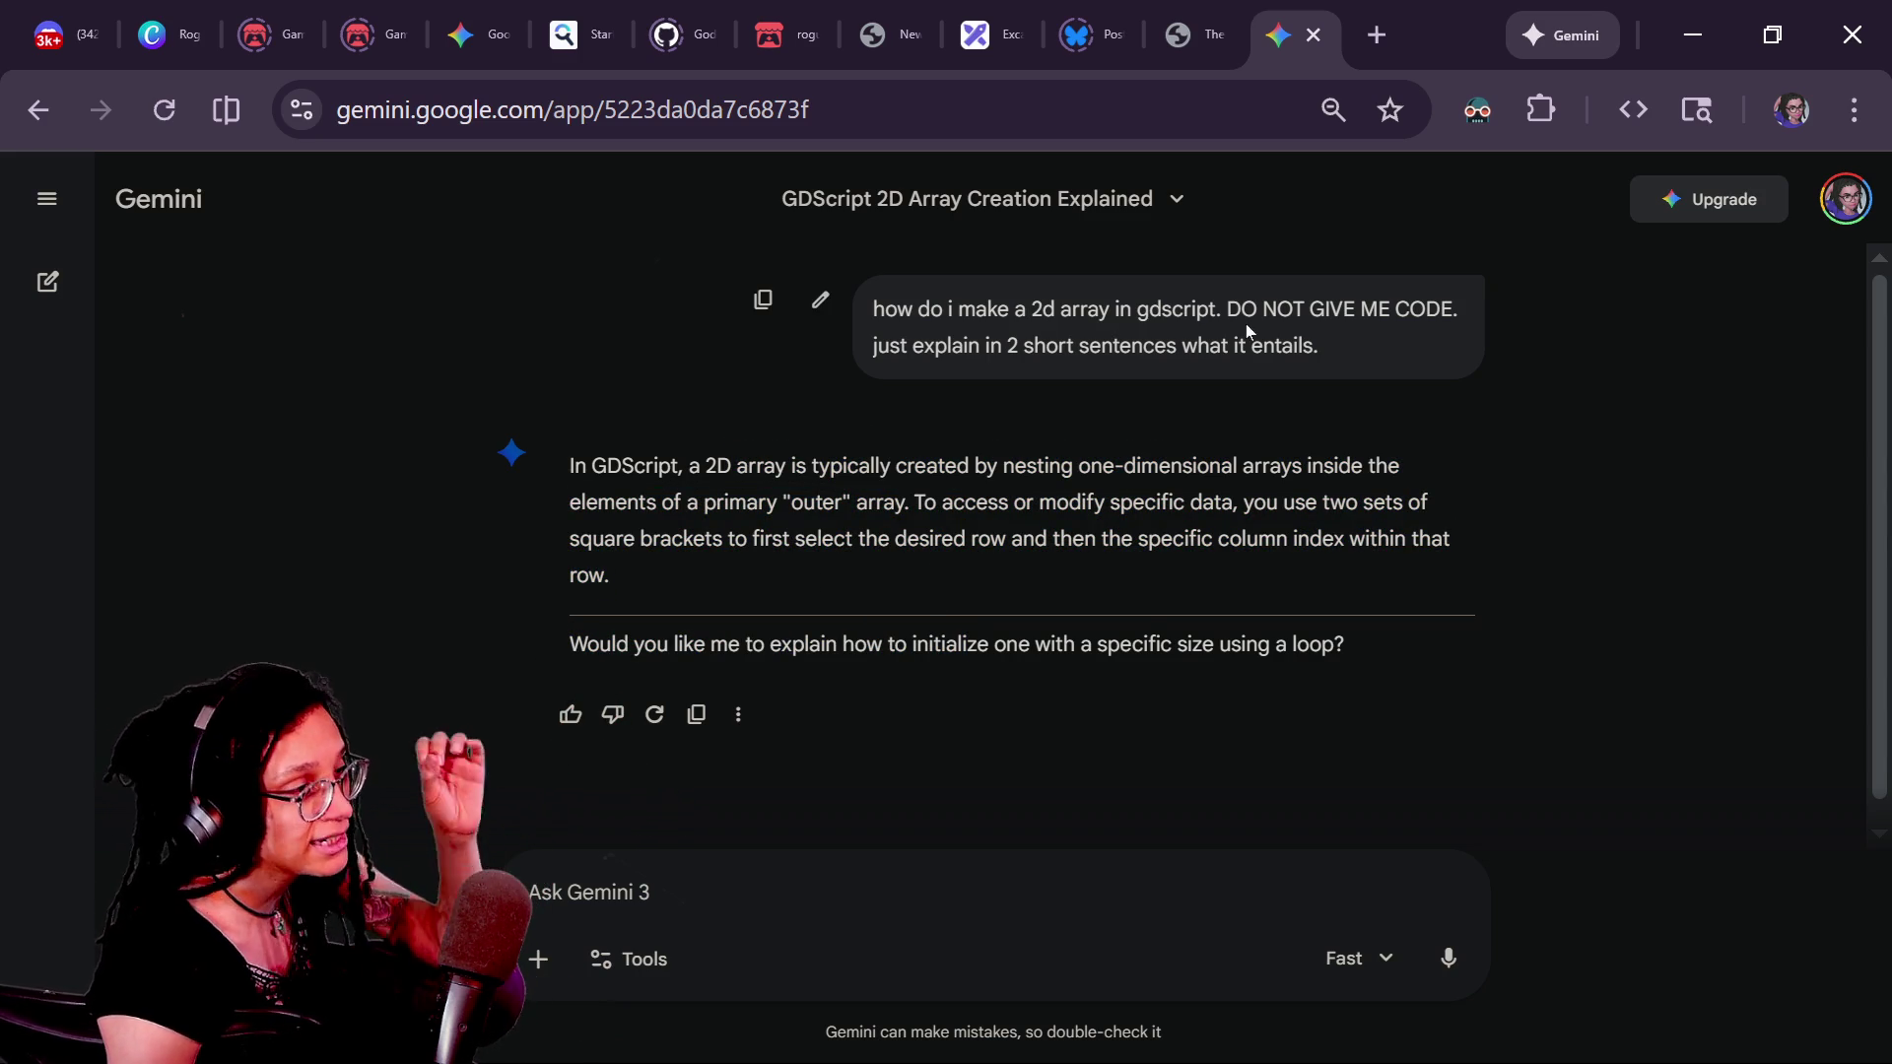
drag(1226, 310, 1468, 298)
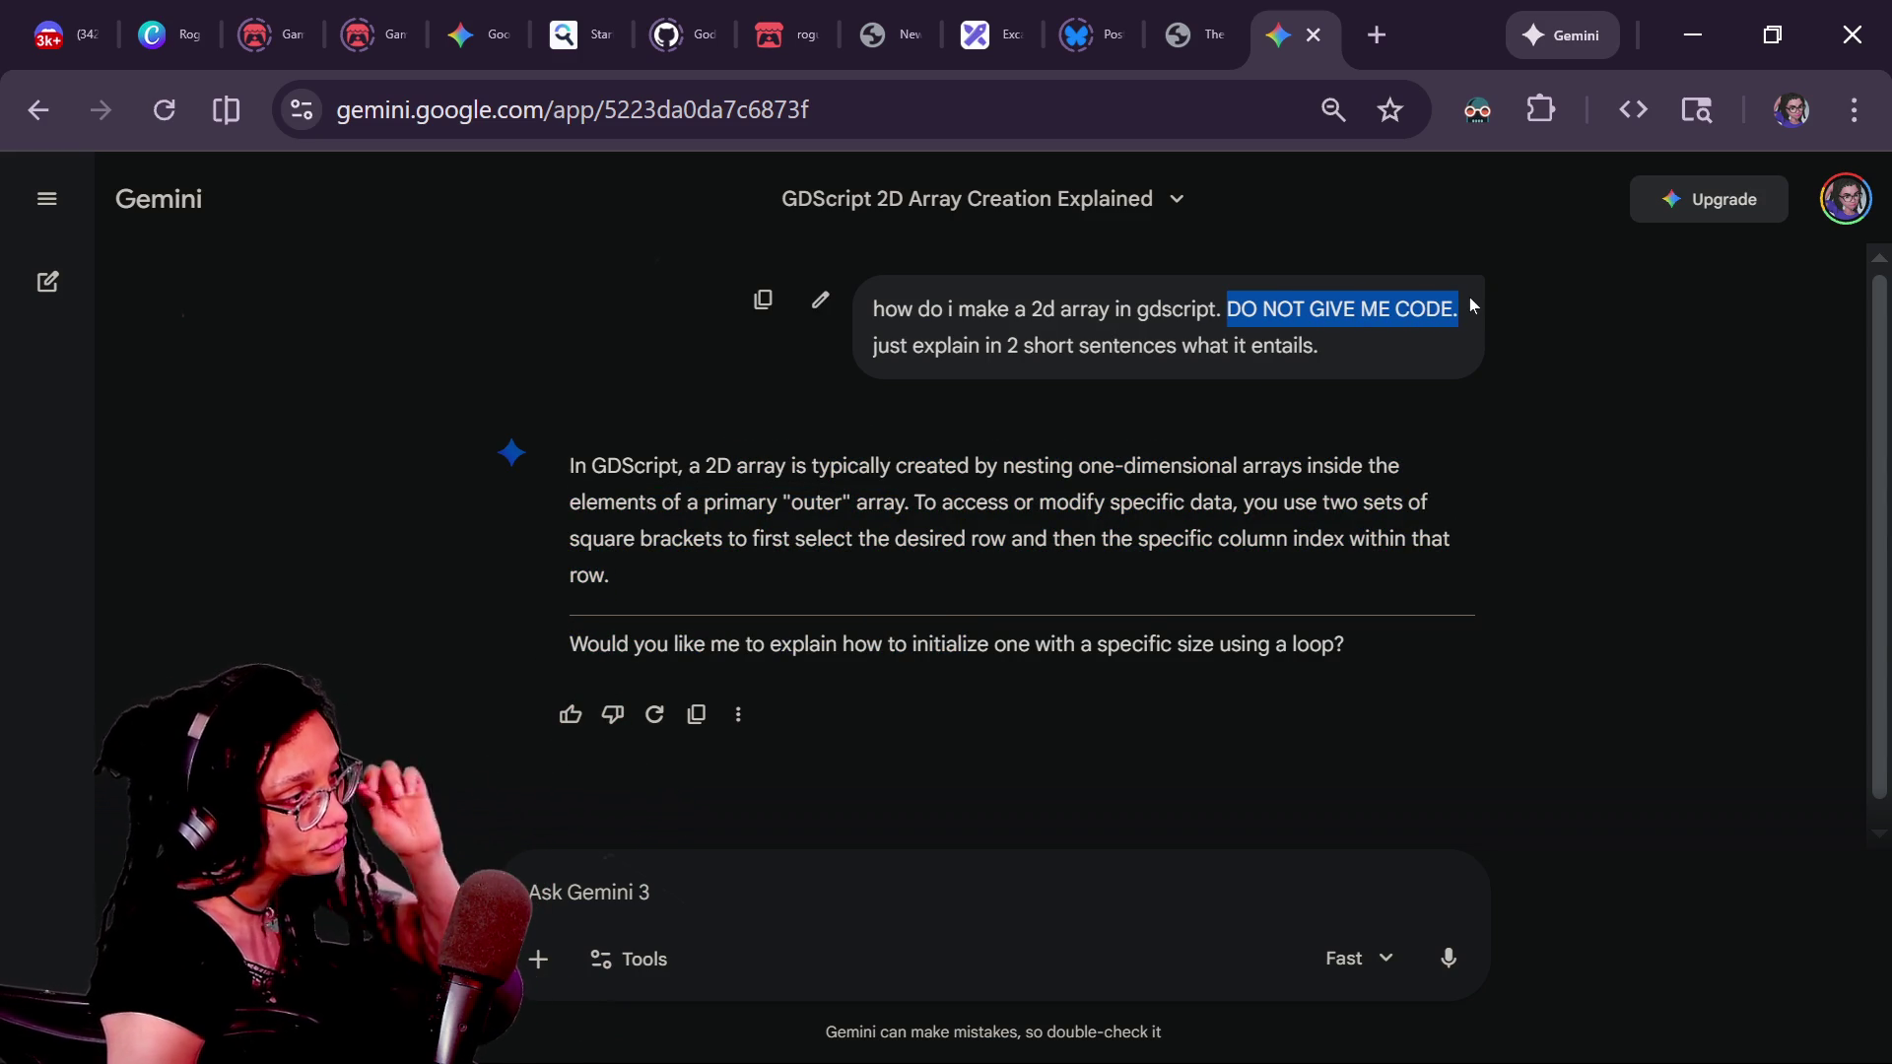
click(1470, 294)
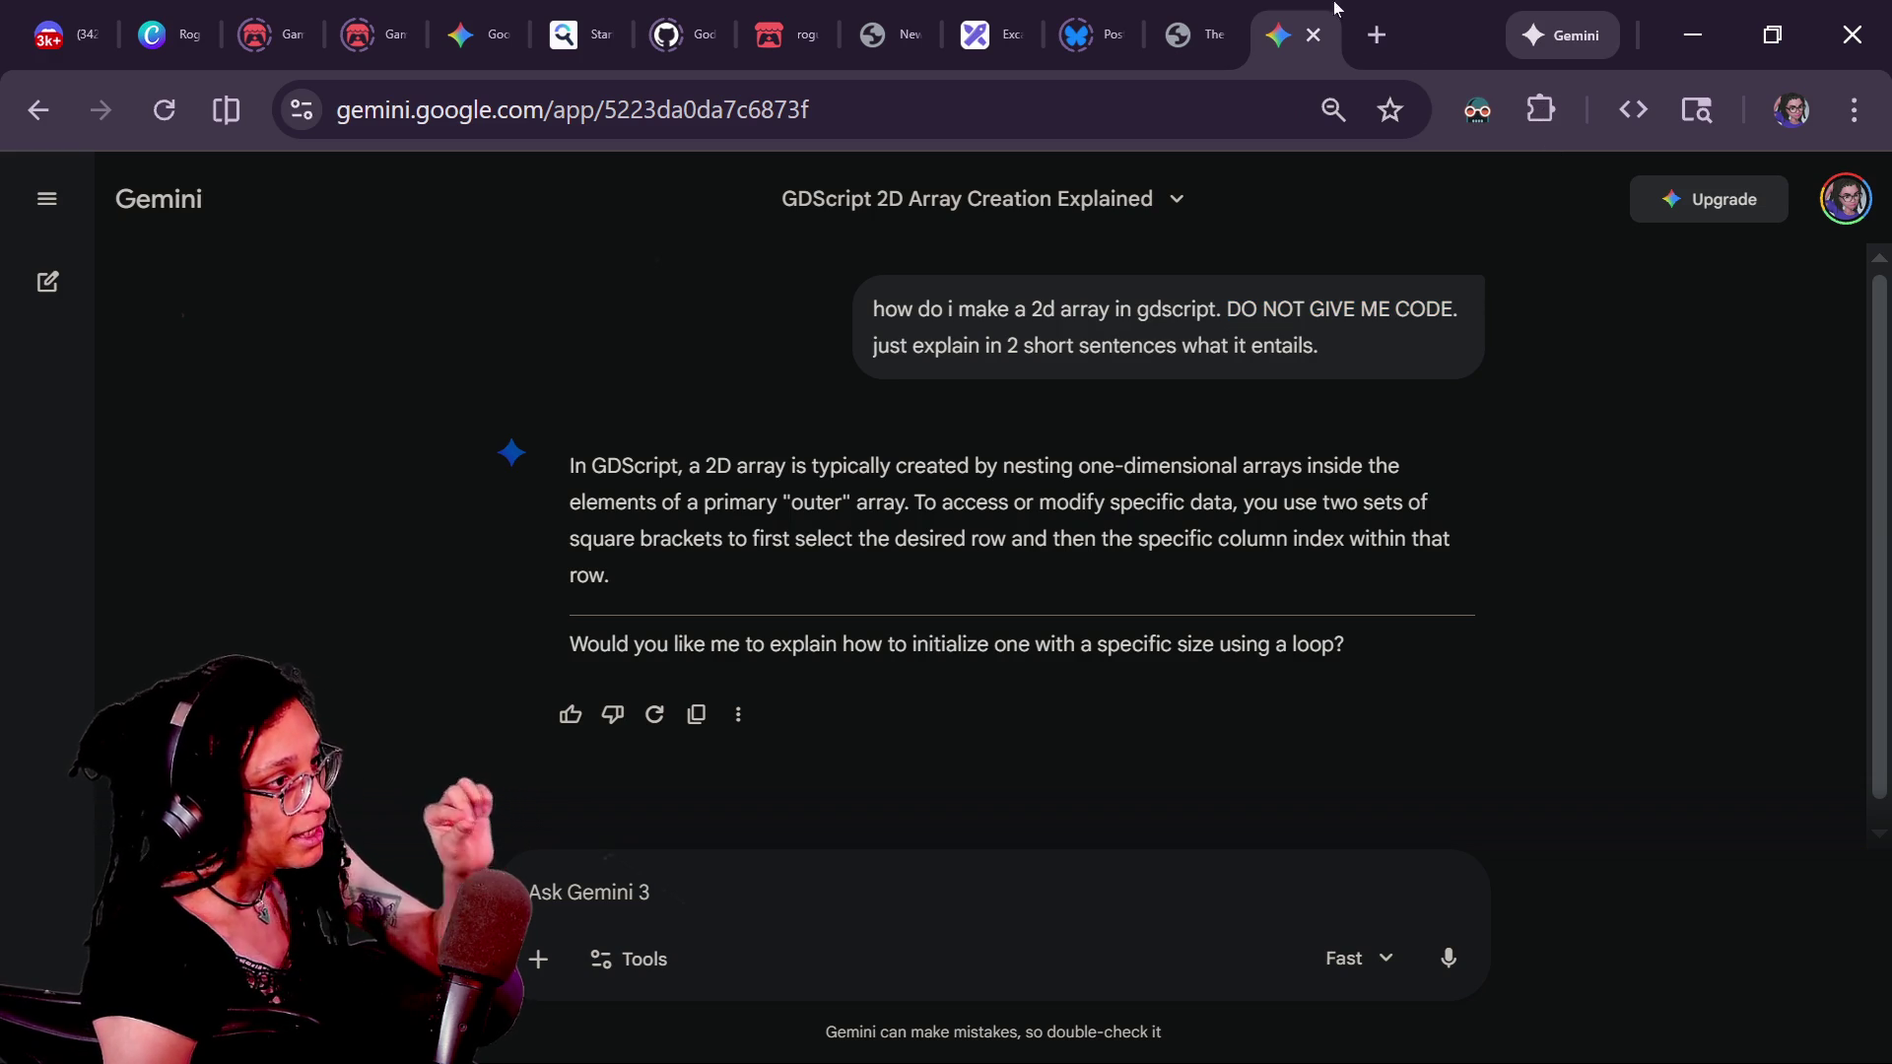
- Open a new blank browser tab beside the Gemini conversation
click(1376, 34)
click(1210, 35)
click(1263, 12)
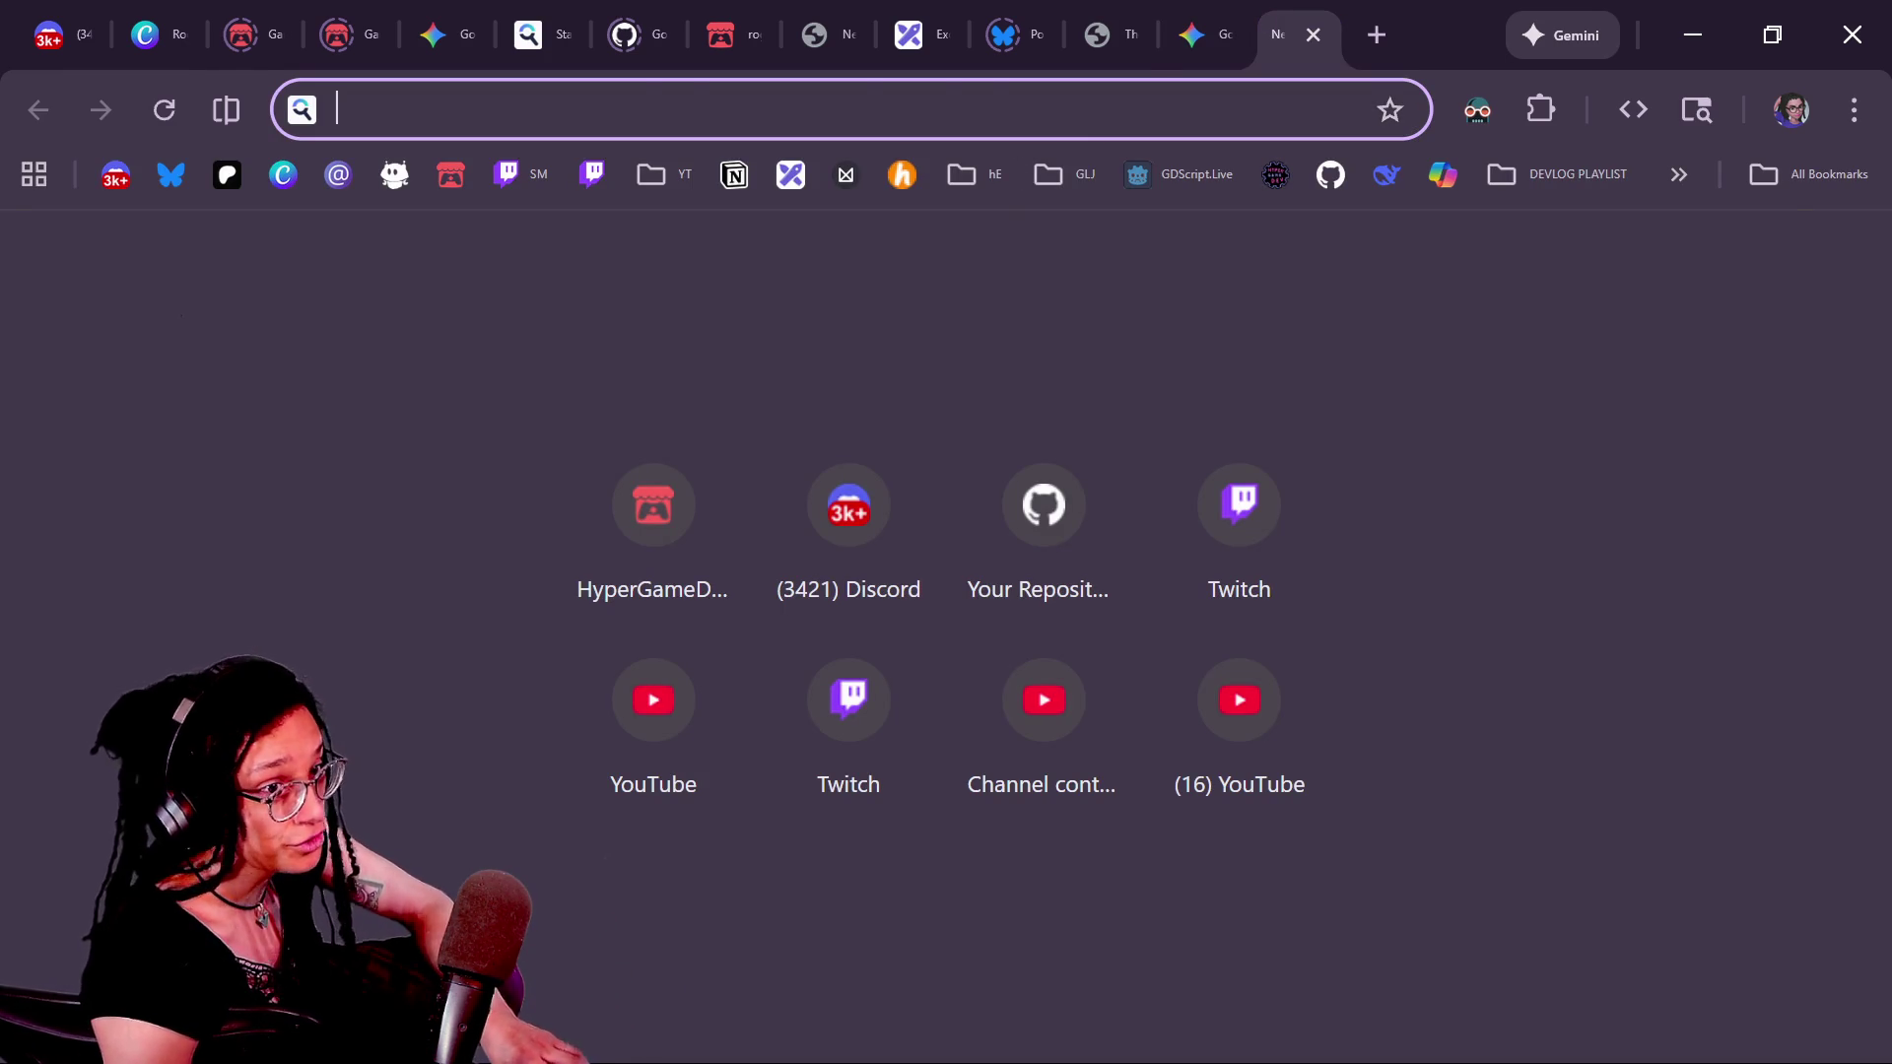
- Return to the Godot level script and look around line 95
key(alt+Tab)
click(720, 349)
scroll(887, 532, up, 15)
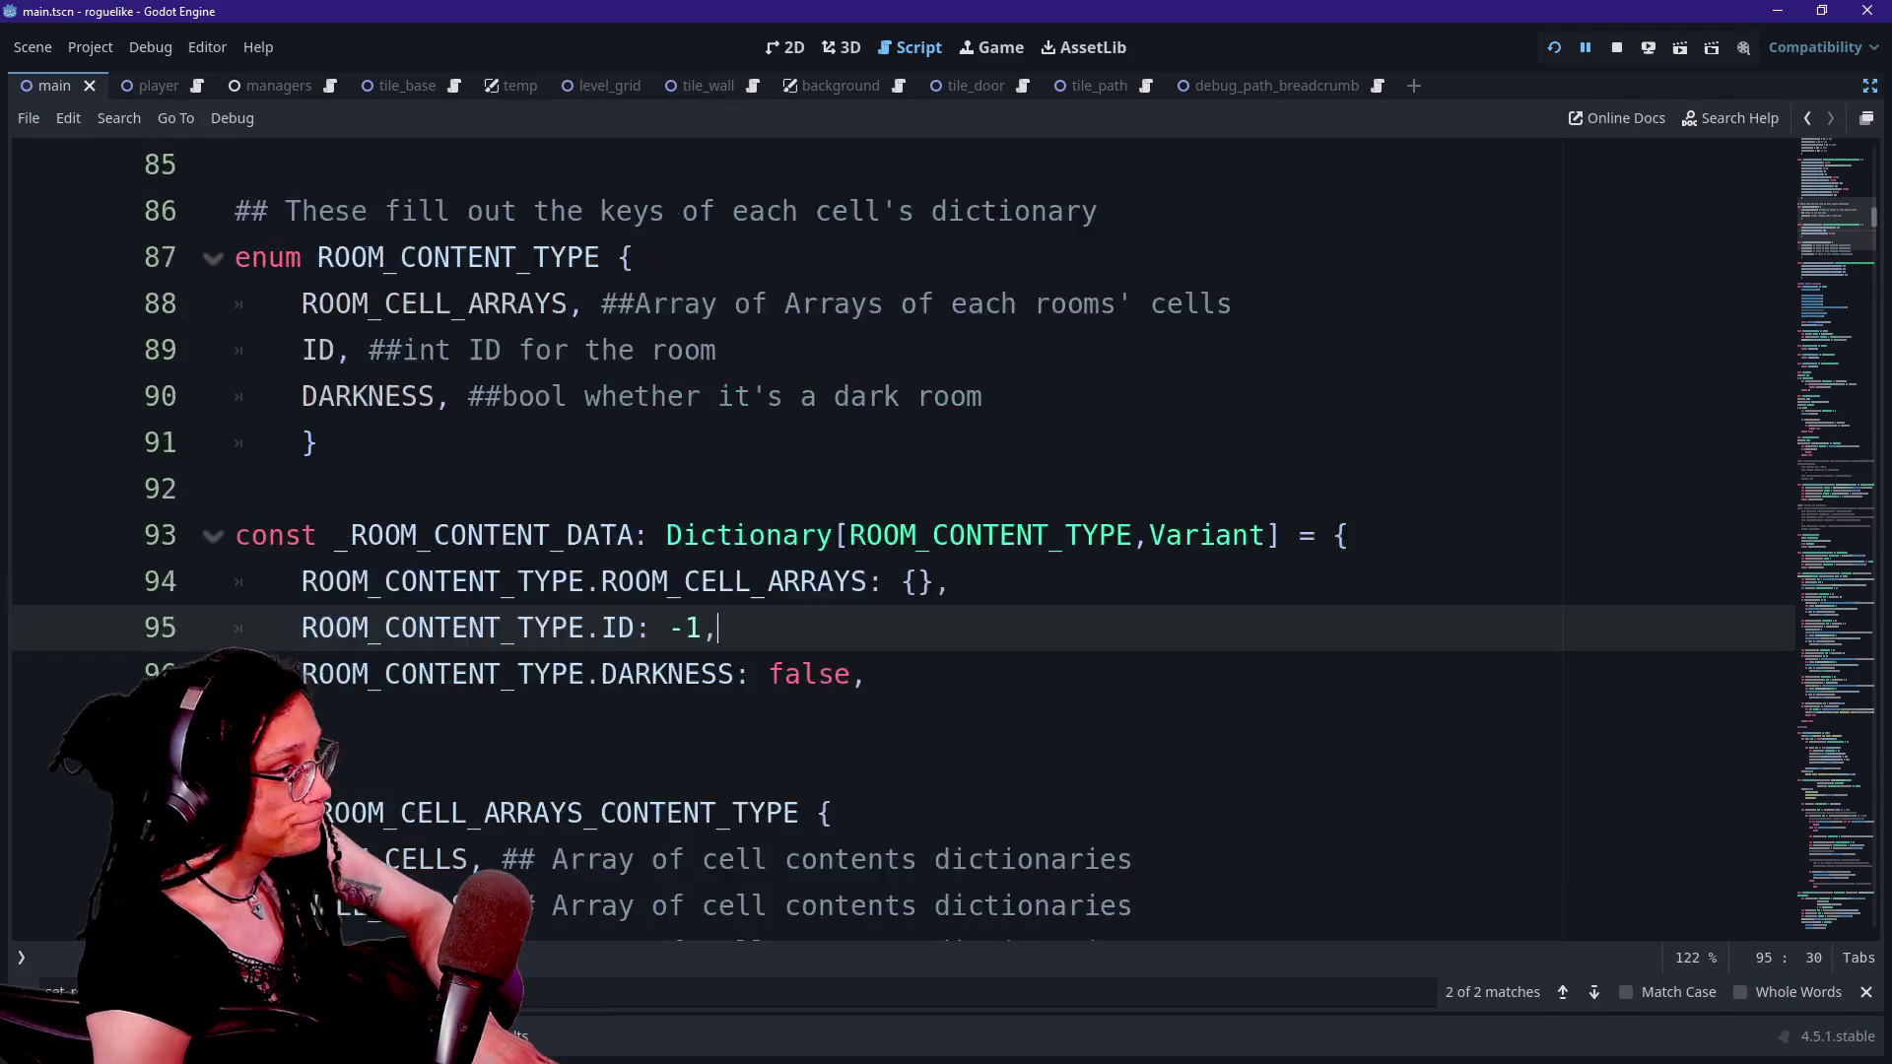
scroll(670, 536, up, 1)
scroll(670, 537, down, 1)
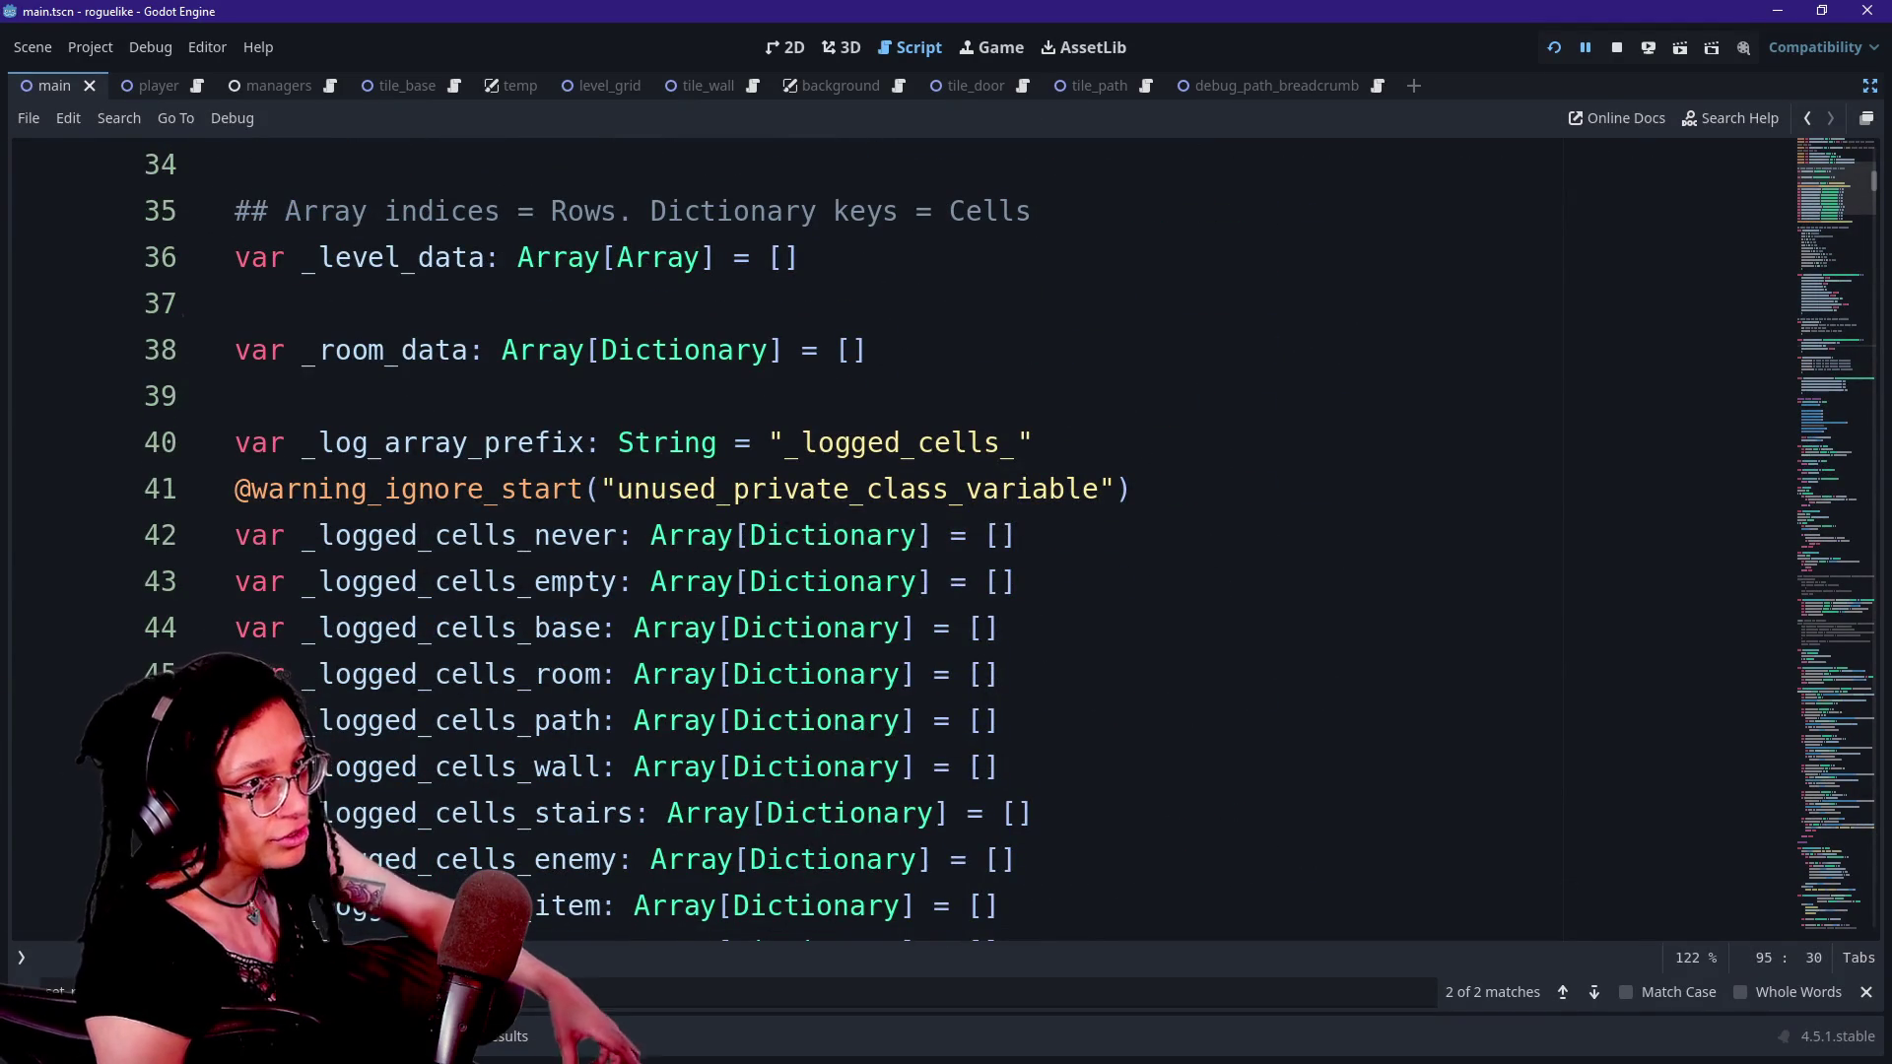
- View the Array class docs, go back to the script, and open Search Help with F1
ctrl+click(671, 555)
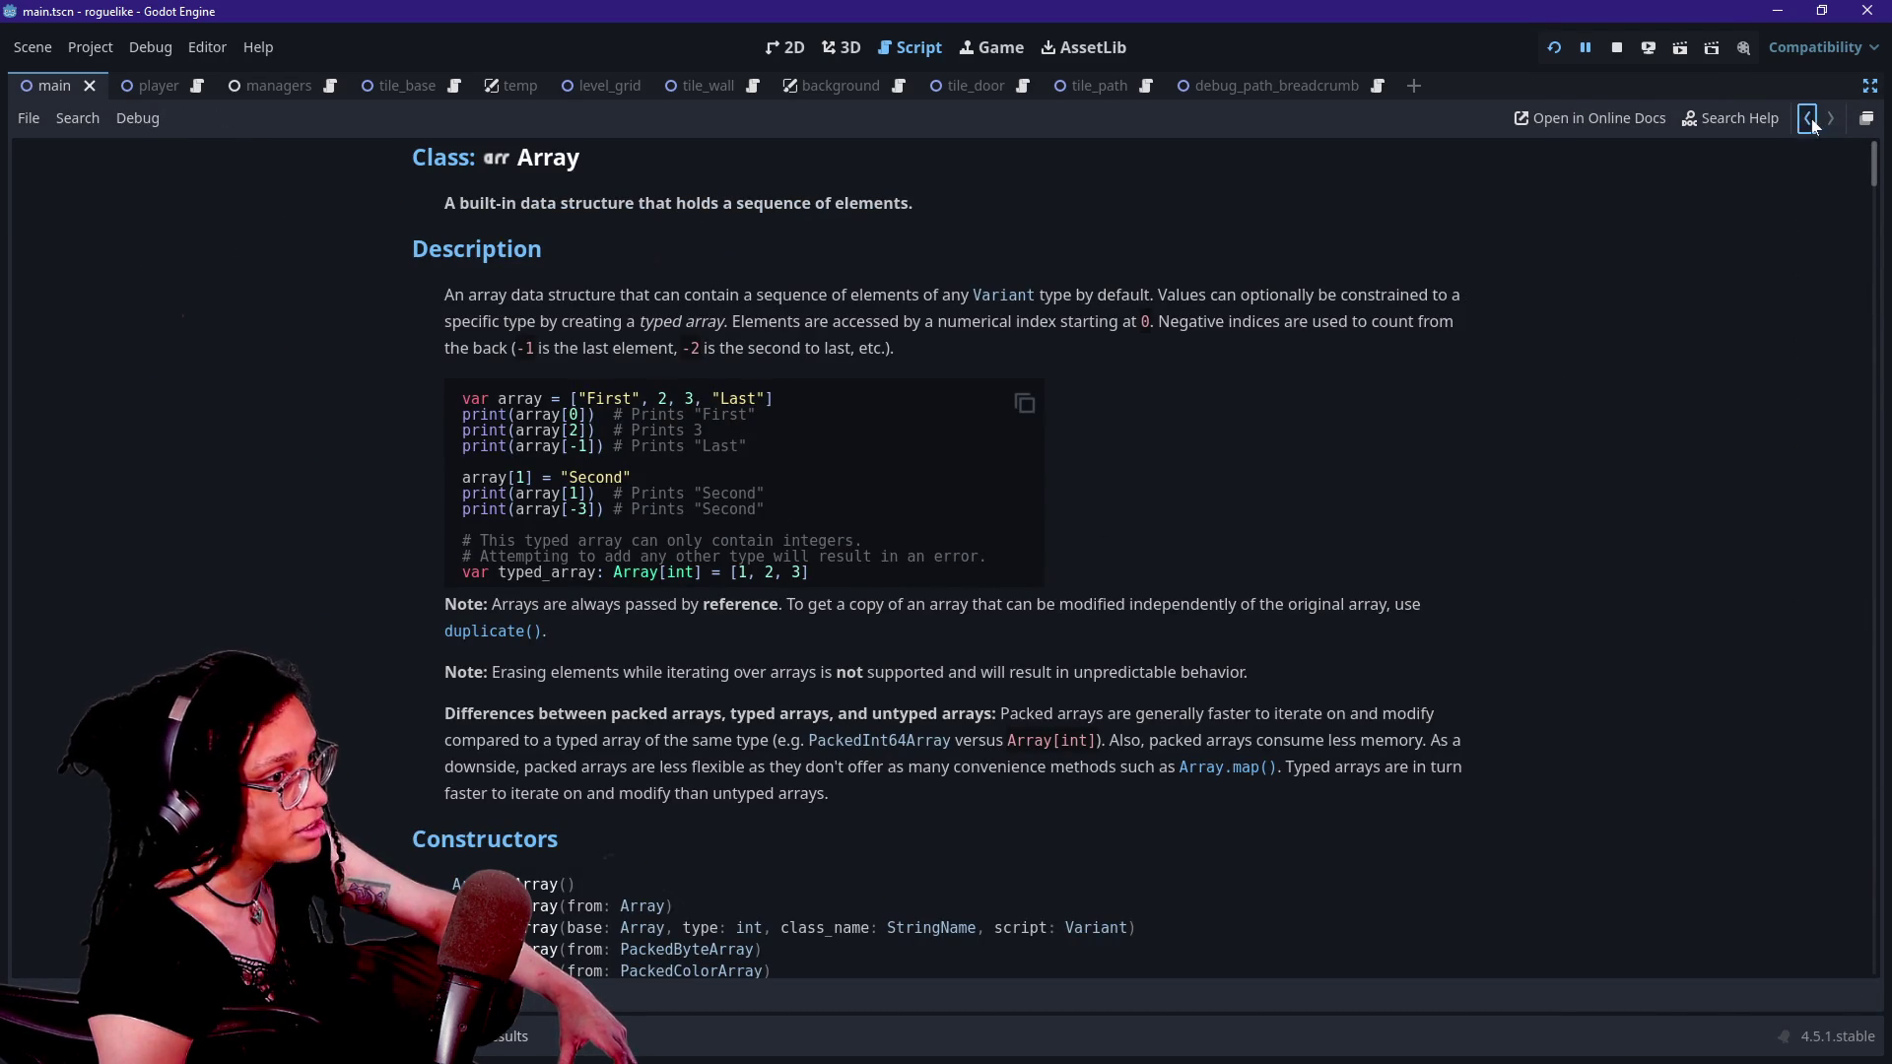
click(1811, 121)
click(1811, 120)
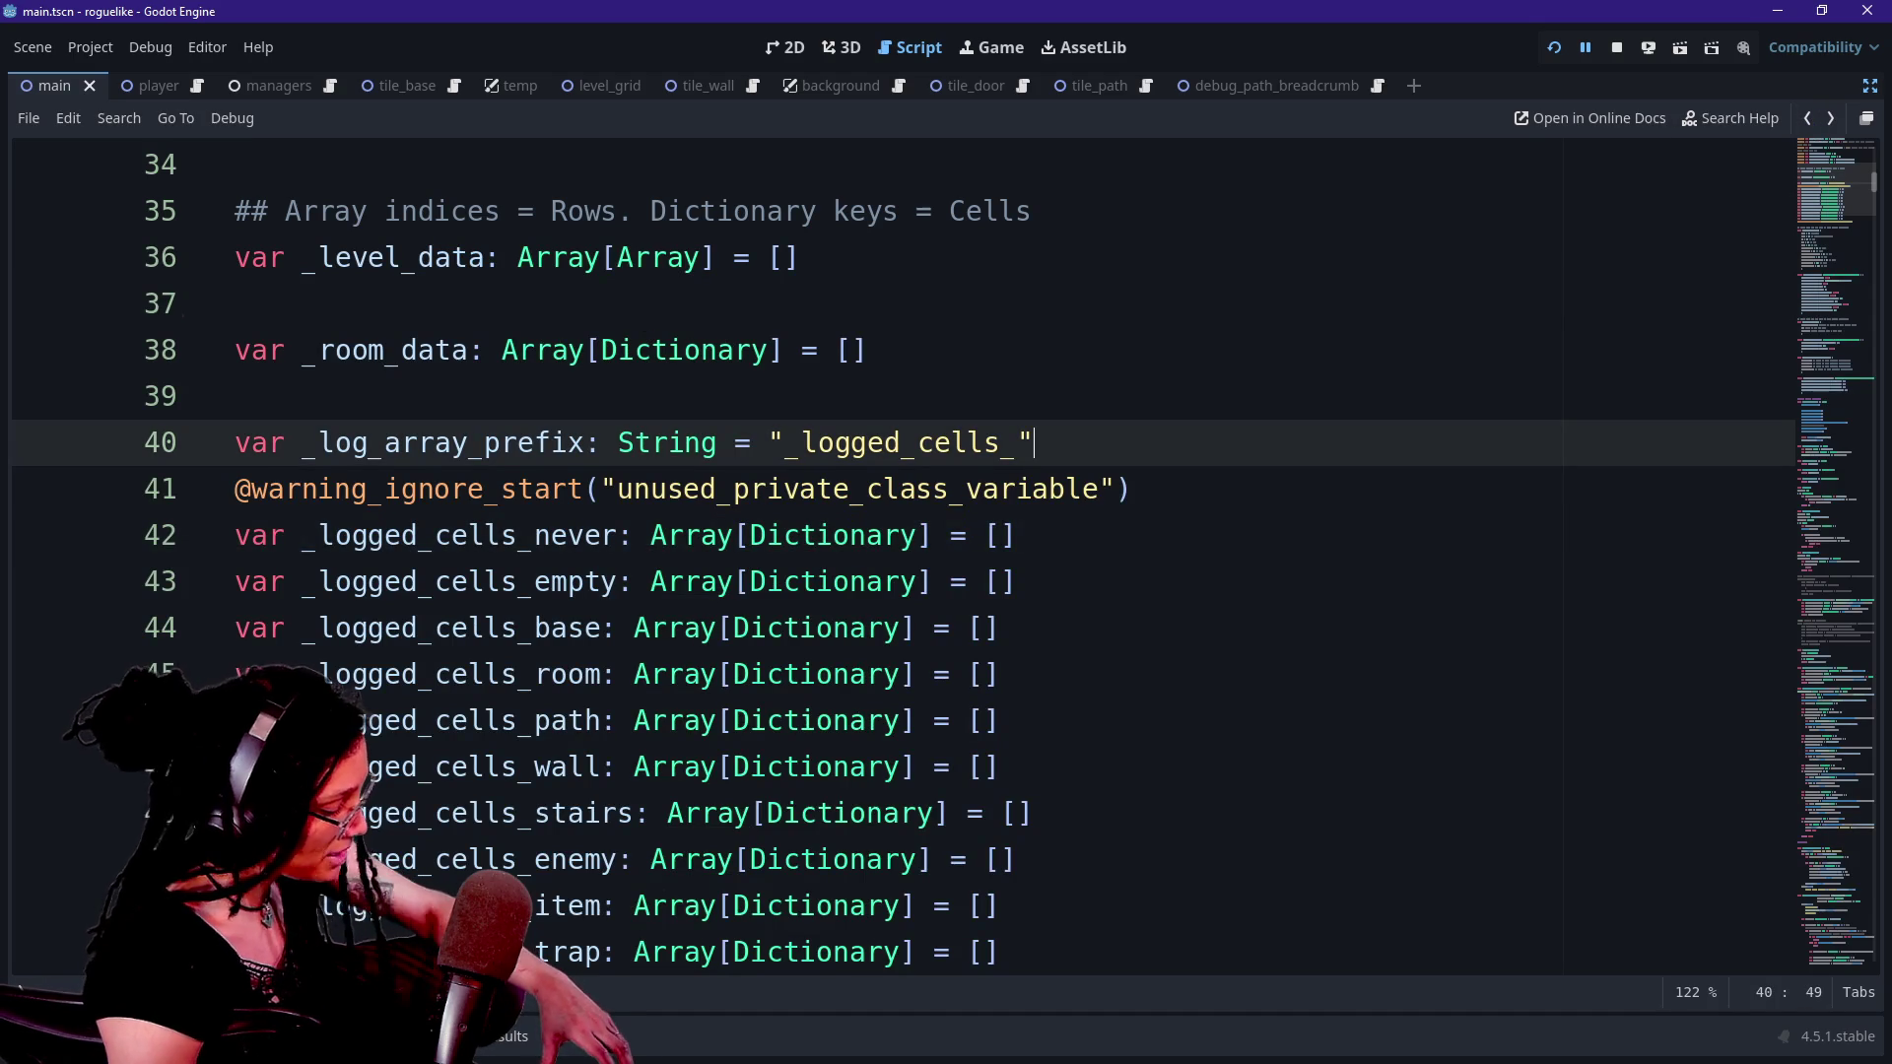
key(F1)
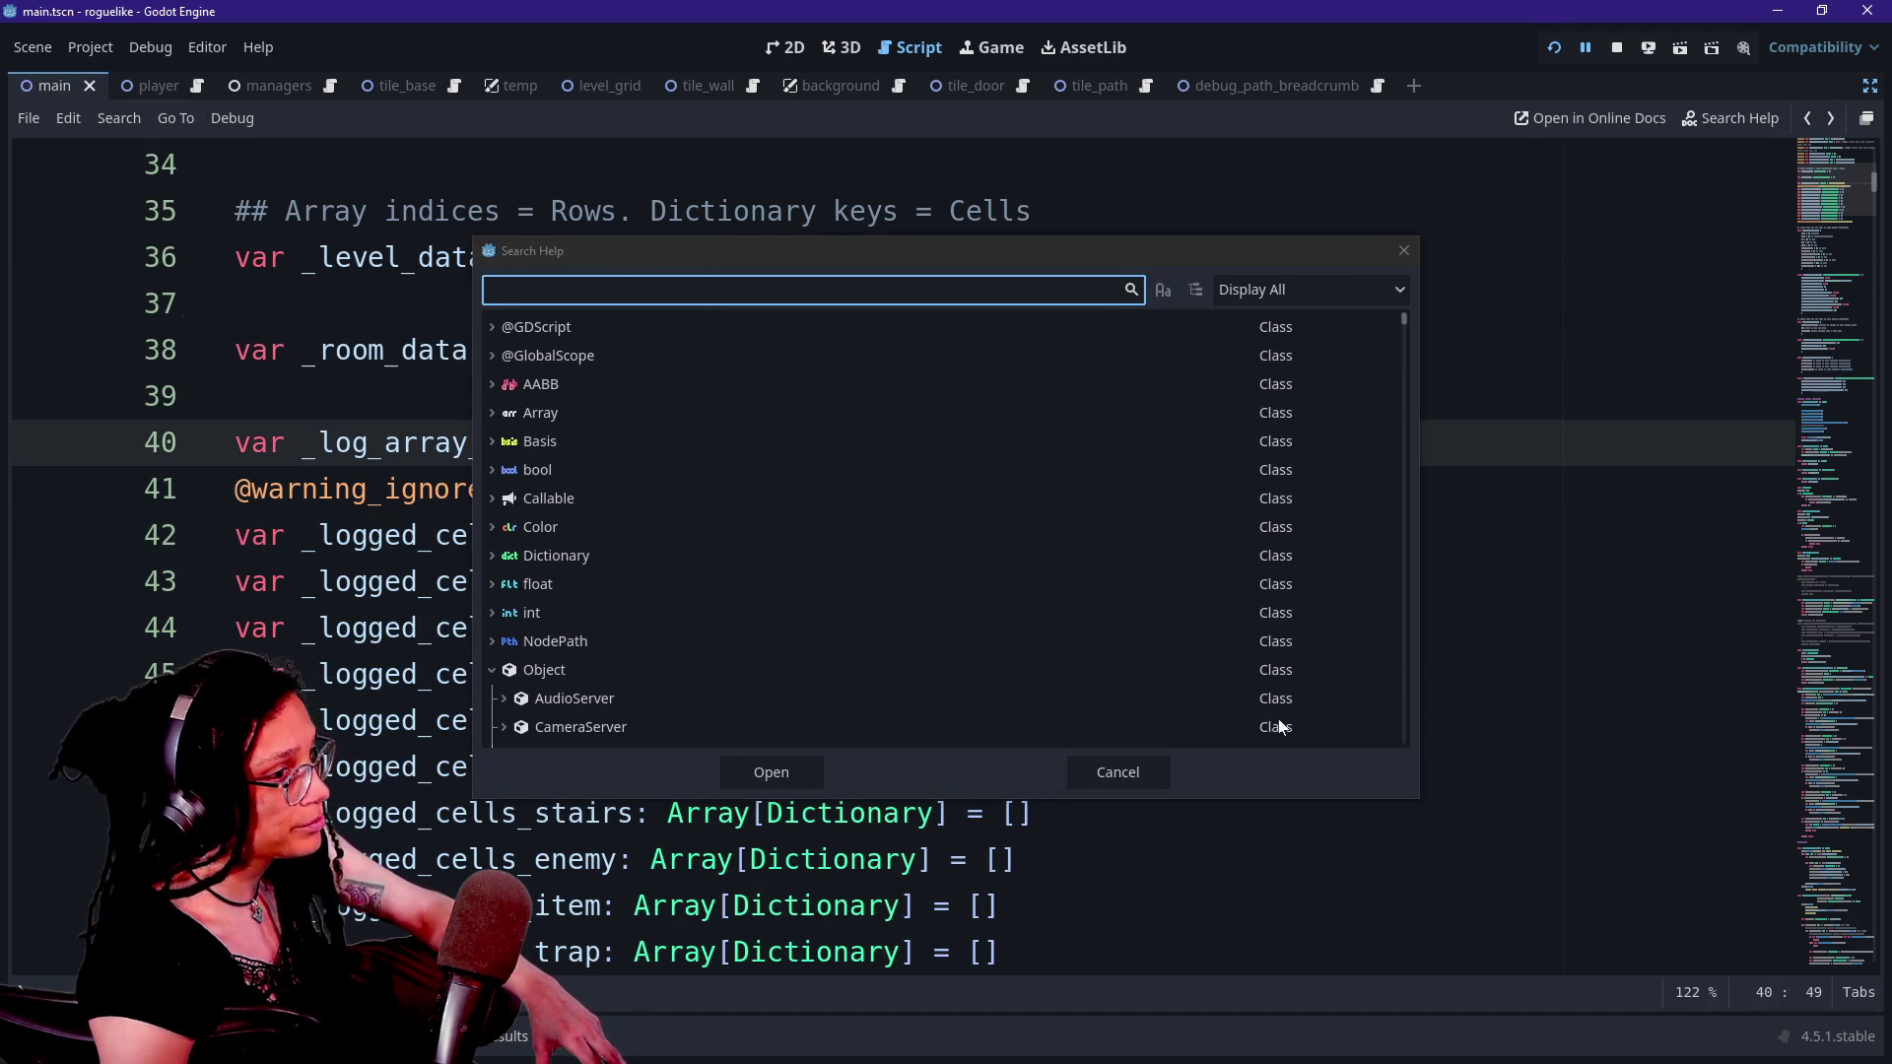
- Reopen Search Help from the Help menu and look up 'array' to show the Array reference
click(1129, 781)
click(1129, 781)
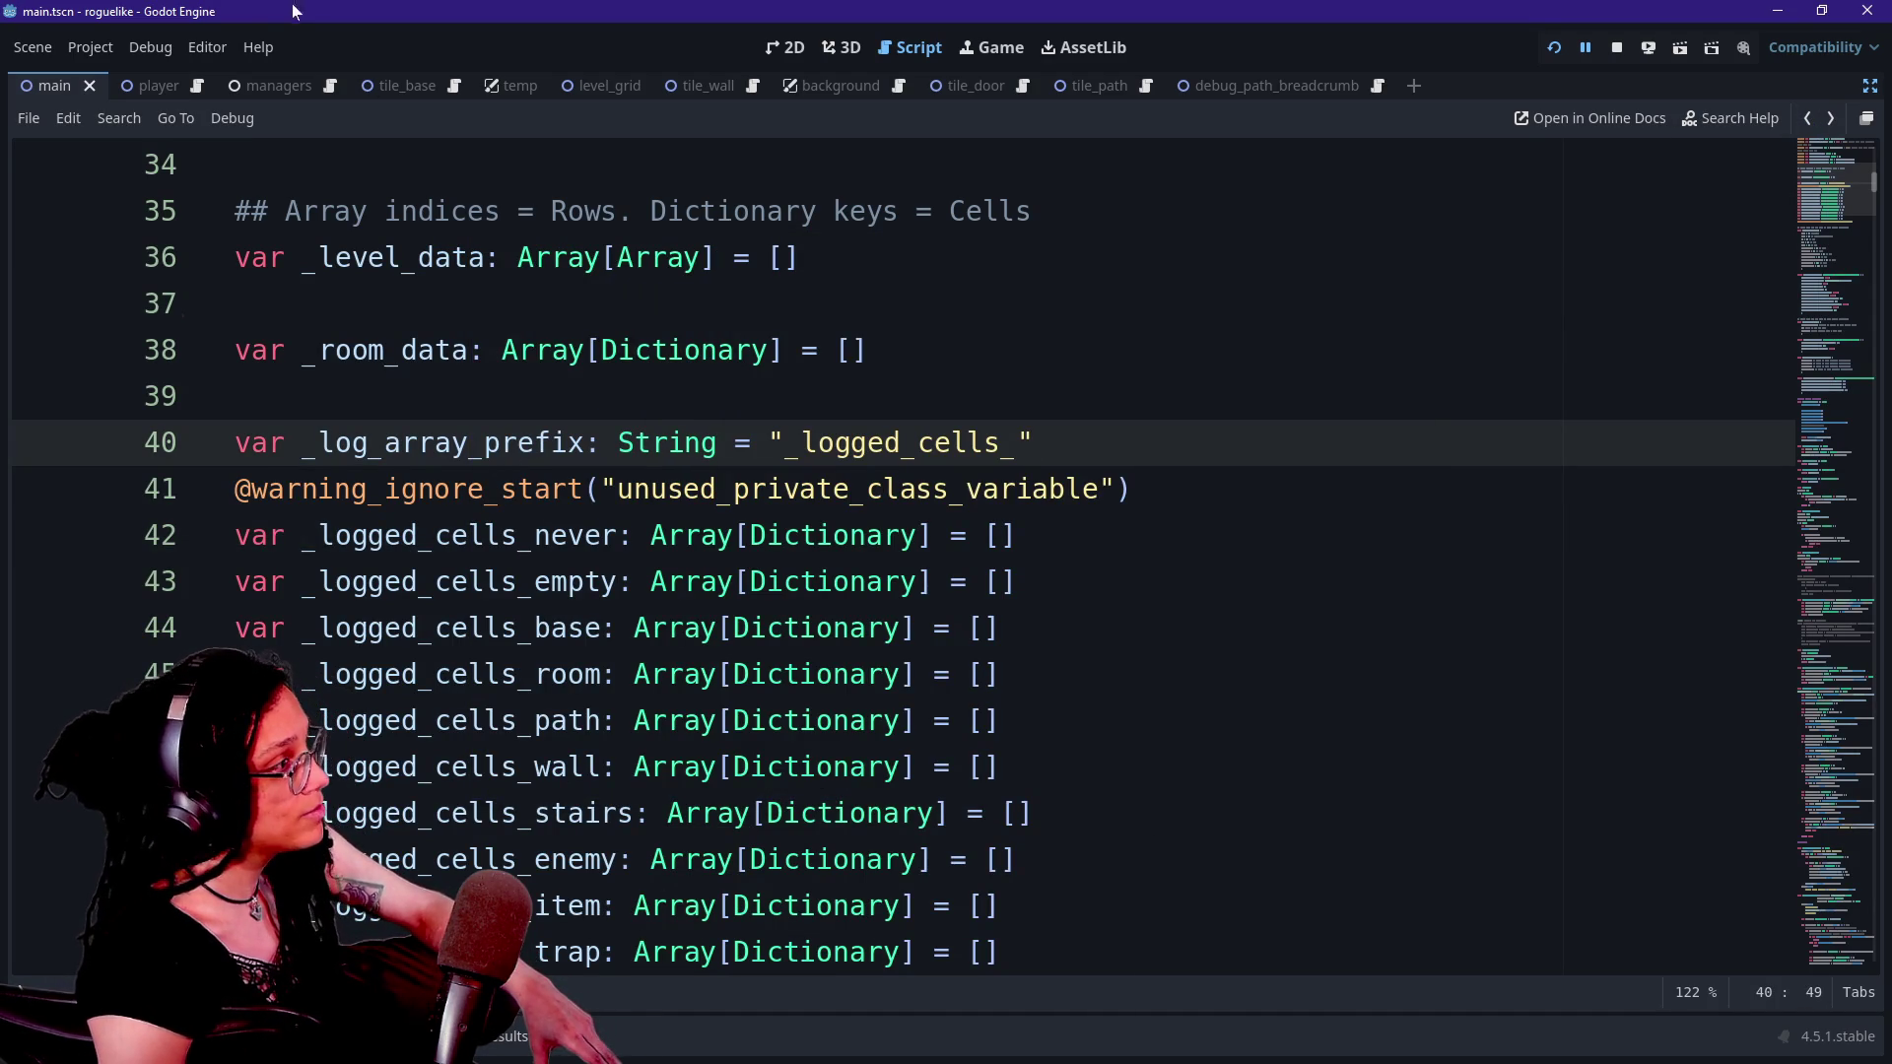
click(259, 46)
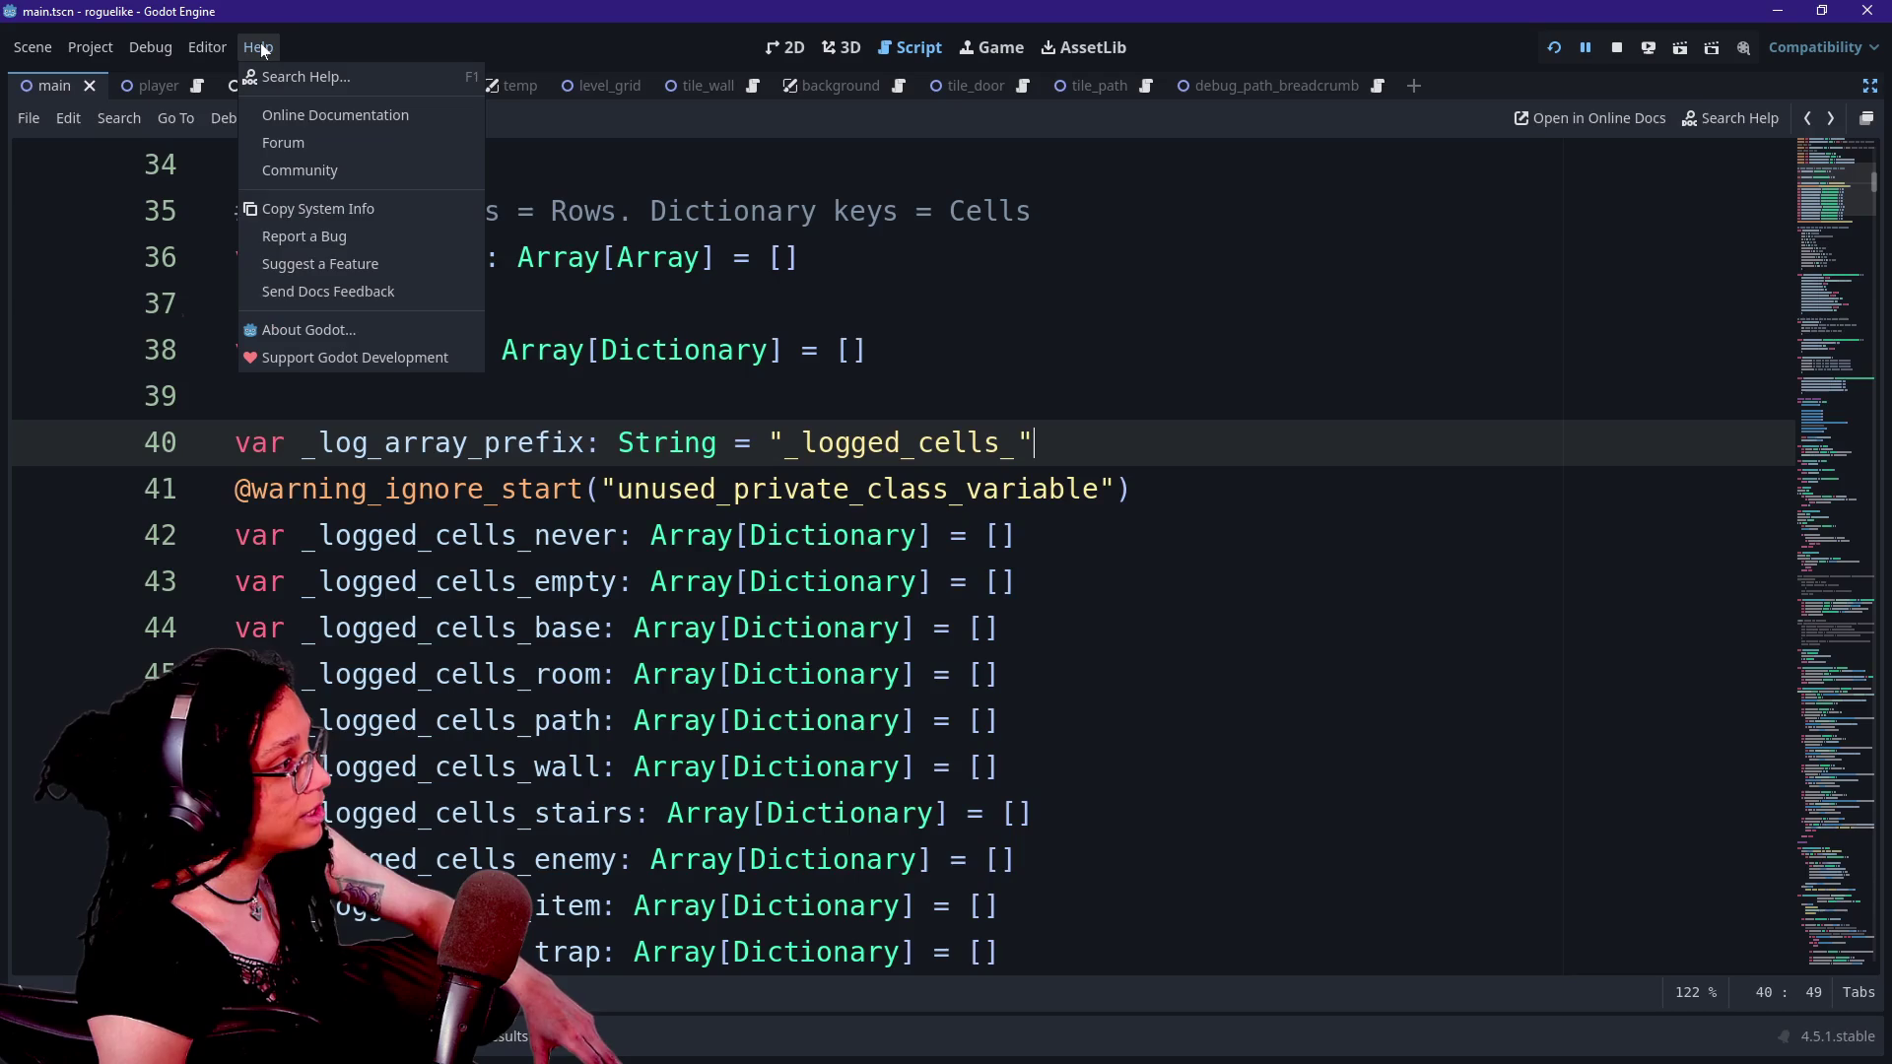
click(357, 79)
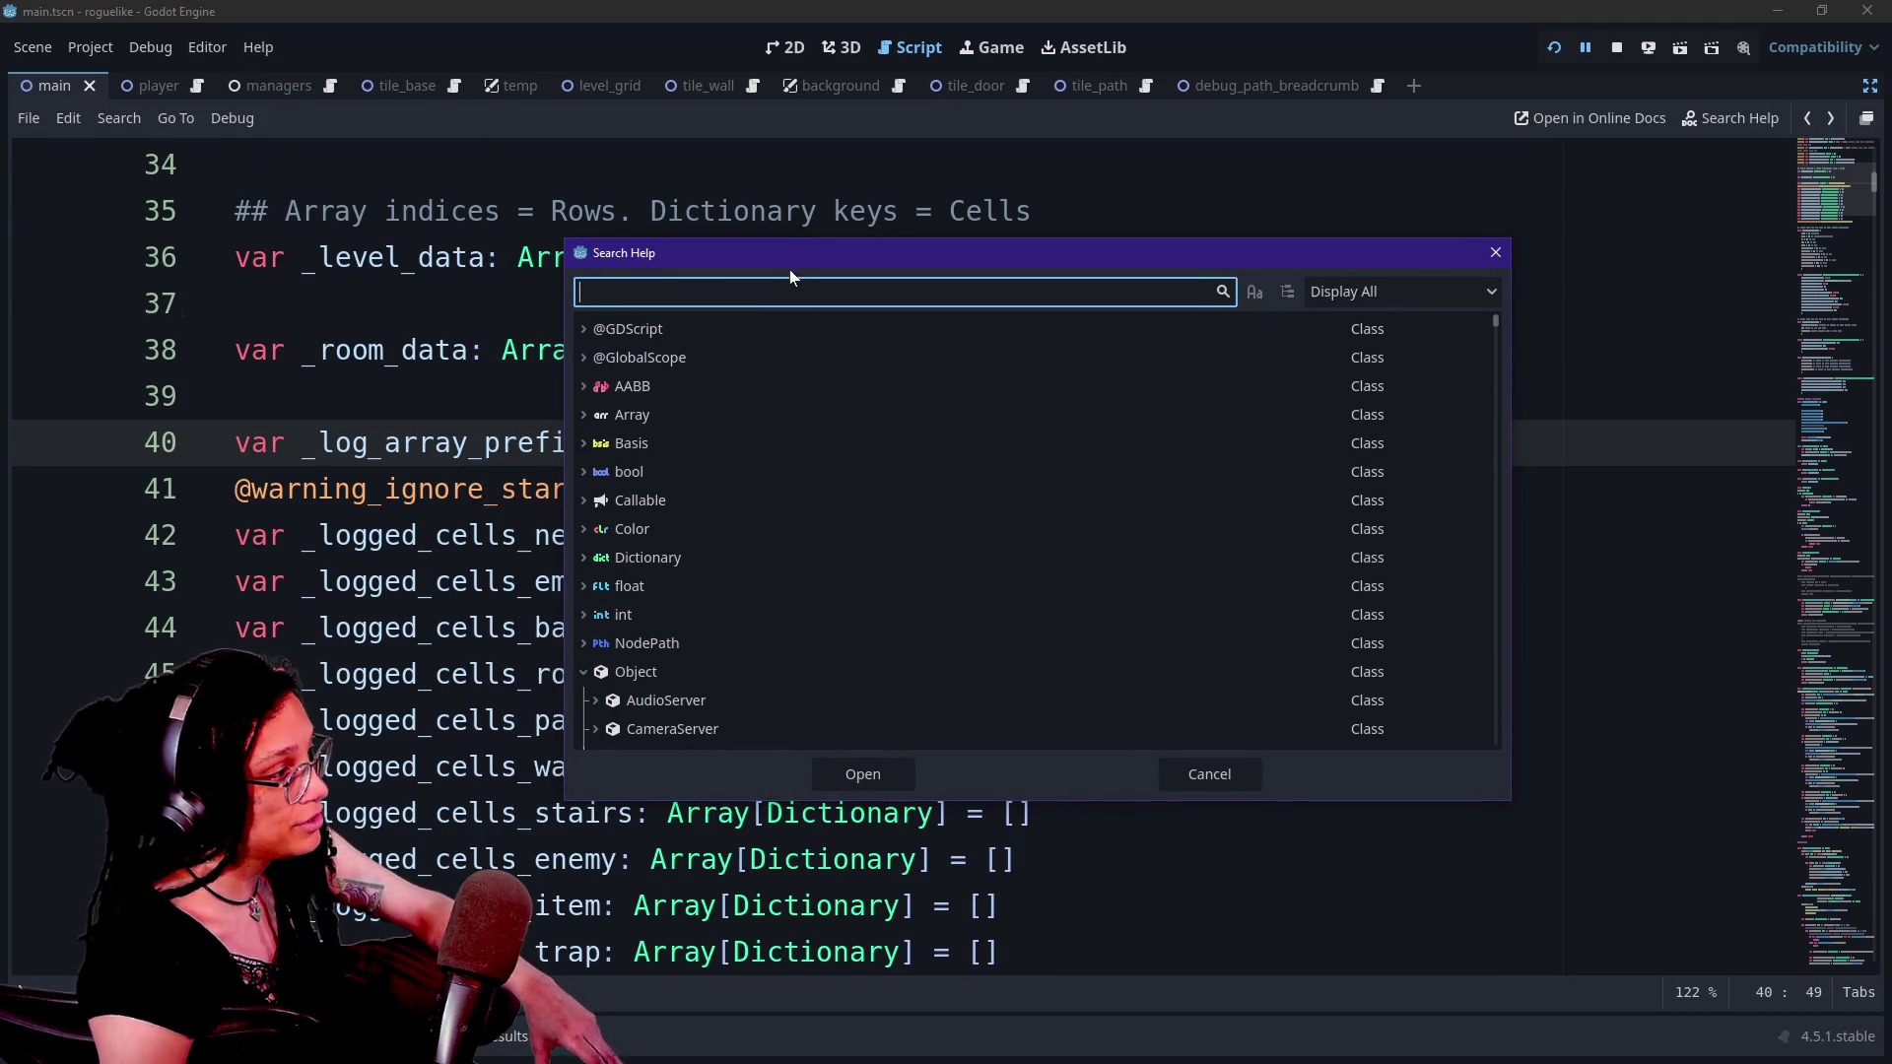
text(array)
key(Escape)
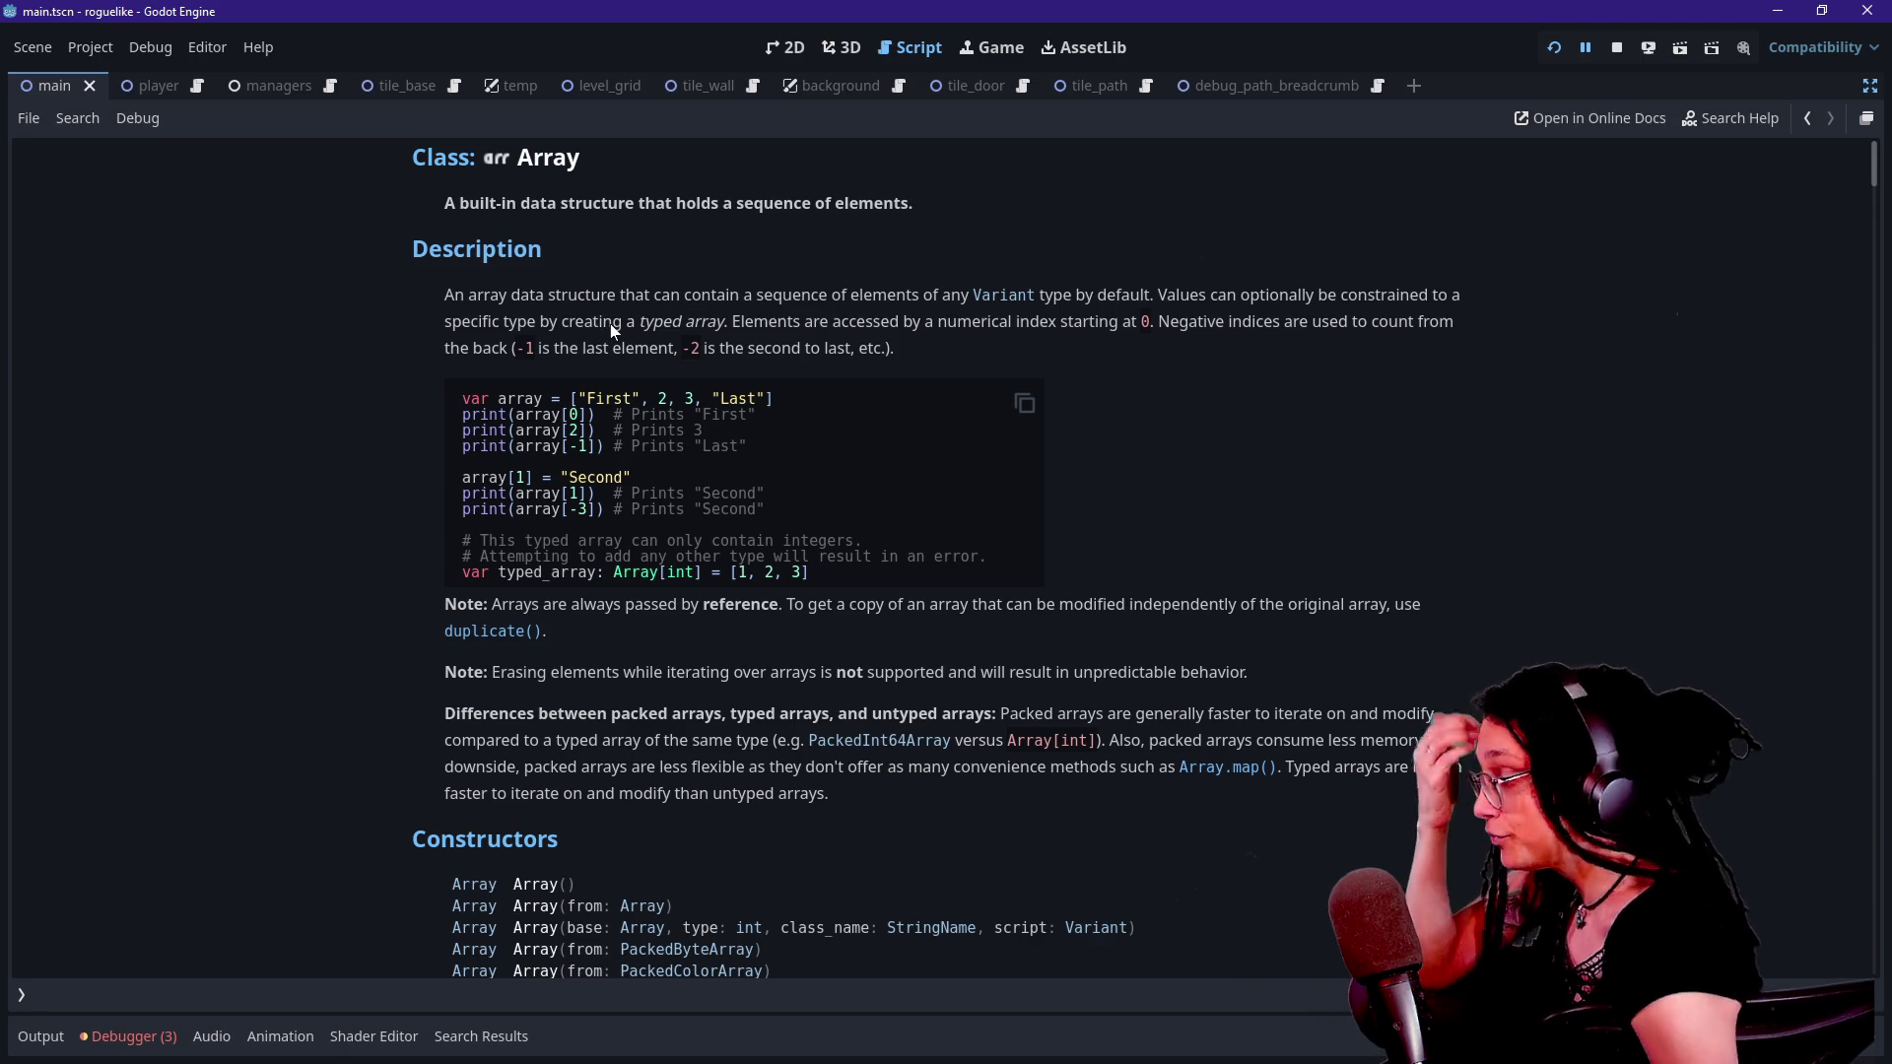
- Scroll through the Array reference and its typed-array example code
scroll(610, 325, down, 3)
scroll(656, 475, down, 3)
scroll(656, 475, up, 5)
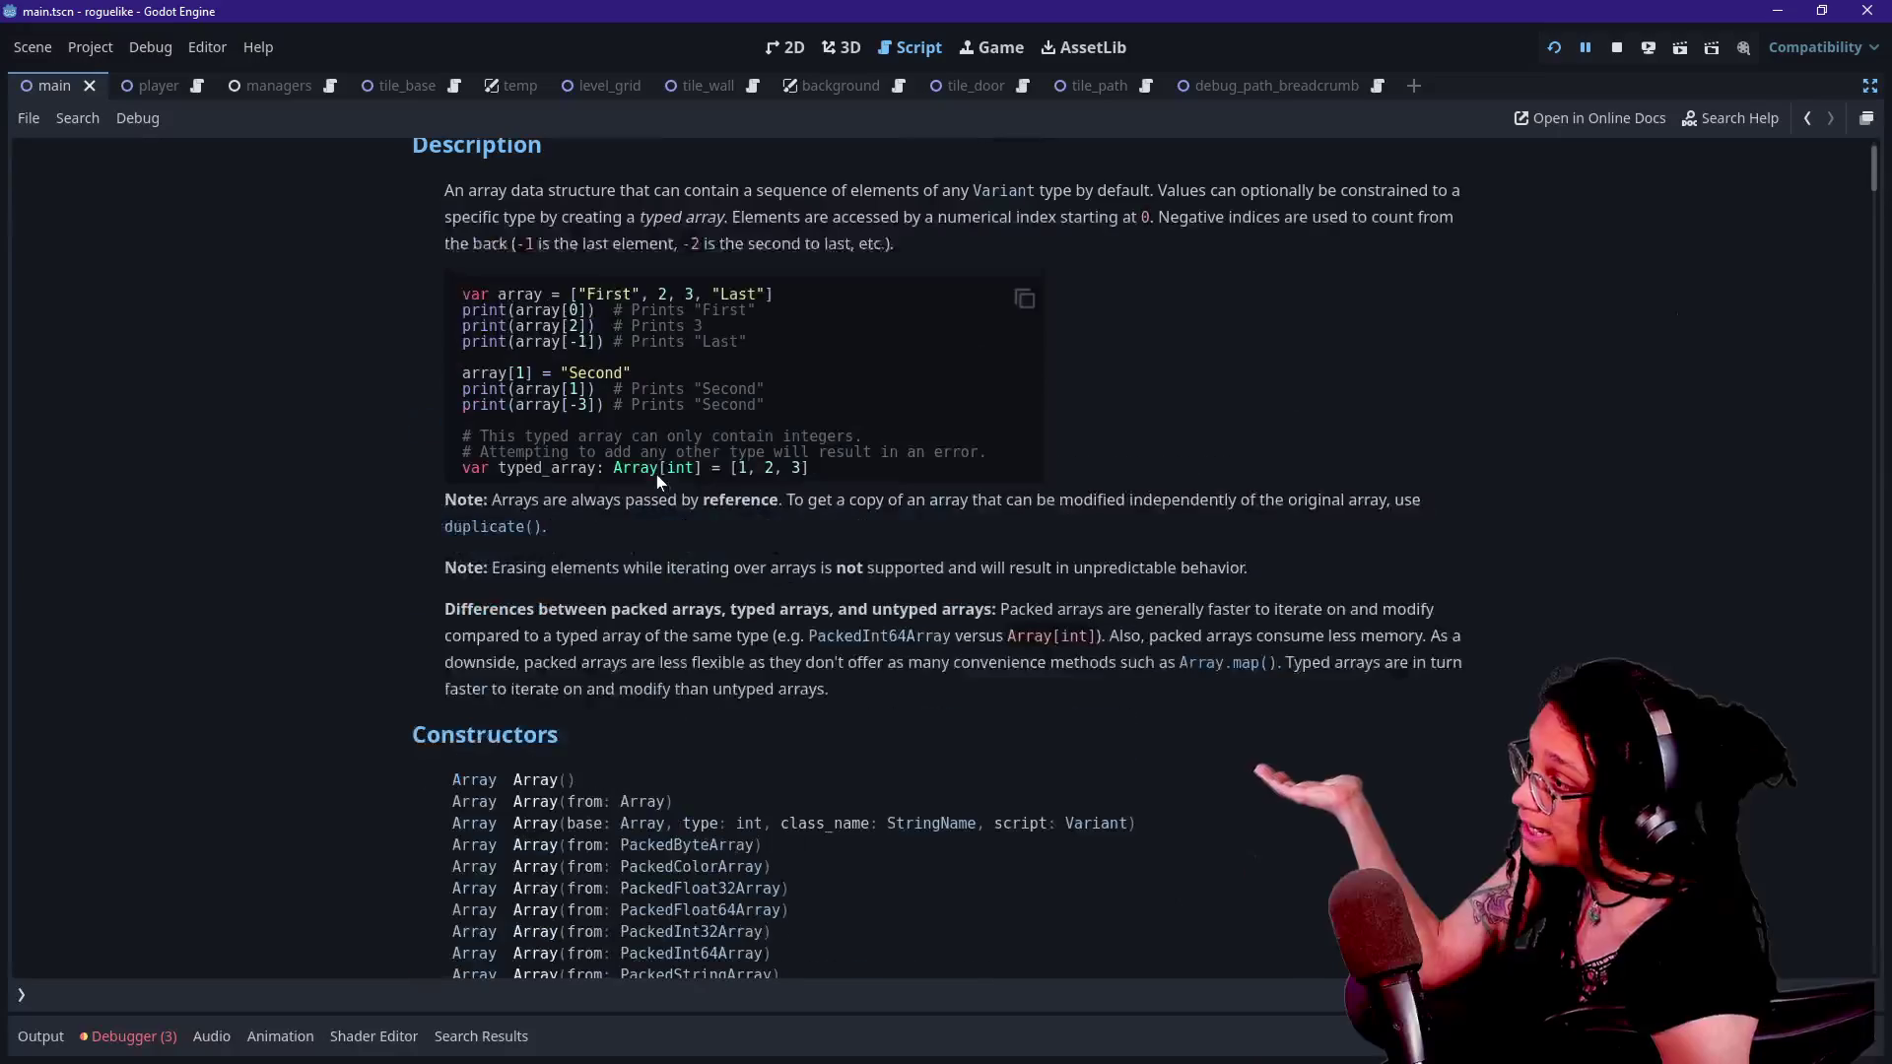
scroll(712, 411, down, 5)
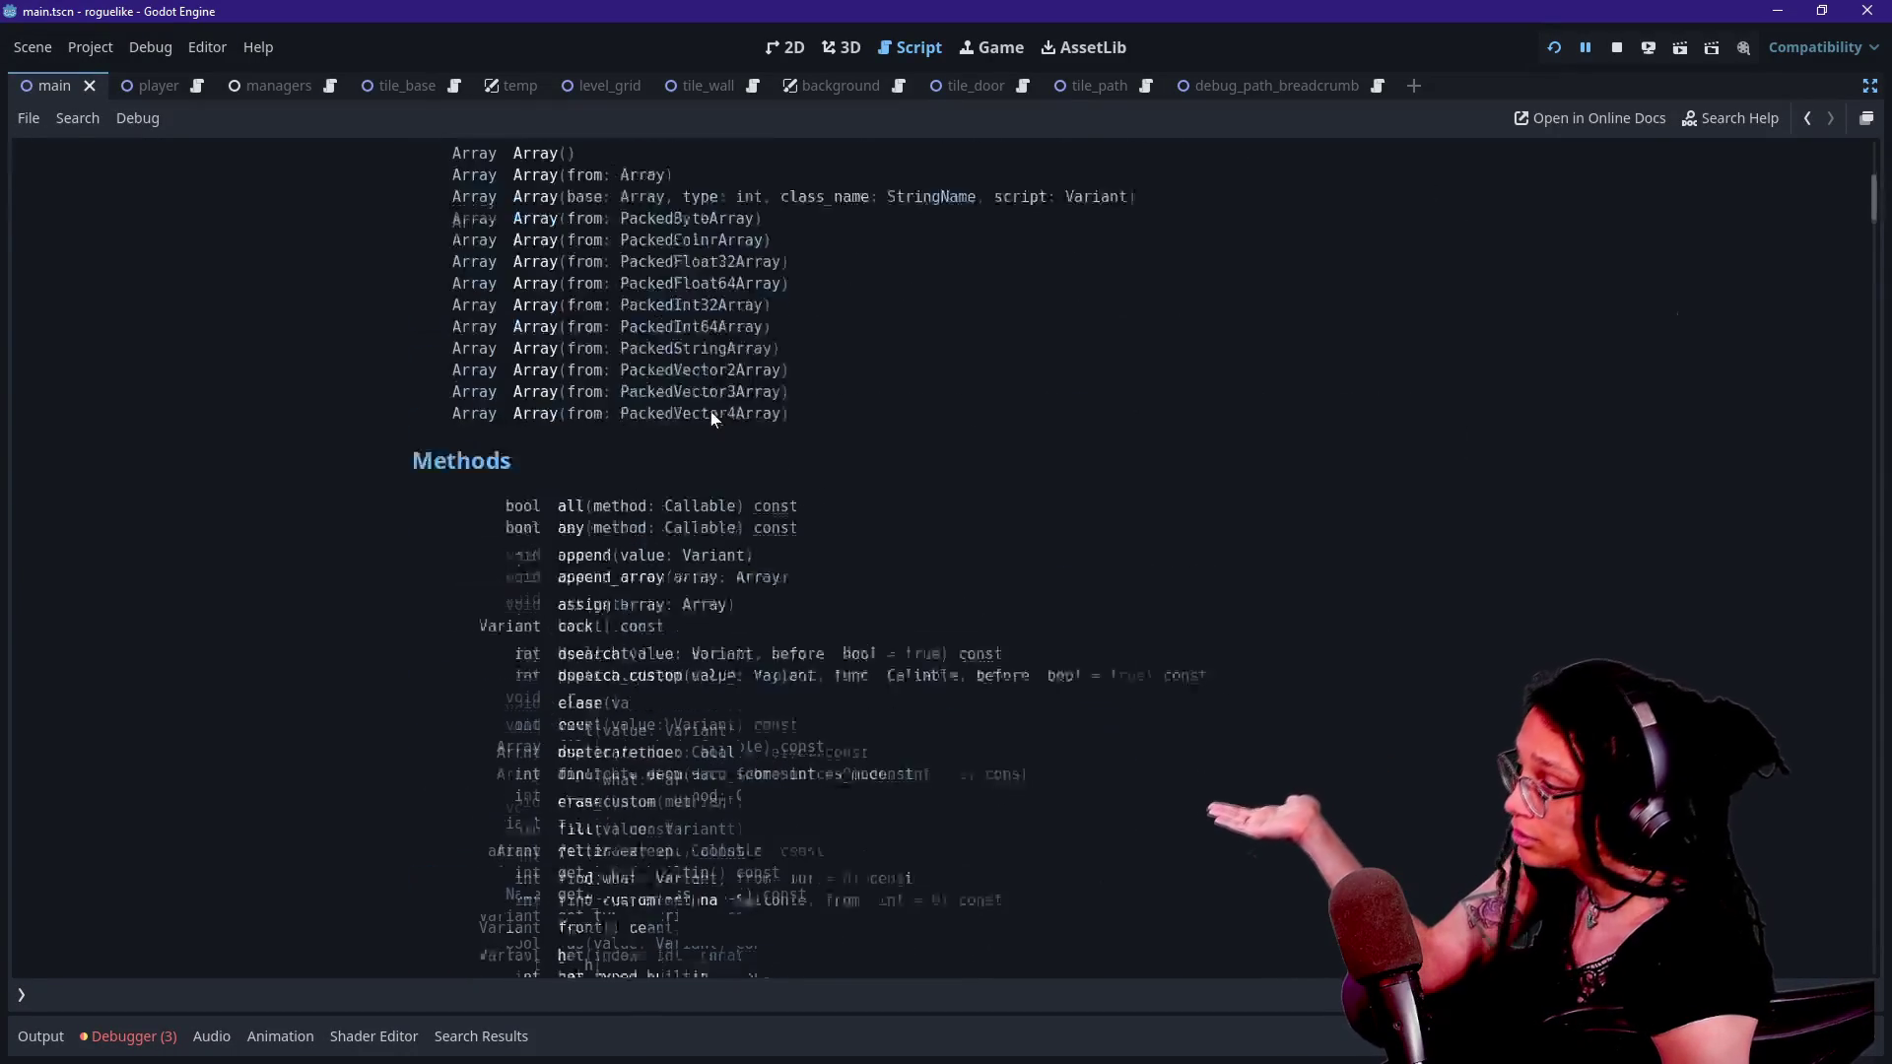
scroll(712, 411, up, 8)
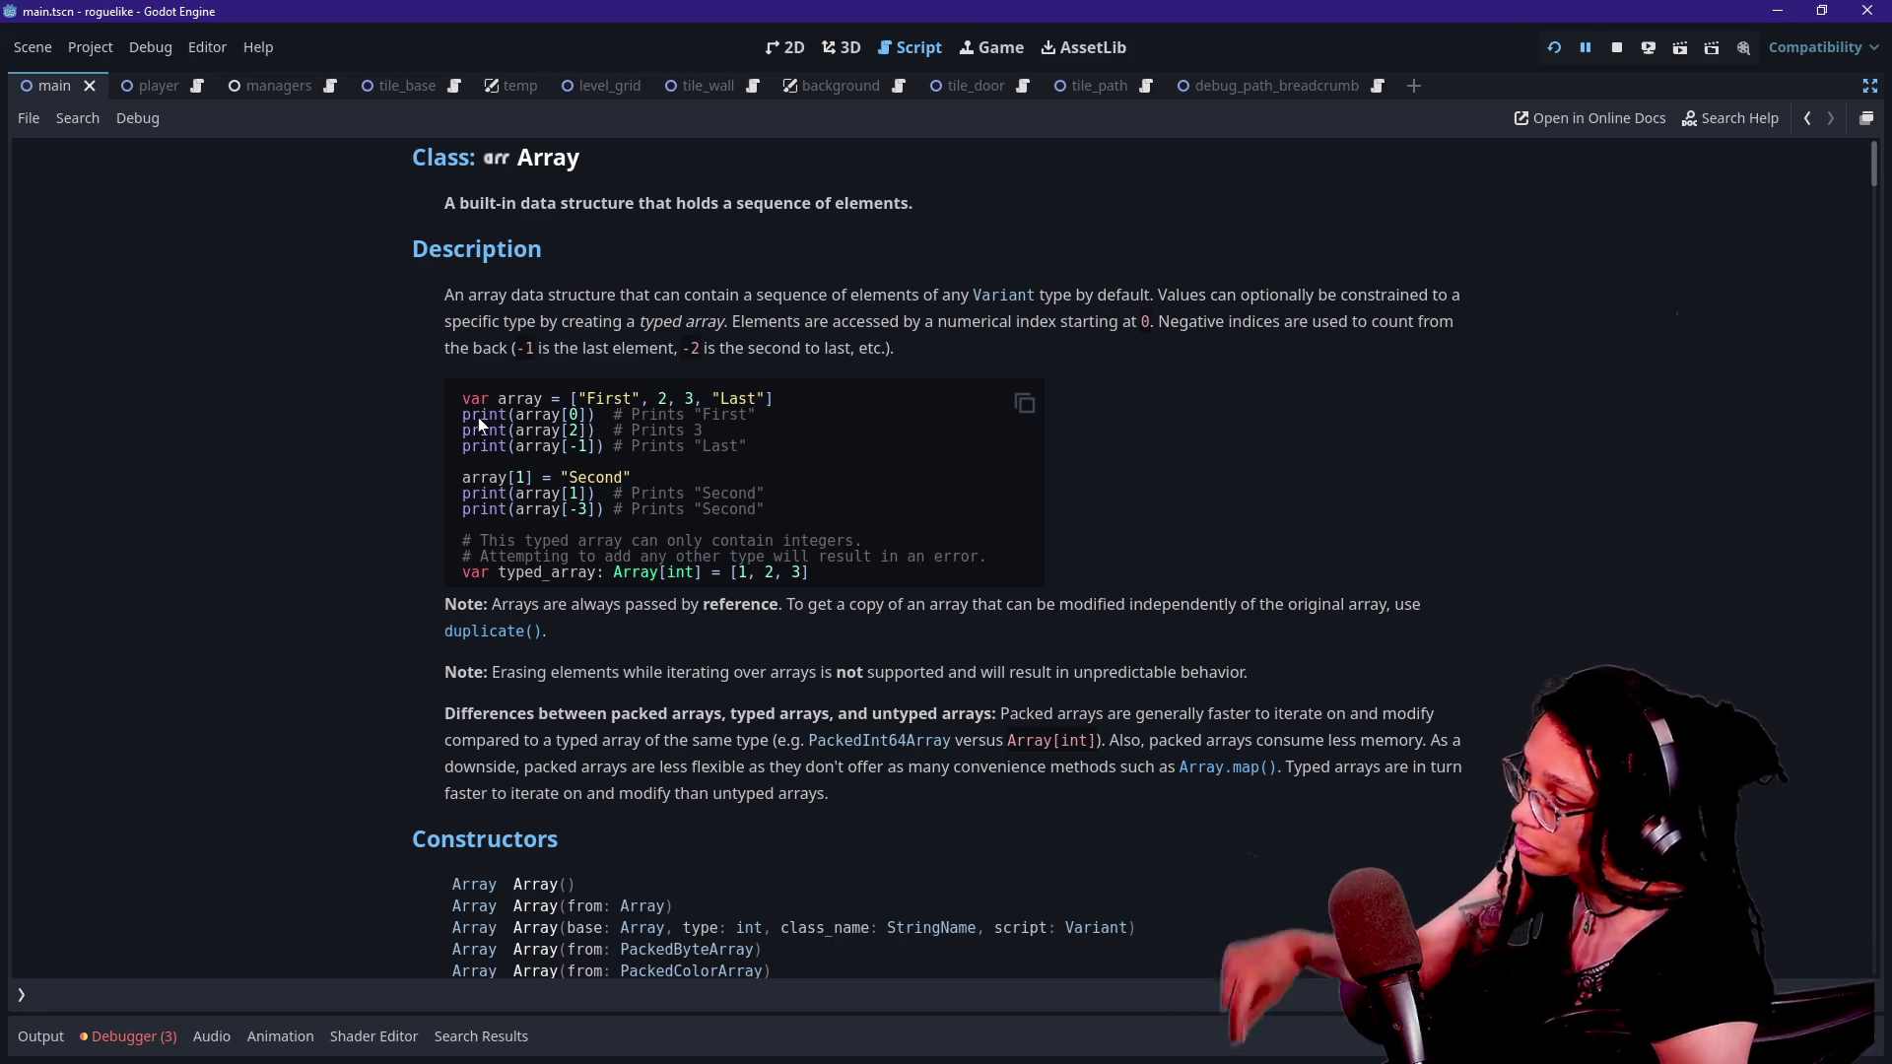
double_click(532, 414)
click(569, 422)
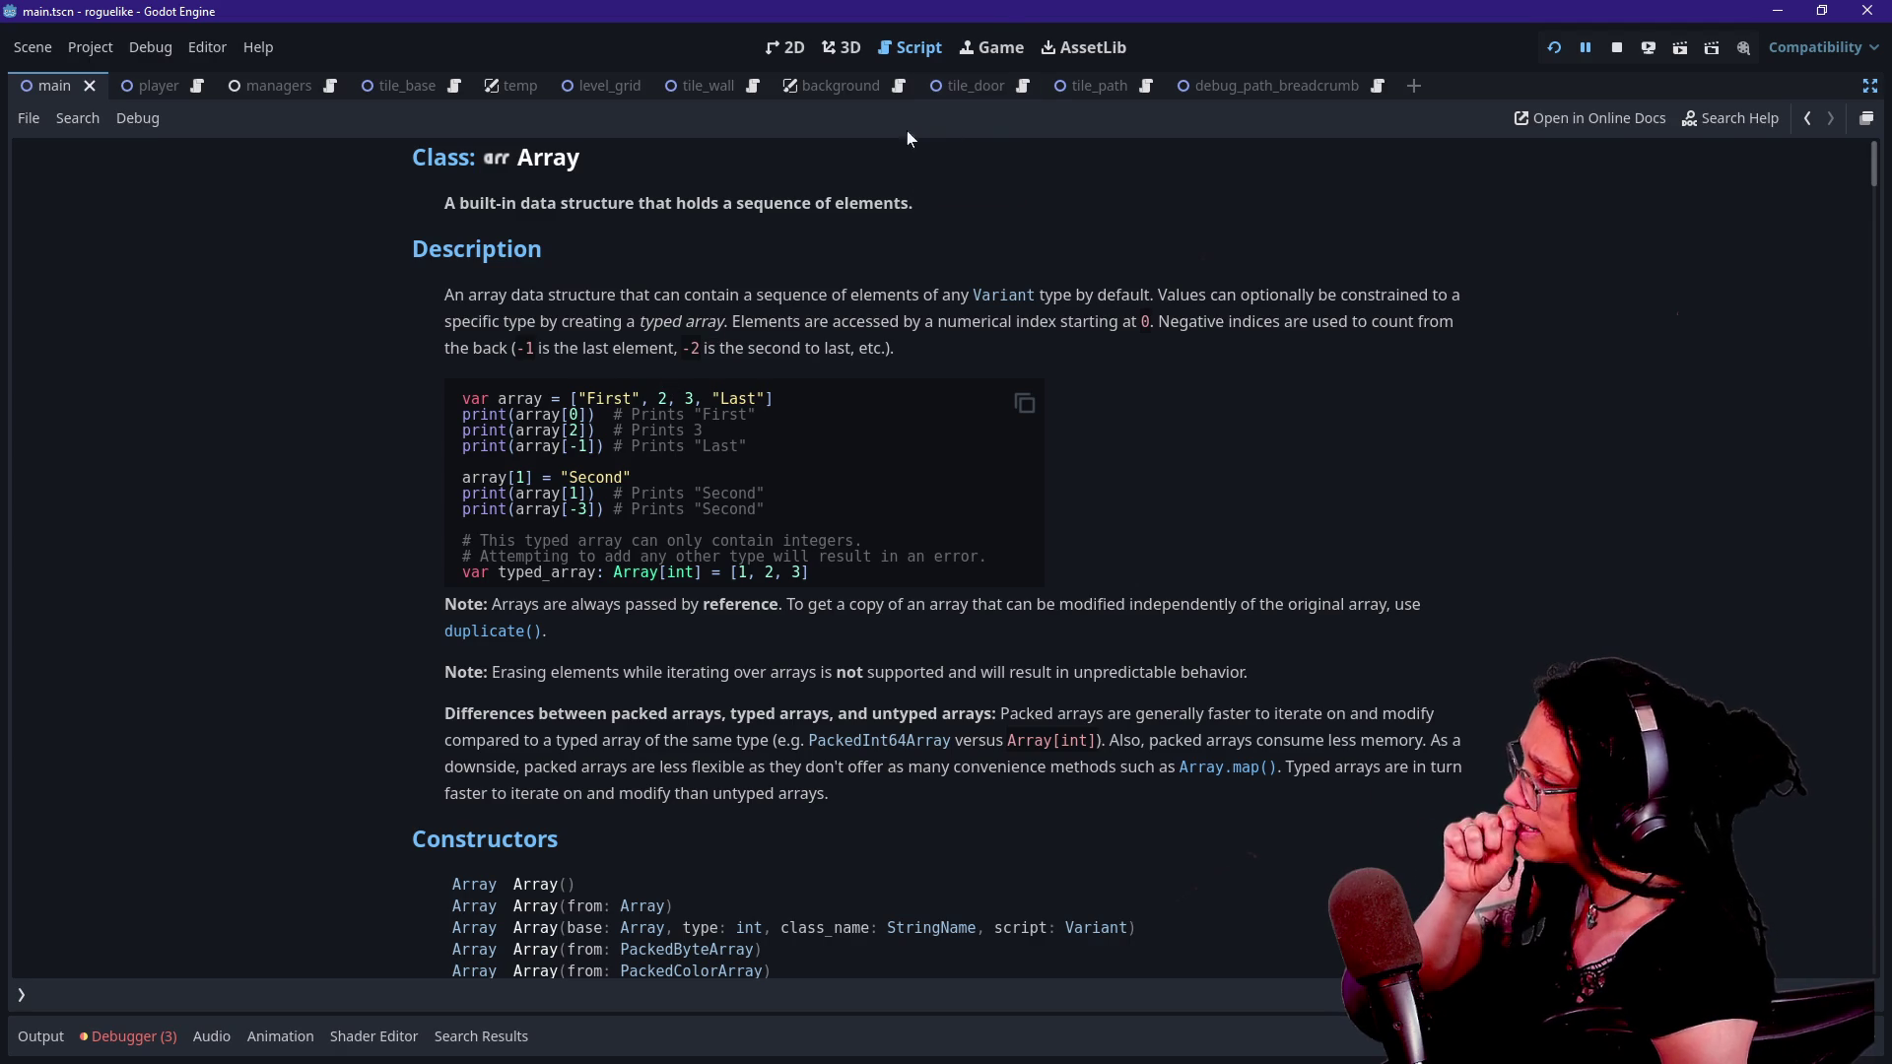
- Restore the scene and inspector docks and reopen manage_levels.gd at line 1
key(ctrl+F1)
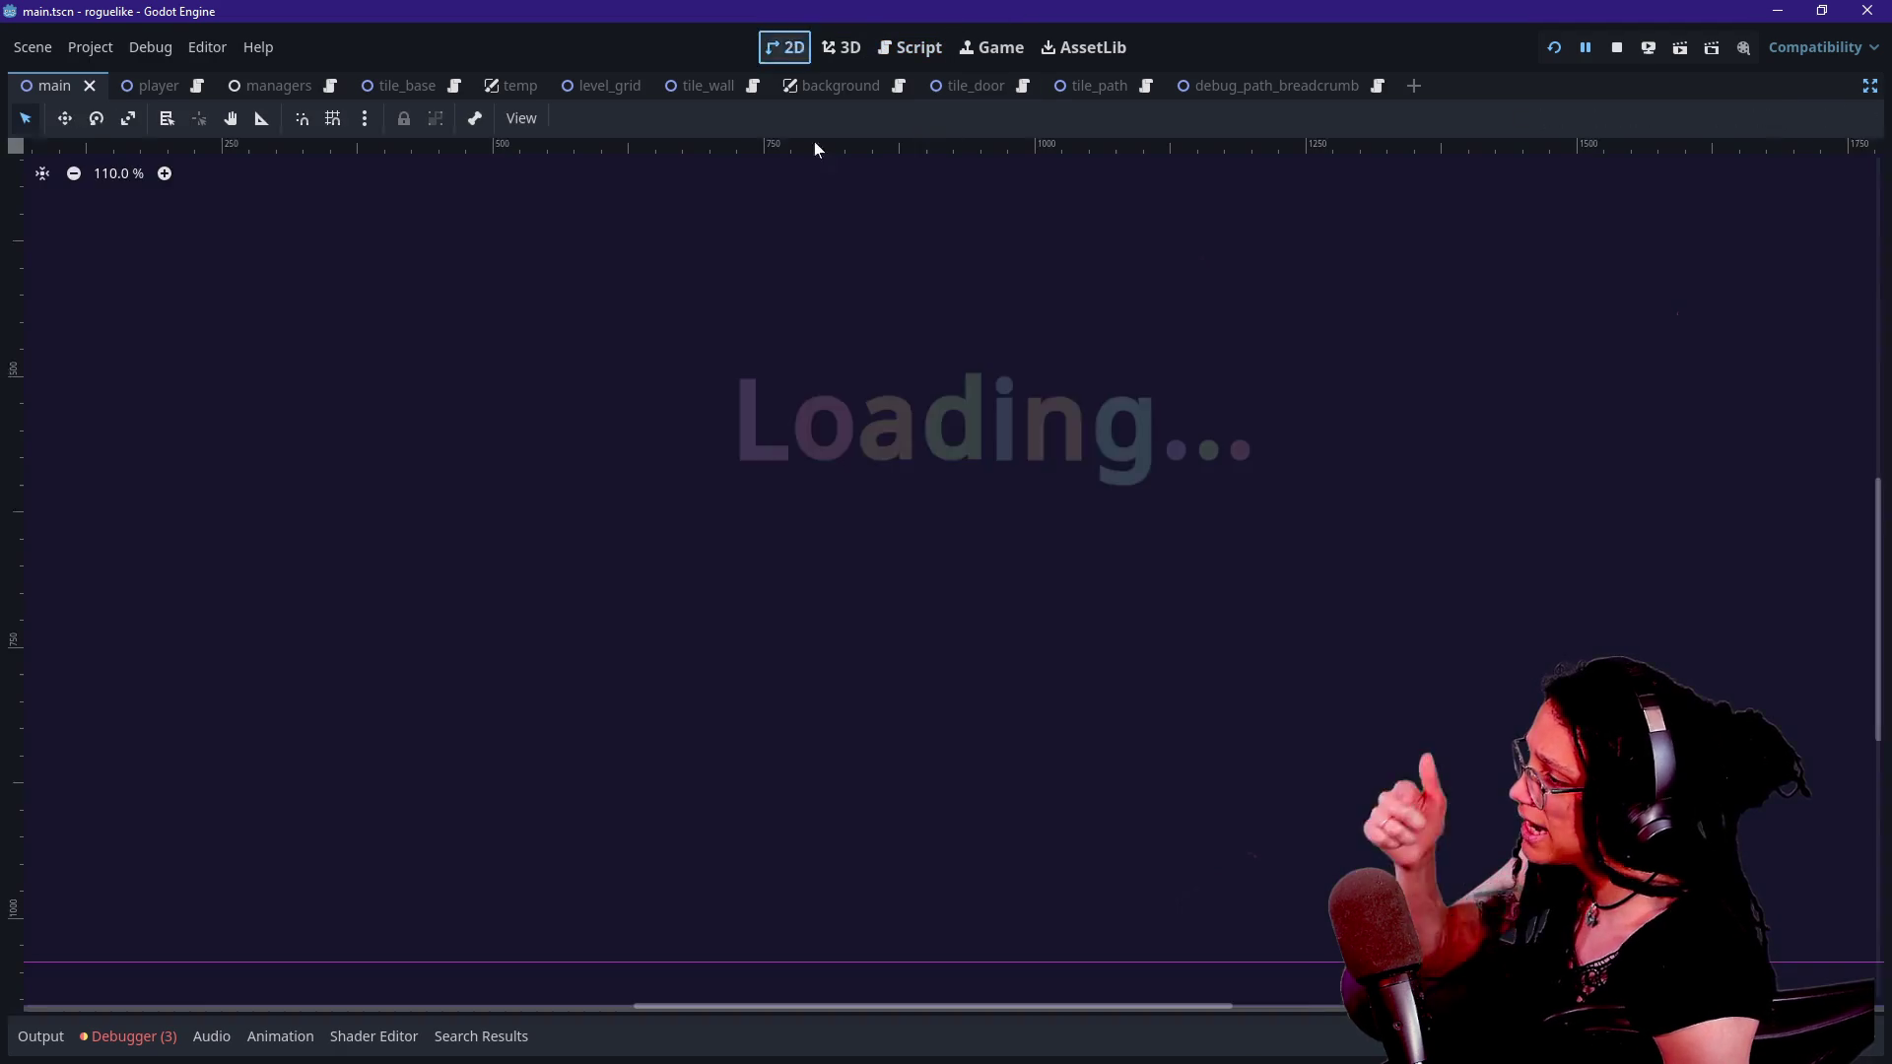
key(ctrl+F3)
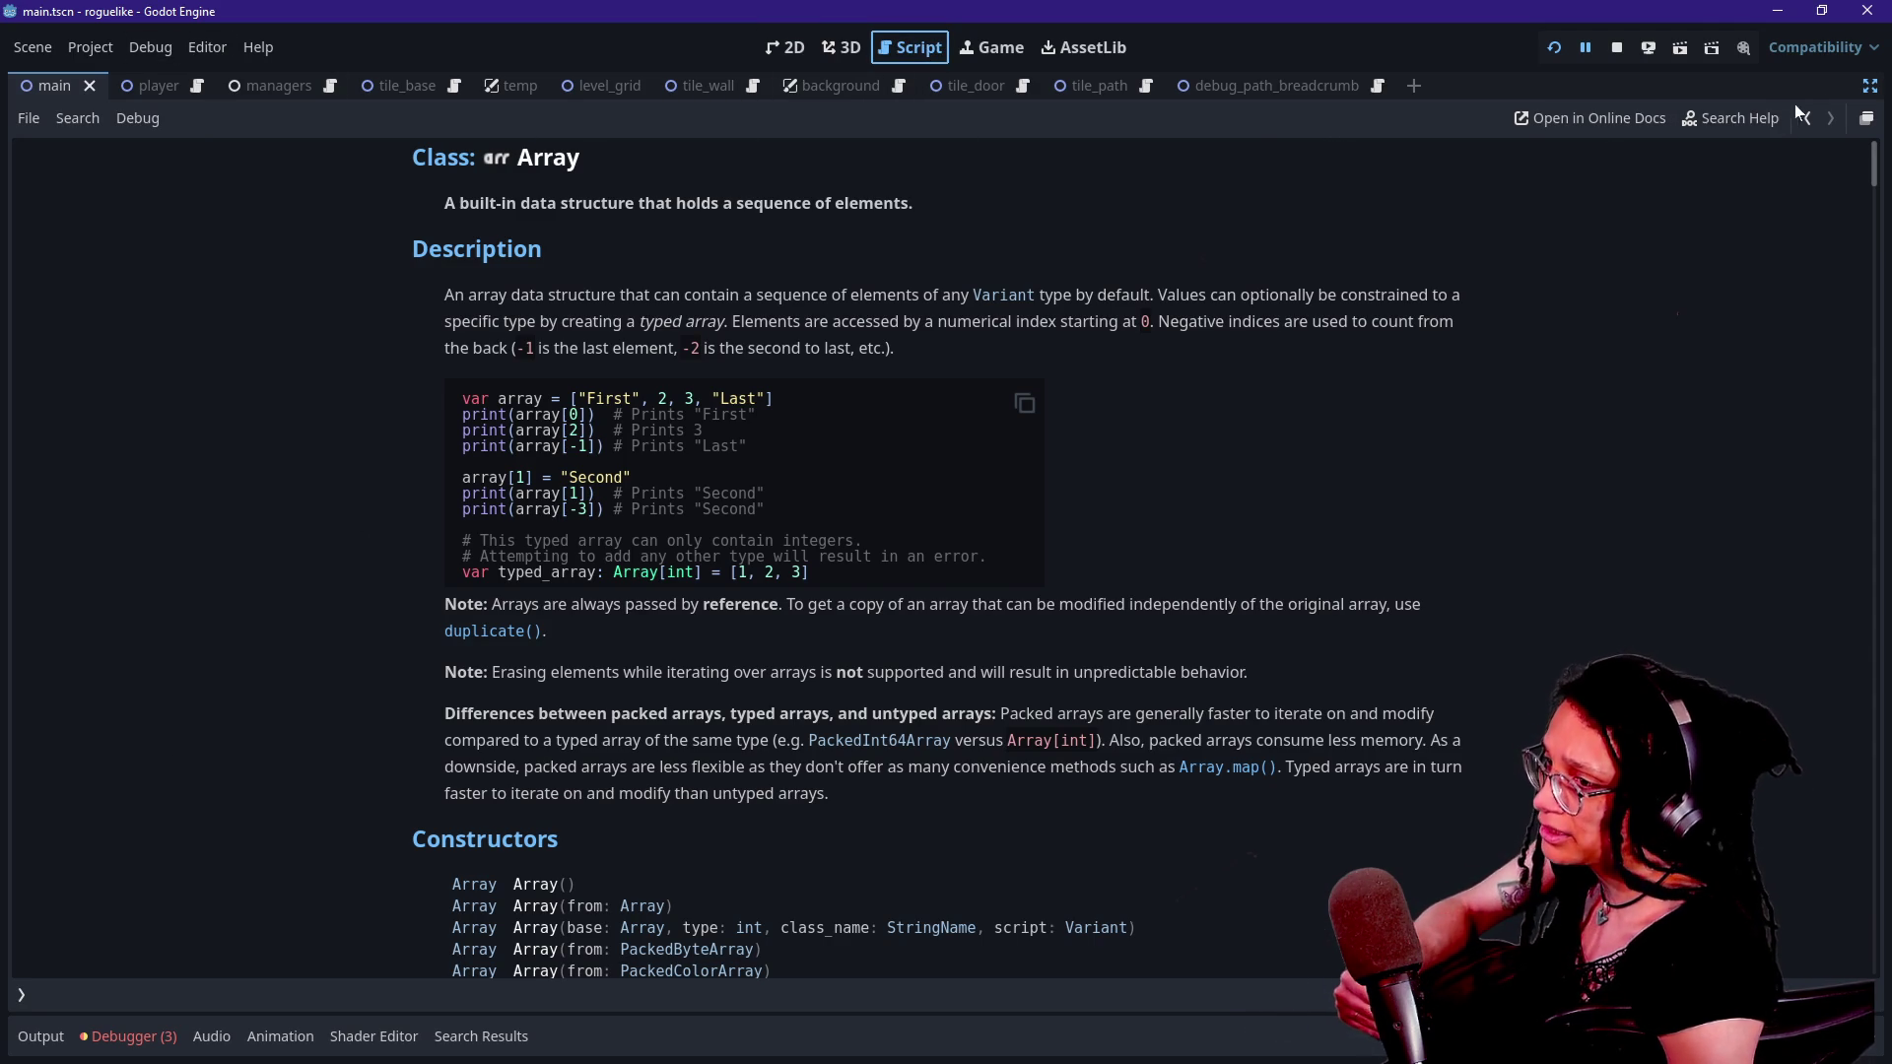
click(1869, 86)
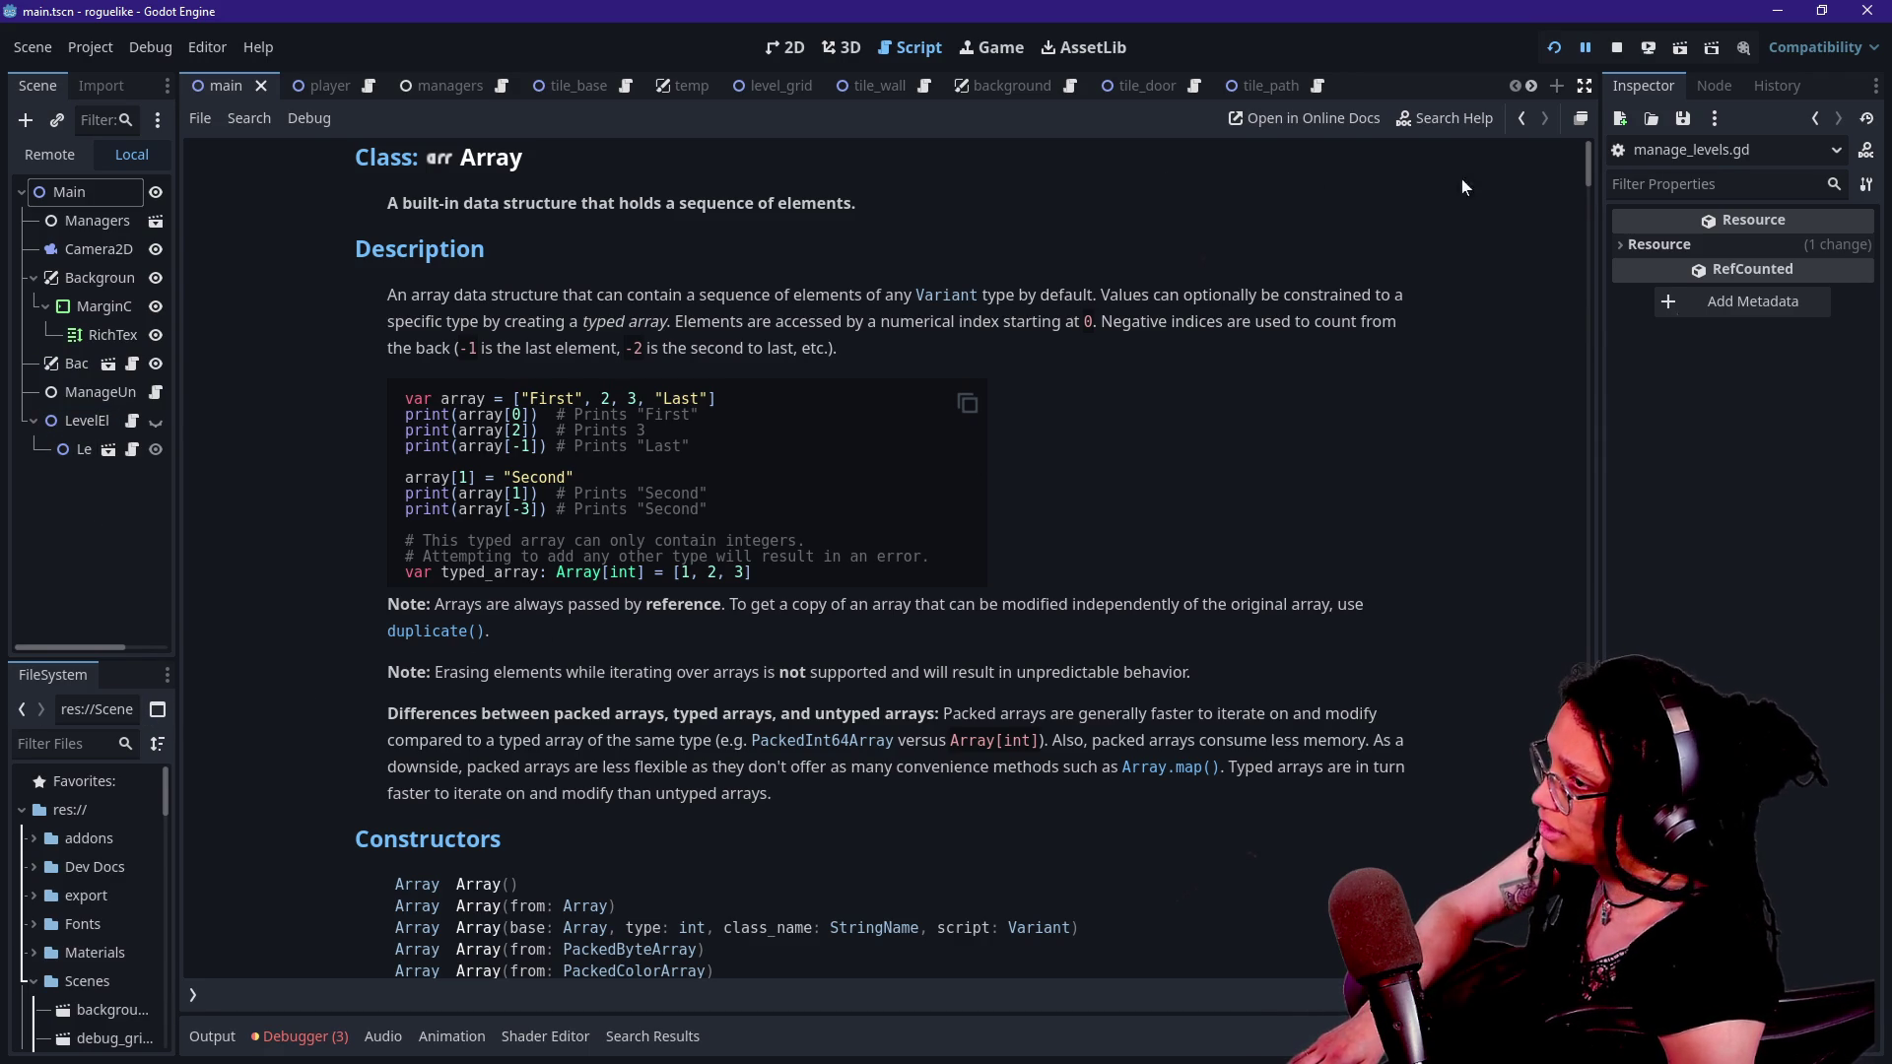
click(1519, 119)
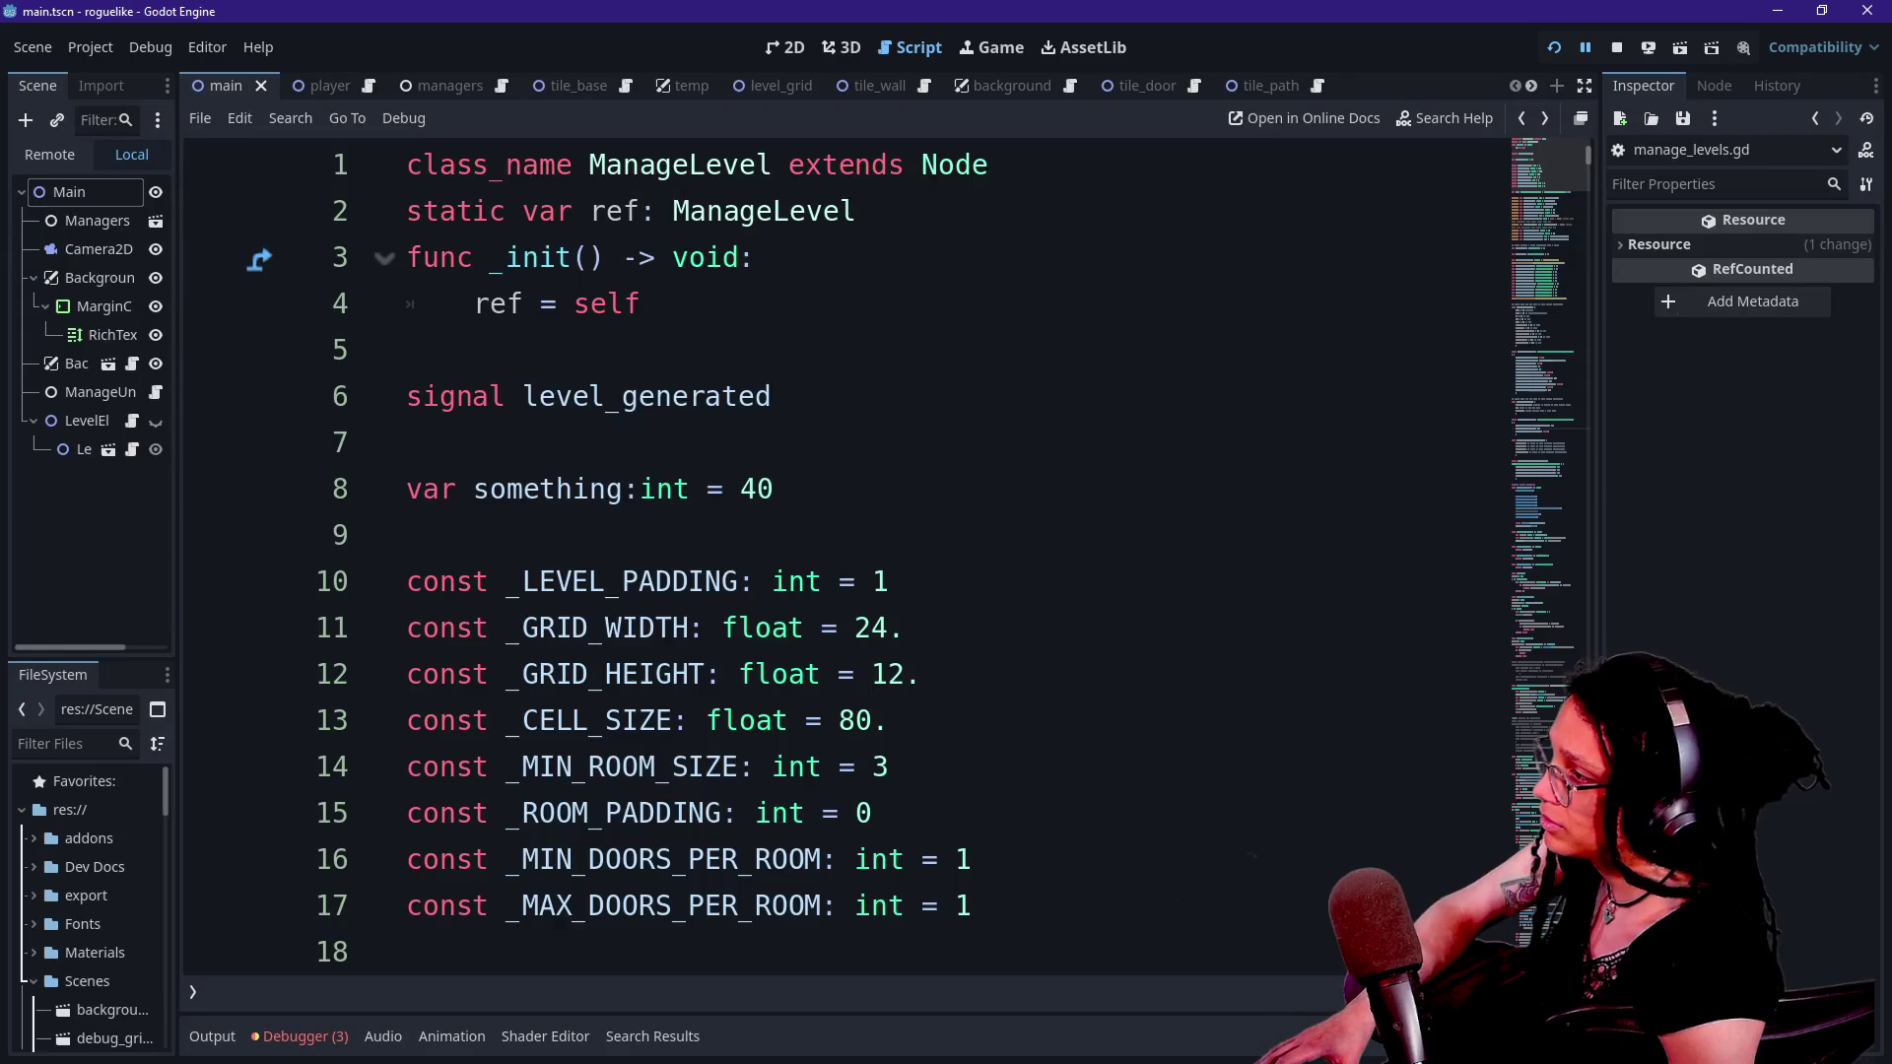
- Declare var an_array: Array = [] just below the class declaration
key(Return)
key(Return)
key(Return)
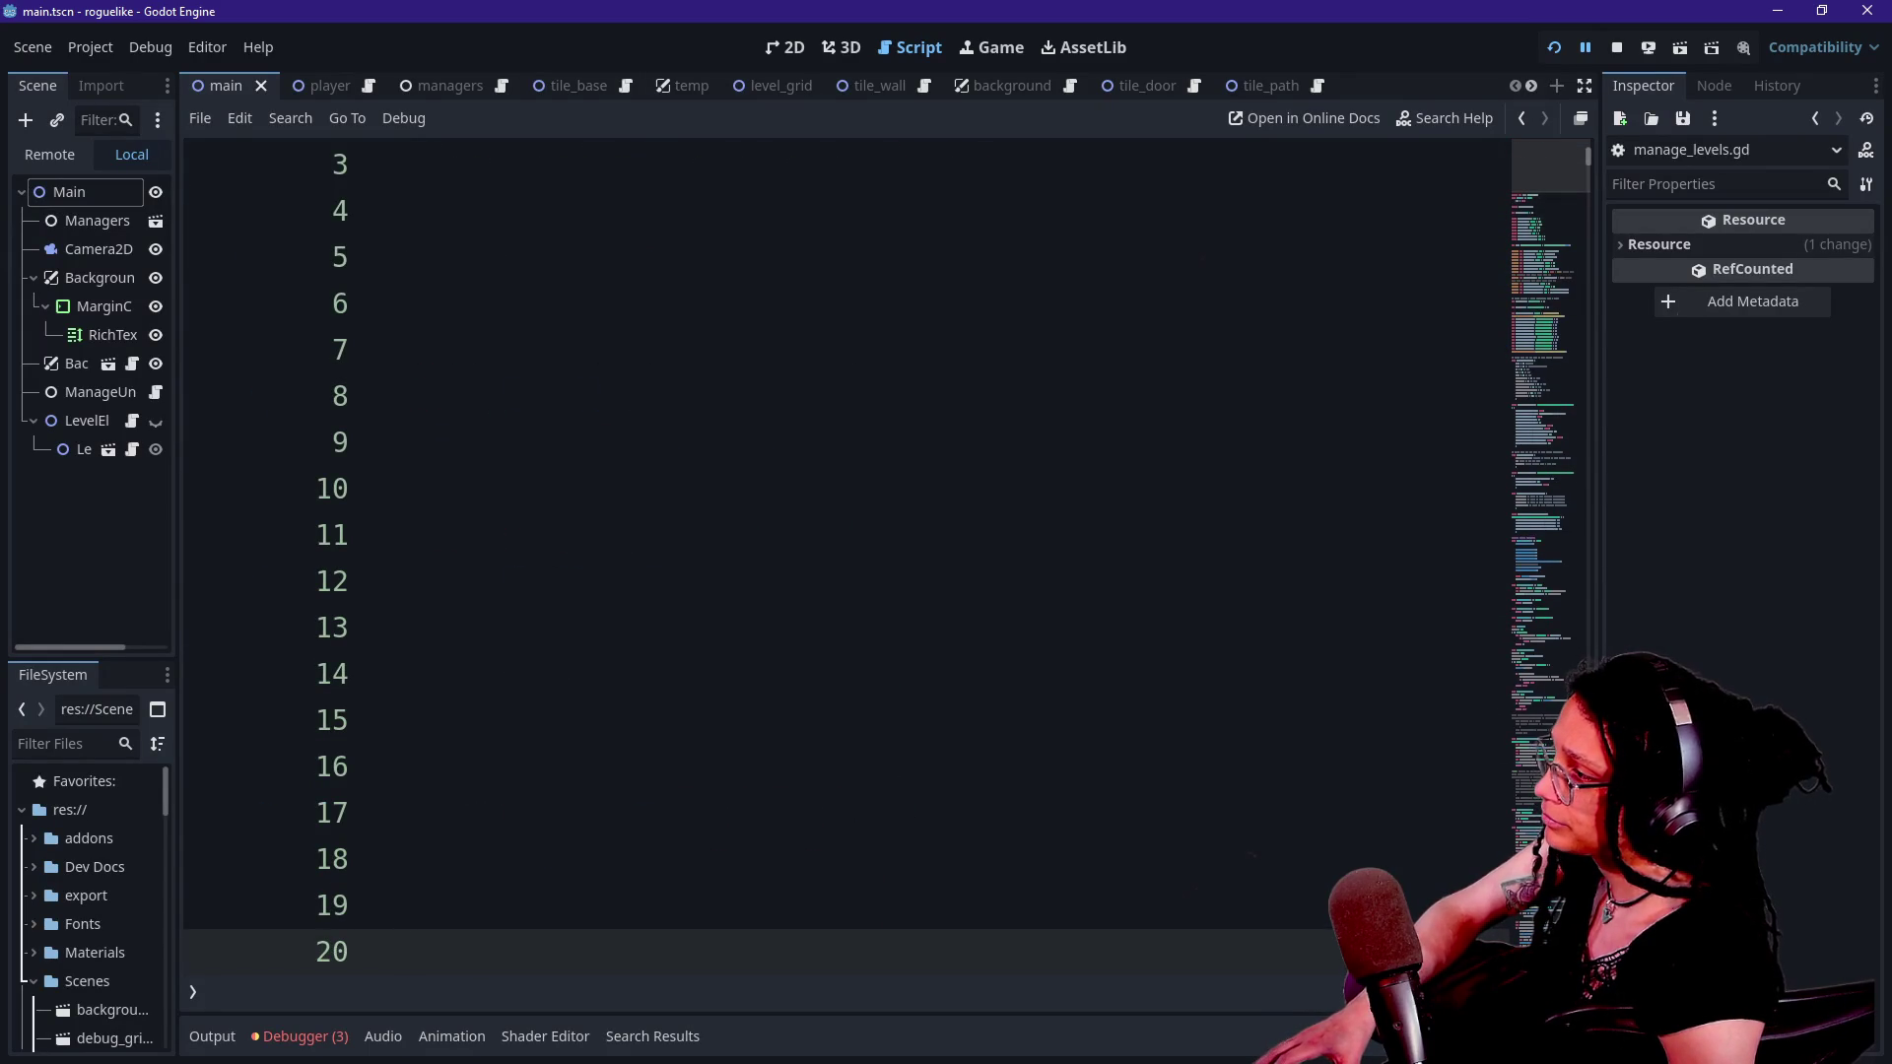
key(Up)
key(Up)
key(Up)
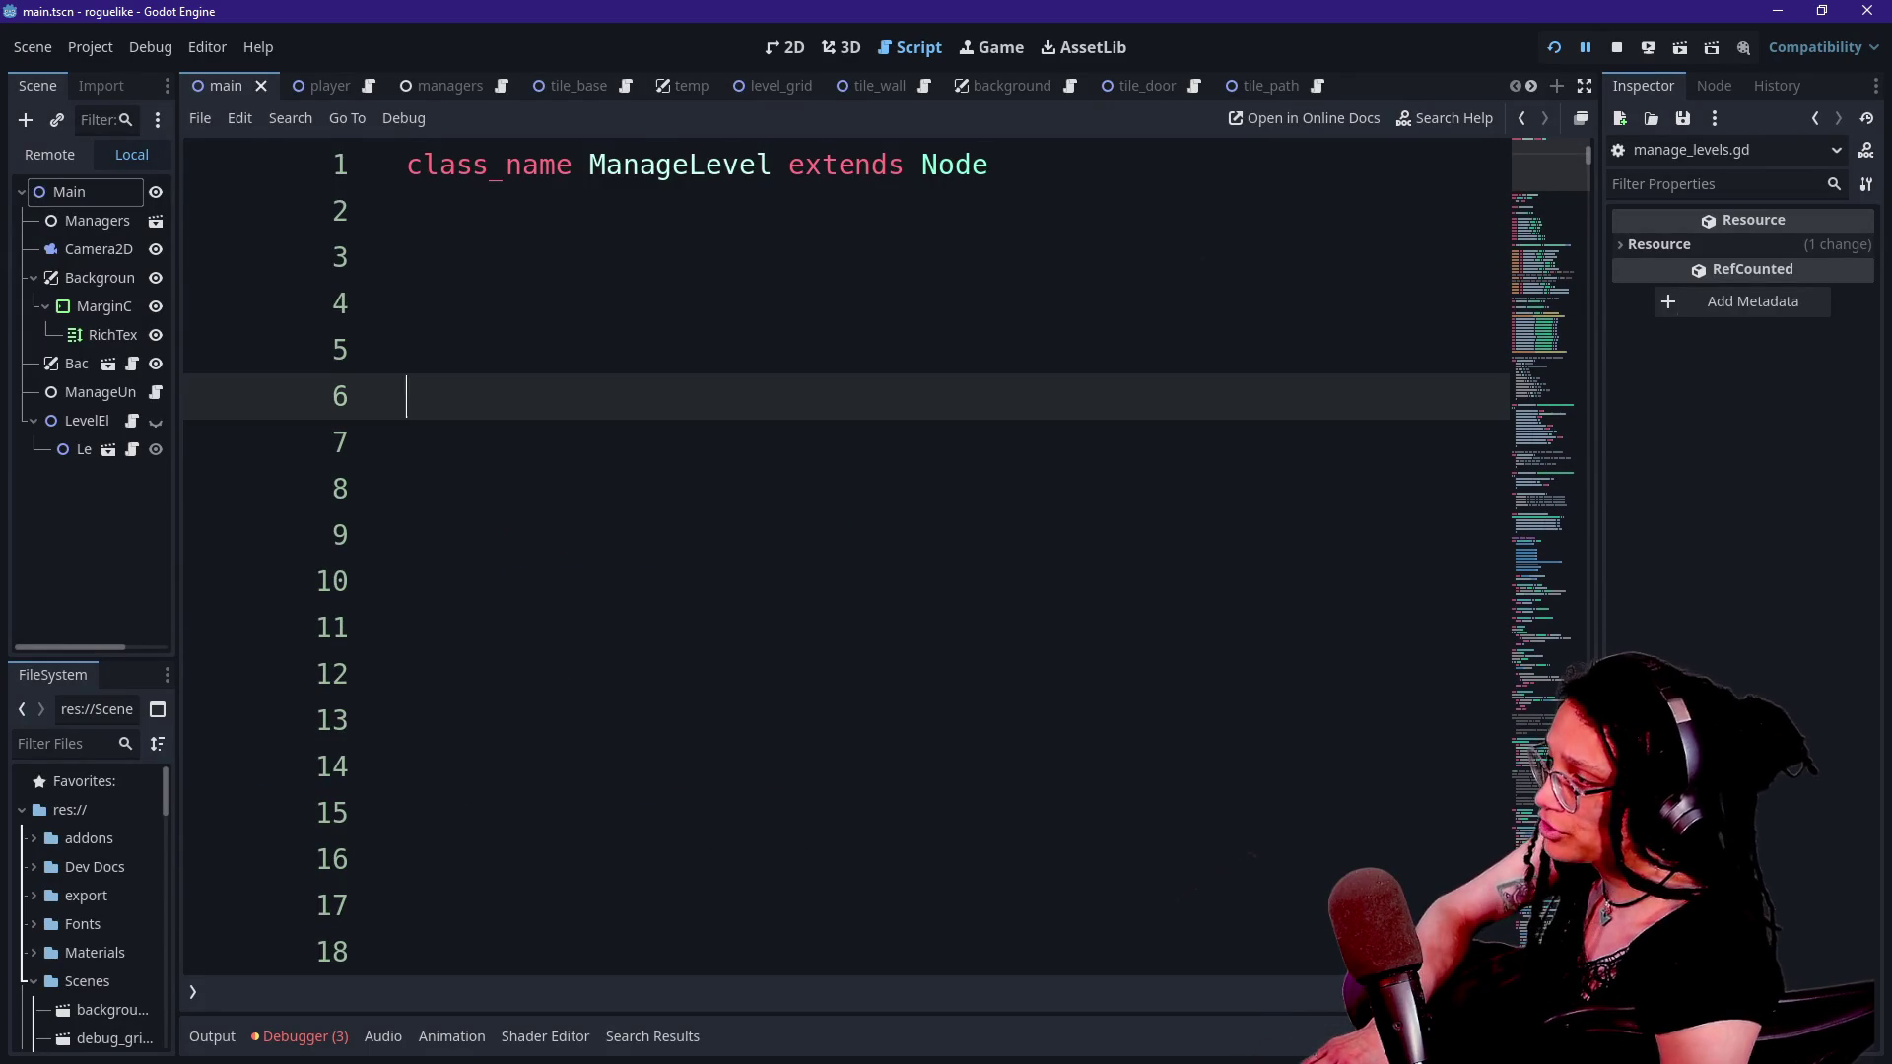
key(BackSpace)
key(BackSpace)
text(V)
key(BackSpace)
text(var )
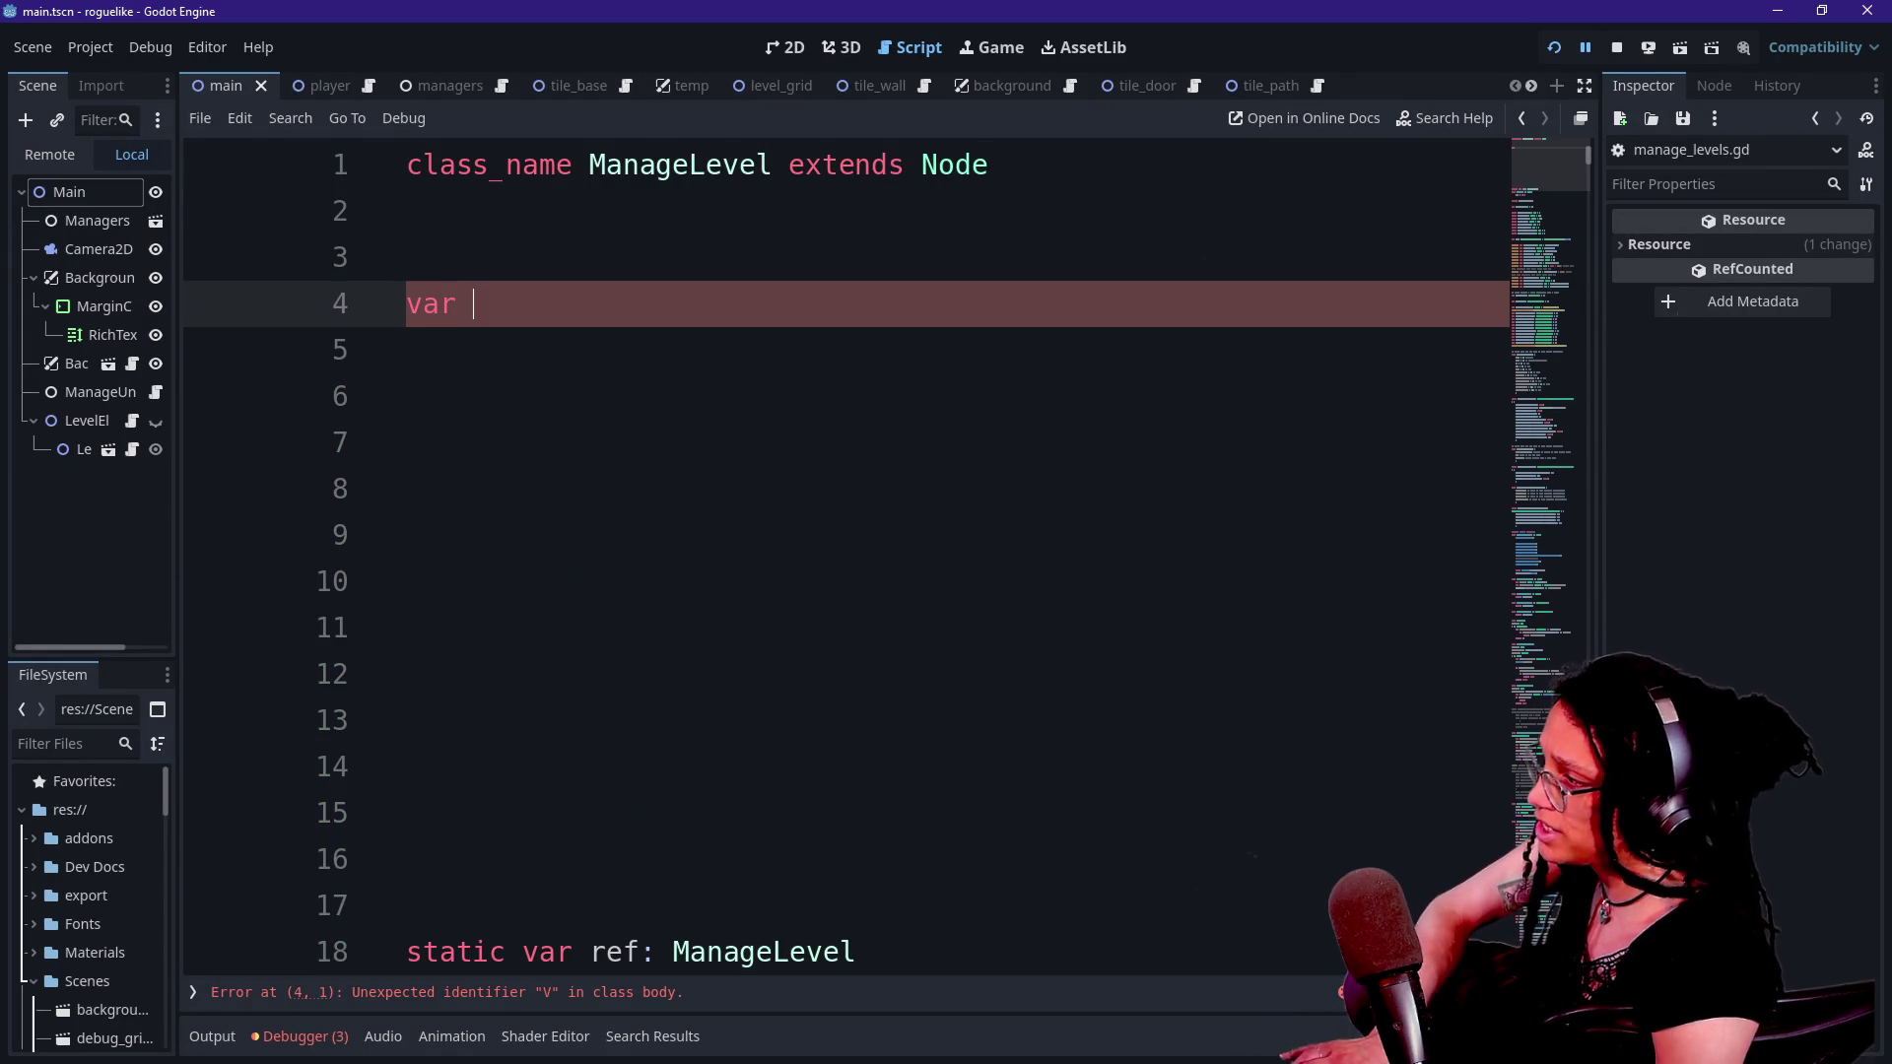
text(an_ar)
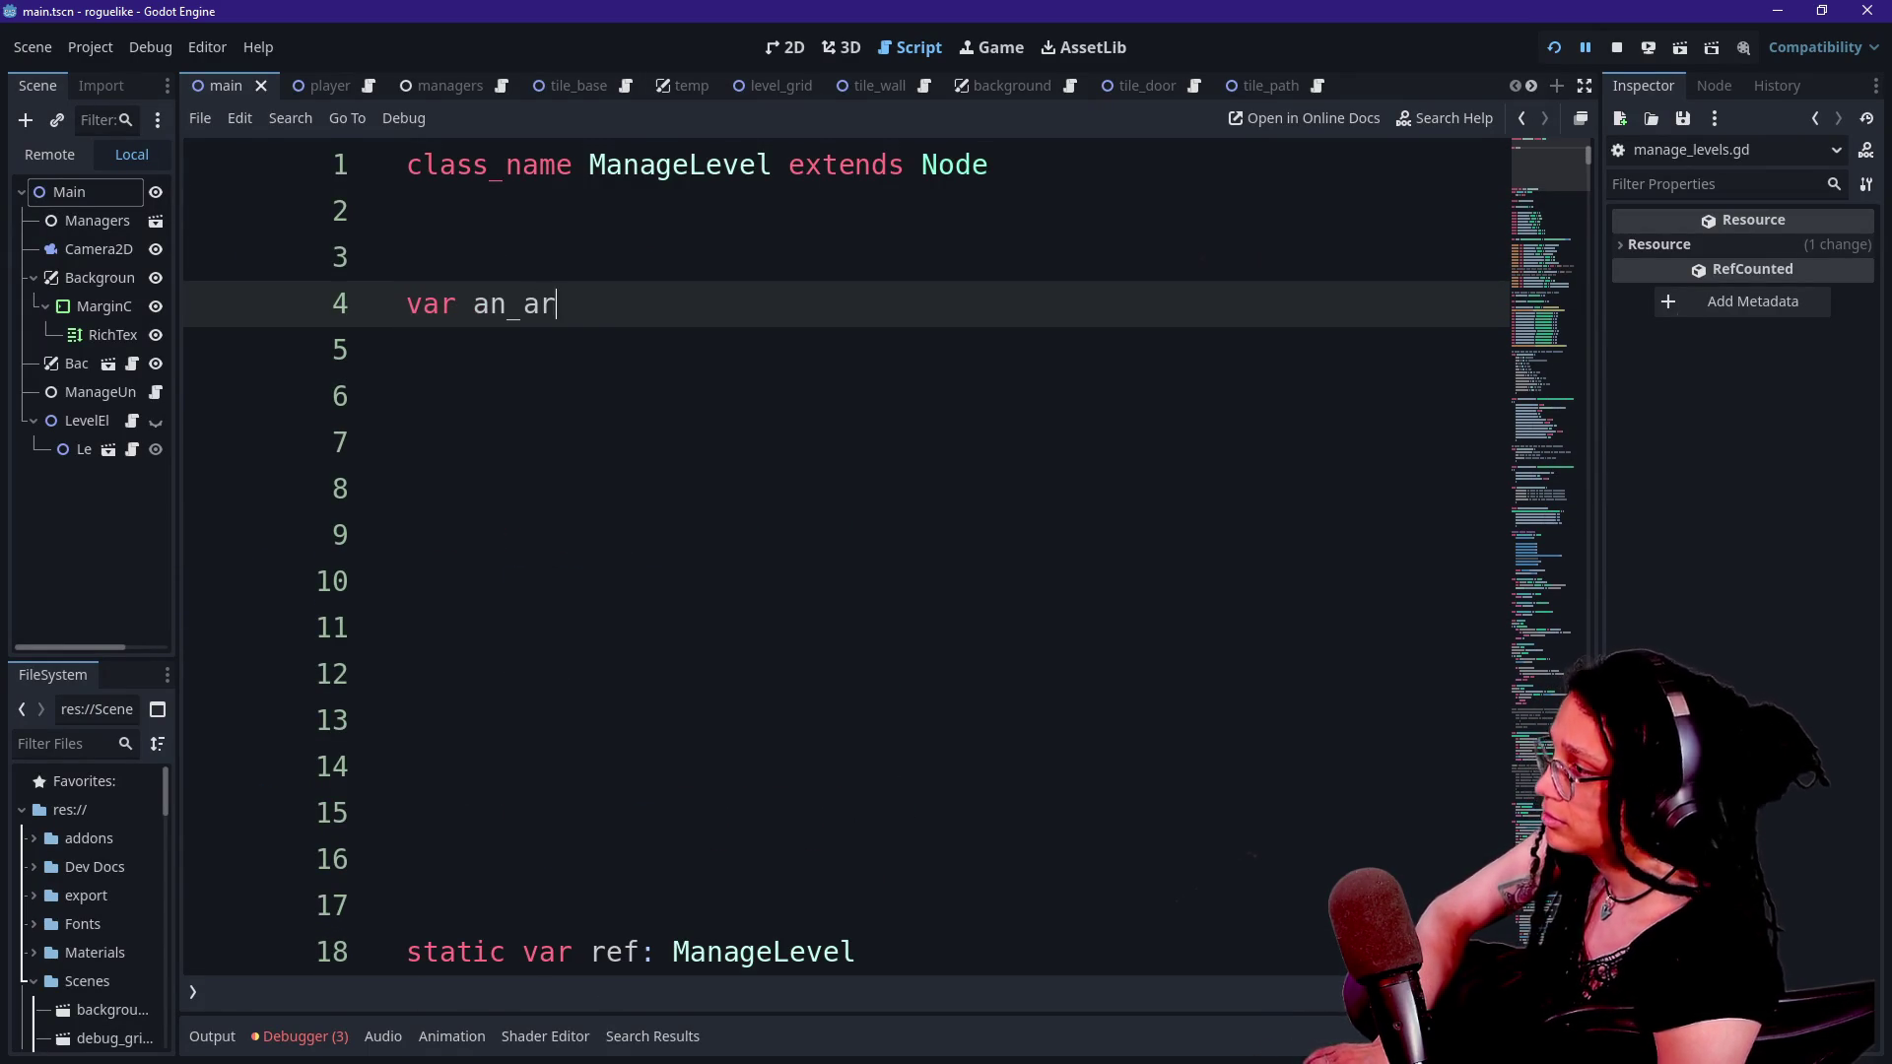
text(ray: Array)
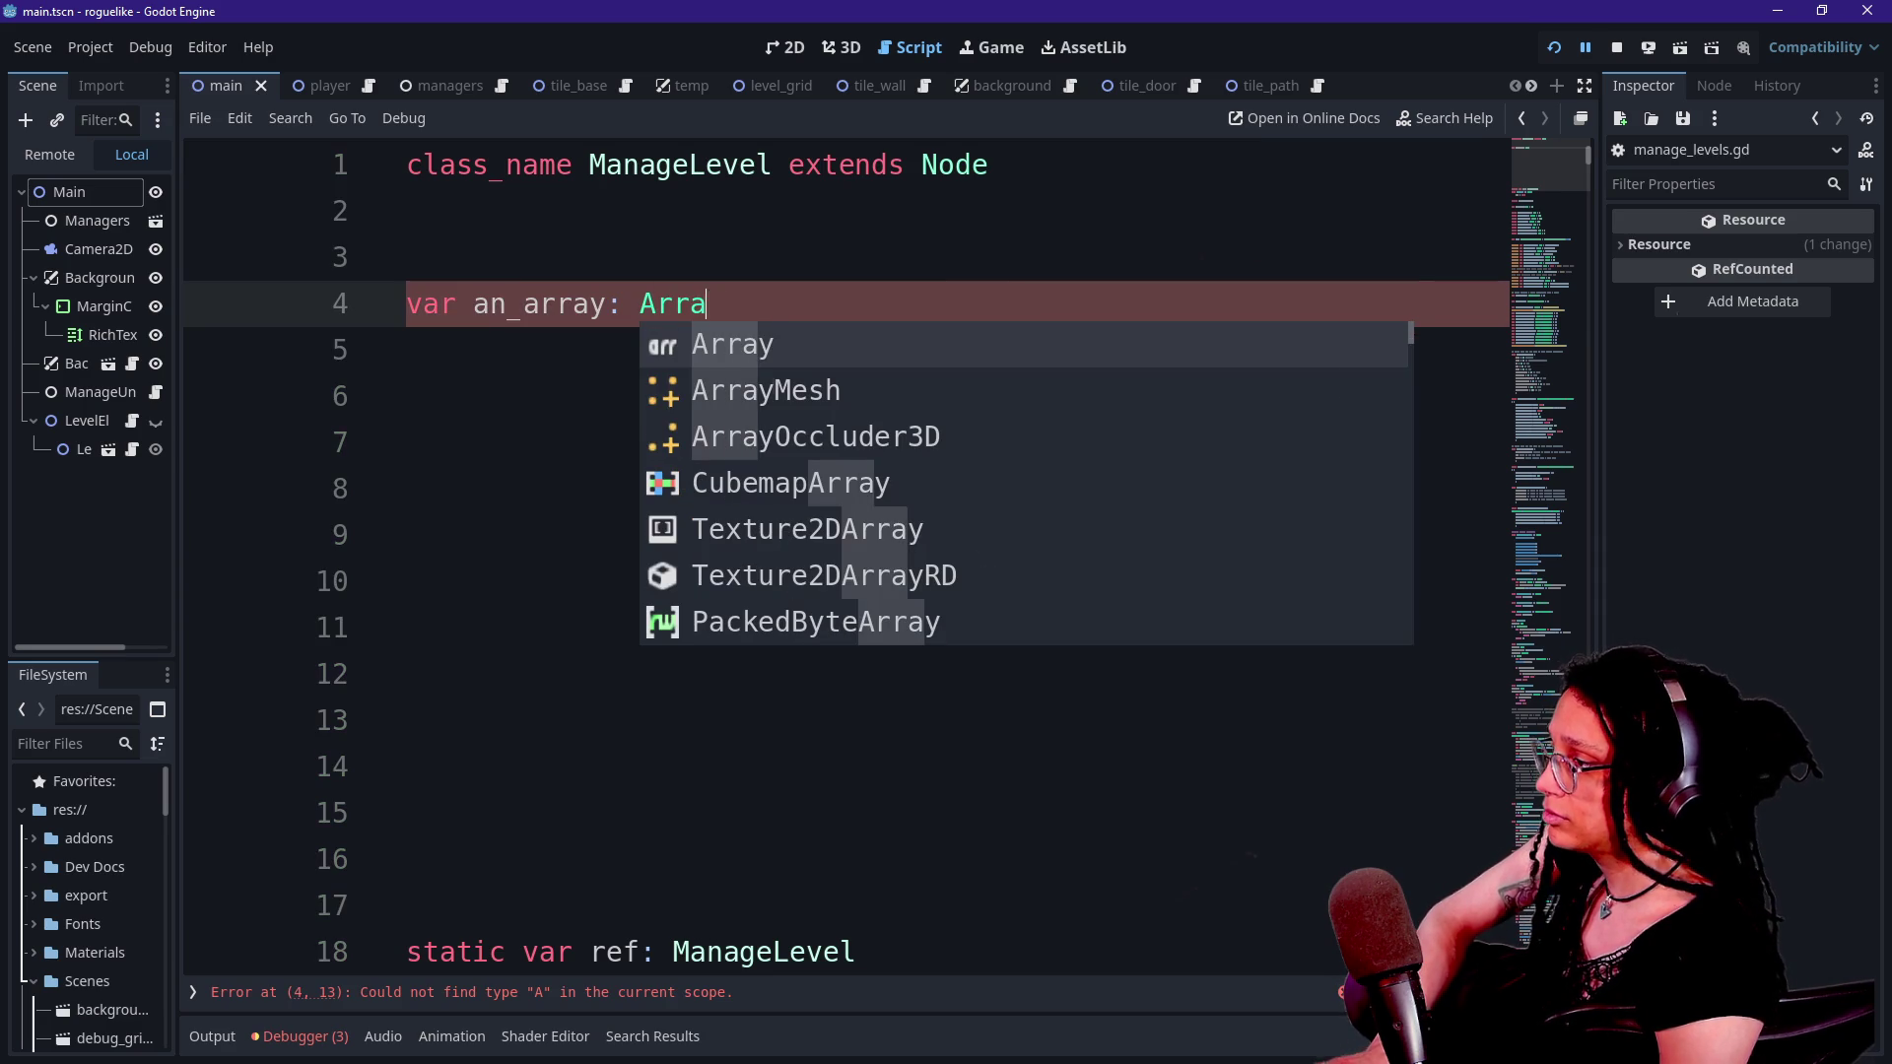
key(BackSpace)
text(= )
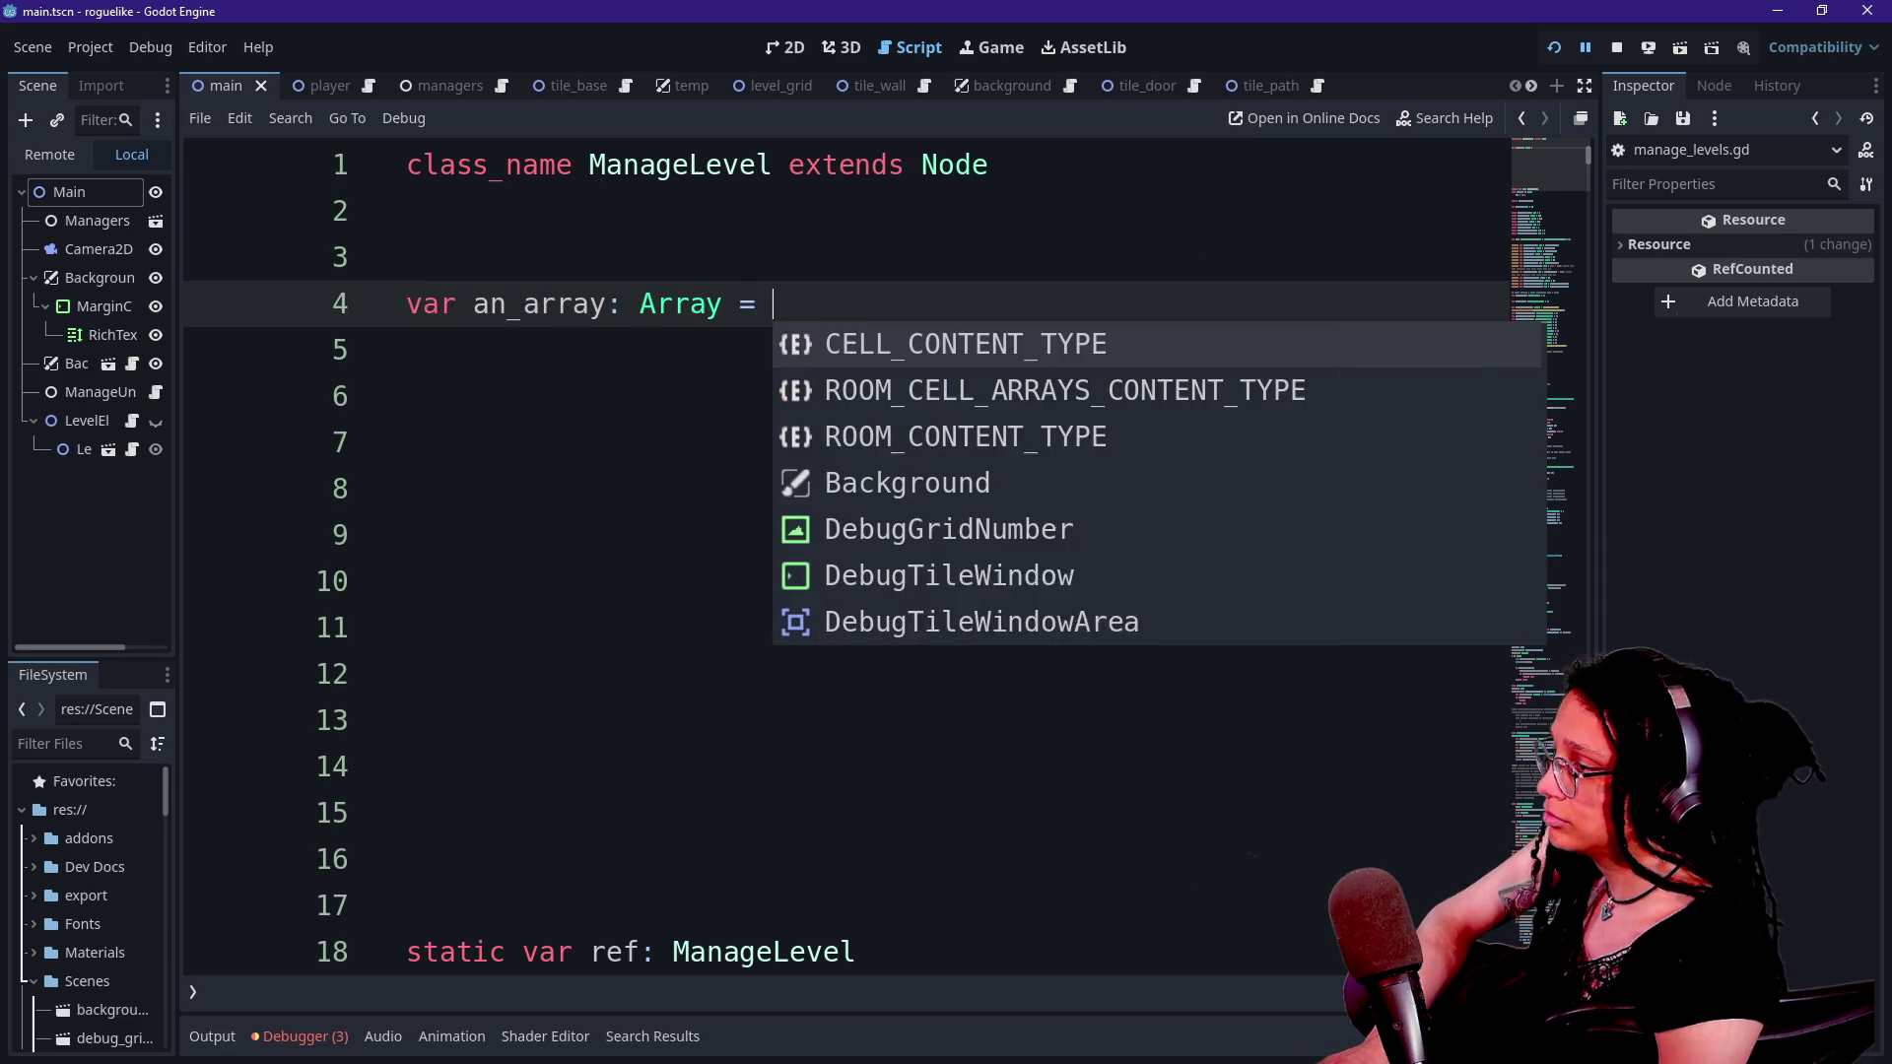
text([)
- Add print(an_array) on the next line and show the Output log
key(Return)
key(Return)
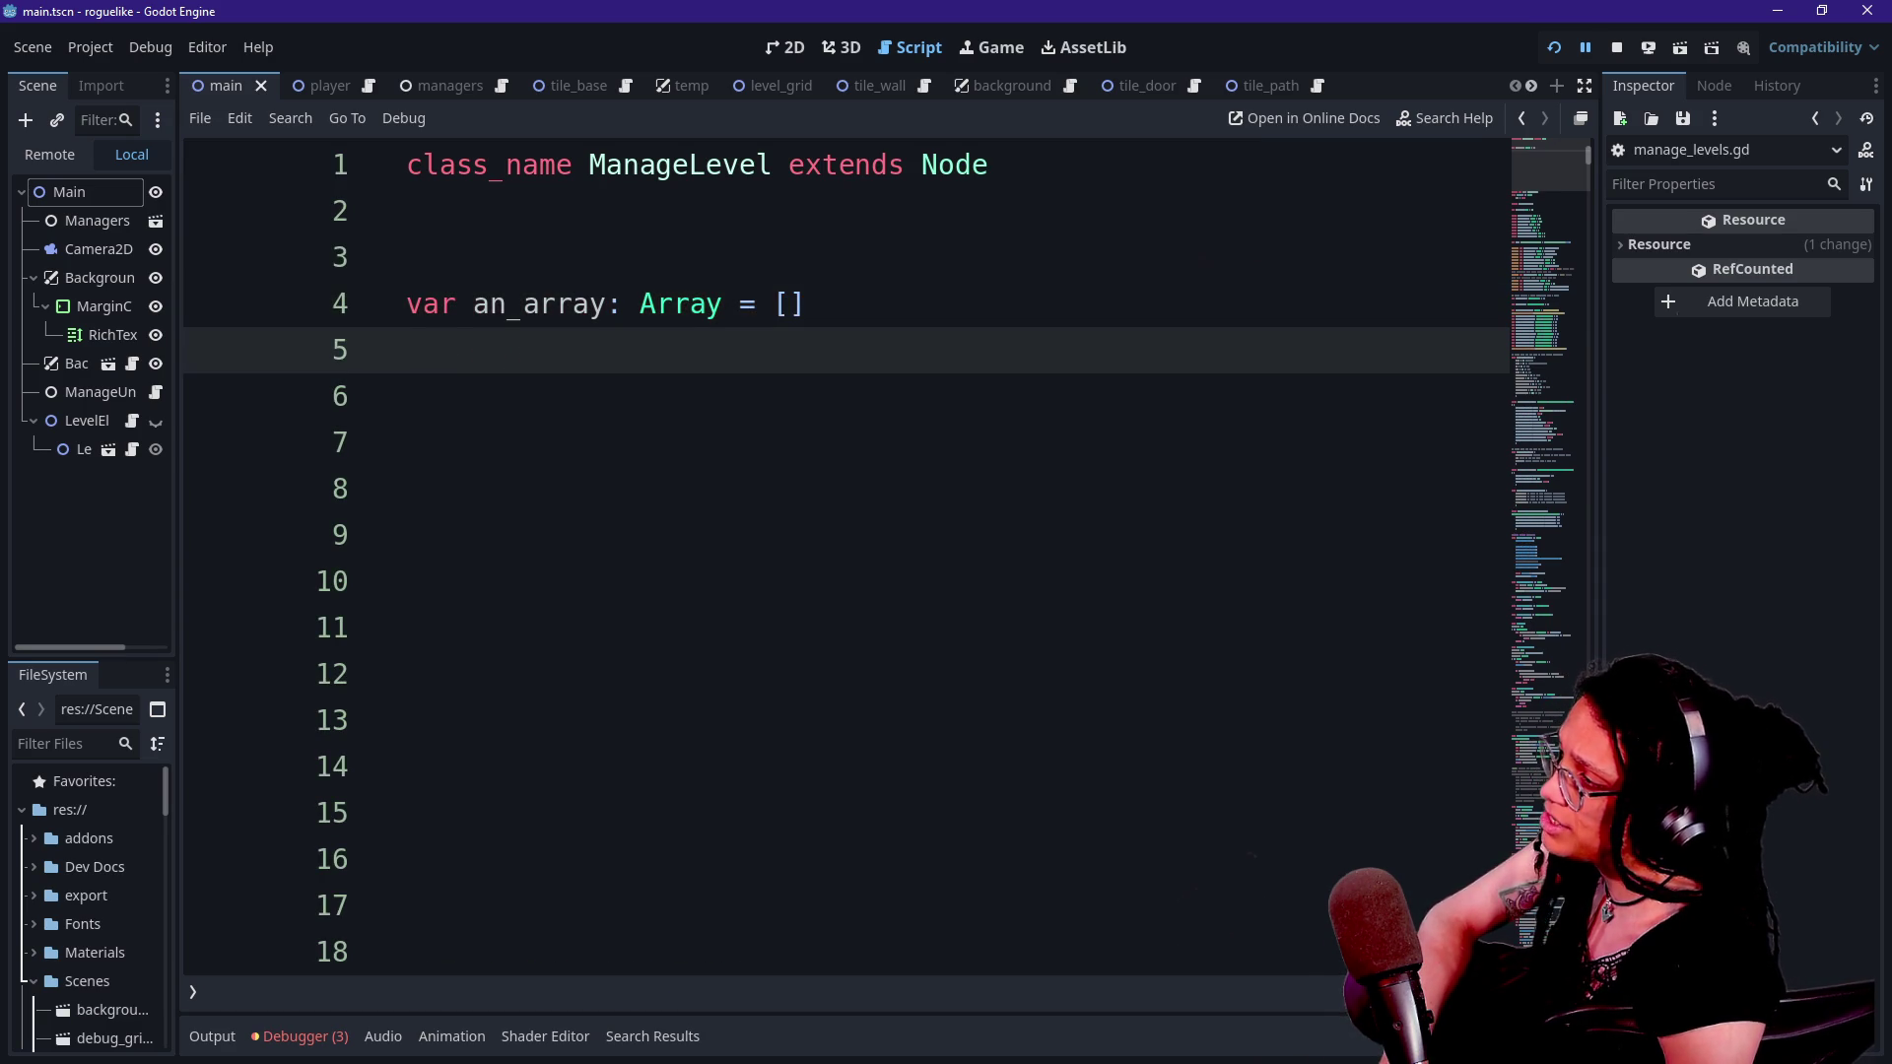
text(print)
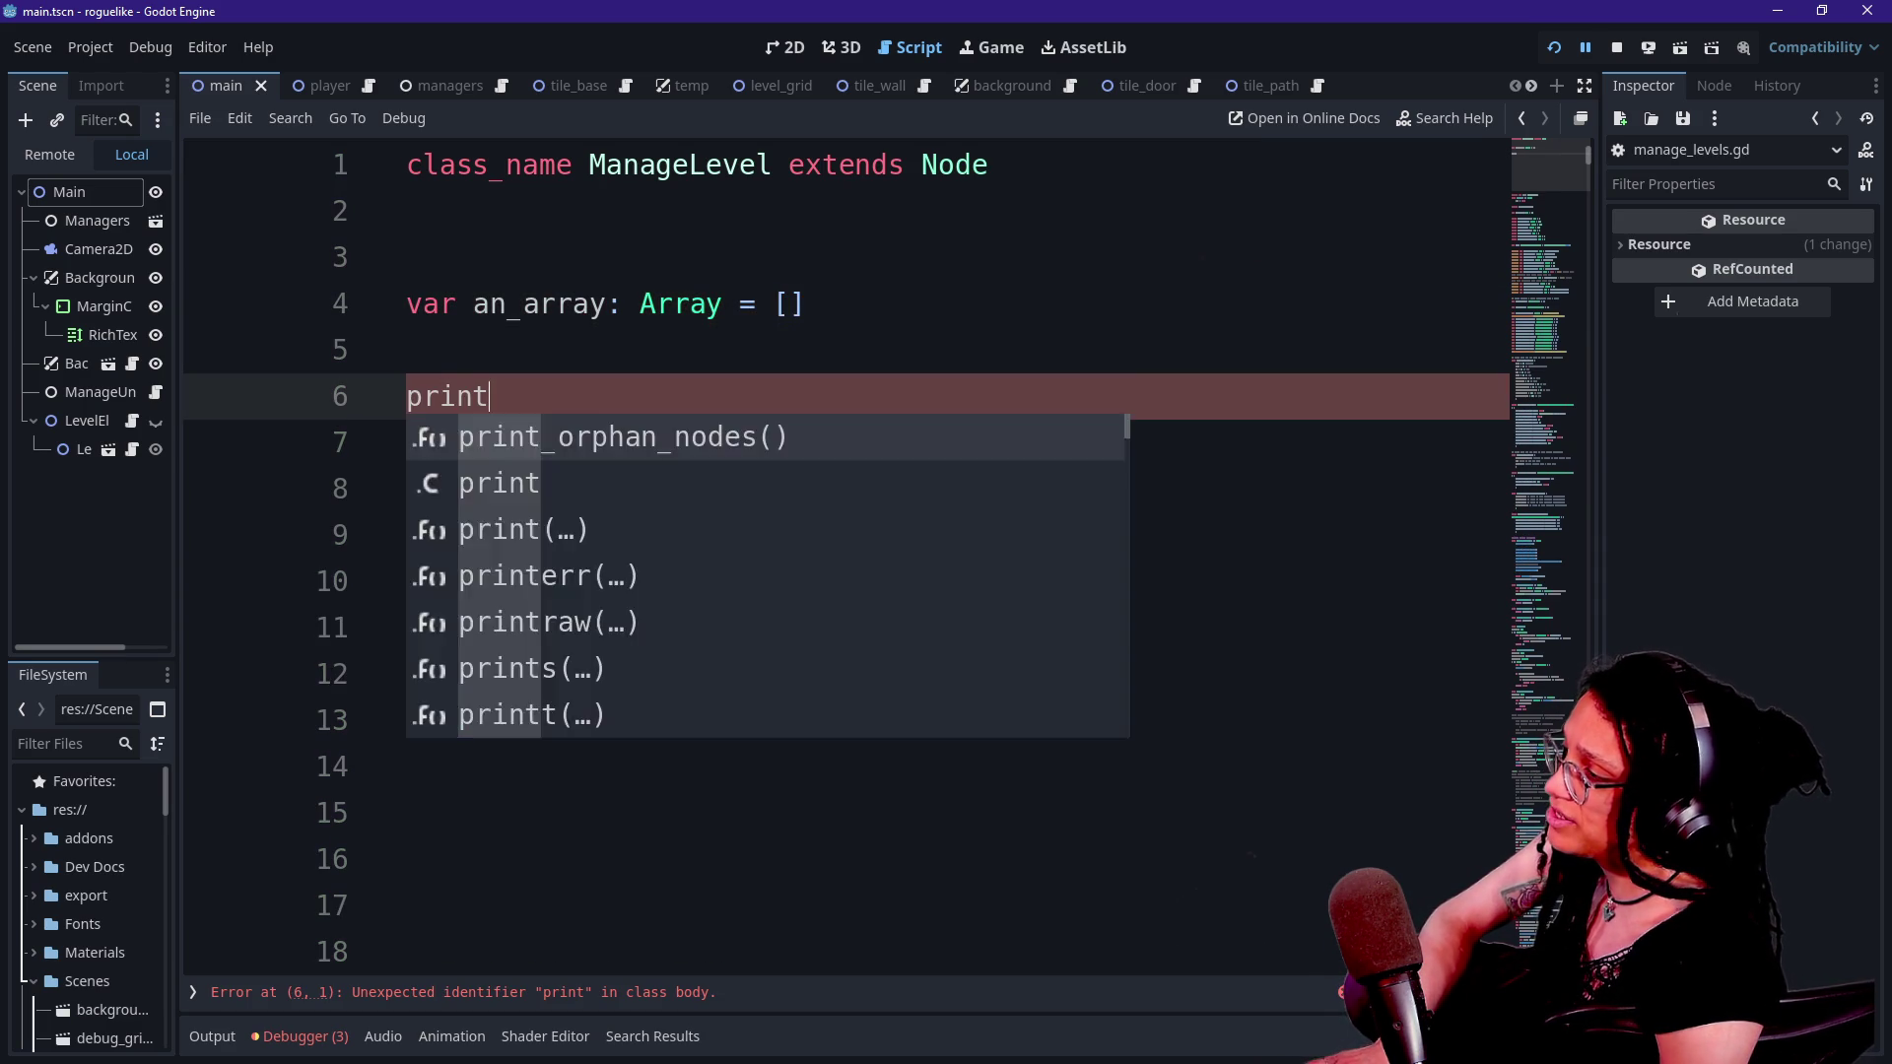
text((an_array))
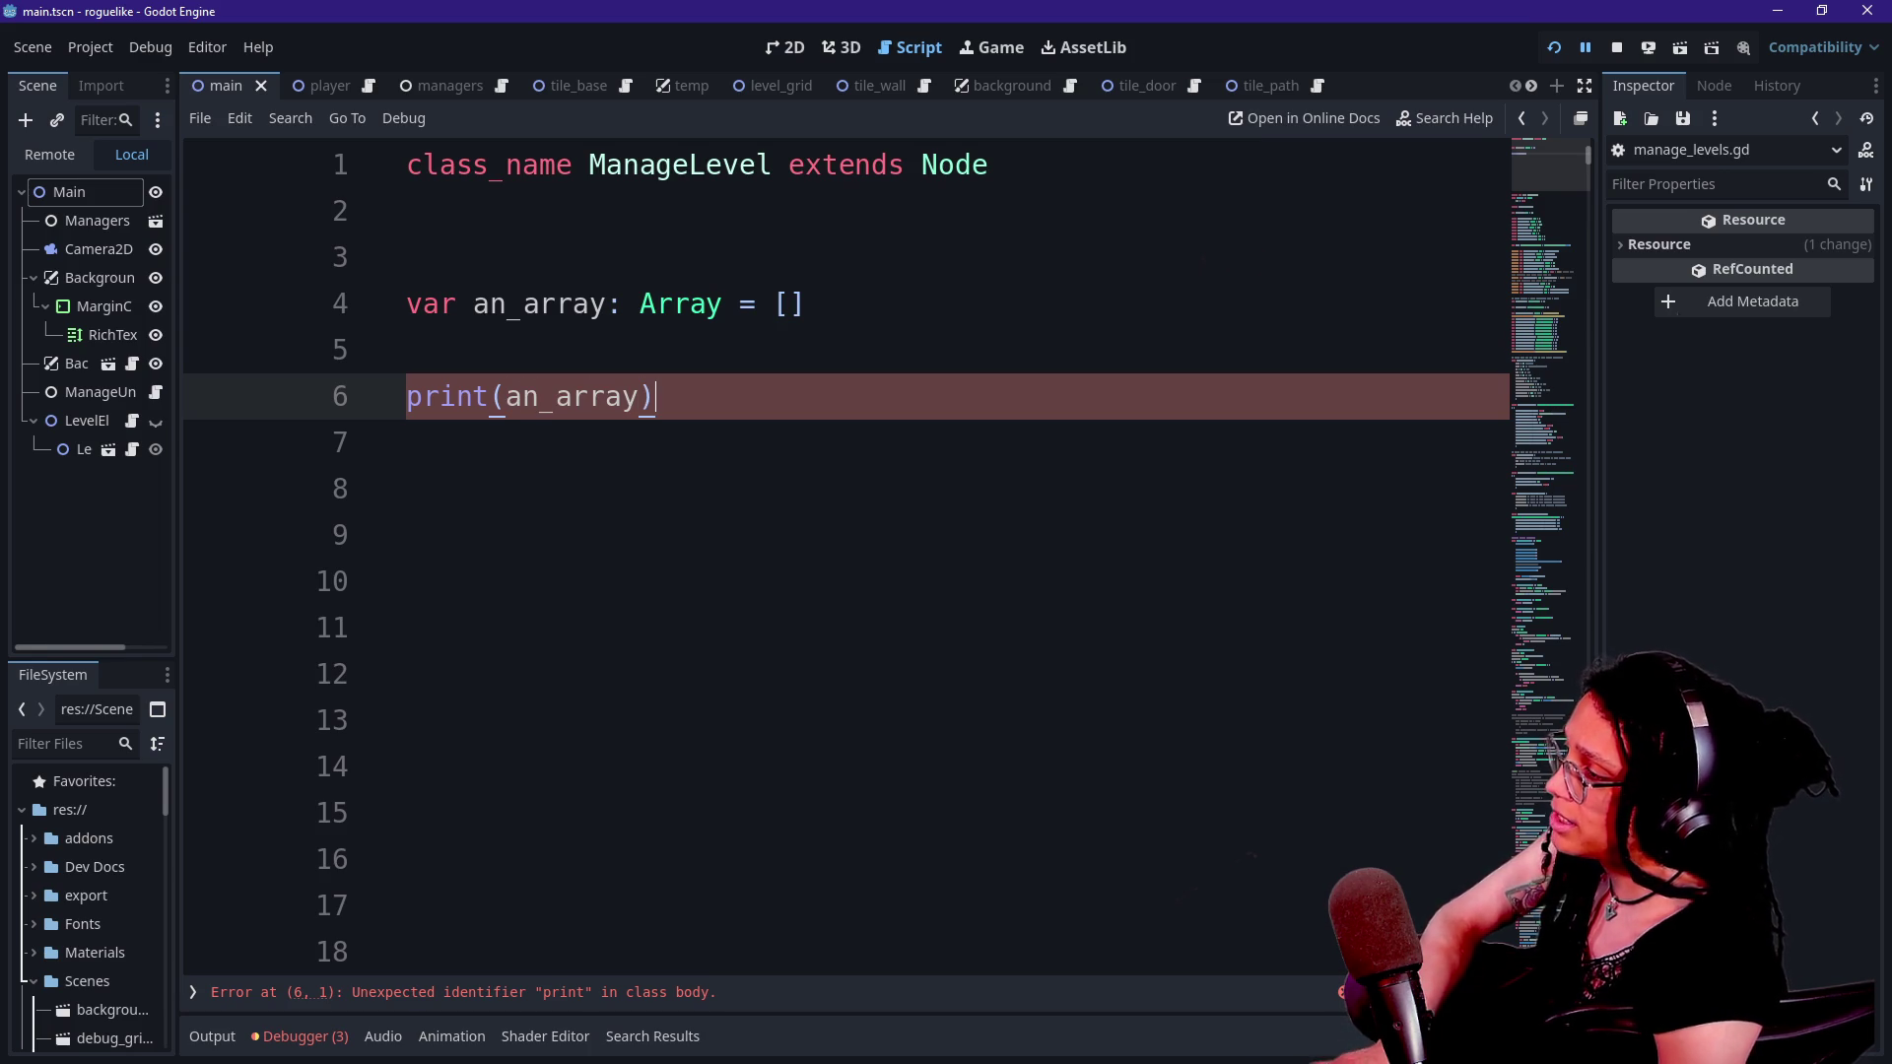
click(212, 1036)
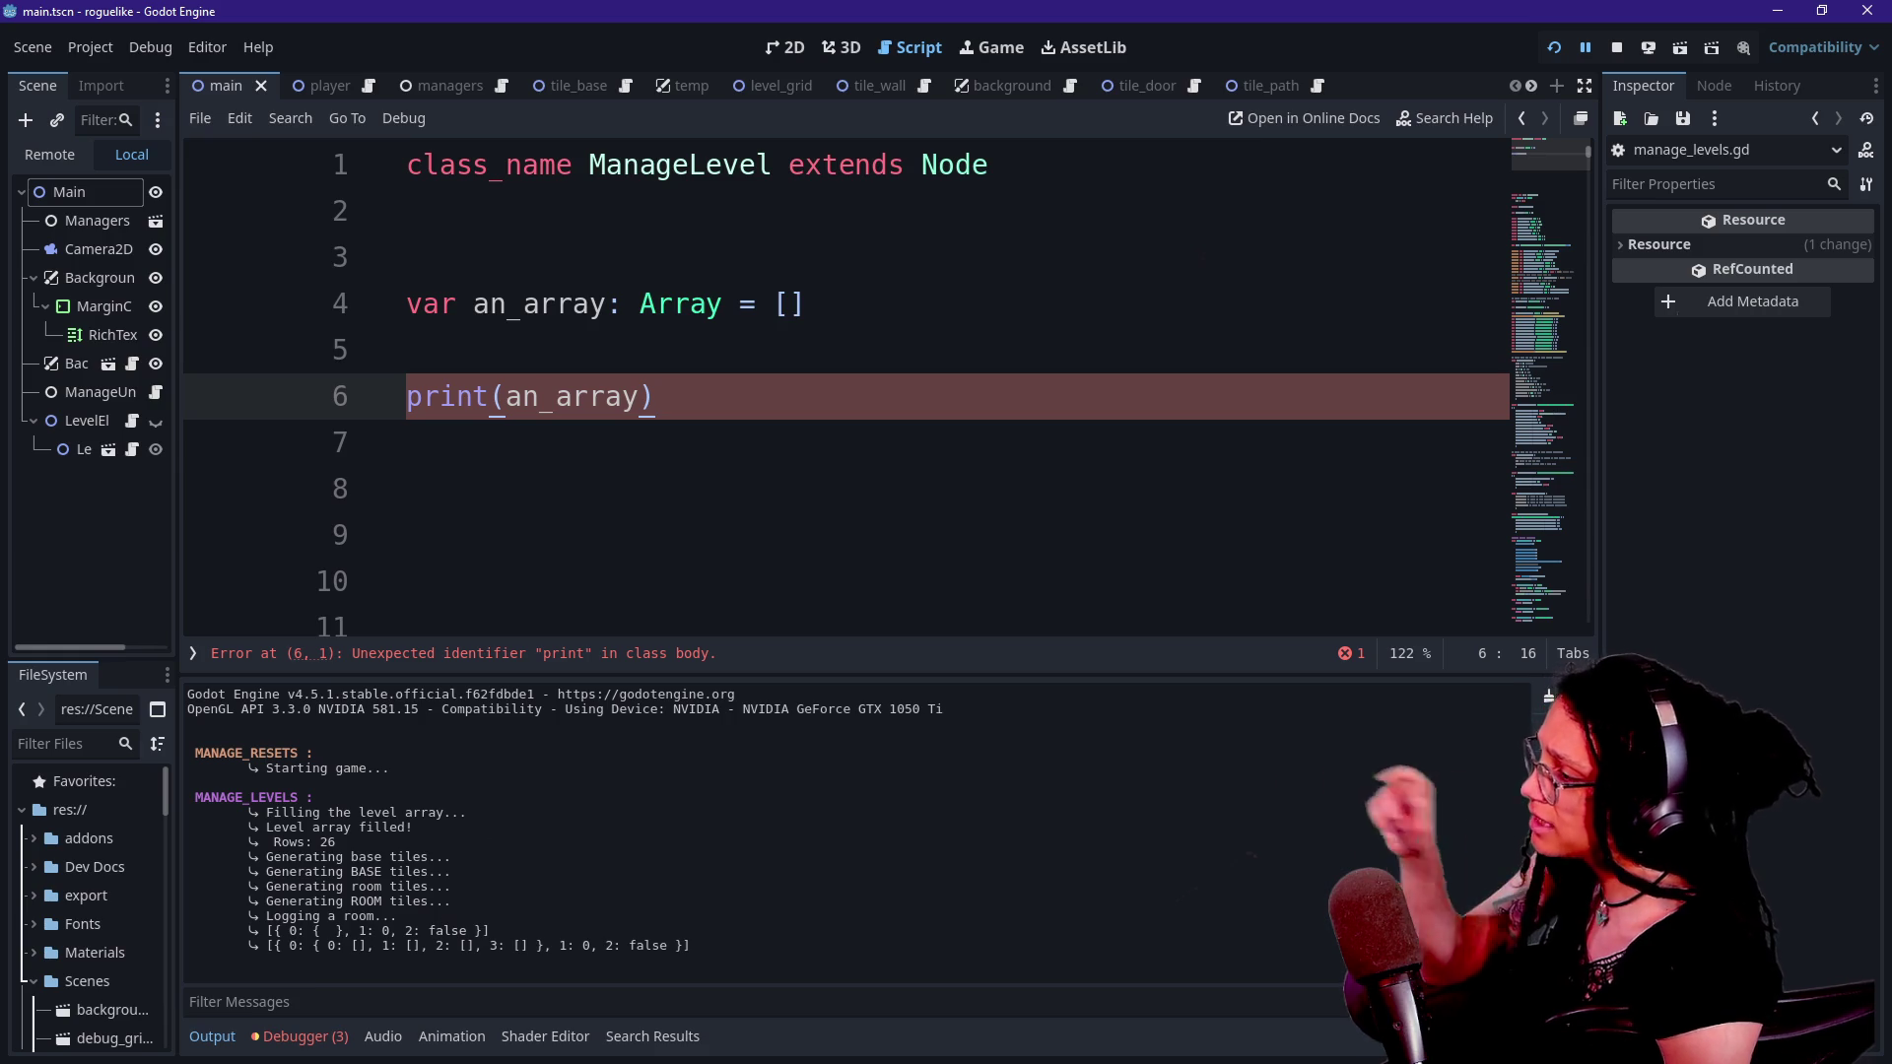
- Type cheeseburger inside the an_array brackets
click(804, 303)
key(Left)
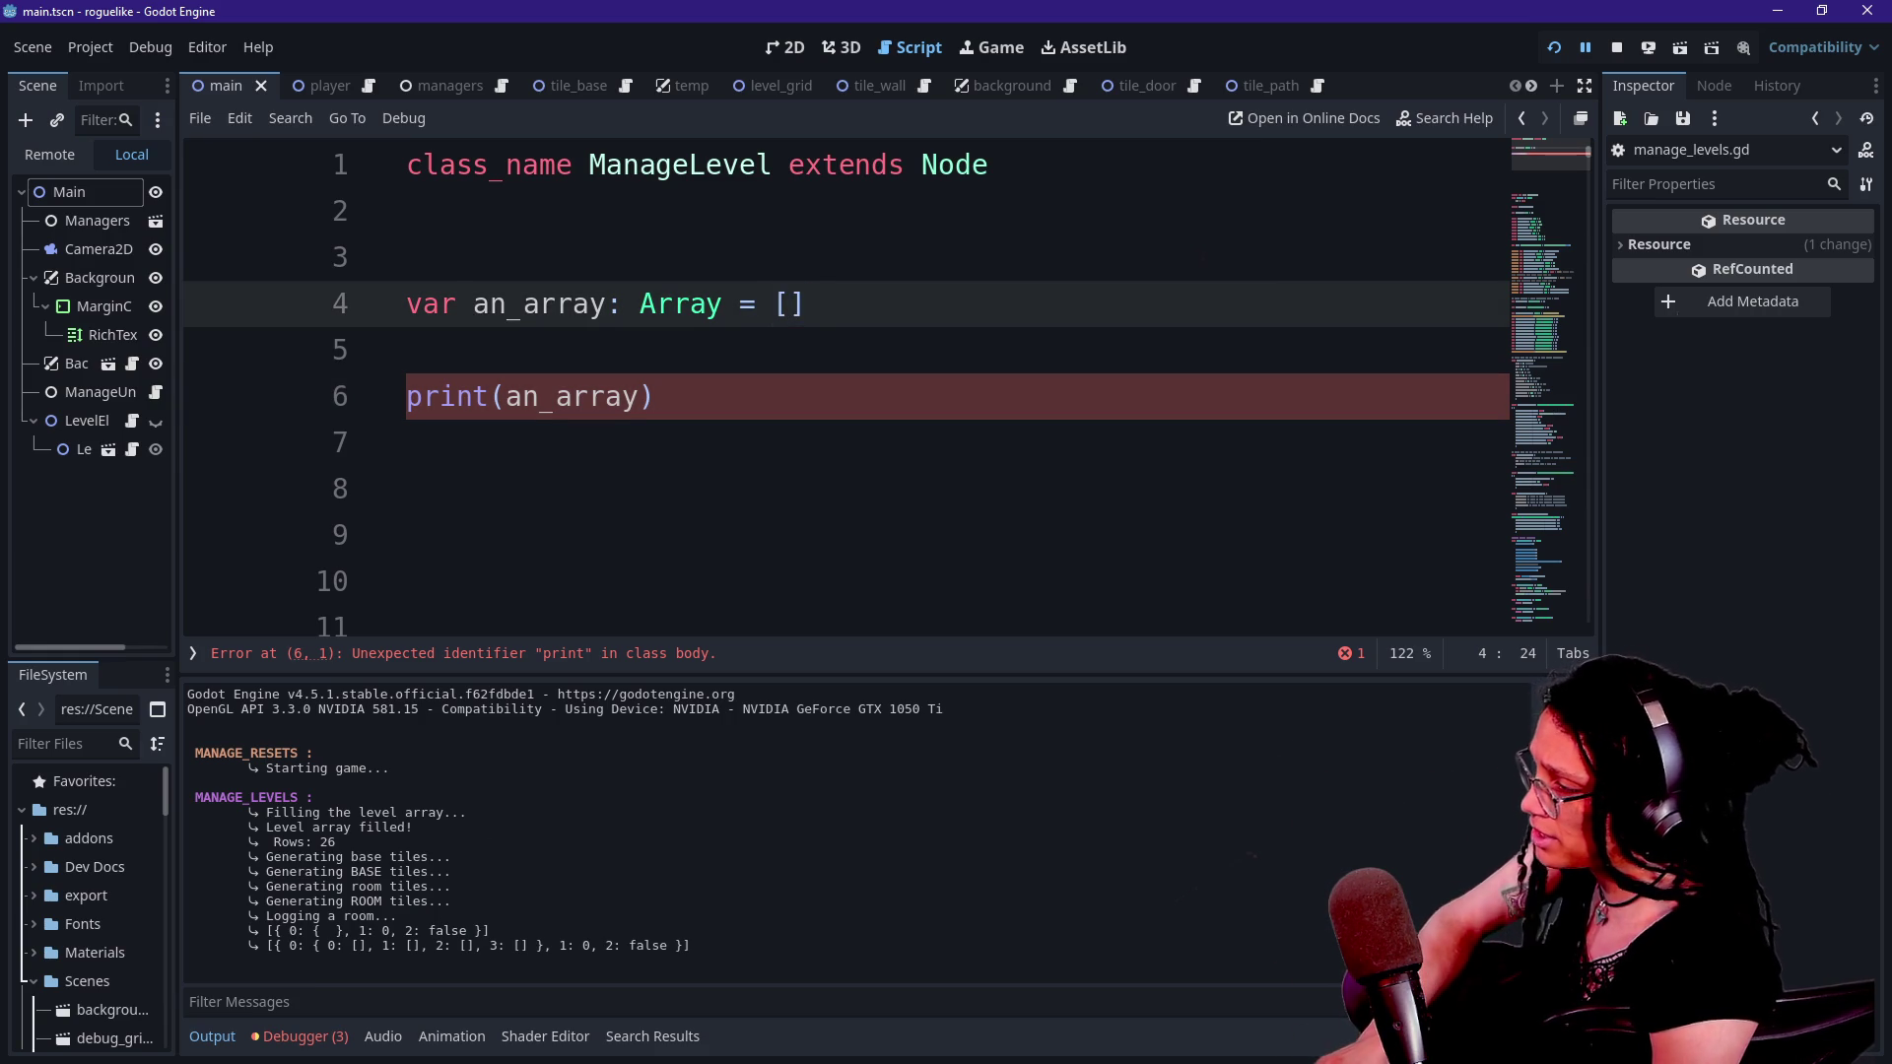
text(cheeseburge)
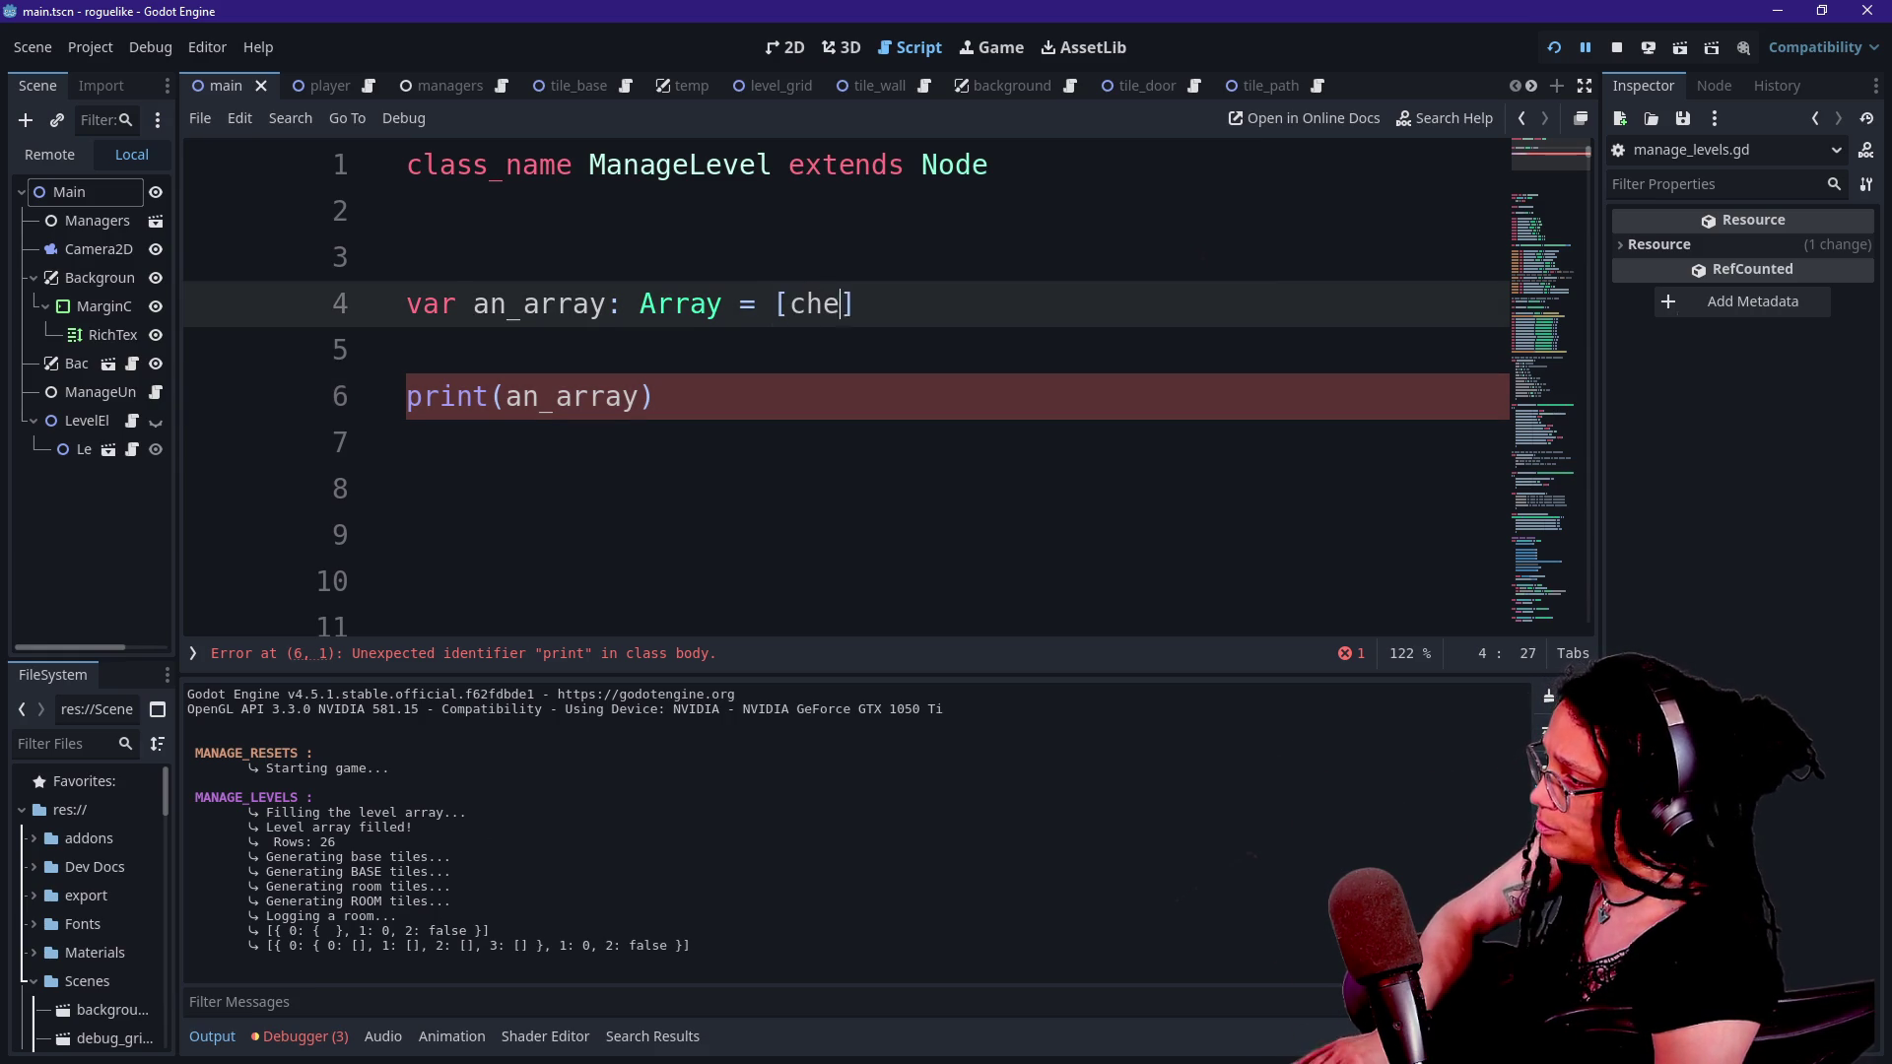
text(r)
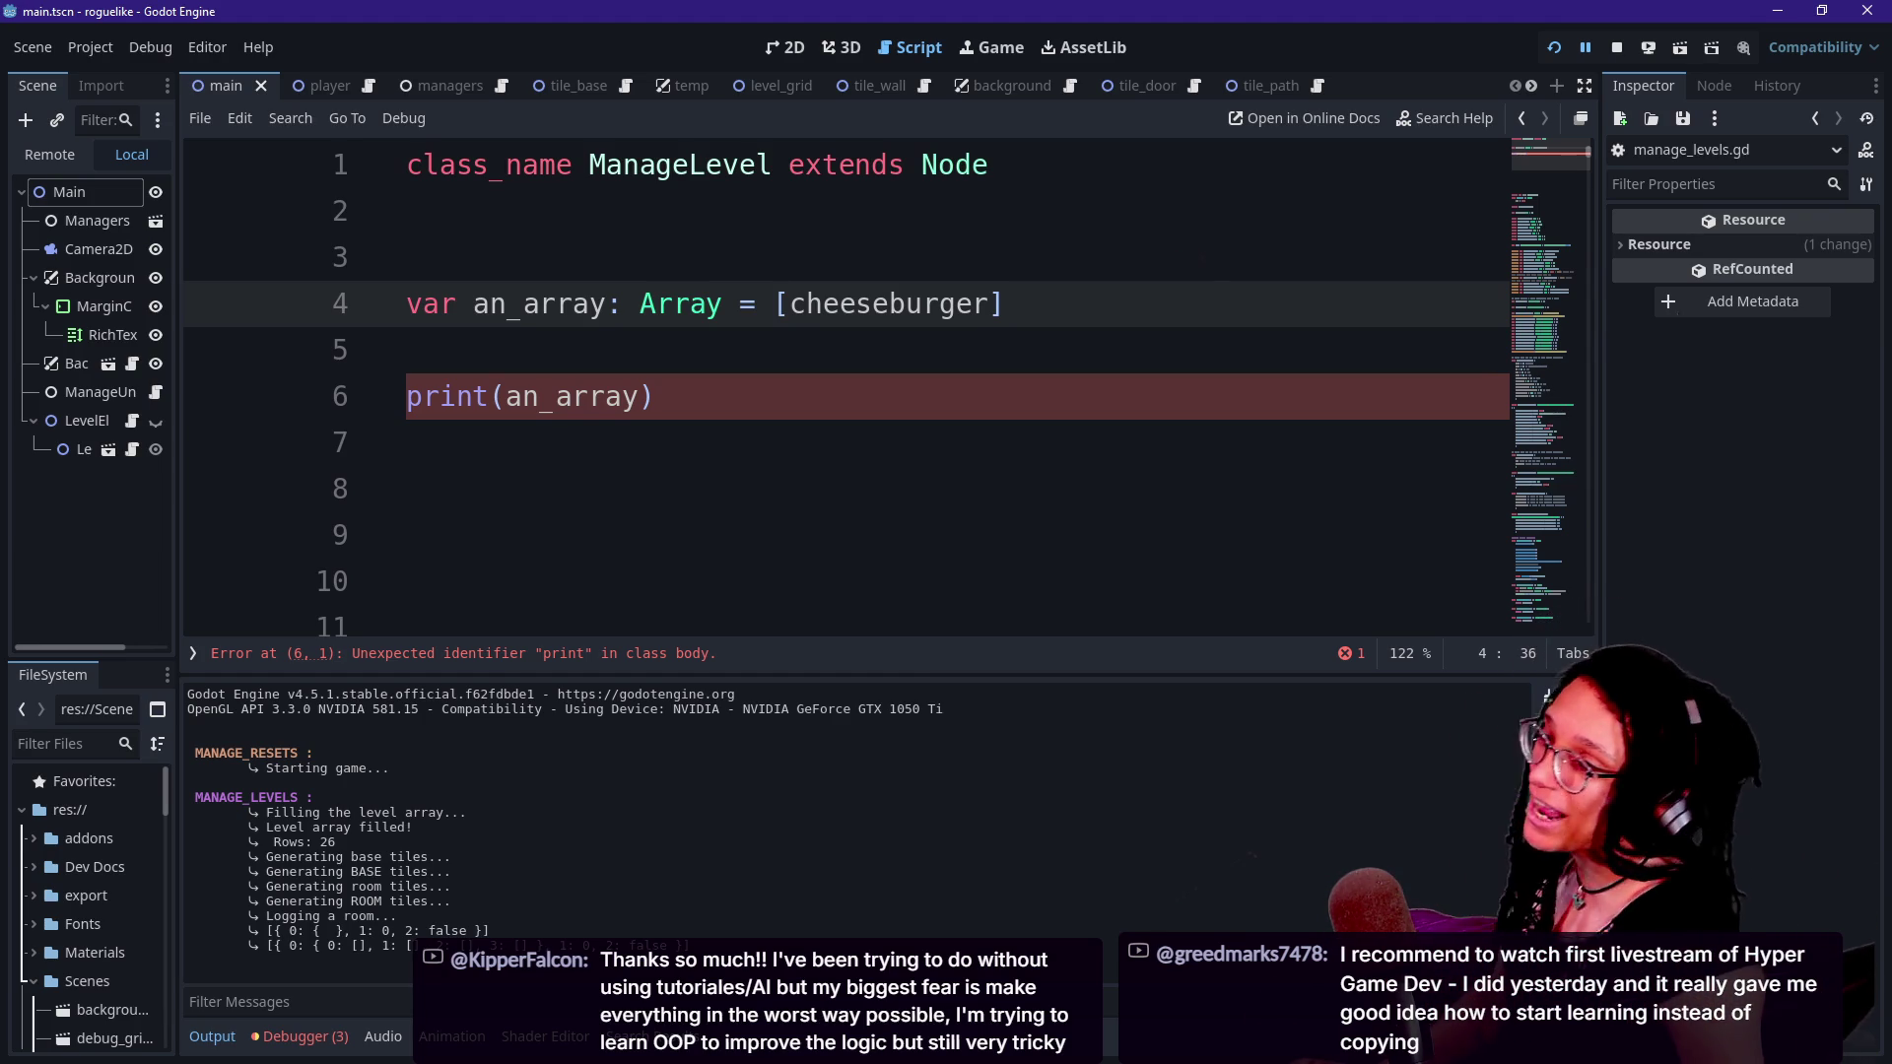
- Switch from Godot to the web browser's blank new tab
key(alt+Tab)
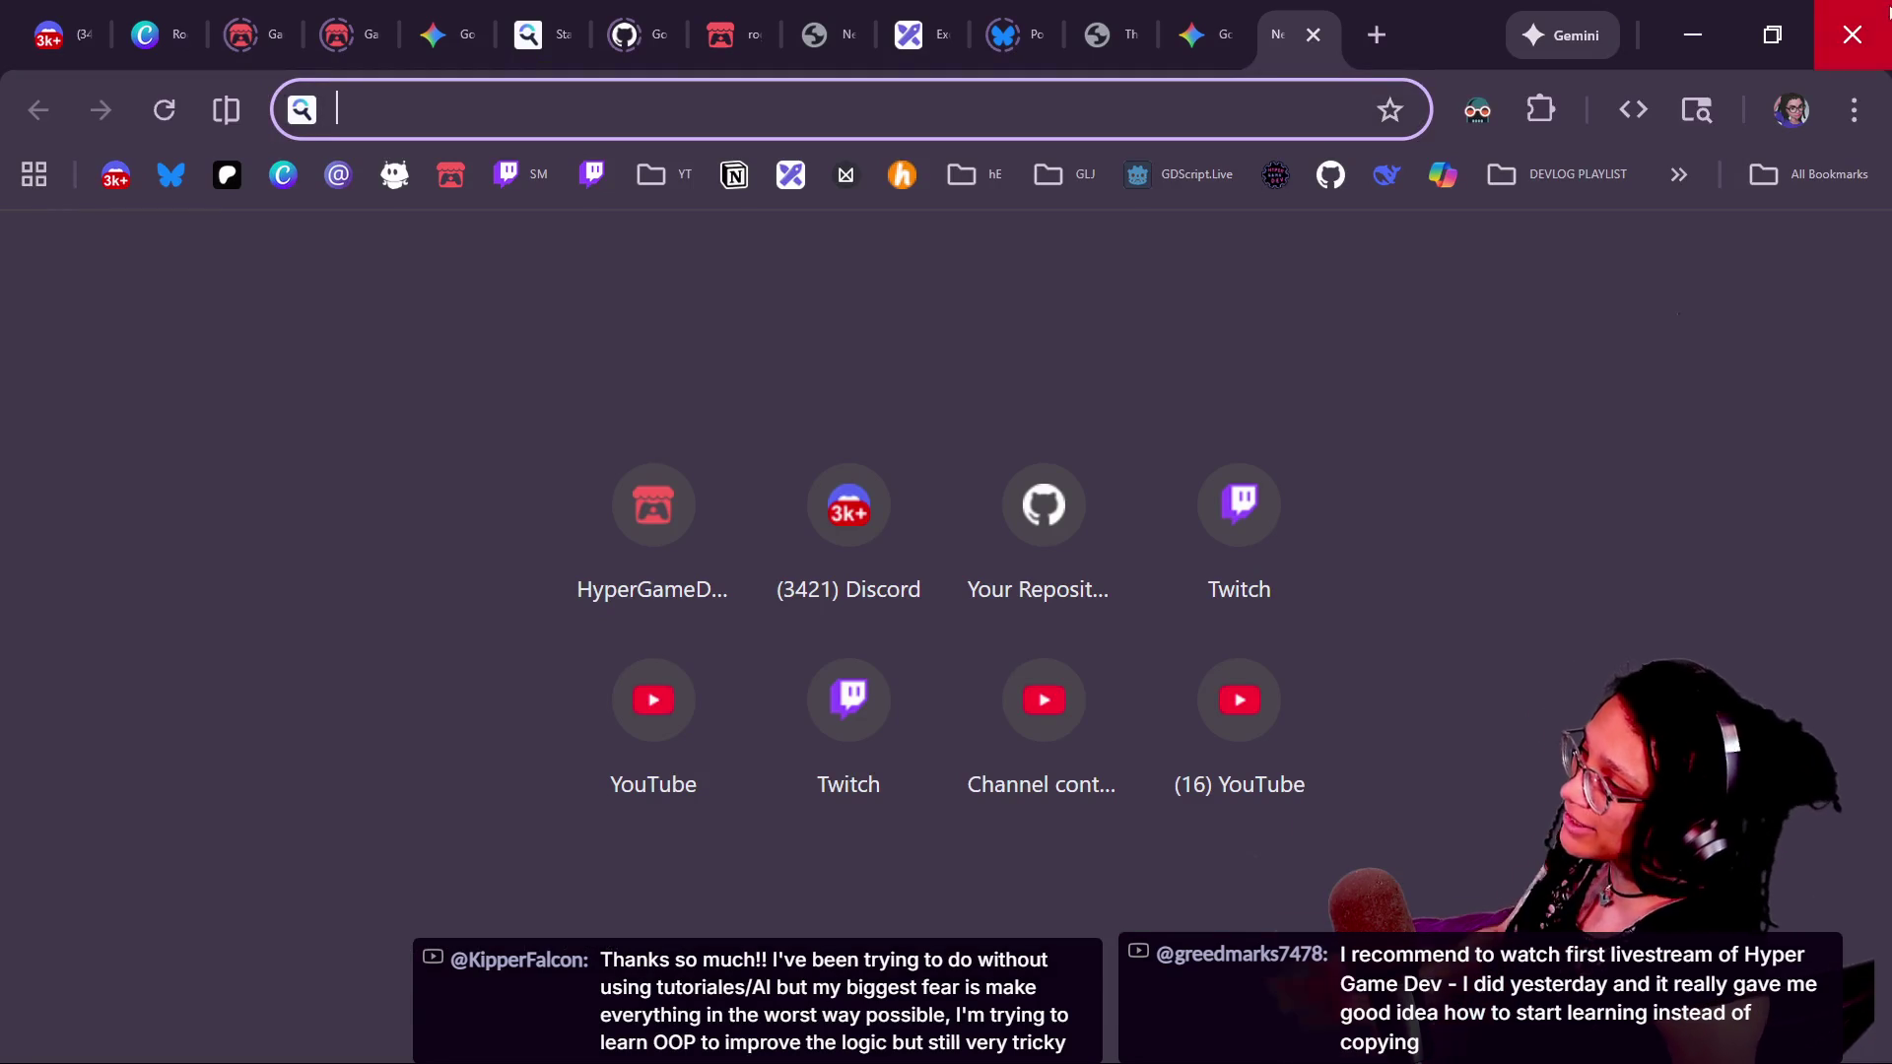
- Return to the Gemini chat and drag the Godot Learn-Along YouTube window over it
click(1313, 34)
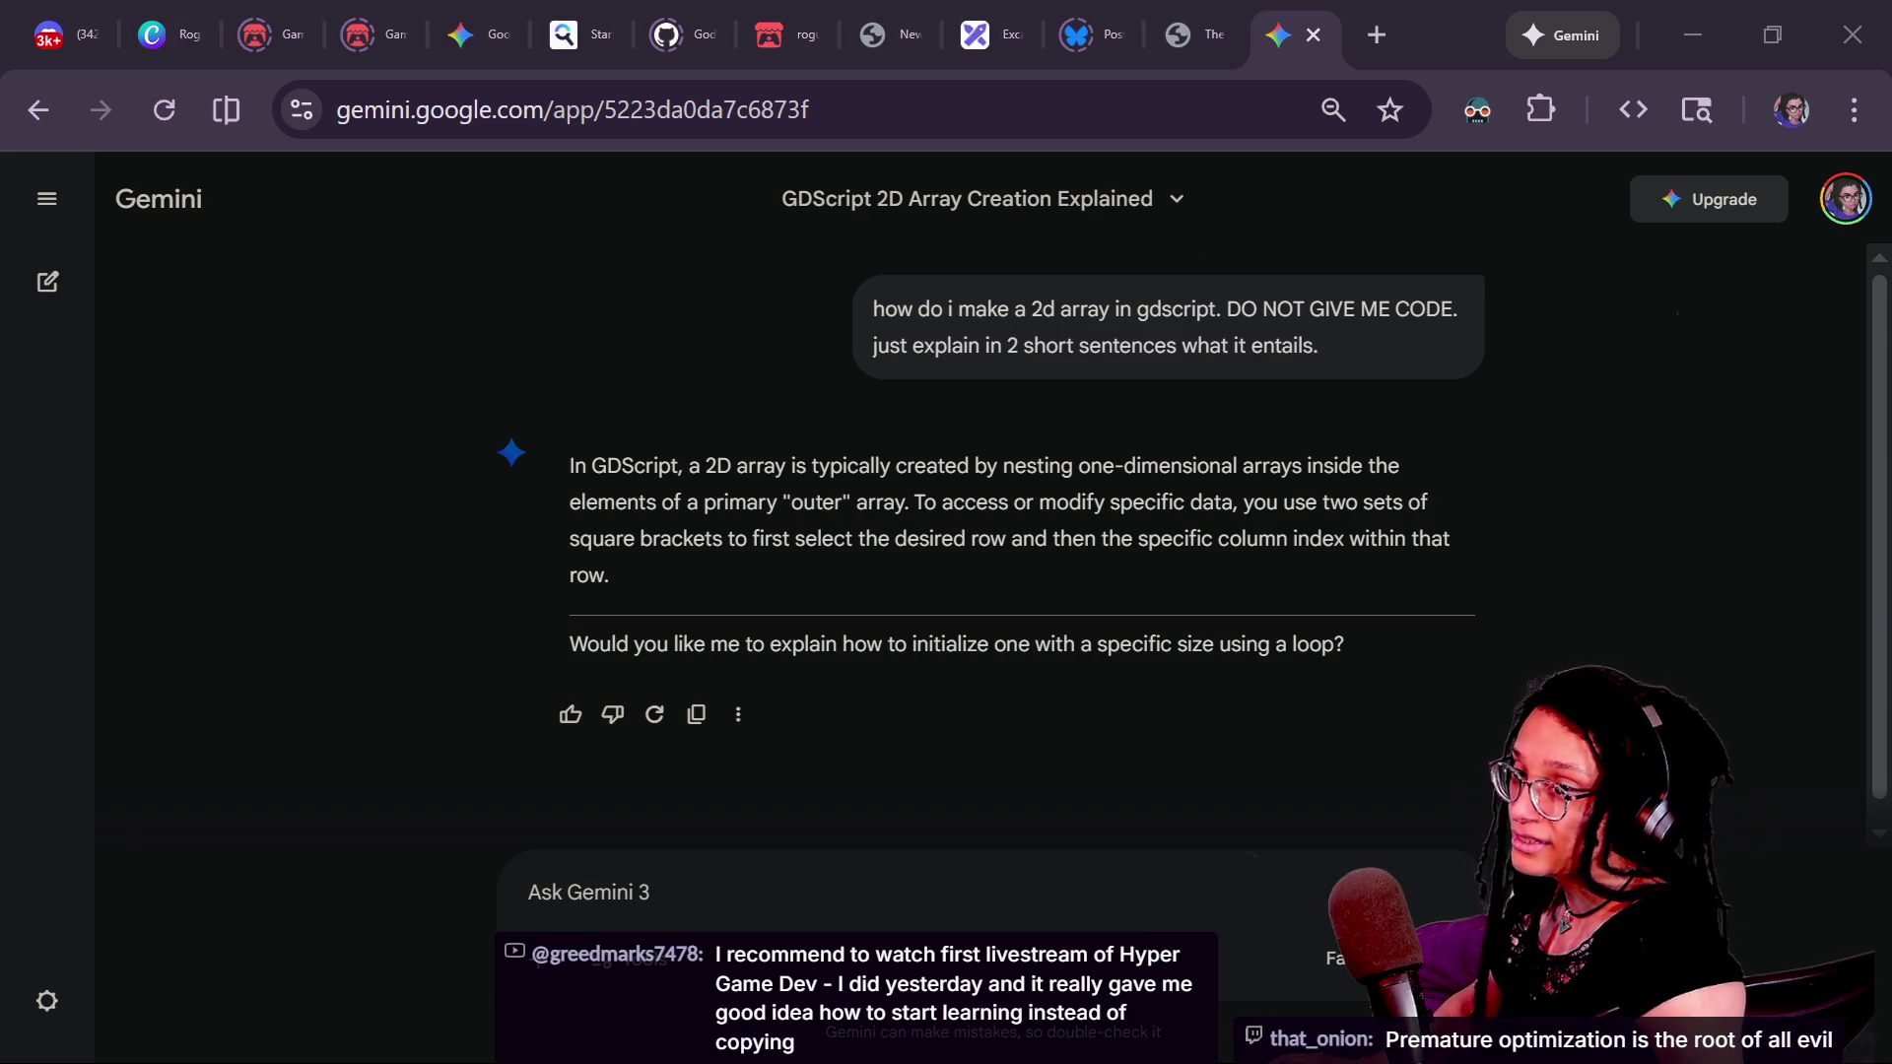
mouse_move(1891, 384)
mouse_down()
mouse_move(1790, 389)
mouse_move(636, 184)
mouse_move(605, 152)
mouse_up()
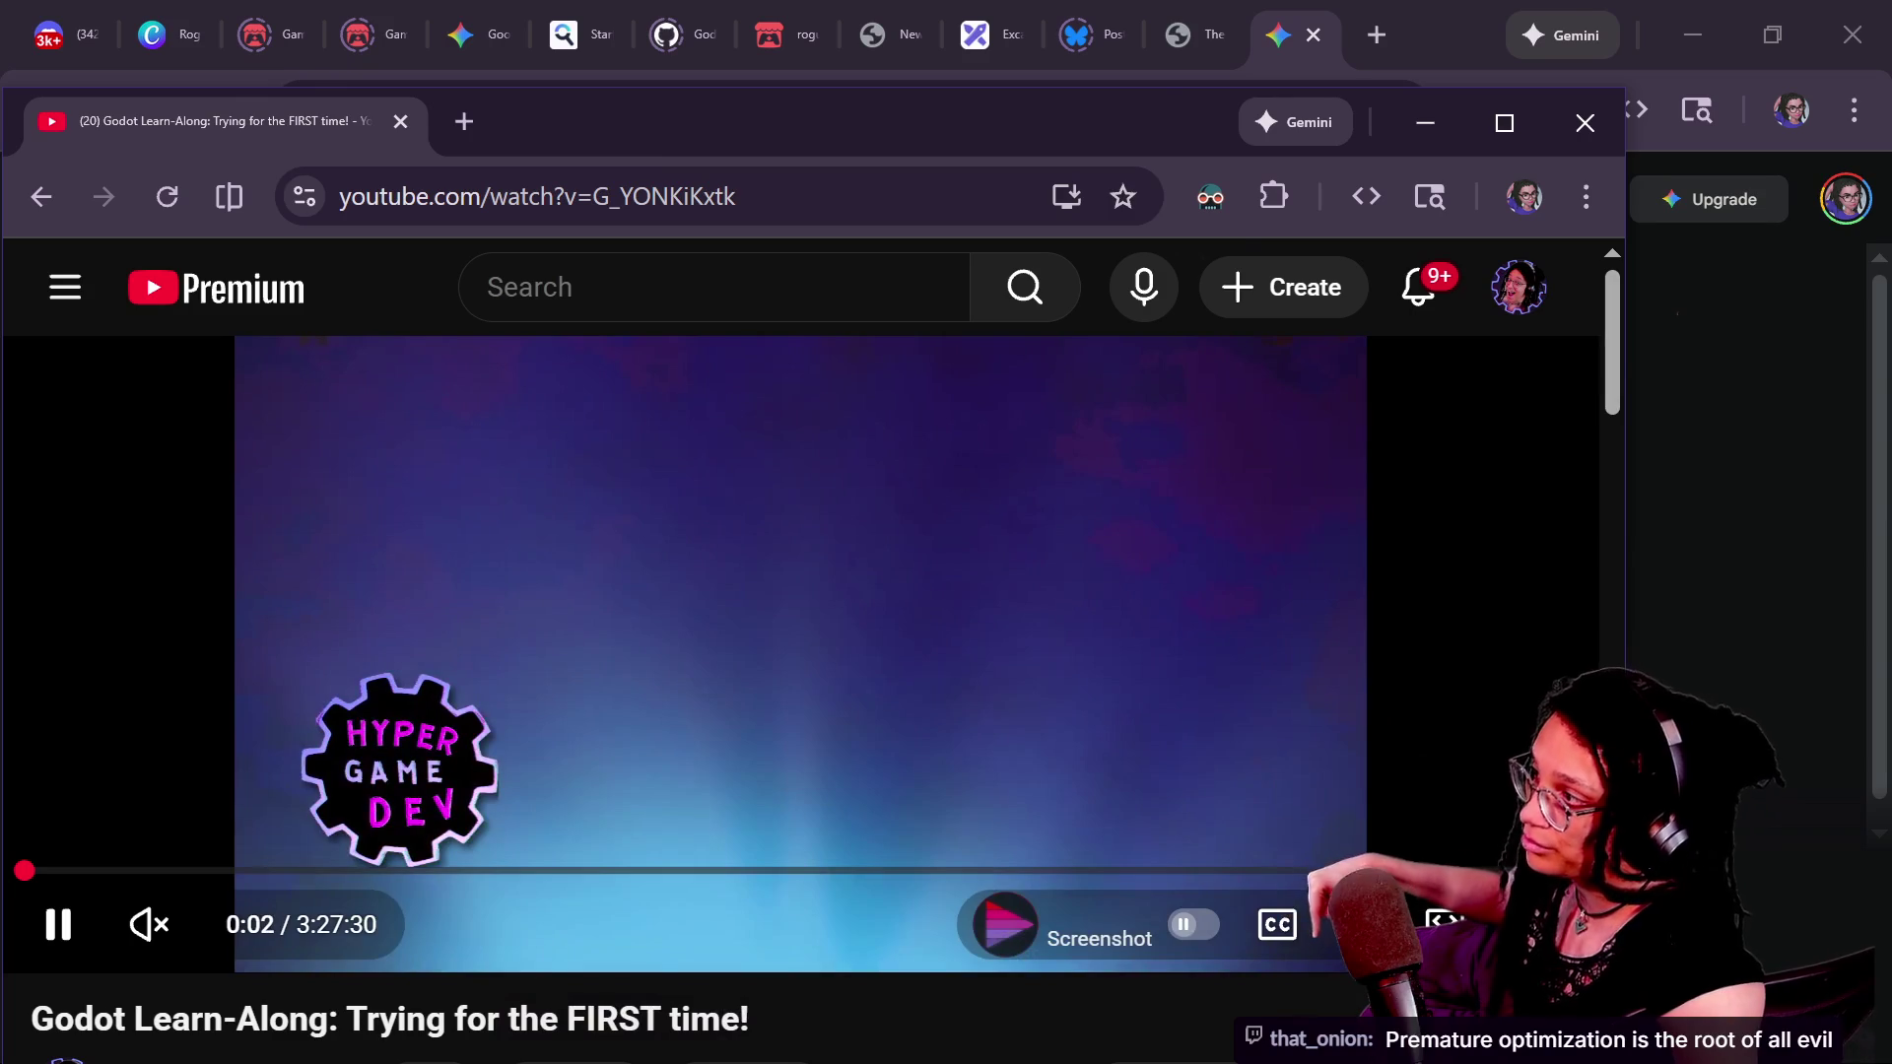
- Select the Godot Learn-Along video's full youtube.com/watch URL in the address bar
click(537, 196)
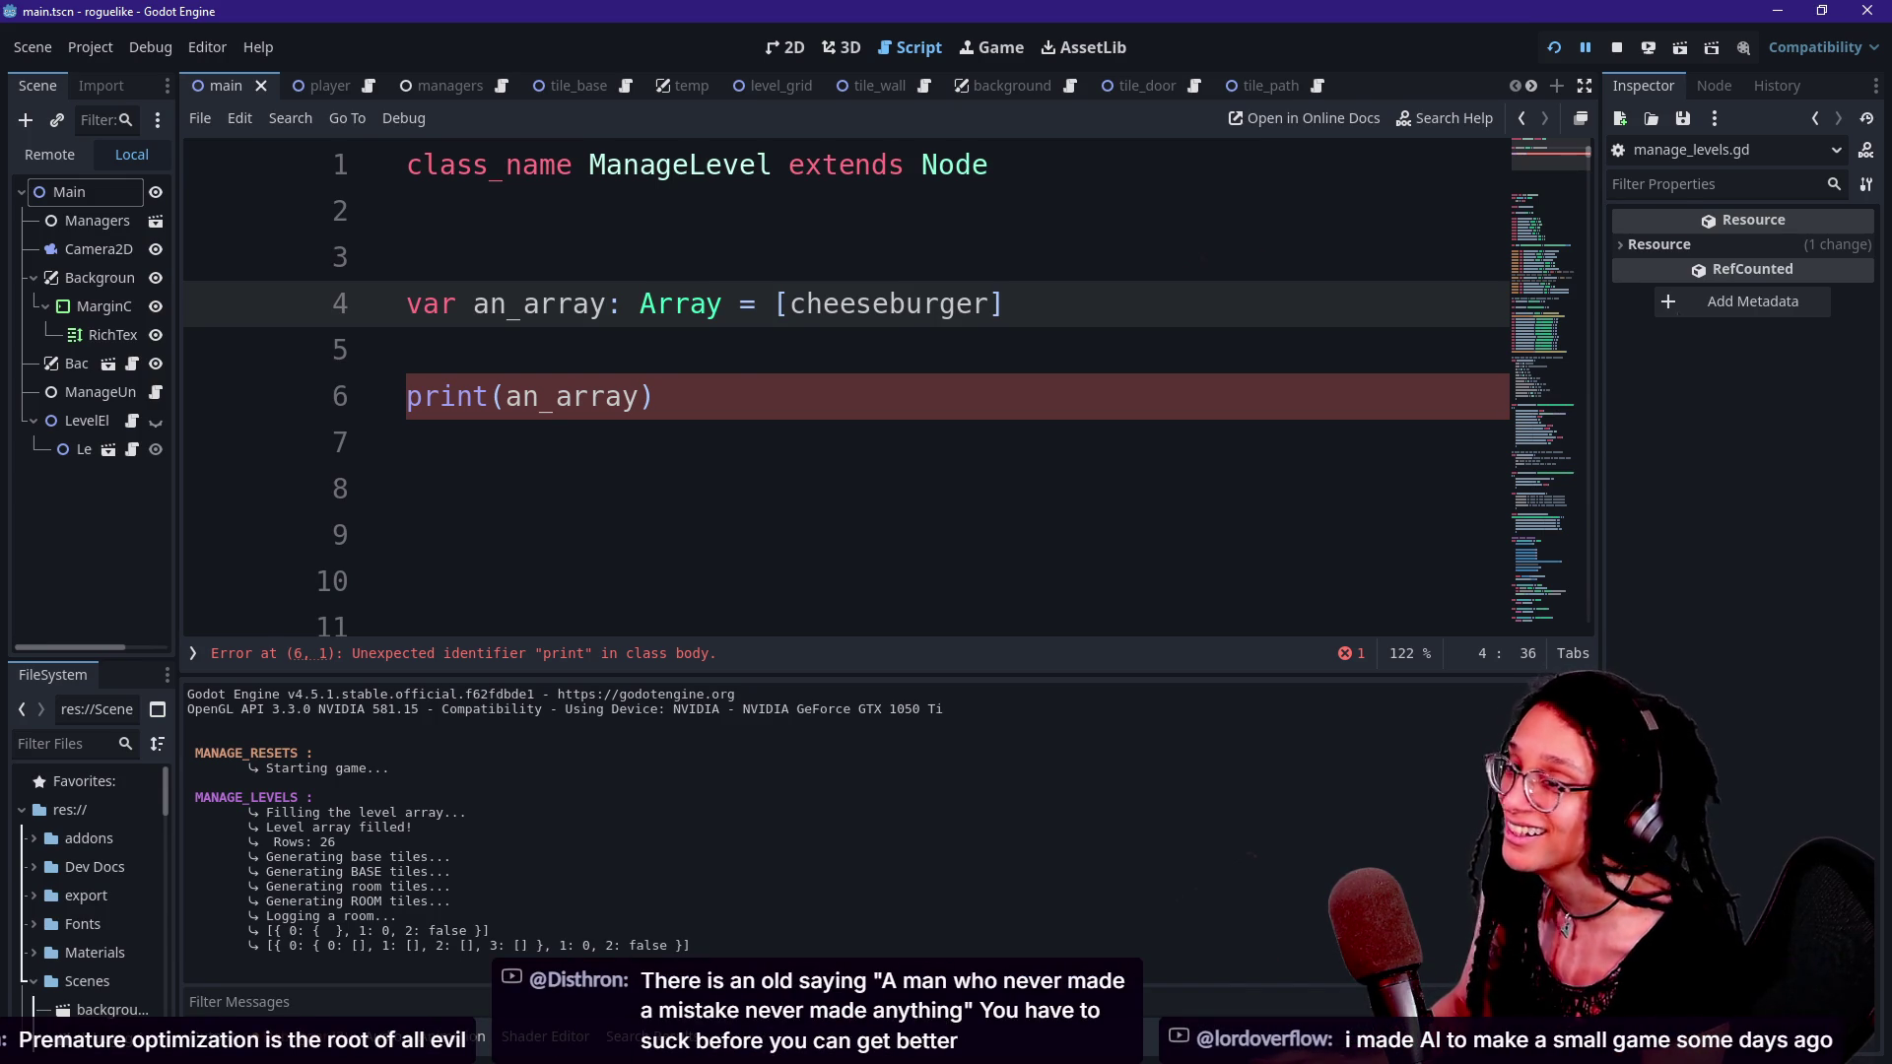
- Post the copied Godot Learn-Along video link in the Twitch stream-manager chat
key(alt+Tab)
key(ctrl+v)
key(Return)
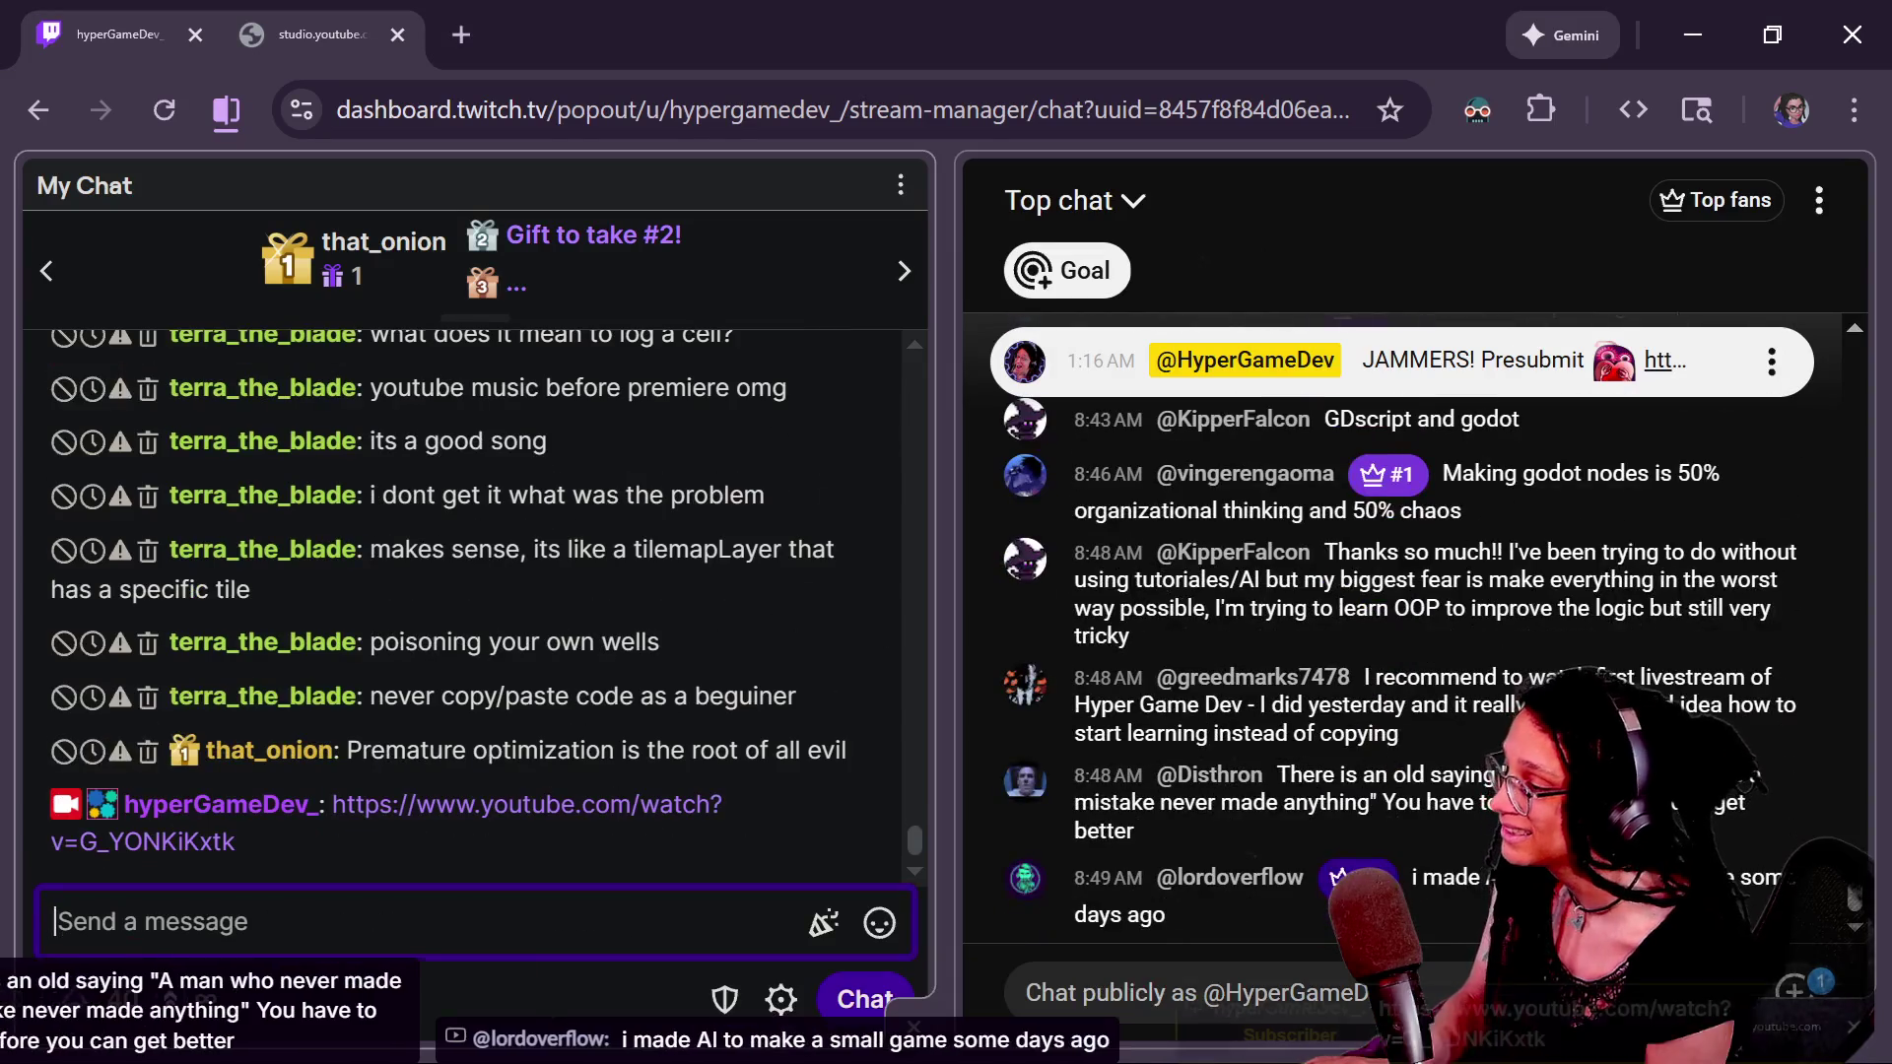
- Send the Godot Learn-Along link in the YouTube live chat and highlight the premature optimization message
click(1182, 992)
text(https://www.youtube.com/watch?v=G_YONKiKxtk)
key(Return)
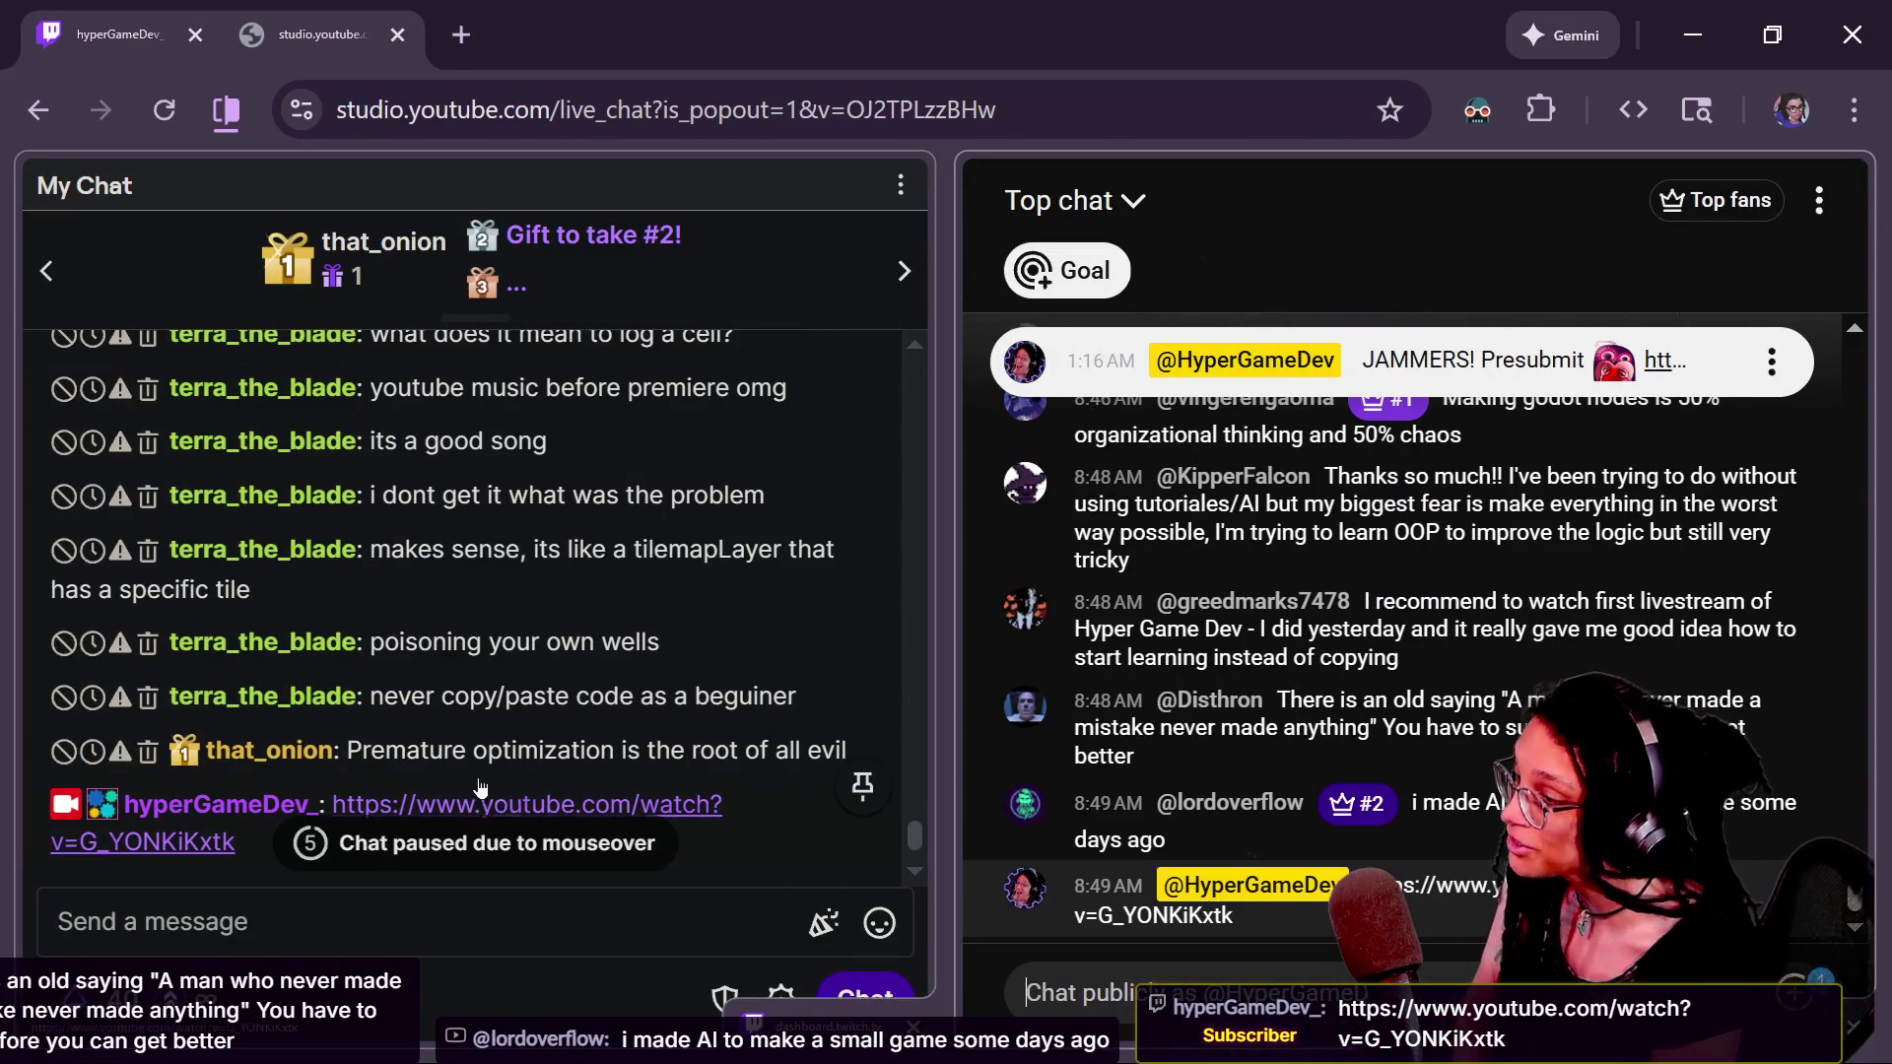
drag(347, 750, 600, 752)
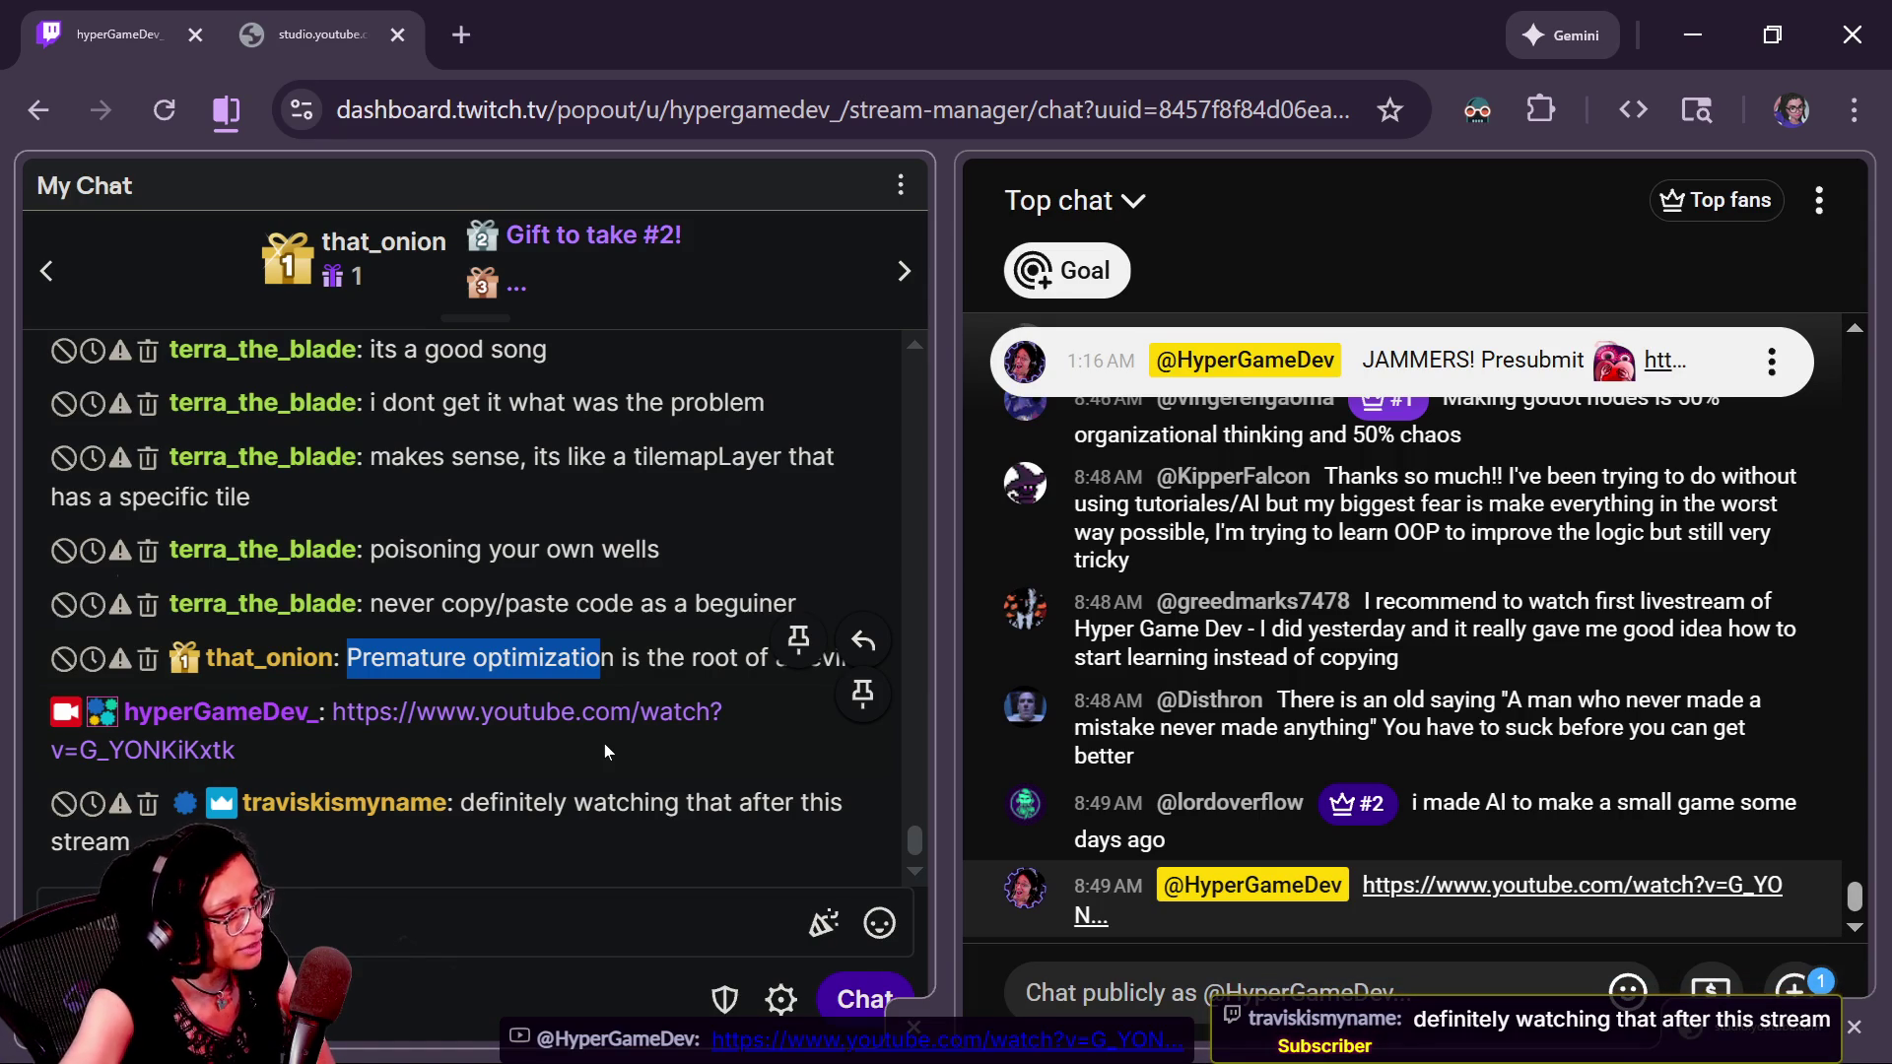
click(1084, 200)
- Switch the YouTube chat pane from 'Top chat' to 'Live chat'
click(1163, 384)
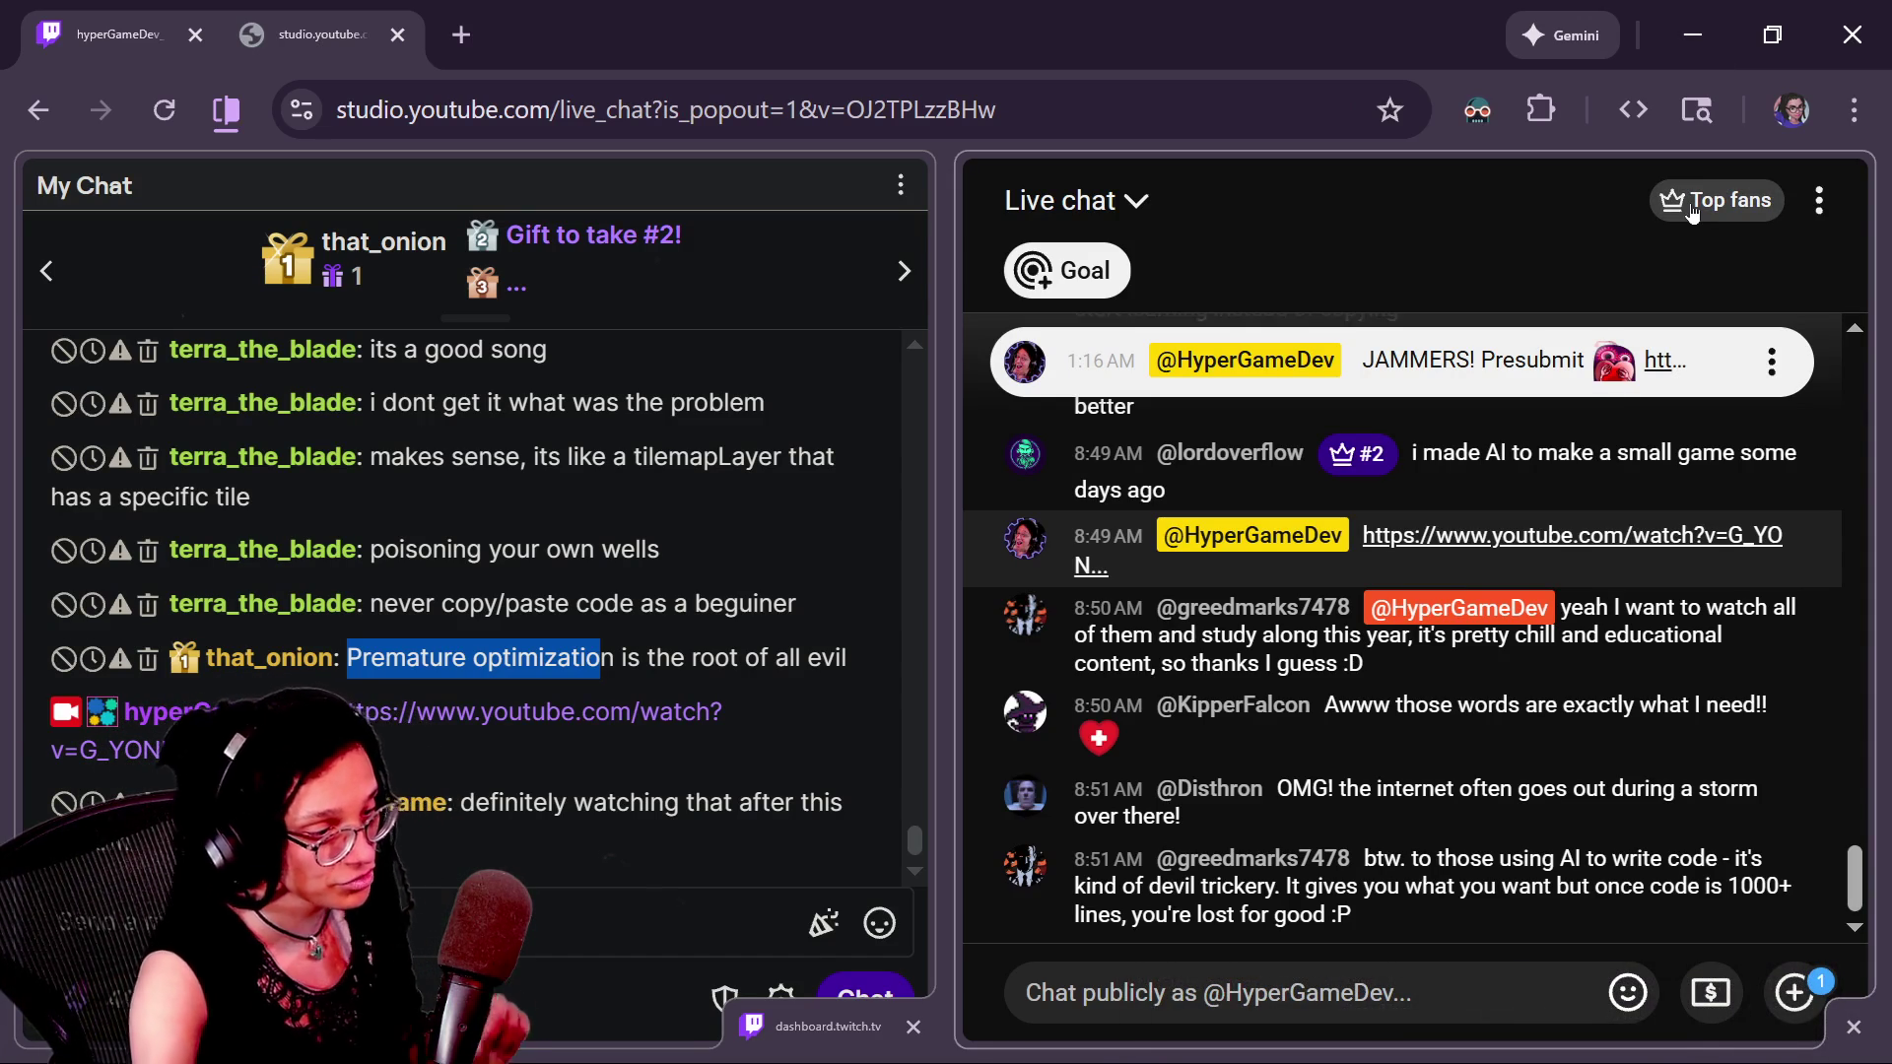
- Undo the test array and print lines in Godot, and remove the blank lines under class_name
key(alt+Tab)
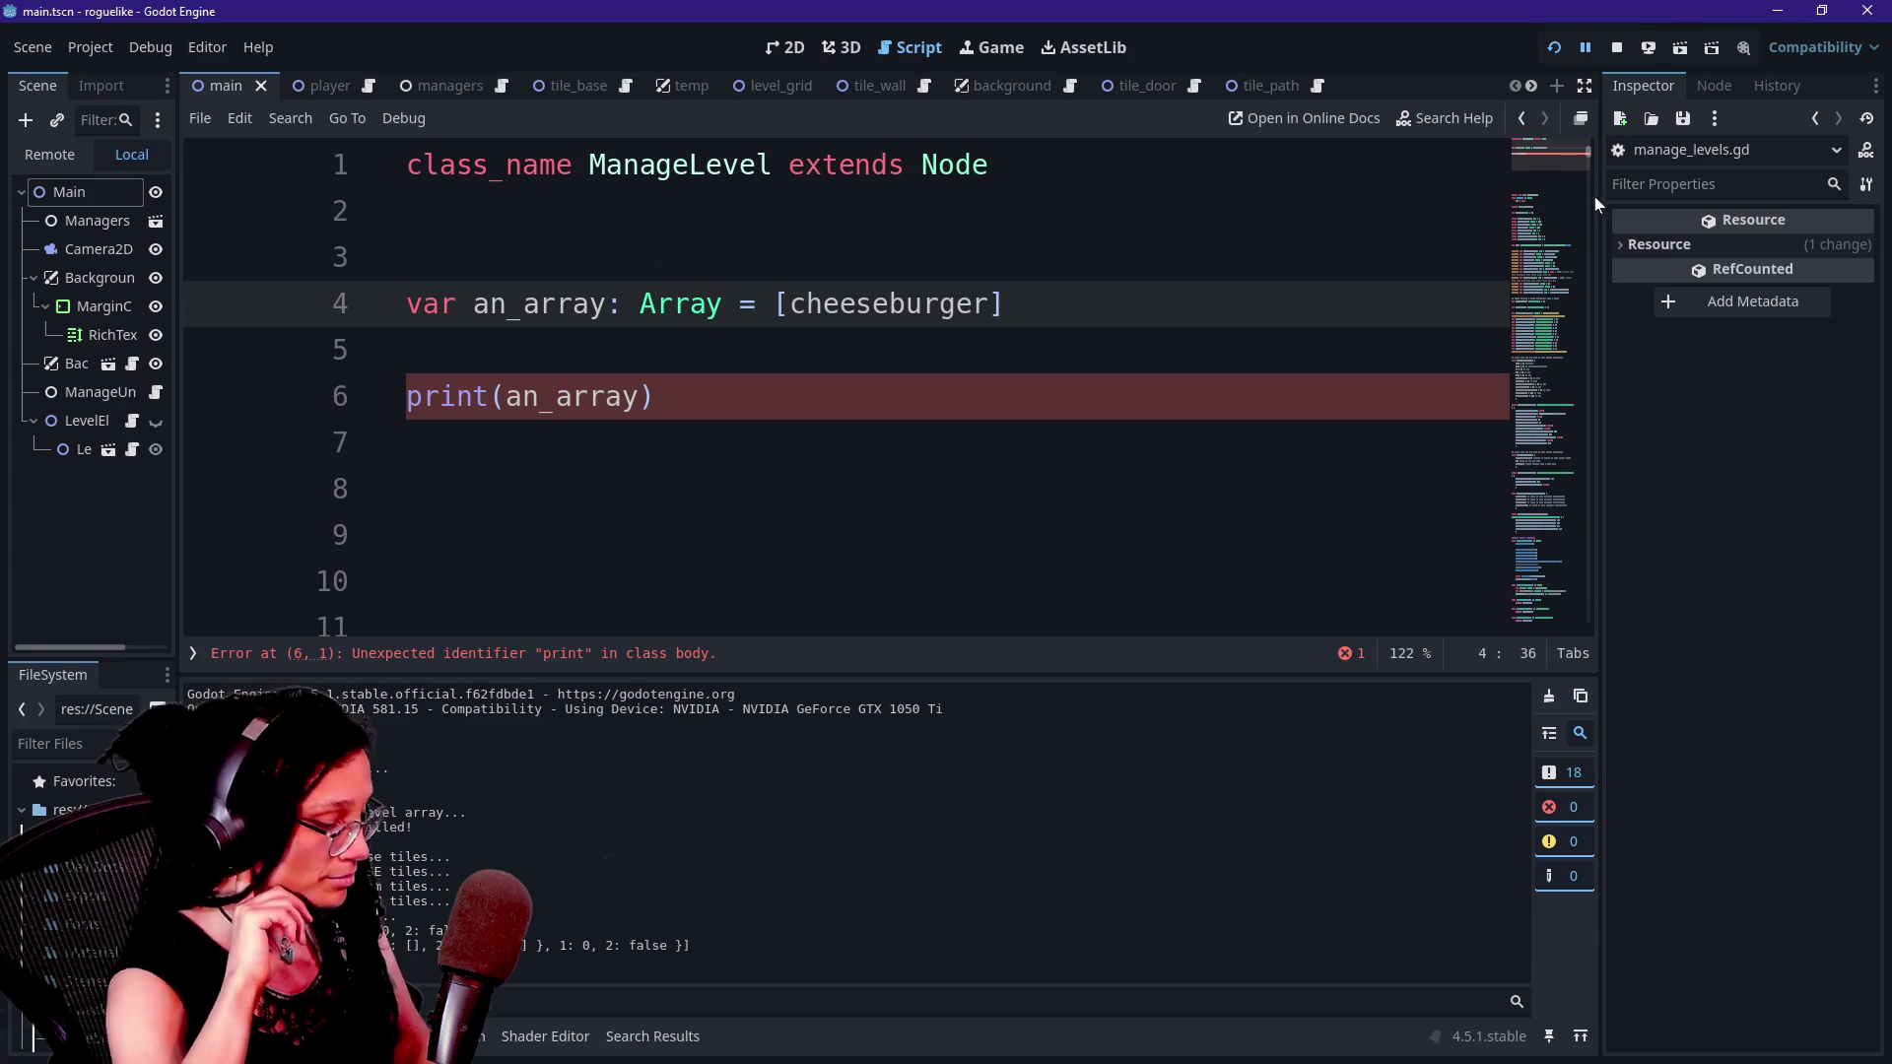
key(ctrl+z)
key(ctrl+z)
key(ctrl+z)
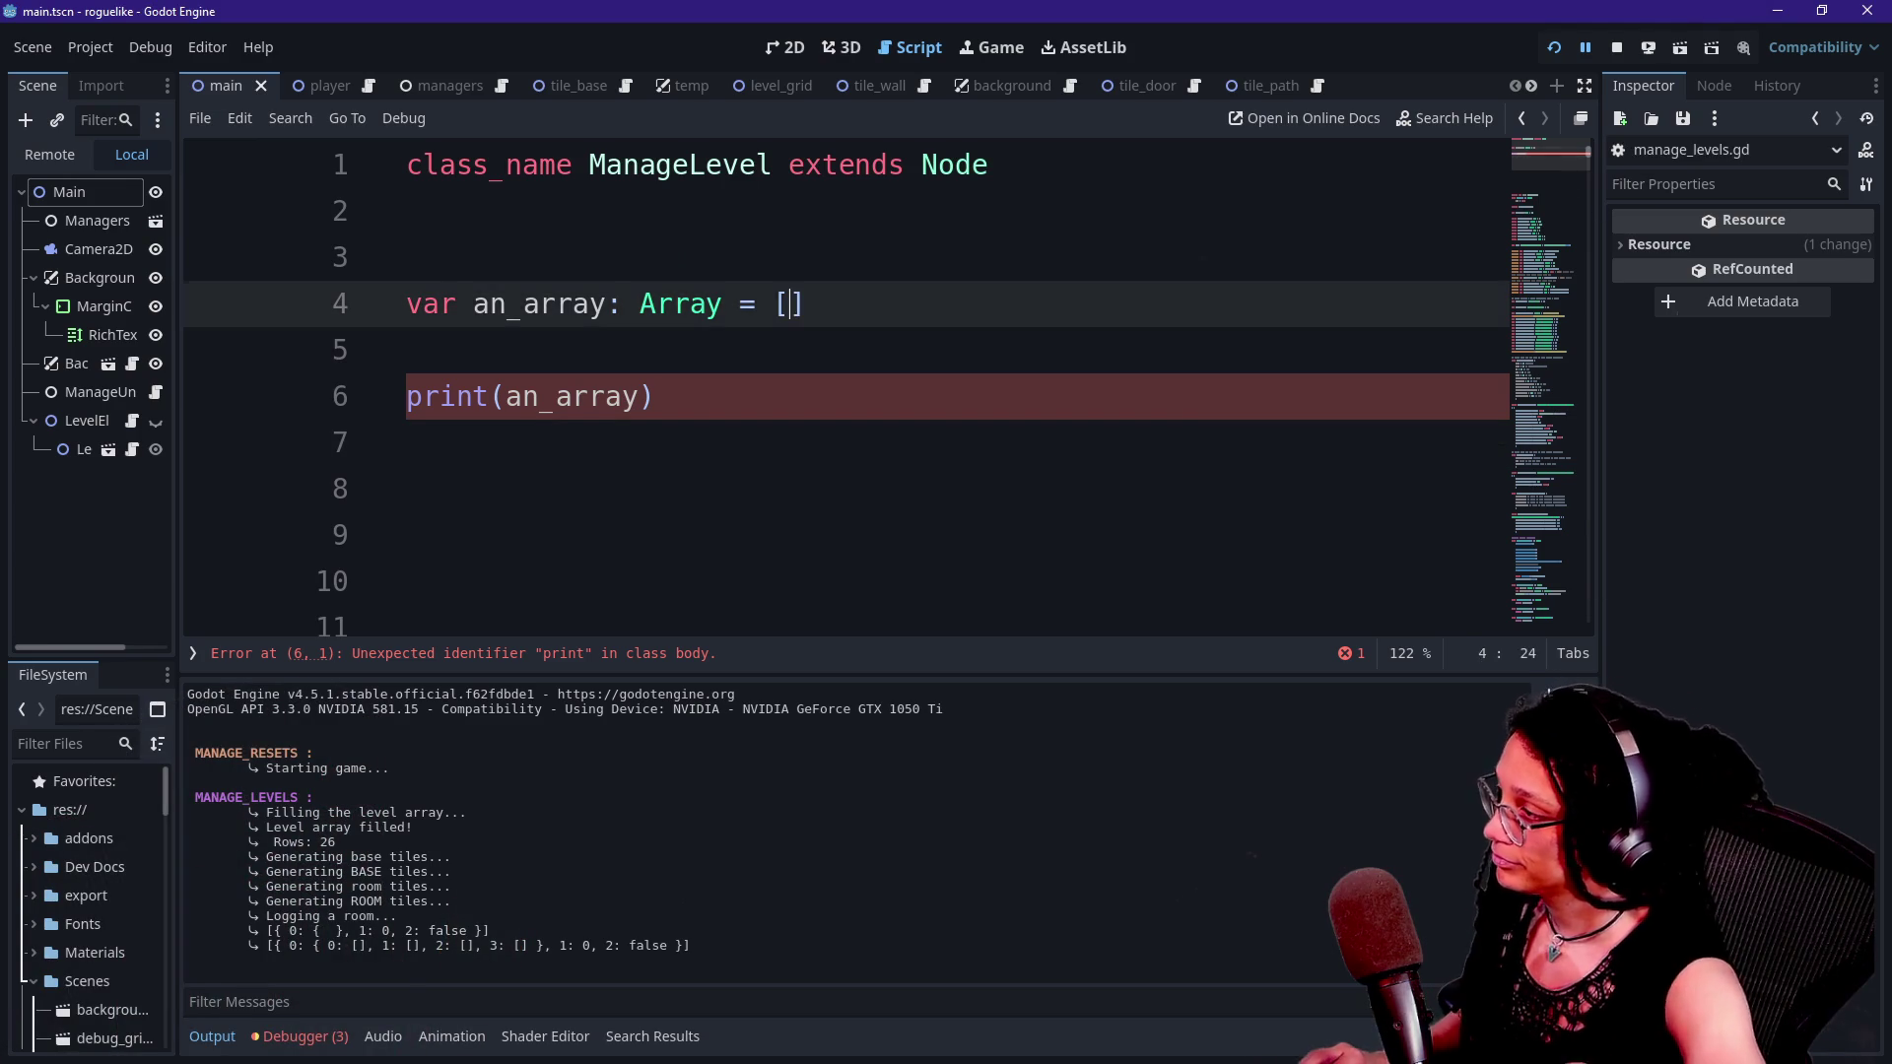
key(Down)
key(Down)
key(Down)
key(BackSpace)
key(BackSpace)
key(BackSpace)
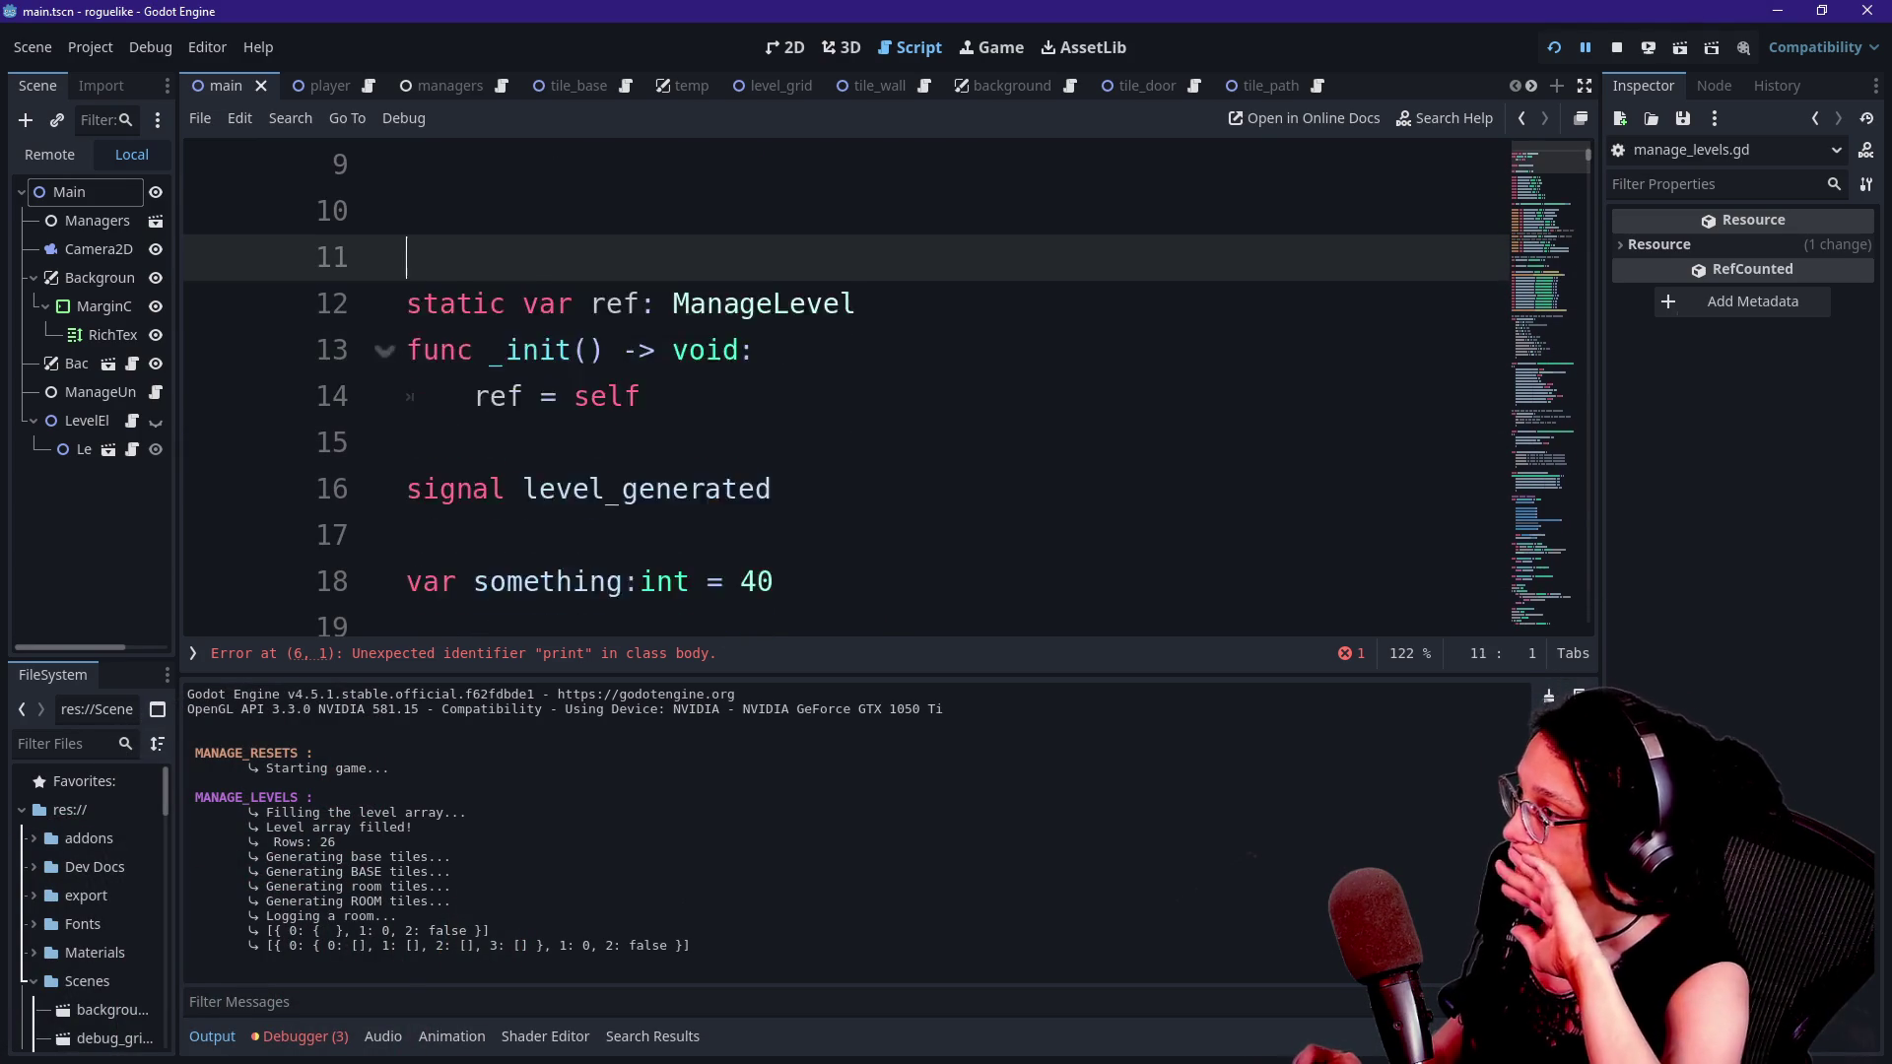
key(BackSpace)
key(BackSpace)
key(BackSpace)
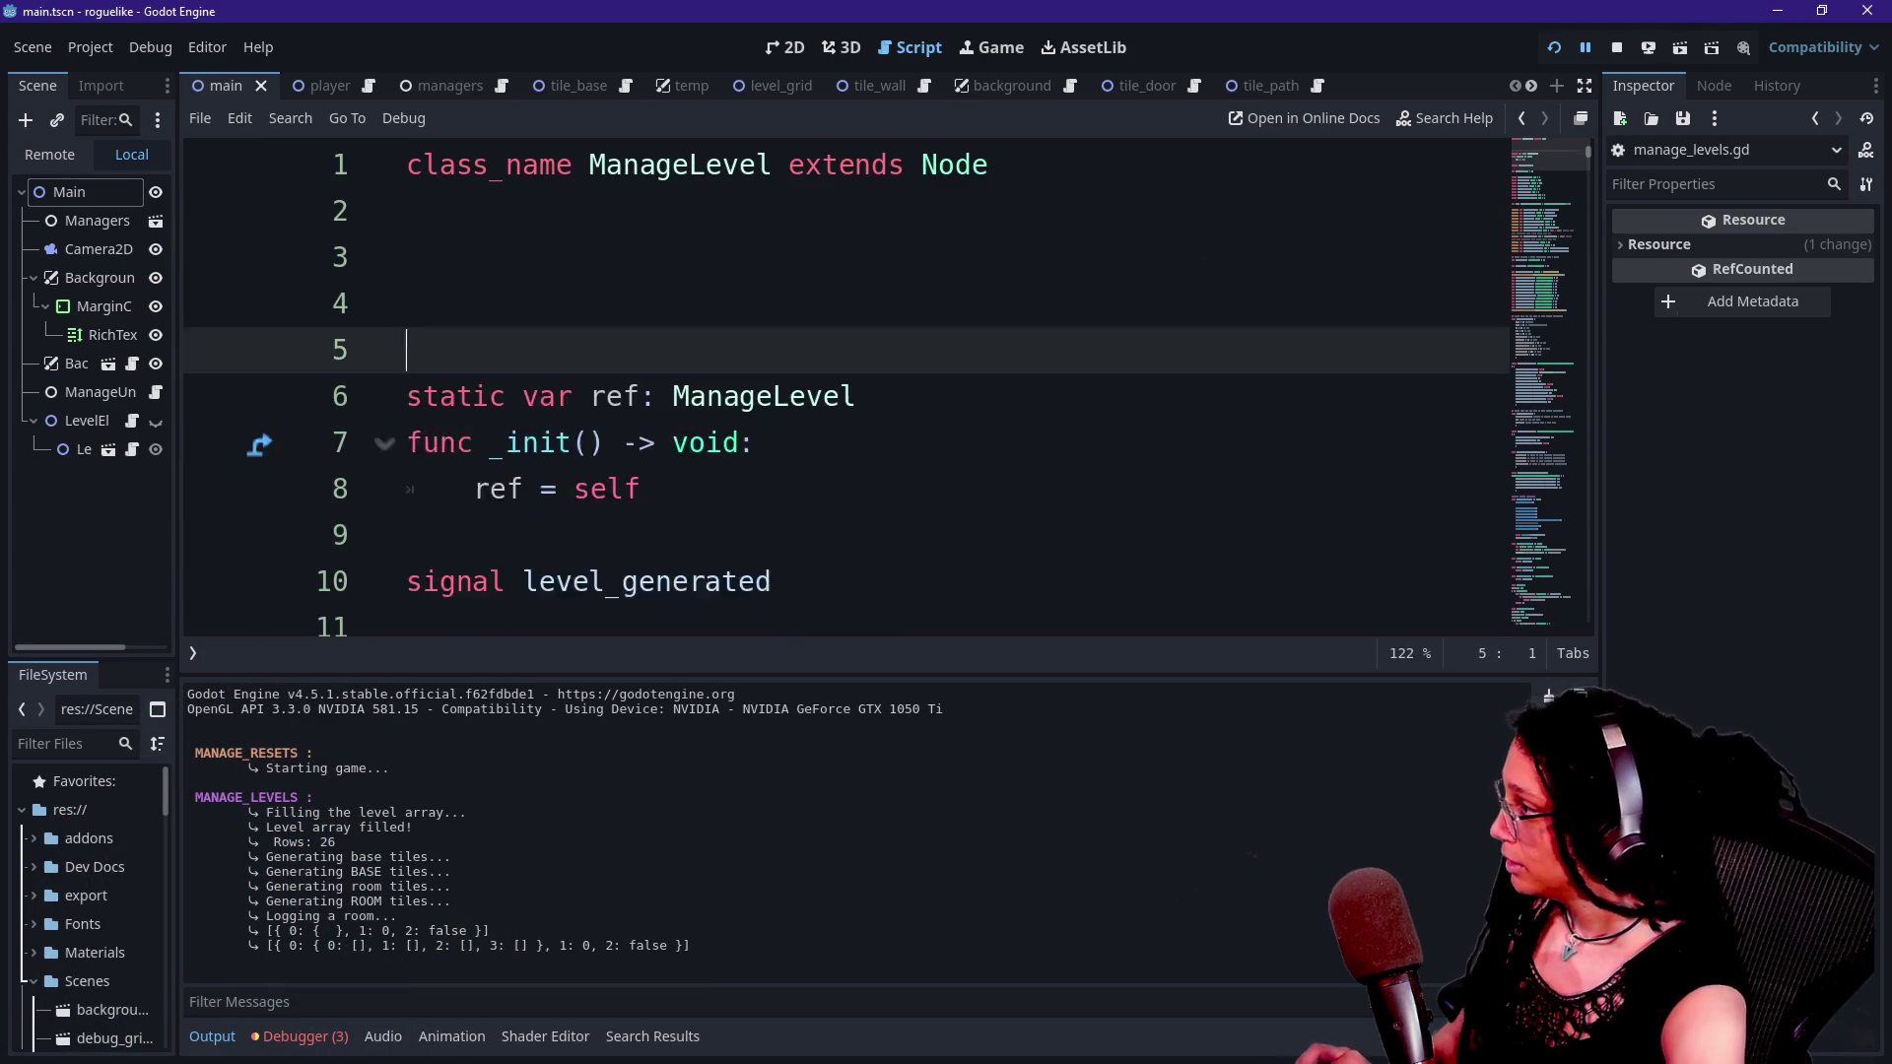
key(BackSpace)
key(BackSpace)
- Move the second _log_room_cell call's cell_contents argument onto its own line and hide the side docks
key(alt+Left)
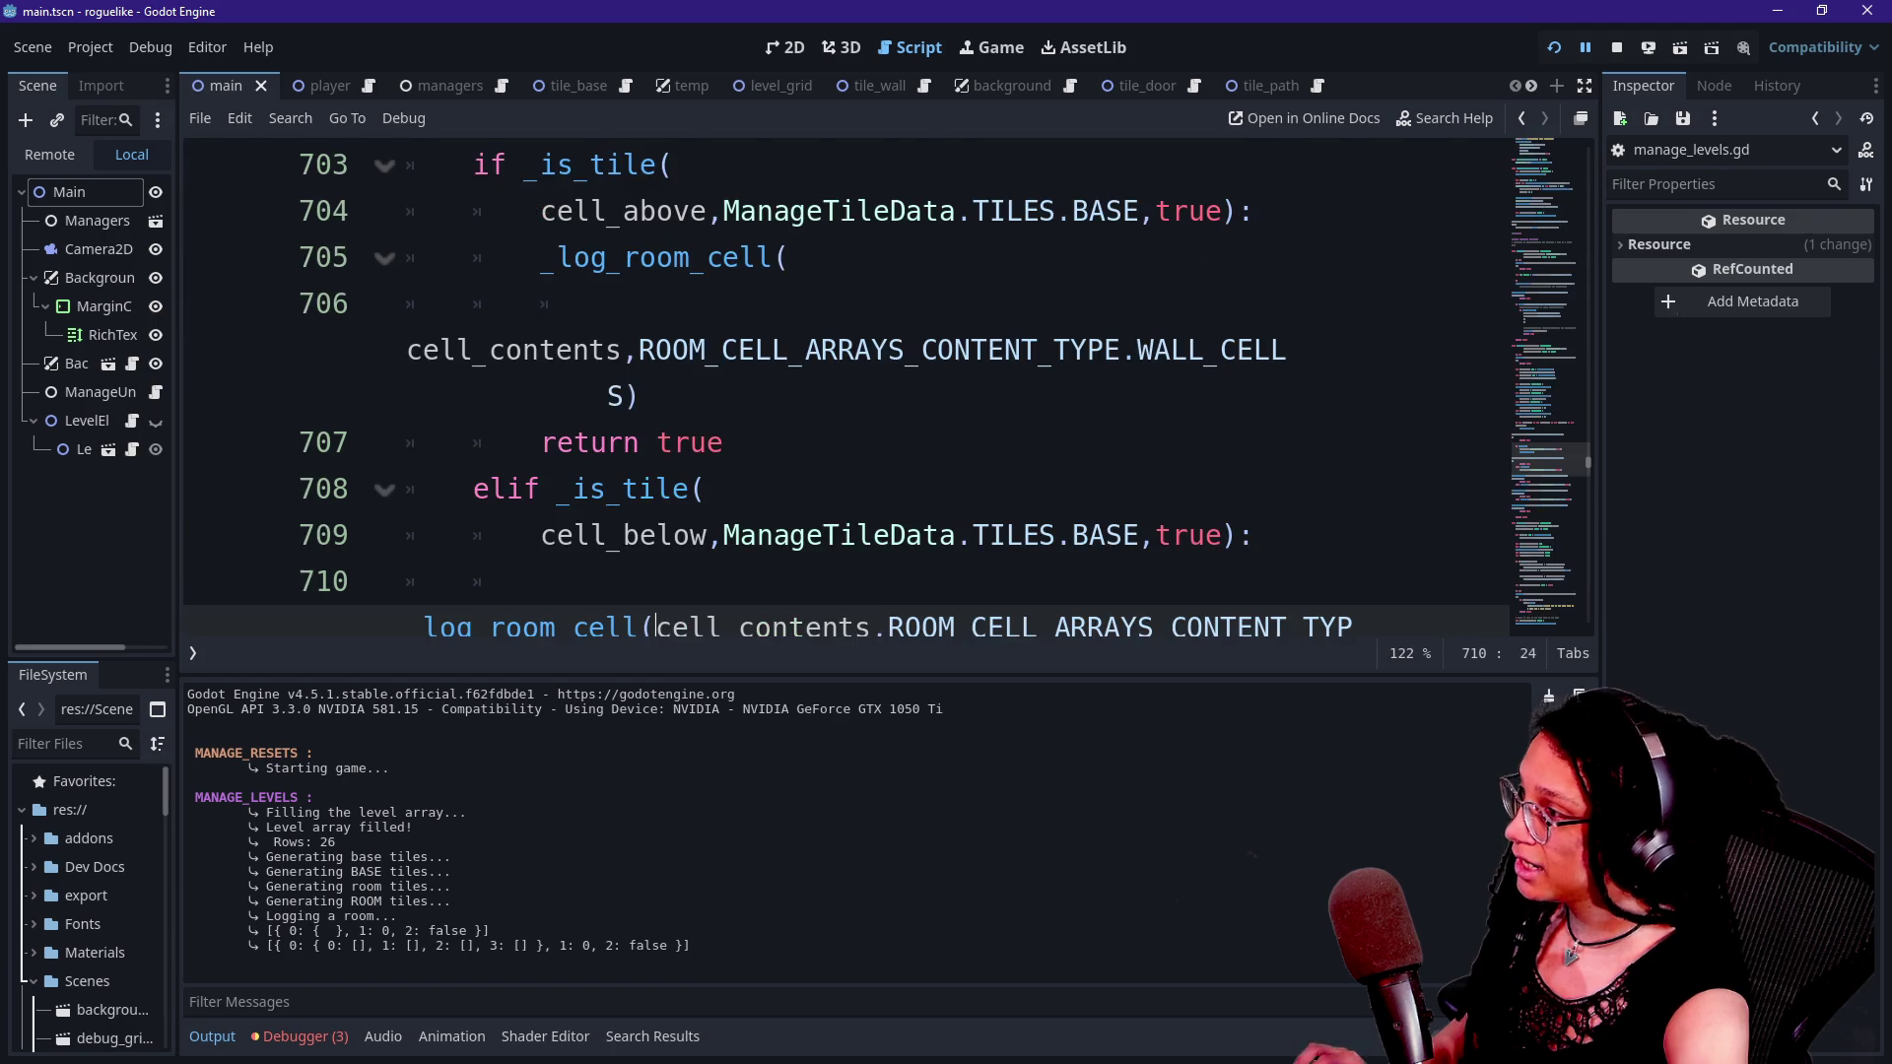
key(Return)
key(ctrl+z)
key(ctrl+y)
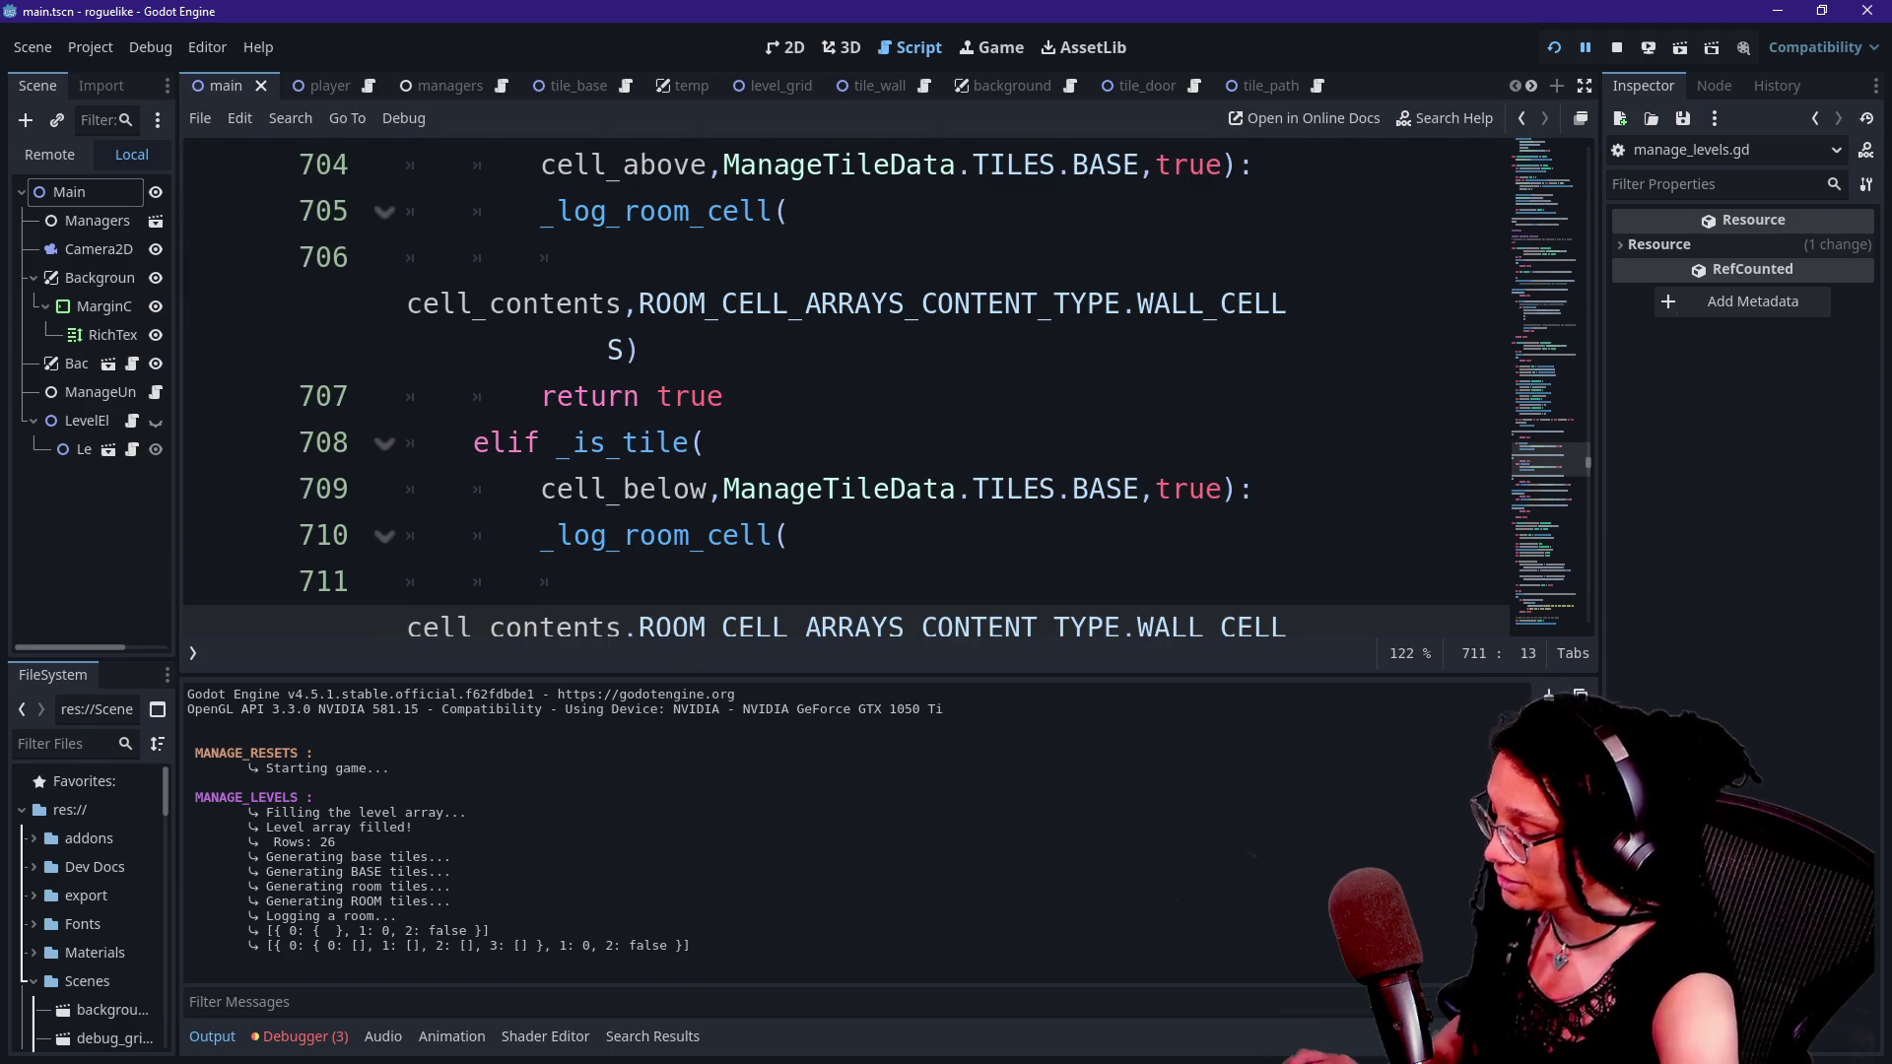
key(ctrl+shift+F11)
key(Up)
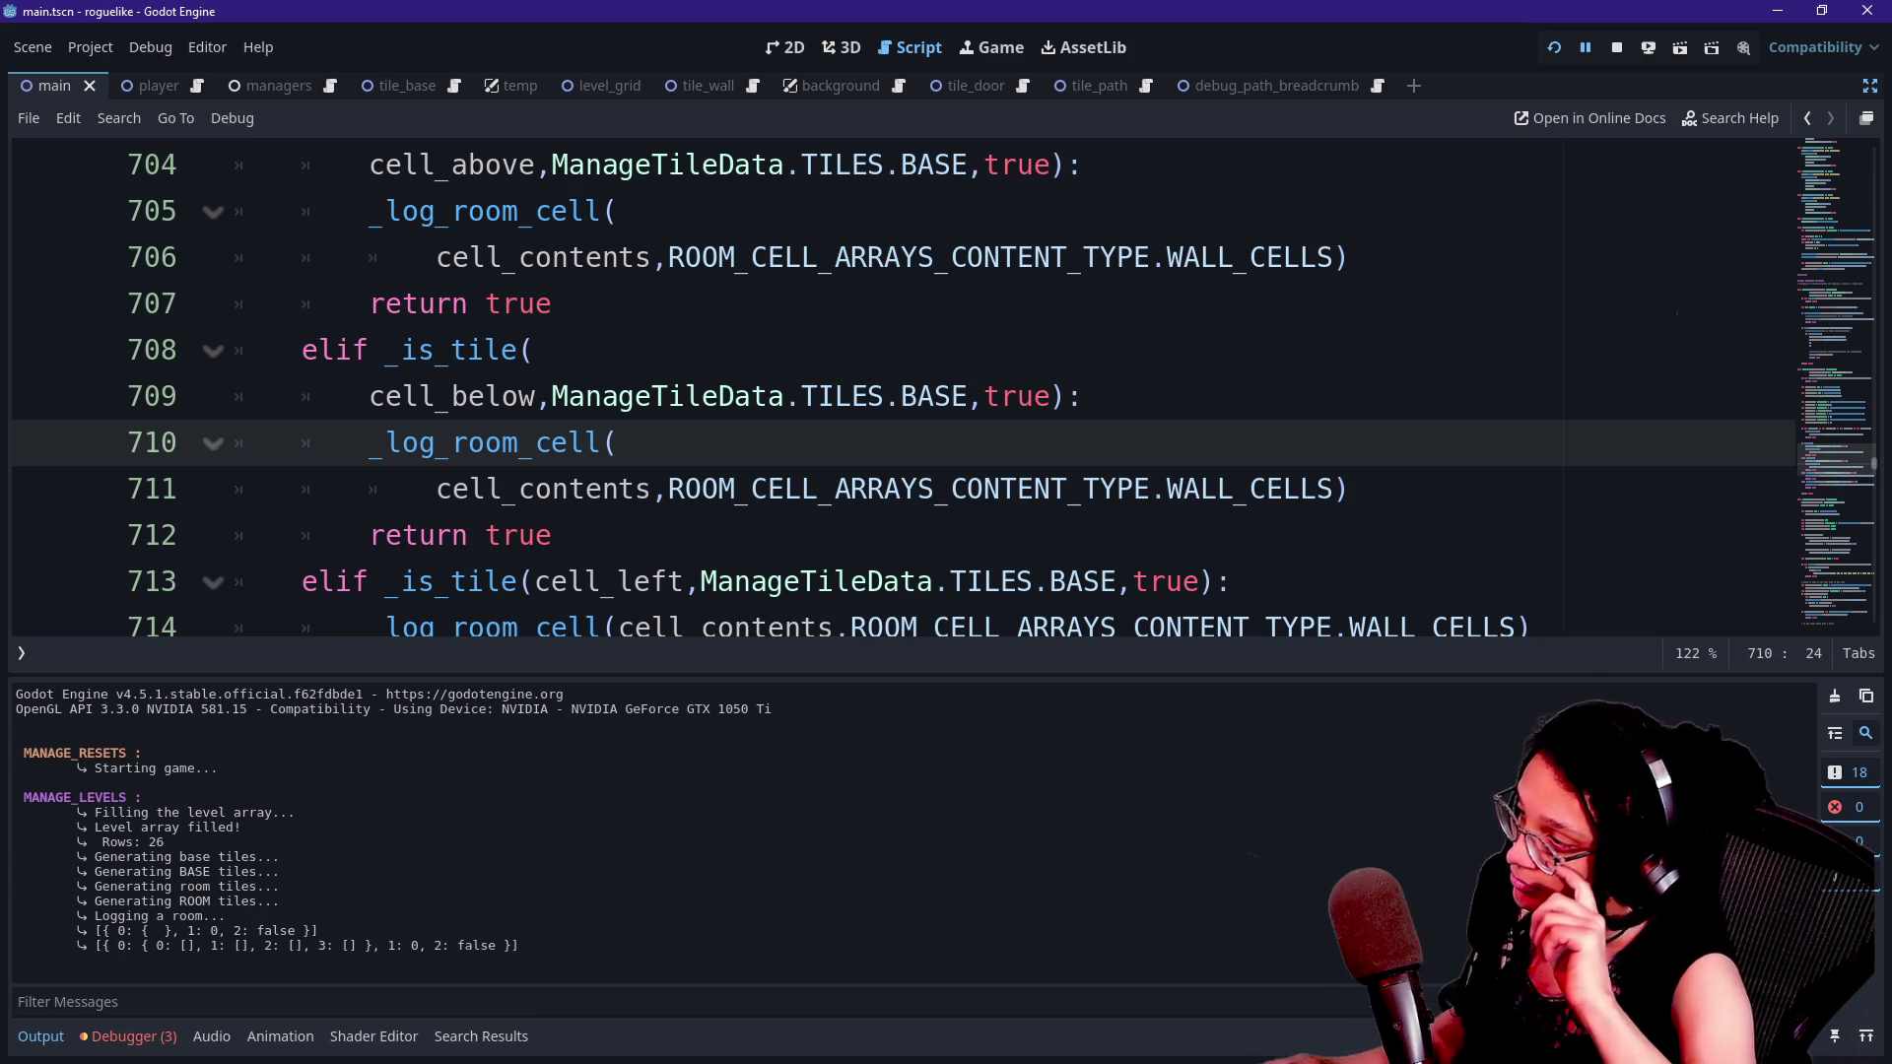
- Collapse the bottom output panel to show more of the script
key(ctrl+j)
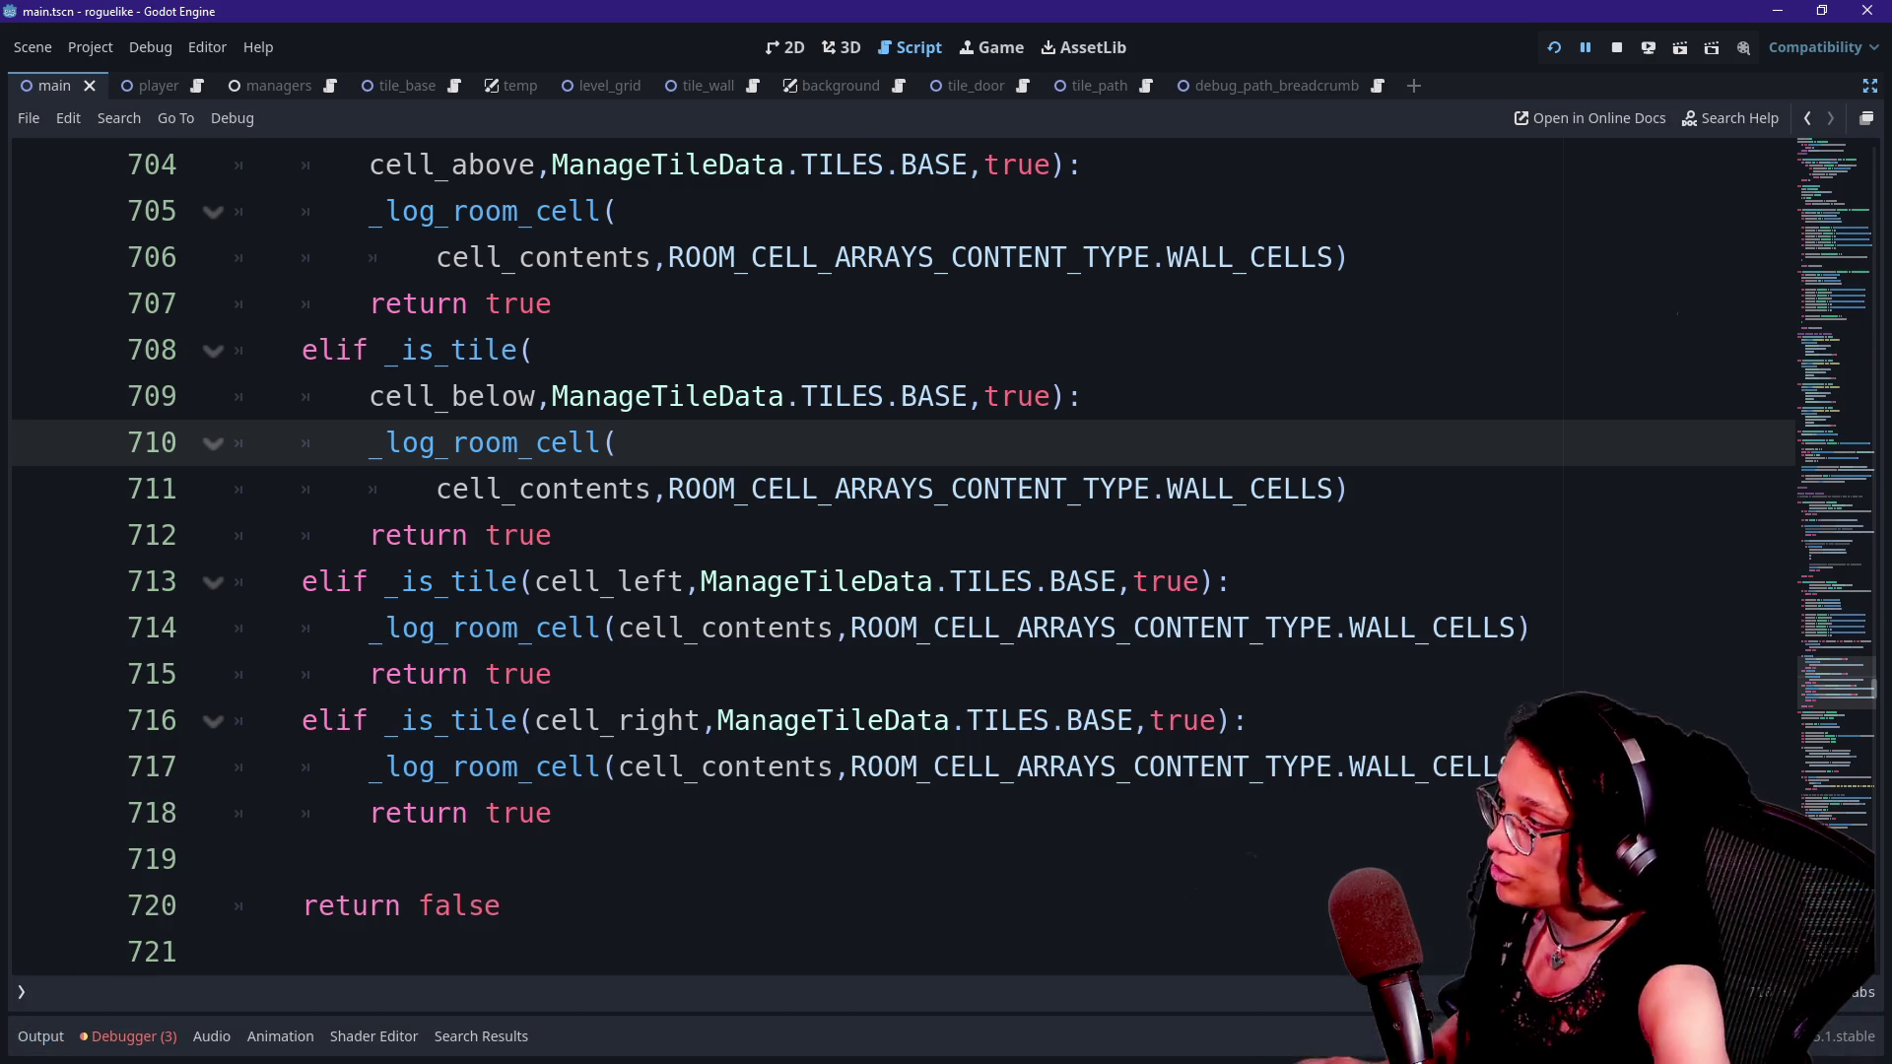
click(1349, 489)
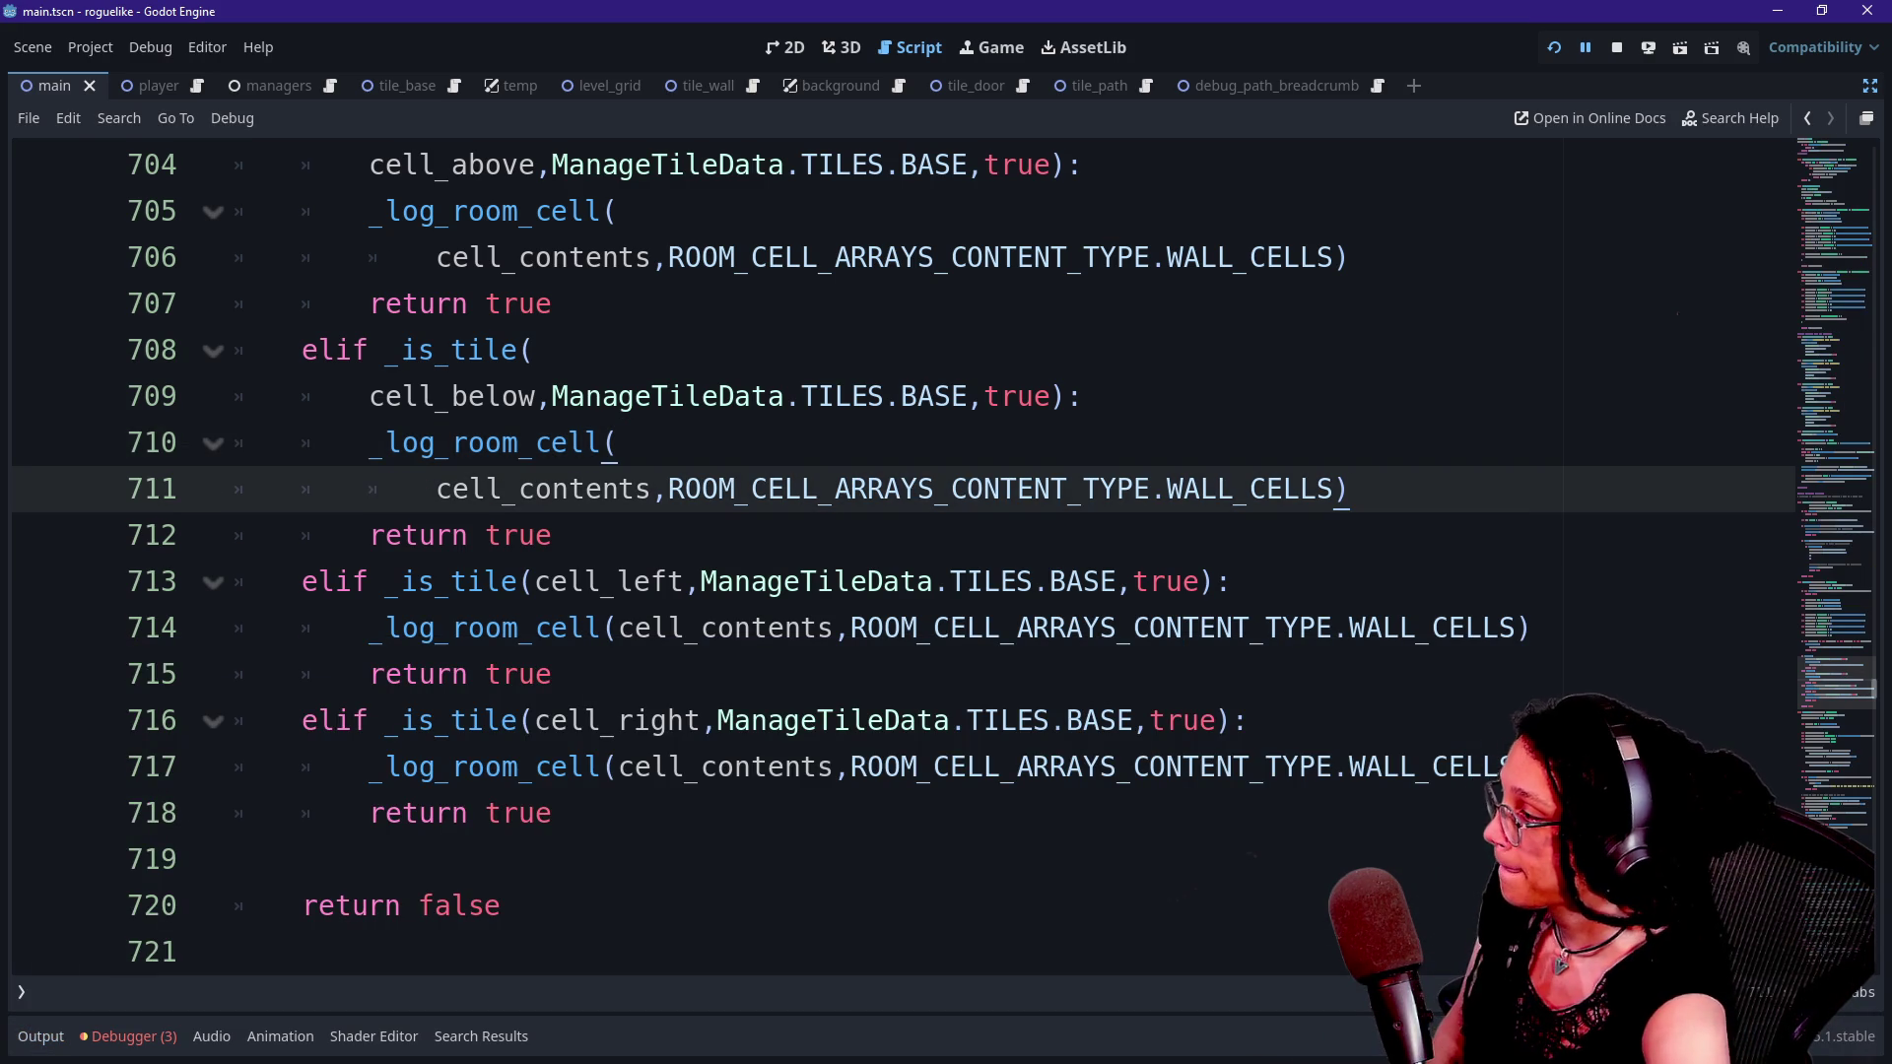
key(Return)
text(\)
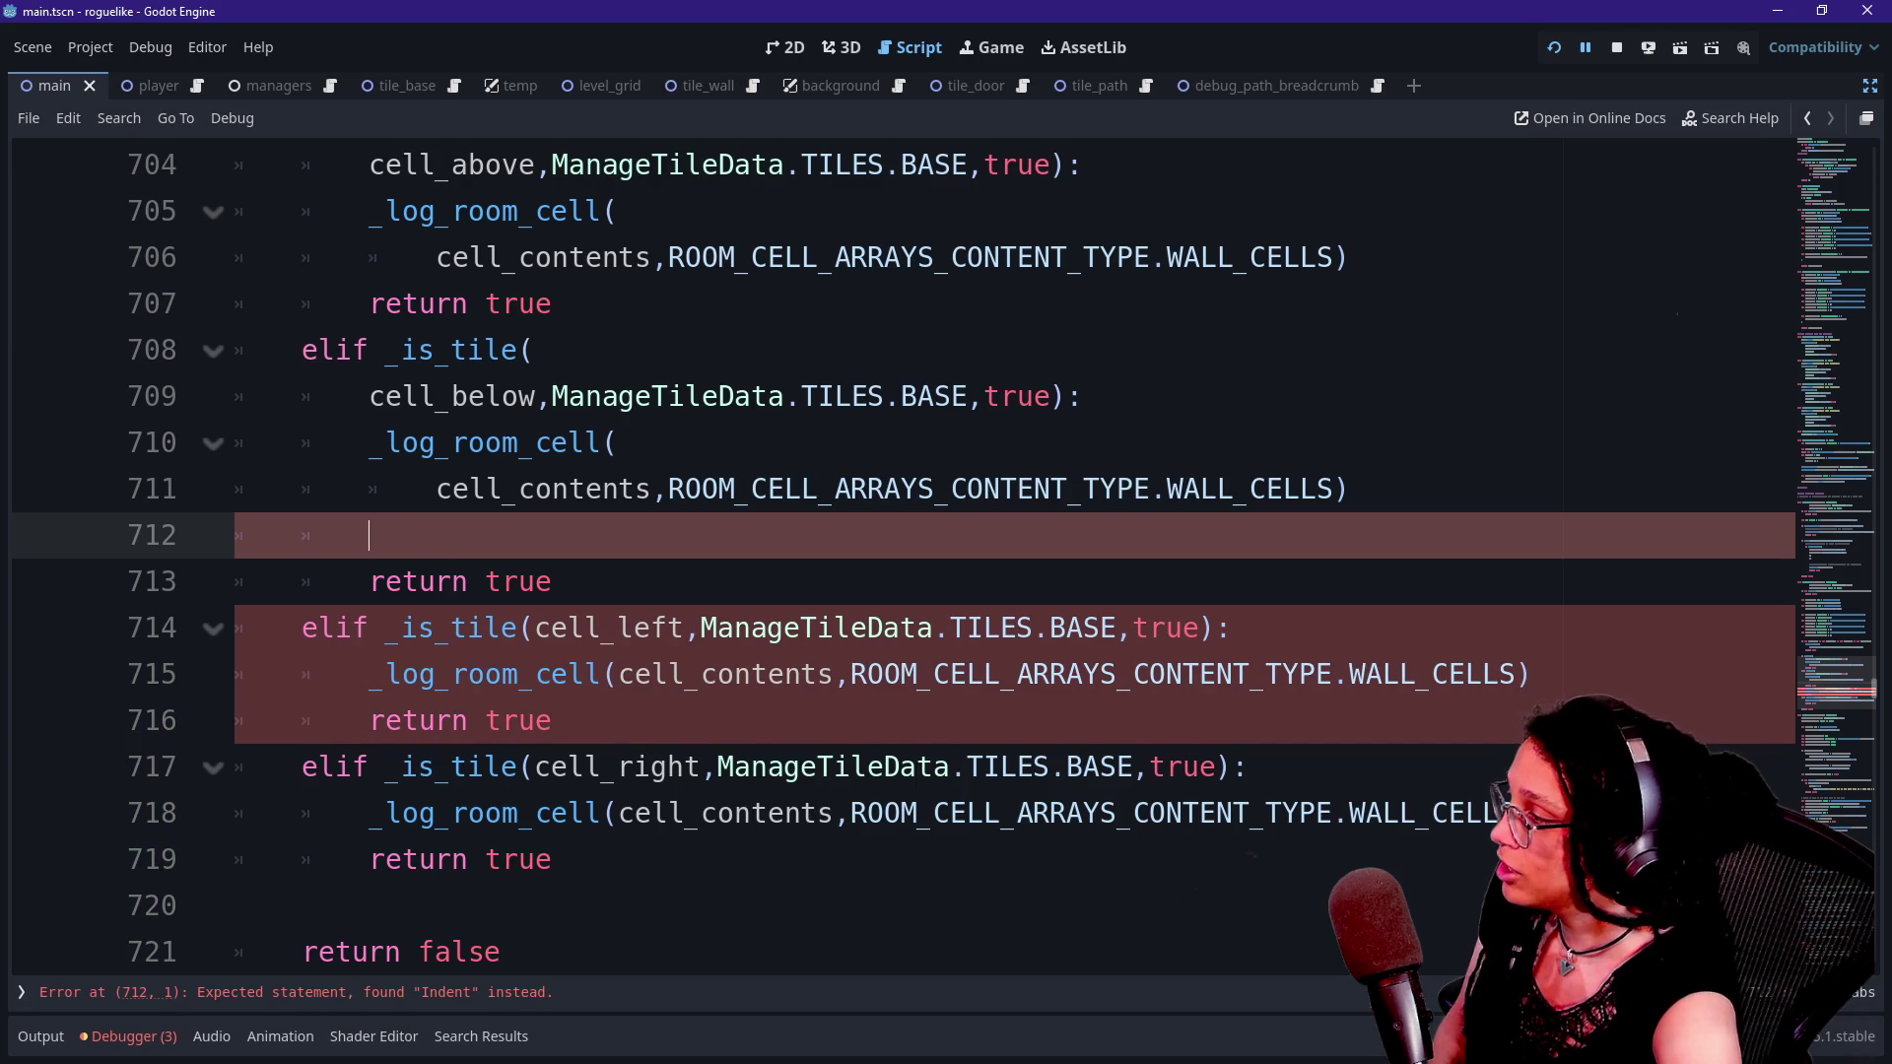
key(BackSpace)
- Add a blank line after the first return true in the _is_wall elif chain
key(Up)
key(Up)
key(Up)
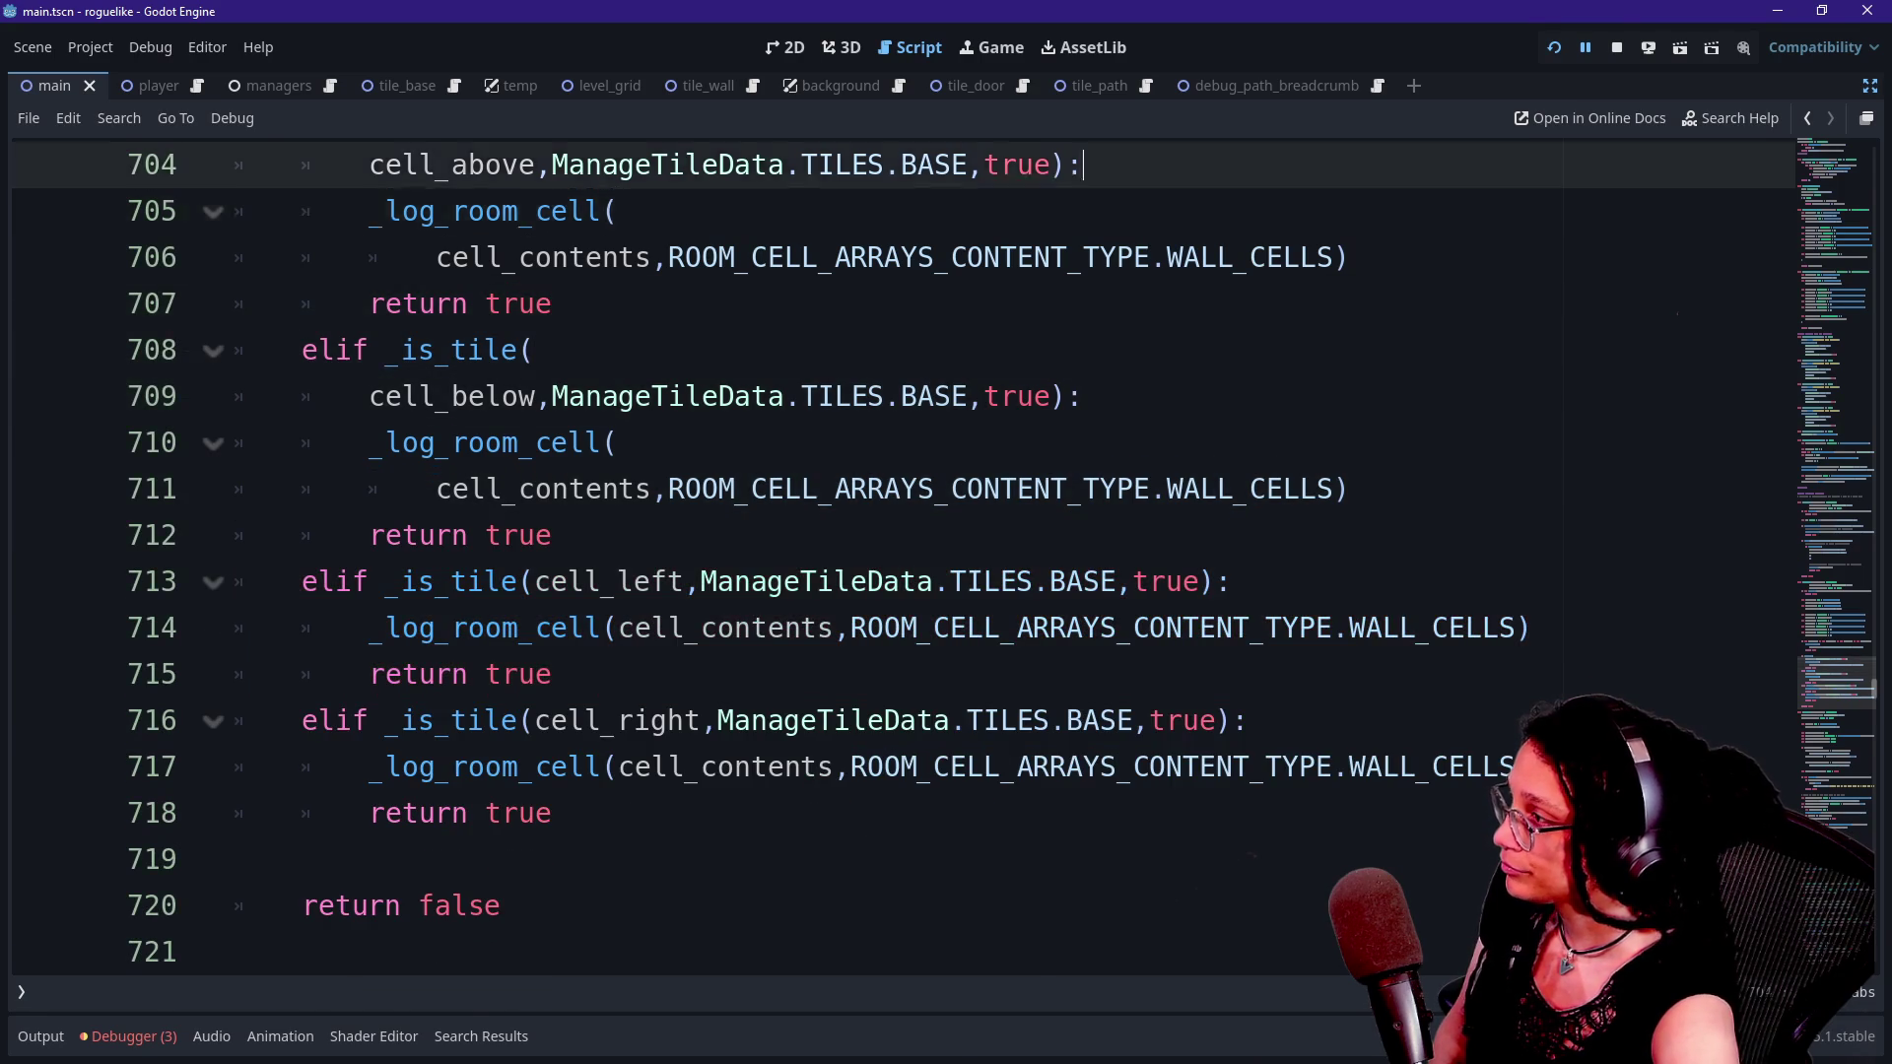
scroll(946, 552, up, 2)
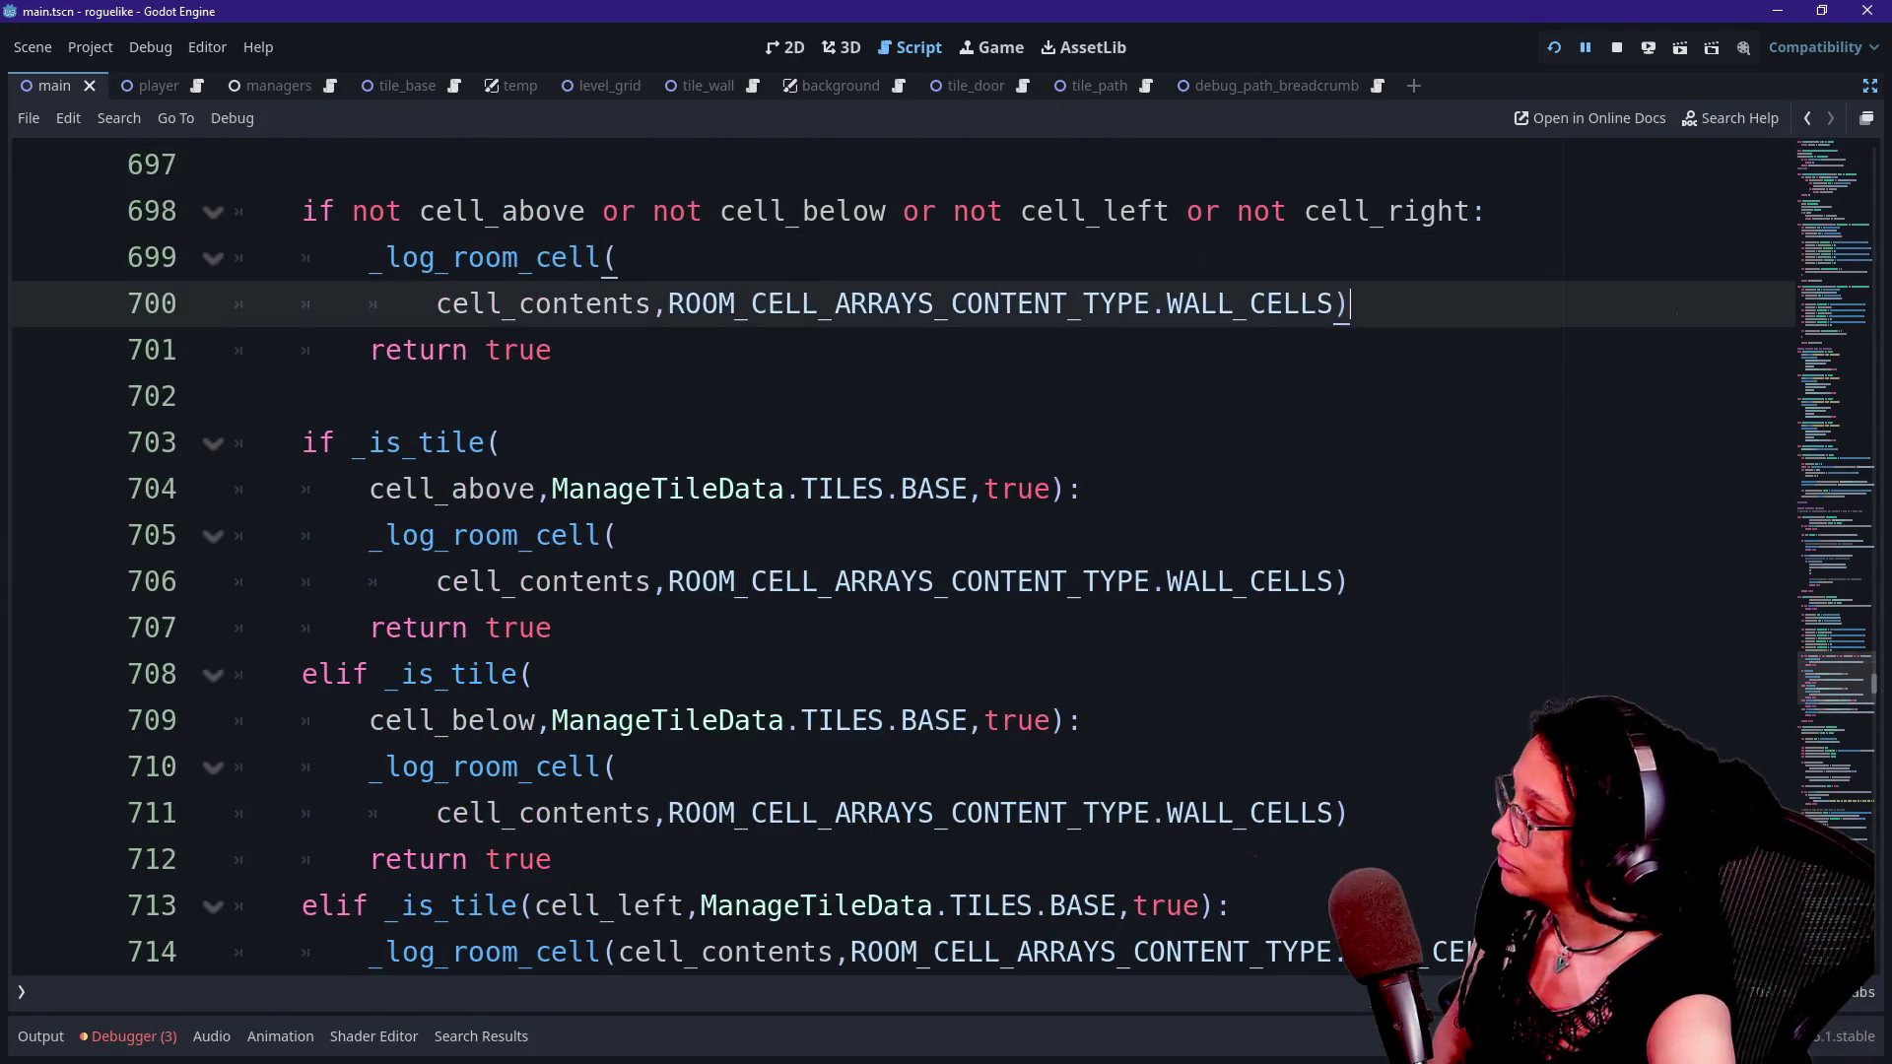
key(Down)
key(Down)
key(Down)
key(shift+Up)
key(Left)
key(Return)
- Add a blank line after the second wall-check branch, then move up to the top of _is_wall
drag(1301, 859, 552, 905)
key(ctrl+x)
key(ctrl+z)
key(ctrl+x)
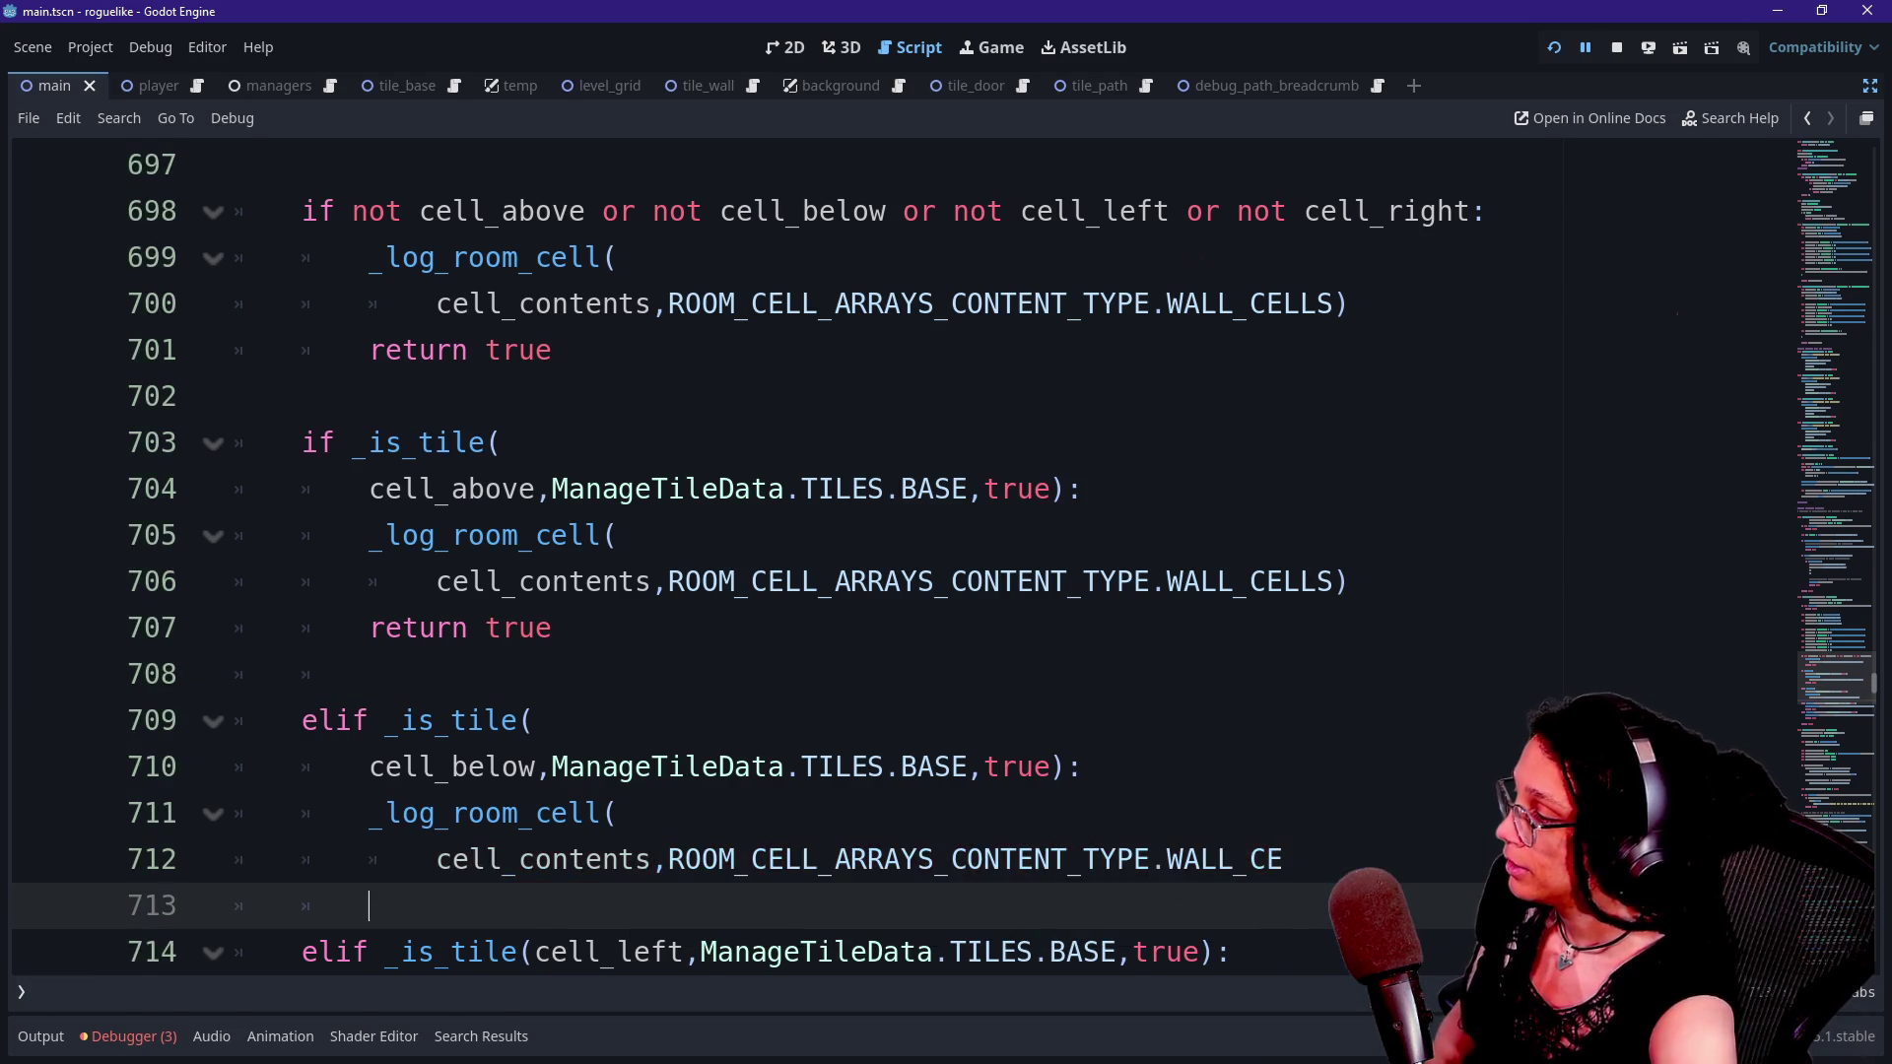
key(ctrl+z)
key(Right)
key(Return)
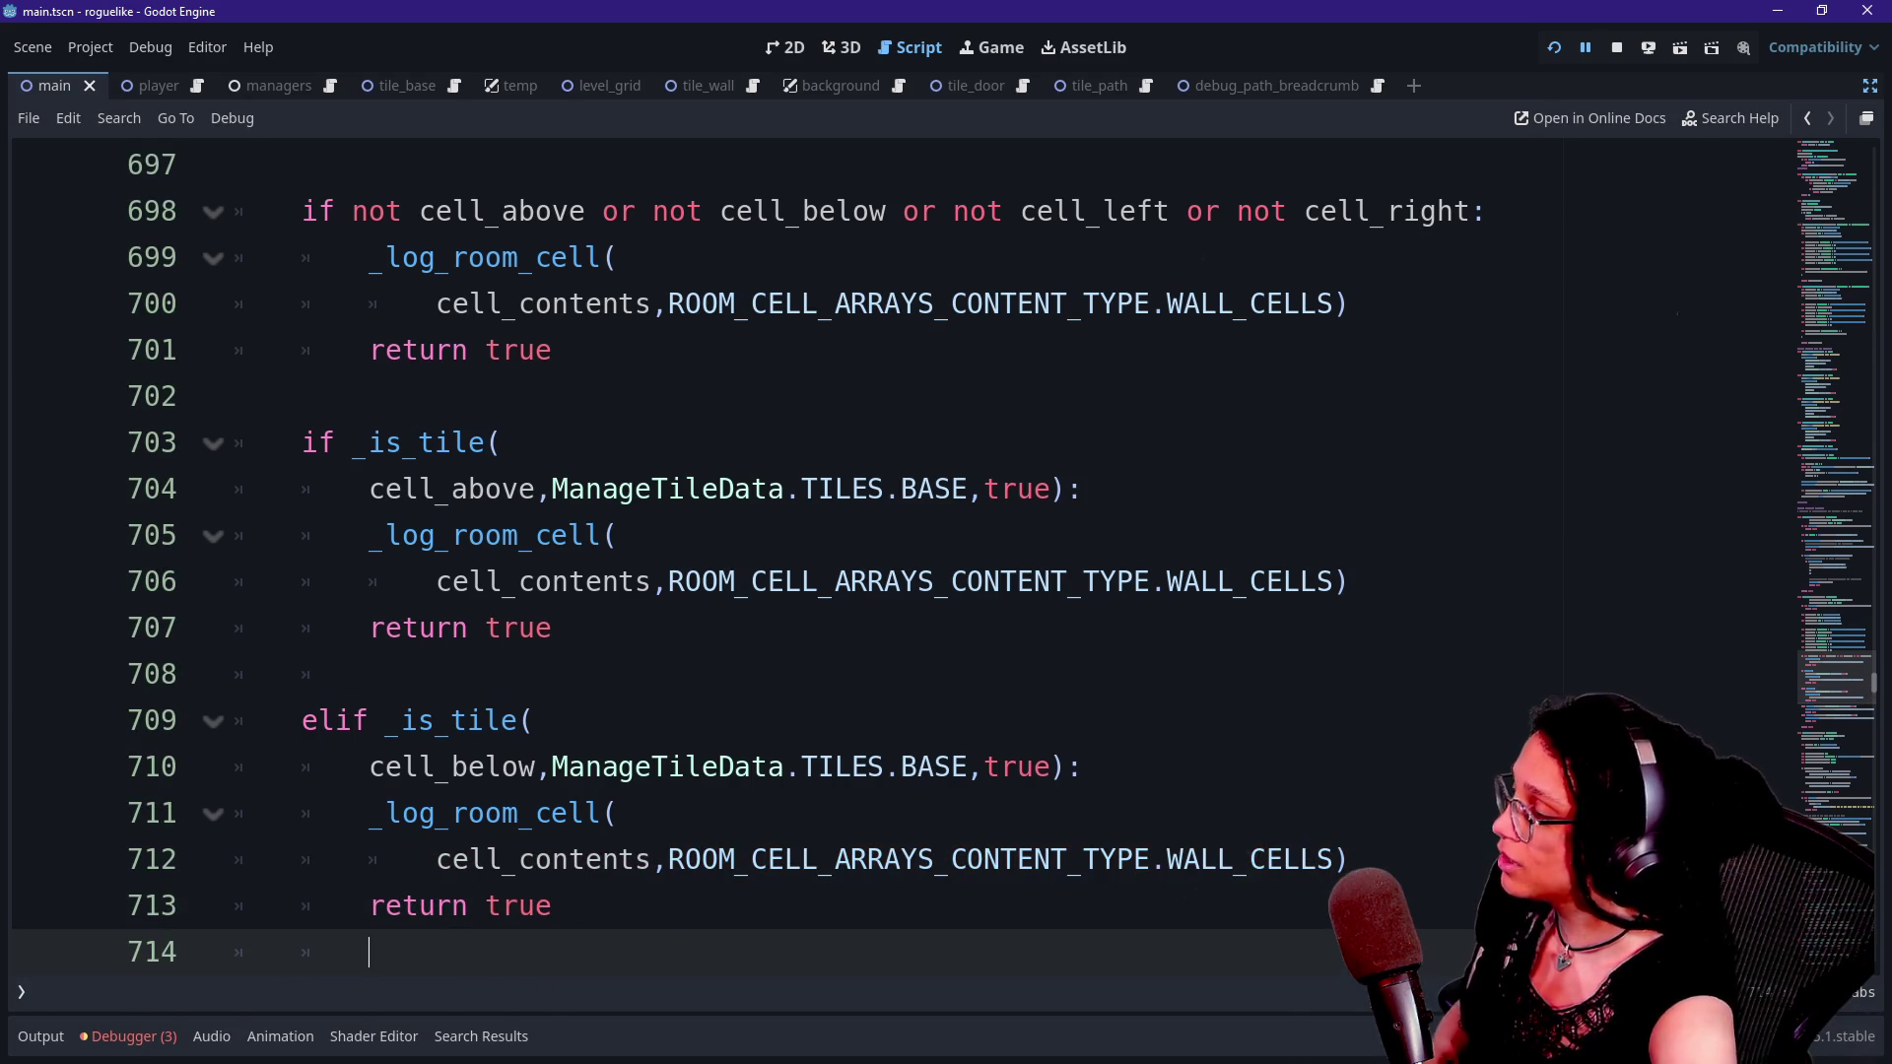
key(Down)
key(Down)
key(Down)
key(Up)
key(Up)
key(Up)
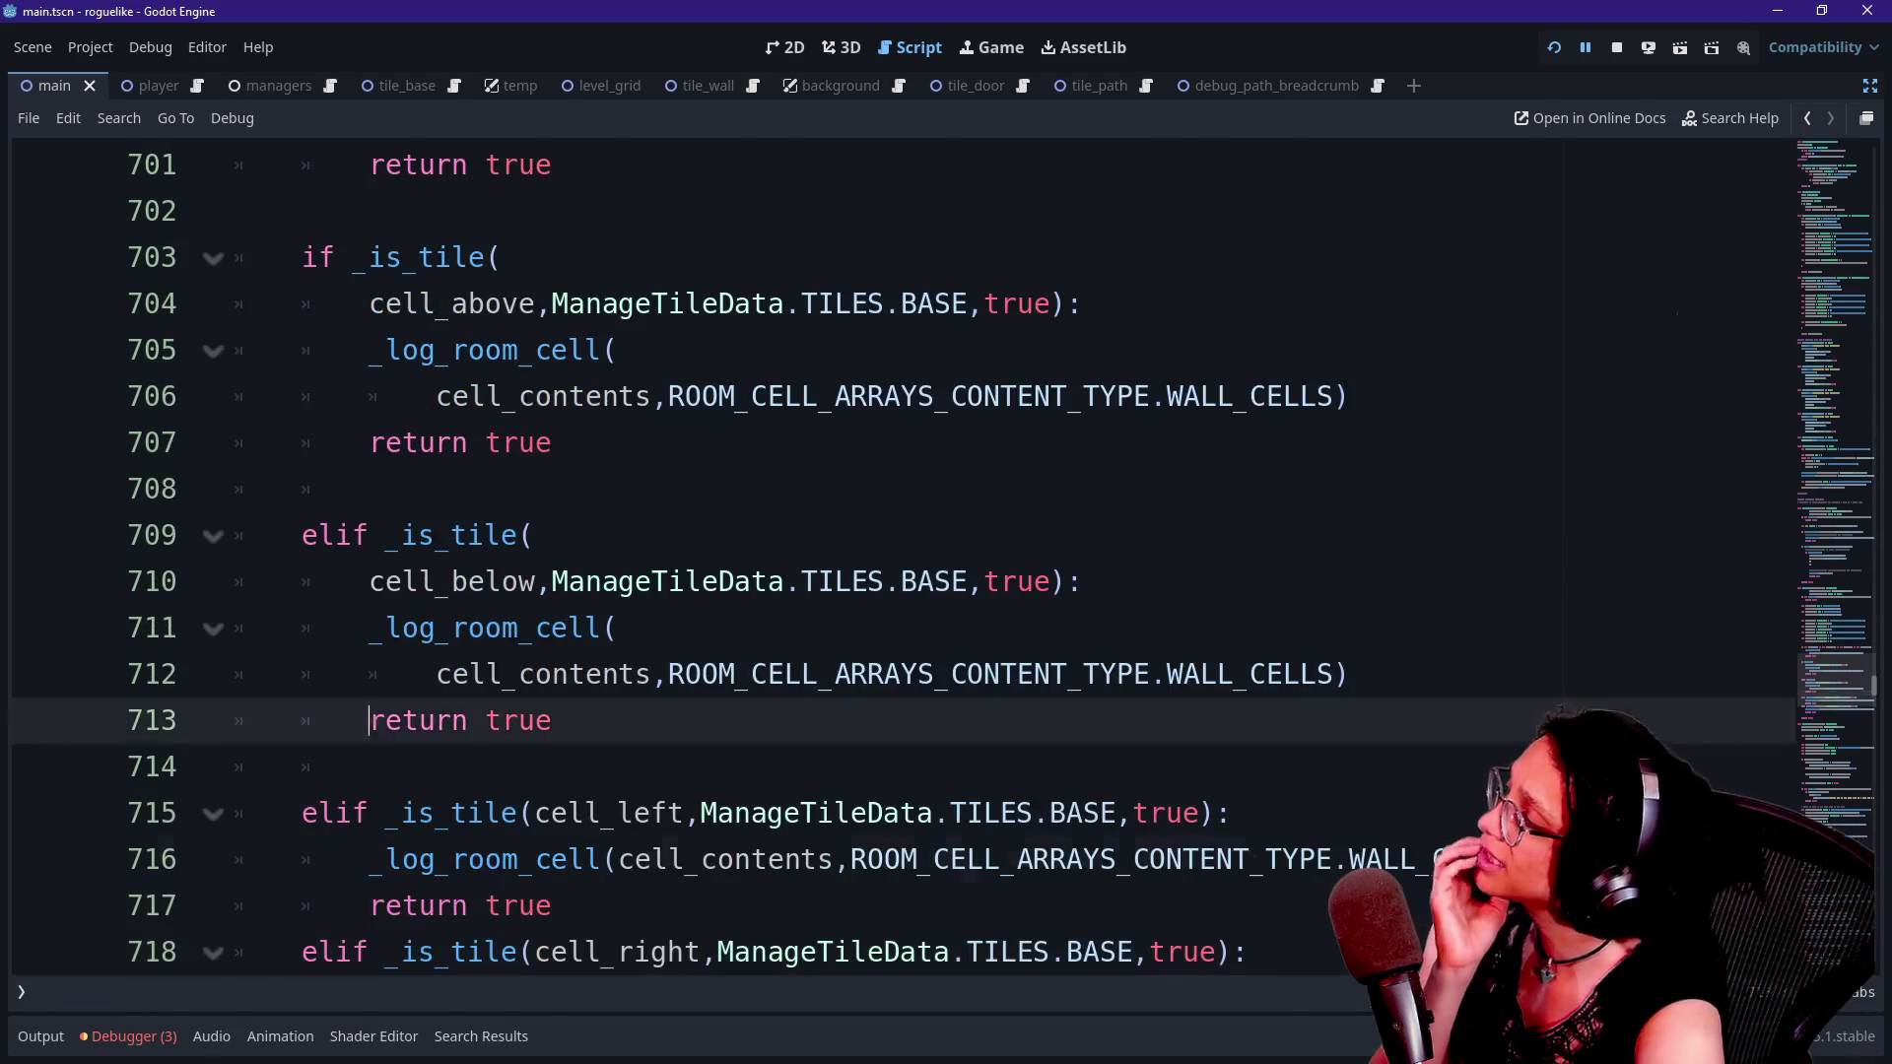
key(Up)
key(Up)
key(Up)
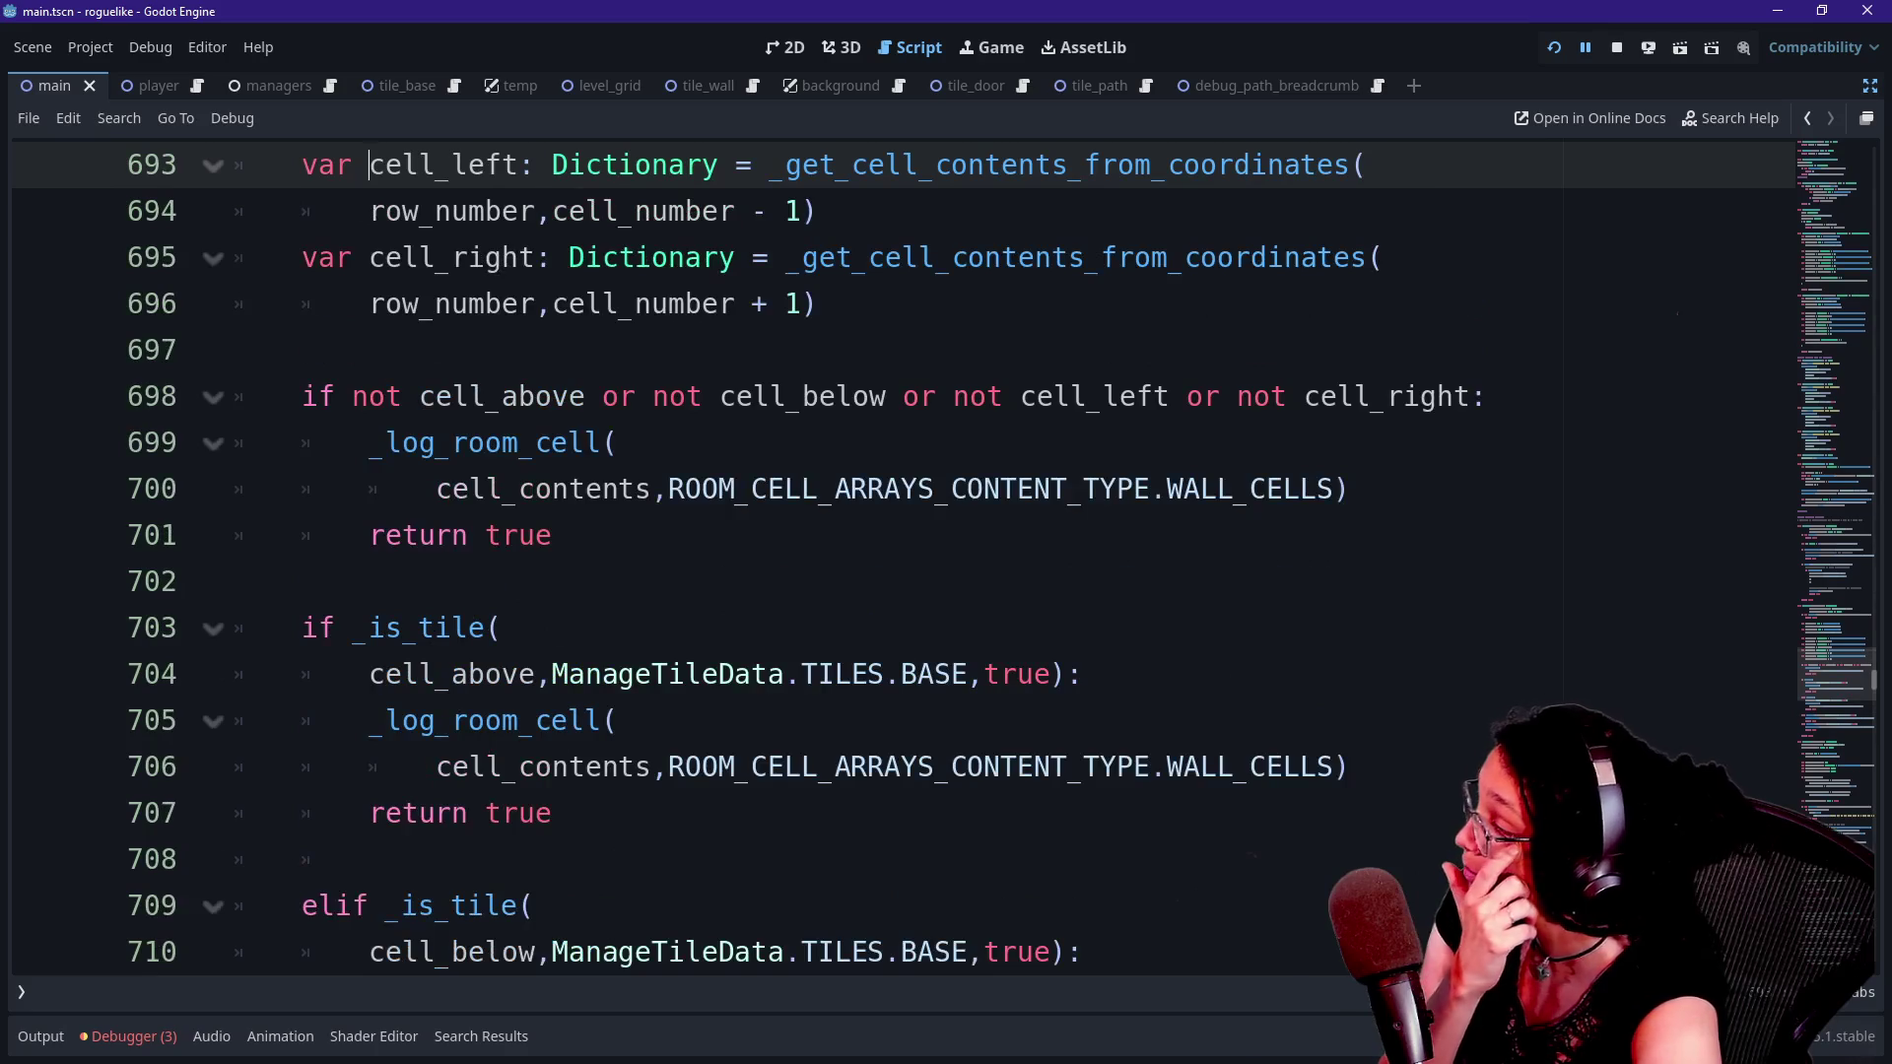
key(Up)
key(Up)
key(Up)
key(Down)
key(Up)
key(Up)
key(Up)
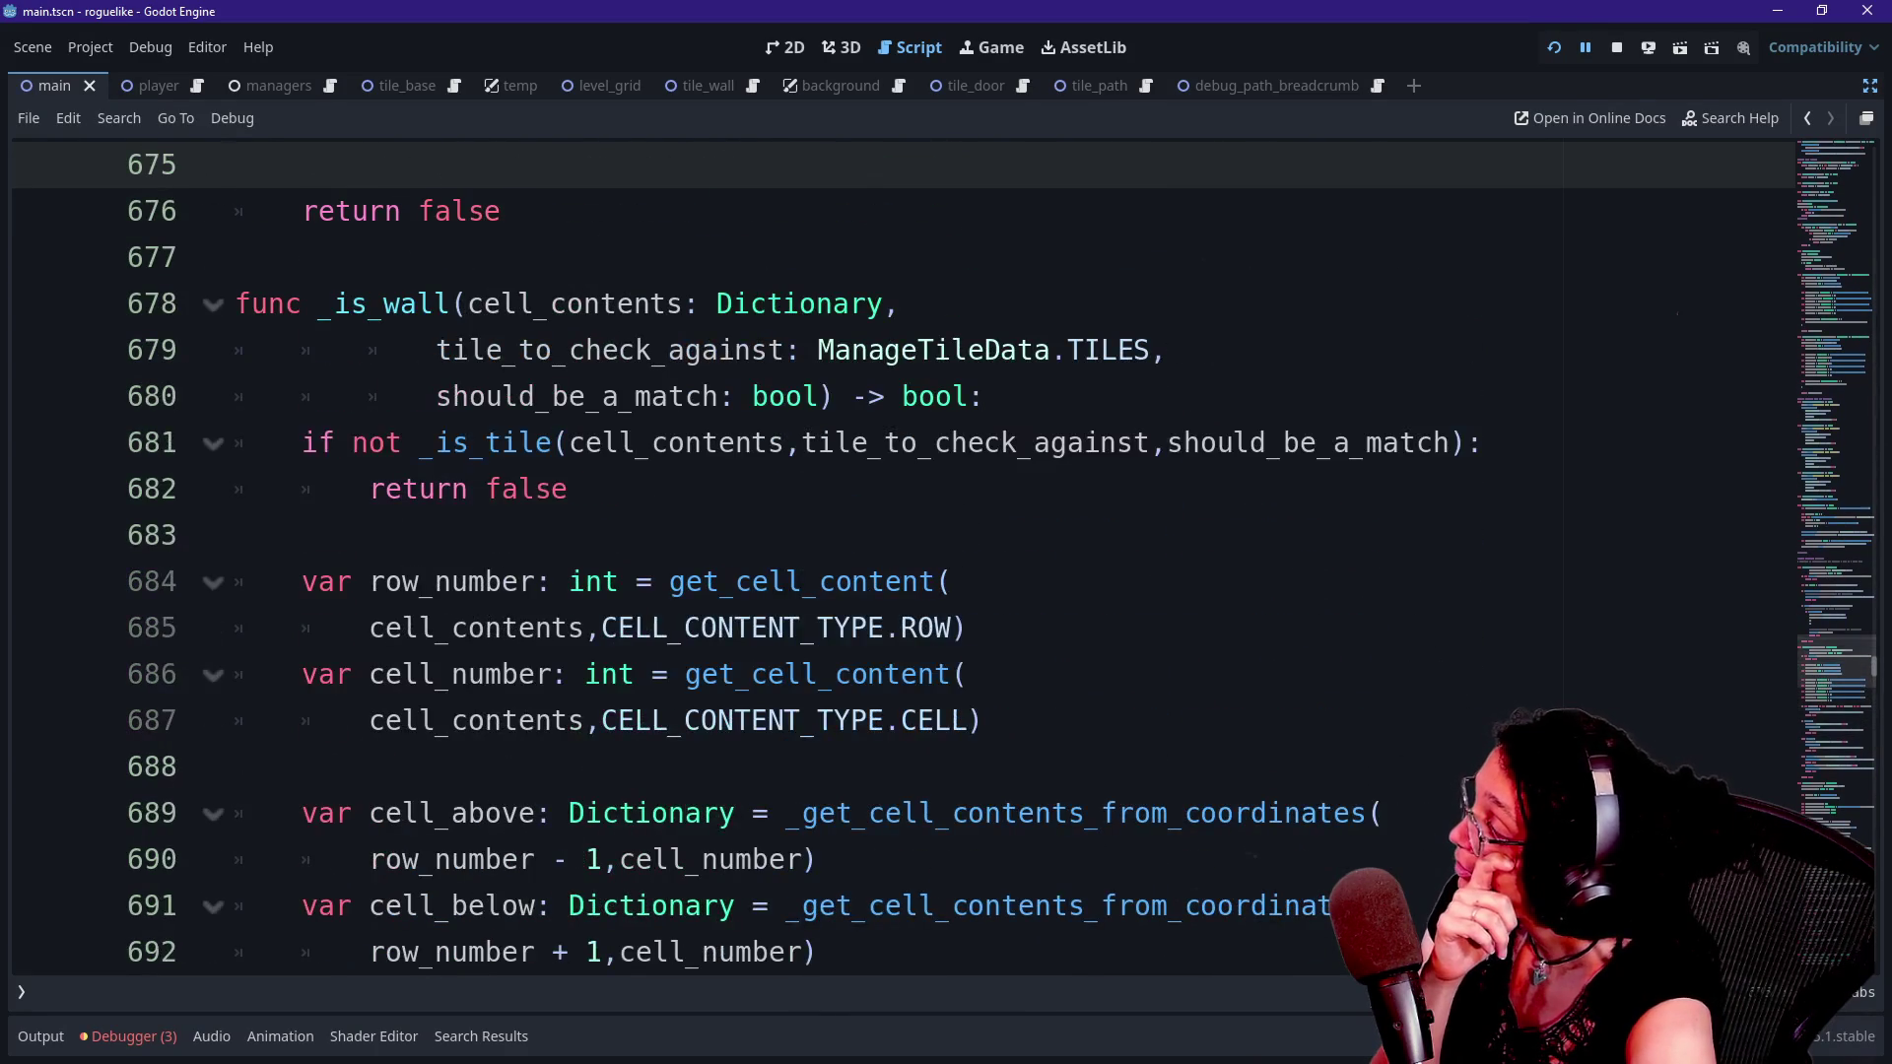
- Move from the _is_wall function up to the ready_the_grid function near the script's start
key(Down)
key(Down)
key(Down)
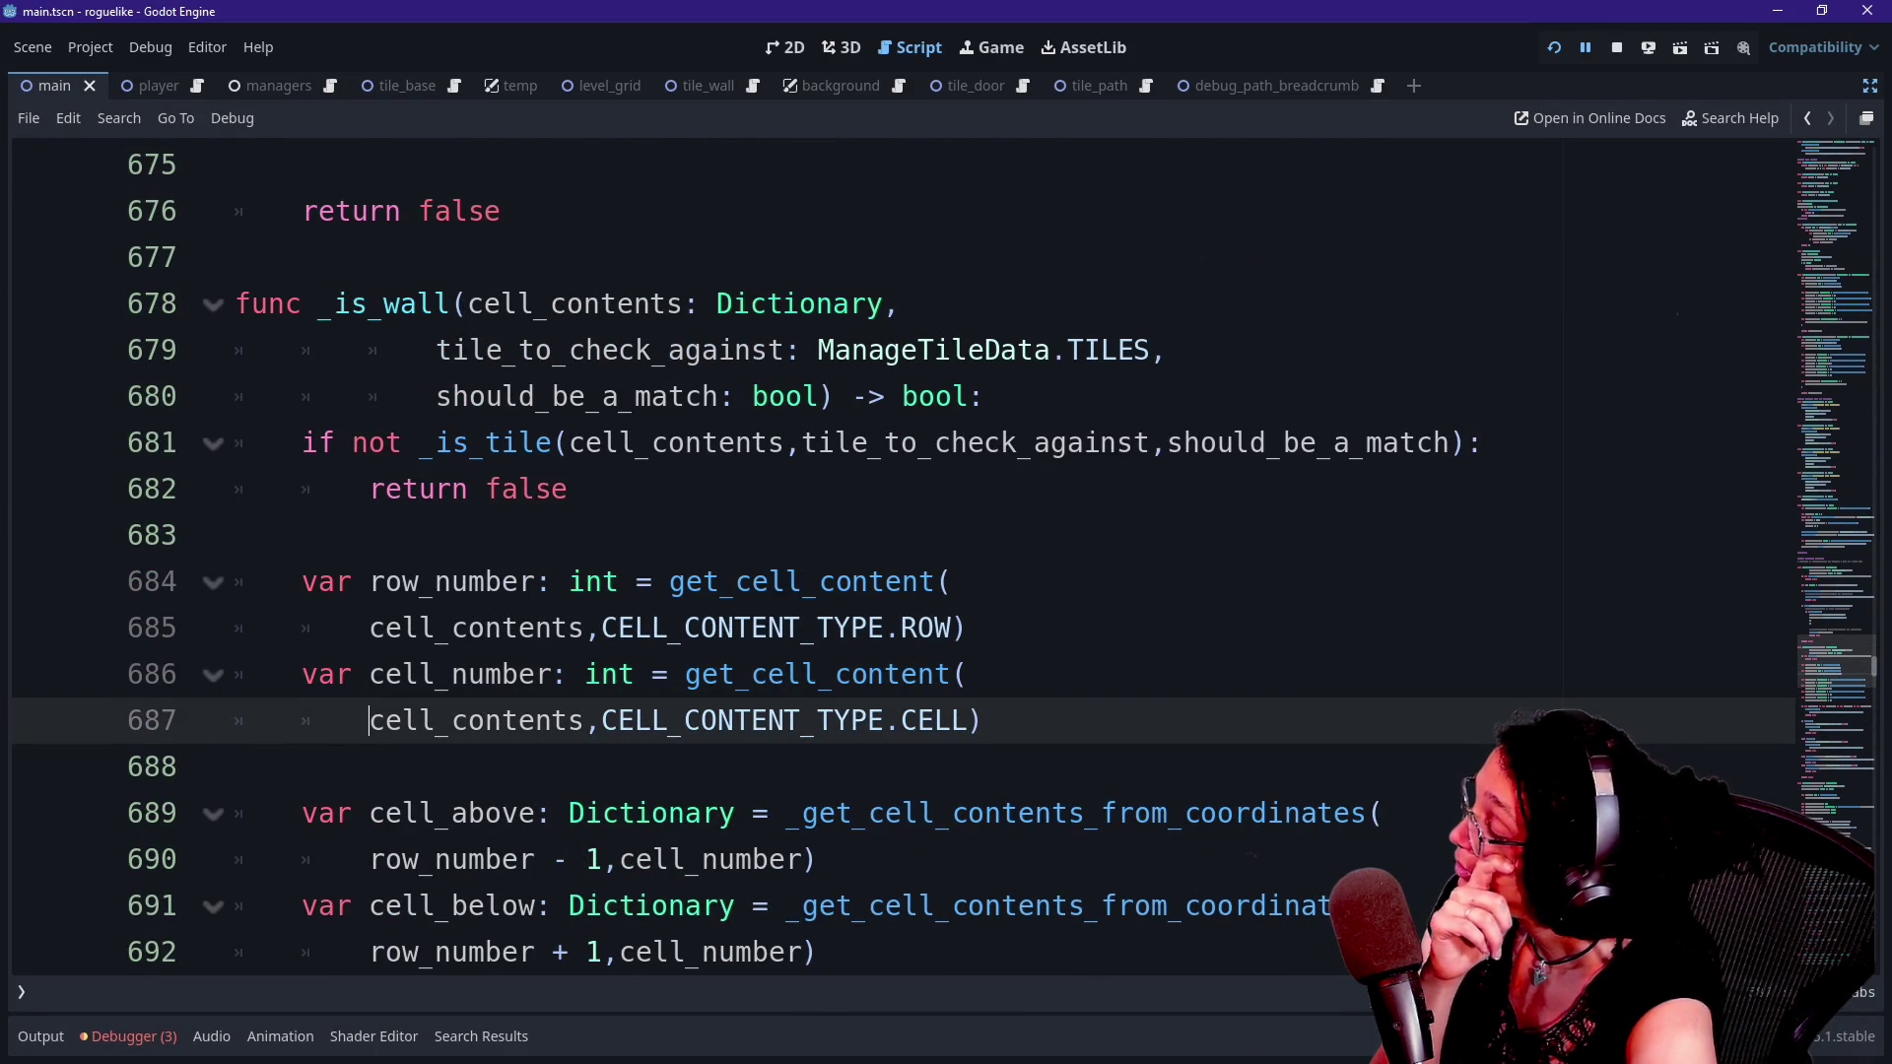
key(Down)
key(Down)
key(Down)
key(Up)
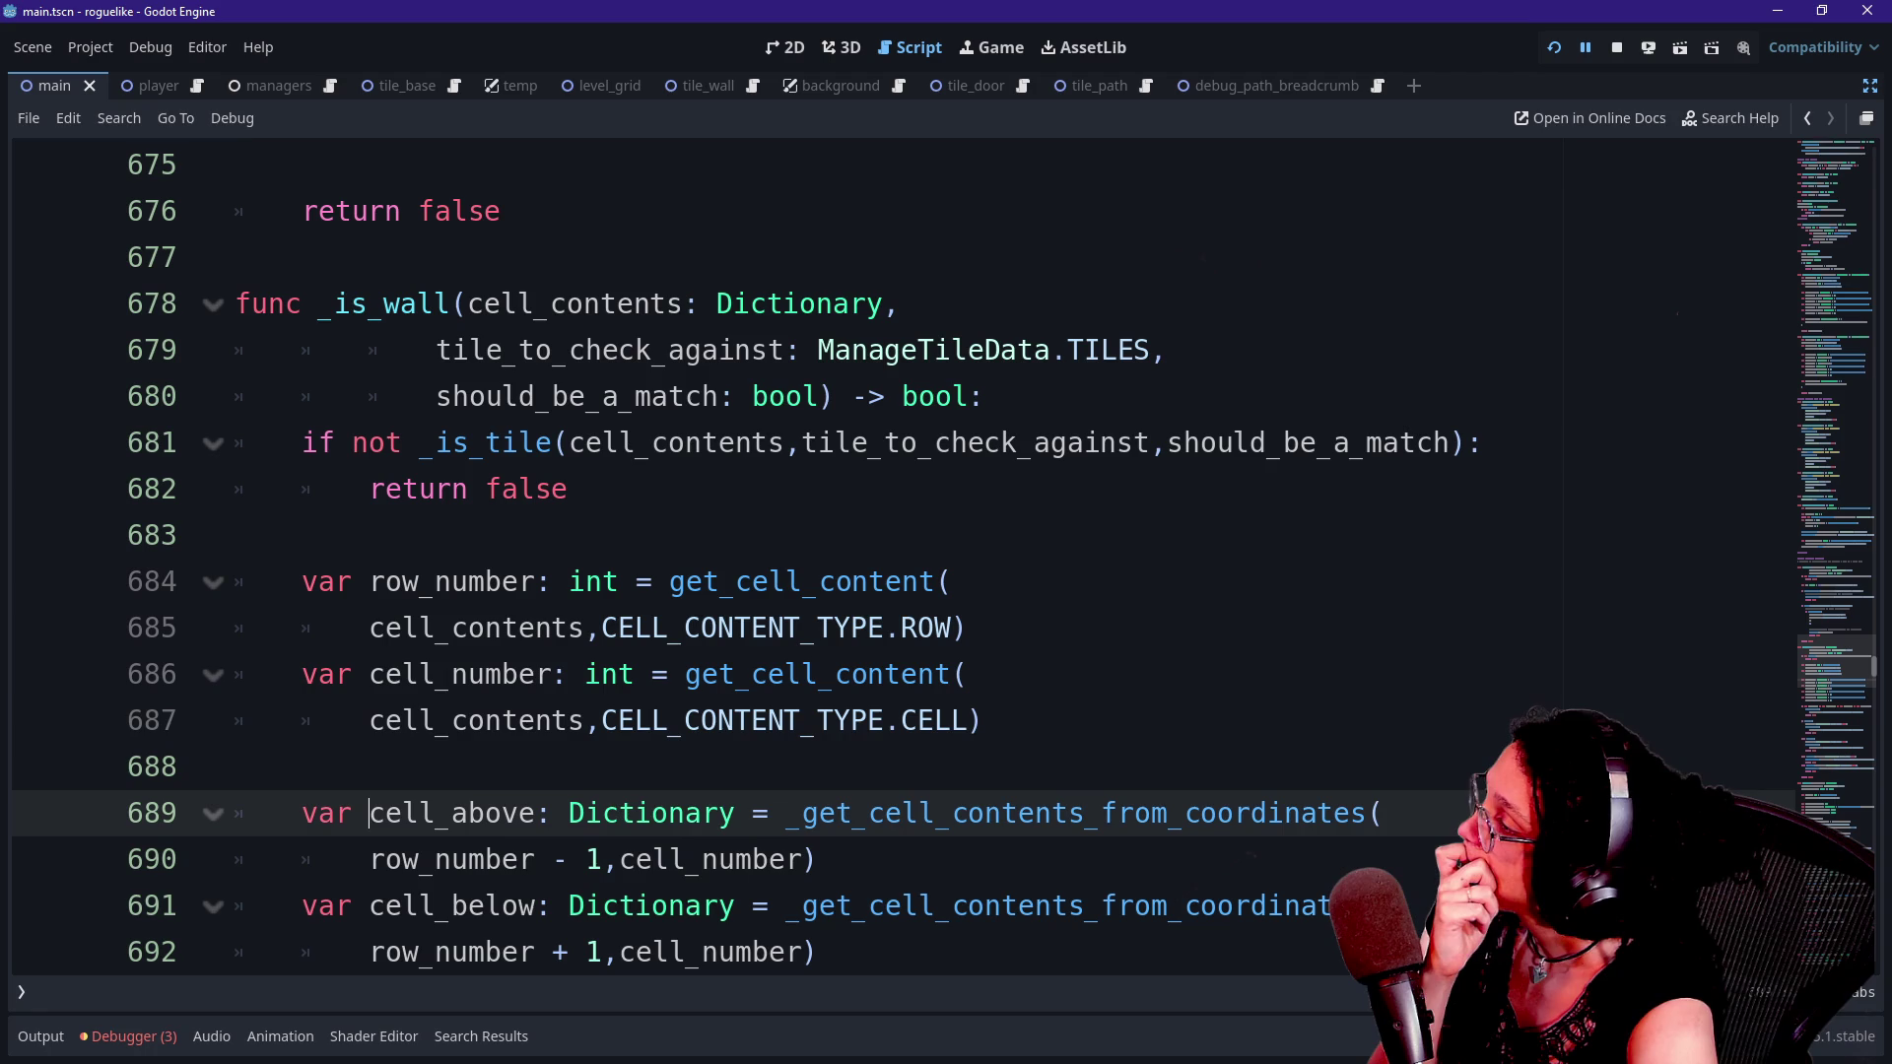
key(Up)
key(Up)
key(Up)
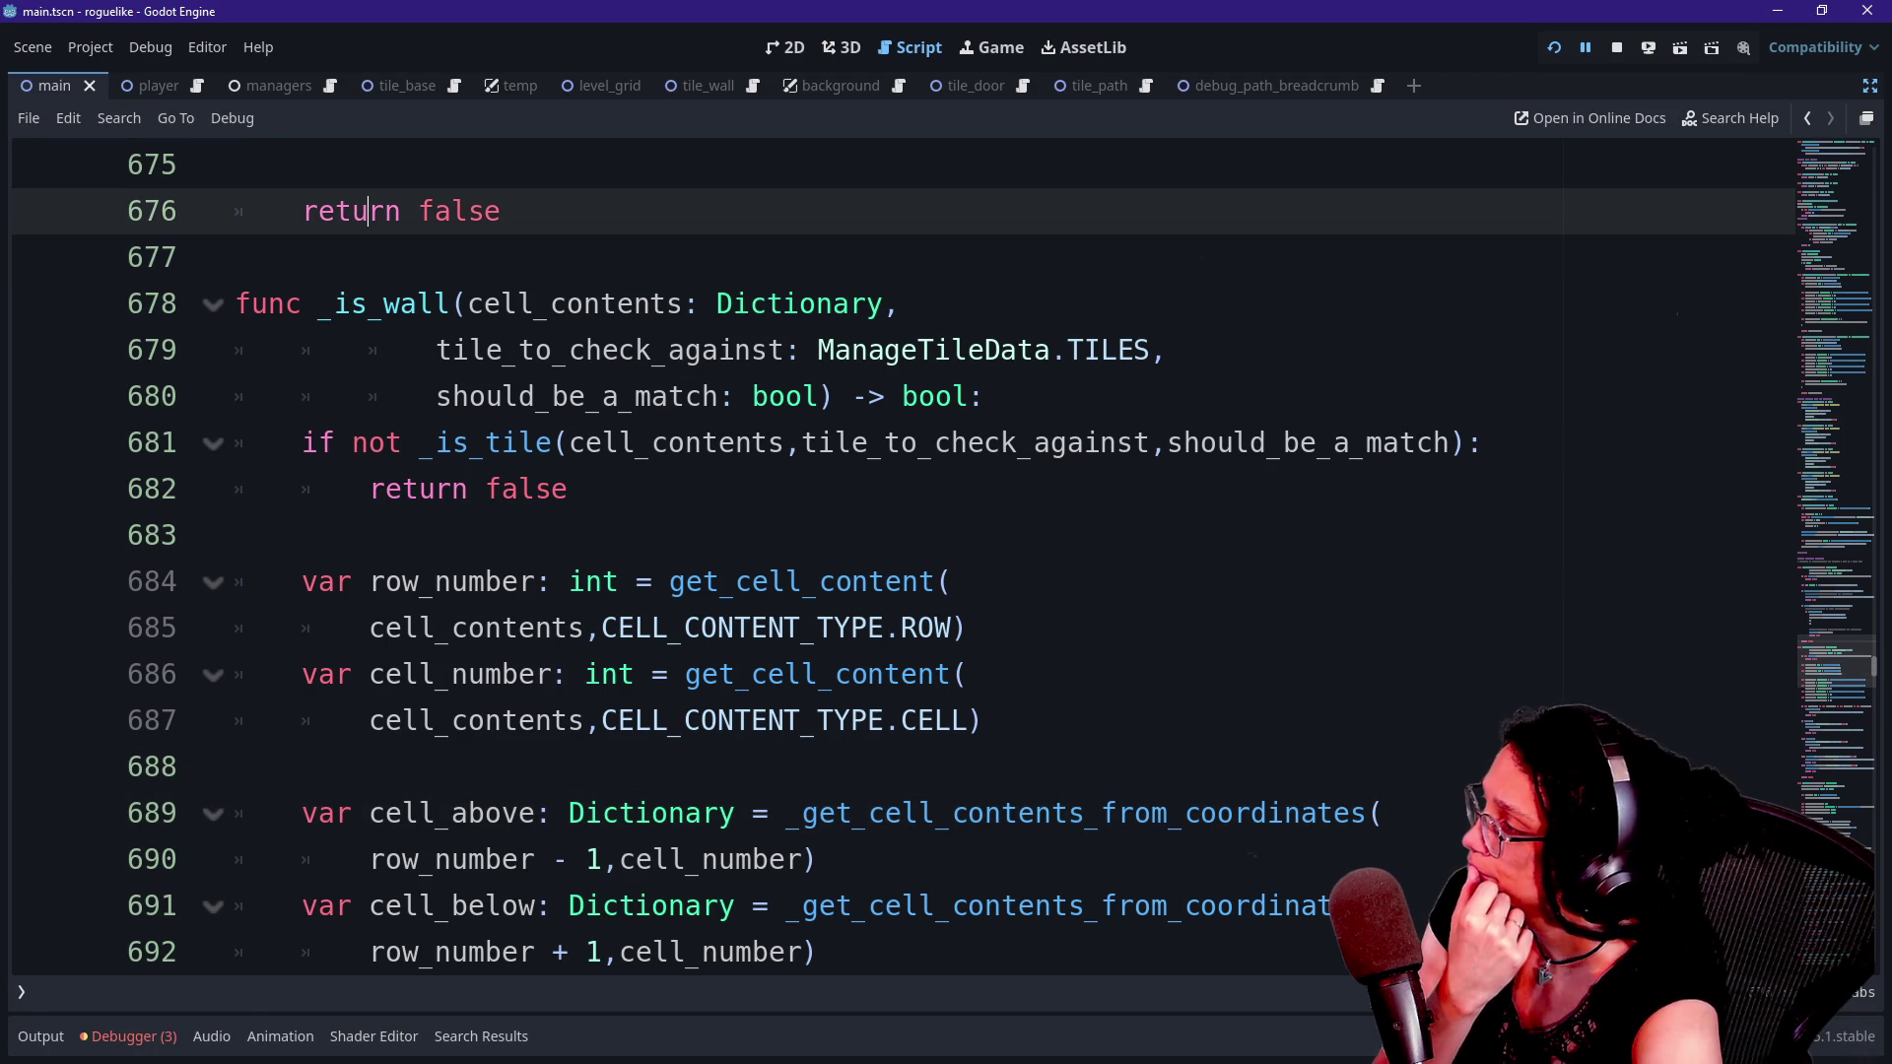
scroll(902, 551, up, 20)
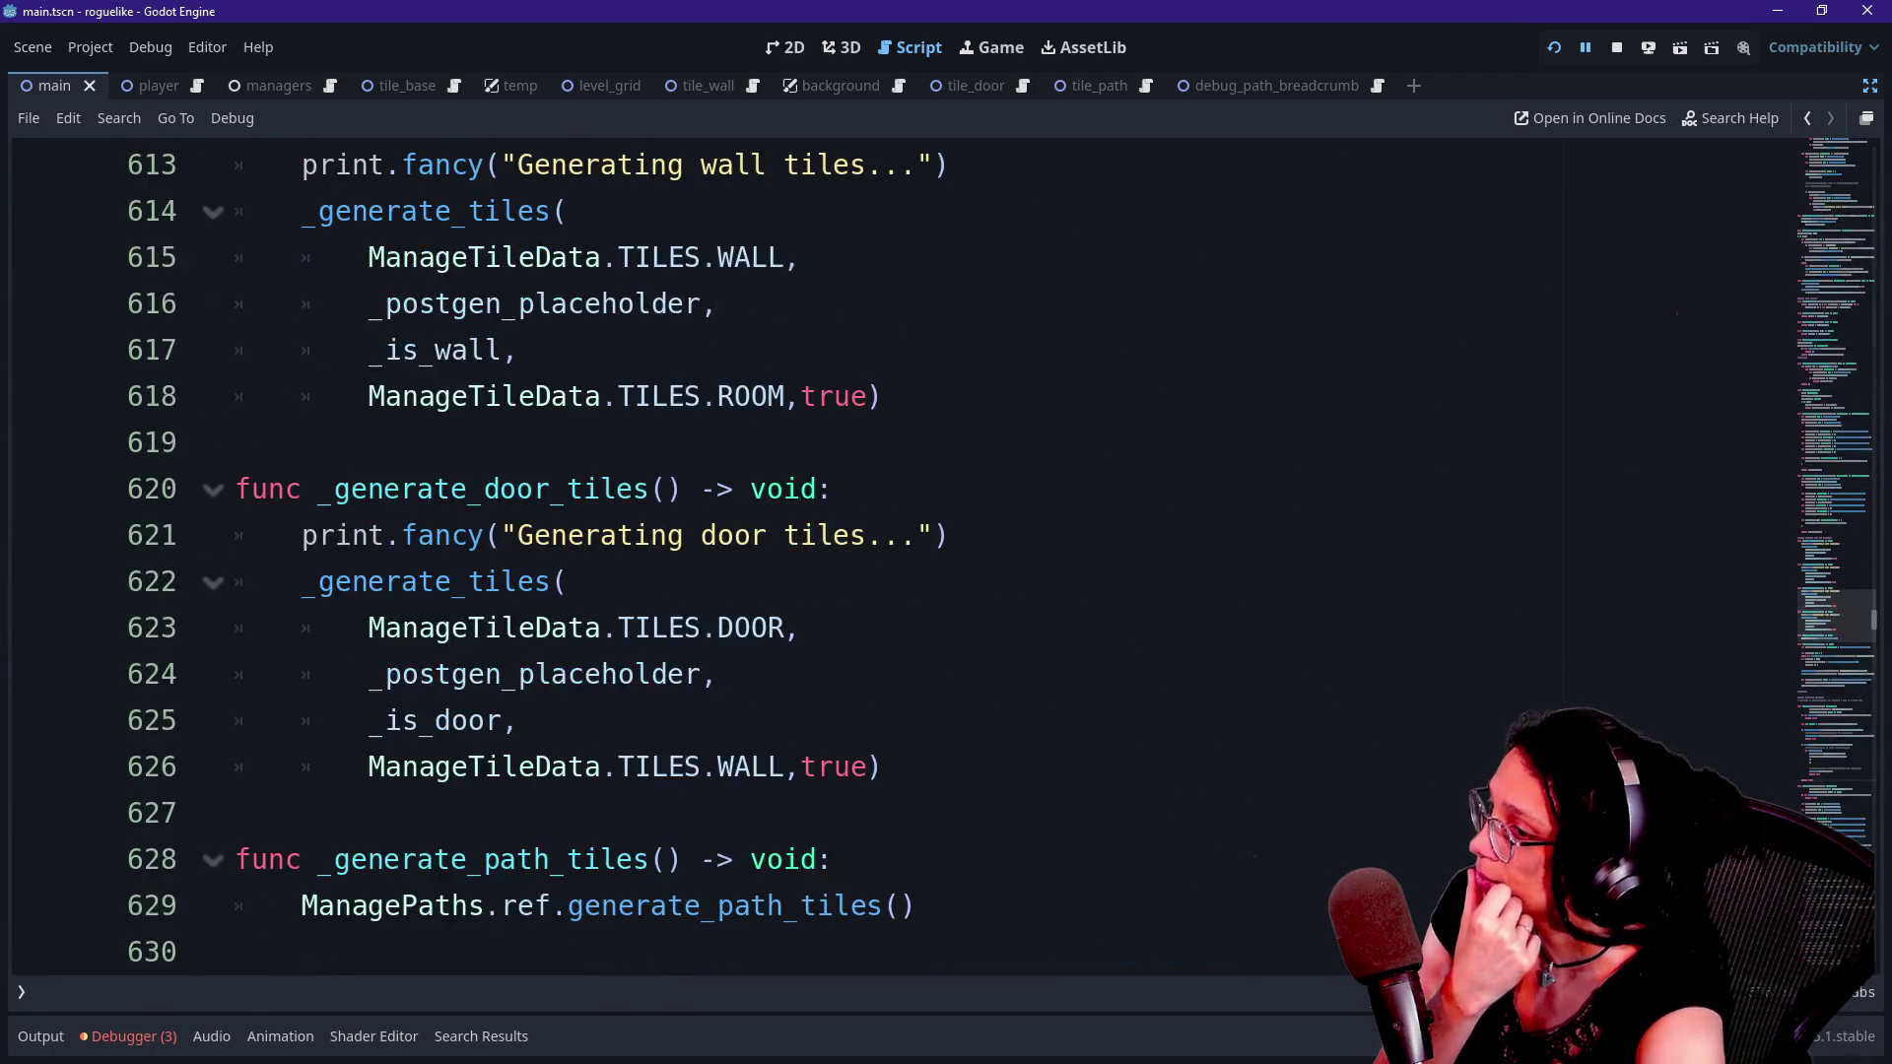
click(1839, 155)
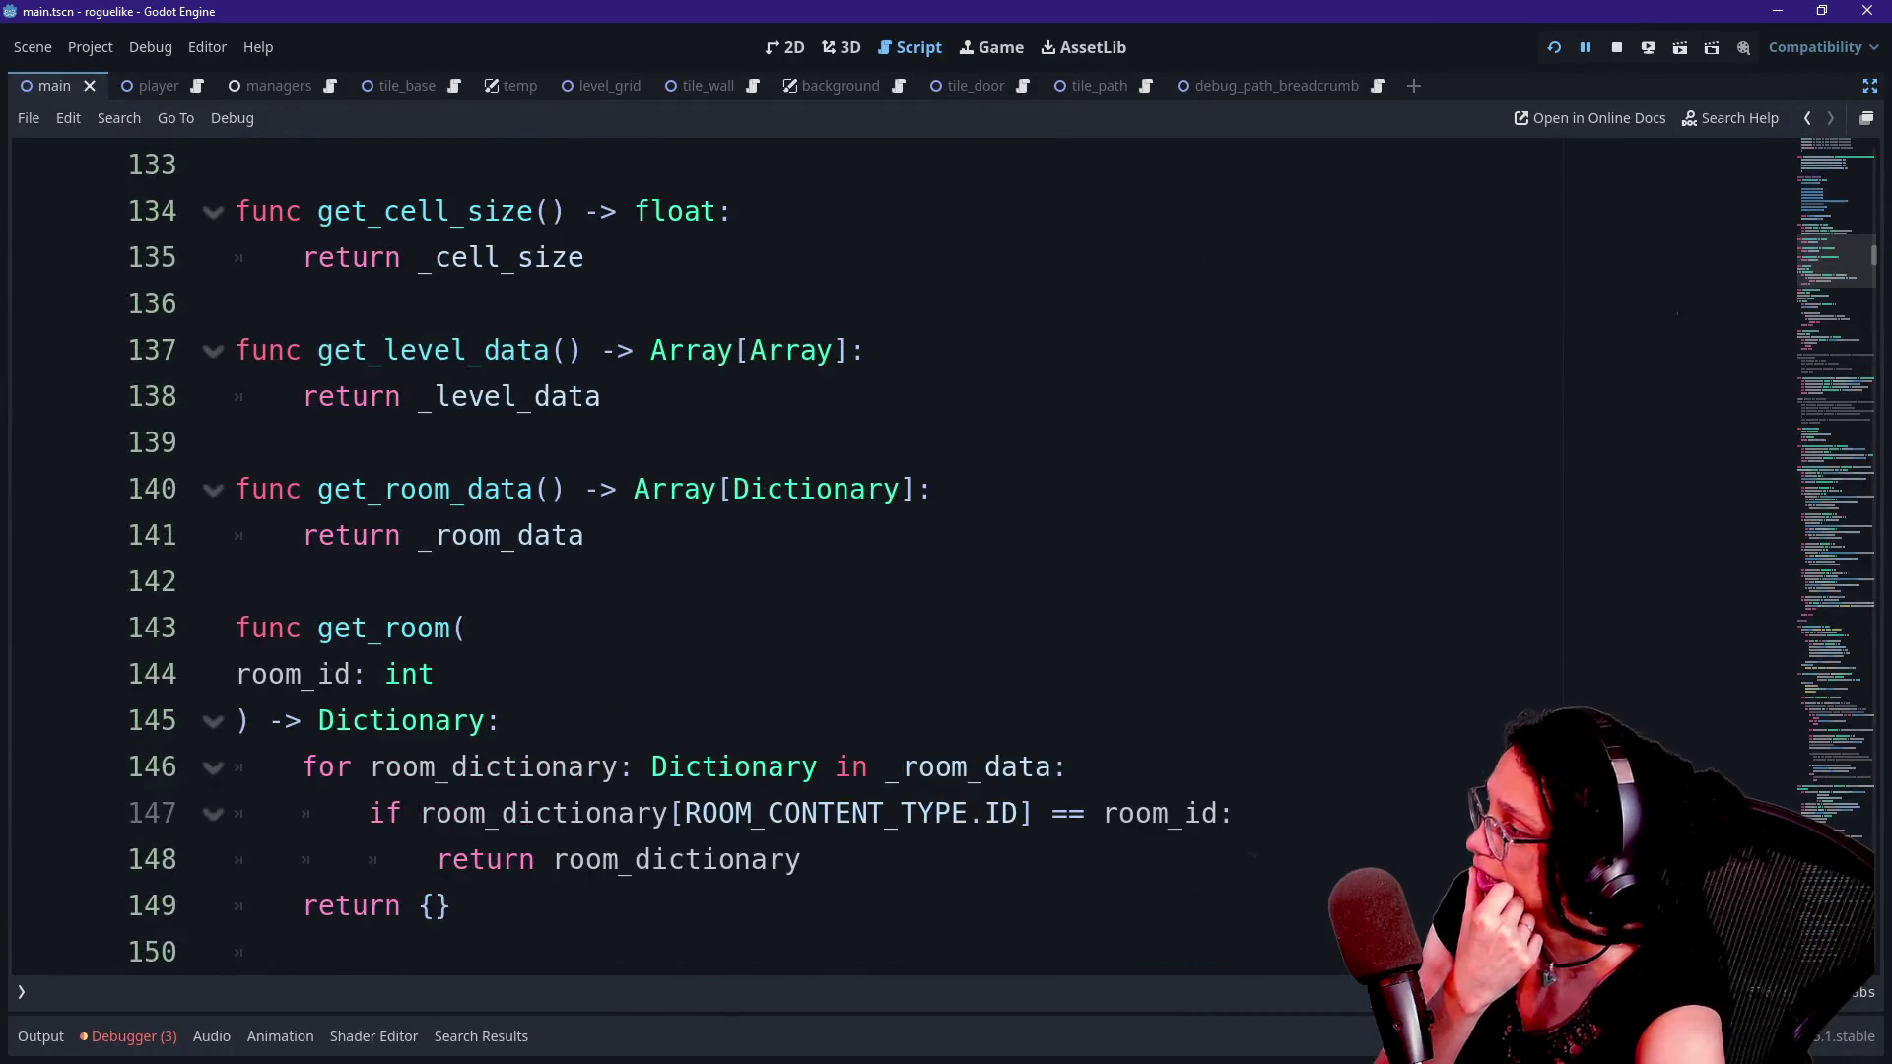
scroll(1842, 185, up, 4)
scroll(1842, 186, up, 10)
scroll(1843, 186, down, 8)
scroll(1842, 185, up, 2)
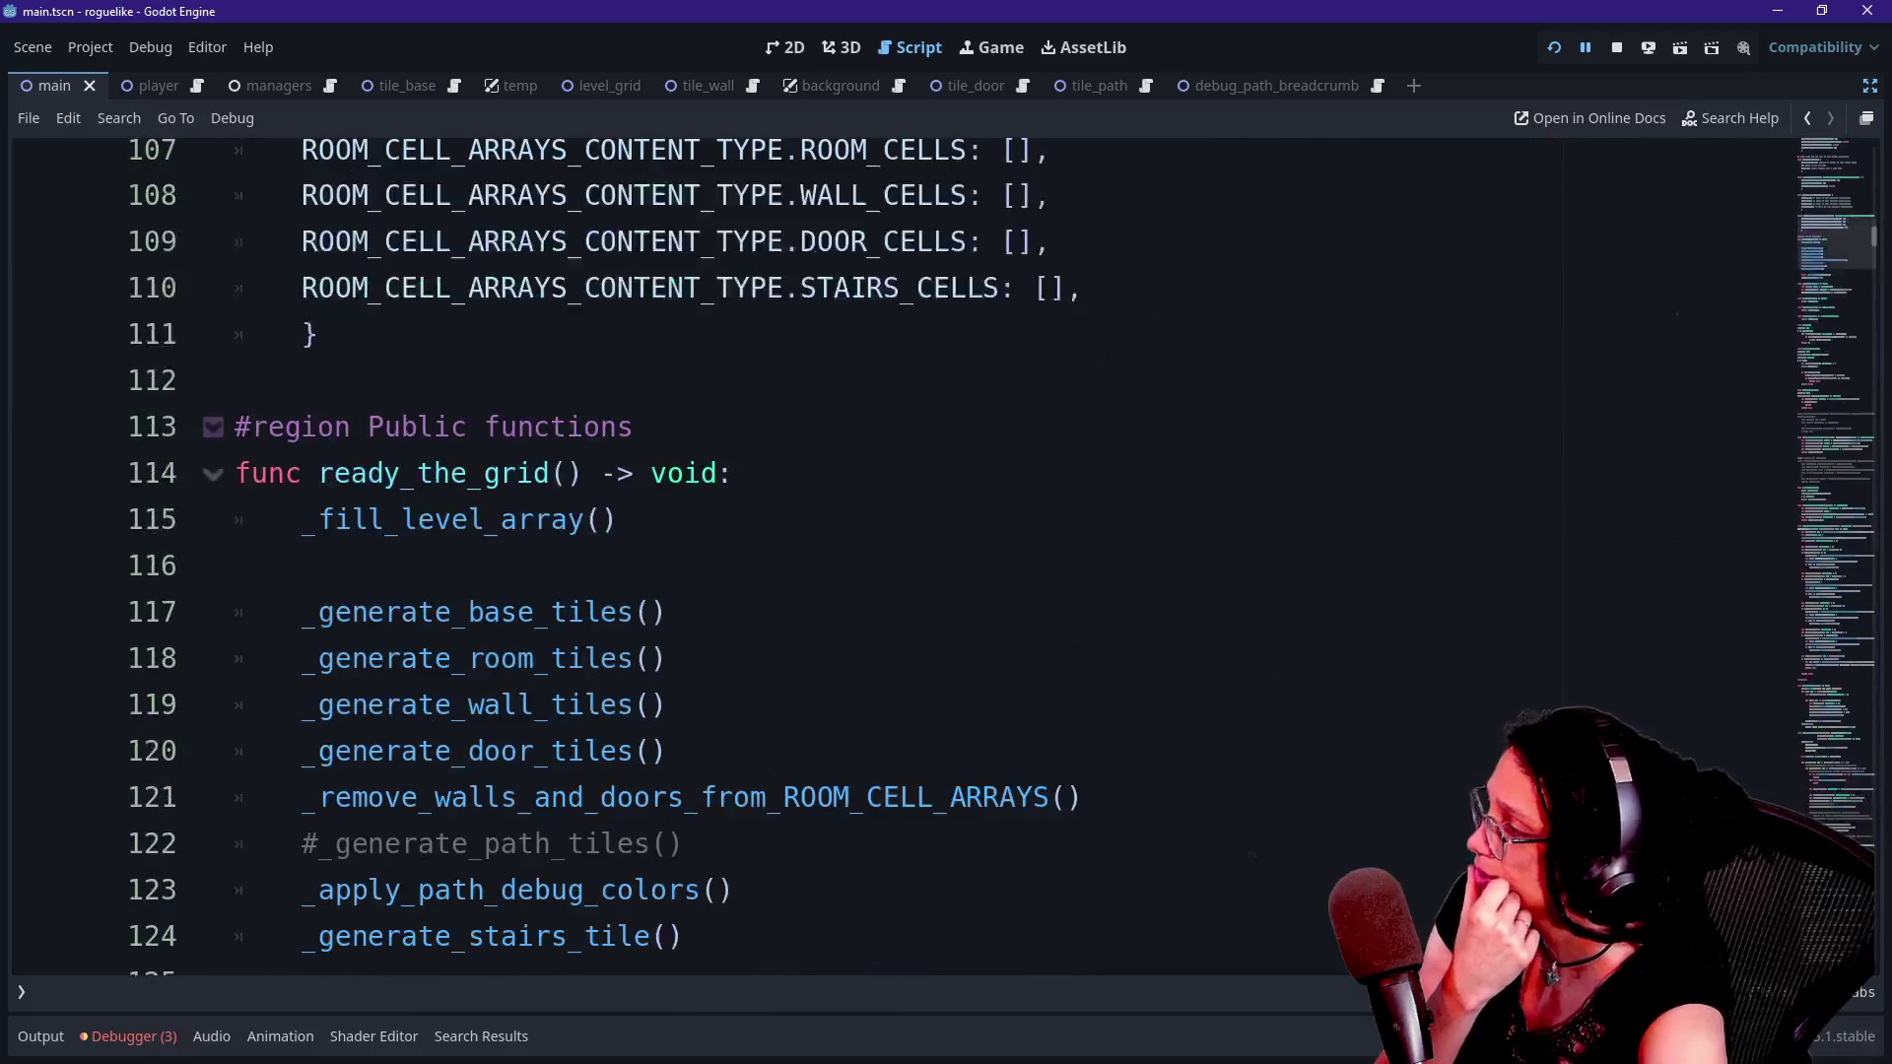
scroll(902, 552, down, 2)
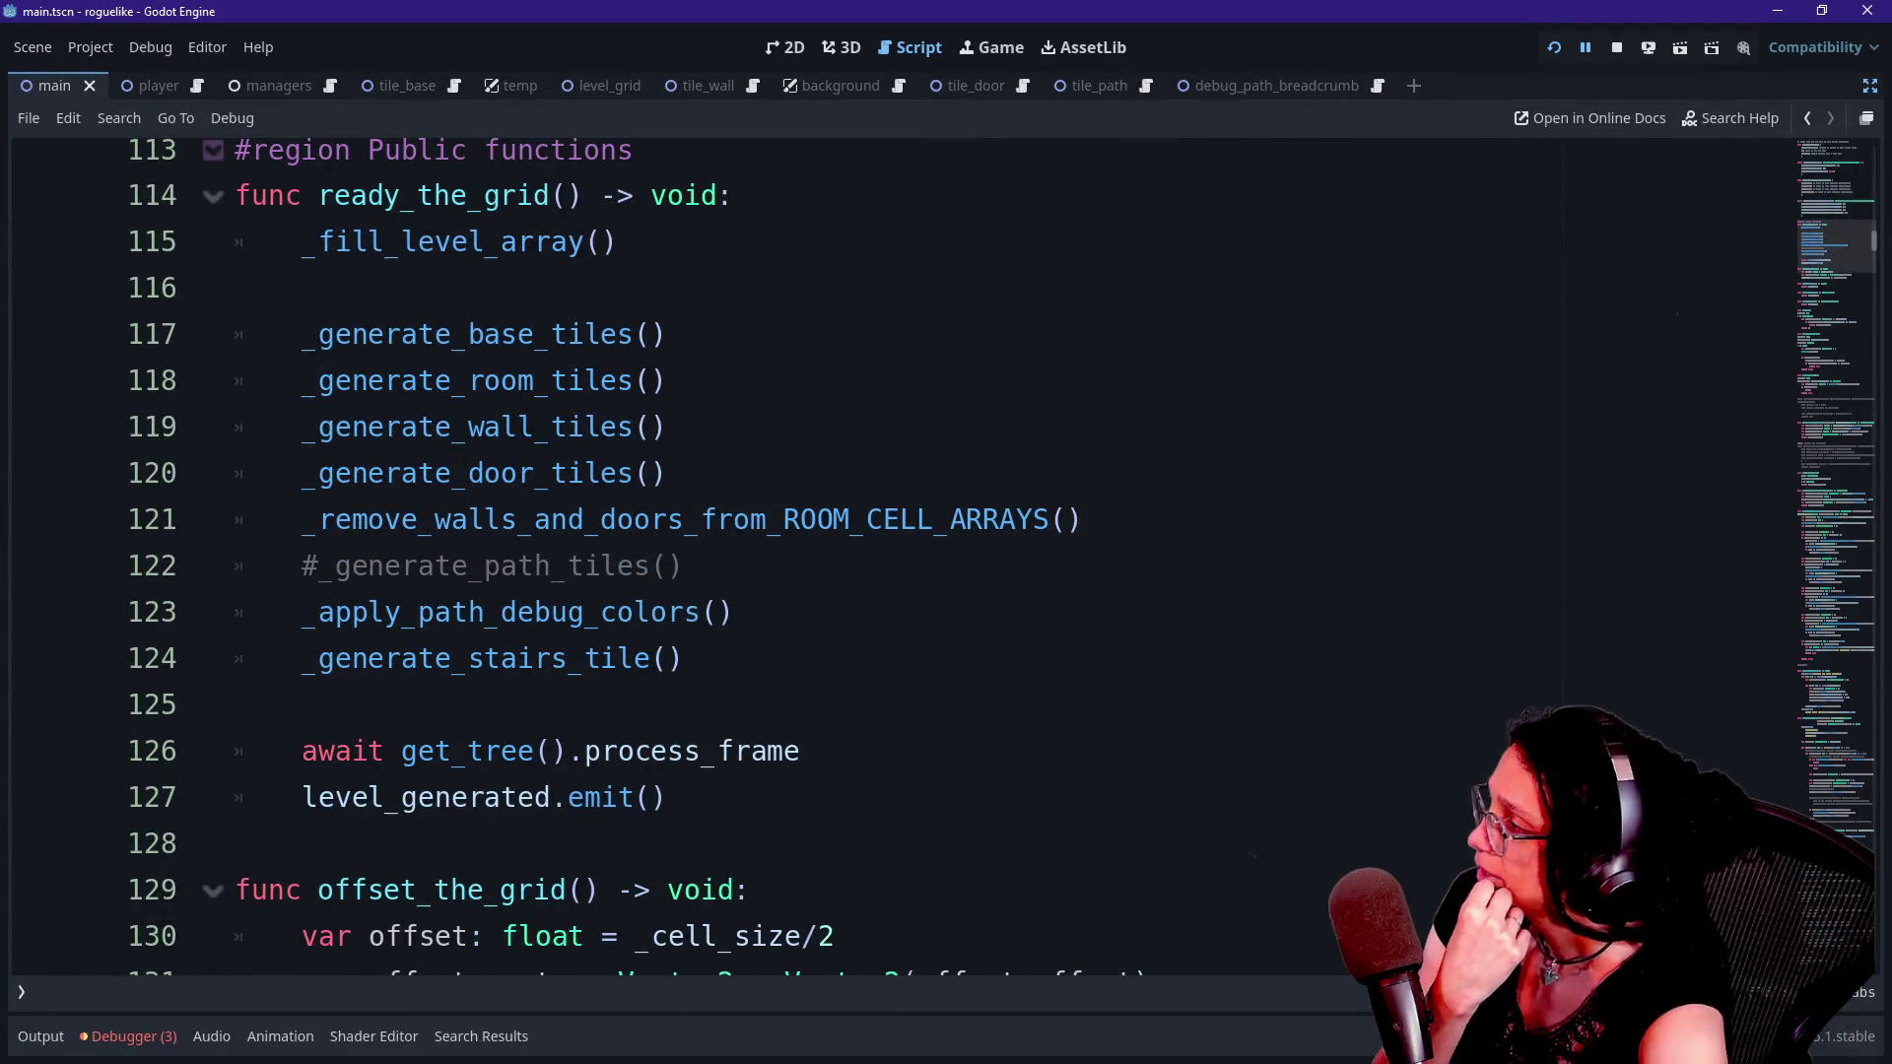
- Highlight each level-generation call on lines 115–121, from _fill_level_array() to _generate_door_tiles()
drag(301, 241, 618, 241)
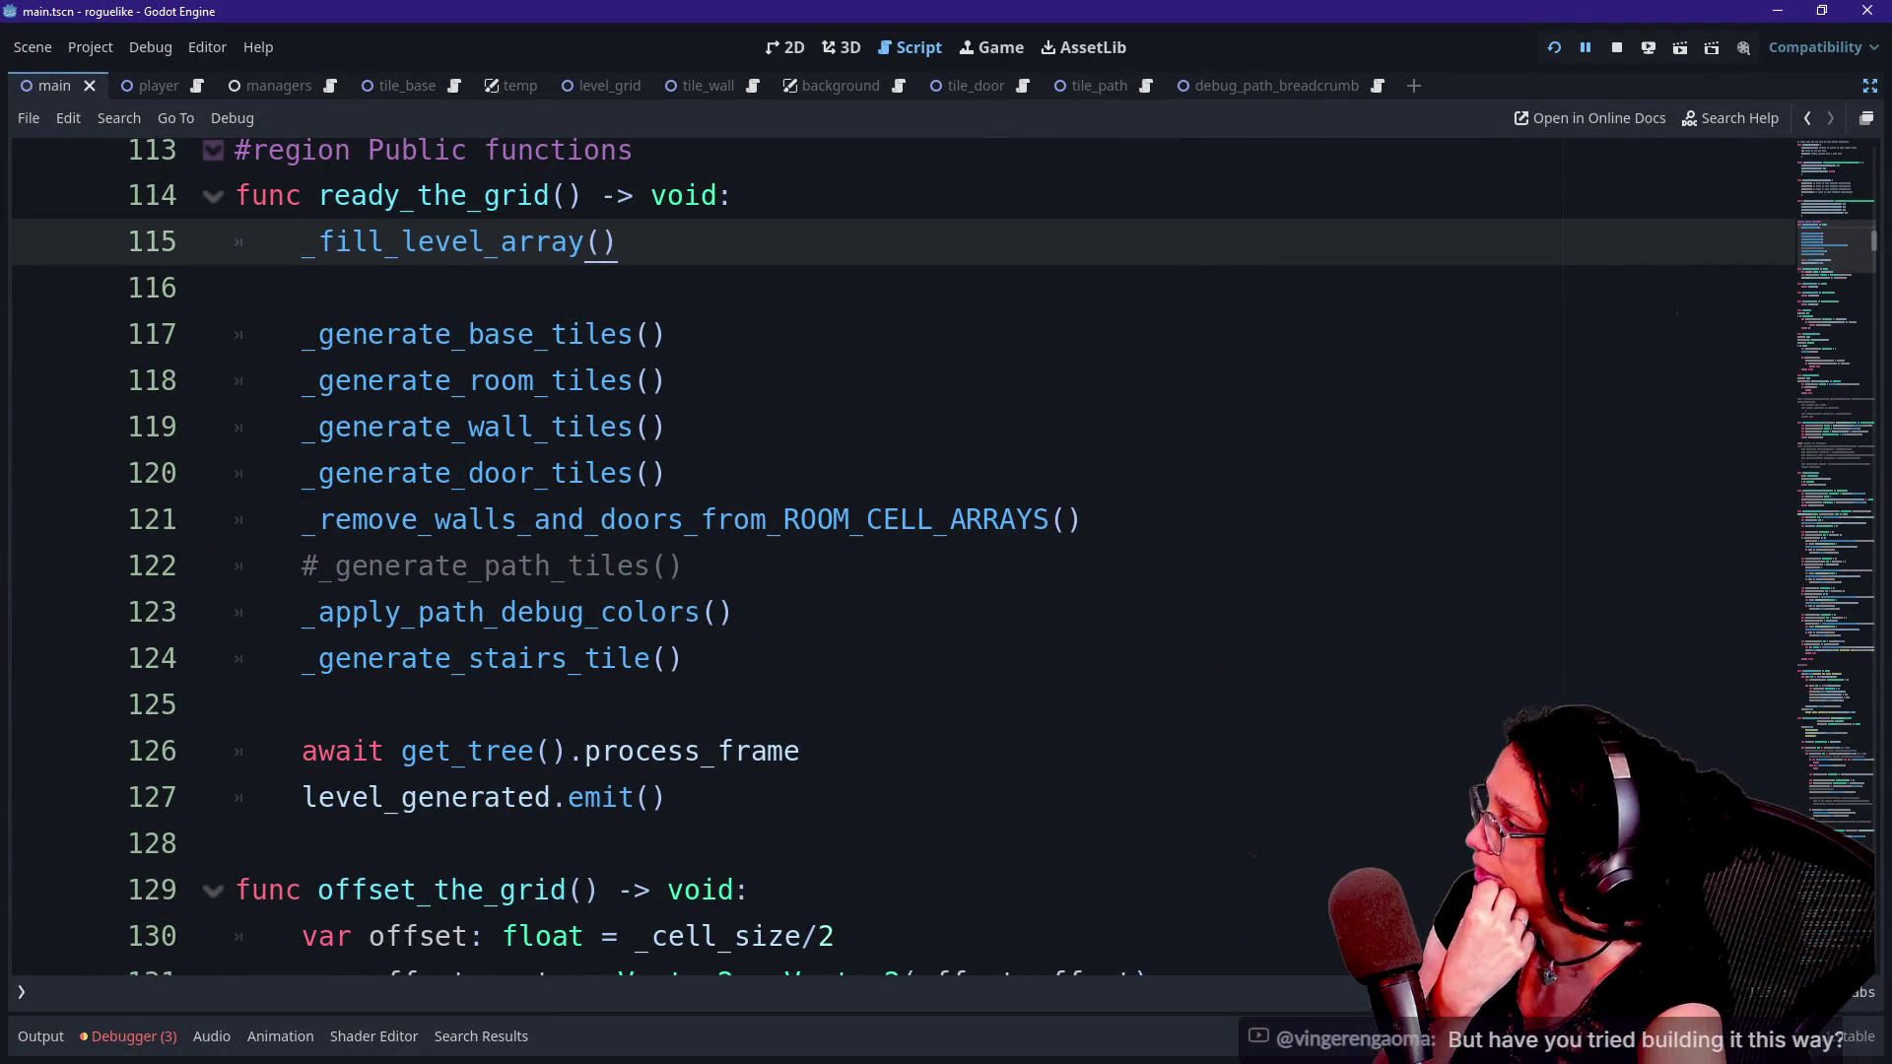
click(193, 283)
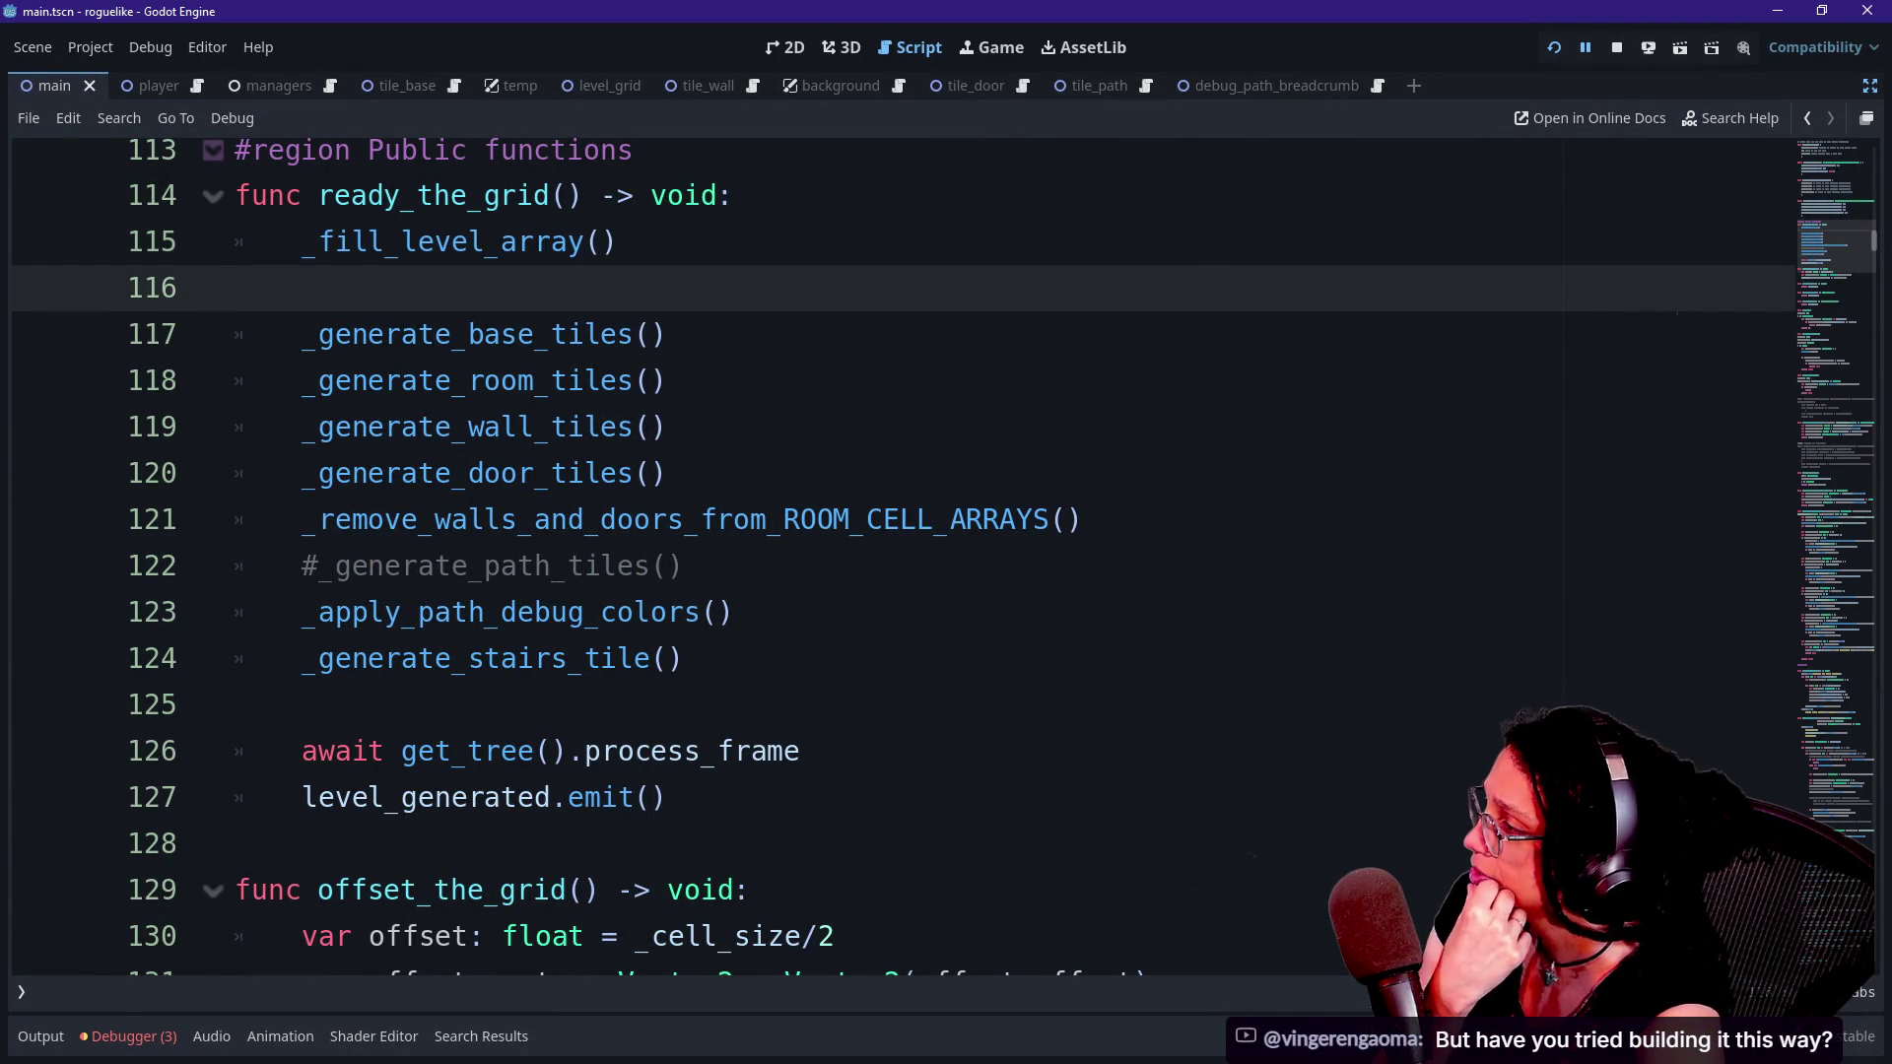
drag(301, 334, 507, 334)
click(668, 380)
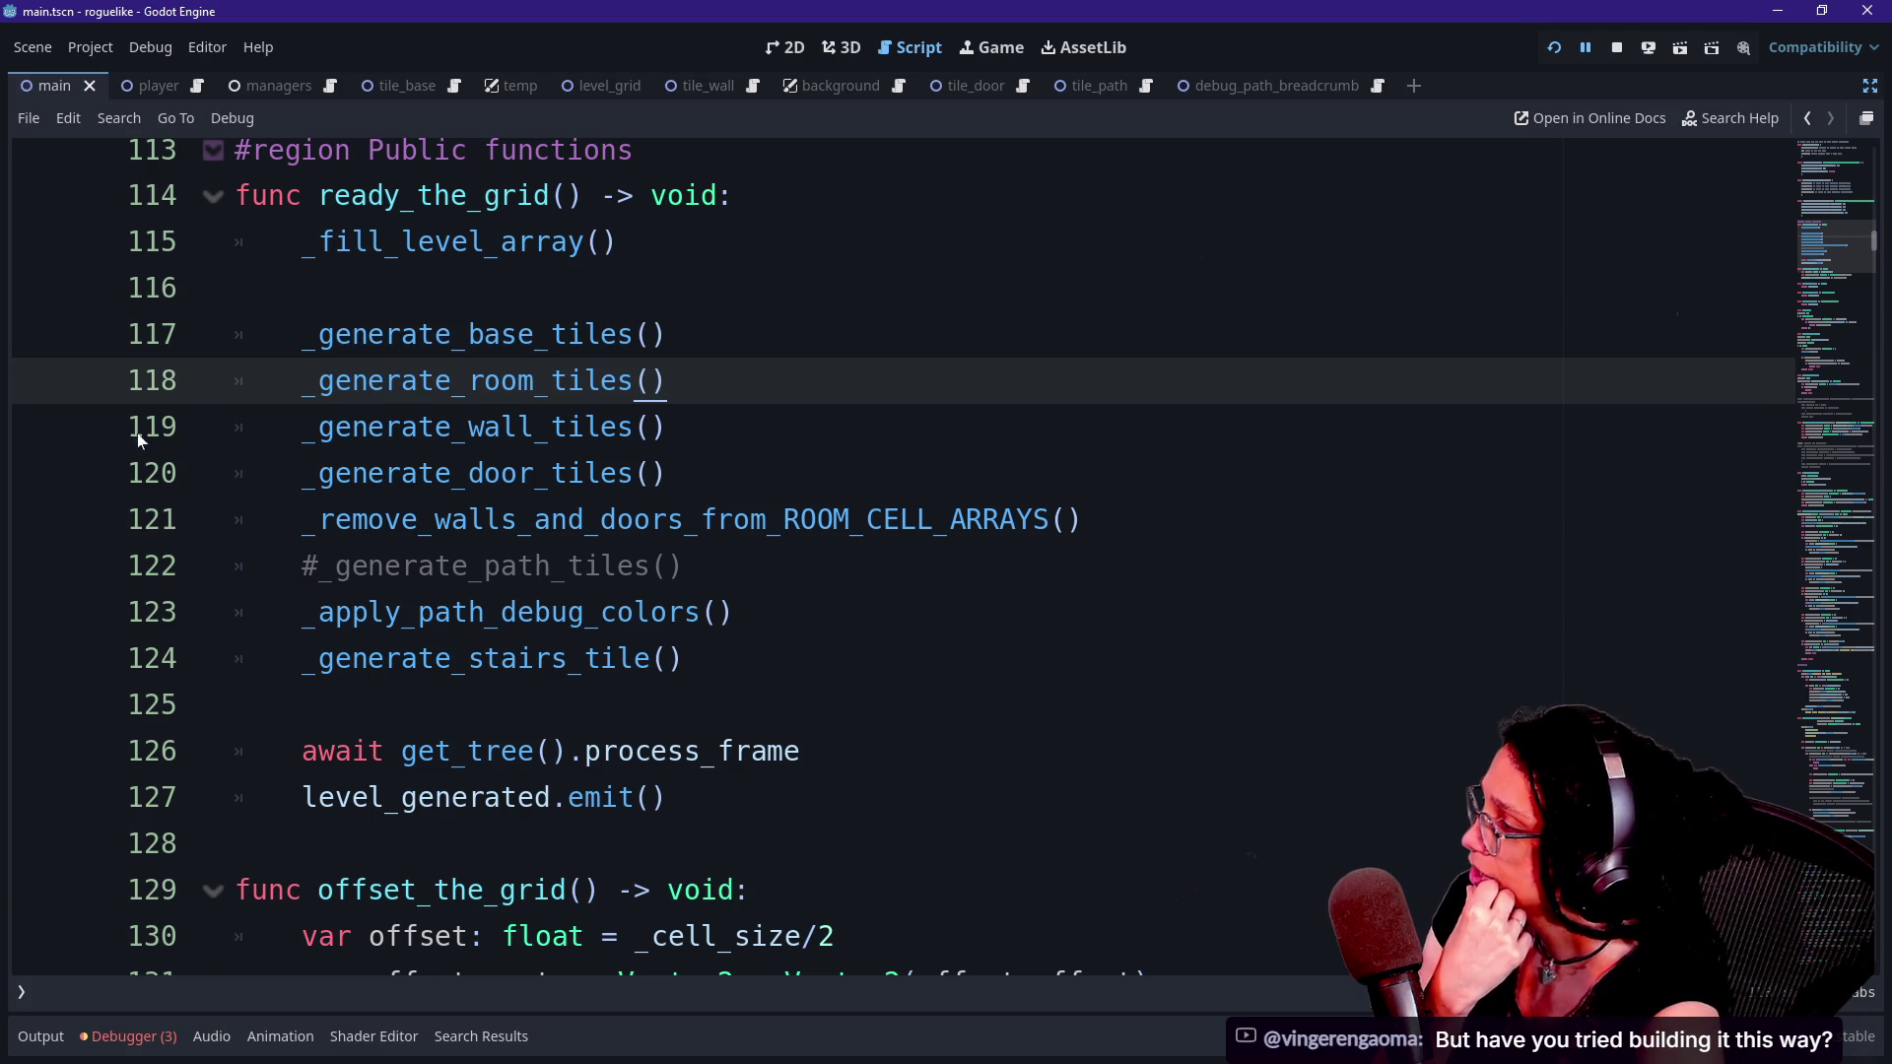
mouse_move(302, 381)
mouse_down()
mouse_move(668, 426)
mouse_move(537, 380)
mouse_move(301, 380)
mouse_move(634, 380)
mouse_up()
click(668, 426)
click(301, 380)
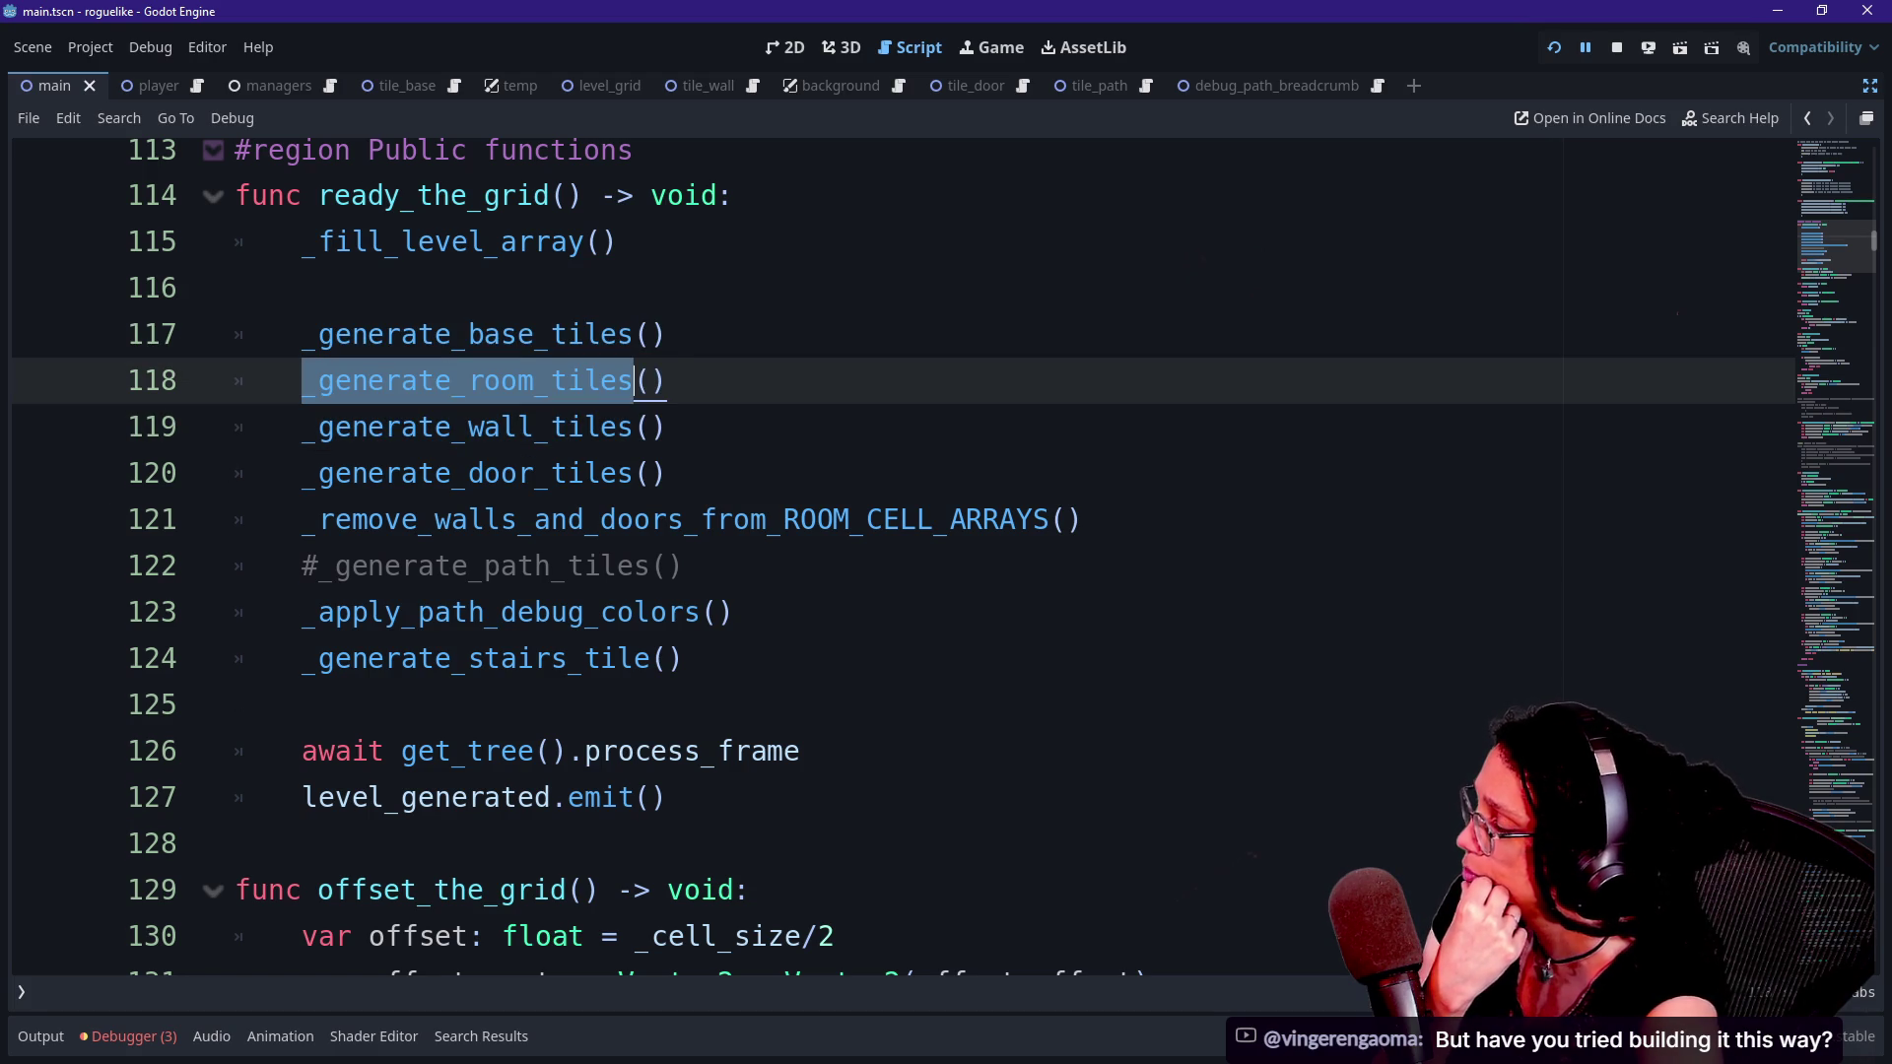
drag(302, 427, 668, 427)
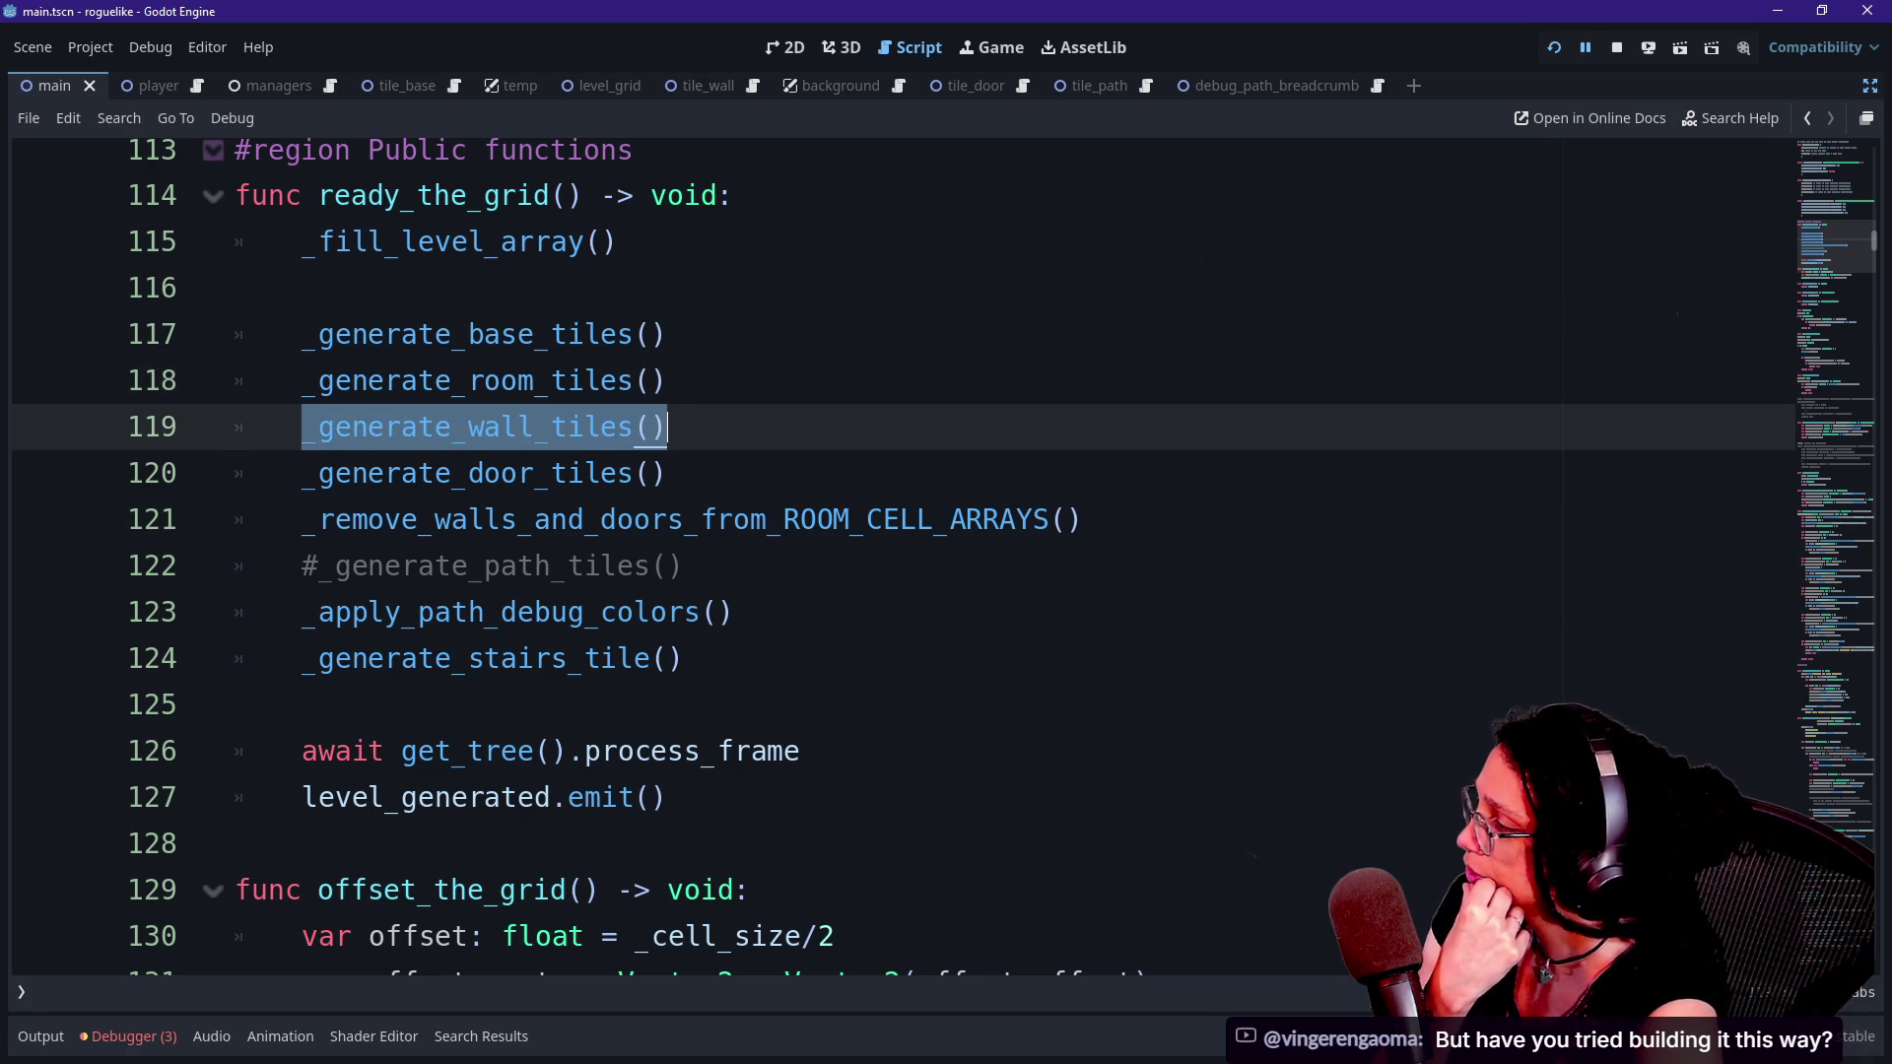
drag(302, 473, 345, 473)
click(301, 519)
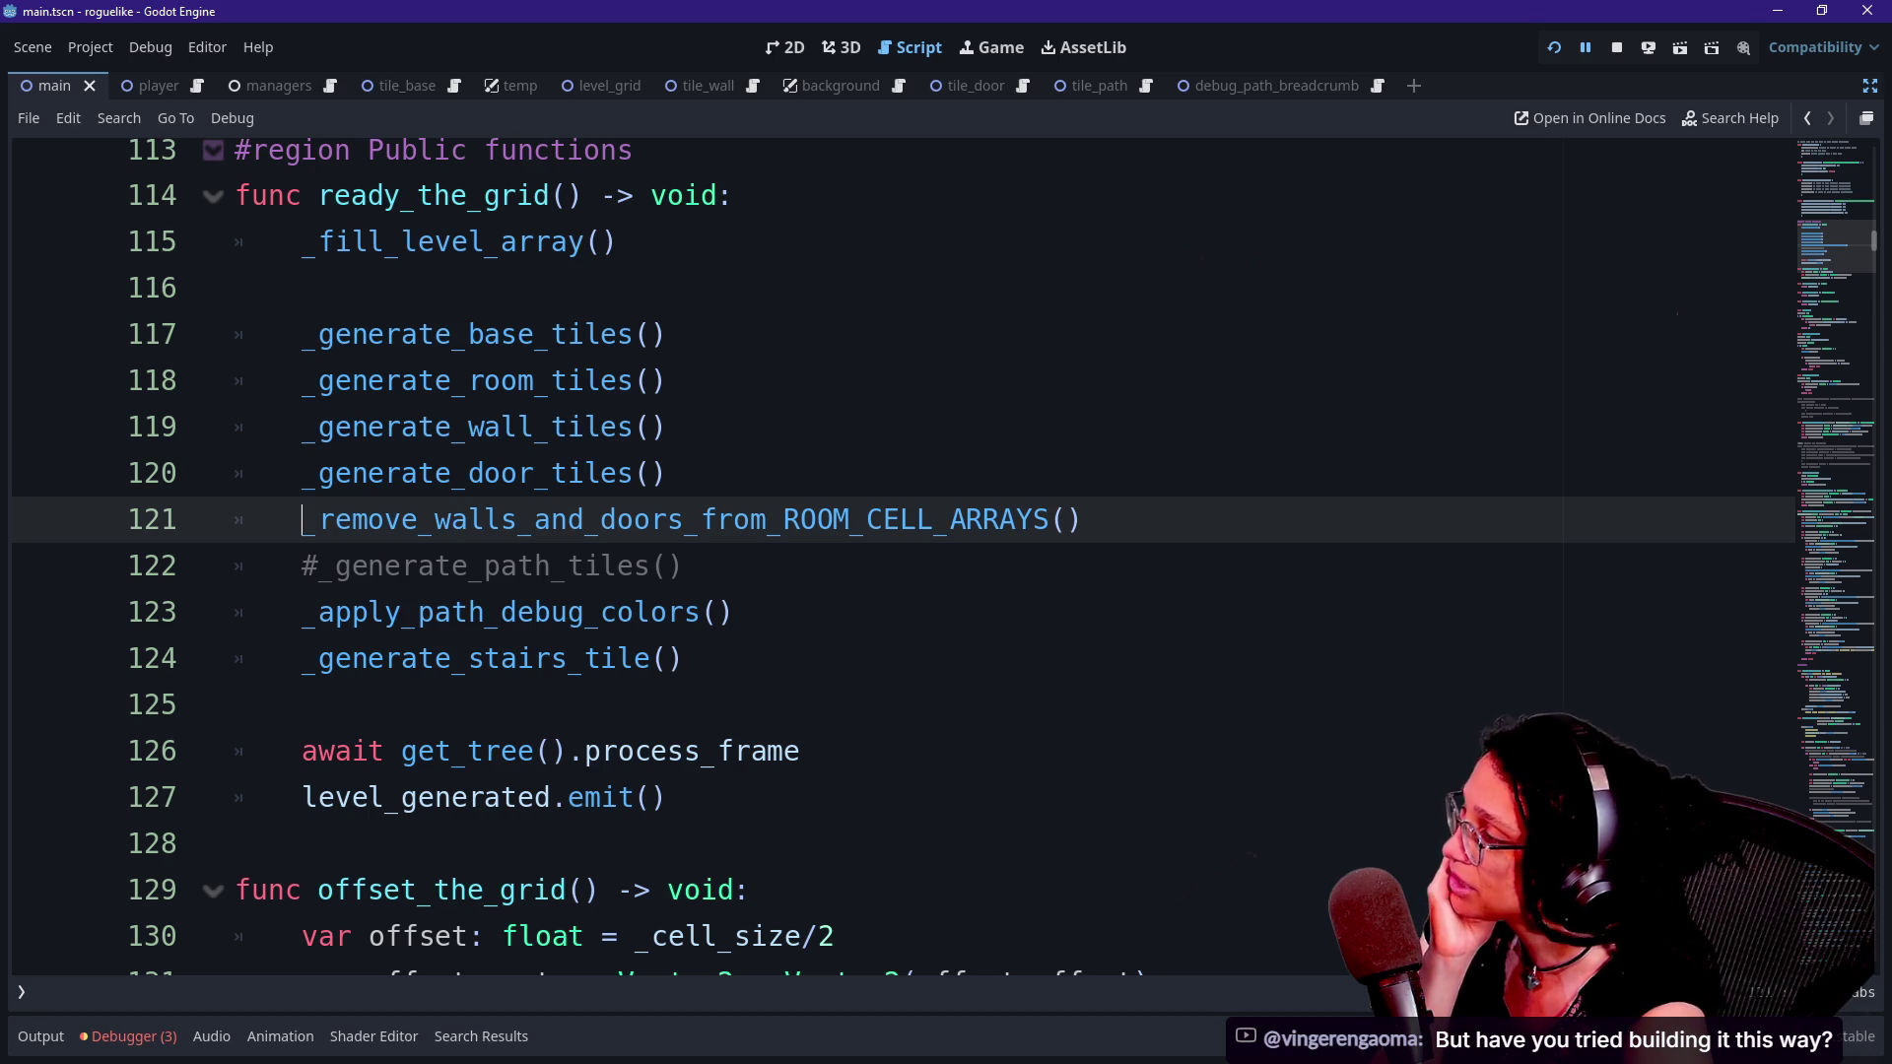
- Select the _generate_room_tiles() and _generate_wall_tiles() calls together
drag(301, 380, 603, 380)
click(621, 380)
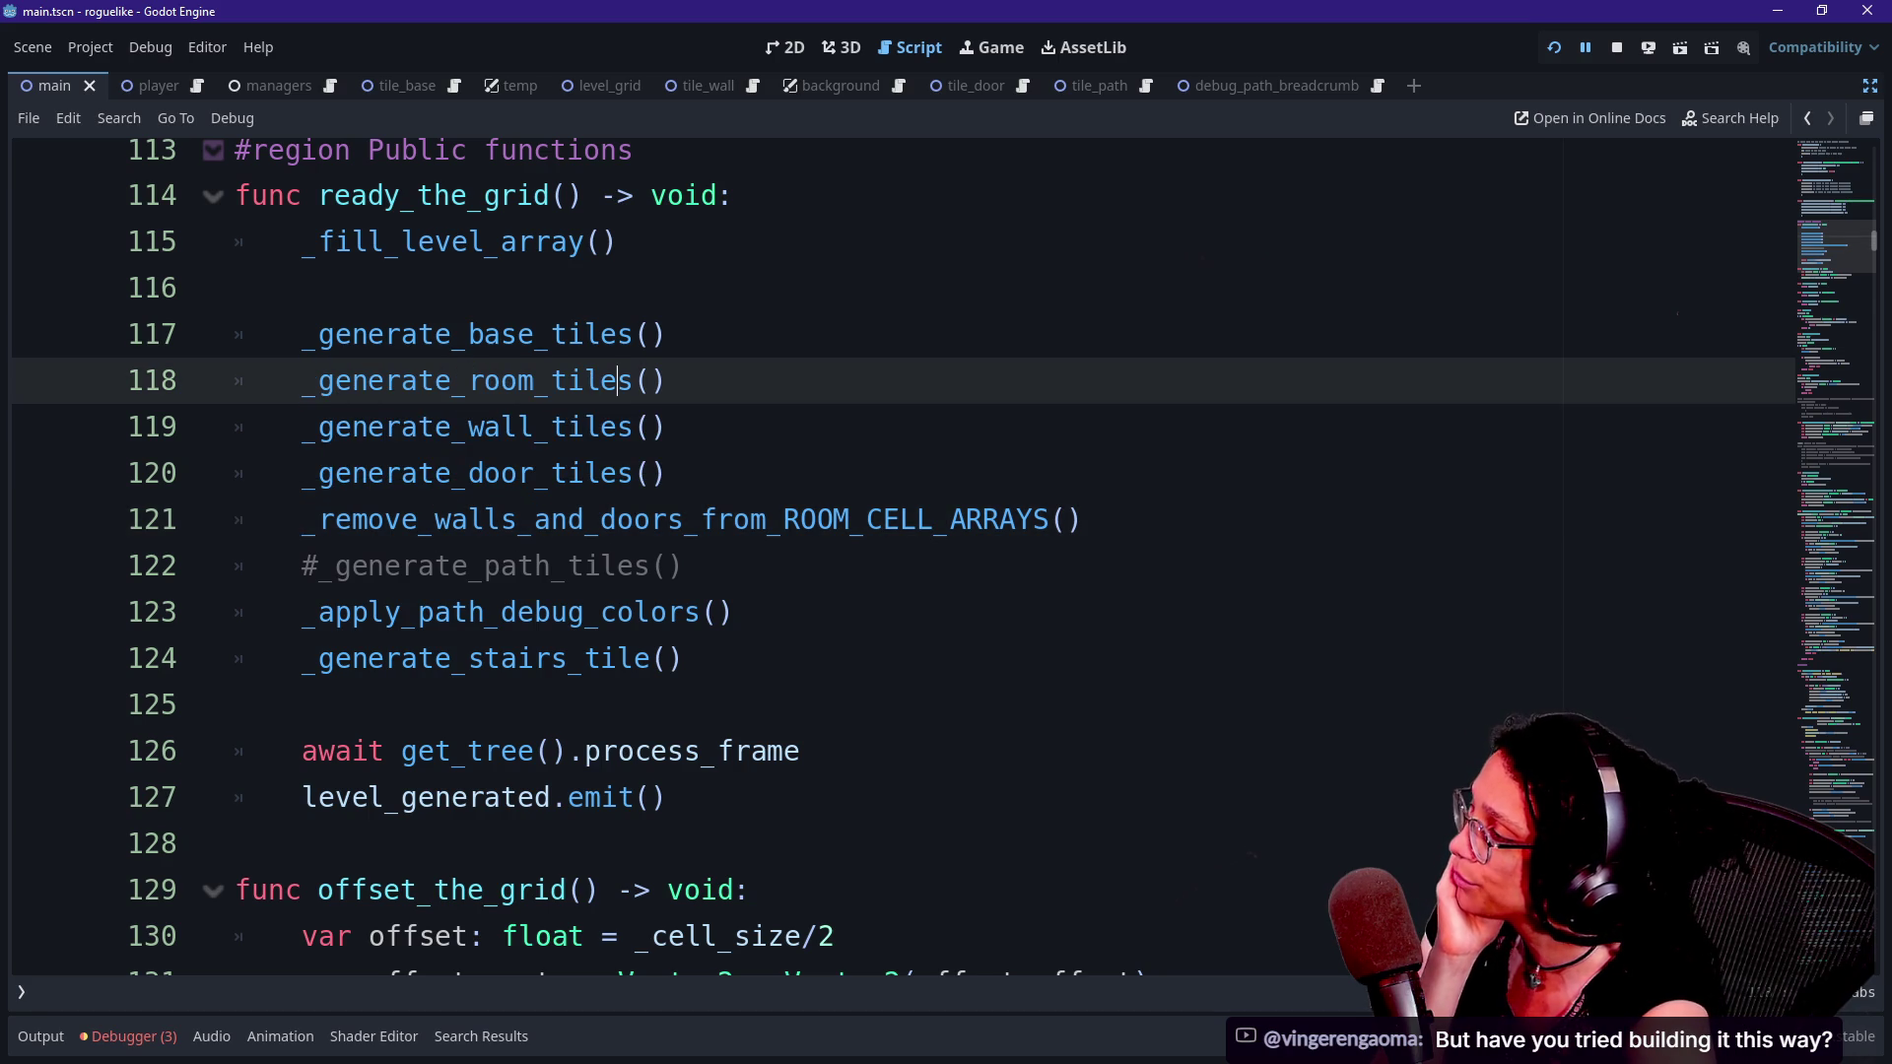
drag(302, 380, 668, 427)
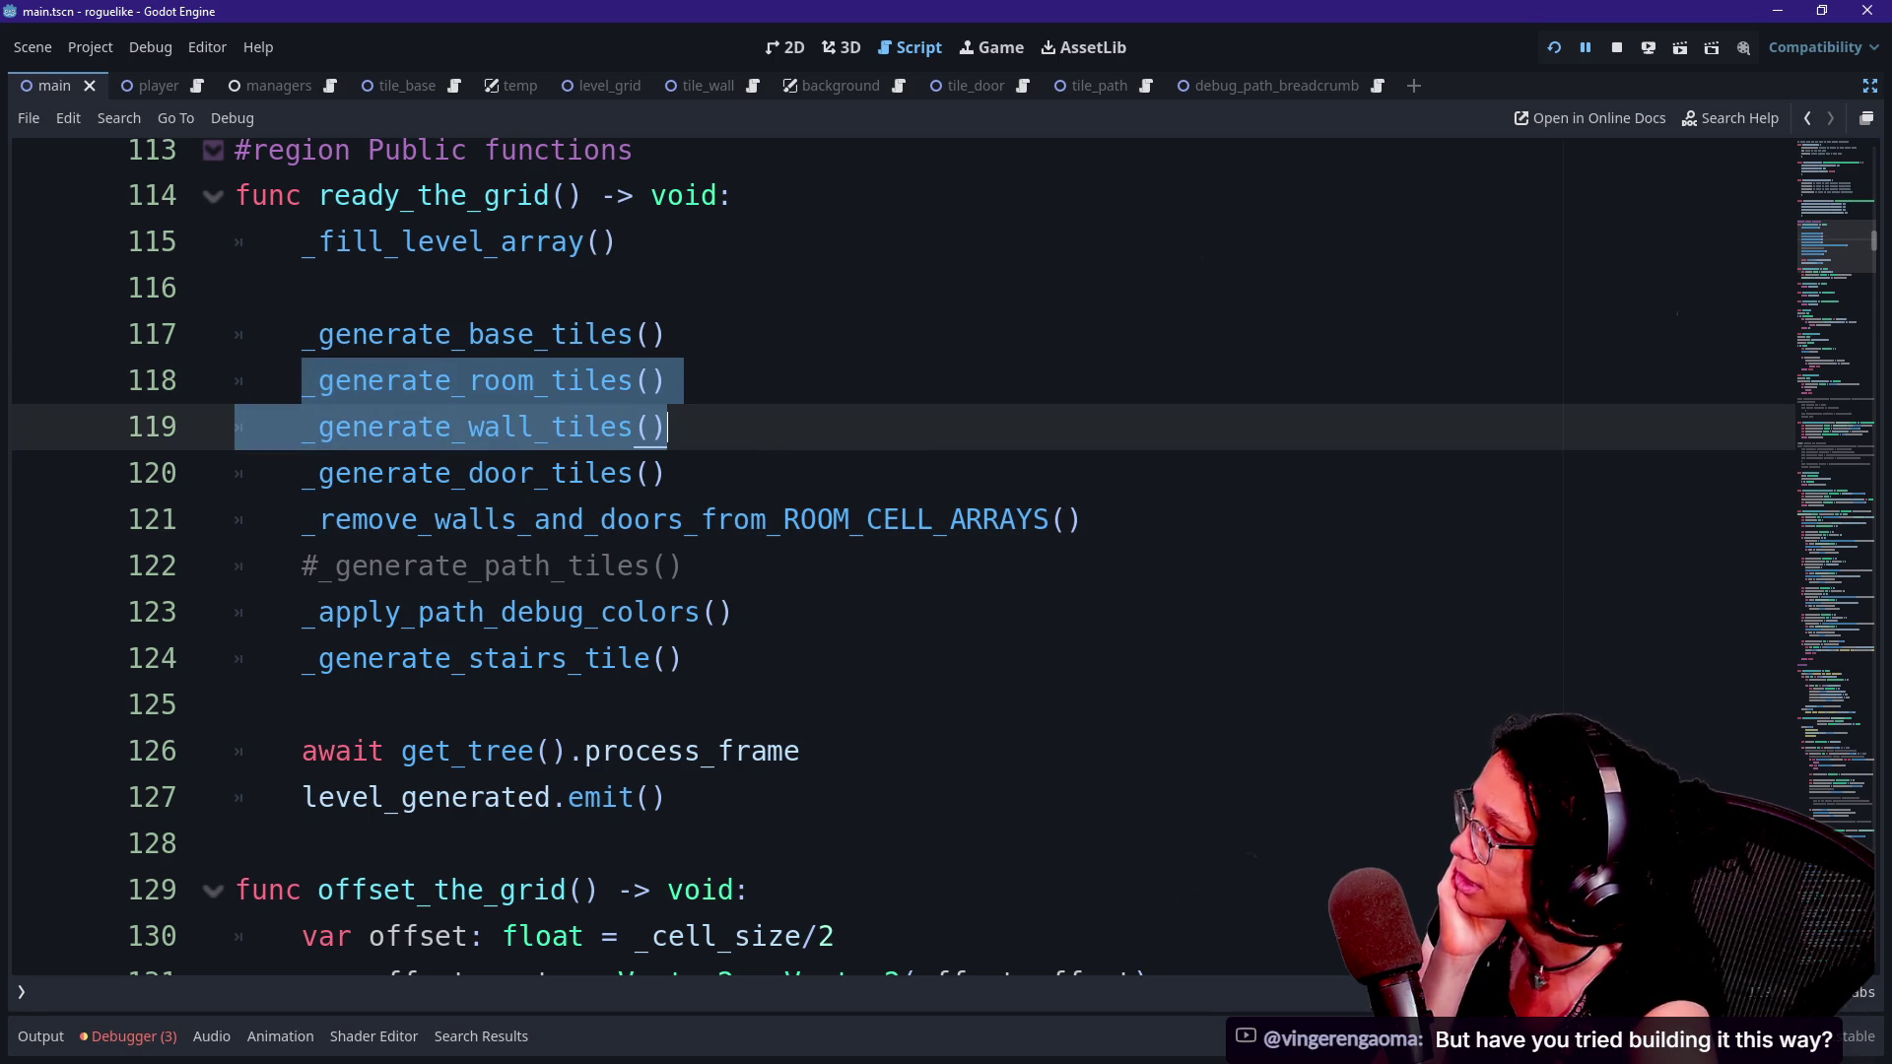
click(668, 426)
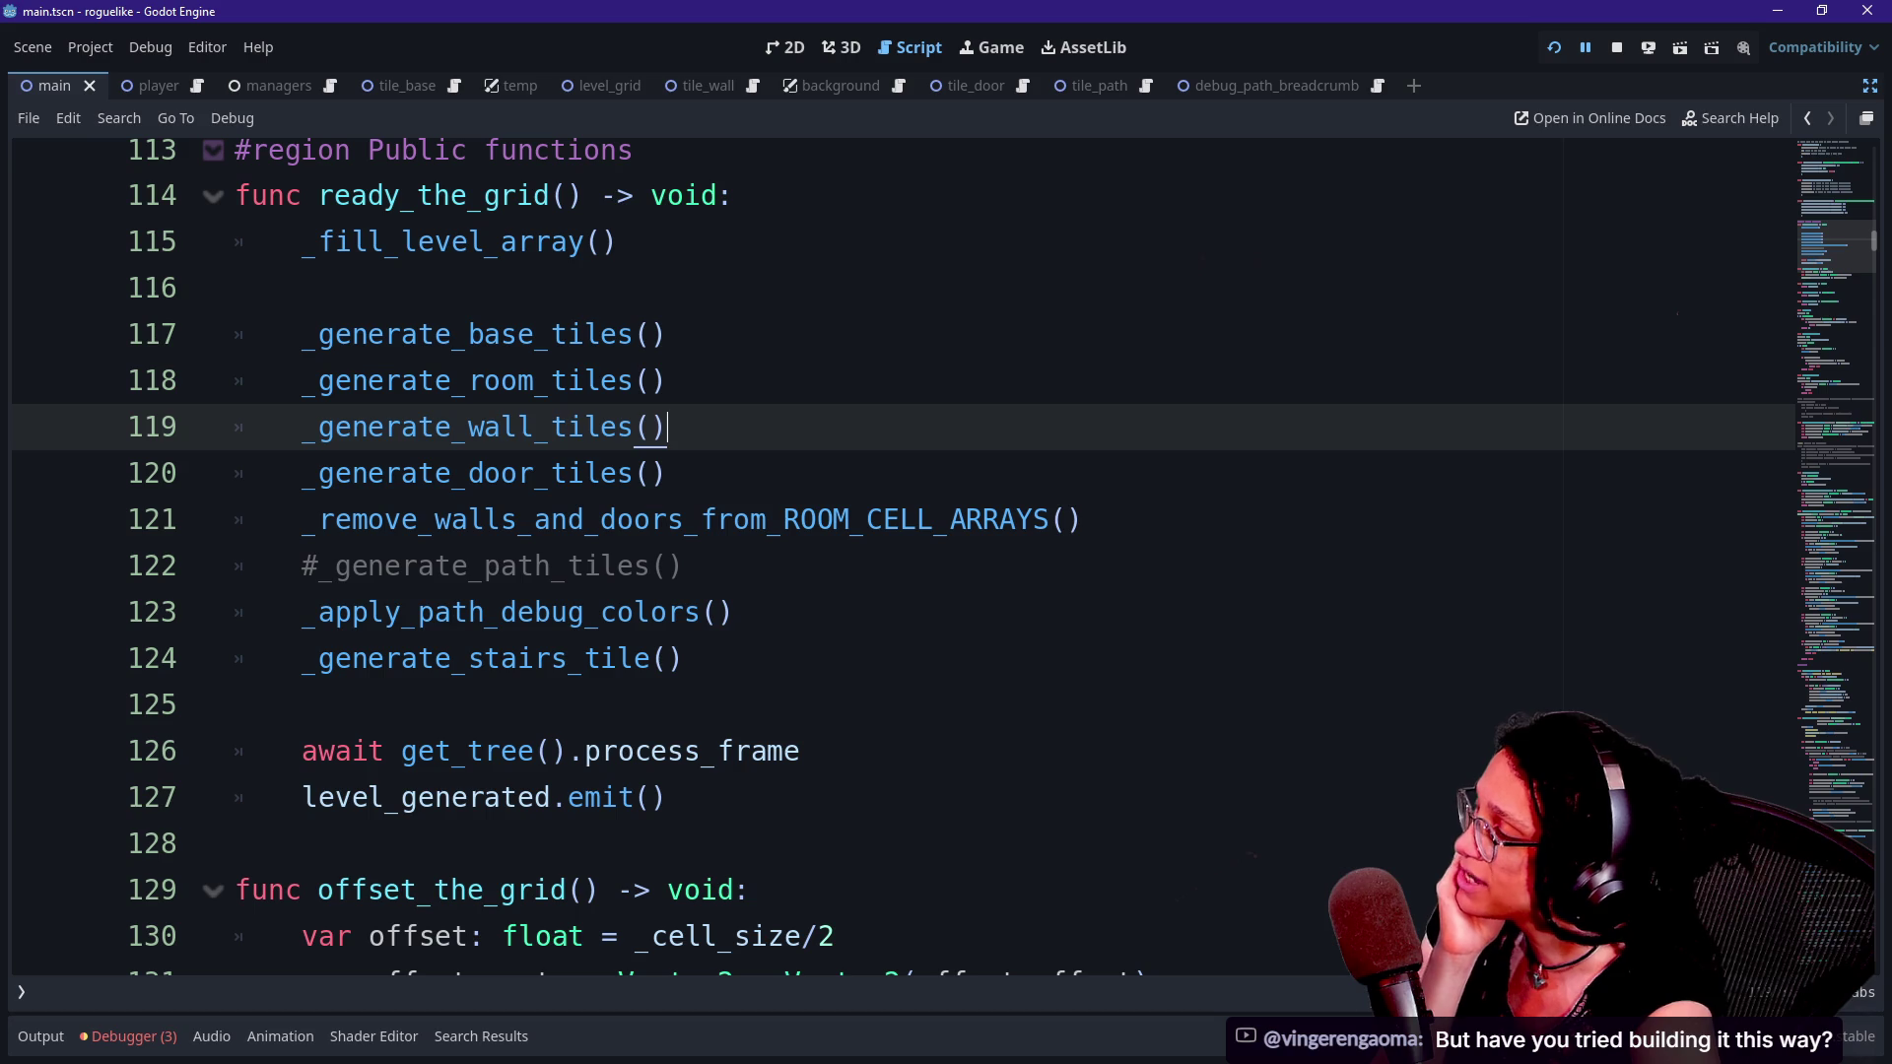
click(633, 380)
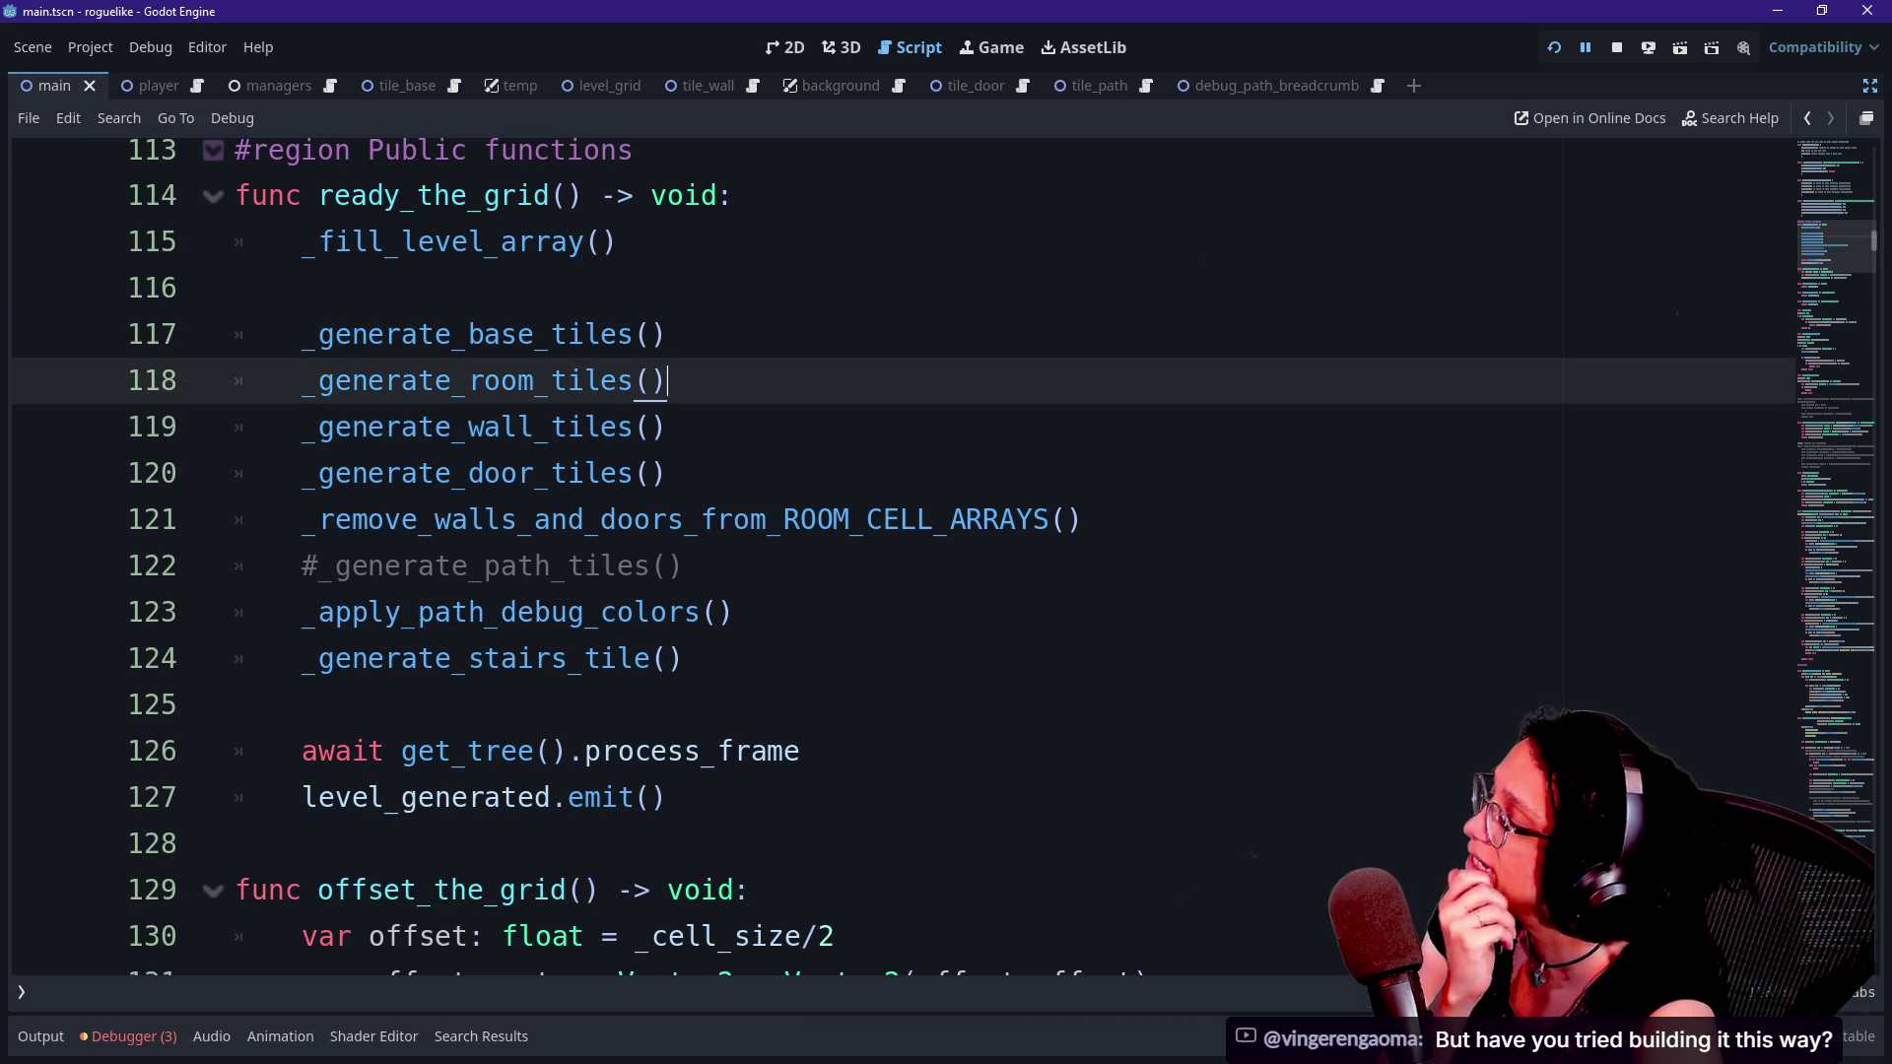
- Scroll down to the get_room_content helper and switch to the Gemini chat about GDScript 2D arrays
scroll(946, 556, down, 9)
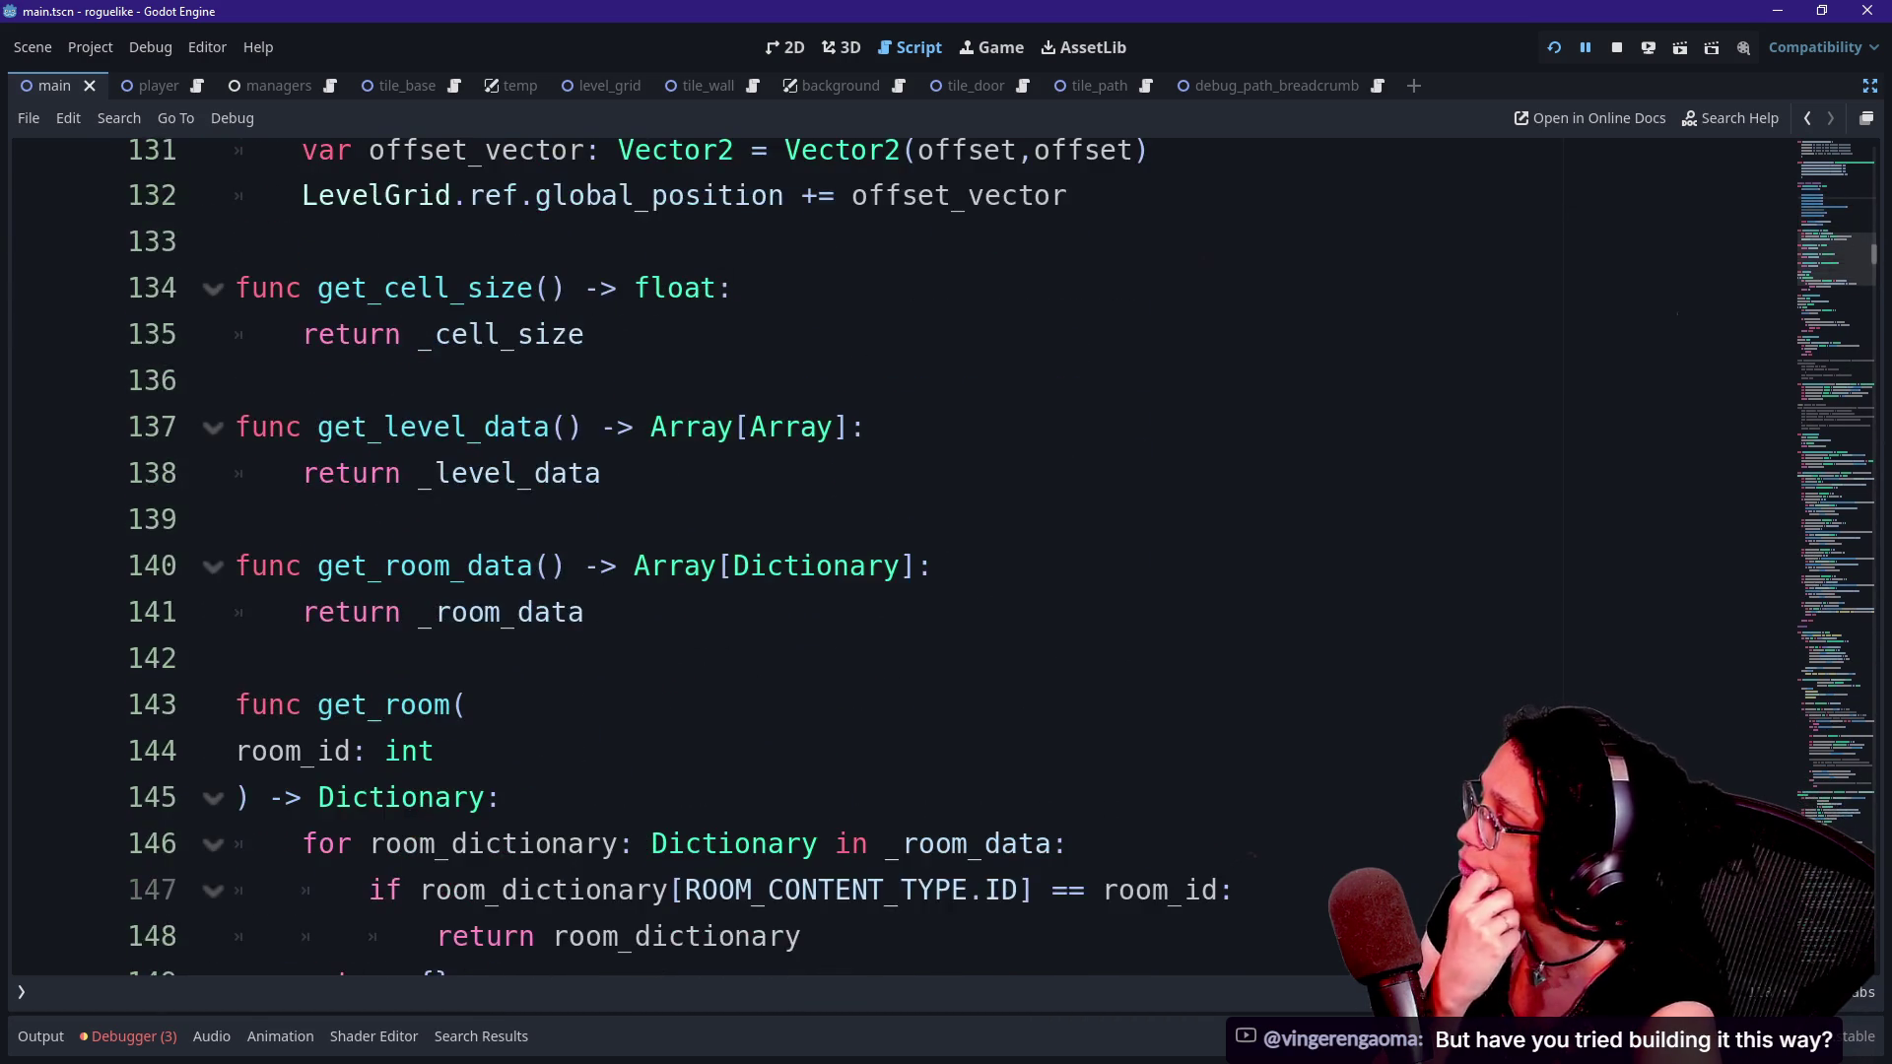
scroll(946, 556, down, 2)
scroll(946, 557, down, 1)
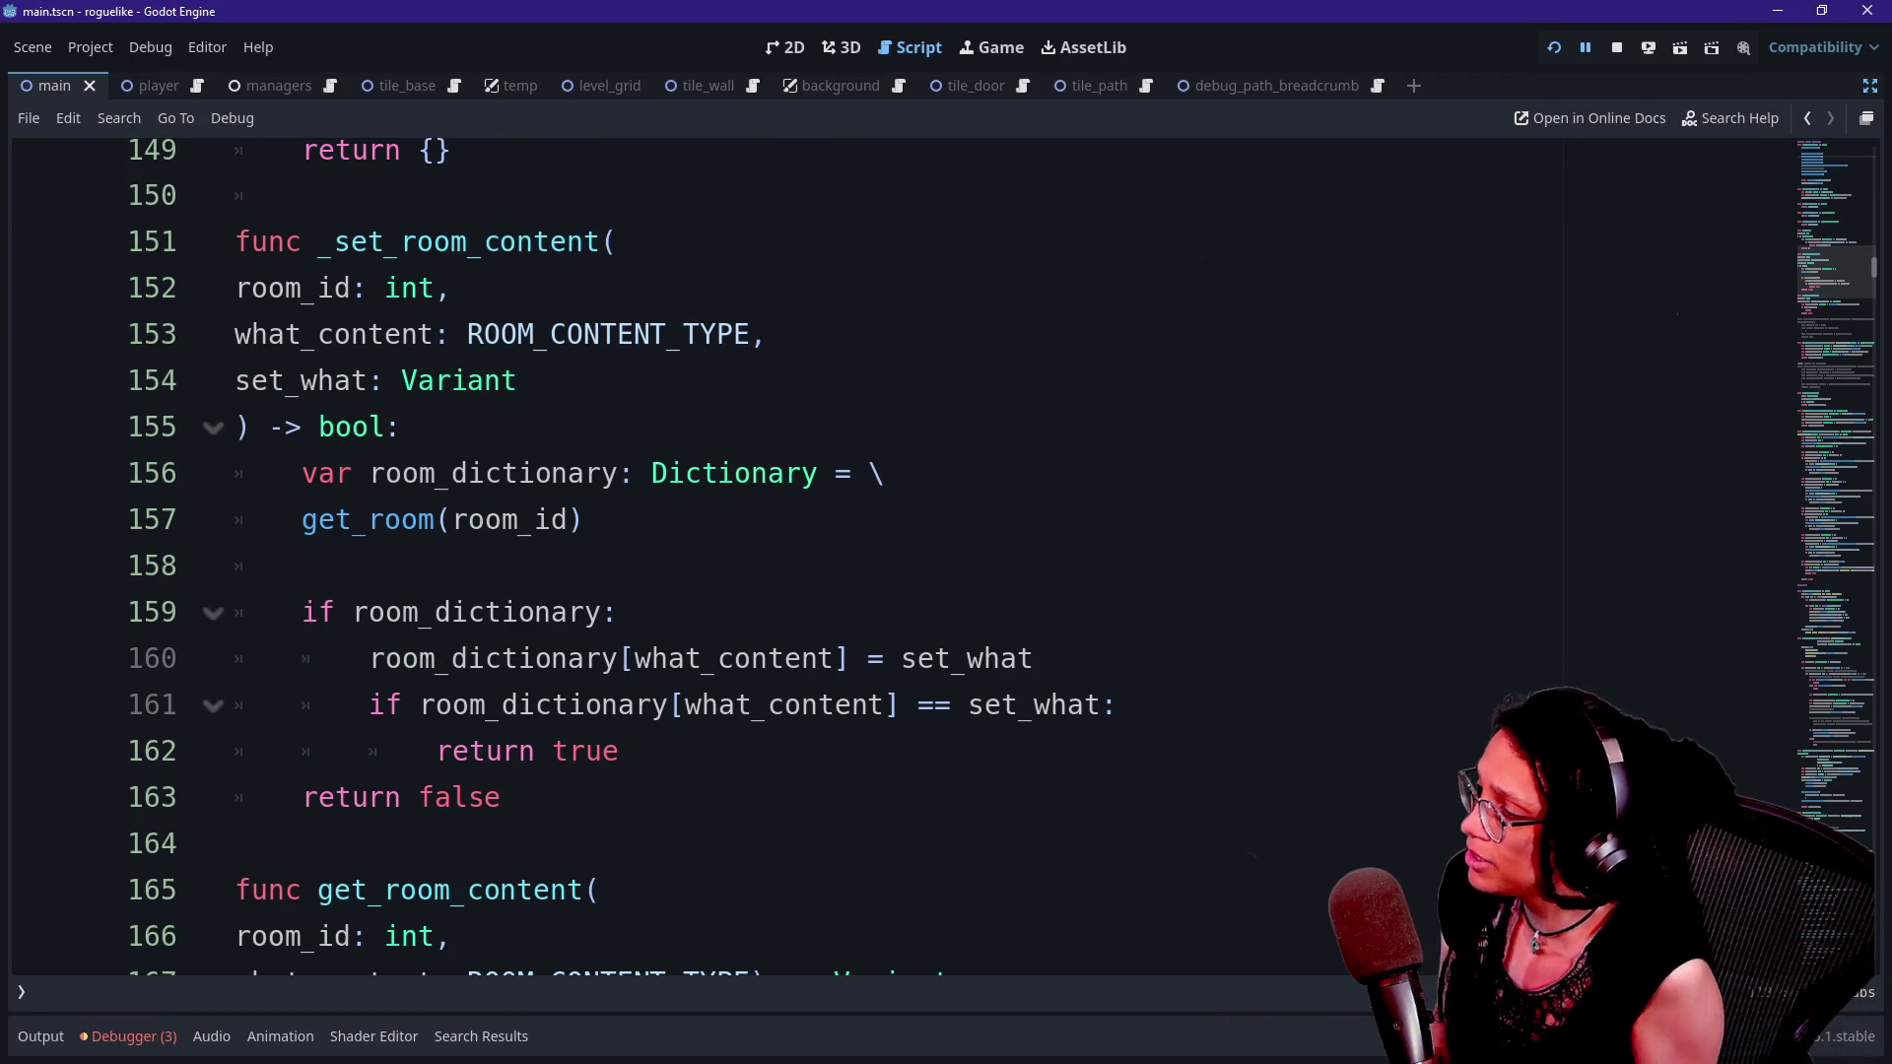
scroll(945, 557, down, 2)
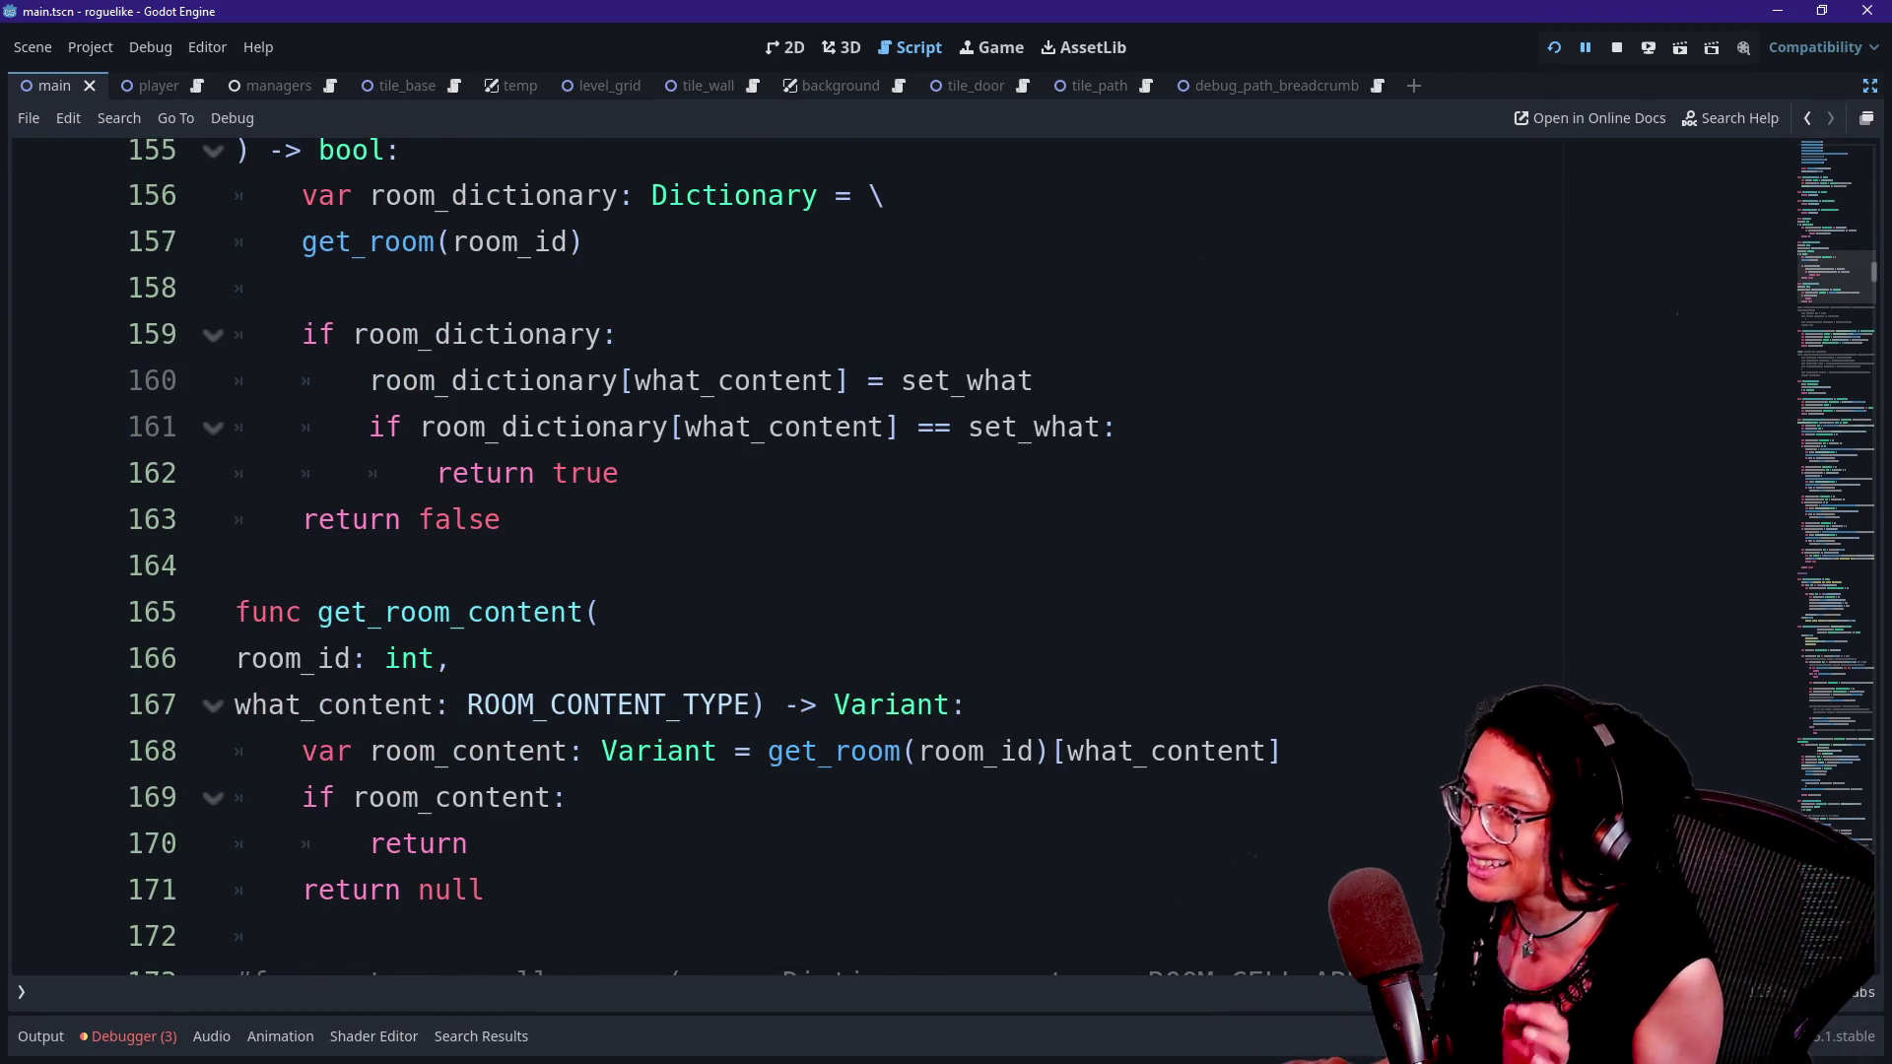
key(alt+Tab)
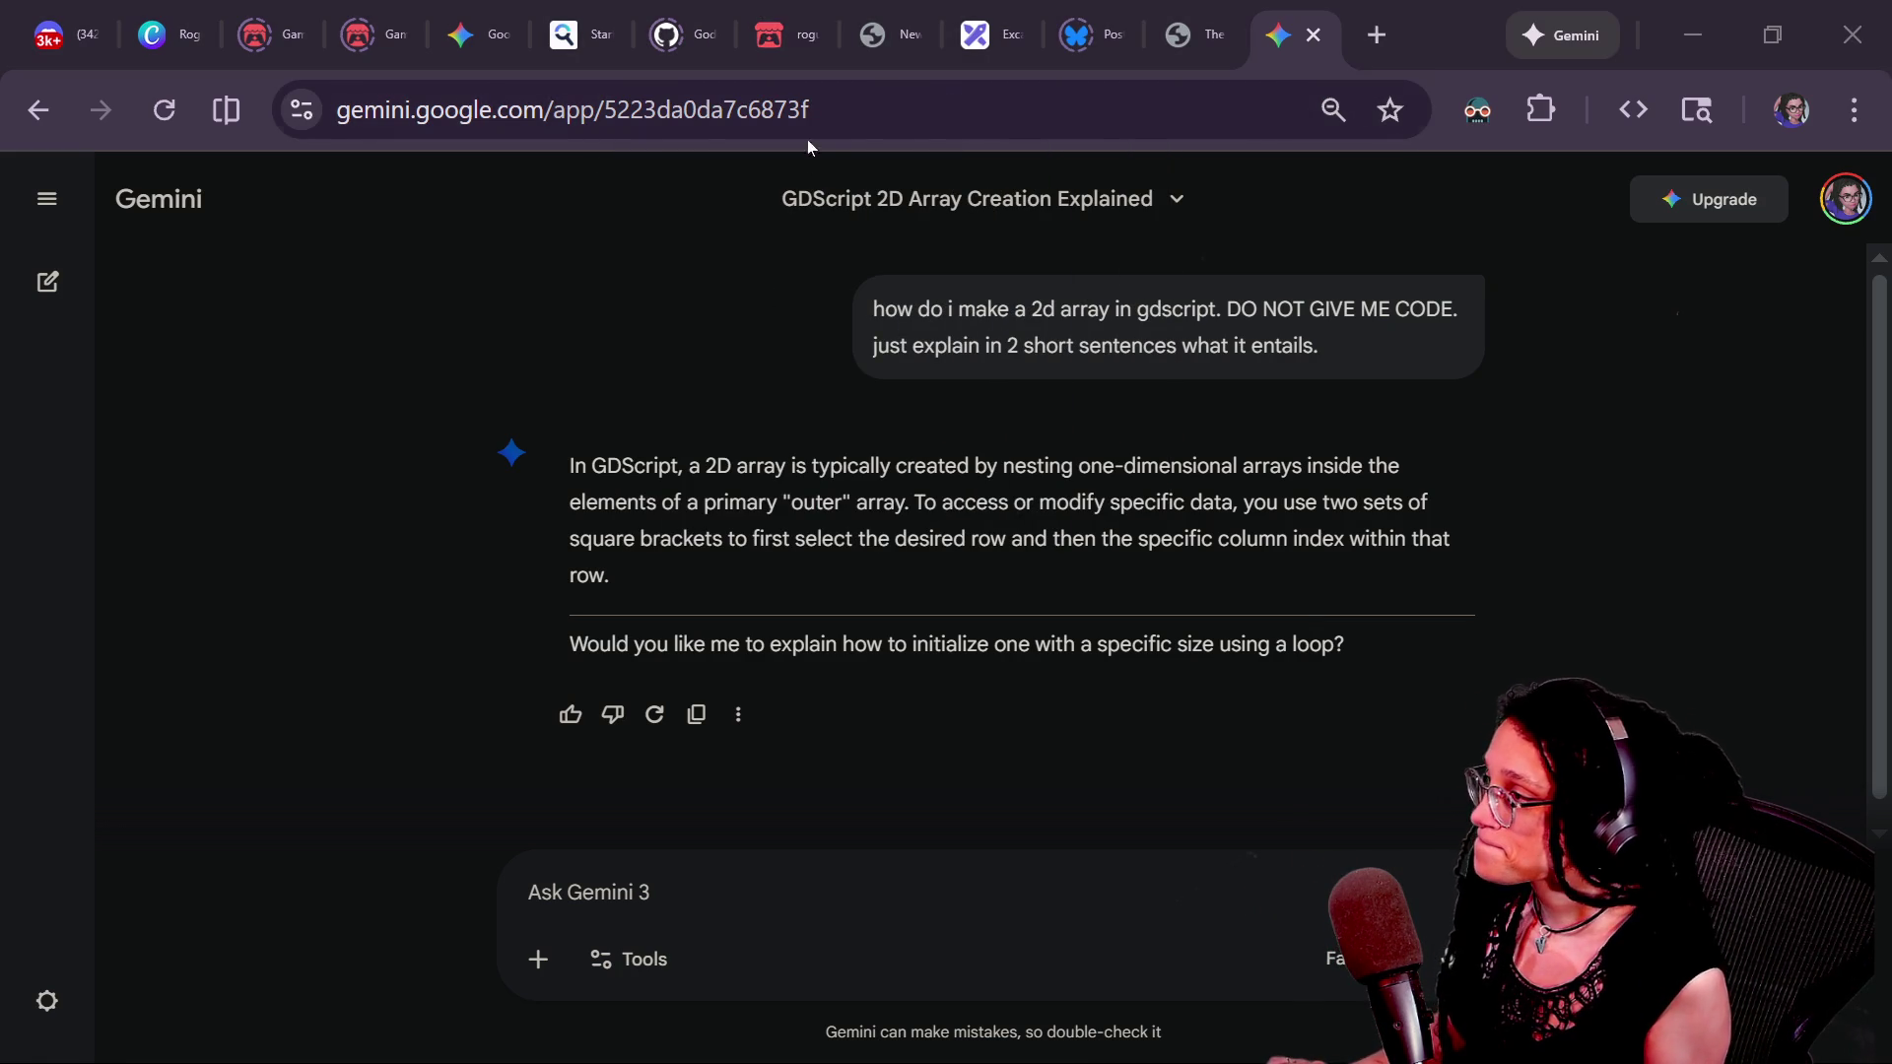
- Open the roguelike-wip itch.io page and run the game full screen
click(784, 57)
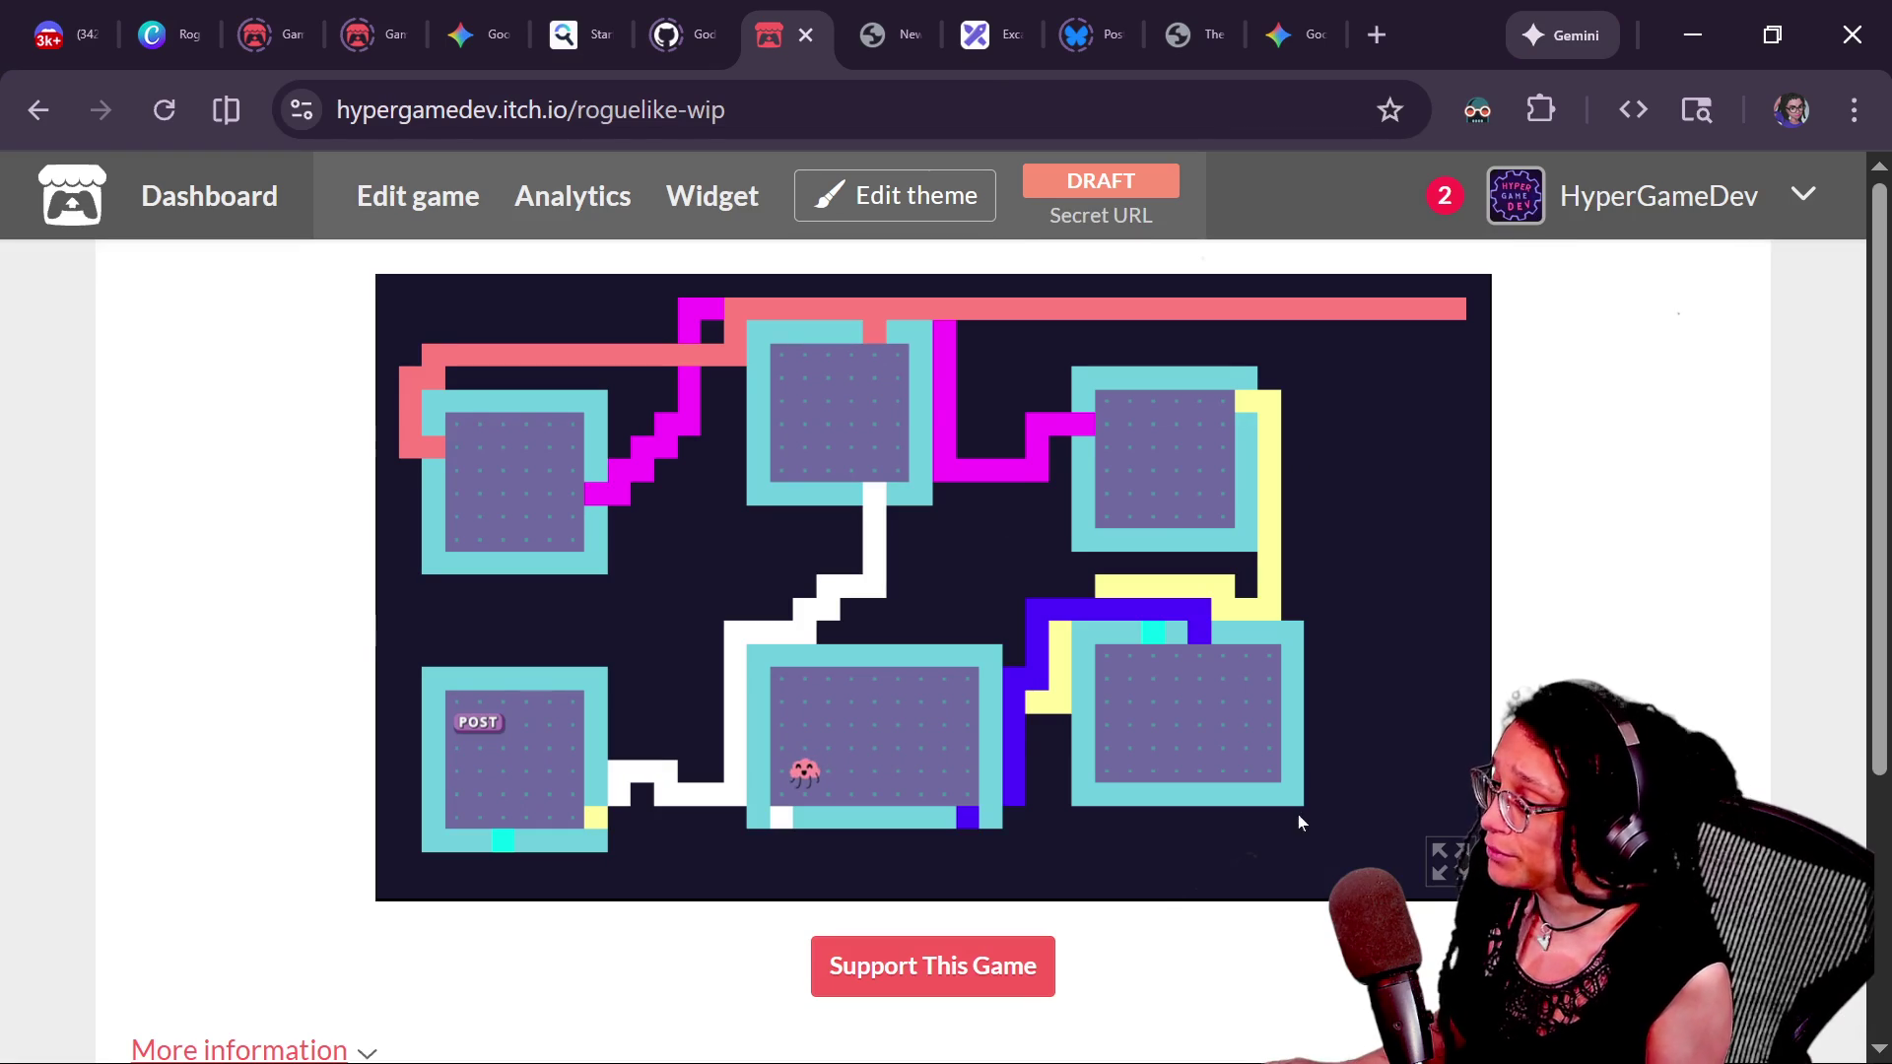
click(1444, 860)
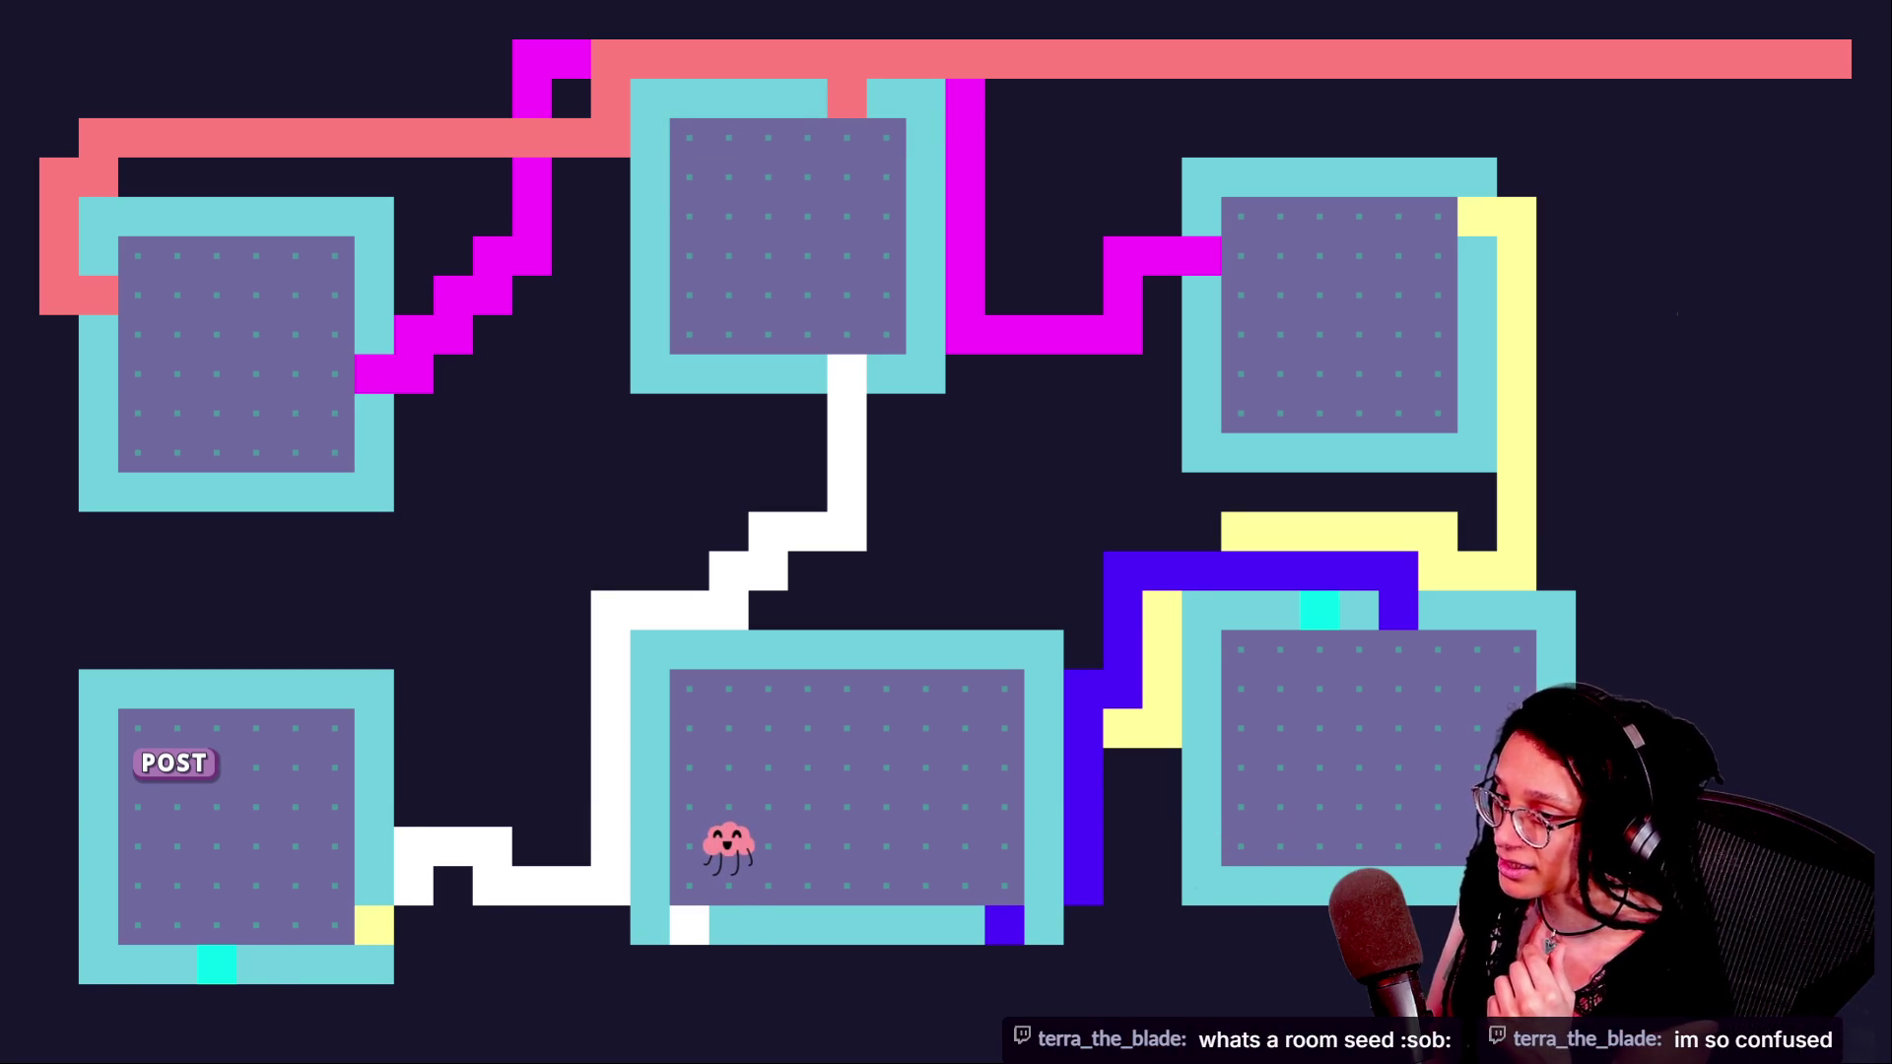
- Open a tile's debug data in the fullscreen game, then return to Godot's script editor
click(1445, 830)
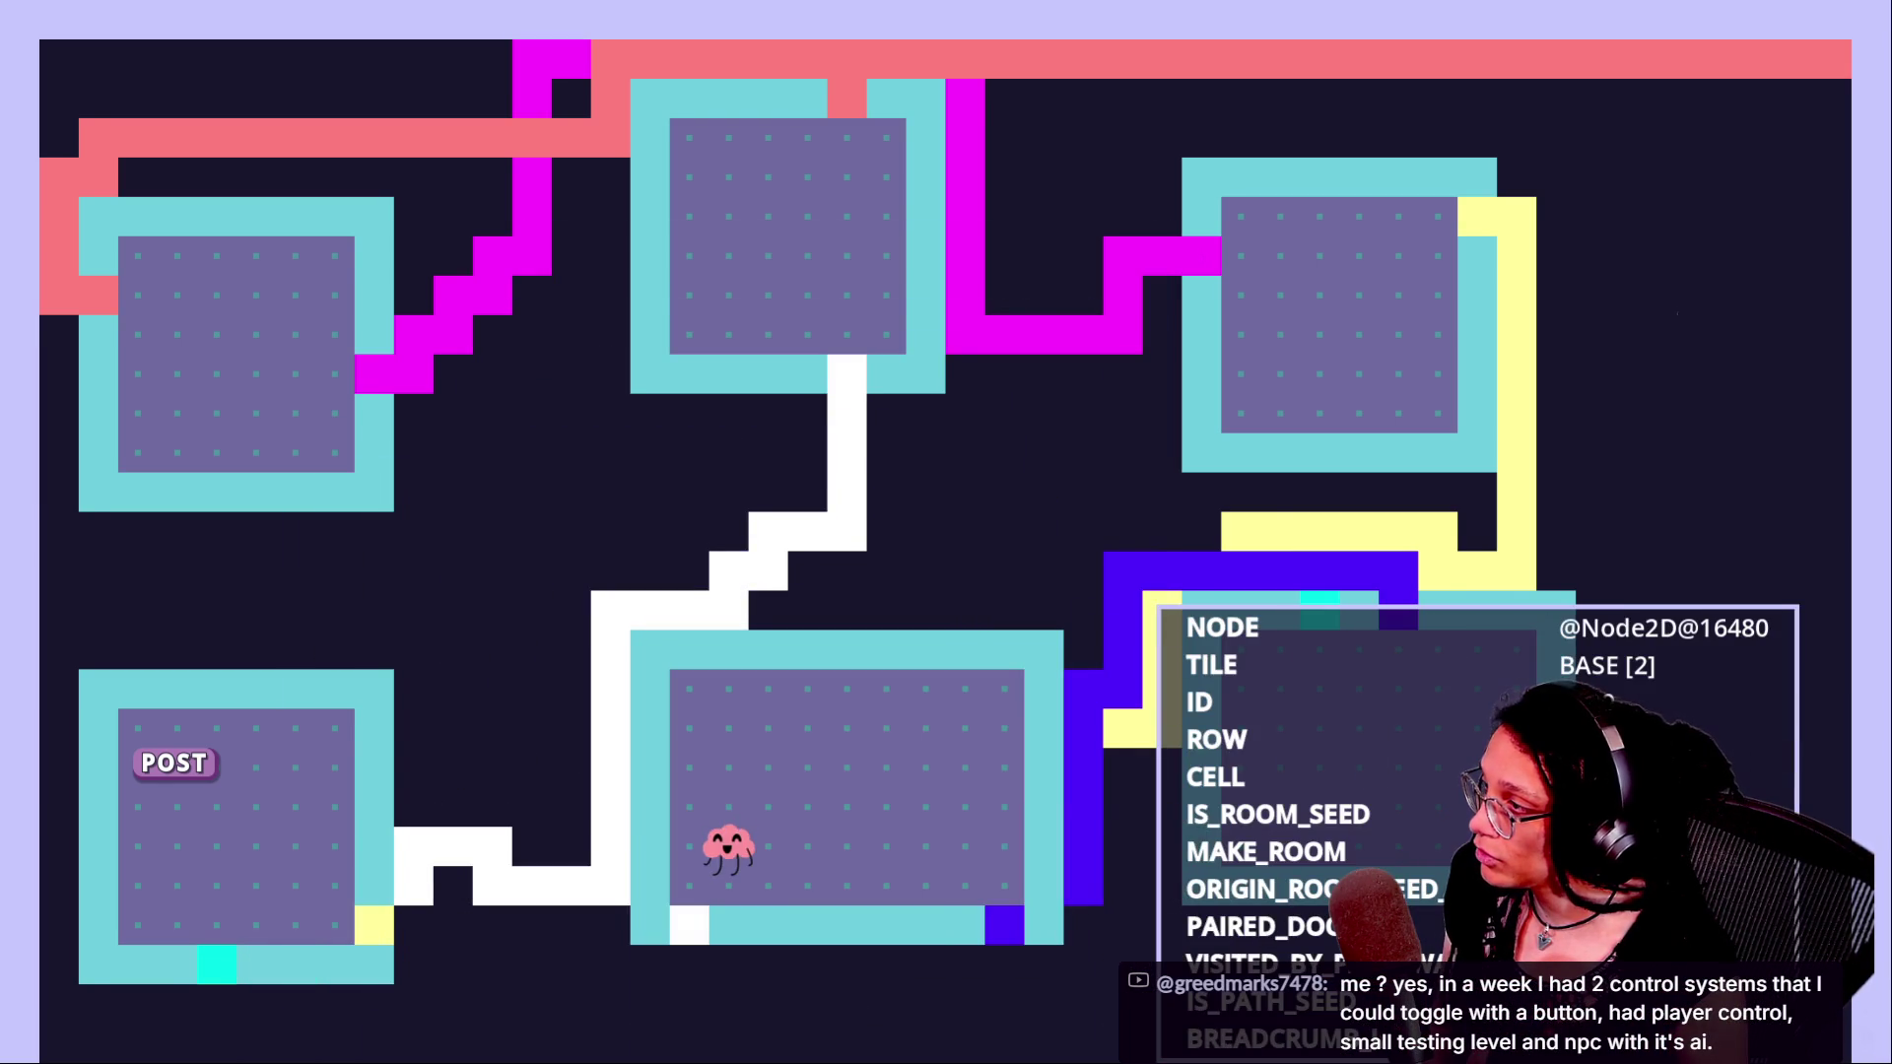
key(alt+Tab)
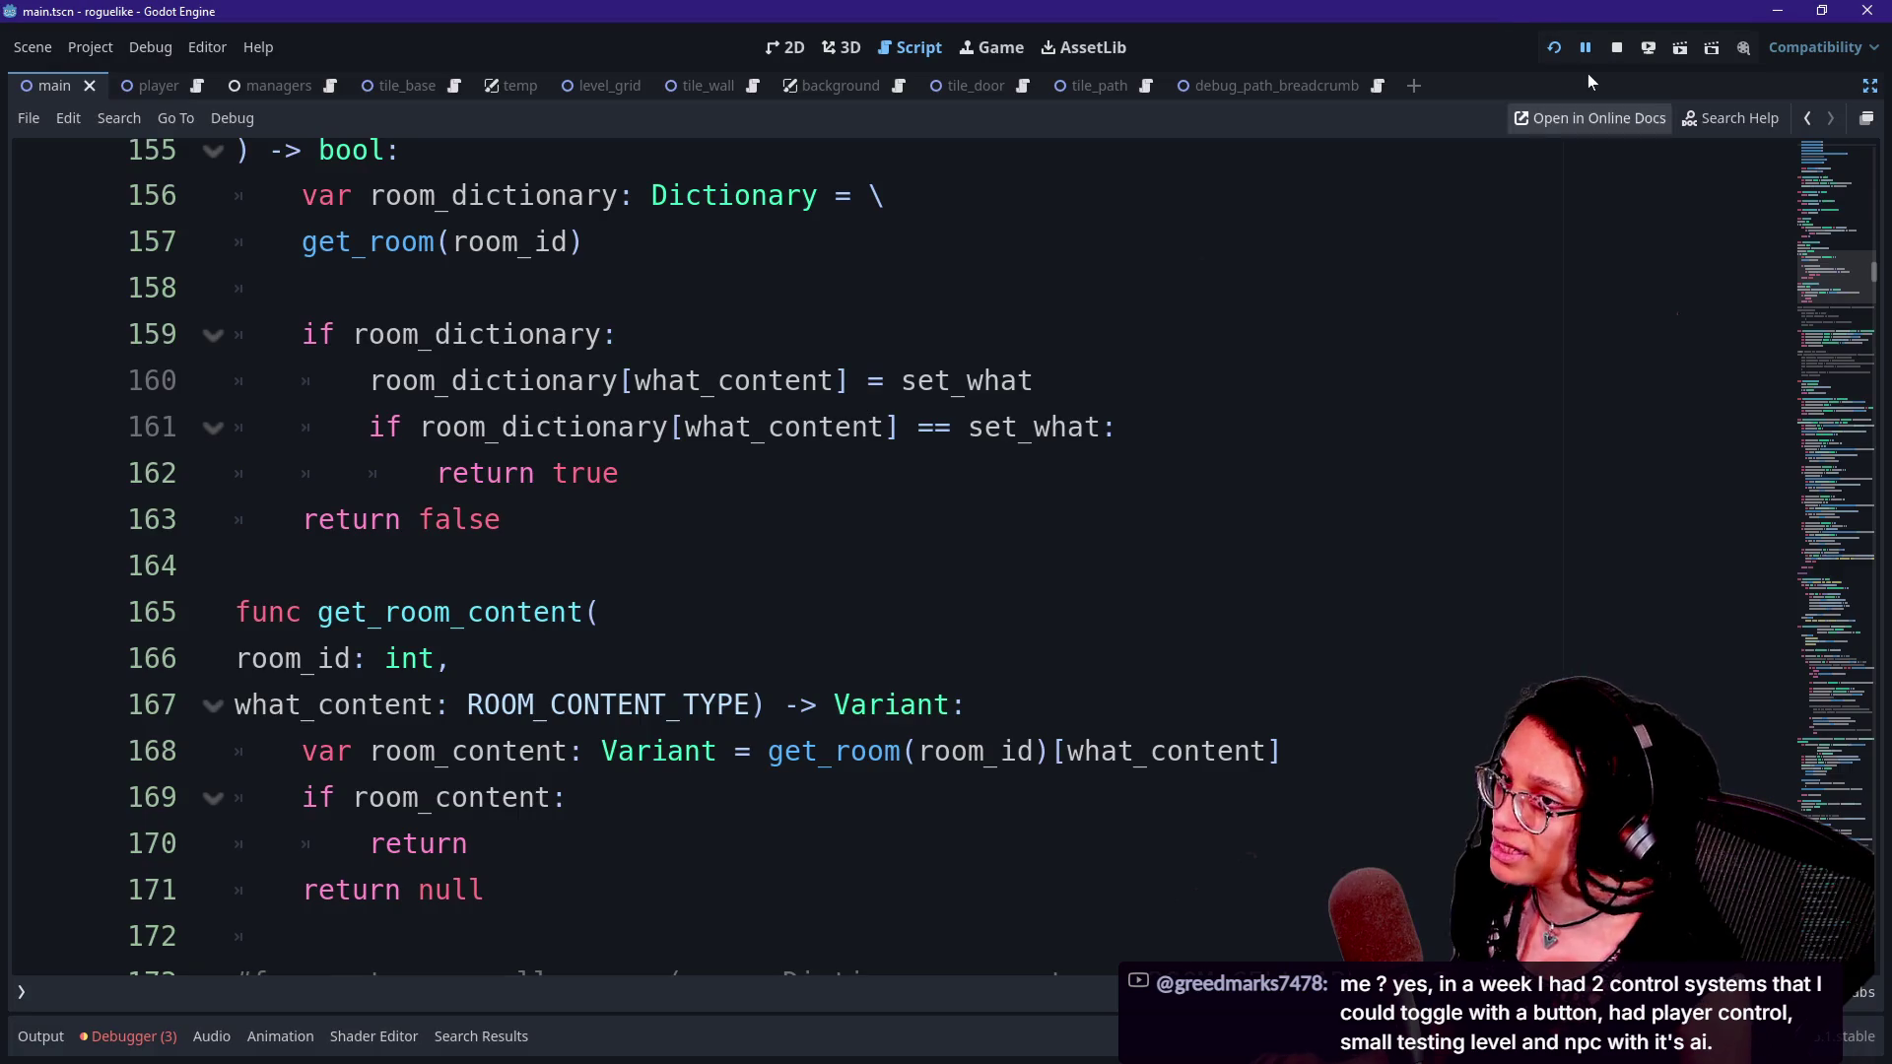
- Replace the YouTube tab with a new tab opening 'Proc gen idea - Google Sheets'
key(alt+Tab)
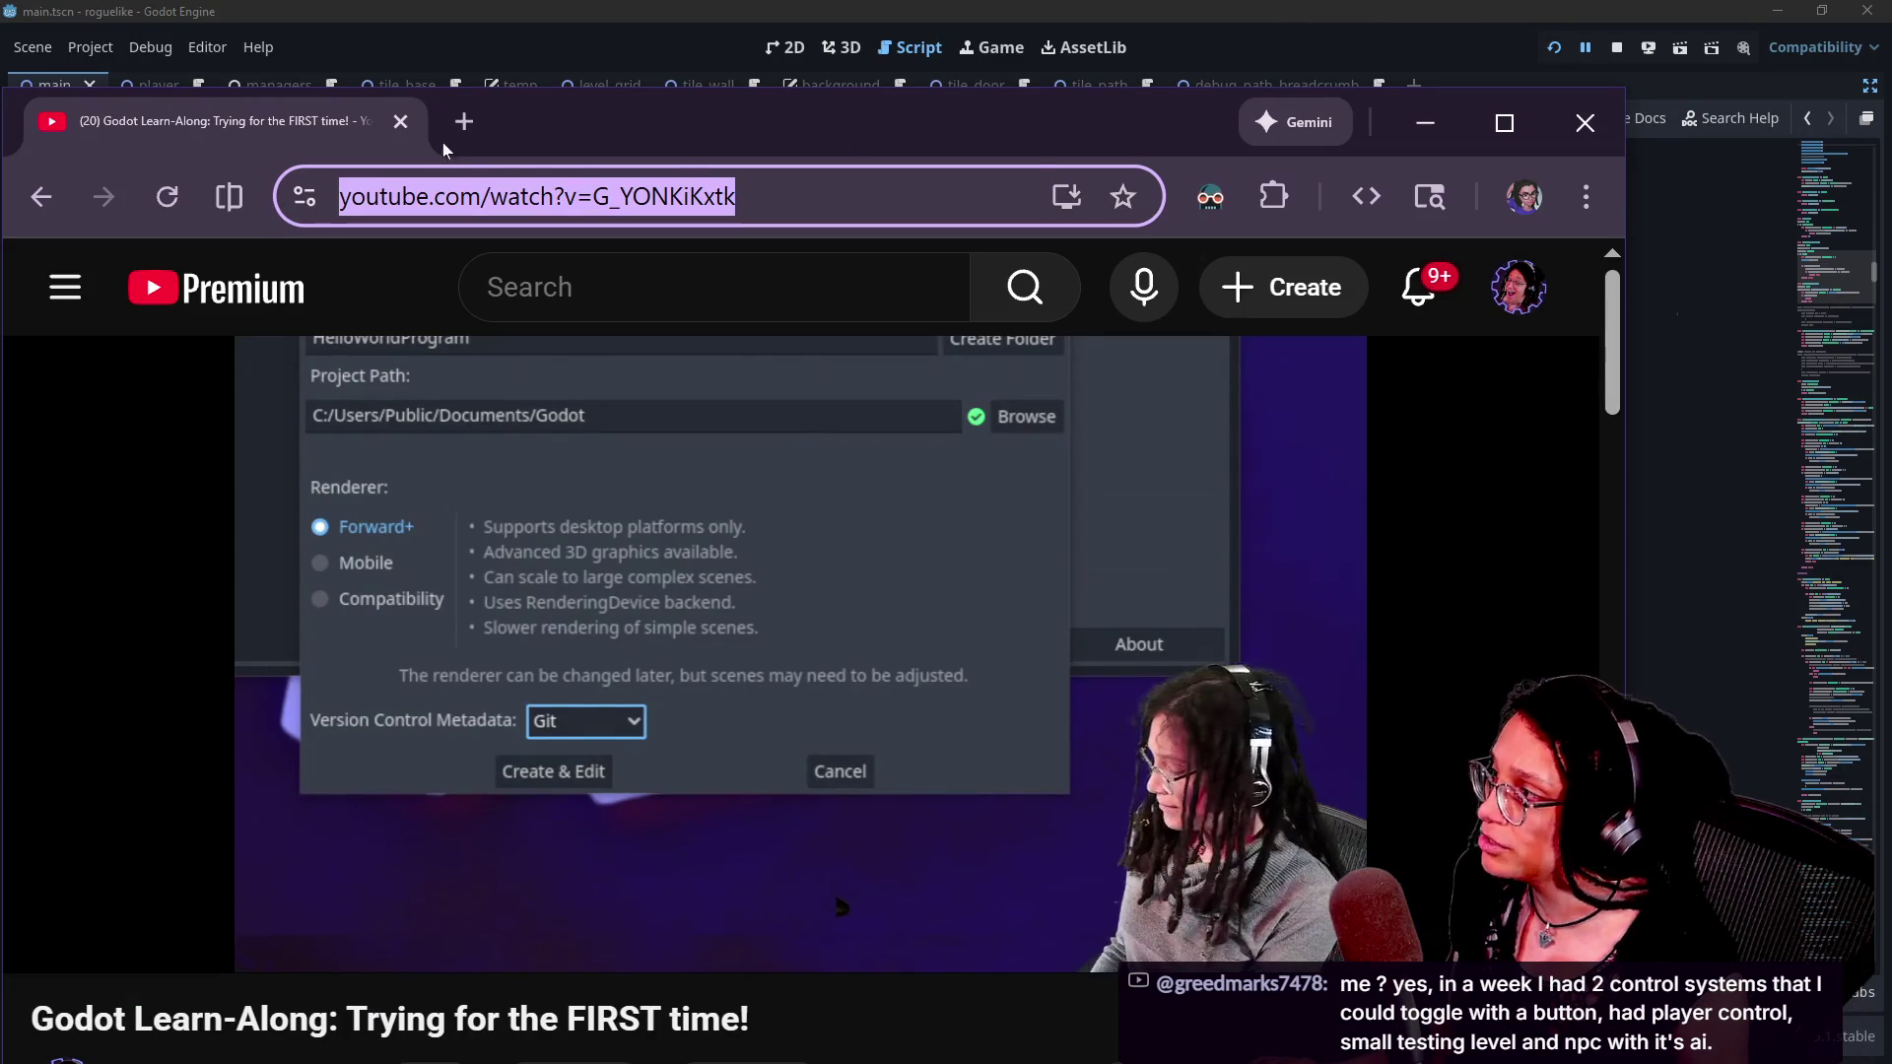
click(461, 122)
click(398, 122)
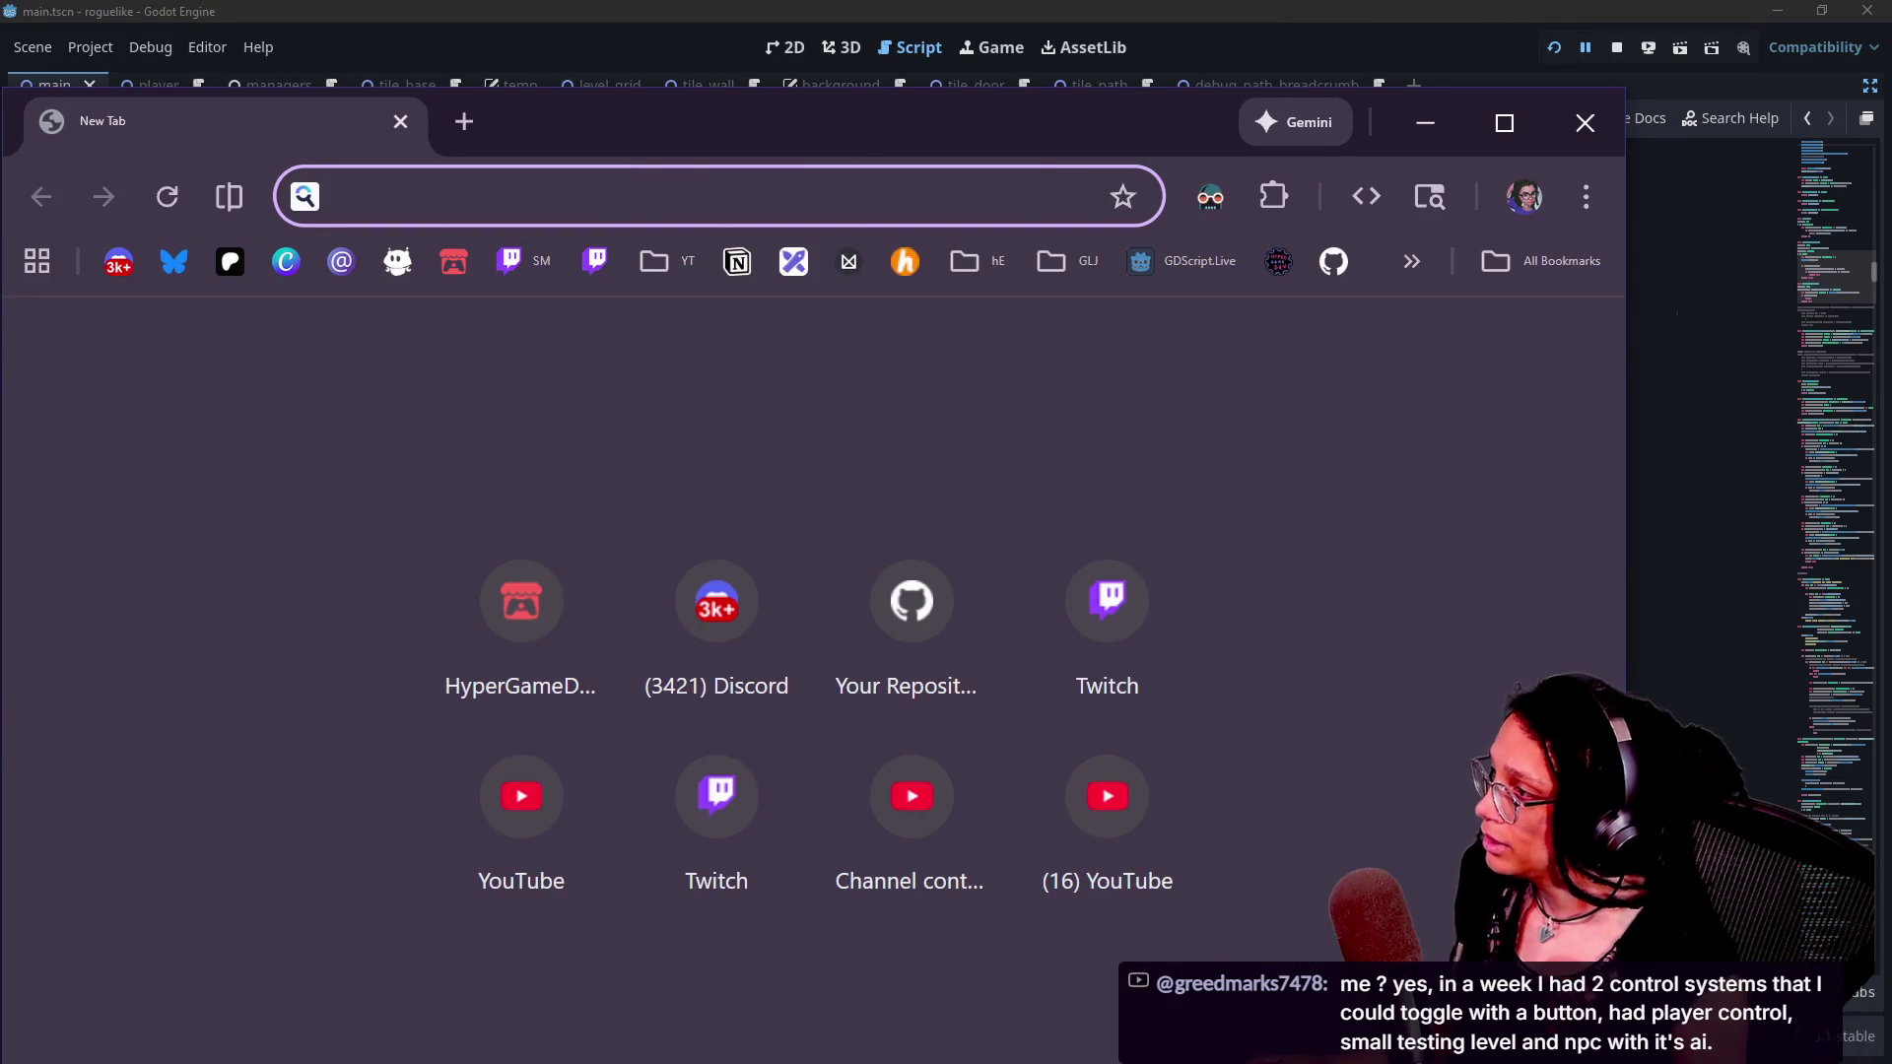
text(s)
key(BackSpace)
text(s)
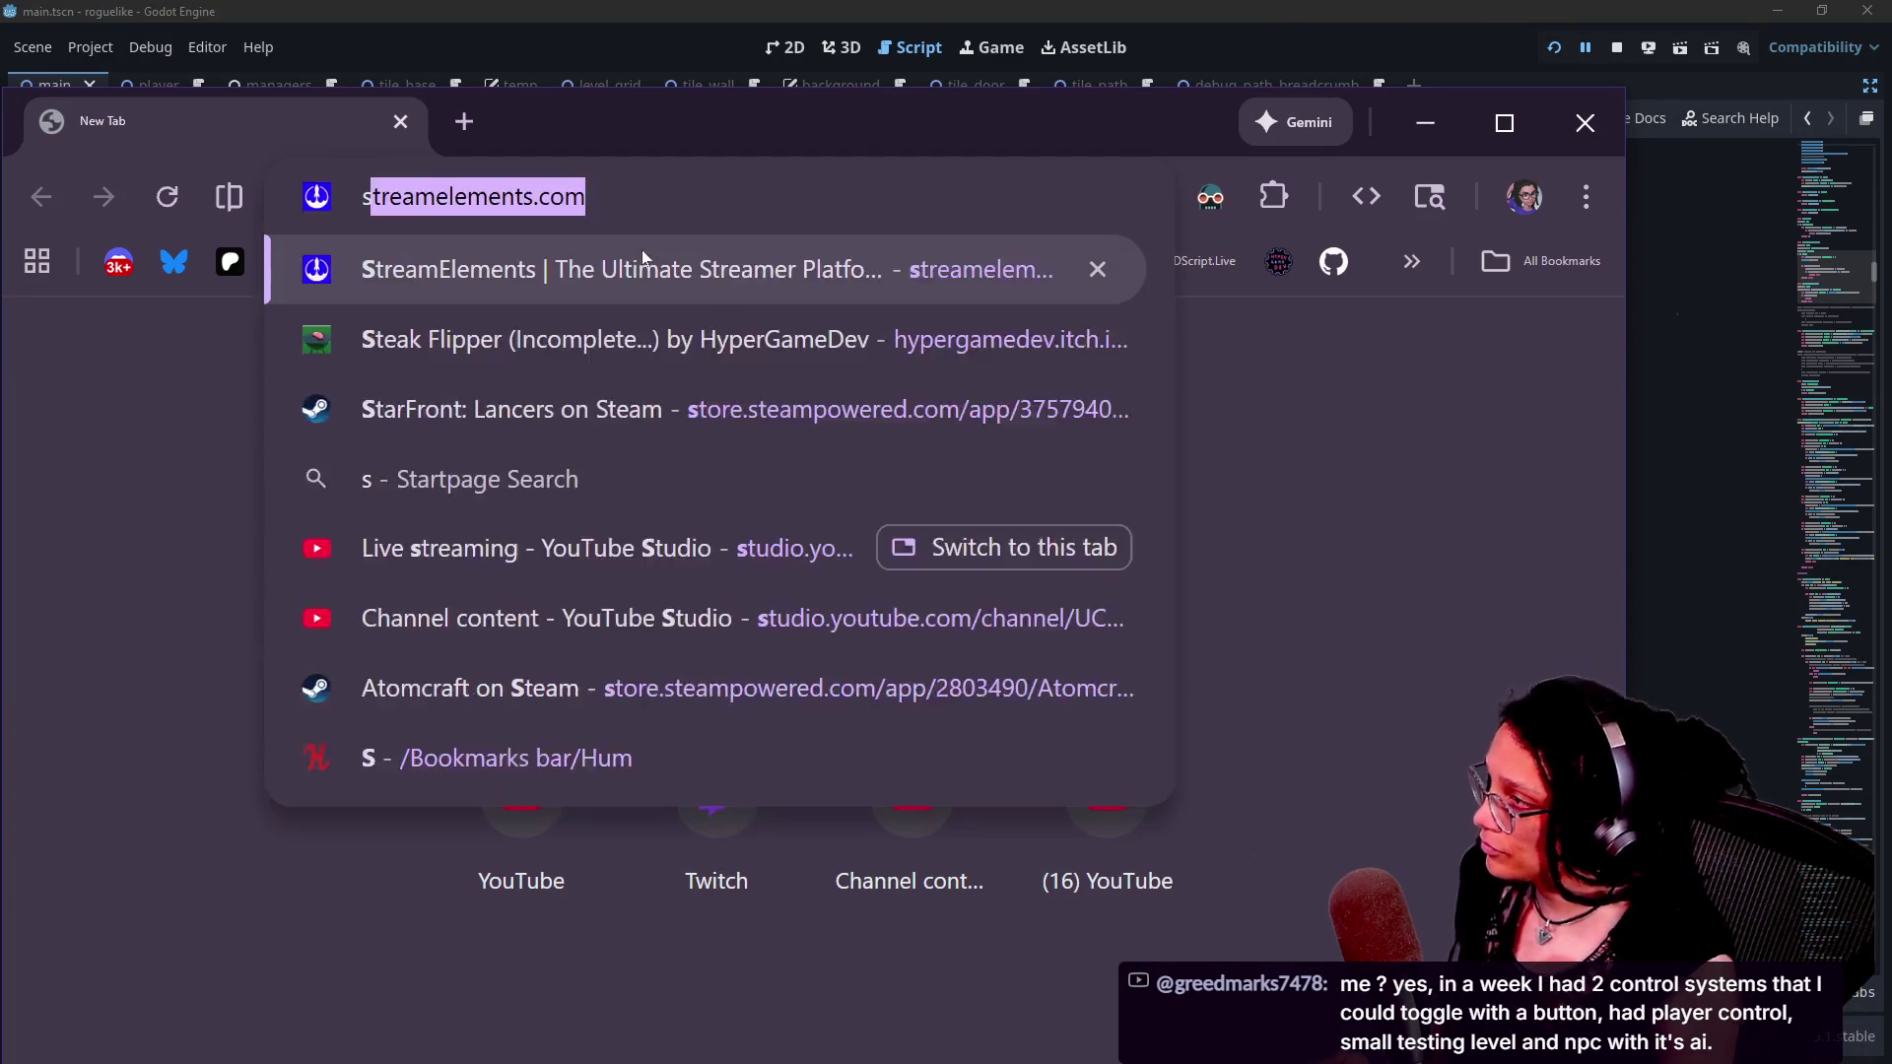
text(heets)
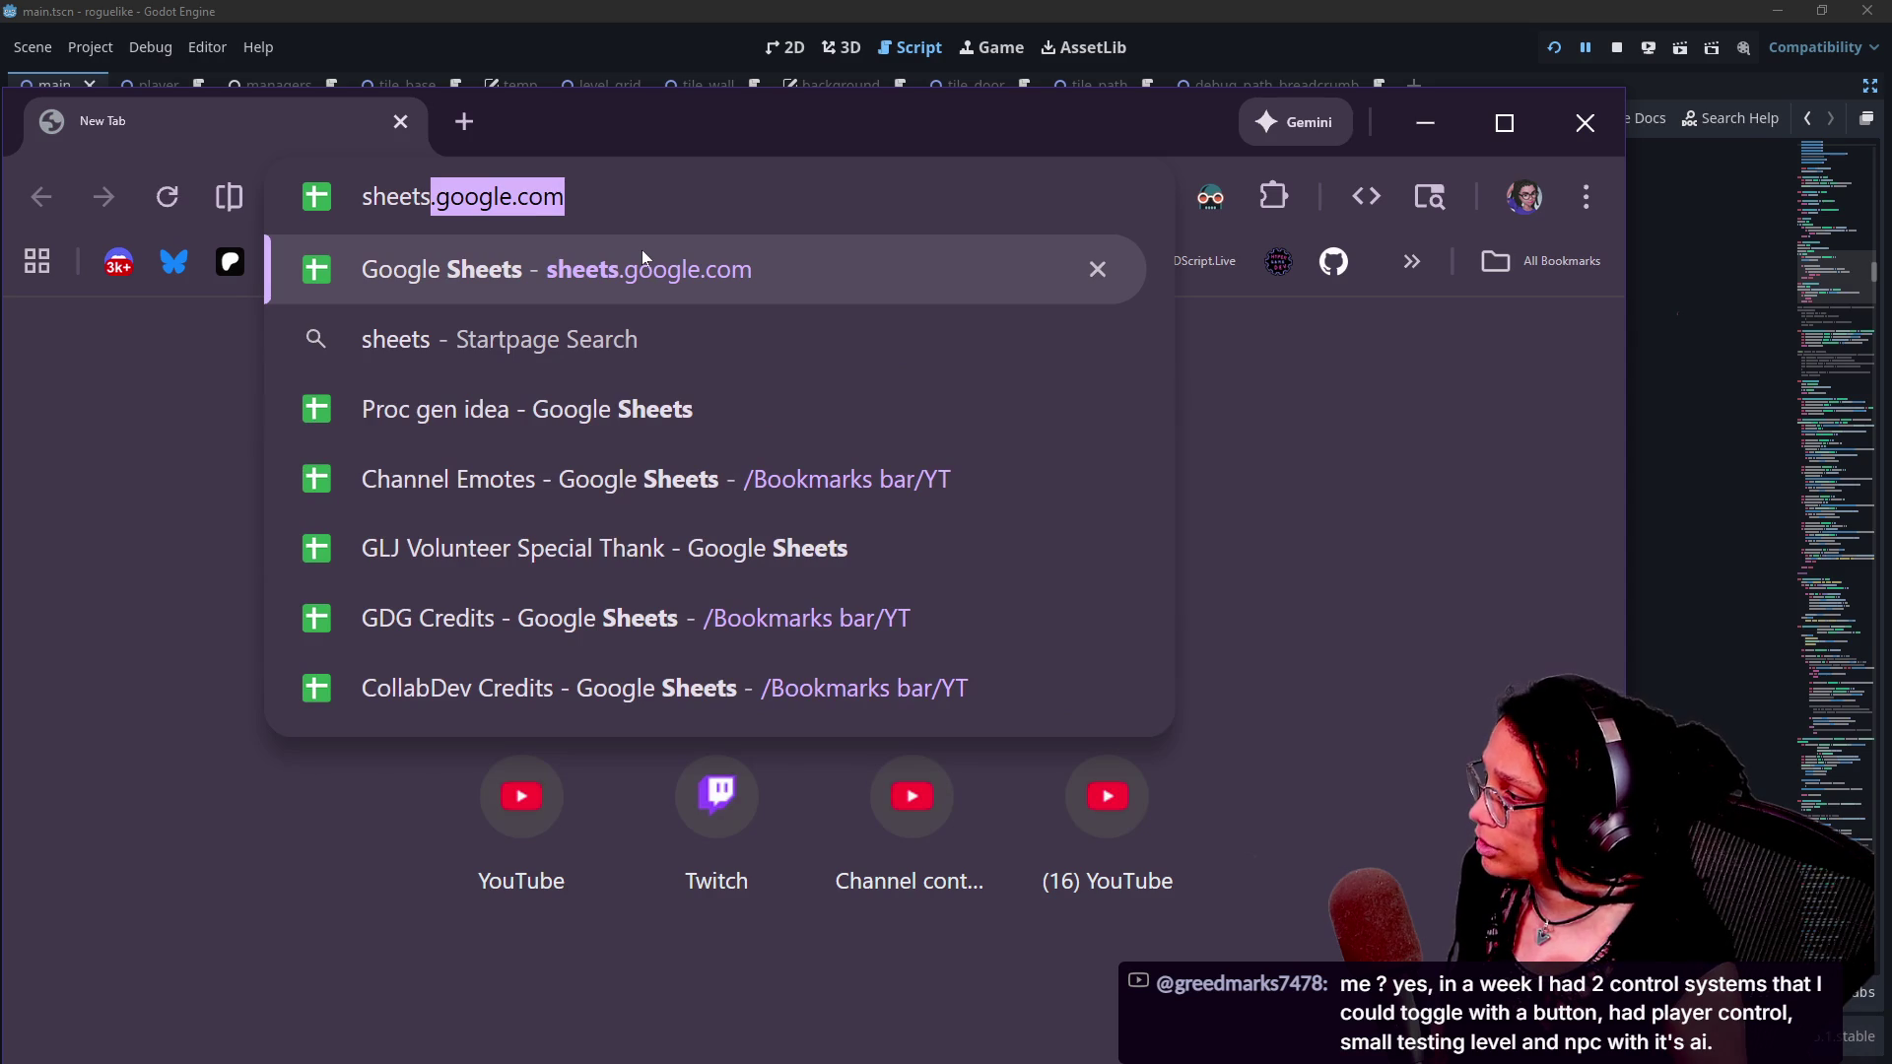
key(Down)
key(Down)
key(Return)
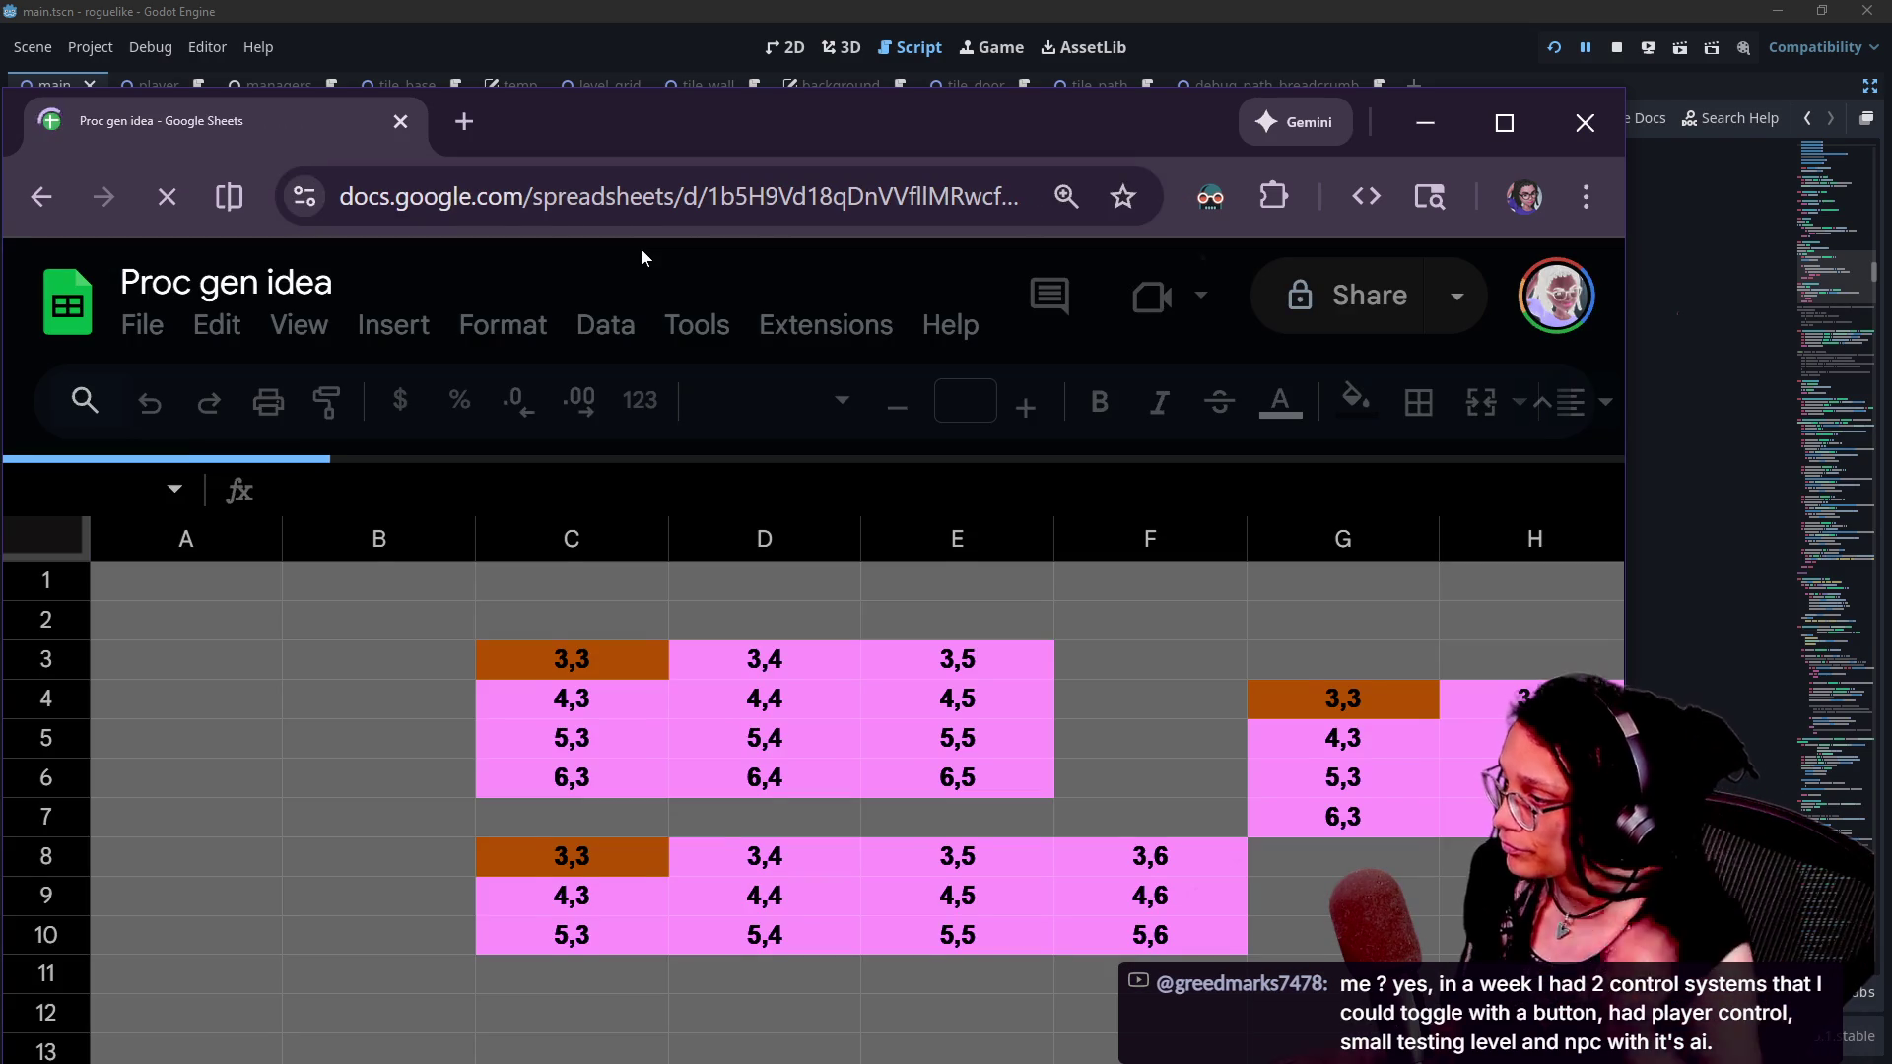
- Select the O1:S11 block and fill it grey
scroll(1027, 860, right, 10)
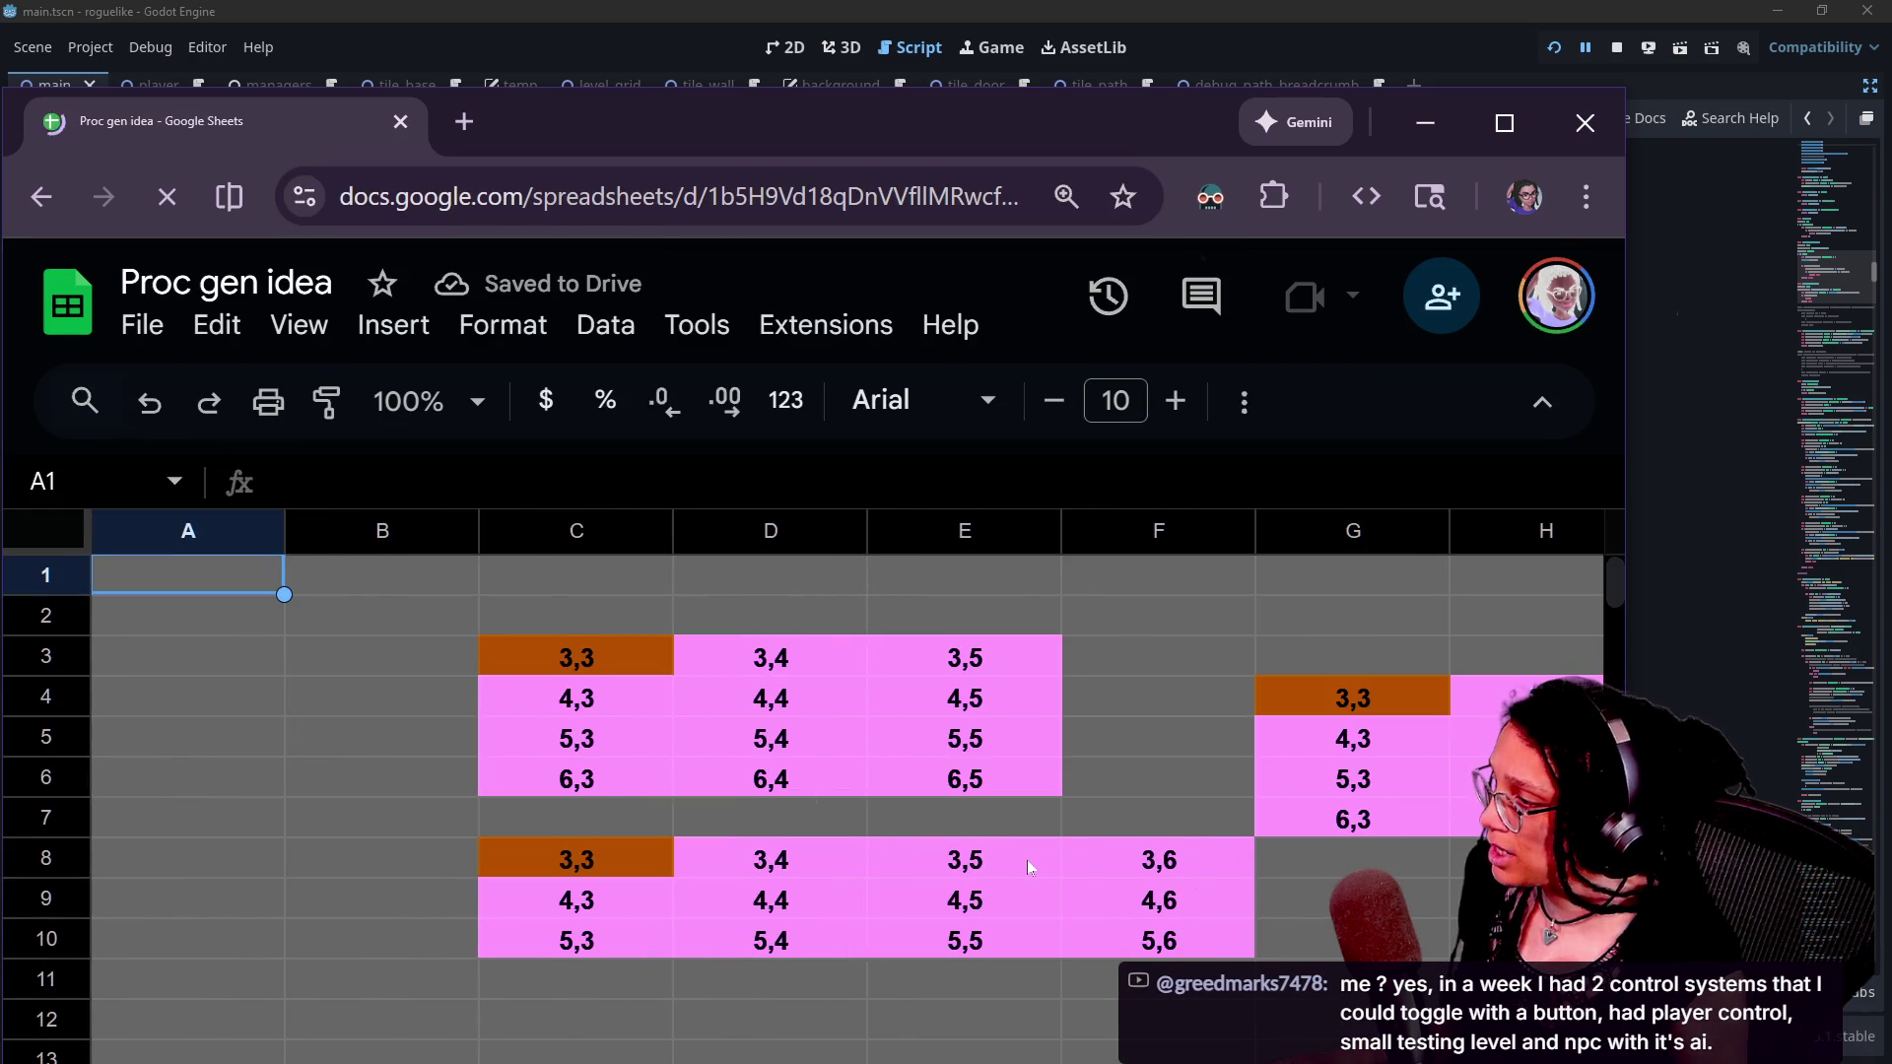
scroll(1025, 856, right, 5)
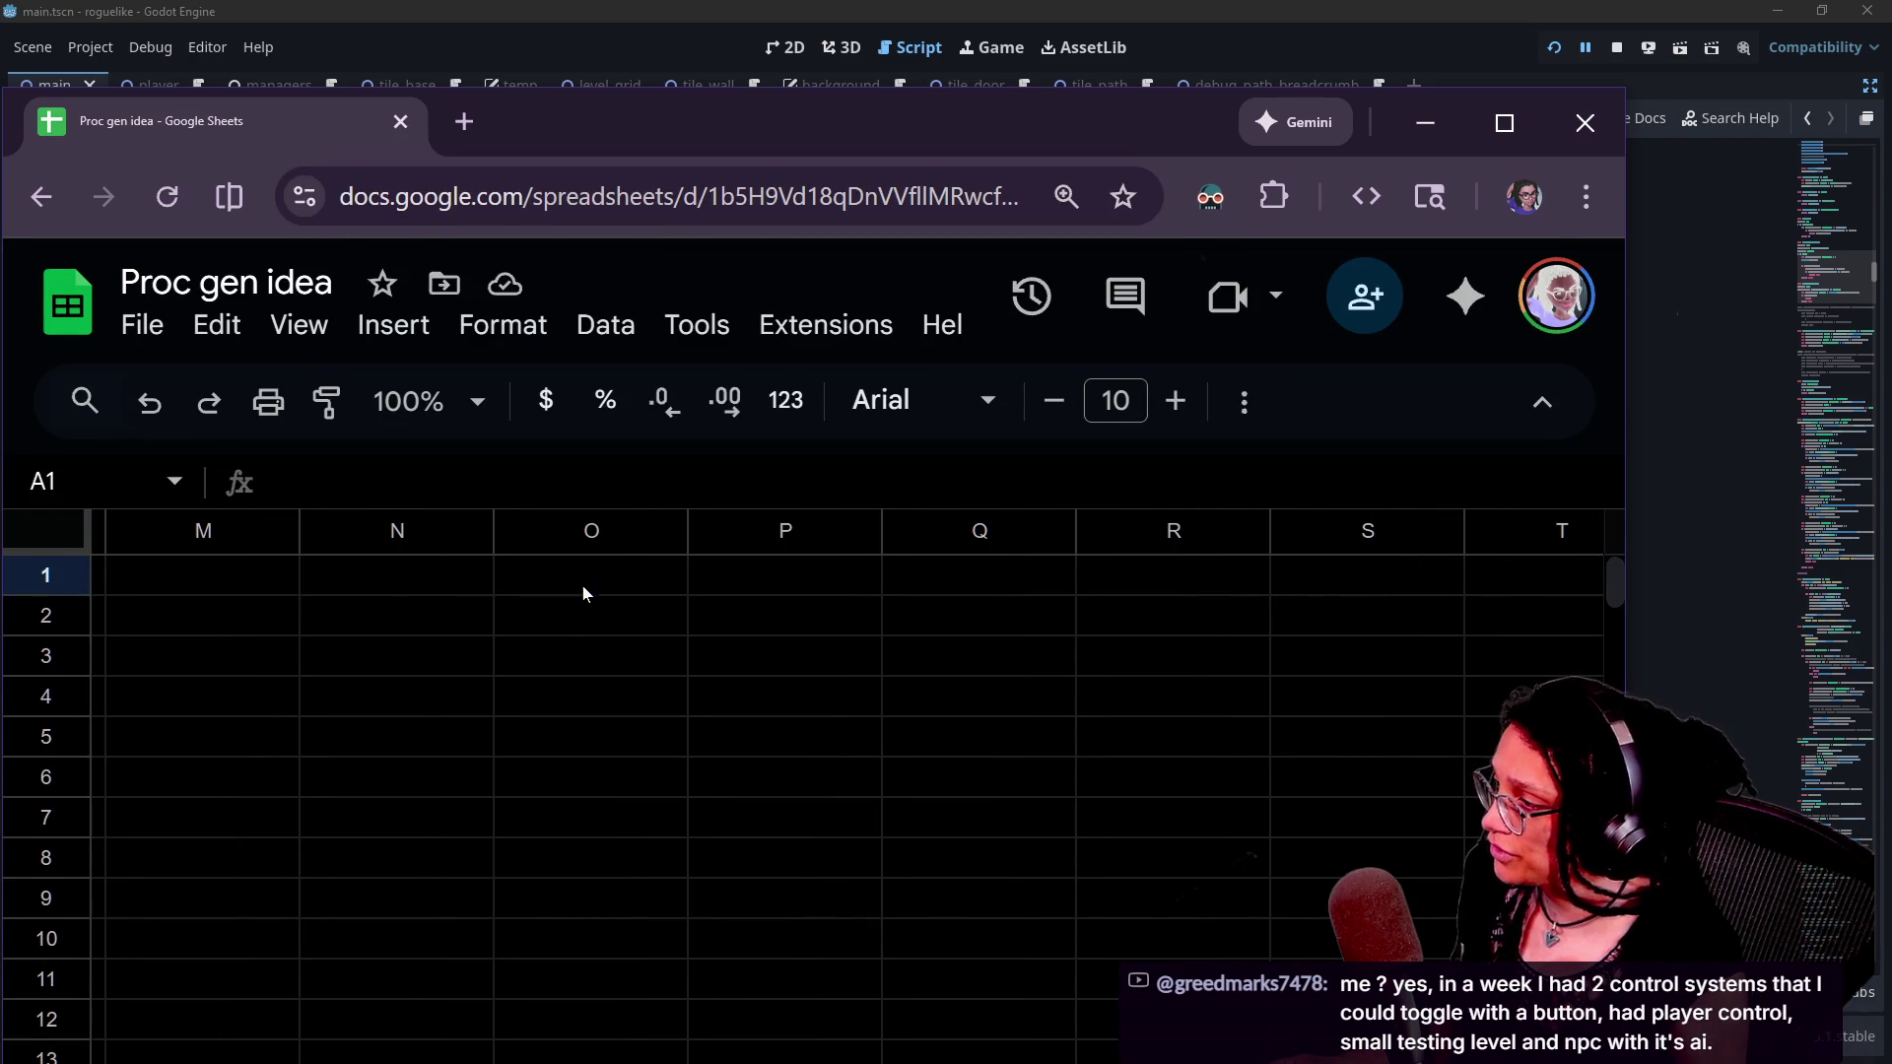
click(582, 591)
shift+click(1252, 977)
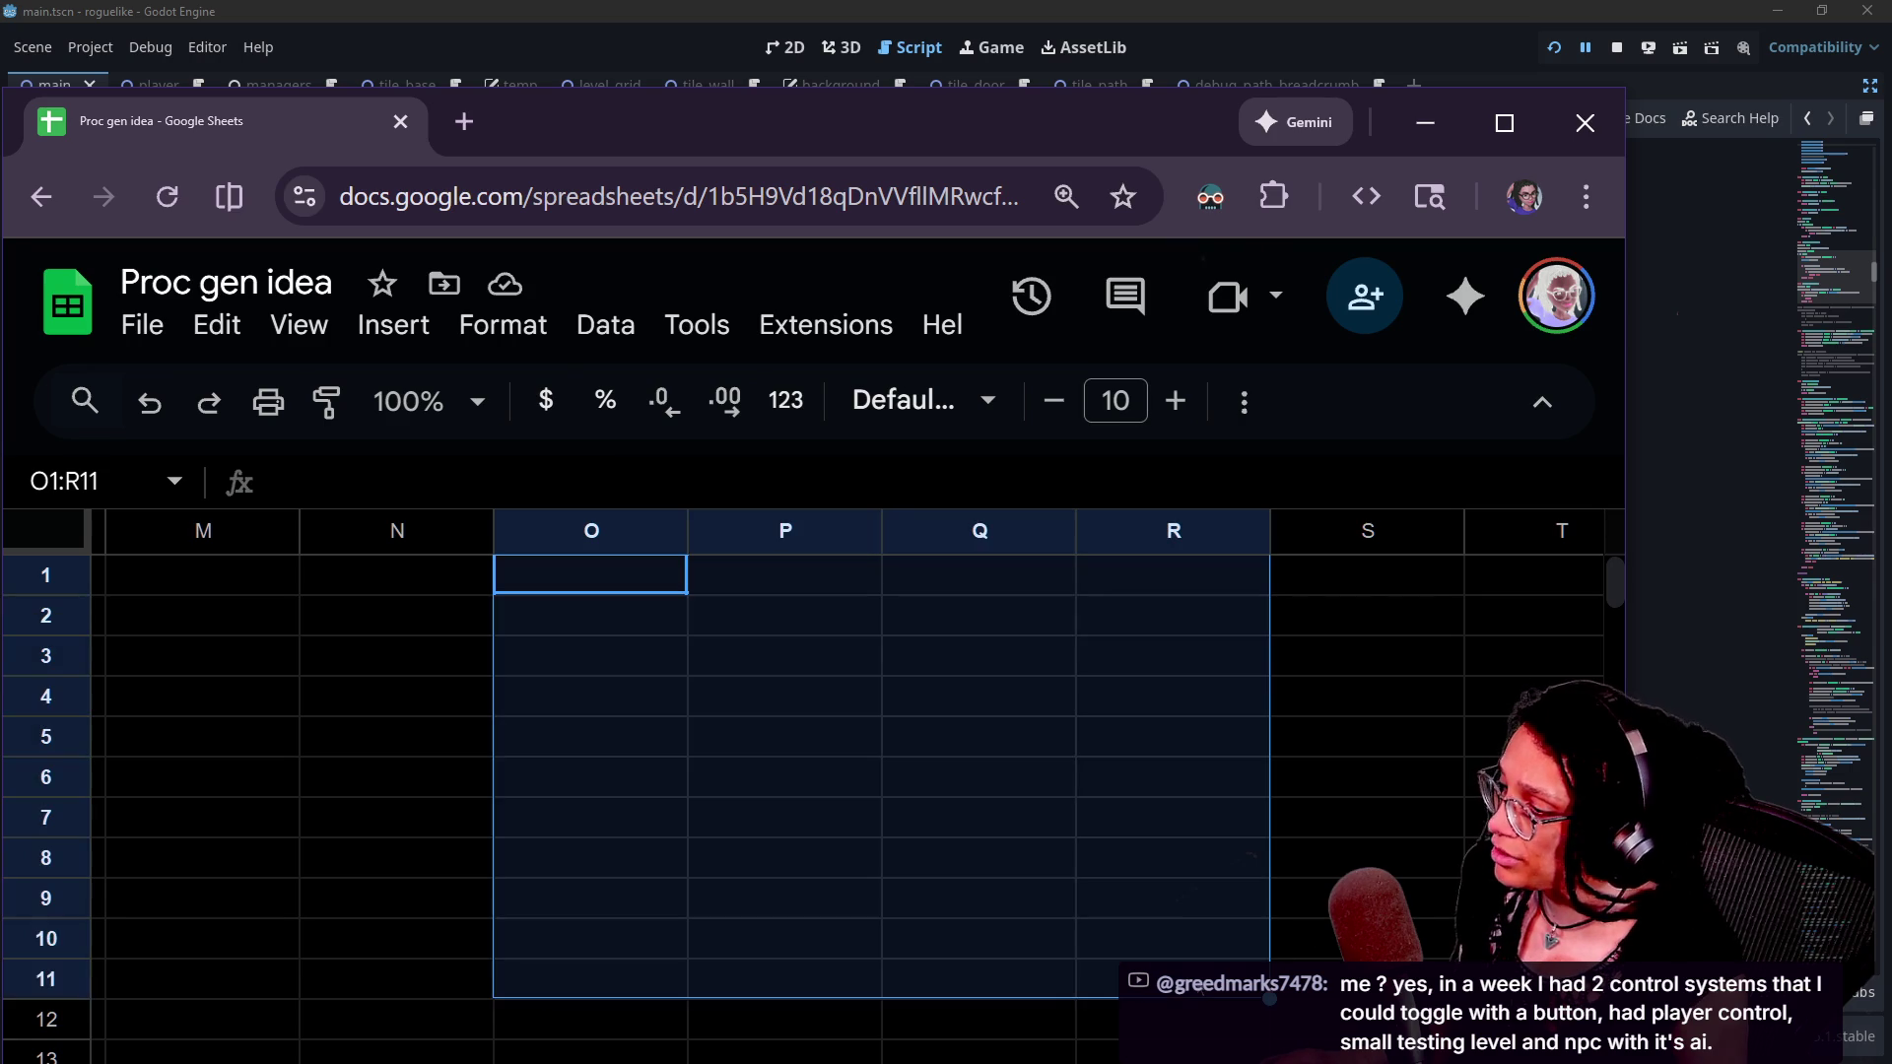
drag(1259, 967, 1325, 973)
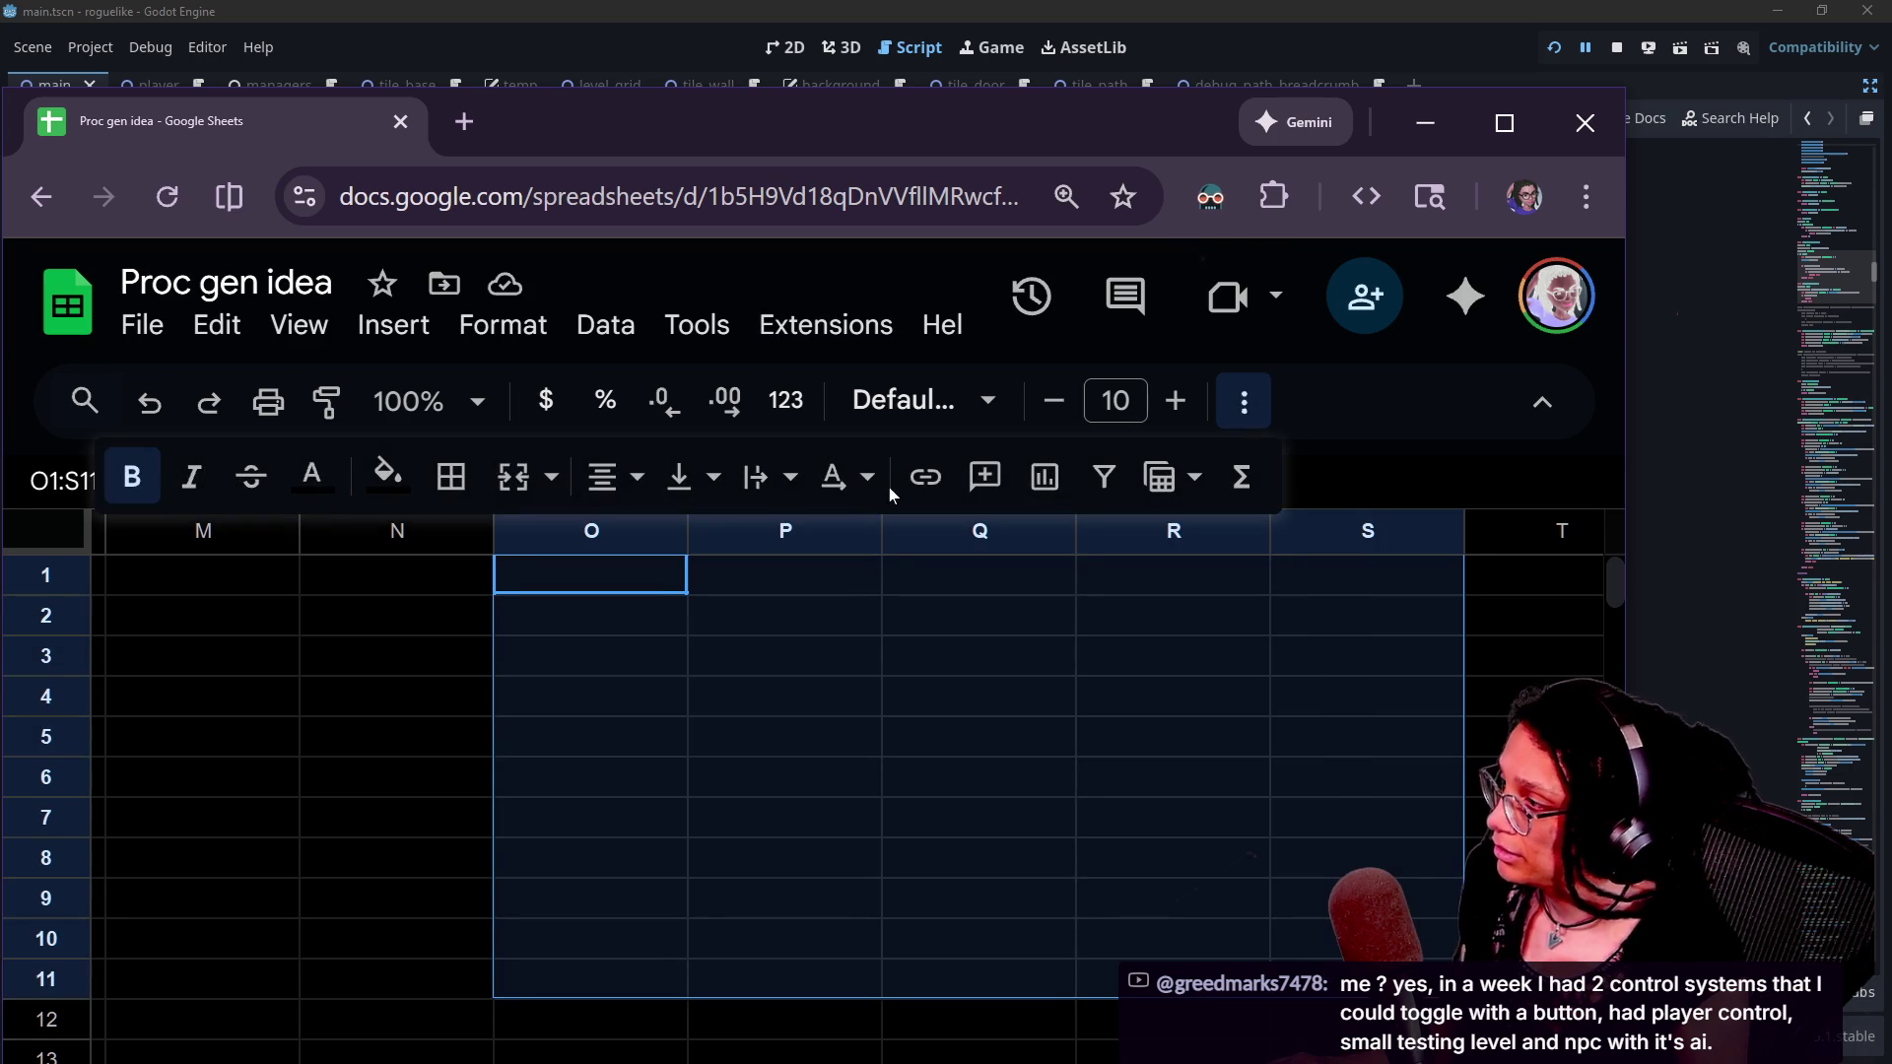
click(387, 476)
click(519, 611)
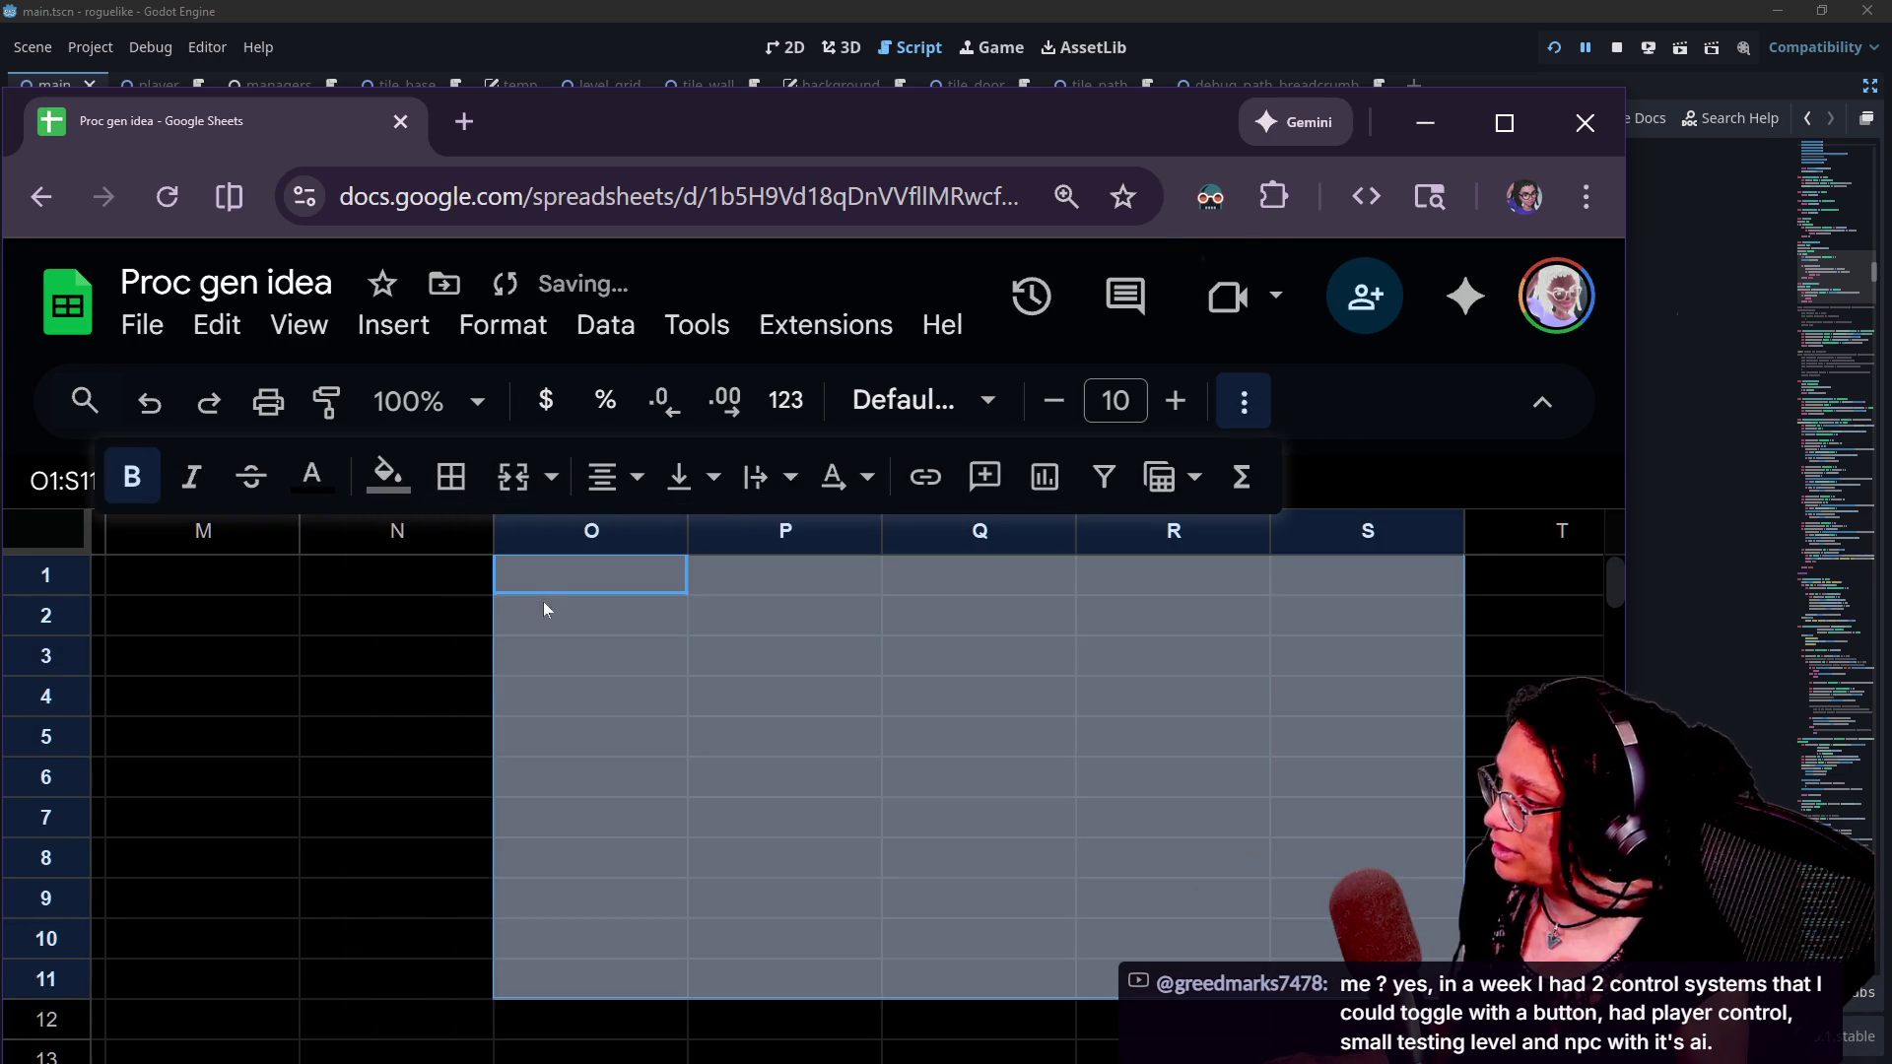
- Reselect O1:S11, refill it black, and return to the Godot script
click(592, 589)
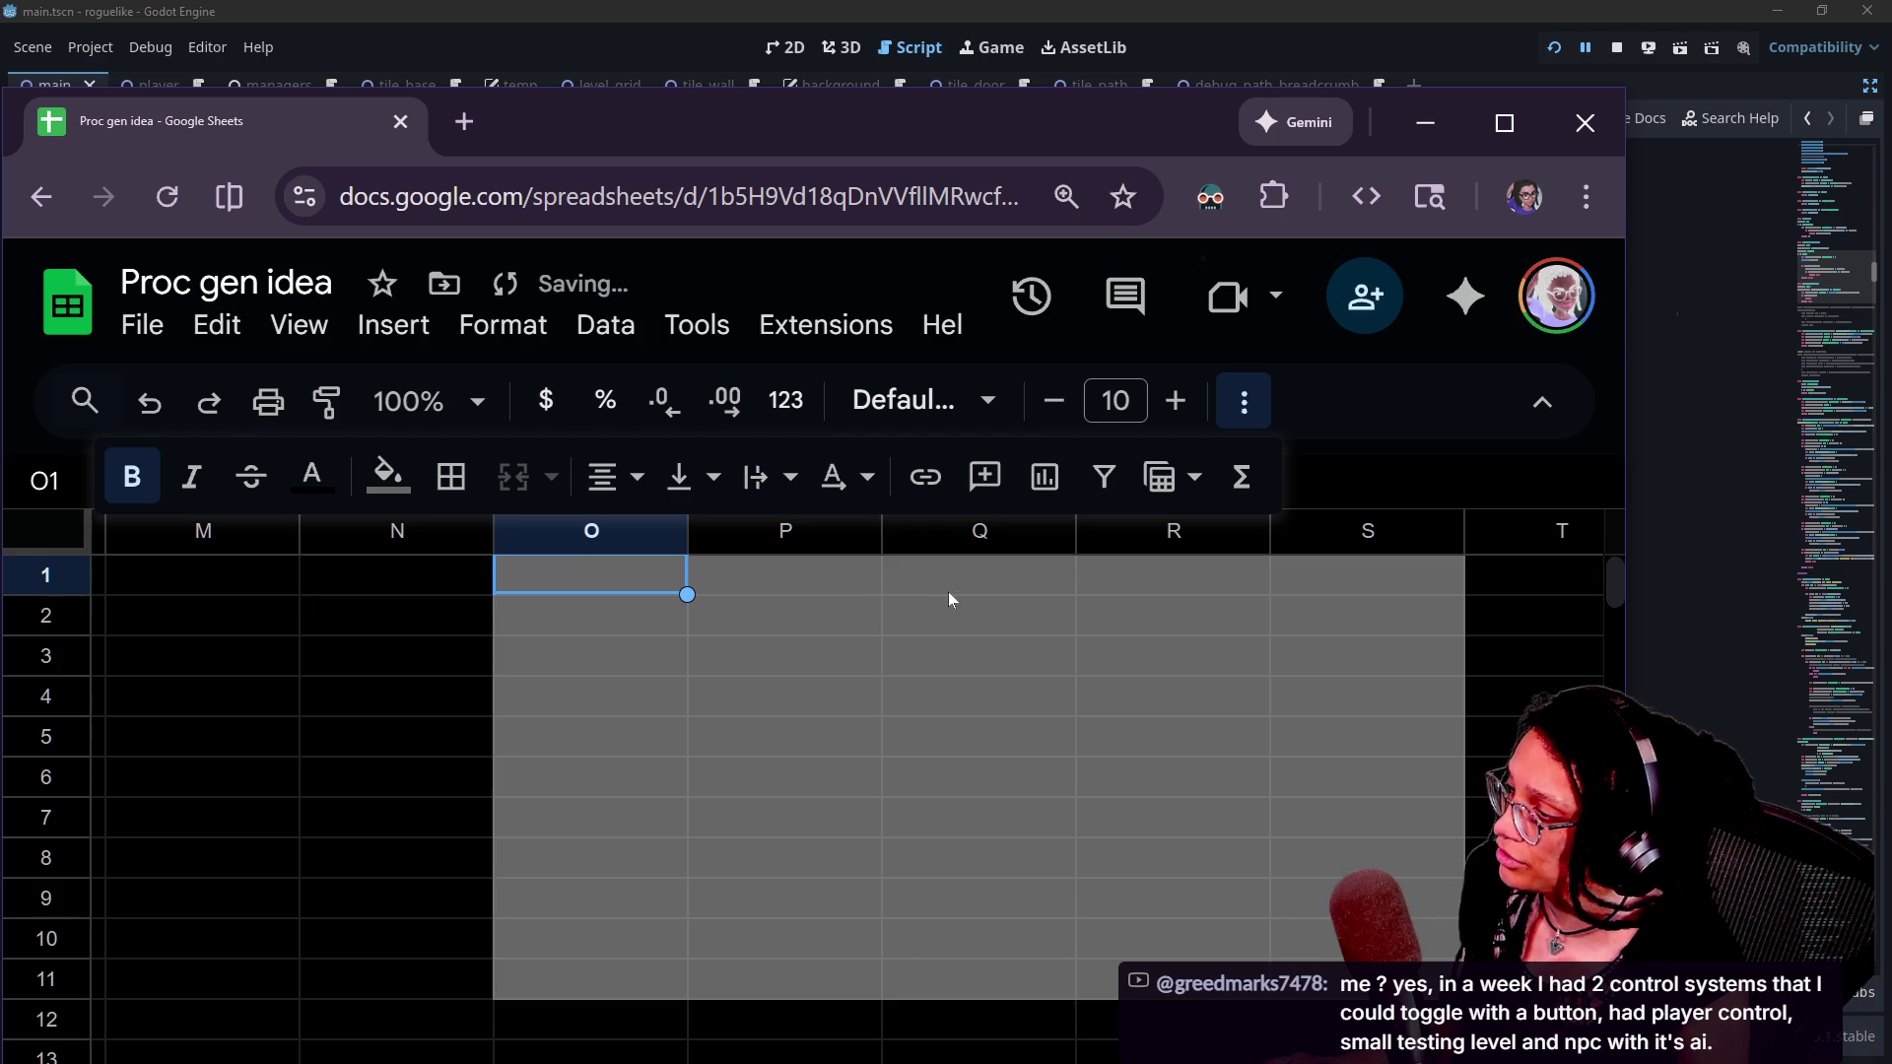
click(1507, 896)
key(Right)
key(Right)
key(Left)
key(Left)
key(Left)
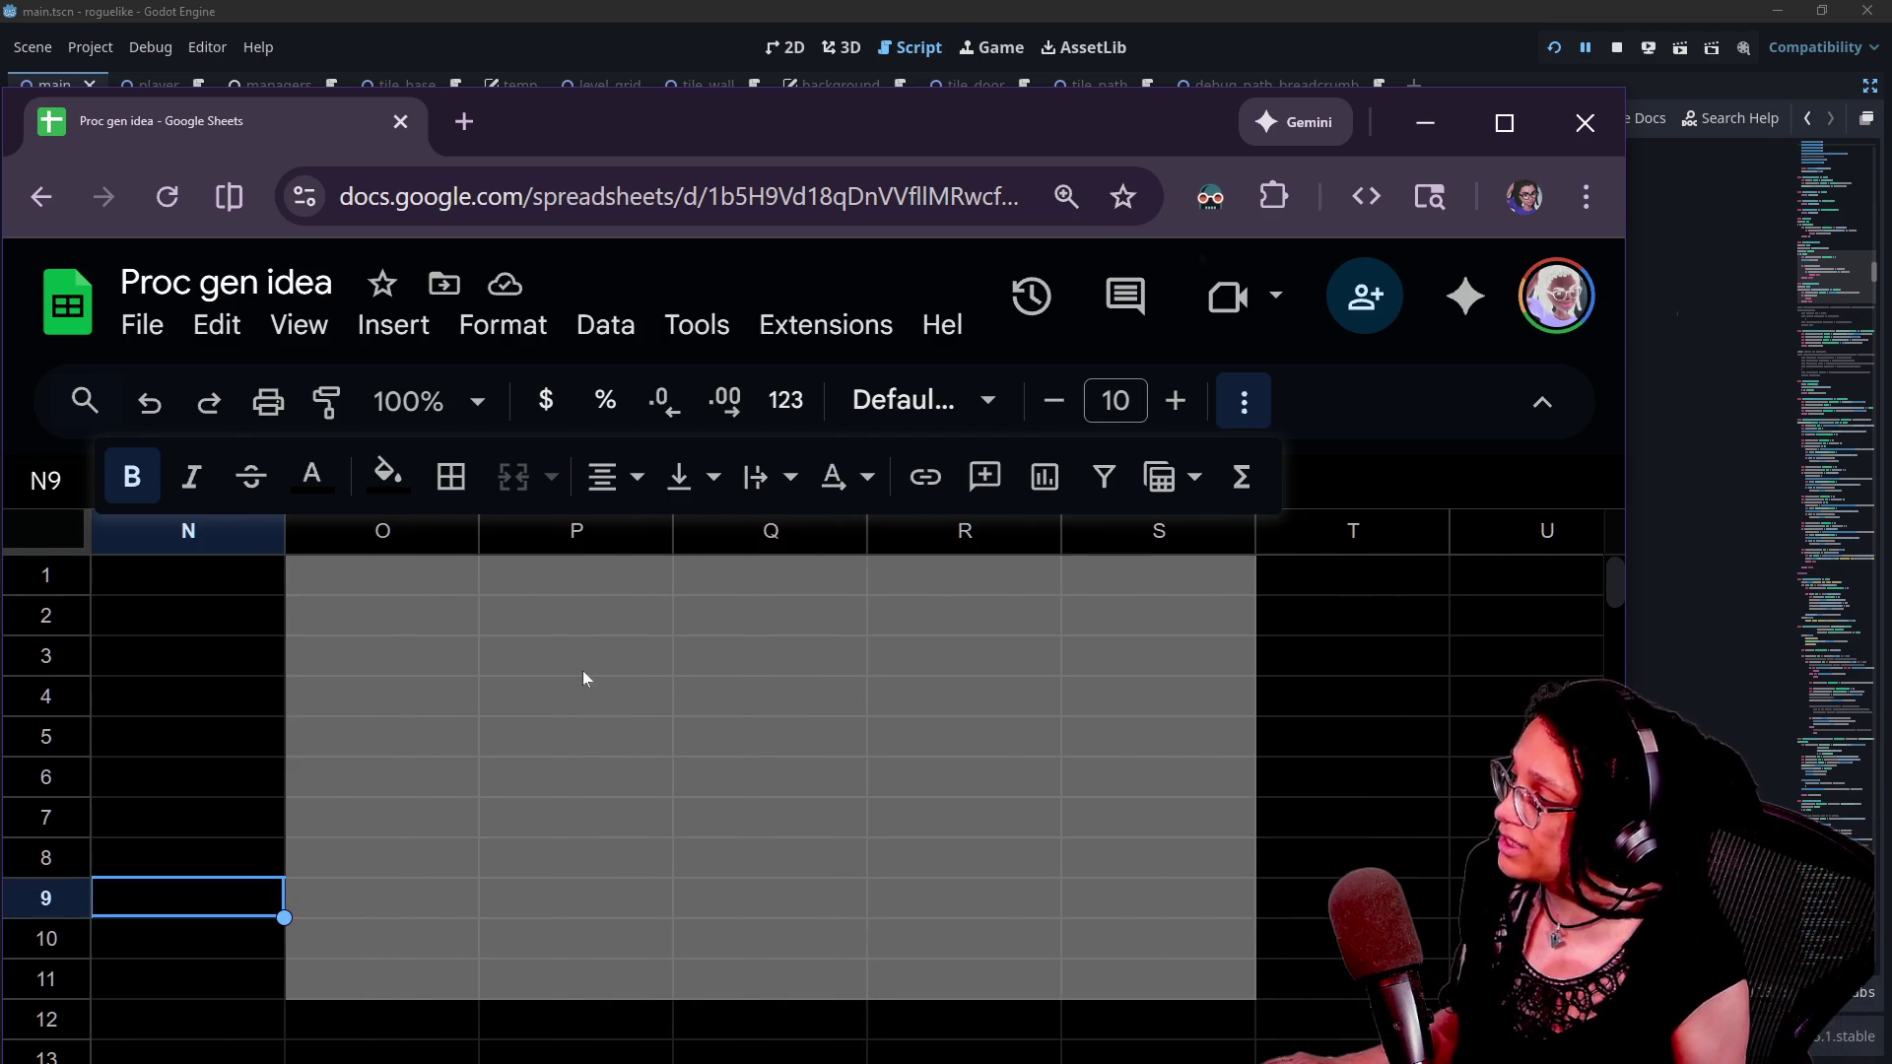
drag(1133, 975, 384, 591)
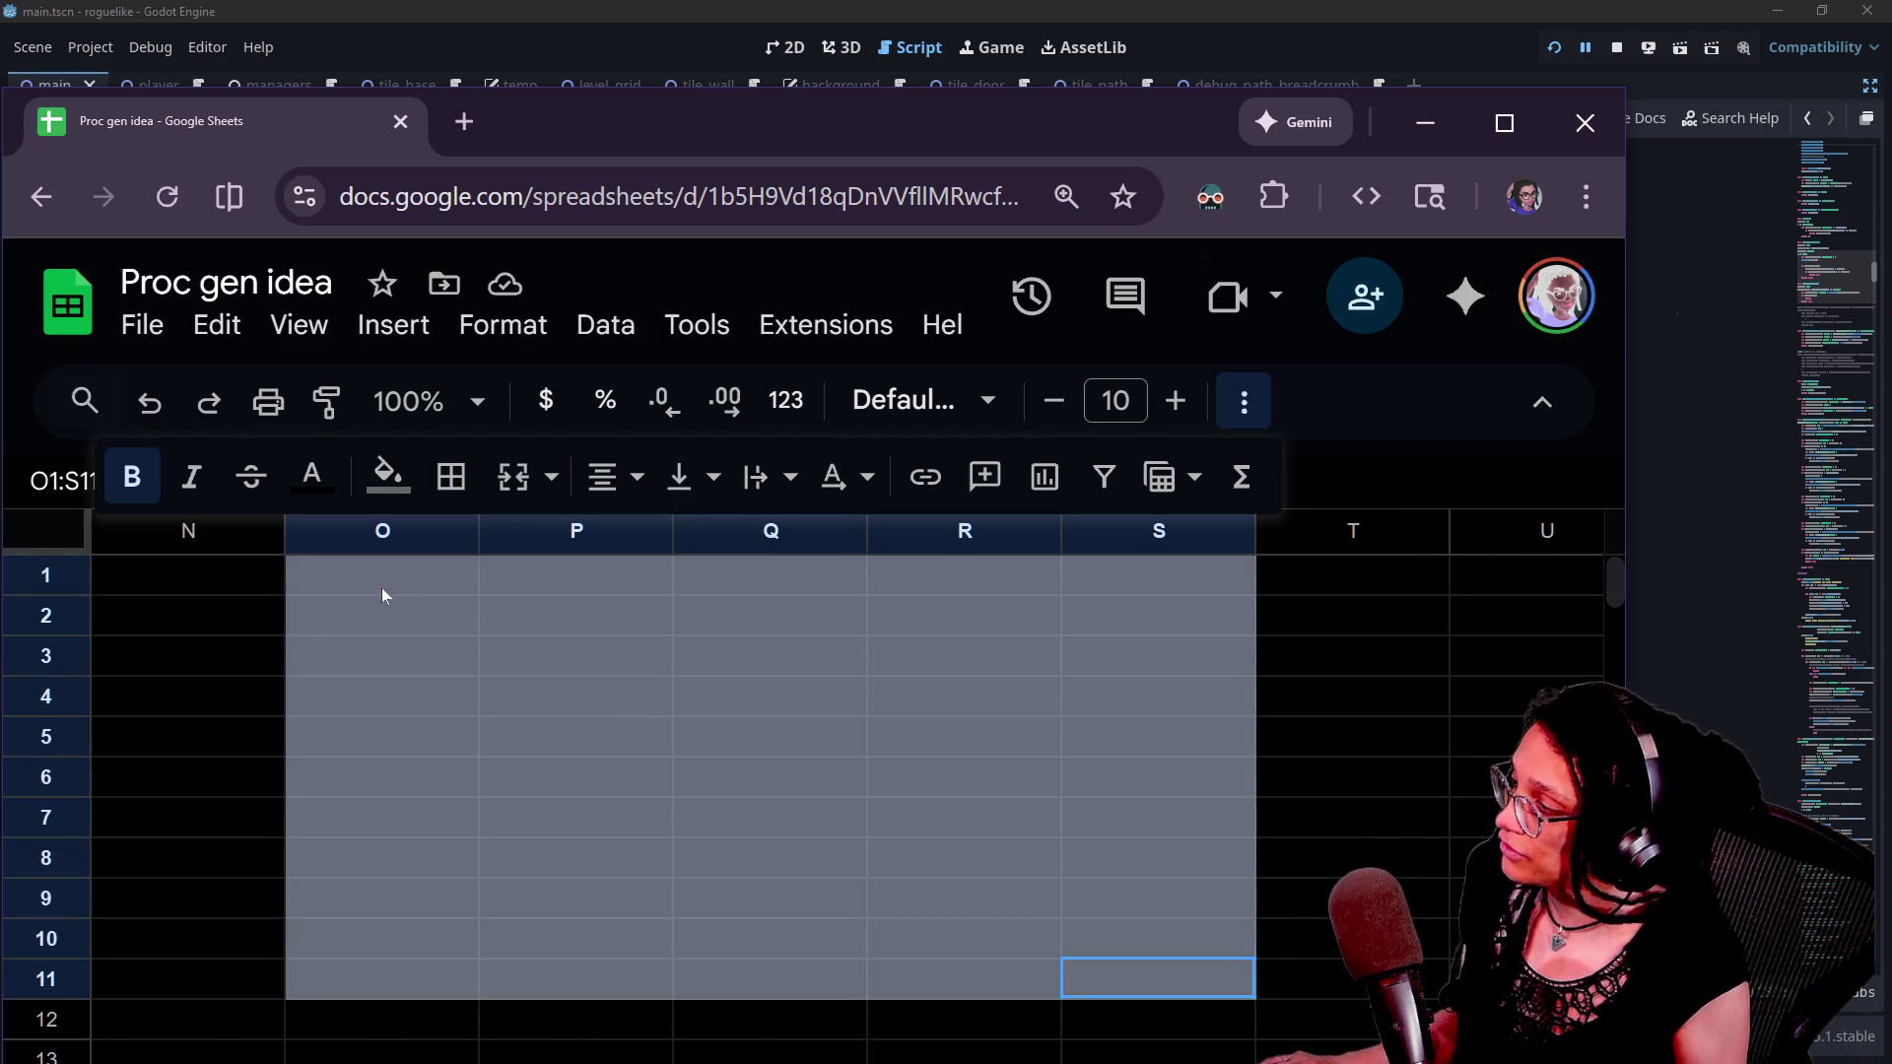
click(387, 476)
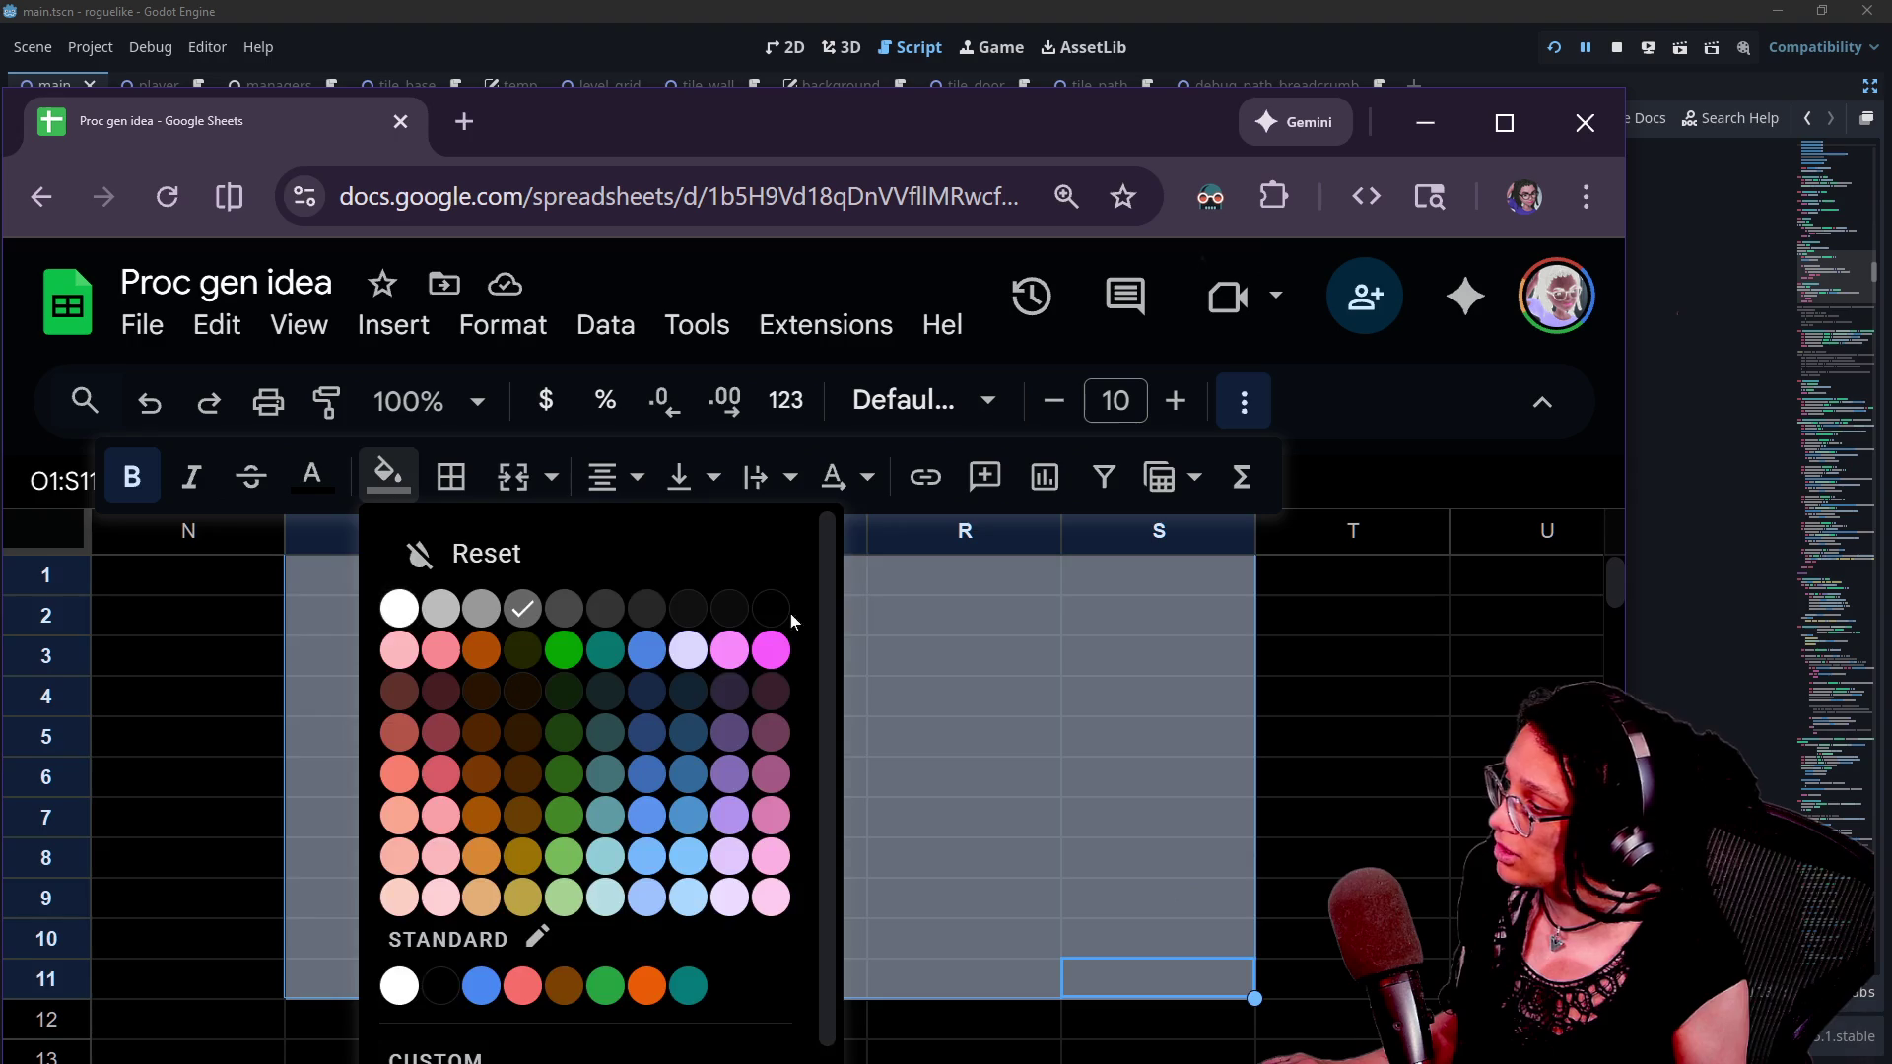
click(771, 608)
click(1056, 725)
key(alt+Tab)
scroll(887, 552, up, 20)
- Review the ready_the_grid calls around lines 114–118, ending before _fill_level_array
scroll(1675, 313, up, 20)
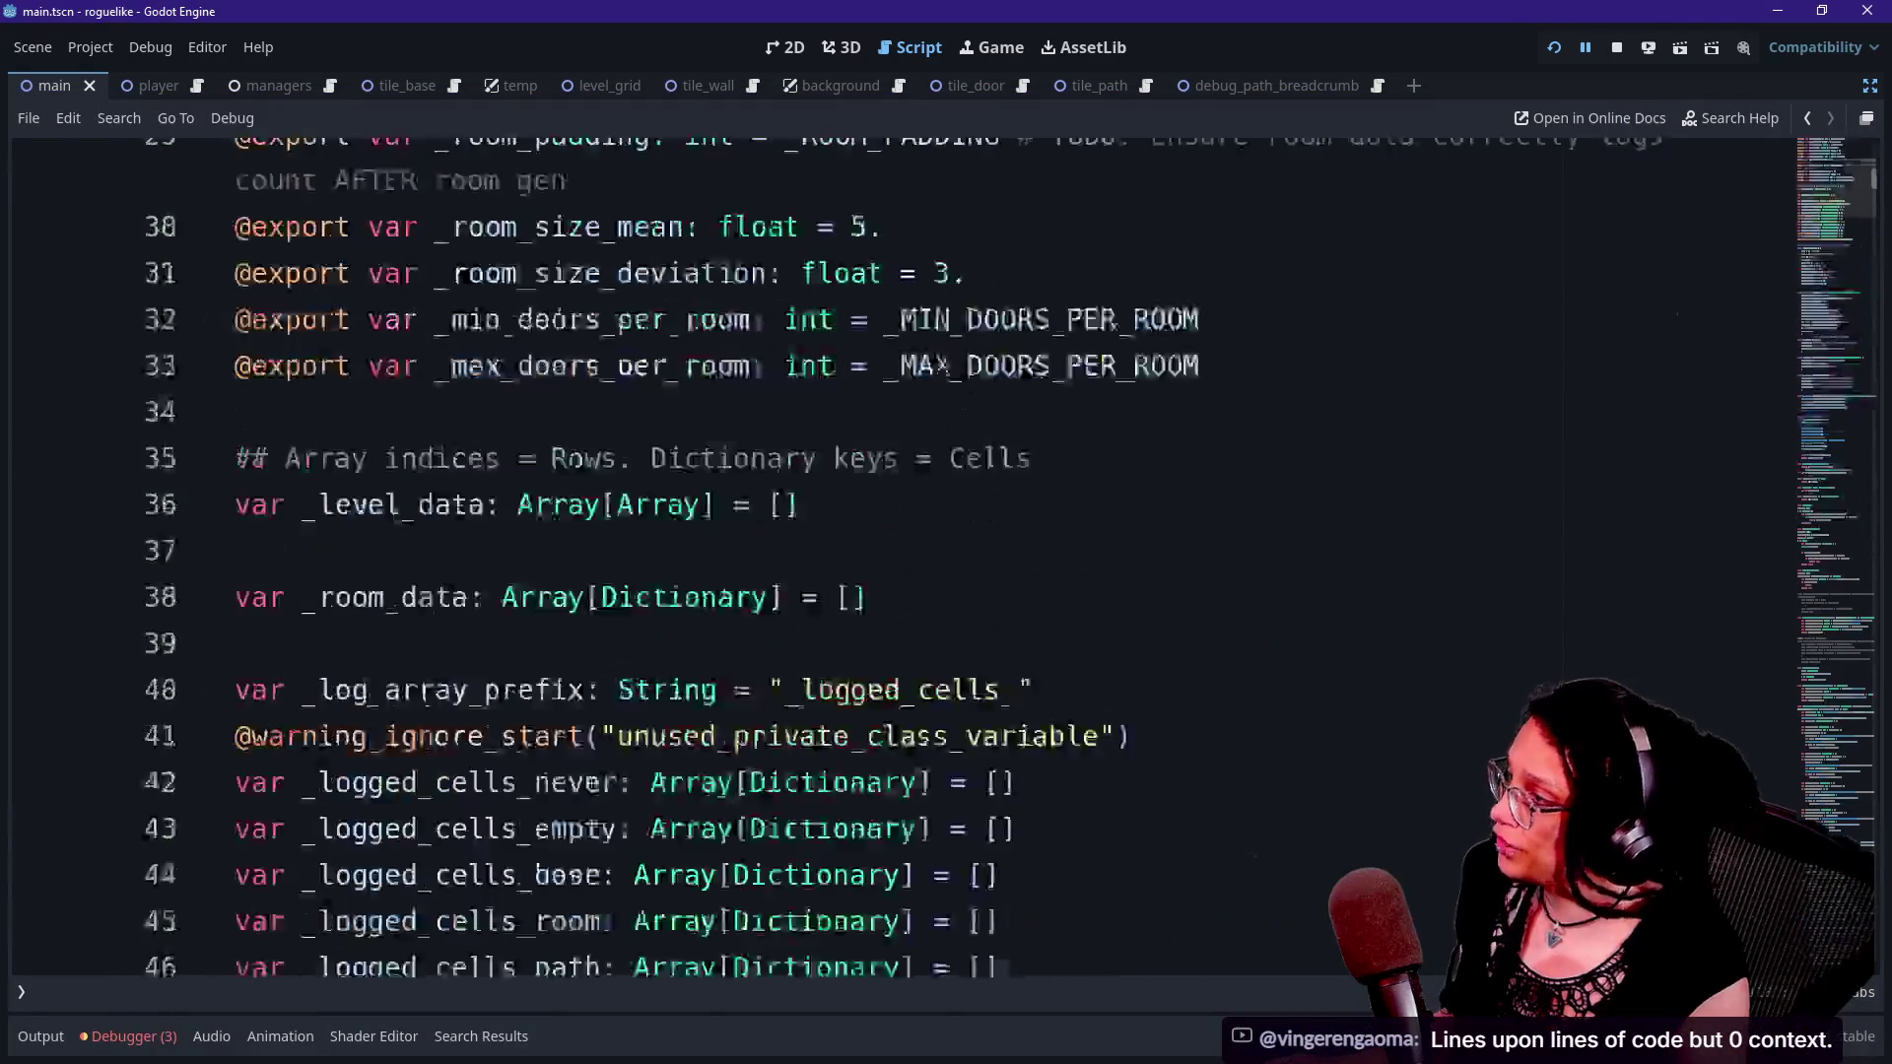
scroll(1676, 314, down, 20)
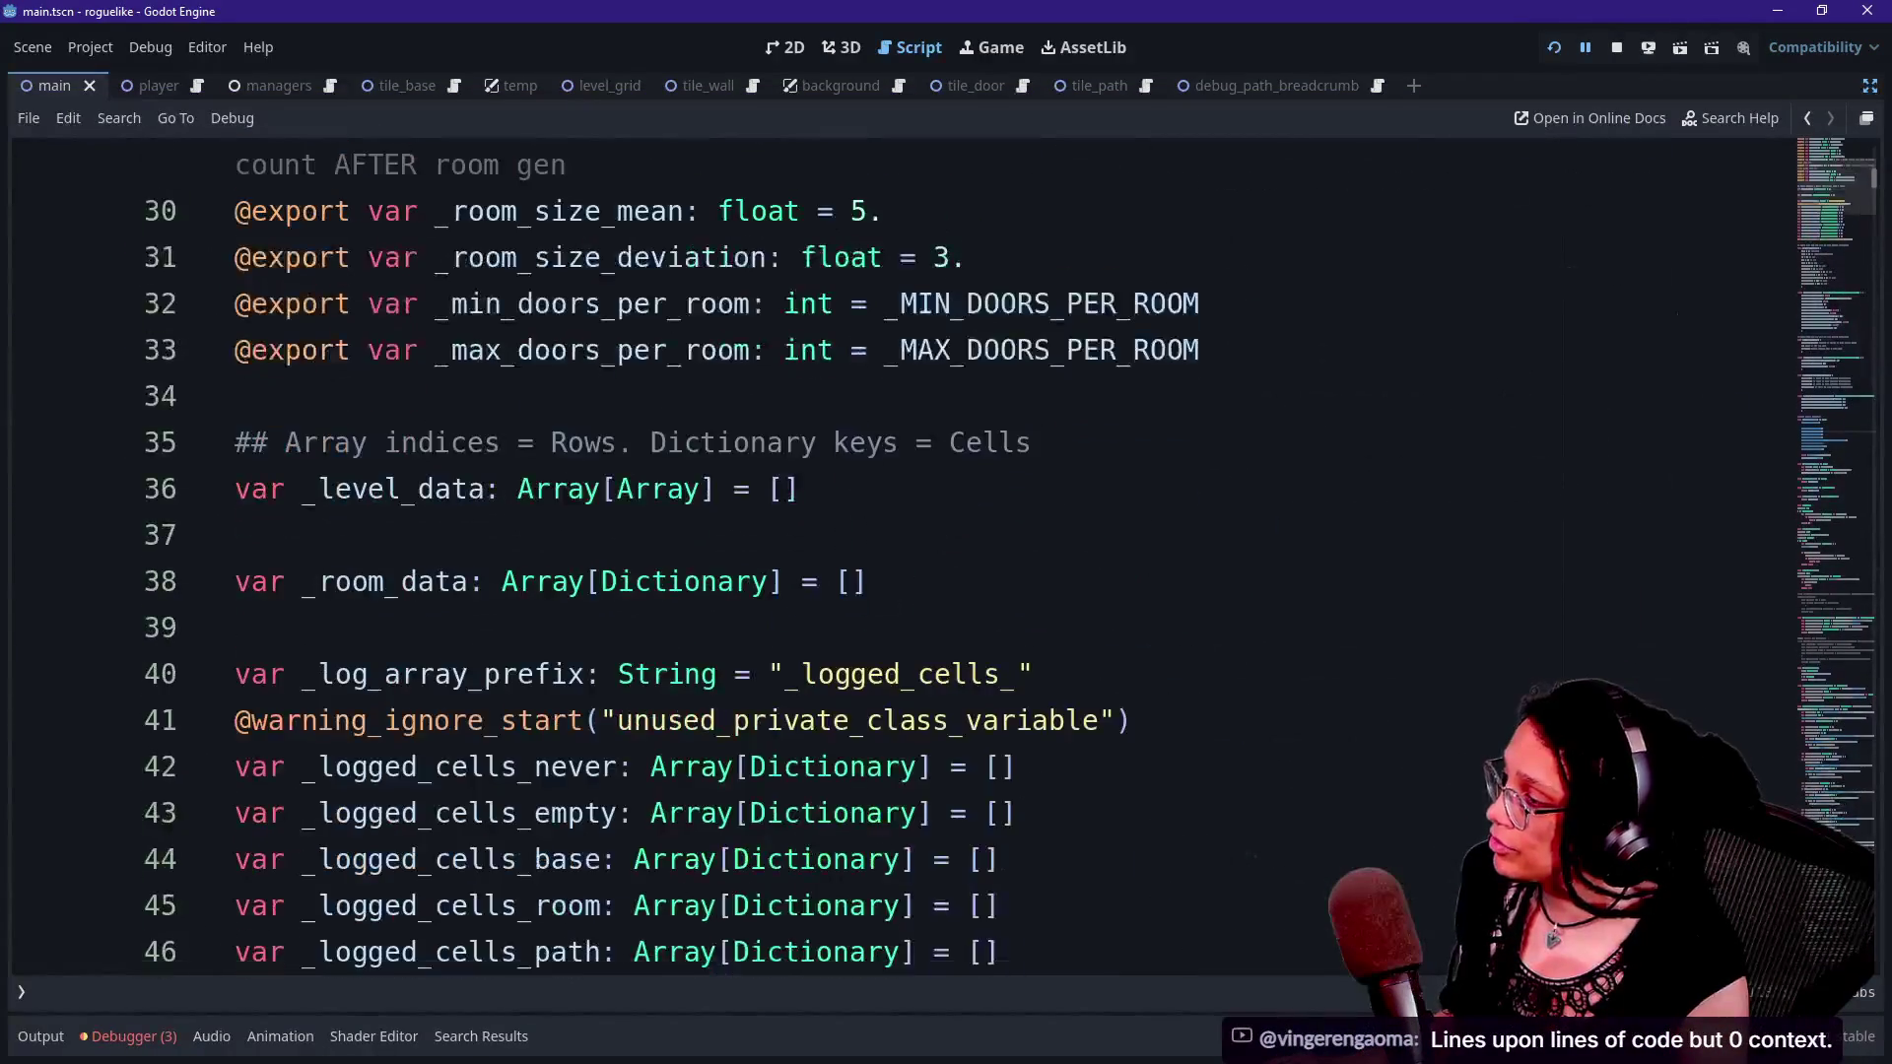
scroll(886, 552, down, 15)
scroll(887, 551, up, 3)
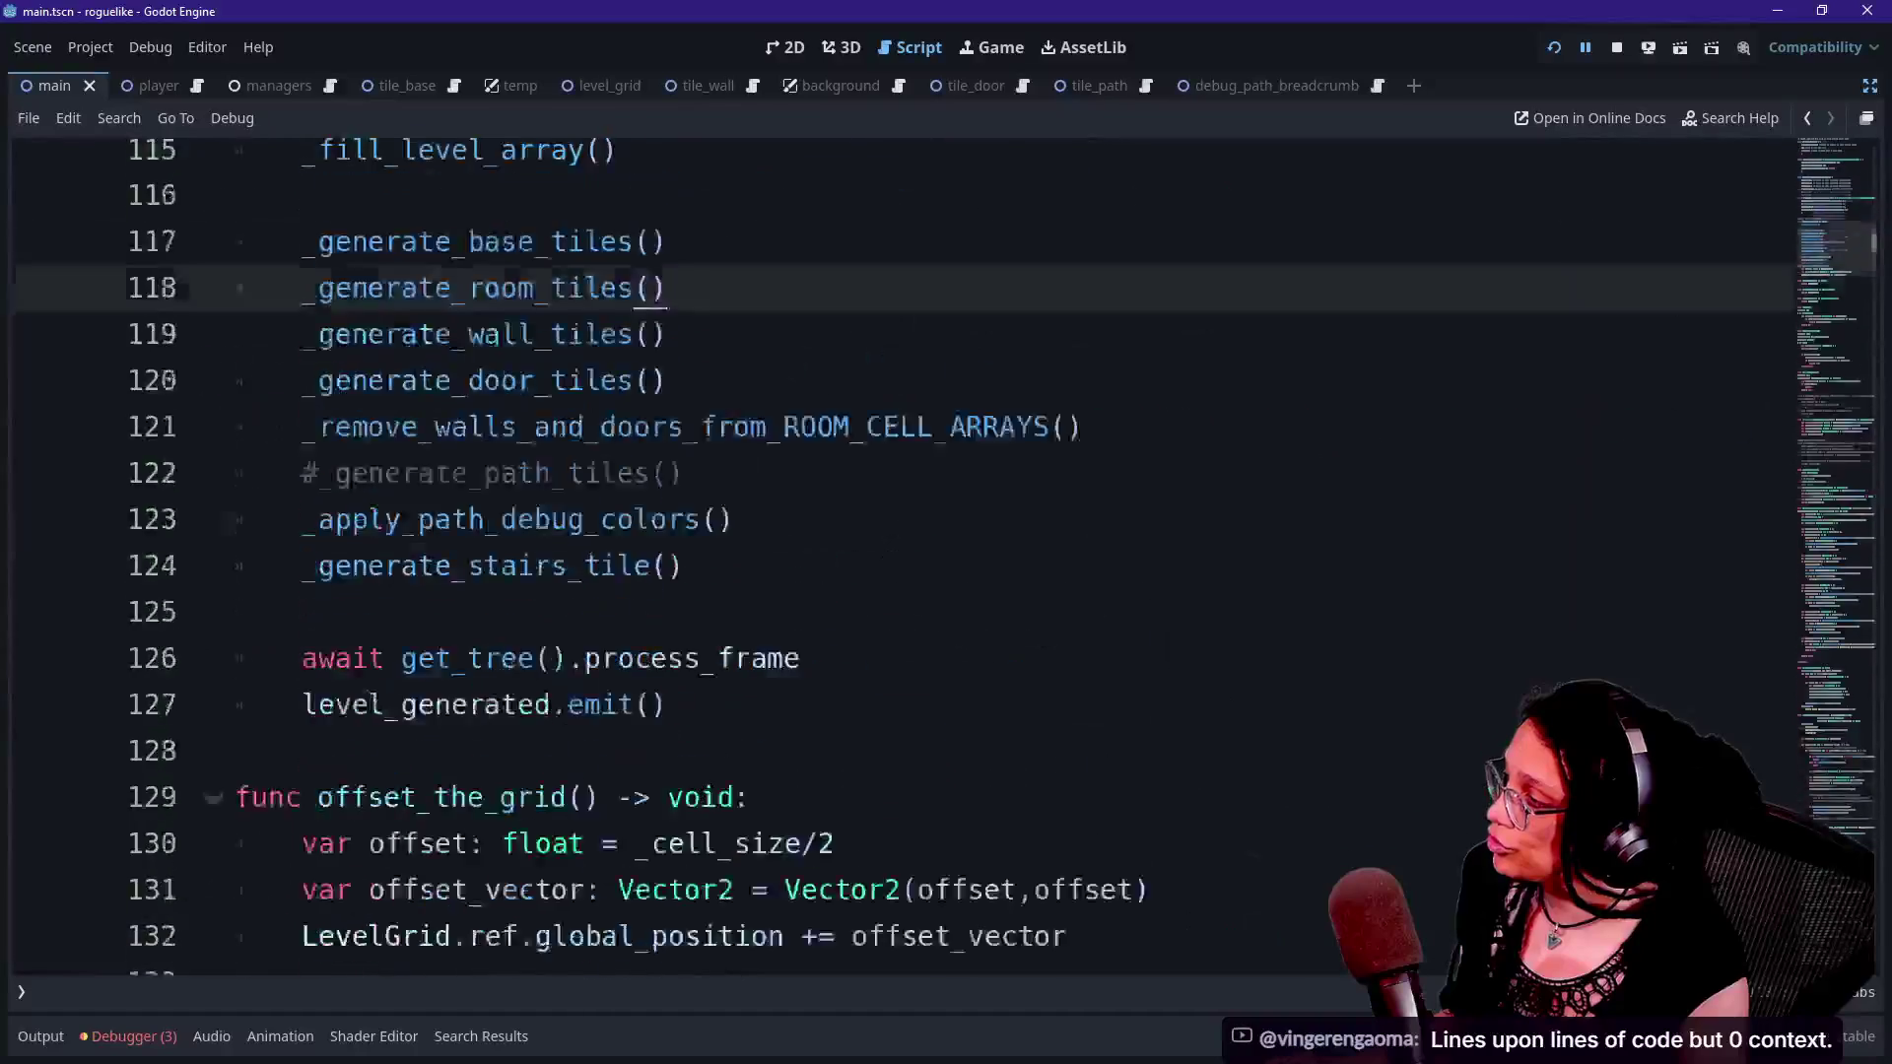
click(667, 535)
drag(300, 396, 740, 350)
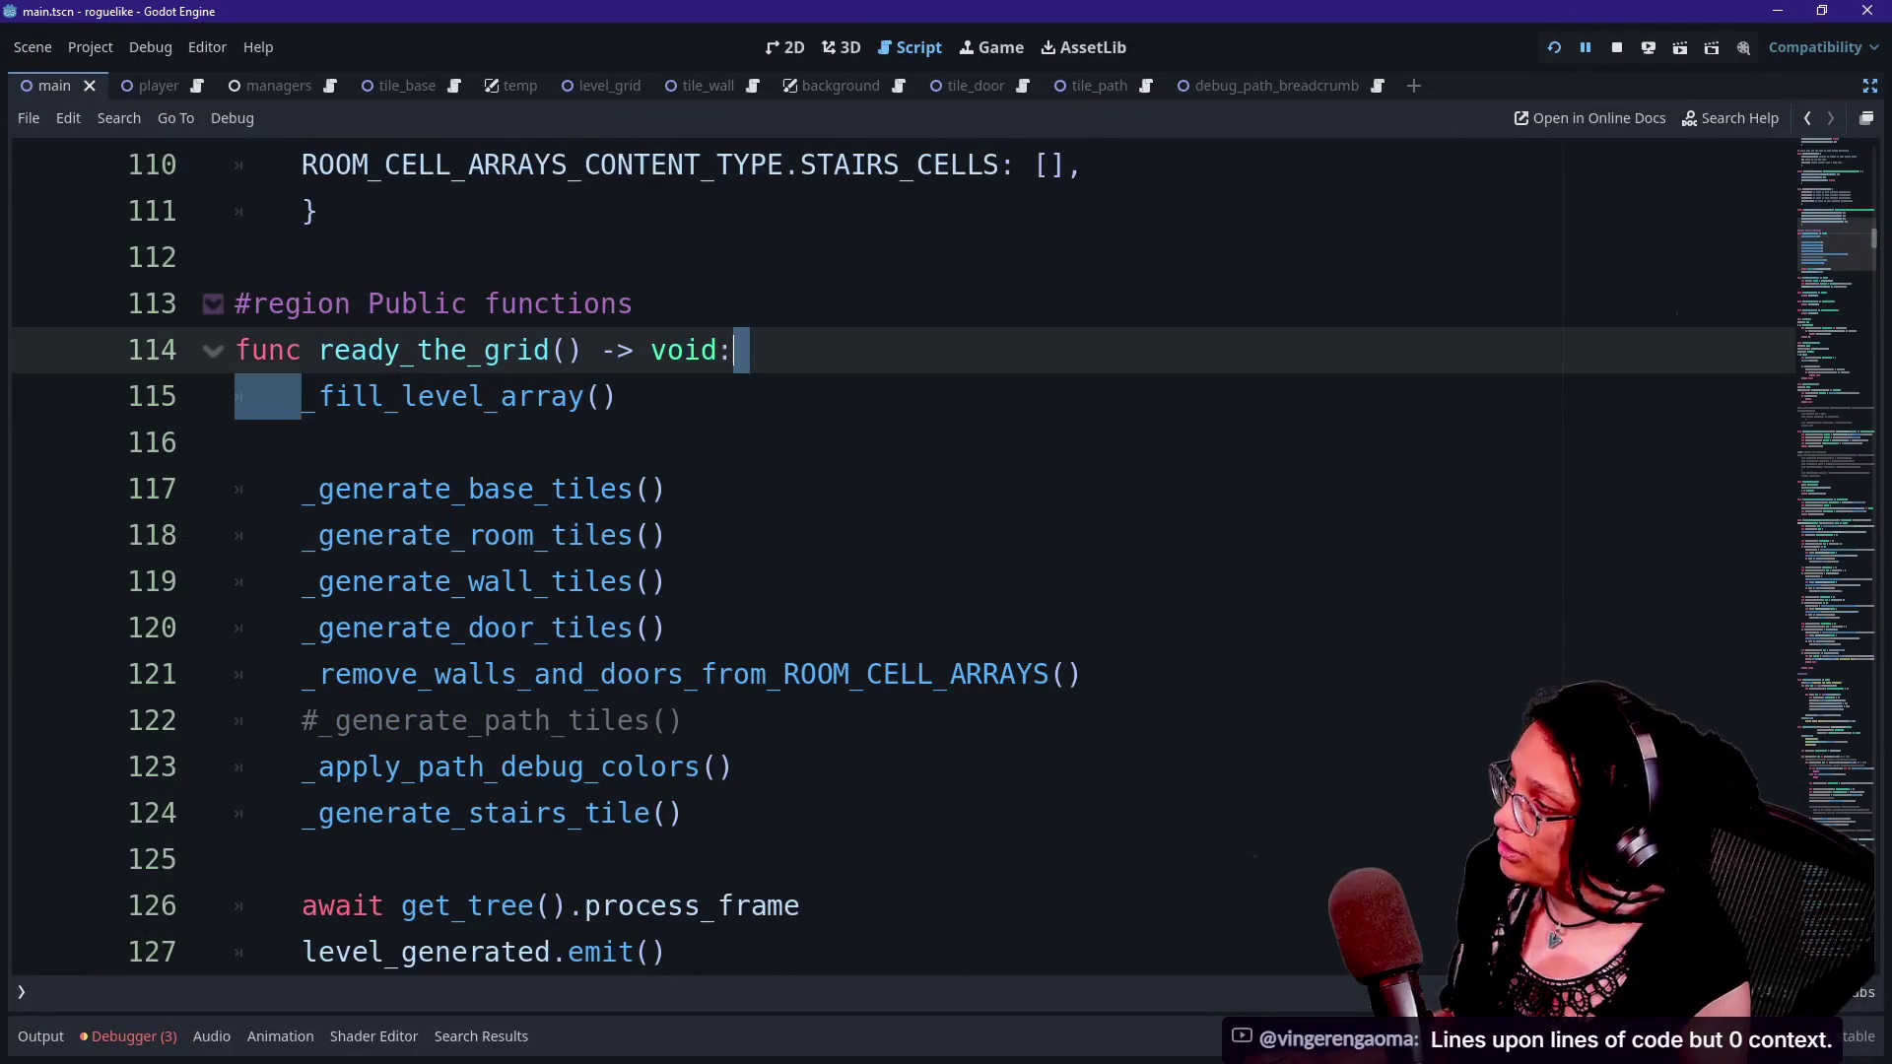
key(Down)
key(Down)
key(Up)
key(Home)
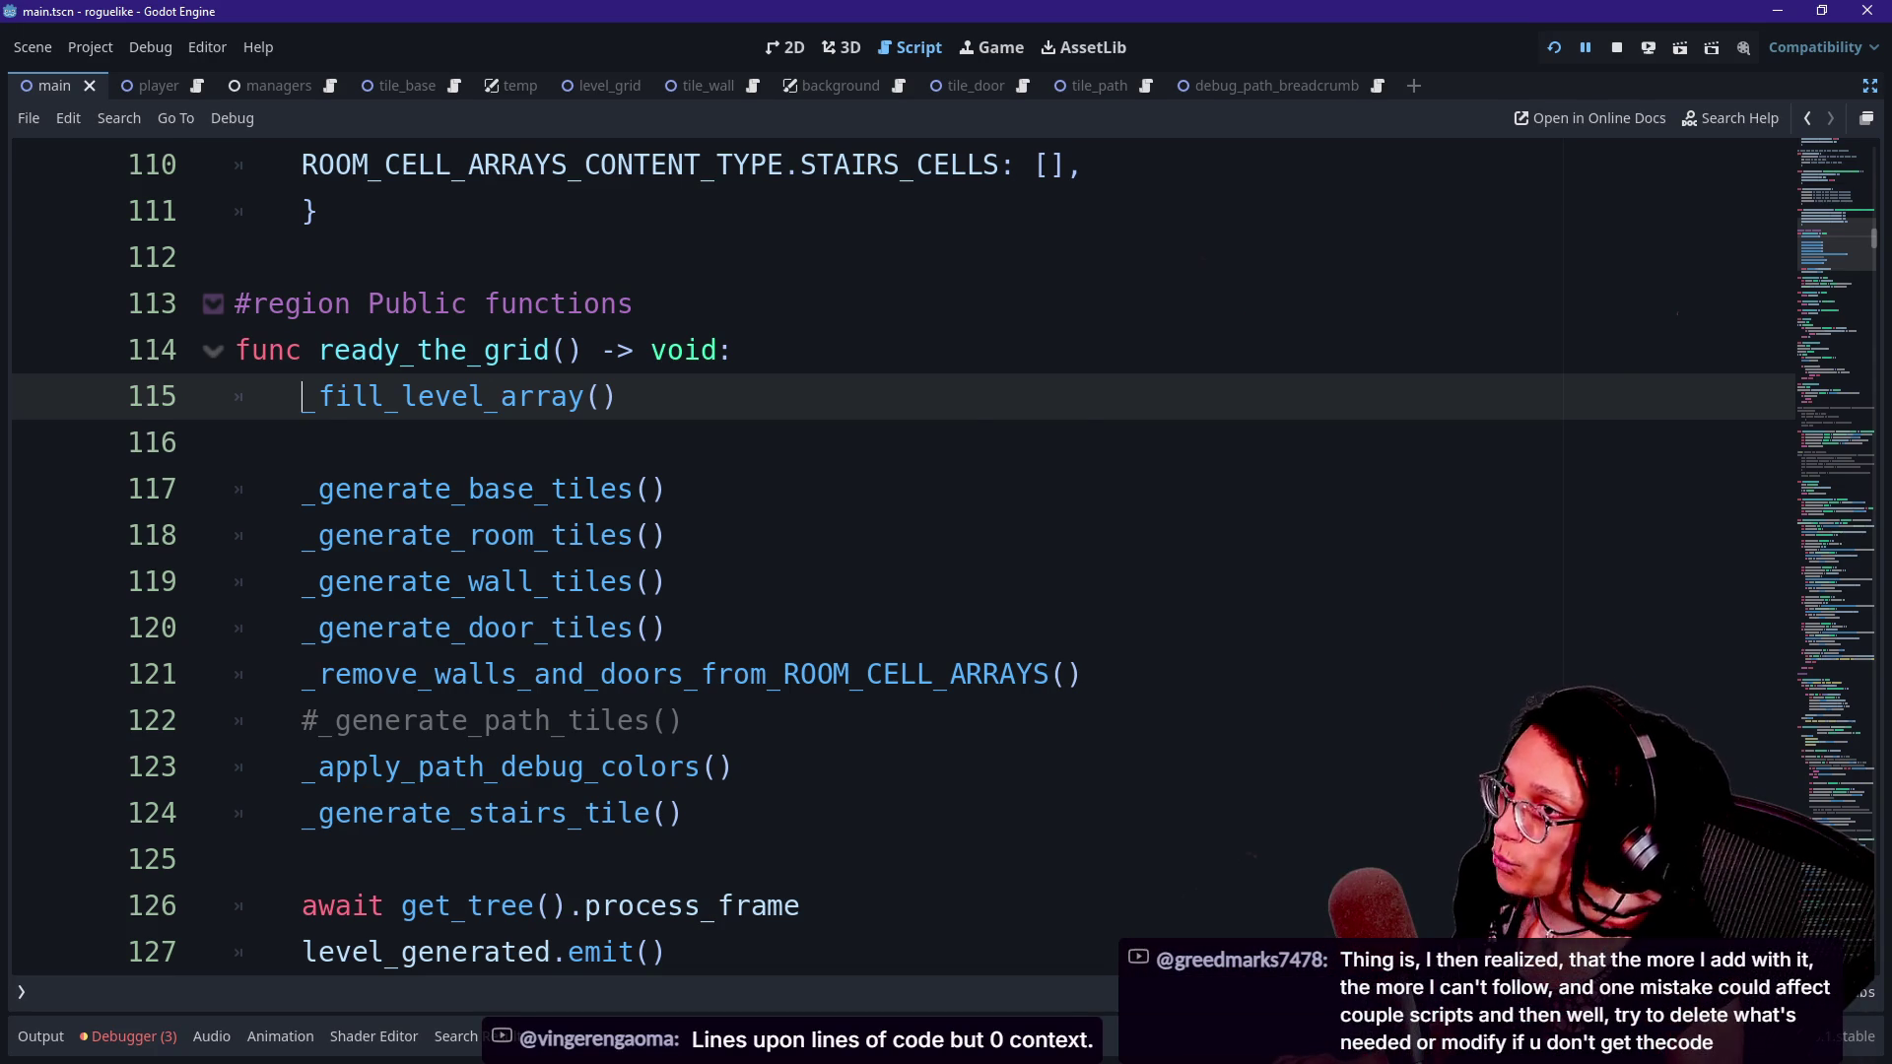
- Bring the Proc gen idea sheet forward and select cells O2 through R2
key(alt+Tab)
click(372, 592)
mouse_move(376, 606)
mouse_down()
mouse_move(727, 611)
mouse_move(928, 641)
mouse_move(1153, 597)
mouse_move(1352, 614)
mouse_up()
- Select the N2:T12 grid, extending from row 2 down to row 12
click(217, 611)
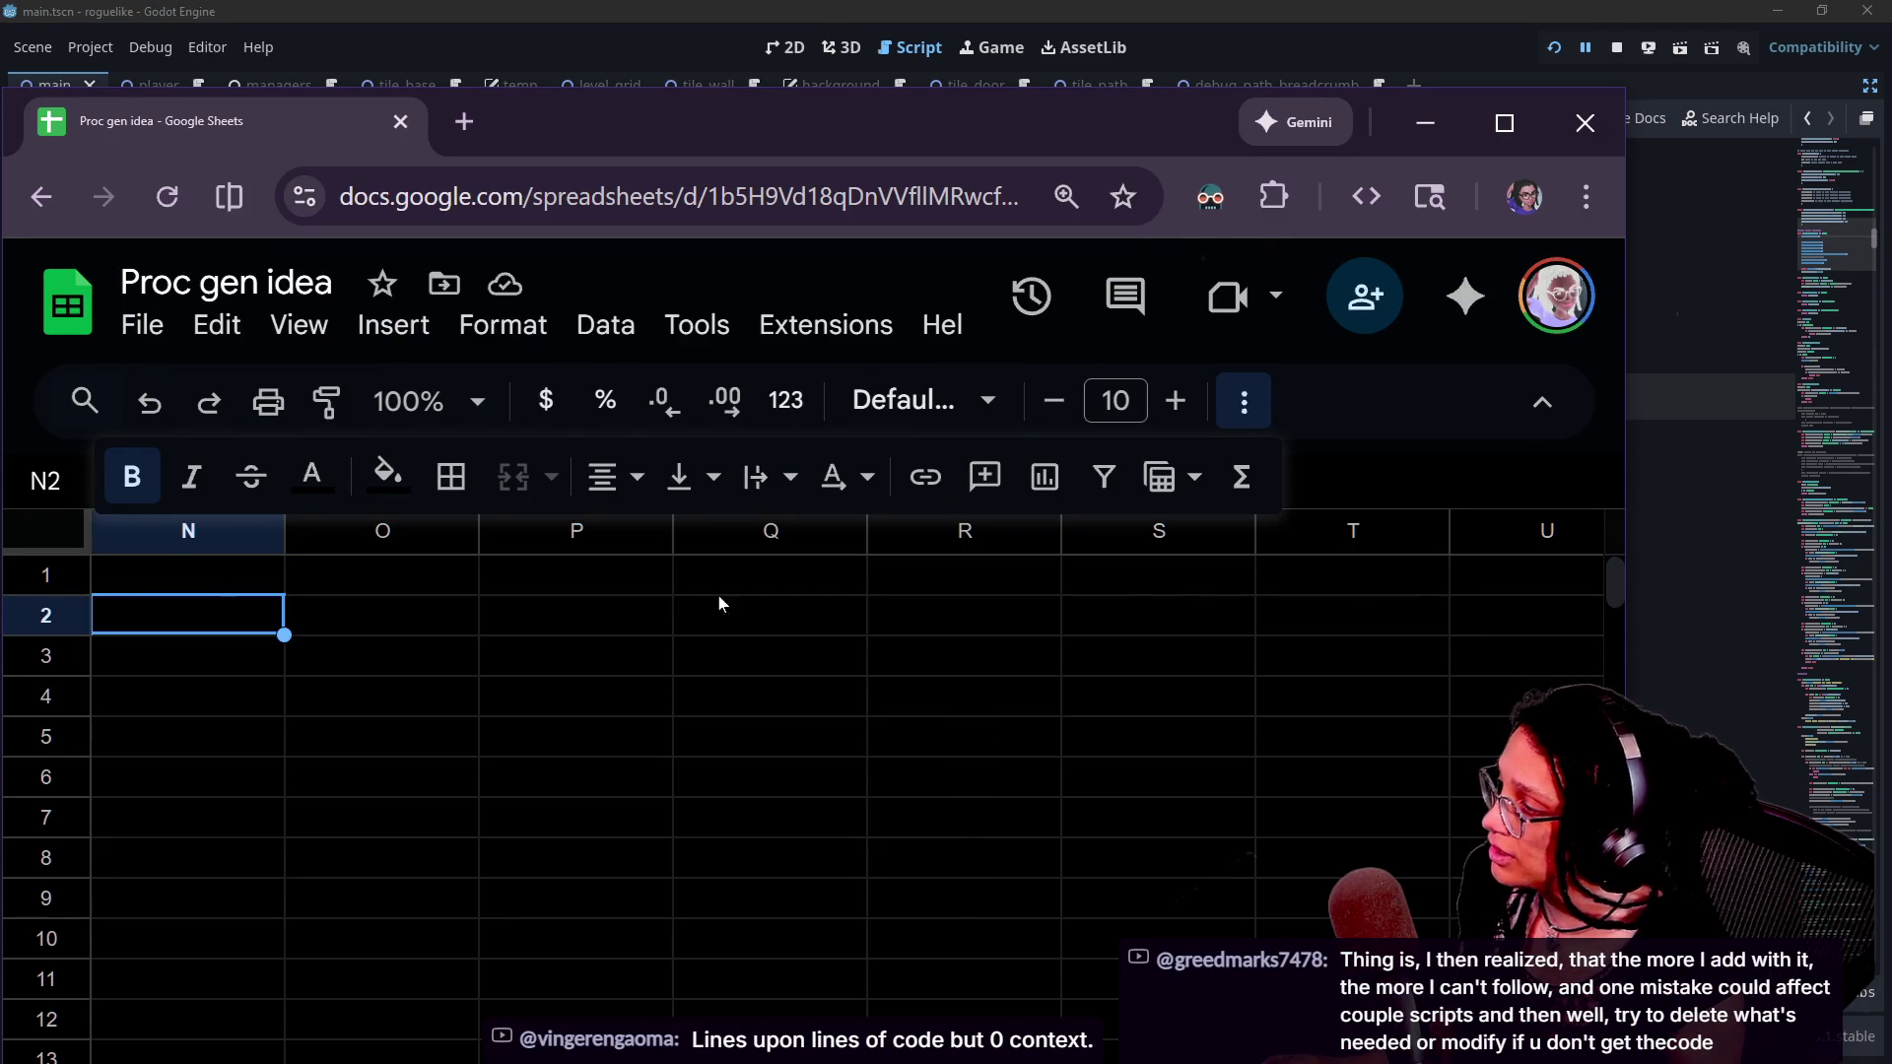
shift+click(1367, 626)
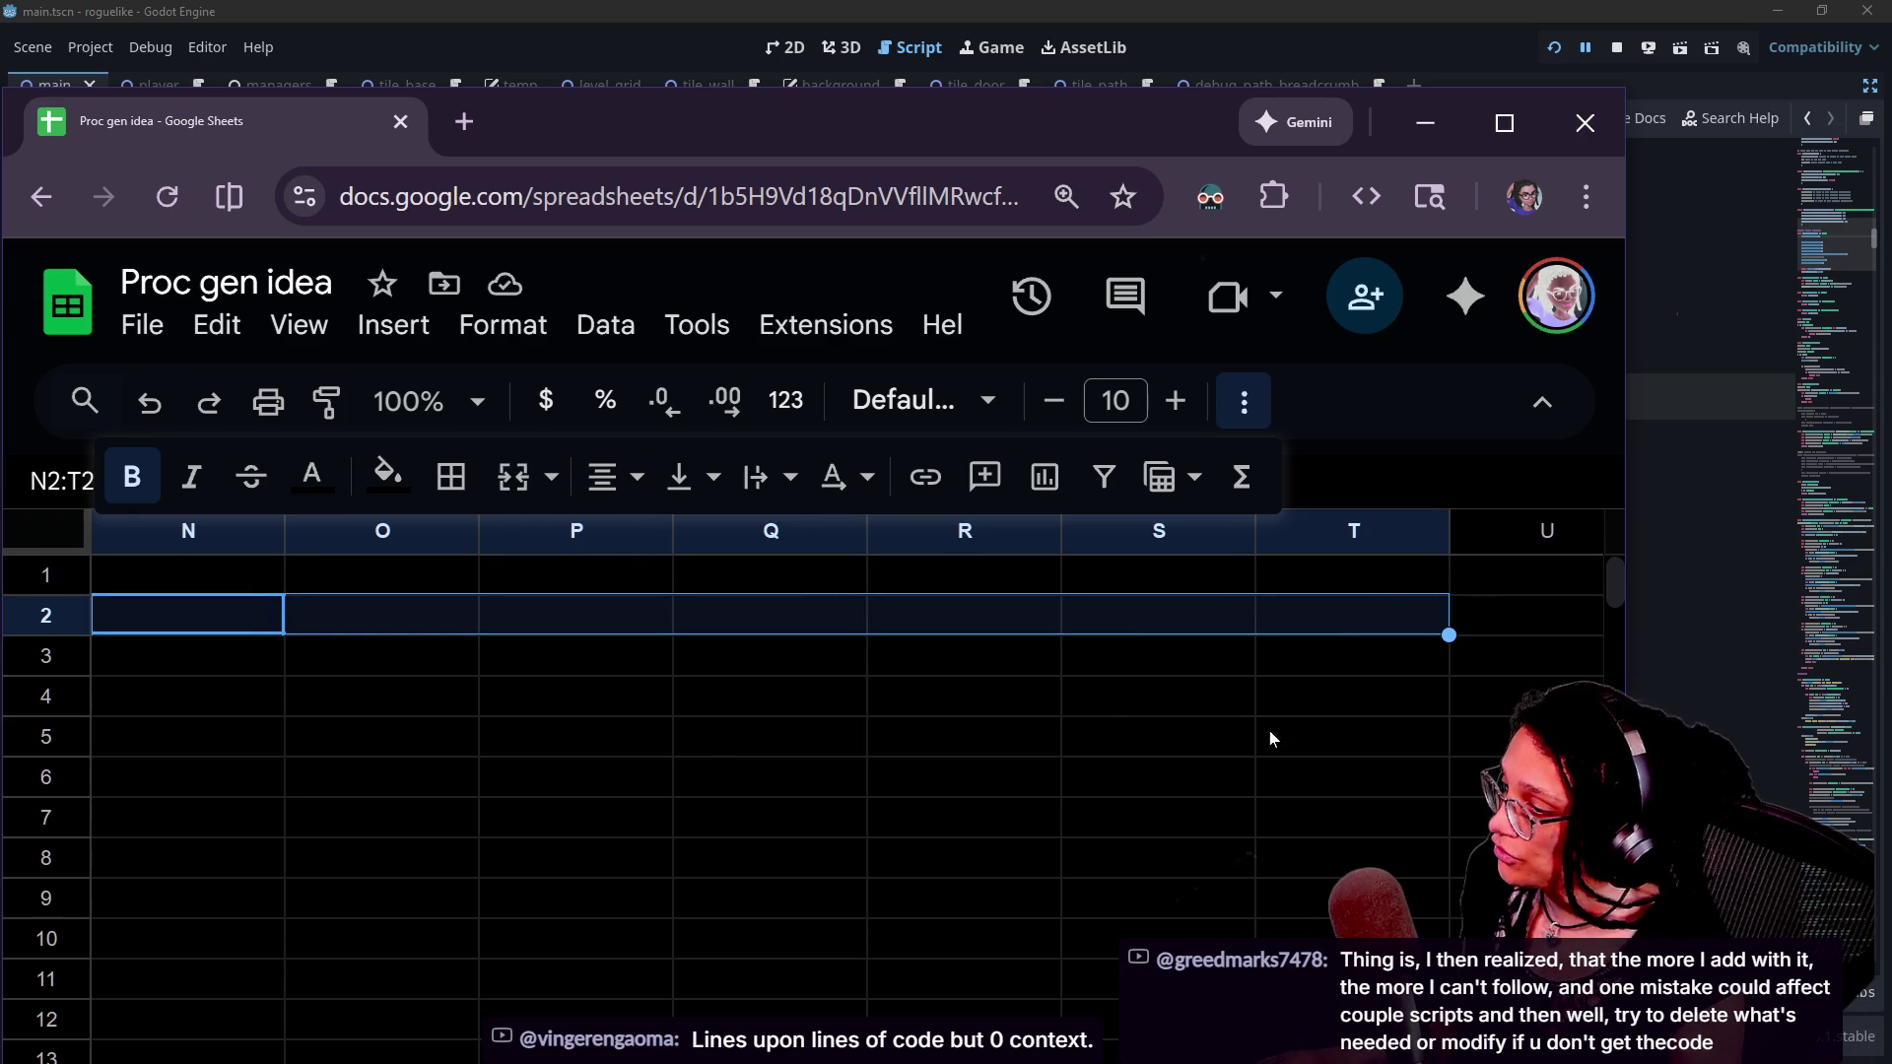
shift+click(1297, 660)
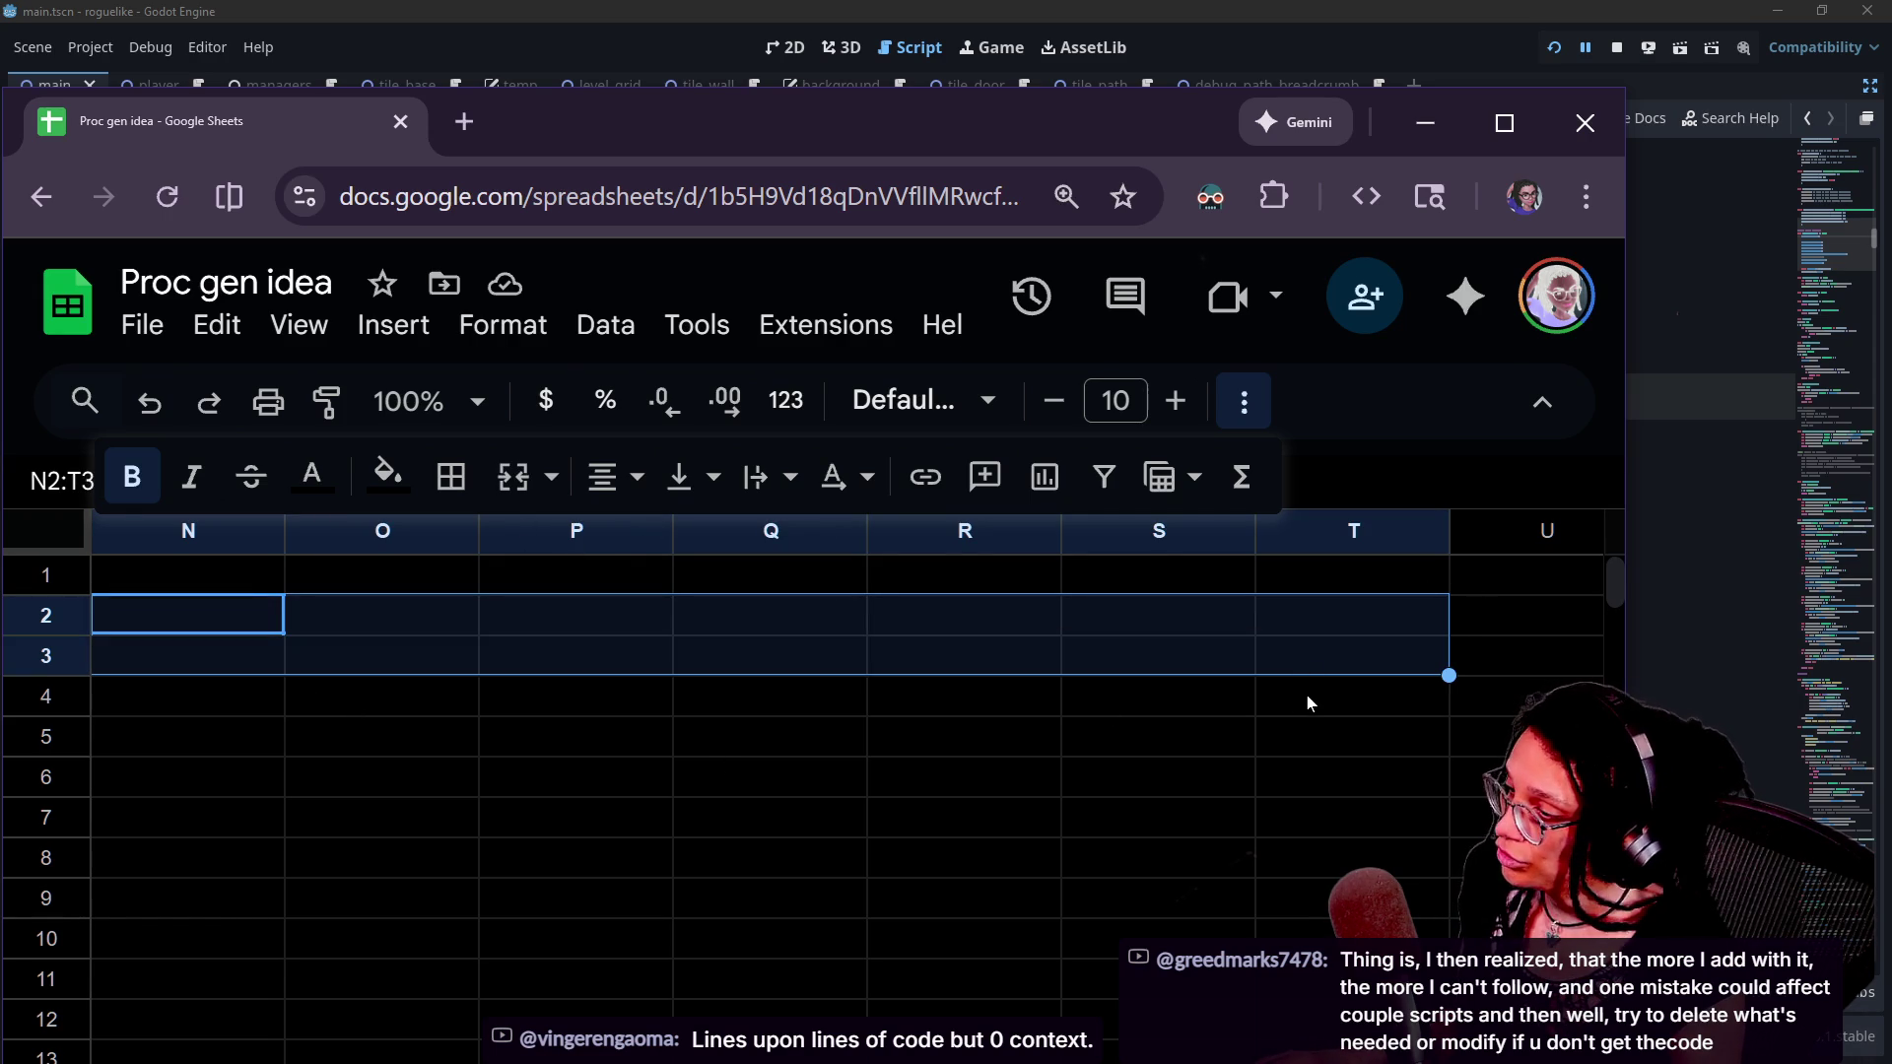
shift+click(1312, 704)
shift+click(1310, 734)
shift+click(1307, 783)
shift+click(1306, 823)
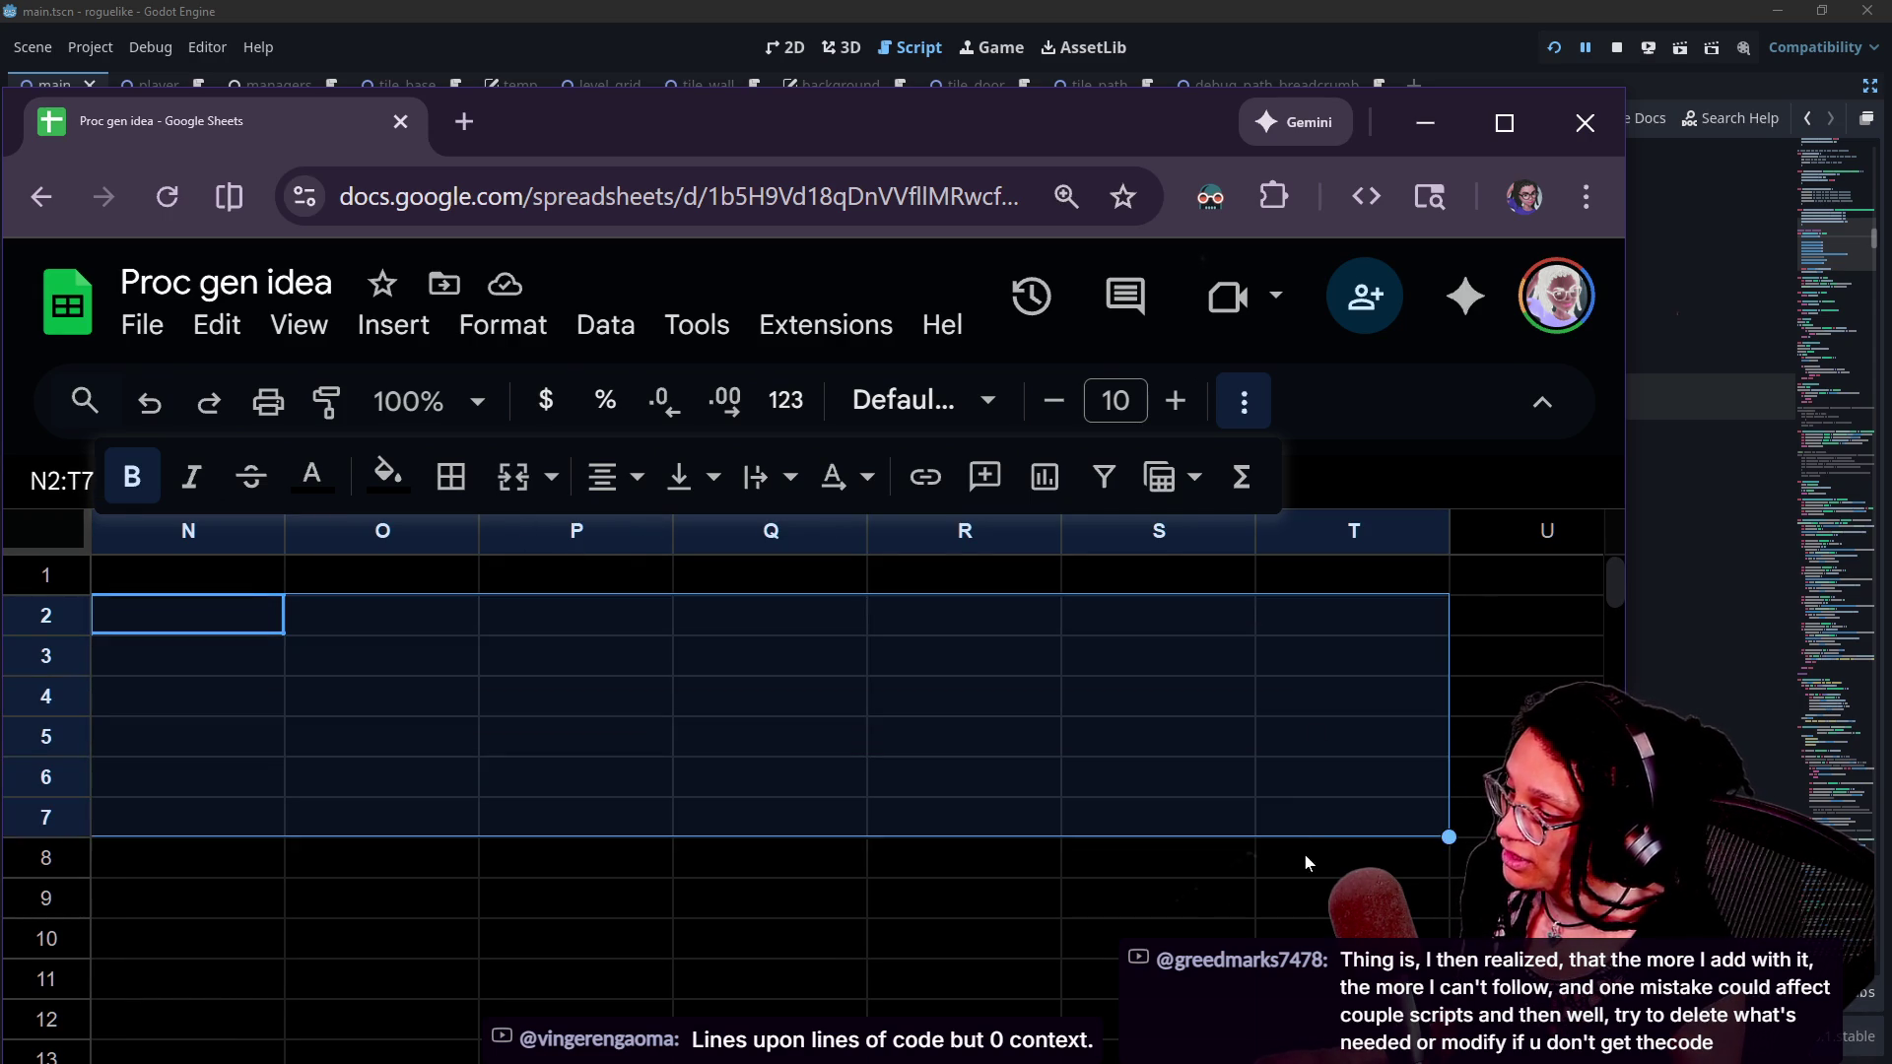
shift+click(1306, 862)
shift+click(1304, 901)
shift+click(1302, 941)
shift+click(1300, 978)
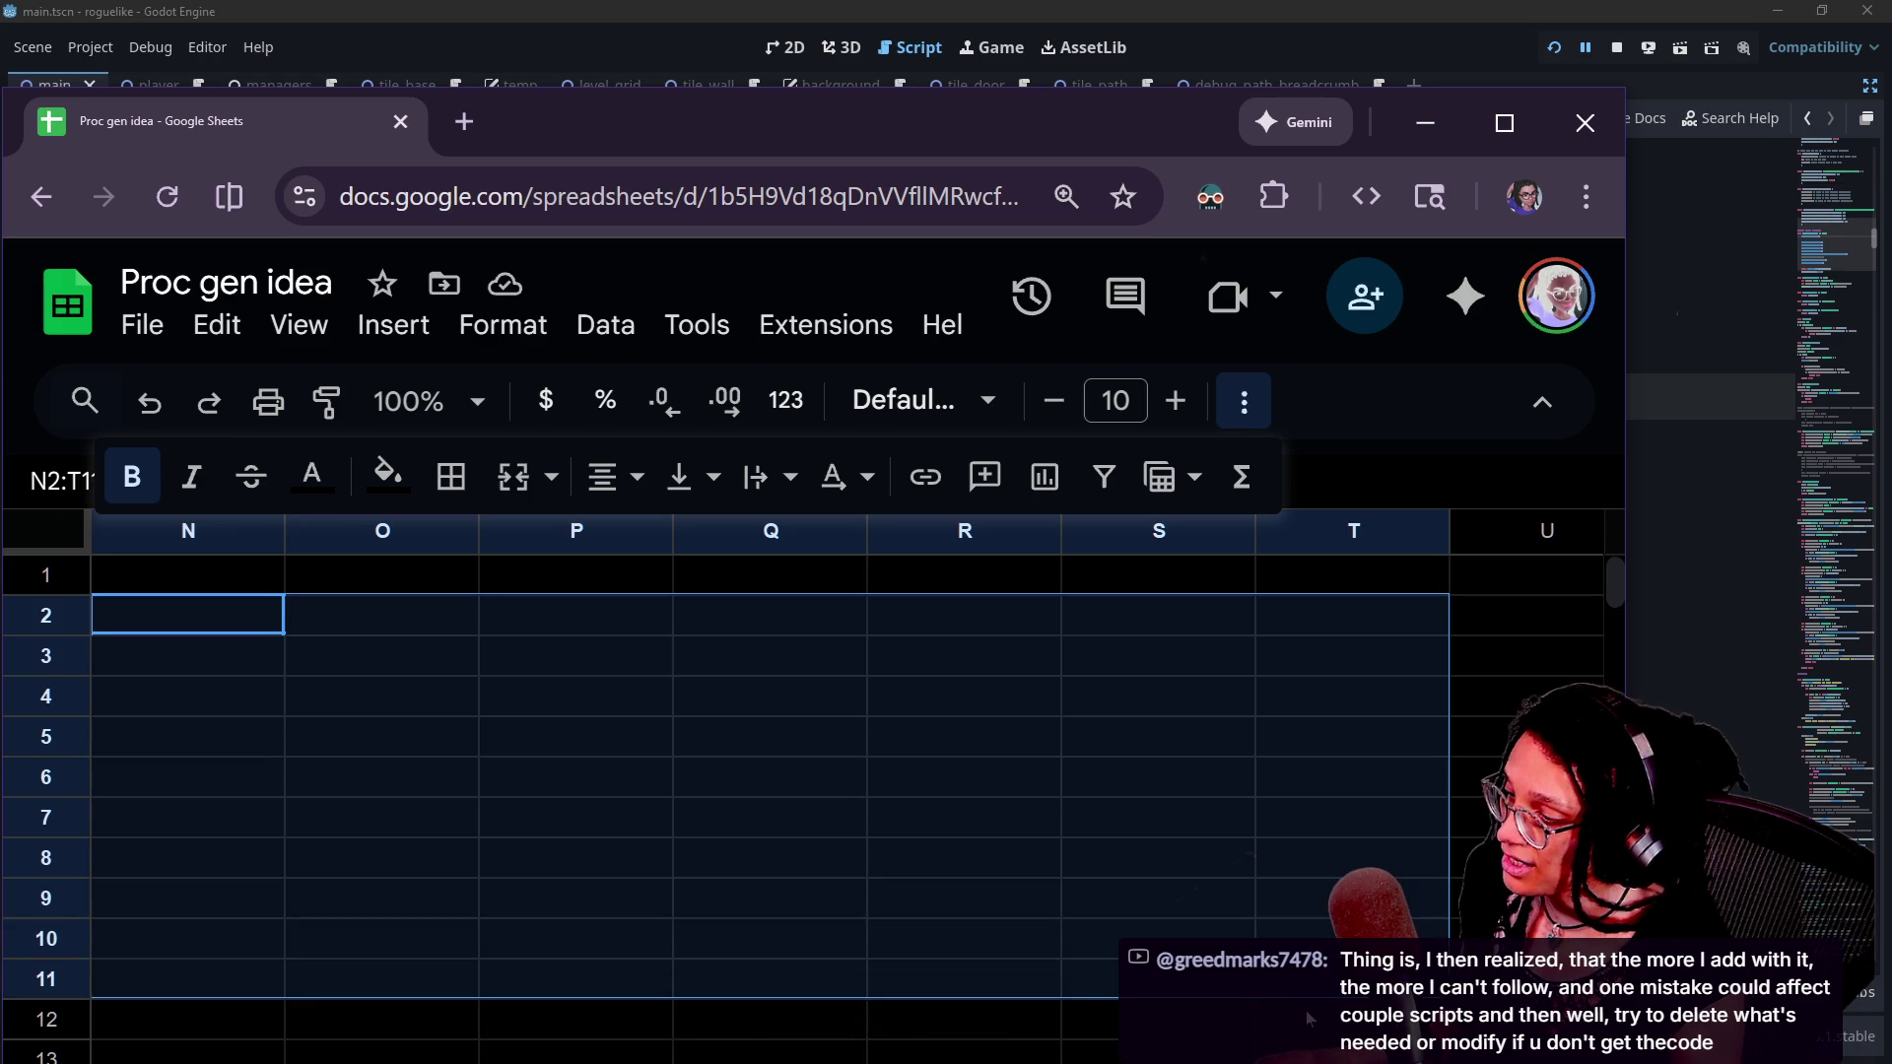
shift+click(1304, 1007)
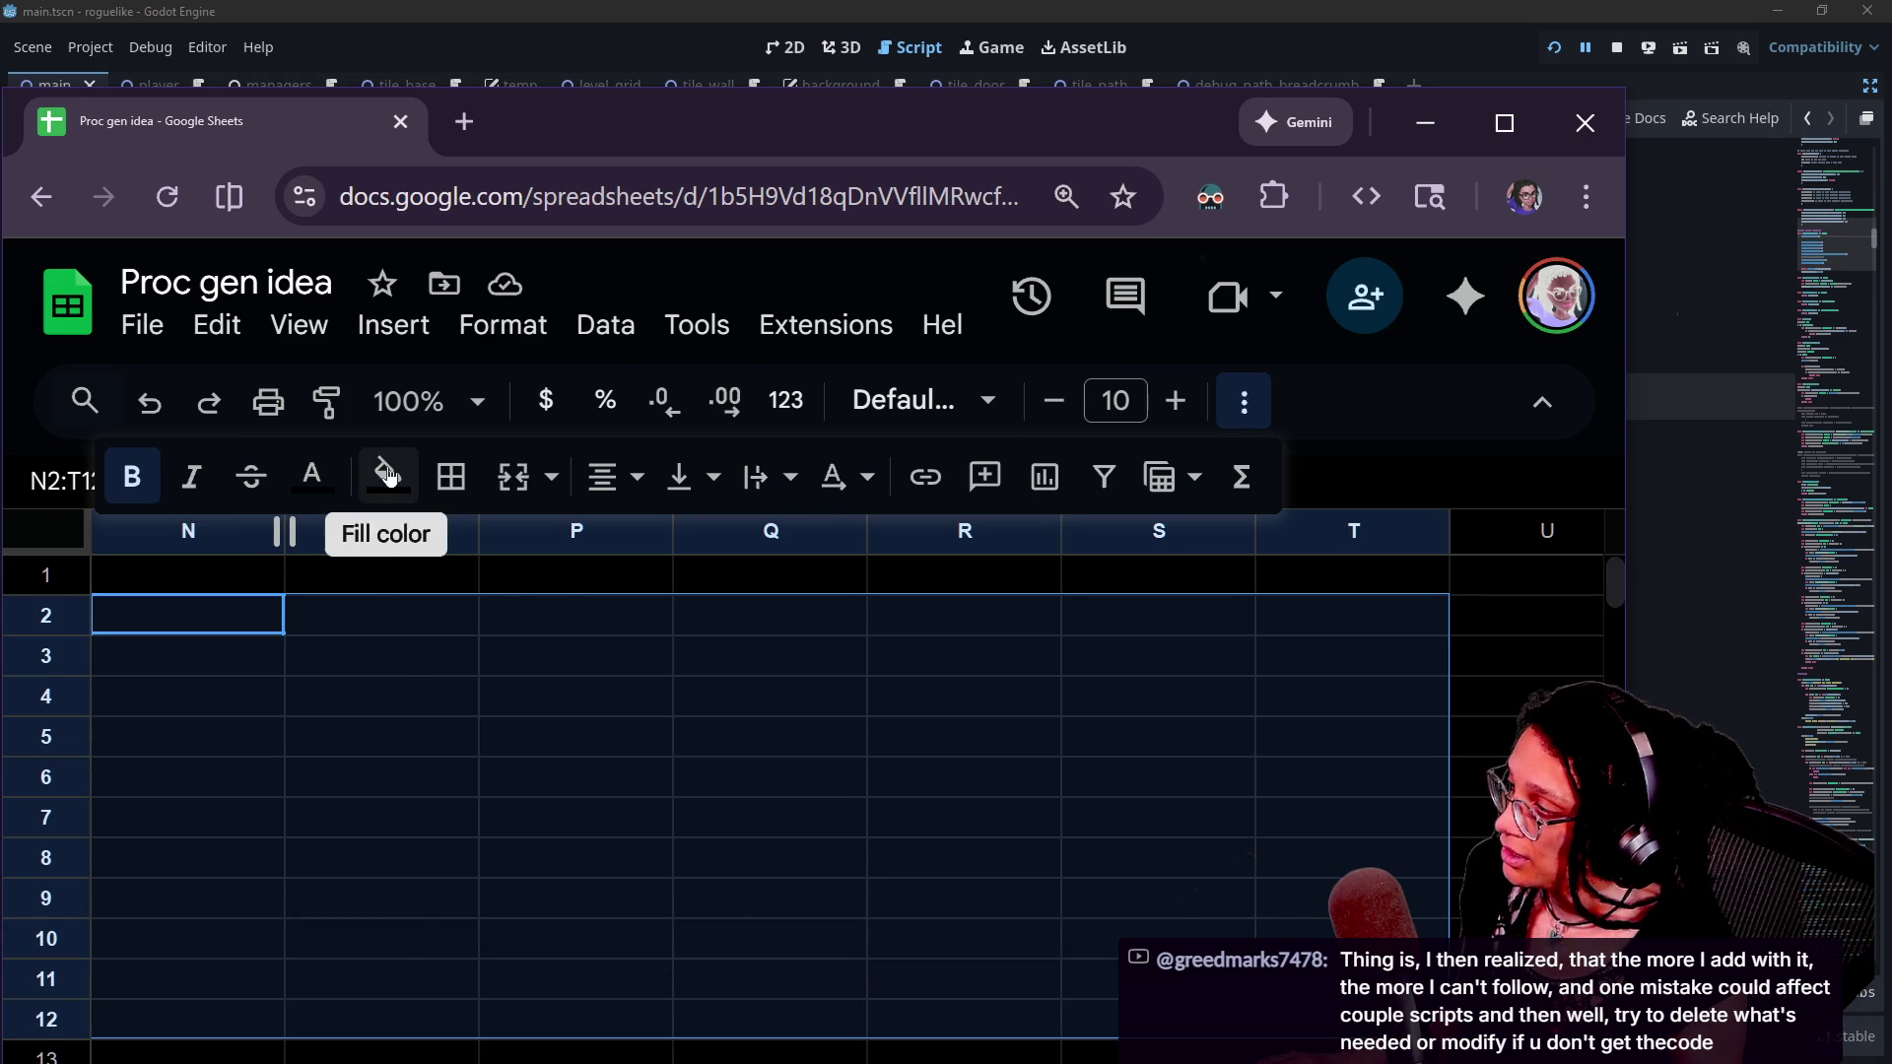
- Fill N2:T12 dark grey, then change it to a lighter grey
click(387, 474)
click(553, 616)
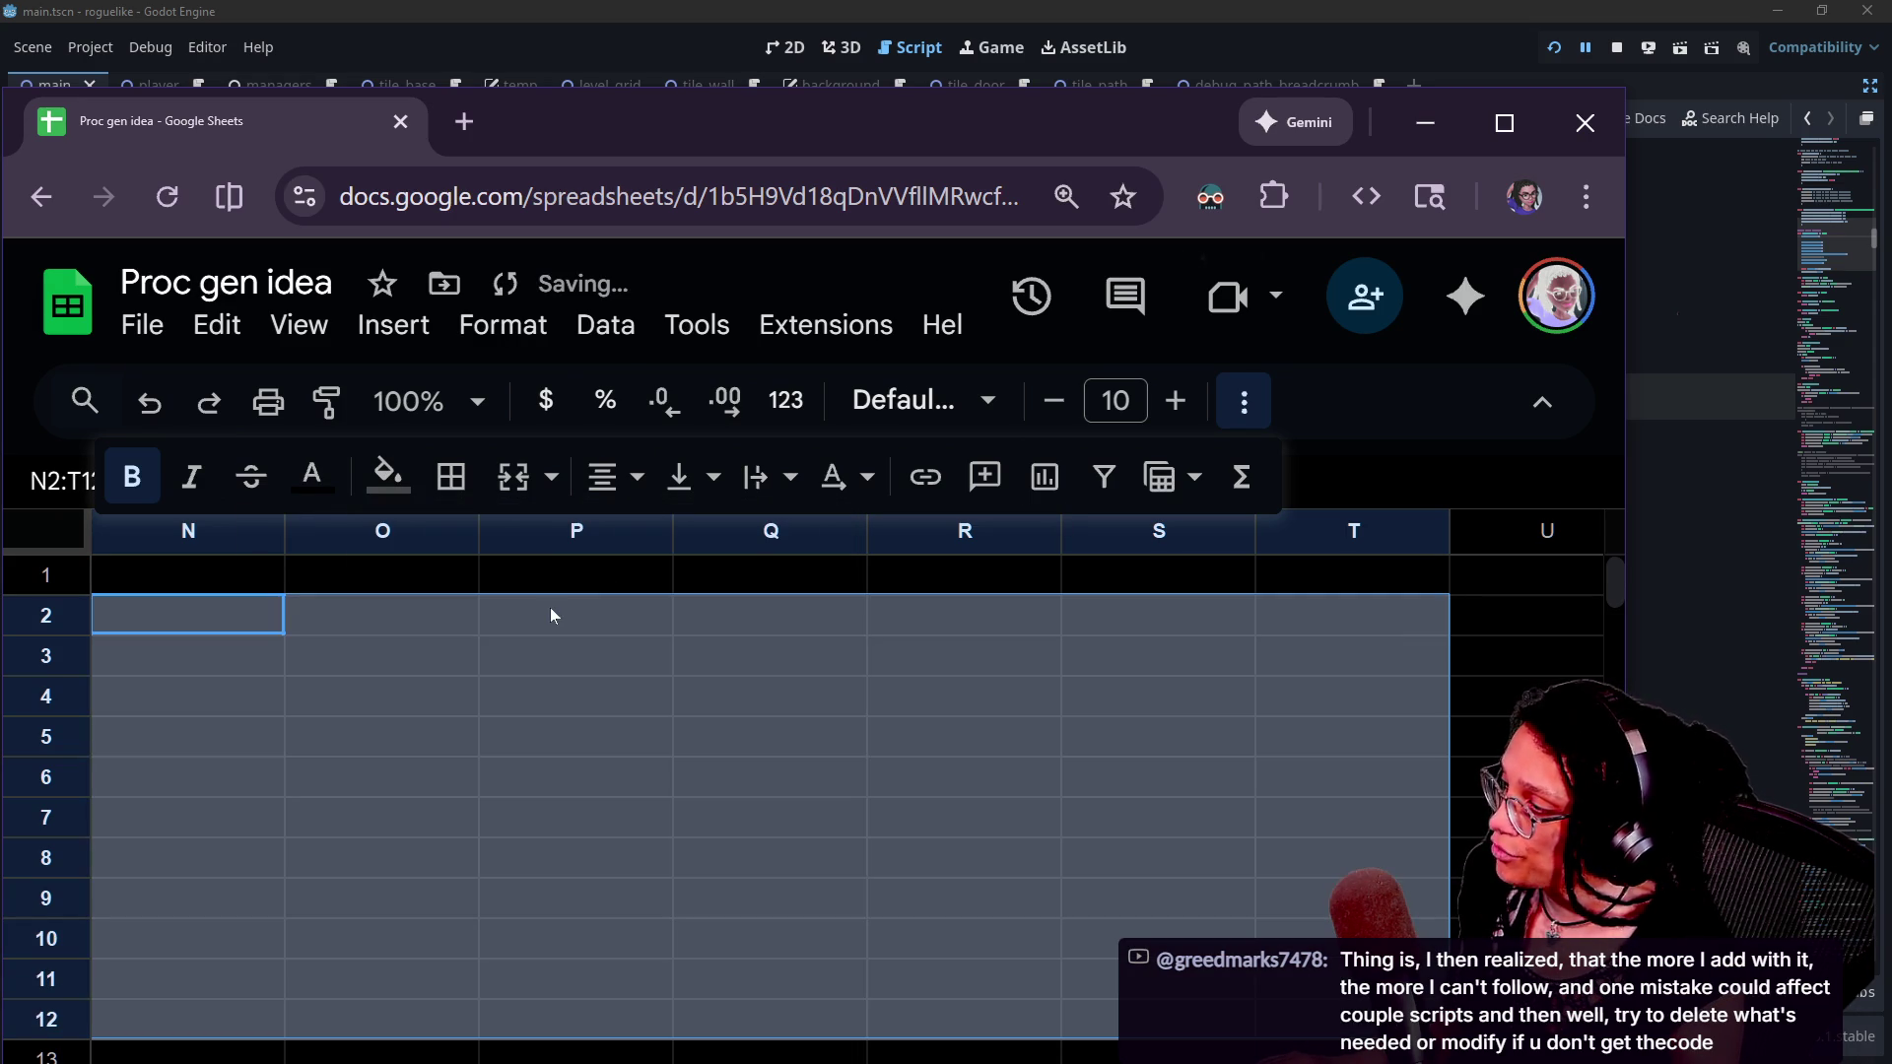
click(388, 474)
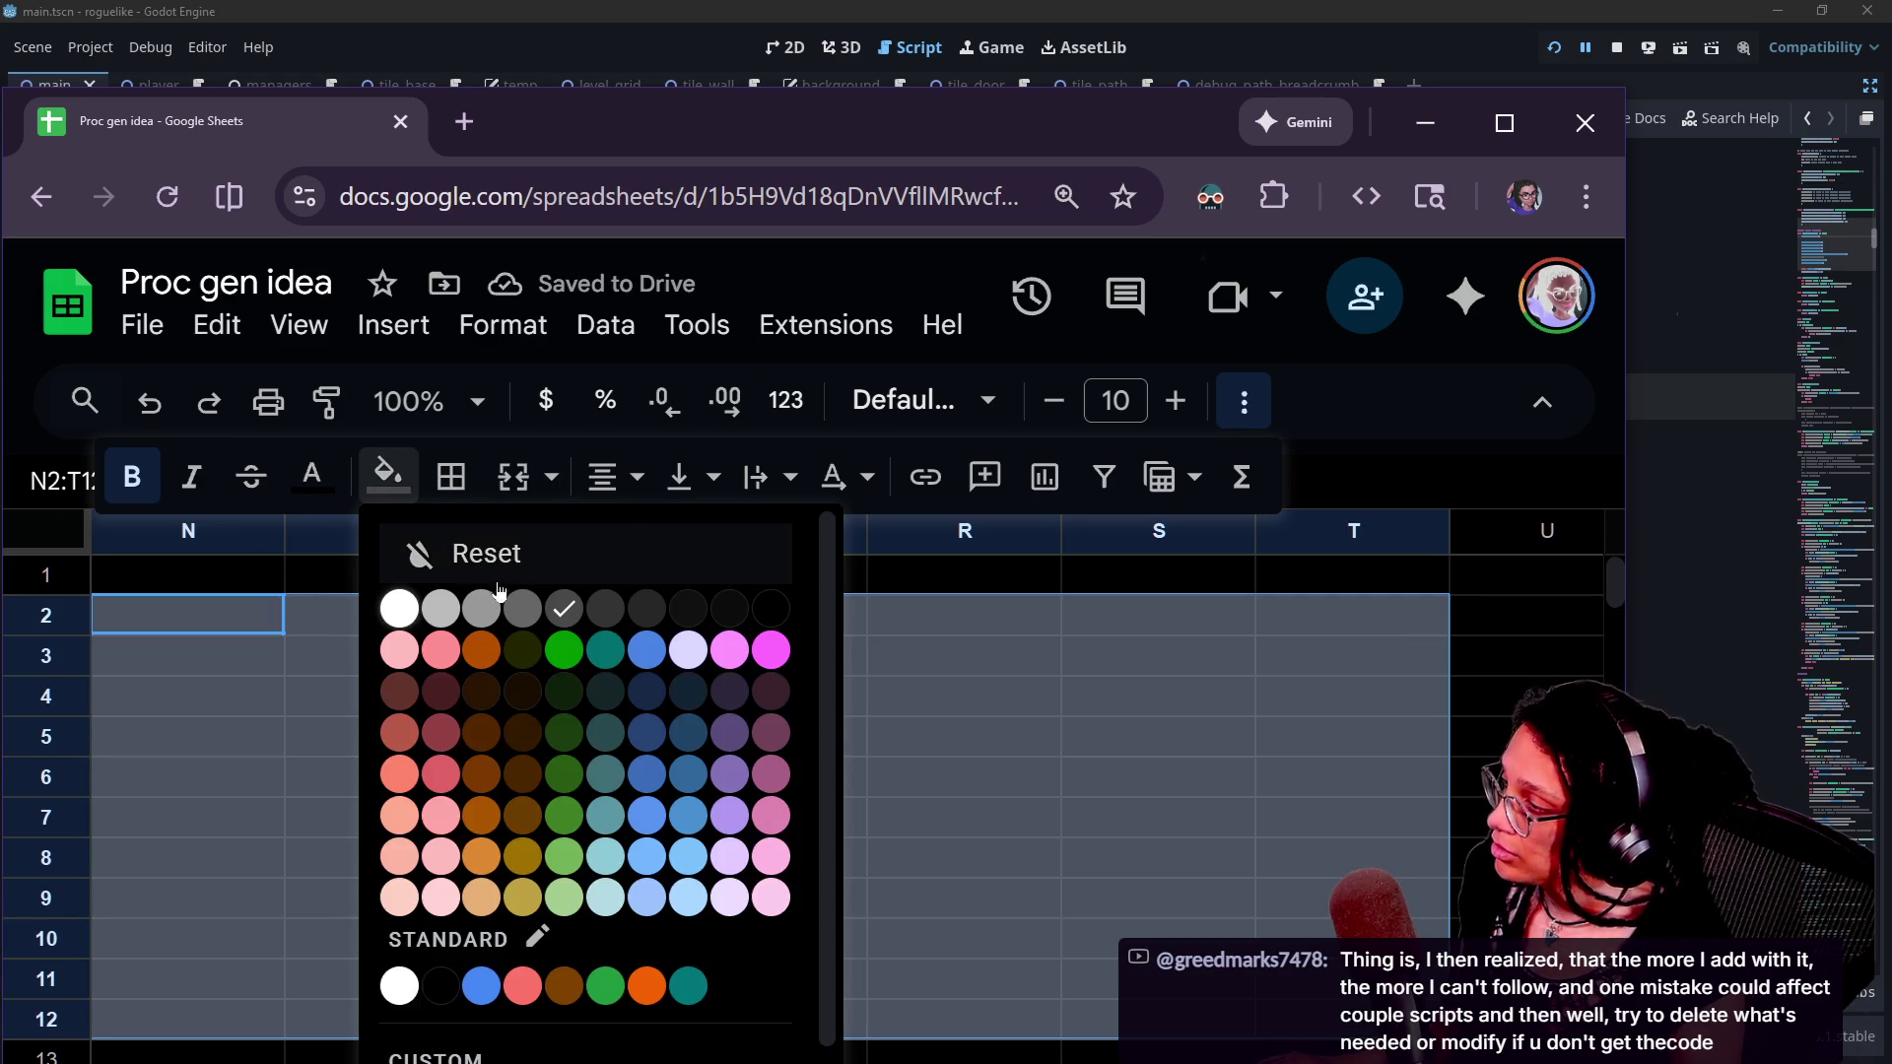
click(529, 615)
click(268, 598)
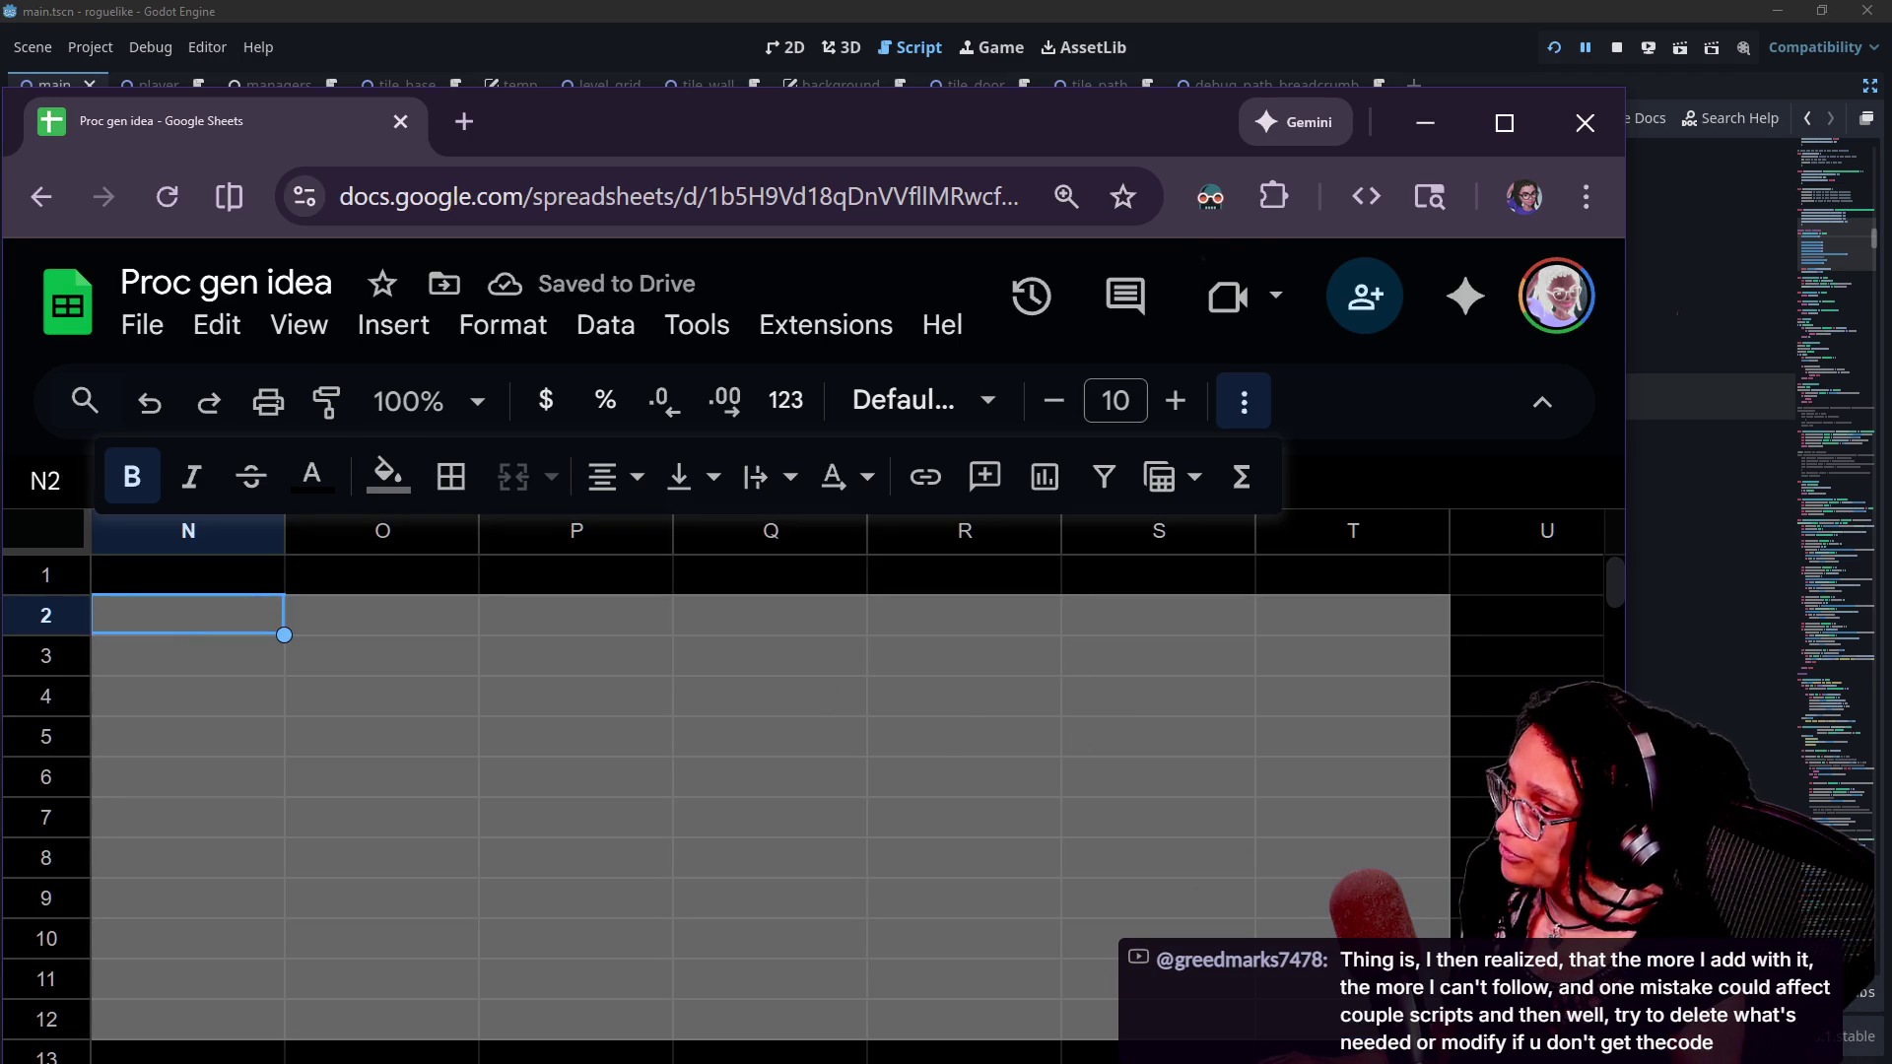
drag(1012, 113, 967, 34)
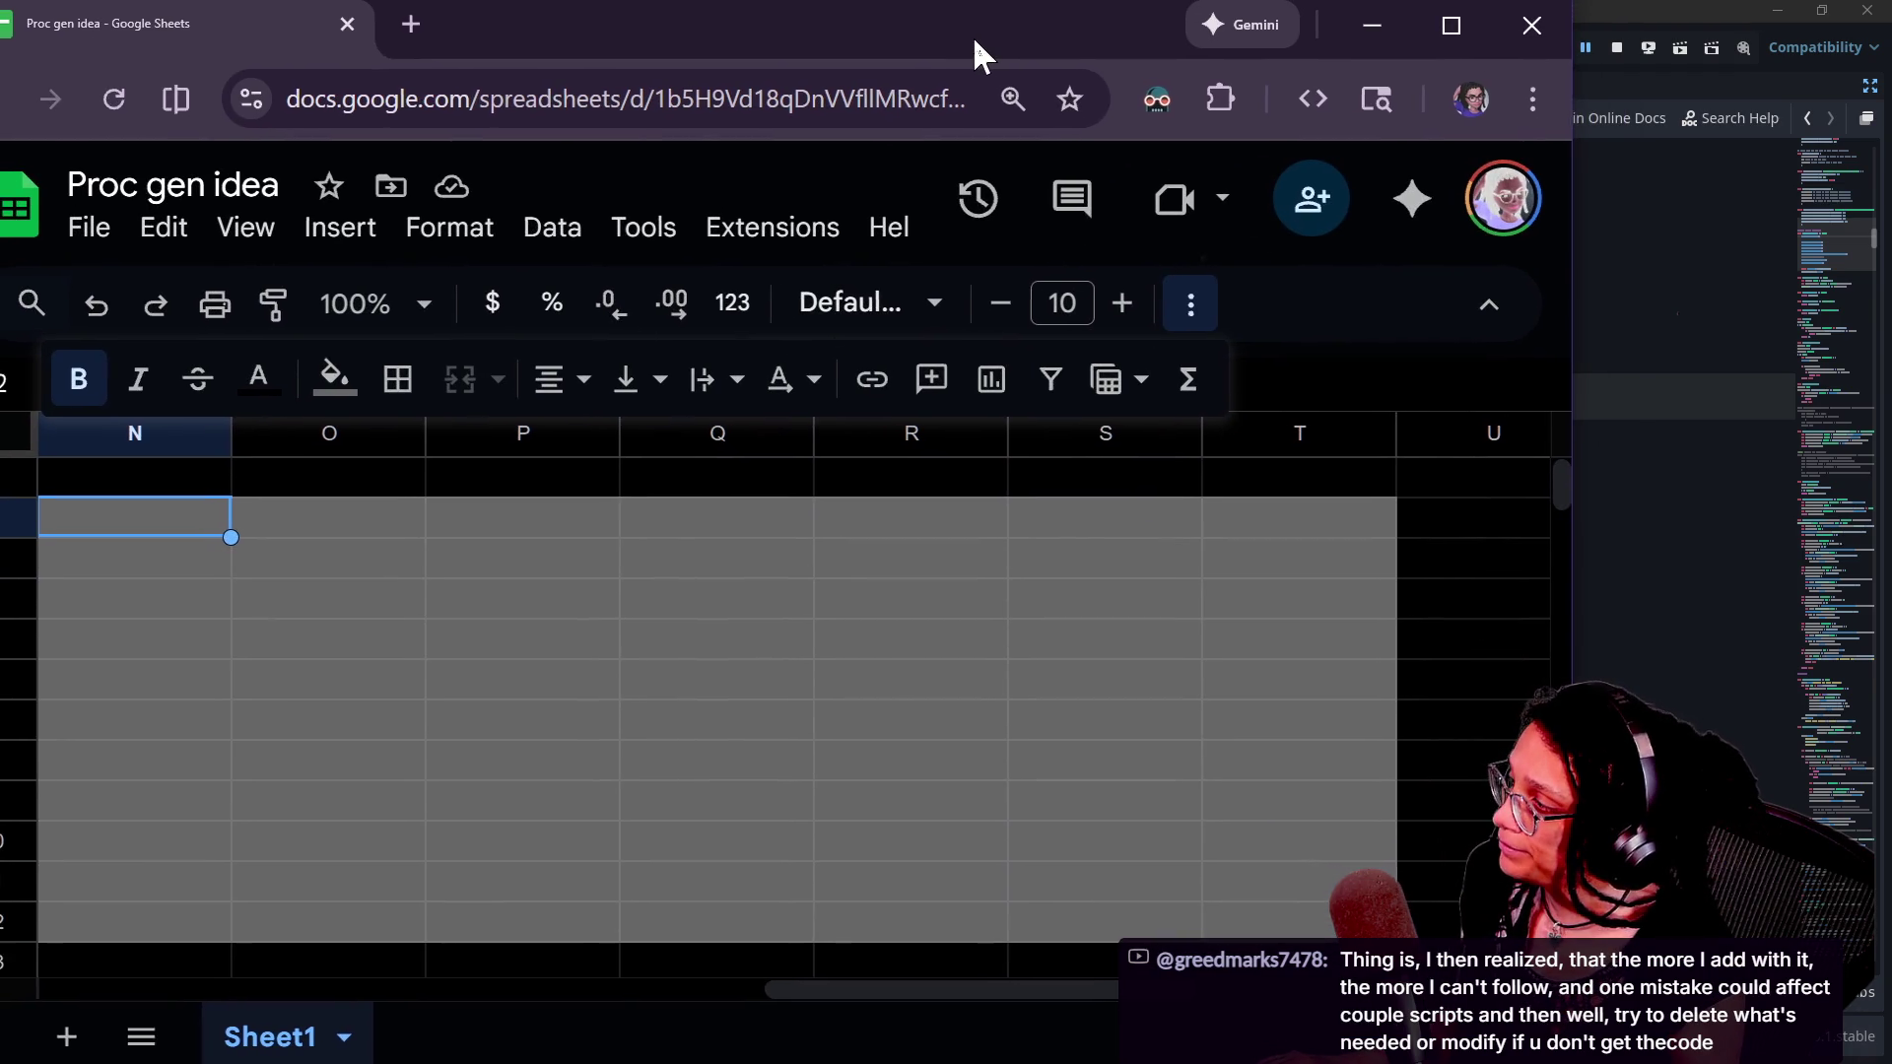
- In Godot, select the _generate_base_tiles() line 117, then return to the spreadsheet
key(alt+Tab)
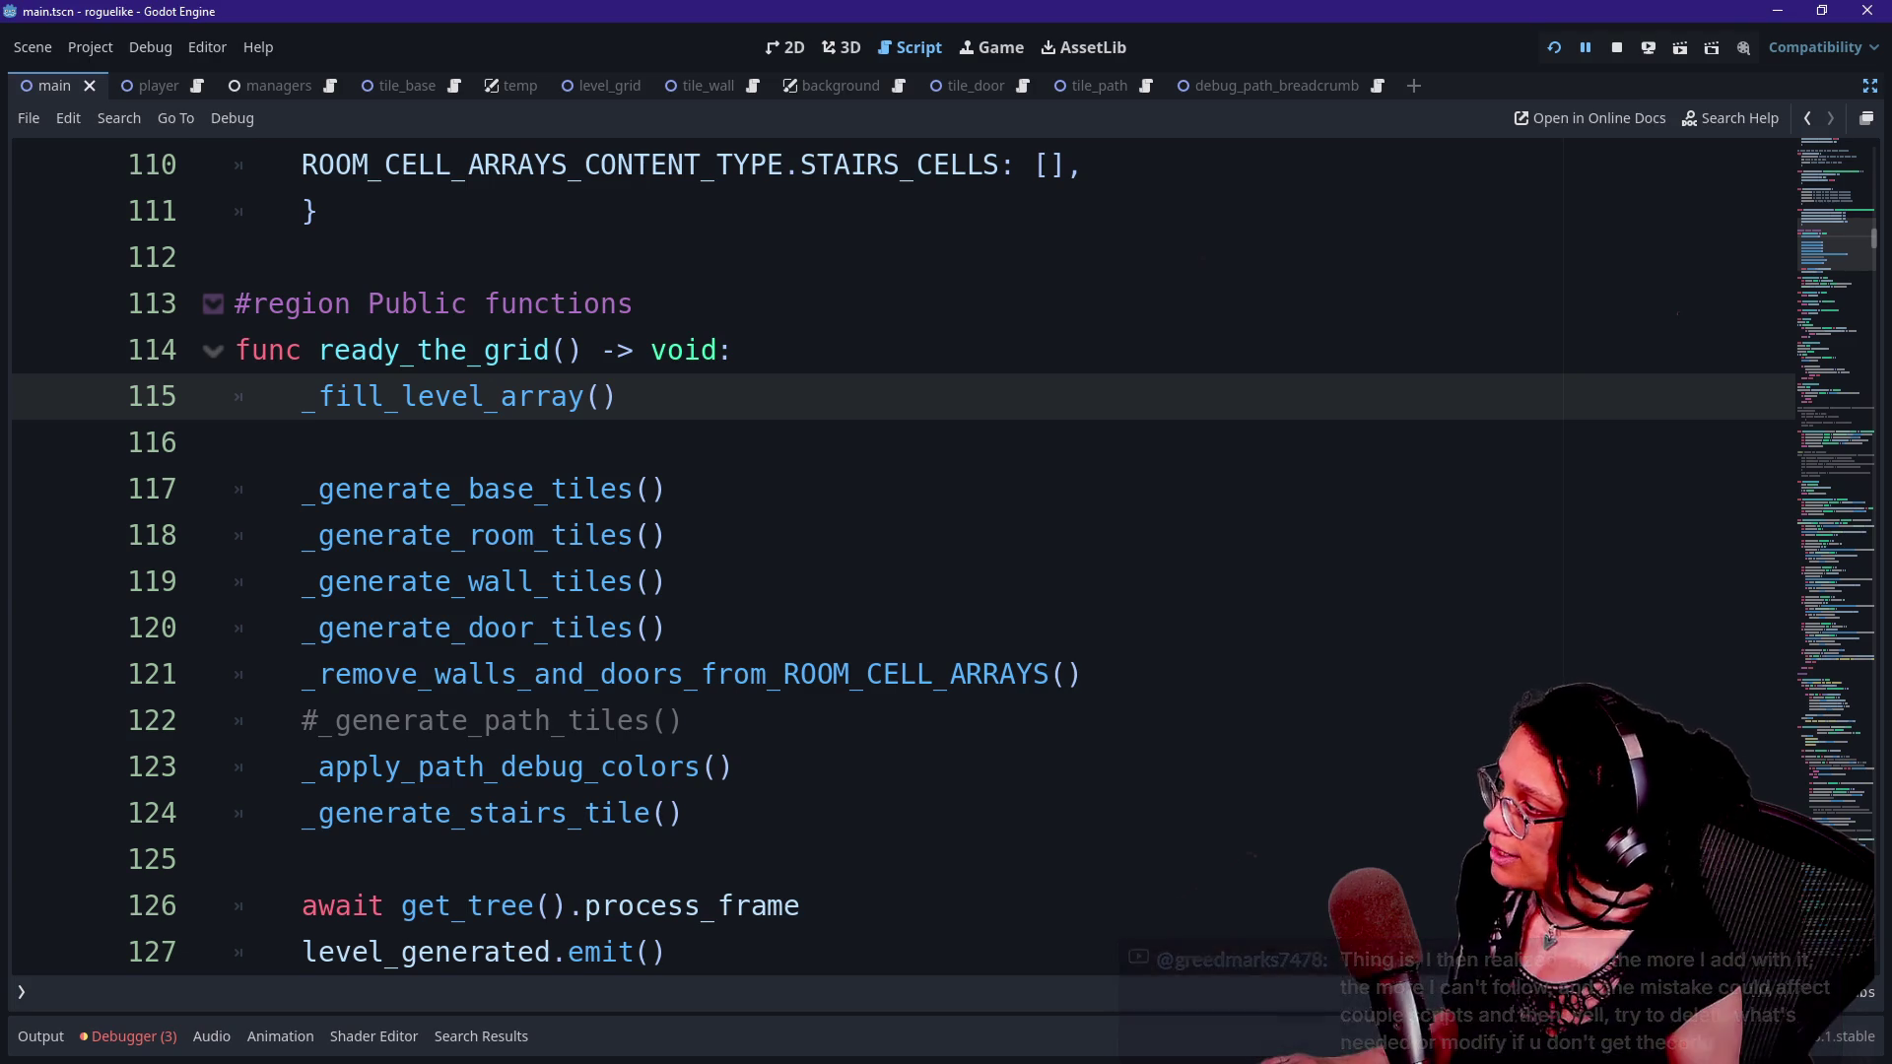
click(303, 490)
key(shift+End)
key(alt+Tab)
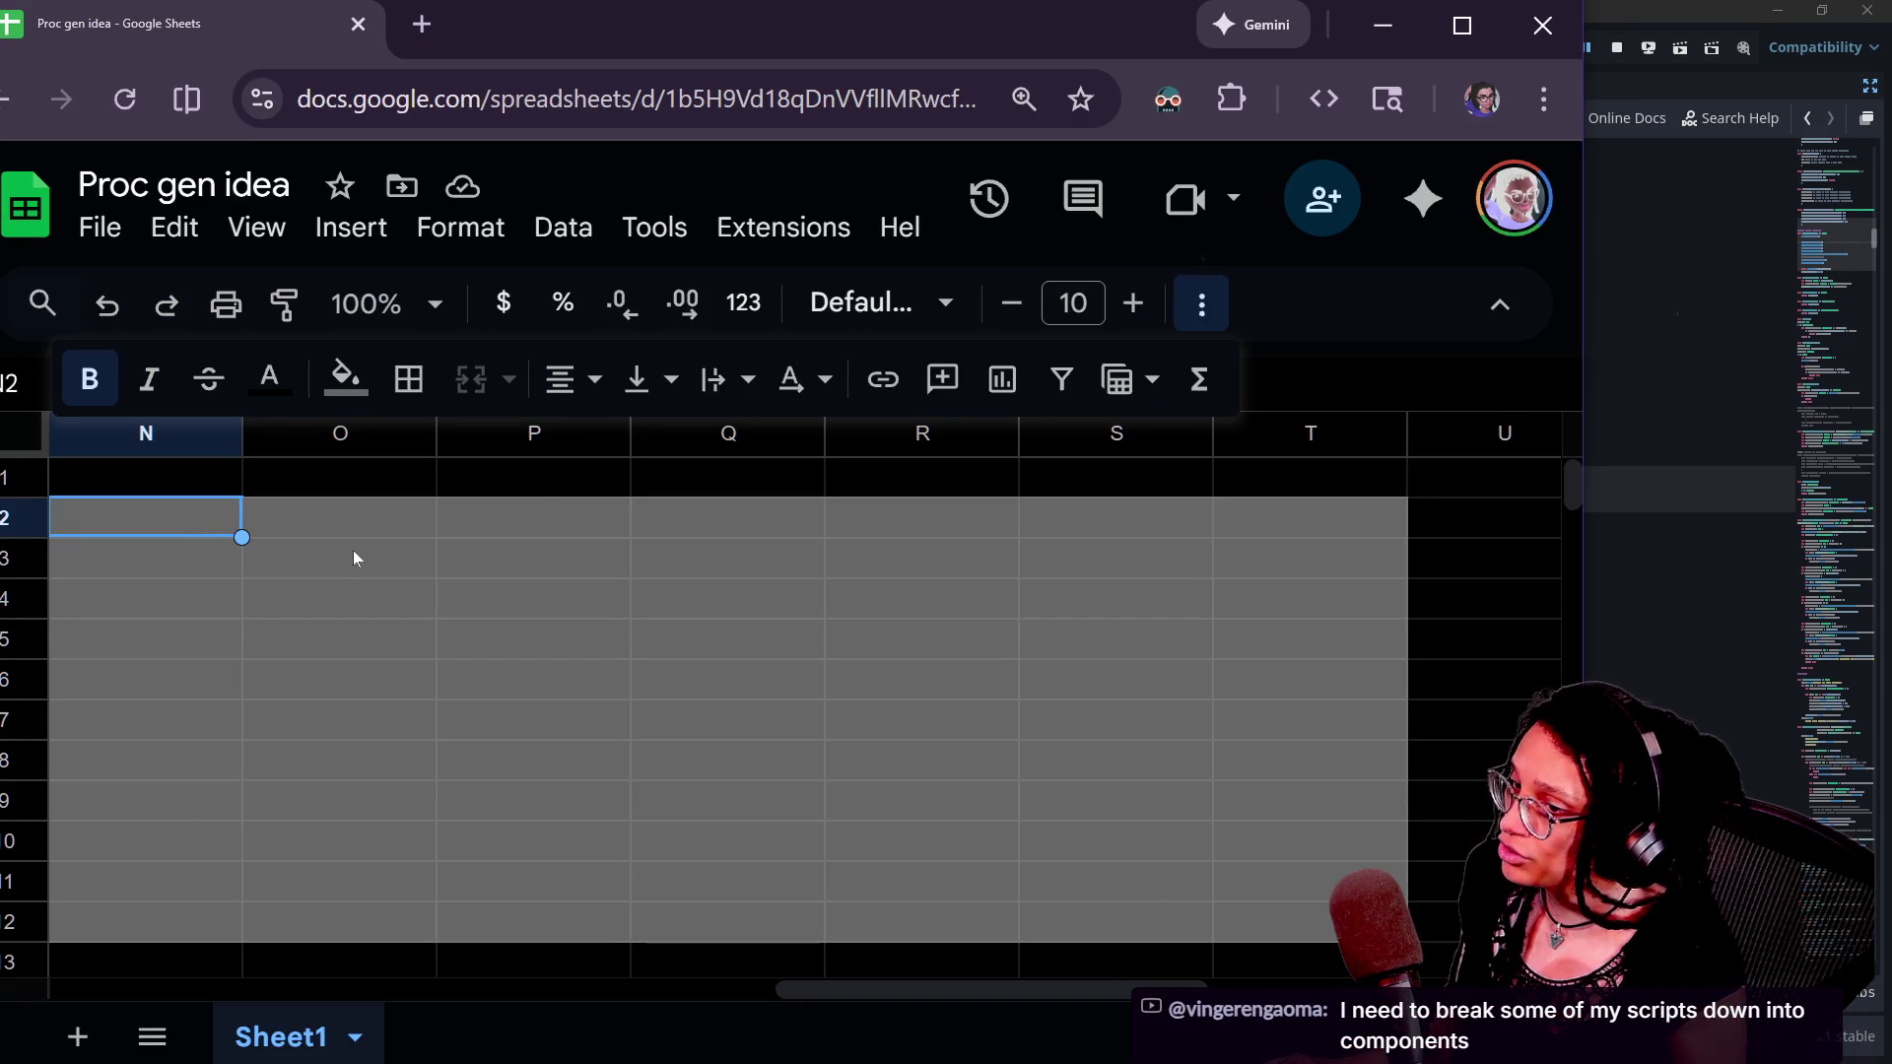
- Fill row 2 from N2 to T2 dark blue, repeating the fill with Ctrl+Y
key(Right)
key(Left)
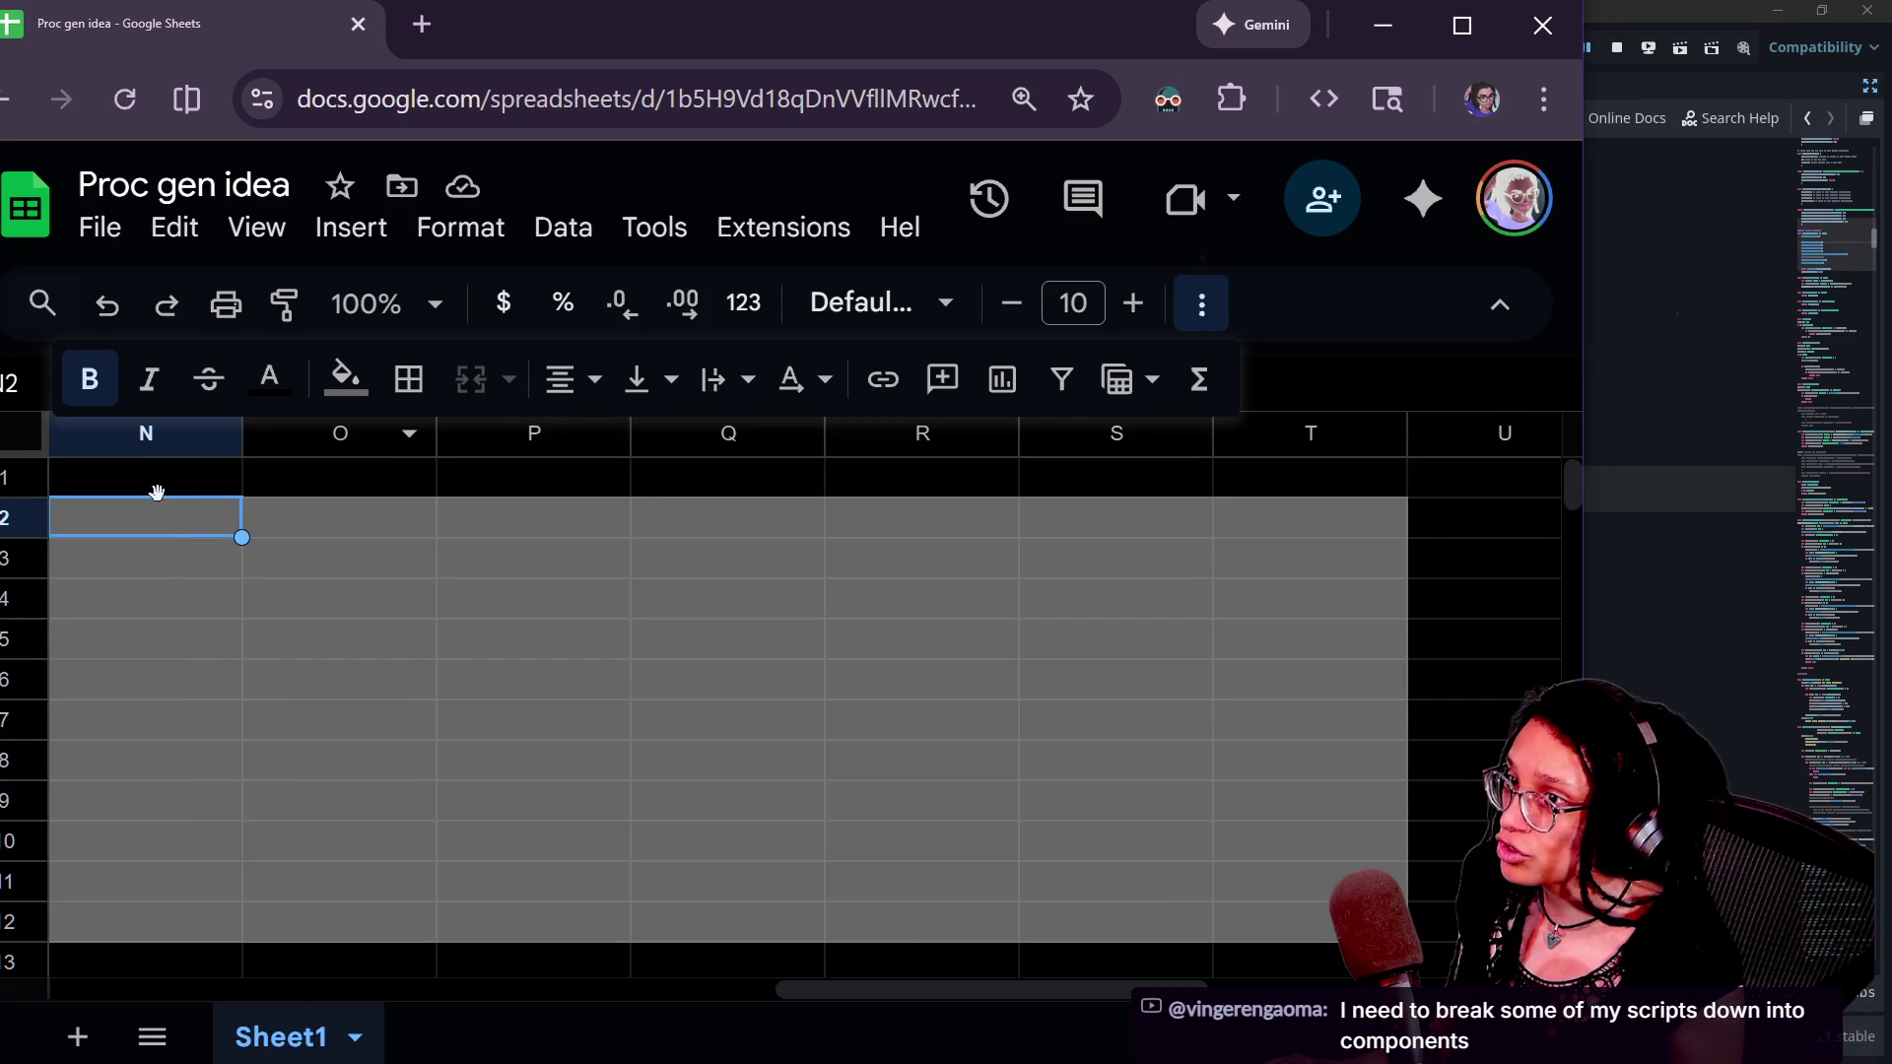
click(344, 379)
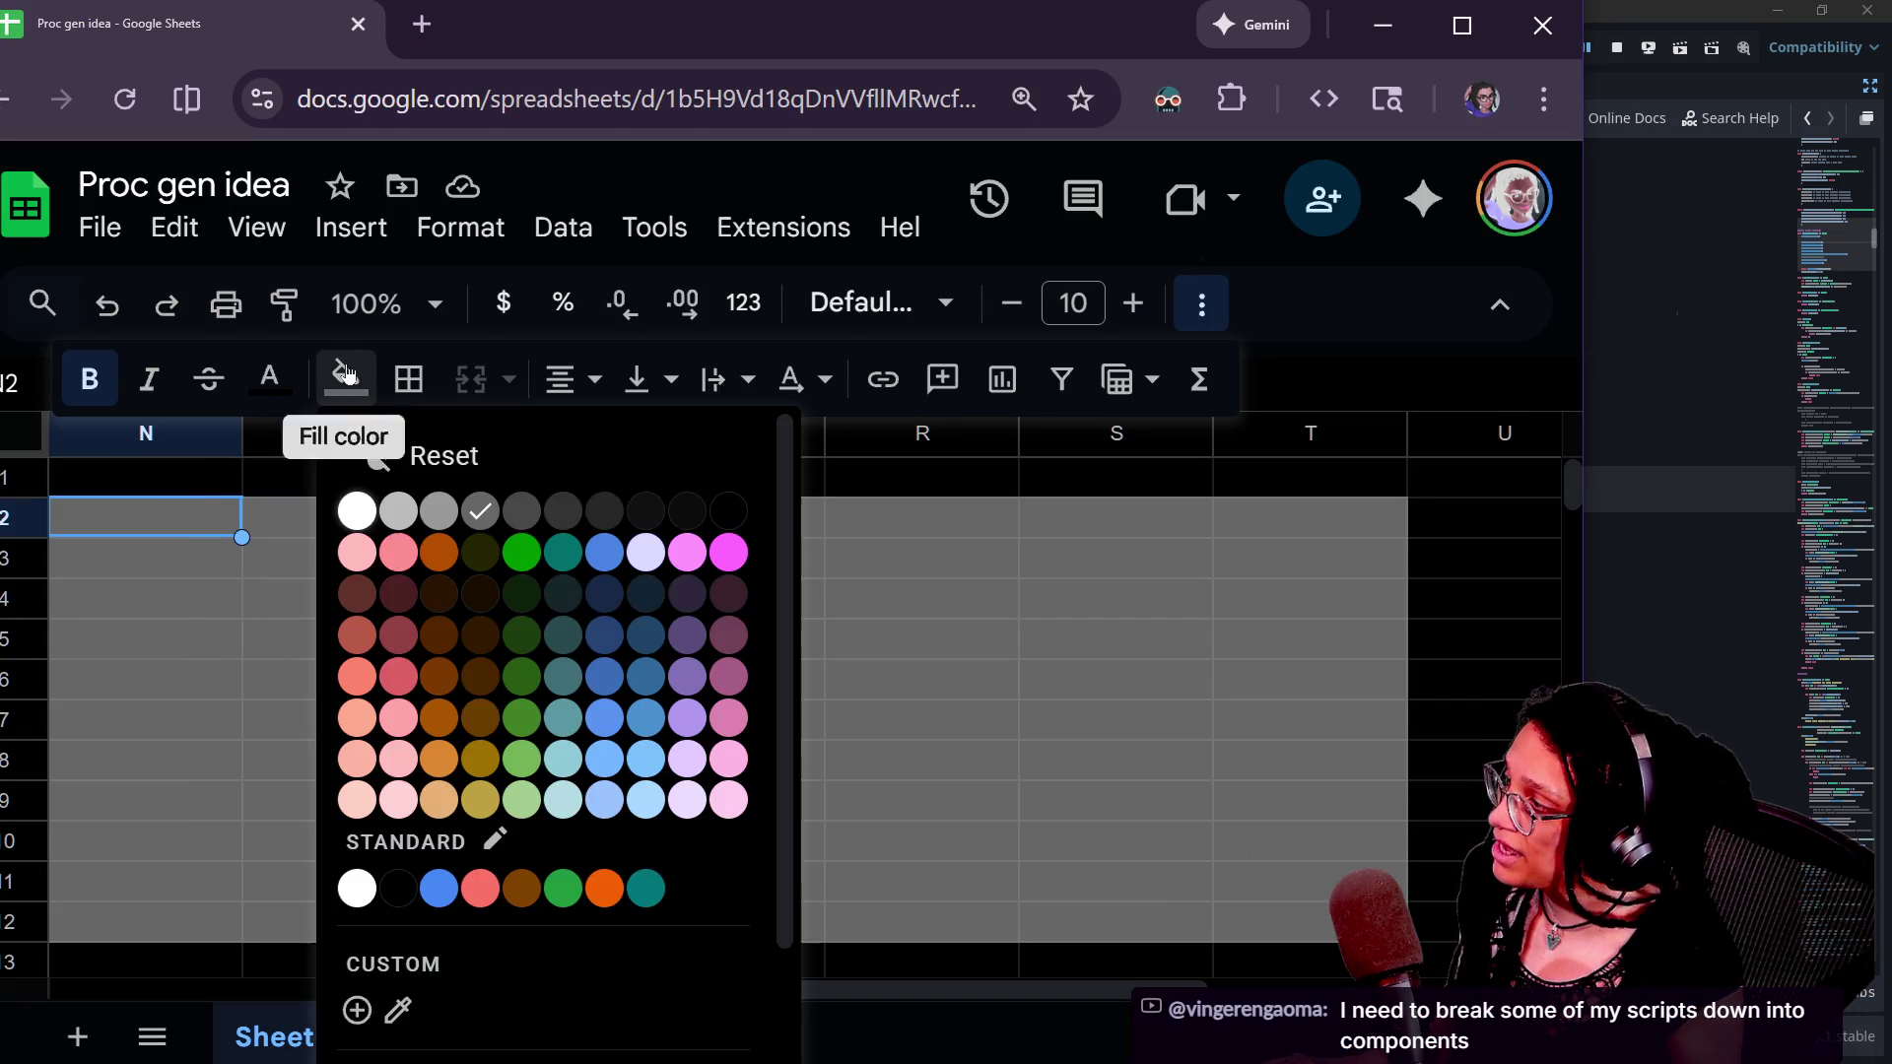
click(603, 604)
drag(252, 572, 198, 541)
click(201, 526)
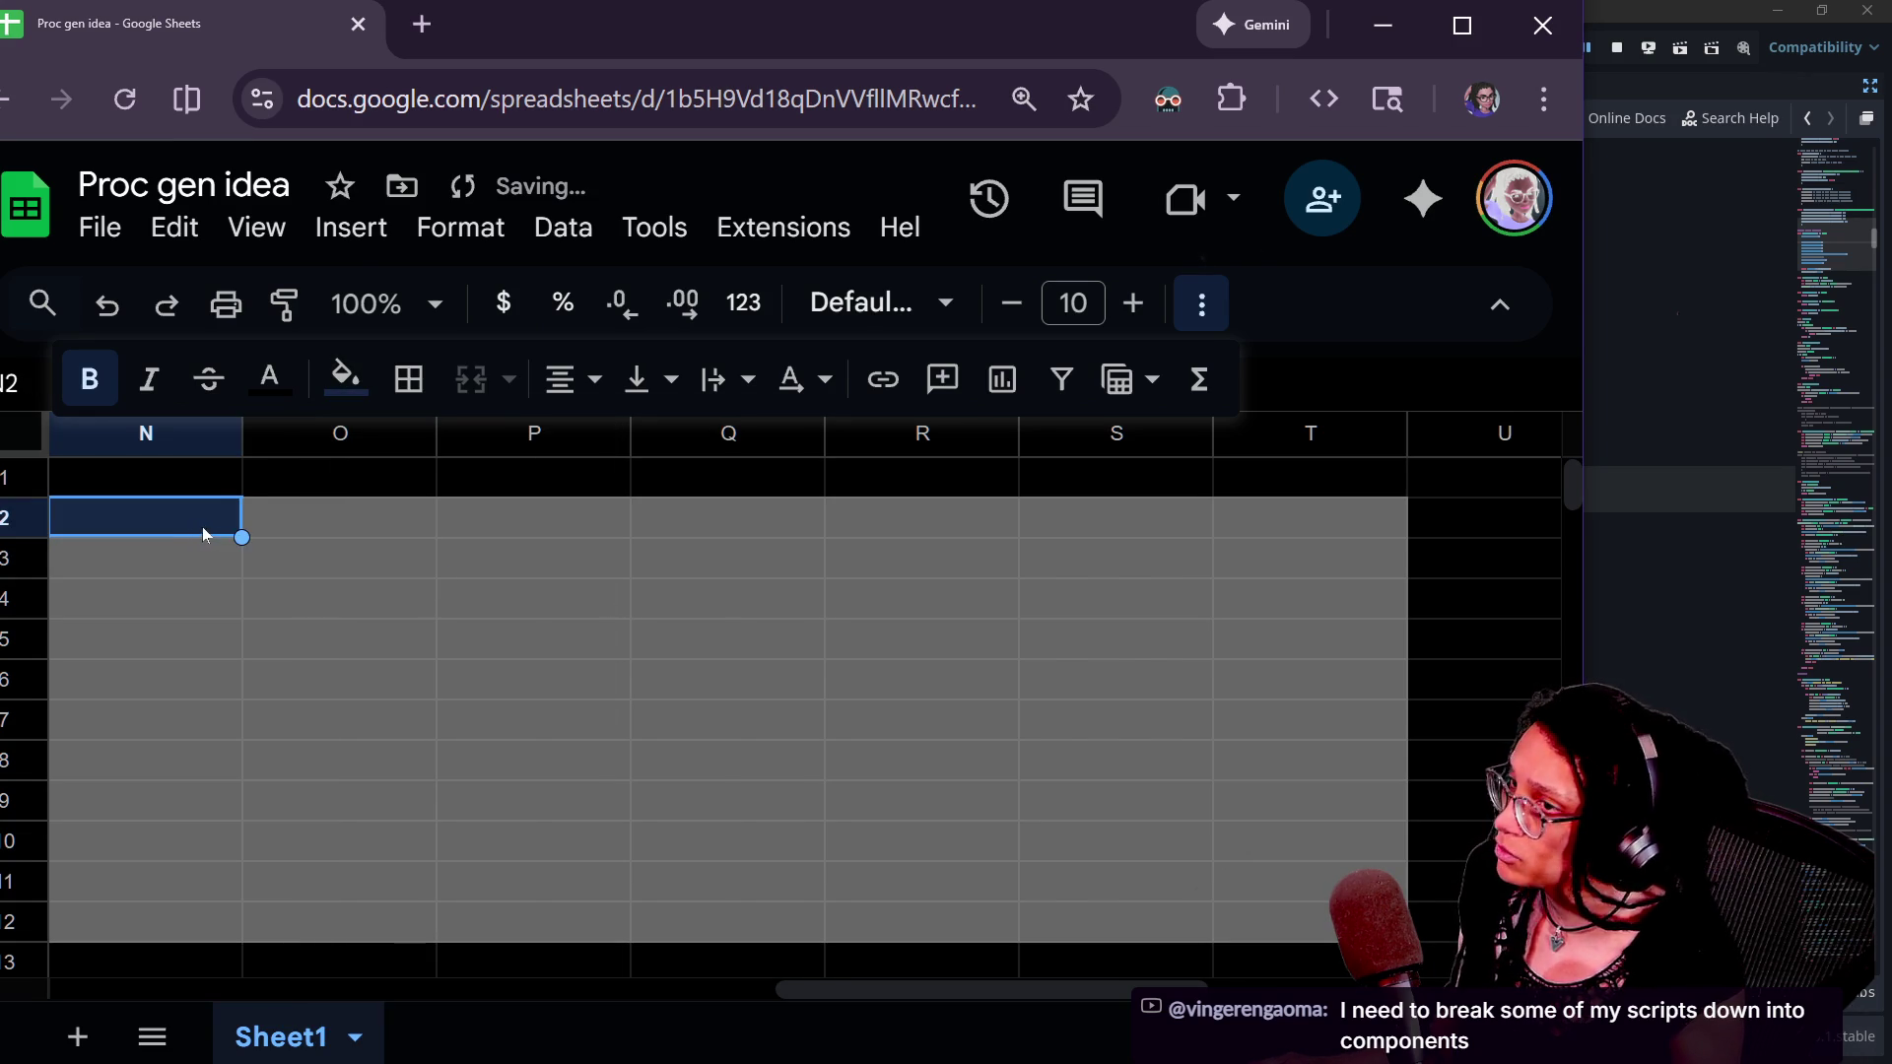
click(413, 521)
click(345, 378)
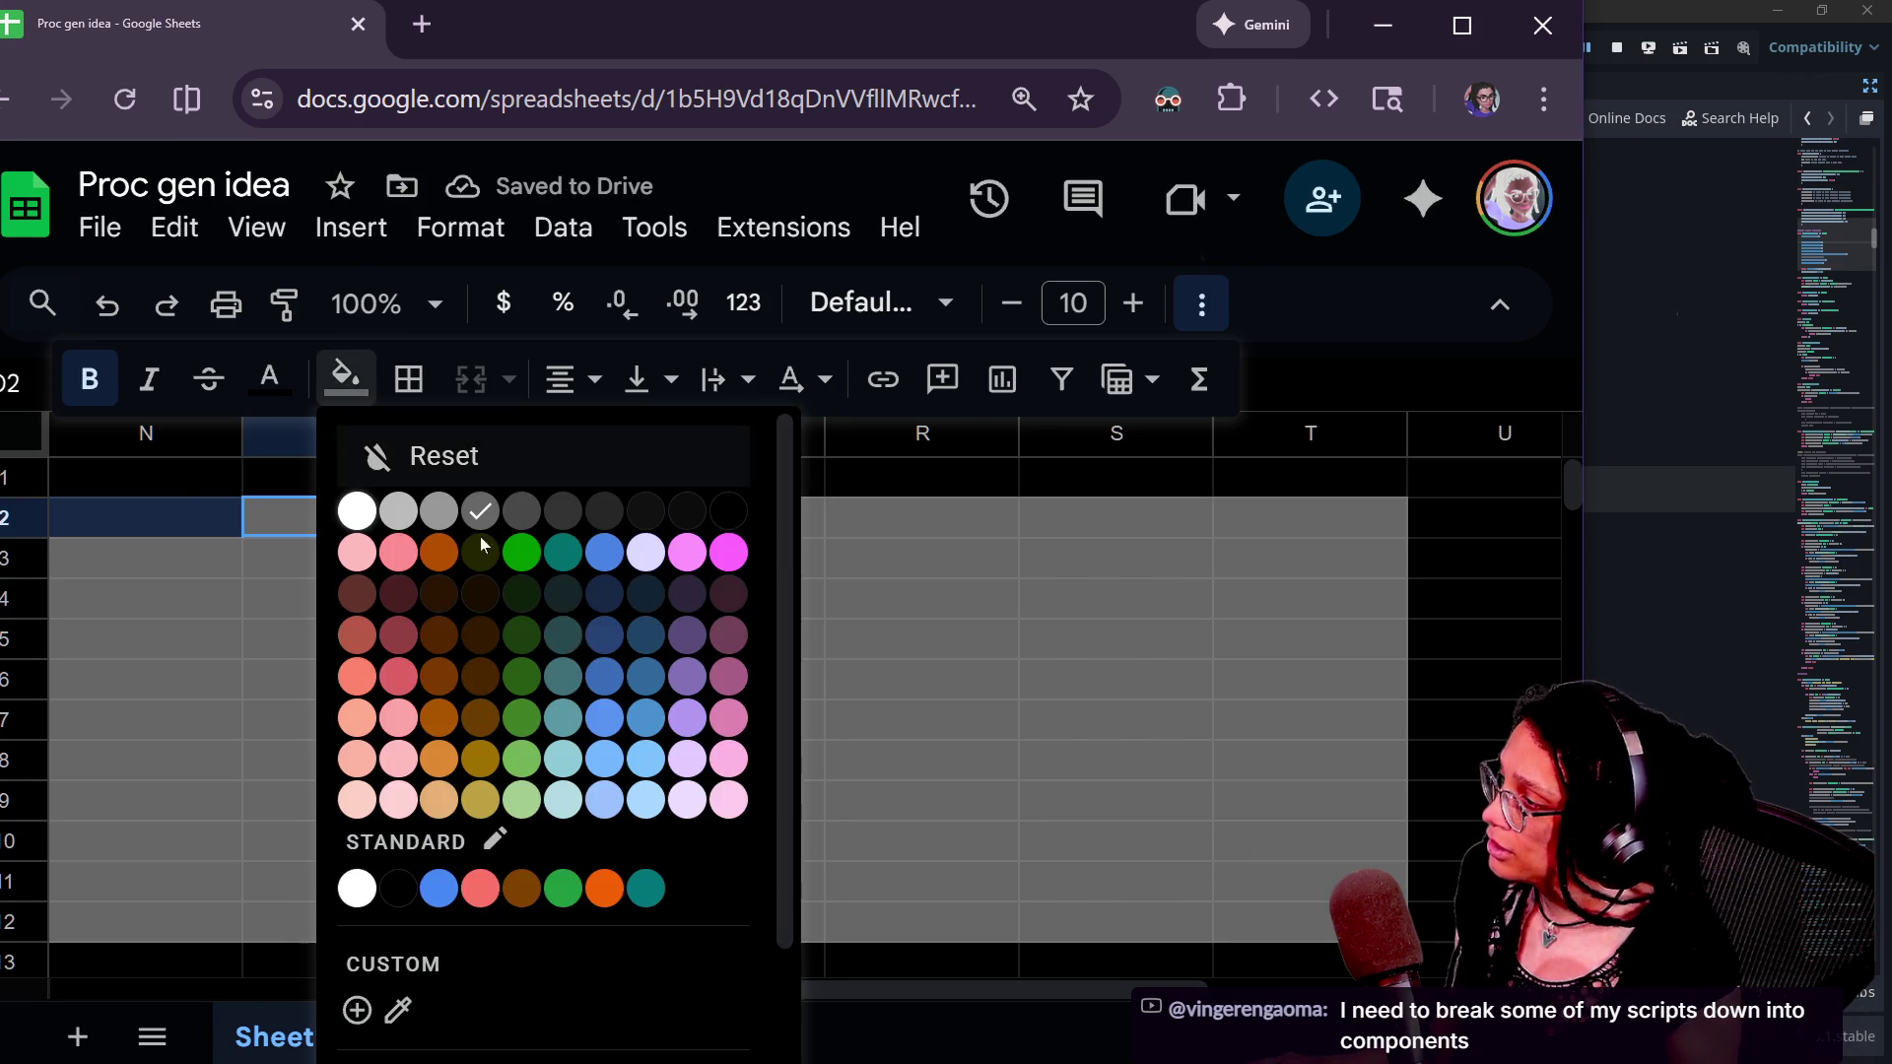
click(603, 603)
click(296, 559)
click(532, 508)
click(352, 384)
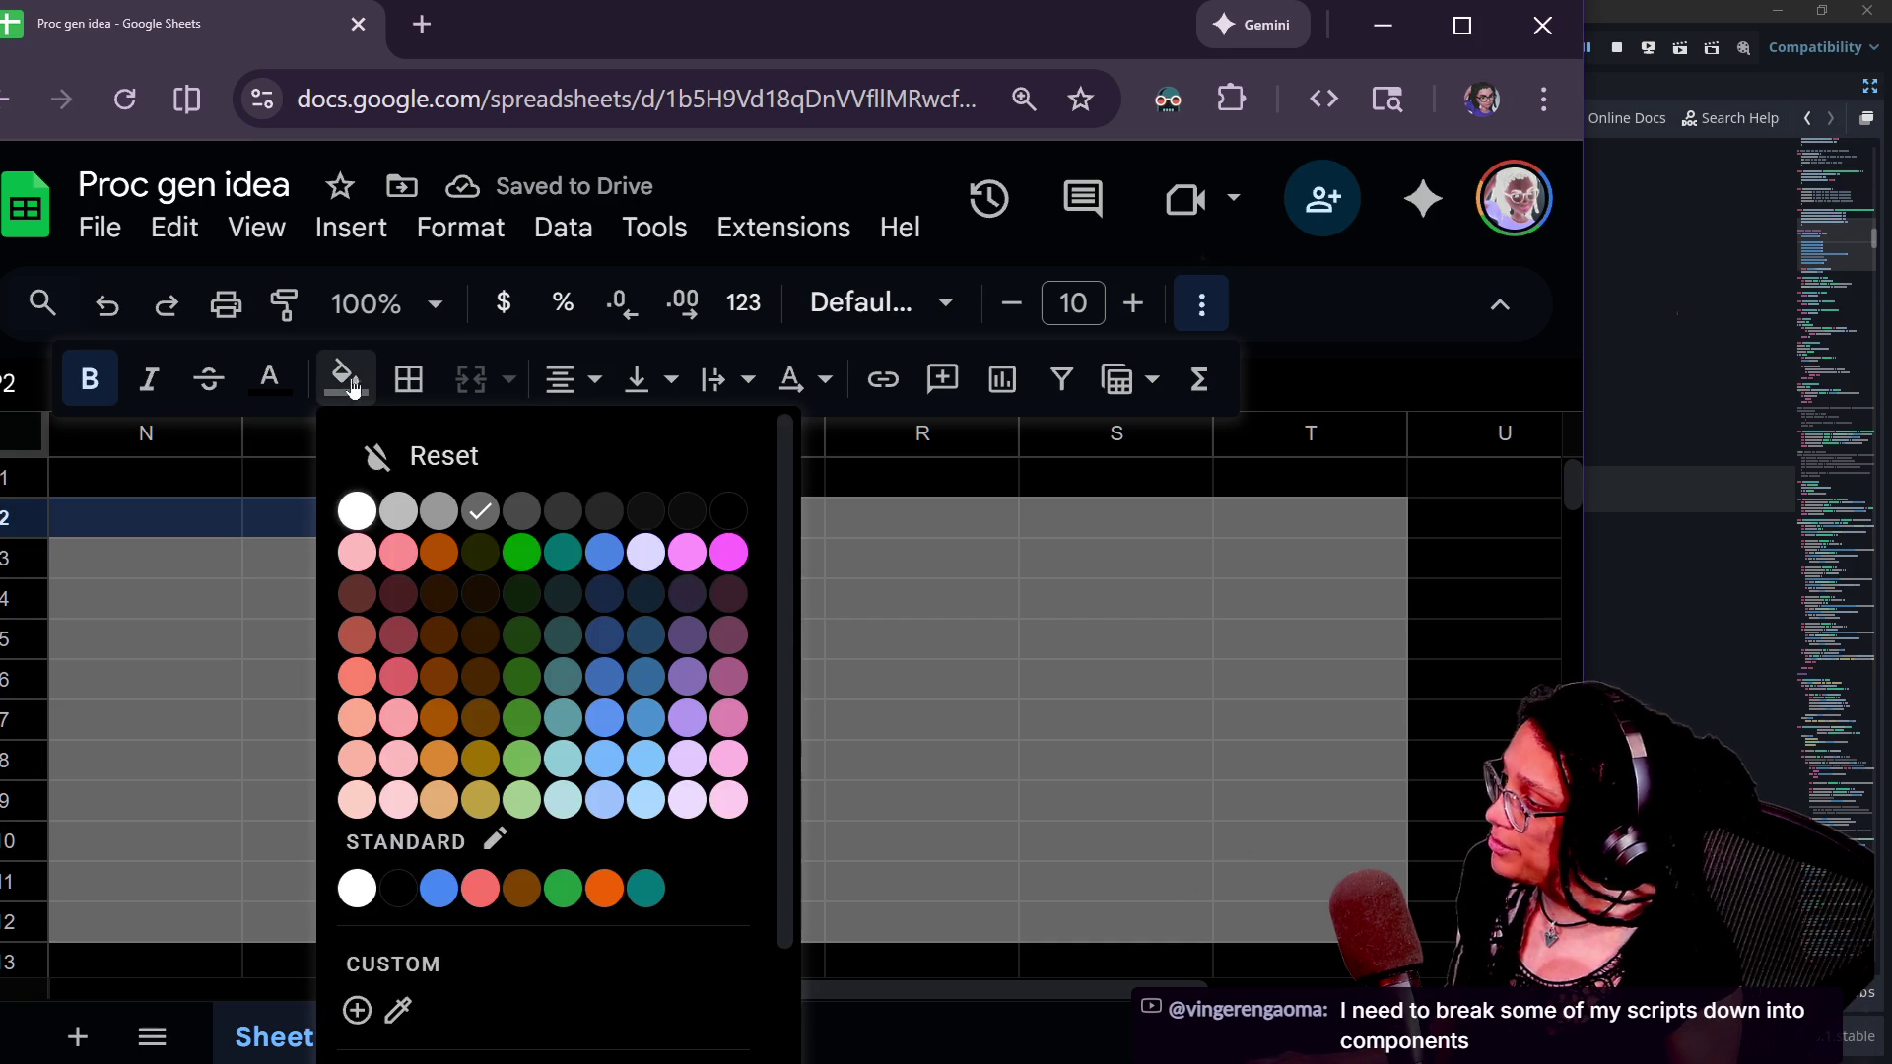
click(618, 605)
key(Right)
key(ctrl+y)
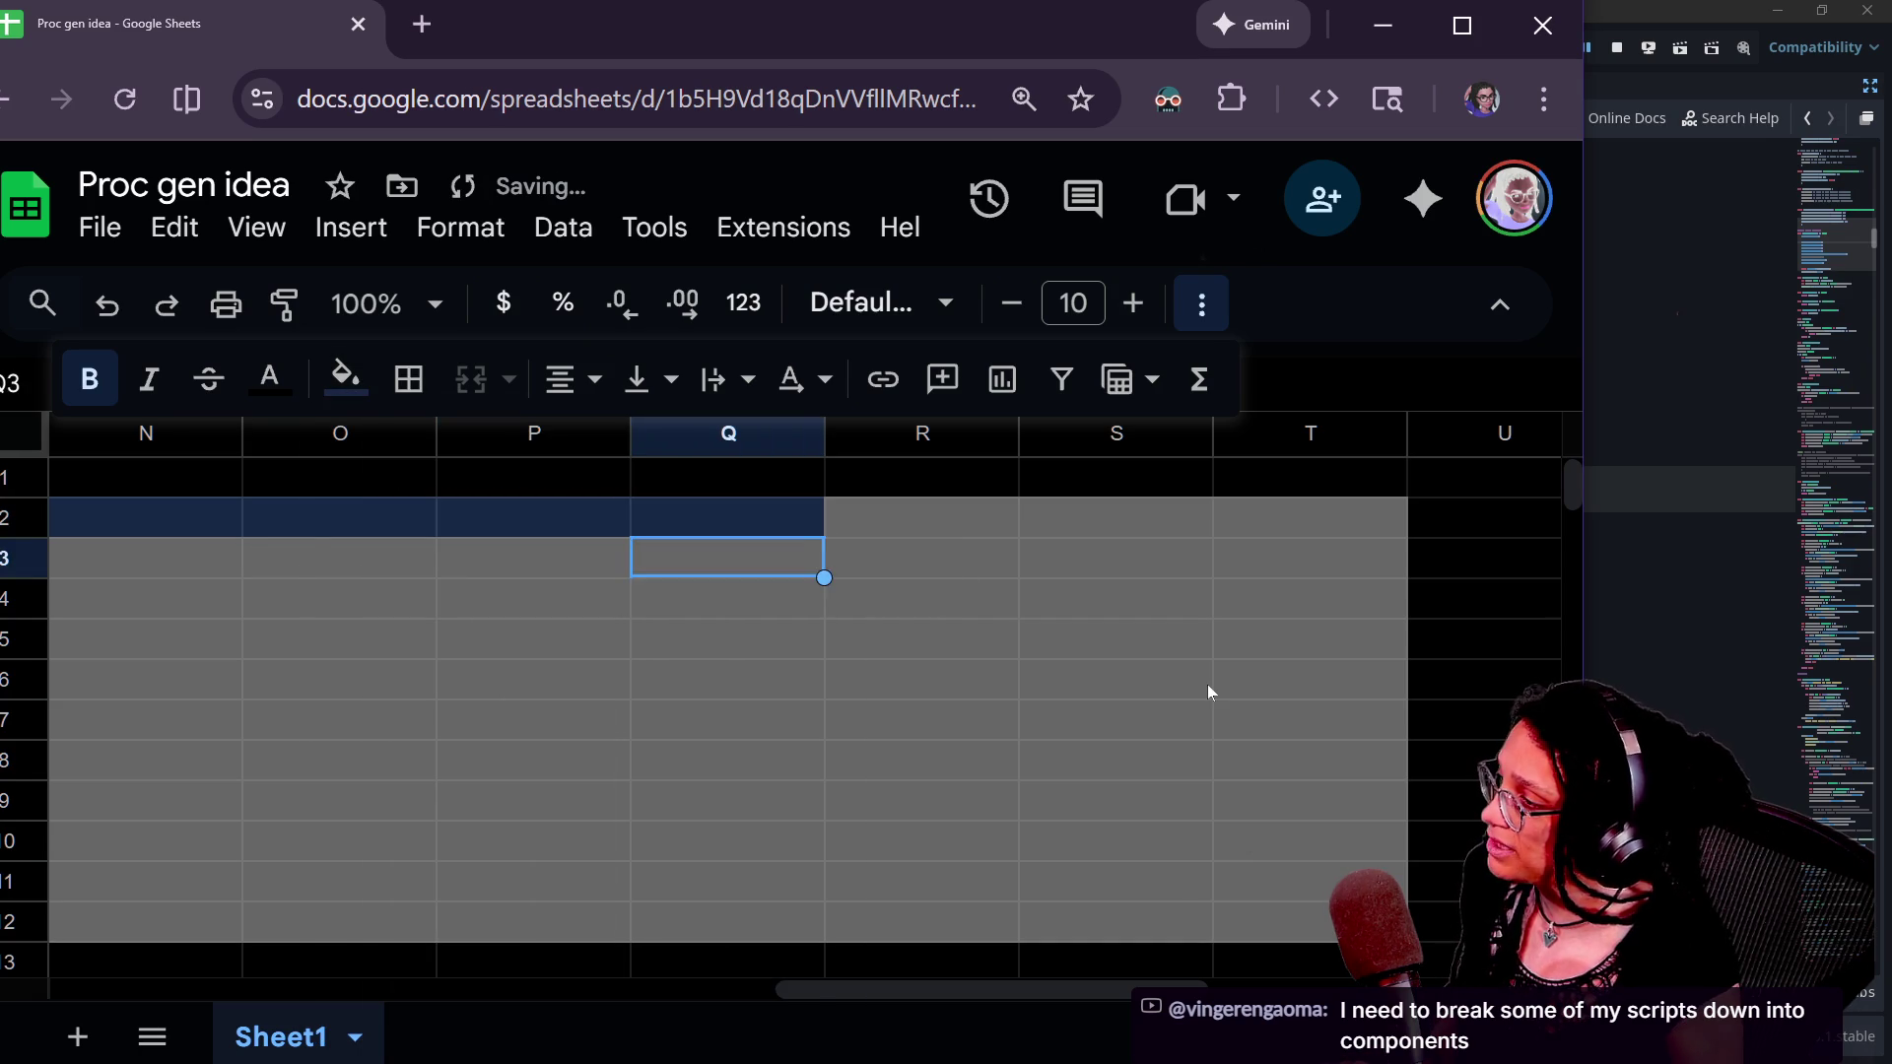
key(Right)
key(ctrl+y)
key(Right)
key(ctrl+y)
key(Right)
key(ctrl+y)
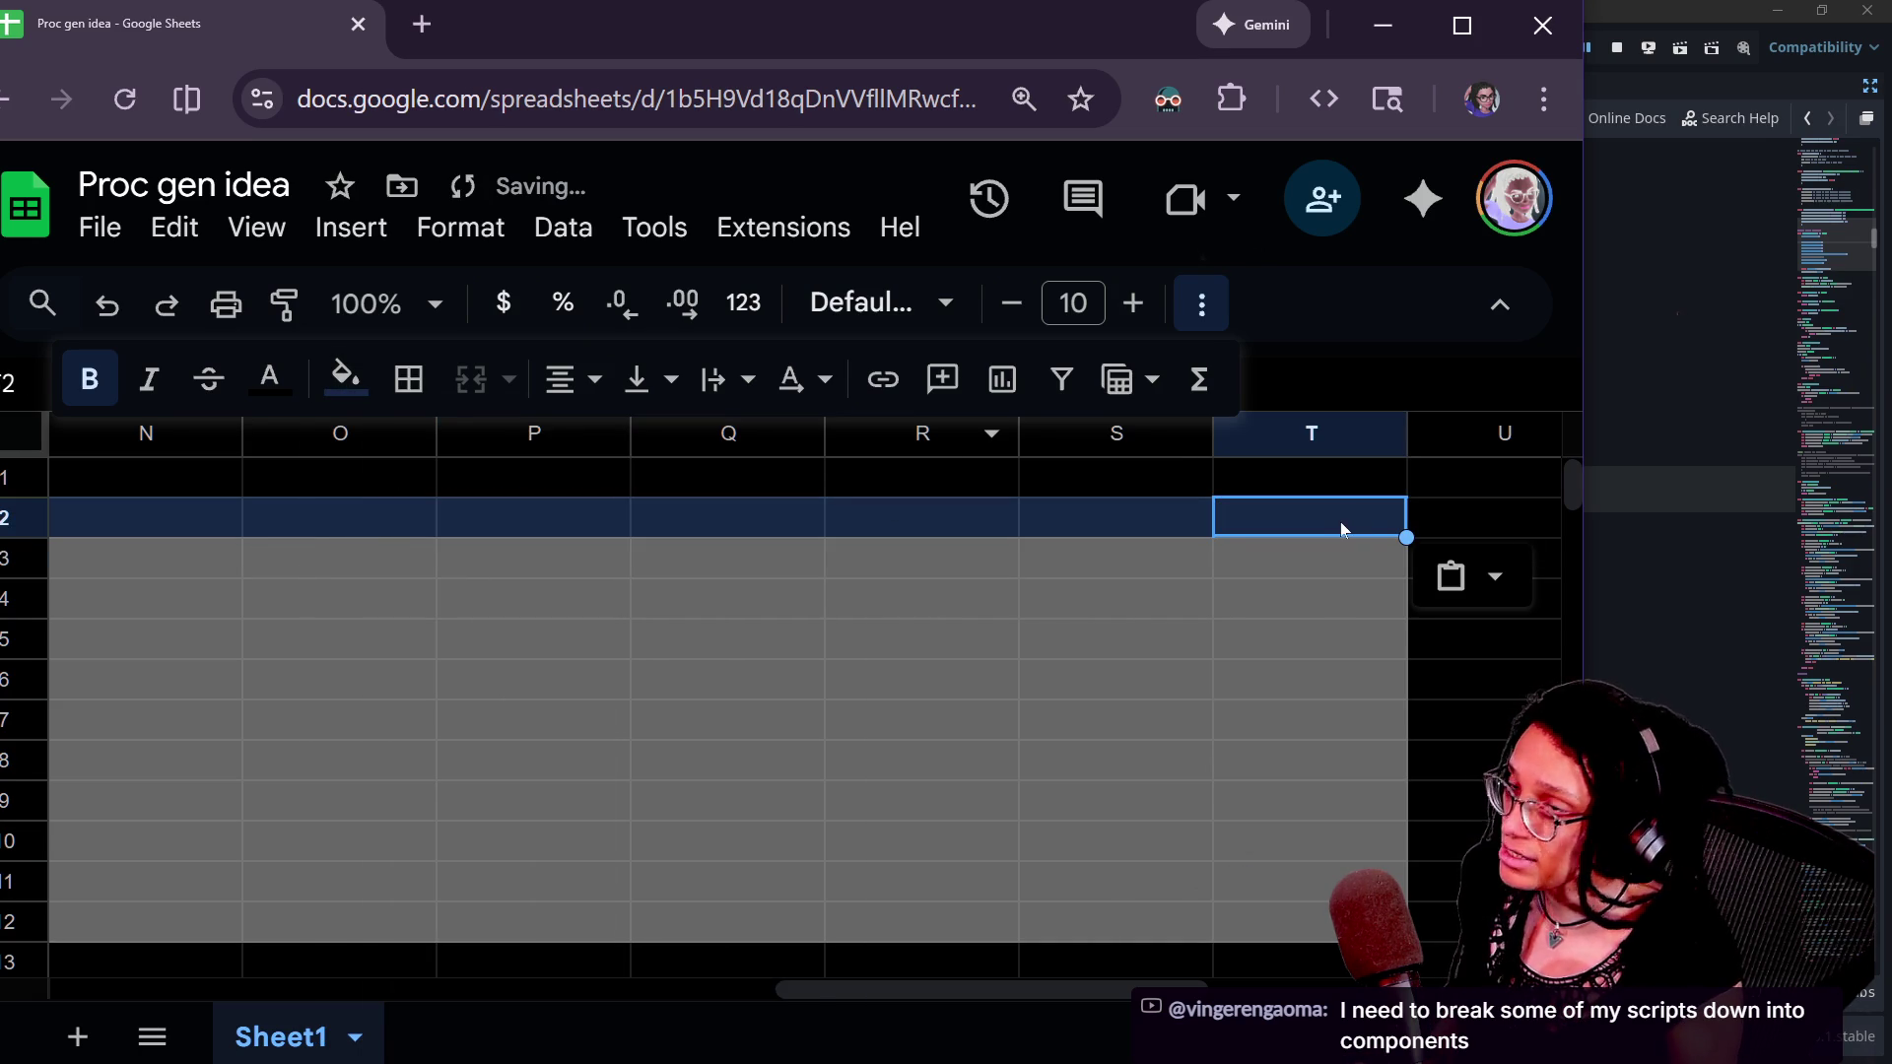
- Repeat the dark blue fill across row 3, N3 through T3
click(143, 560)
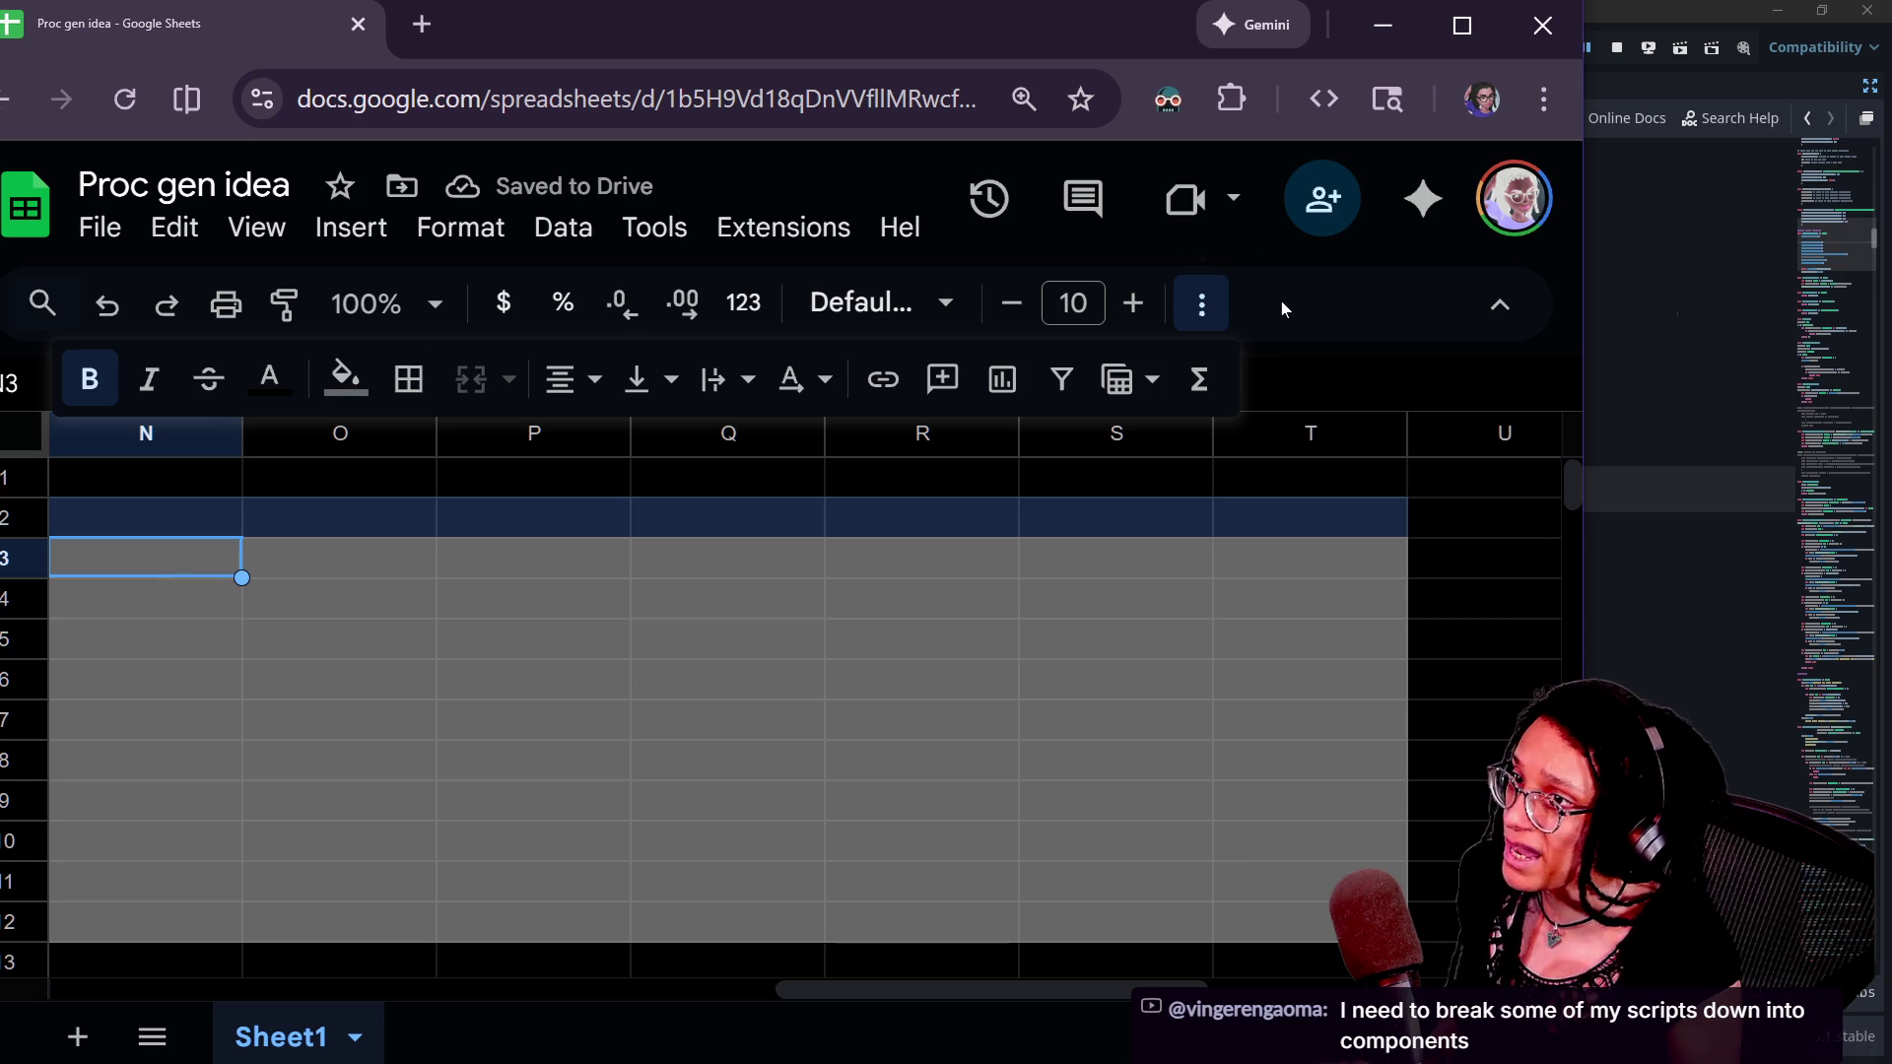
key(ctrl+y)
key(Right)
key(ctrl+y)
key(Right)
key(ctrl+y)
key(Right)
key(ctrl+y)
key(Right)
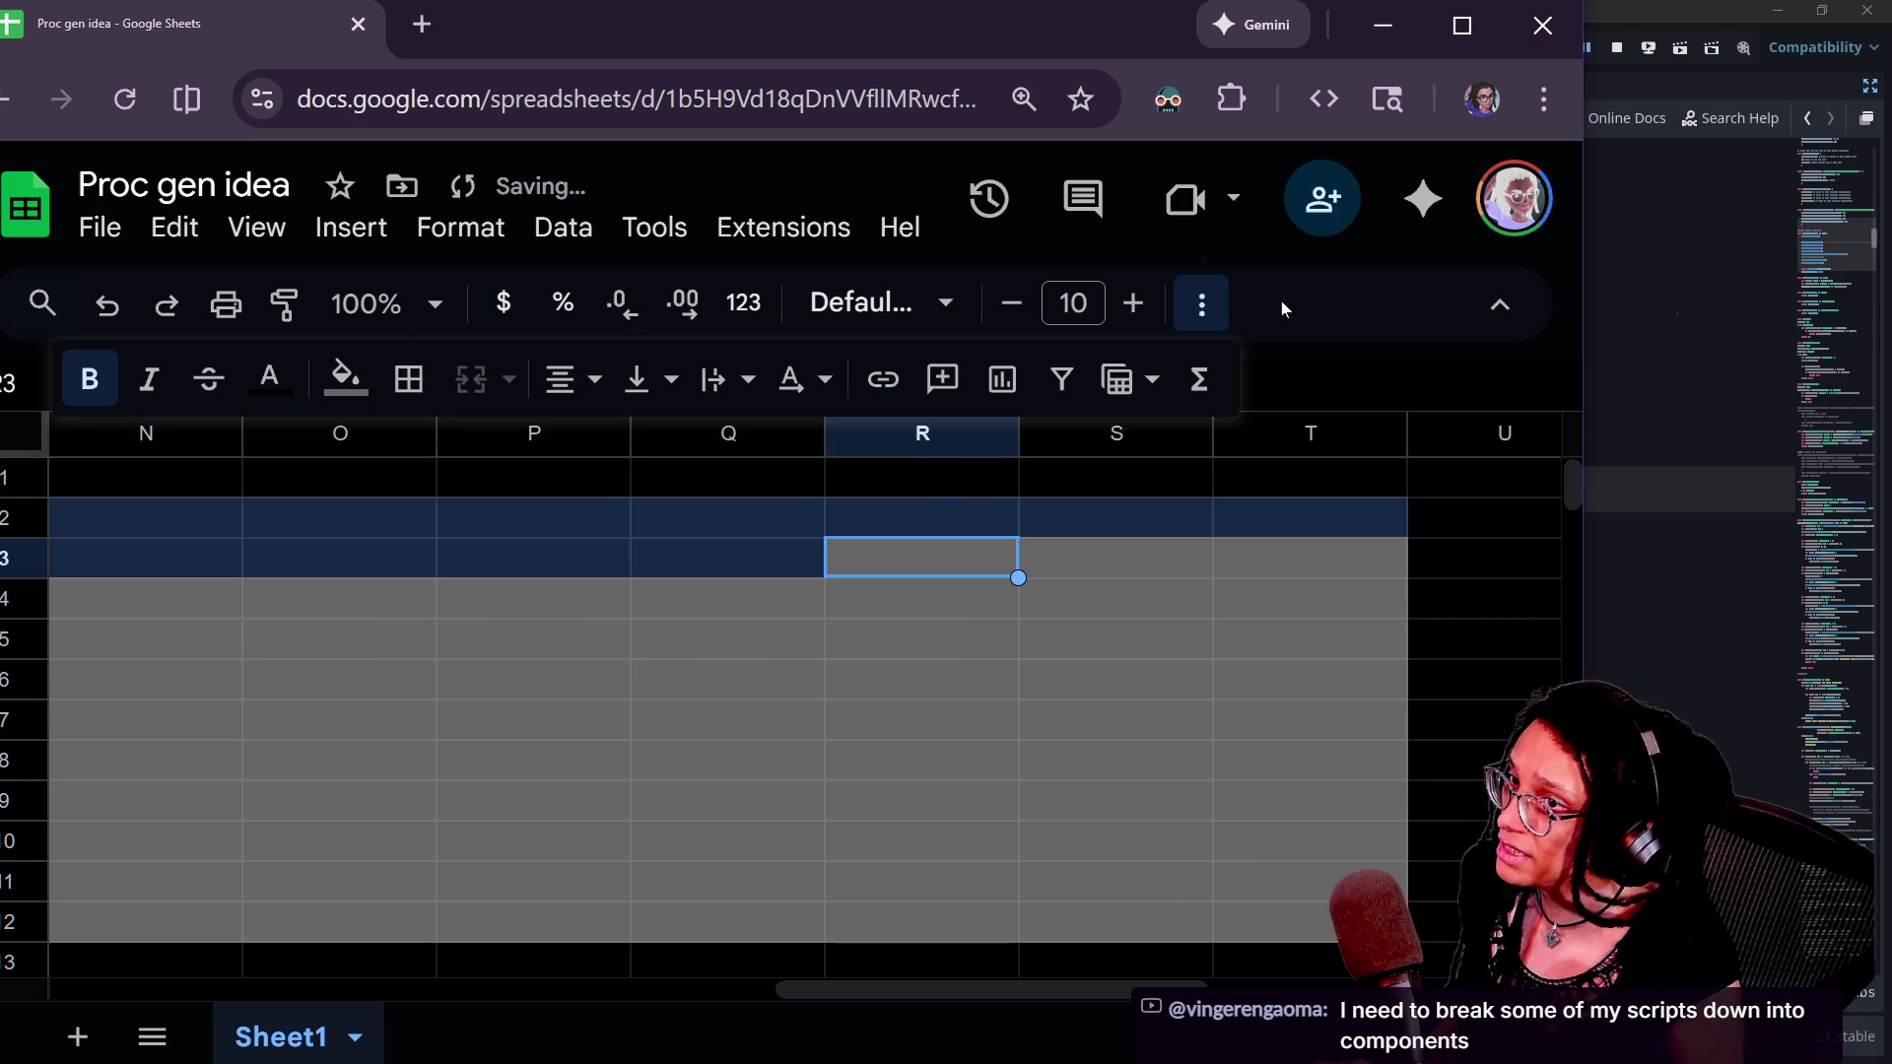
key(ctrl+y)
key(Right)
key(ctrl+y)
key(Right)
key(ctrl+y)
- Fill rows 4 and 5 of the N–T block dark blue
click(191, 588)
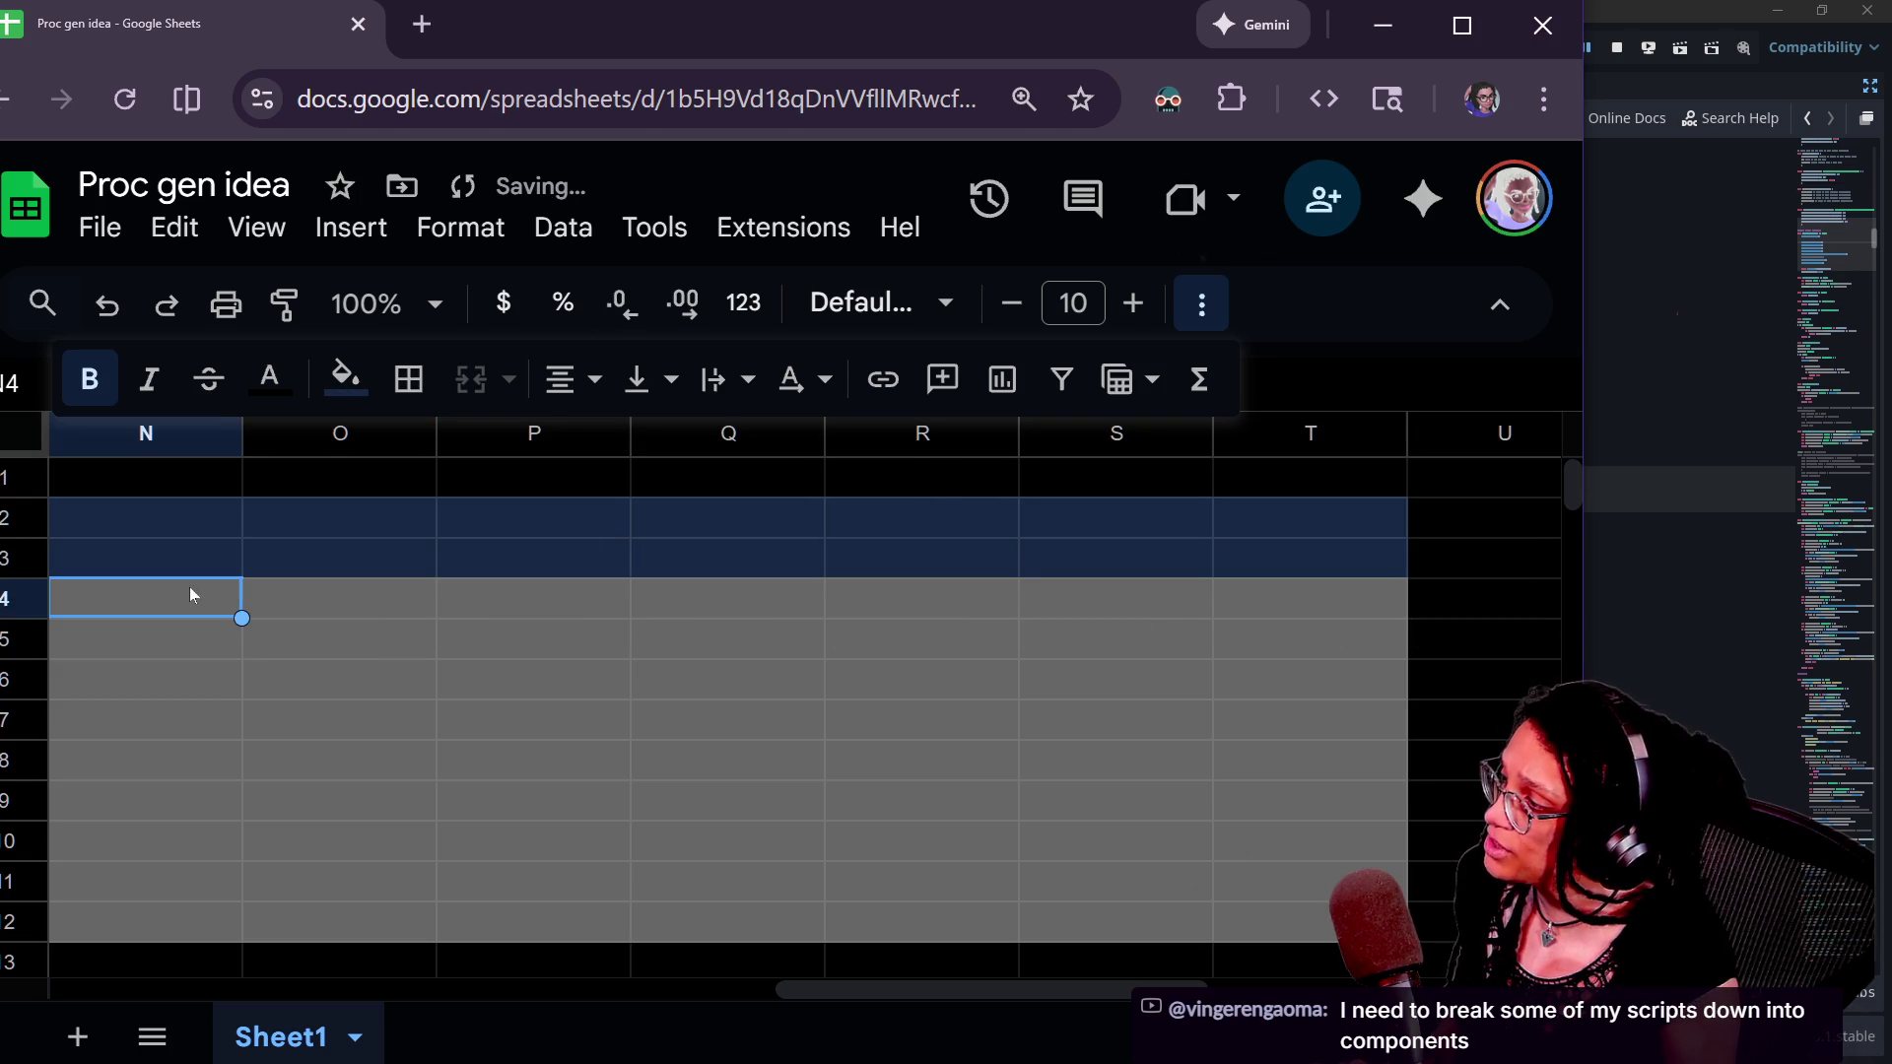
key(ctrl+y)
key(Right)
key(ctrl+y)
key(Right)
key(ctrl+y)
key(Right)
key(ctrl+y)
key(Right)
key(ctrl+y)
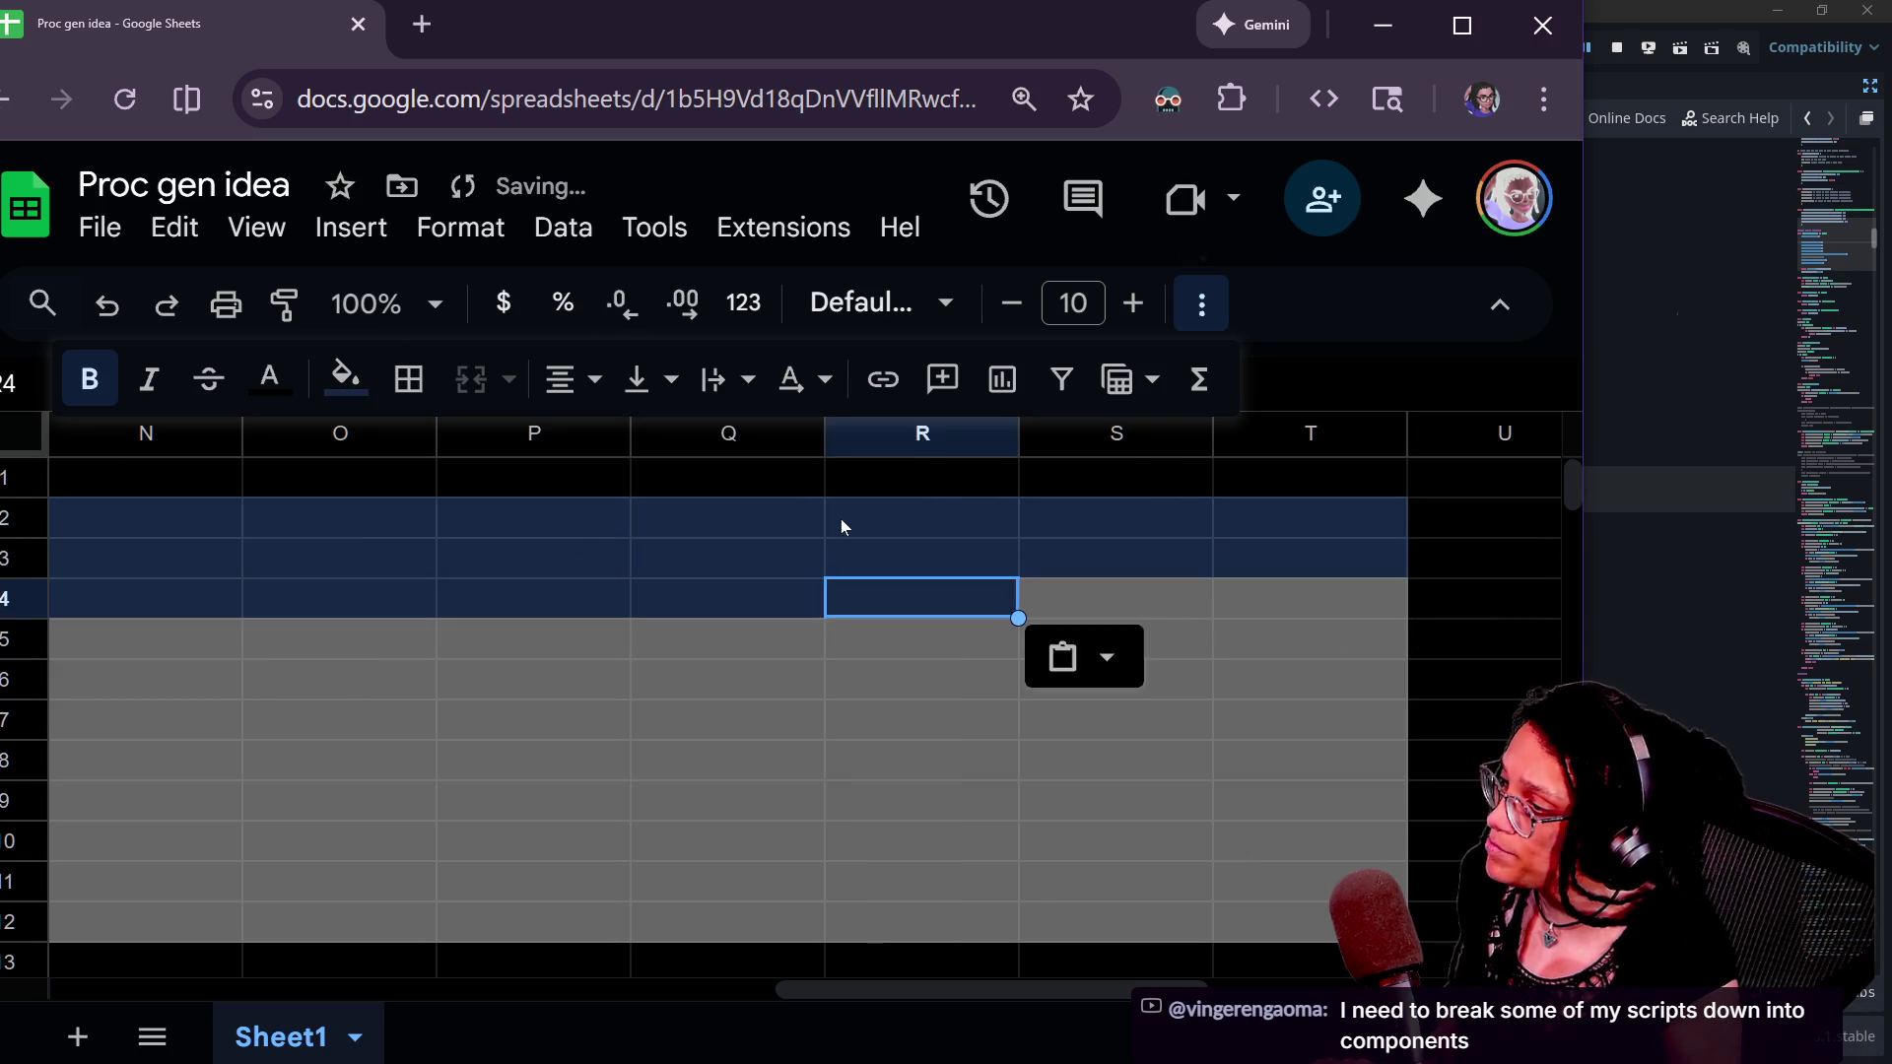
key(Right)
key(ctrl+y)
key(Right)
key(ctrl+y)
click(171, 641)
key(ctrl+y)
key(Right)
key(ctrl+y)
key(Right)
key(ctrl+y)
- Fill rows 6 and 7 of the N–T block dark blue
key(Right)
key(ctrl+y)
key(Right)
key(ctrl+y)
key(Right)
key(ctrl+y)
key(Right)
key(ctrl+y)
click(128, 675)
key(Right)
key(ctrl+Right)
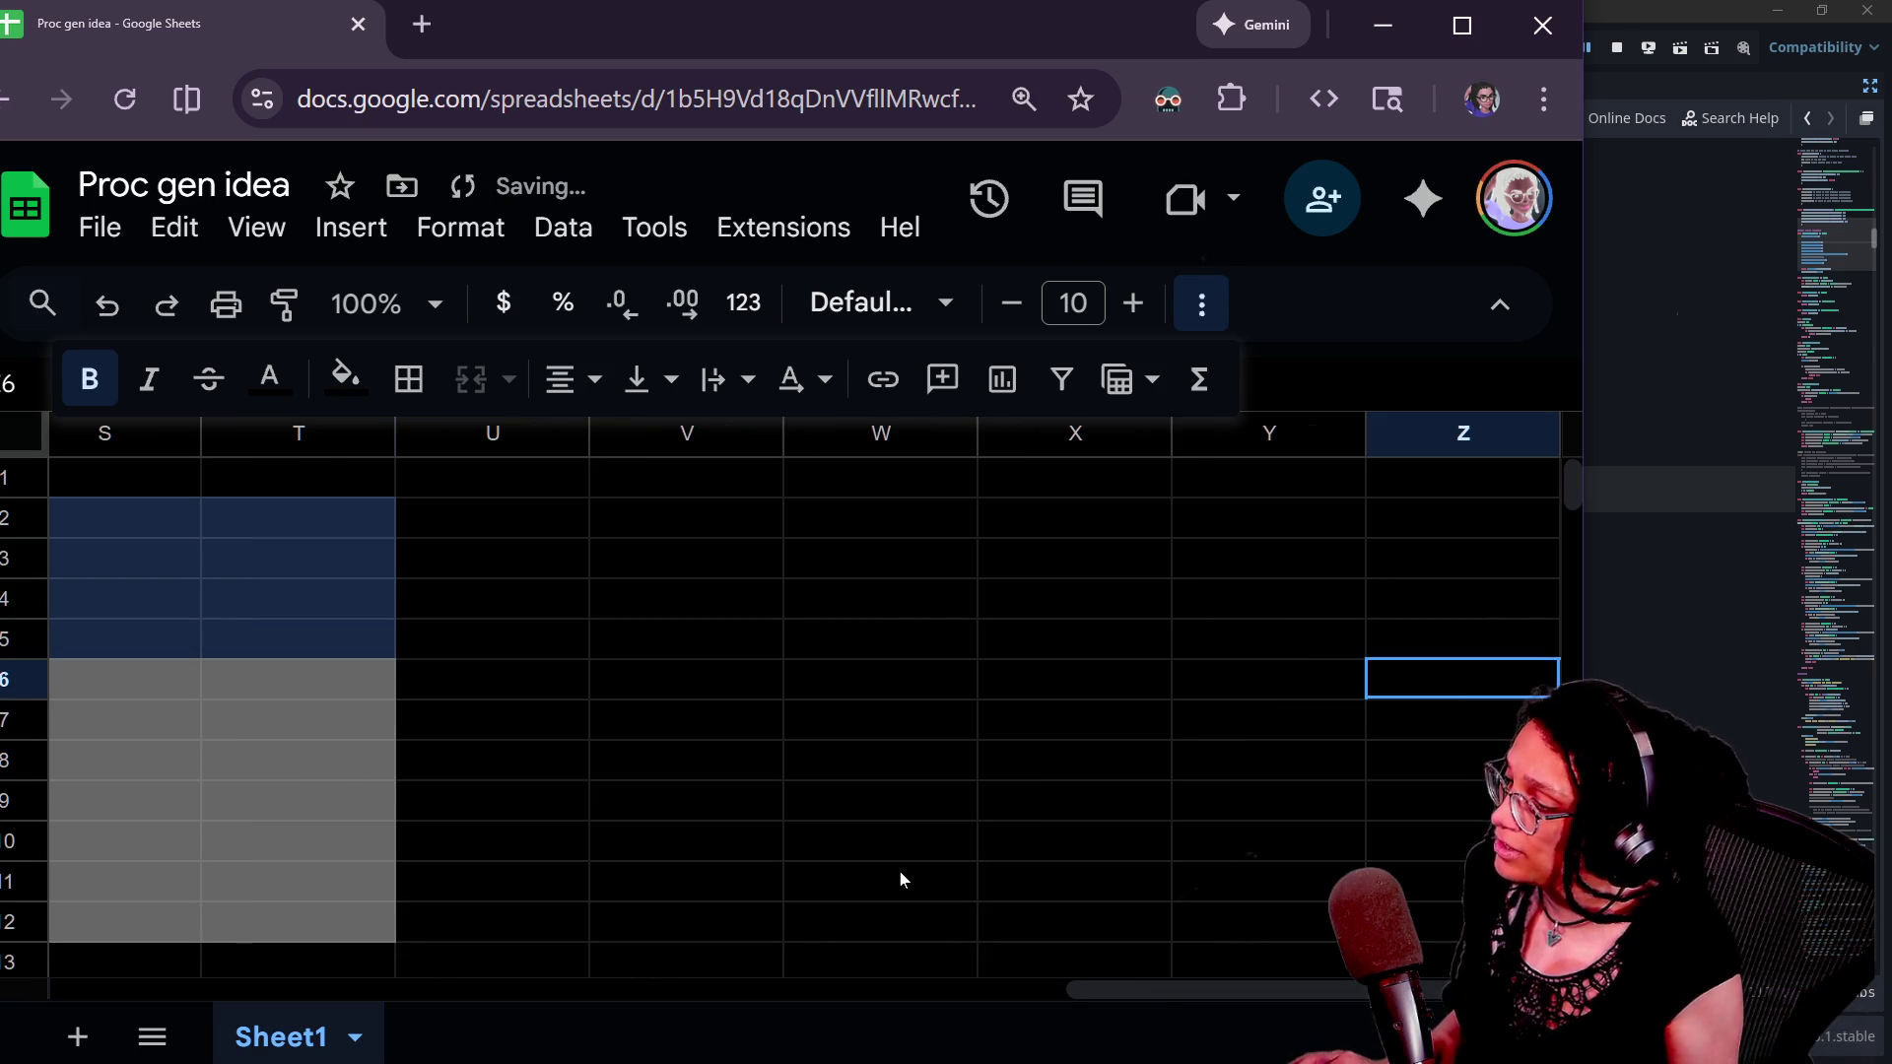
scroll(901, 871, left, 5)
click(591, 688)
key(ctrl+y)
key(Right)
key(ctrl+y)
key(Right)
key(ctrl+y)
key(Right)
key(ctrl+y)
key(Right)
key(ctrl+y)
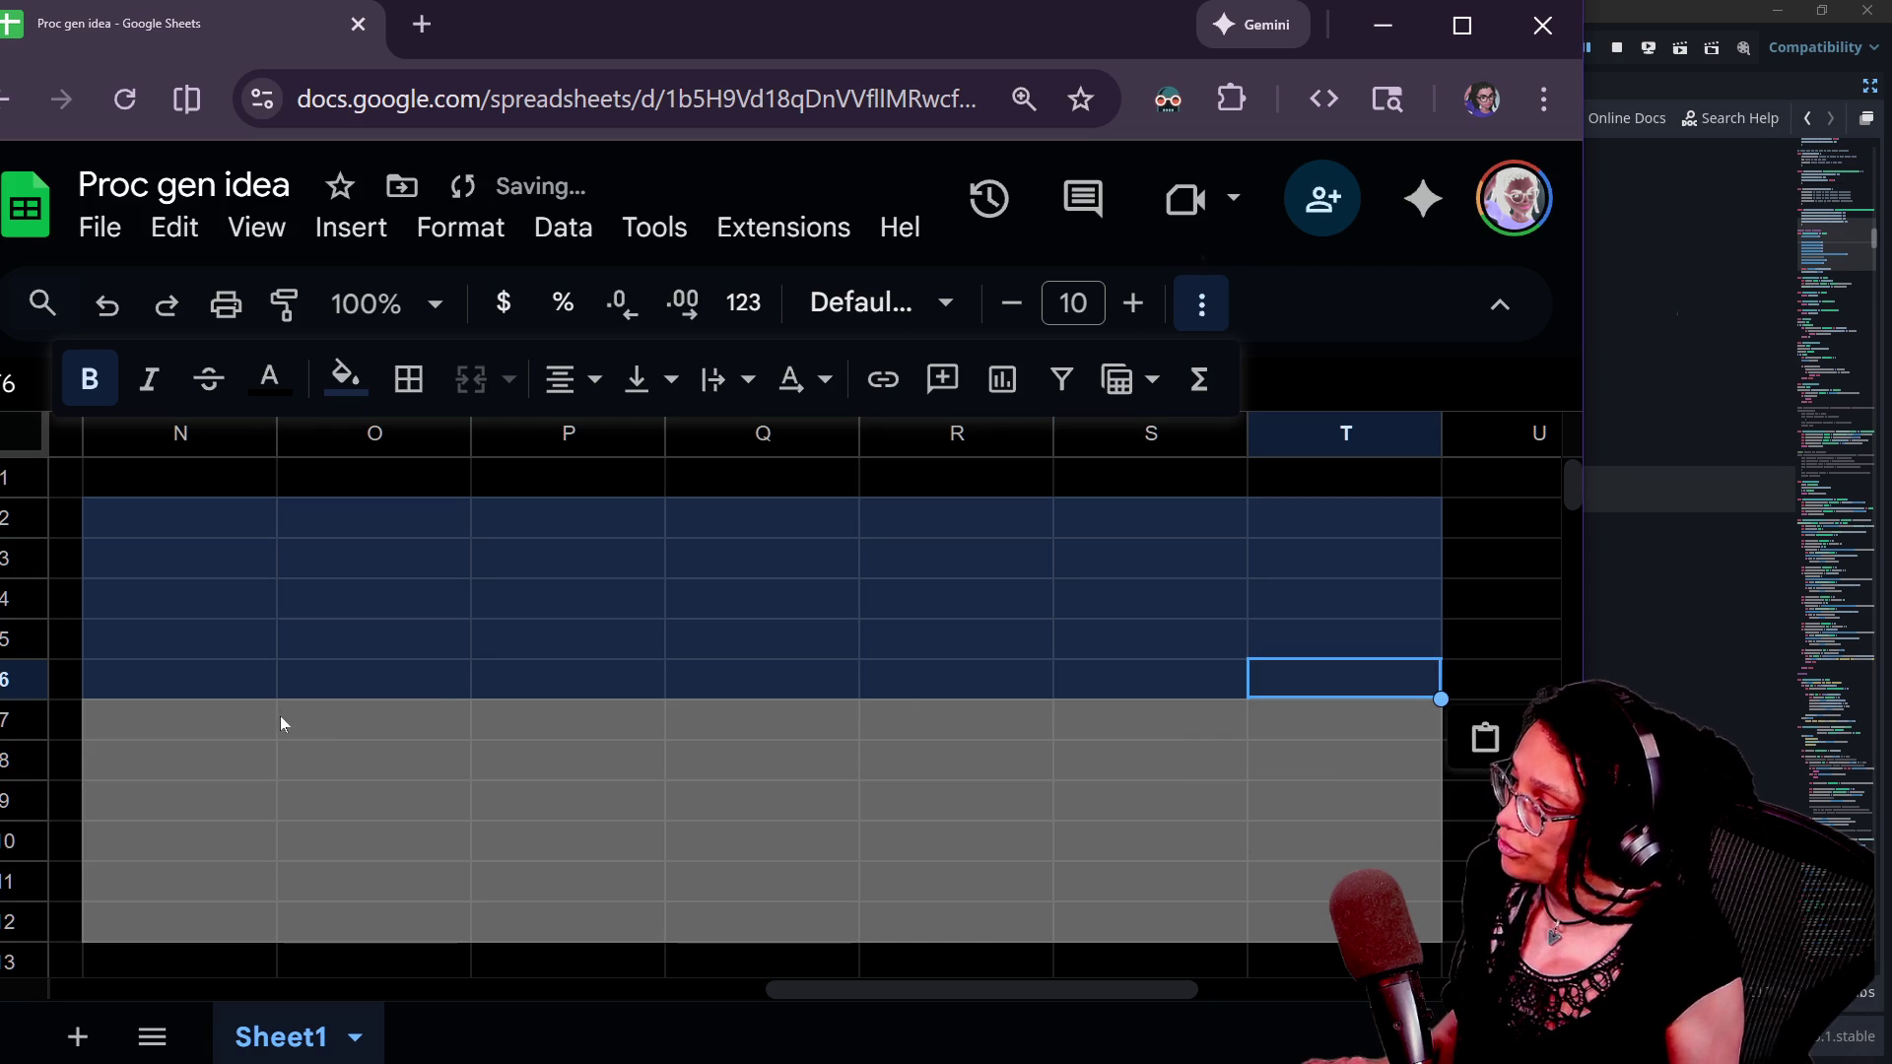
click(279, 723)
key(ctrl+y)
key(Right)
key(ctrl+y)
key(Right)
key(ctrl+y)
key(Right)
key(ctrl+y)
key(Right)
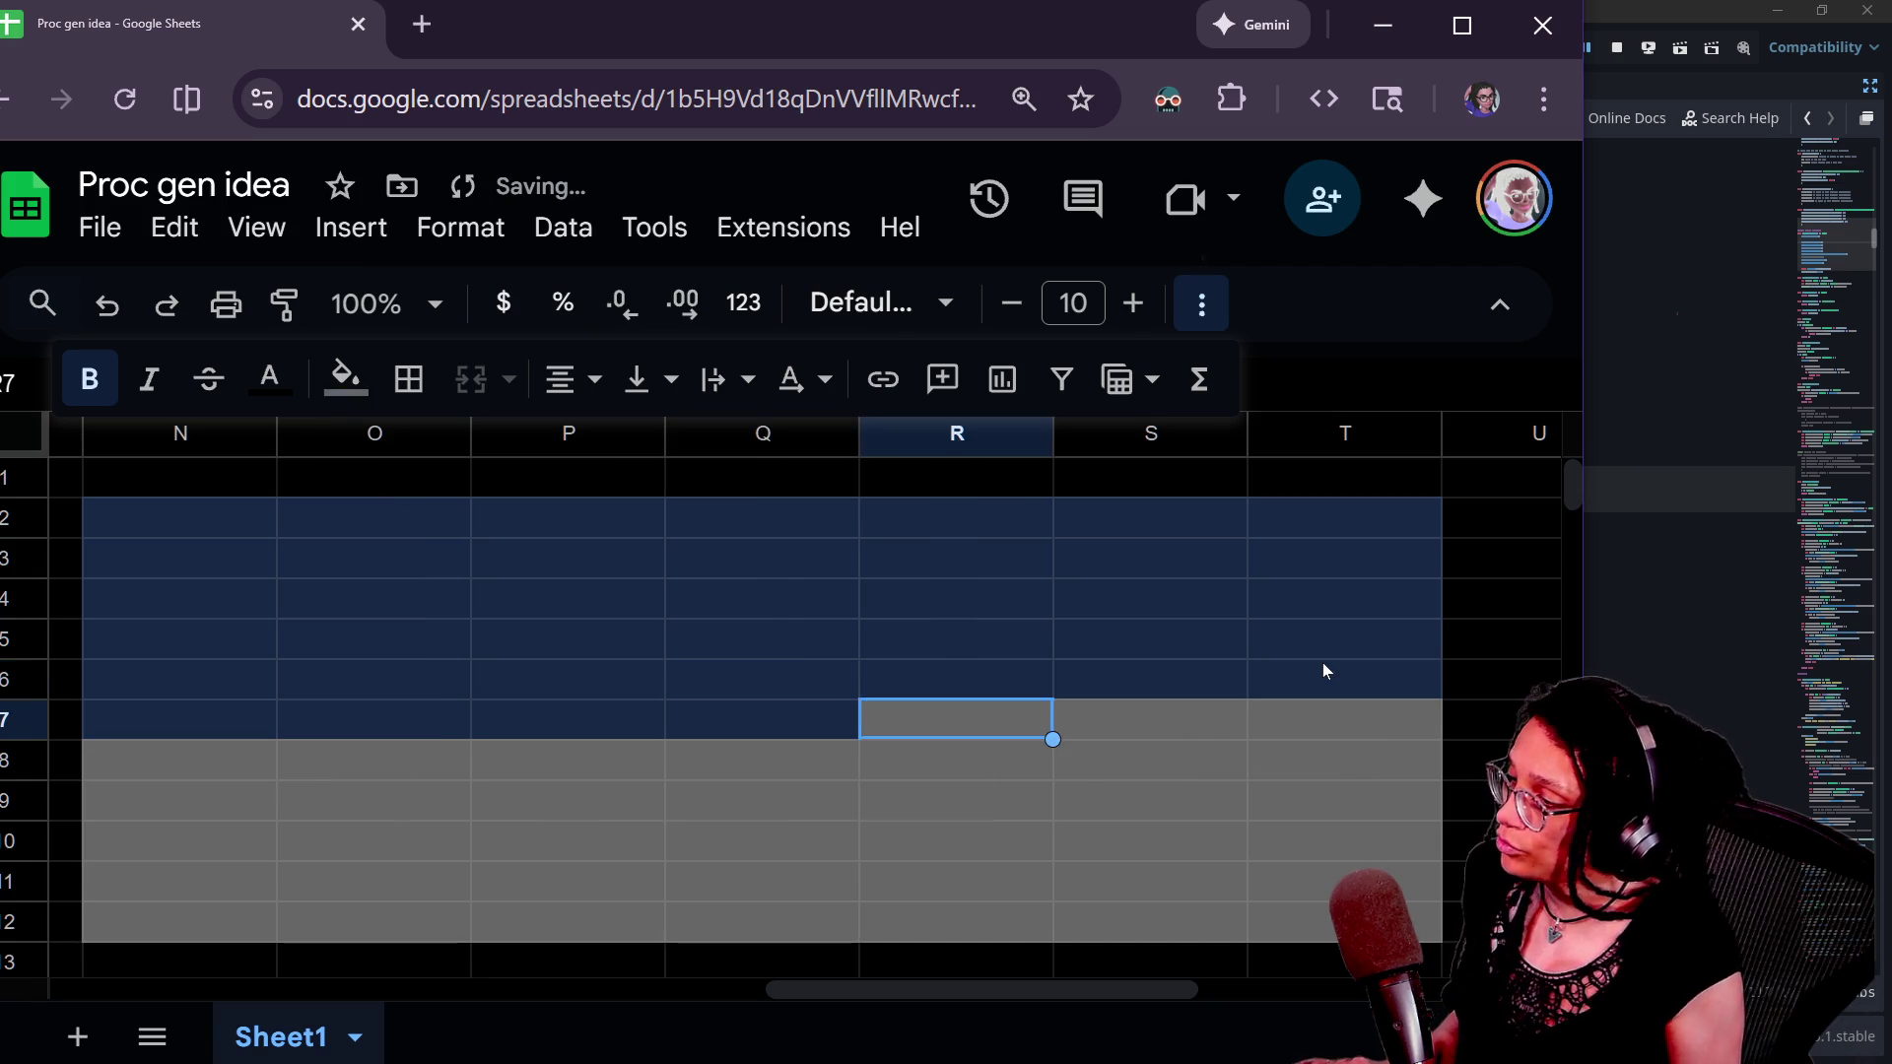
key(ctrl+y)
key(Right)
key(ctrl+y)
key(Right)
key(ctrl+y)
- Paste the dark blue fill across row 8 from N8 to T8
click(268, 751)
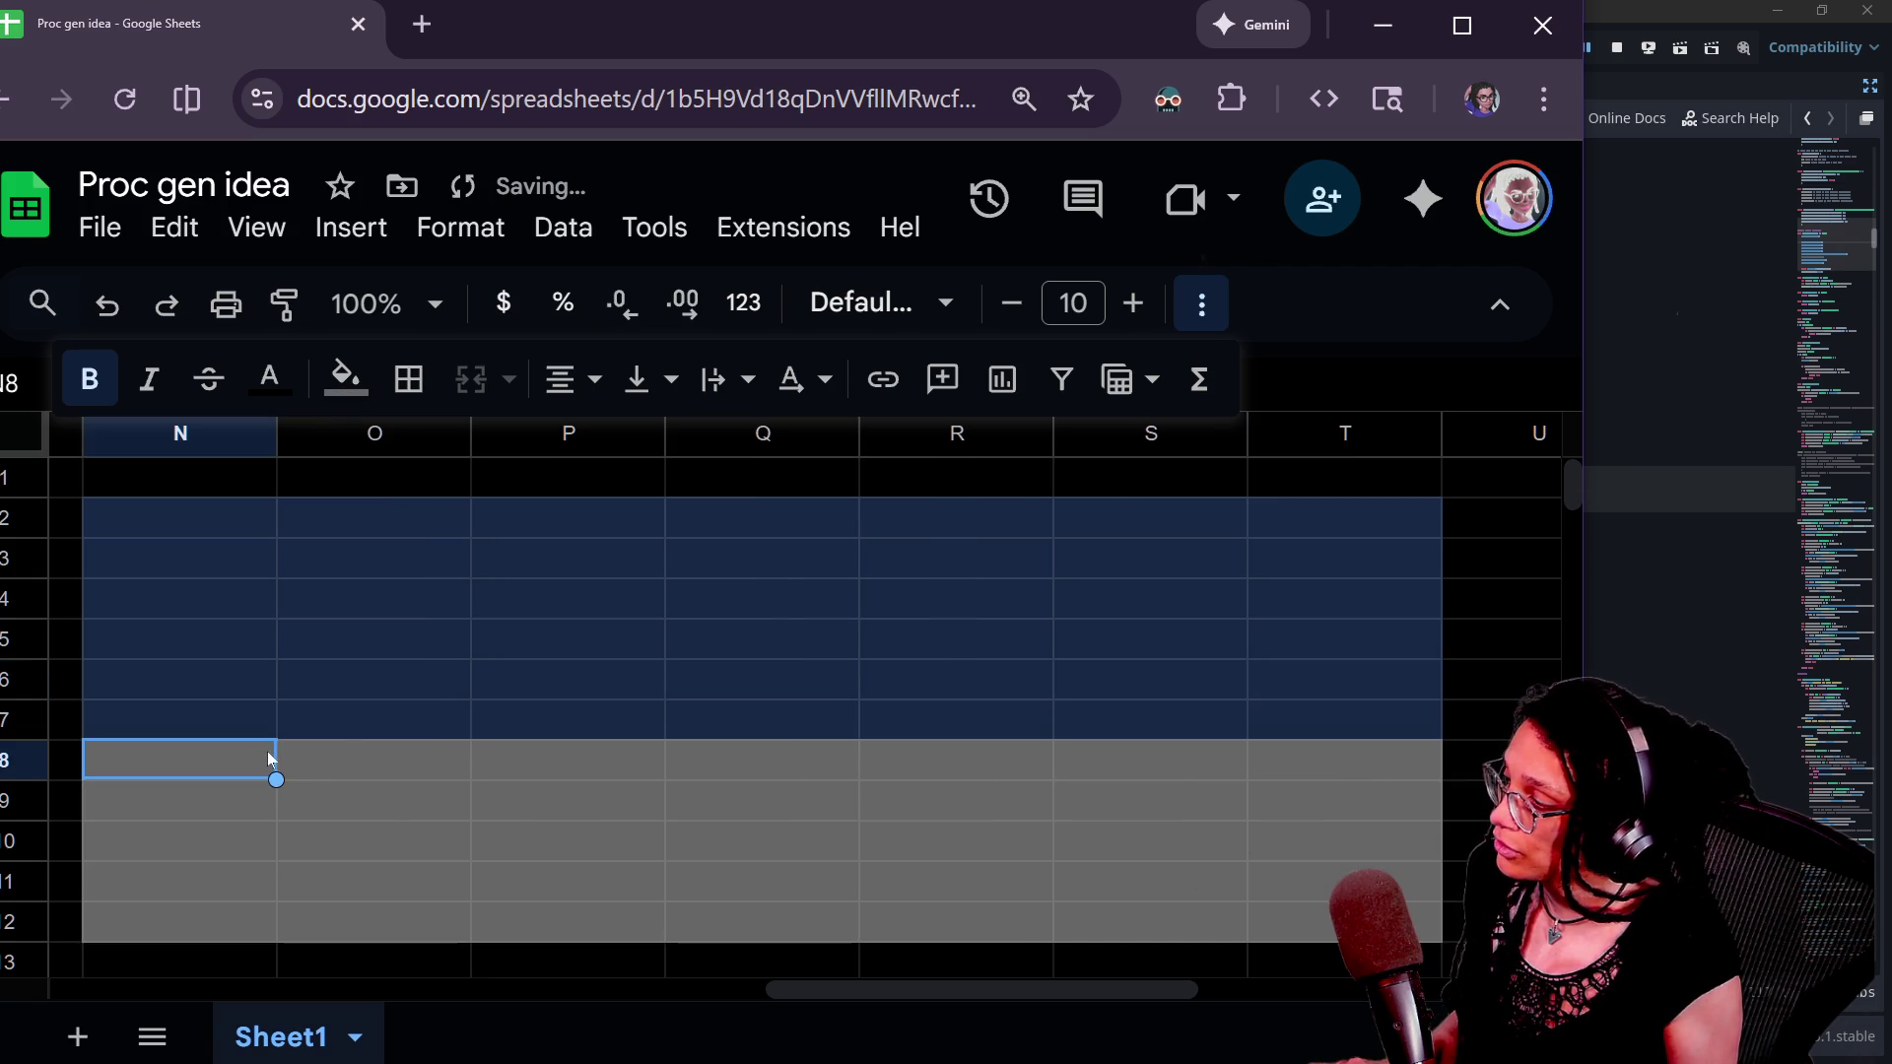
key(ctrl+v)
key(Right)
key(ctrl+v)
key(Right)
key(ctrl+v)
key(Right)
key(ctrl+v)
key(Right)
key(ctrl+v)
key(Right)
key(ctrl+v)
key(Right)
key(ctrl+v)
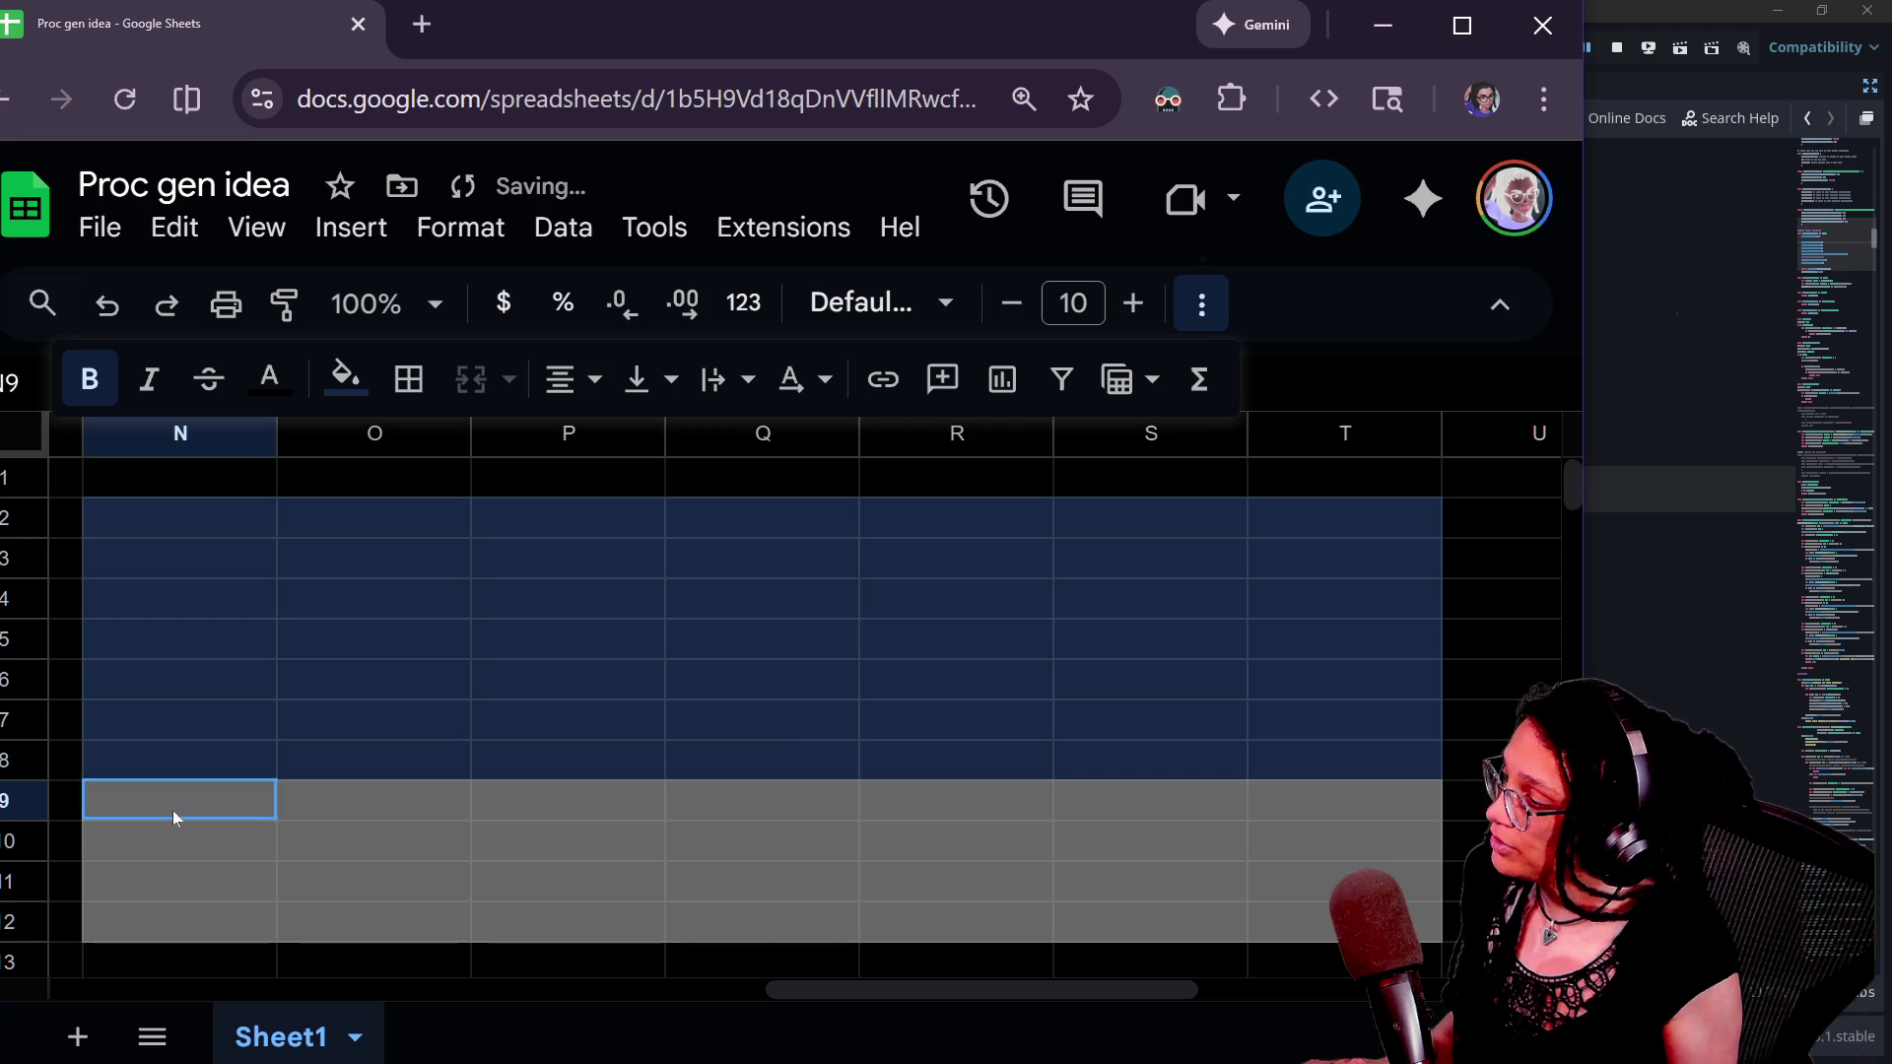
key(ctrl+Right)
key(Down)
right_click(560, 792)
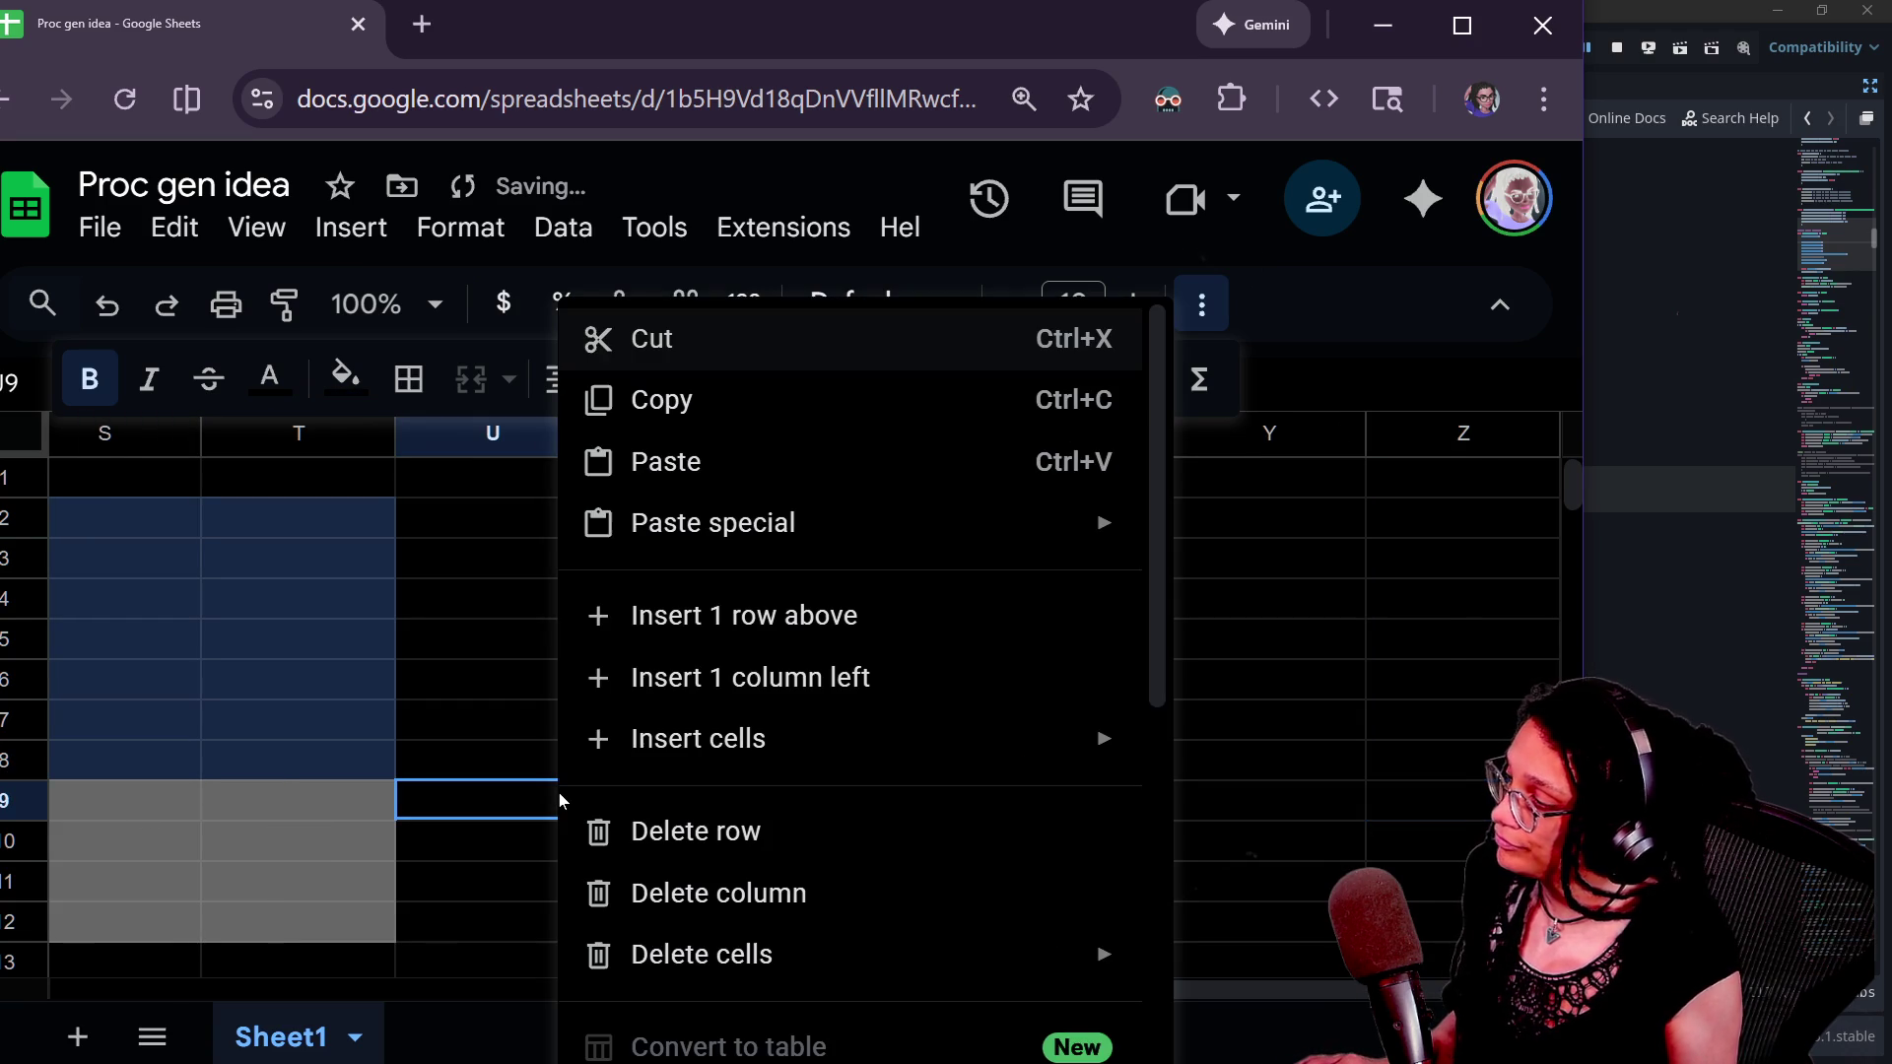
- Fill row 9 dark blue from N9 across to T9
click(513, 797)
scroll(670, 846, left, 10)
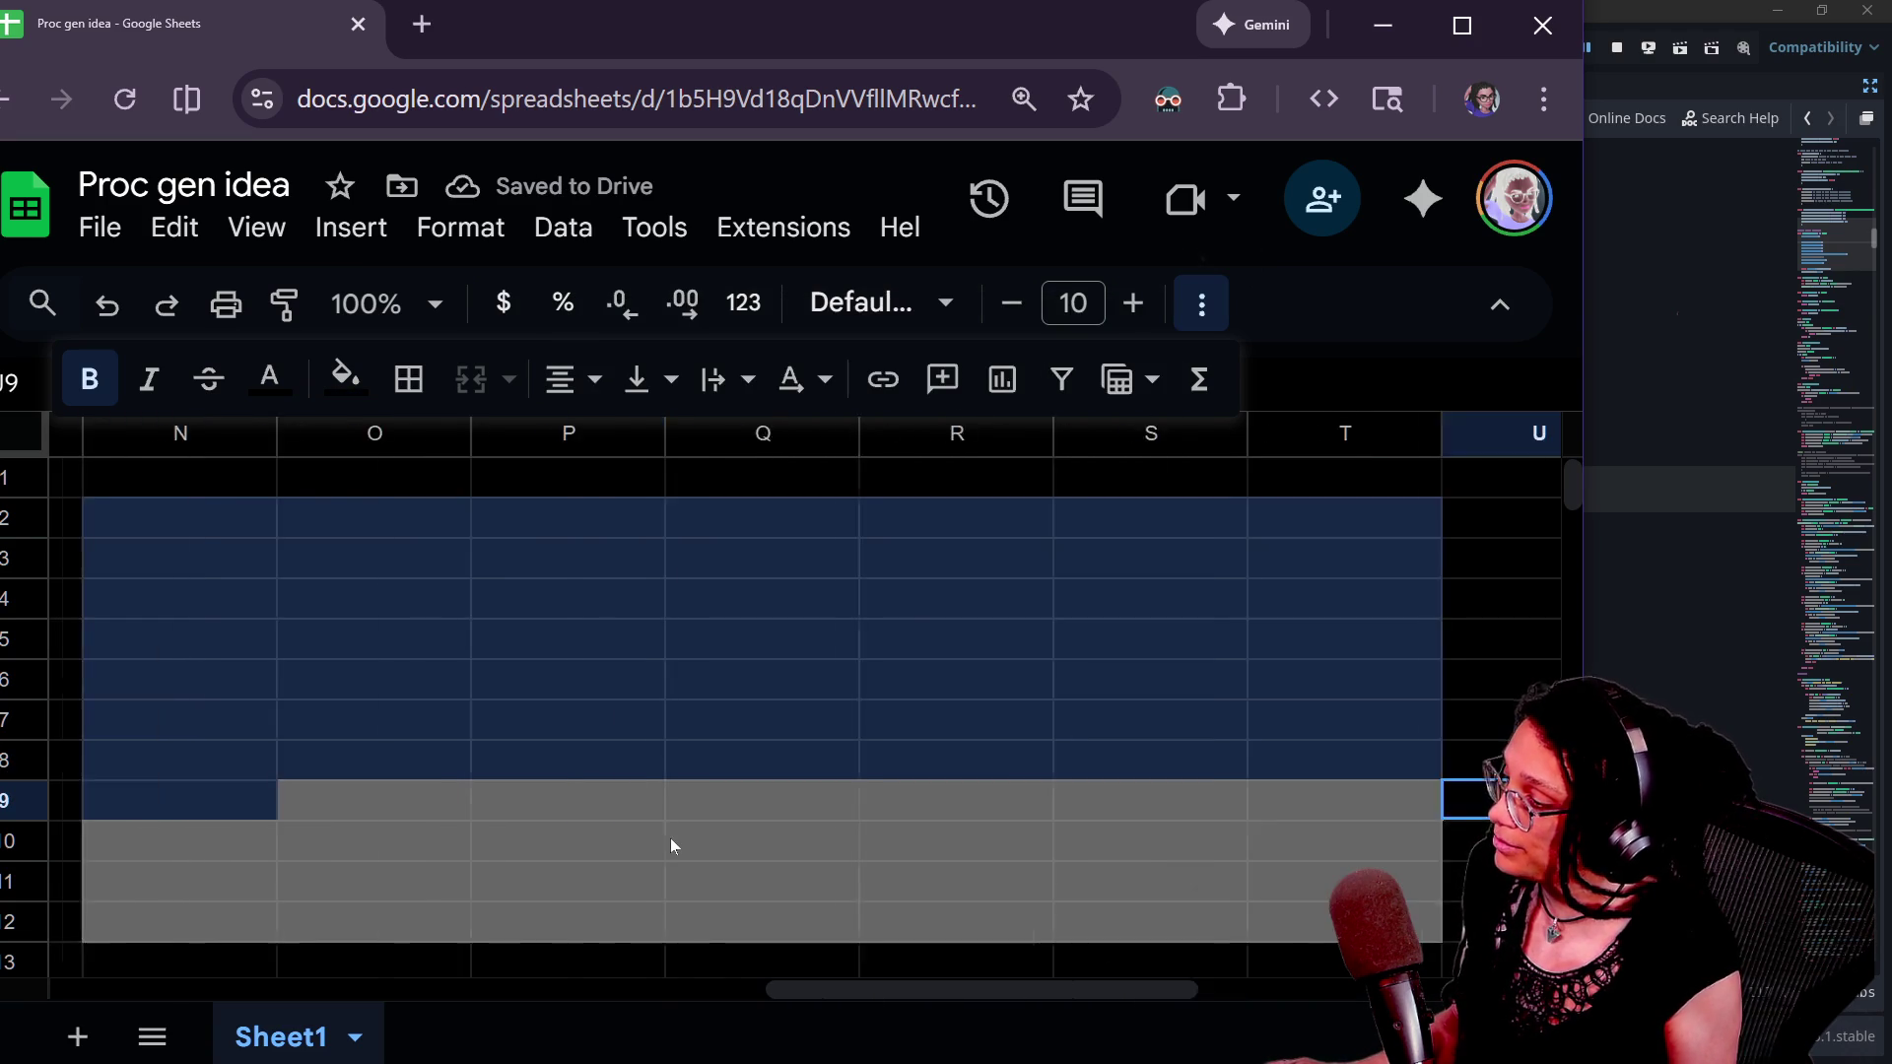
key(Left)
key(Left)
key(Left)
scroll(1268, 749, right, 2)
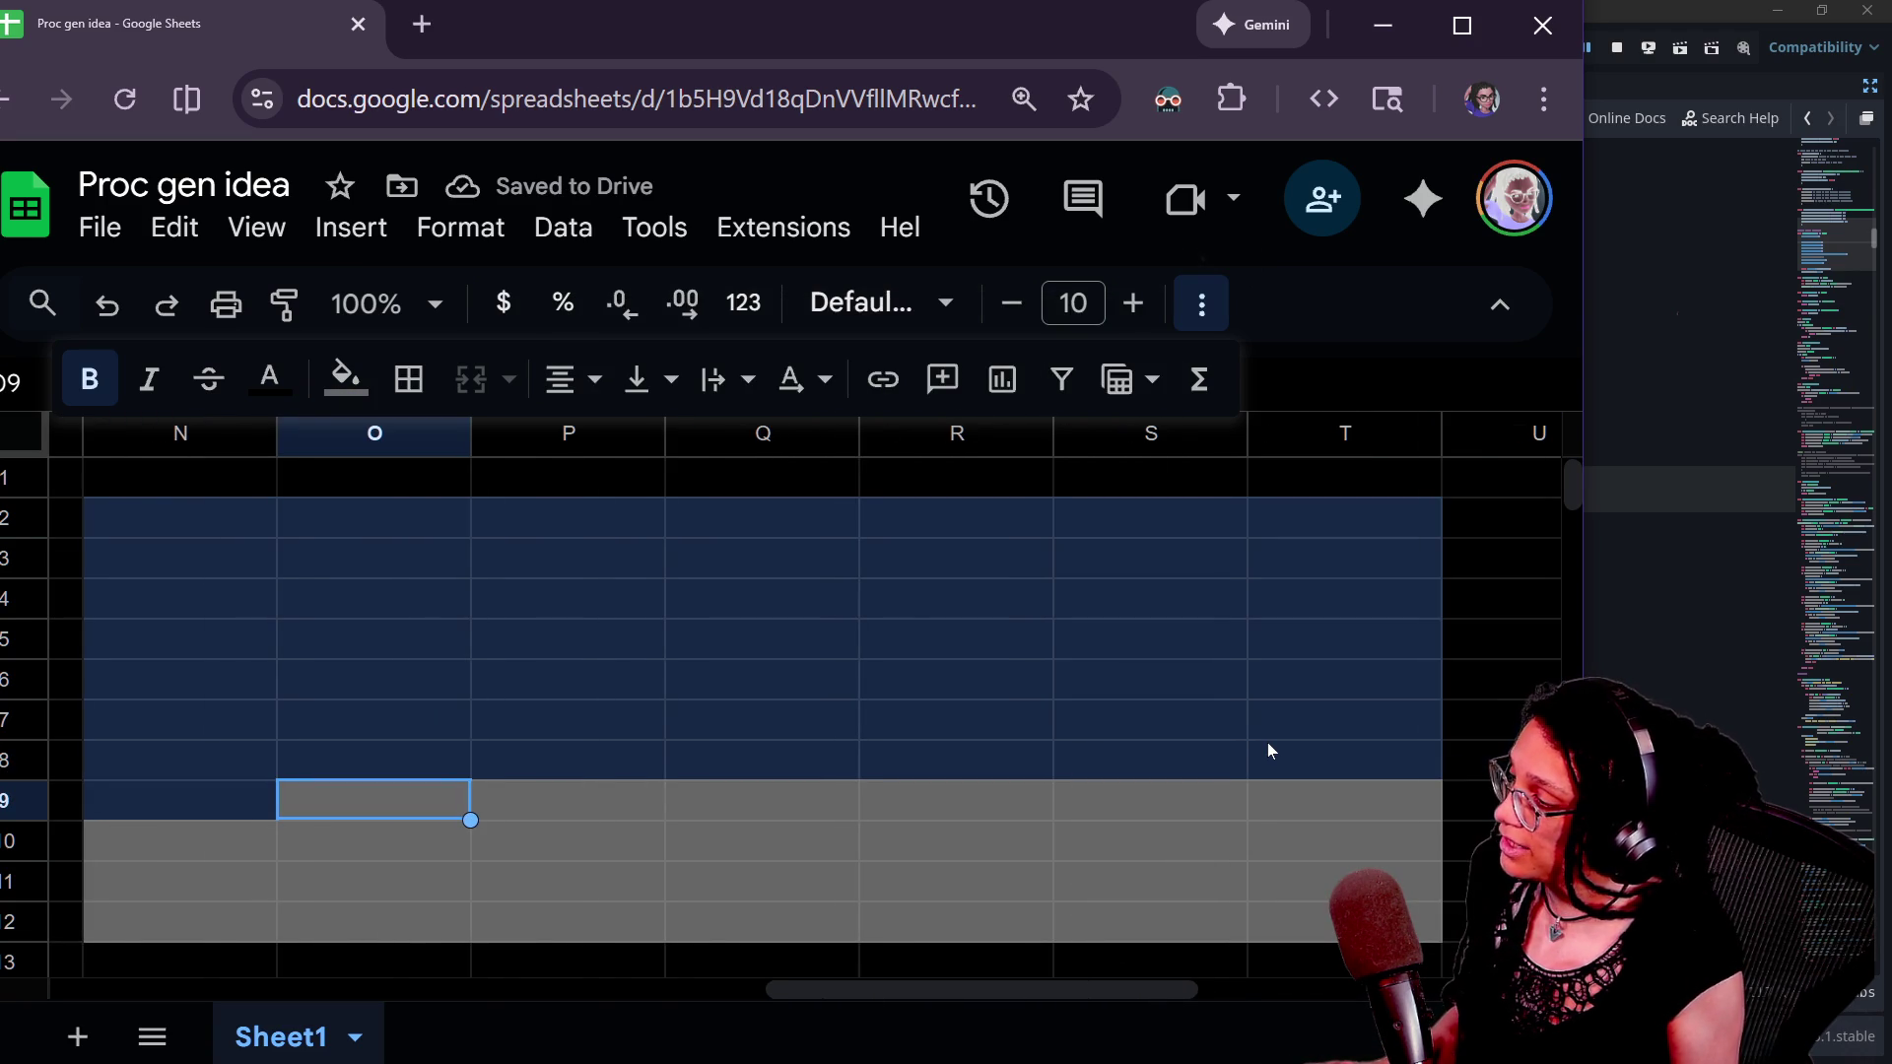
key(Right)
key(Right)
key(Right)
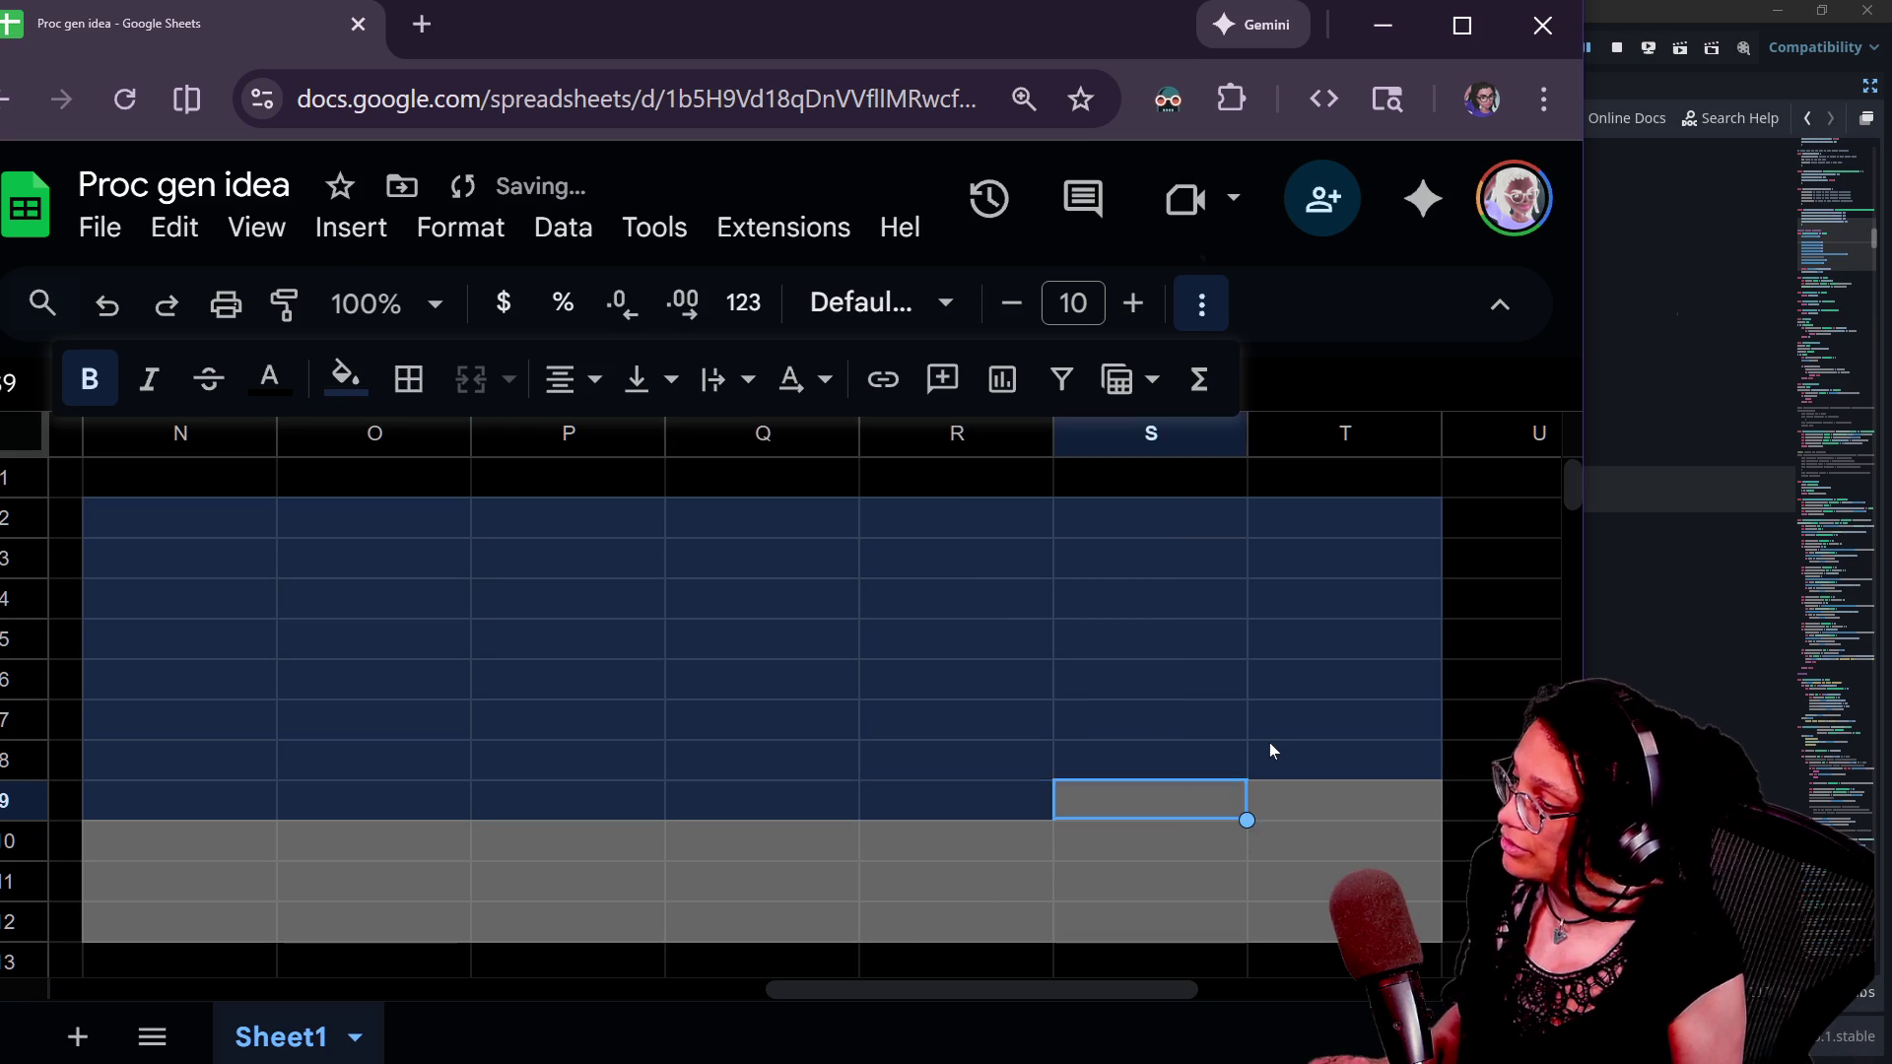
- Paste the dark-blue fill into row 10, cells N10 through T10
click(213, 814)
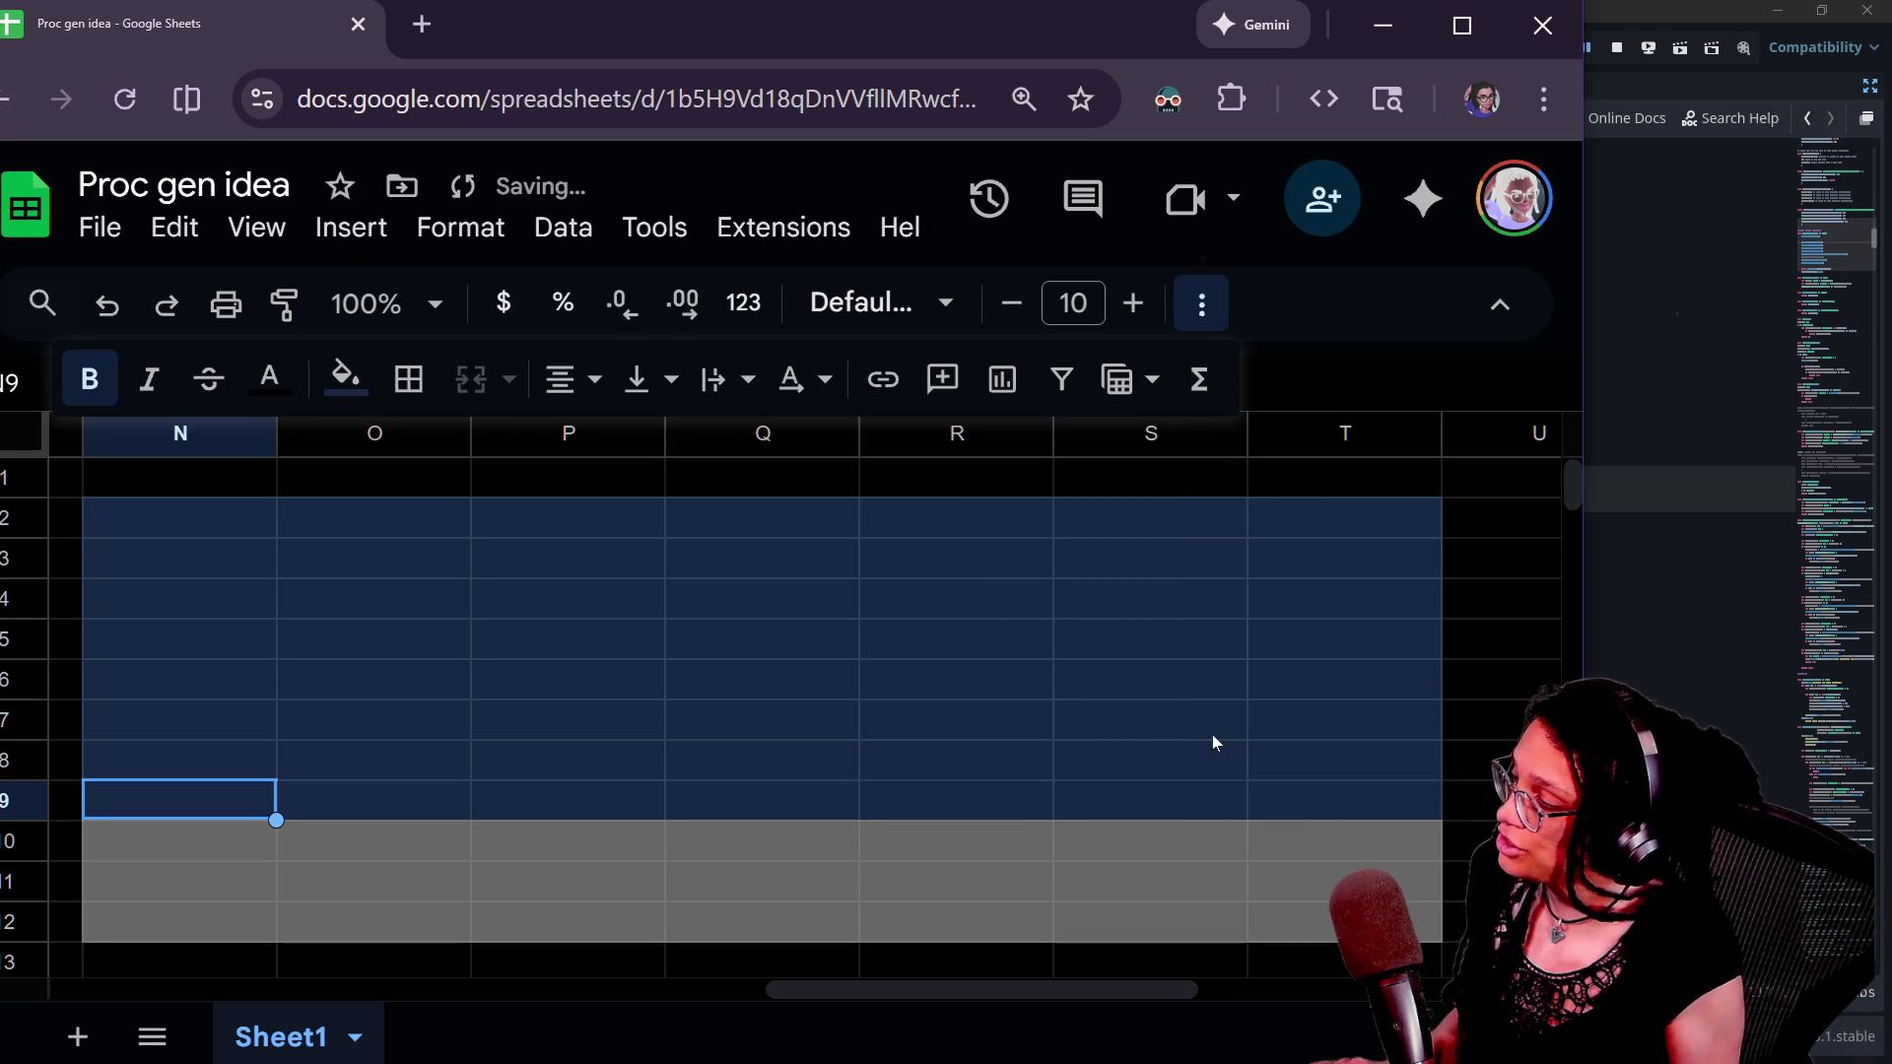
key(Down)
key(ctrl+v)
key(ctrl+Right)
scroll(1179, 758, left, 2)
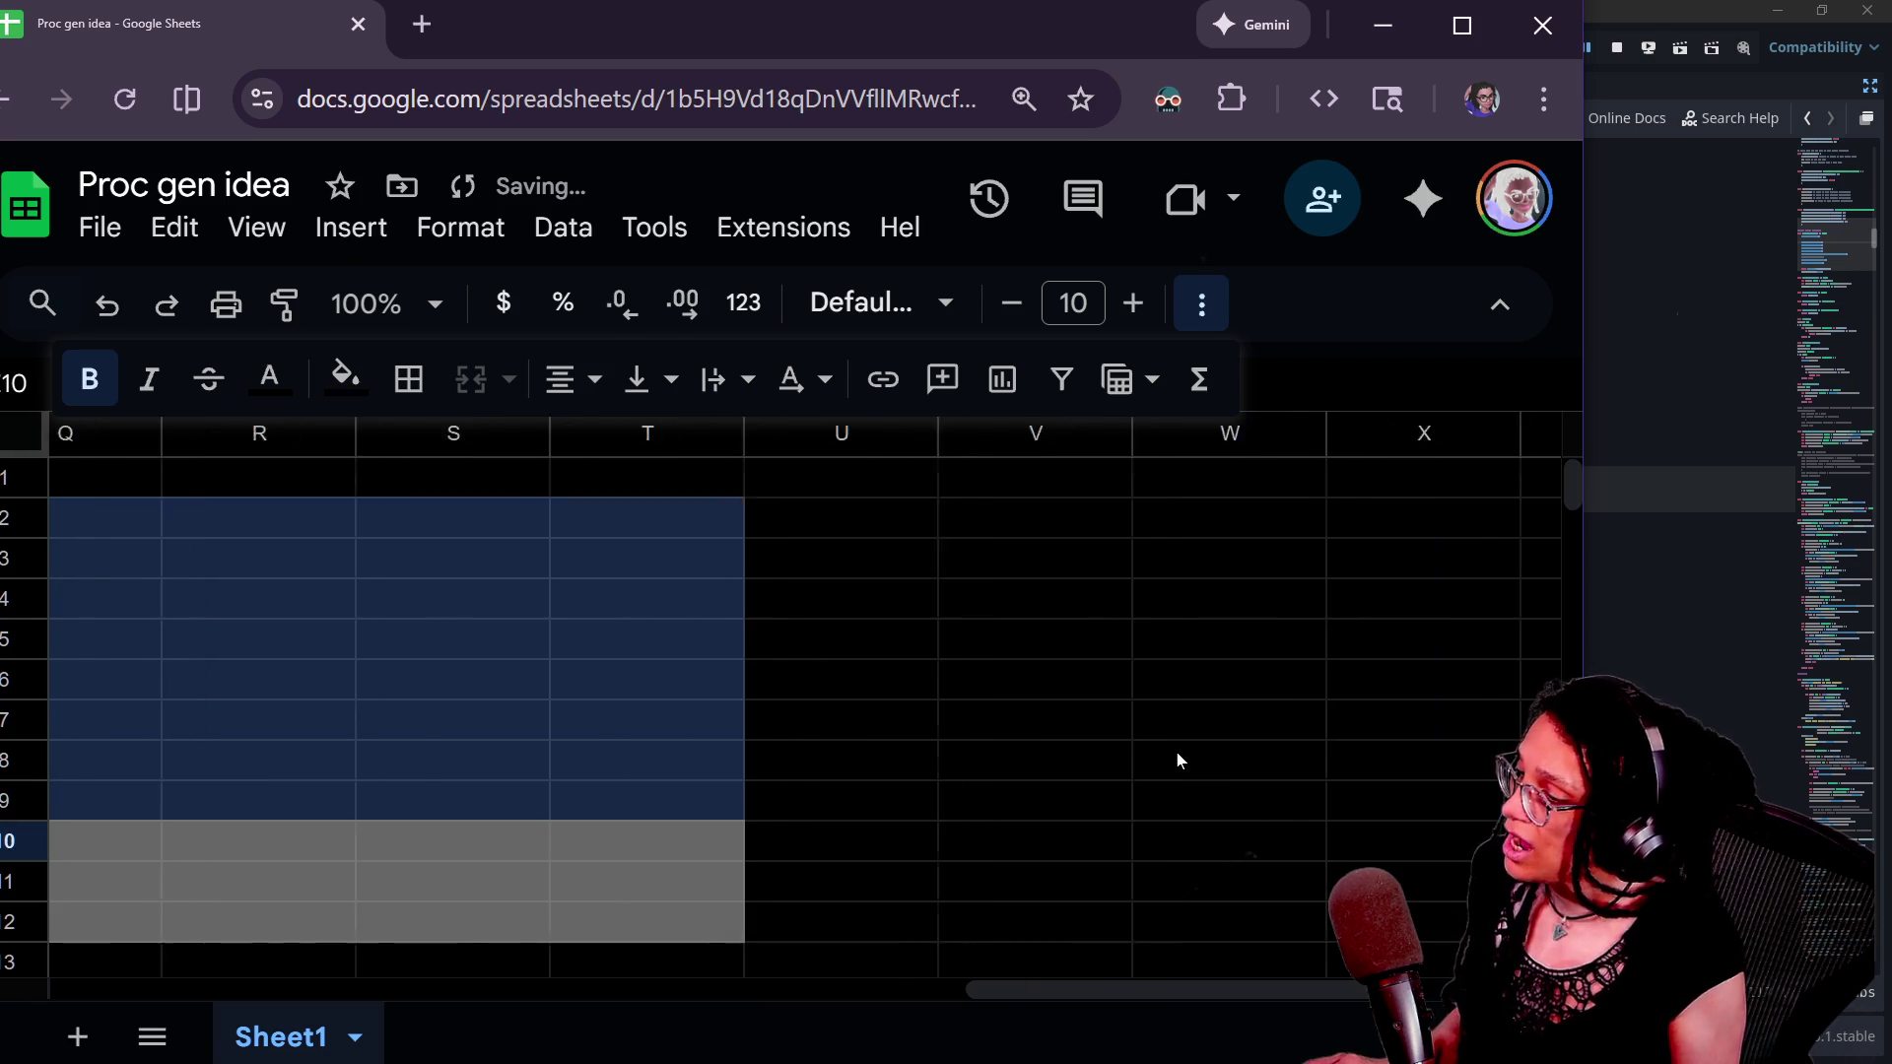
scroll(1179, 759, left, 4)
click(524, 871)
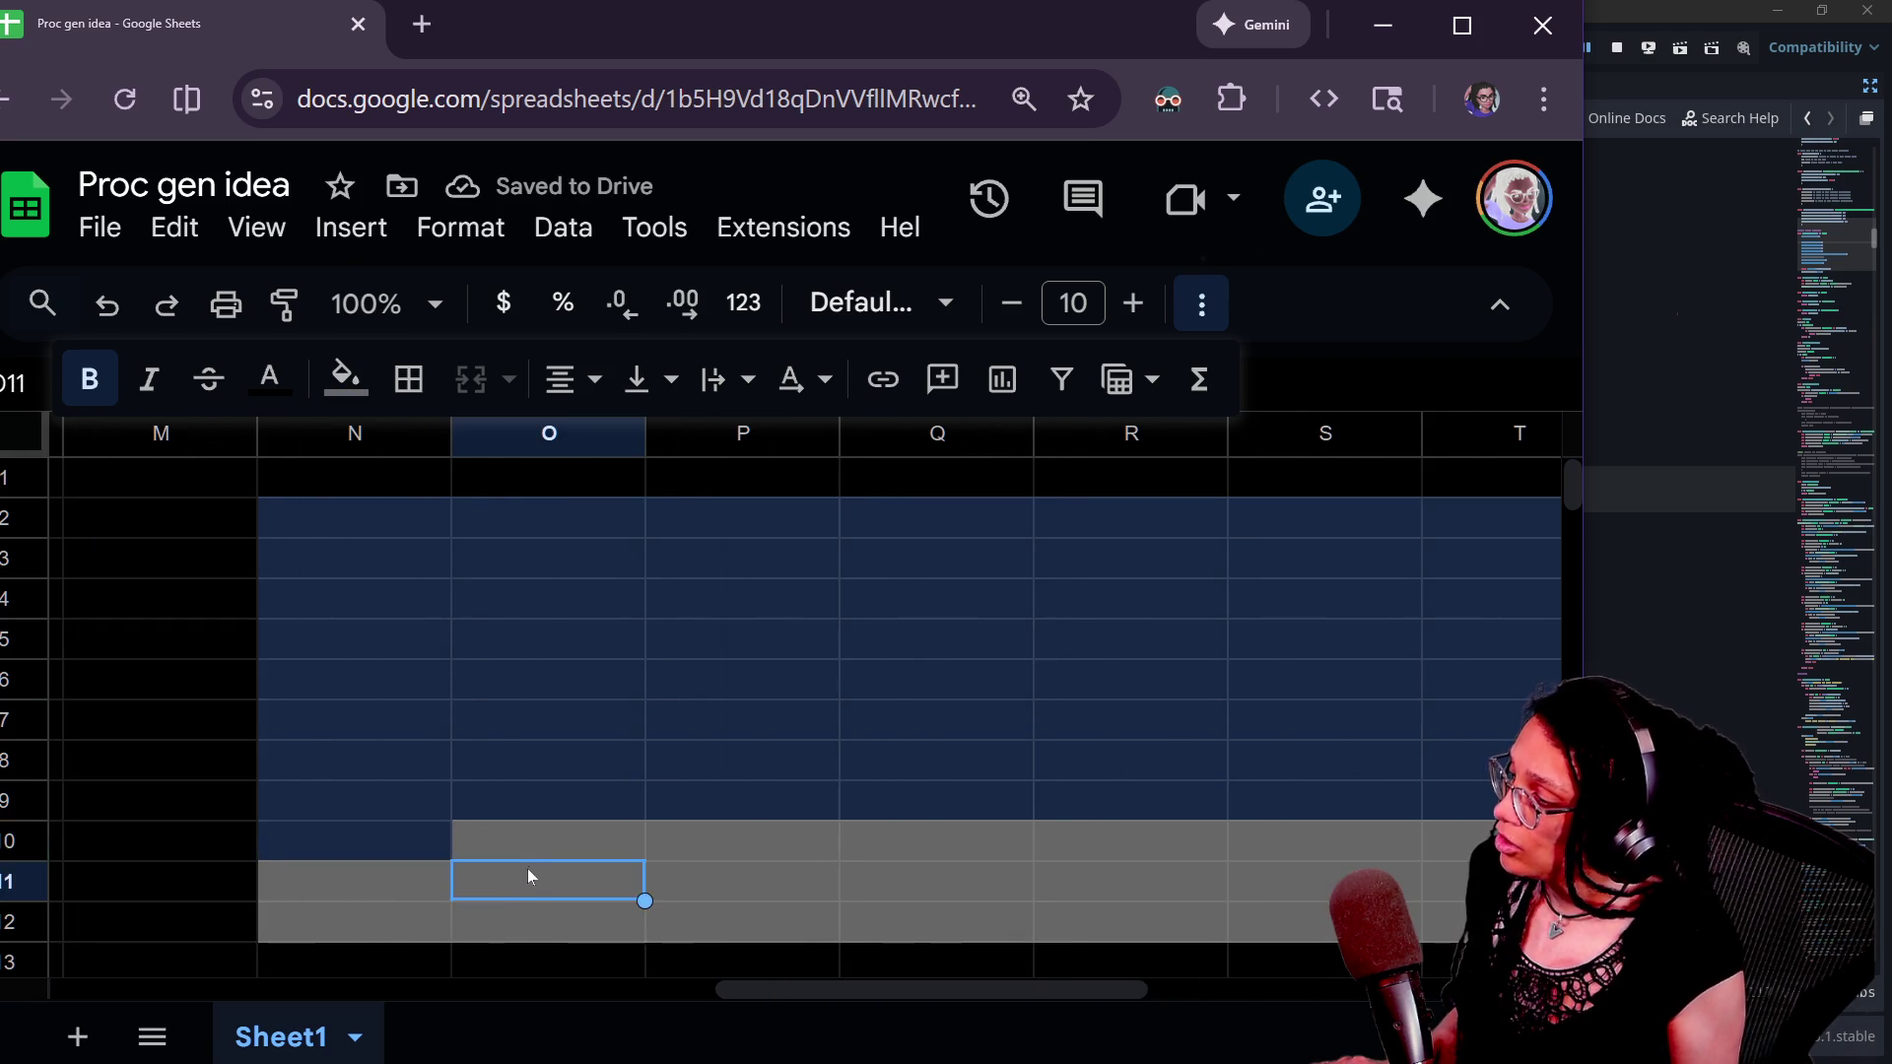
key(Up)
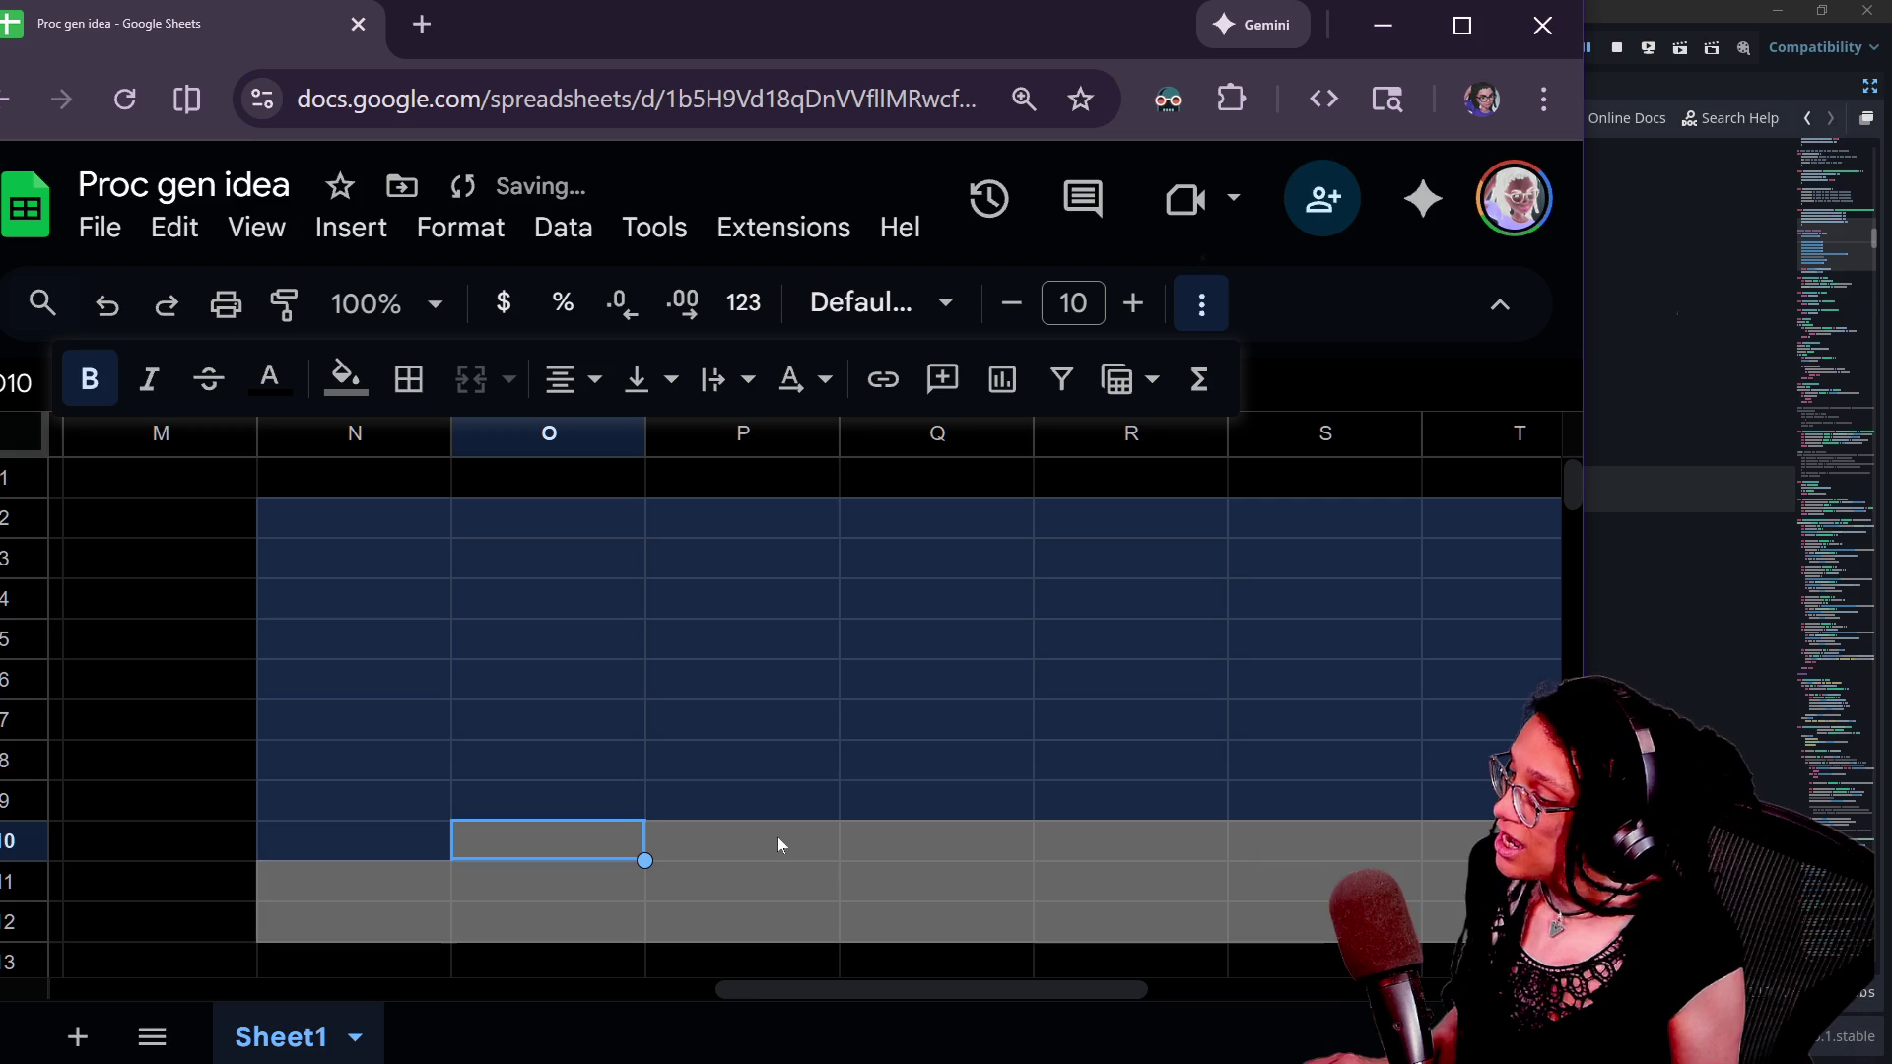
drag(919, 990, 953, 997)
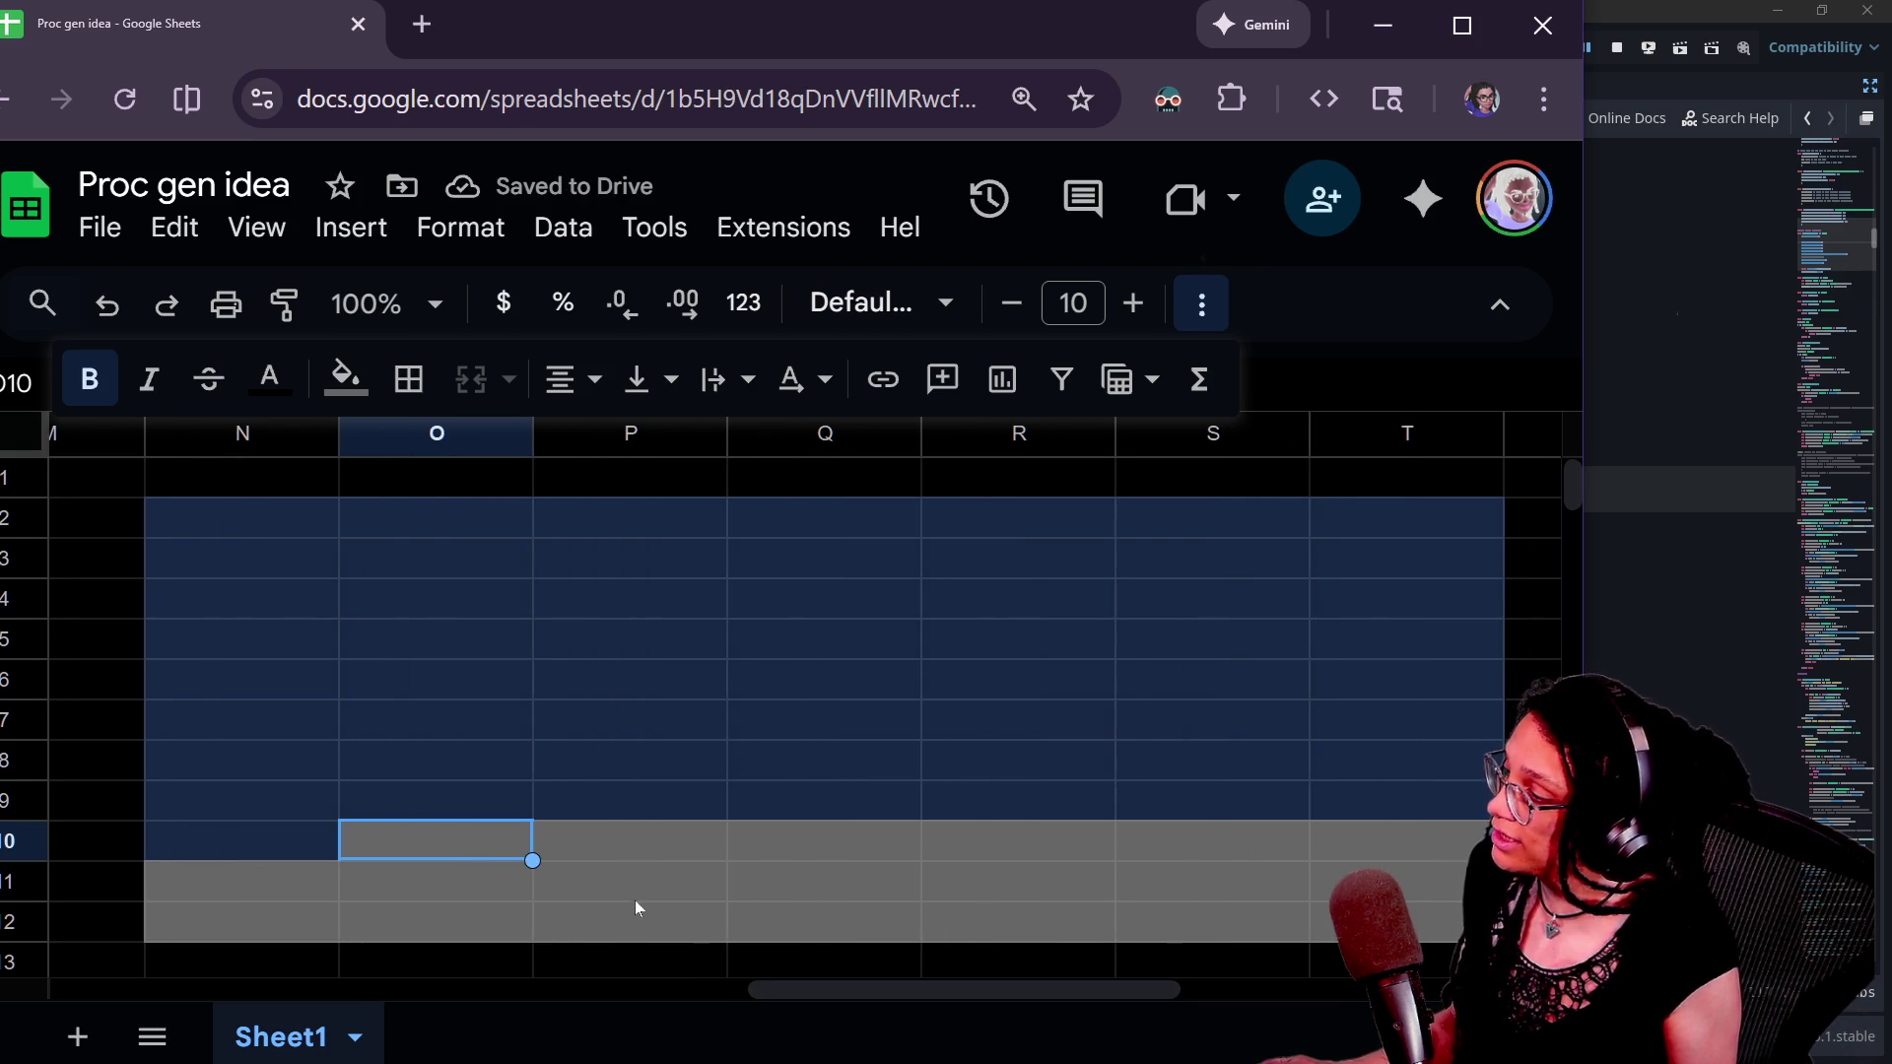
key(ctrl+v)
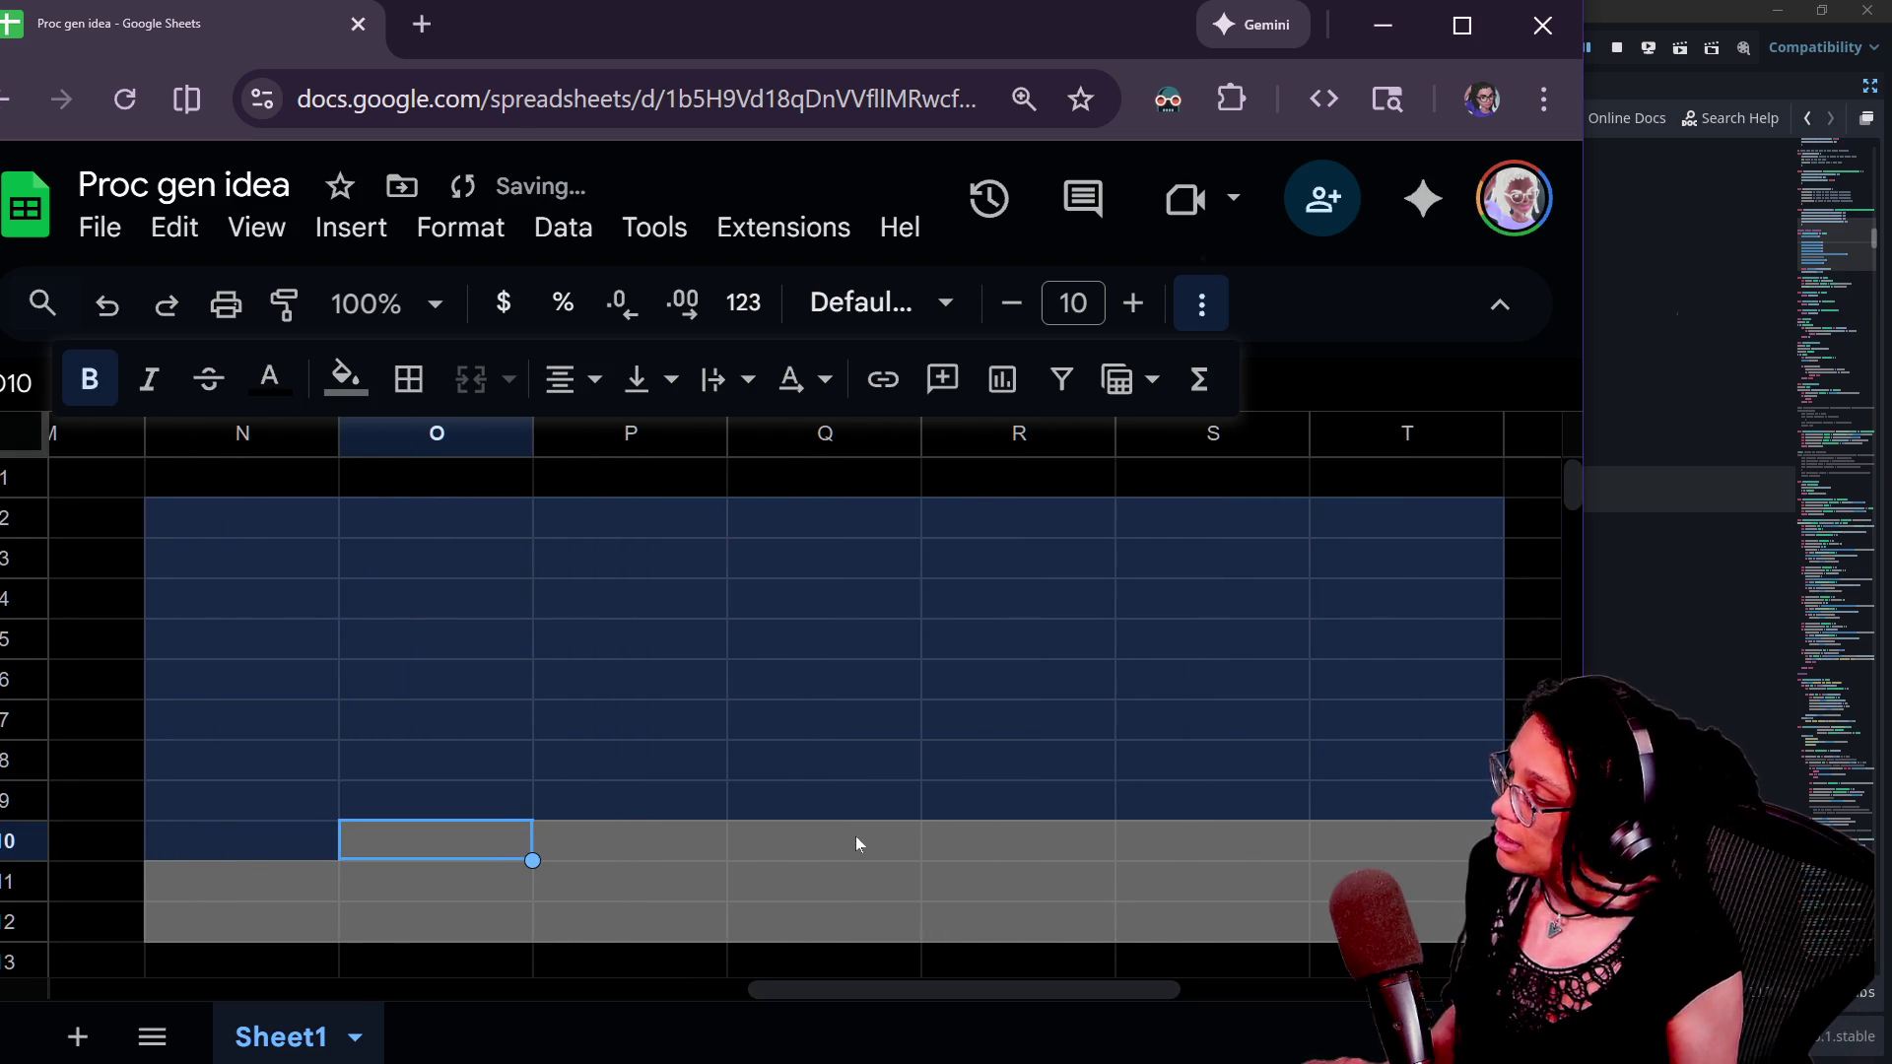
key(Right)
key(ctrl+v)
key(Right)
key(ctrl+v)
key(Right)
key(ctrl+v)
key(Right)
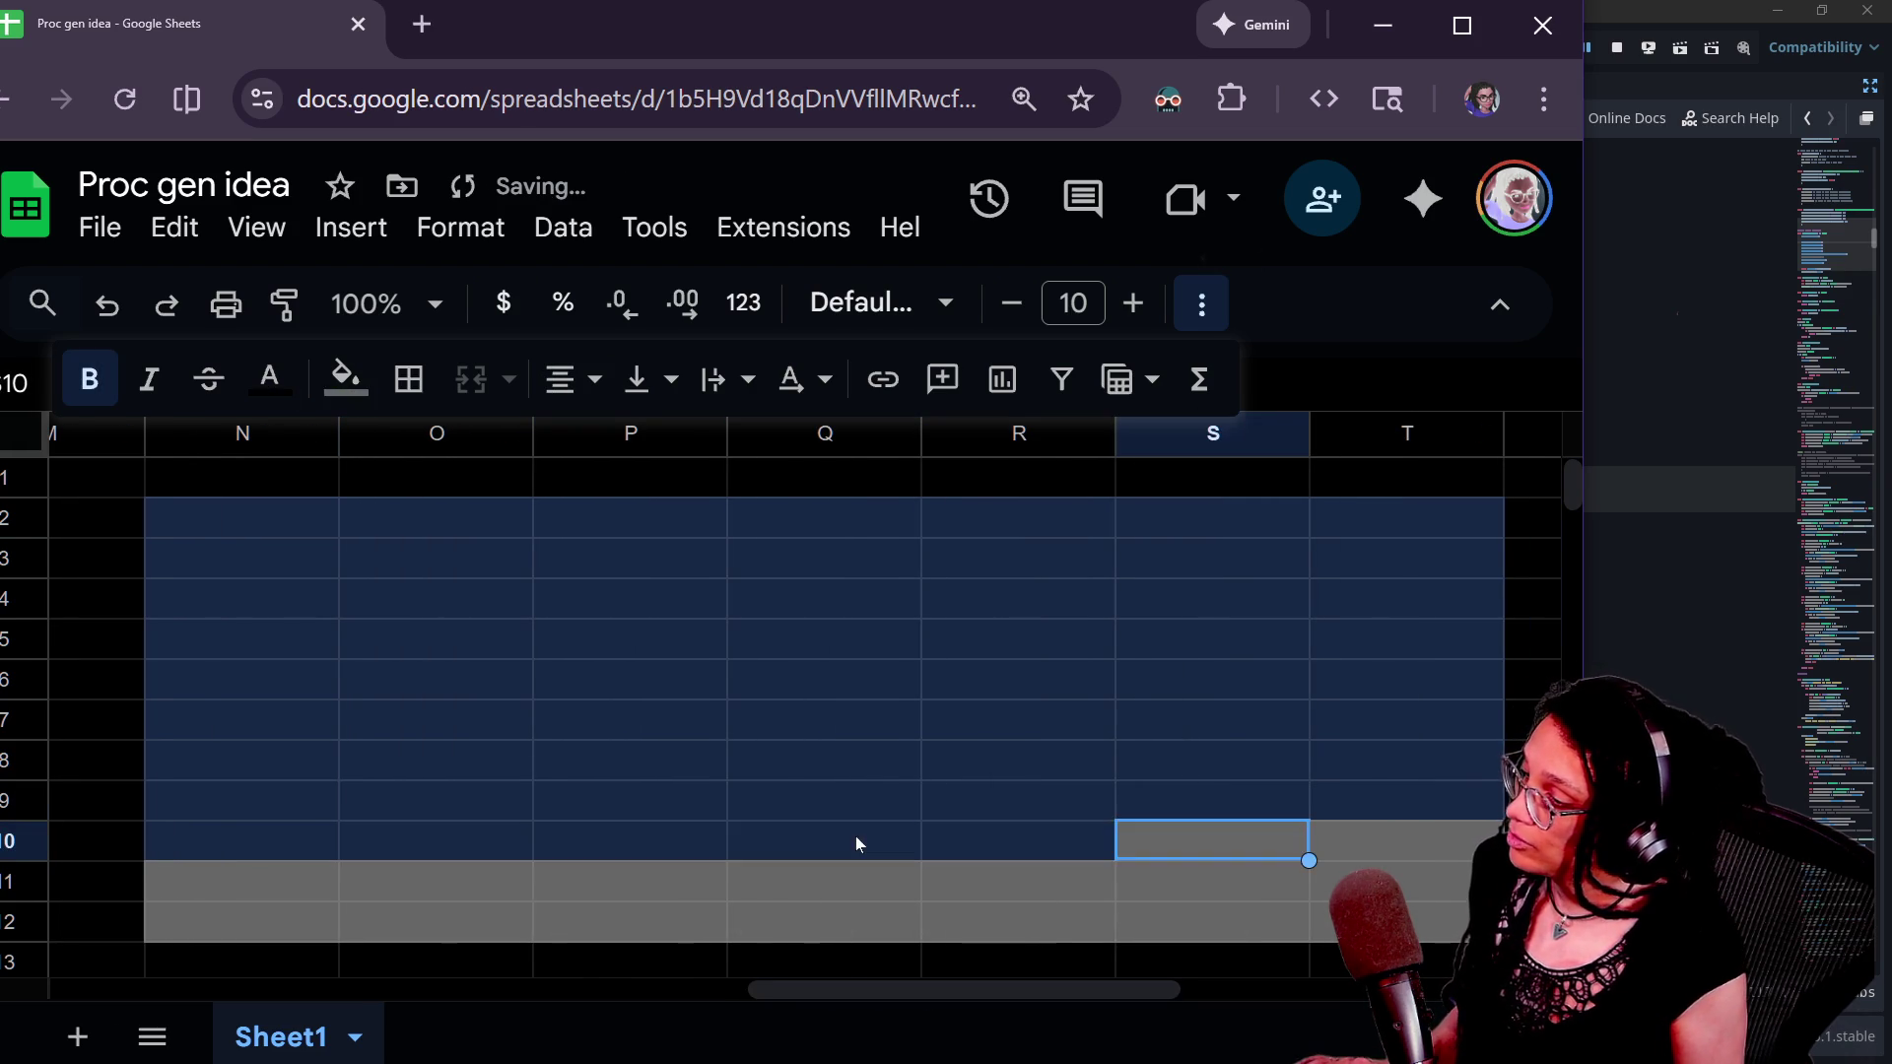
key(ctrl+v)
key(Right)
key(ctrl+v)
key(ctrl+v)
- Paste the dark-blue fill into row 11, cells N11 through T11
click(252, 898)
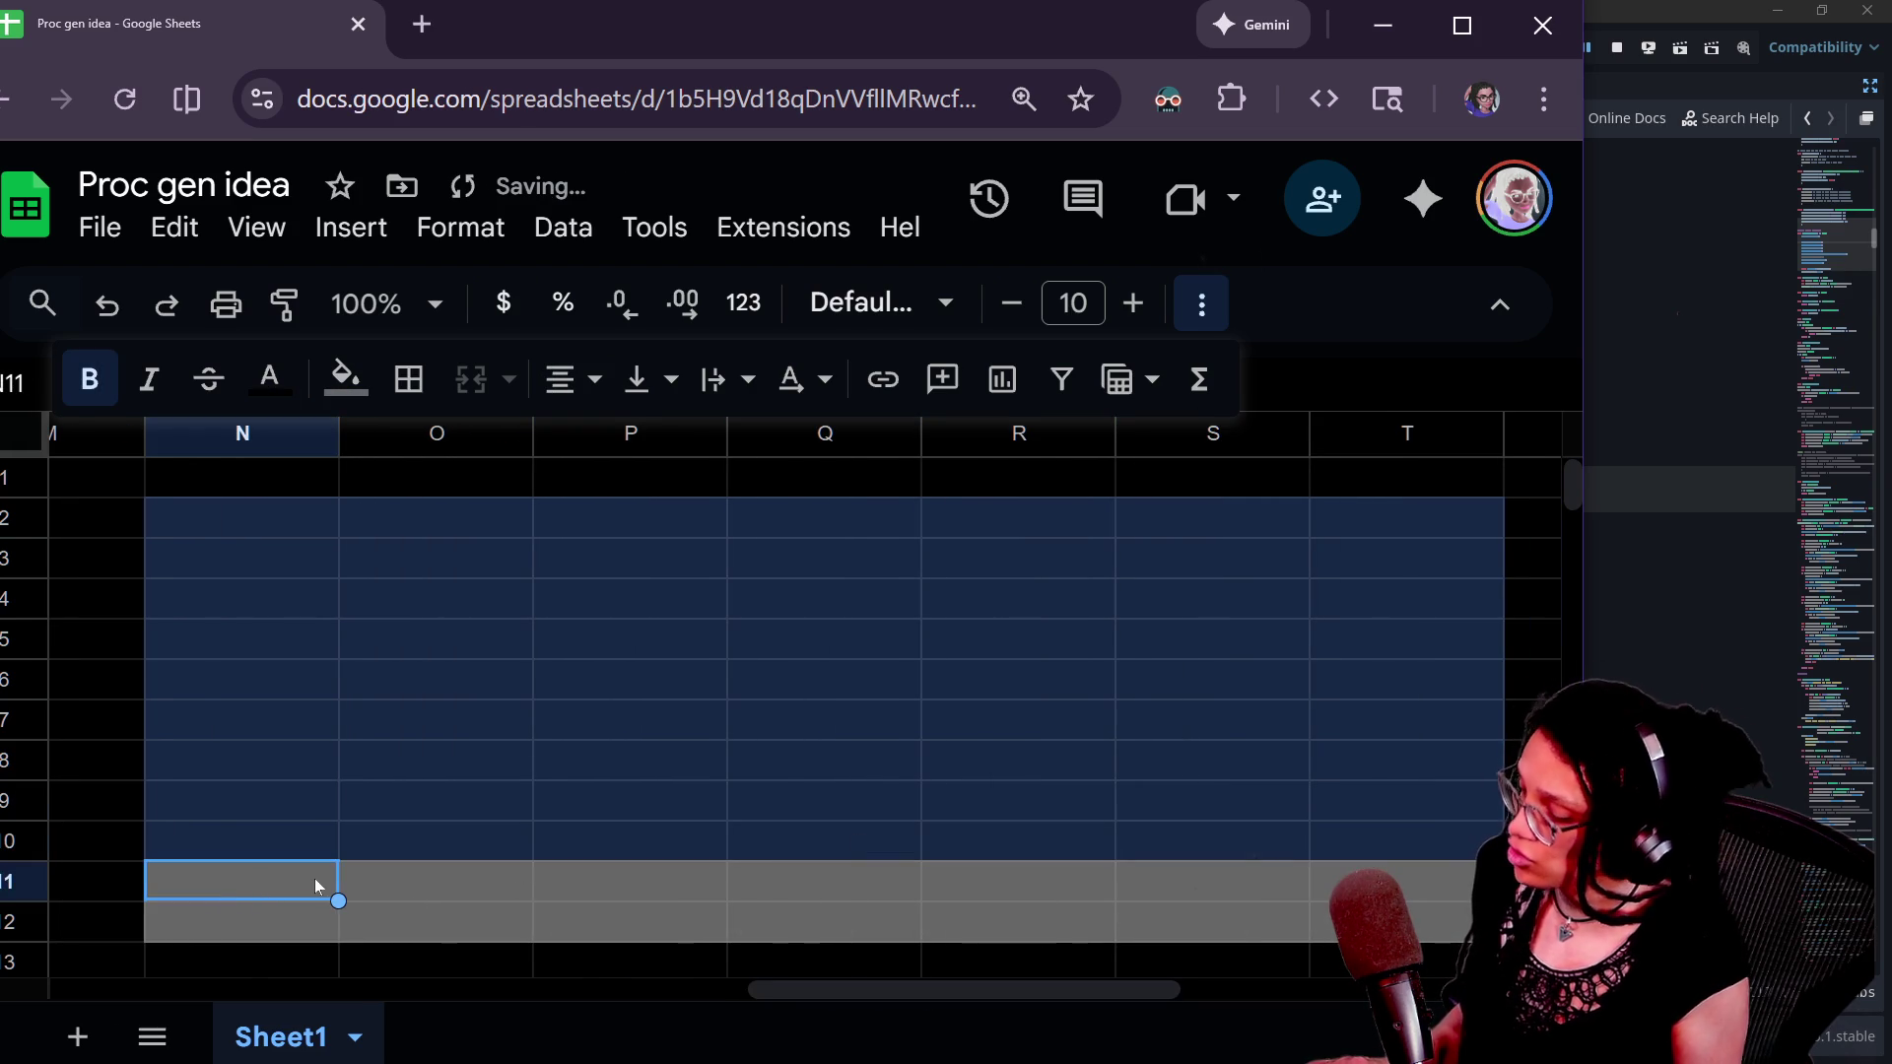
key(ctrl+v)
key(Right)
key(ctrl+v)
key(Right)
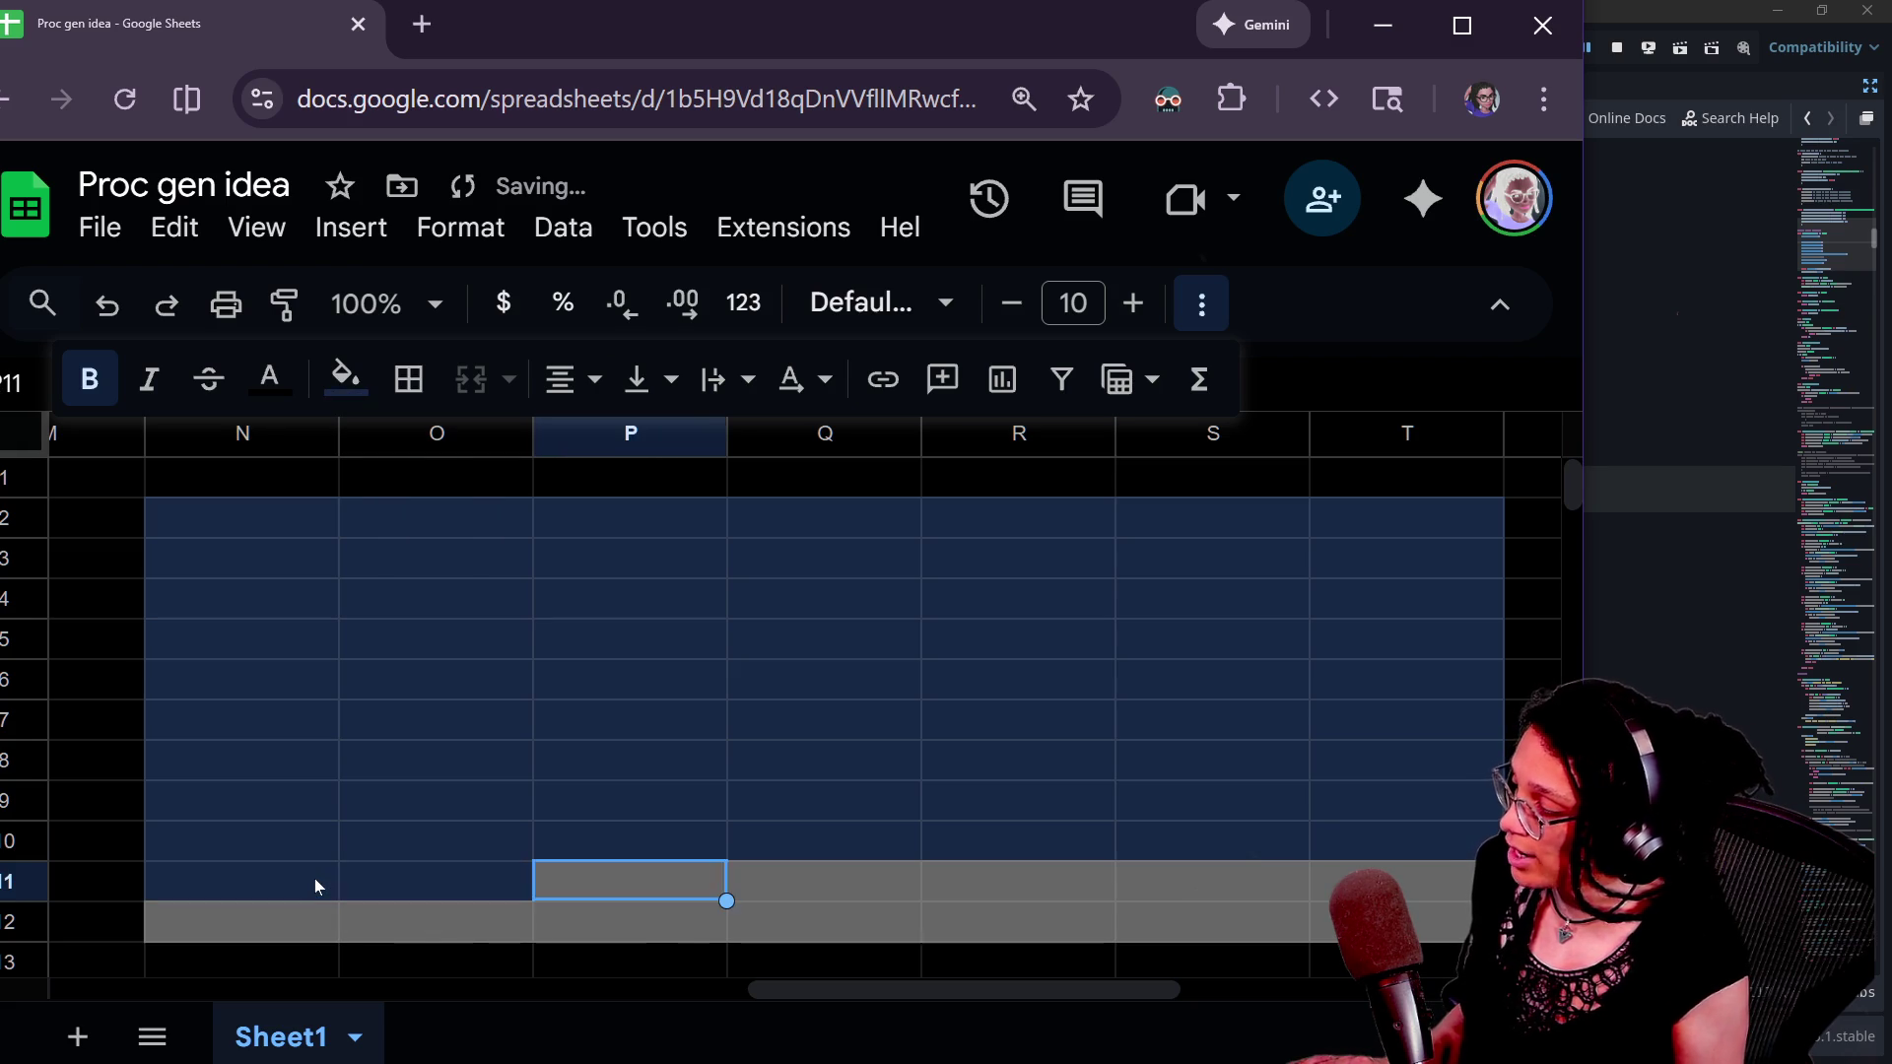
key(ctrl+v)
key(Right)
key(ctrl+v)
key(Right)
key(ctrl+v)
key(Right)
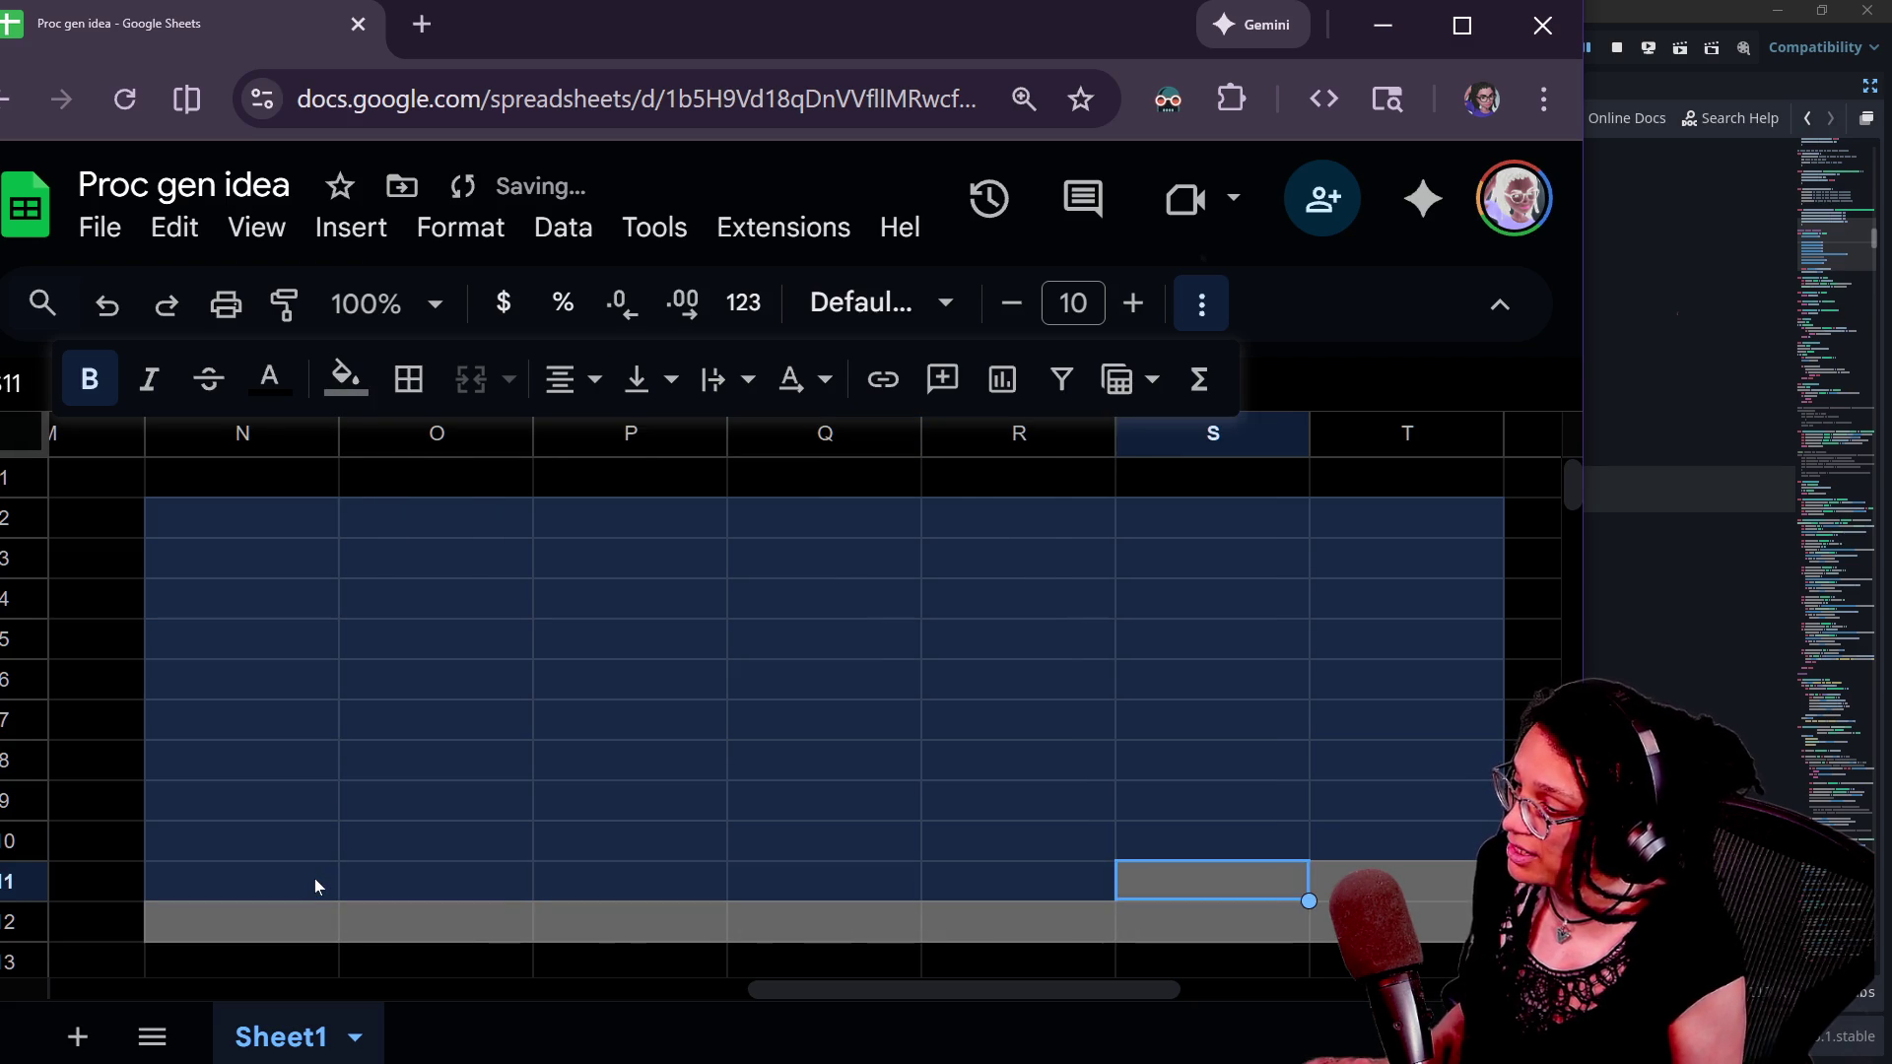
key(ctrl+v)
key(Right)
key(ctrl+v)
- Paste the dark-blue fill into row 12, cells N12 through T12
click(244, 936)
key(ctrl+v)
key(Right)
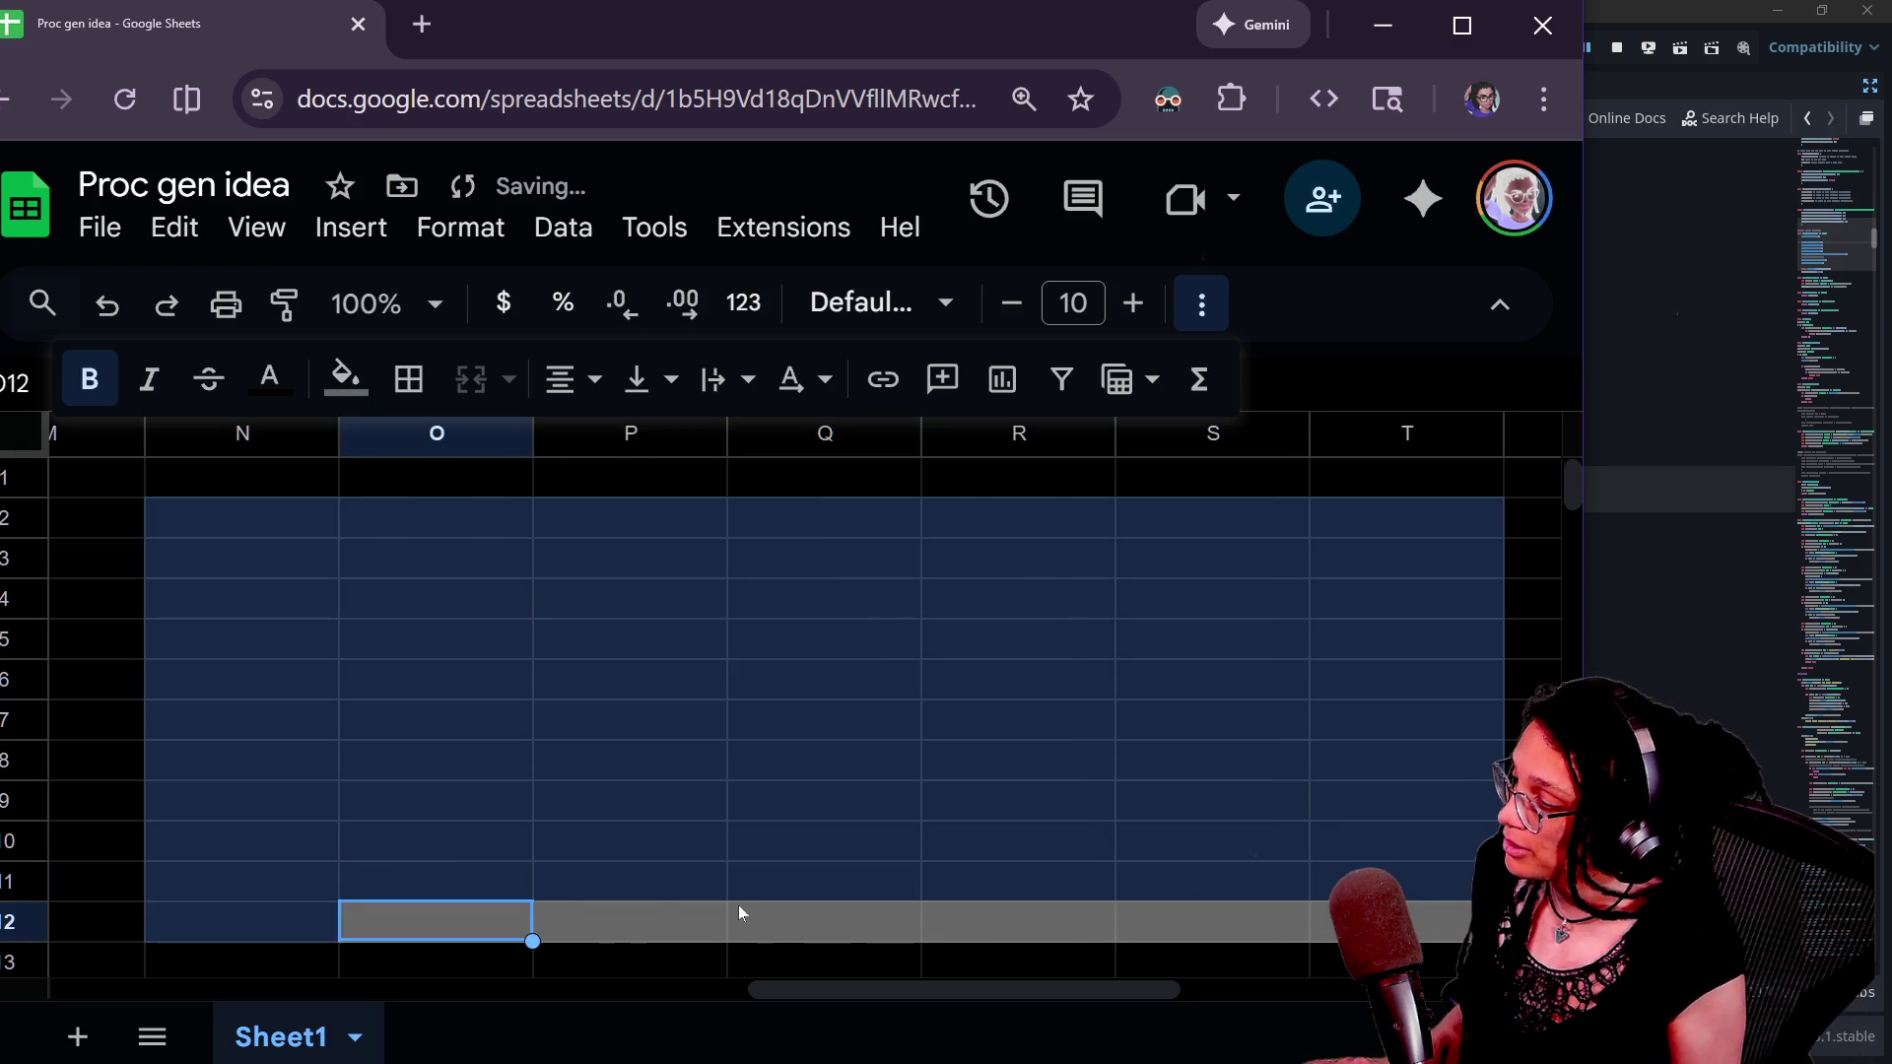
key(ctrl+v)
key(Right)
key(ctrl+v)
key(Right)
key(ctrl+v)
key(Right)
key(ctrl+v)
key(Right)
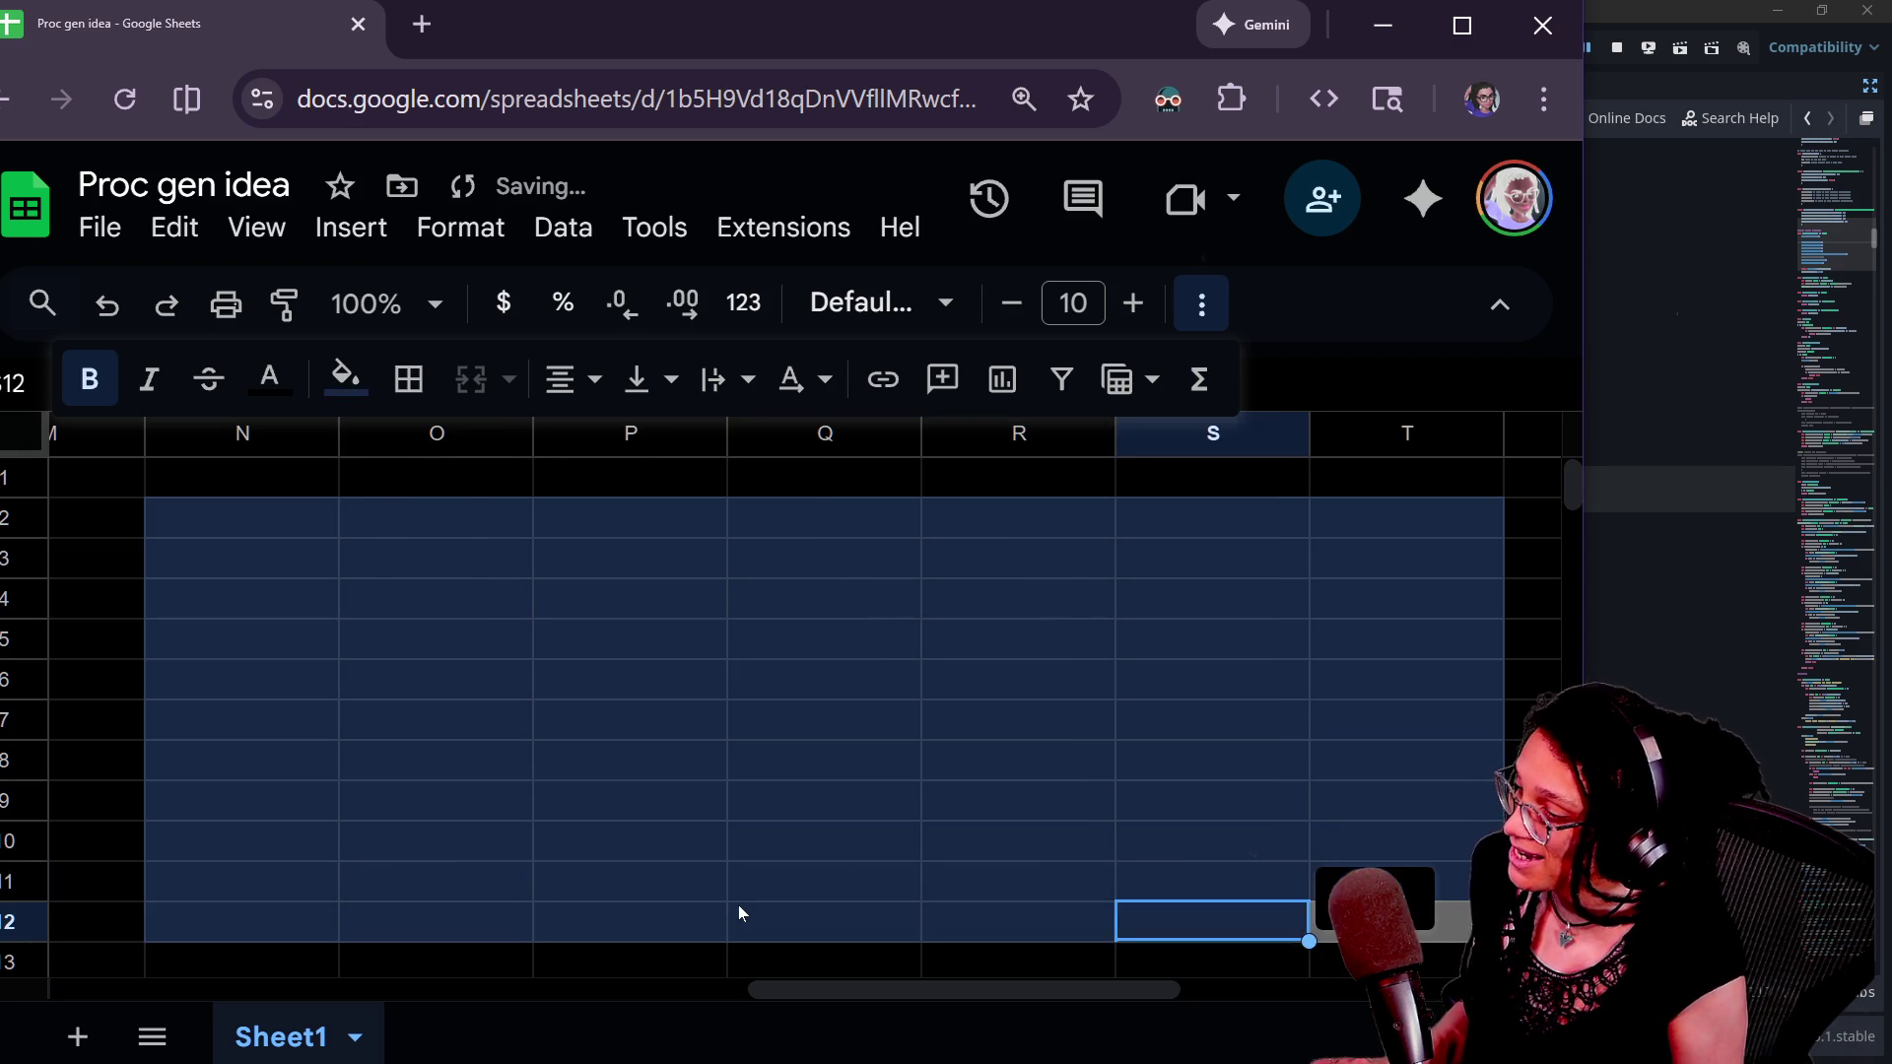
key(ctrl+v)
key(Right)
key(ctrl+v)
- Switch to the Godot script and select the _generate_room_tiles() call on line 118
click(591, 802)
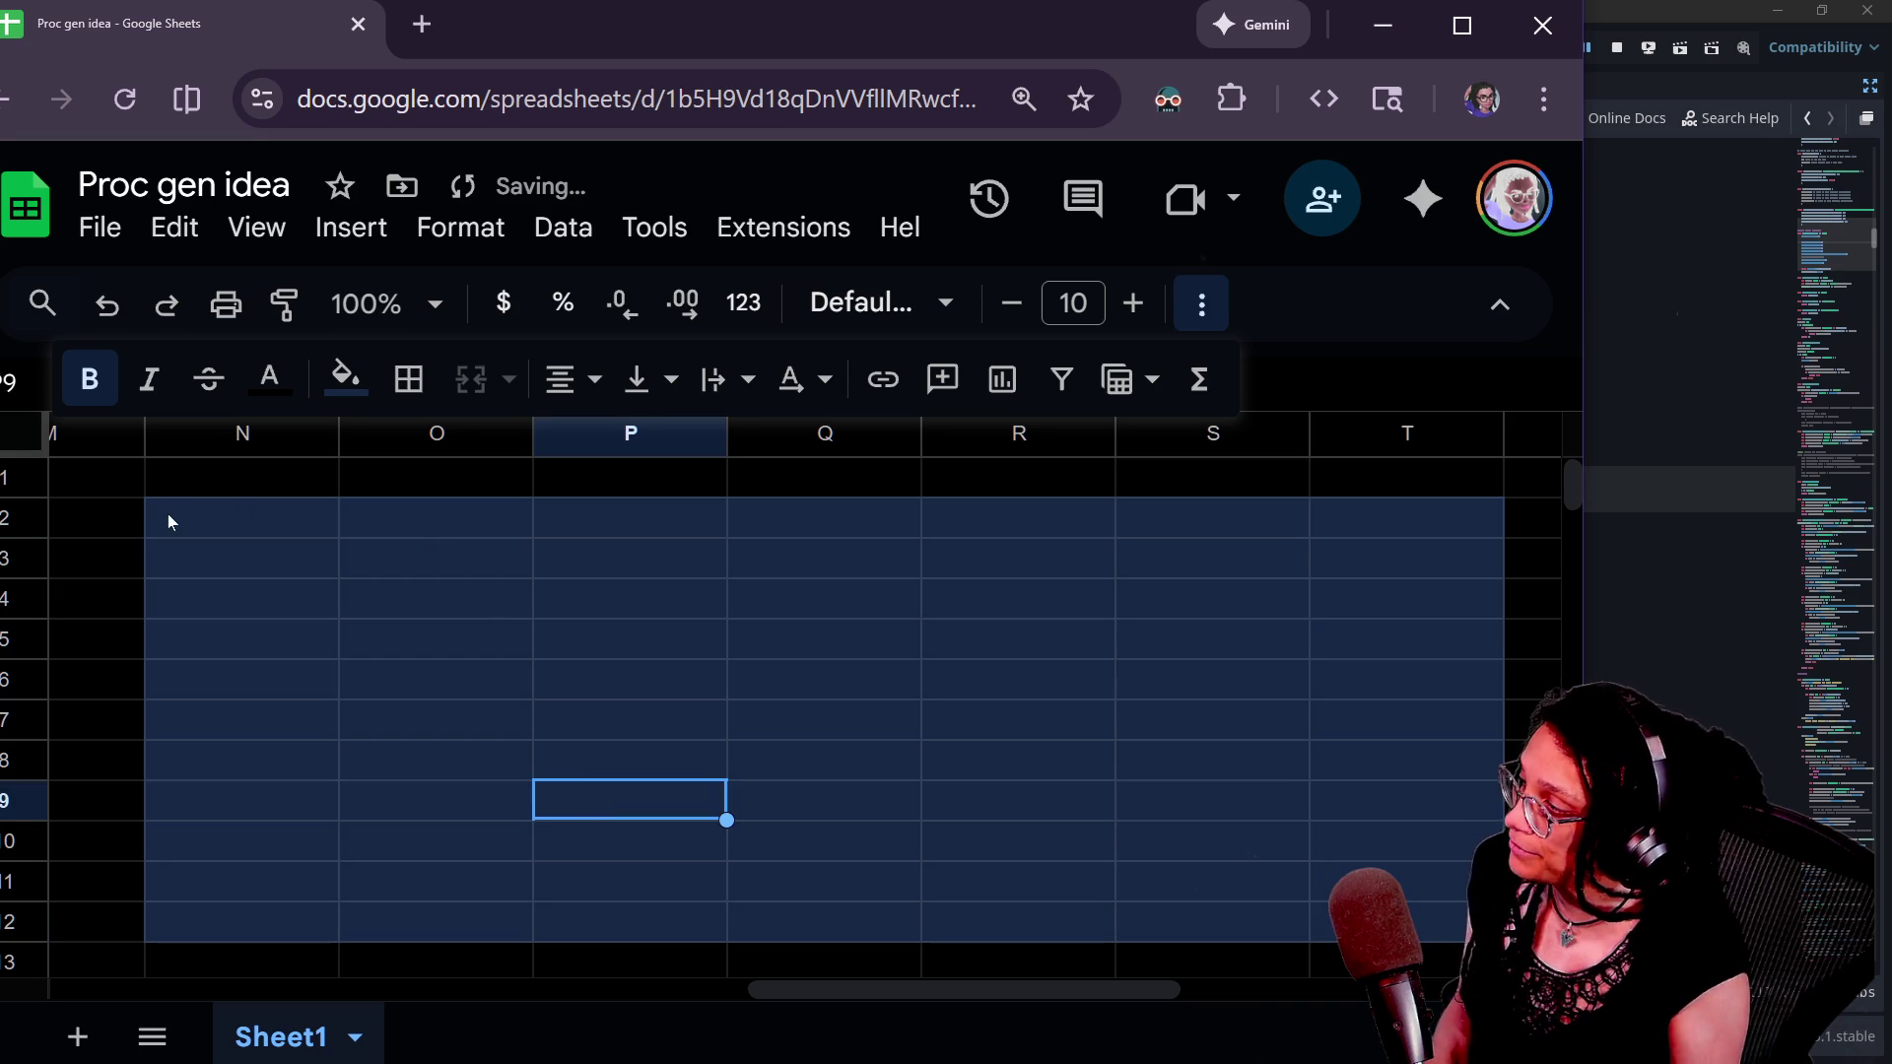
key(alt+Tab)
drag(302, 535, 668, 535)
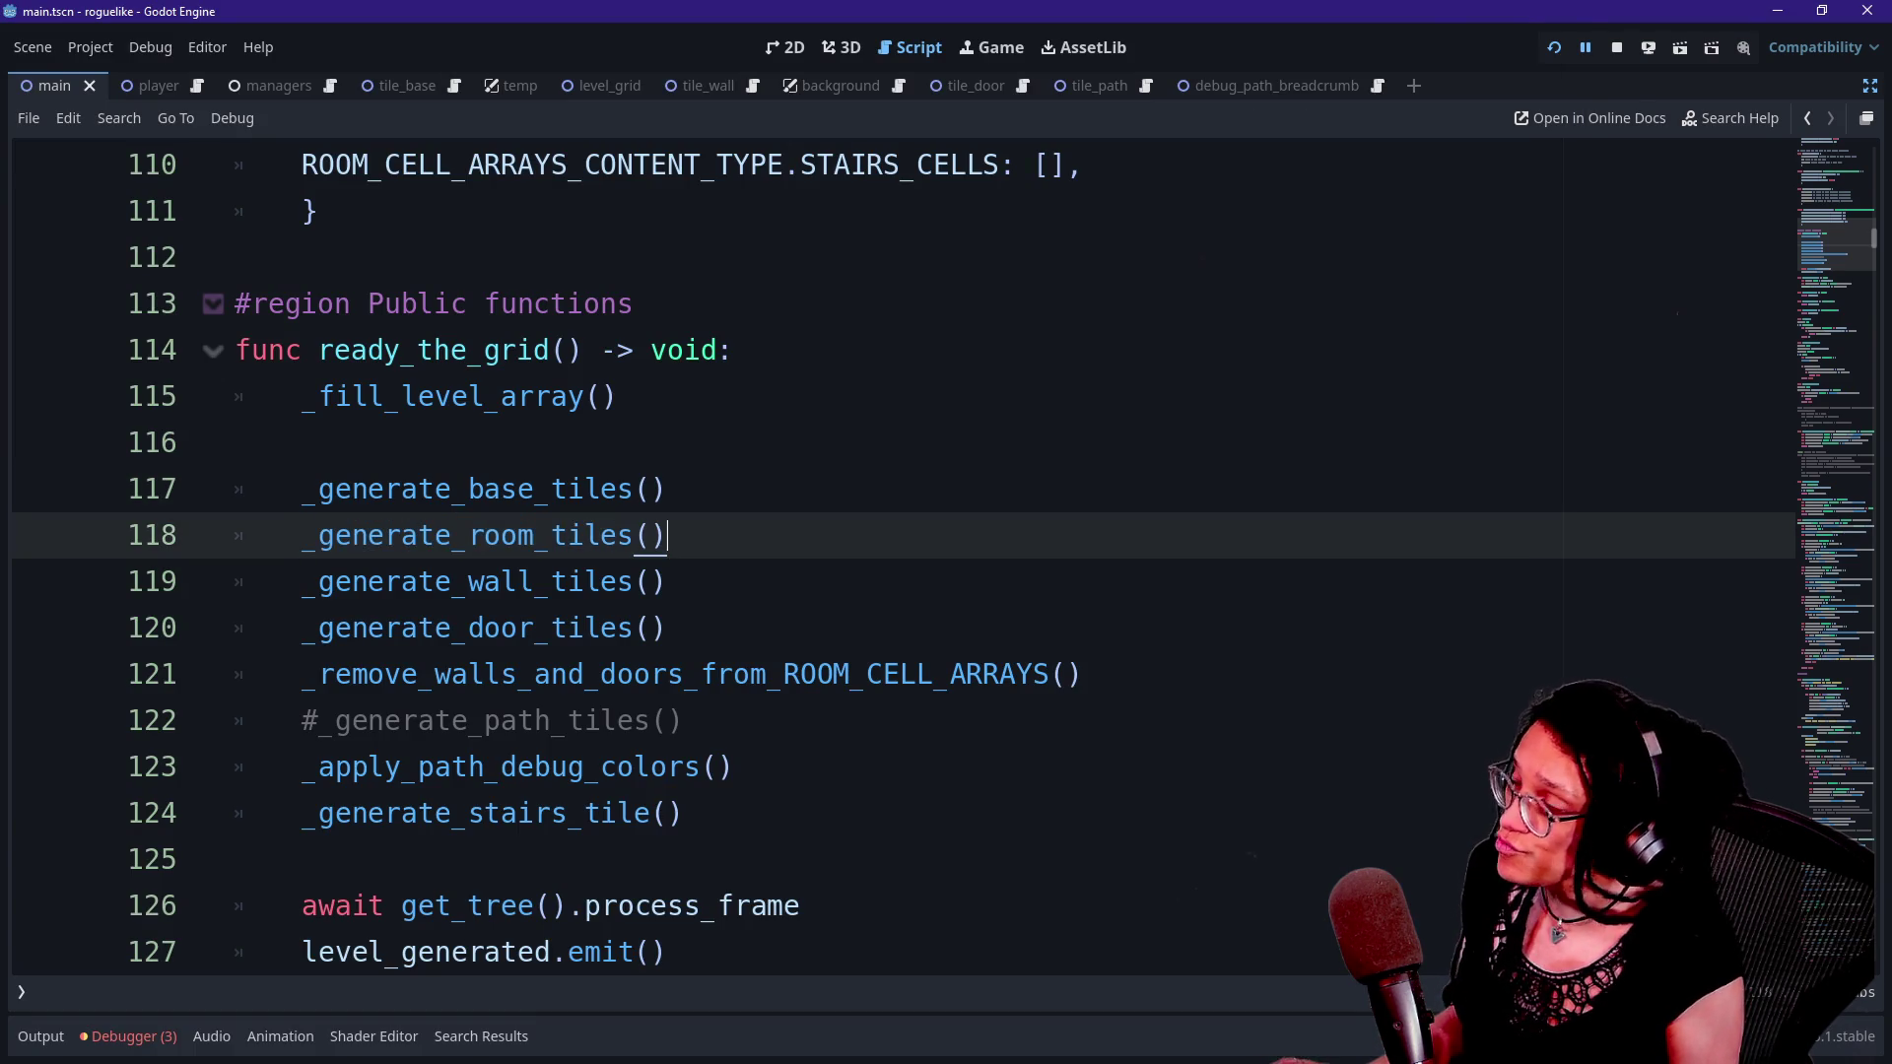
- Return to the Proc gen idea sheet and select N2 at the top of the blue block
key(alt+Tab)
click(213, 553)
key(Up)
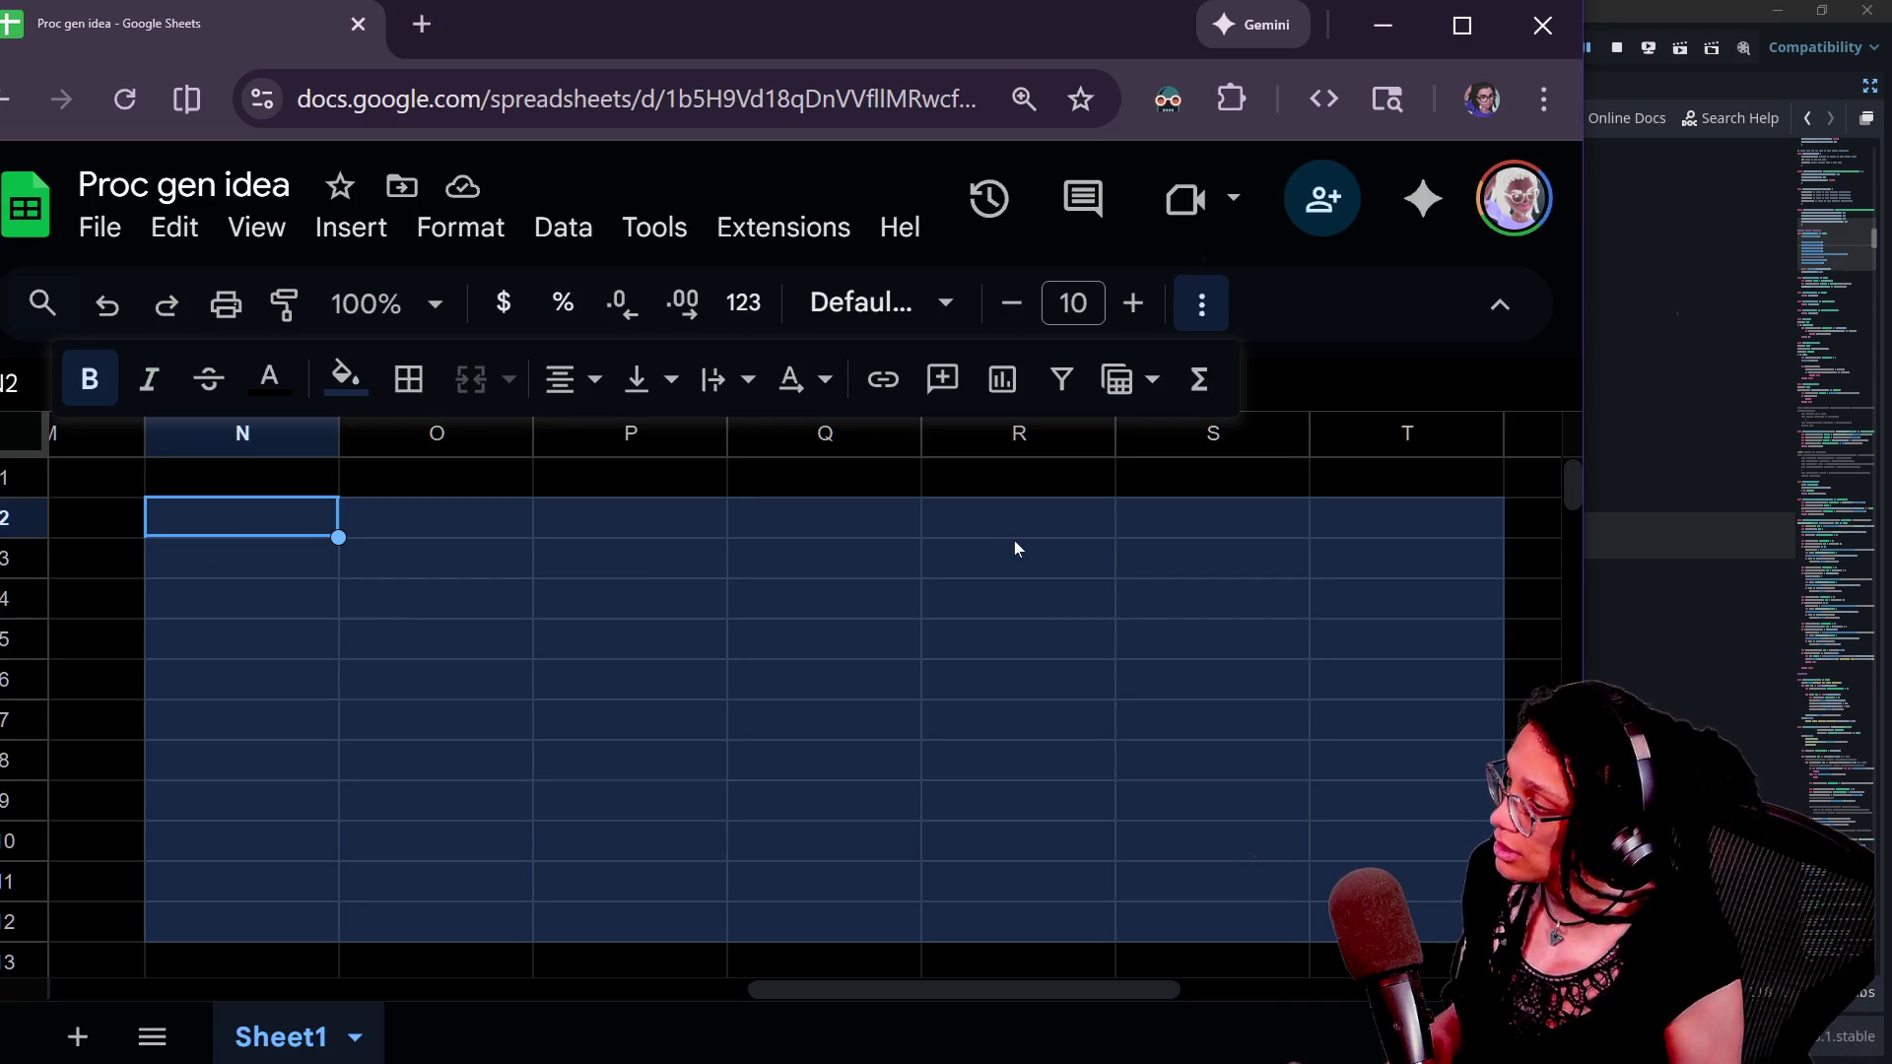
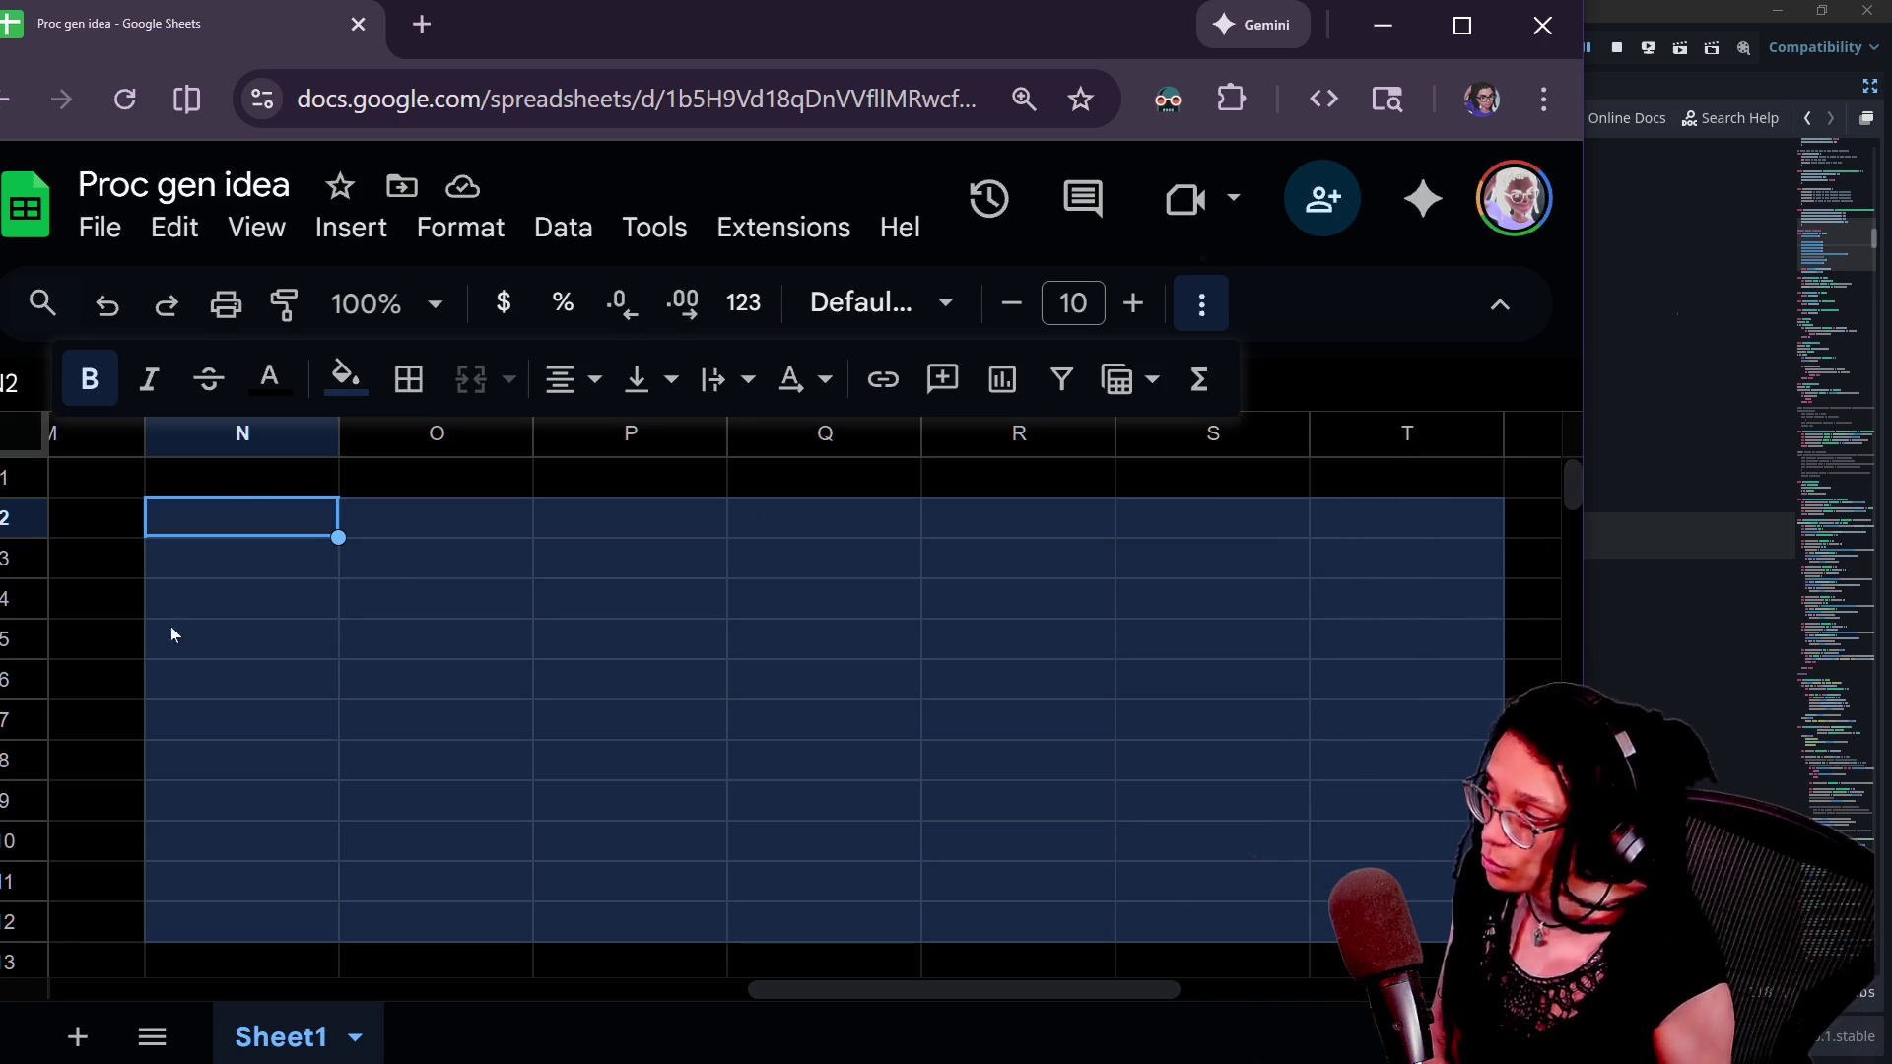
- Tab along to cell O3 and give it a dark red fill
key(Tab)
key(Tab)
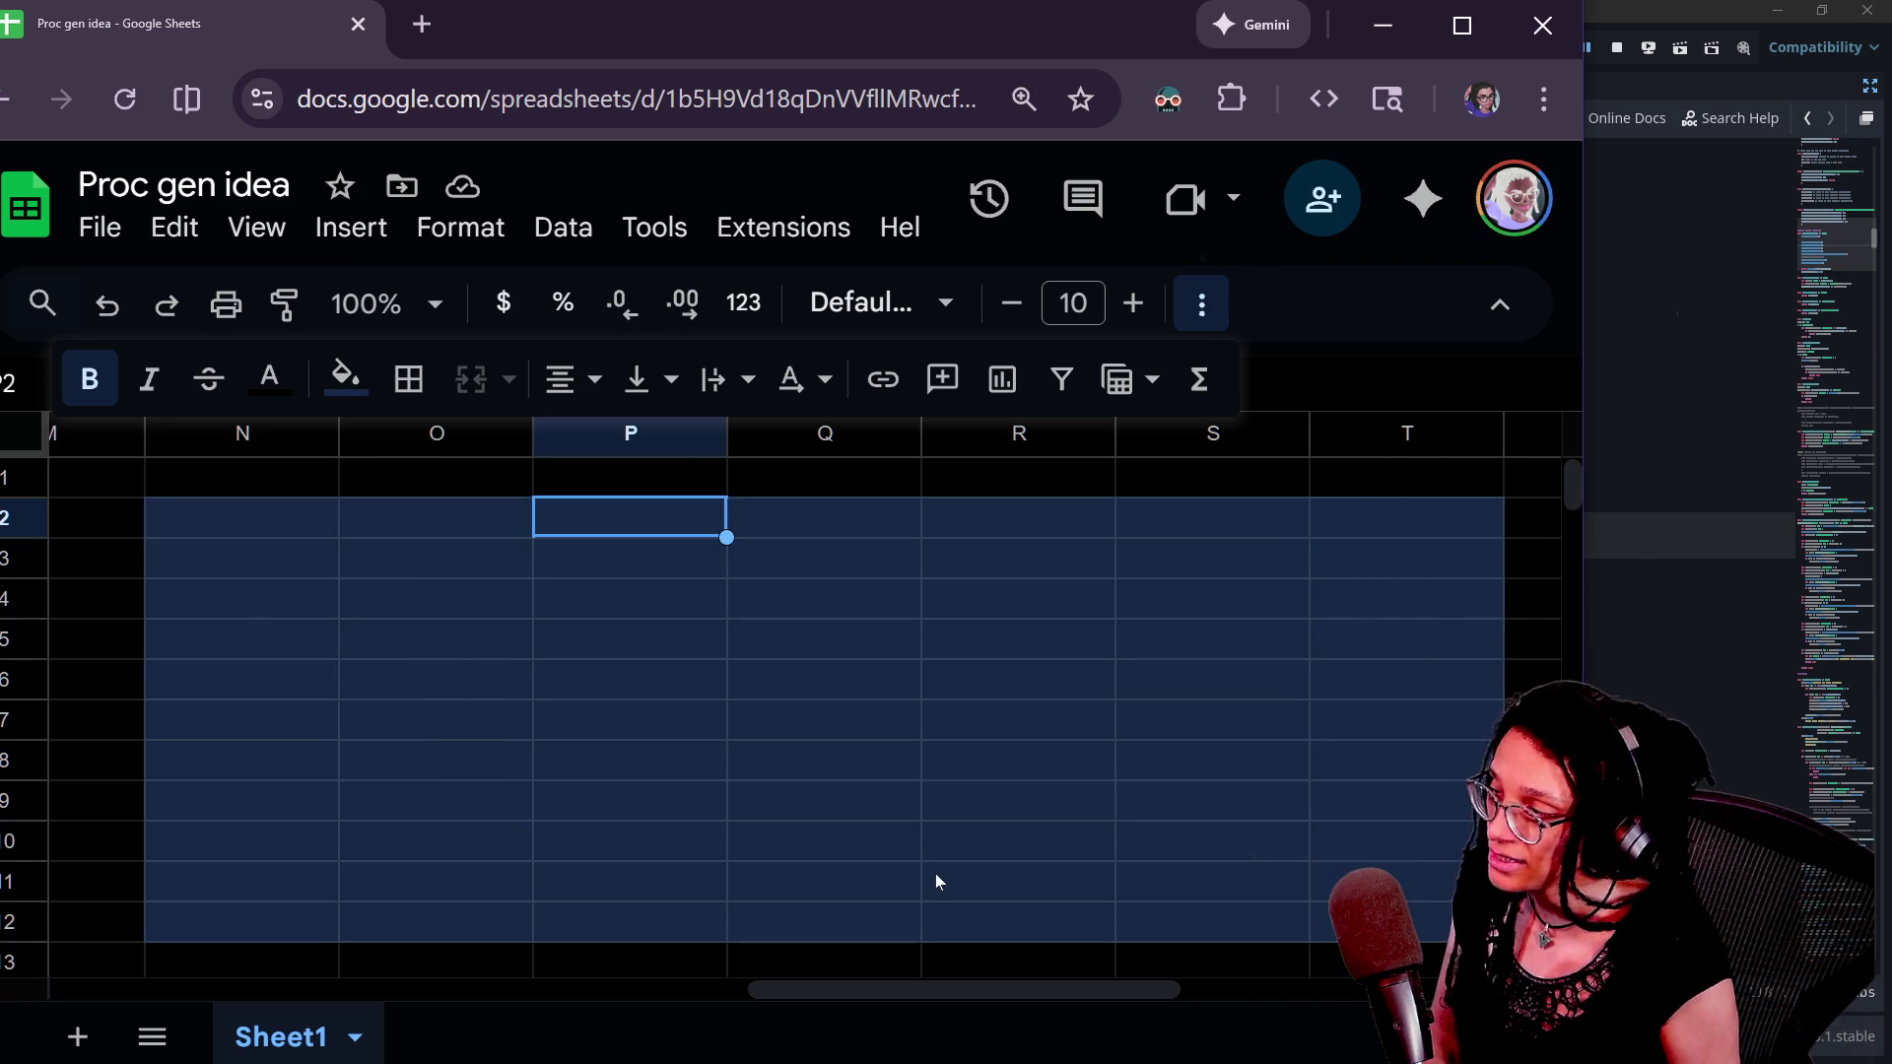
key(Tab)
key(Tab)
key(Tab)
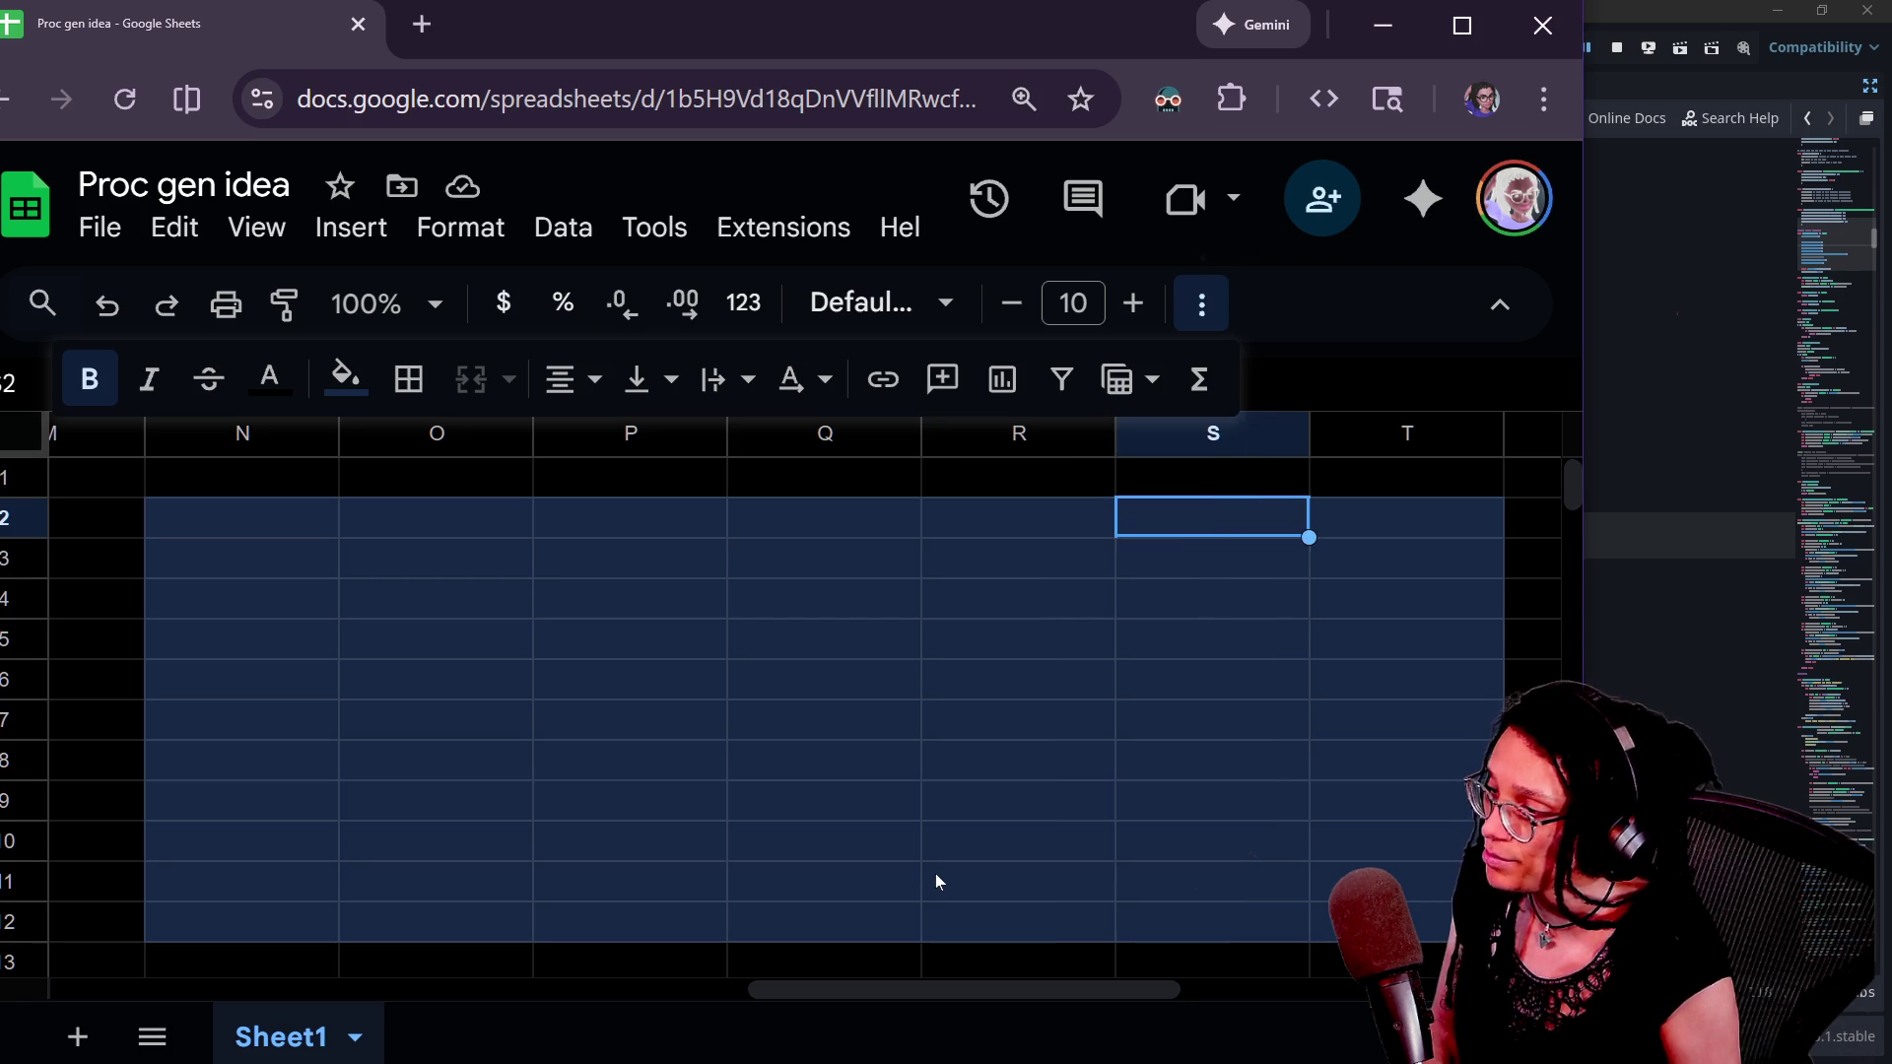
key(Tab)
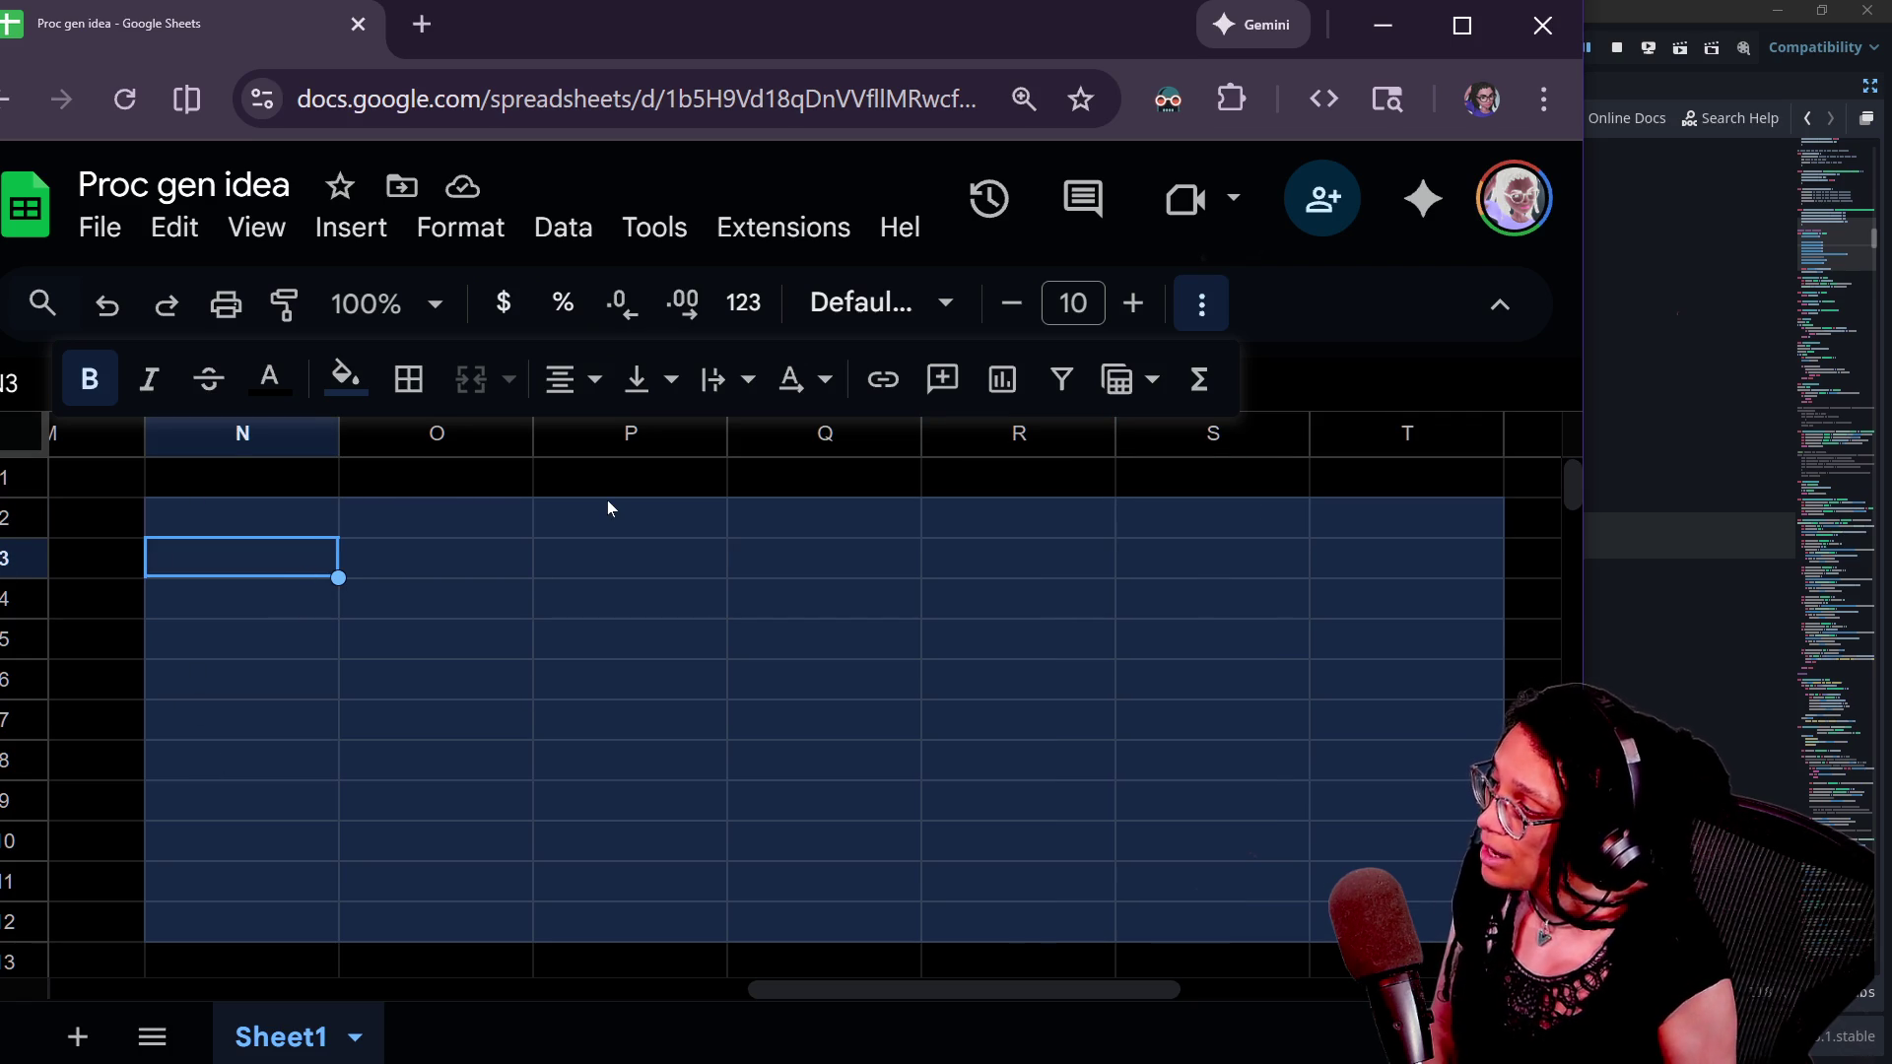
key(Tab)
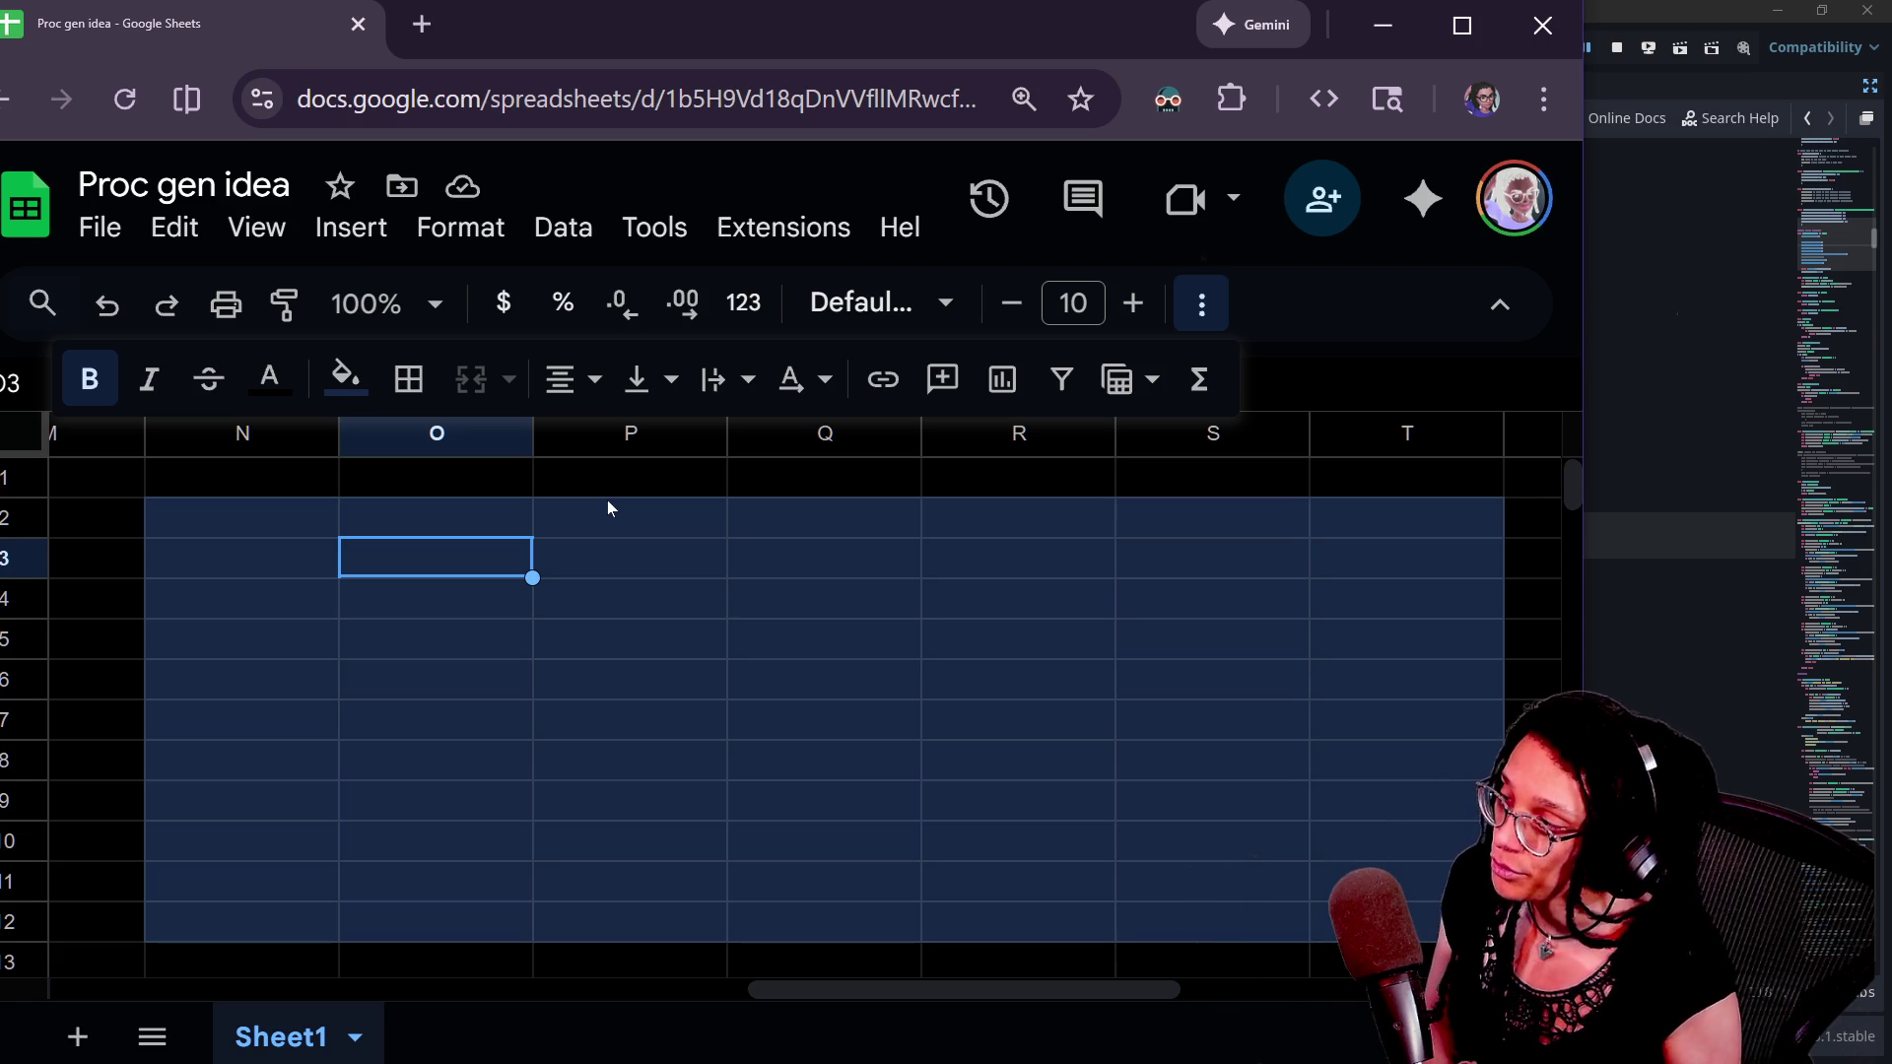
click(346, 379)
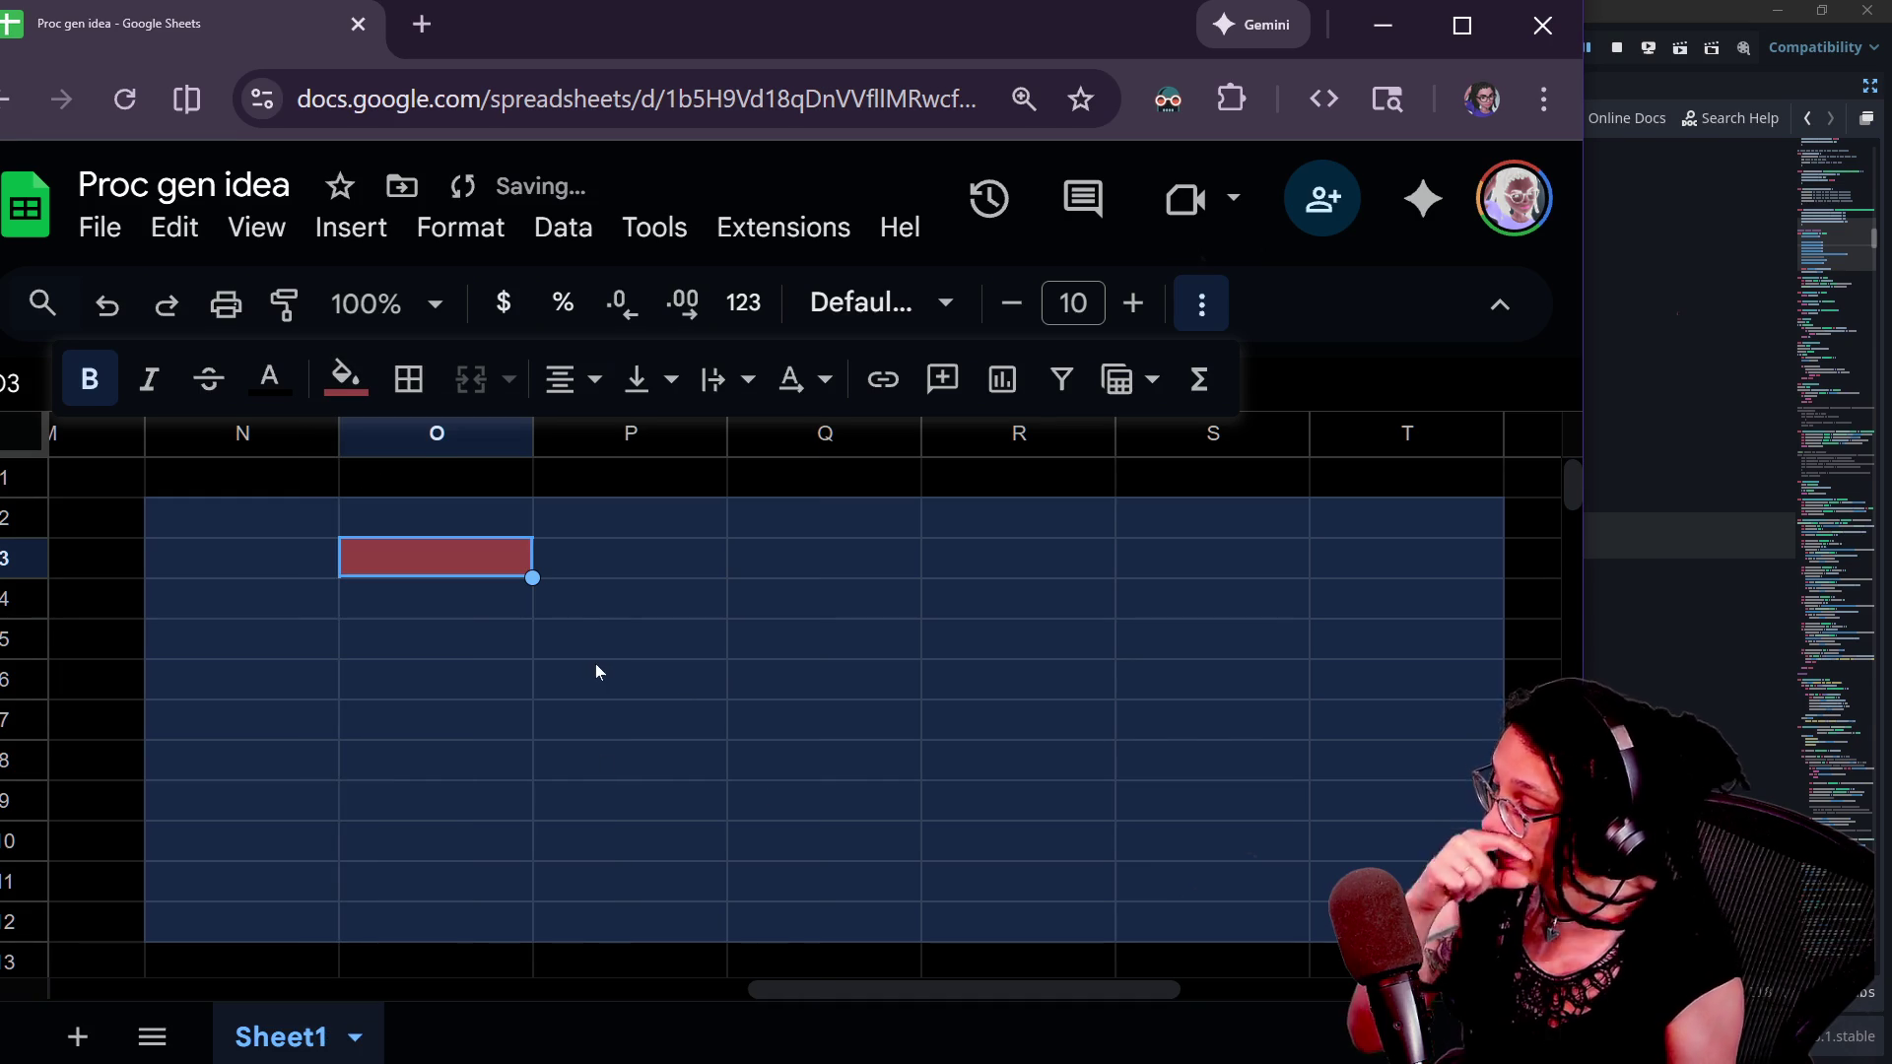
click(492, 603)
click(495, 571)
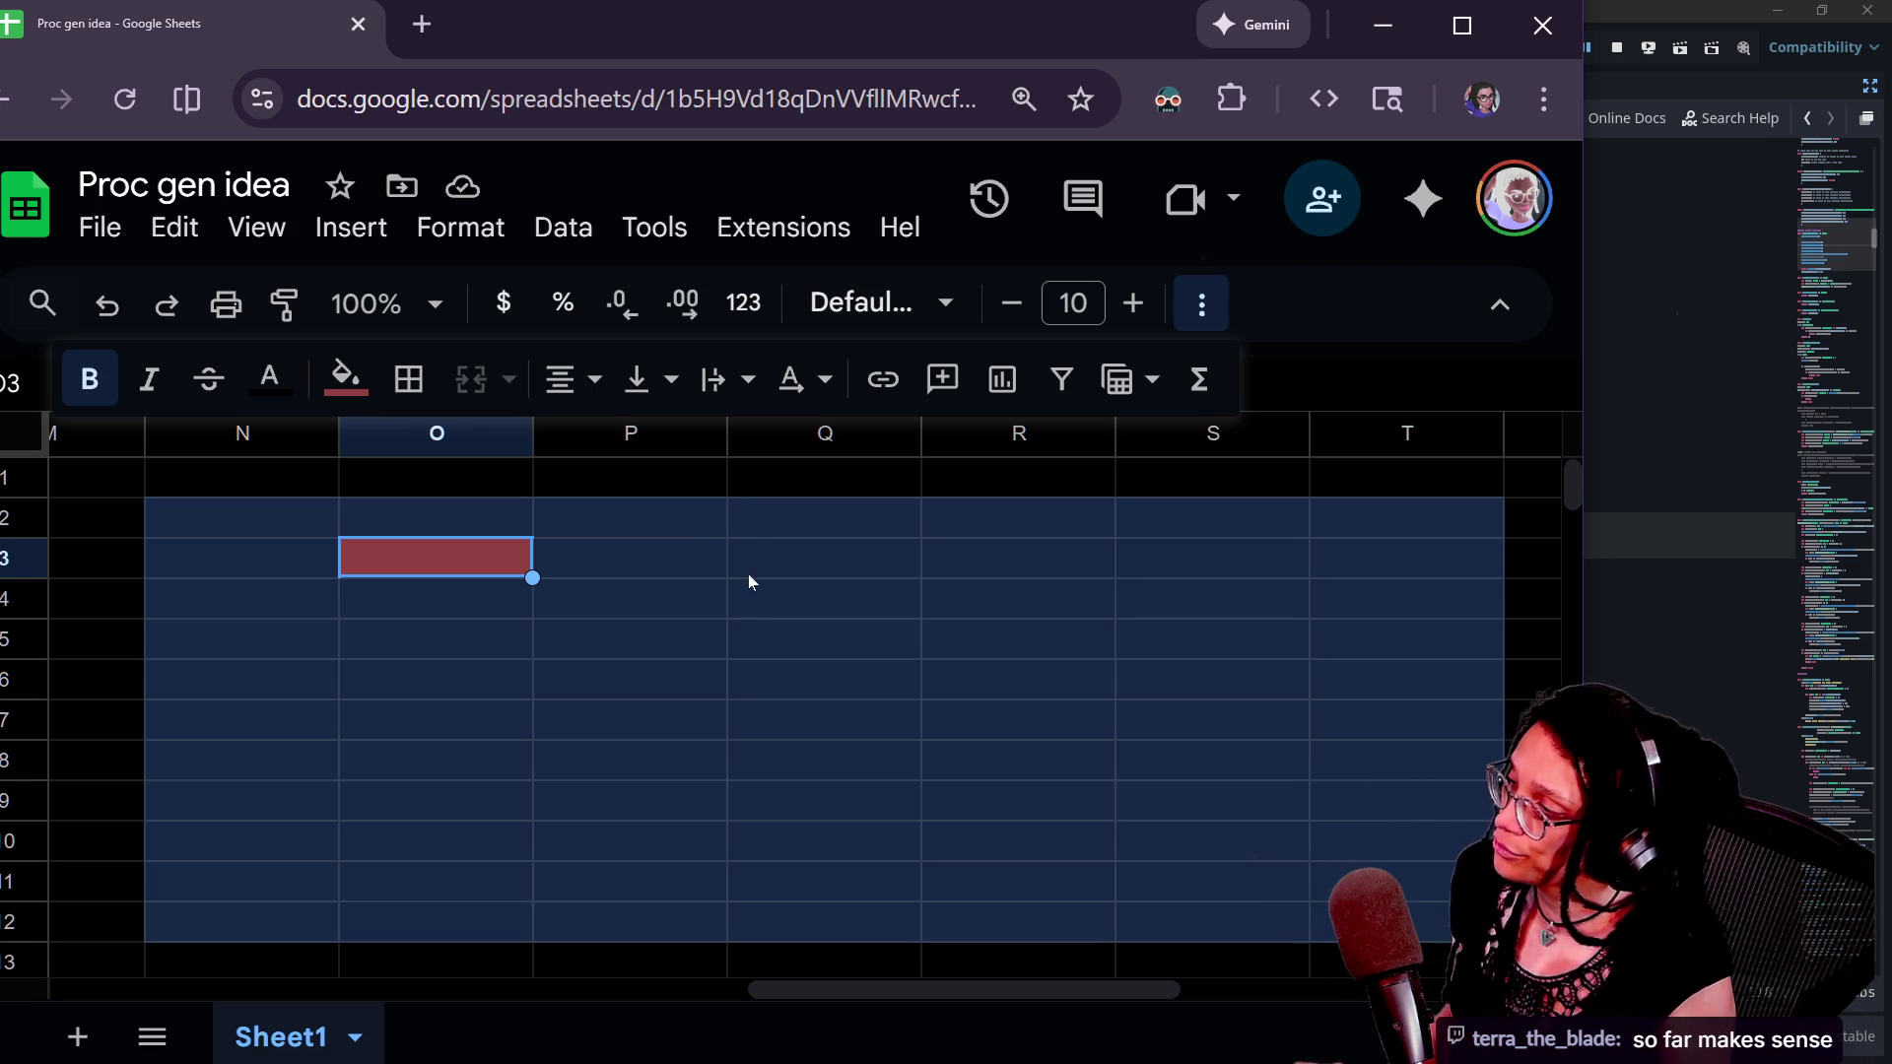
- Select P3:Q3 and fill it light purple
shift+click(813, 570)
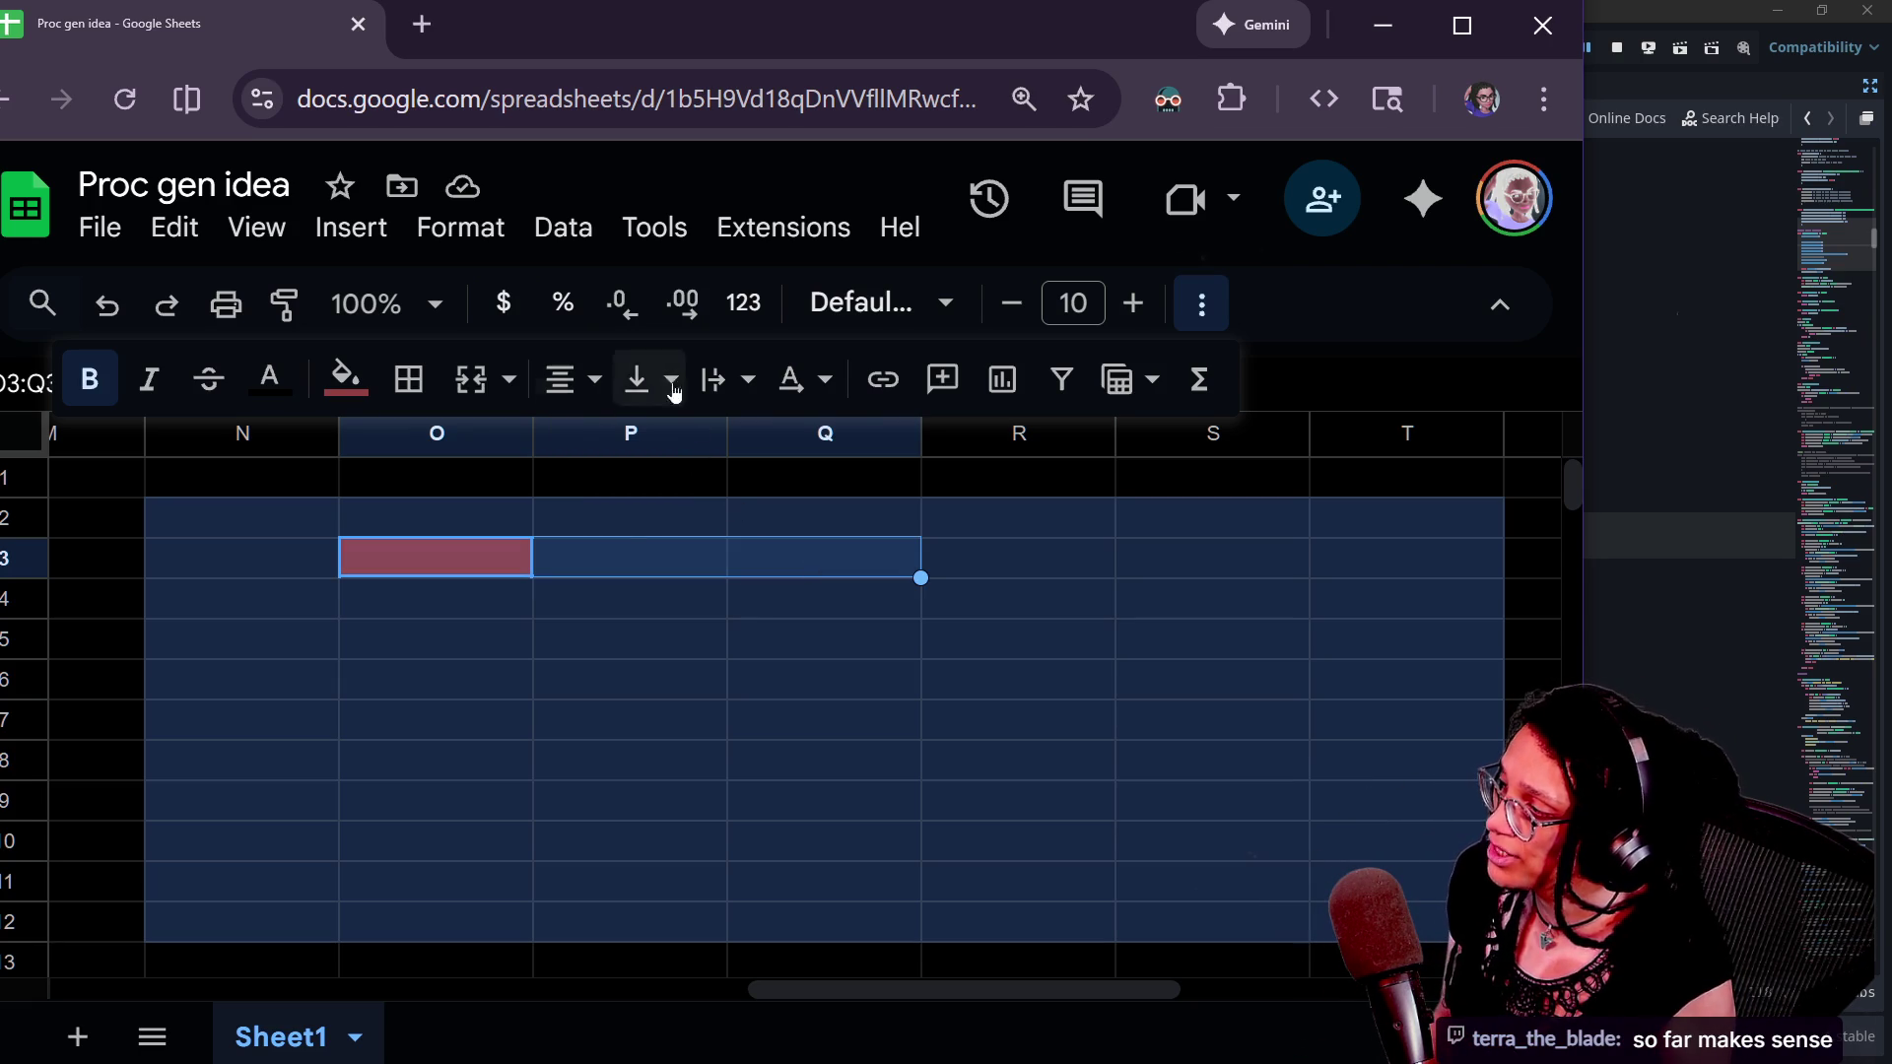
drag(646, 566, 803, 563)
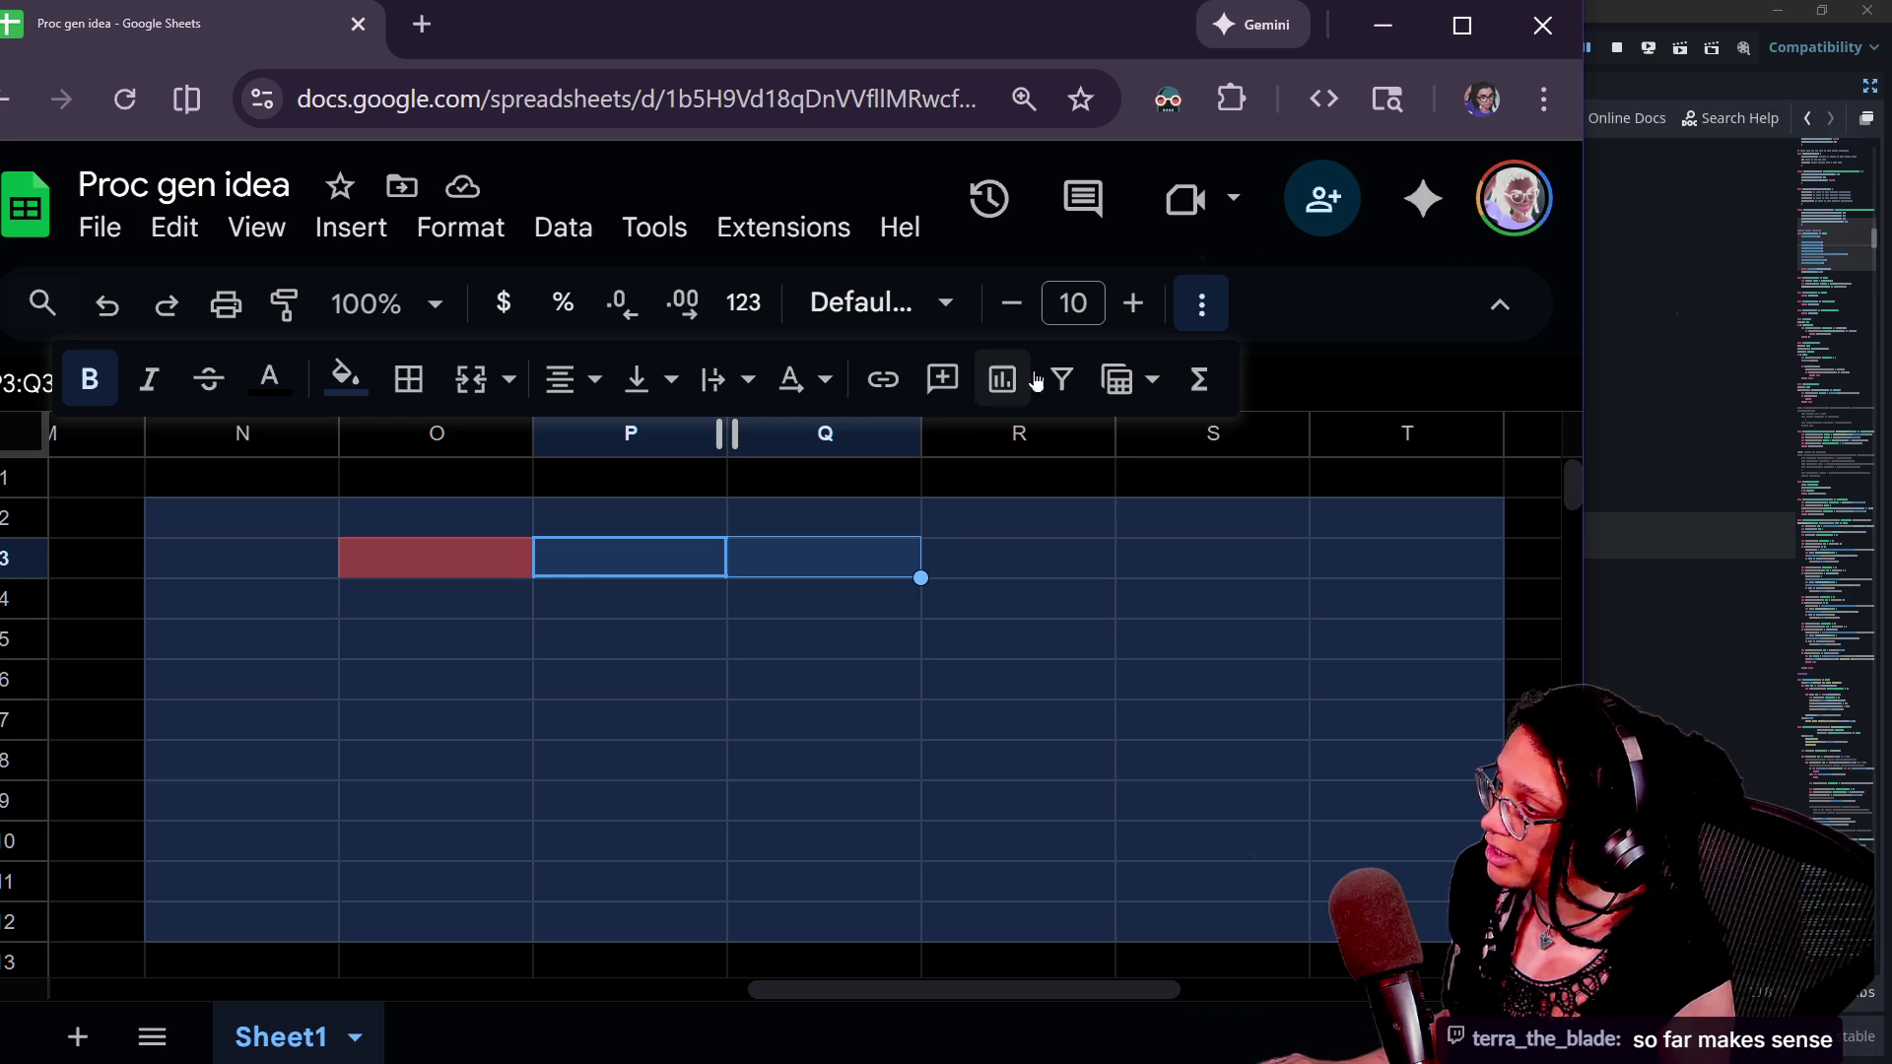
click(355, 379)
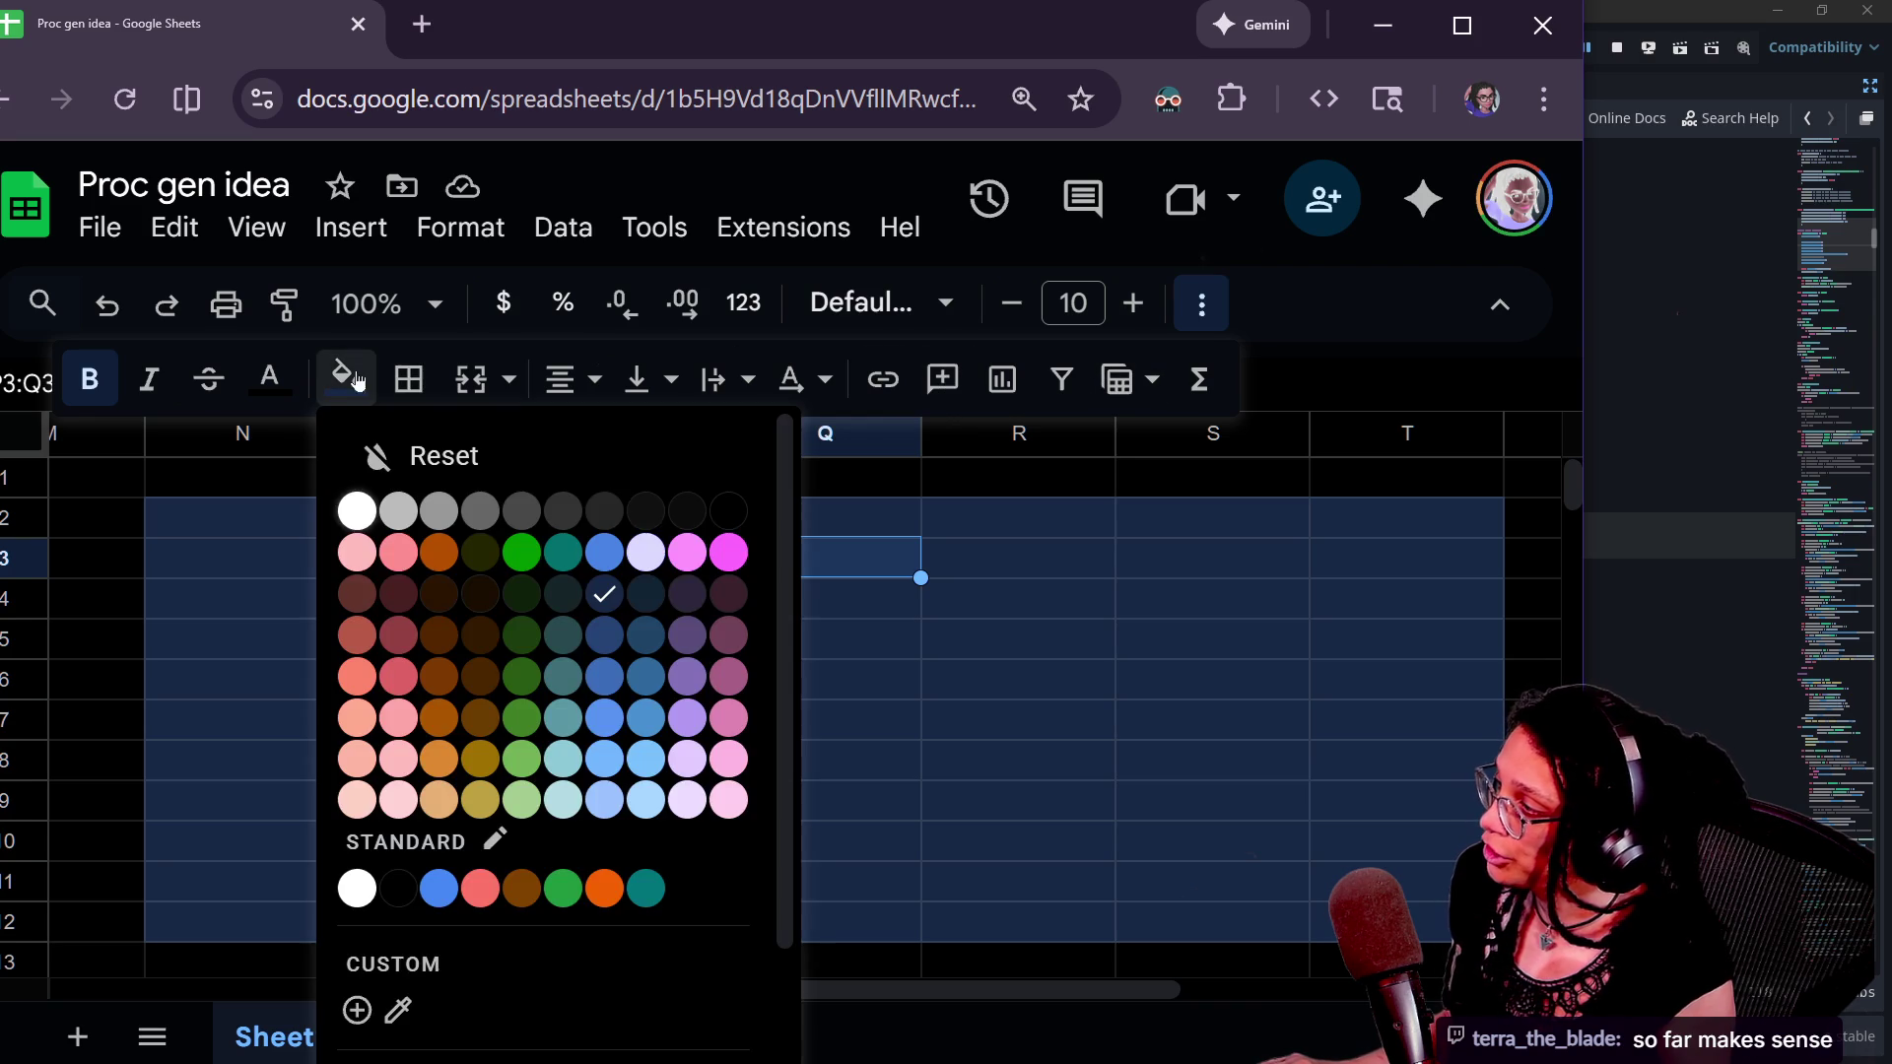
click(686, 718)
- Fill cells O4:O7 and P4:Q7 pink
click(725, 606)
drag(702, 563, 811, 571)
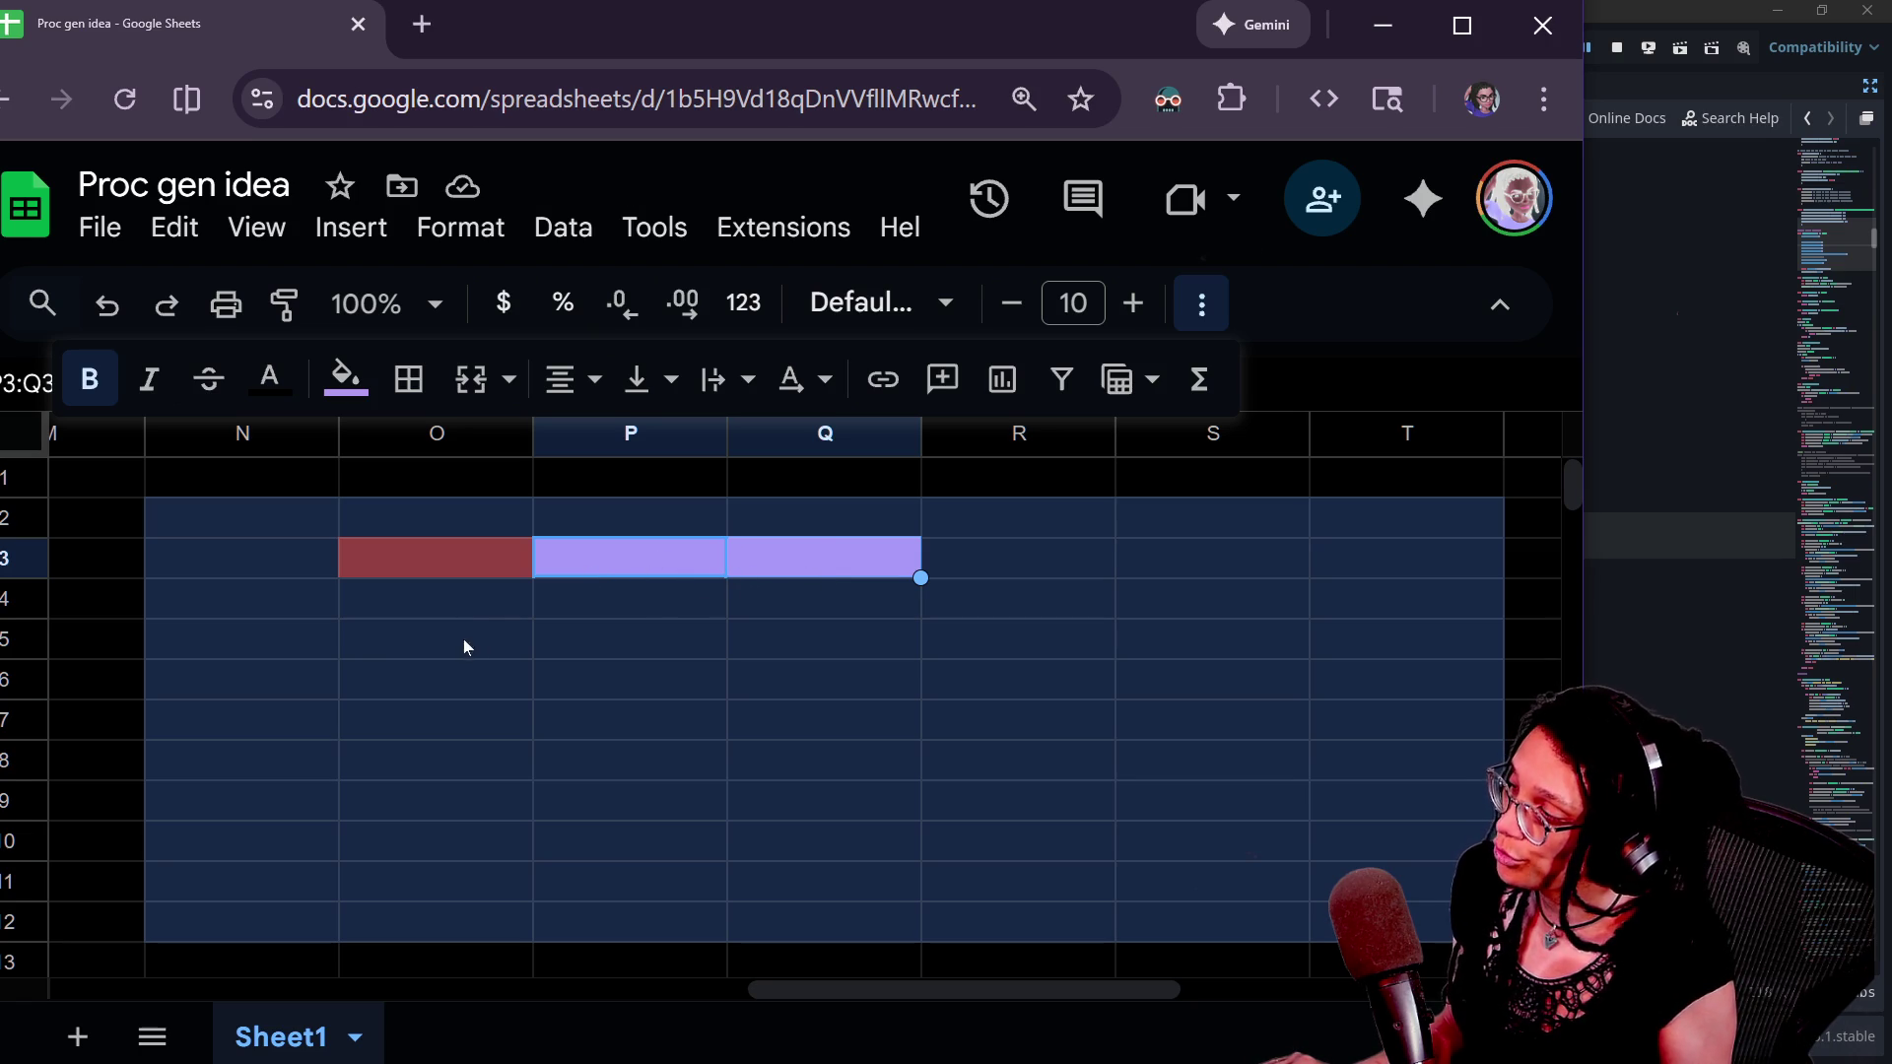
click(464, 609)
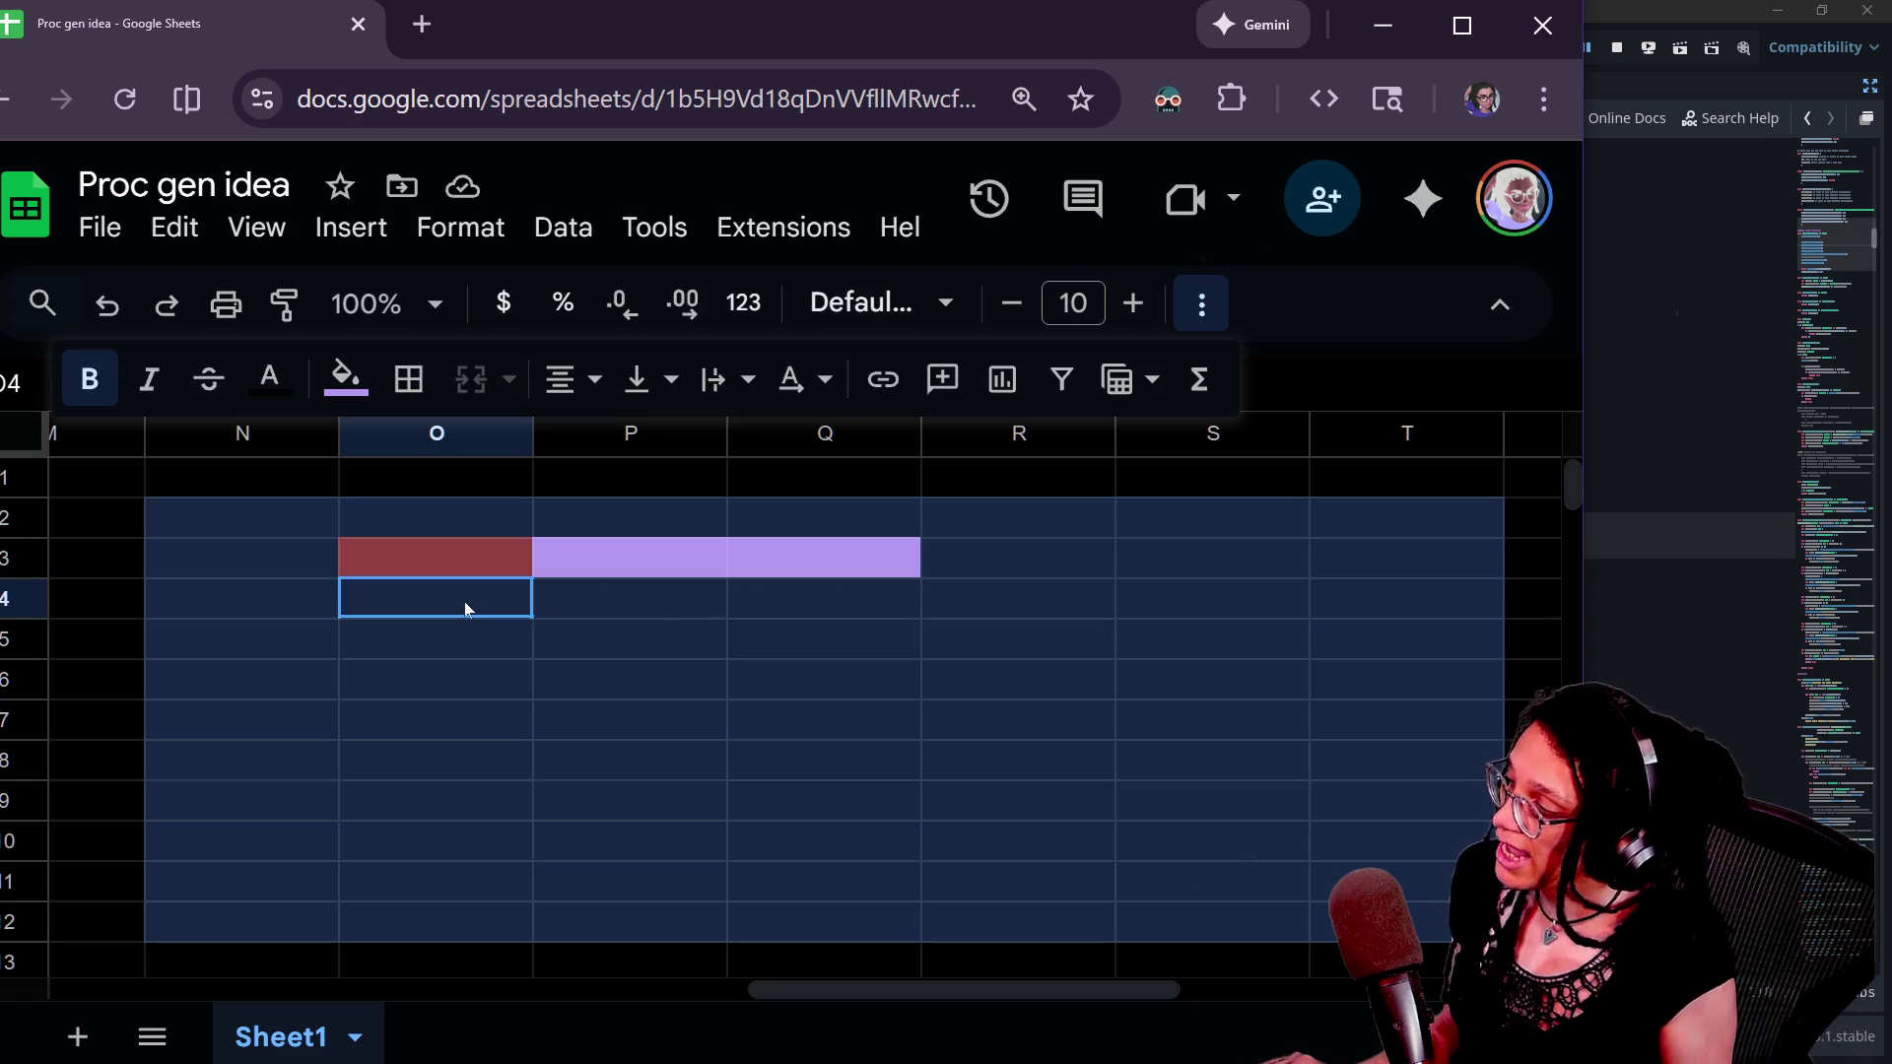
shift+click(475, 727)
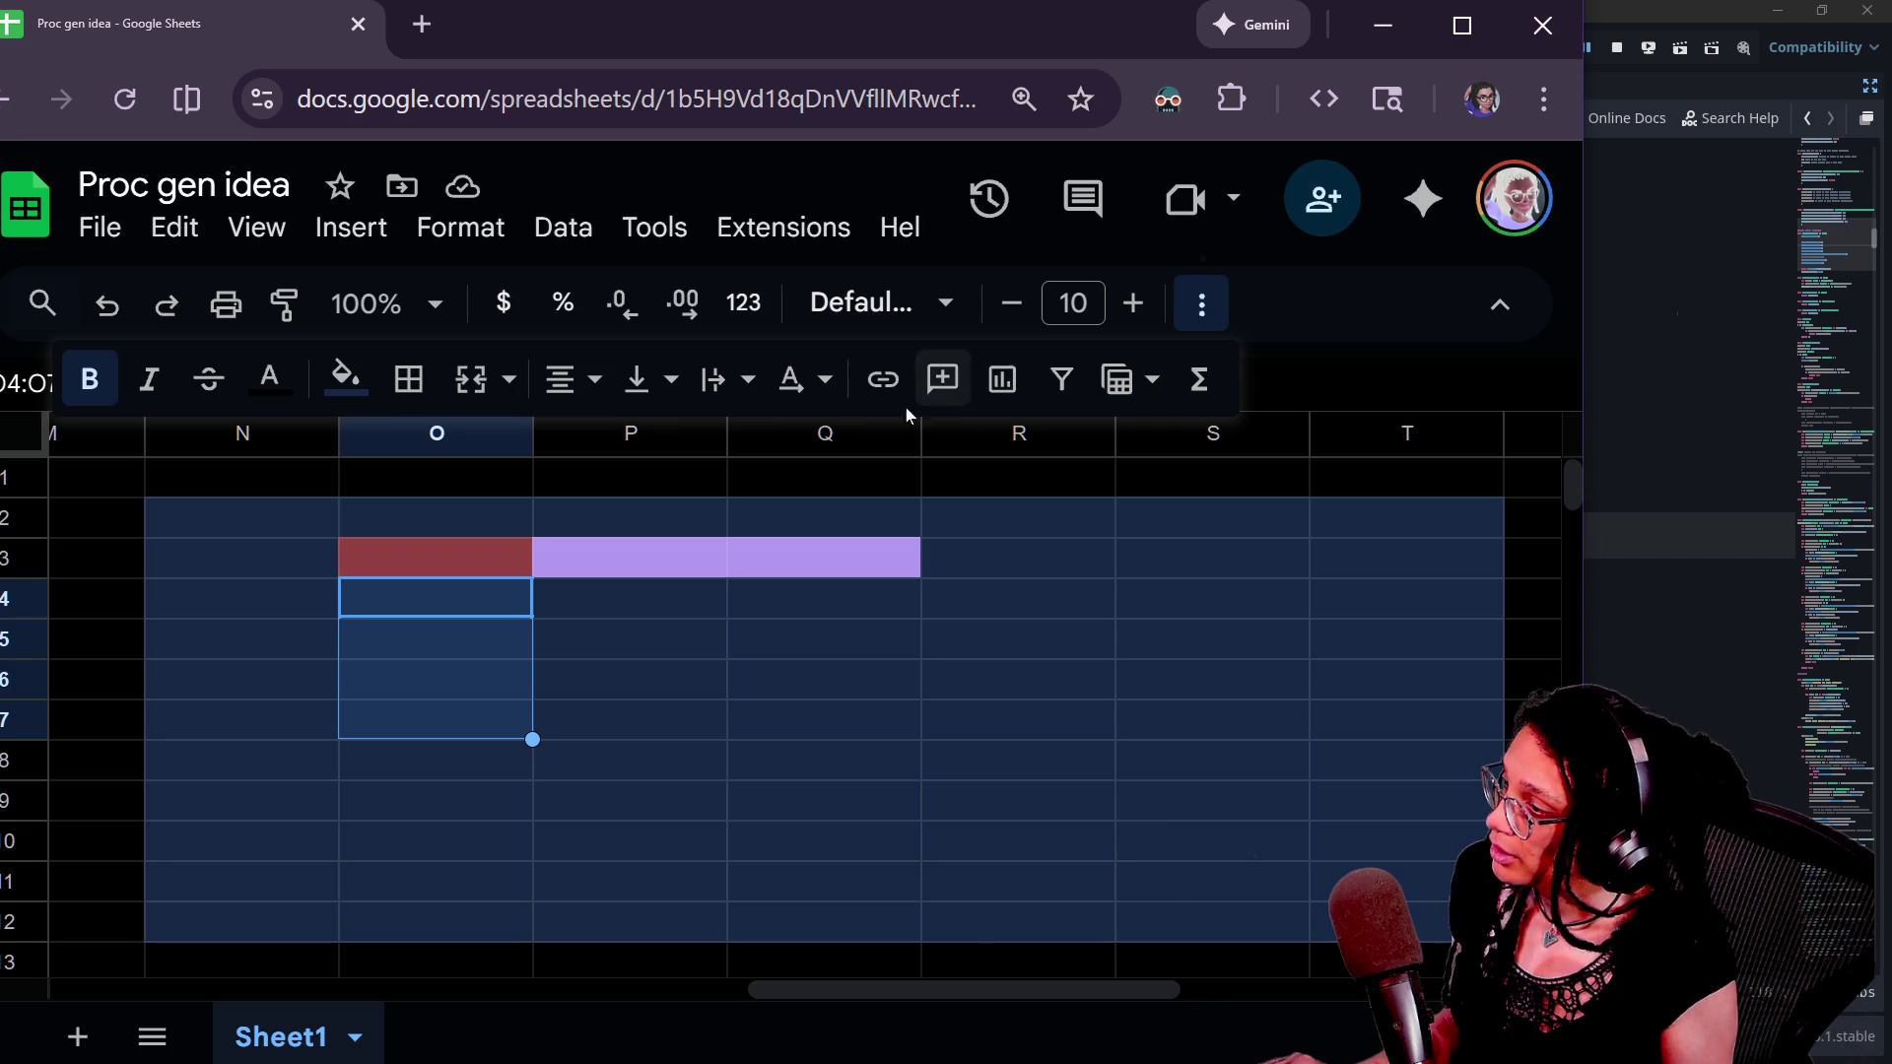
click(344, 384)
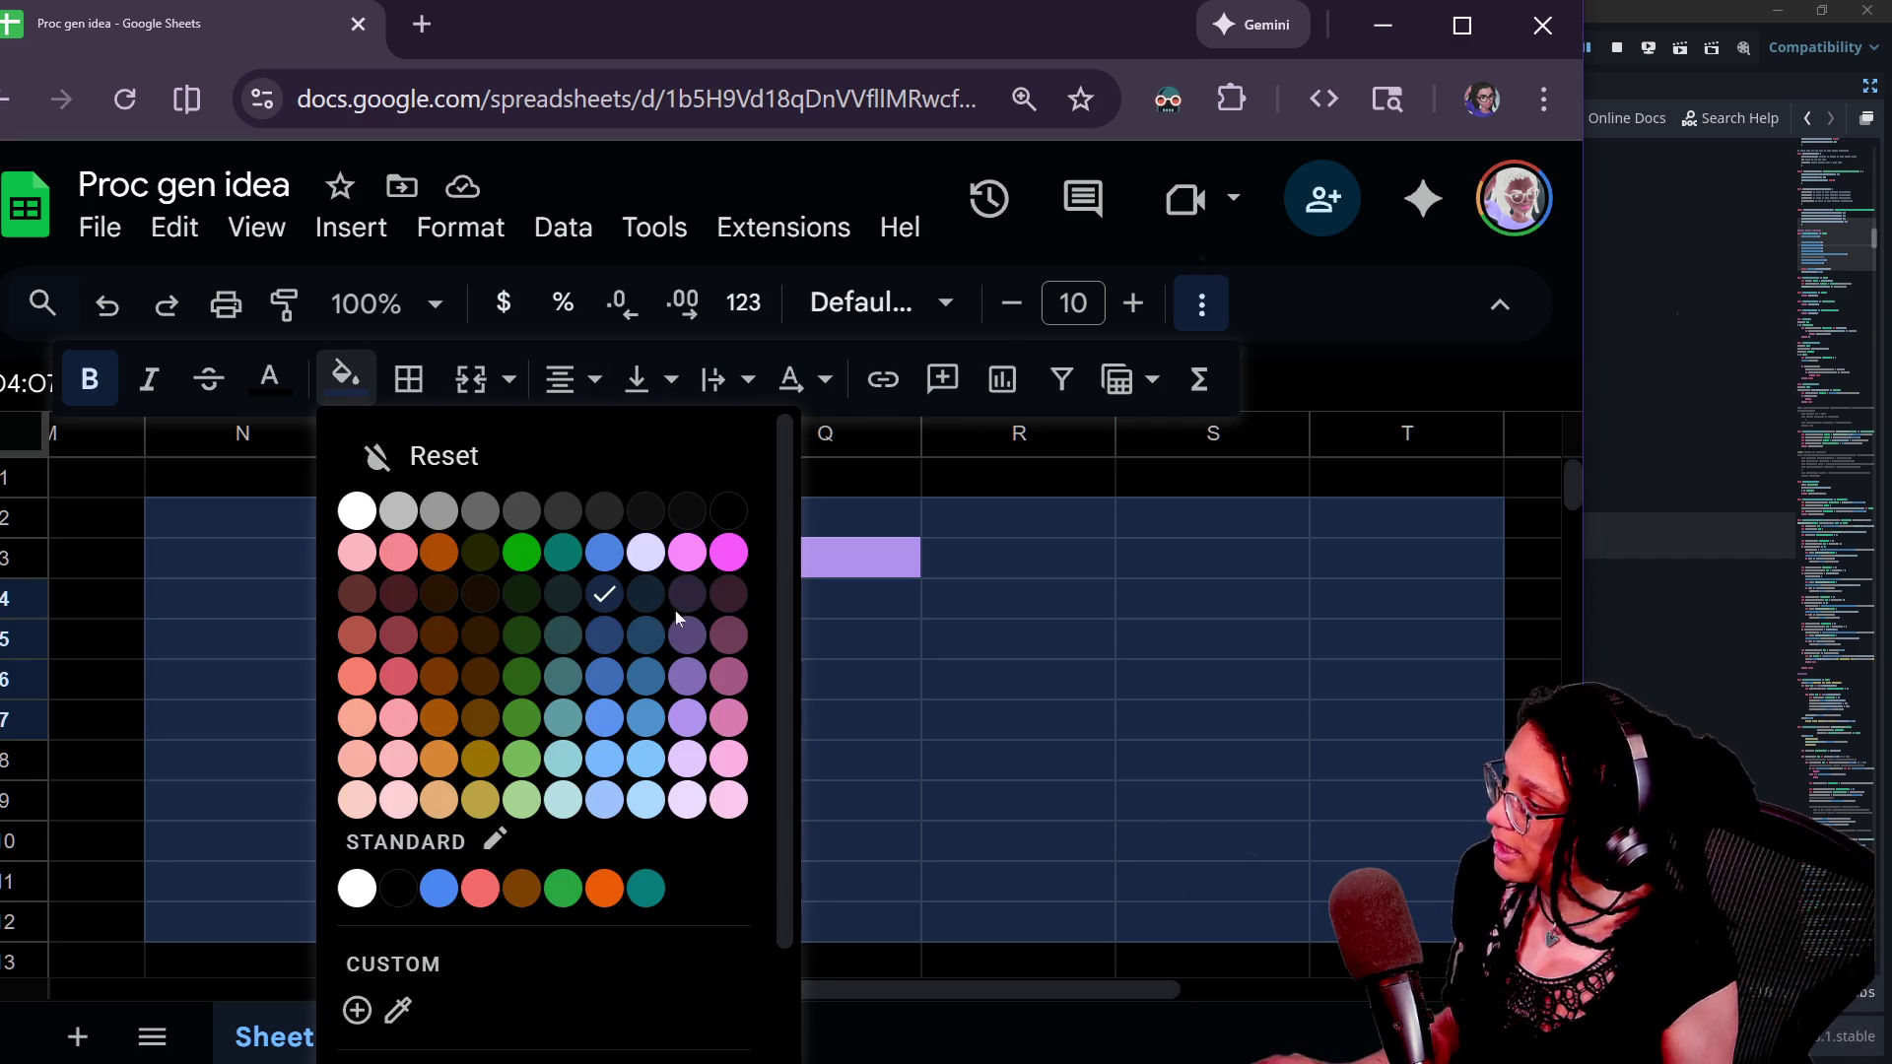
click(689, 554)
mouse_move(574, 613)
mouse_down()
mouse_move(874, 772)
mouse_move(840, 717)
mouse_up()
click(347, 379)
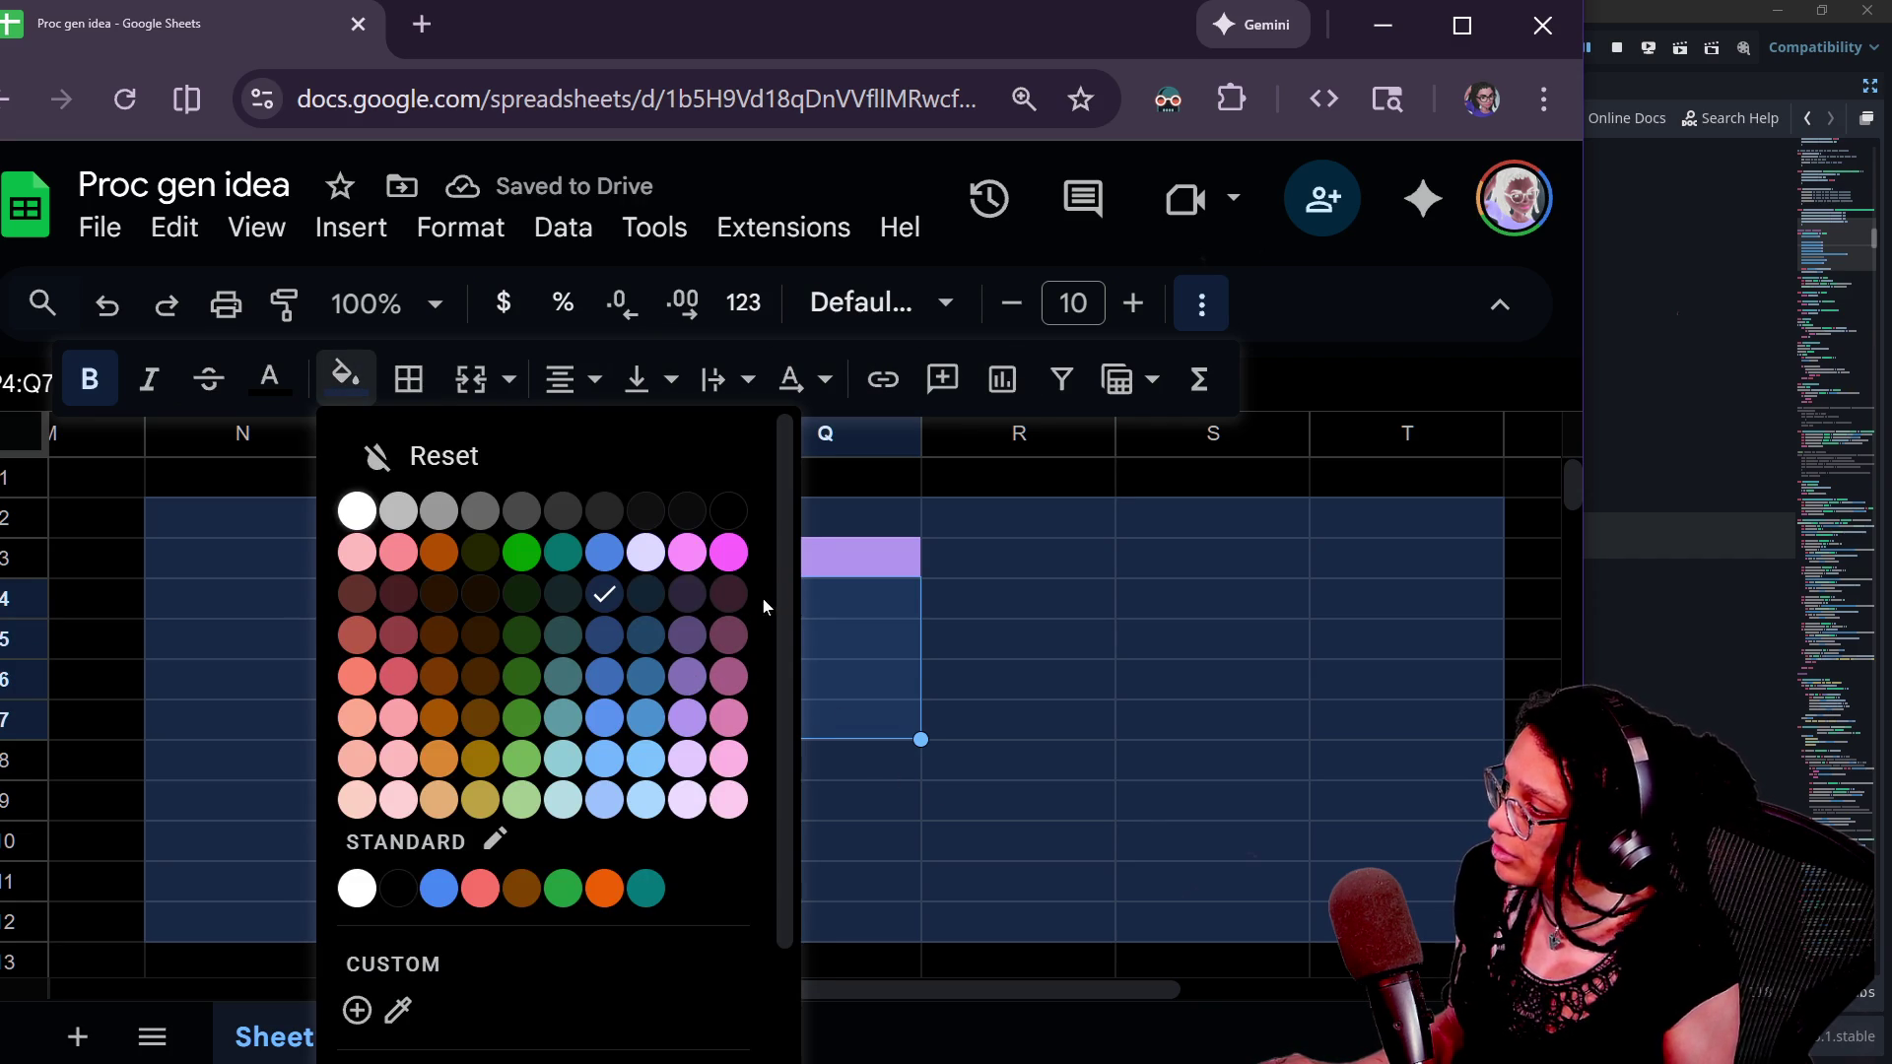
click(688, 554)
- Step through cells O3 to O7 and along rows to check the fills
click(907, 650)
click(1086, 719)
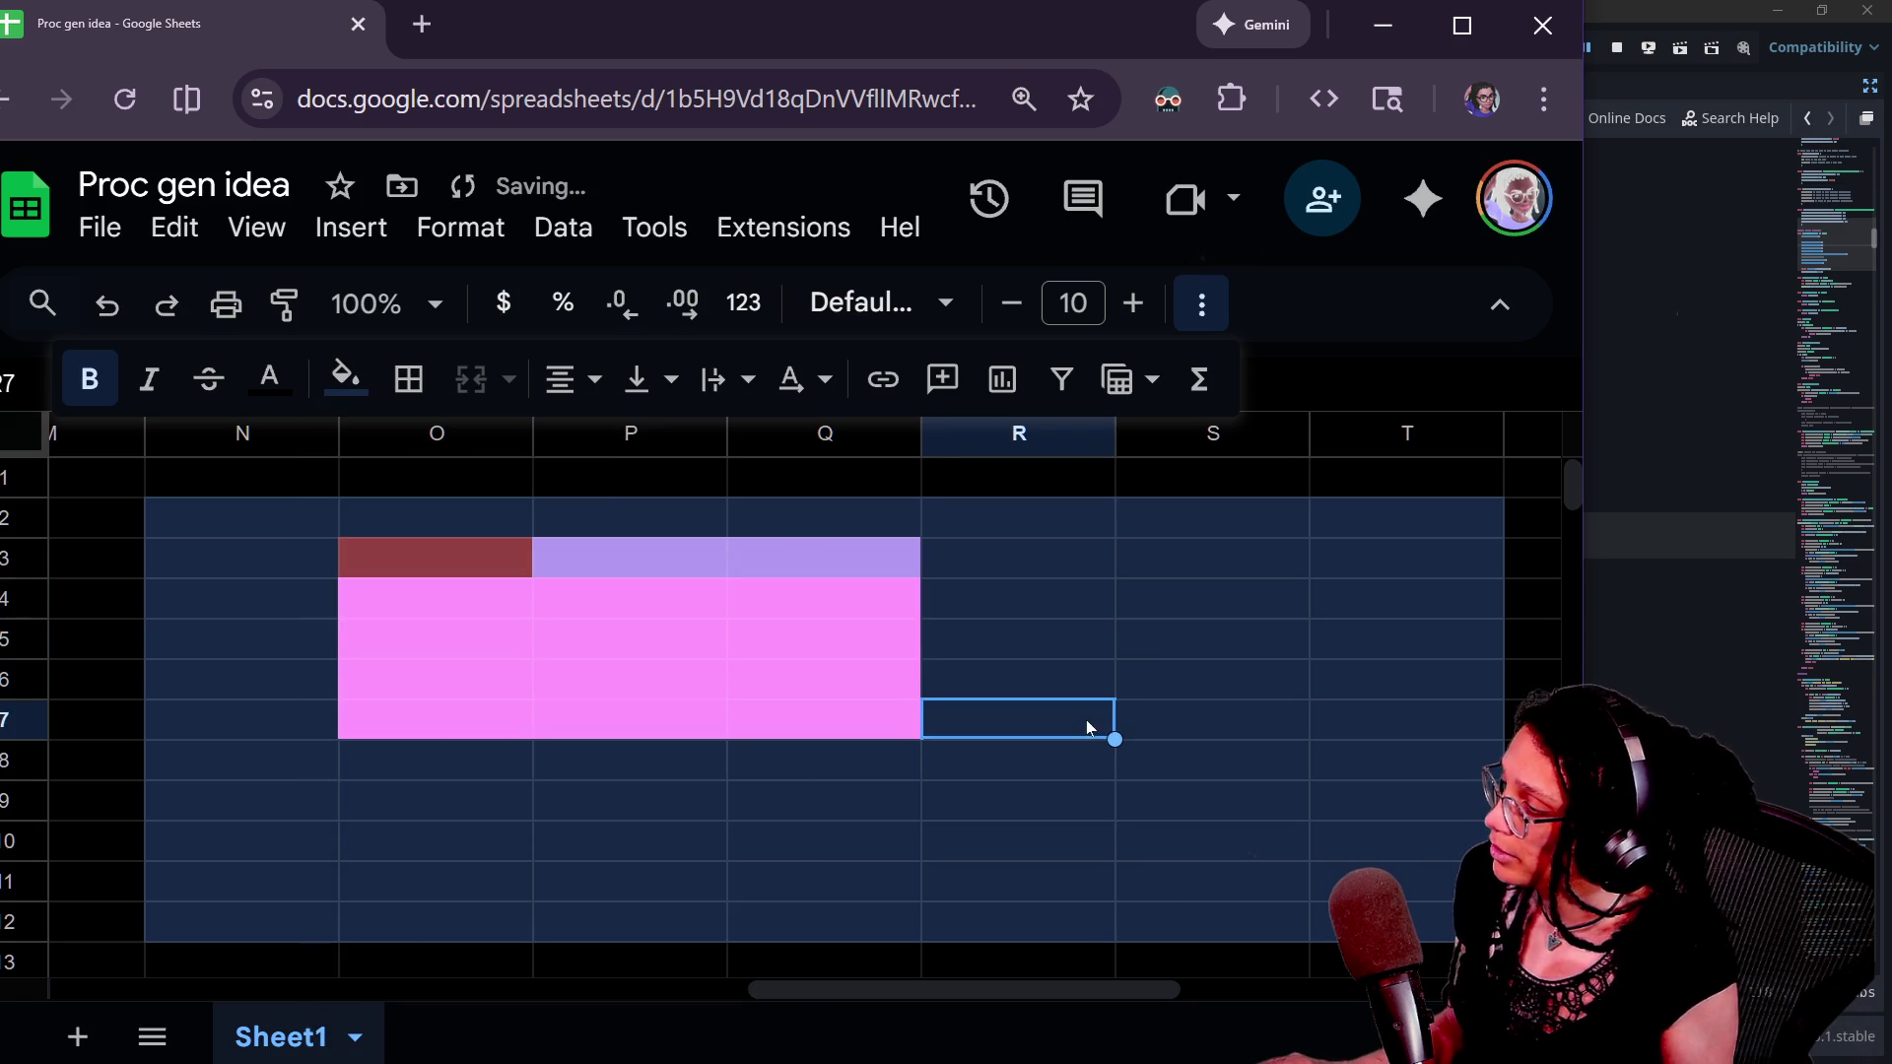
click(458, 557)
key(Right)
key(Right)
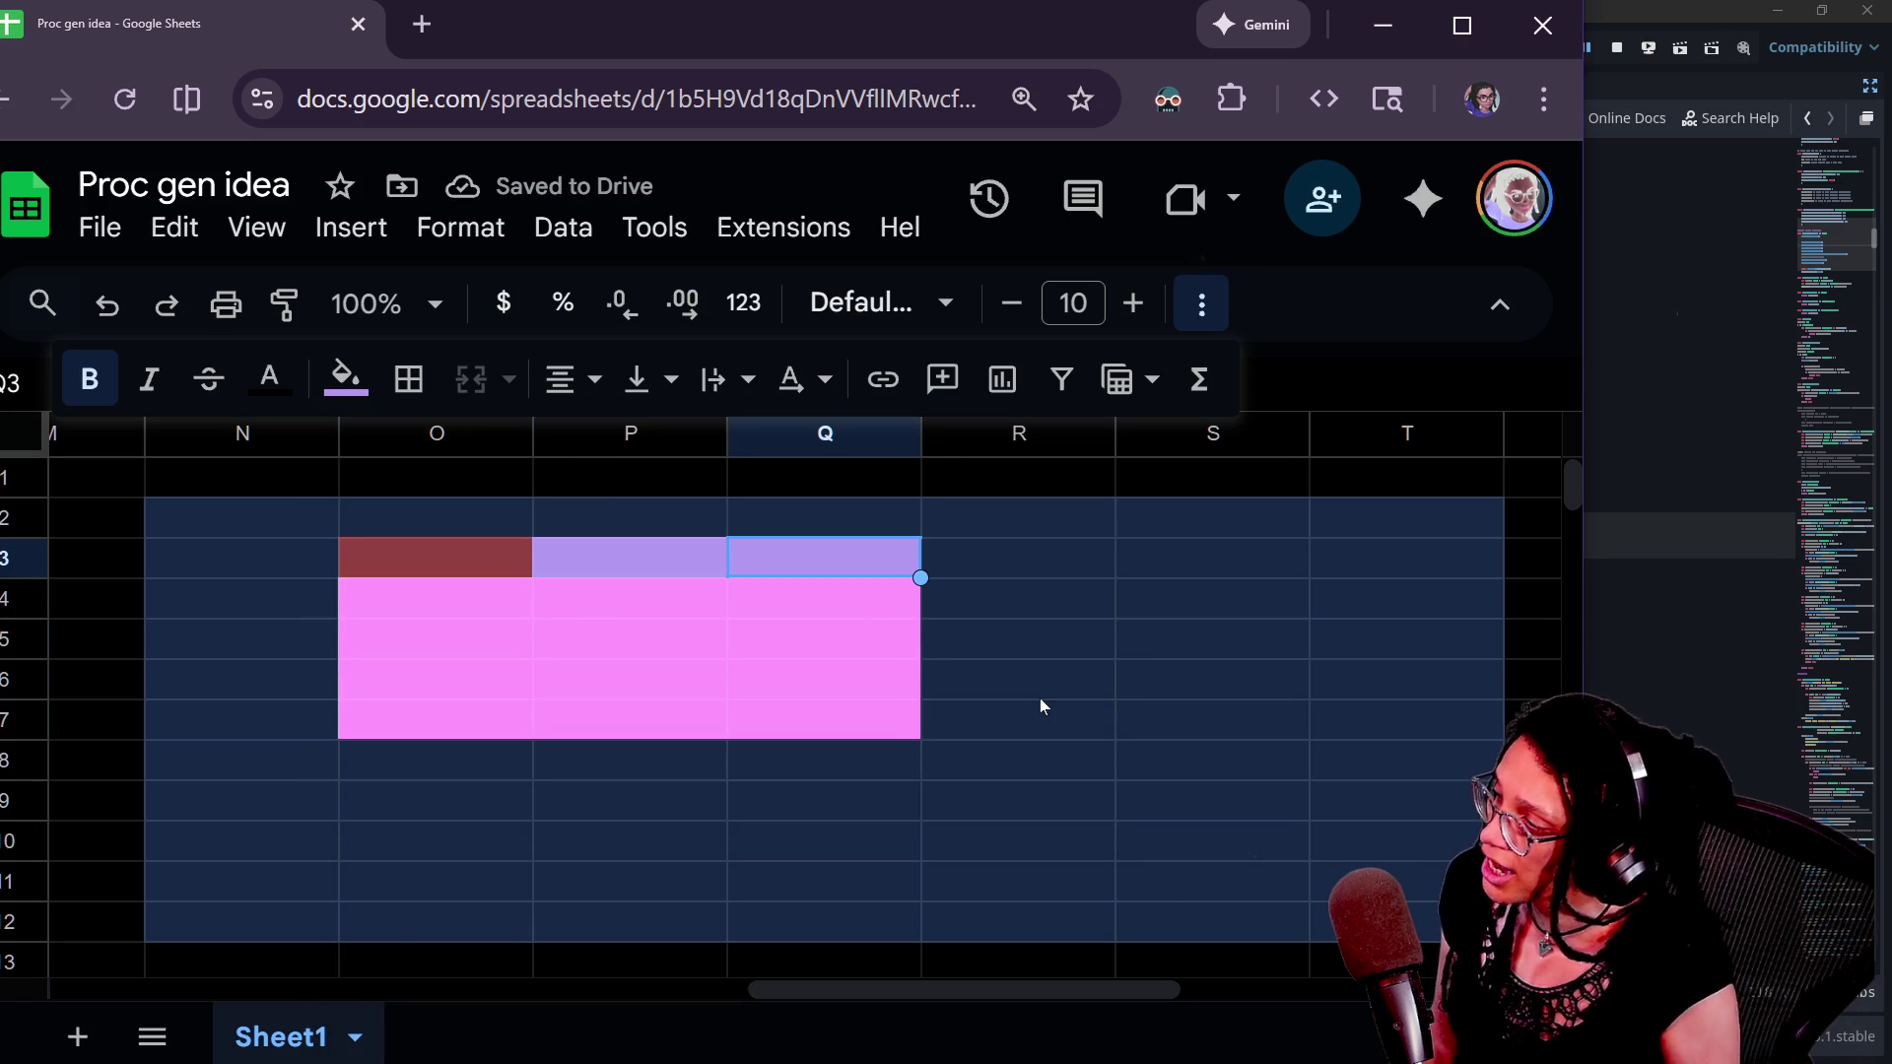
click(483, 583)
key(Right)
key(Right)
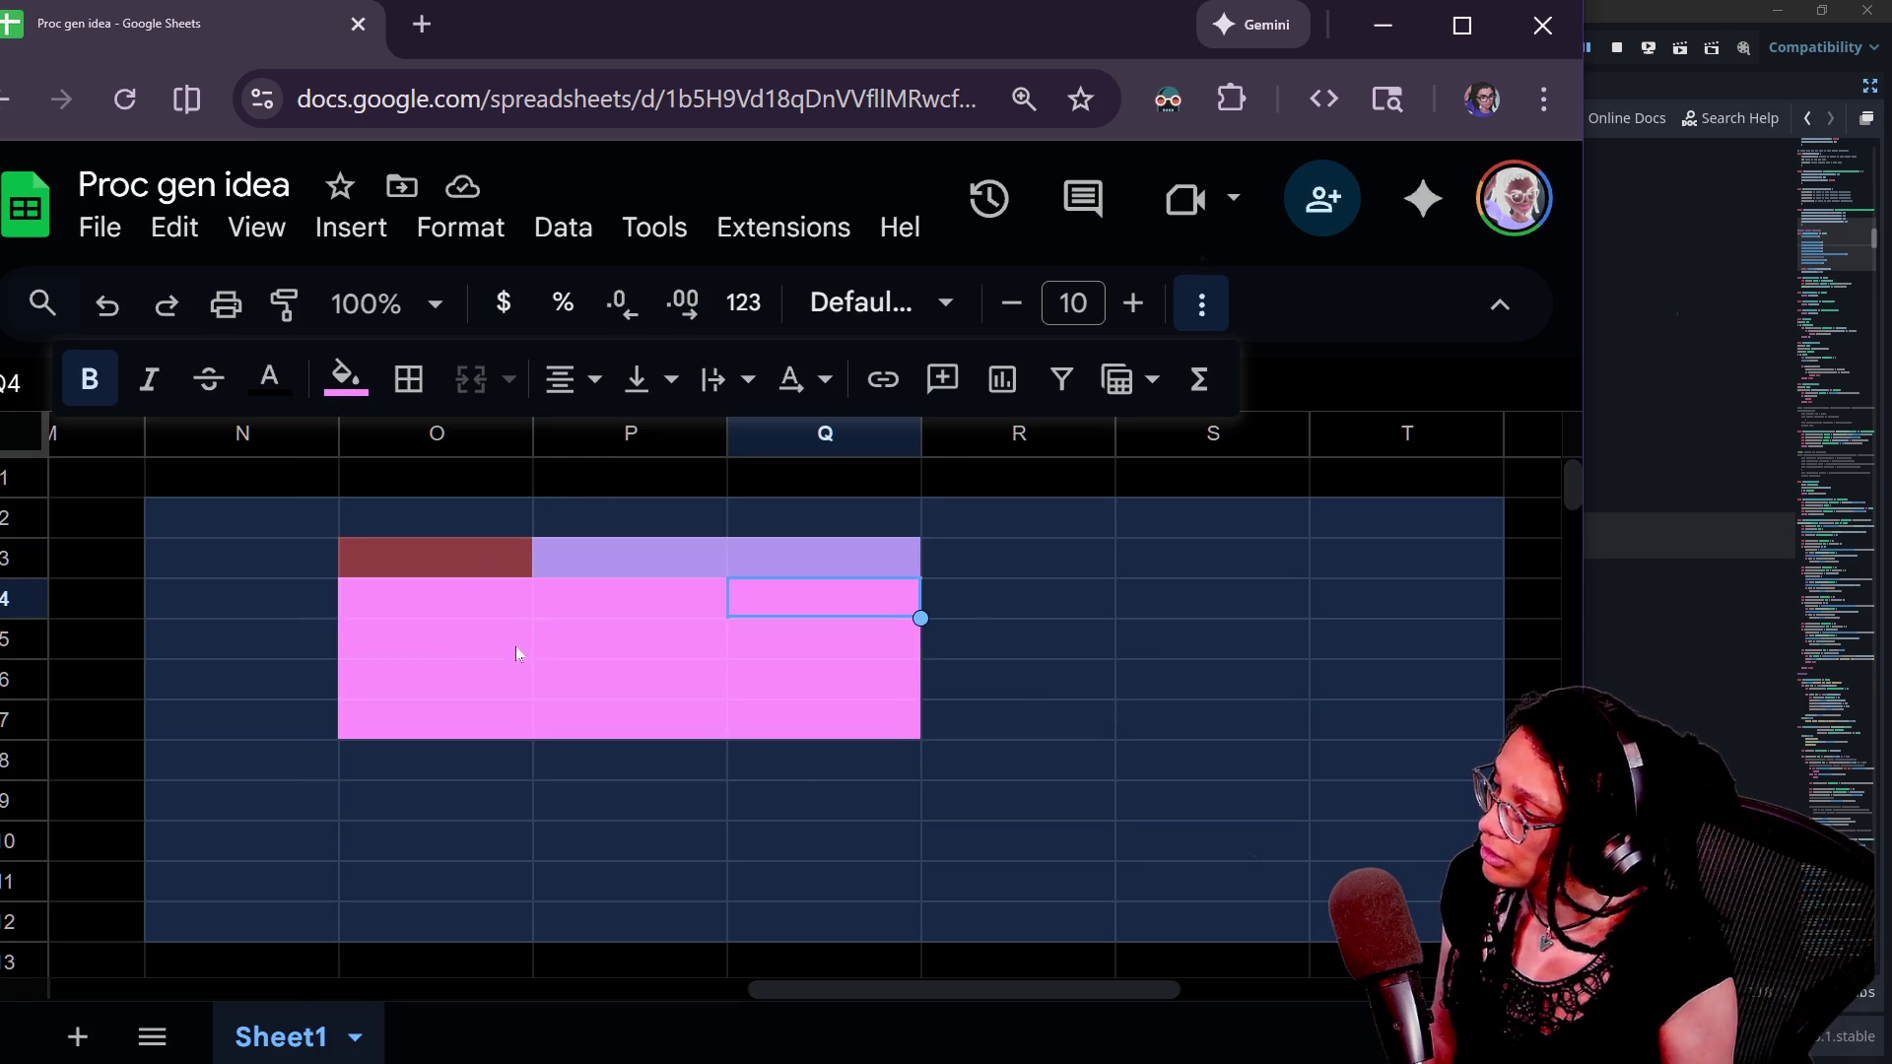
click(471, 645)
key(Right)
key(Right)
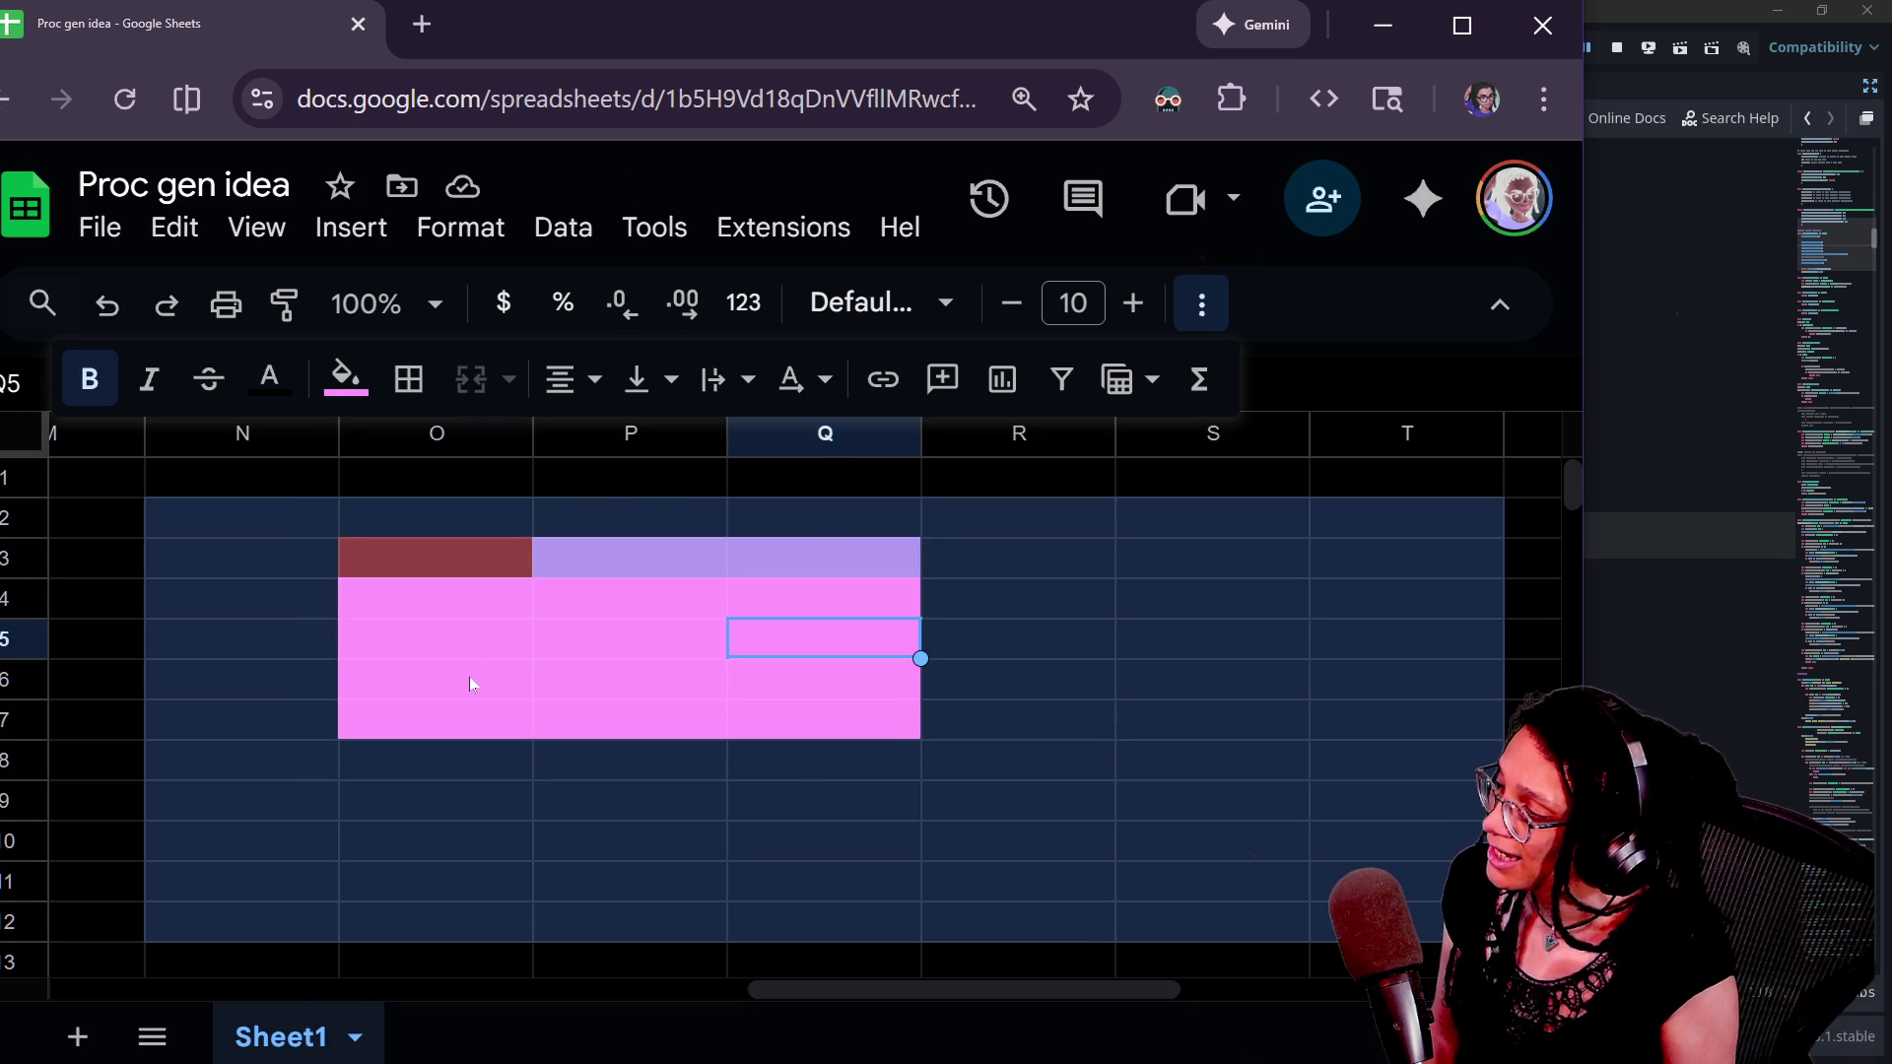
click(469, 676)
key(Right)
key(Right)
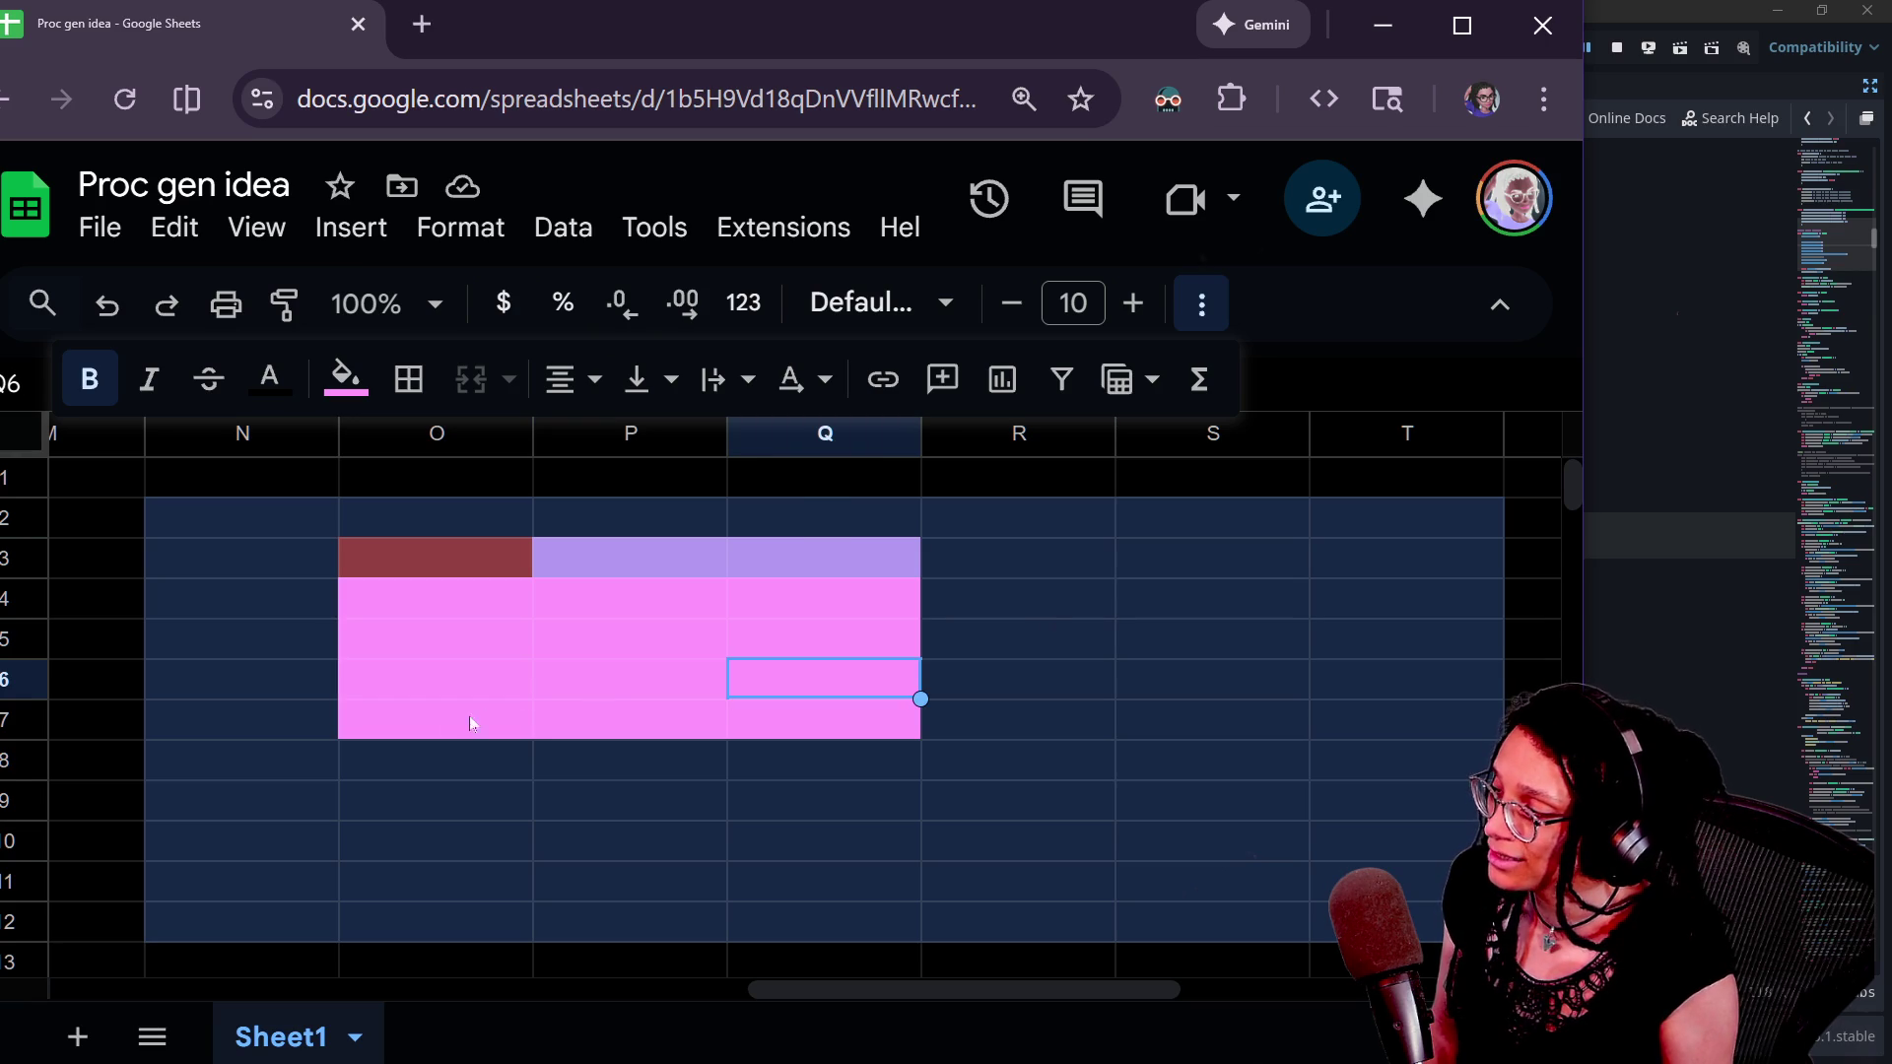
click(483, 712)
key(Right)
key(Right)
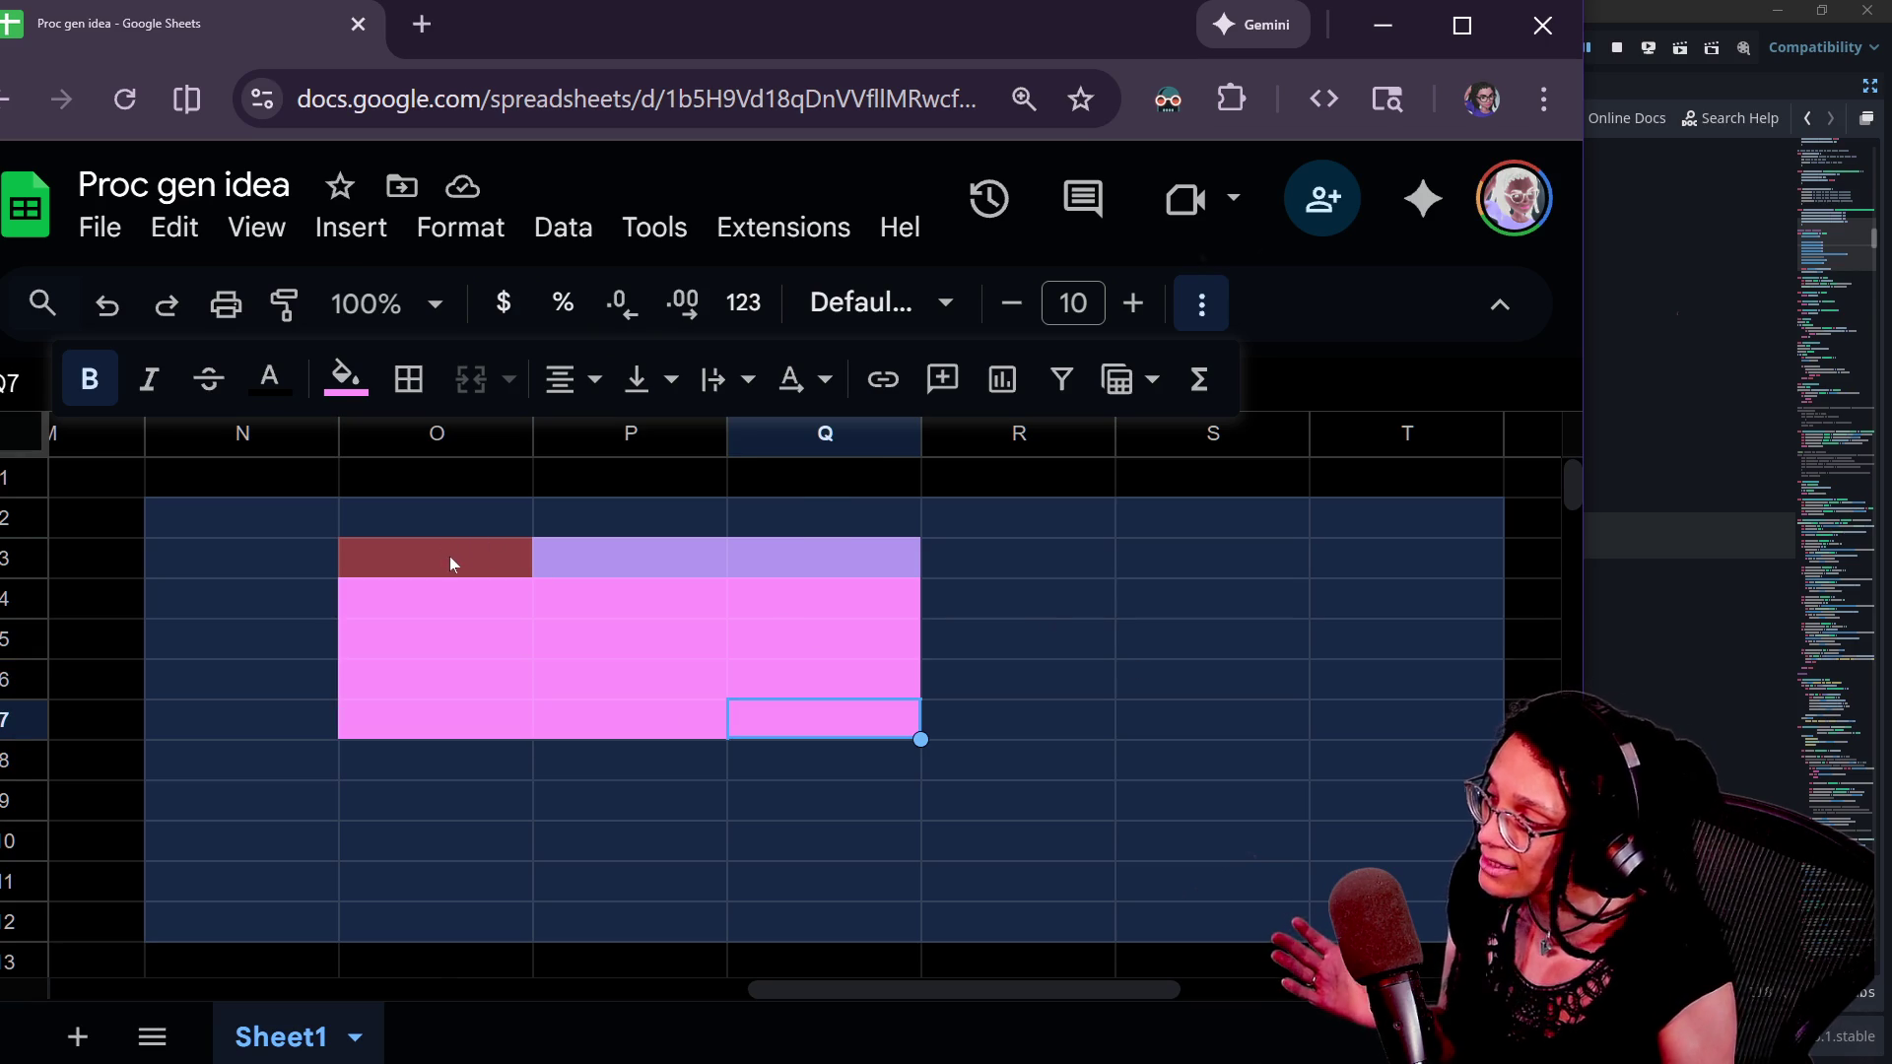
- Select P3:Q7 plus O4:O7 and fill them red from the overflow toolbar
click(601, 546)
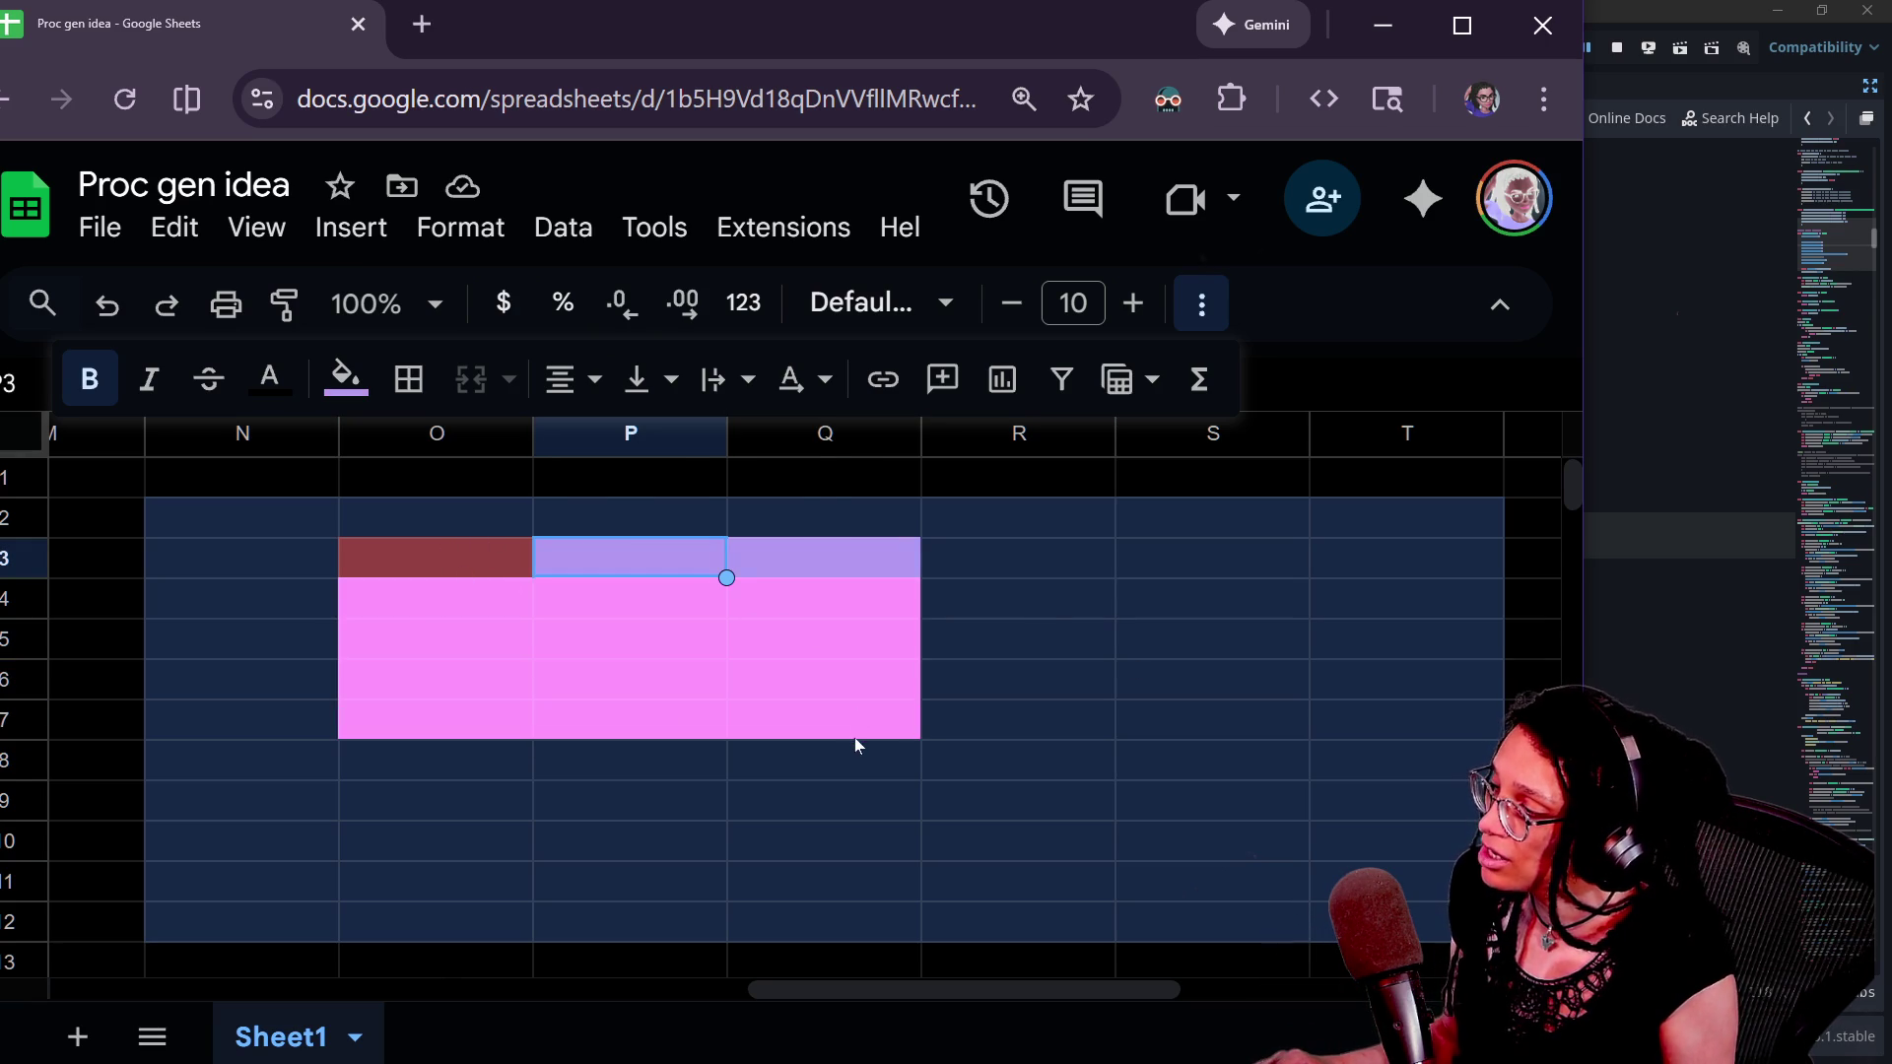
shift+click(854, 734)
click(701, 648)
click(640, 565)
shift+click(847, 719)
drag(461, 613, 471, 719)
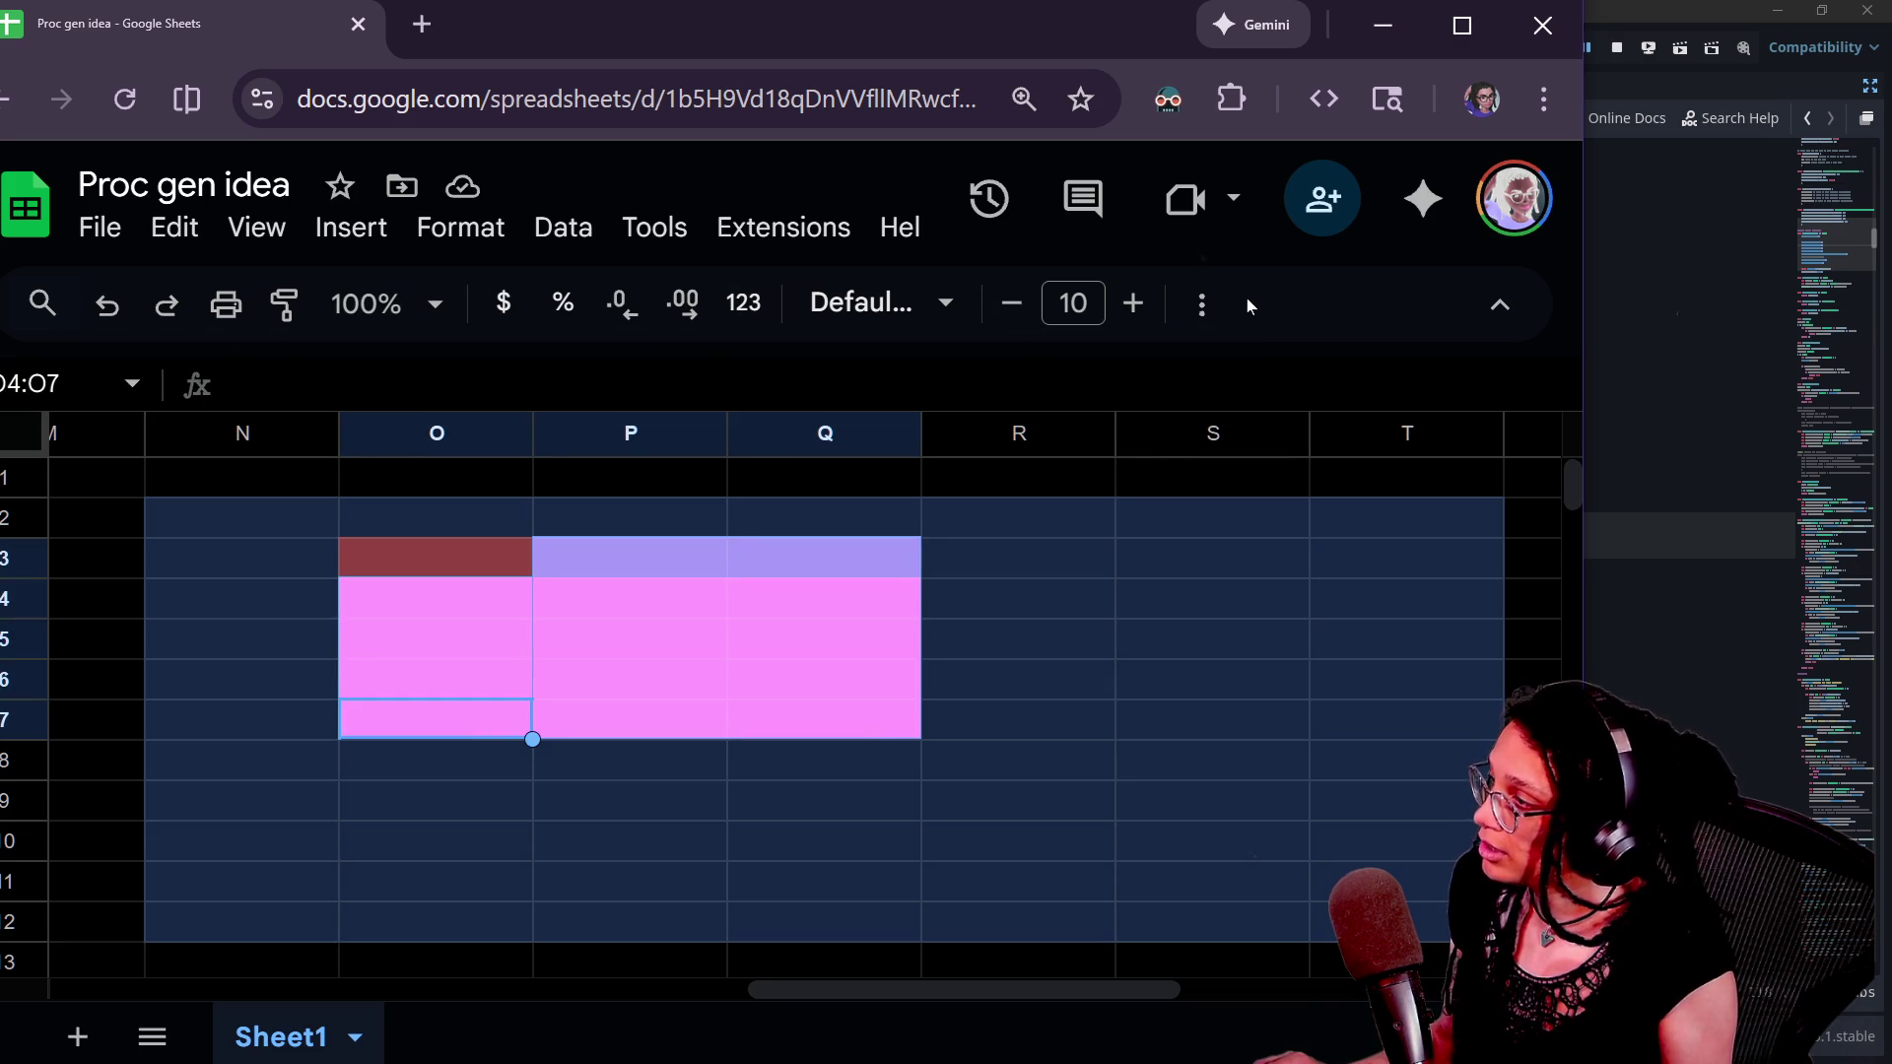
click(1201, 305)
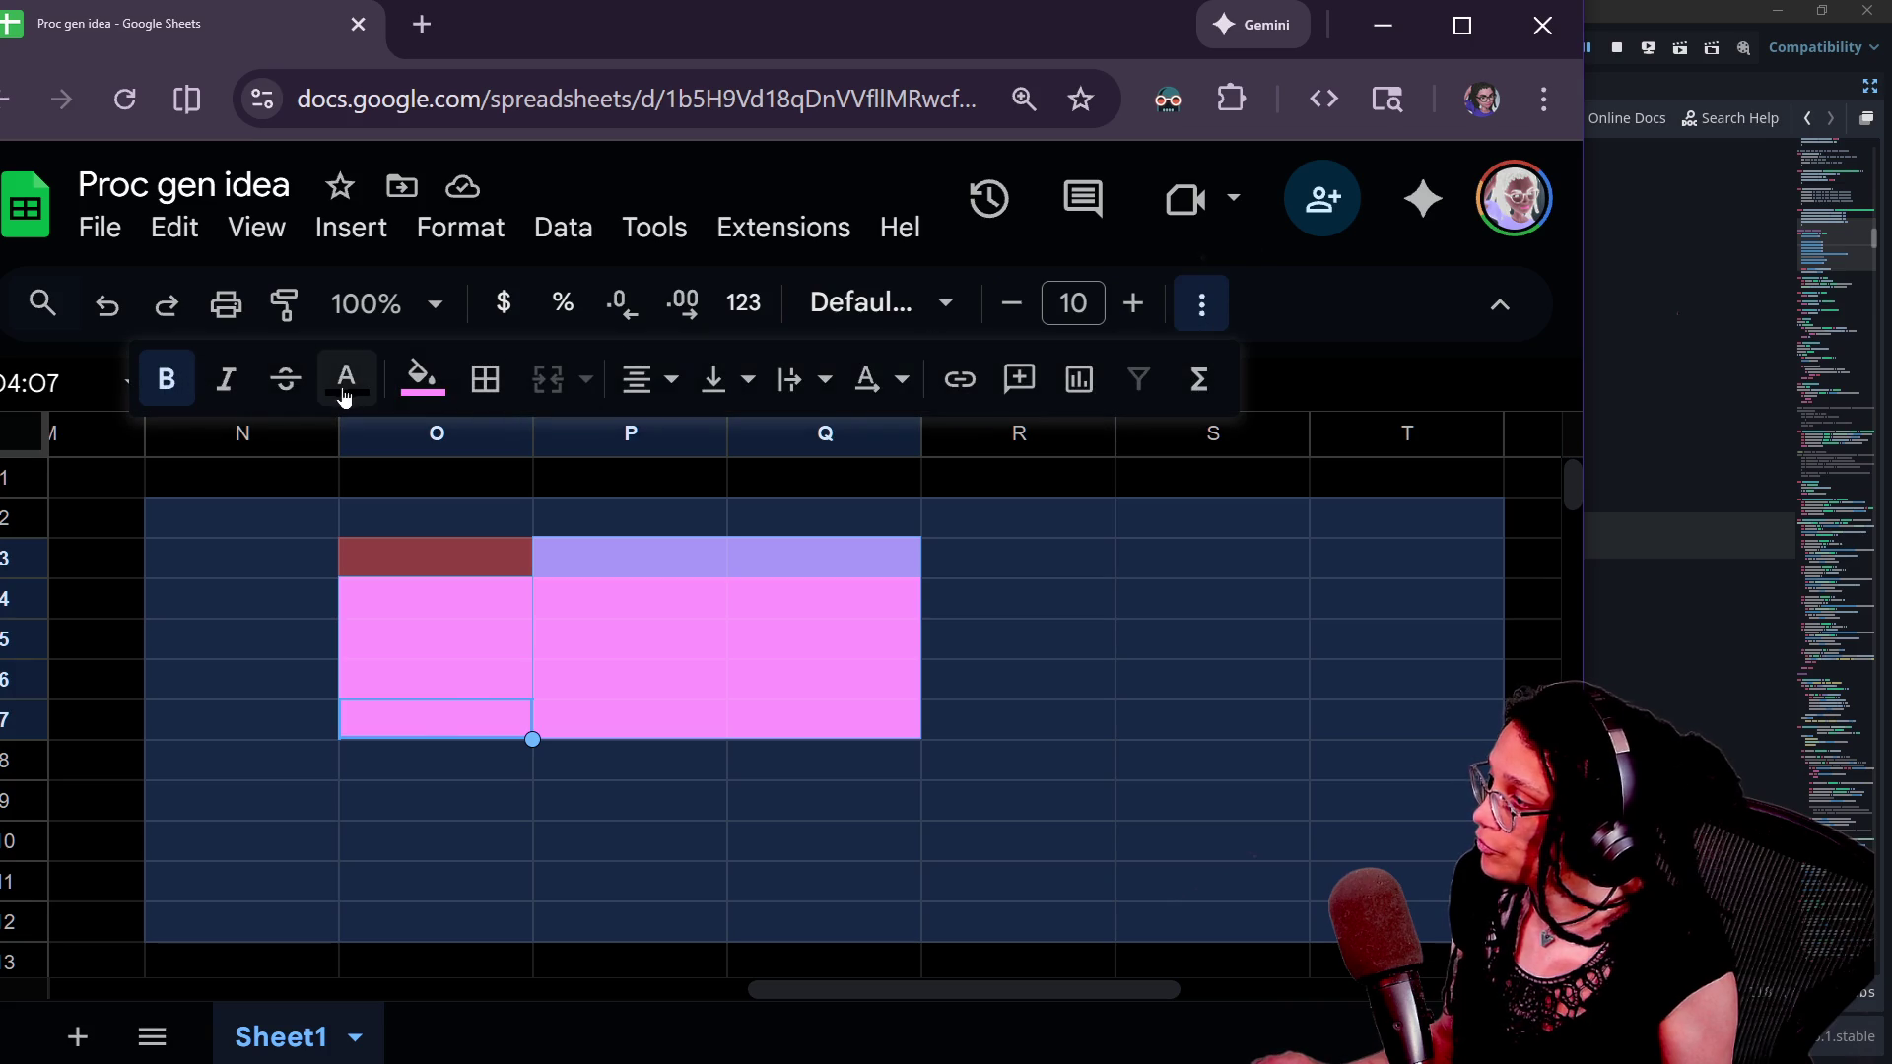
click(419, 380)
click(477, 685)
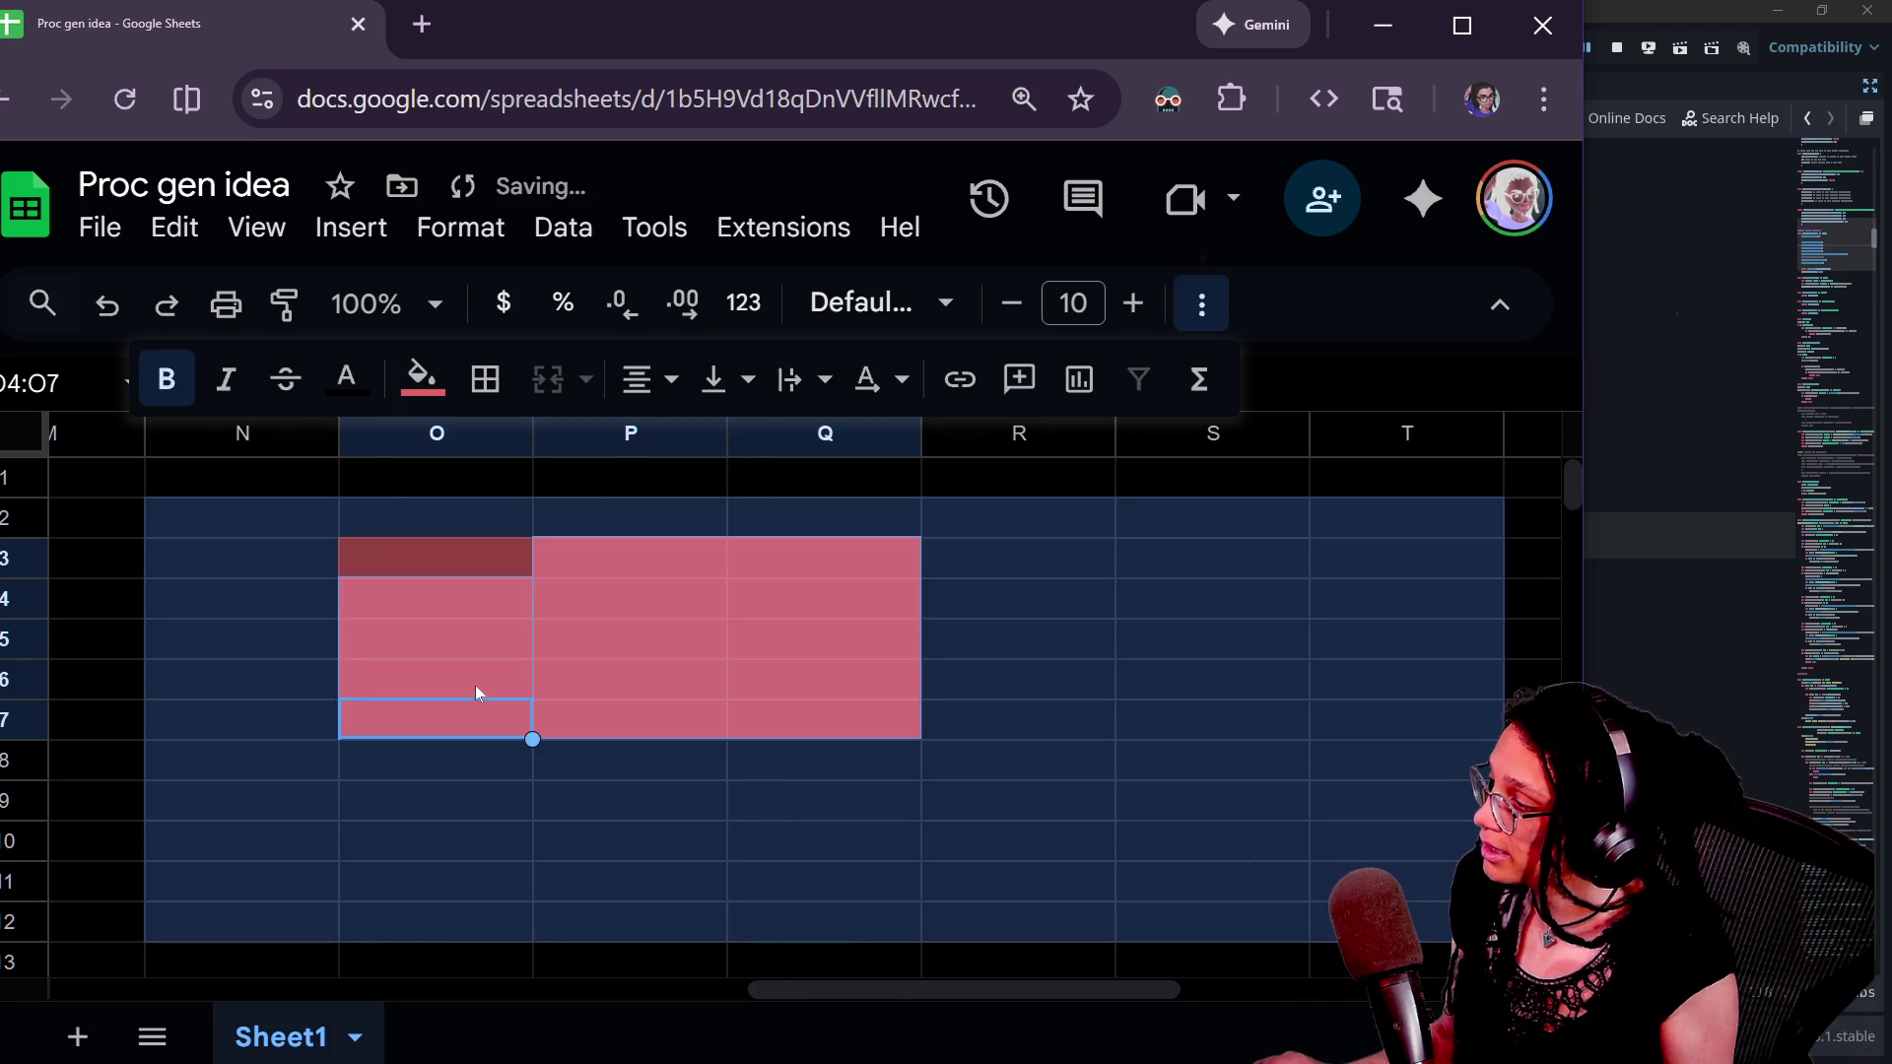
- Click around the block to review the red cells around O3
click(754, 694)
click(977, 794)
click(452, 555)
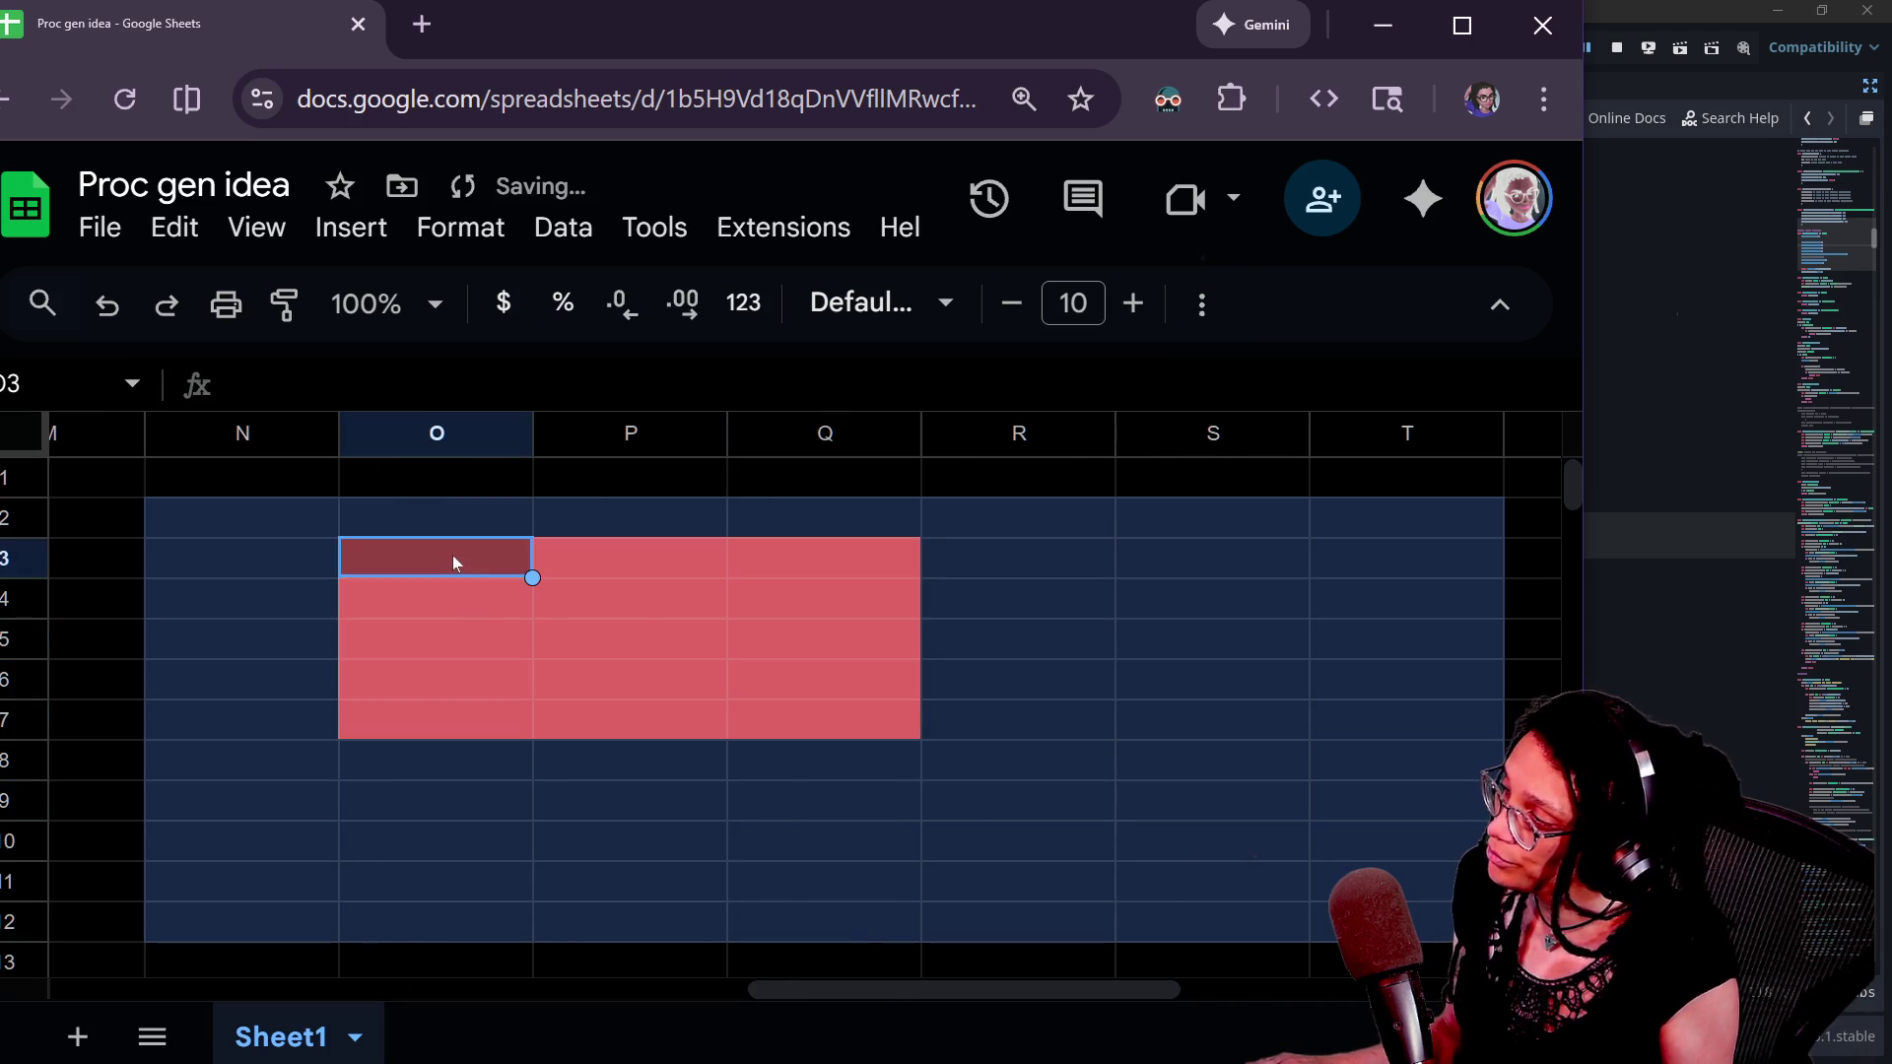
click(865, 707)
click(696, 576)
click(511, 571)
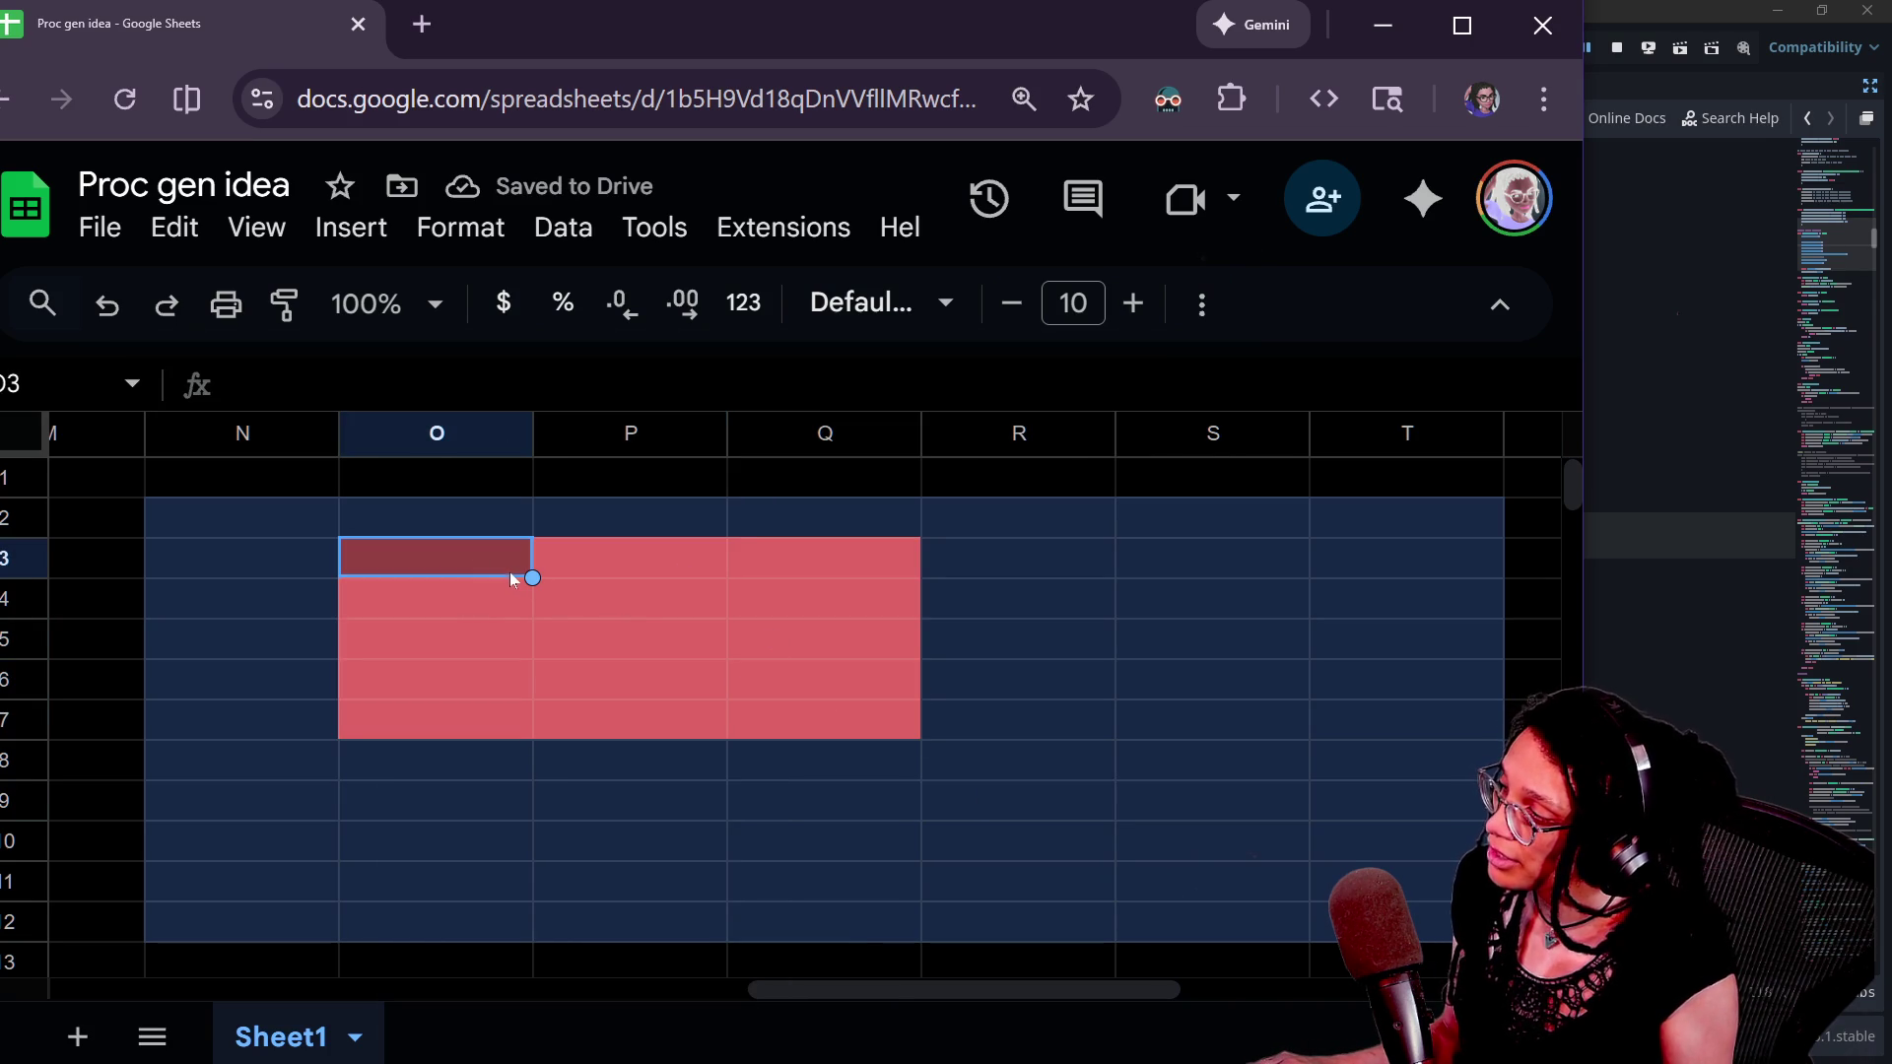
click(257, 507)
click(396, 534)
key(Right)
key(Right)
key(Right)
key(Right)
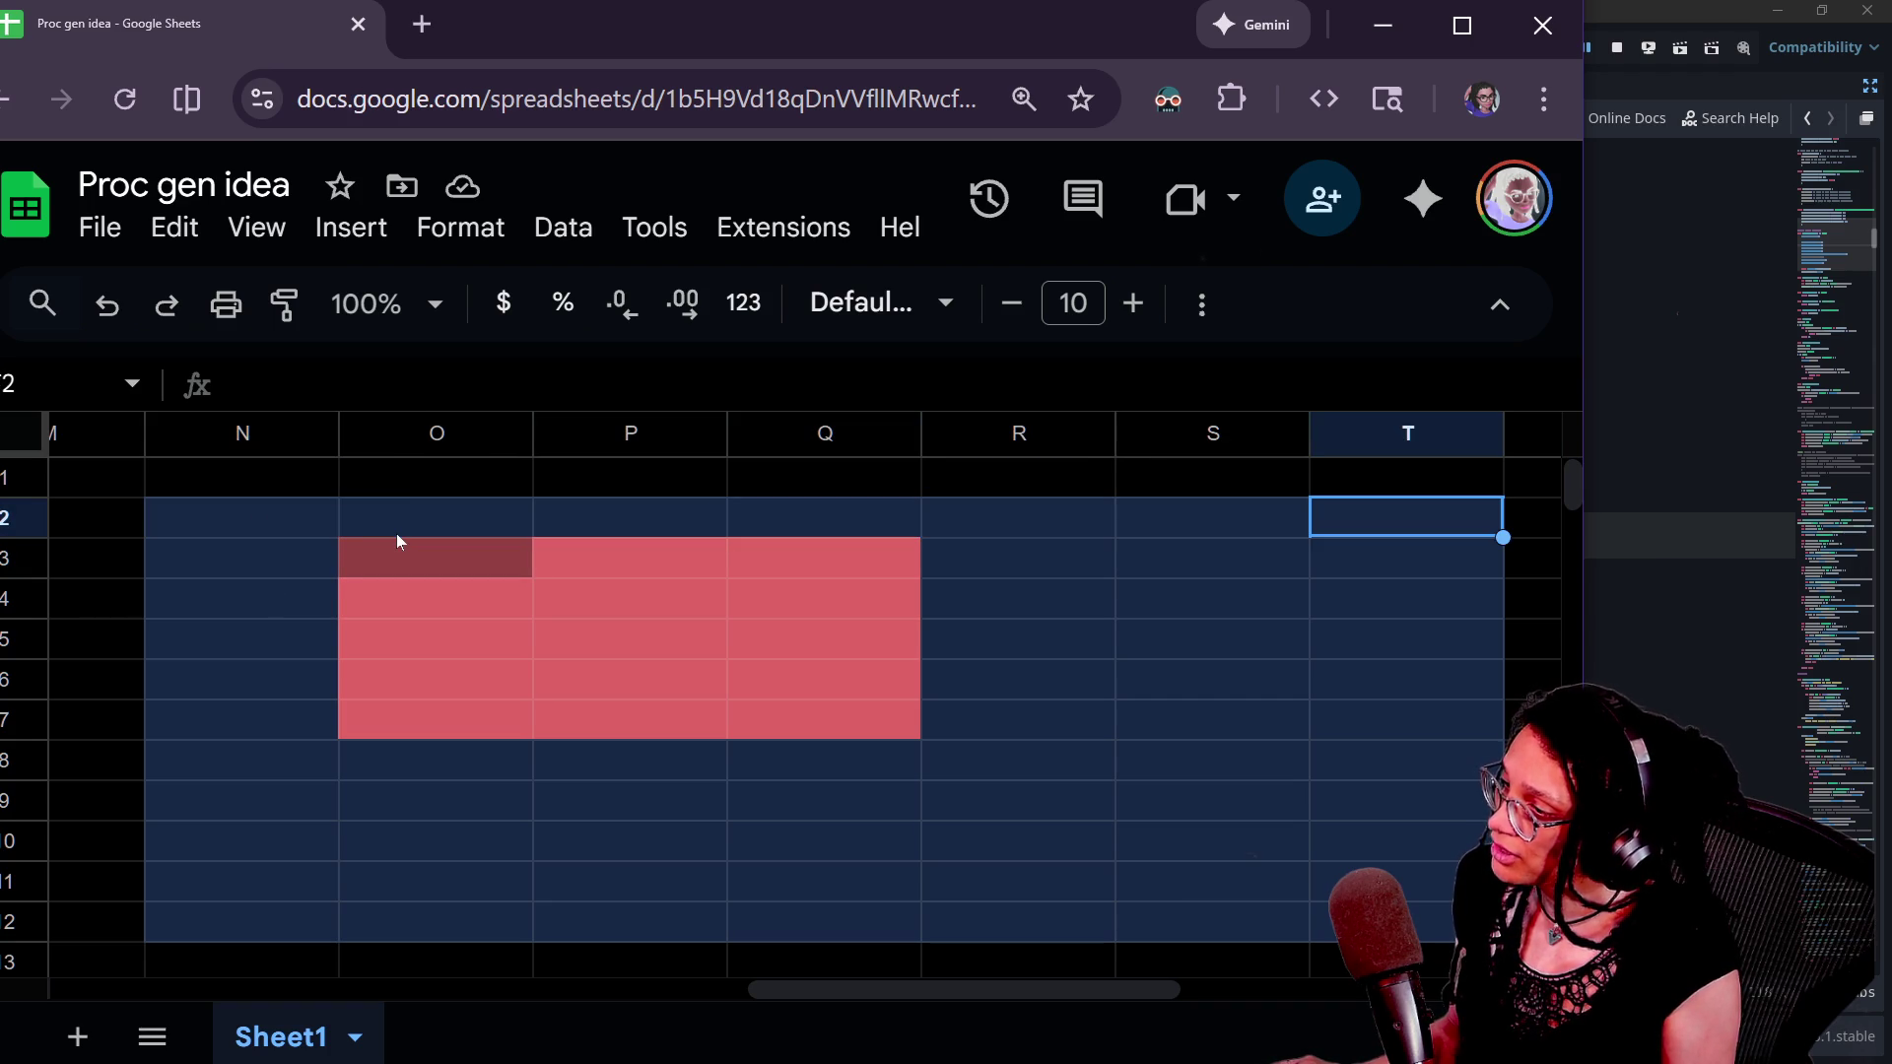
- Enter 9, 10 and 11 across cells O3:Q3
click(469, 570)
key(Return)
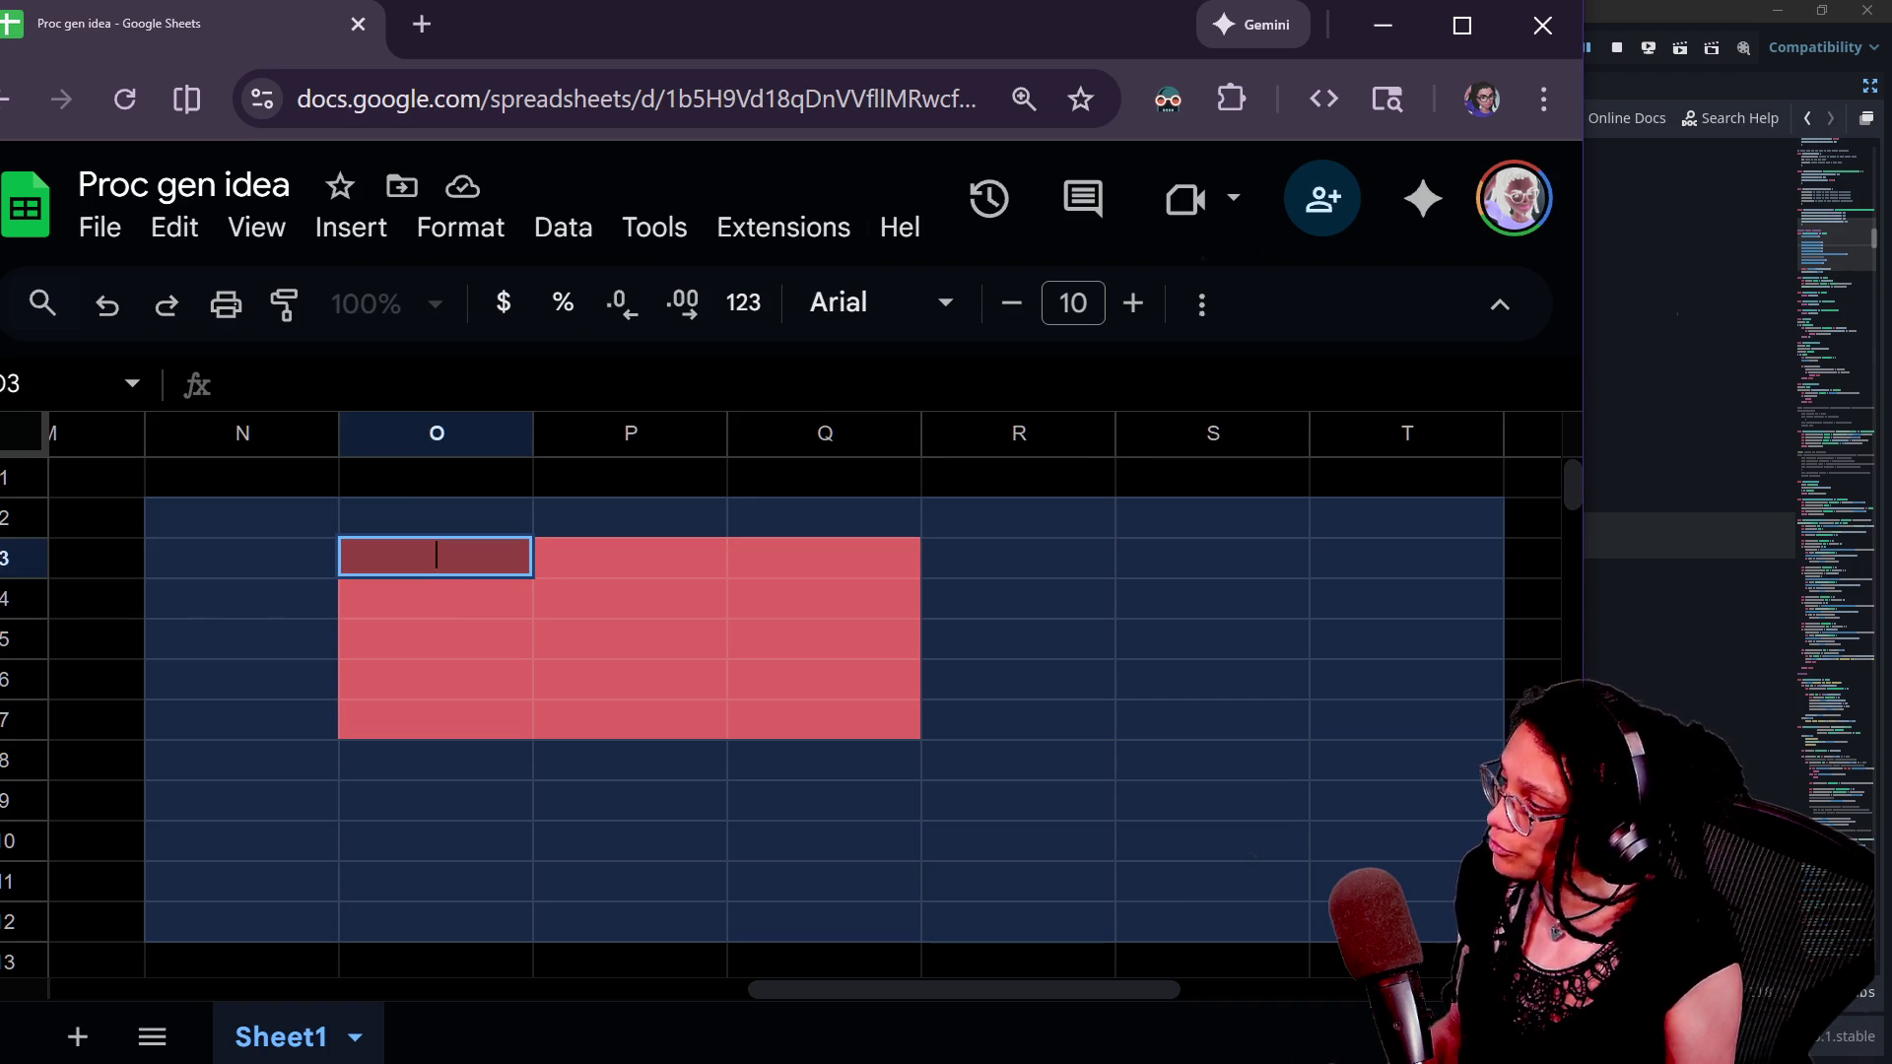
text(9)
click(631, 640)
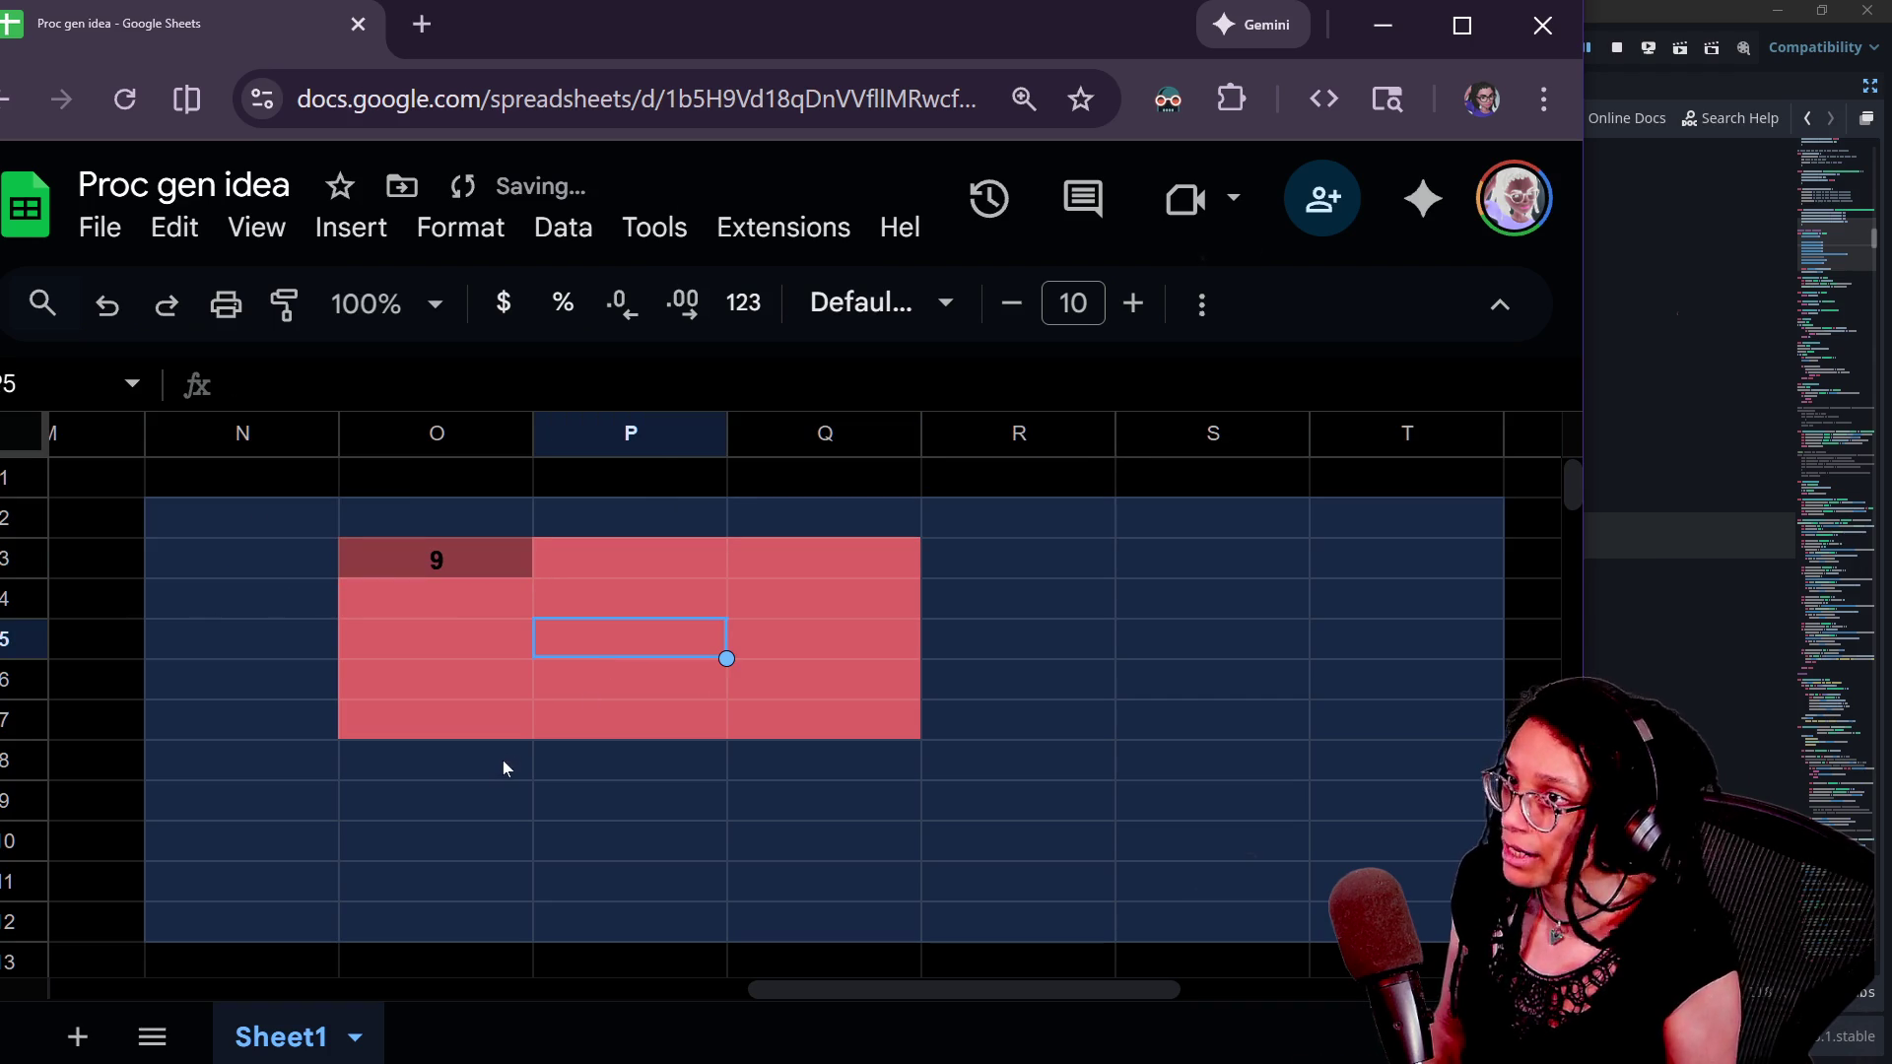
click(559, 571)
text(10)
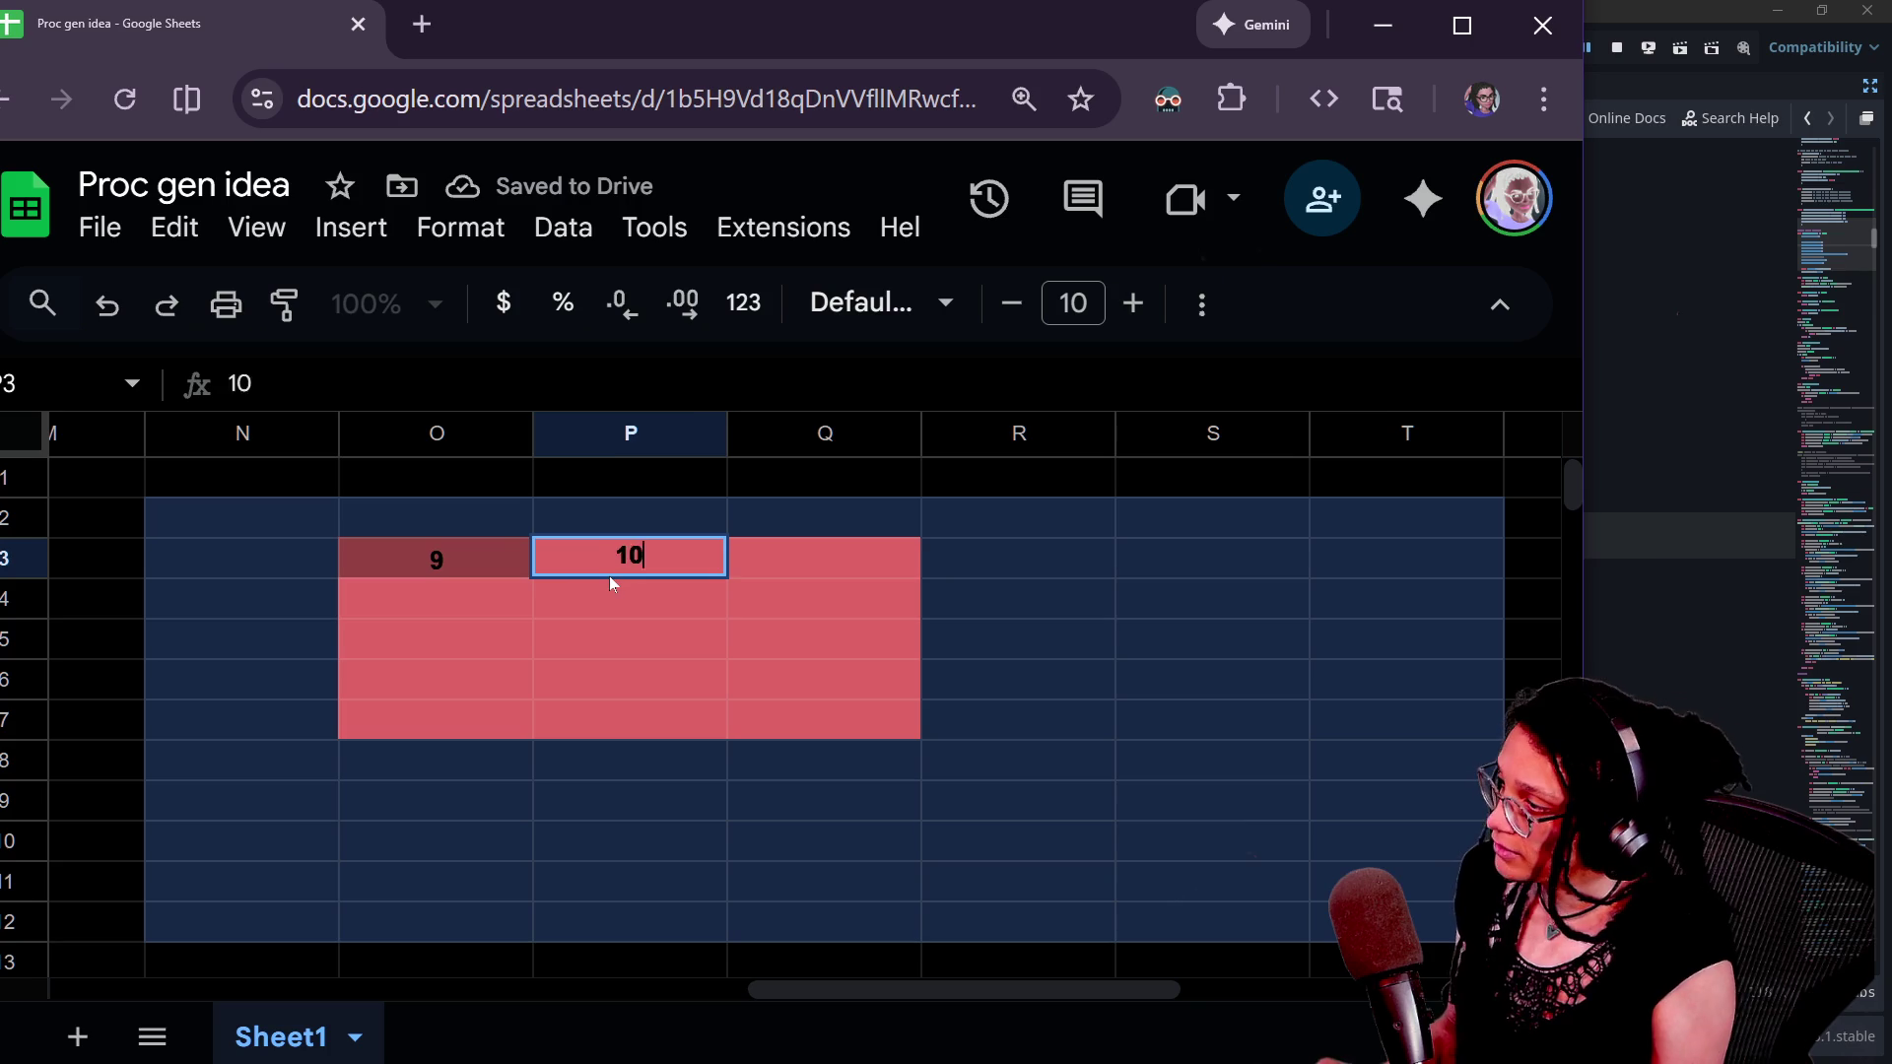
key(Tab)
text(11)
- Continue numbering rows 4 and 5 with 13, 14, 15 and 16
click(438, 600)
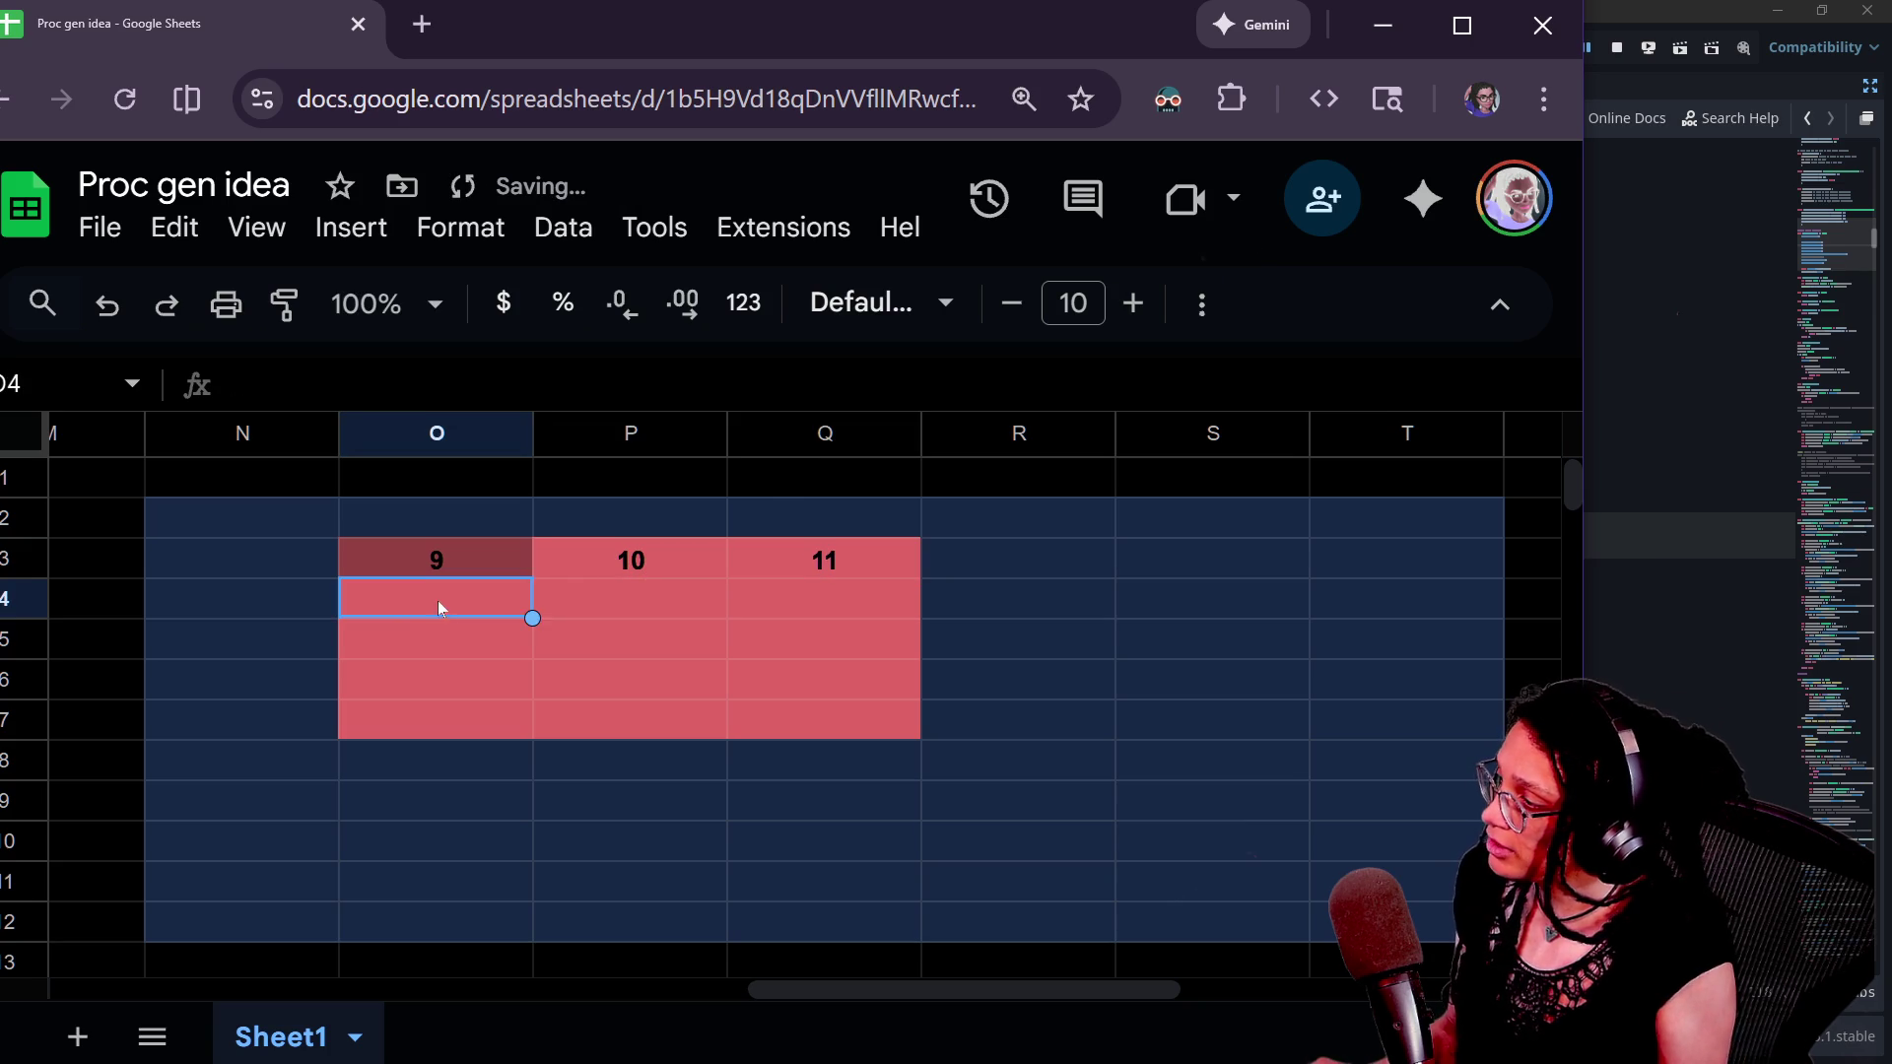
click(589, 602)
text(13)
click(818, 605)
text(14)
click(456, 654)
text(15)
double_click(625, 642)
click(838, 642)
text(1)
- Erase the partial entry in Q5 and begin clearing the row 4–5 numbers
key(BackSpace)
key(BackSpace)
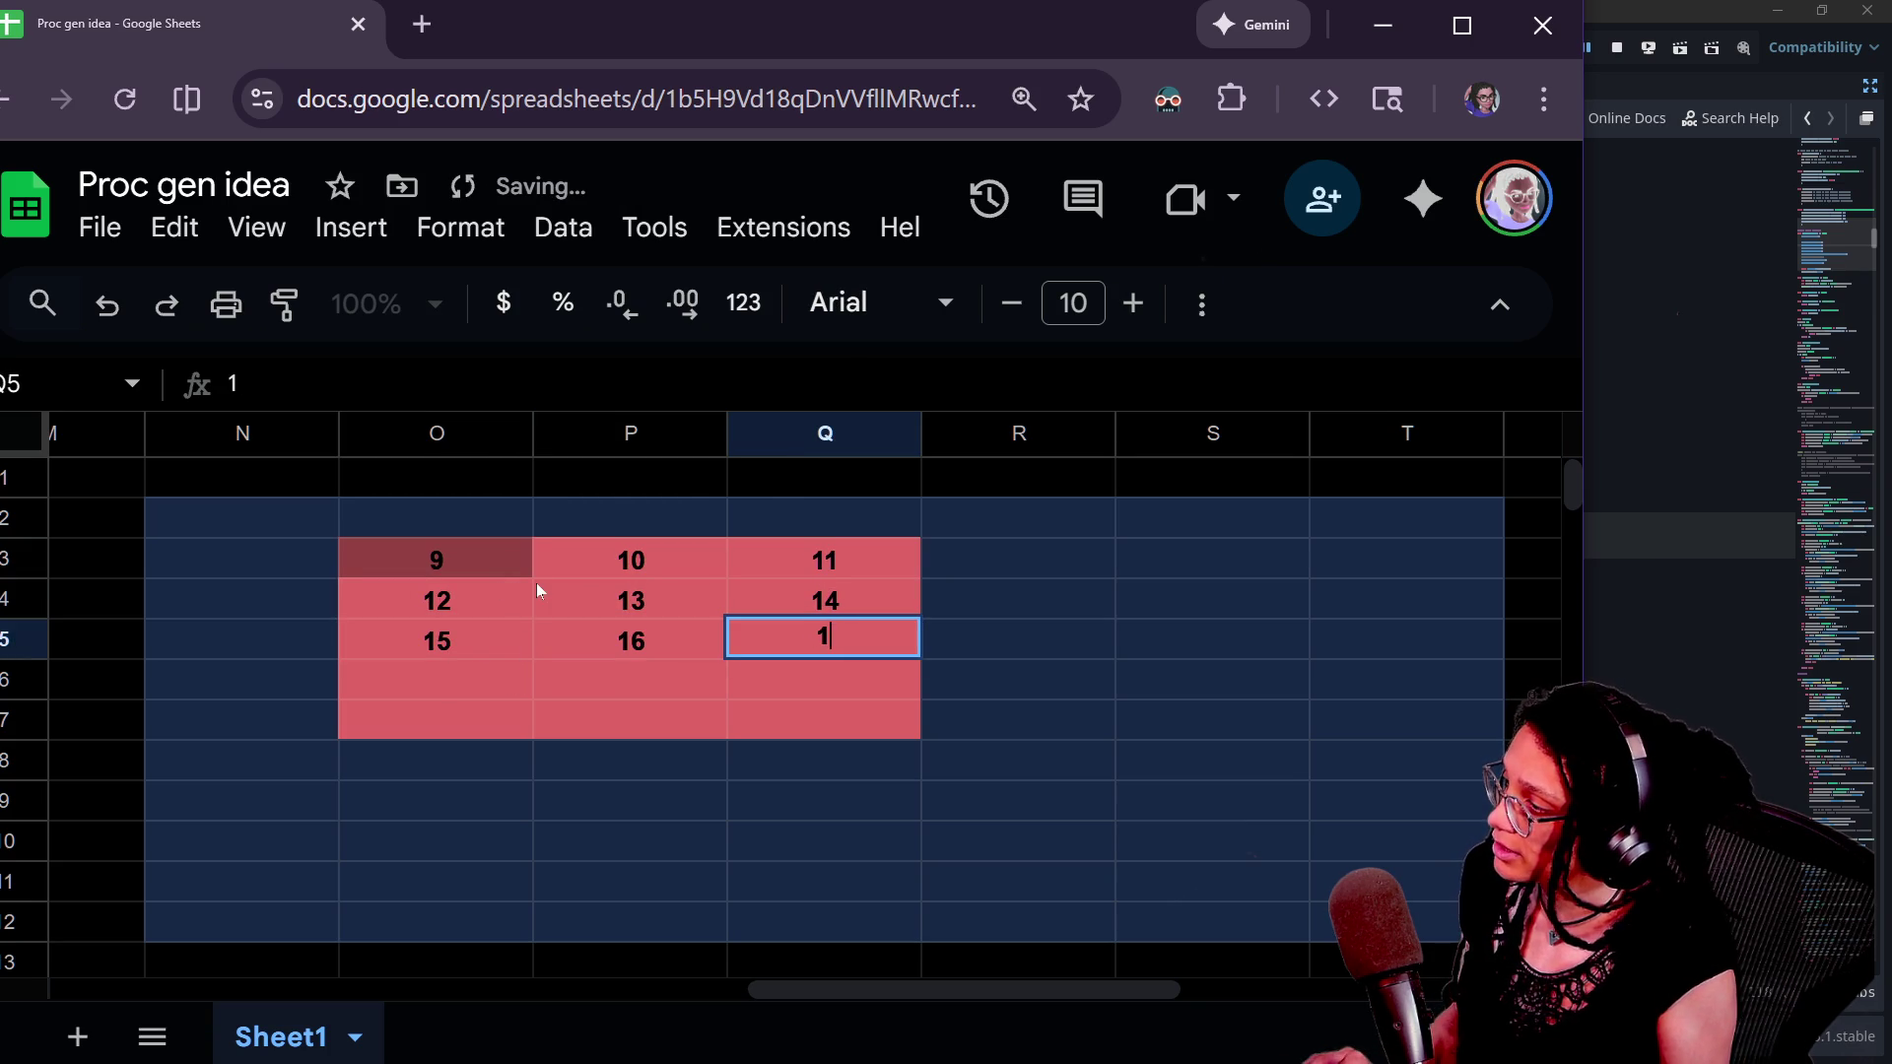
key(Left)
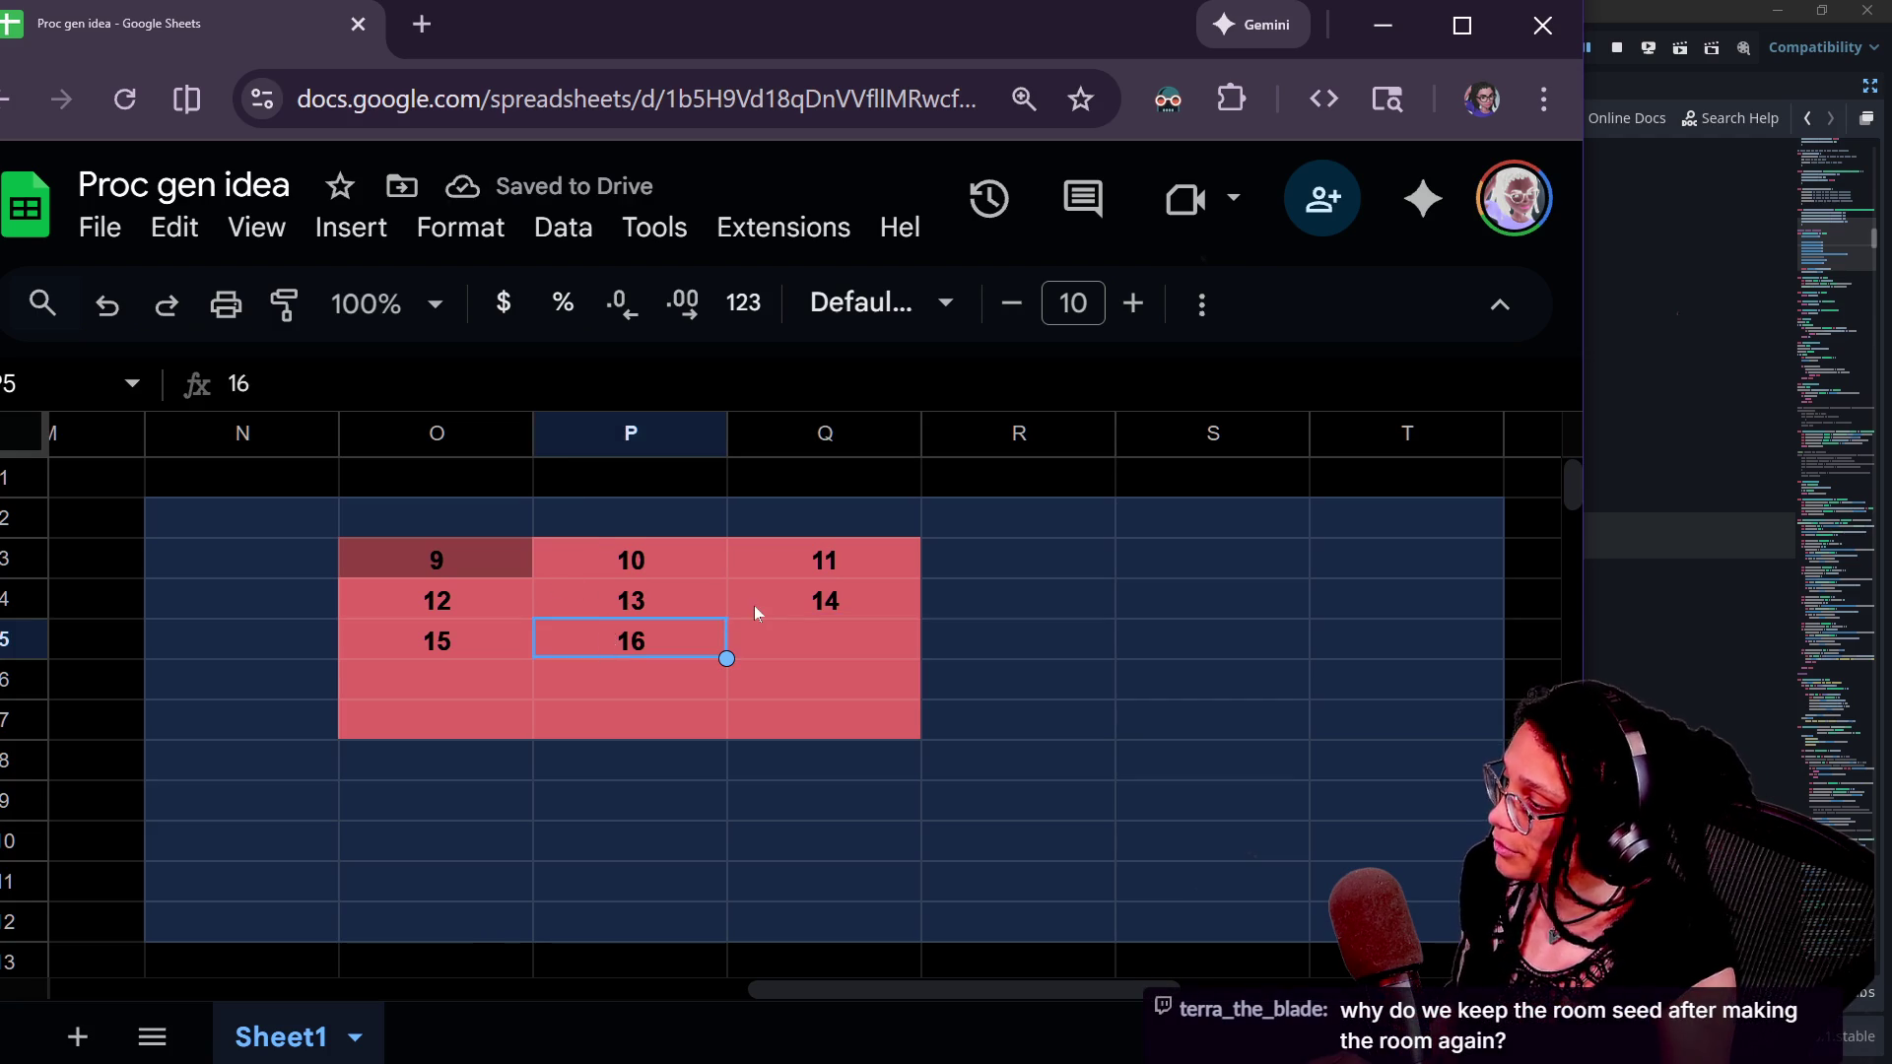
key(BackSpace)
key(Left)
key(BackSpace)
- Clear the remaining old numbers from rows 4 and 5
key(Up)
key(Right)
key(Right)
key(BackSpace)
key(Left)
key(BackSpace)
key(Left)
key(BackSpace)
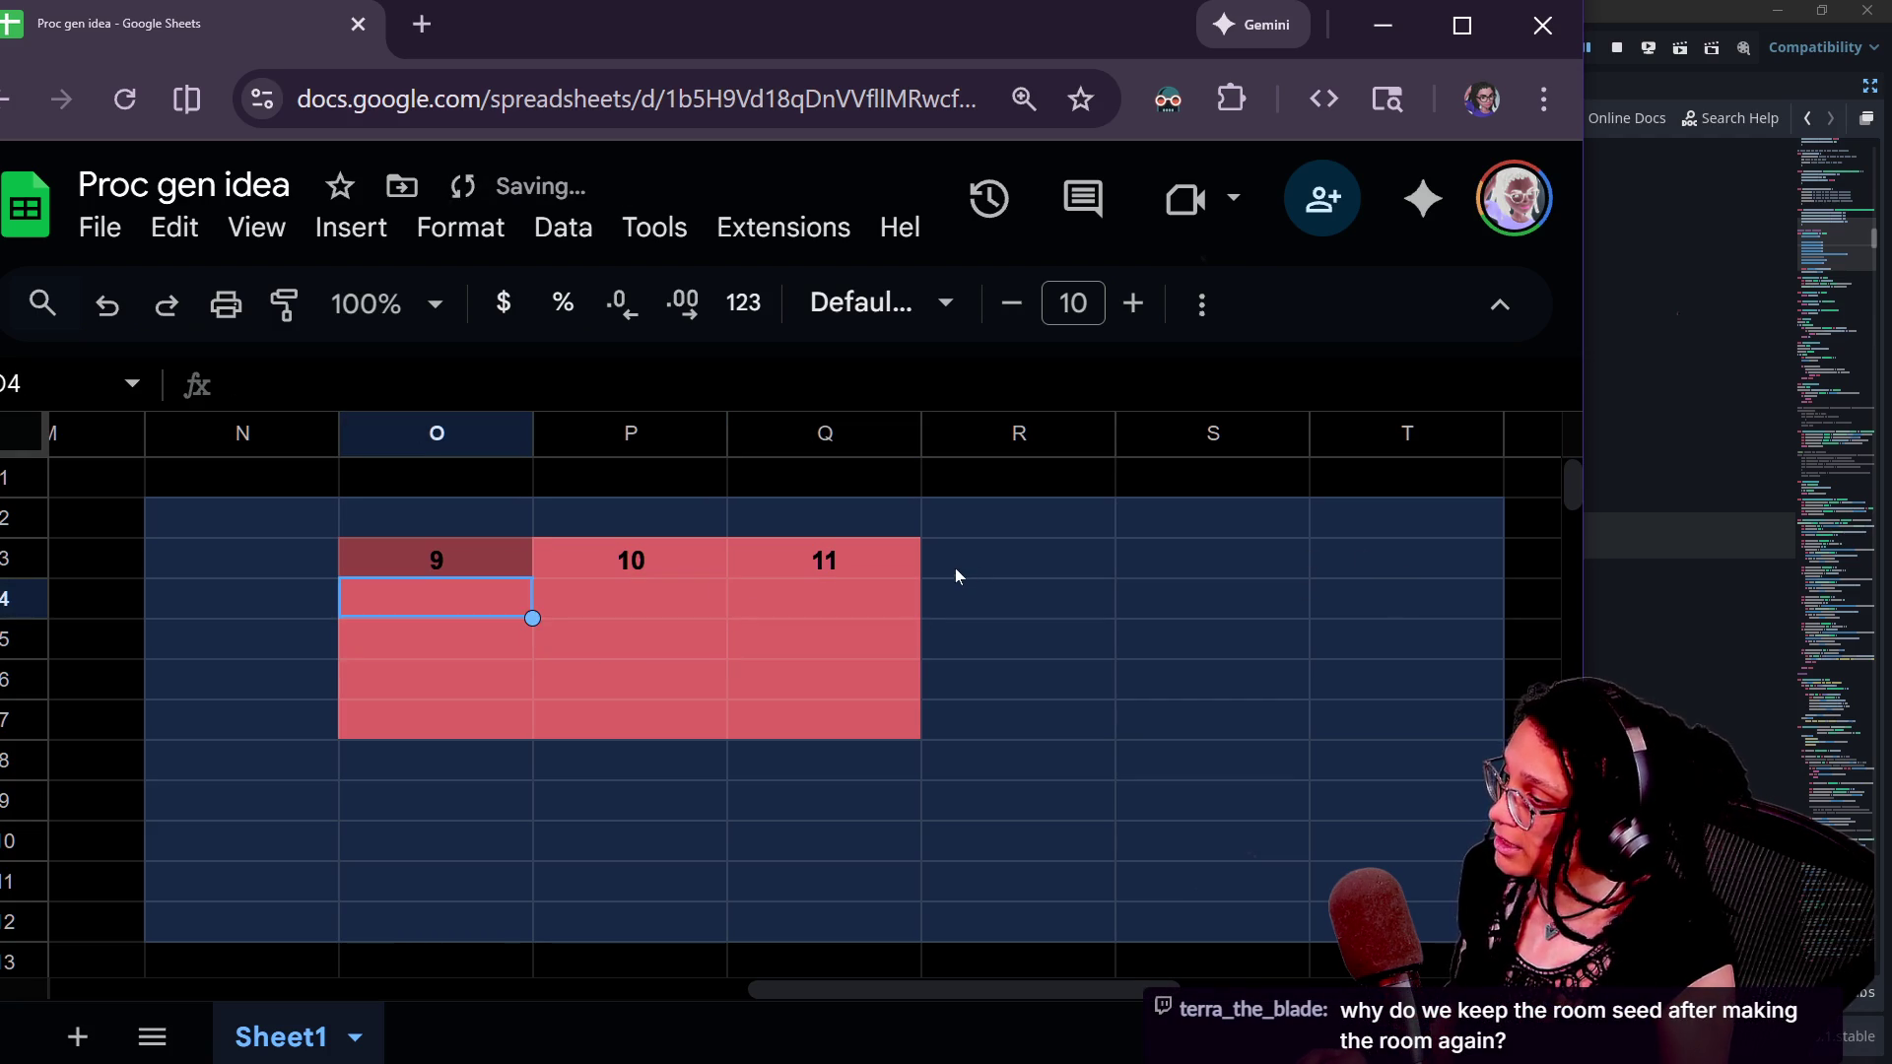
click(960, 559)
key(Right)
key(Right)
click(246, 558)
- Enter 16, 17 and 18 in cells O4:Q4
click(437, 608)
text(16)
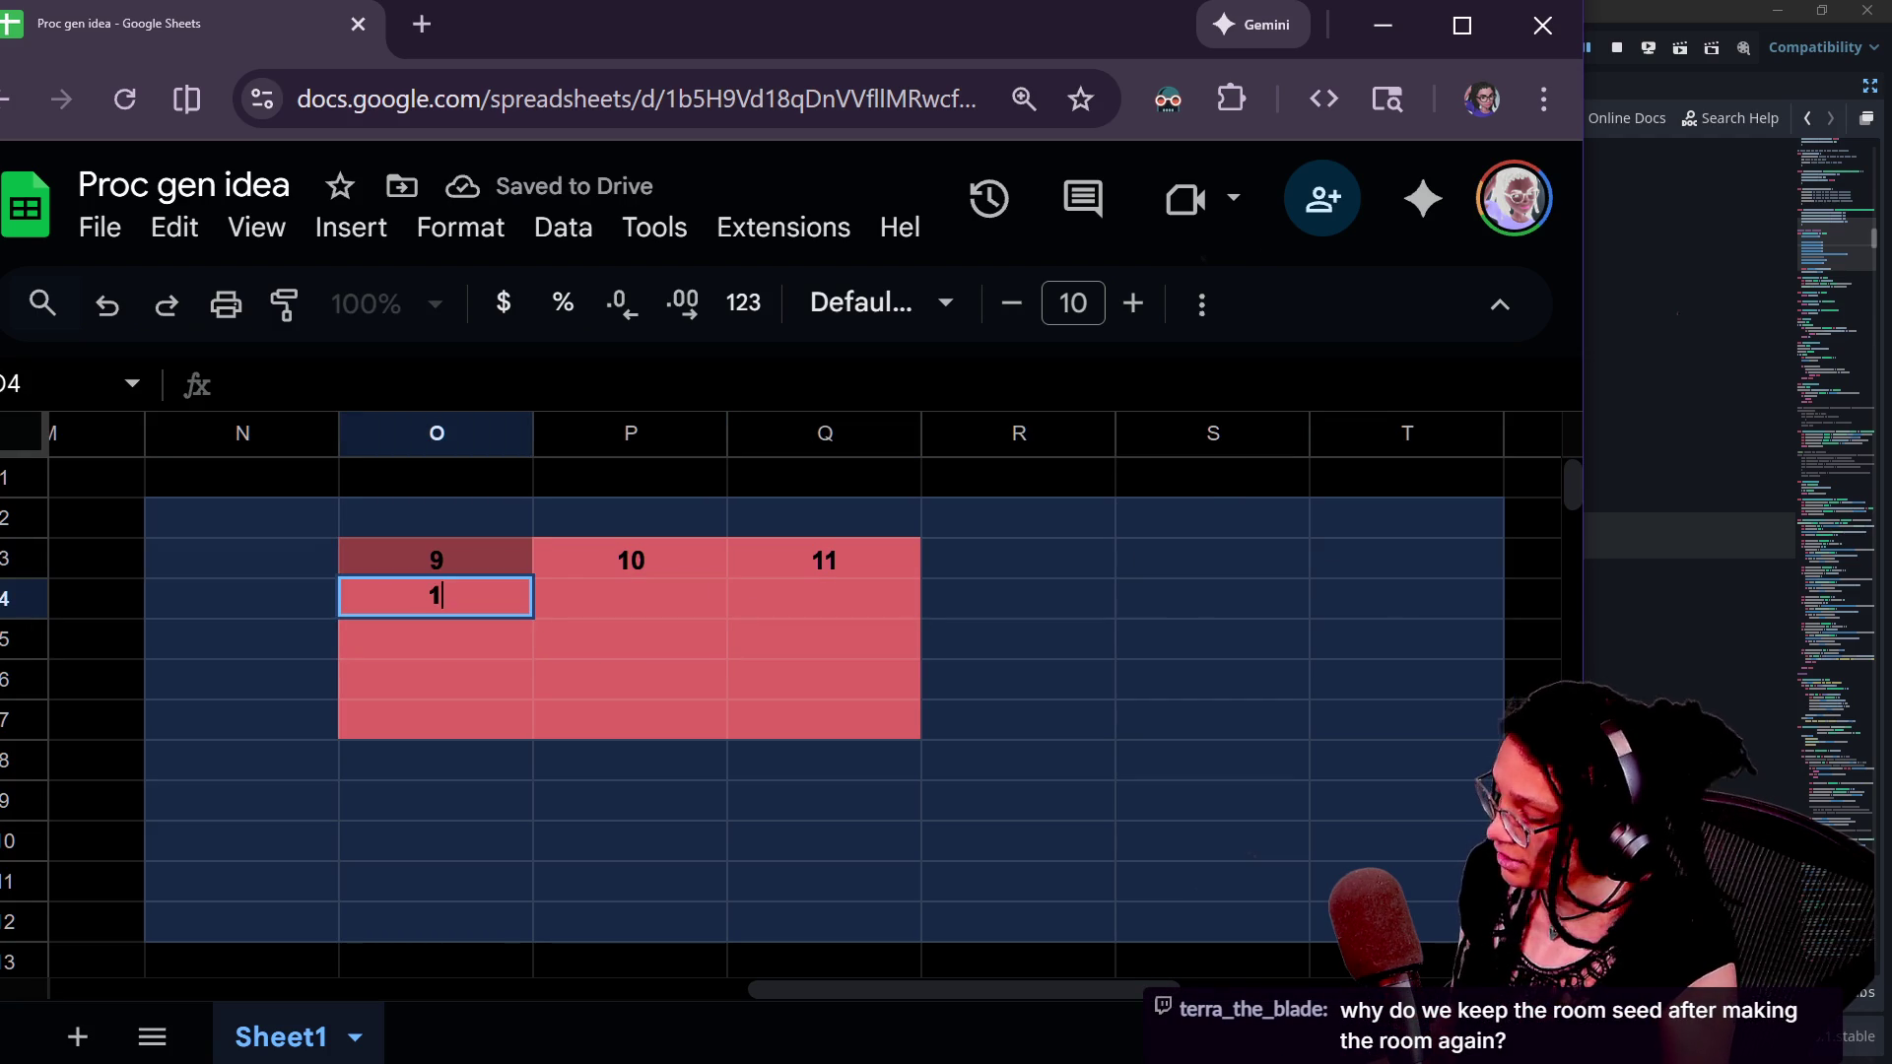
click(600, 595)
text(17)
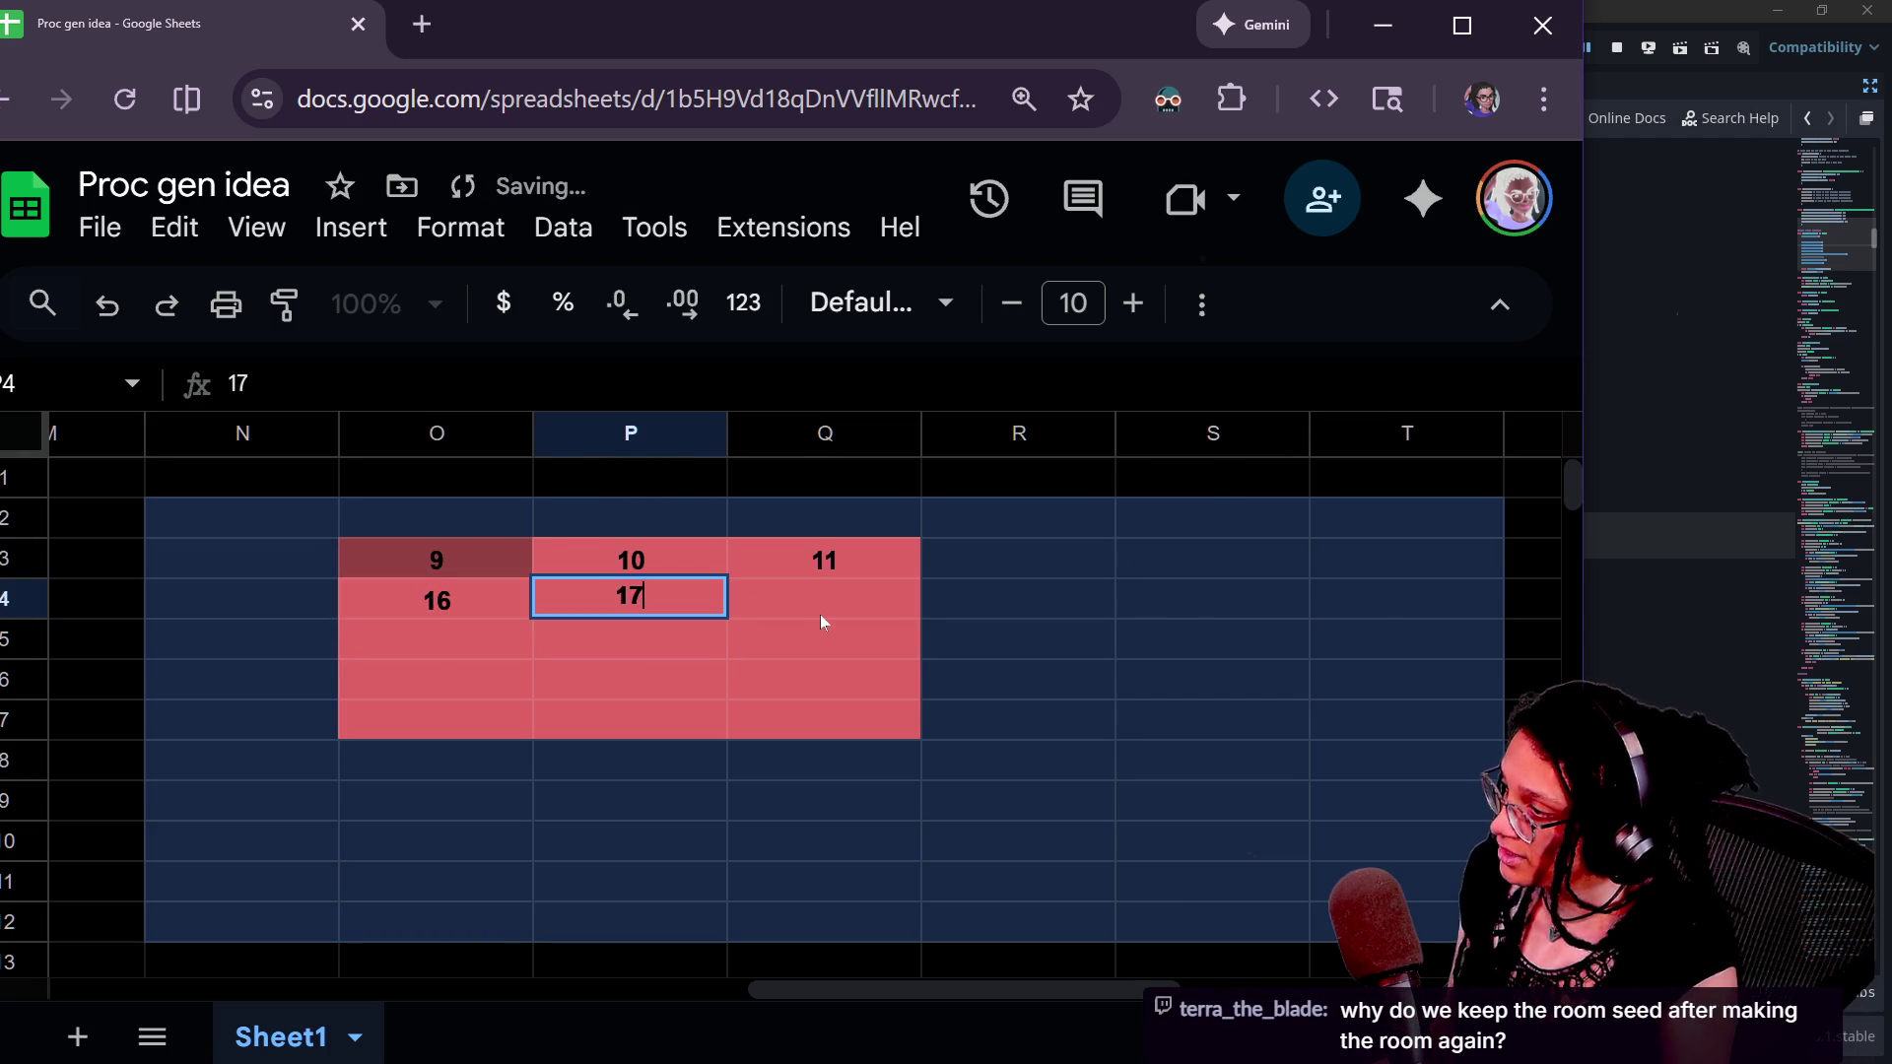
click(820, 611)
text(18)
click(1056, 599)
key(Right)
key(Right)
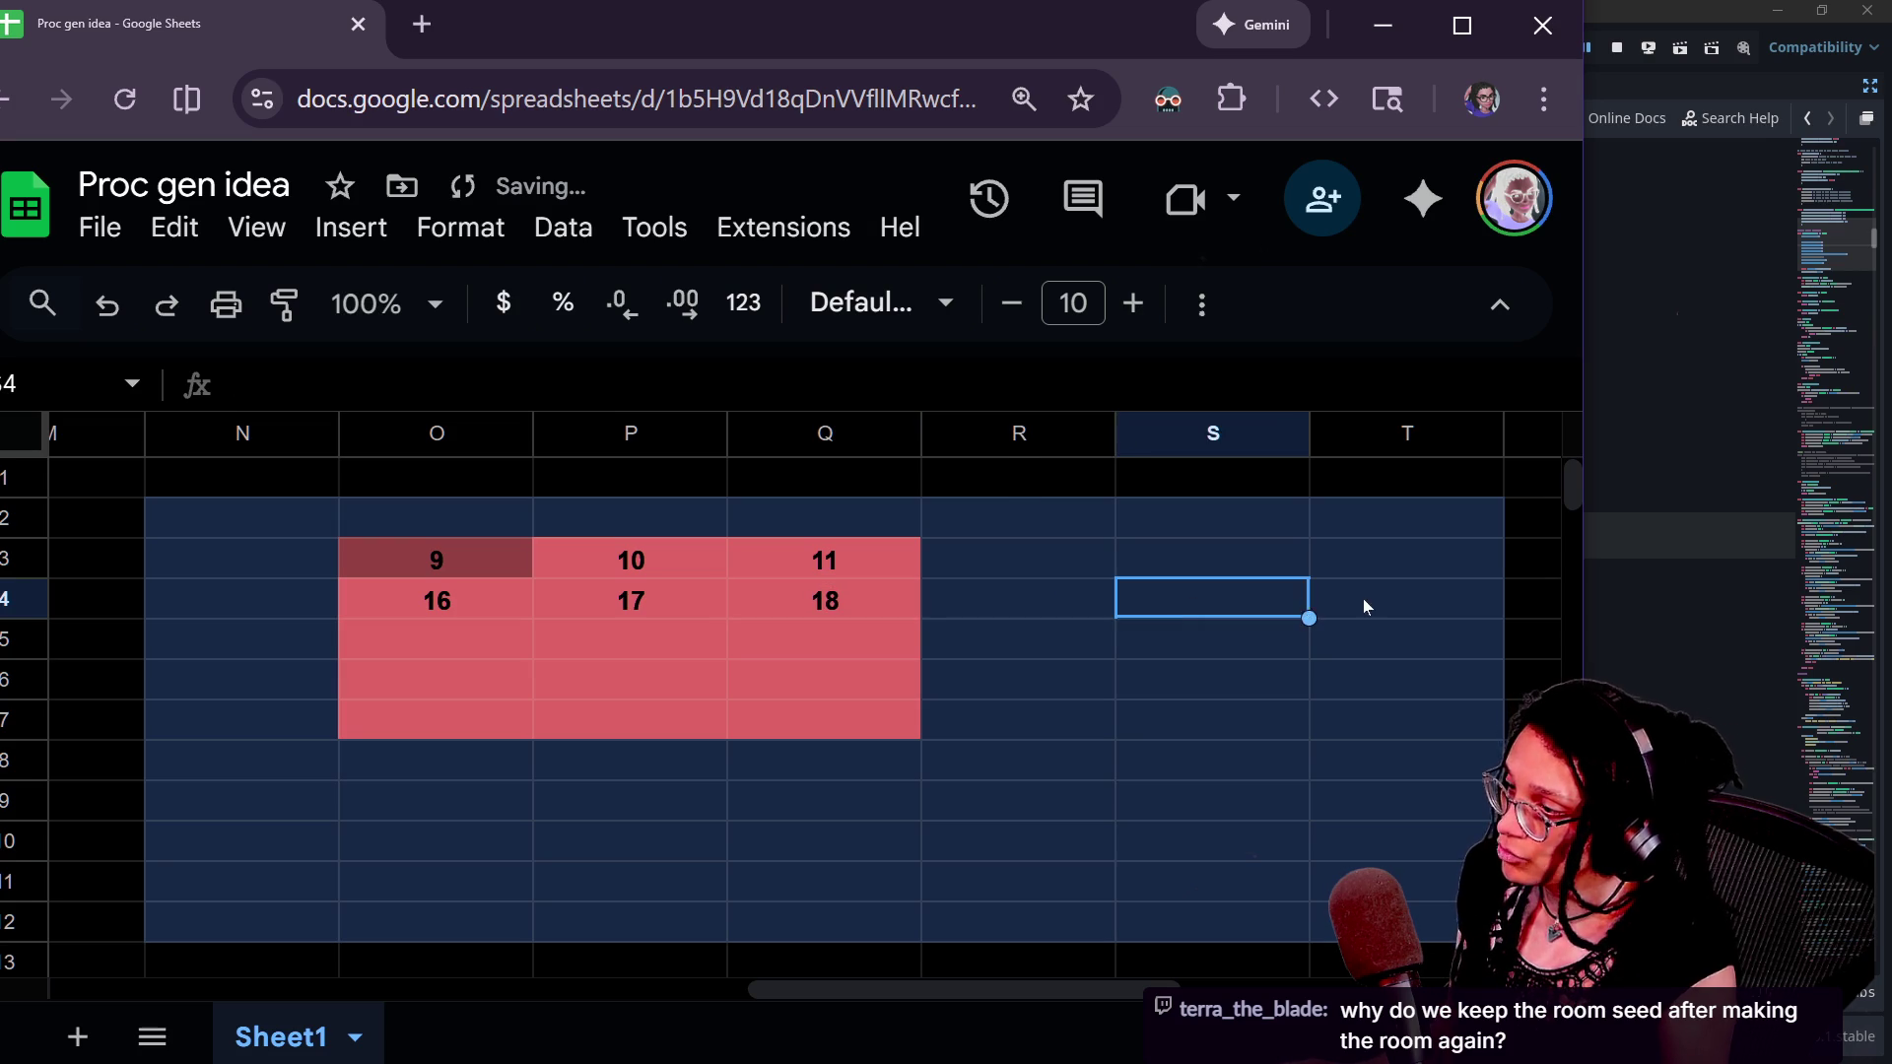
- Enter 23, 24 and 25 in cells O5:Q5
click(459, 645)
text(23)
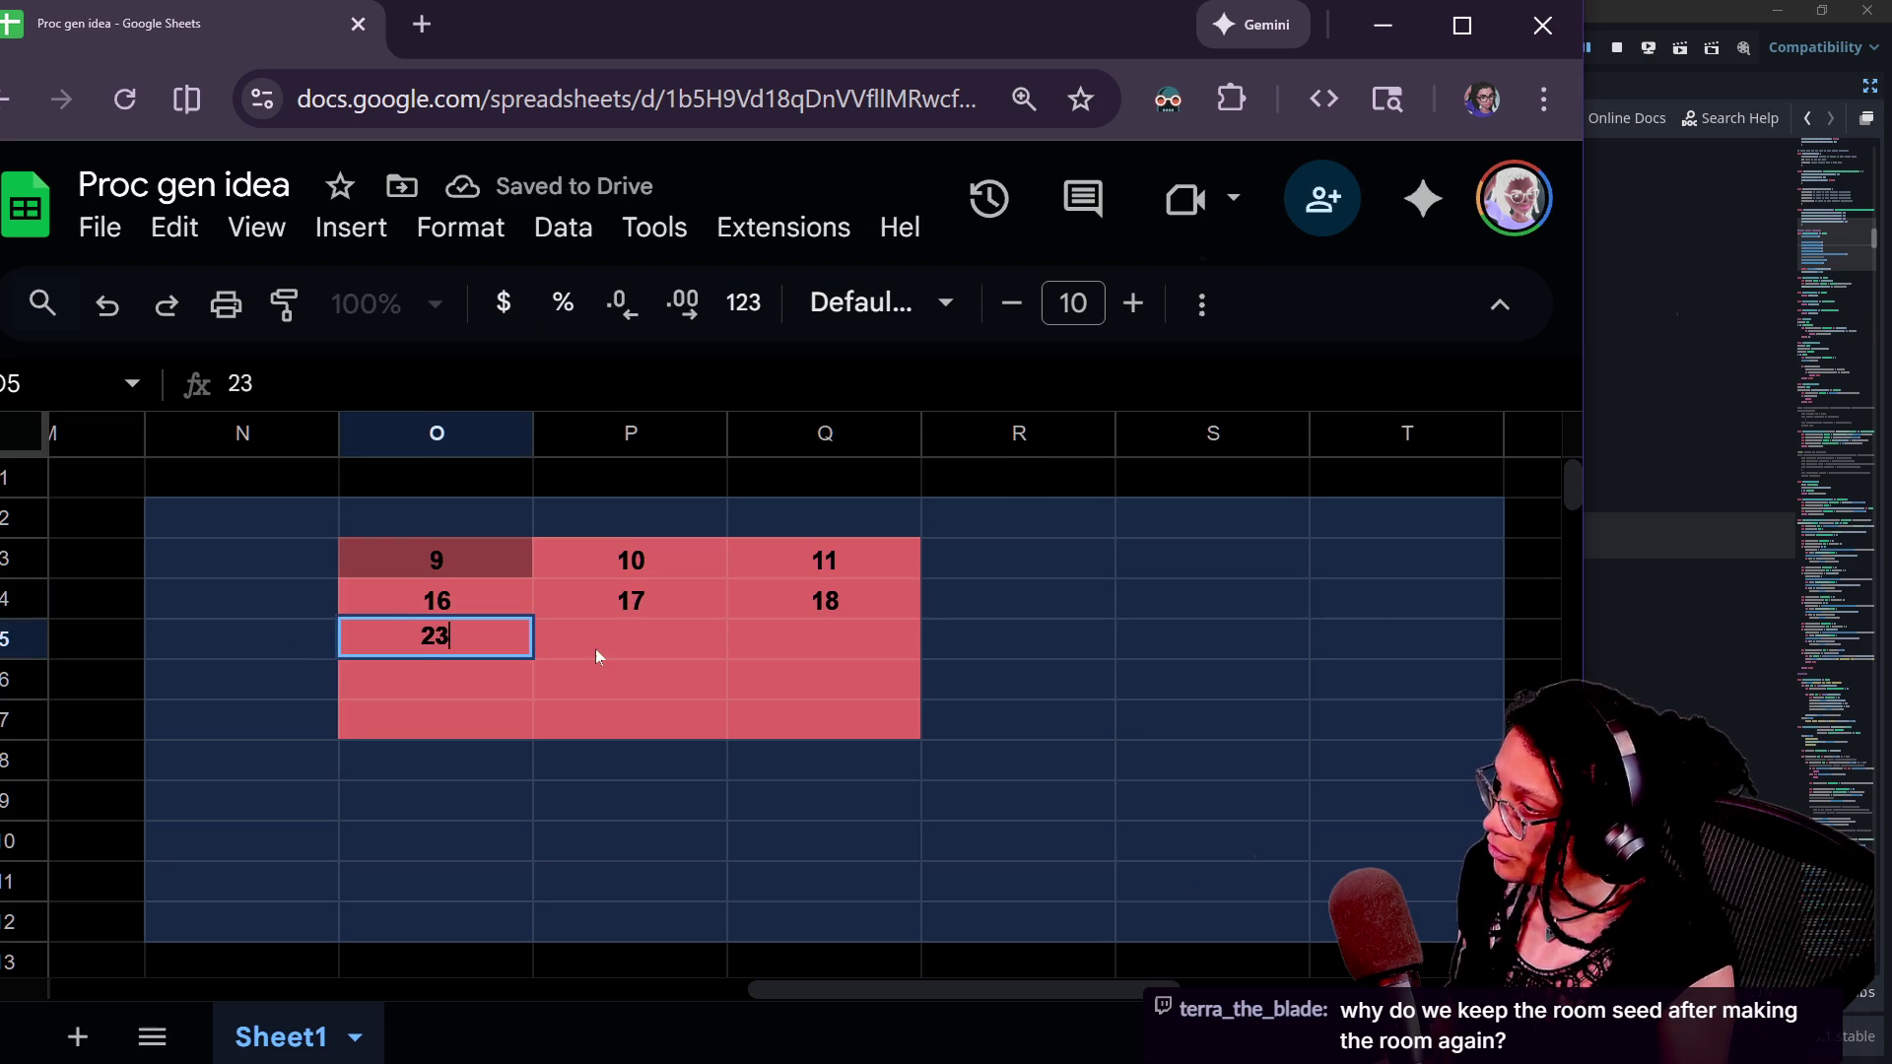
click(597, 648)
text(24)
click(802, 636)
text(25)
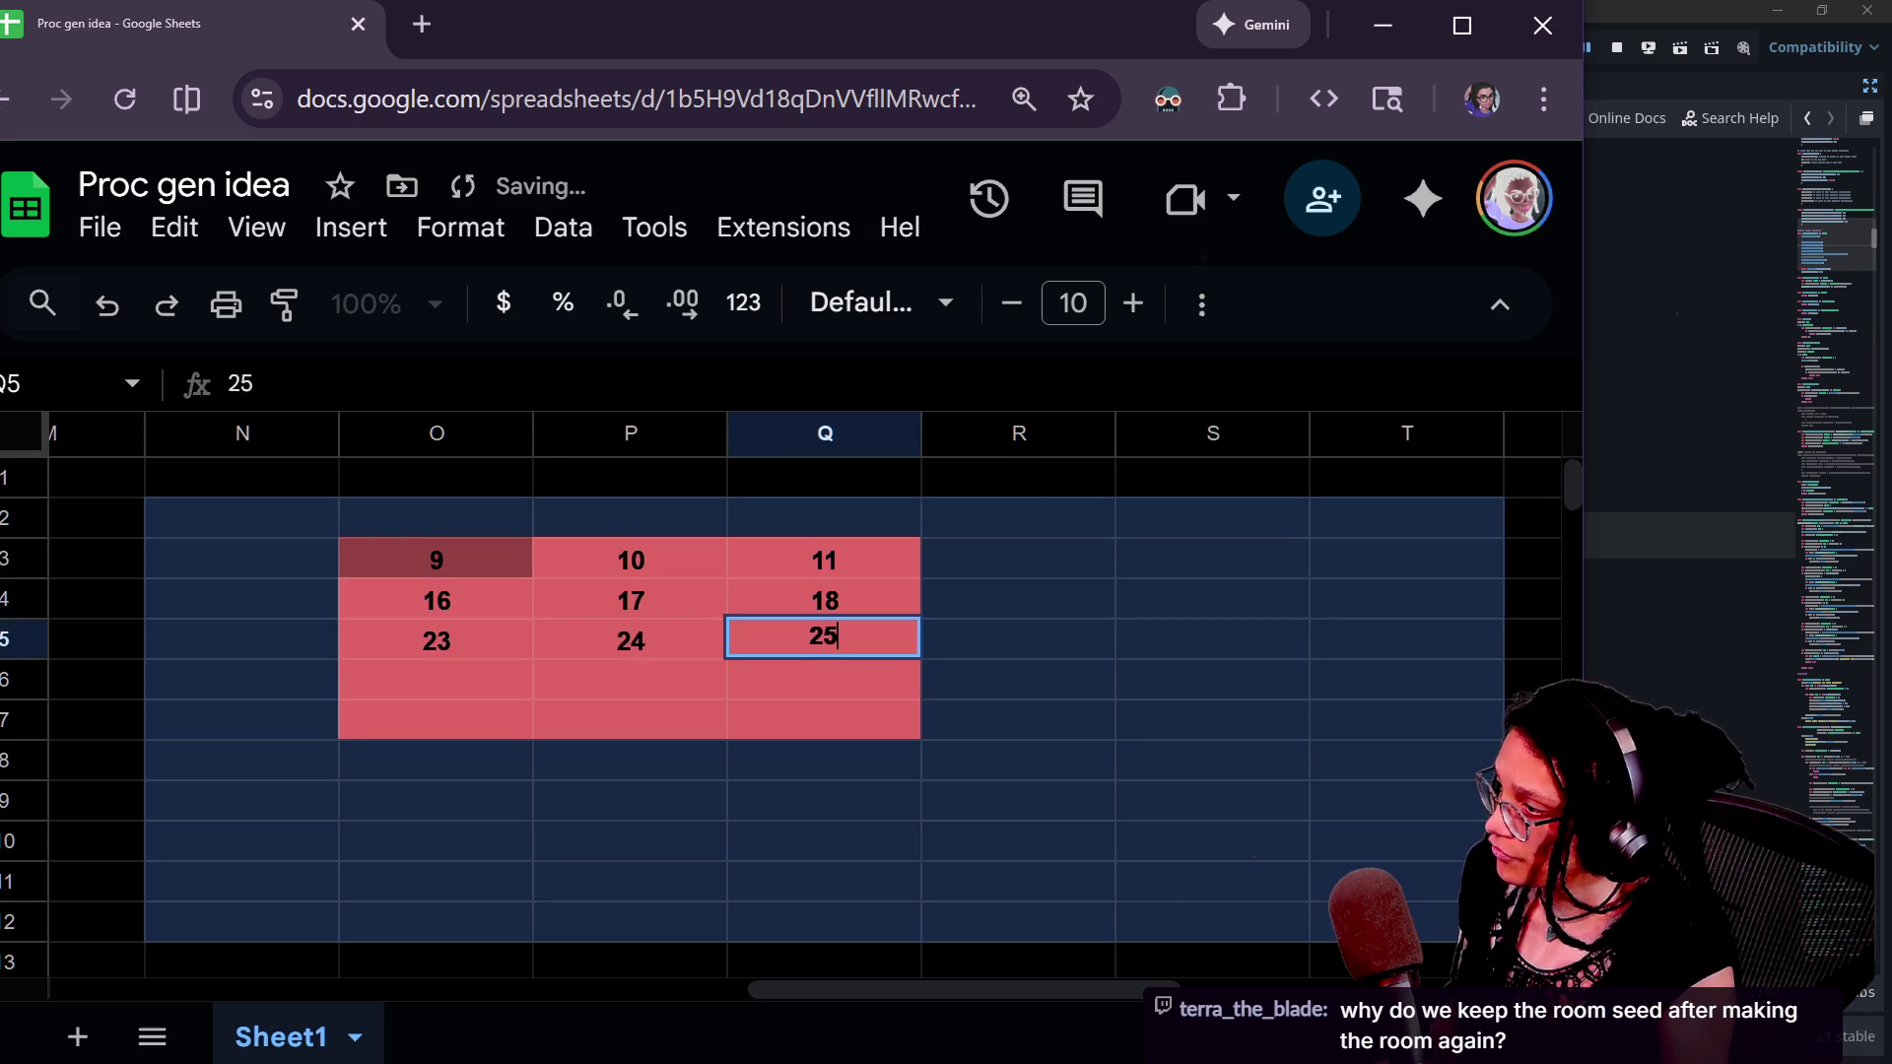
key(Tab)
drag(1186, 603, 1208, 635)
- Enter 30, 31 and 32 in cells O6:Q6
click(464, 681)
text(30)
click(628, 690)
text(31)
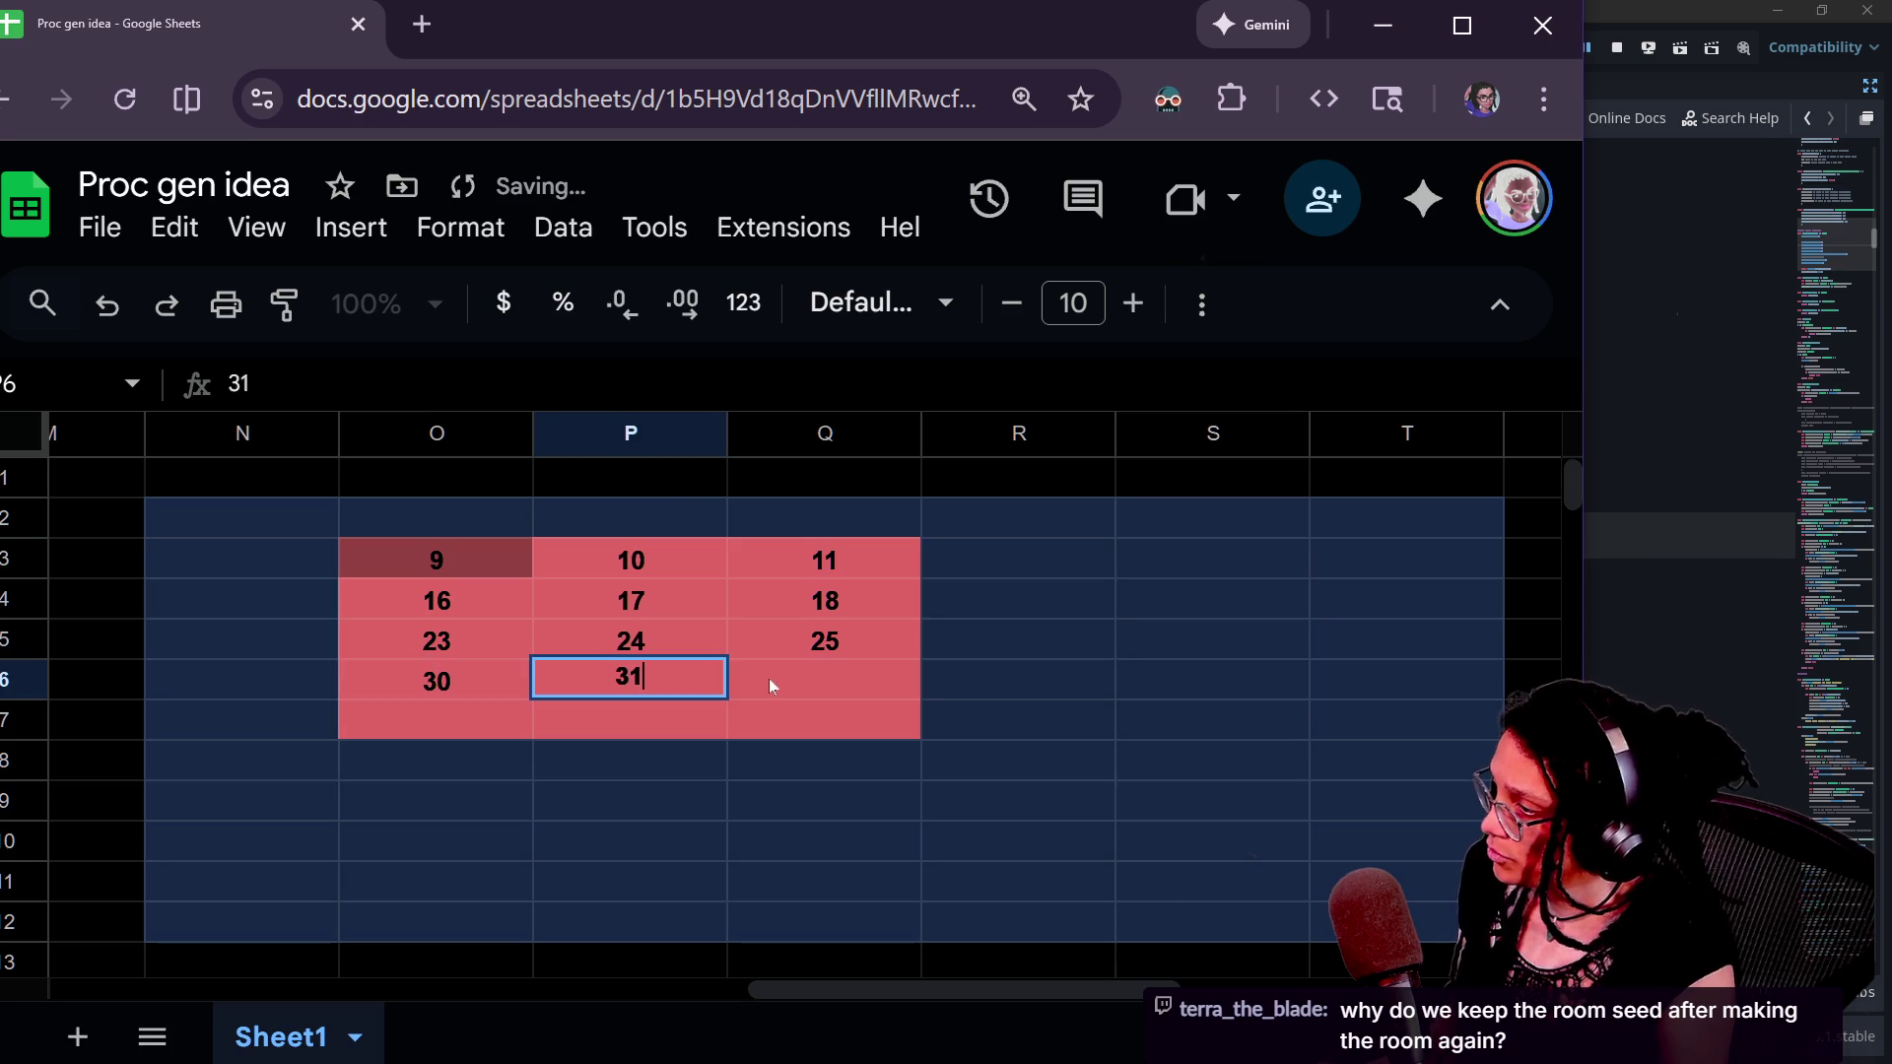
click(814, 681)
text(32)
click(985, 676)
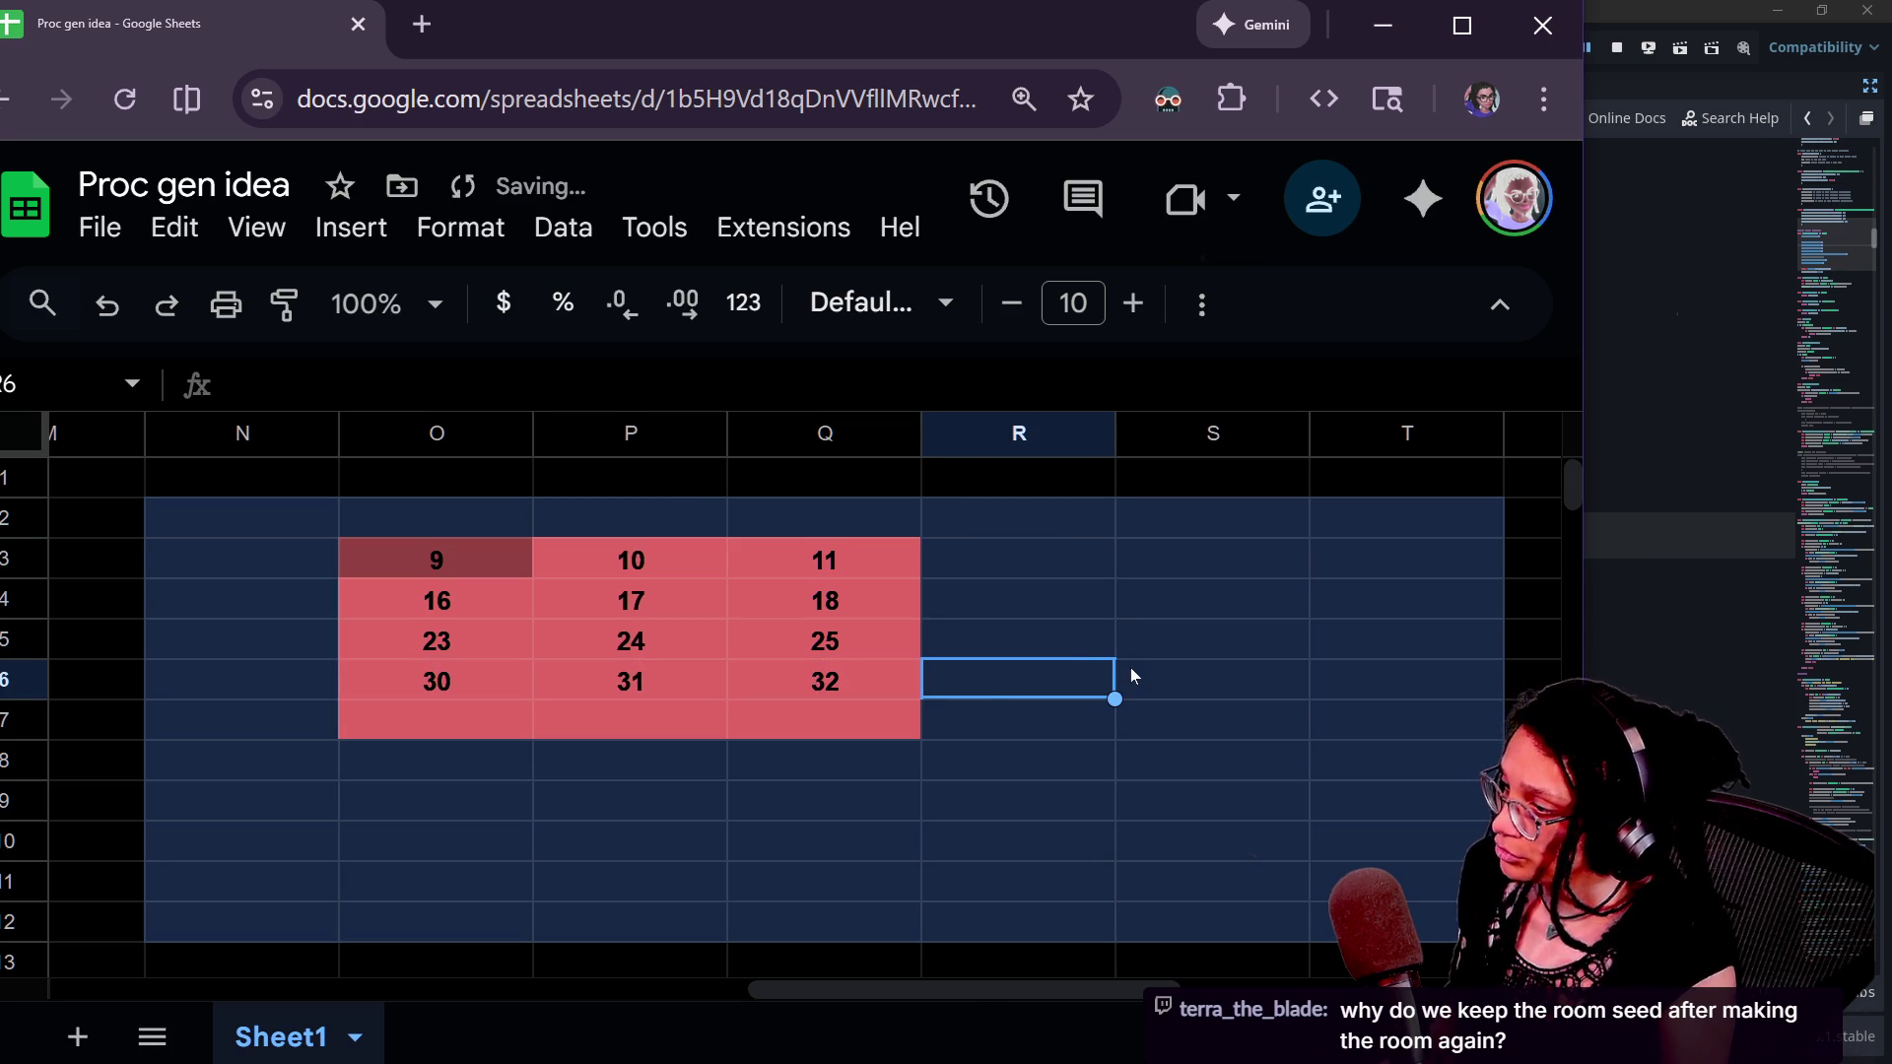
- Enter 37, 38 and 39 in O7:Q7, then review the whole O3:Q7 block
click(384, 718)
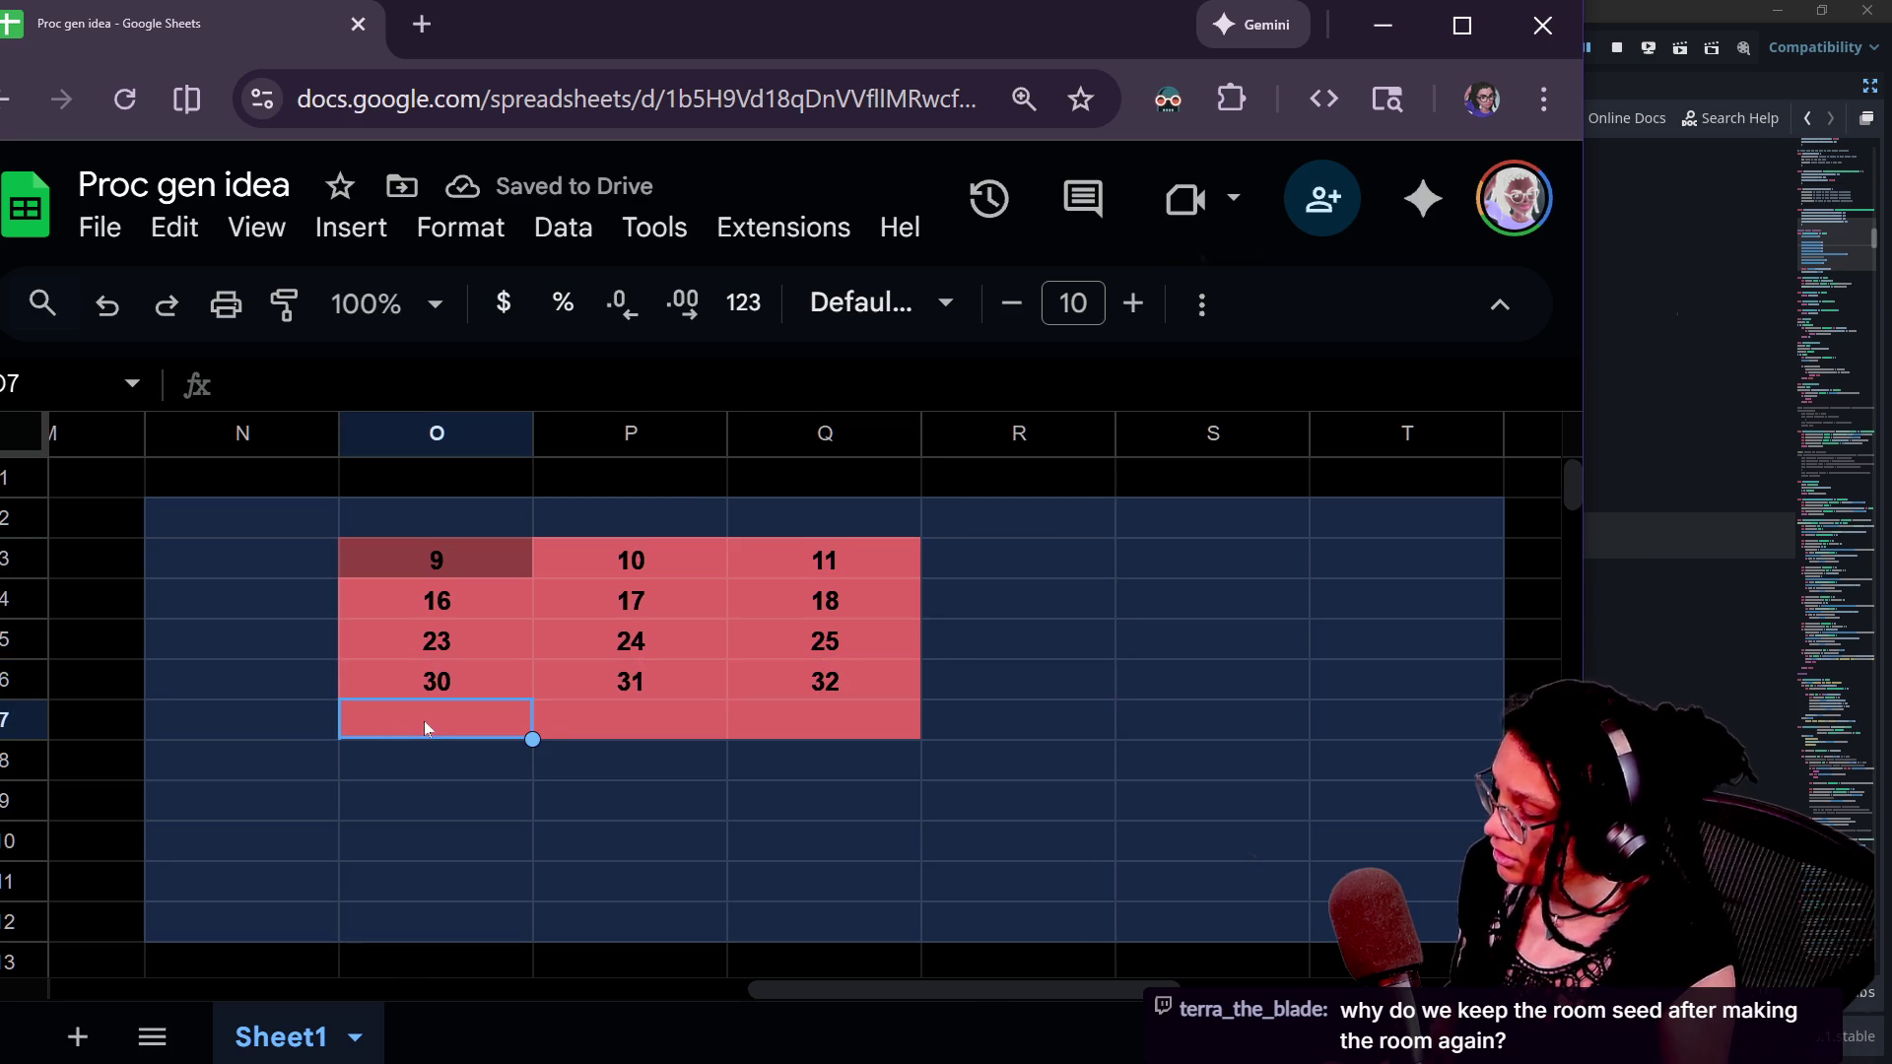
text(37)
click(594, 723)
text(38)
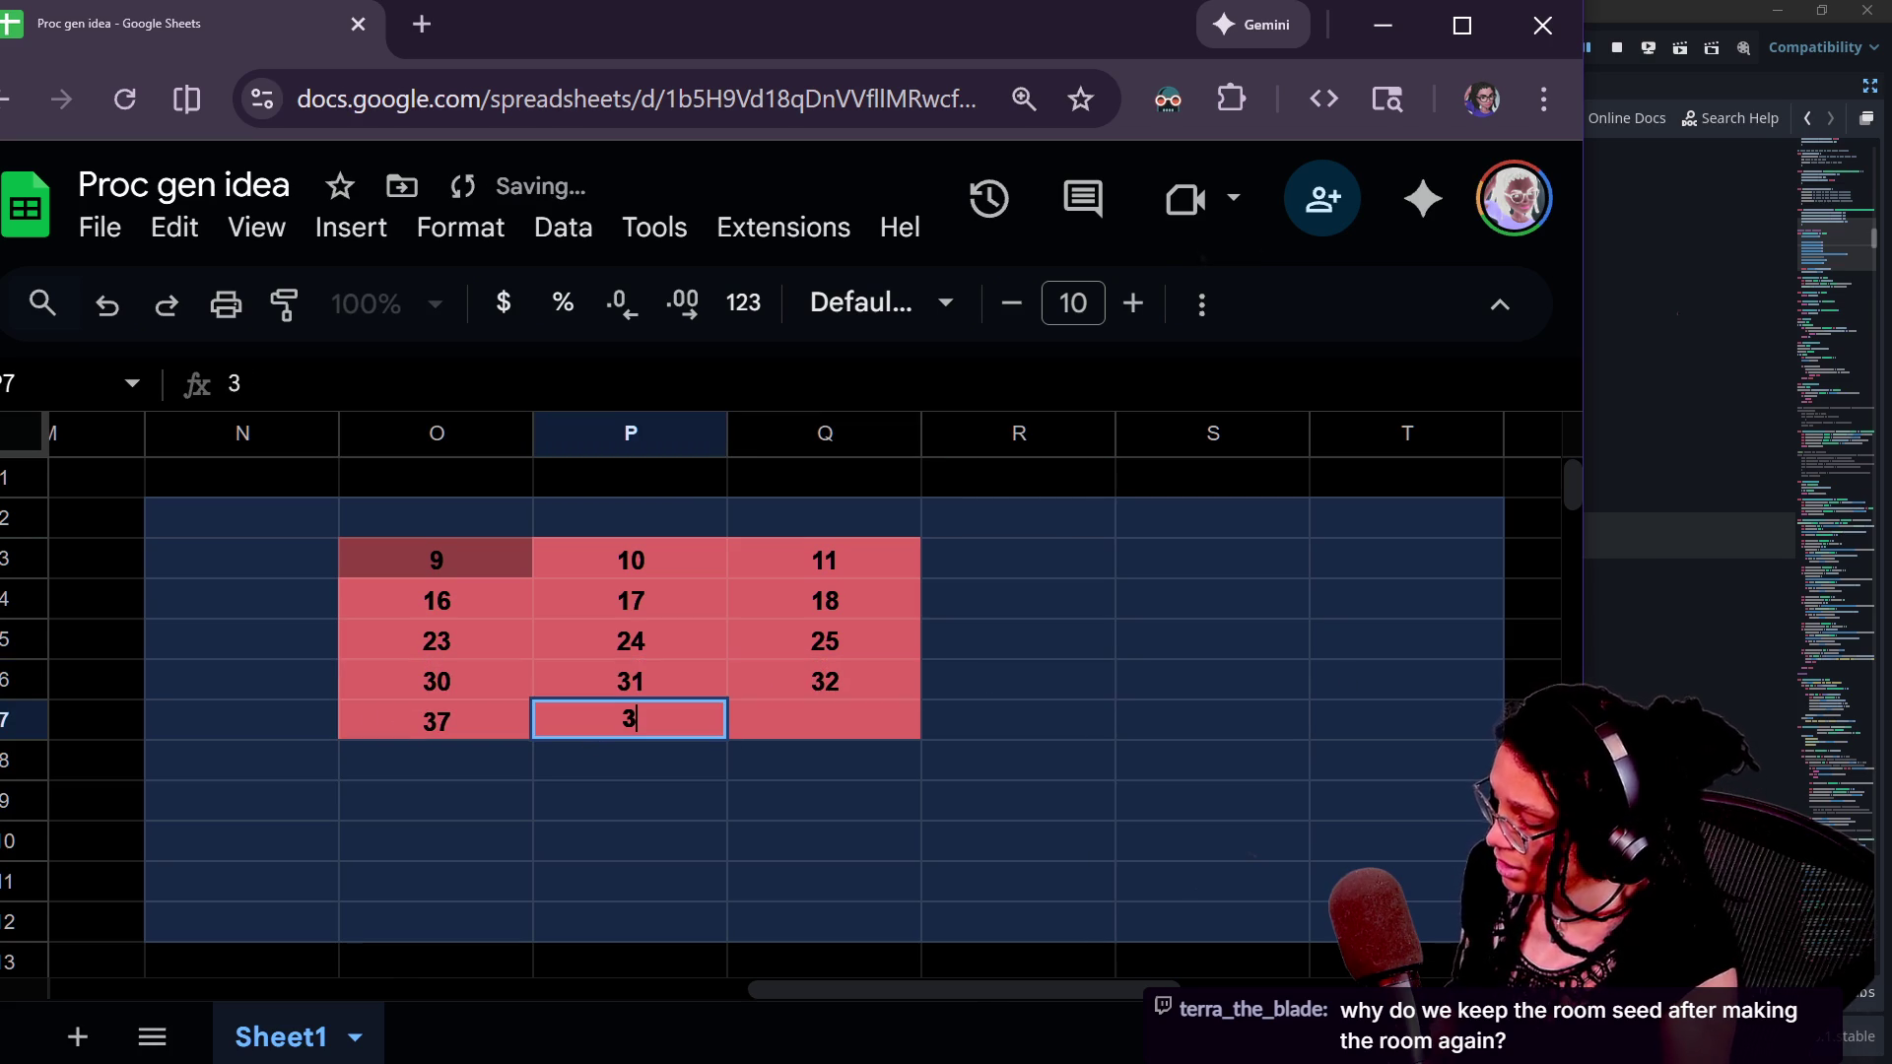
click(796, 723)
text(39)
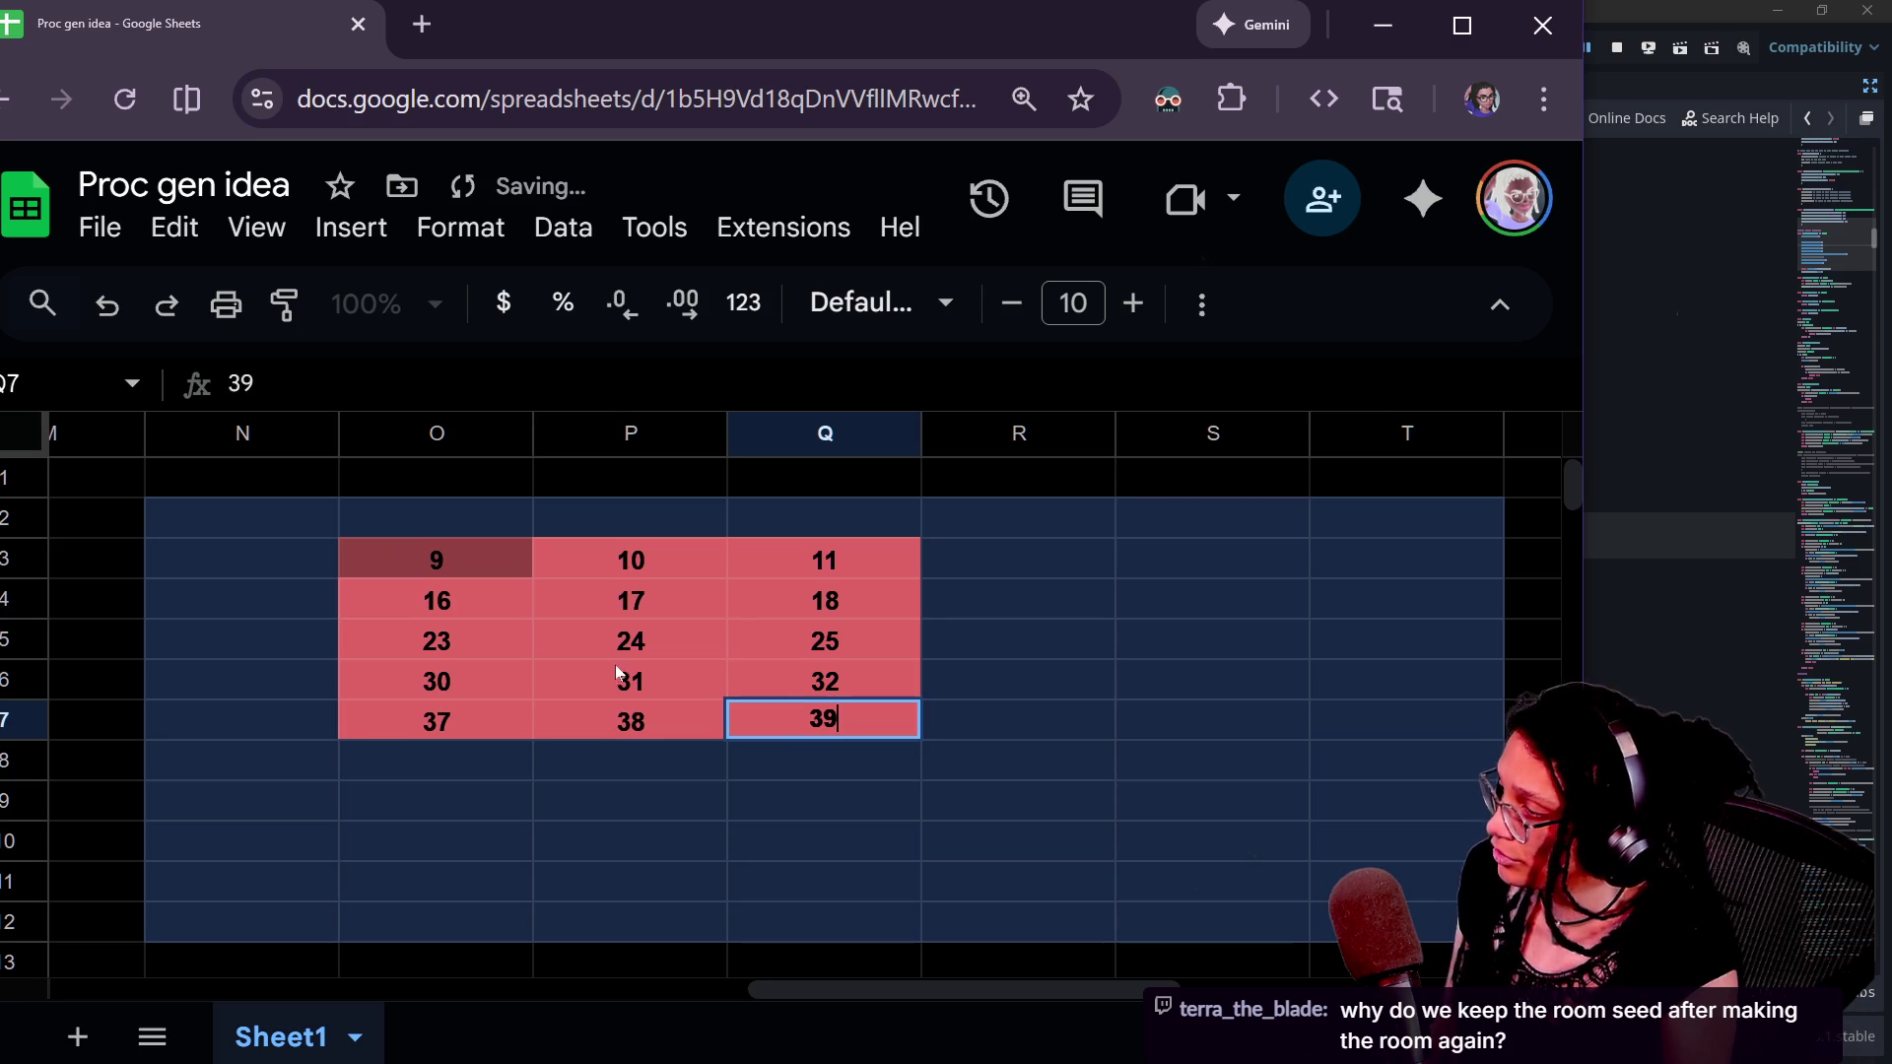
click(617, 670)
mouse_move(378, 562)
mouse_down()
mouse_move(907, 705)
mouse_move(908, 729)
mouse_up()
click(908, 729)
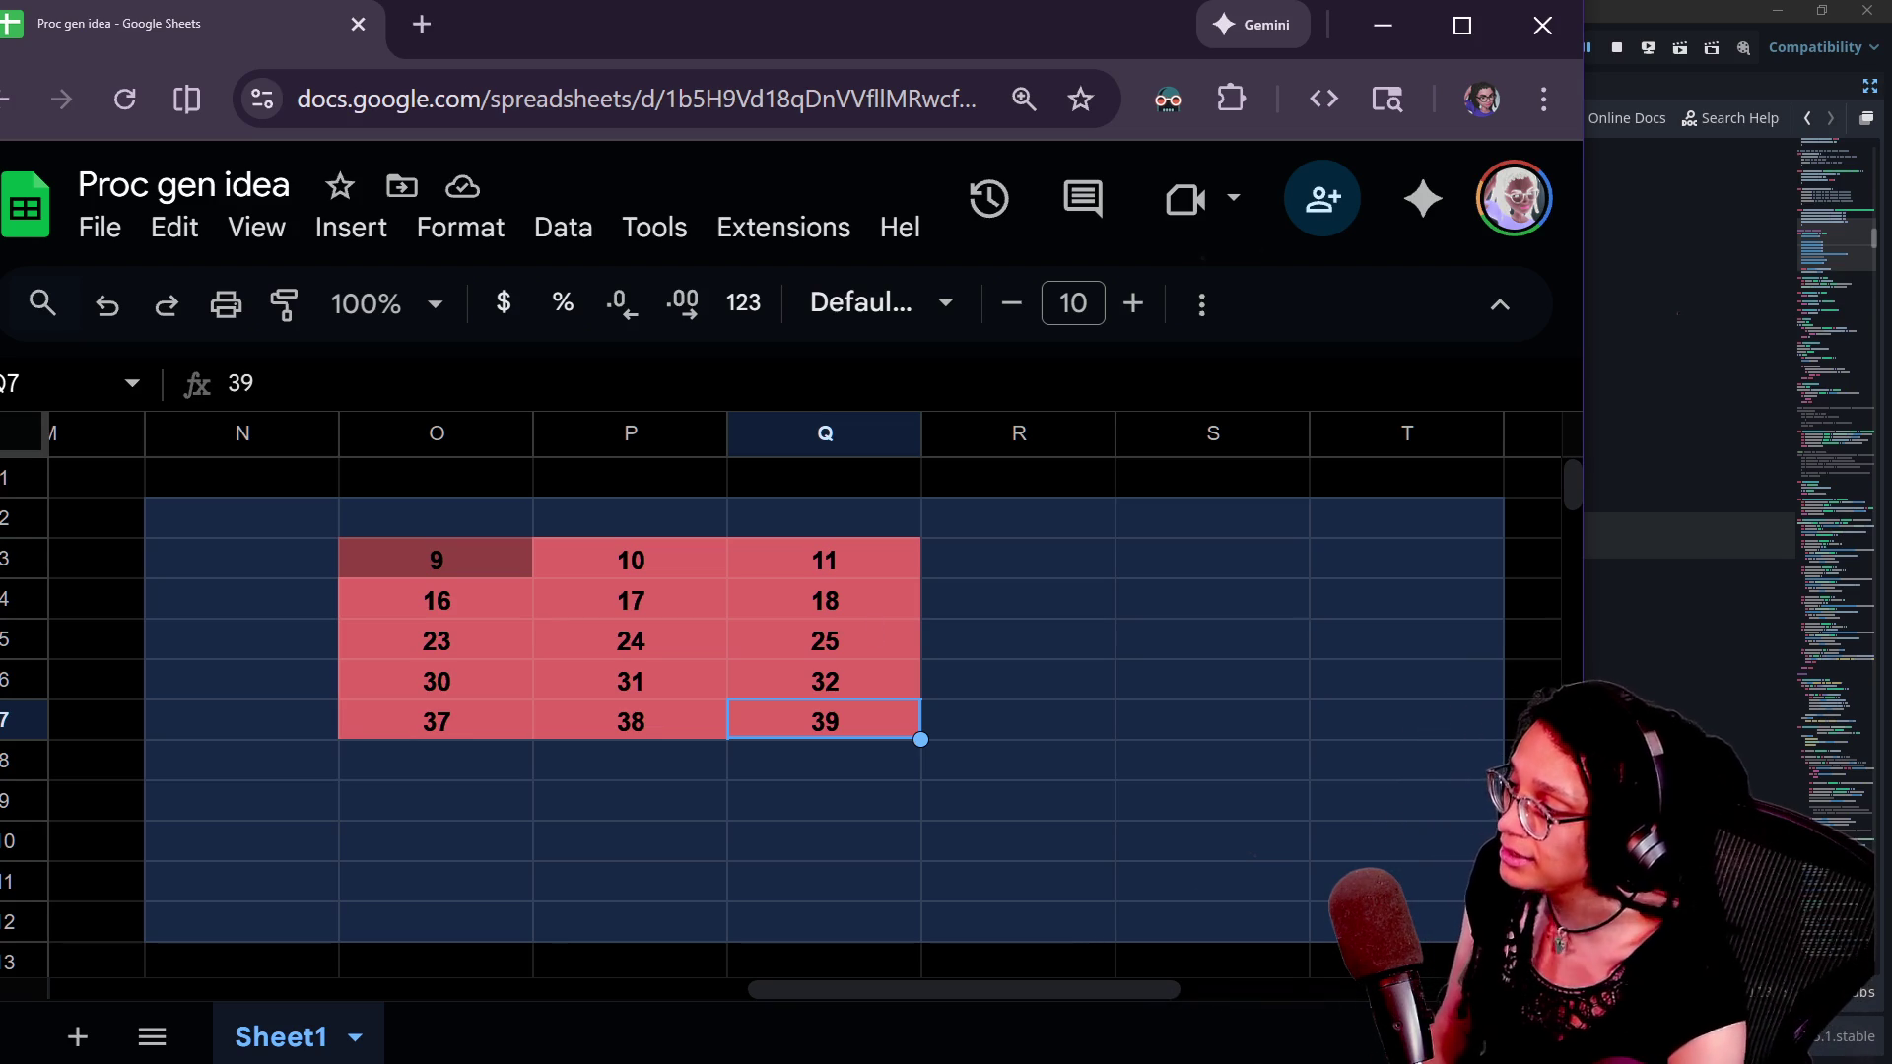
click(494, 554)
- Point out cells holding 9 and 24, compare with the game map, and check the O3:Q7 sum
click(674, 633)
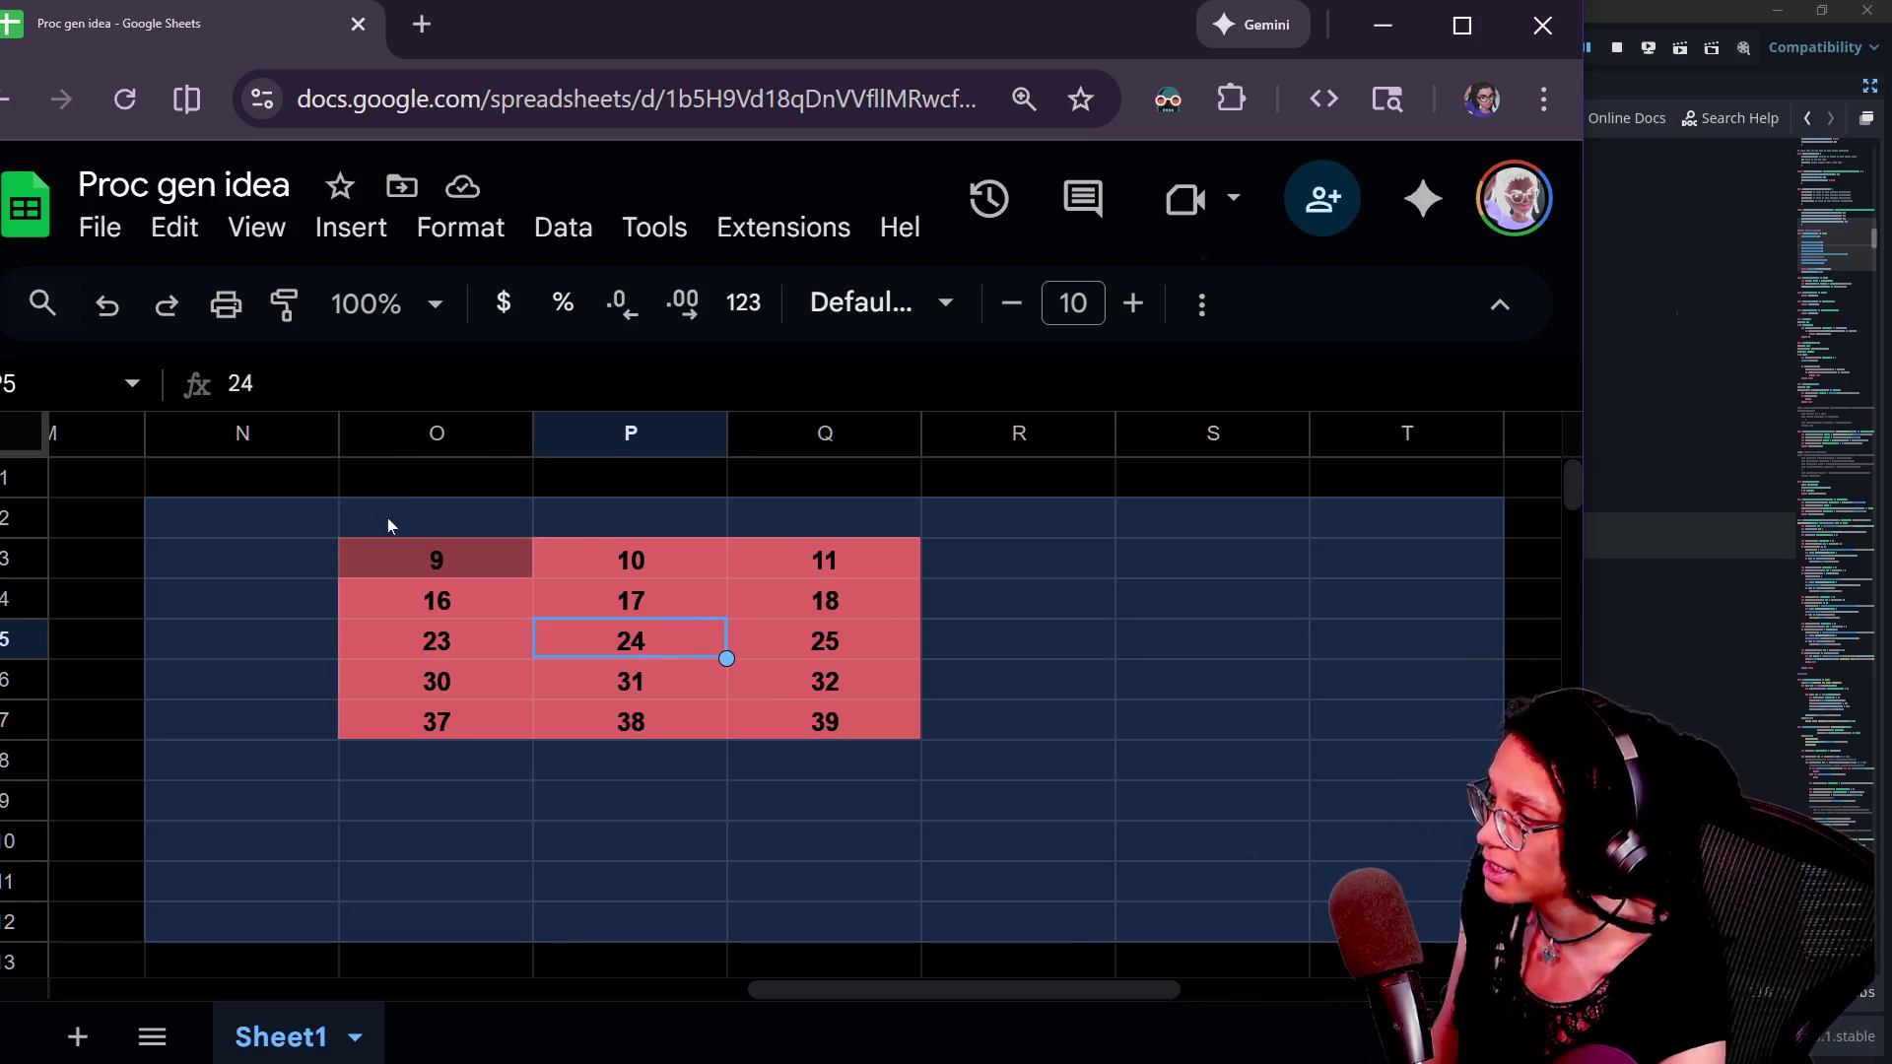
click(502, 566)
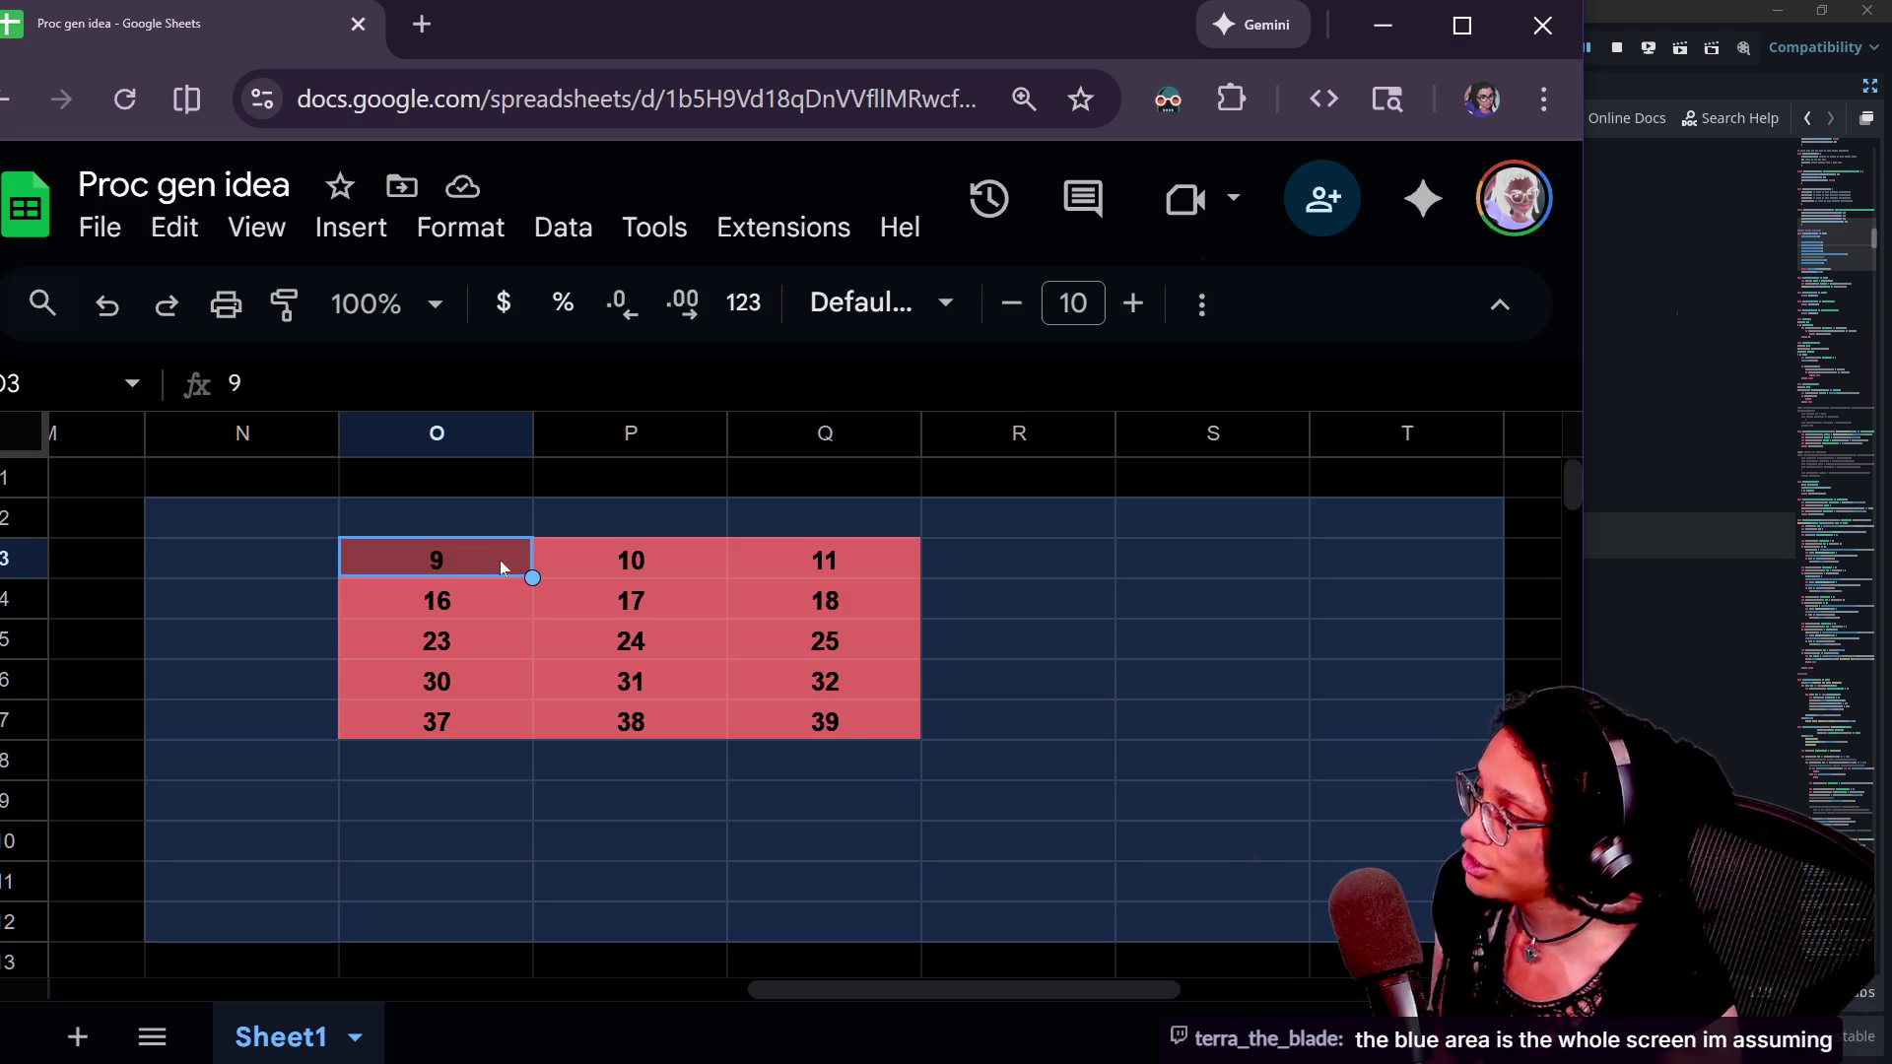
click(487, 594)
click(476, 565)
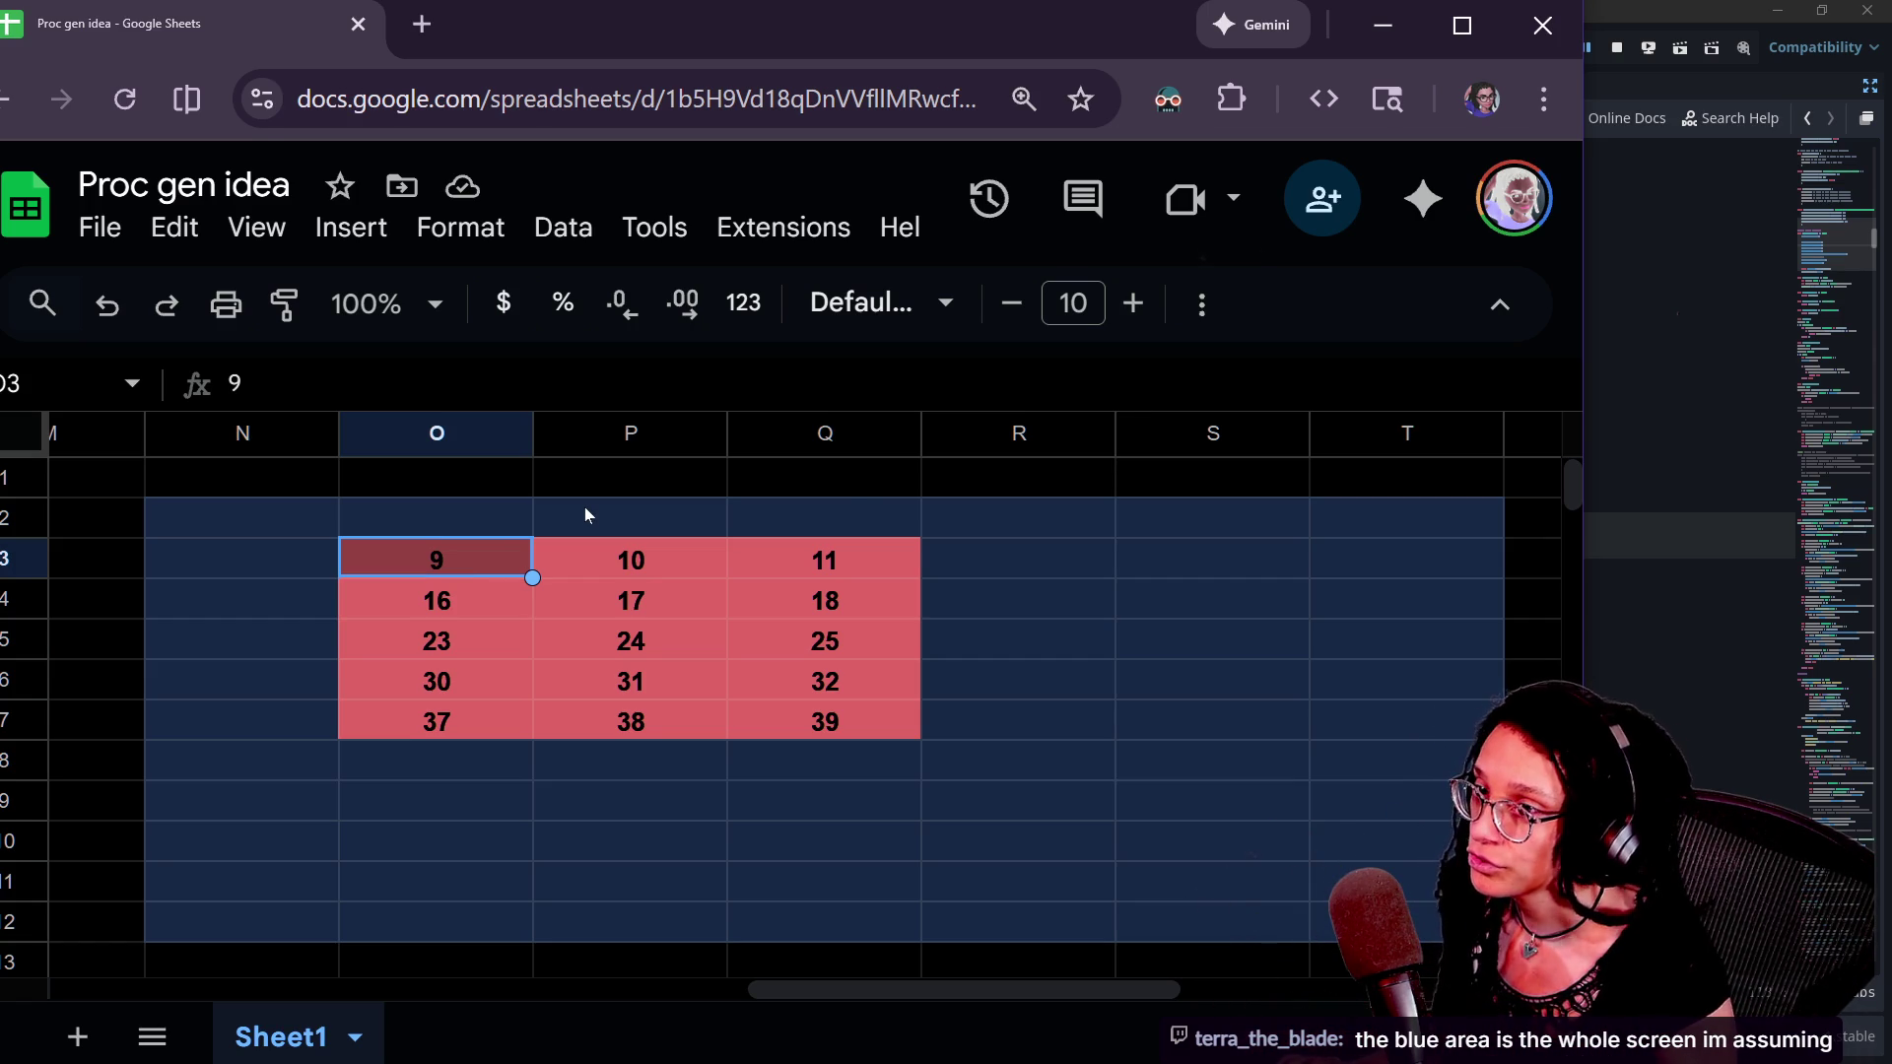
key(alt+Tab)
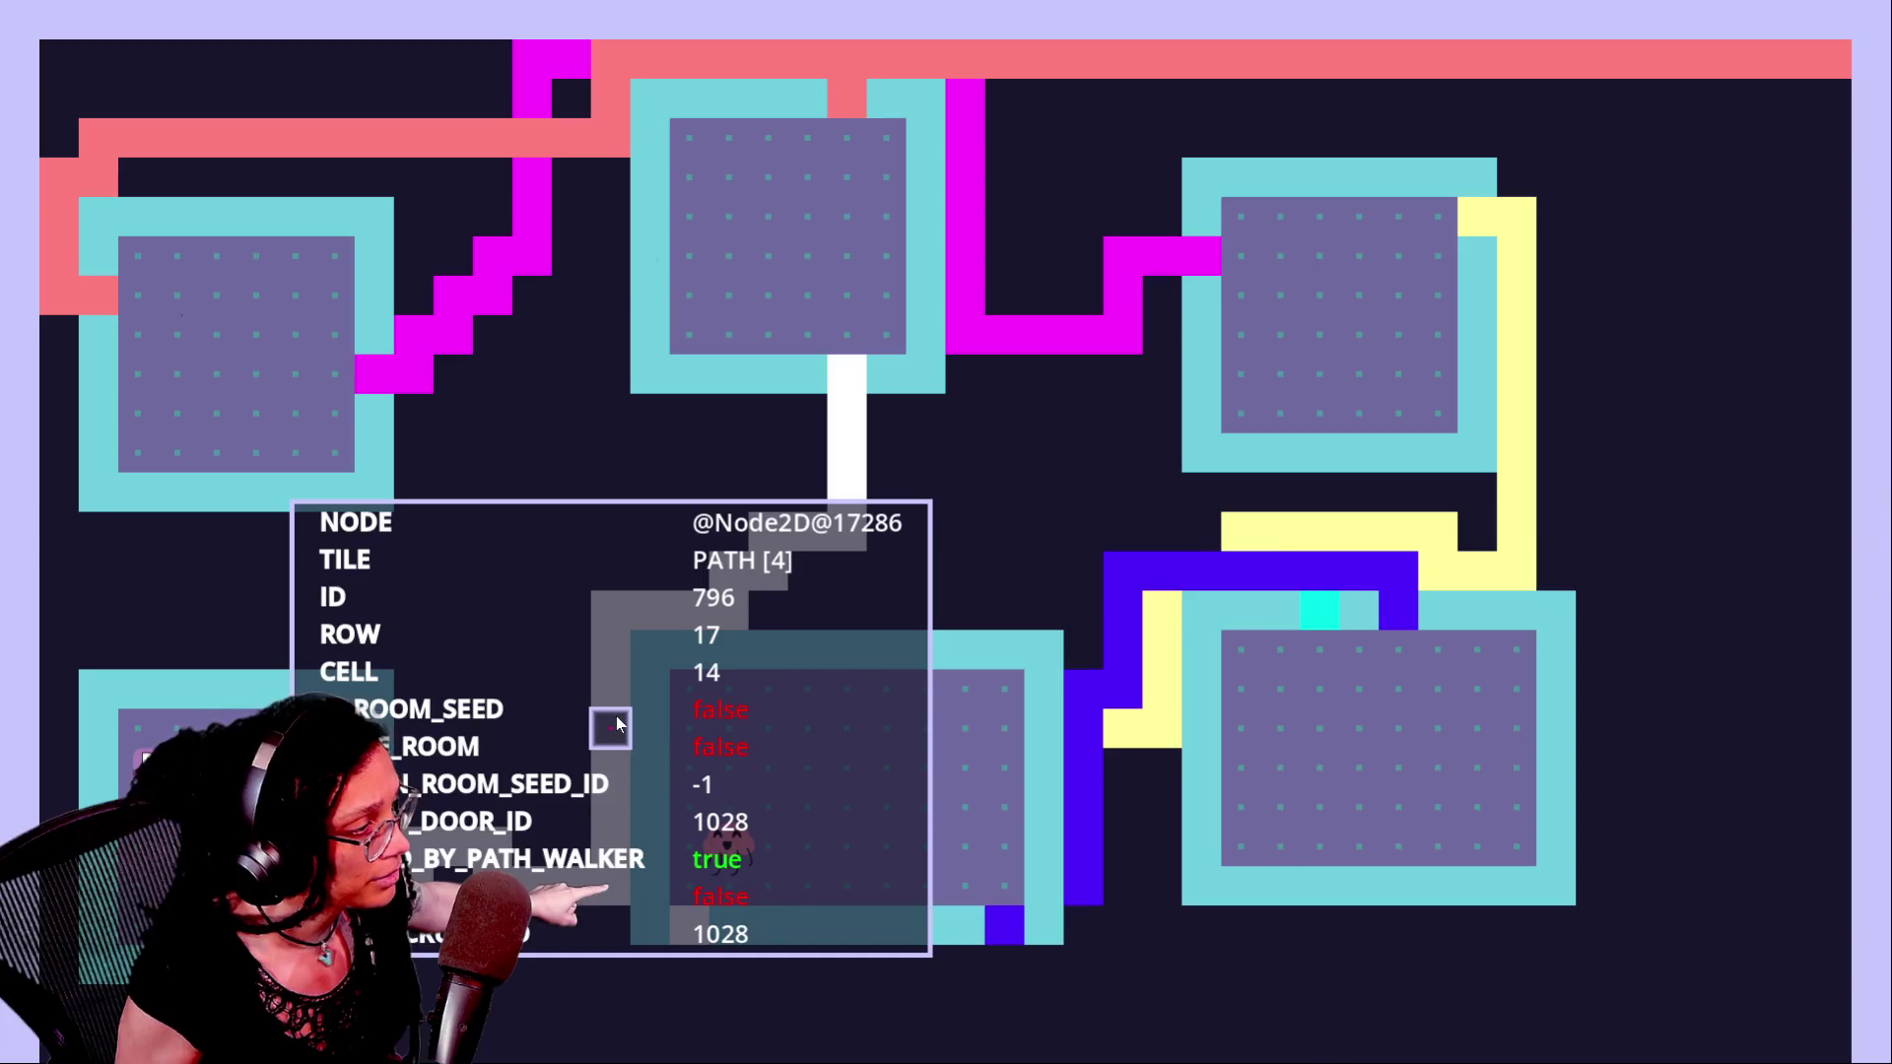
key(alt+Tab)
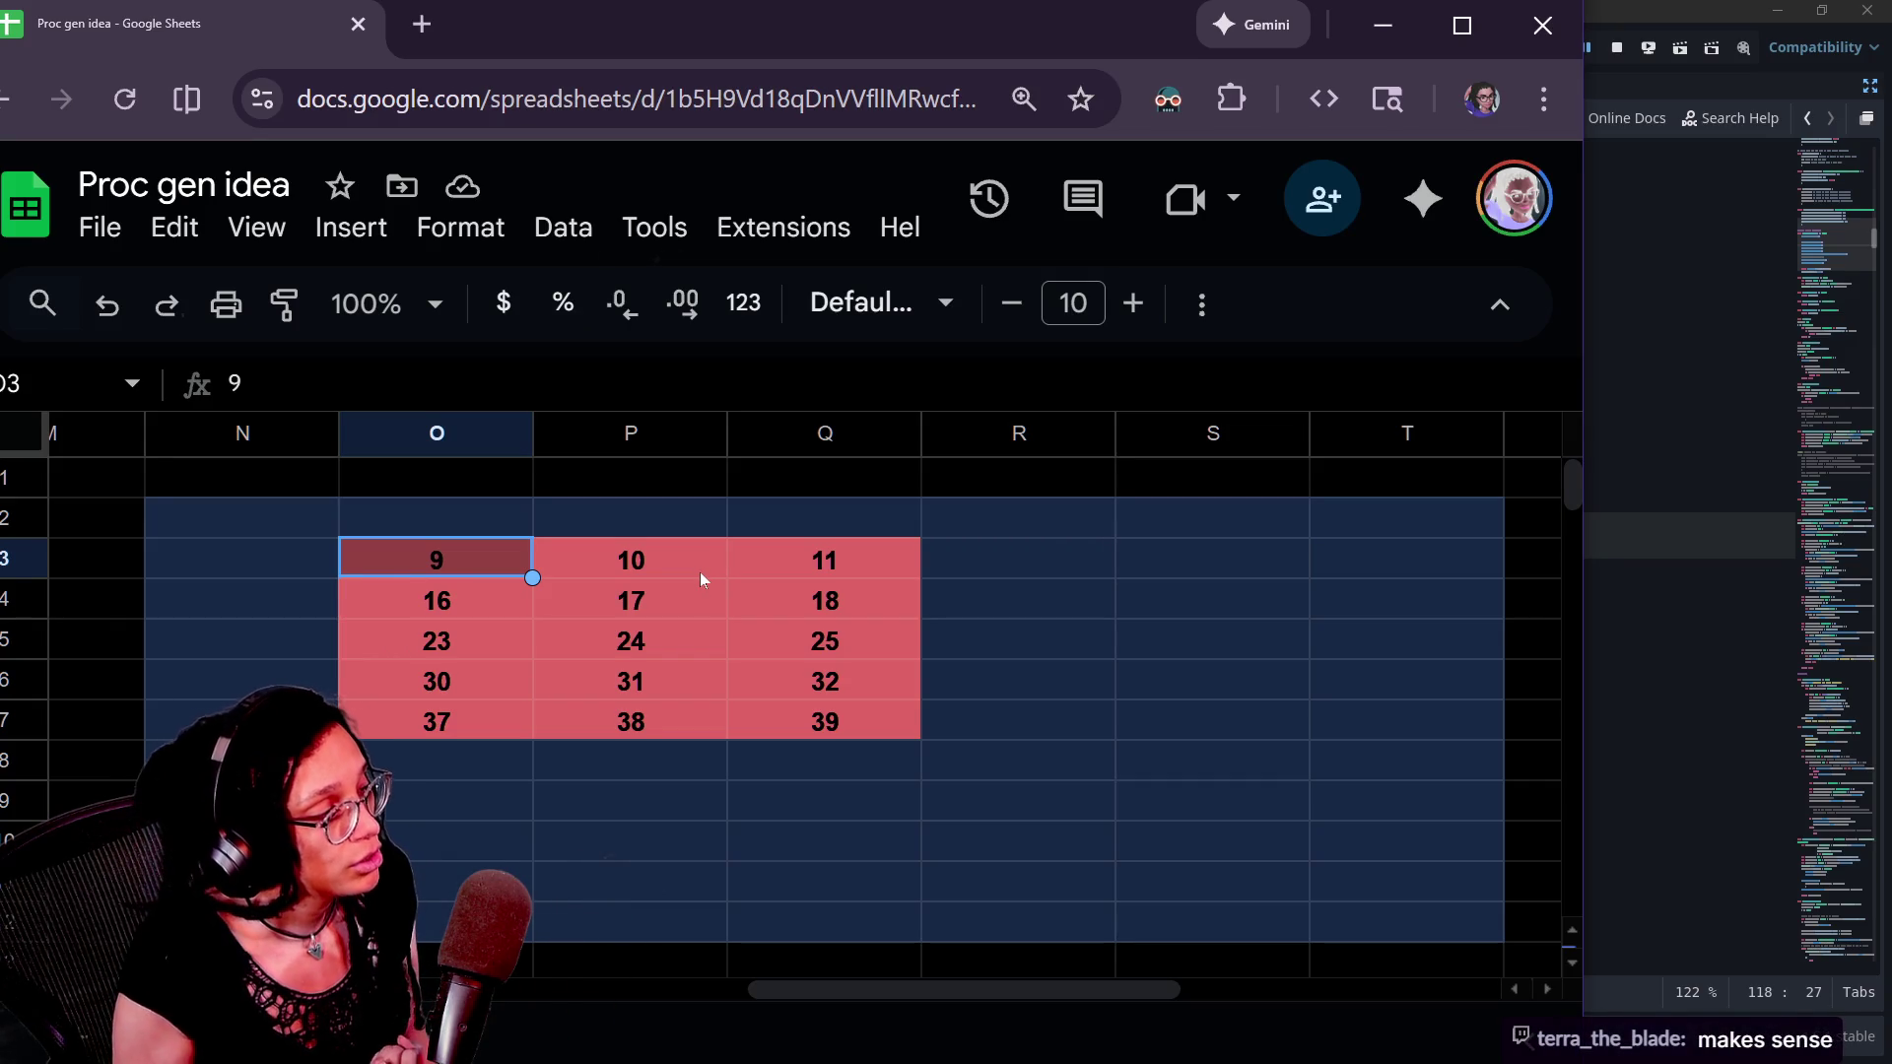
shift+click(826, 725)
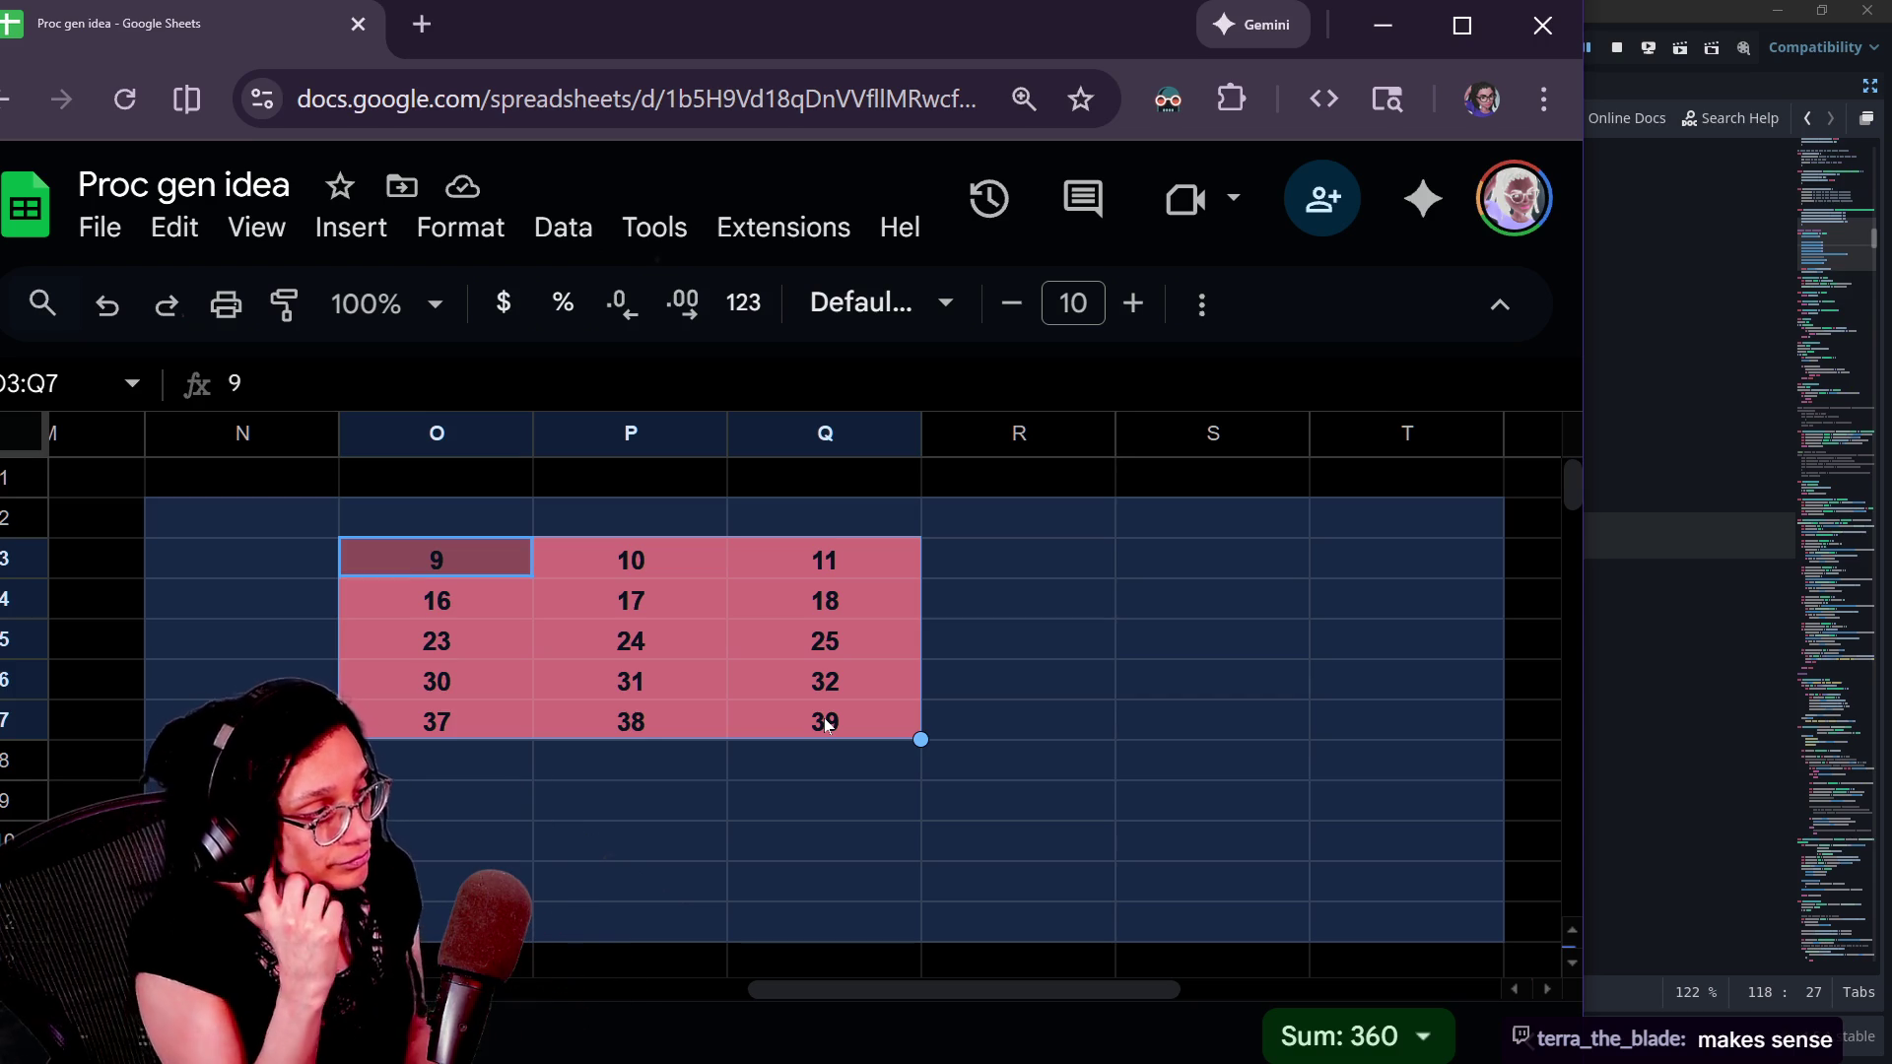
click(420, 547)
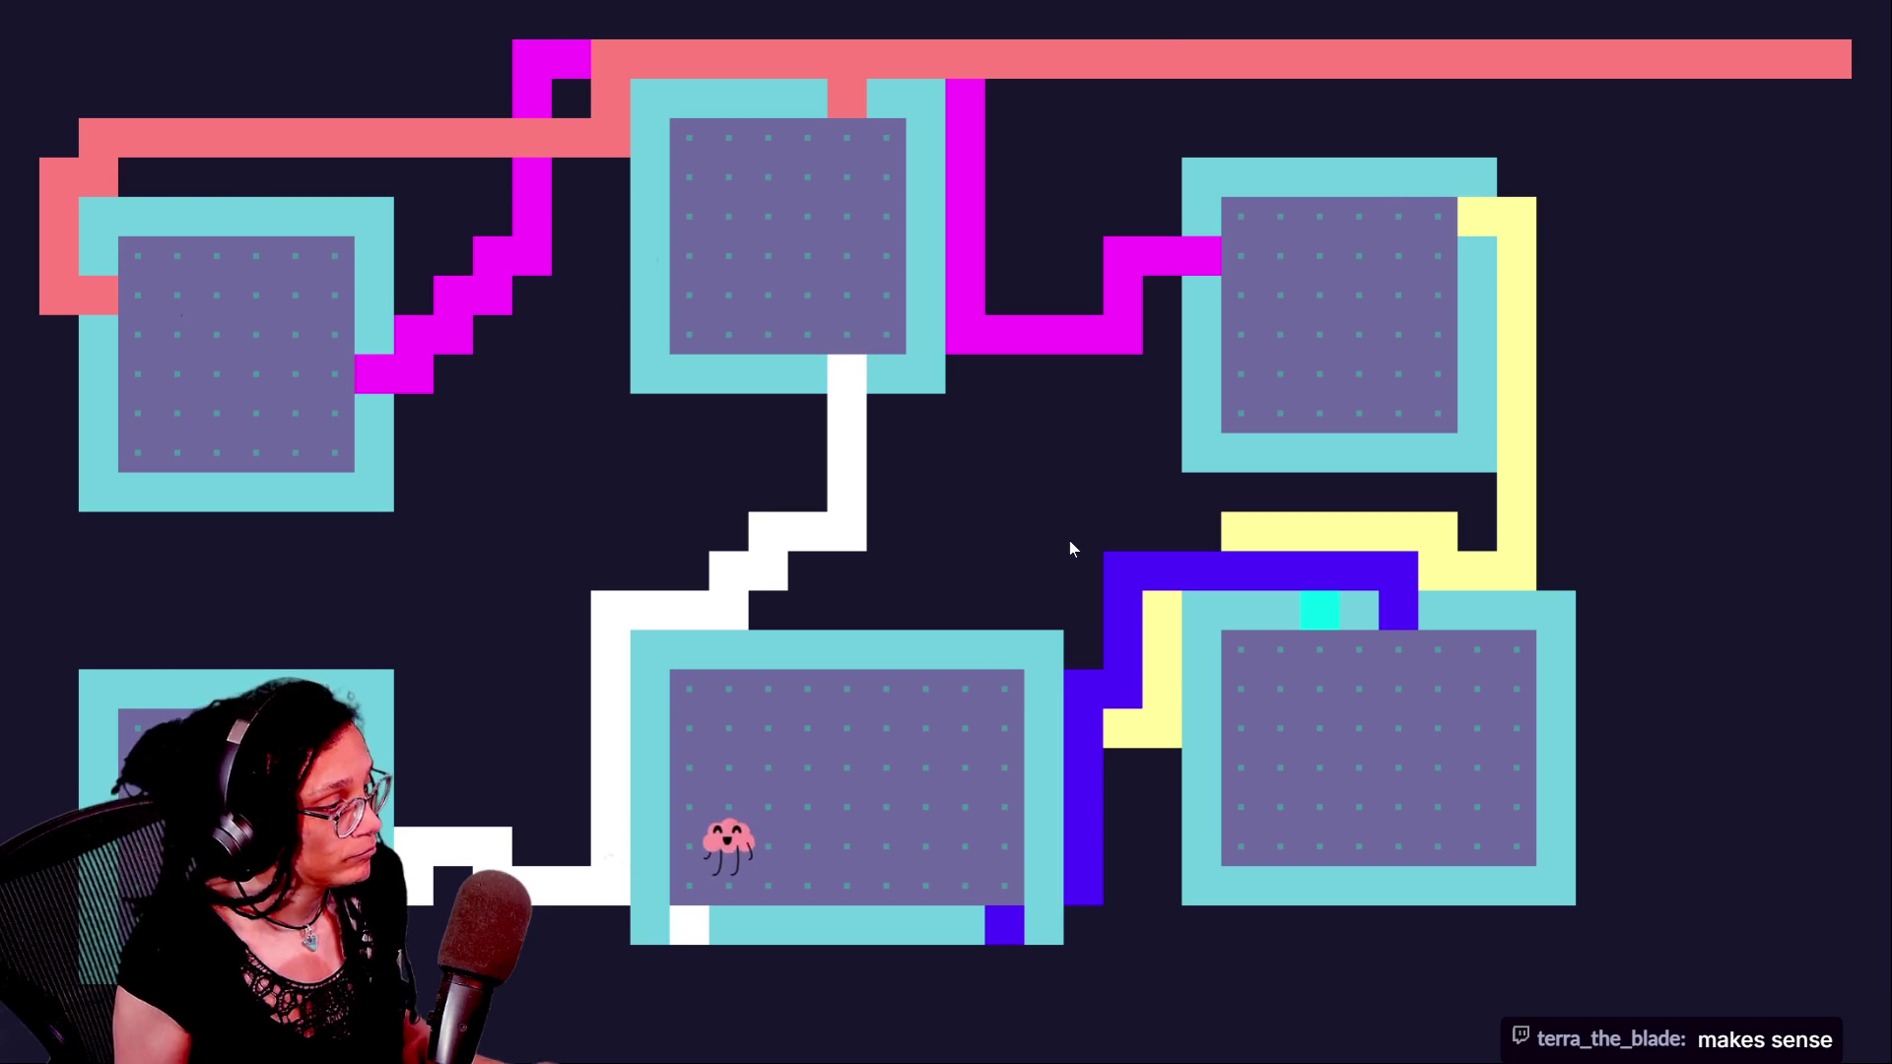
- Put the itch.io game in full screen and toggle the numbered debug grid on and off
key(Escape)
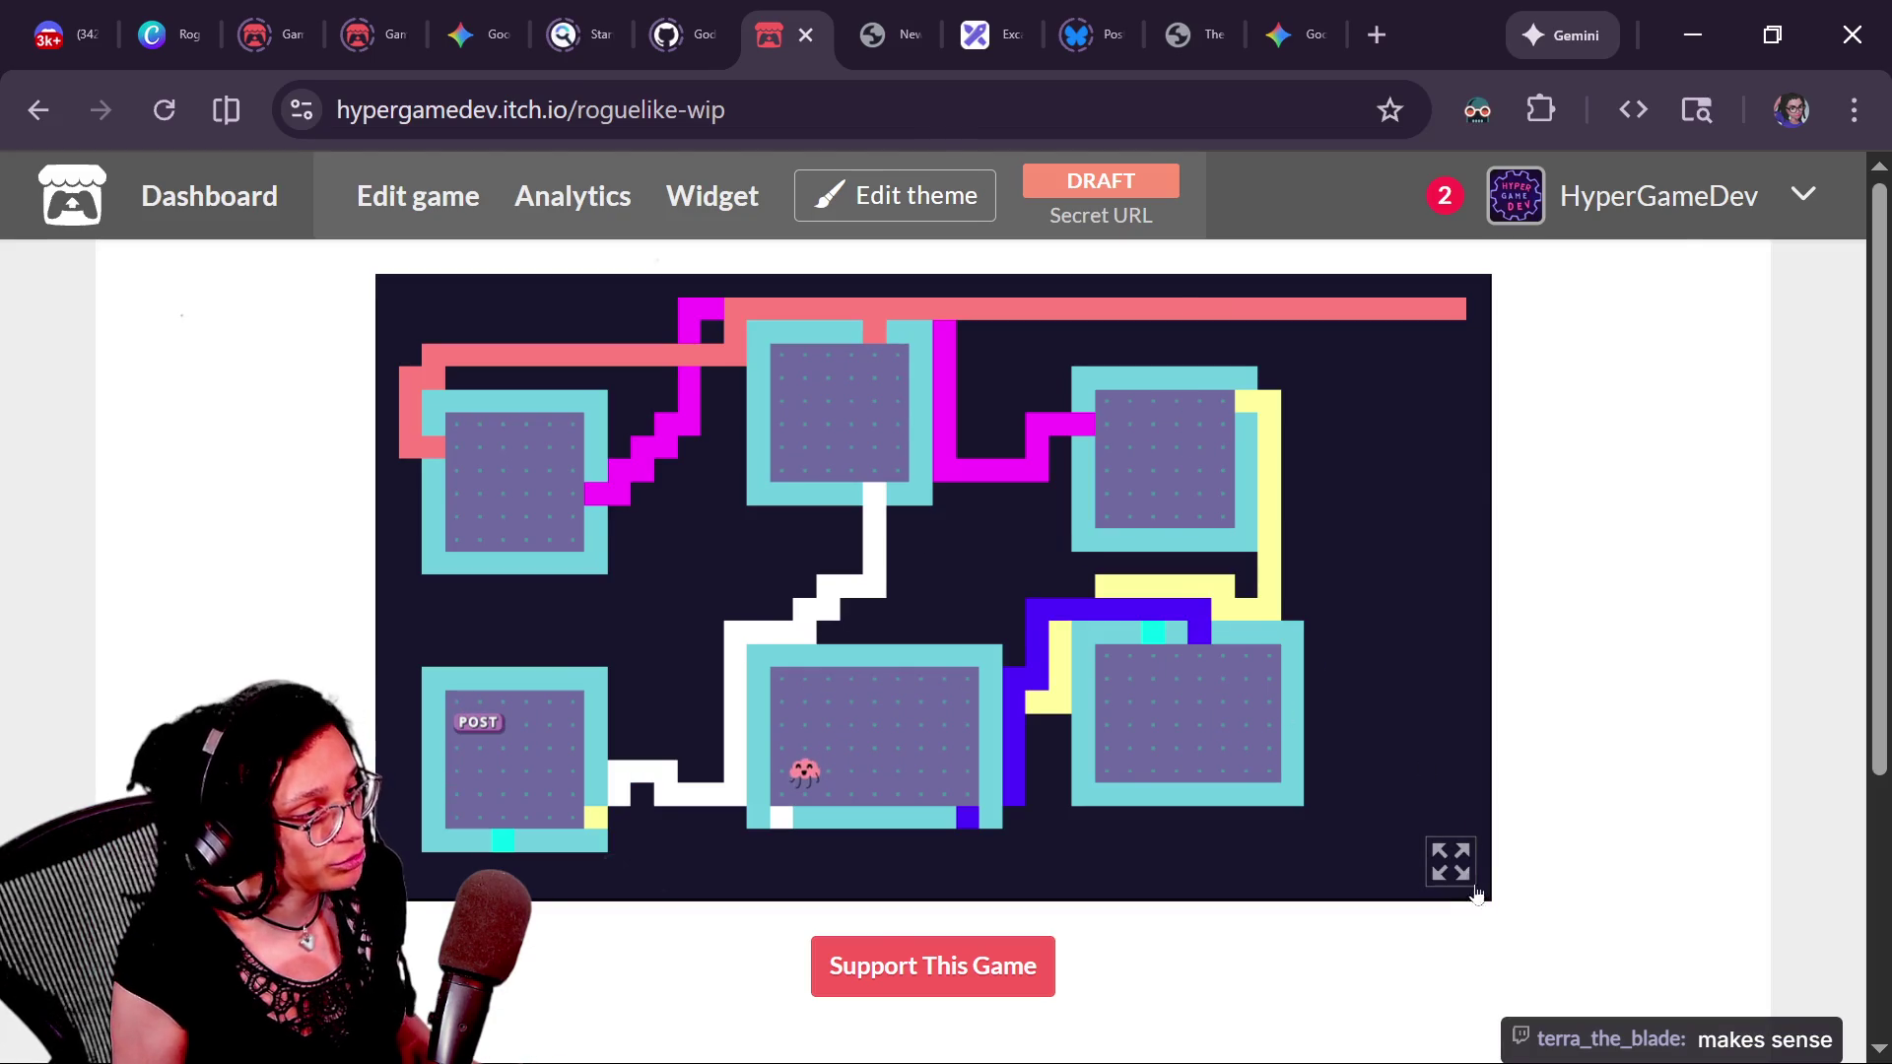
click(1451, 860)
key(g)
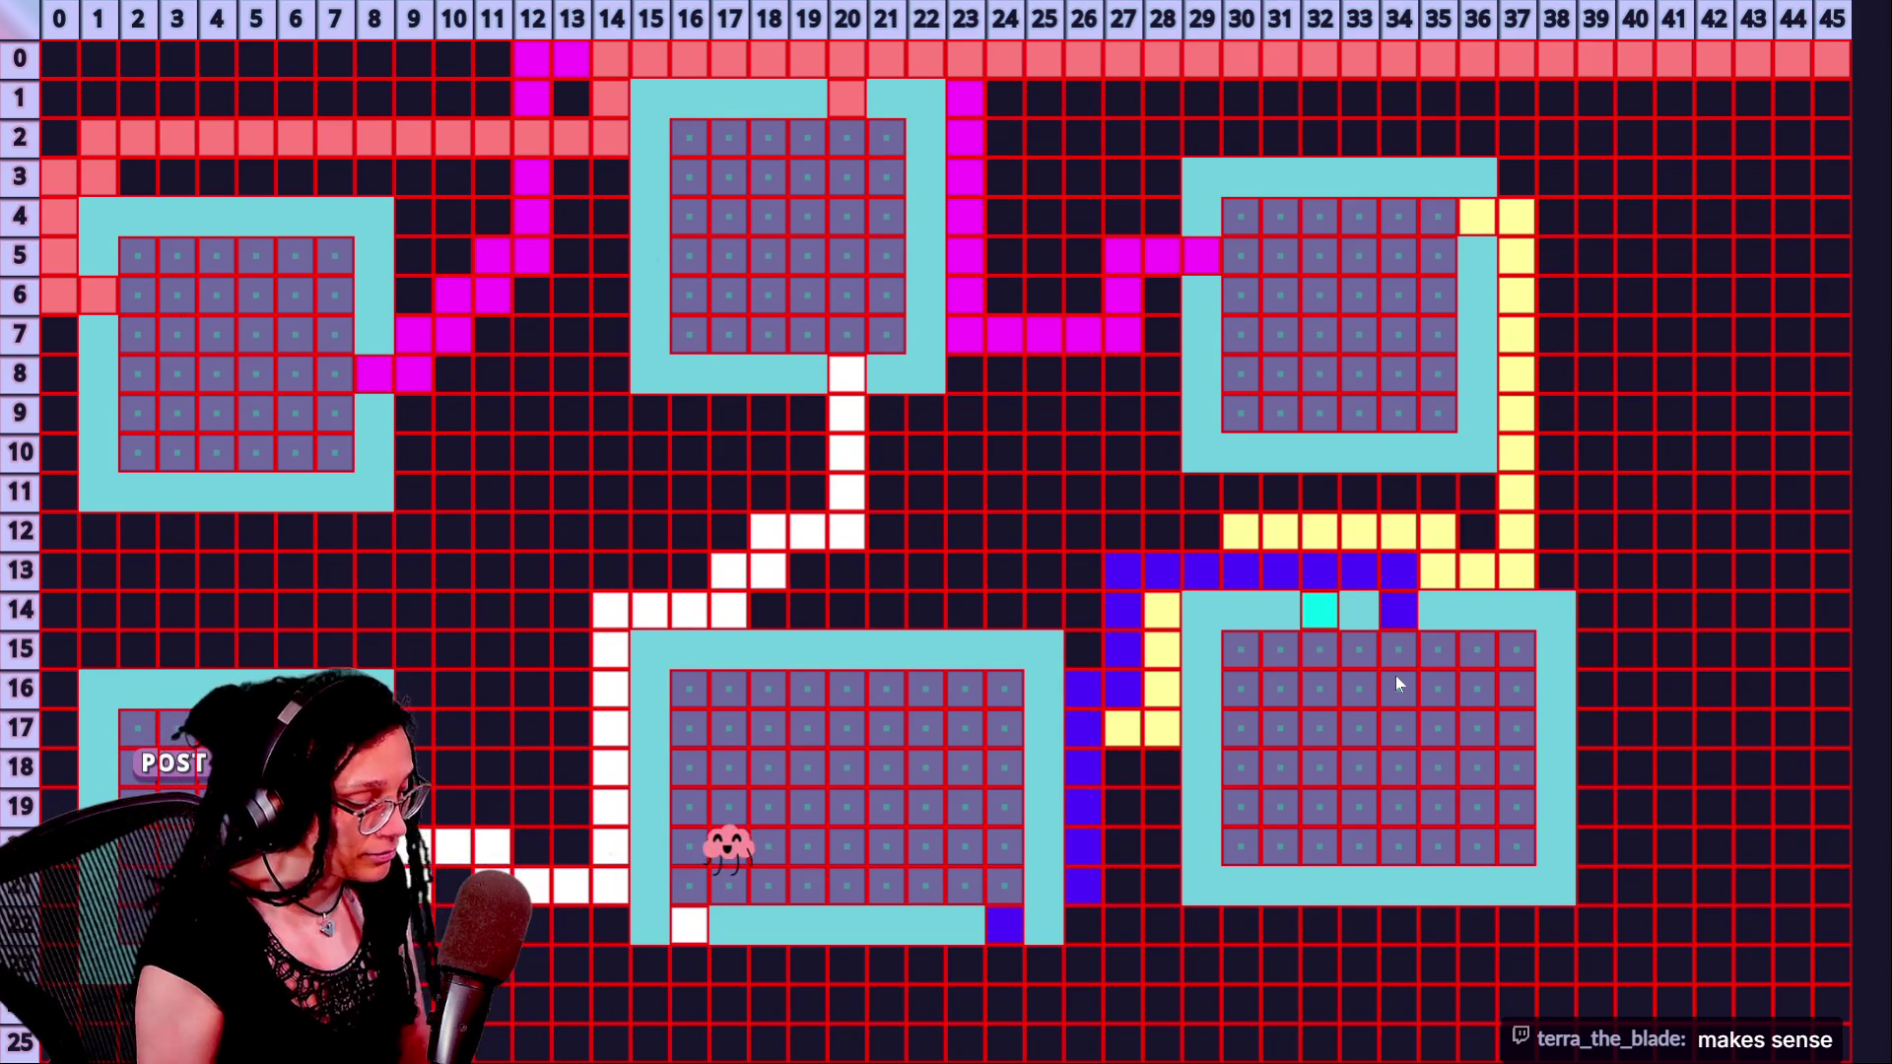
key(g)
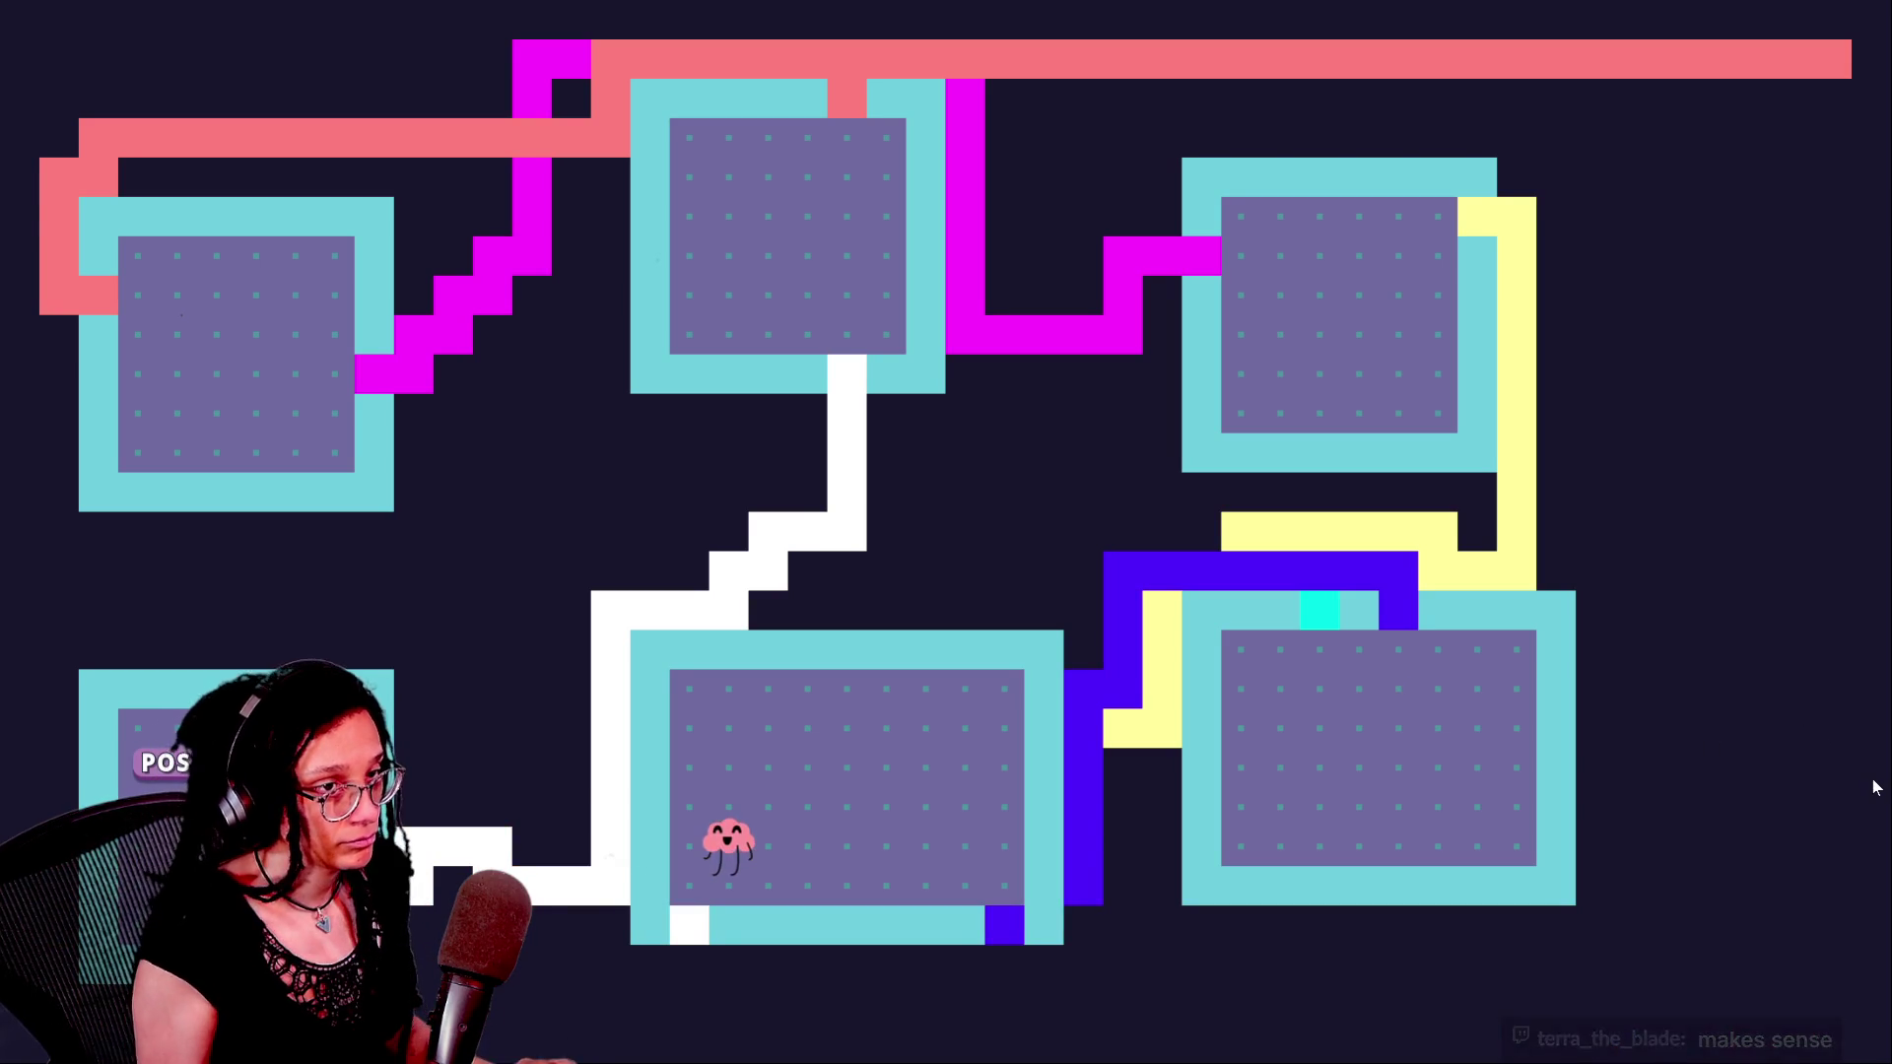
- Compare the spreadsheet beside the game, exit full screen, and switch to the YouTube Studio chat
key(alt+Tab)
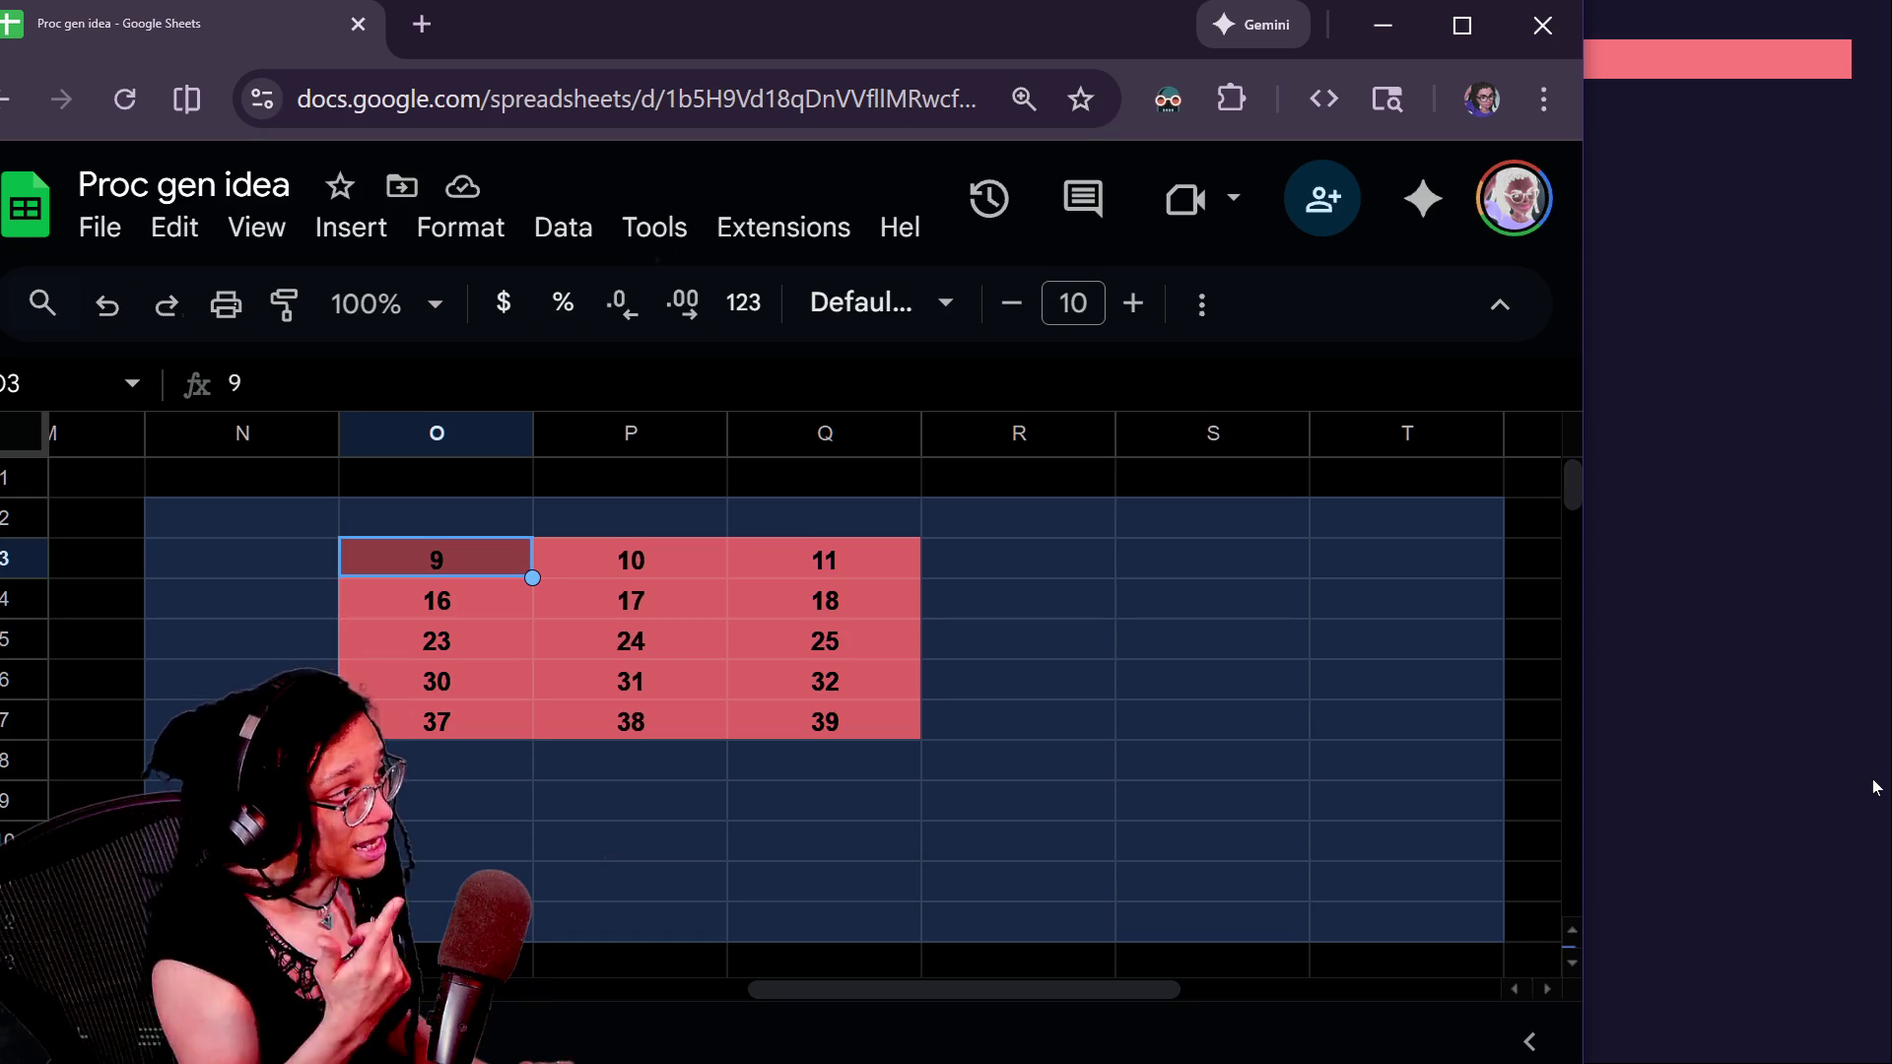
drag(988, 14, 1483, 394)
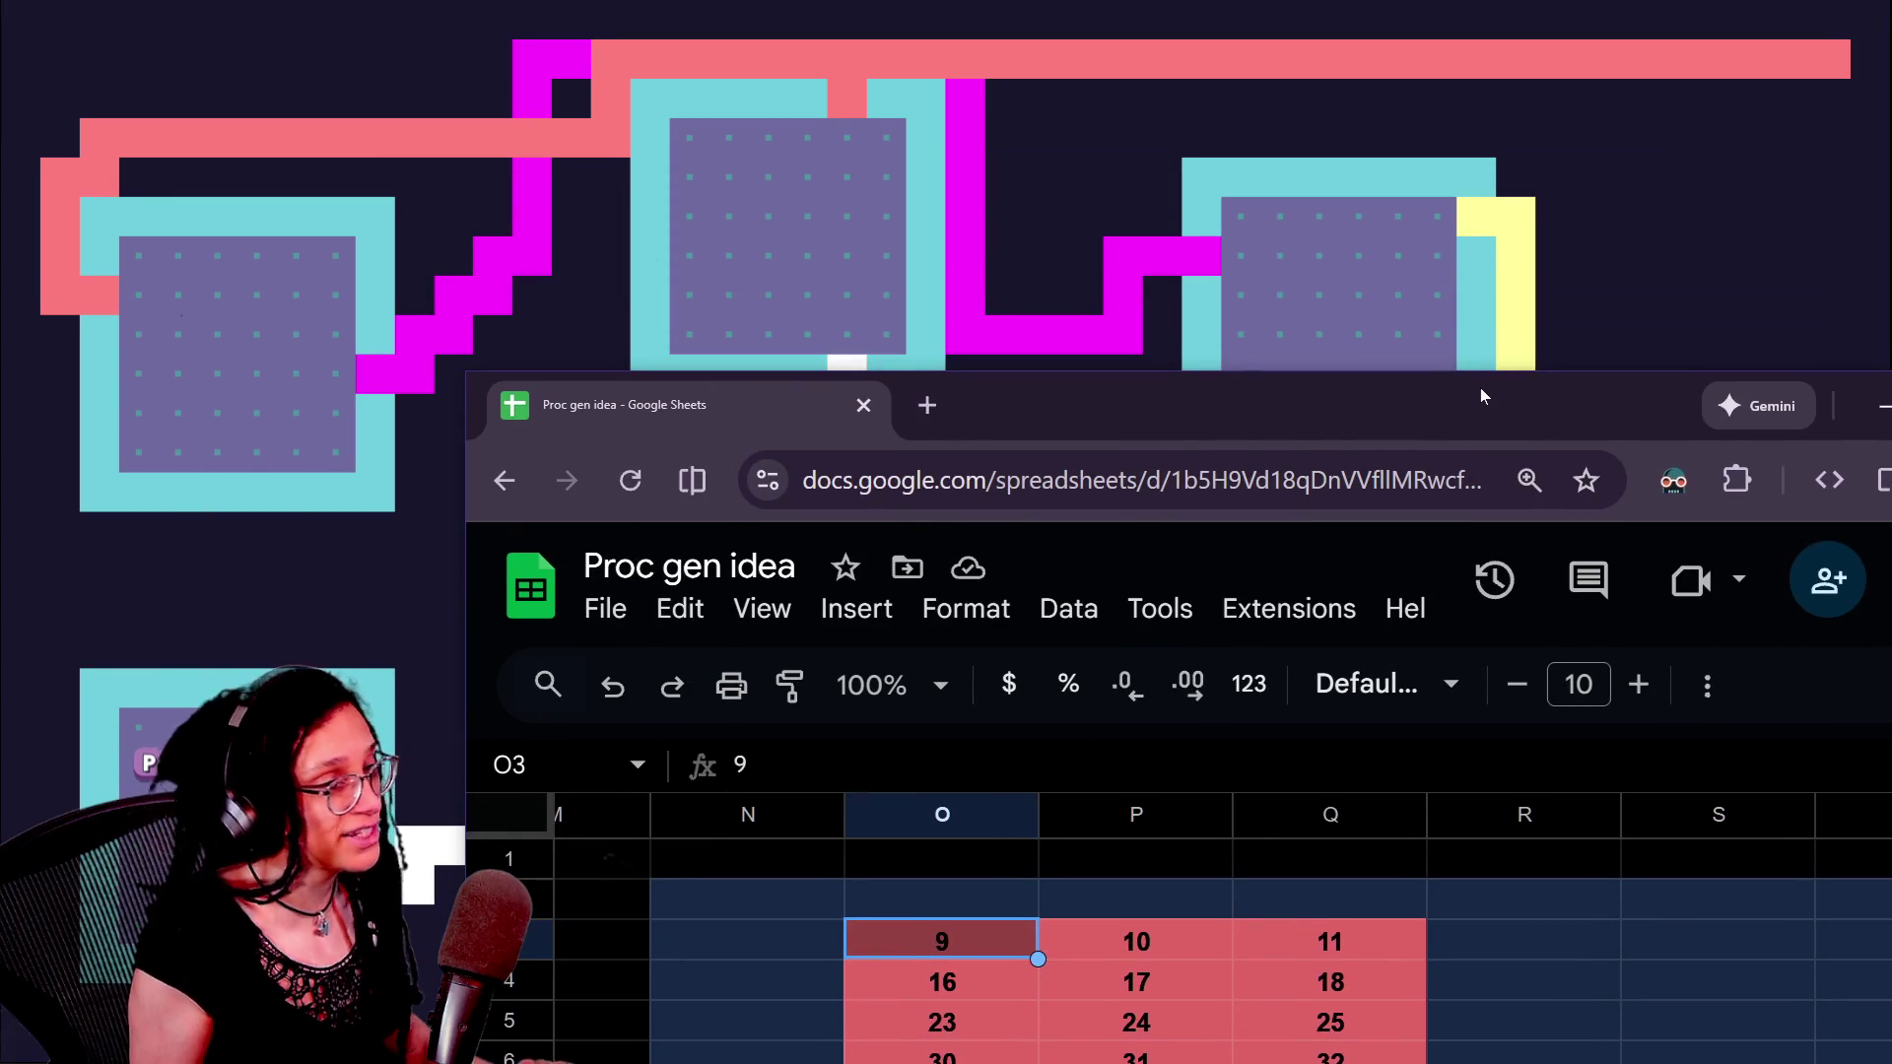
key(alt+Tab)
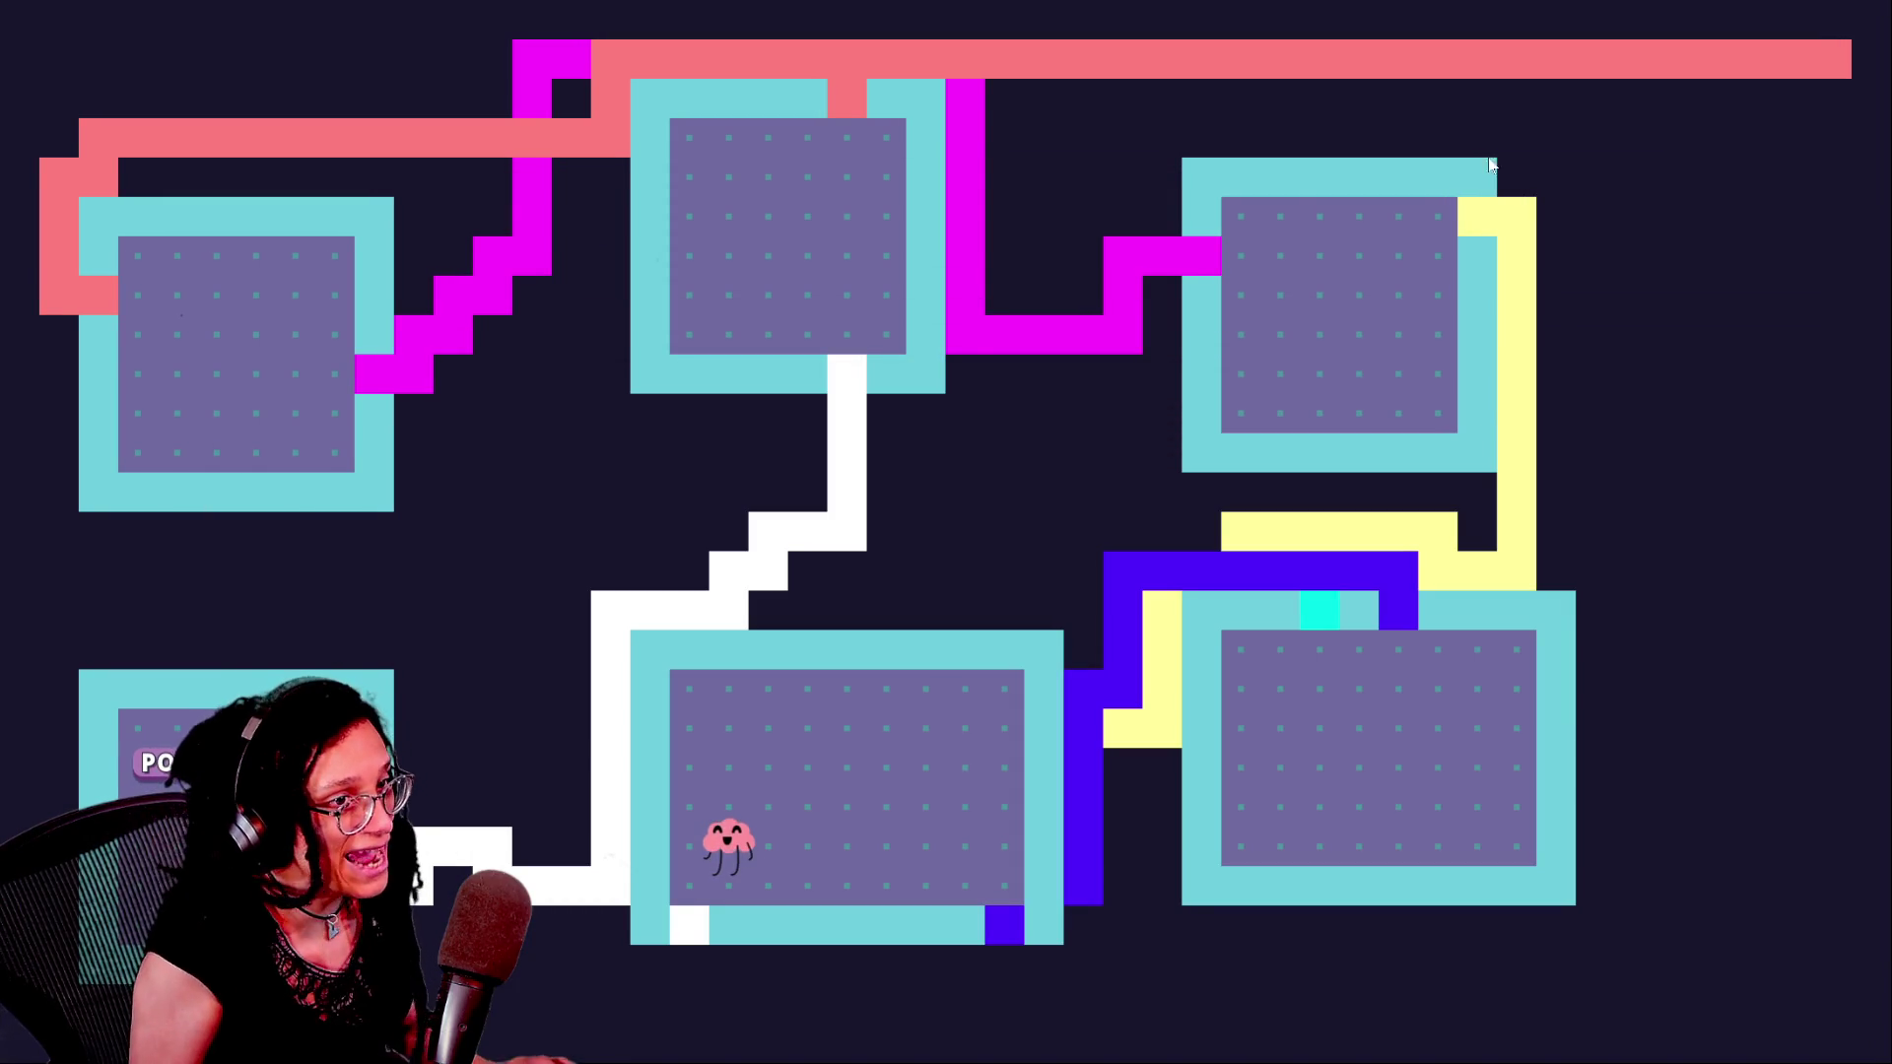
click(944, 94)
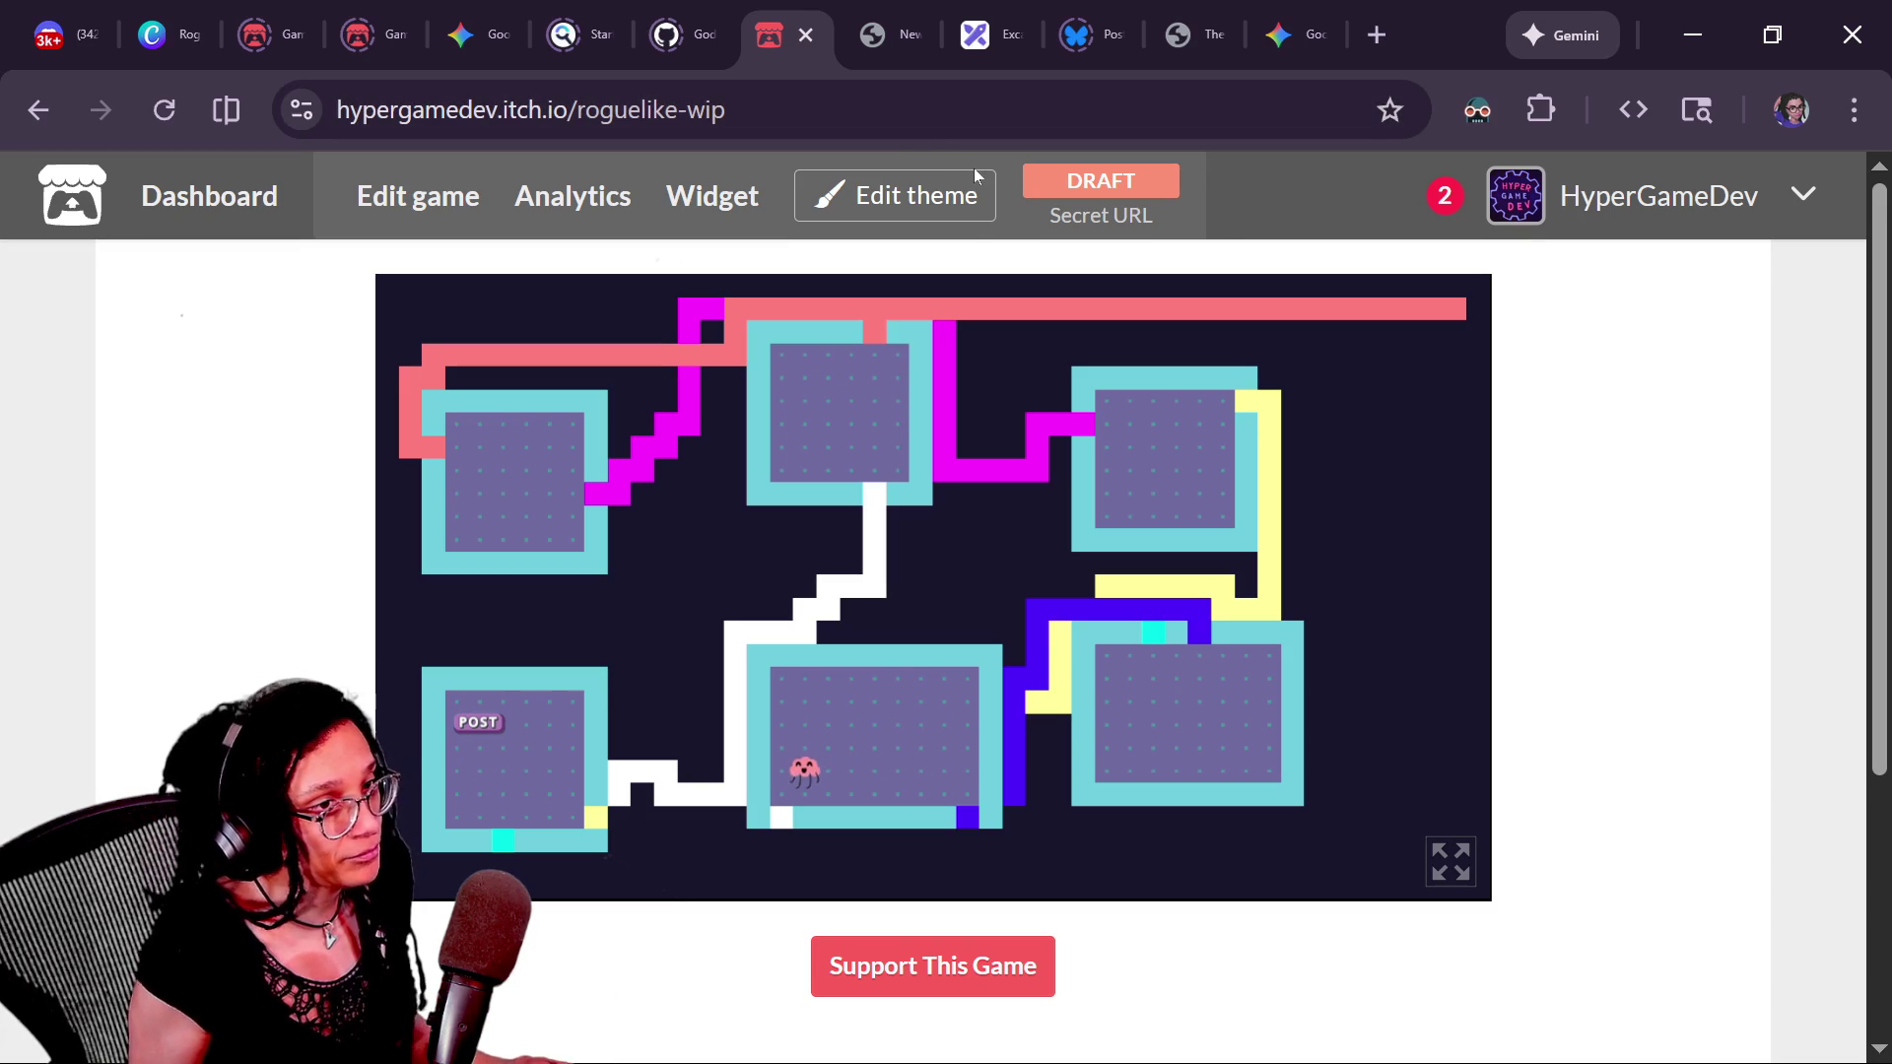
key(alt+Tab)
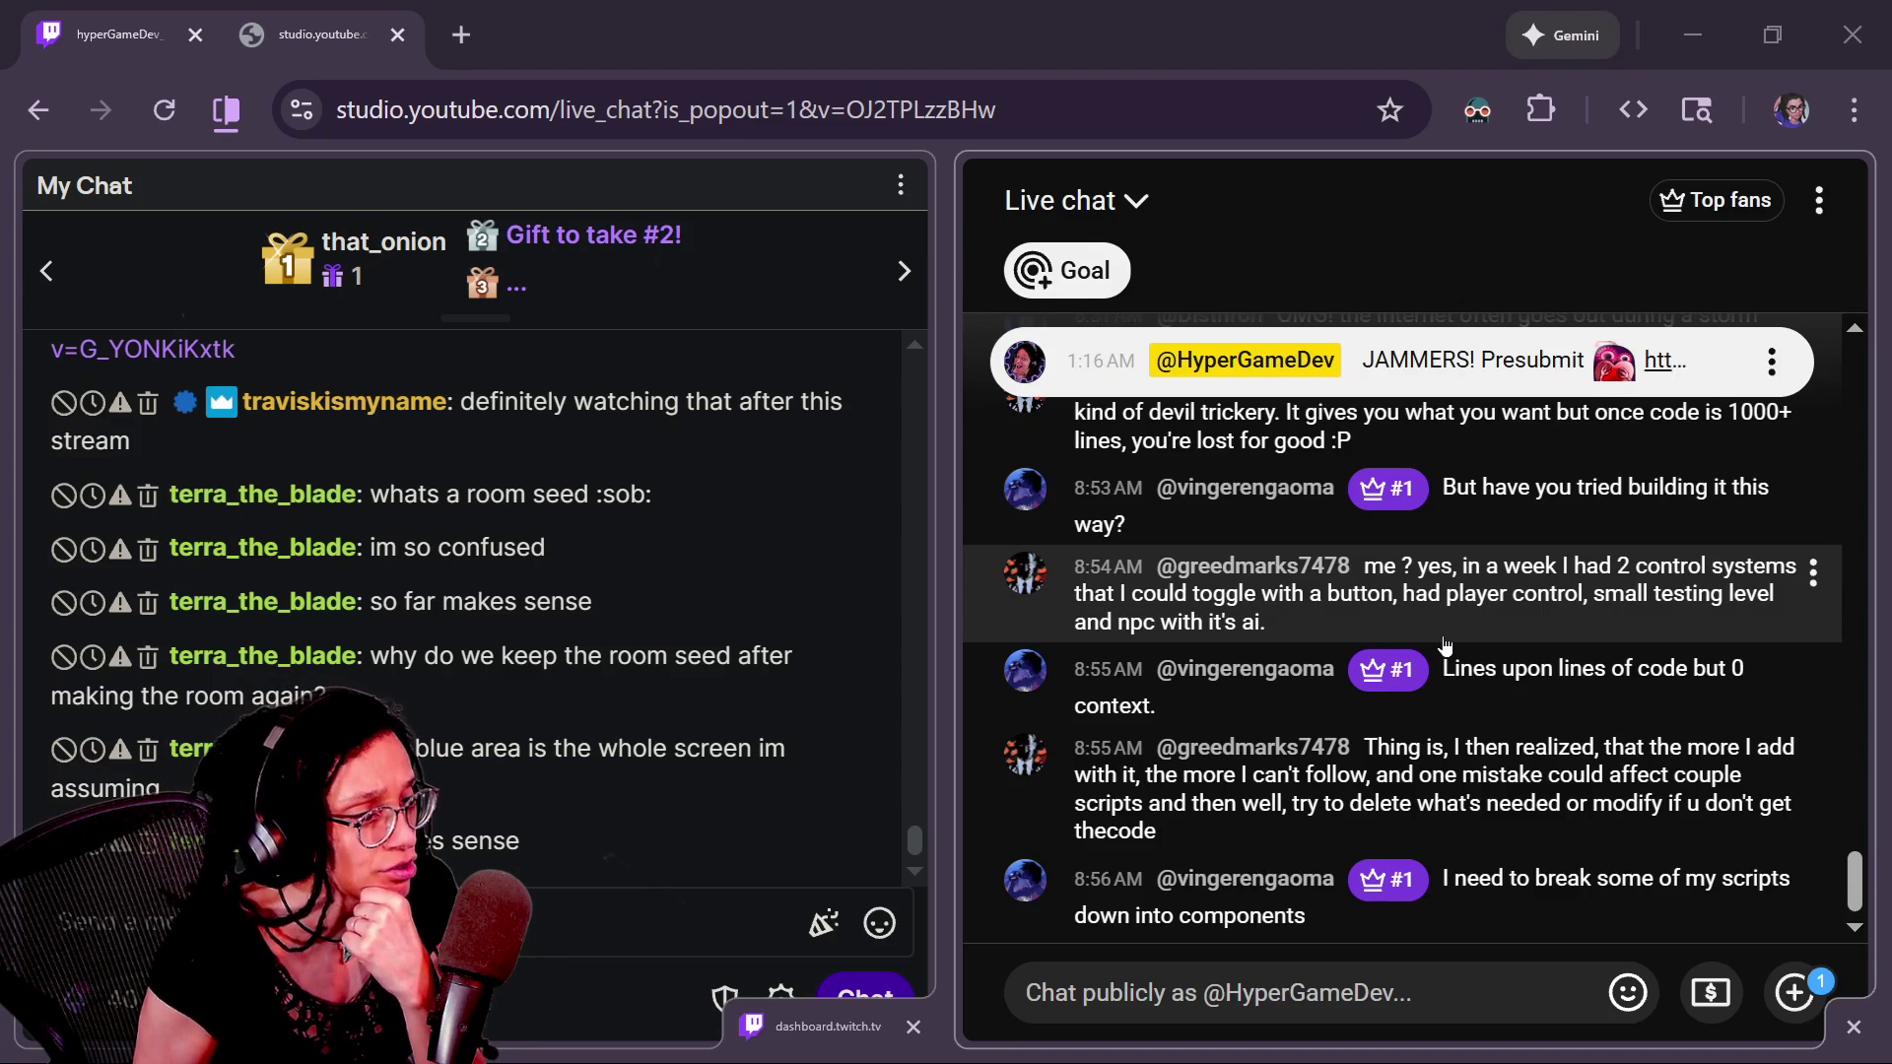
scroll(1445, 645, up, 3)
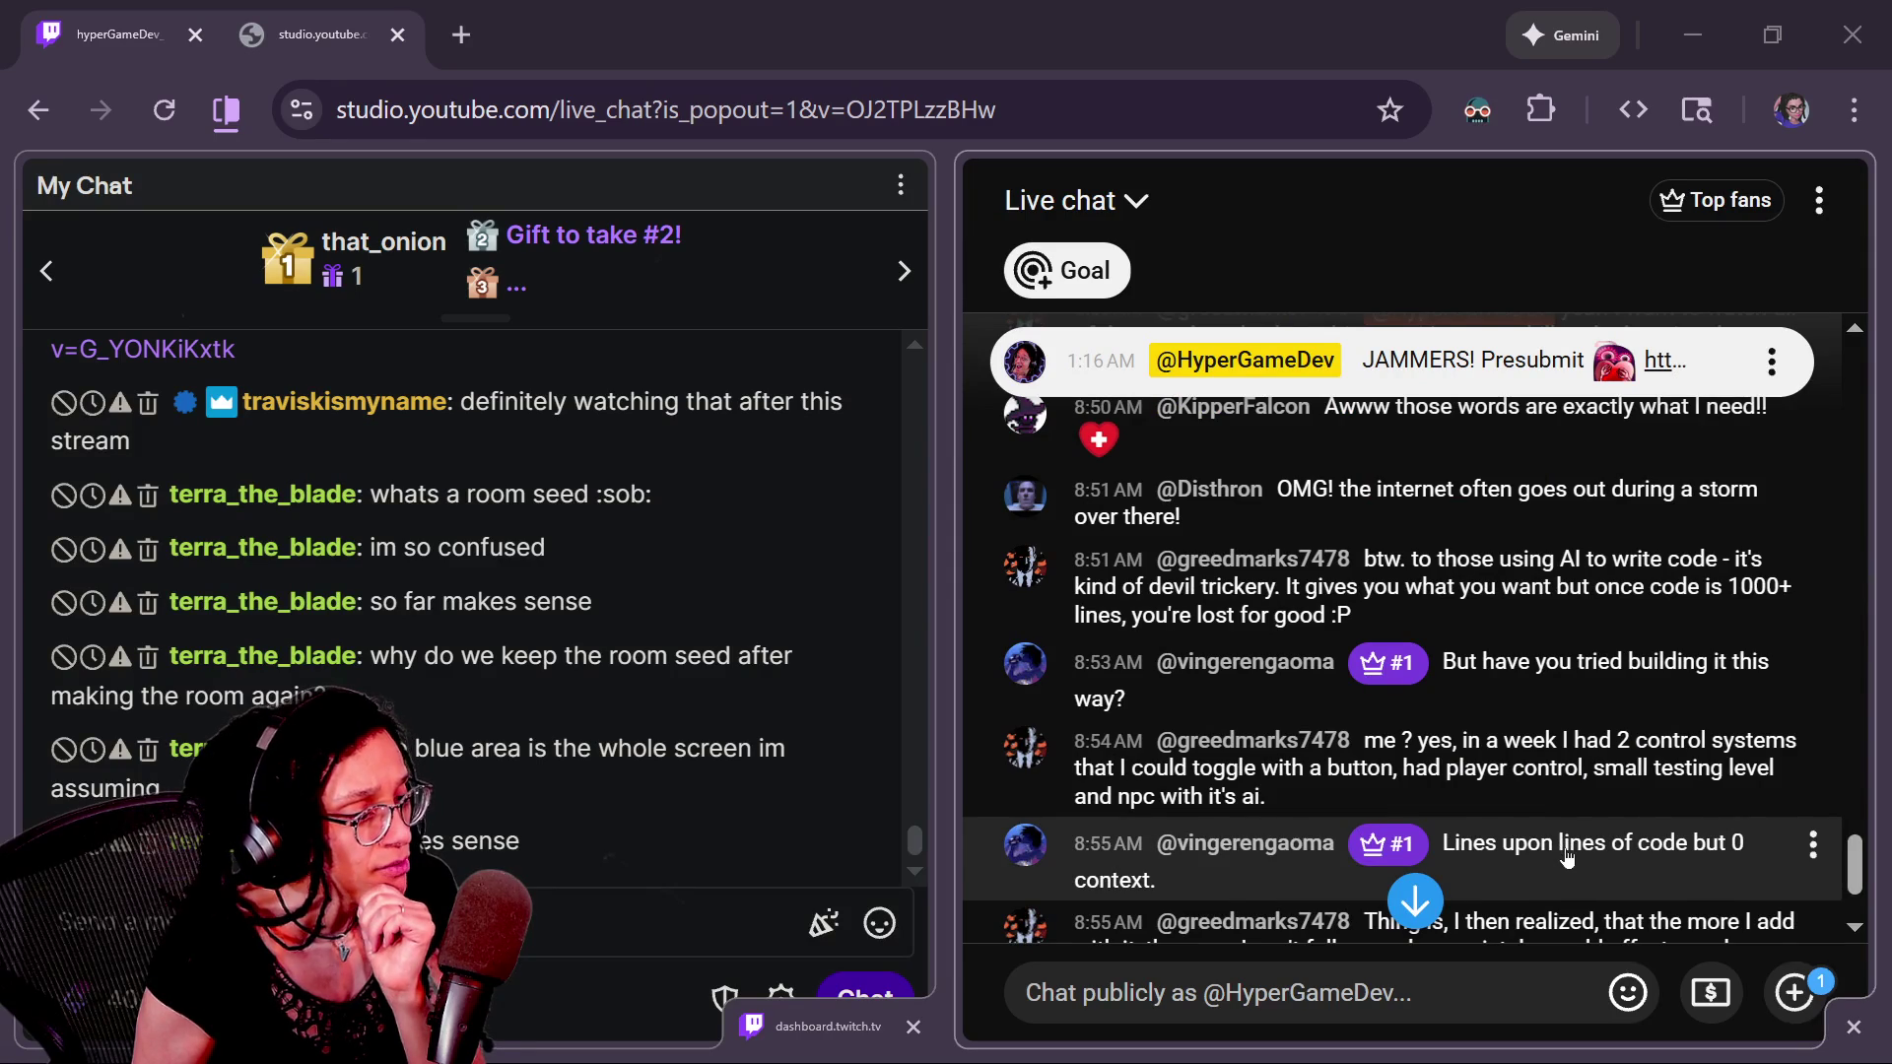
click(1413, 897)
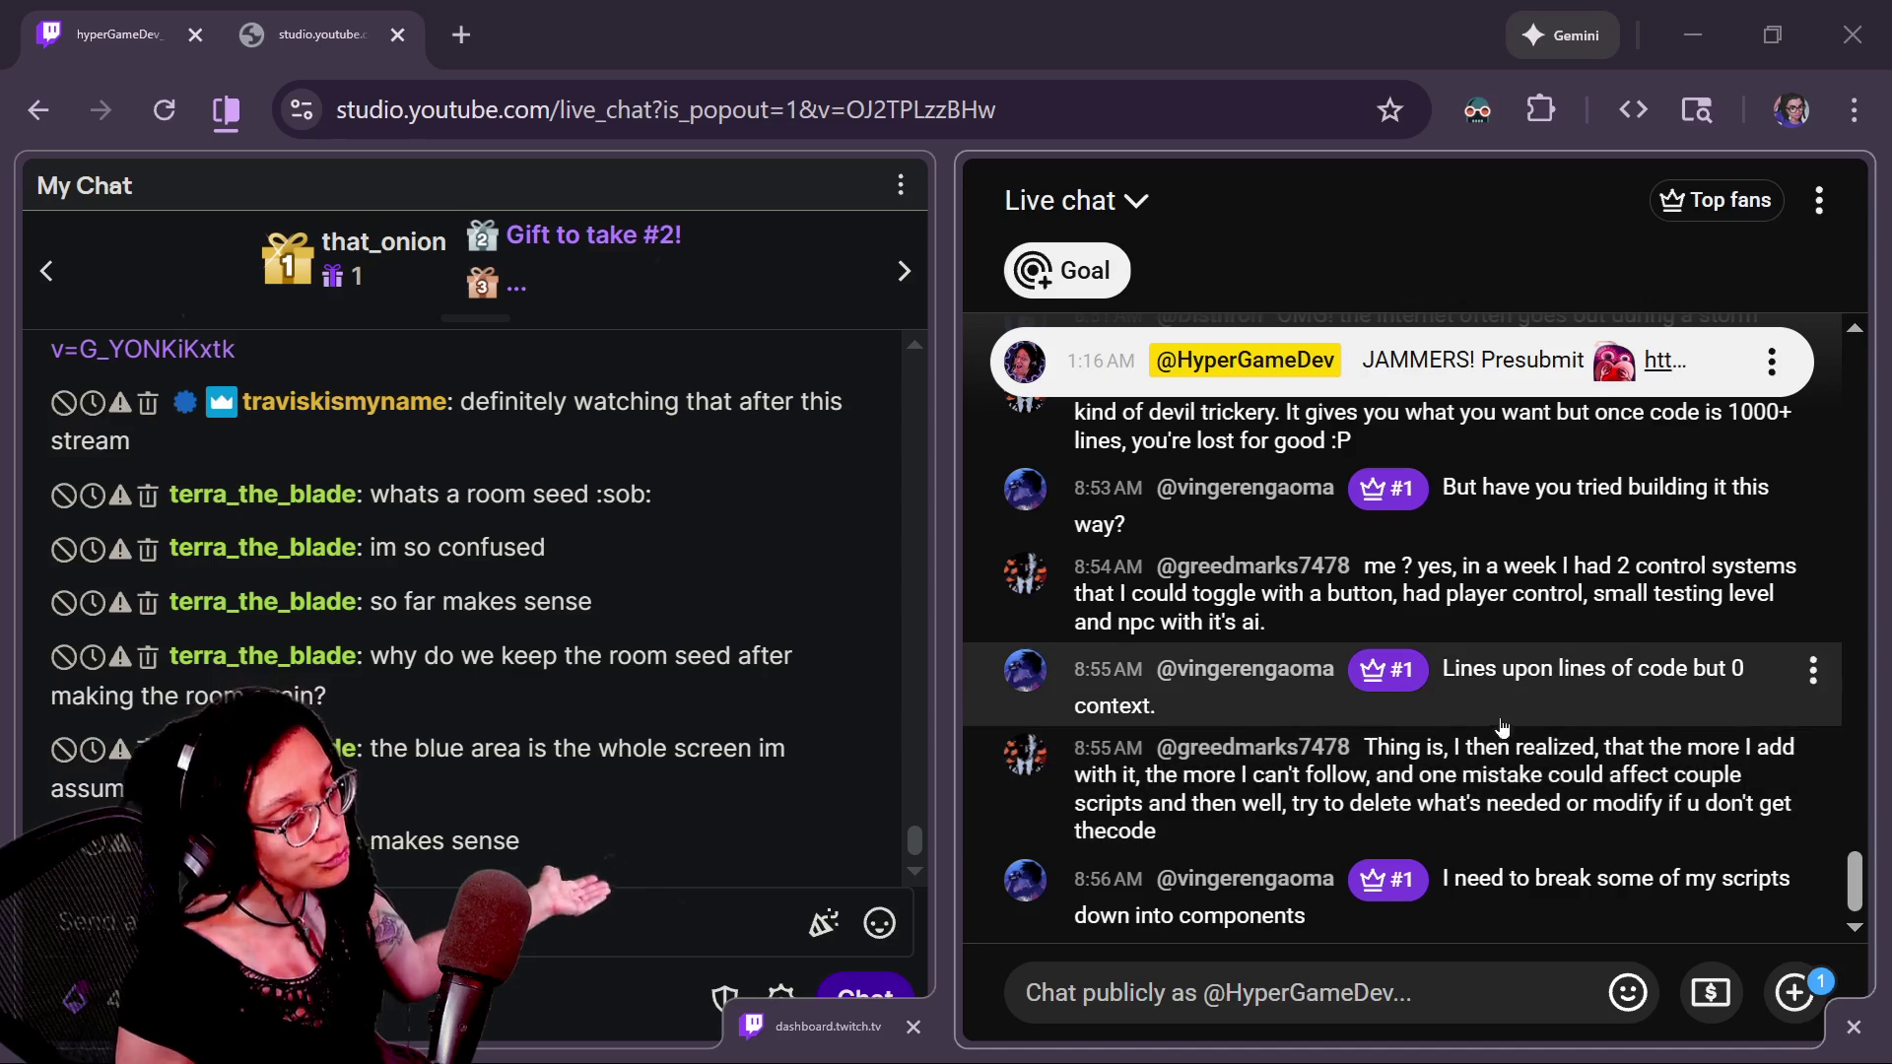
click(1384, 782)
- Highlight the chat messages about losing track of code, then switch to the itch.io page
triple_click(1383, 781)
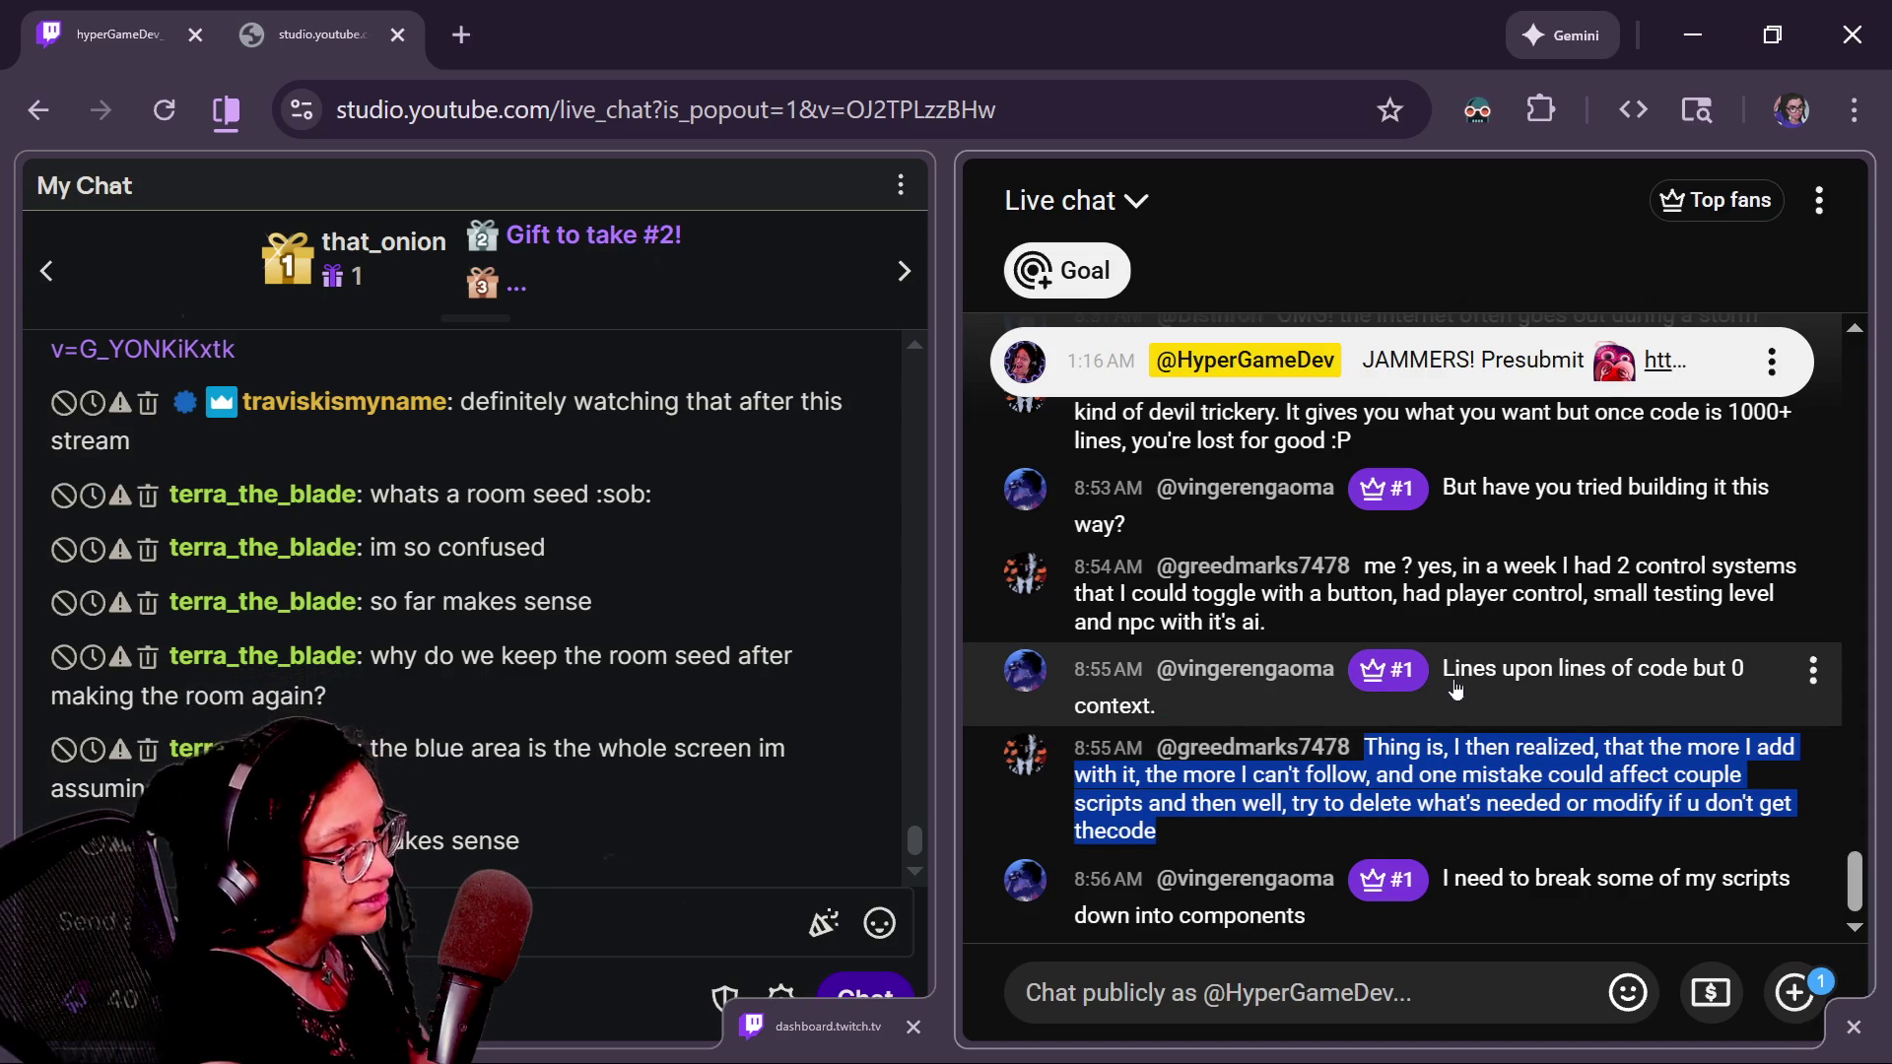
drag(1478, 878, 1526, 920)
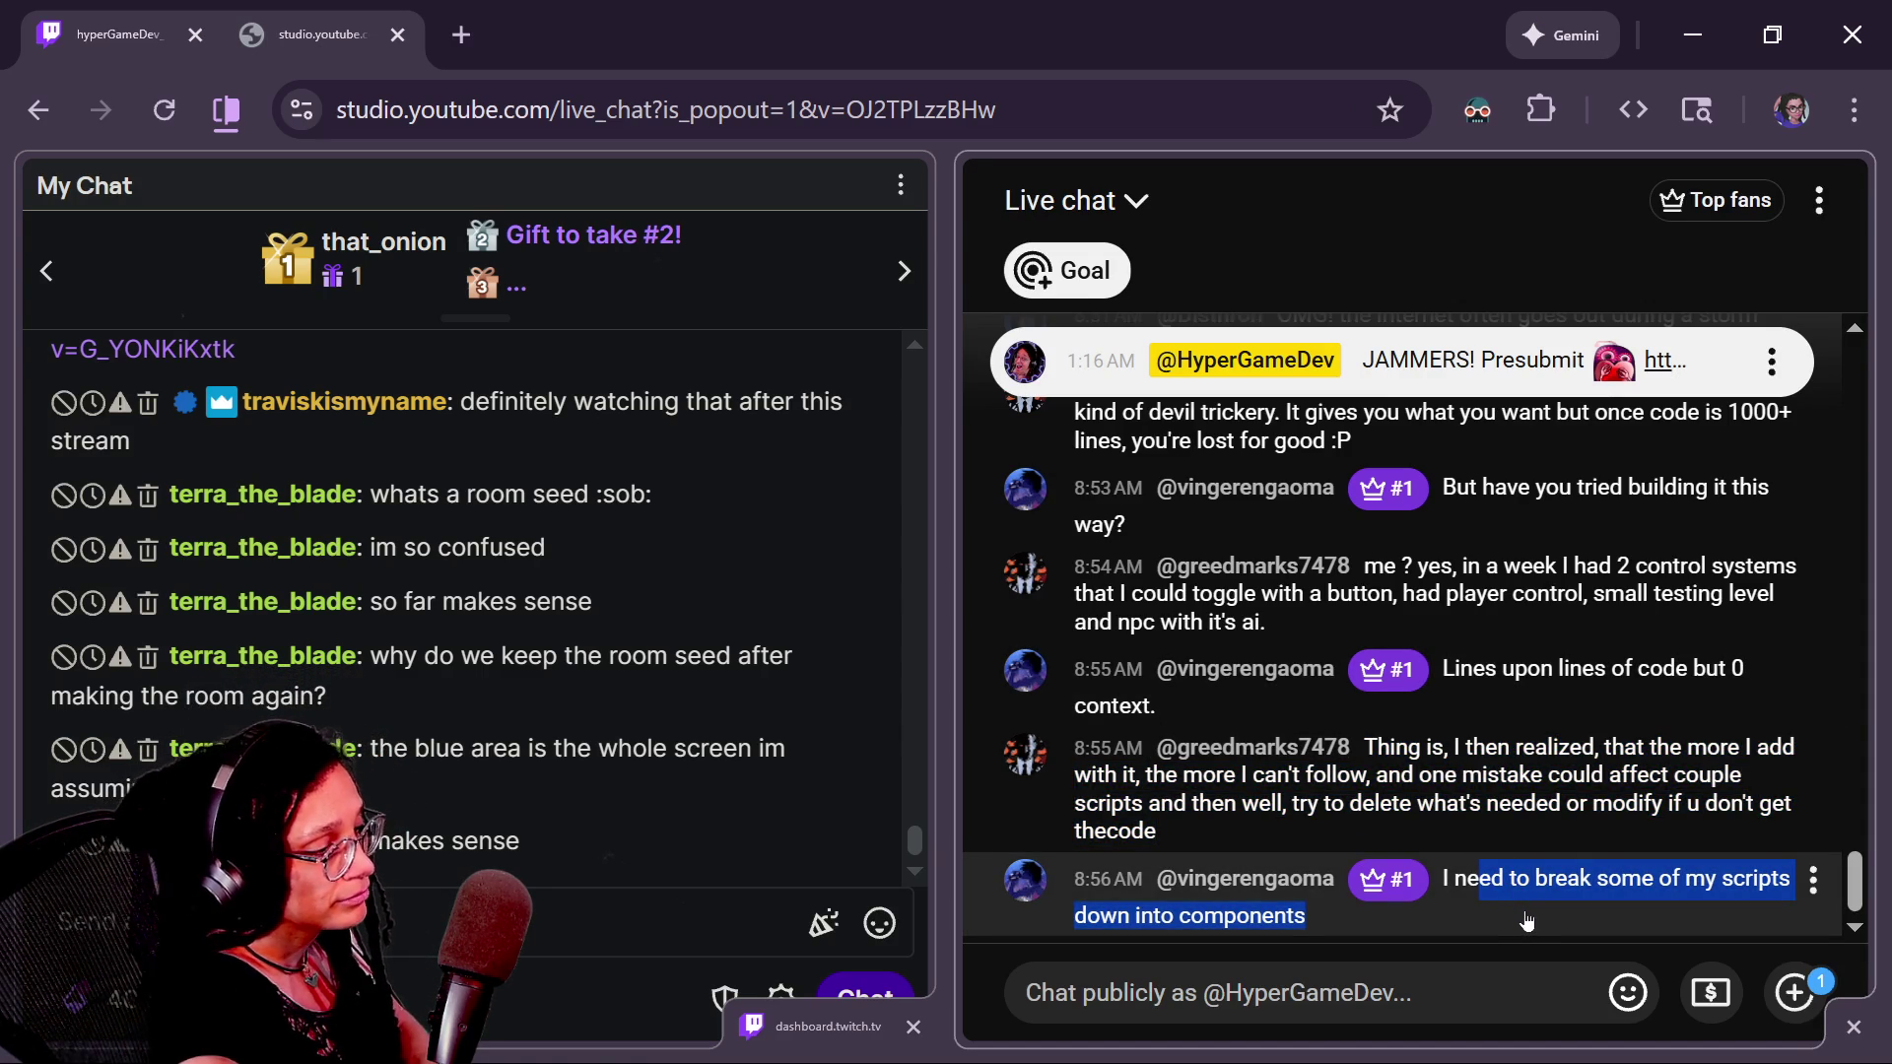
mouse_move(1526, 920)
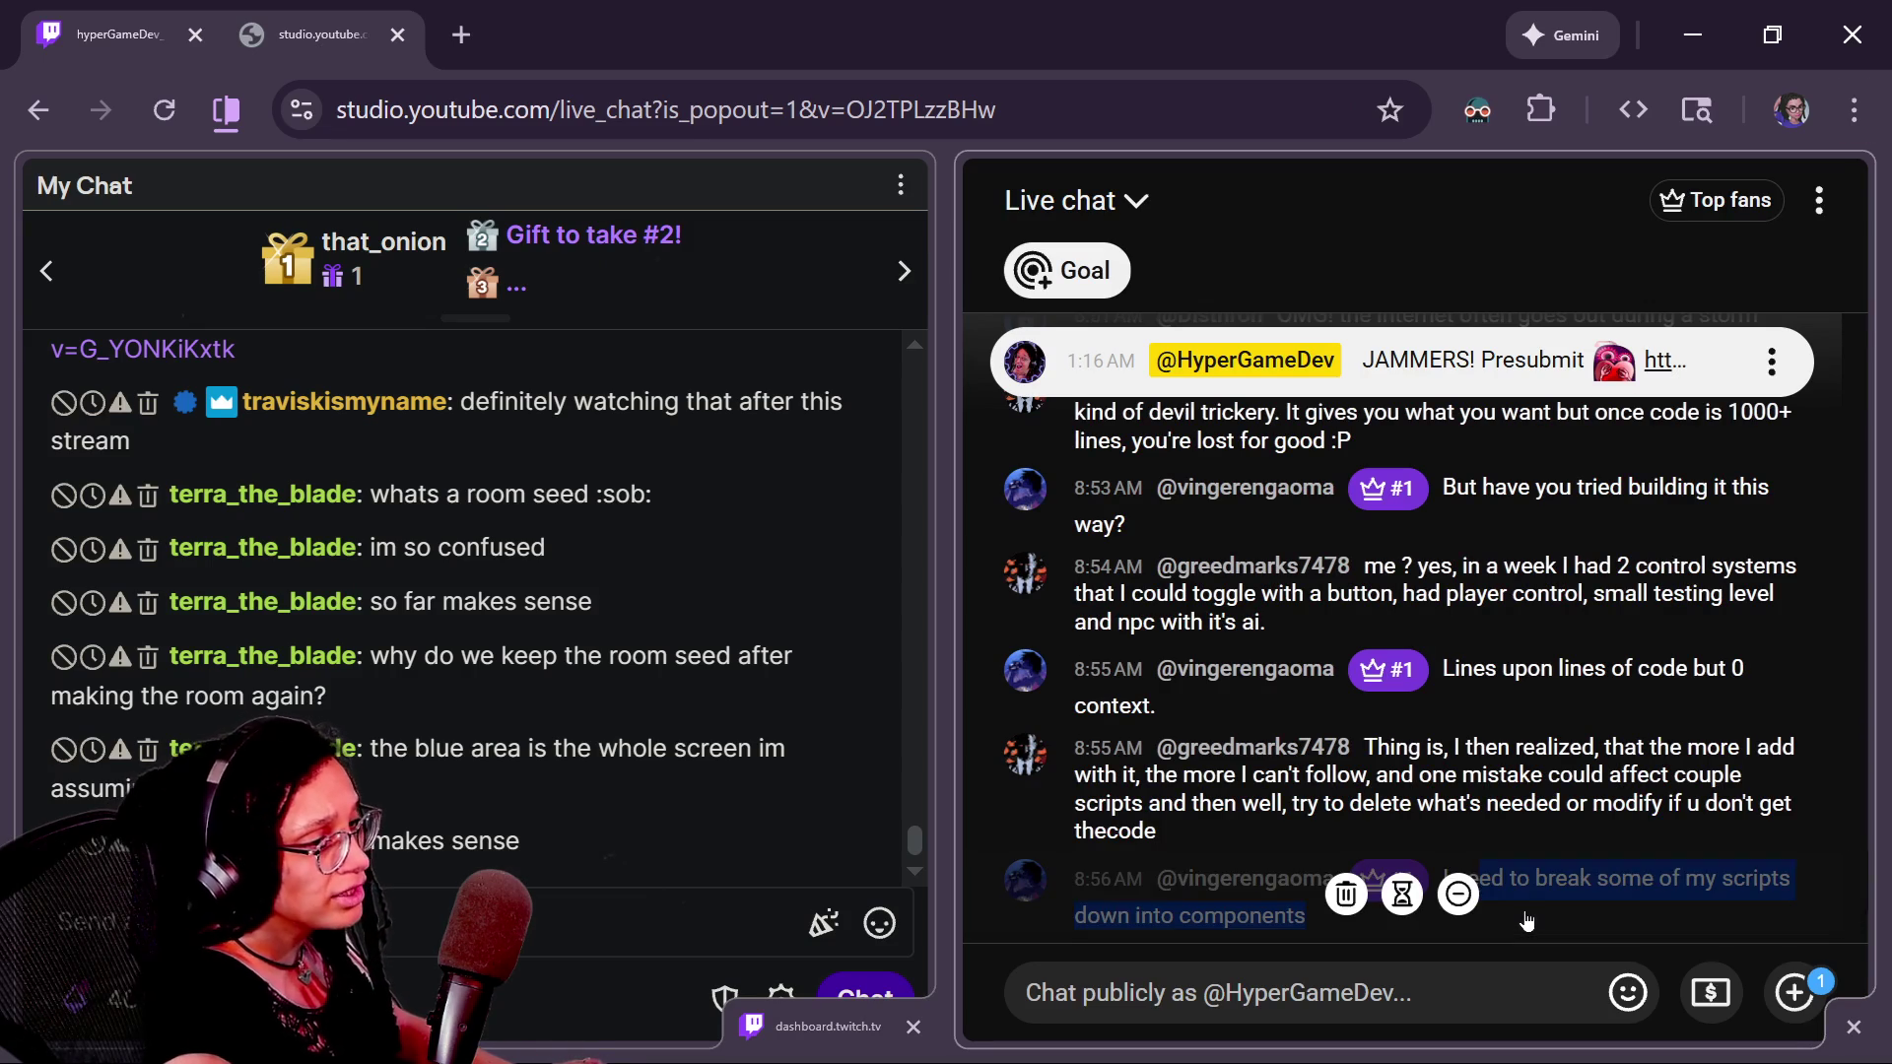
key(alt)
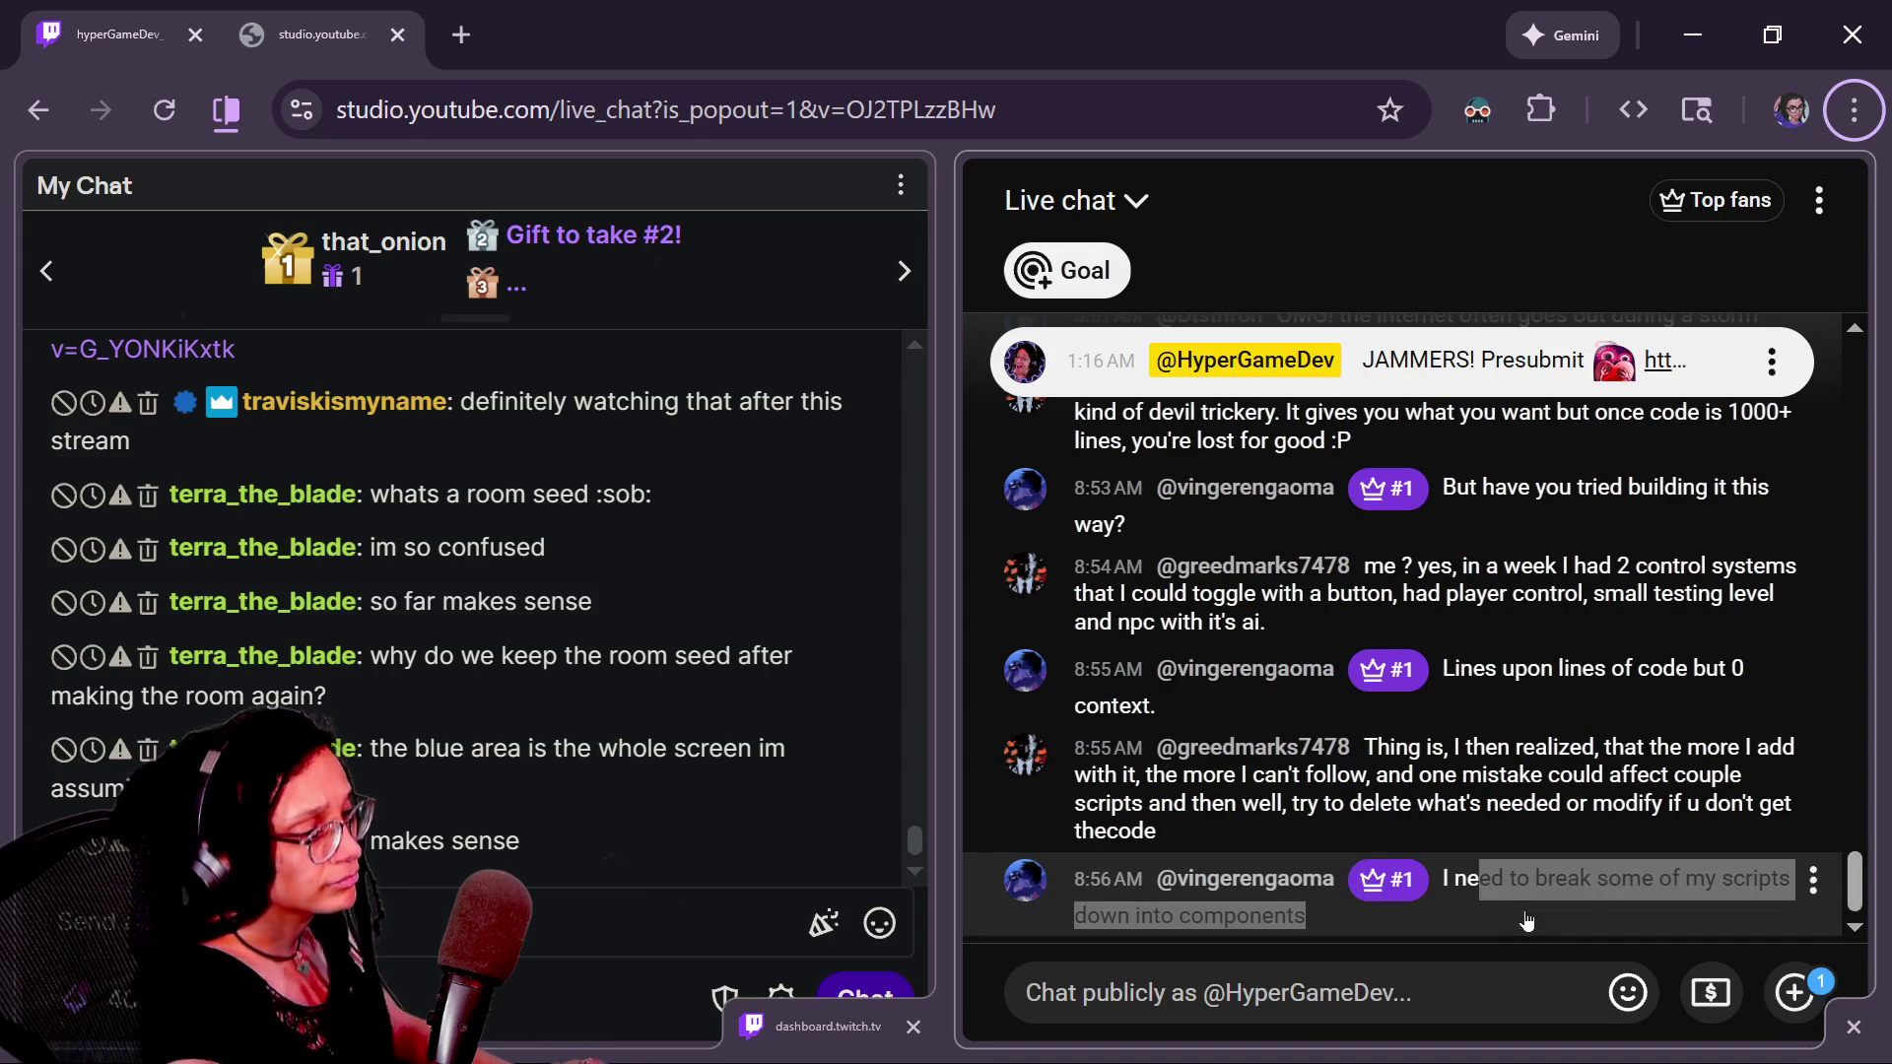
key(alt+Tab)
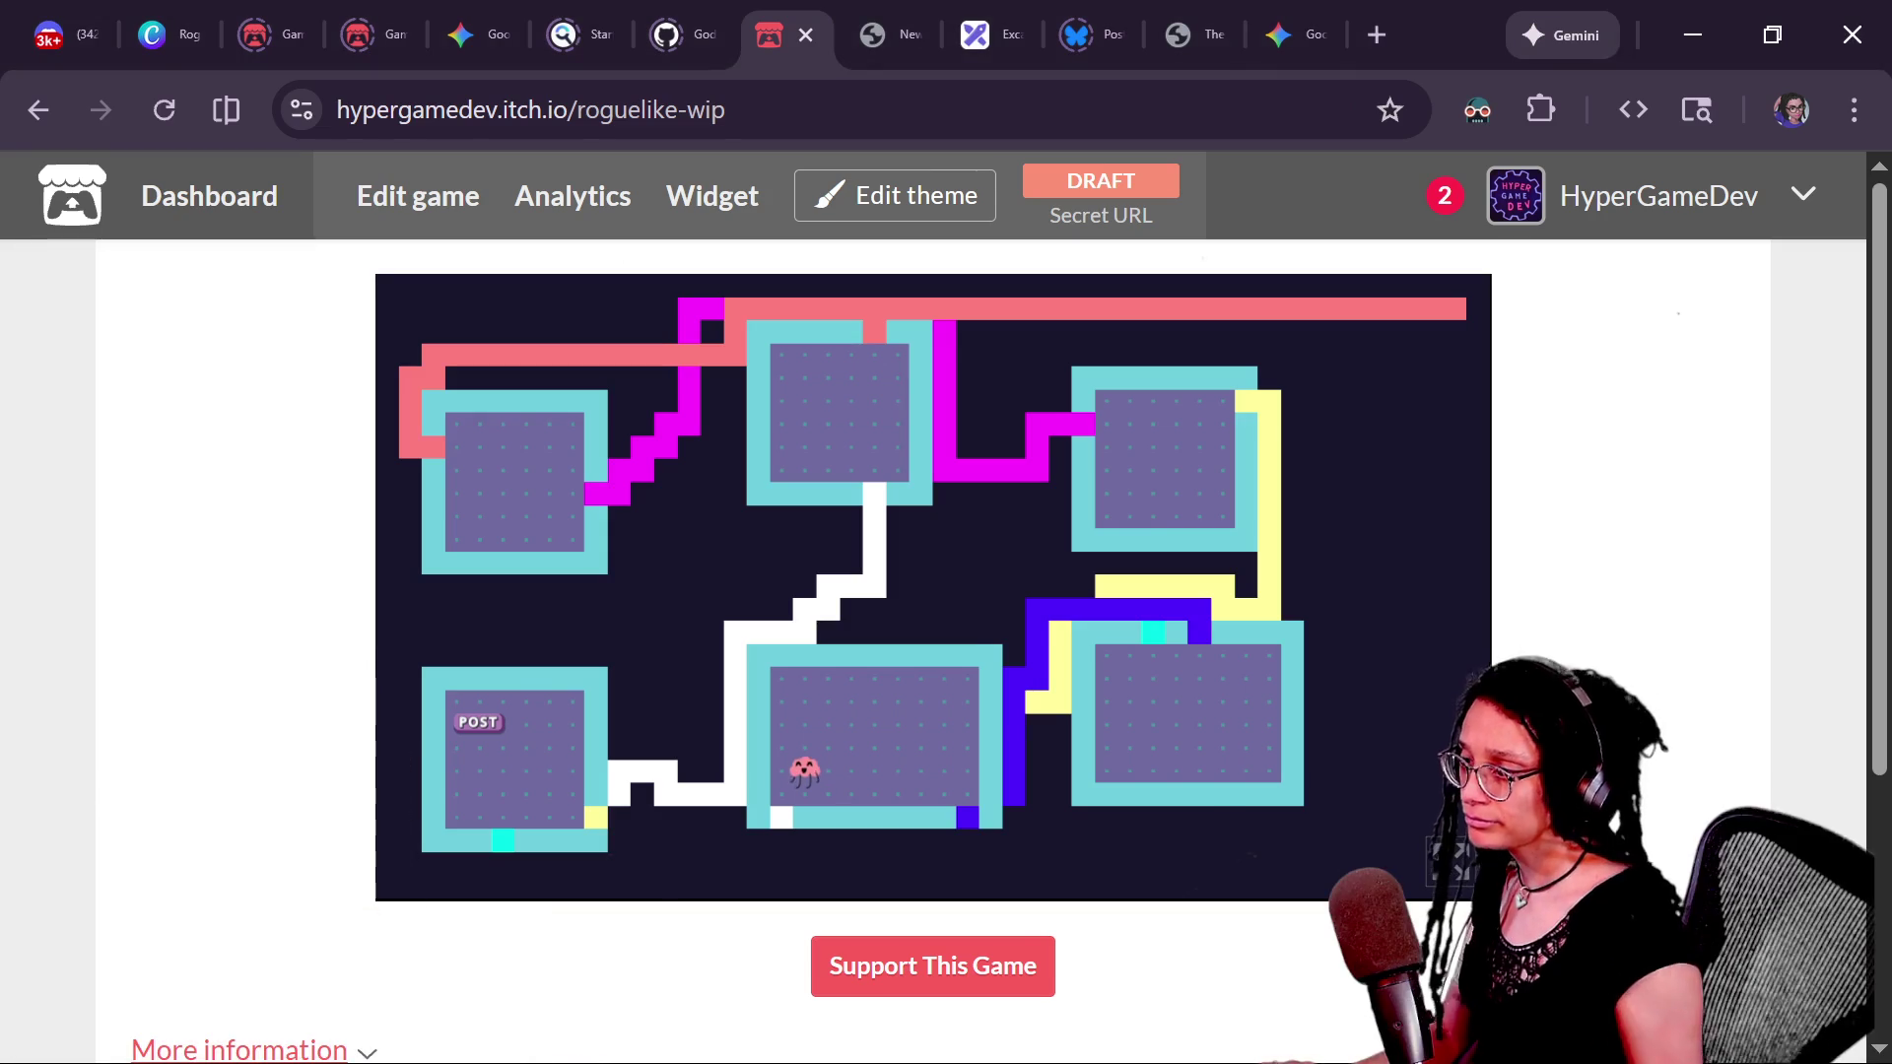
- Highlight the chat question about building it this way, then move on to the Godot script editor
key(alt+Tab)
drag(1431, 518, 1482, 532)
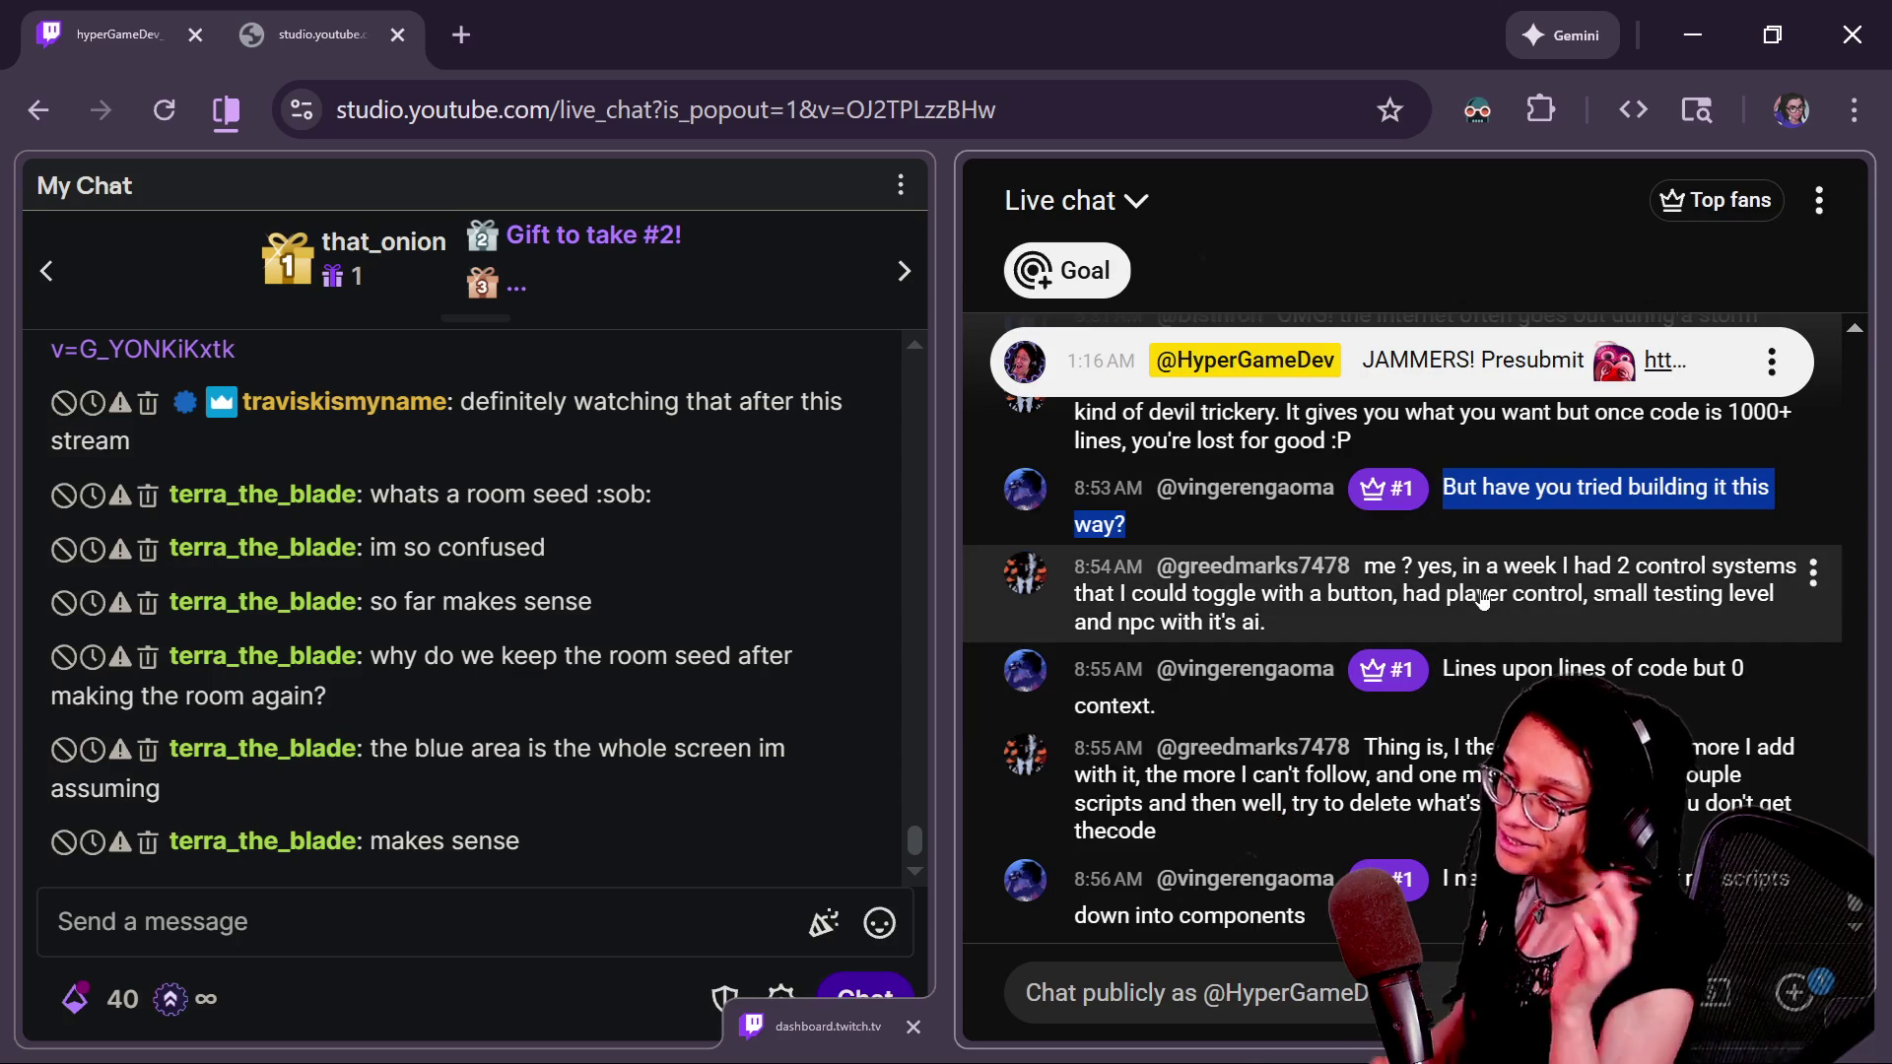
key(alt+Tab)
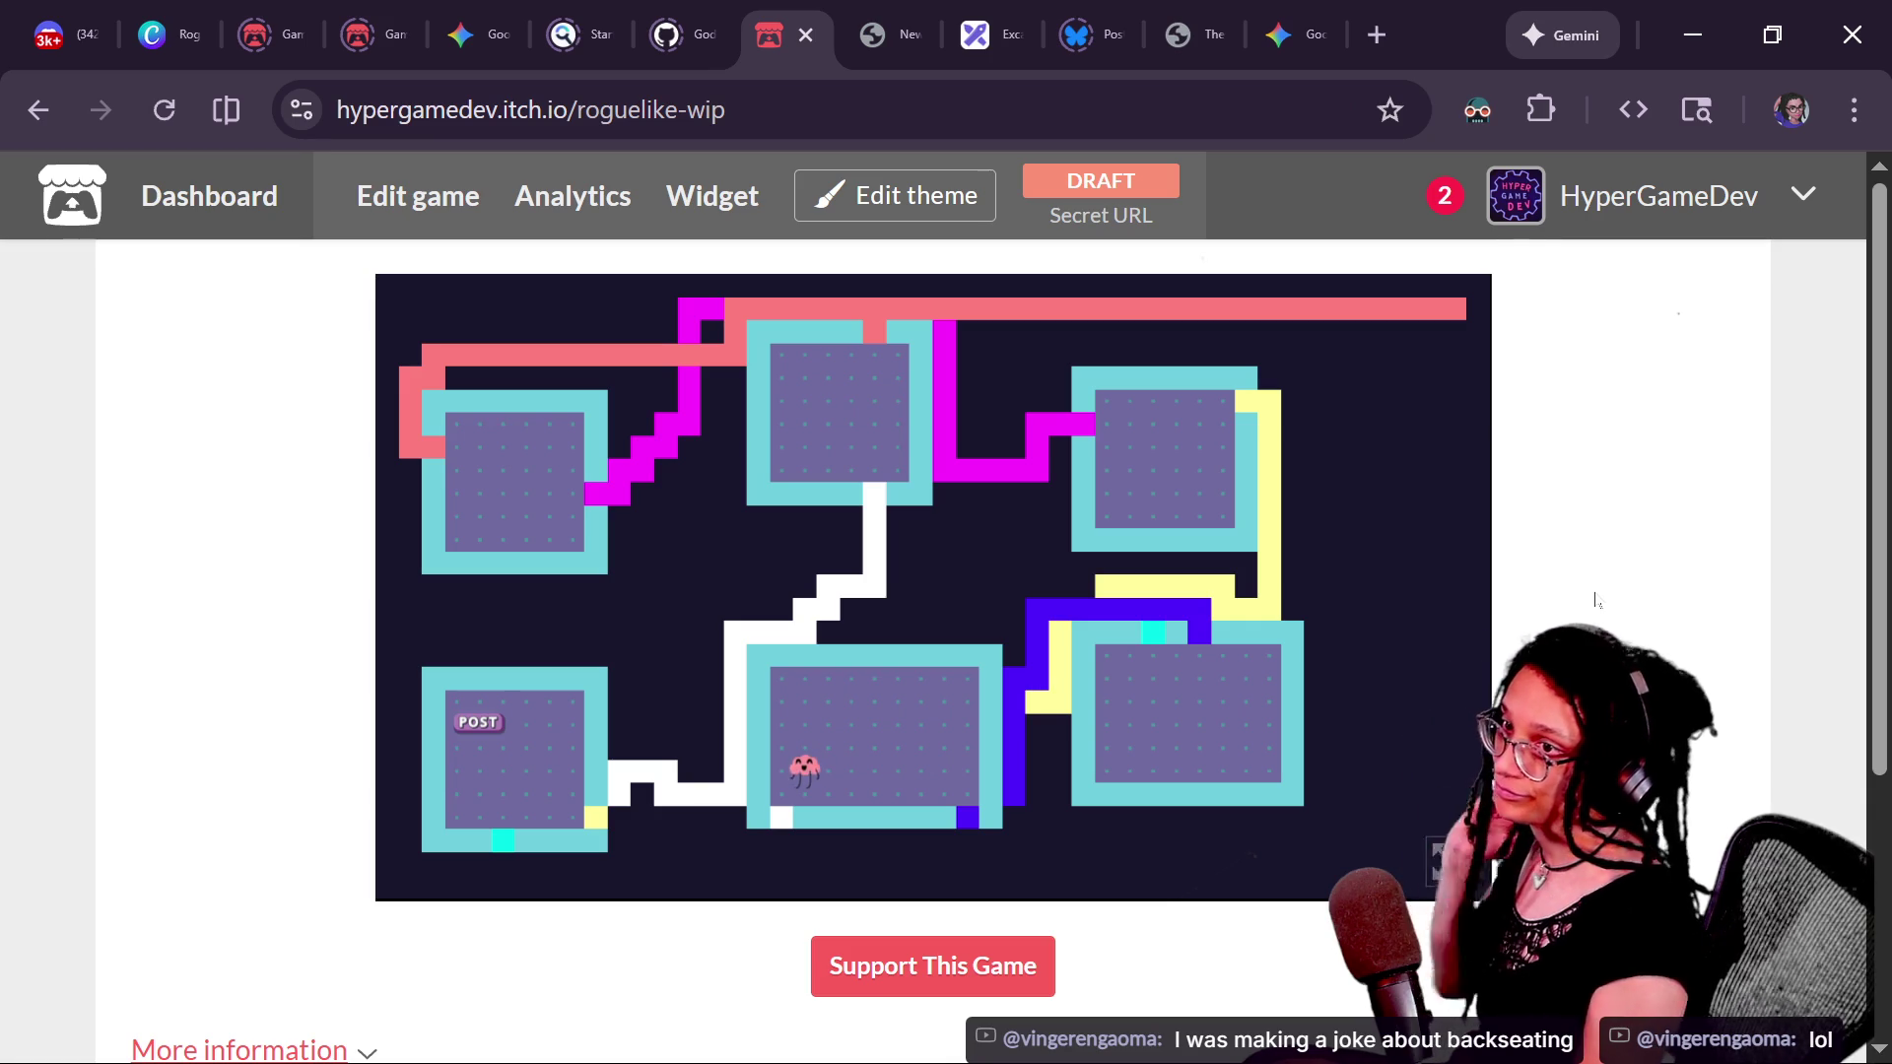
key(alt+Tab)
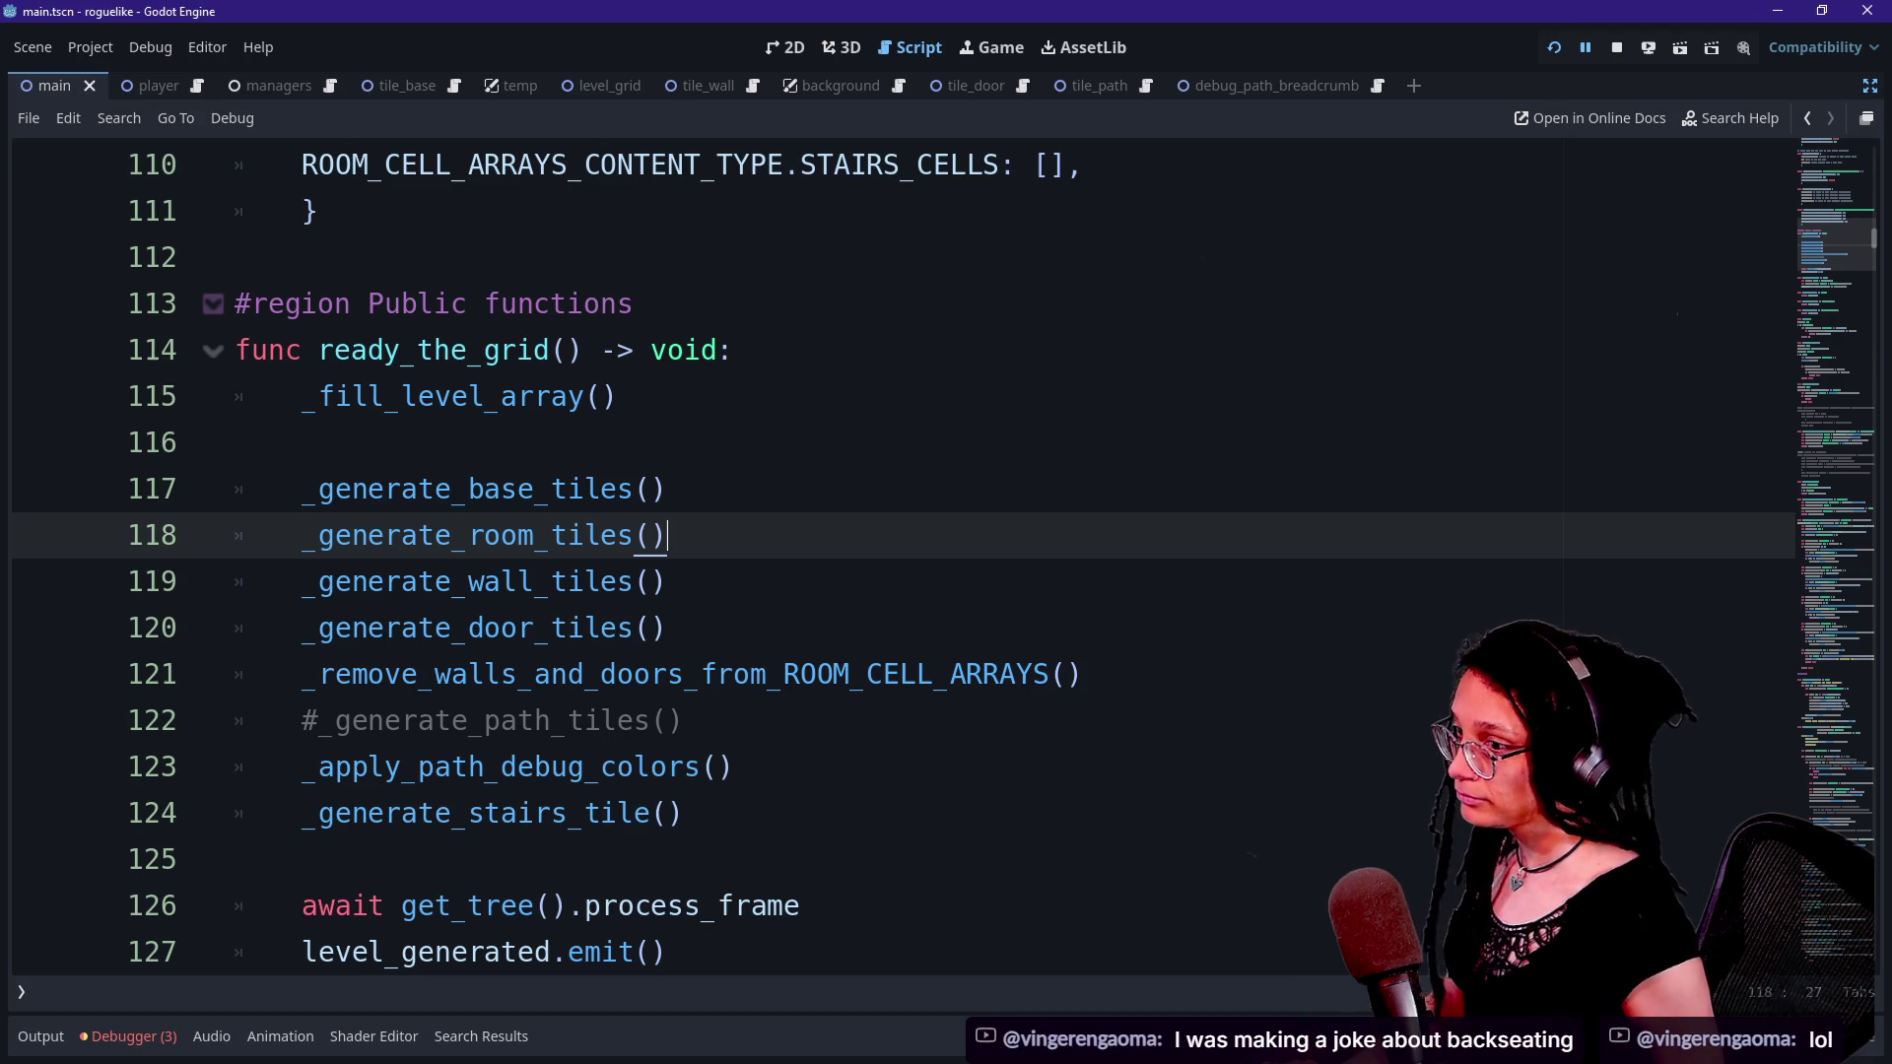
- Search the script for _room_data.size and select _room_data.size() on line 361
scroll(887, 552, down, 5)
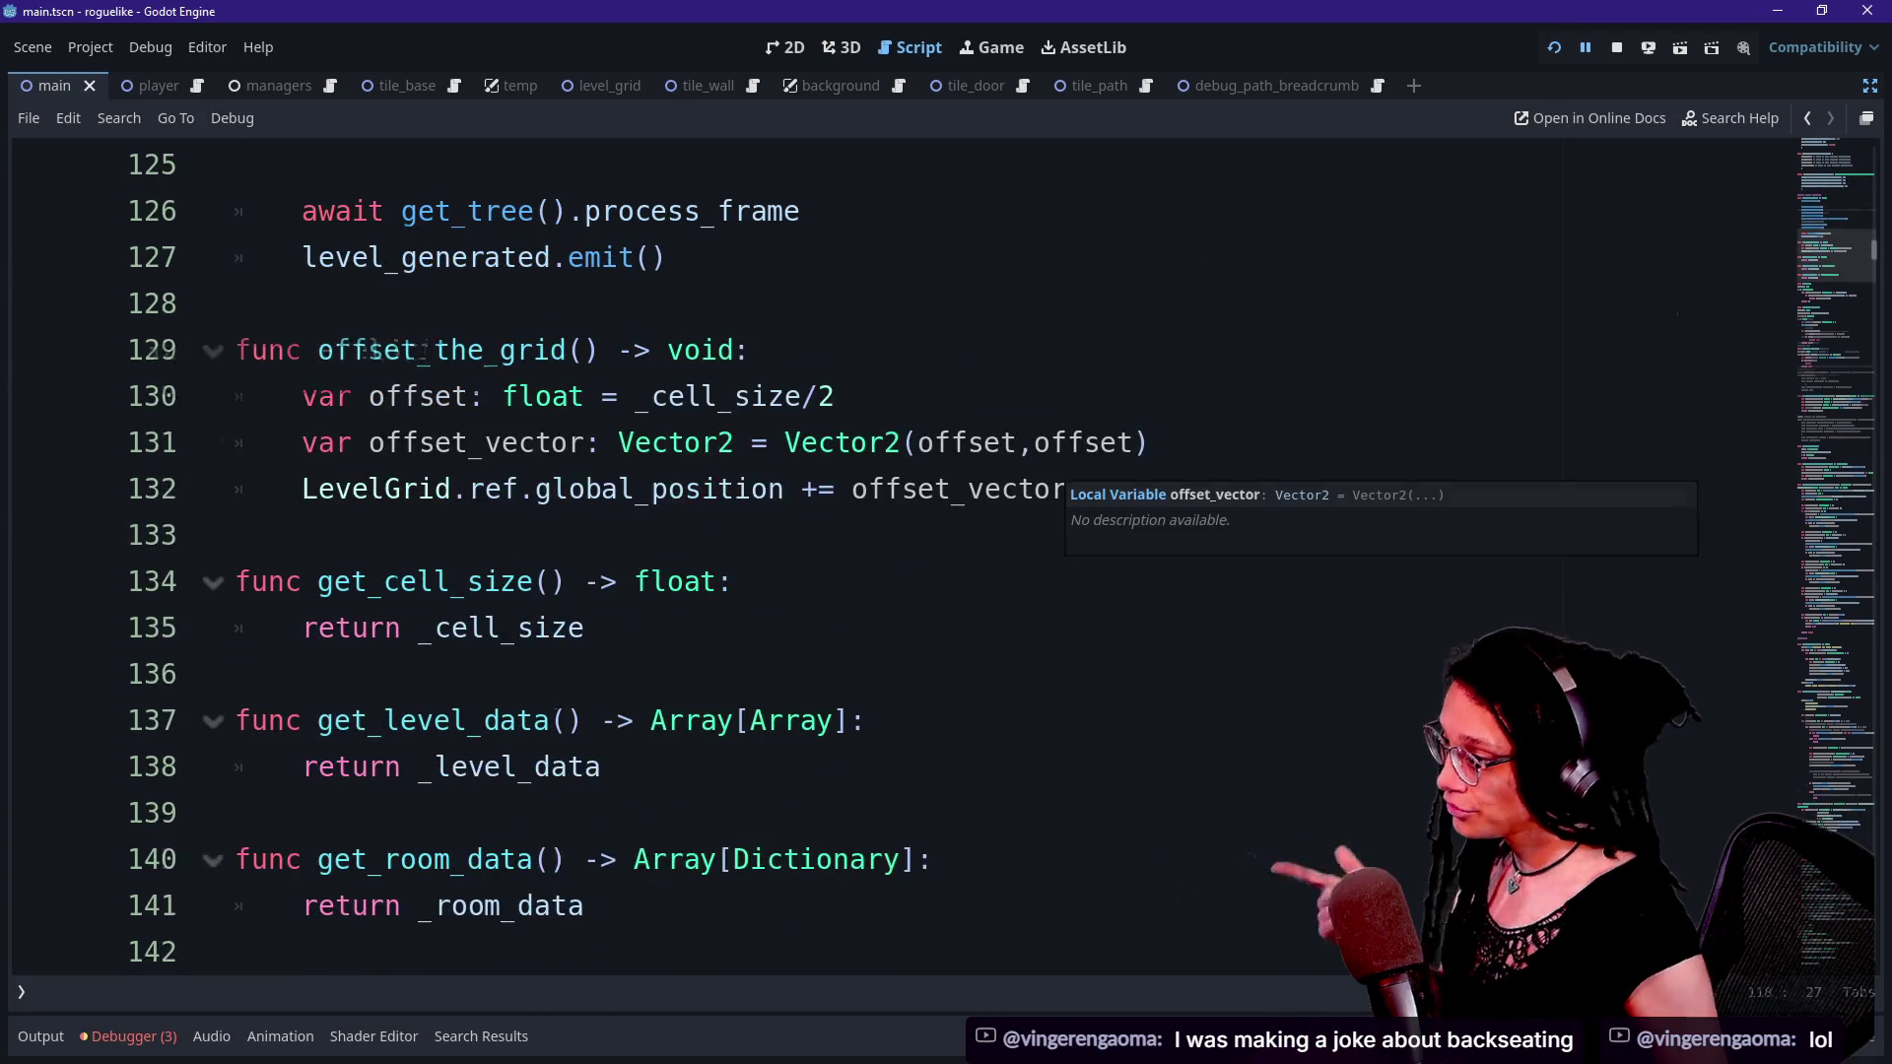
scroll(1034, 493, down, 10)
scroll(887, 552, down, 8)
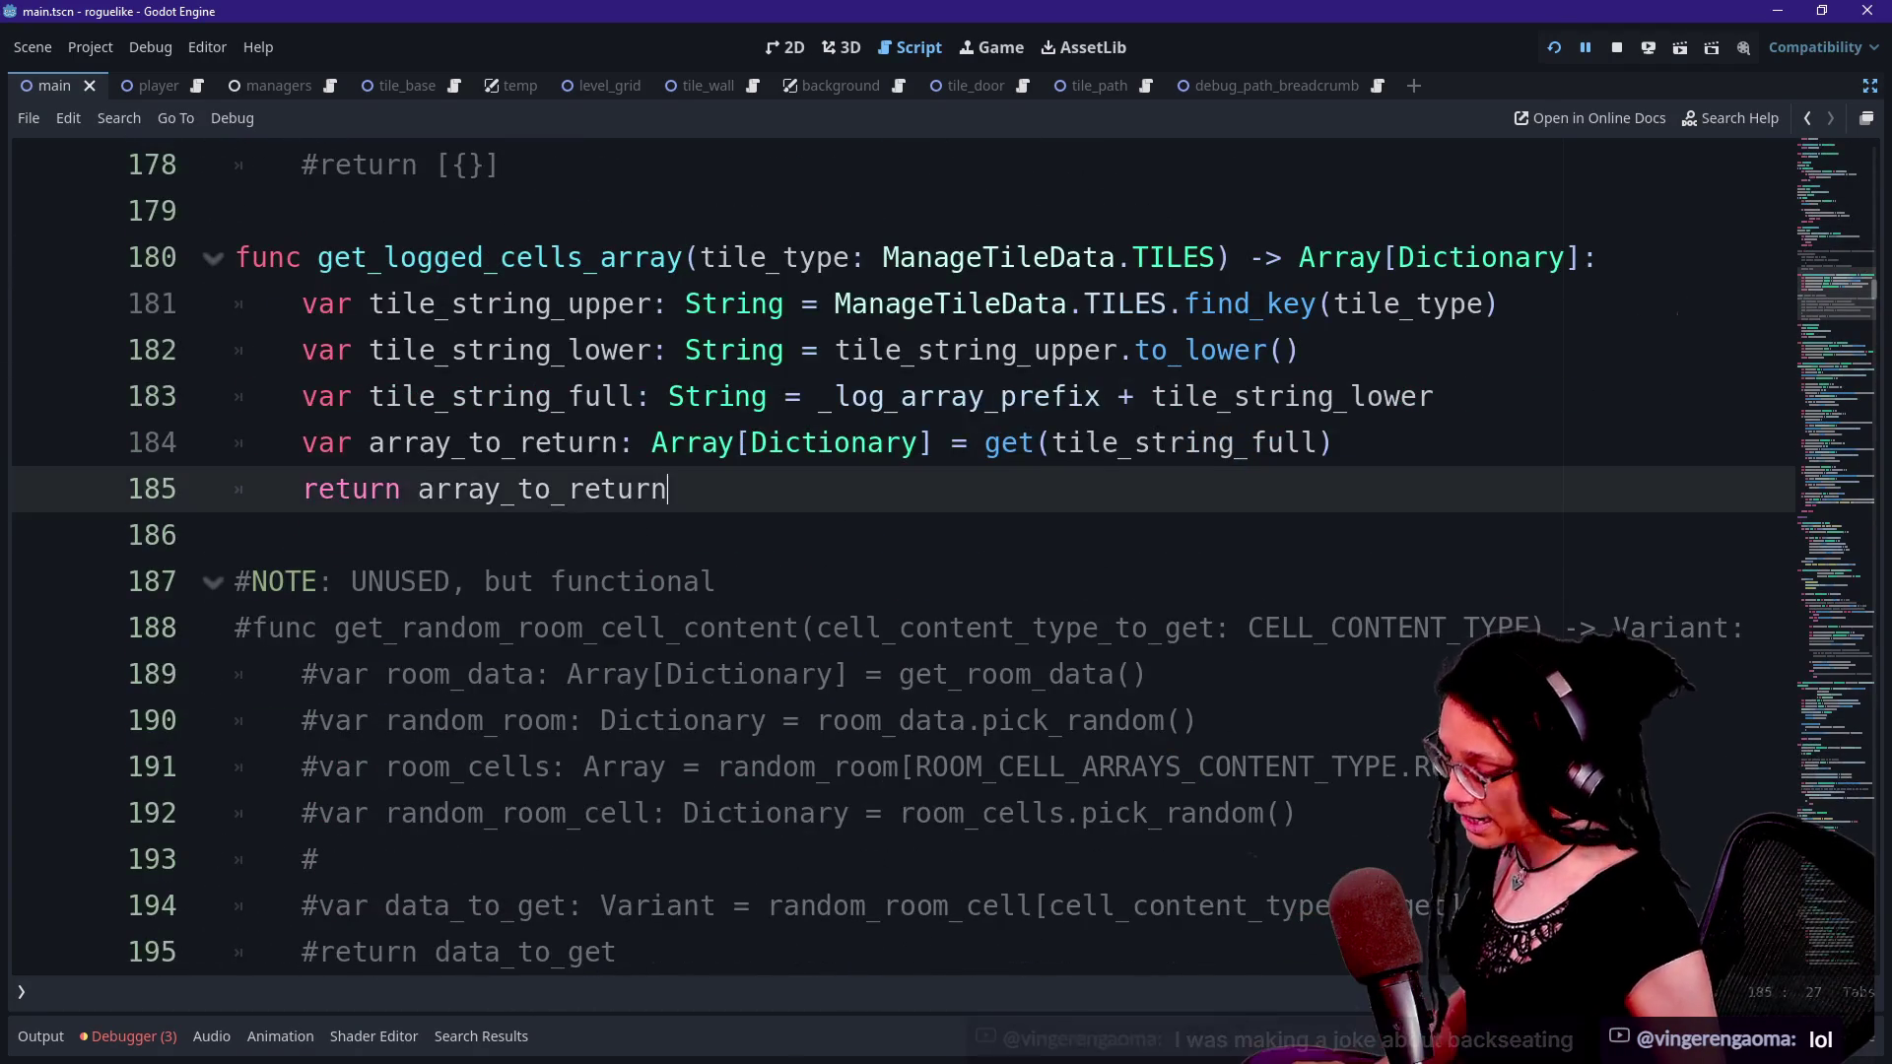
click(670, 487)
key(ctrl+f)
text(get)
key(BackSpace)
key(BackSpace)
key(BackSpace)
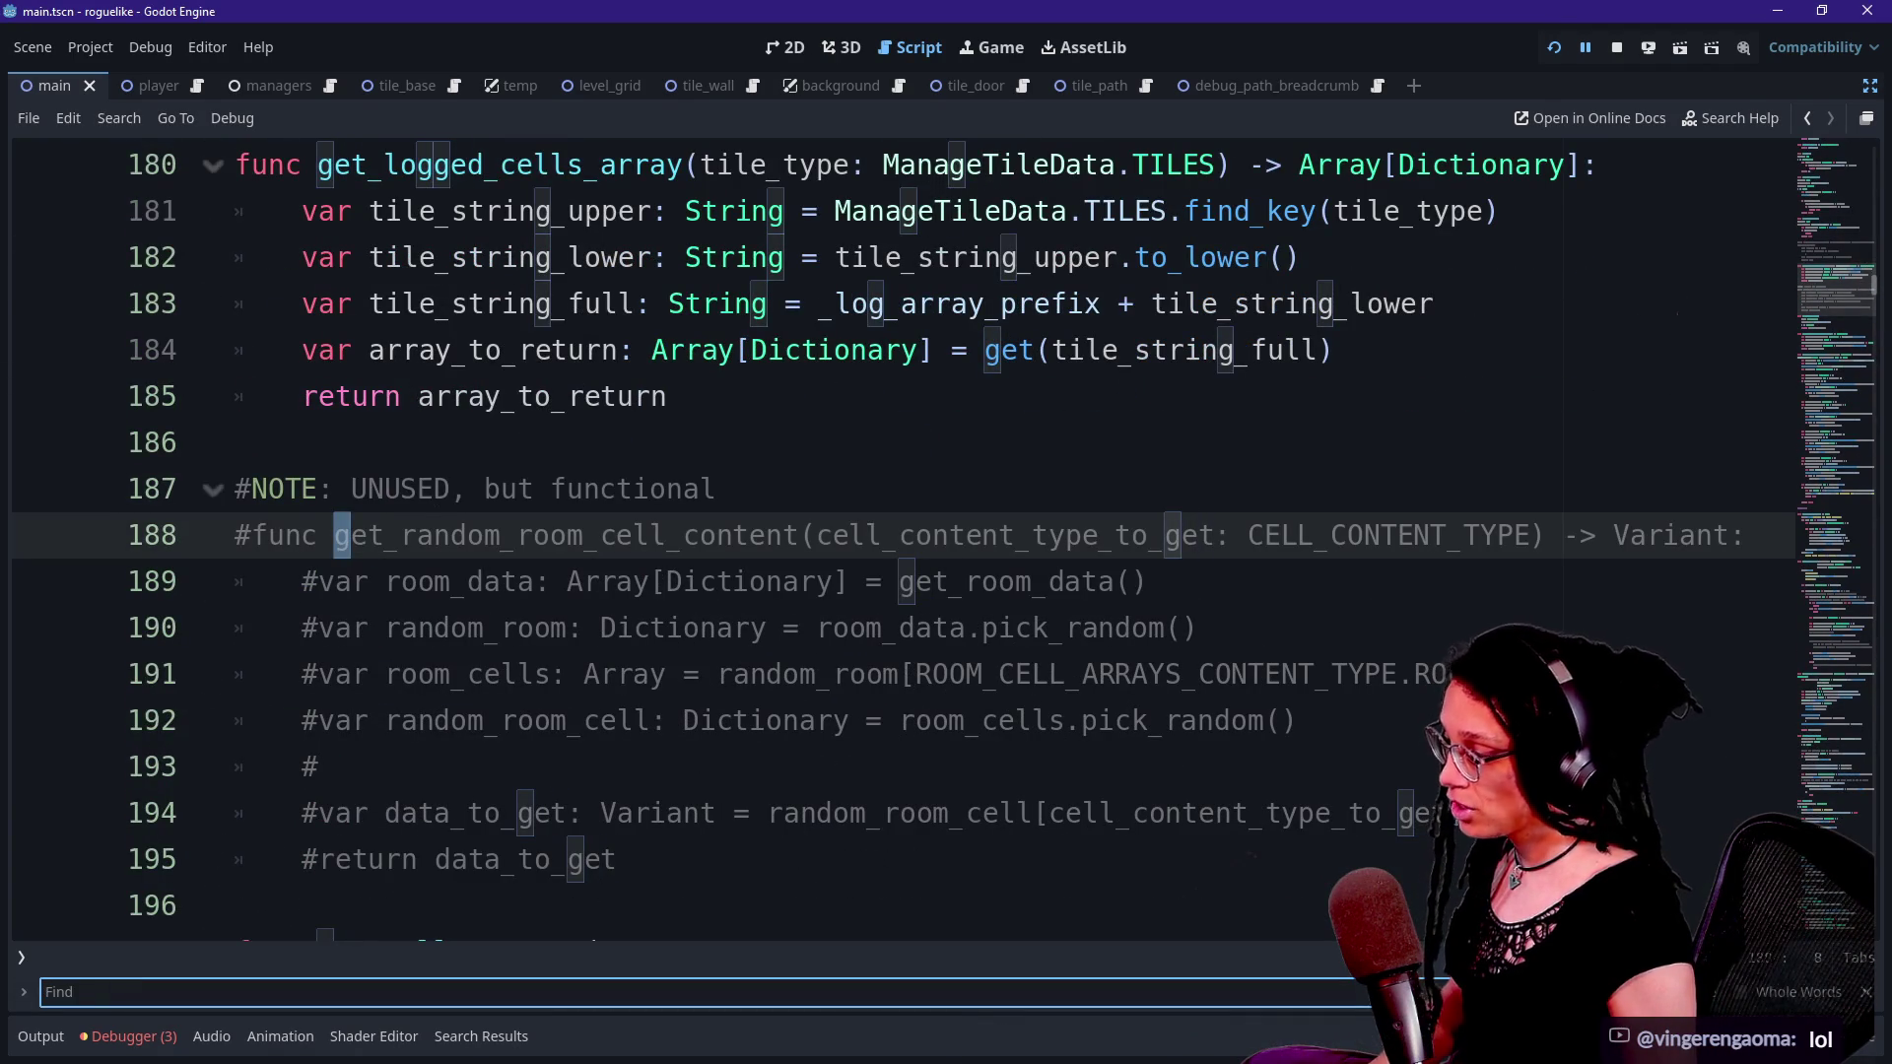
text(_room_d)
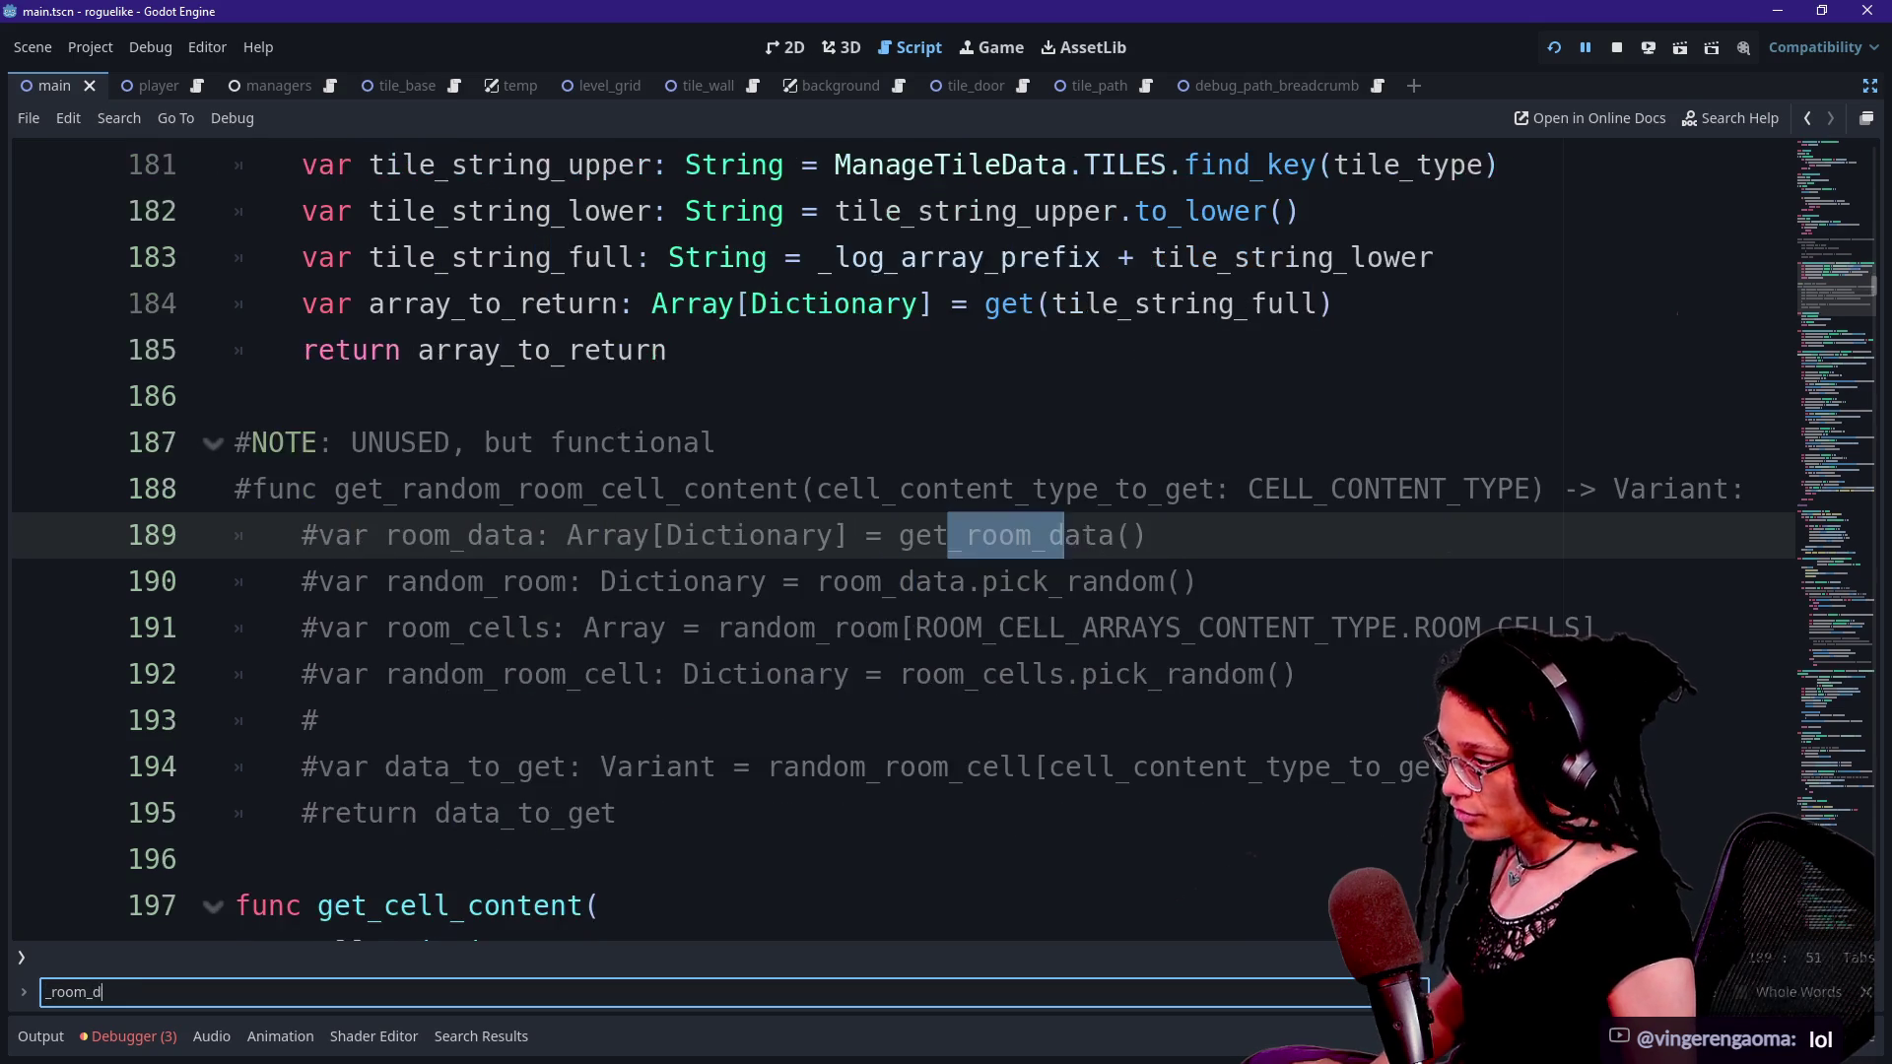
text(ata.size9)
click(422, 627)
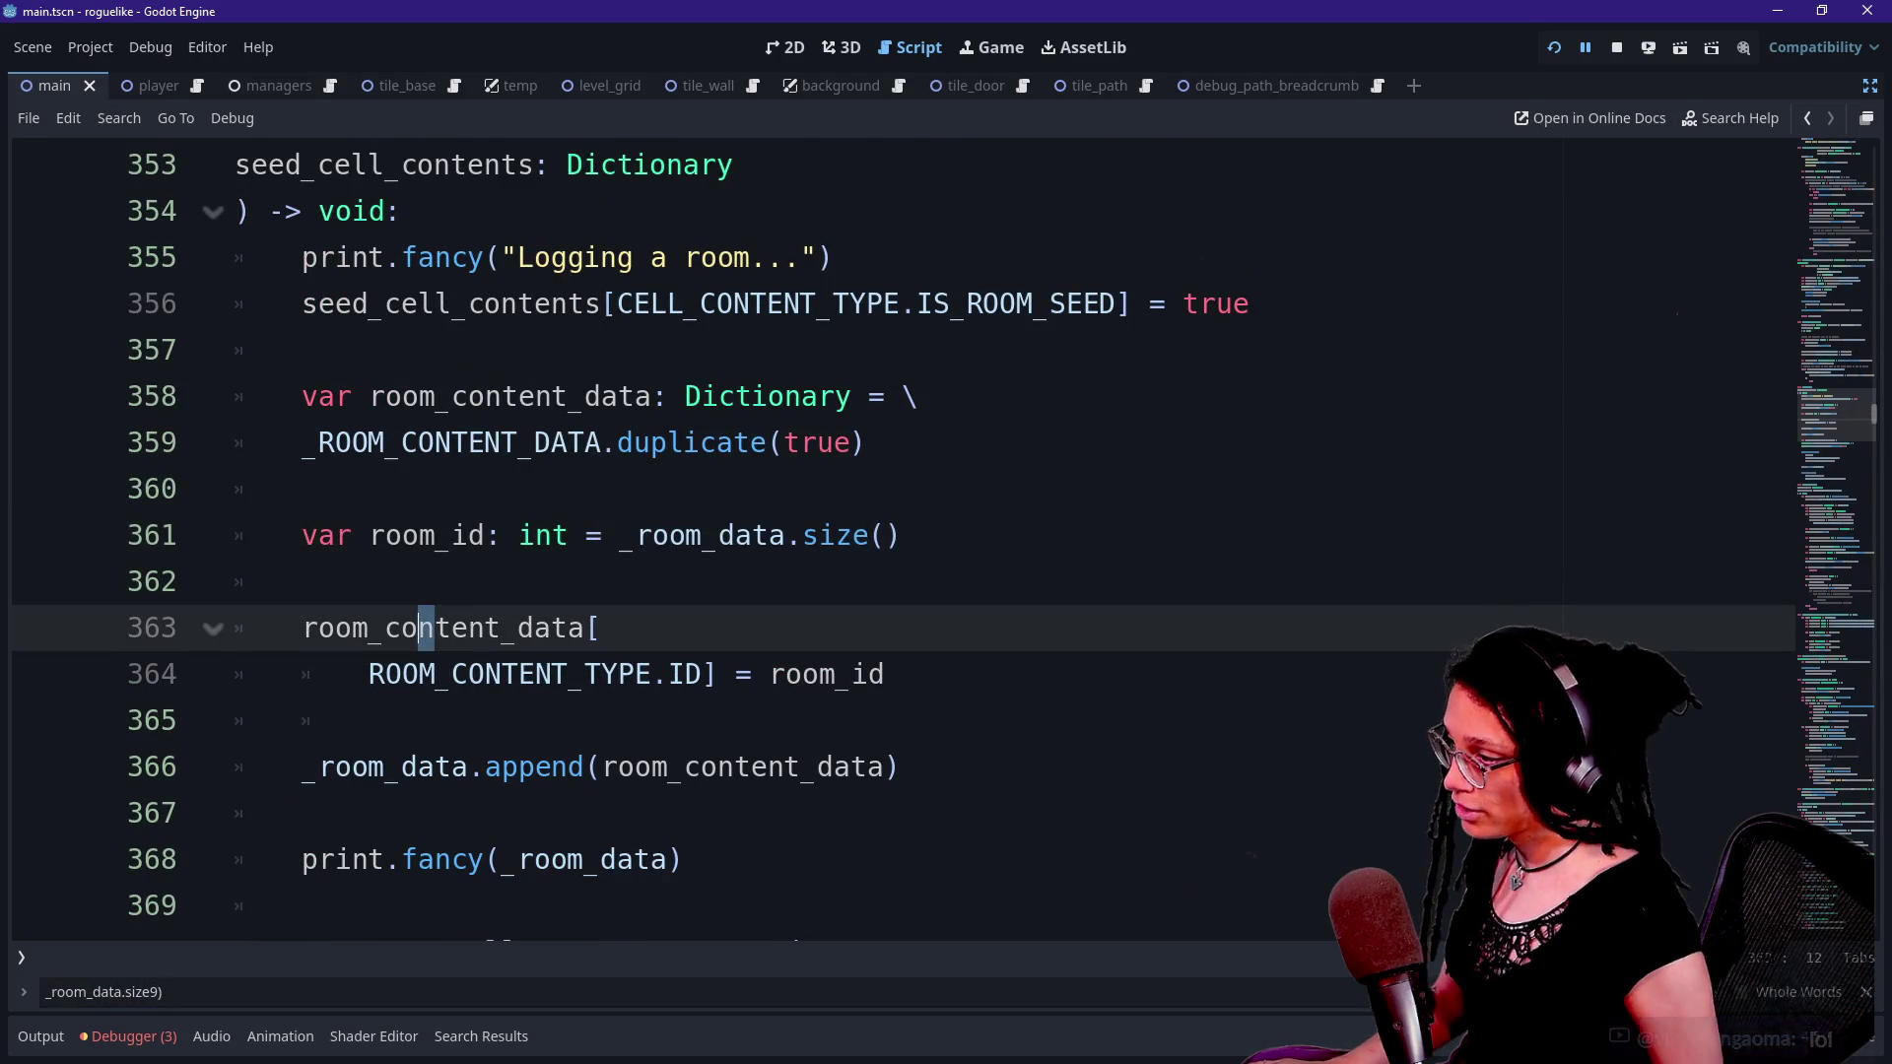
drag(619, 535, 902, 535)
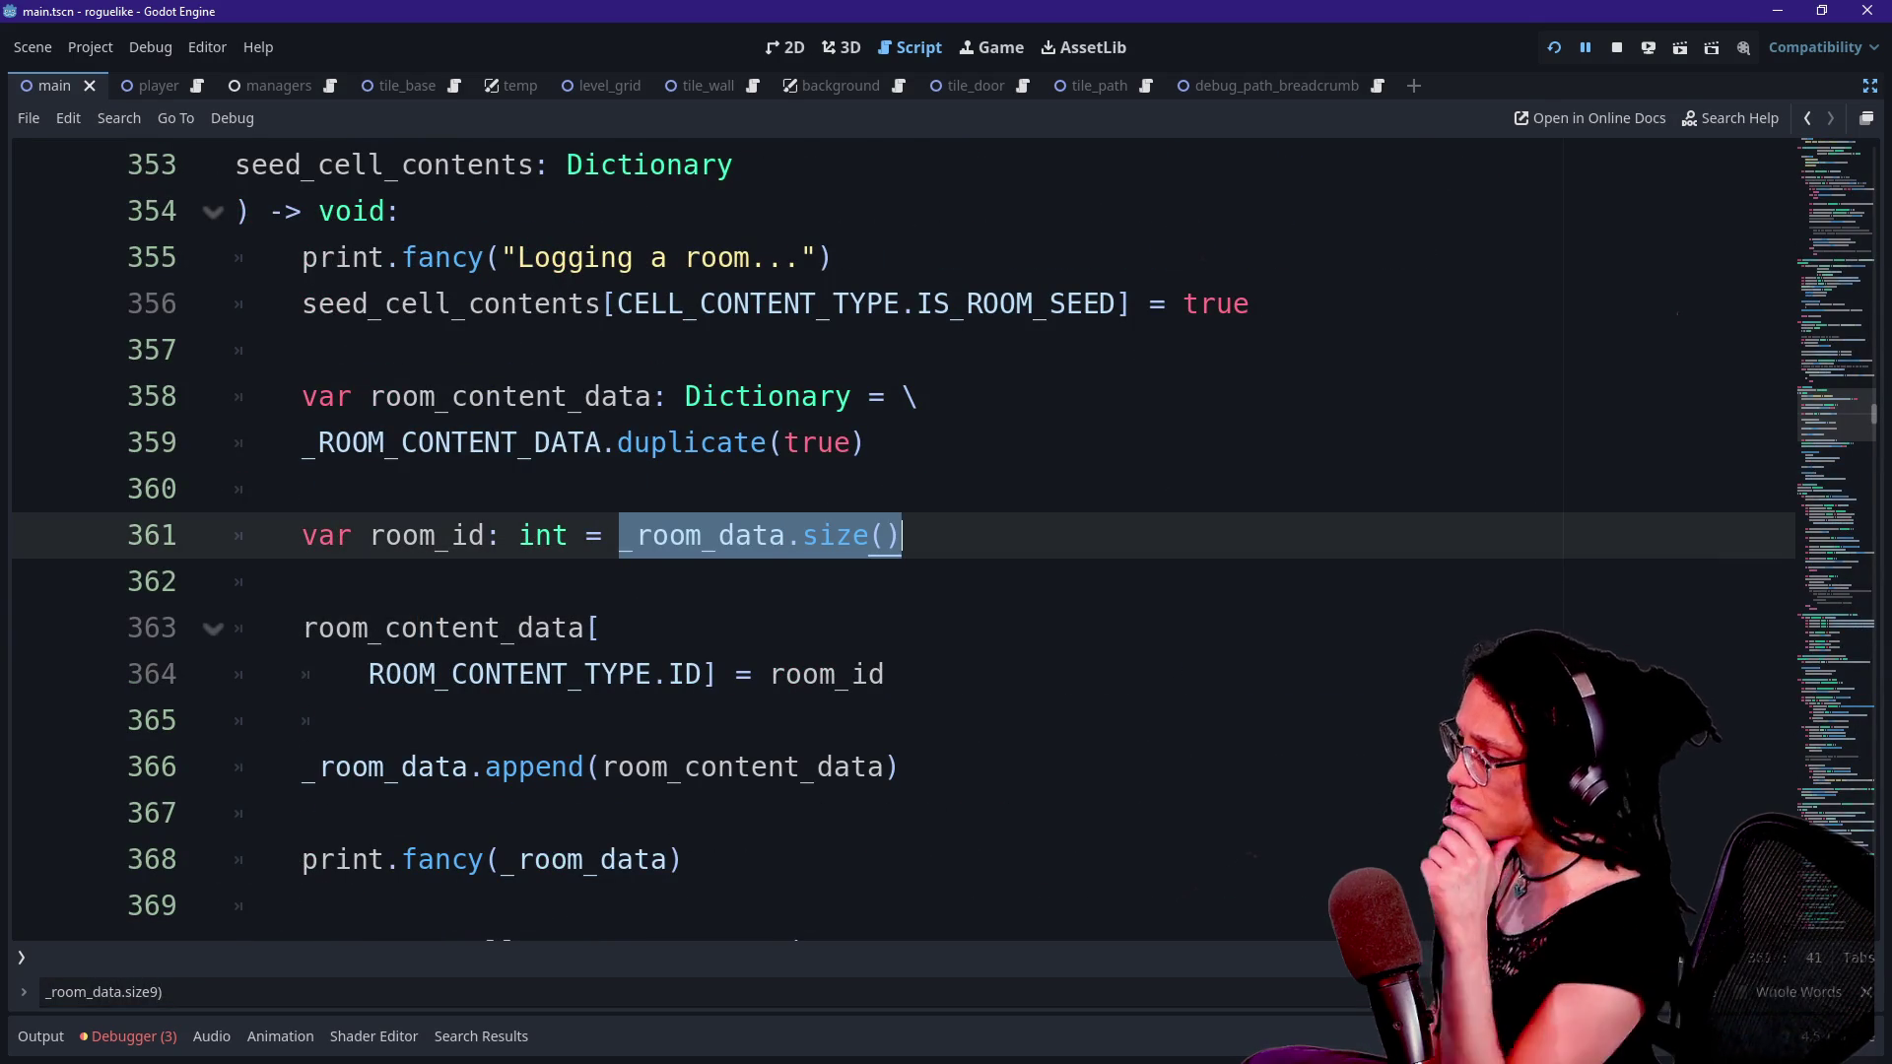
- Try adding a room parameter line to the _log_room signature, then remove it
key(Up)
key(Up)
key(Up)
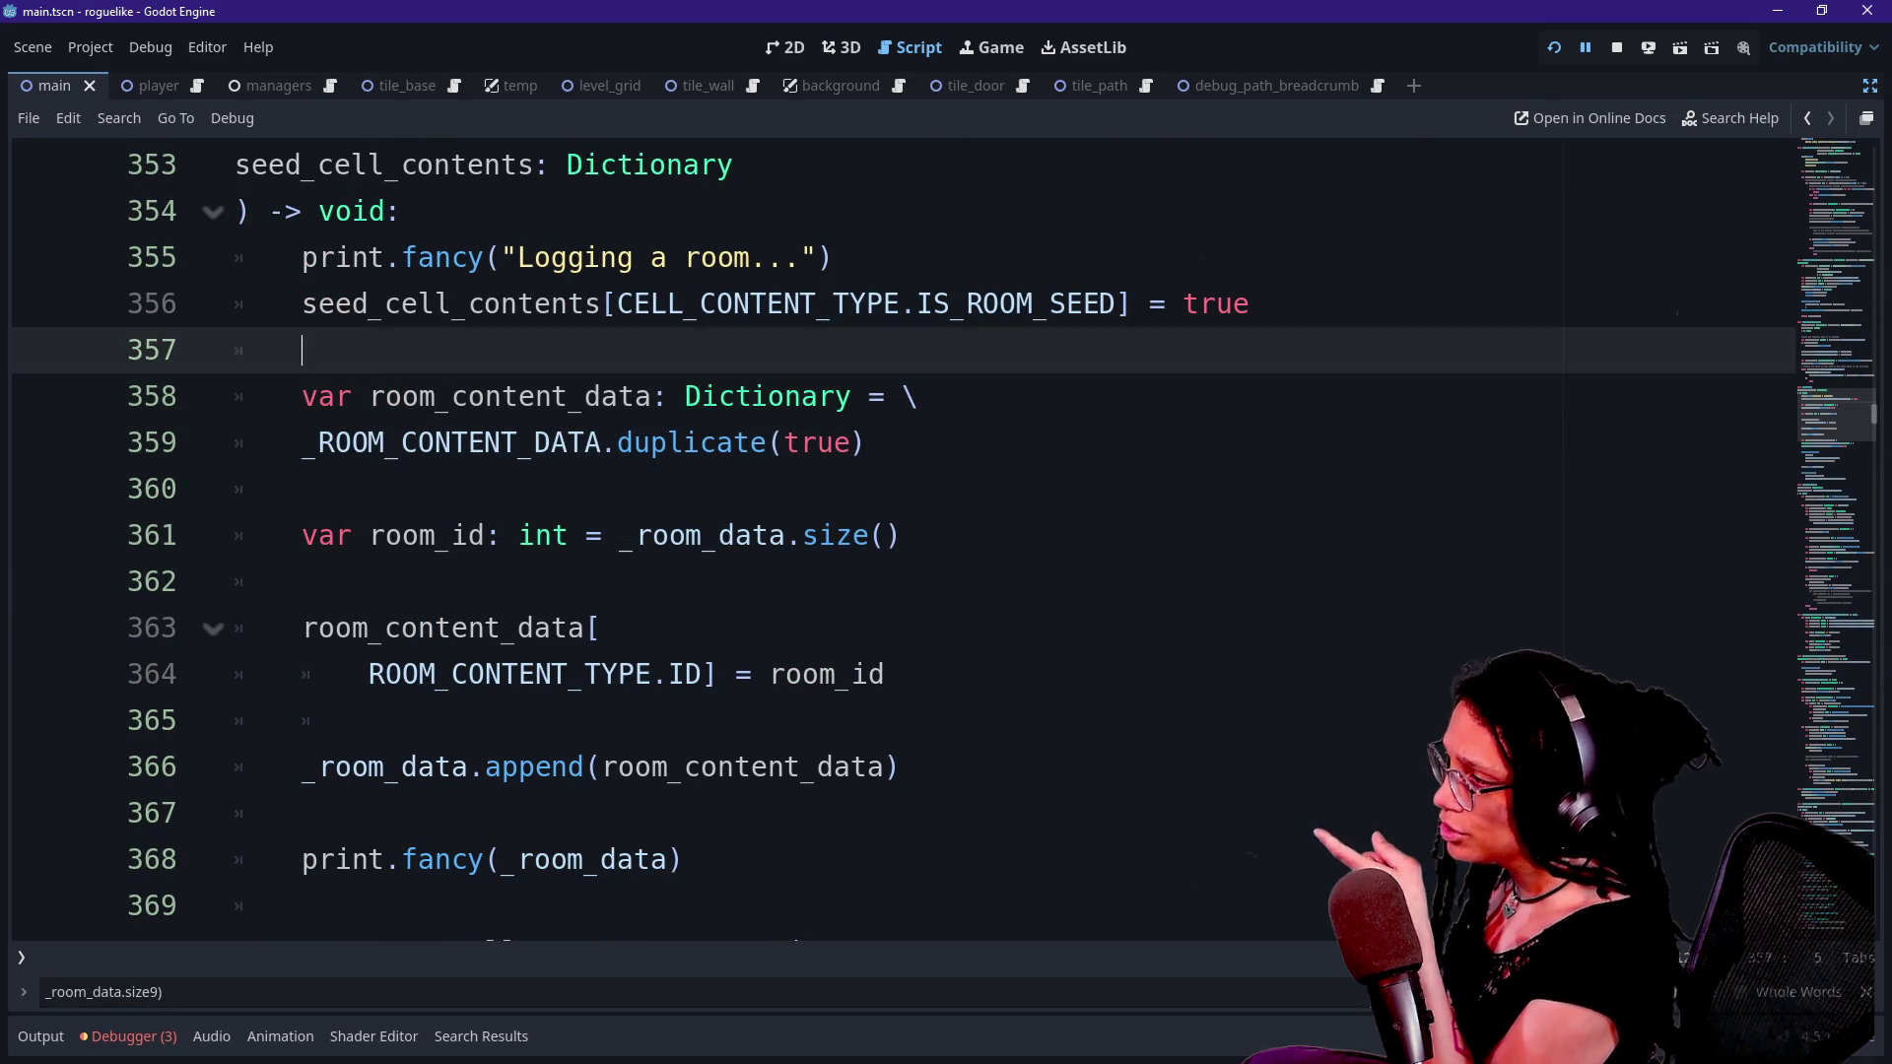
key(Up)
key(Up)
key(Up)
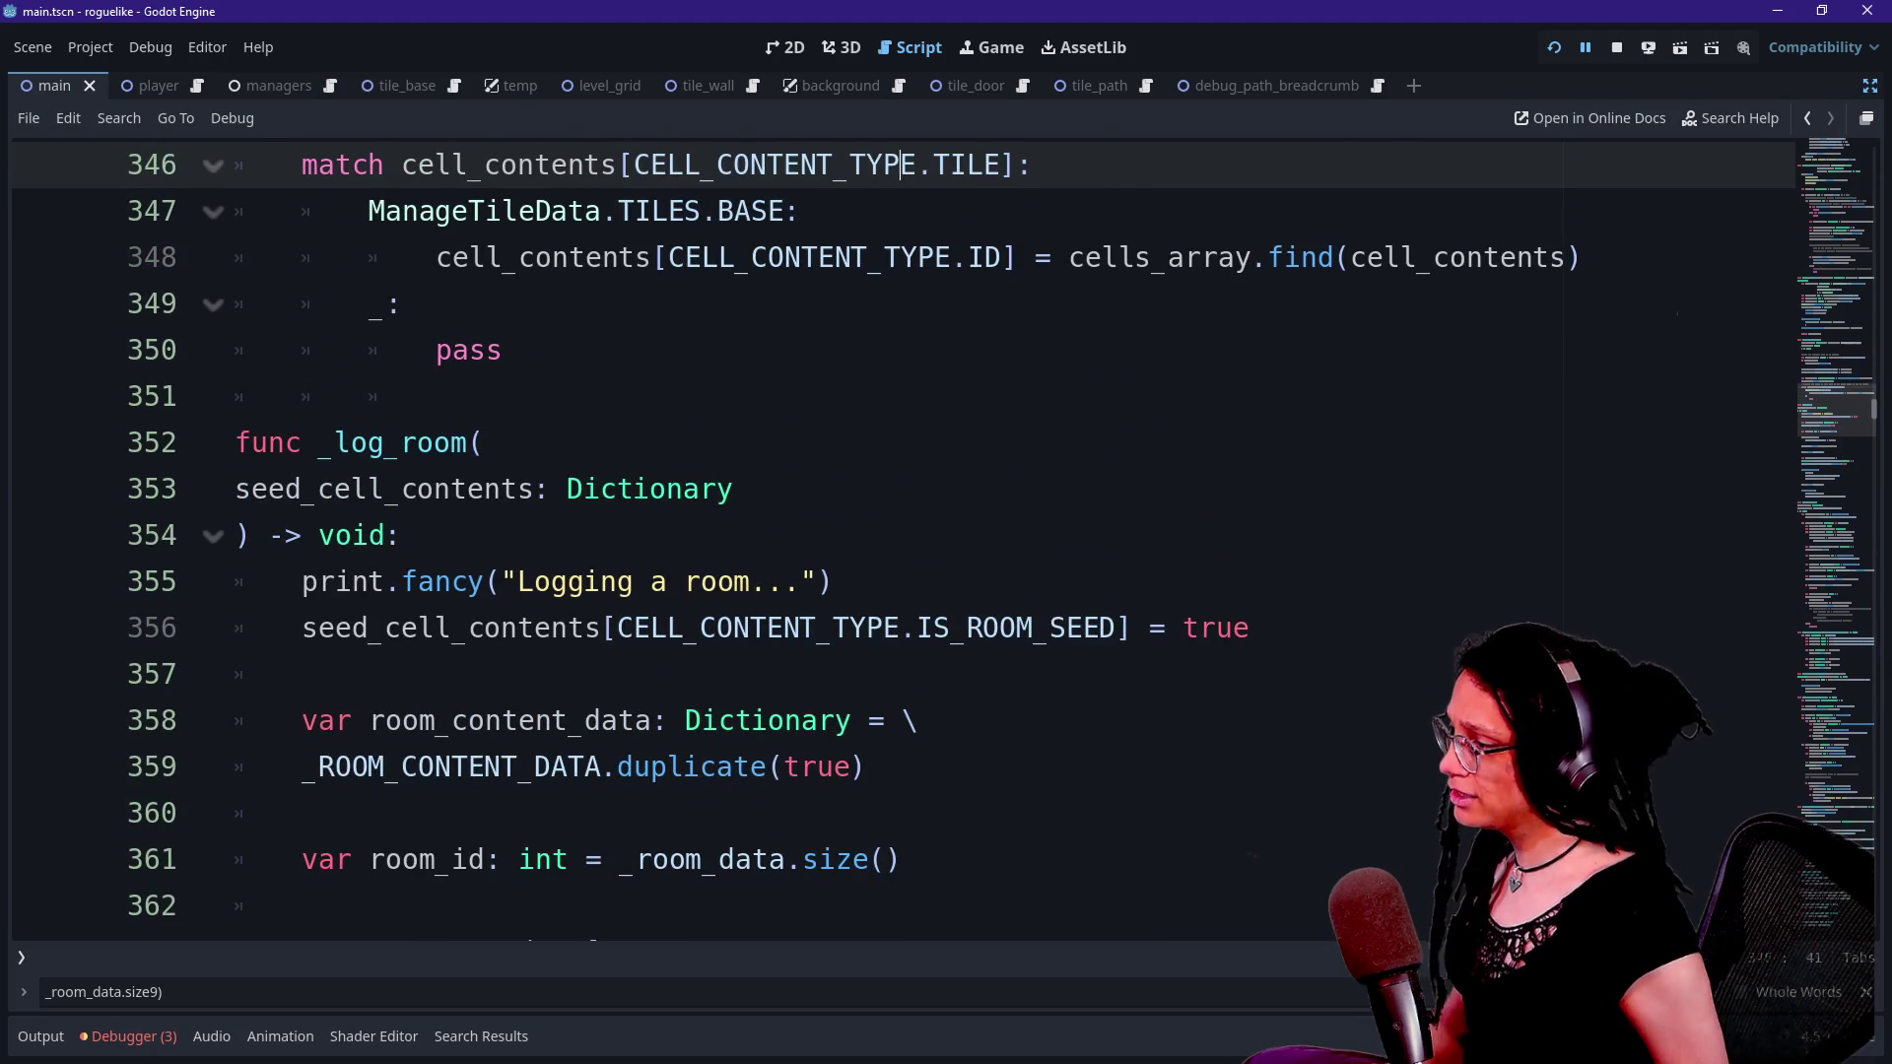
click(734, 489)
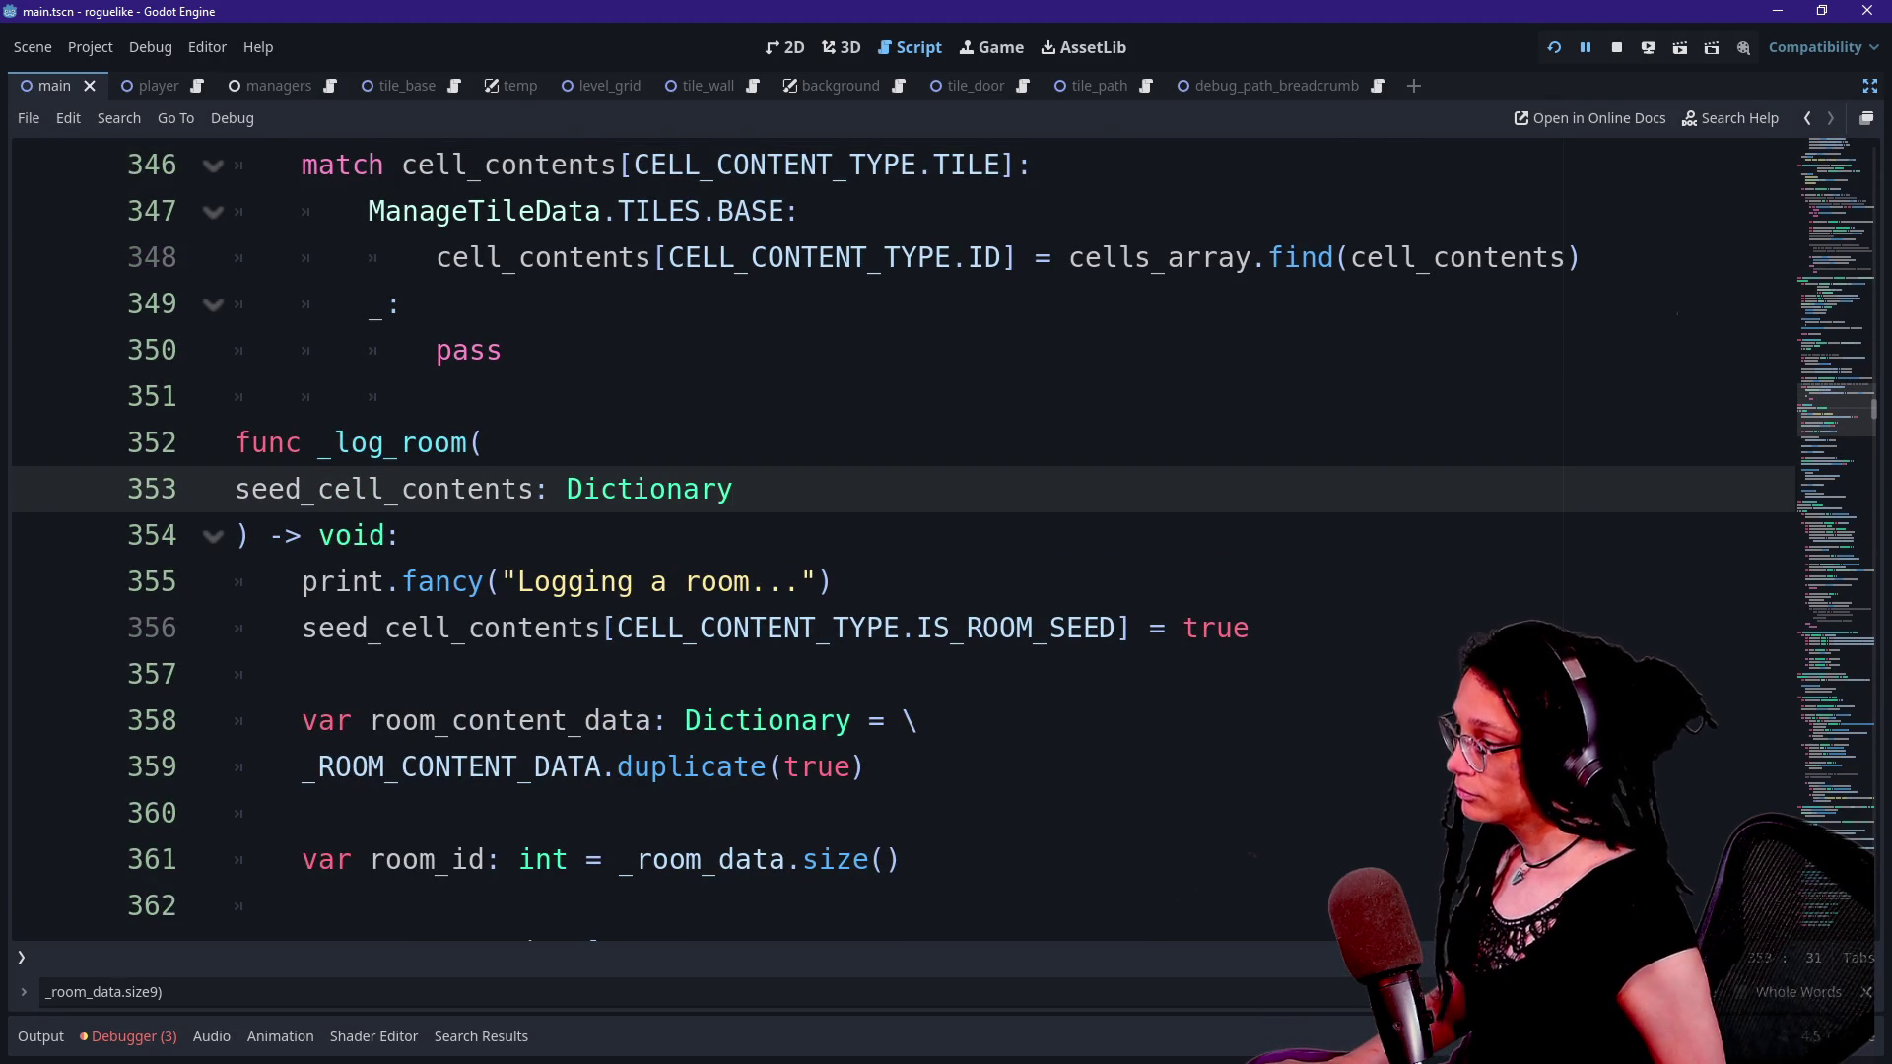
key(Return)
text(room)
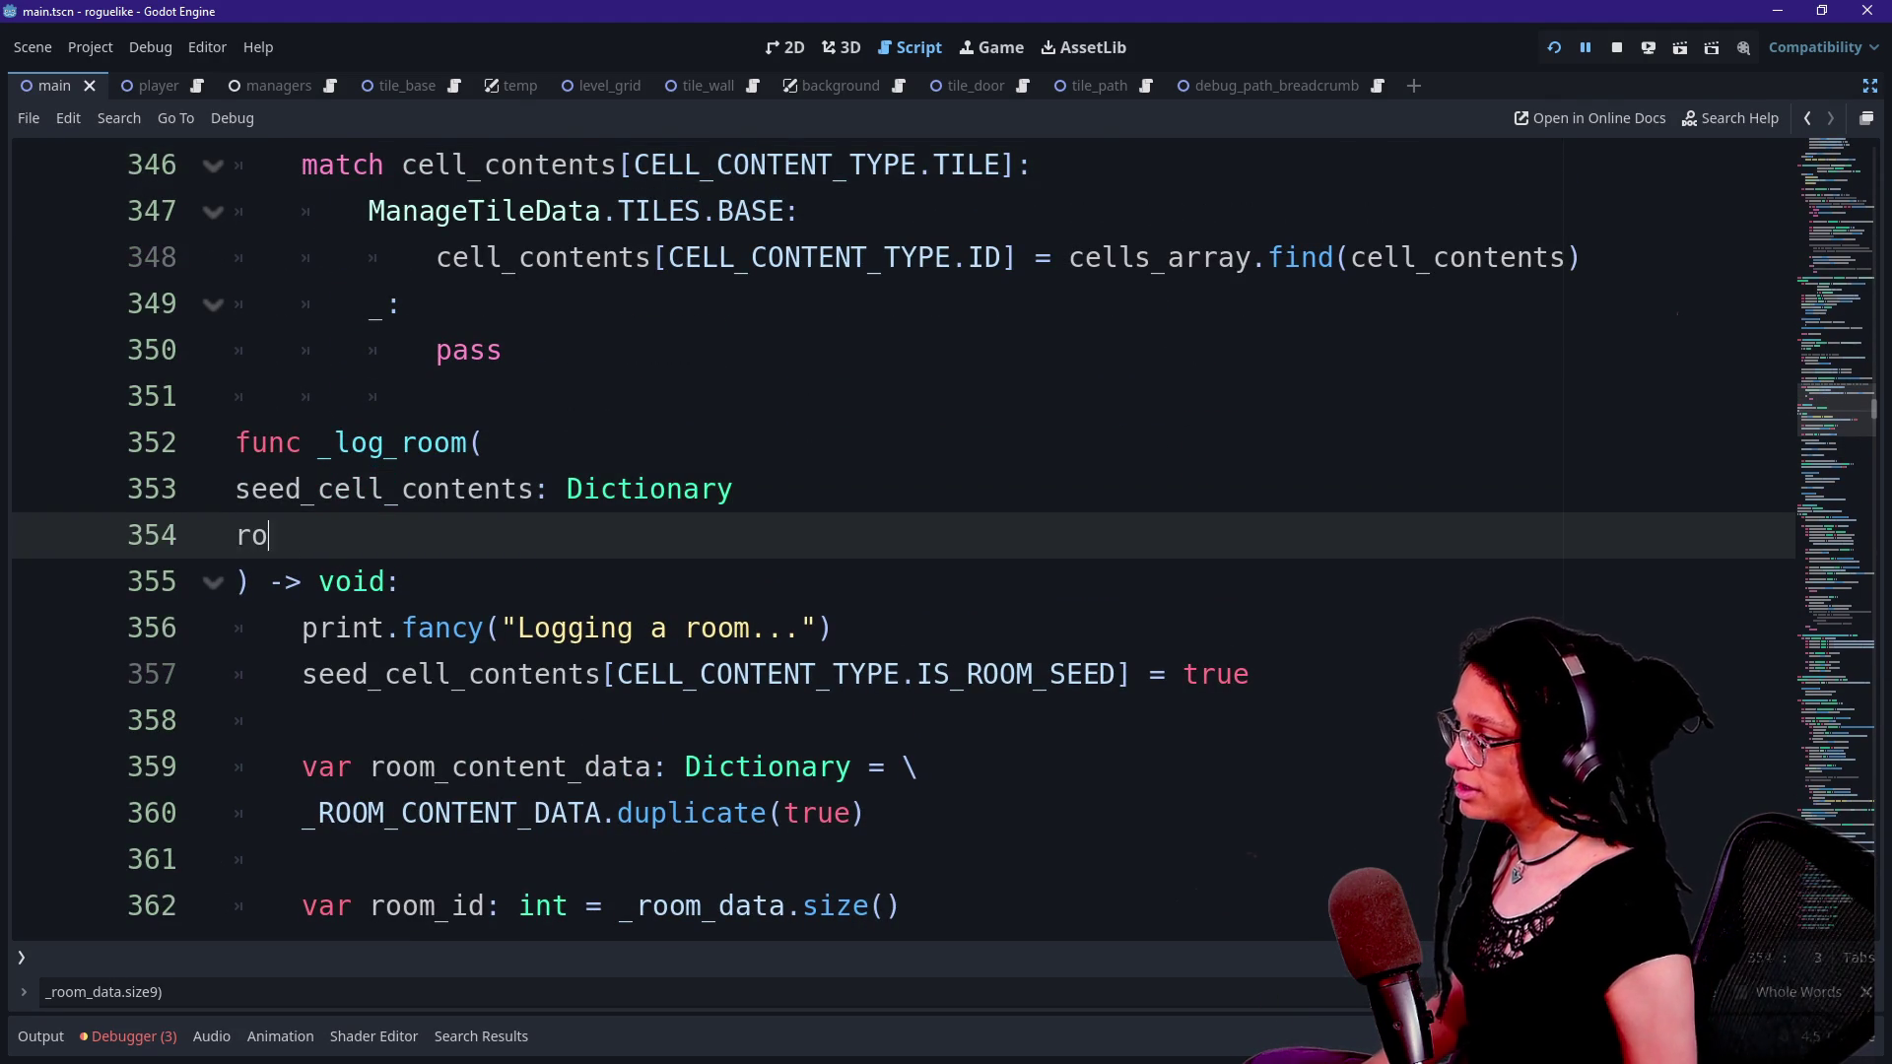
key(BackSpace)
key(BackSpace)
key(BackSpace)
key(BackSpace)
key(BackSpace)
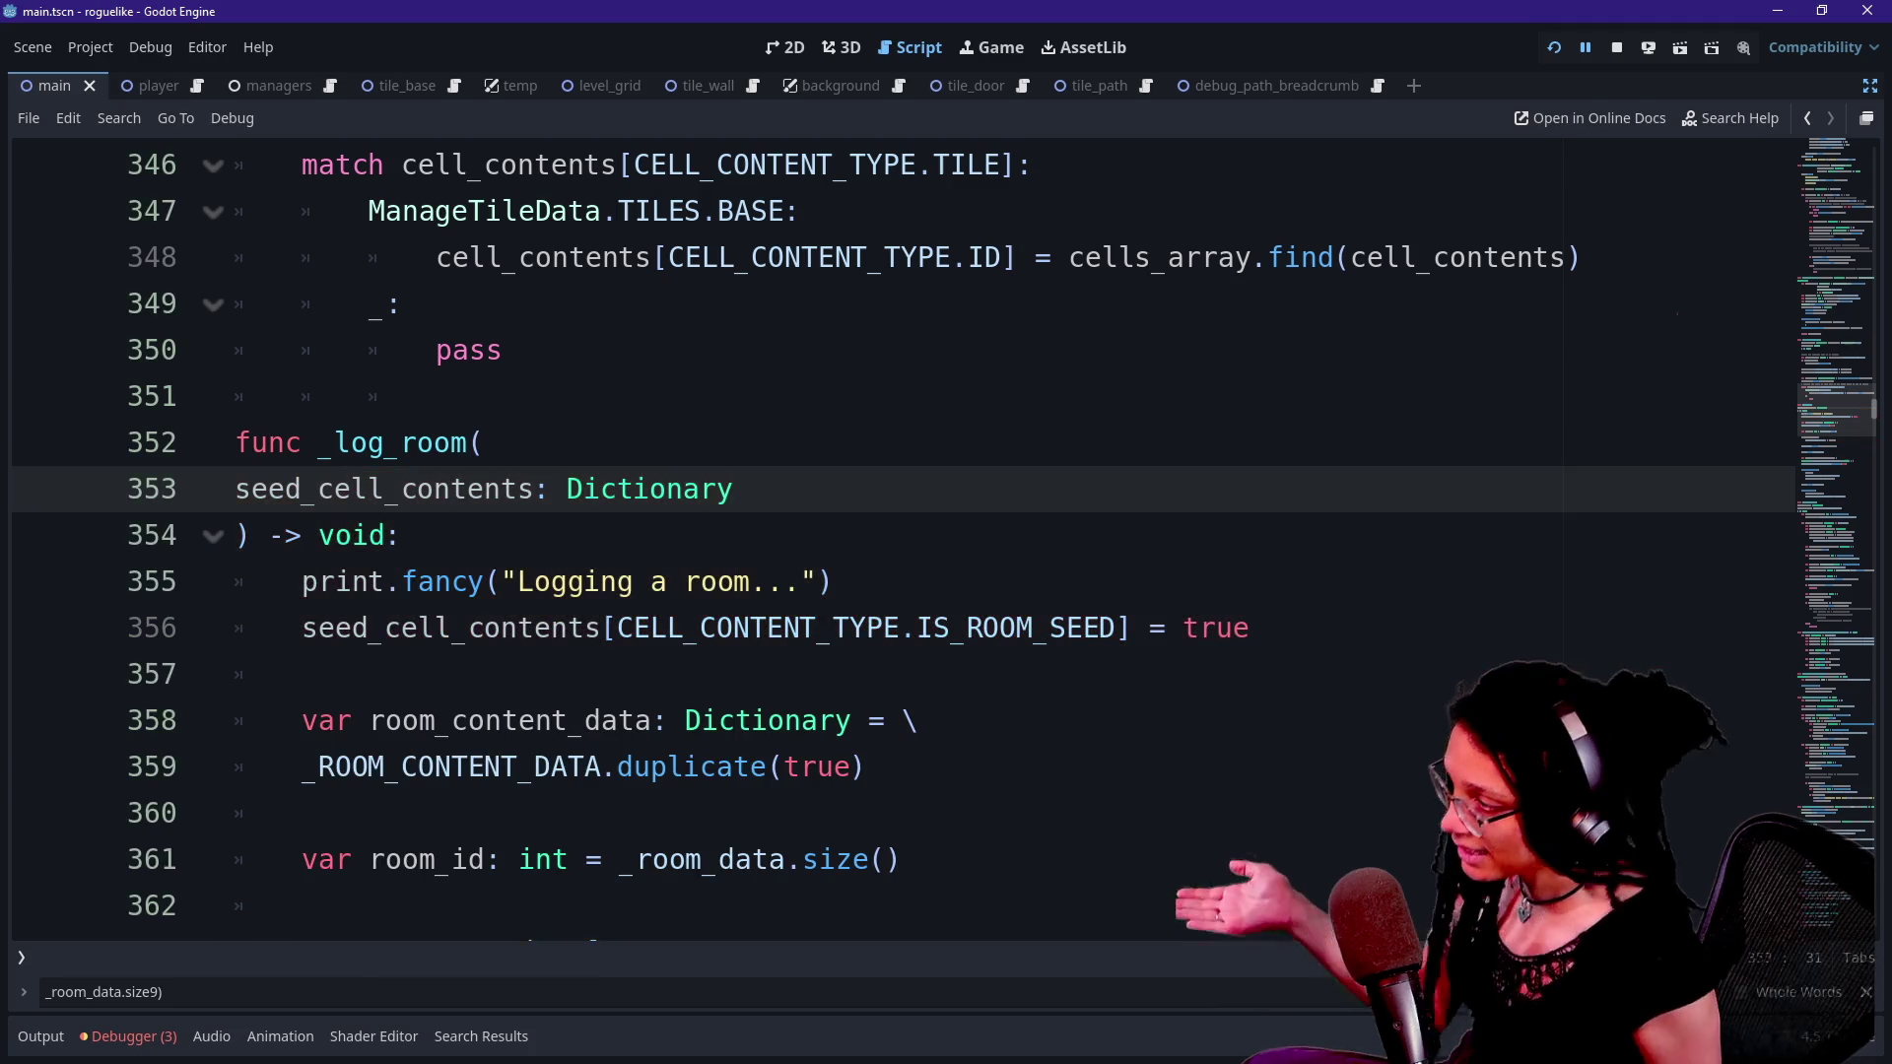
key(Up)
key(Down)
key(Down)
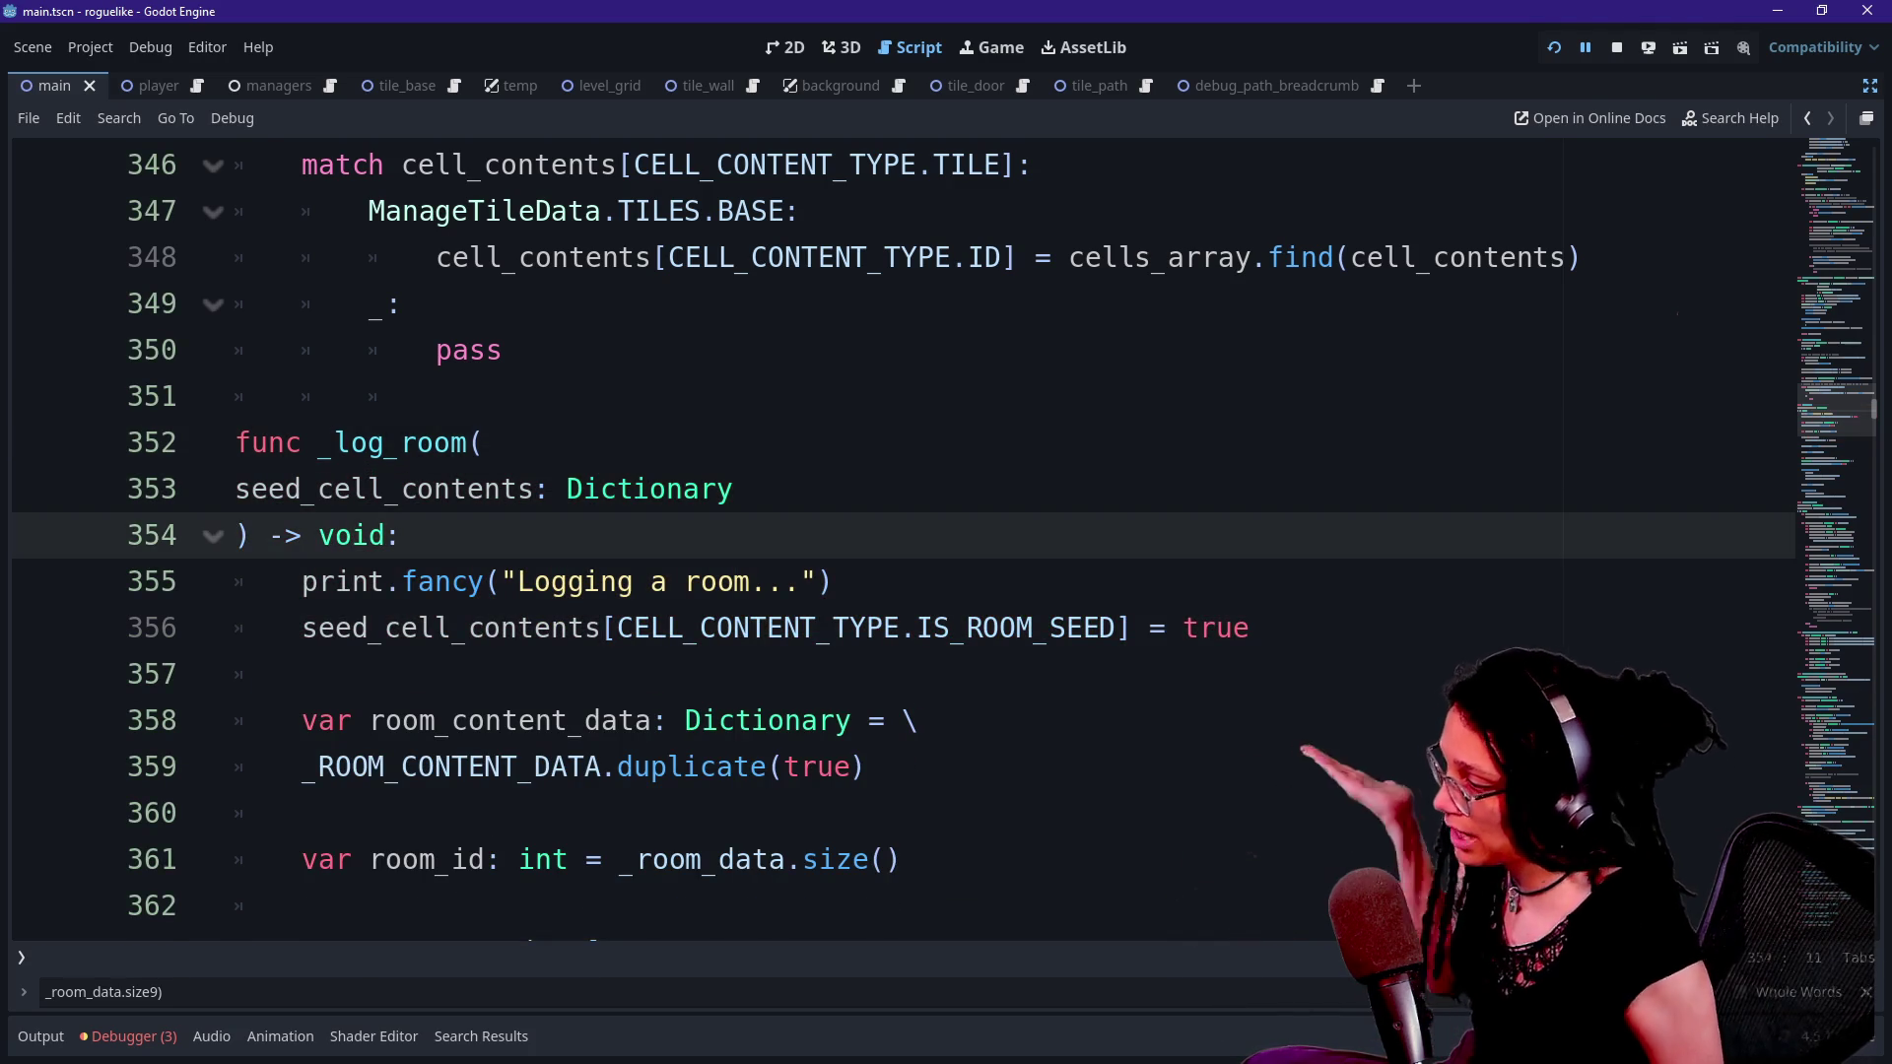
- Replace _room_data.size() with get_cell_content, passing seed_cell_contents as the first argument
scroll(887, 532, down, 2)
drag(622, 581, 901, 582)
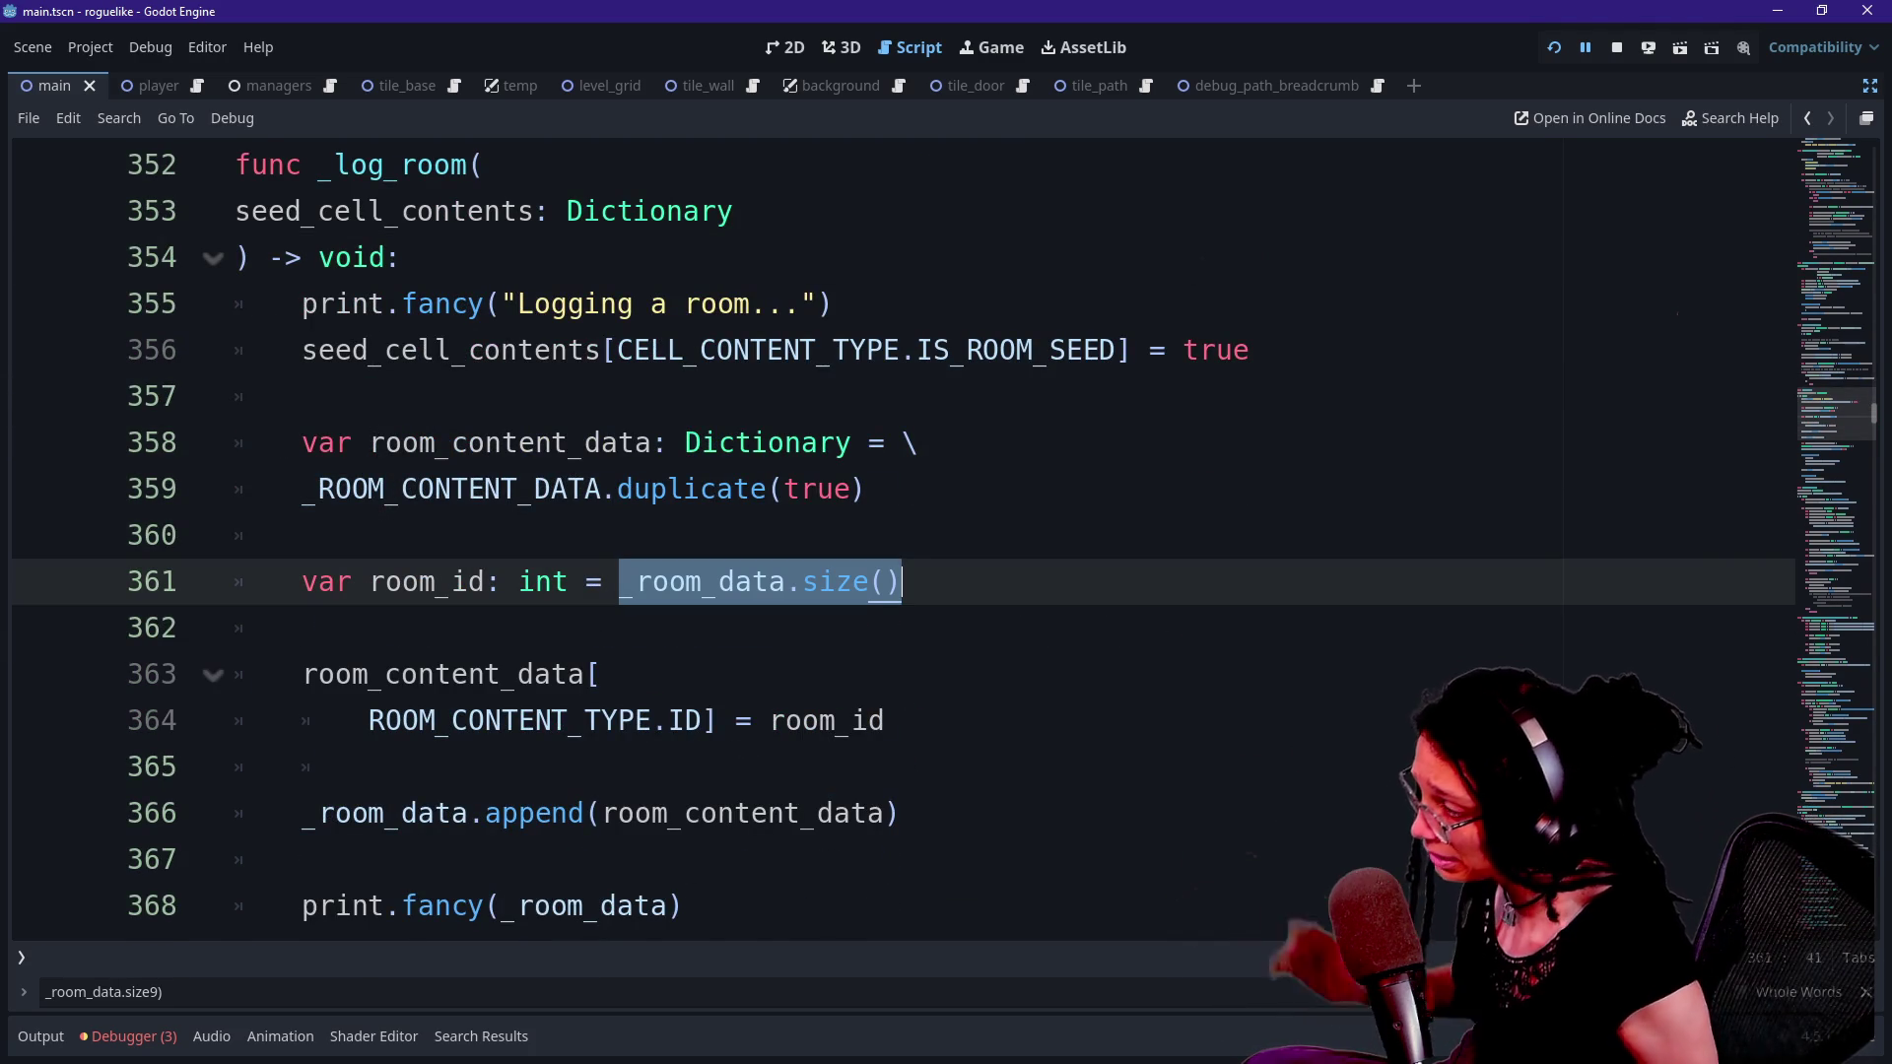
text(get)
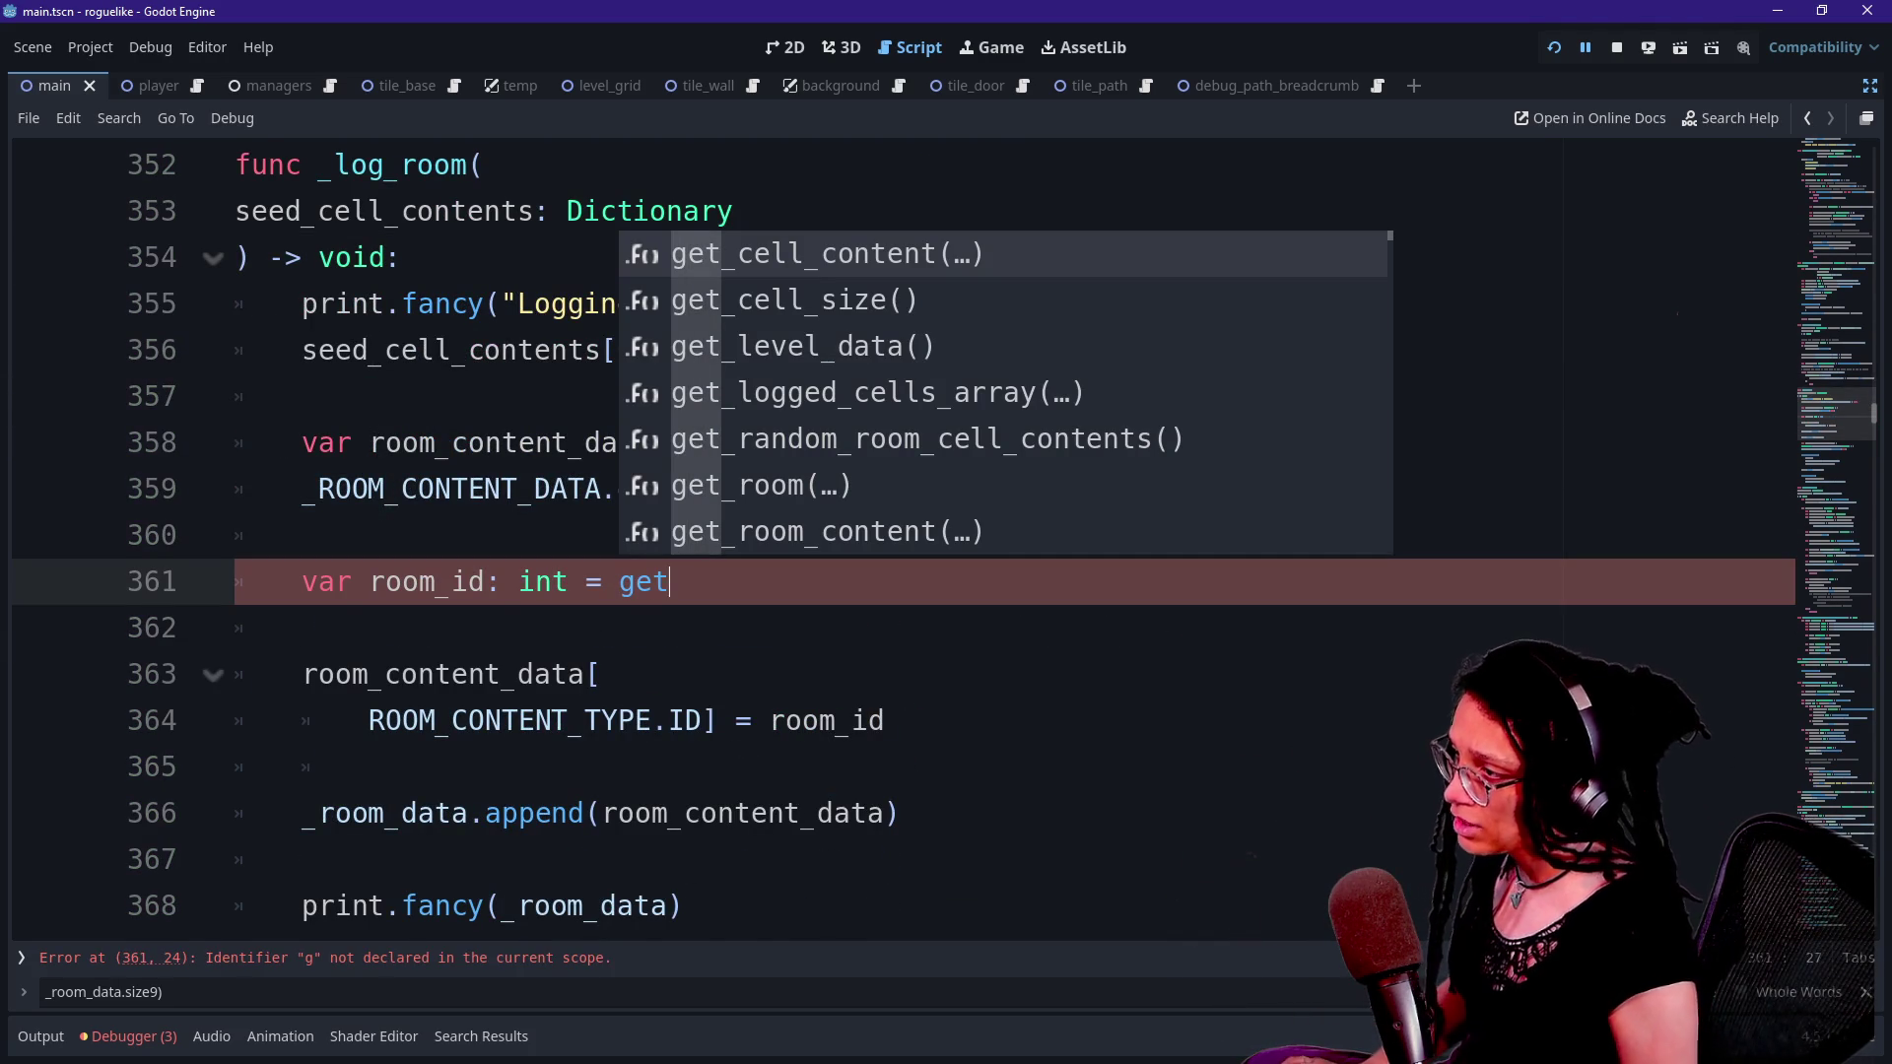
key(Return)
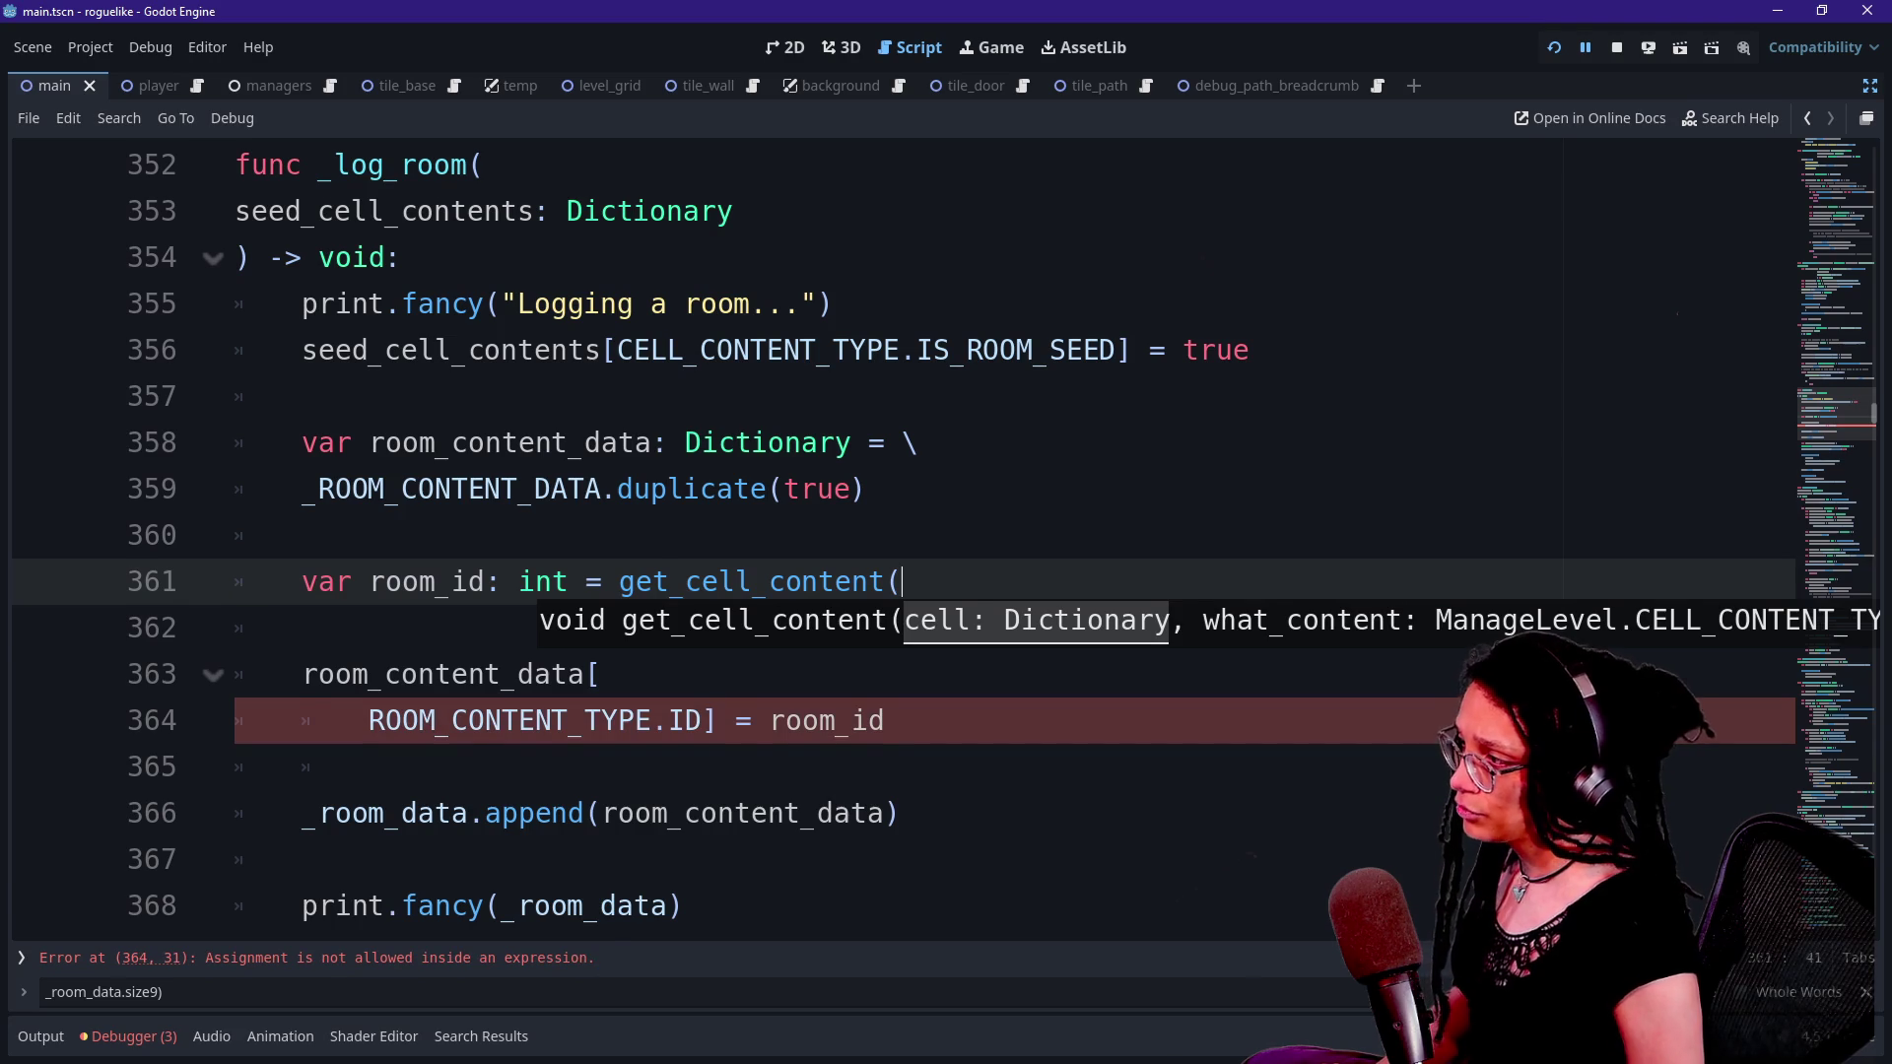
key(Return)
text(seed)cel)
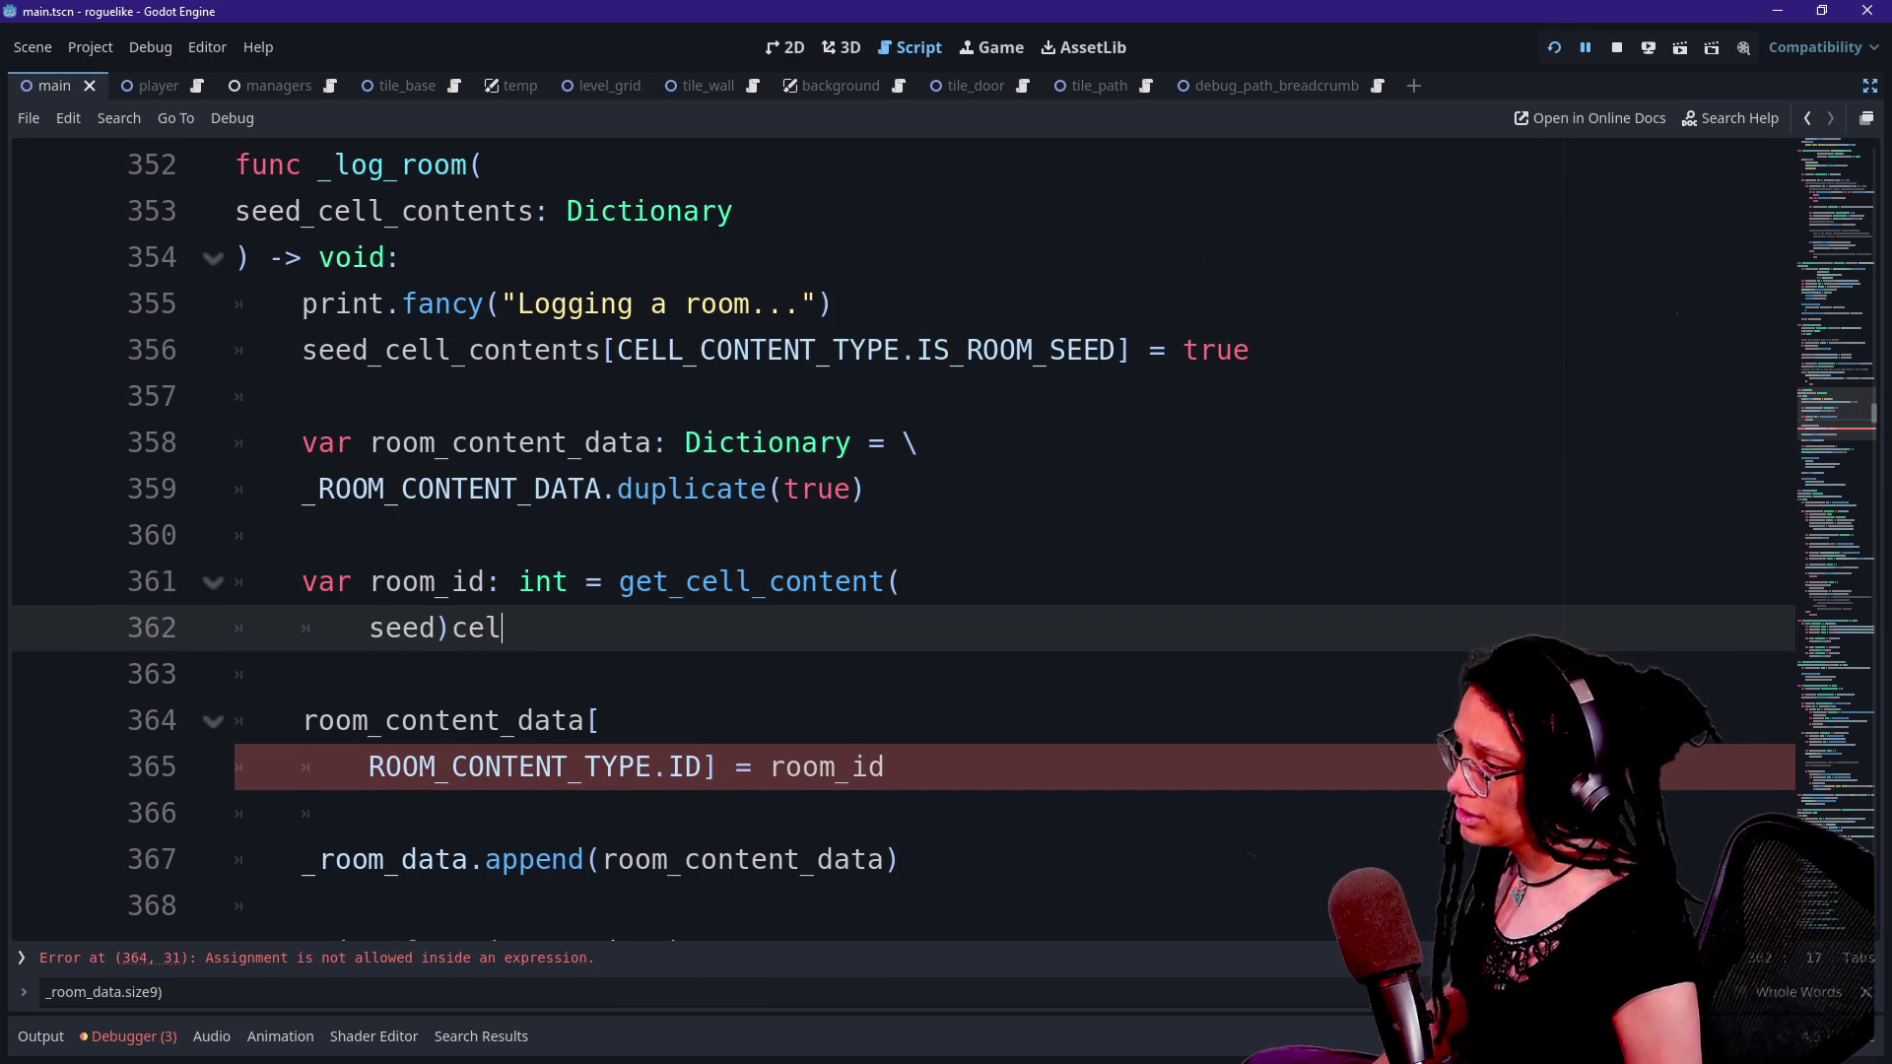
key(BackSpace)
key(BackSpace)
key(BackSpace)
key(BackSpace)
text(_cell_contents.)
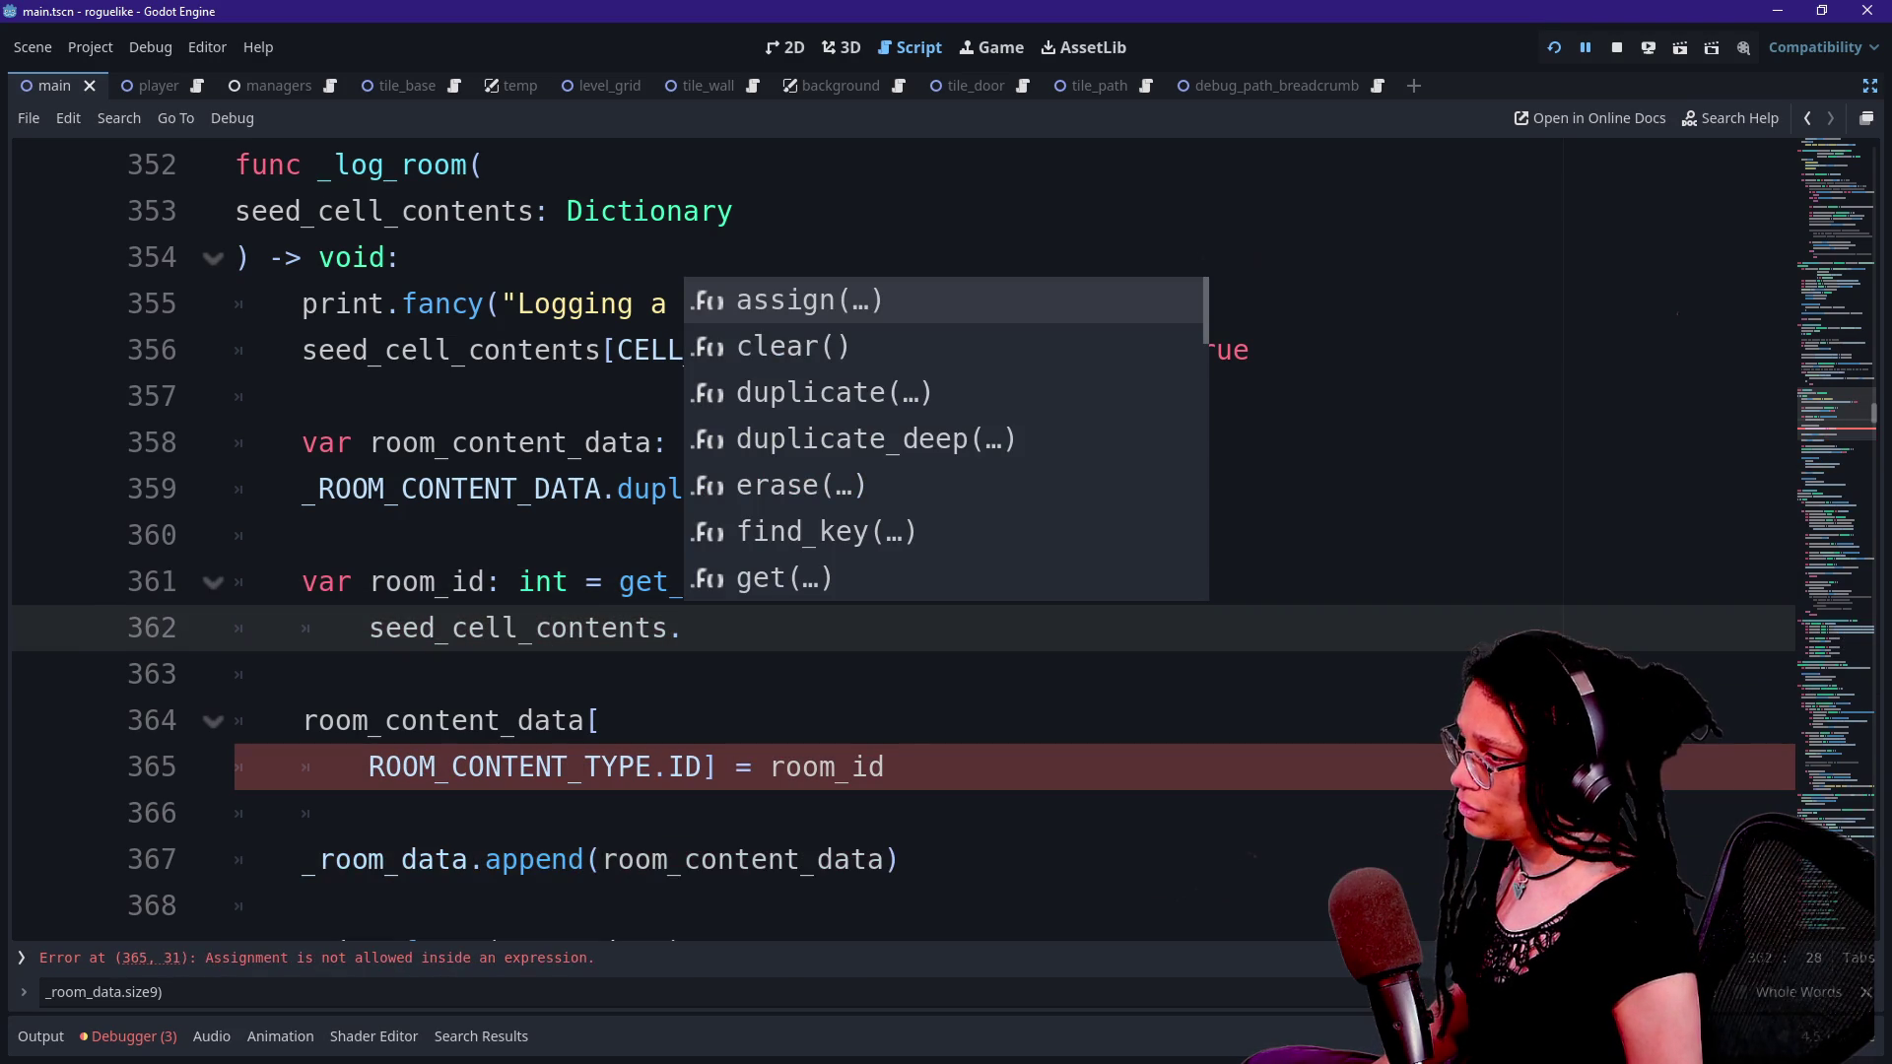
key(BackSpace)
text(,)
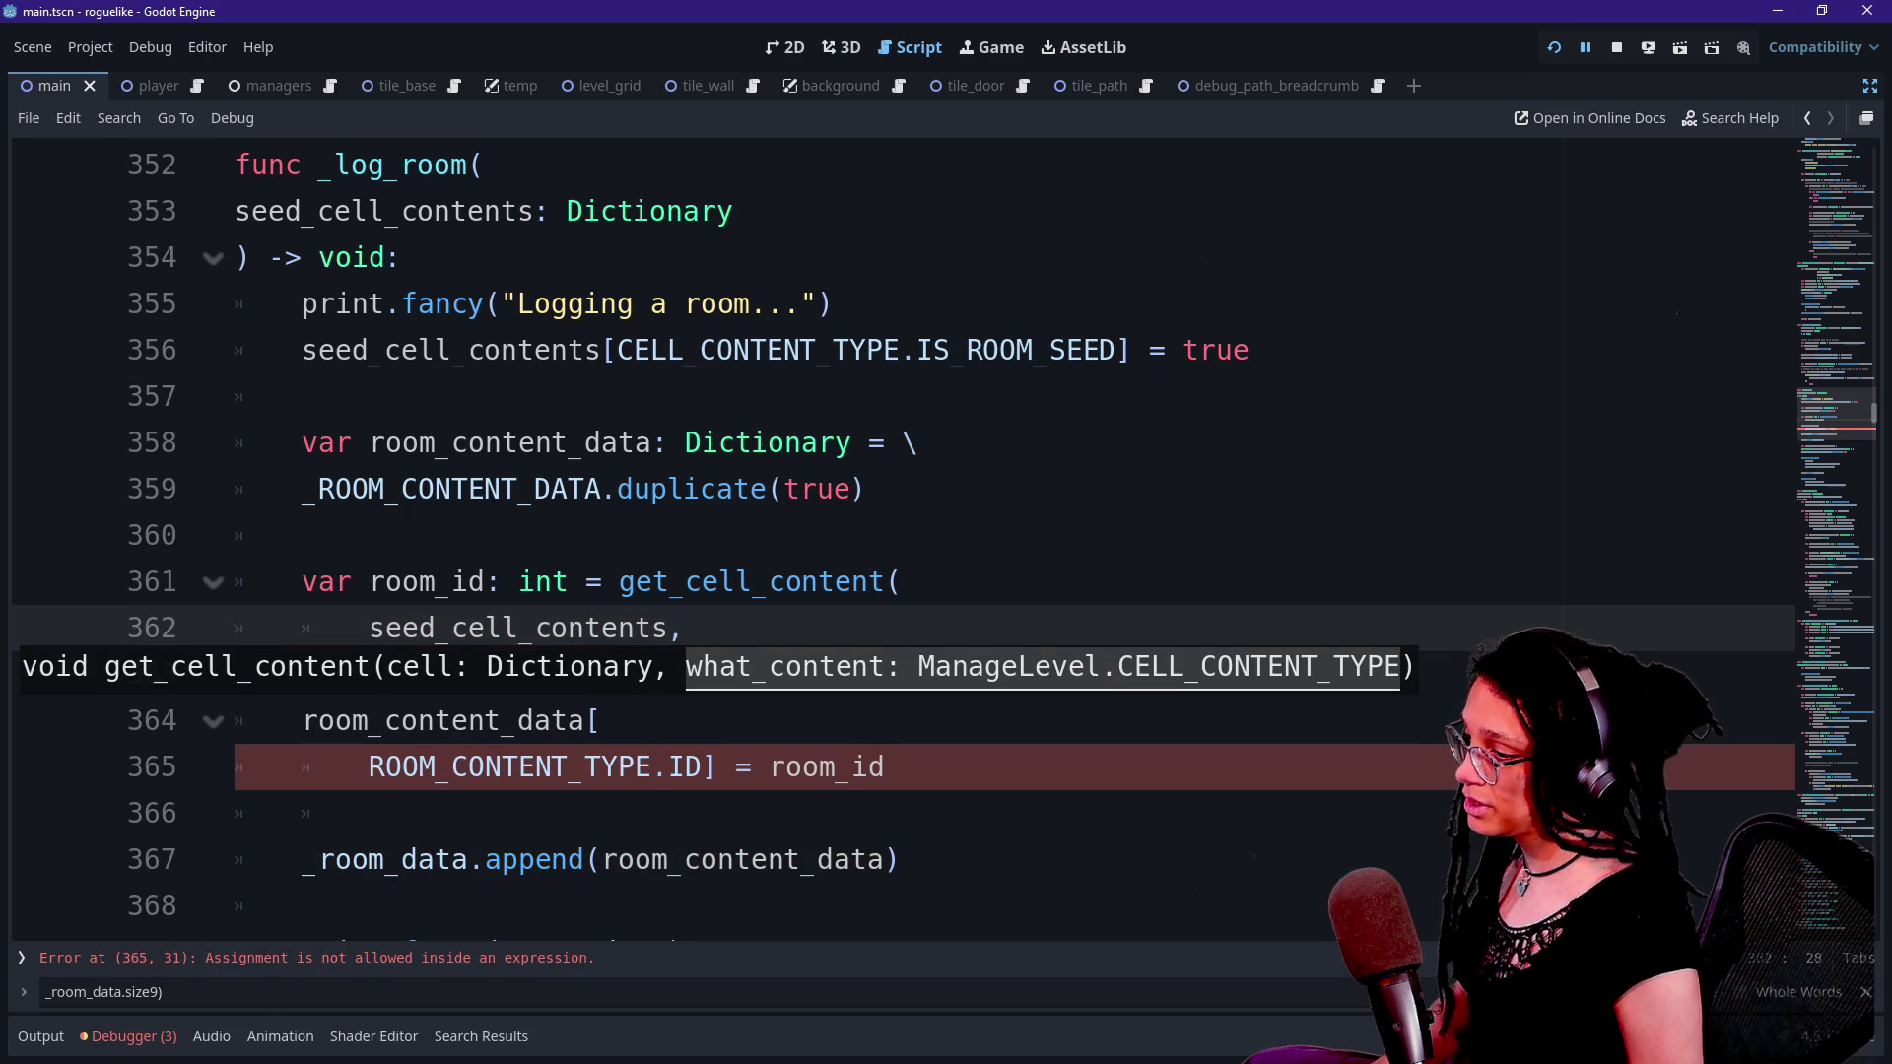
- Add CELL_CONTENT_TYPE as the second argument and browse its member suggestions
text(CELL_CONTENT_TYPE.)
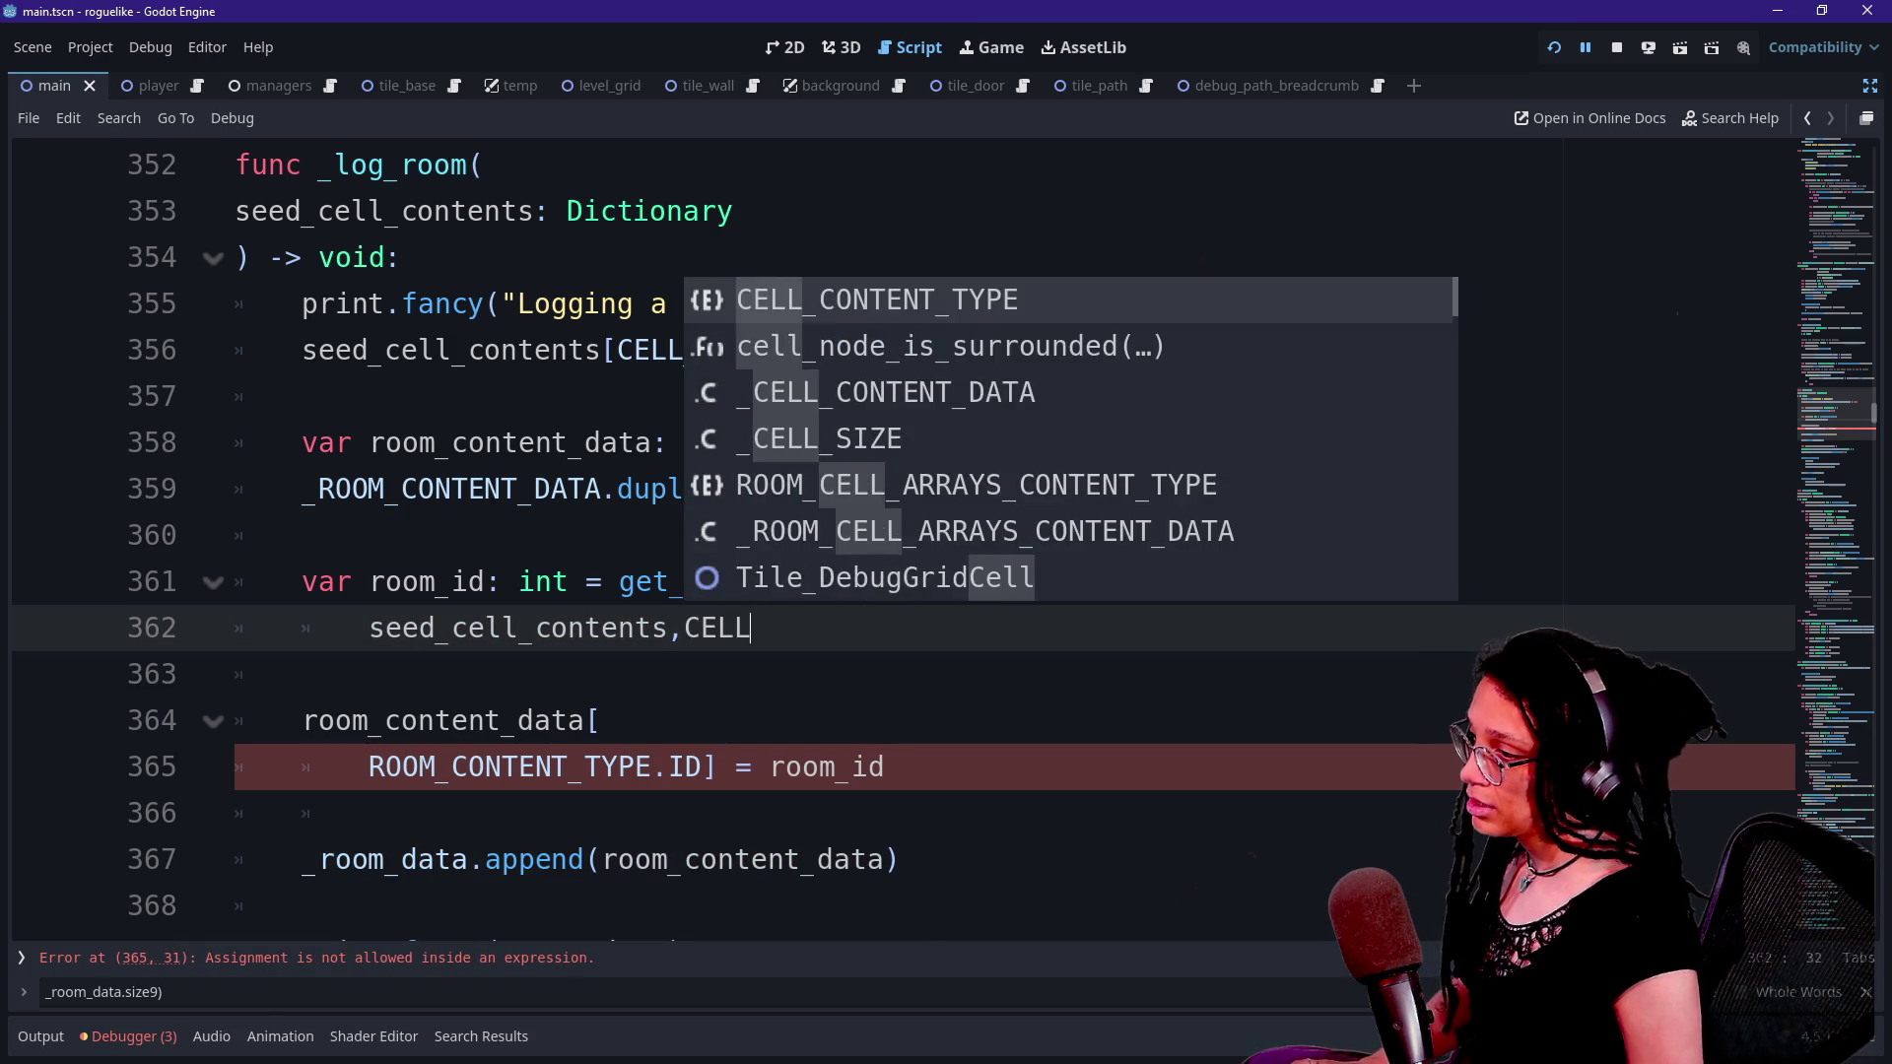
key(Return)
text(.)
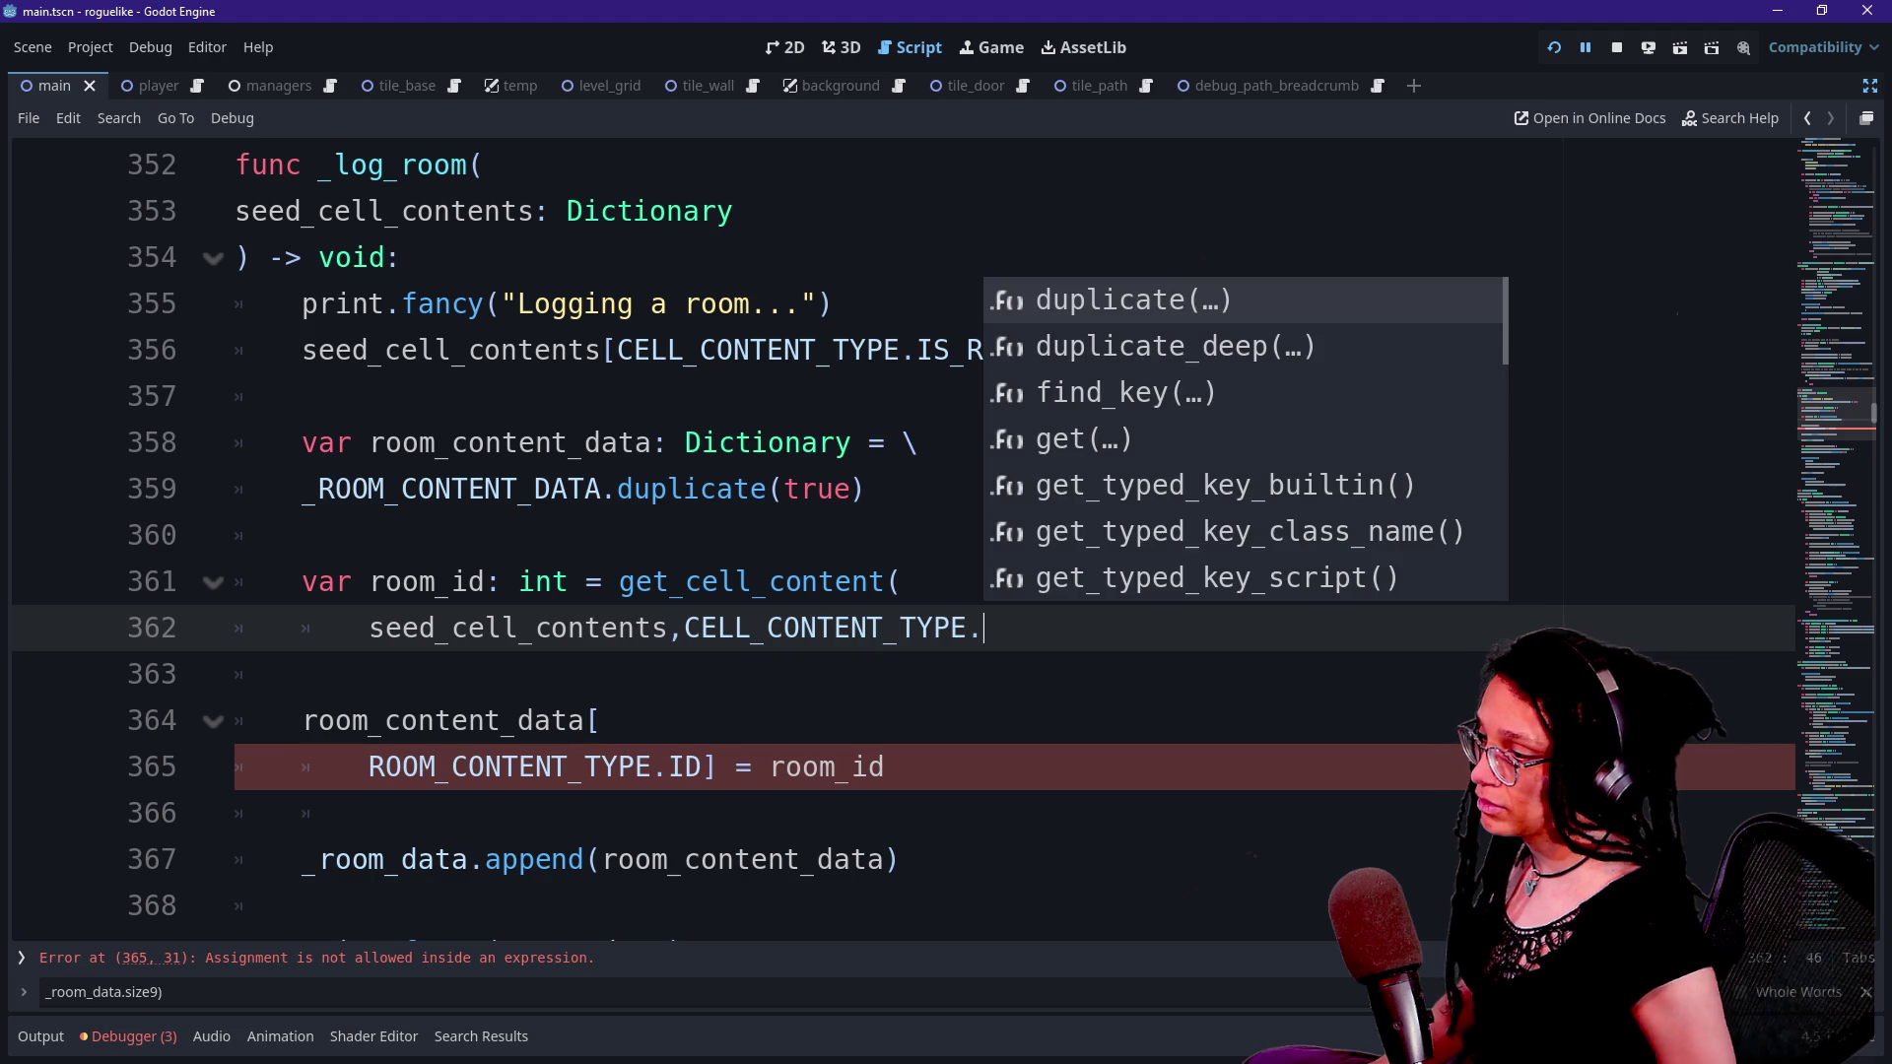
key(BackSpace)
text(.)
key(Down)
key(Down)
key(Down)
key(Down)
key(Down)
key(Down)
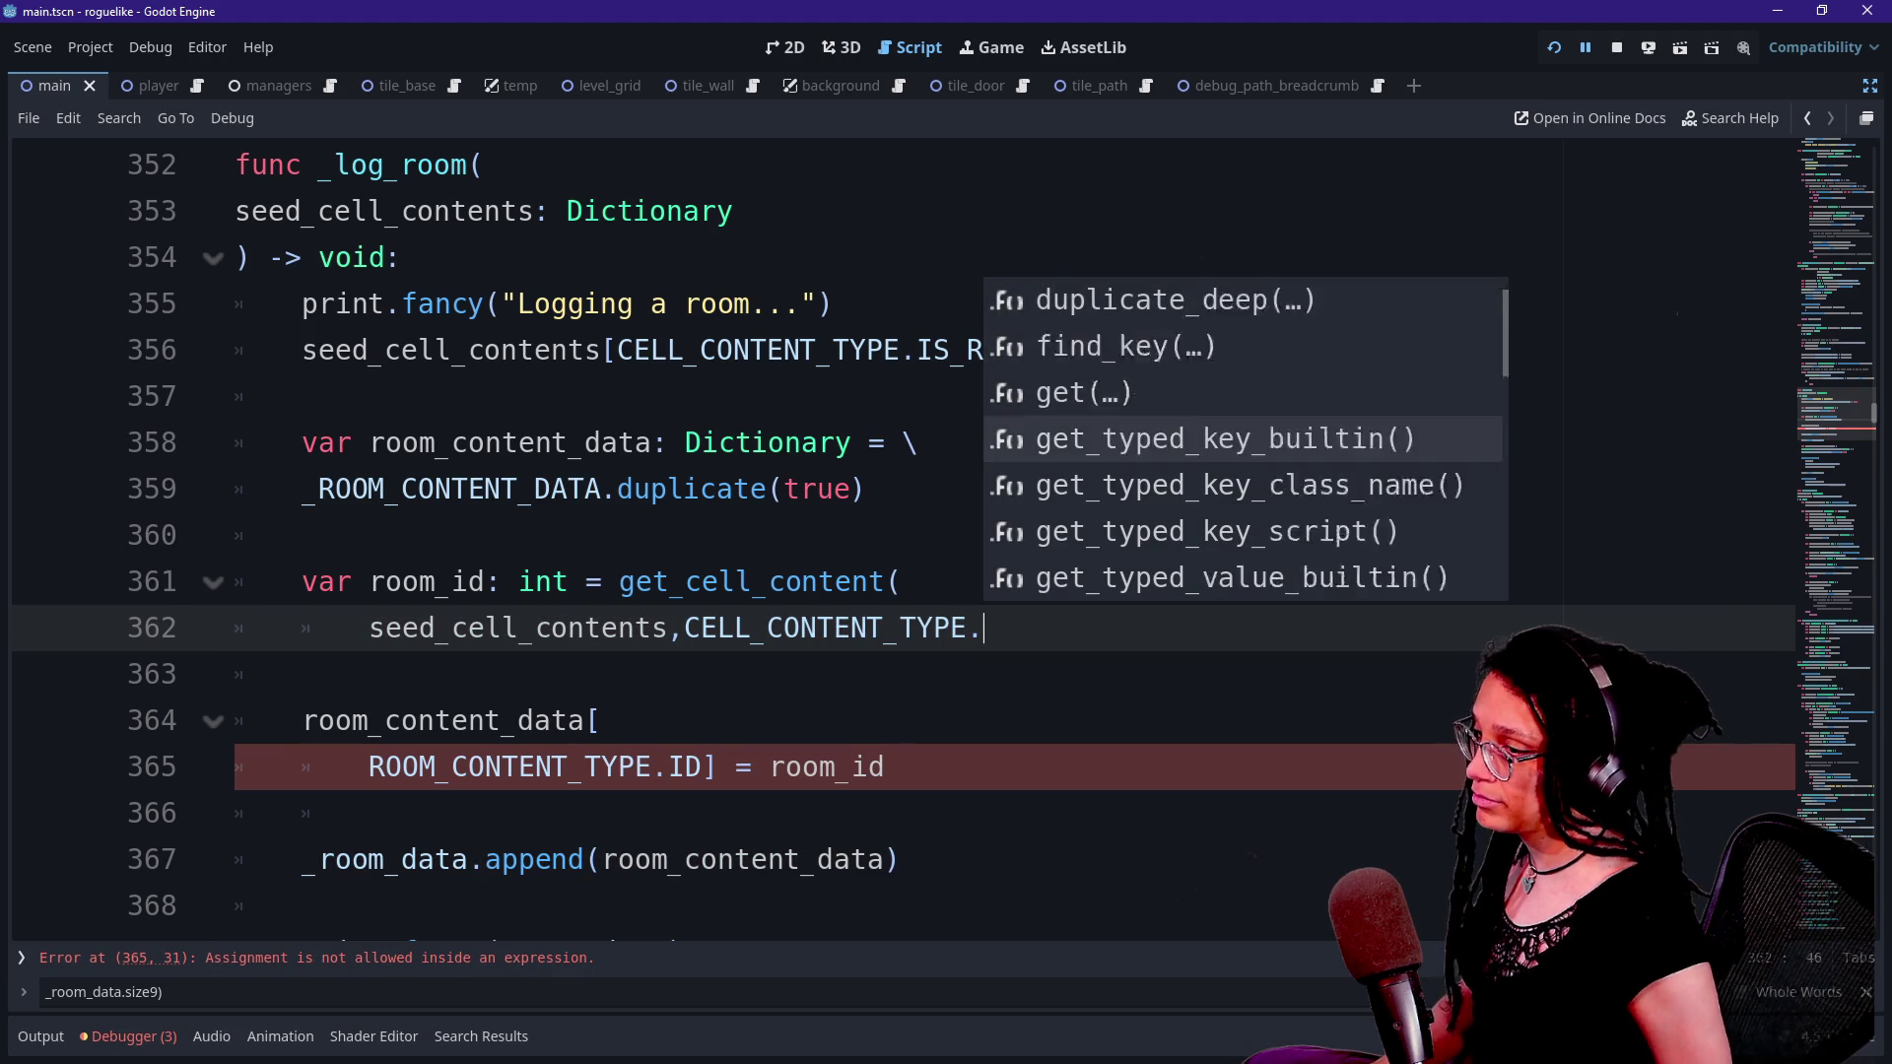
key(Up)
key(Up)
key(Up)
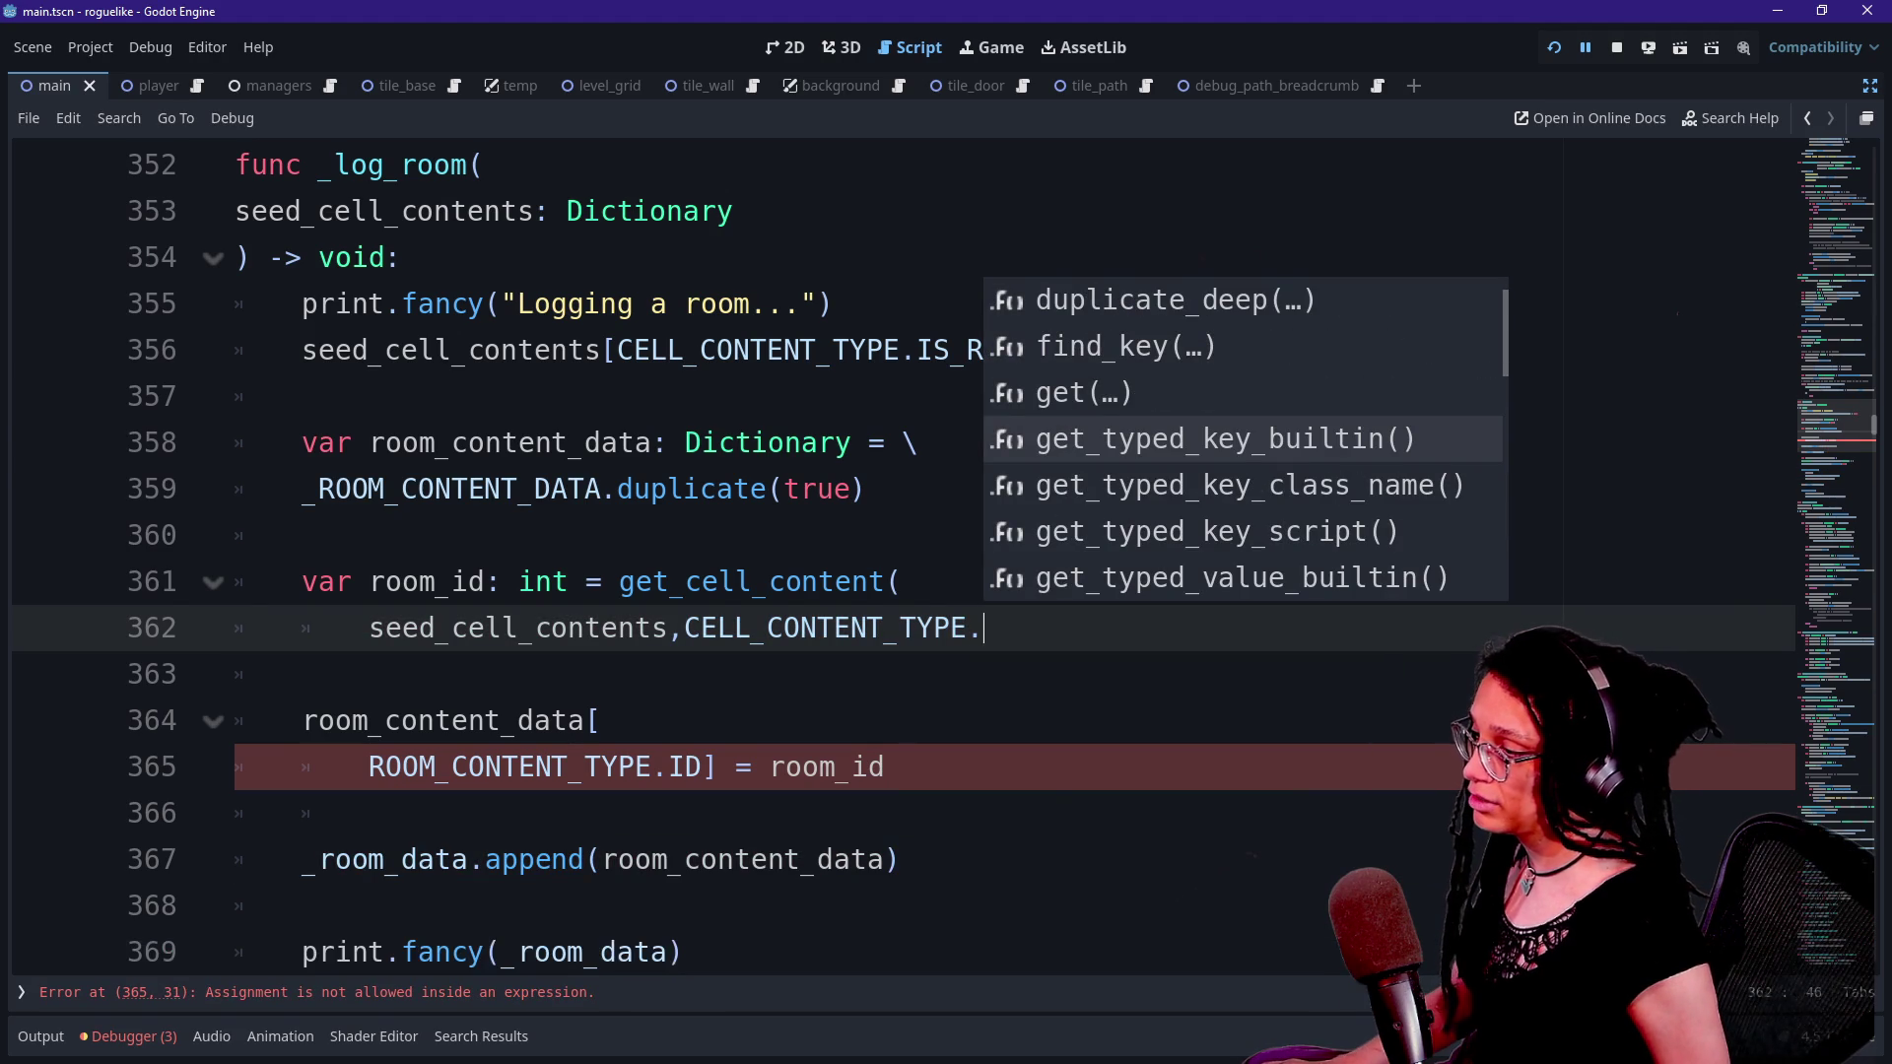
key(Escape)
key(Up)
key(Up)
key(Down)
key(Down)
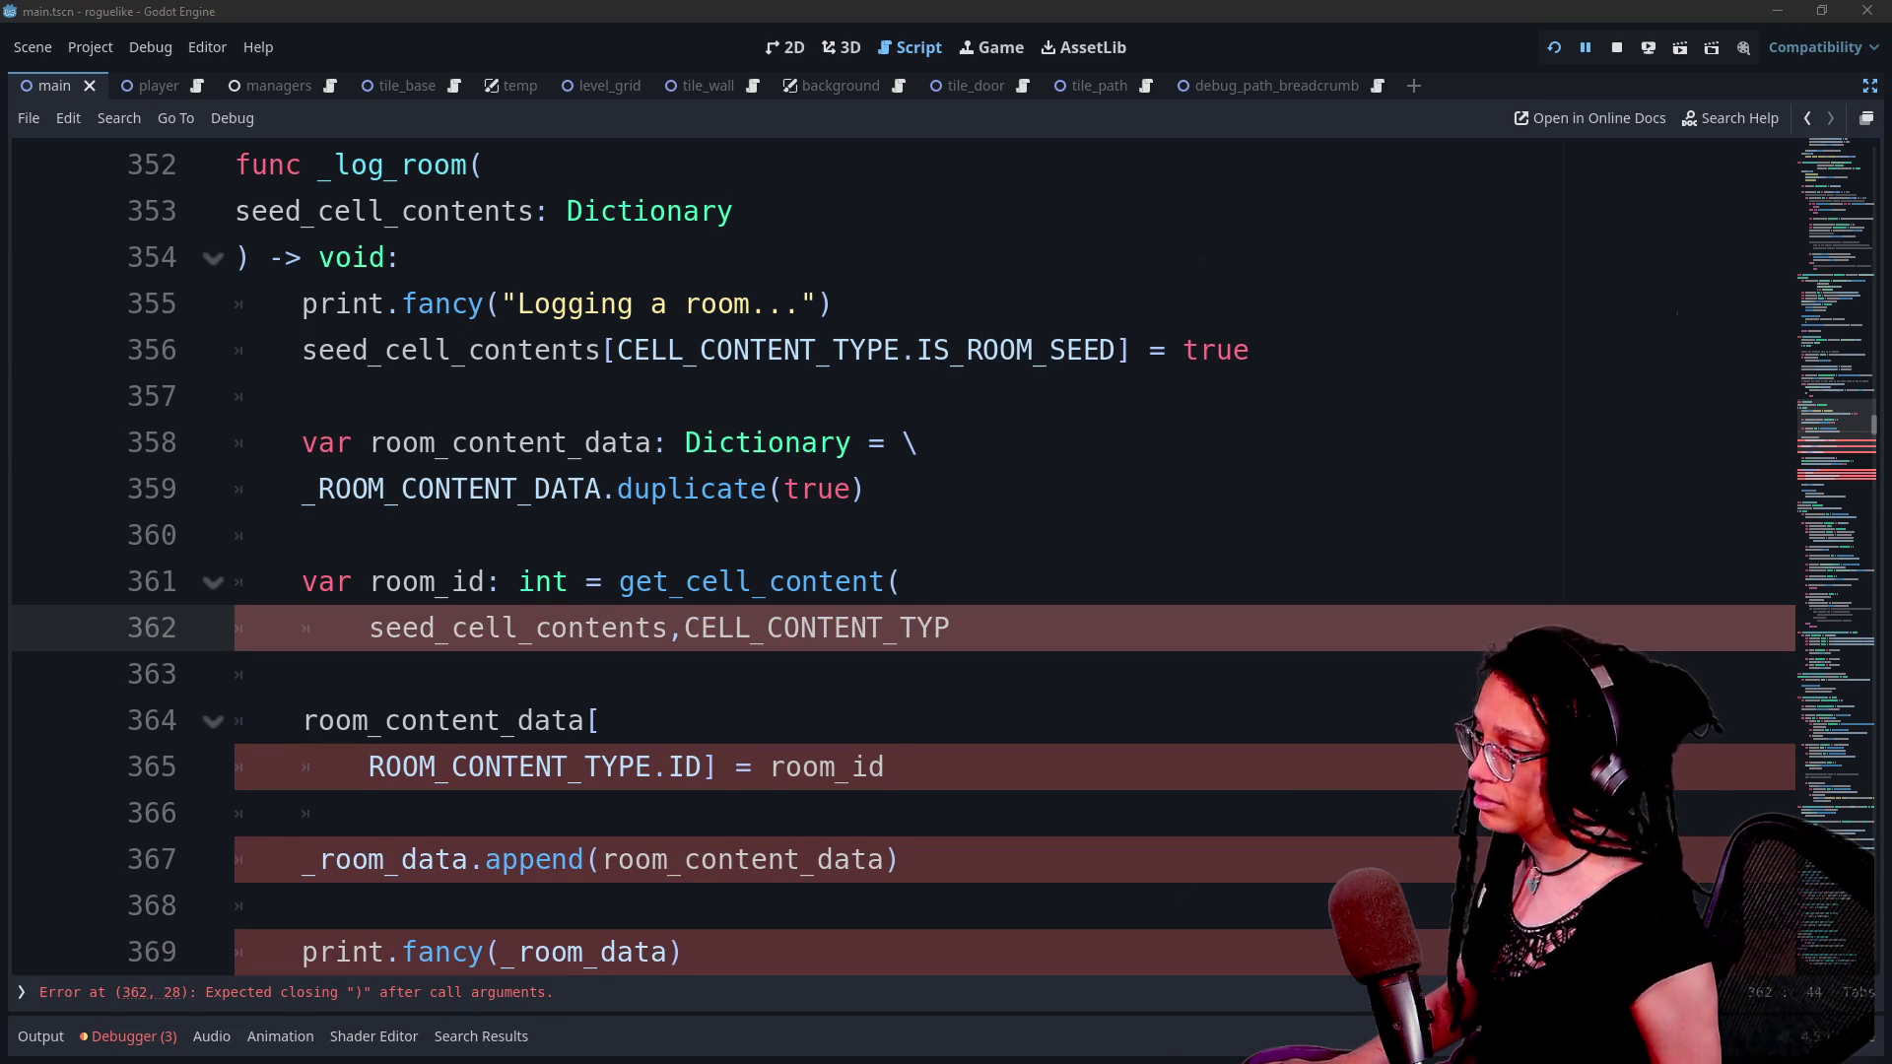
- Retype CELL_CONTENT_TYPE. via autocomplete and look through its members again
key(BackSpace)
key(BackSpace)
key(BackSpace)
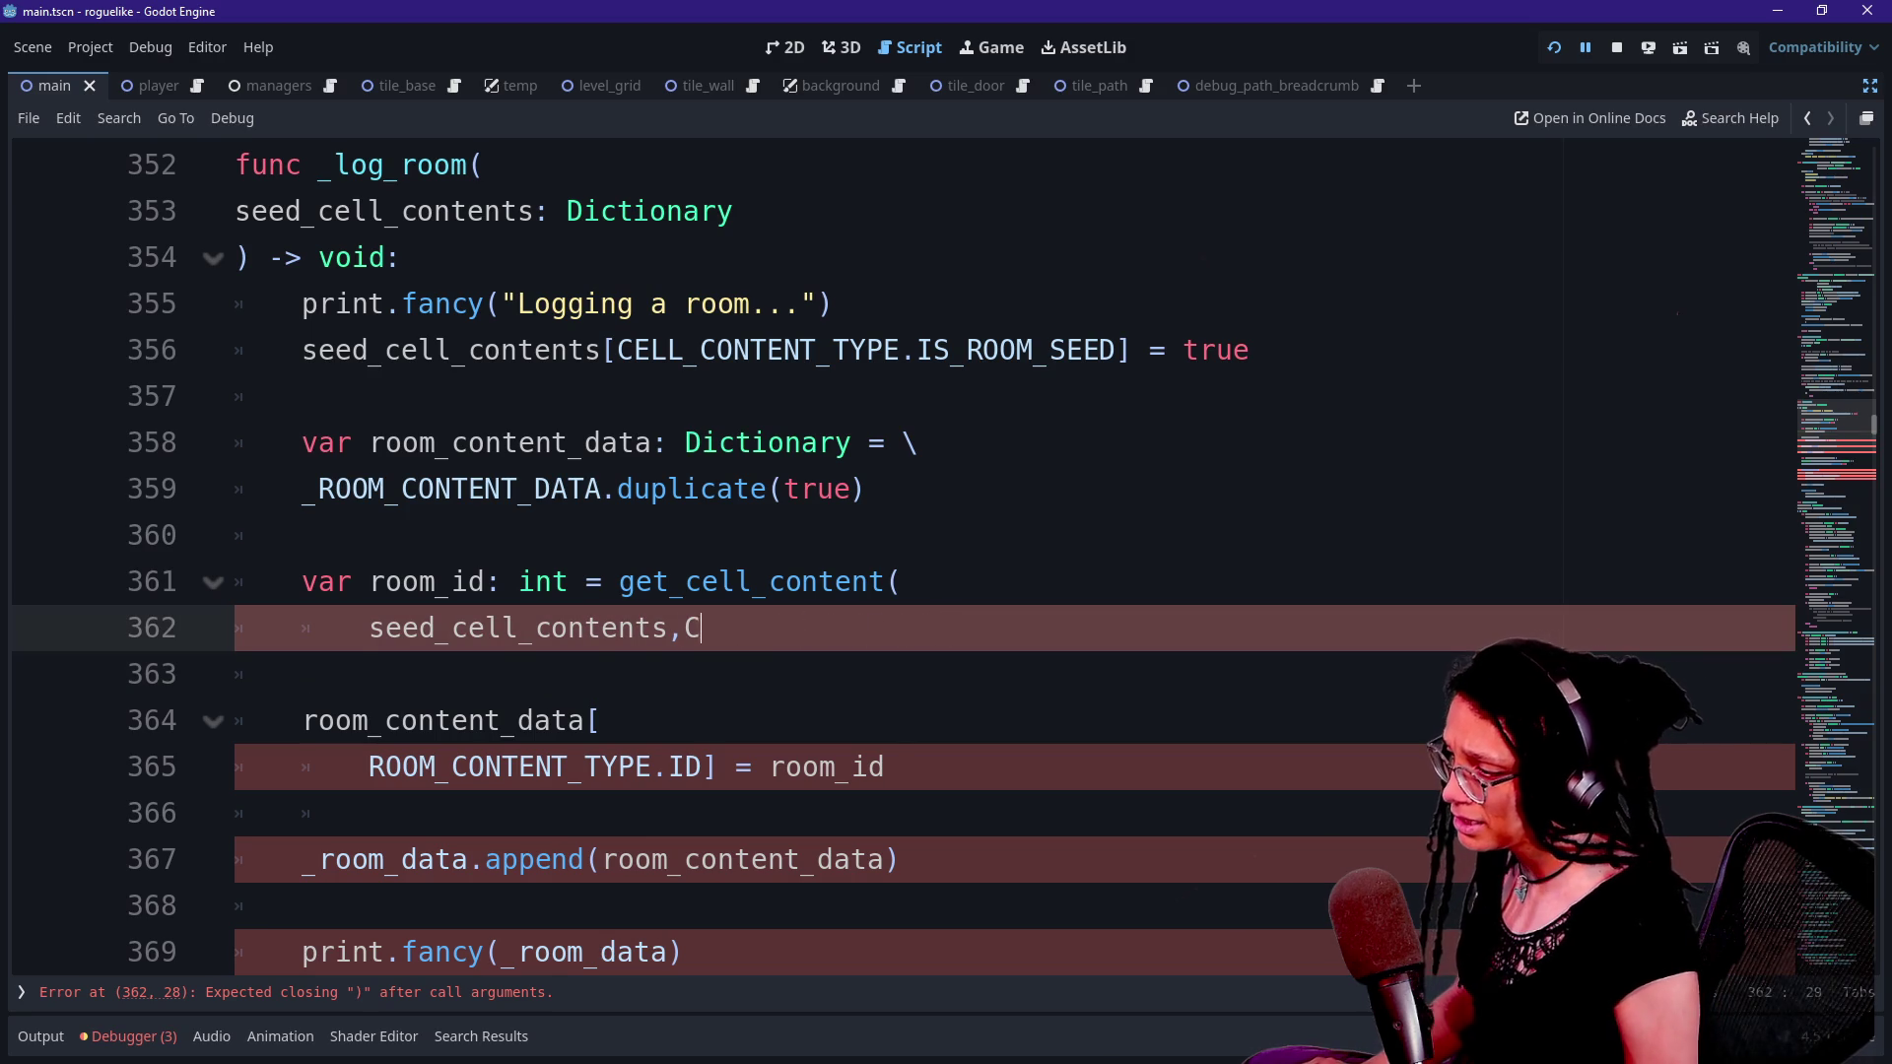
text(ELL_CONT)
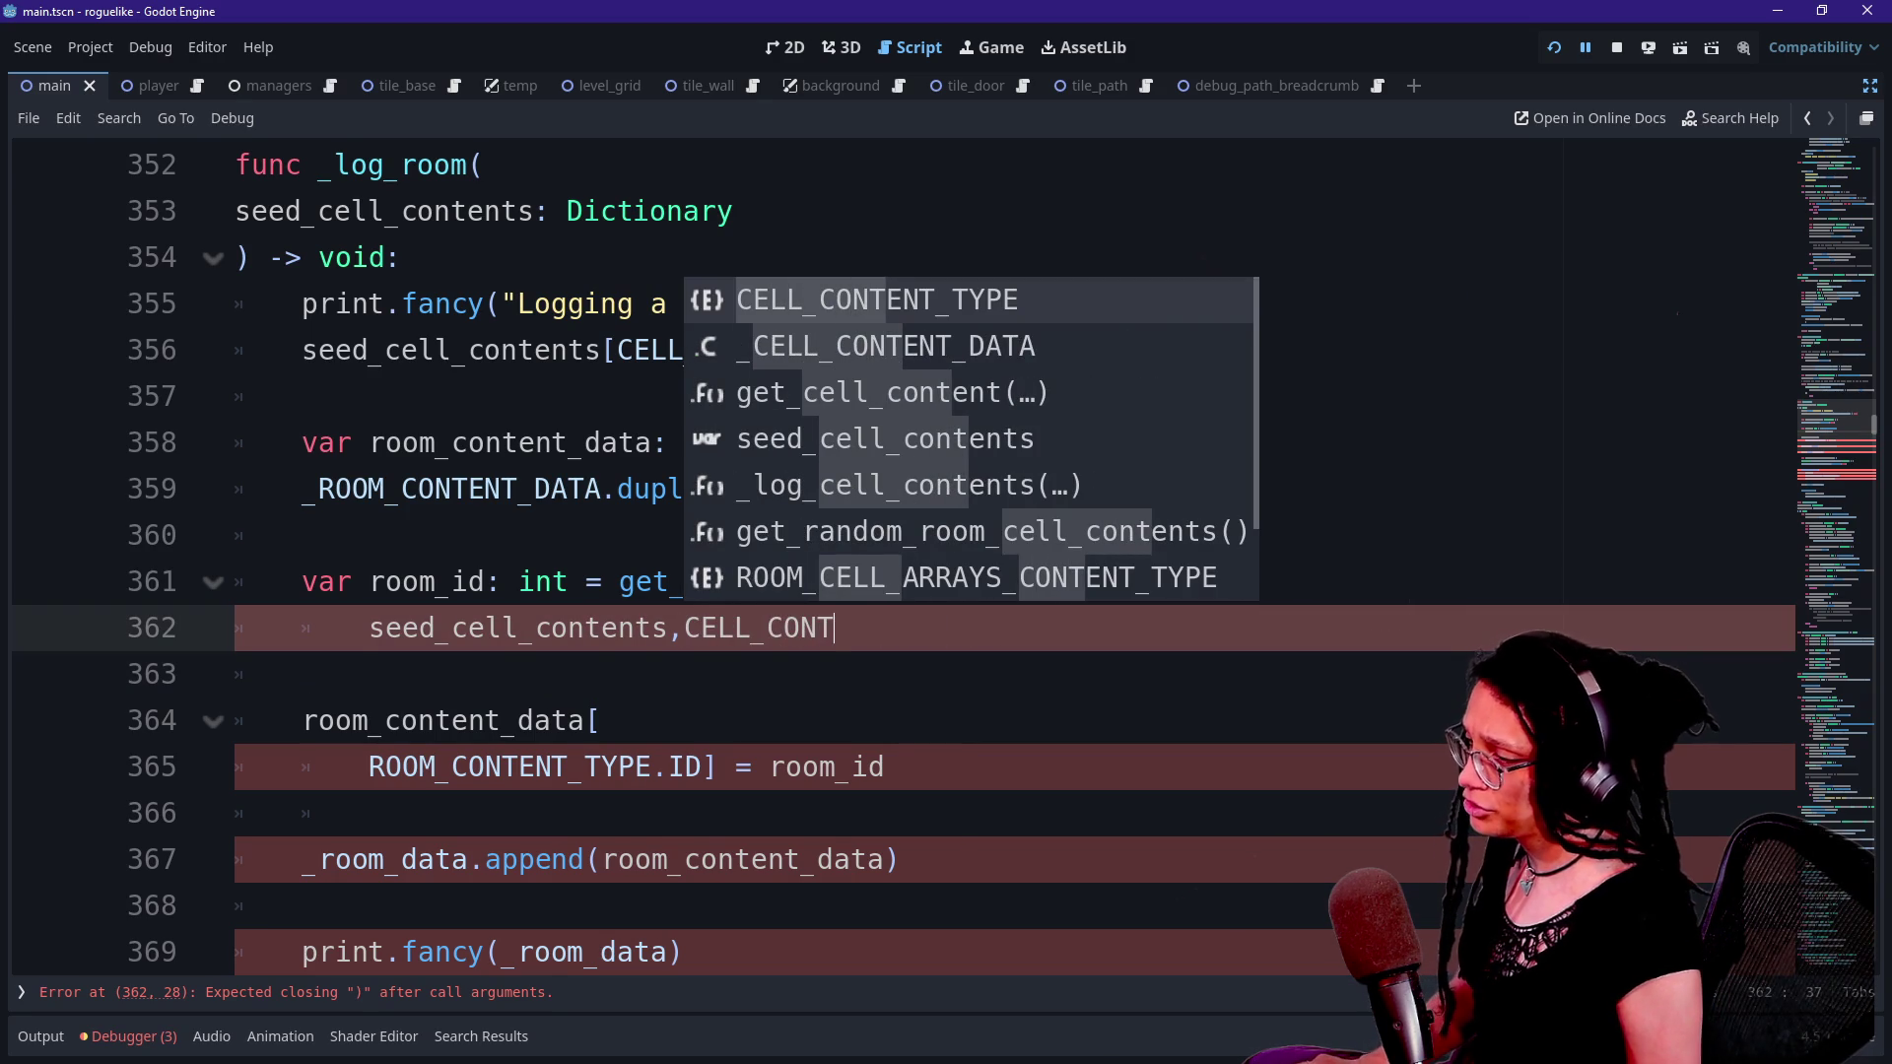
key(Return)
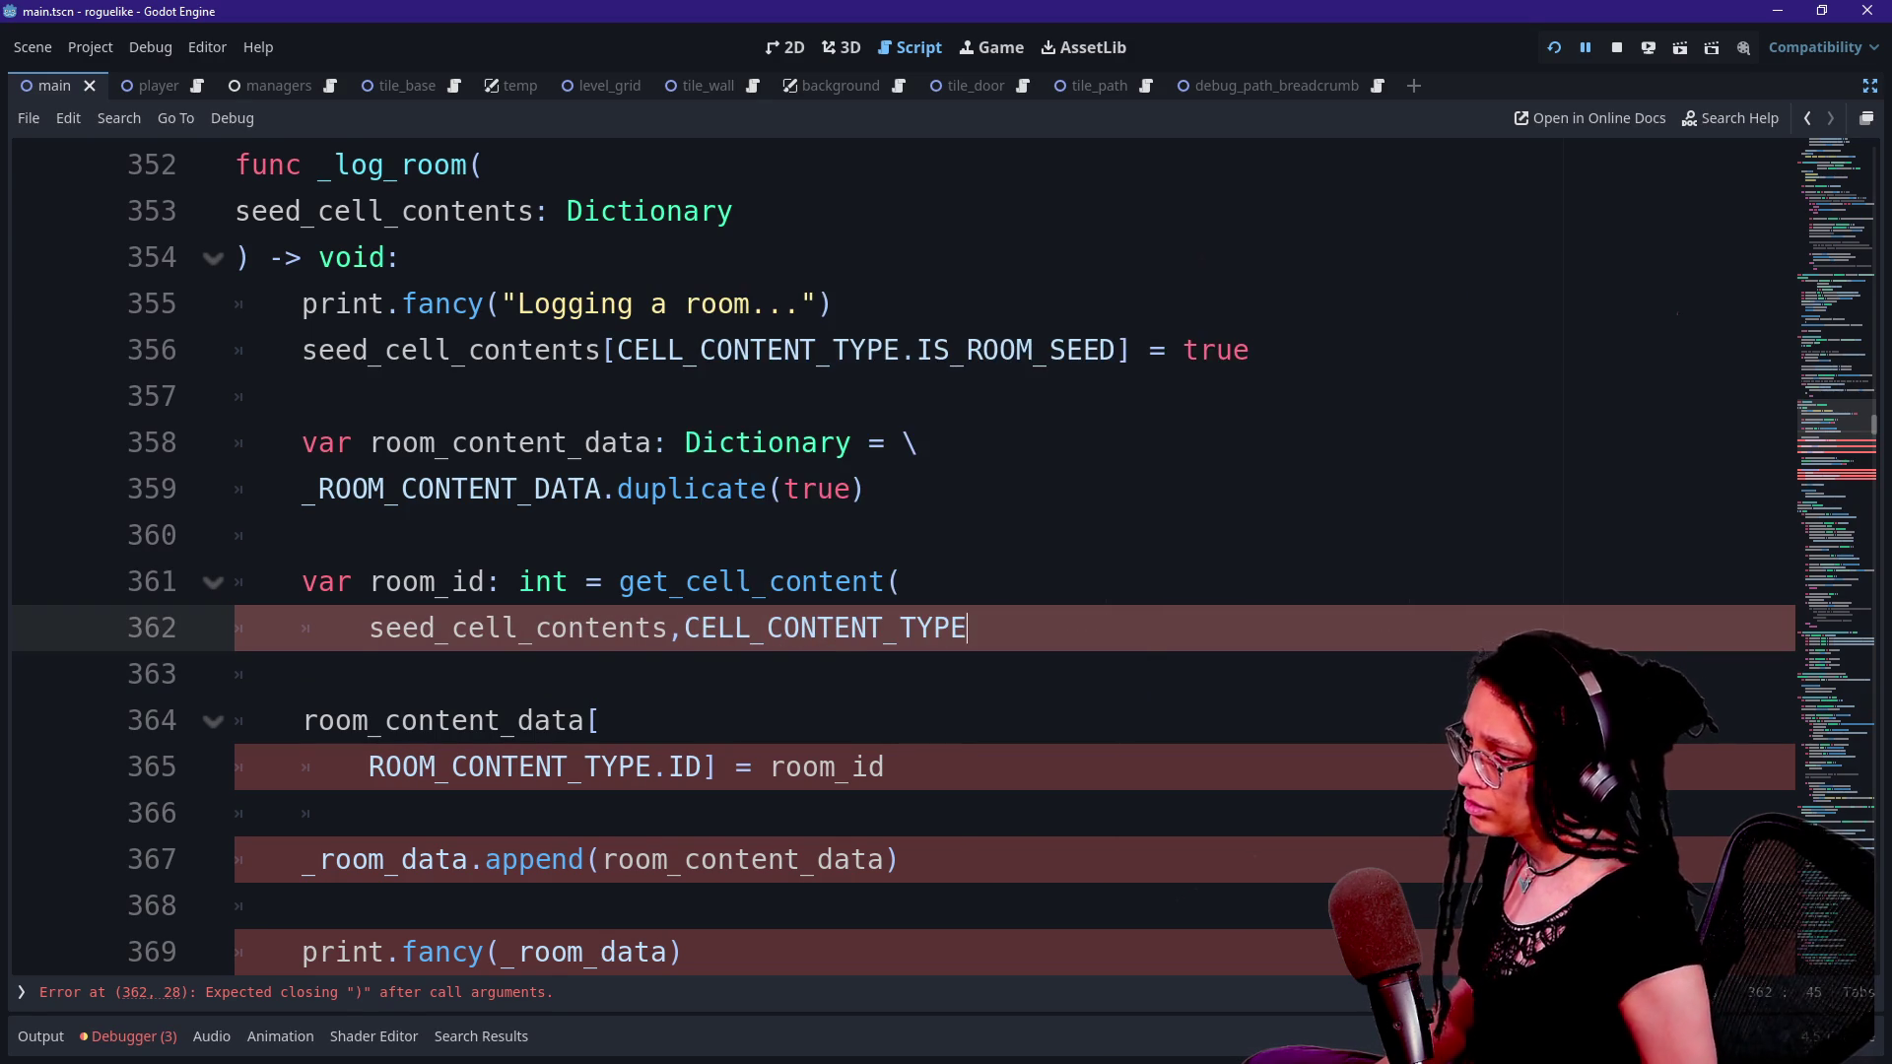
text(.)
key(Down)
key(Down)
key(Down)
key(Down)
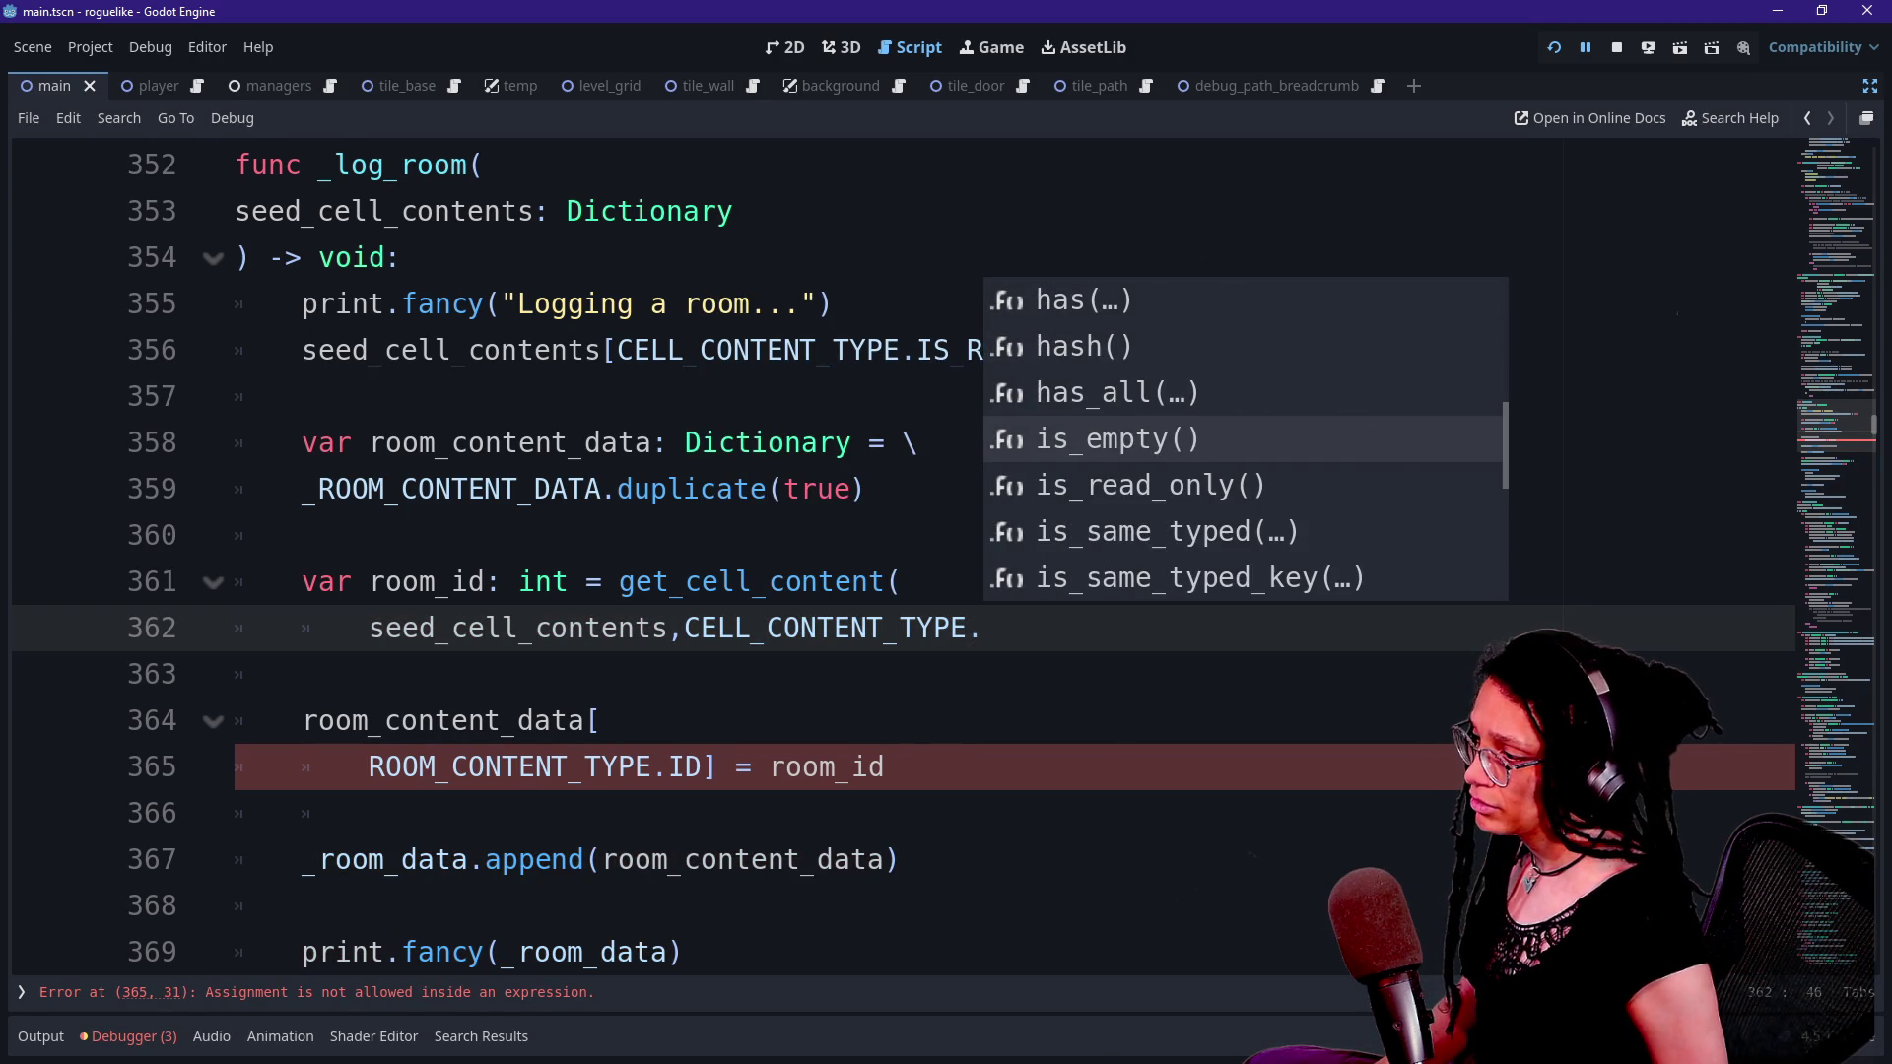
key(Escape)
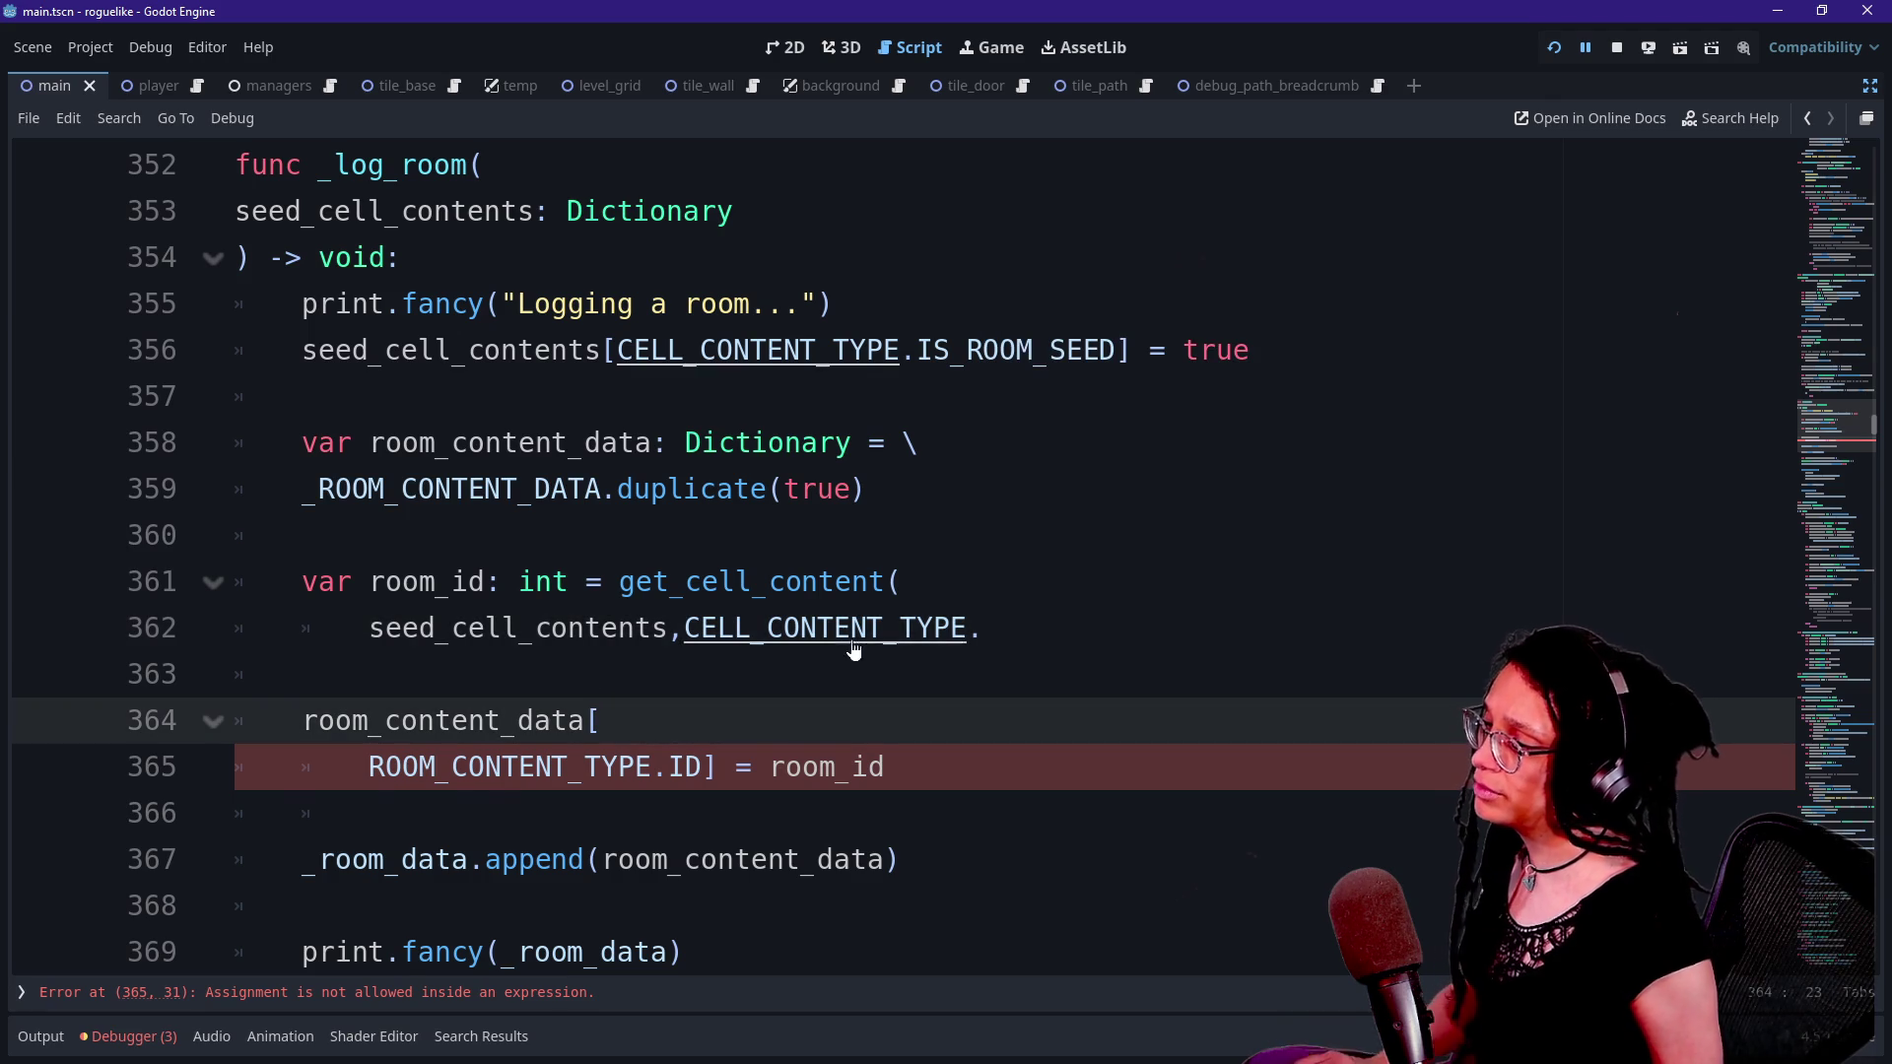
- Jump to the CELL_CONTENT_TYPE enum definition and check its ID = 2 entry
ctrl+click(844, 642)
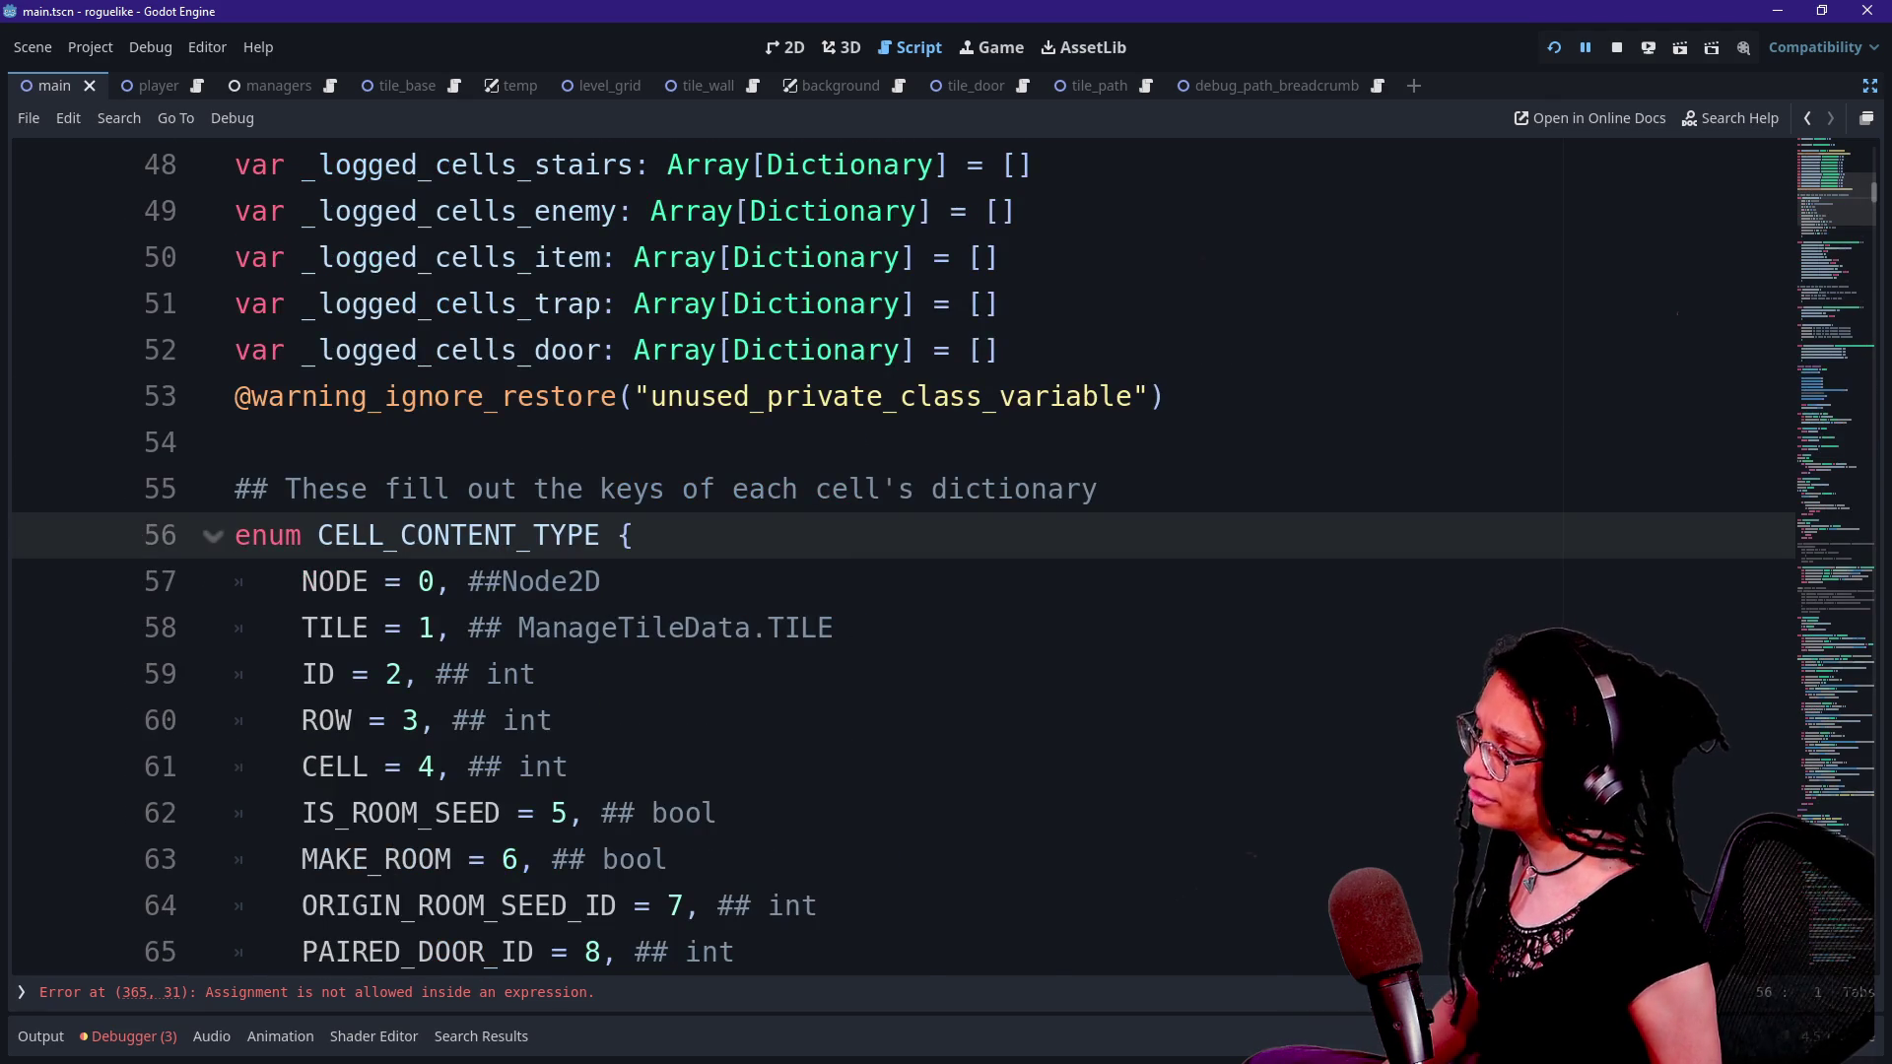
scroll(171, 855, down, 2)
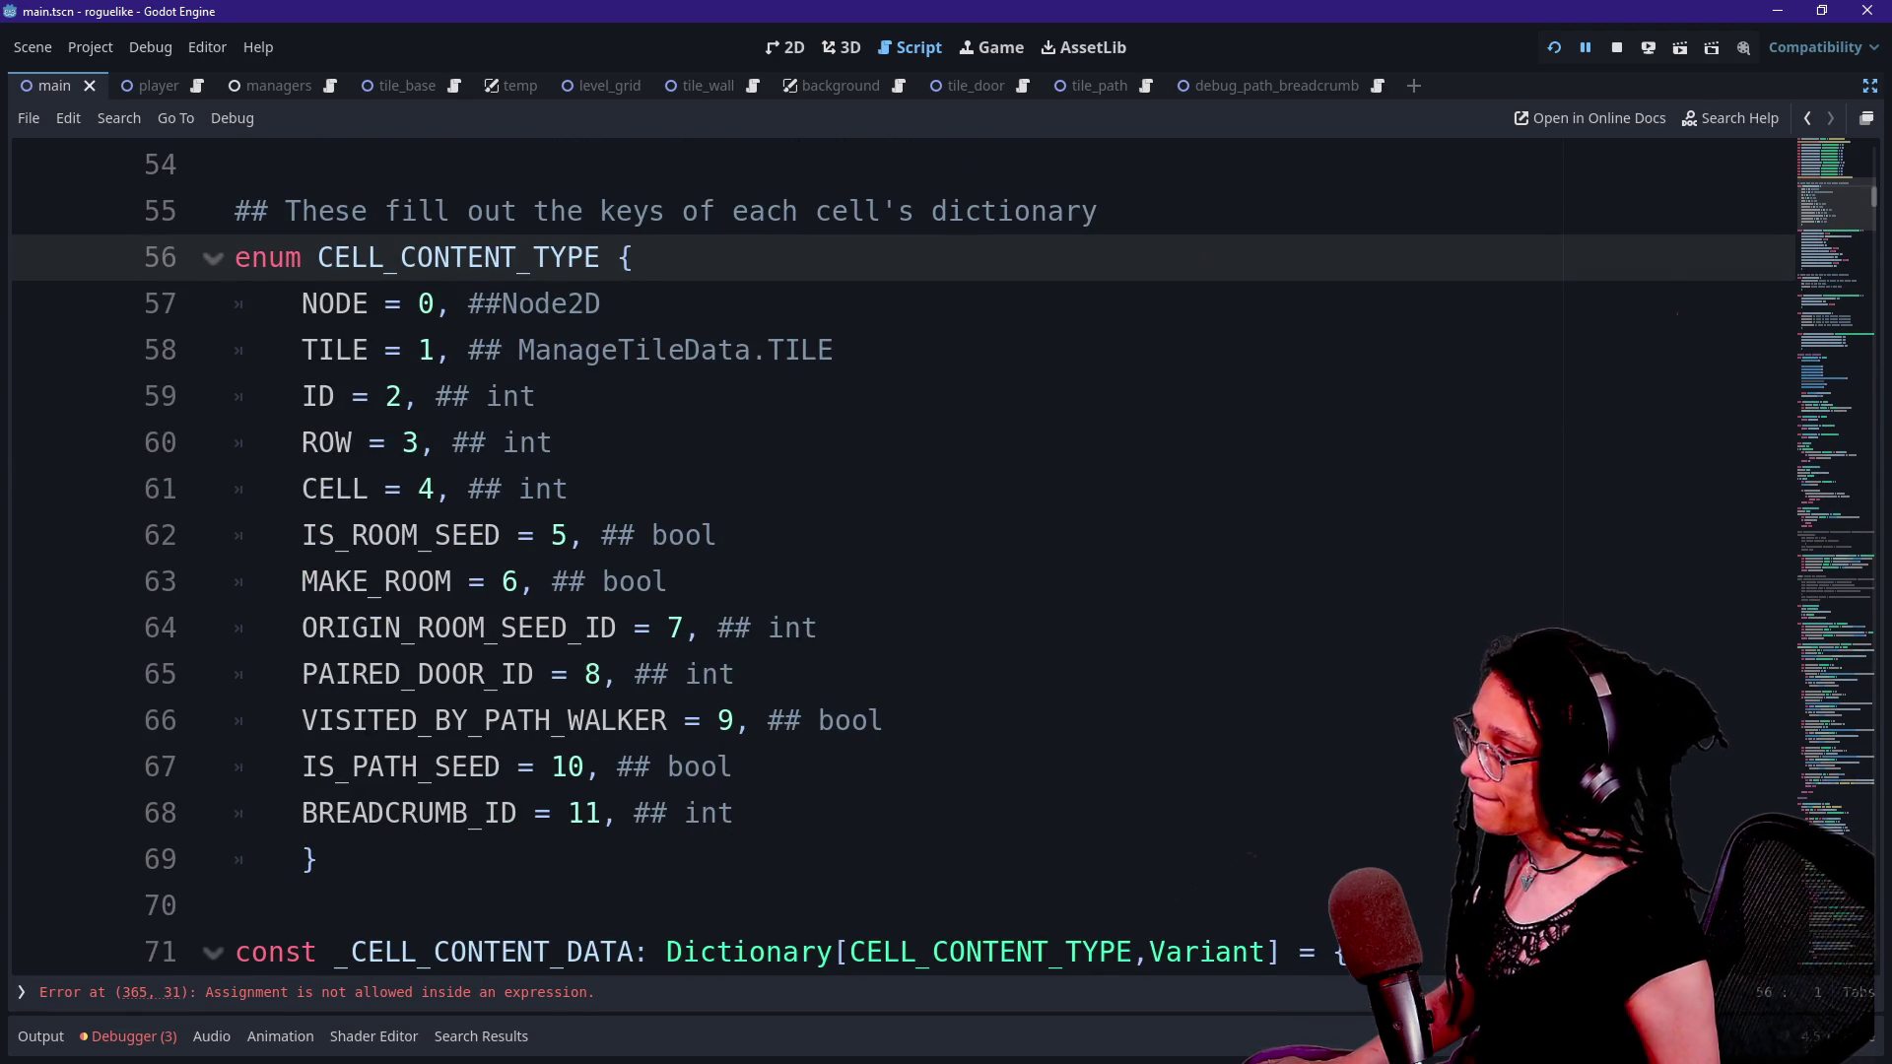
drag(301, 396, 420, 396)
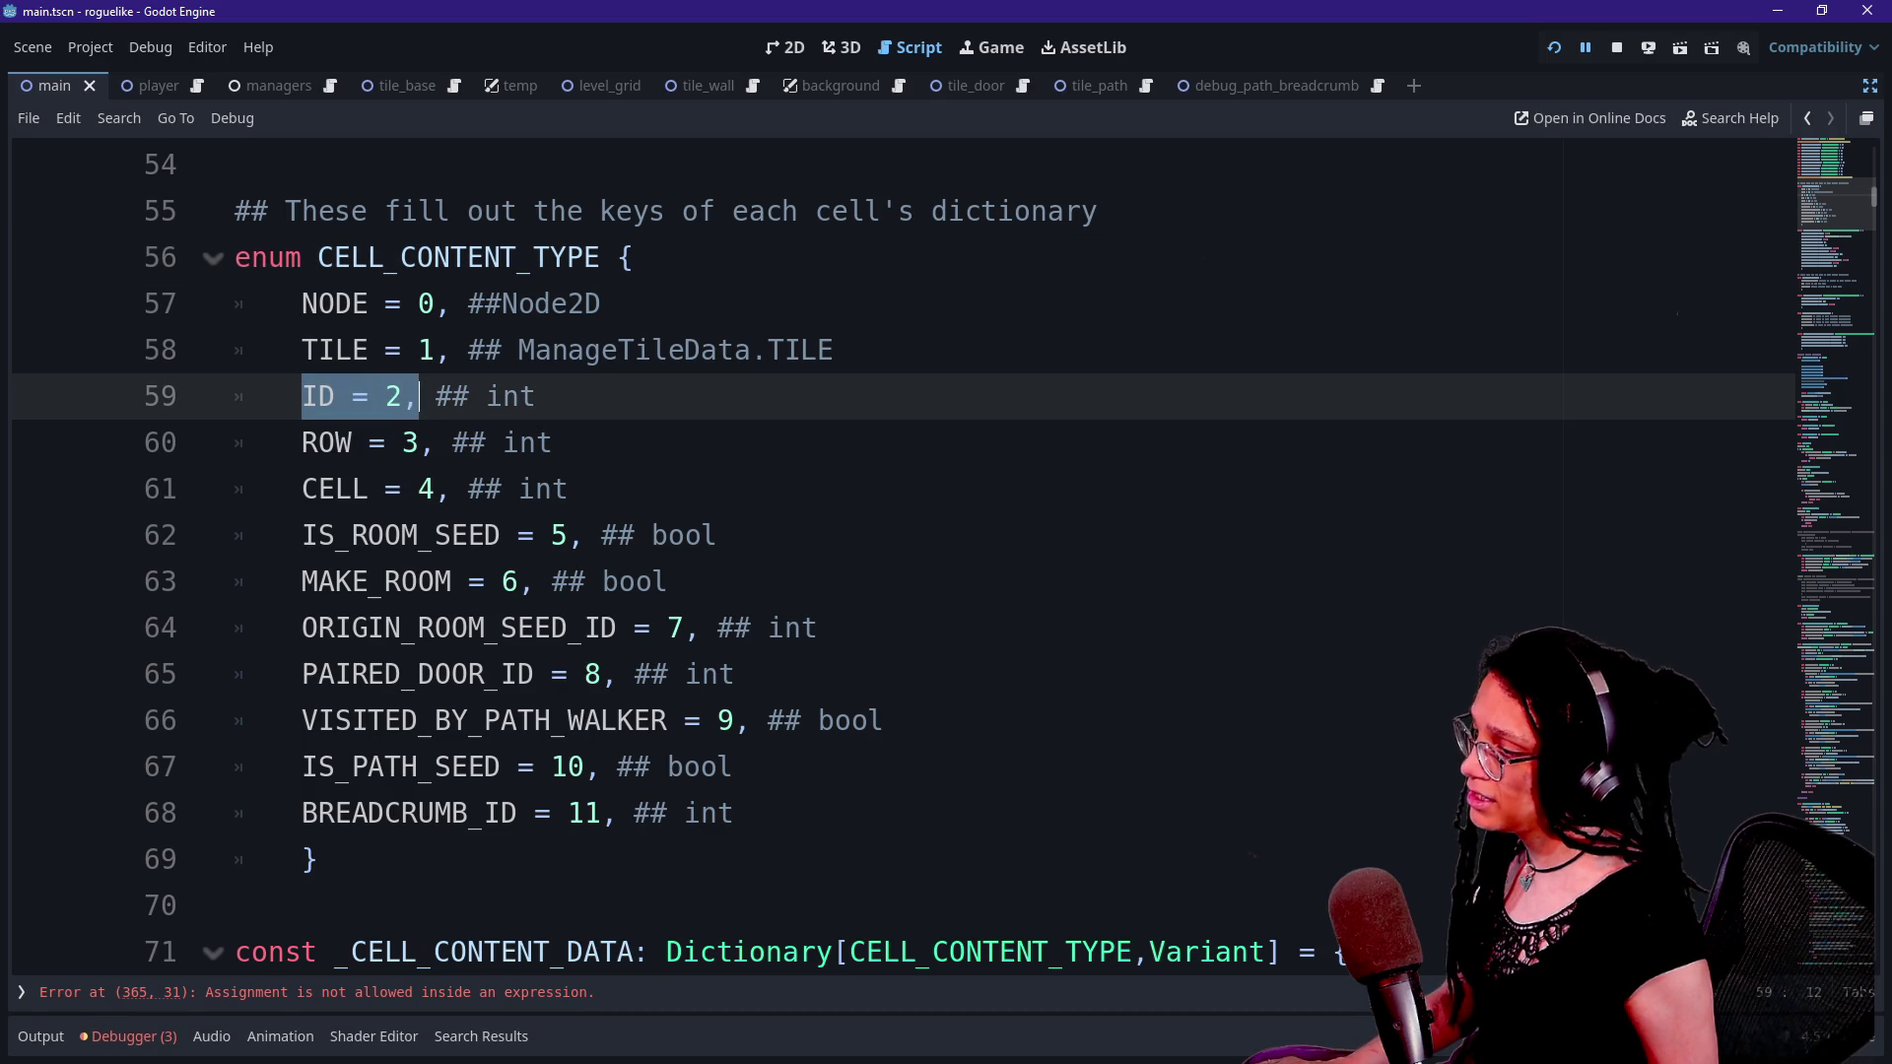
- Complete line 362 with CELL_CONTENT_TYPE.ID) and save the script
click(894, 990)
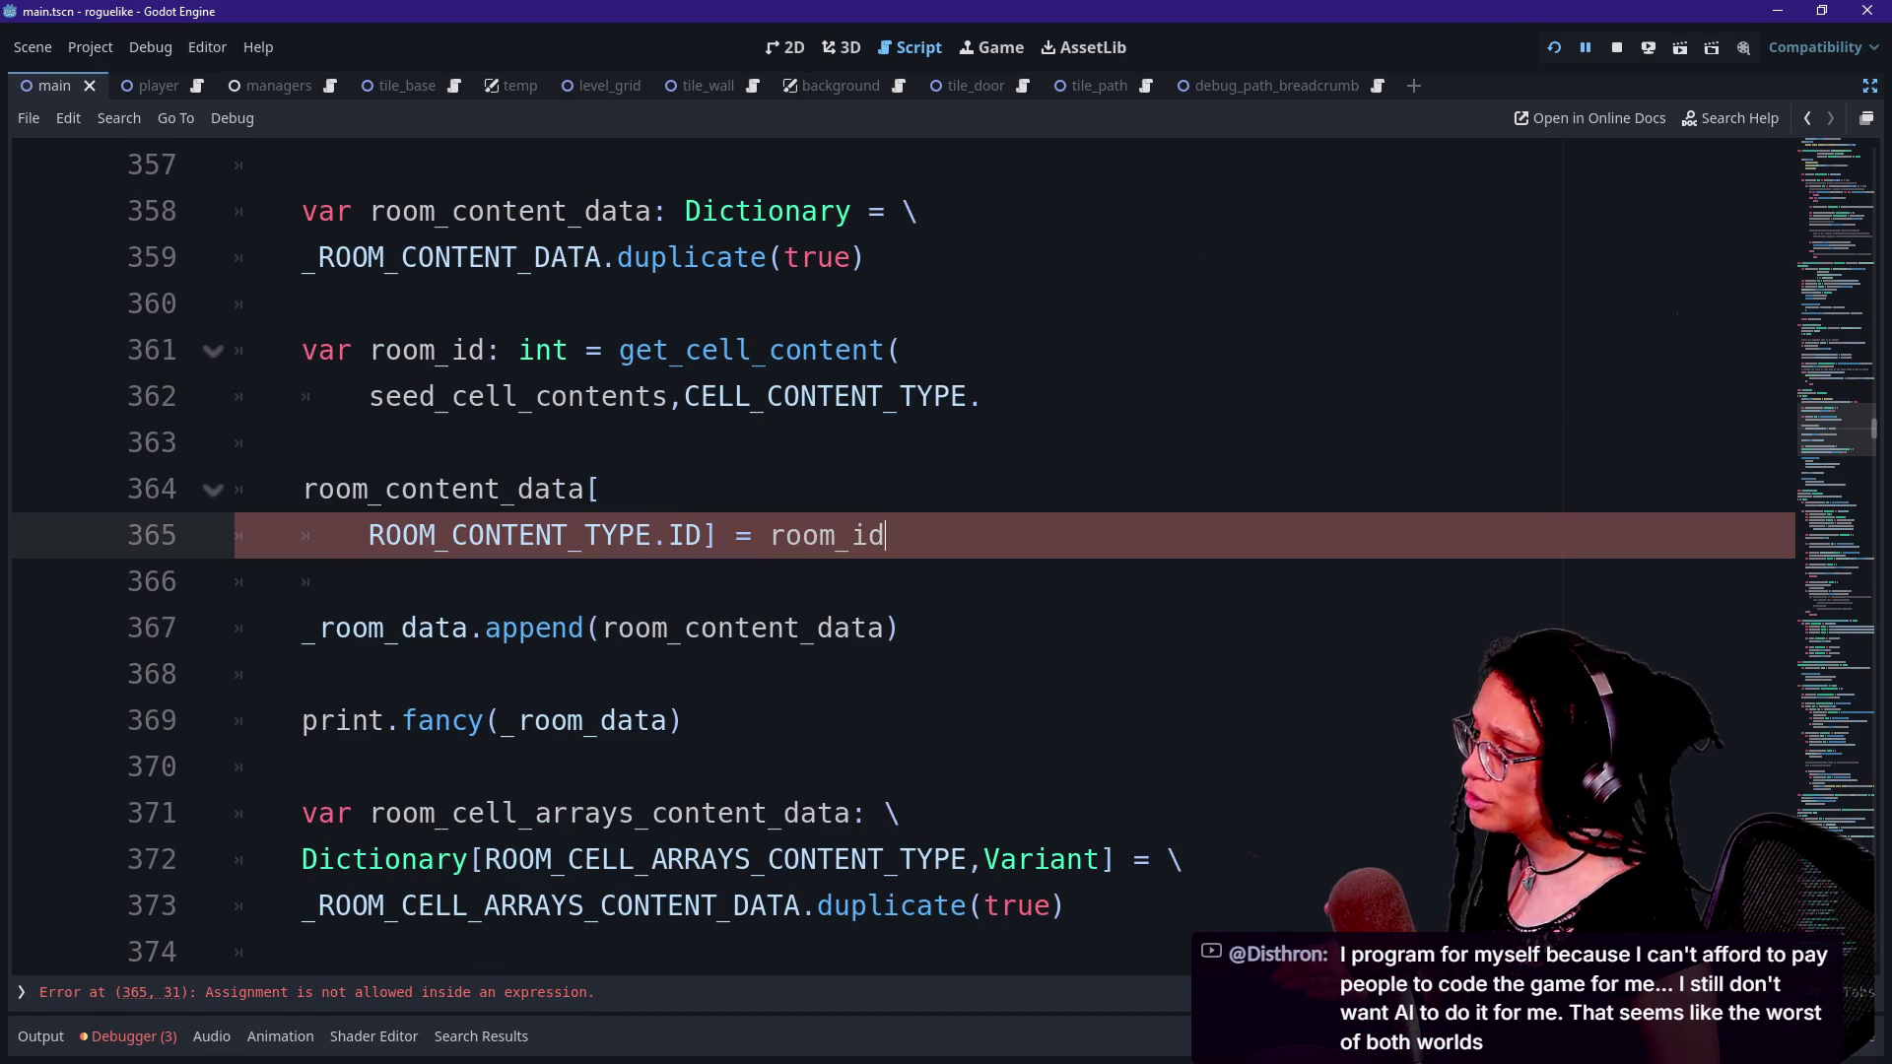
click(985, 396)
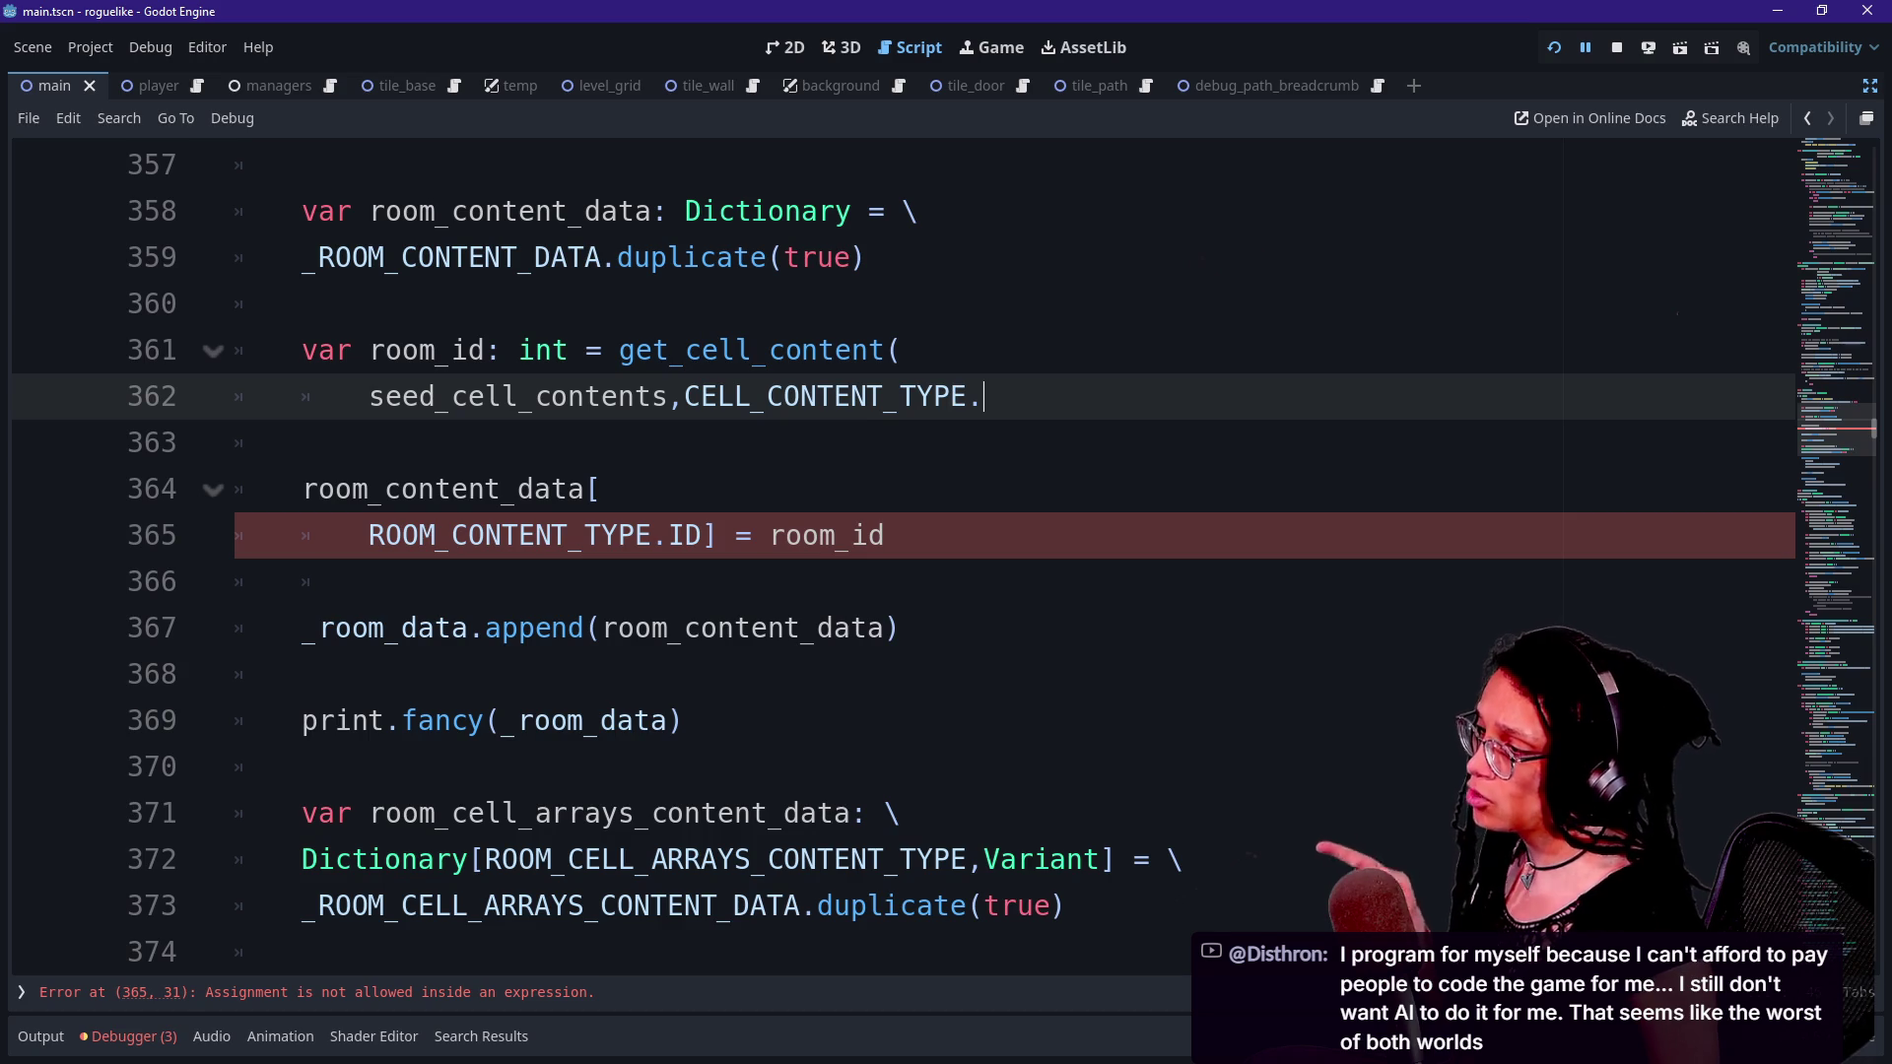
text(.)
key(ctrl+space)
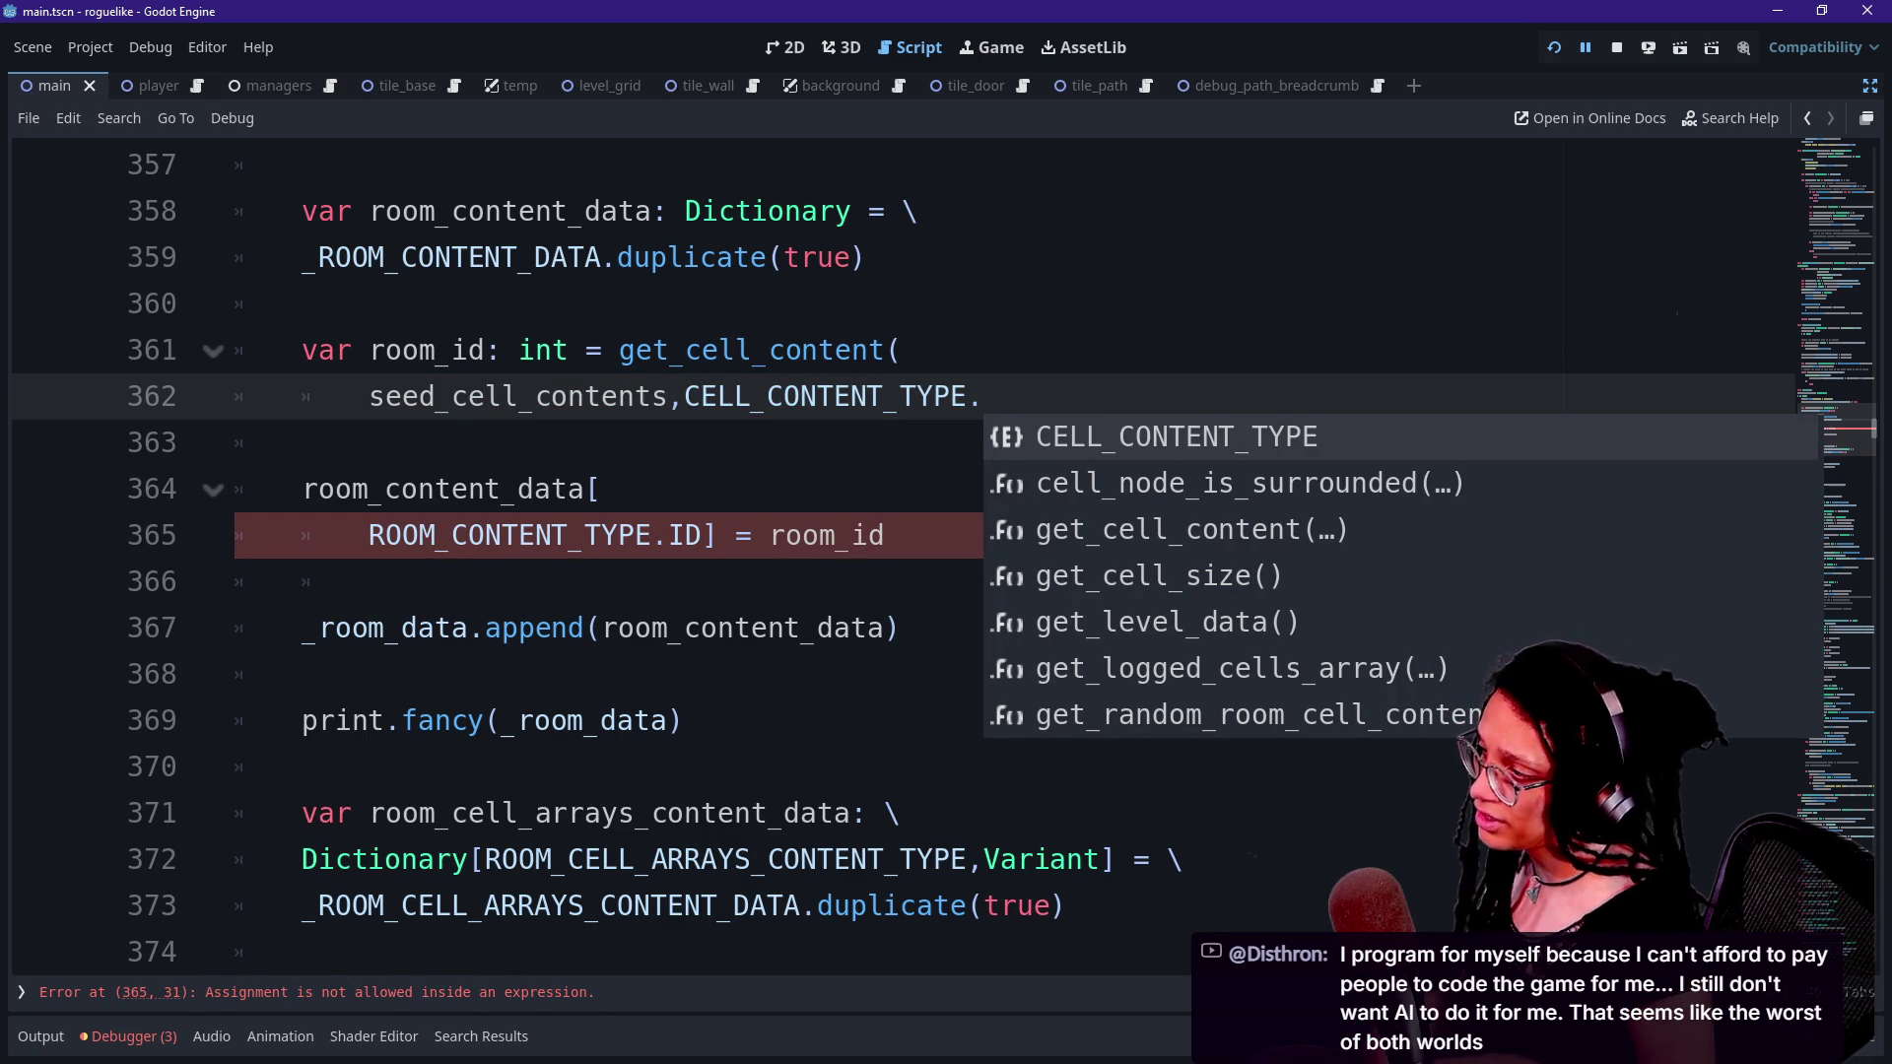
text(I)
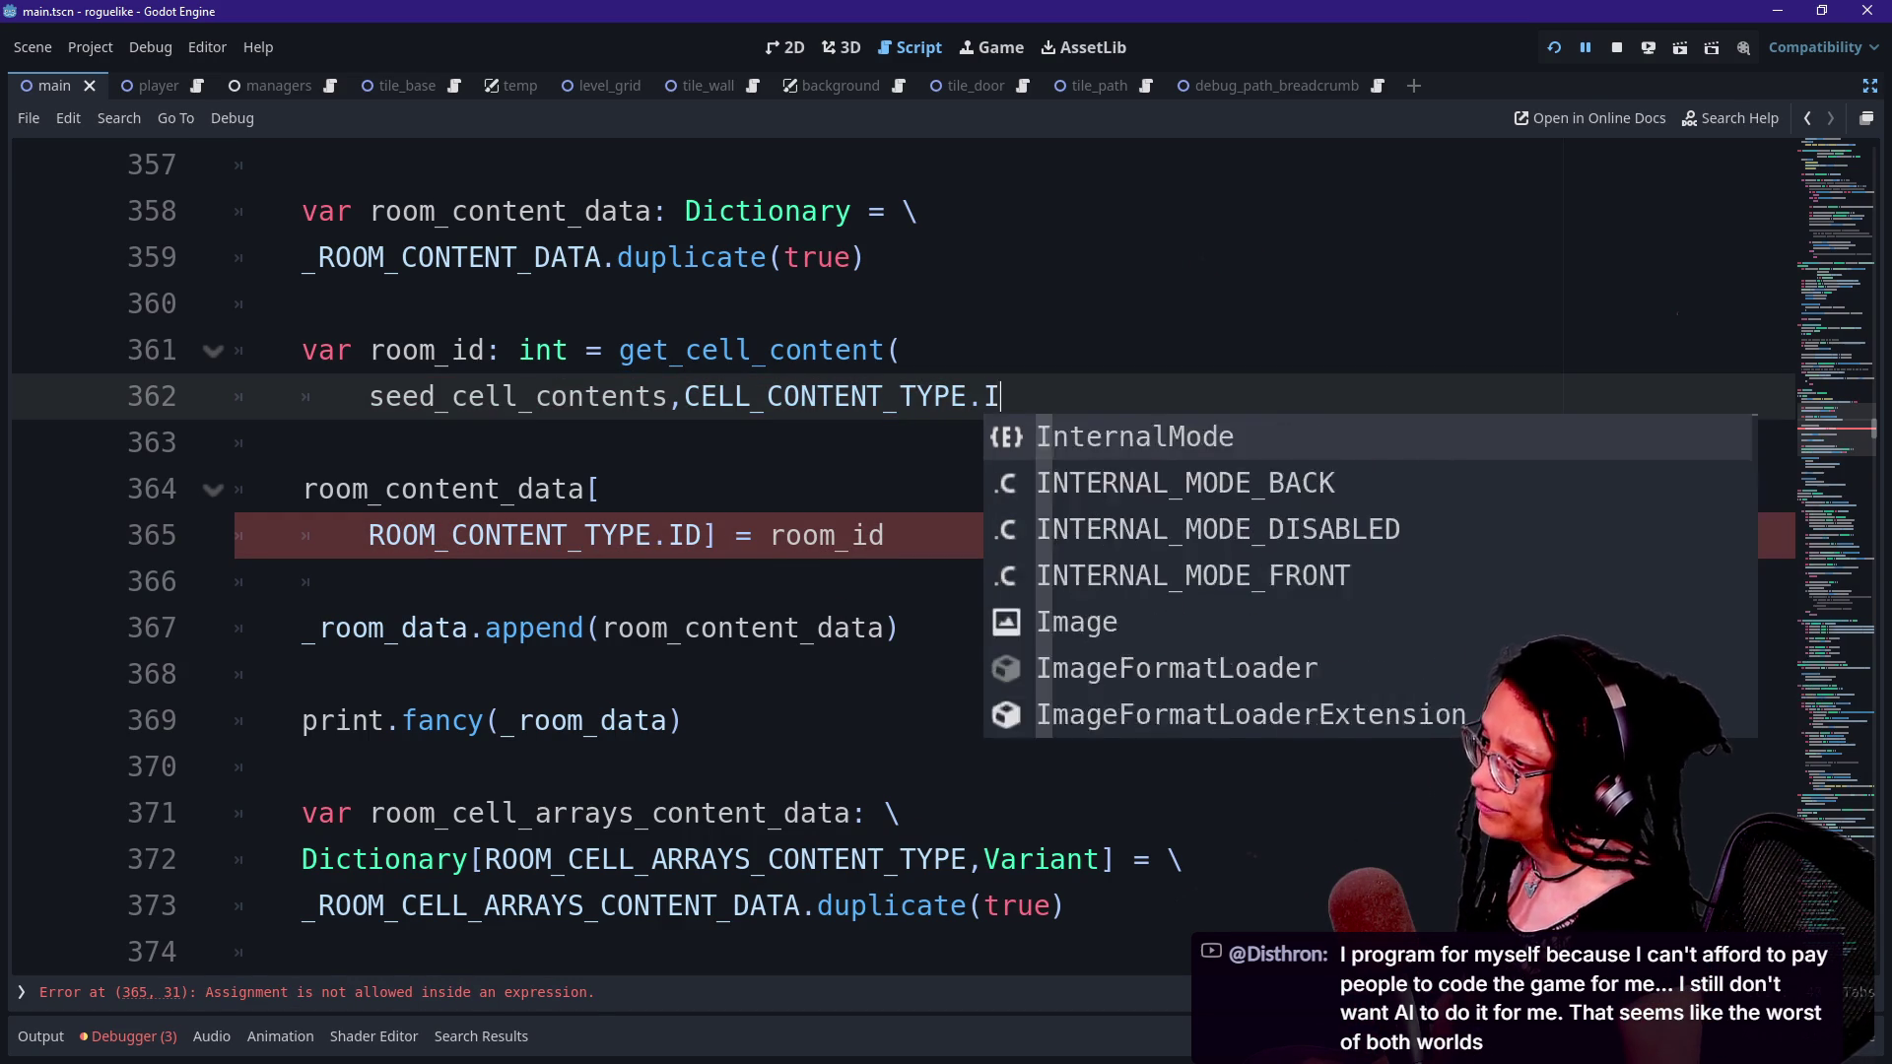
text(D))
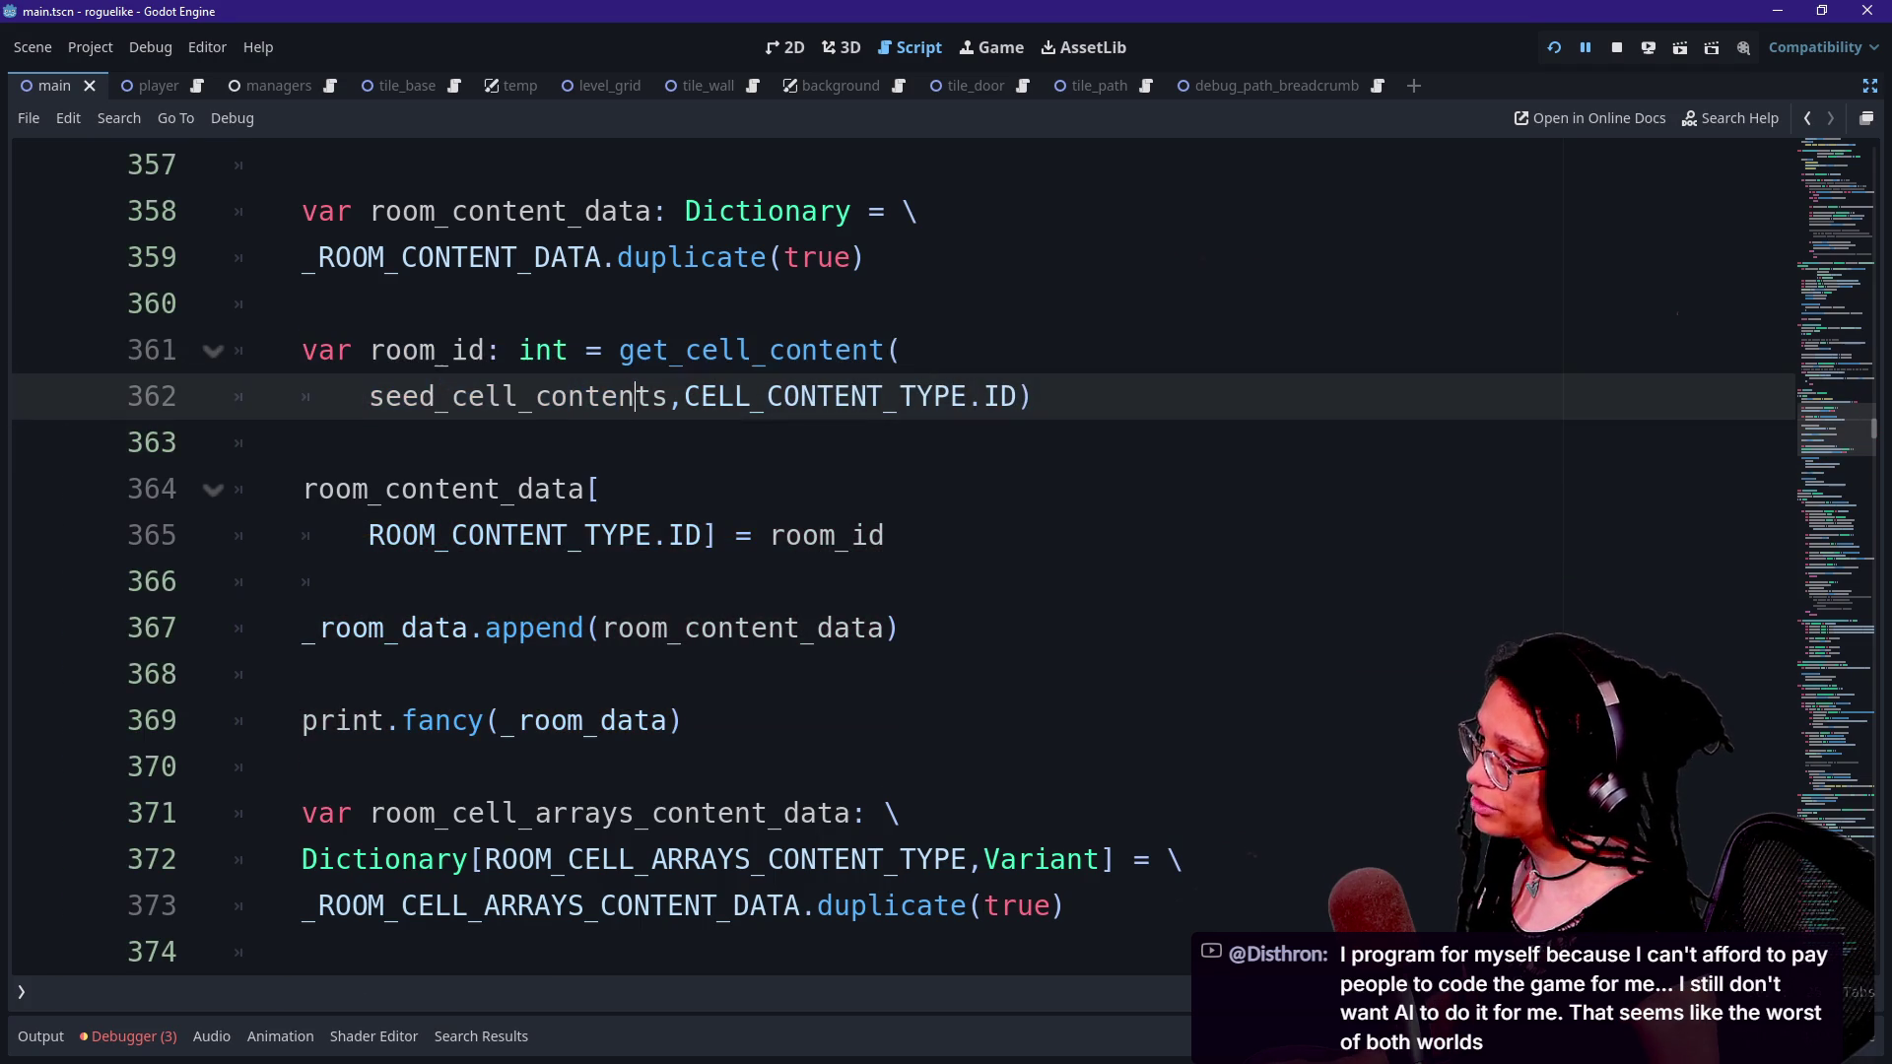
drag(451, 488, 902, 813)
key(Up)
key(Up)
key(Up)
key(Down)
key(Down)
key(Down)
key(ctrl+s)
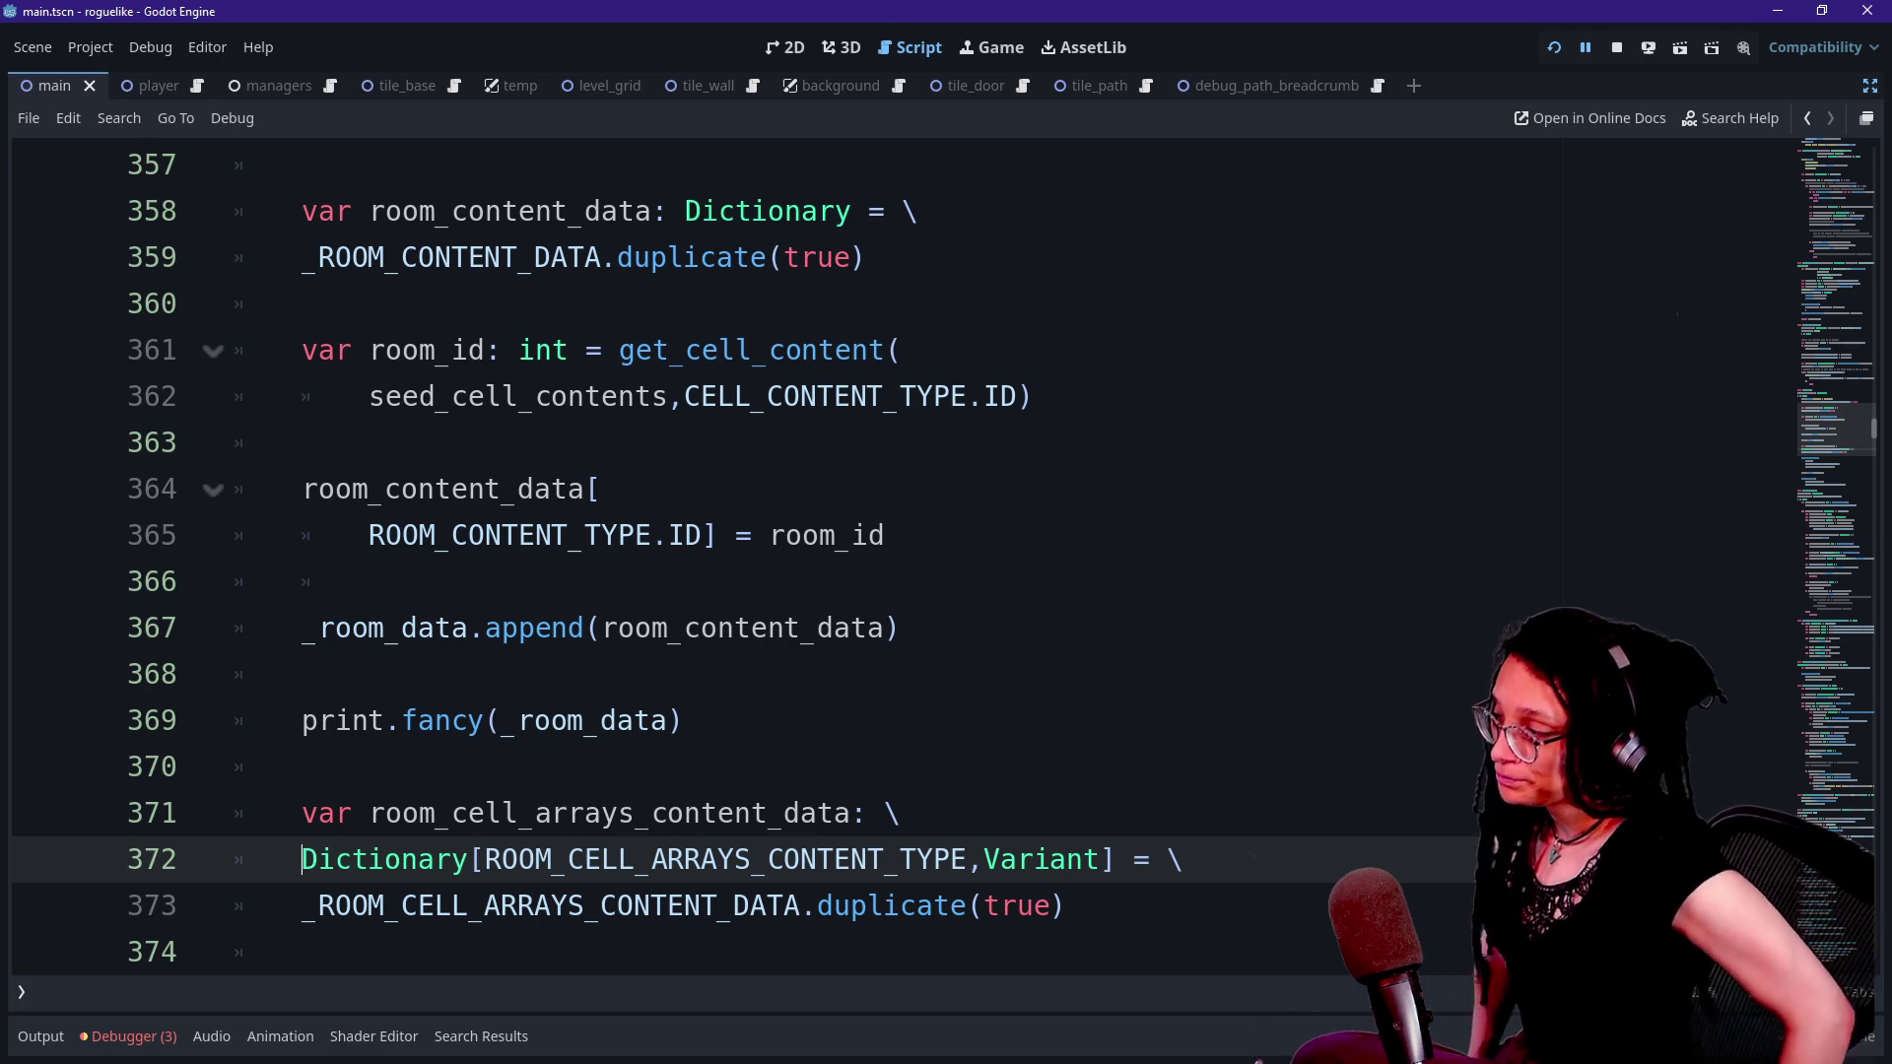
- Step through lines 368–374 of _log_room to review the new room_id code
click(302, 674)
key(Down)
key(Down)
key(Down)
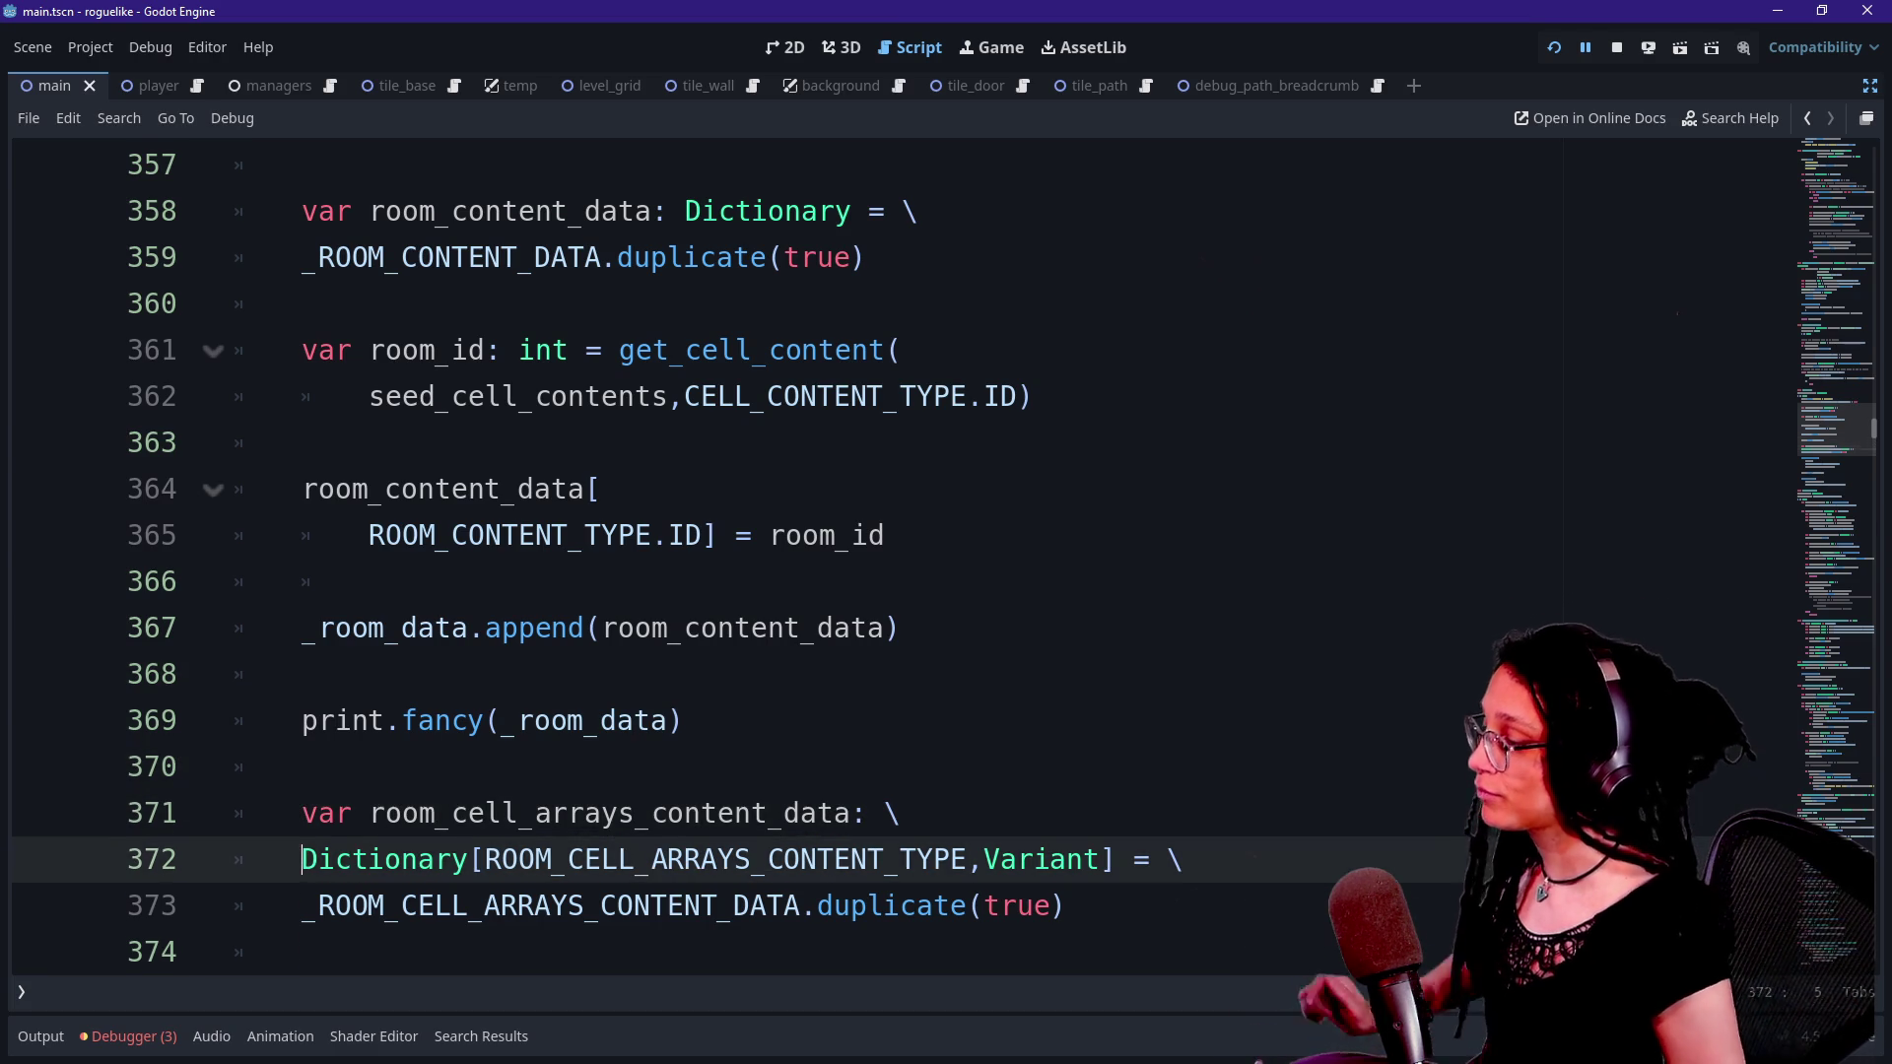
key(Down)
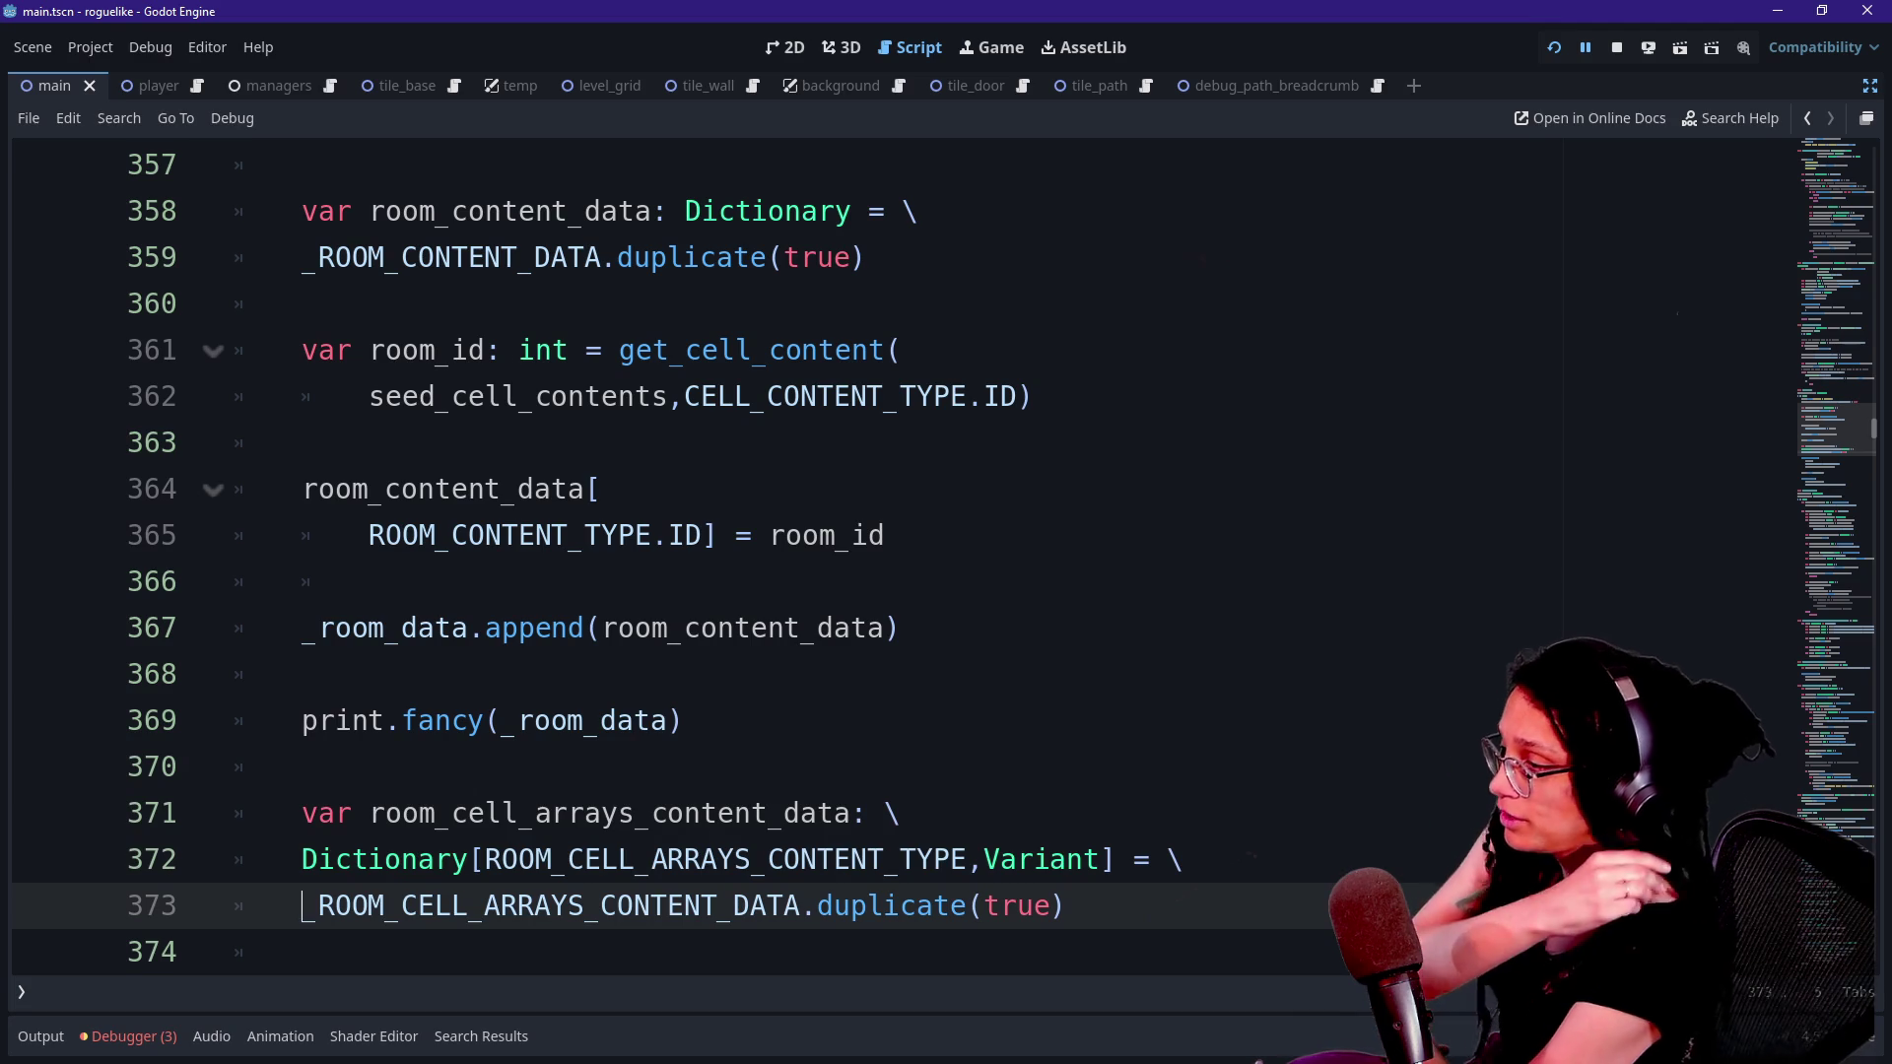
key(Down)
key(Down)
key(Down)
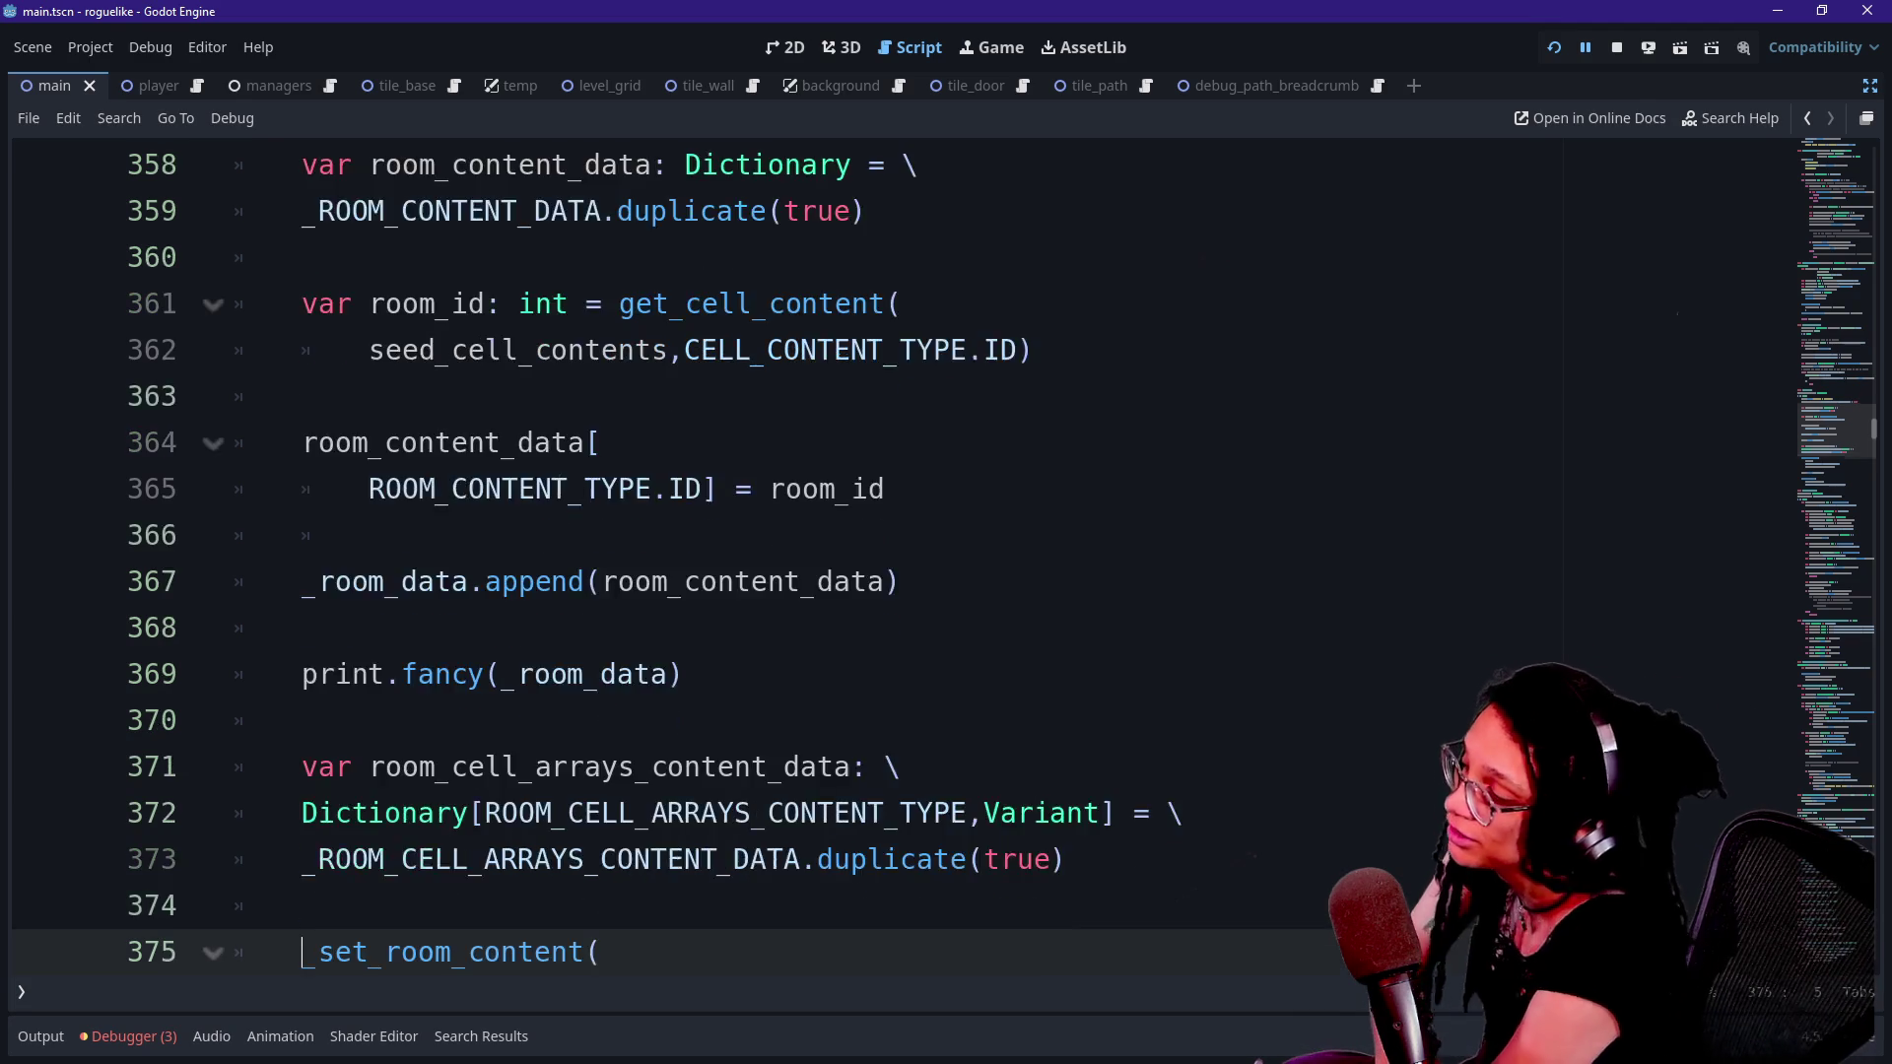
key(Up)
key(Up)
key(Up)
key(Down)
key(Down)
key(Down)
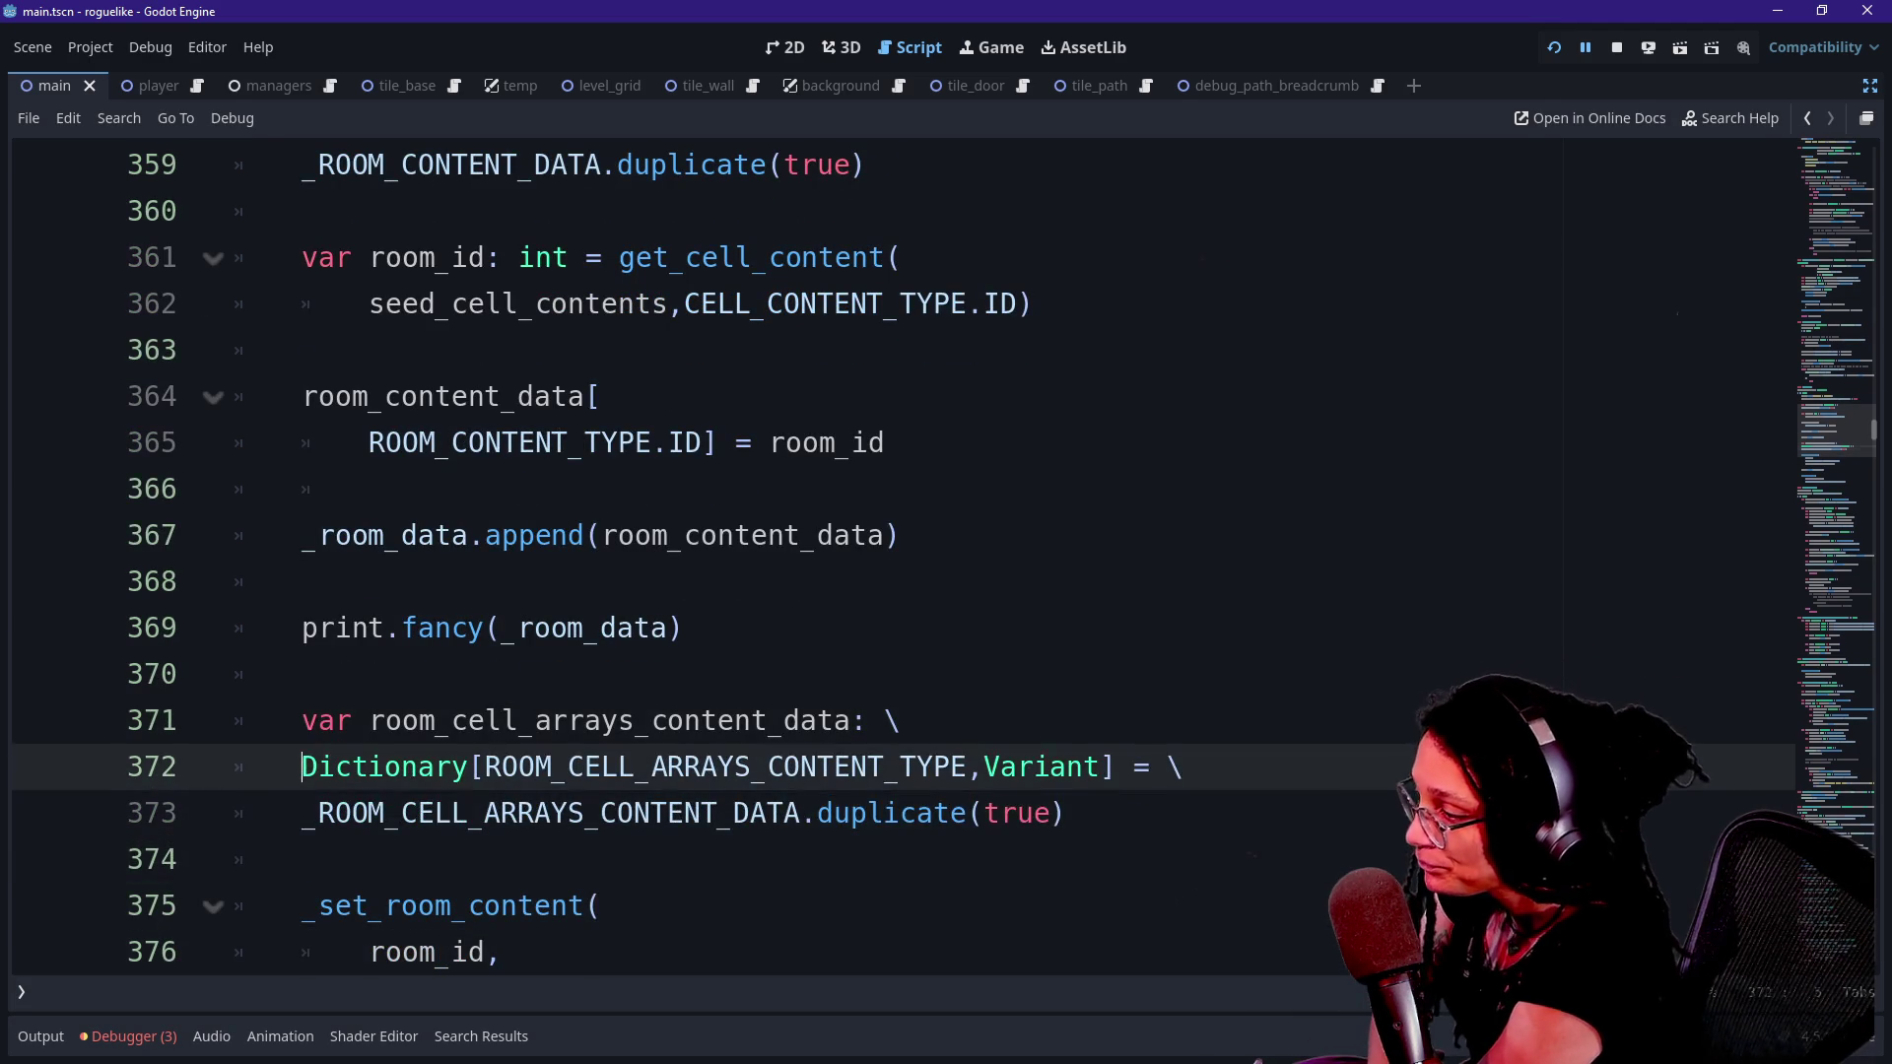
key(Up)
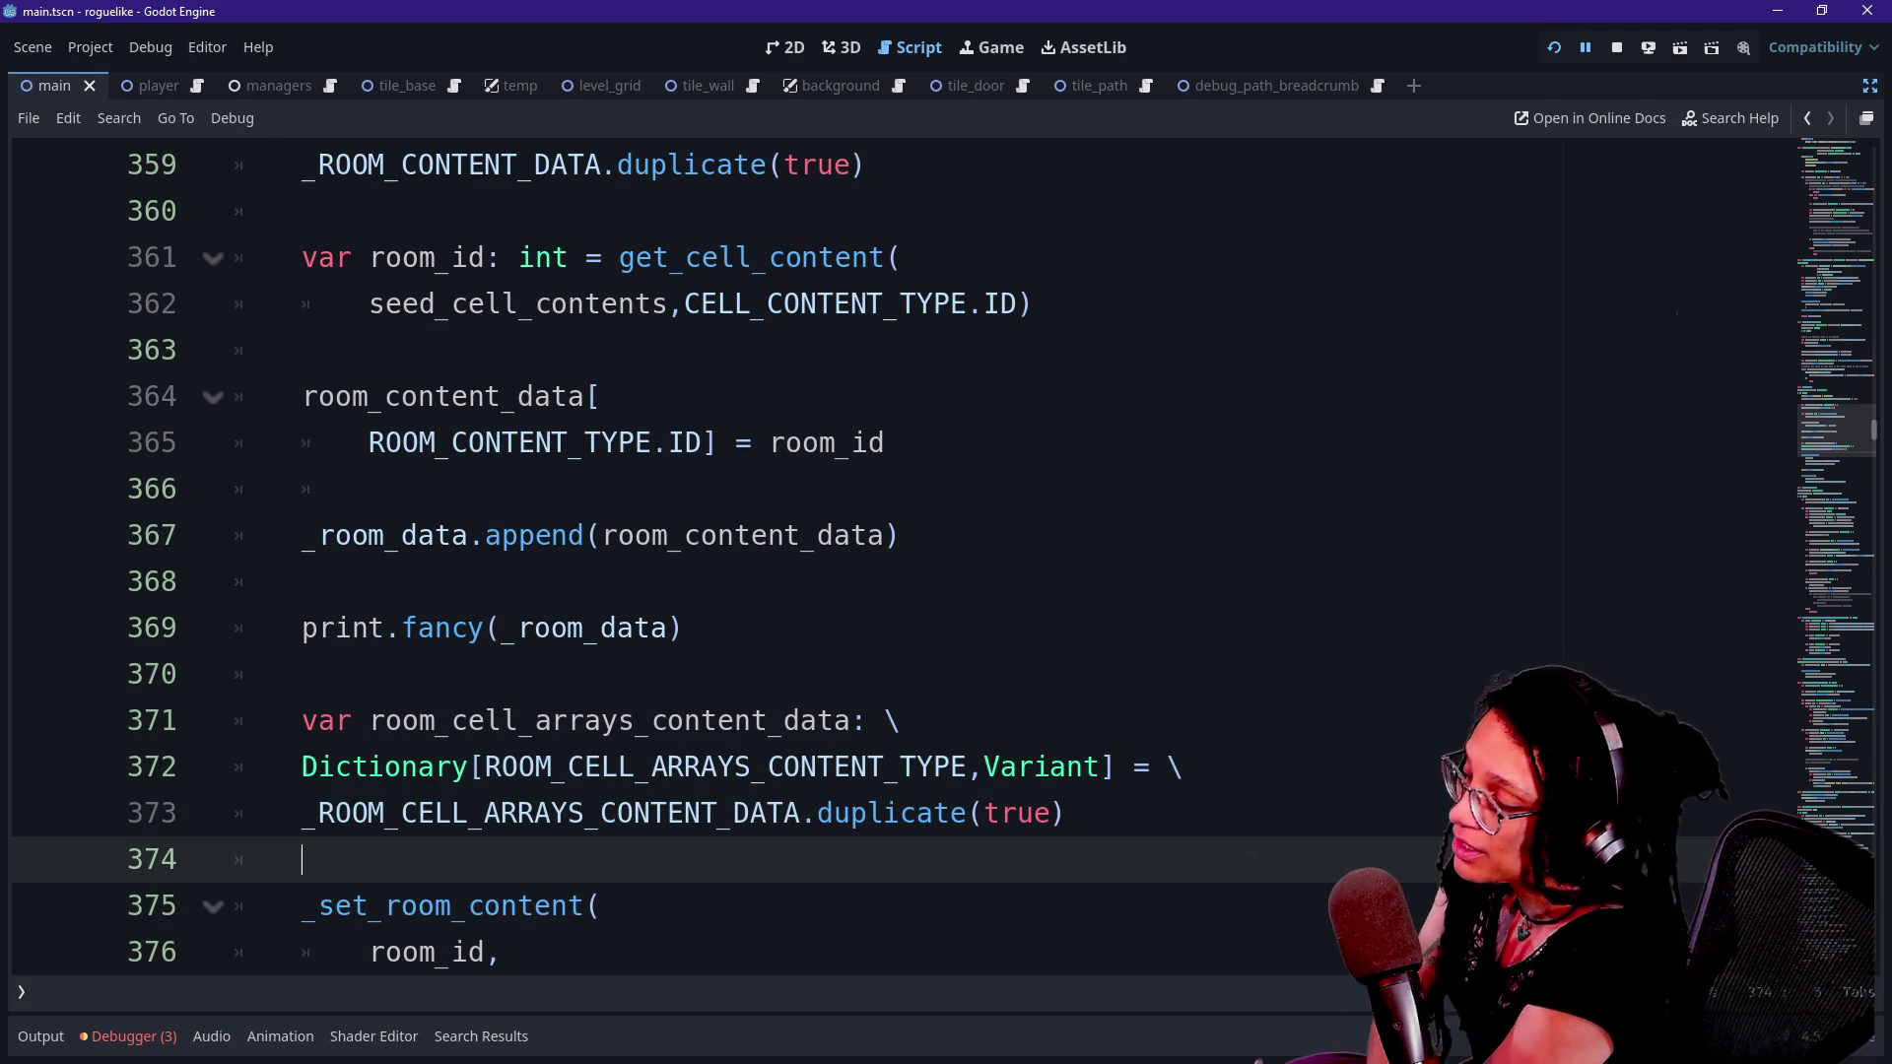
key(Up)
key(Up)
key(Up)
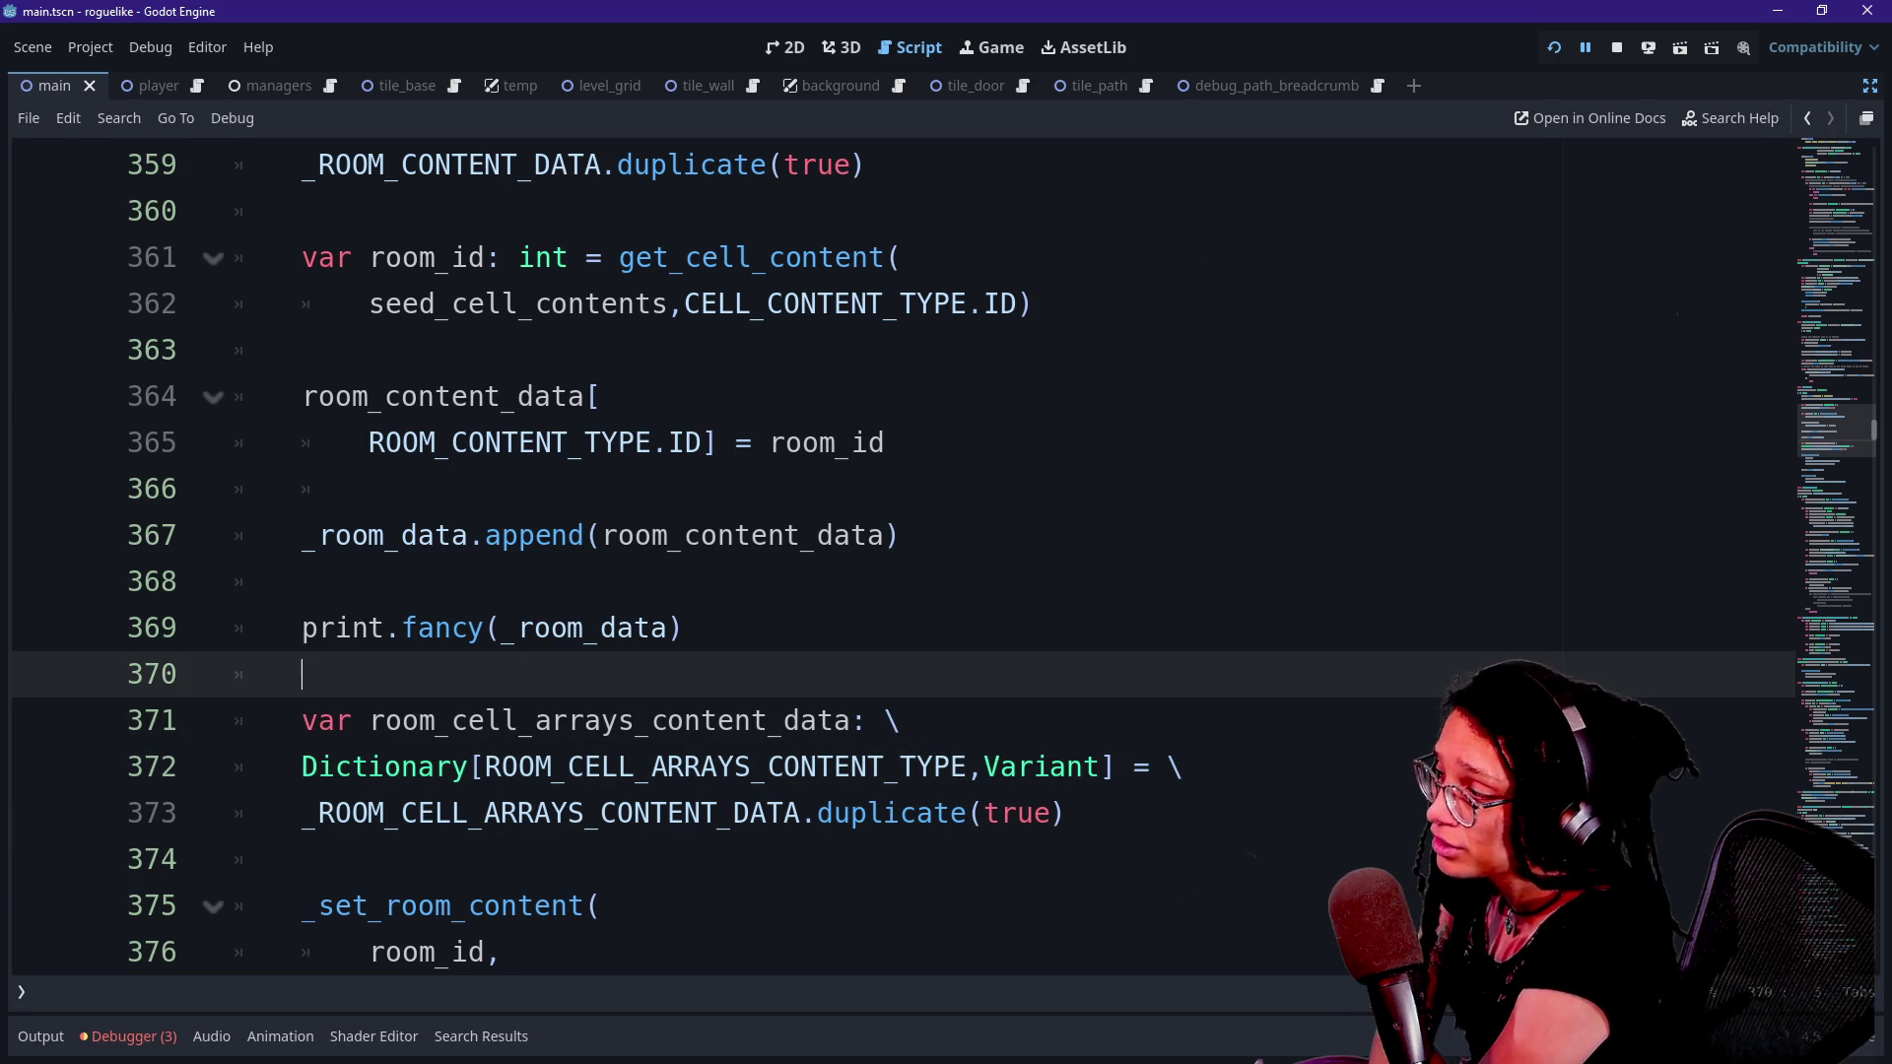
key(Up)
key(Up)
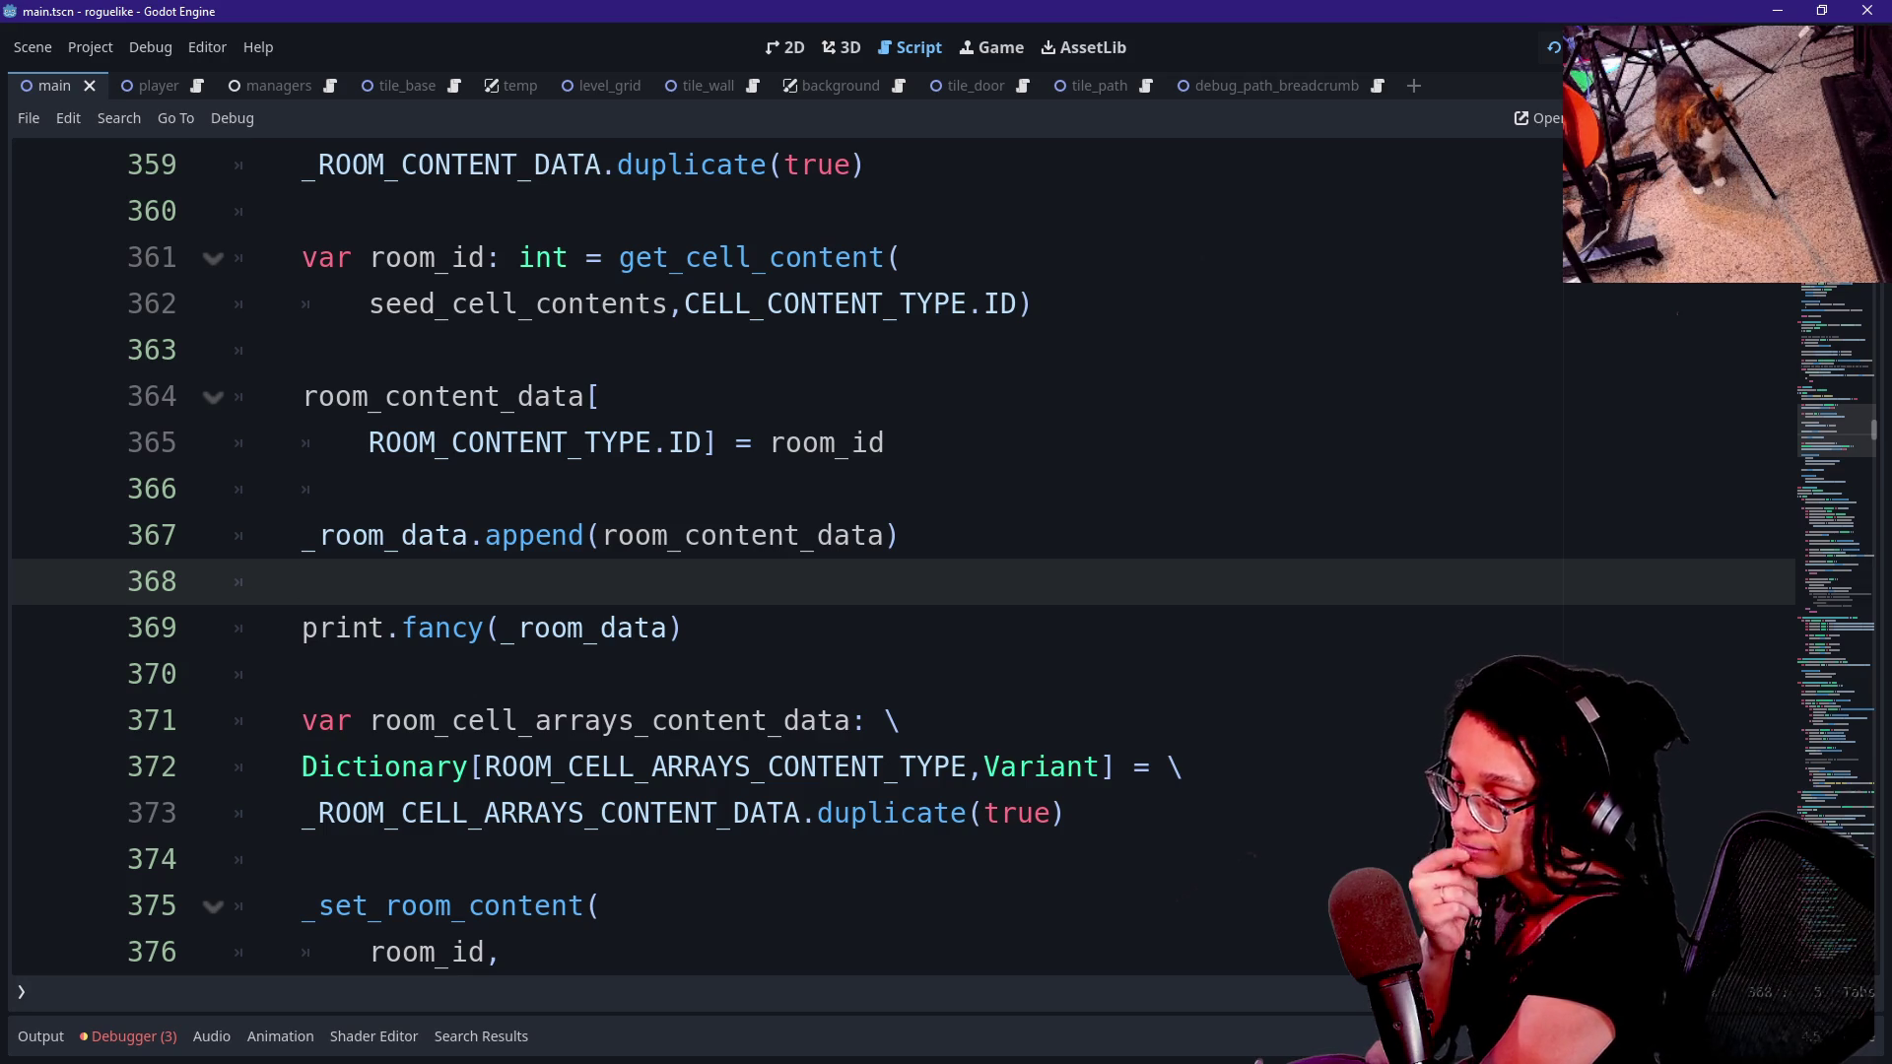
- Open the _log_room_cell definition, then switch to the roguelike-wip itch.io page in Chrome
click(1065, 813)
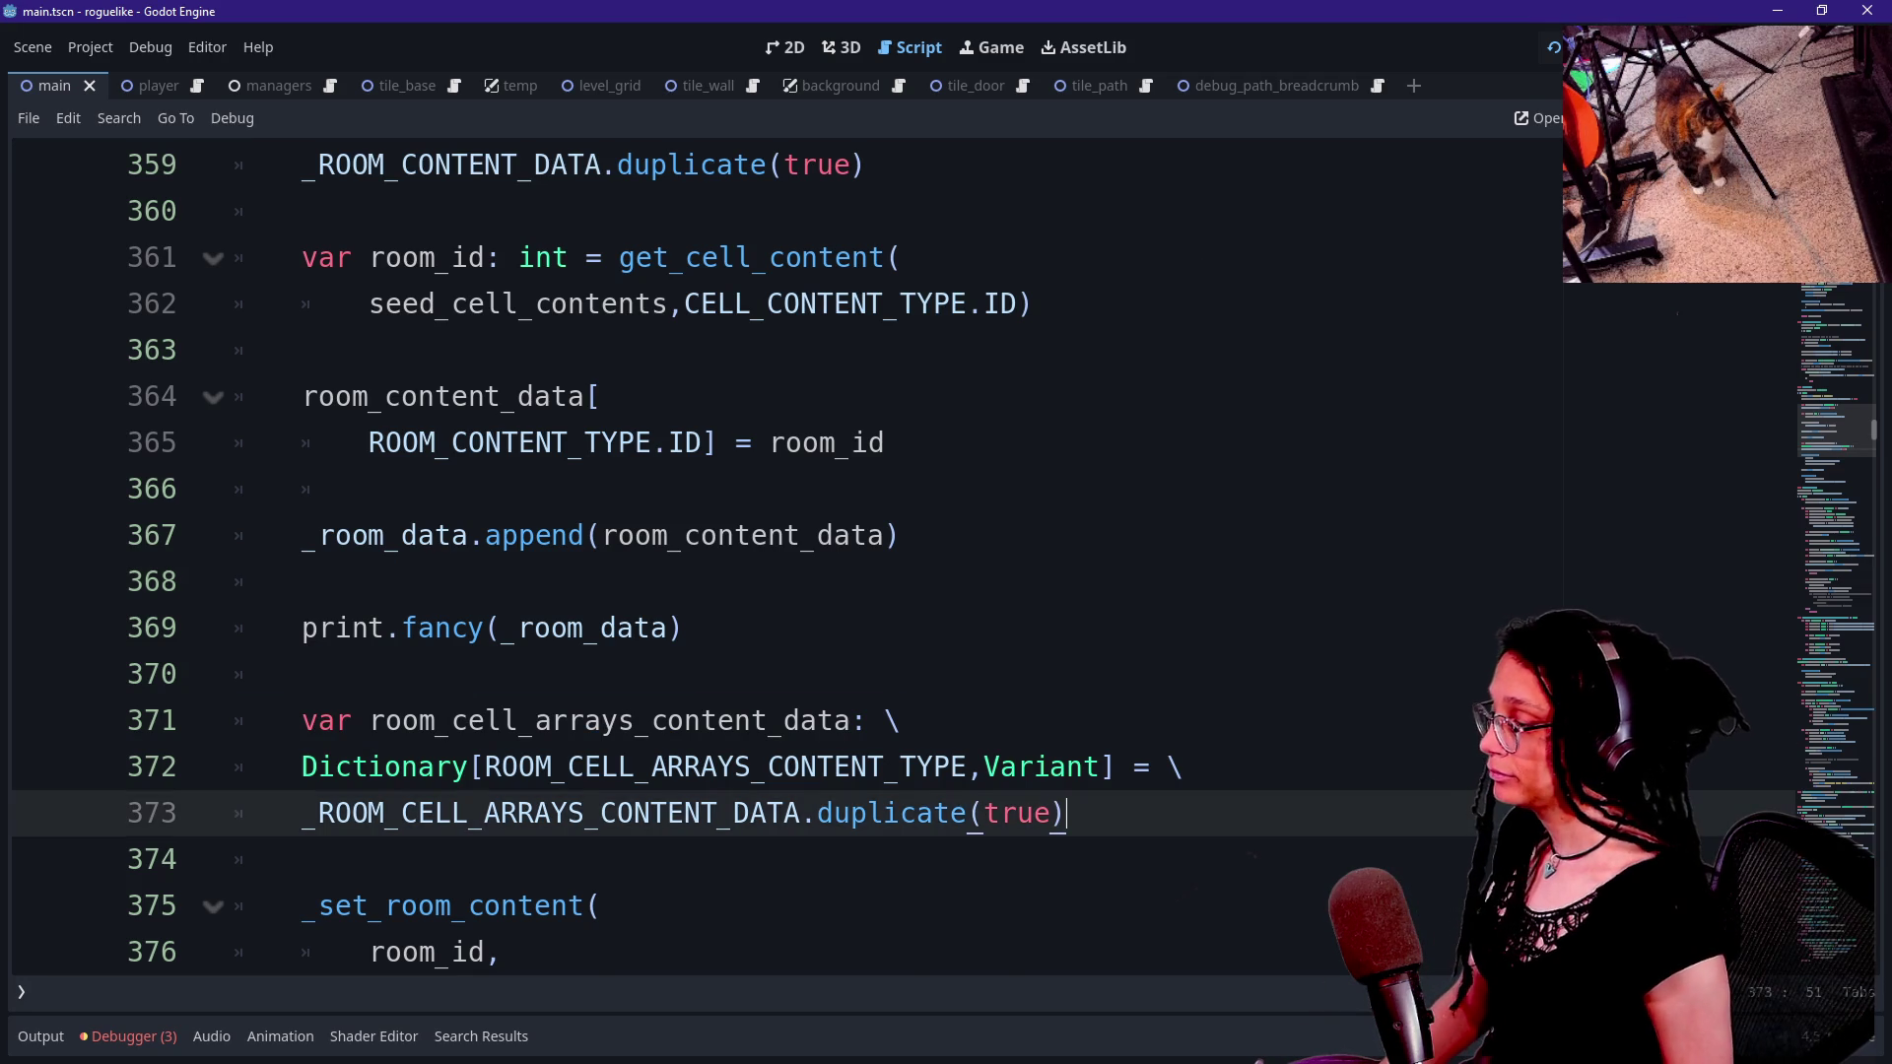
scroll(788, 552, down, 4)
scroll(788, 552, down, 1)
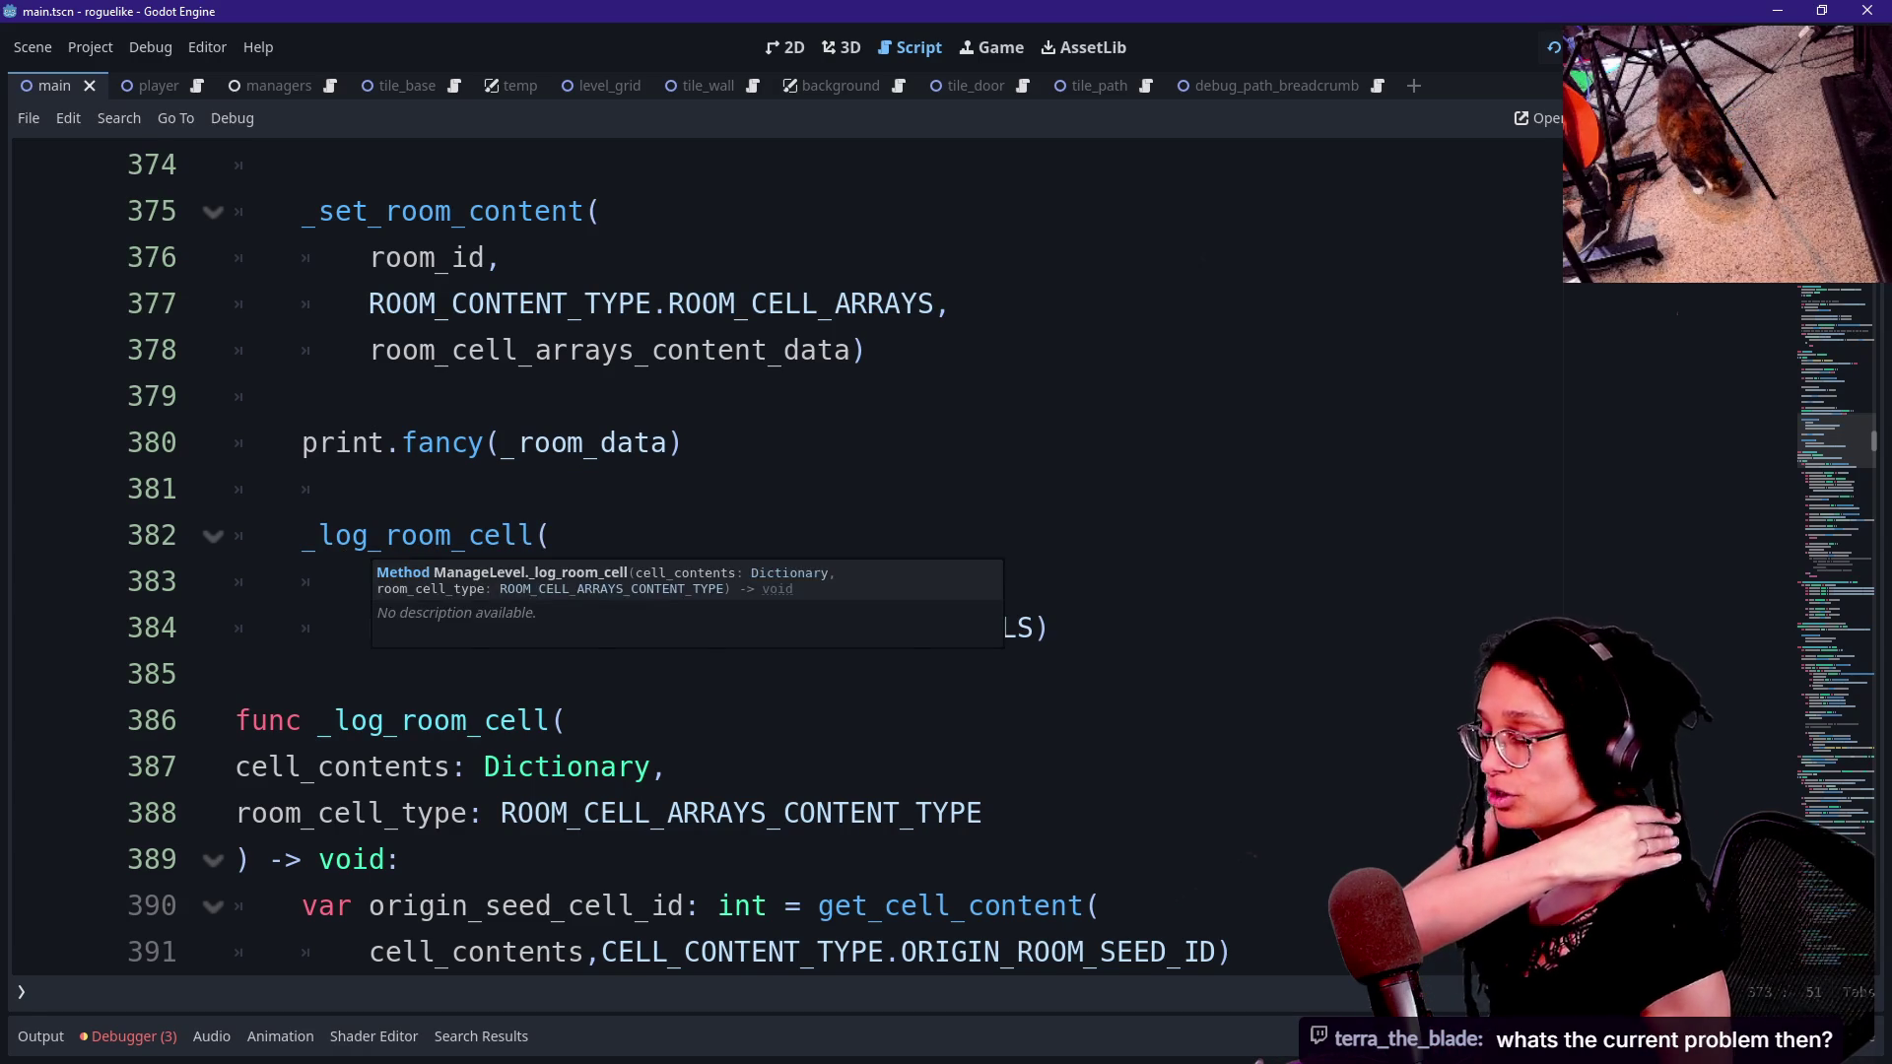
ctrl+click(401, 535)
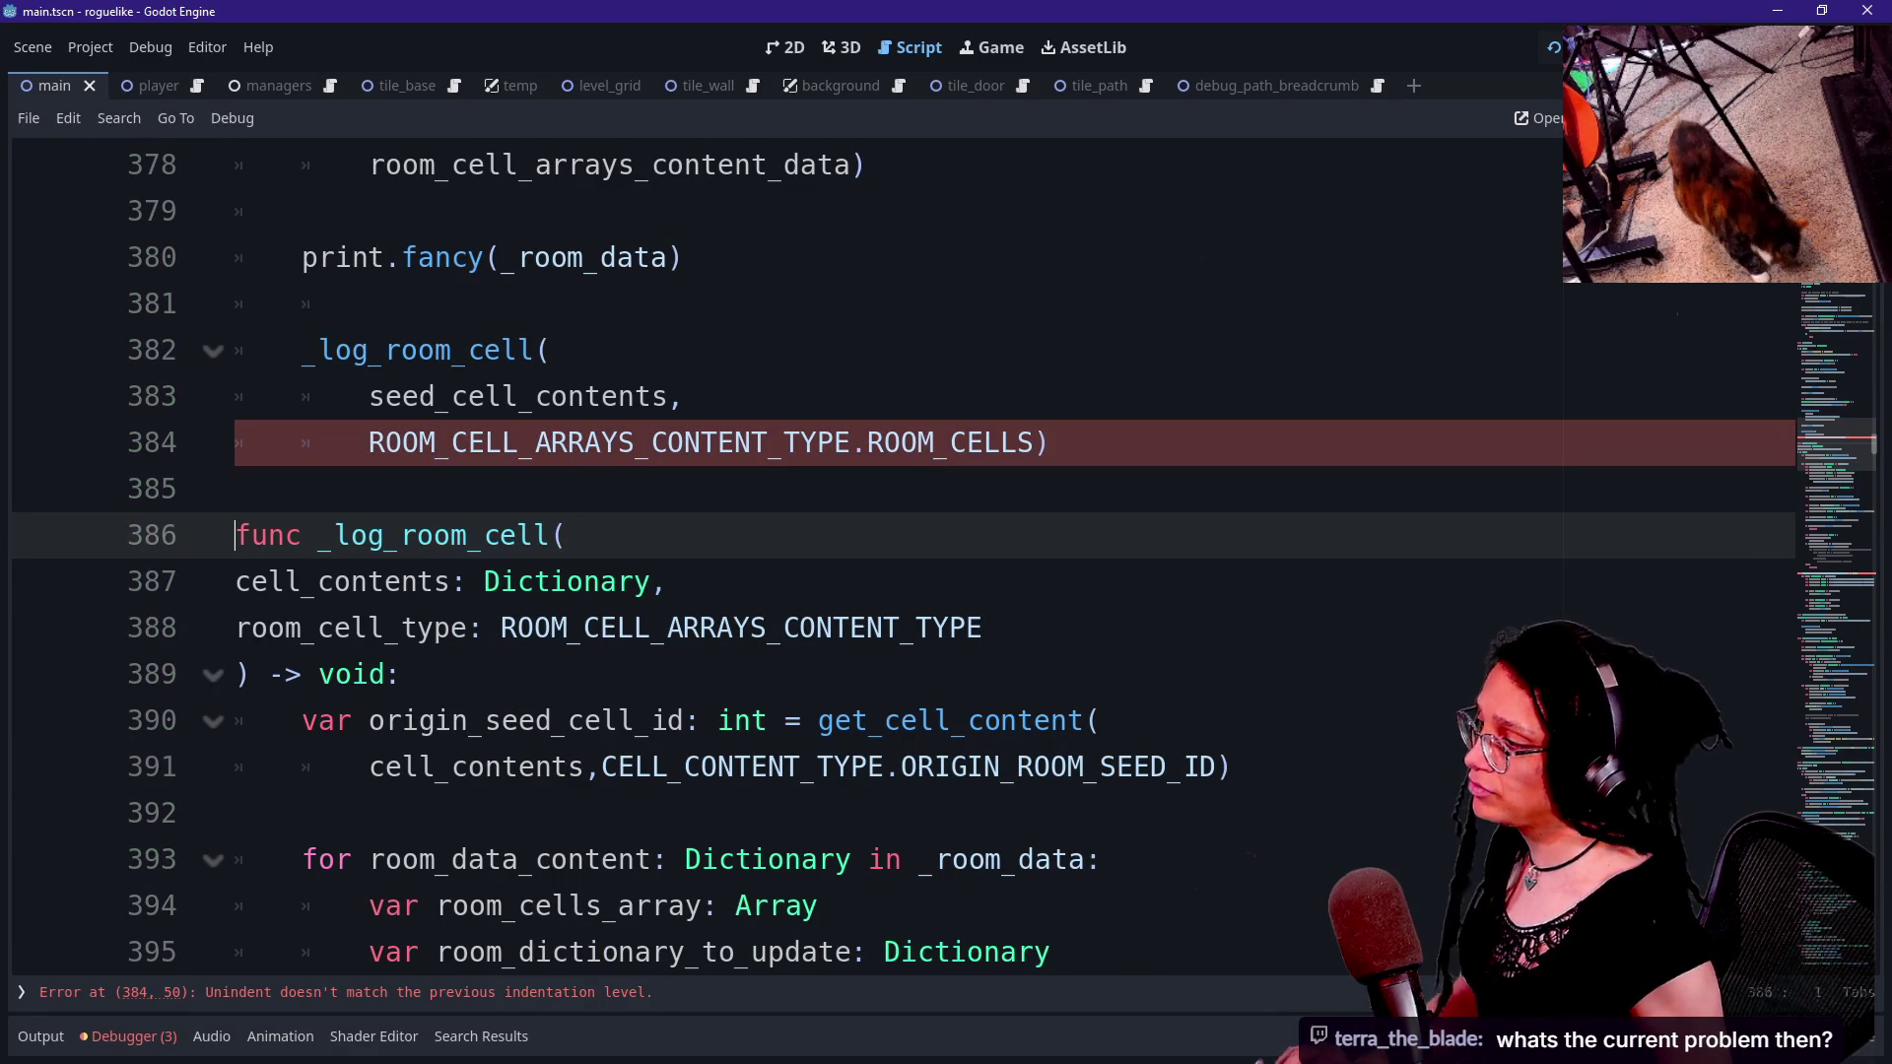
key(alt+Tab)
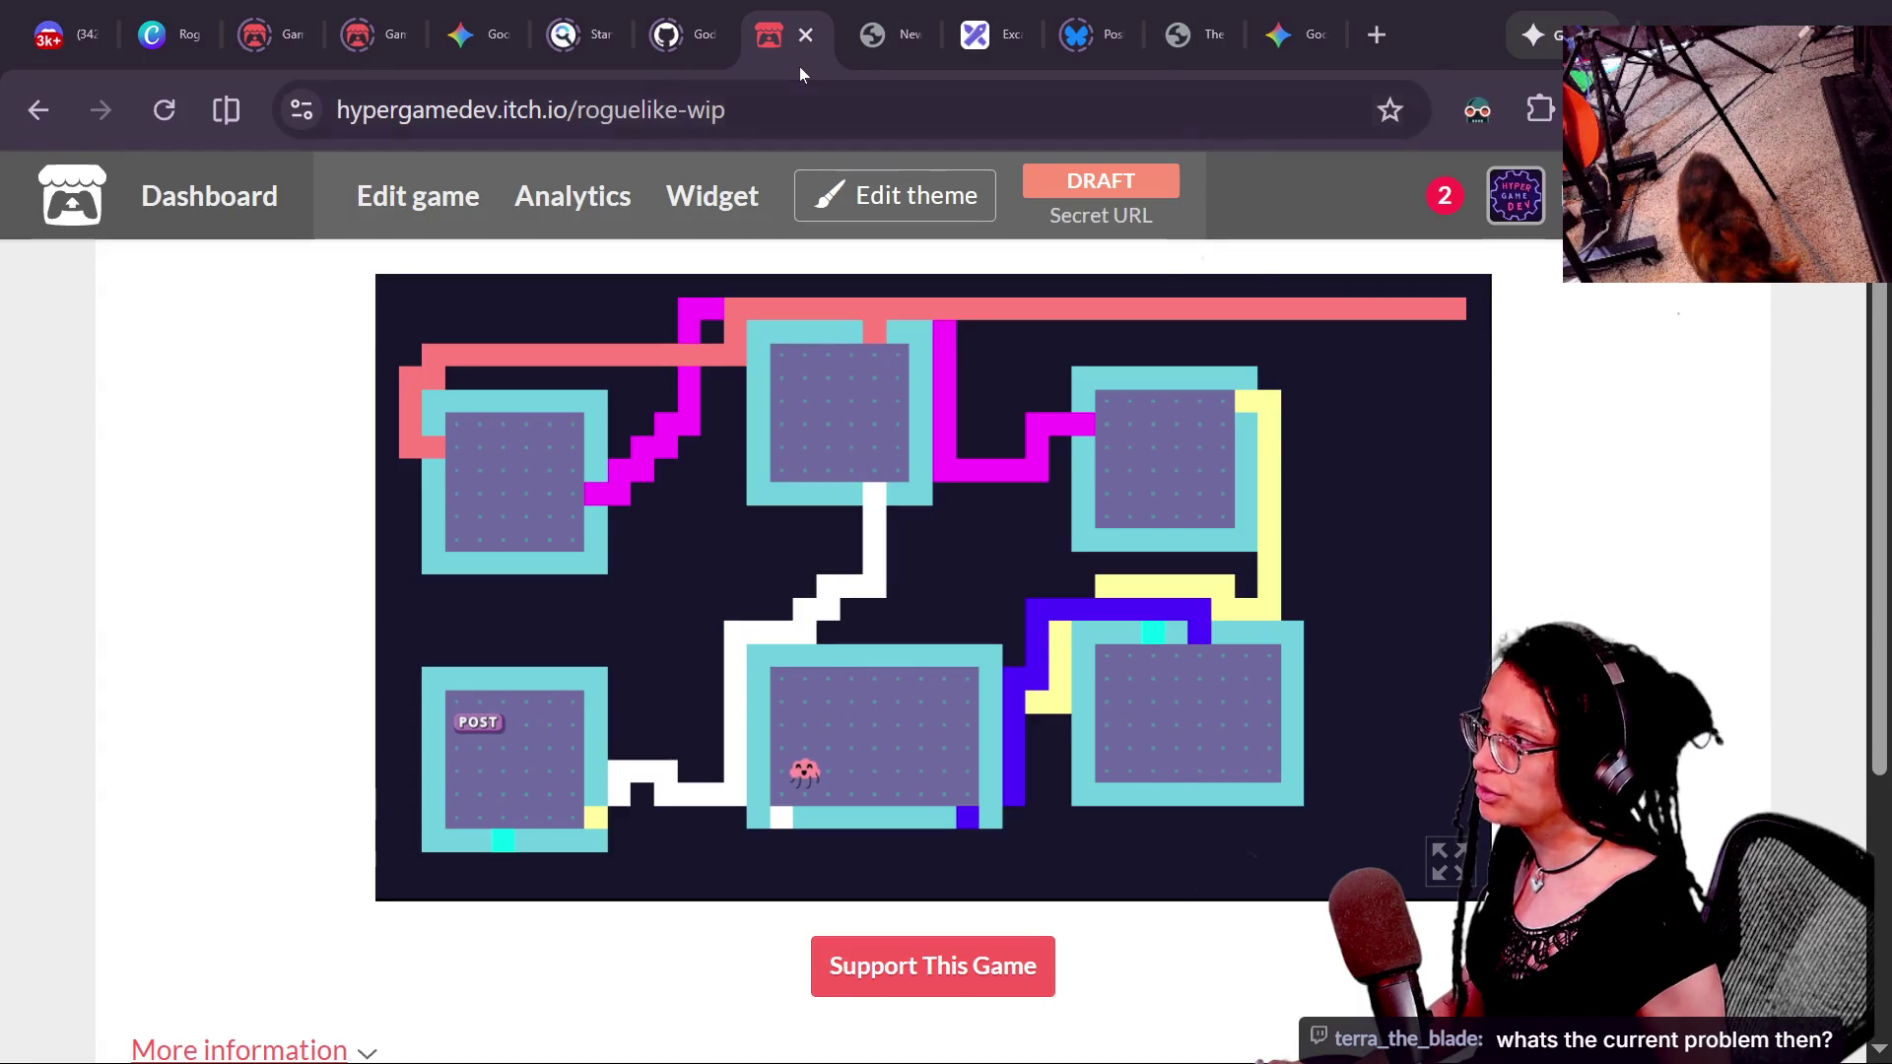
- Bring the Proc gen idea spreadsheet forward and scroll right to the empty columns
key(alt+Tab)
drag(1146, 419, 576, 182)
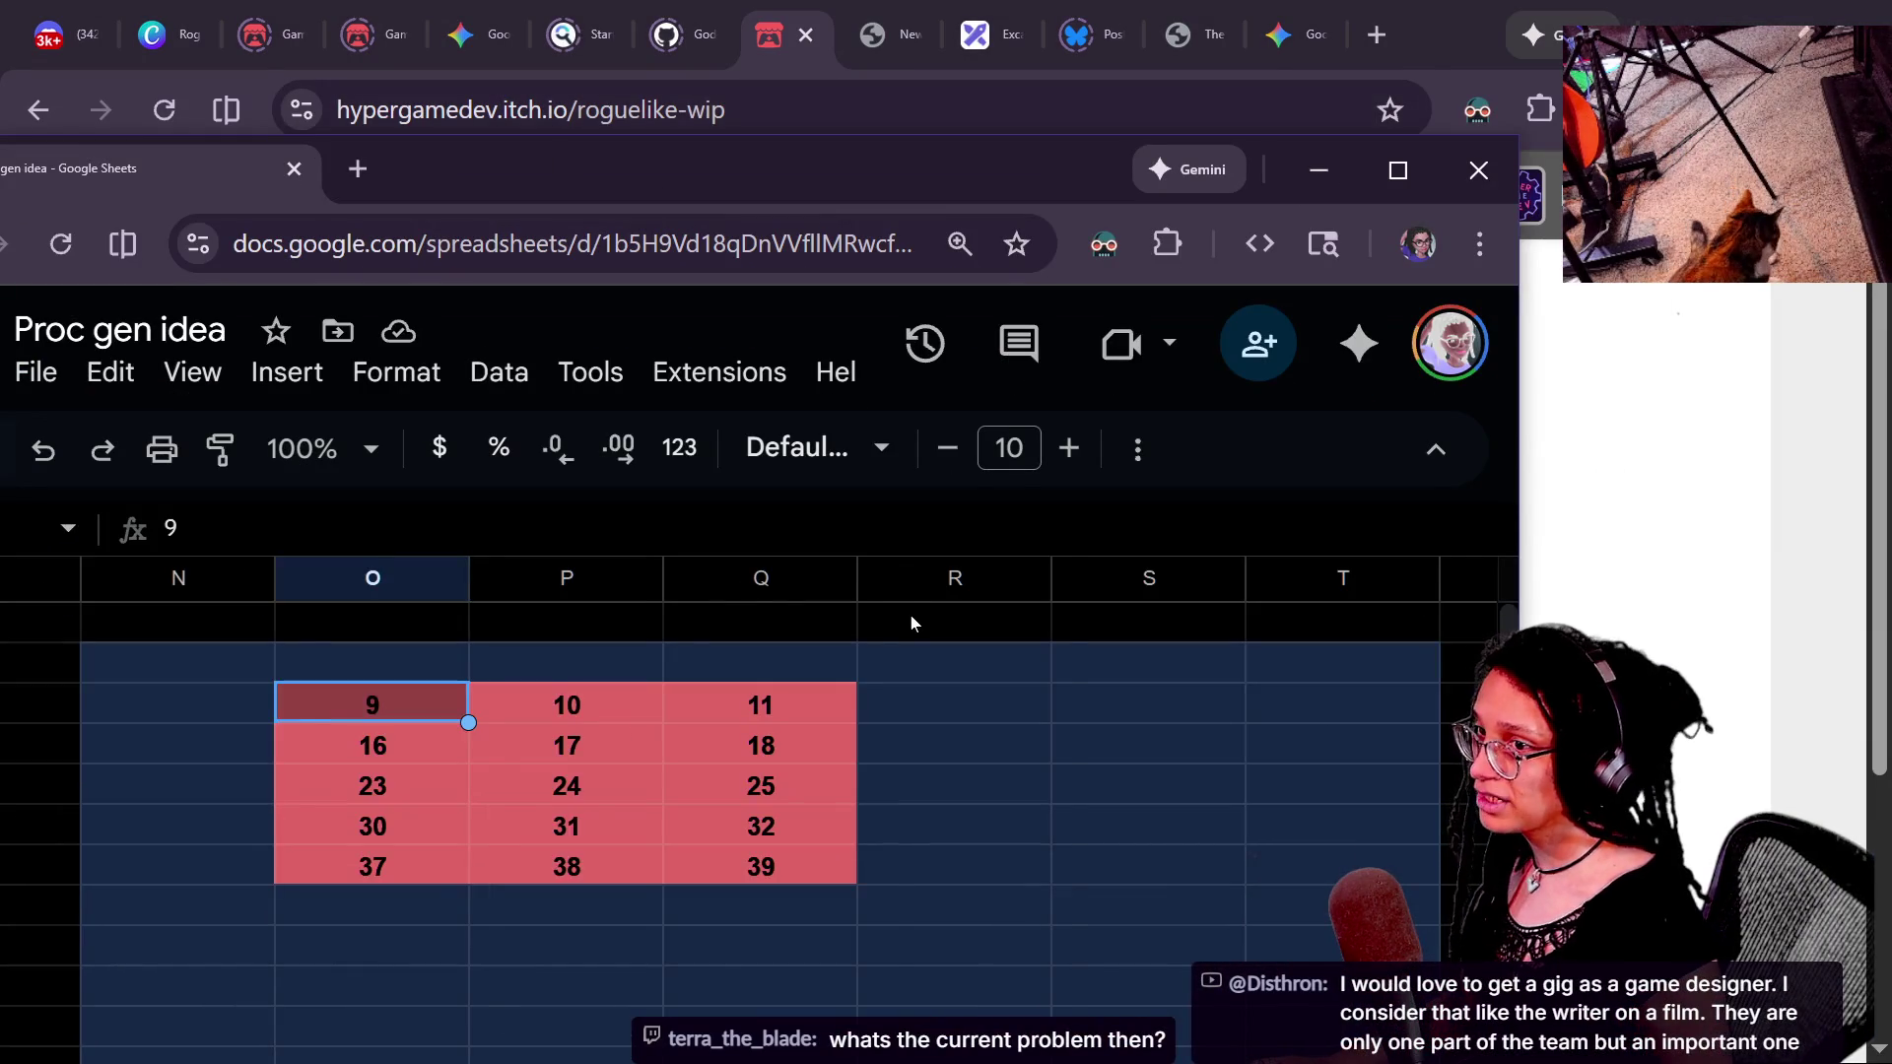
scroll(910, 615, right, 3)
scroll(853, 710, right, 2)
click(552, 660)
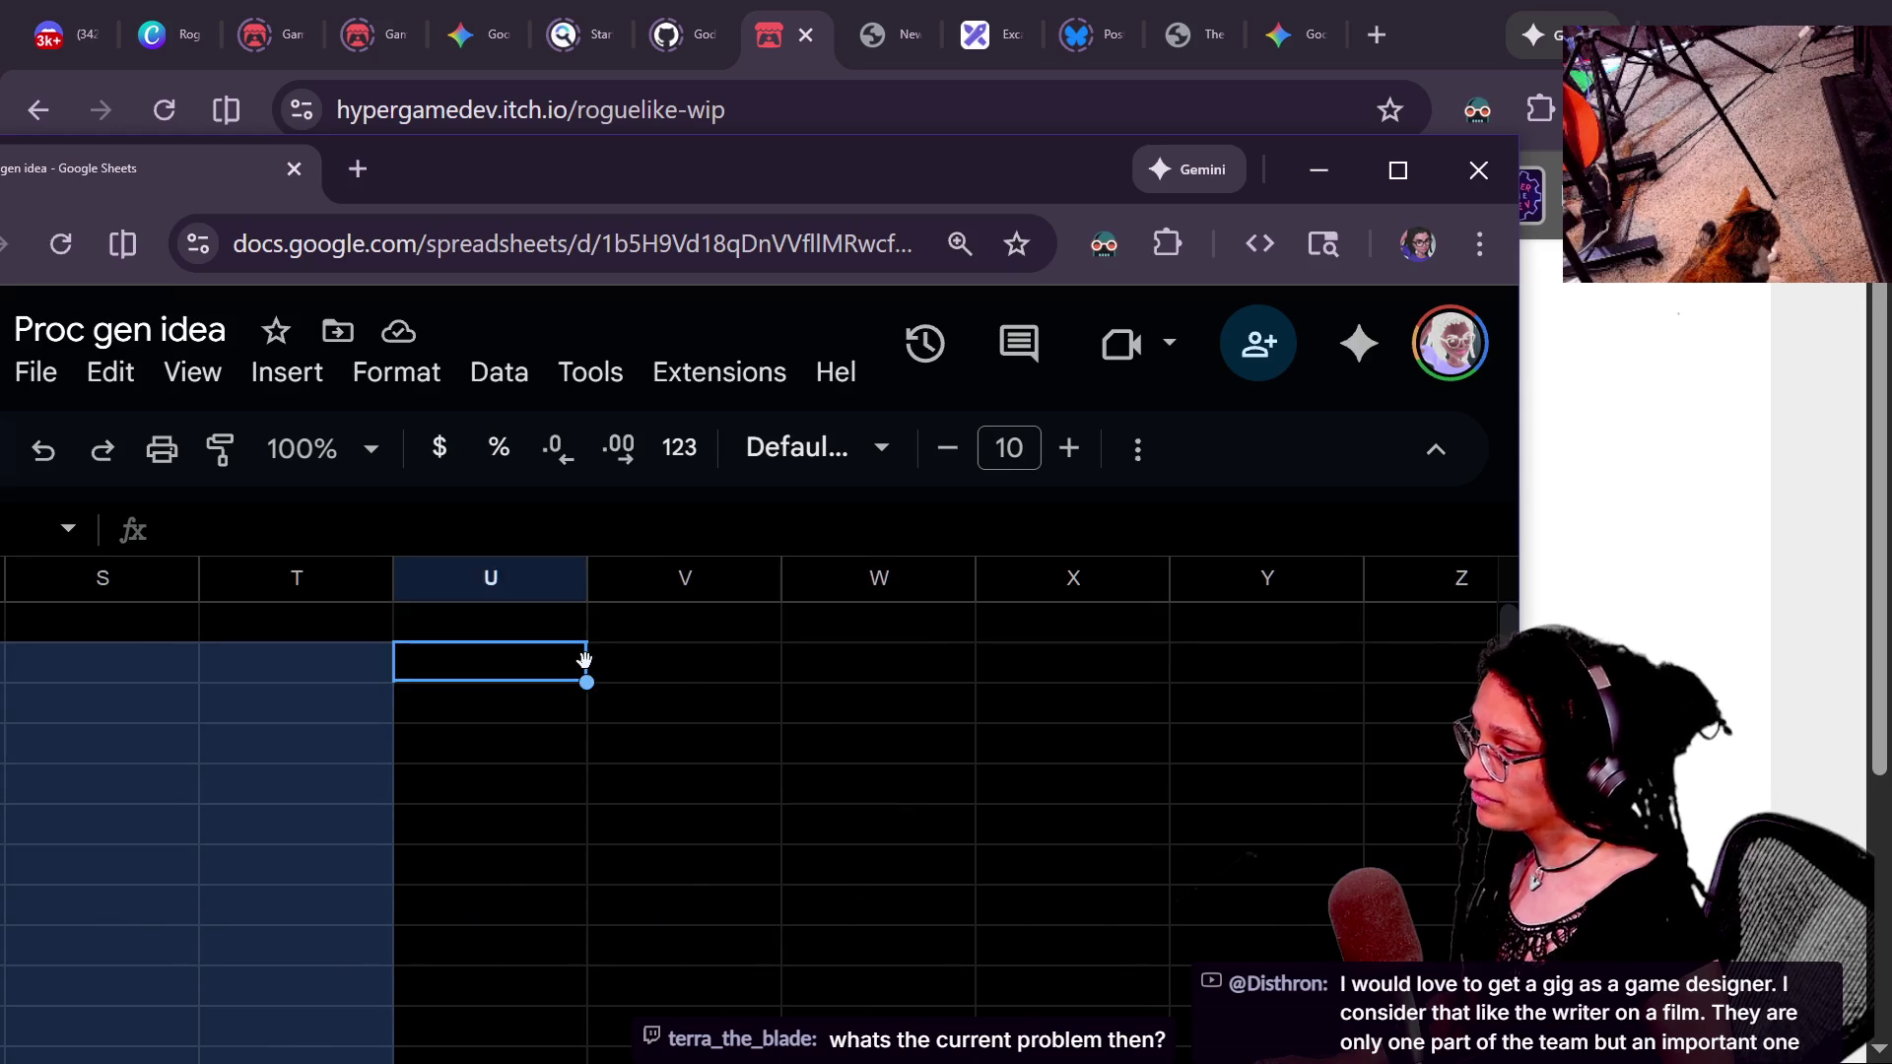
click(776, 645)
text(D)
key(BackSpace)
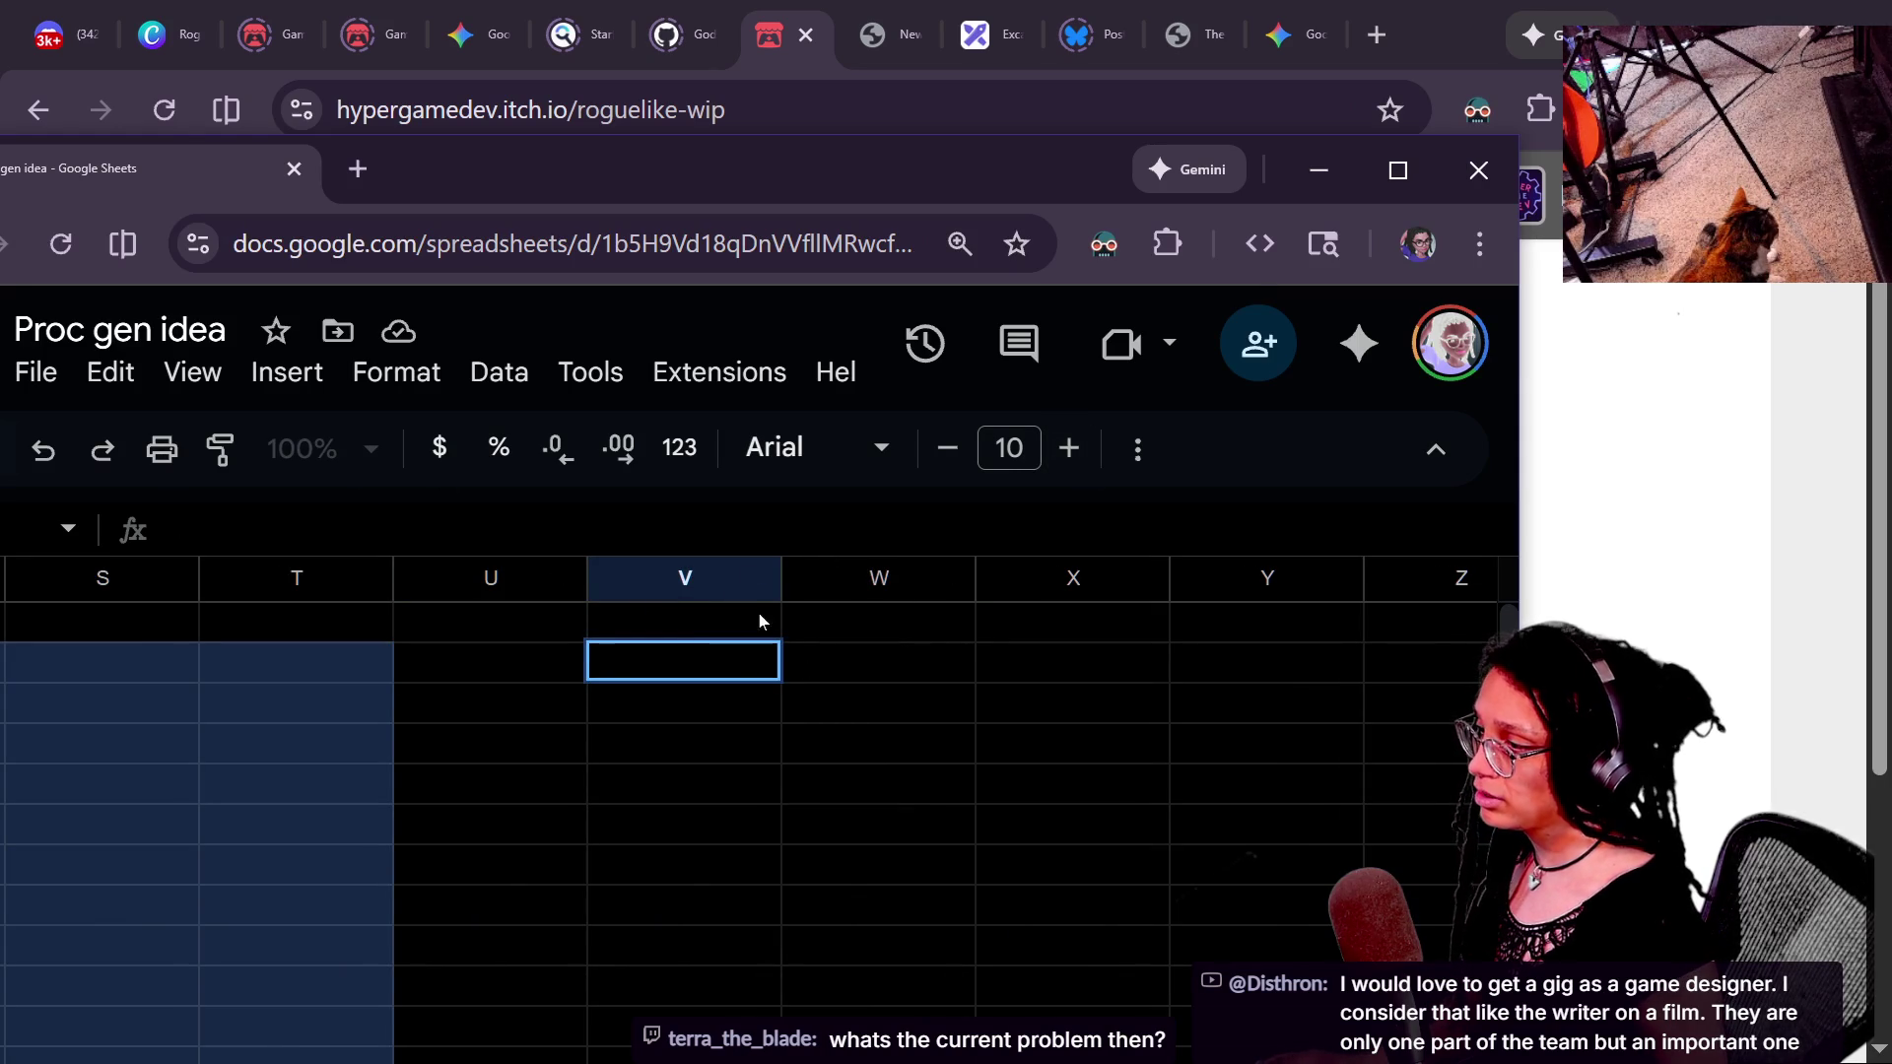
- Apply a text colour to the empty block of cells in columns U to Y
mouse_move(515, 620)
mouse_down()
mouse_move(1149, 840)
mouse_move(1194, 921)
mouse_up()
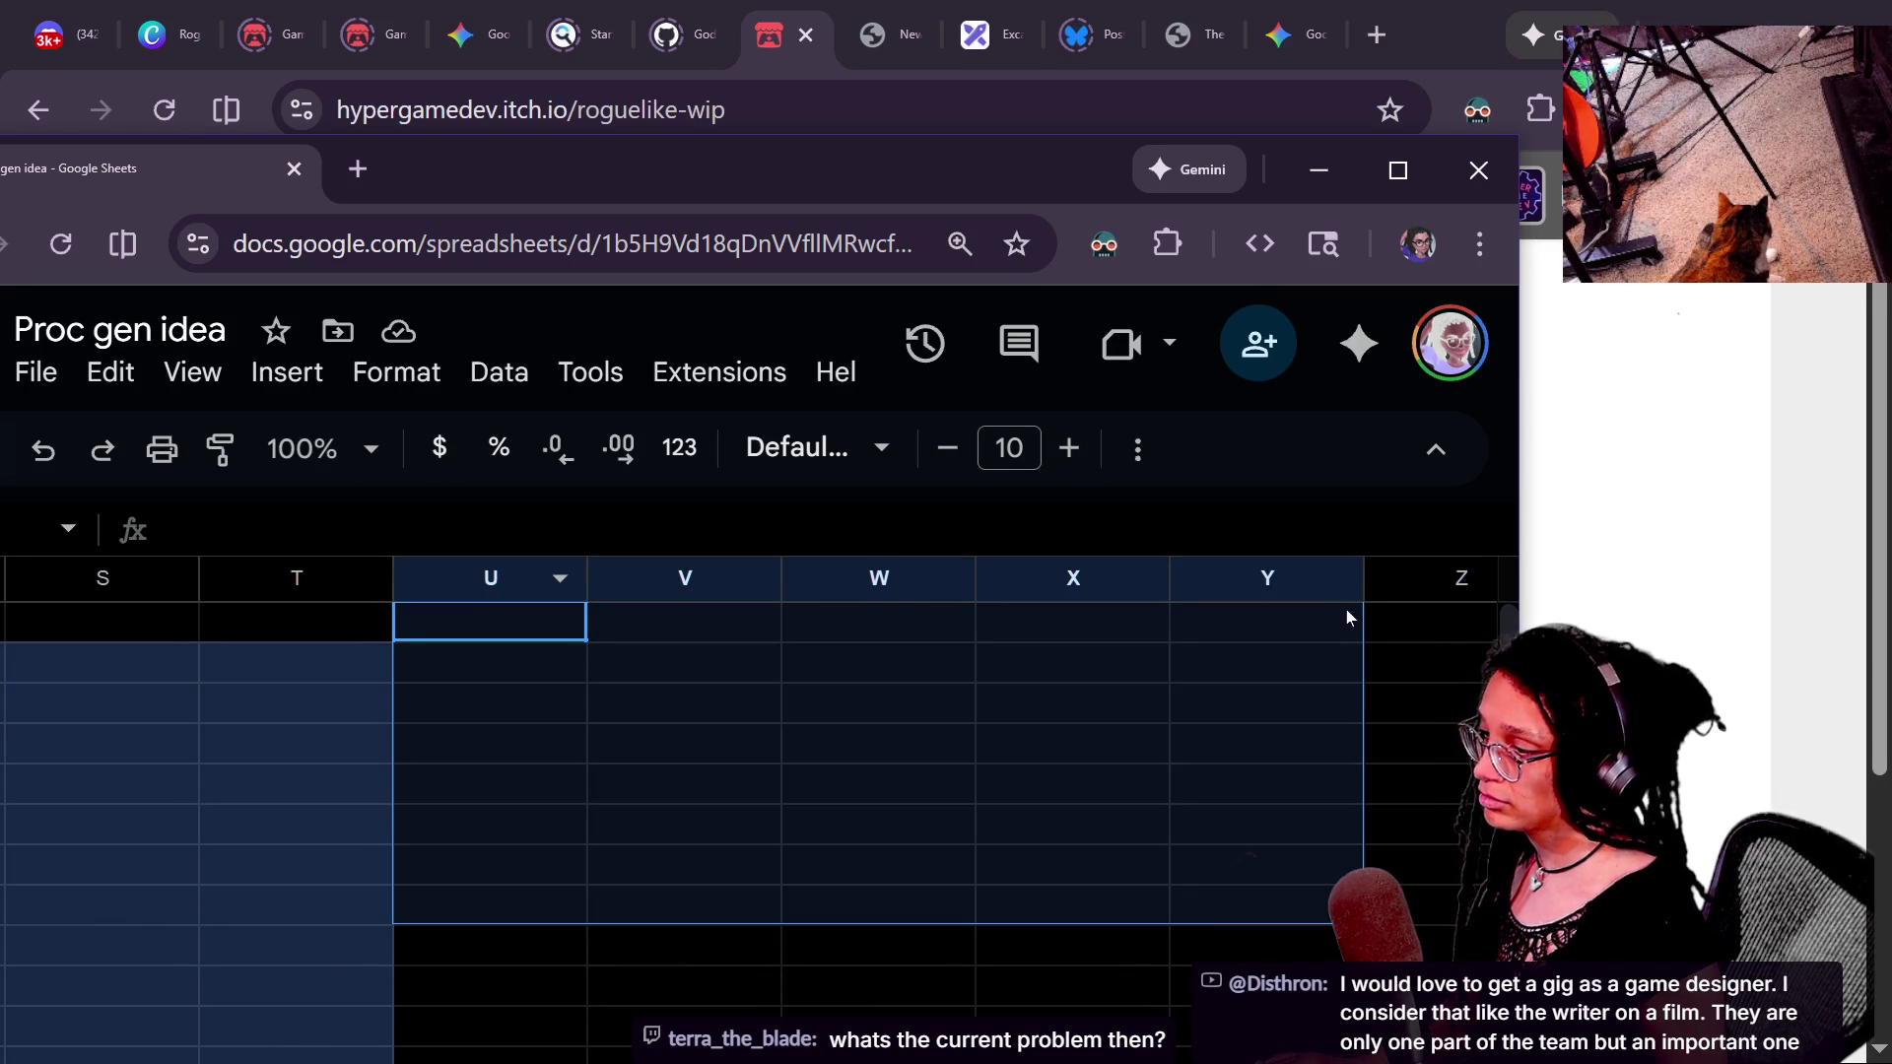
click(1433, 449)
click(1140, 340)
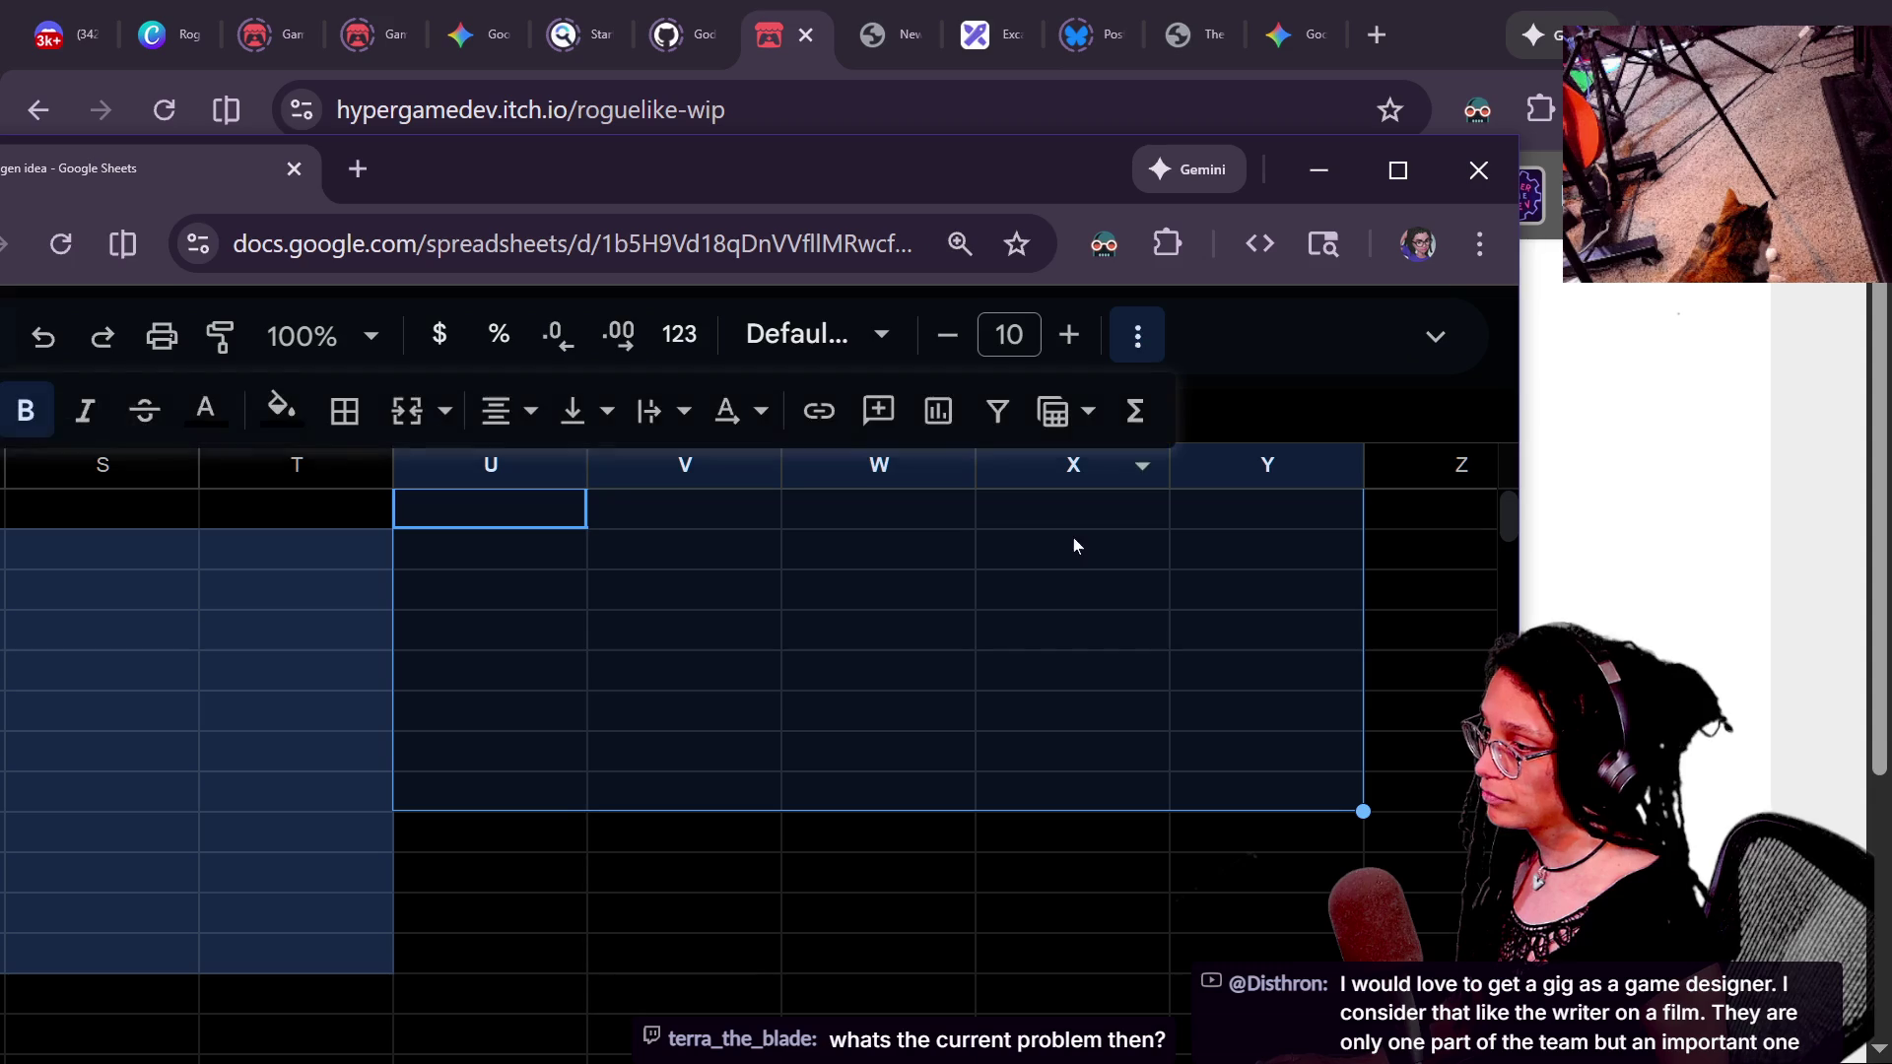
click(205, 408)
click(259, 593)
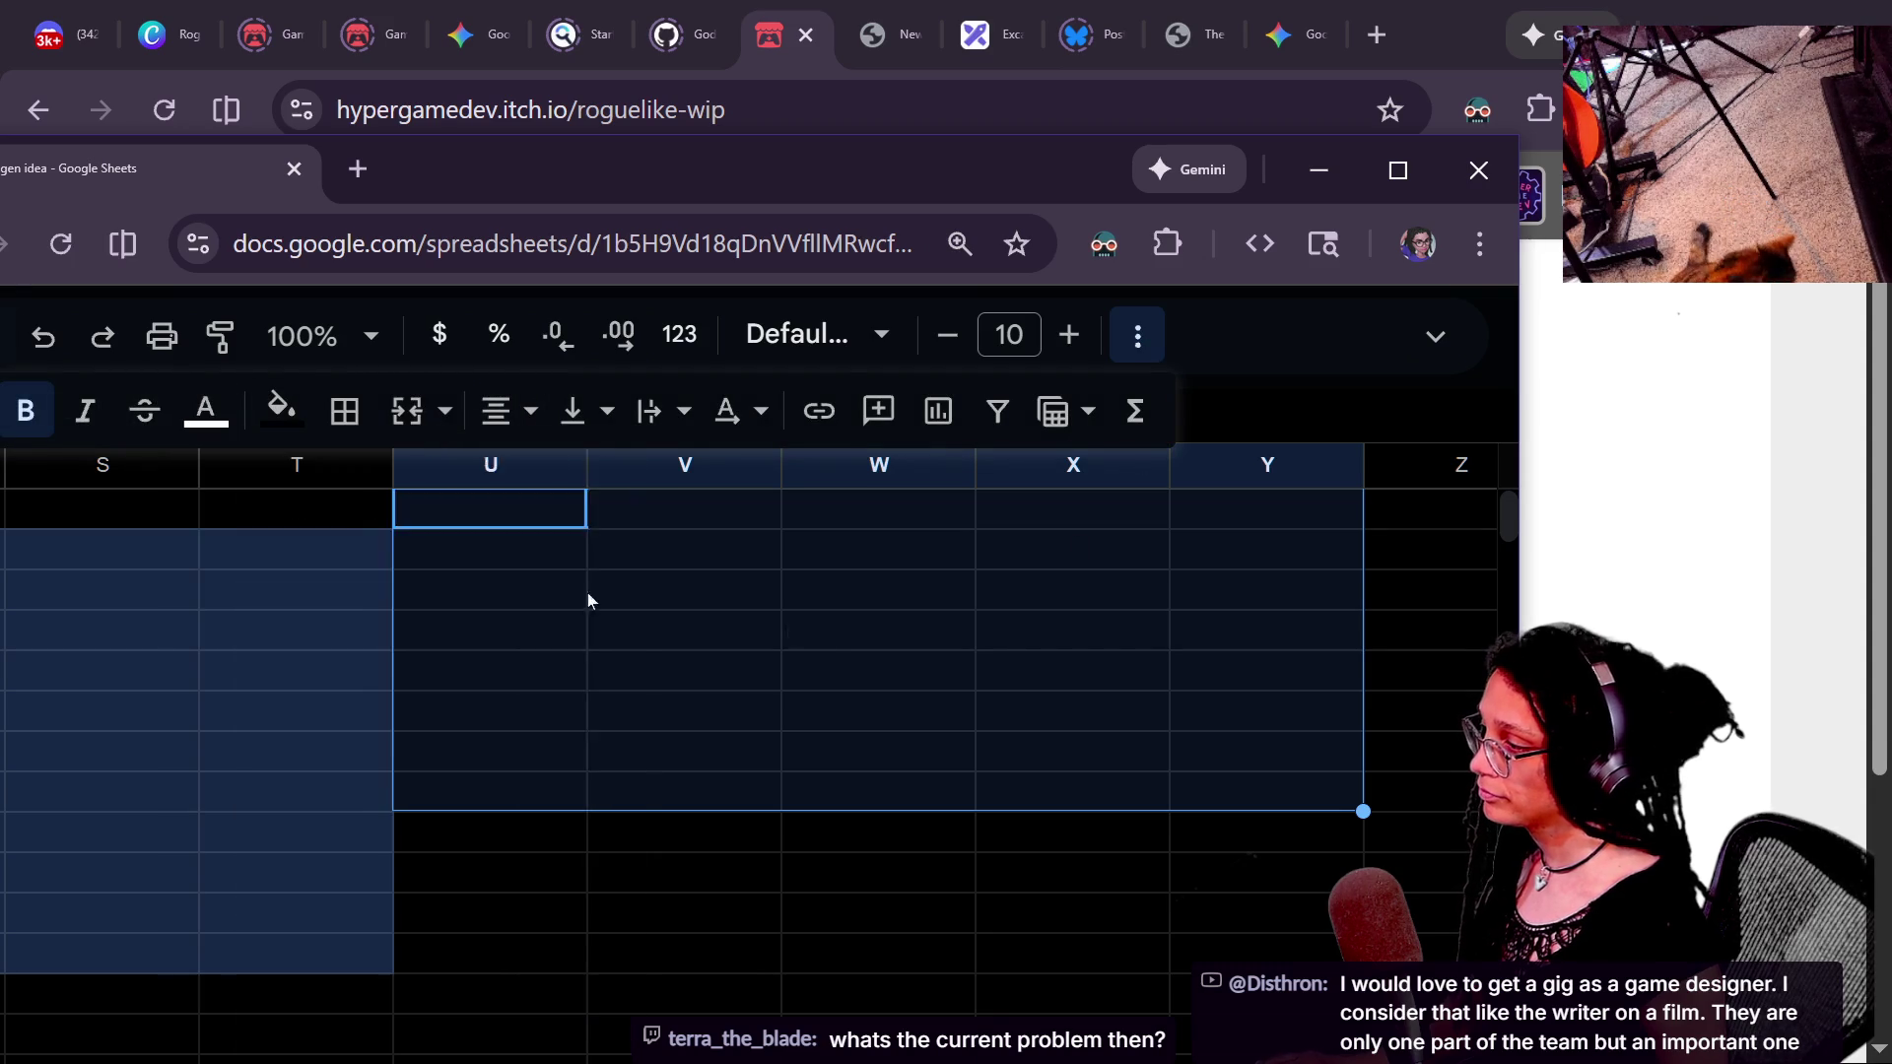
- Type the labels component 1, component 2, component 3 and component 4 across the row
click(556, 559)
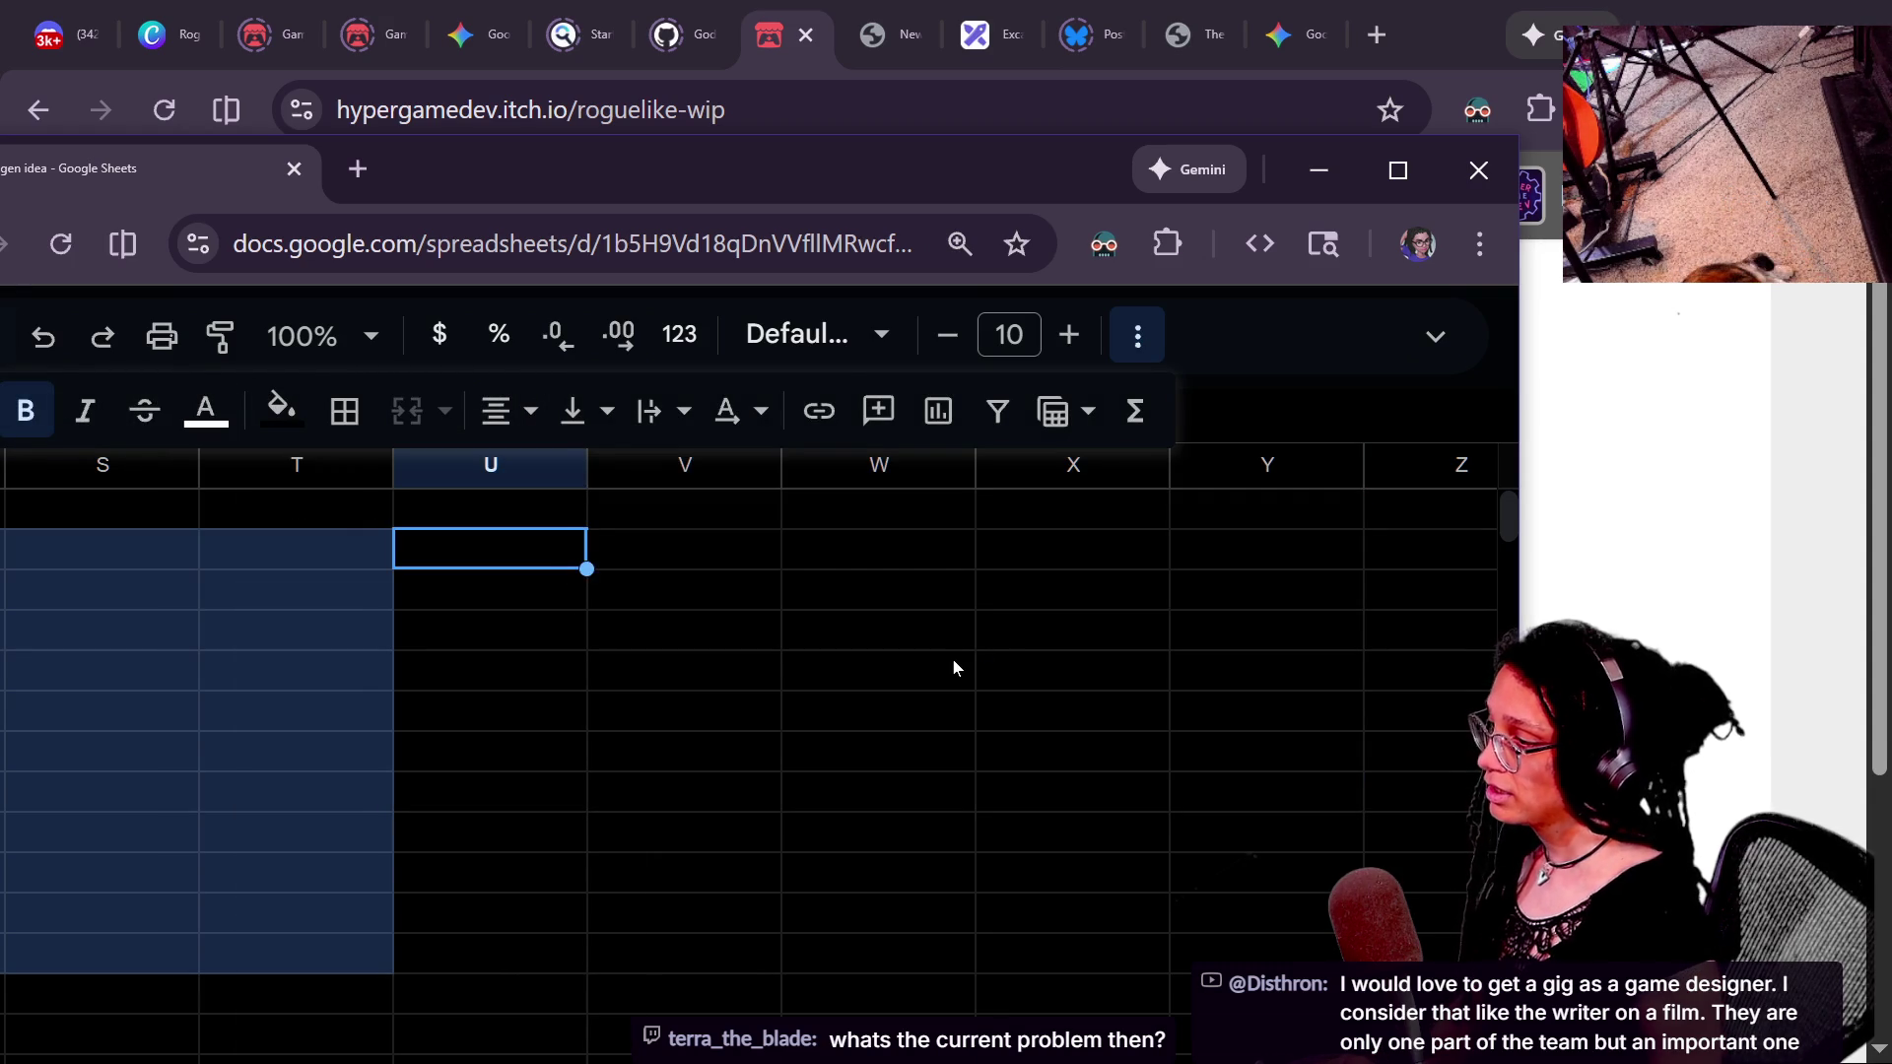
key(Tab)
text(compp)
key(BackSpace)
text(onent 1)
key(Tab)
text(component 2)
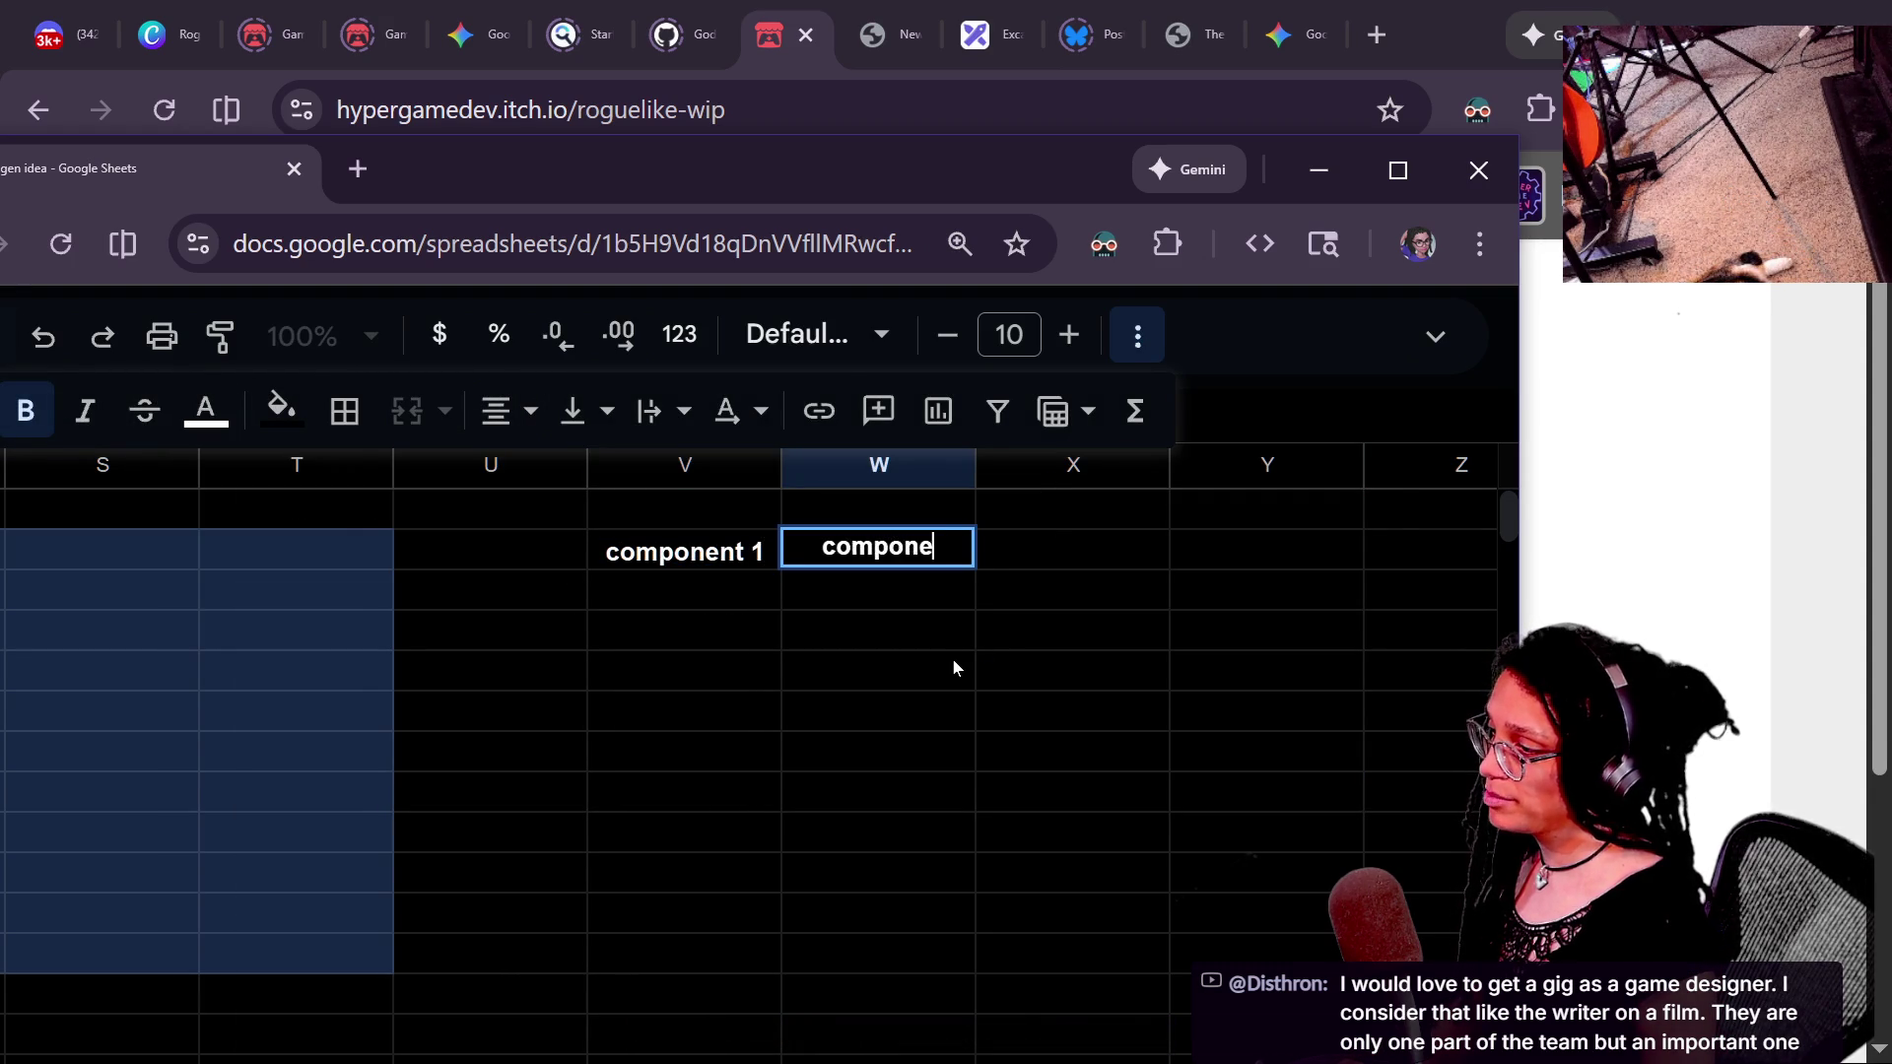
key(Tab)
text(component 3)
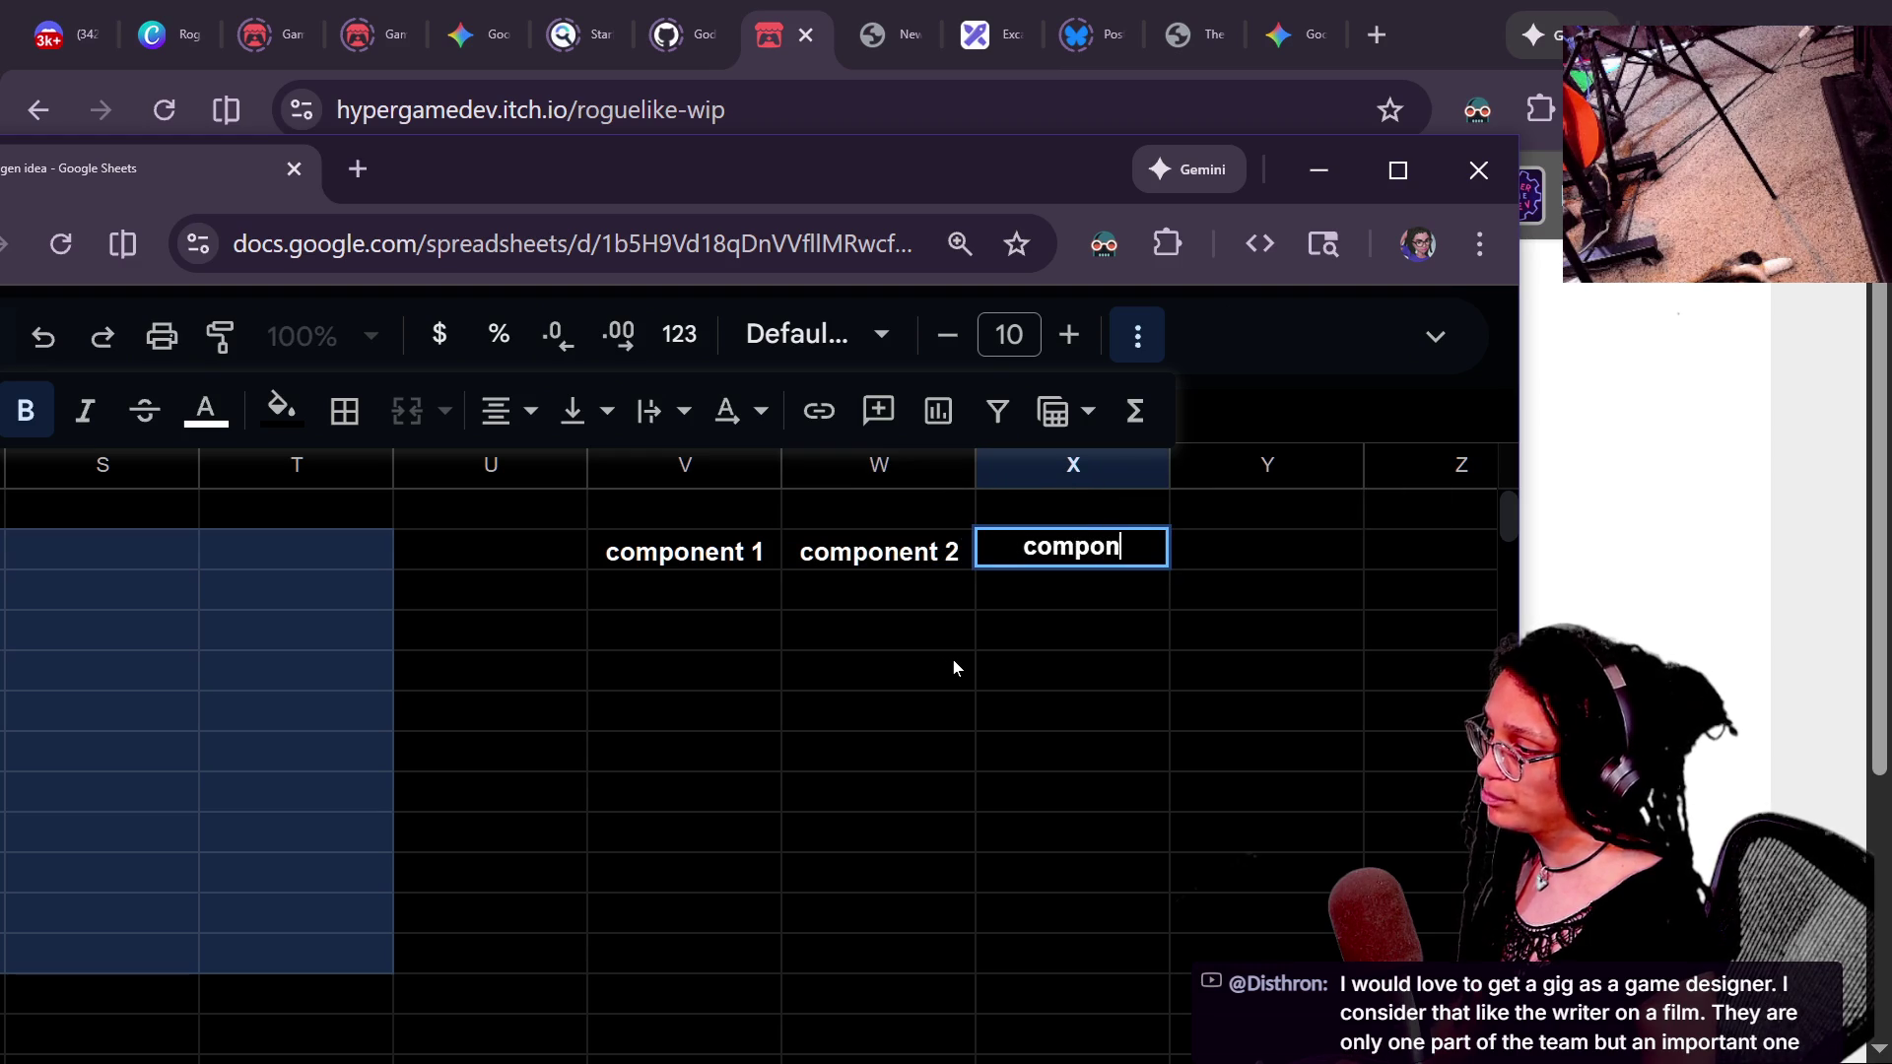
key(Tab)
text(component 4)
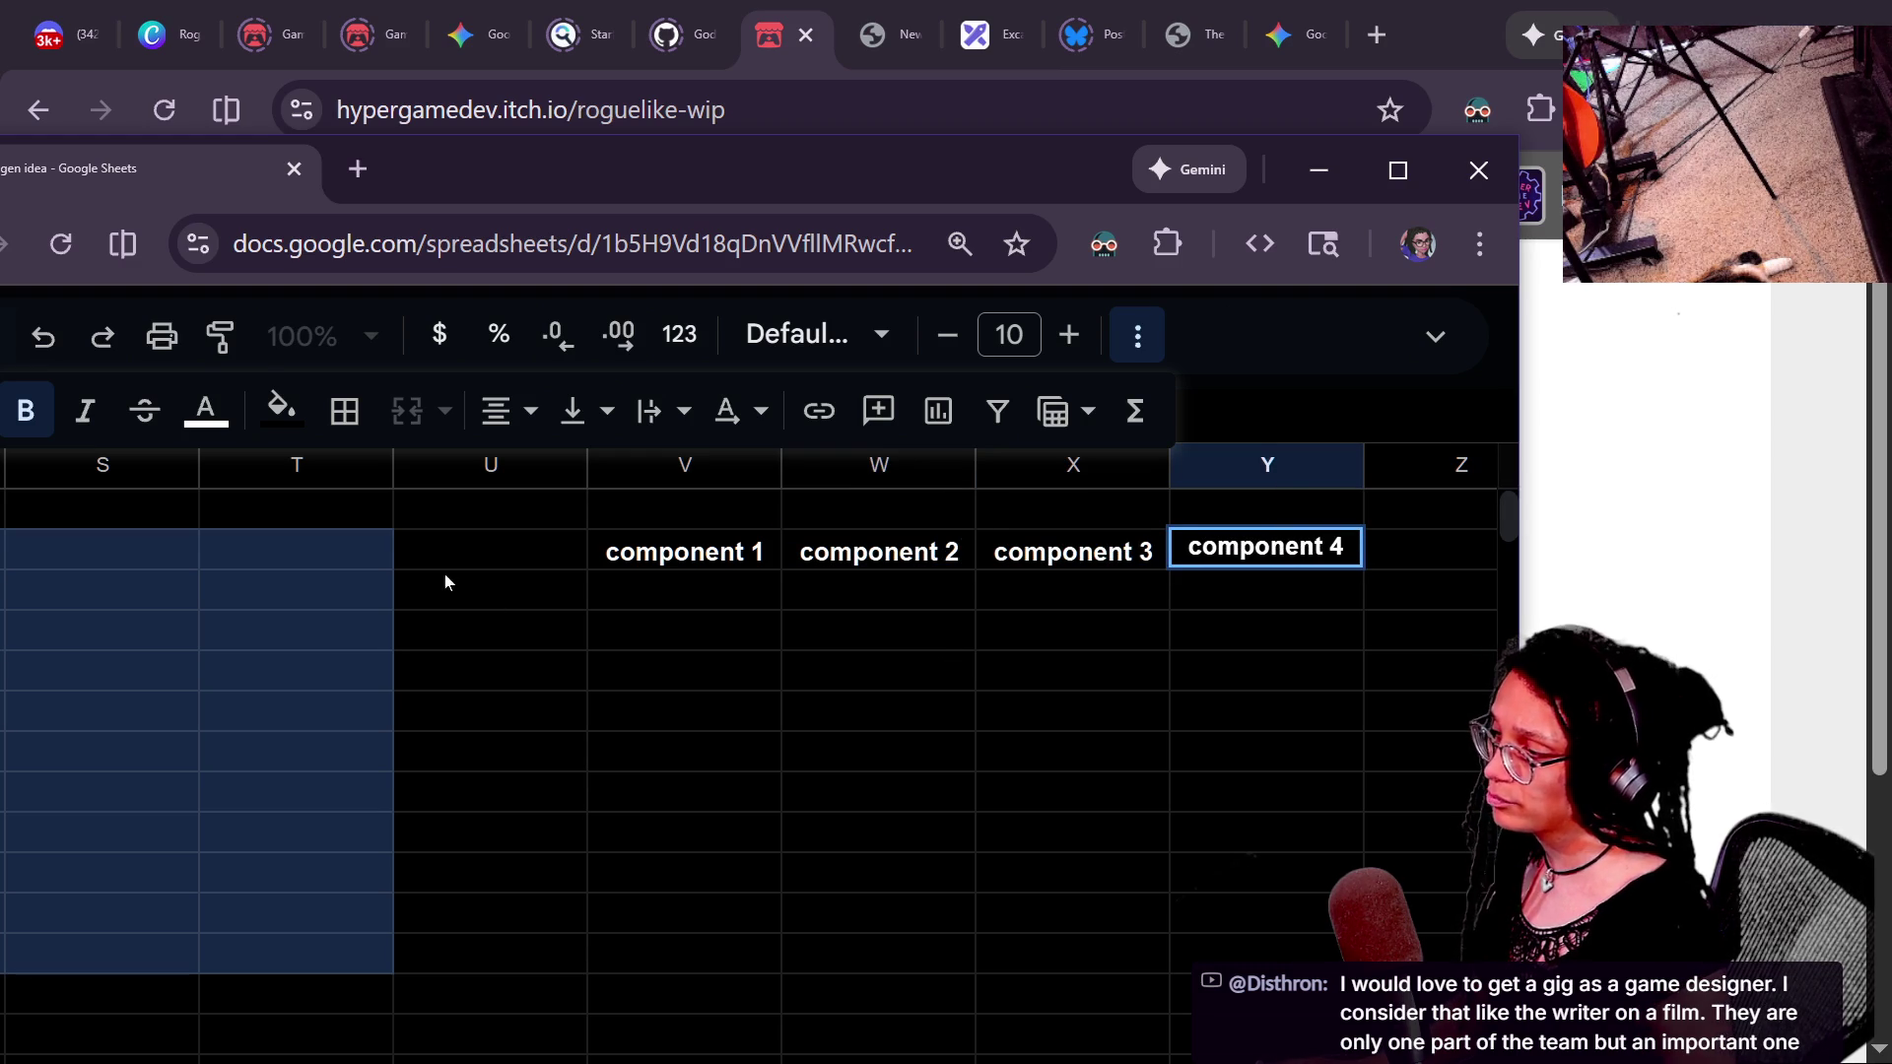
click(694, 507)
- Select cells around the new component labels to check them
click(967, 514)
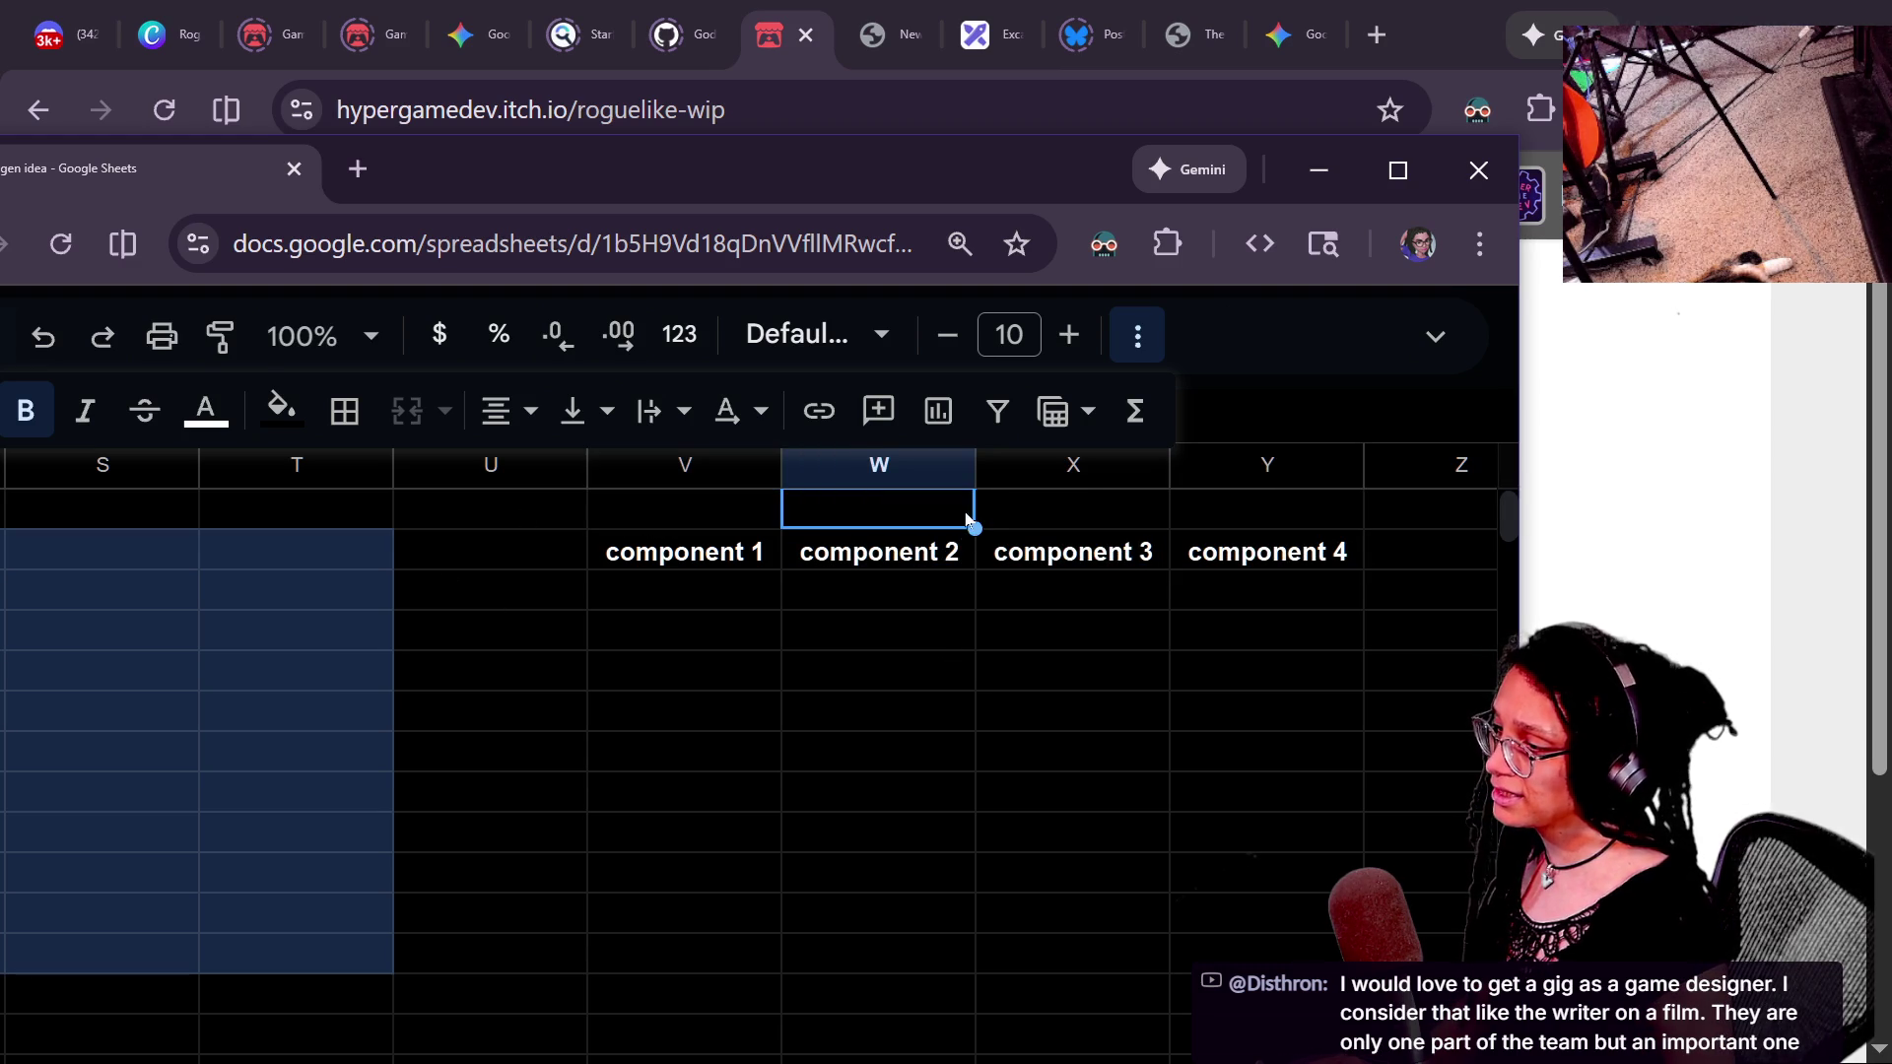
click(659, 555)
shift+click(1187, 559)
click(706, 515)
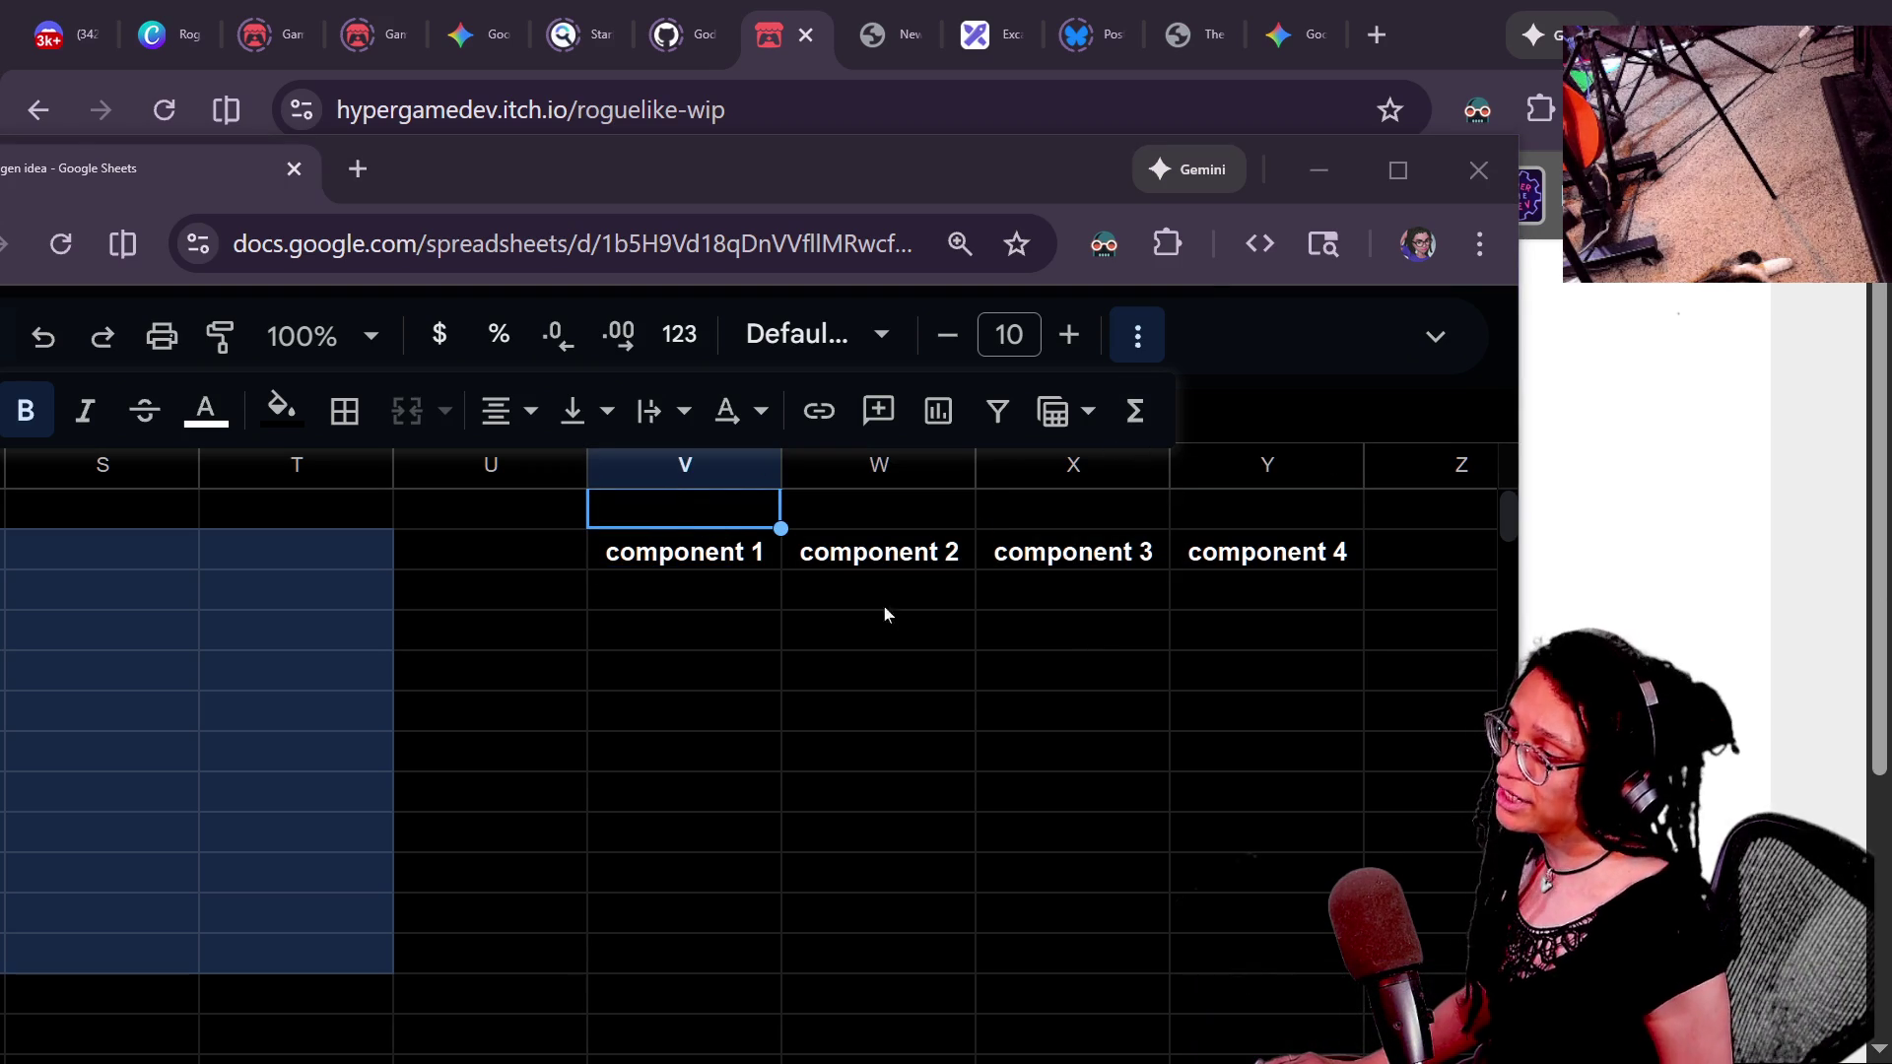
- Insert a column right of column V and label it COMPONENT 1.2
right_click(724, 468)
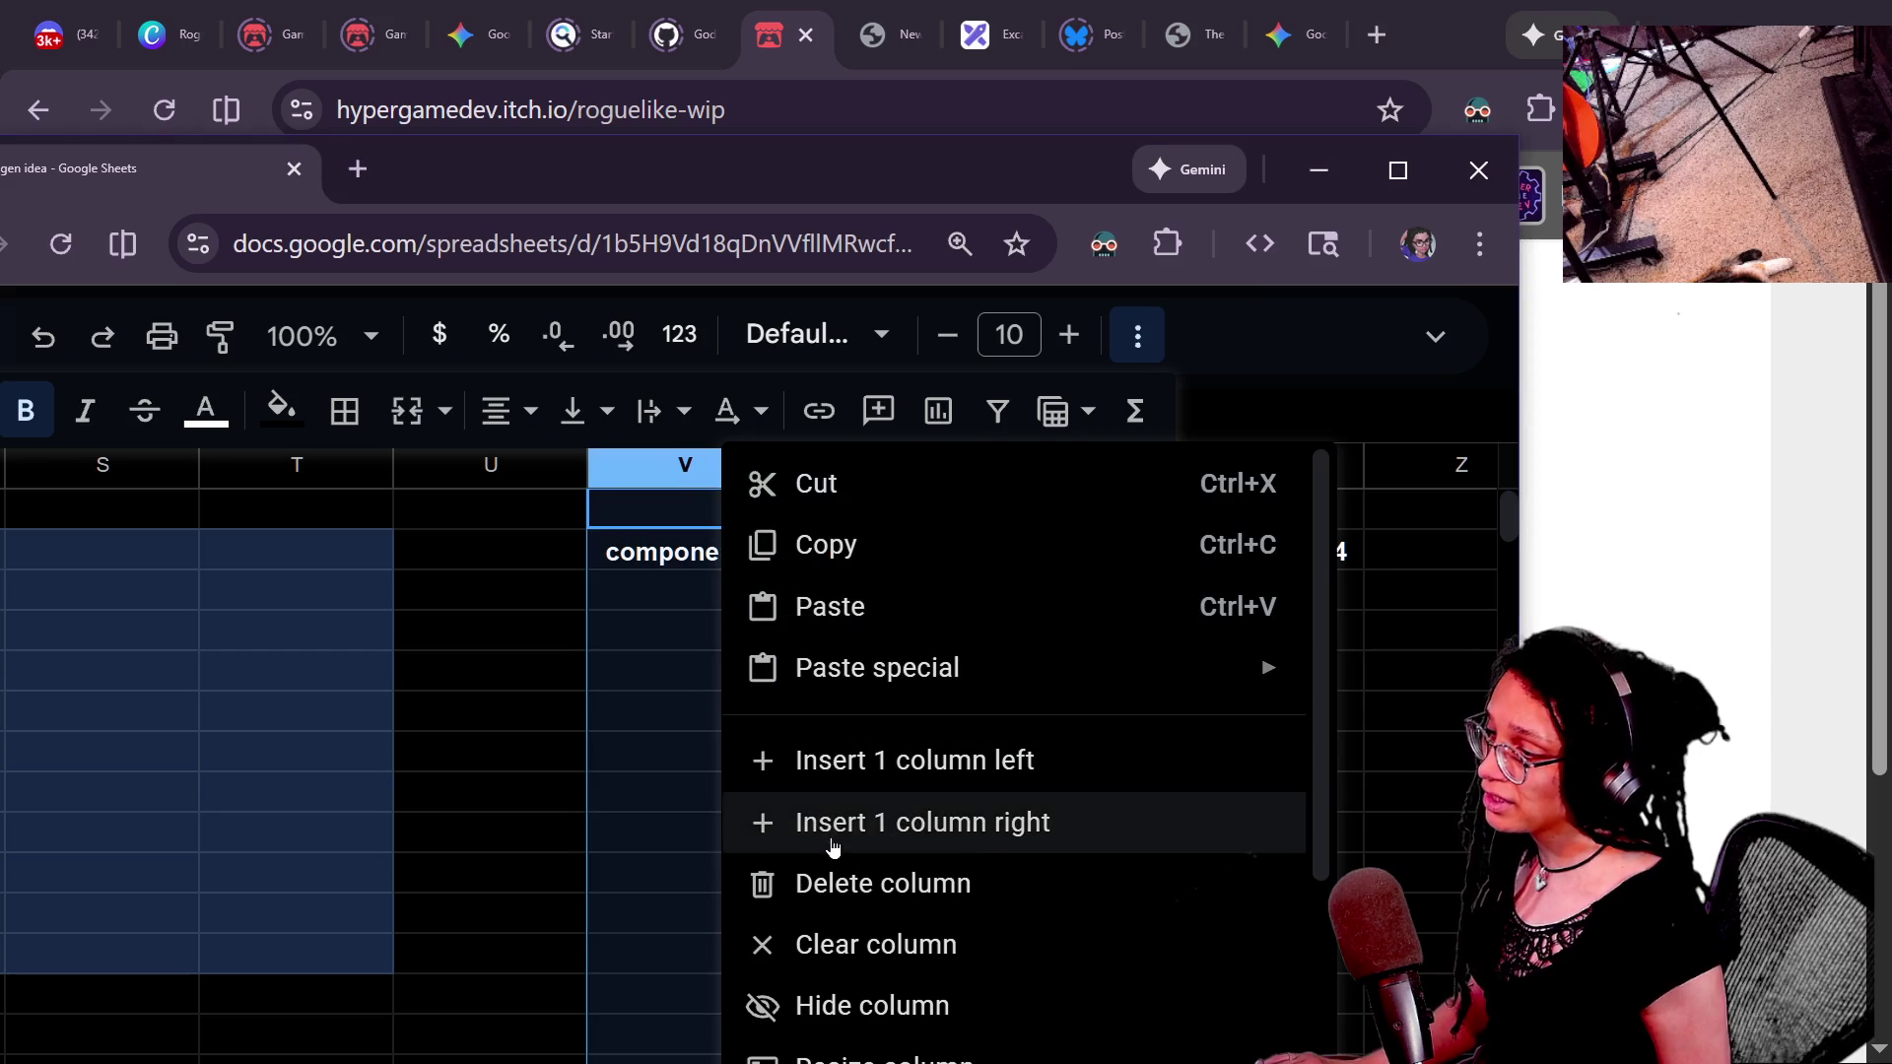
click(833, 846)
click(920, 552)
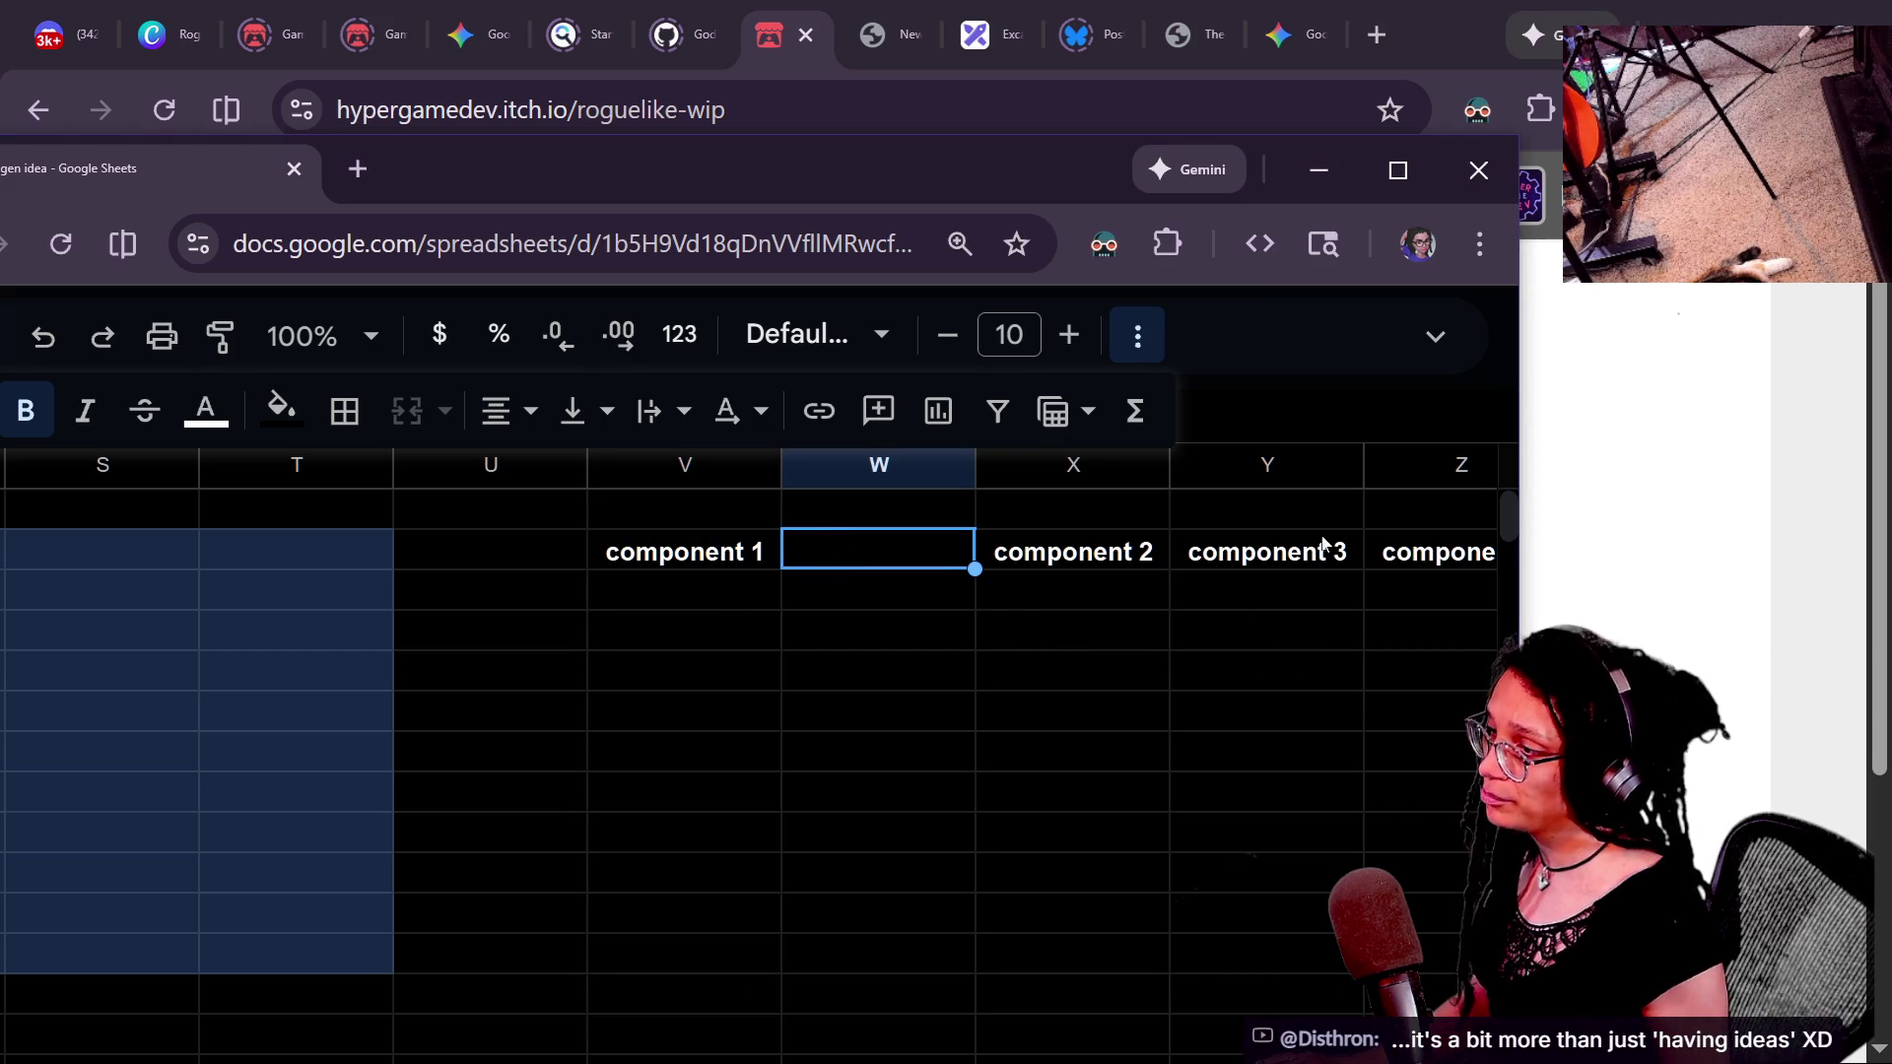
drag(1518, 502, 1714, 503)
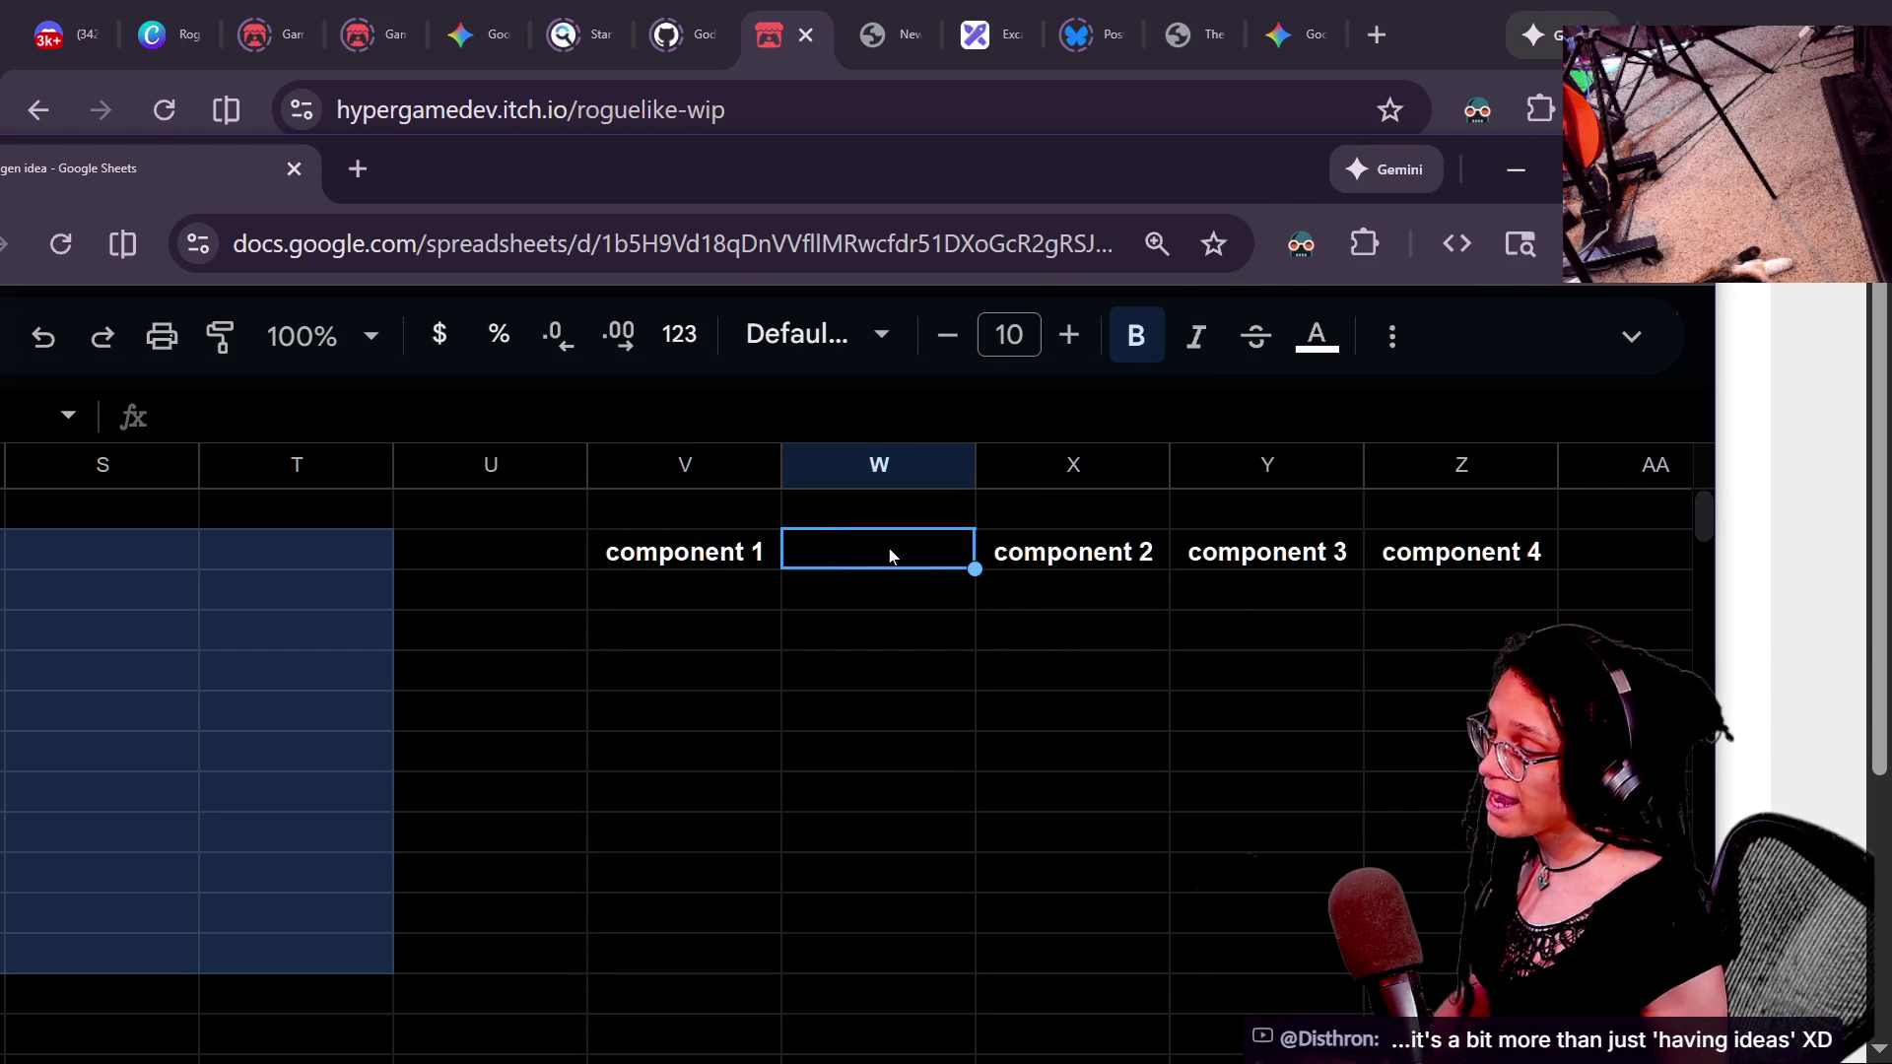
text(COMPONENT)
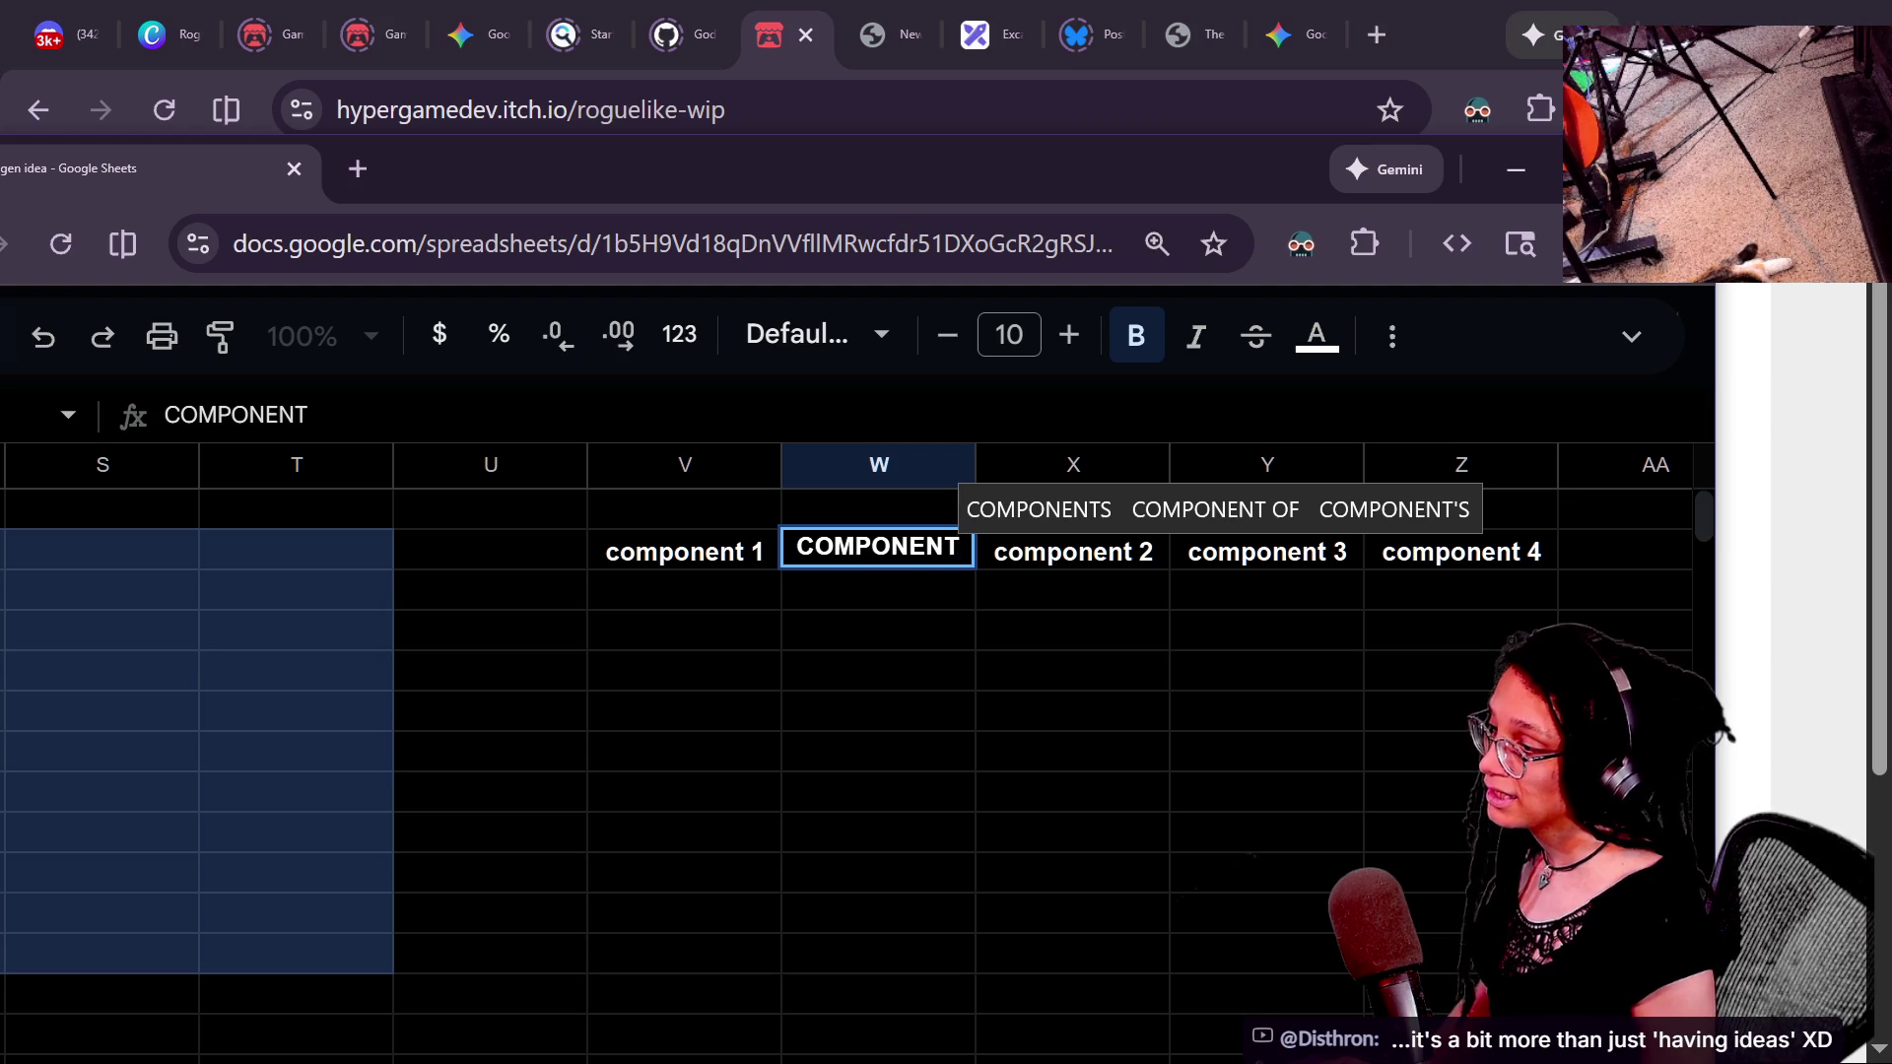
text( 1.2)
click(871, 668)
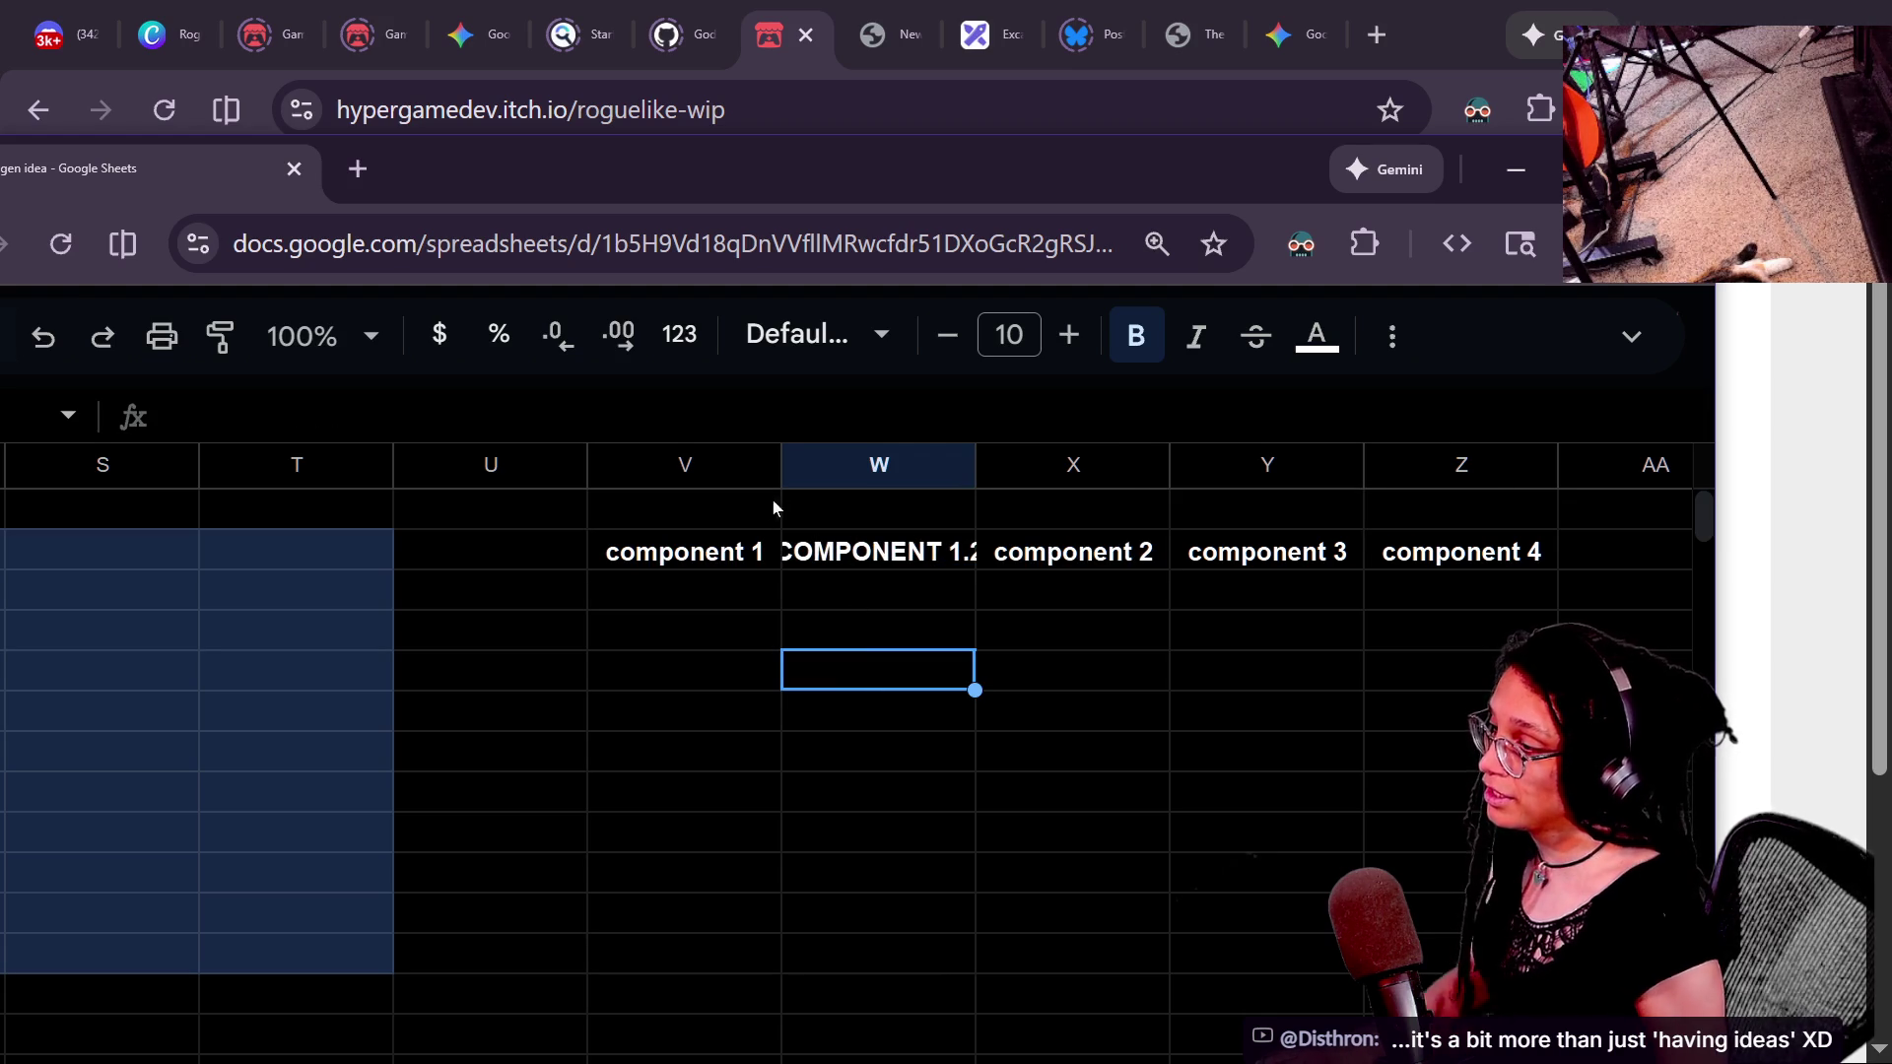
- Narrow columns U and V, widen column W to fit COMPONENT 1.2, and reselect it
drag(785, 467, 745, 467)
drag(939, 467, 980, 467)
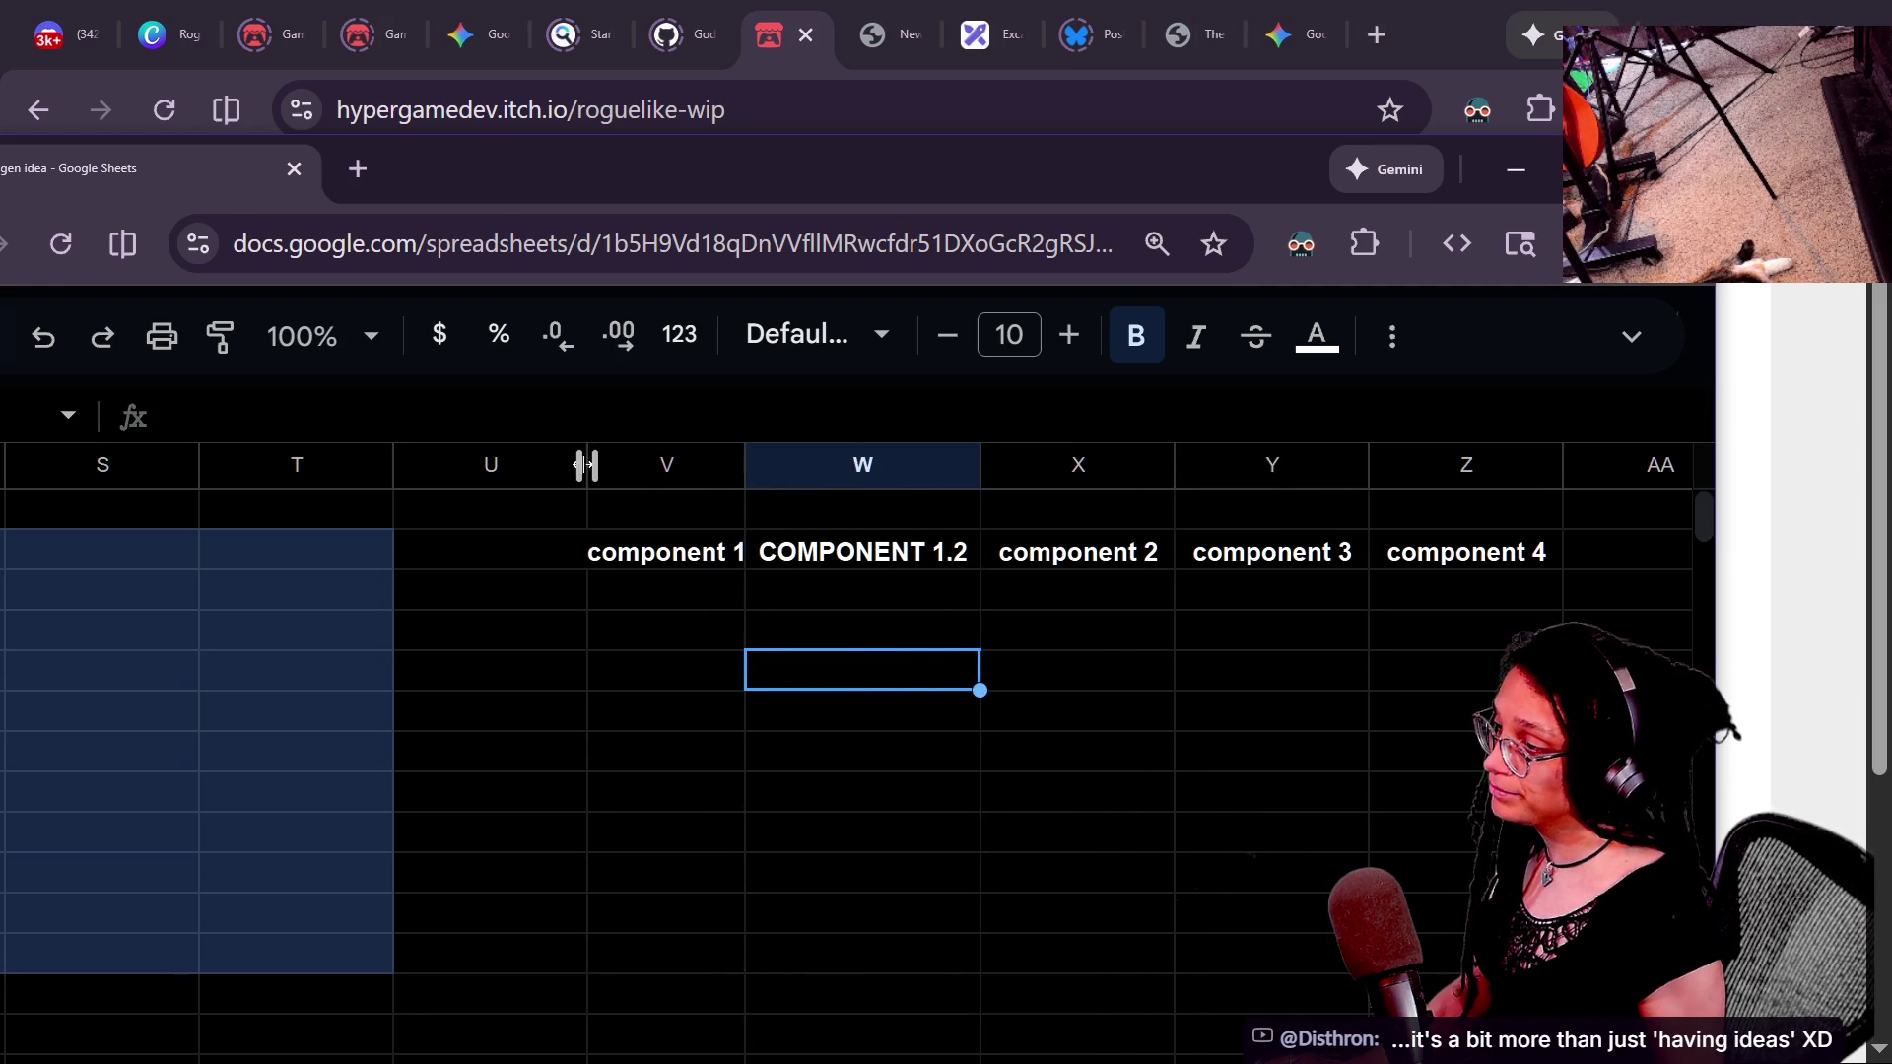
drag(587, 467, 566, 467)
click(907, 557)
click(592, 564)
key(Right)
key(Right)
key(Right)
key(Right)
click(786, 538)
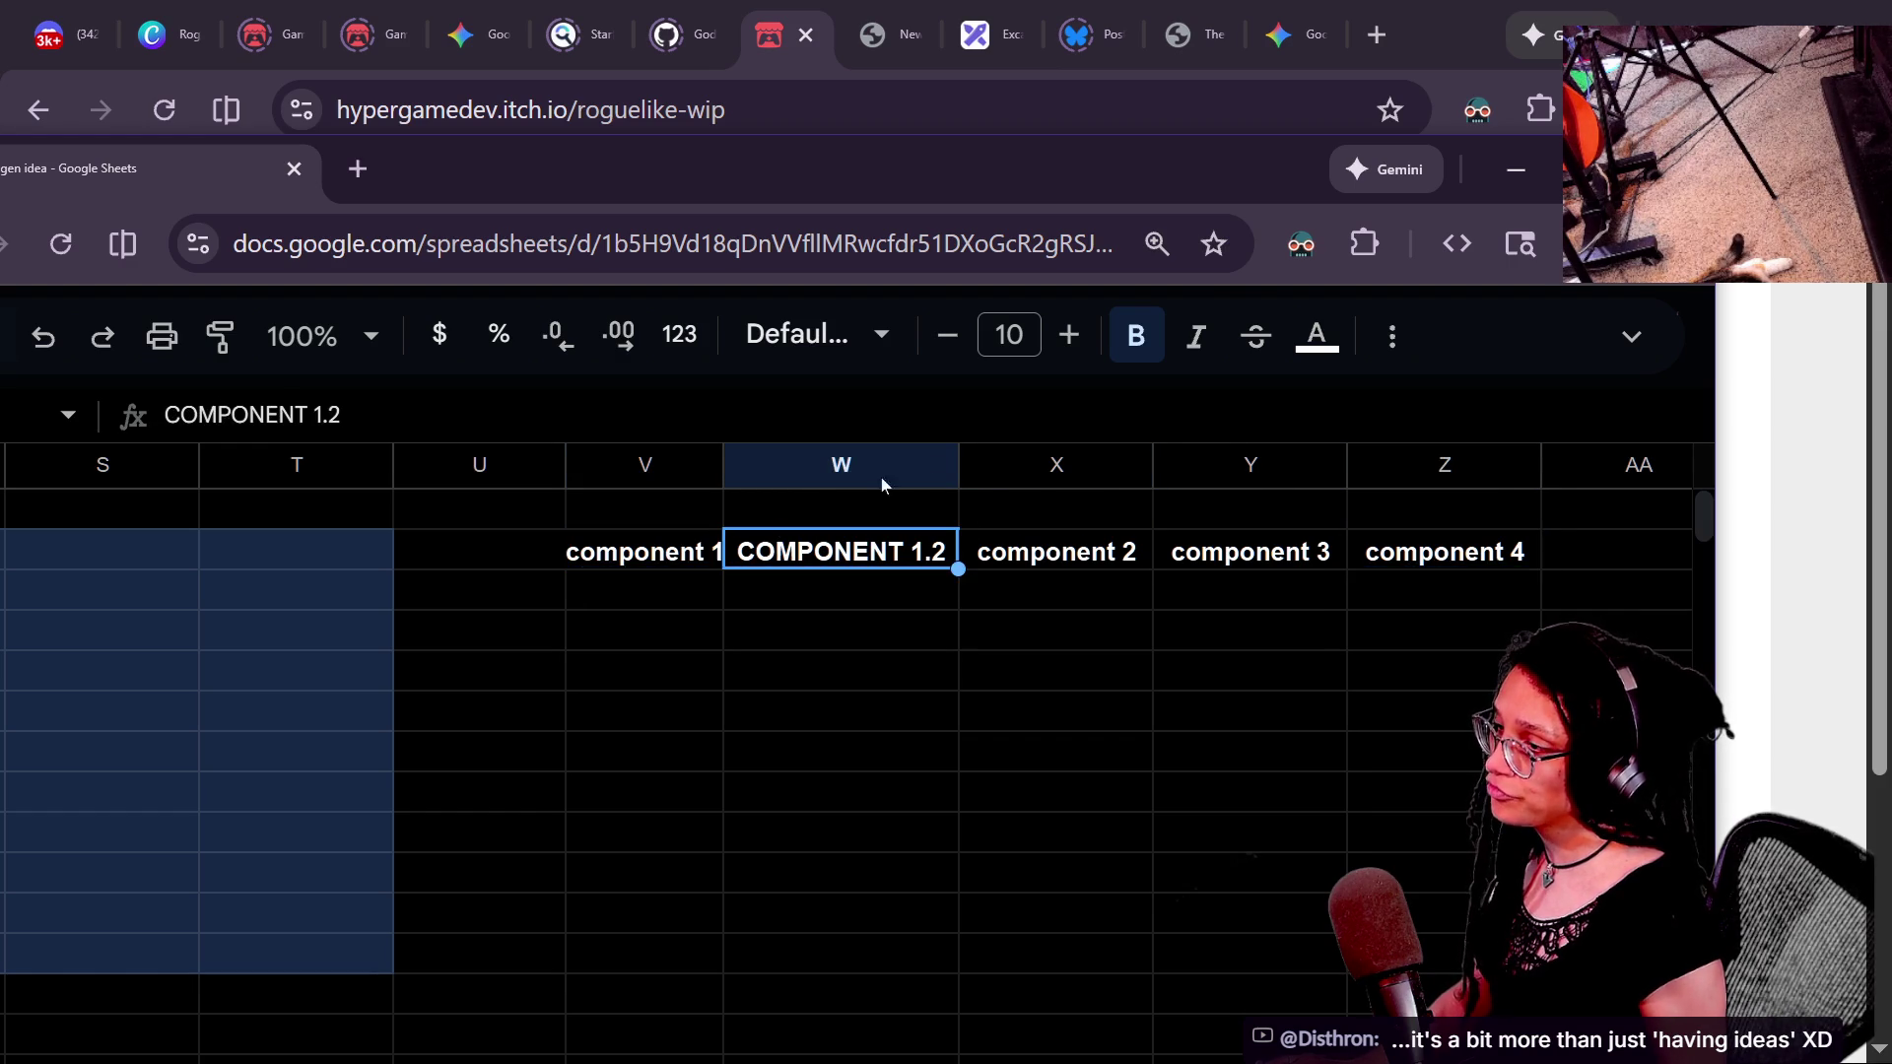
click(1316, 335)
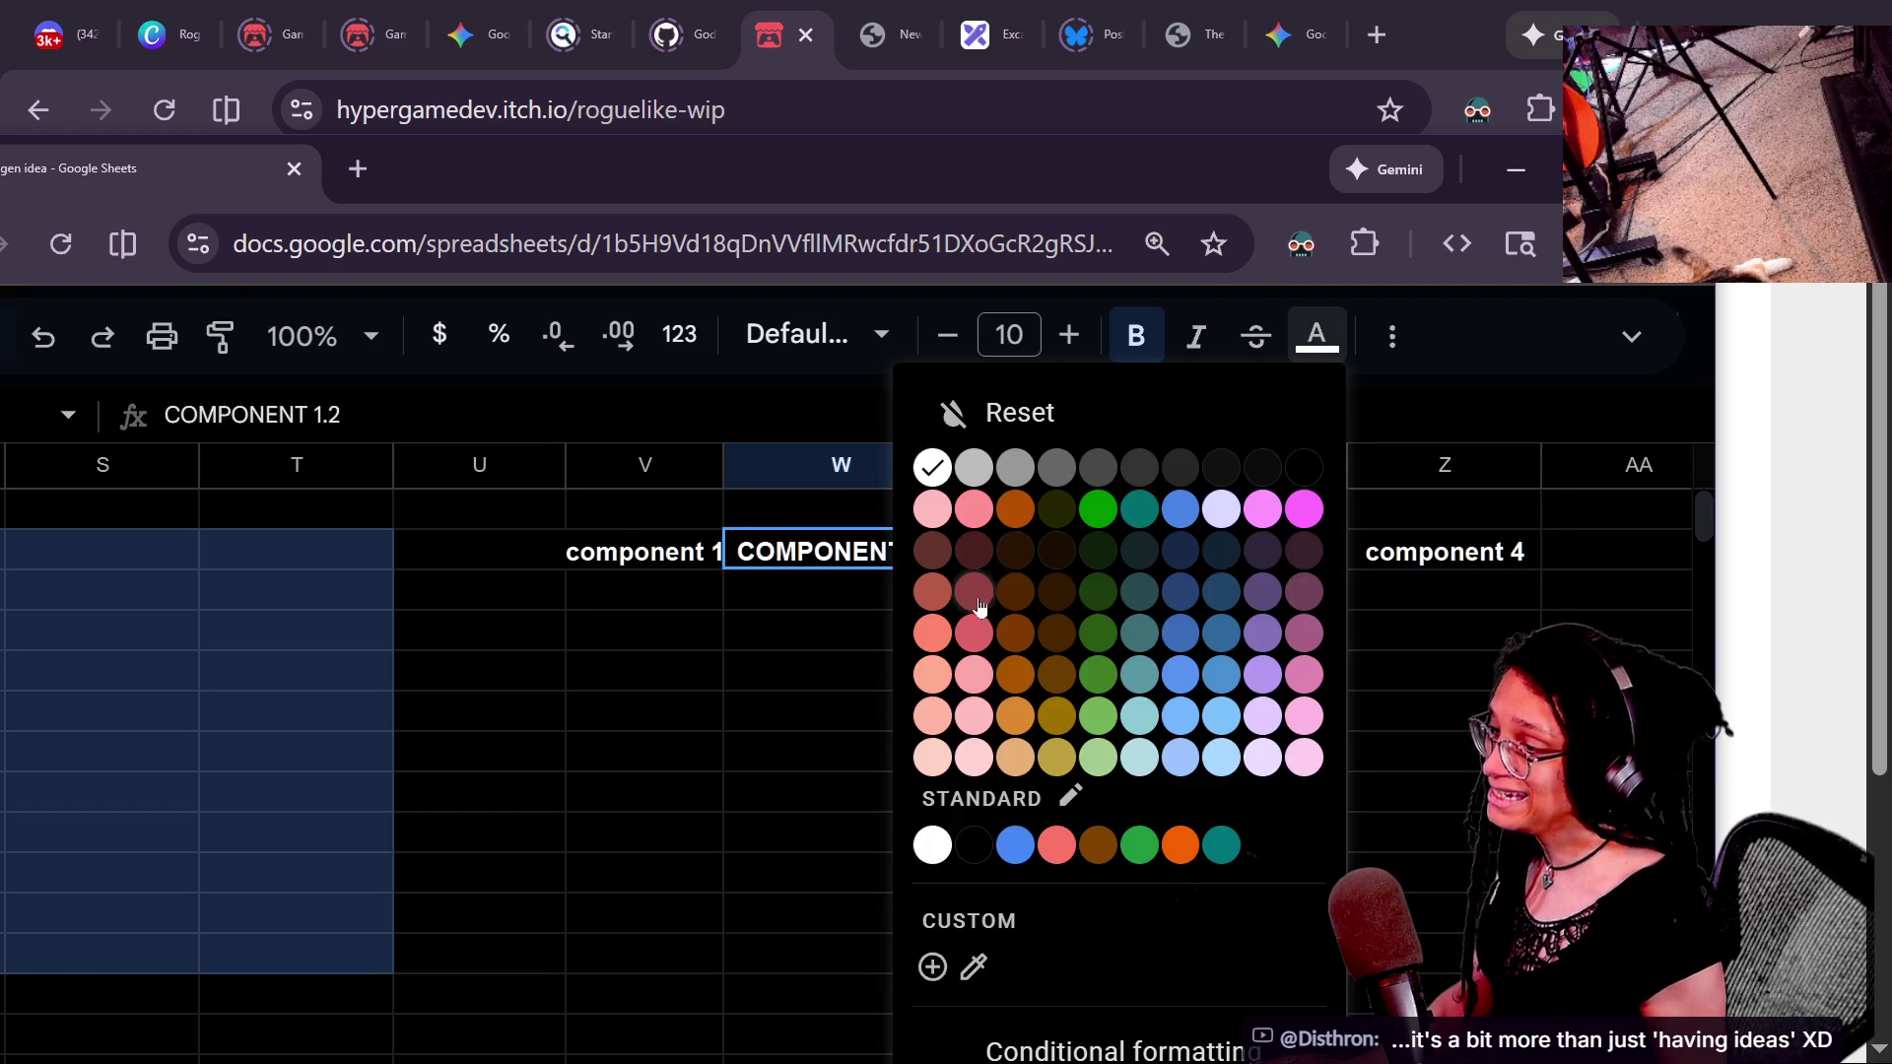
- Make the COMPONENT 1.2 header text blue
click(974, 591)
drag(818, 629, 802, 659)
click(1101, 565)
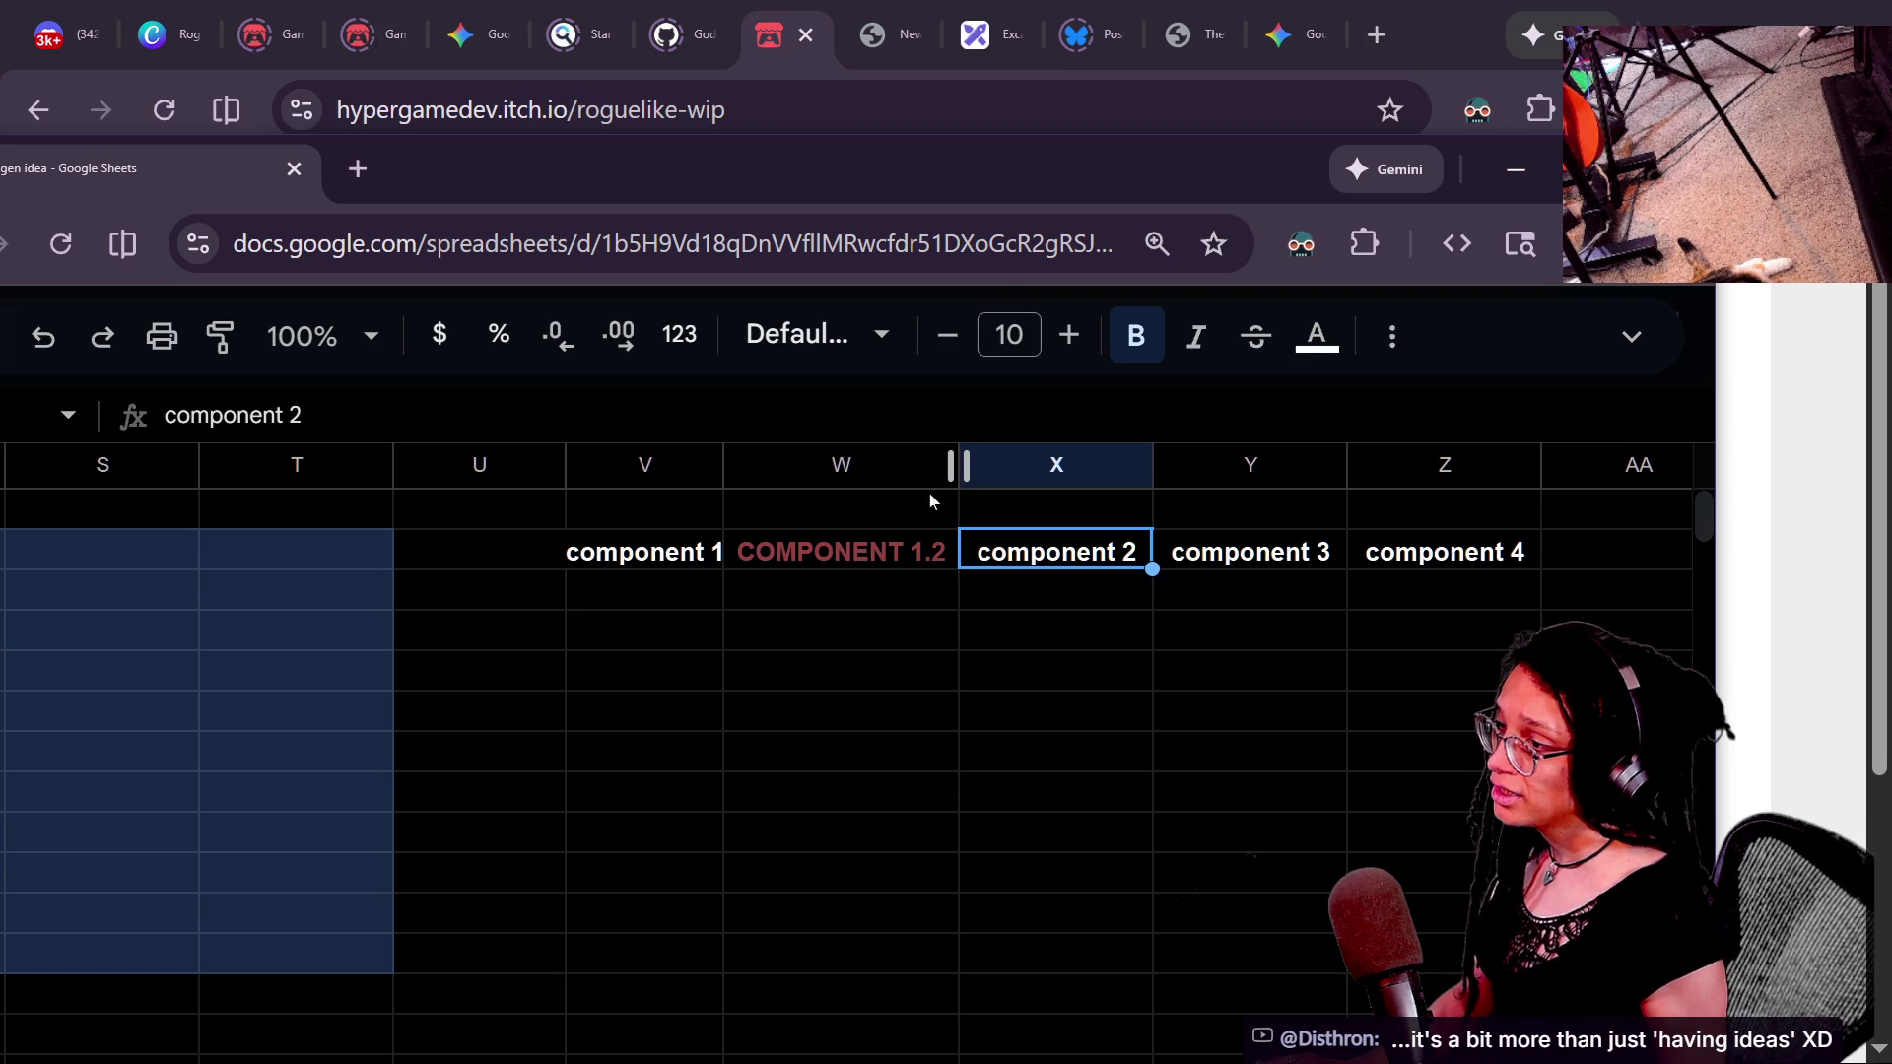
key(Left)
click(1316, 335)
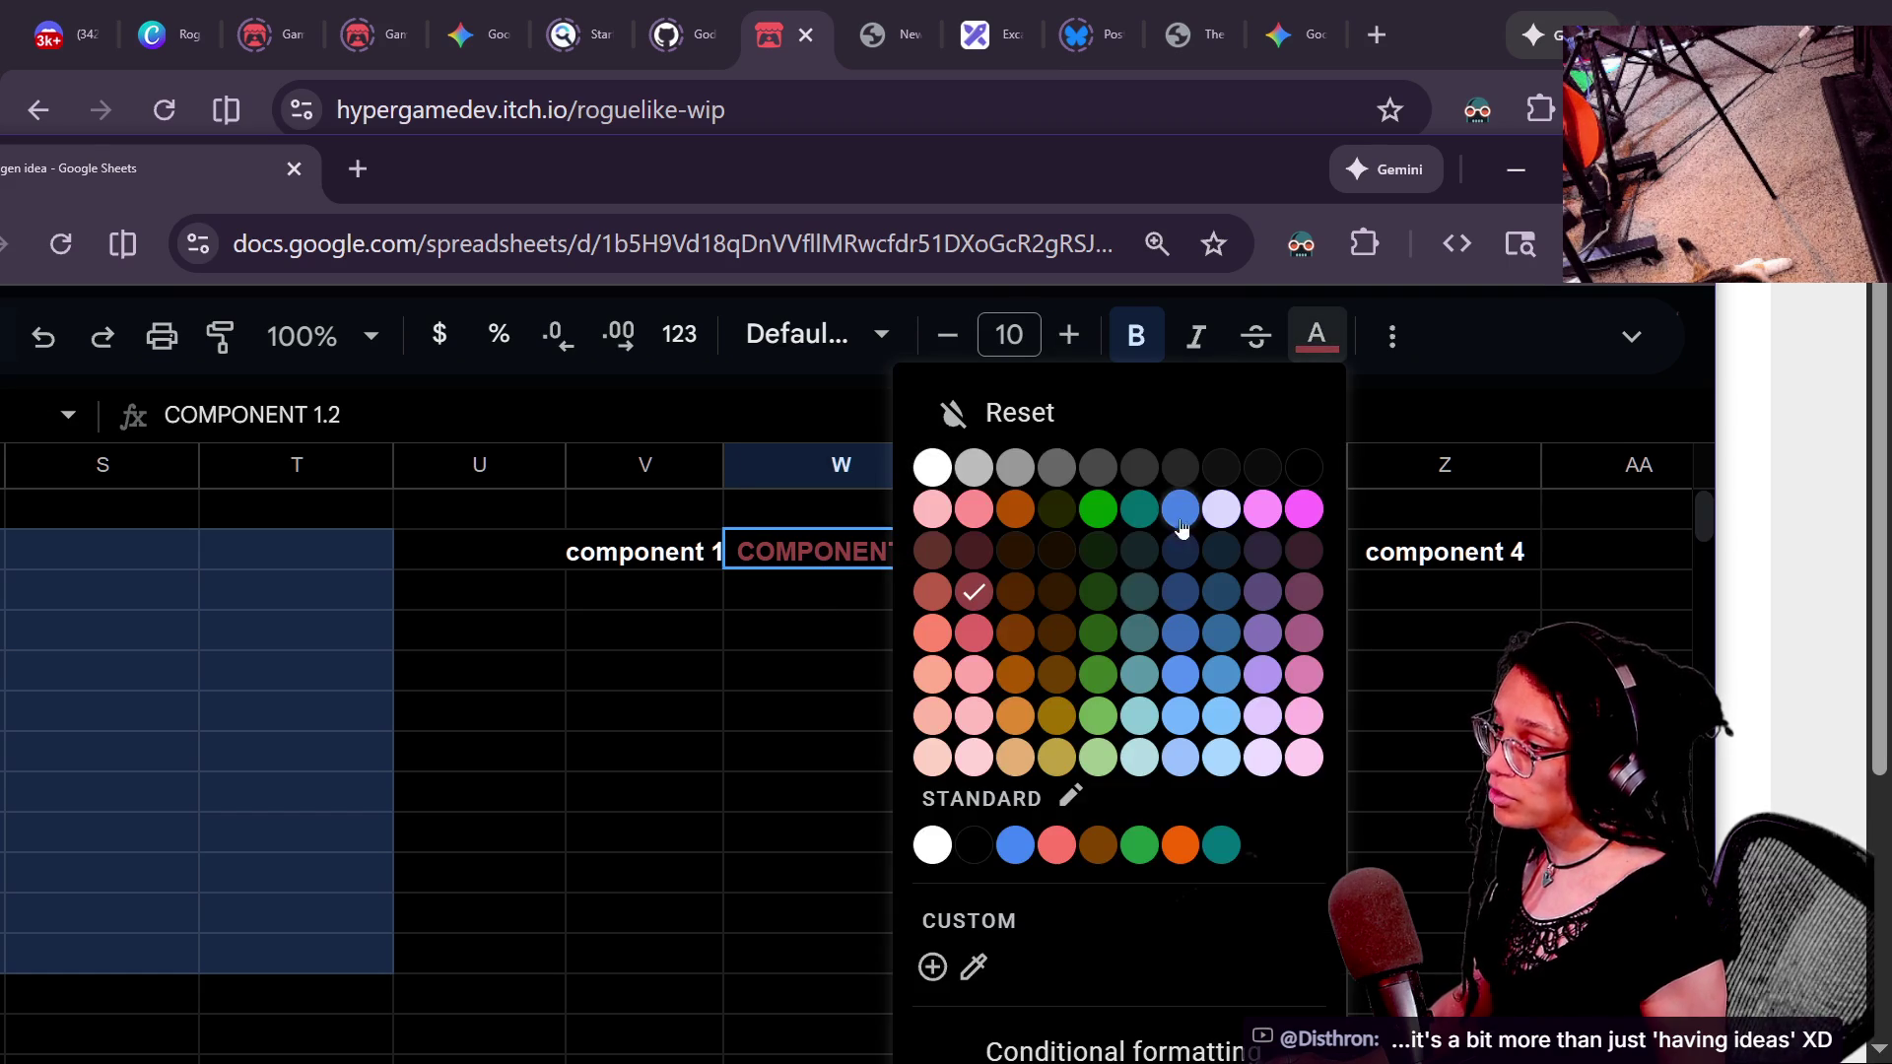
click(1180, 524)
- Colour the component 2, 3 and 4 headers red, narrow empty column U and widen column V
click(857, 655)
click(1039, 553)
click(1314, 340)
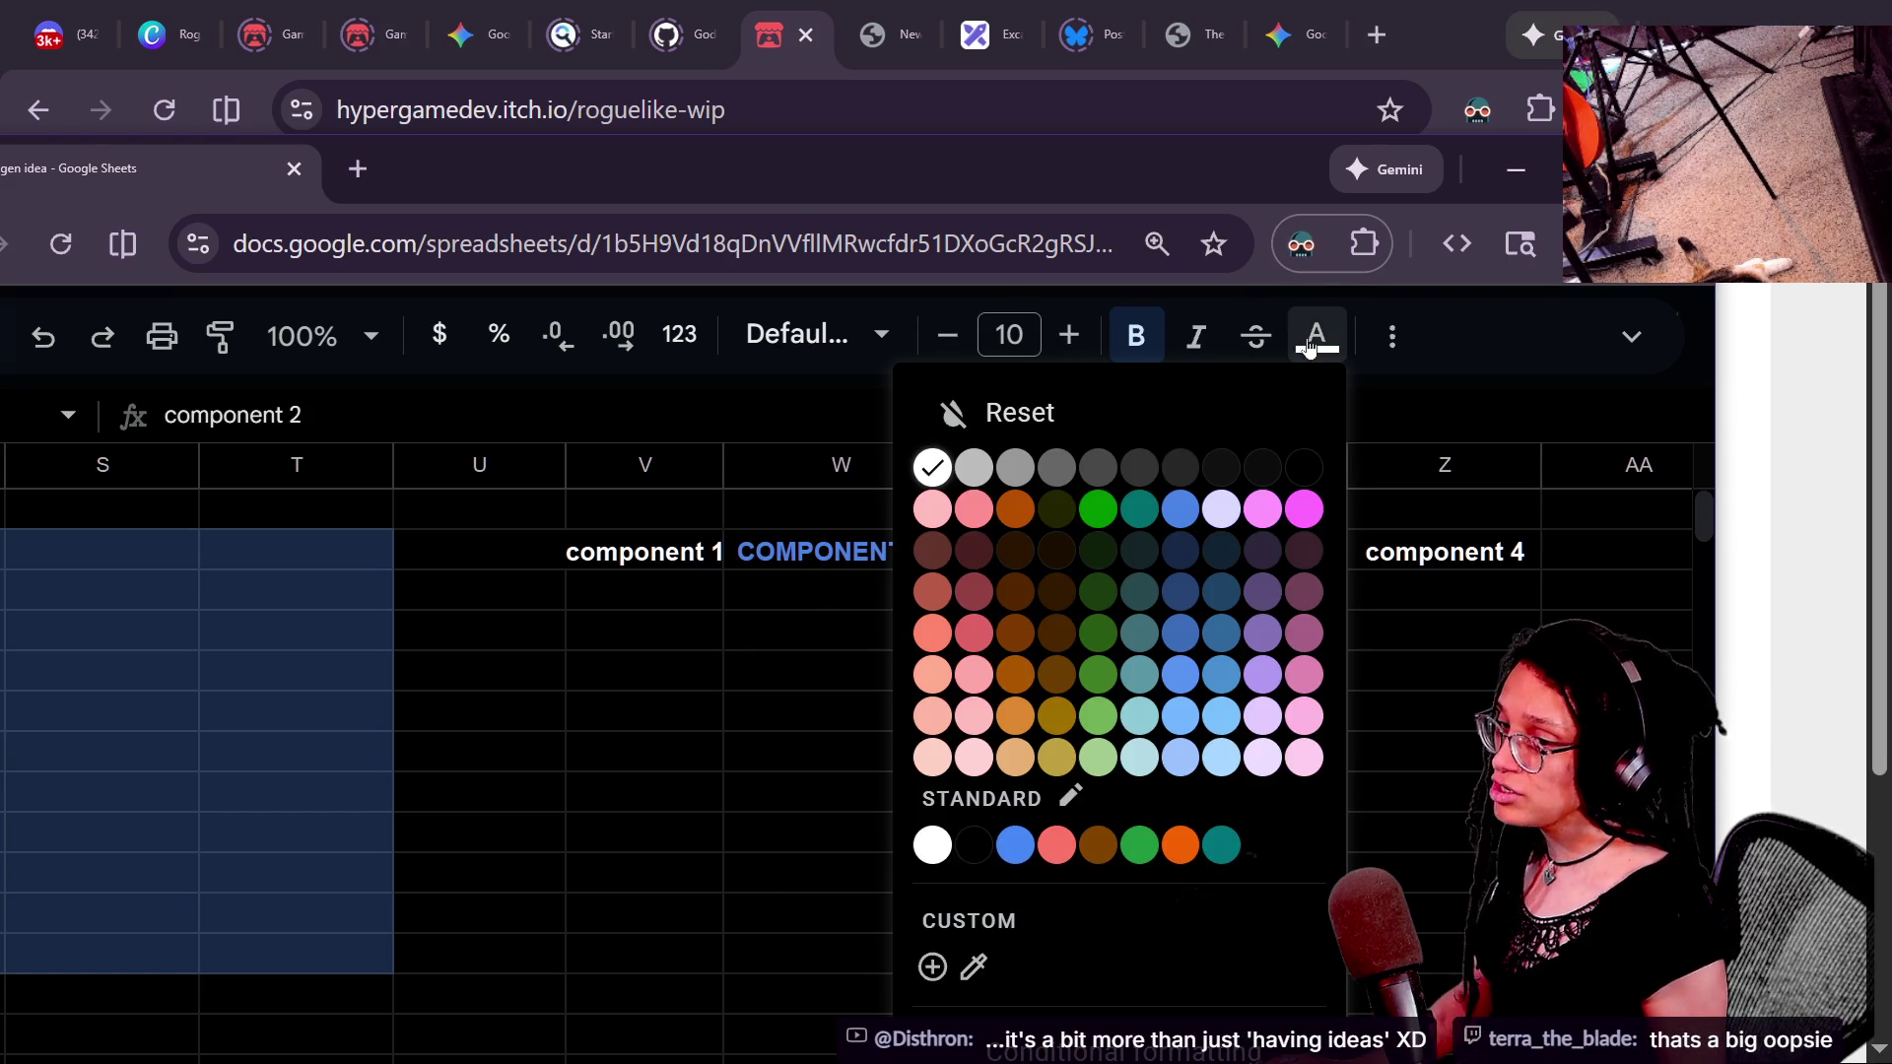
click(973, 628)
click(1258, 552)
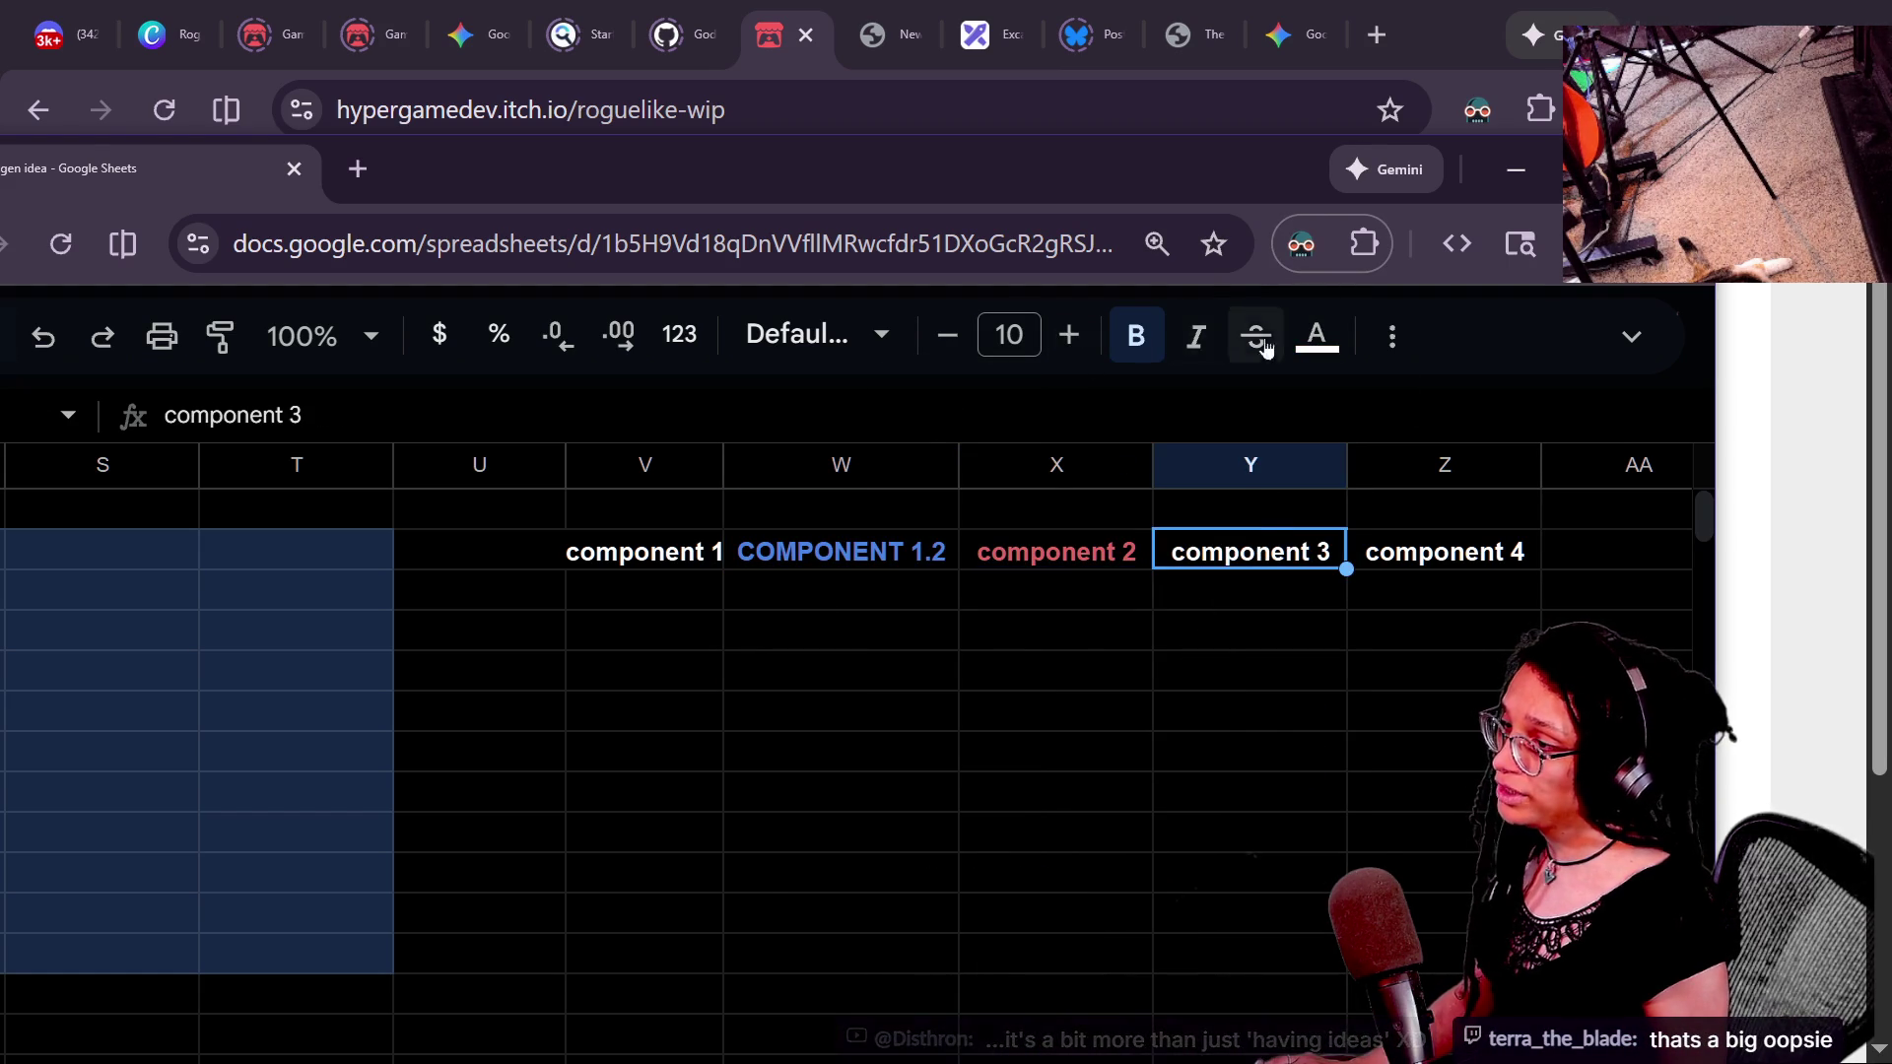
click(1317, 335)
click(974, 633)
click(1446, 558)
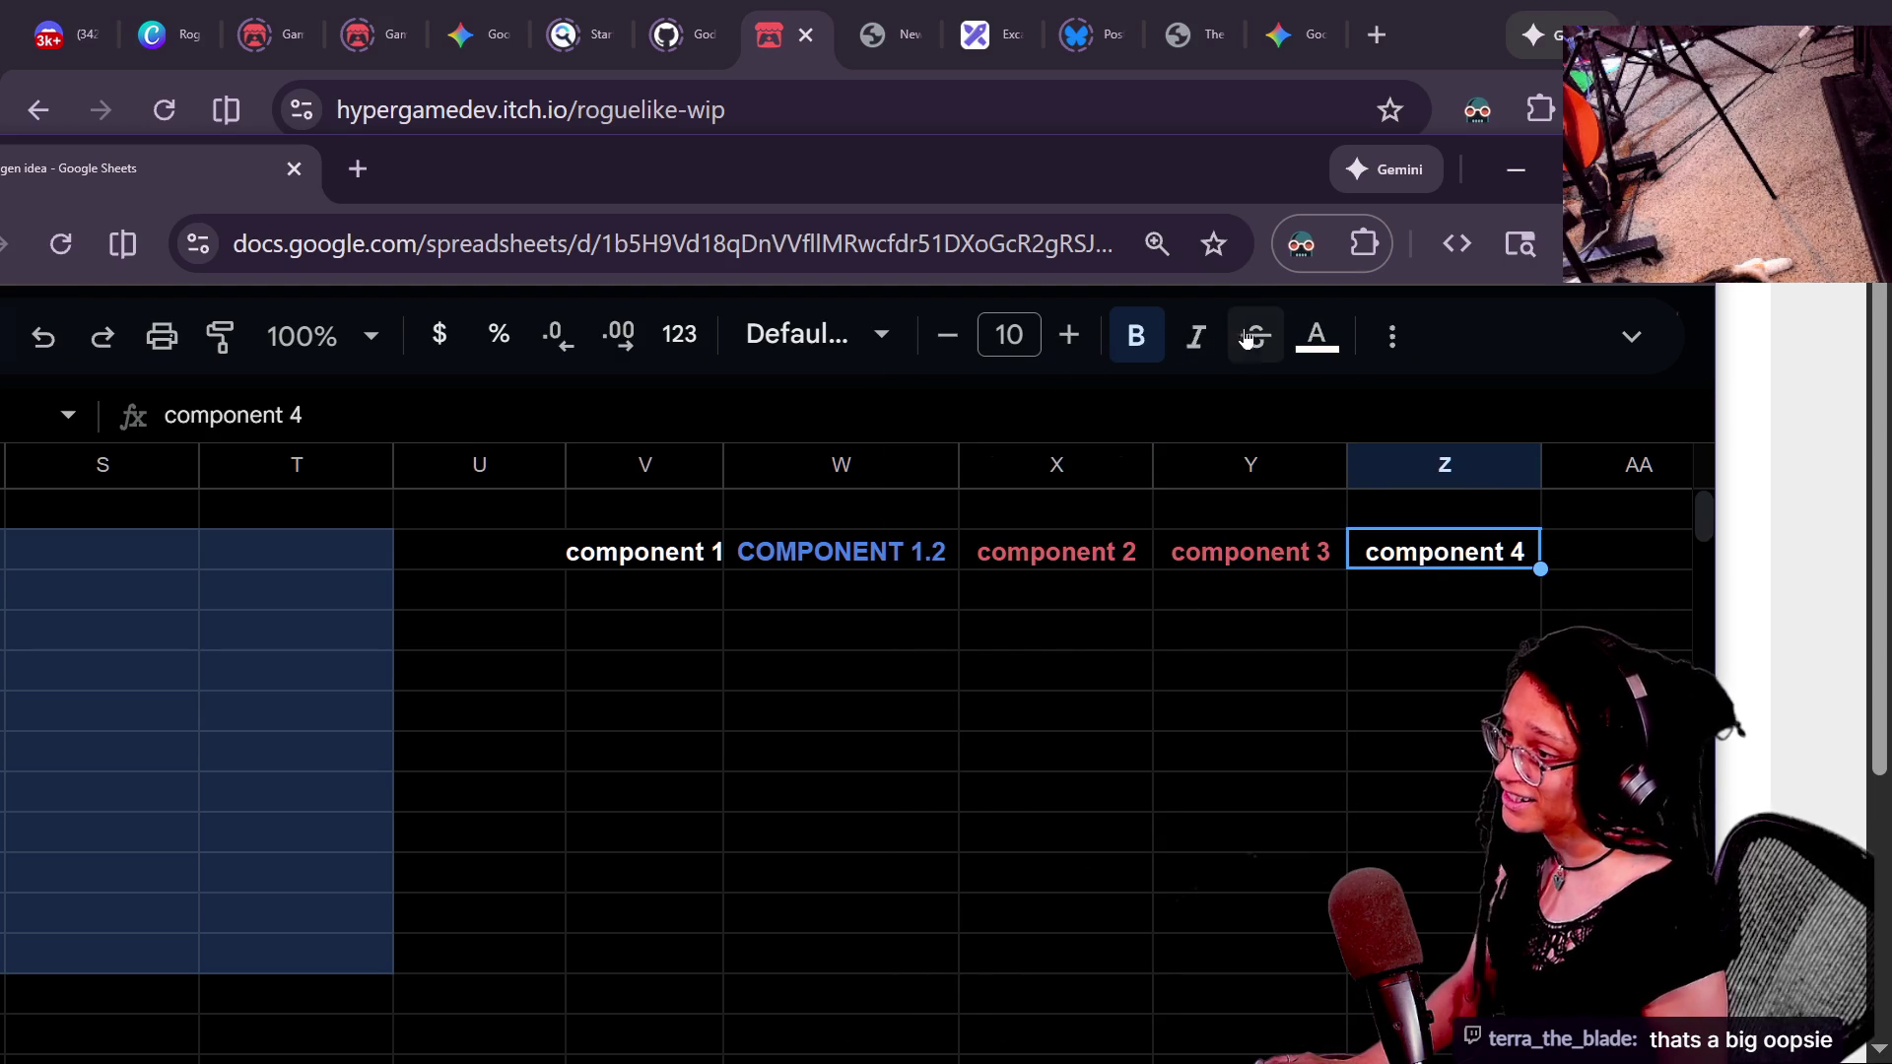
click(1316, 335)
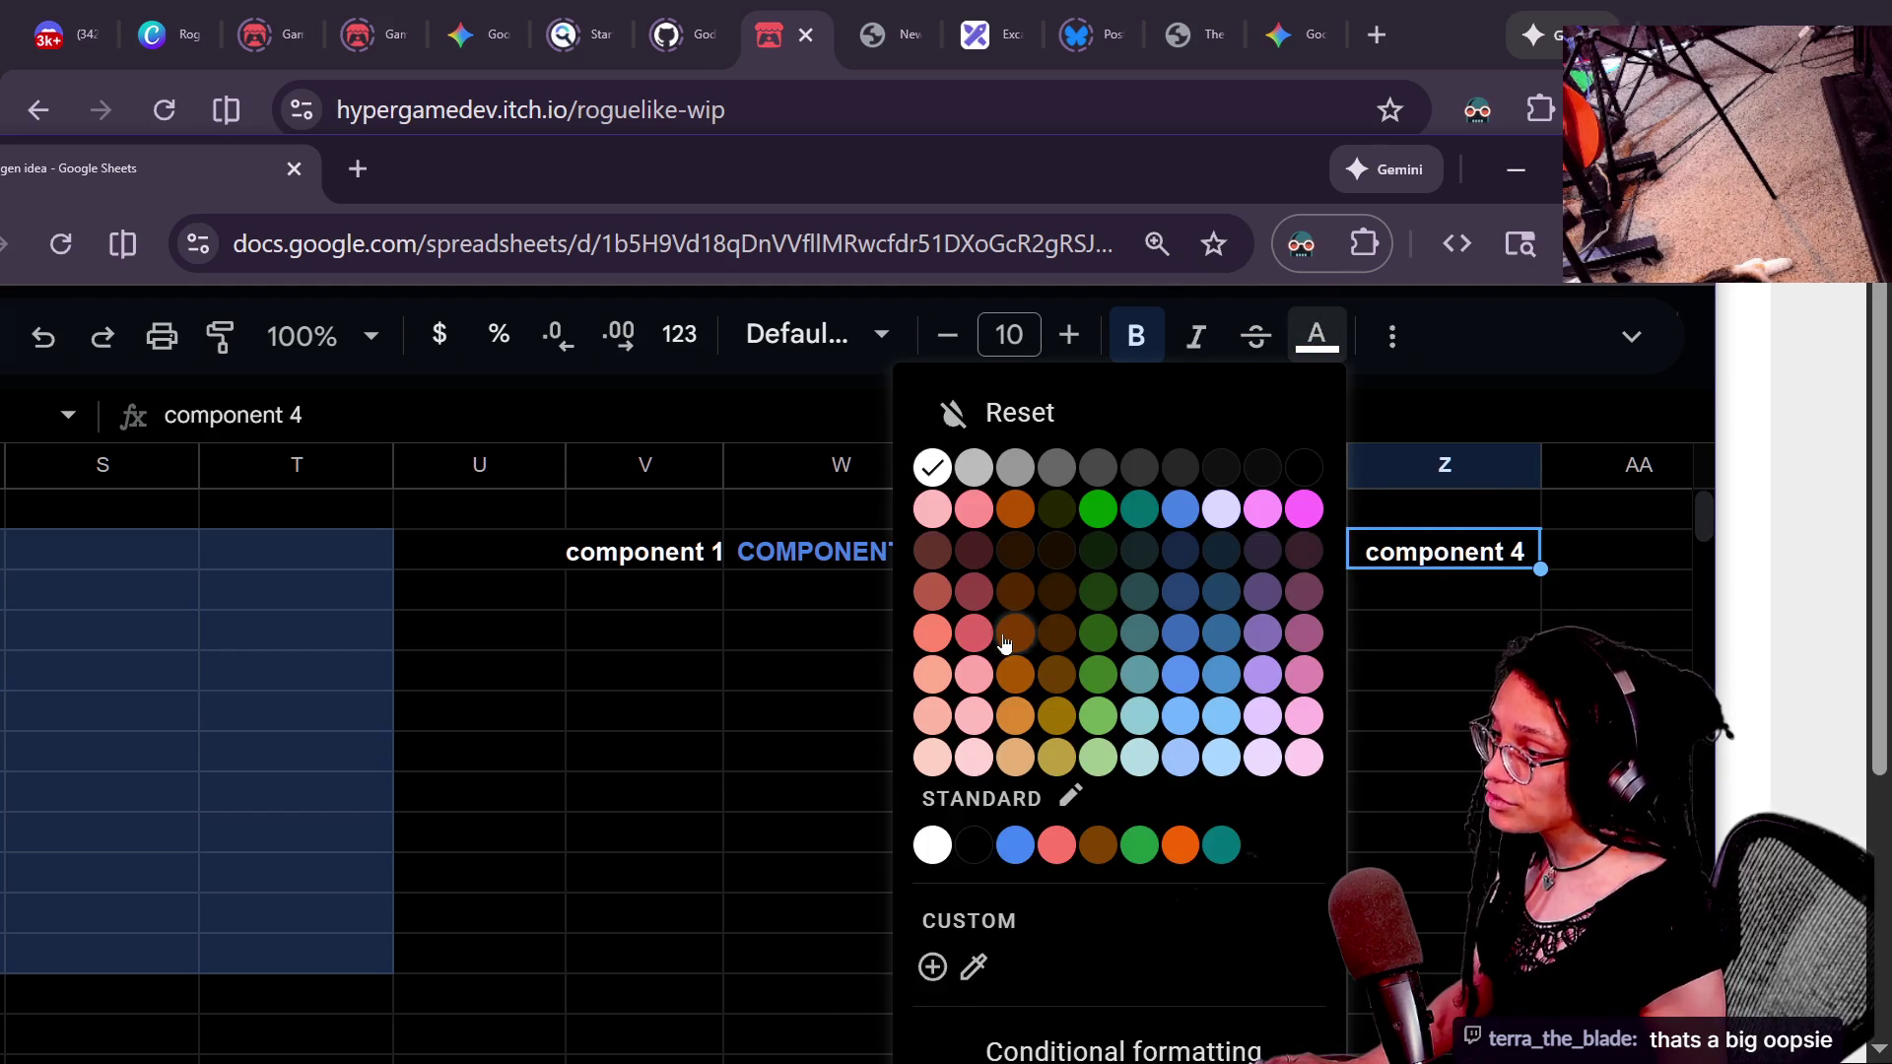
click(974, 633)
click(1005, 677)
drag(565, 464, 533, 464)
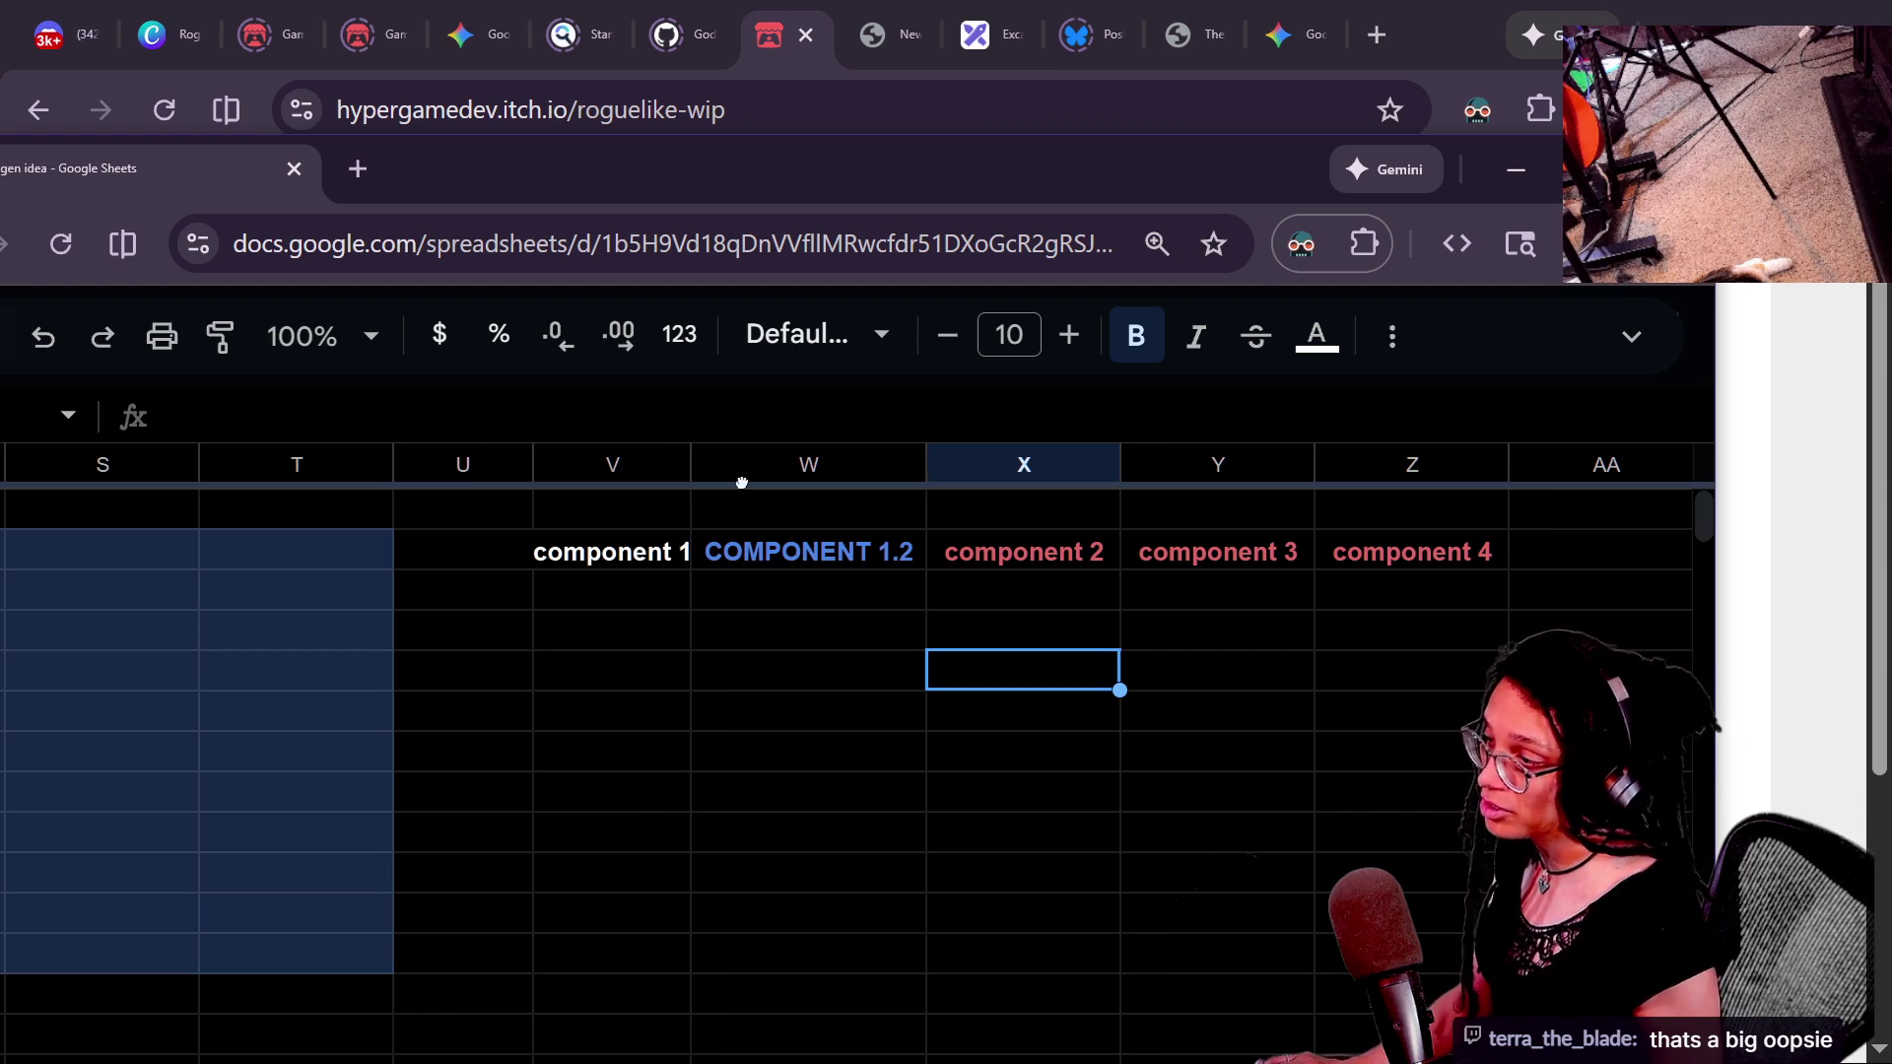
drag(691, 464, 736, 464)
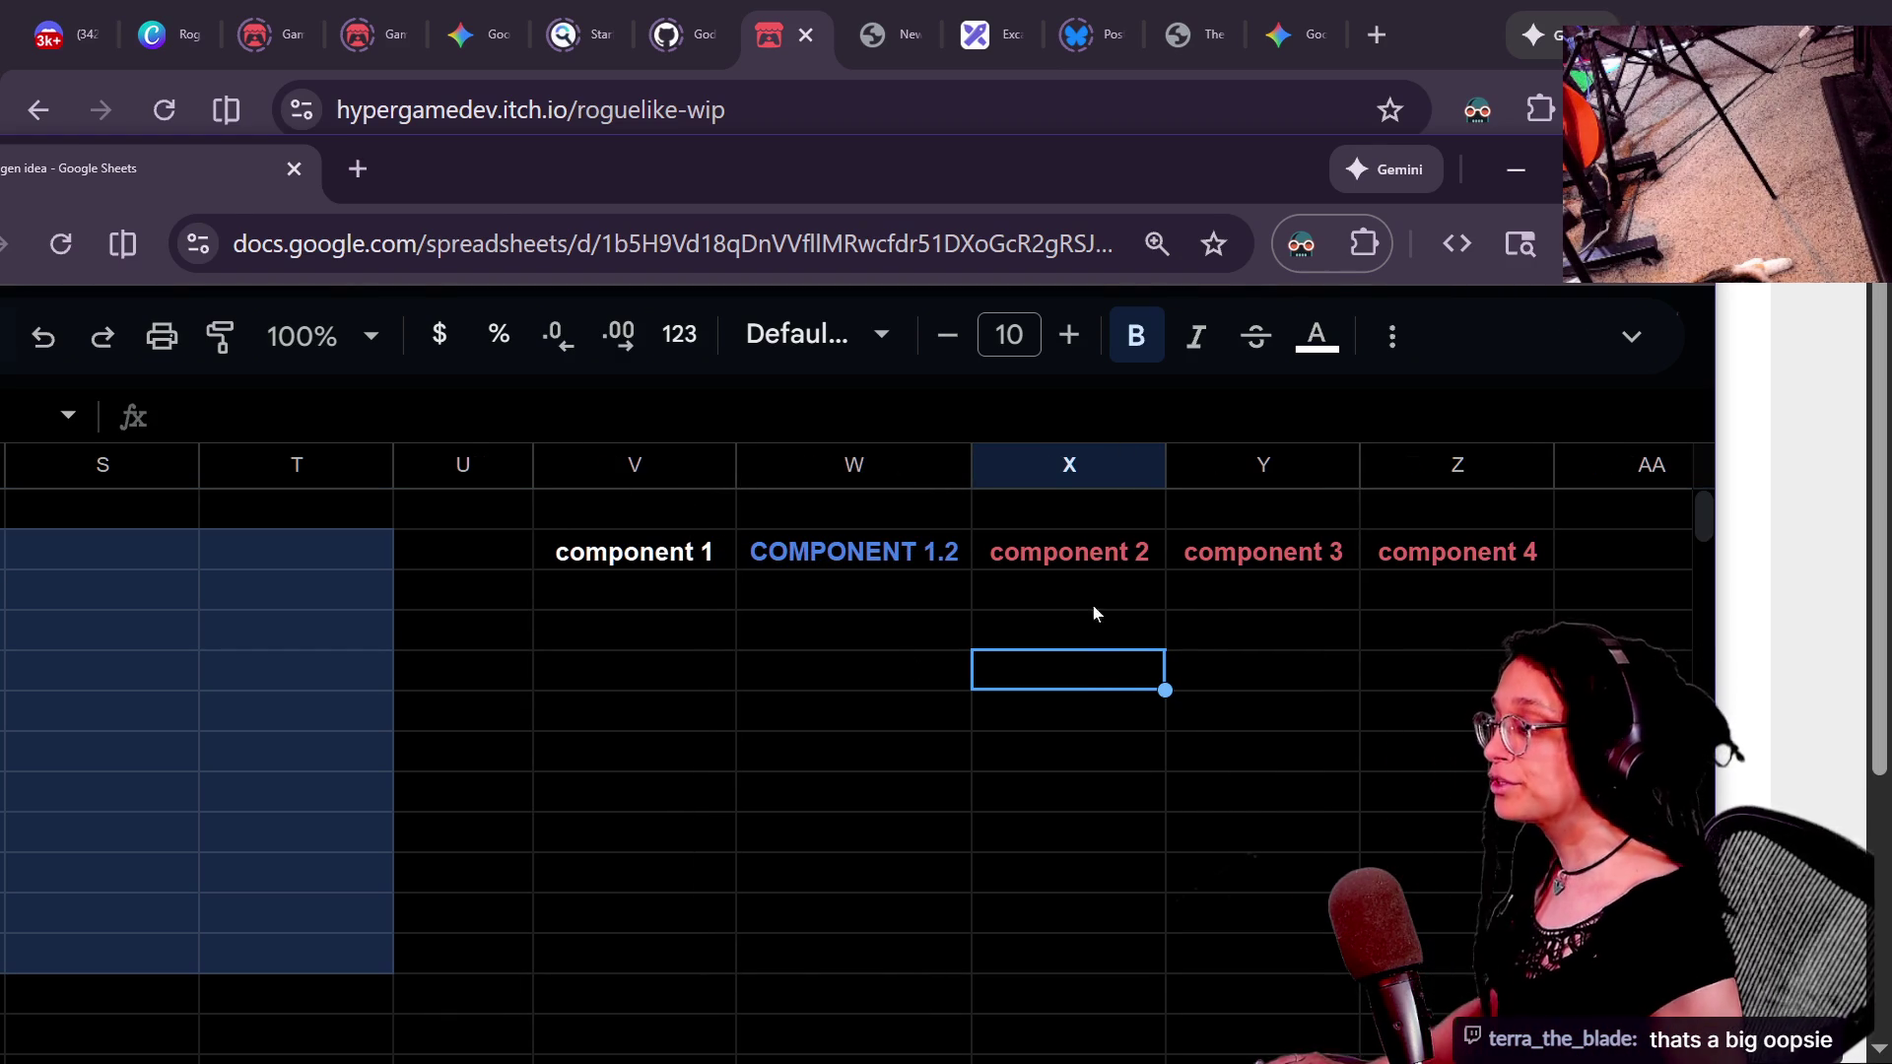
- Recolour the component 2, 3 and 4 header text blue, then return to Godot
click(1034, 513)
click(1033, 553)
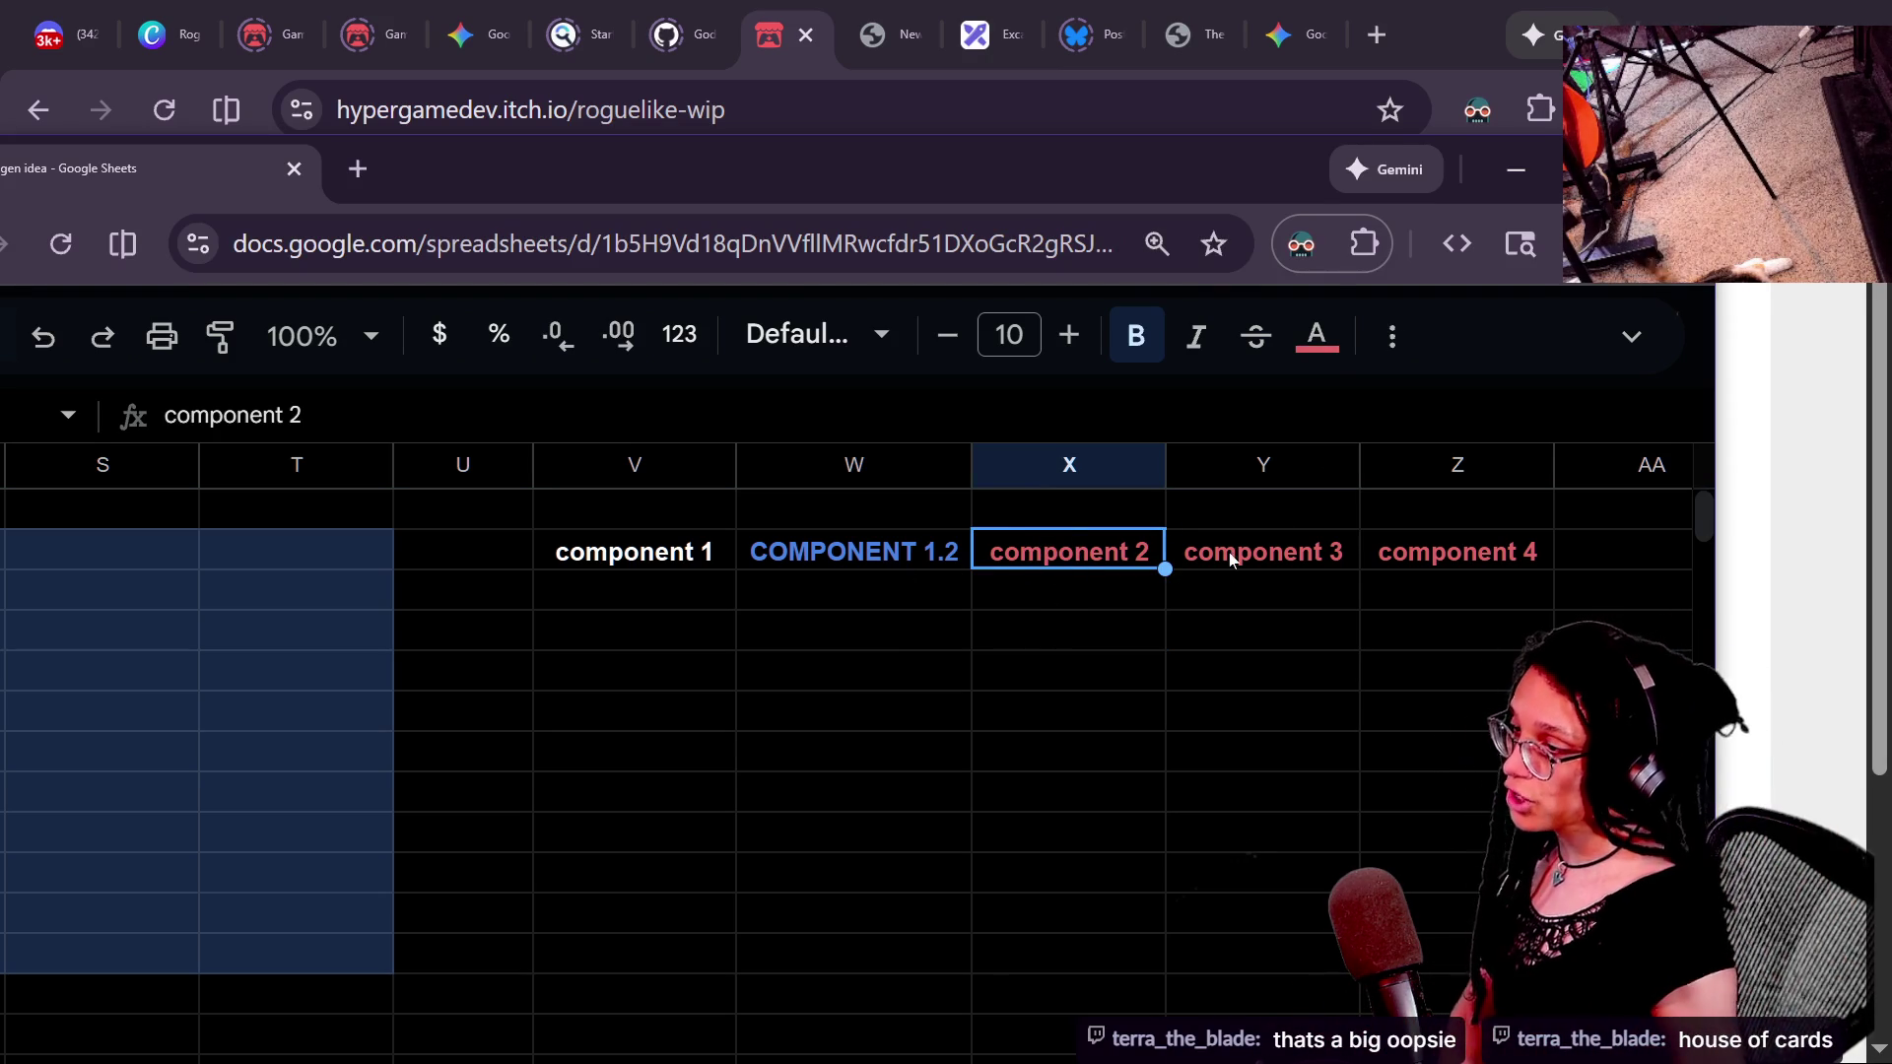
click(1316, 336)
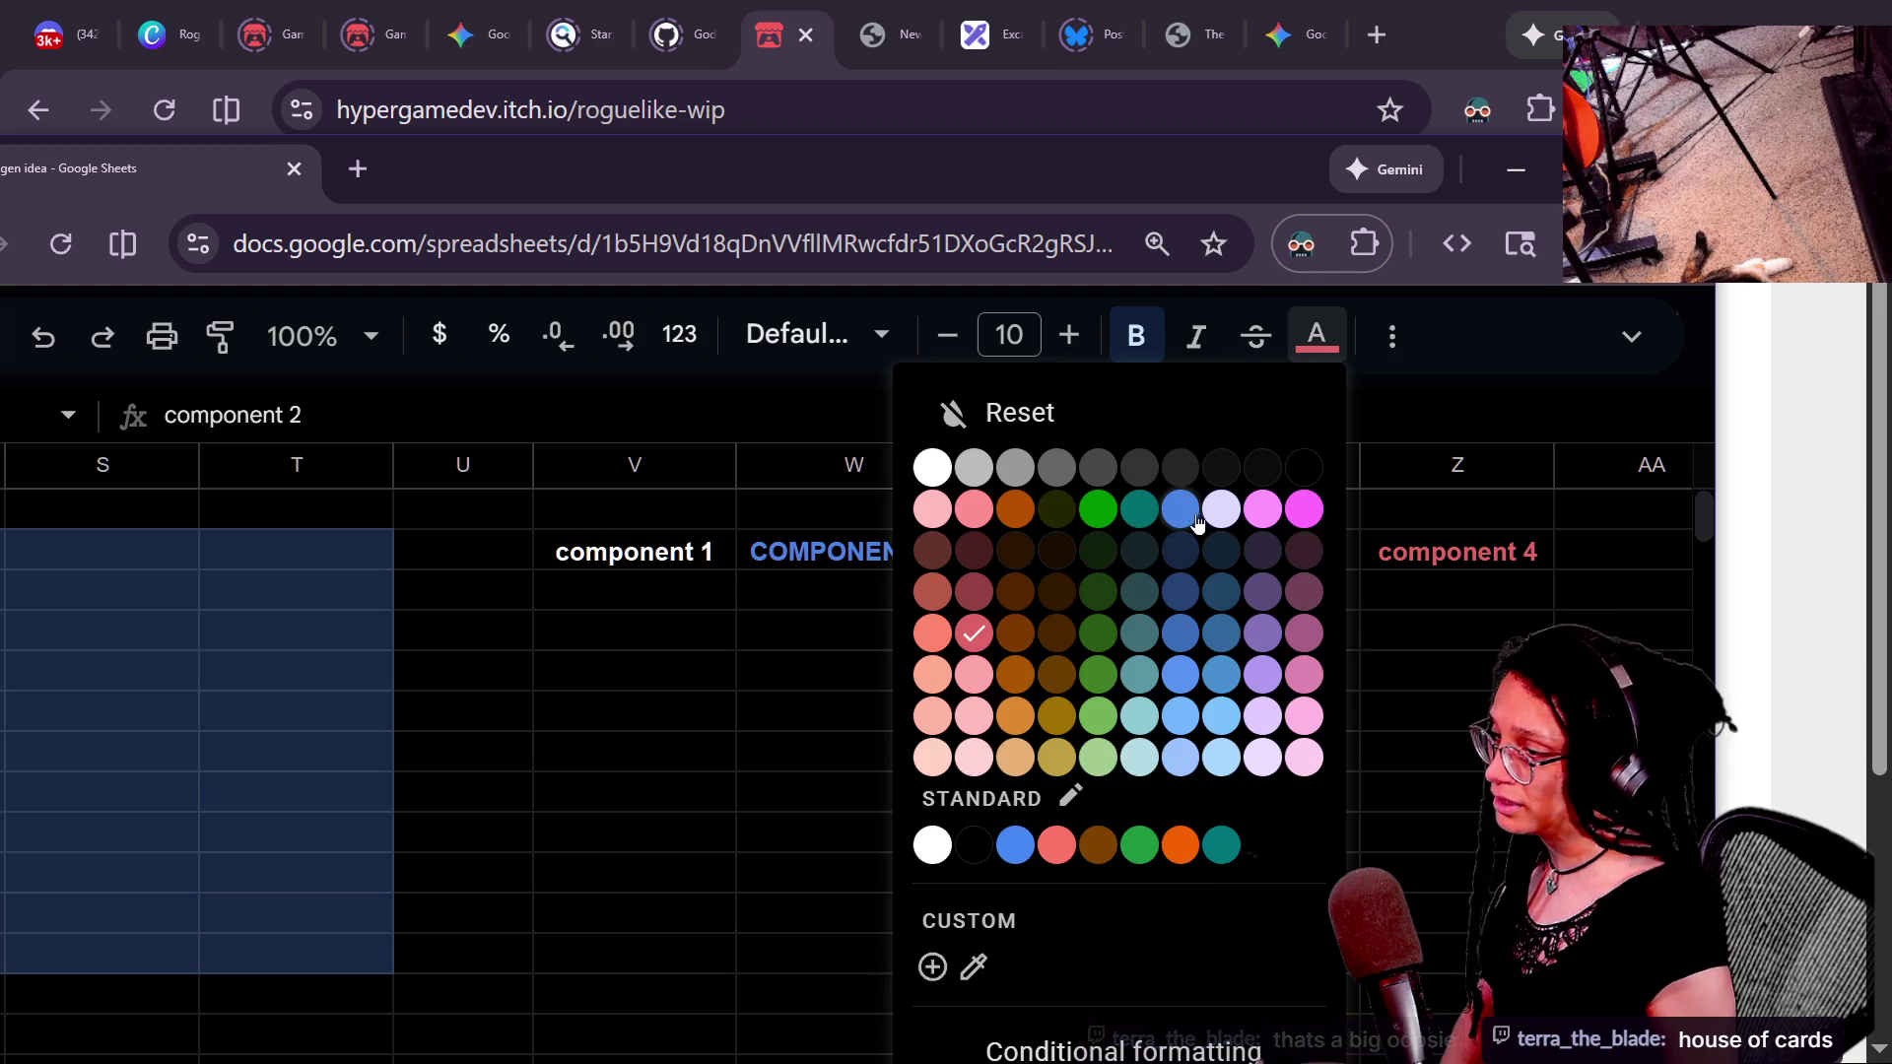
click(1180, 510)
click(1231, 552)
click(1316, 336)
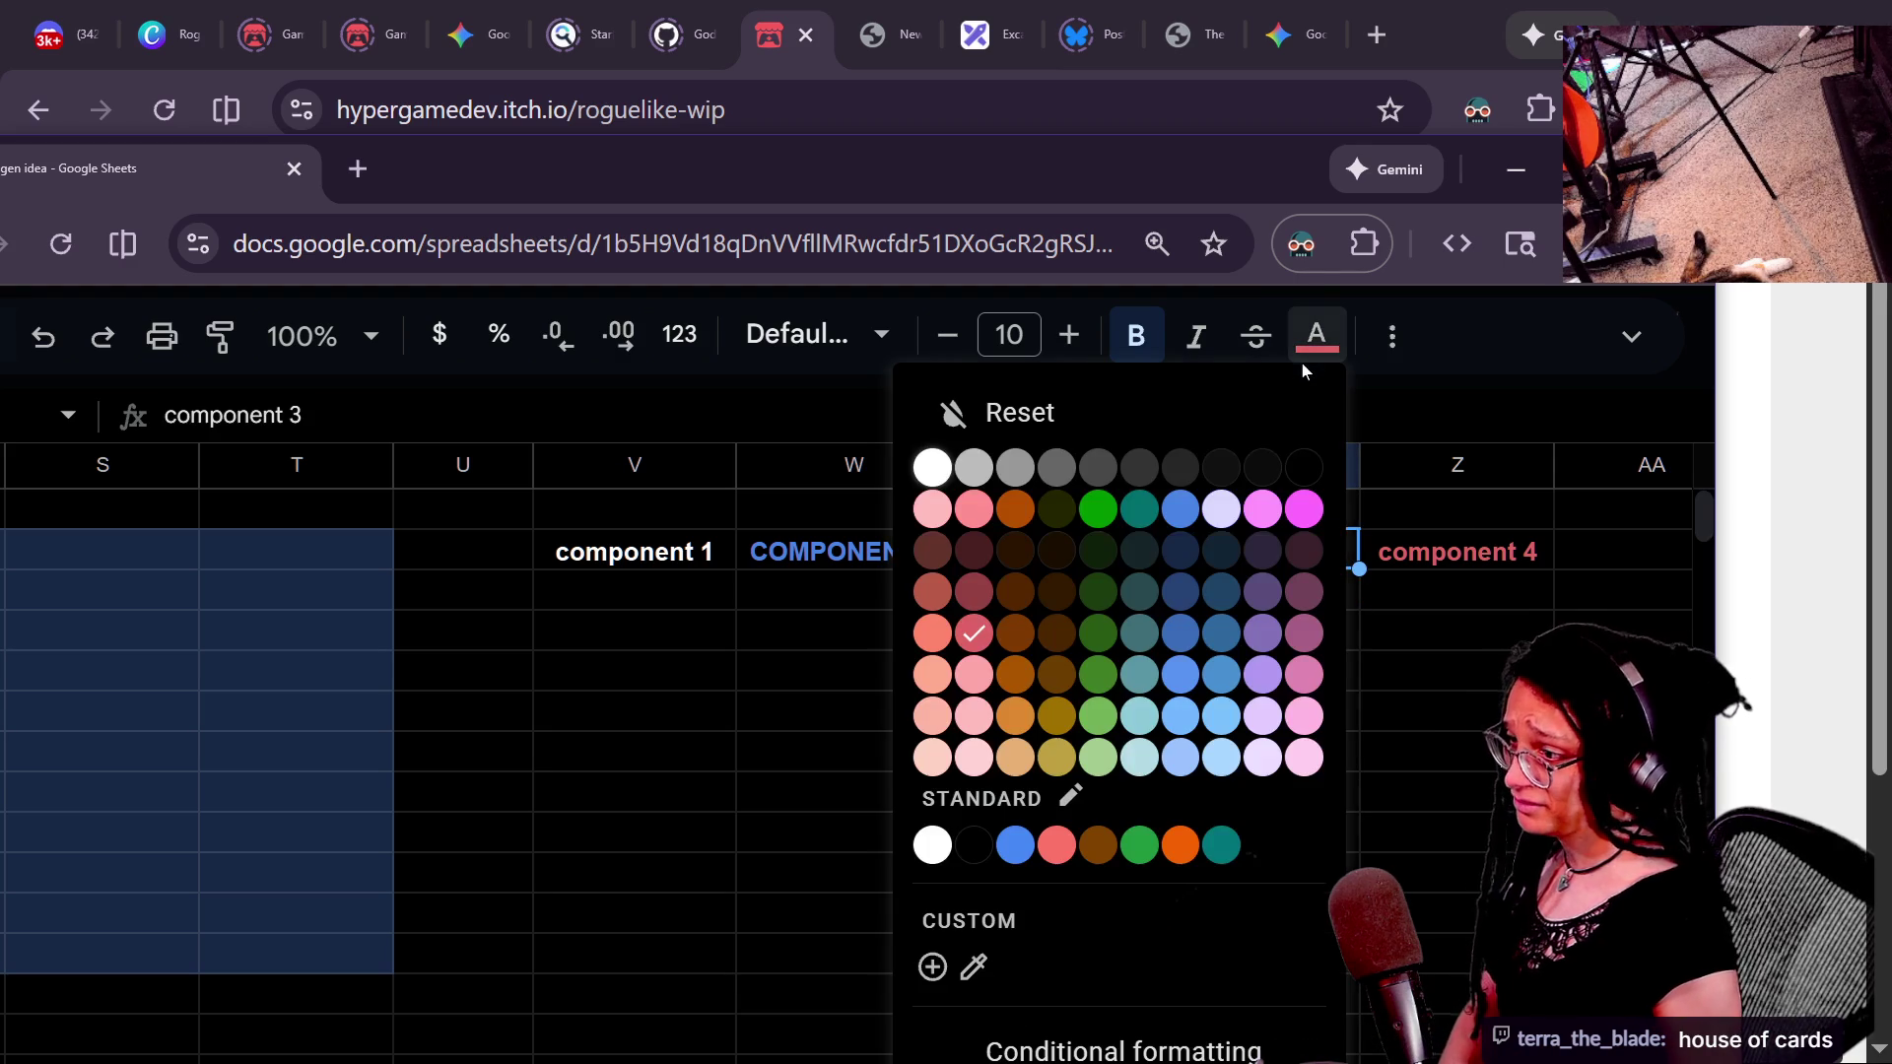
click(1172, 509)
click(1537, 557)
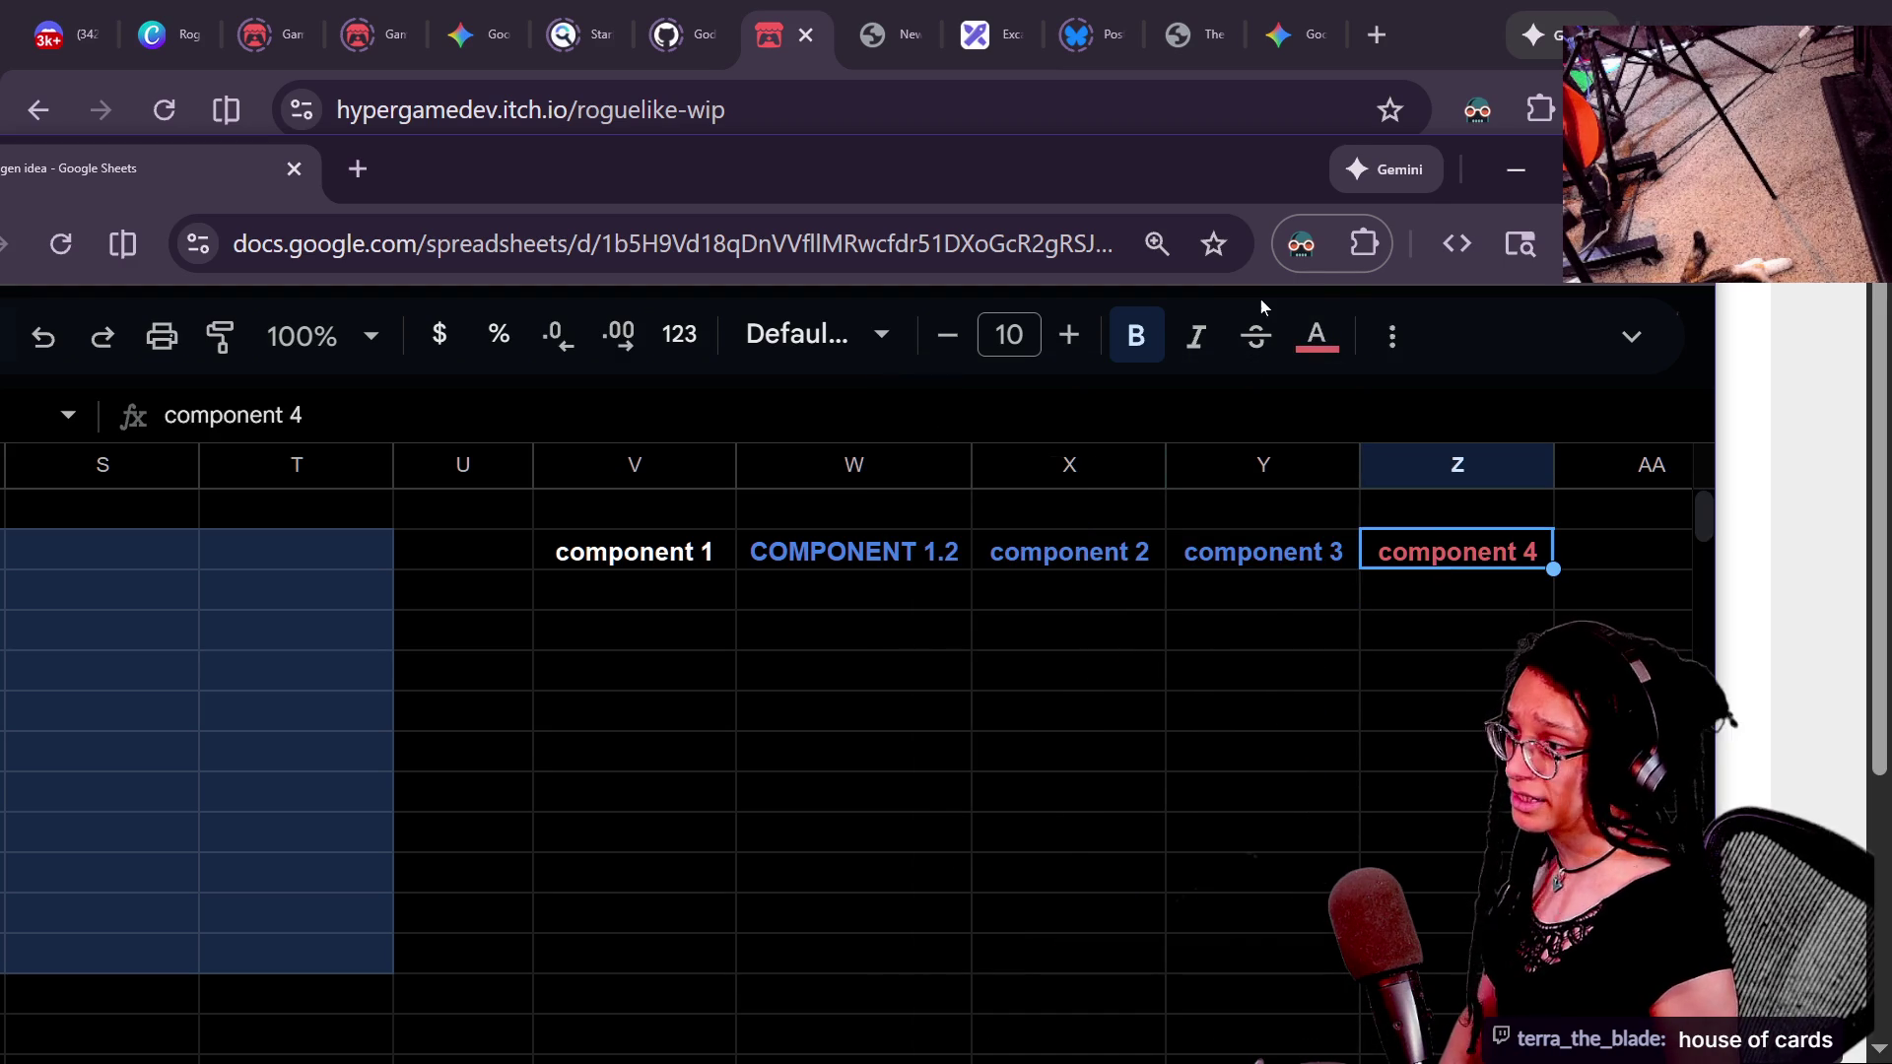
click(1316, 335)
click(1181, 509)
click(1301, 803)
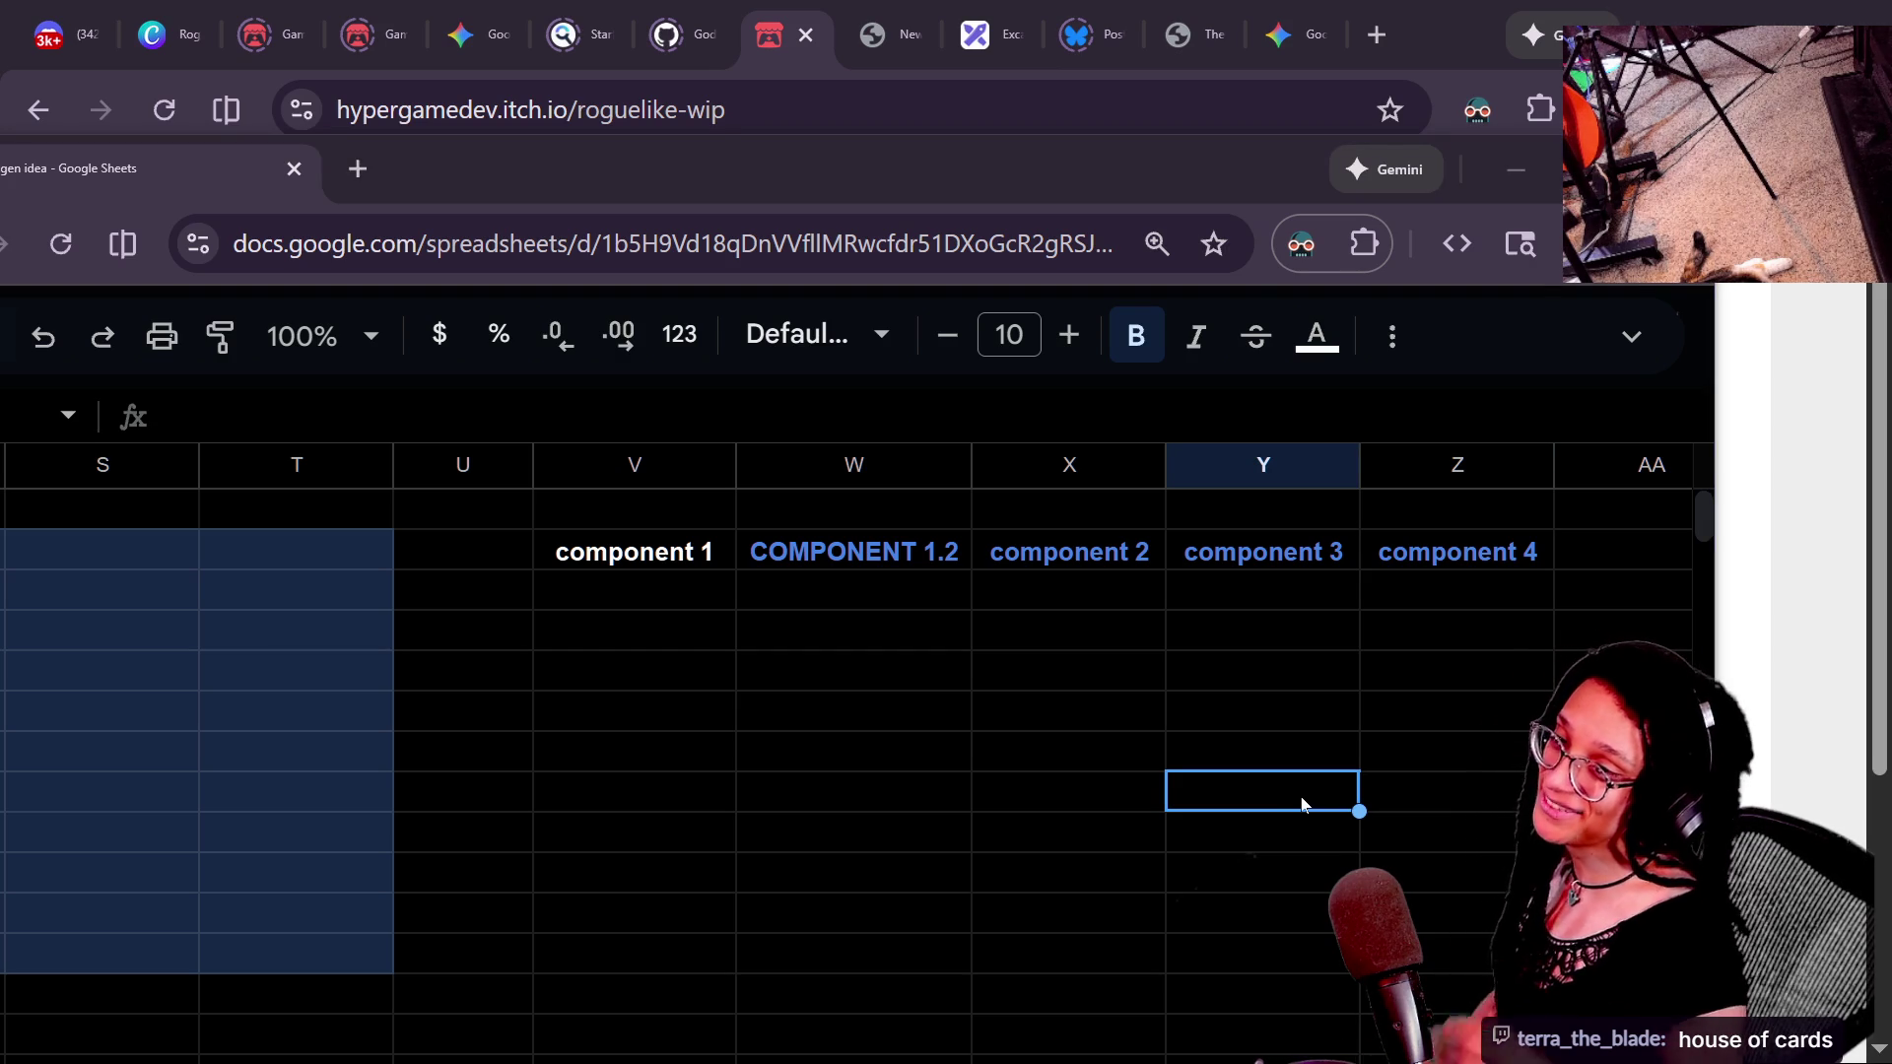
key(alt+Tab)
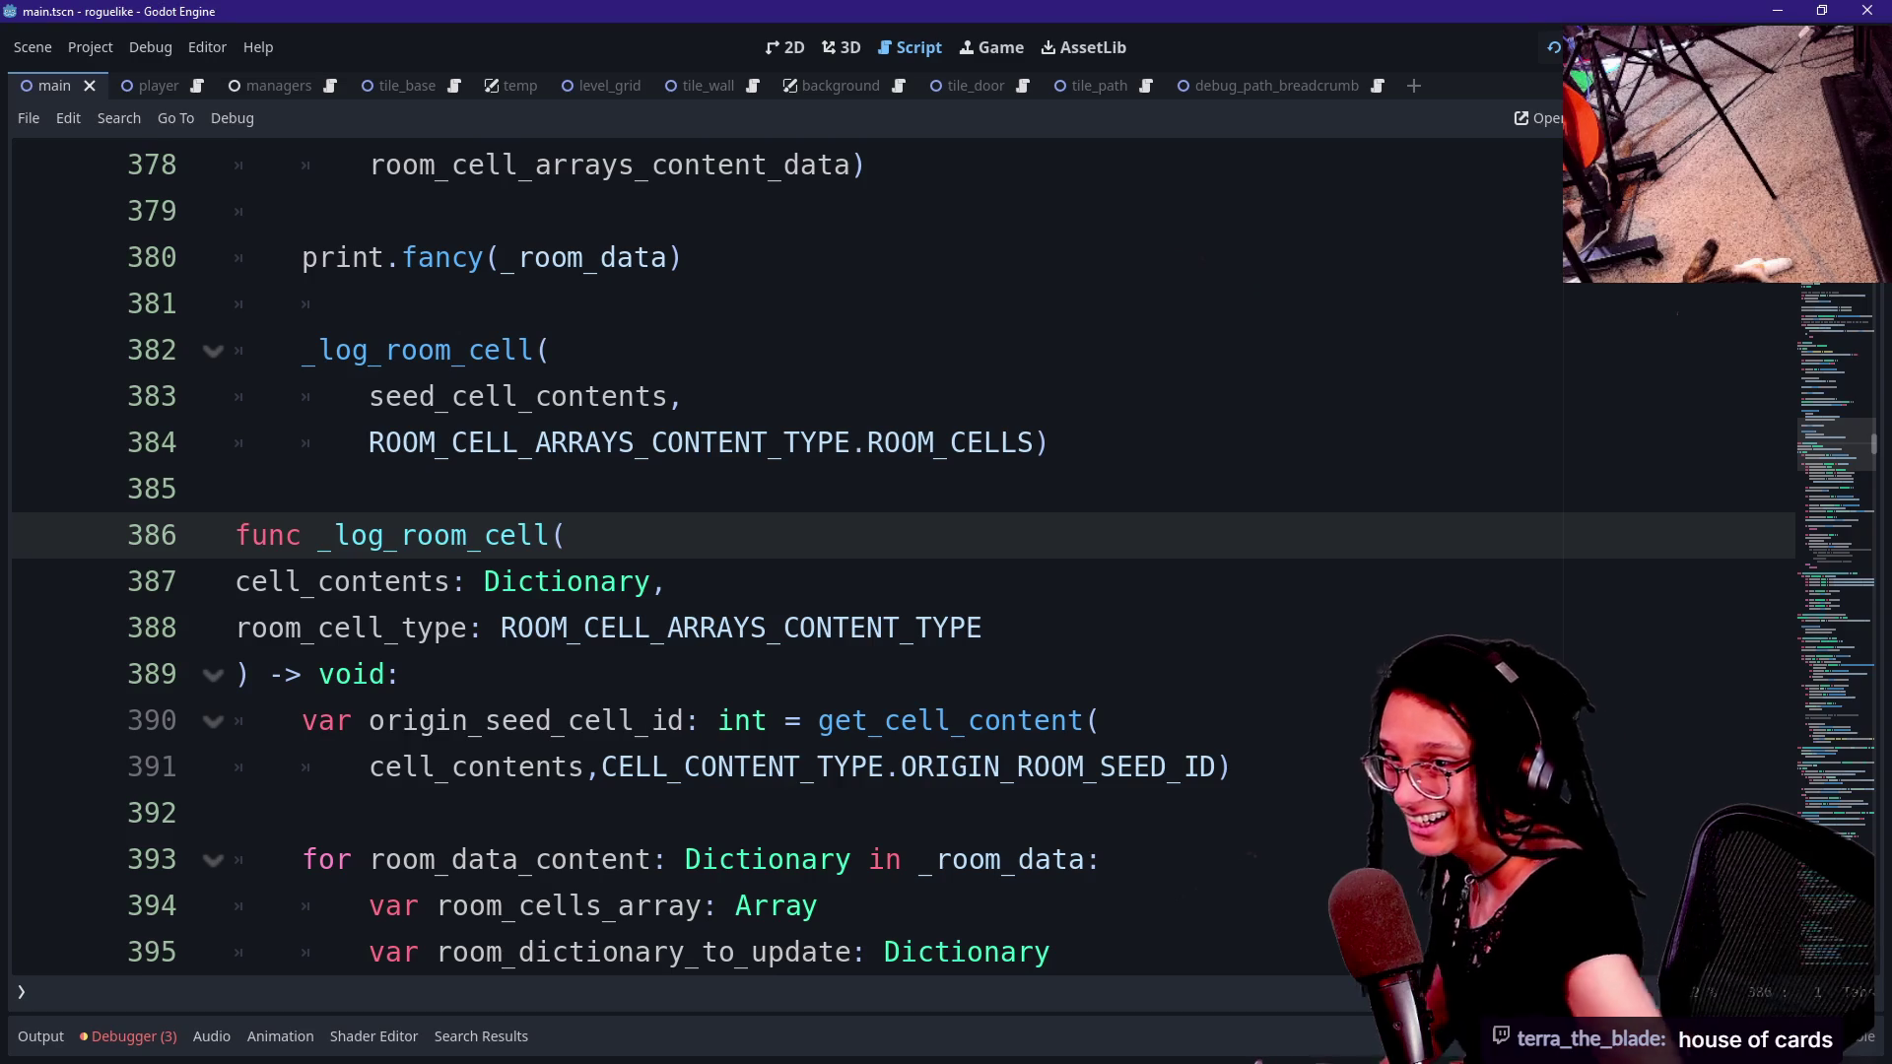
- Review the _log_room_cell room_cell_type parameter and loop lines 389–398, then bring back the spreadsheet
click(402, 674)
key(Down)
key(Down)
key(Down)
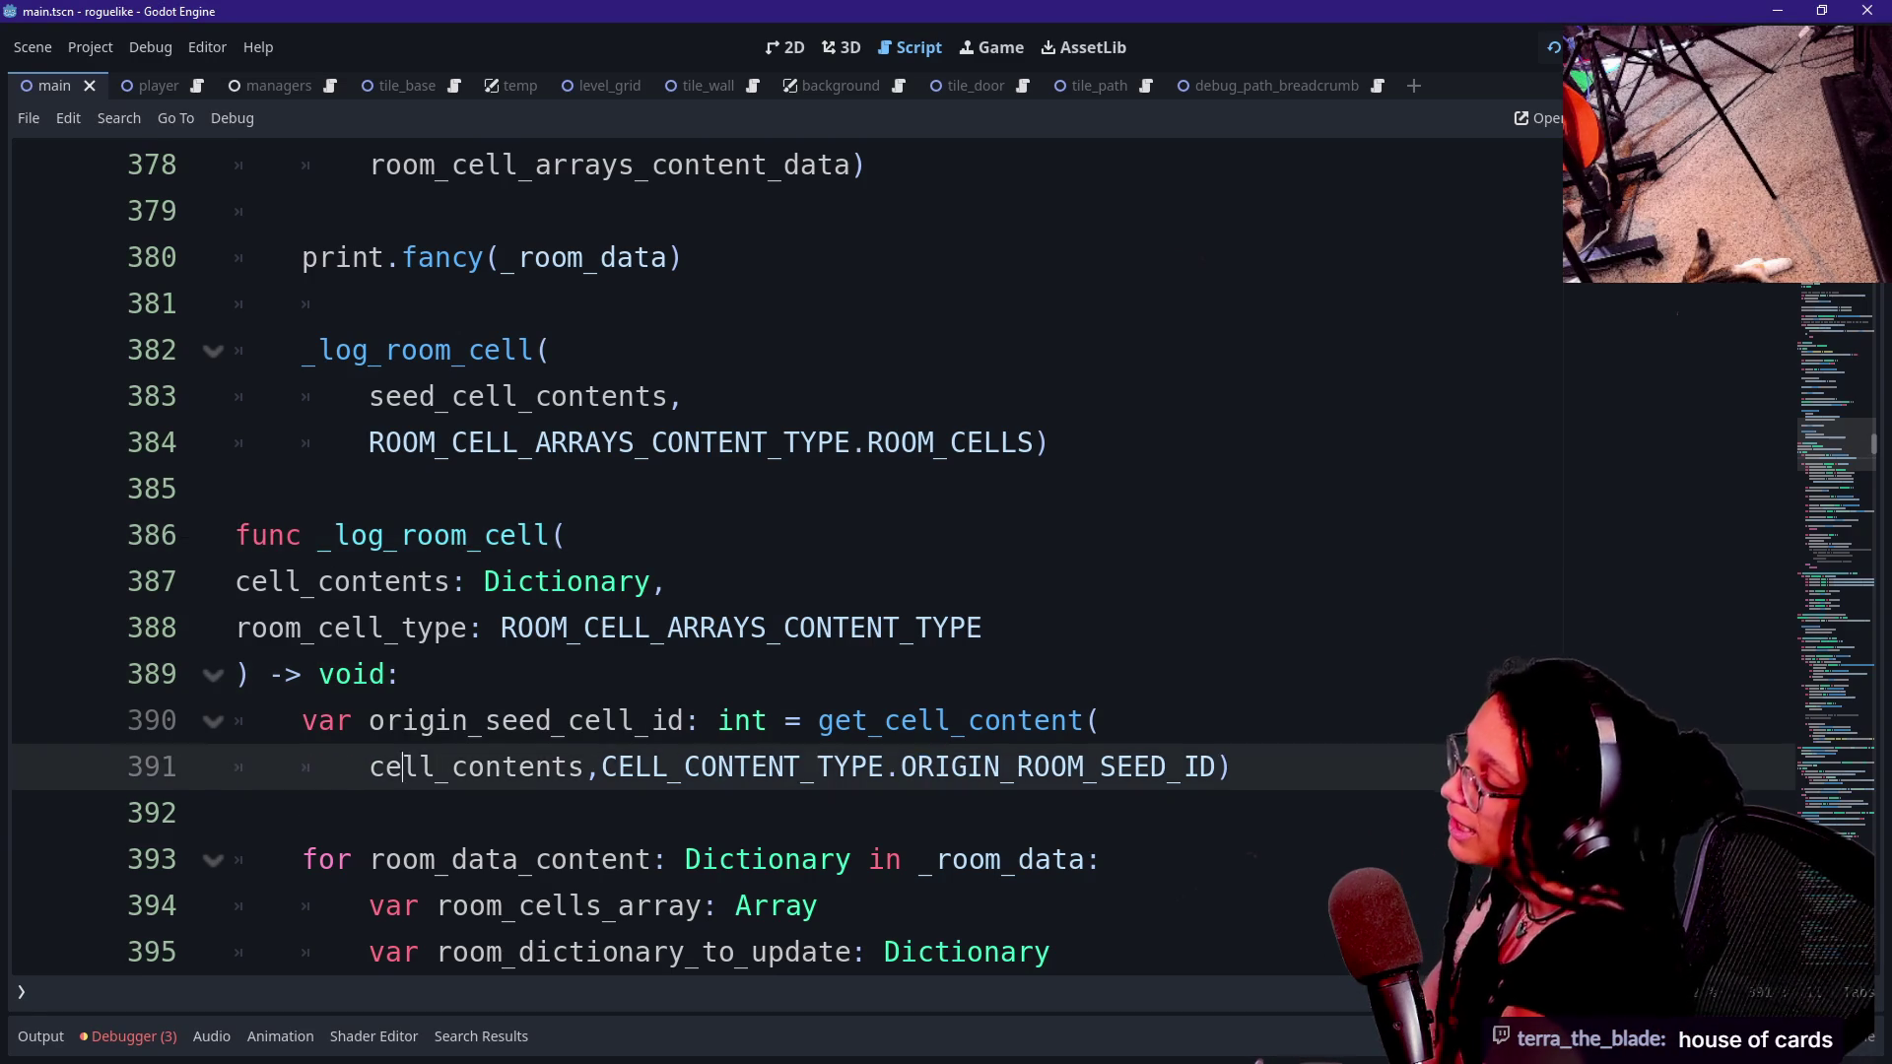
key(Up)
key(Up)
key(Up)
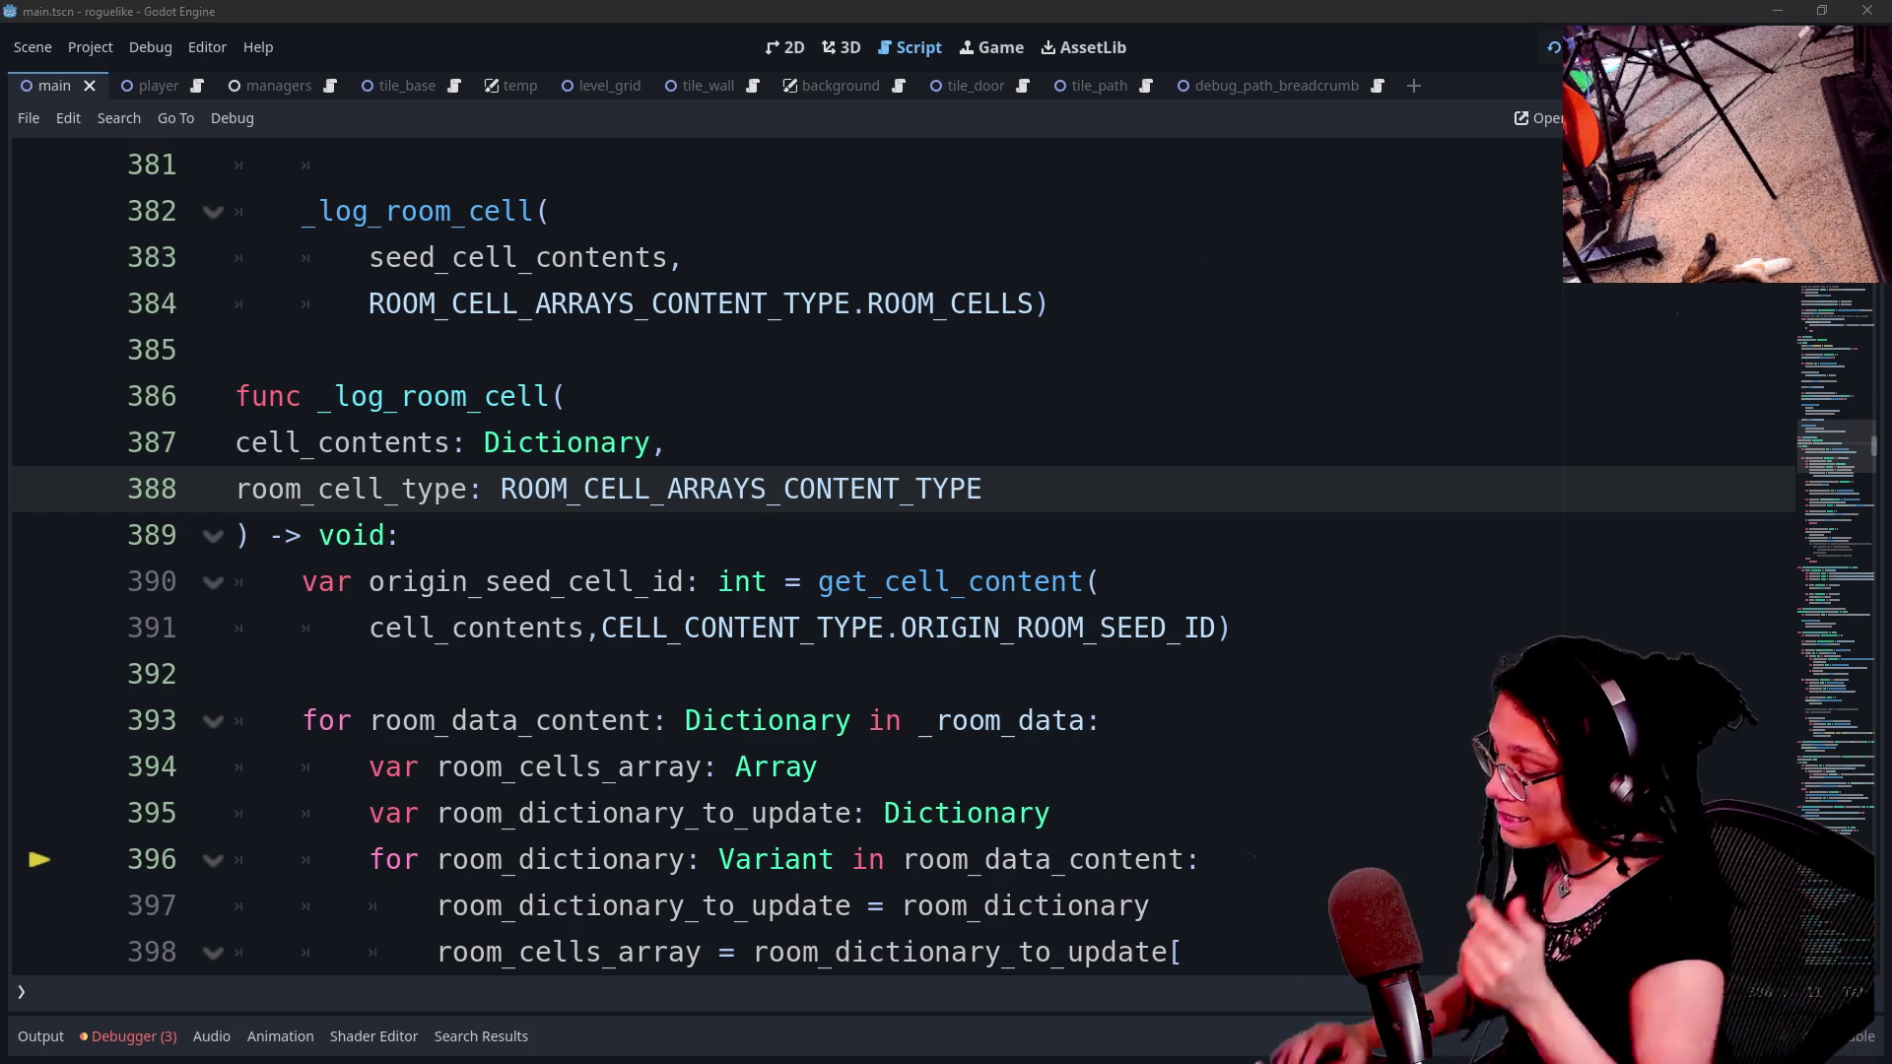
key(alt+Tab)
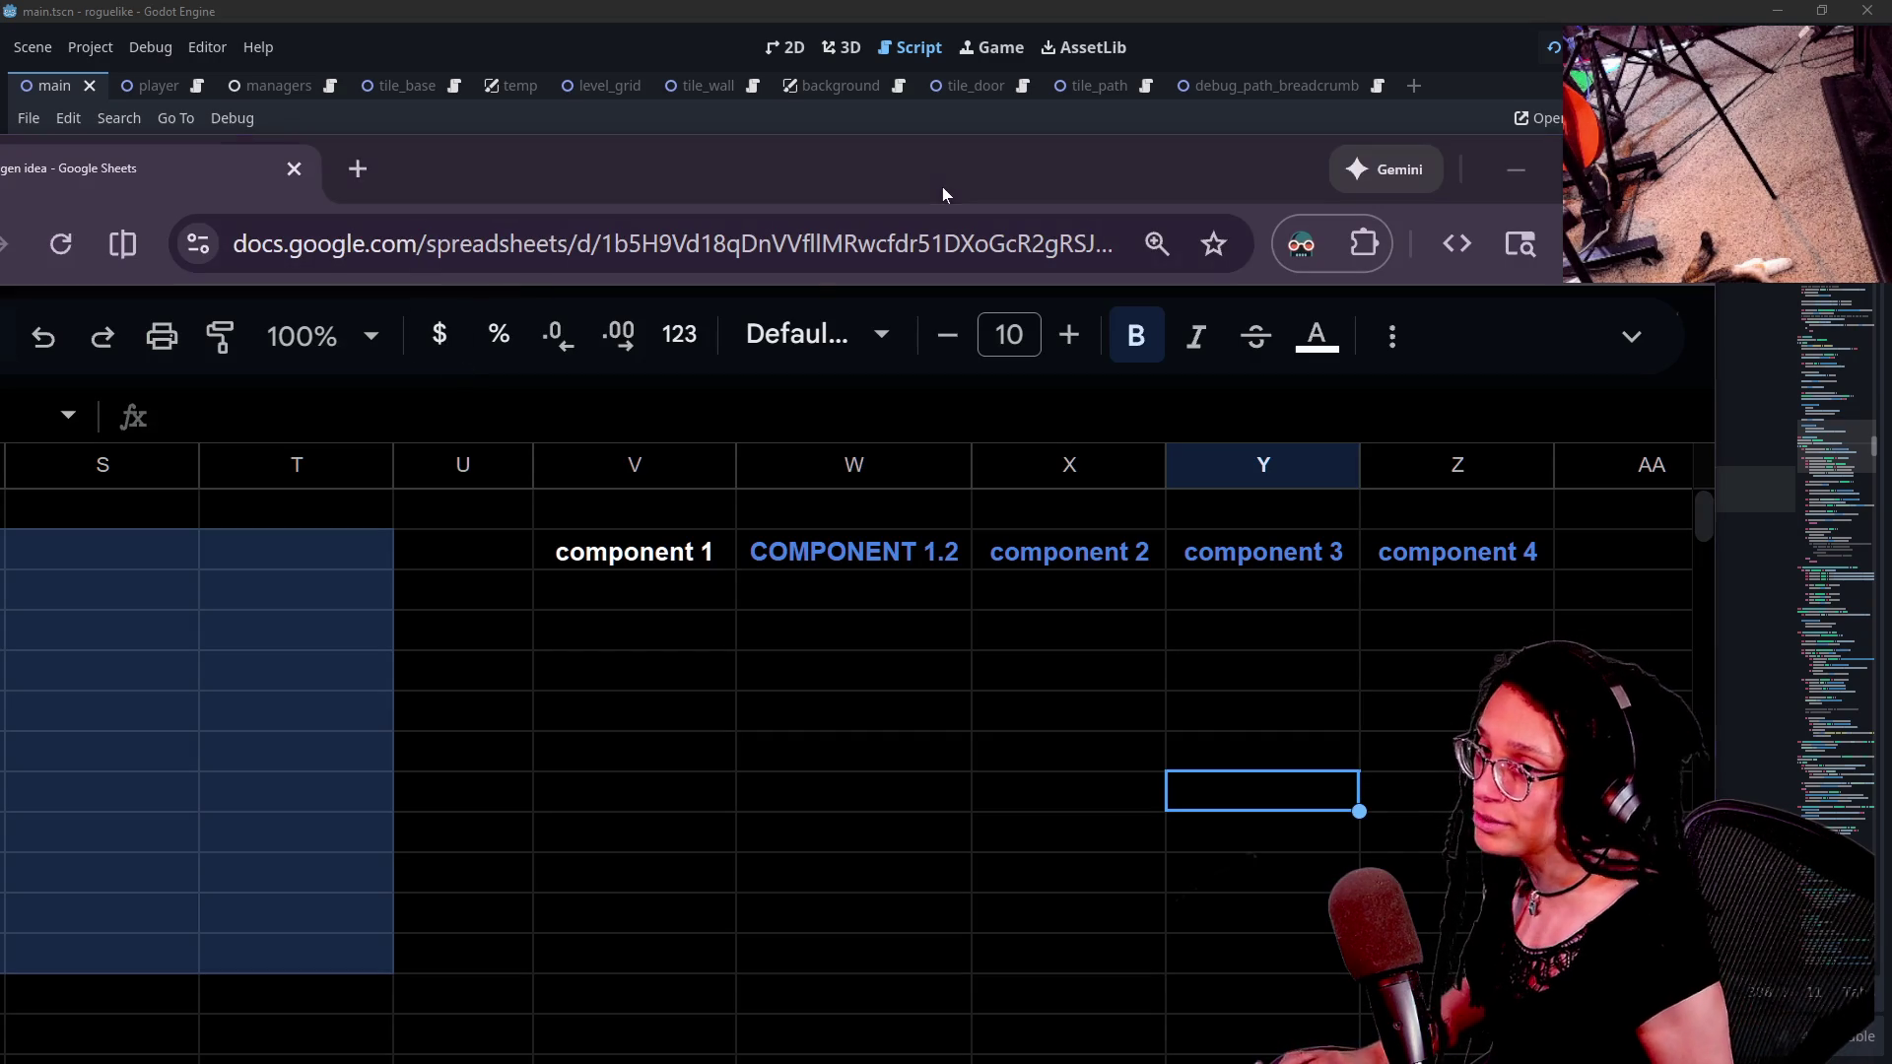
- Play the roguelike-wip build fullscreen on itch.io, then exit fullscreen
key(alt+Tab)
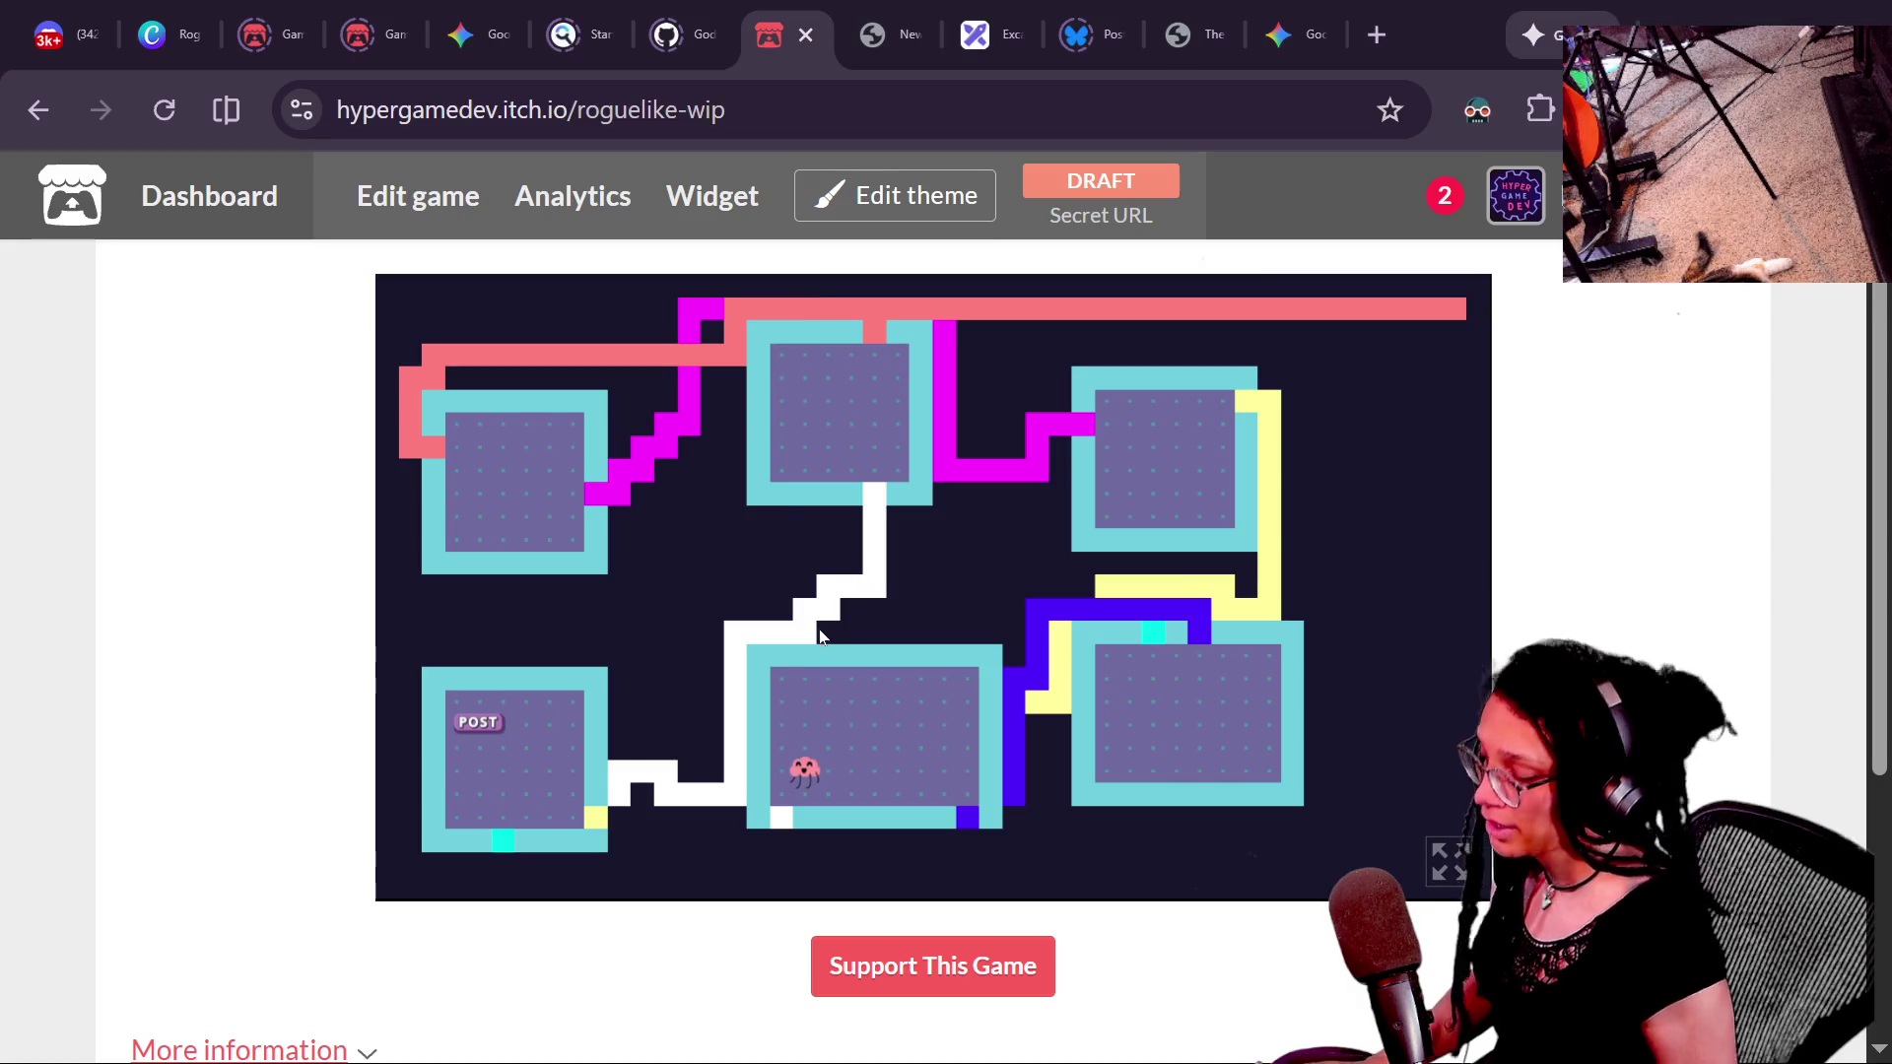
click(1446, 861)
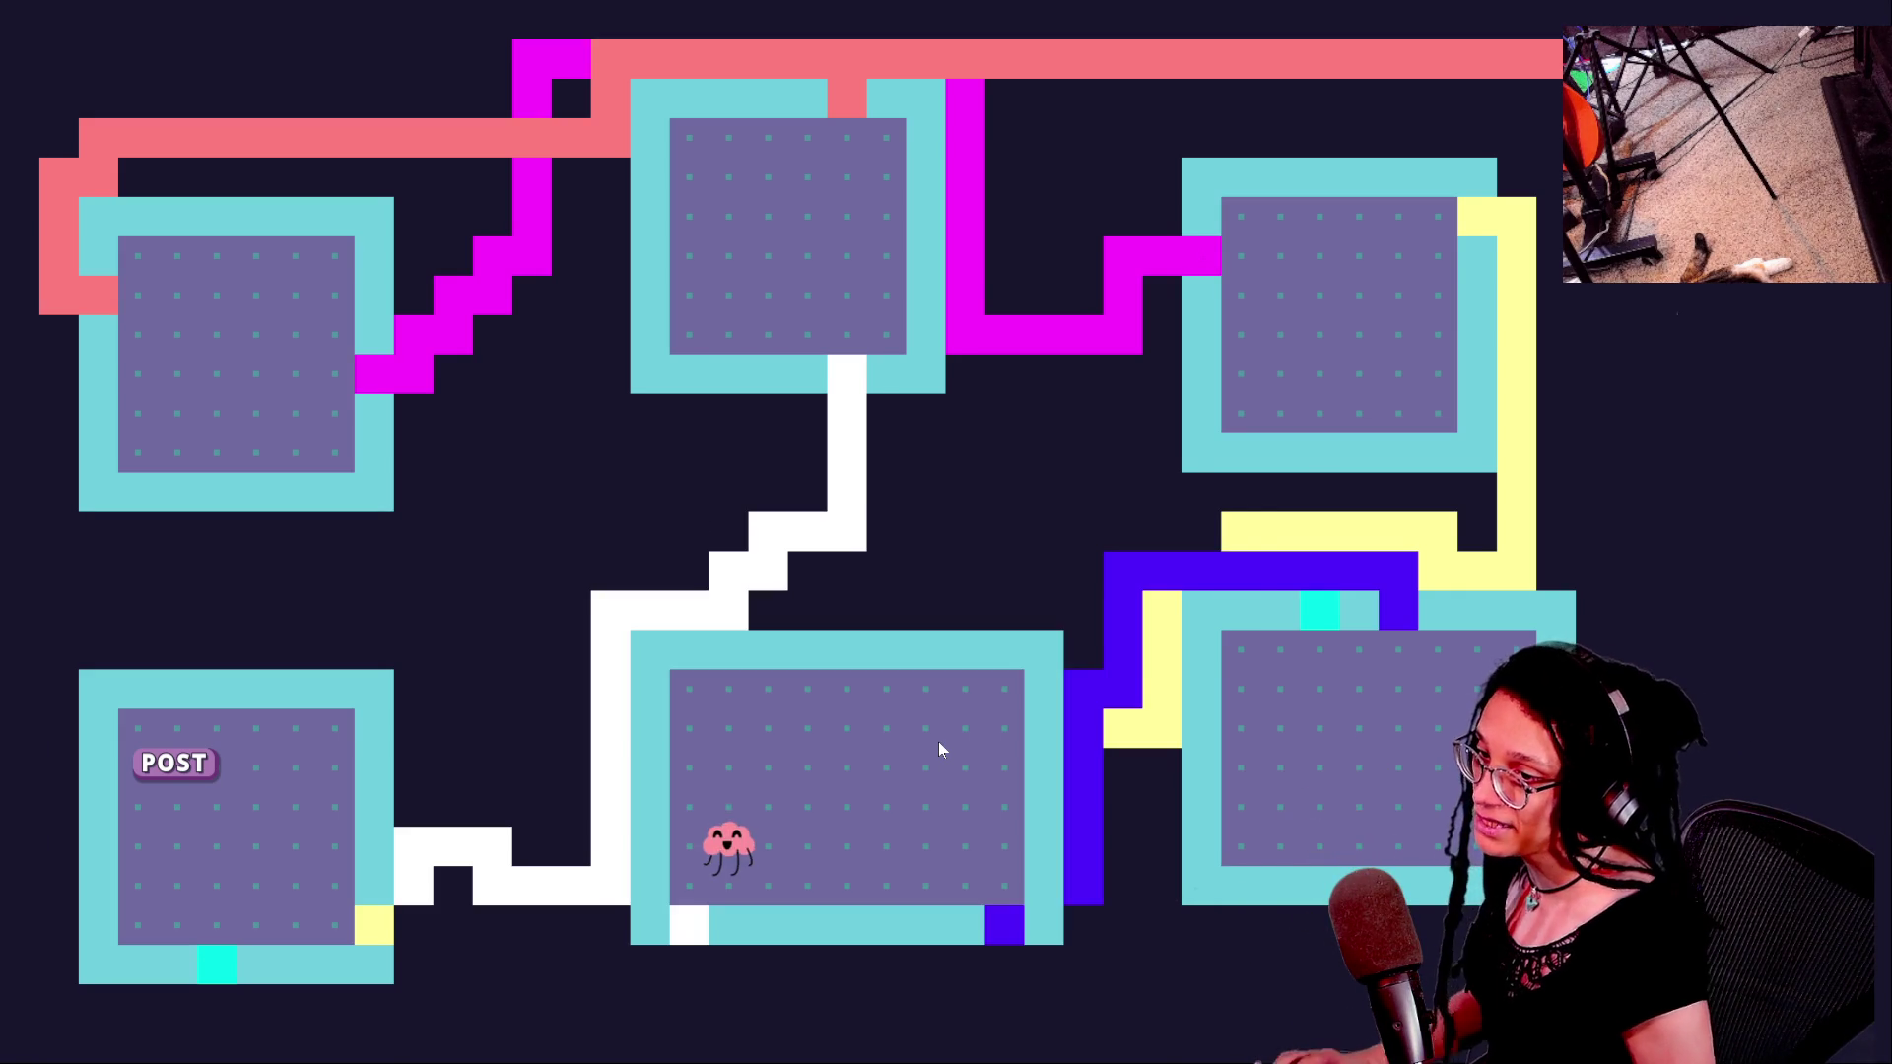
key(alt+Tab)
click(837, 8)
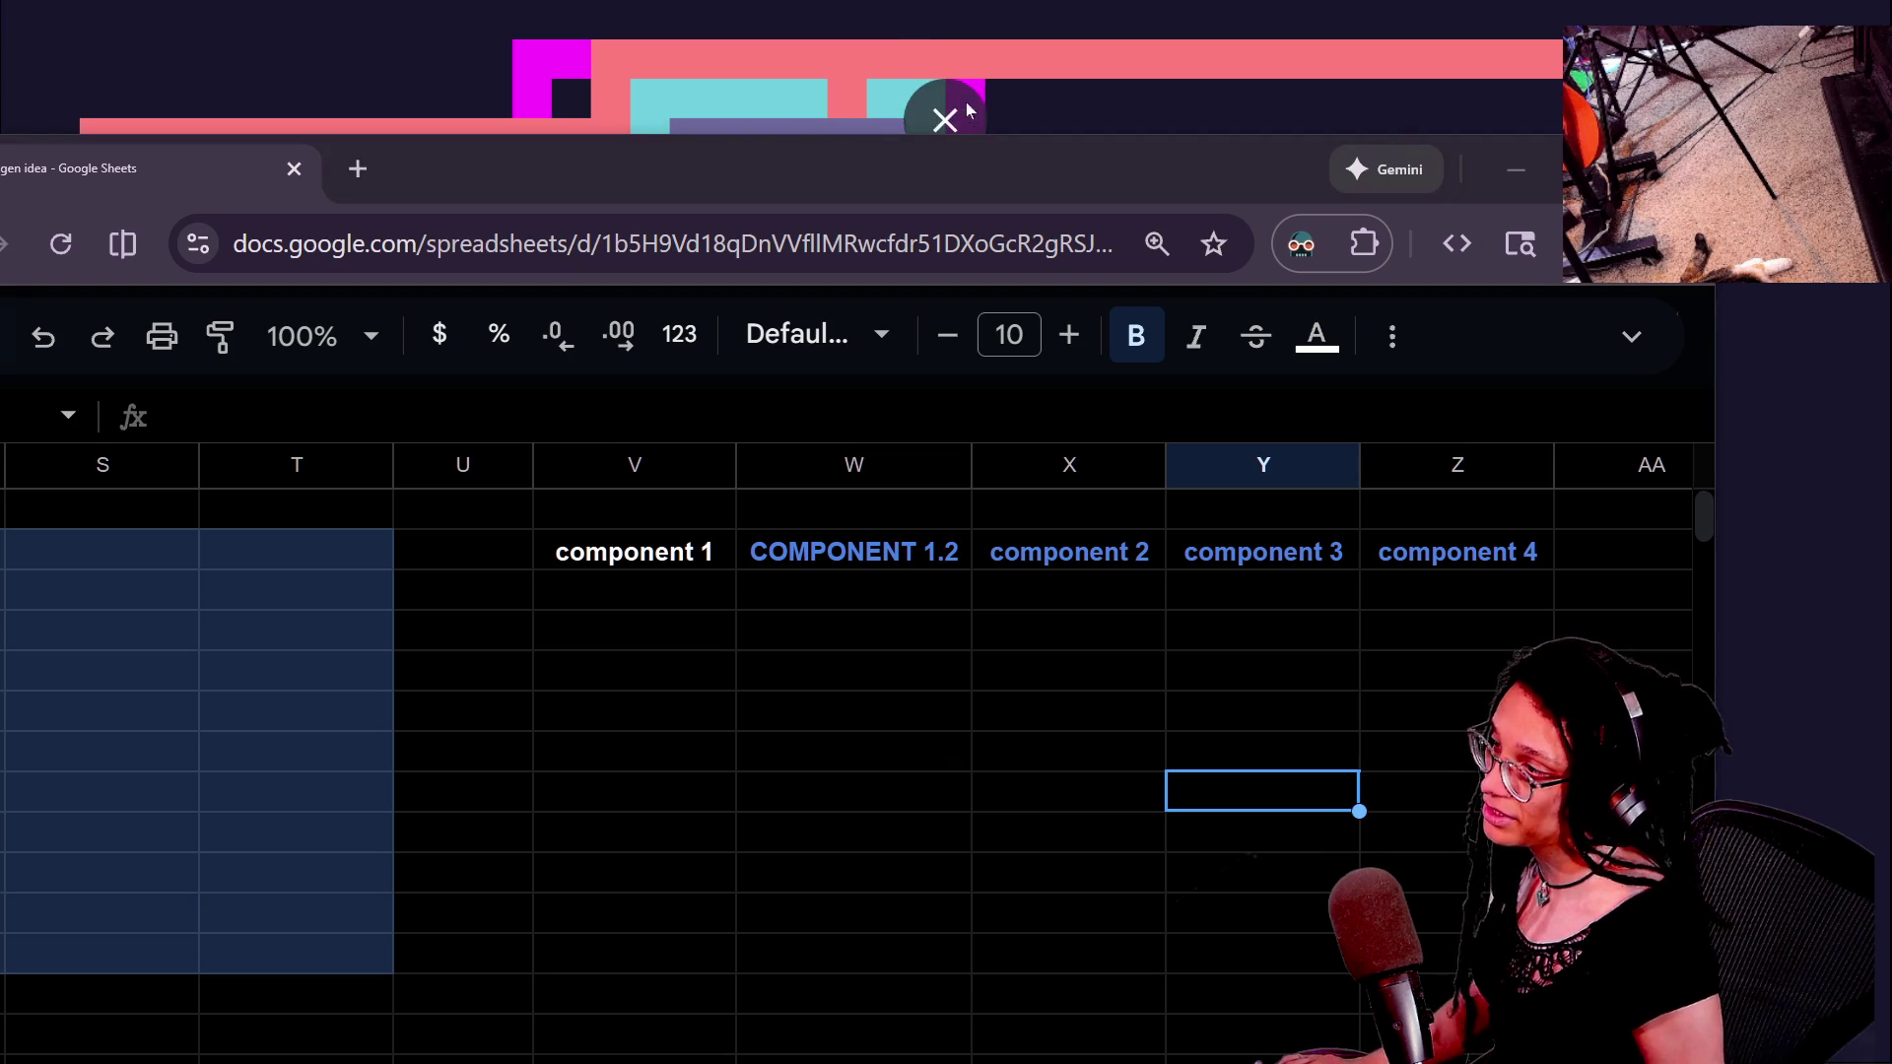
click(971, 112)
- Minimise the spreadsheet and return to the room_cell_type line in the Godot script
click(1515, 170)
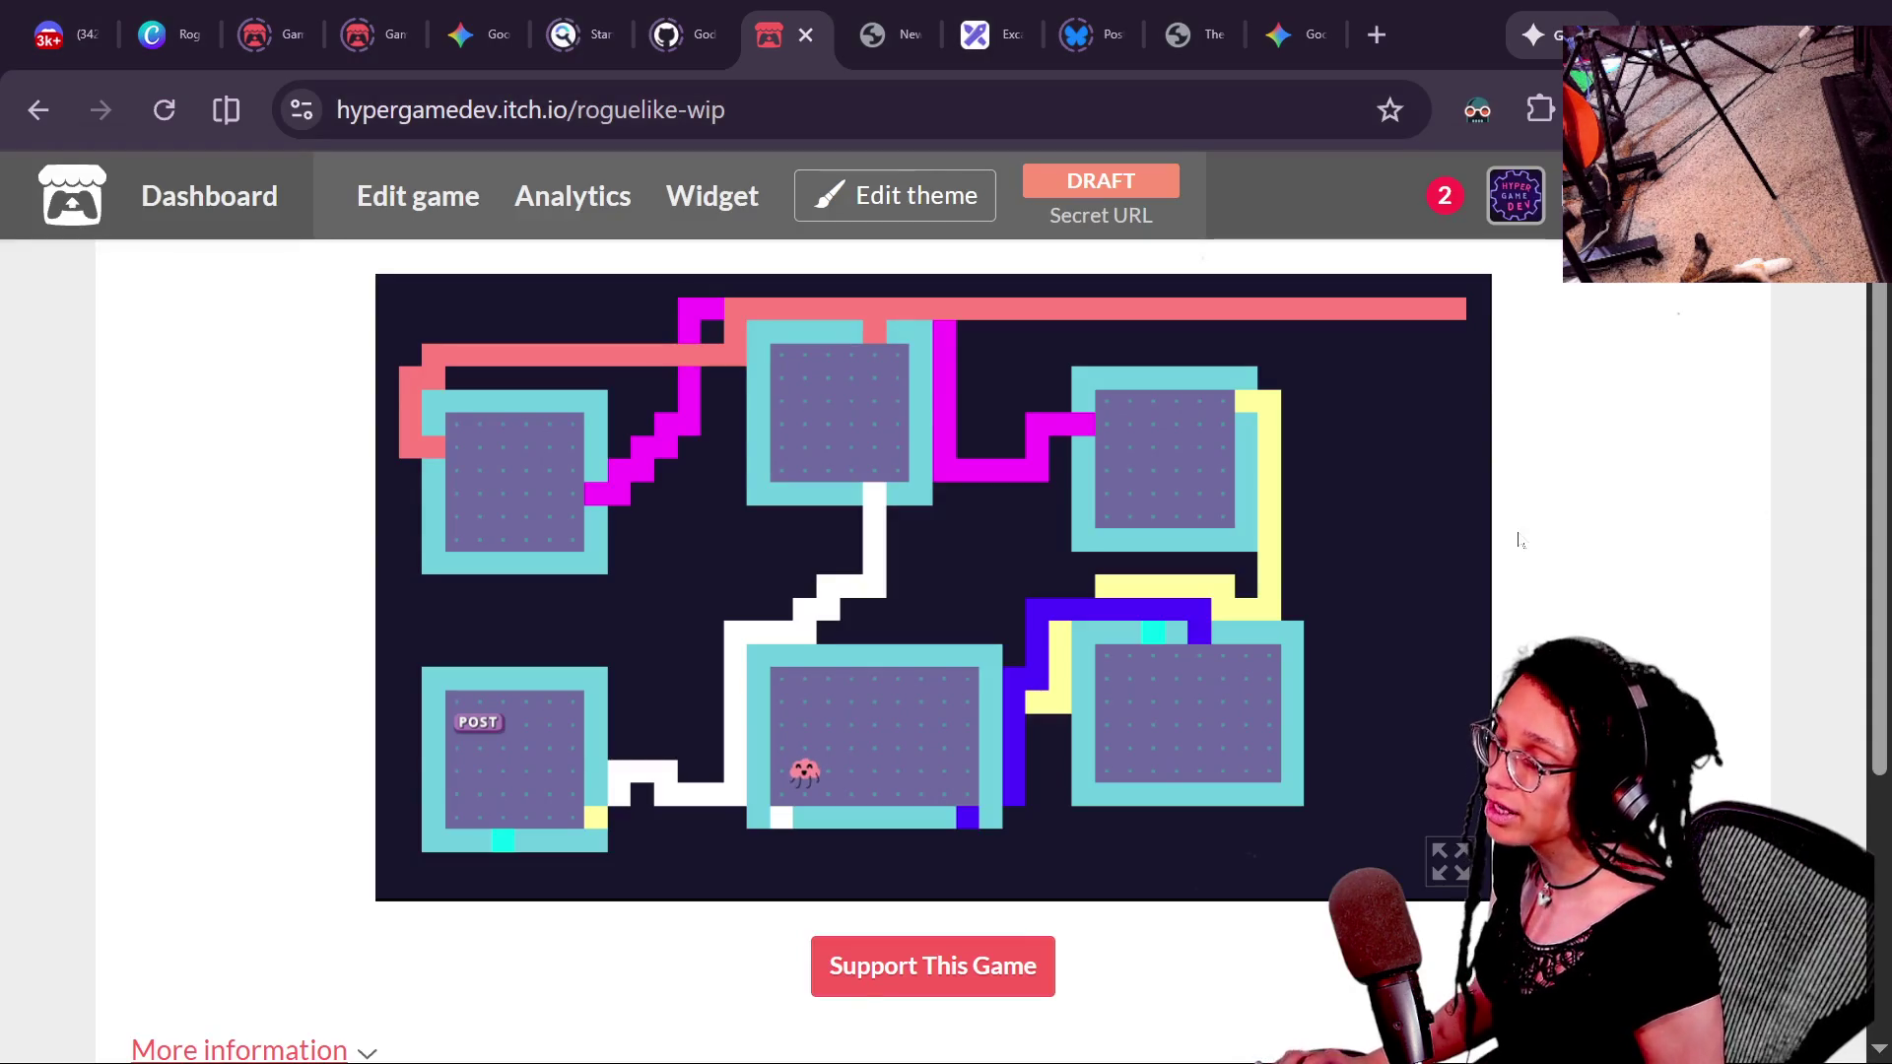
key(alt+Tab)
key(Down)
click(983, 488)
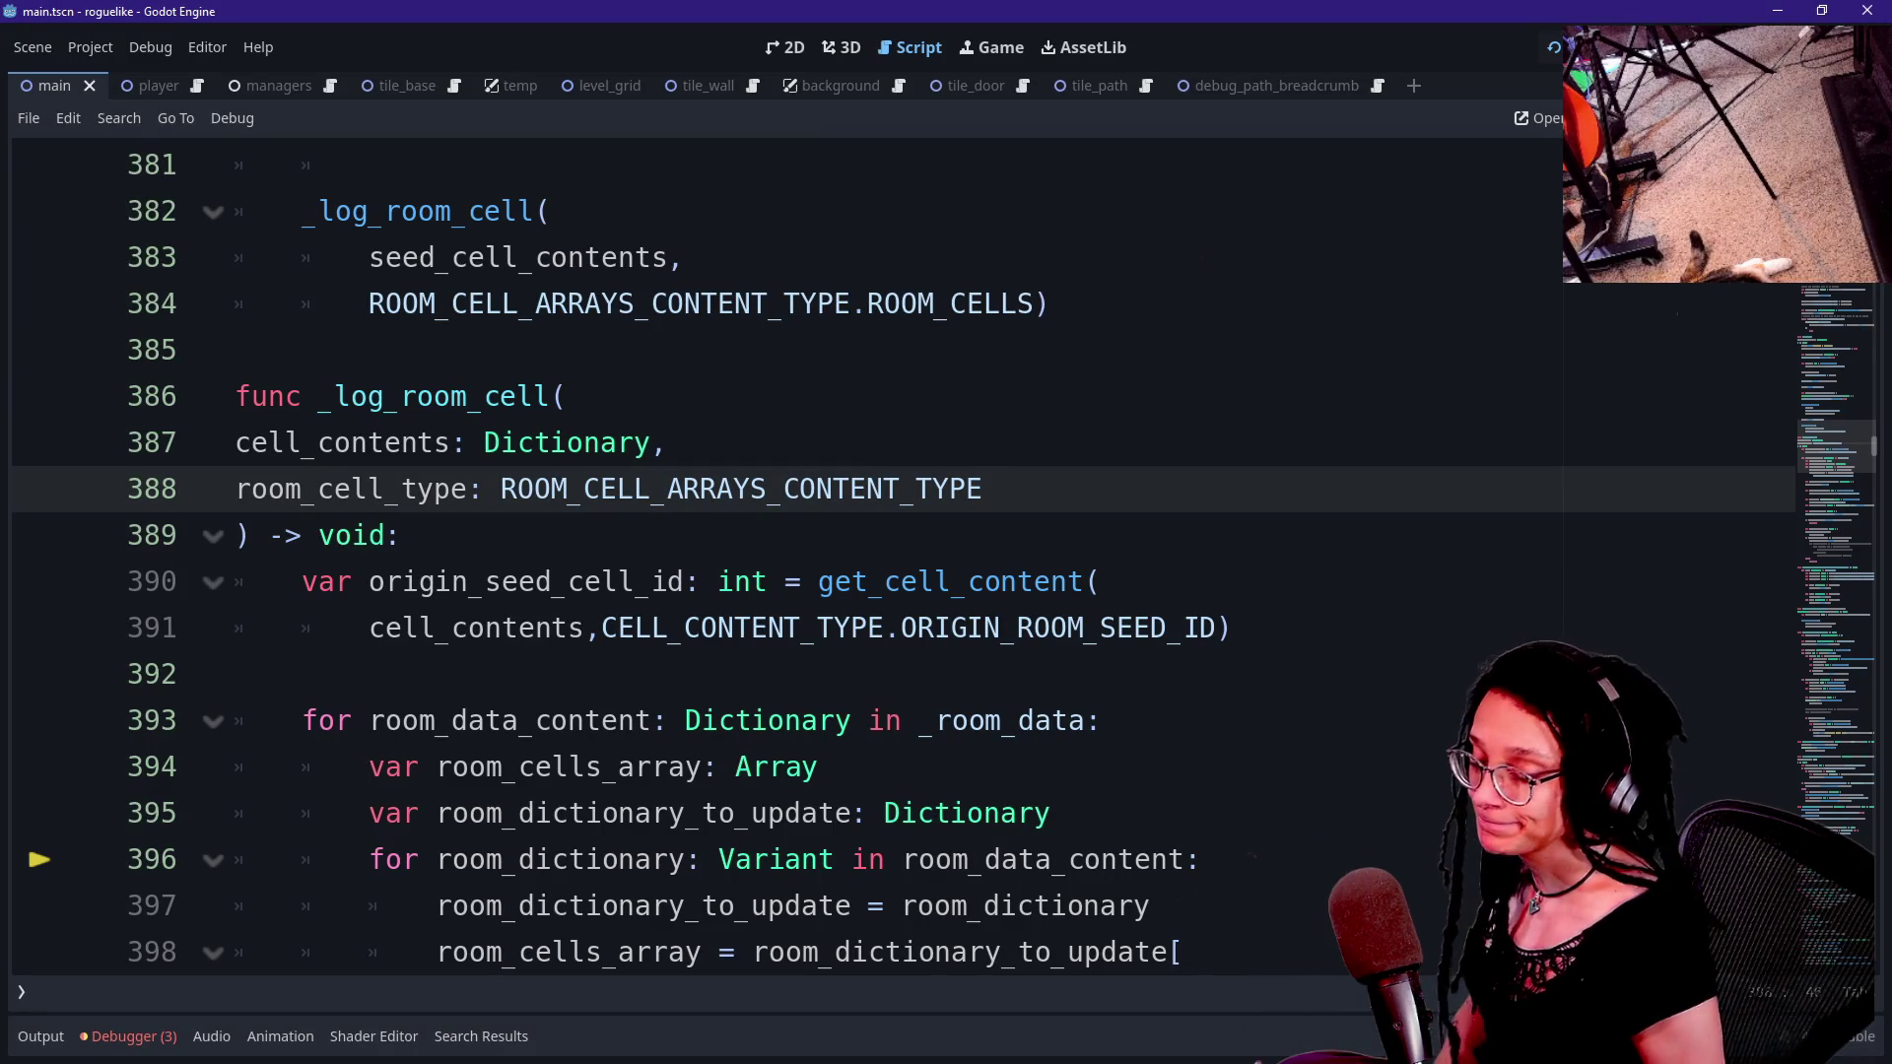
key(Up)
key(Down)
key(Down)
key(Up)
key(Up)
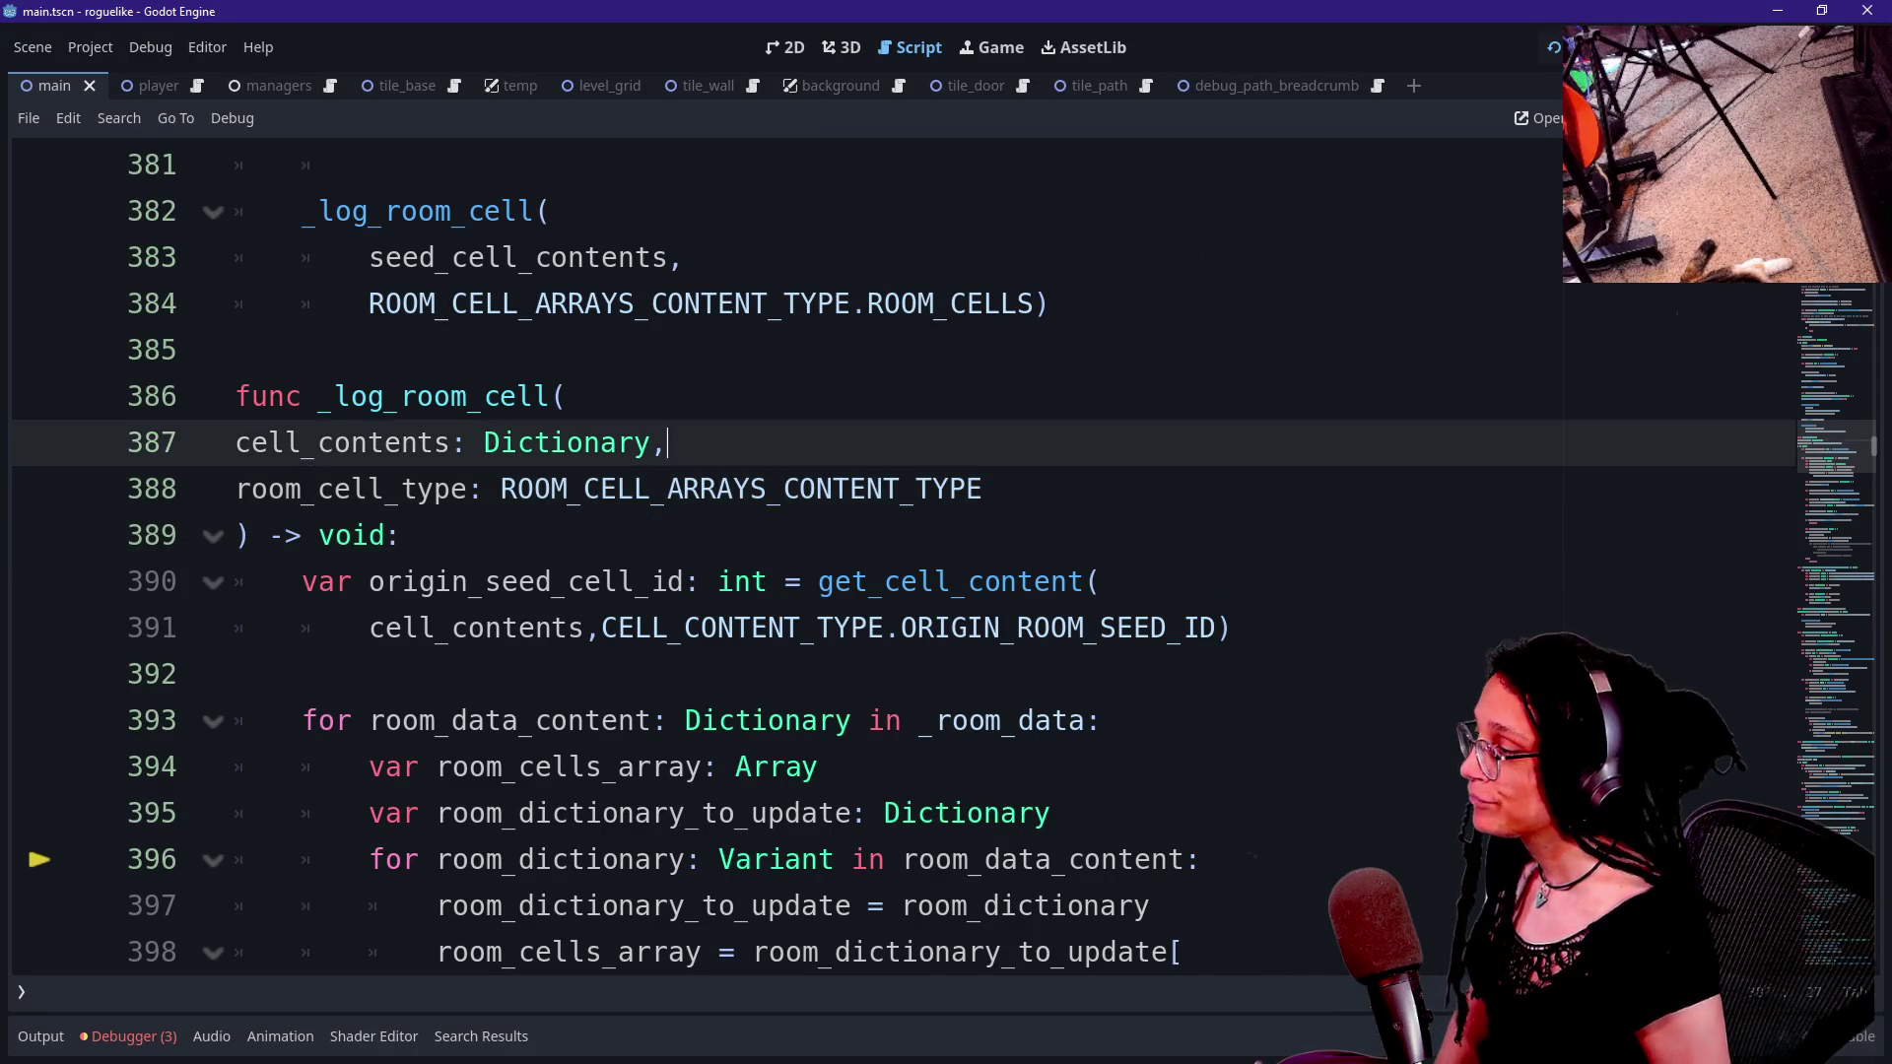
key(Up)
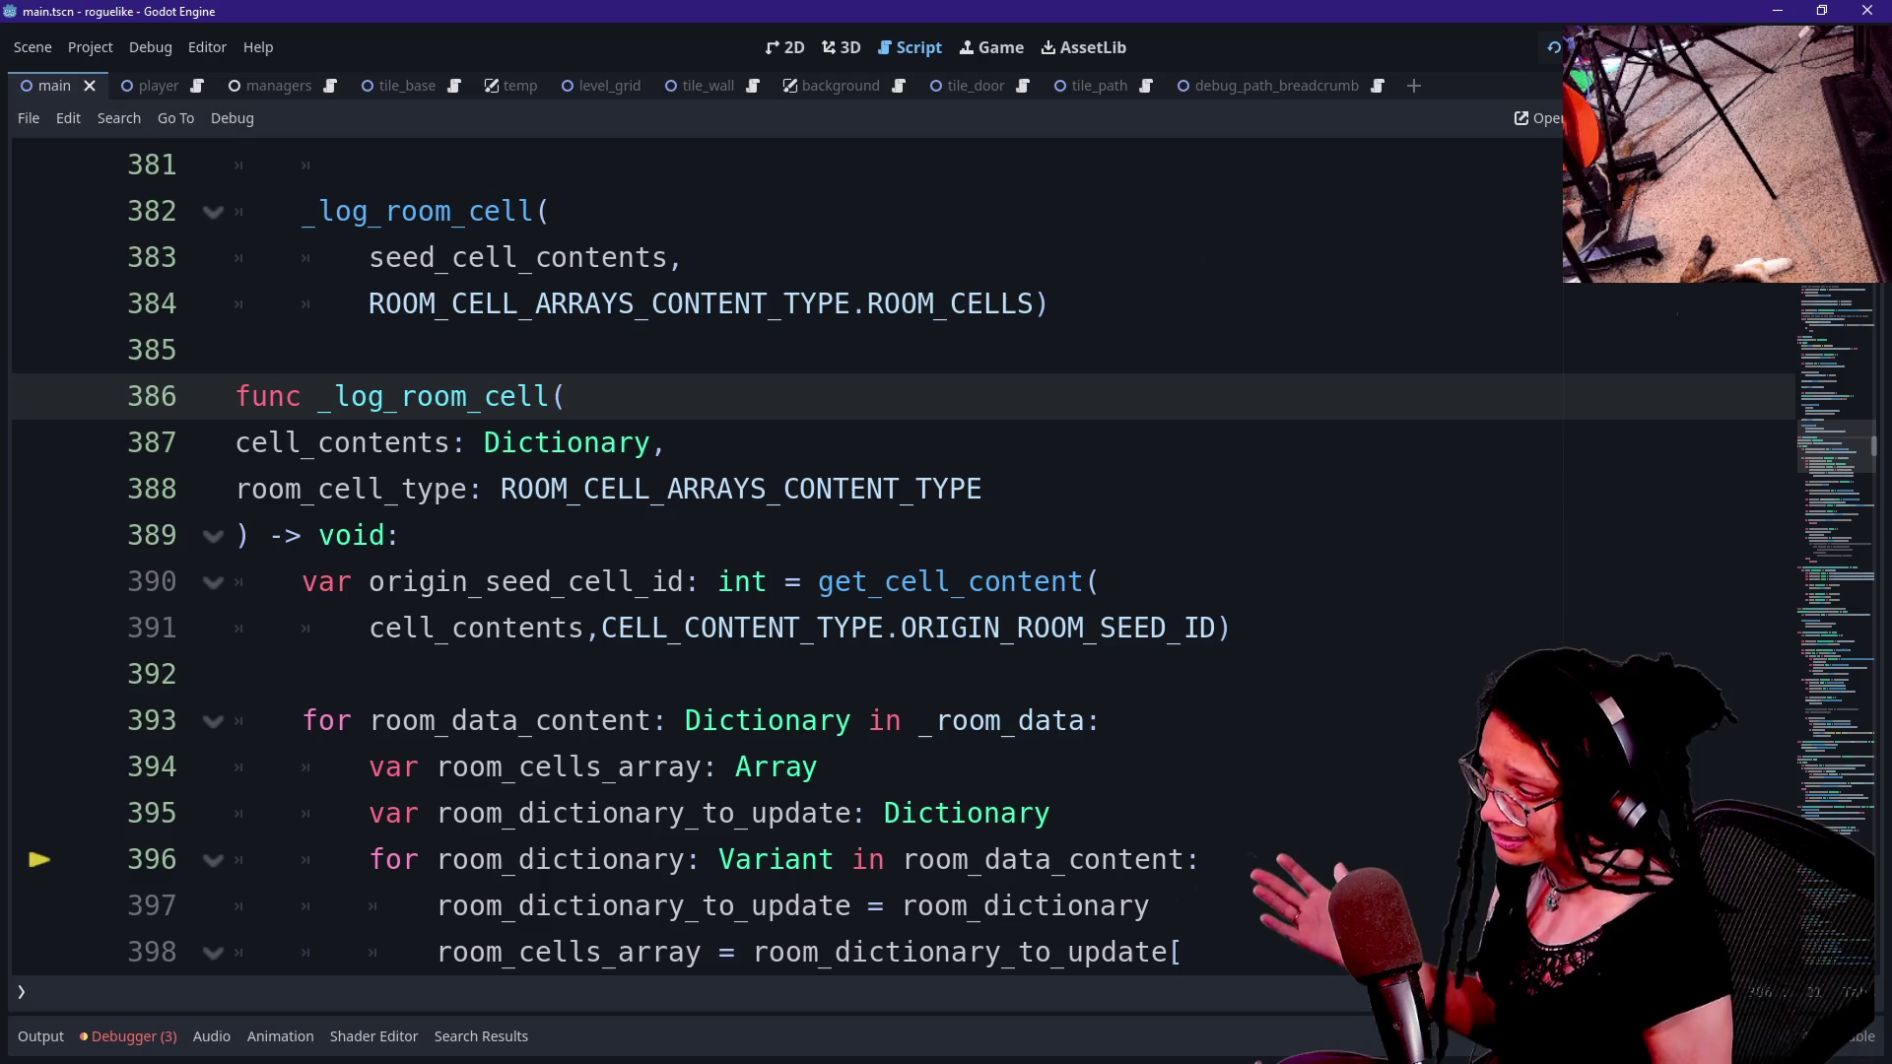
key(Down)
key(Down)
key(End)
scroll(572, 503, down, 2)
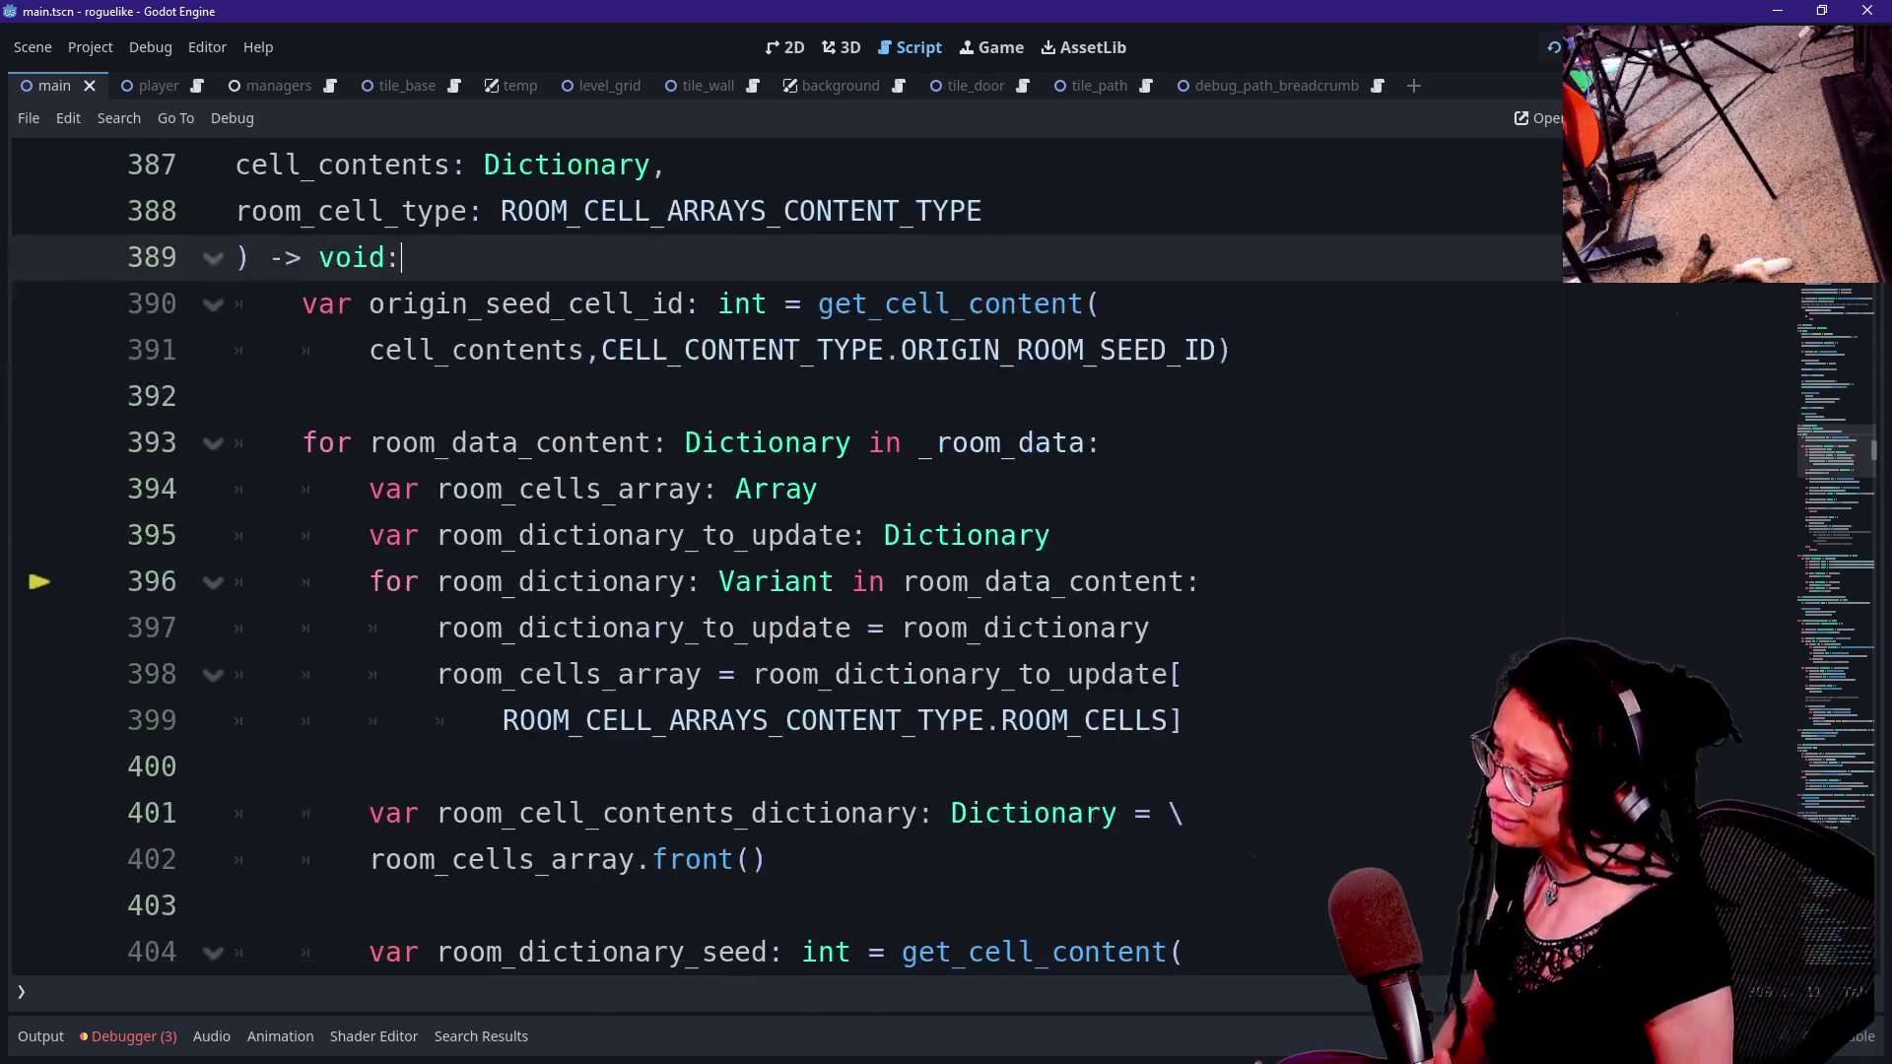
scroll(902, 558, up, 2)
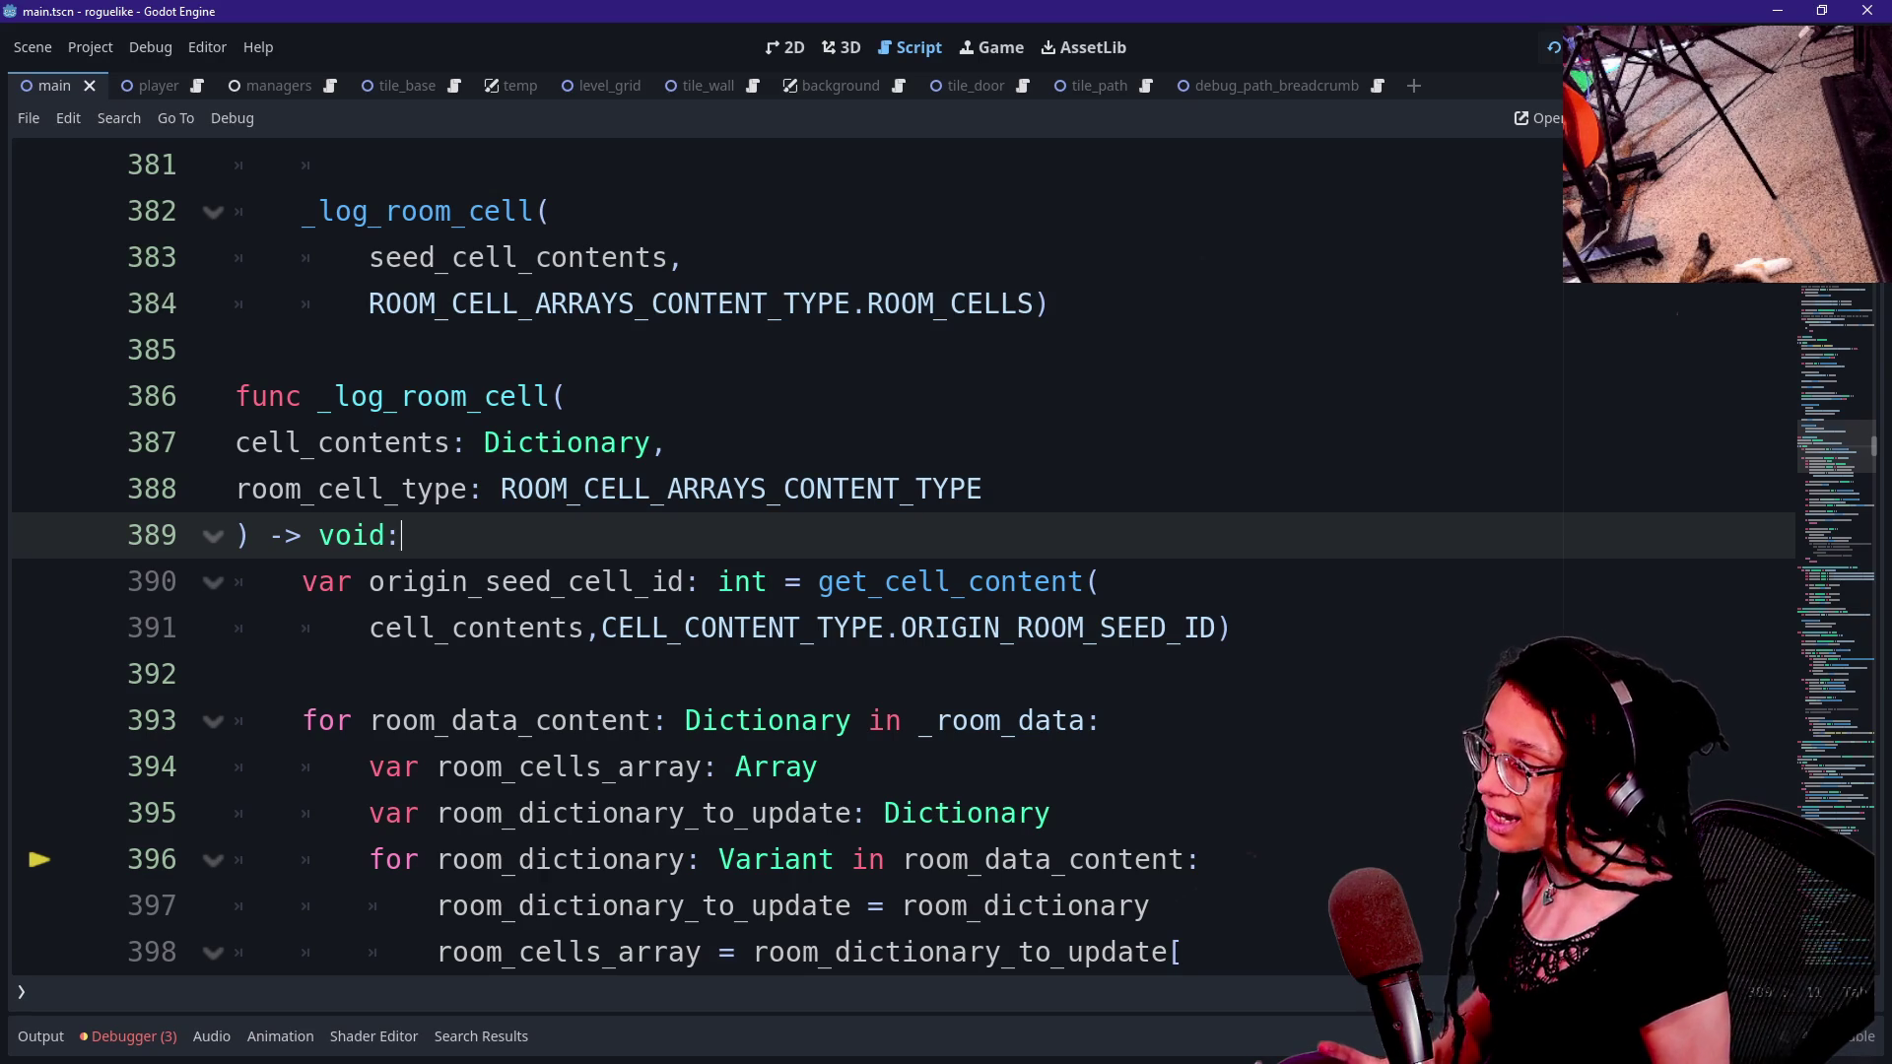
click(568, 396)
click(669, 443)
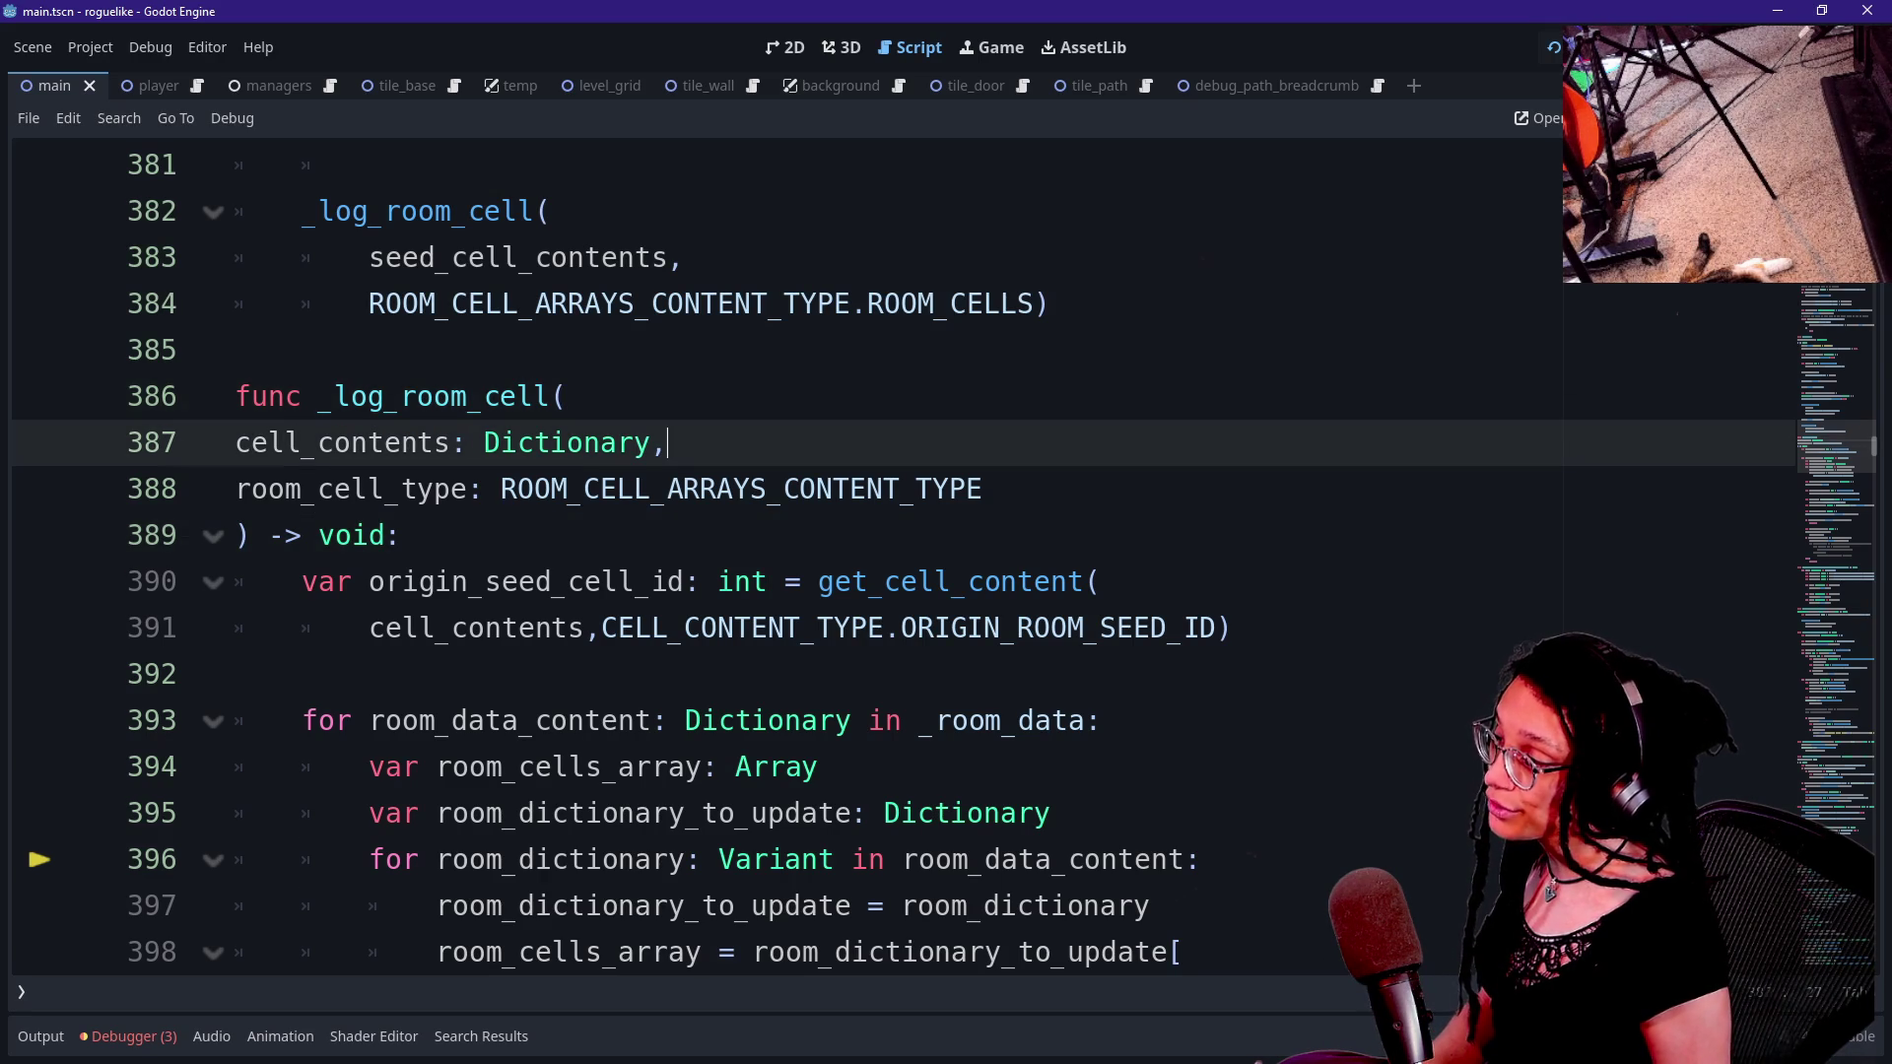
mouse_move(300, 488)
mouse_down()
mouse_move(401, 535)
mouse_move(866, 488)
mouse_up()
click(866, 488)
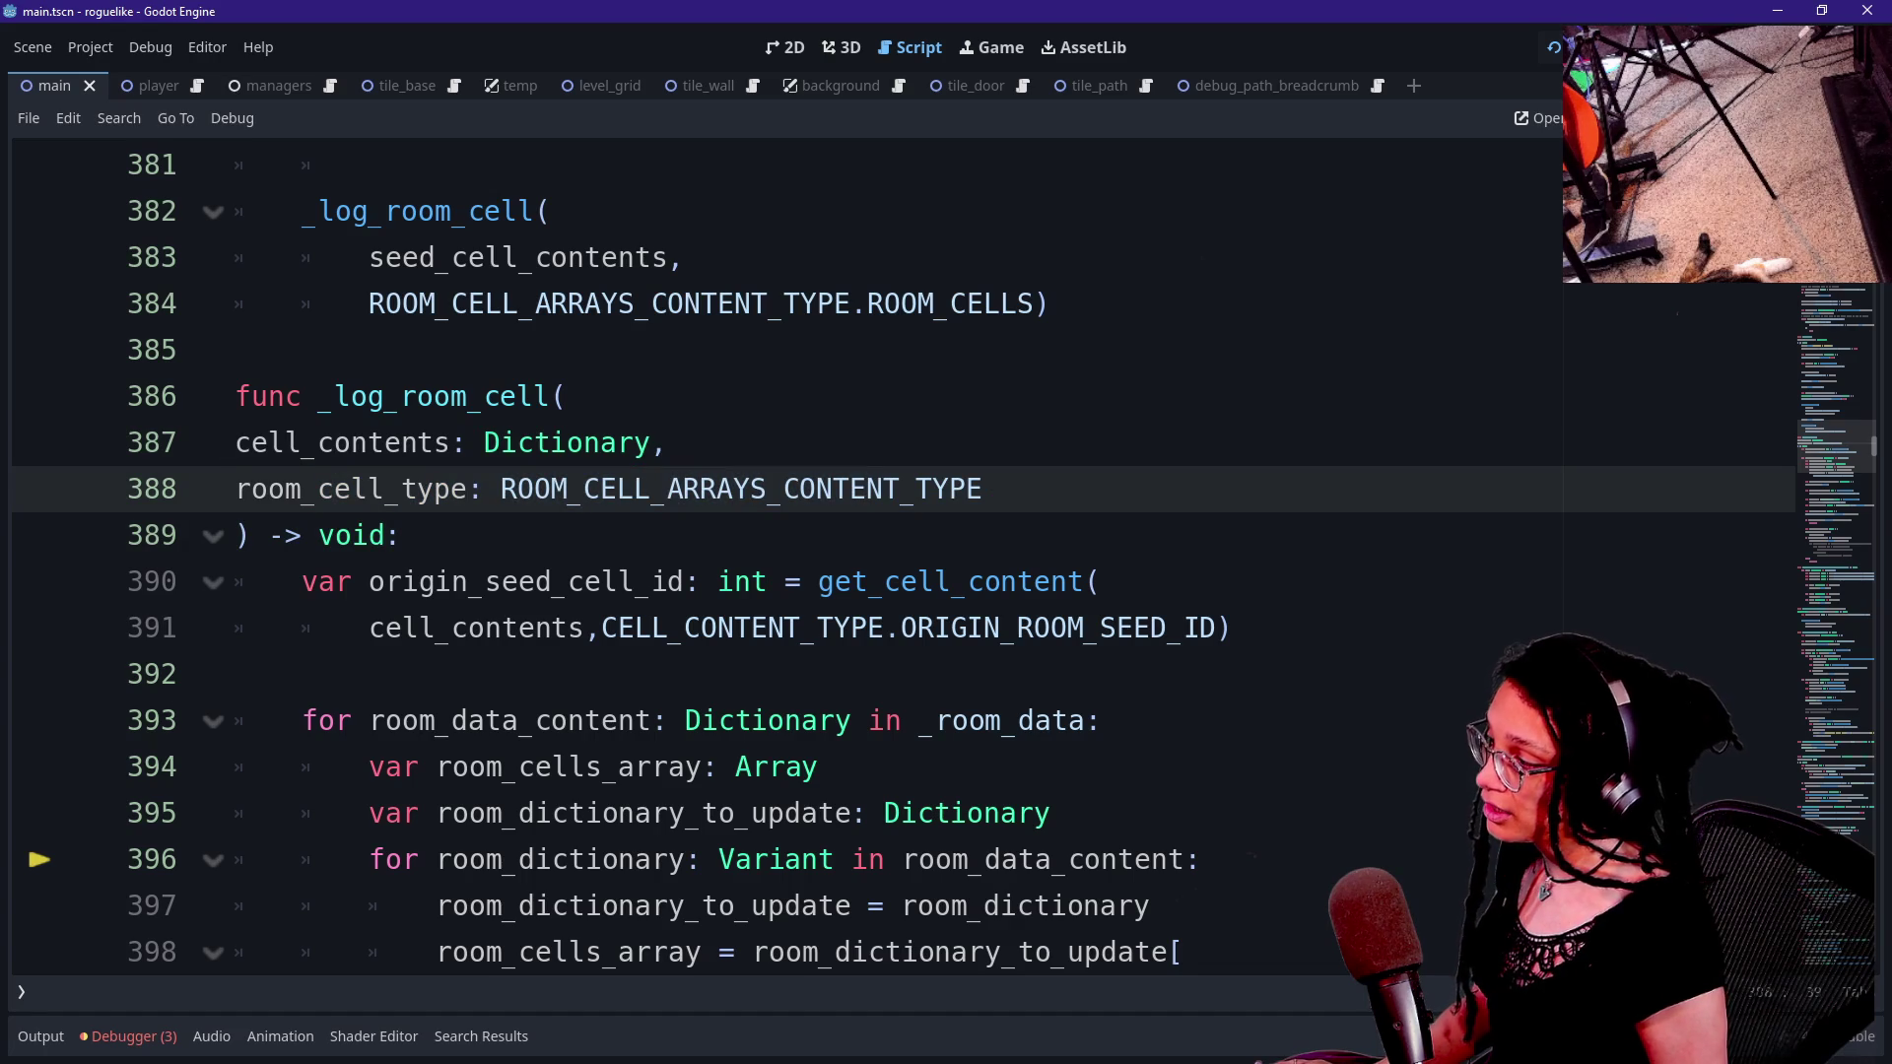
drag(334, 488, 733, 489)
click(733, 489)
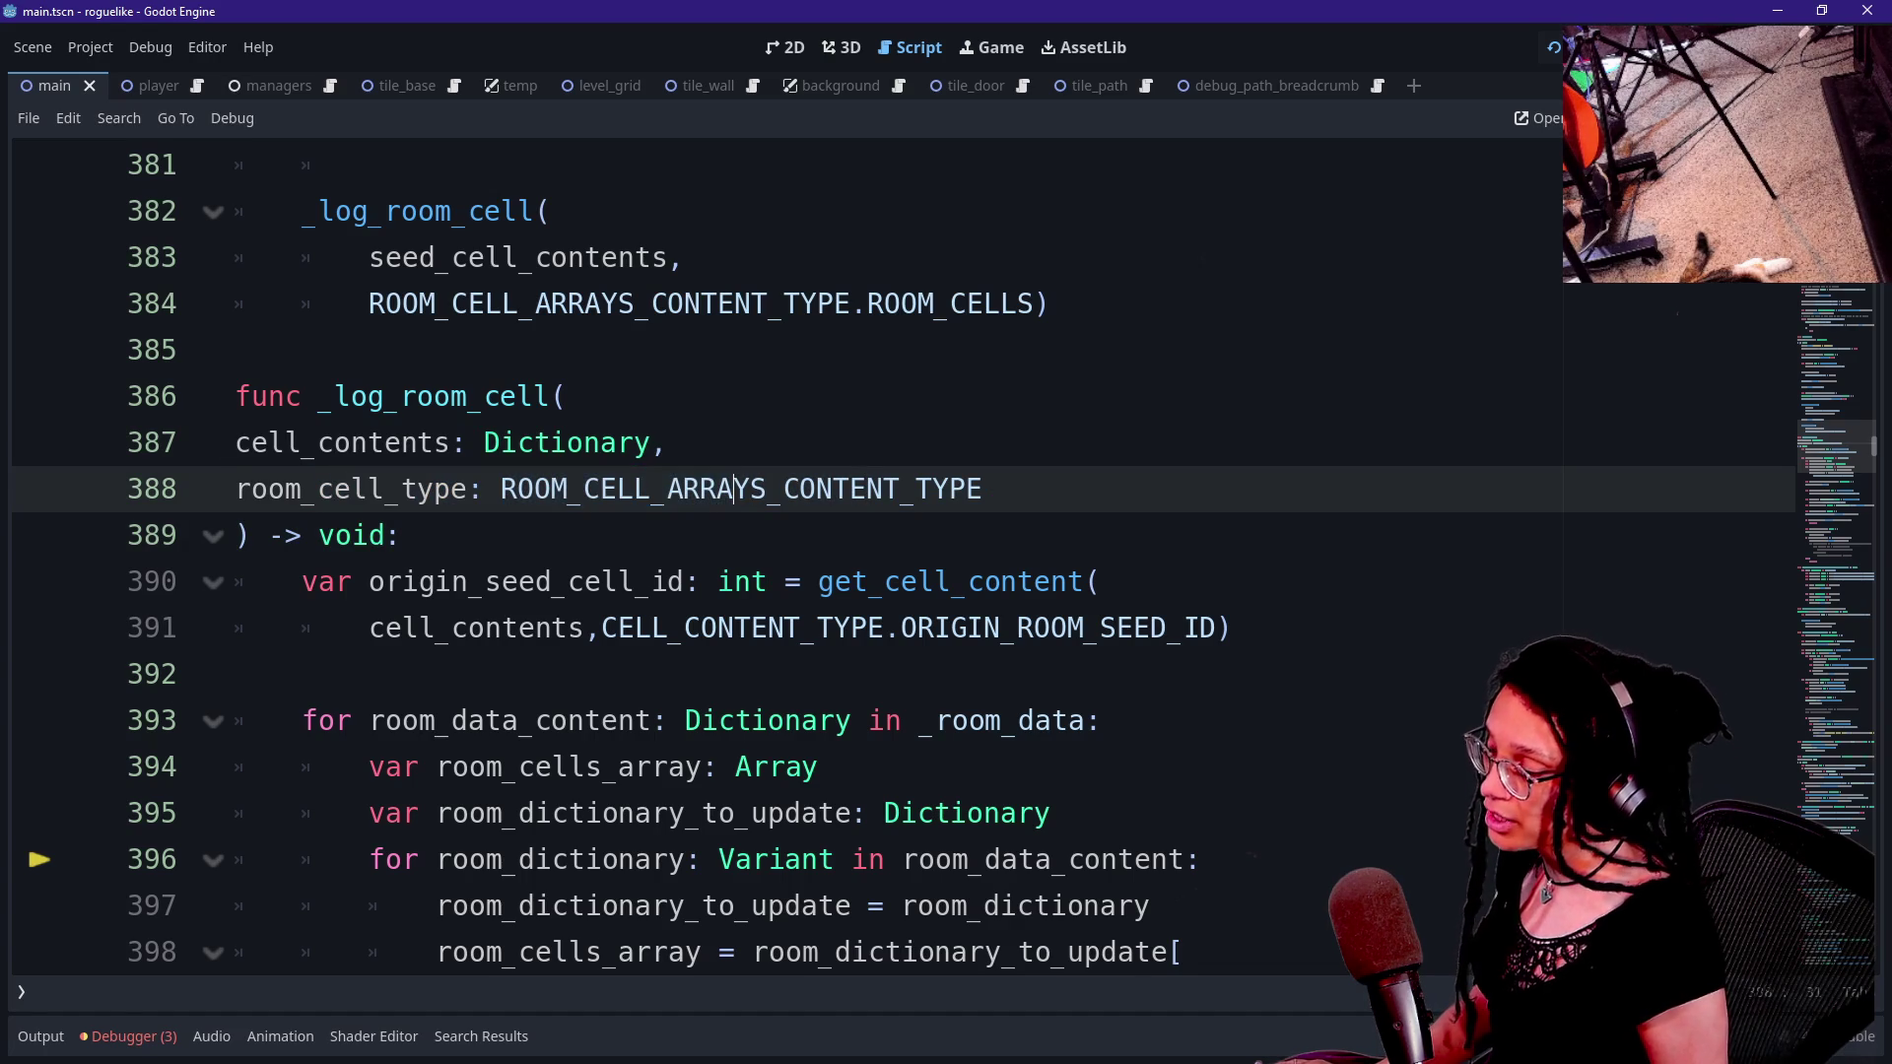
mouse_move(429, 493)
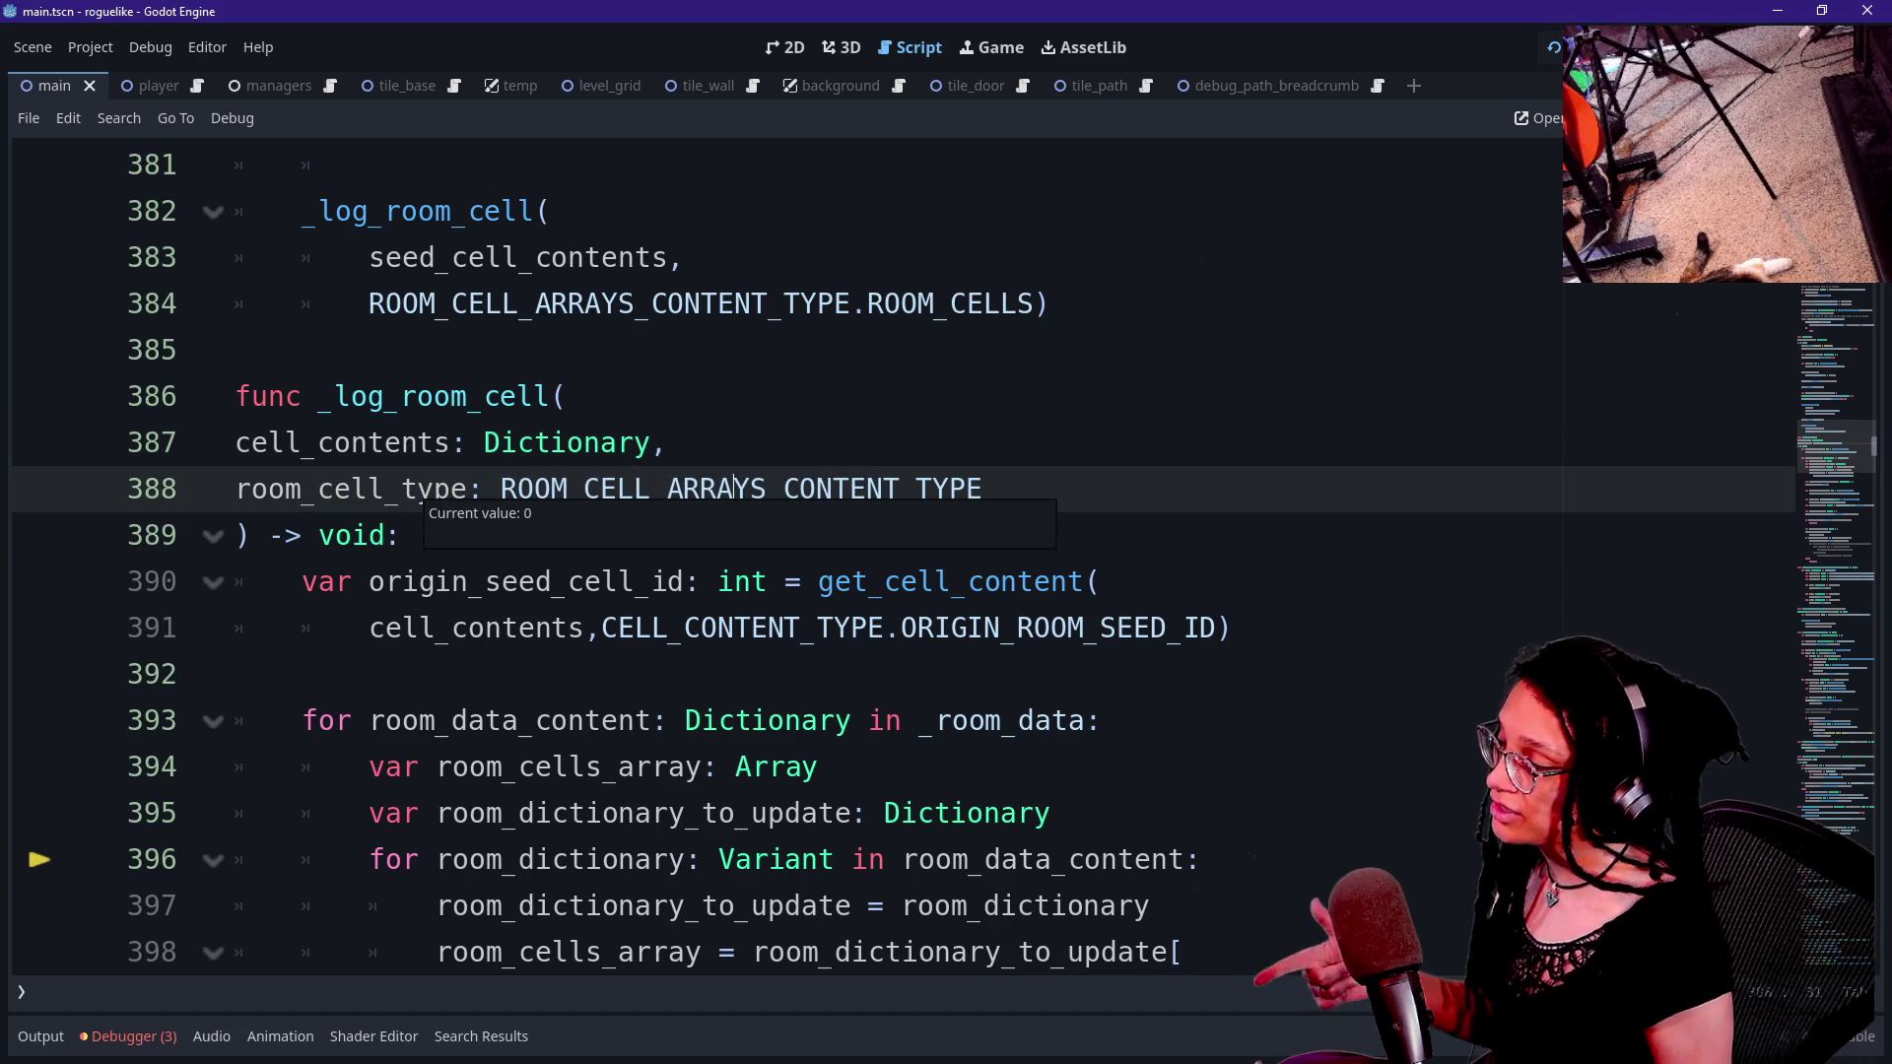
- Insert a 'room_id: int,' parameter line after cell_contents in the _log_room_cell signature
drag(236, 442, 668, 443)
click(668, 443)
click(983, 489)
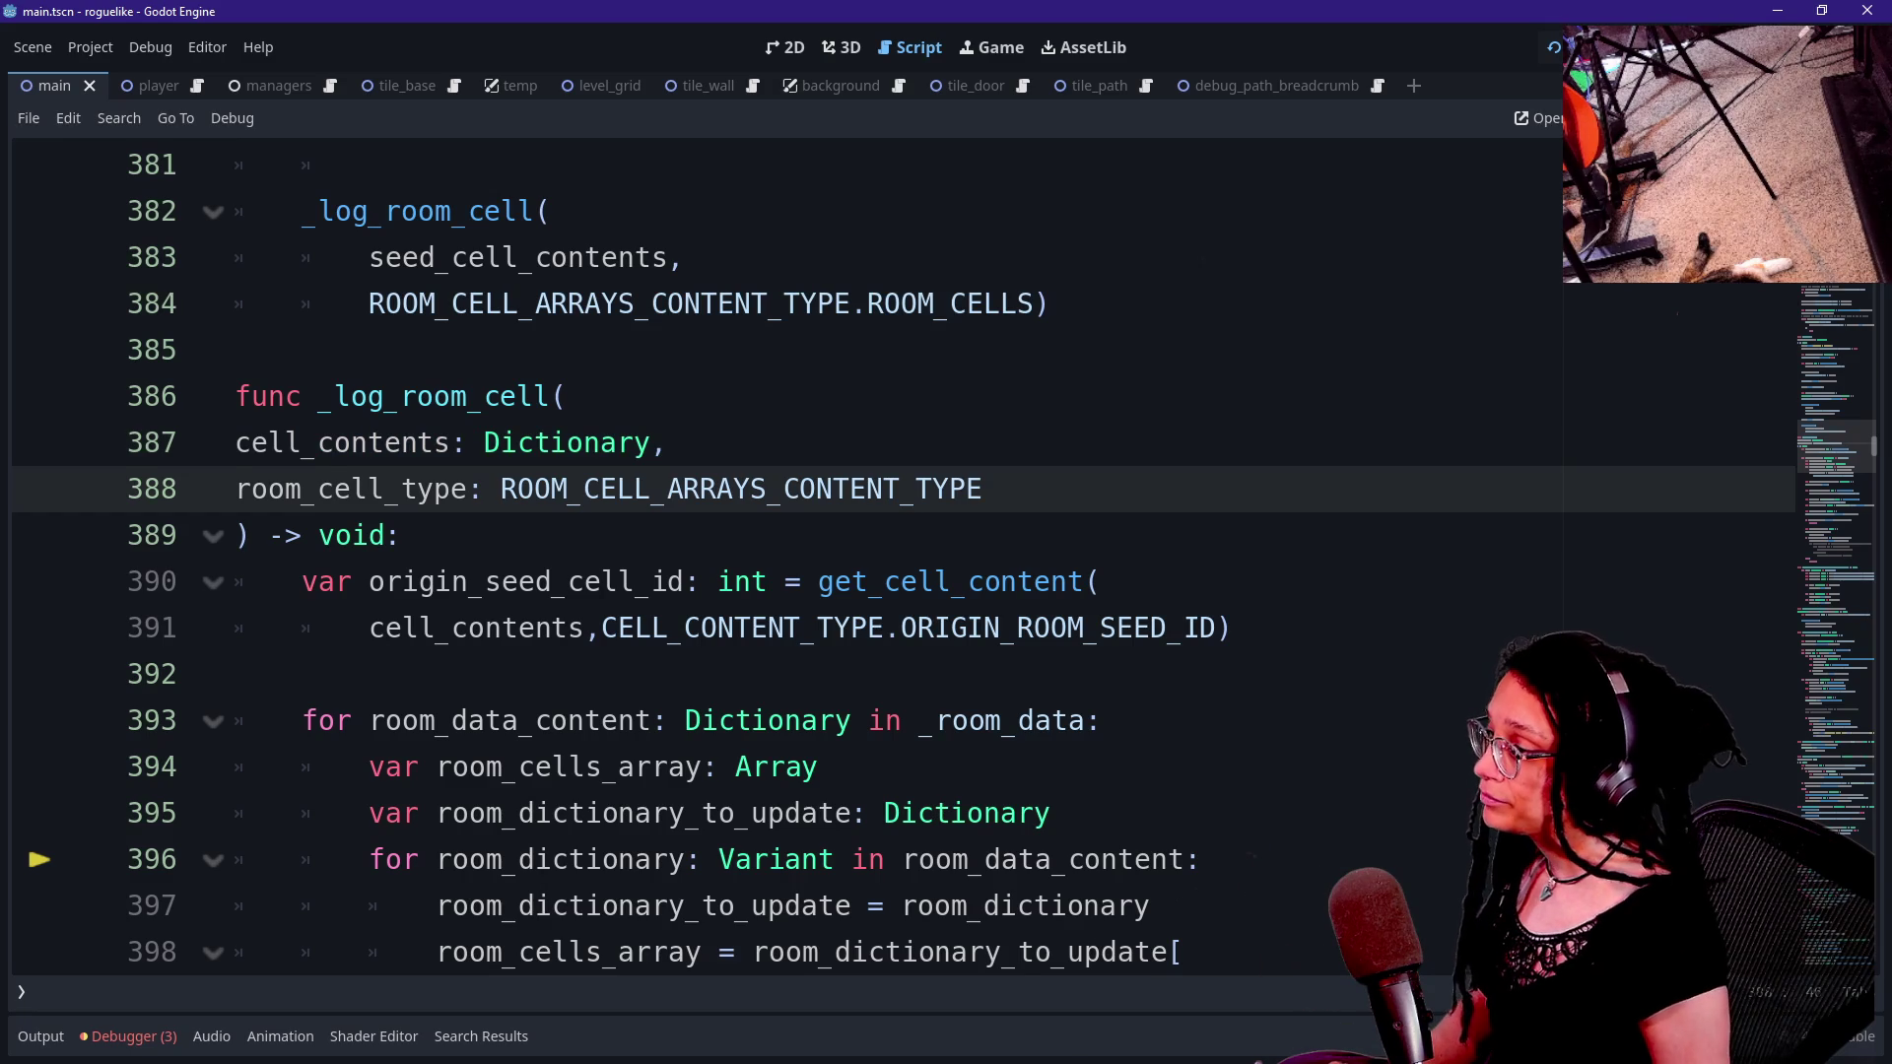
key(Up)
key(Return)
text(room,)
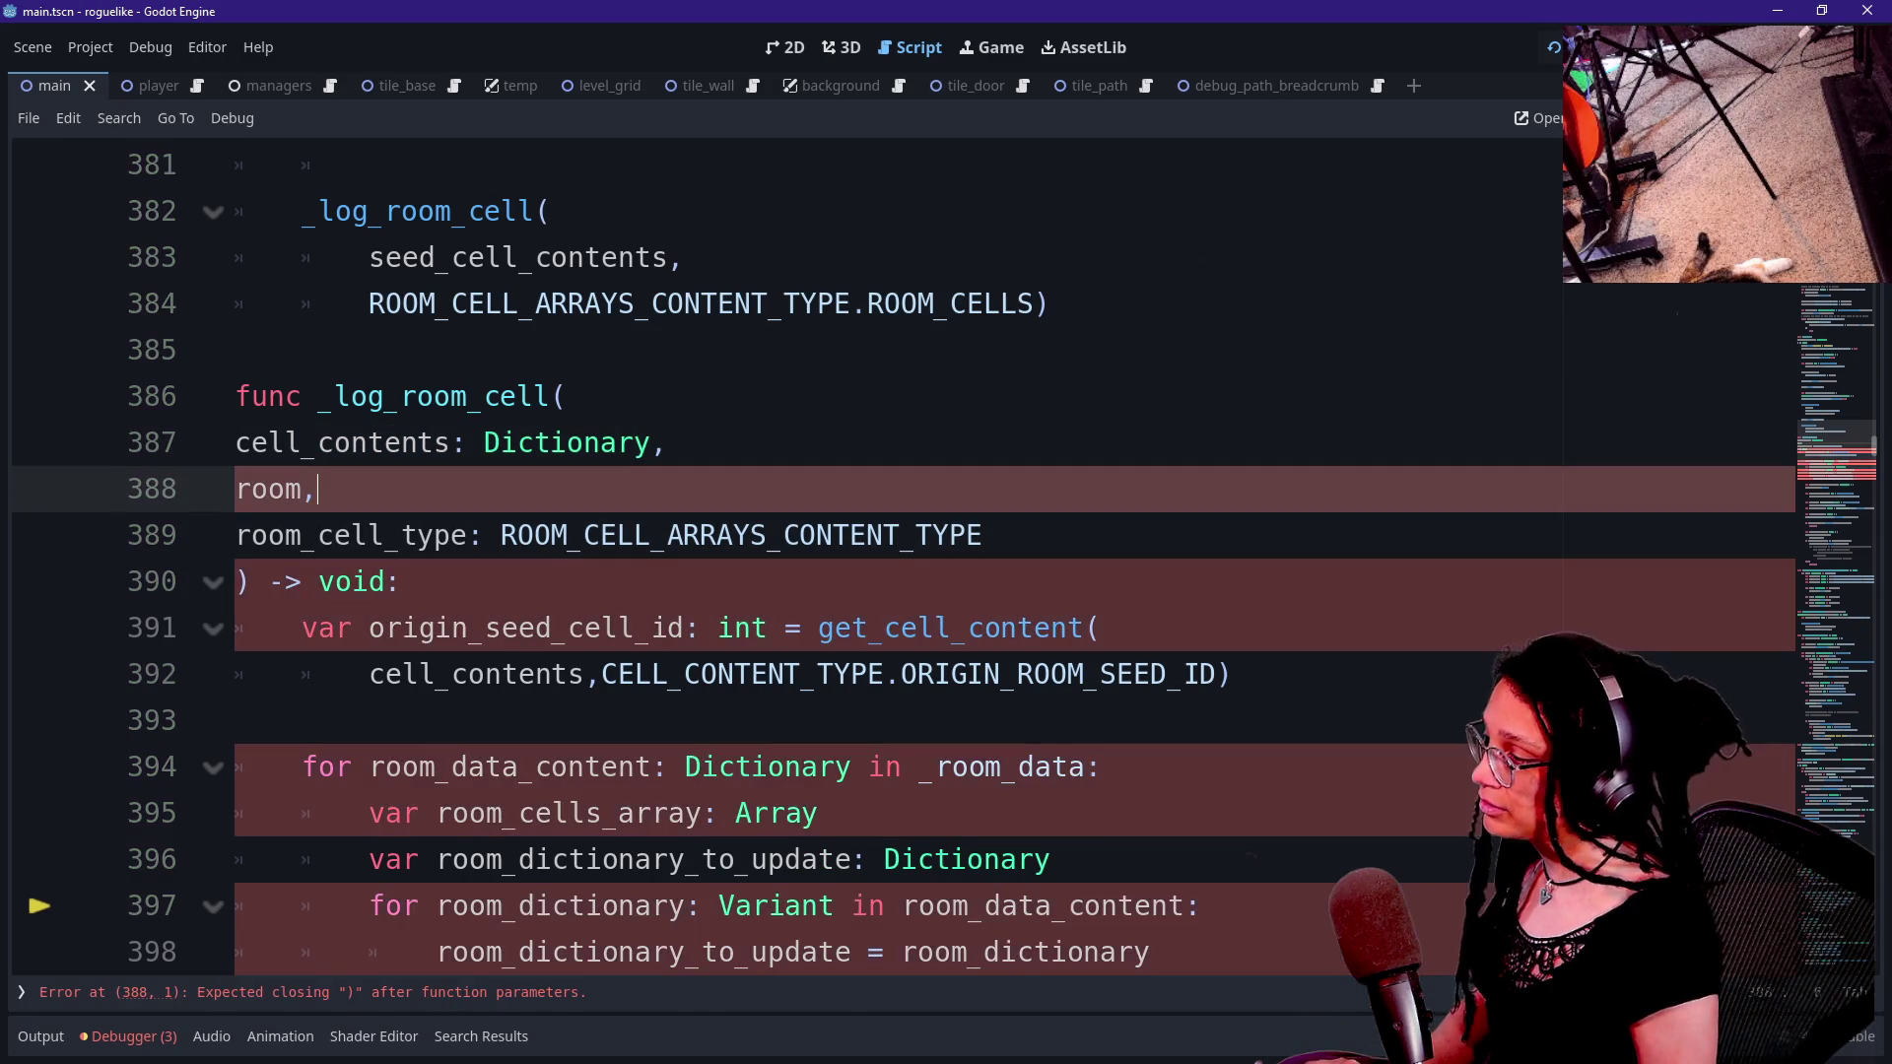
key(BackSpace)
text(_id: int,)
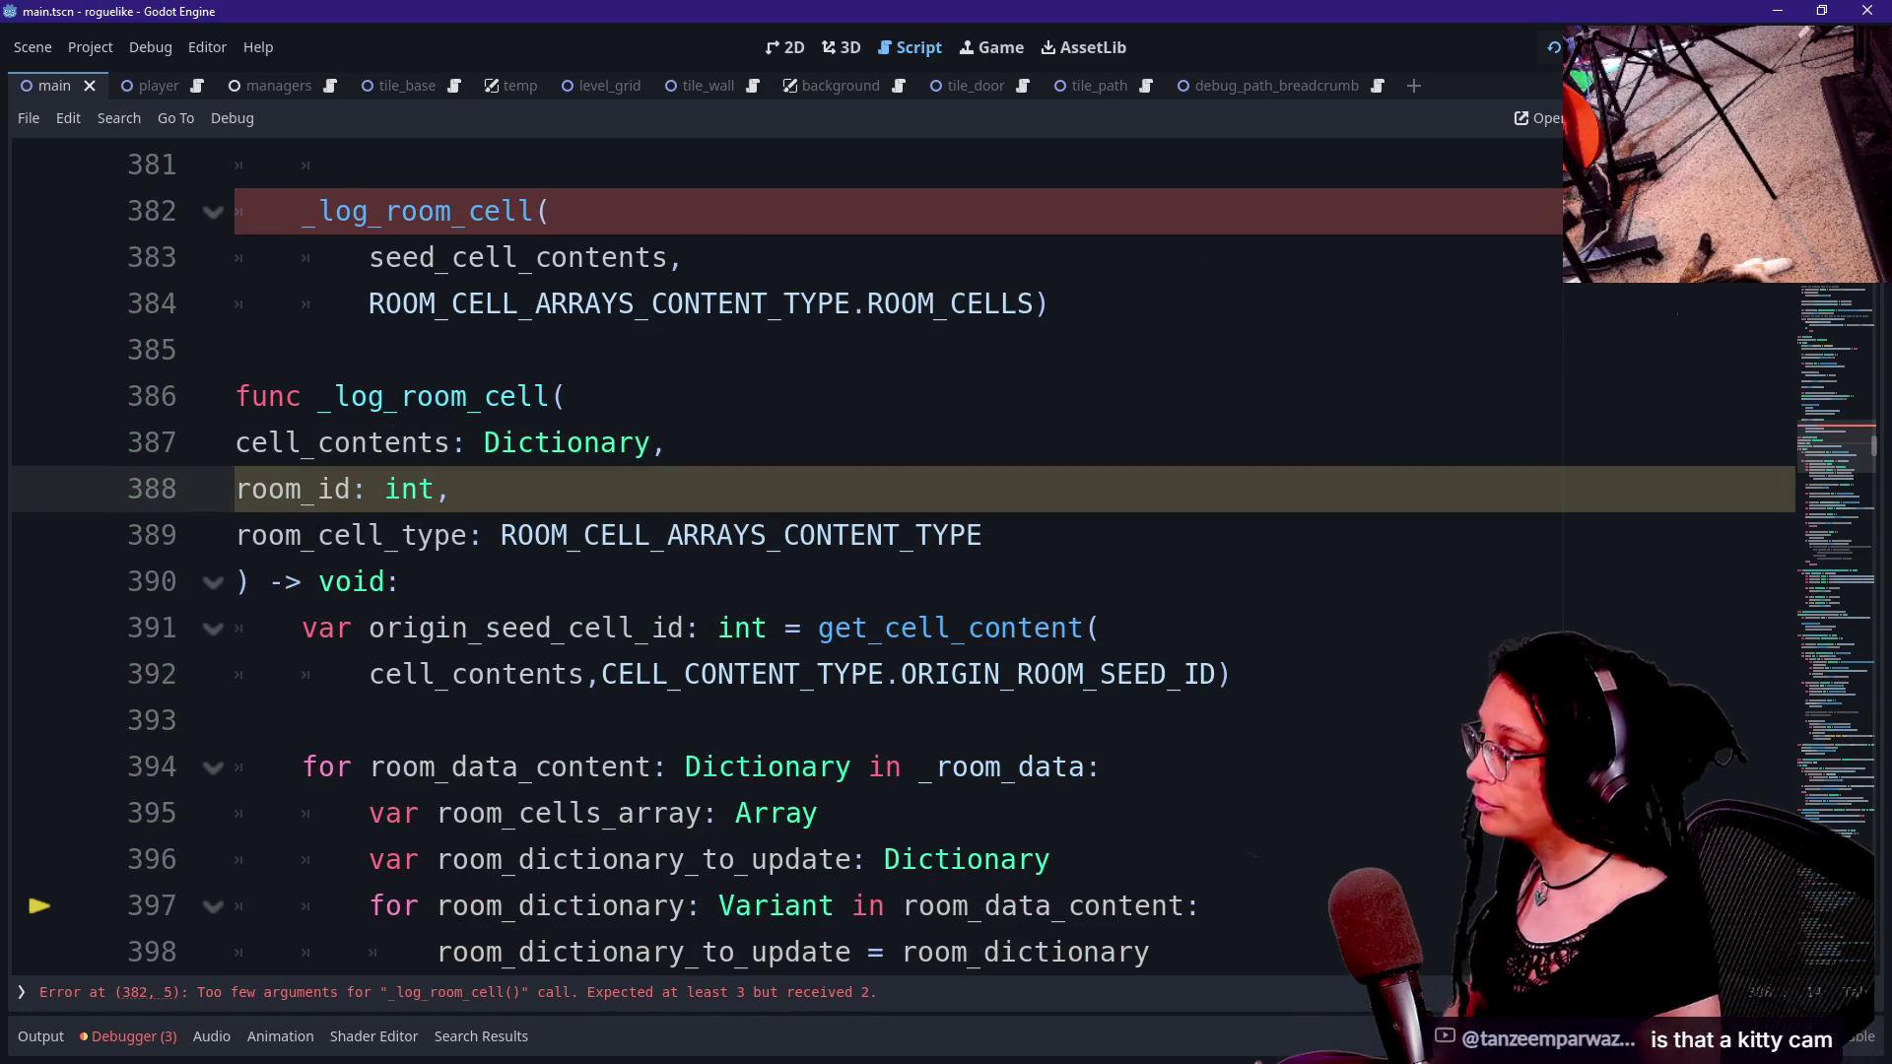
- Check the new room_id line and select the room_id and room_cell_type parameter lines
click(982, 535)
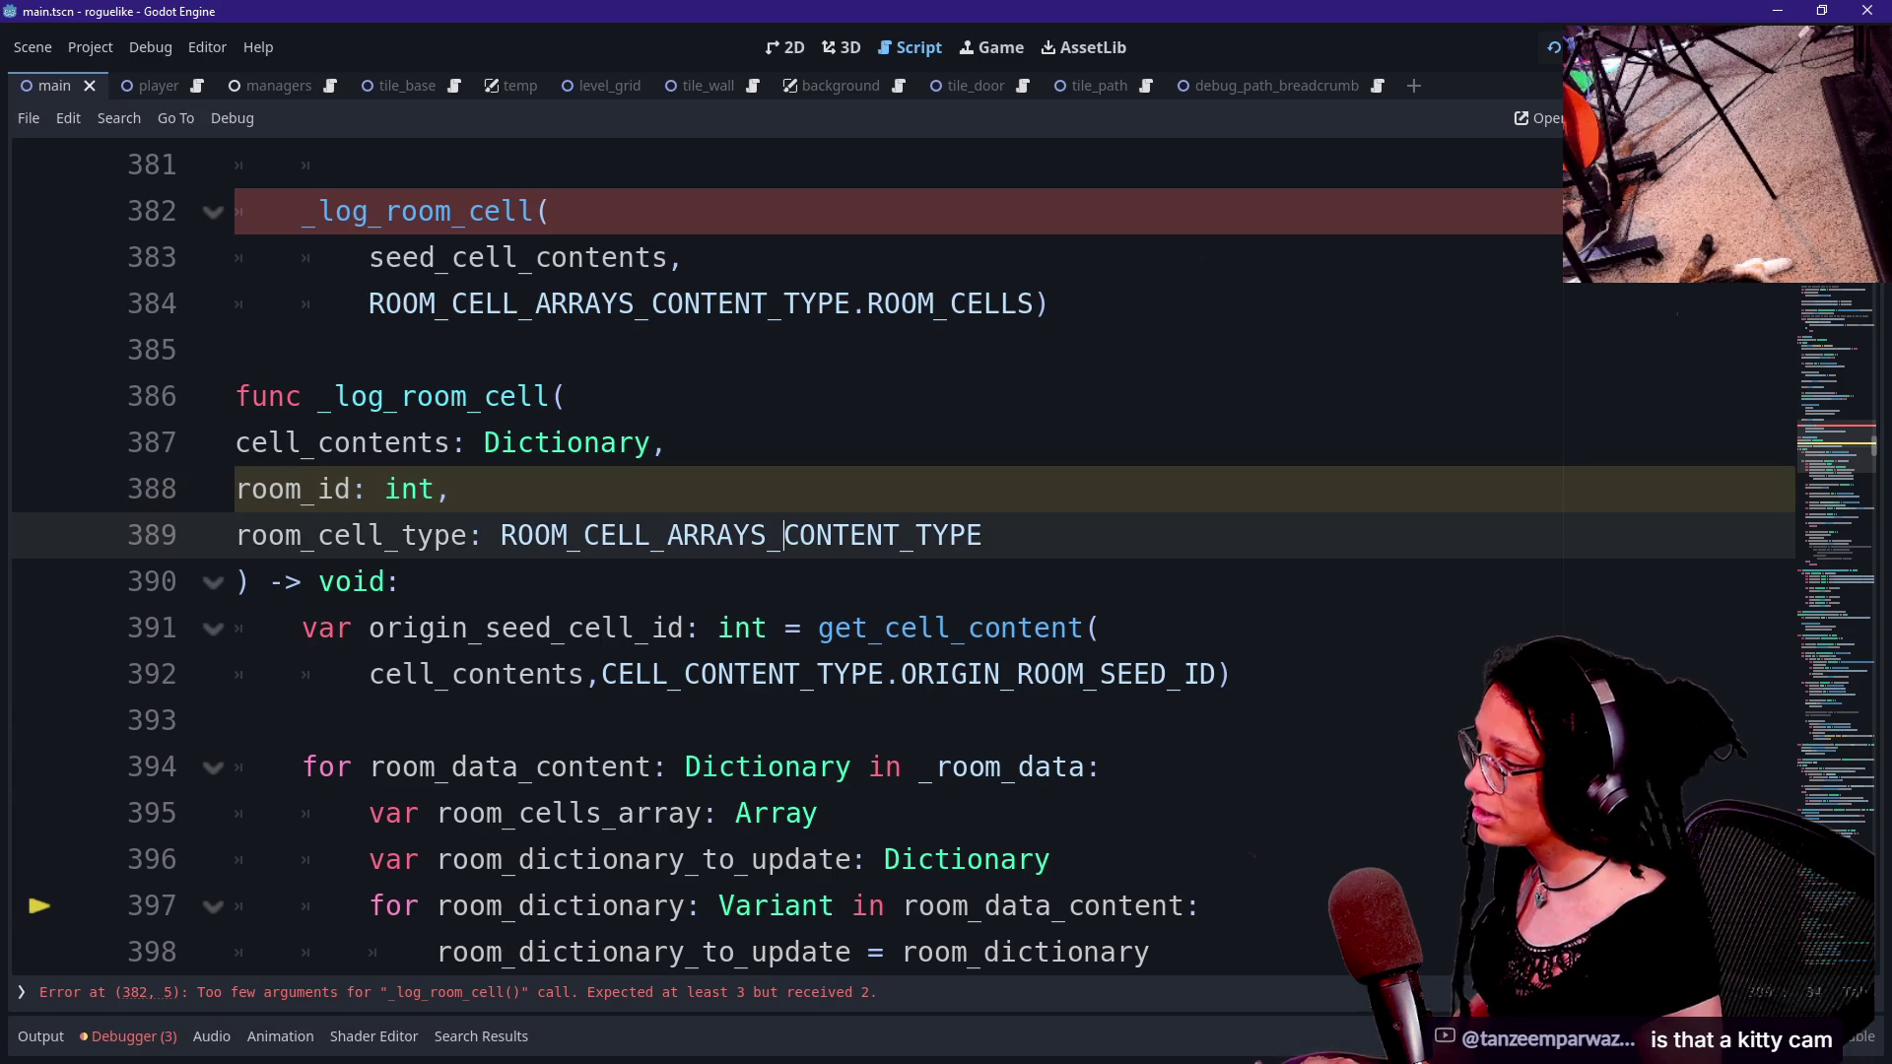
click(449, 489)
click(453, 535)
scroll(452, 535, down, 1)
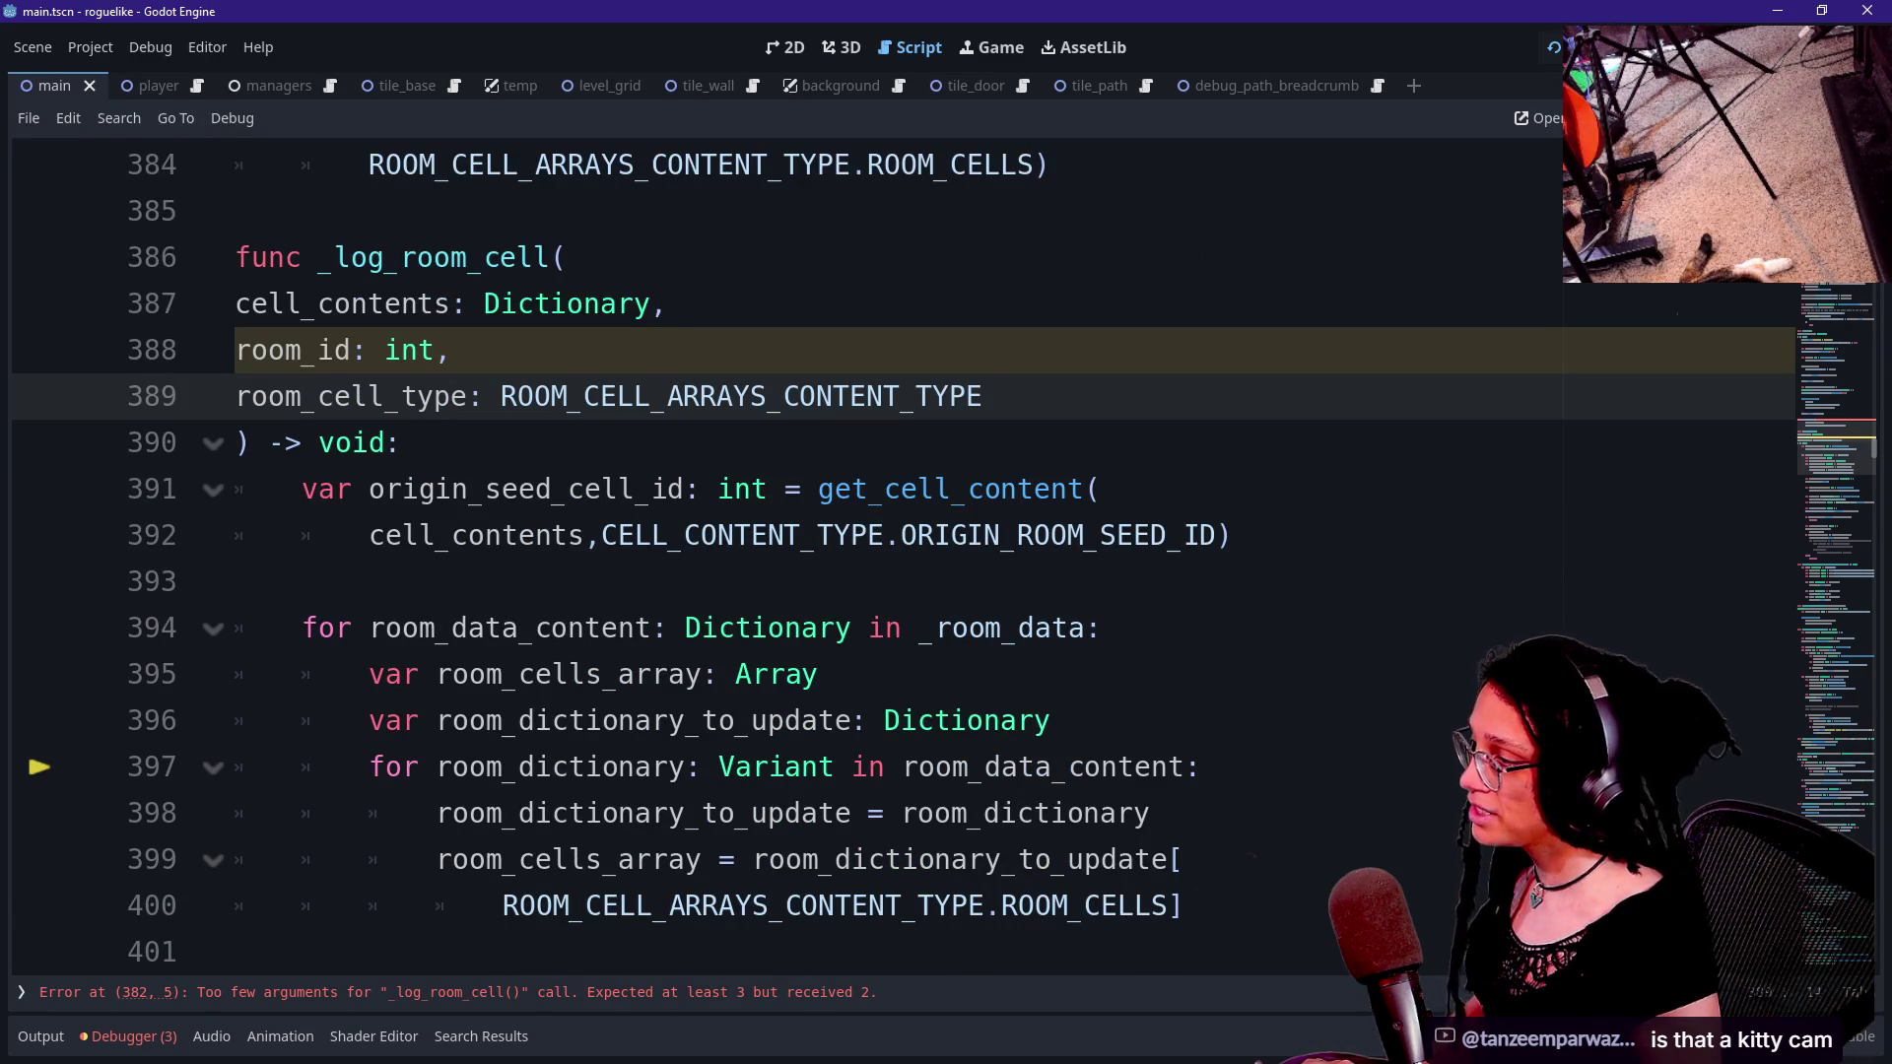
click(451, 350)
scroll(581, 394, down, 1)
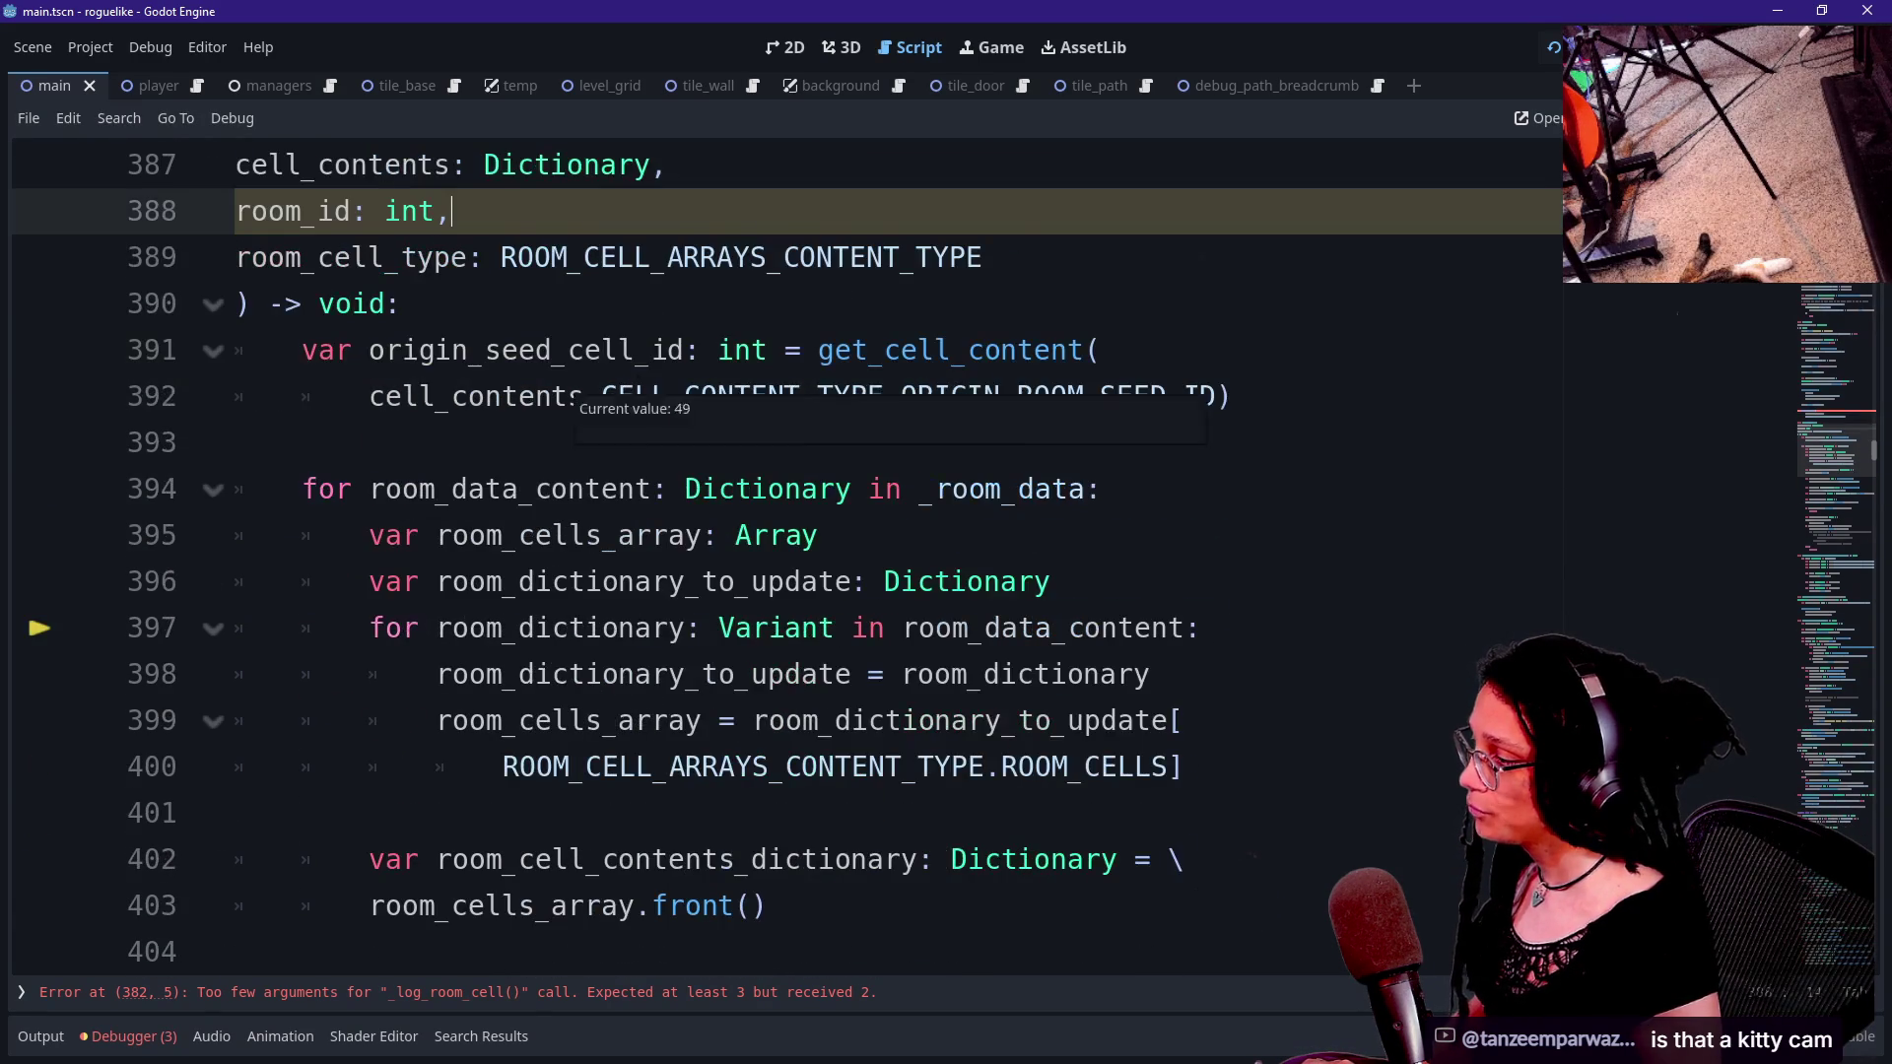
scroll(581, 394, down, 1)
drag(301, 489, 702, 535)
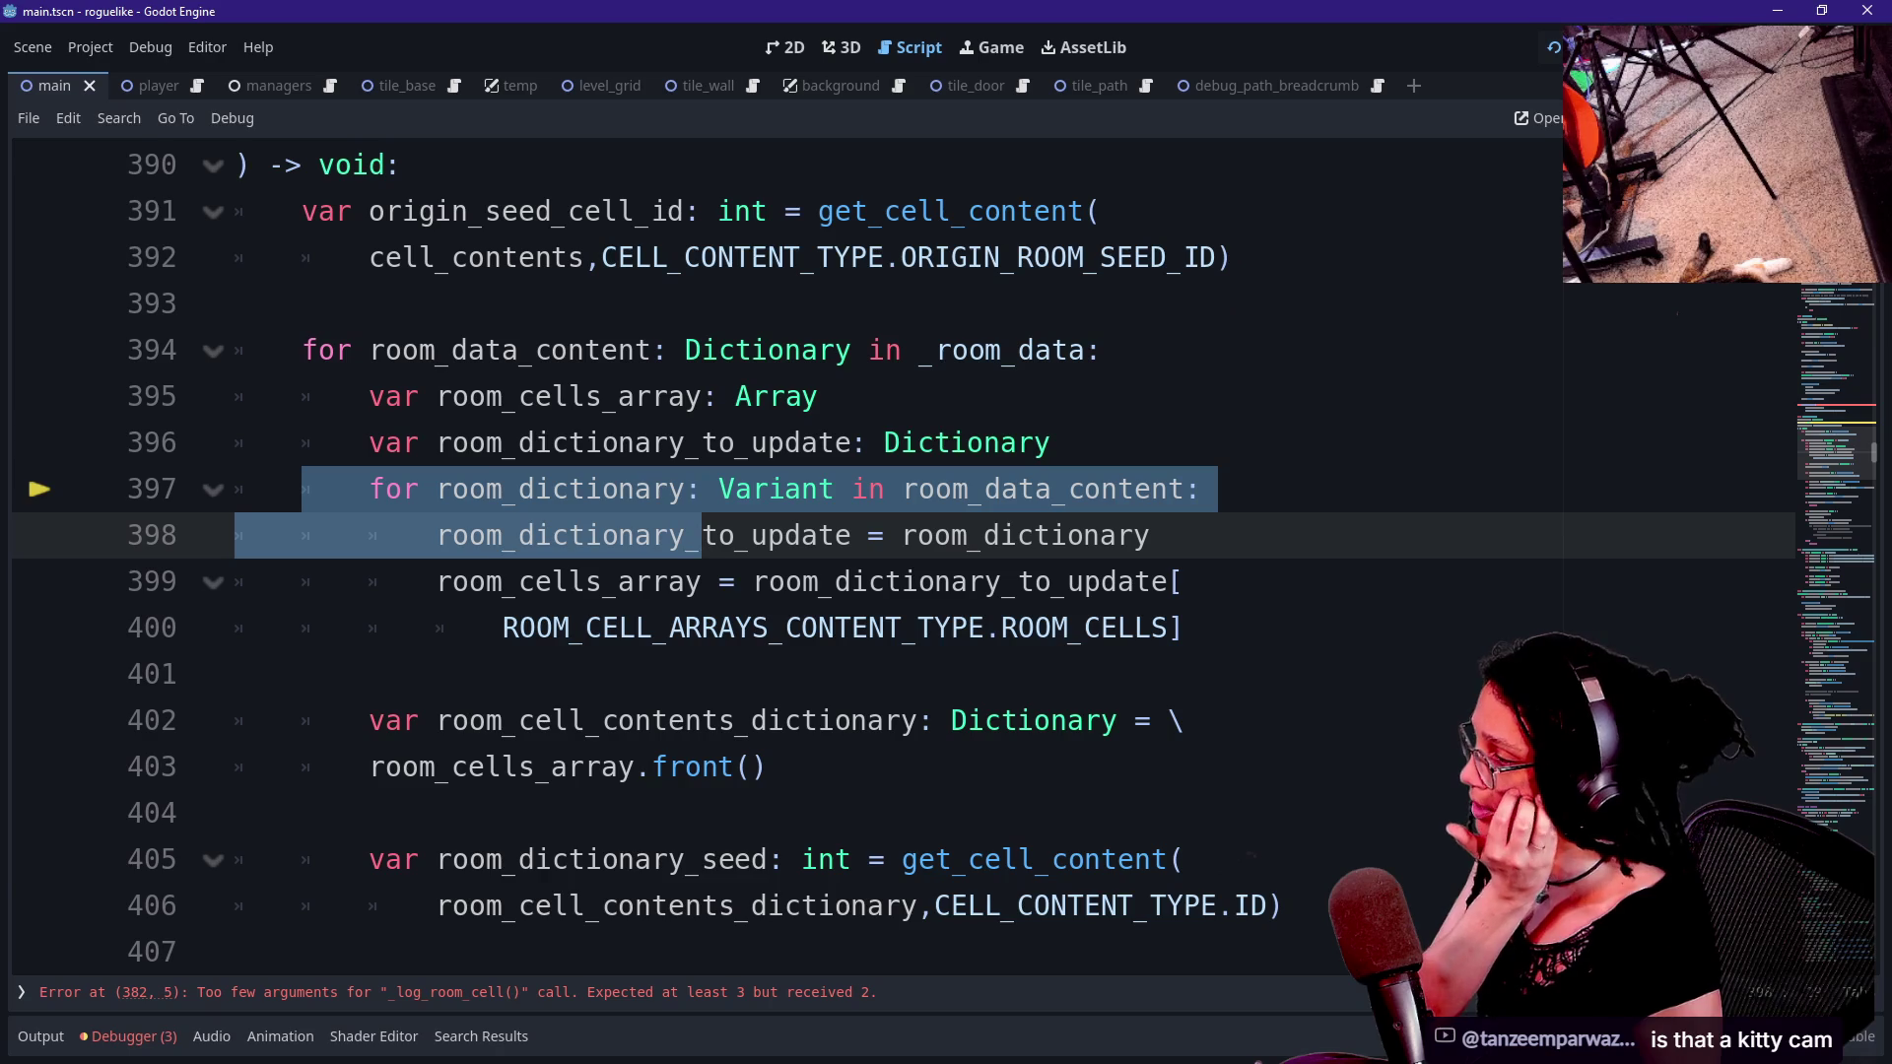
- Stop the running game with F8 and look over the loop and the _log_room_cell signature
key(F8)
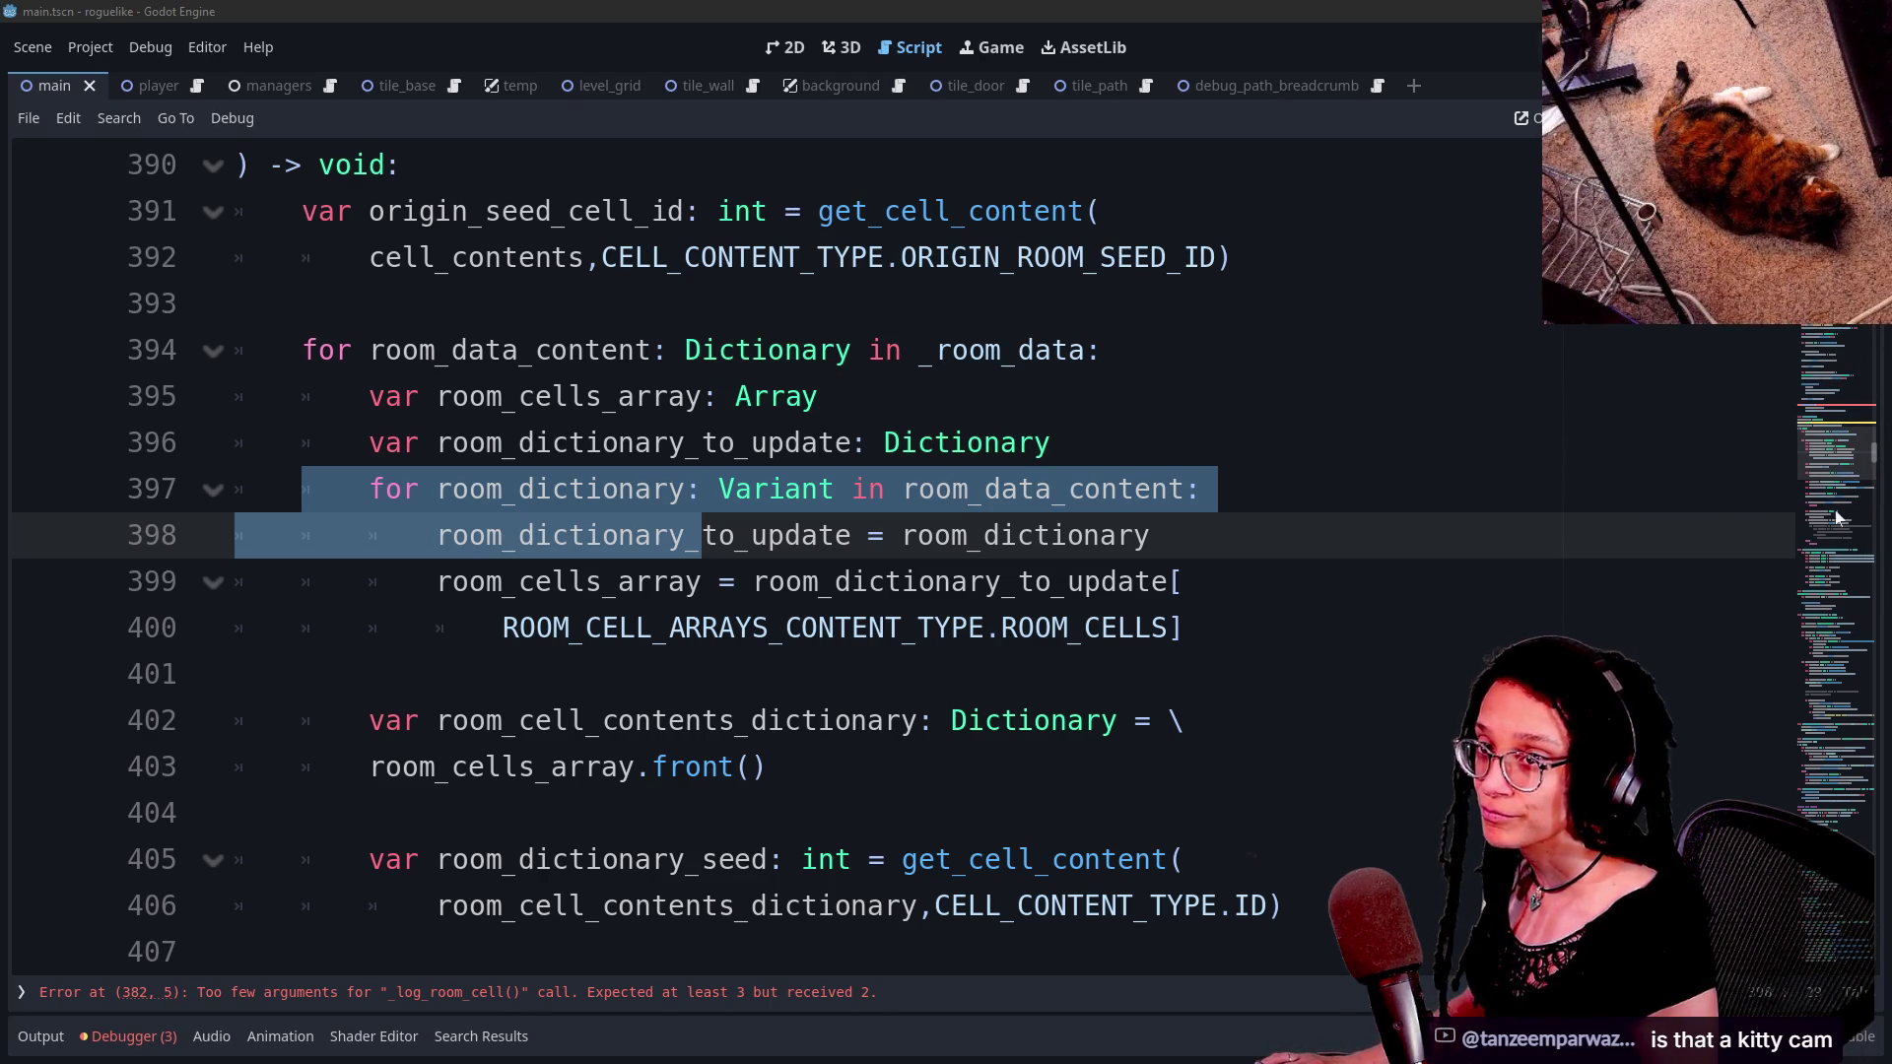
key(Down)
key(Down)
key(Down)
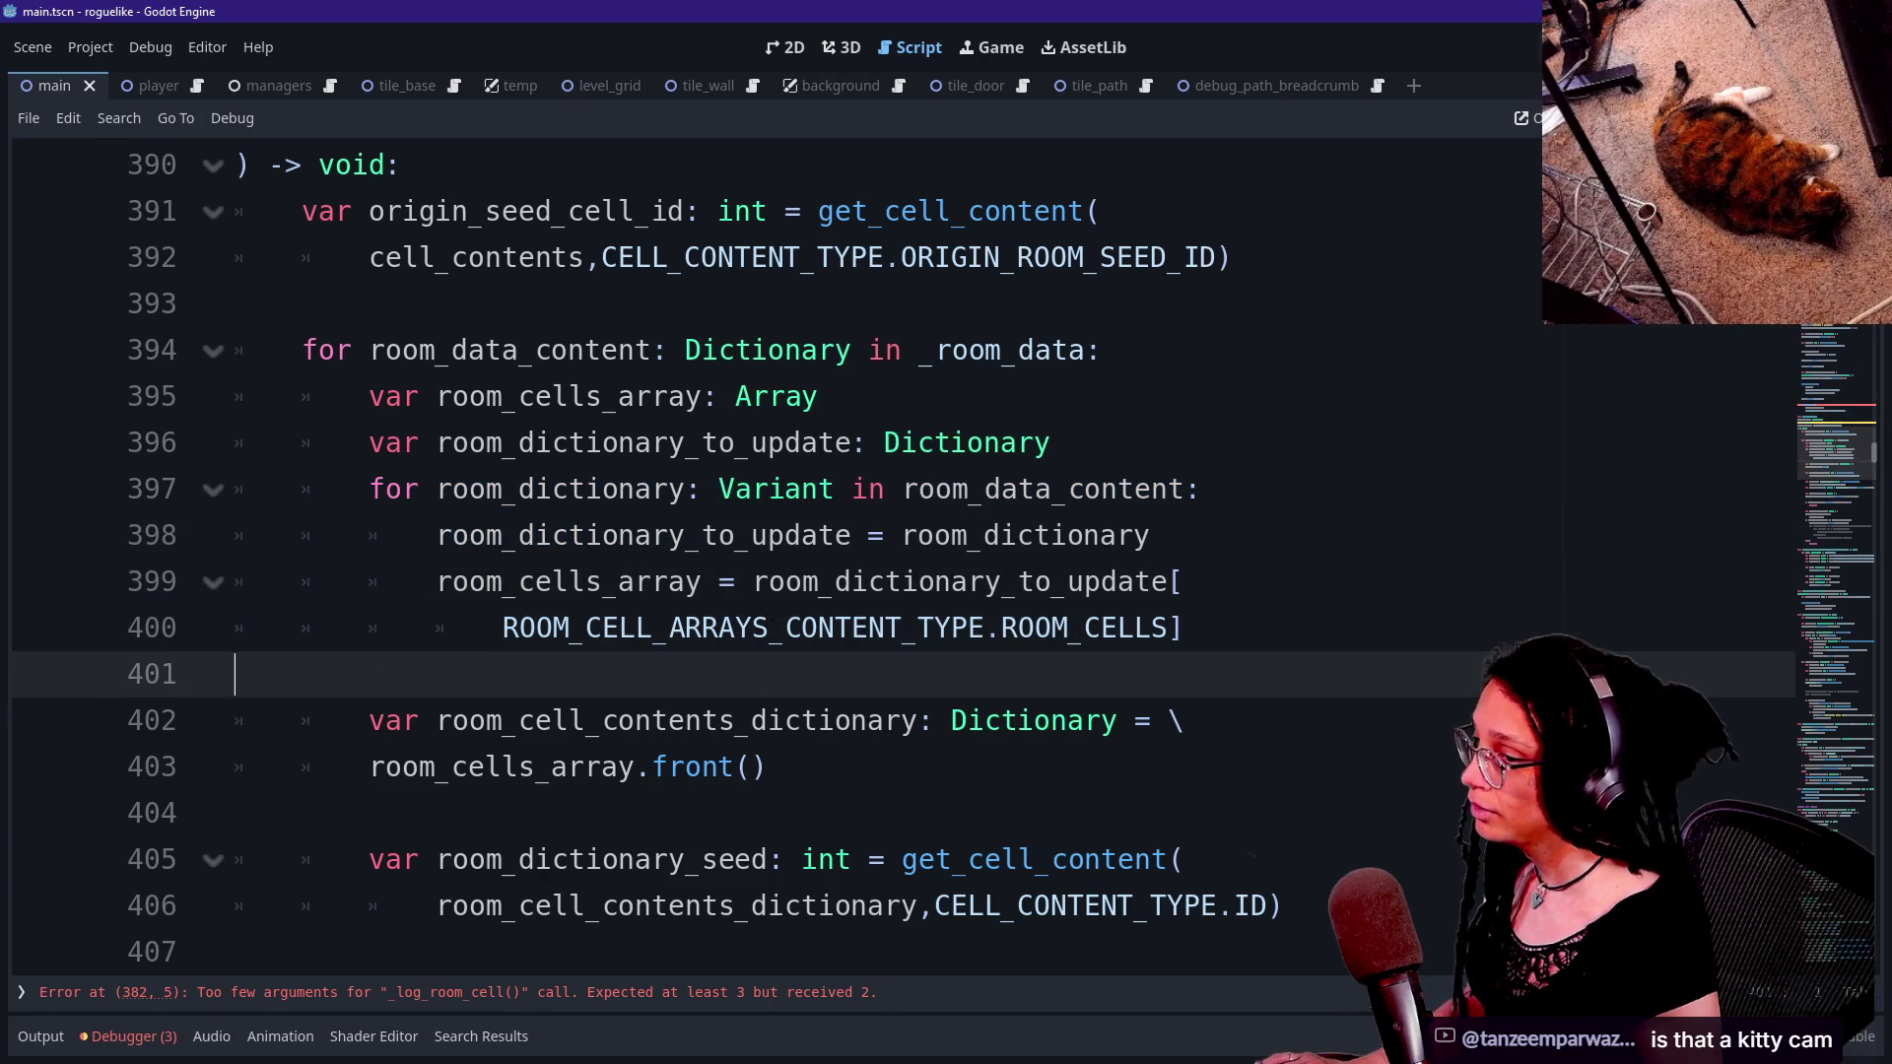
key(Down)
key(Down)
key(Up)
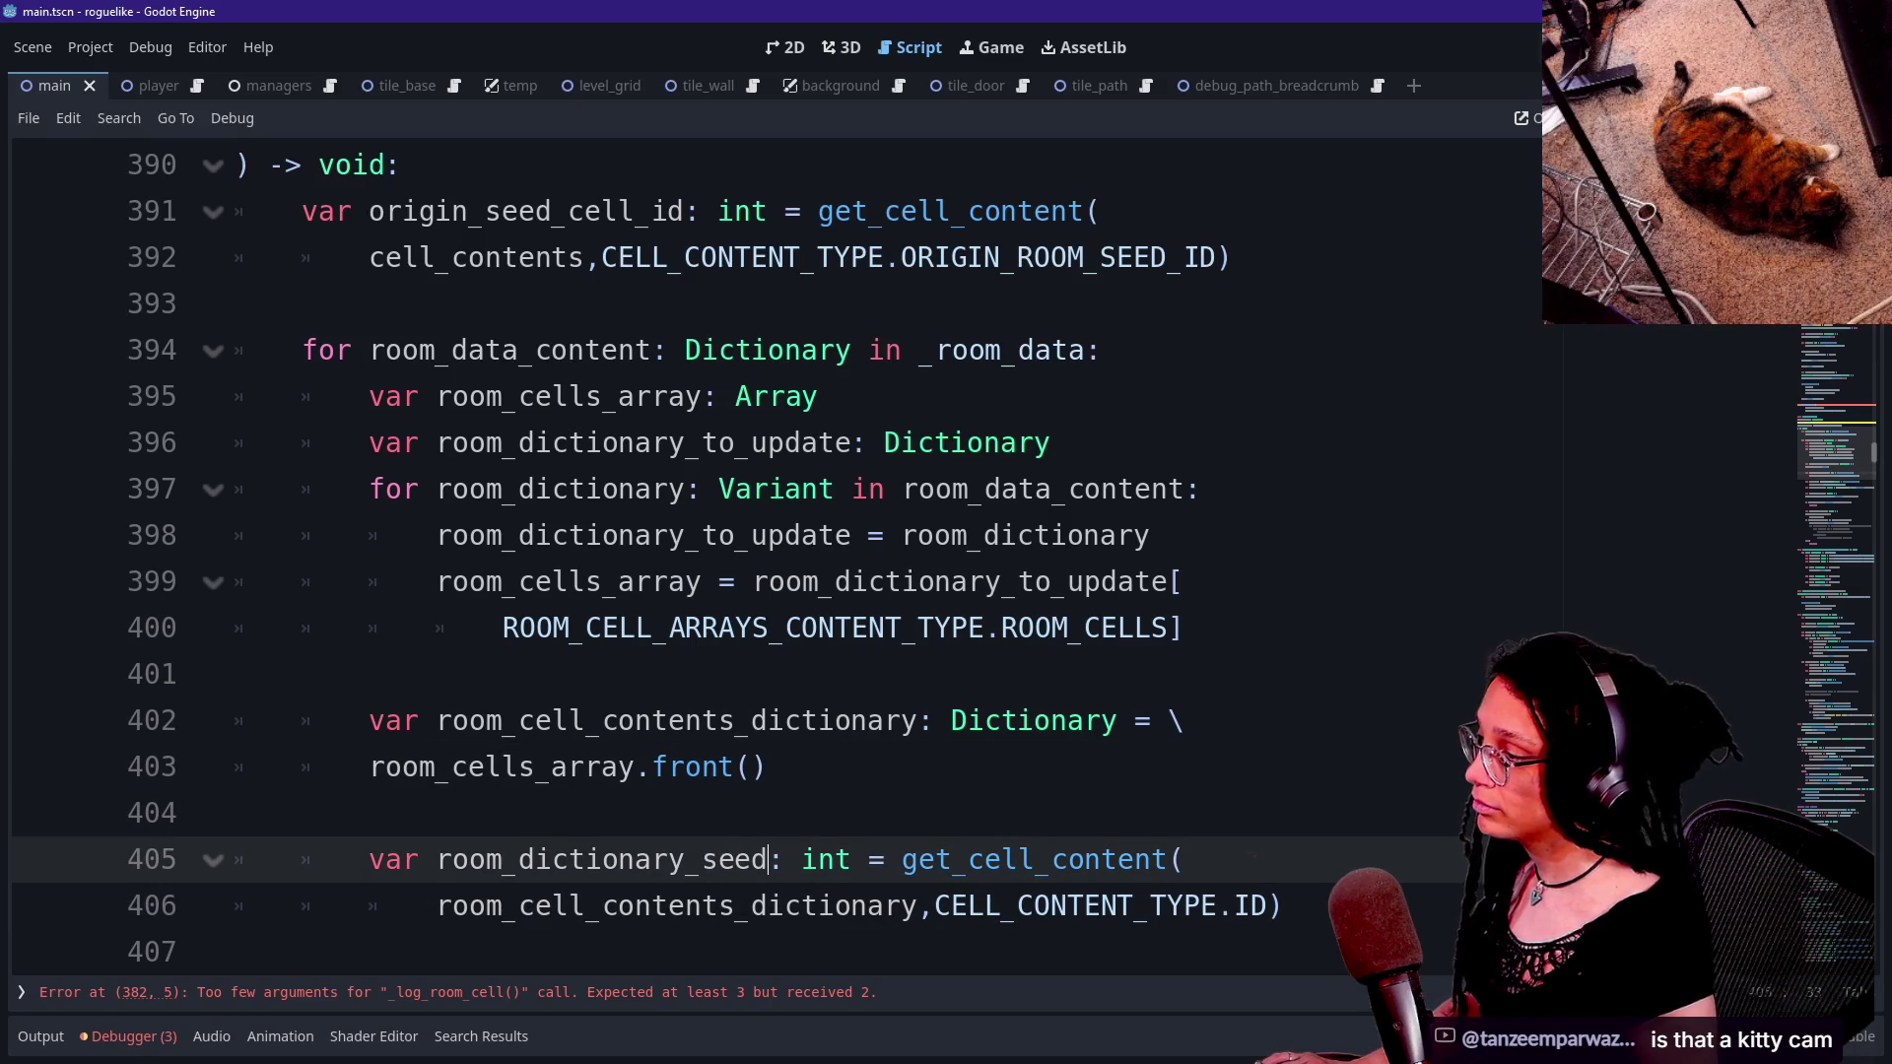
click(1149, 535)
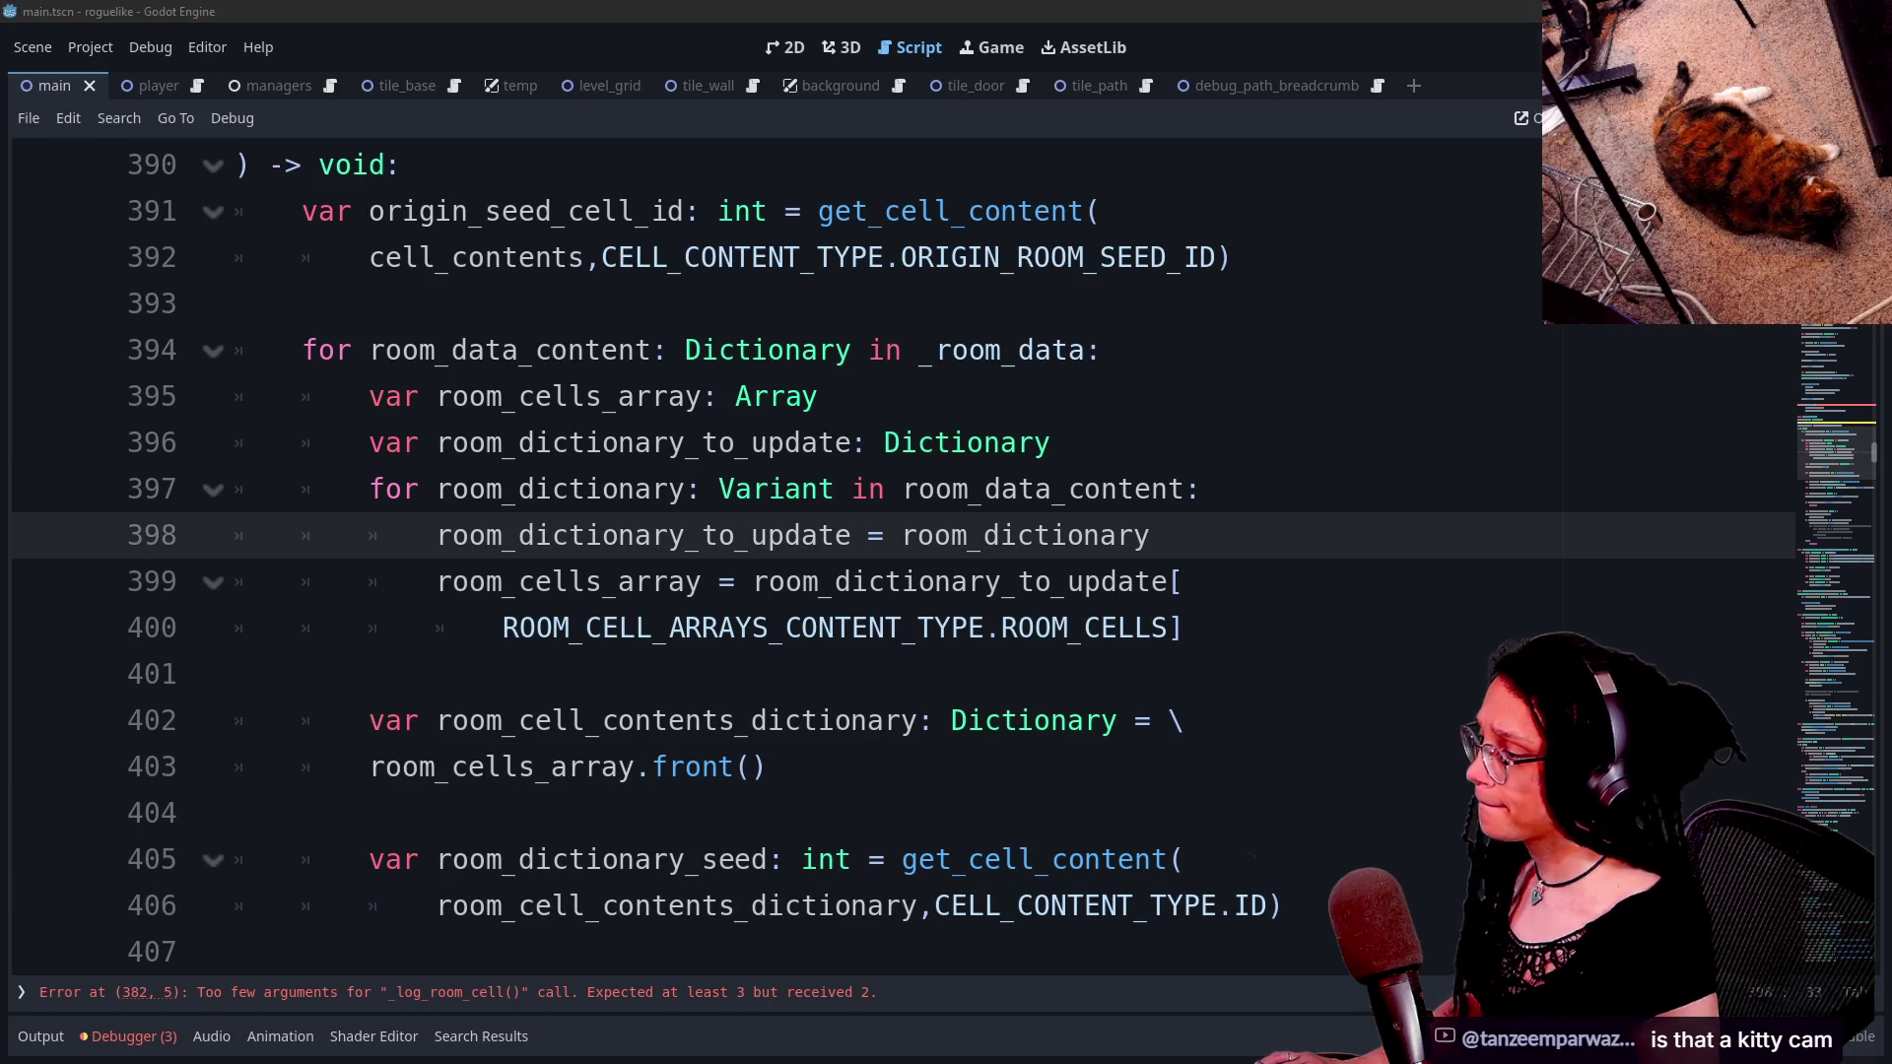
drag(768, 535, 819, 581)
key(Up)
key(Up)
key(Up)
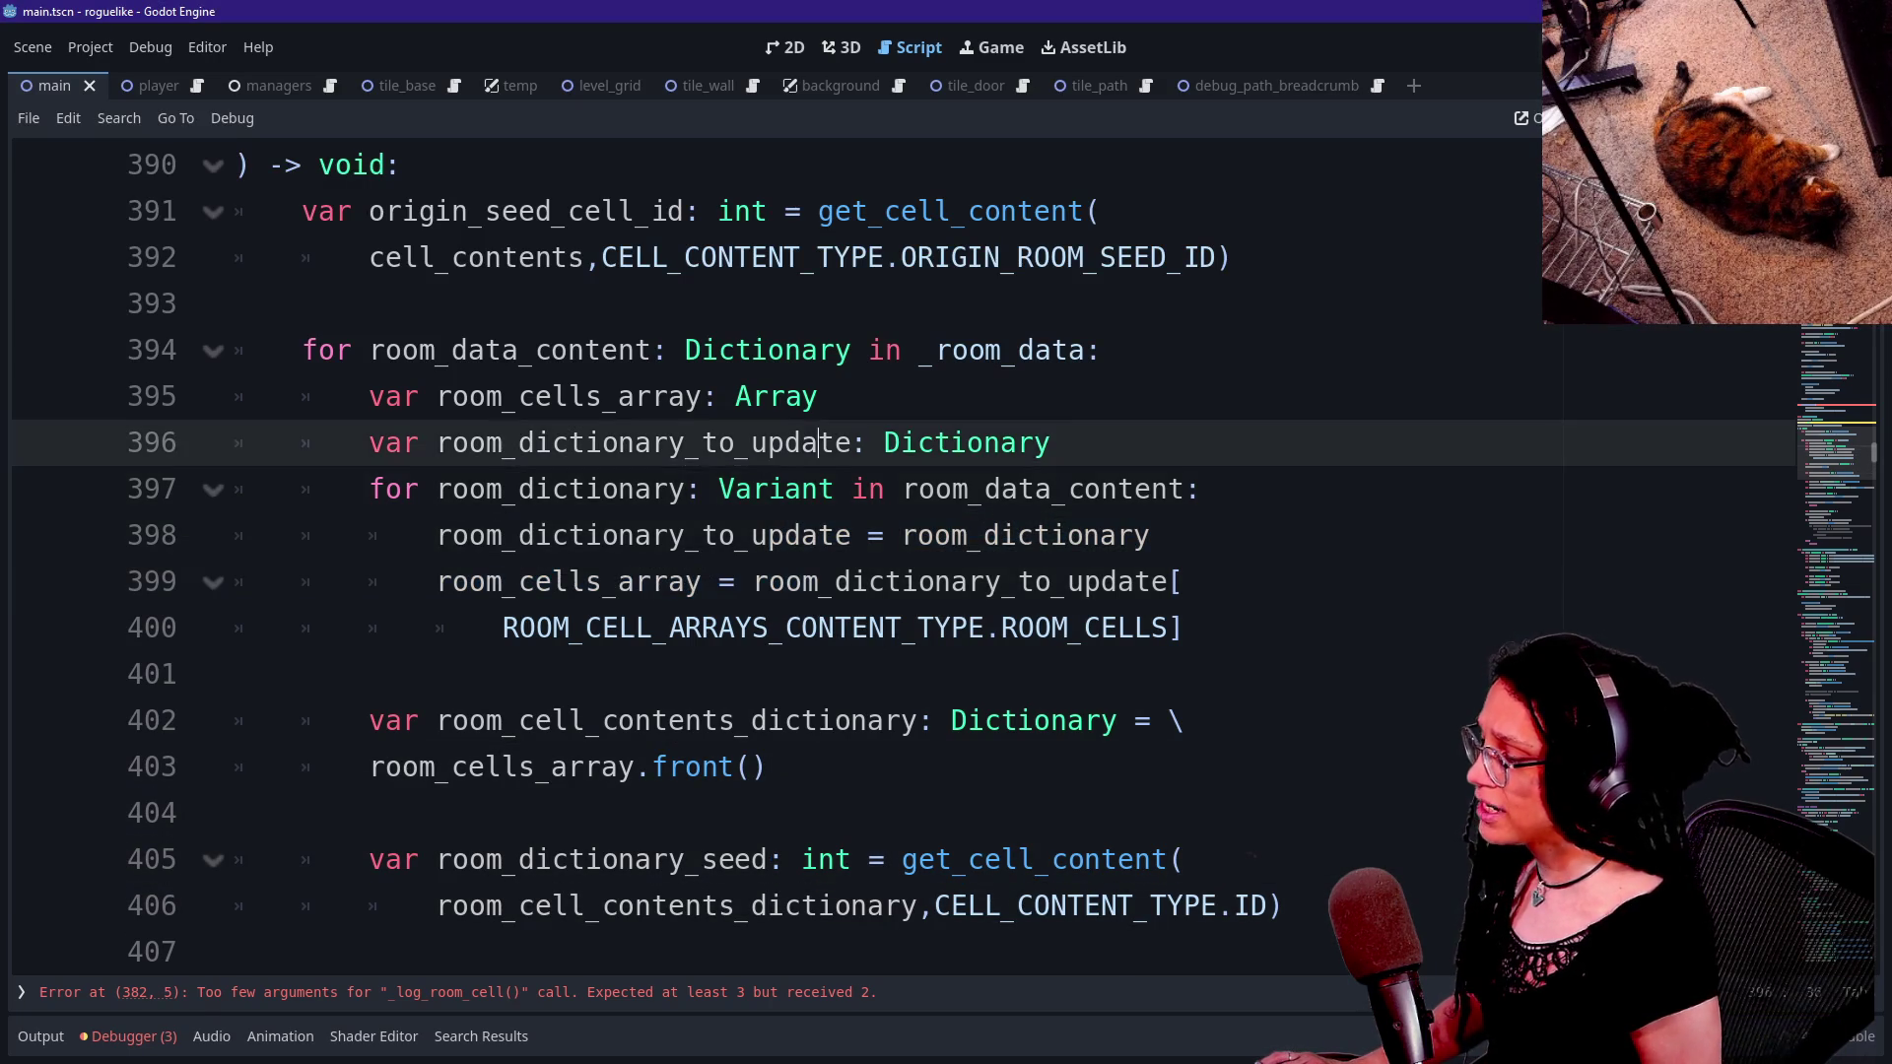
key(Up)
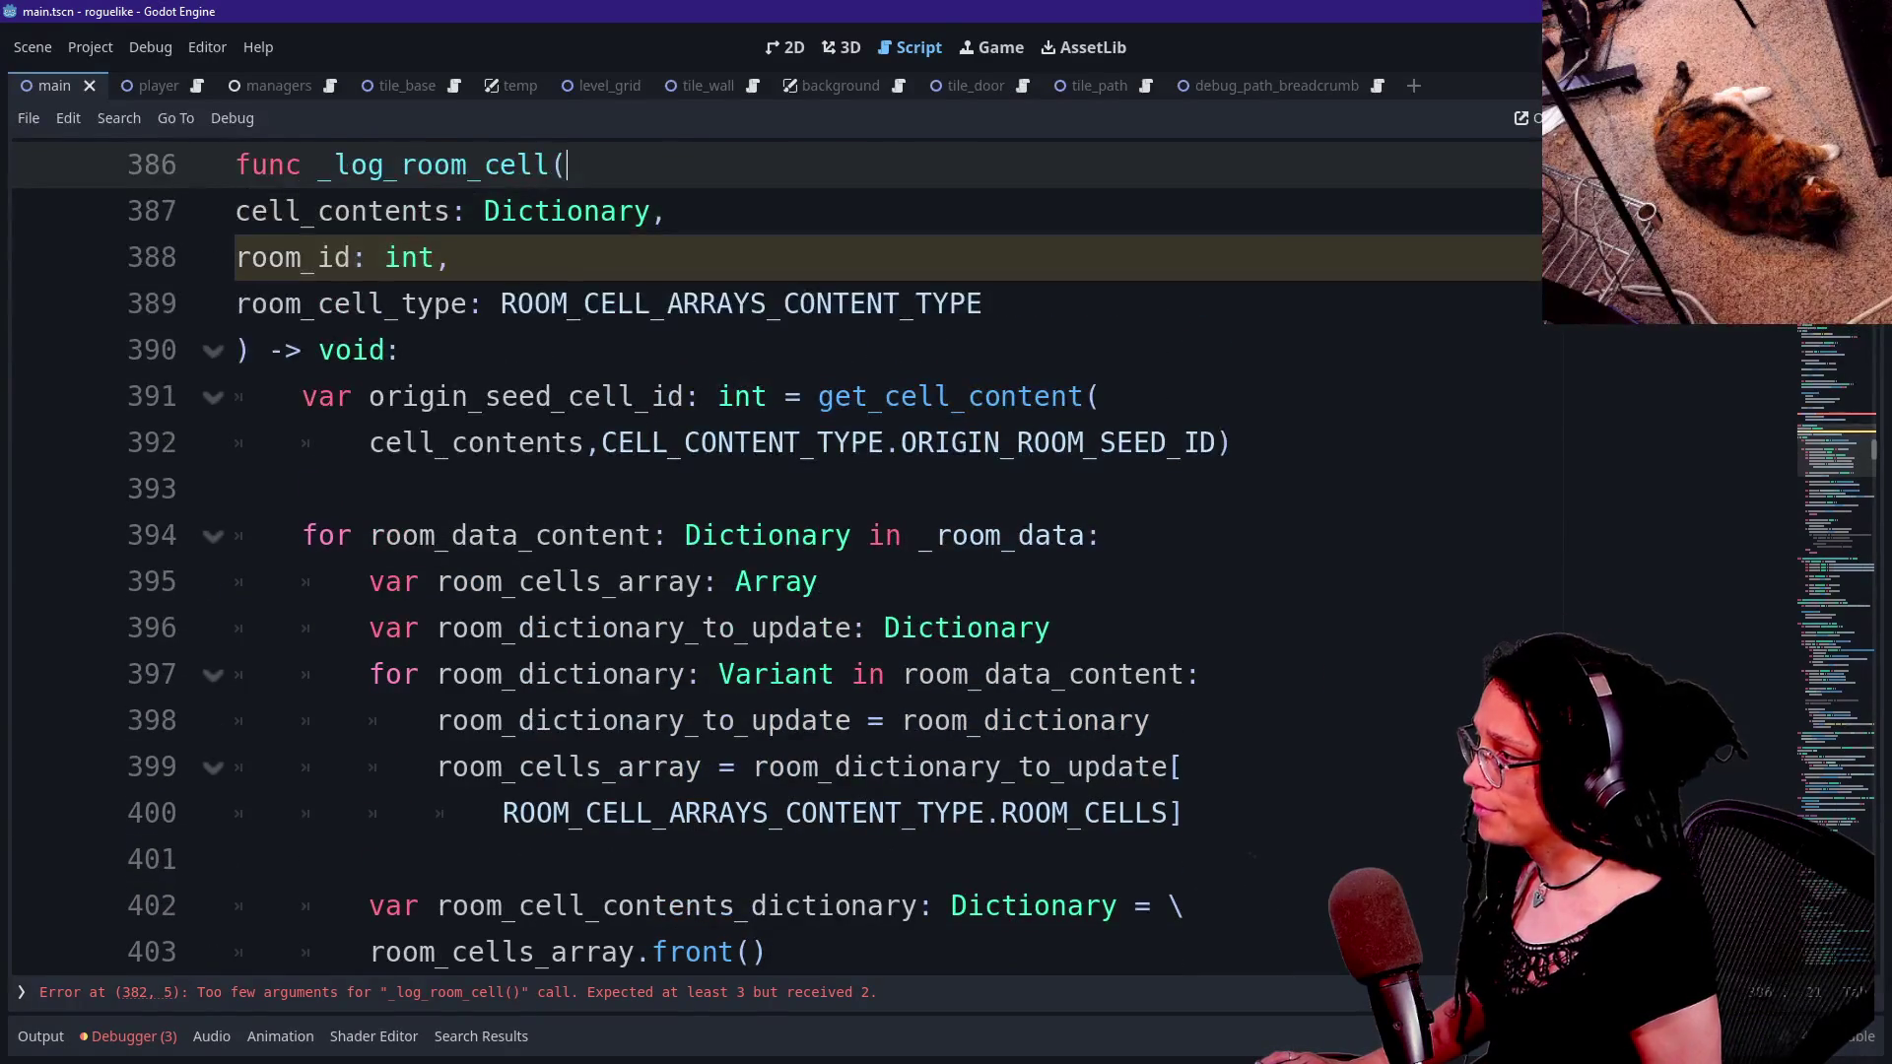
click(334, 211)
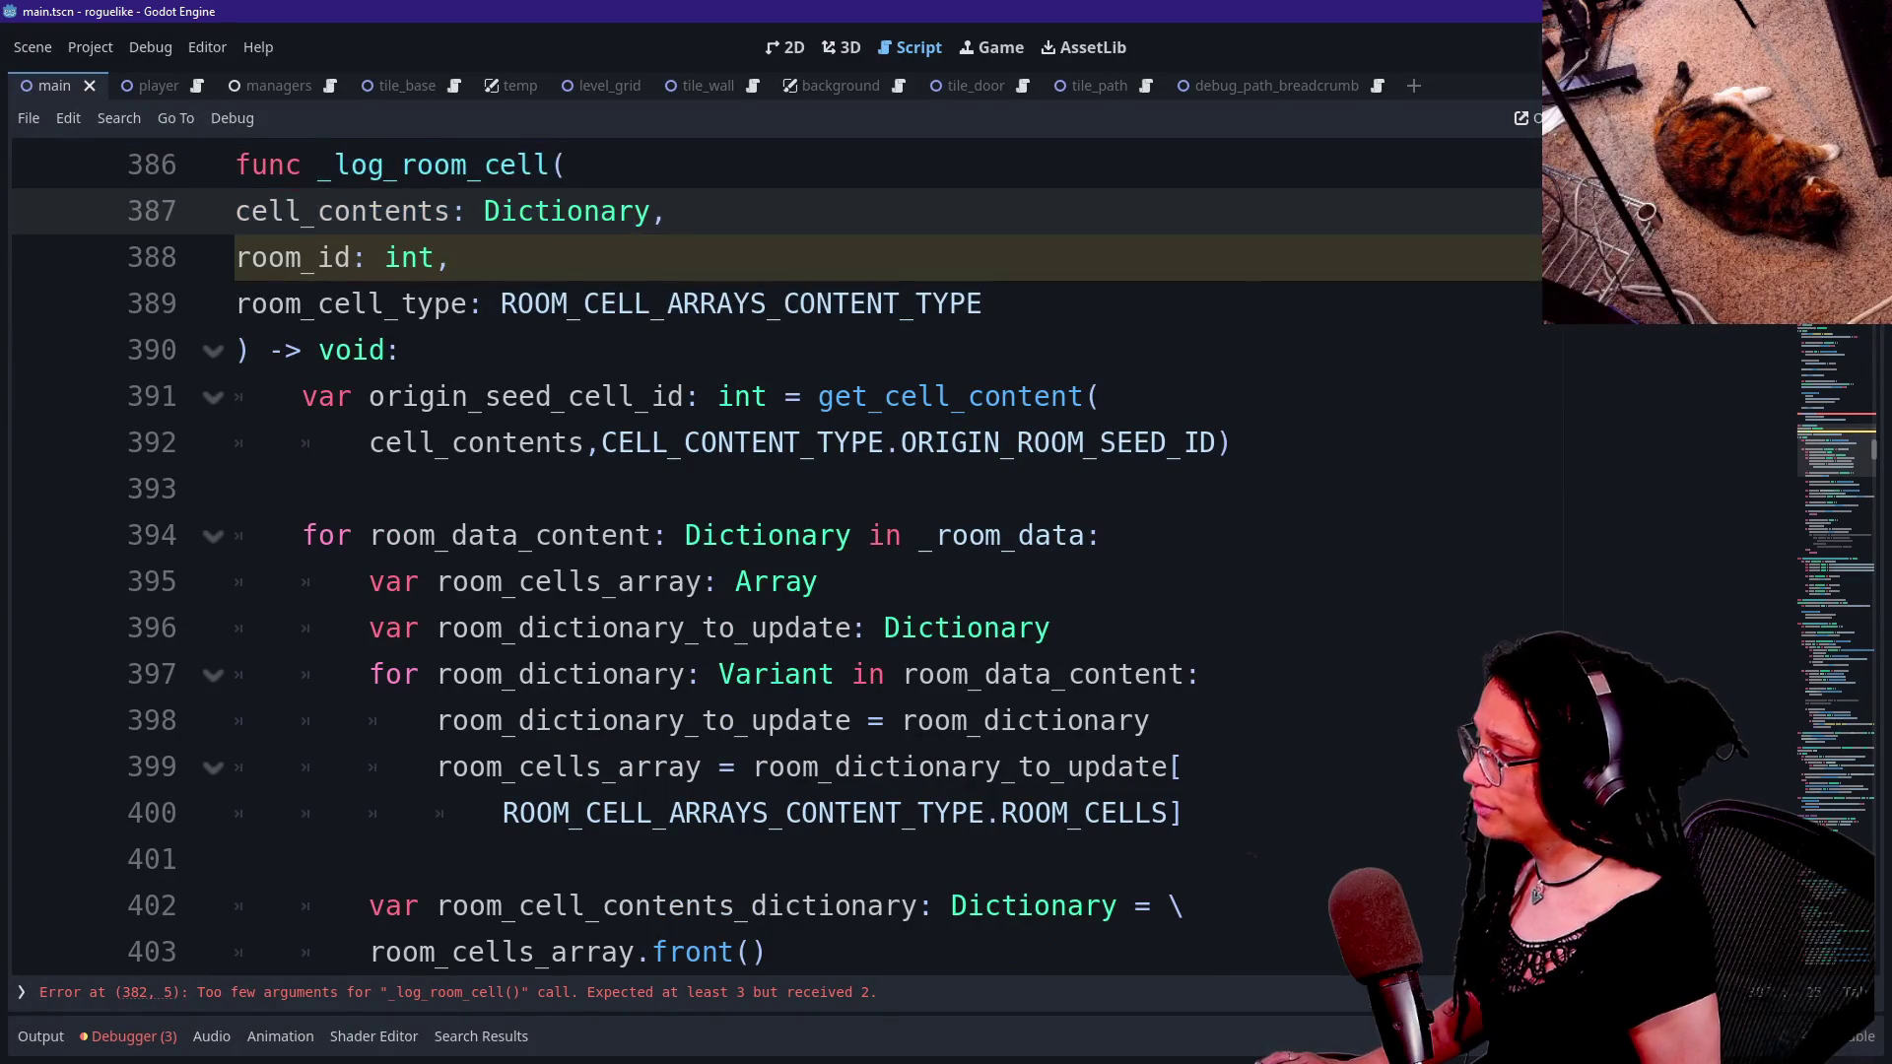
- Move the room_dictionary_to_update declaration above room_cells_array with Alt+Up
click(701, 582)
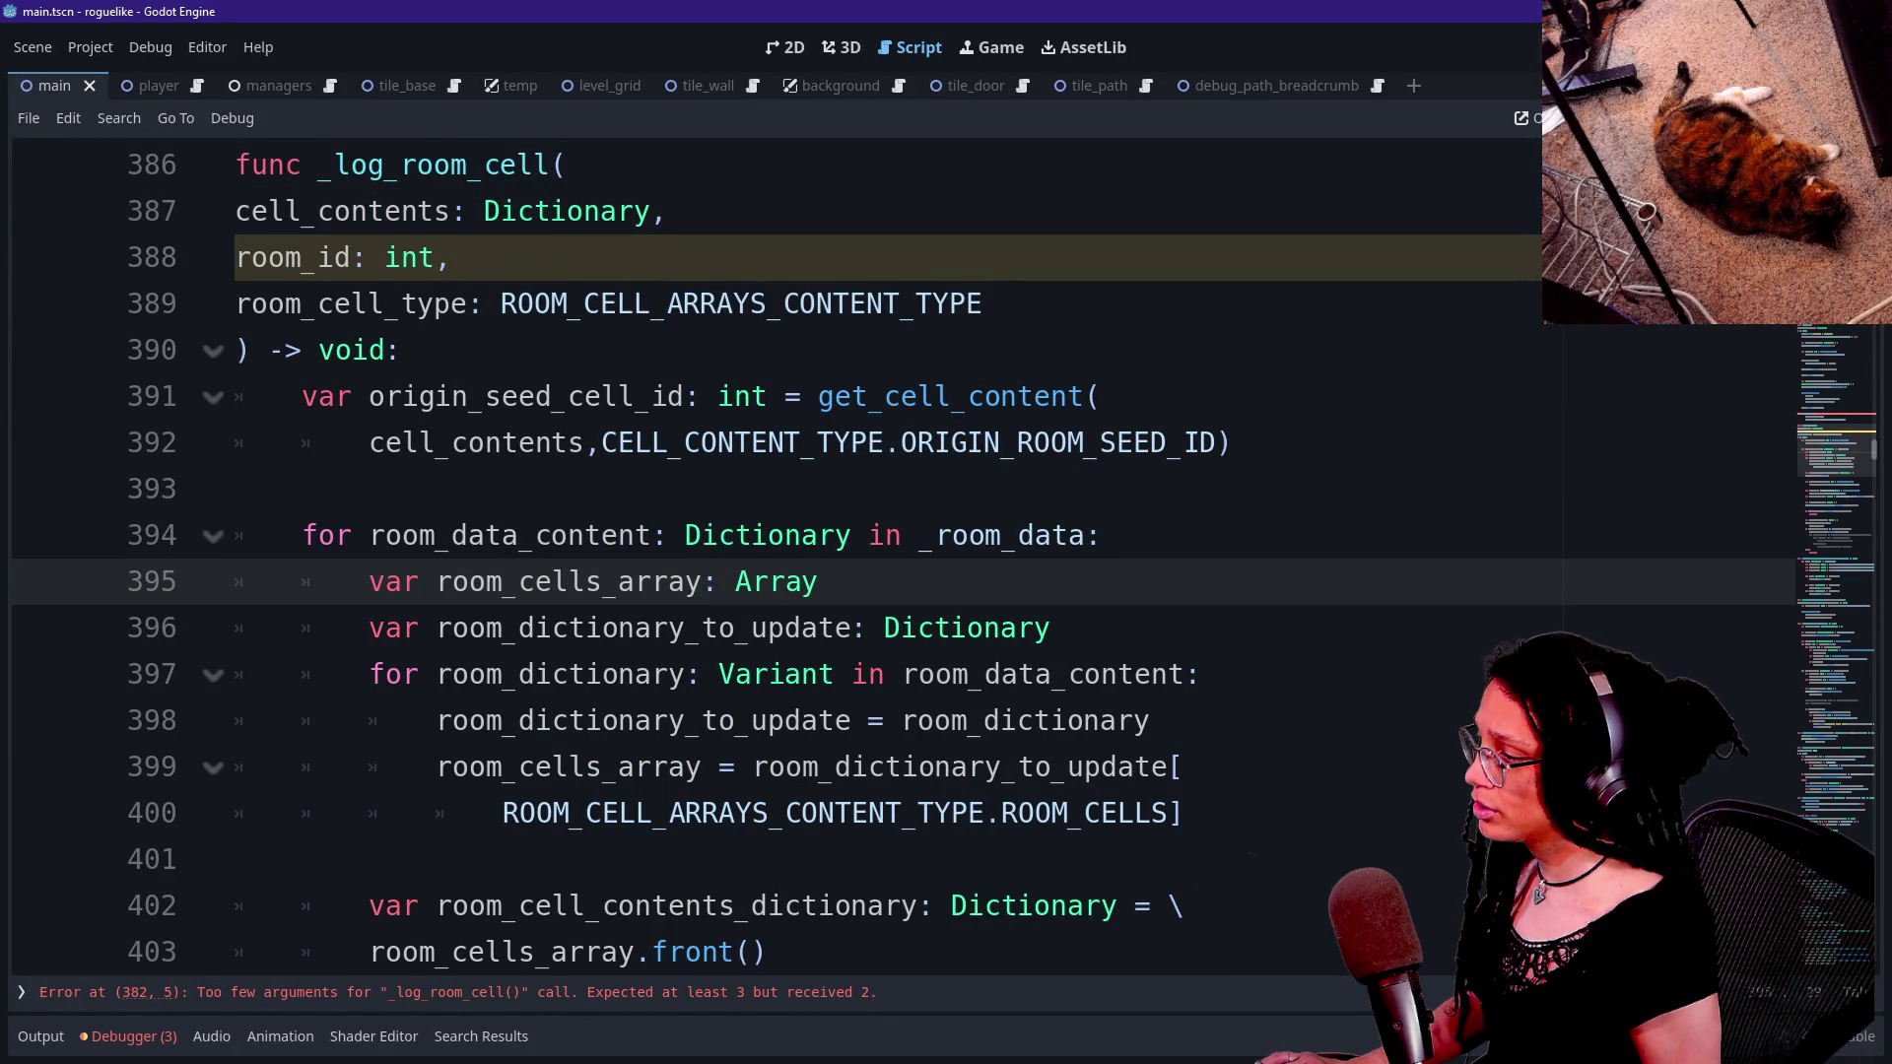
click(370, 535)
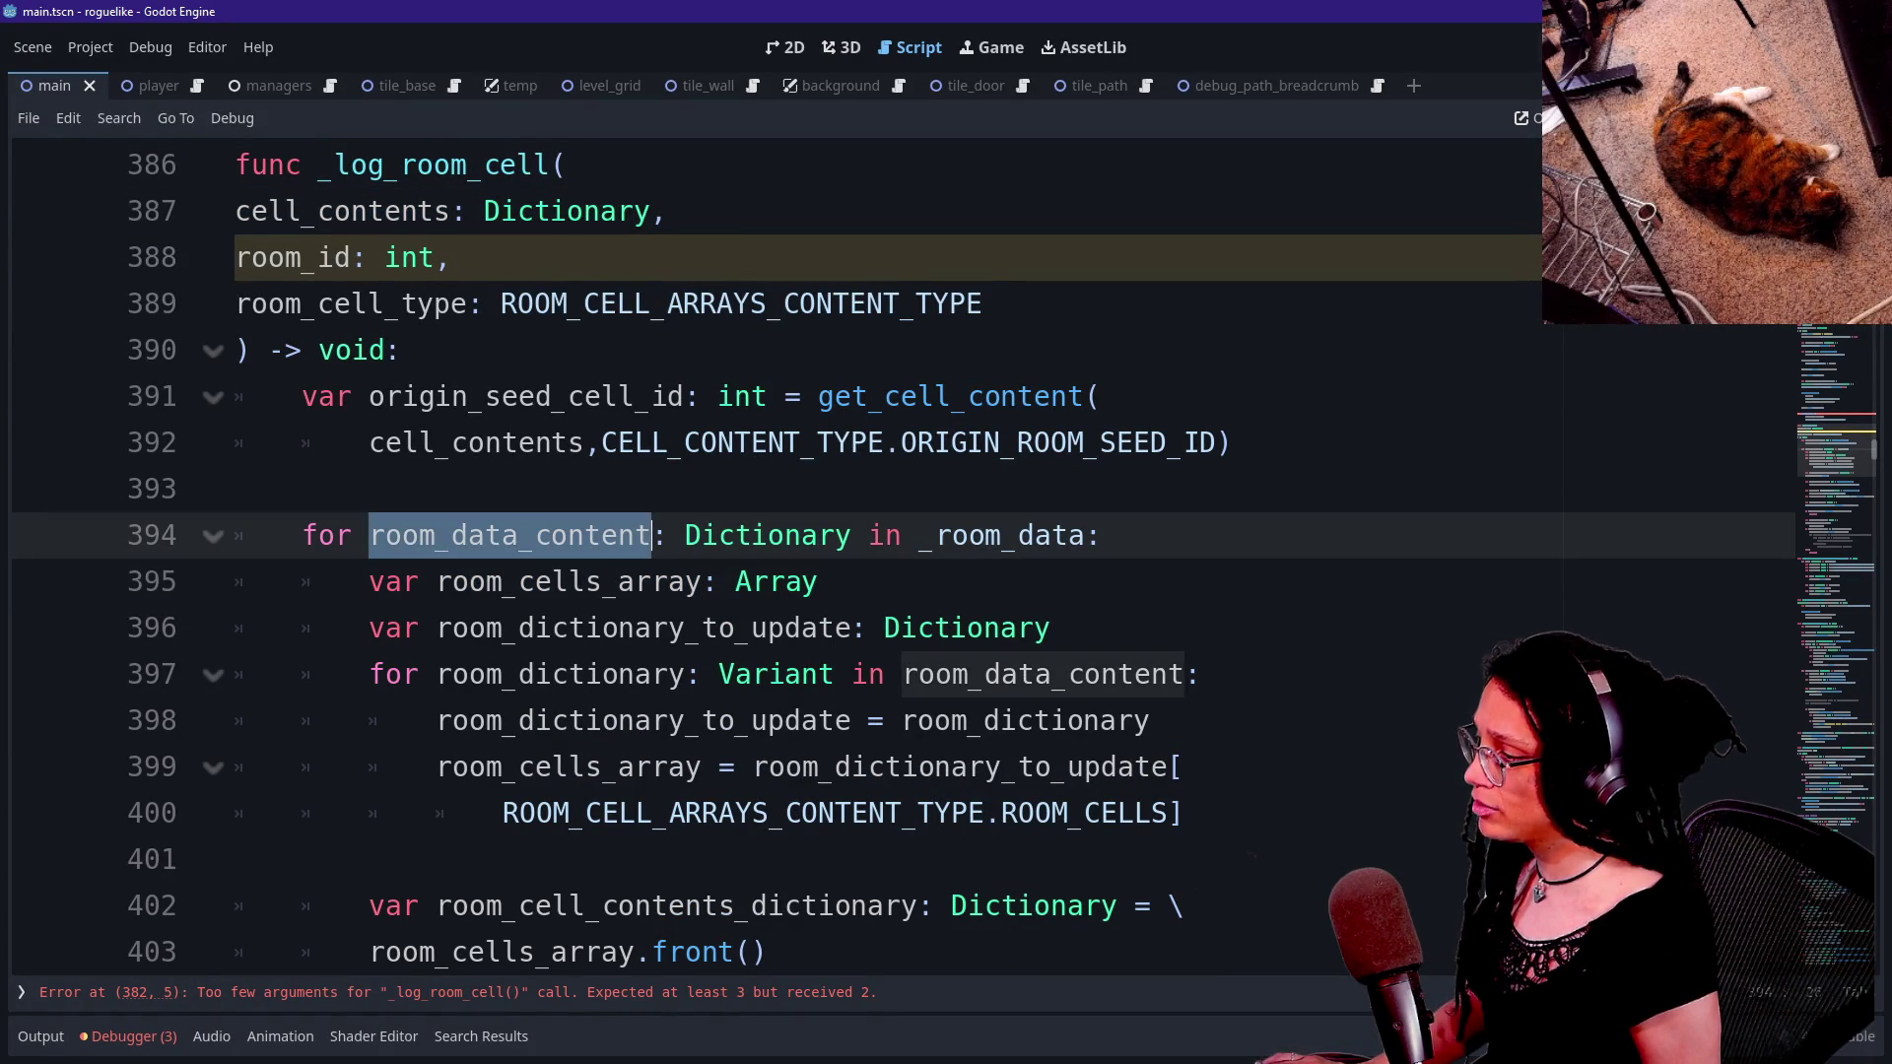
double_click(995, 535)
click(1101, 535)
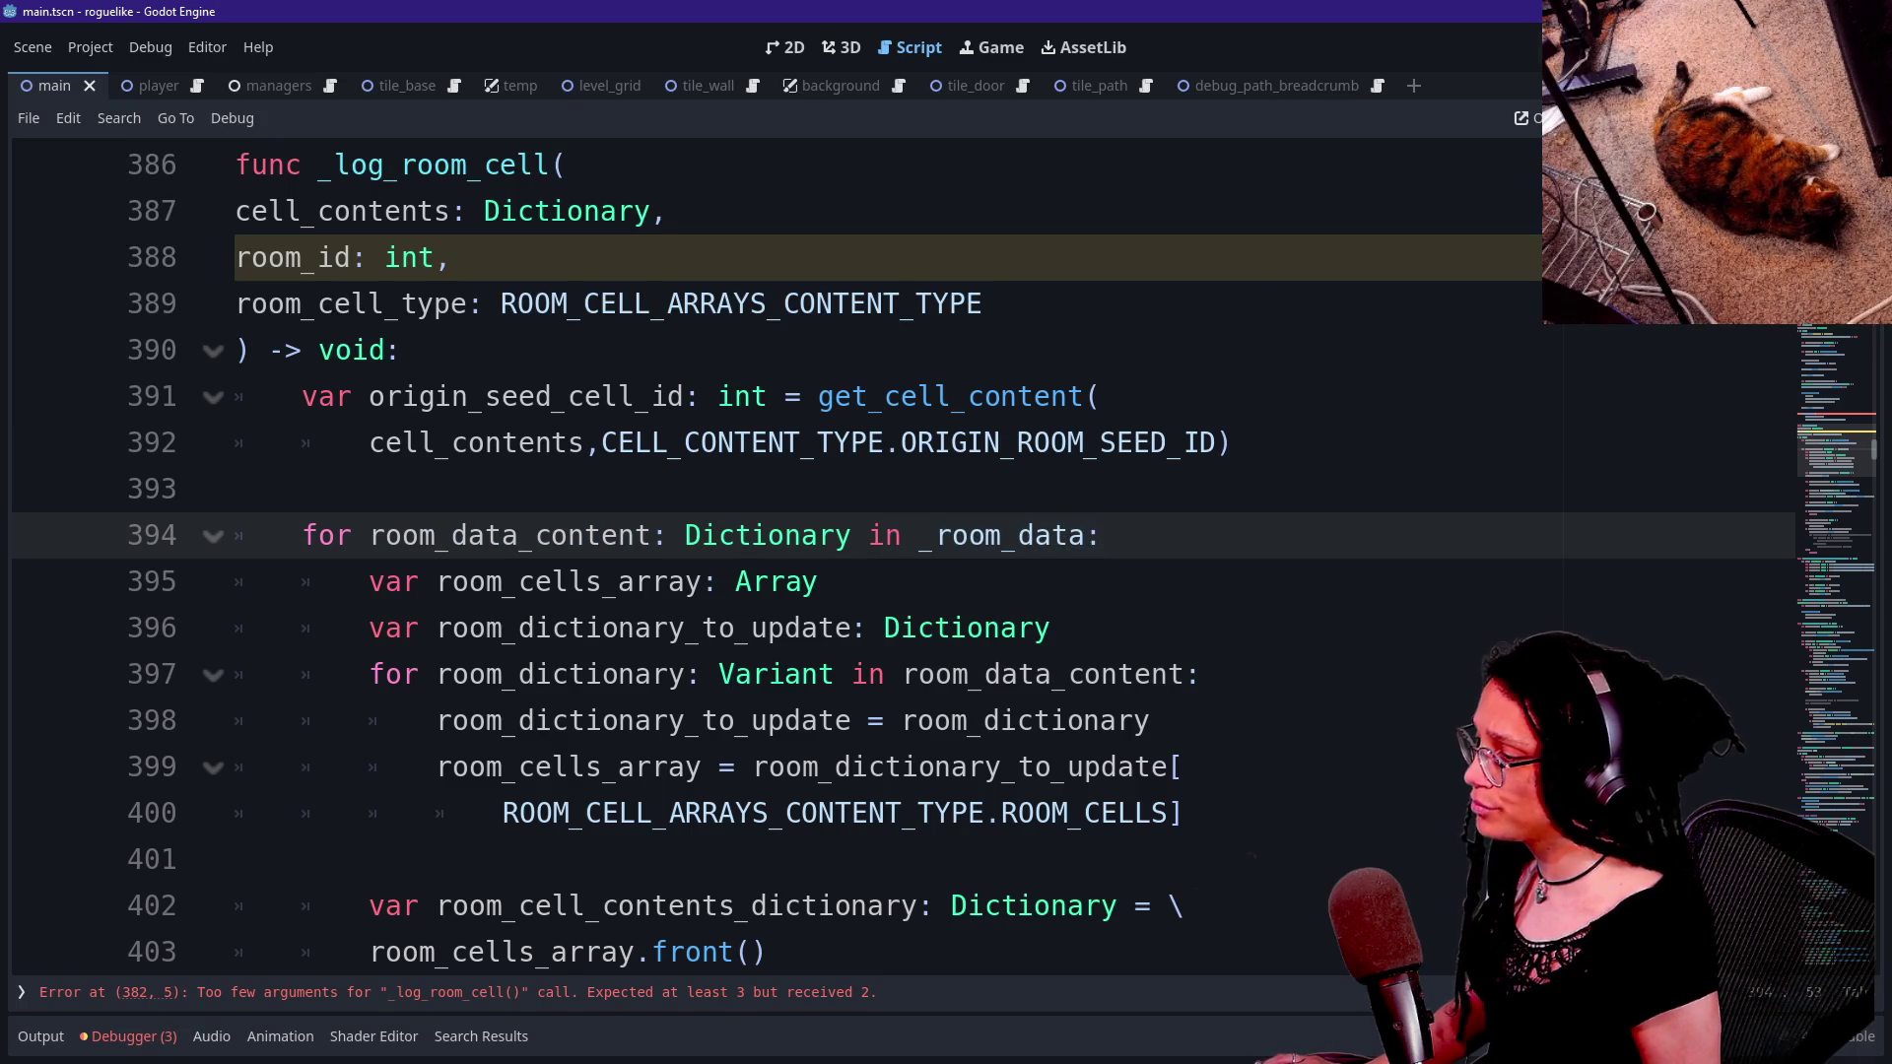
click(819, 581)
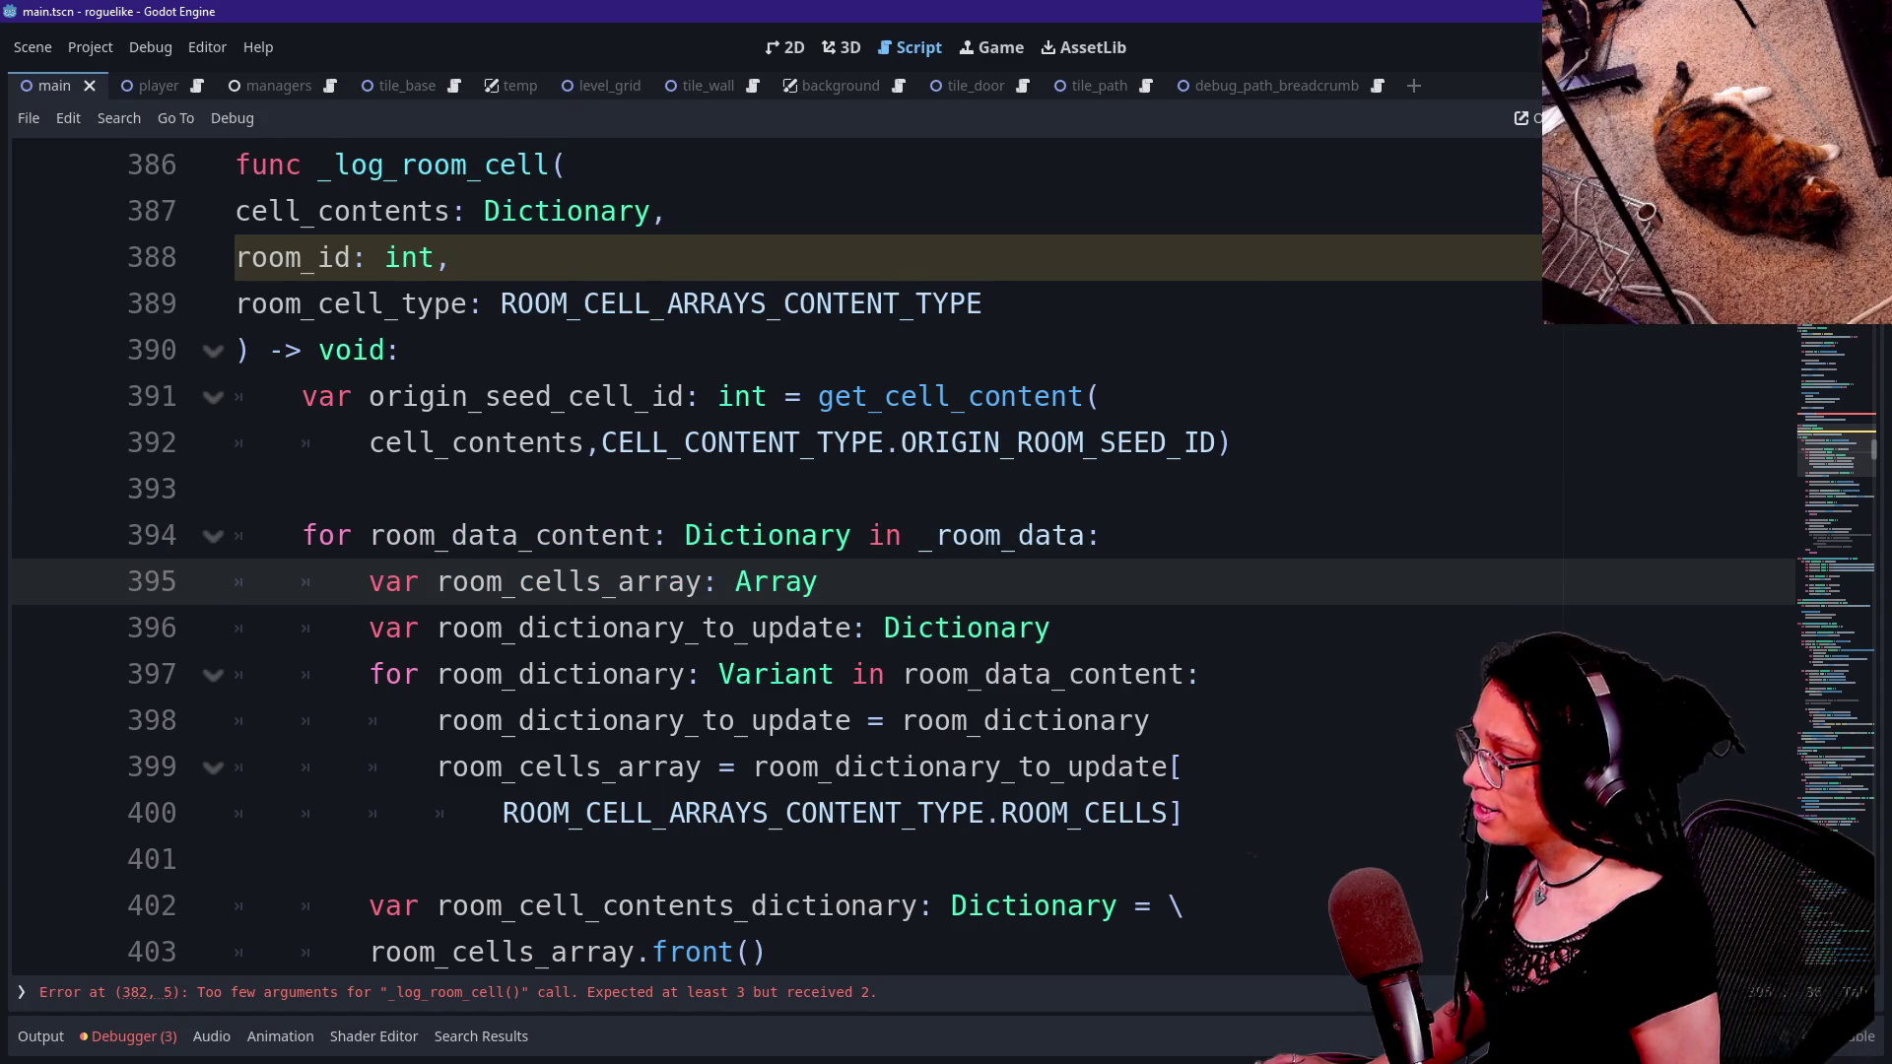
click(1051, 628)
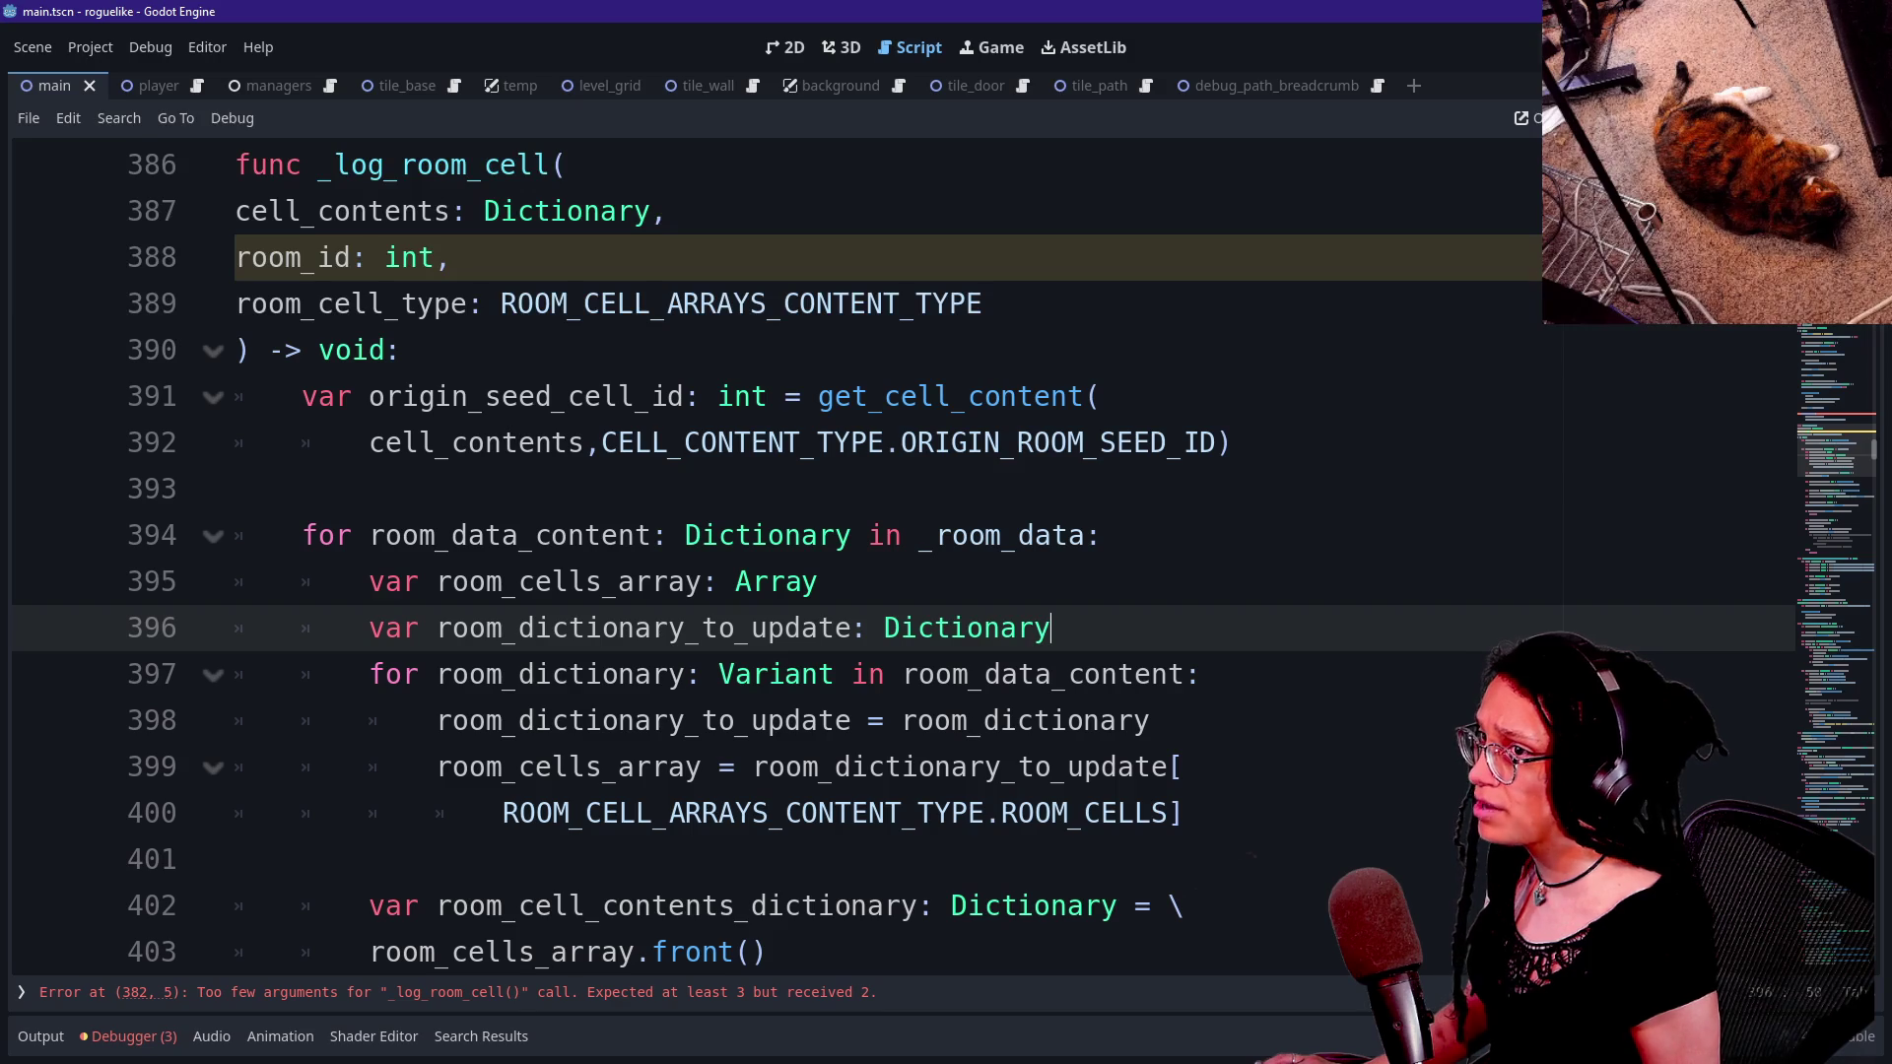
click(295, 489)
click(296, 535)
click(236, 720)
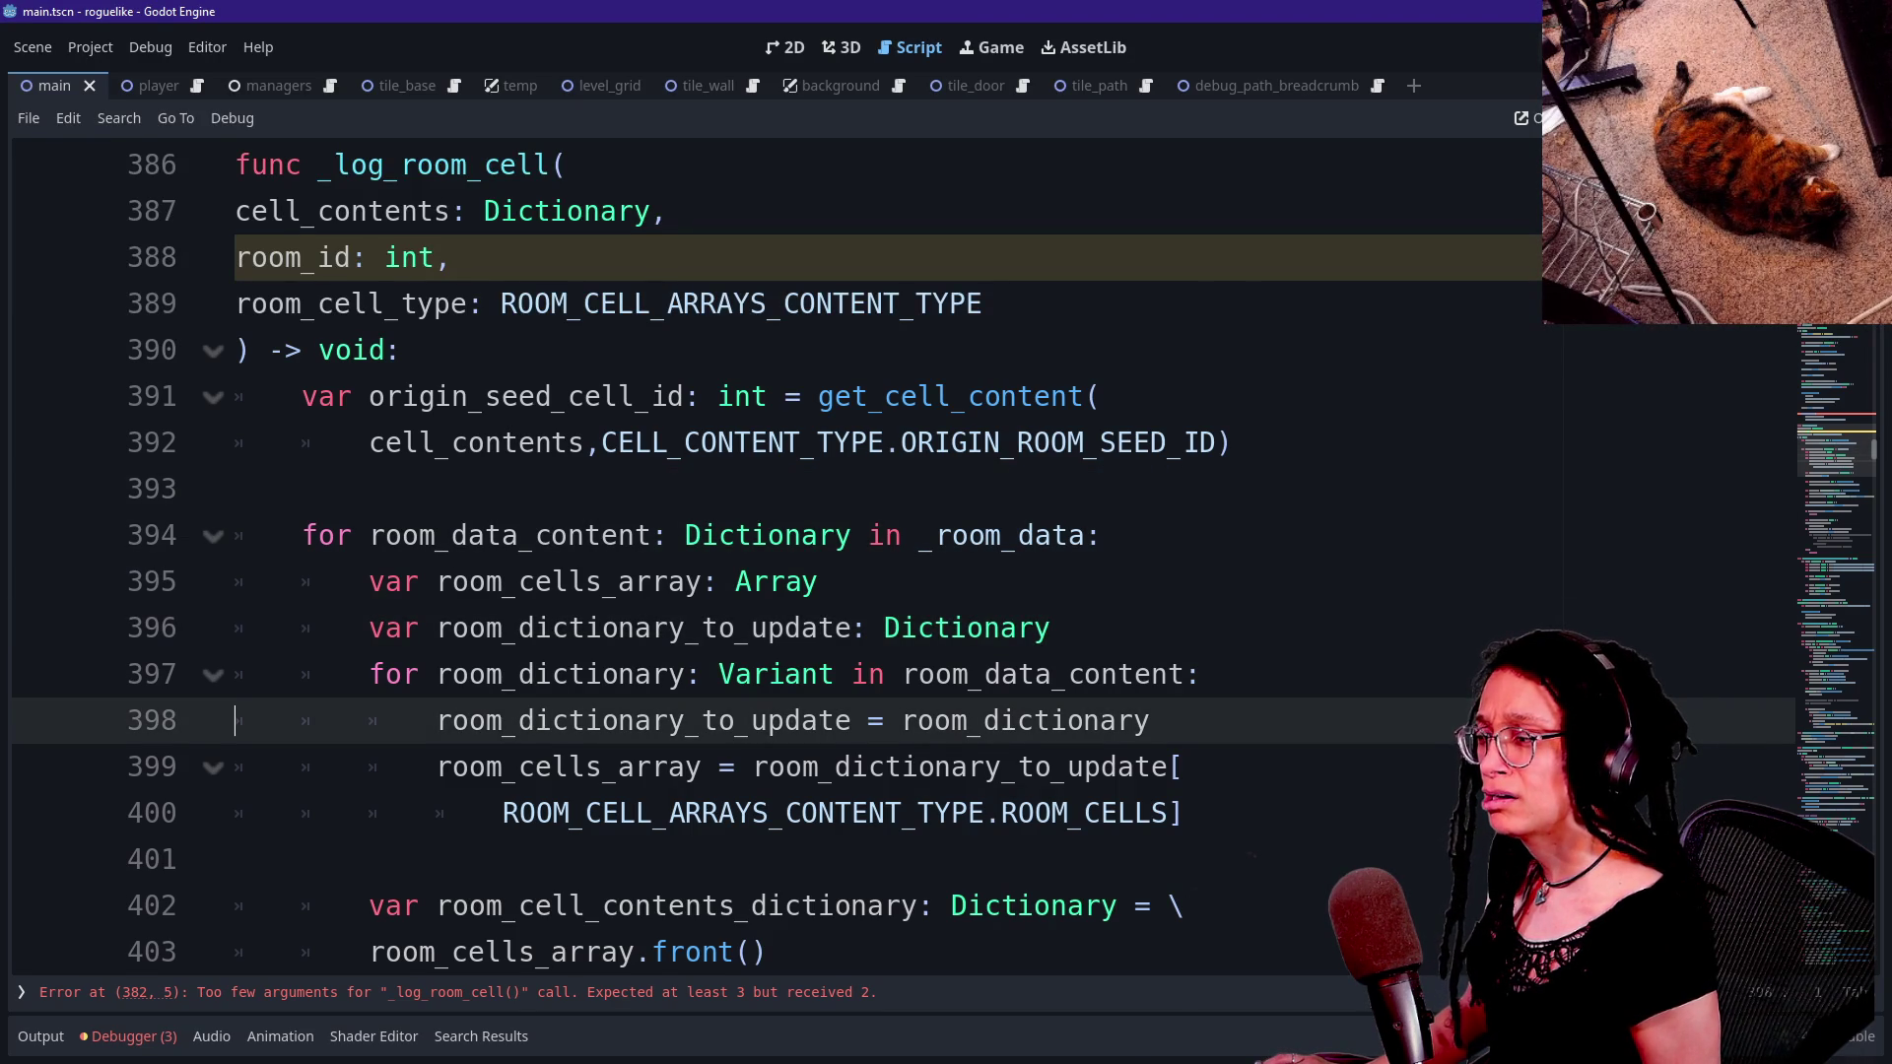
drag(818, 581, 1051, 628)
key(alt+Up)
- Start a new line below the room_cells_array declaration
click(635, 674)
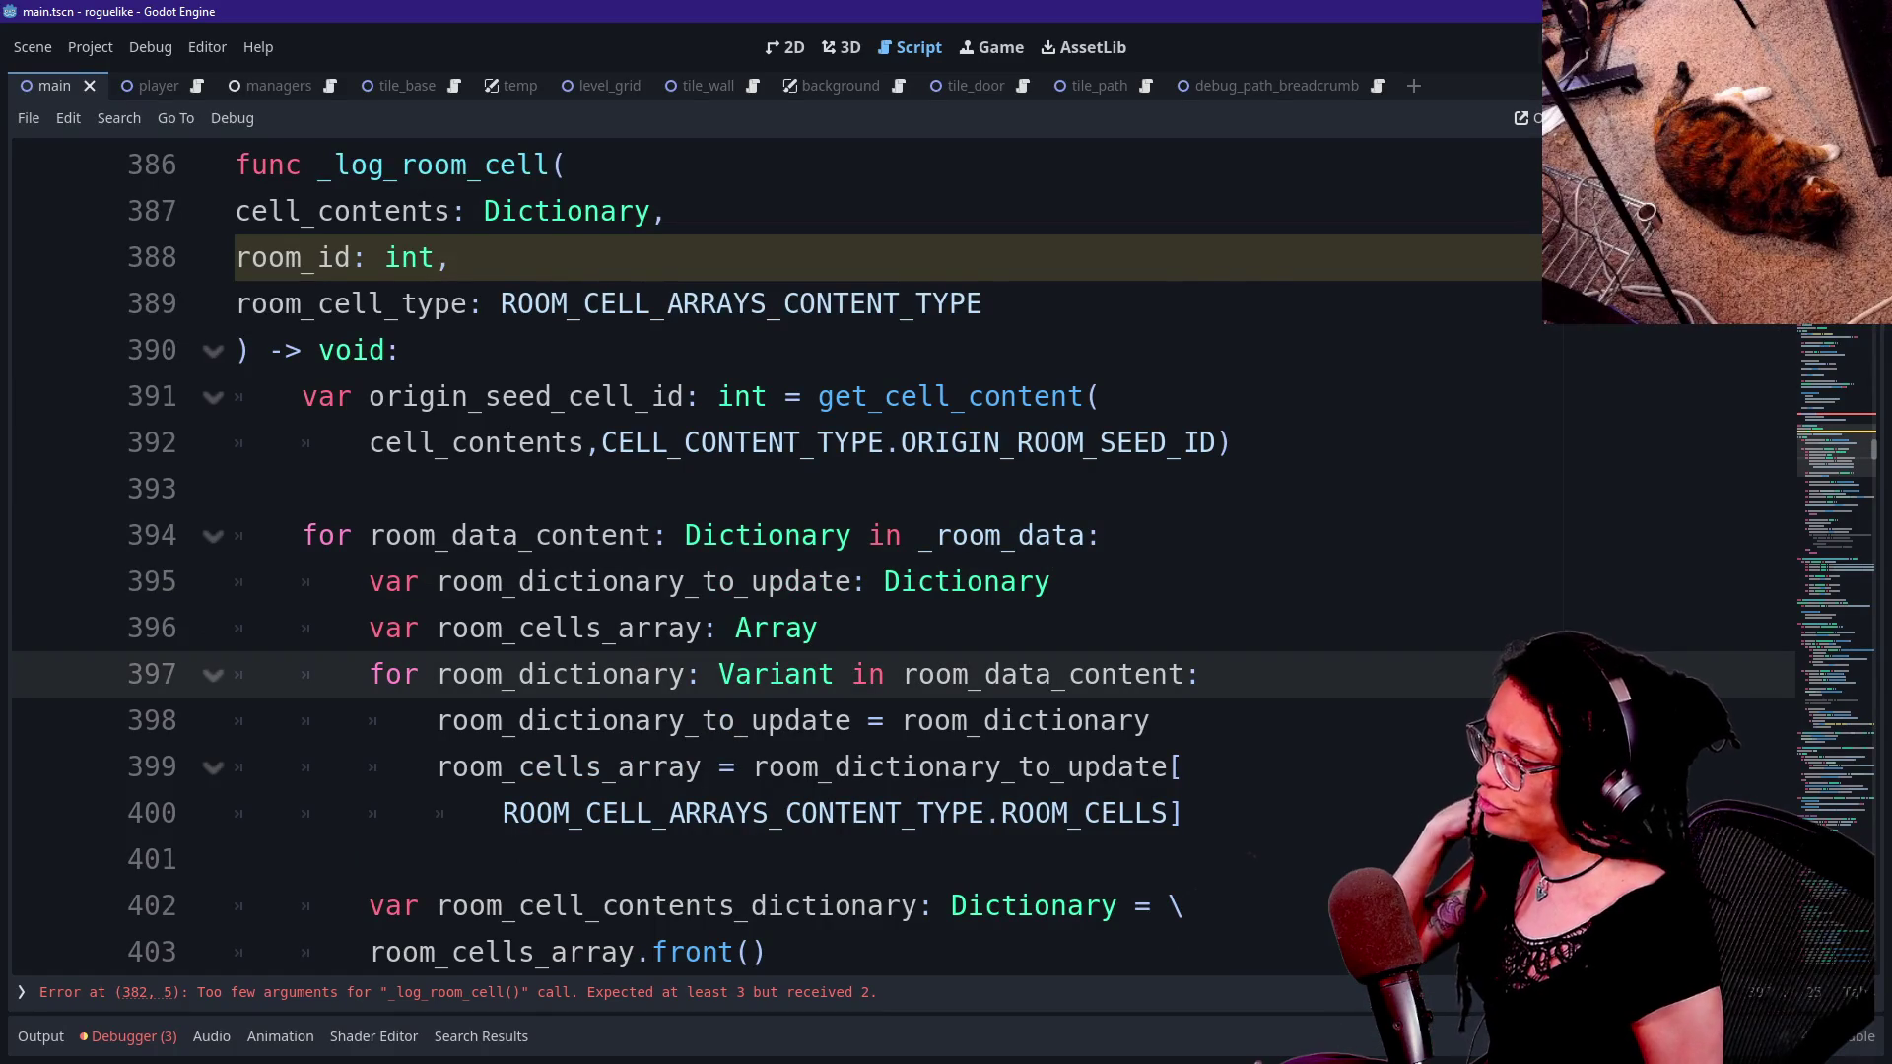
scroll(886, 551, down, 1)
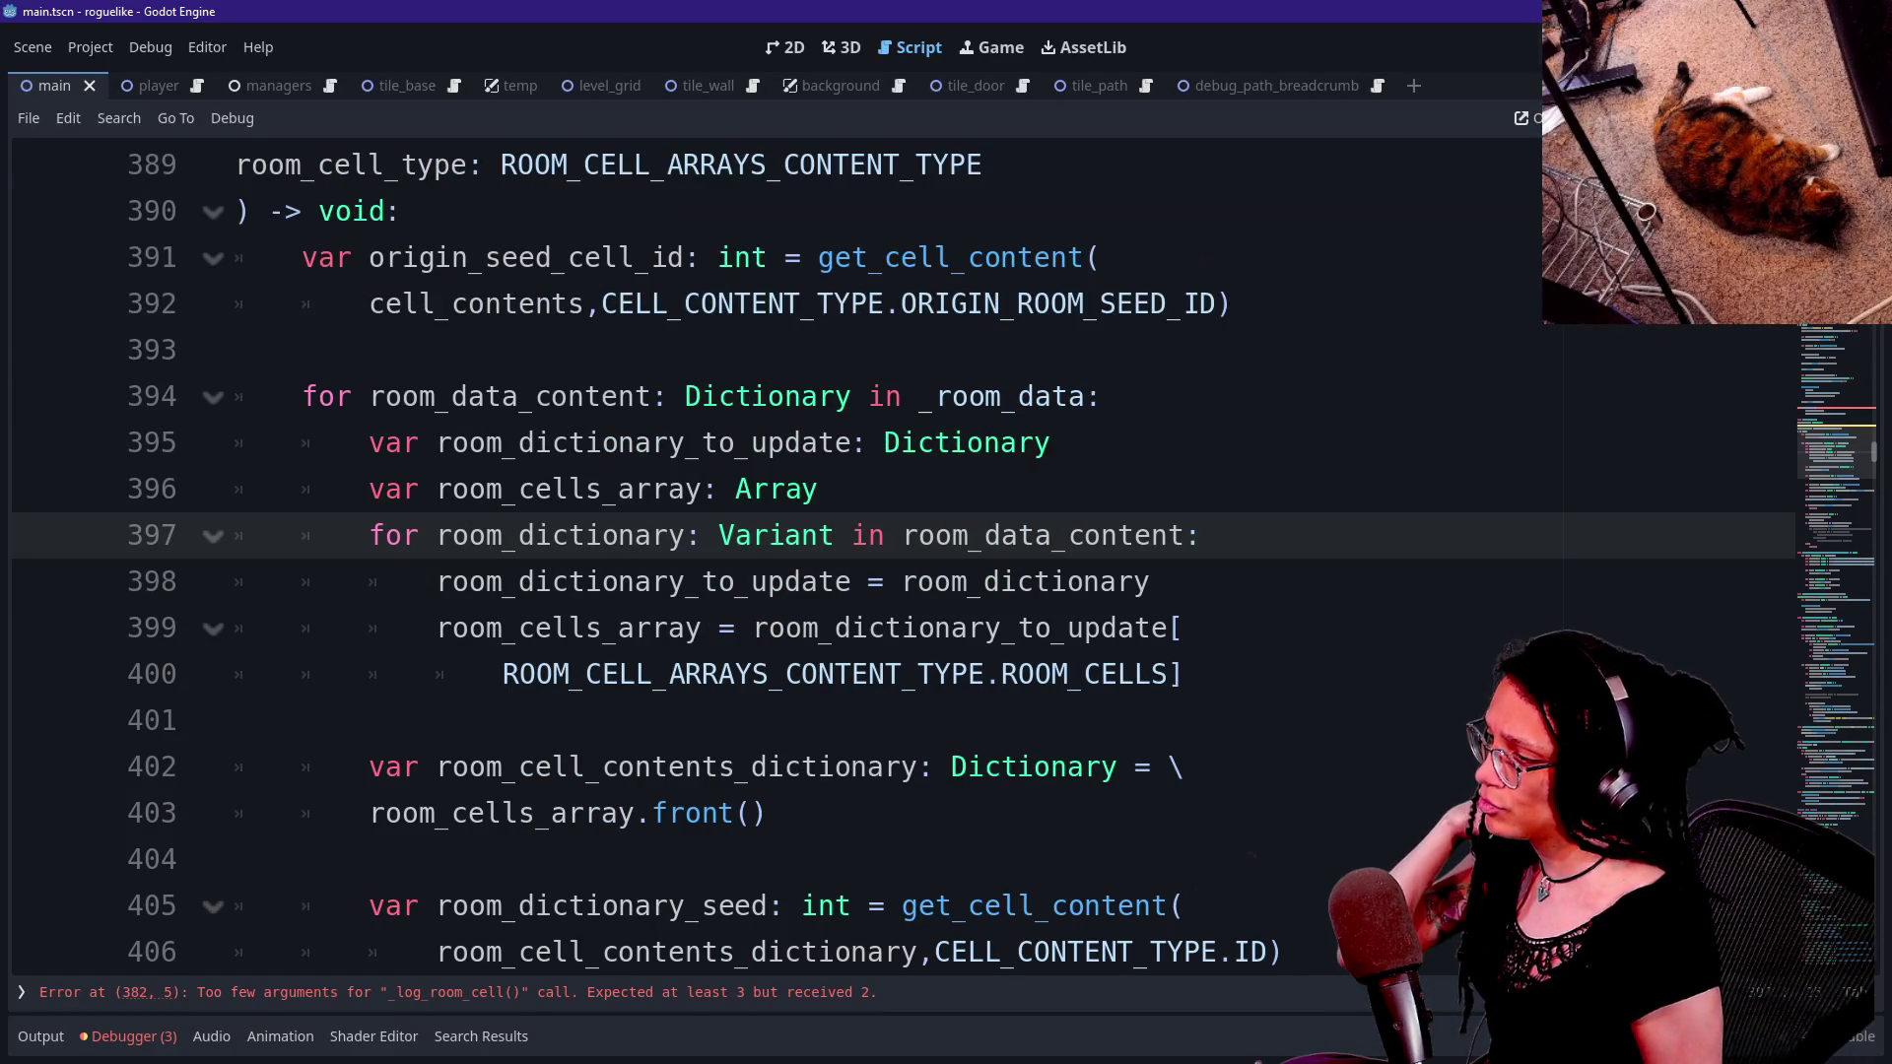
mouse_move(985, 396)
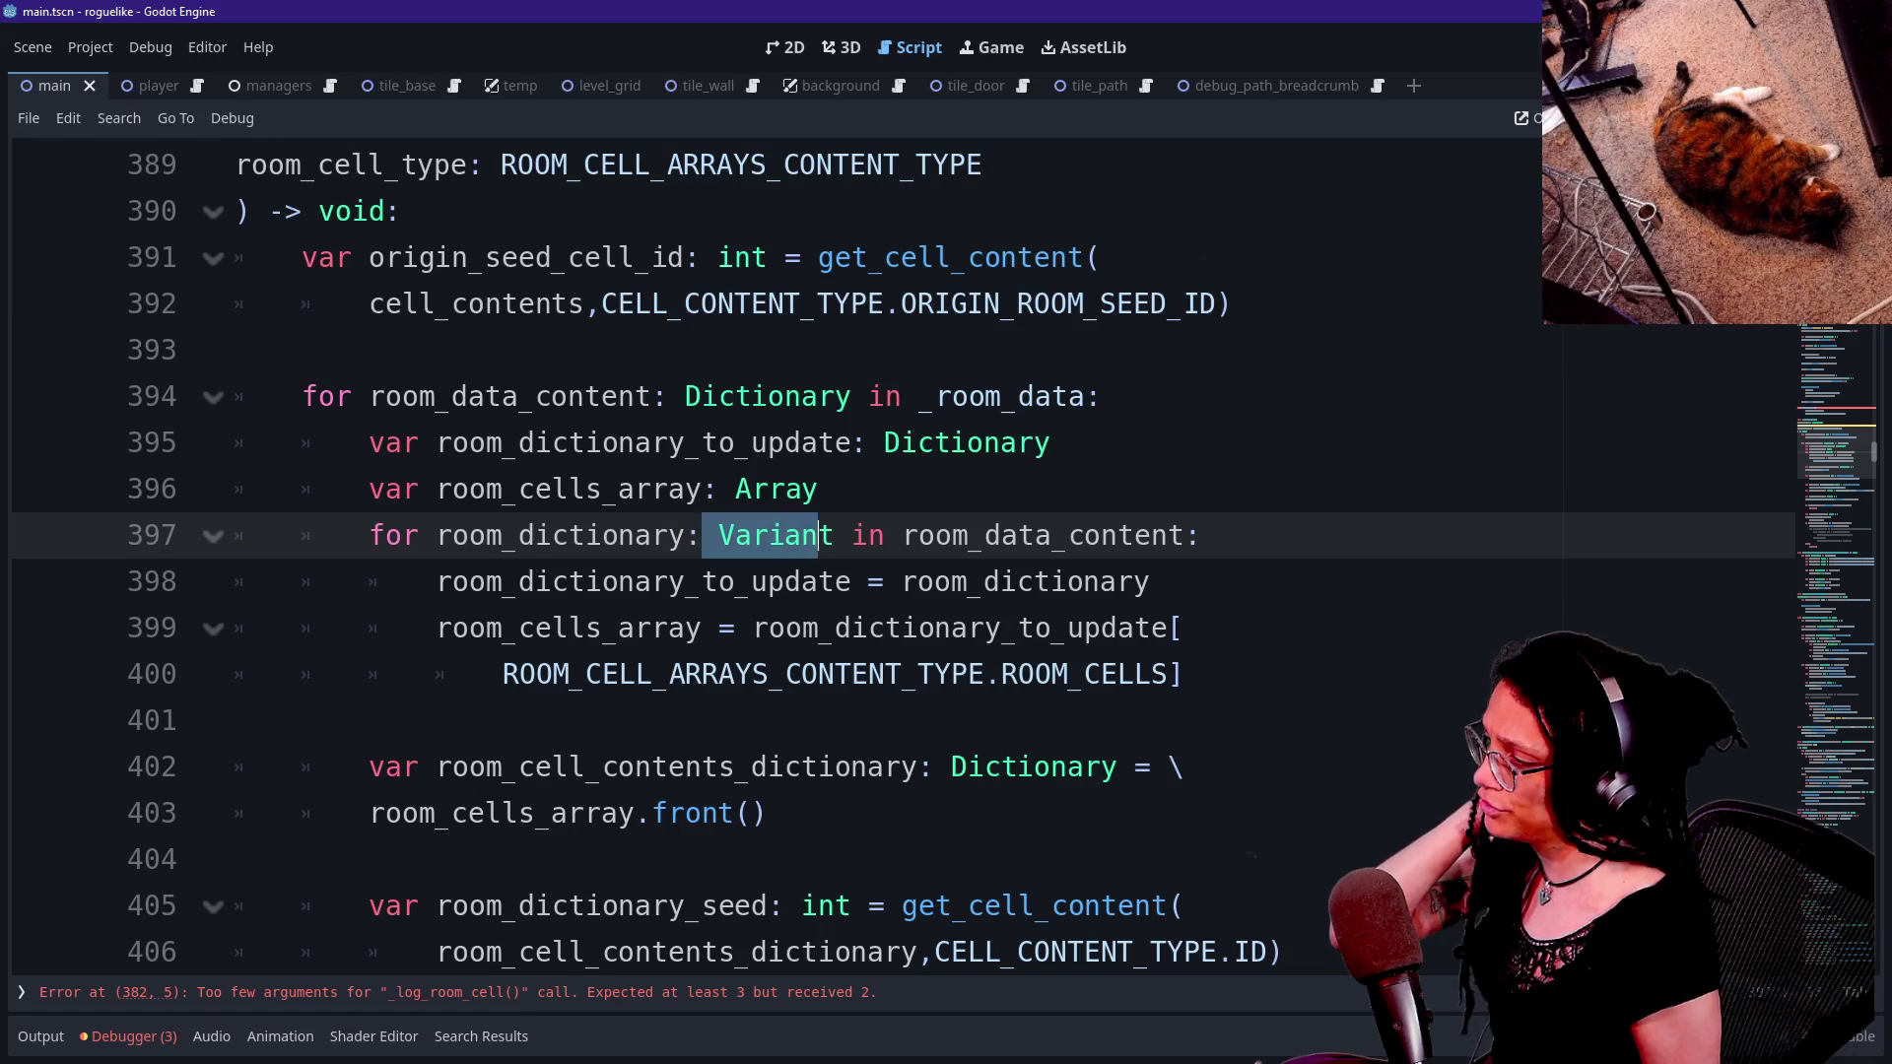
click(819, 489)
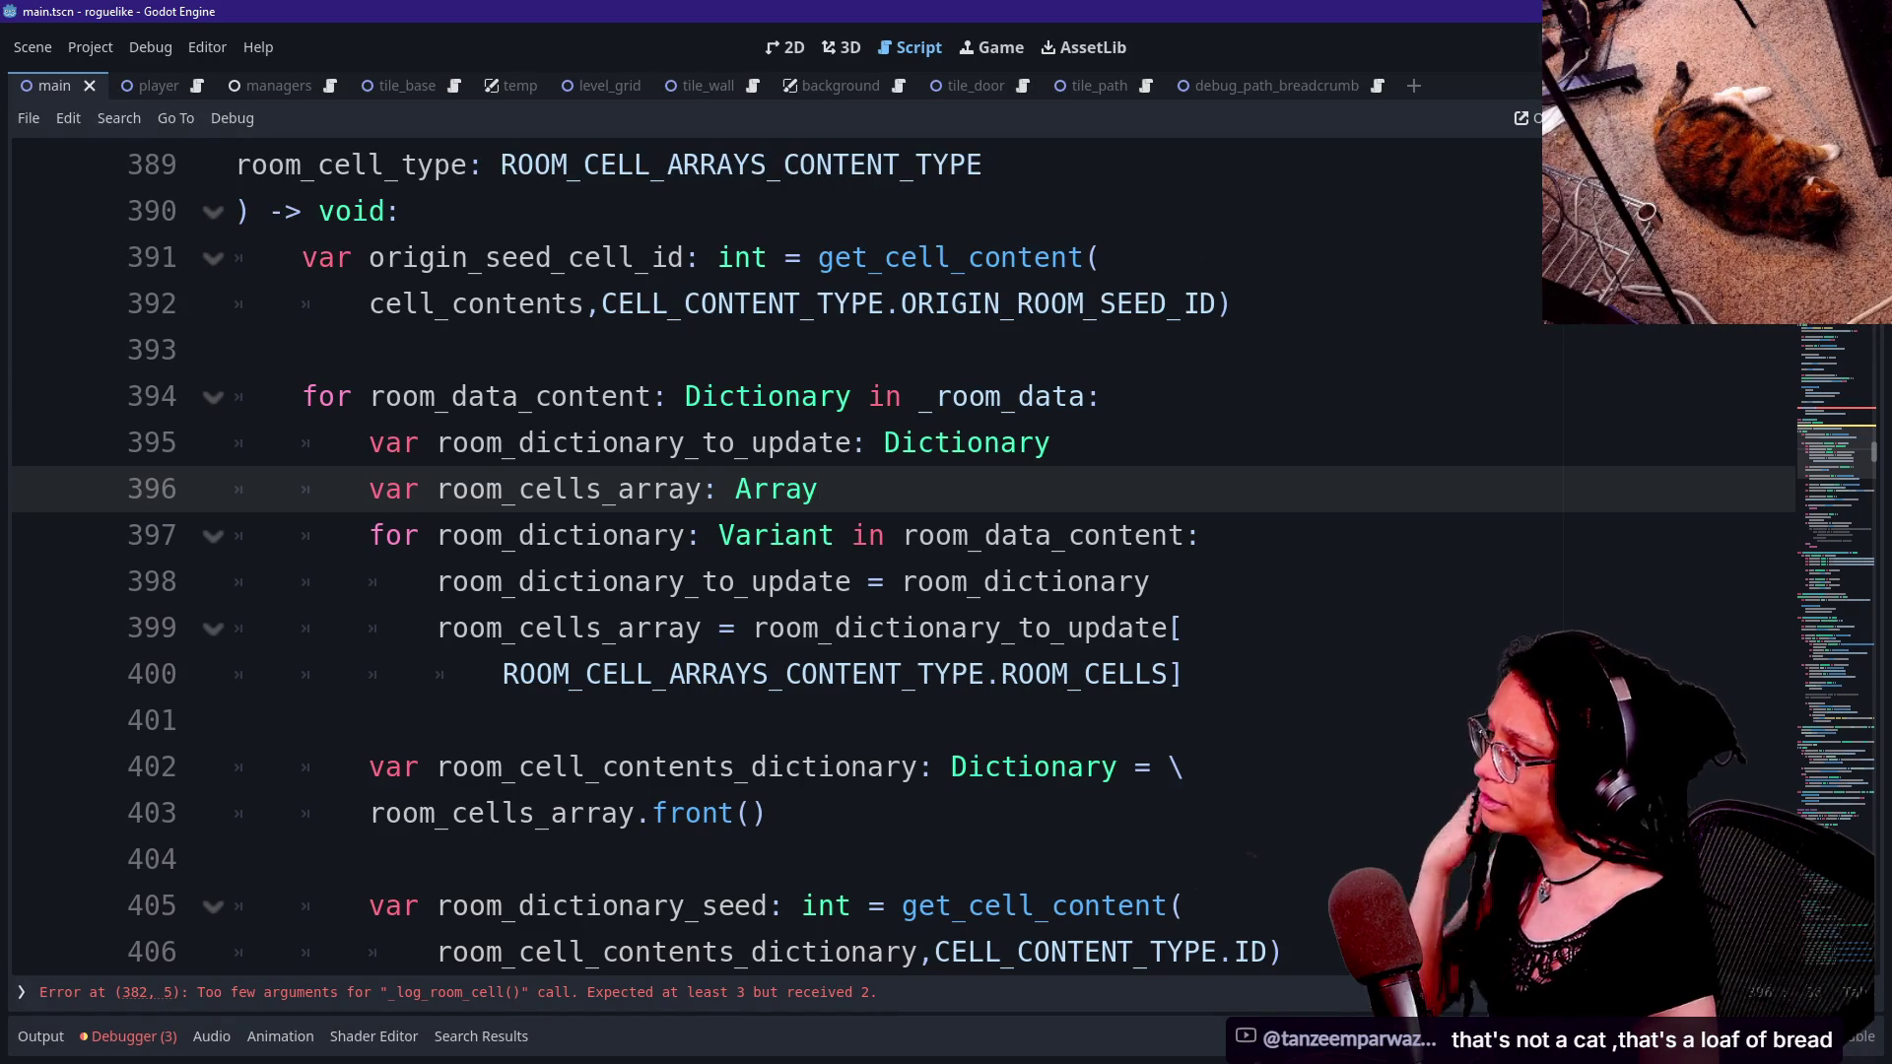
key(Return)
- Enter get_room_content(room_id,ROOM_CONTENT_TYPE.ROOM_CELL_ARRAYS) on line 397 using autocomplete suggestions
text(get_)
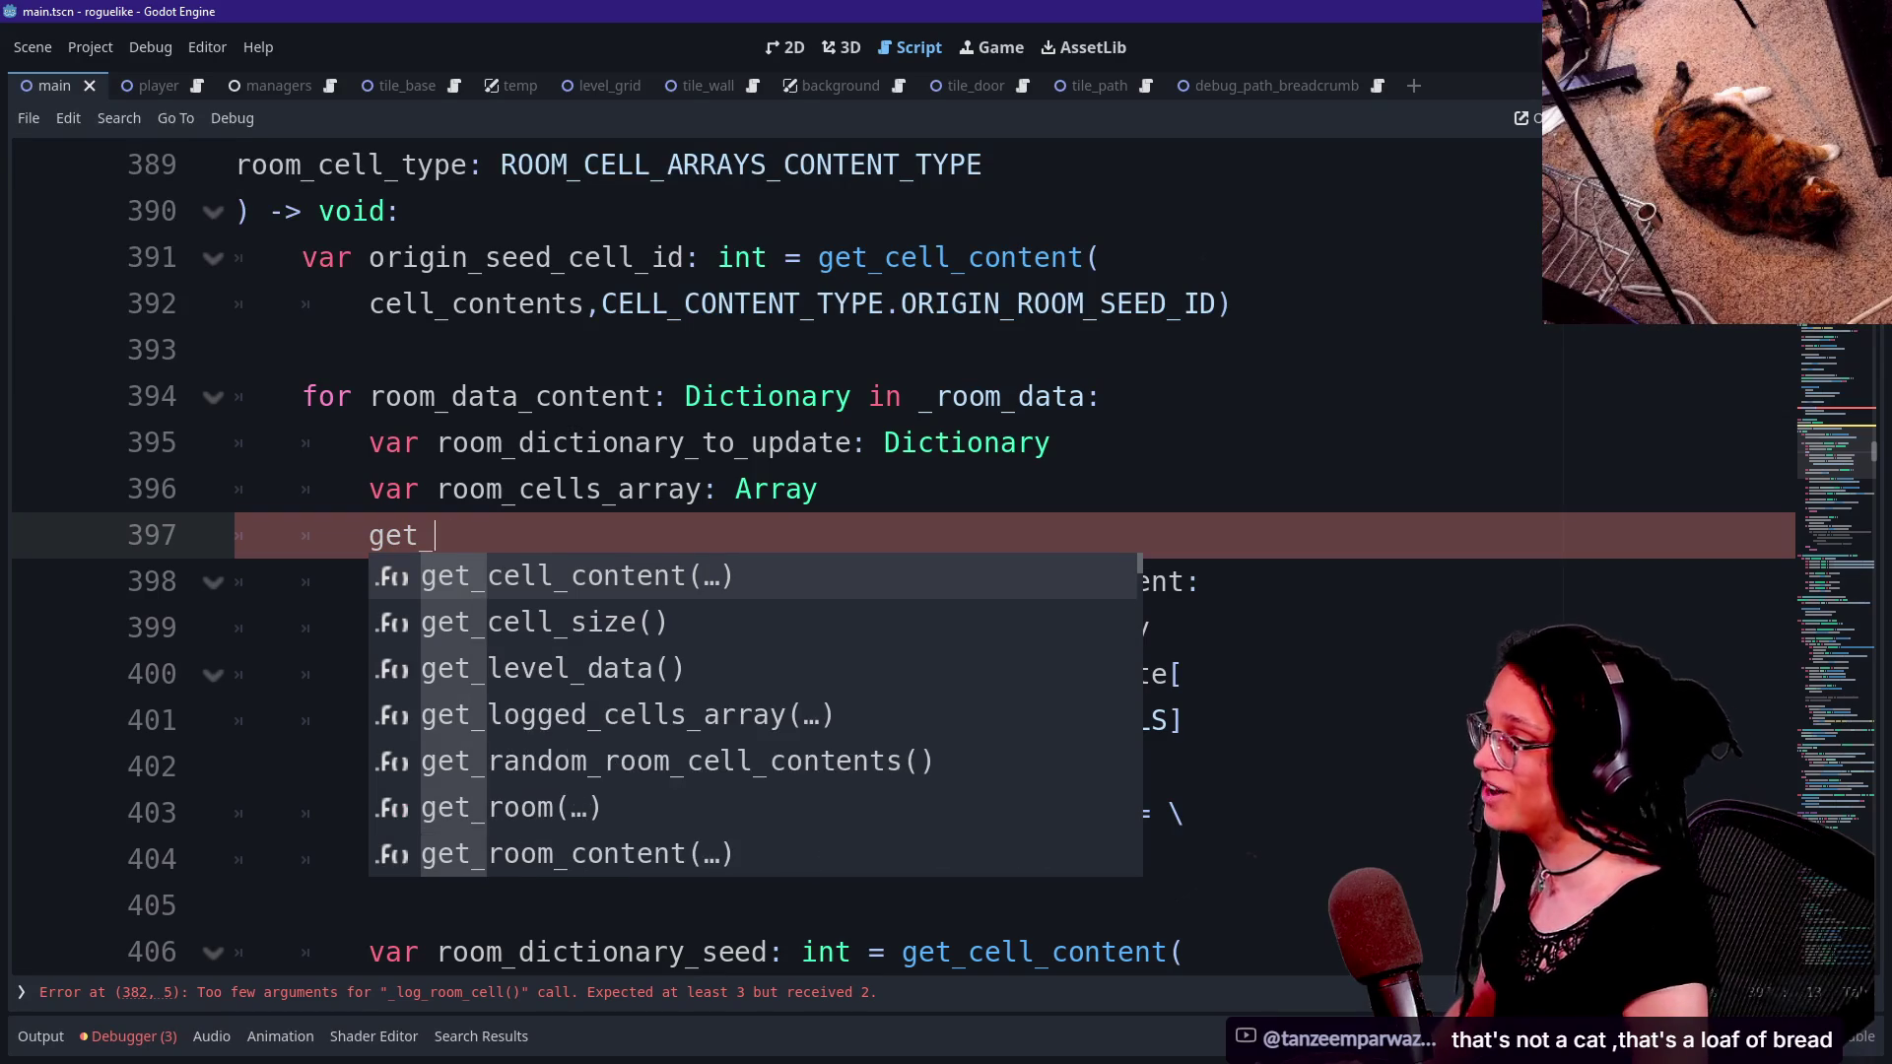
text(c)
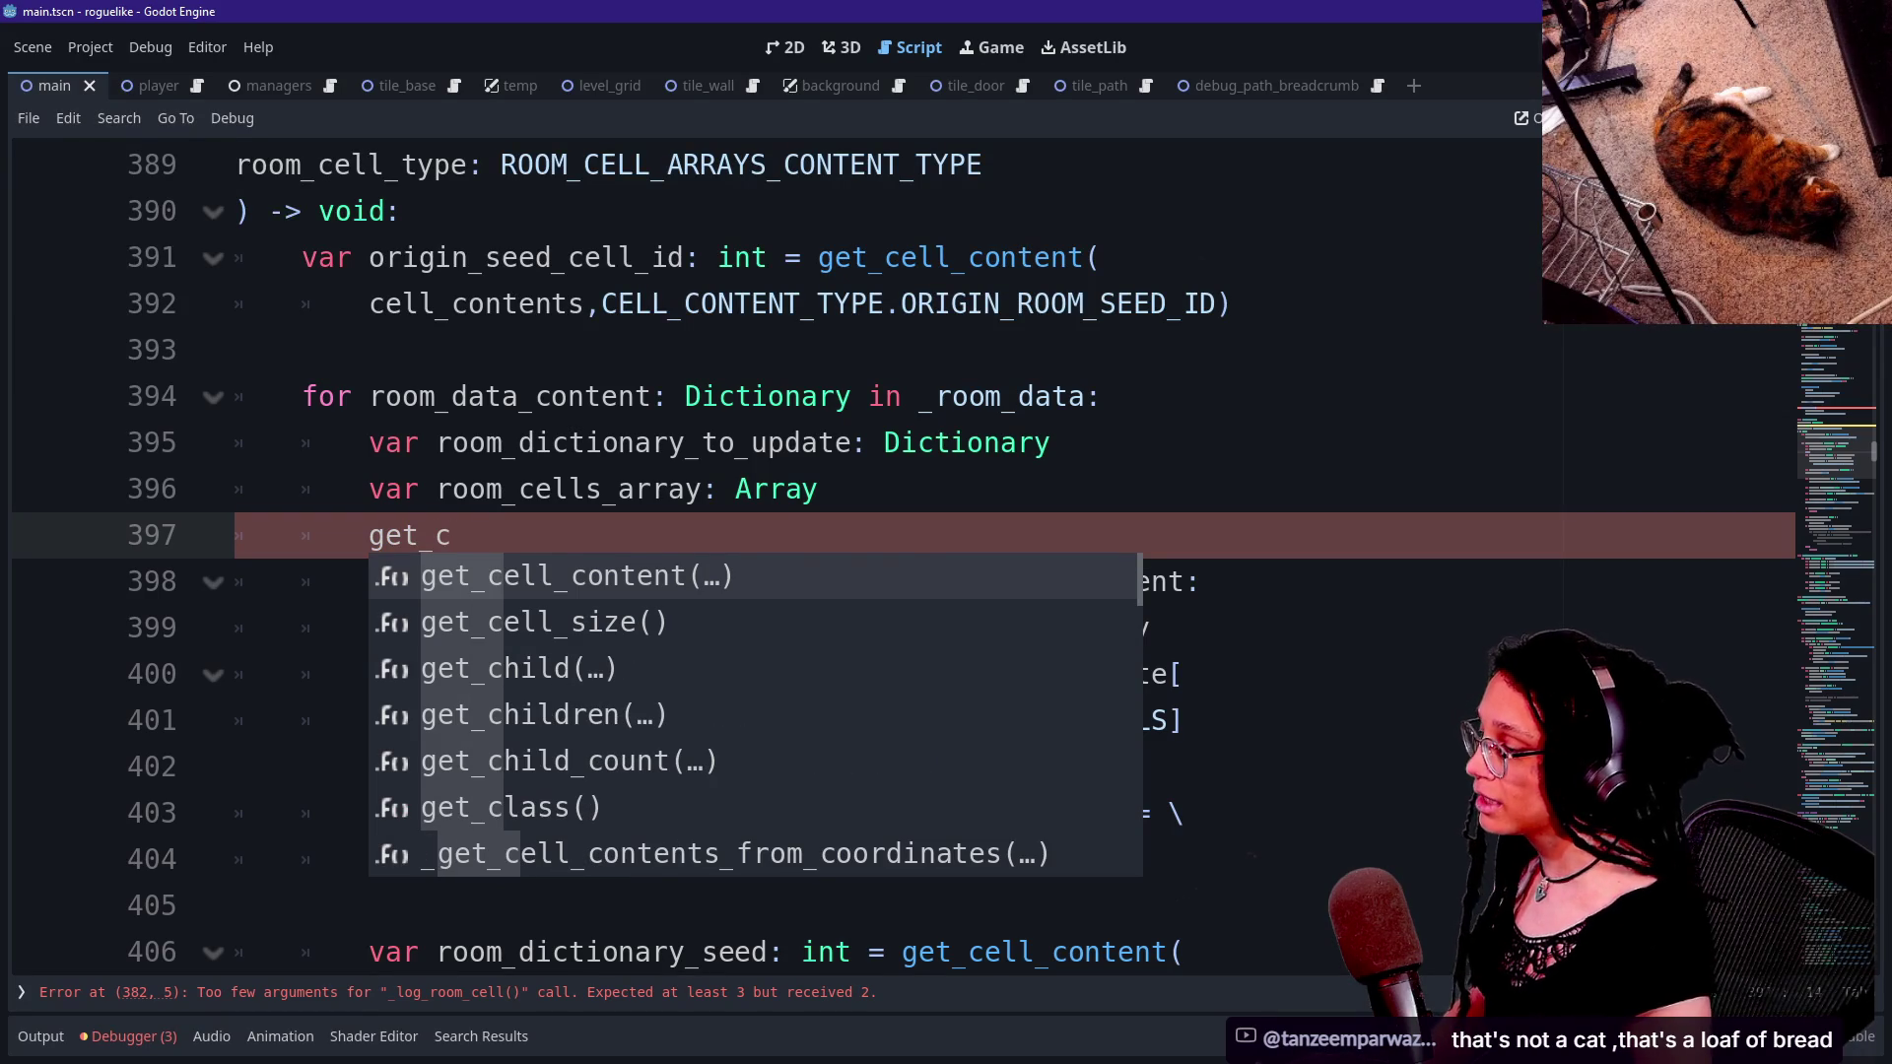
key(BackSpace)
text(room)
key(Down)
key(Return)
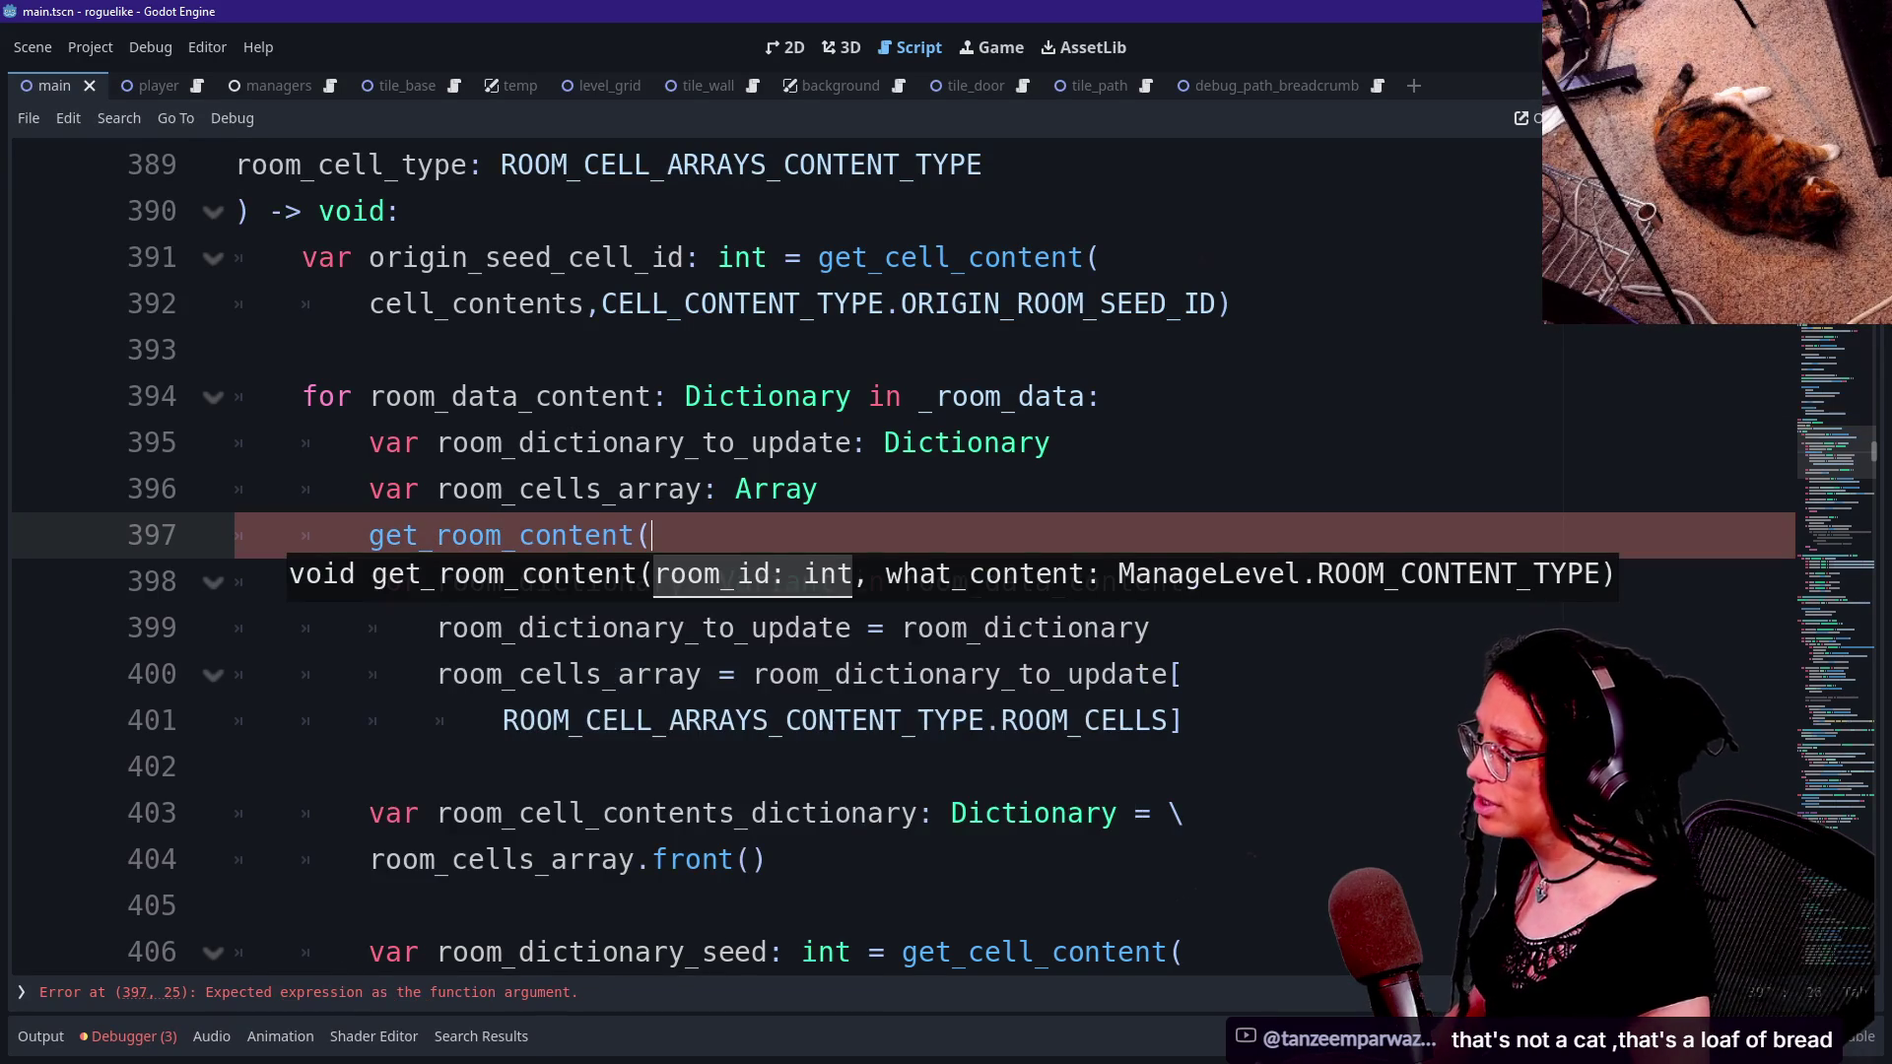
text(room_)
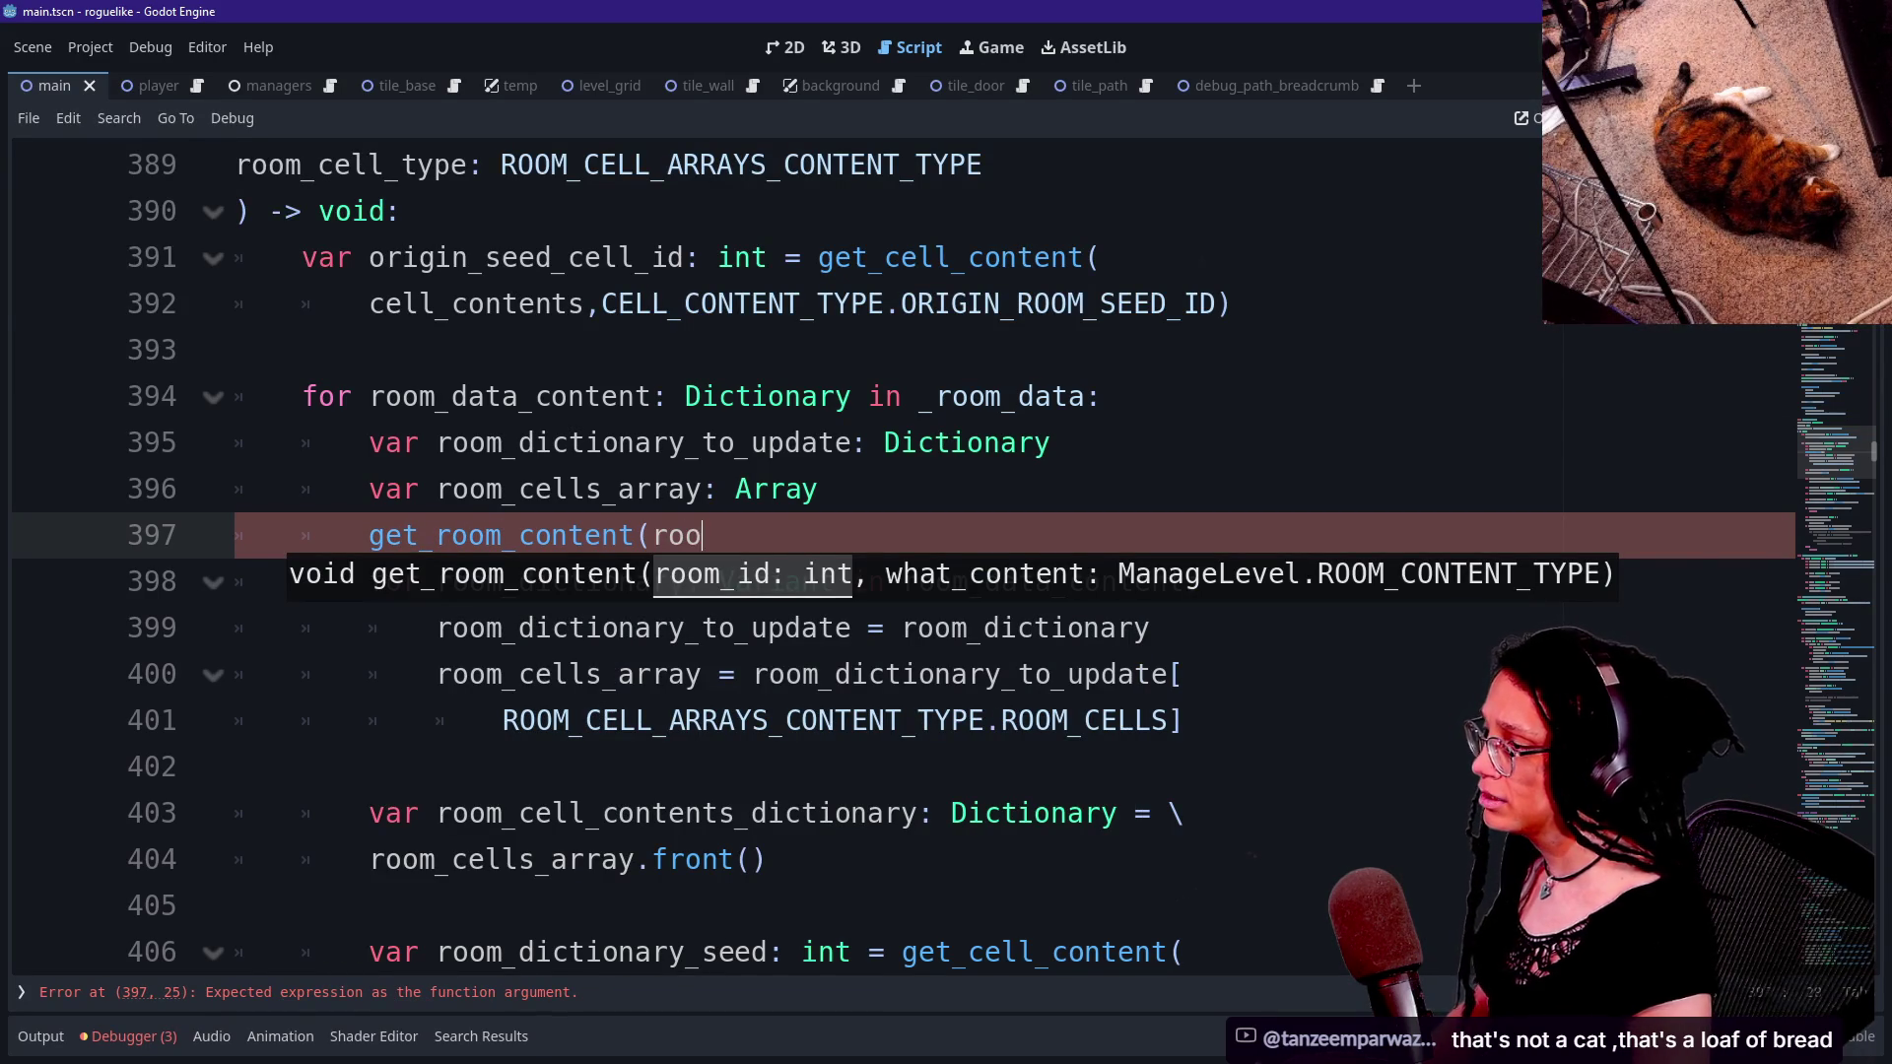
text(id,)
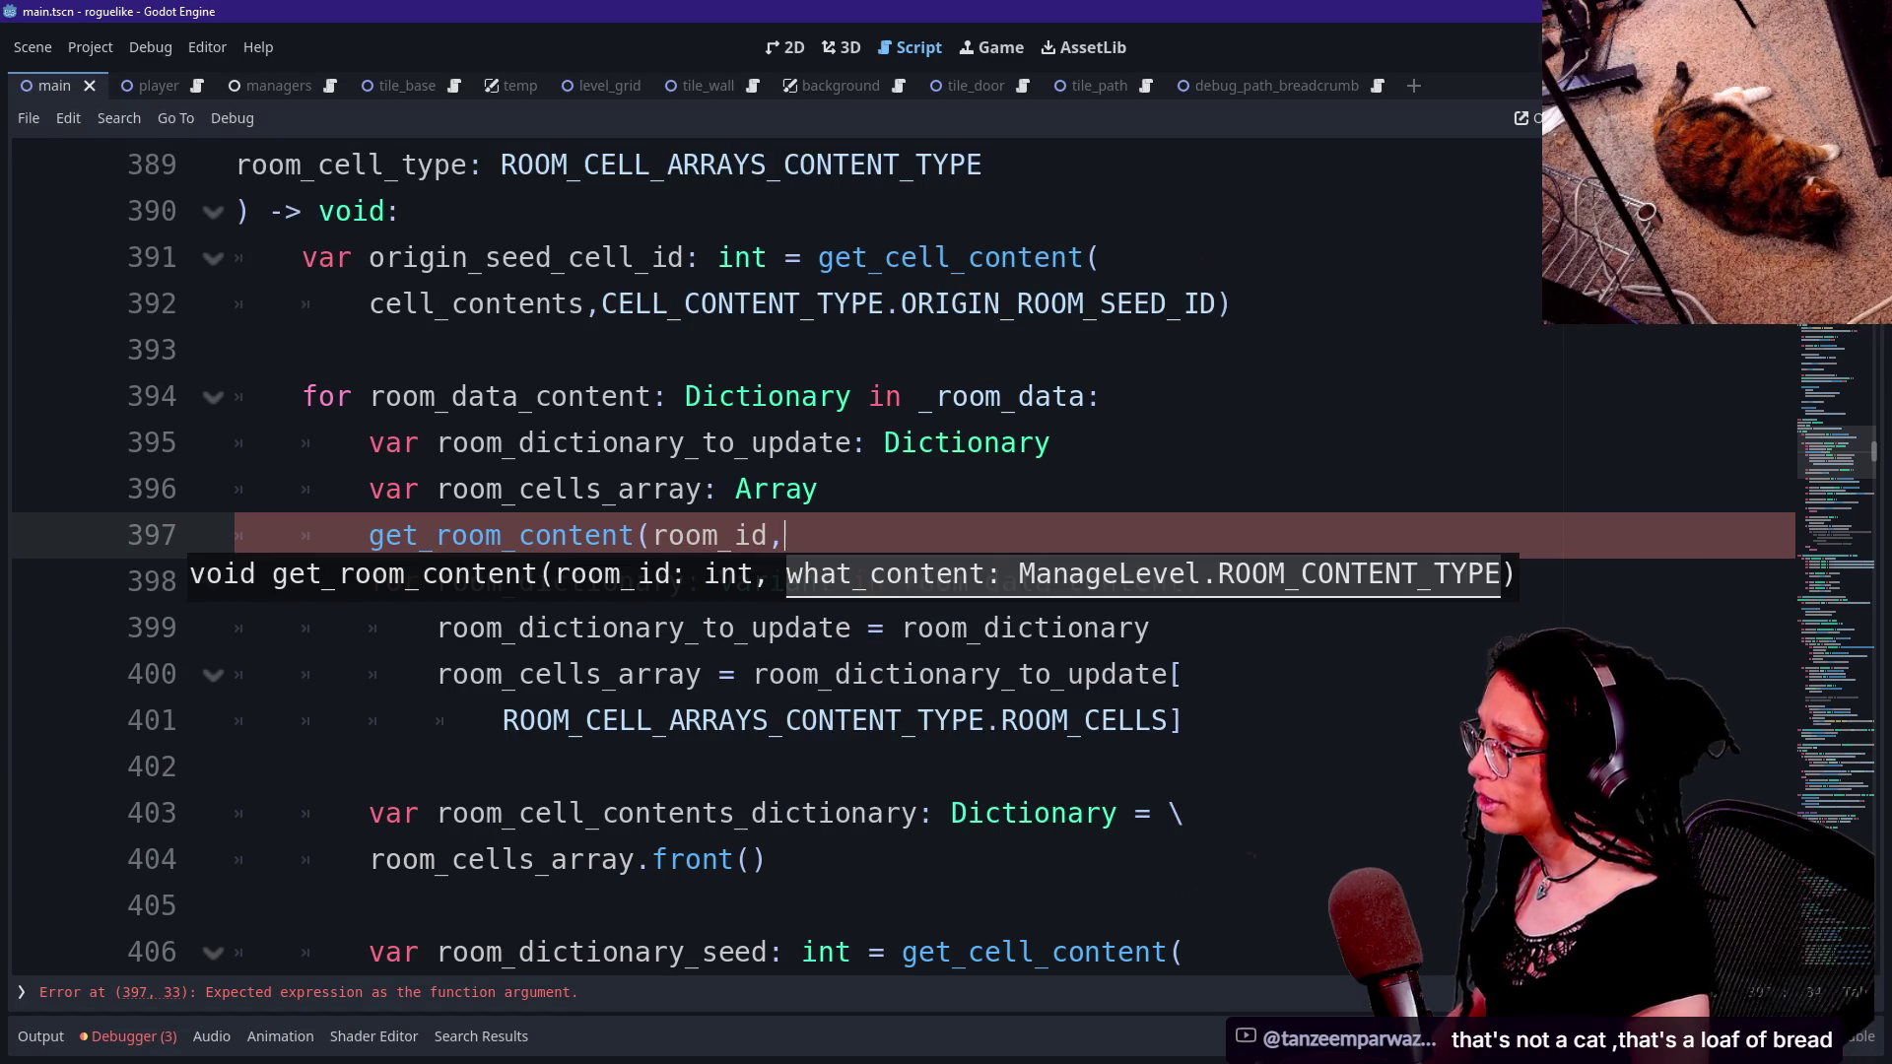
text(ROOM_CONTENT_TYPE.)
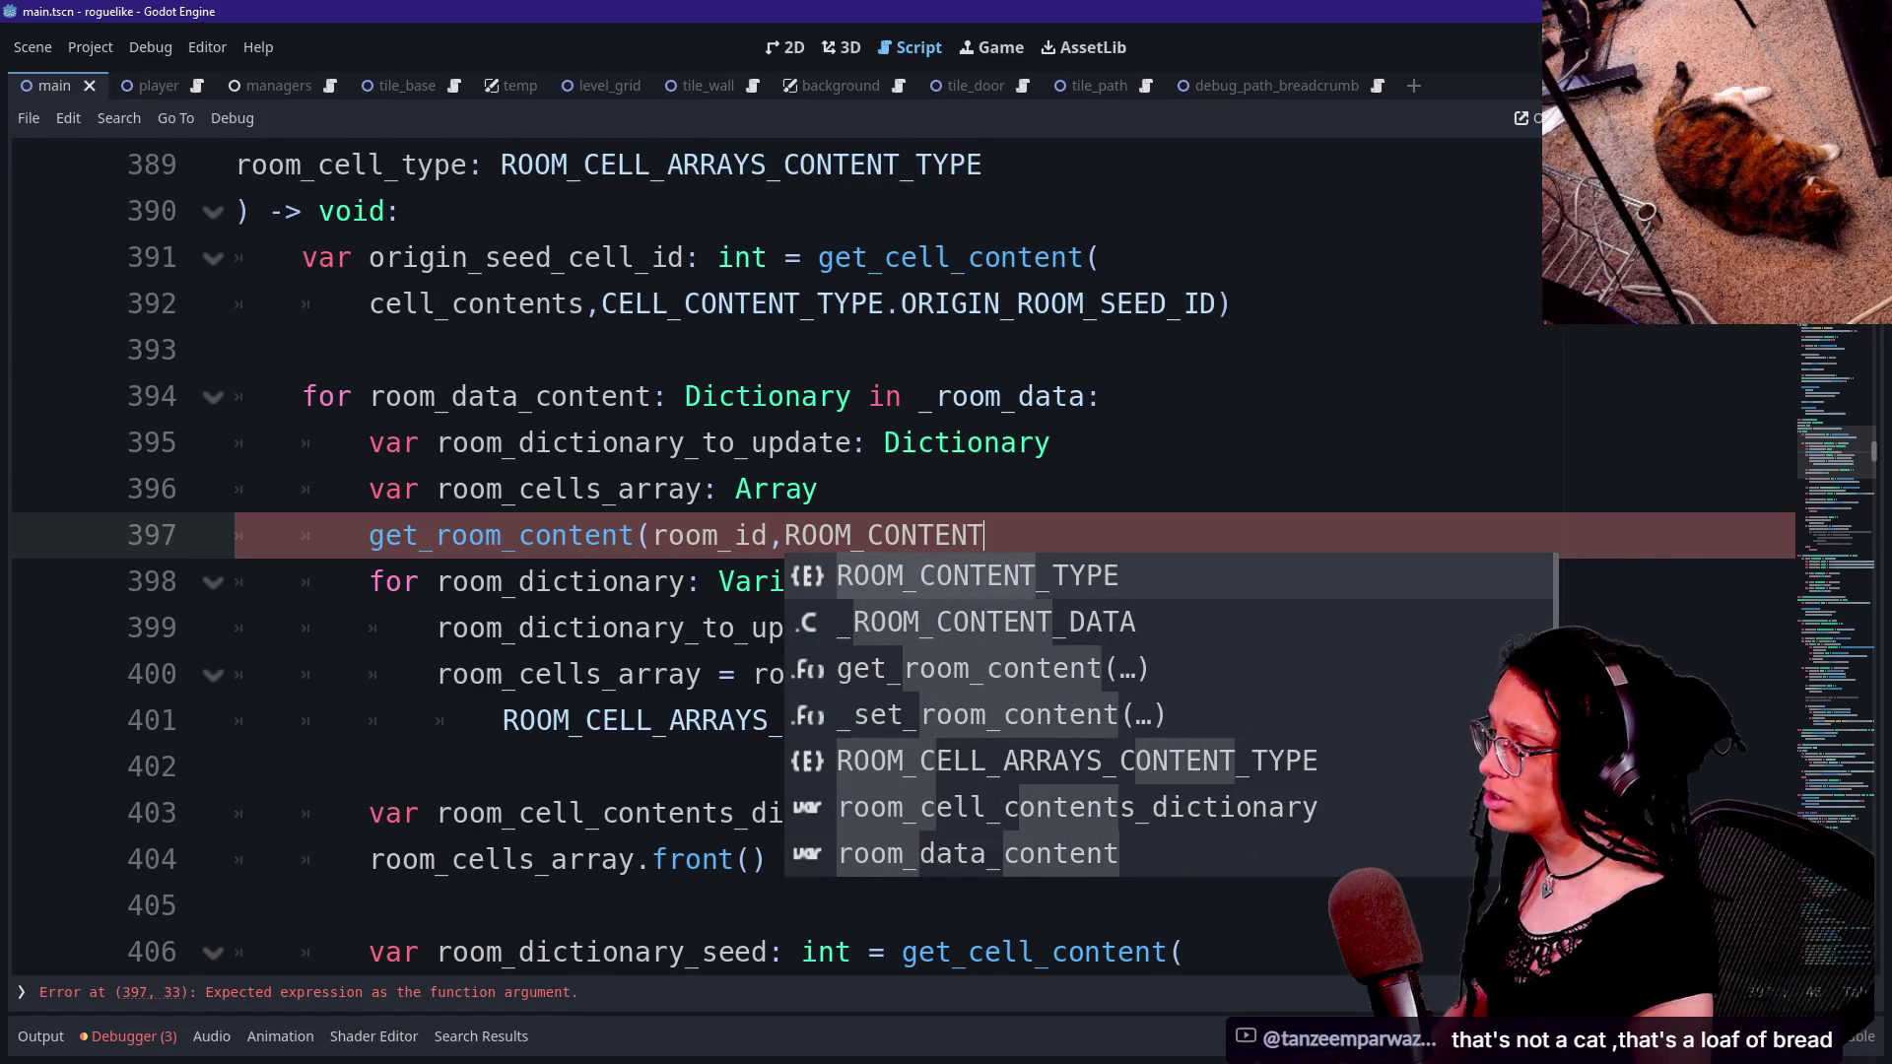
key(Return)
text(.)
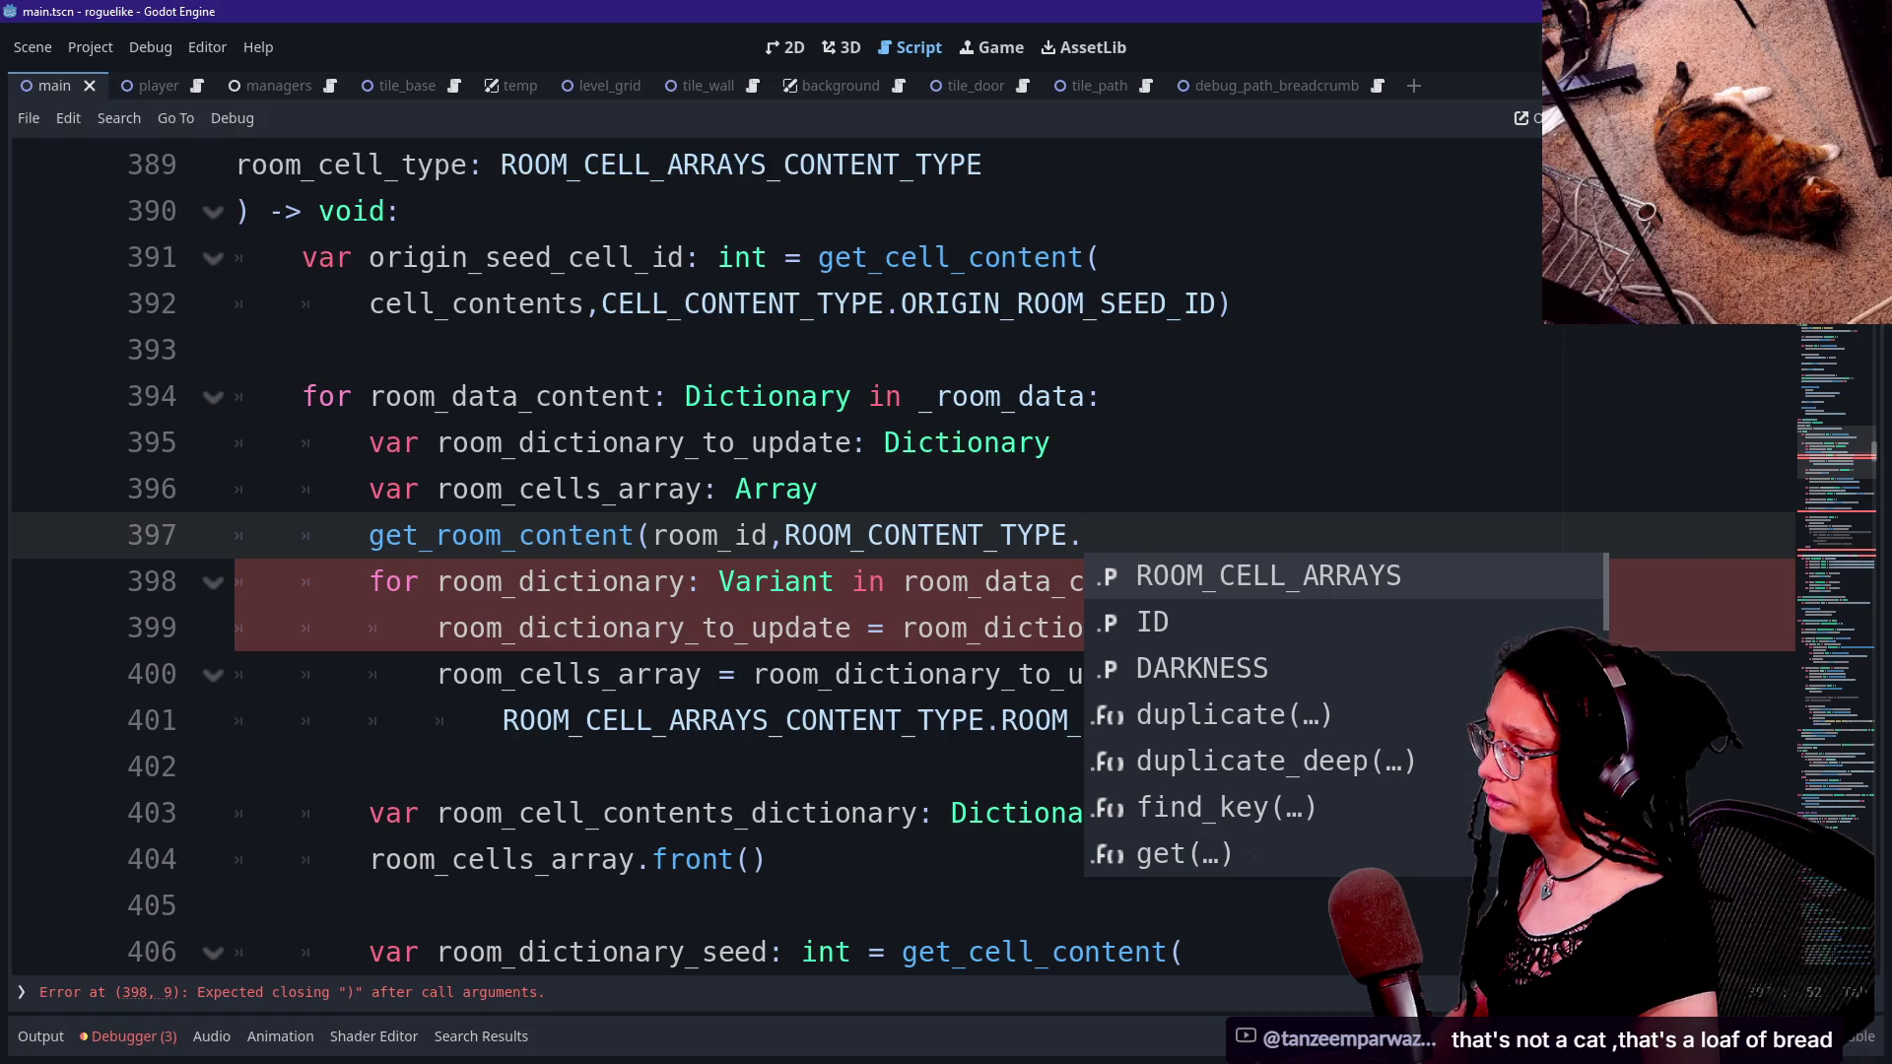
key(Return)
text())
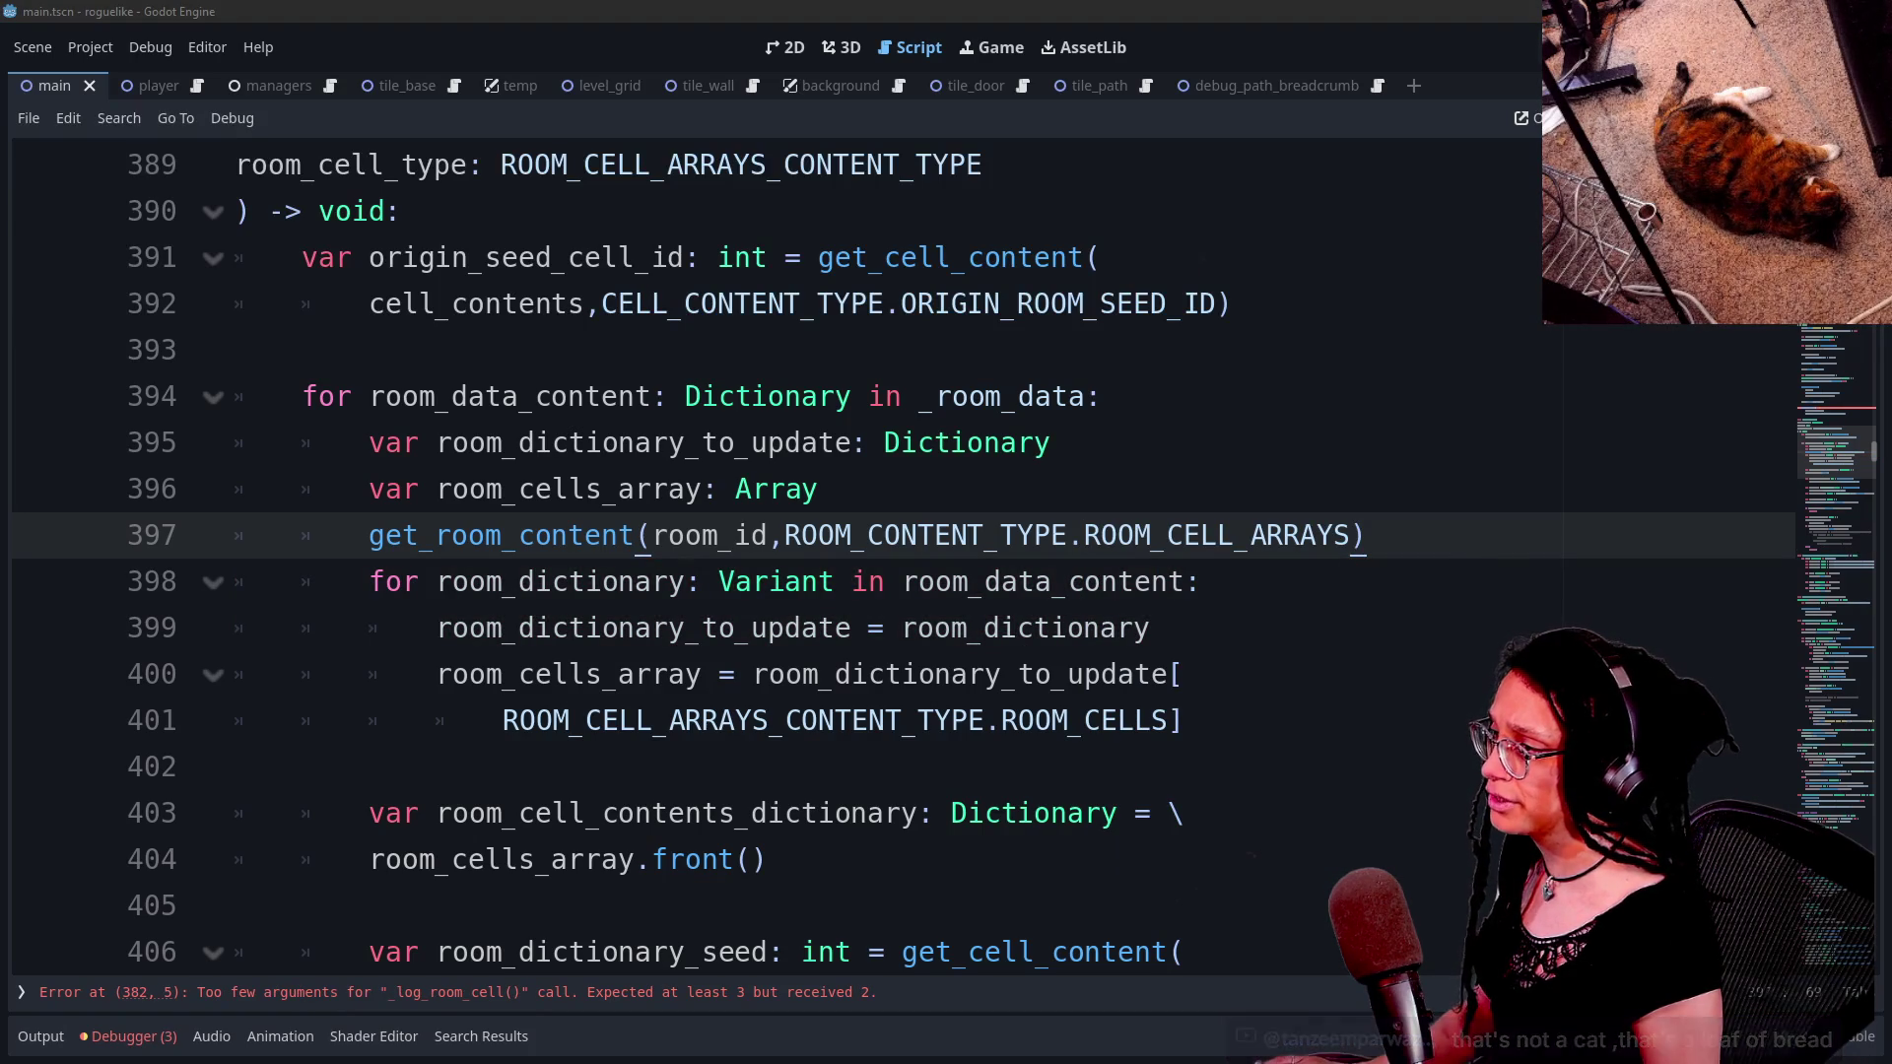
double_click(776, 489)
click(718, 488)
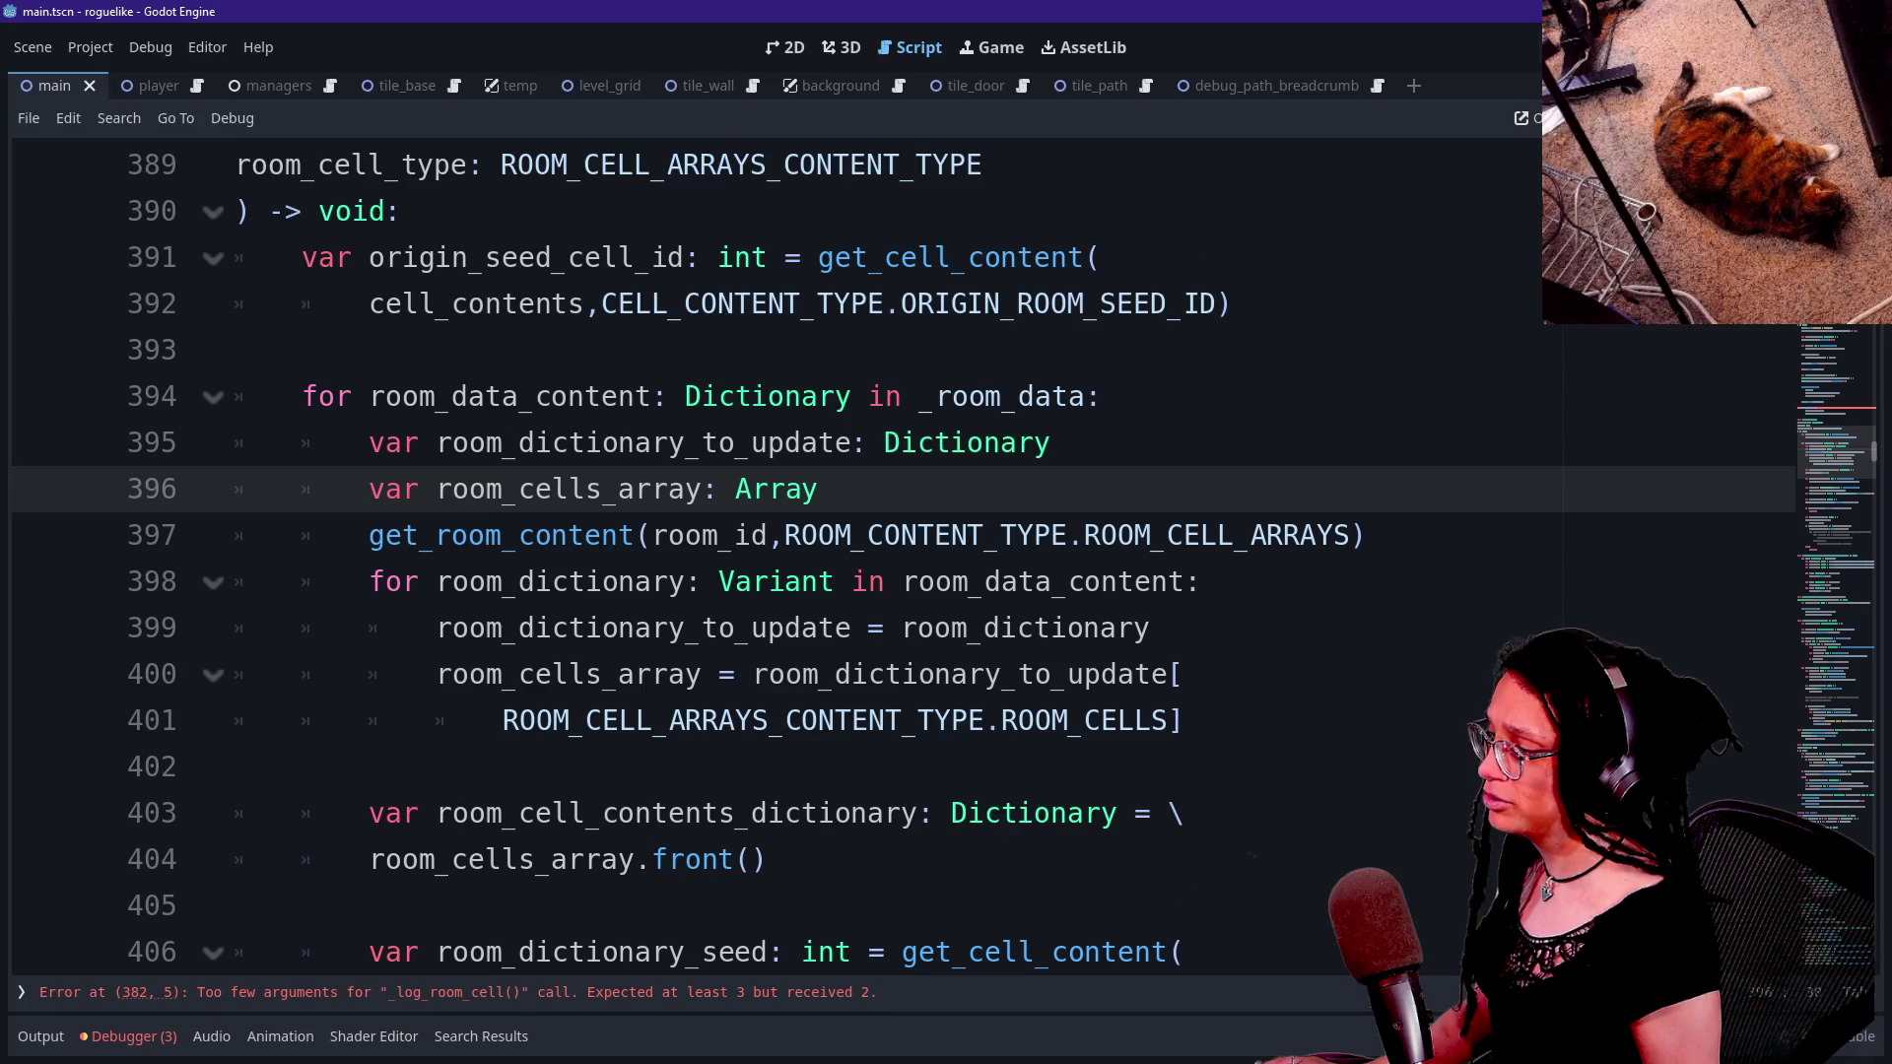
- Delete the room_dictionary_to_update declaration line
mouse_move(815, 489)
mouse_down()
mouse_move(370, 535)
mouse_move(1077, 535)
mouse_up()
click(1077, 535)
drag(369, 443, 1051, 442)
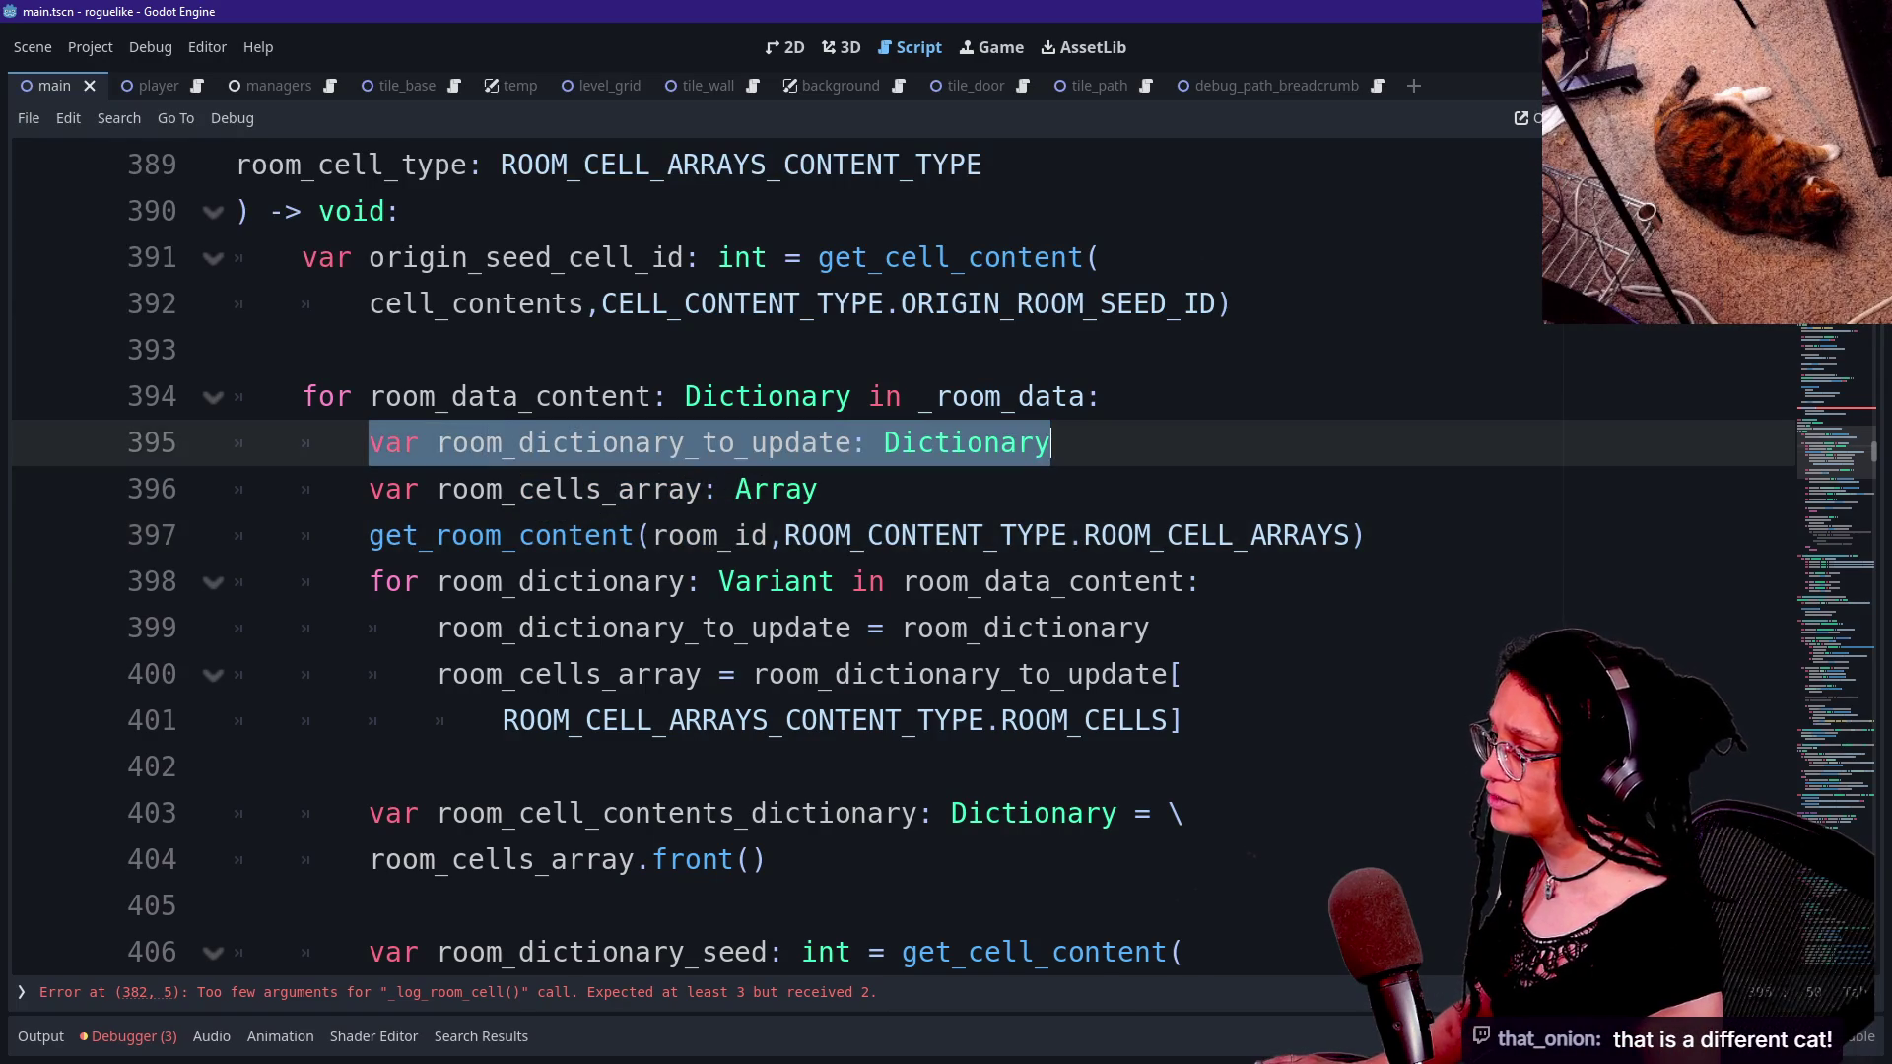
key(BackSpace)
key(BackSpace)
key(BackSpace)
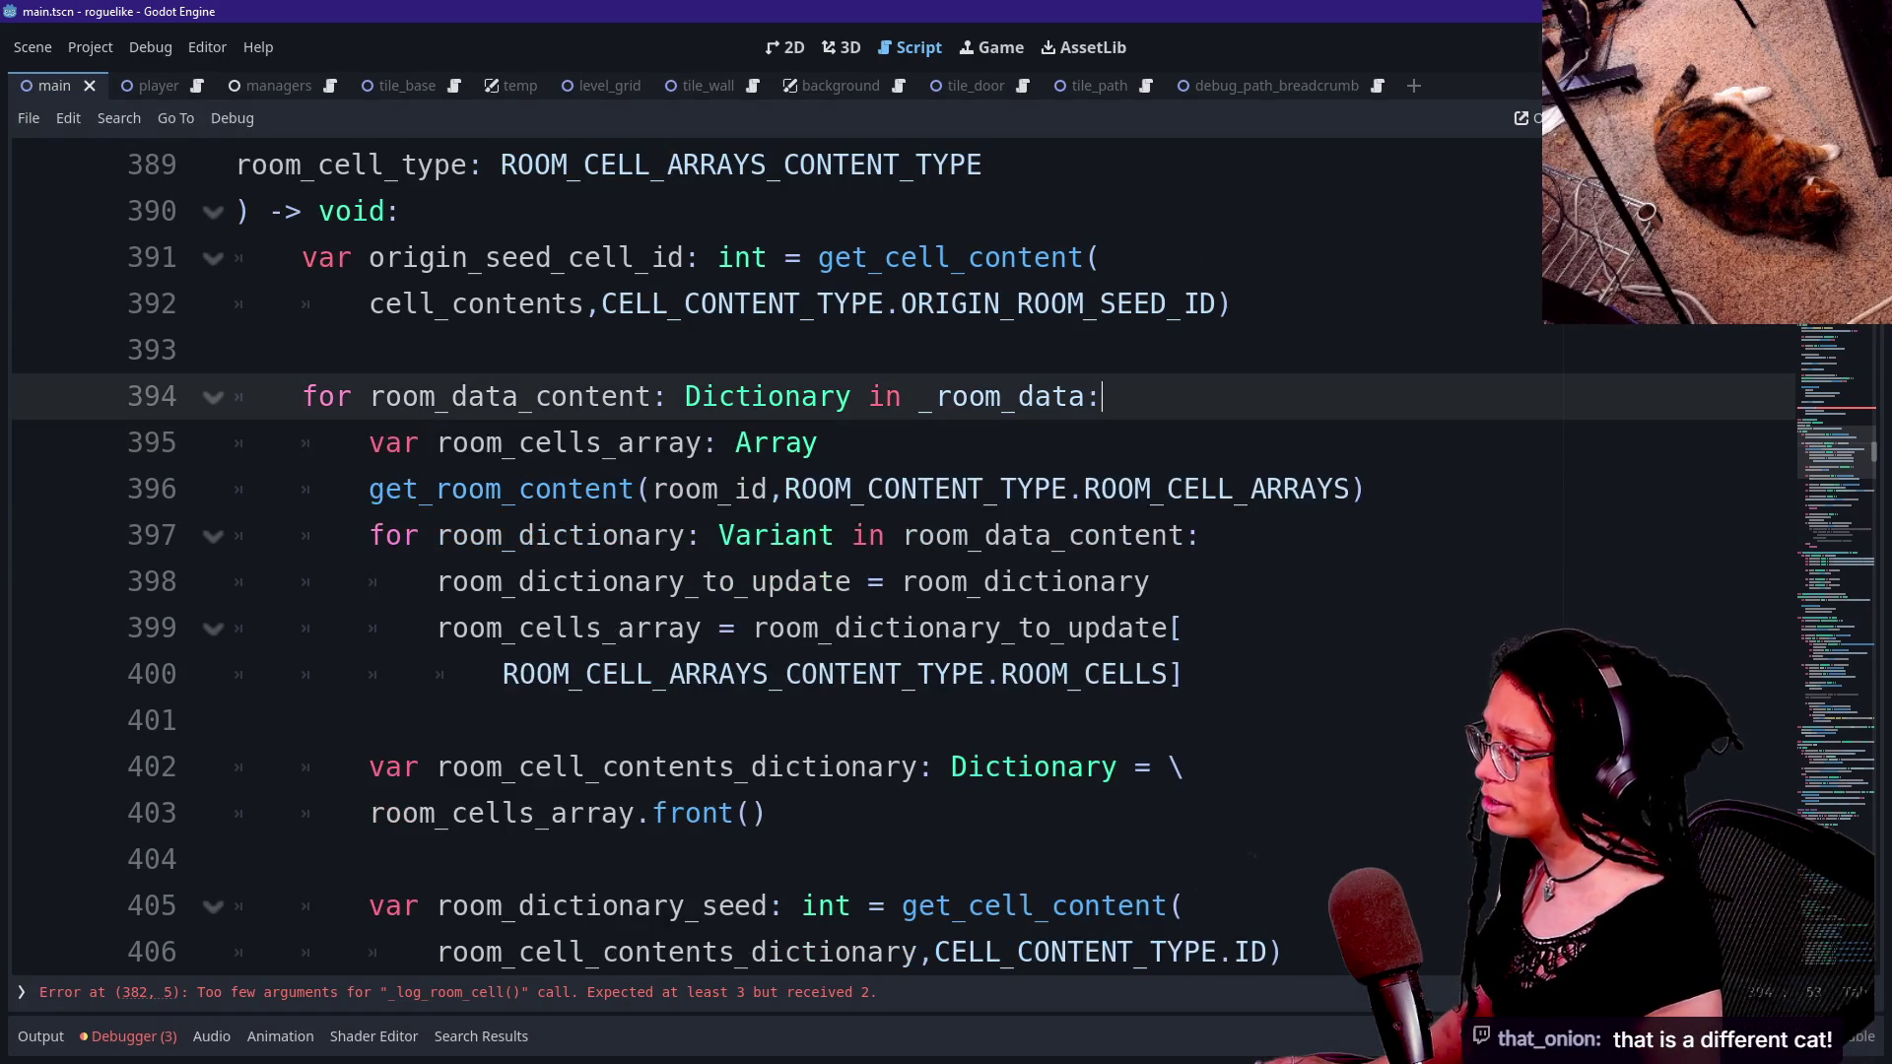
- Delete the four lines of the inner room_dictionary for-loop
drag(1182, 627, 237, 443)
mouse_move(1182, 674)
mouse_down()
mouse_move(237, 488)
mouse_move(235, 535)
mouse_up()
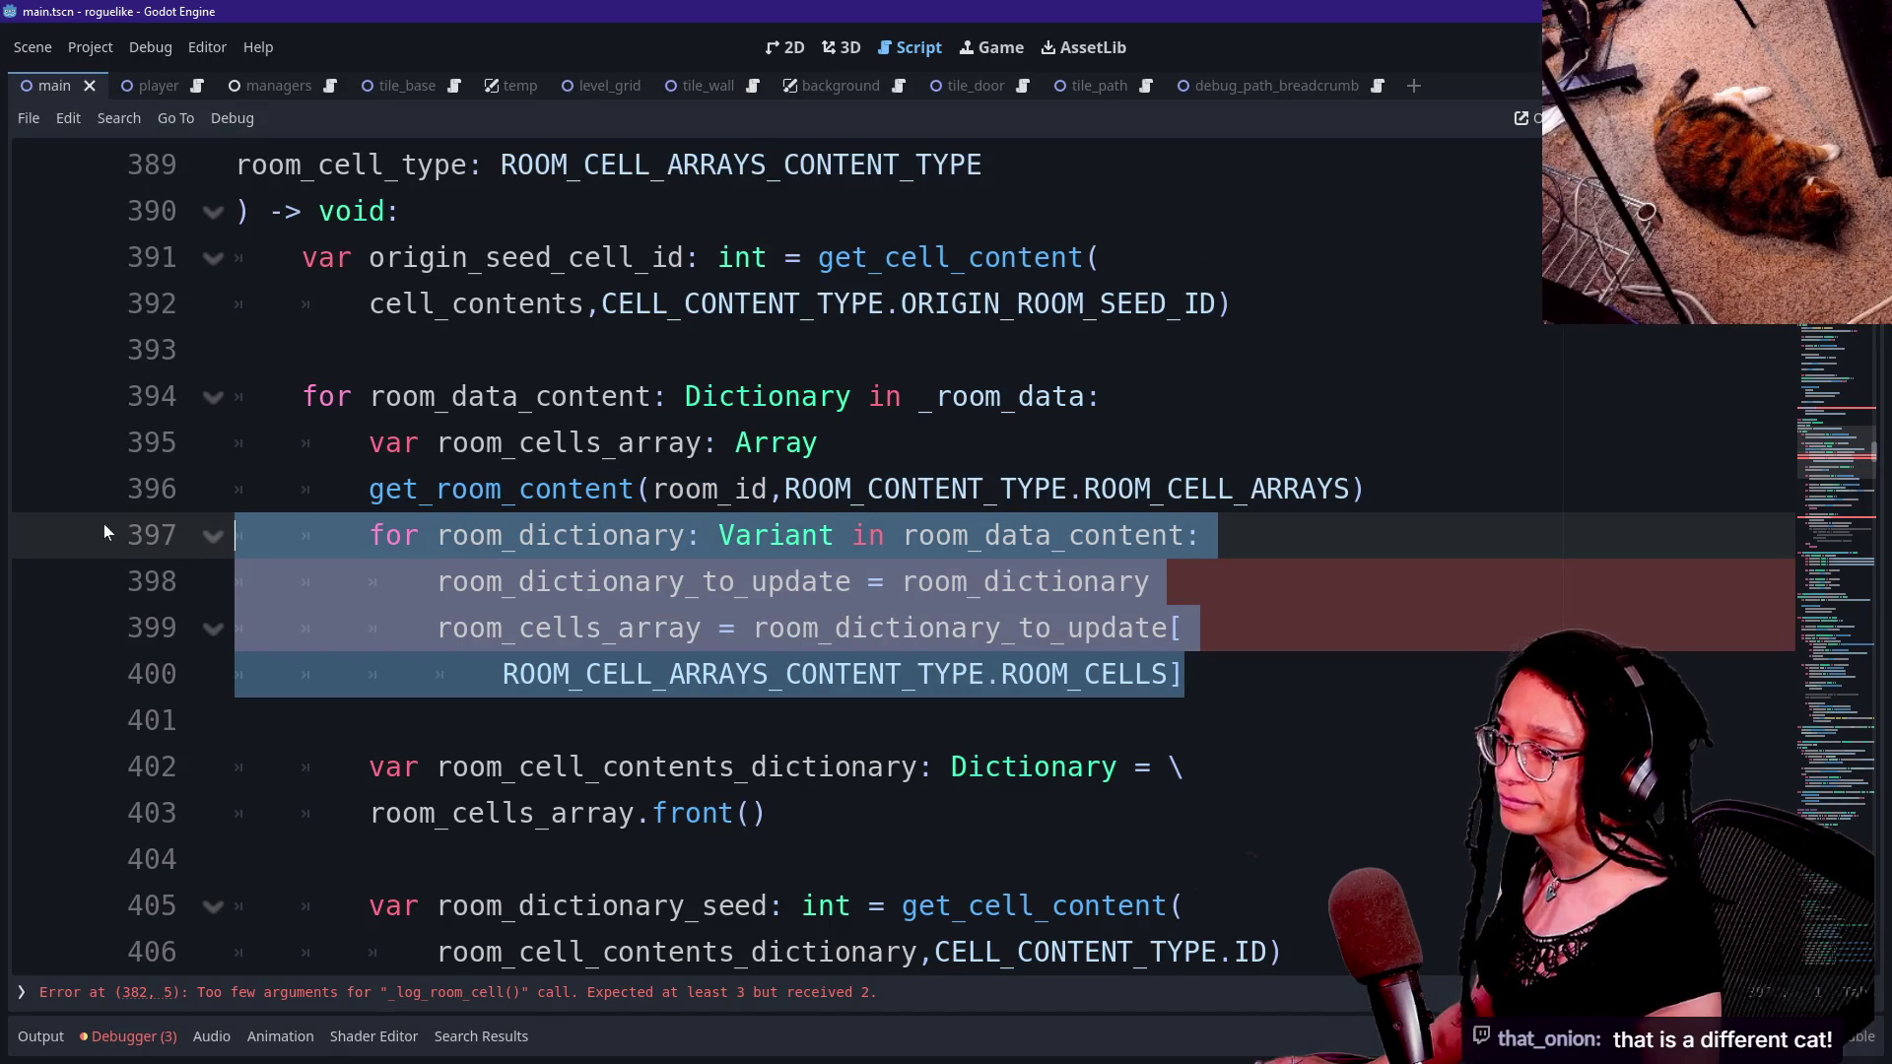
key(BackSpace)
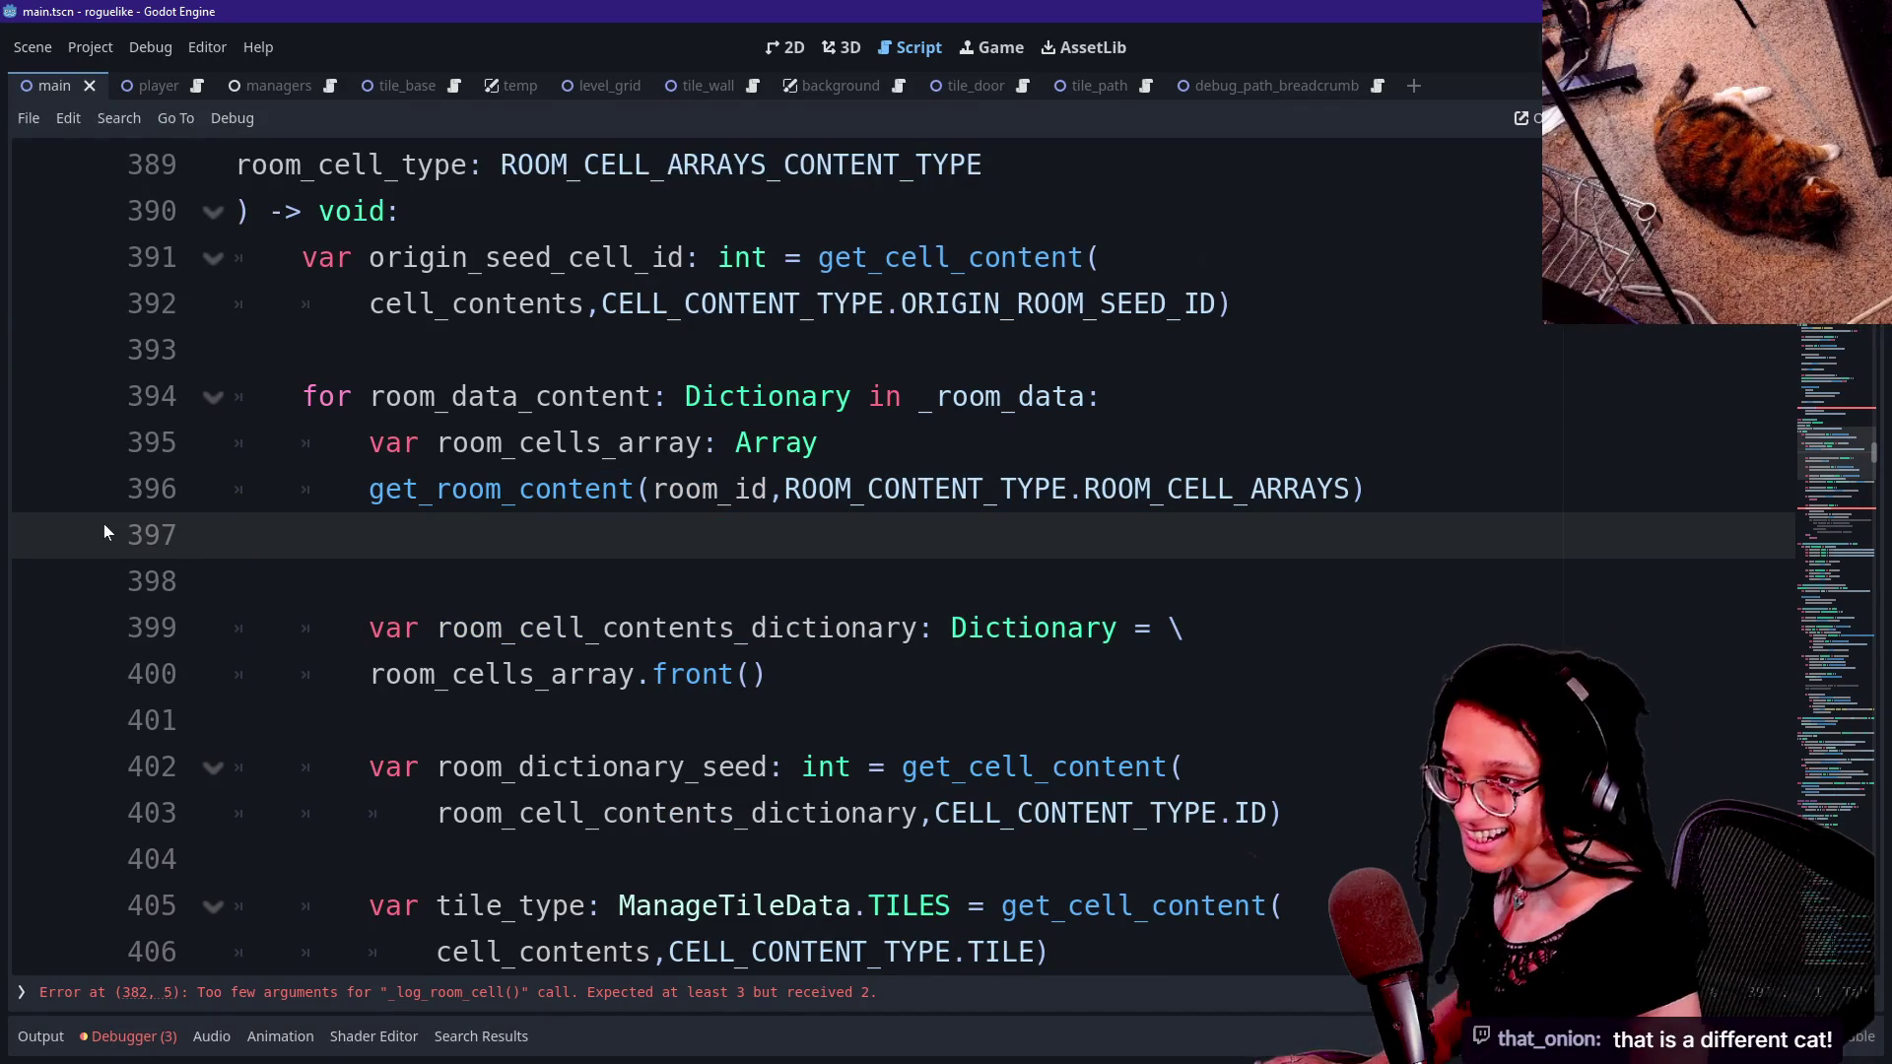
key(Down)
key(Down)
key(Down)
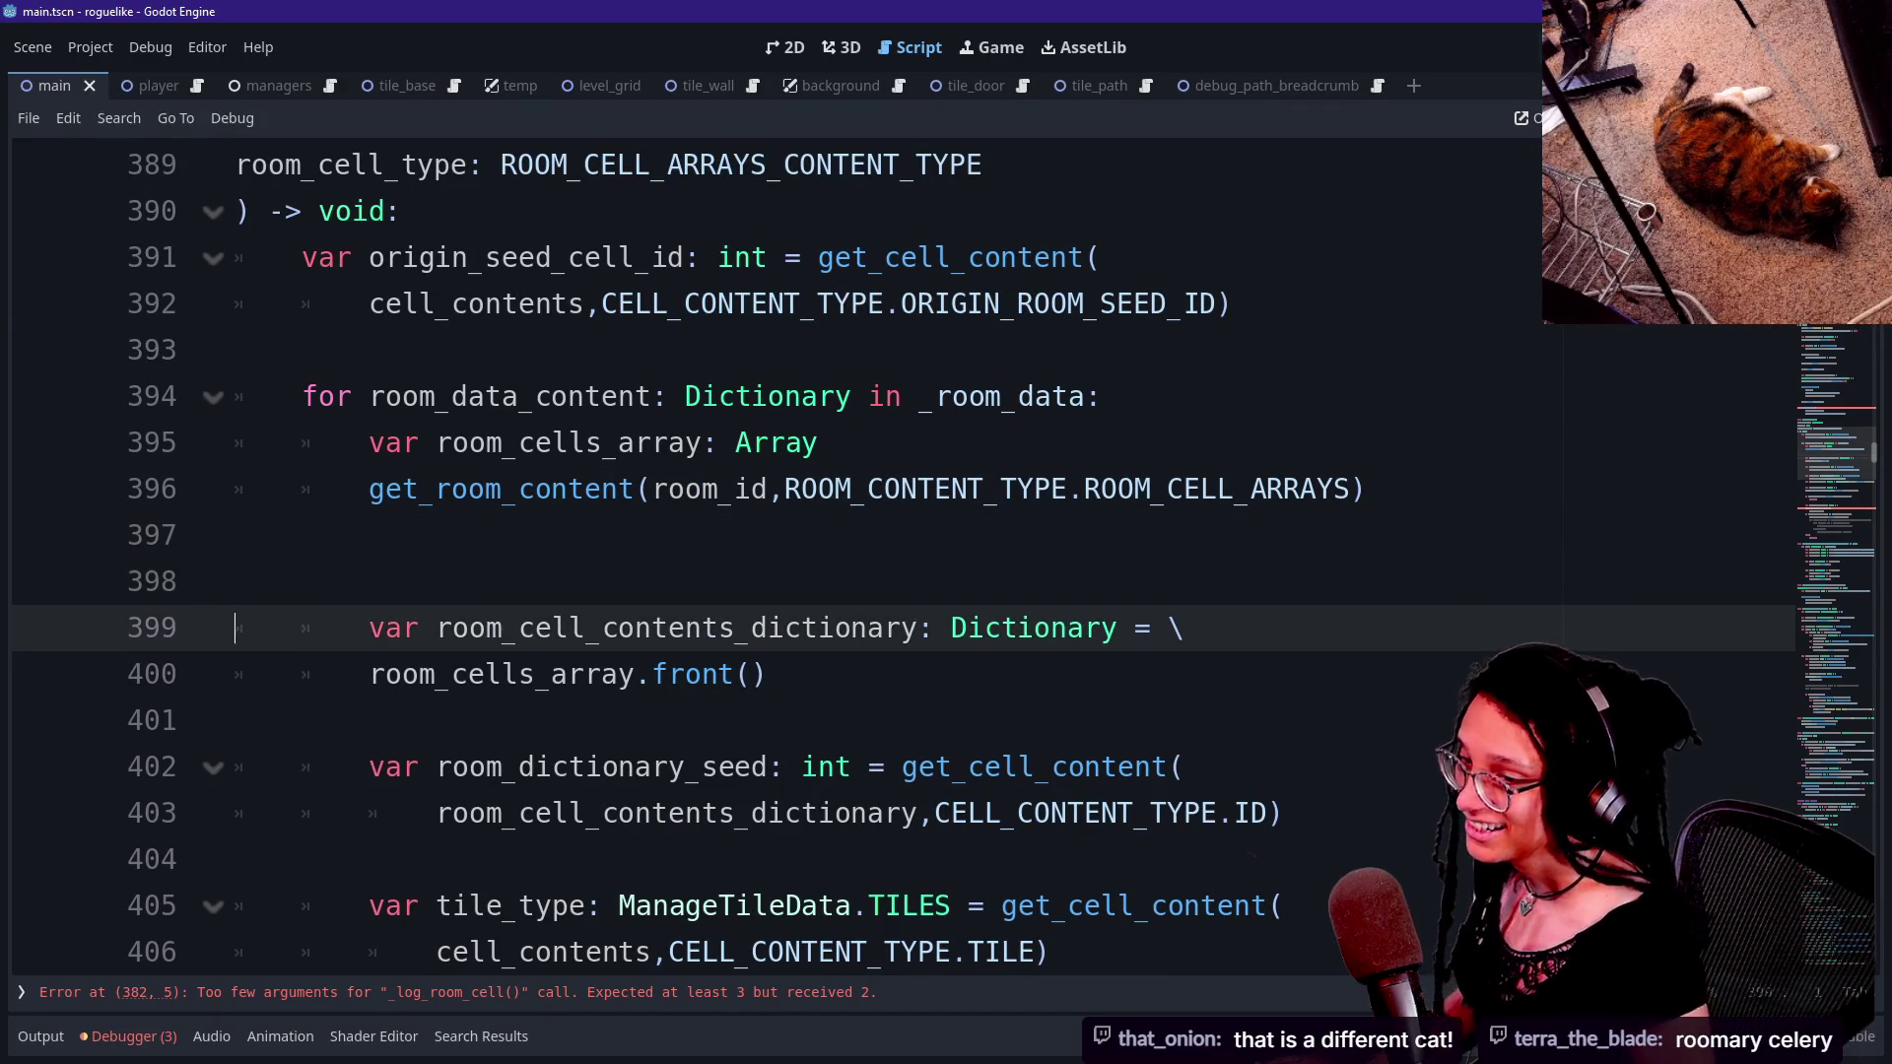